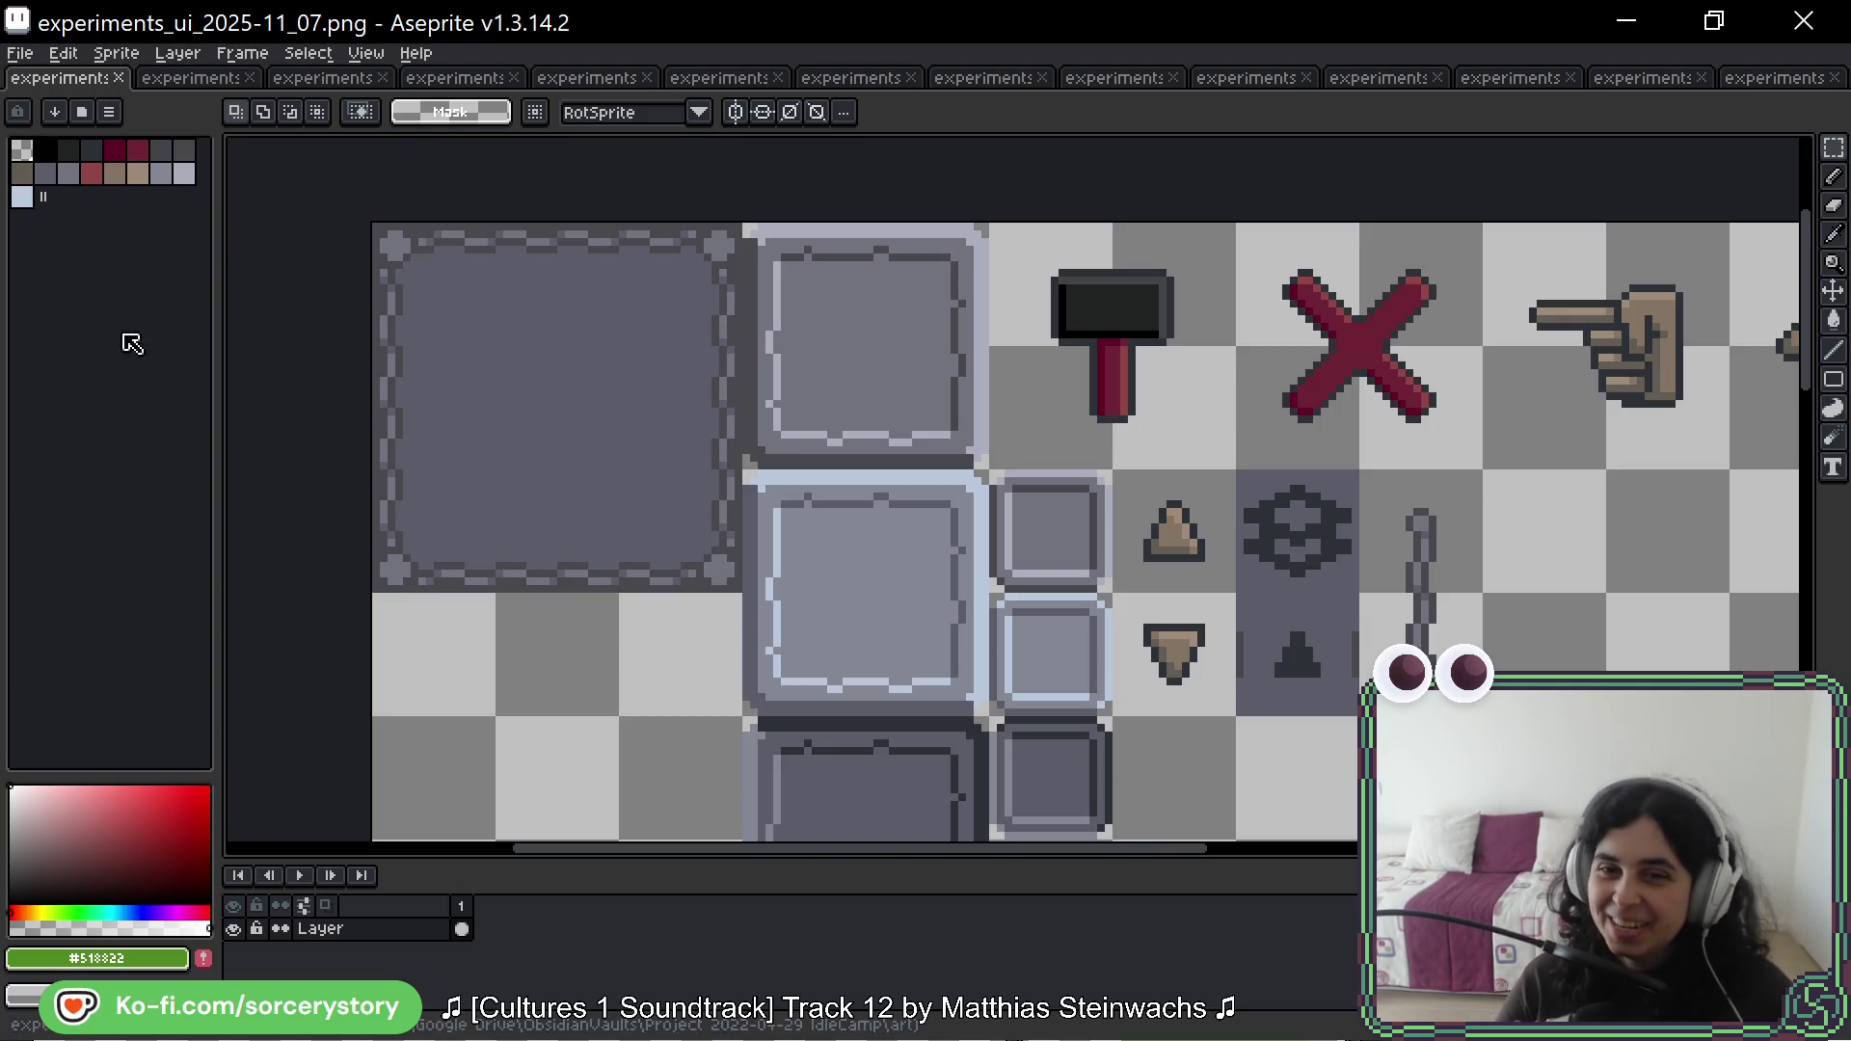
Step: Pan around the current sheet and return to the rectangular selection tool
scroll(685, 373, right, 1)
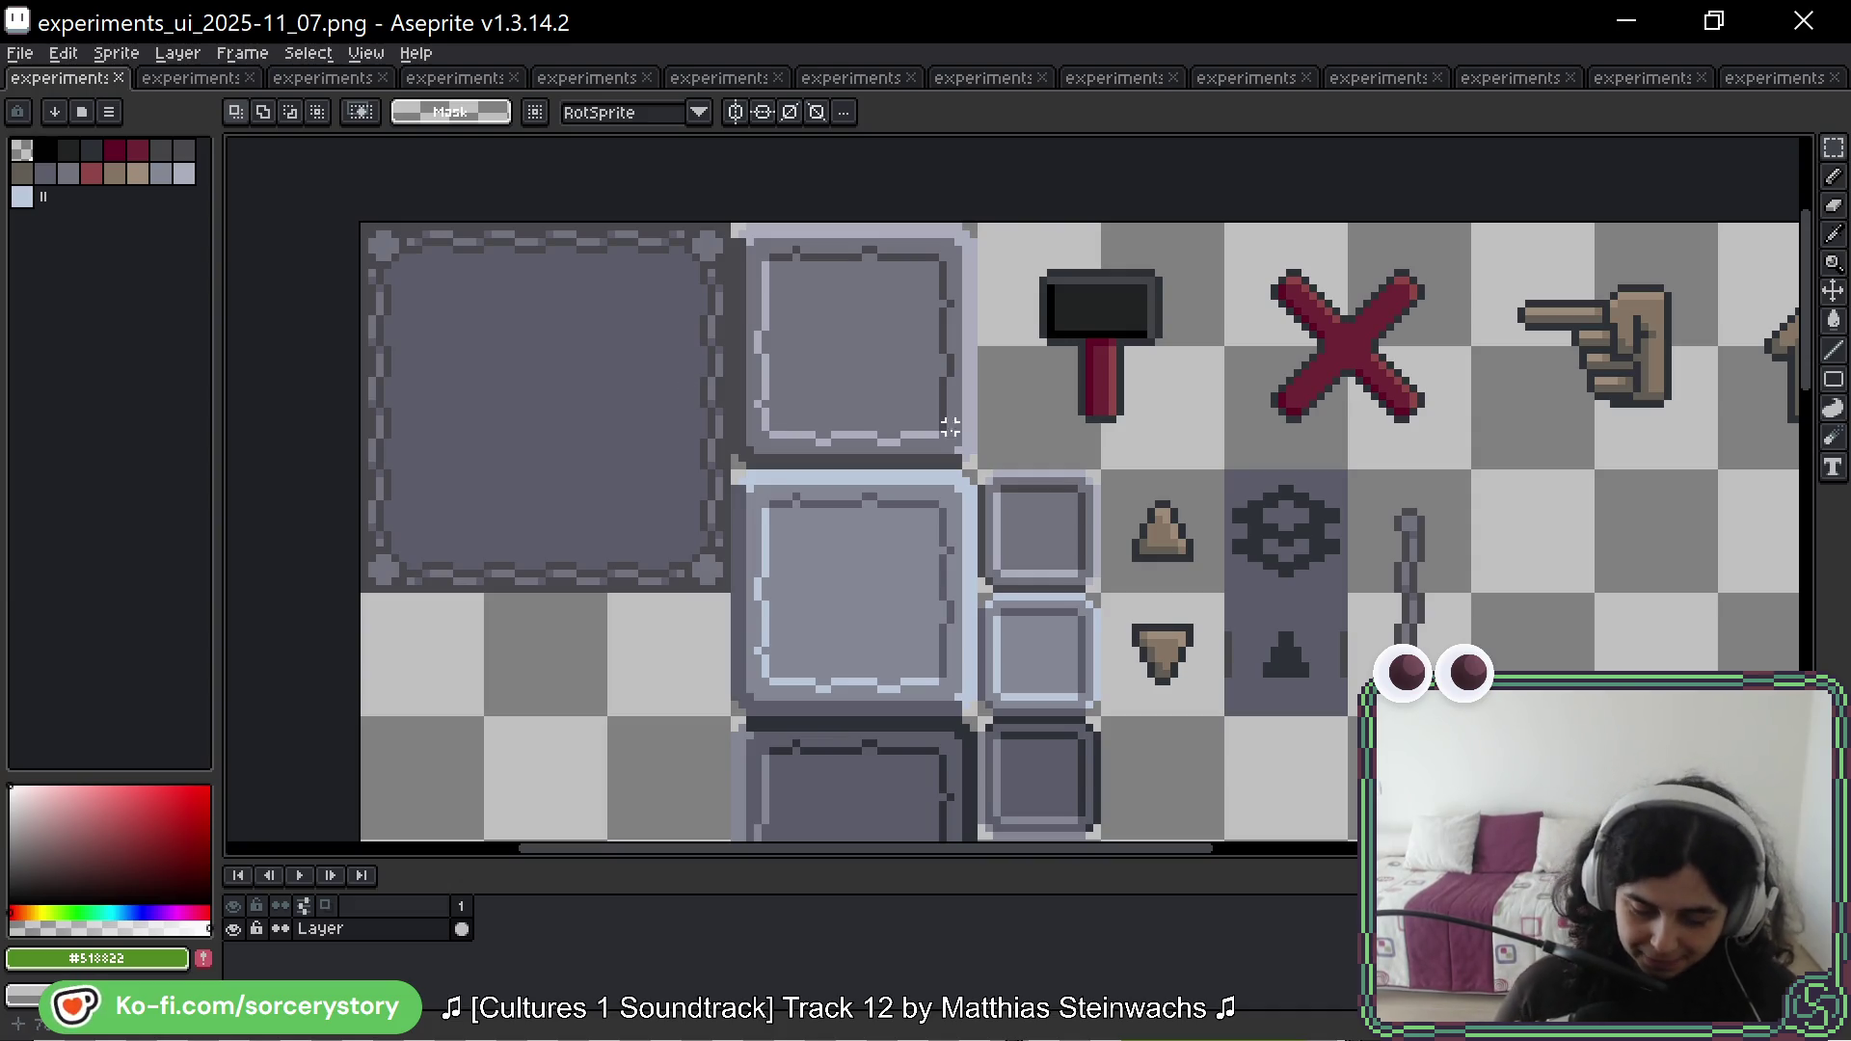
key(space)
scroll(1358, 424, right, 5)
scroll(1231, 298, down, 2)
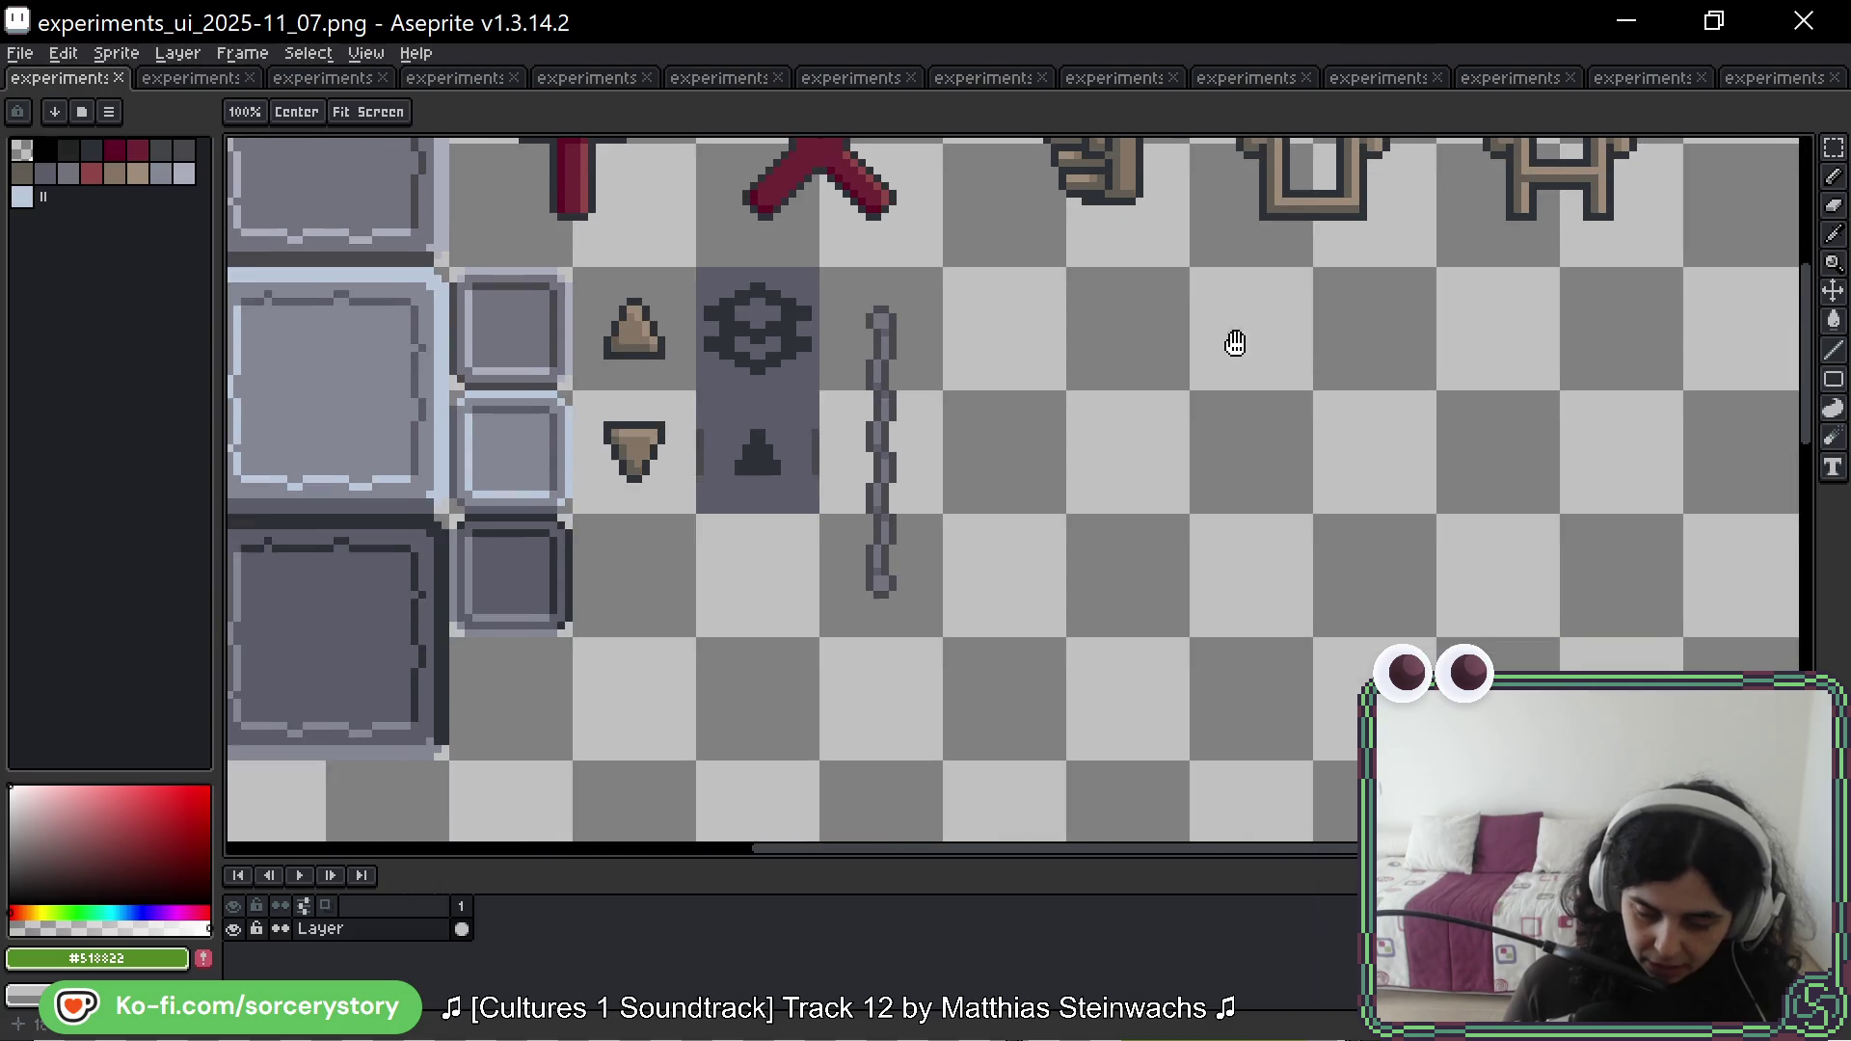
scroll(1231, 343, right, 5)
scroll(1231, 343, up, 3)
key(space)
scroll(1269, 488, left, 5)
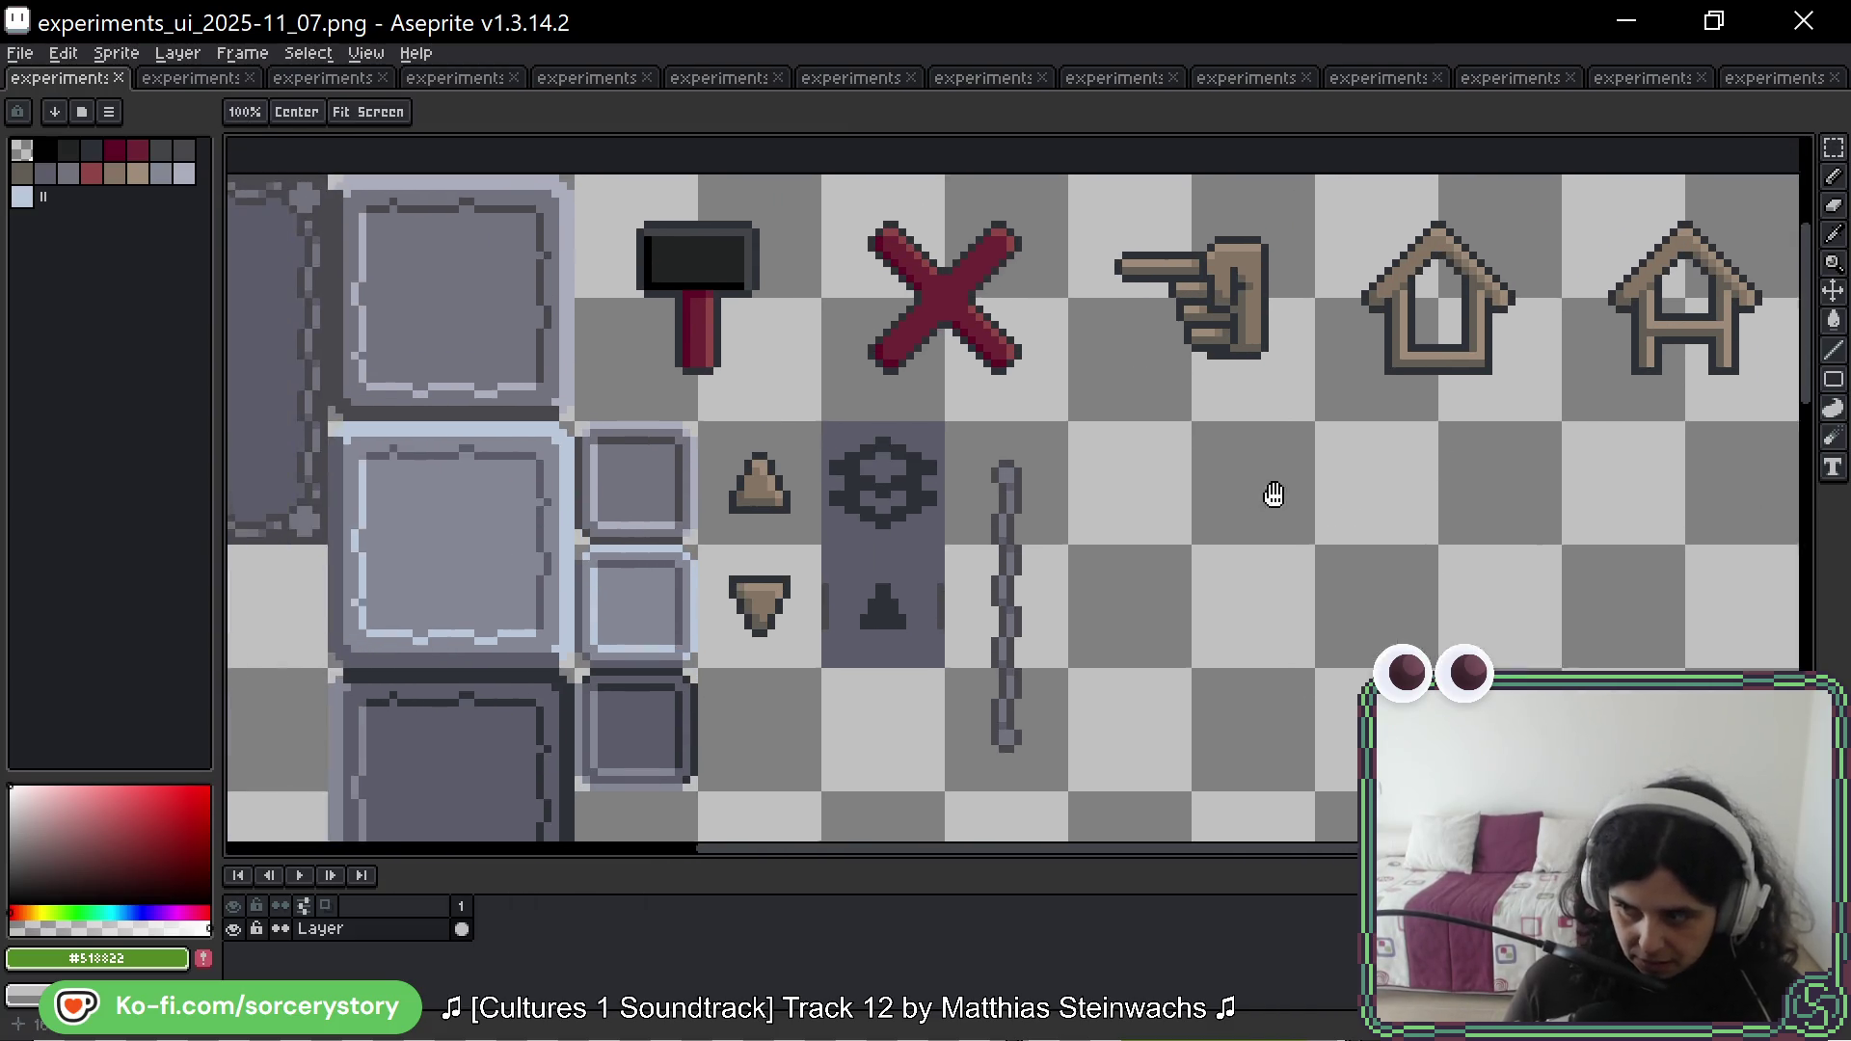
scroll(1385, 541, up, 2)
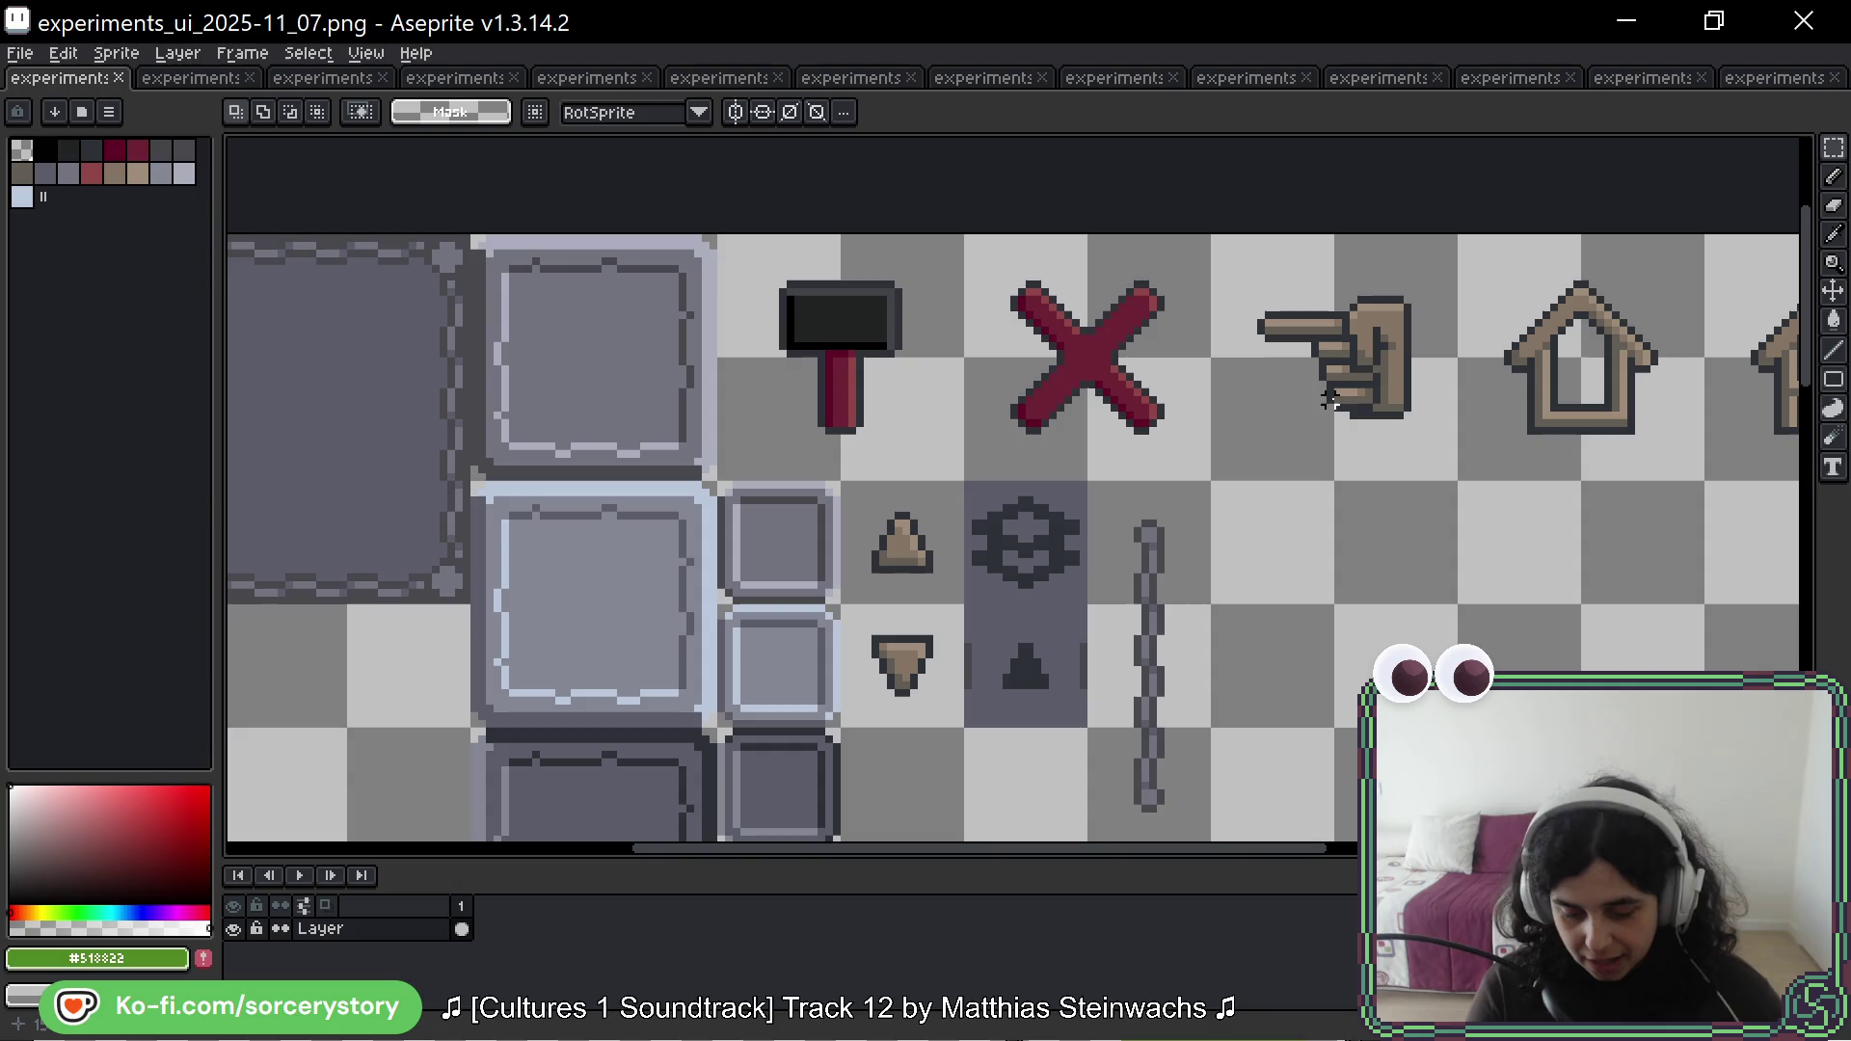
scroll(1531, 501, down, 4)
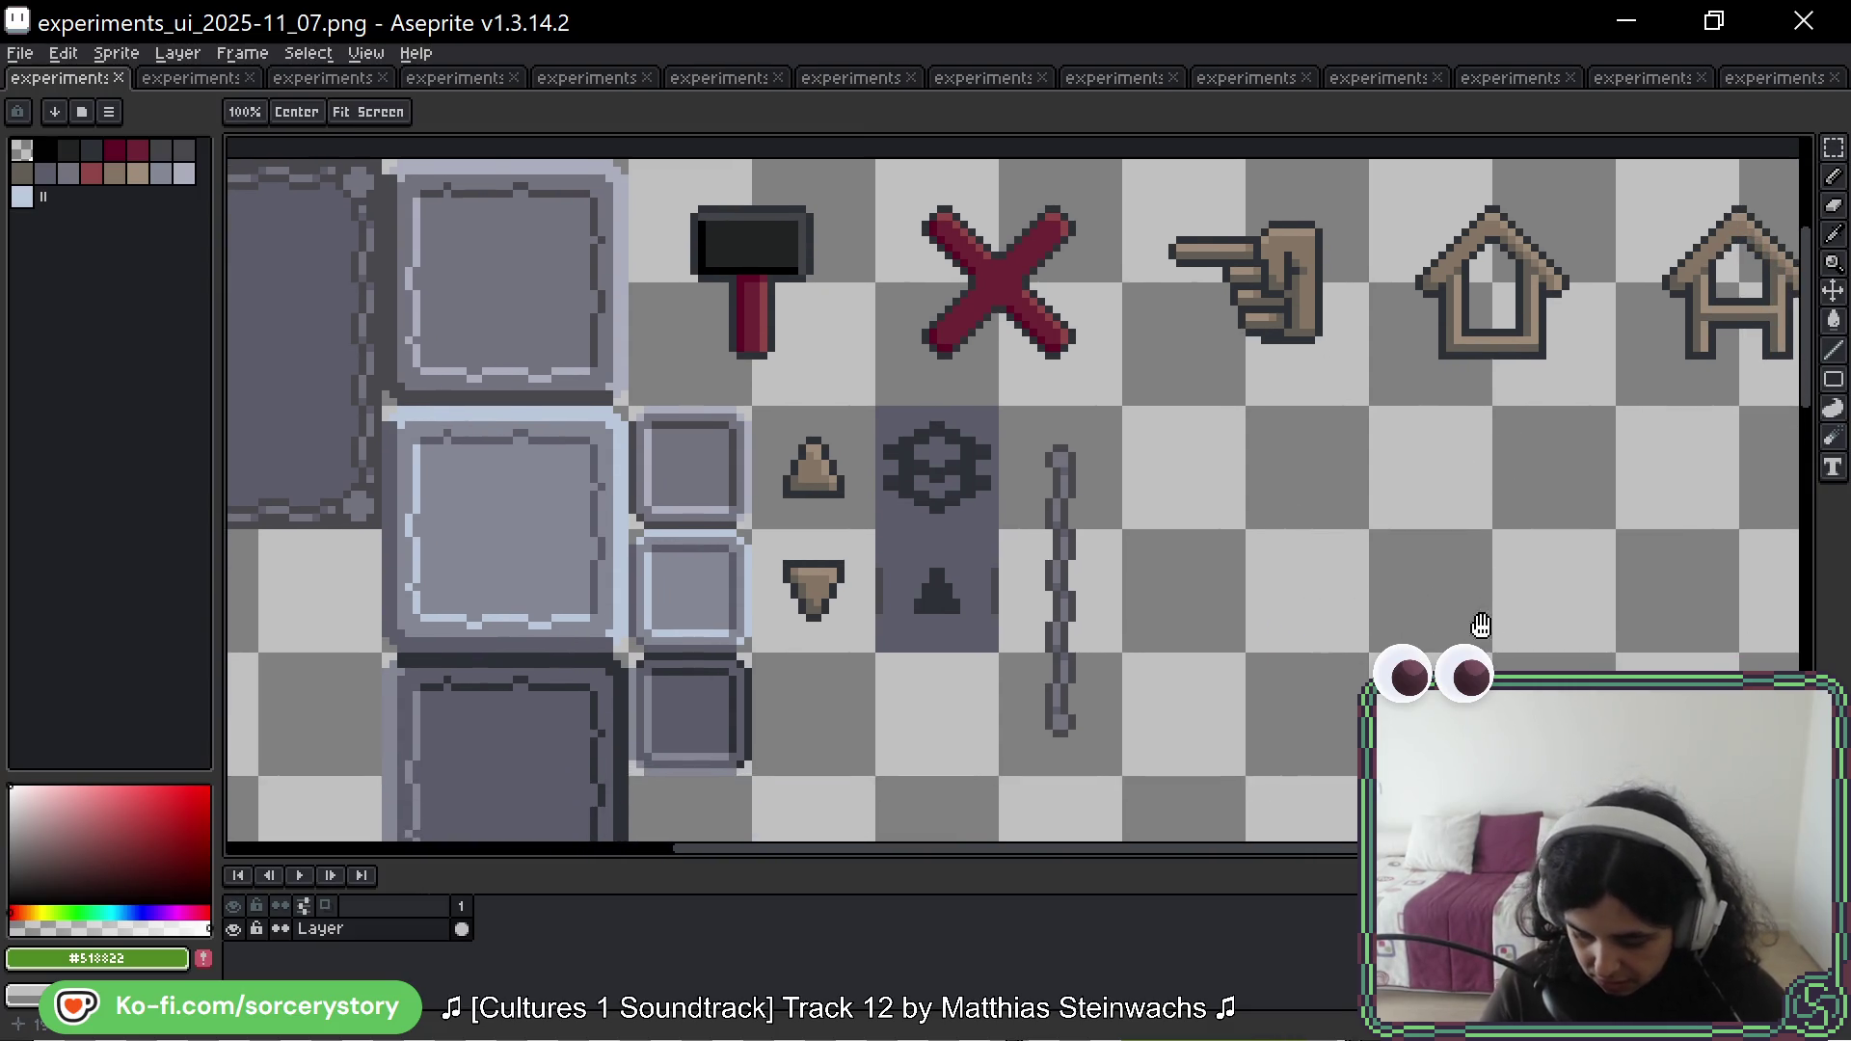
key(m)
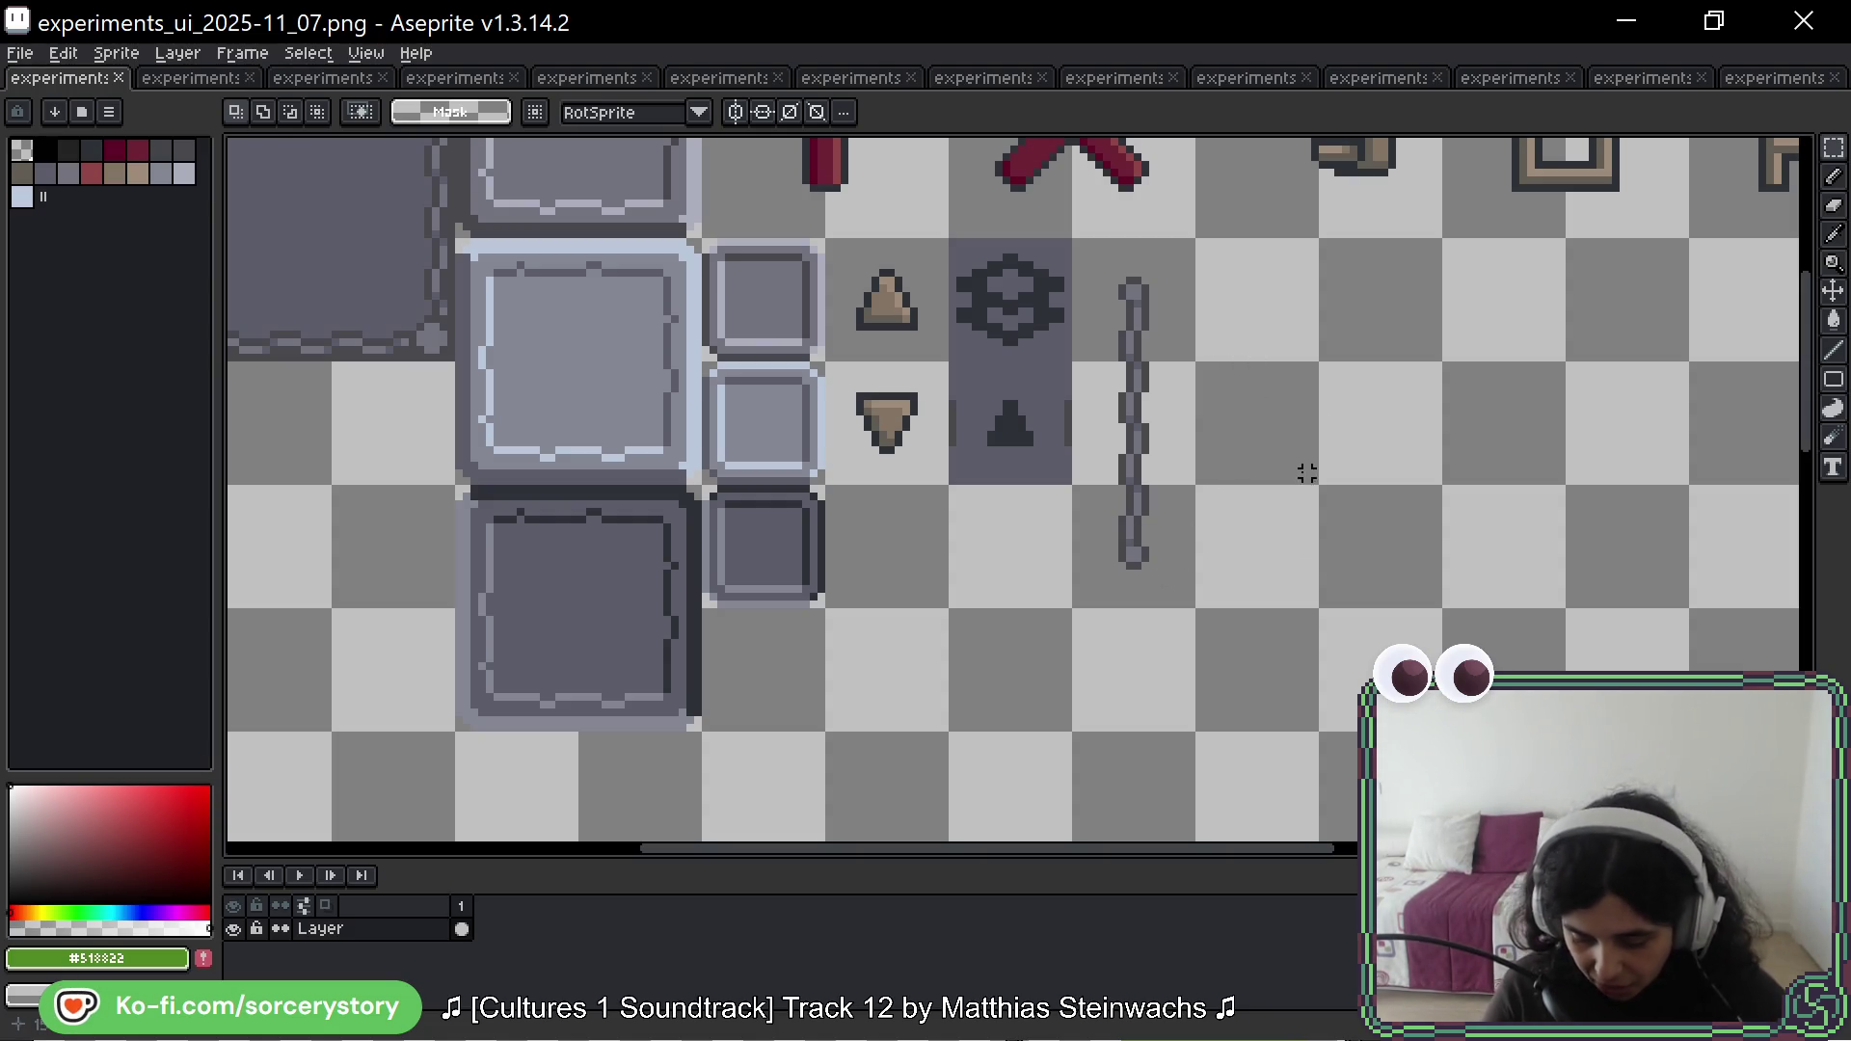
scroll(1199, 541, up, 2)
scroll(1211, 579, left, 2)
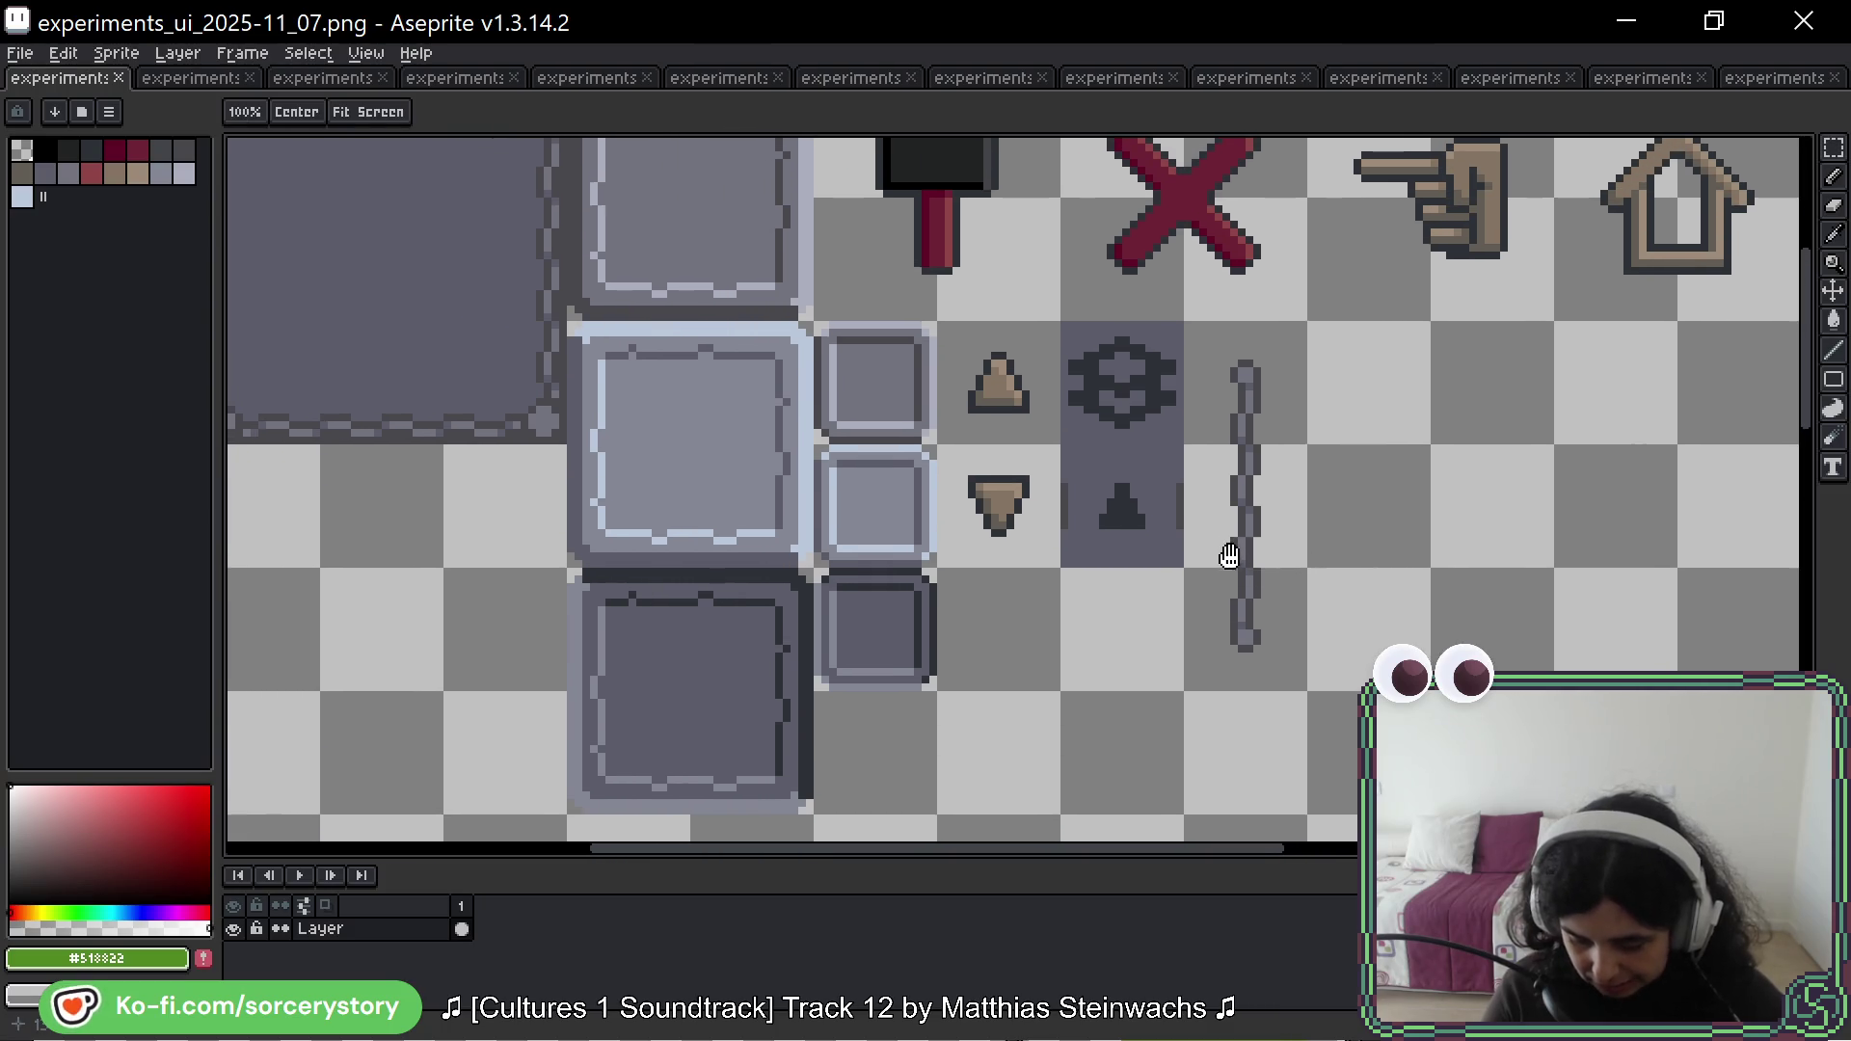
scroll(1229, 556, up, 3)
scroll(1244, 588, left, 1)
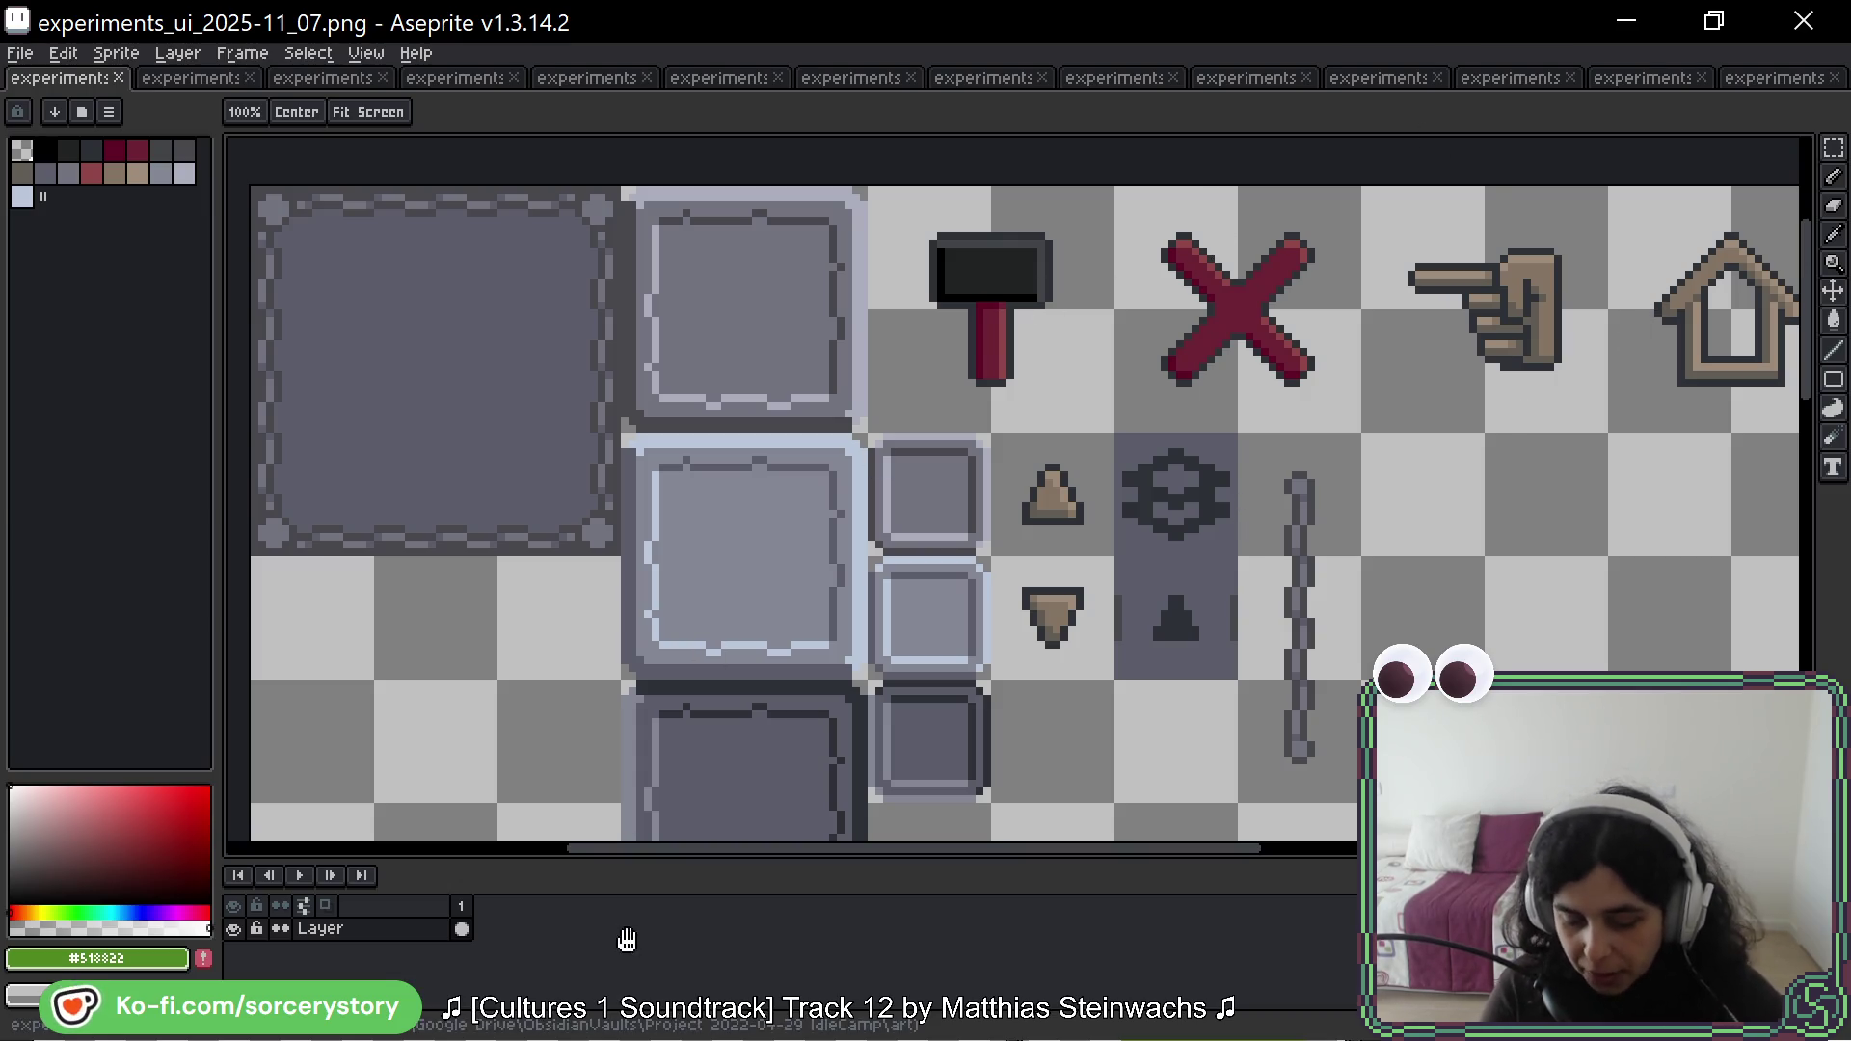
scroll(943, 488, left, 6)
scroll(1021, 578, up, 2)
key(m)
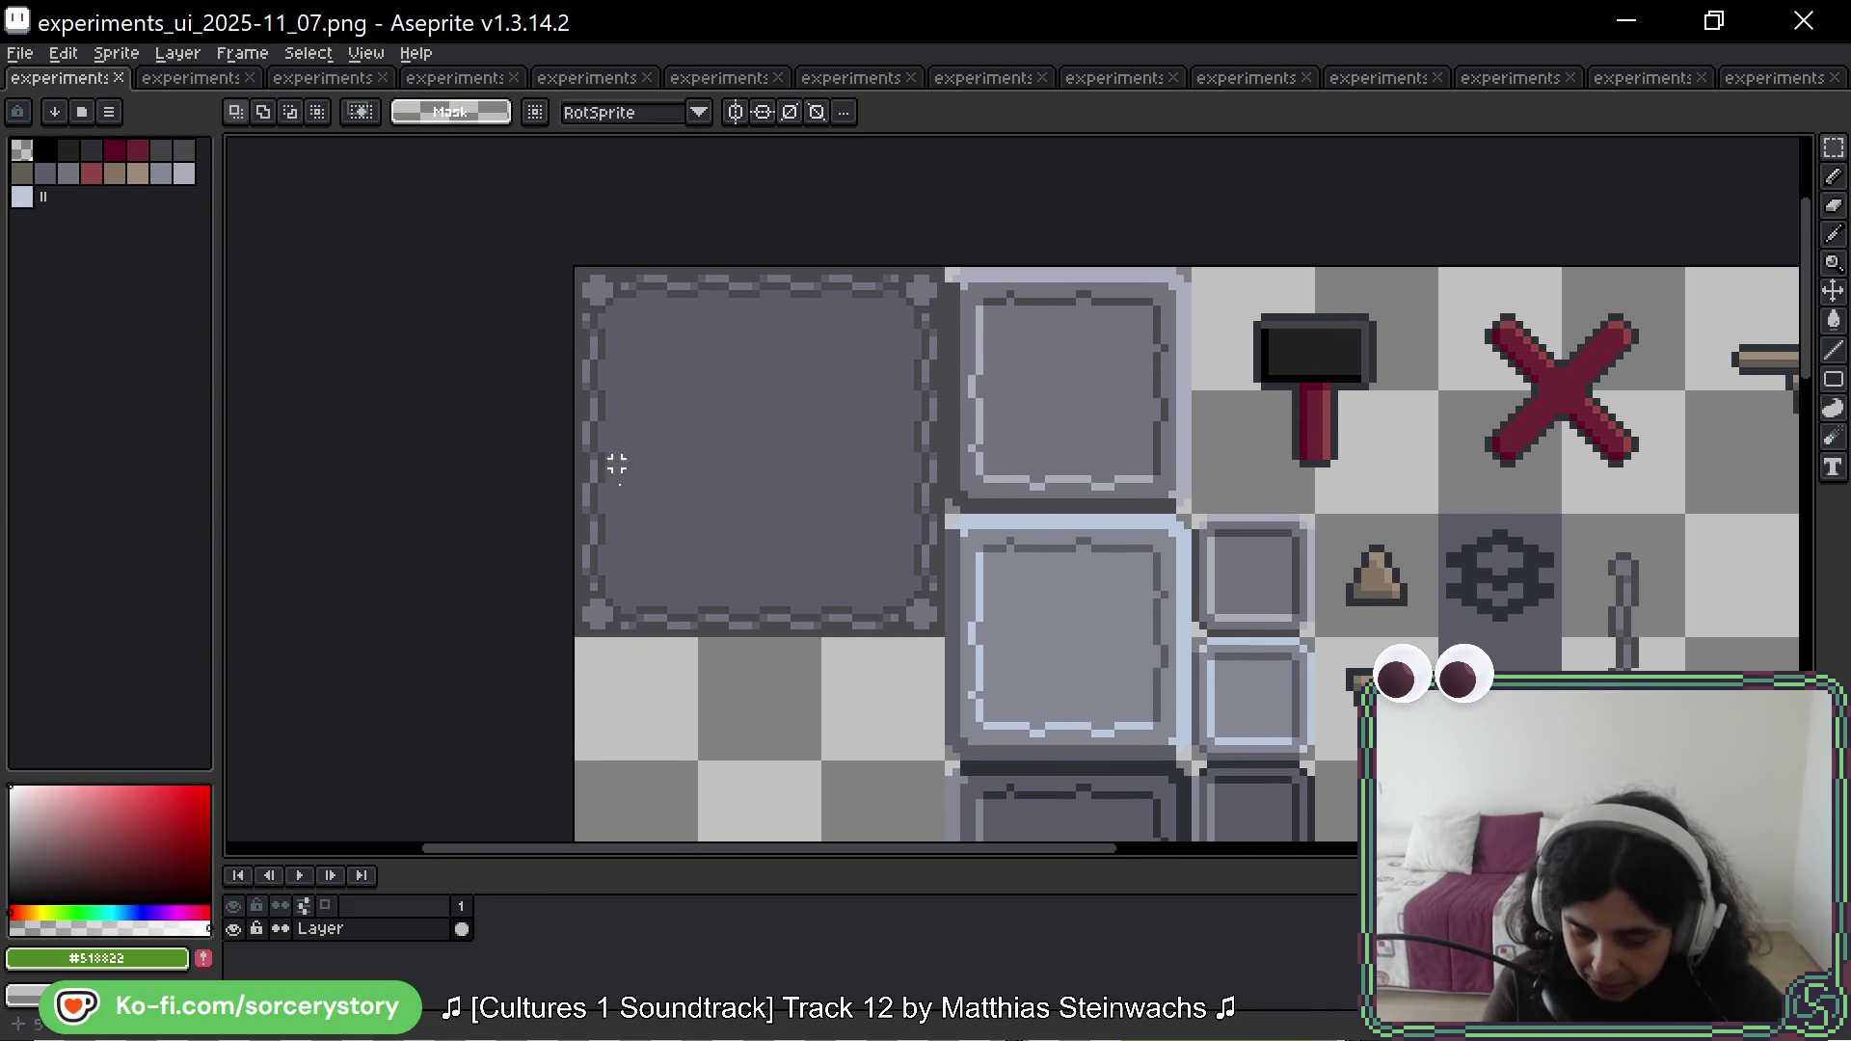
Step: Check the 2025-11_05 and 11_04 sheets, then close the empty 2025-11_03 sheet
click(863, 80)
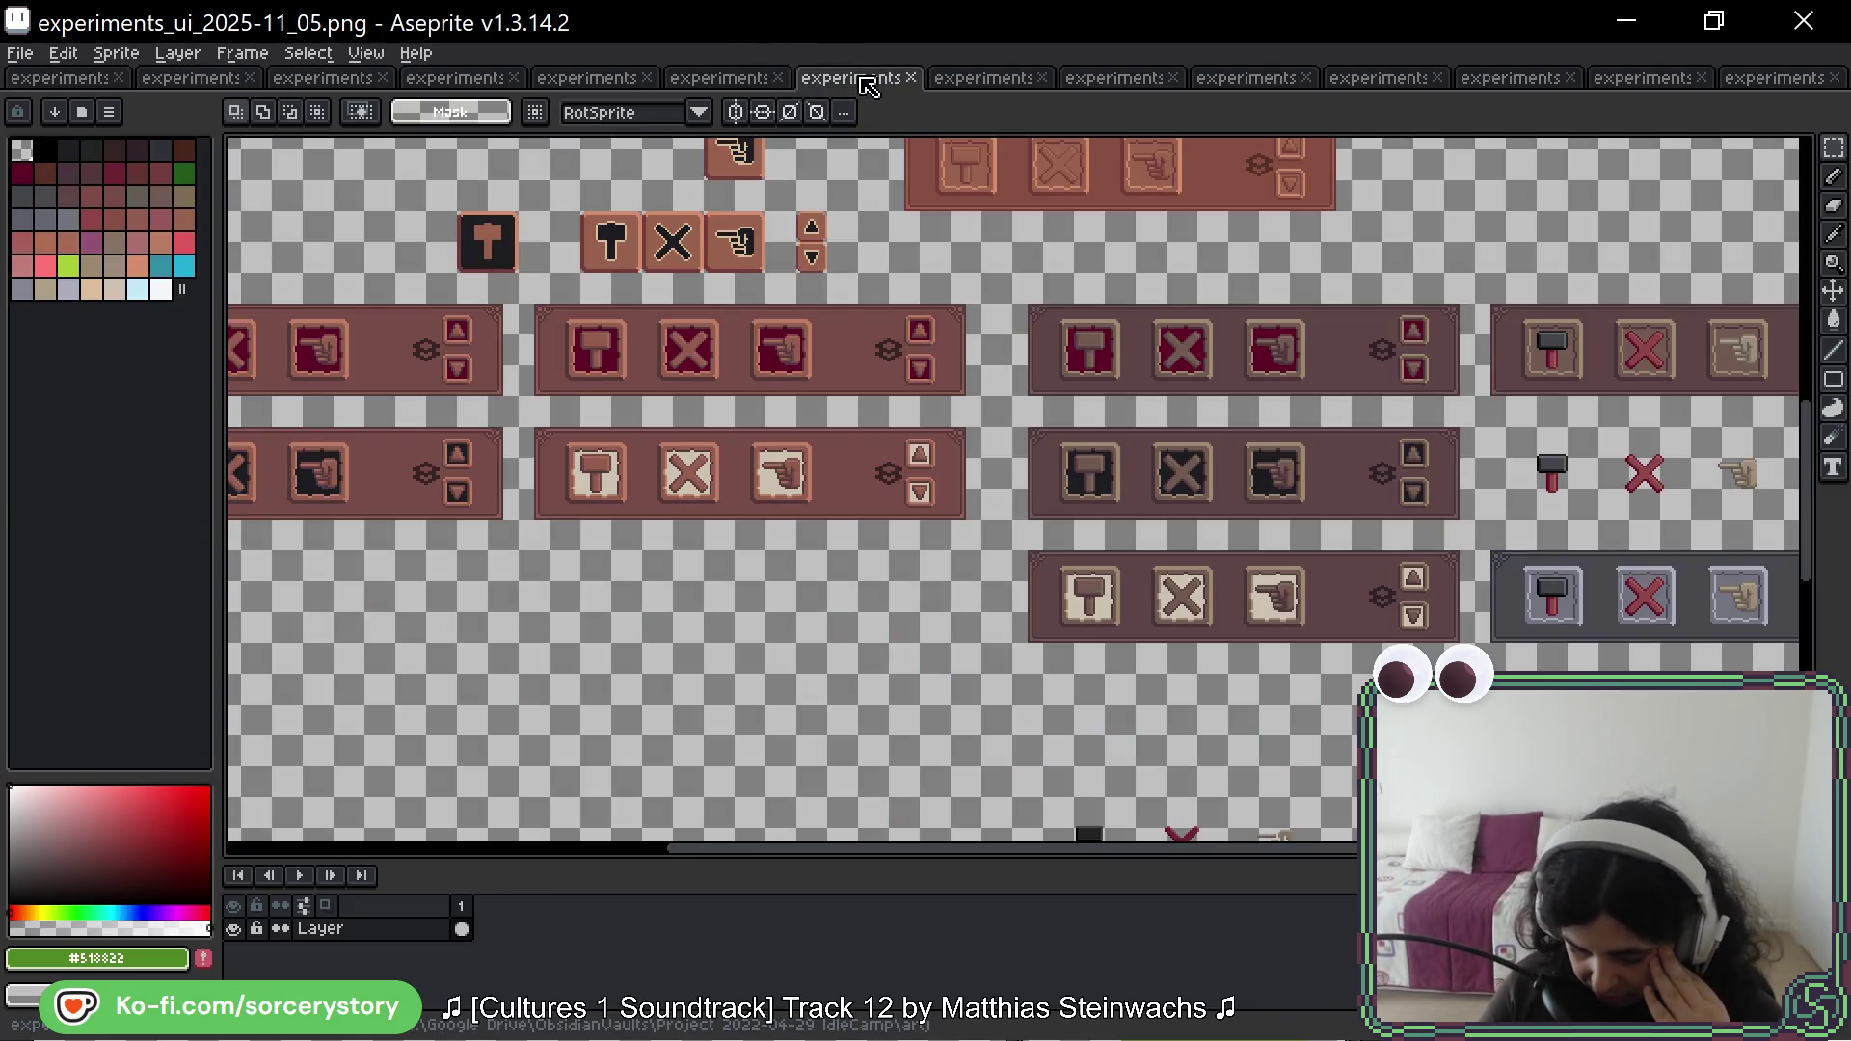
click(721, 81)
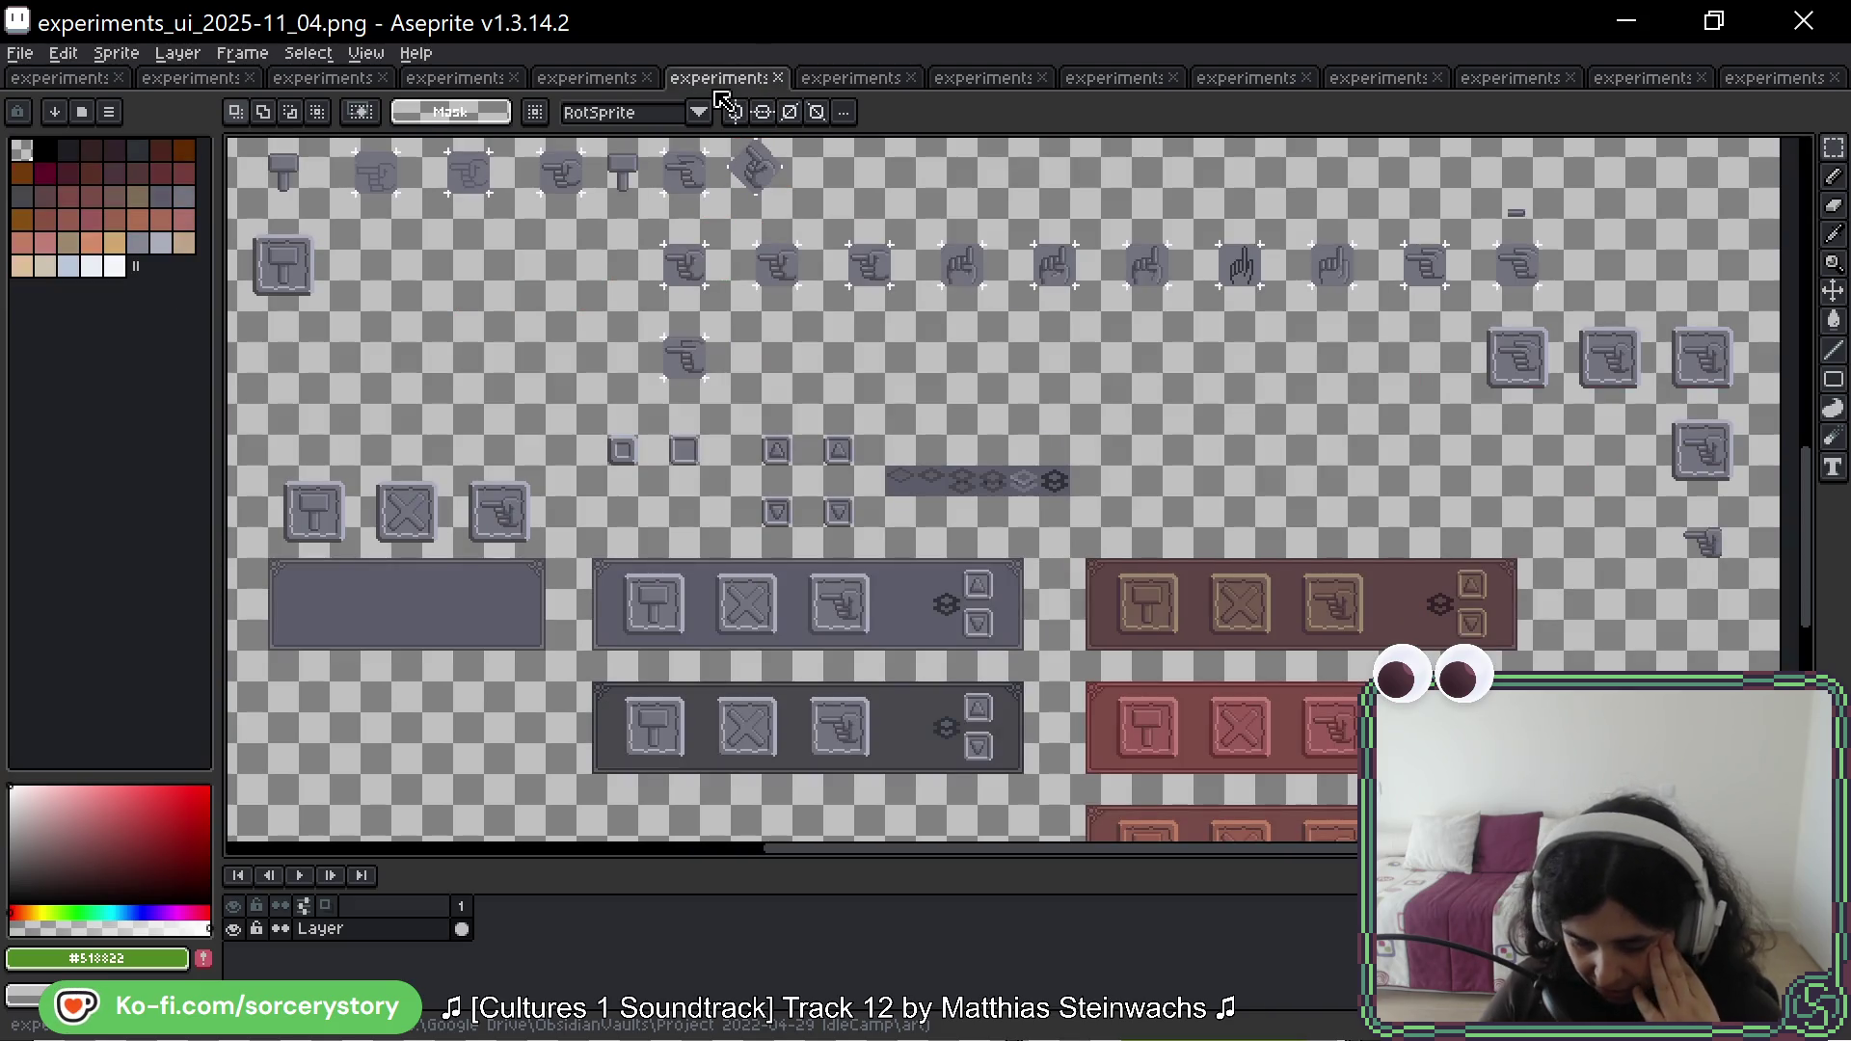
click(608, 81)
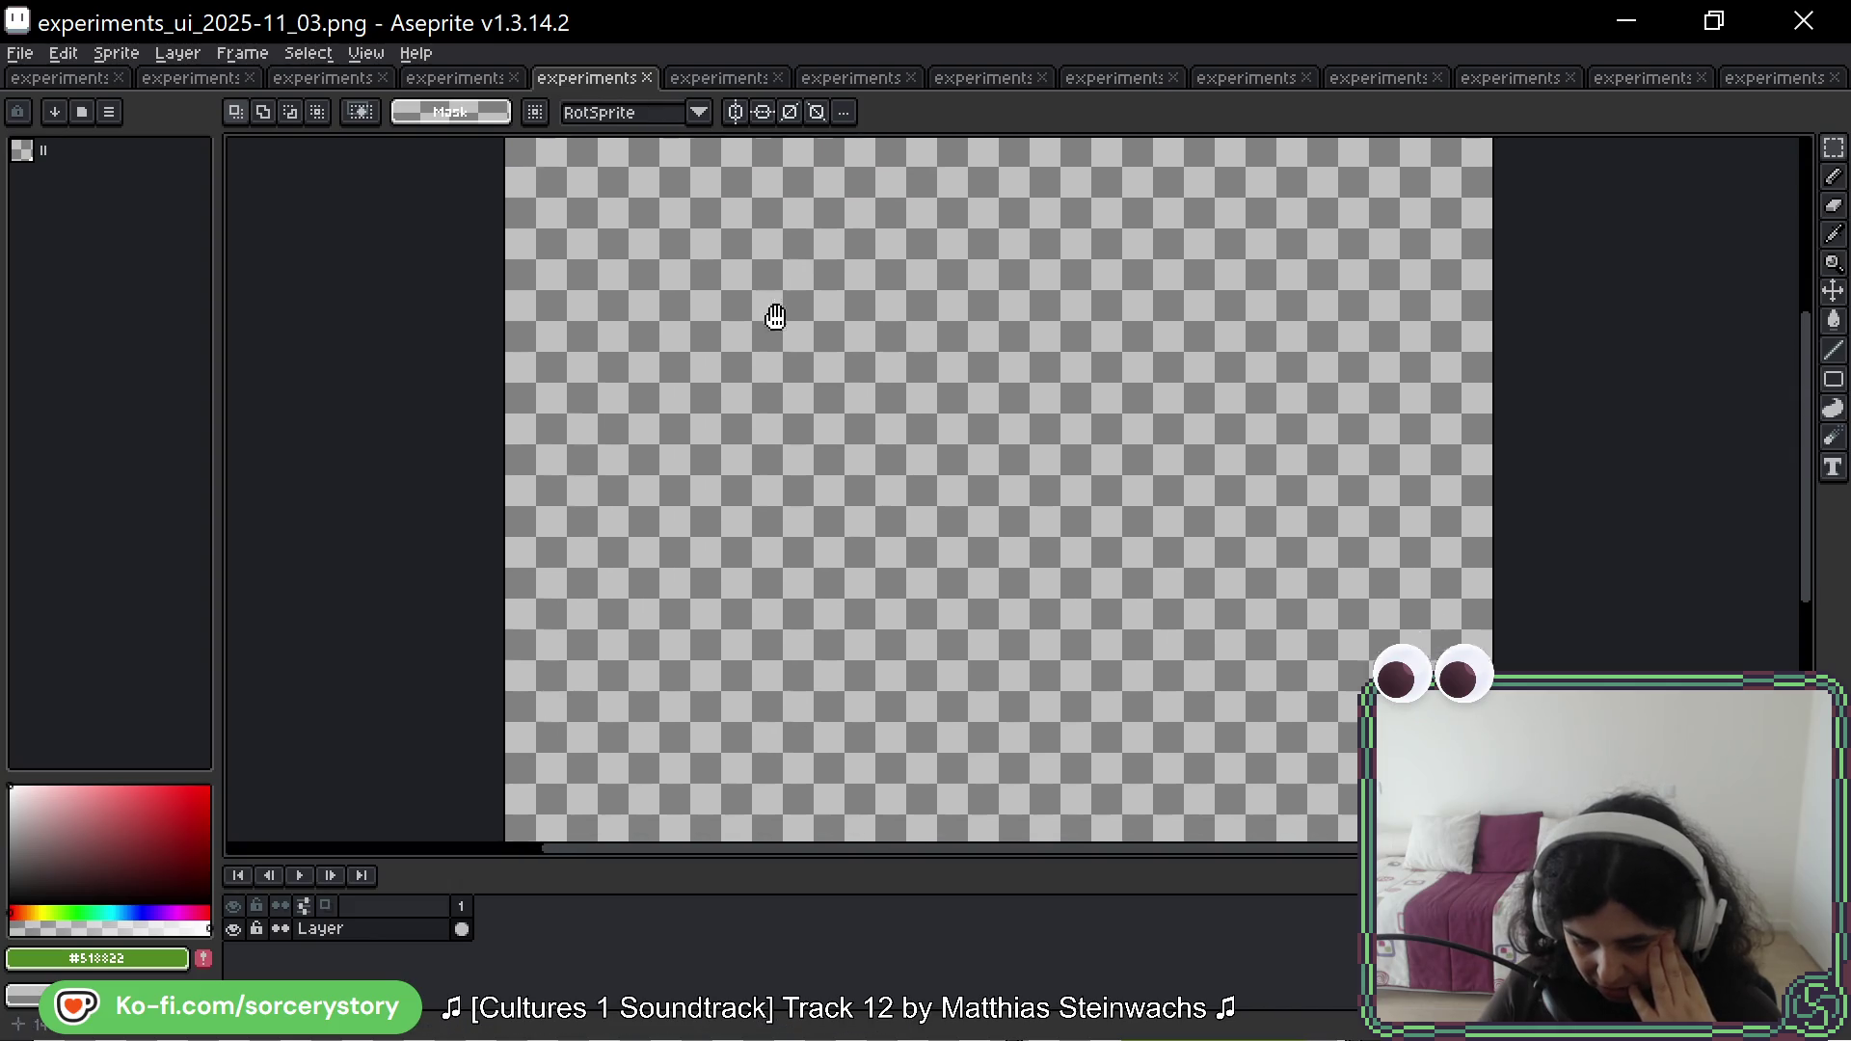
mouse_move(777, 317)
mouse_down()
mouse_move(735, 479)
mouse_move(745, 207)
mouse_up()
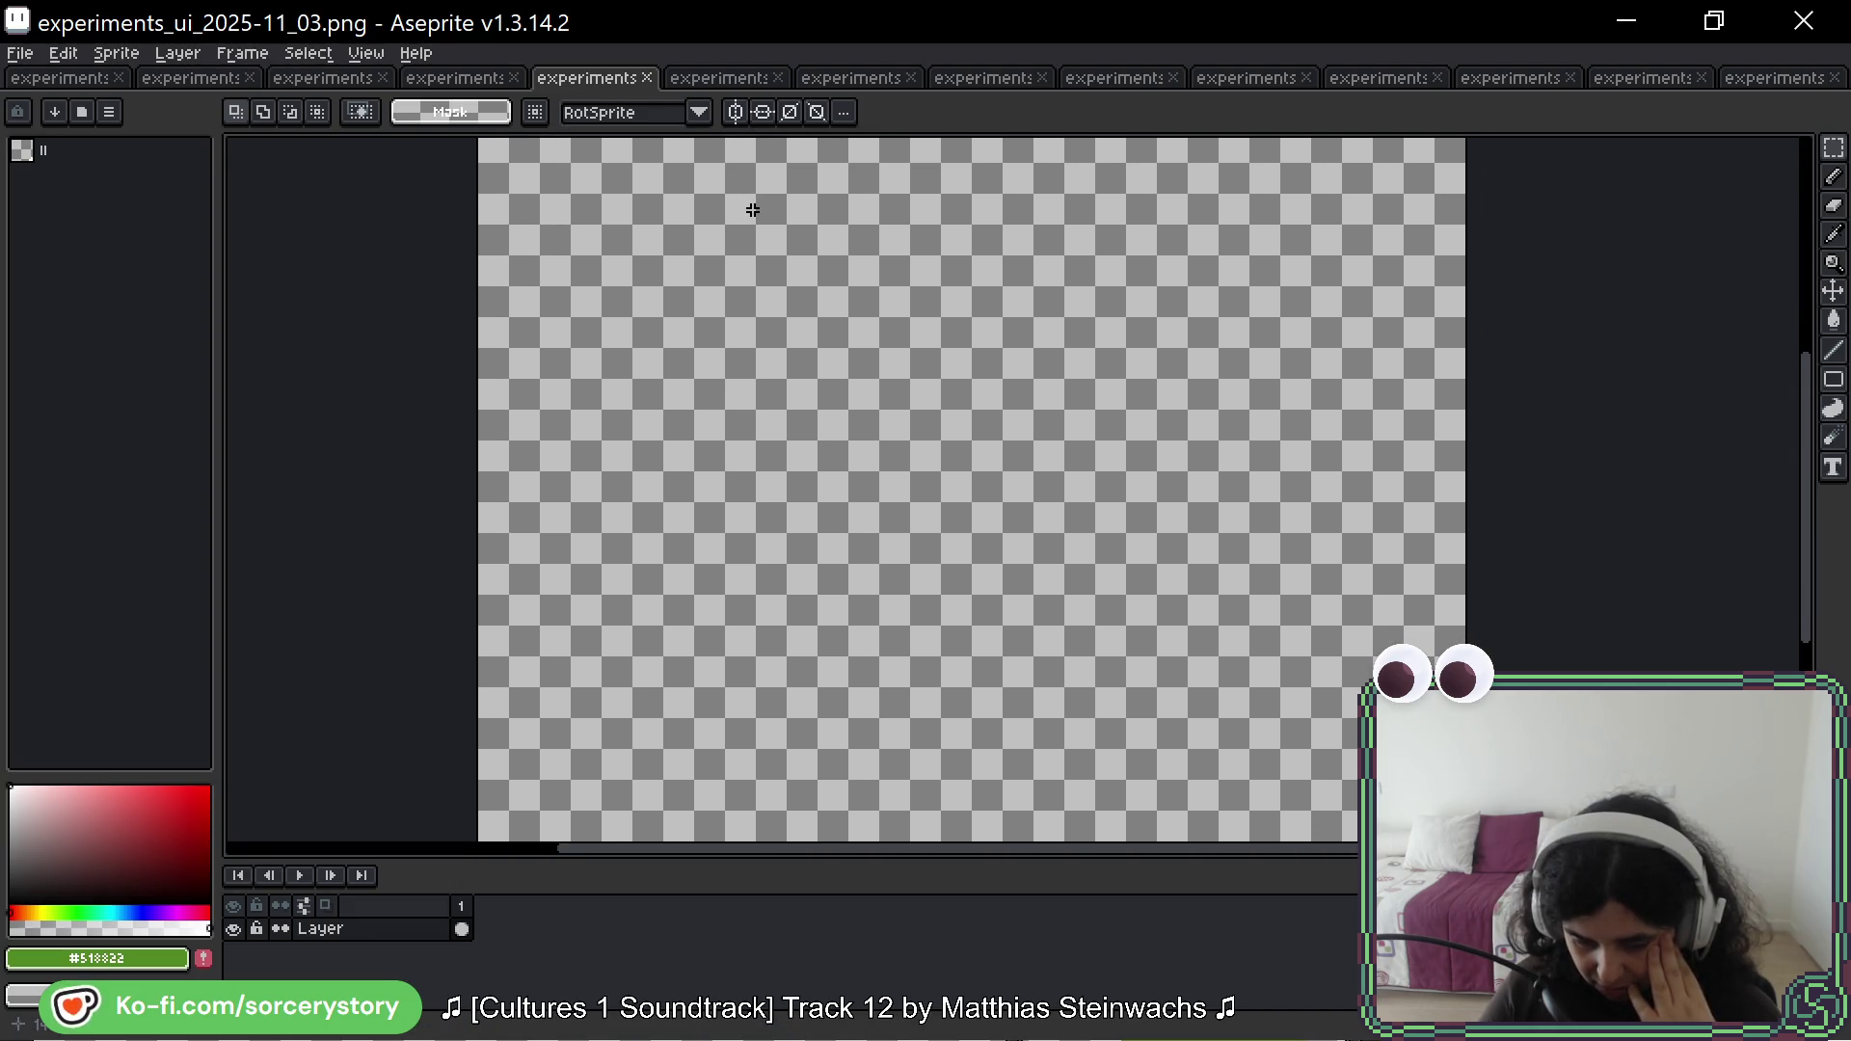
click(646, 77)
Step: Copy the small square frame panel from the 2025-11_06 sheet
click(742, 81)
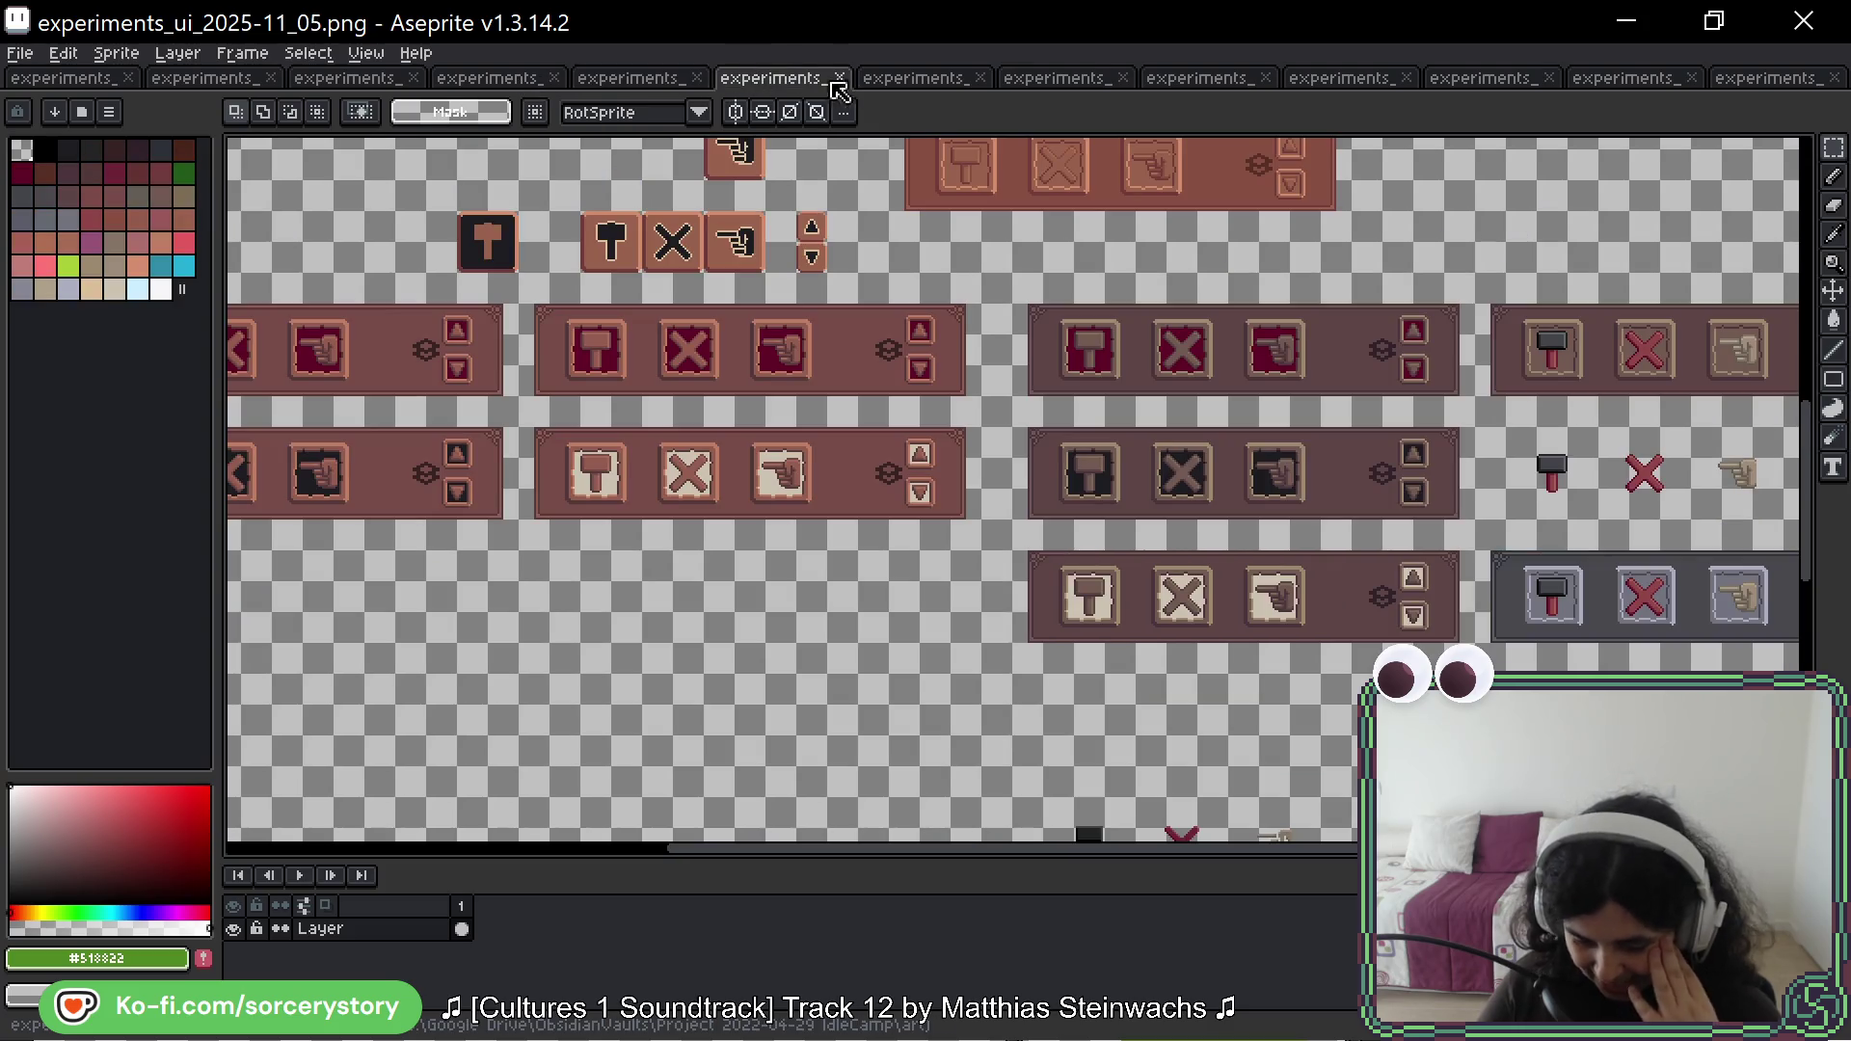
click(917, 79)
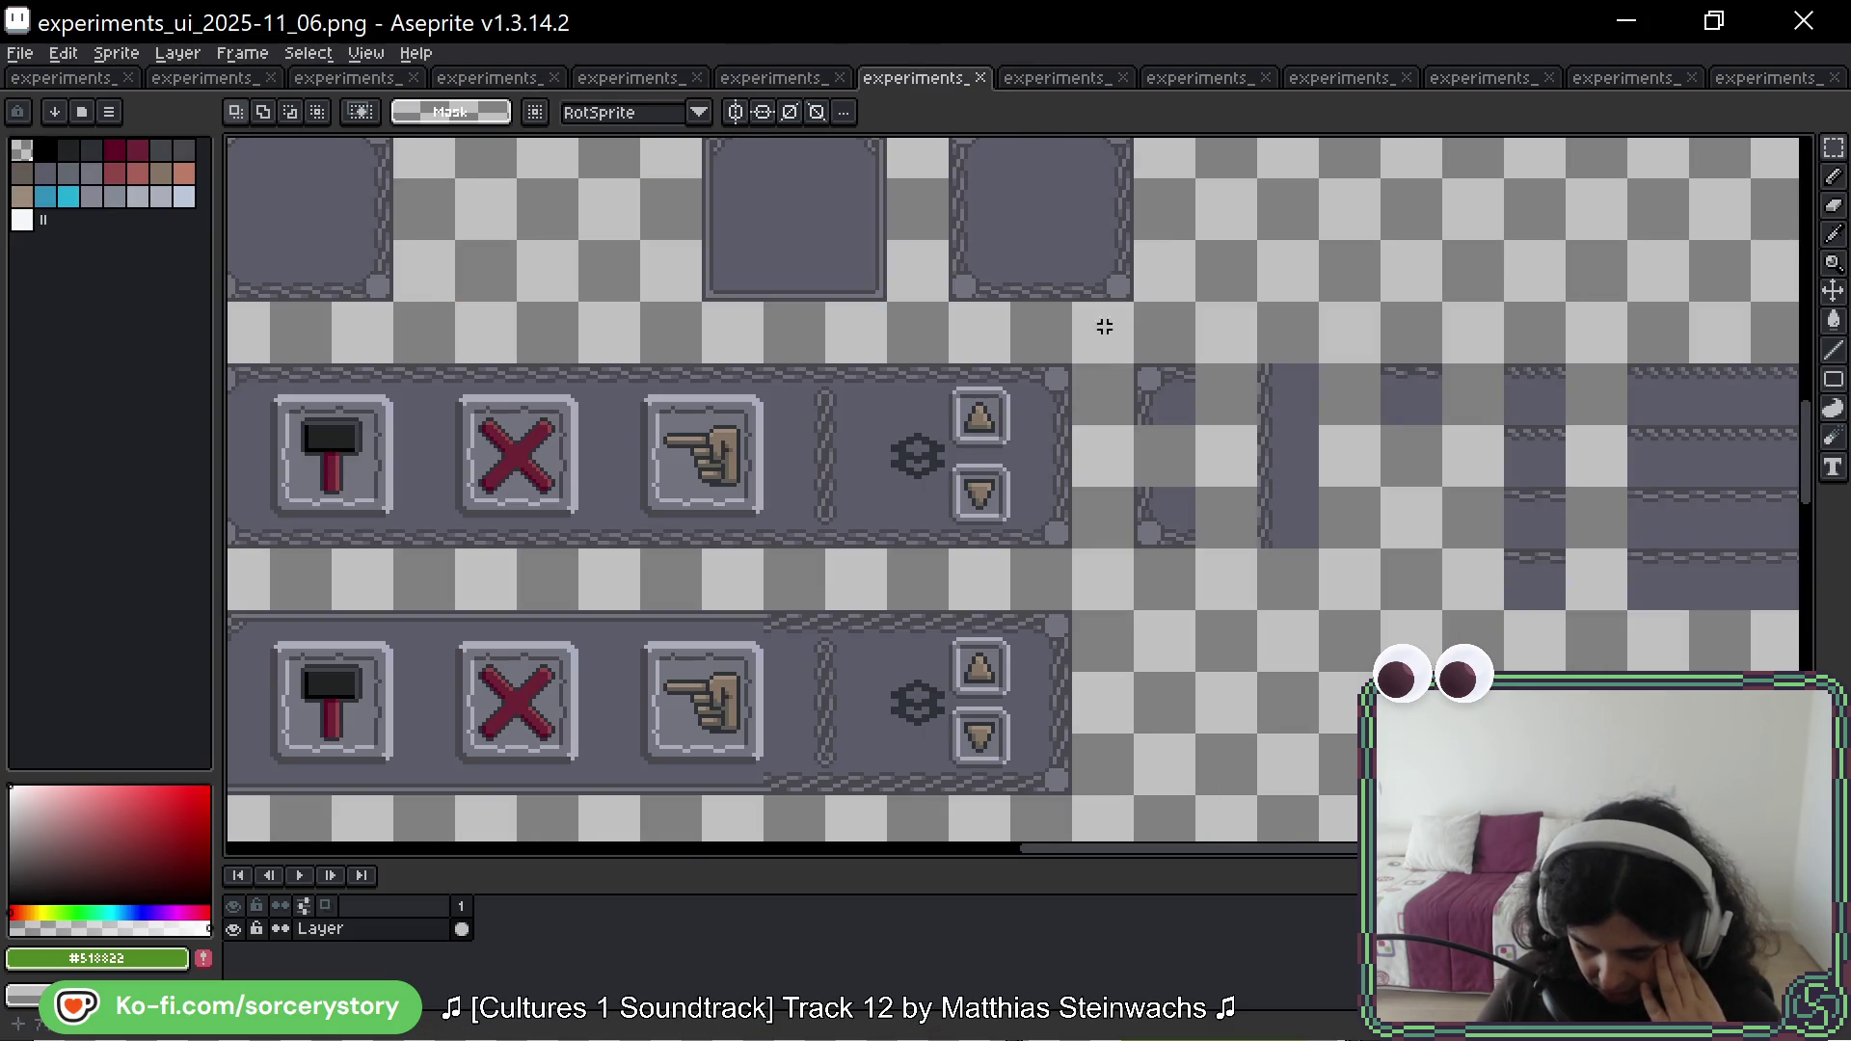
scroll(1105, 326, up, 3)
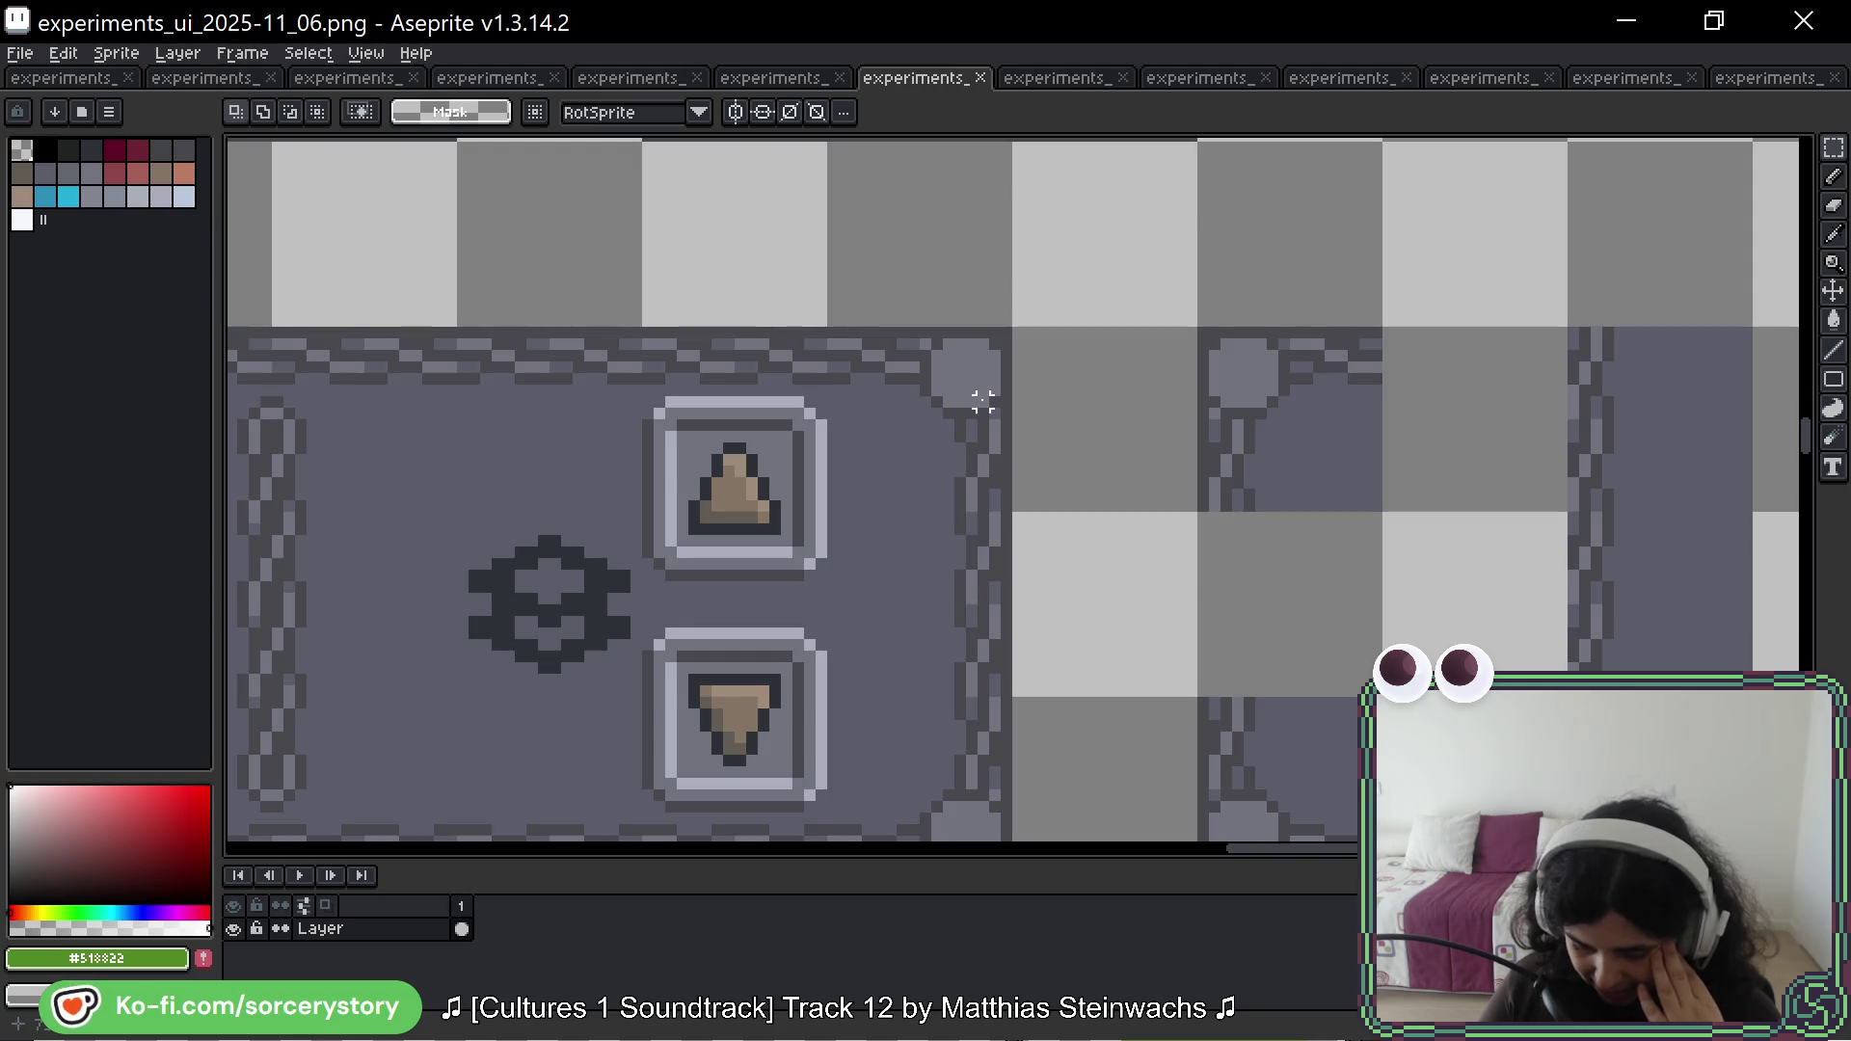
scroll(994, 378, down, 3)
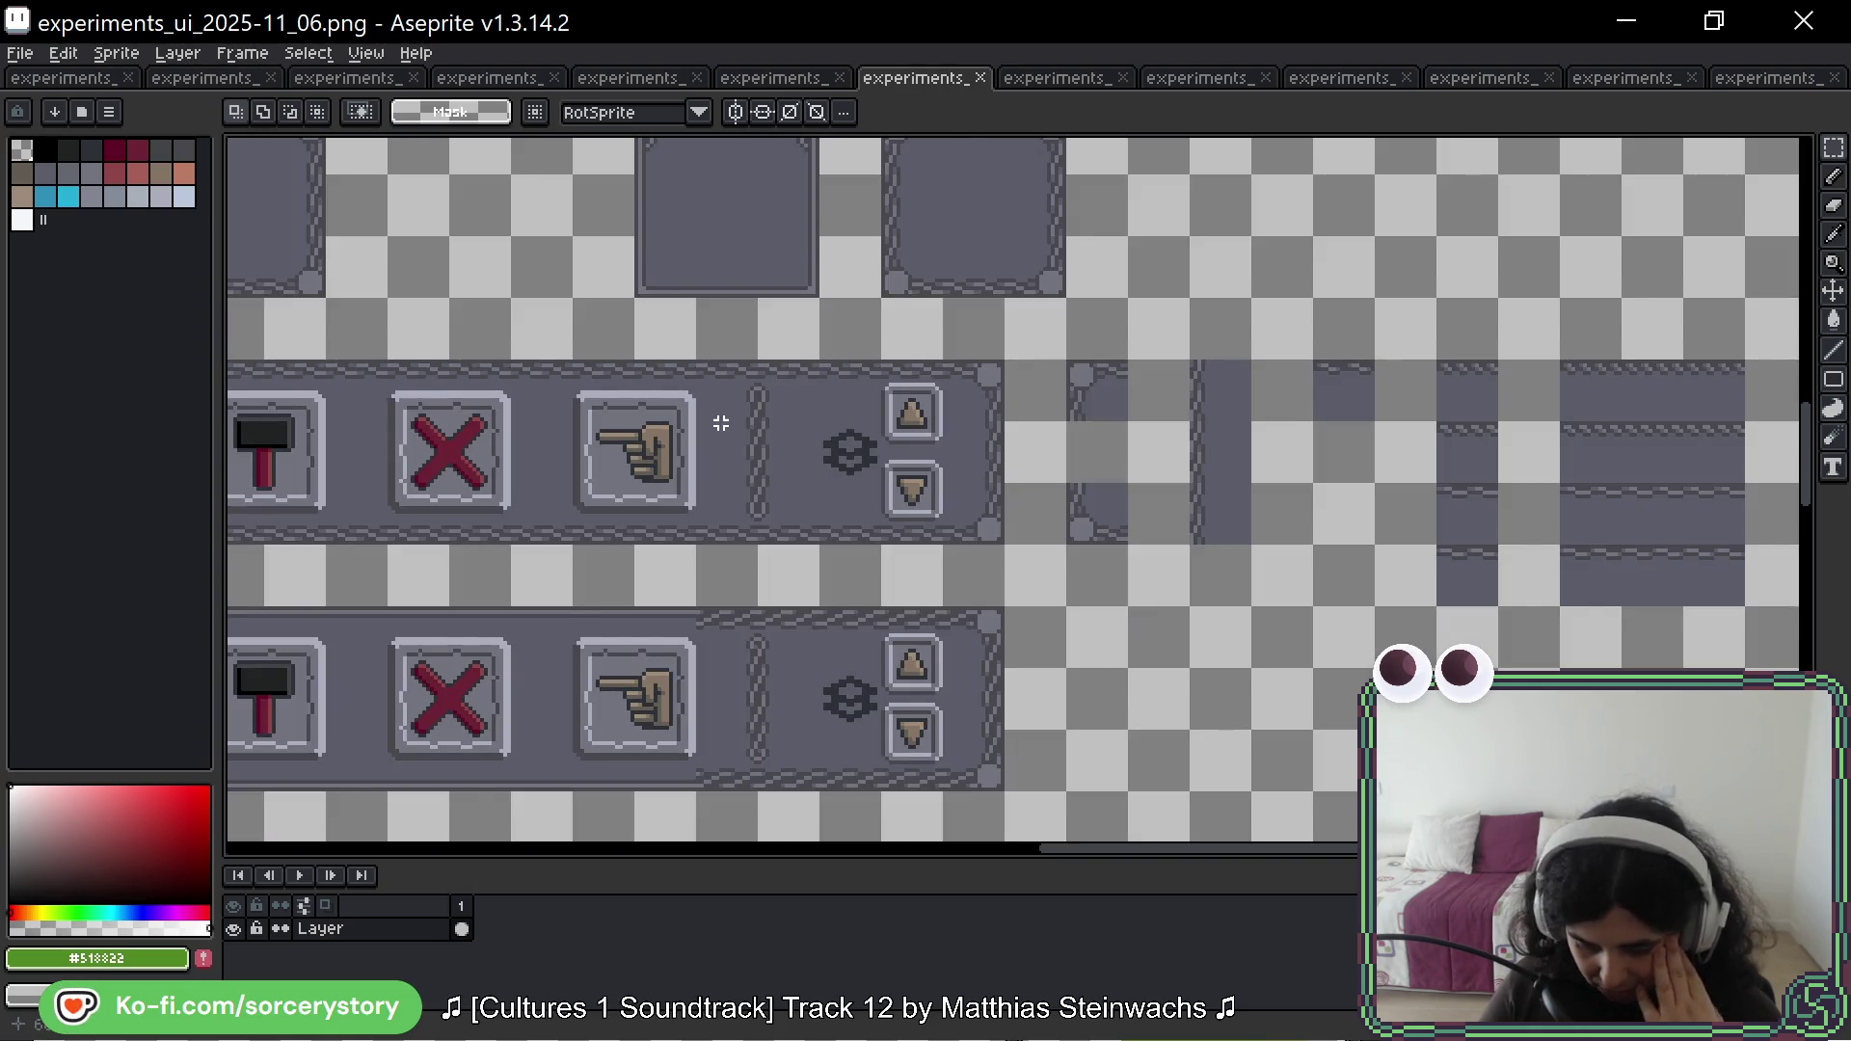
drag(722, 424, 1145, 440)
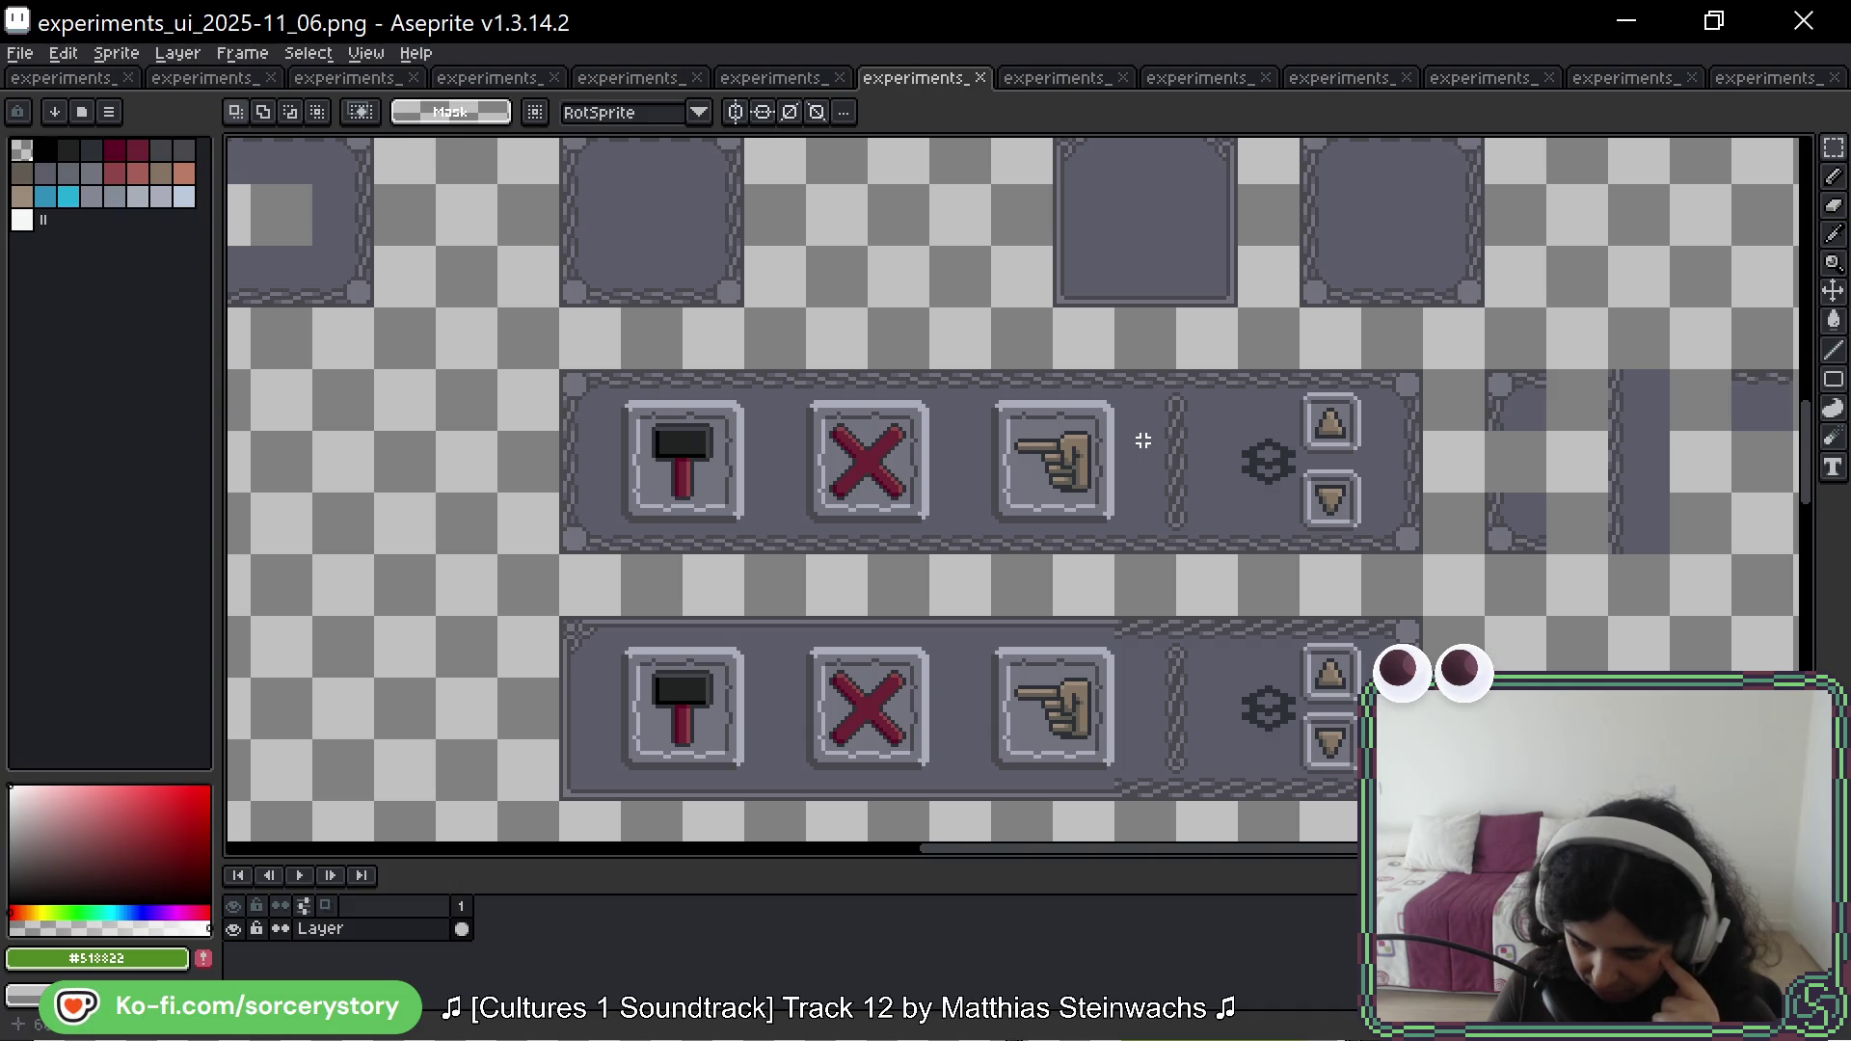
drag(899, 305, 1105, 428)
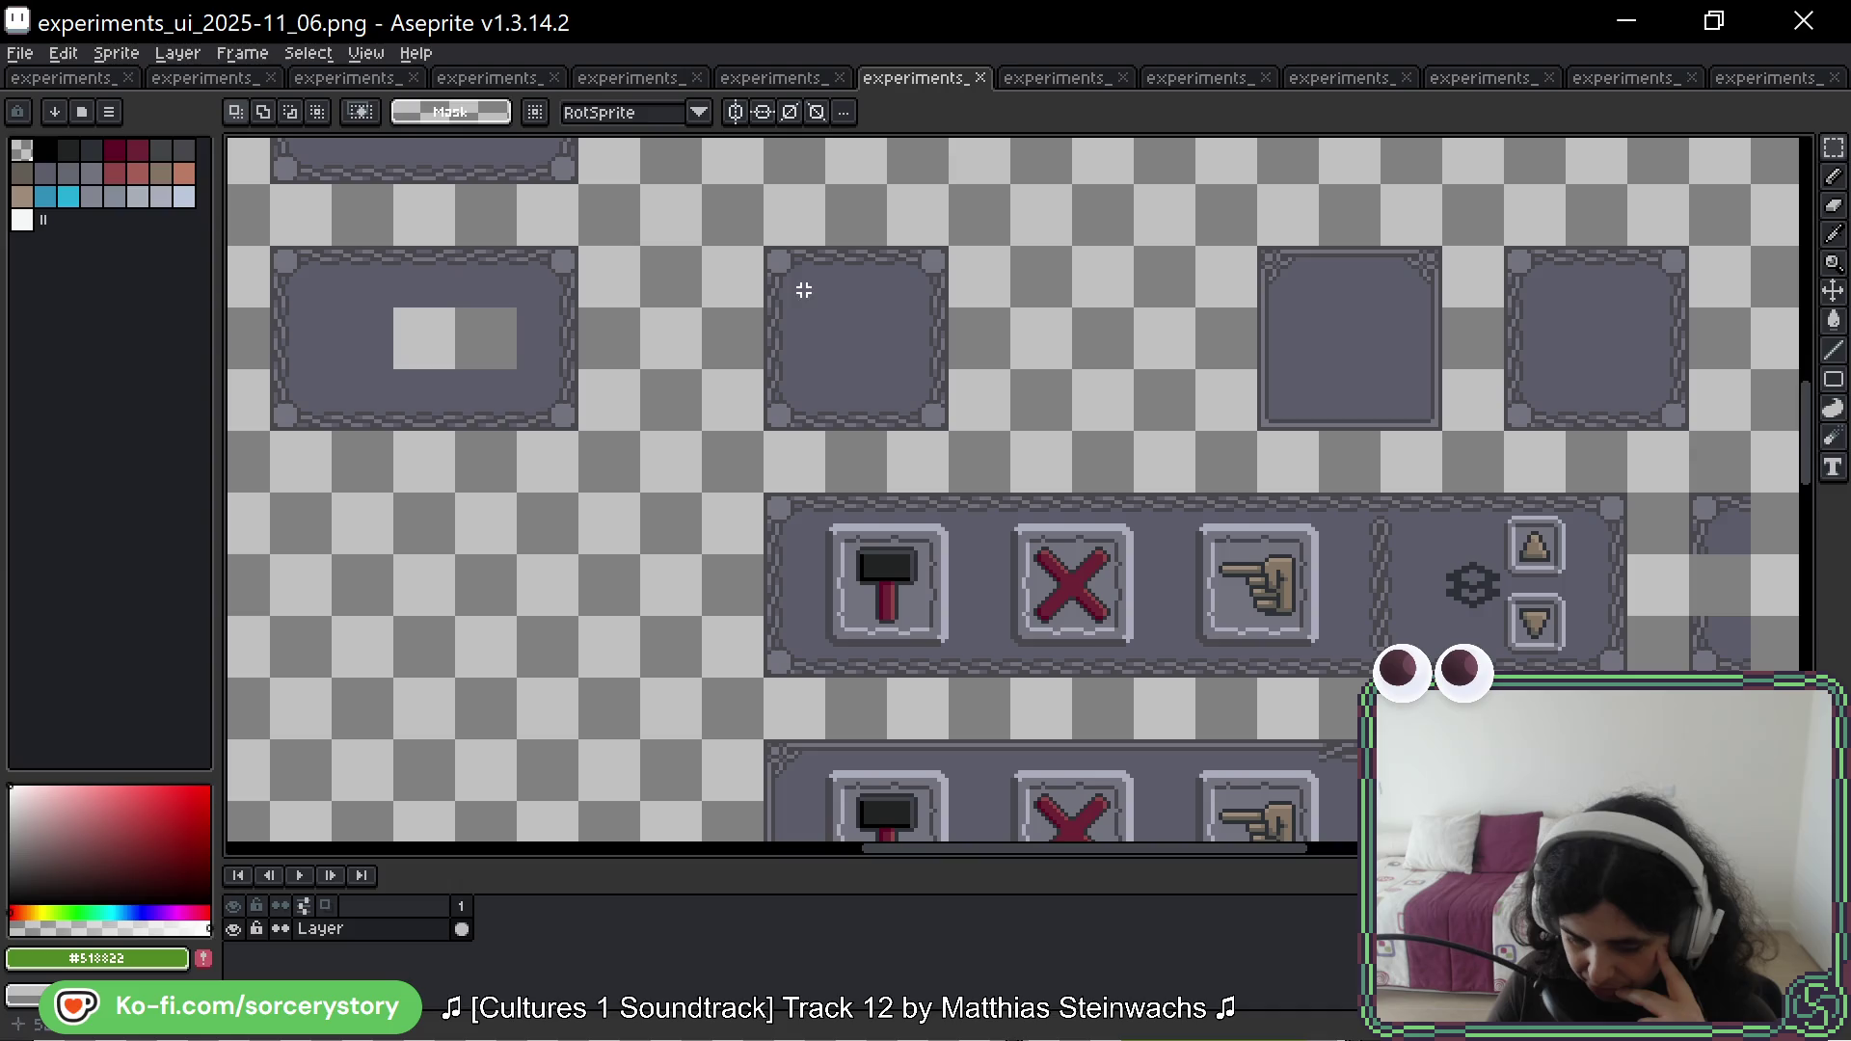
mouse_move(766, 248)
mouse_down()
mouse_move(964, 386)
mouse_move(932, 390)
mouse_up()
key(ctrl+c)
Step: Paste the square frame panel near the top-left of the 2026-04_01 sheet and deselect
click(202, 77)
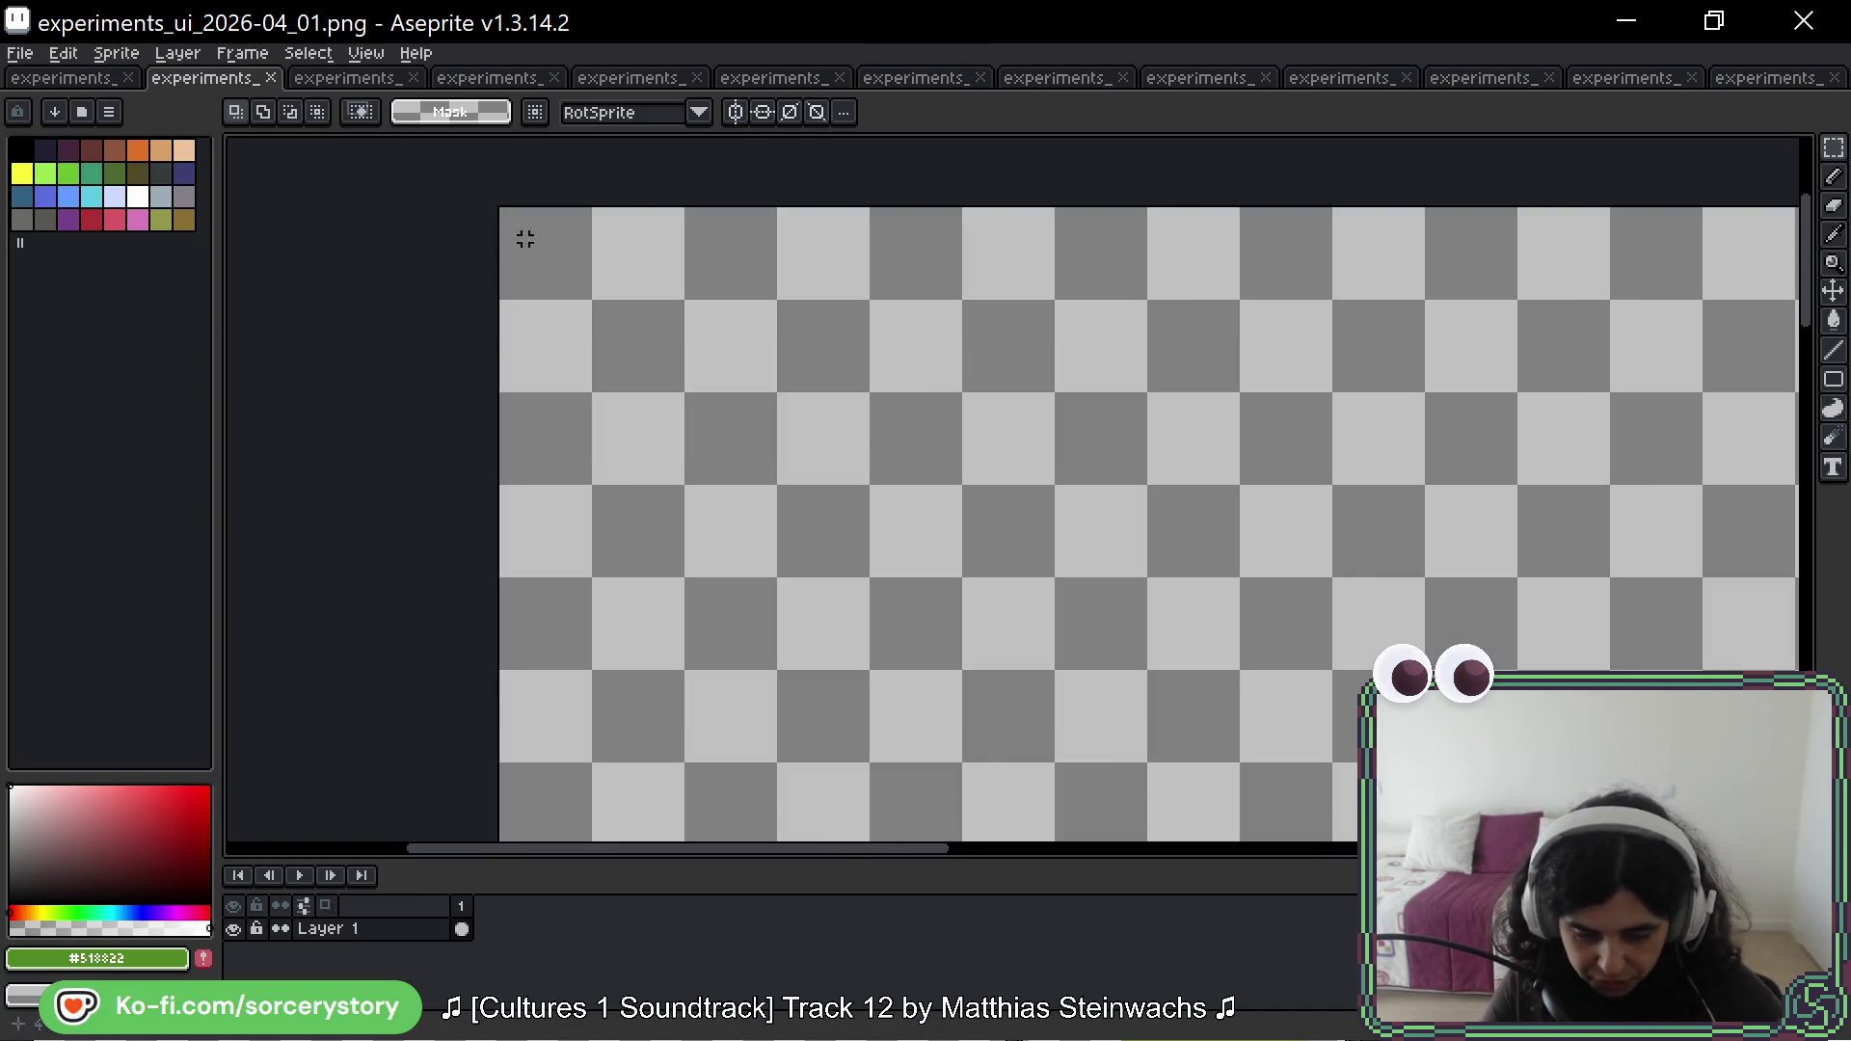
key(ctrl+v)
drag(965, 501, 730, 513)
key(Return)
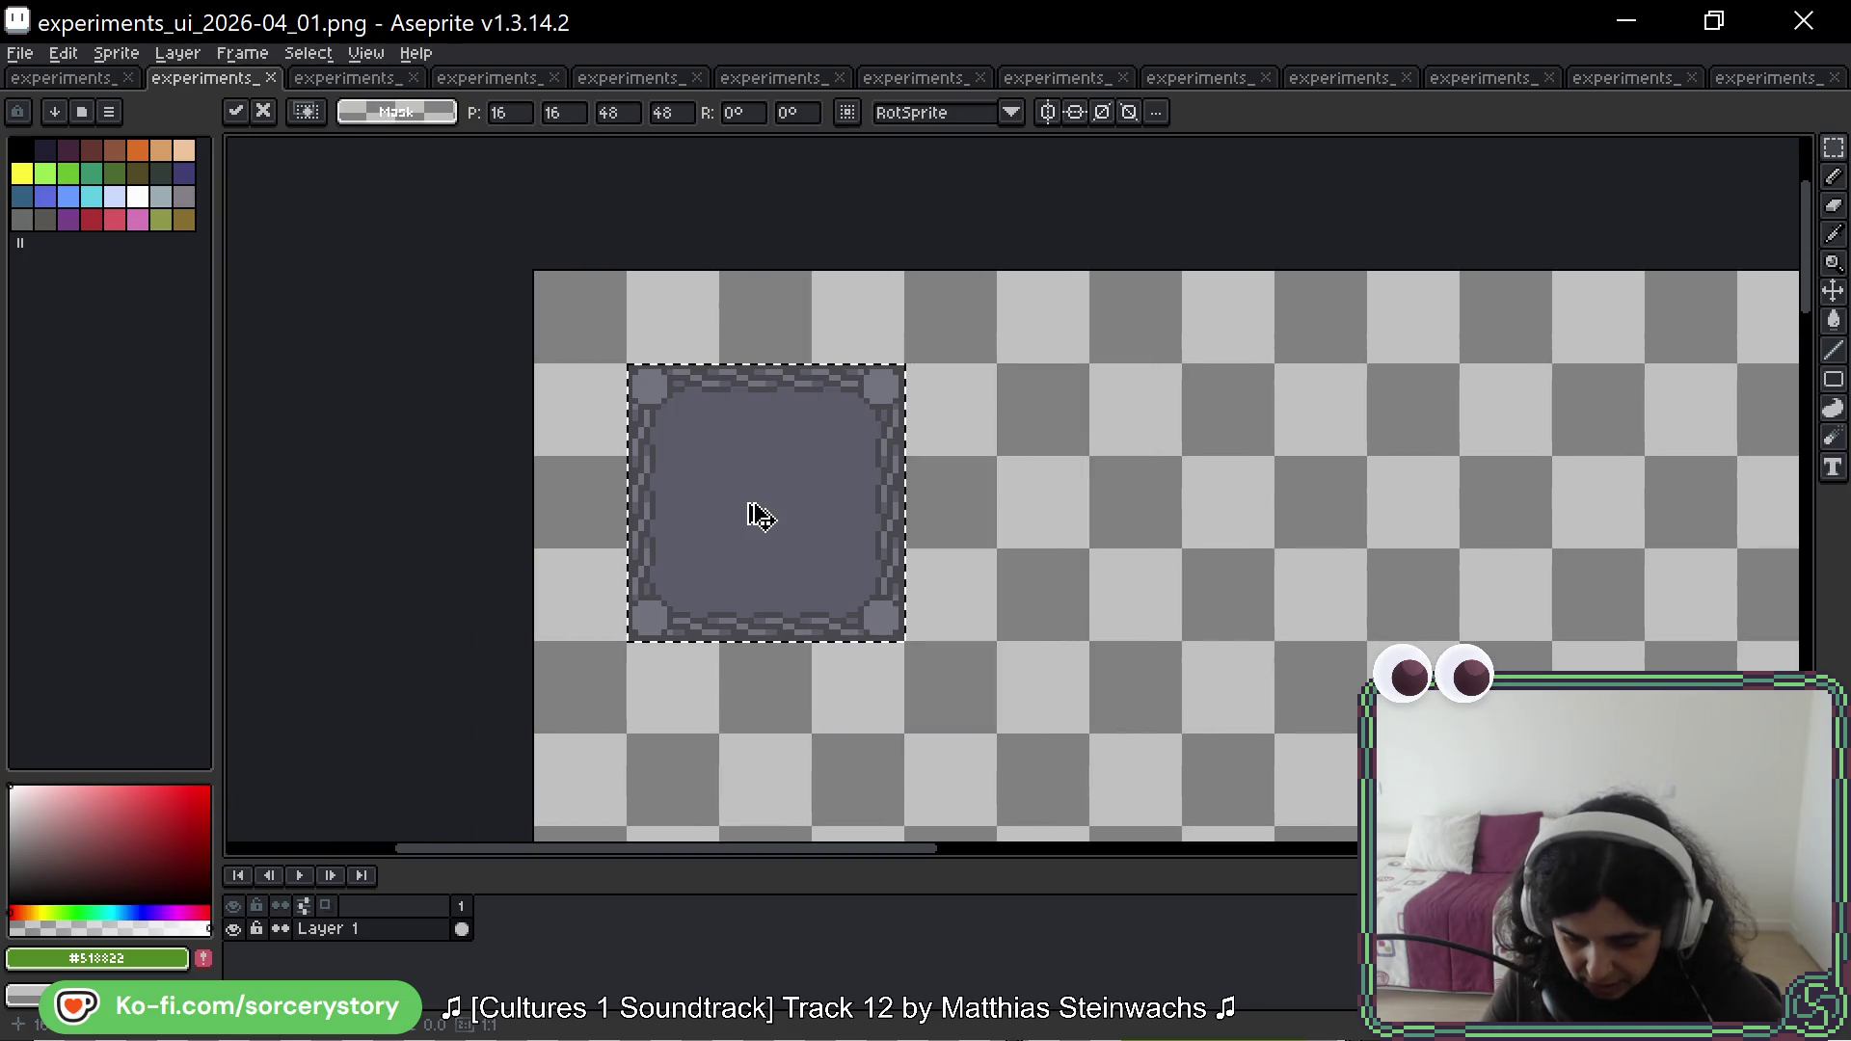
key(ctrl+d)
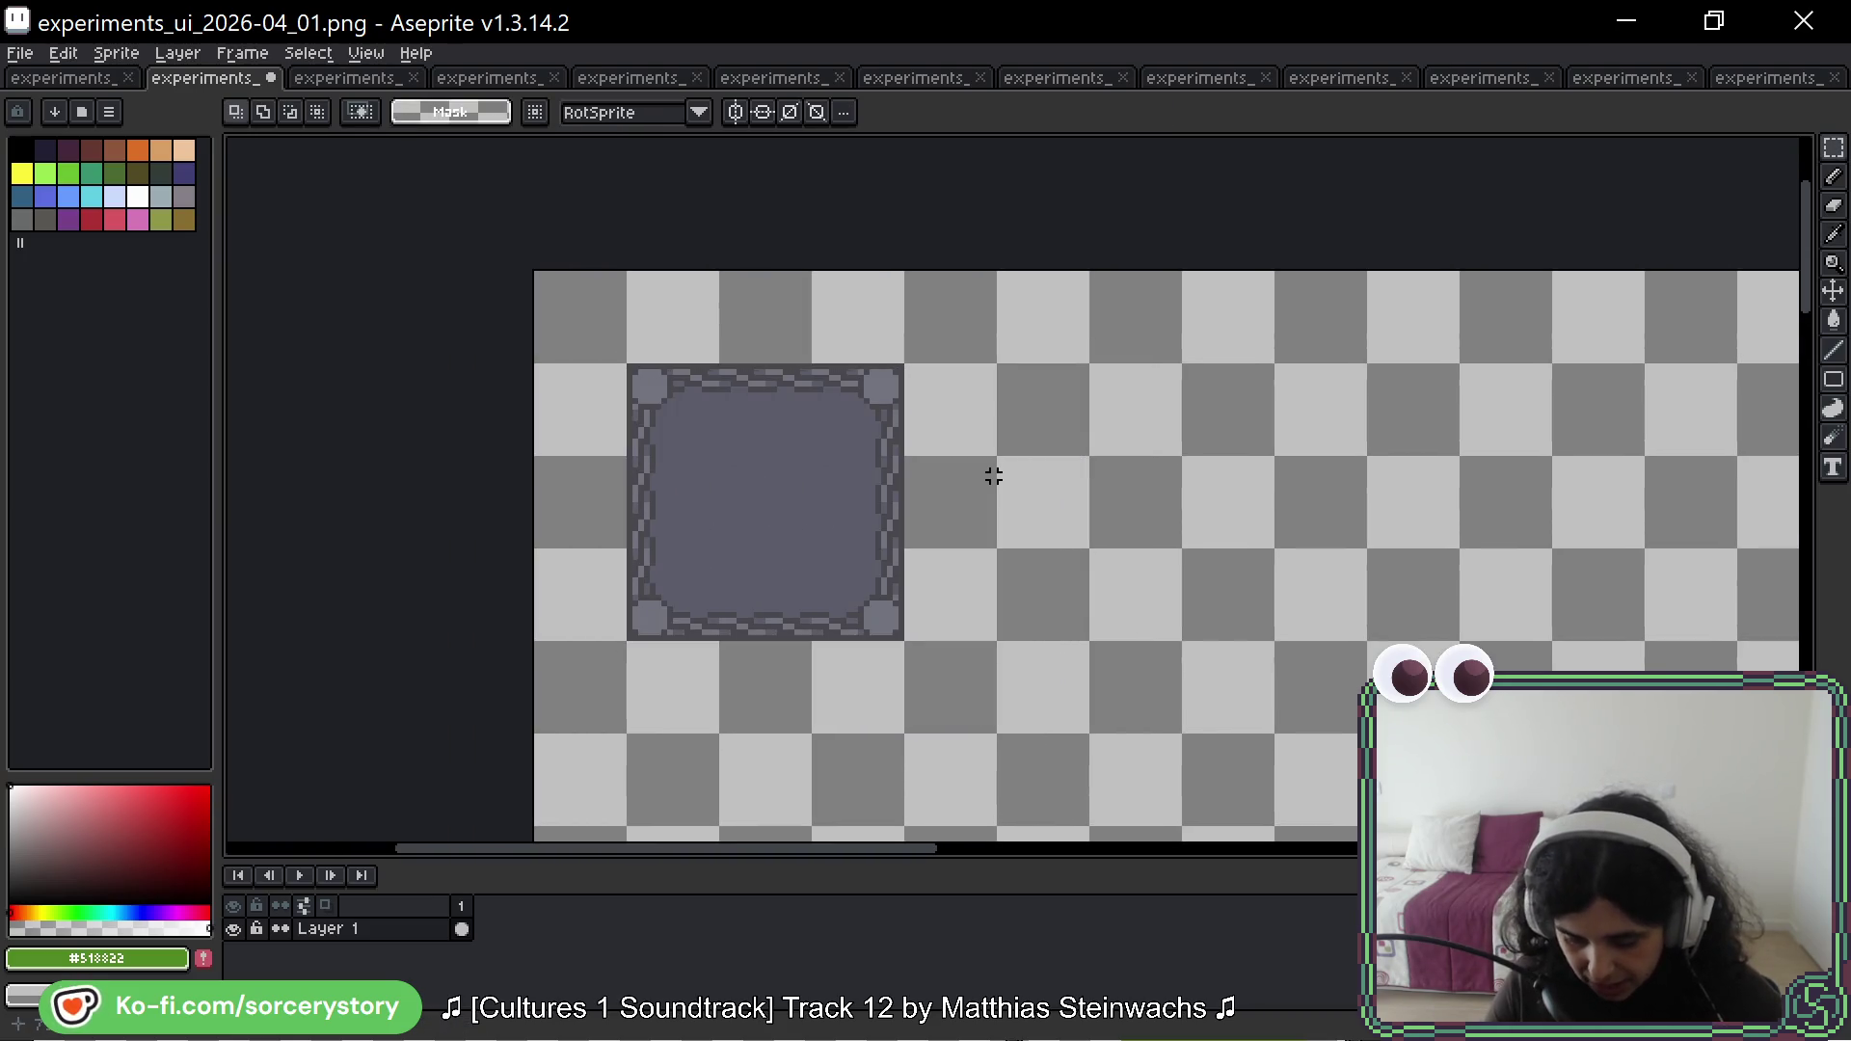
Step: In the 2025-11_06 sheet, locate and marquee-select the dithered wide panel
click(924, 79)
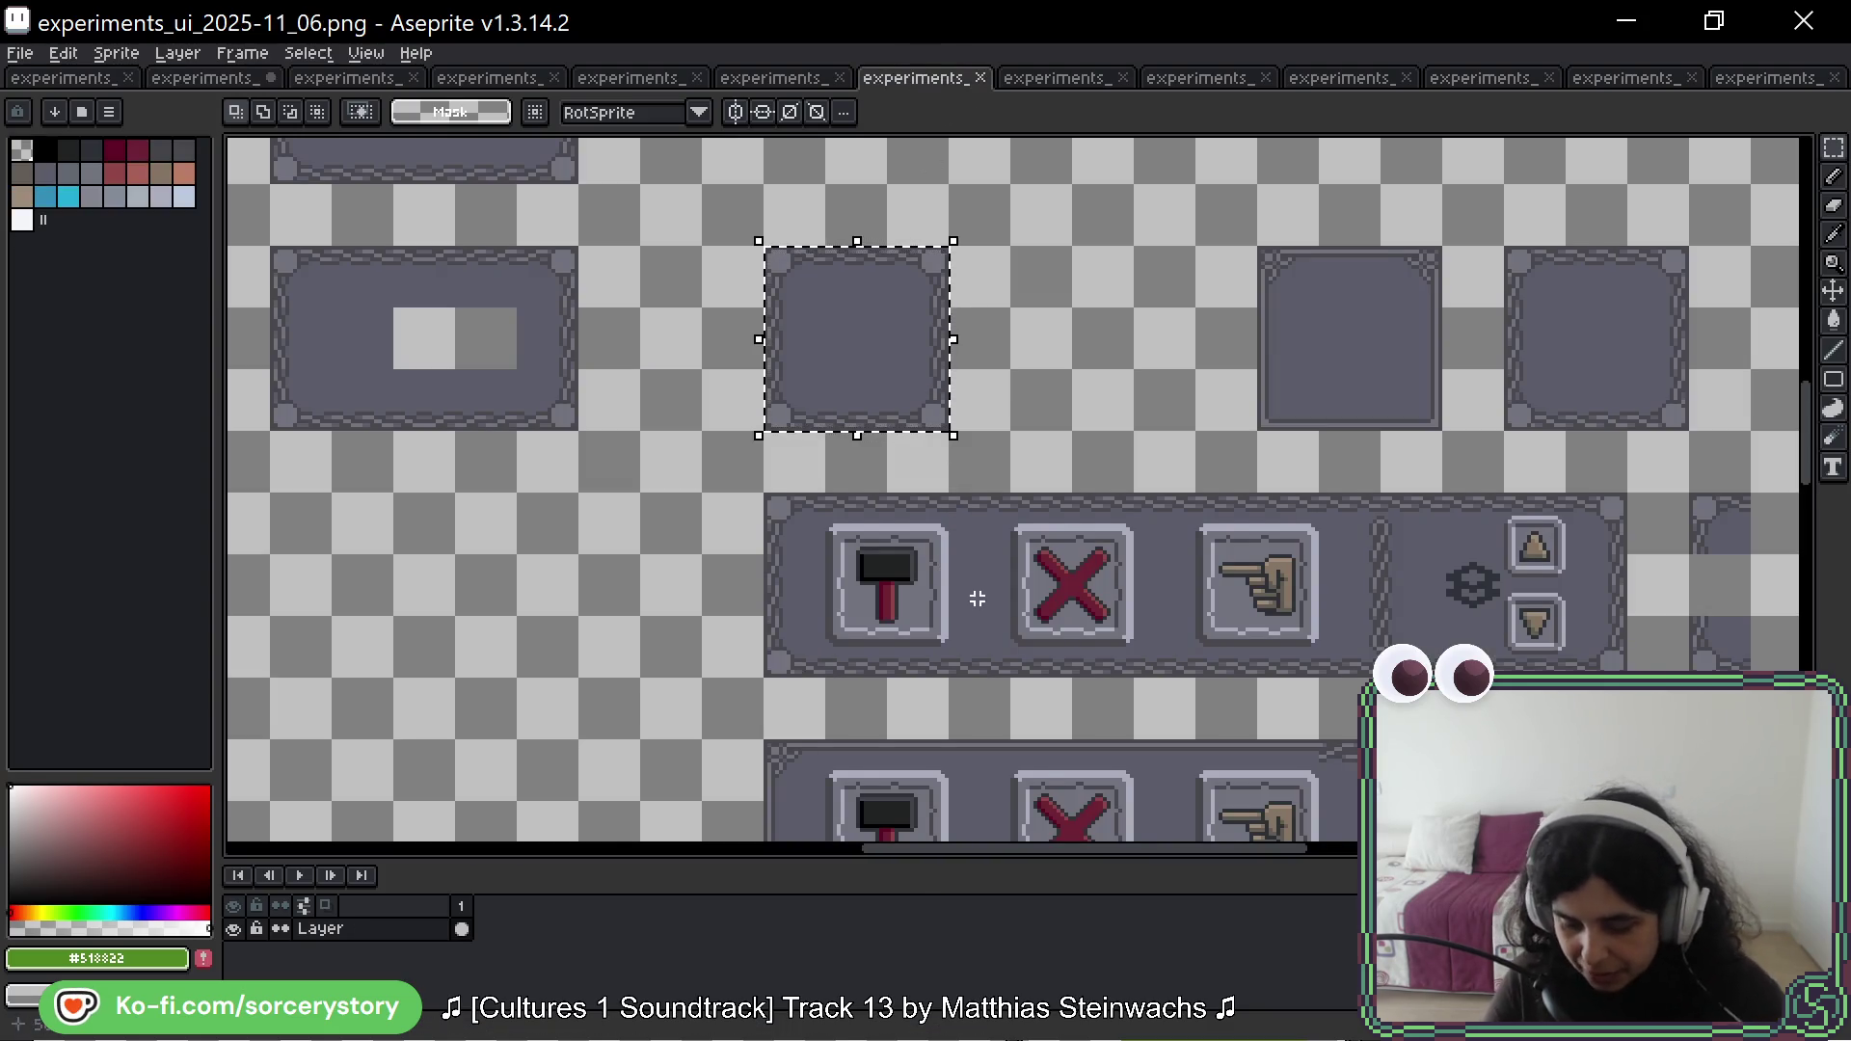
drag(977, 599, 944, 530)
key(ctrl+d)
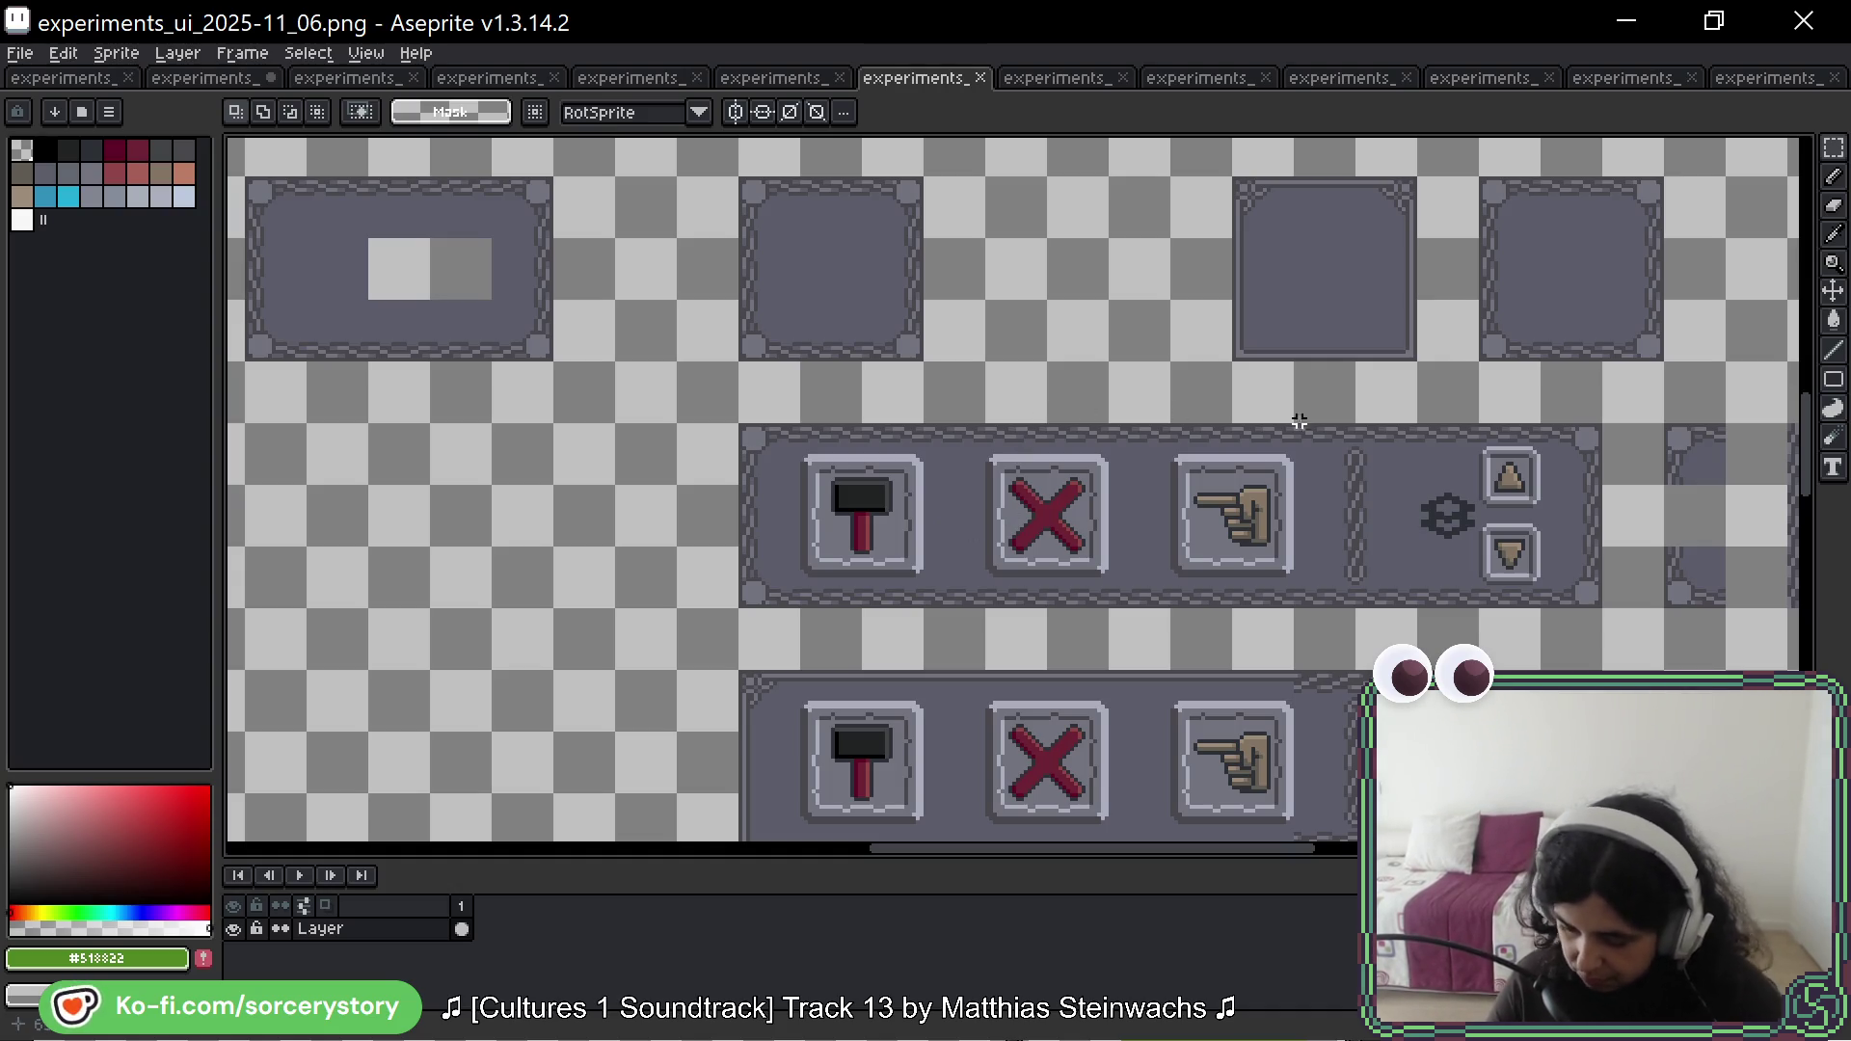
drag(1566, 541, 1395, 299)
drag(1501, 595, 1380, 431)
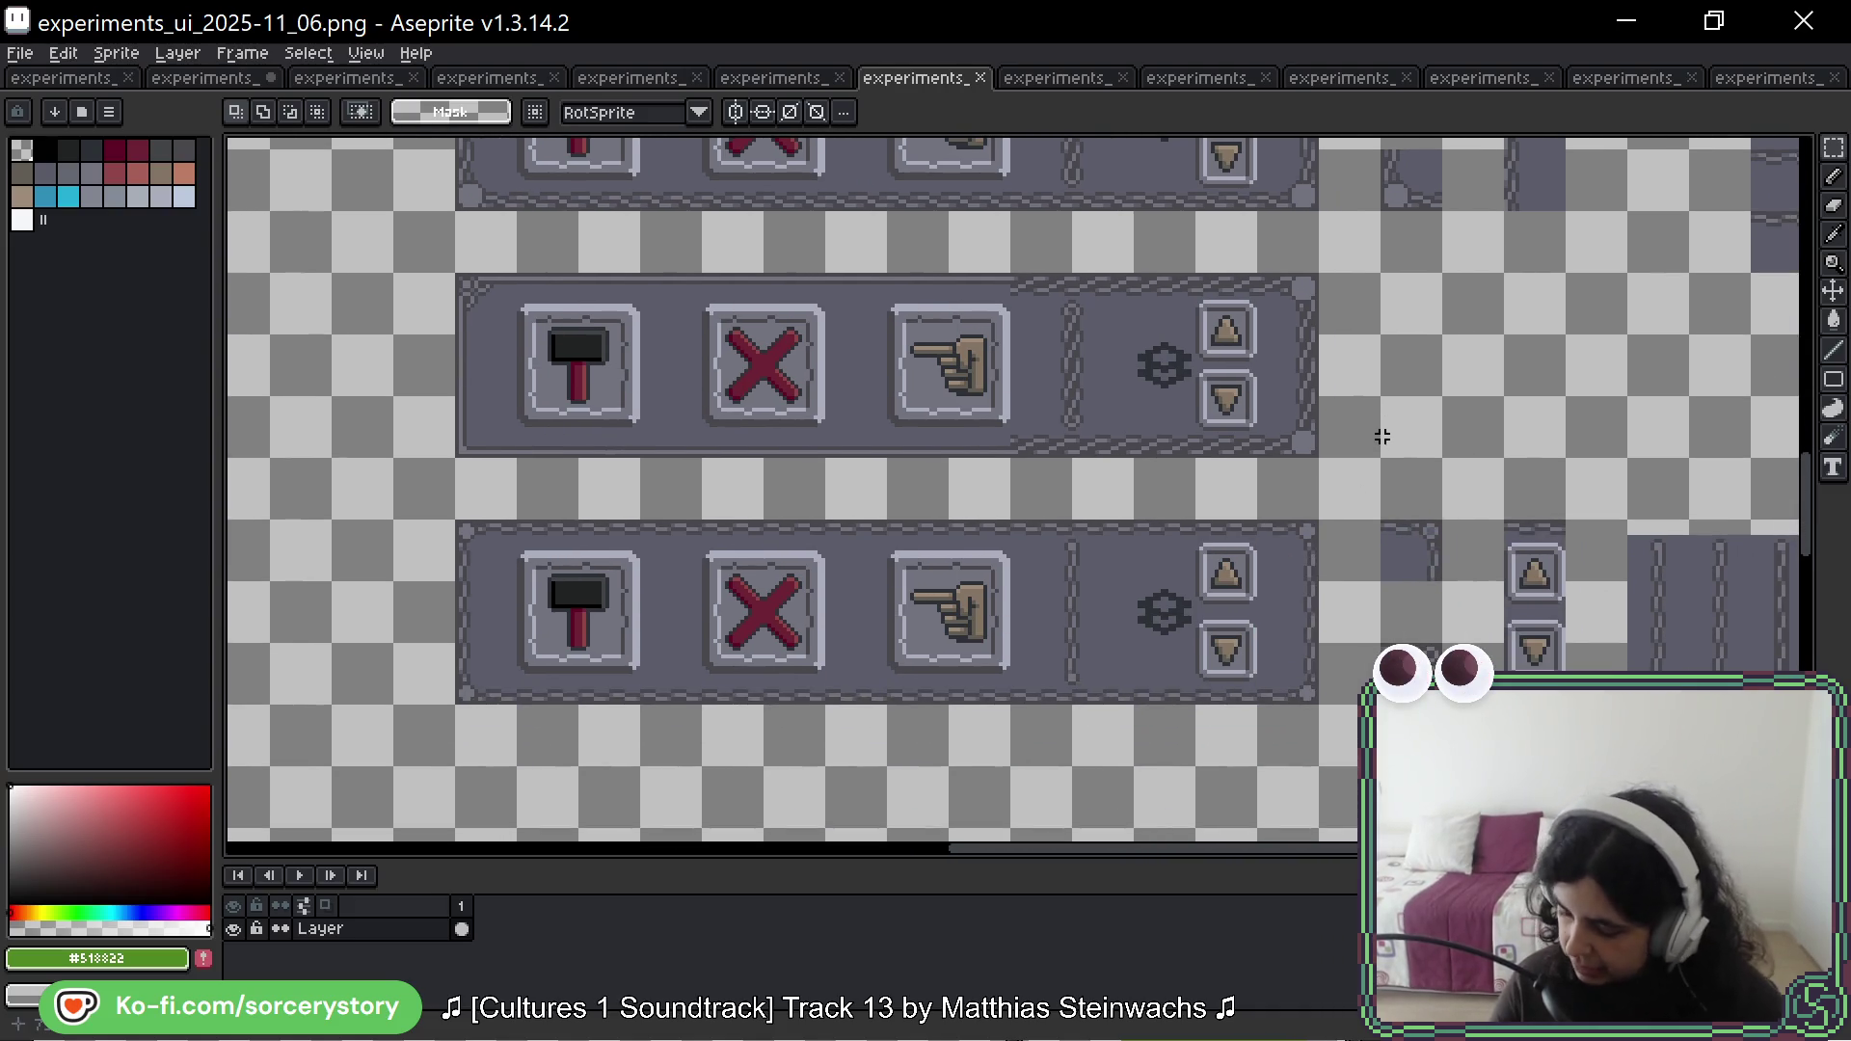
mouse_move(1559, 339)
mouse_down()
mouse_move(1025, 322)
mouse_move(968, 614)
mouse_move(1011, 1037)
mouse_up()
scroll(986, 614, down, 3)
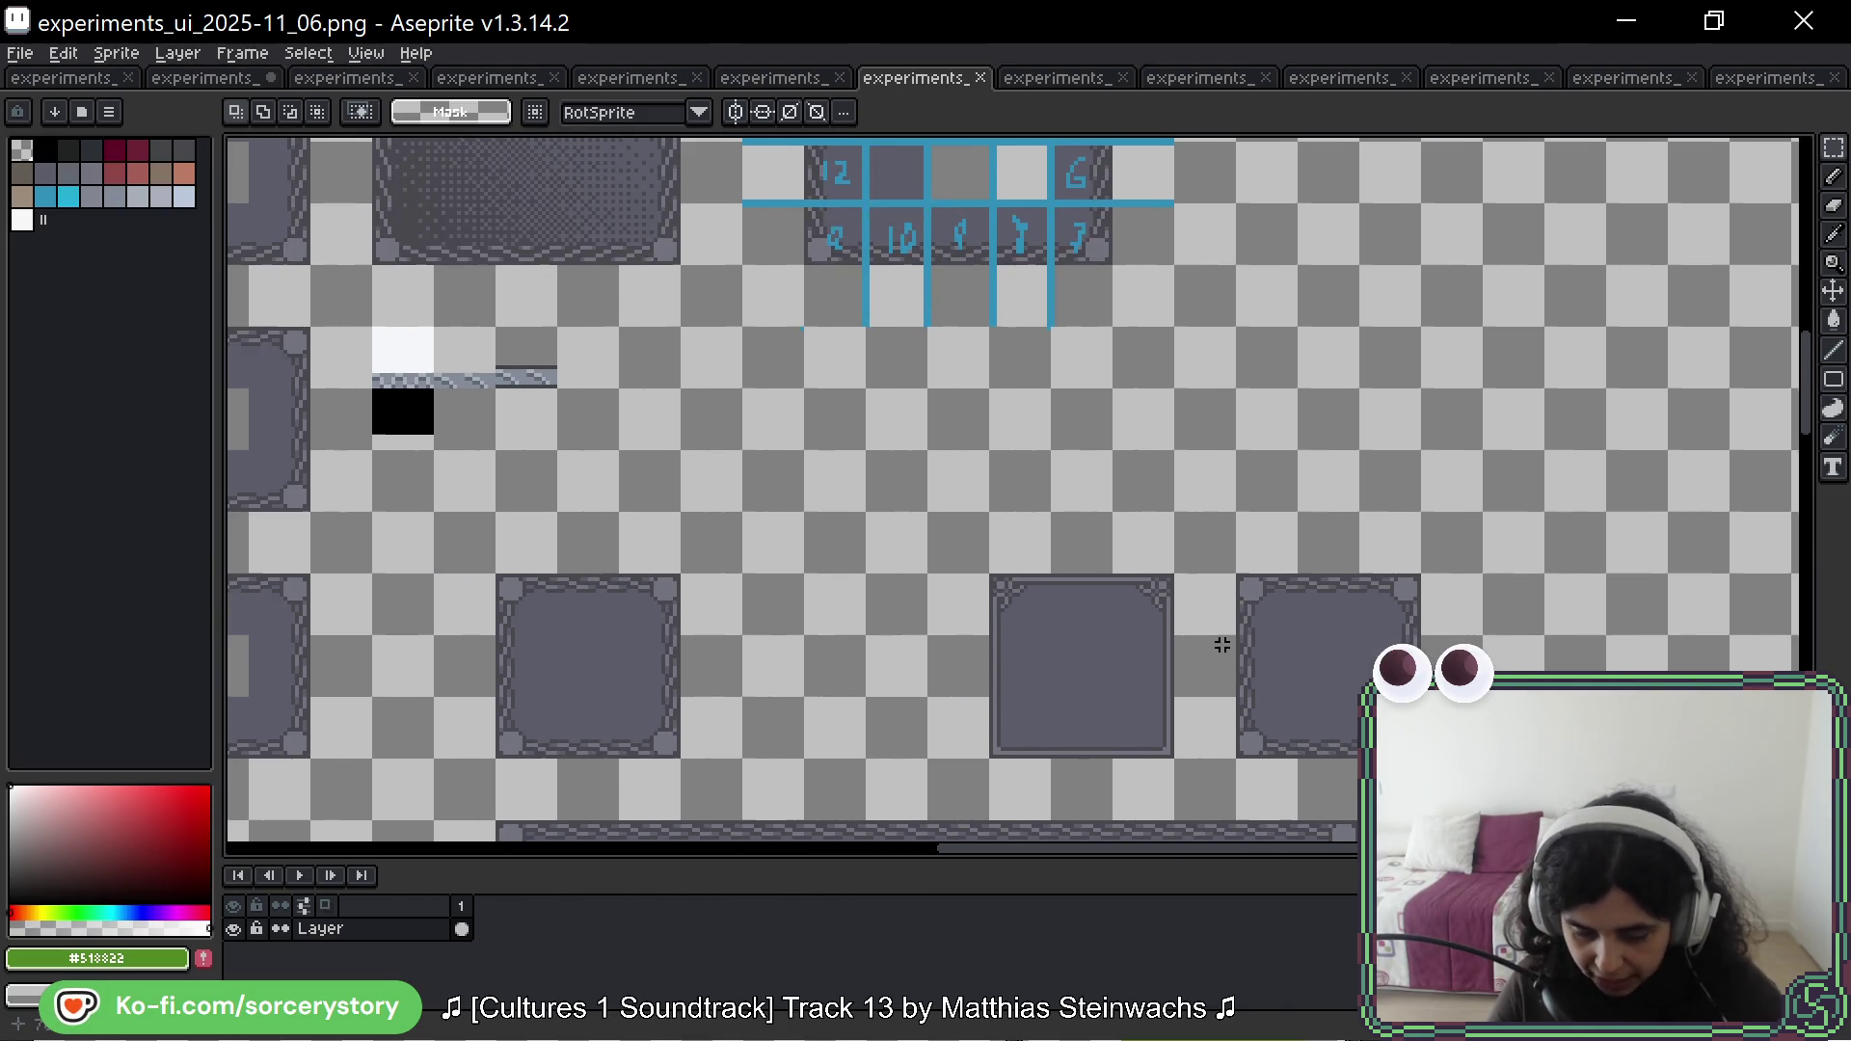
scroll(1174, 474, up, 3)
scroll(1174, 473, up, 2)
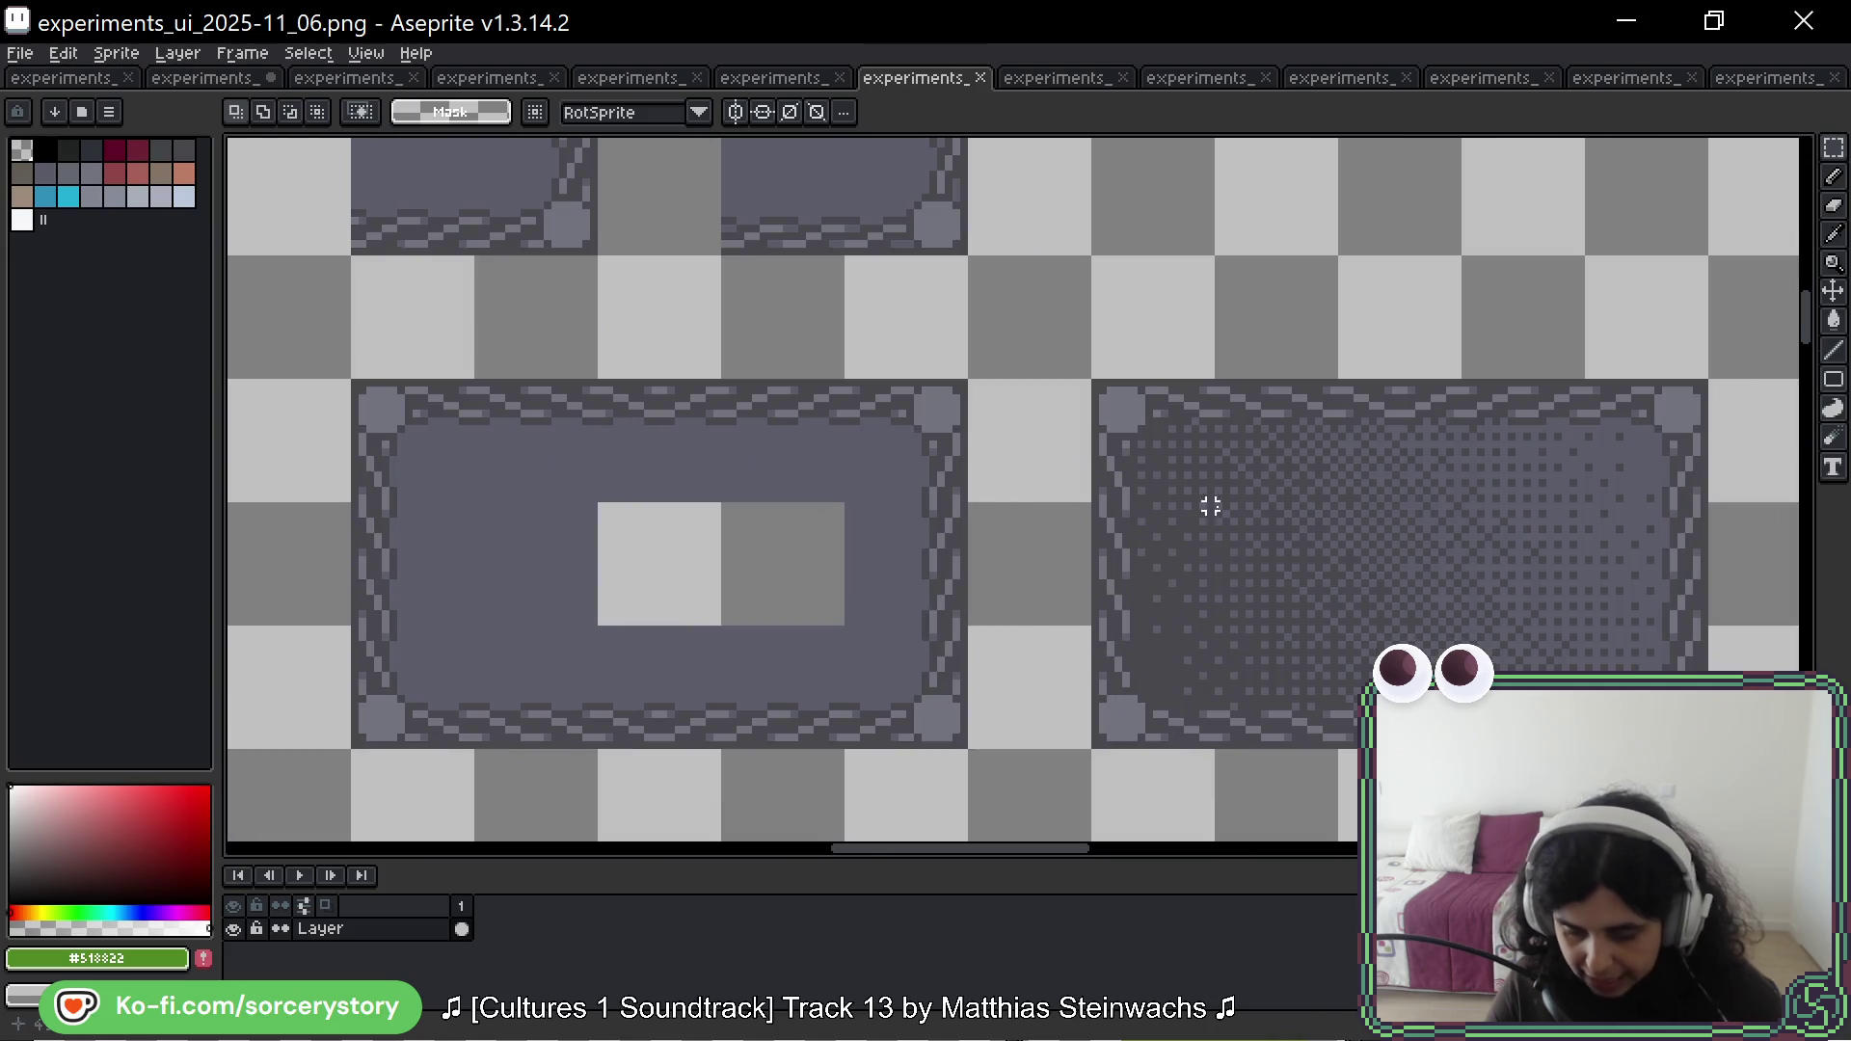
drag(1363, 549, 1070, 521)
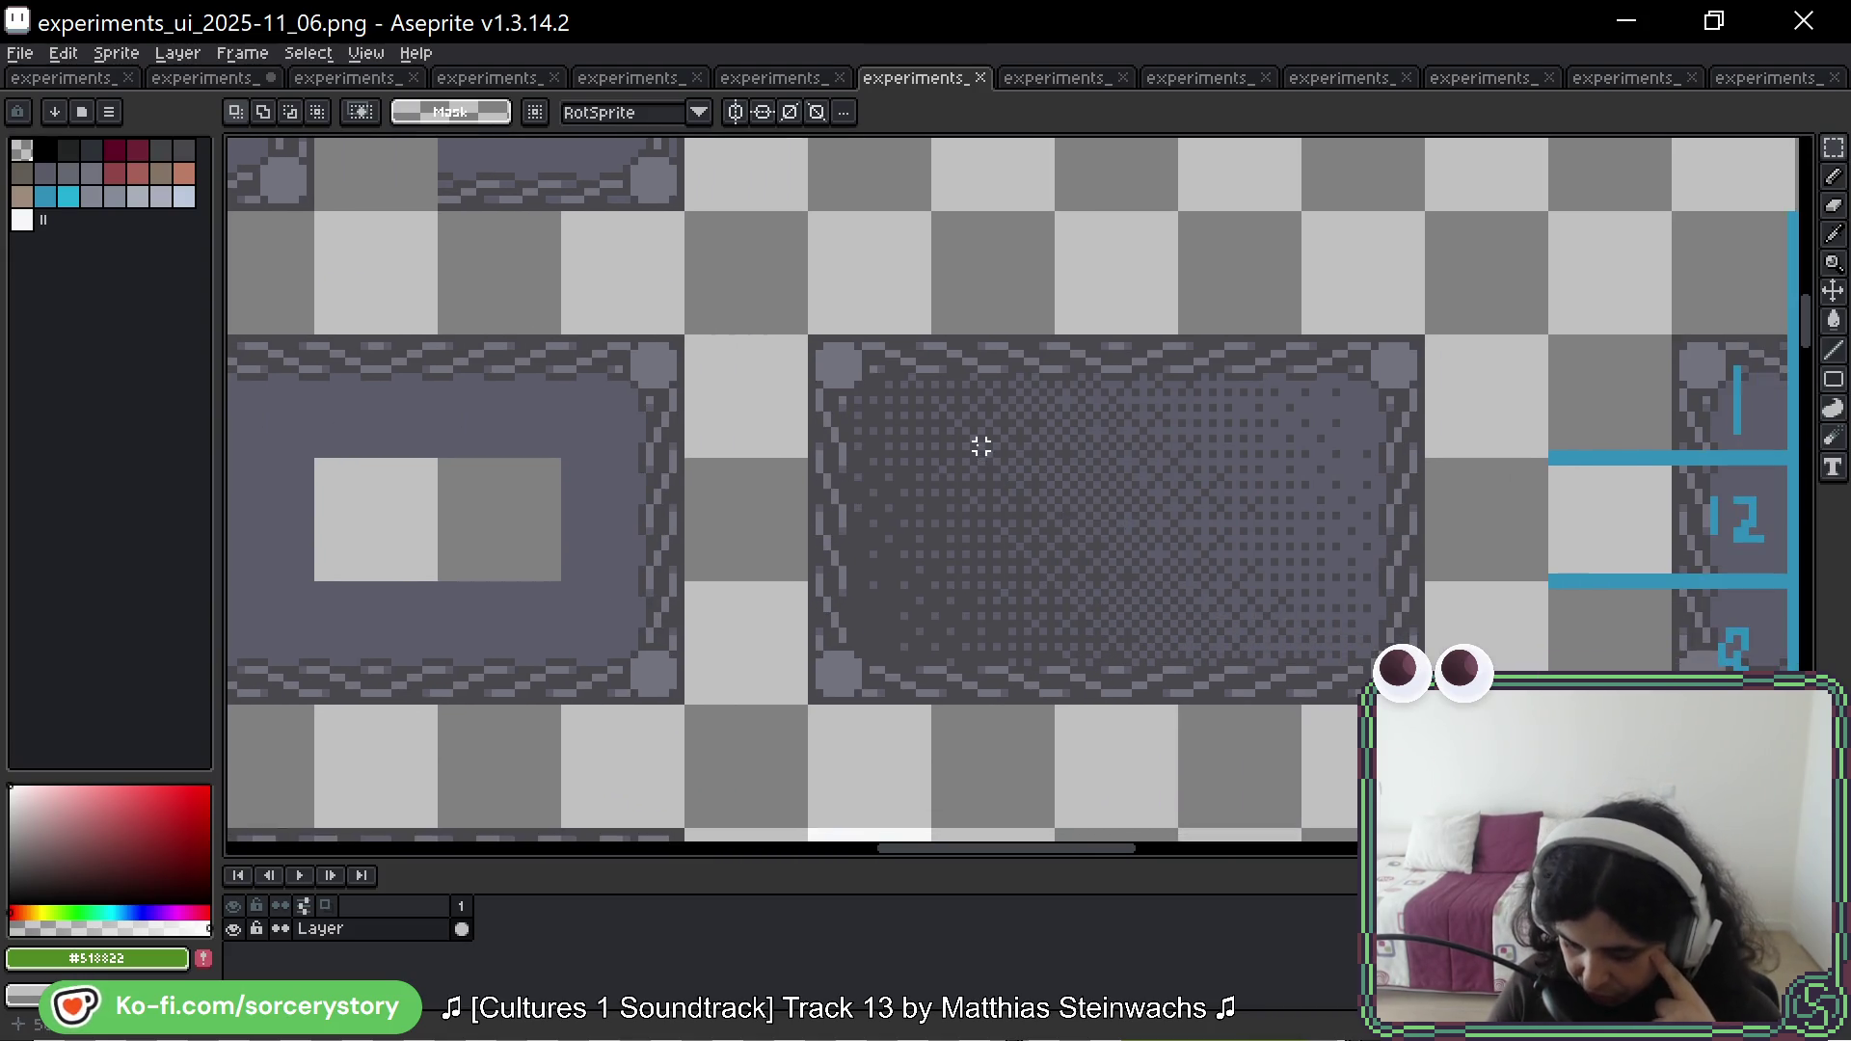
mouse_move(810, 338)
mouse_down()
mouse_move(935, 454)
mouse_move(1350, 654)
mouse_up()
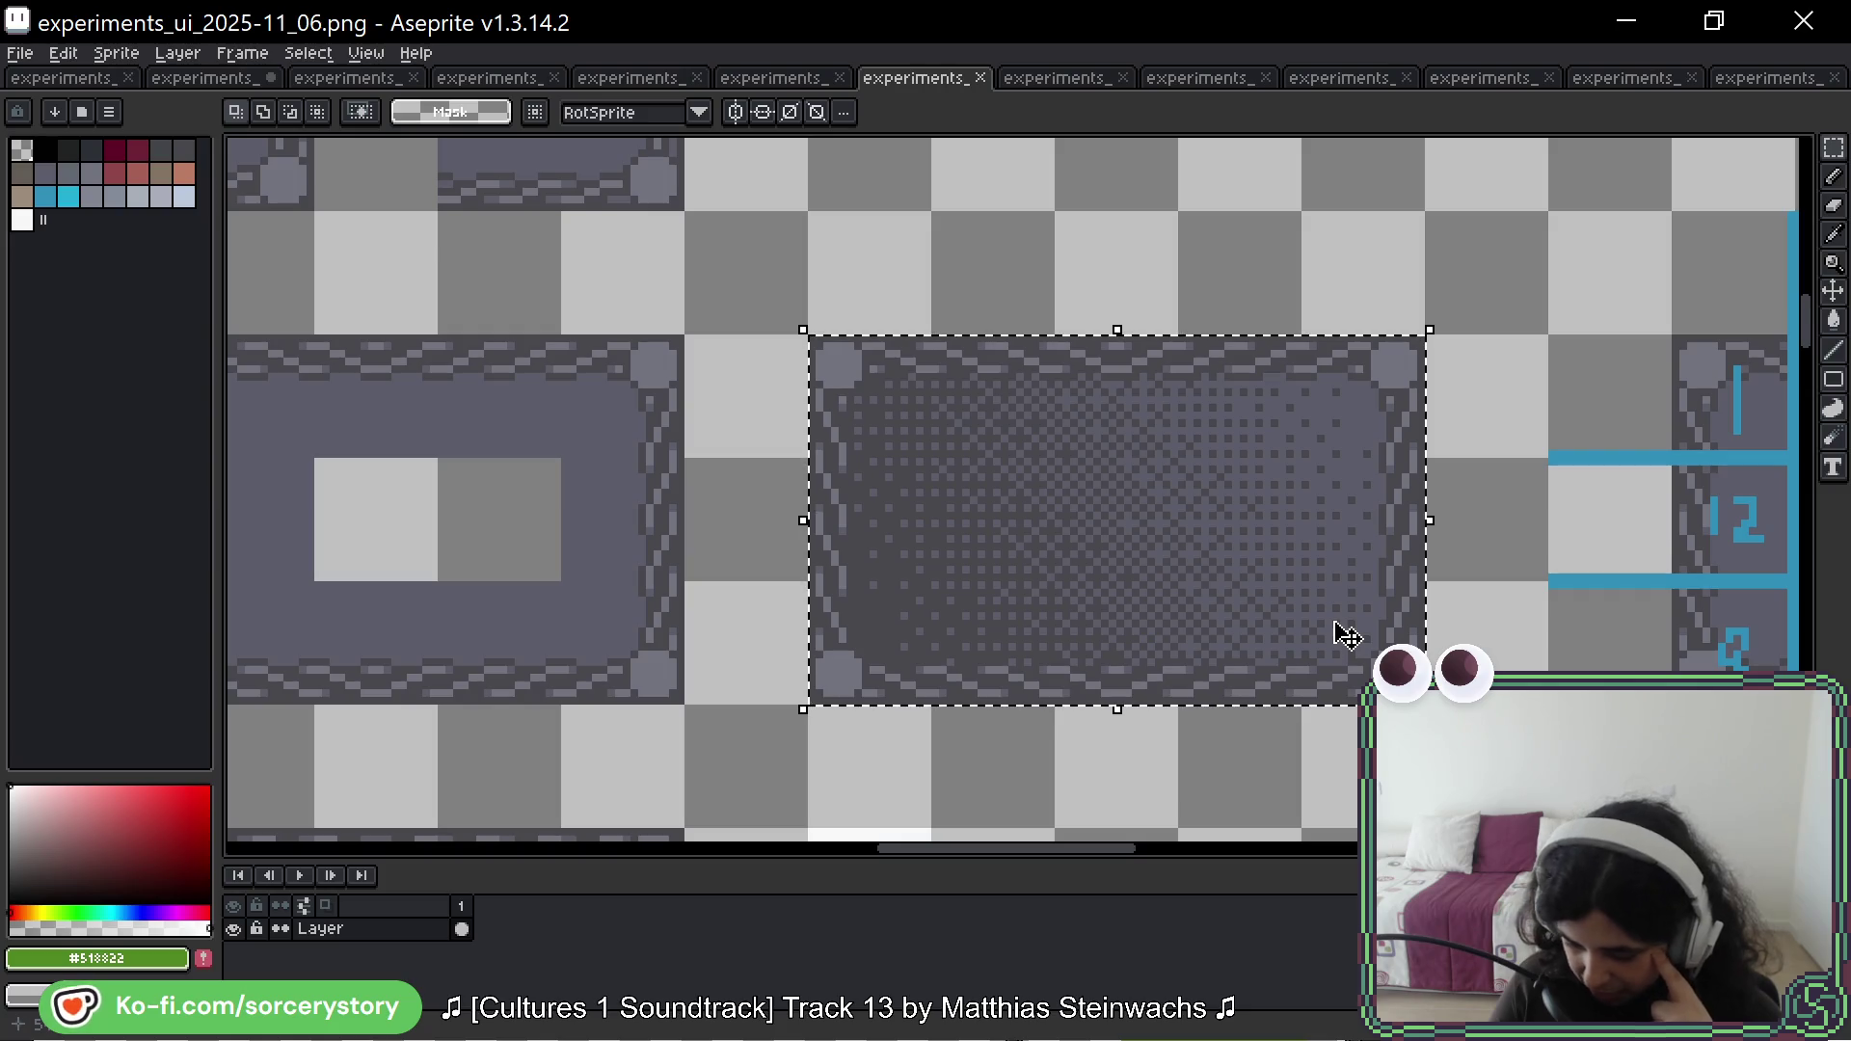
Step: Paste the dithered panel into 2026-04_01, to the right of the square frame
scroll(1314, 628, down, 1)
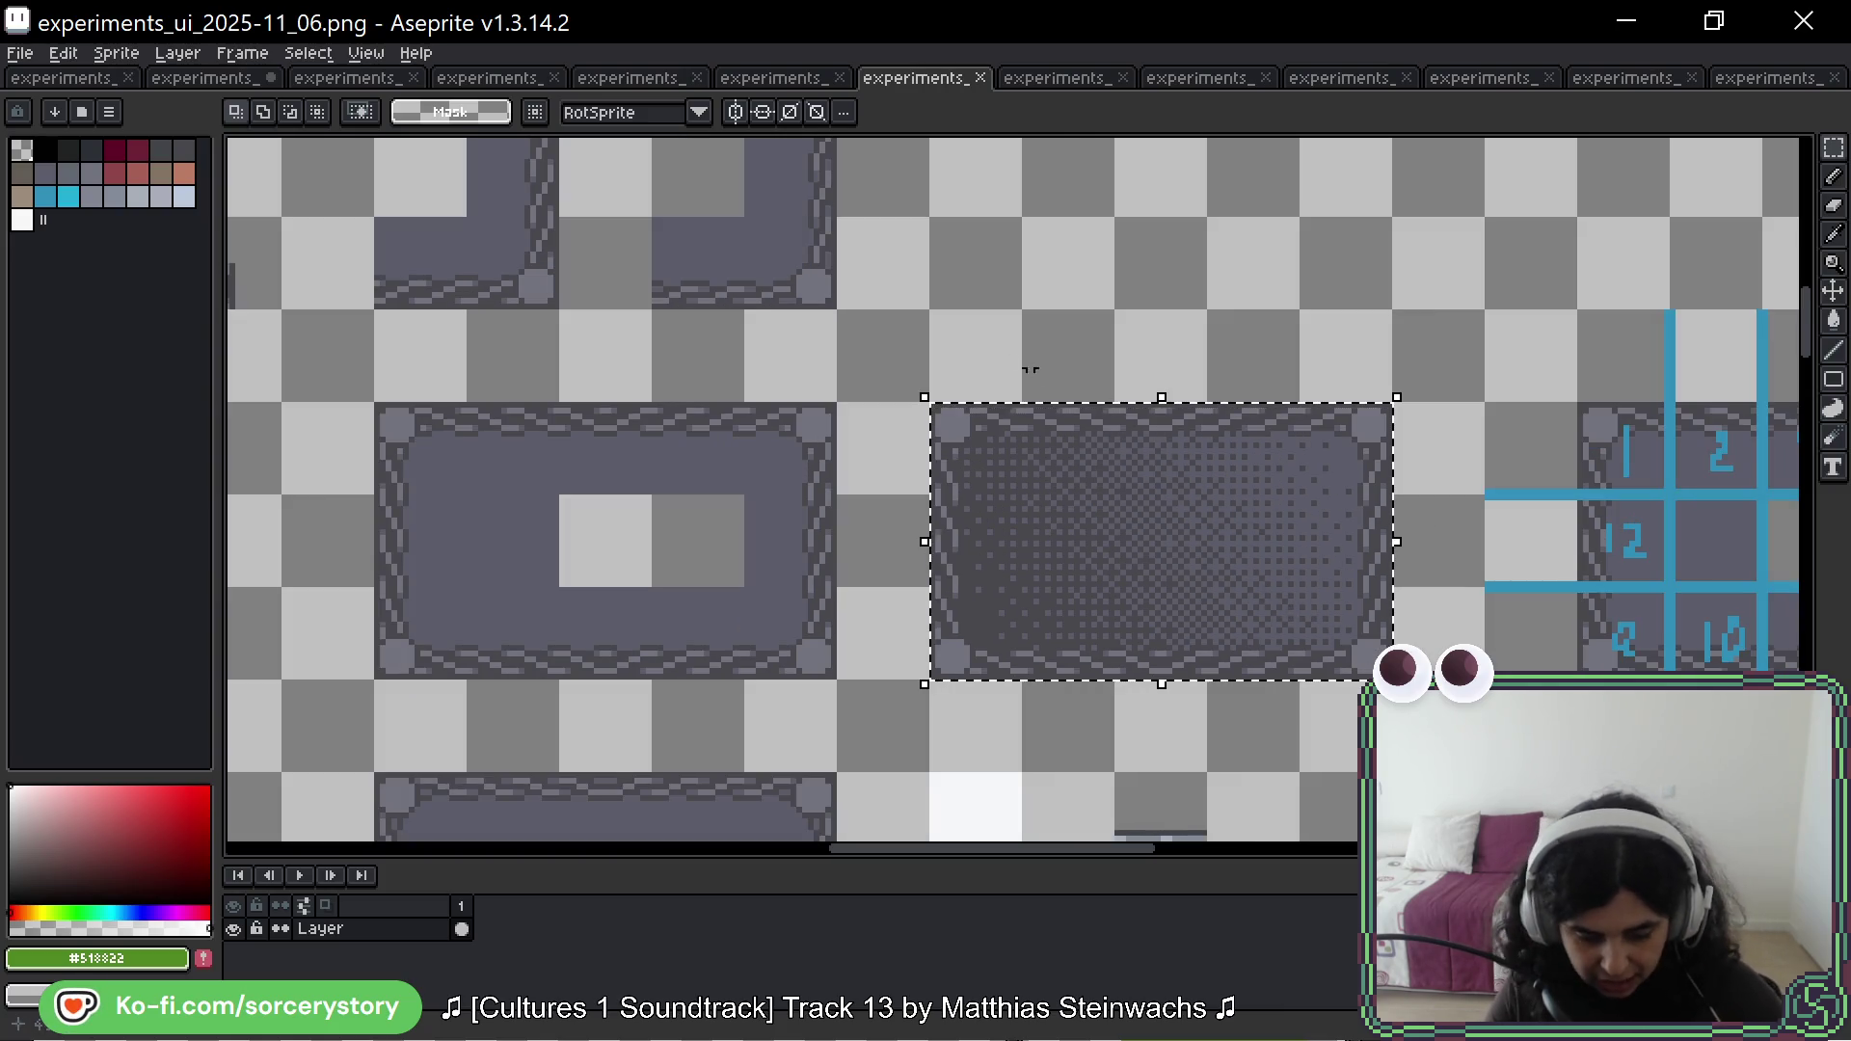
click(218, 81)
key(ctrl+v)
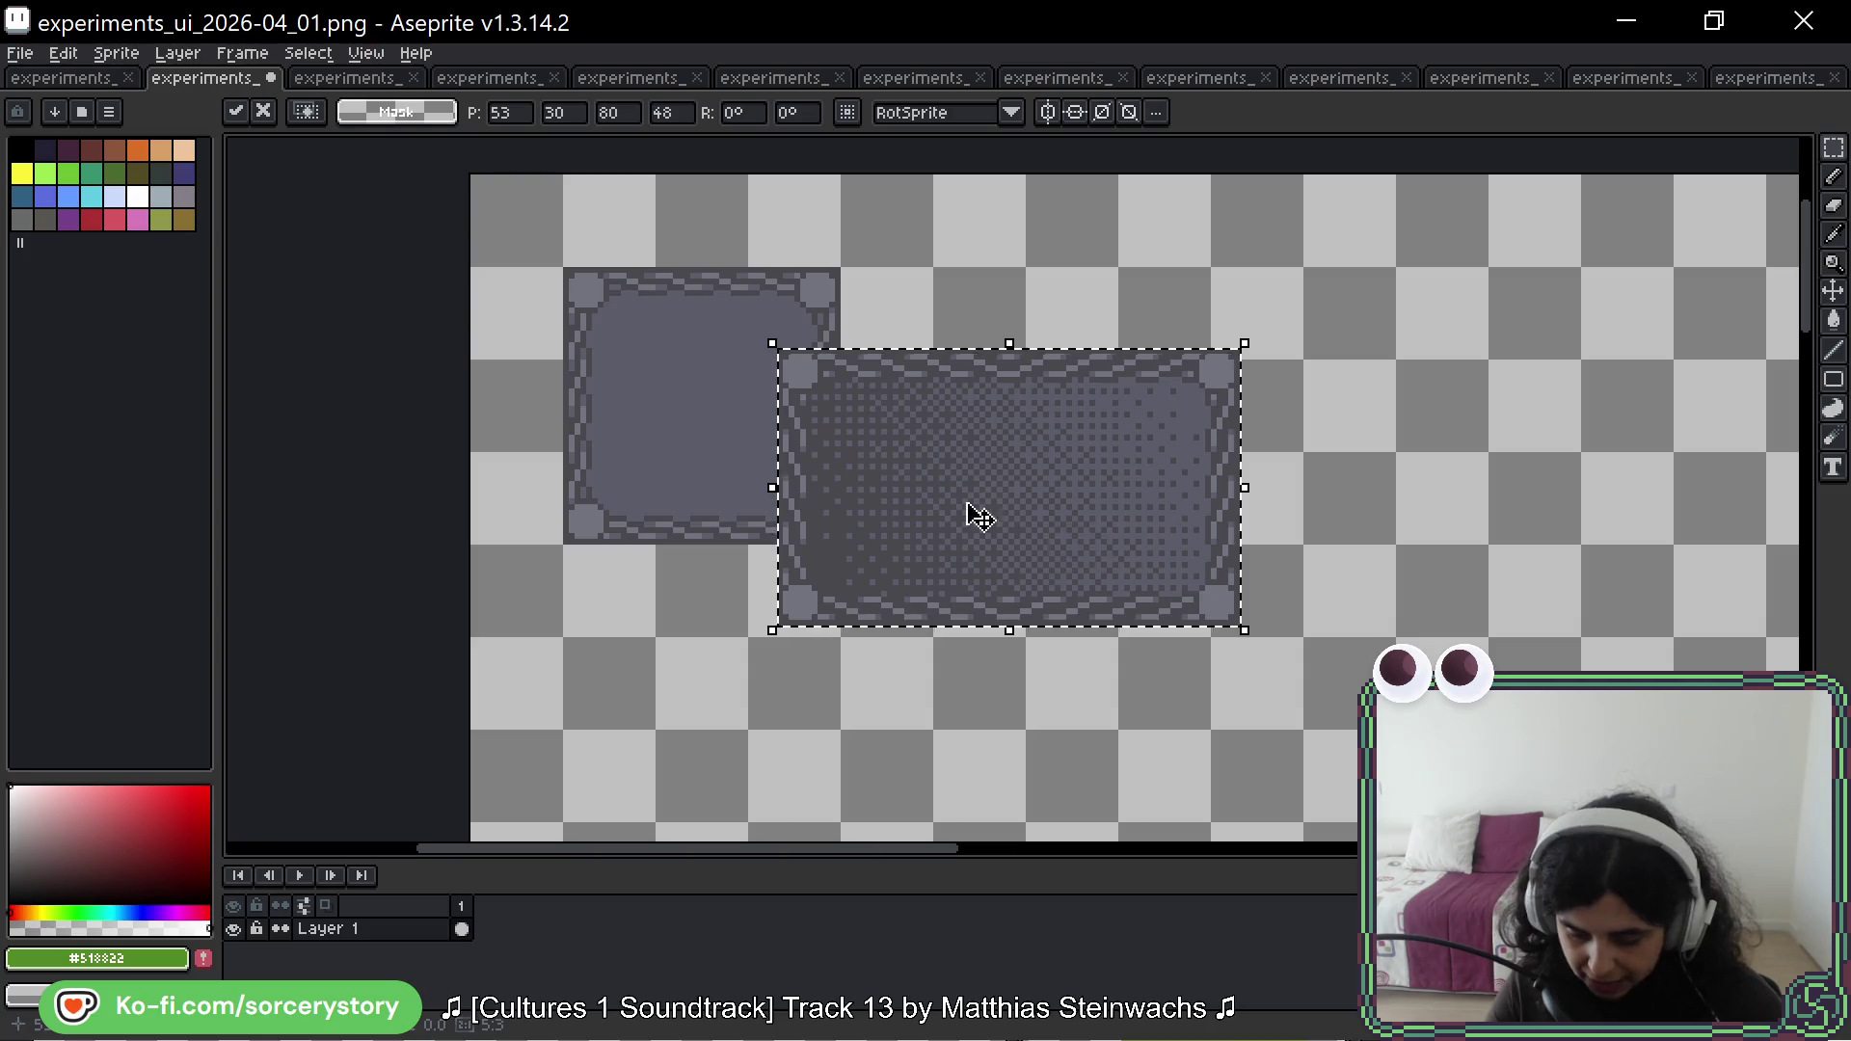
drag(971, 512, 1149, 447)
key(Return)
Step: Select the vertical chain strip from the lower chain tile in 2025-11_06
click(930, 81)
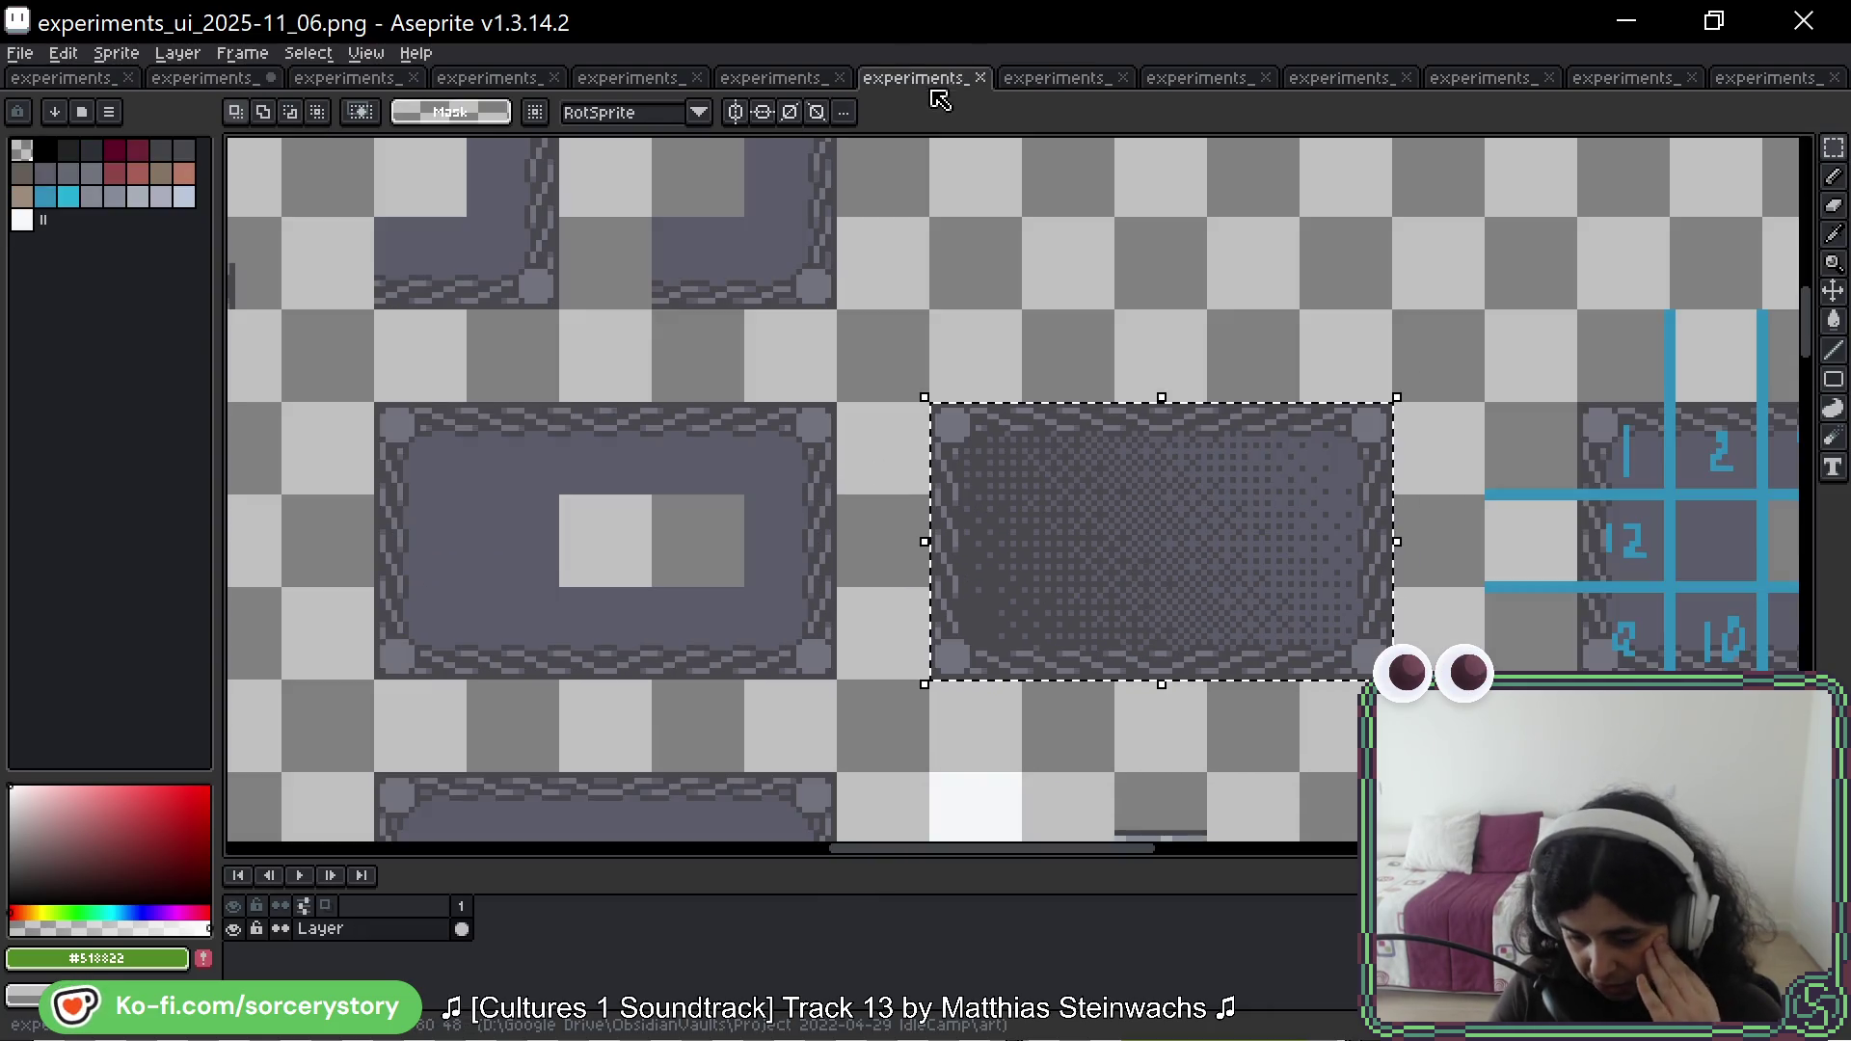
mouse_move(991, 249)
mouse_down()
mouse_move(1231, 649)
mouse_move(1272, 318)
mouse_move(1543, 270)
mouse_up()
scroll(1215, 644, down, 1)
mouse_move(885, 357)
mouse_down()
mouse_move(962, 376)
mouse_move(884, 694)
mouse_up()
drag(748, 400, 1107, 505)
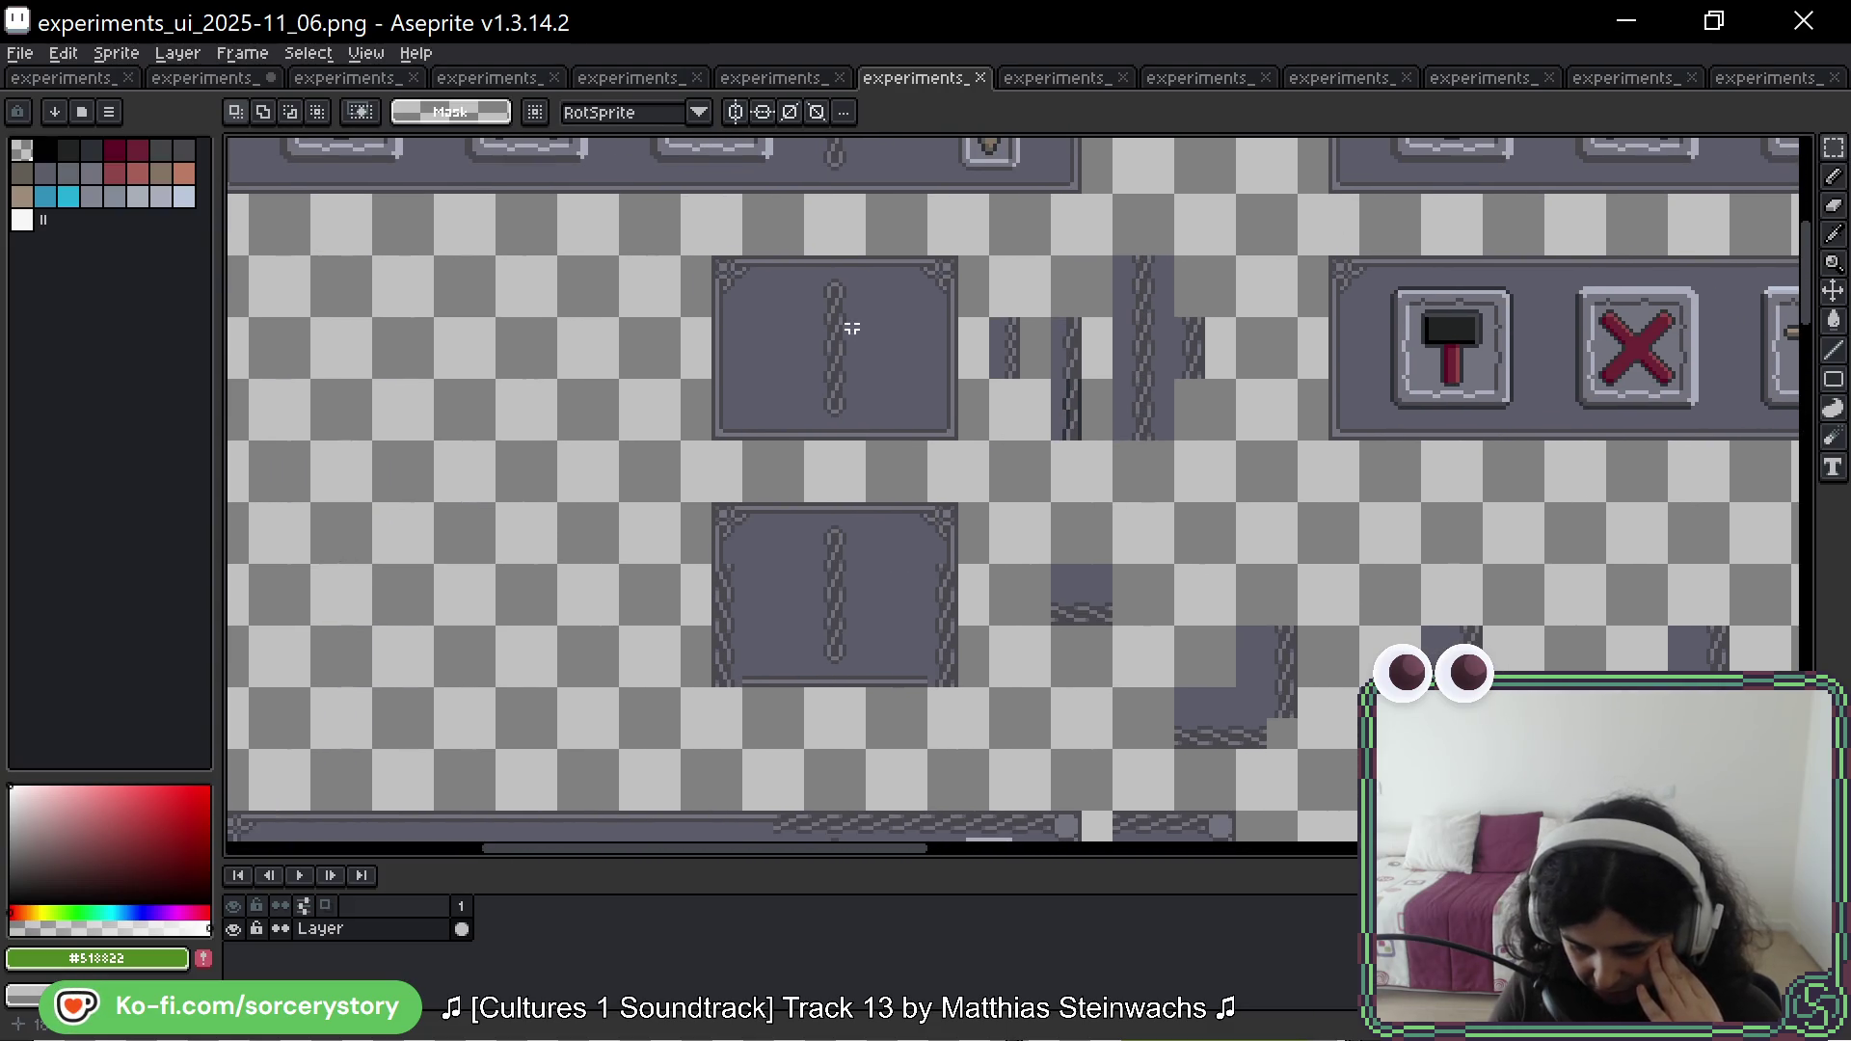
scroll(852, 328, up, 1)
drag(815, 255, 831, 504)
scroll(831, 487, down, 2)
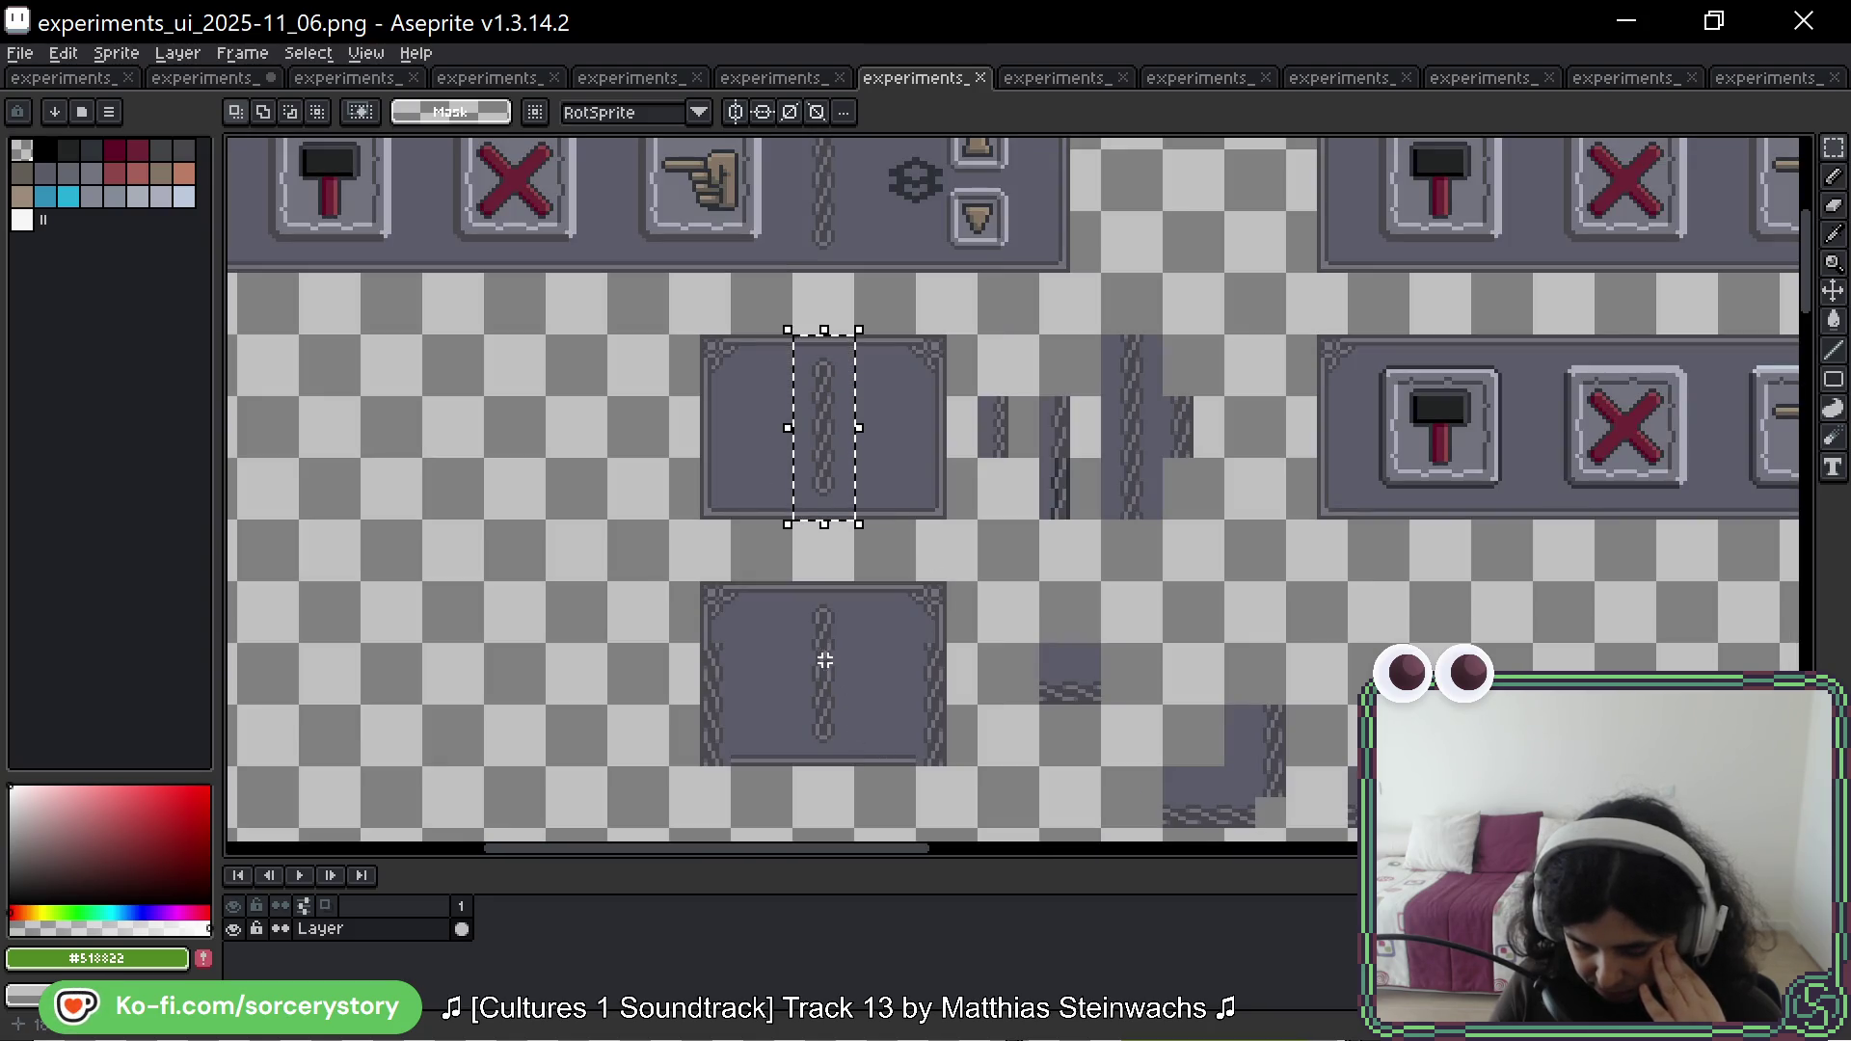
mouse_move(796, 586)
mouse_down()
mouse_move(844, 636)
mouse_move(863, 899)
mouse_move(815, 549)
mouse_up()
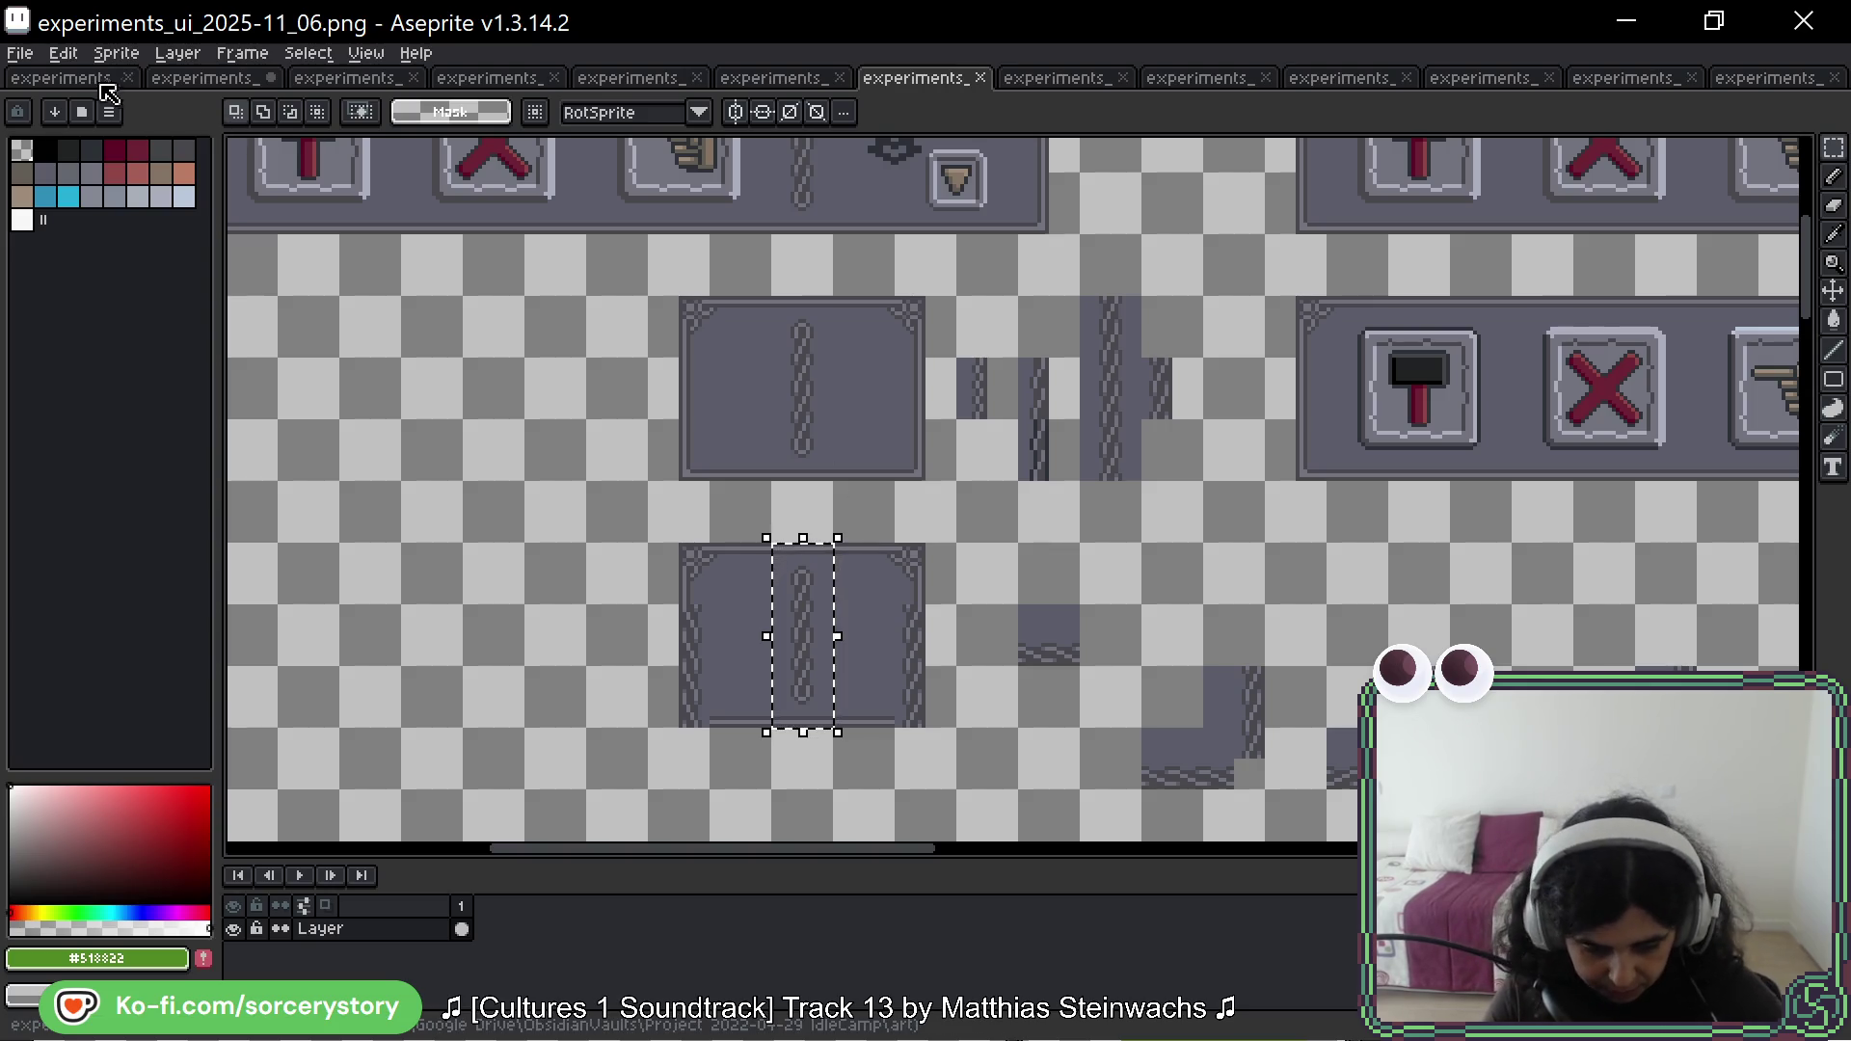
Step: Paste the chain strip into 2026-04_01 below the plain panel
click(207, 77)
key(ctrl+v)
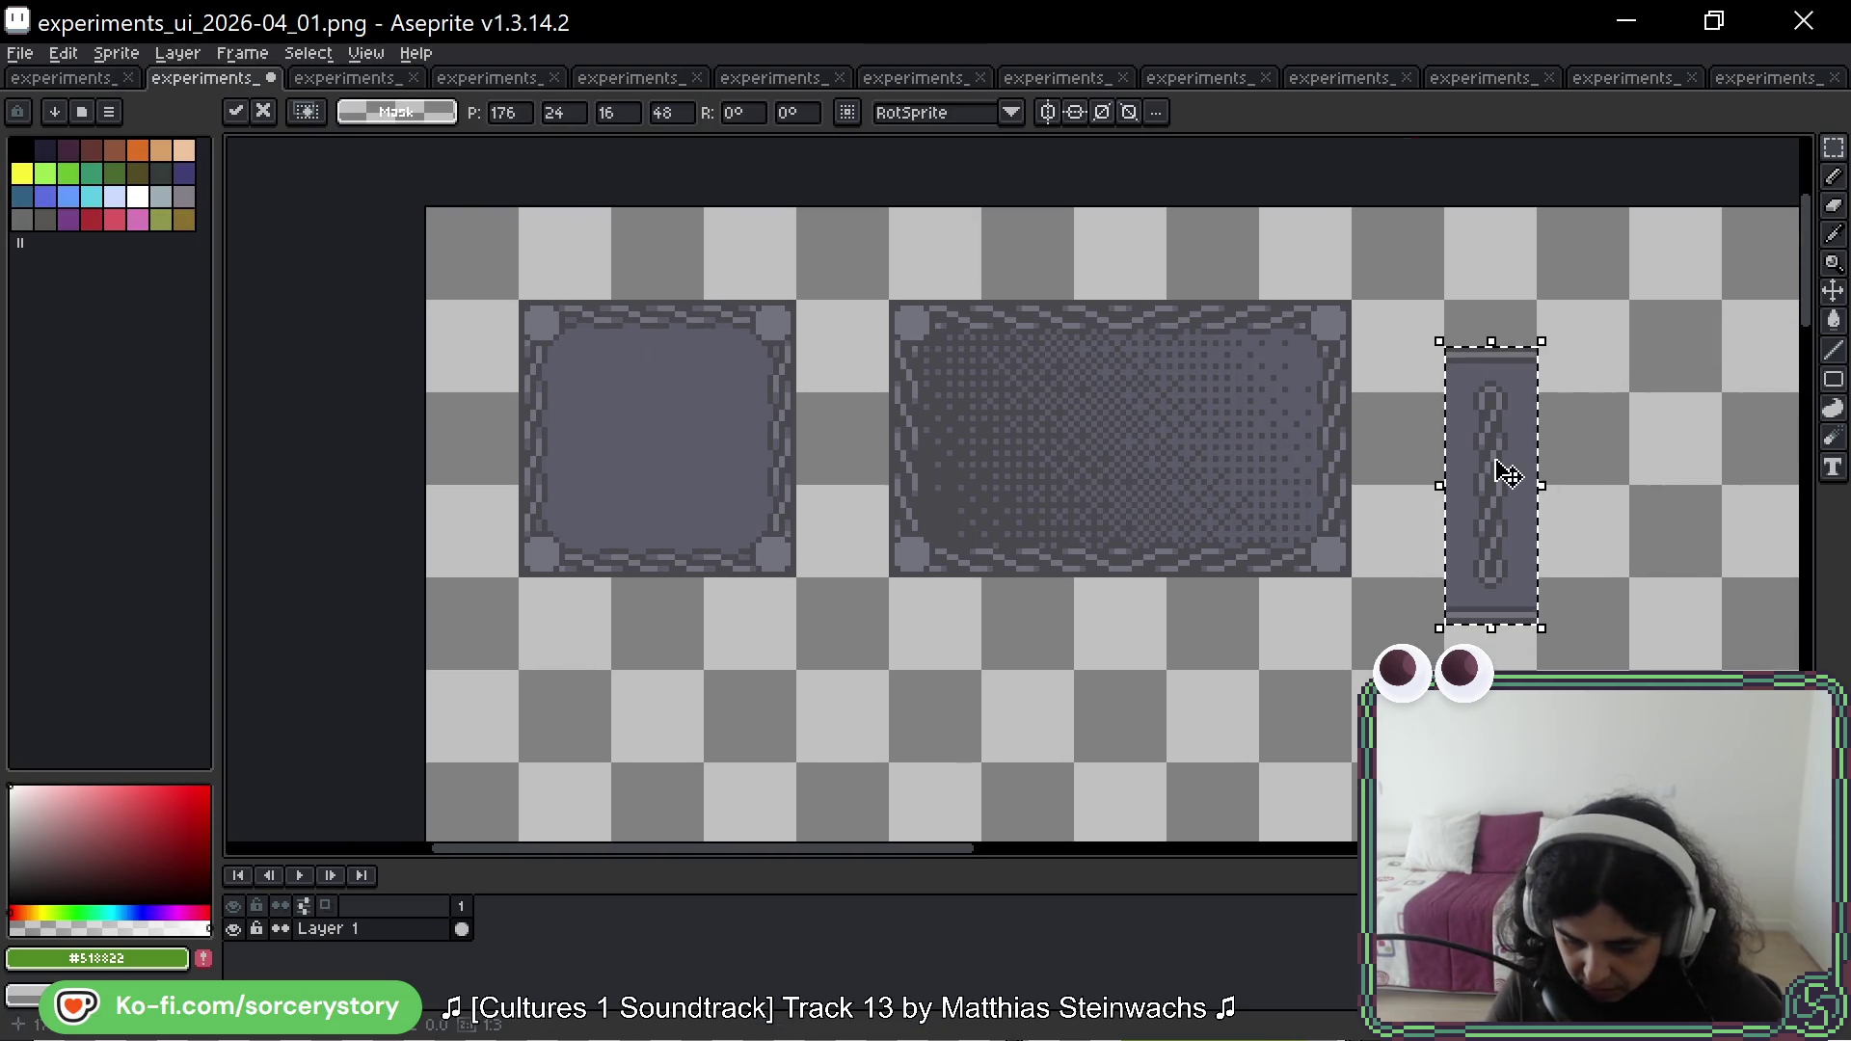
mouse_move(1507, 474)
mouse_down()
mouse_move(748, 840)
mouse_move(683, 670)
mouse_up()
key(Return)
scroll(889, 598, down, 1)
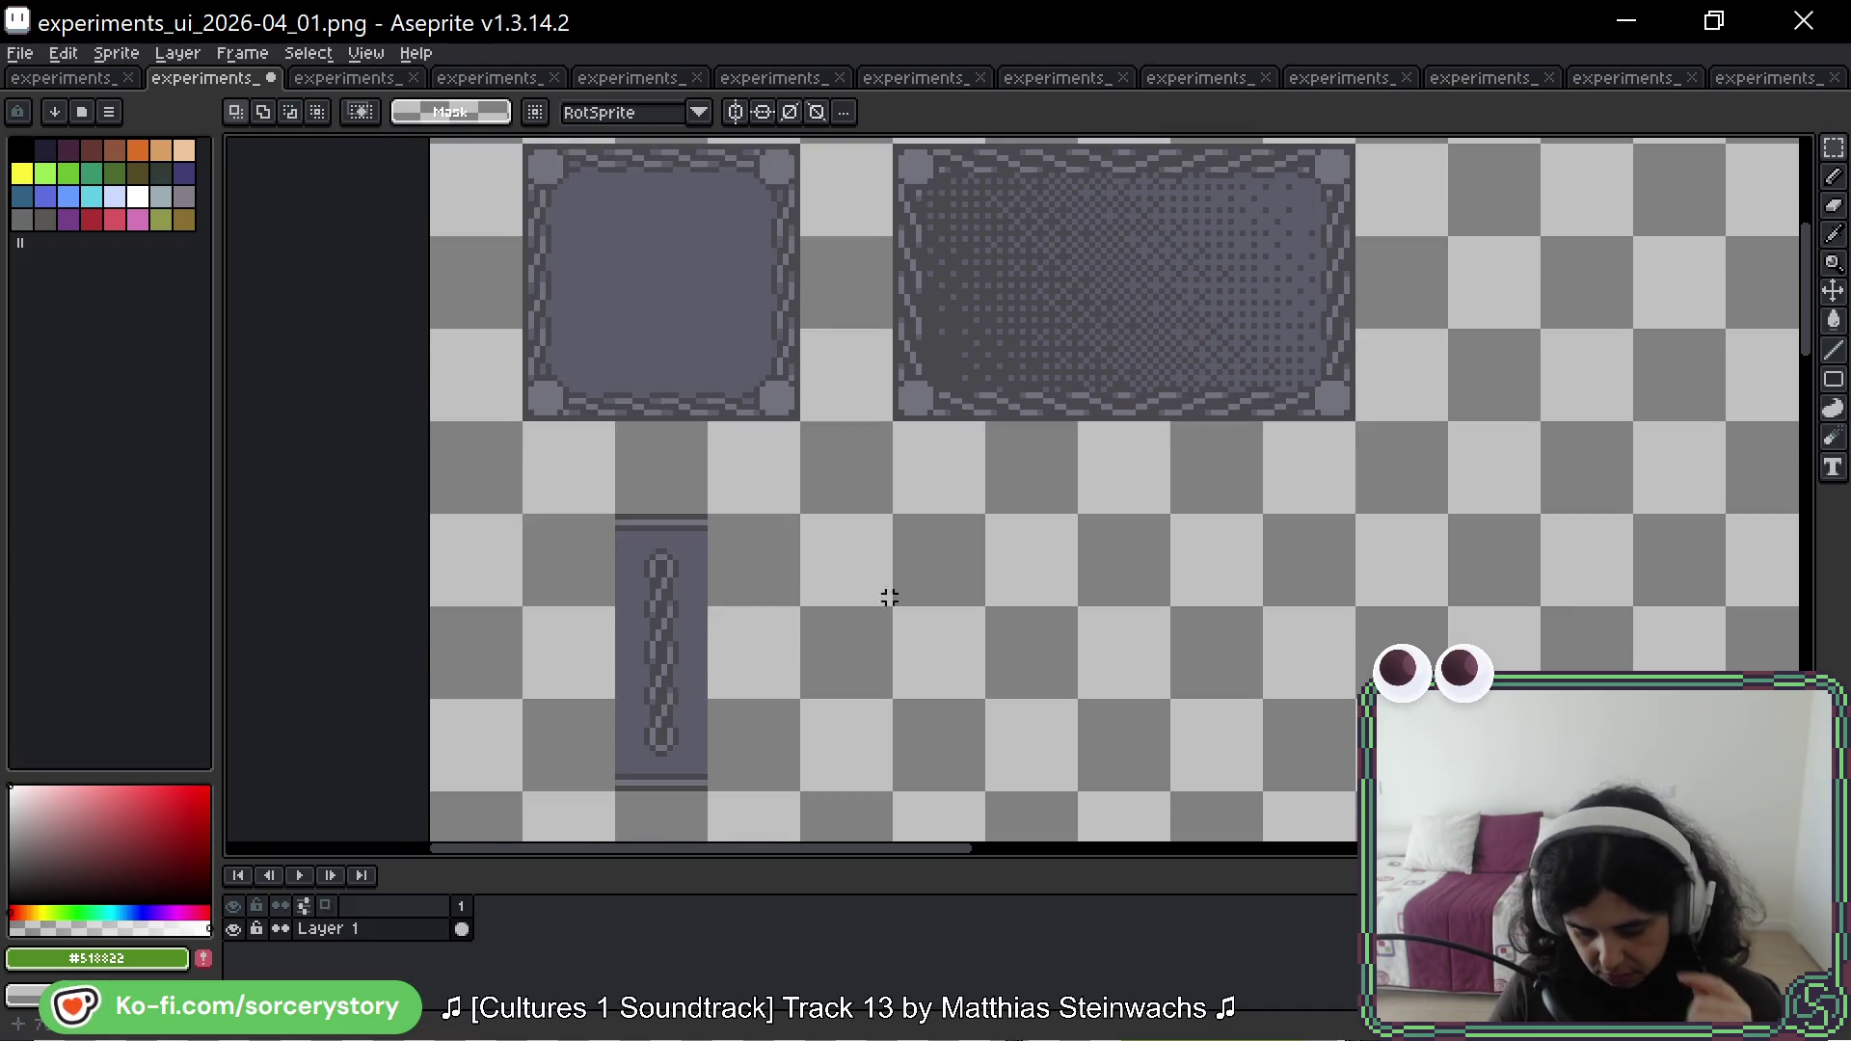
Step: Flip through the 2025-11_04, 11_05, 11_06 and 11_08 sheets, ending on 11_06
click(658, 85)
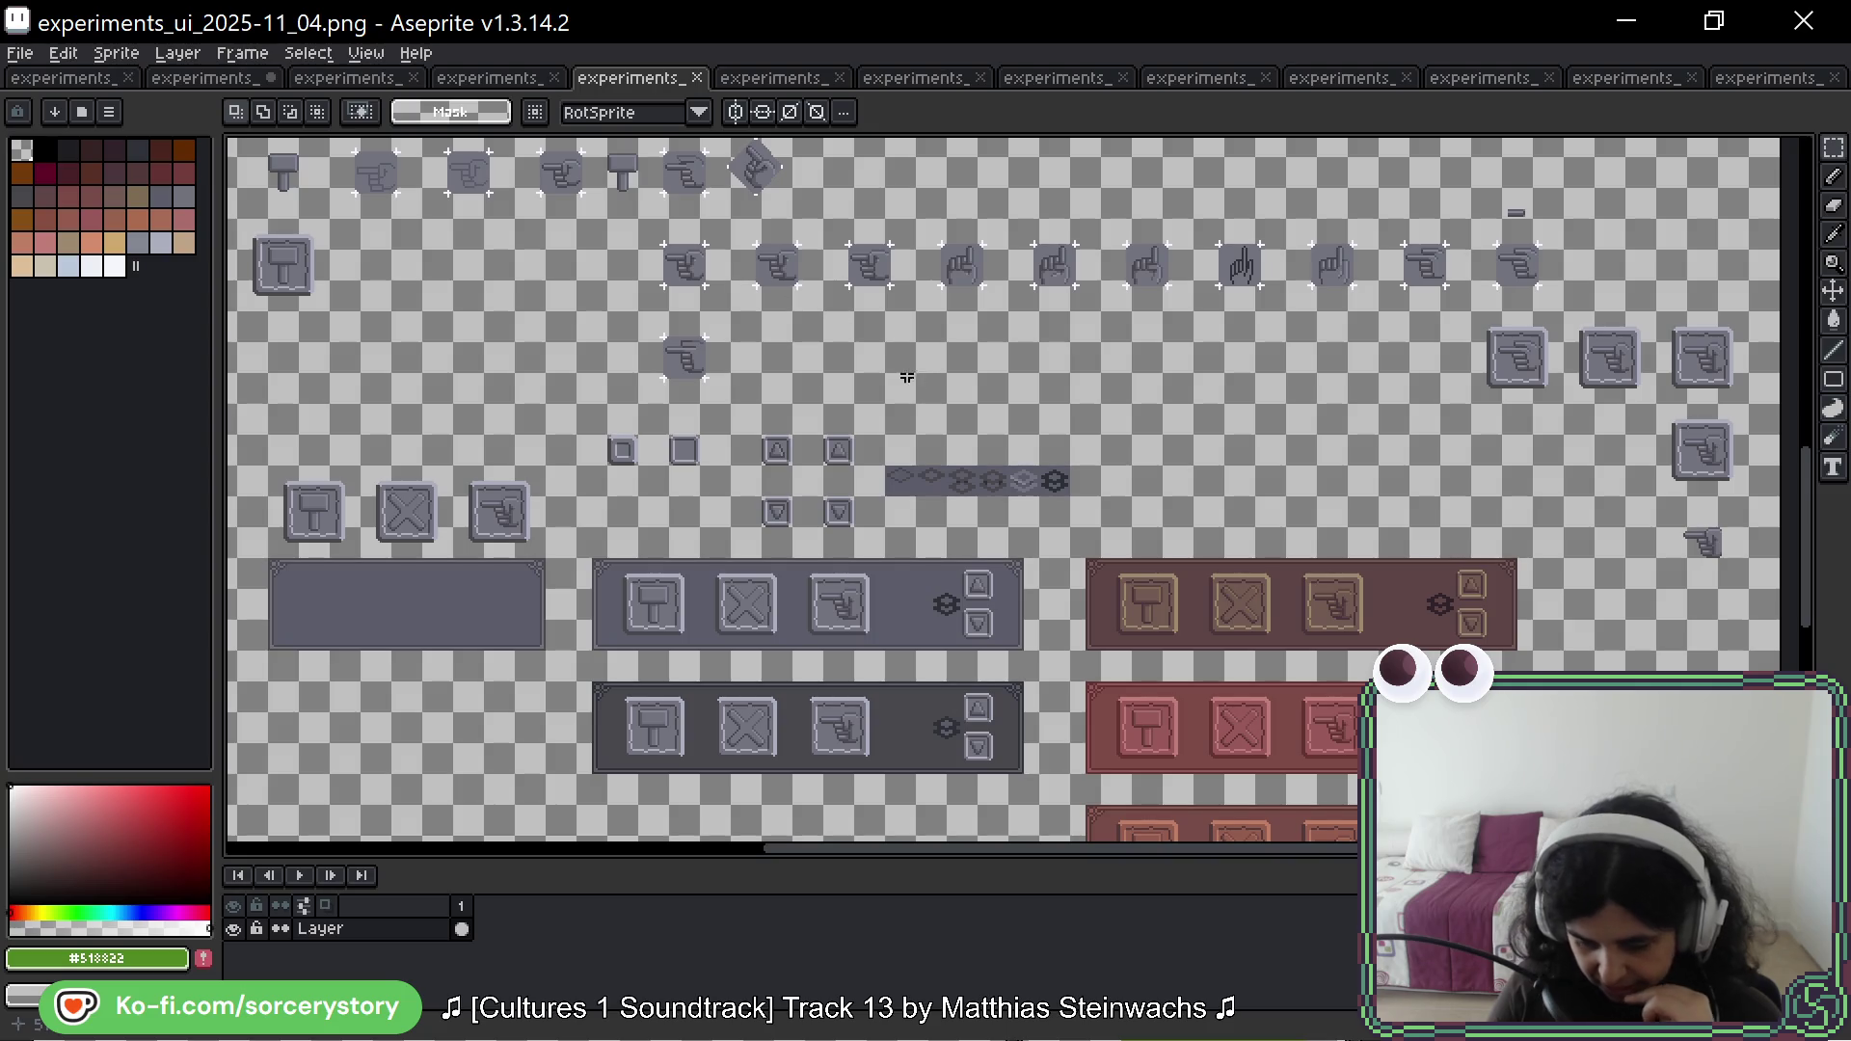
key(ctrl+Tab)
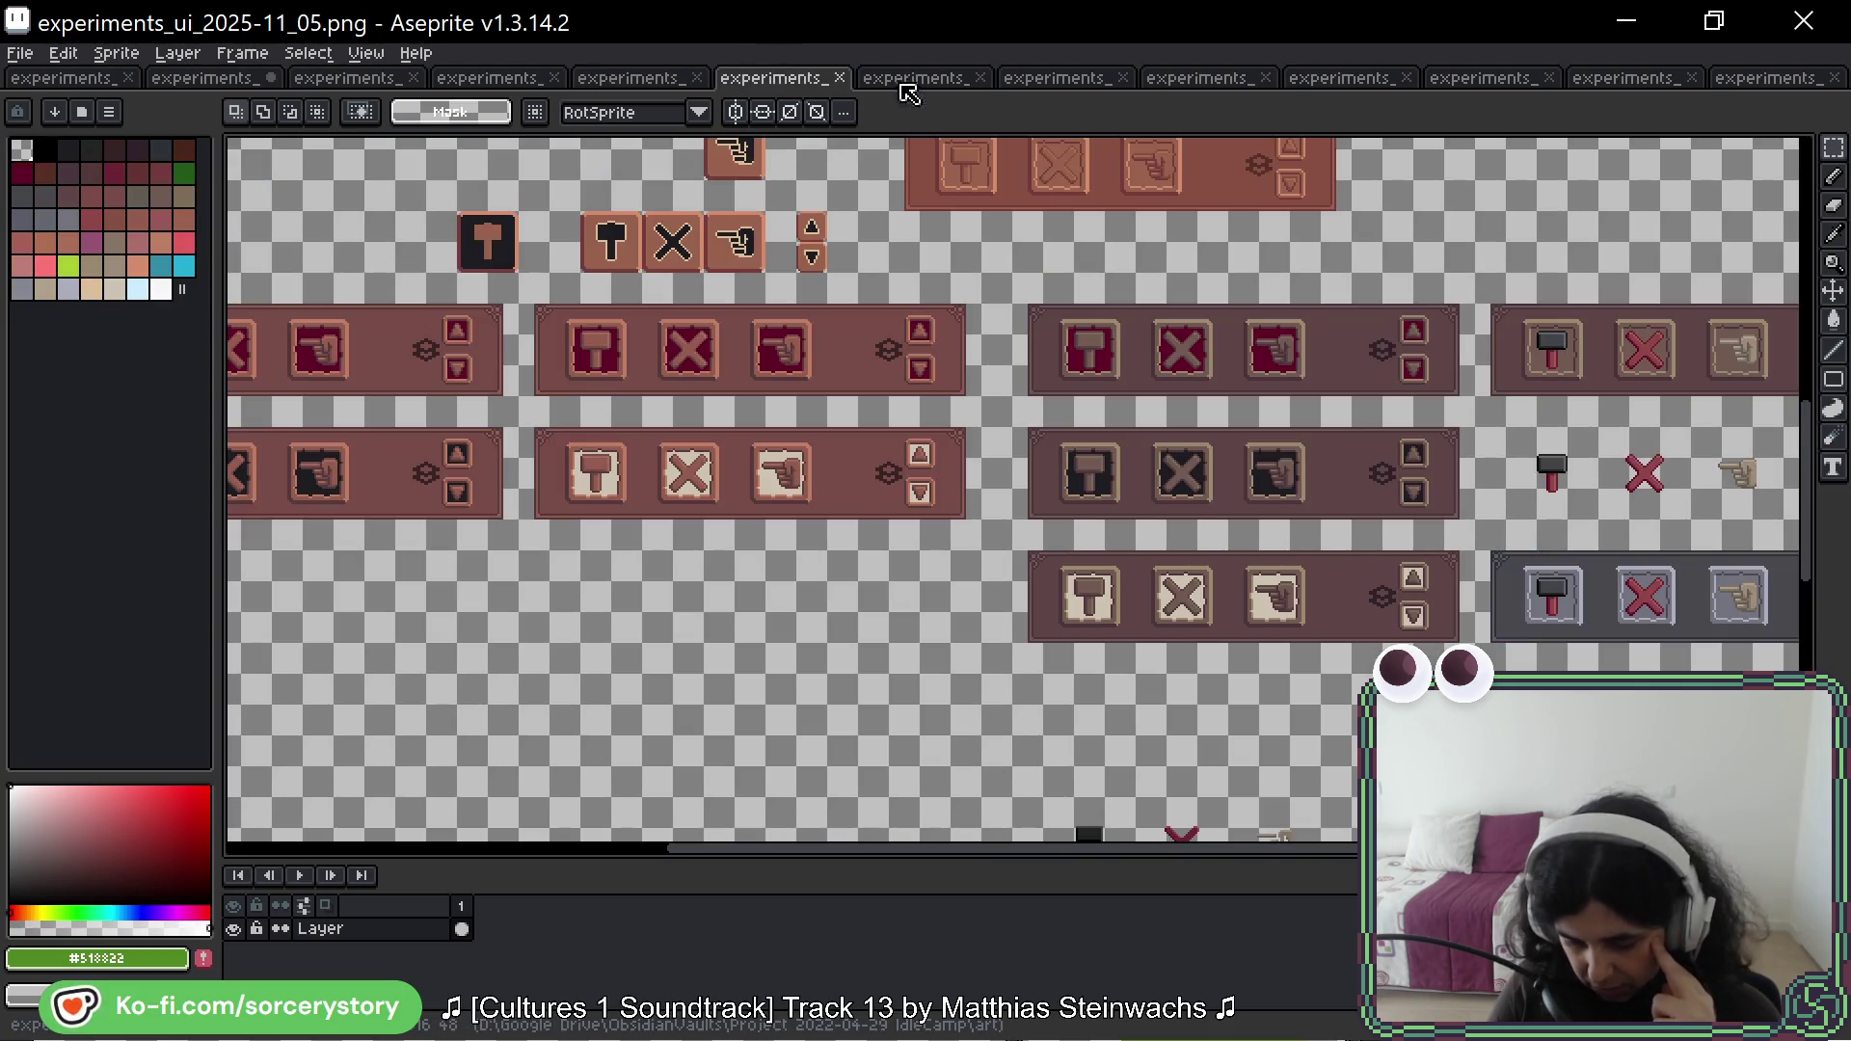
click(904, 85)
click(1045, 88)
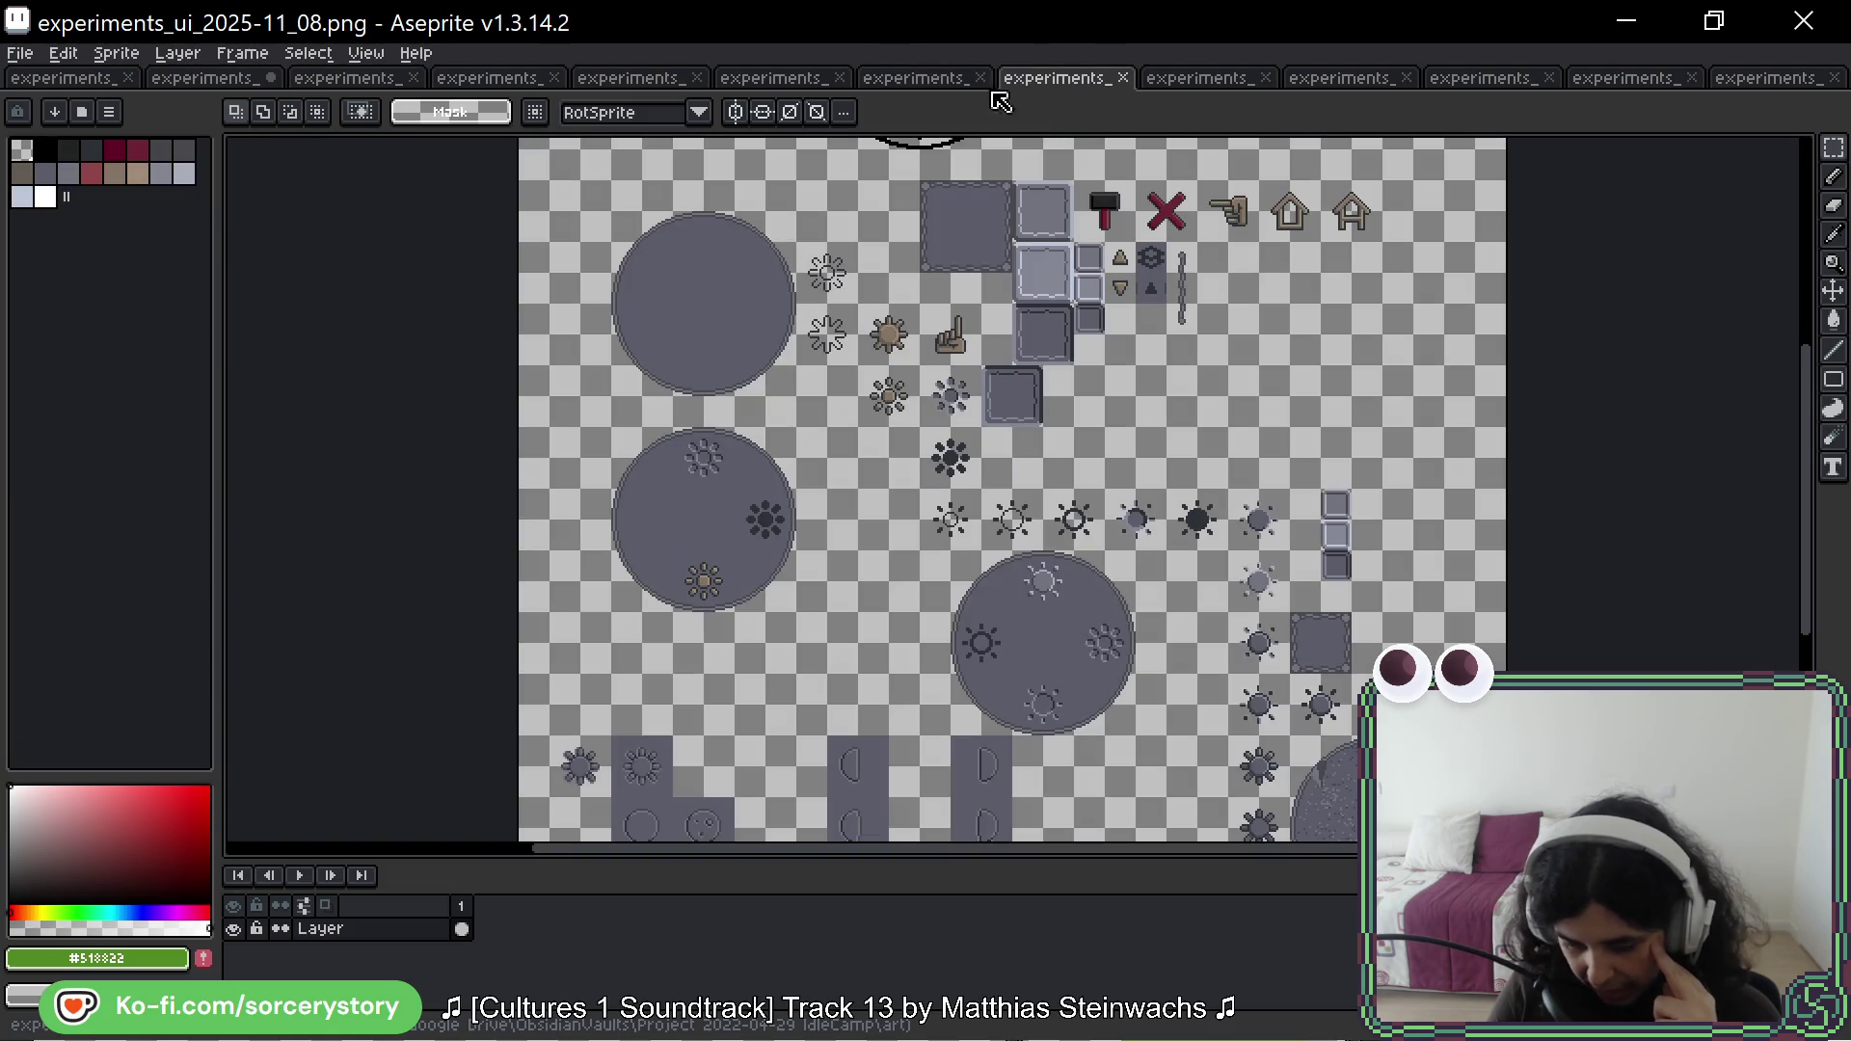
click(932, 81)
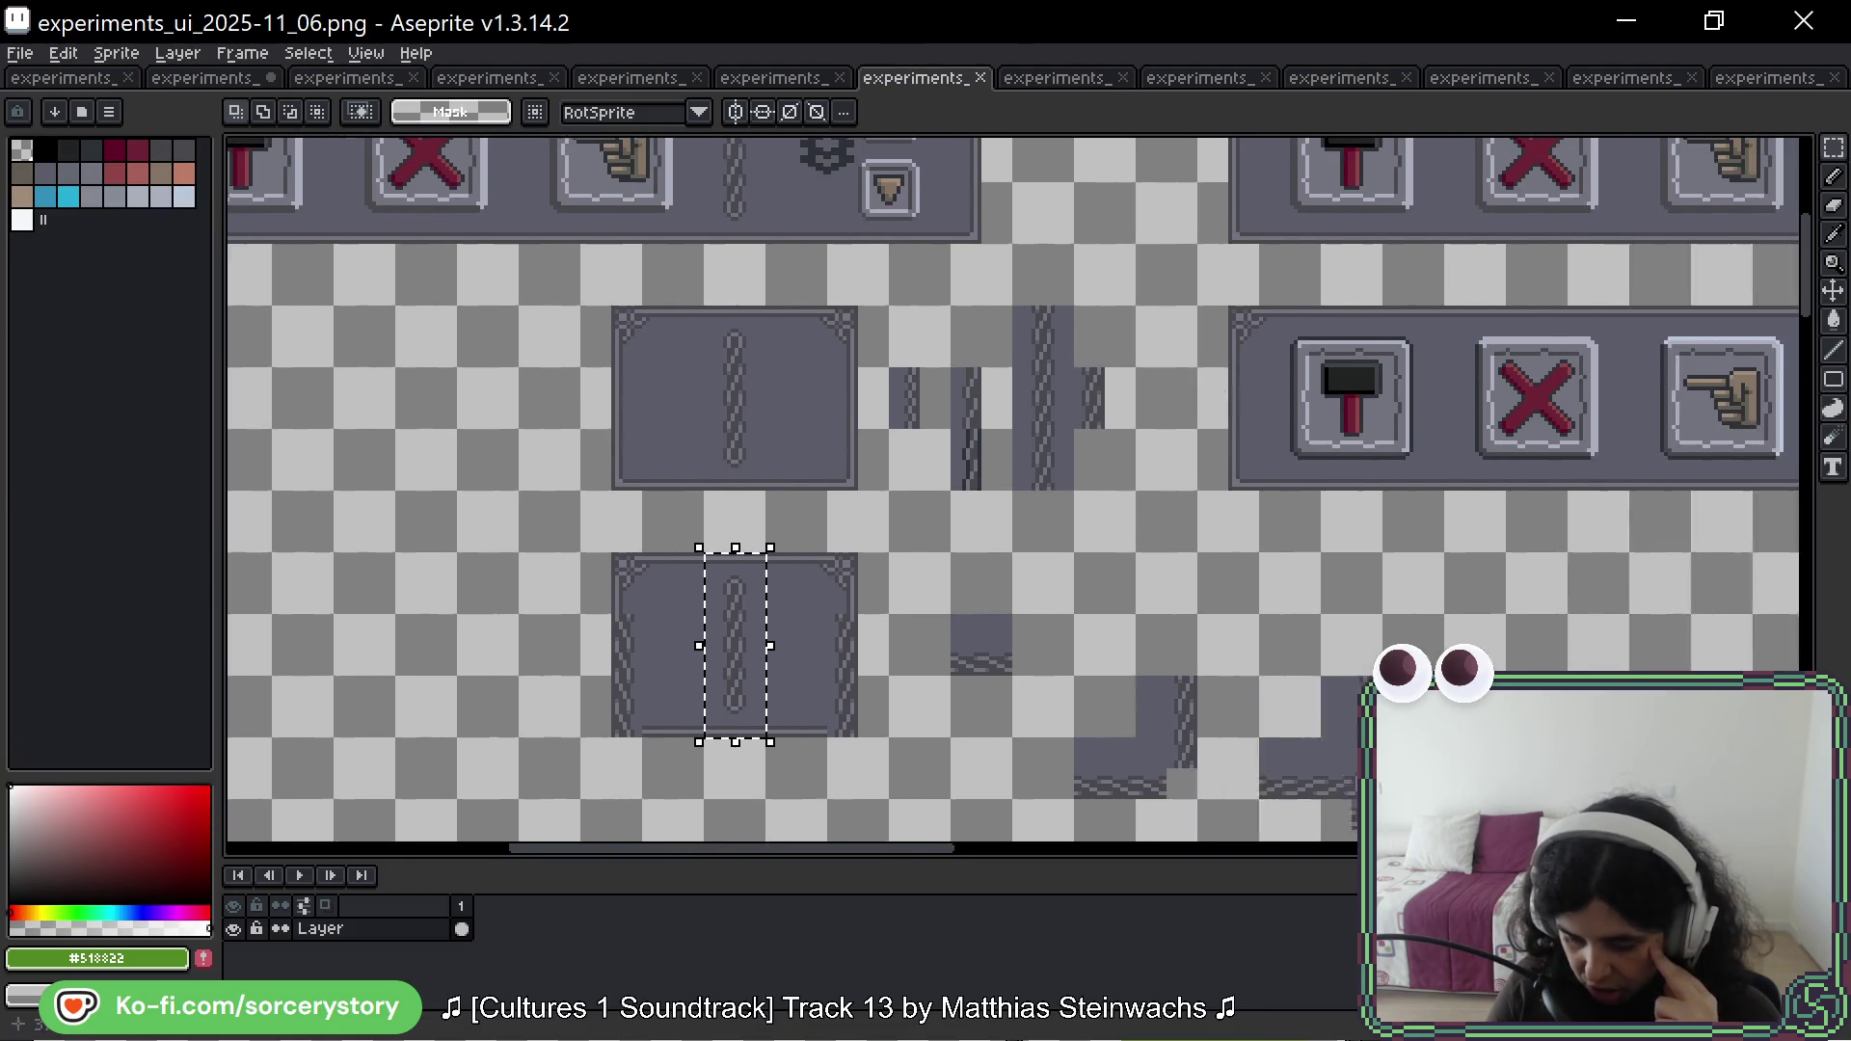
Step: Survey the lower panel rows of 2025-11_06, then move on to the 2025-11_08 sheet
scroll(1364, 363, up, 5)
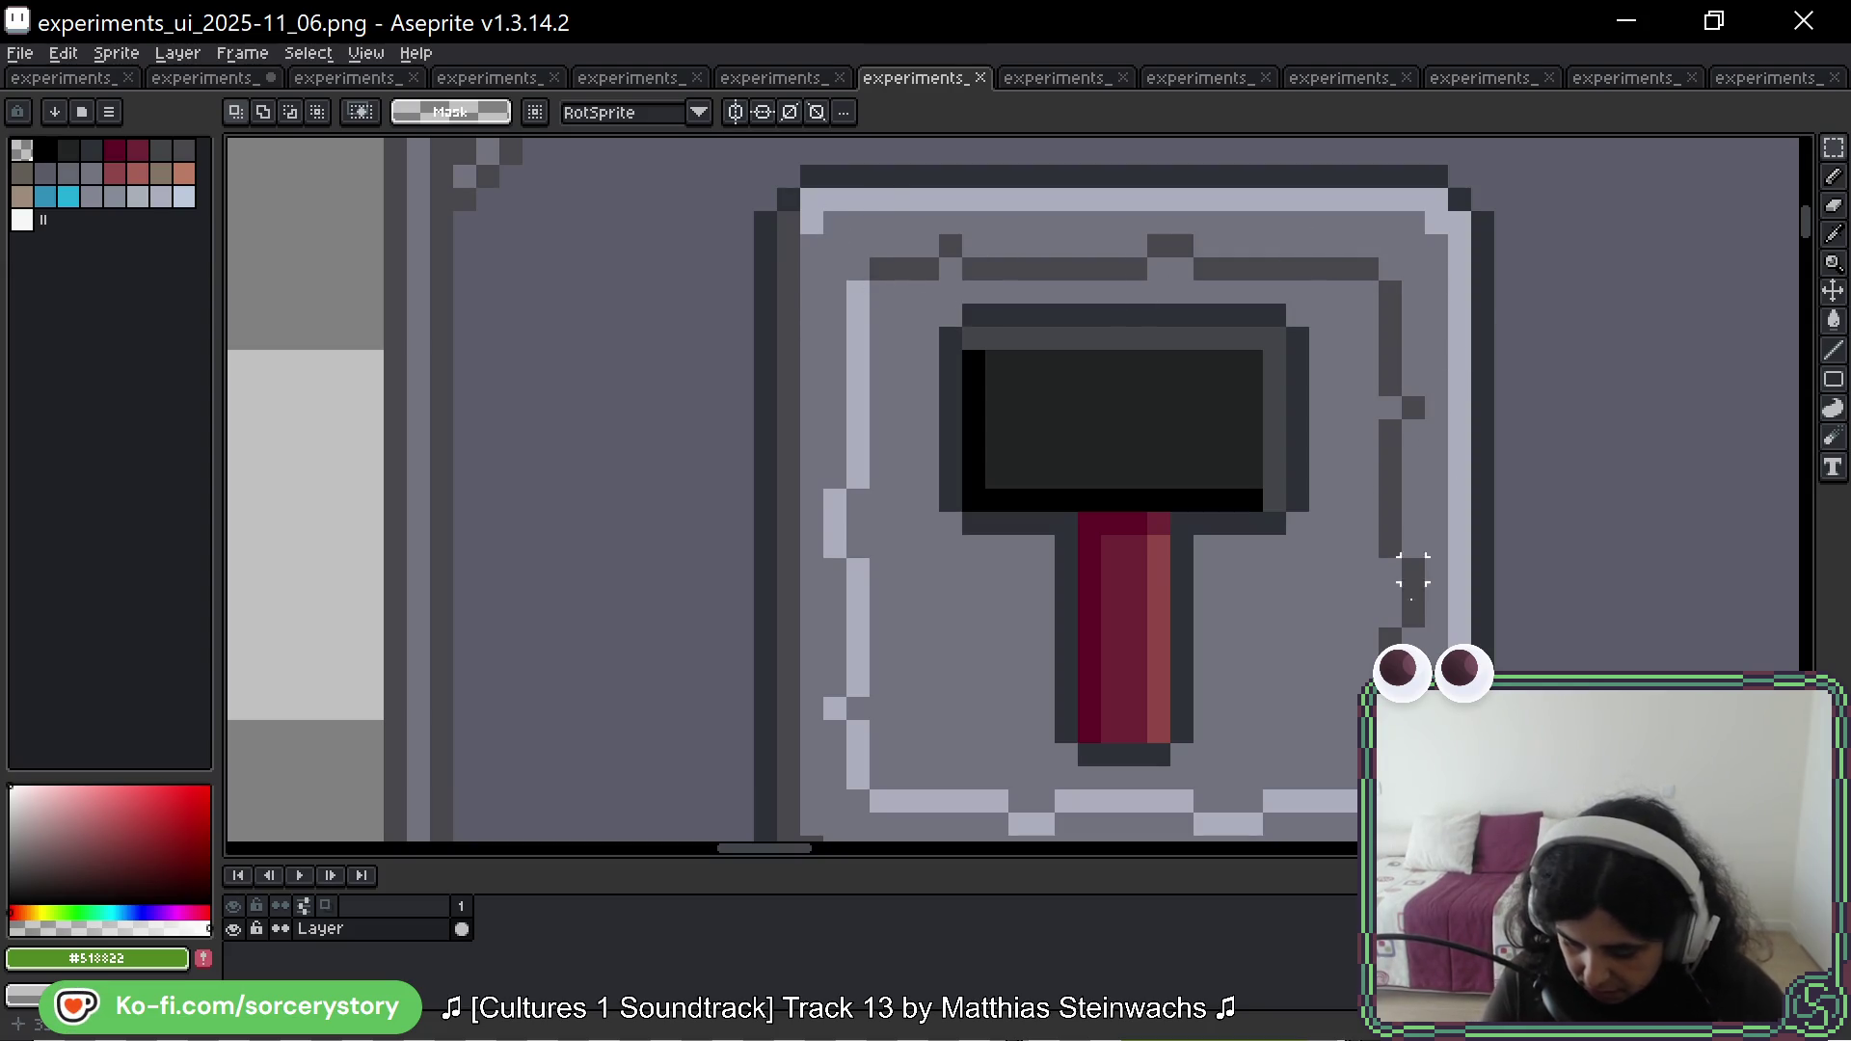
scroll(1136, 615, down, 4)
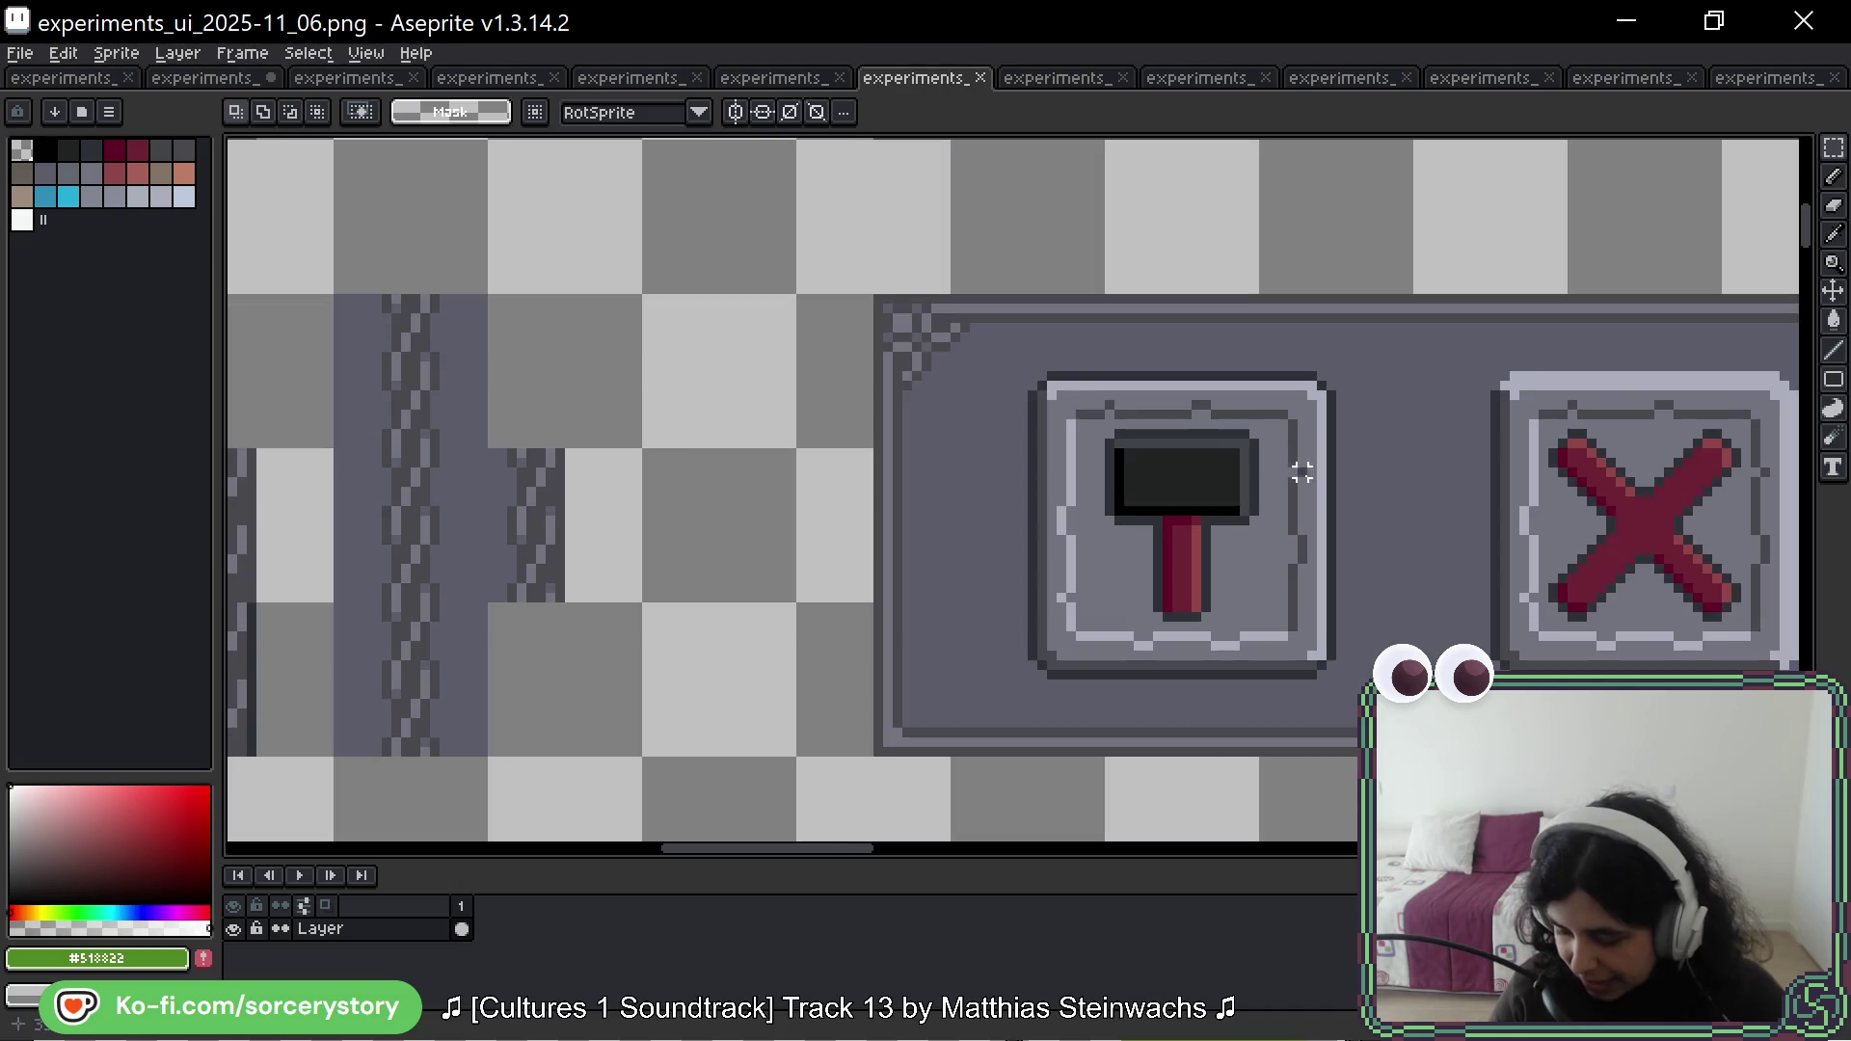
scroll(1421, 424, down, 1)
drag(1422, 425, 981, 368)
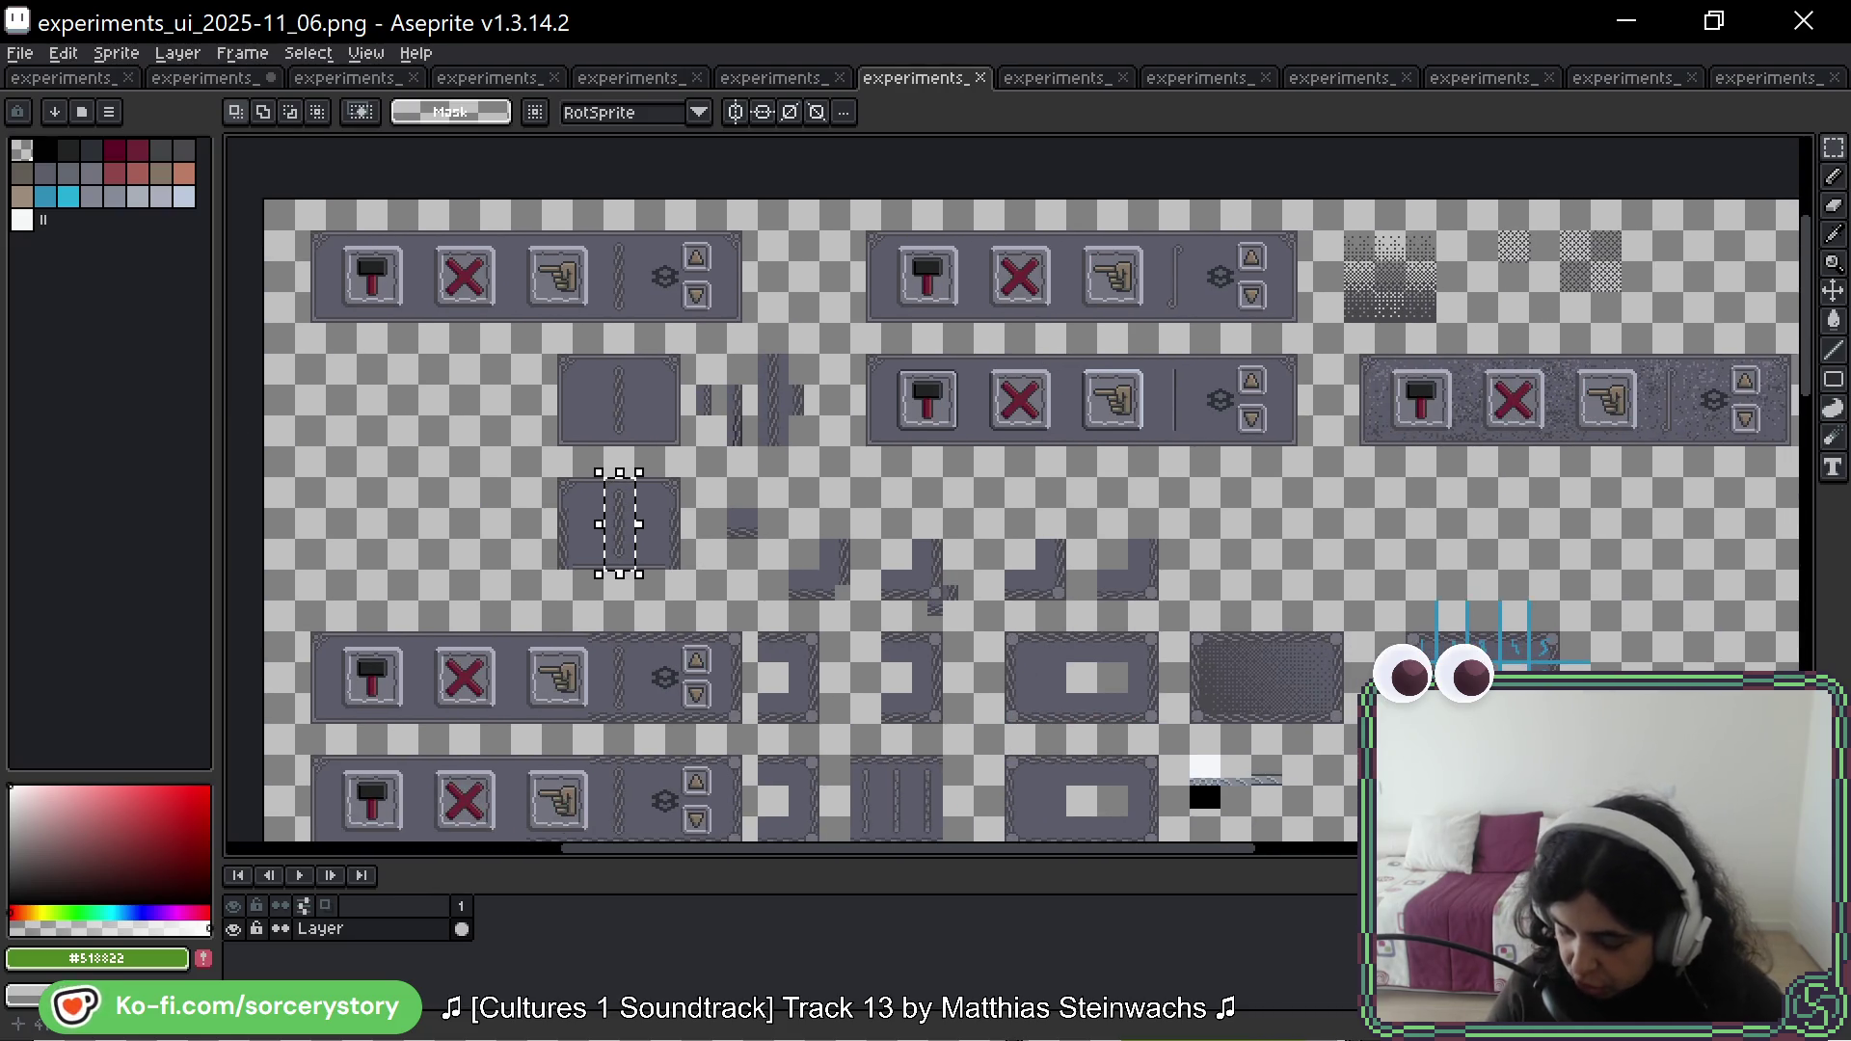
drag(1230, 614, 1211, 430)
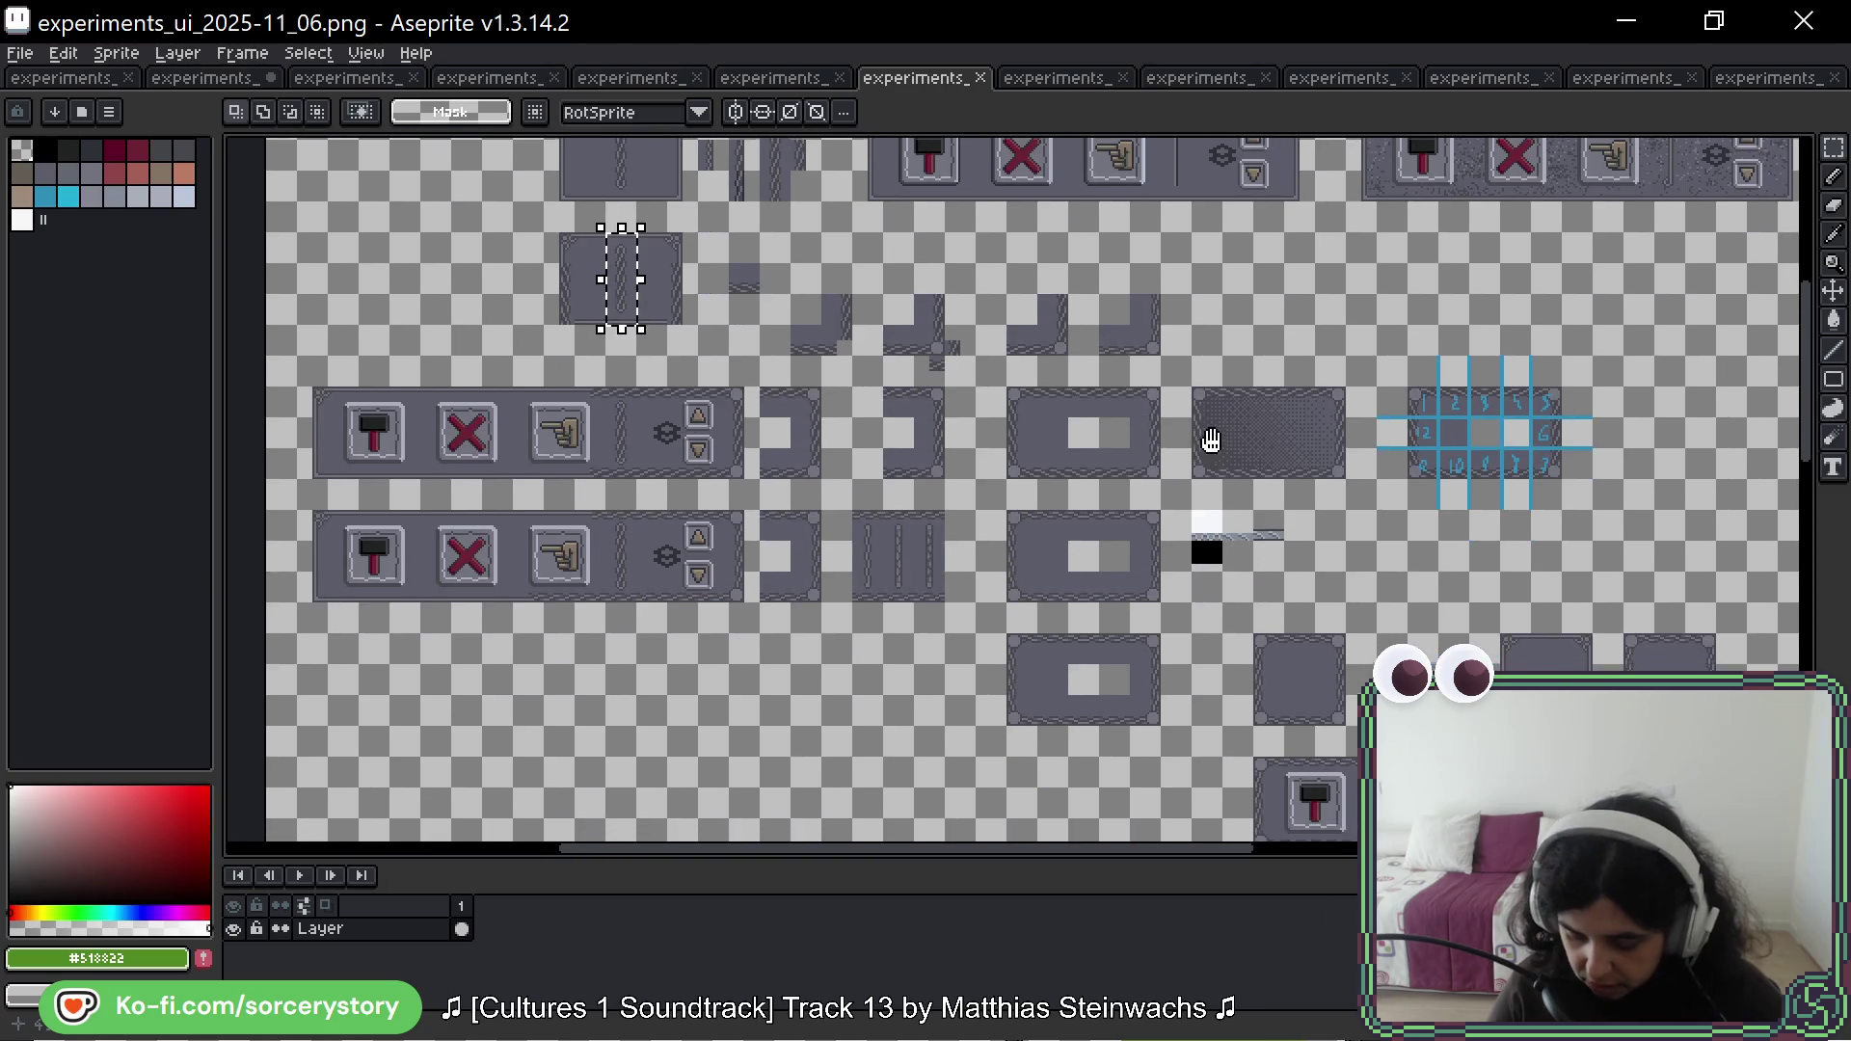
mouse_move(1277, 669)
mouse_down()
mouse_move(1256, 587)
mouse_move(878, 316)
mouse_up()
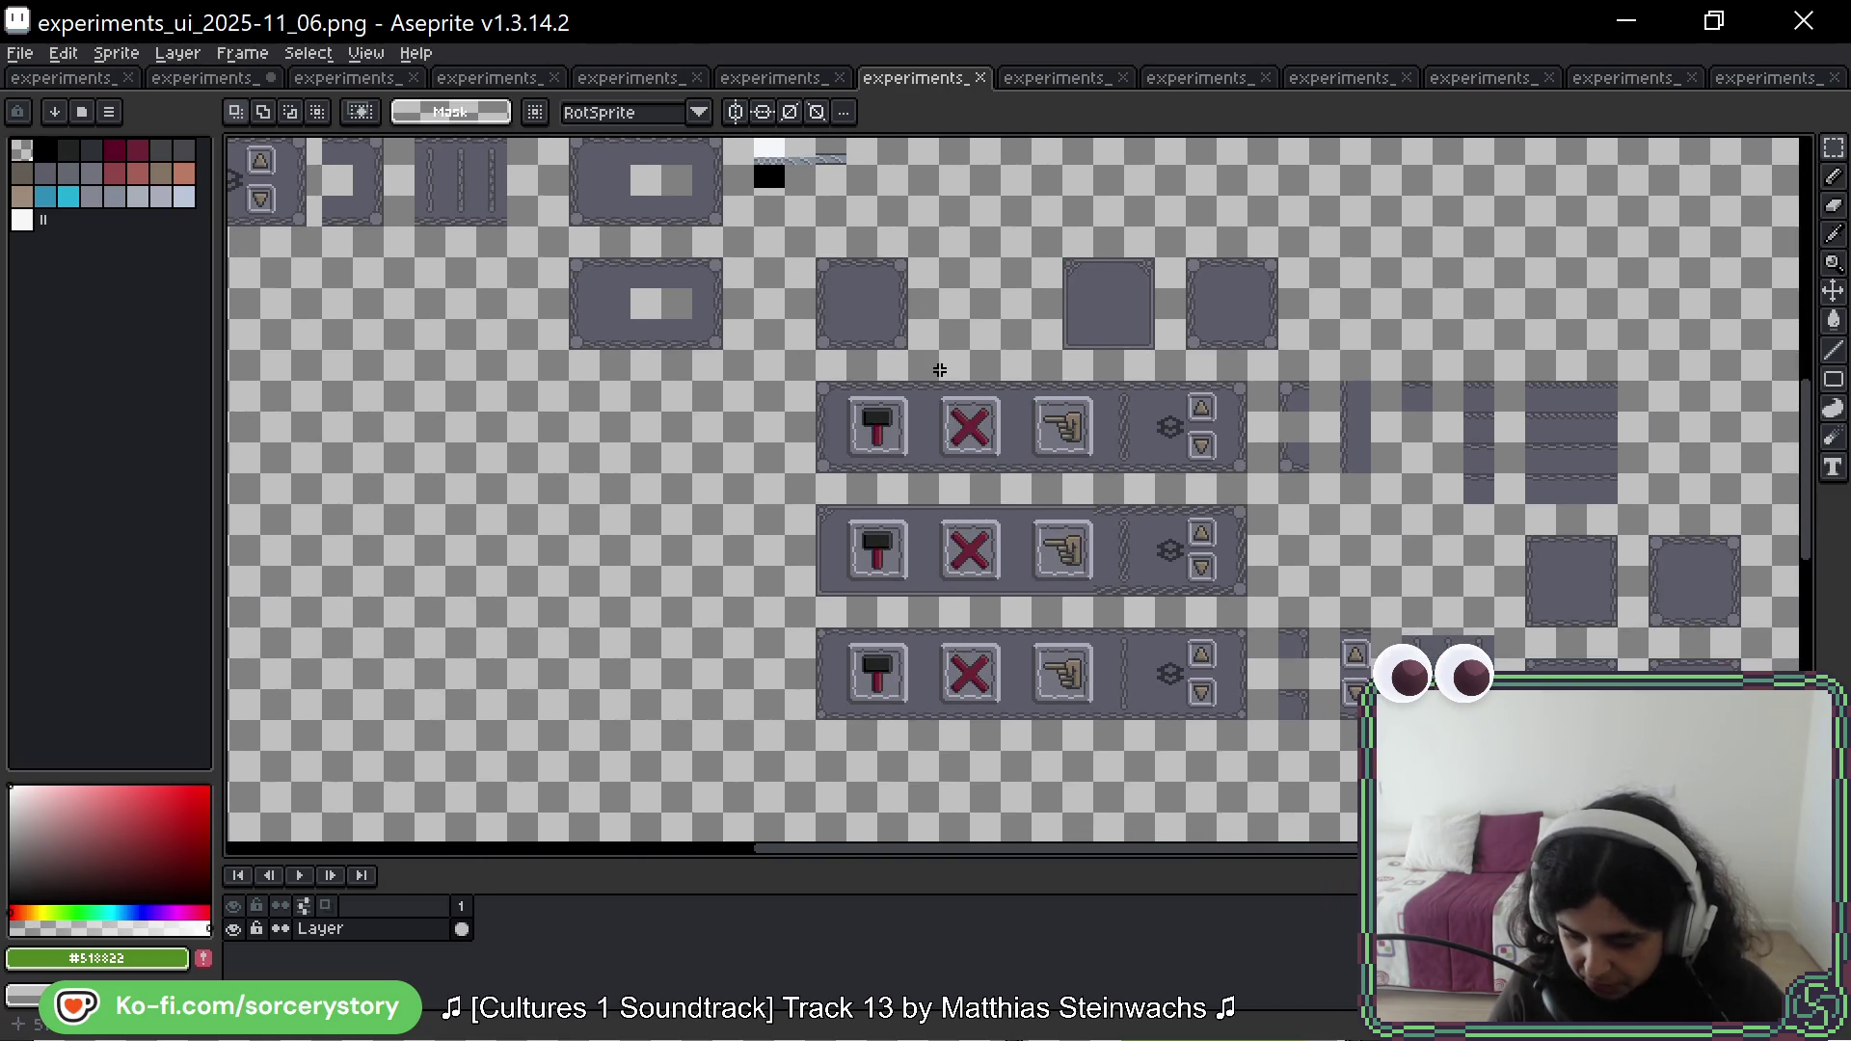
drag(1274, 268, 996, 632)
drag(1117, 289, 1159, 455)
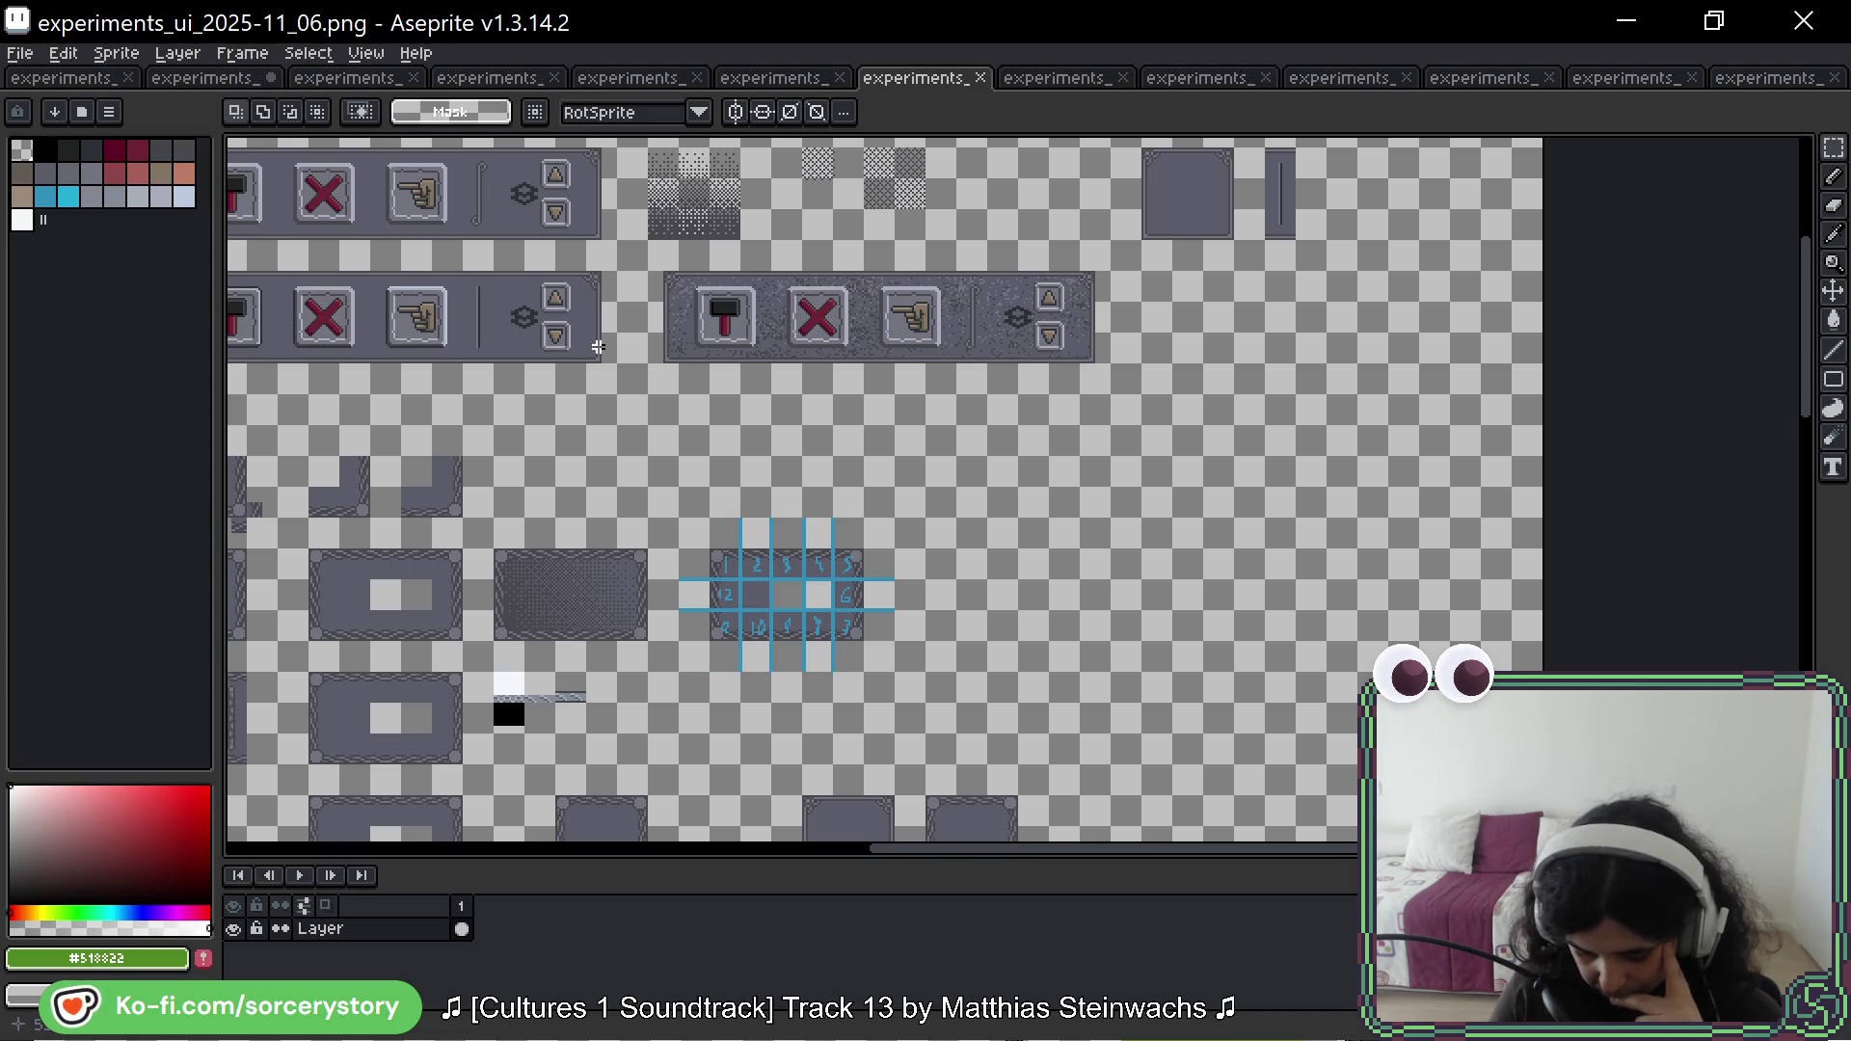
drag(598, 347, 1006, 248)
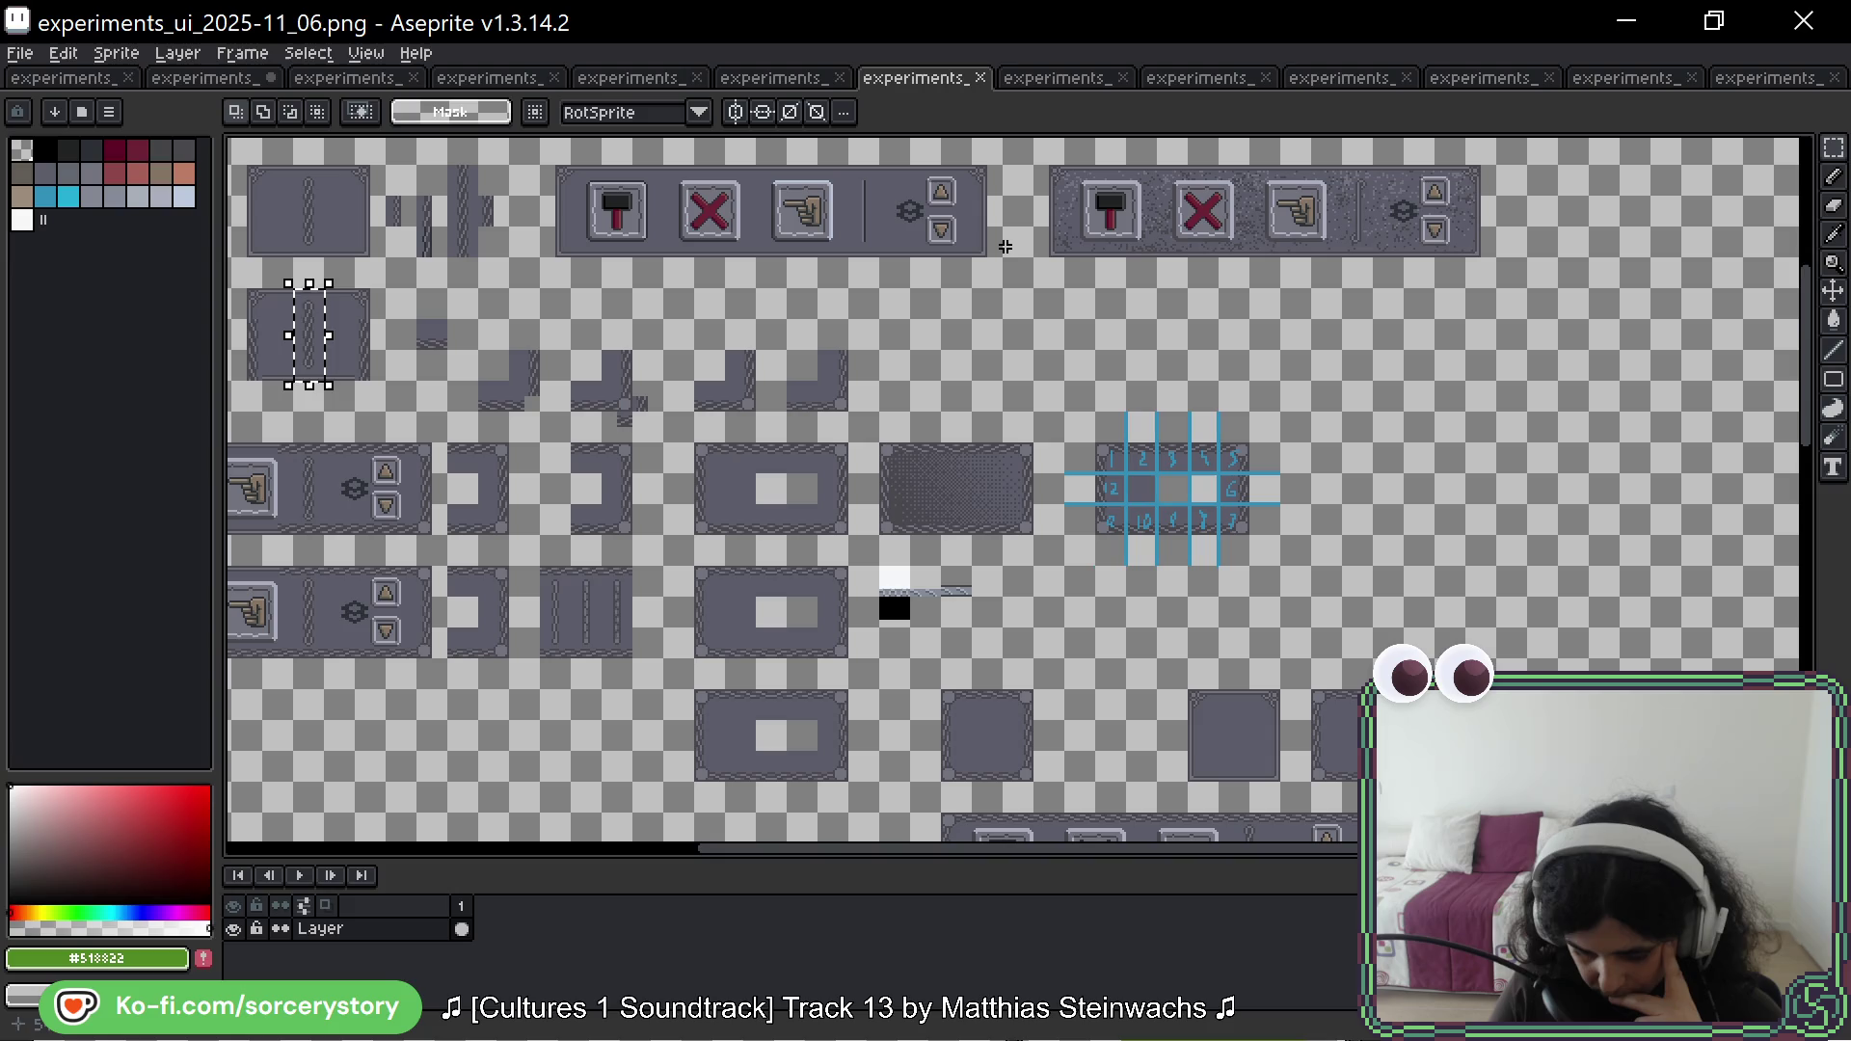
key(ctrl+Tab)
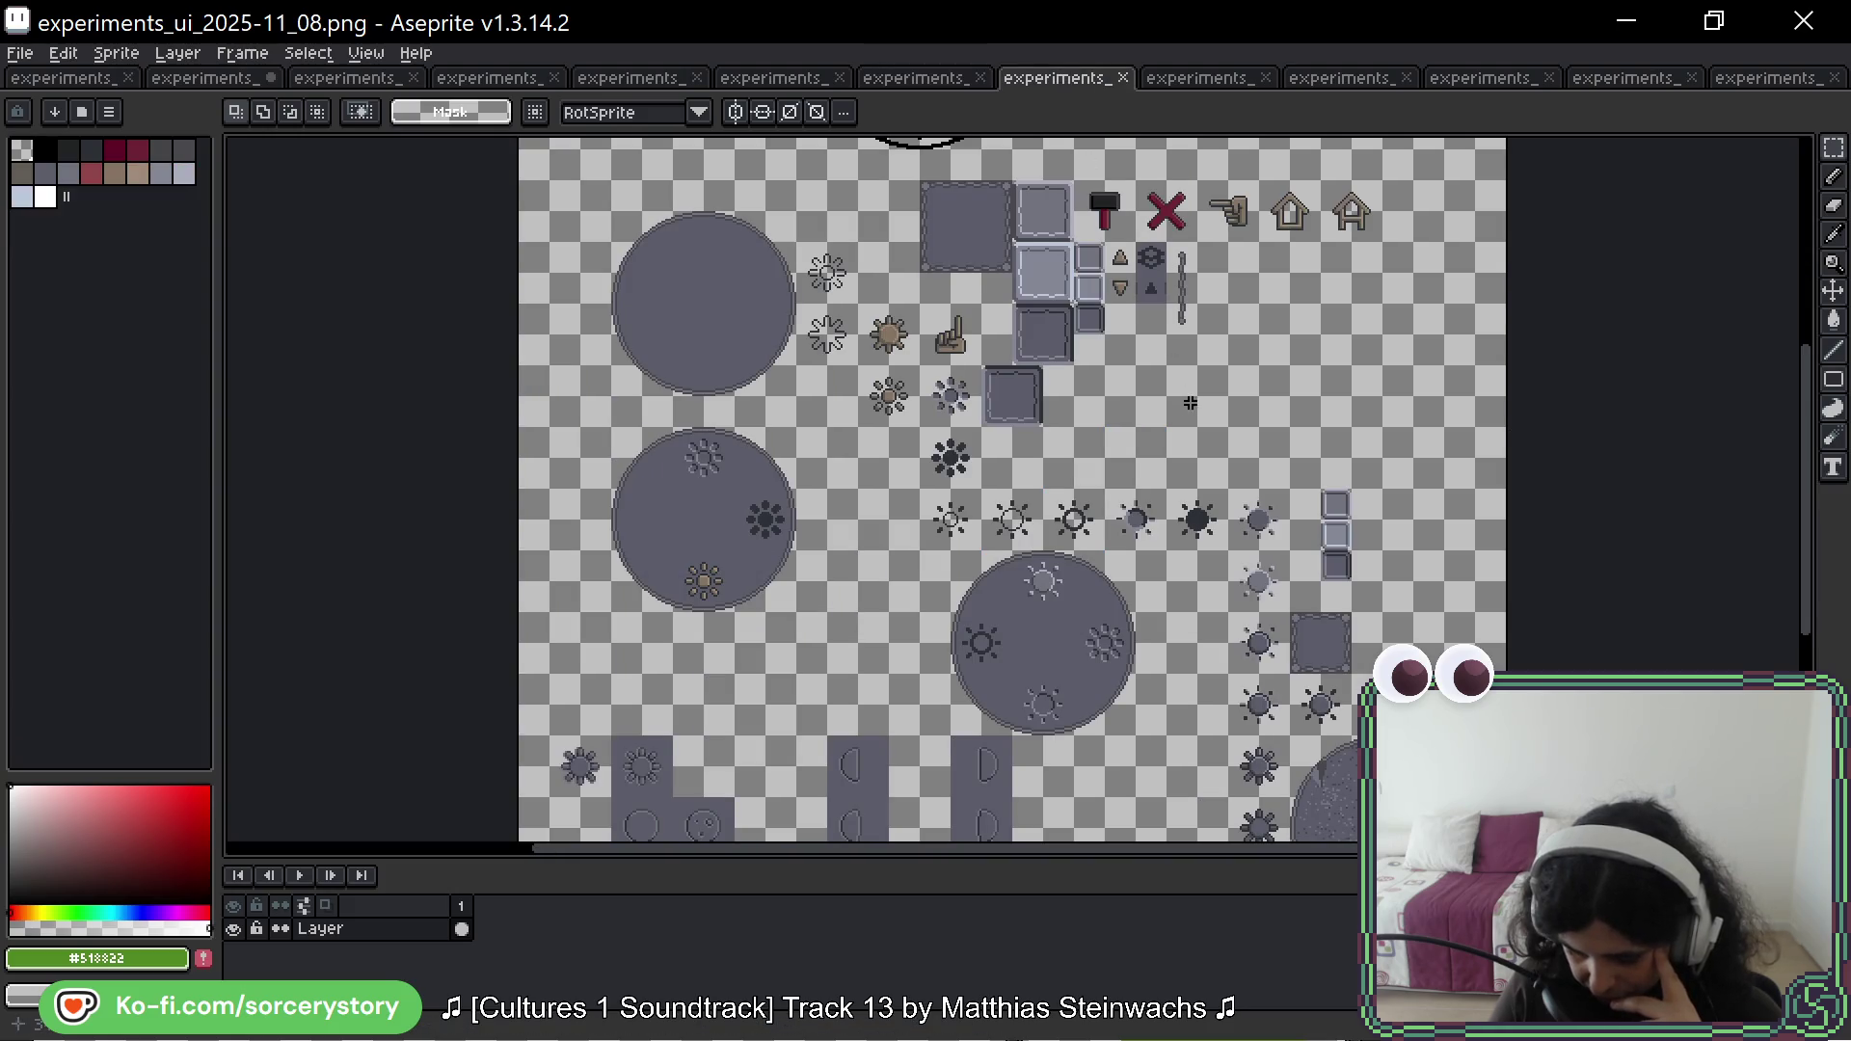
Step: Page through sheets 2025-11_09, 11_10, 11_11, 11_12 and 11_13, then return to 2026-04_01
scroll(1191, 403, down, 2)
click(1206, 81)
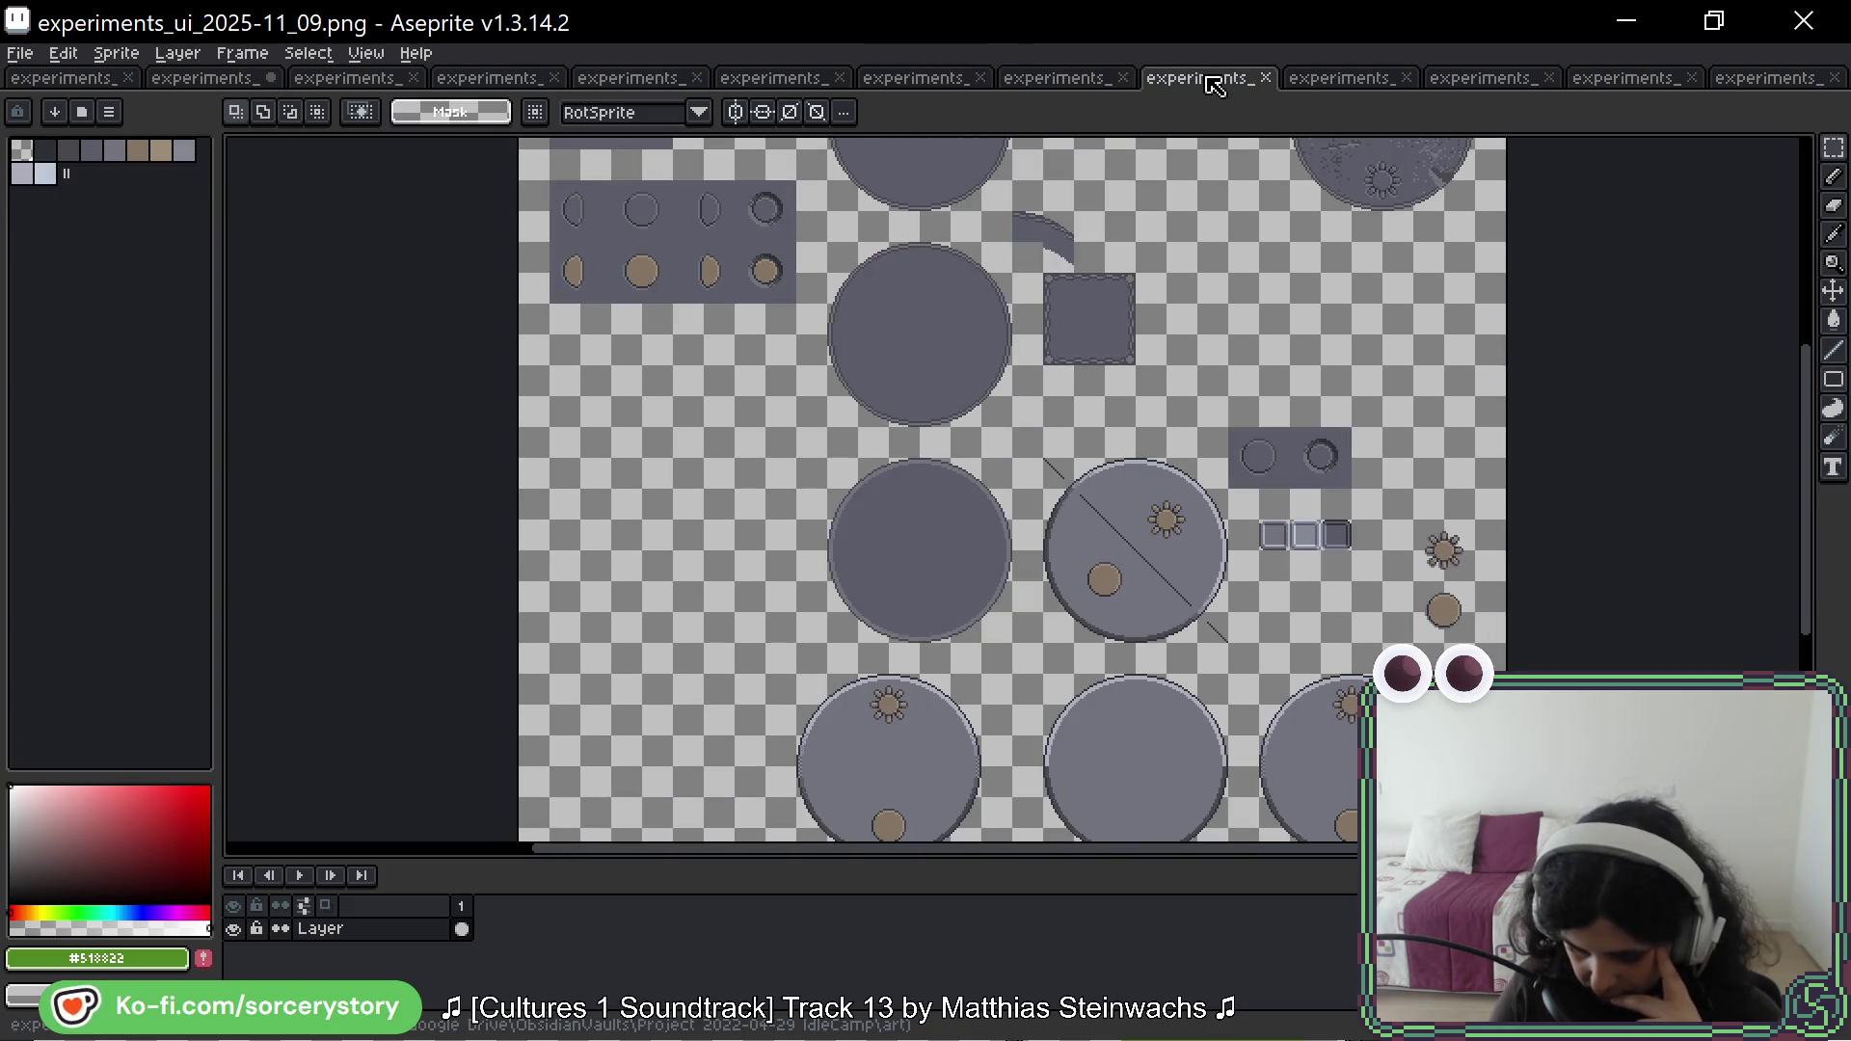
click(1344, 81)
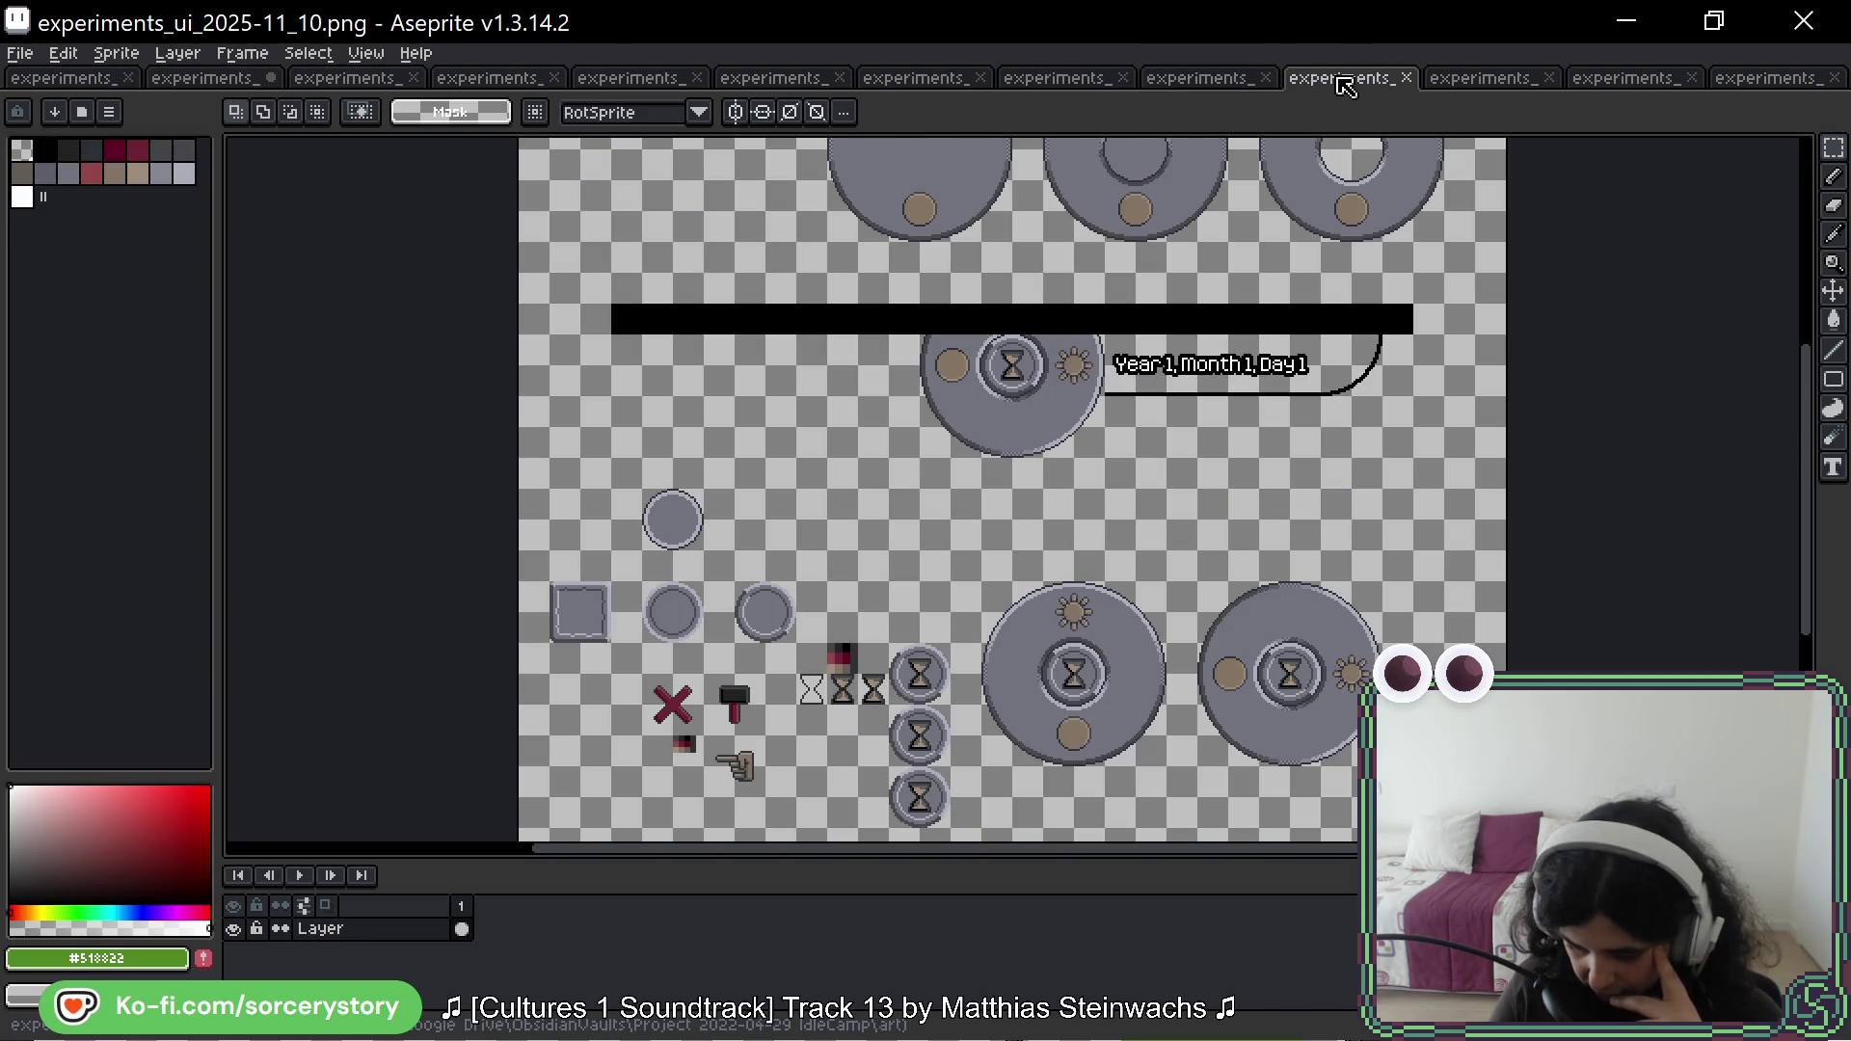
click(1483, 81)
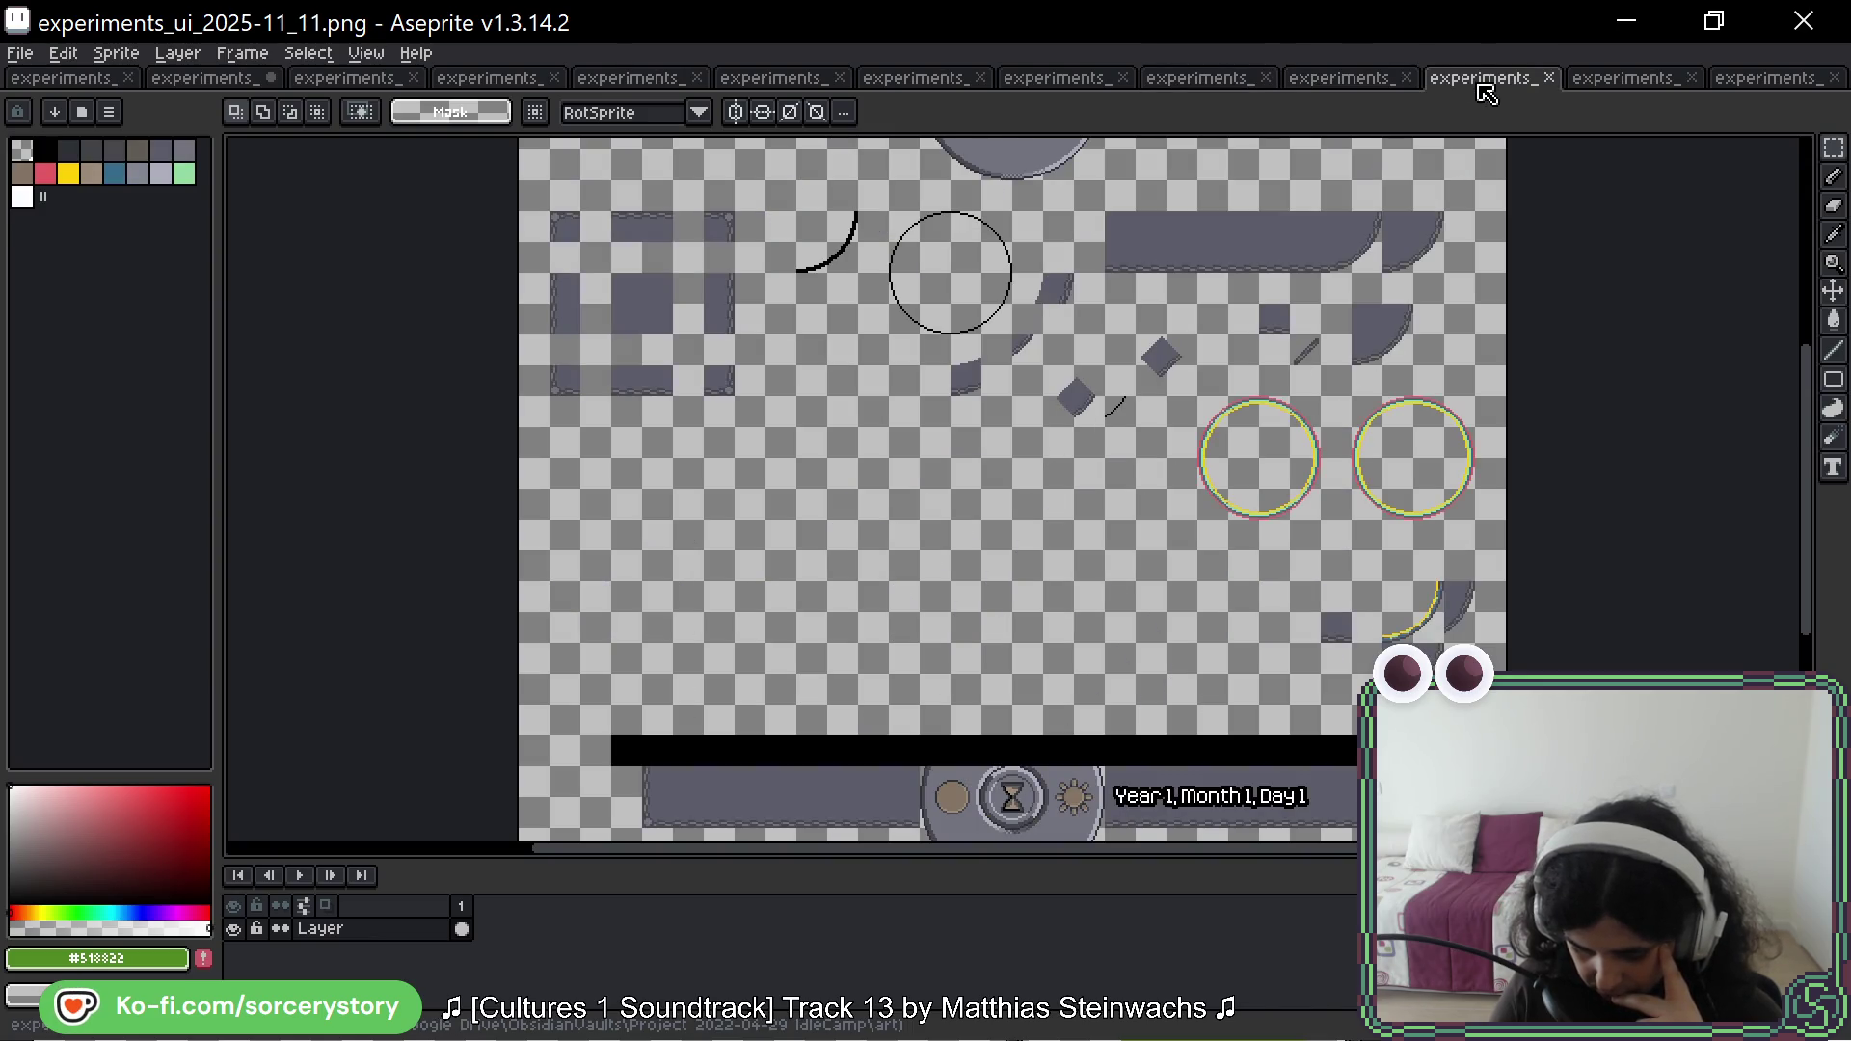
click(1639, 81)
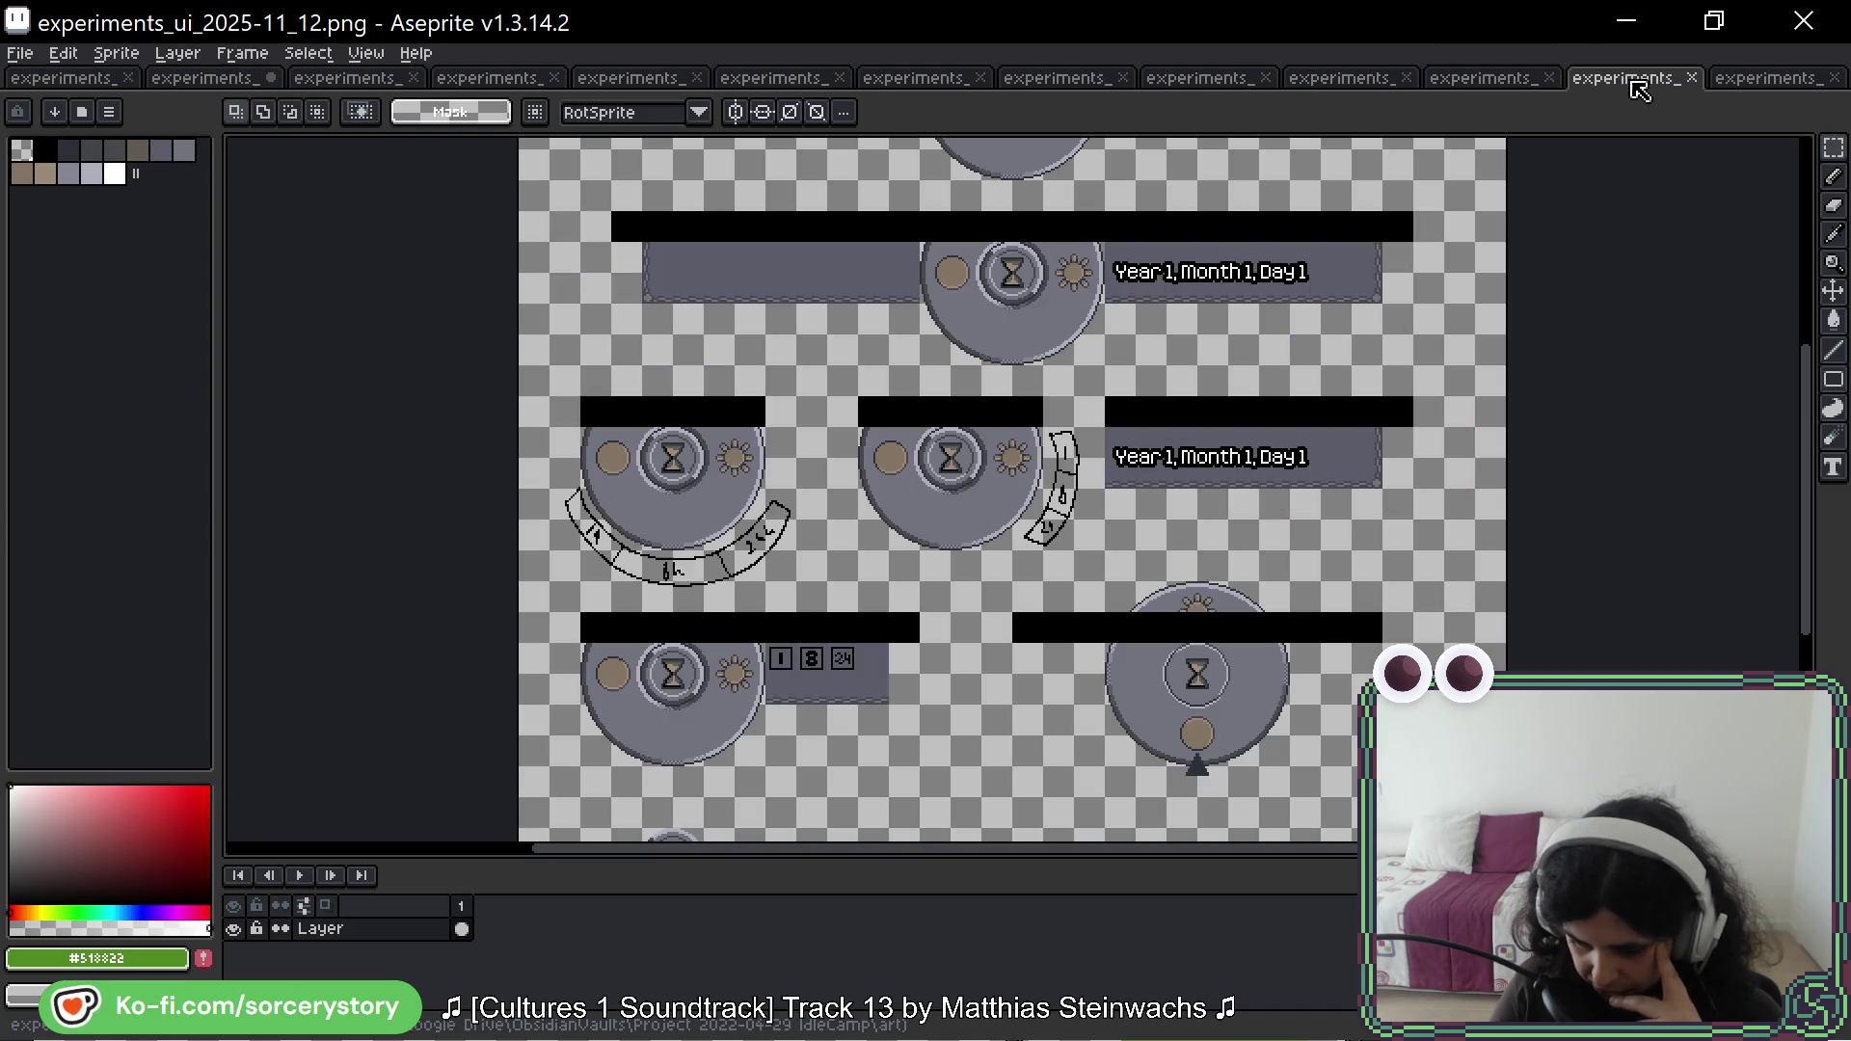
click(1757, 81)
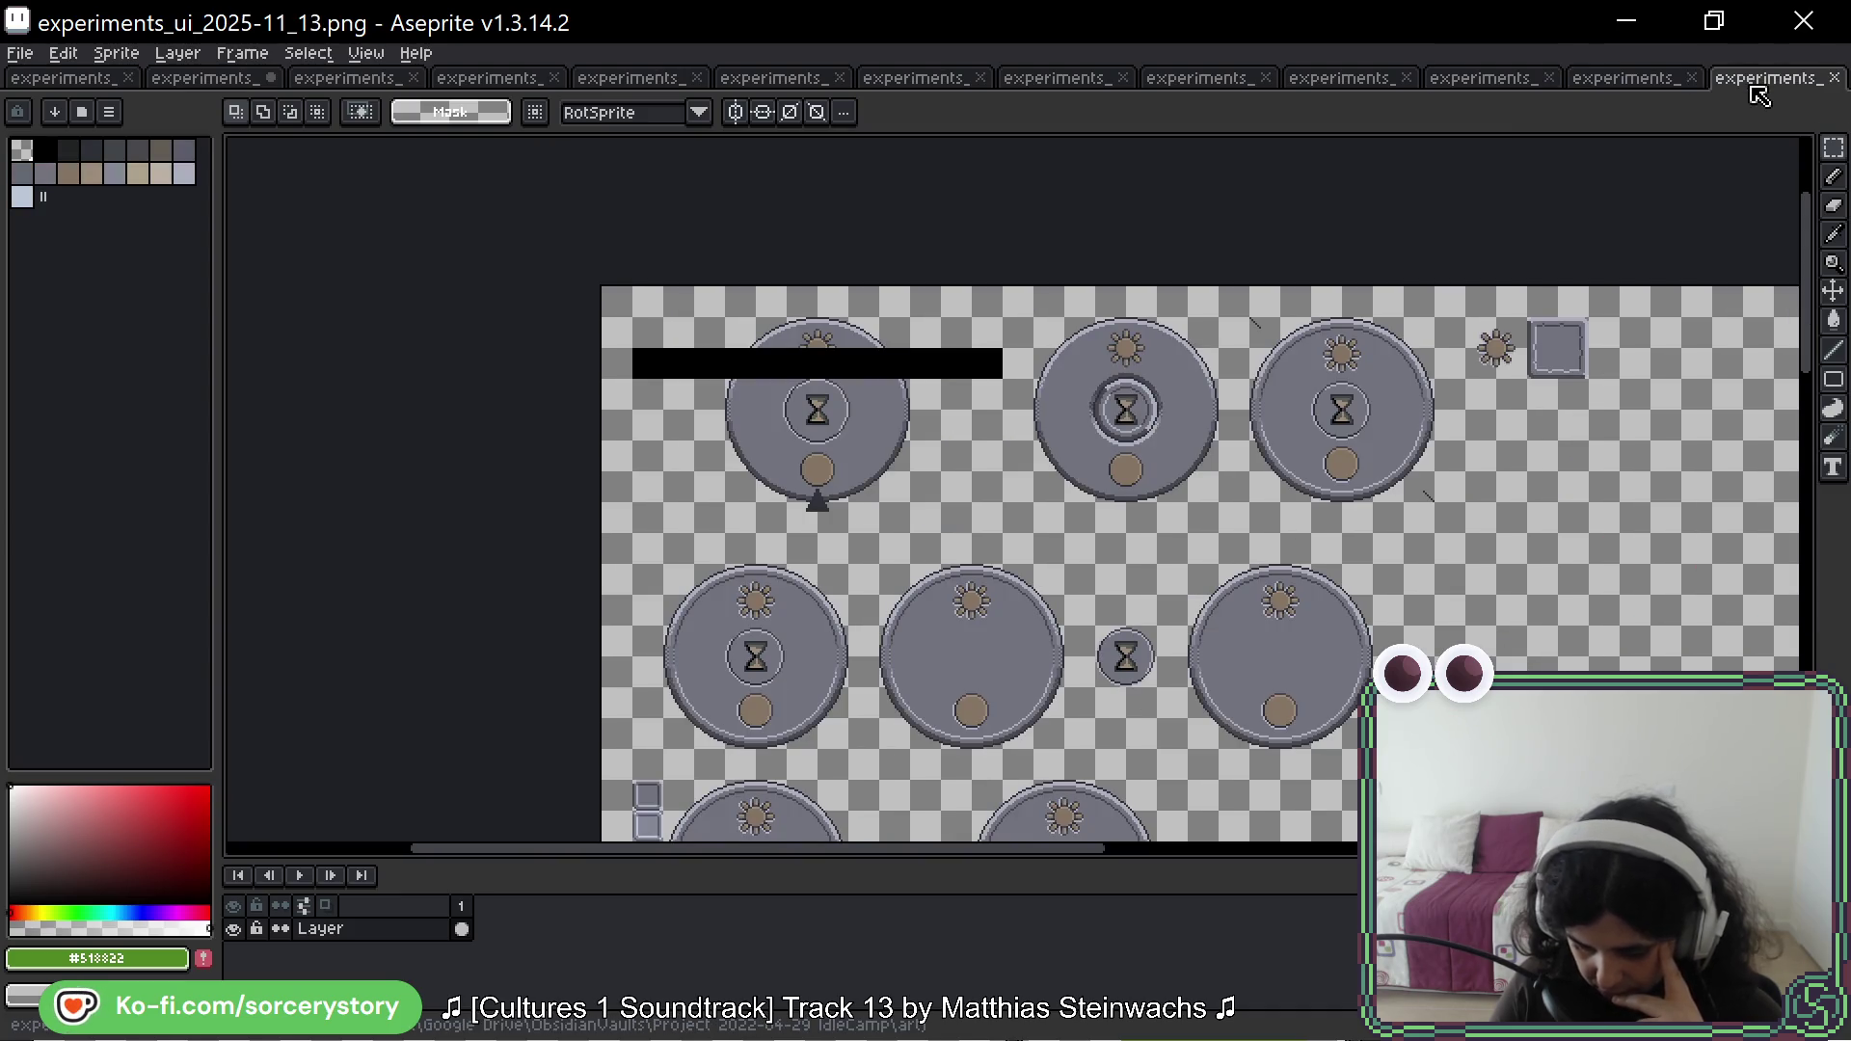
click(222, 79)
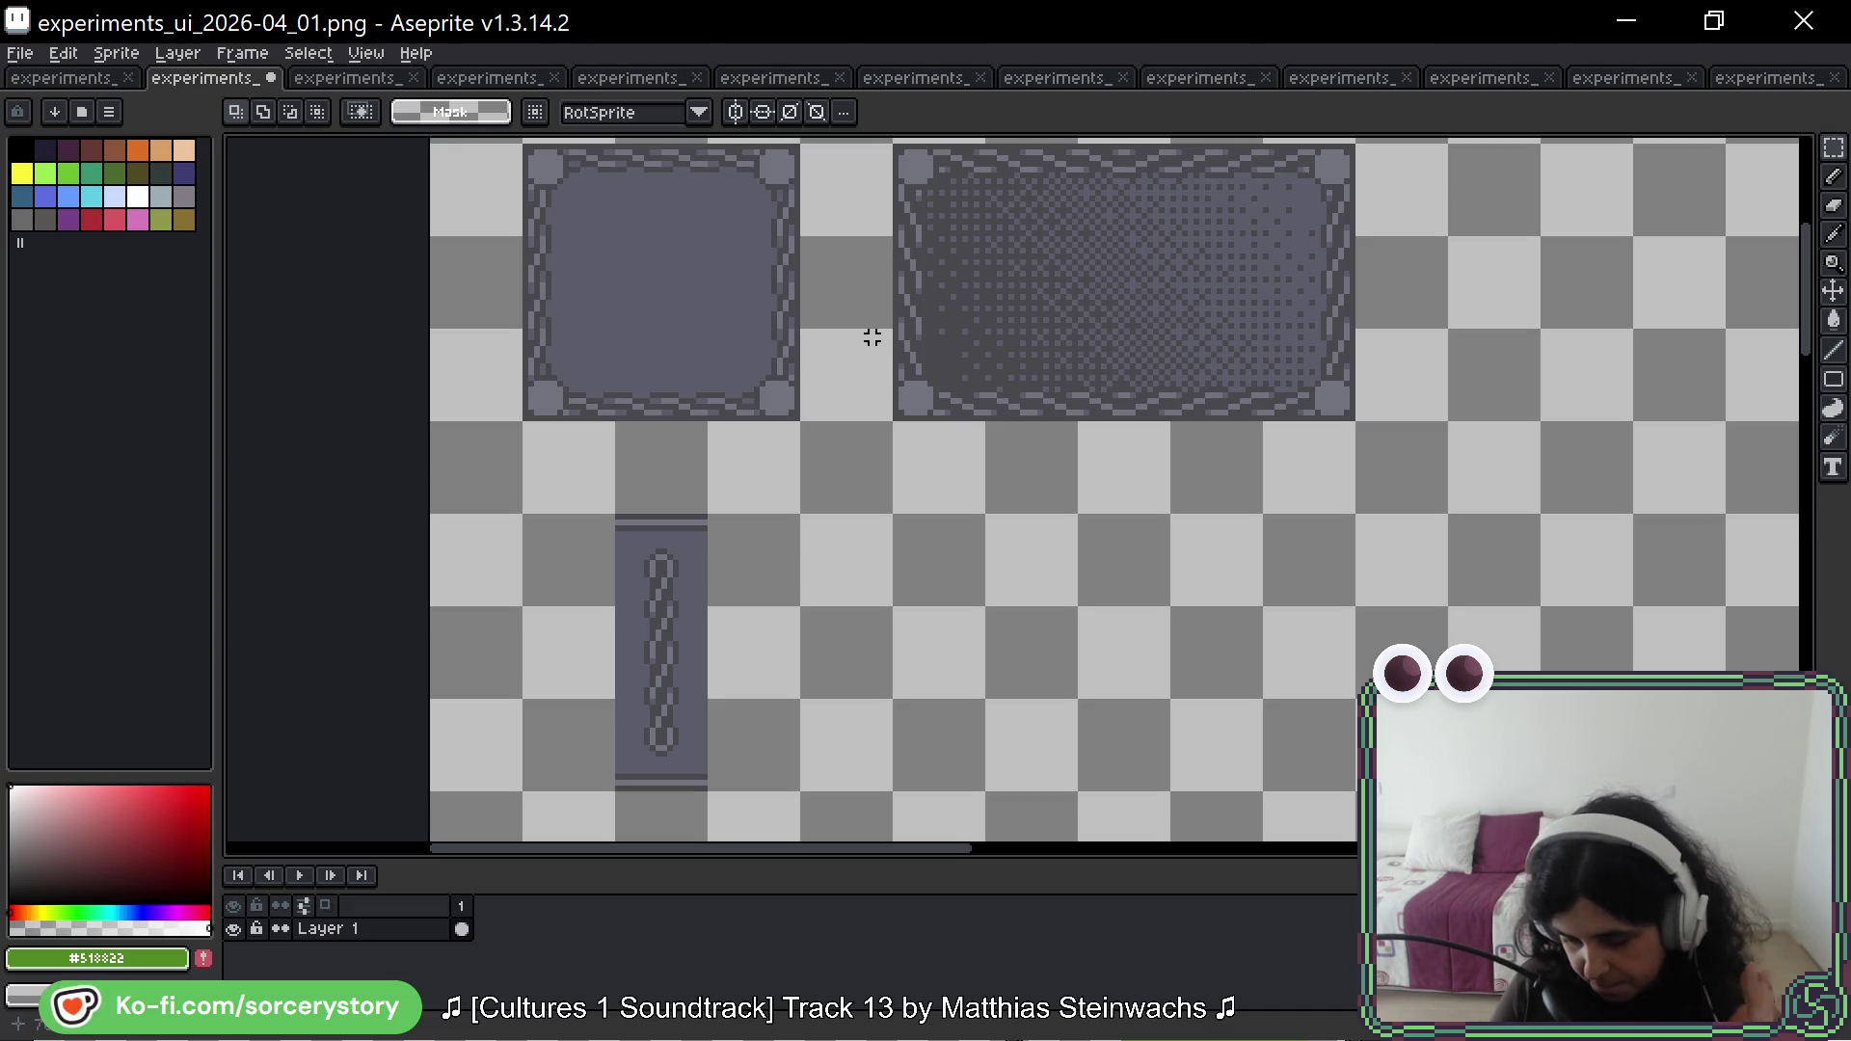
Step: Zoom the 2026-04_01 canvas out one step before switching to the Ave Viriate game
scroll(873, 337, down, 1)
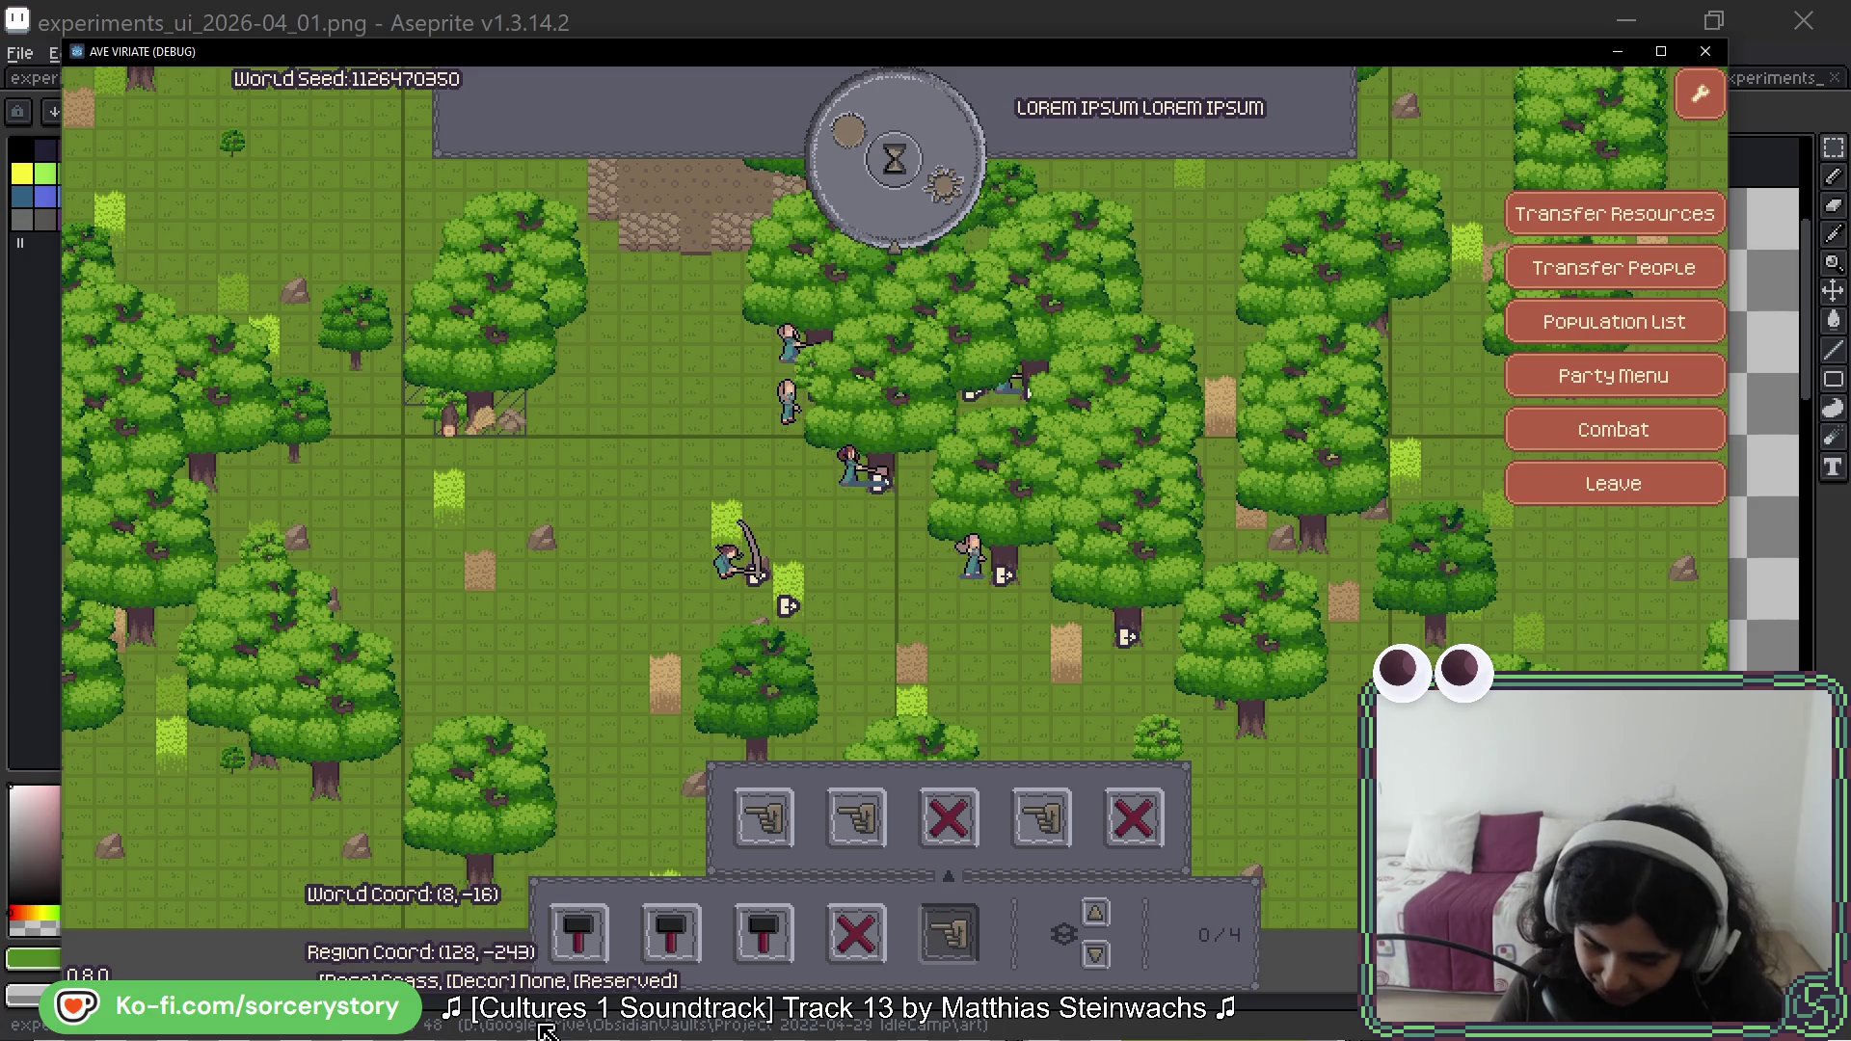
Step: Move the camera around, view Character8's entity details, and pass one hour to 10:00
key(w)
key(d)
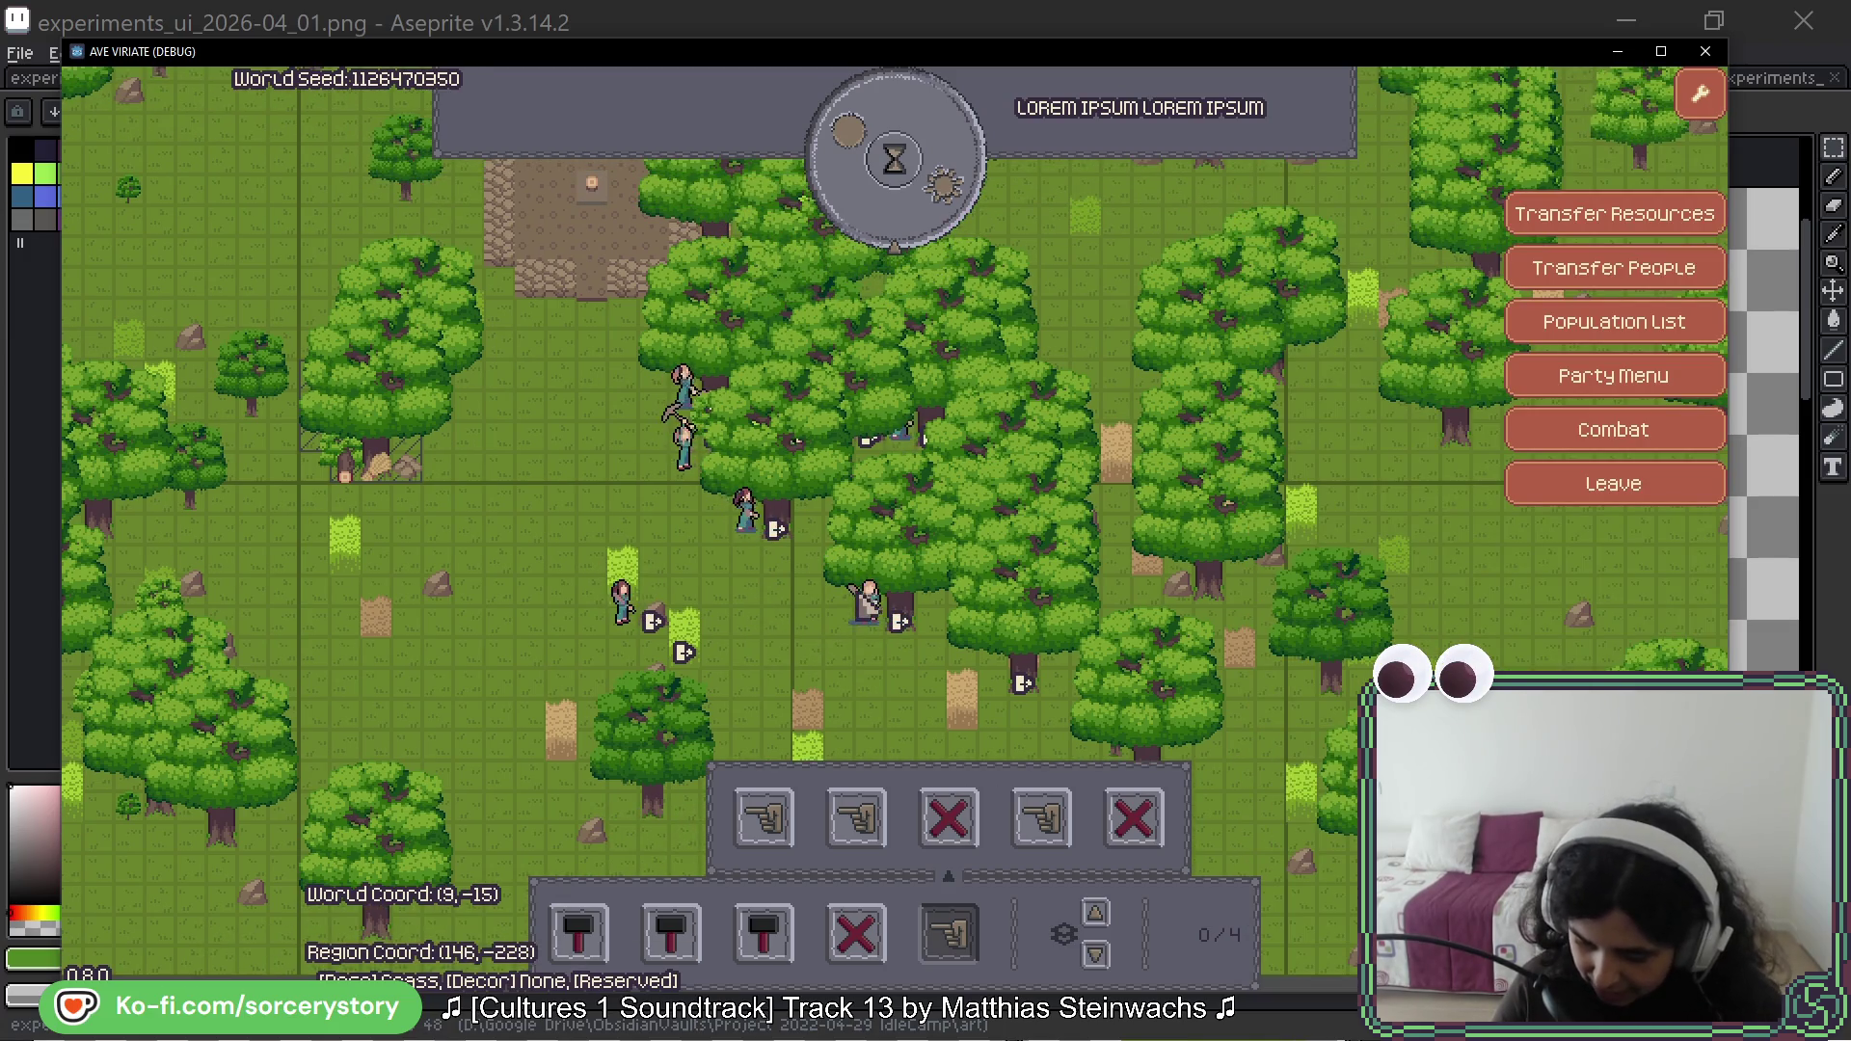
key(w)
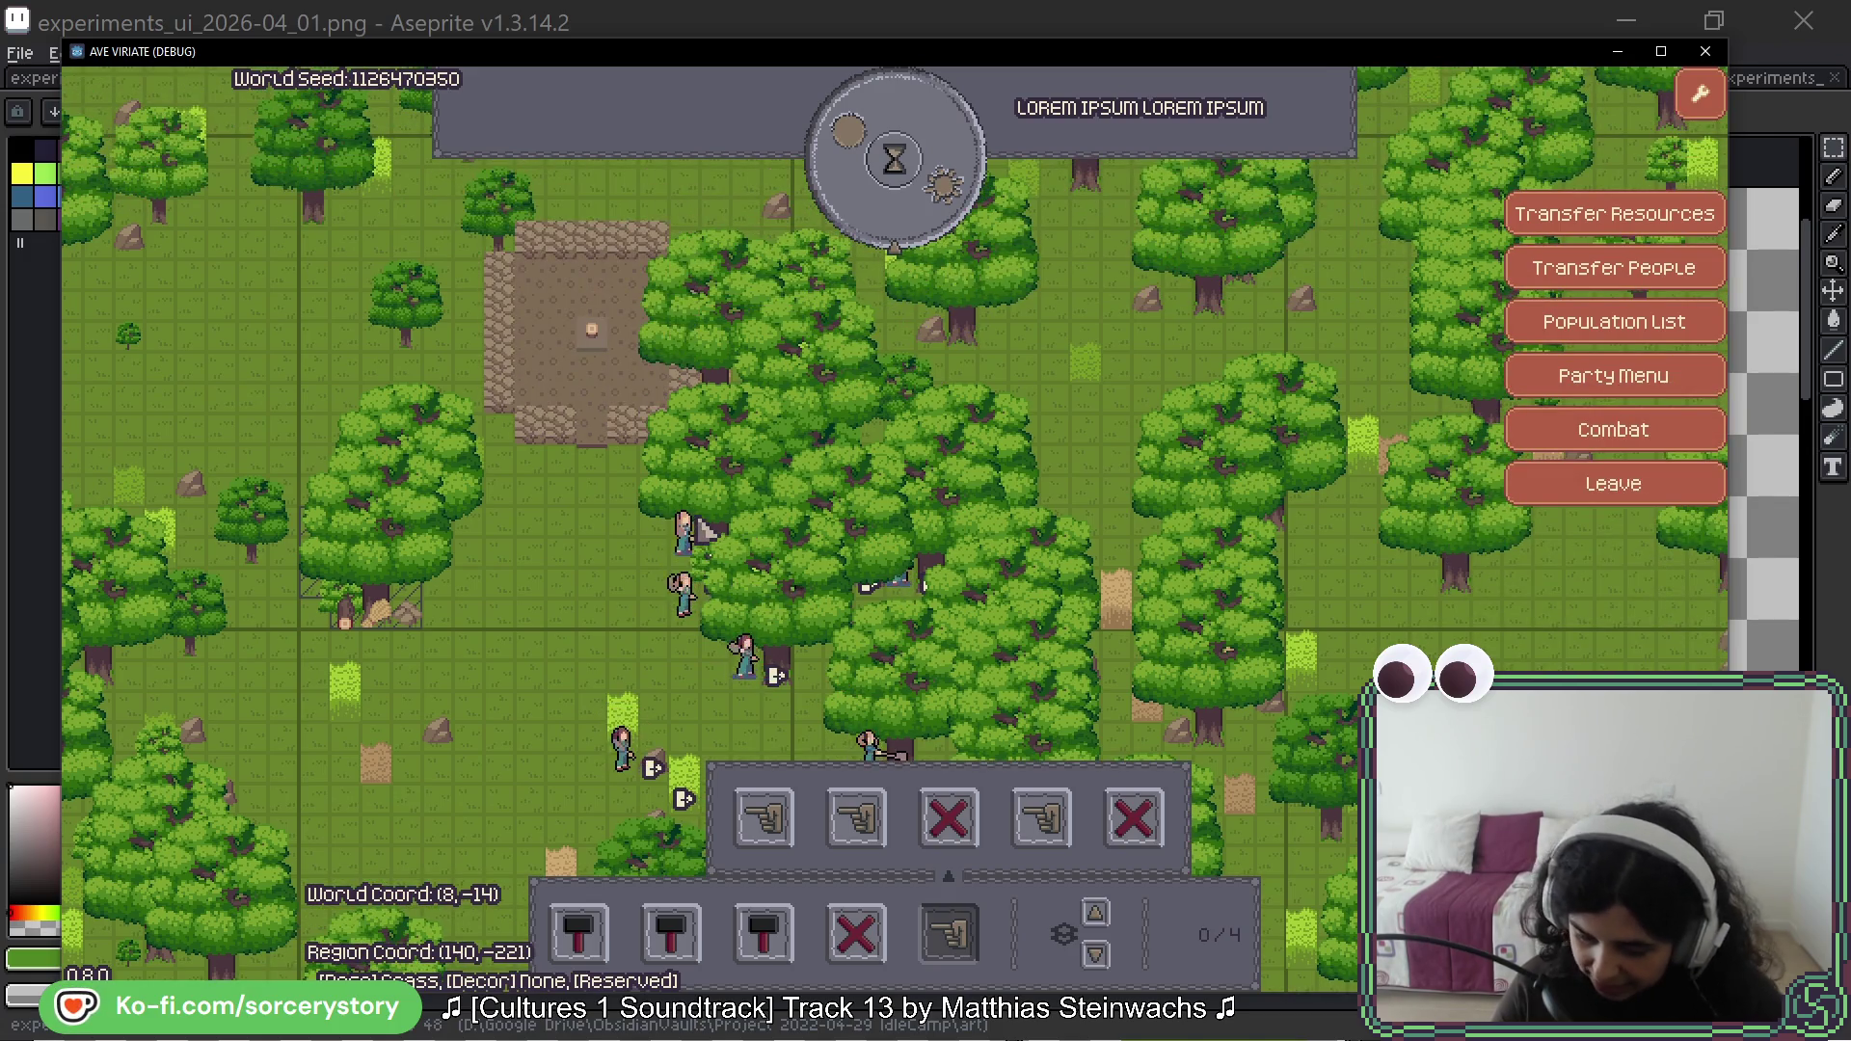
key(s)
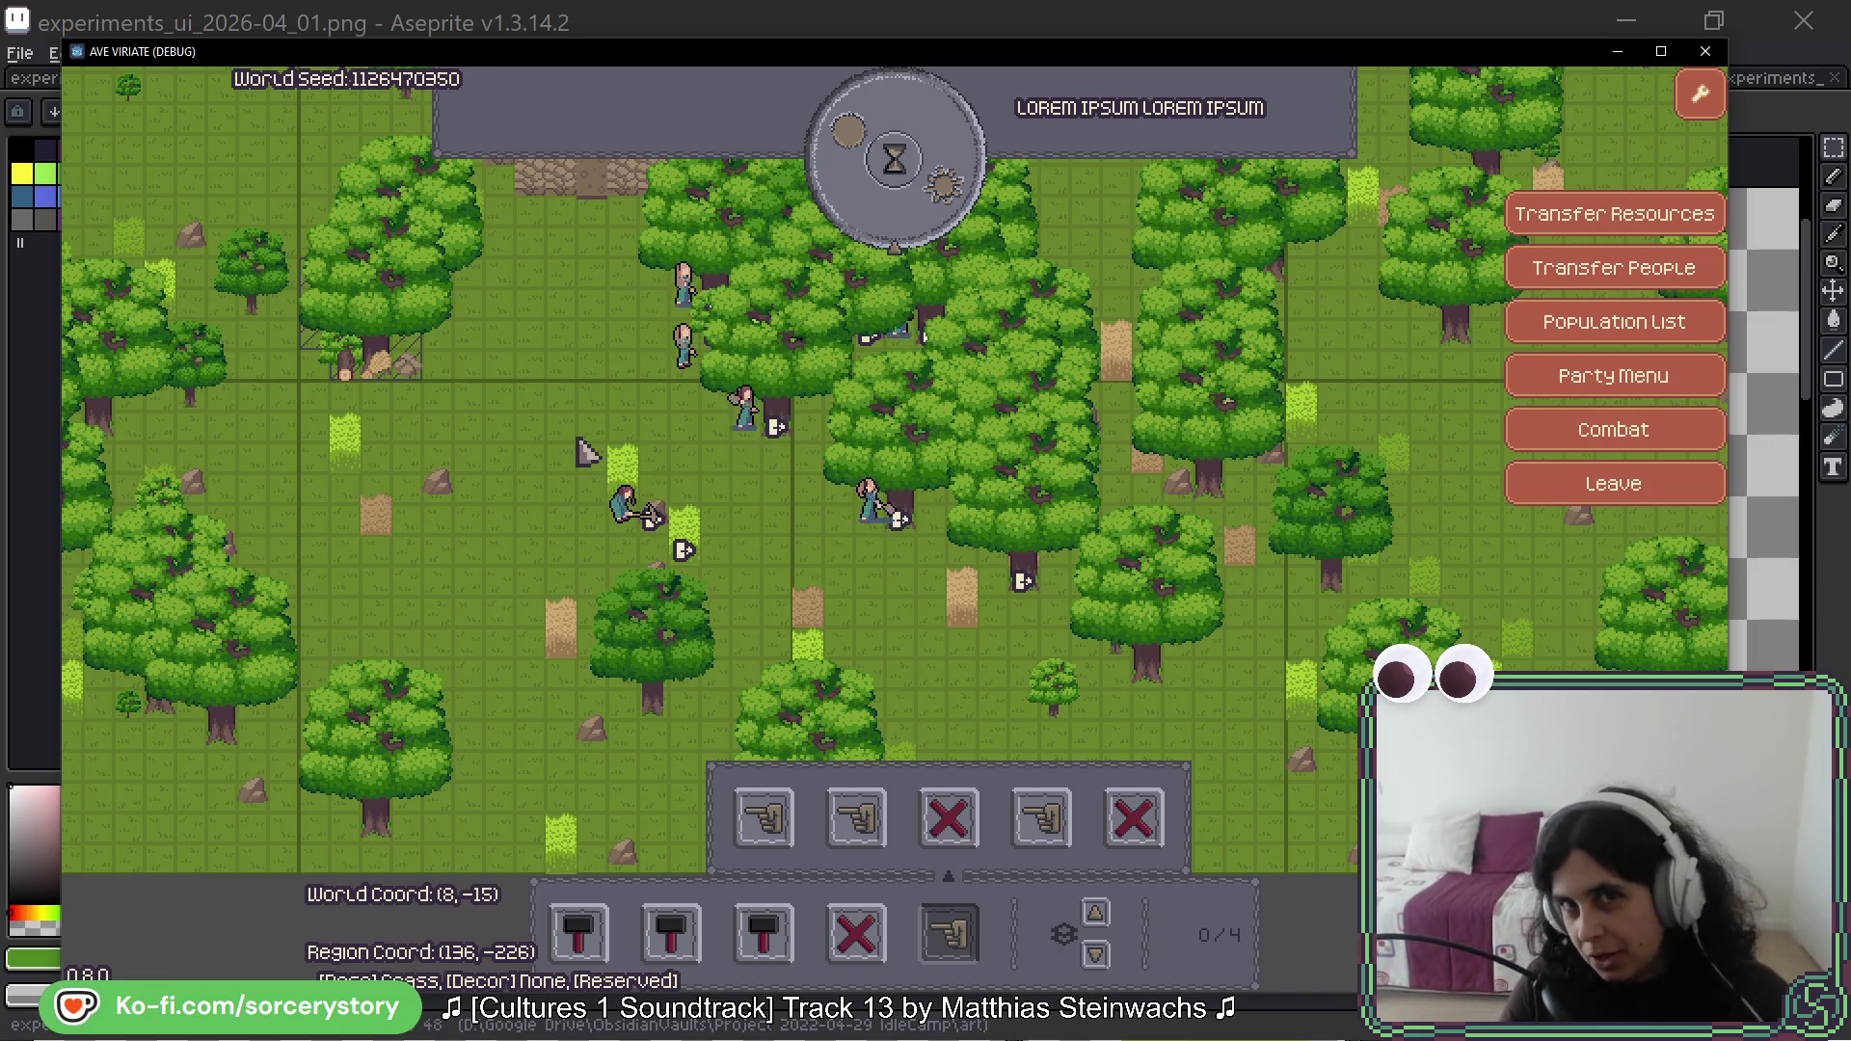
click(622, 497)
click(889, 164)
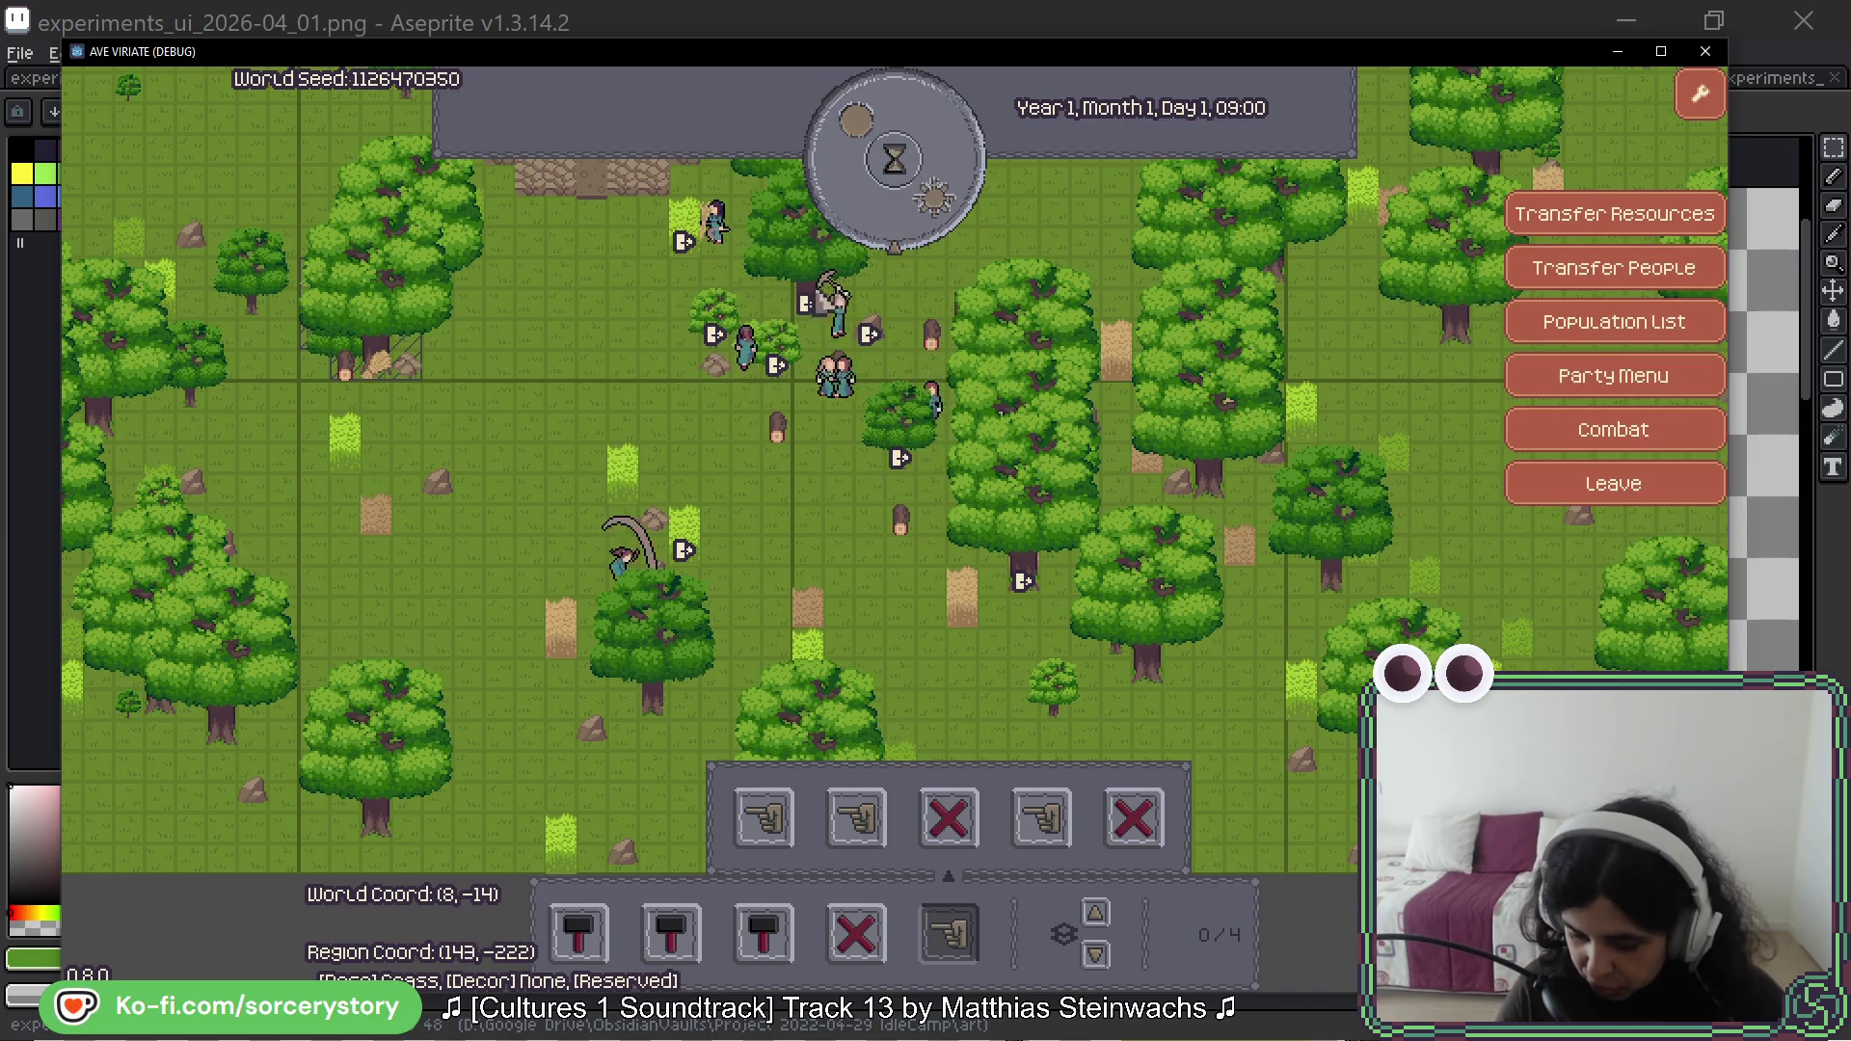
click(386, 354)
mouse_move(386, 354)
mouse_down()
mouse_move(473, 362)
mouse_move(497, 434)
mouse_up()
click(889, 236)
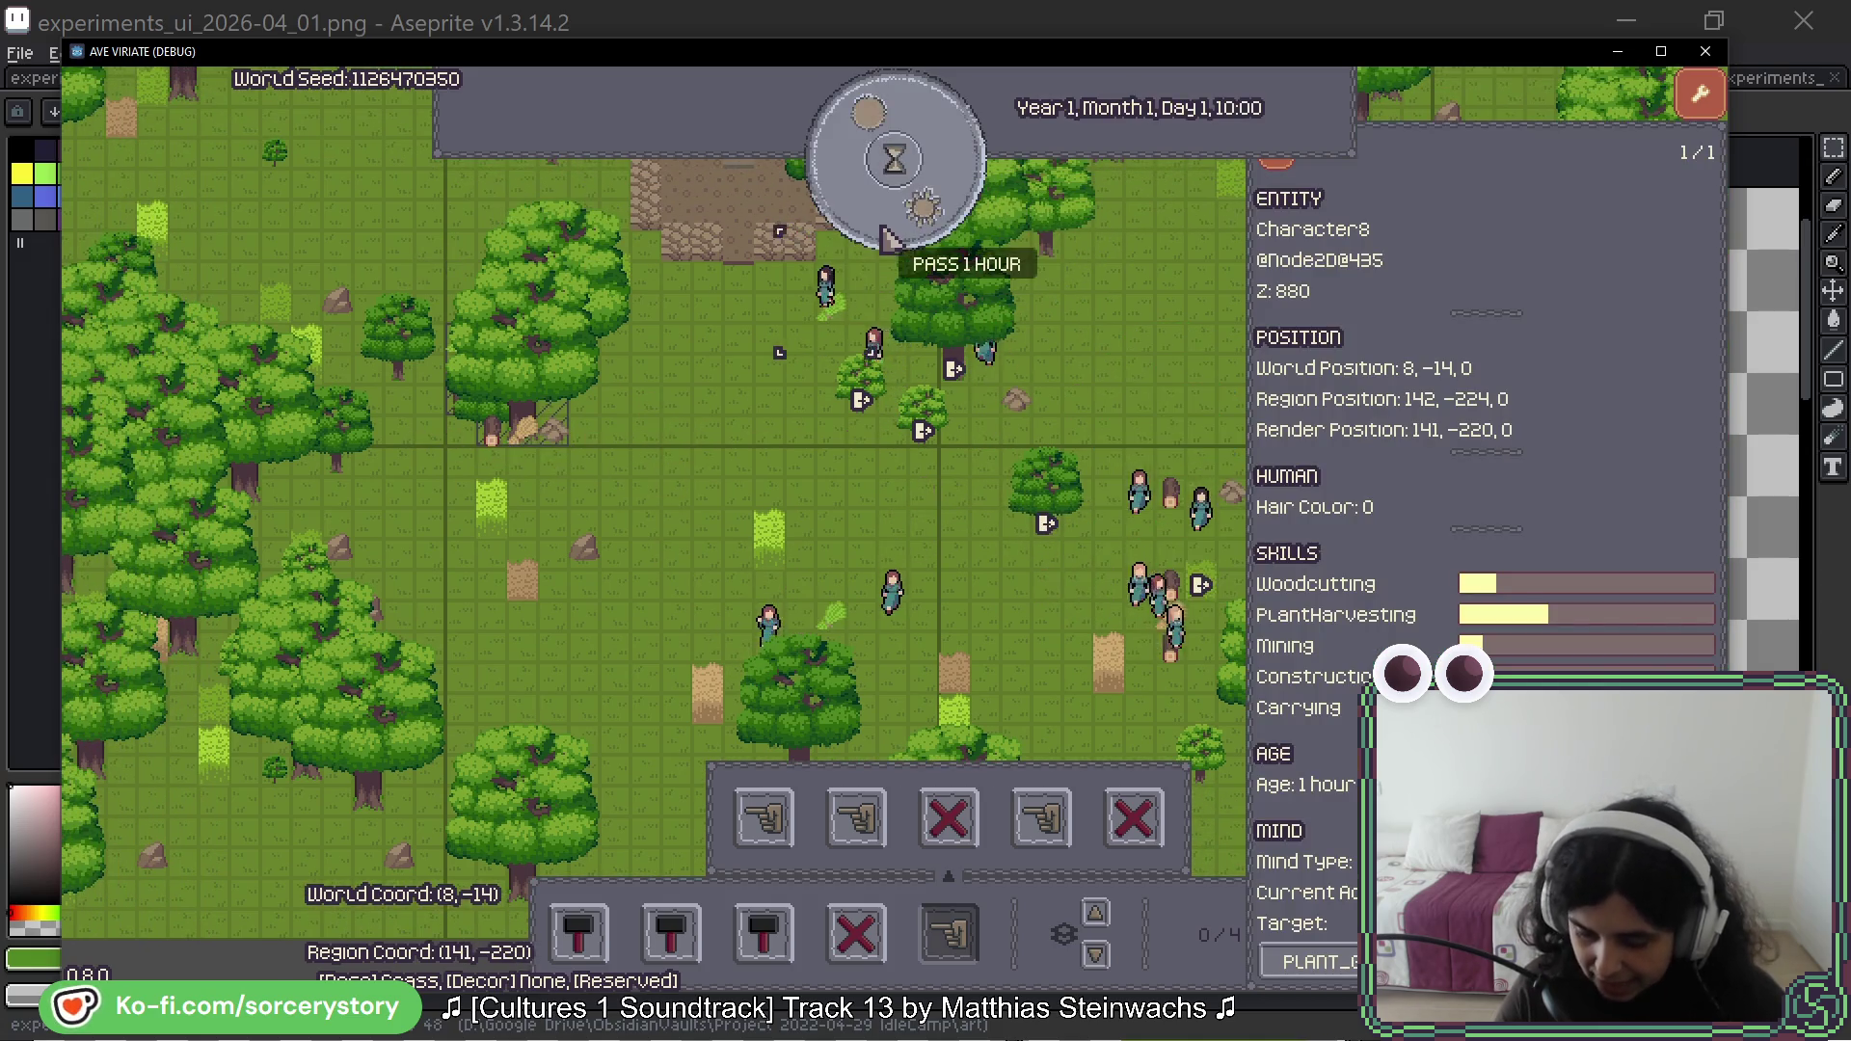
Step: Choose a house and mark out a multi-tile building area on the map
click(578, 932)
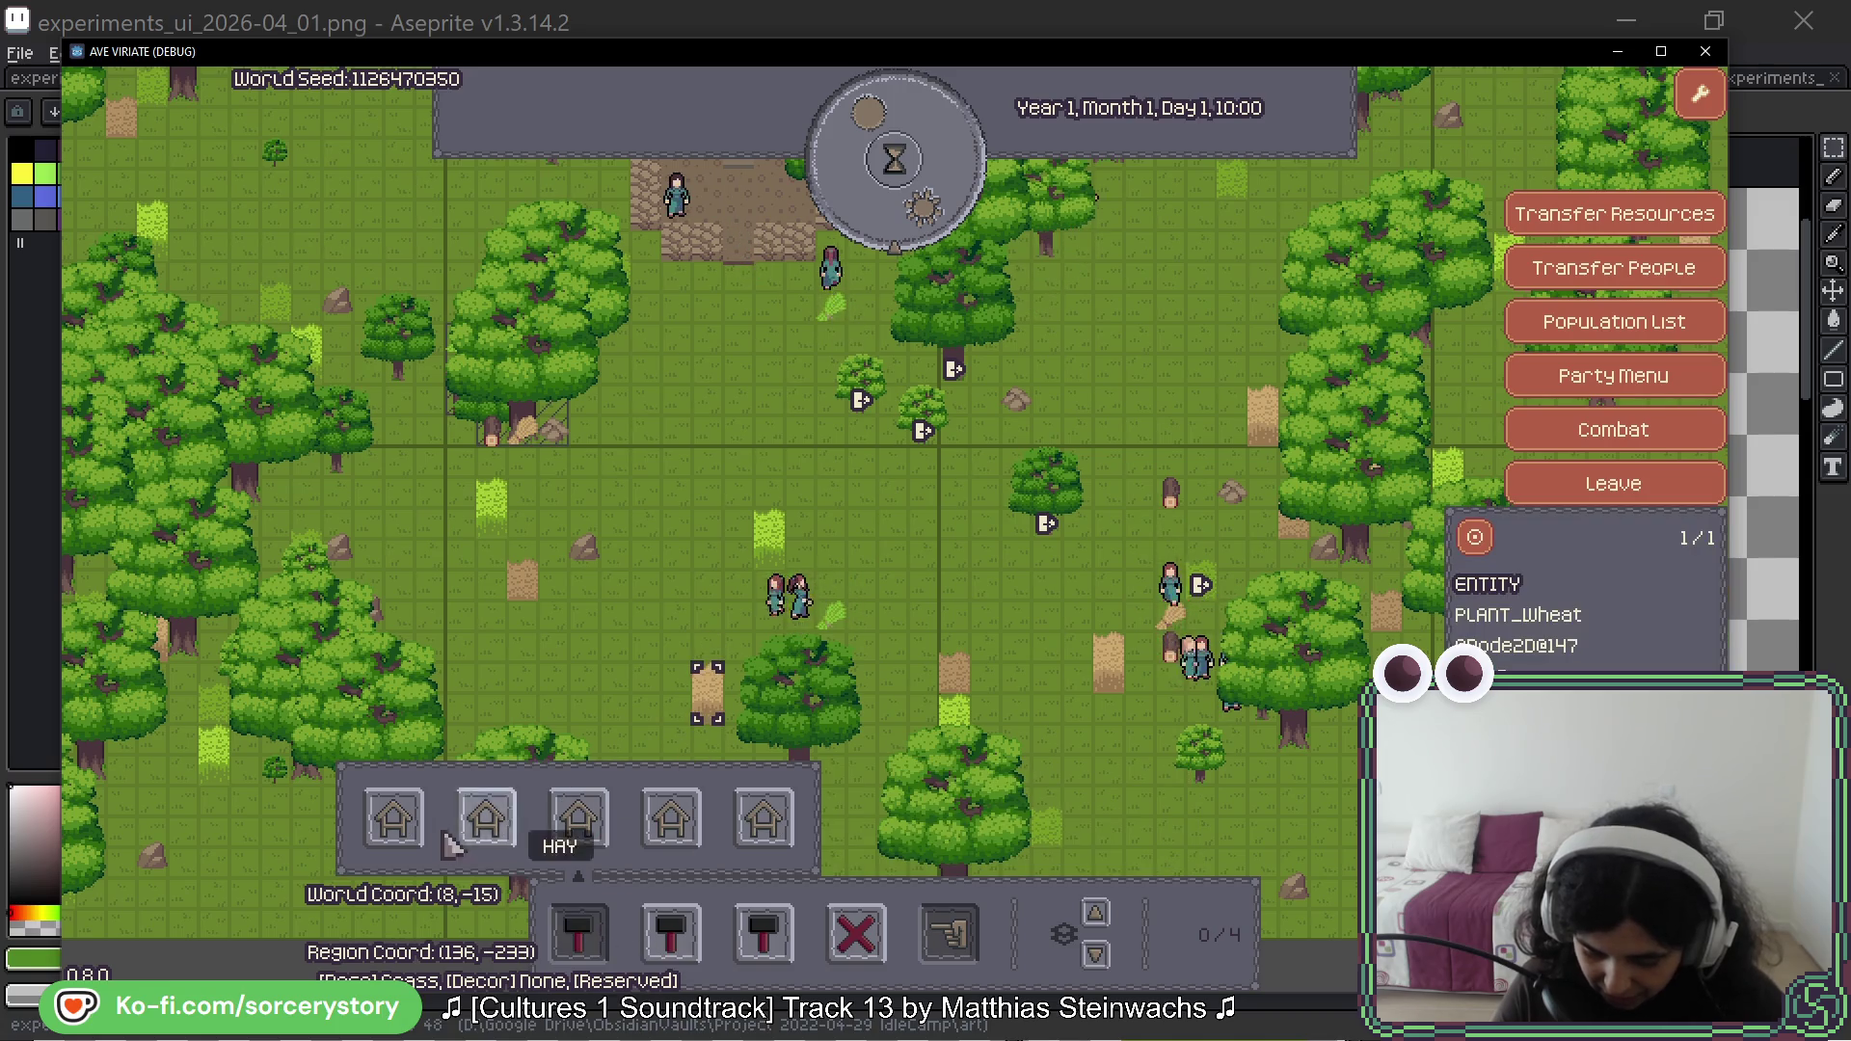
click(393, 818)
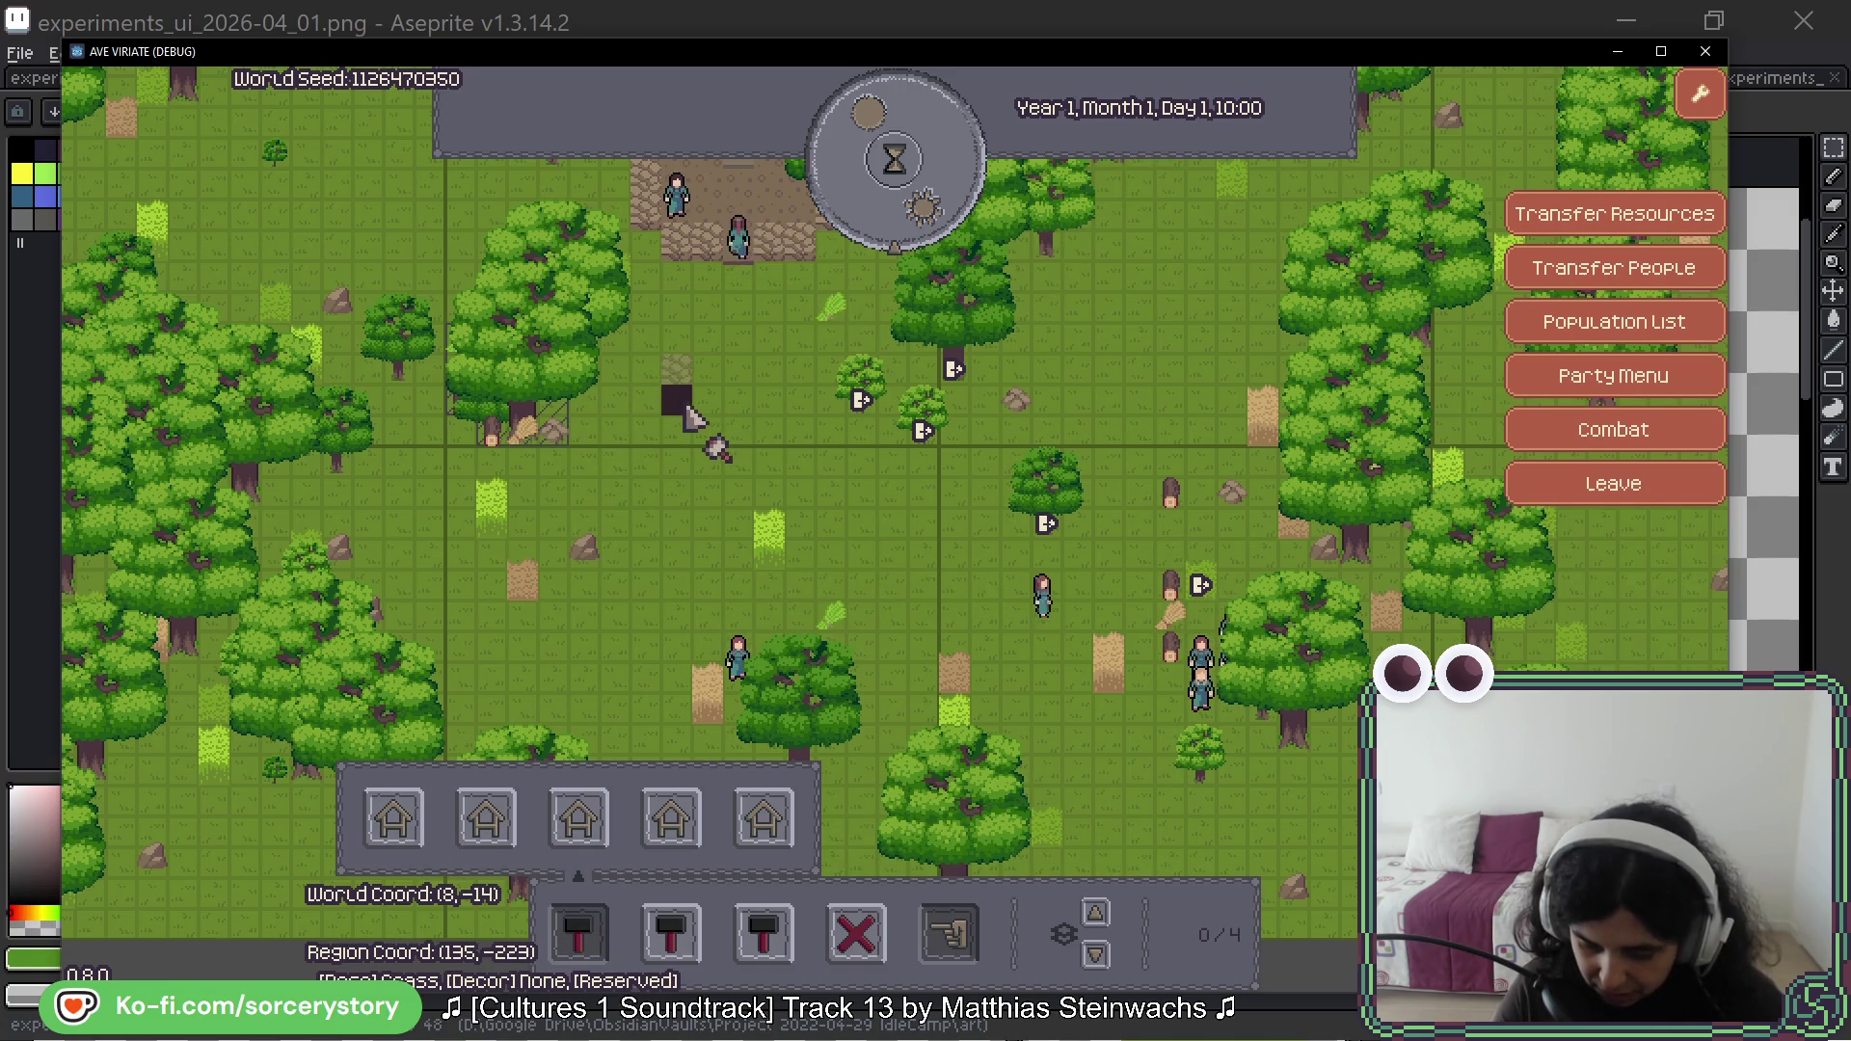
drag(688, 407, 806, 401)
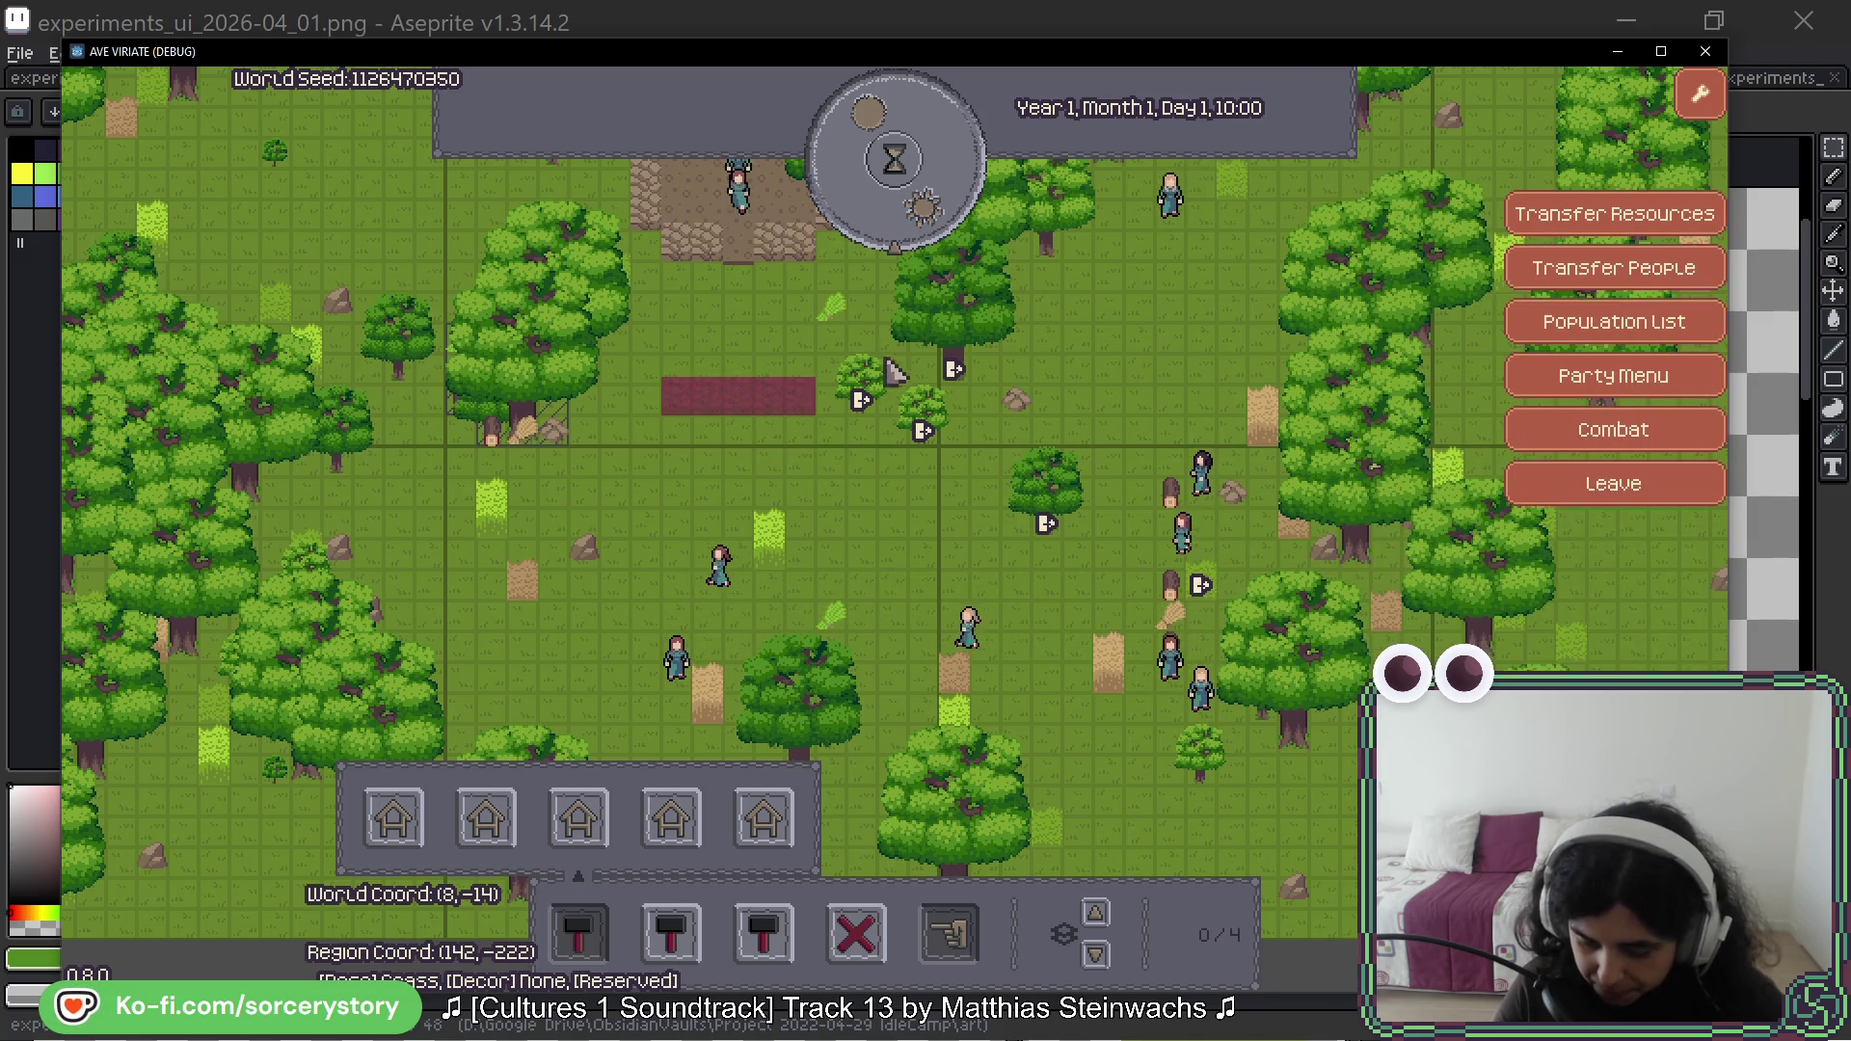
Step: Advance the clock four hours to 14:00, checking the oak tree's info along the way
click(916, 217)
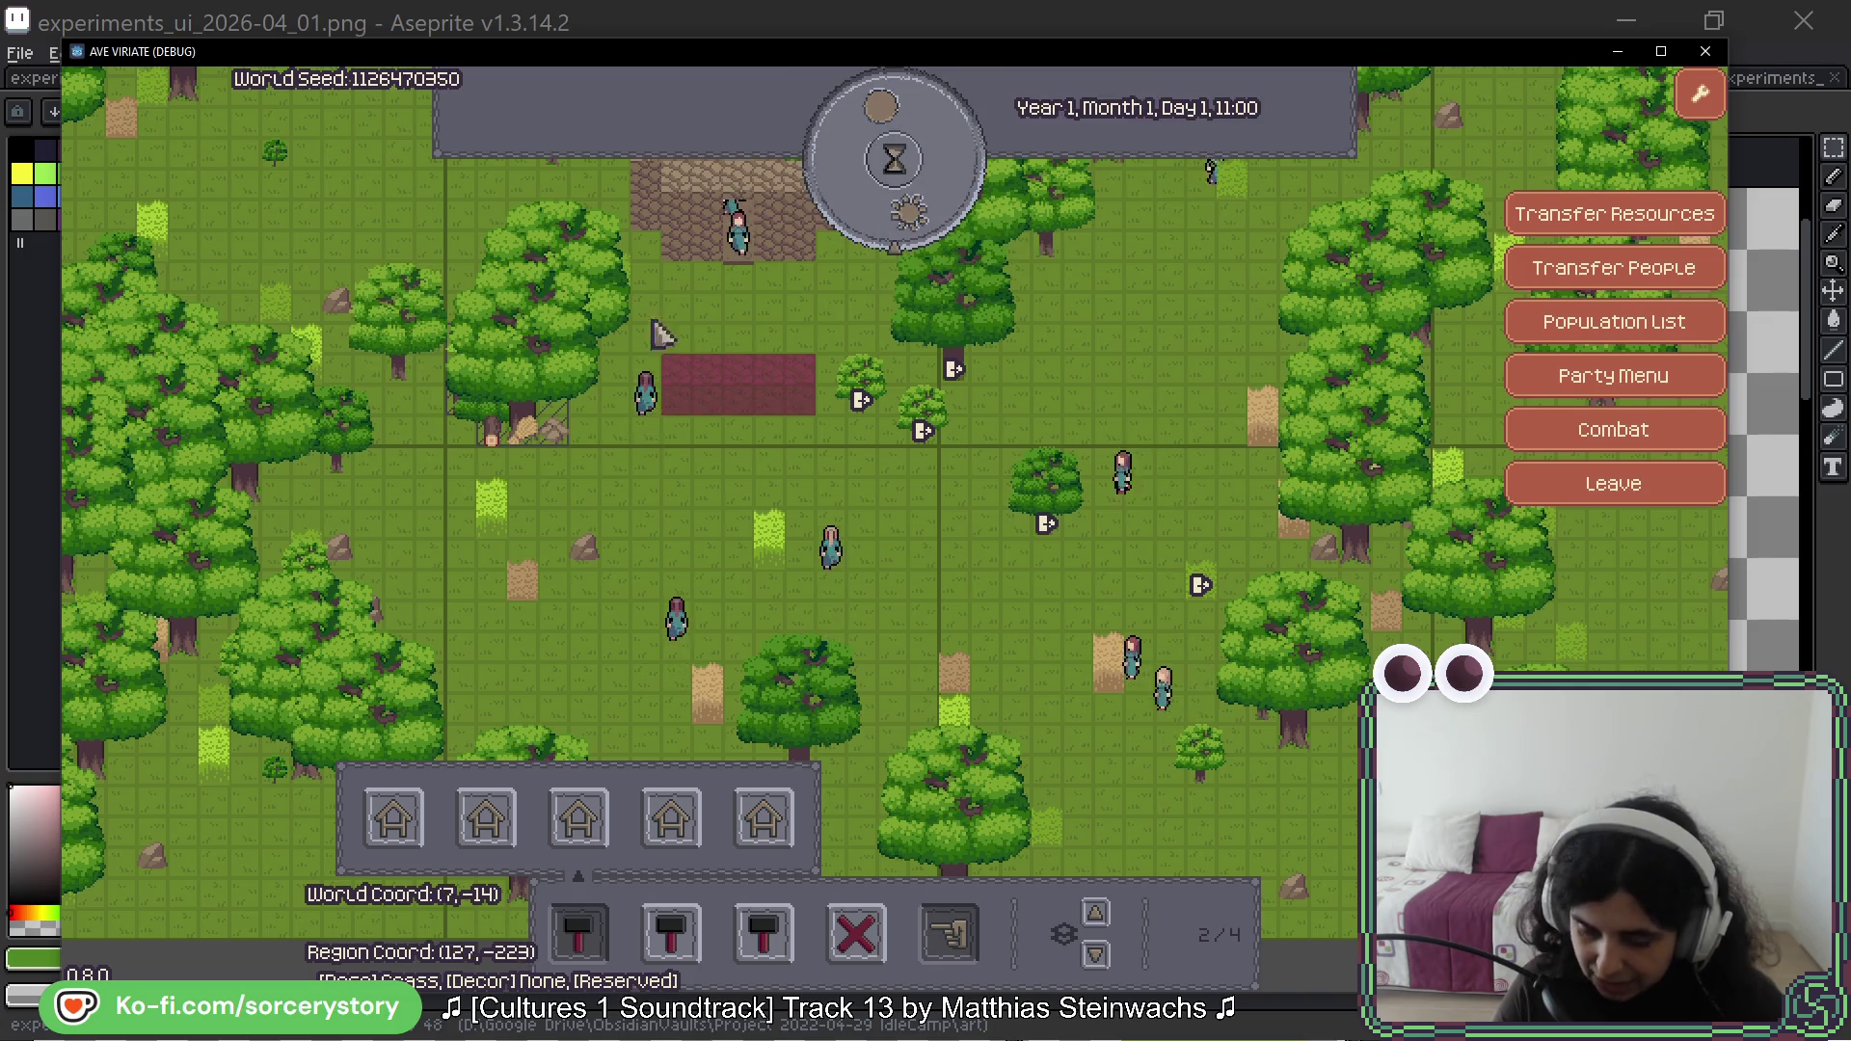
mouse_move(917, 174)
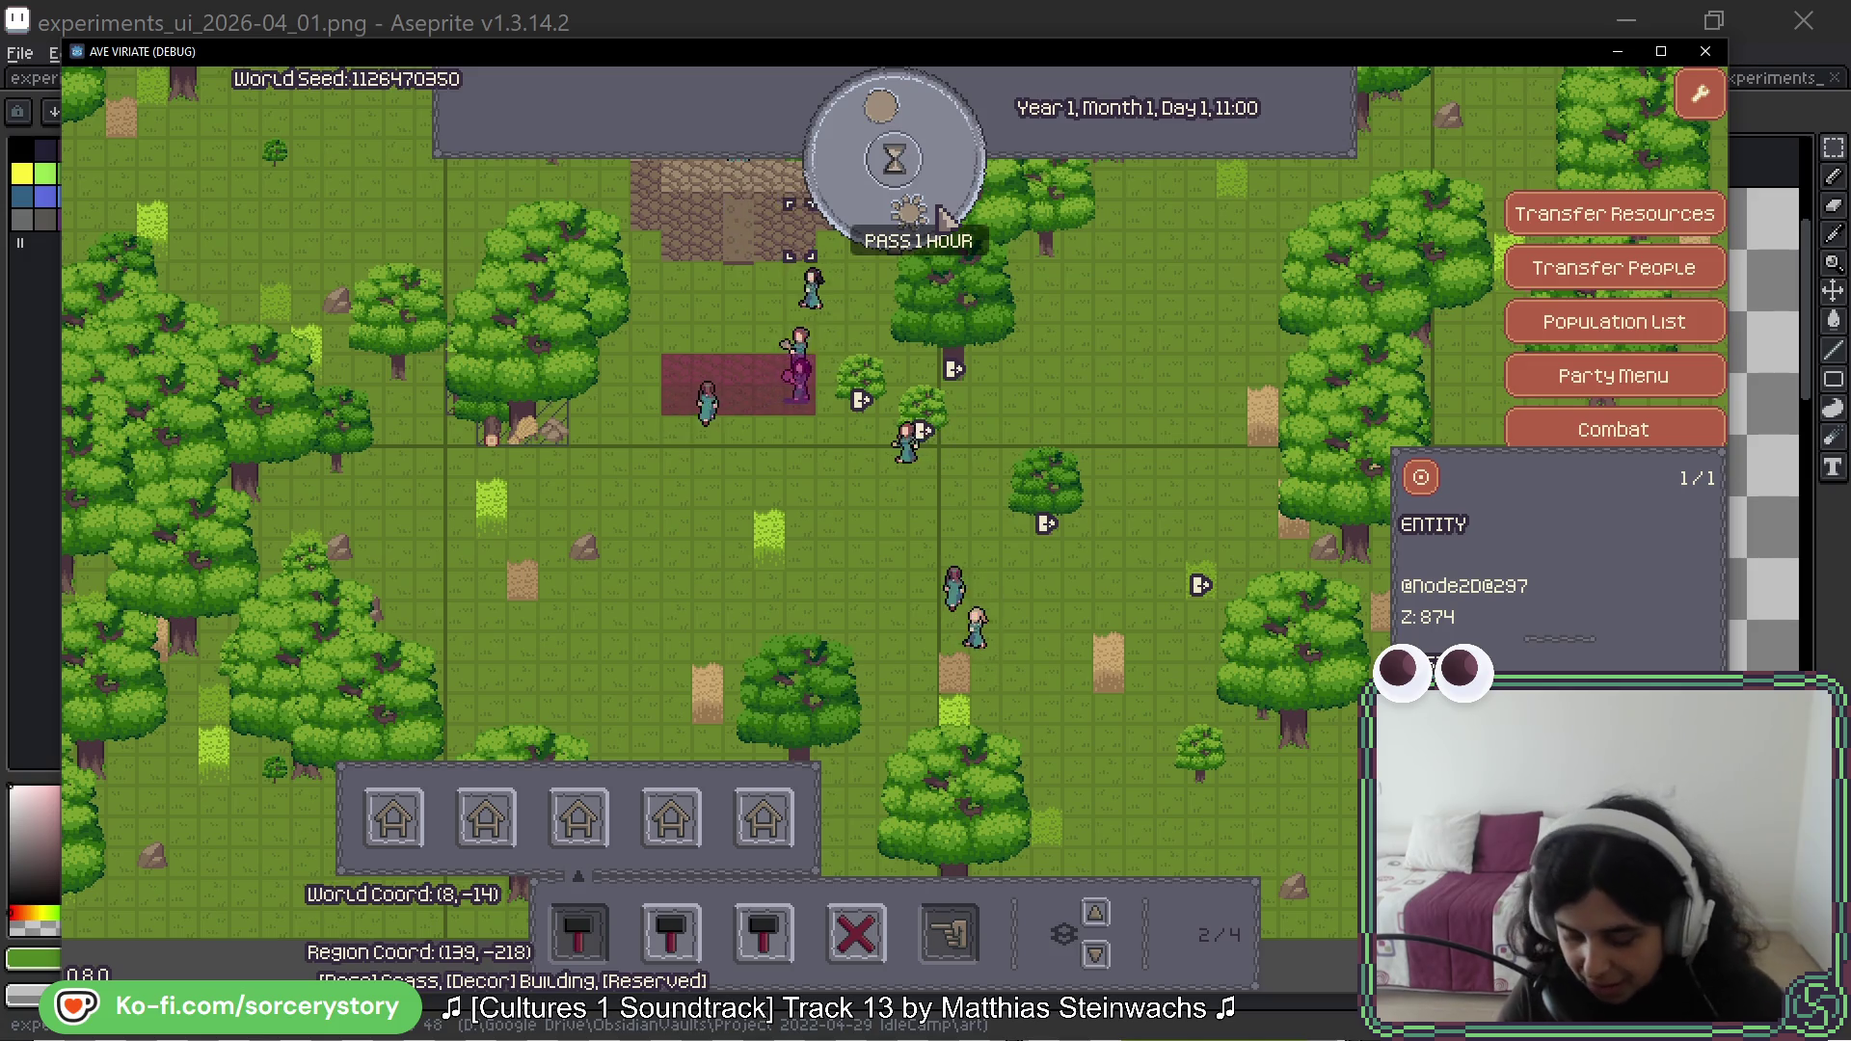
click(935, 437)
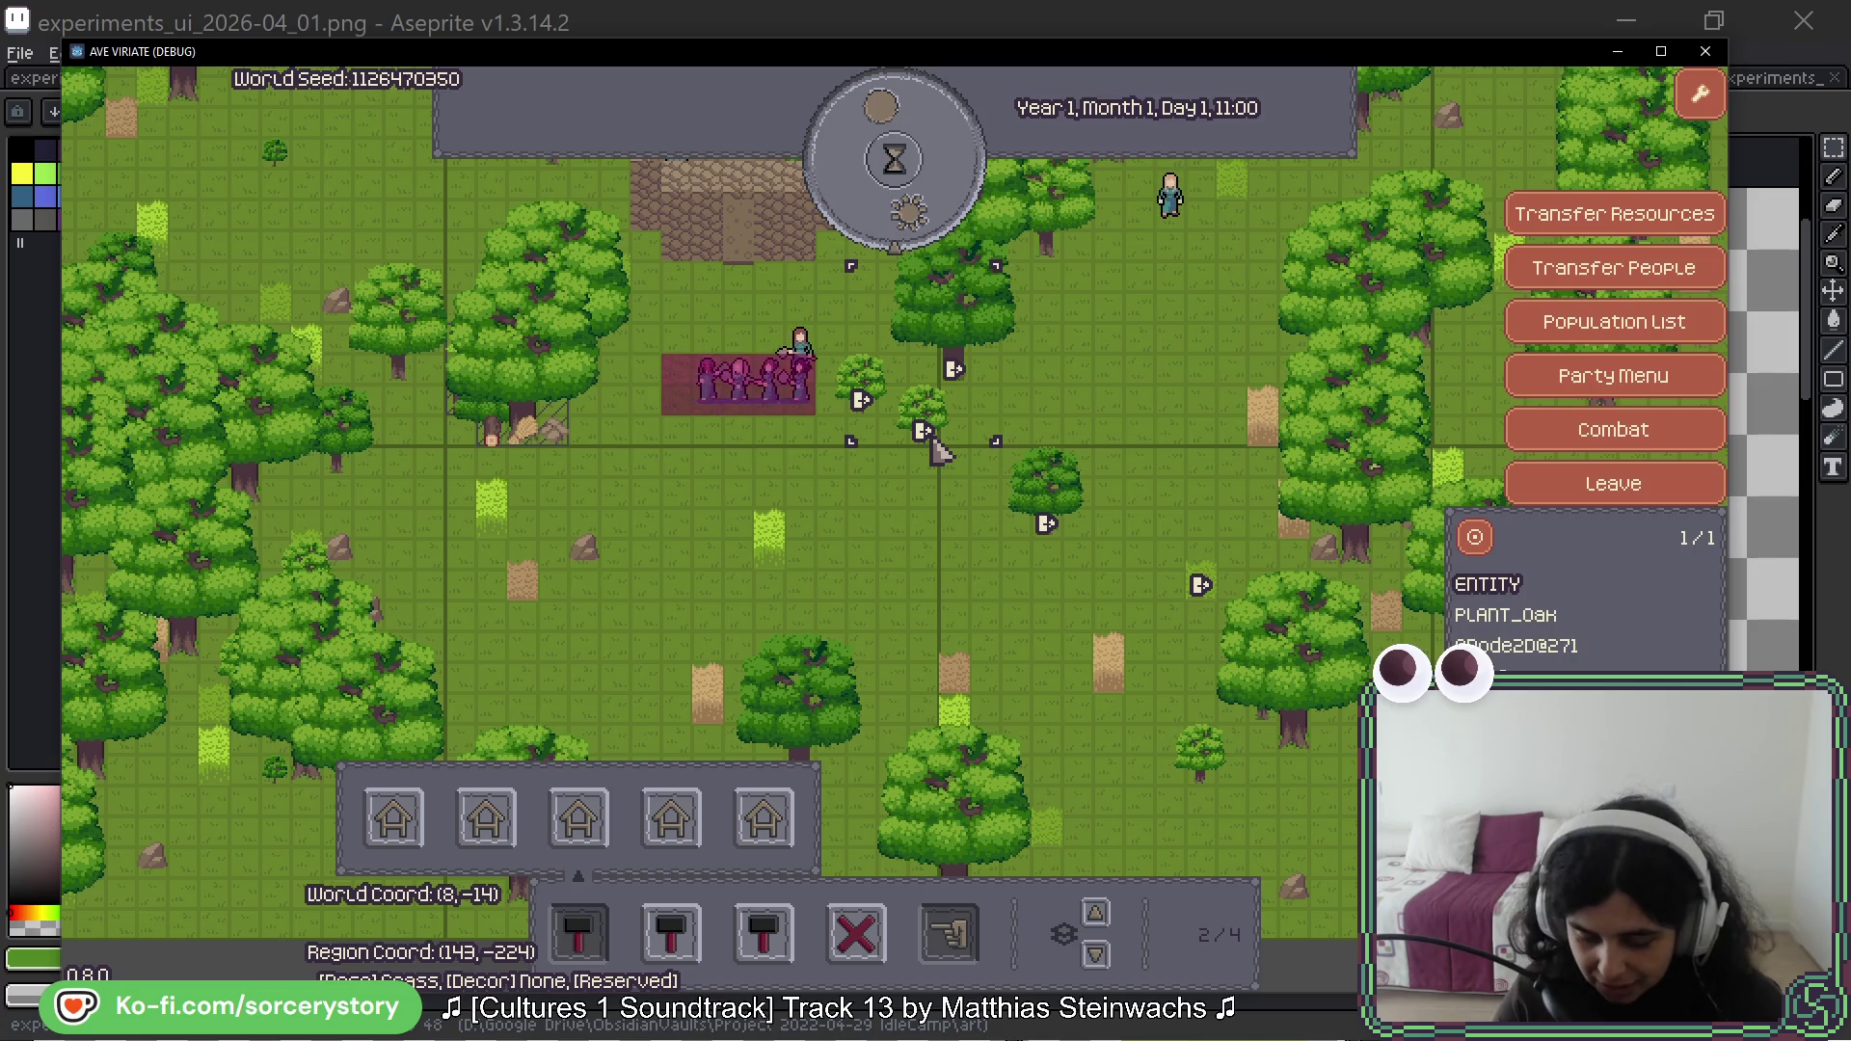
click(934, 446)
click(887, 234)
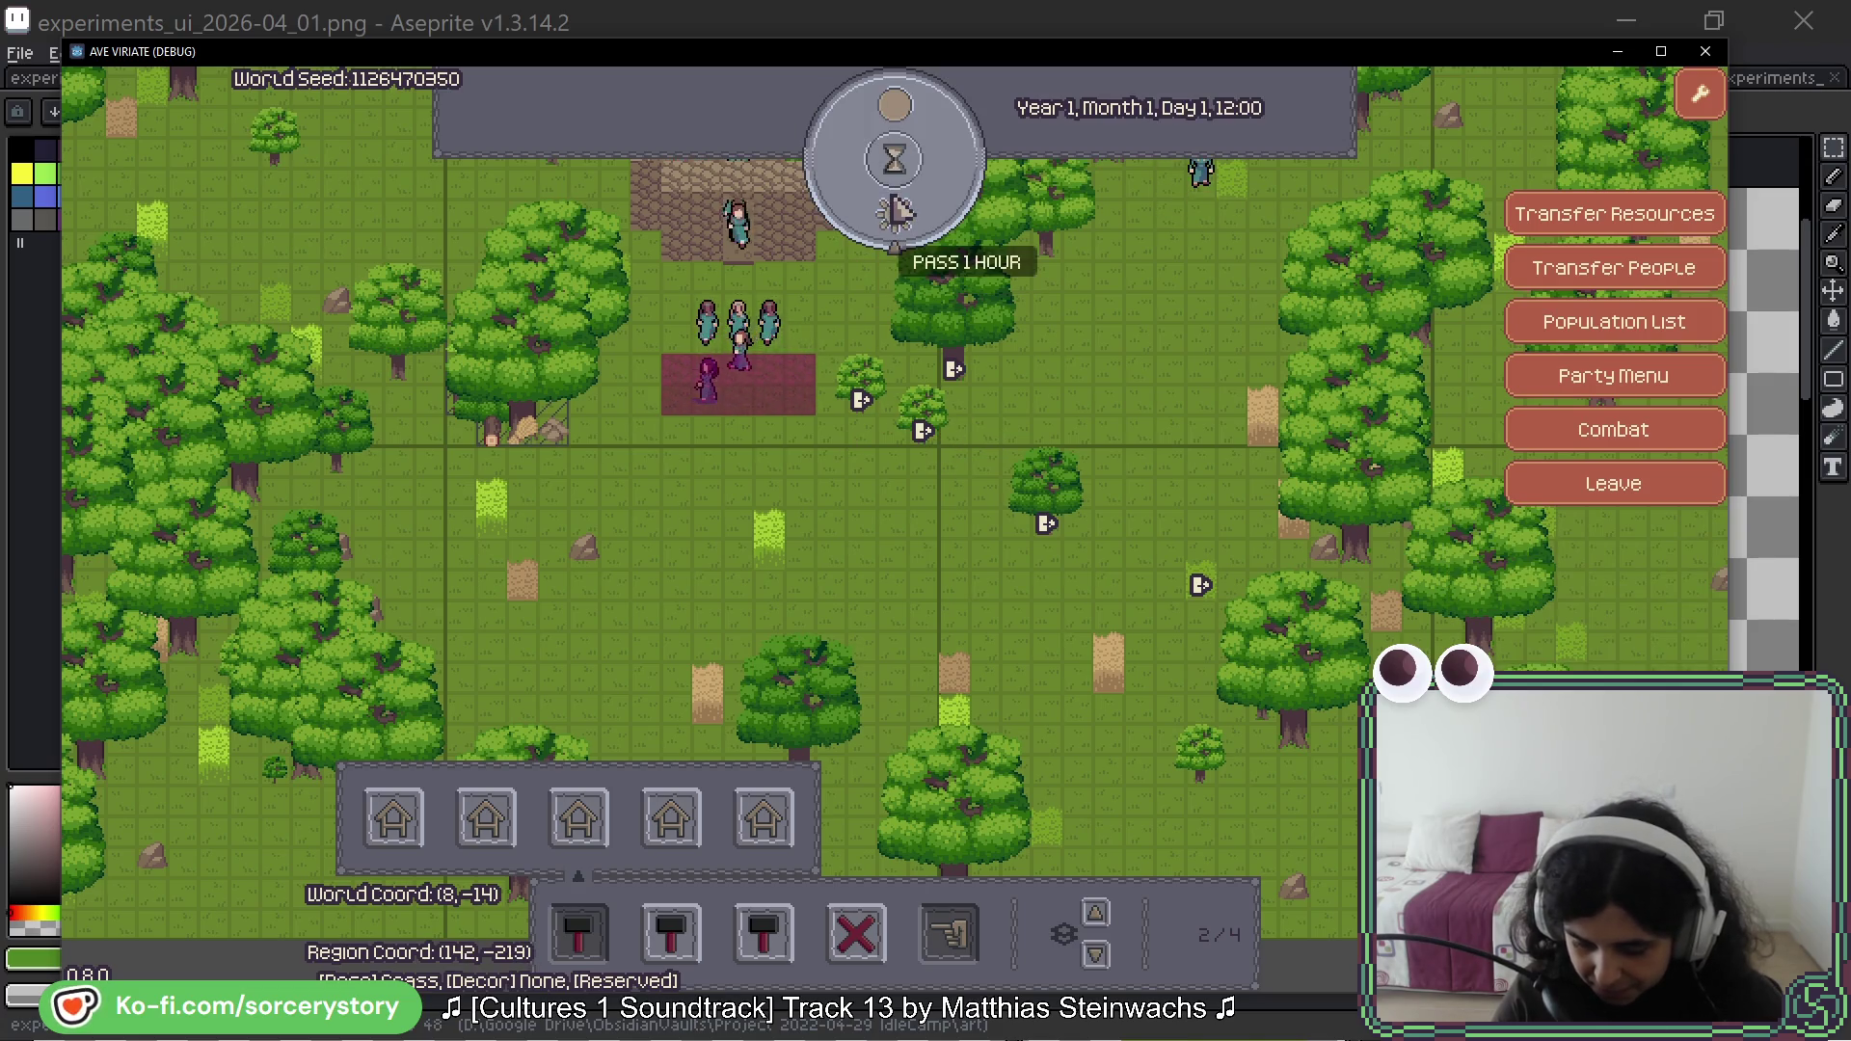
click(897, 214)
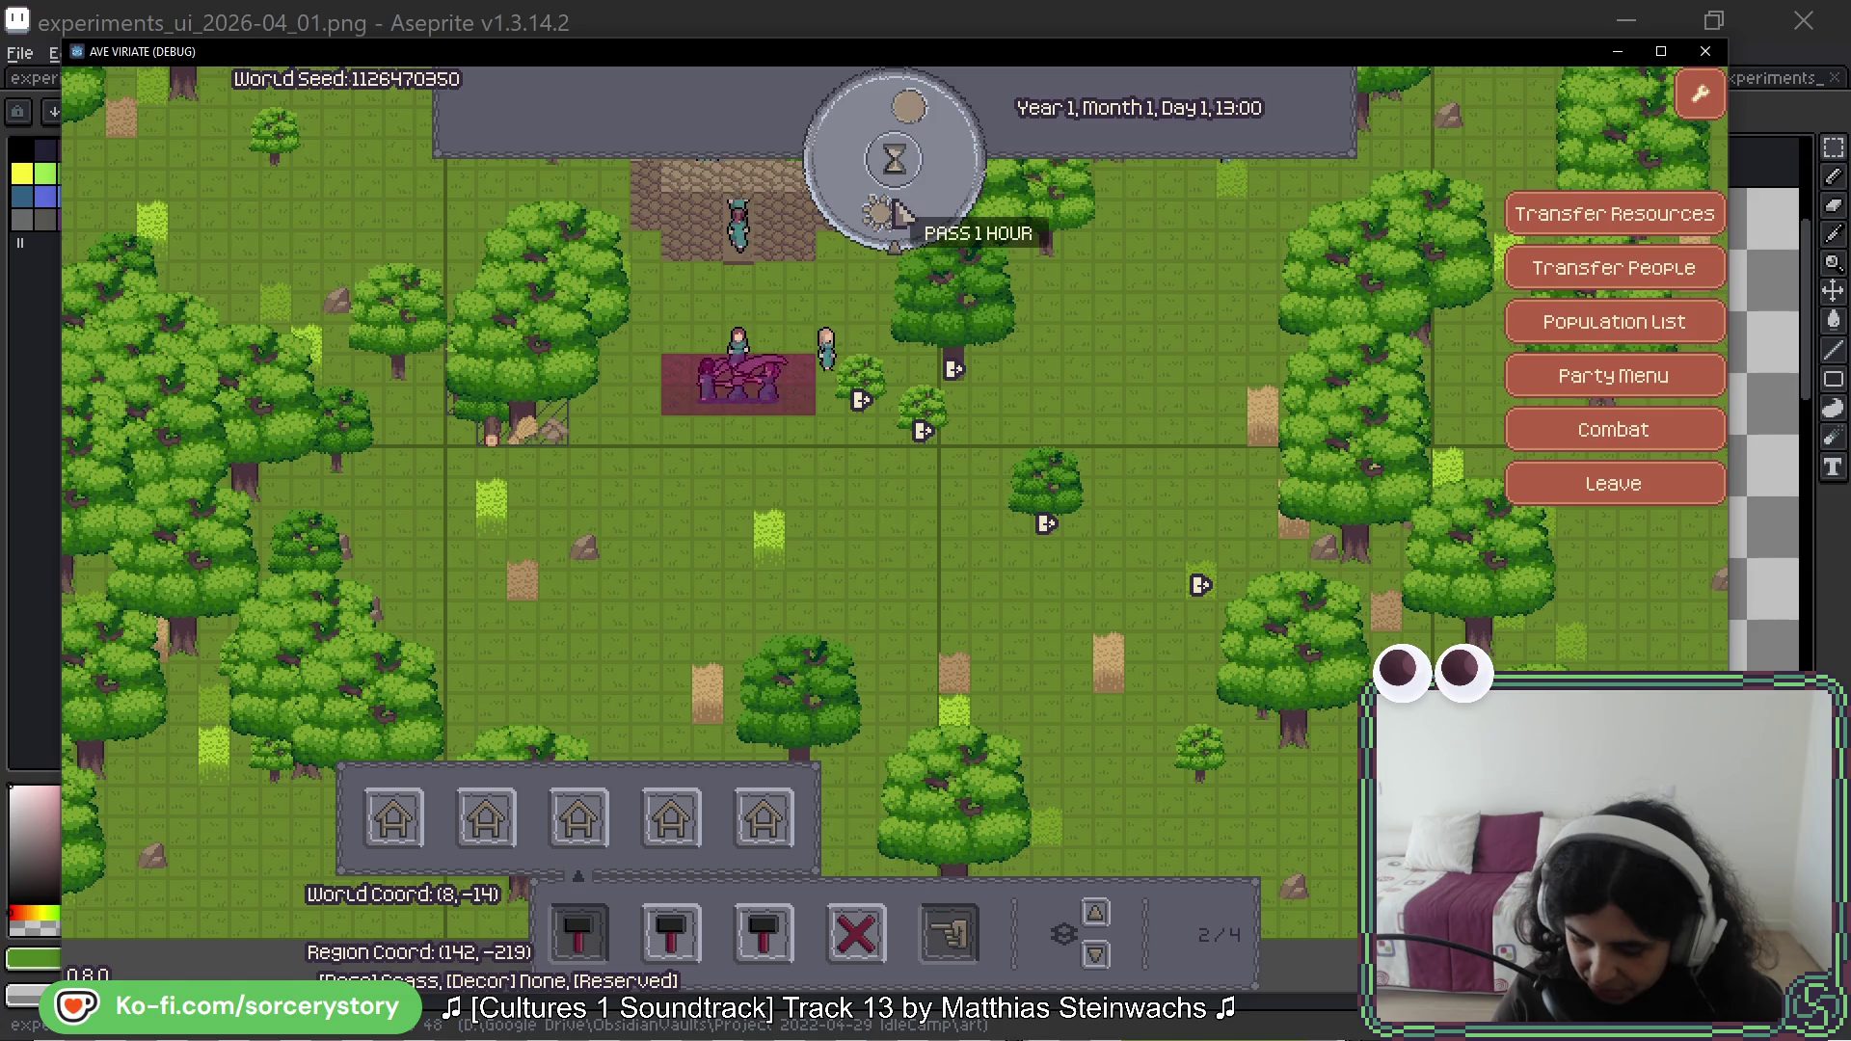
click(898, 214)
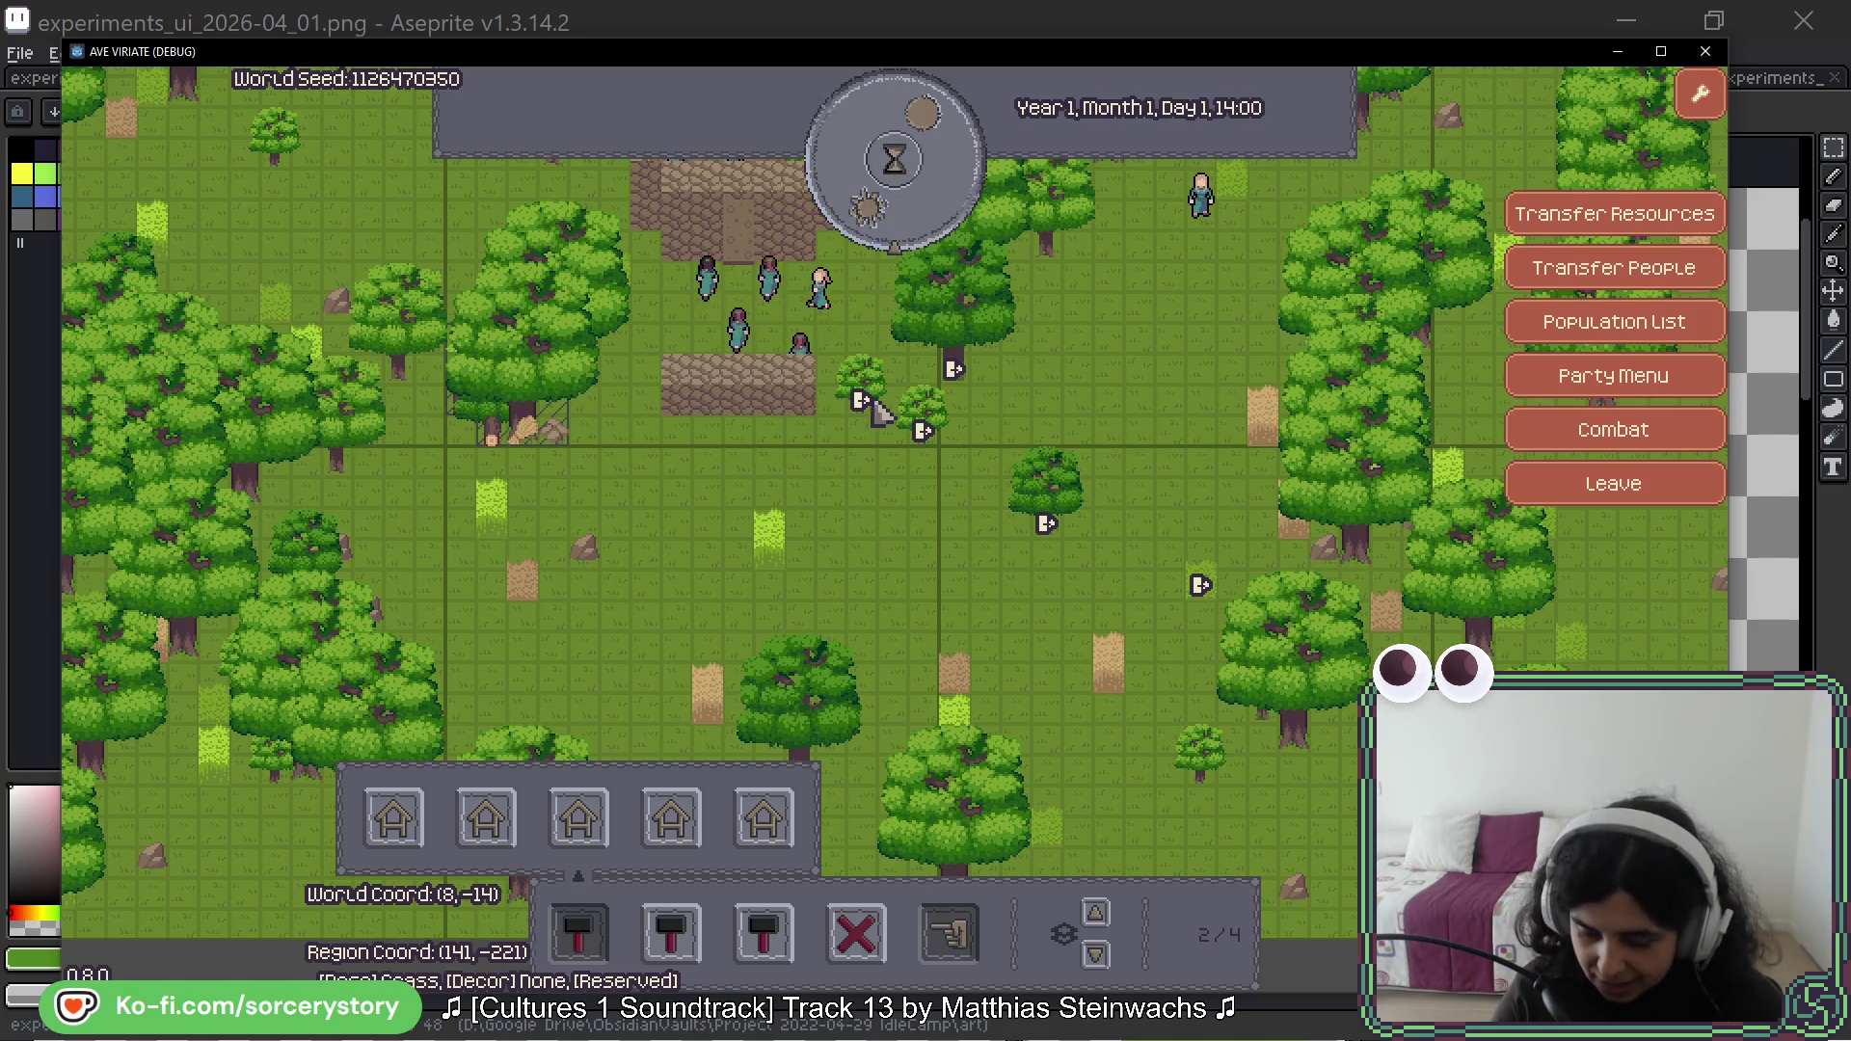
Step: Inspect the pile building, then designate a grass tile near the forest edge for work
click(721, 405)
click(727, 398)
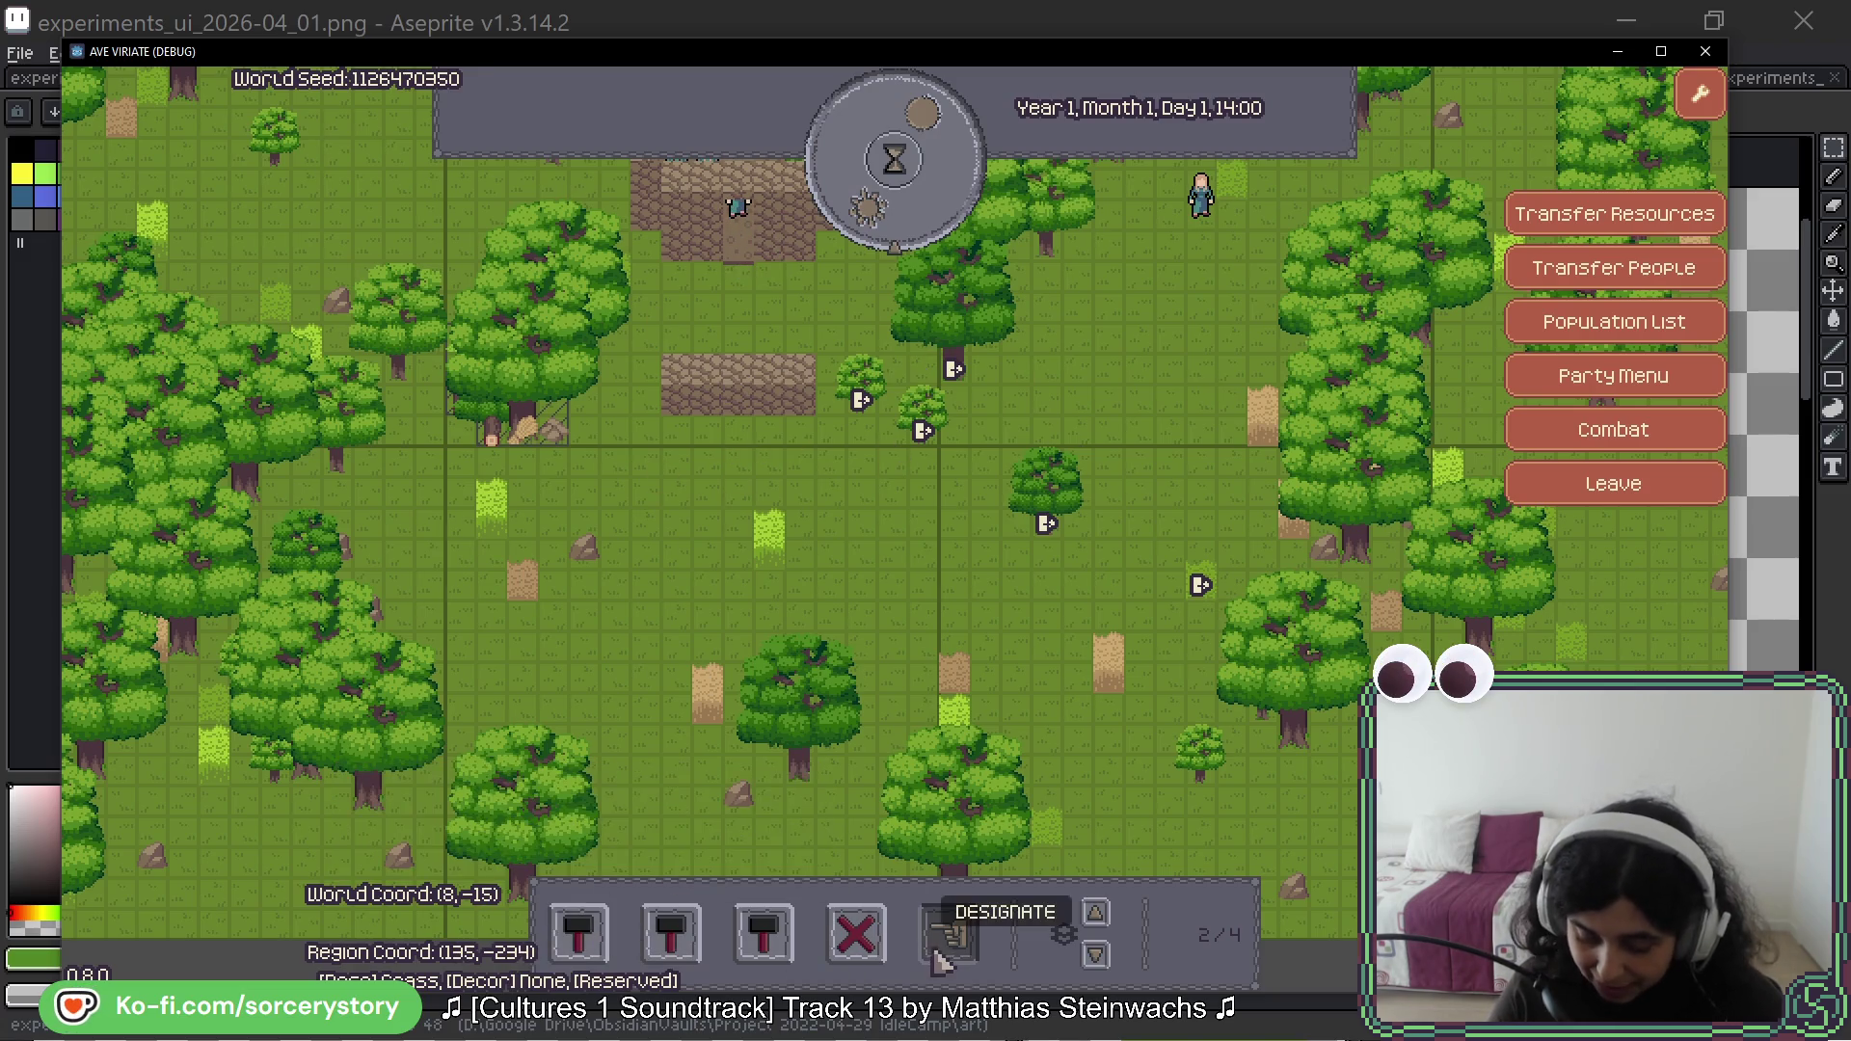
mouse_move(950, 940)
click(1049, 829)
key(a)
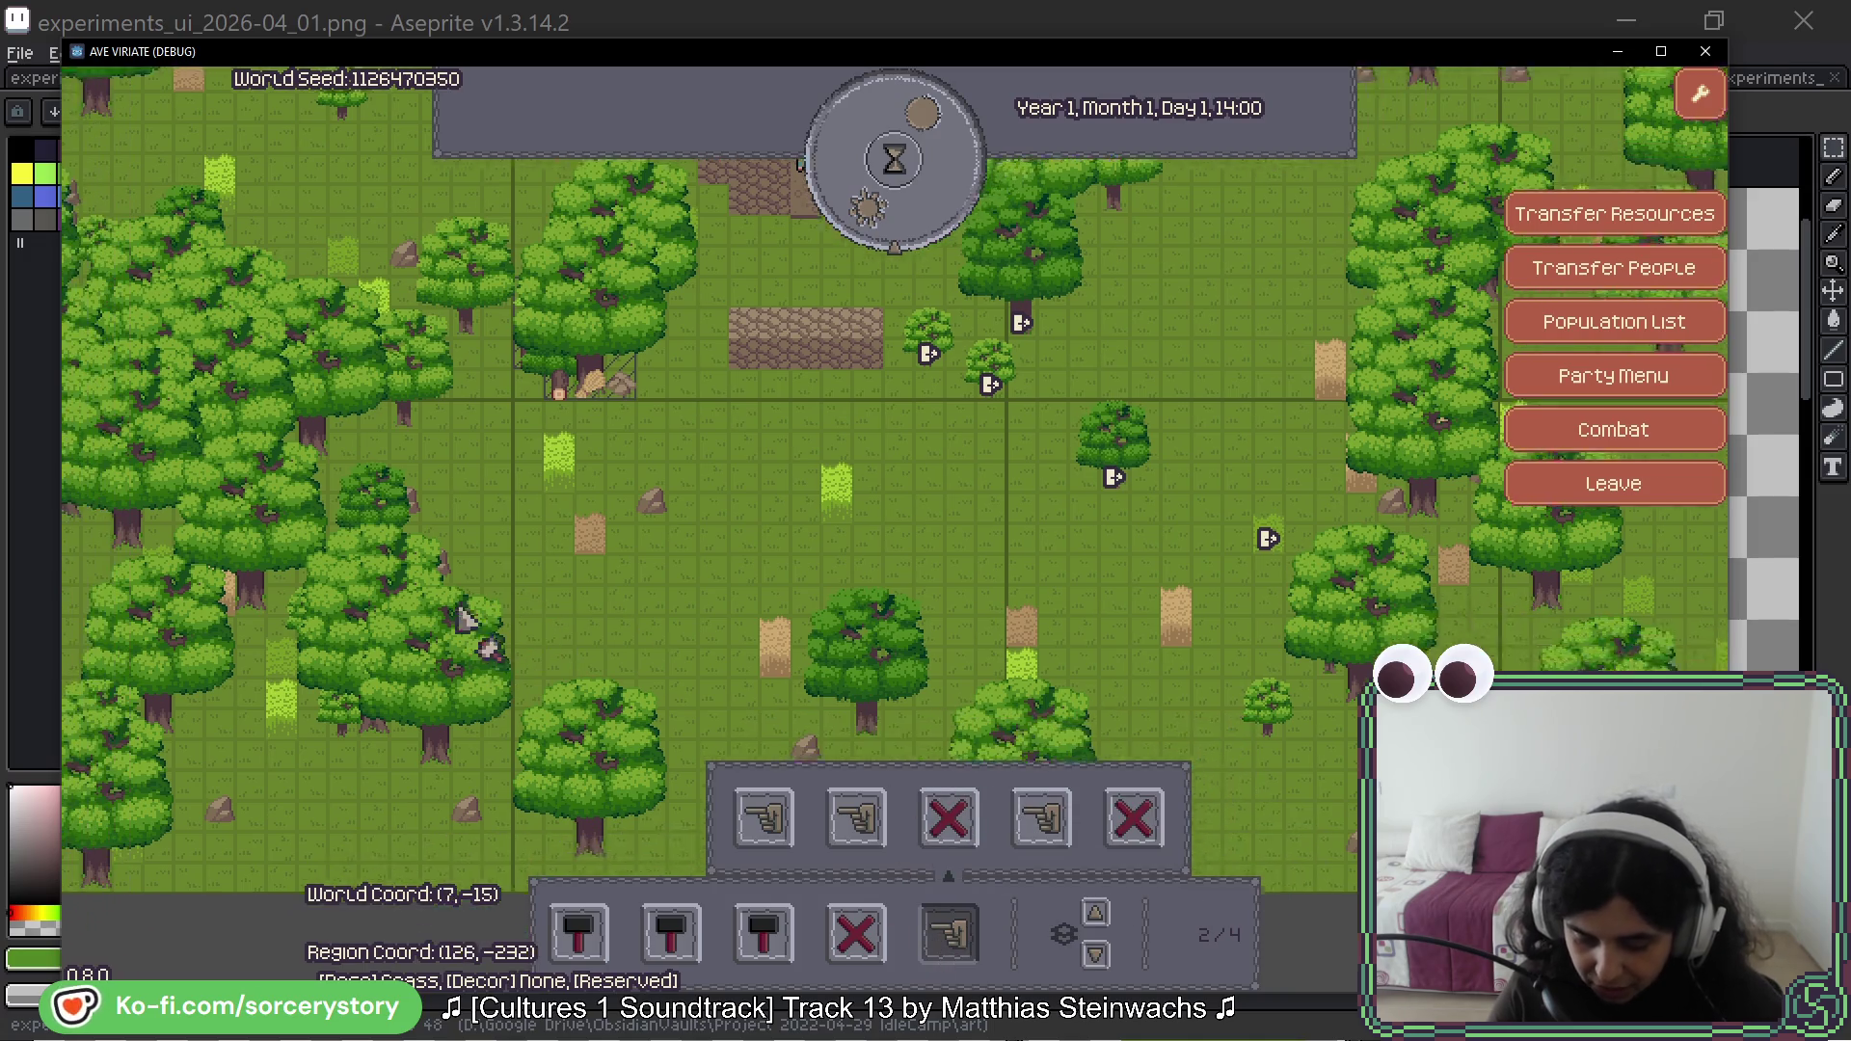
key(s)
mouse_move(414, 214)
mouse_down()
mouse_move(673, 492)
mouse_move(652, 488)
mouse_up()
key(w)
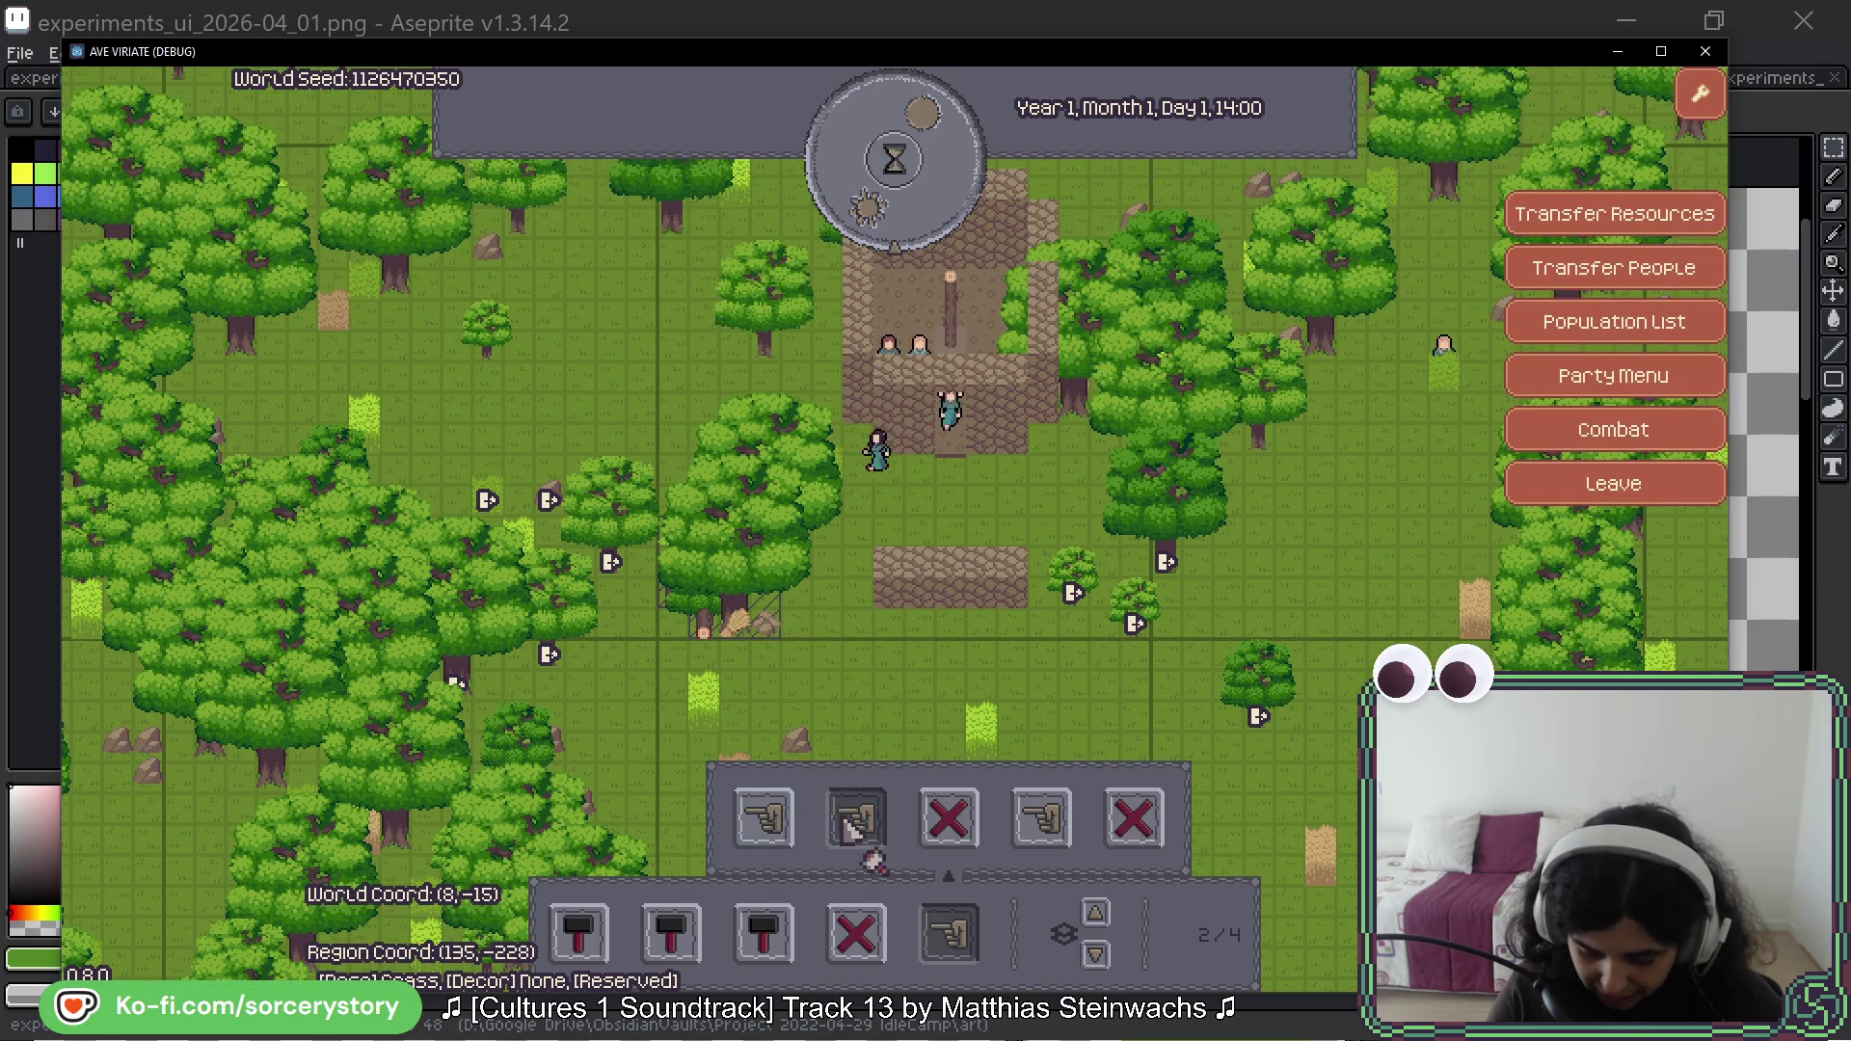
click(565, 314)
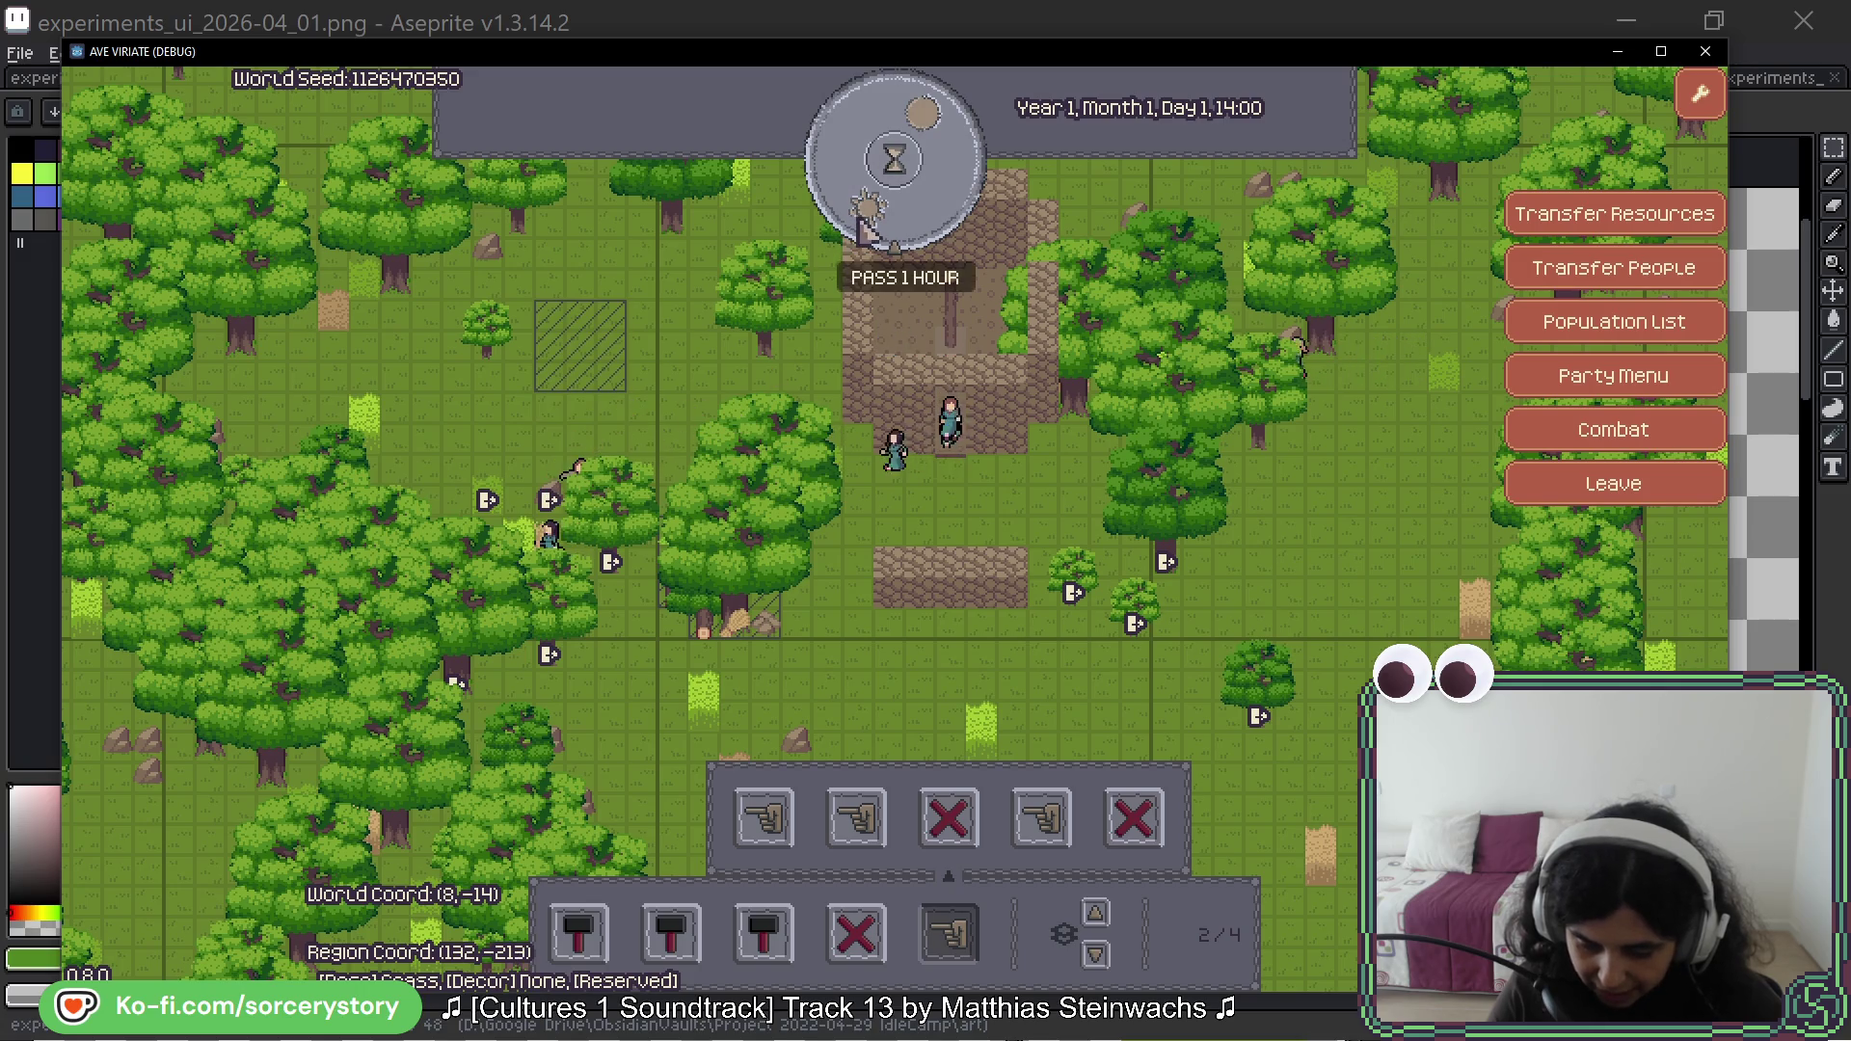
click(893, 249)
Step: Close the entity panel, watch villagers gather, then minimise the game to return to Aseprite
key(Escape)
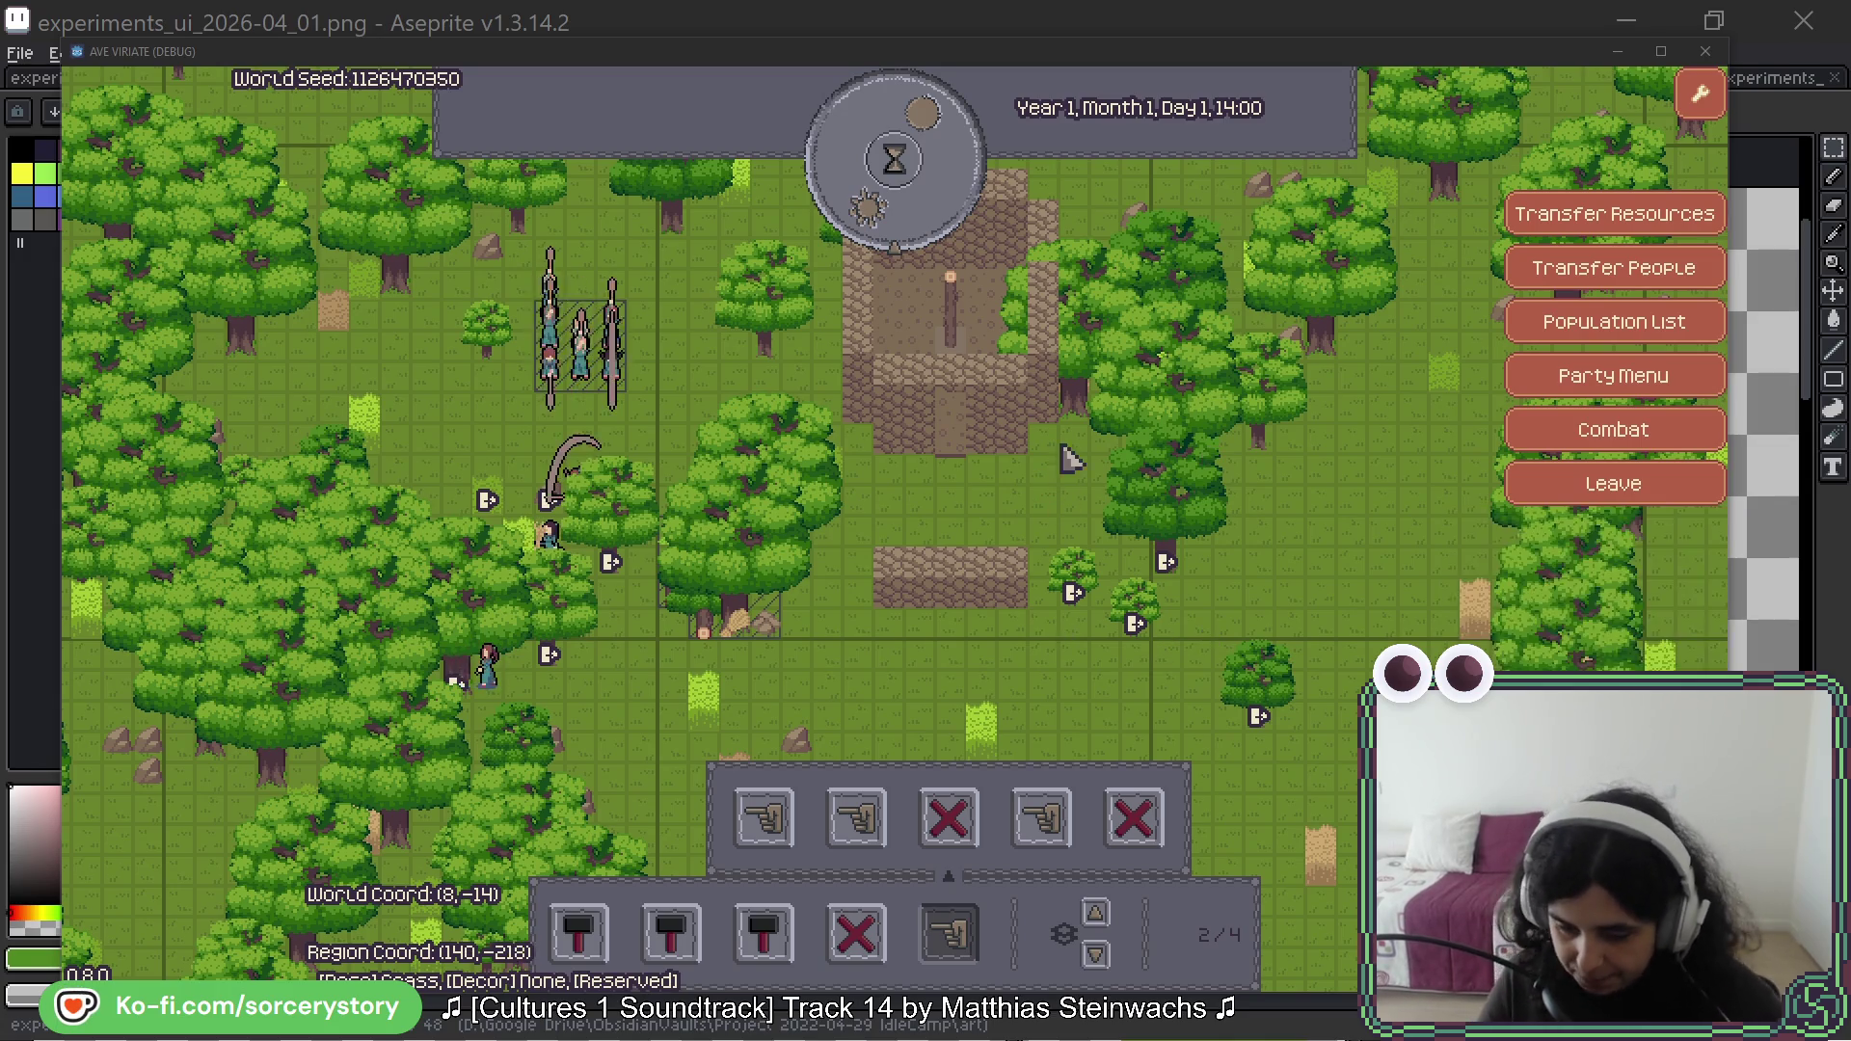
click(1010, 25)
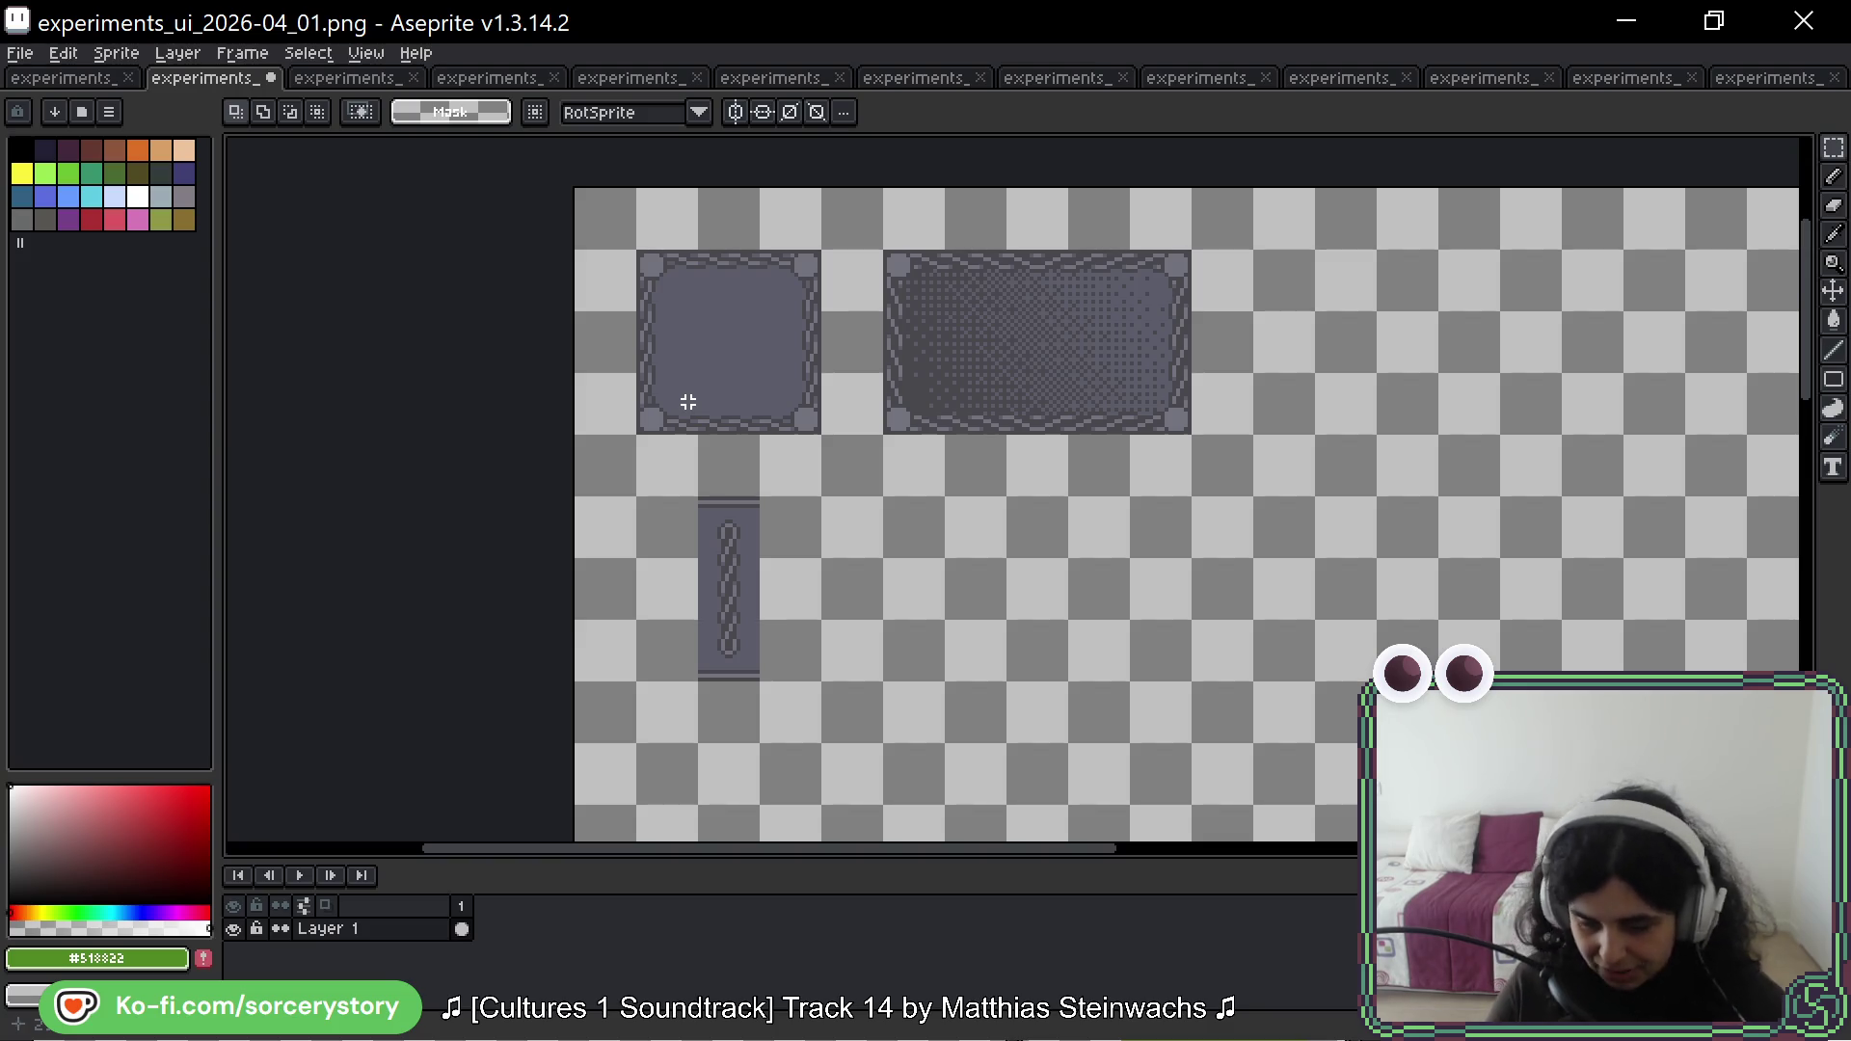
Step: Examine the plain and dithered panel borders up close in the 2025-11_06 sheet
click(917, 79)
drag(707, 282, 1280, 364)
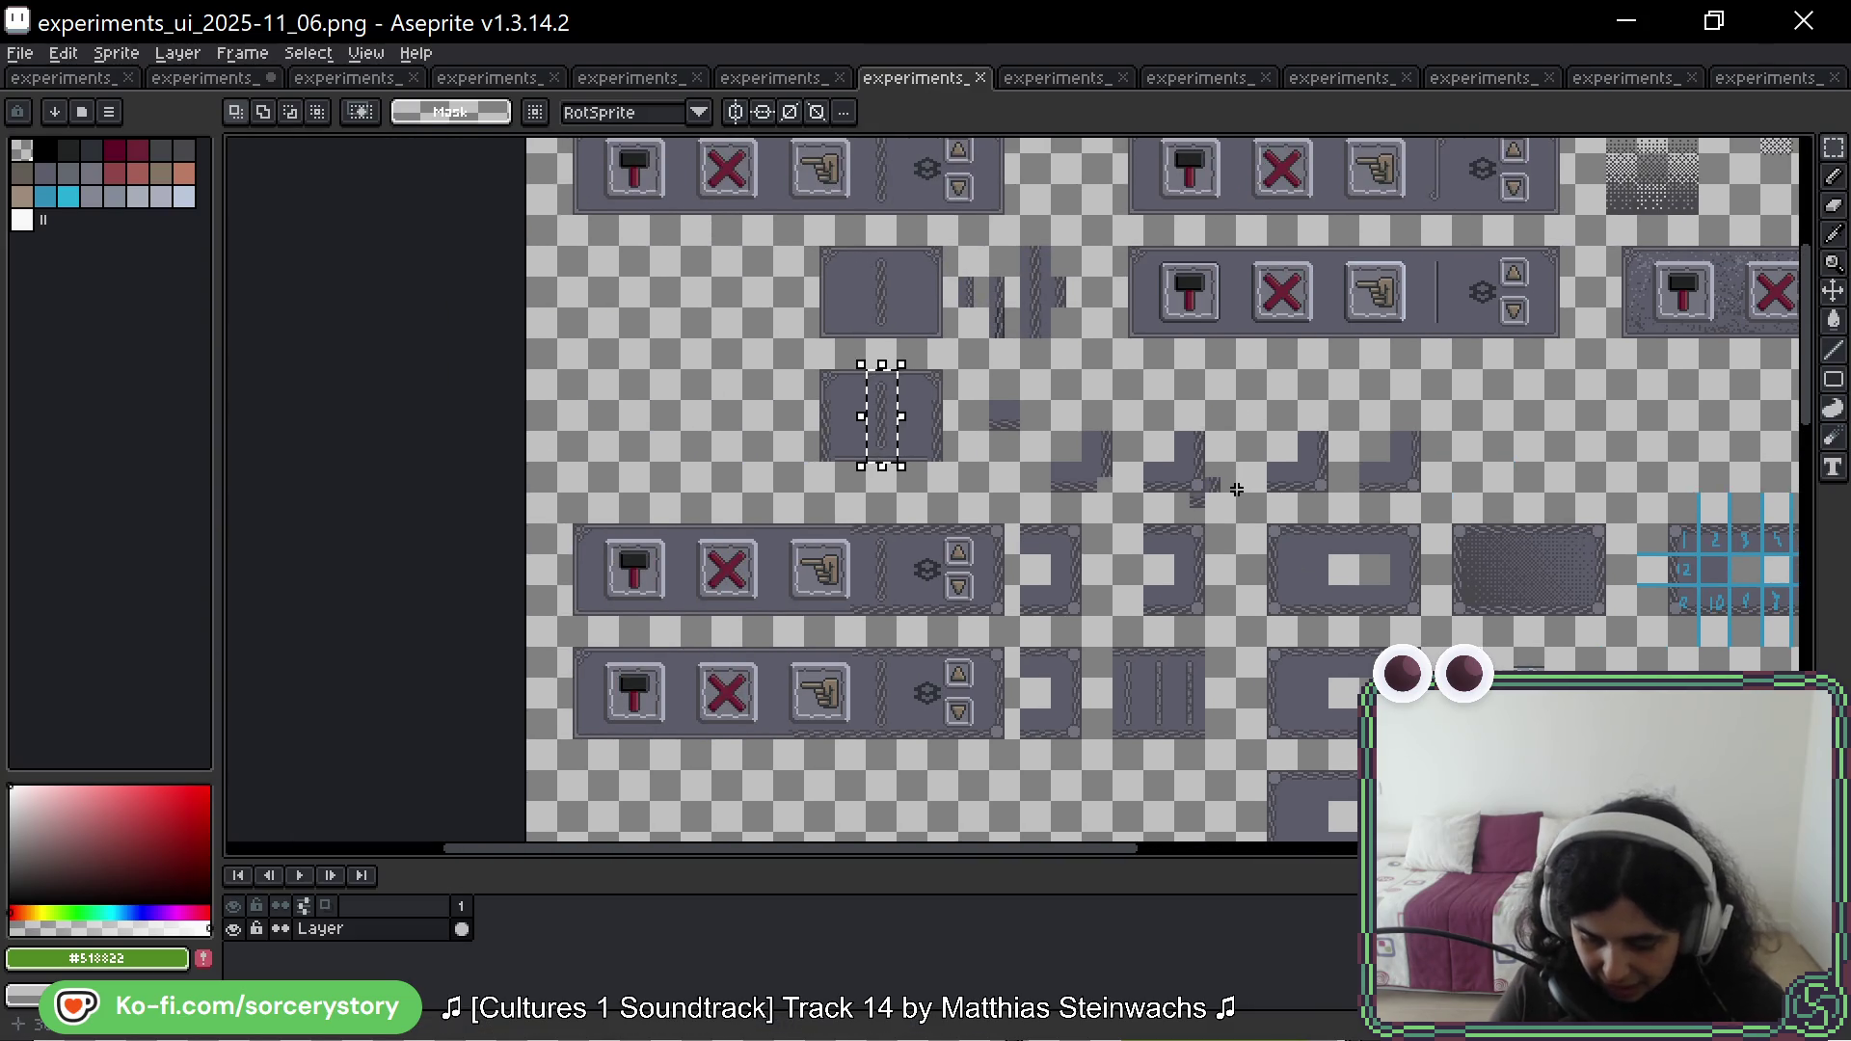
drag(1237, 490, 1128, 418)
scroll(1011, 409, up, 3)
drag(1282, 346, 898, 487)
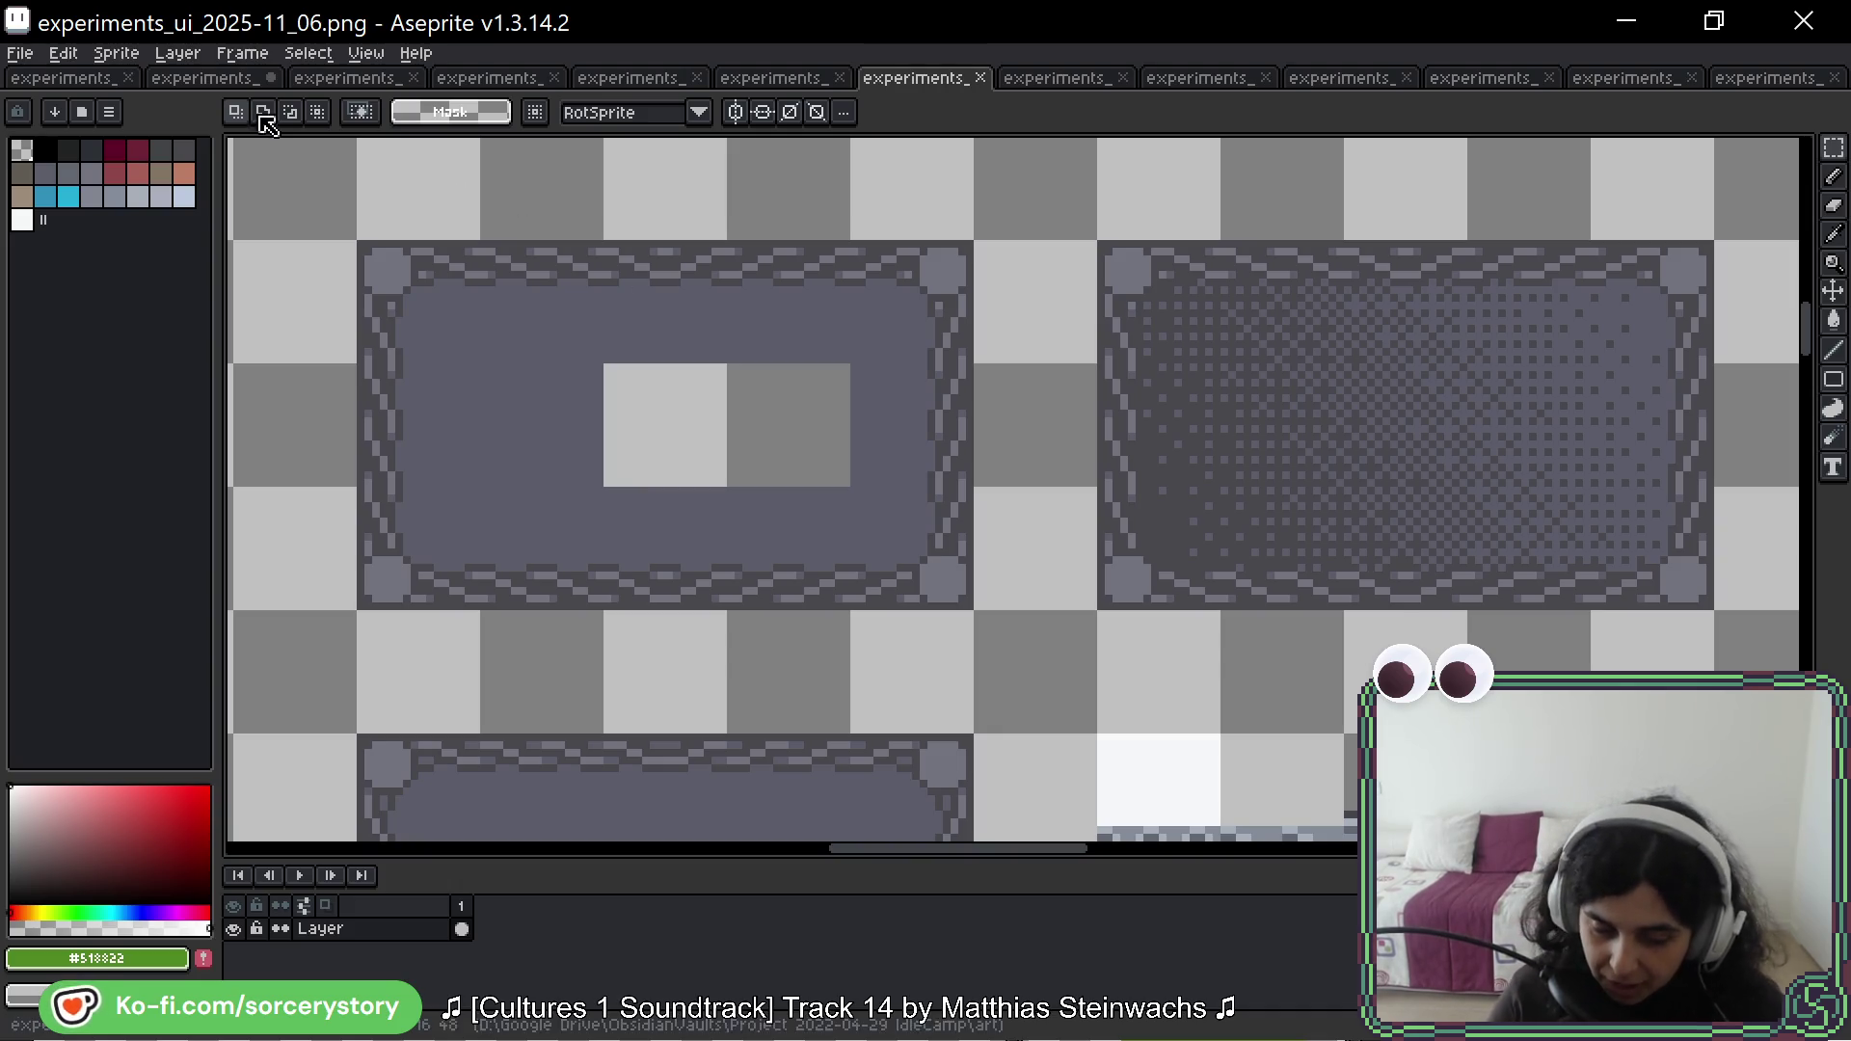
Step: Zoom along the vertical bar in 2026-04_01, then open experiments_ui_2025-11_02.aseprite
click(224, 76)
scroll(727, 515, up, 3)
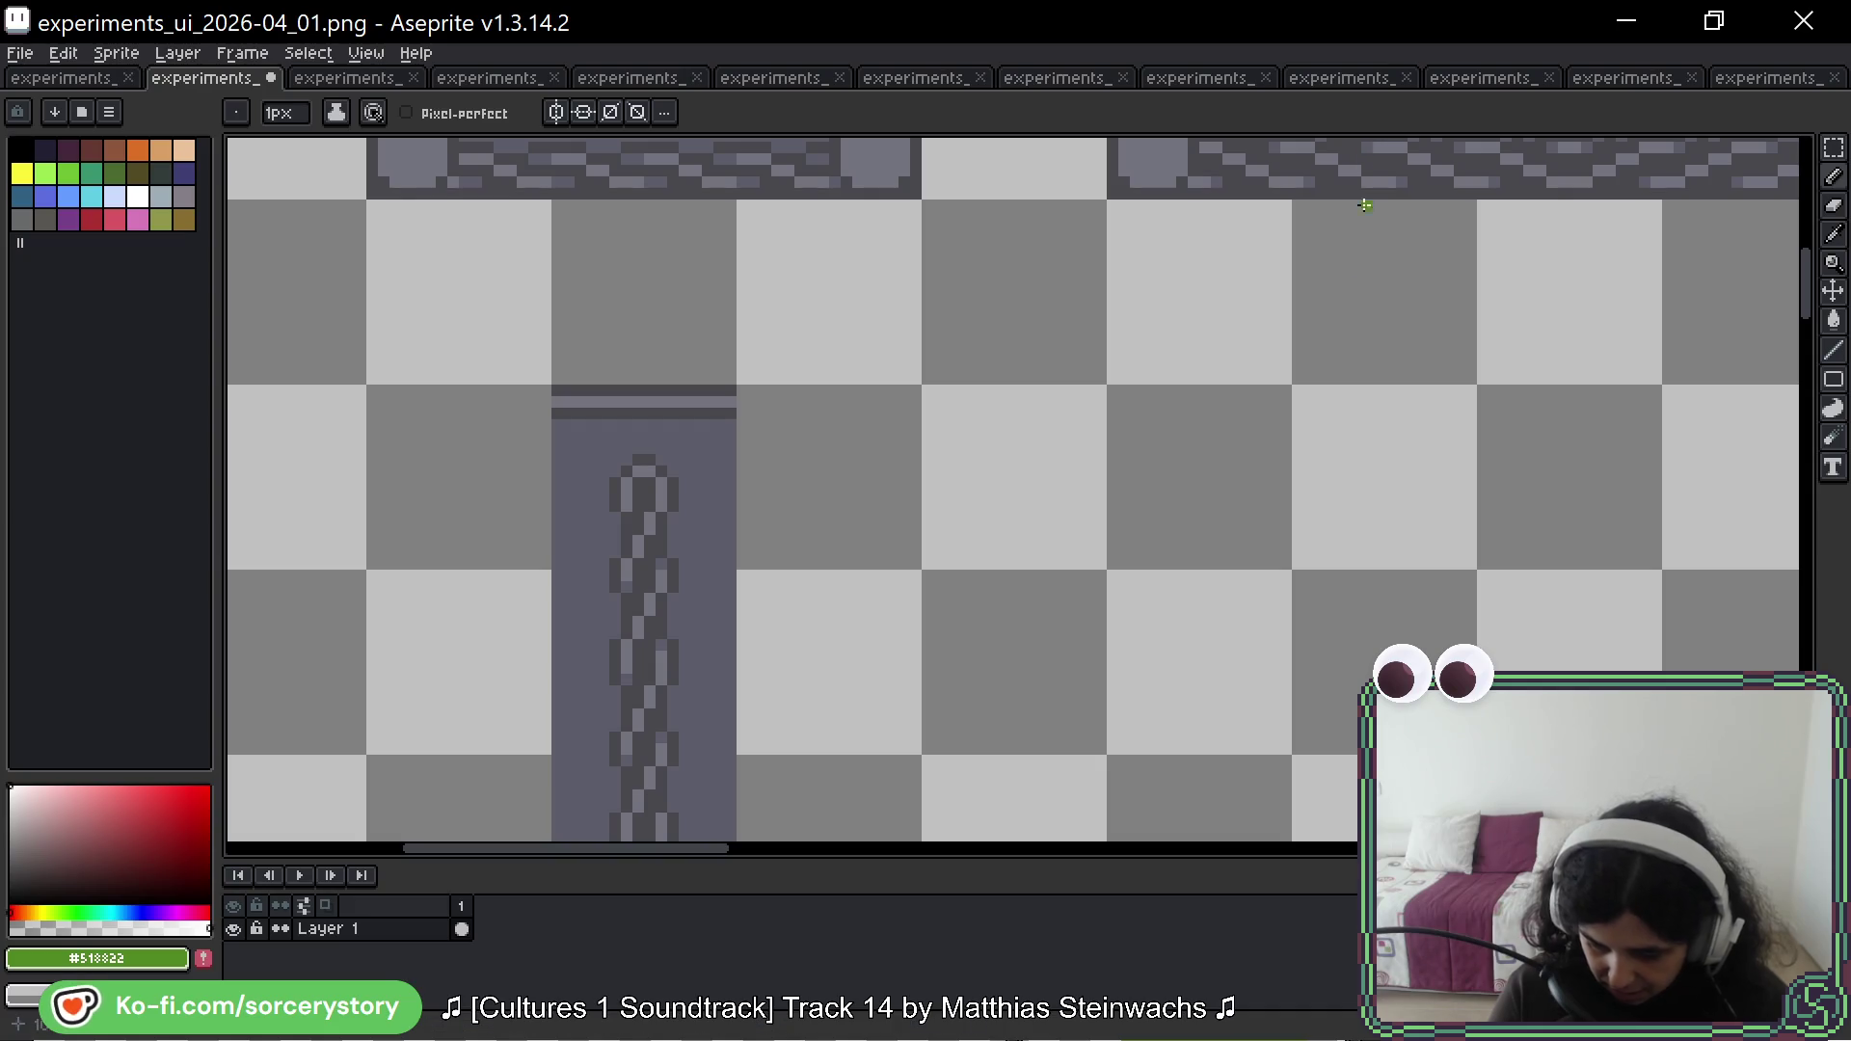
key(space)
mouse_move(1550, 529)
mouse_down()
mouse_move(1505, 530)
mouse_move(1455, 435)
mouse_up()
scroll(1440, 281, down, 2)
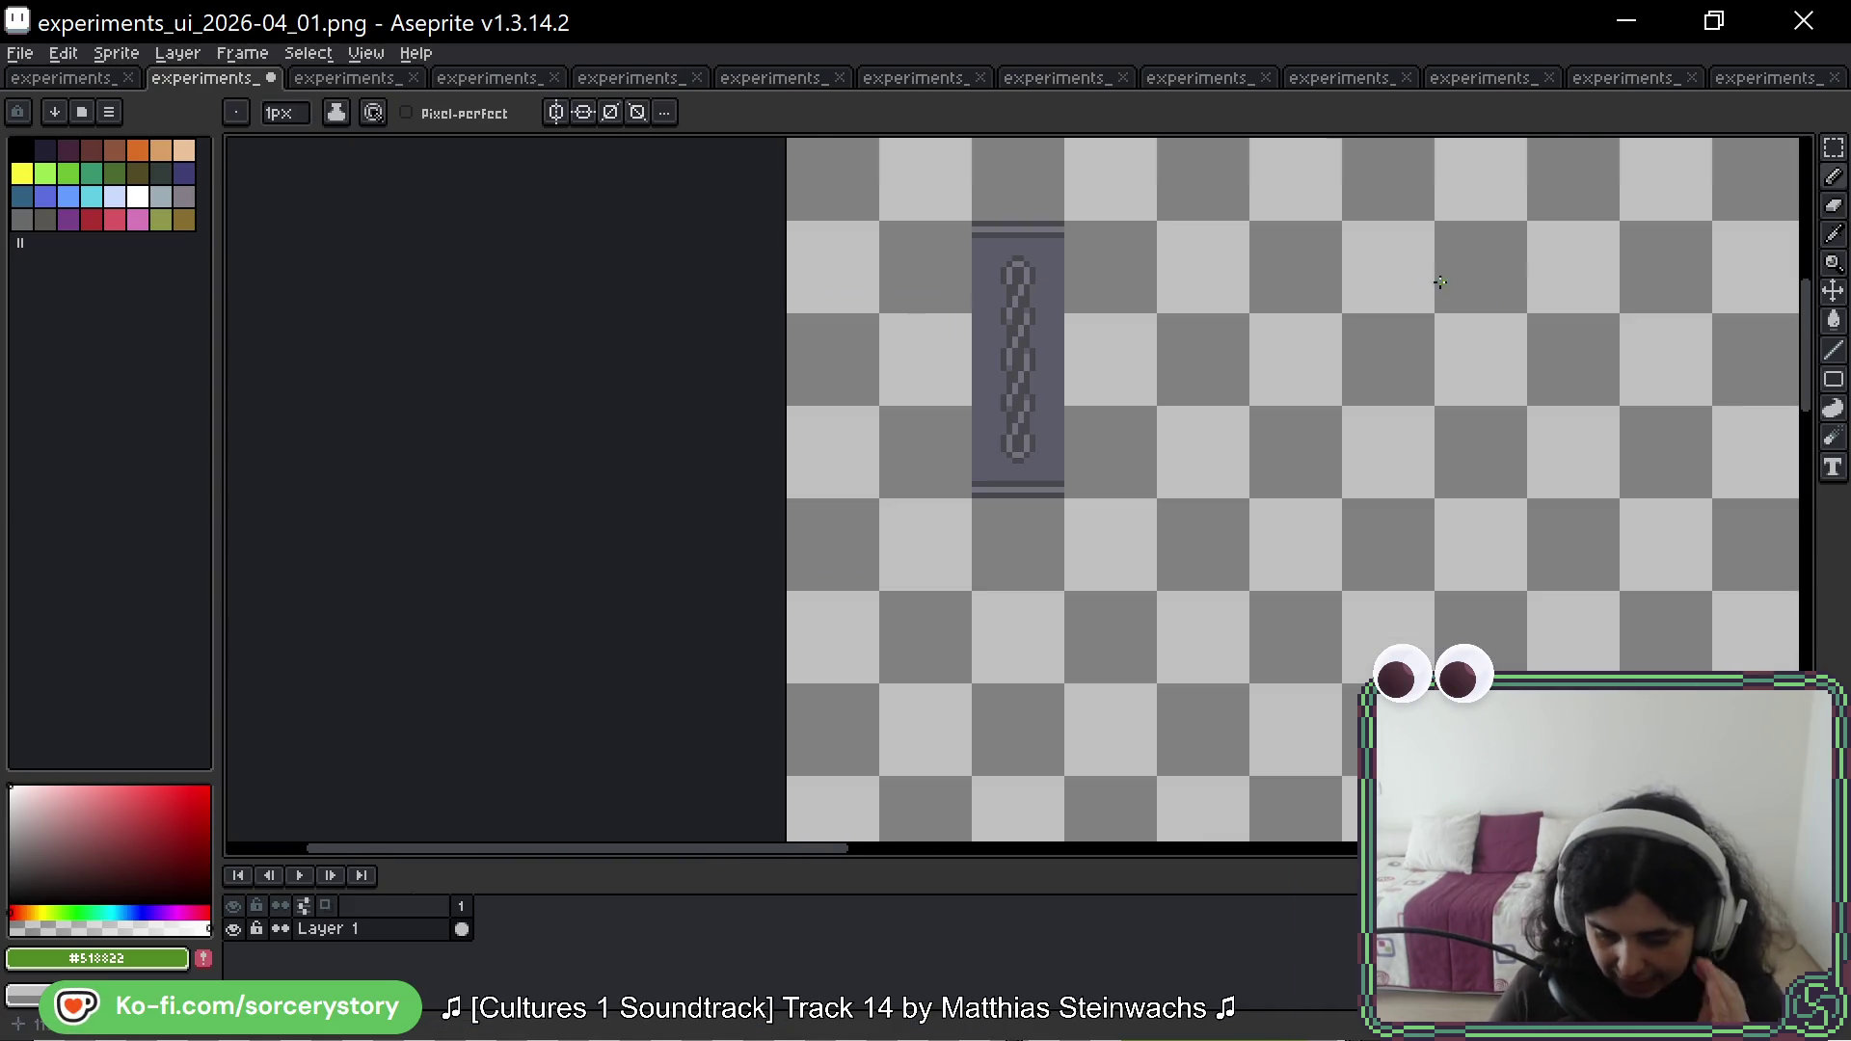
scroll(1260, 215, right, 5)
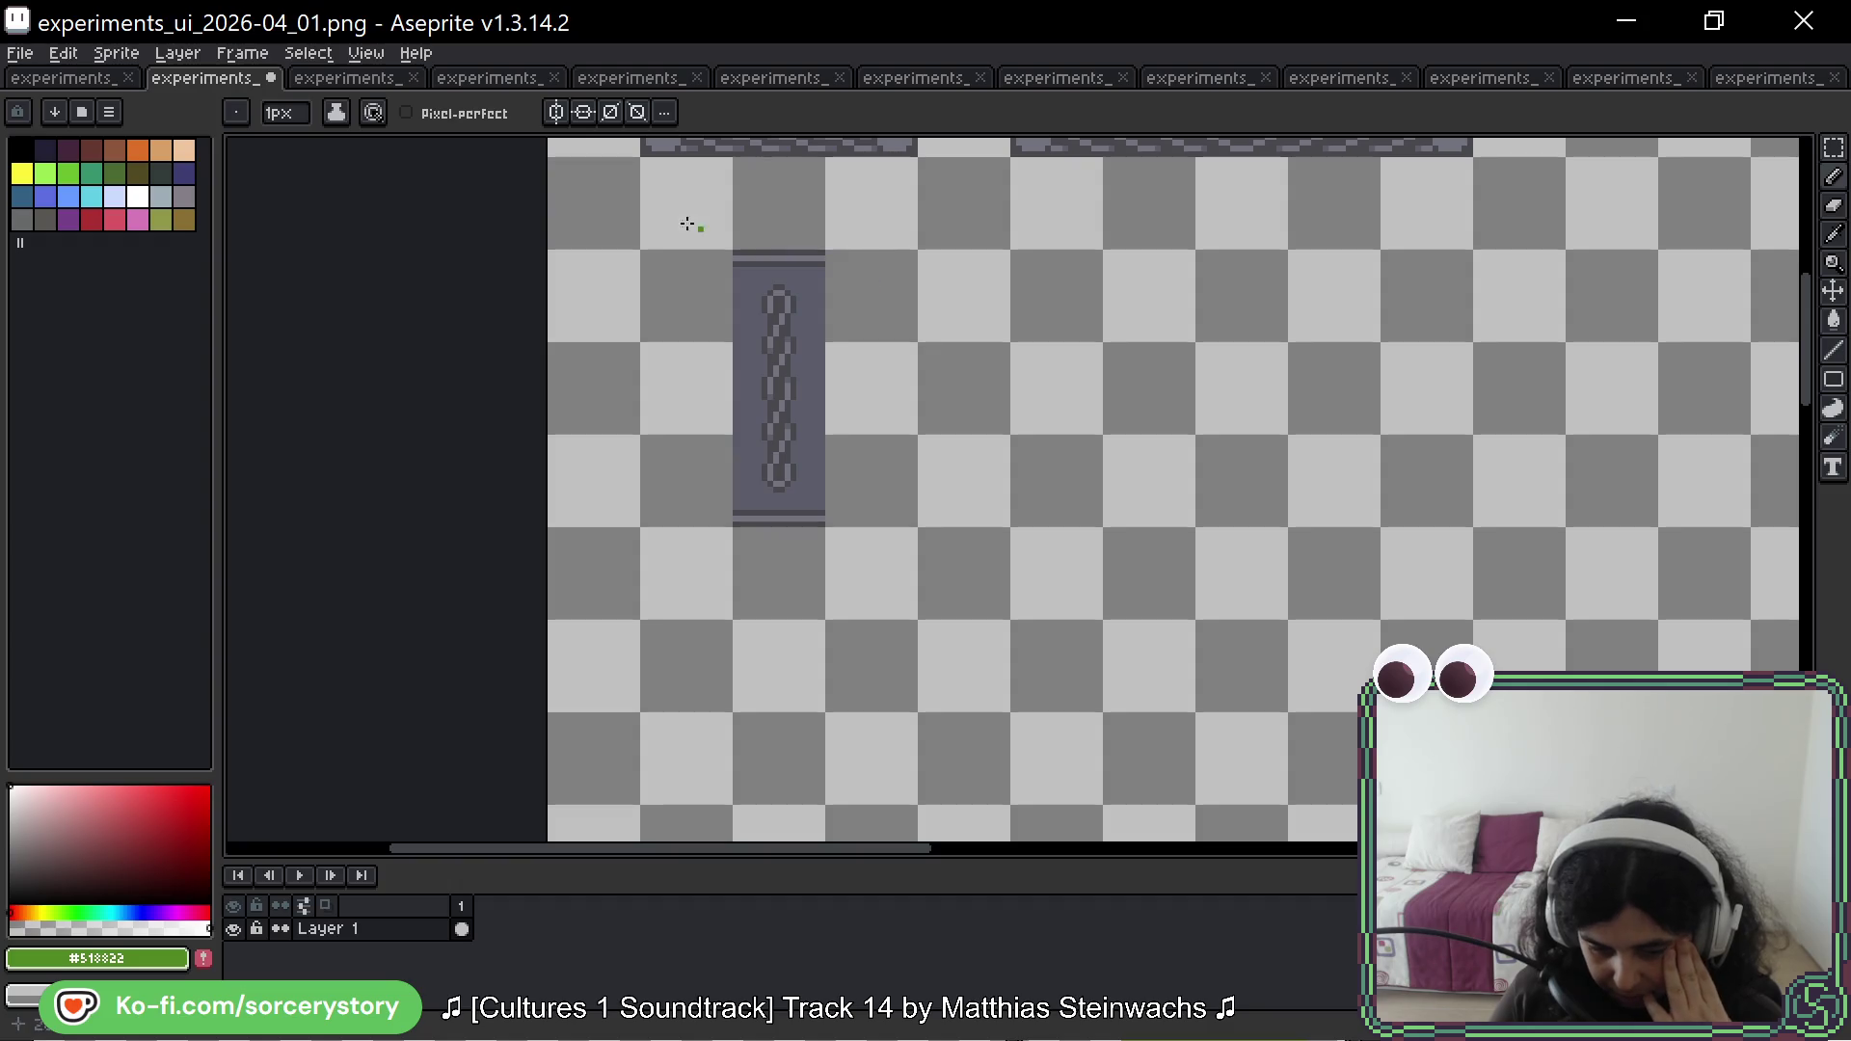
click(377, 81)
Step: Page through the 11_02 and 11_04 experiments sheets, nudging the view of the icon sheet
click(415, 78)
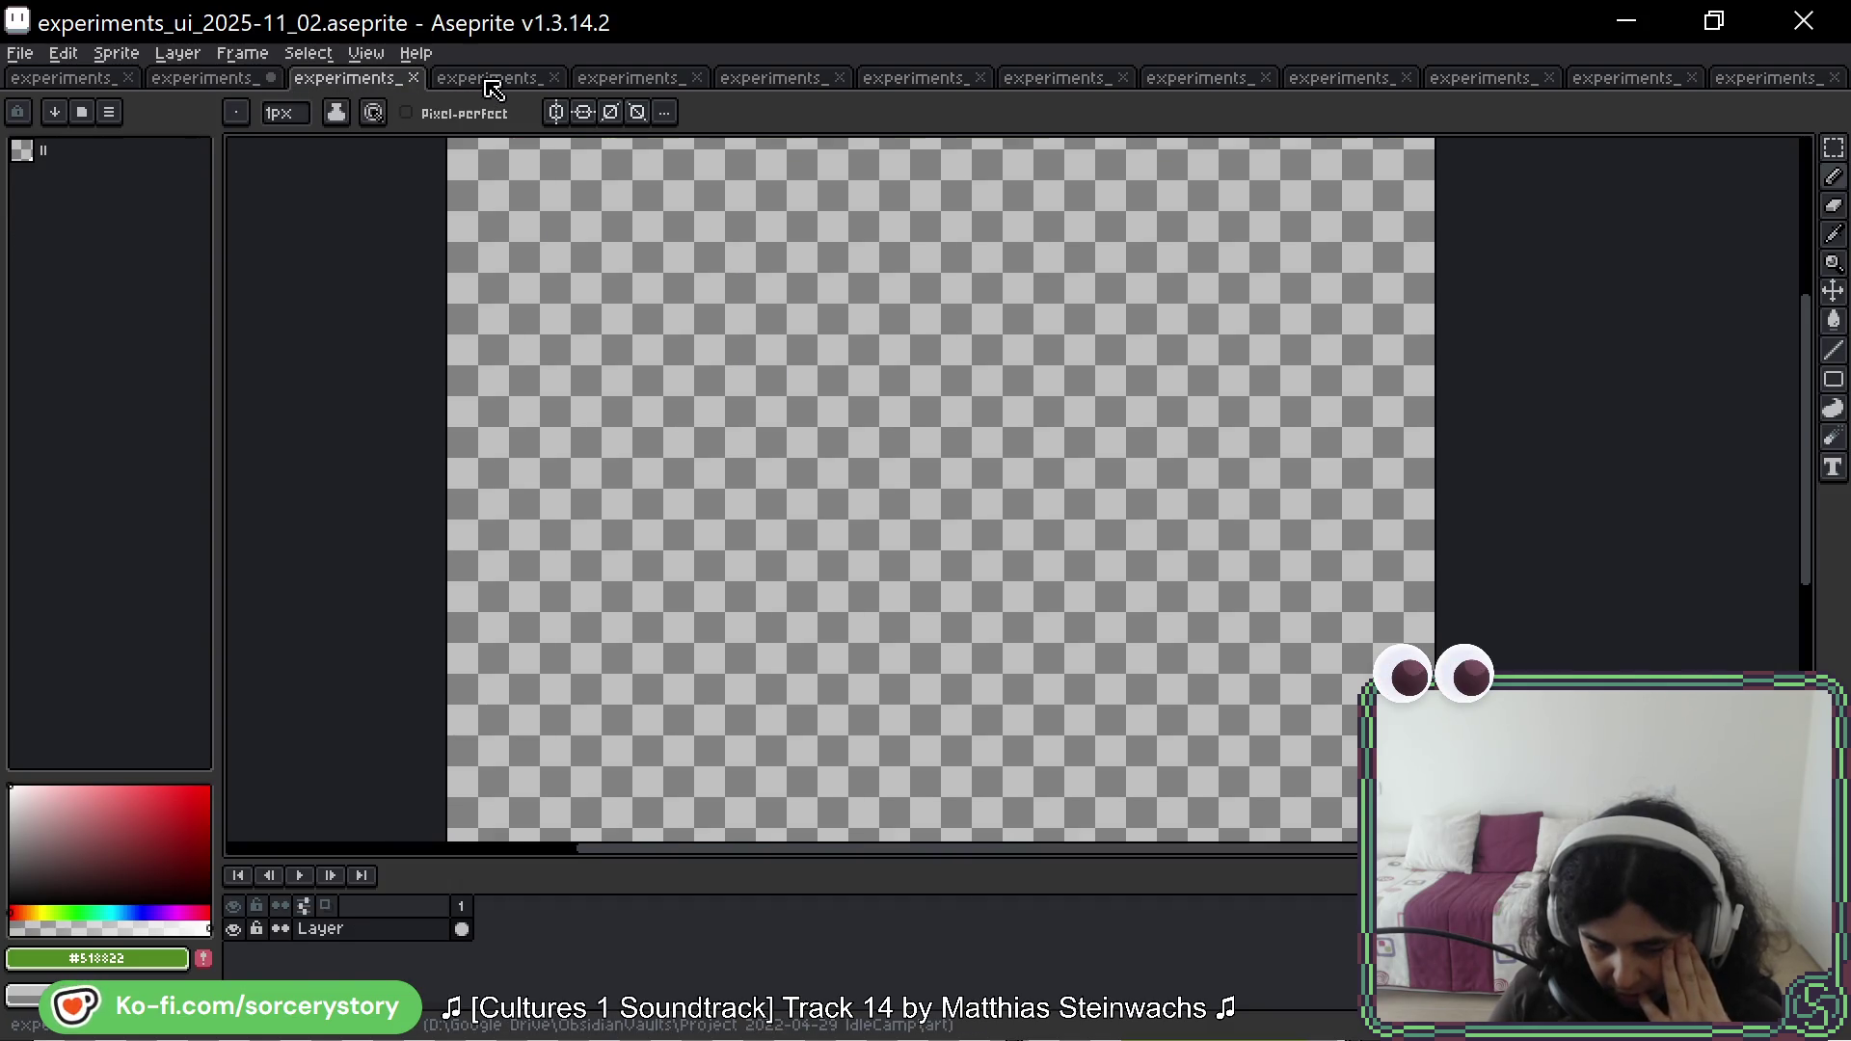
click(489, 85)
click(620, 85)
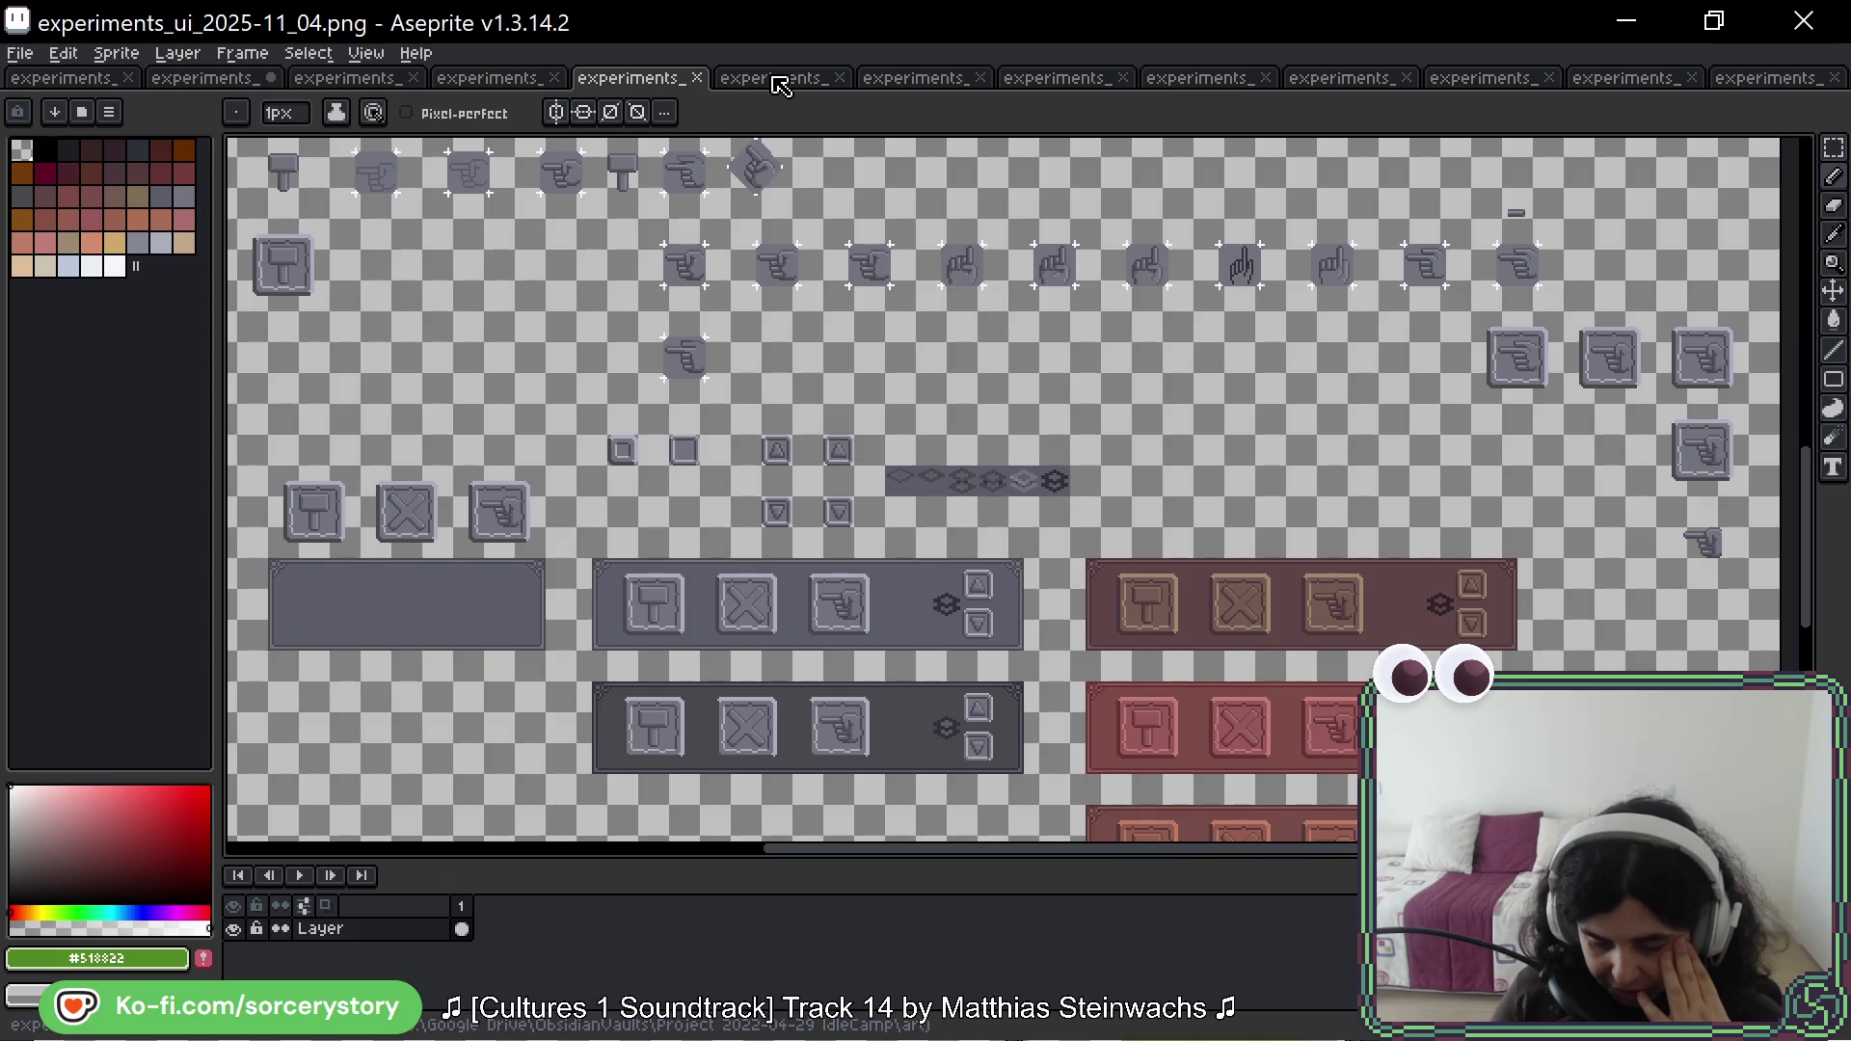
scroll(612, 328, up, 5)
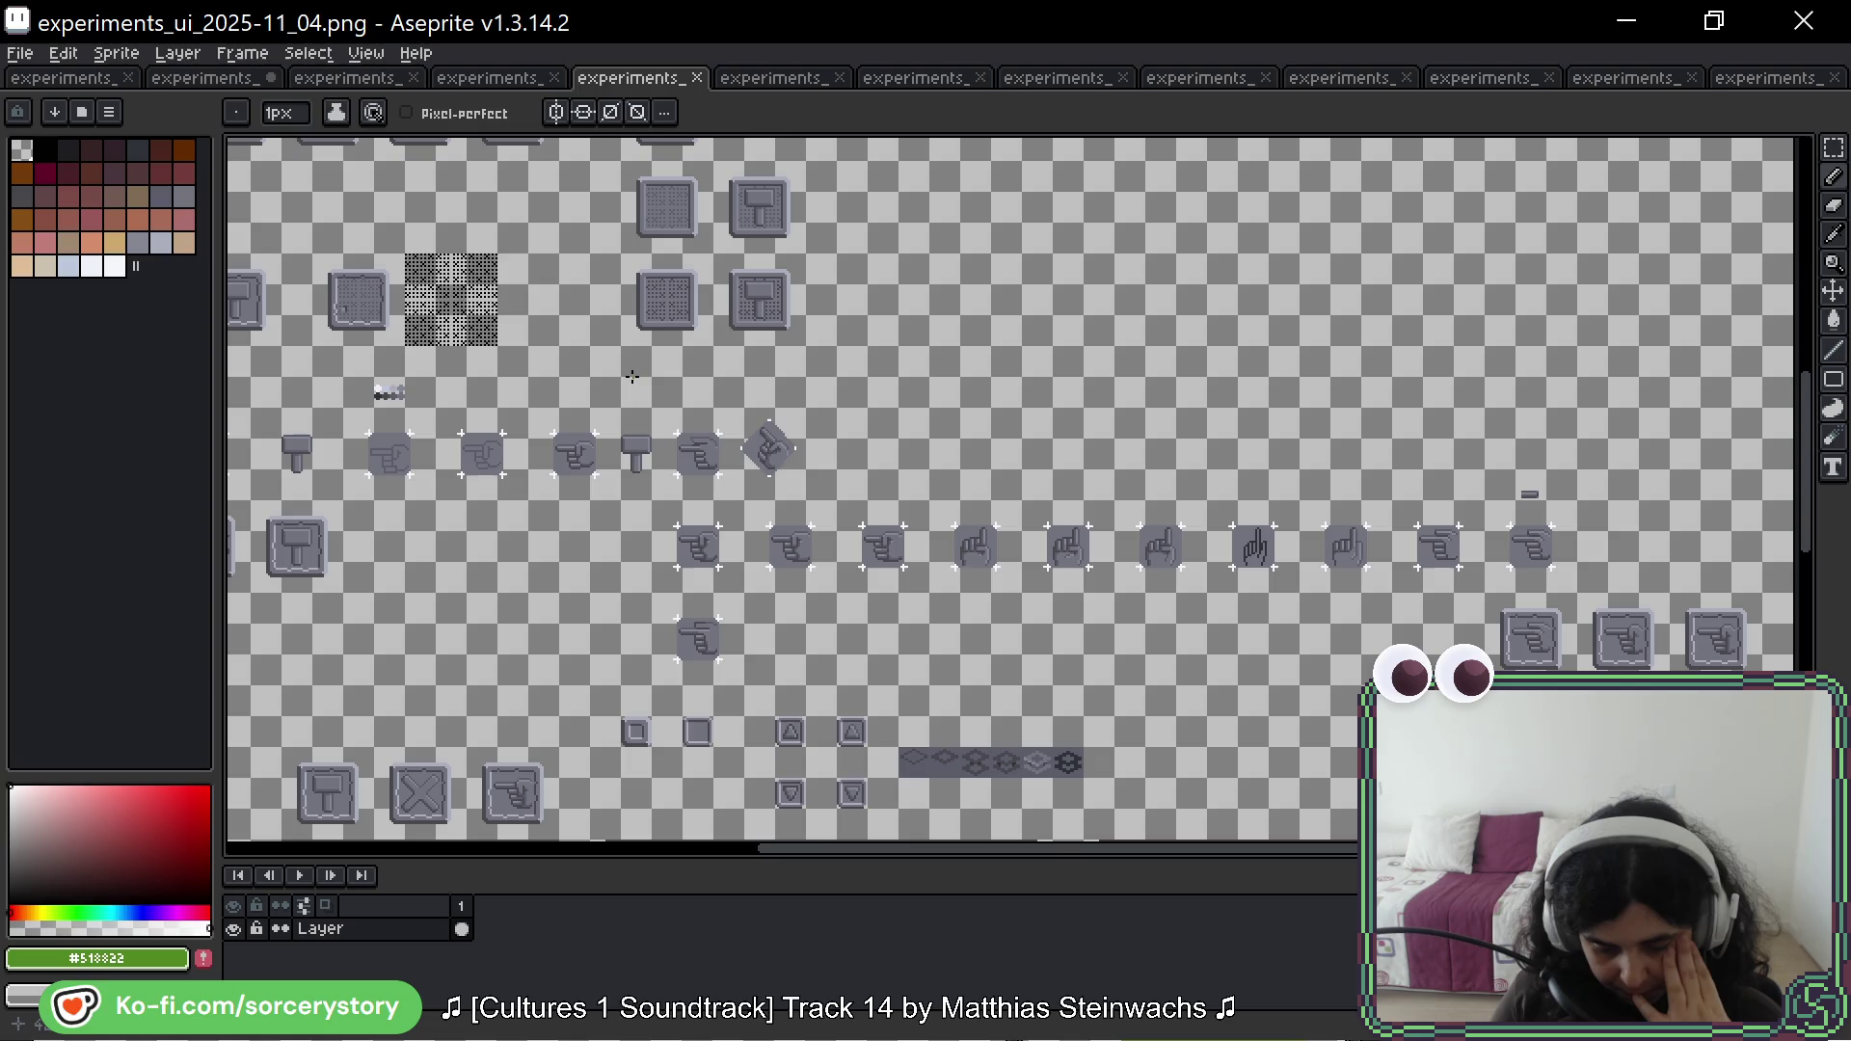
mouse_move(493, 310)
mouse_down()
mouse_move(532, 342)
mouse_move(831, 425)
mouse_up()
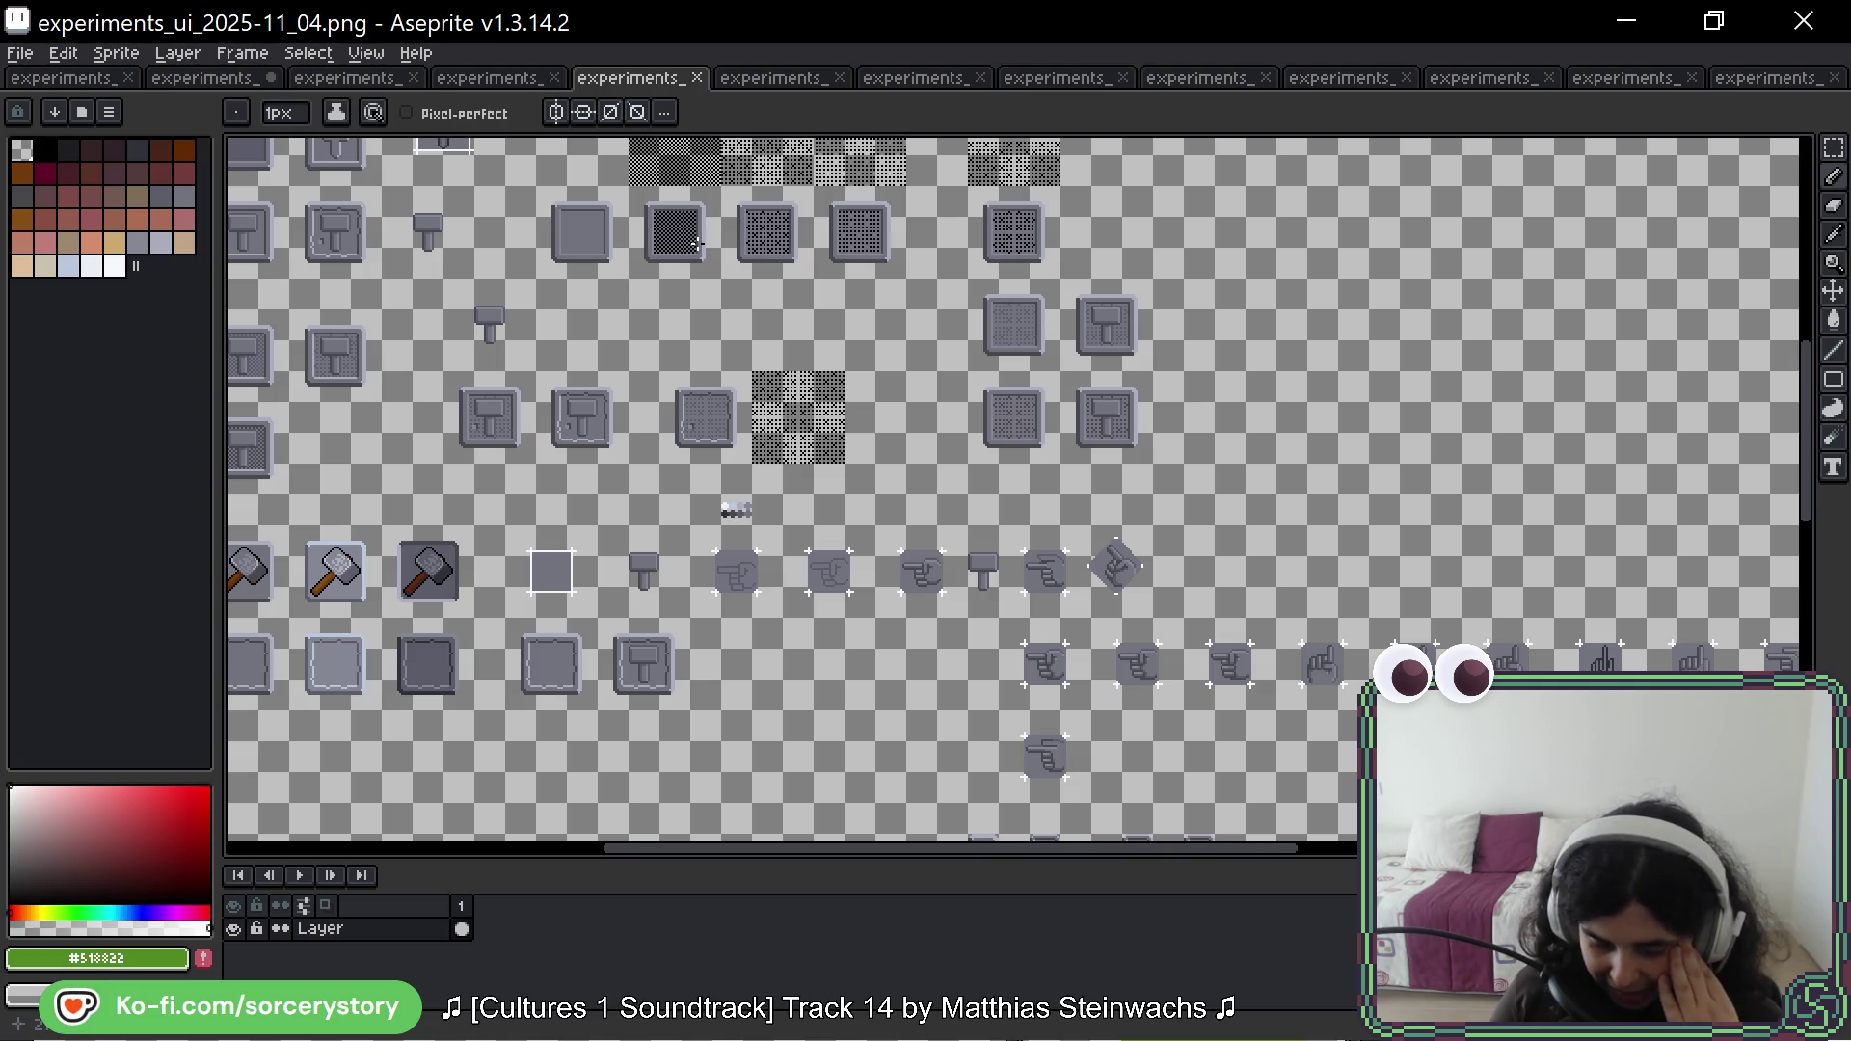
Step: Look over the red 11_05 sheet, then the grey 11_08 and 11_09 sheets
click(765, 81)
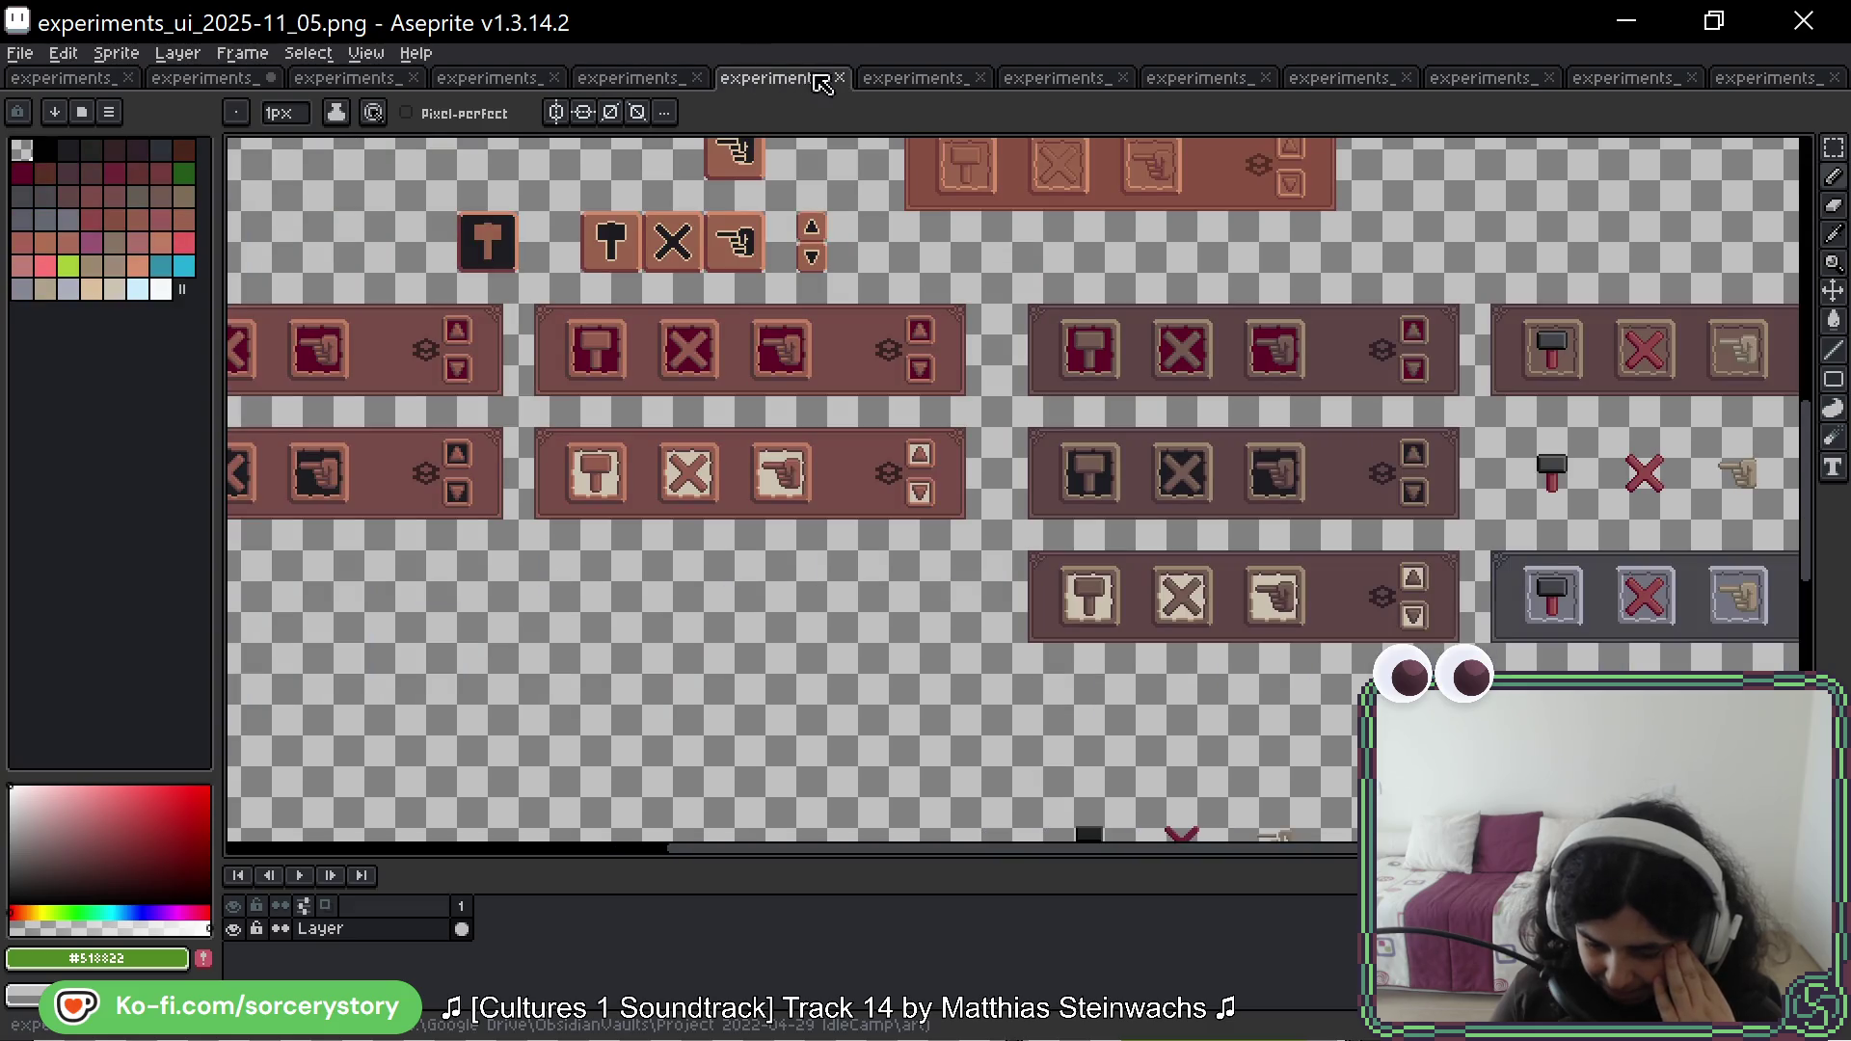
click(911, 85)
click(1049, 79)
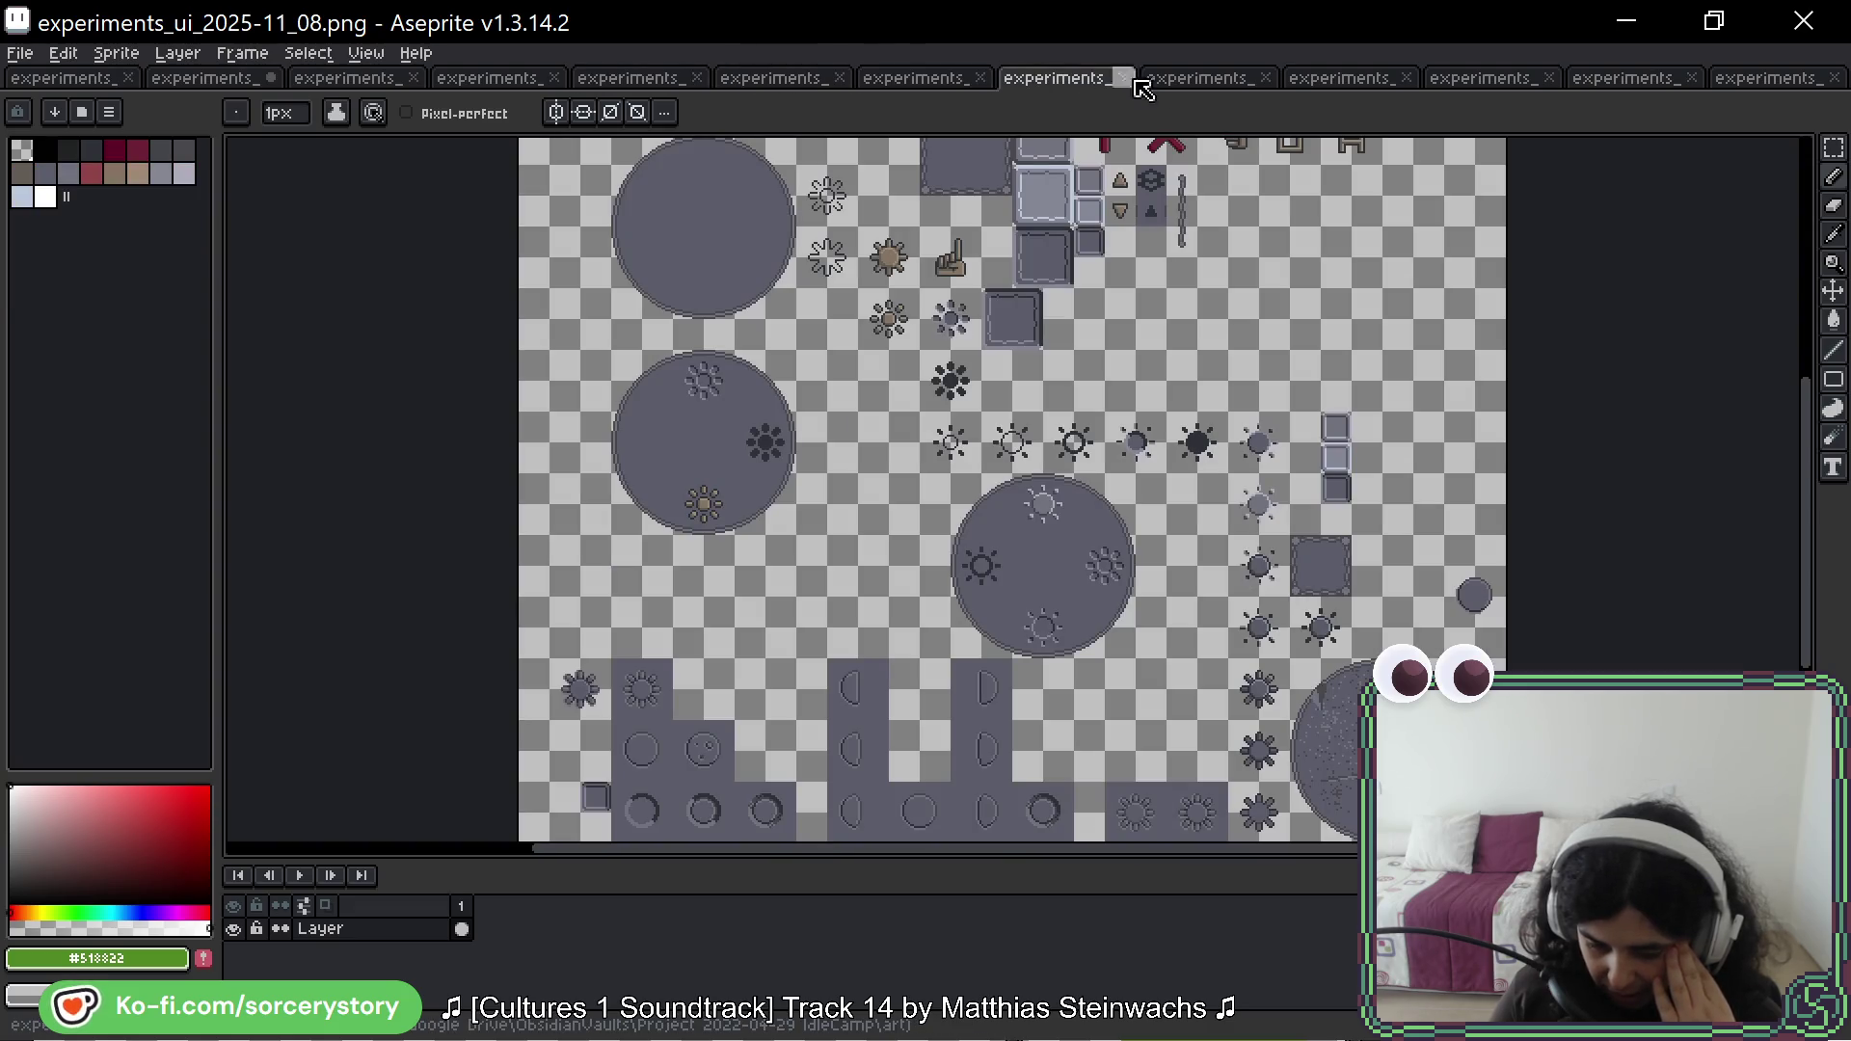
click(1196, 87)
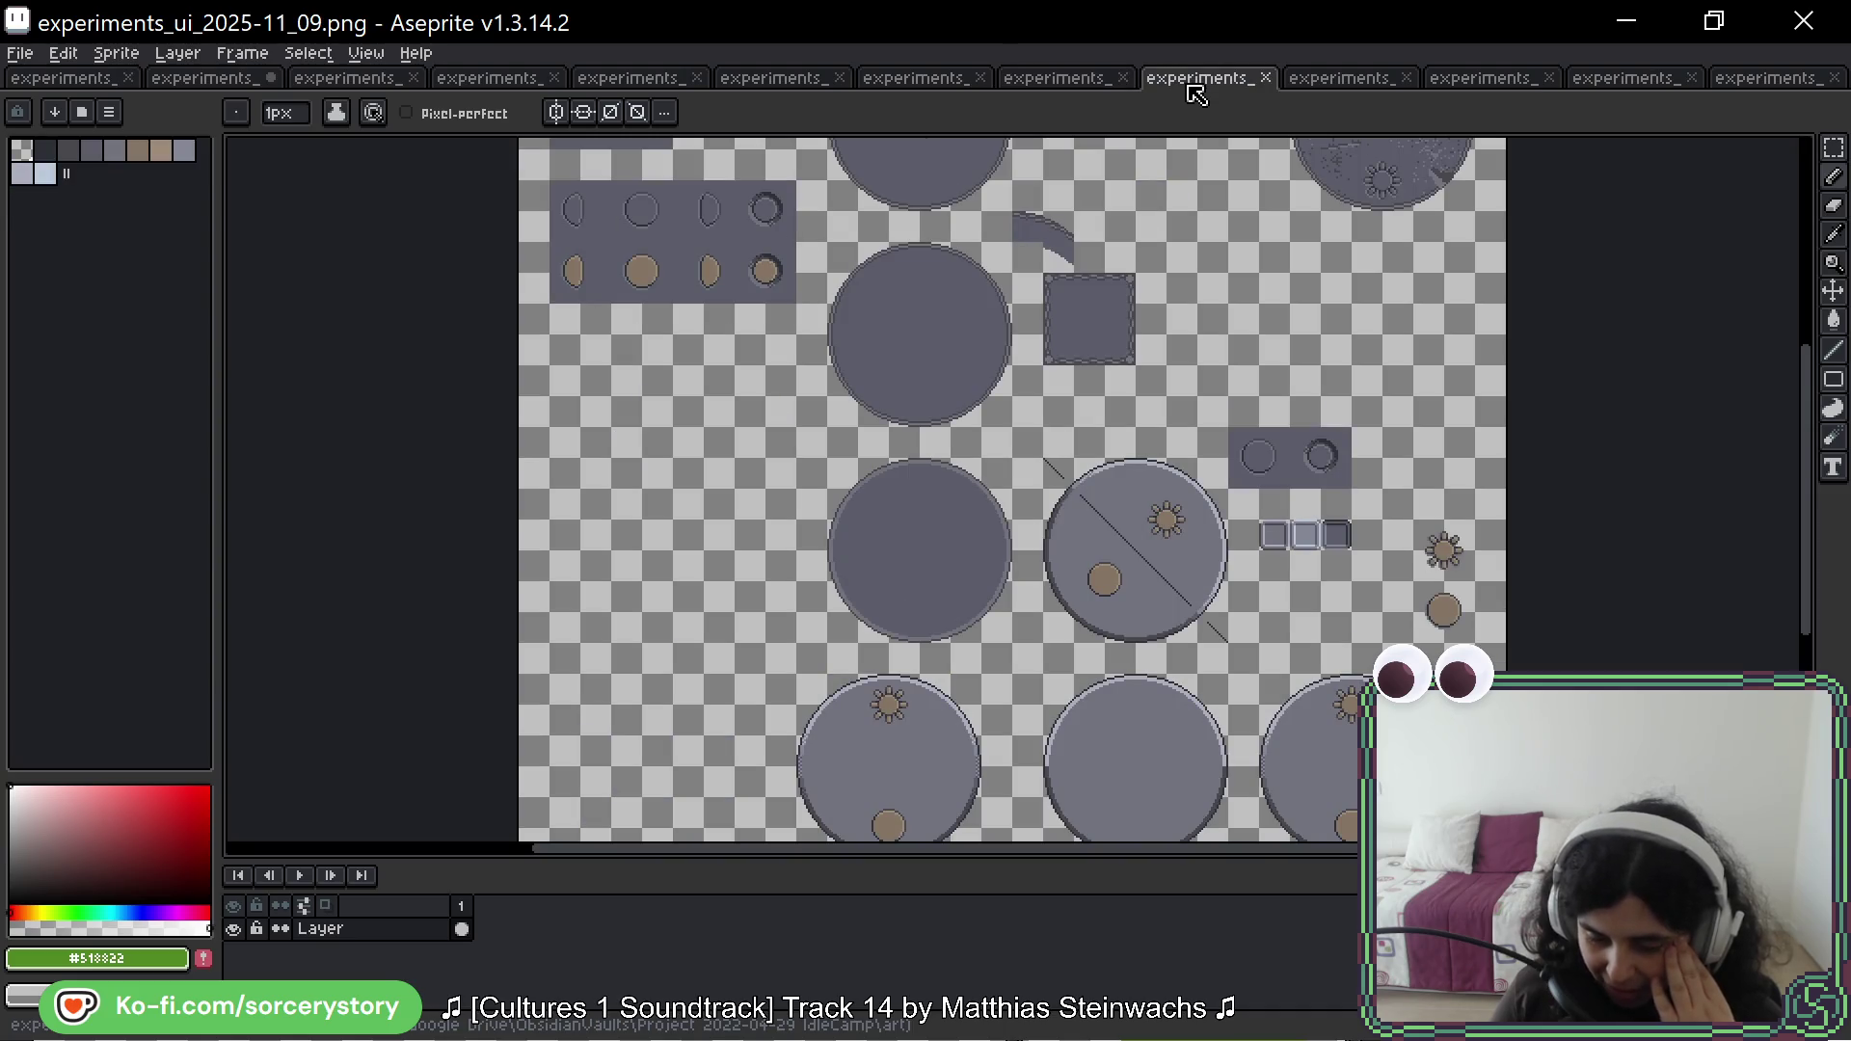
click(1061, 84)
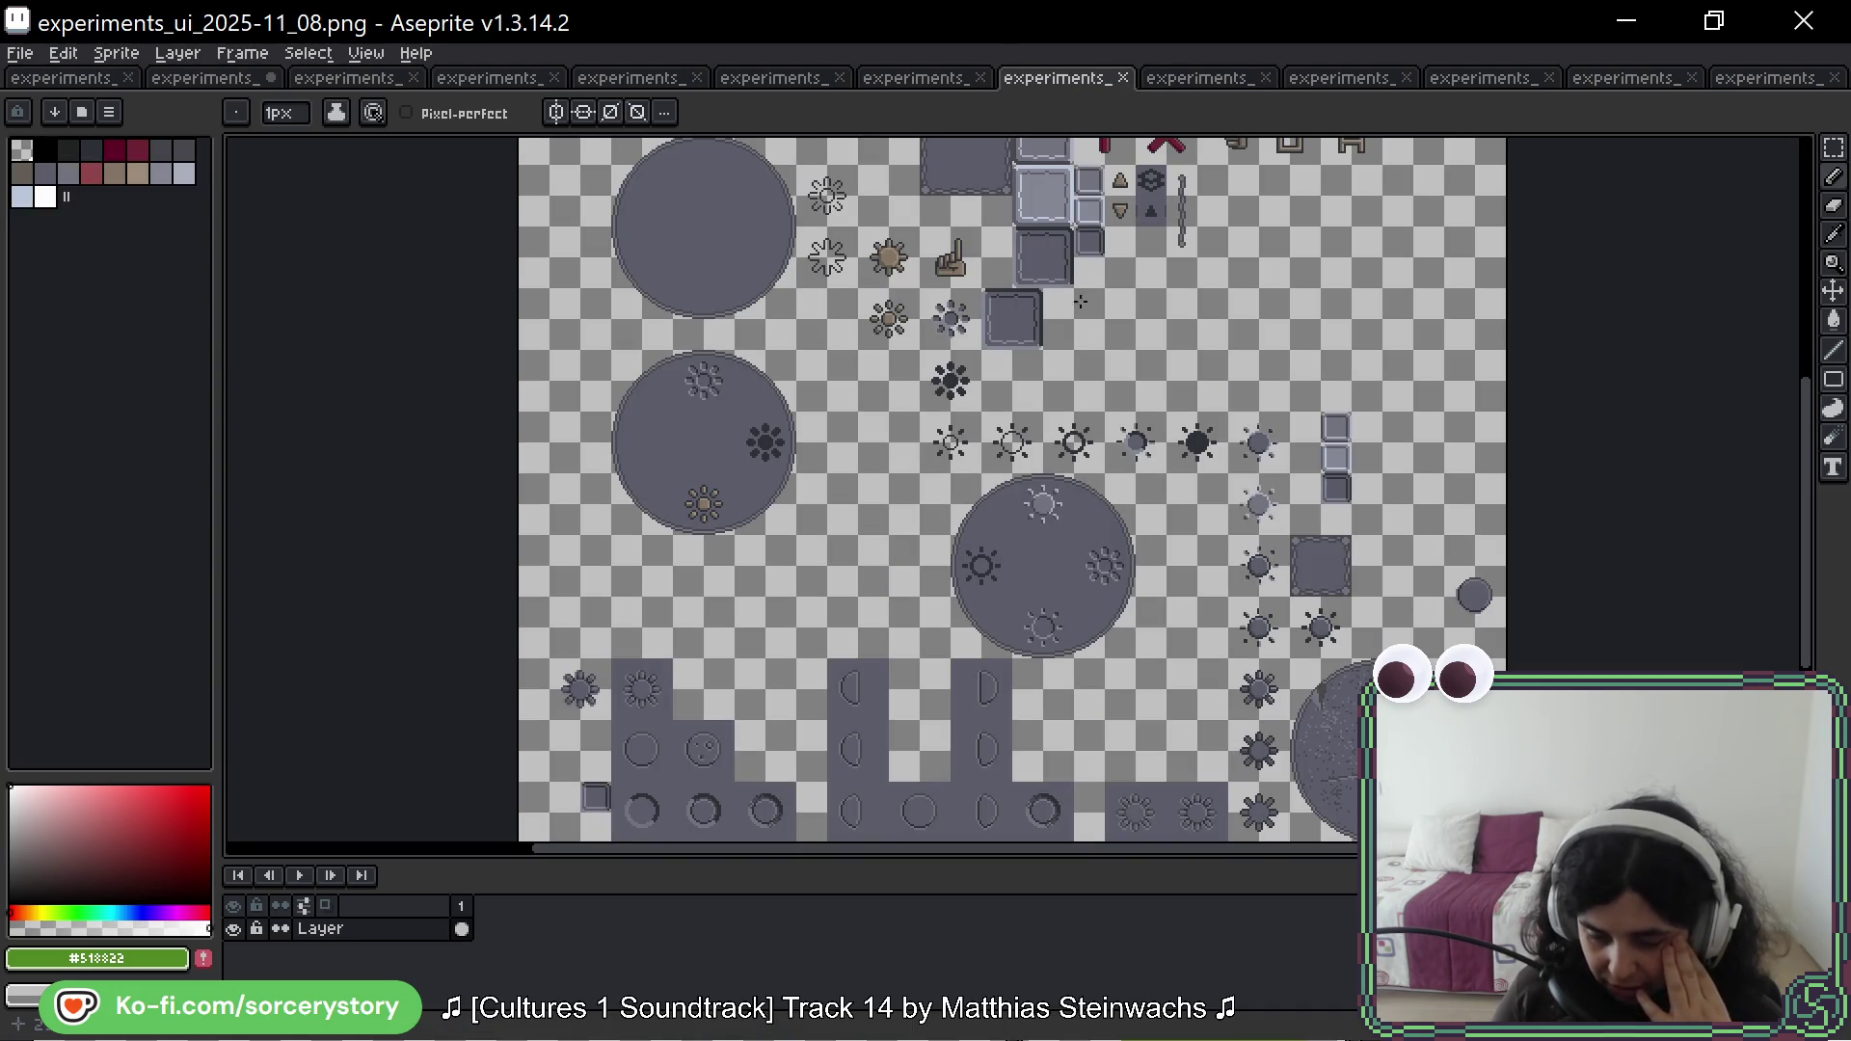
scroll(1082, 328, up, 2)
scroll(1082, 328, right, 1)
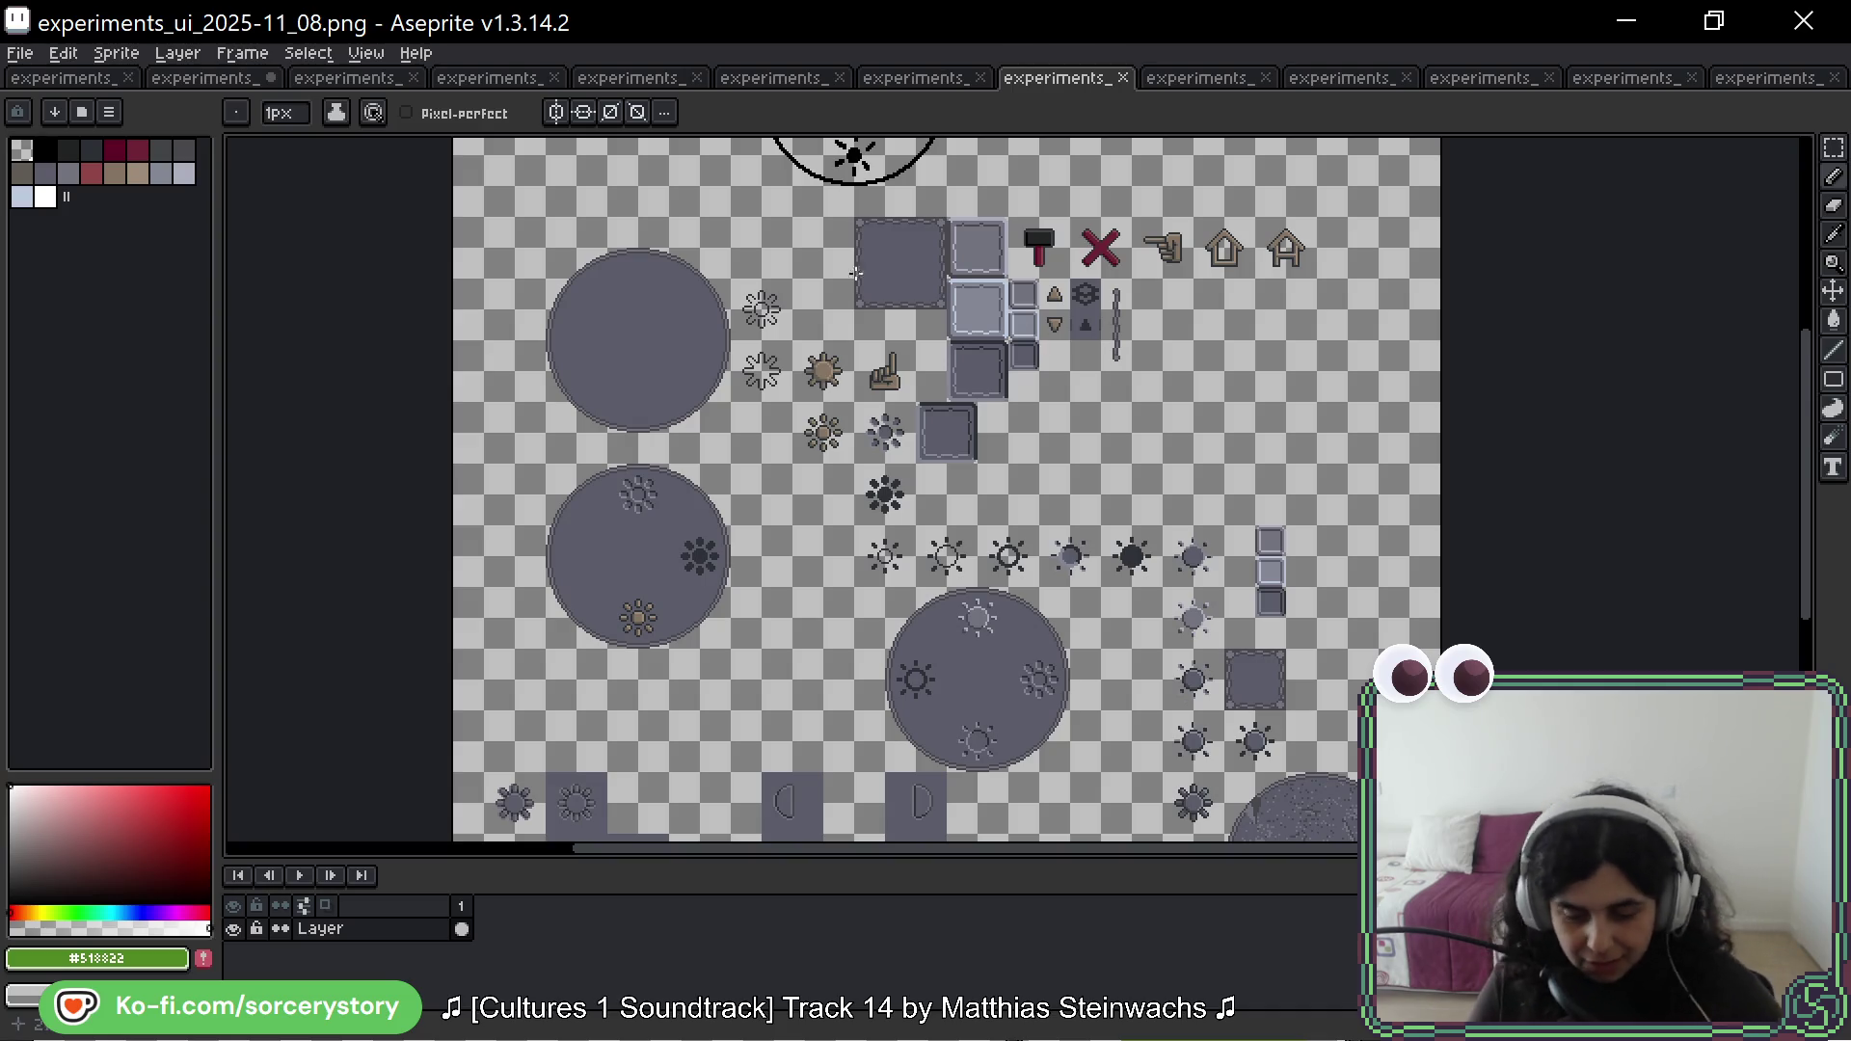
Step: Continue through the 11_09, 11_10 clock and 11_11 sheets, then return to 11_07
click(1195, 81)
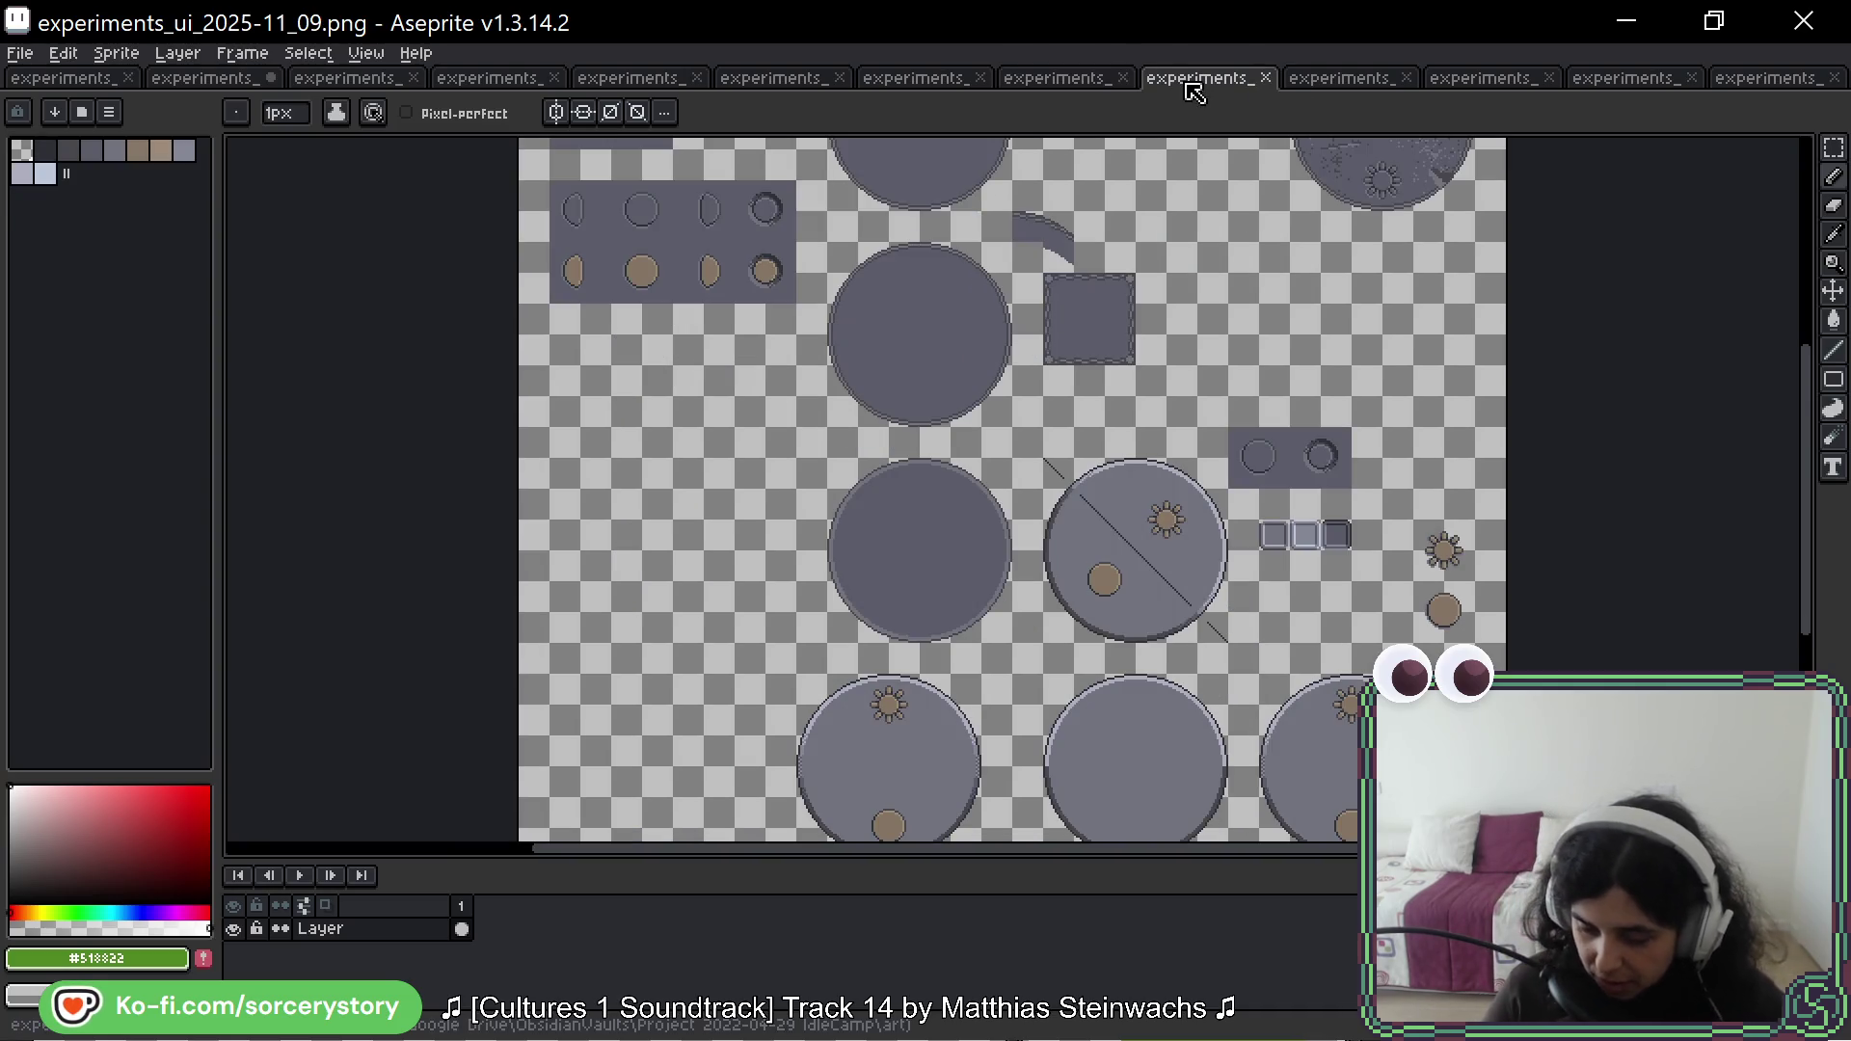
click(1100, 79)
click(1323, 78)
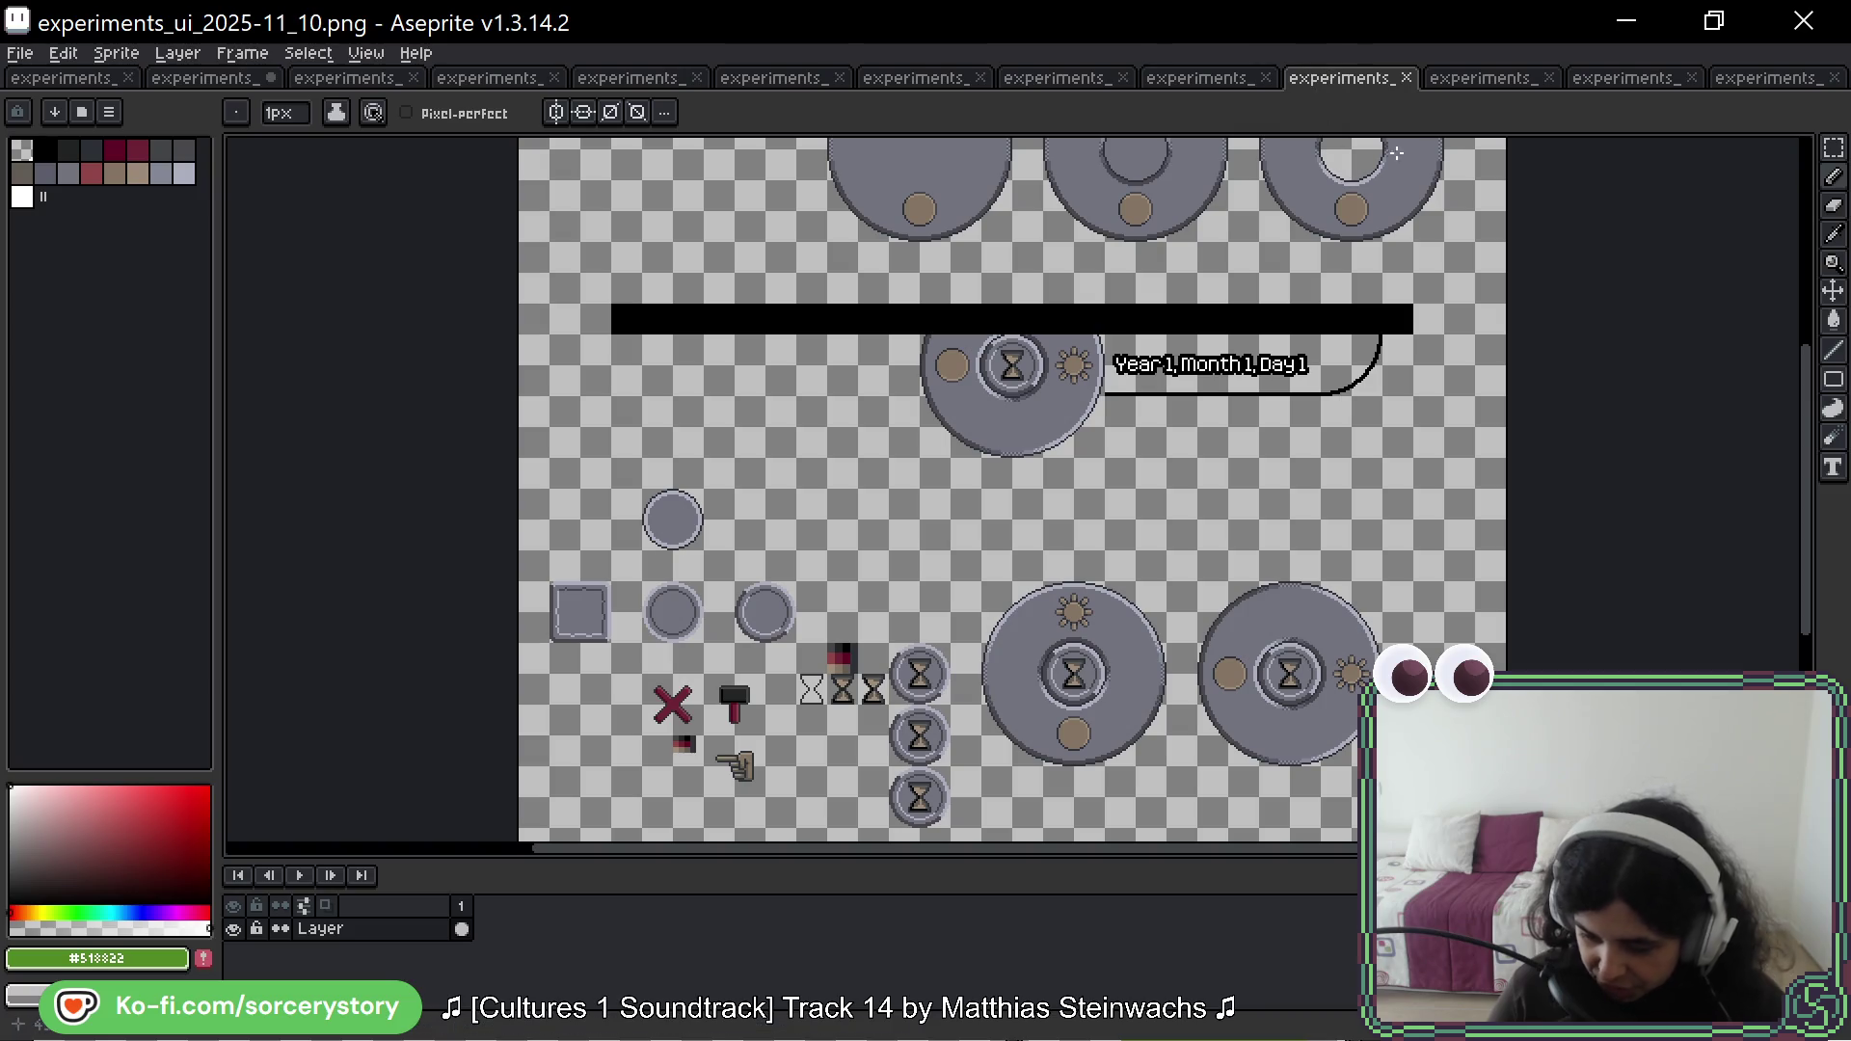
click(1485, 89)
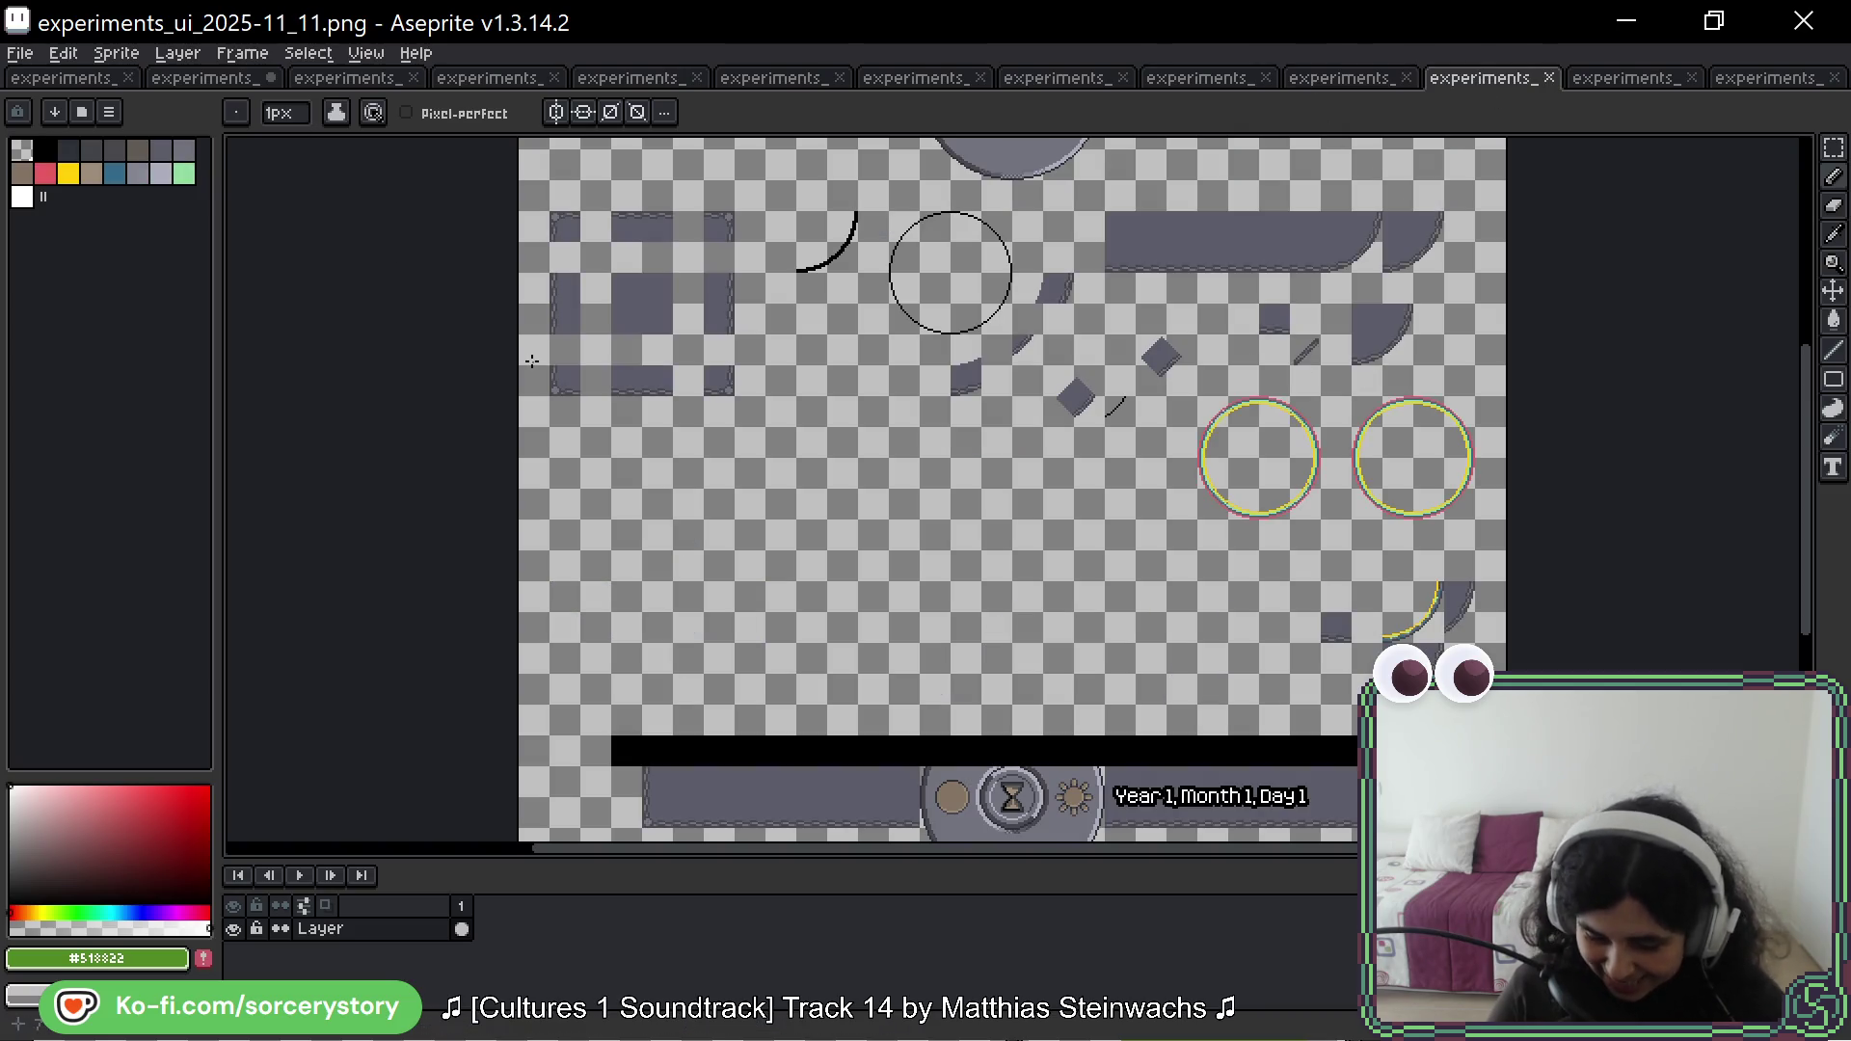
click(86, 81)
click(206, 79)
Step: On the 11_07 sheet, marquee-select the plain bordered panel tile at the top
click(67, 79)
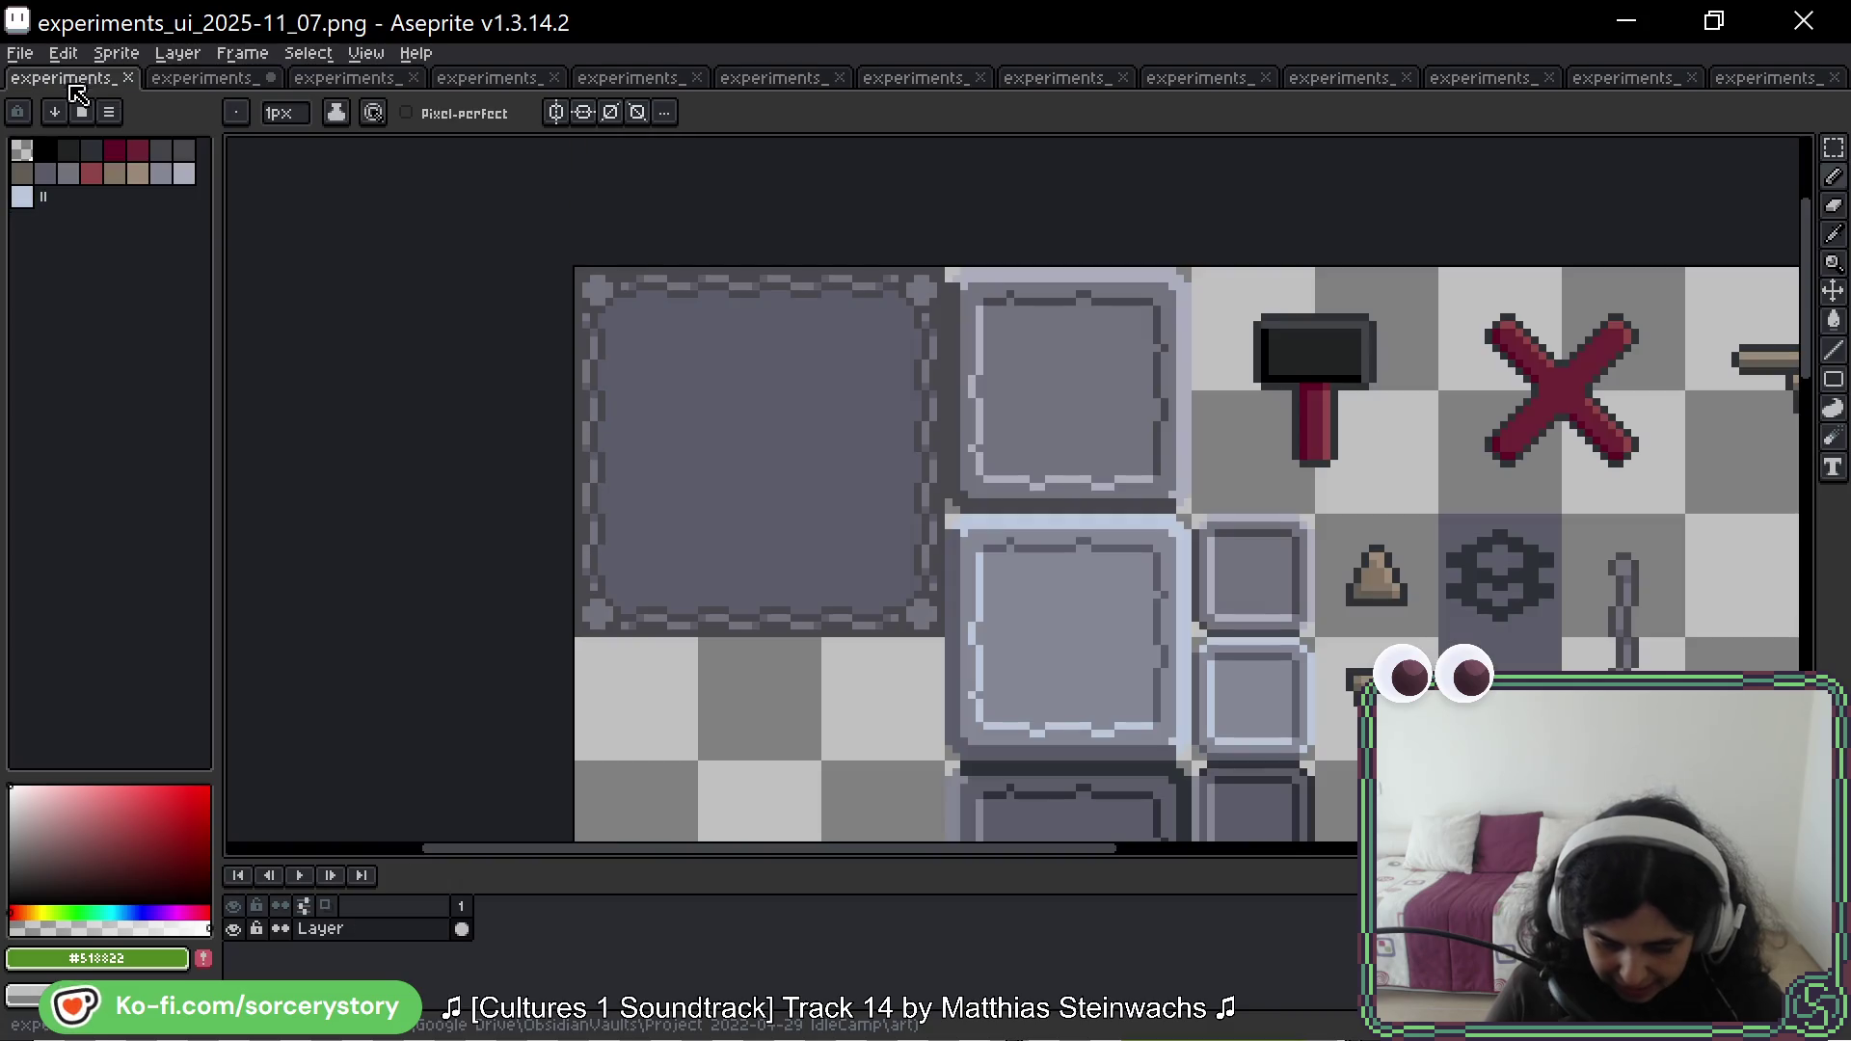
scroll(955, 389, down, 2)
scroll(656, 294, down, 1)
drag(785, 413, 762, 388)
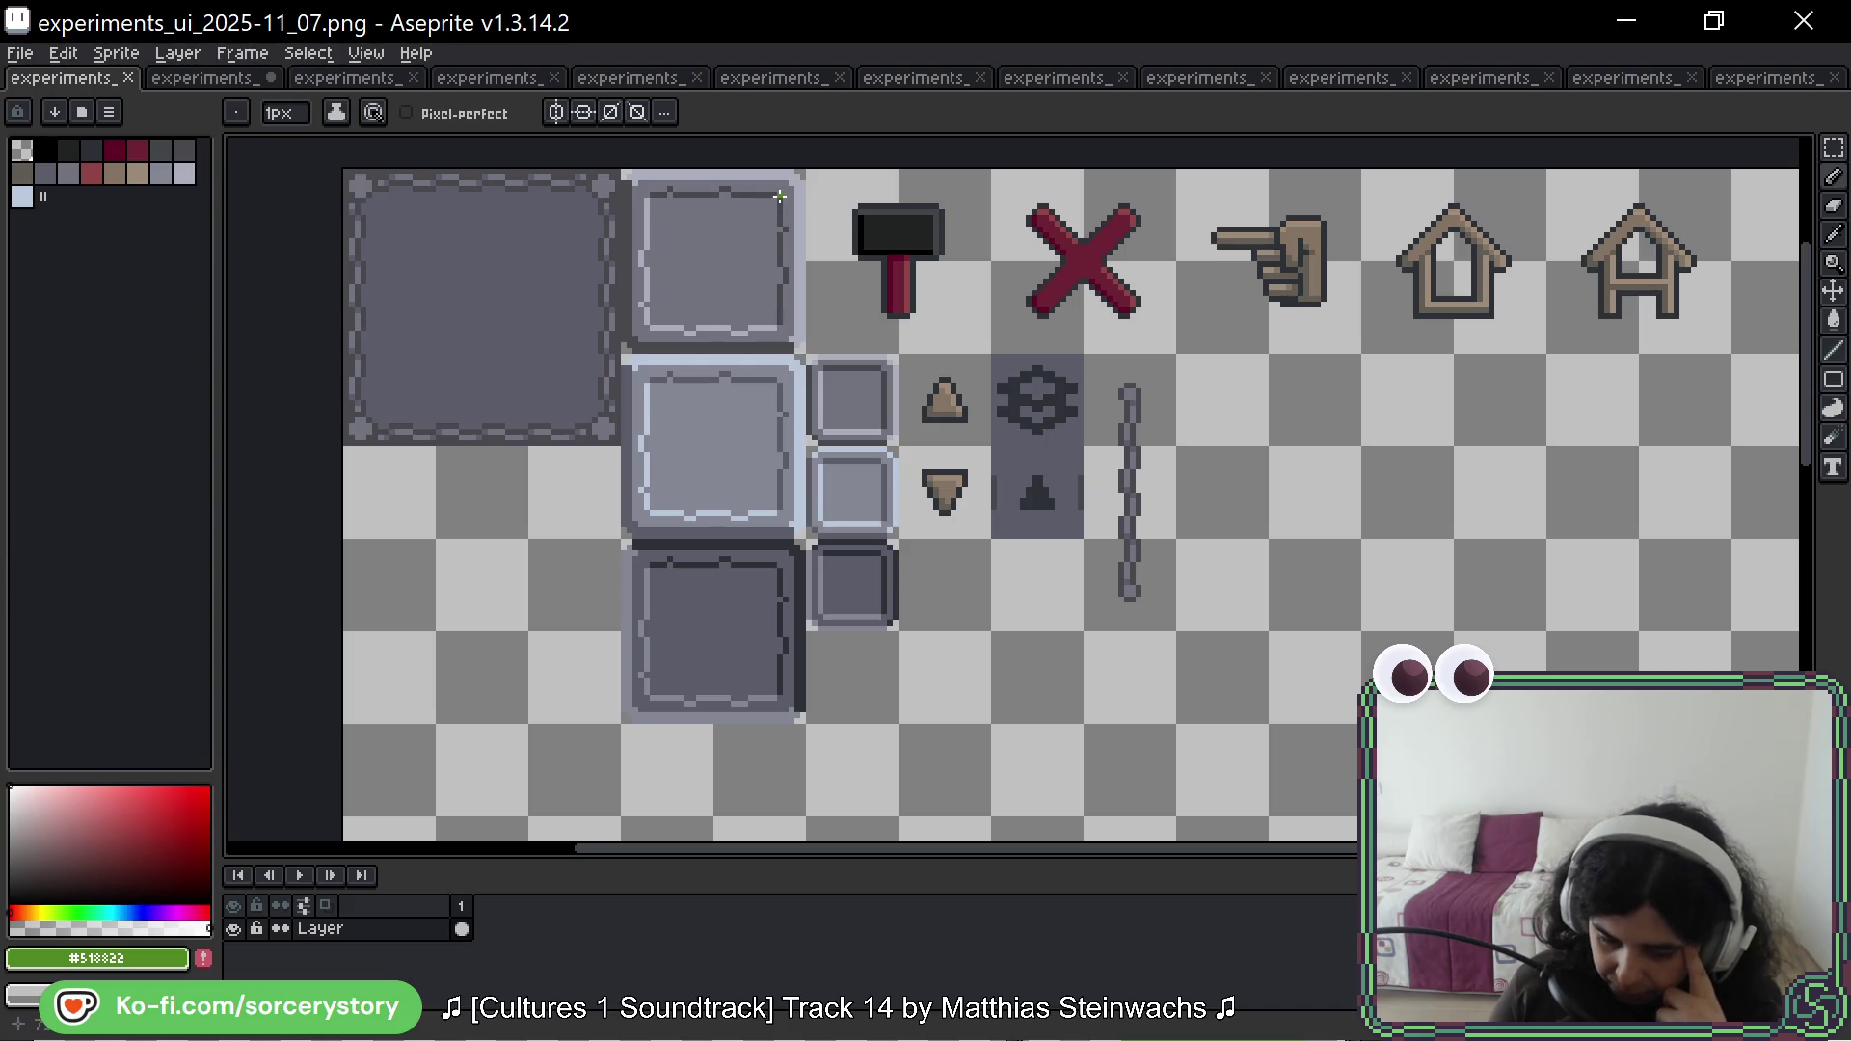
click(1836, 150)
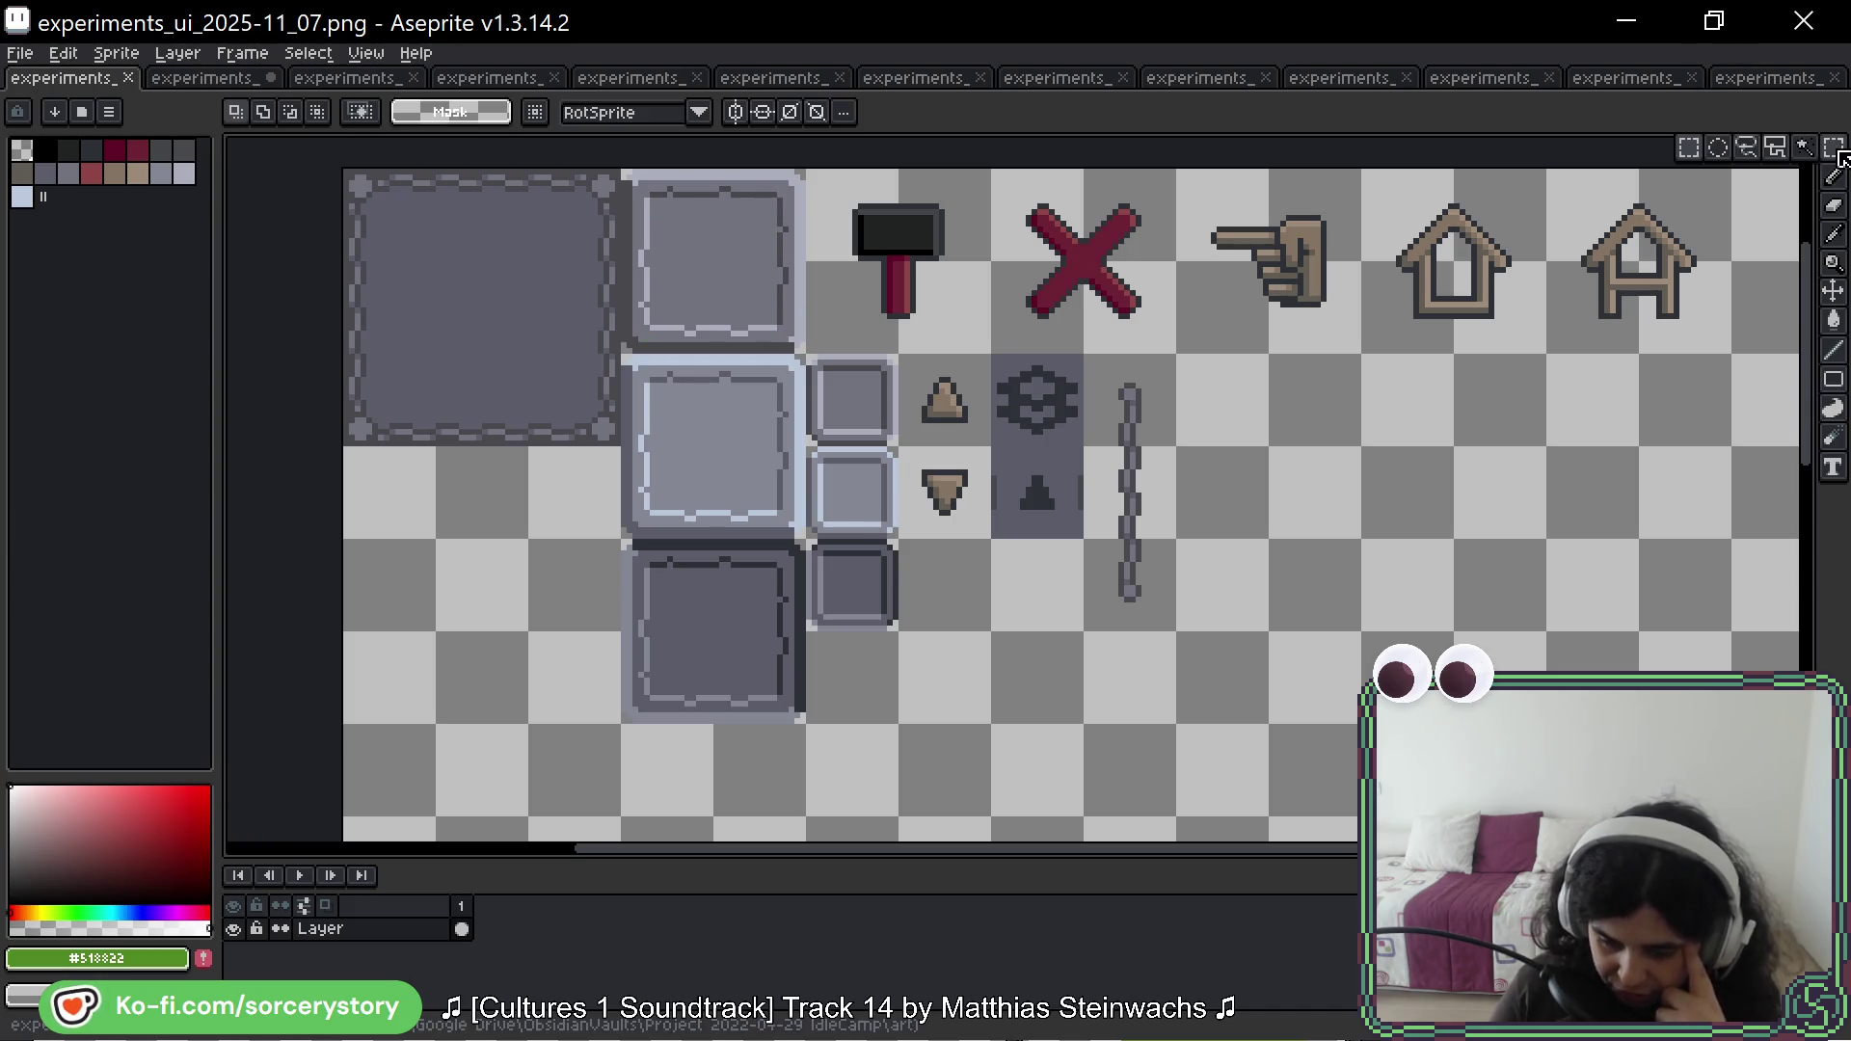
scroll(677, 437, up, 1)
drag(678, 239, 773, 331)
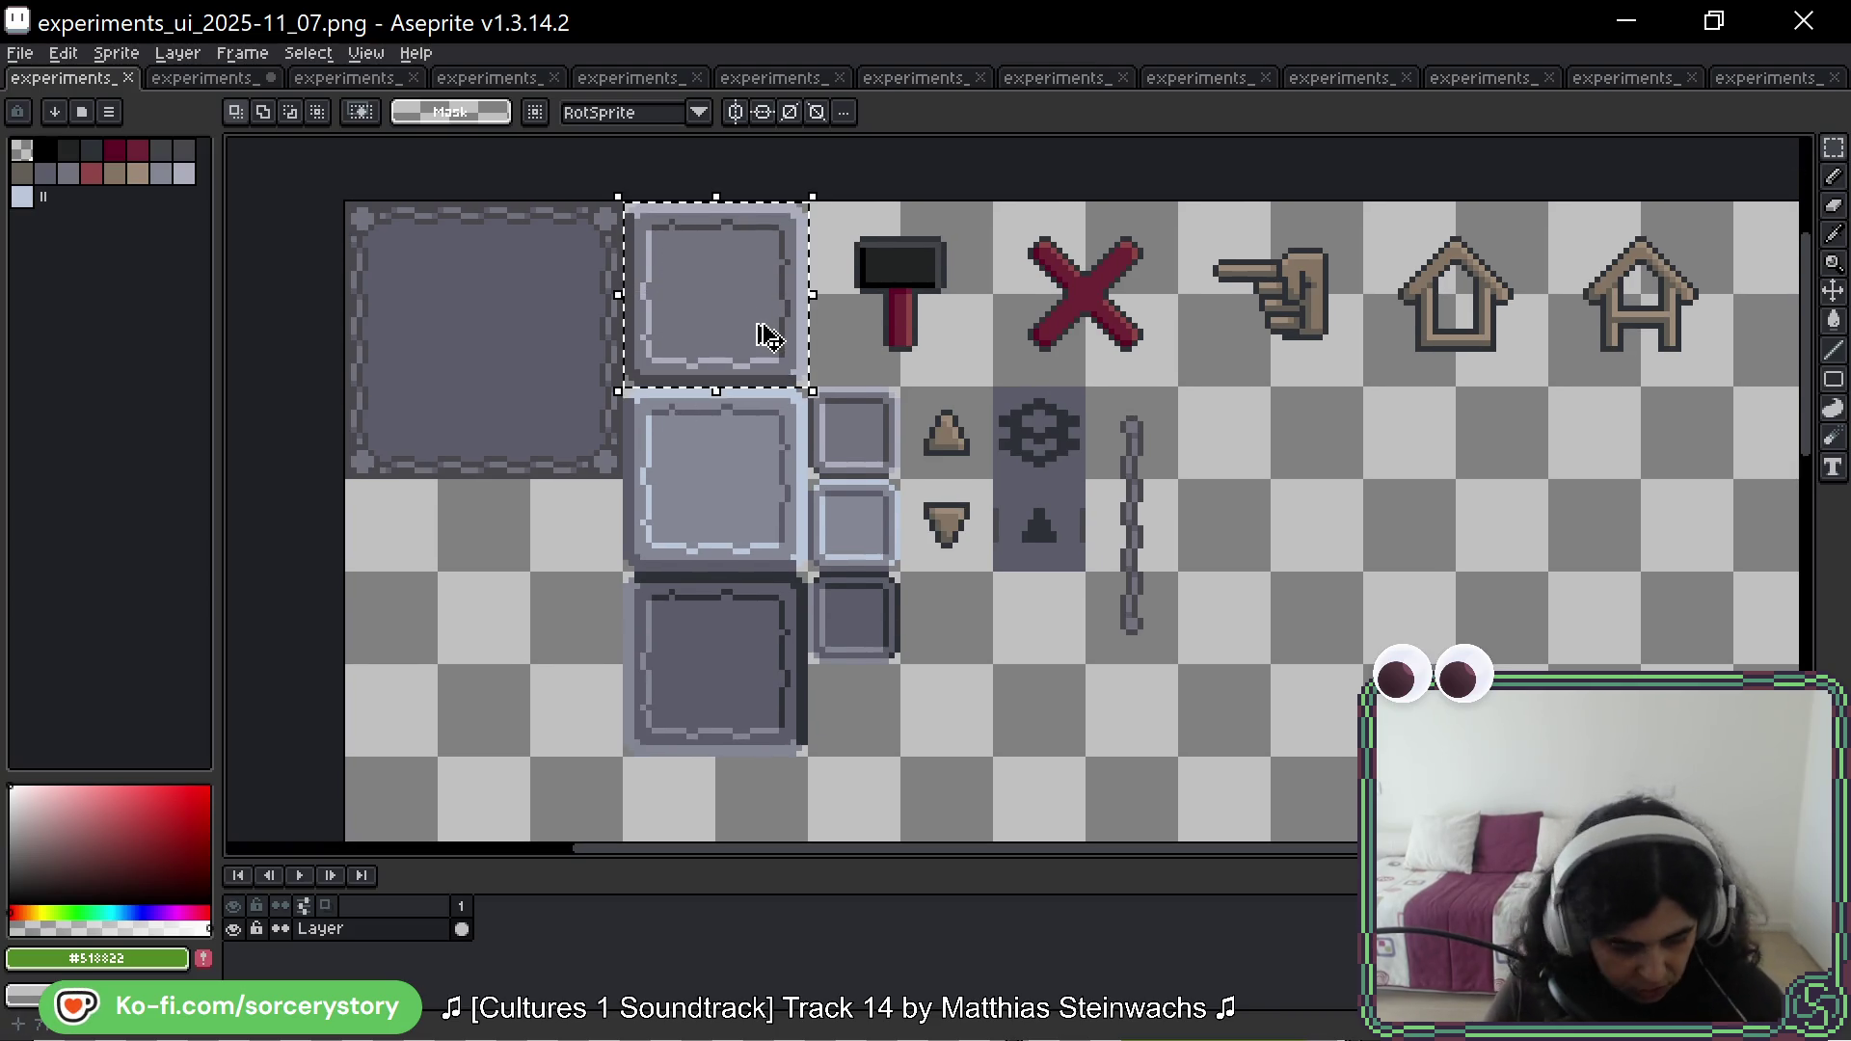
Step: Paste the panel tile into experiments_ui_2026-04_01 and move it onto the empty right area
click(212, 85)
key(ctrl+v)
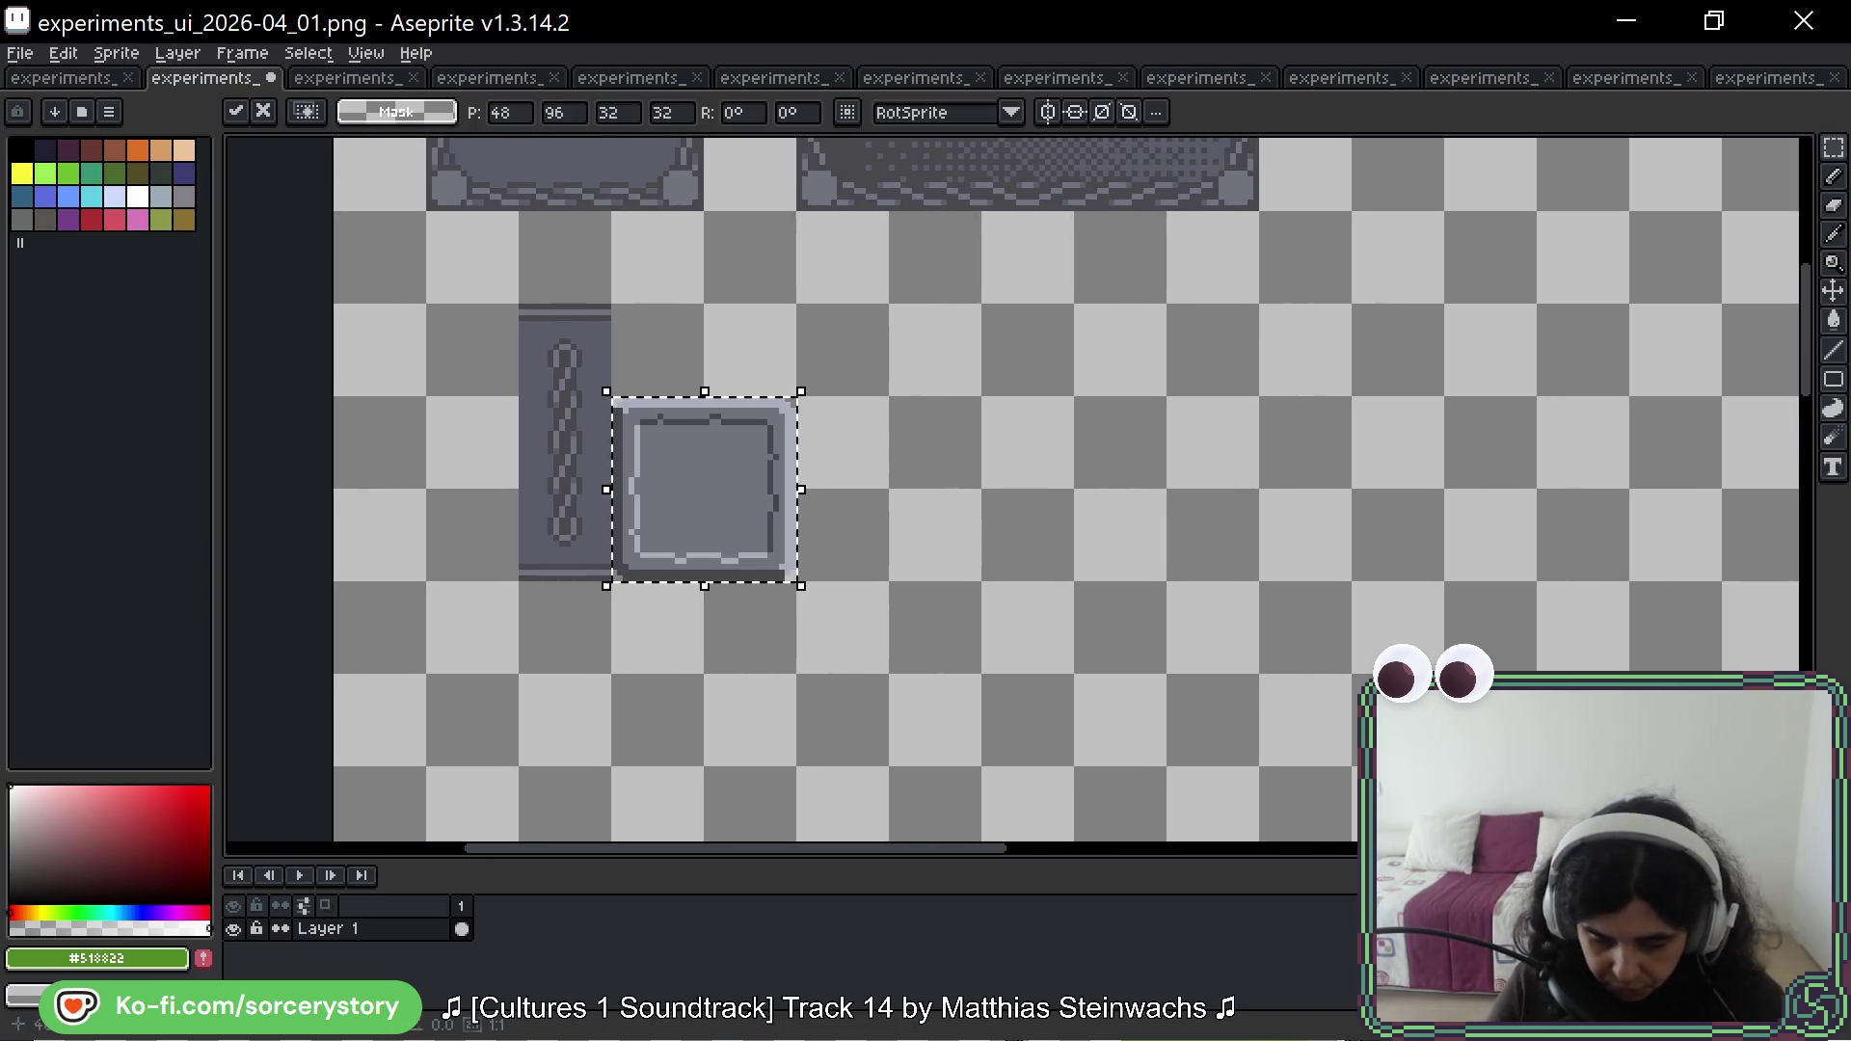
mouse_move(764, 461)
mouse_down()
mouse_move(913, 447)
mouse_move(832, 396)
mouse_up()
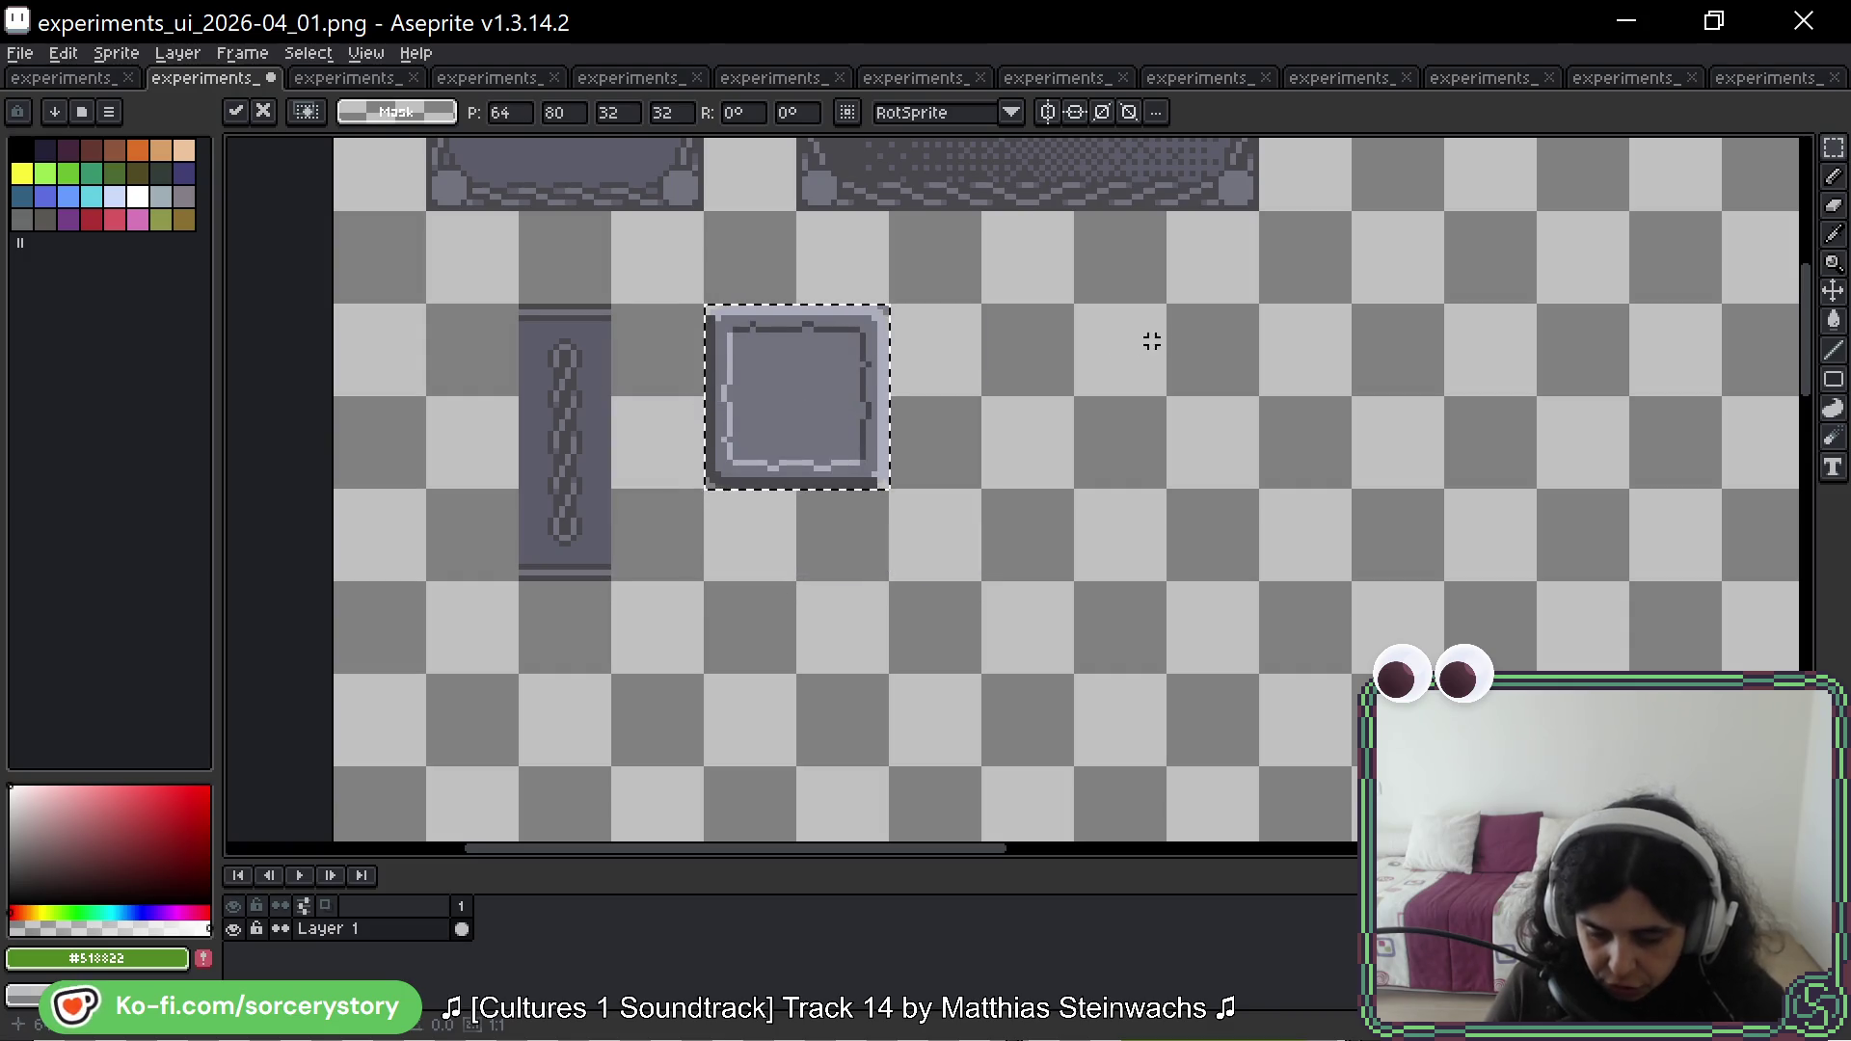
drag(1149, 339, 721, 375)
mouse_move(390, 444)
mouse_down()
mouse_move(1253, 418)
mouse_move(1067, 430)
mouse_up()
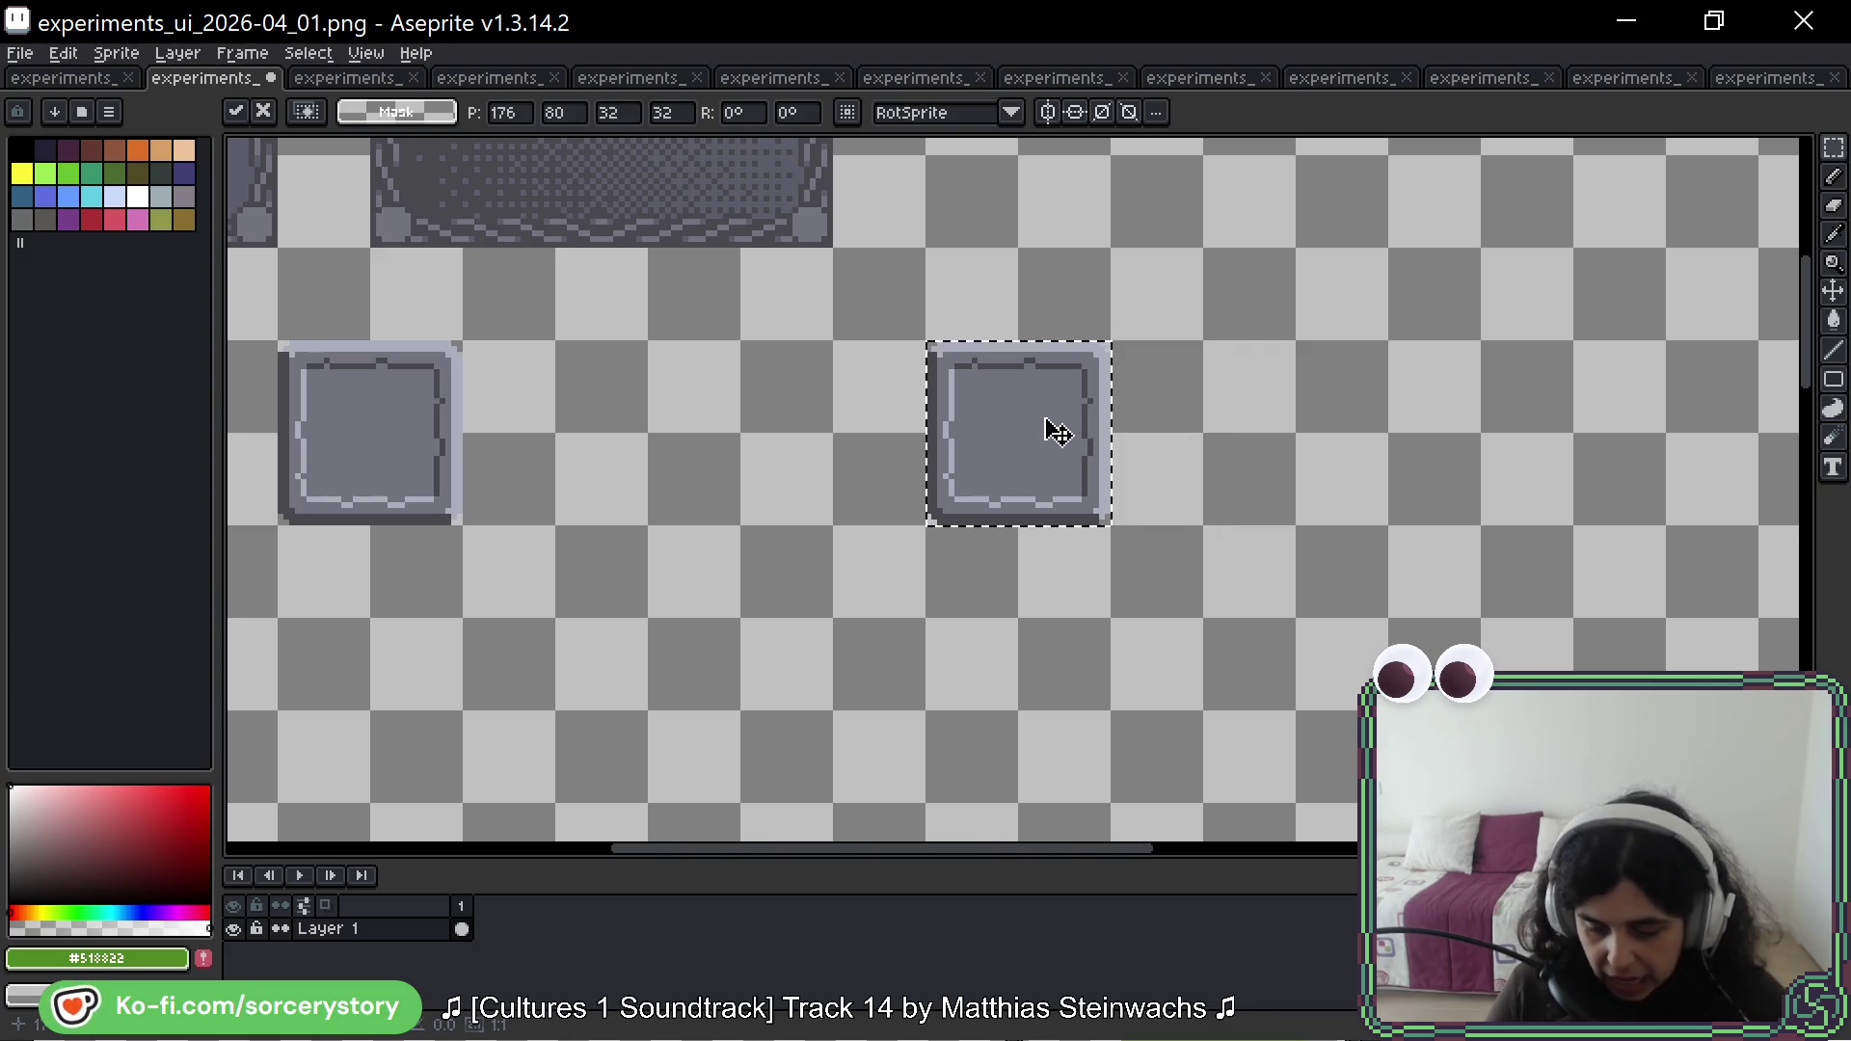
Step: Pick the pasted panel's grey fill colour #73737F
scroll(1041, 424, up, 4)
scroll(1061, 366, down, 1)
mouse_move(1066, 331)
mouse_down()
mouse_move(1032, 360)
mouse_move(897, 385)
mouse_up()
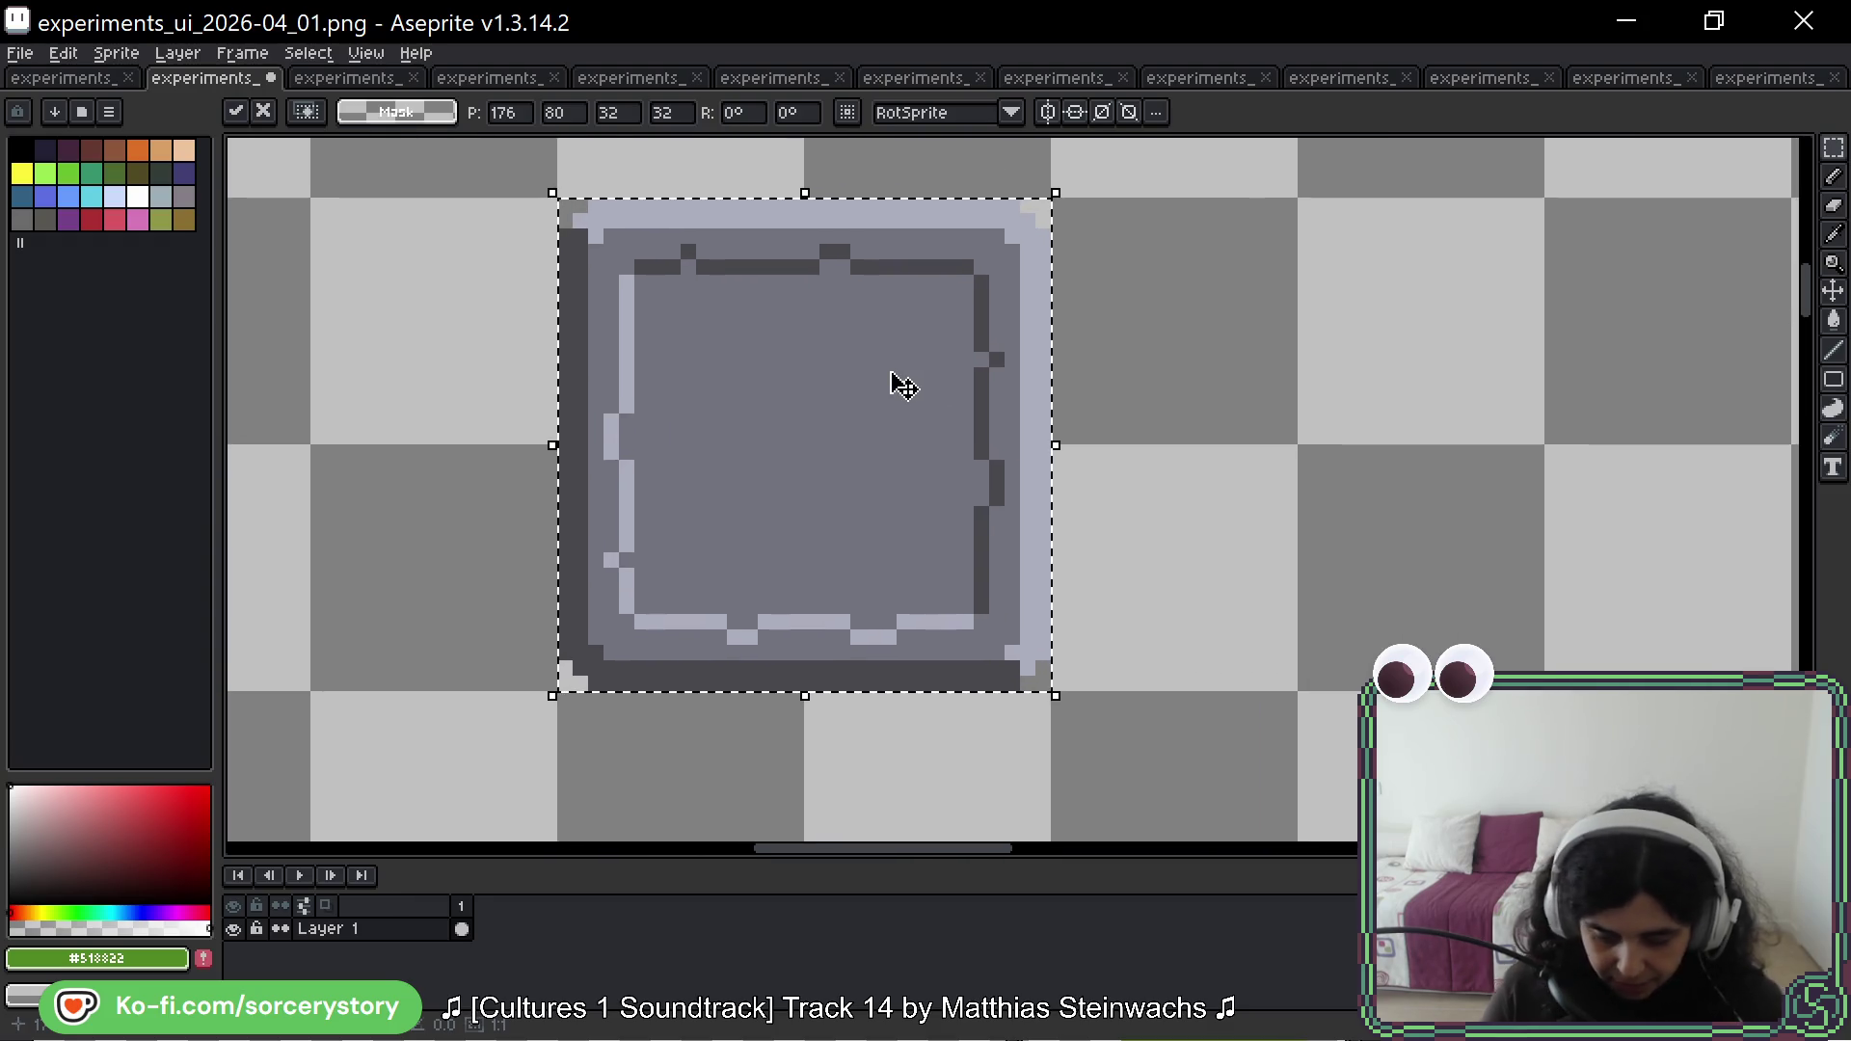
key(alt)
alt+click(873, 253)
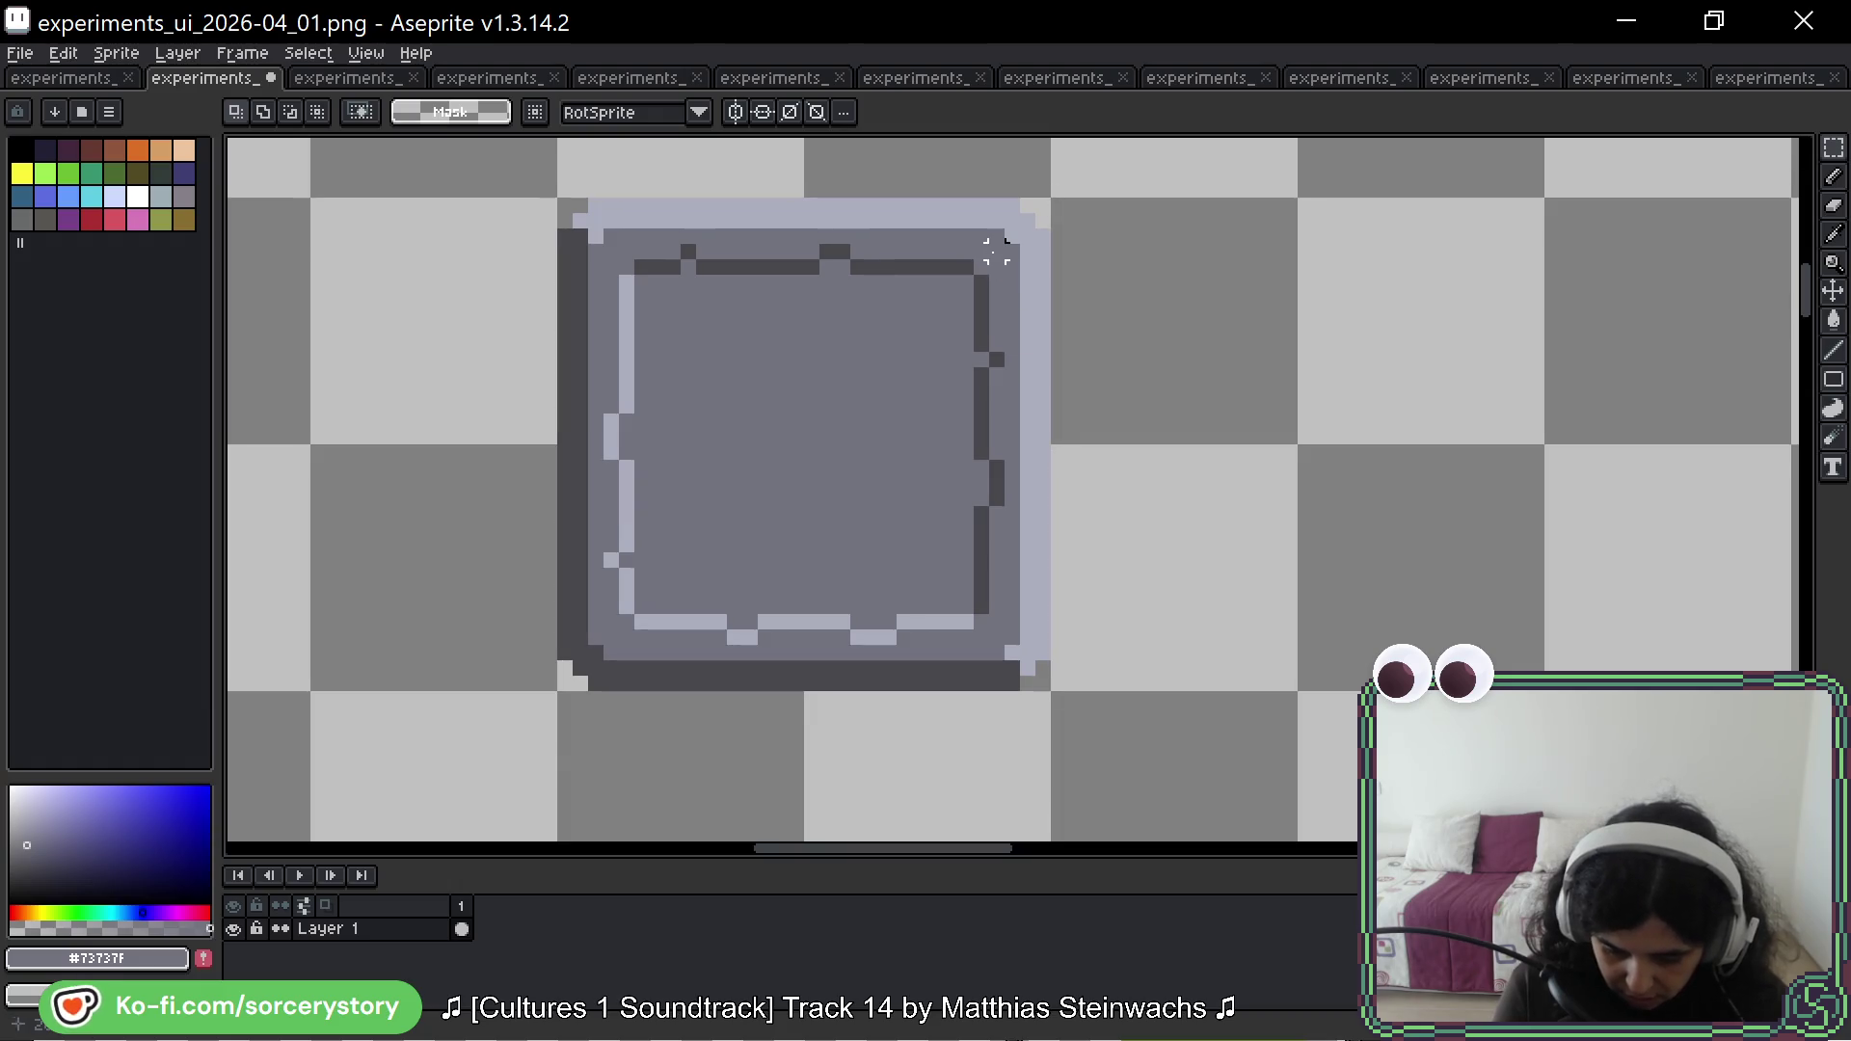
Step: Clear the inner dashed border, bucket-fill that area with the grey, then deselect
drag(1003, 245, 596, 638)
key(Delete)
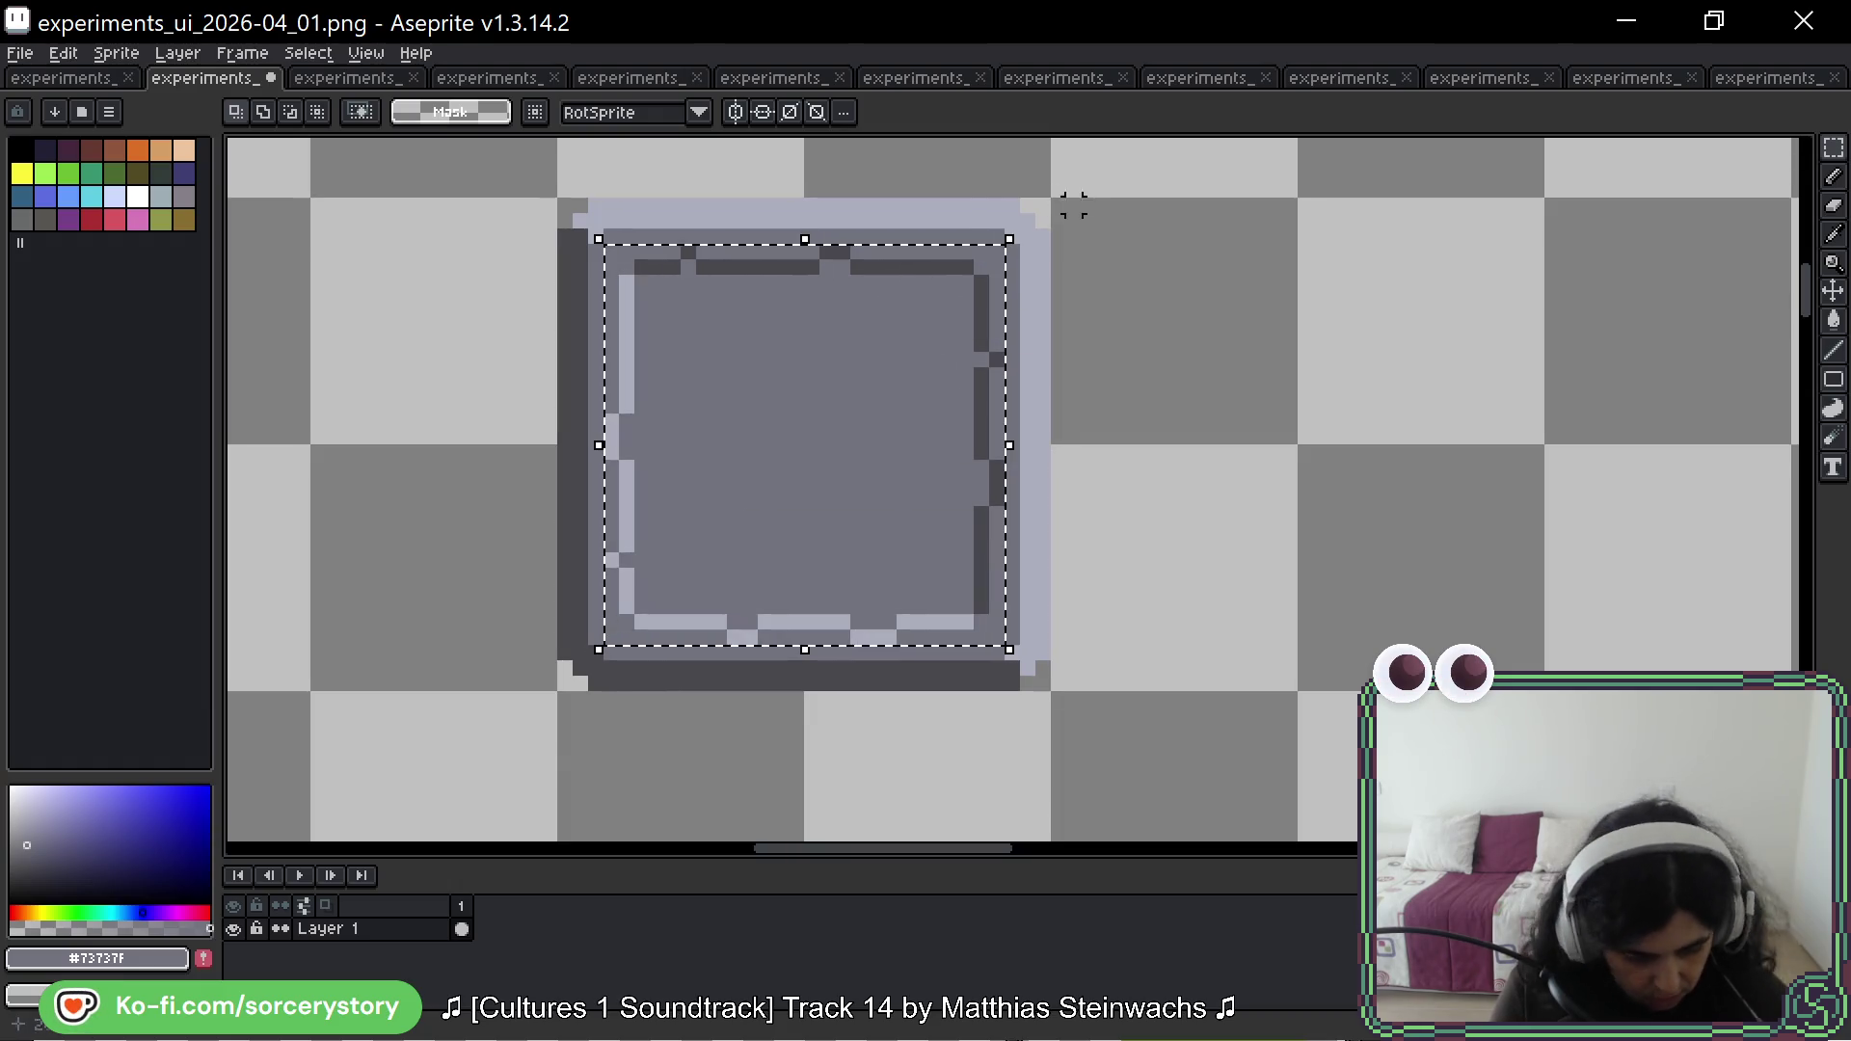
key(g)
click(632, 399)
click(703, 260)
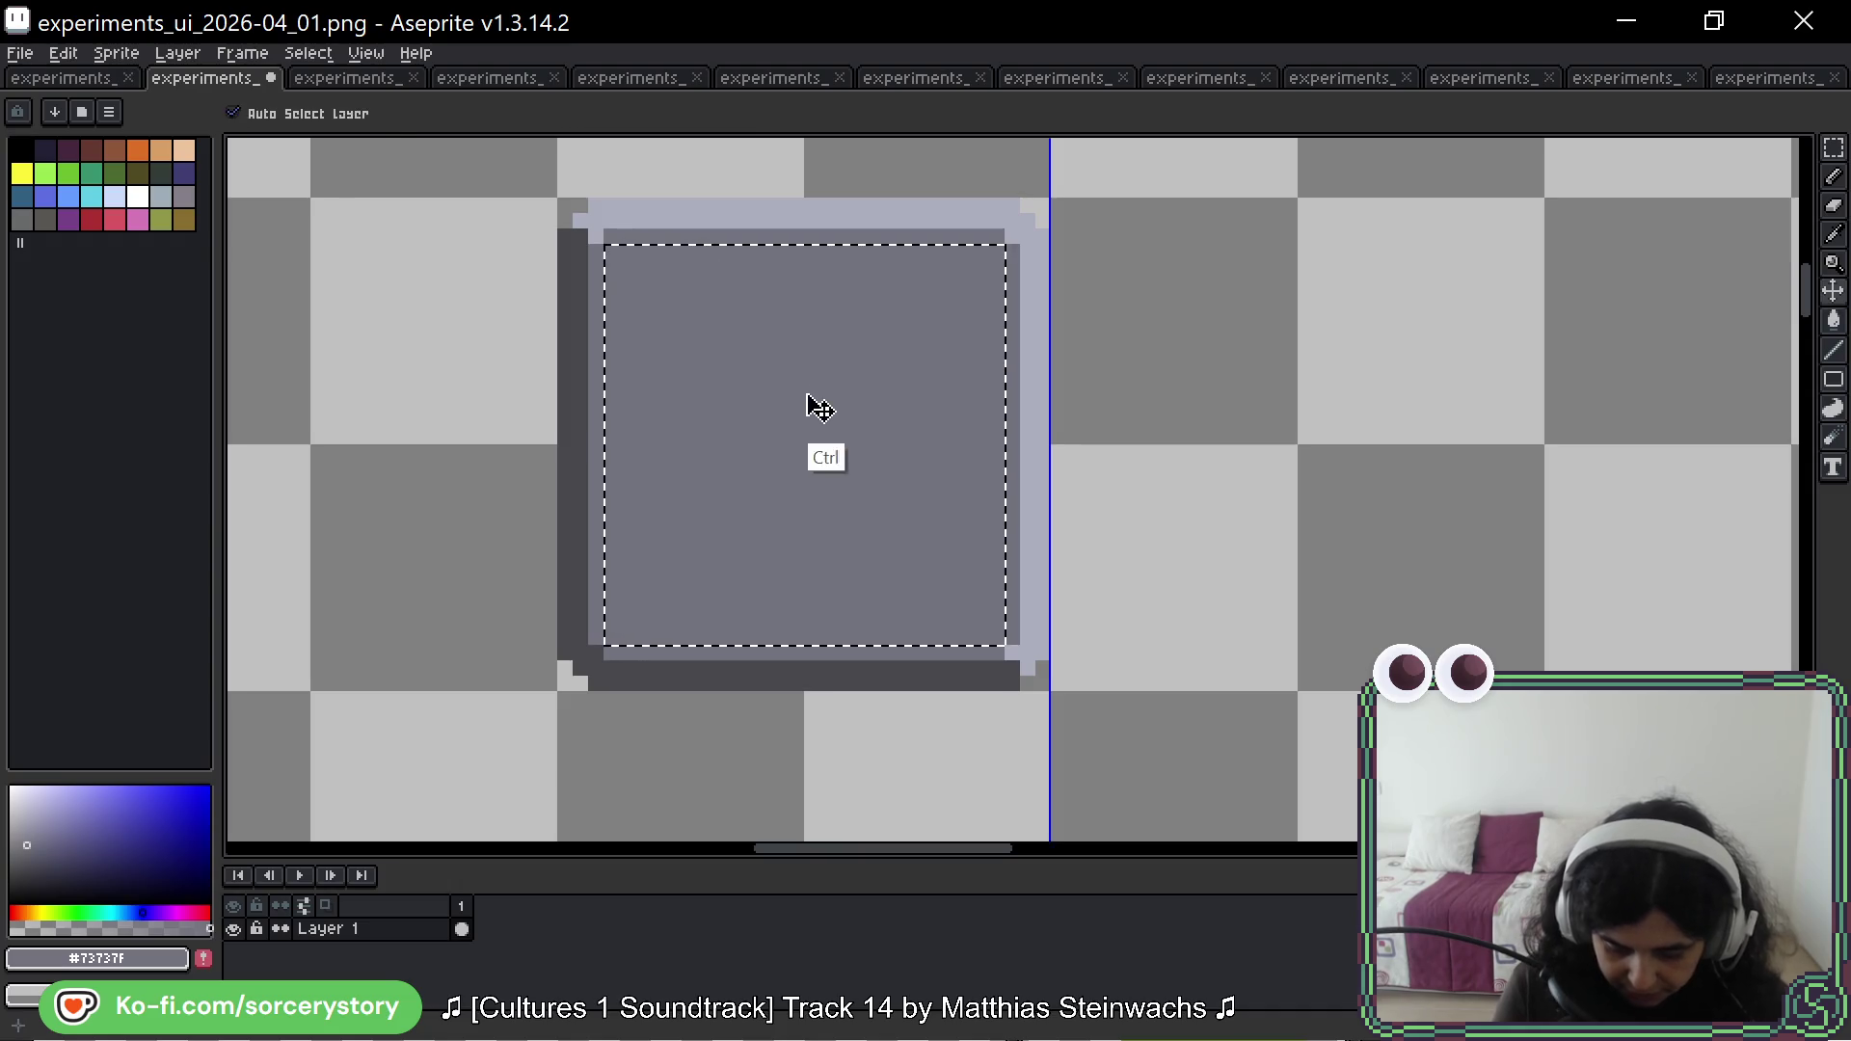
key(ctrl+d)
scroll(853, 366, down, 2)
scroll(879, 359, down, 1)
scroll(924, 461, down, 1)
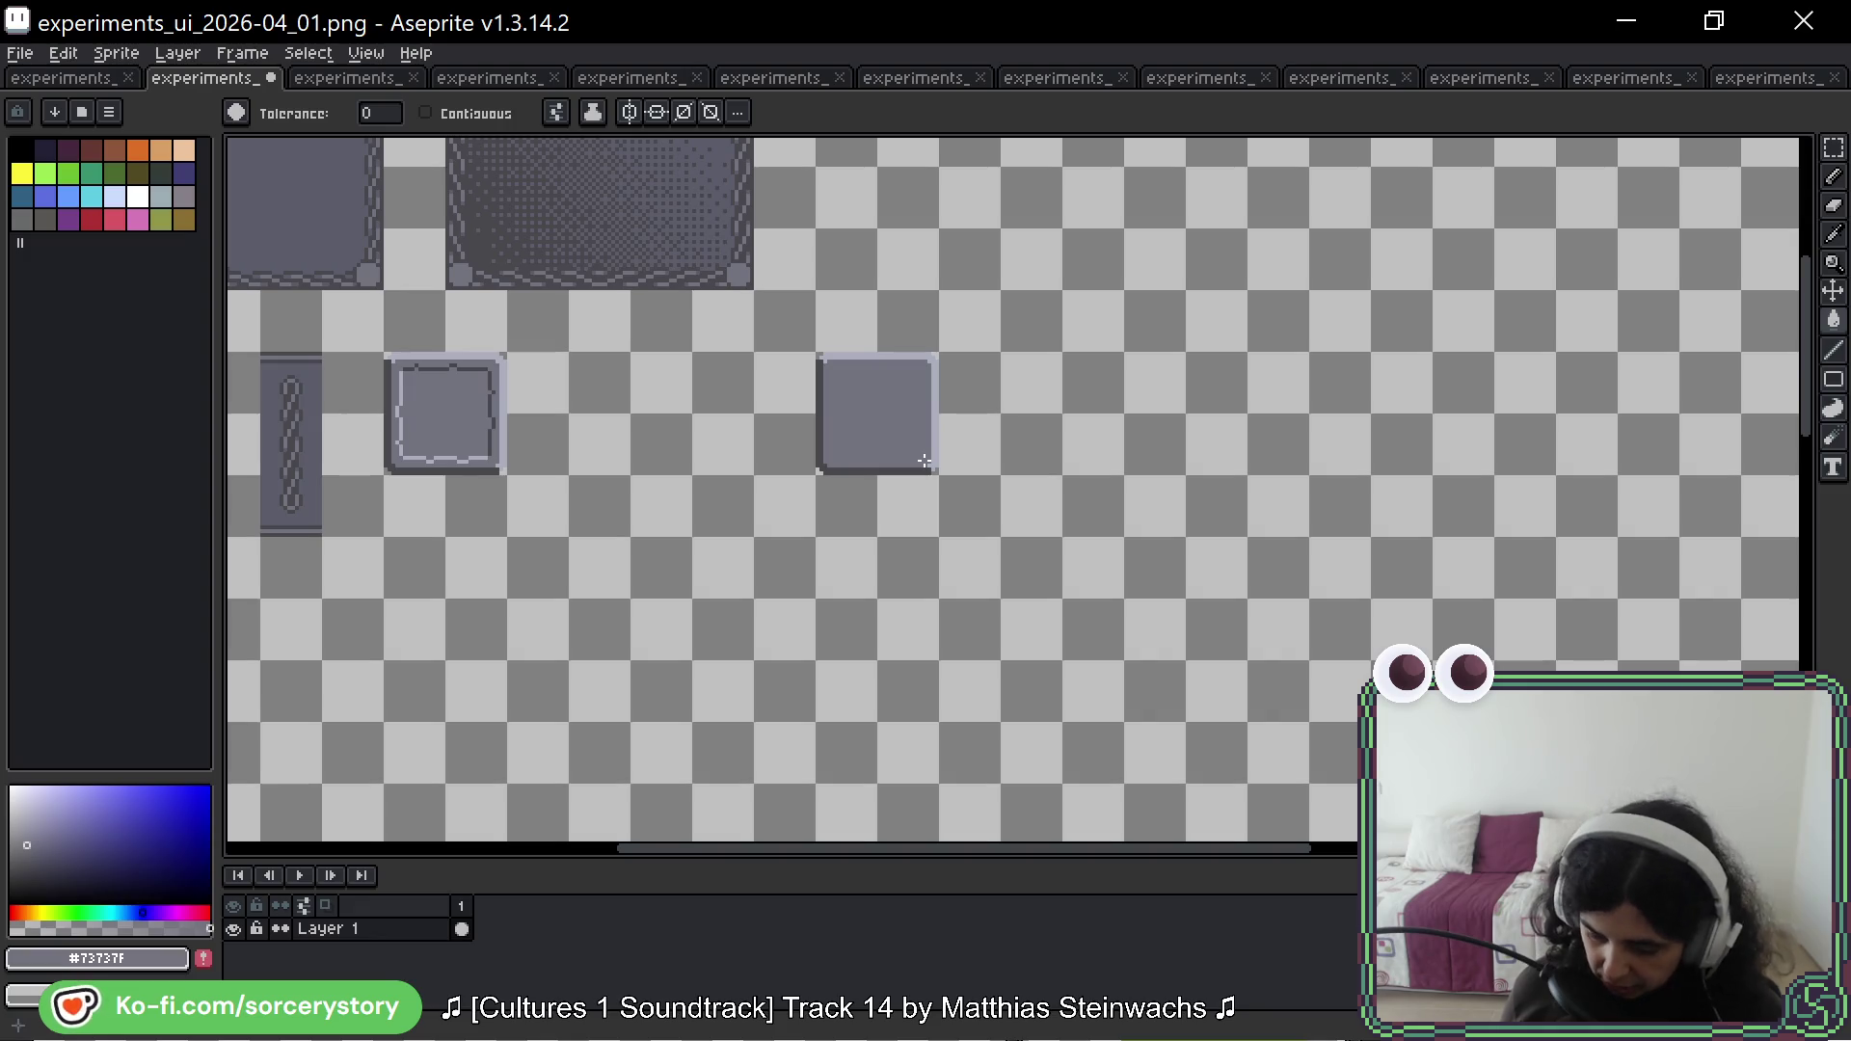
Step: Check the palette presets list, then duplicate the grey panel to its right and deselect
click(83, 113)
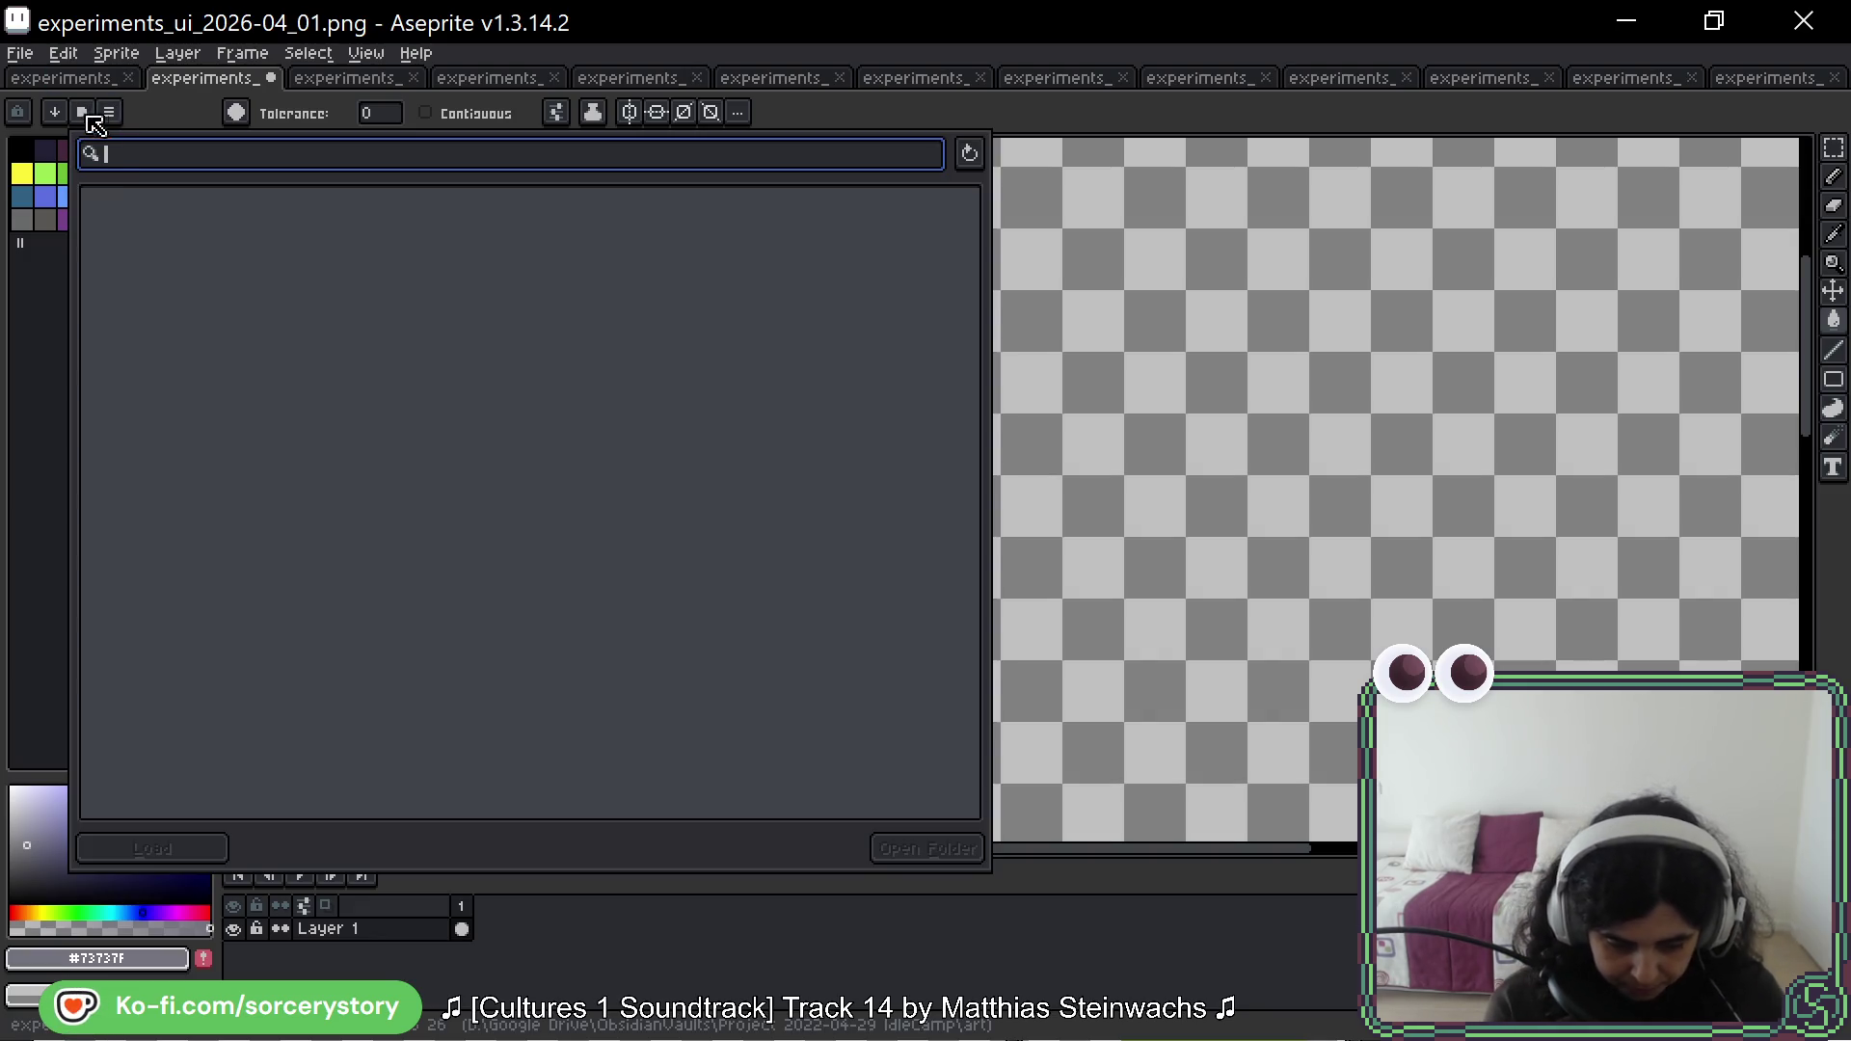
key(Escape)
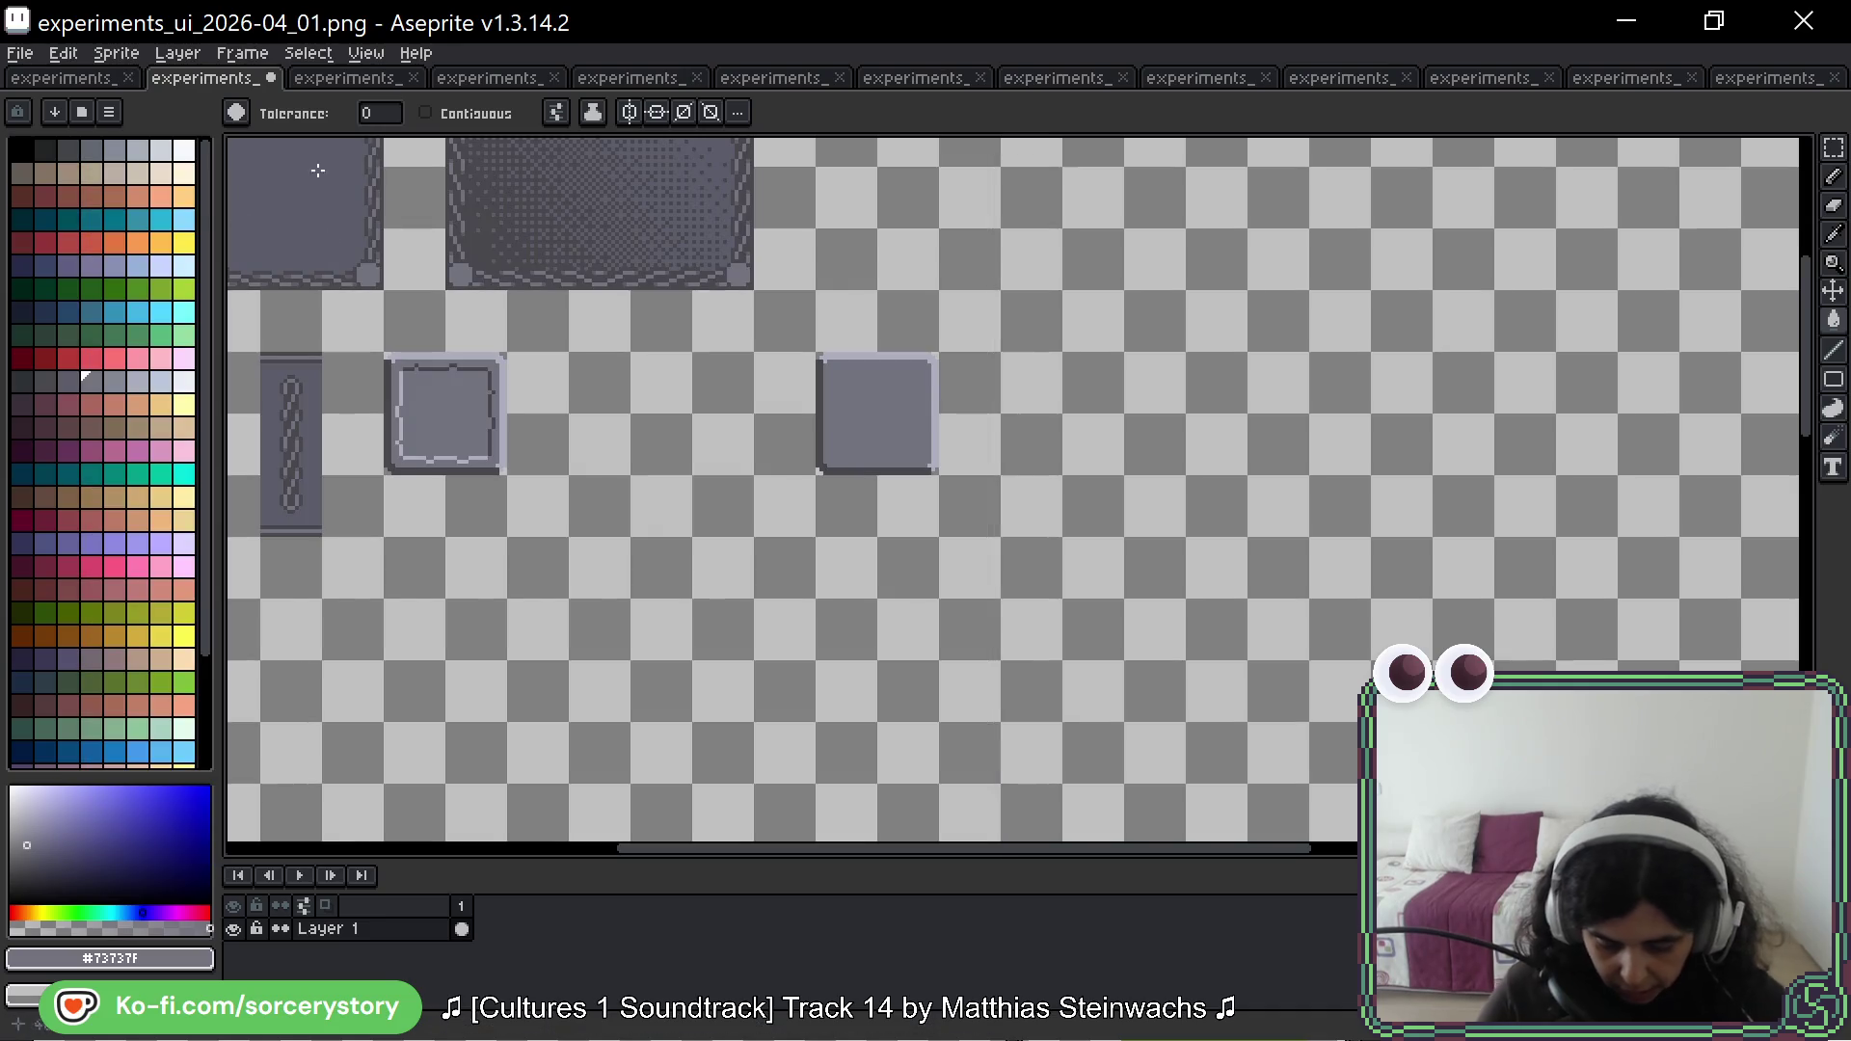
scroll(1111, 376, up, 3)
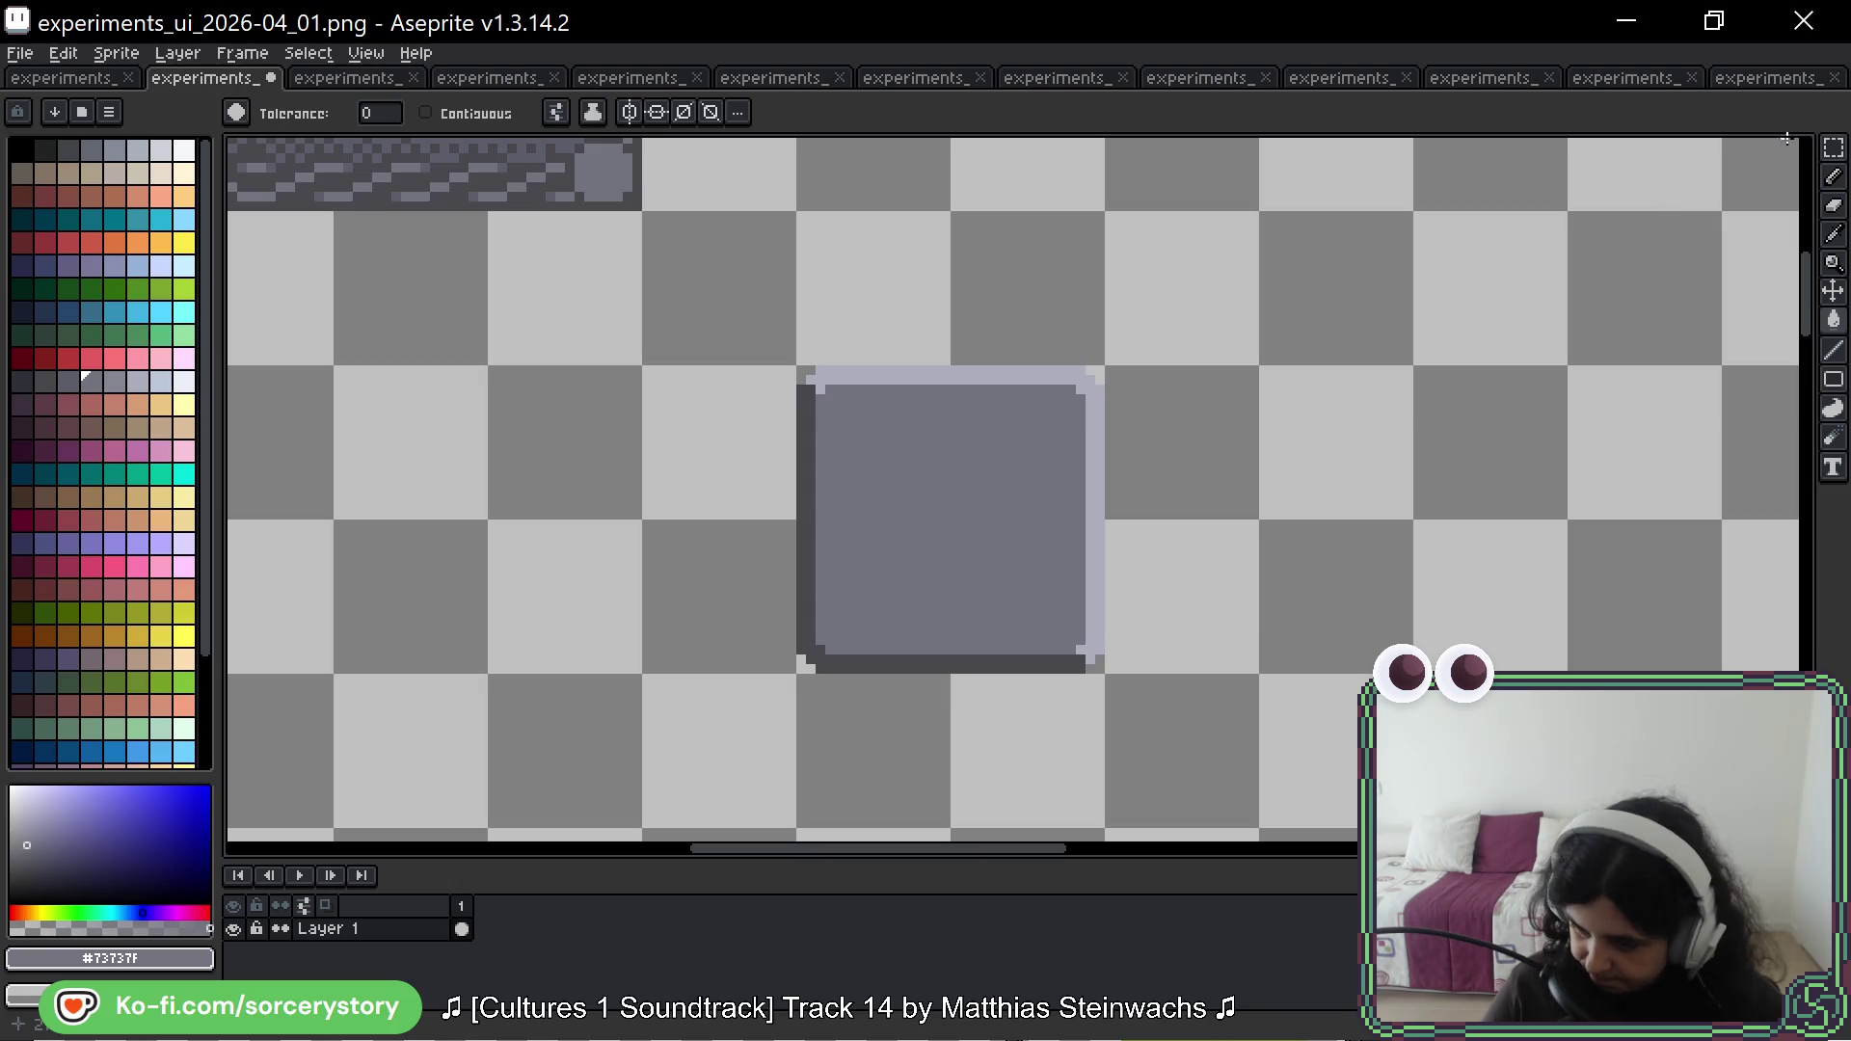
click(1834, 147)
drag(1129, 506, 810, 403)
mouse_move(549, 316)
mouse_down()
mouse_move(691, 471)
mouse_move(1042, 434)
mouse_move(1100, 422)
mouse_move(1090, 397)
mouse_up()
key(ctrl+d)
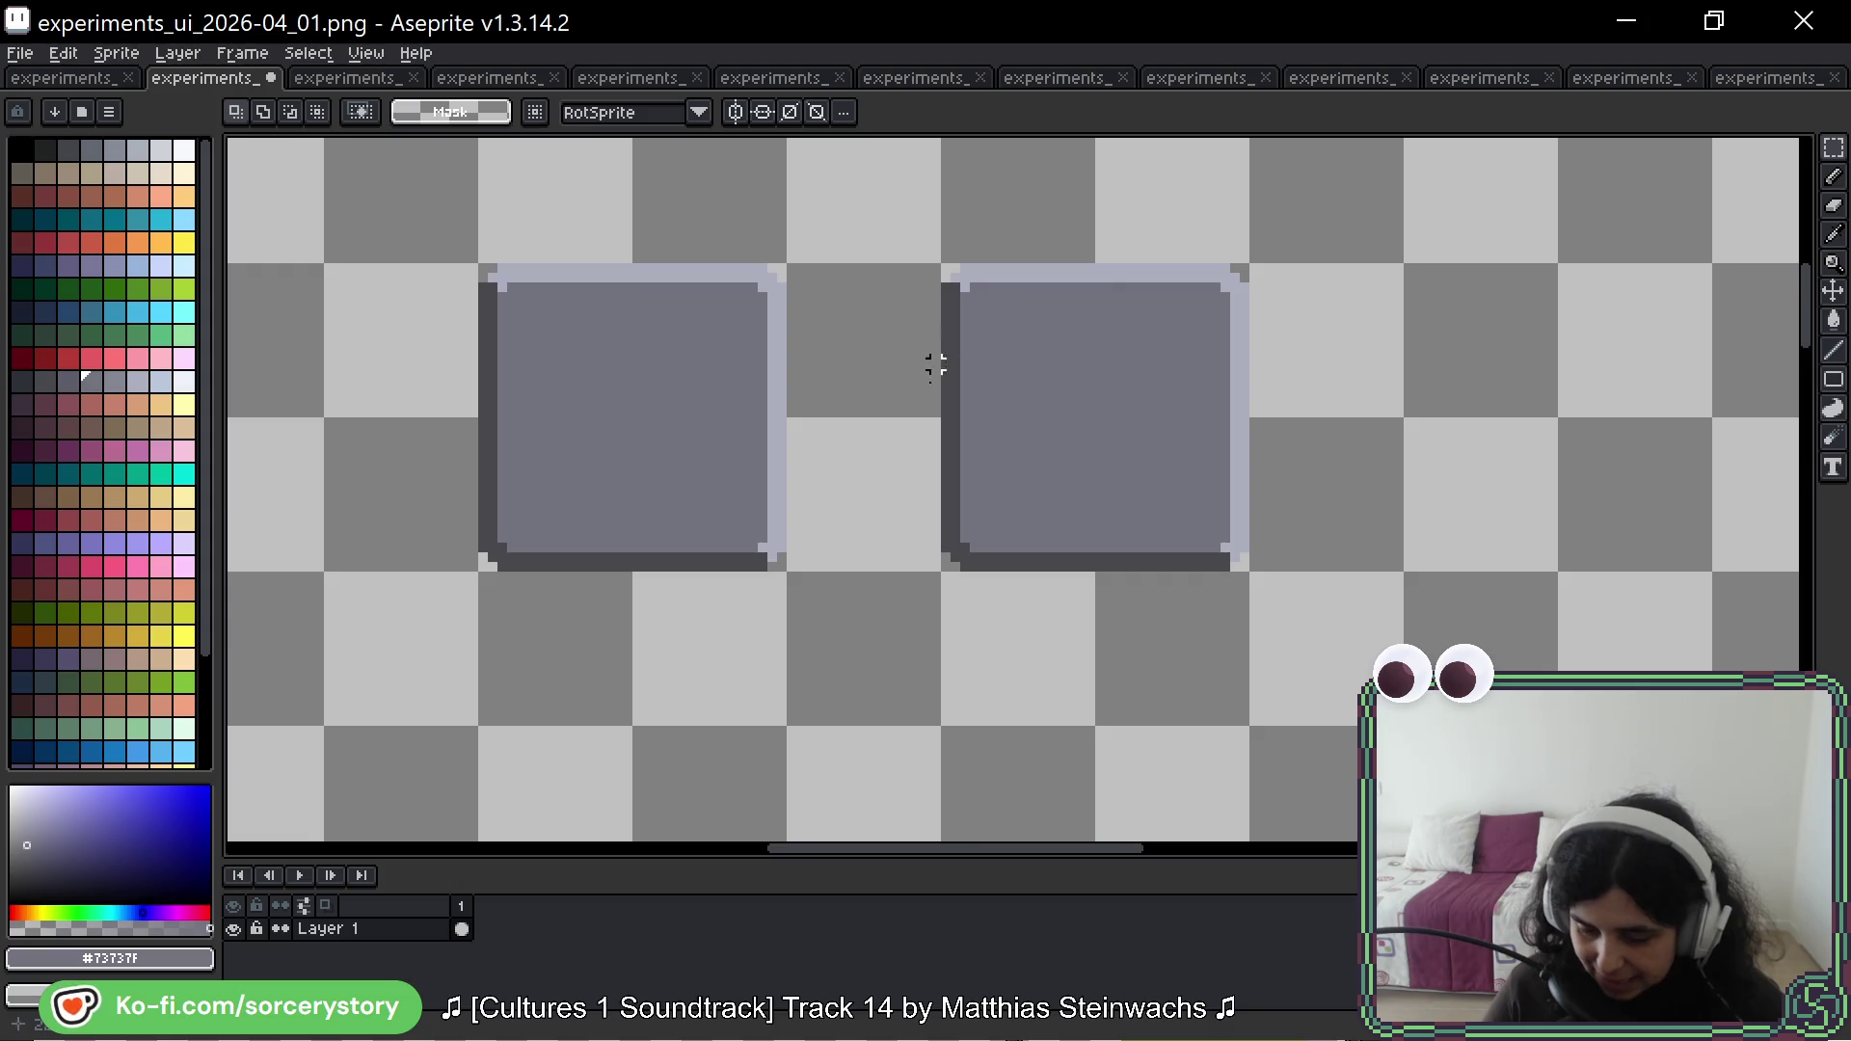
Step: Sketch blue pencil marks on the left panel's frame, then undo them
scroll(907, 386, down, 4)
scroll(758, 469, up, 5)
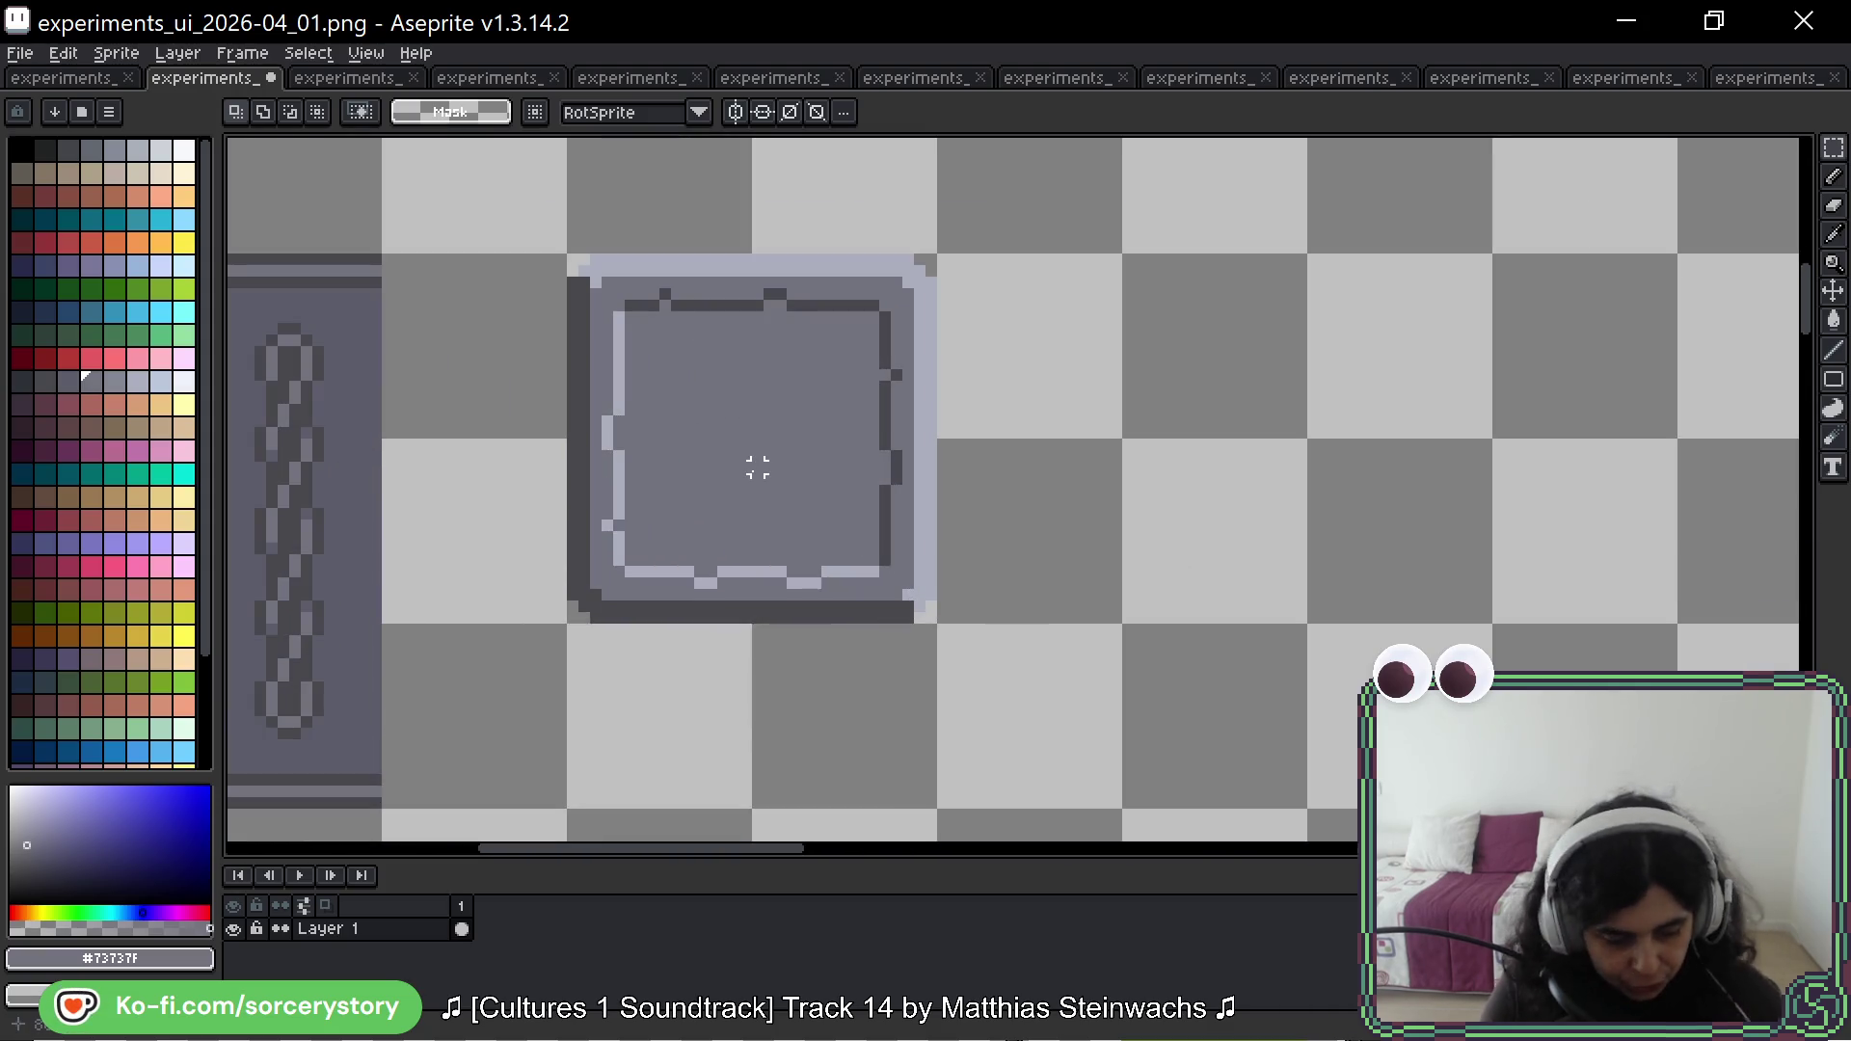
key(b)
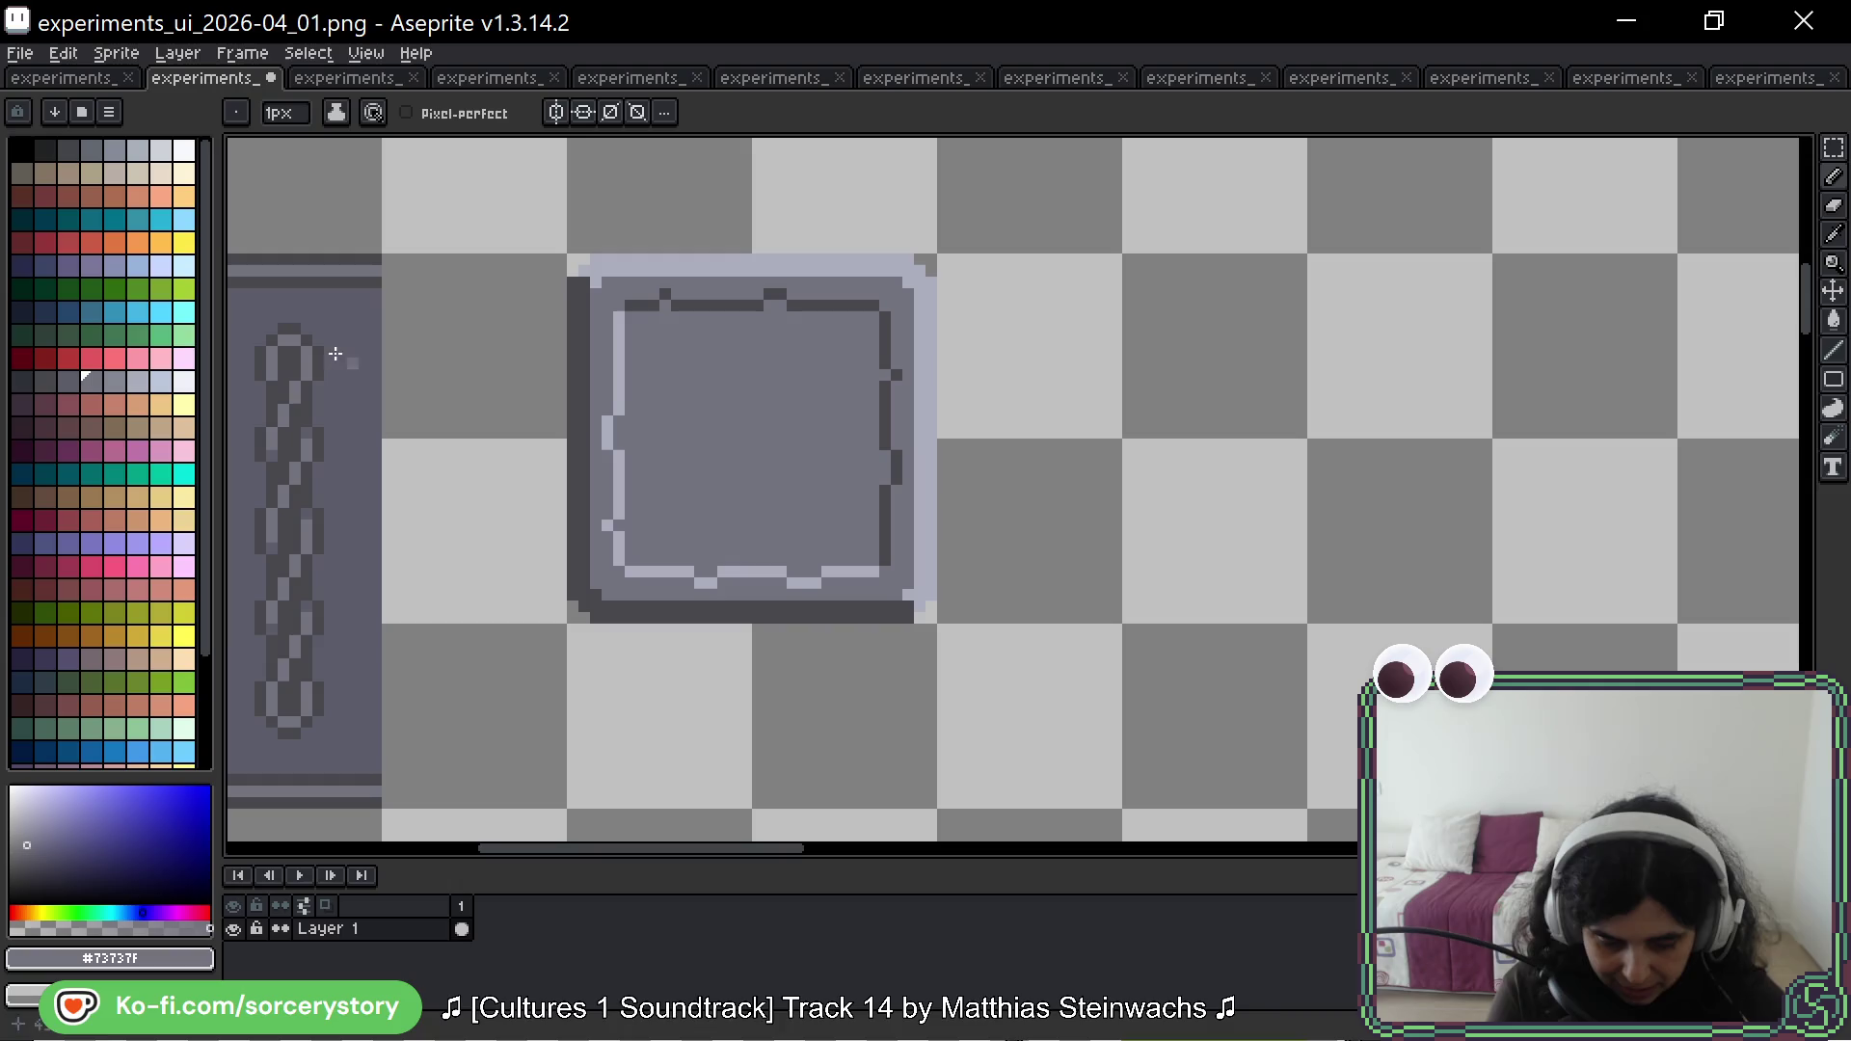
click(115, 311)
drag(829, 279, 806, 266)
drag(675, 256, 680, 258)
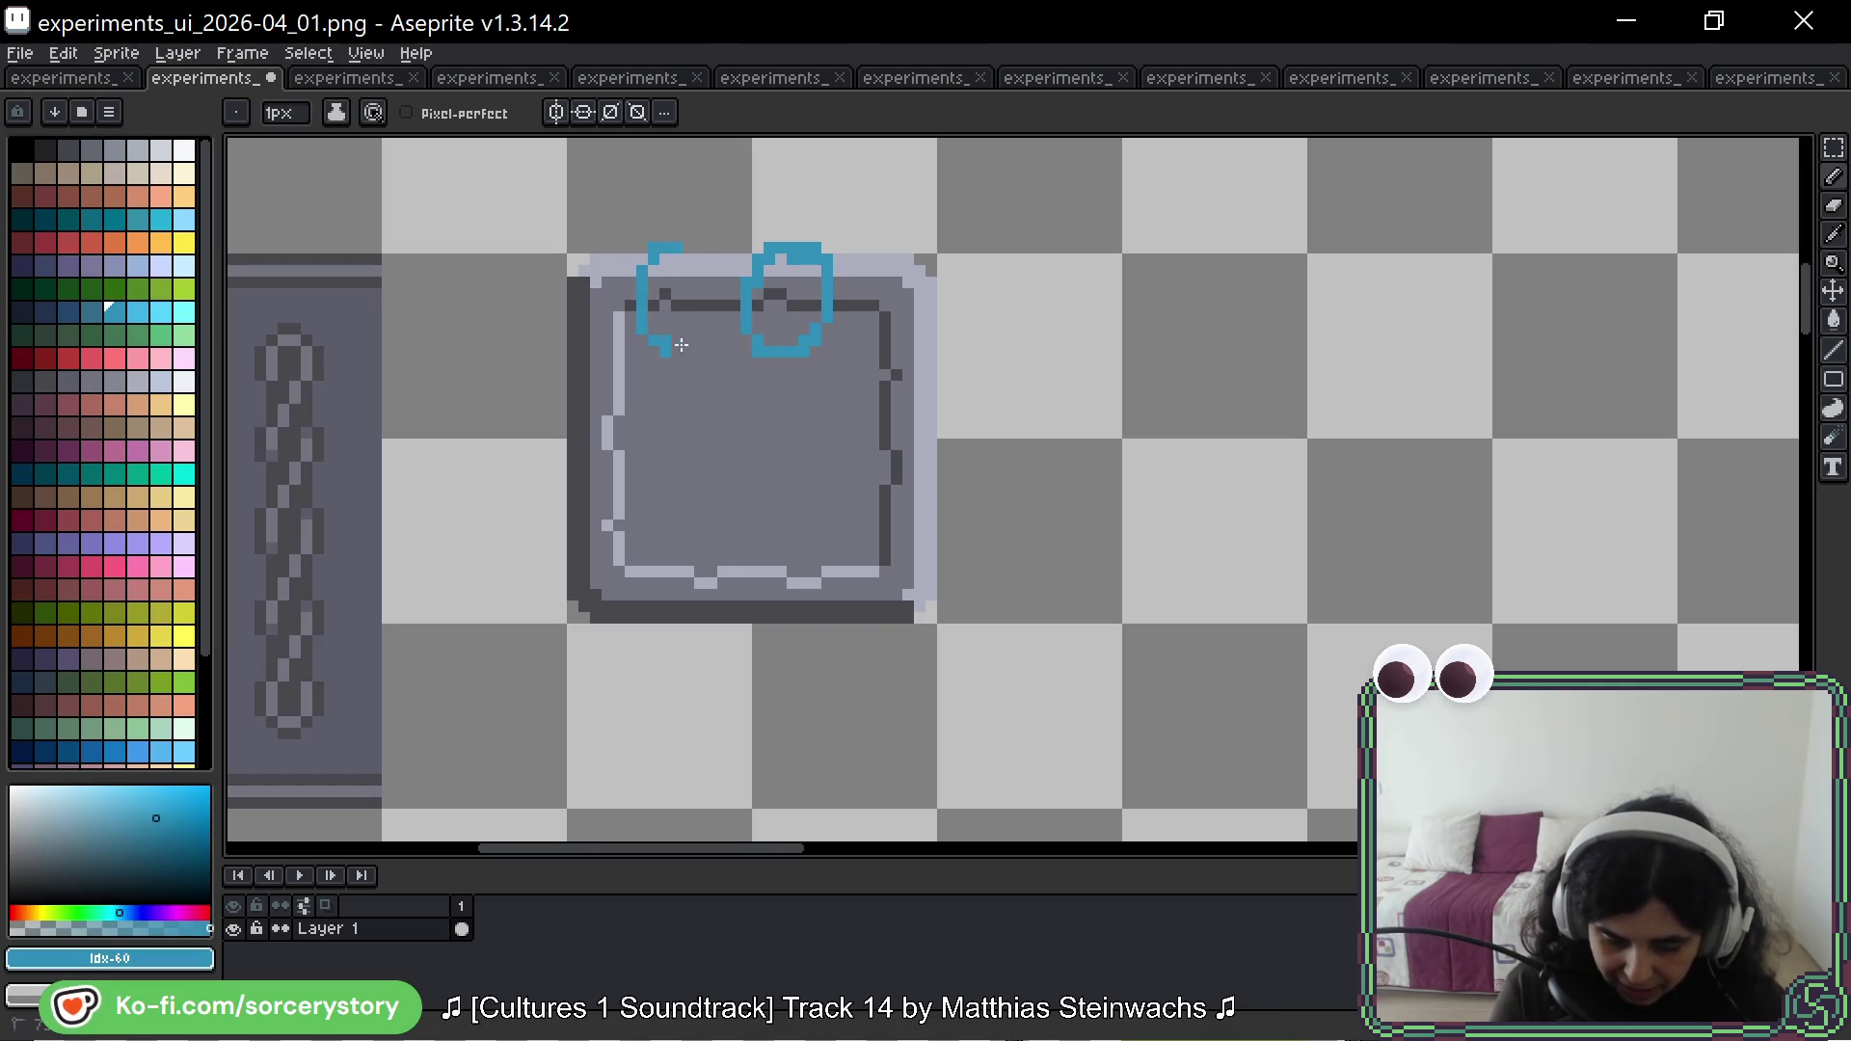
key(ctrl+z)
drag(632, 386, 573, 472)
key(ctrl+z)
key(ctrl+z)
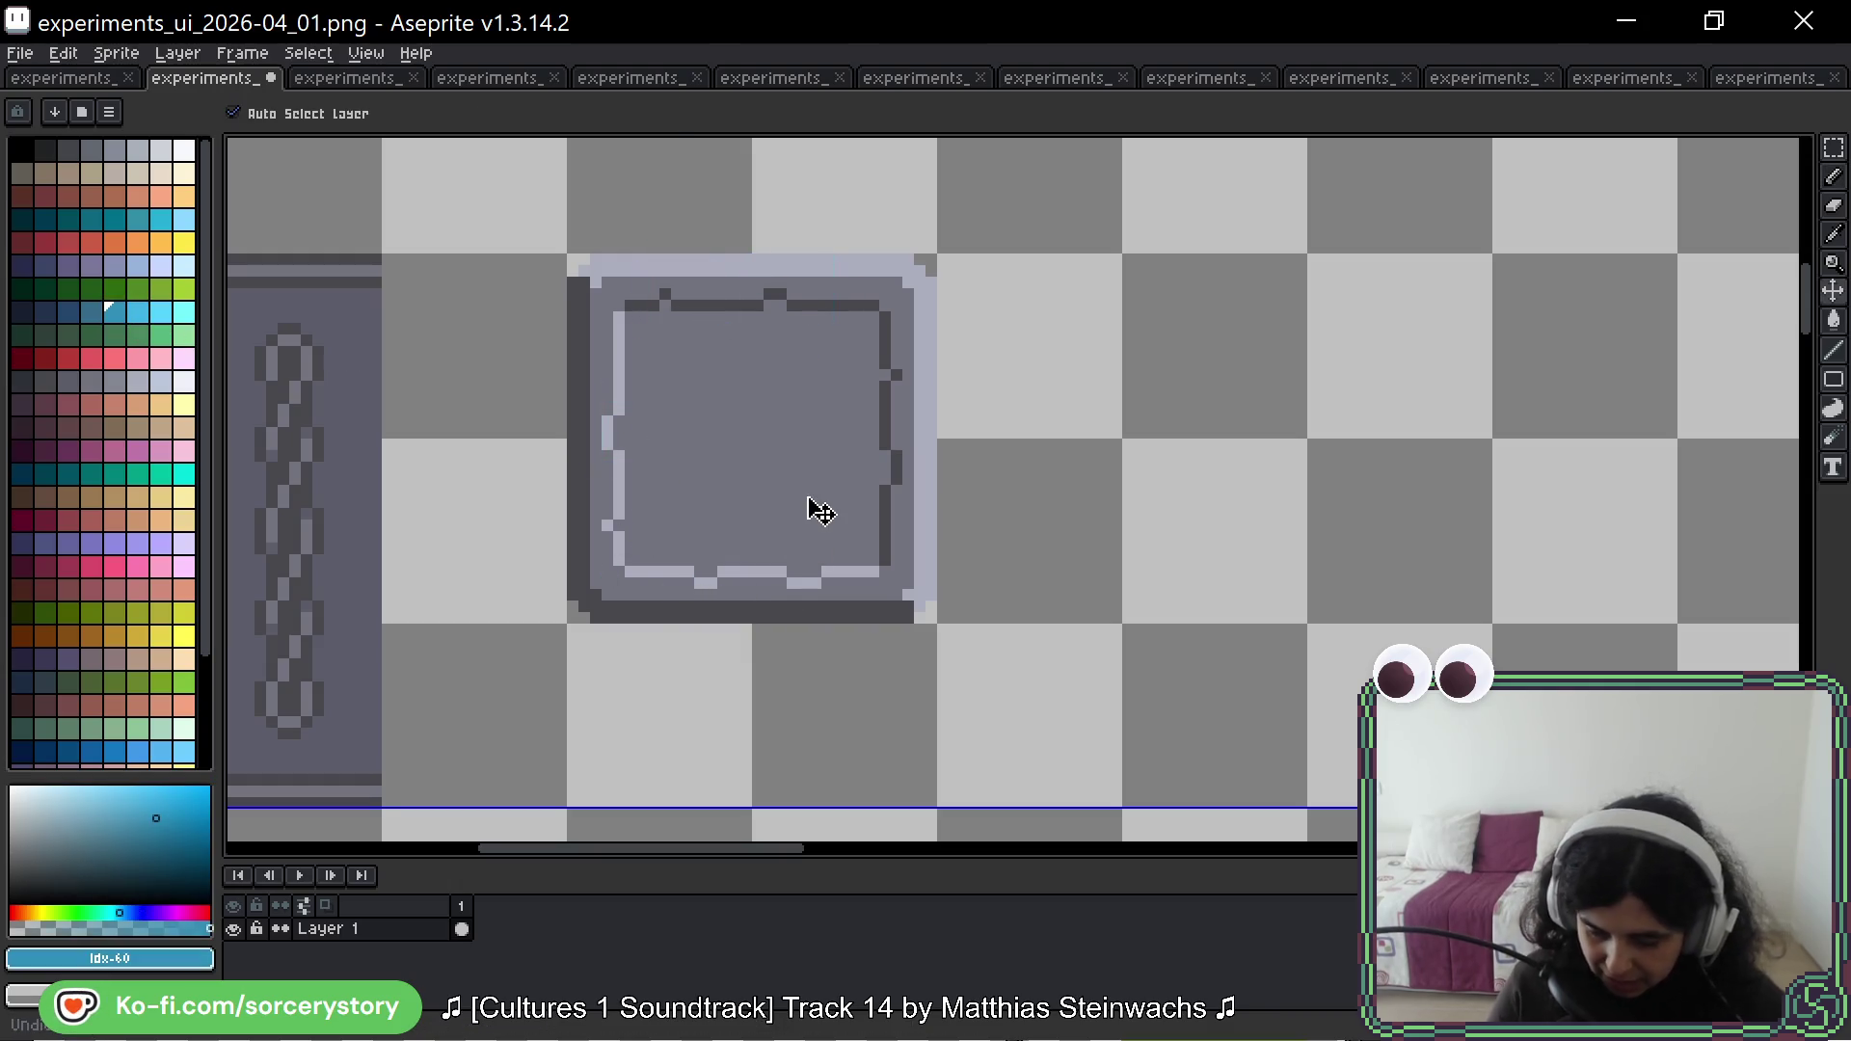
Step: Paint blue strokes on the right panel's right and bottom edges, then undo them
scroll(1620, 426, down, 2)
drag(1647, 460, 736, 460)
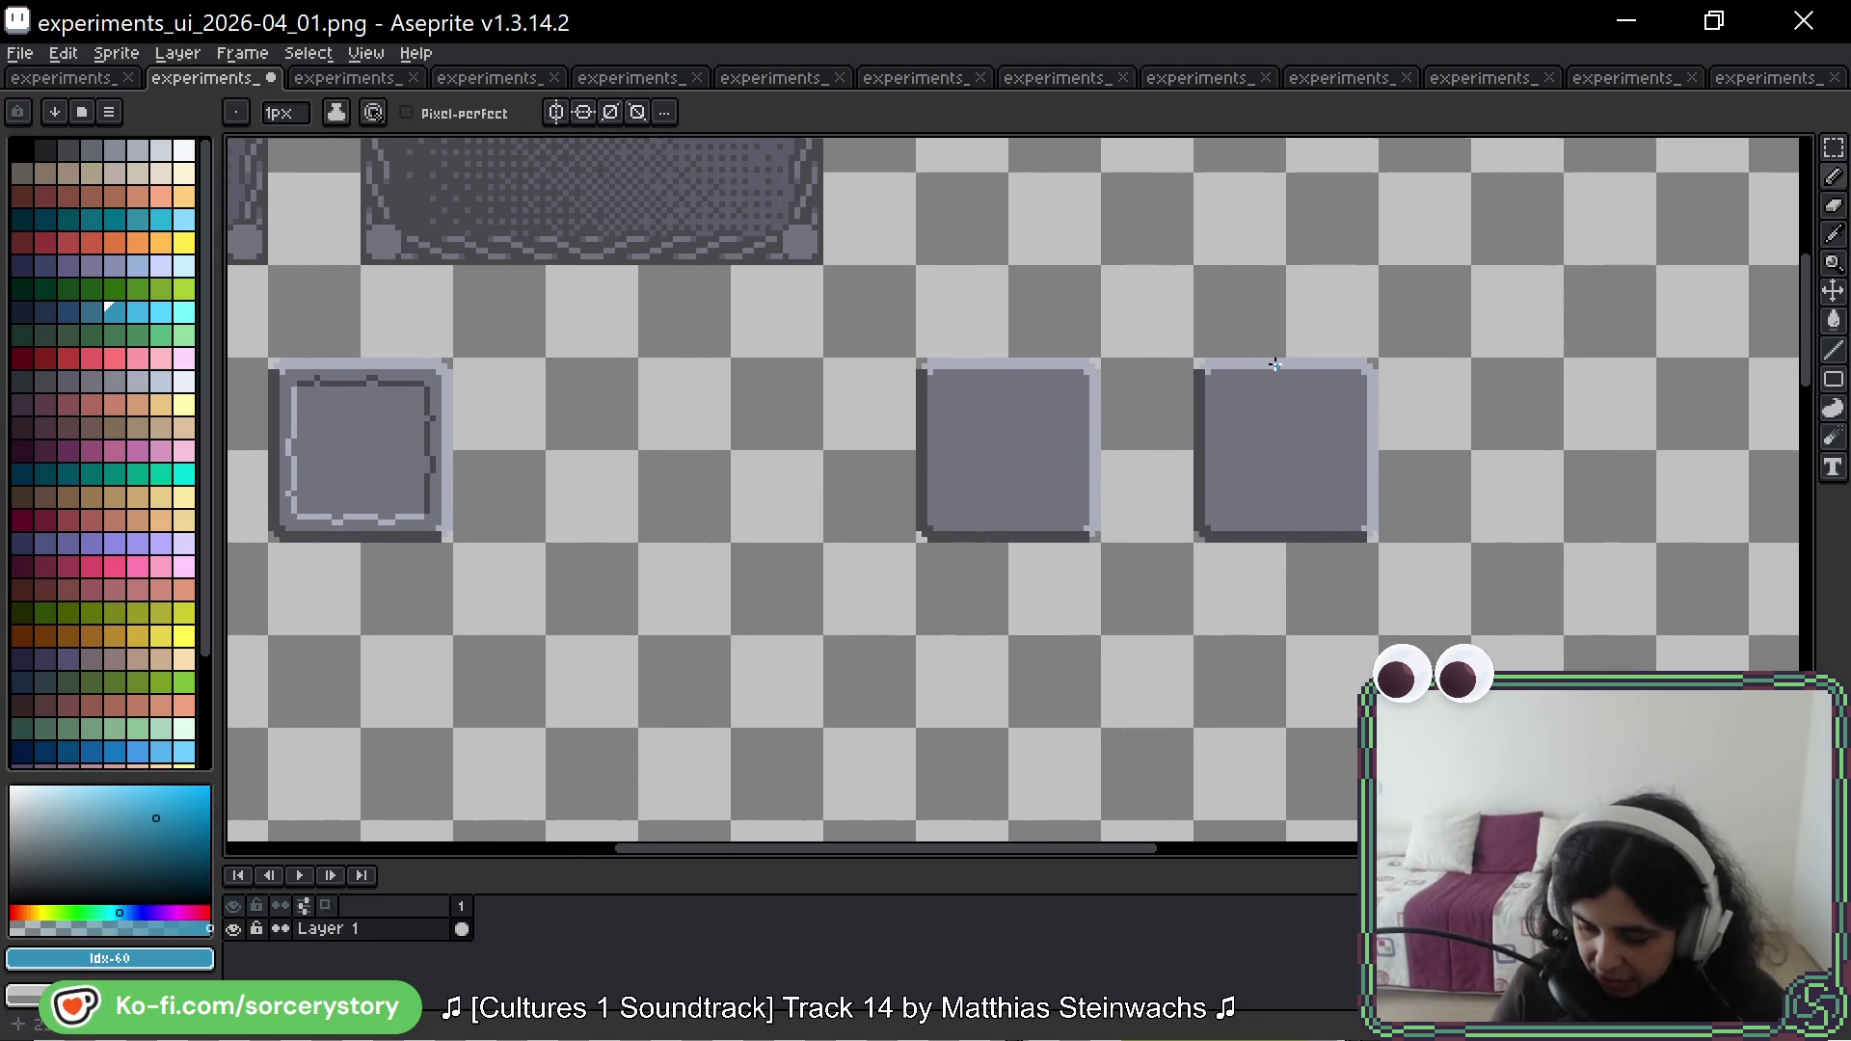
scroll(1274, 366, up, 1)
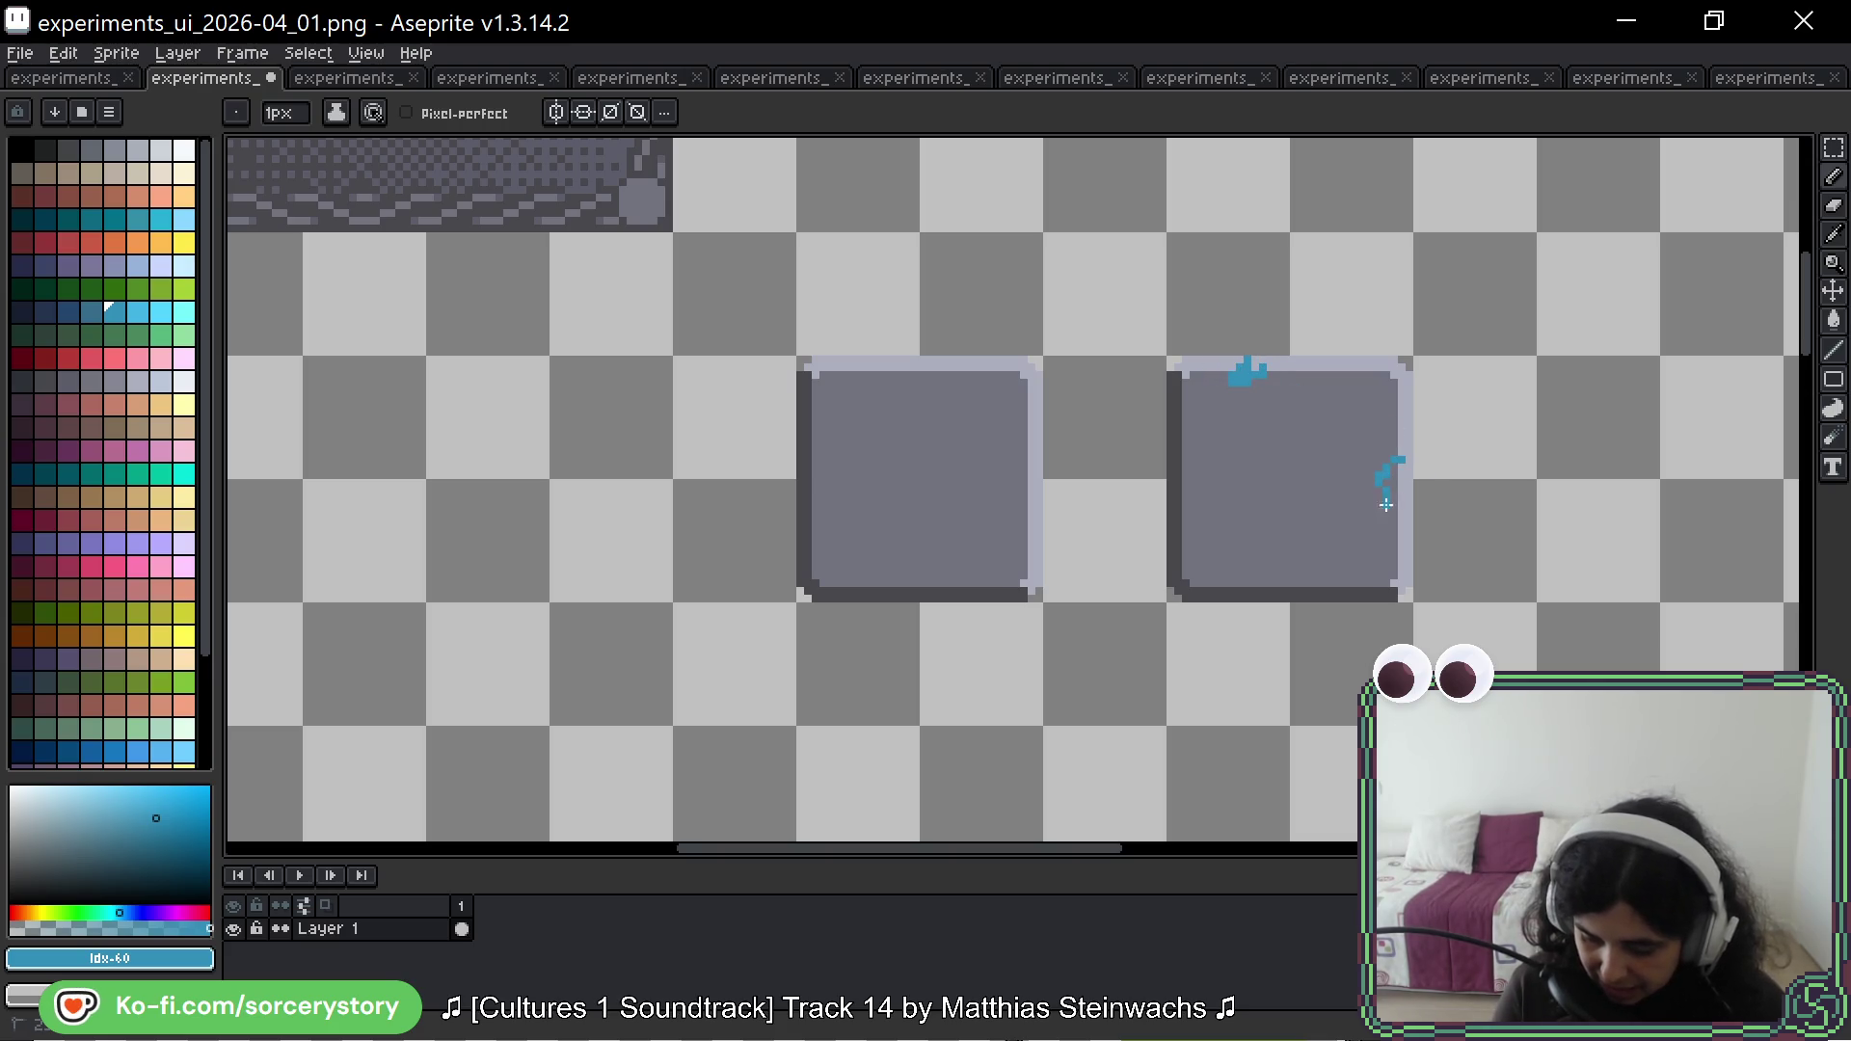
mouse_move(1386, 504)
mouse_down()
mouse_move(1391, 470)
mouse_move(1398, 514)
mouse_move(1389, 482)
mouse_up()
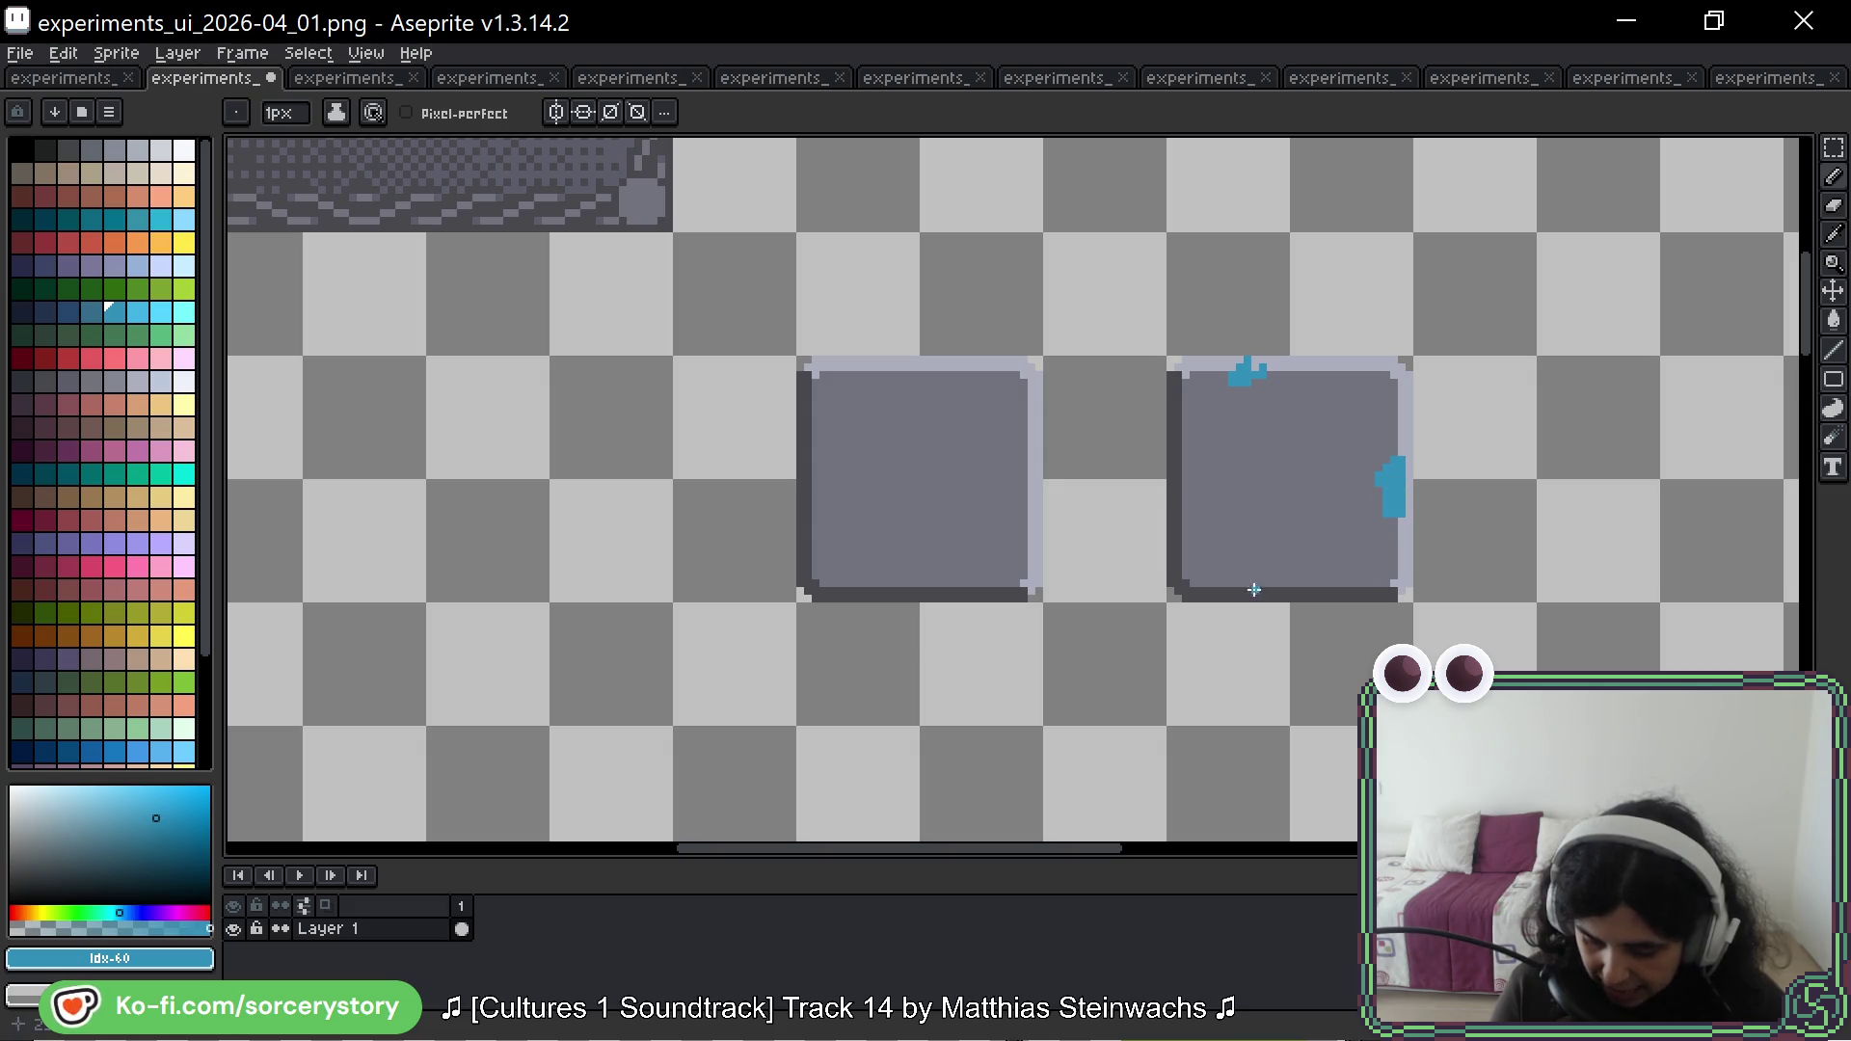
drag(1254, 590, 1334, 584)
key(ctrl+z)
key(ctrl+z)
key(ctrl+z)
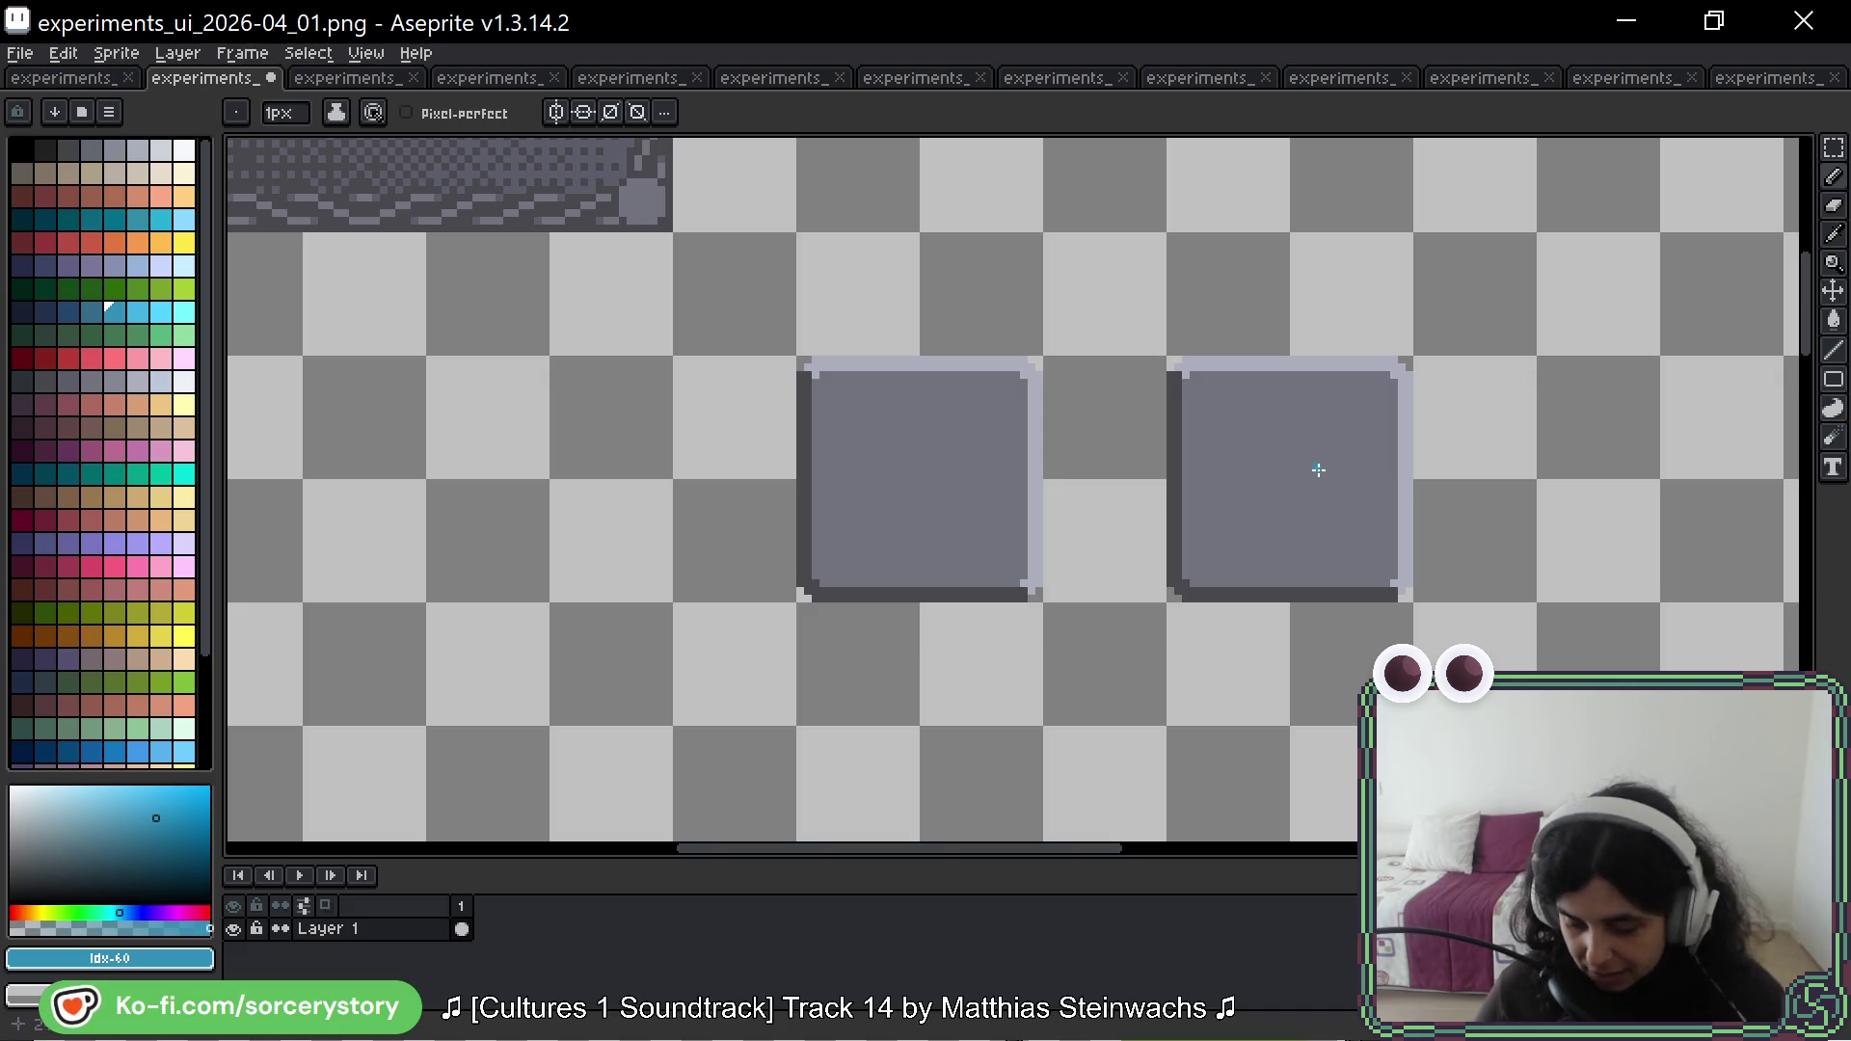
Step: Marquee-select the right-hand plain grey square on the 2026-04_01 sheet
click(1833, 147)
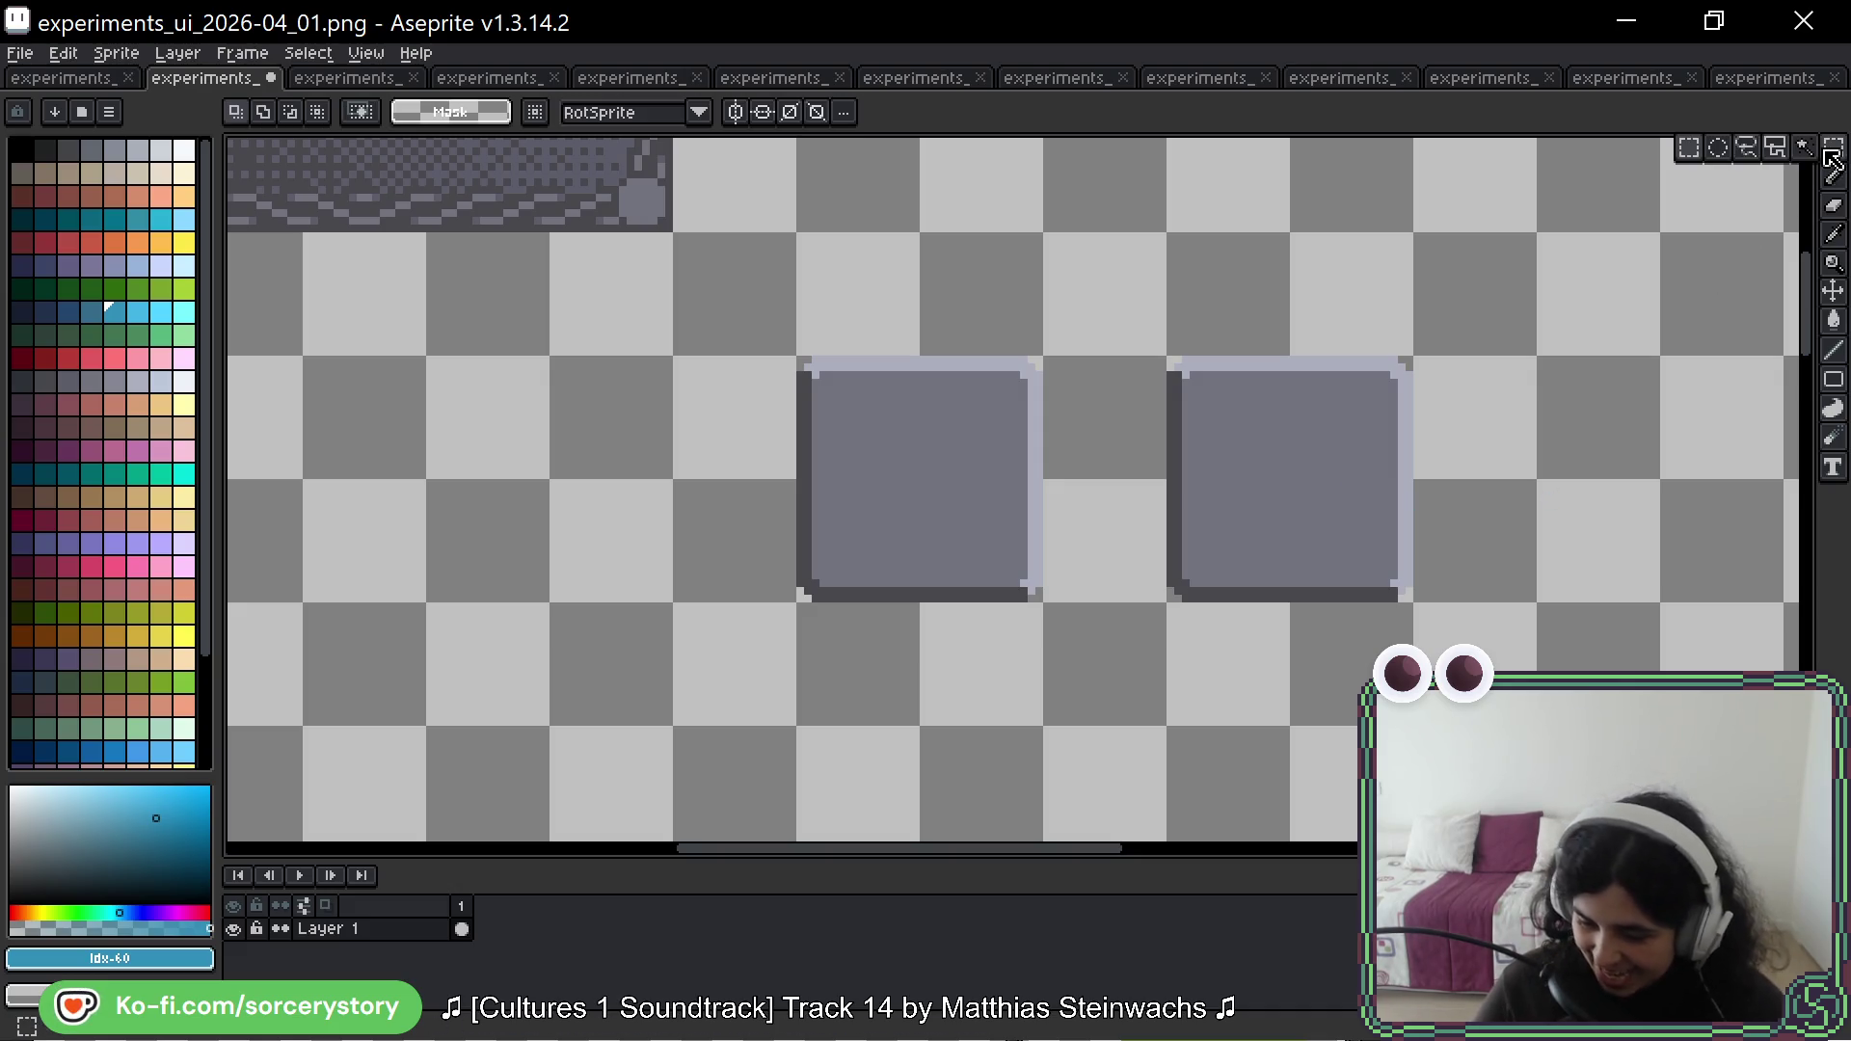
scroll(1269, 442, right, 3)
drag(1054, 417, 993, 497)
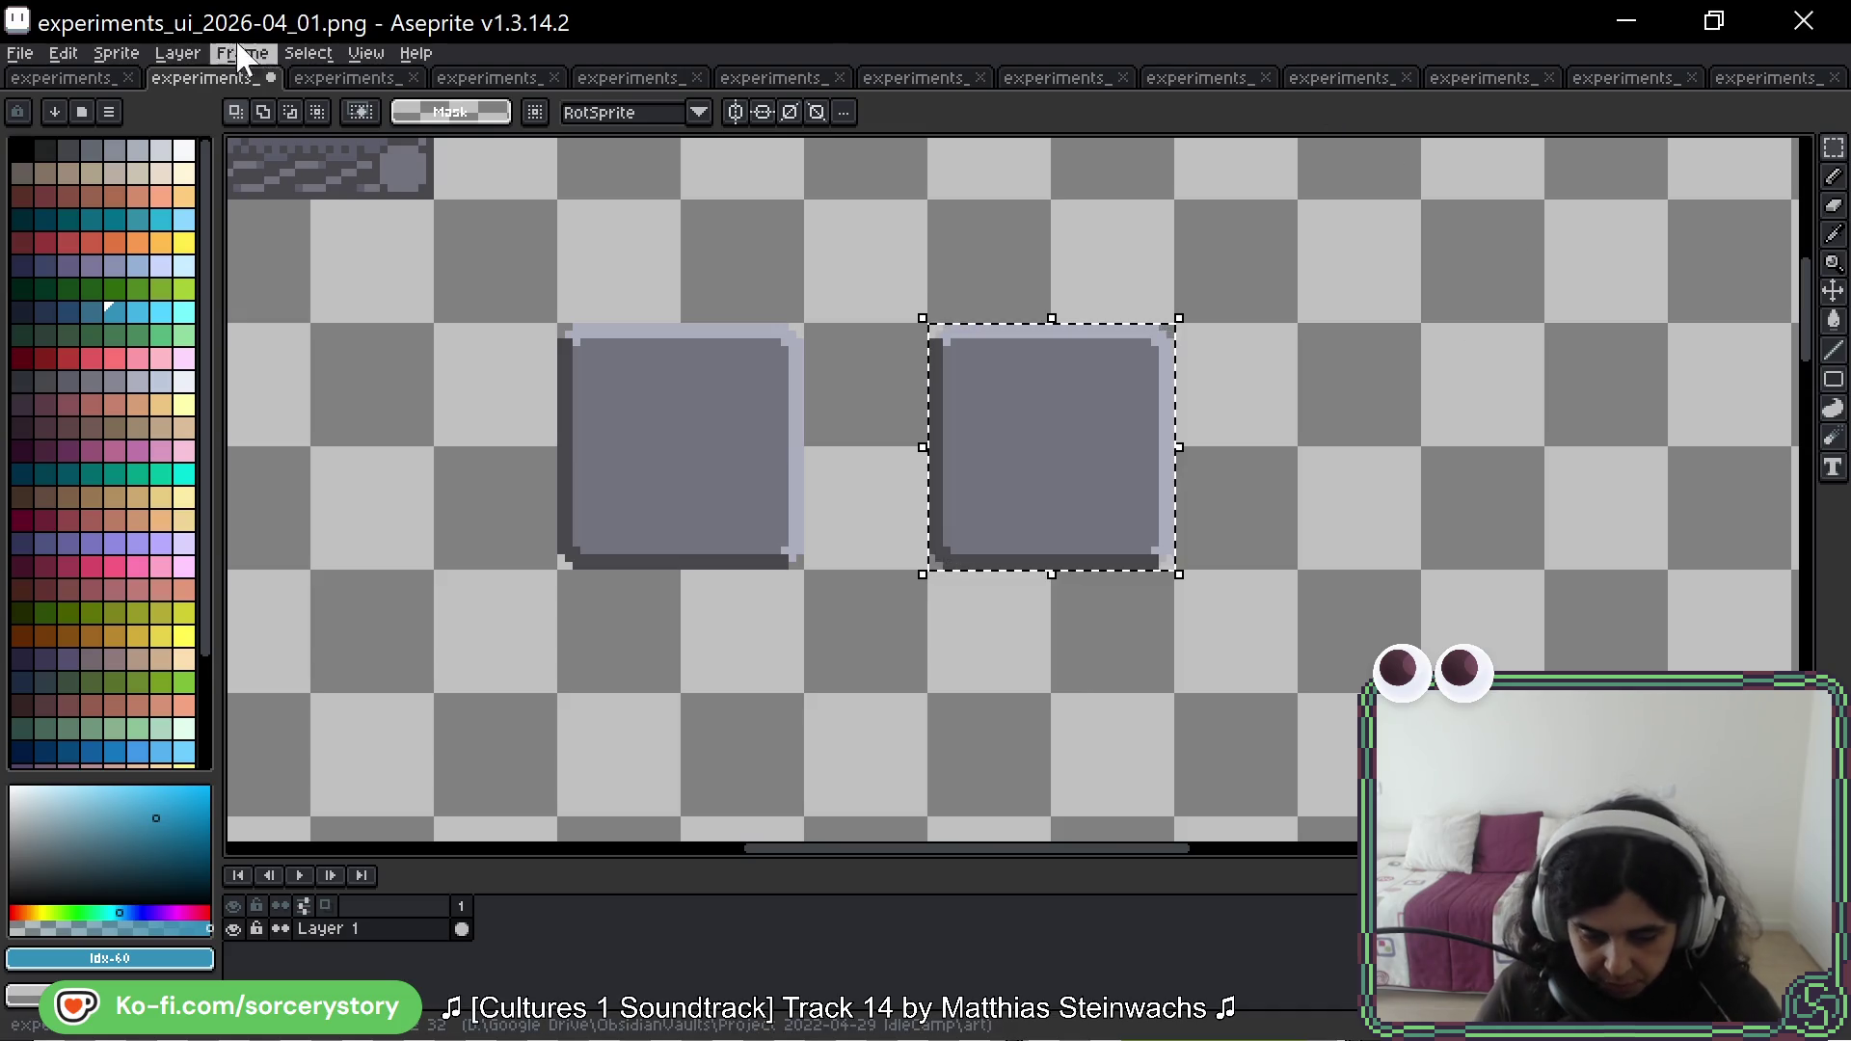
Step: Create a new 1300×956 sprite and paste the stone village photo into it
click(20, 53)
click(55, 88)
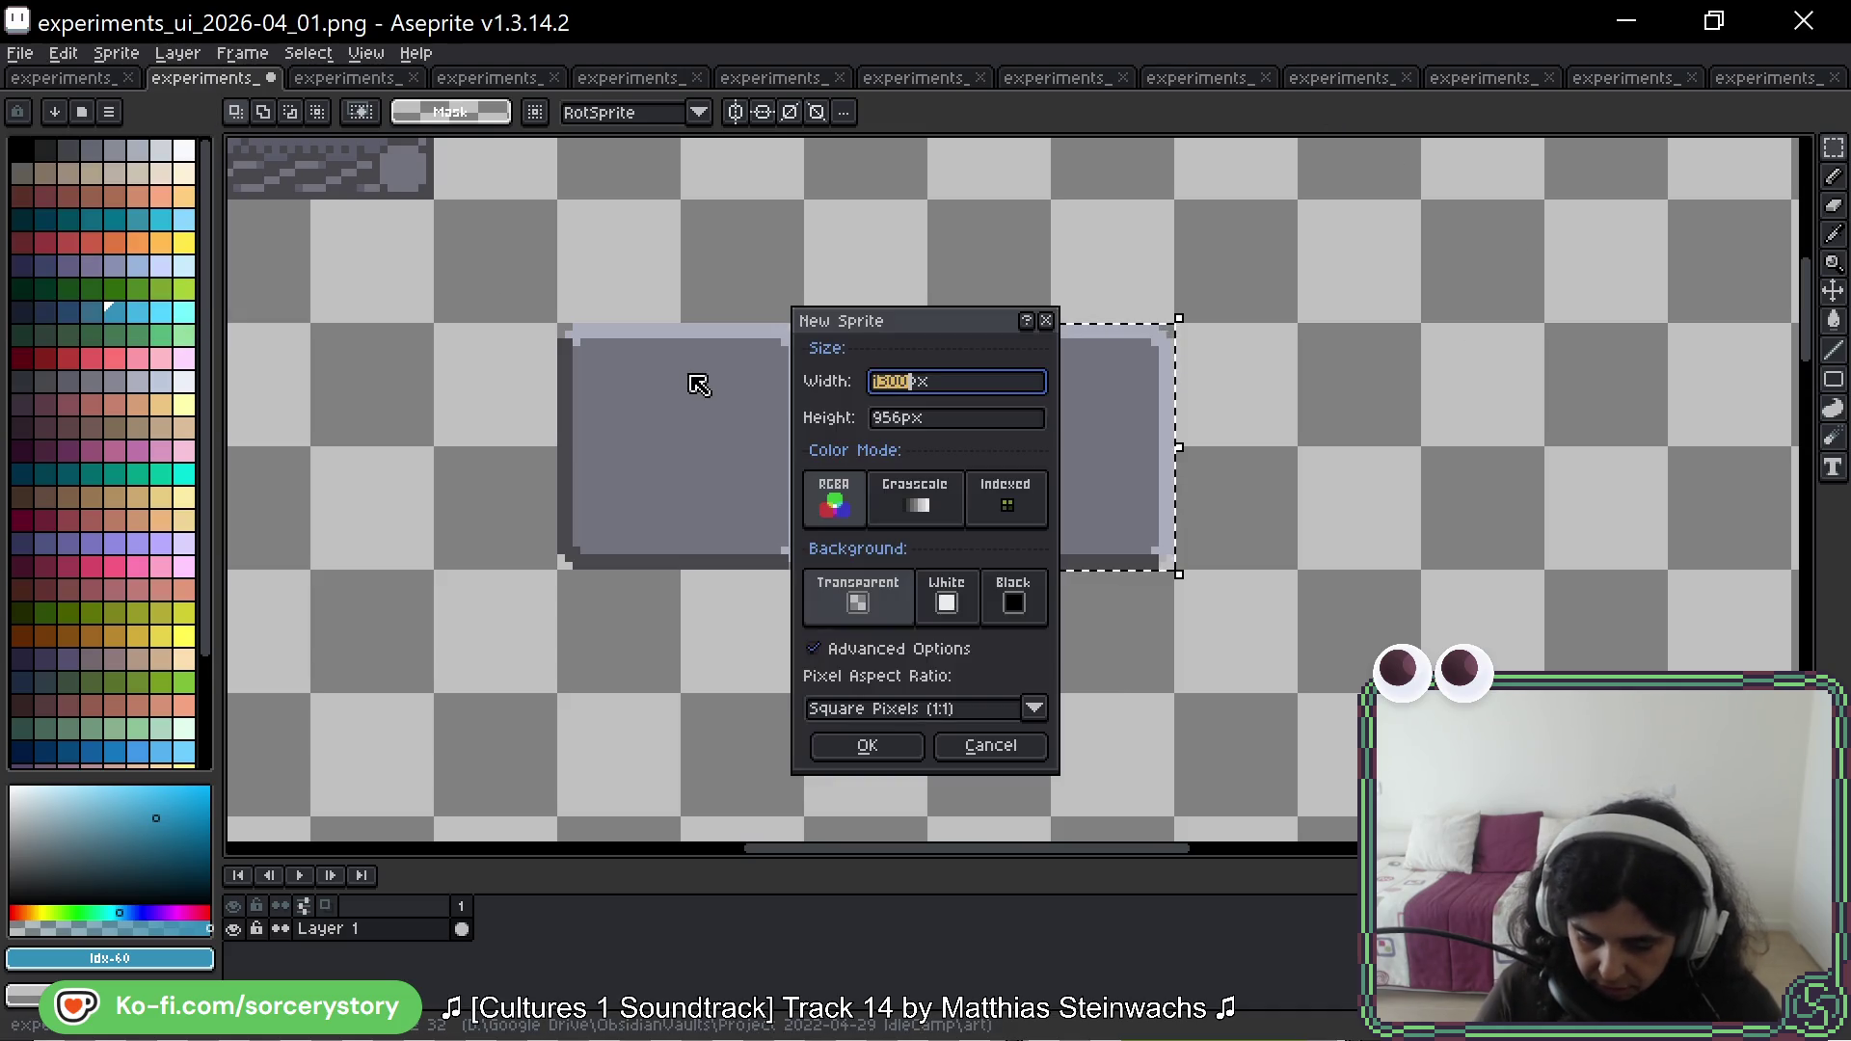
click(906, 775)
key(ctrl+v)
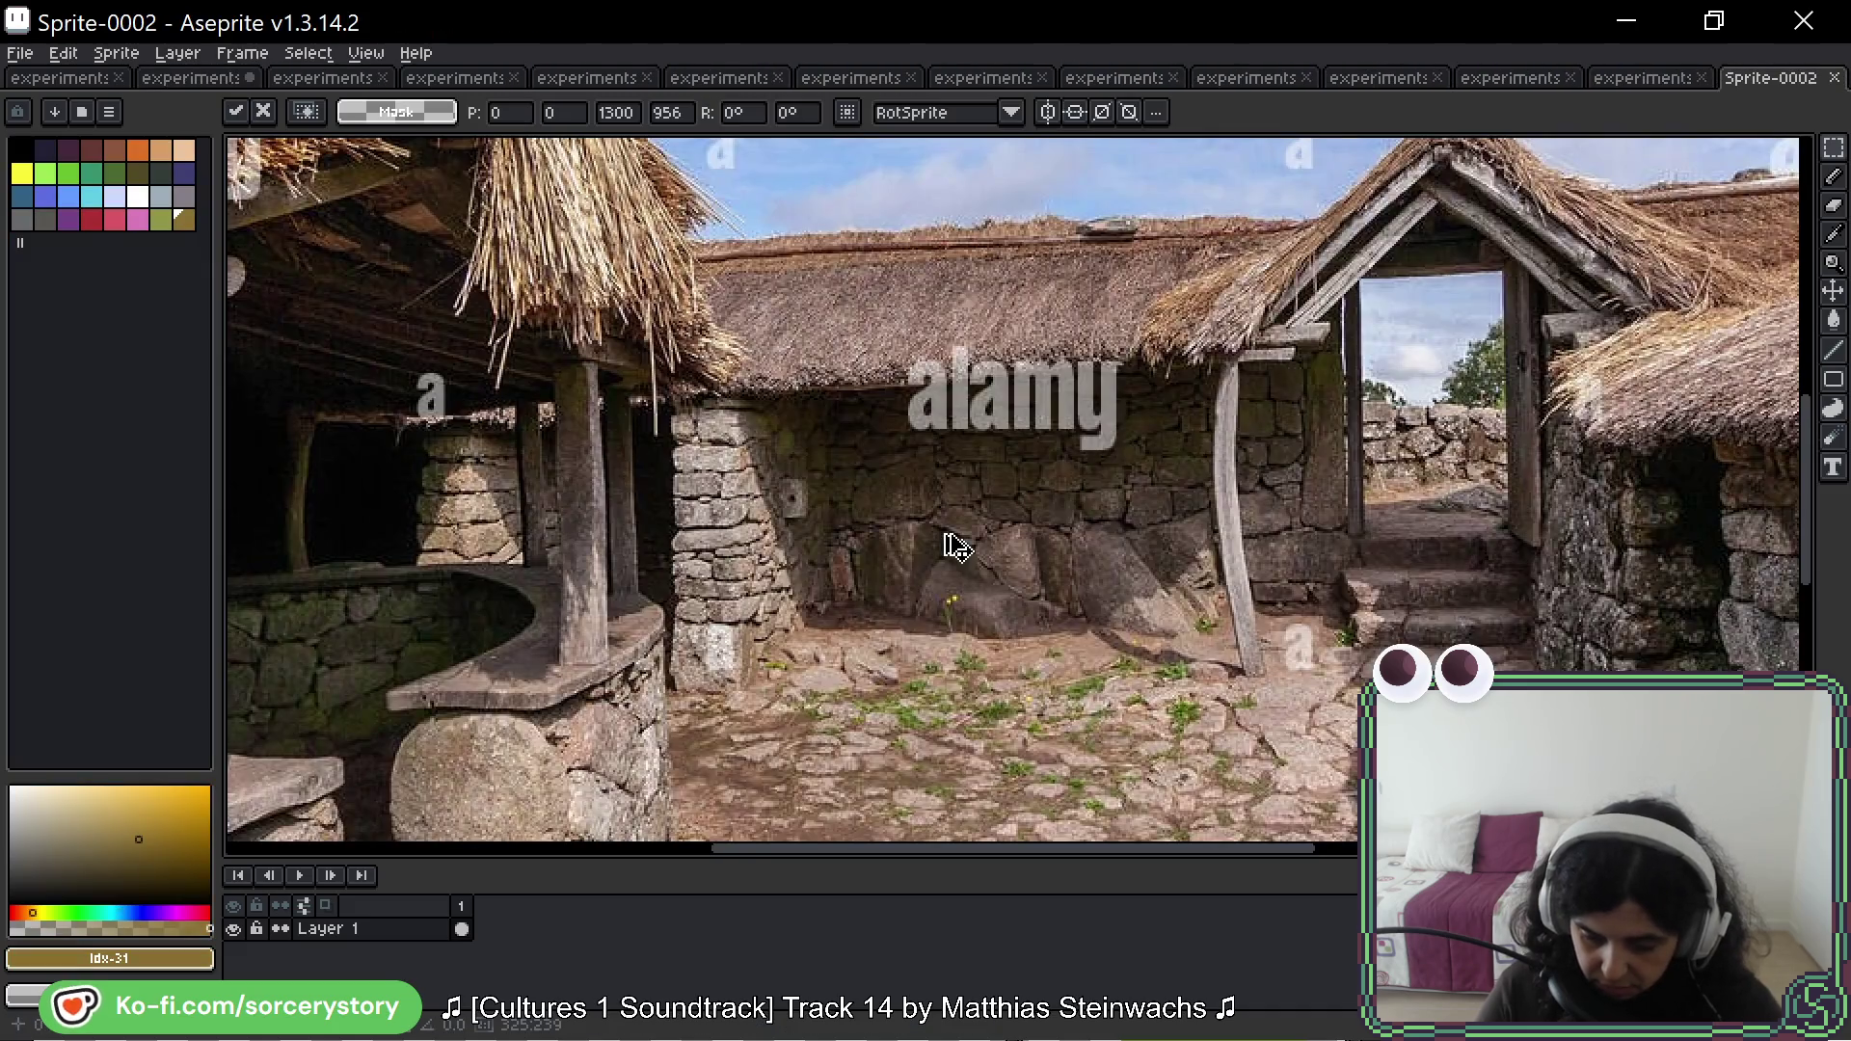
scroll(946, 541, down, 2)
scroll(786, 376, up, 2)
scroll(783, 374, up, 3)
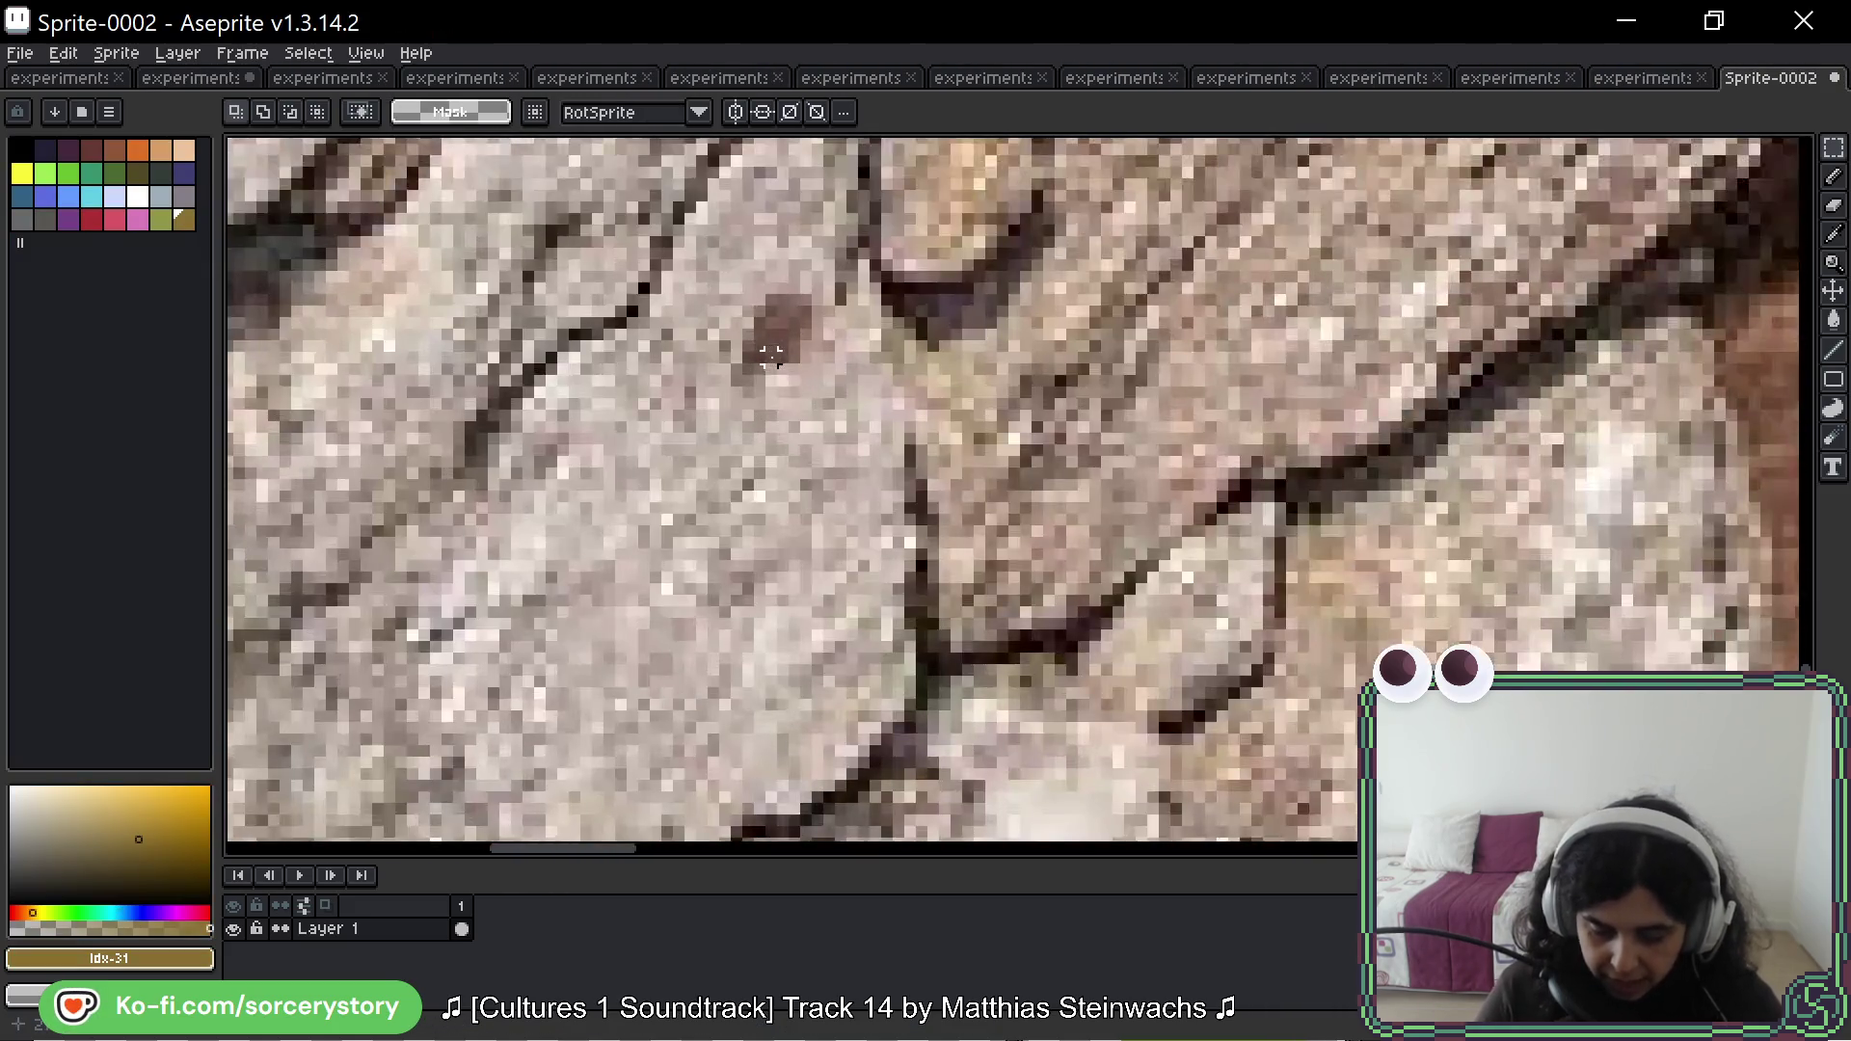
scroll(740, 255, down, 2)
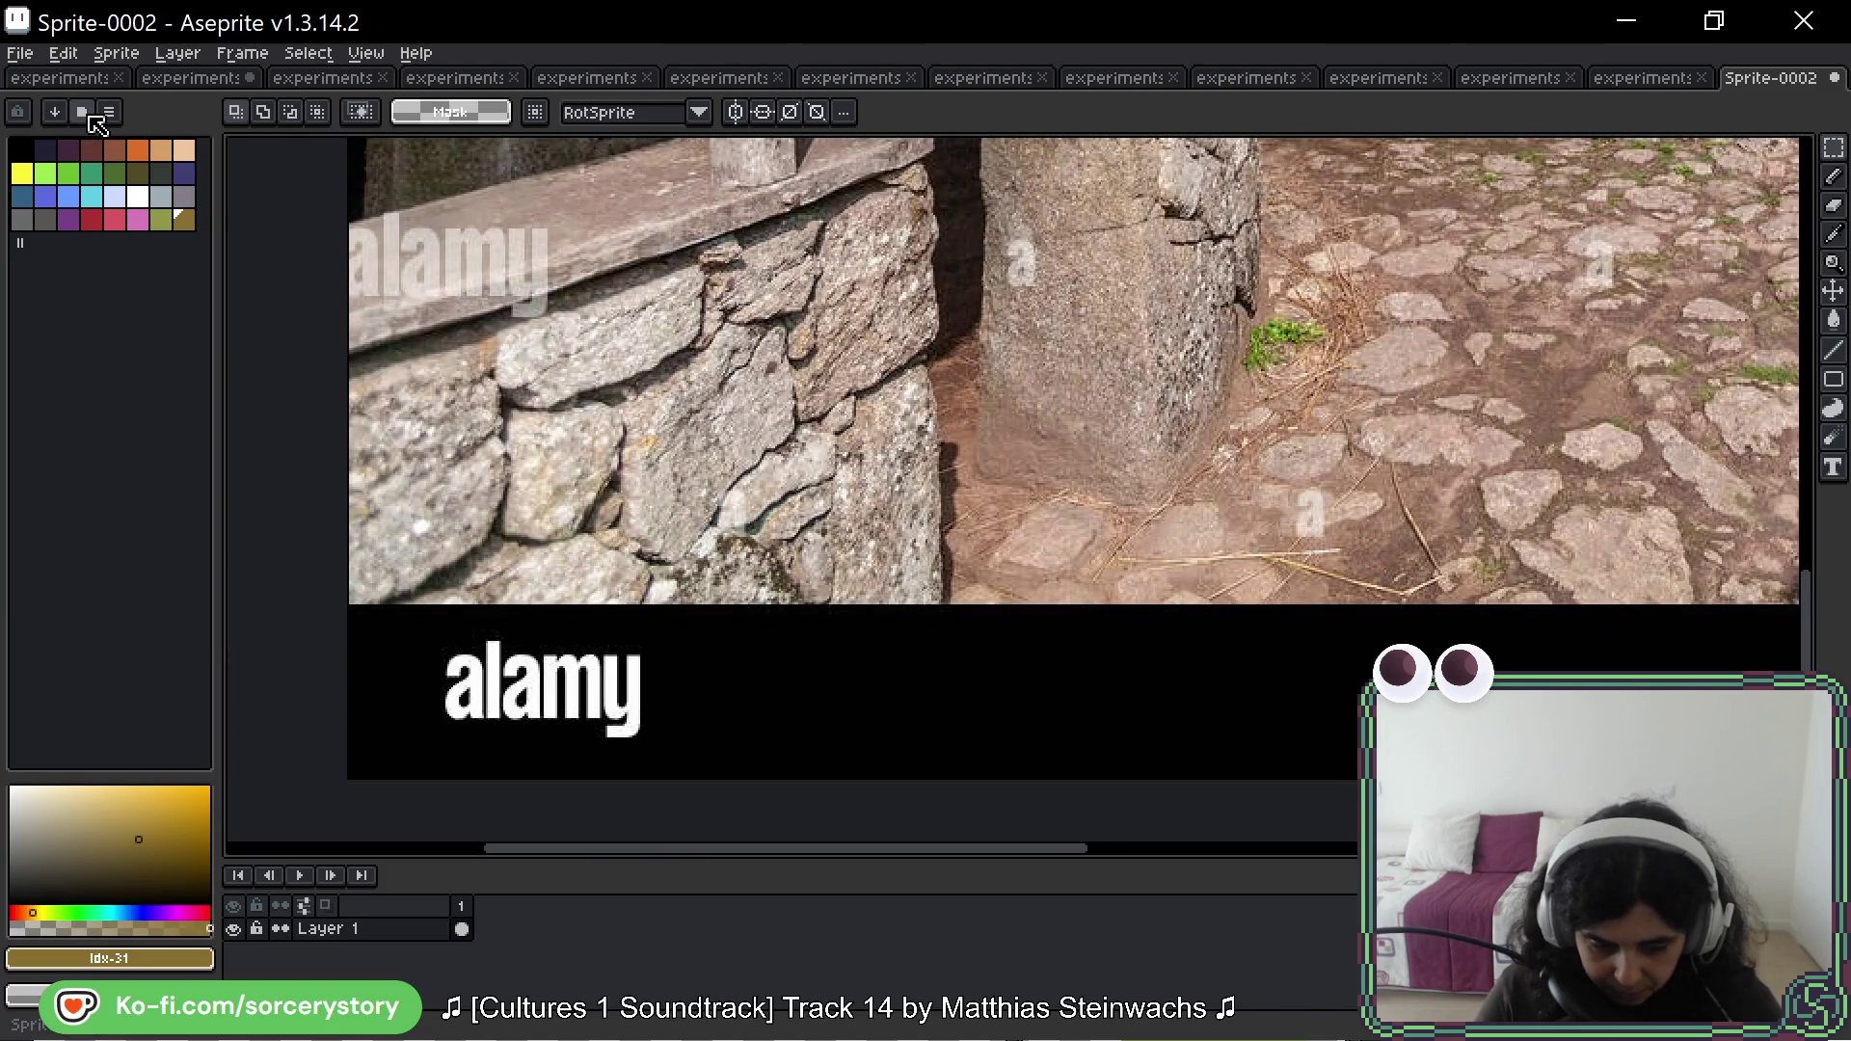
Step: Load the duel palette preset
click(83, 112)
click(152, 207)
scroll(799, 367, down, 2)
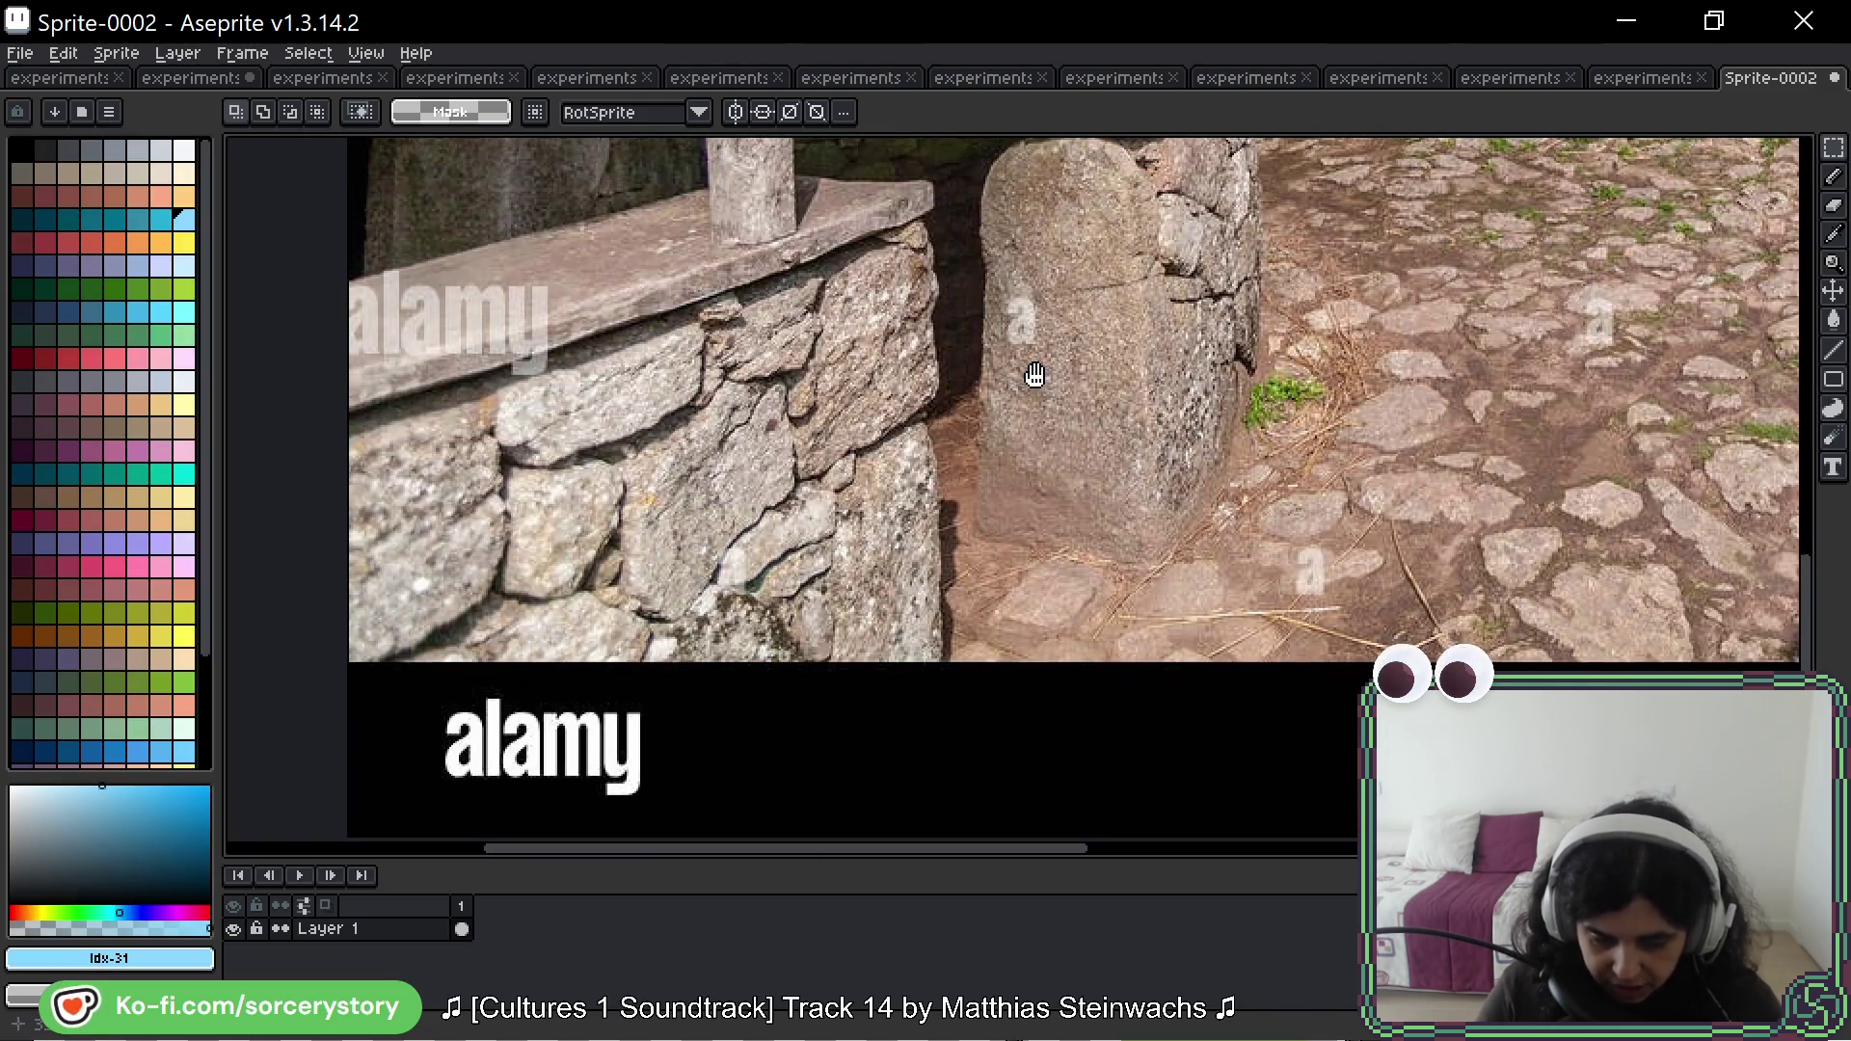
Step: Crop the canvas to 308×230 px, trimming the watermark strip and framing the stone wall
key(ctrl+alt+c)
scroll(799, 366, right, 5)
scroll(799, 366, up, 2)
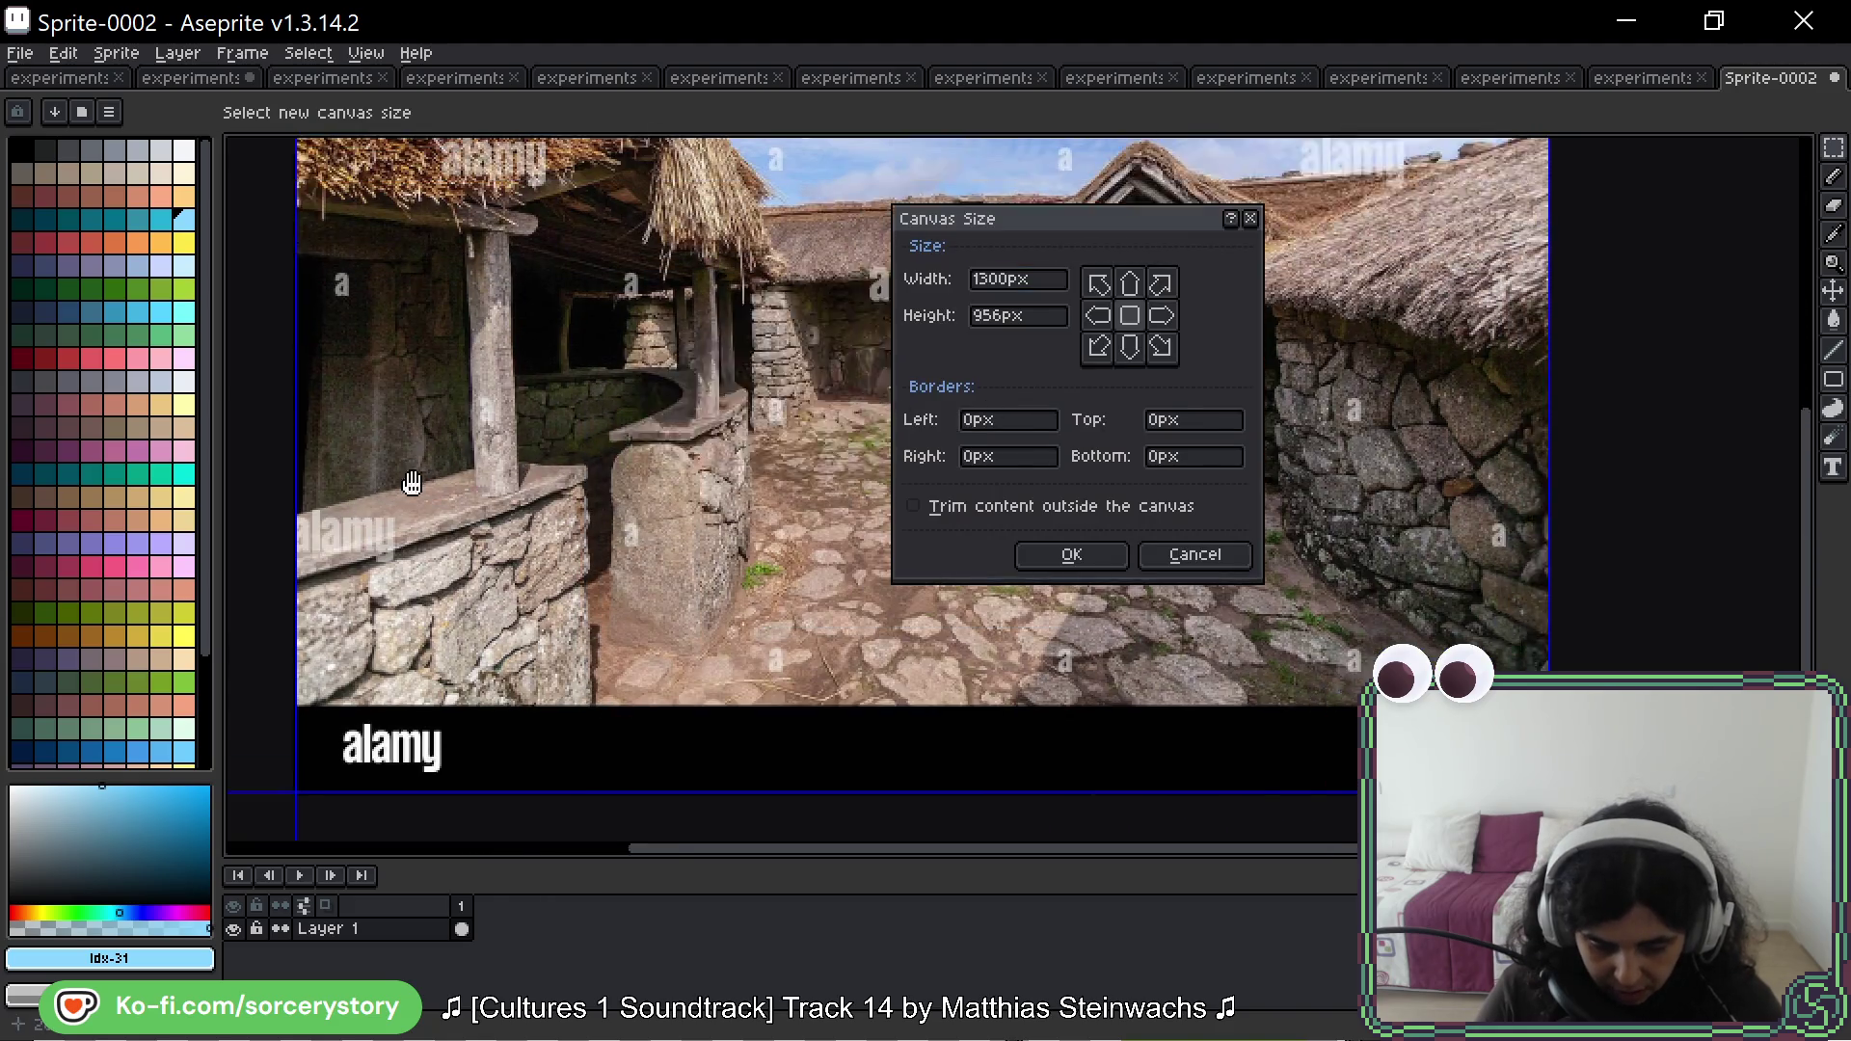
drag(611, 835, 632, 752)
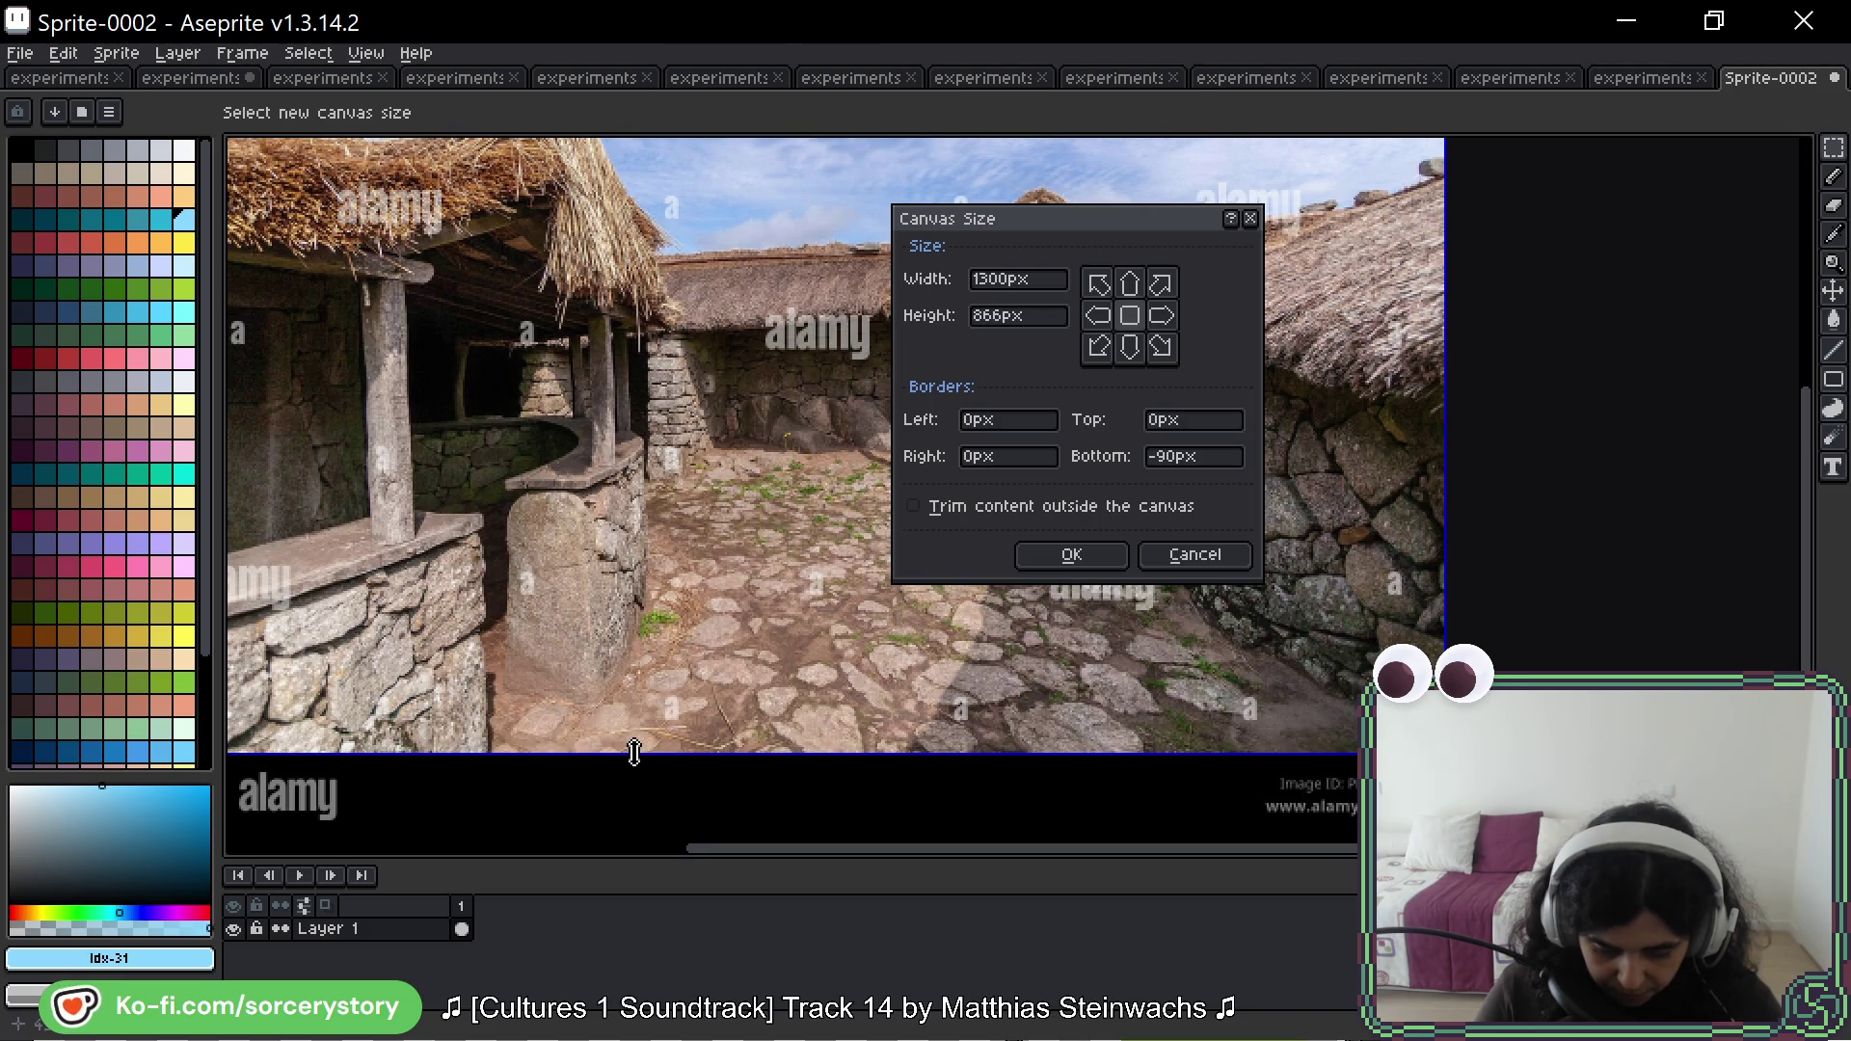
mouse_move(1451, 394)
mouse_down()
mouse_move(487, 391)
mouse_move(840, 389)
mouse_up()
scroll(736, 414, up, 3)
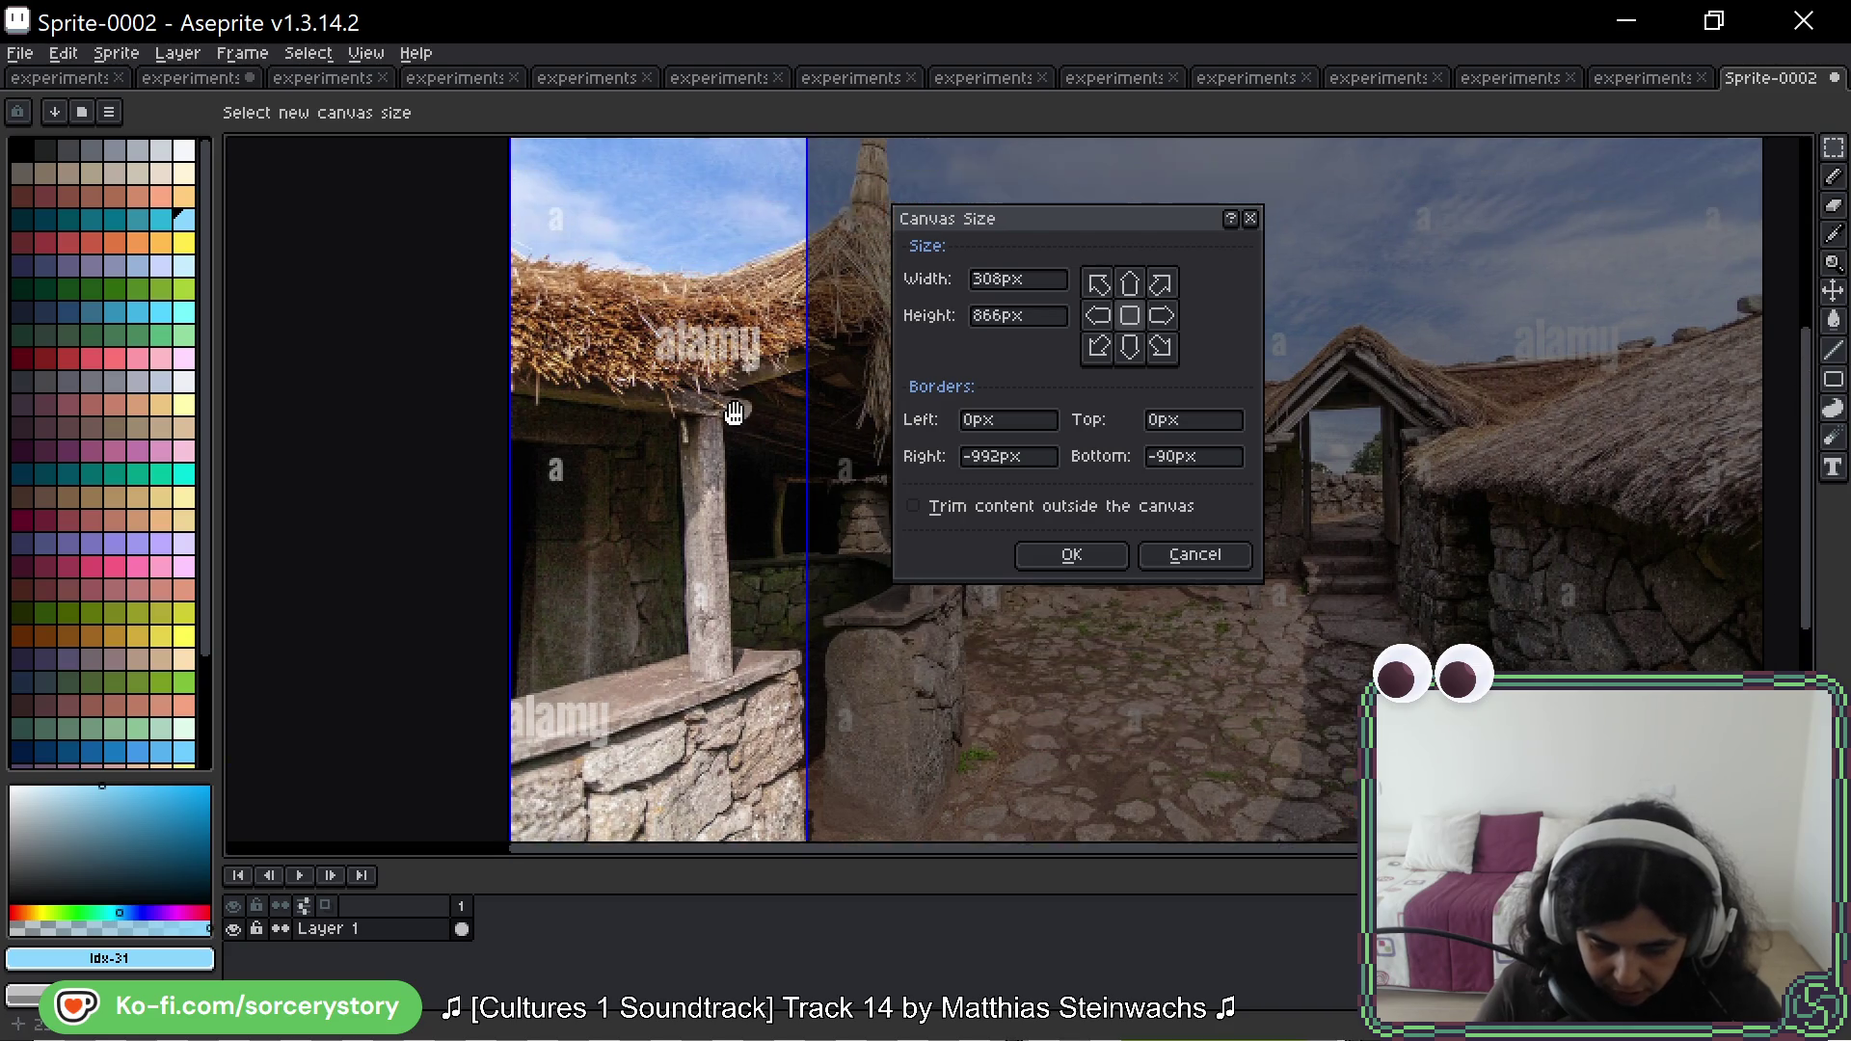
drag(731, 204, 695, 696)
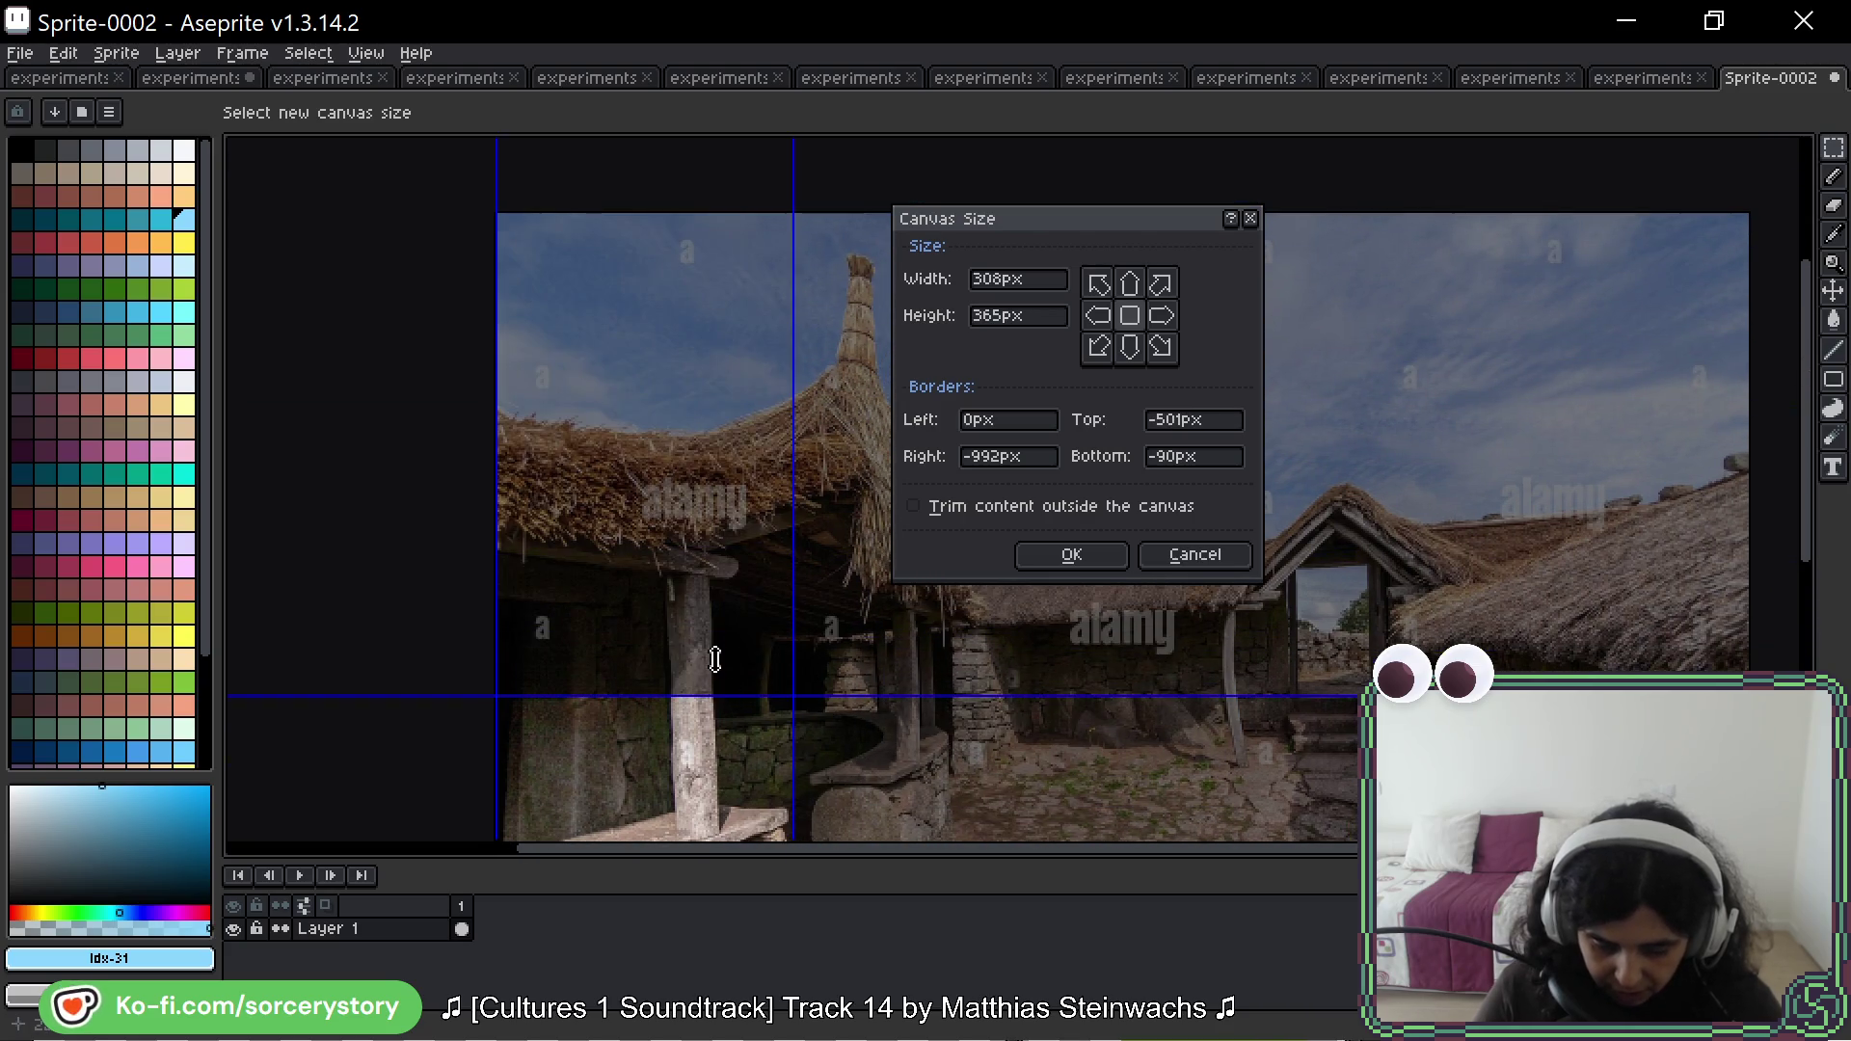
scroll(691, 242, down, 4)
mouse_move(691, 297)
mouse_down()
mouse_move(711, 523)
mouse_move(725, 368)
mouse_up()
scroll(719, 519, up, 5)
scroll(726, 525, down, 3)
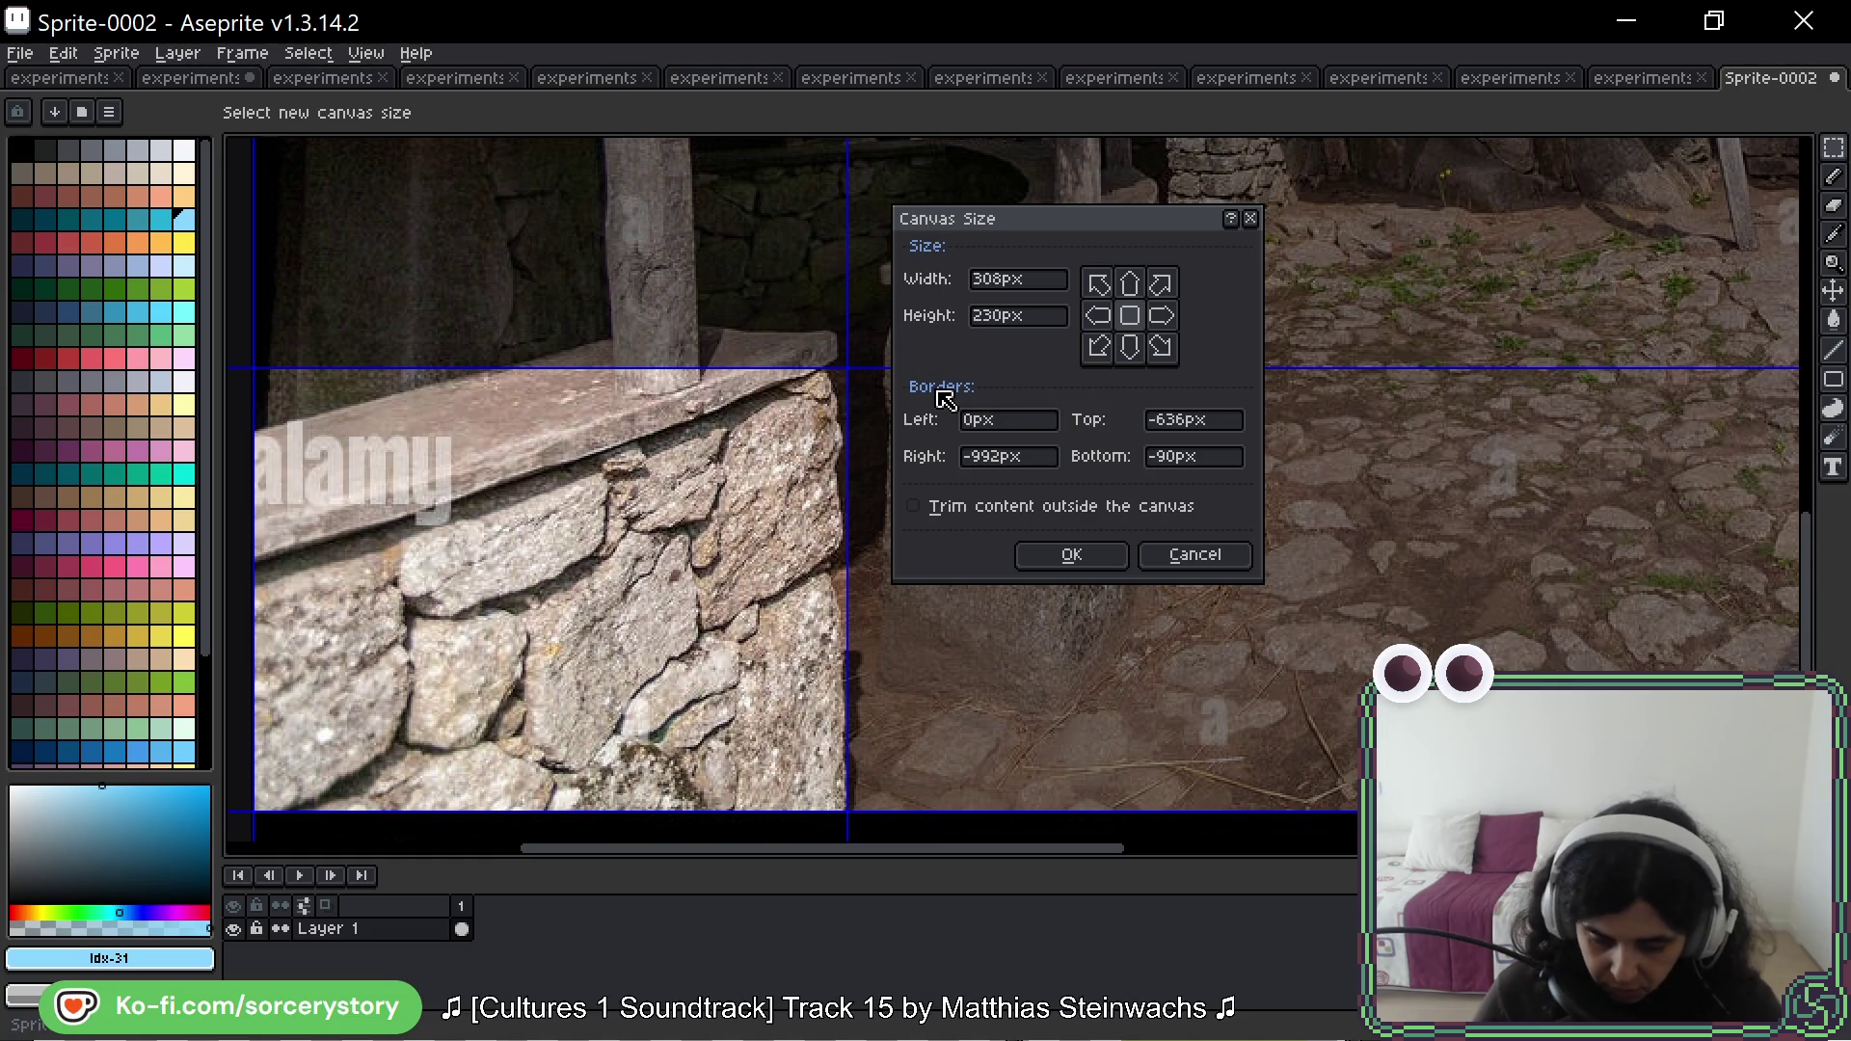
click(1074, 556)
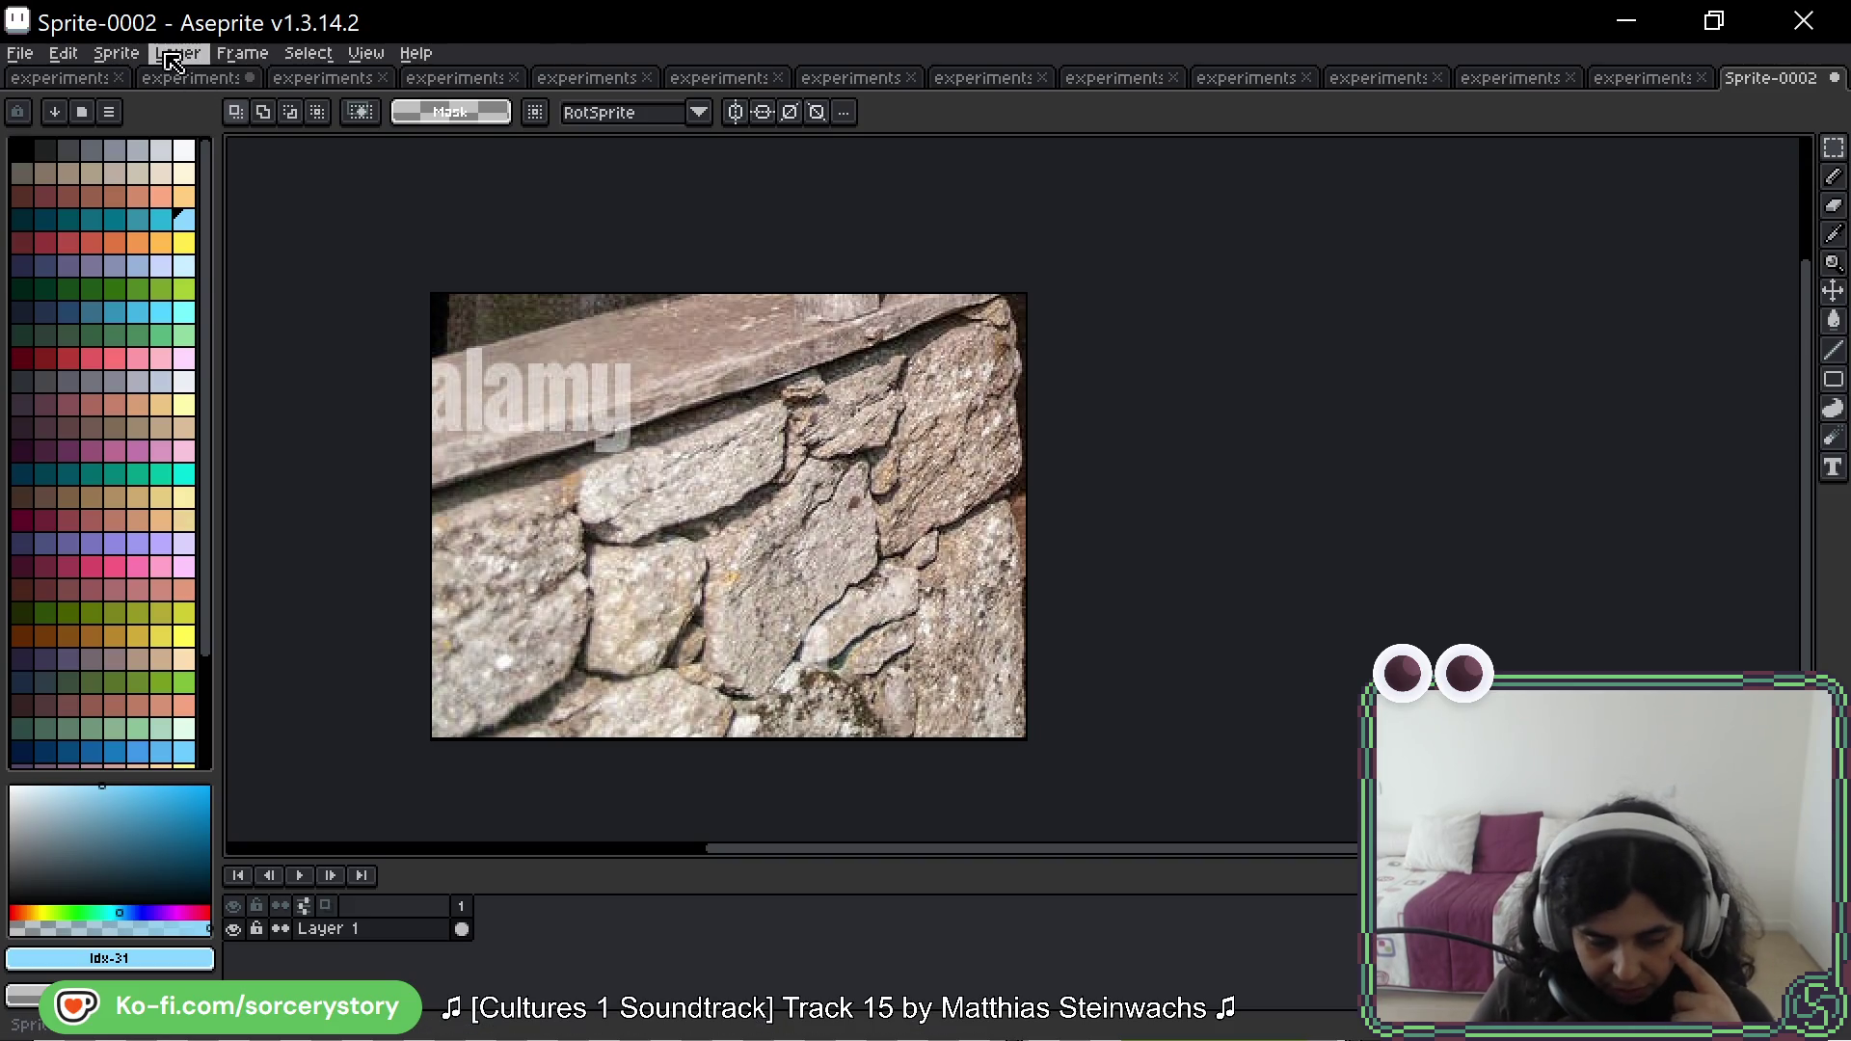
Step: Convert the stone photo sprite to Indexed colour mode
click(128, 56)
mouse_move(193, 101)
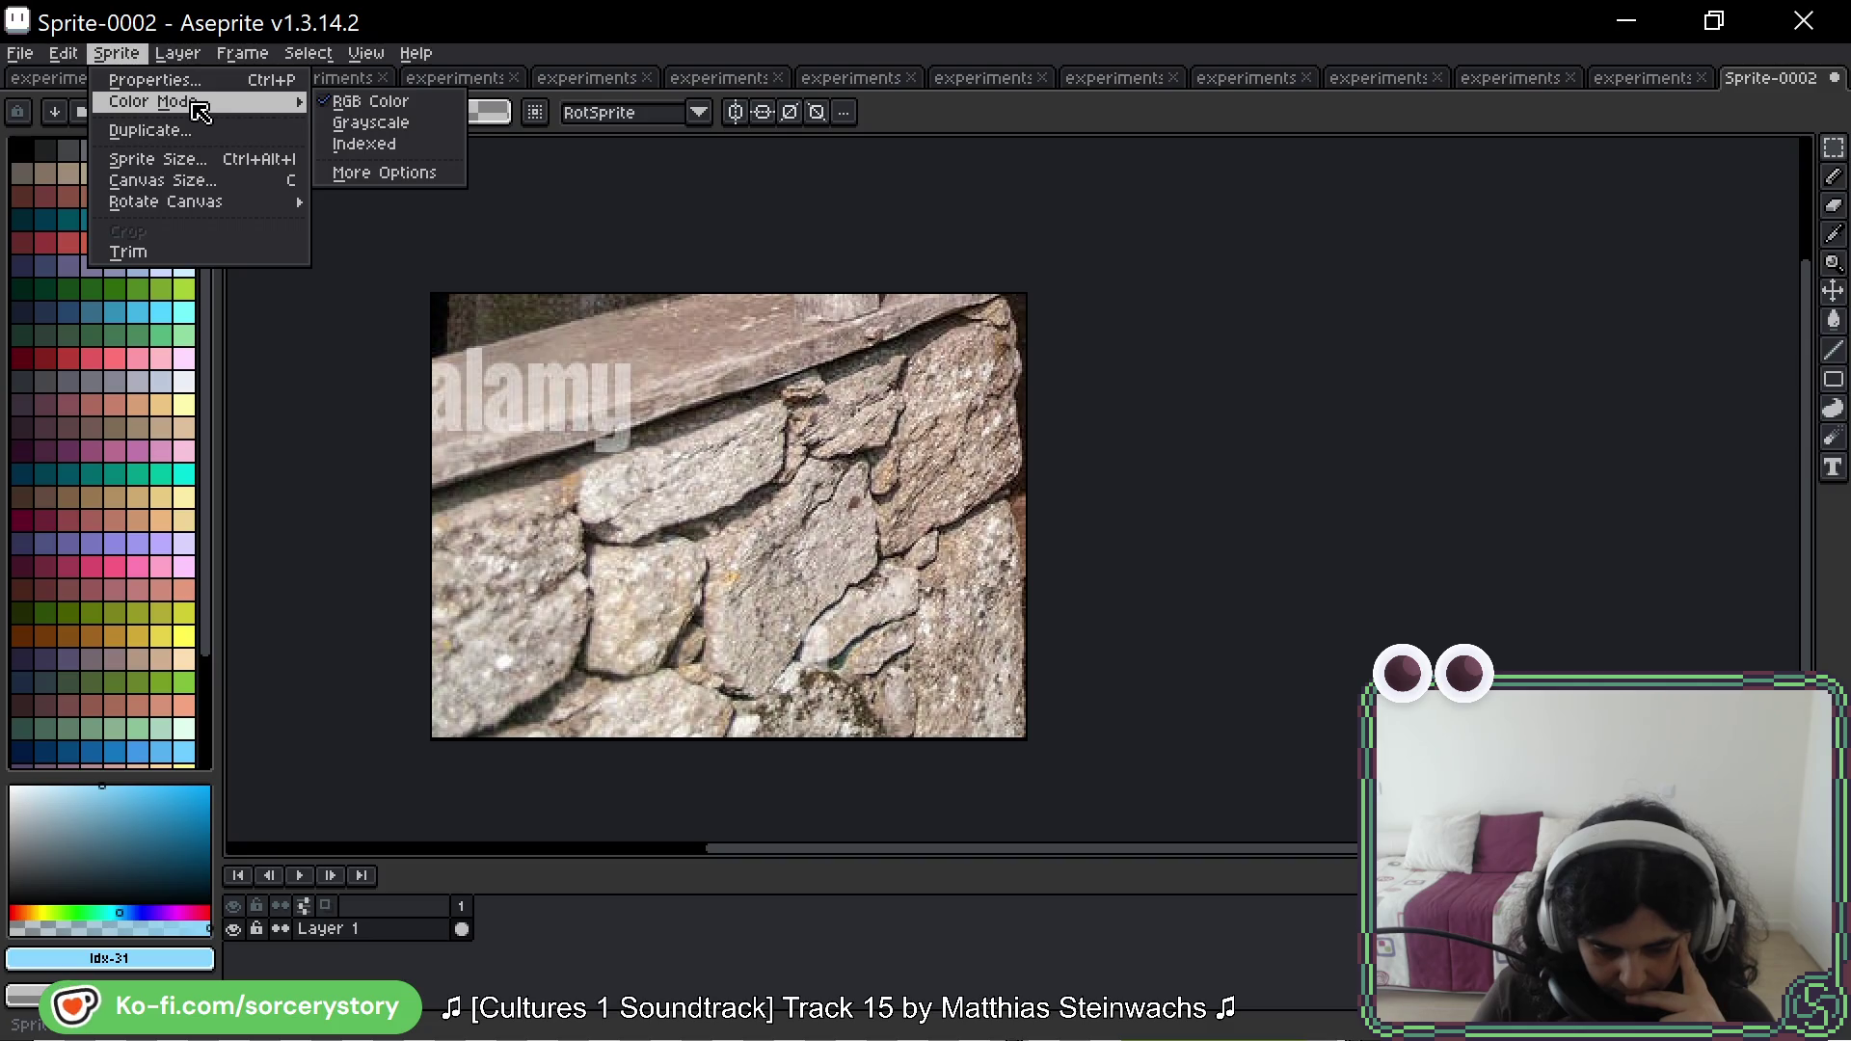
click(403, 152)
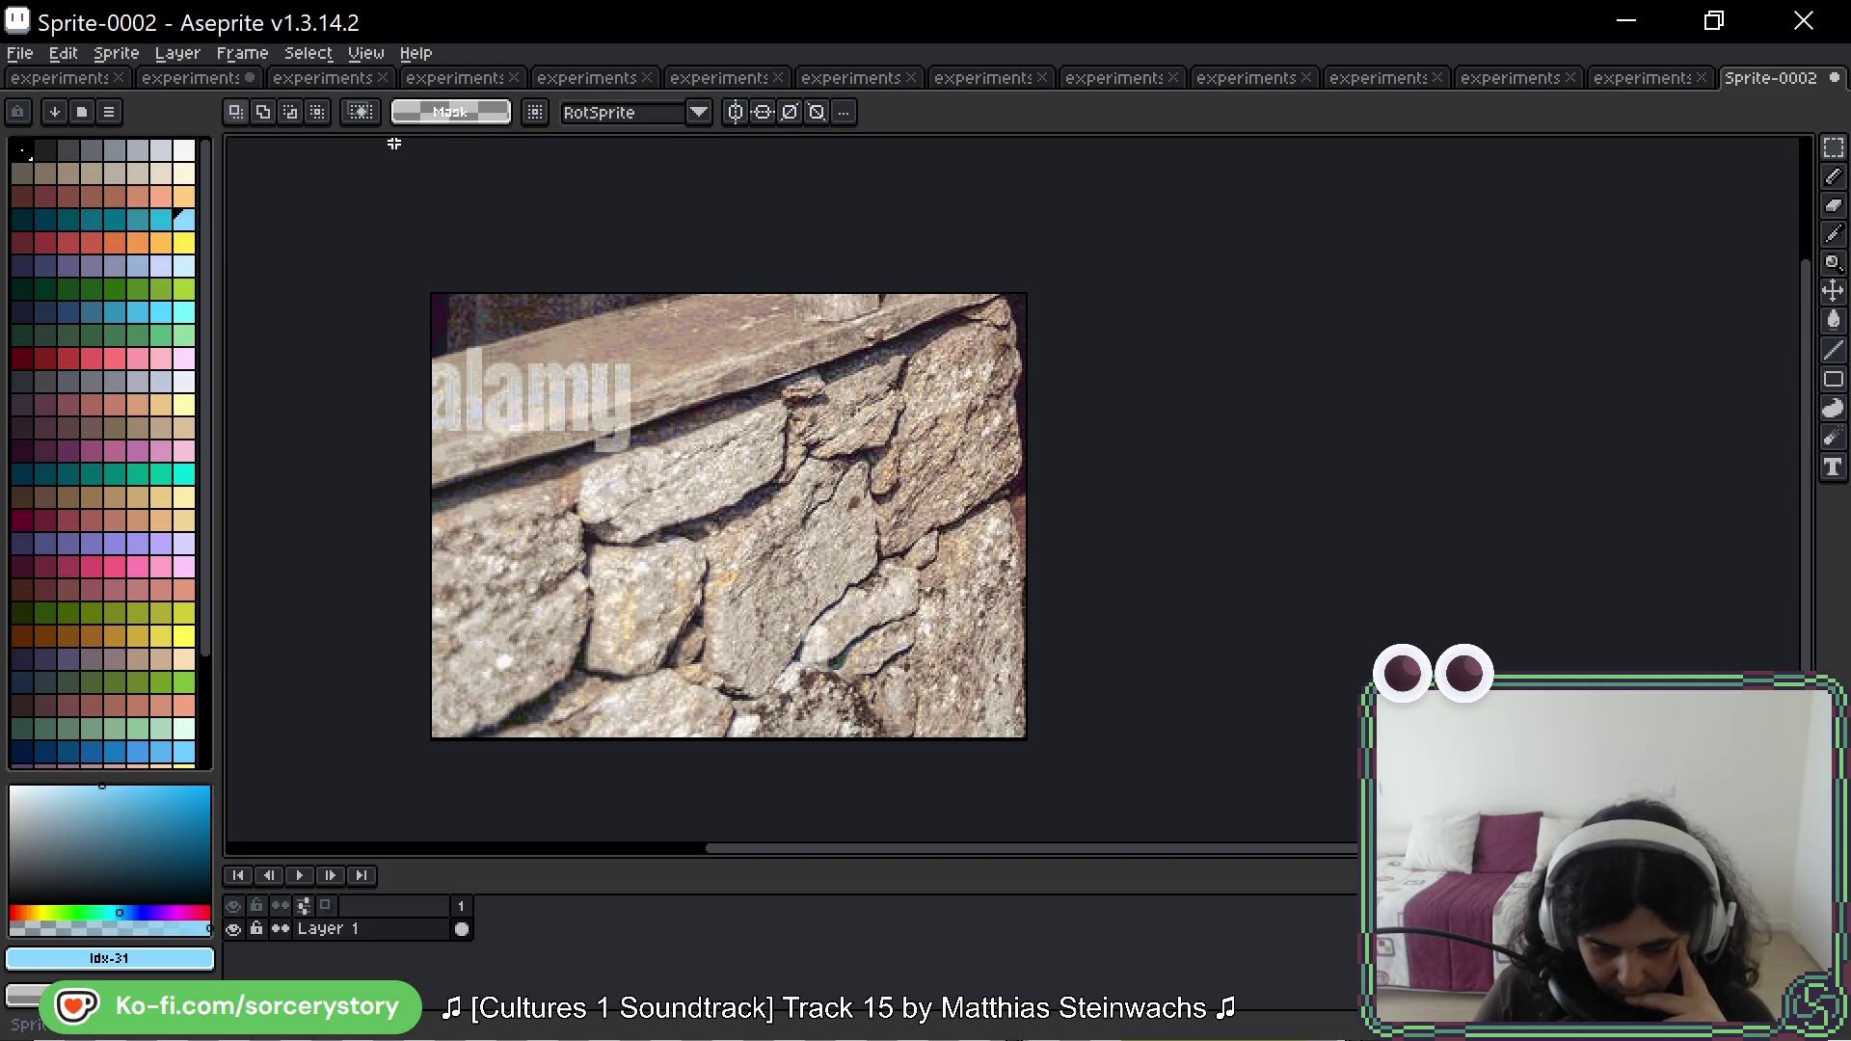
scroll(801, 498, up, 4)
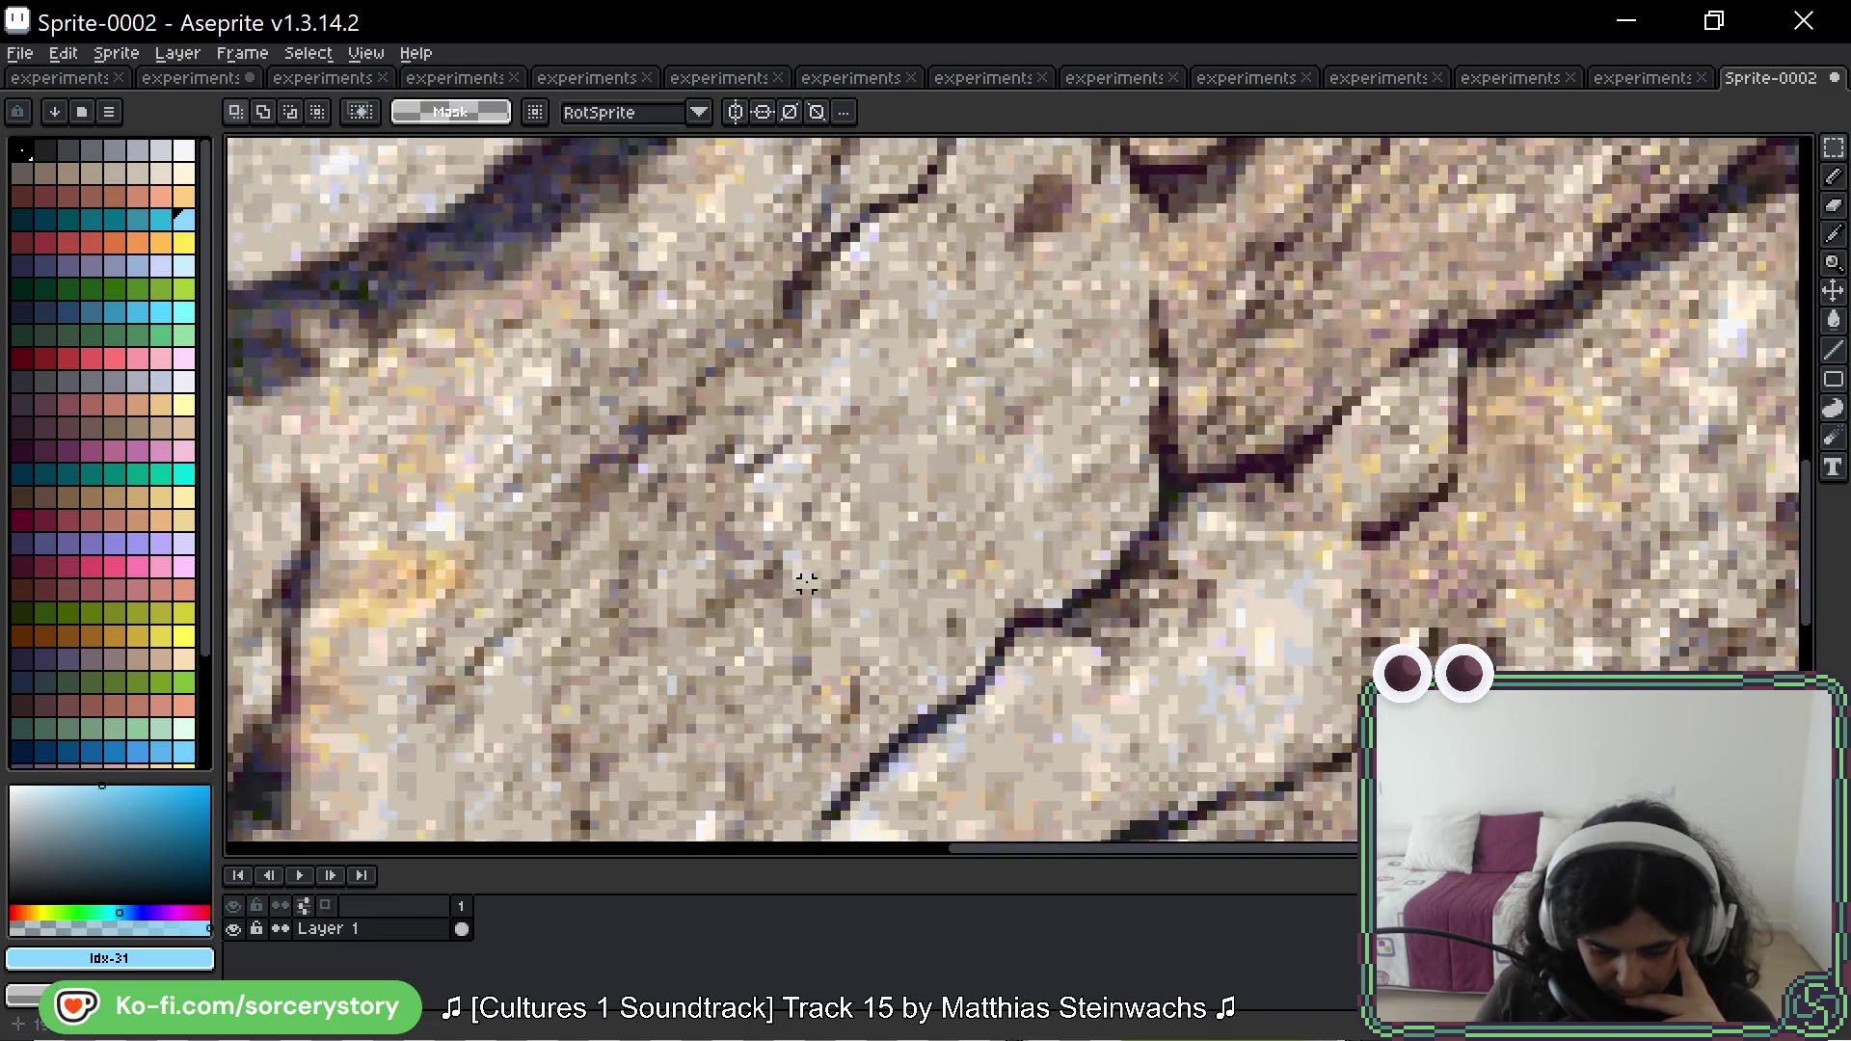
scroll(954, 347, up, 2)
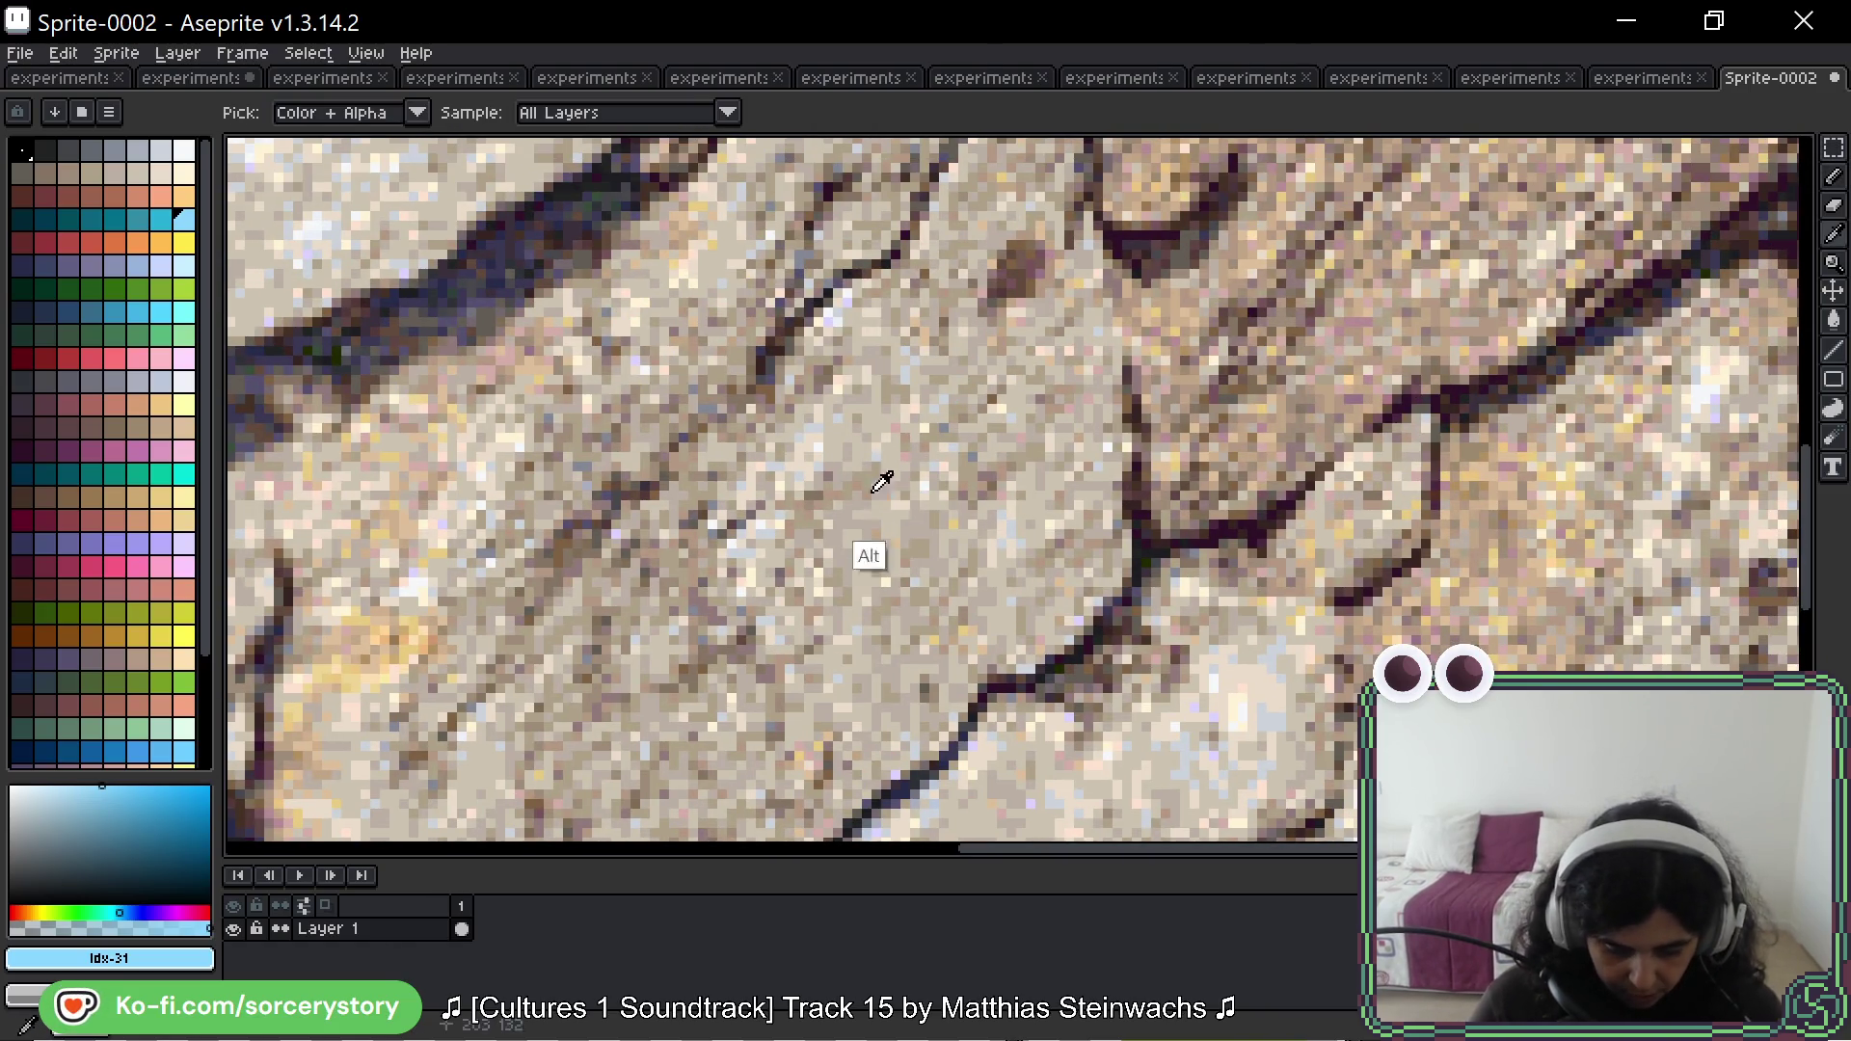
Step: Sample stone tones from the photo, ending on the pale beige at palette index 11
alt+click(877, 459)
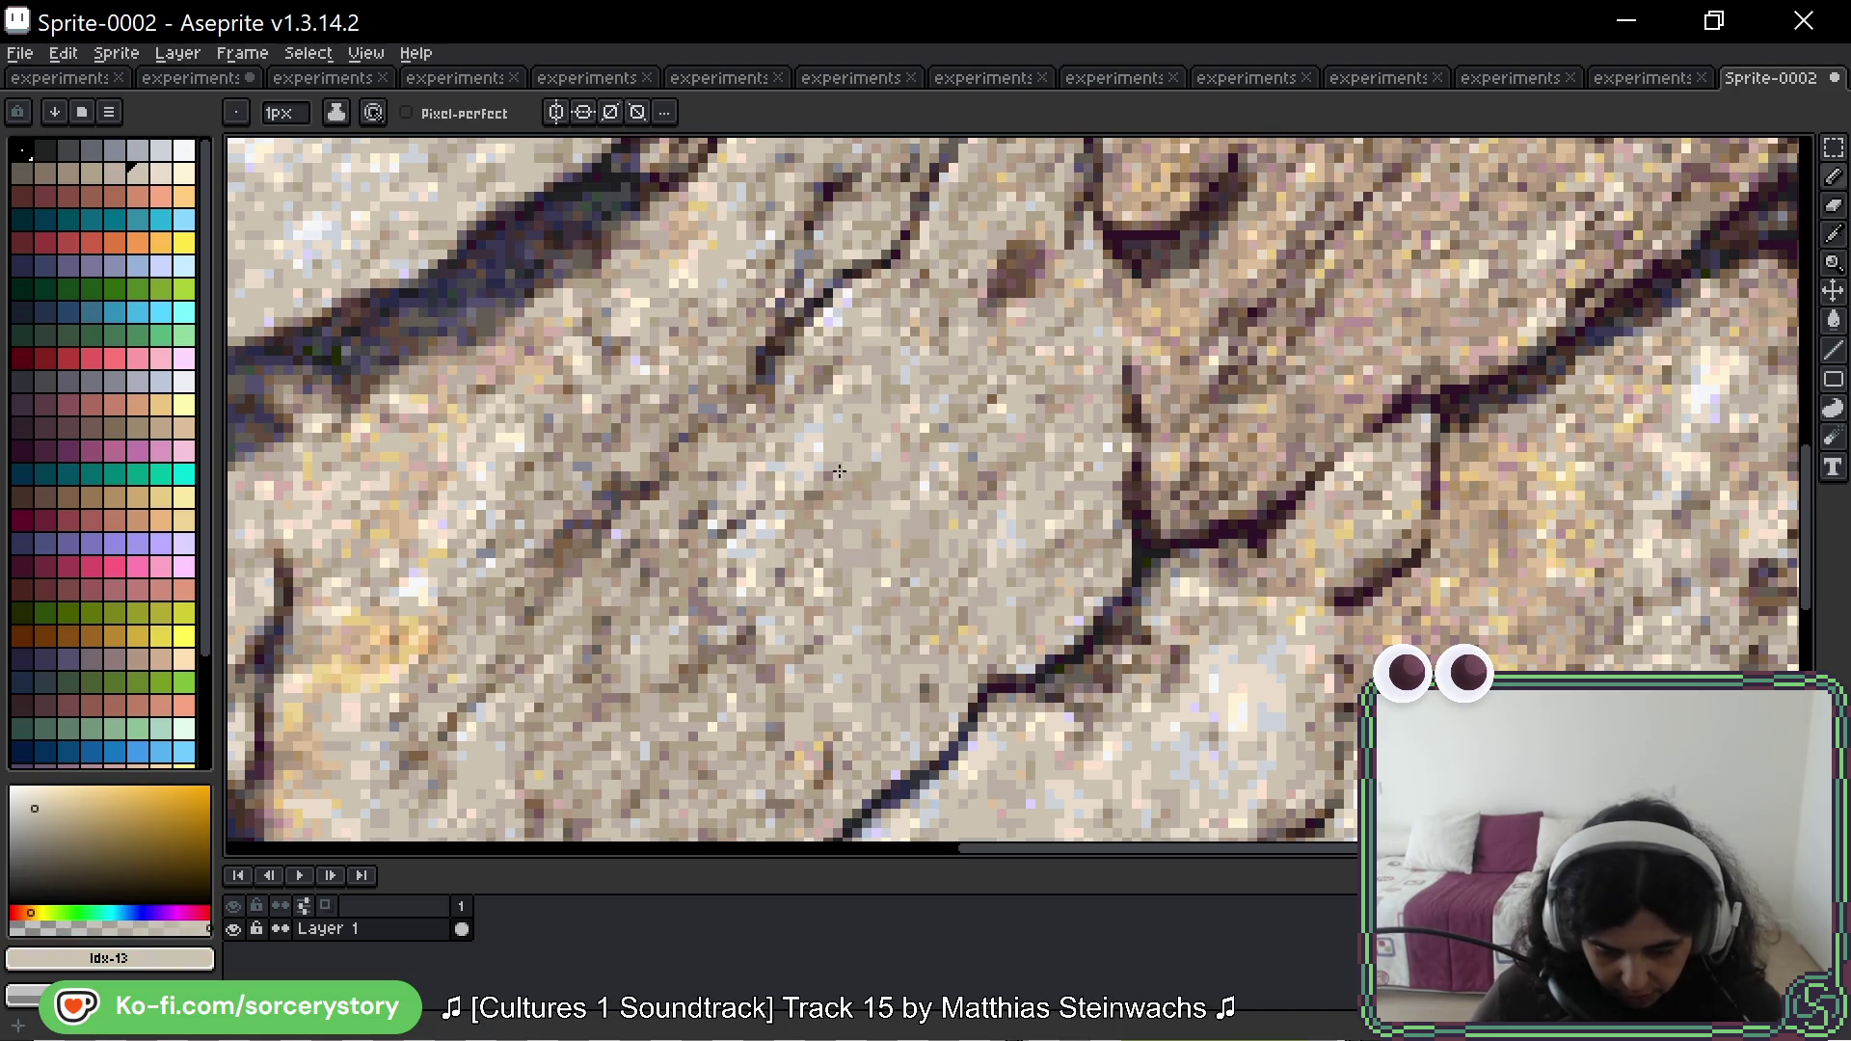
scroll(857, 375, up, 3)
key(alt)
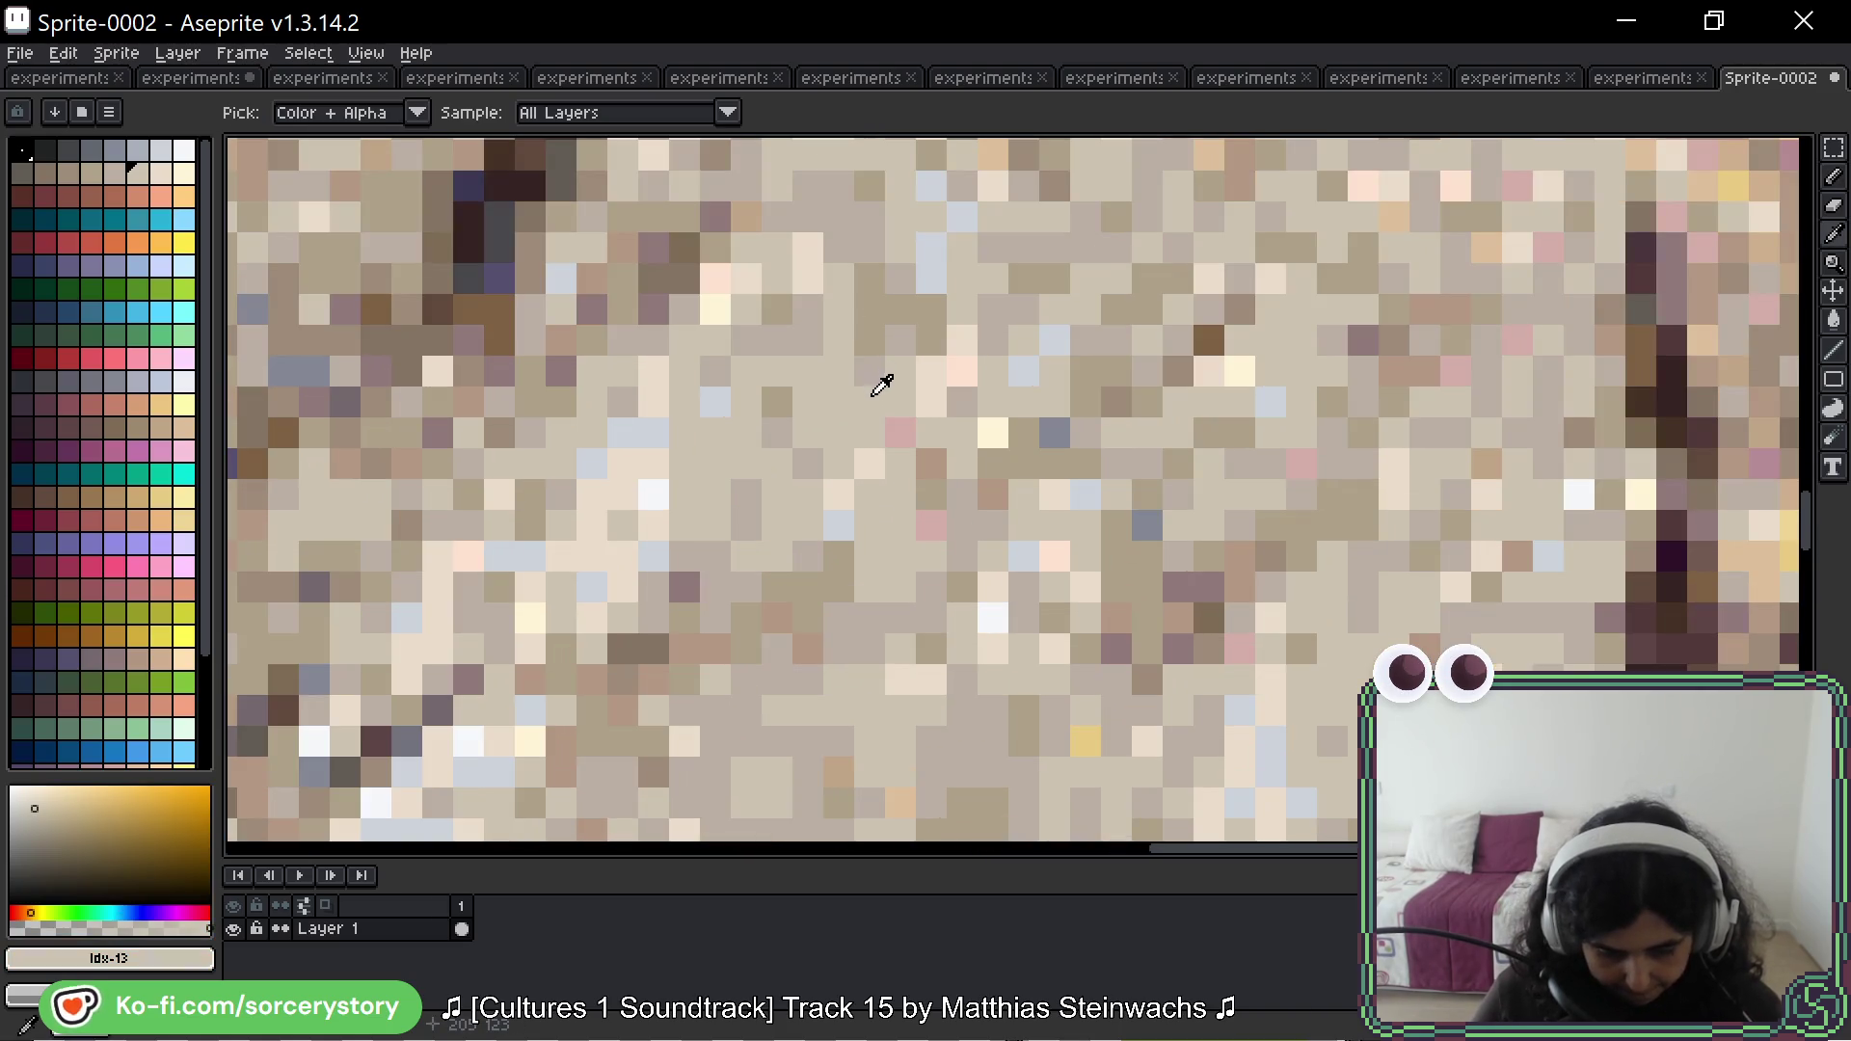
alt+click(876, 372)
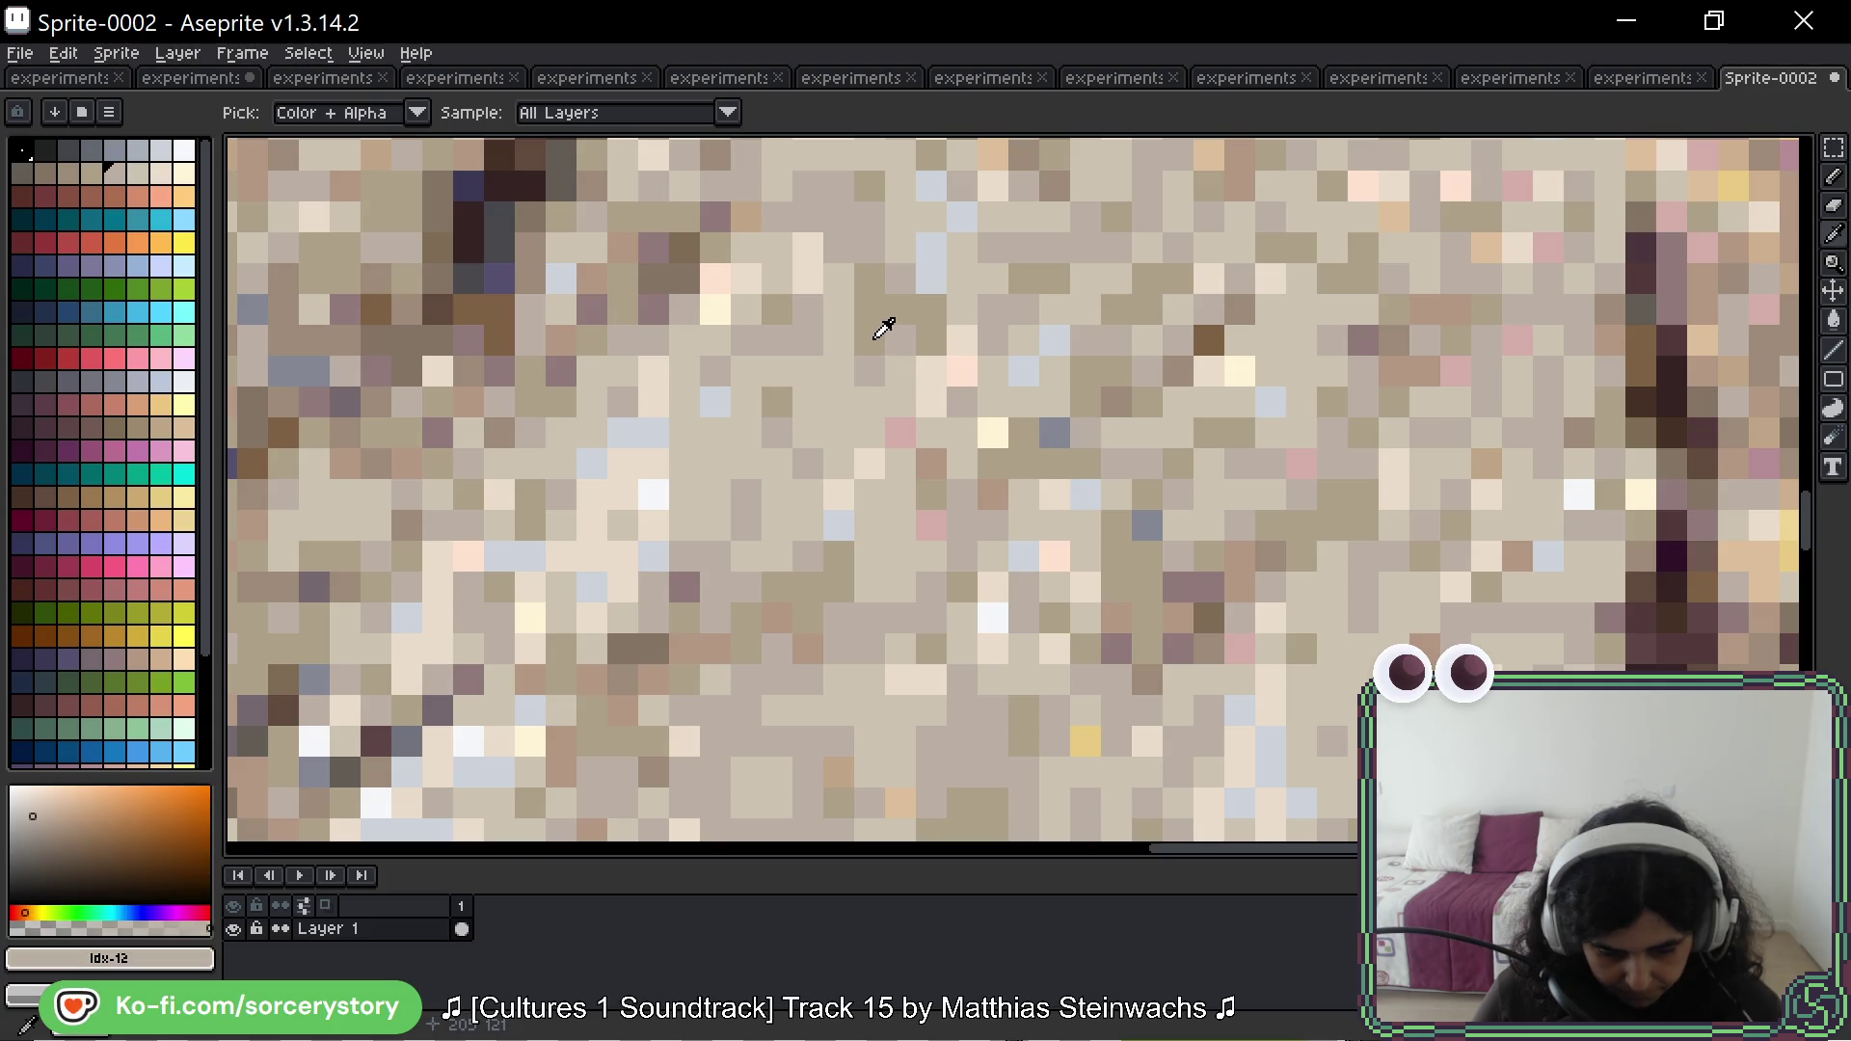
alt+click(875, 337)
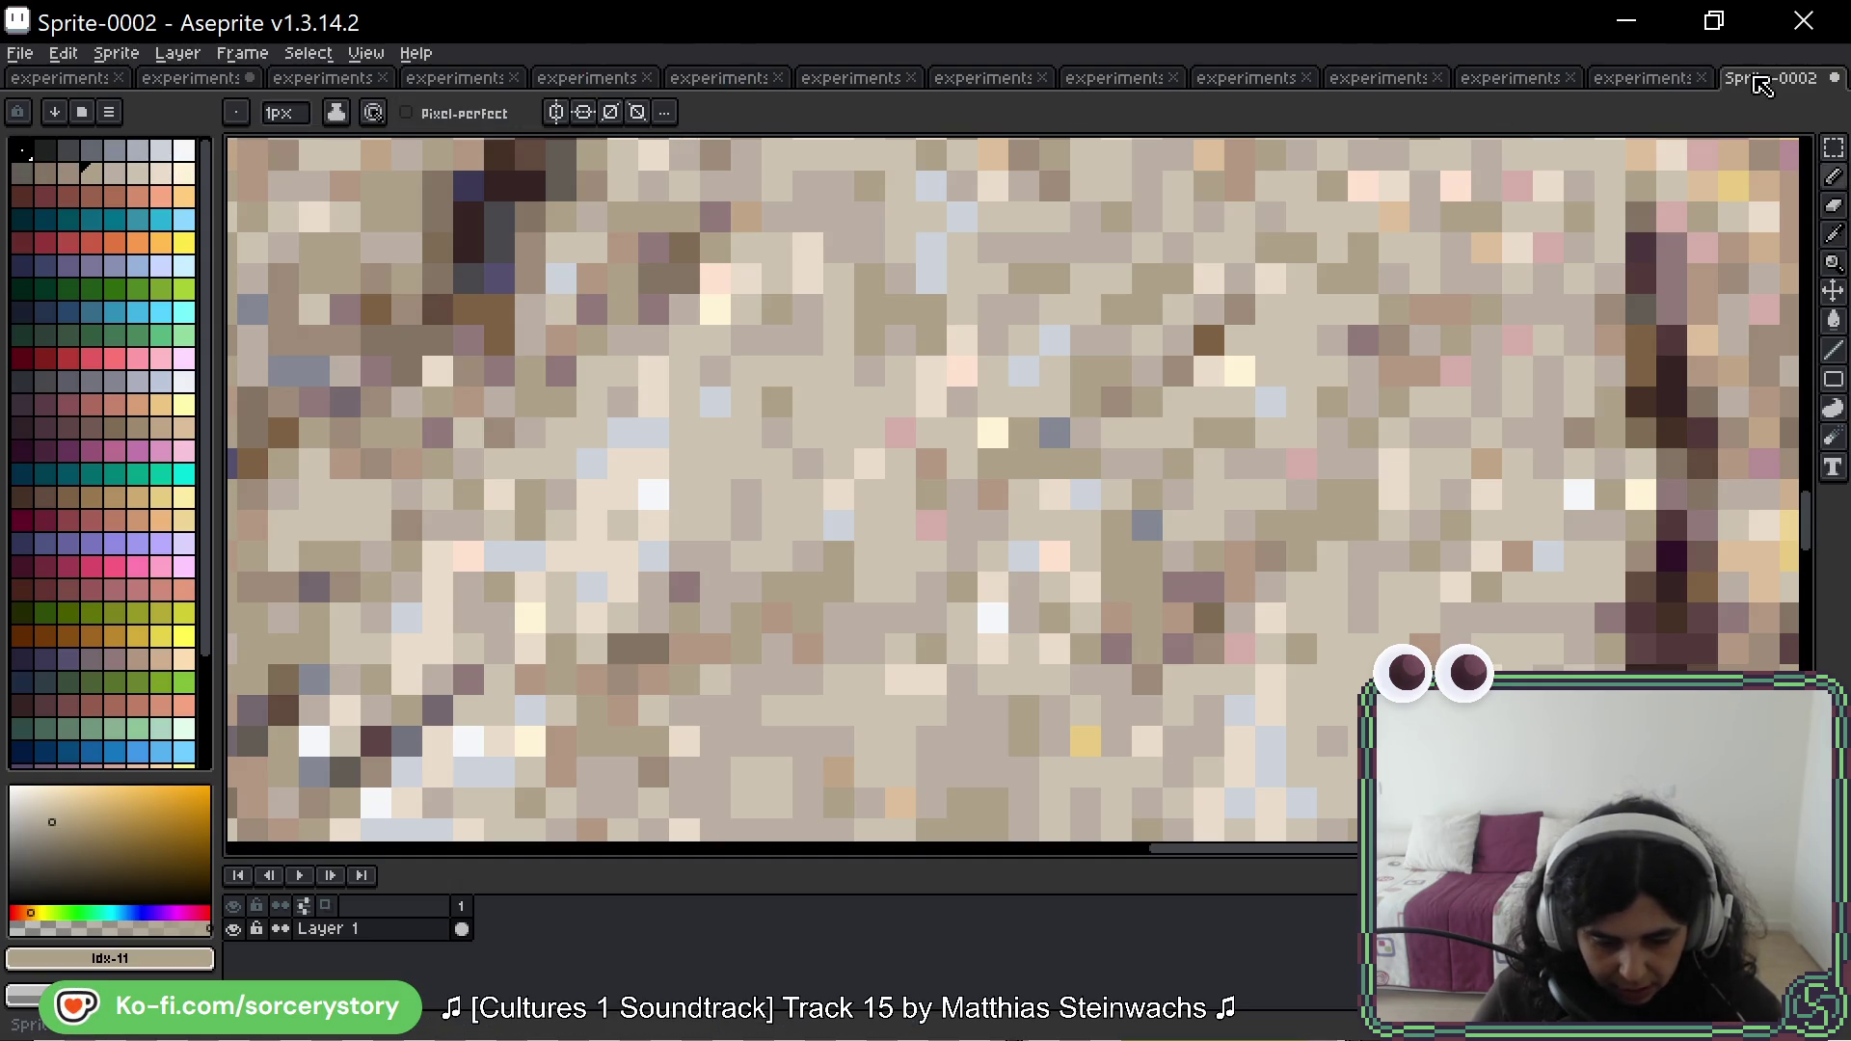
Step: Dock the stone reference beside the UI sheet and sample the plain panel's grey
mouse_move(1761, 85)
mouse_down()
mouse_move(1524, 379)
mouse_move(1768, 434)
mouse_up()
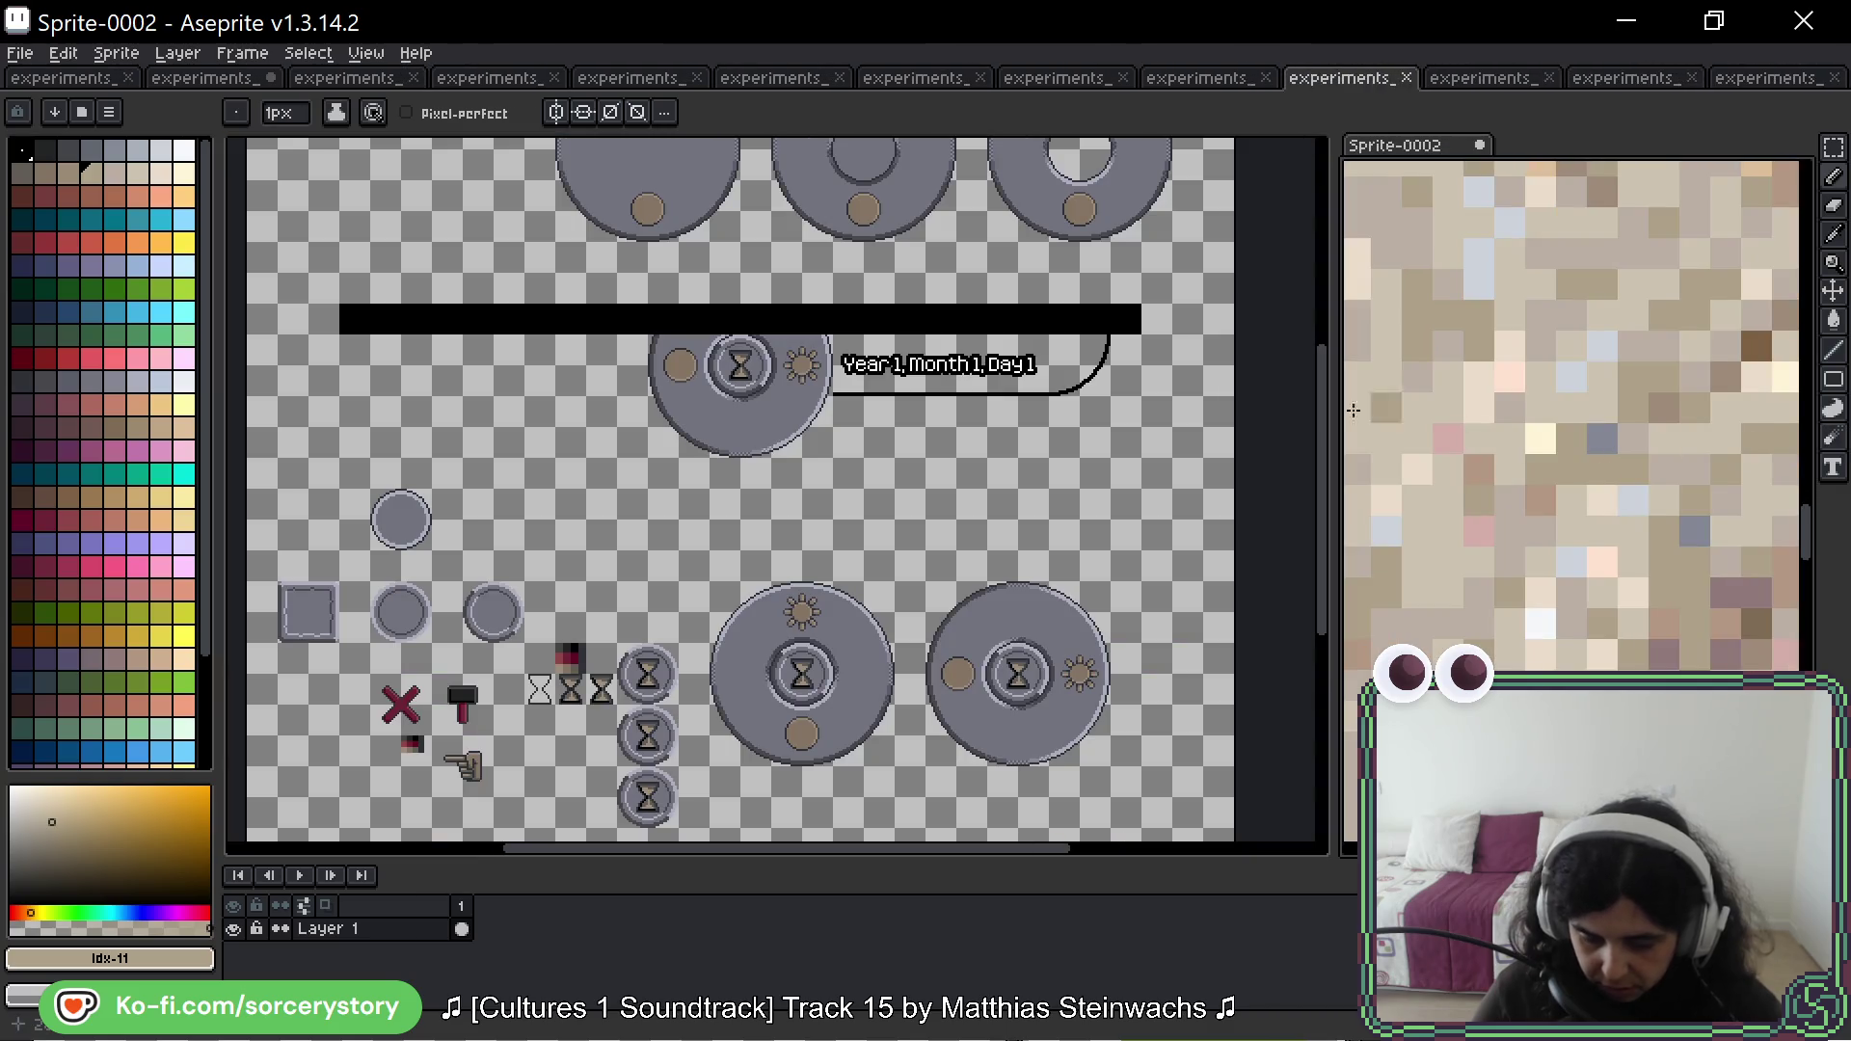
click(232, 77)
alt+click(663, 438)
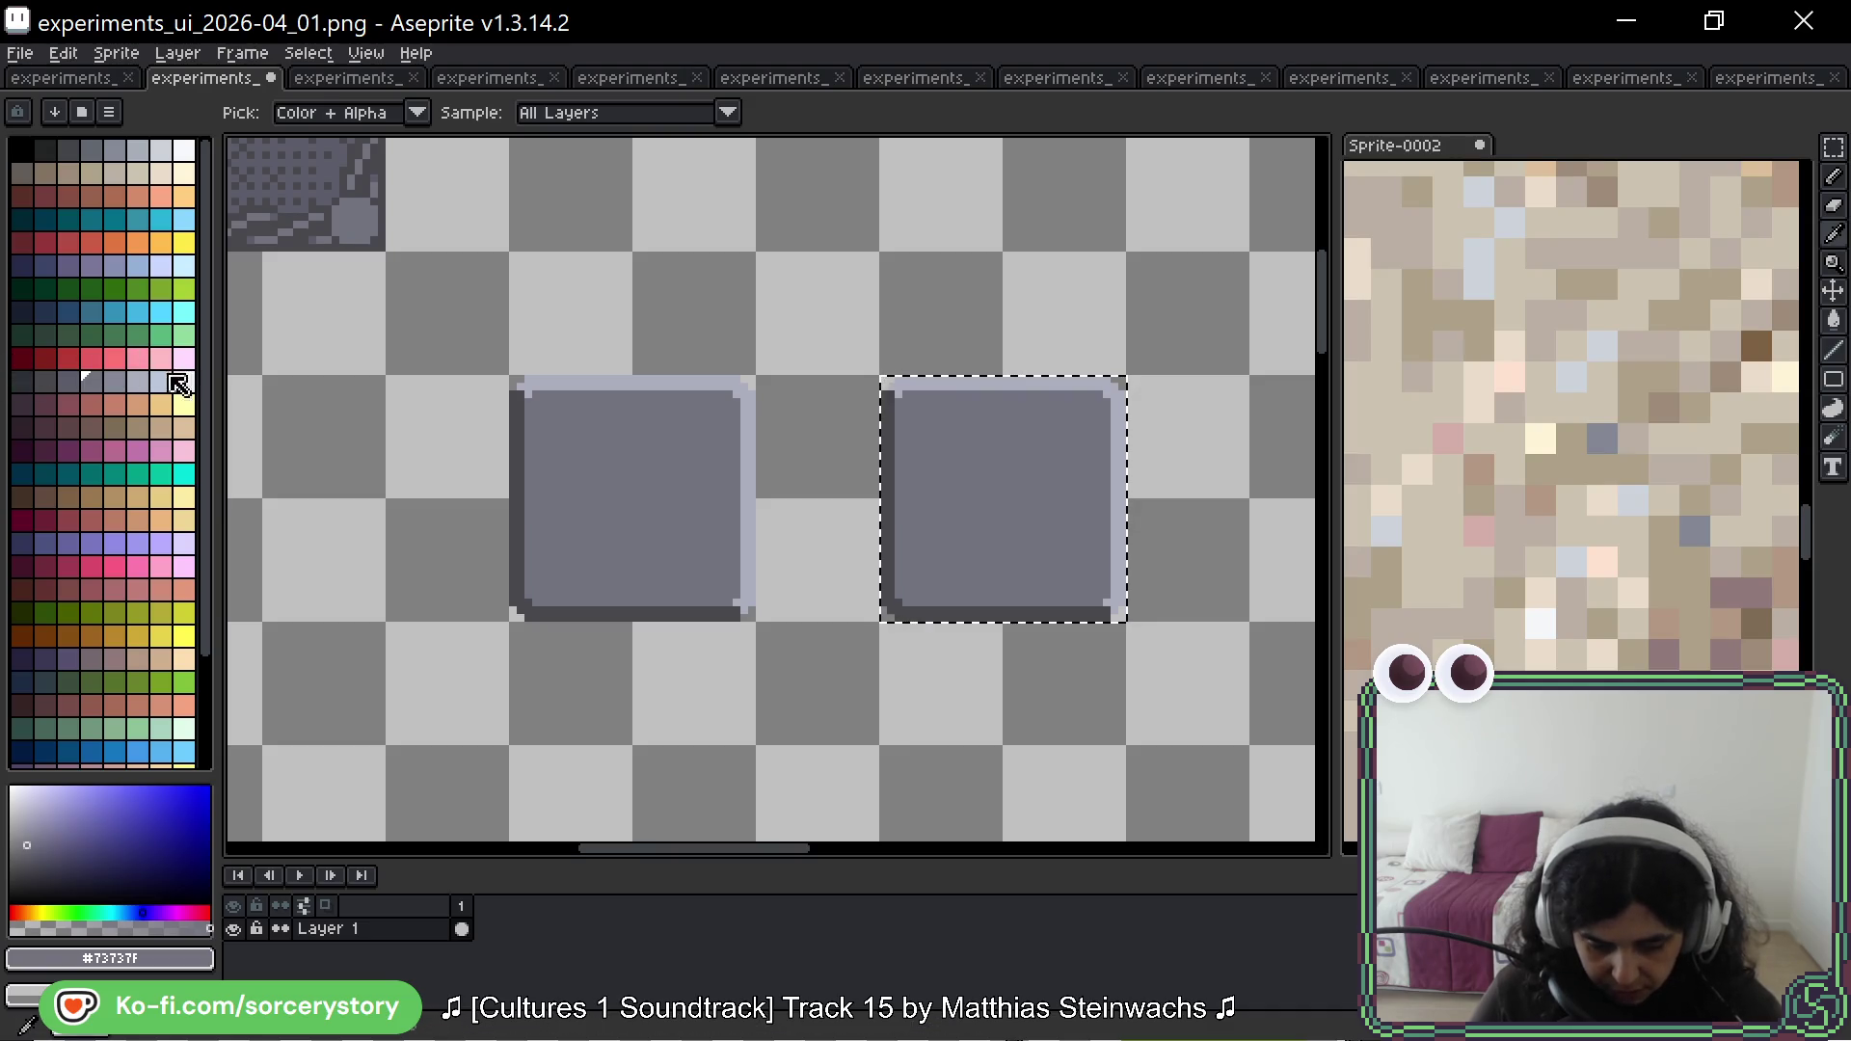
key(b)
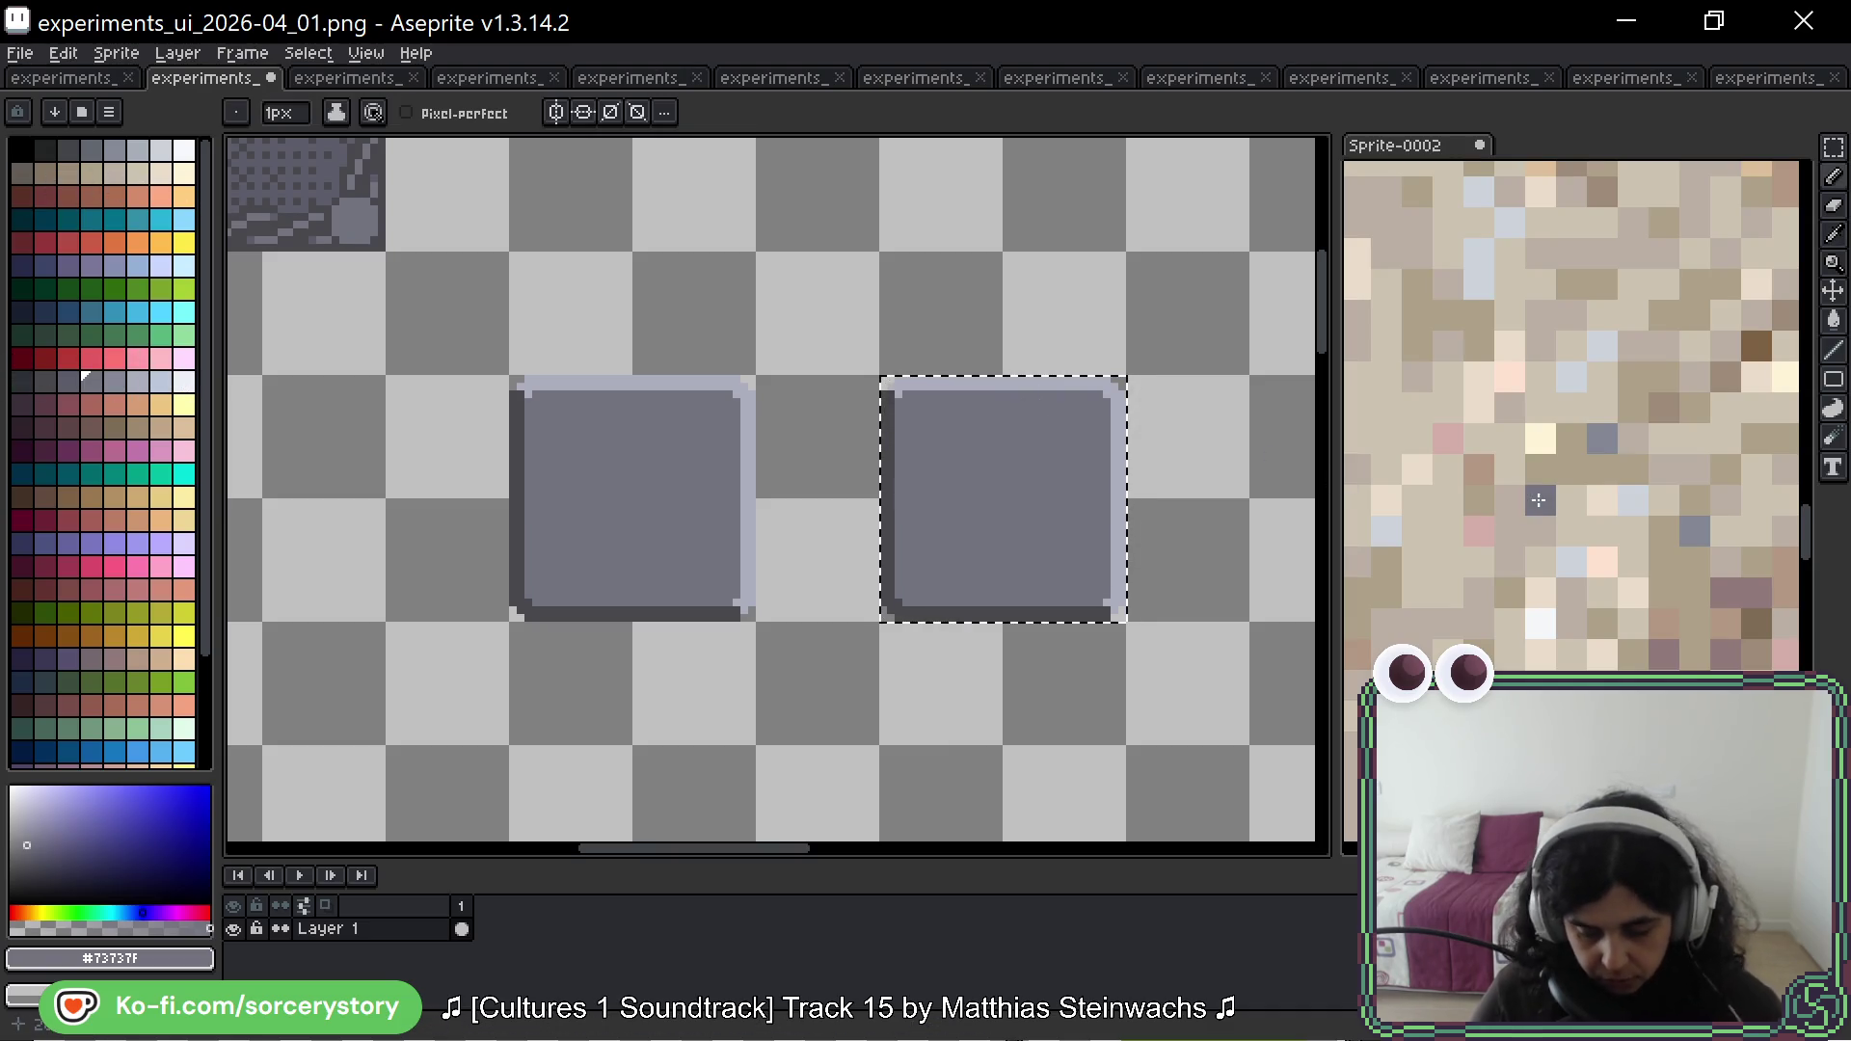
Step: Sample several brown and muted pink stone tones from the reference photo
scroll(1539, 500, down, 5)
middle_click(1546, 467)
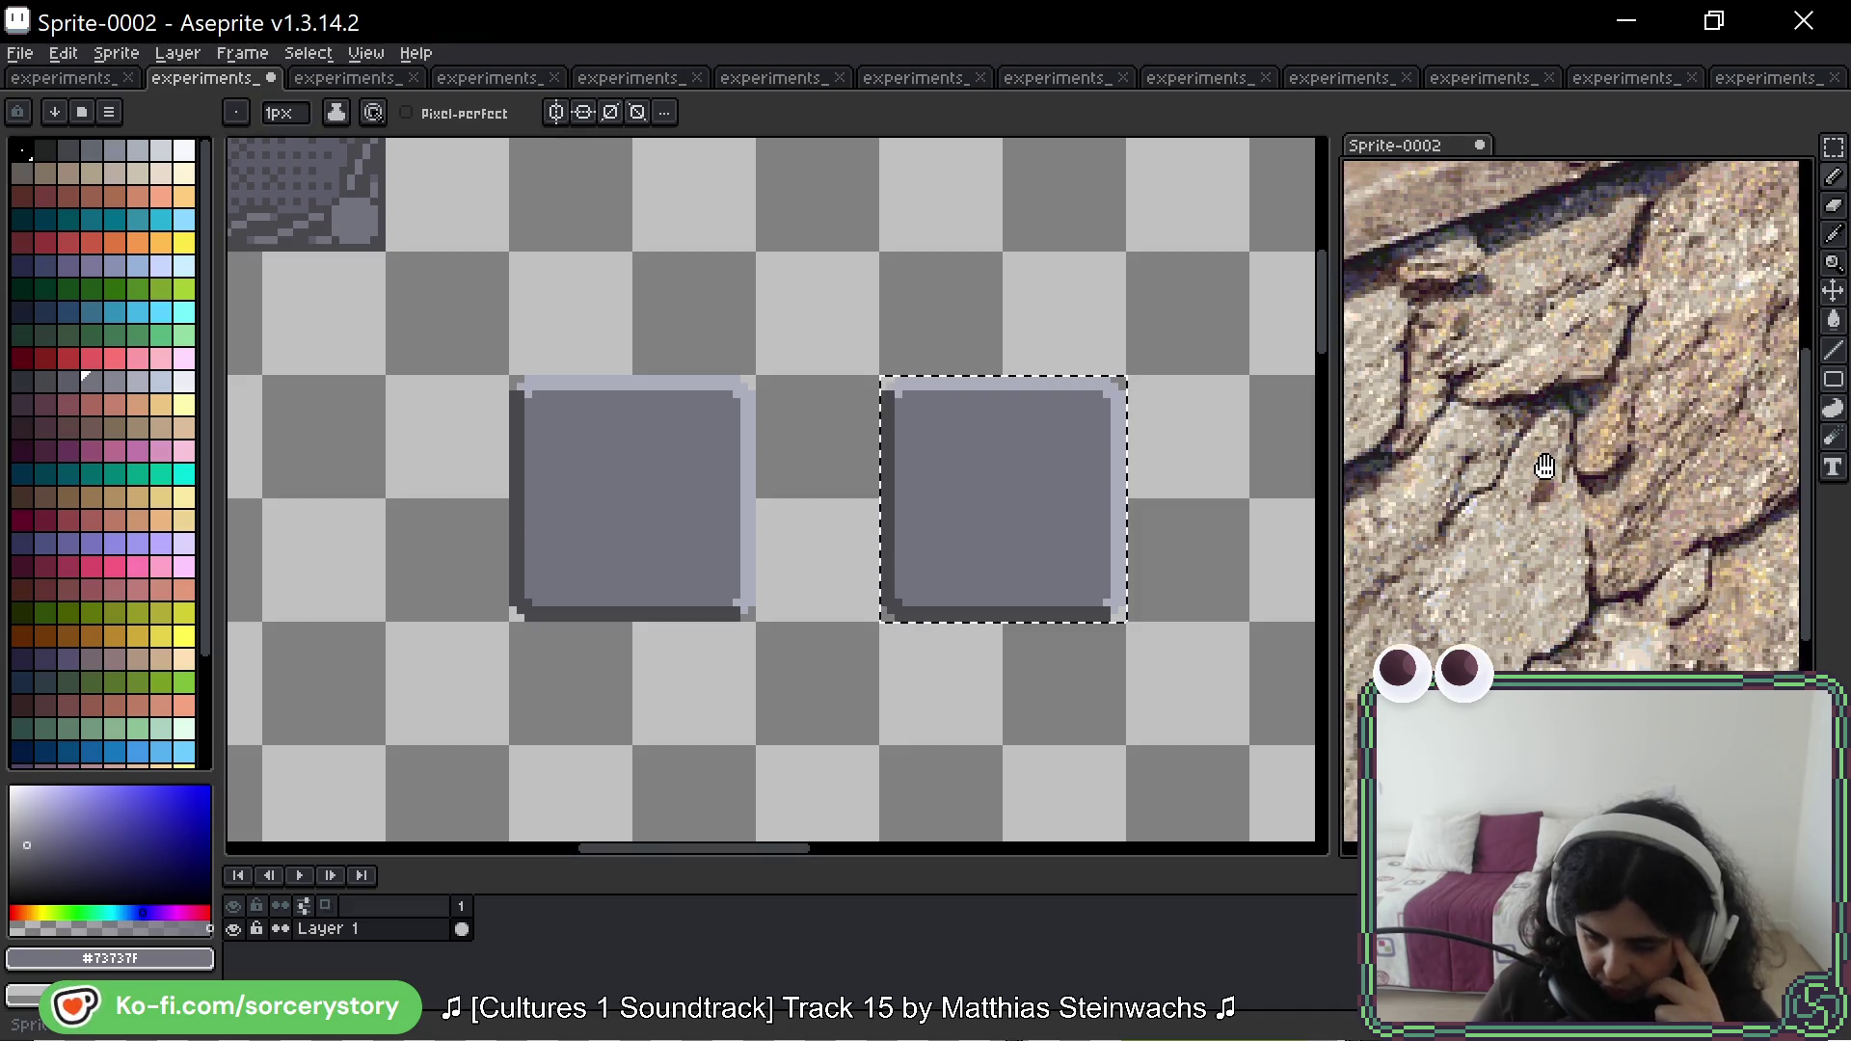
scroll(1546, 467, up, 5)
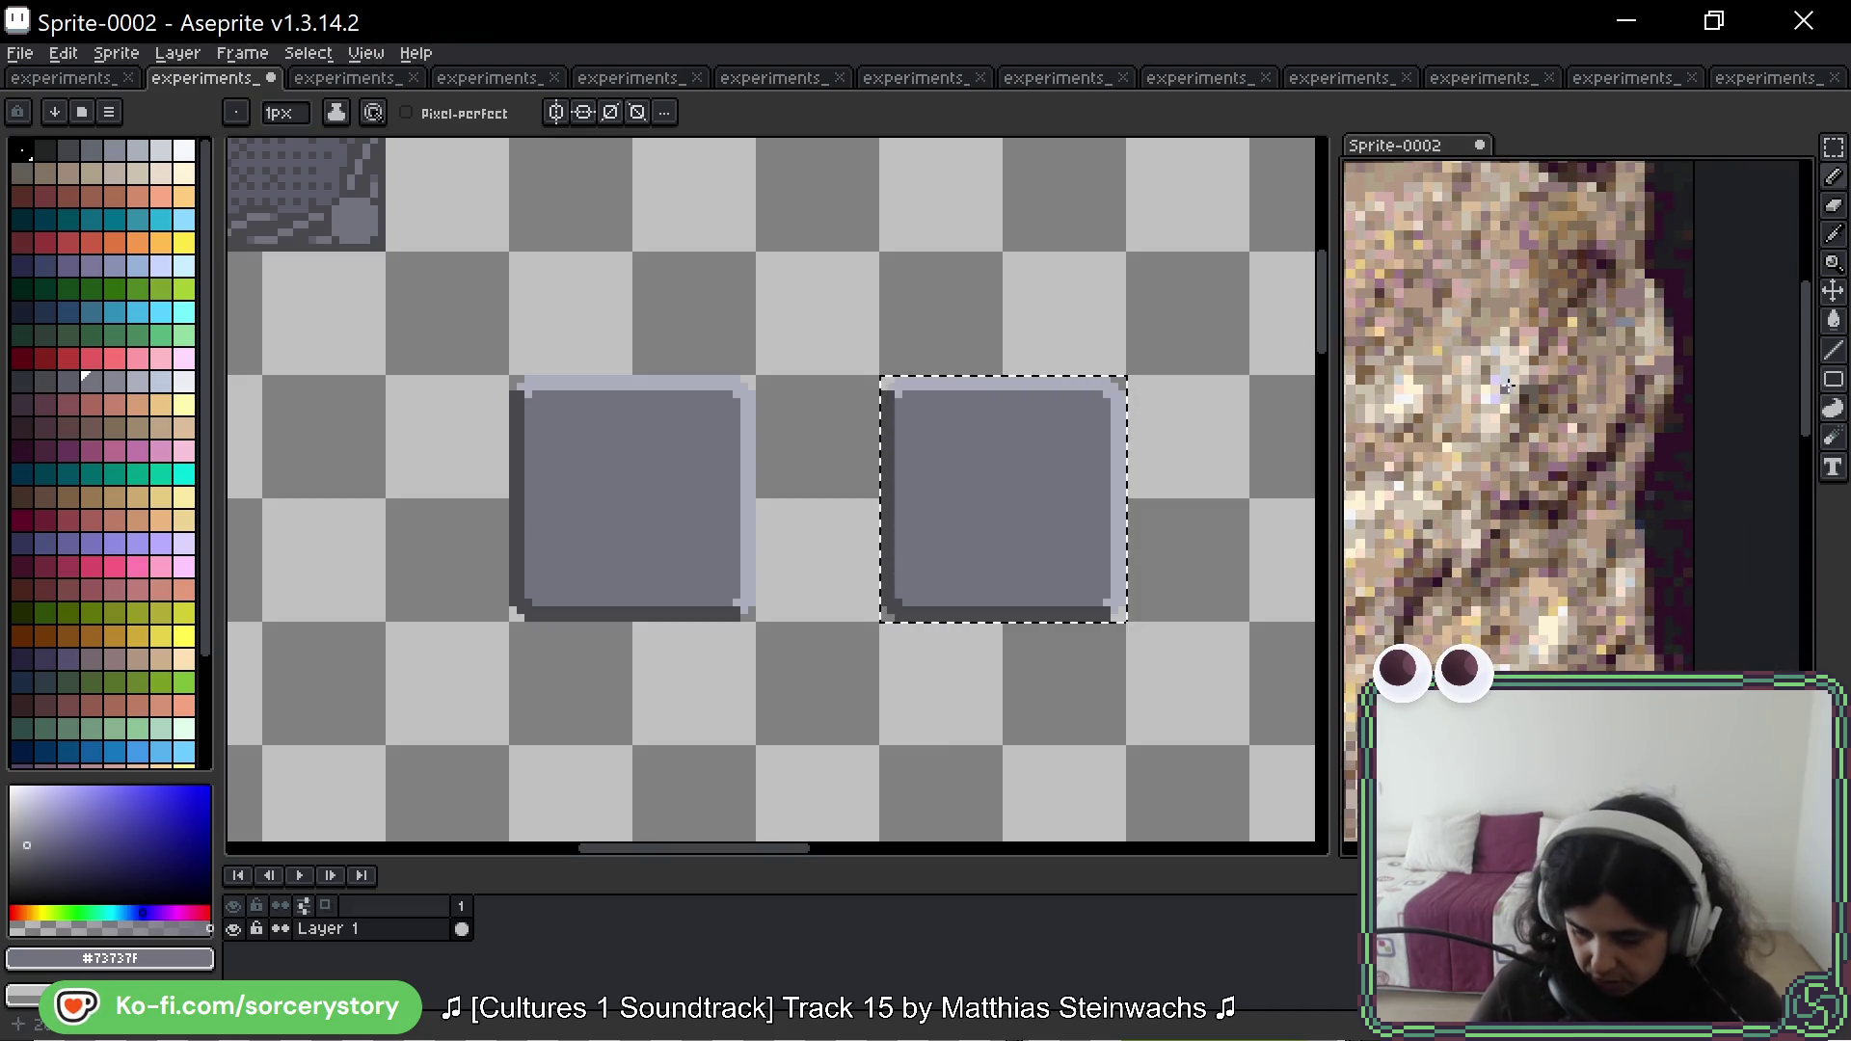
scroll(1553, 391, up, 2)
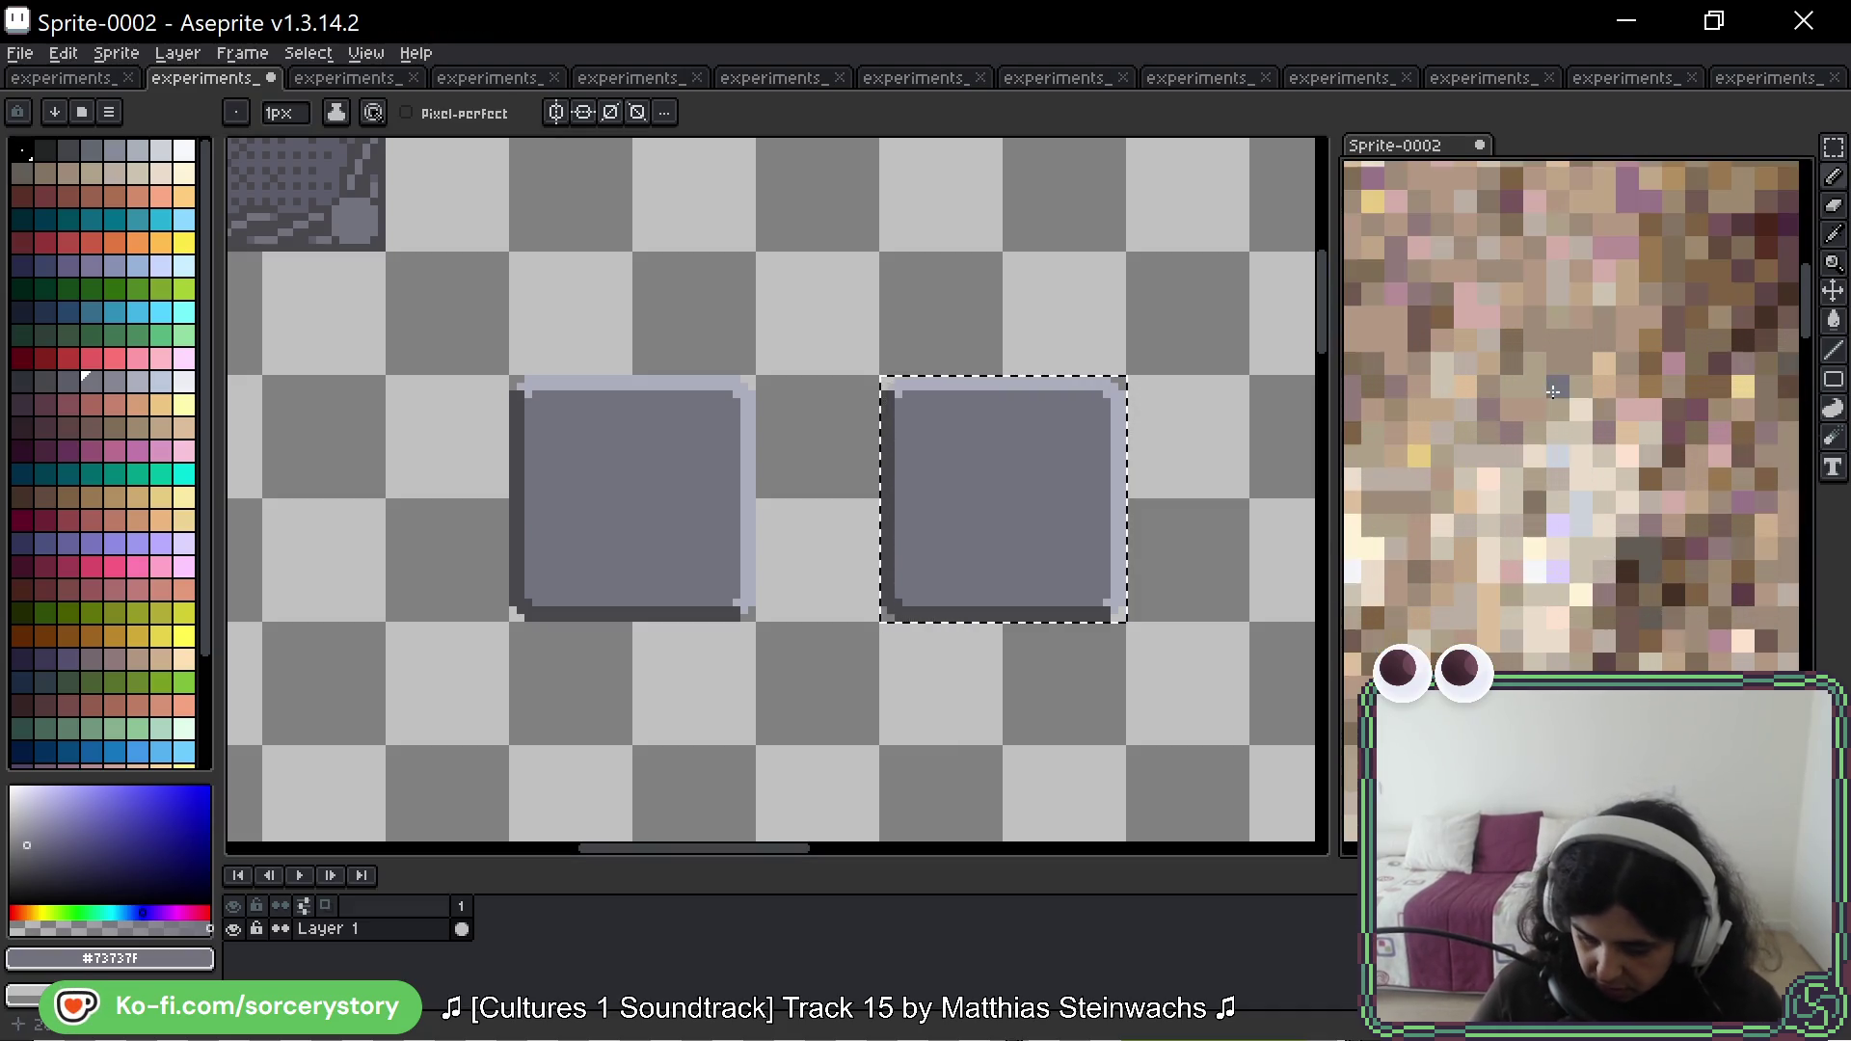
key(i)
click(1582, 323)
click(1586, 316)
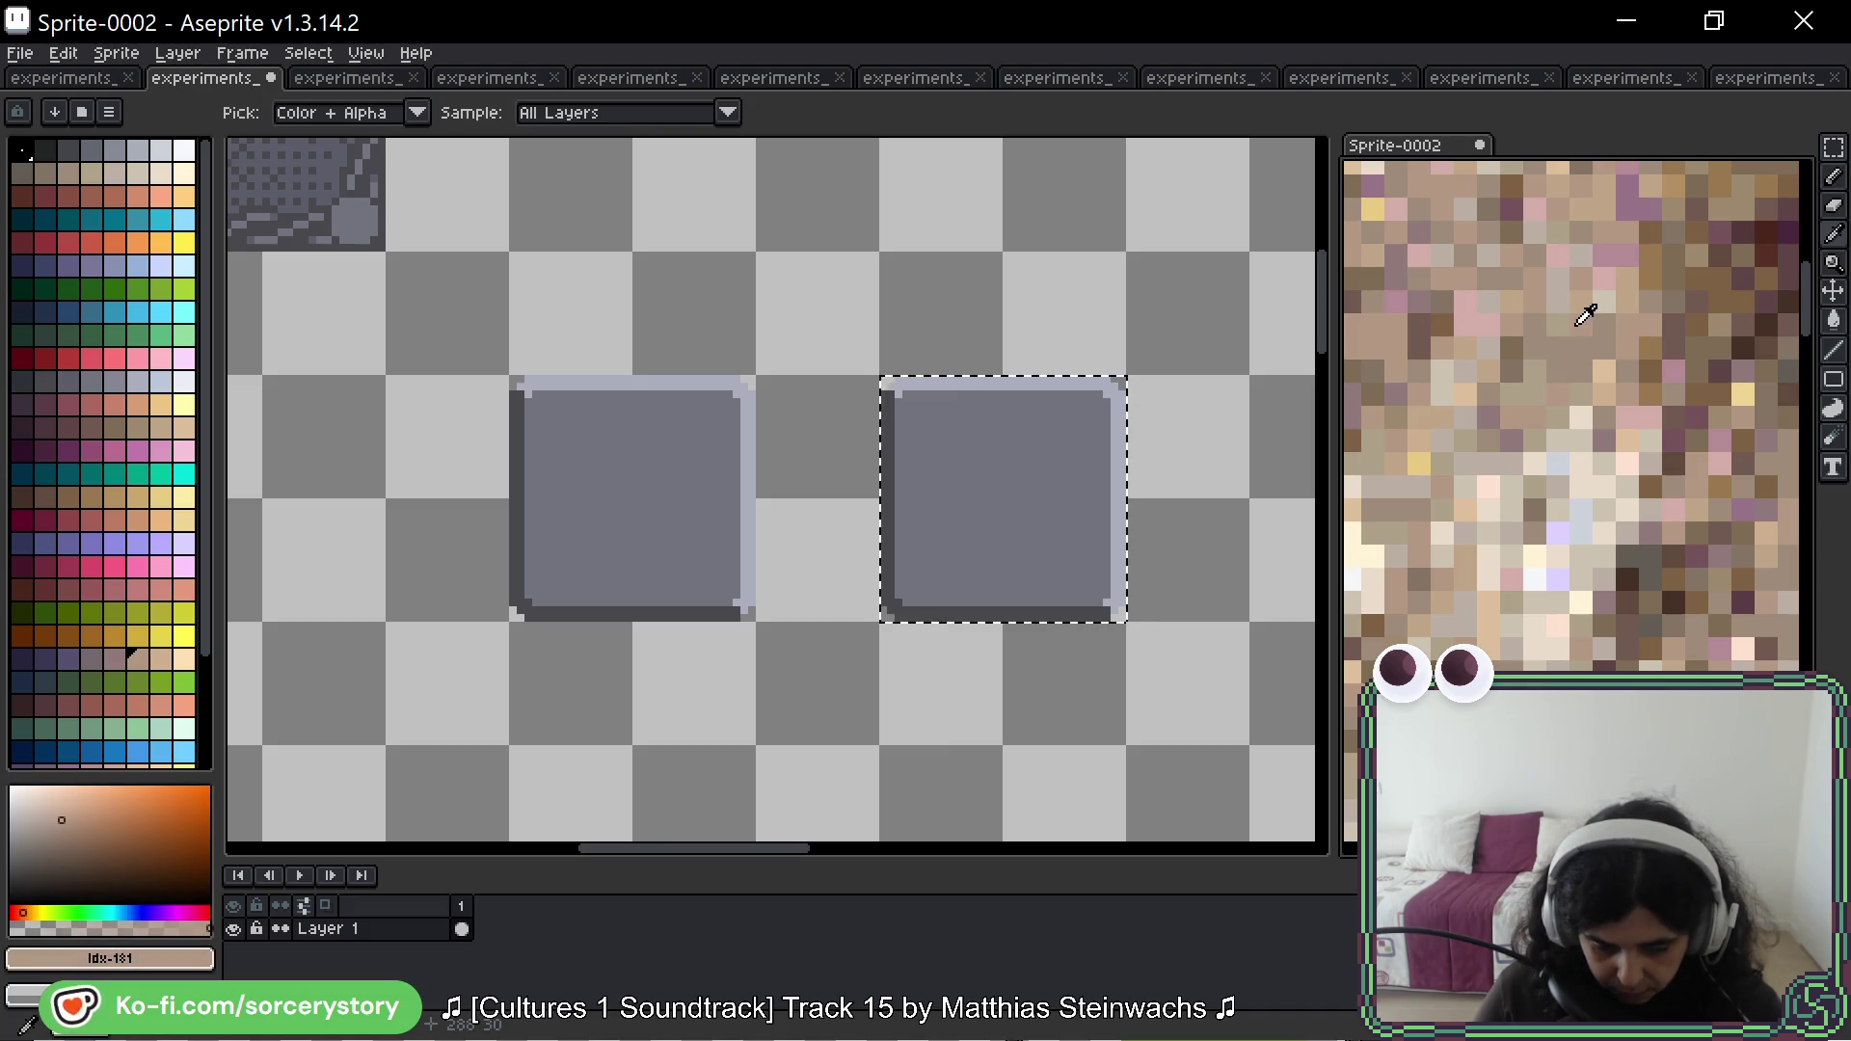
click(1580, 291)
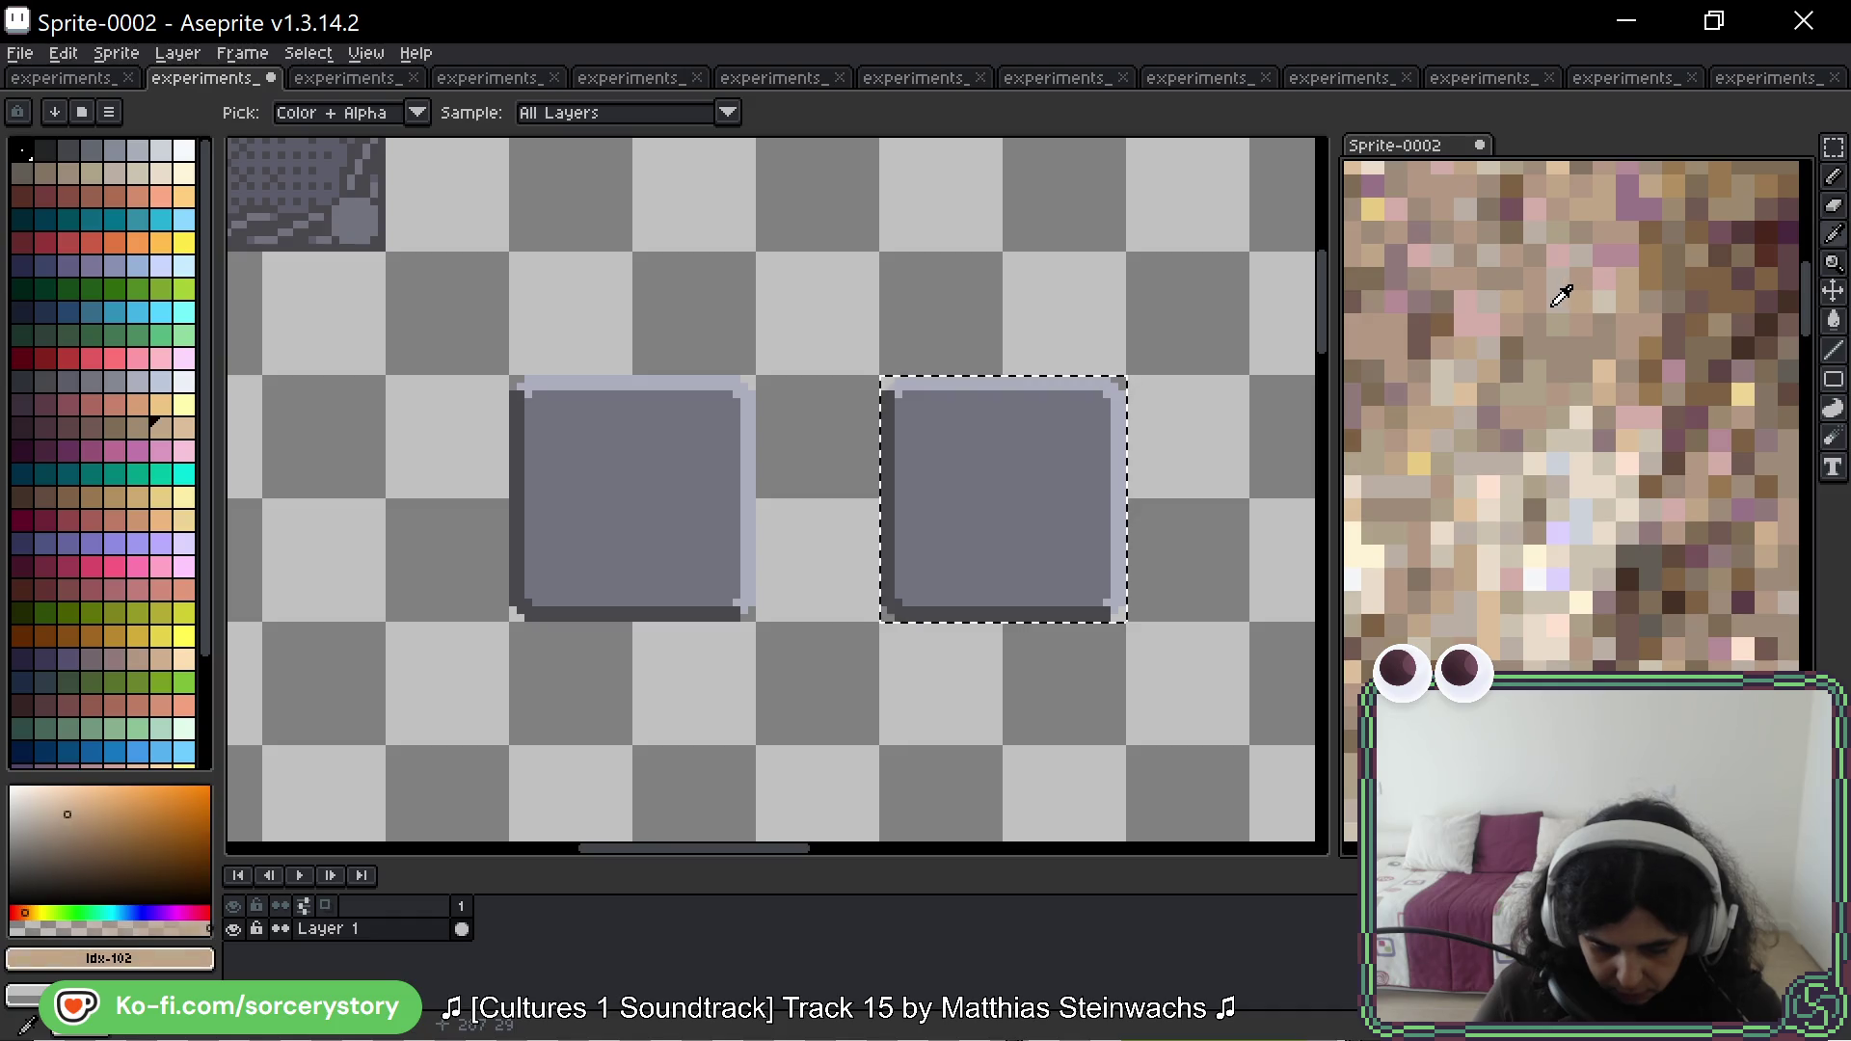
click(1550, 283)
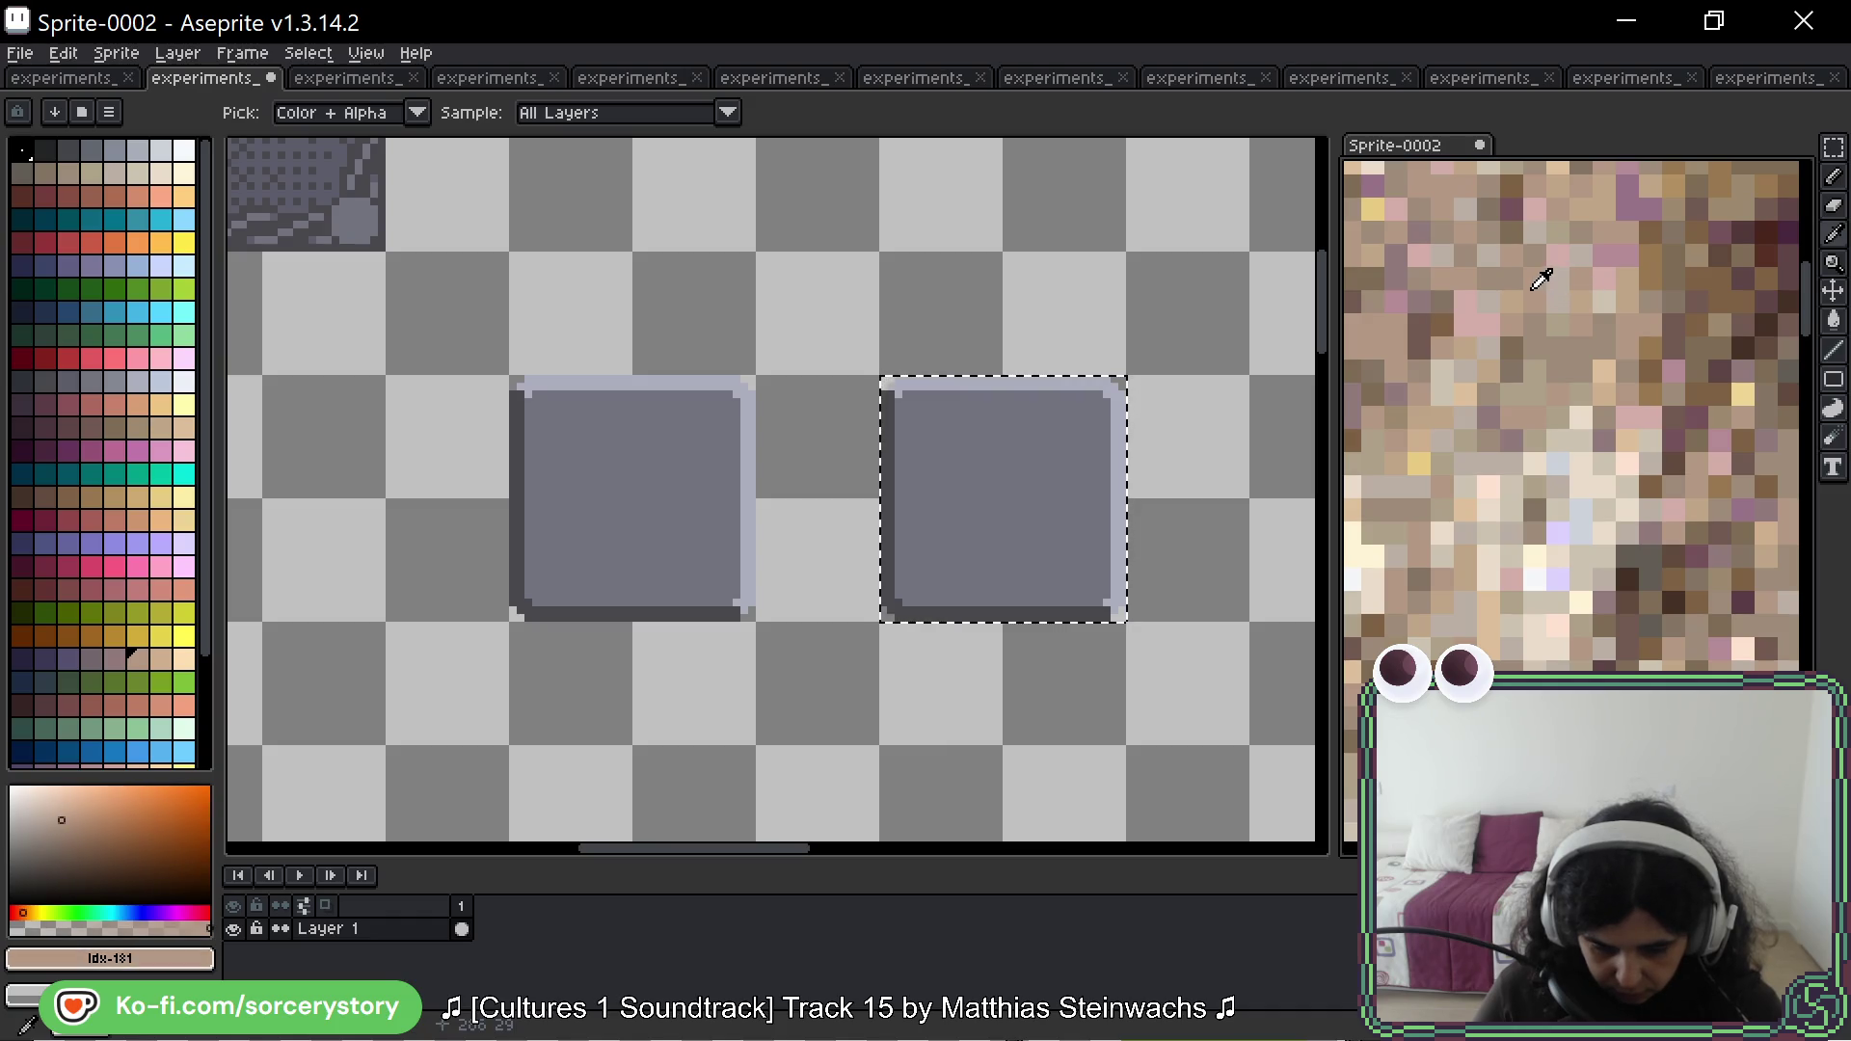
click(1559, 253)
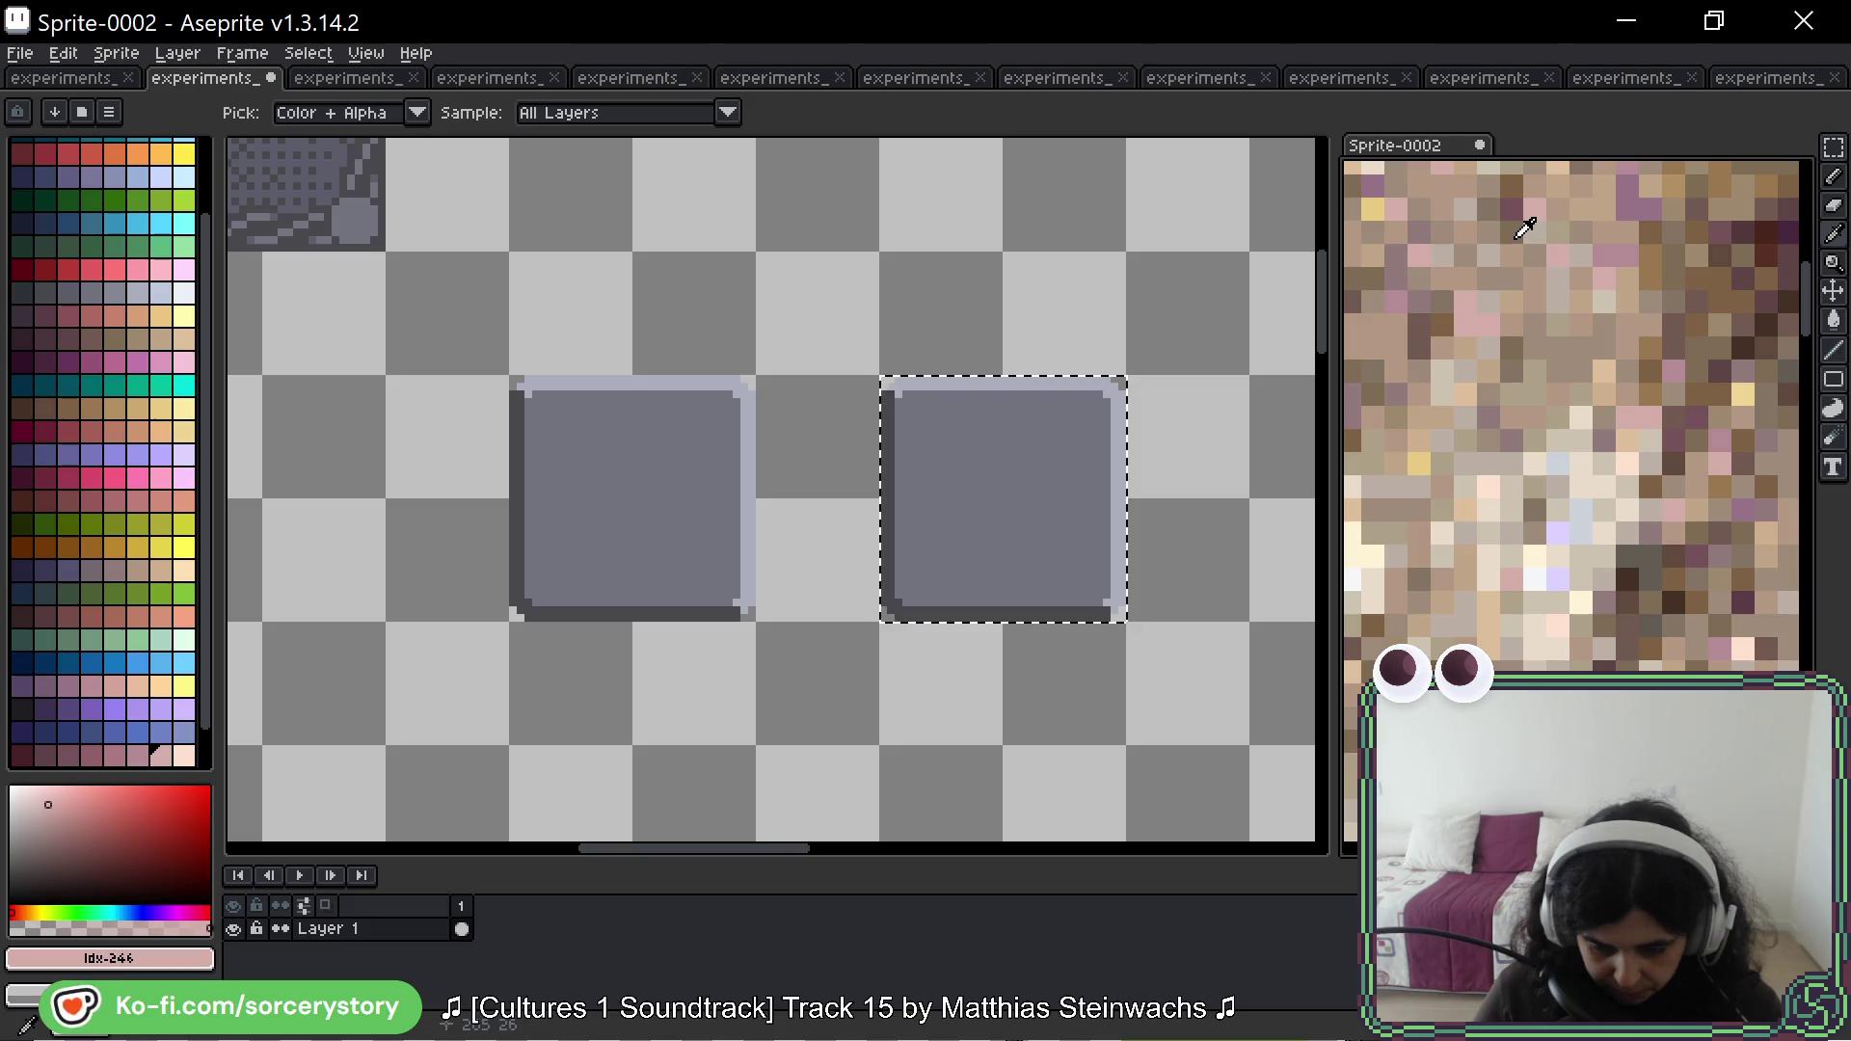
click(1524, 221)
click(1518, 187)
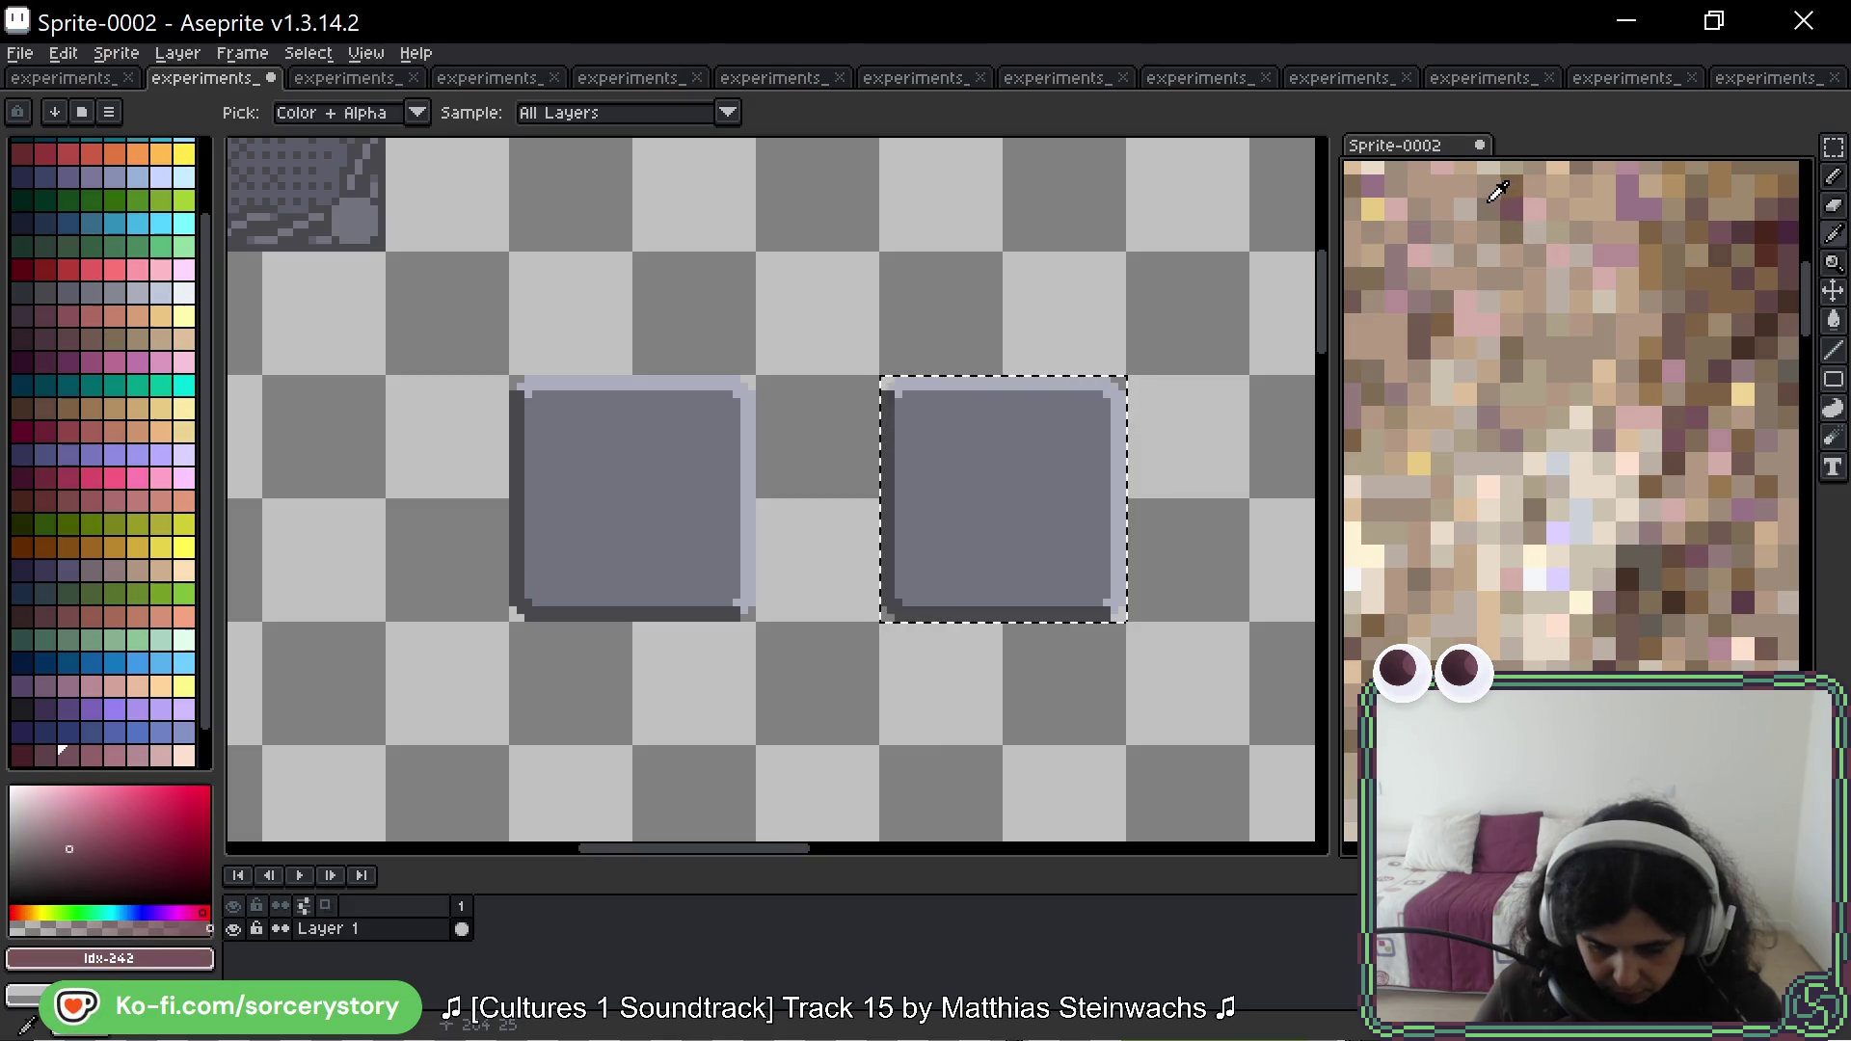
click(1498, 191)
Step: Zoom into the reference, sample a brown stone tone, and move to another rock area
scroll(1554, 398, down, 2)
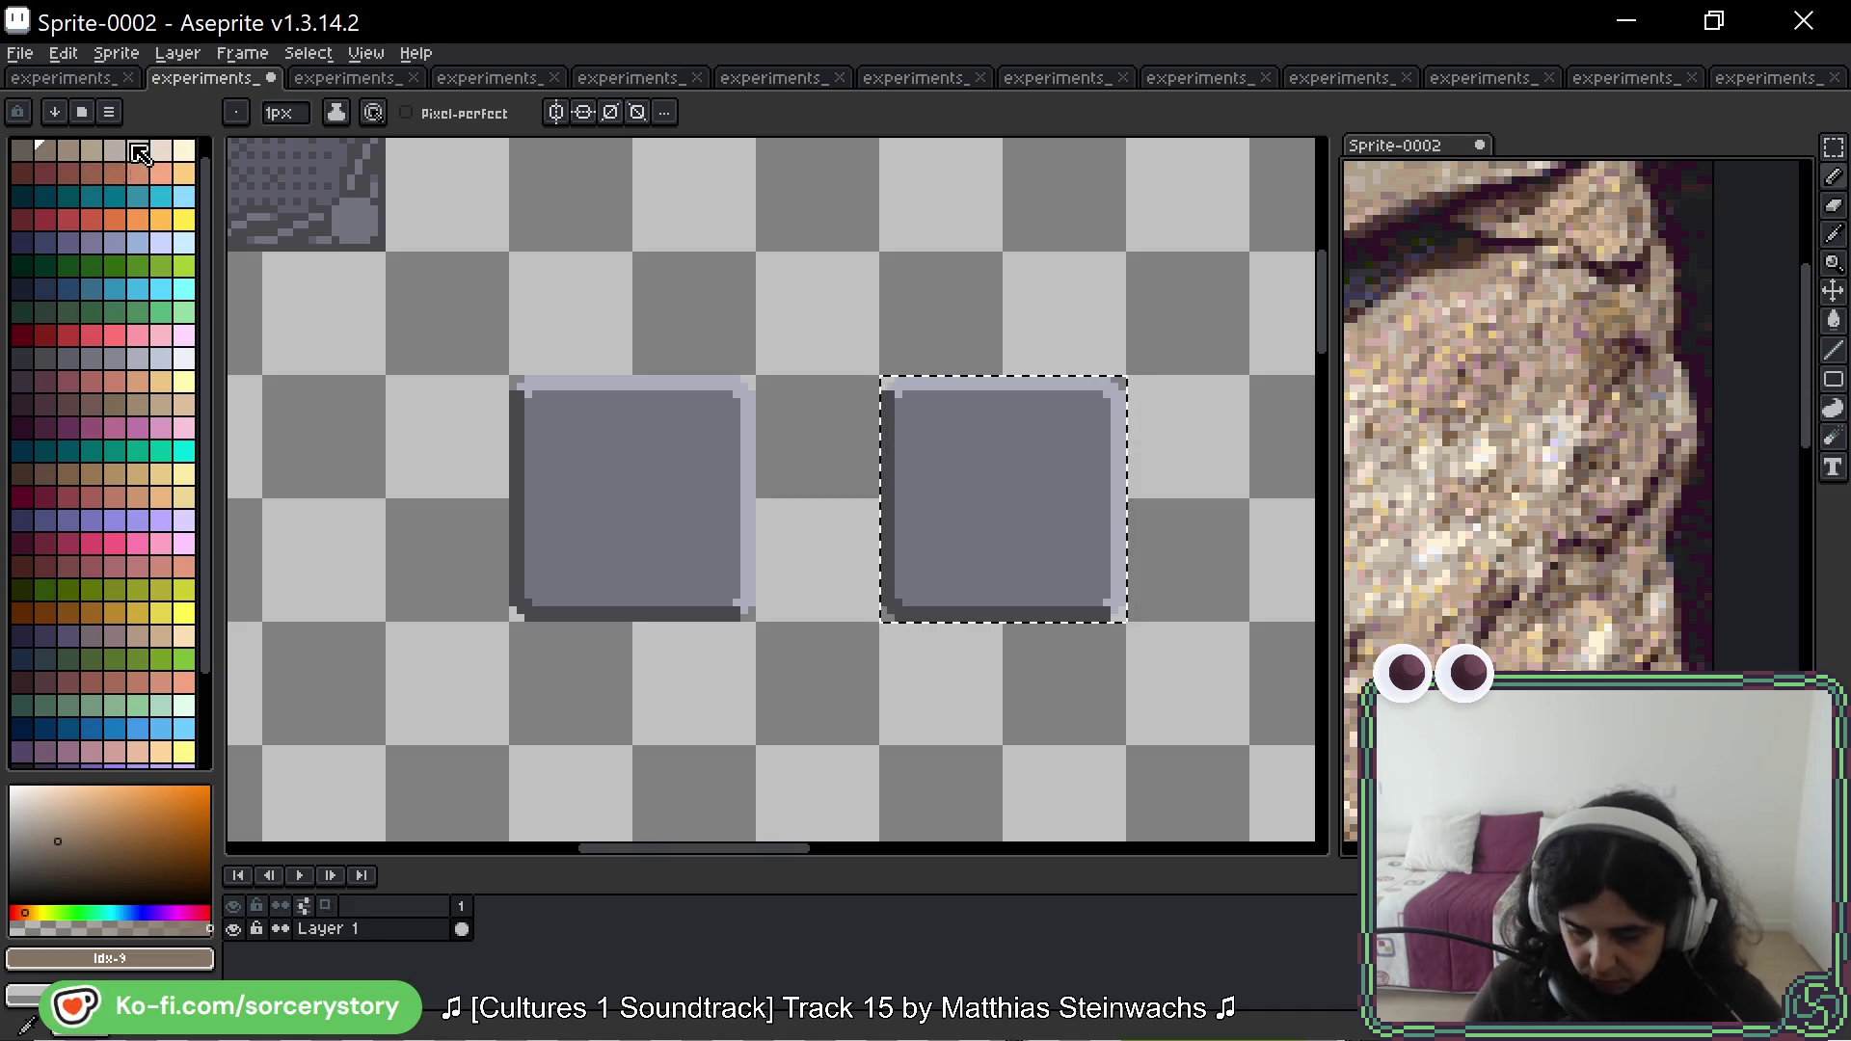
scroll(1479, 294, down, 3)
scroll(1478, 294, up, 4)
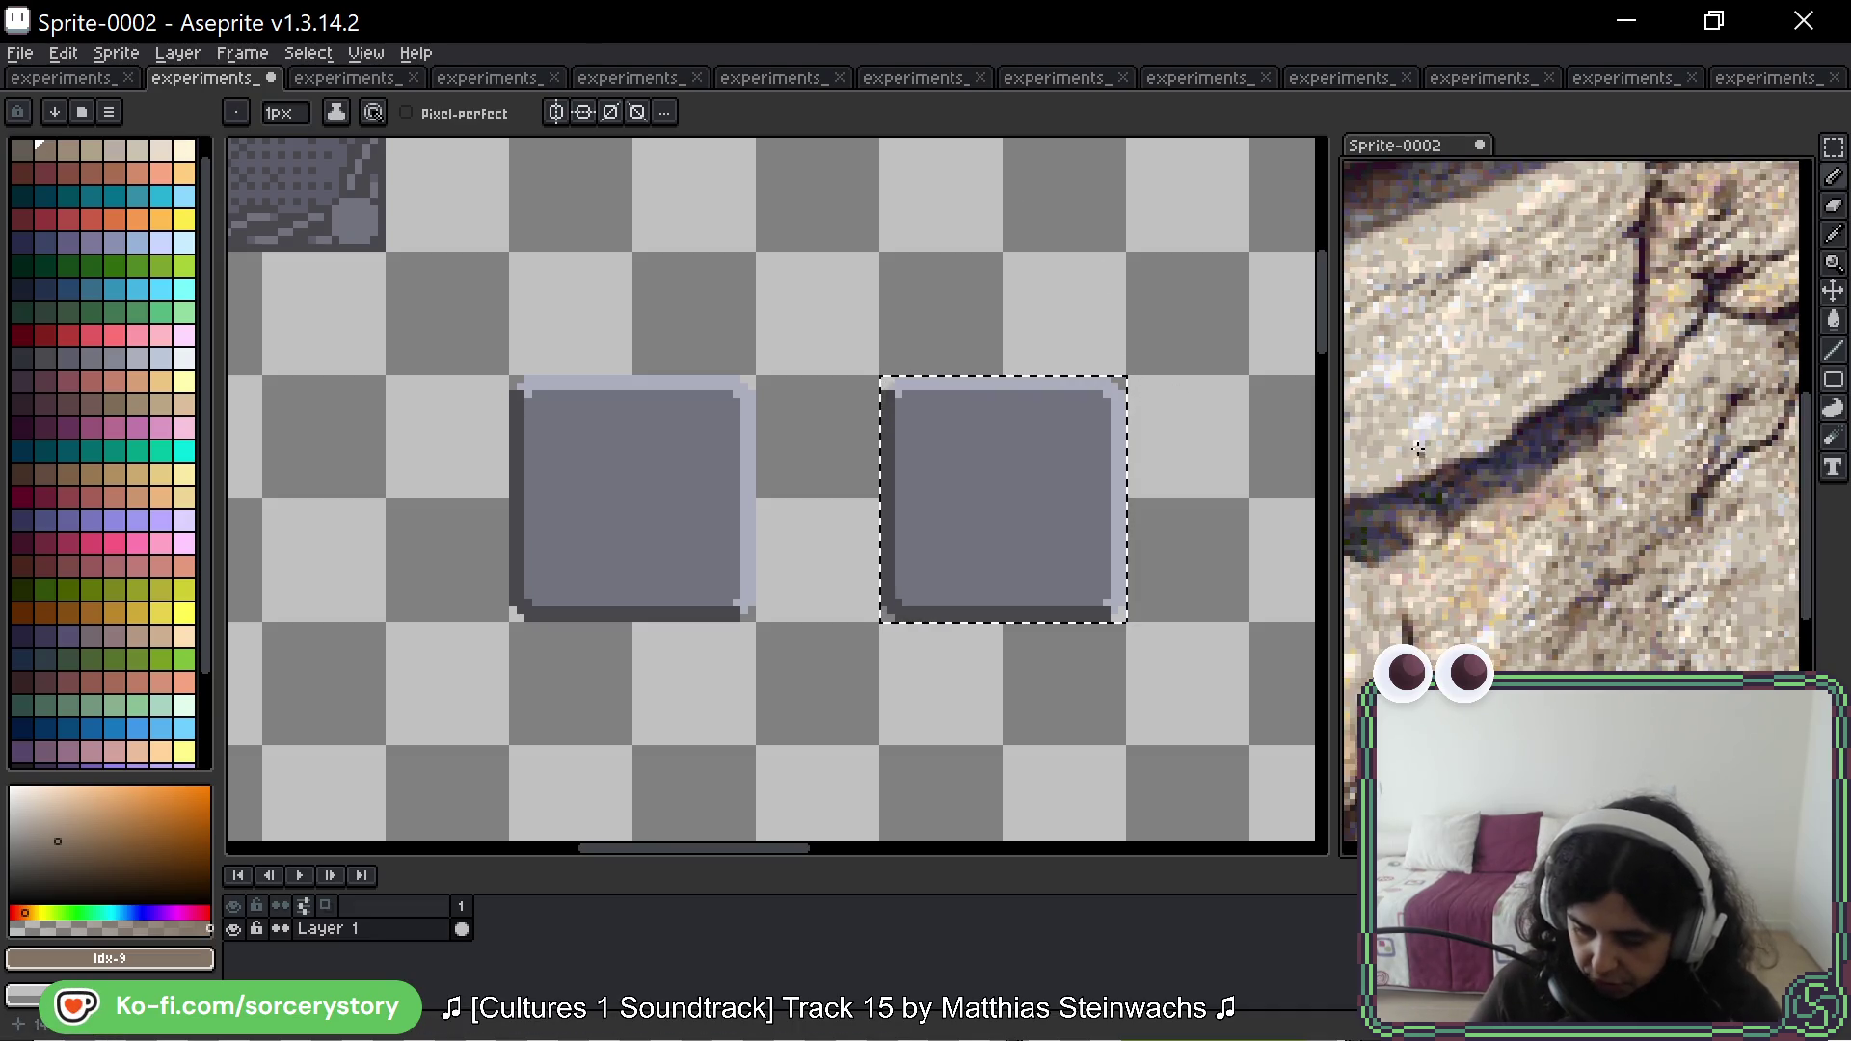
scroll(1592, 388, down, 4)
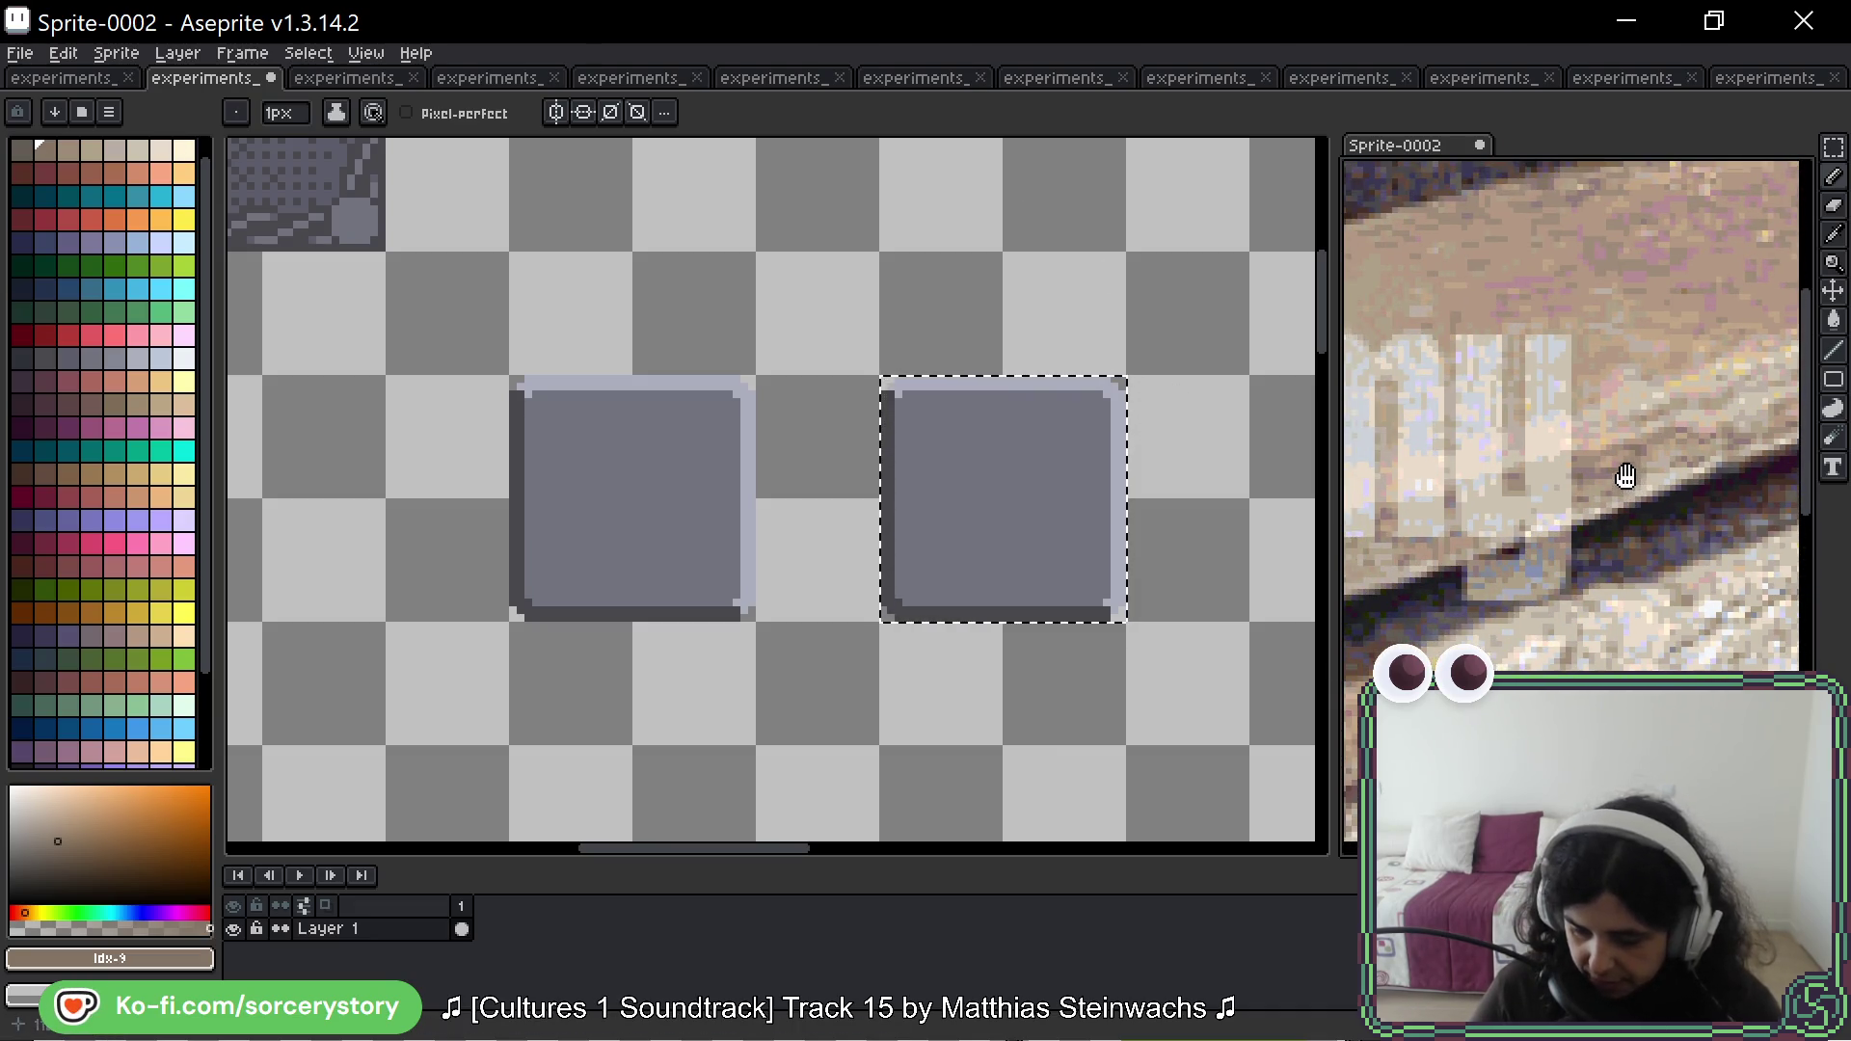
scroll(1626, 558, up, 4)
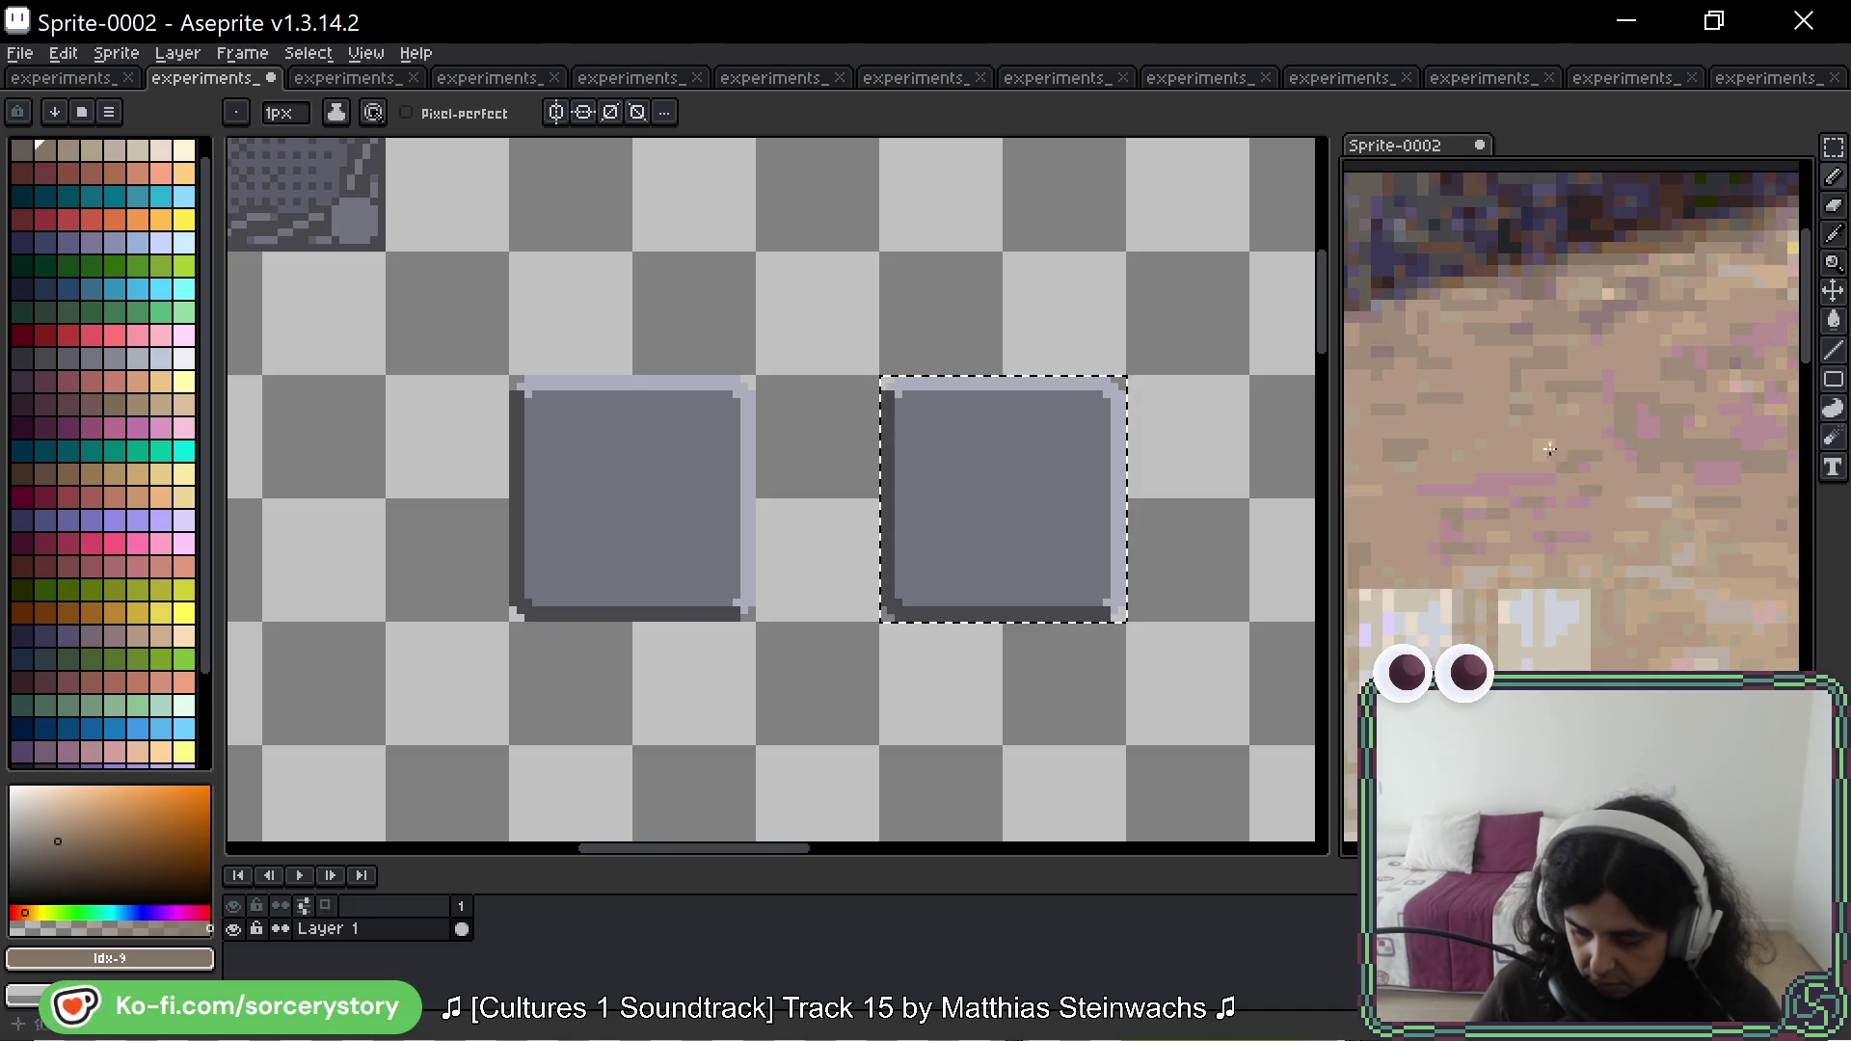
alt+click(1476, 418)
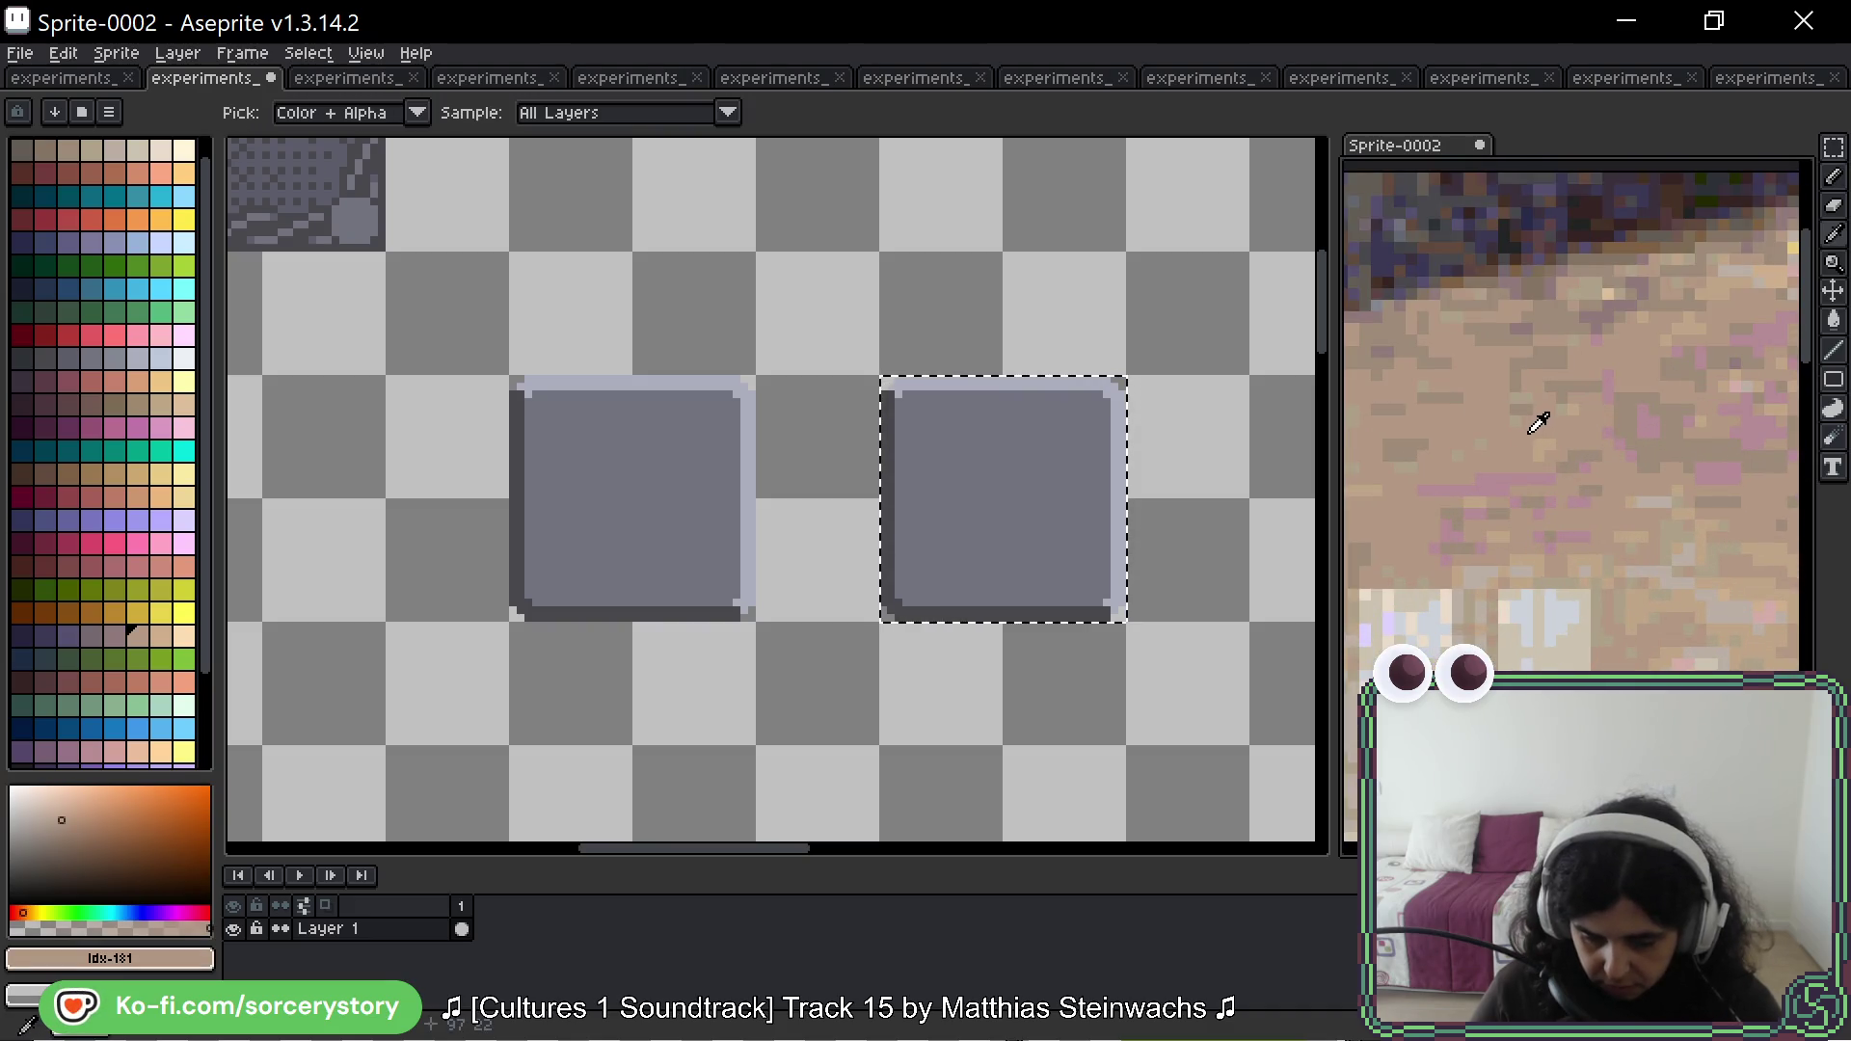
scroll(1523, 434, down, 3)
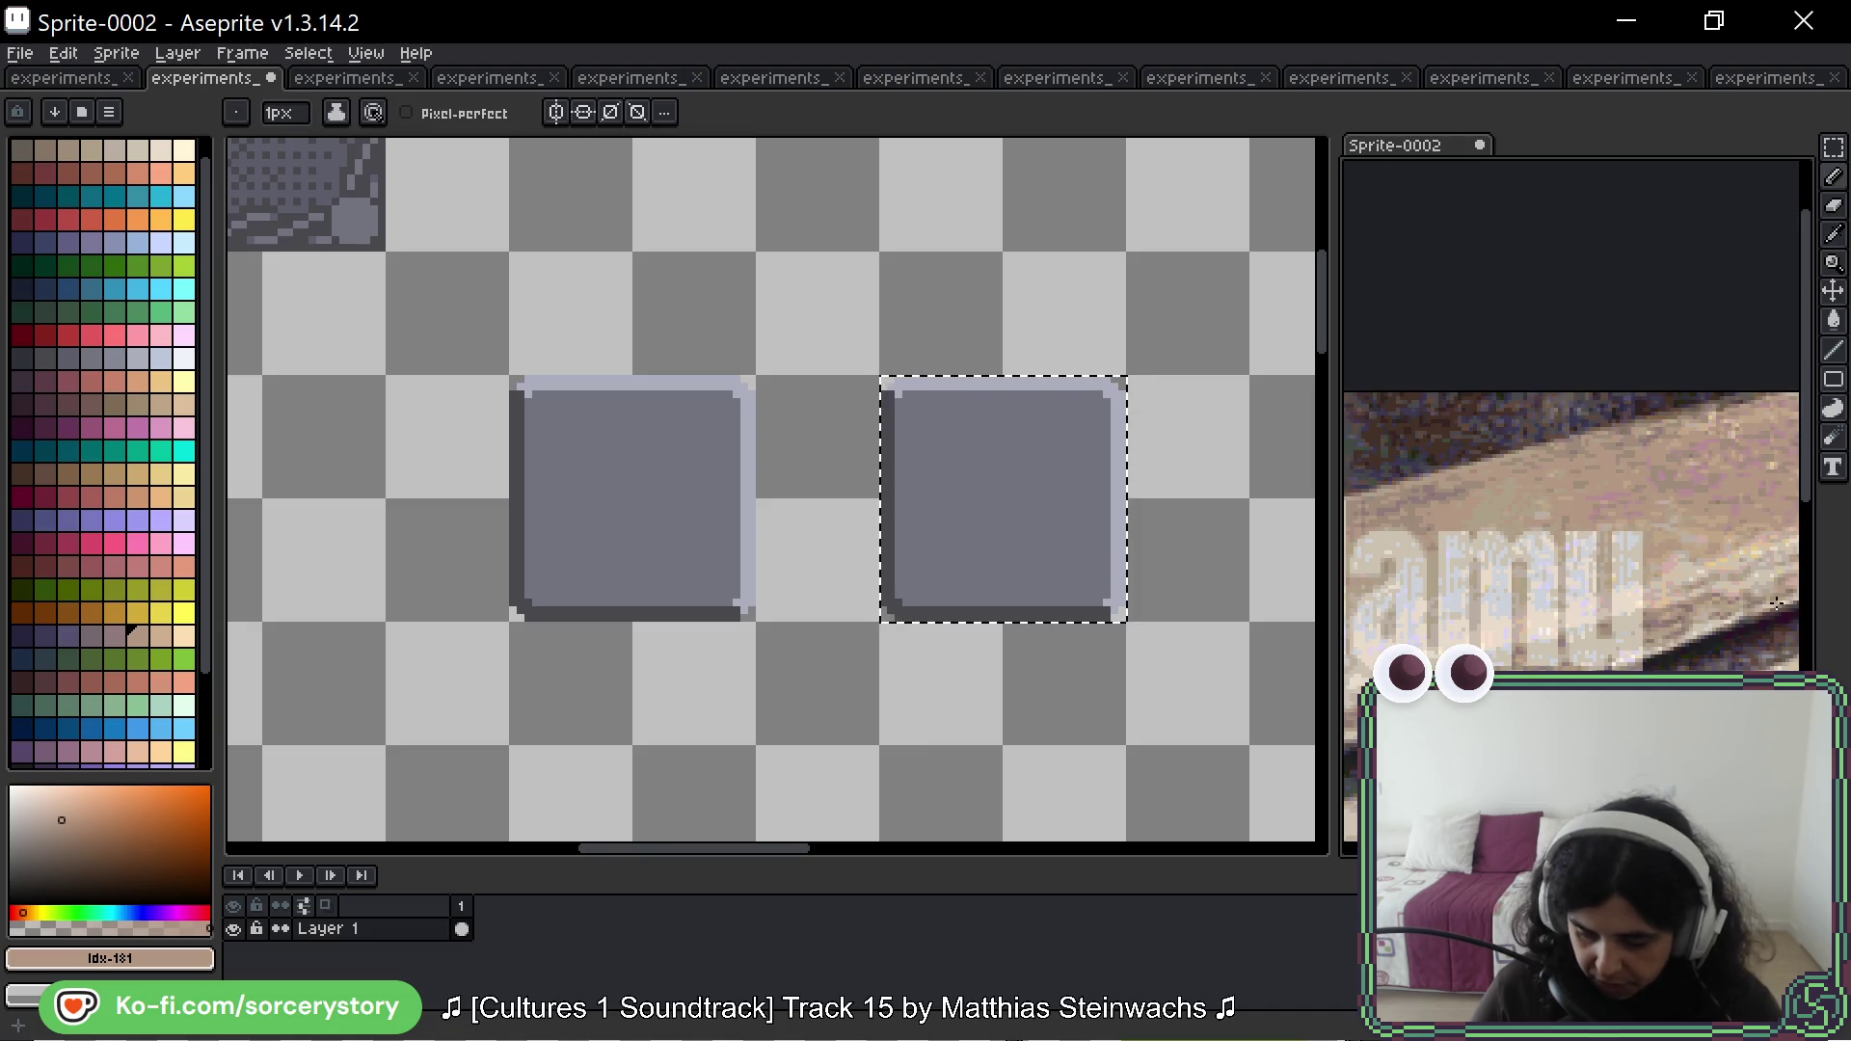
drag(1513, 456, 1505, 414)
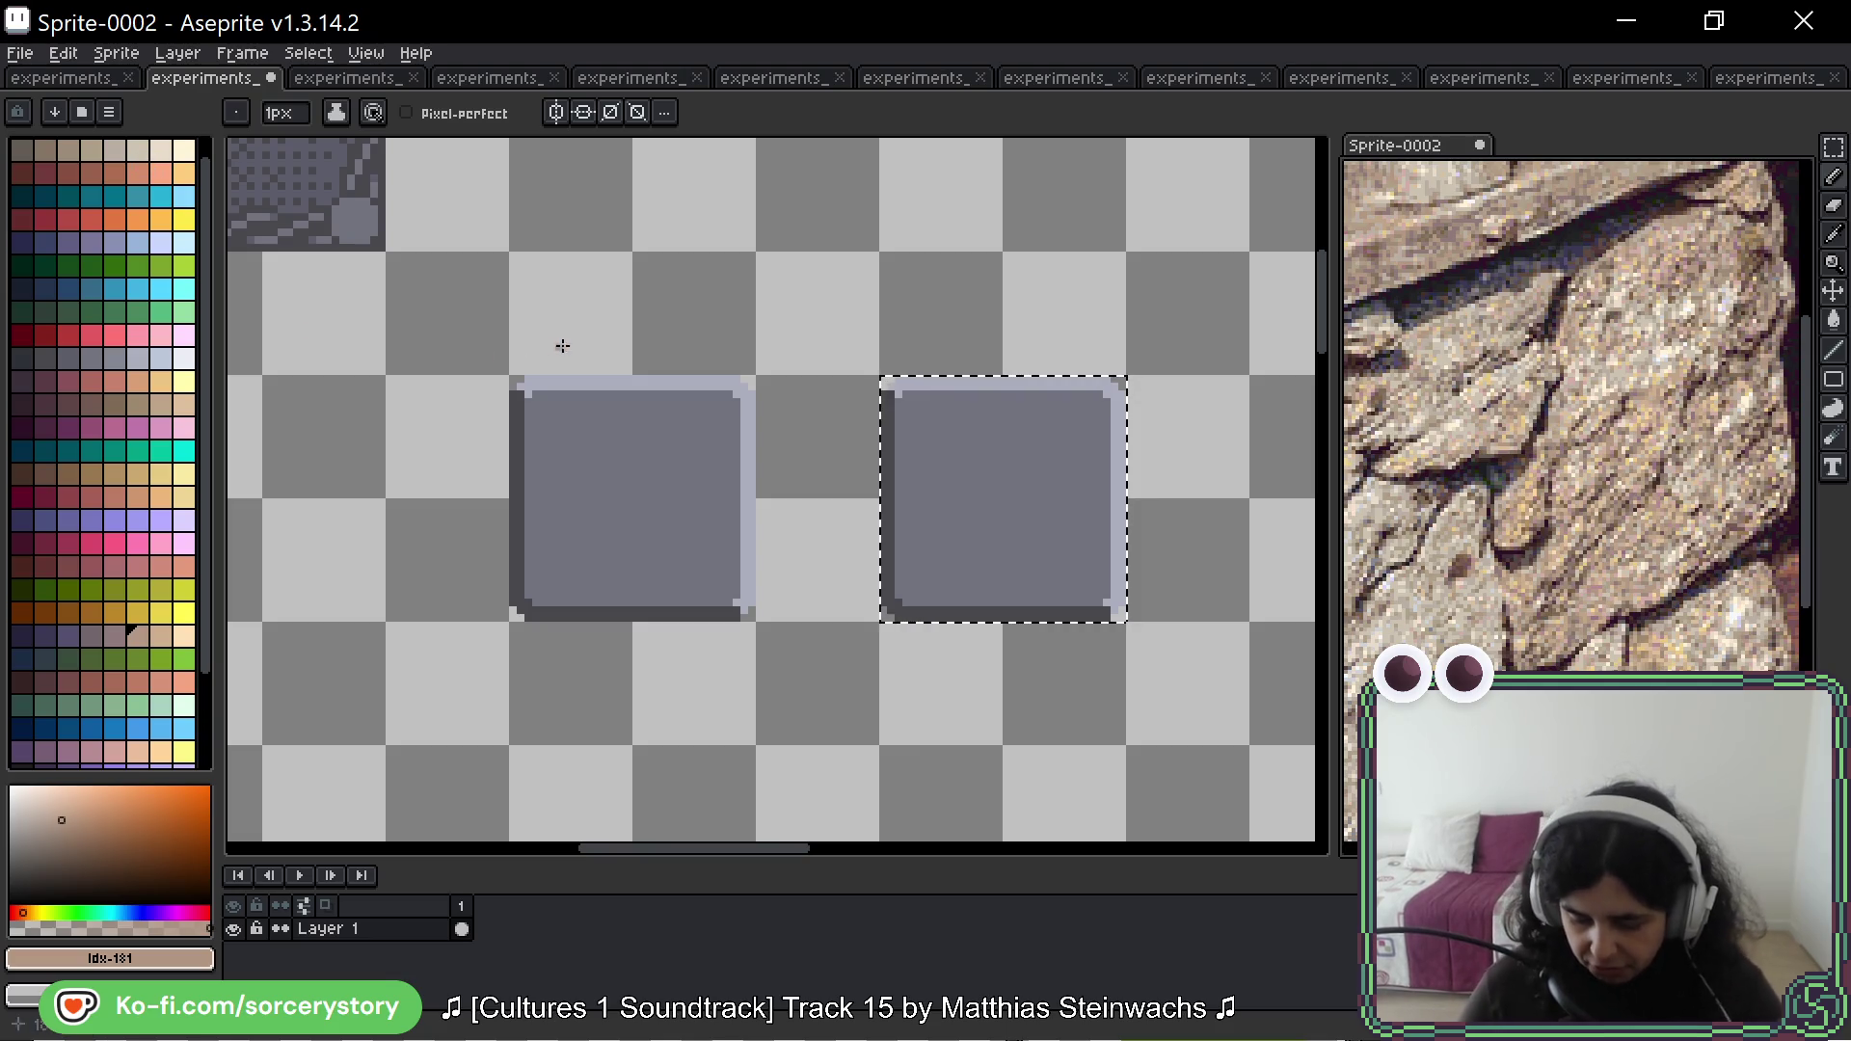
Step: Bring the panels into view and choose the pale yellow palette colour for the Paint Bucket
scroll(563, 345, down, 3)
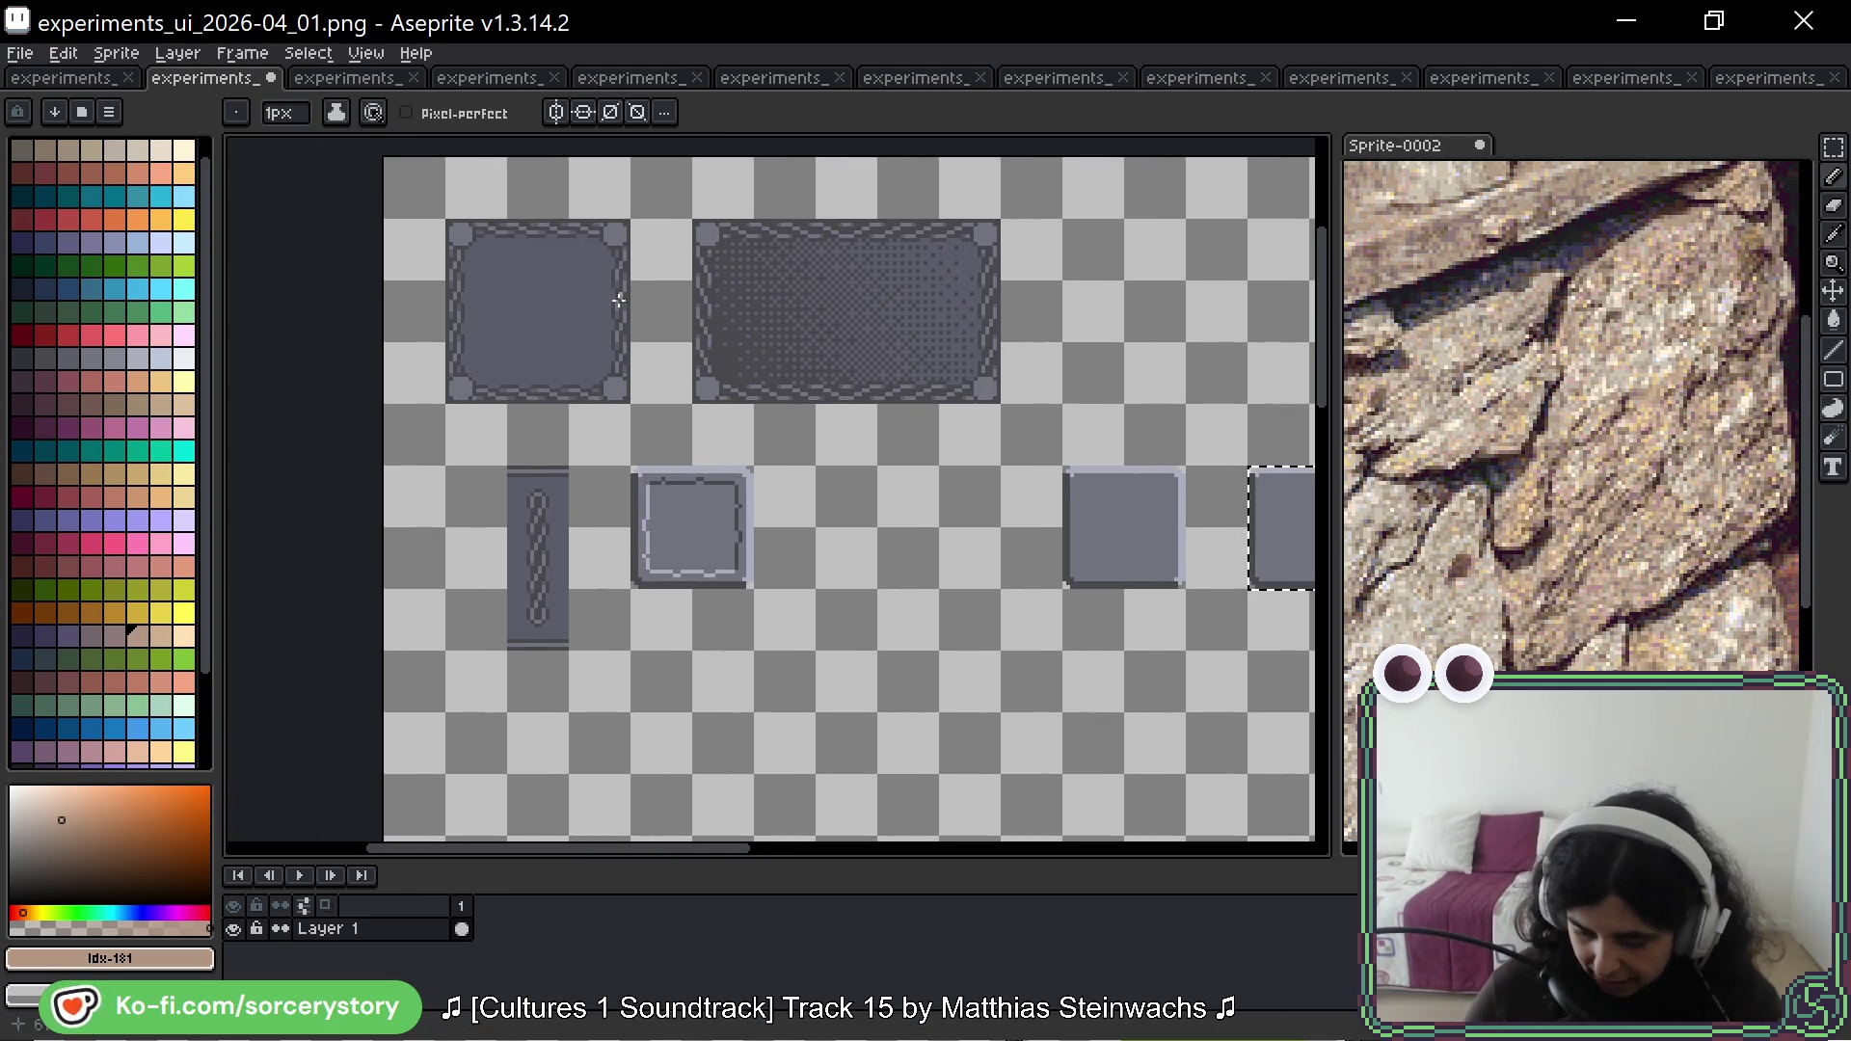
scroll(619, 300, up, 3)
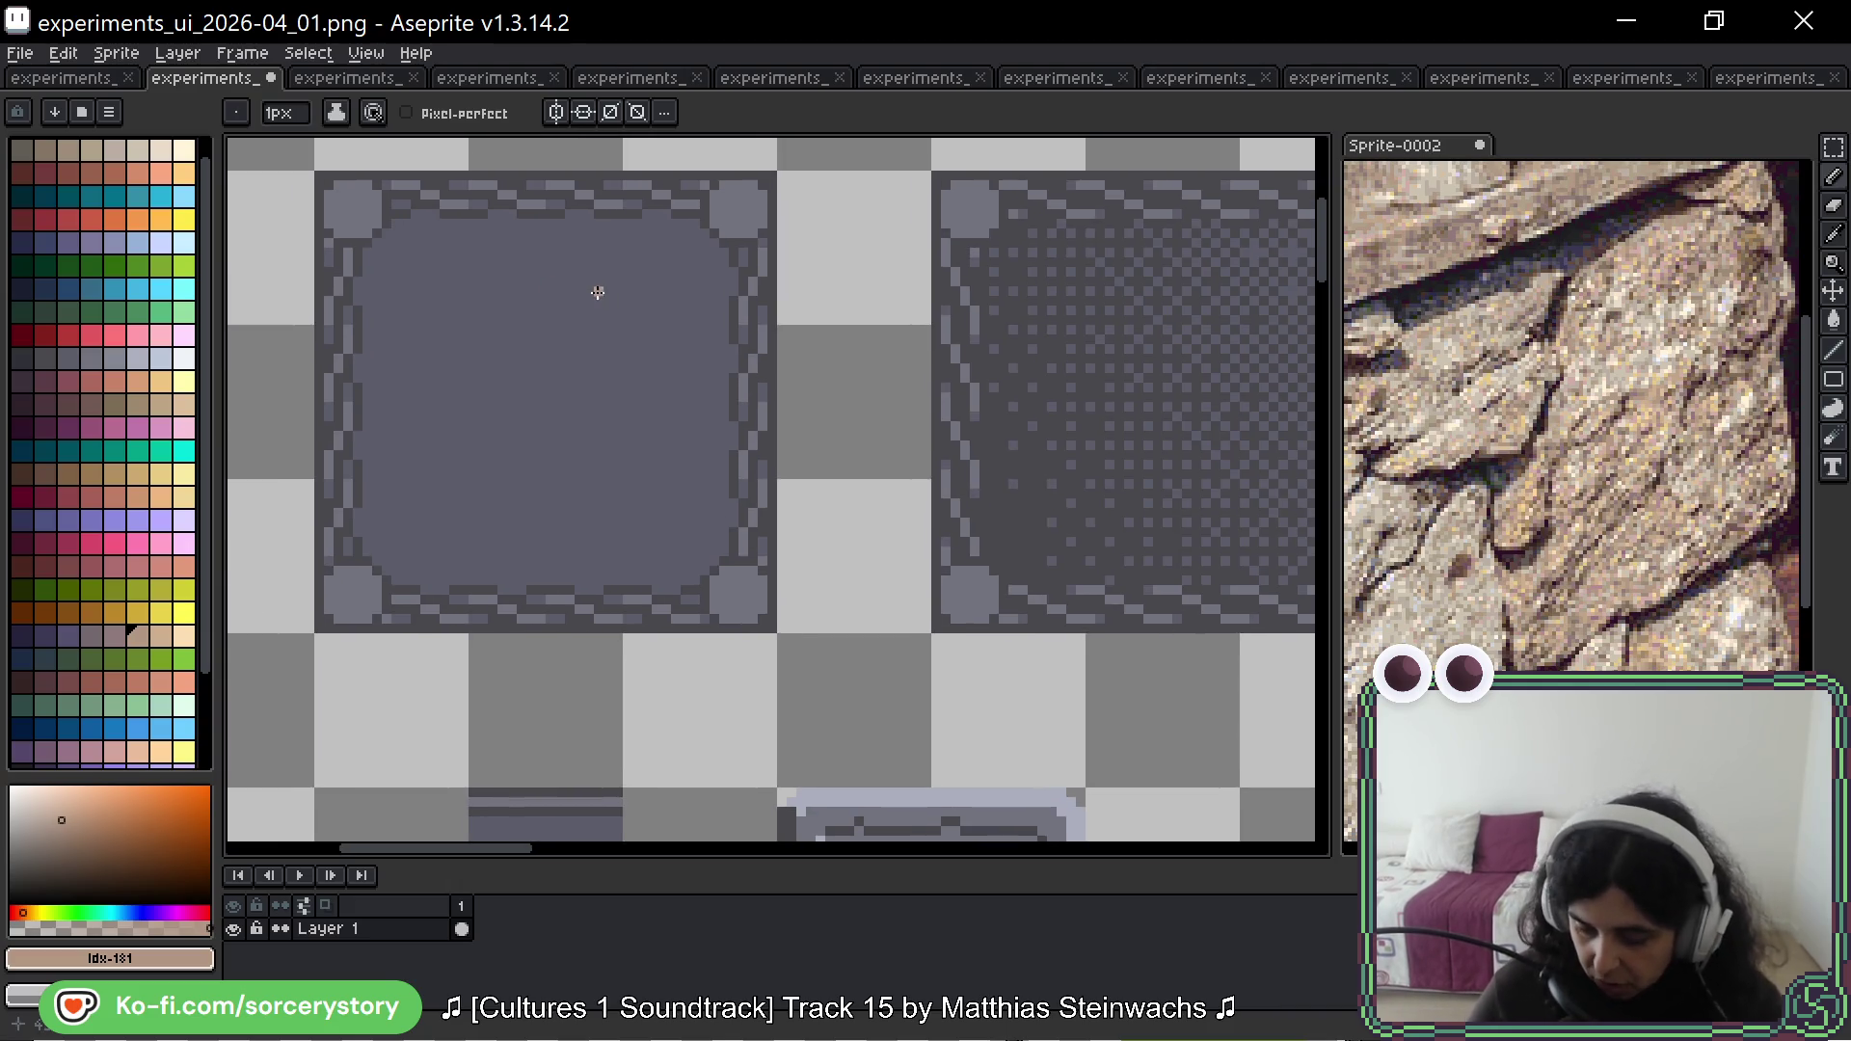
scroll(1074, 508, down, 5)
scroll(1075, 508, right, 3)
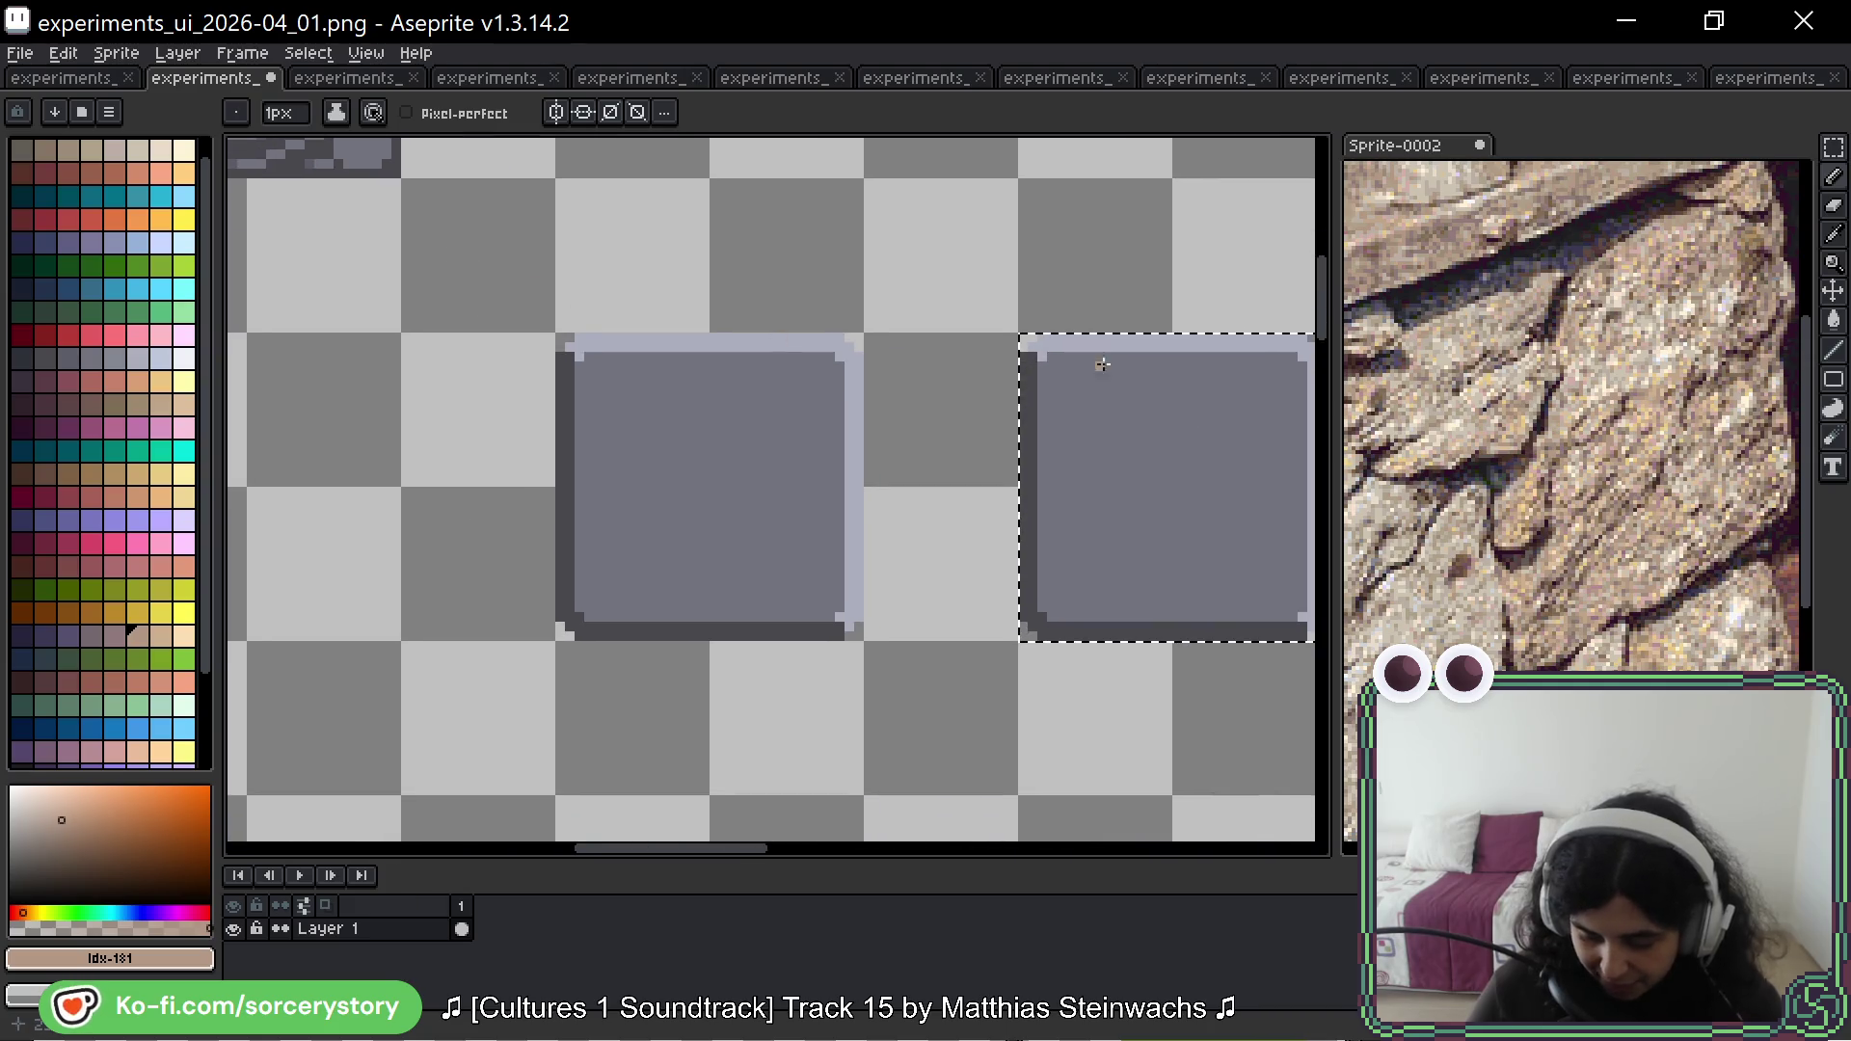
scroll(1103, 365, right, 2)
click(1834, 148)
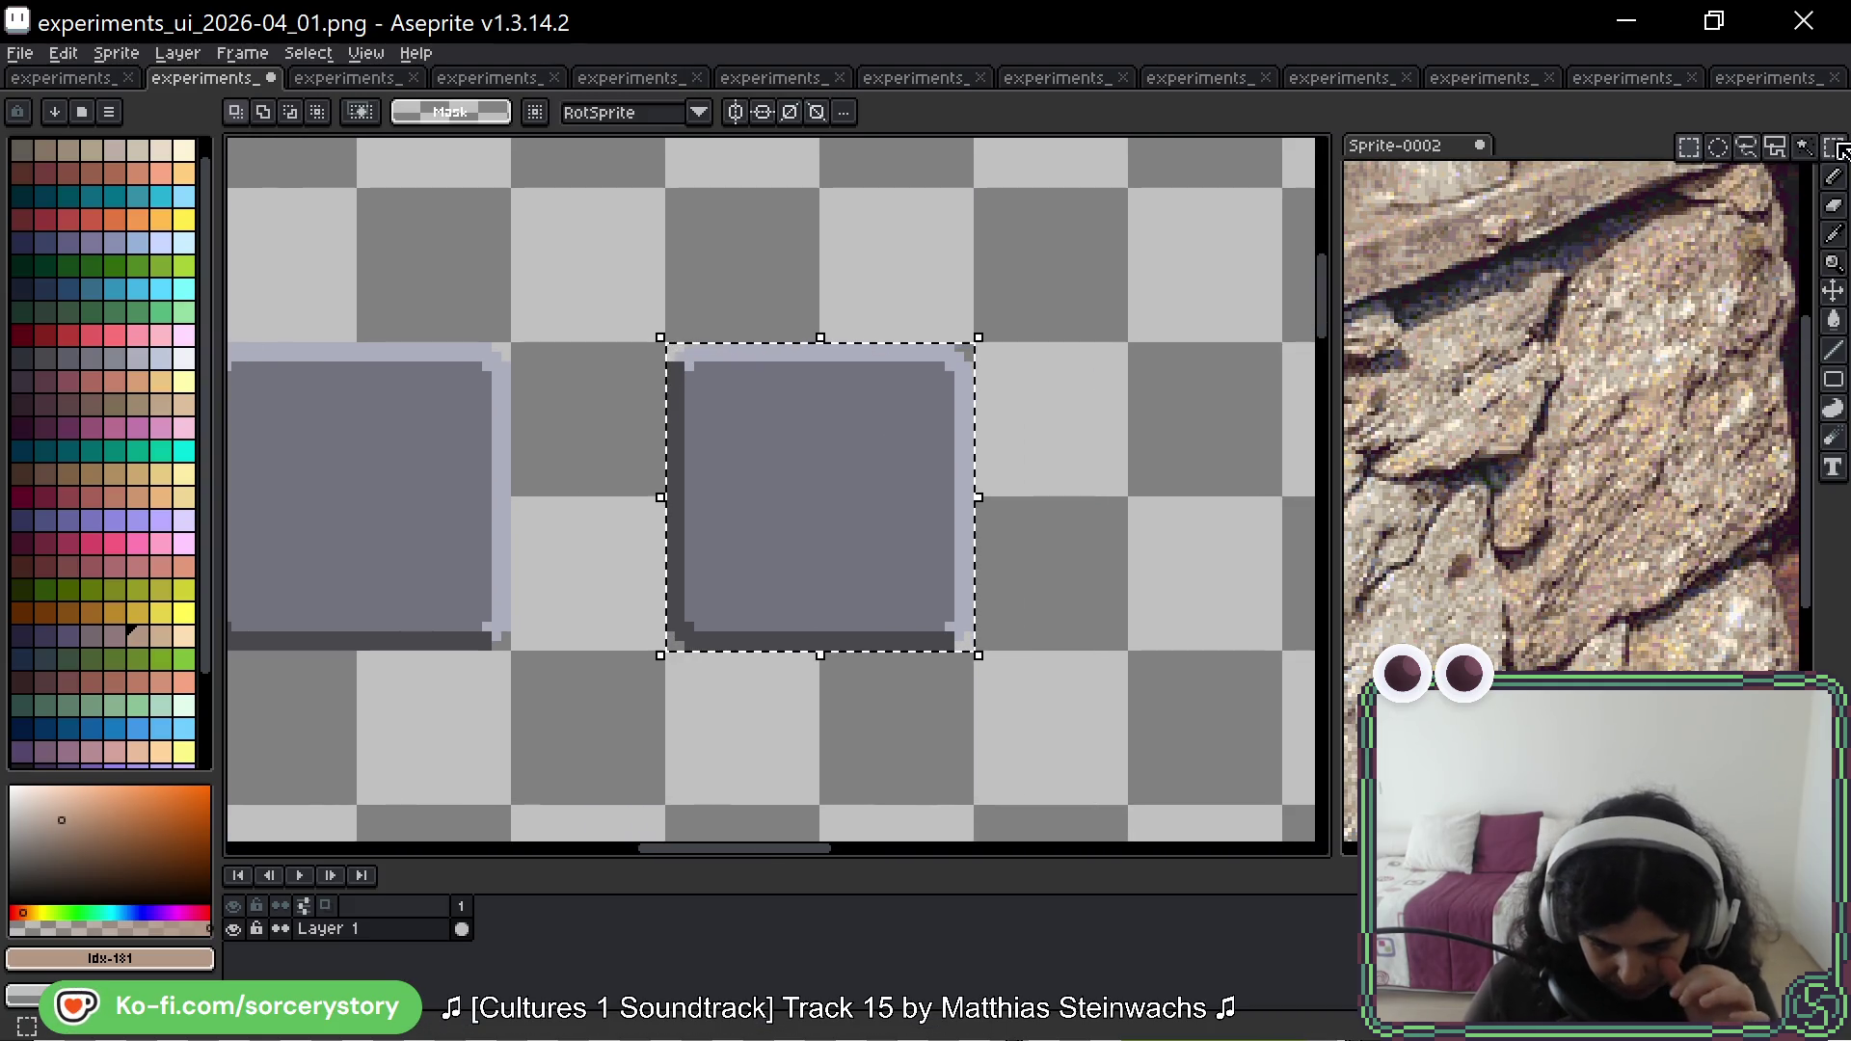
scroll(1028, 379, up, 1)
scroll(1028, 379, right, 1)
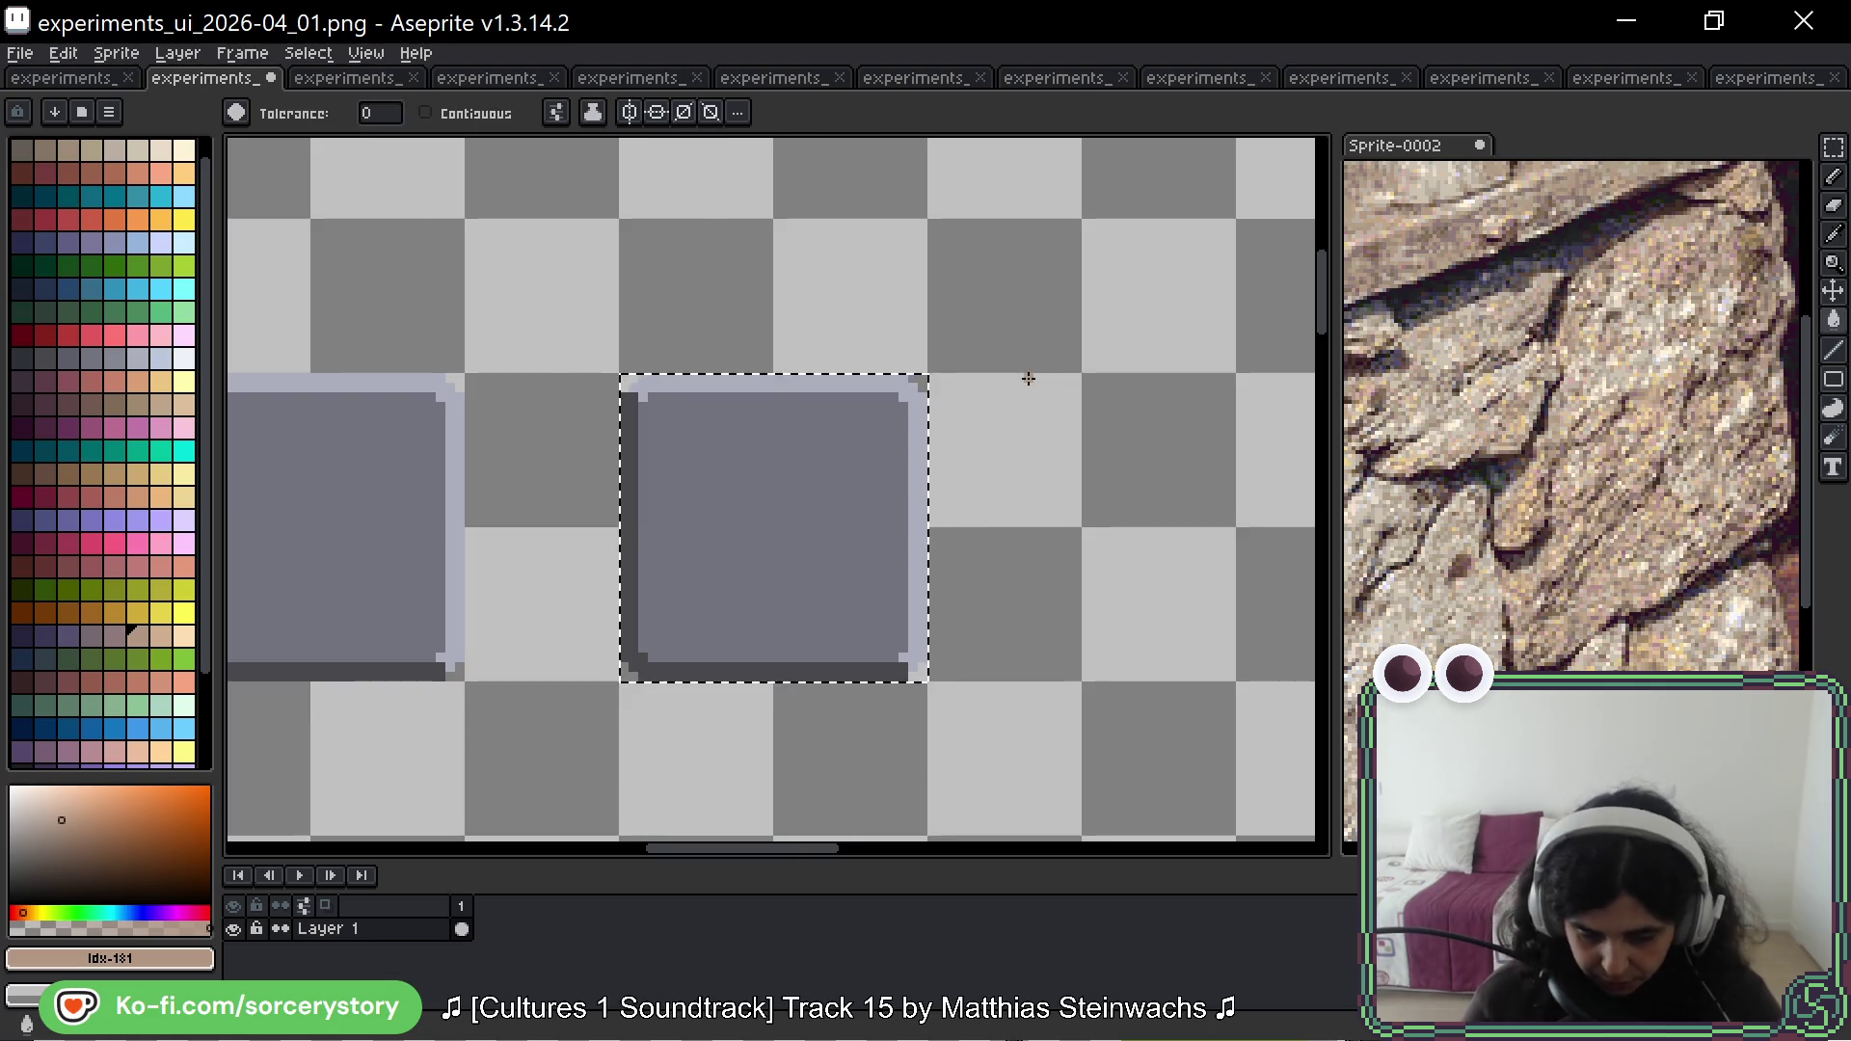
drag(953, 341, 1023, 477)
key(w)
click(183, 150)
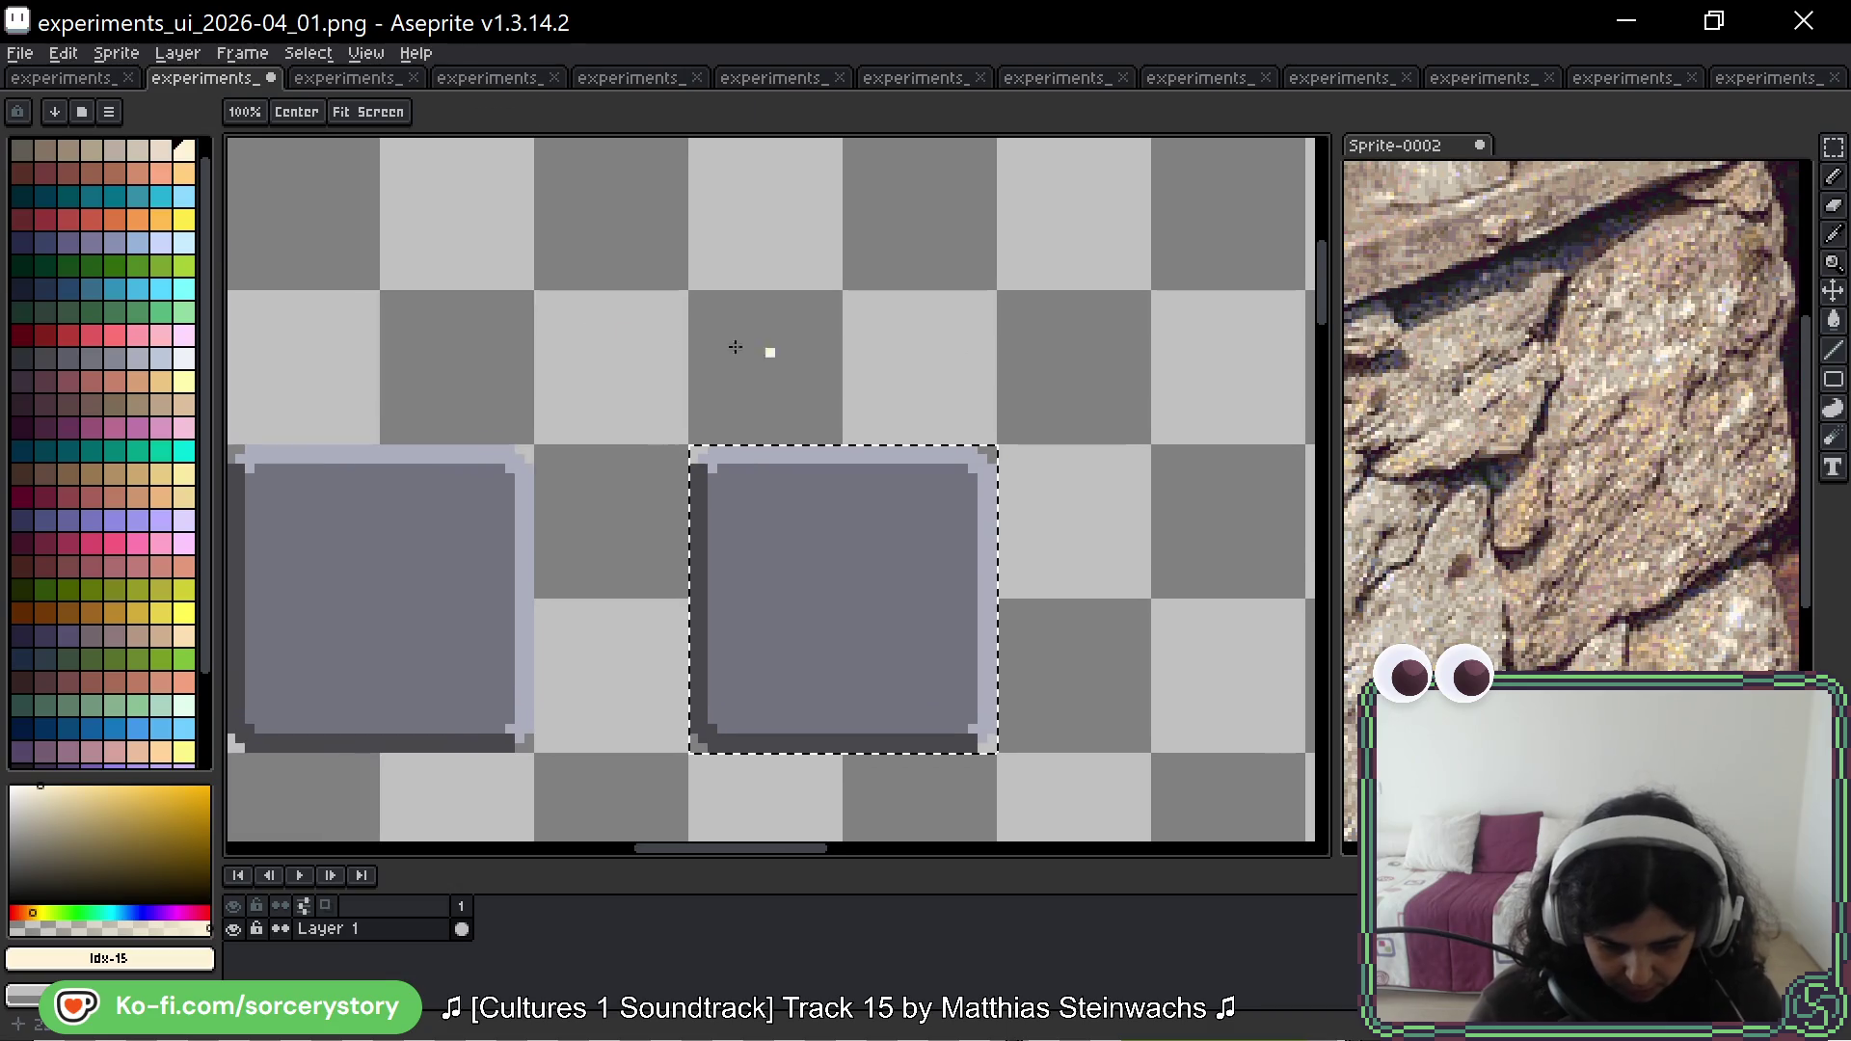
Step: Sample a pale cream tone from the rock photo with the eyedropper
mouse_move(1656, 450)
mouse_down()
mouse_move(1632, 558)
mouse_move(1658, 564)
mouse_move(1620, 593)
mouse_up()
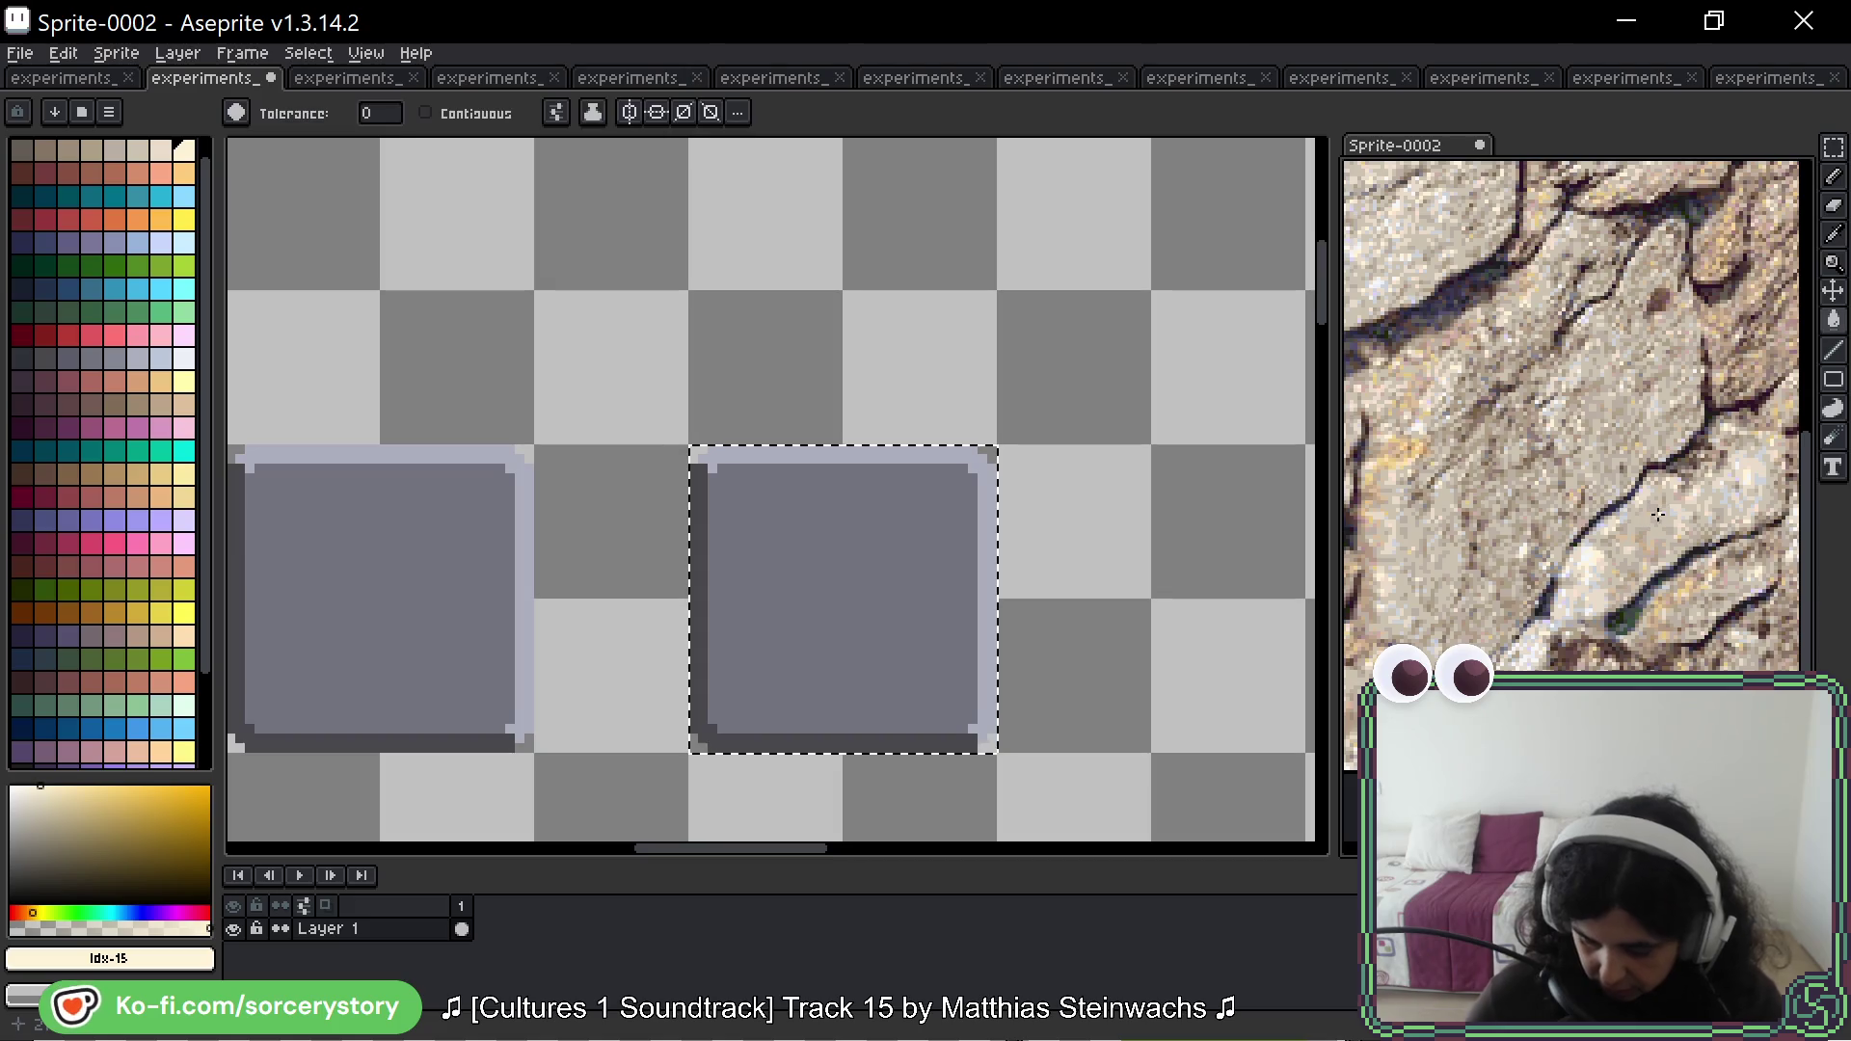
scroll(1455, 404, up, 6)
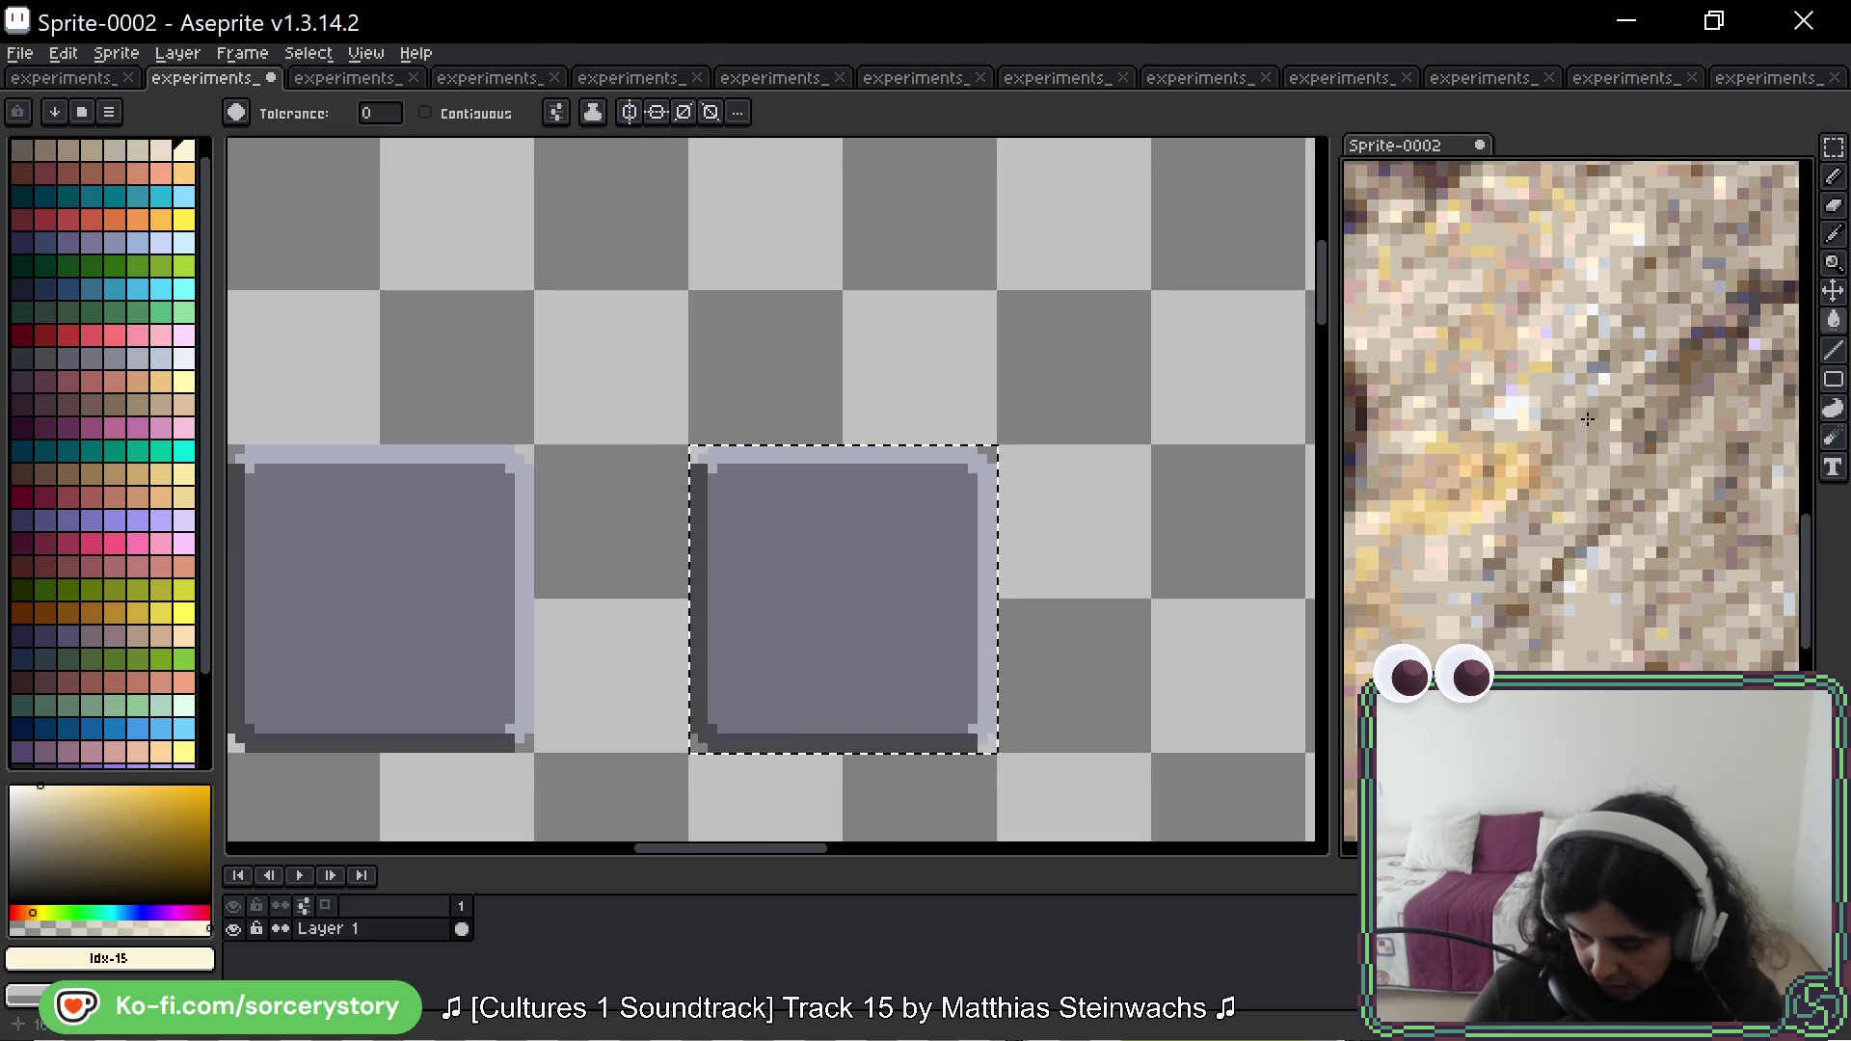
key(i)
click(1505, 385)
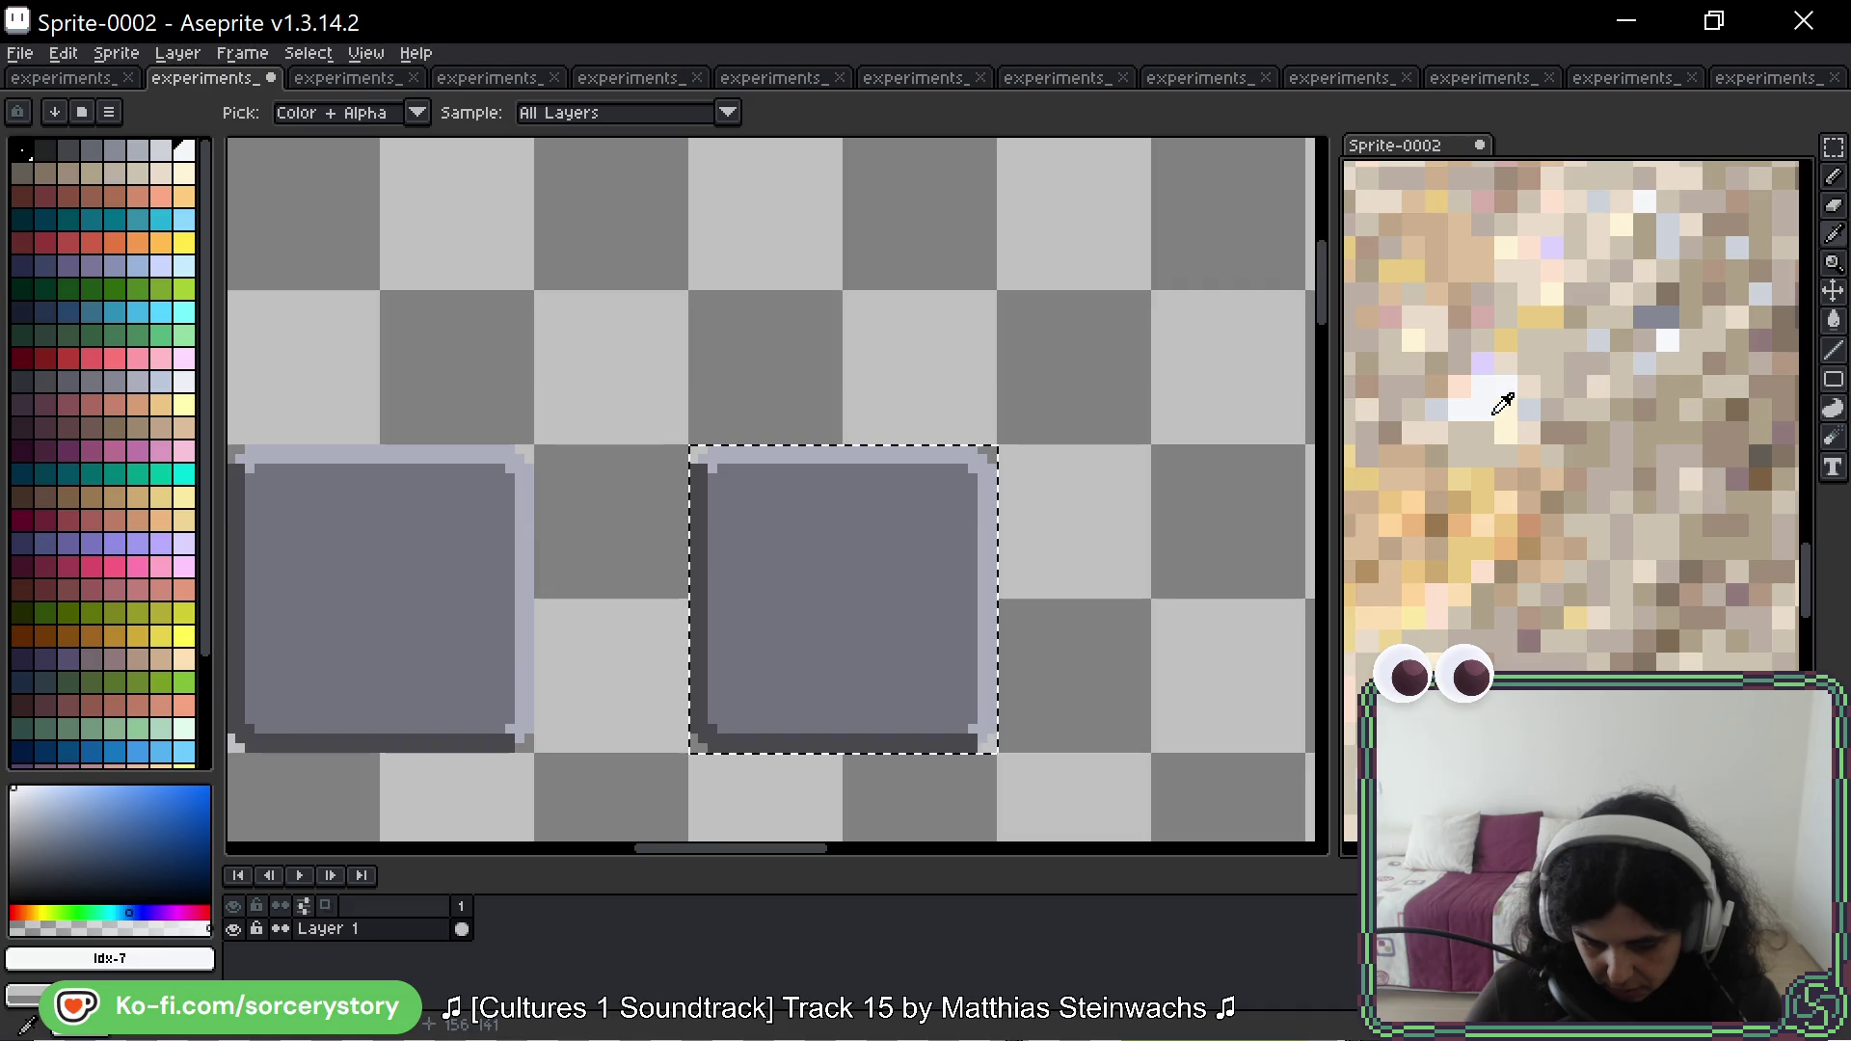
click(1504, 413)
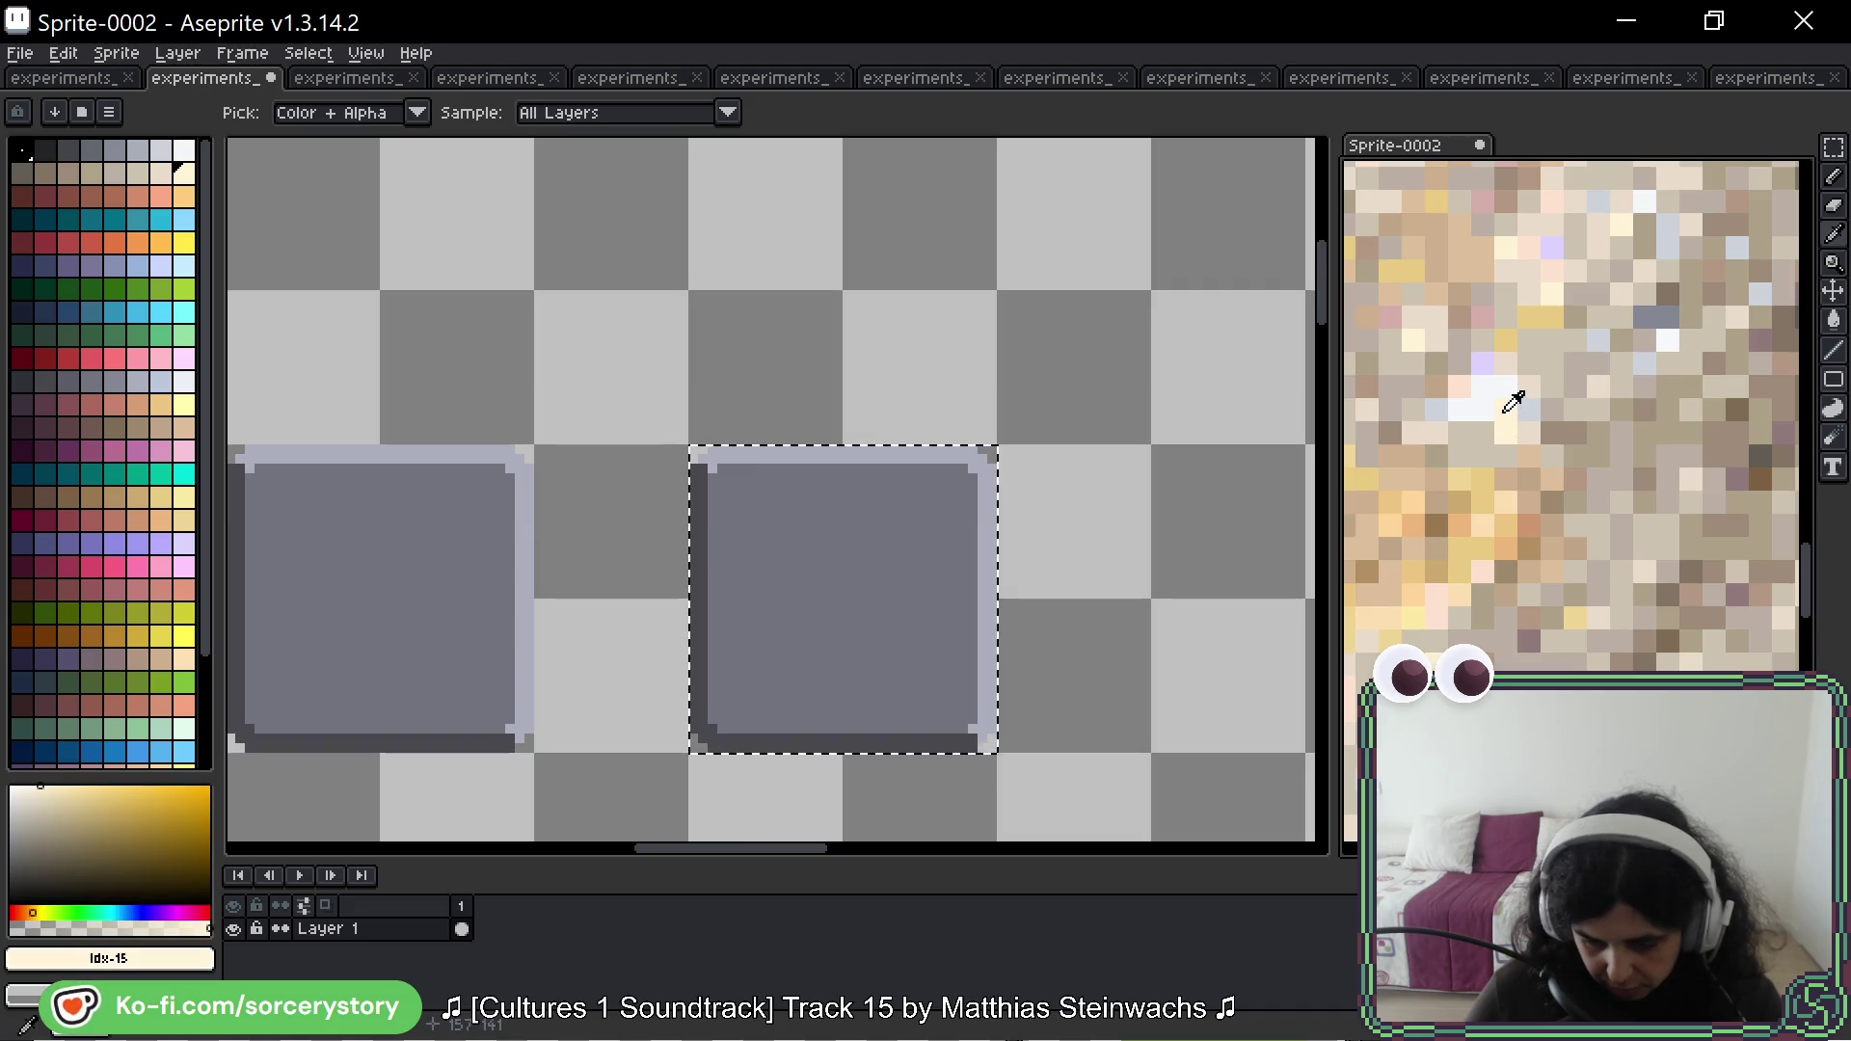
Step: Fill the copied panel's top and right border edges with the pale cream
key(g)
scroll(1657, 455, down, 3)
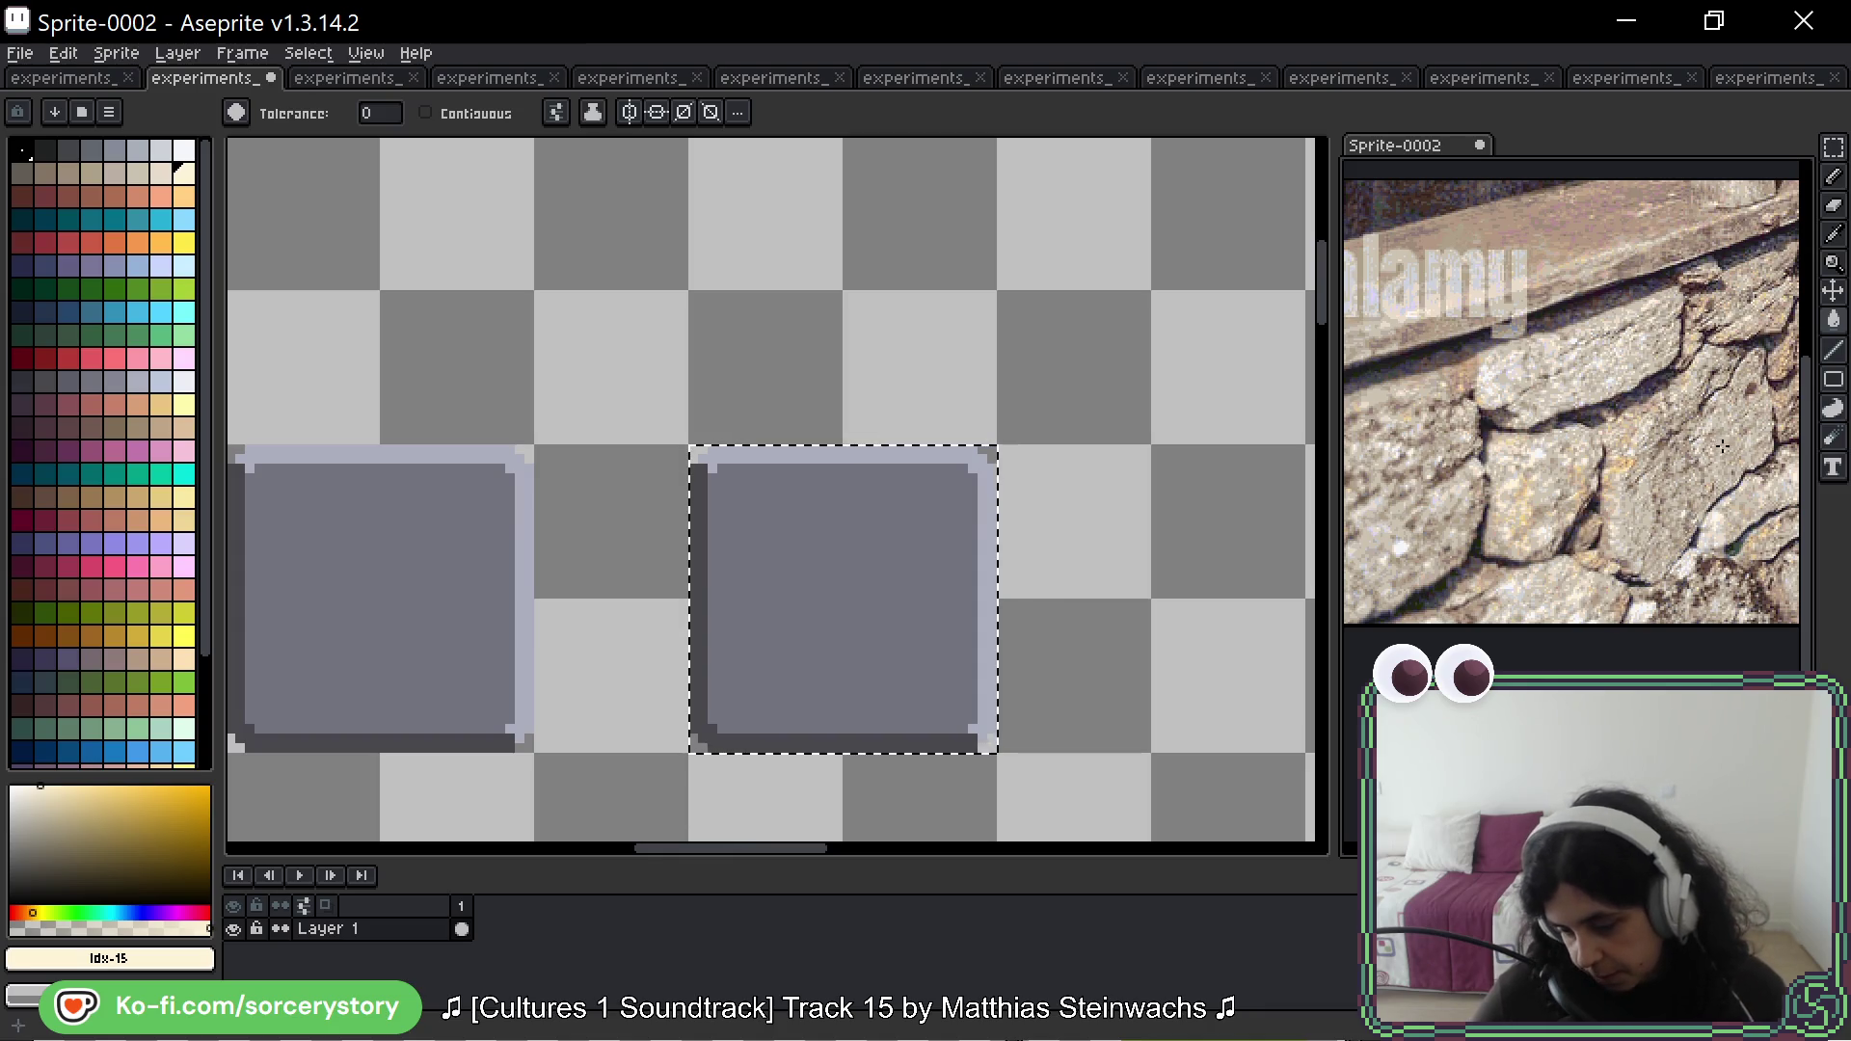
scroll(1722, 451, up, 3)
scroll(1682, 492, down, 1)
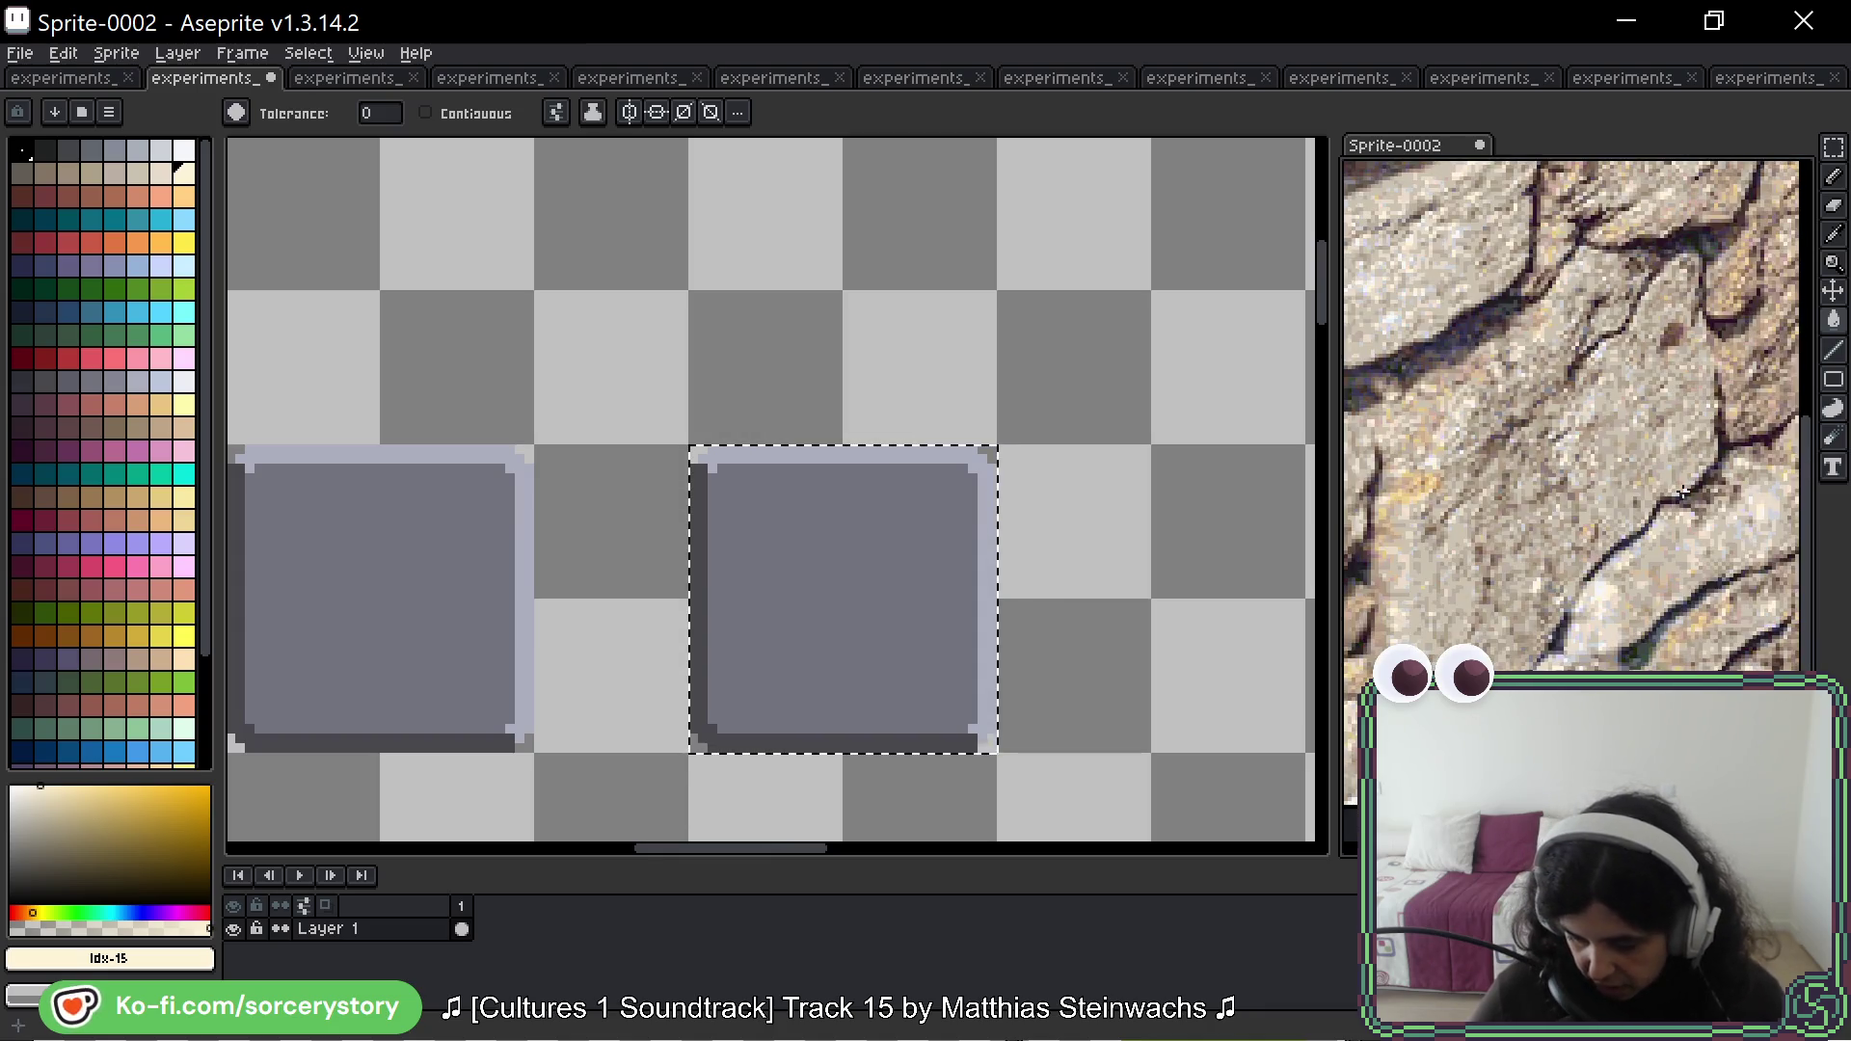
scroll(1683, 492, down, 1)
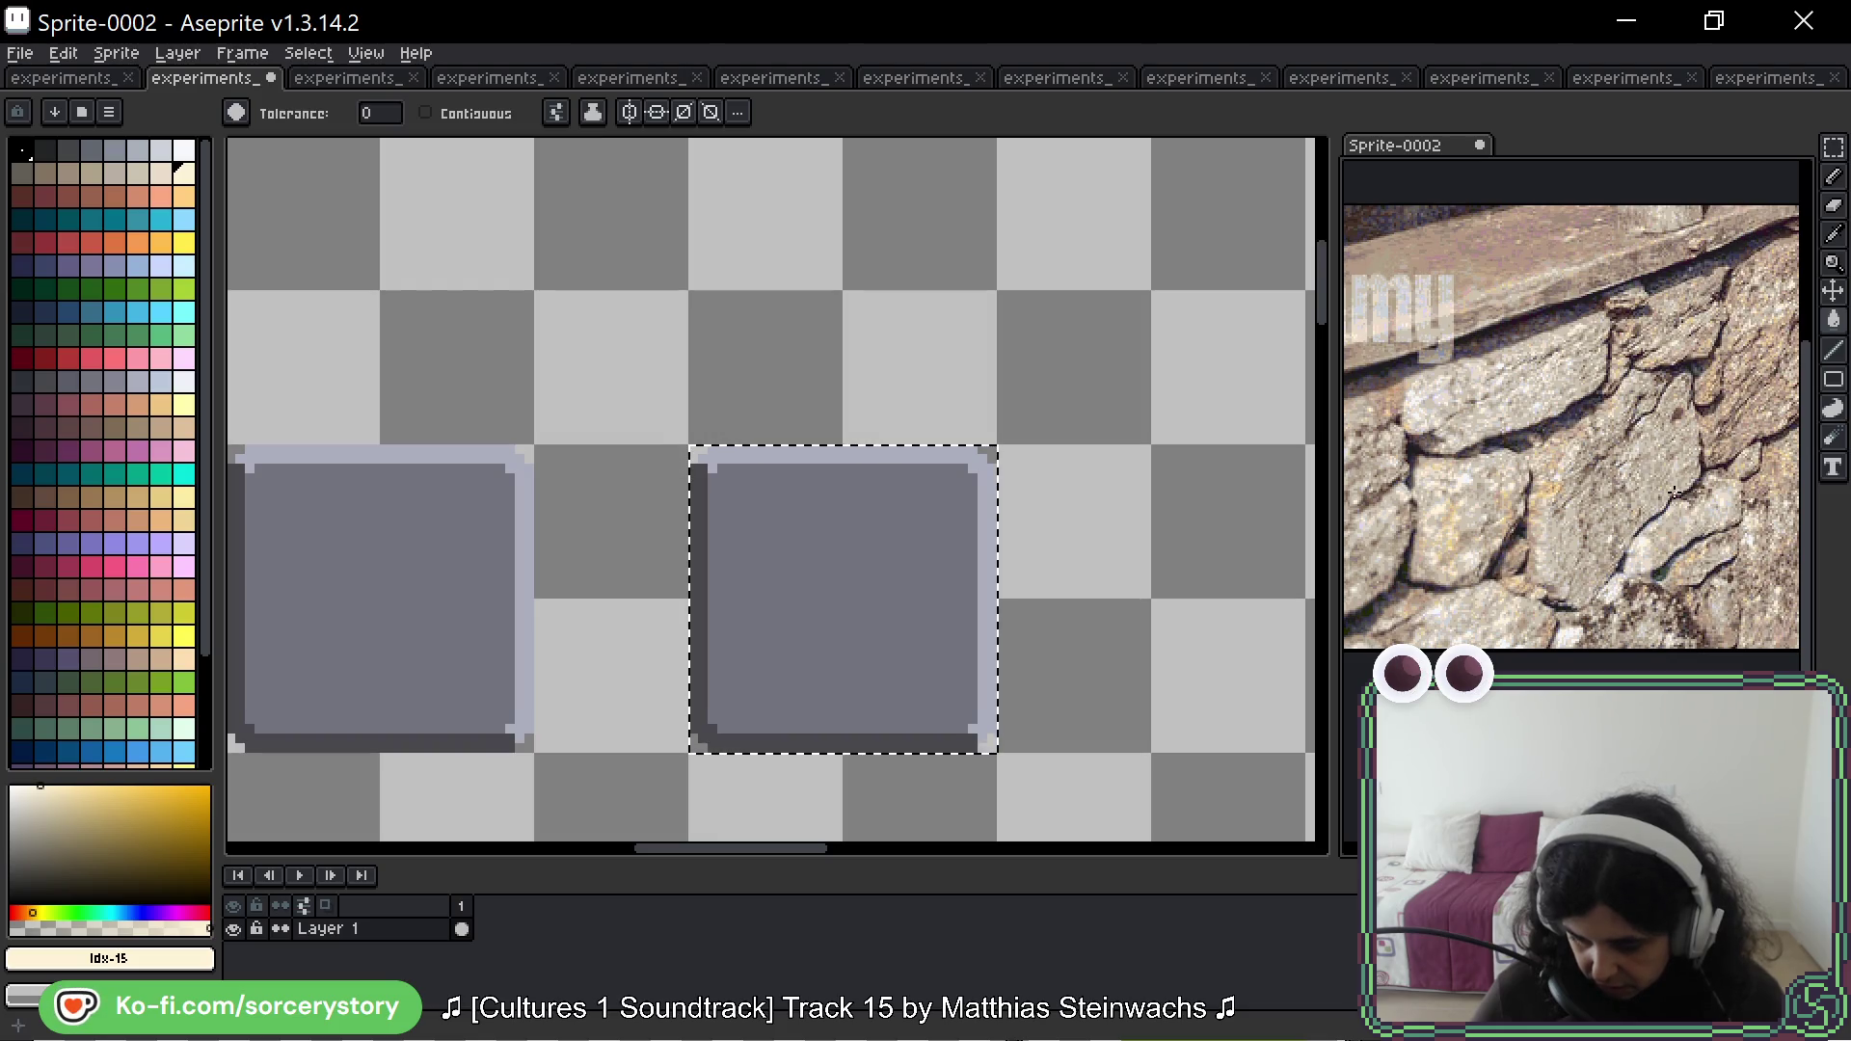
scroll(1498, 509, up, 4)
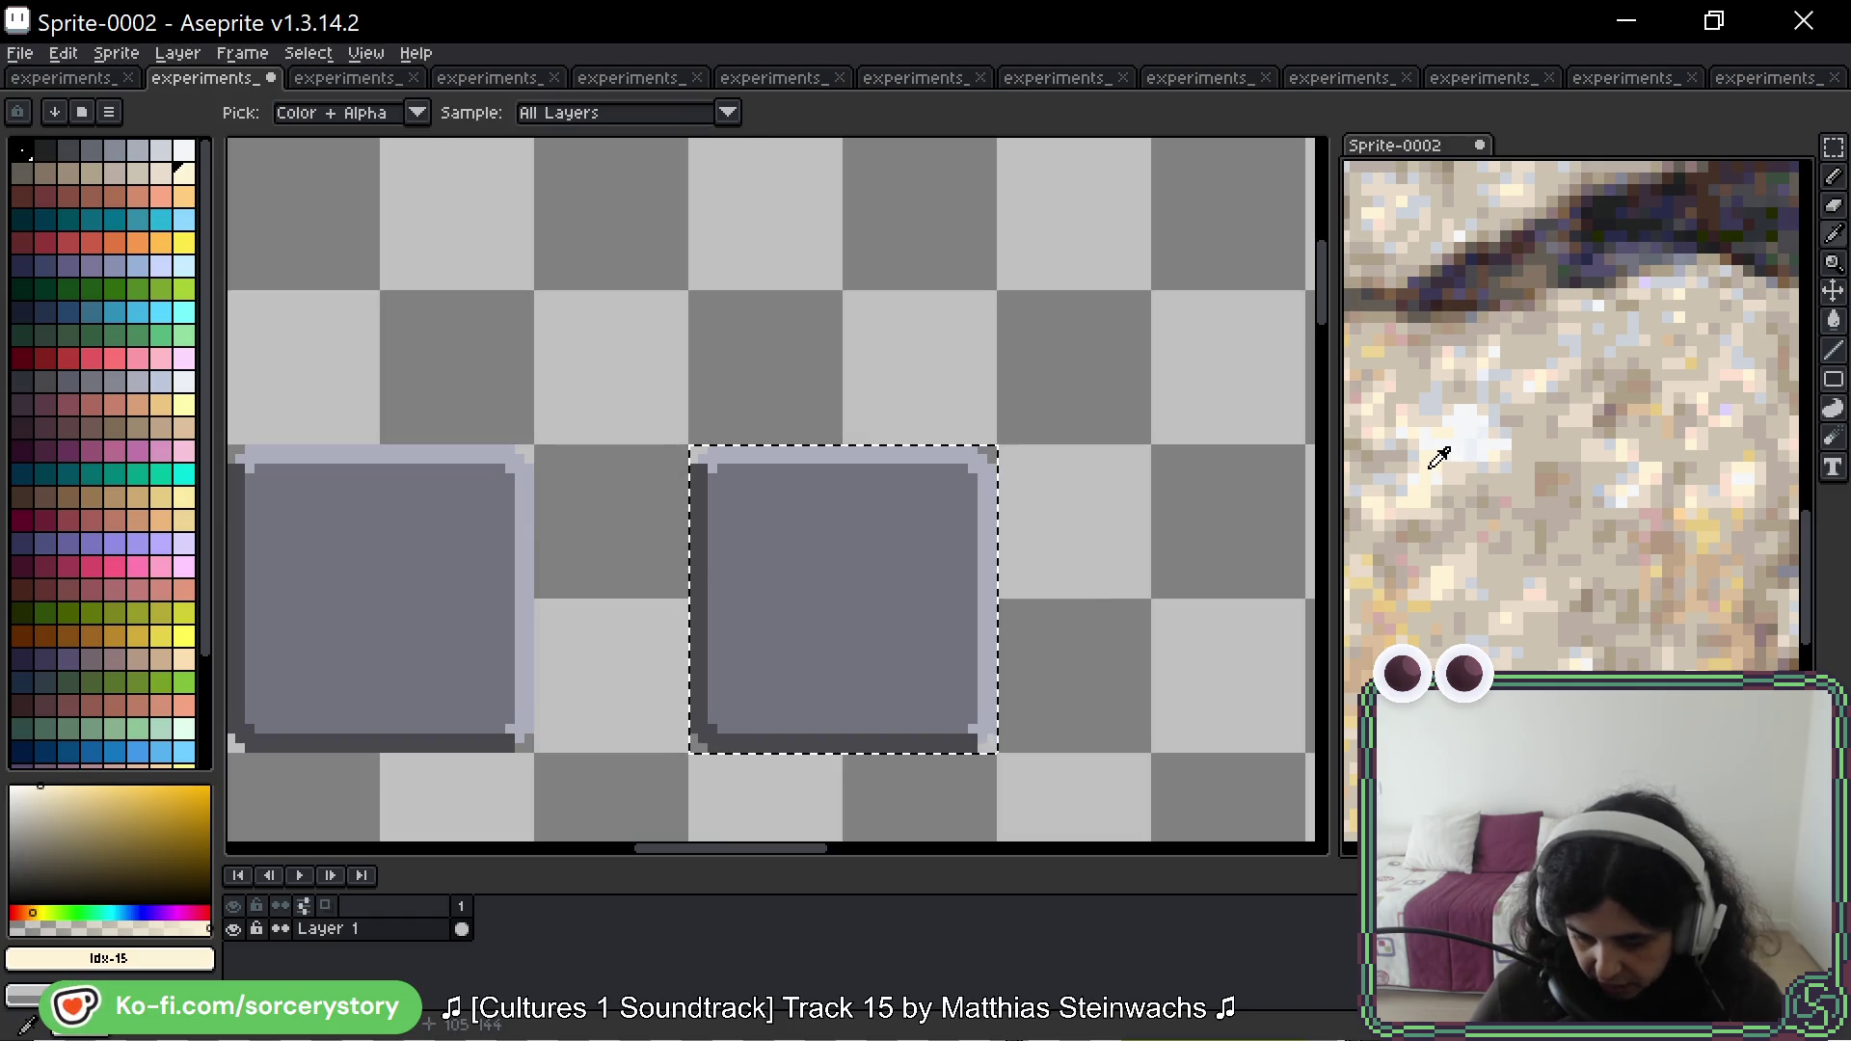
drag(726, 405, 758, 350)
scroll(758, 350, up, 1)
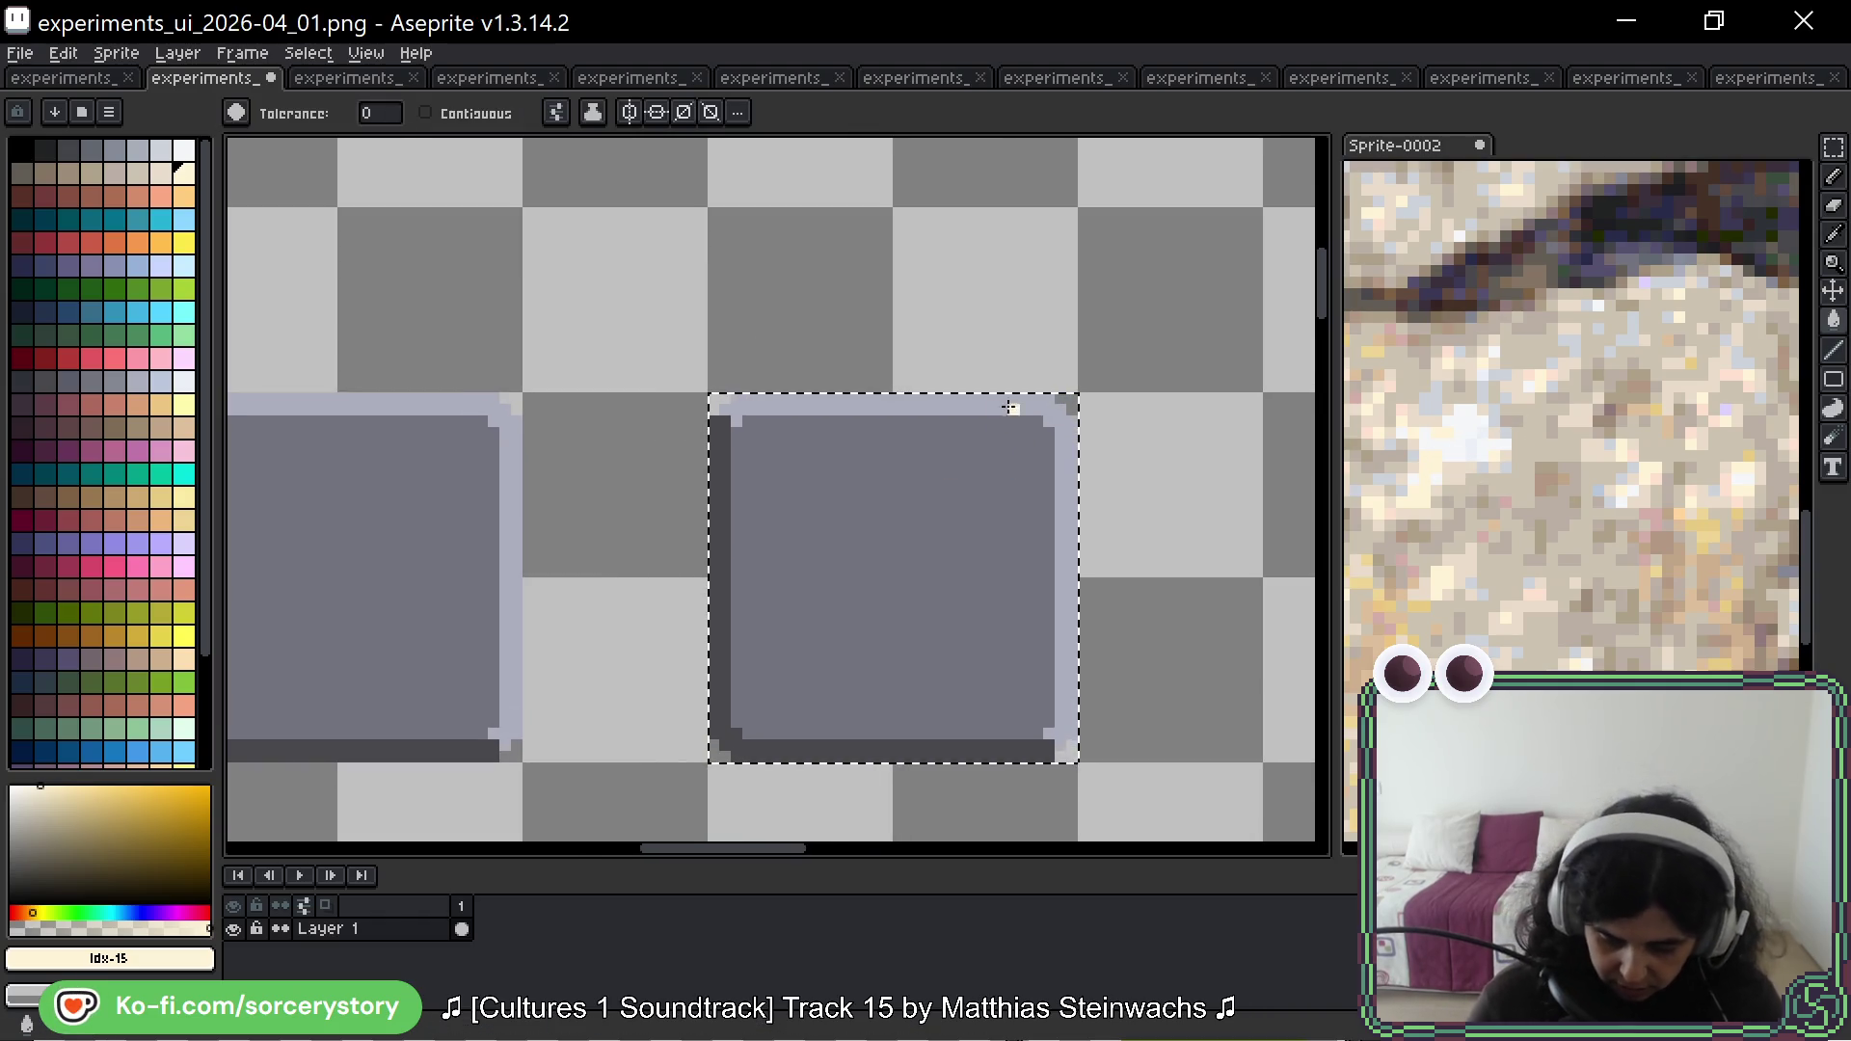
click(1070, 517)
Step: Sample a beige stone colour from the rock and fill the panel's grey interior with it
scroll(1113, 540, down, 1)
scroll(1489, 505, down, 4)
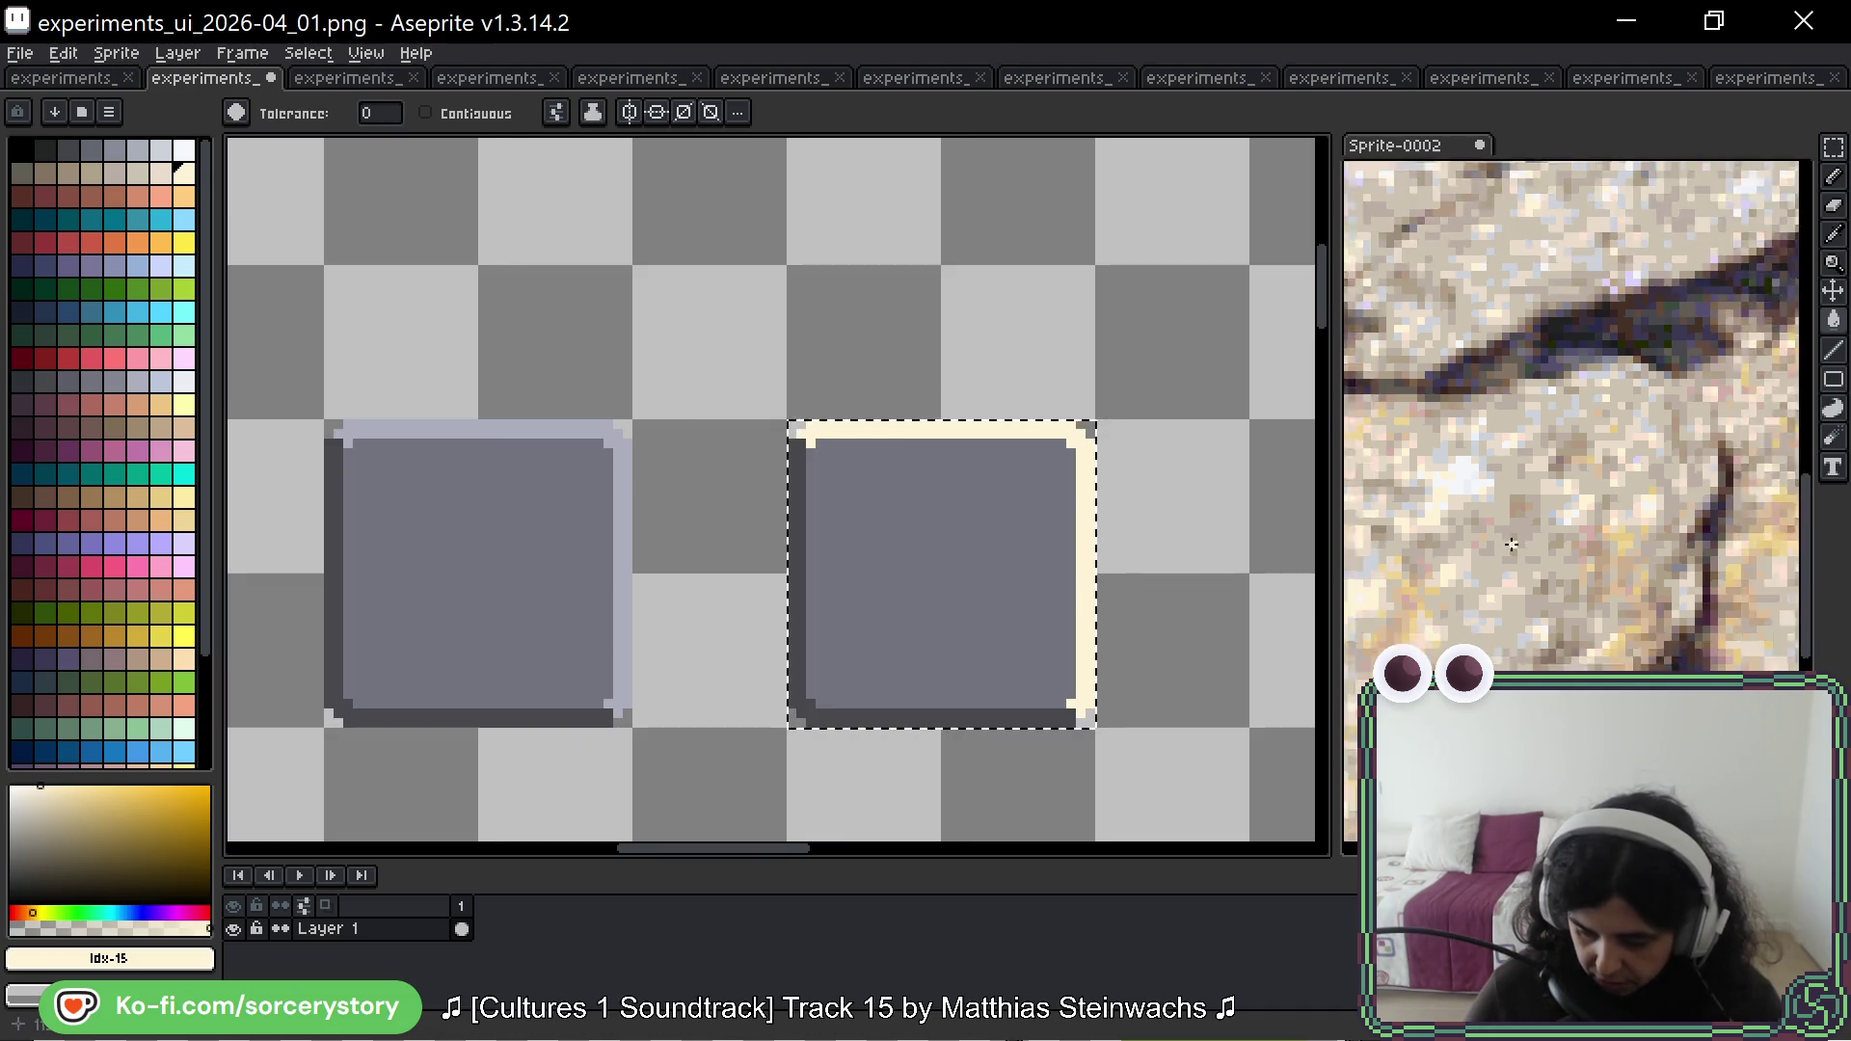
scroll(1490, 505, up, 2)
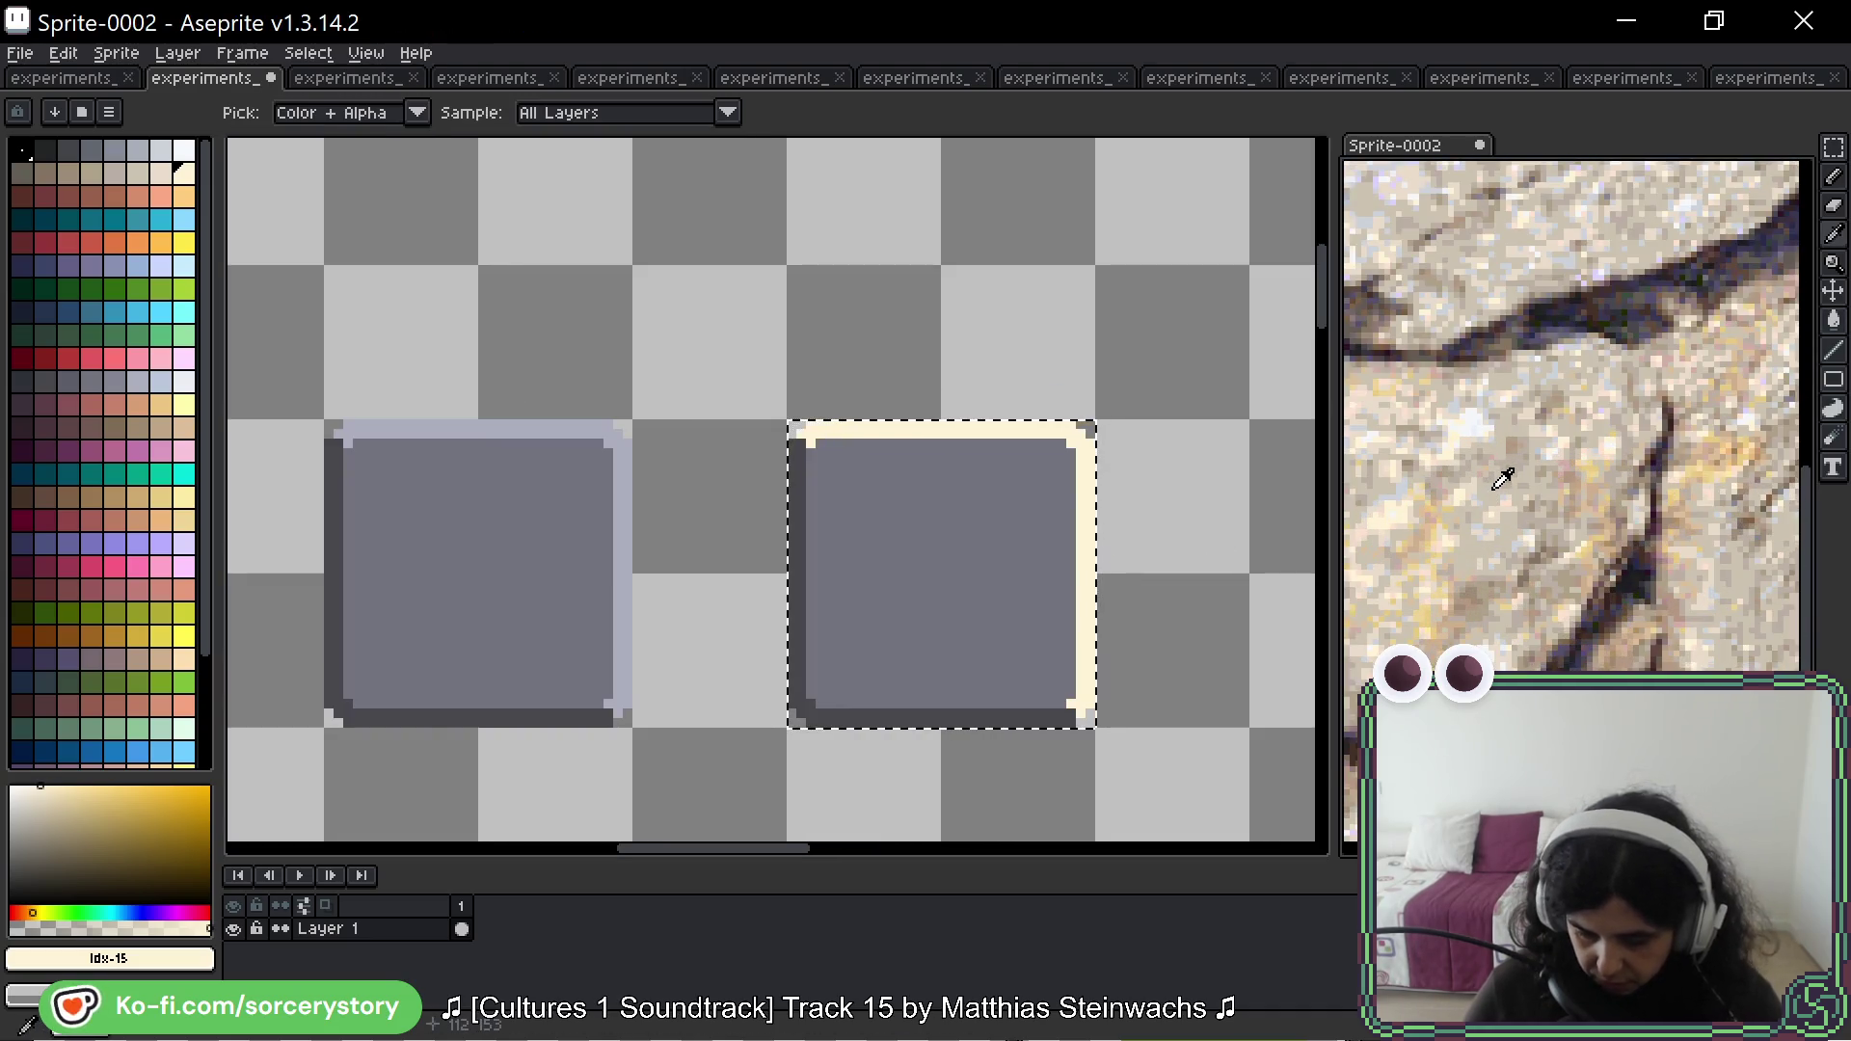
alt+click(1503, 476)
click(957, 508)
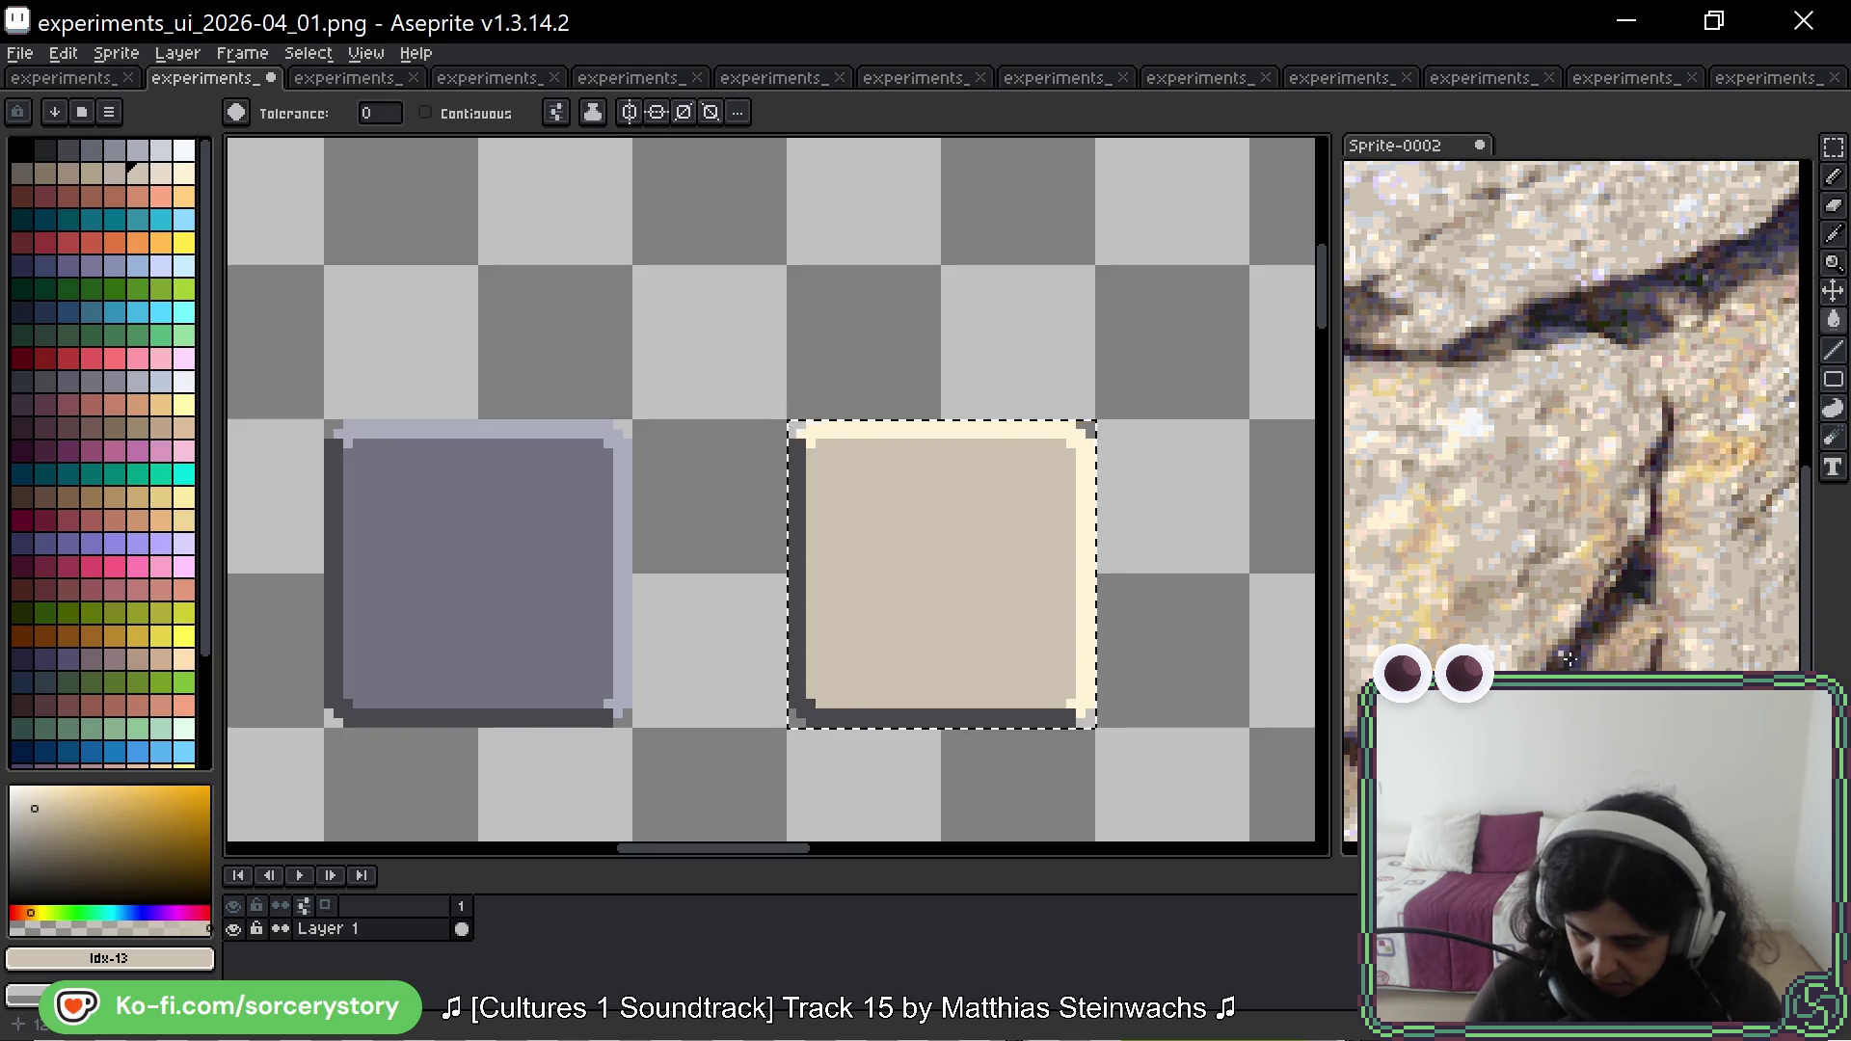
Step: Sample a darker tan from the rock photo and frame both panels in view
mouse_move(1623, 582)
mouse_down()
mouse_move(1416, 433)
mouse_move(1549, 441)
mouse_up()
alt+click(1496, 416)
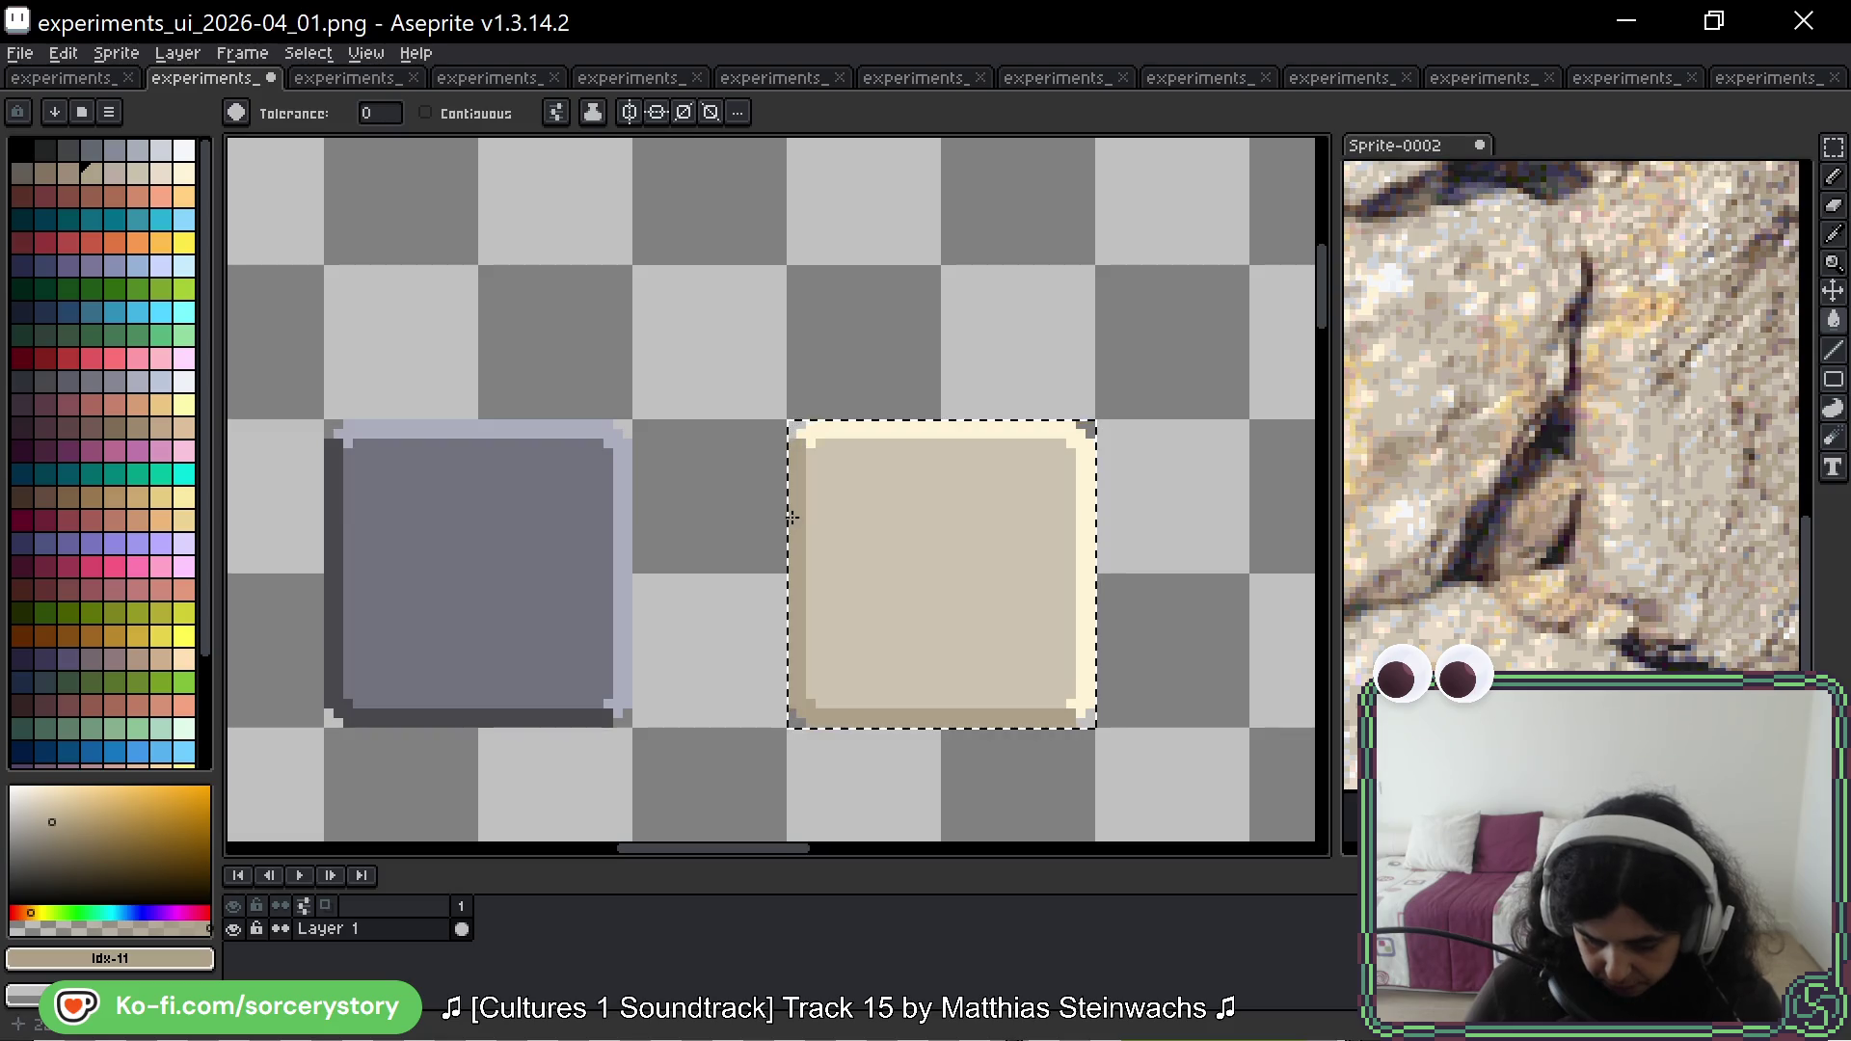
scroll(1067, 557, down, 2)
drag(1087, 558, 1011, 445)
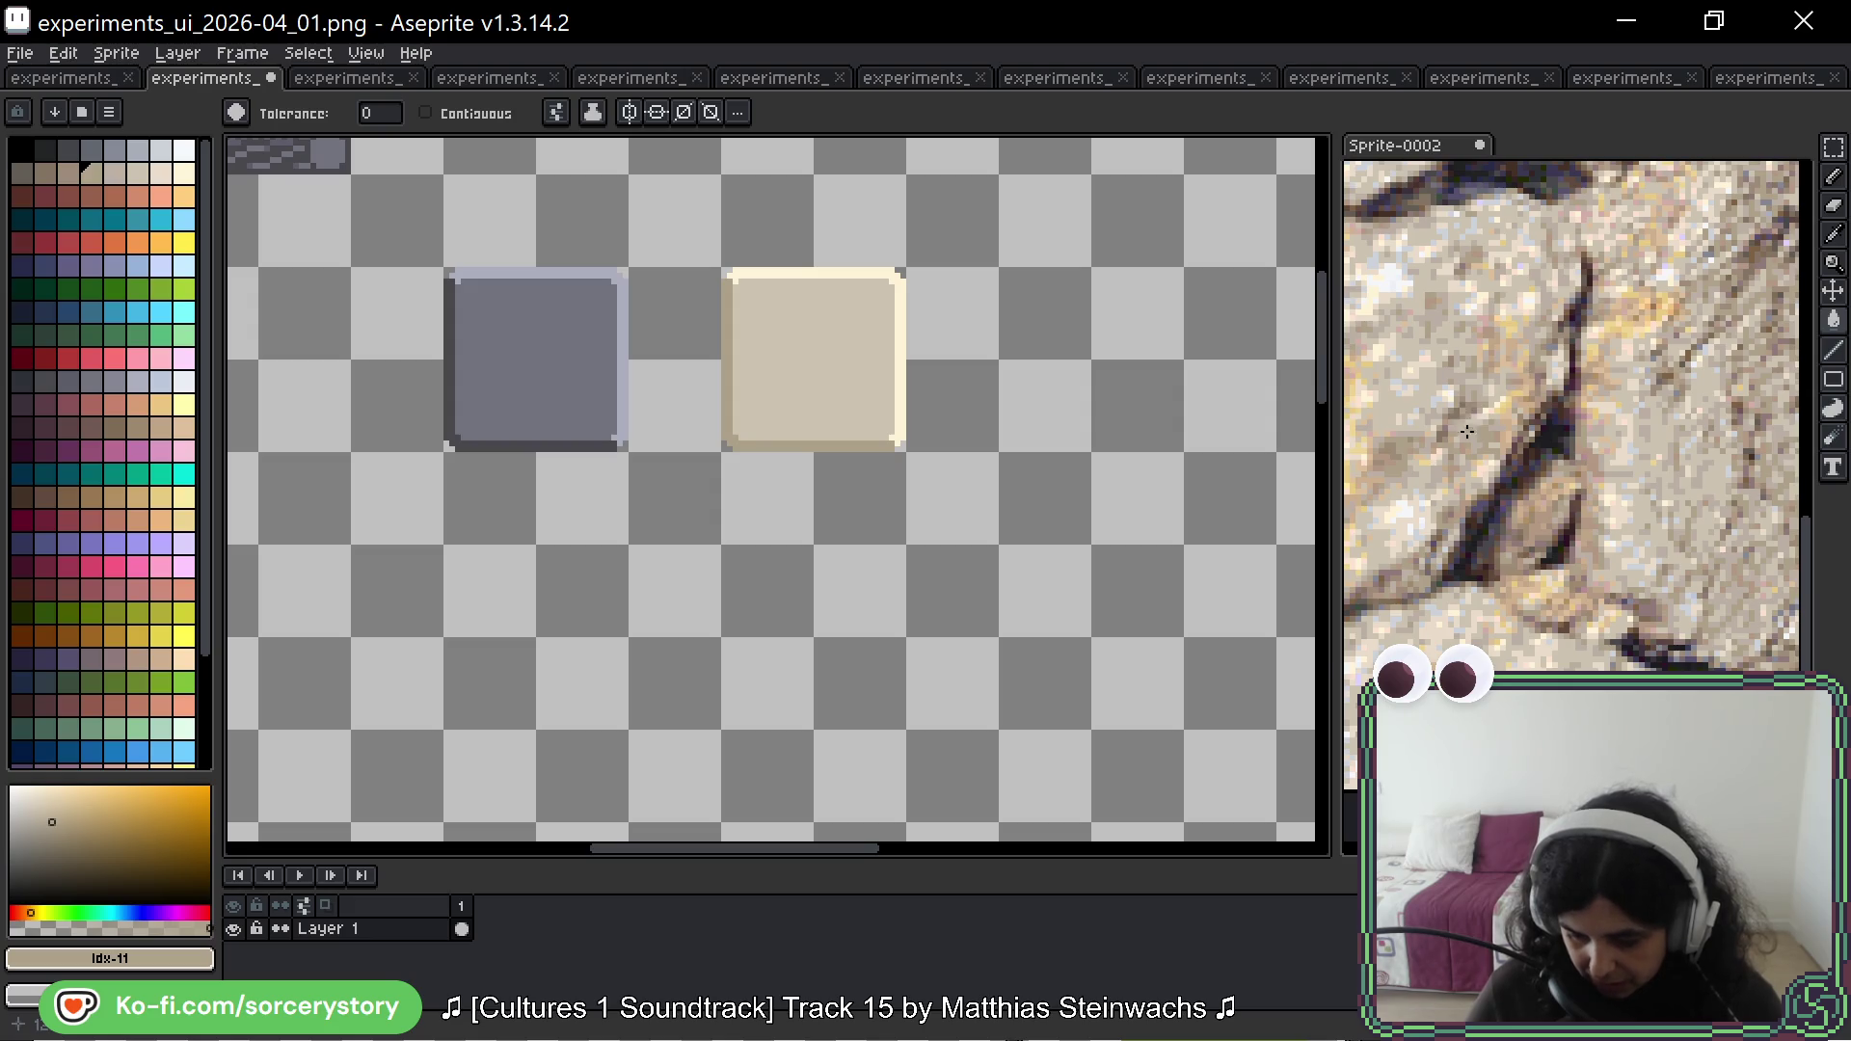
Step: Pan the rock photo and sample a darker brown from its stones
scroll(1468, 432, down, 3)
scroll(1460, 414, up, 4)
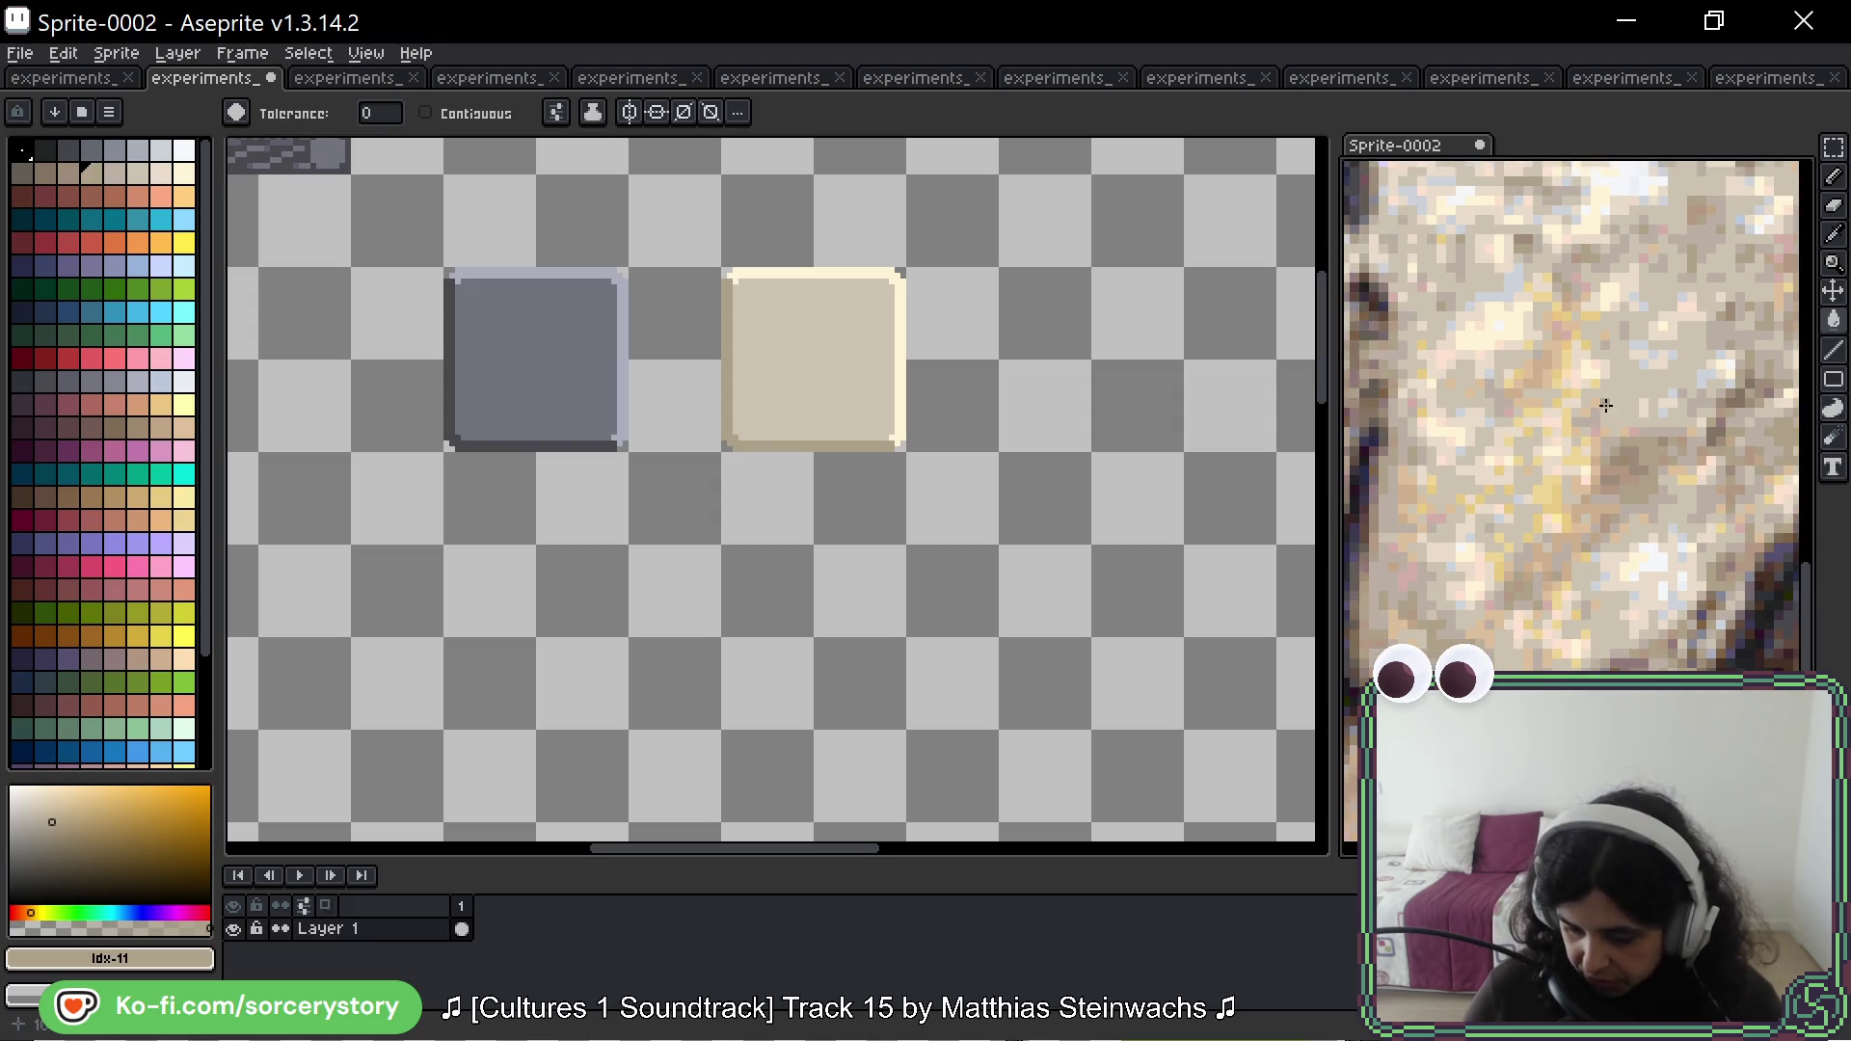
scroll(1581, 390, up, 2)
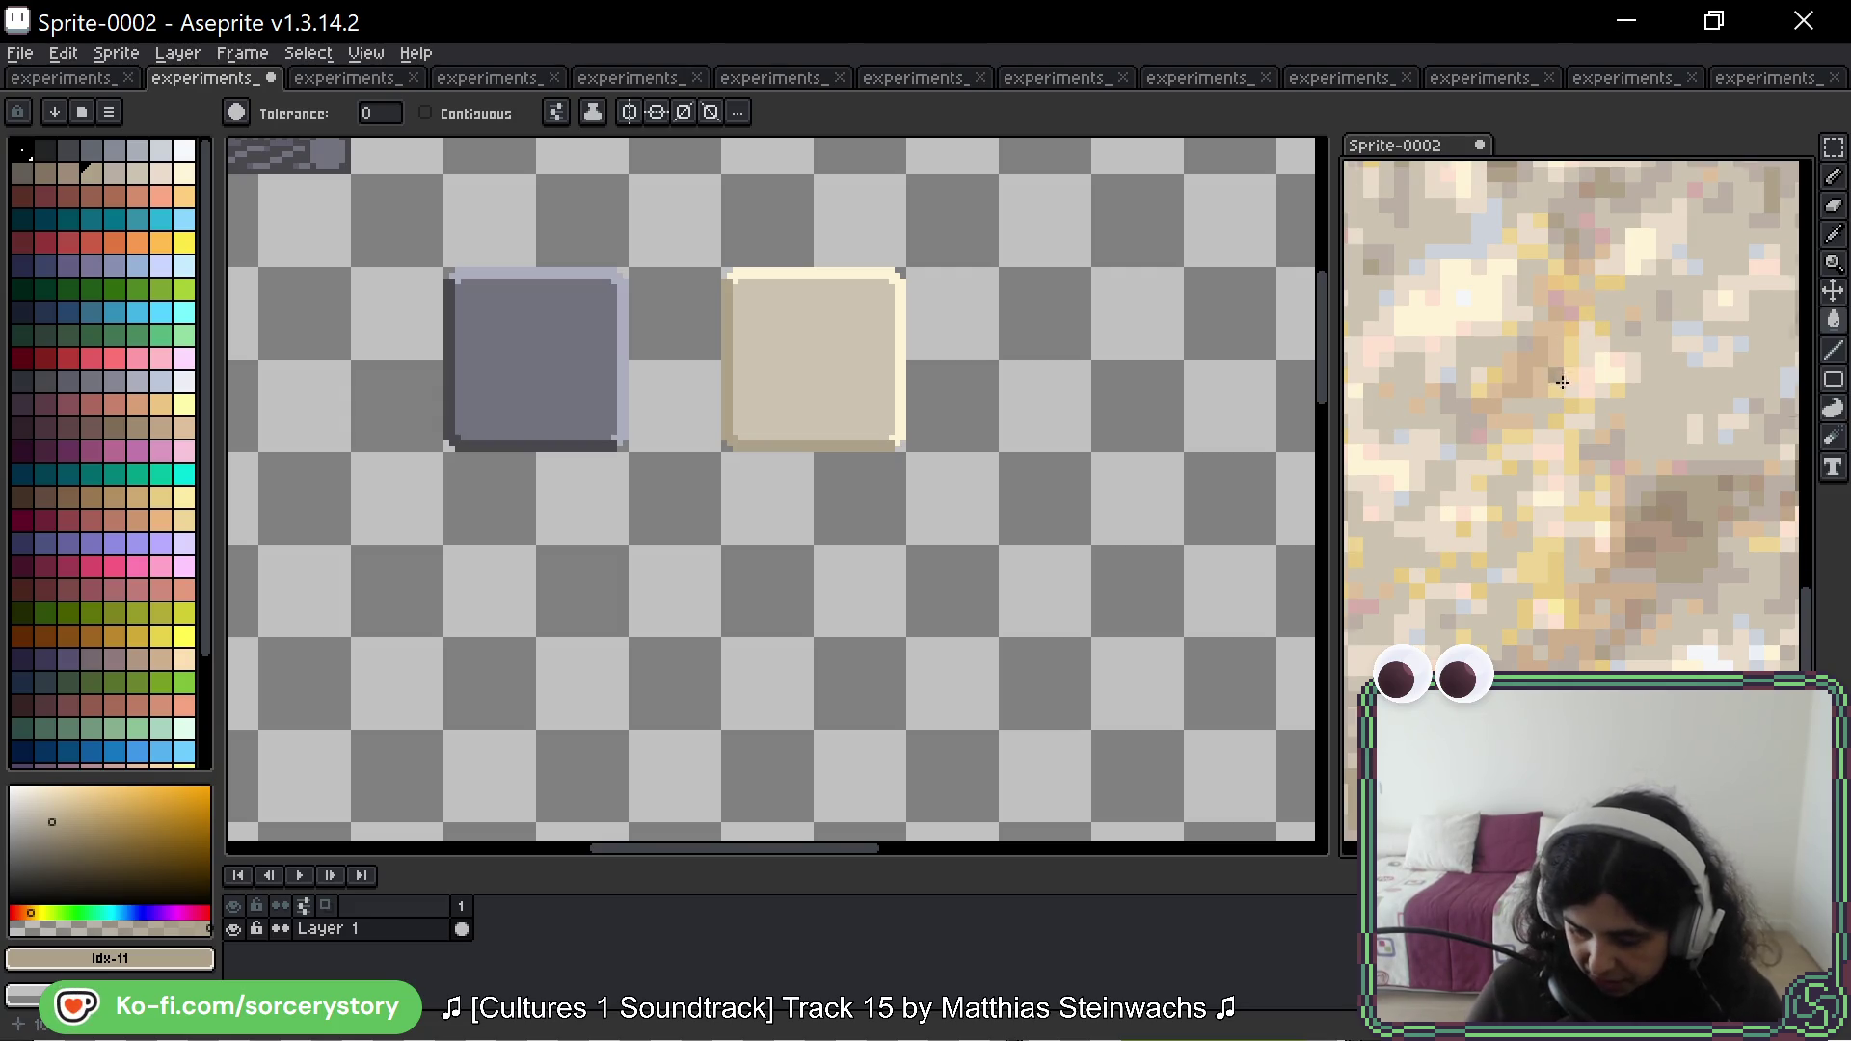
scroll(1562, 383, down, 5)
drag(1659, 452, 1422, 465)
scroll(1596, 298, up, 3)
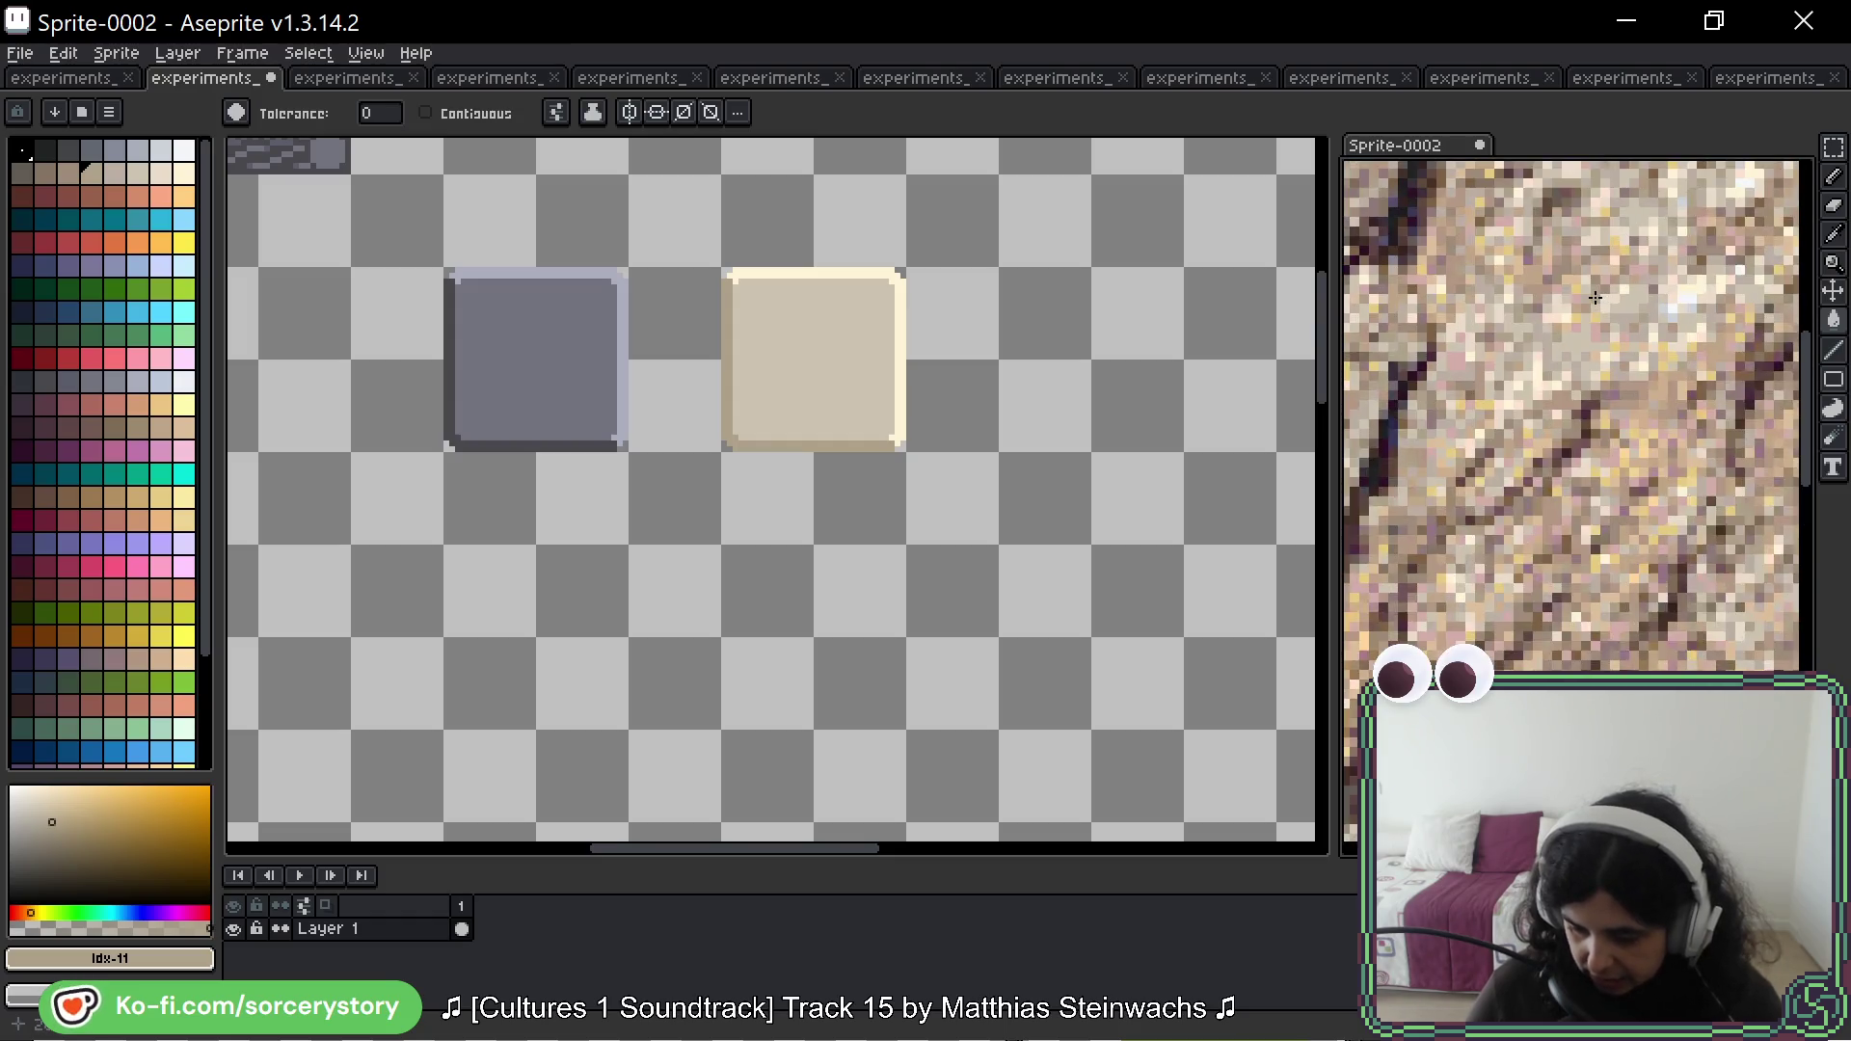
scroll(1592, 330, up, 1)
key(i)
click(1547, 549)
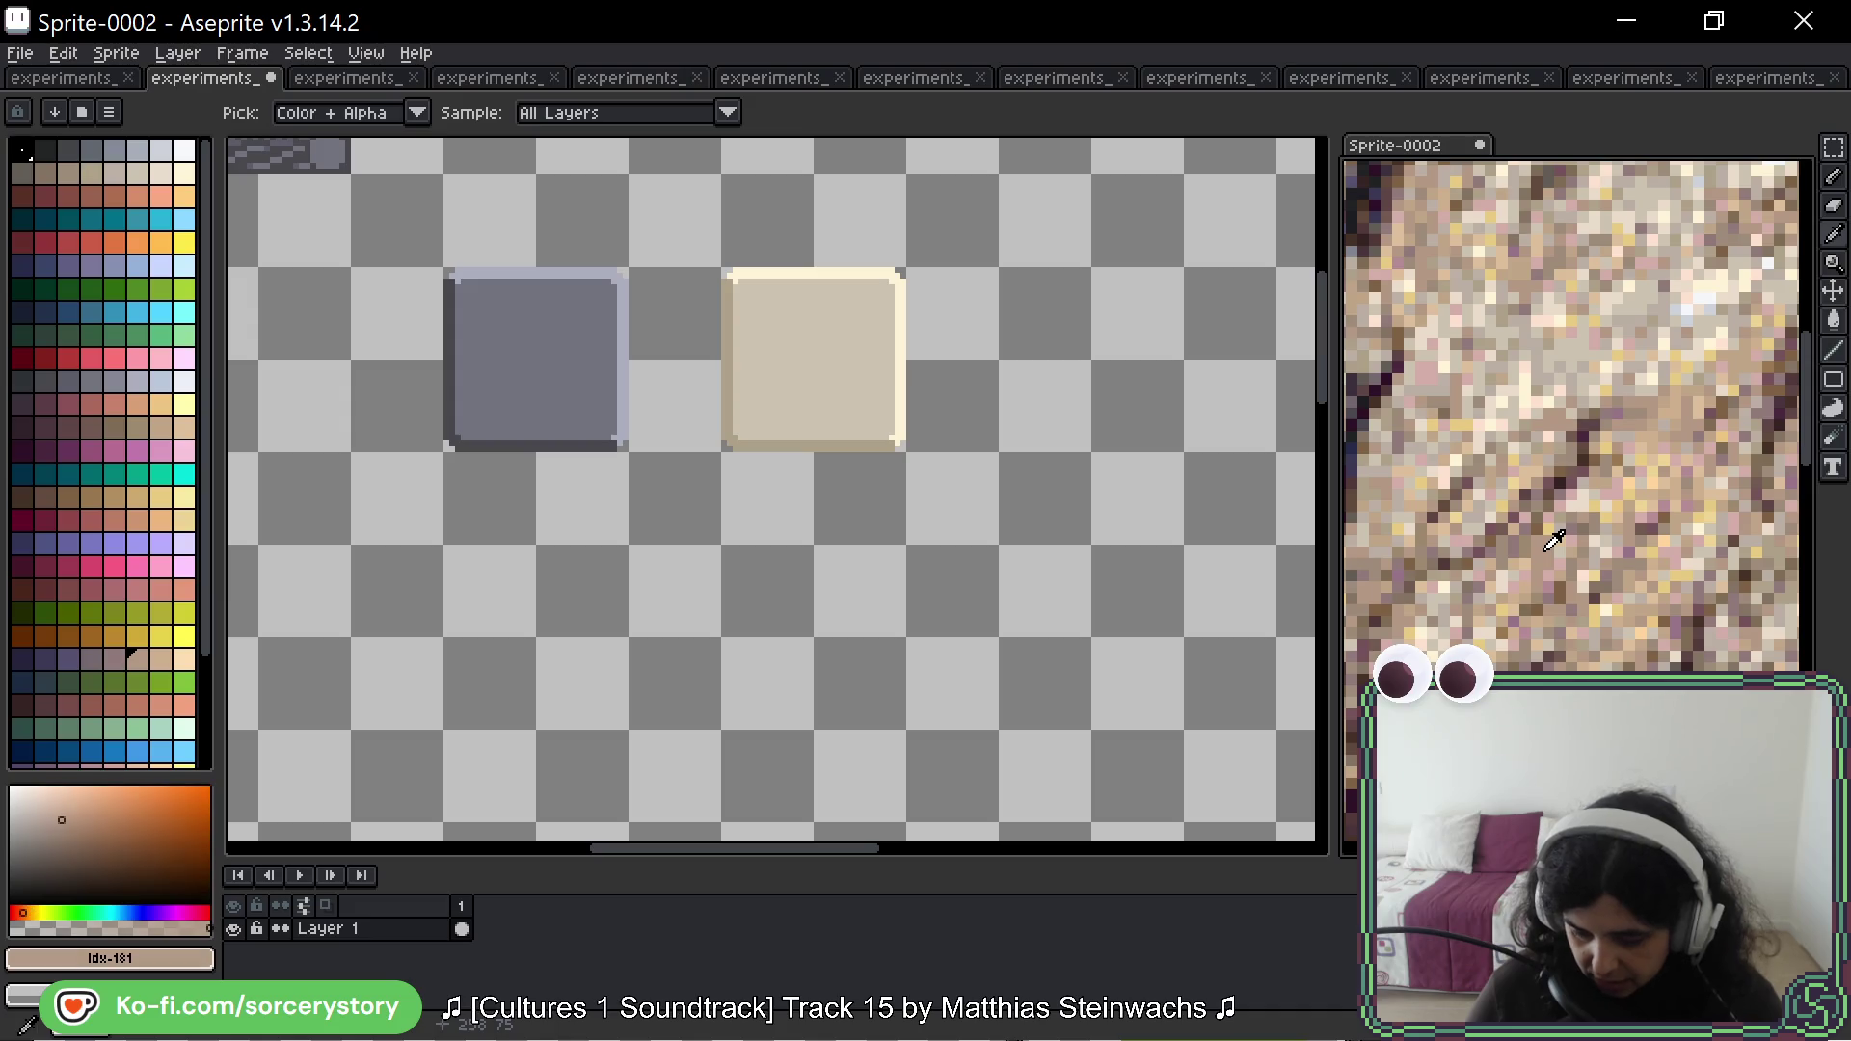
key(g)
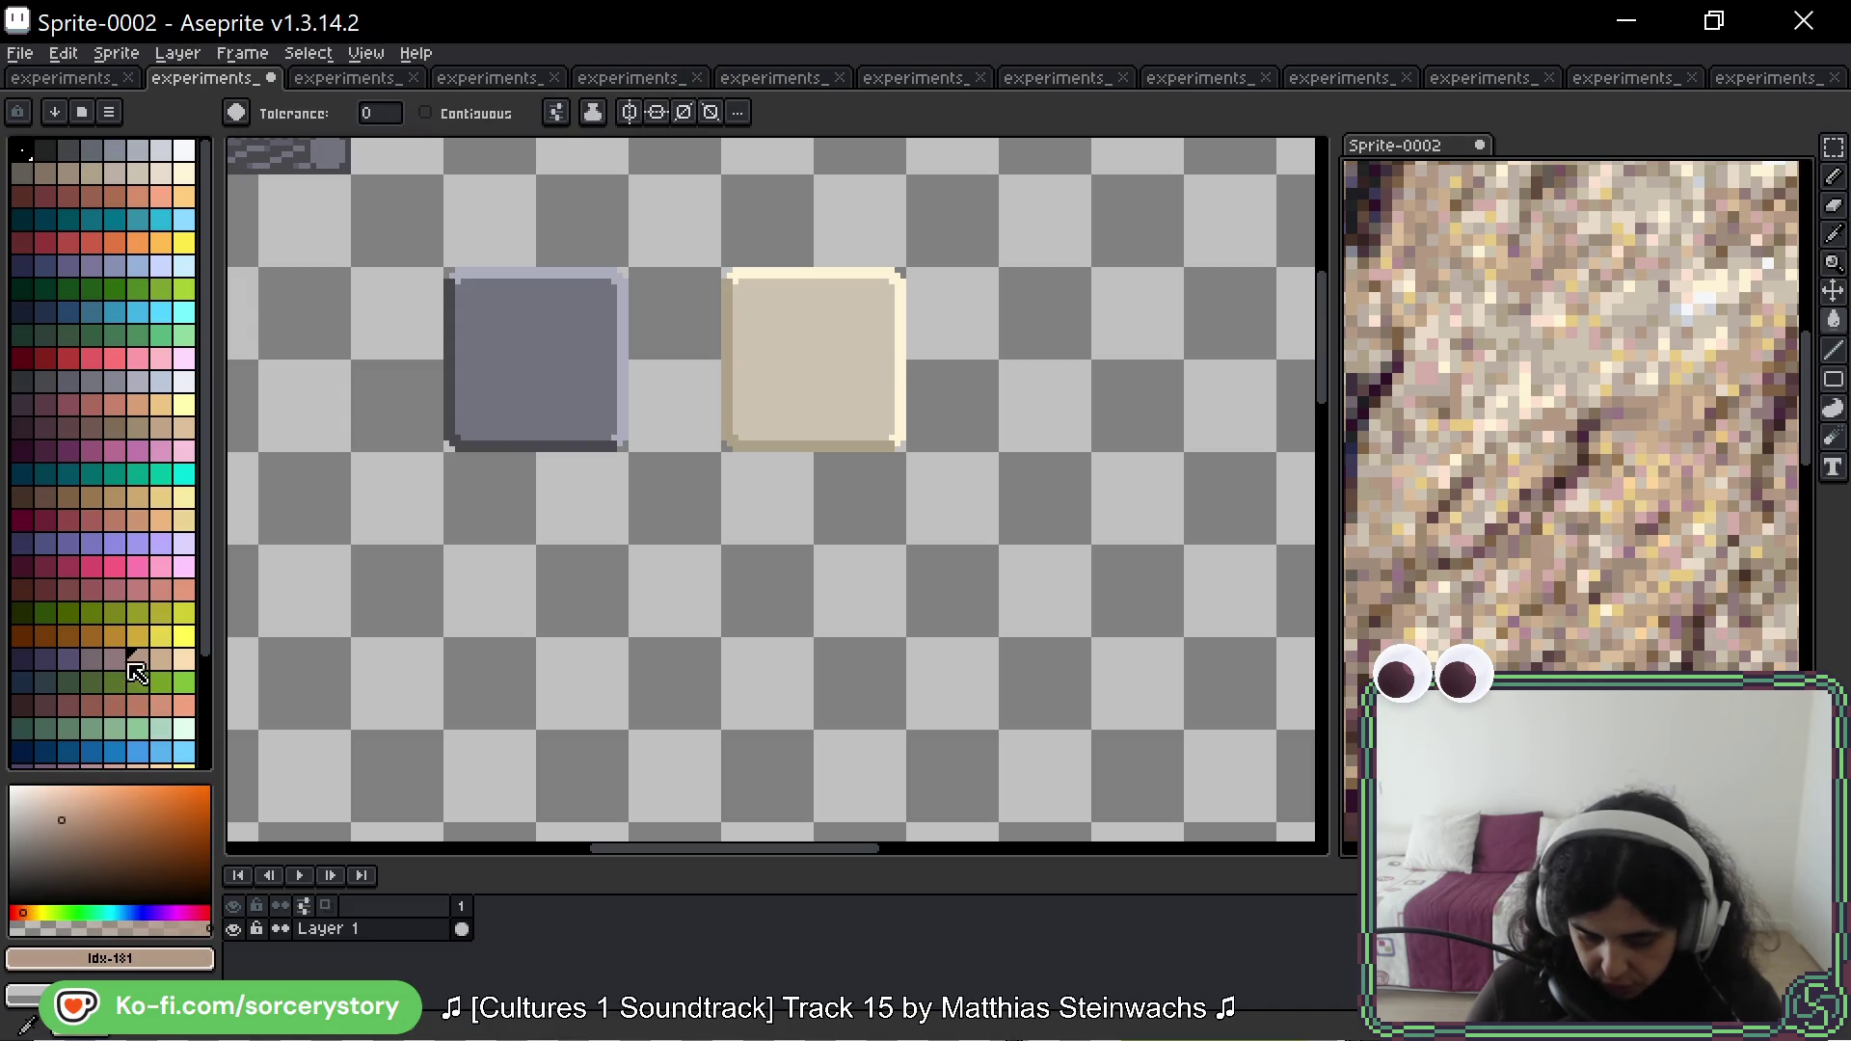
Step: Zoom into another spot of the rock photo, then return to the panel sheet
scroll(1543, 502, down, 3)
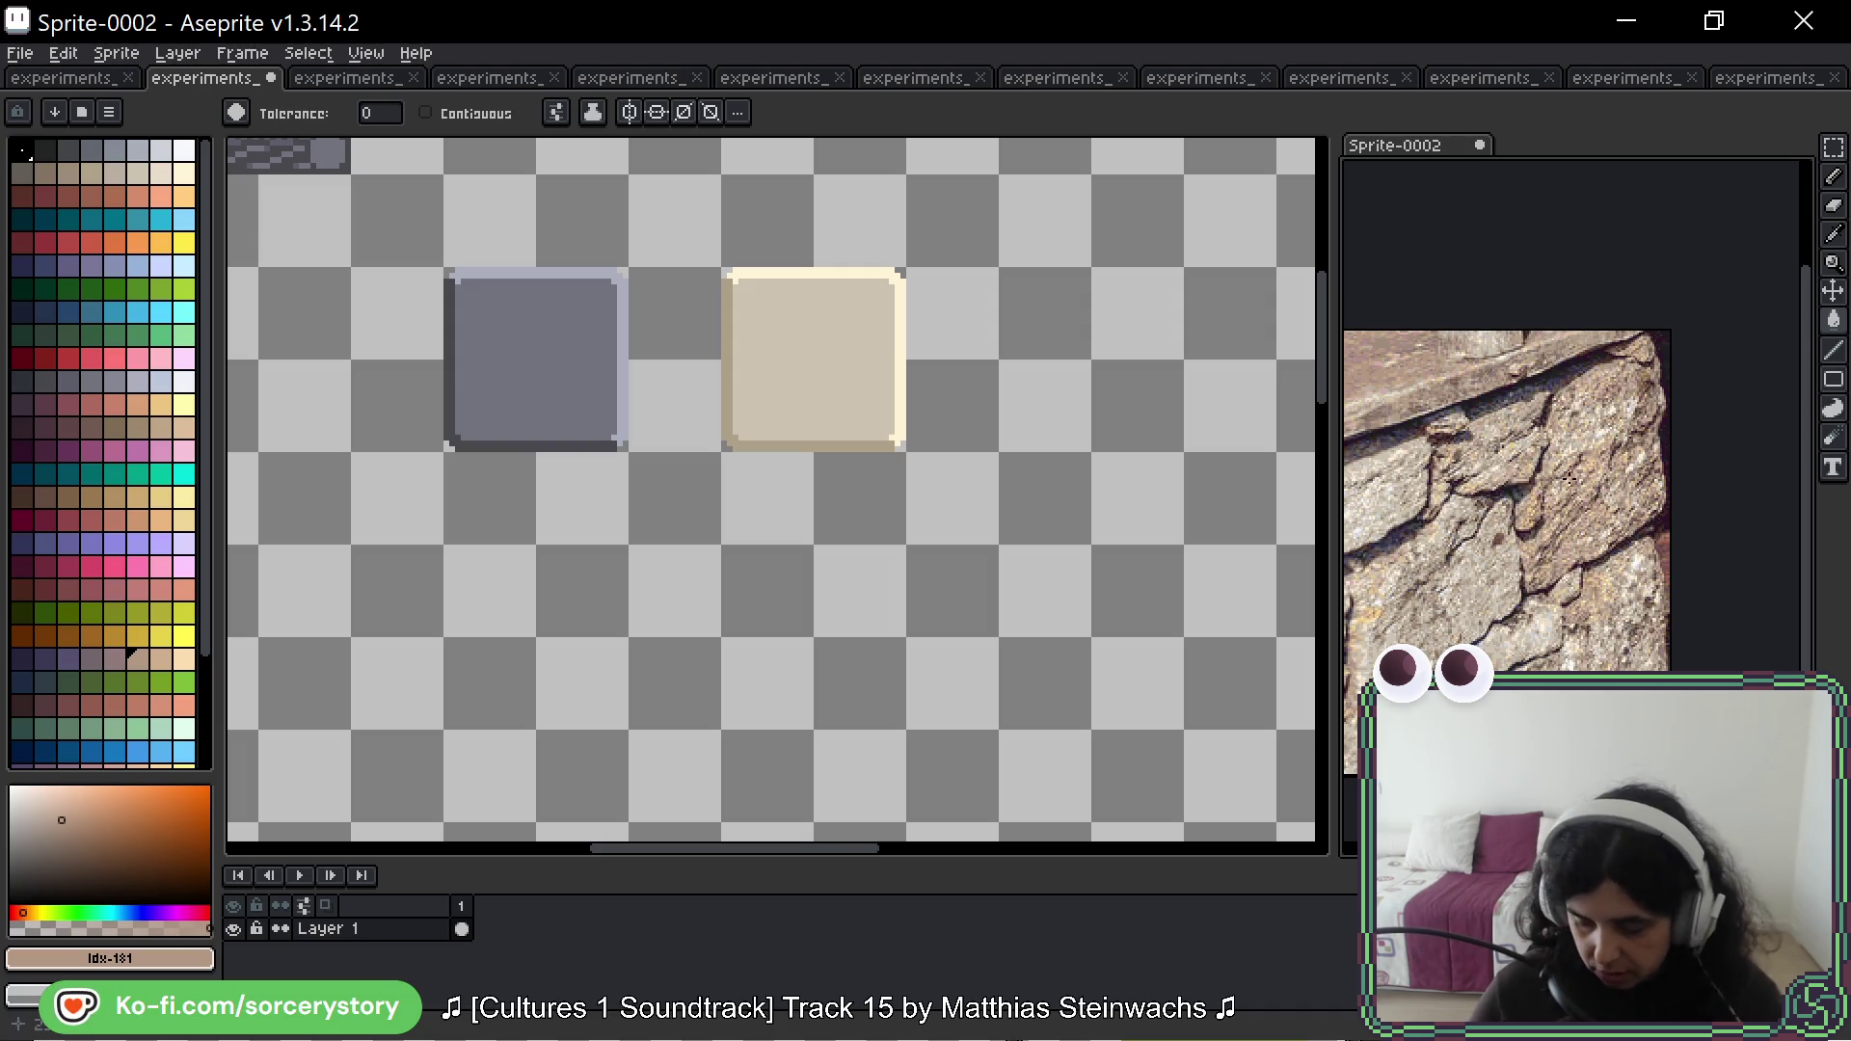
scroll(1566, 477, up, 2)
scroll(1441, 523, up, 2)
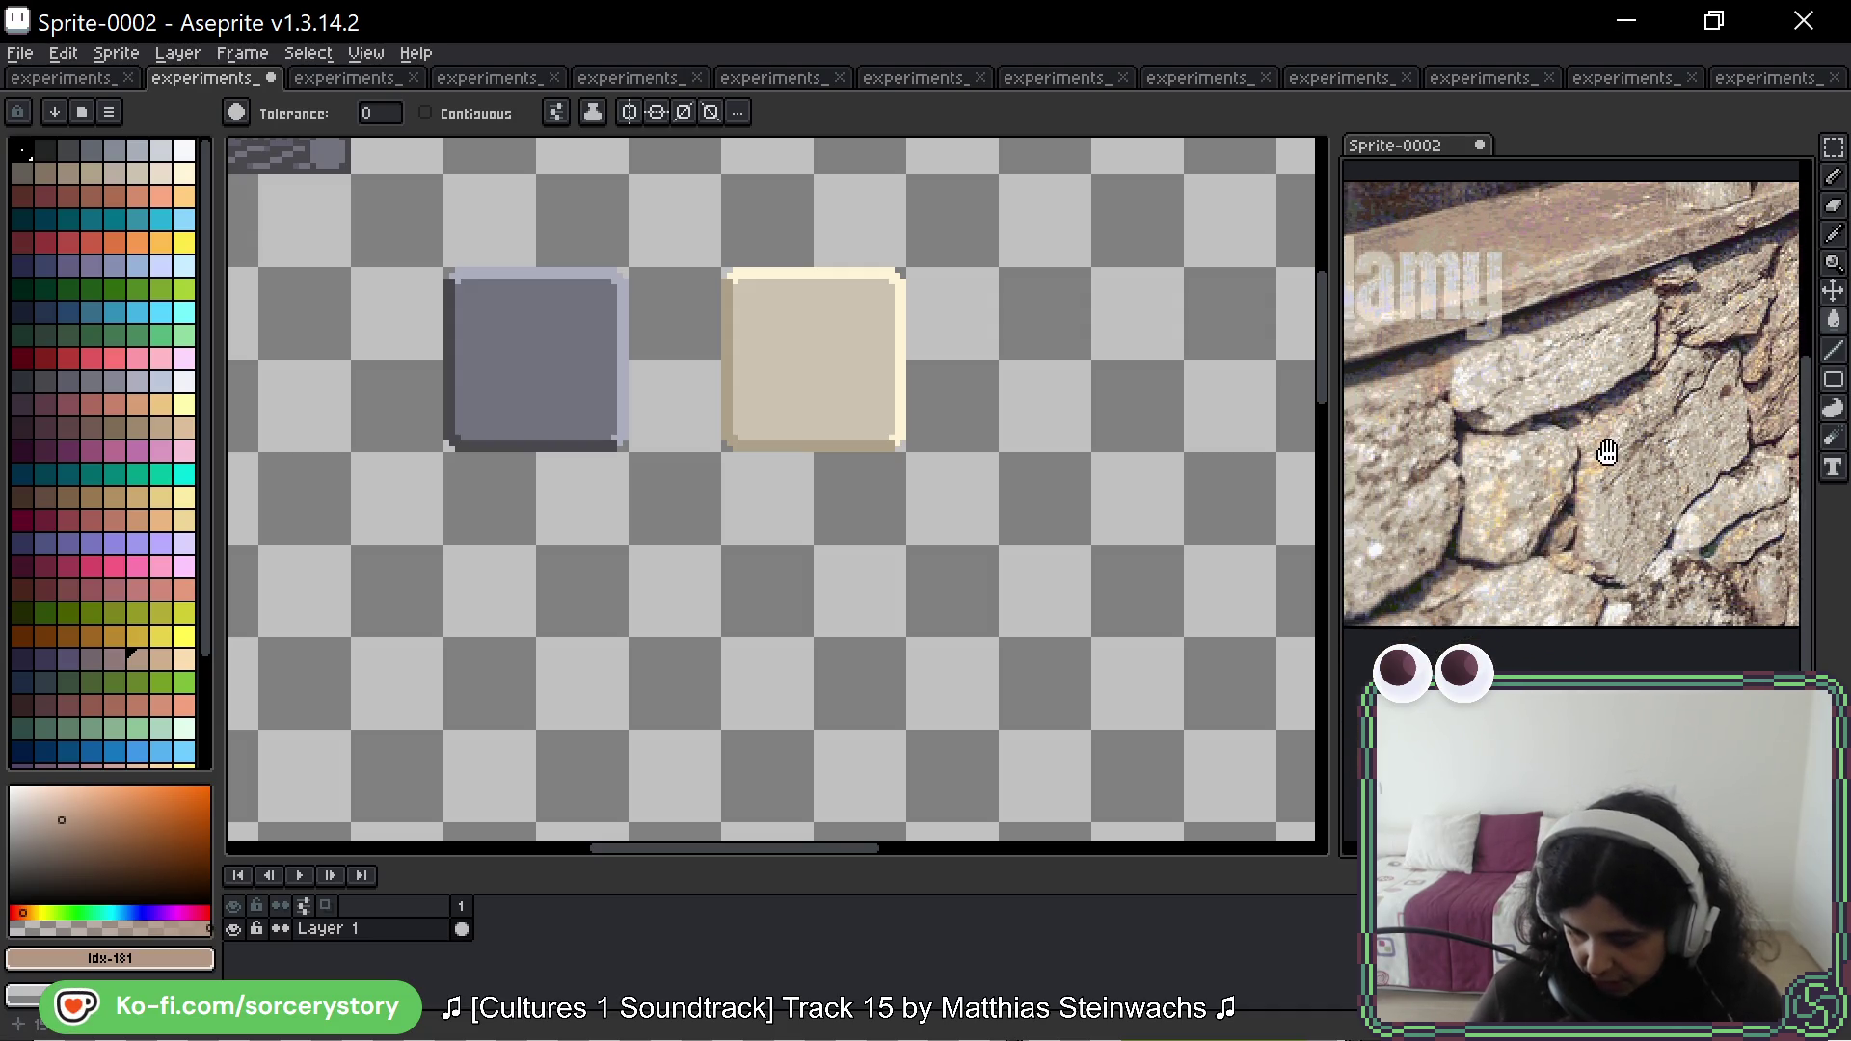
scroll(1578, 524, up, 3)
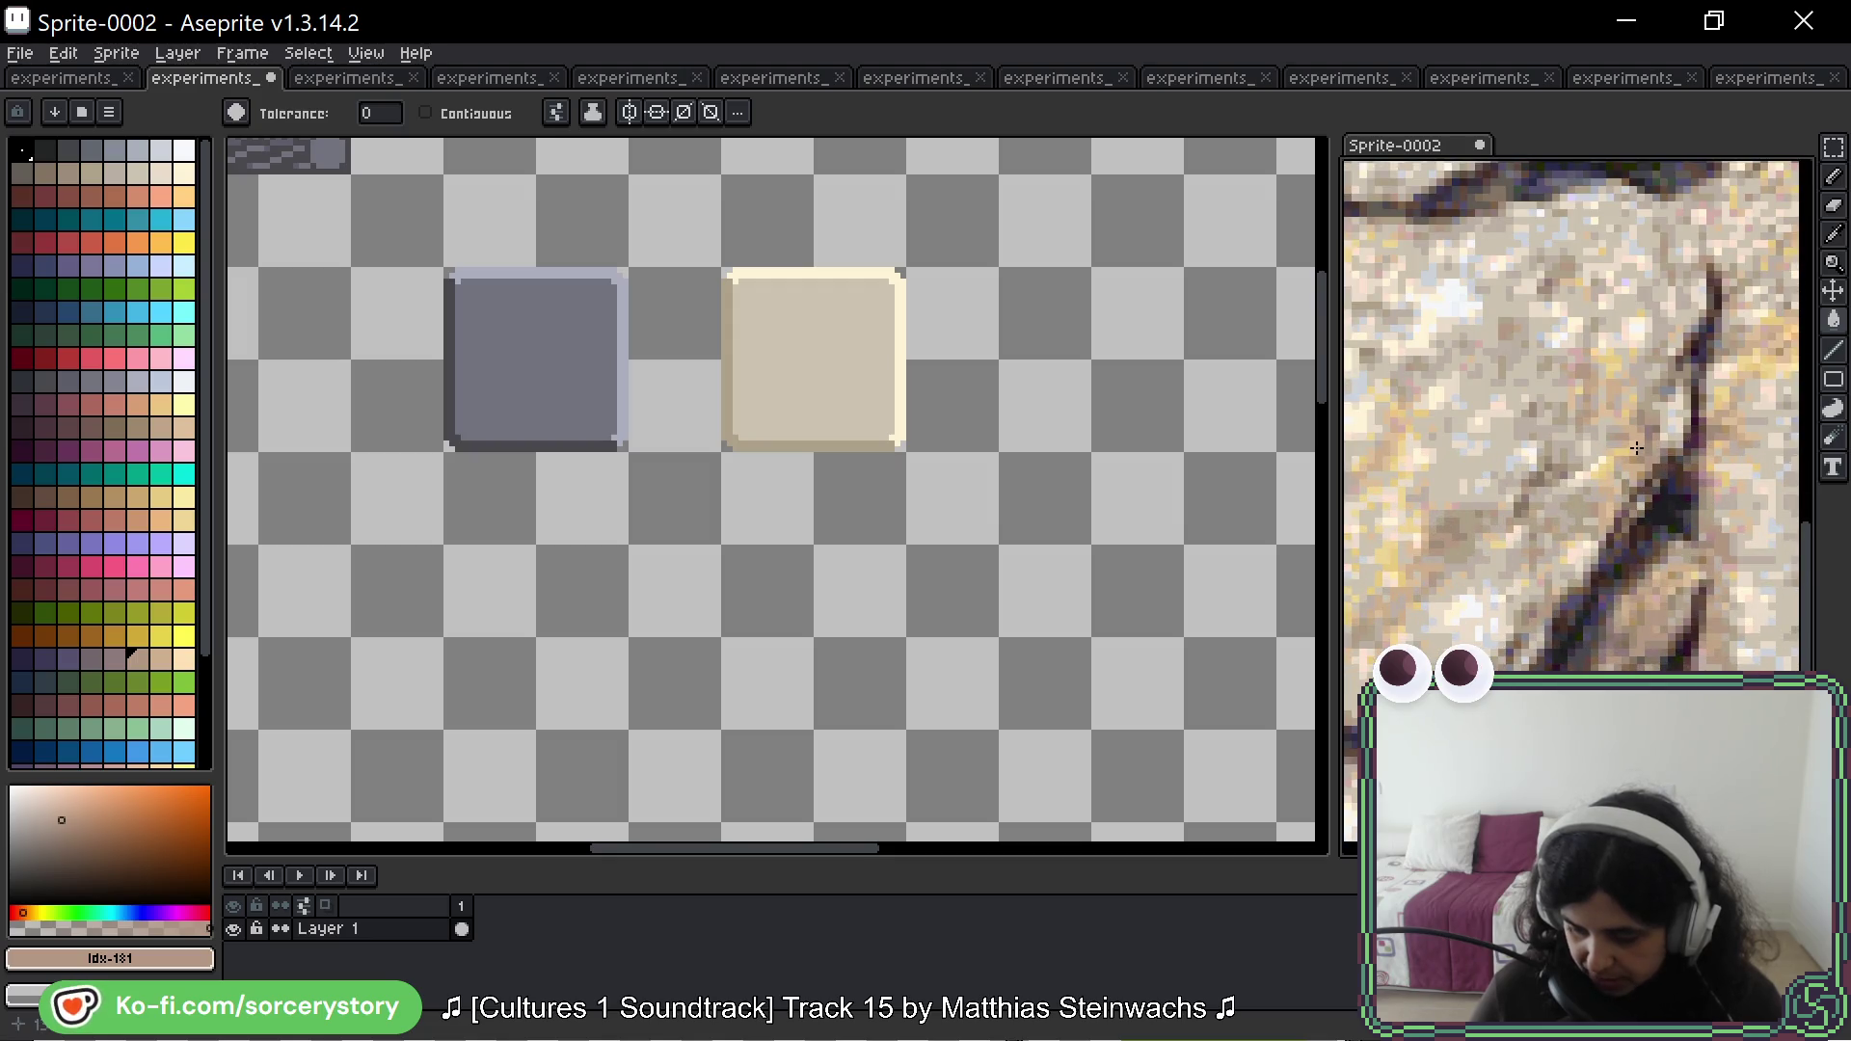
scroll(1493, 478, up, 2)
scroll(1571, 421, up, 2)
drag(1571, 421, 1635, 437)
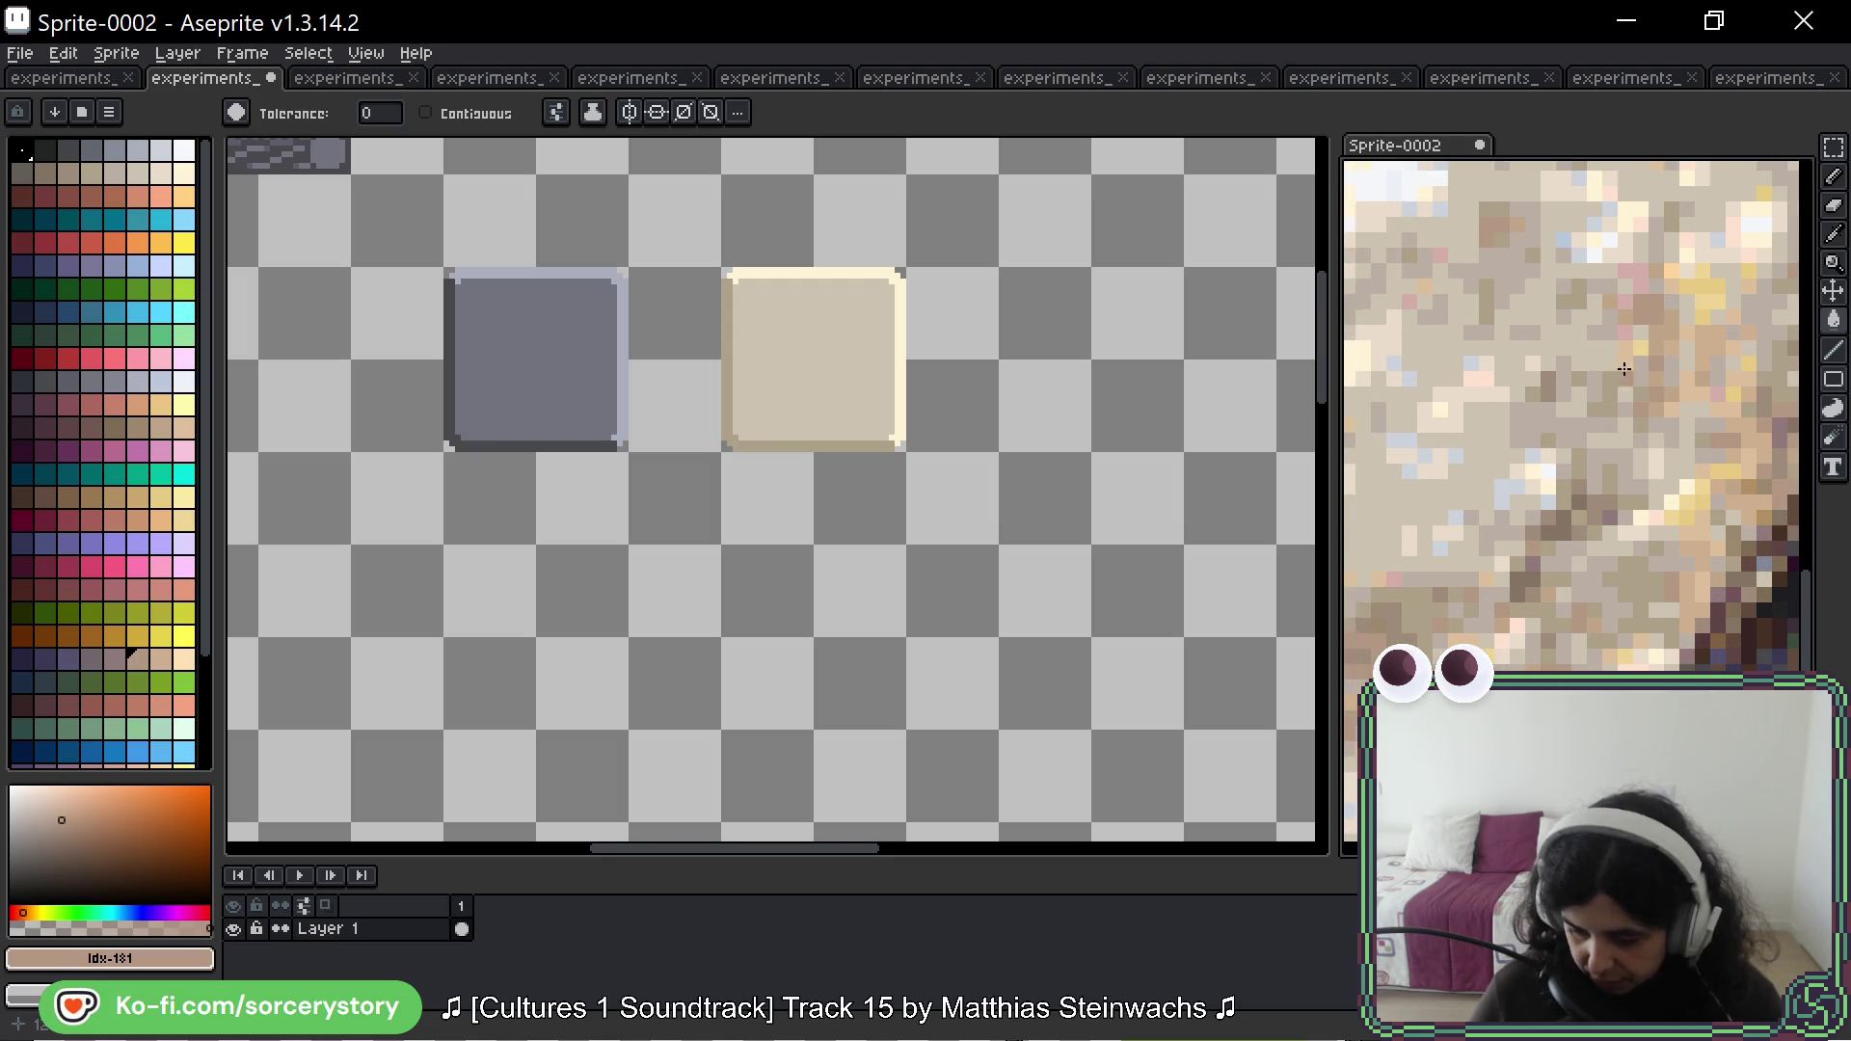
click(856, 384)
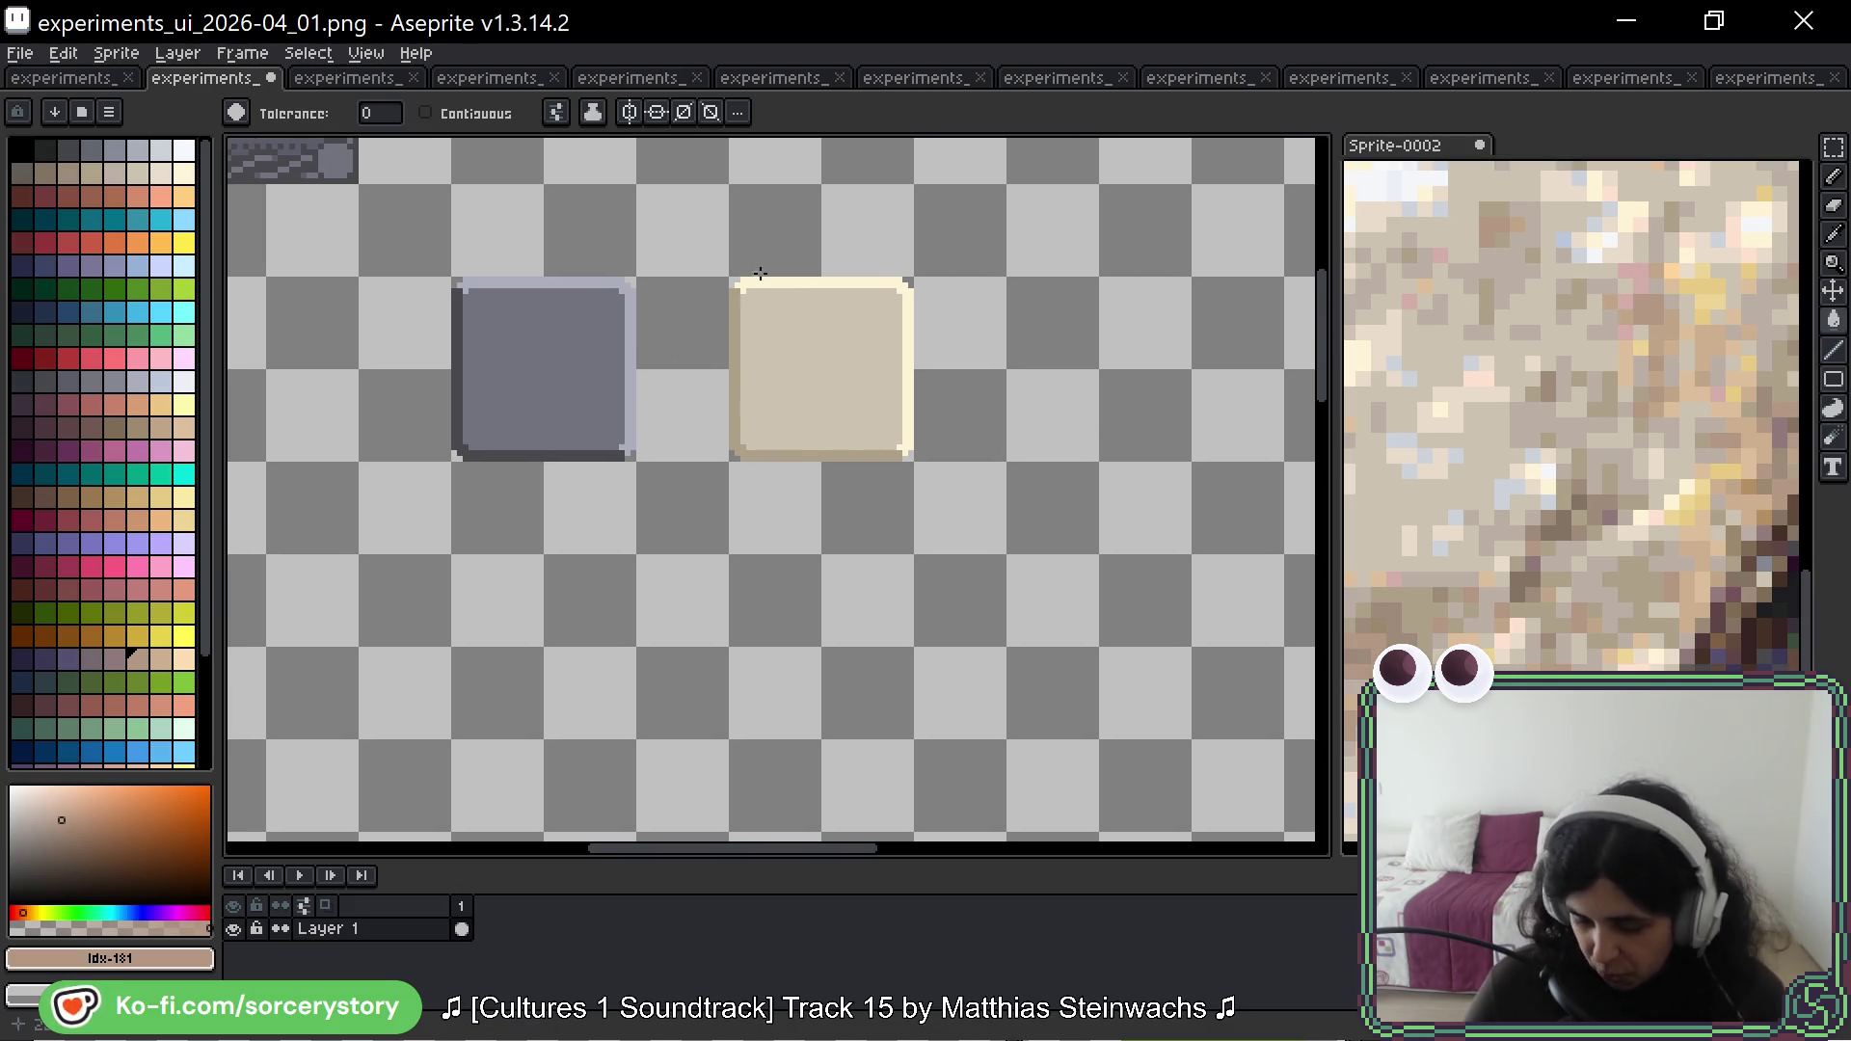
Step: Sample the beige panel's tan edge colour and pick a palette swatch for filling
scroll(740, 323, up, 3)
scroll(807, 372, up, 1)
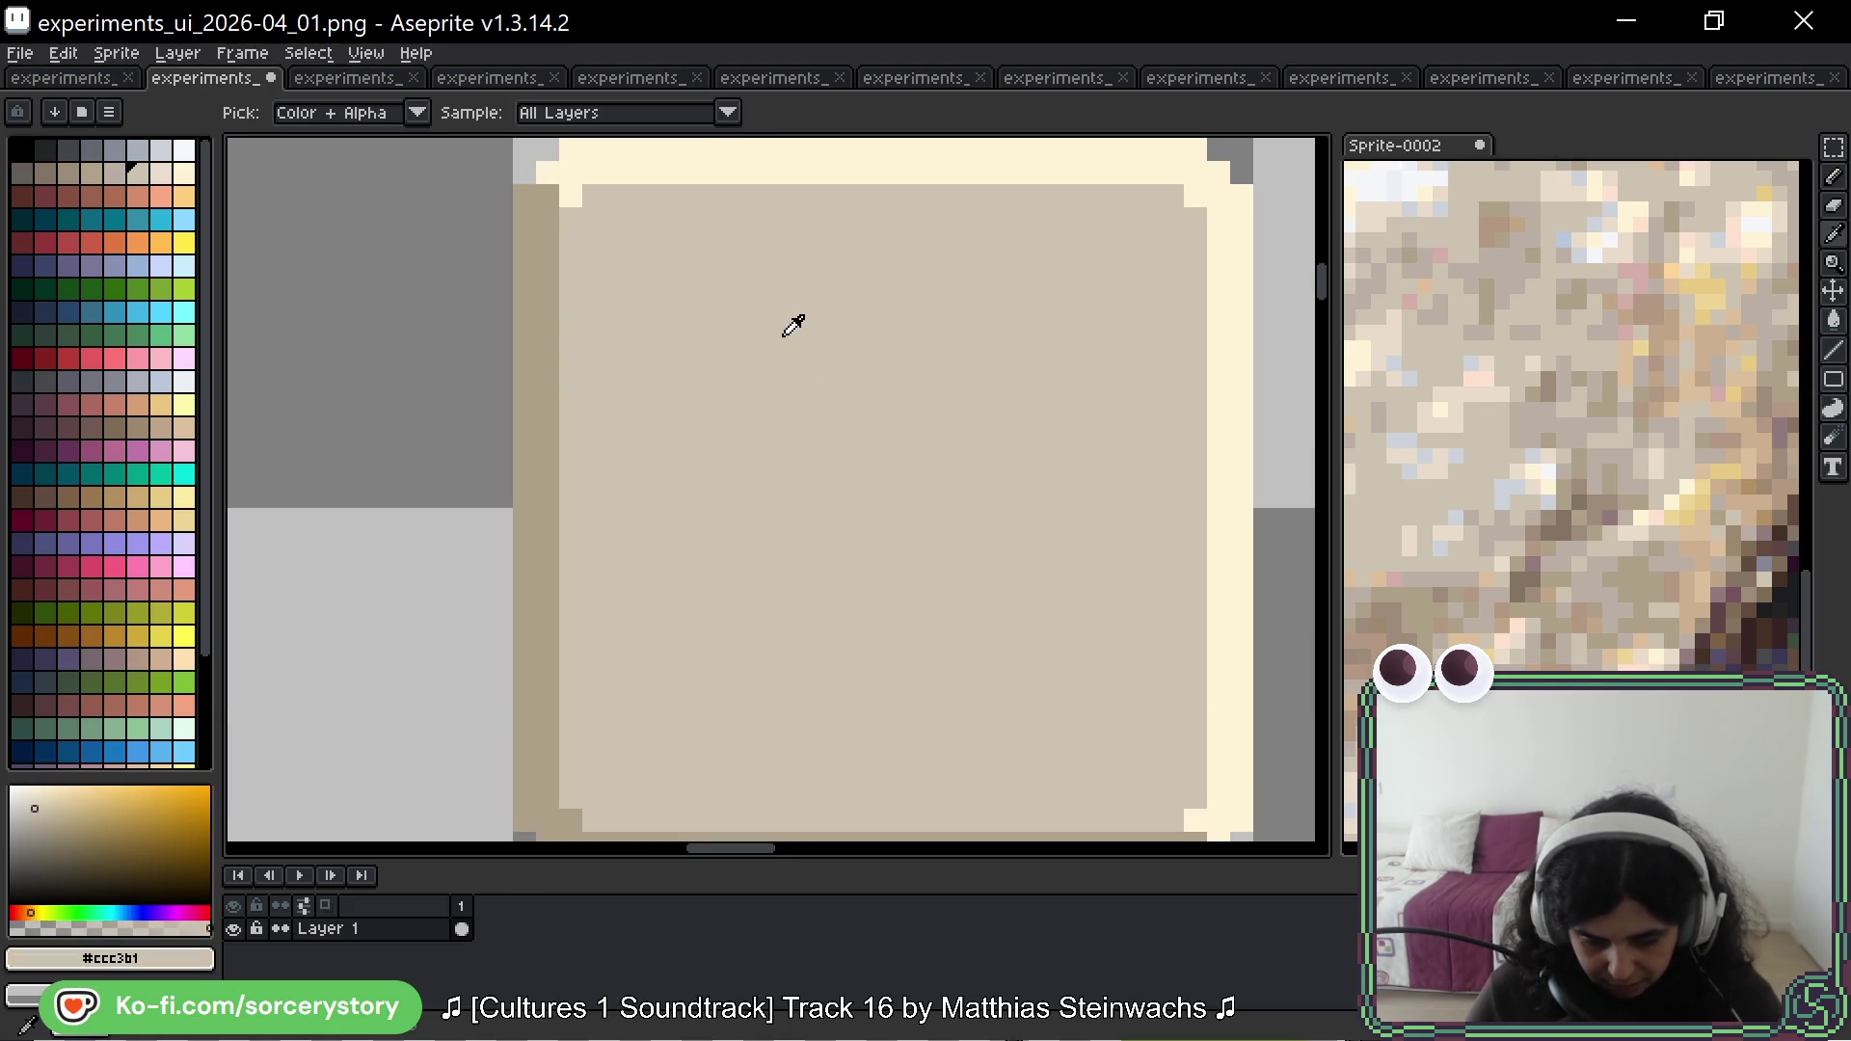
alt+click(786, 320)
alt+click(543, 363)
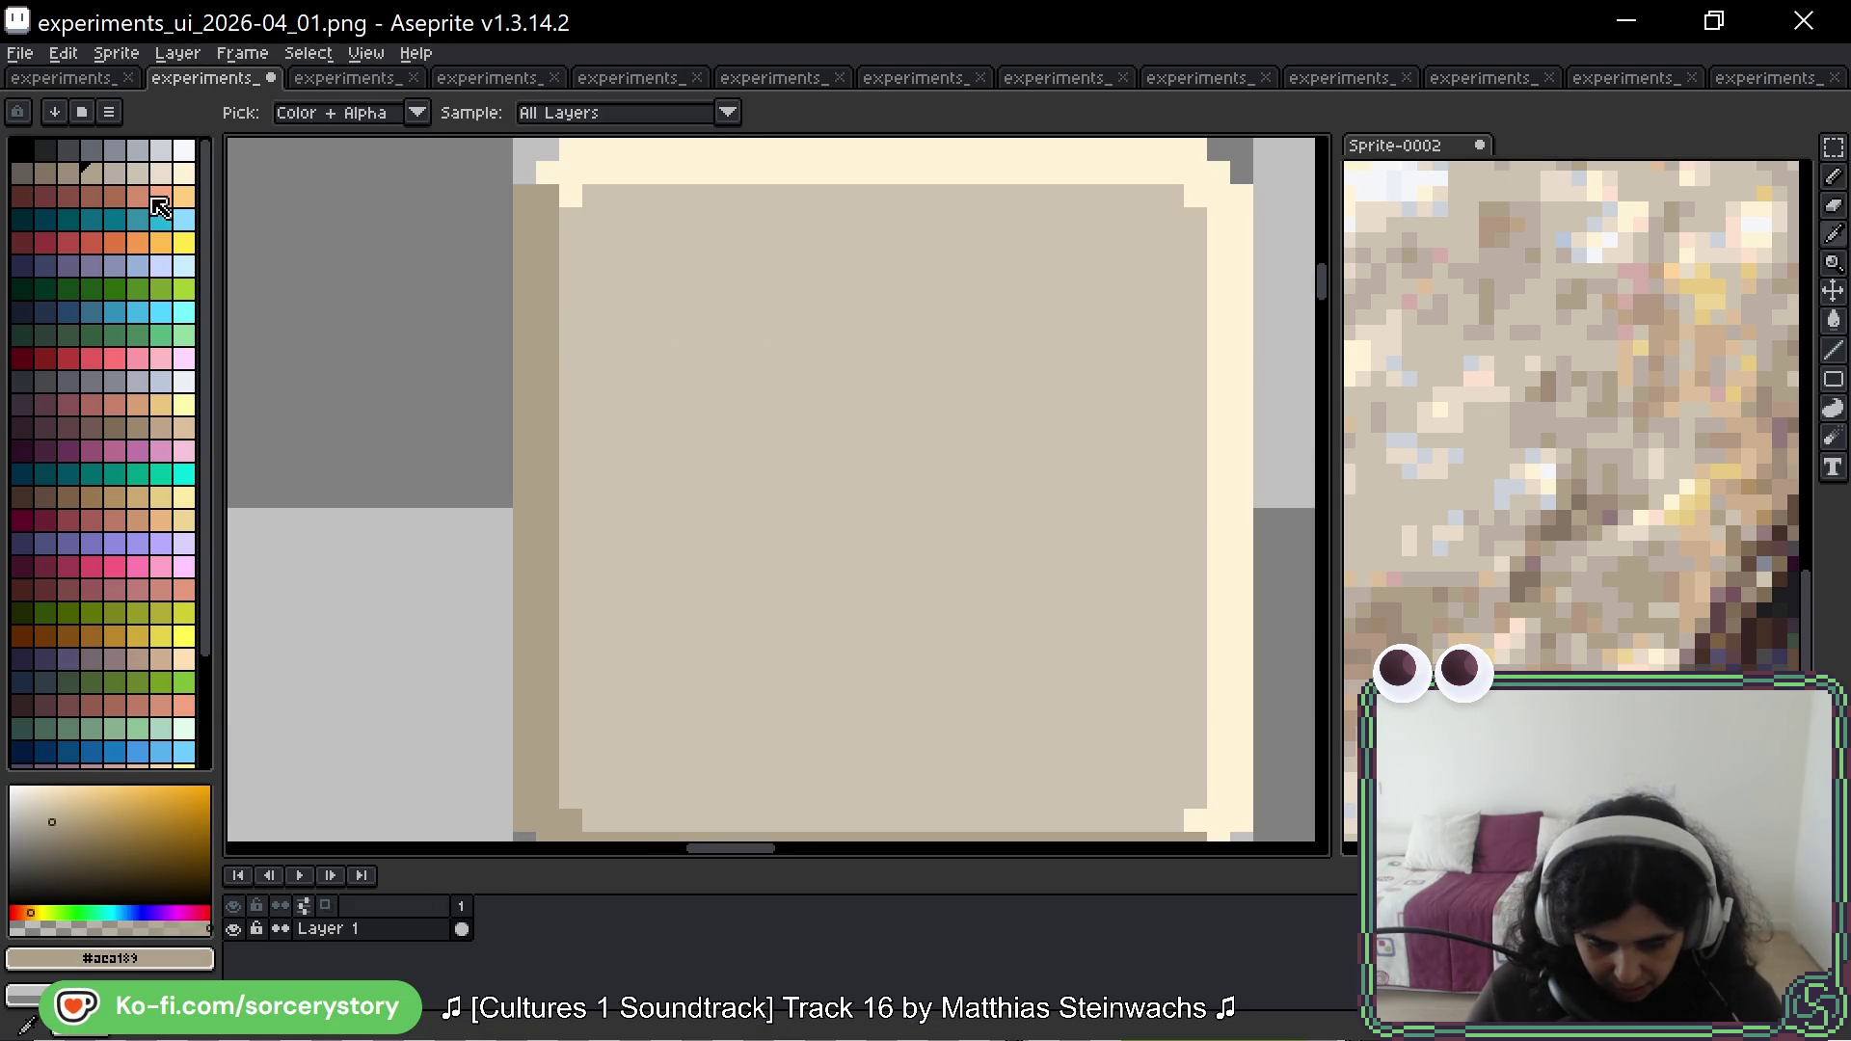
click(67, 173)
key(g)
scroll(1080, 302, down, 2)
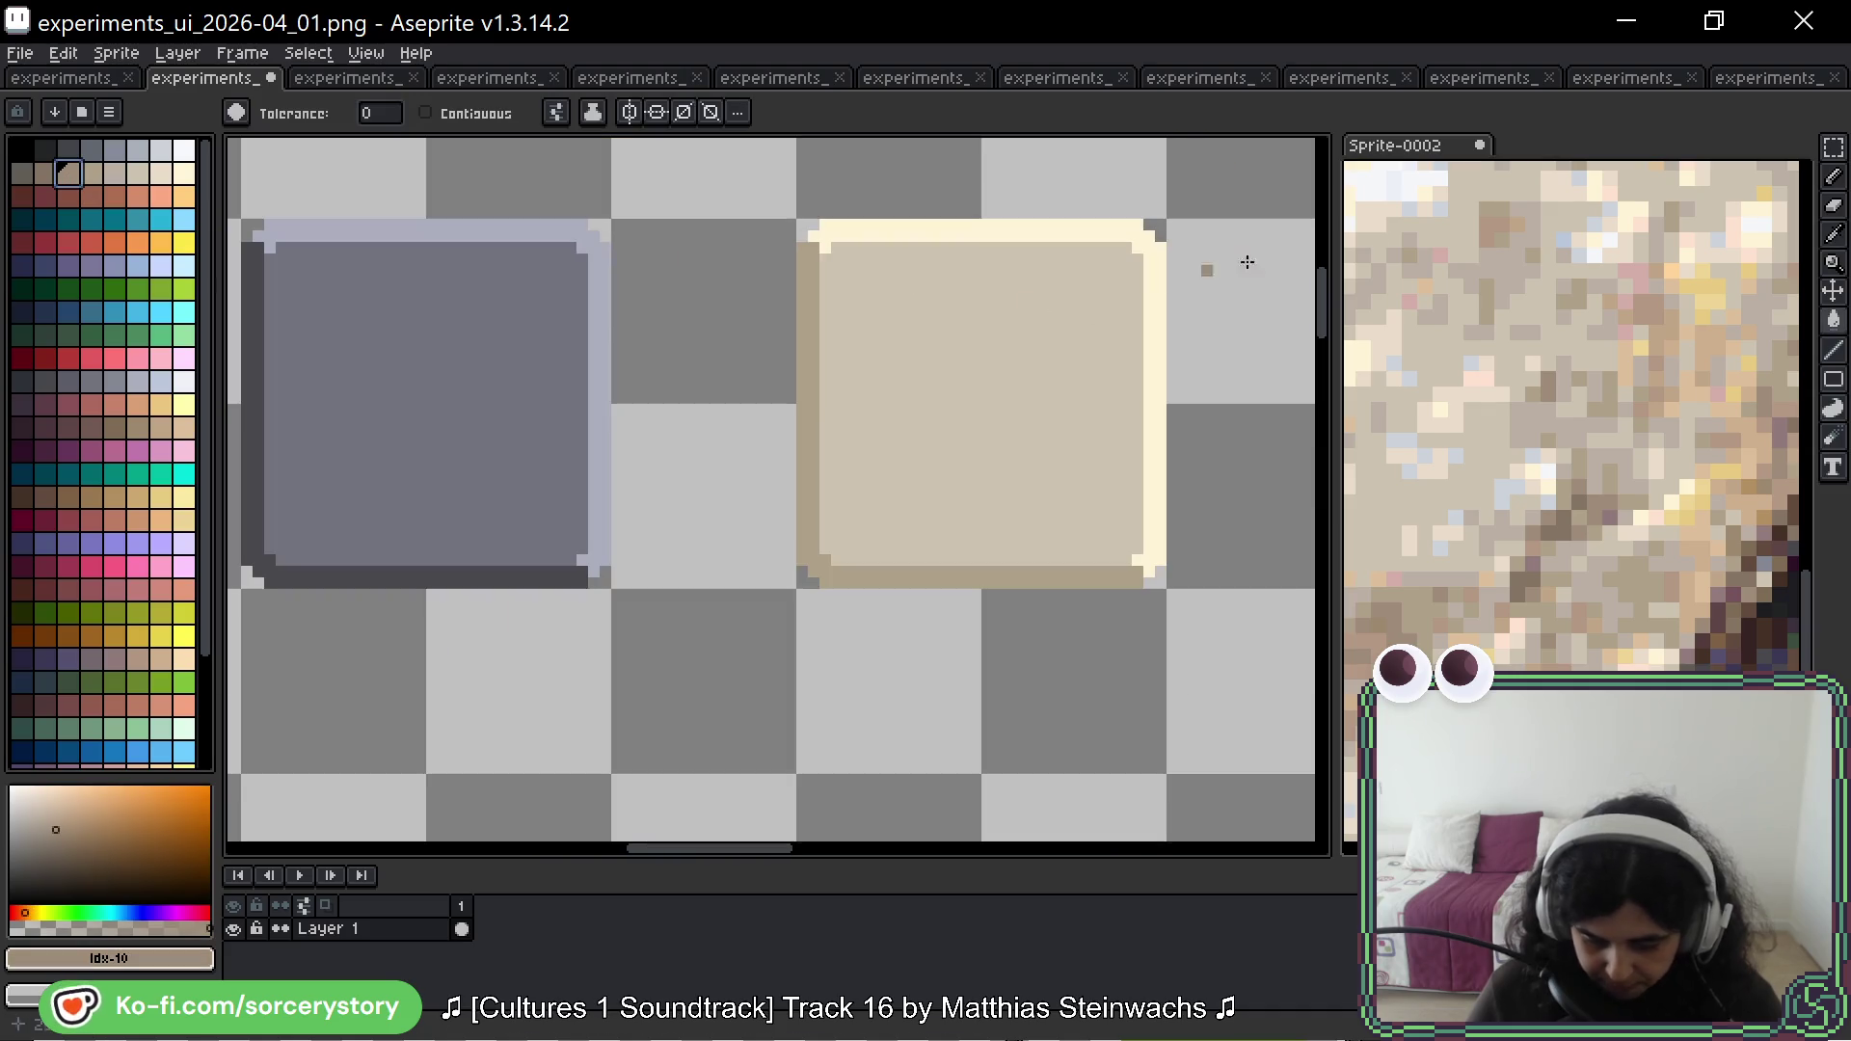
Step: Select the whole beige panel with a rectangular marquee and centre it
key(m)
mouse_move(793, 215)
mouse_down()
mouse_move(880, 438)
mouse_move(1171, 593)
mouse_up()
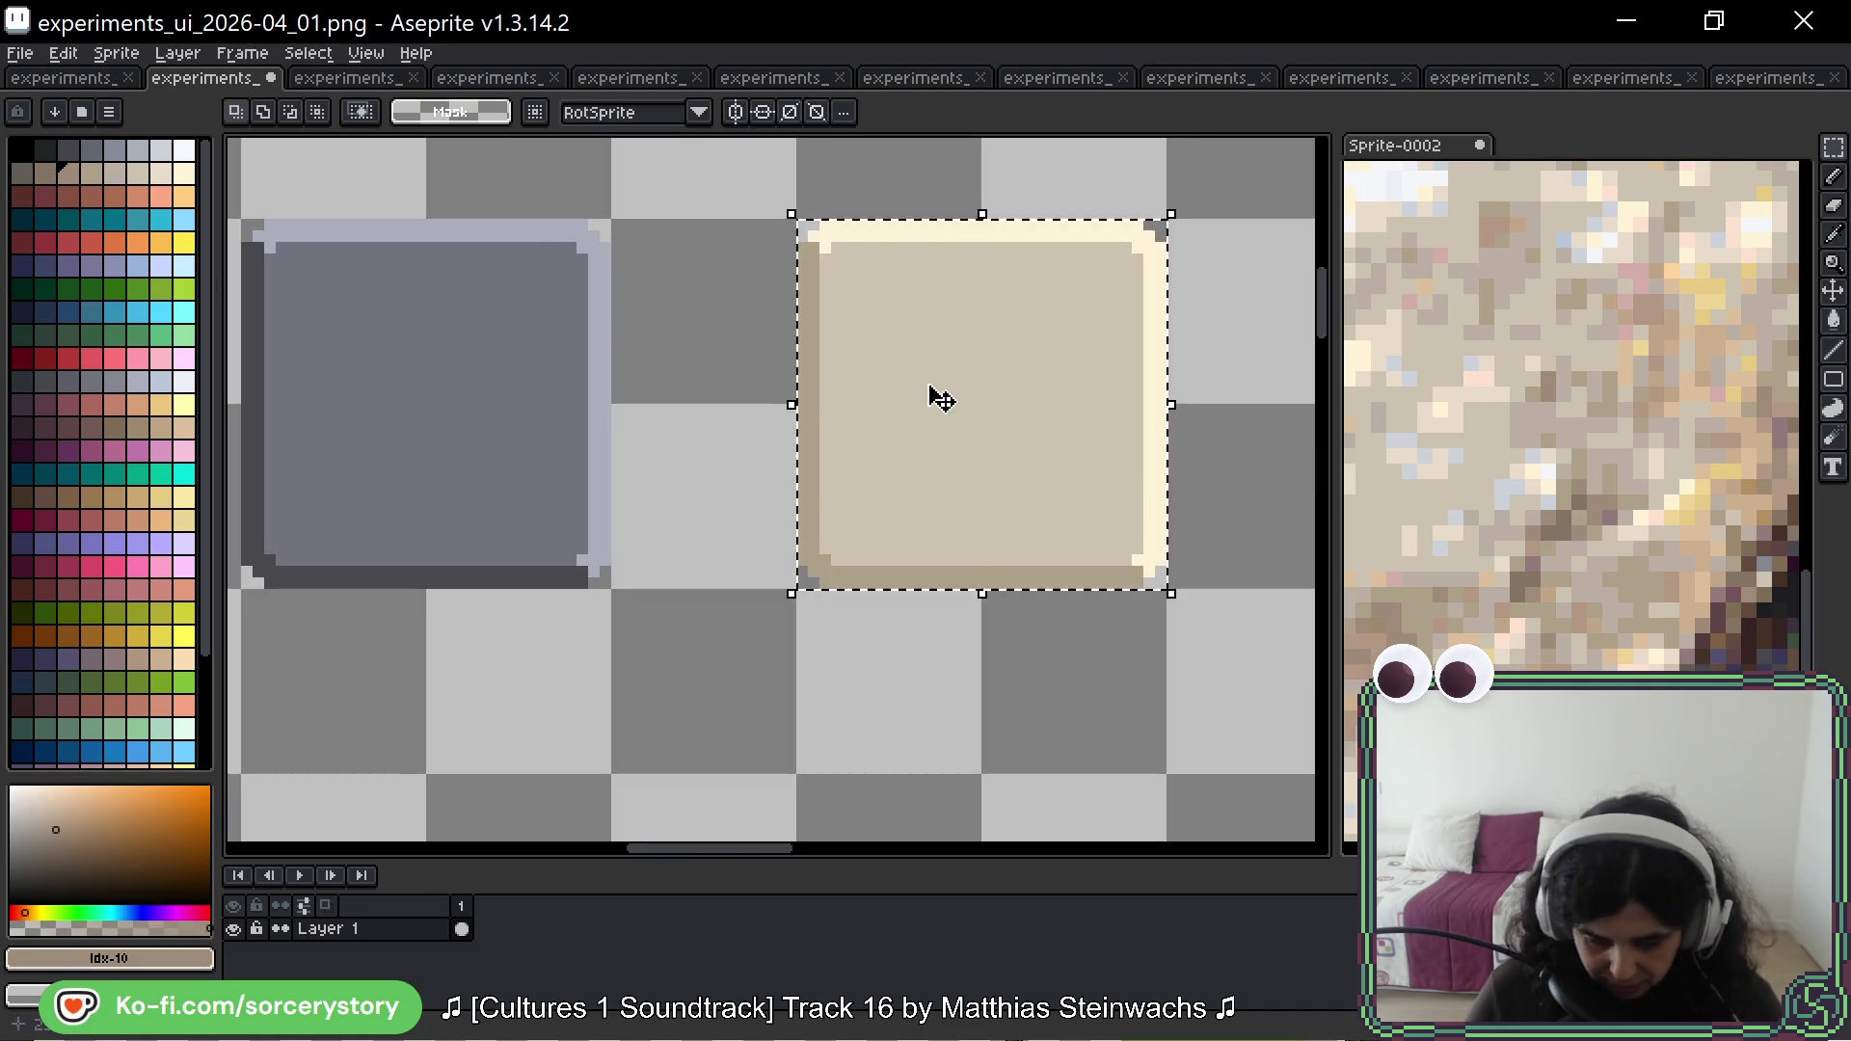
key(g)
drag(940, 398, 788, 495)
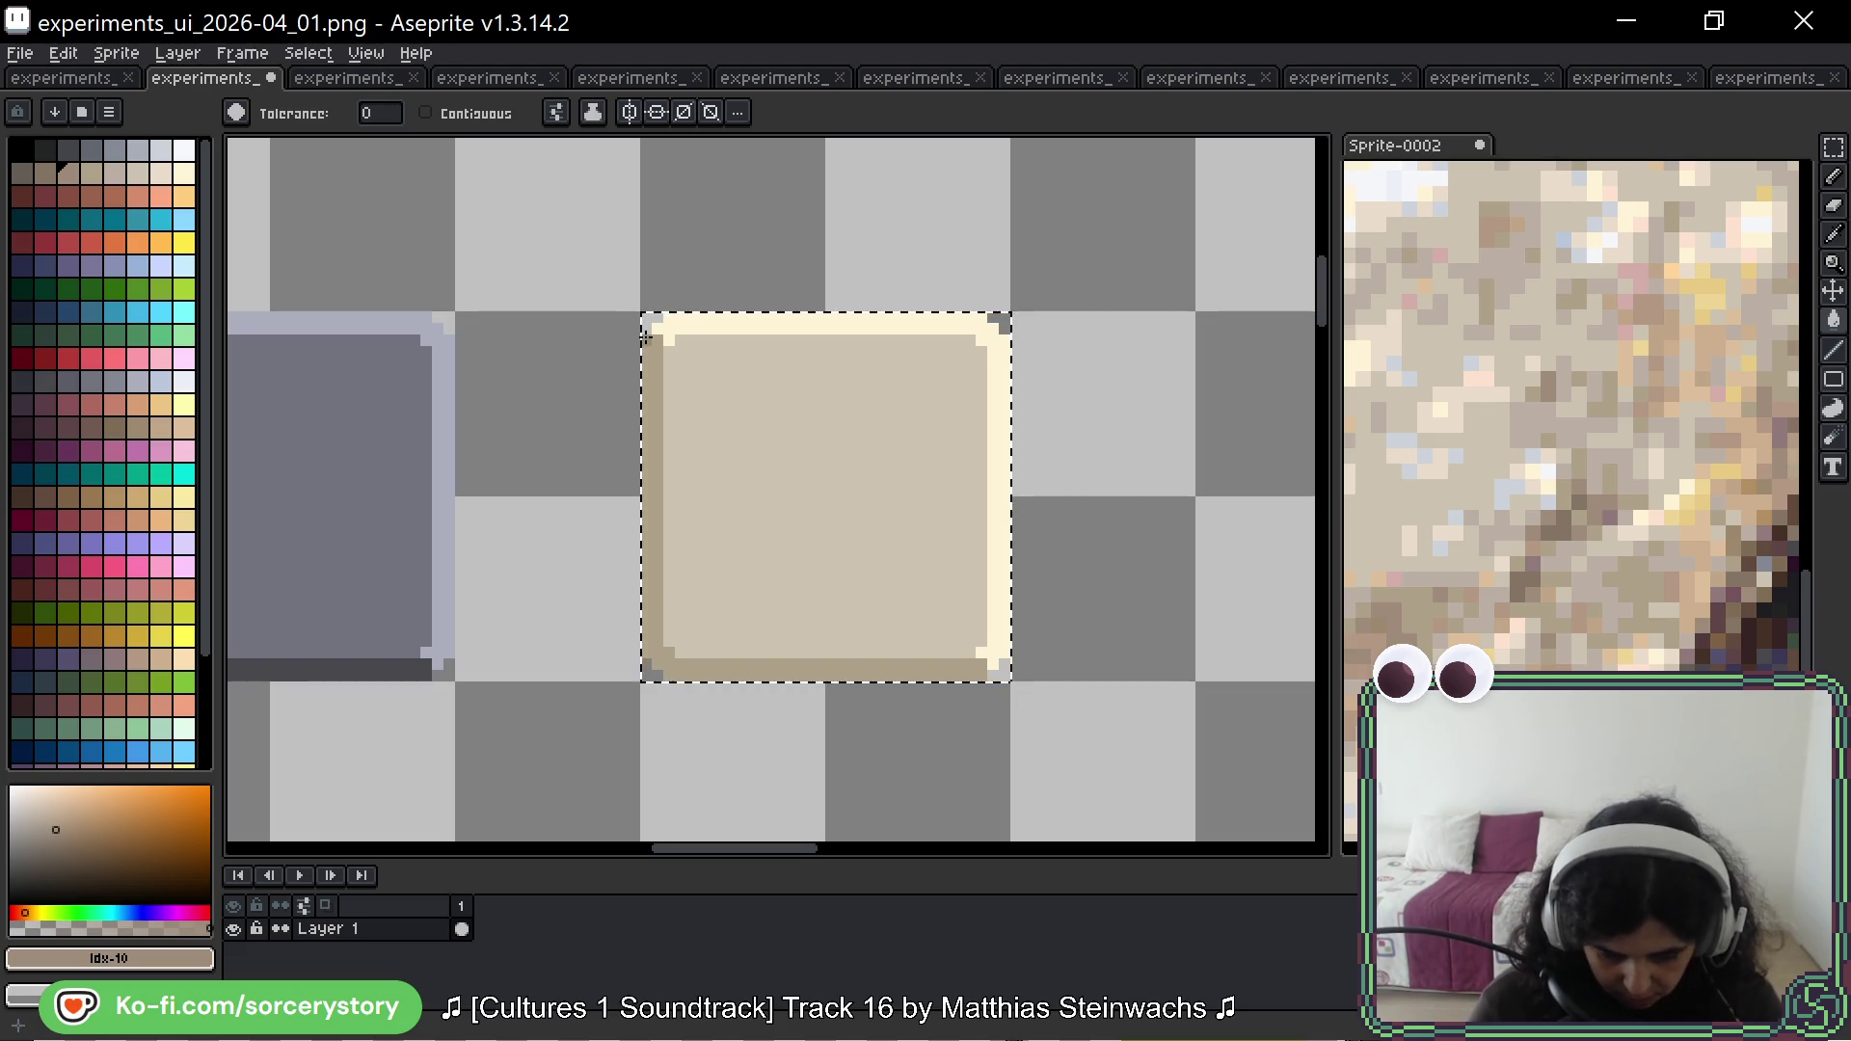
Step: Fill the panel's left and bottom border darker brown and its interior darker tan
click(44, 173)
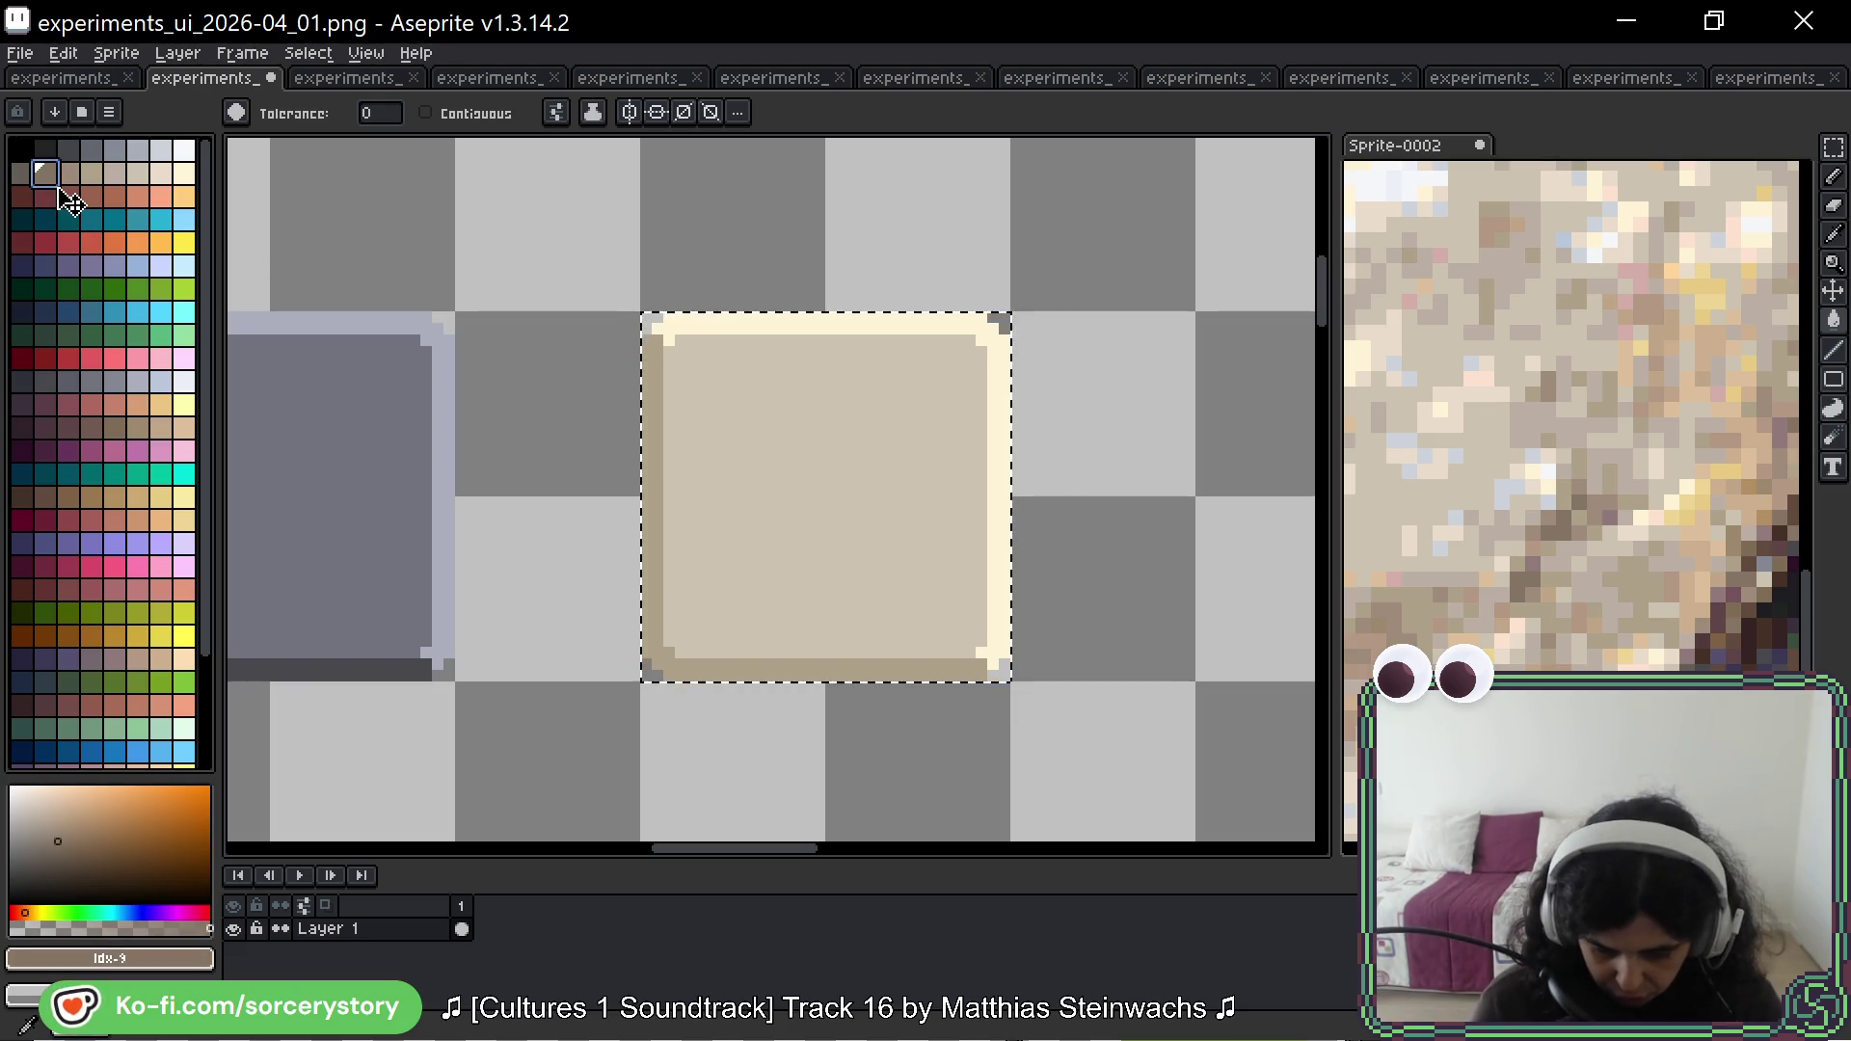
click(653, 421)
key(ctrl+z)
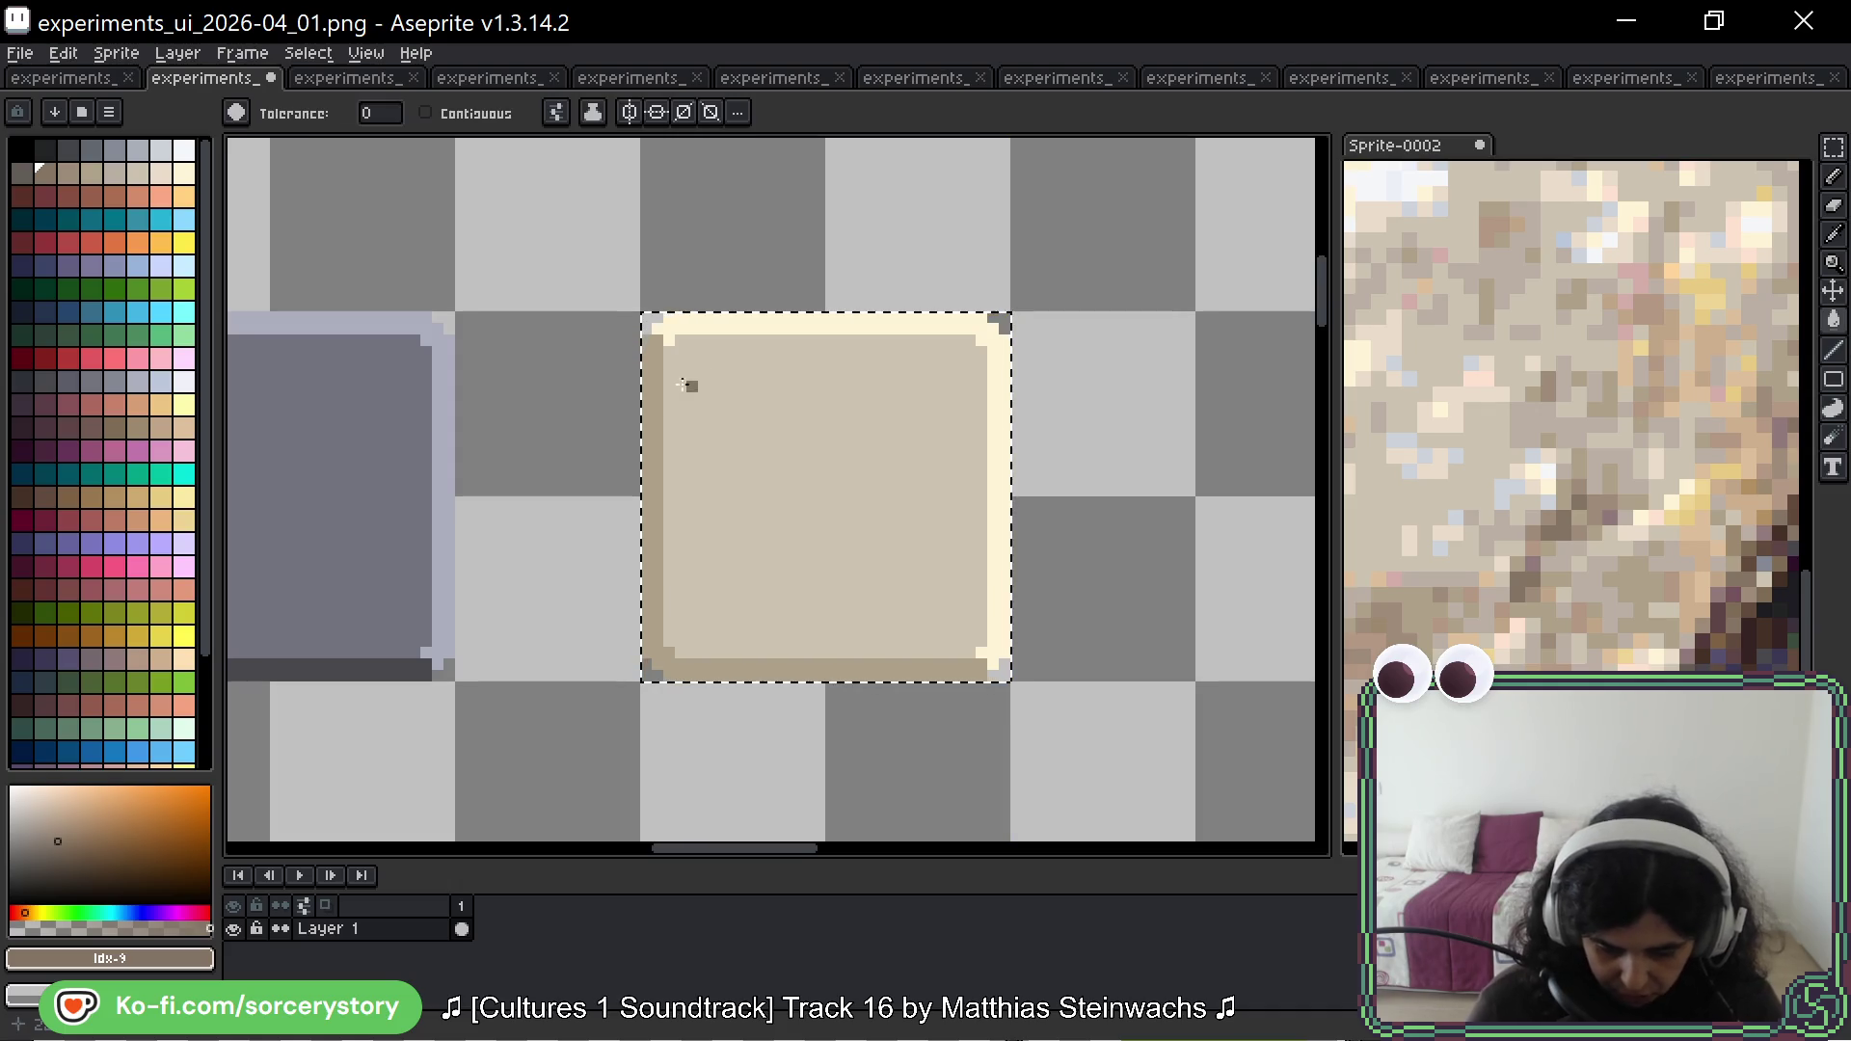
click(653, 384)
click(114, 173)
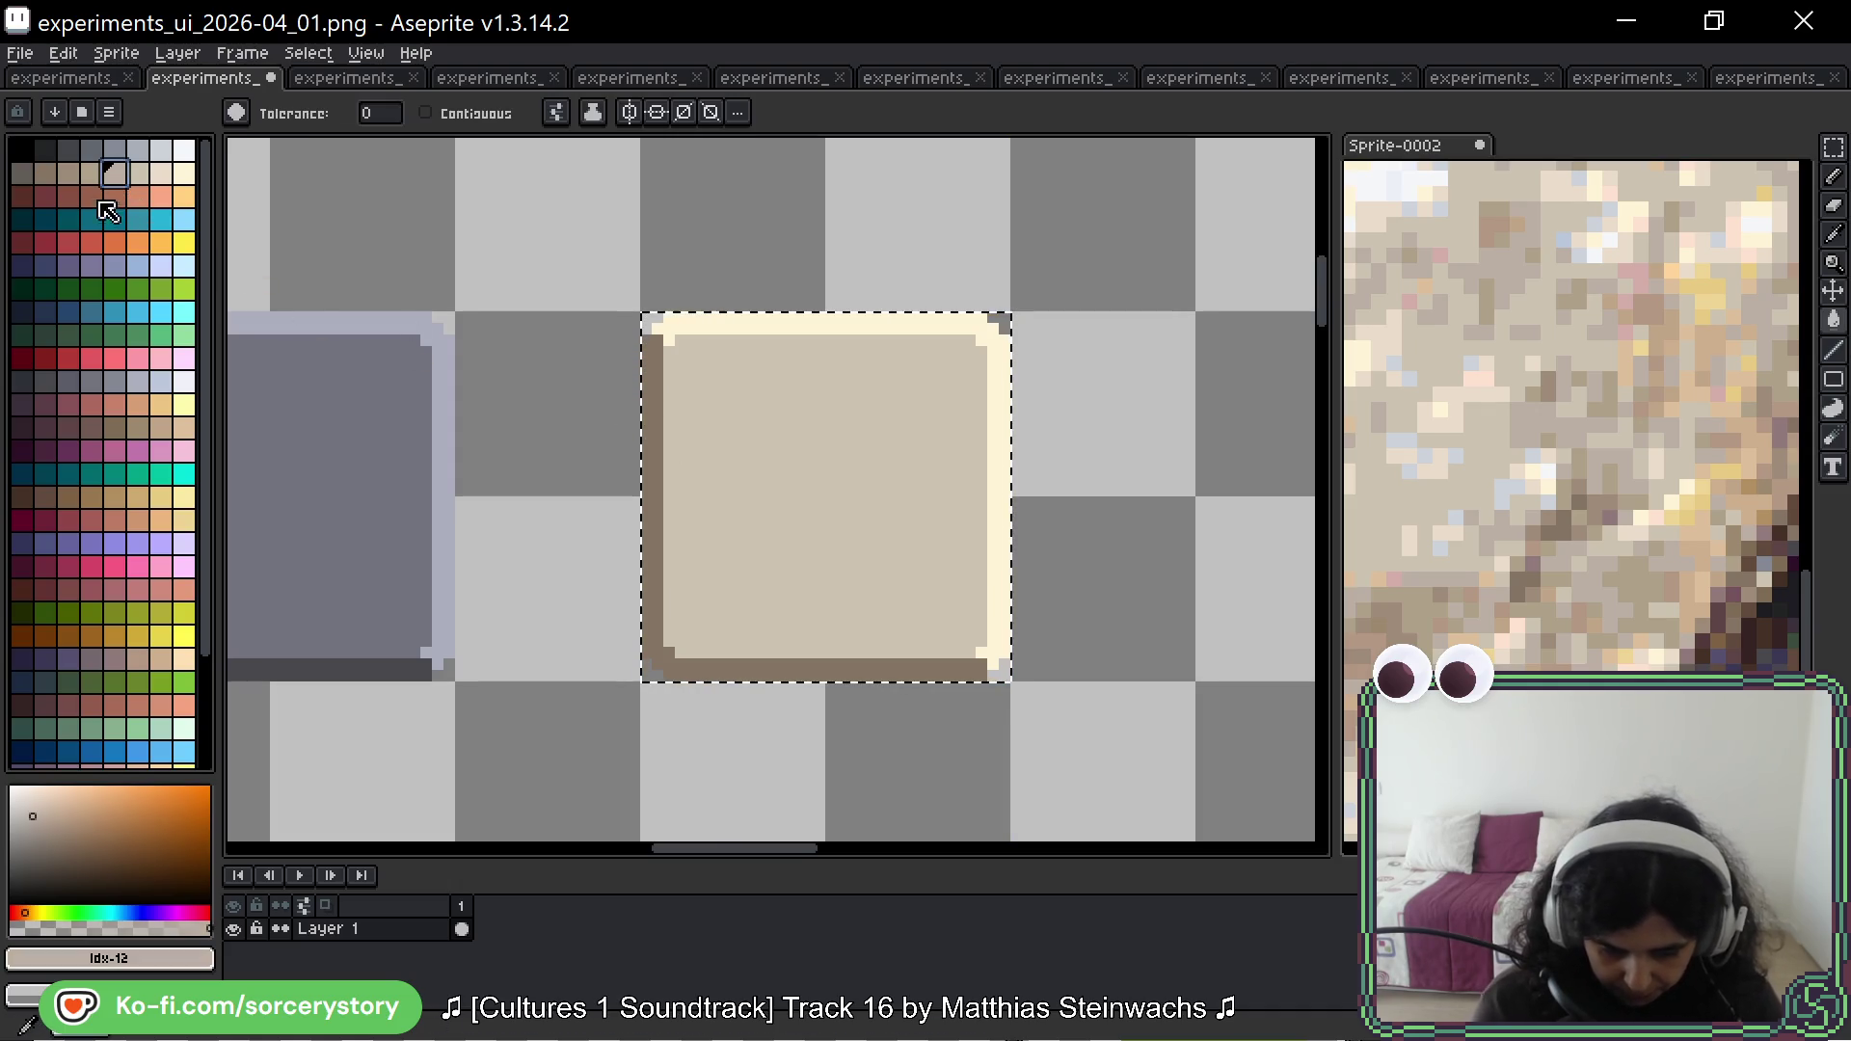
click(92, 173)
click(765, 476)
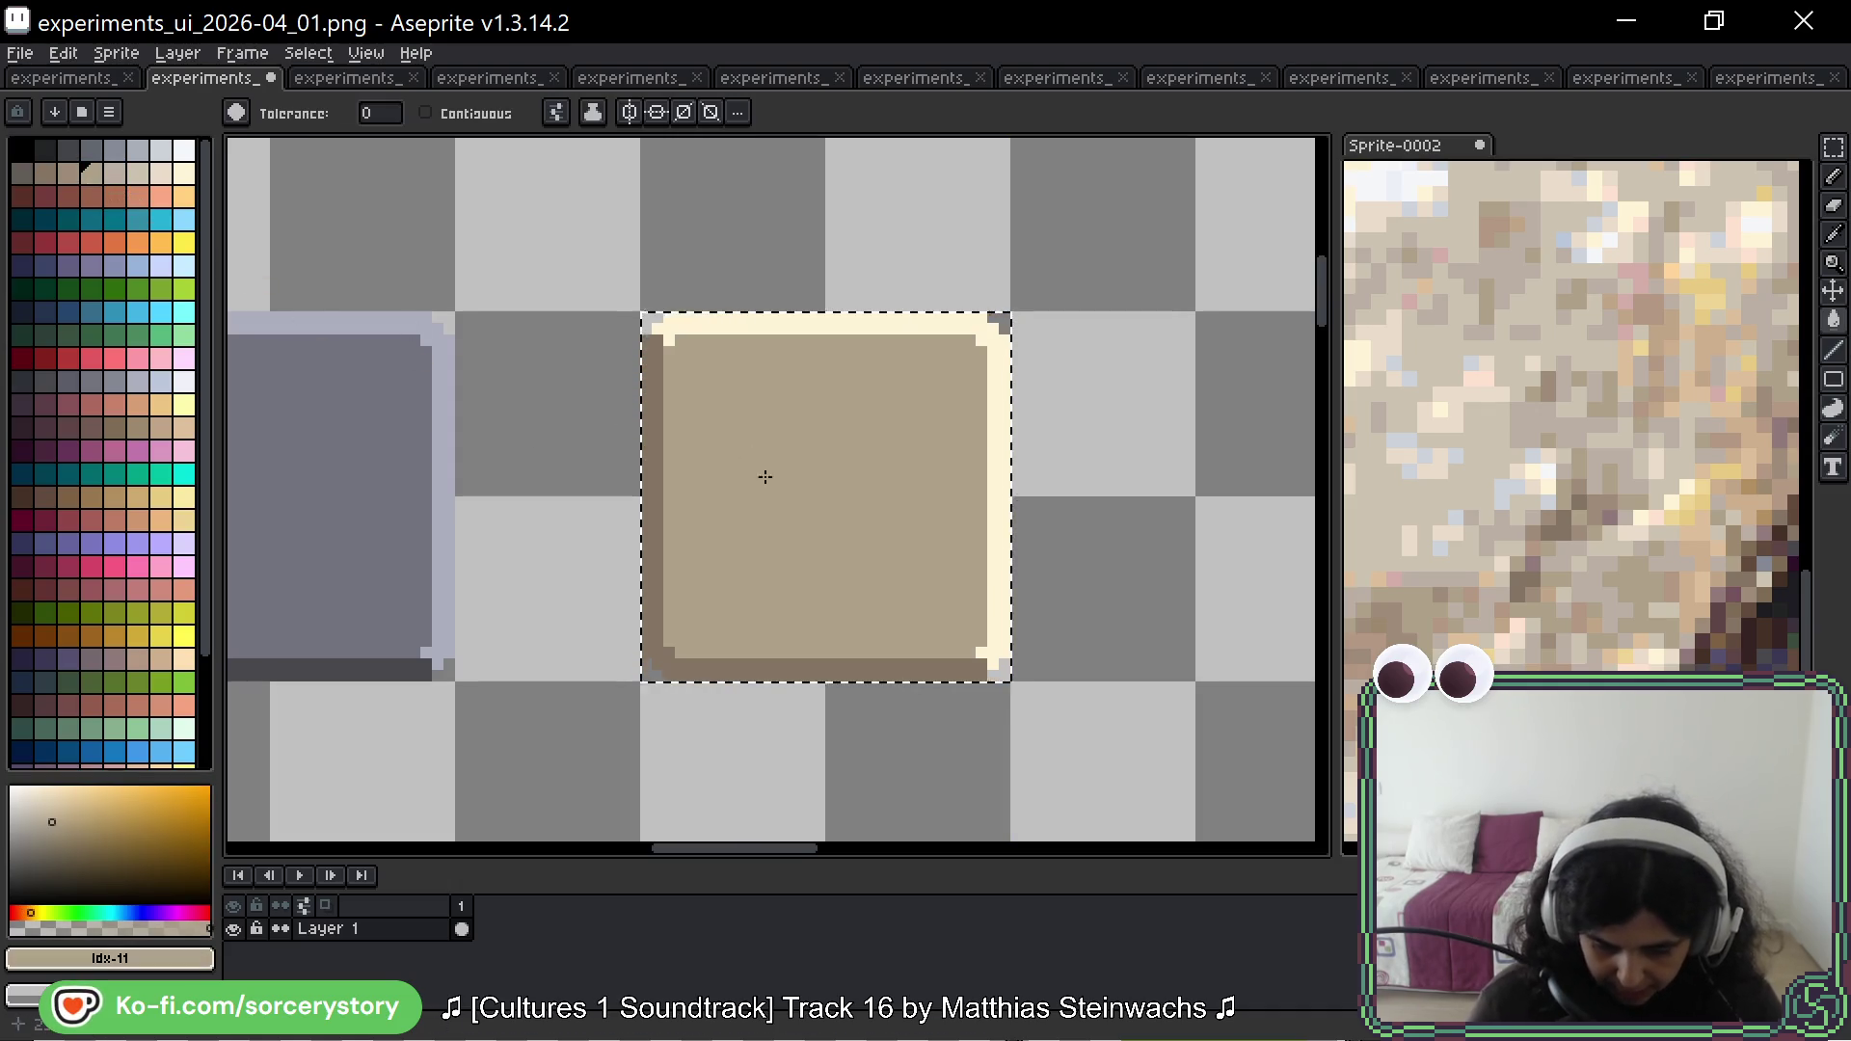
Step: Try a lighter tan fill, undo it, and clear the selection
click(138, 173)
click(823, 343)
key(ctrl+z)
key(ctrl+d)
Step: Zoom around the stone photo and sample a pale blue-grey, palette index 6, as the drawing colour
scroll(1055, 385, down, 2)
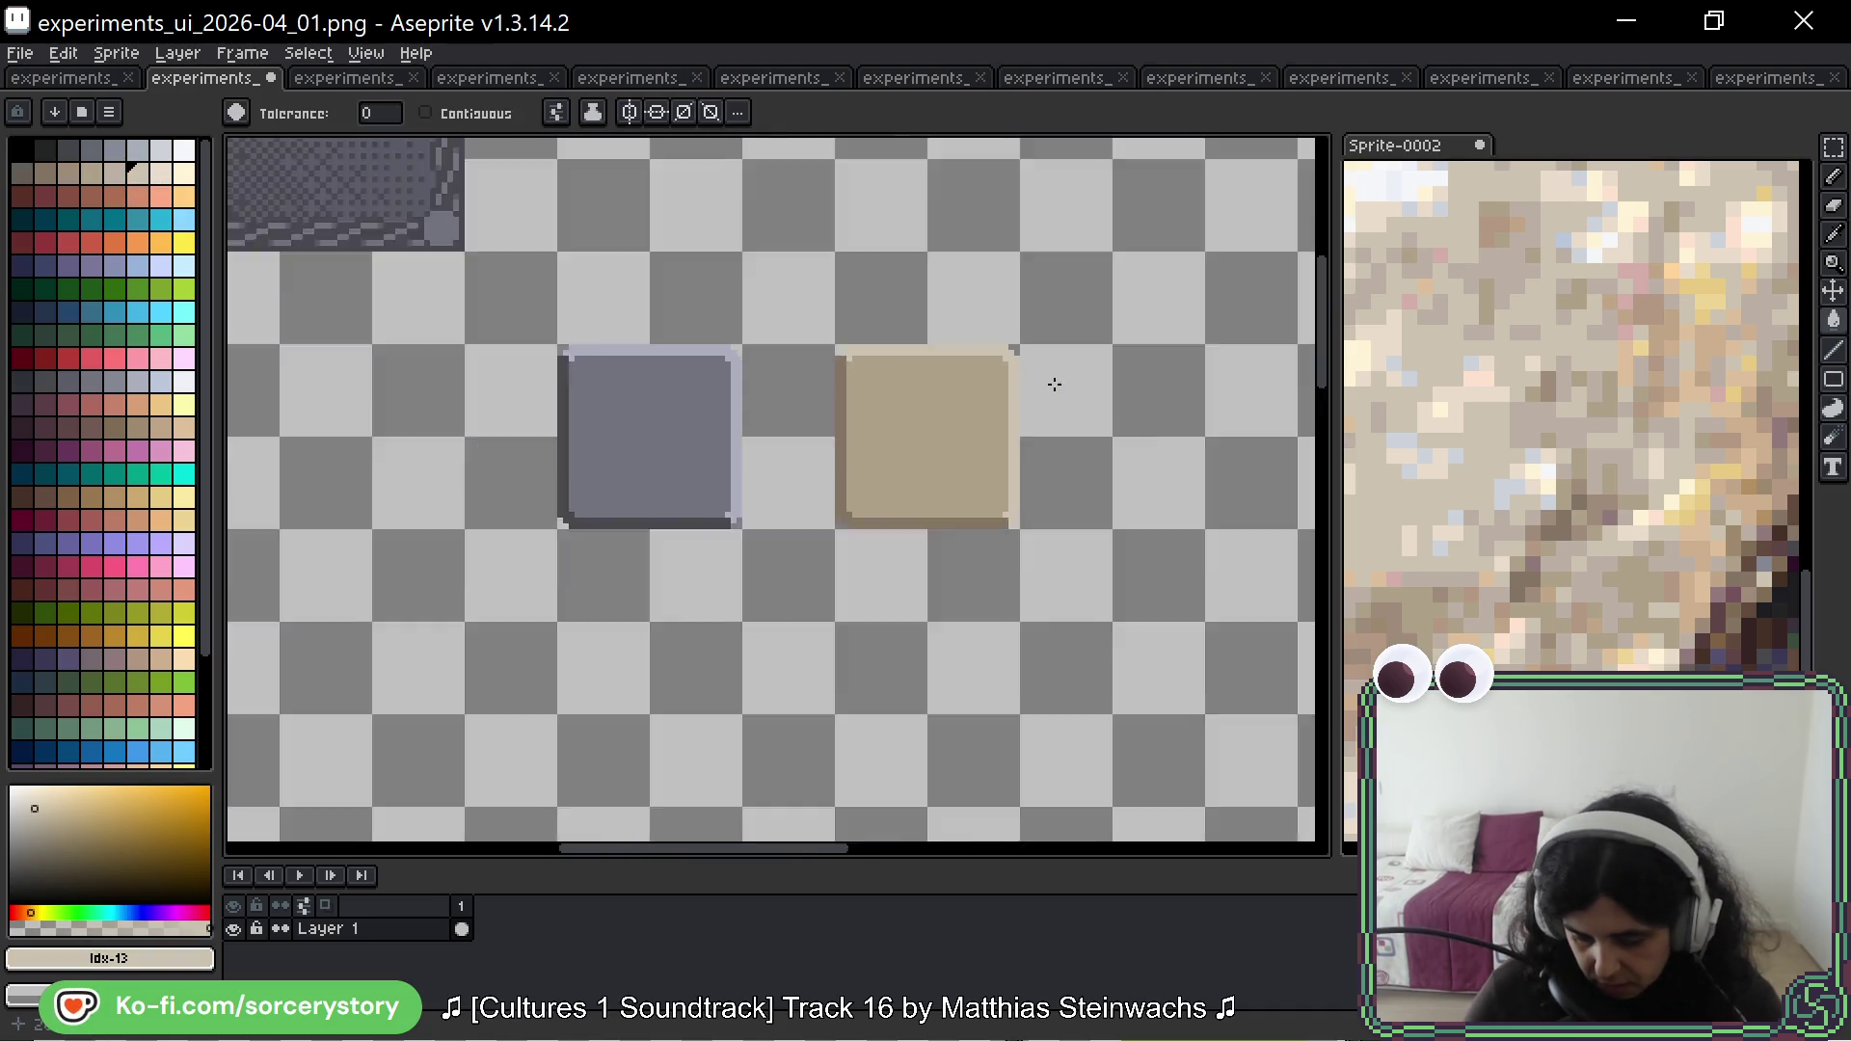
scroll(1055, 385, down, 3)
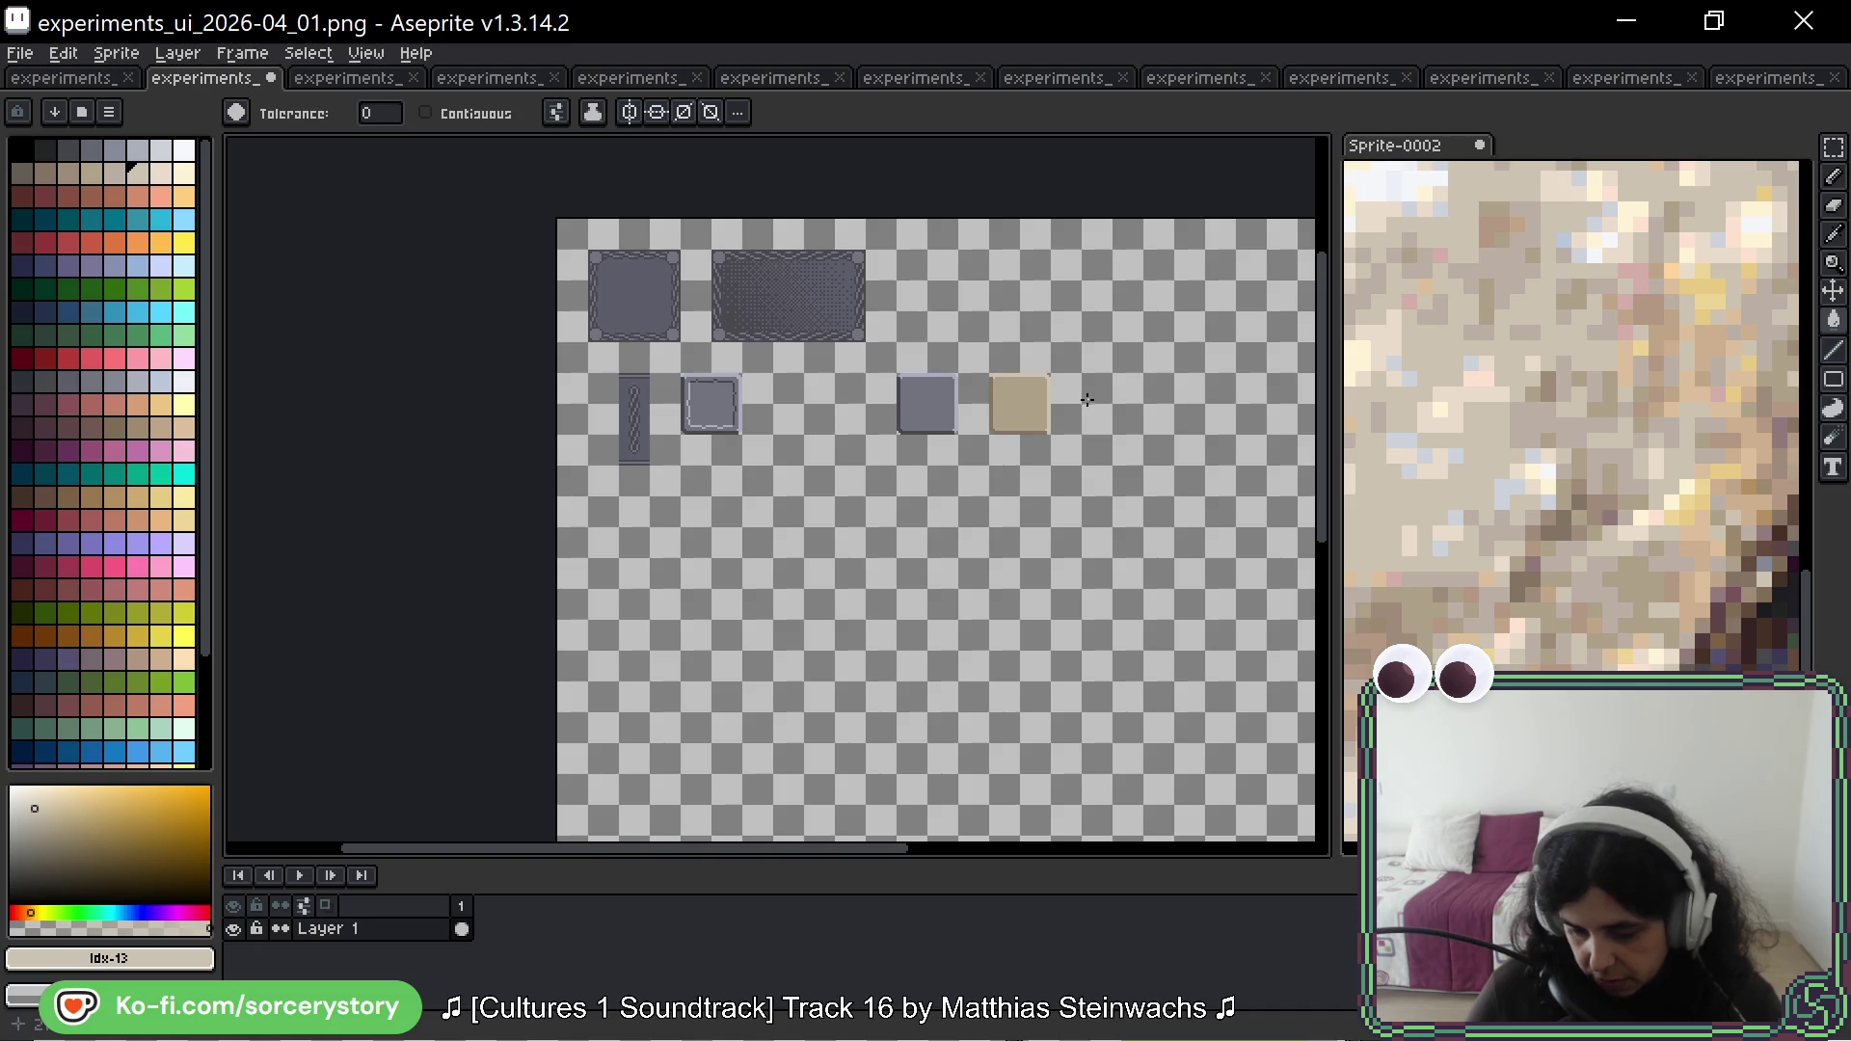
scroll(1087, 399, up, 5)
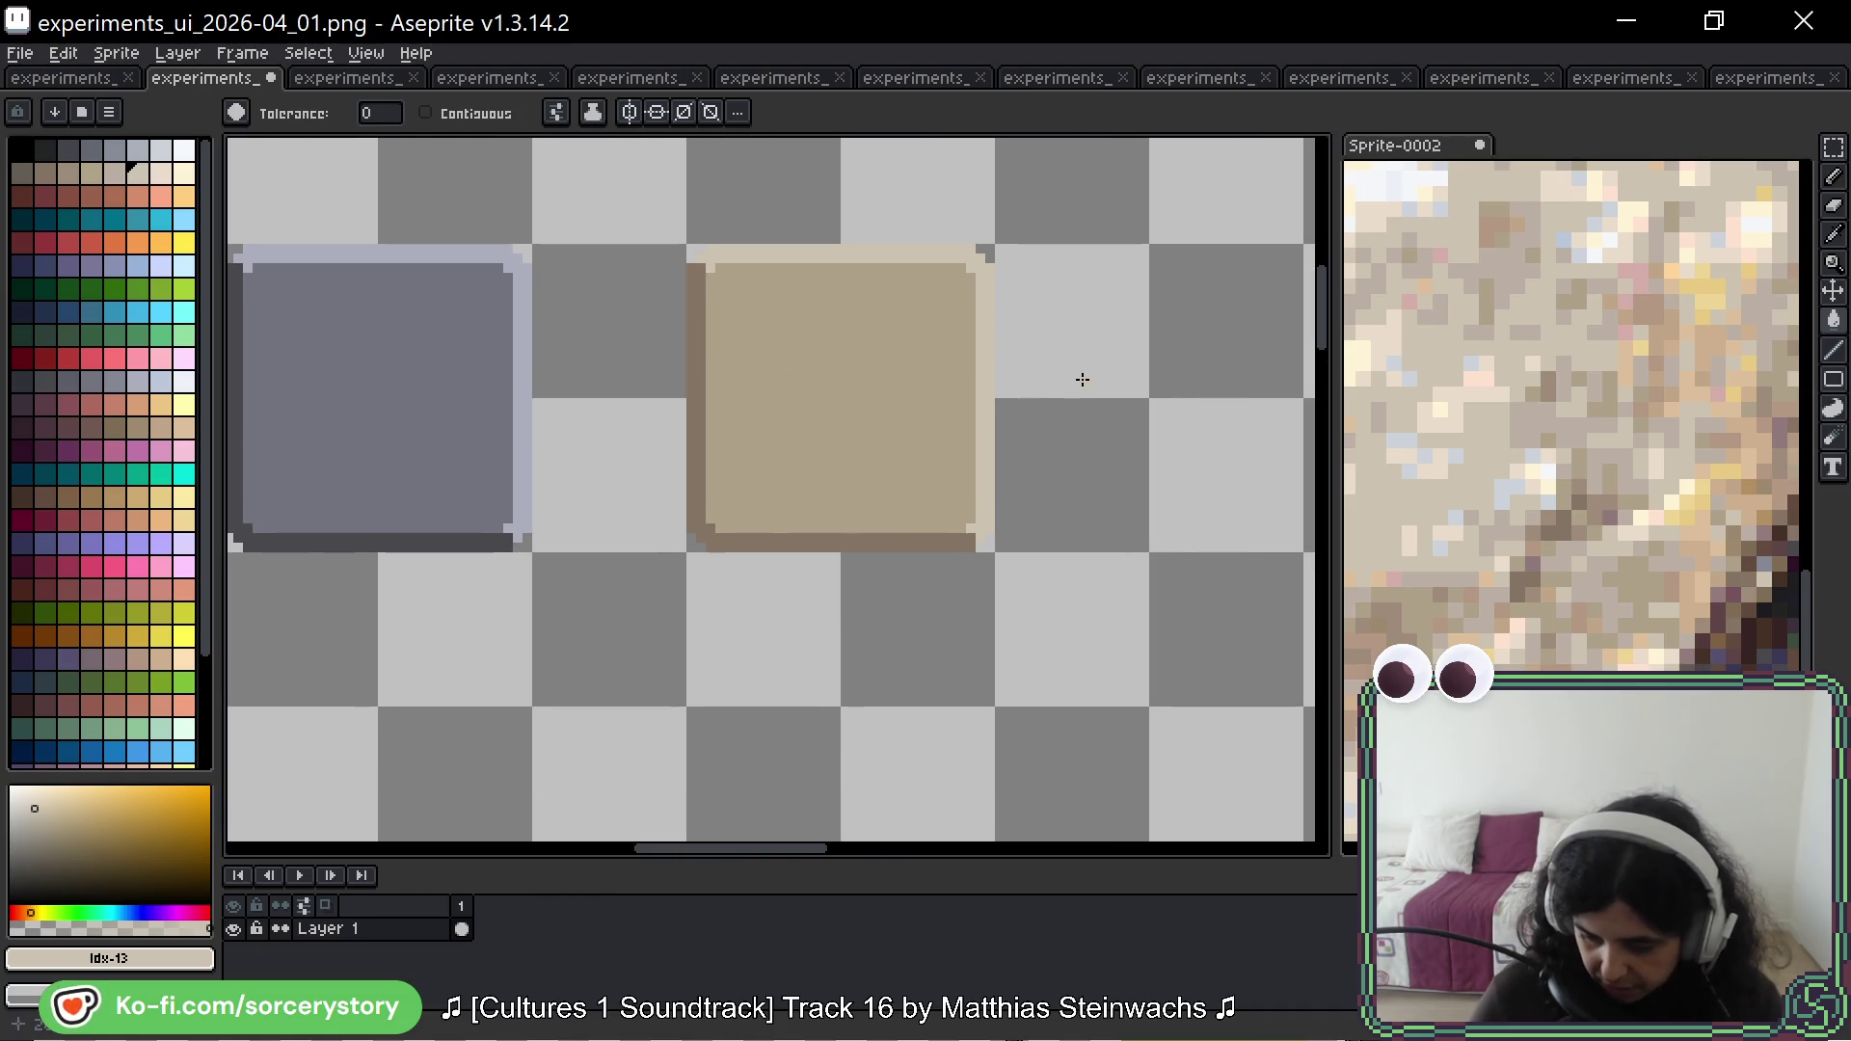
scroll(1678, 386, down, 5)
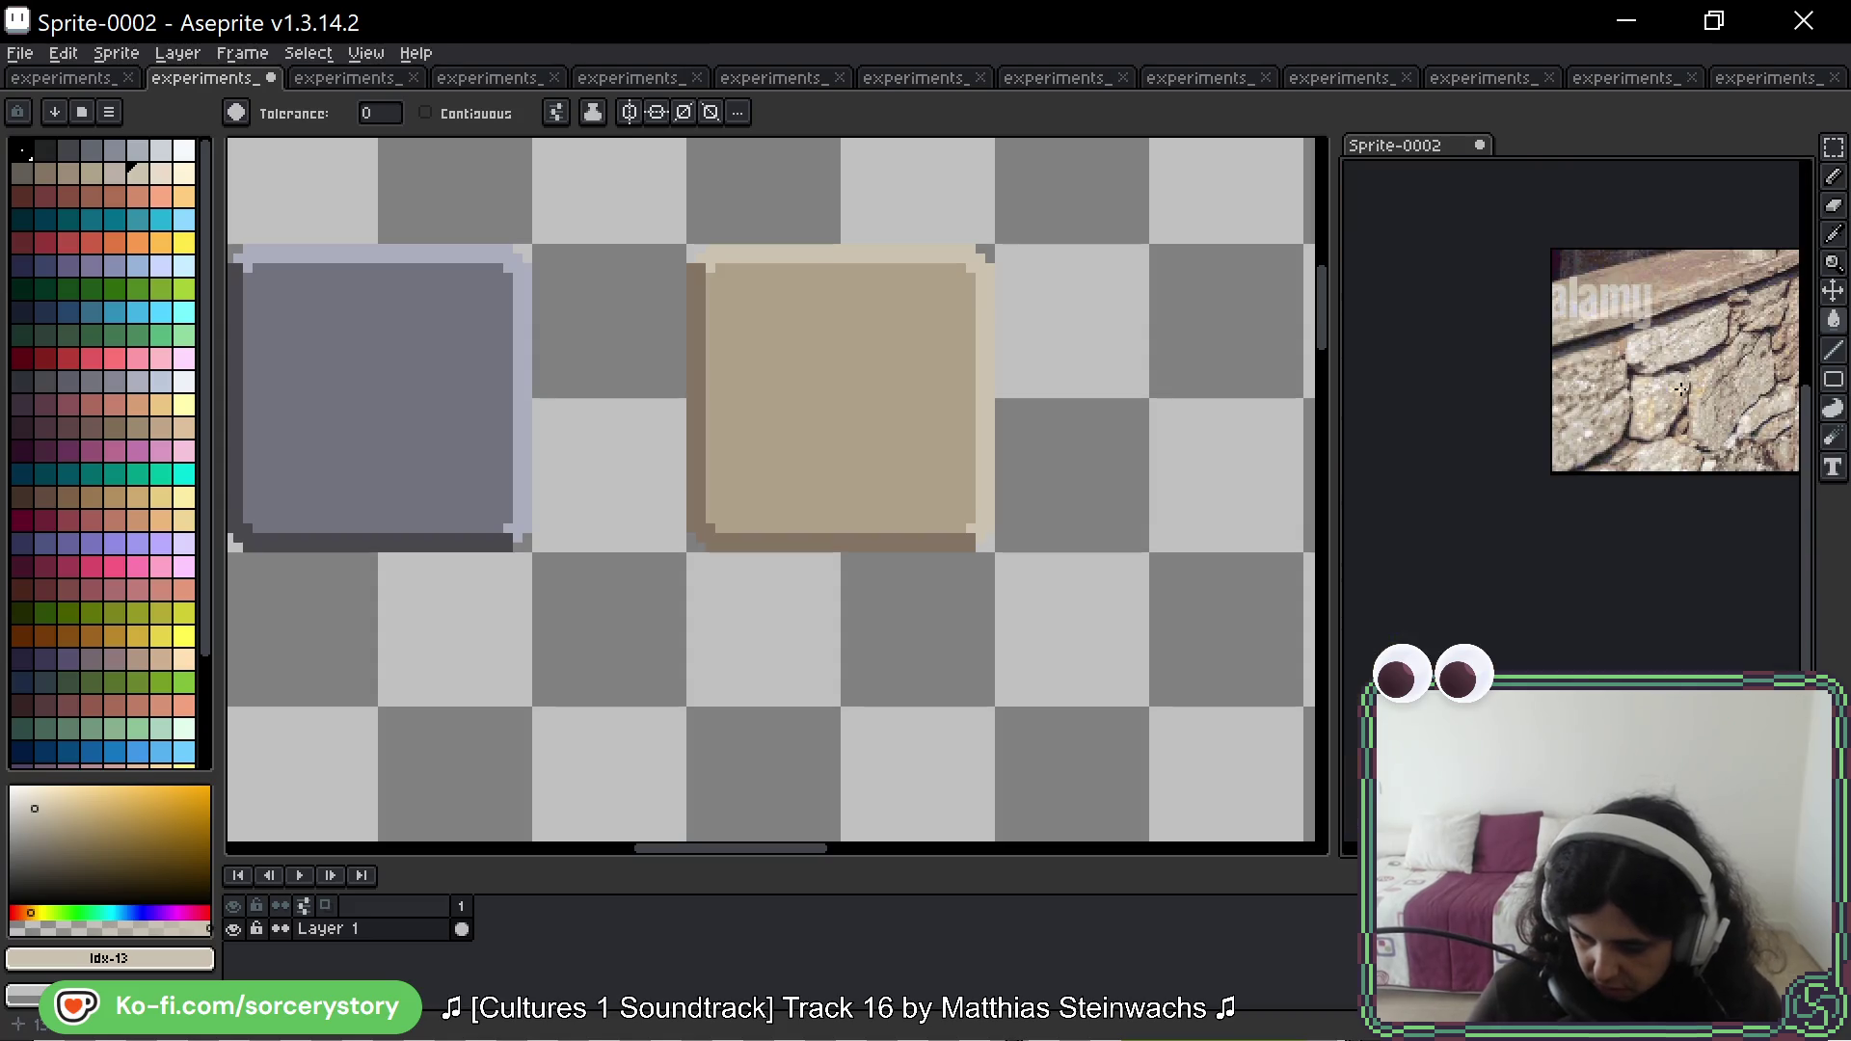
scroll(1719, 429, up, 2)
drag(1747, 460, 1666, 451)
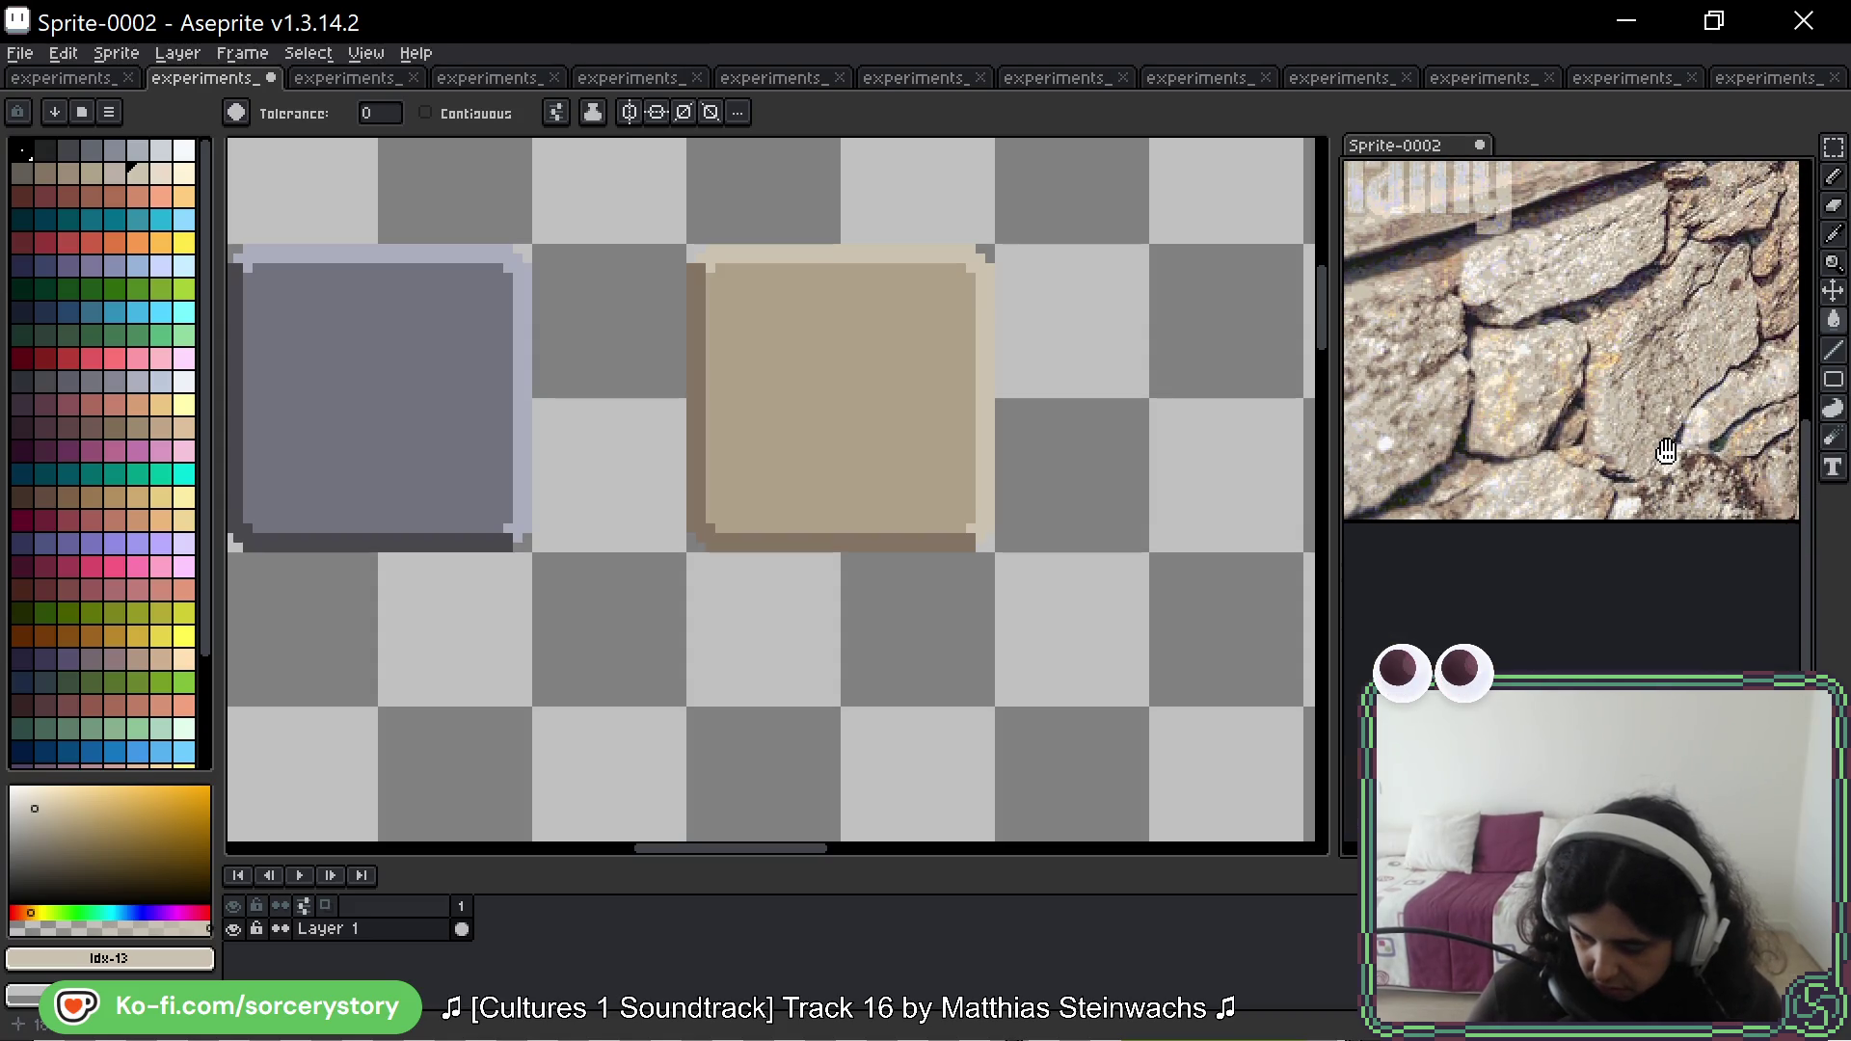
scroll(1654, 439, down, 2)
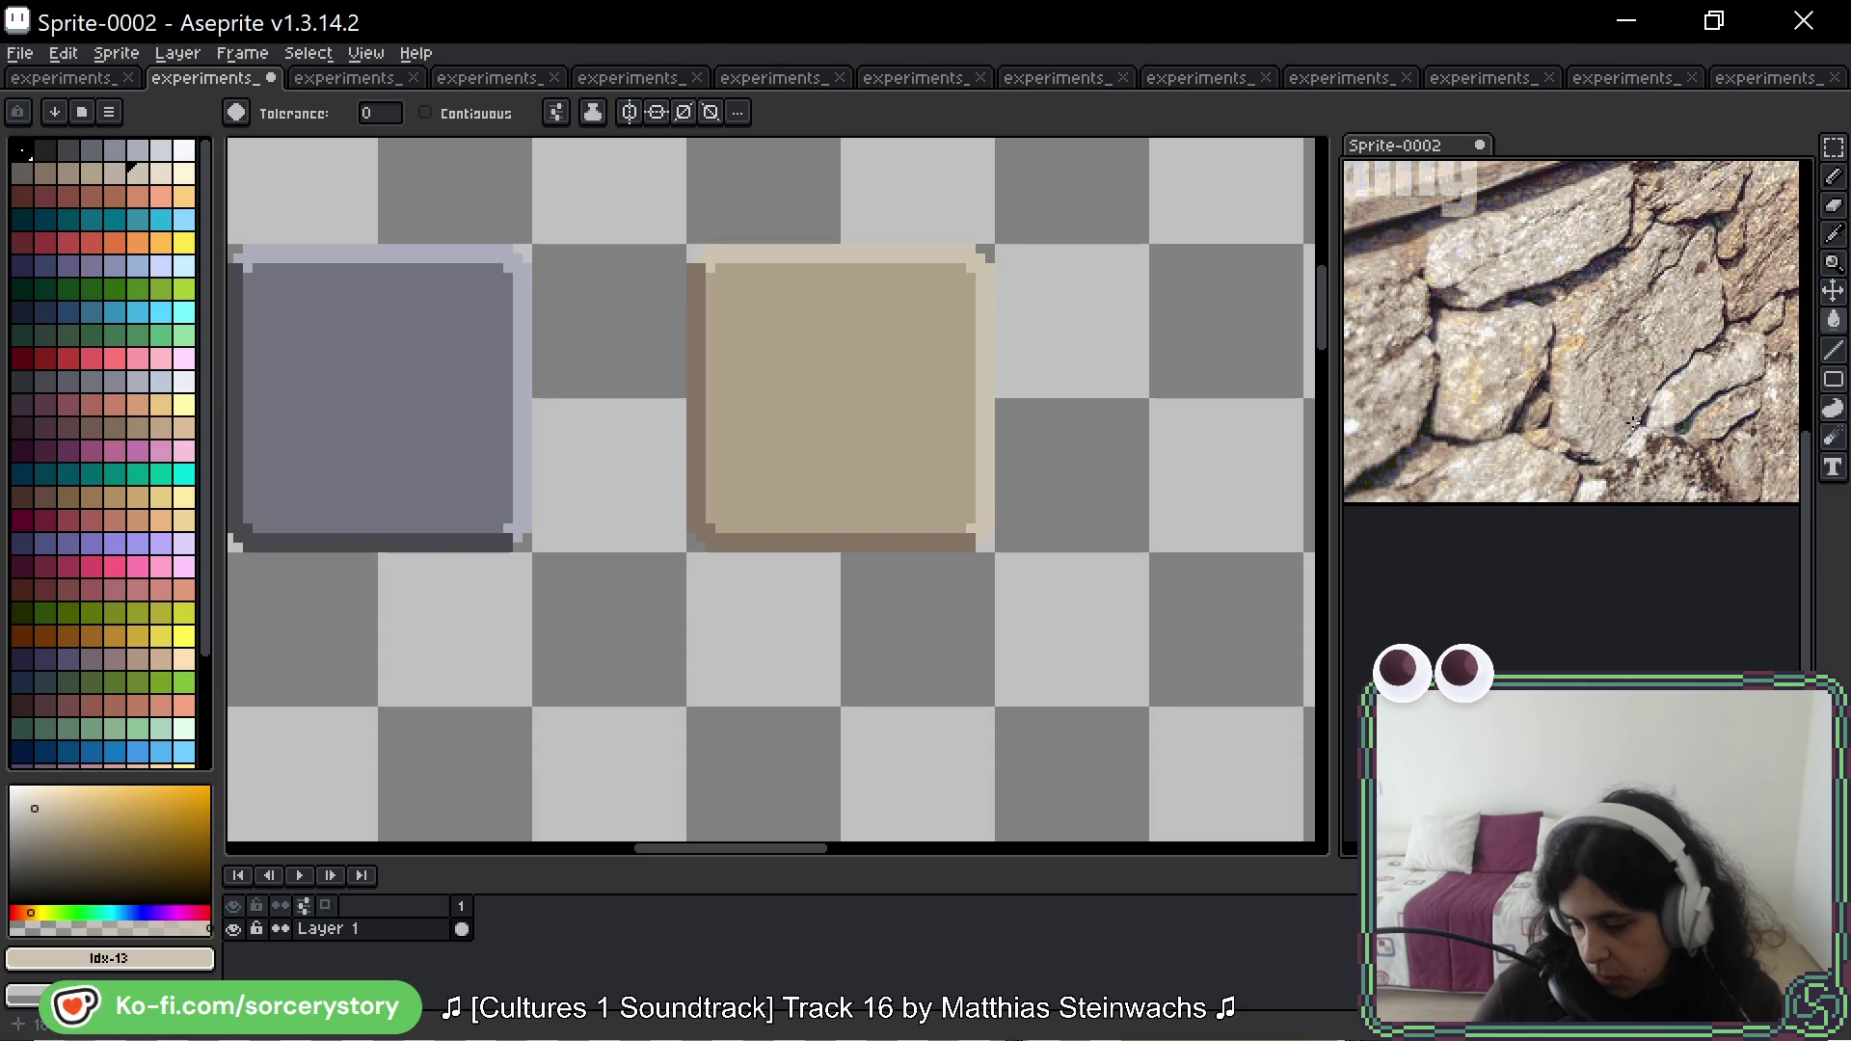
scroll(1757, 357, up, 3)
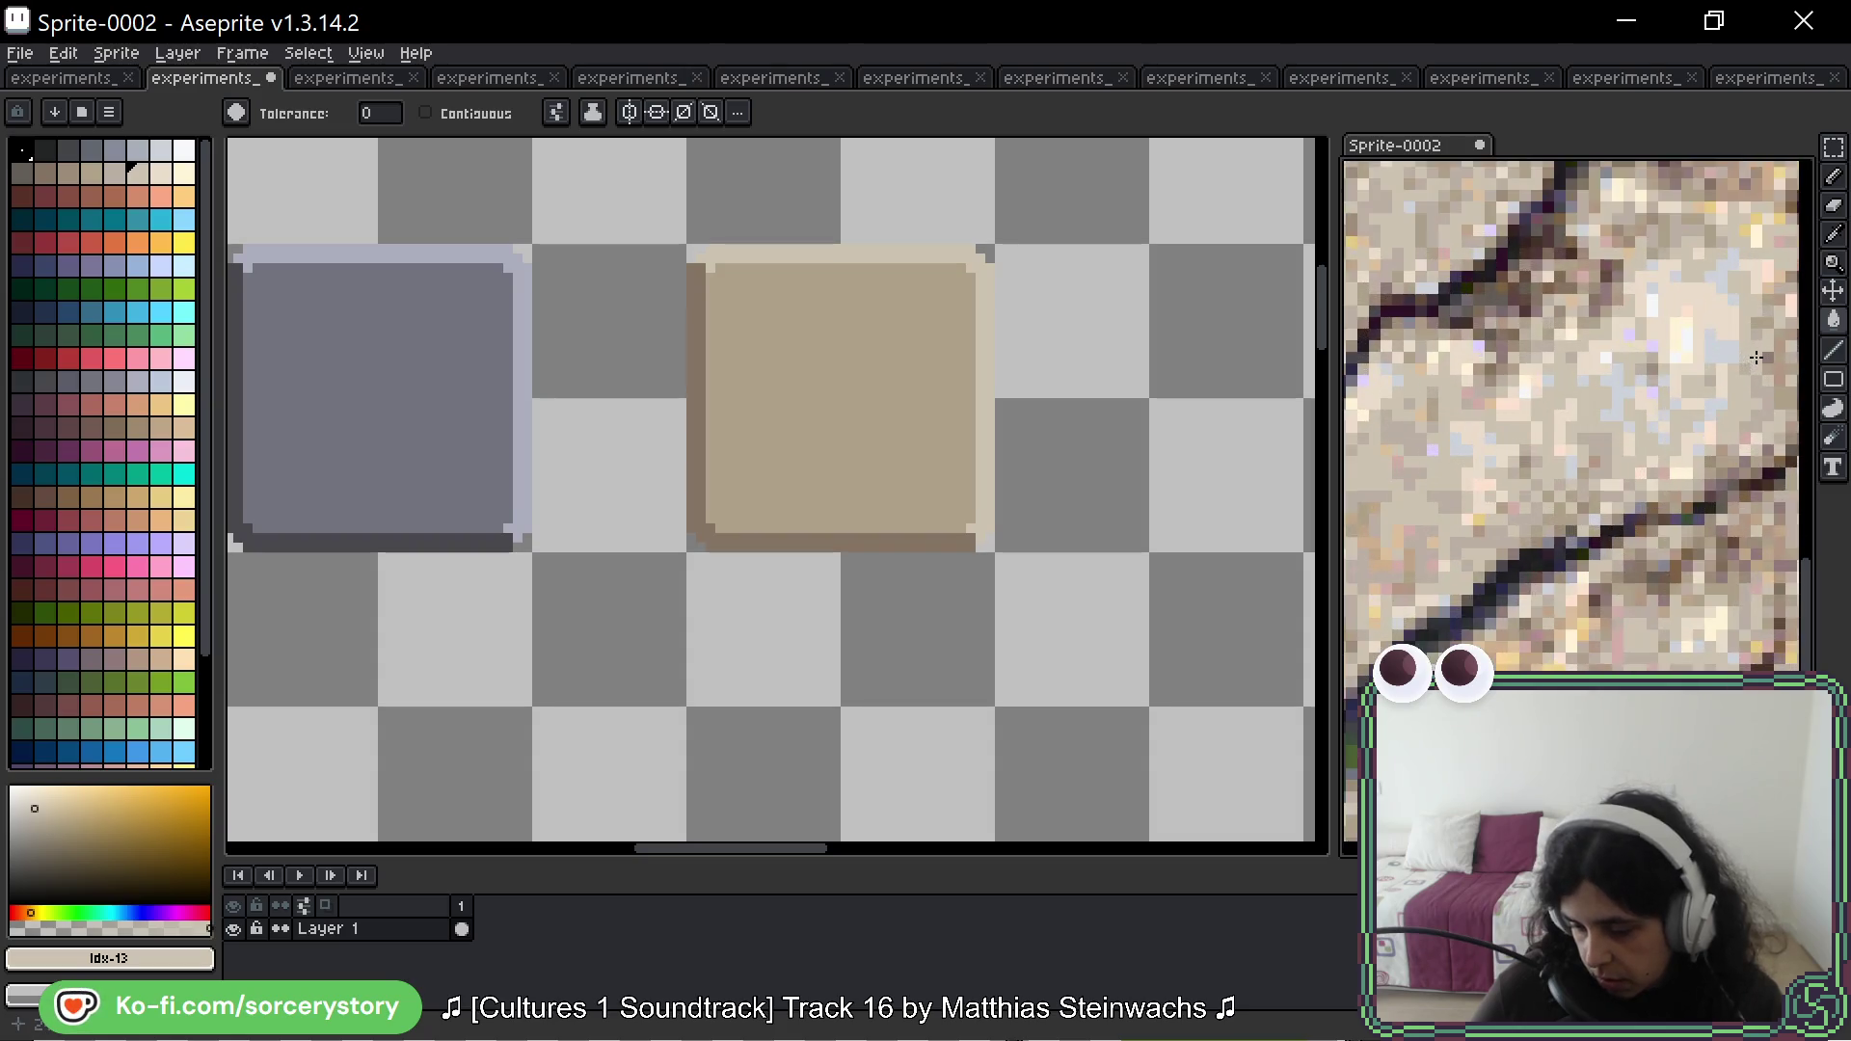
alt+click(1736, 348)
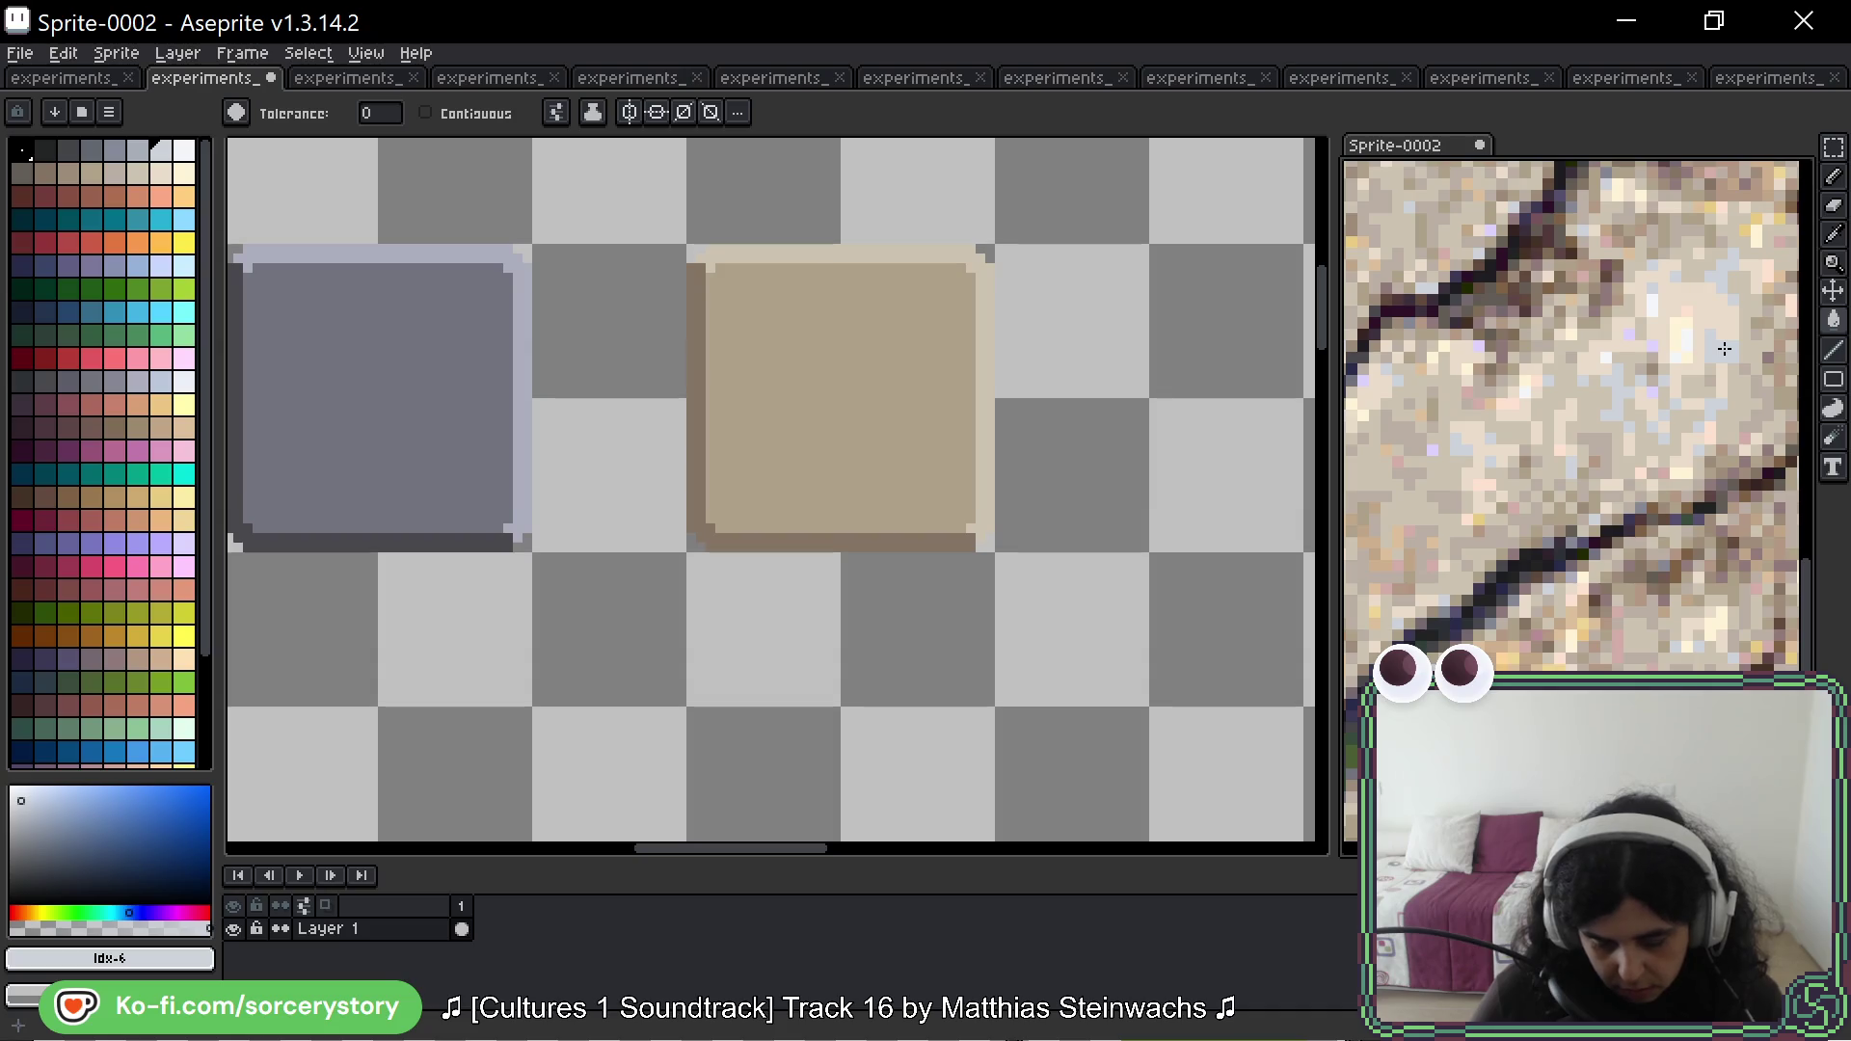
scroll(1725, 349, down, 2)
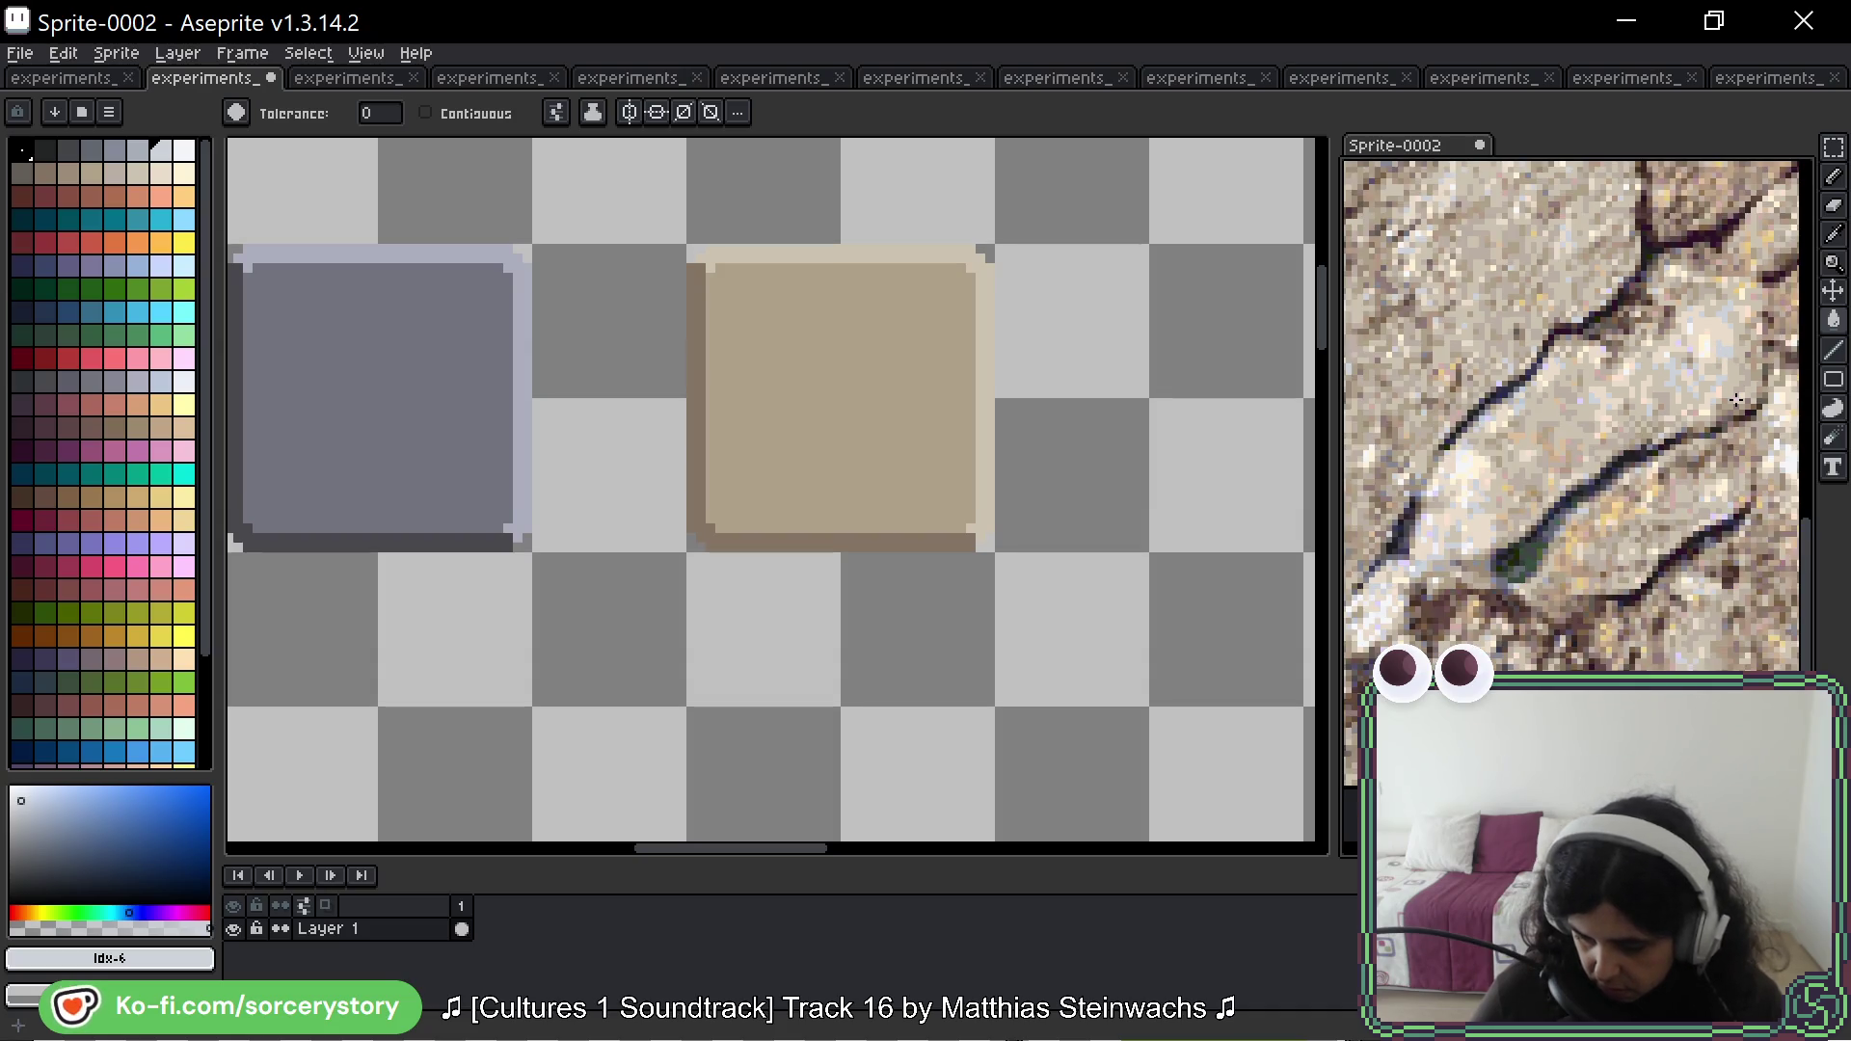
scroll(800, 352, up, 2)
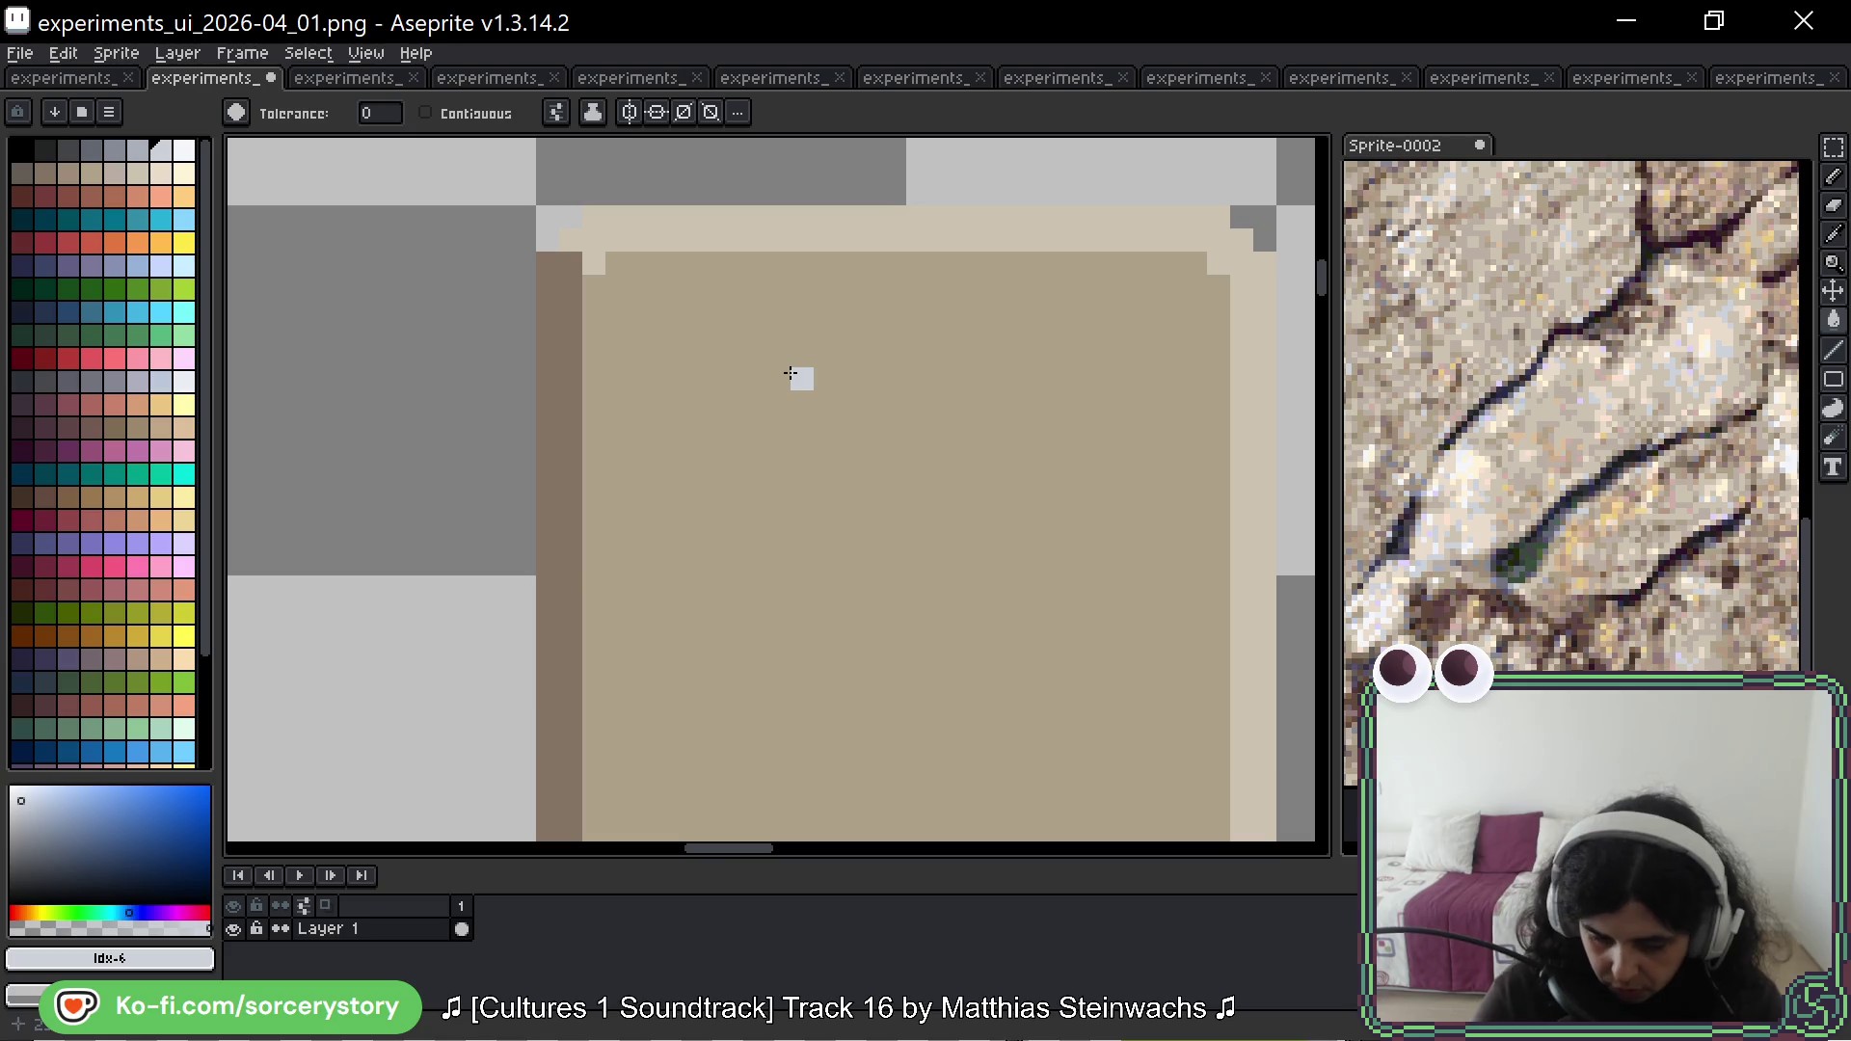
Step: Draw 1px blue-grey highlight lines along the tan square's inner top and right edges with the Pencil
click(603, 290)
key(ctrl+z)
key(b)
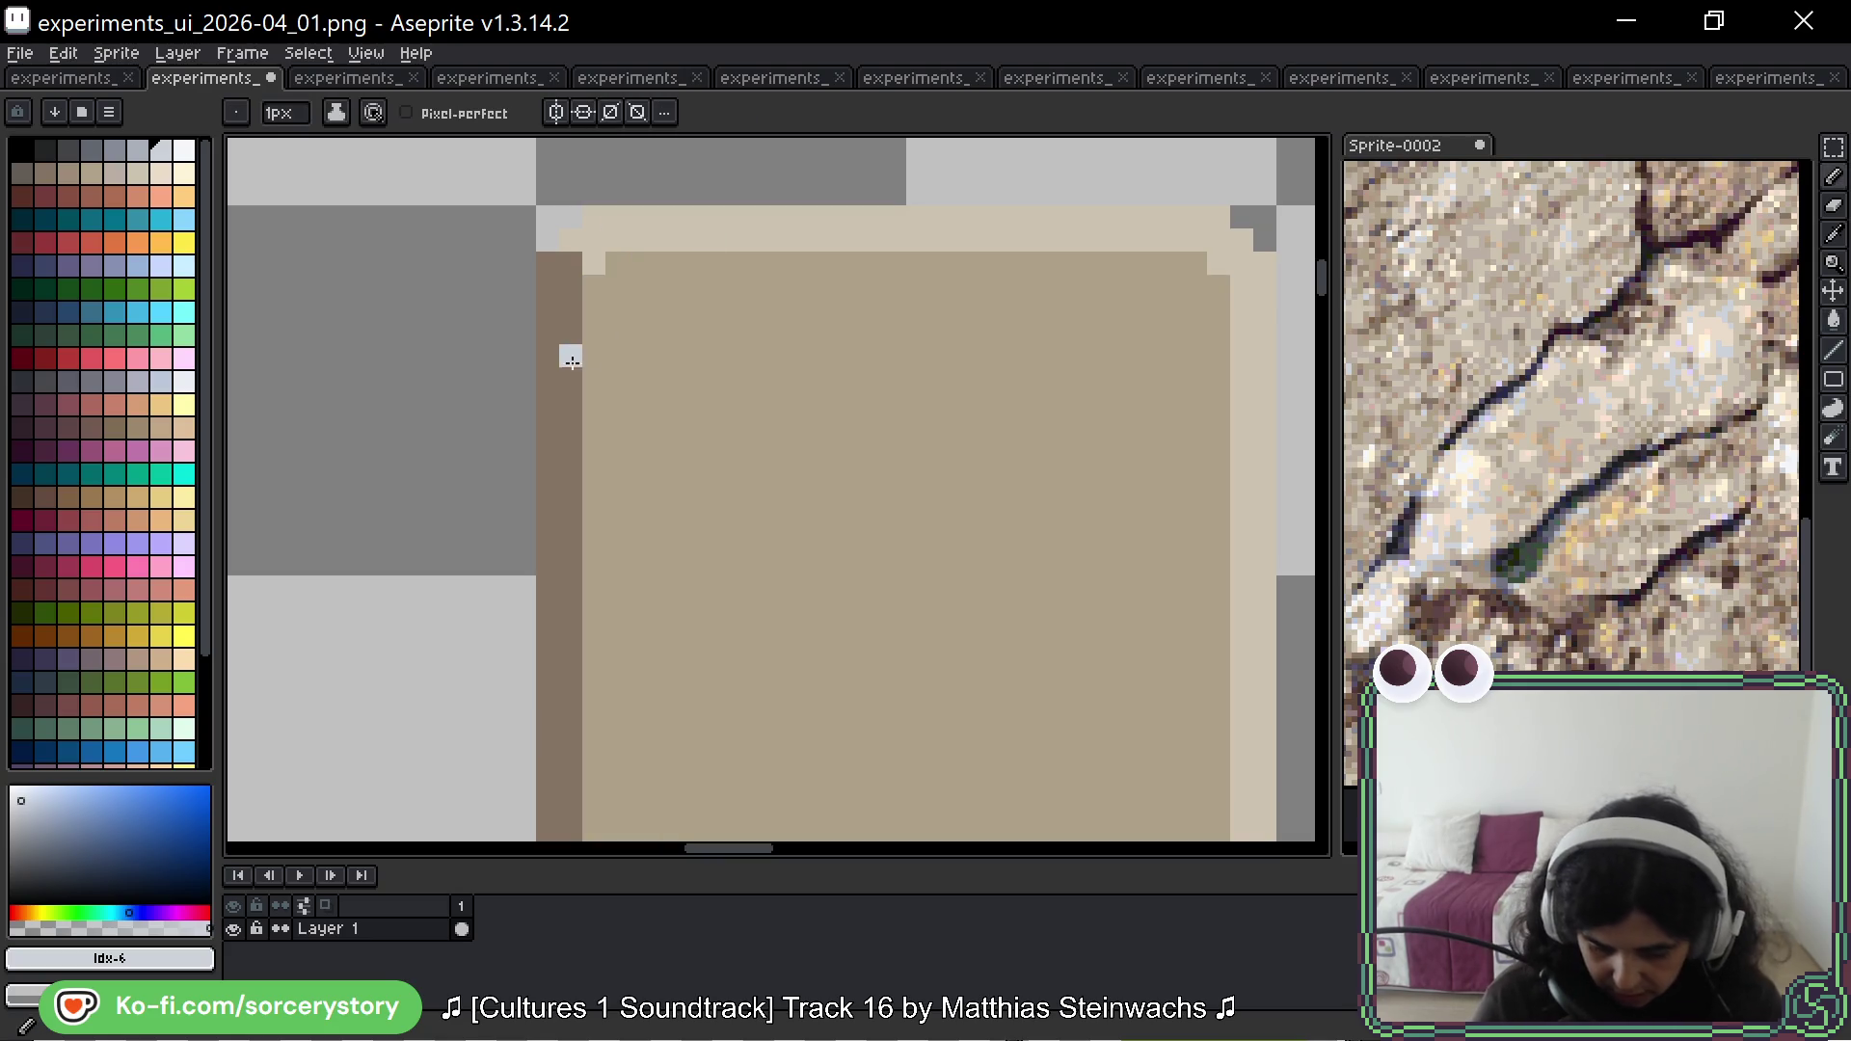
drag(620, 246, 1152, 241)
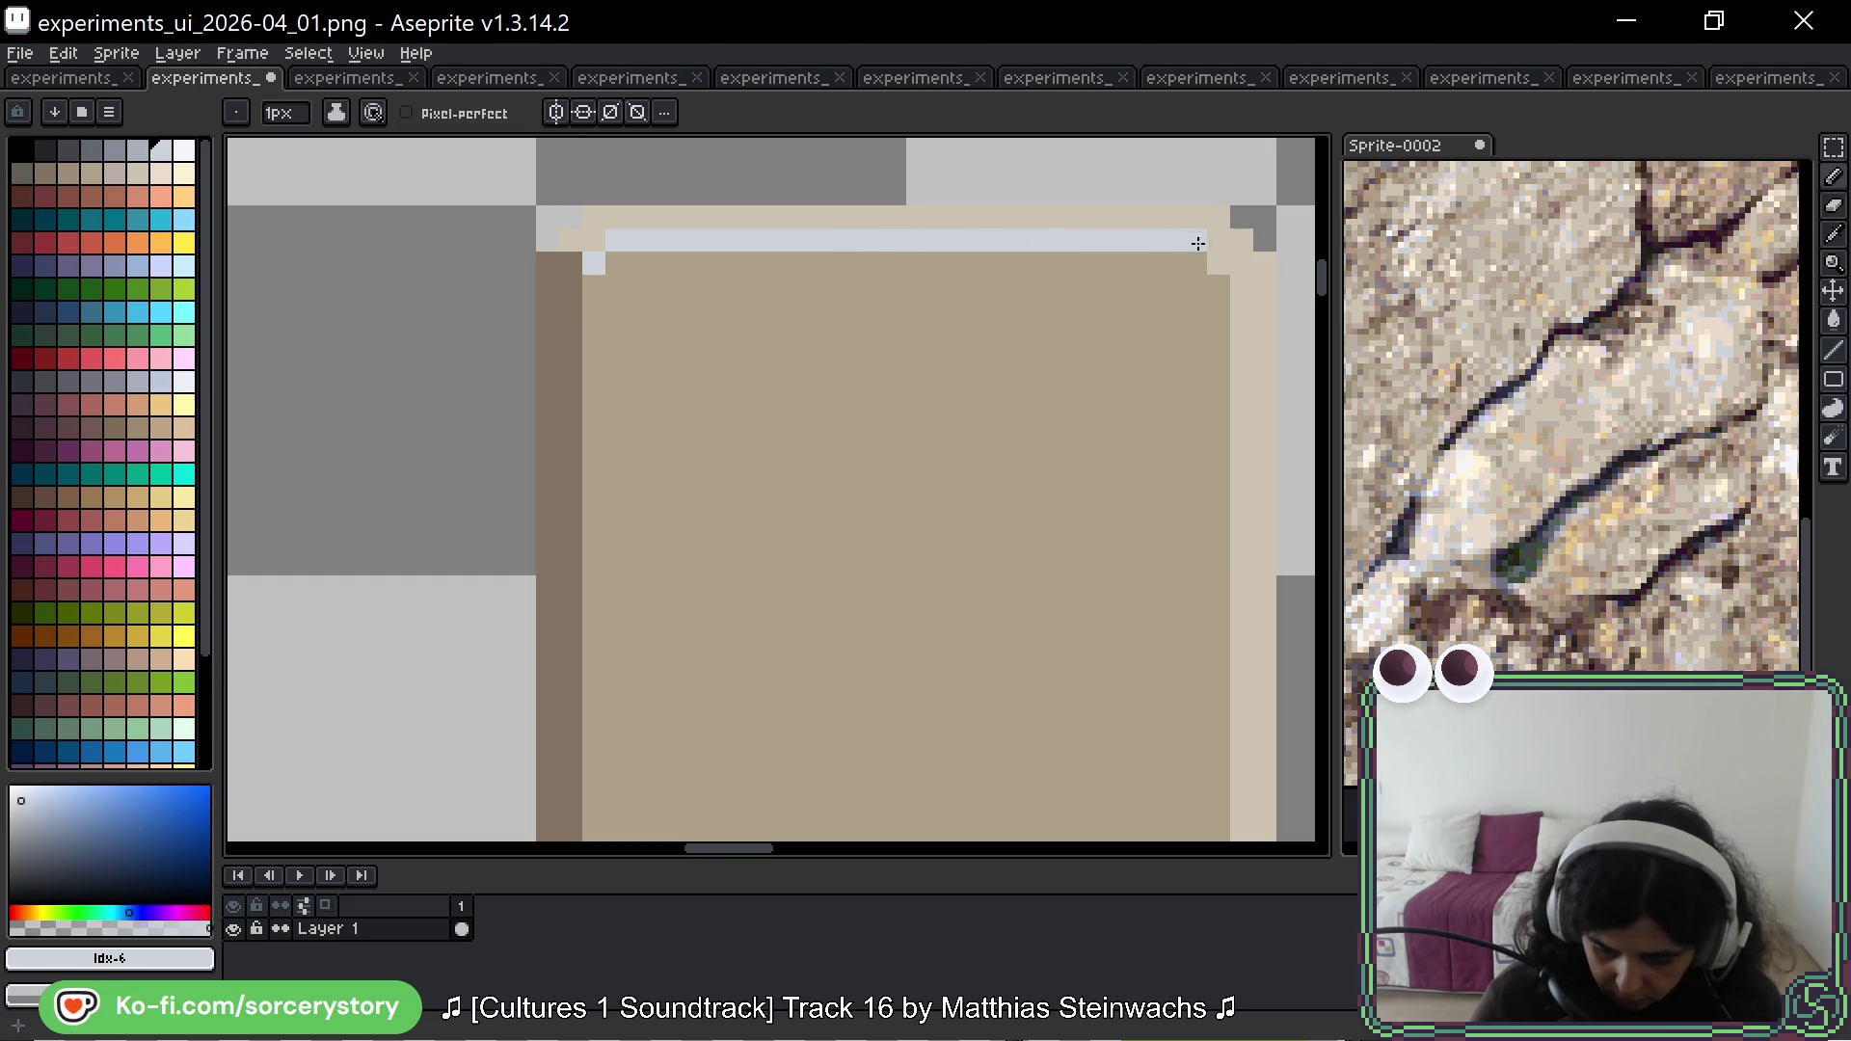
drag(1242, 292, 1242, 622)
Step: Pan and zoom the canvas to review both squares
mouse_move(1242, 622)
mouse_down()
mouse_move(1260, 512)
mouse_move(1244, 422)
mouse_move(1240, 627)
mouse_move(1222, 657)
mouse_up()
scroll(1647, 441, down, 4)
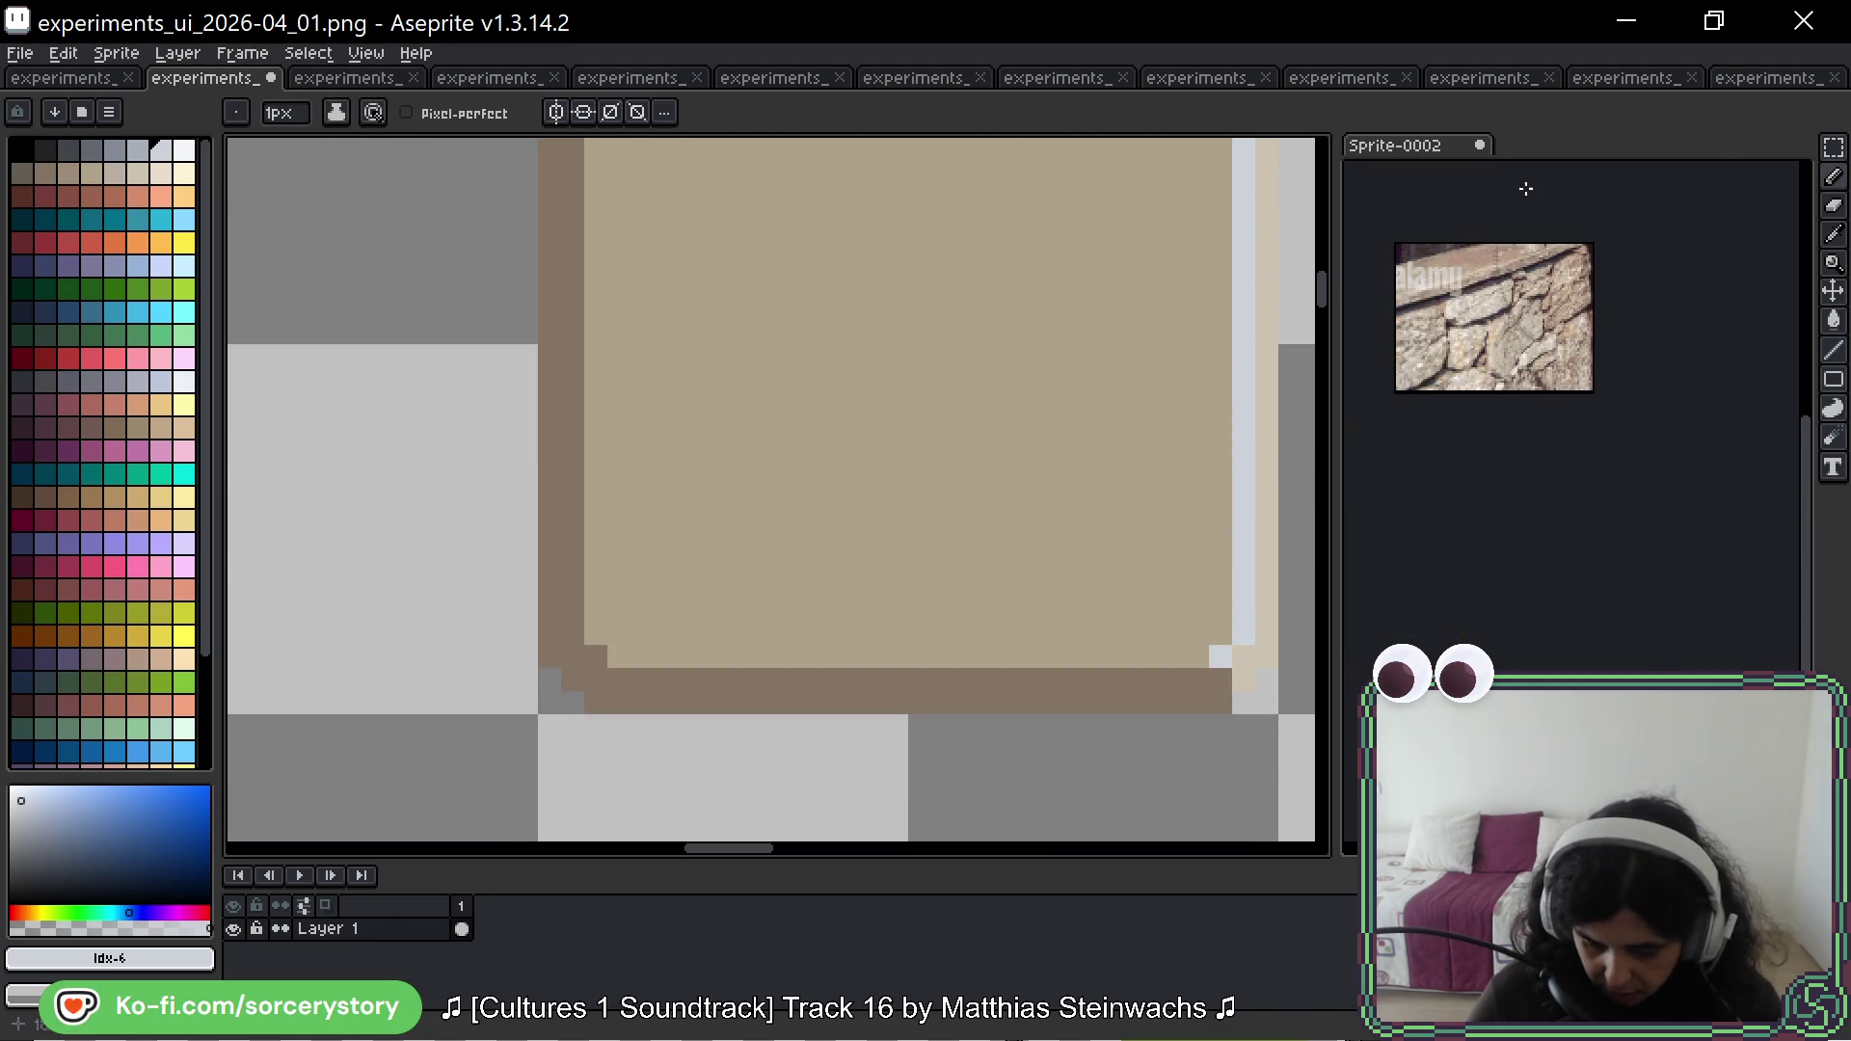
scroll(1473, 337, up, 5)
scroll(1473, 337, down, 4)
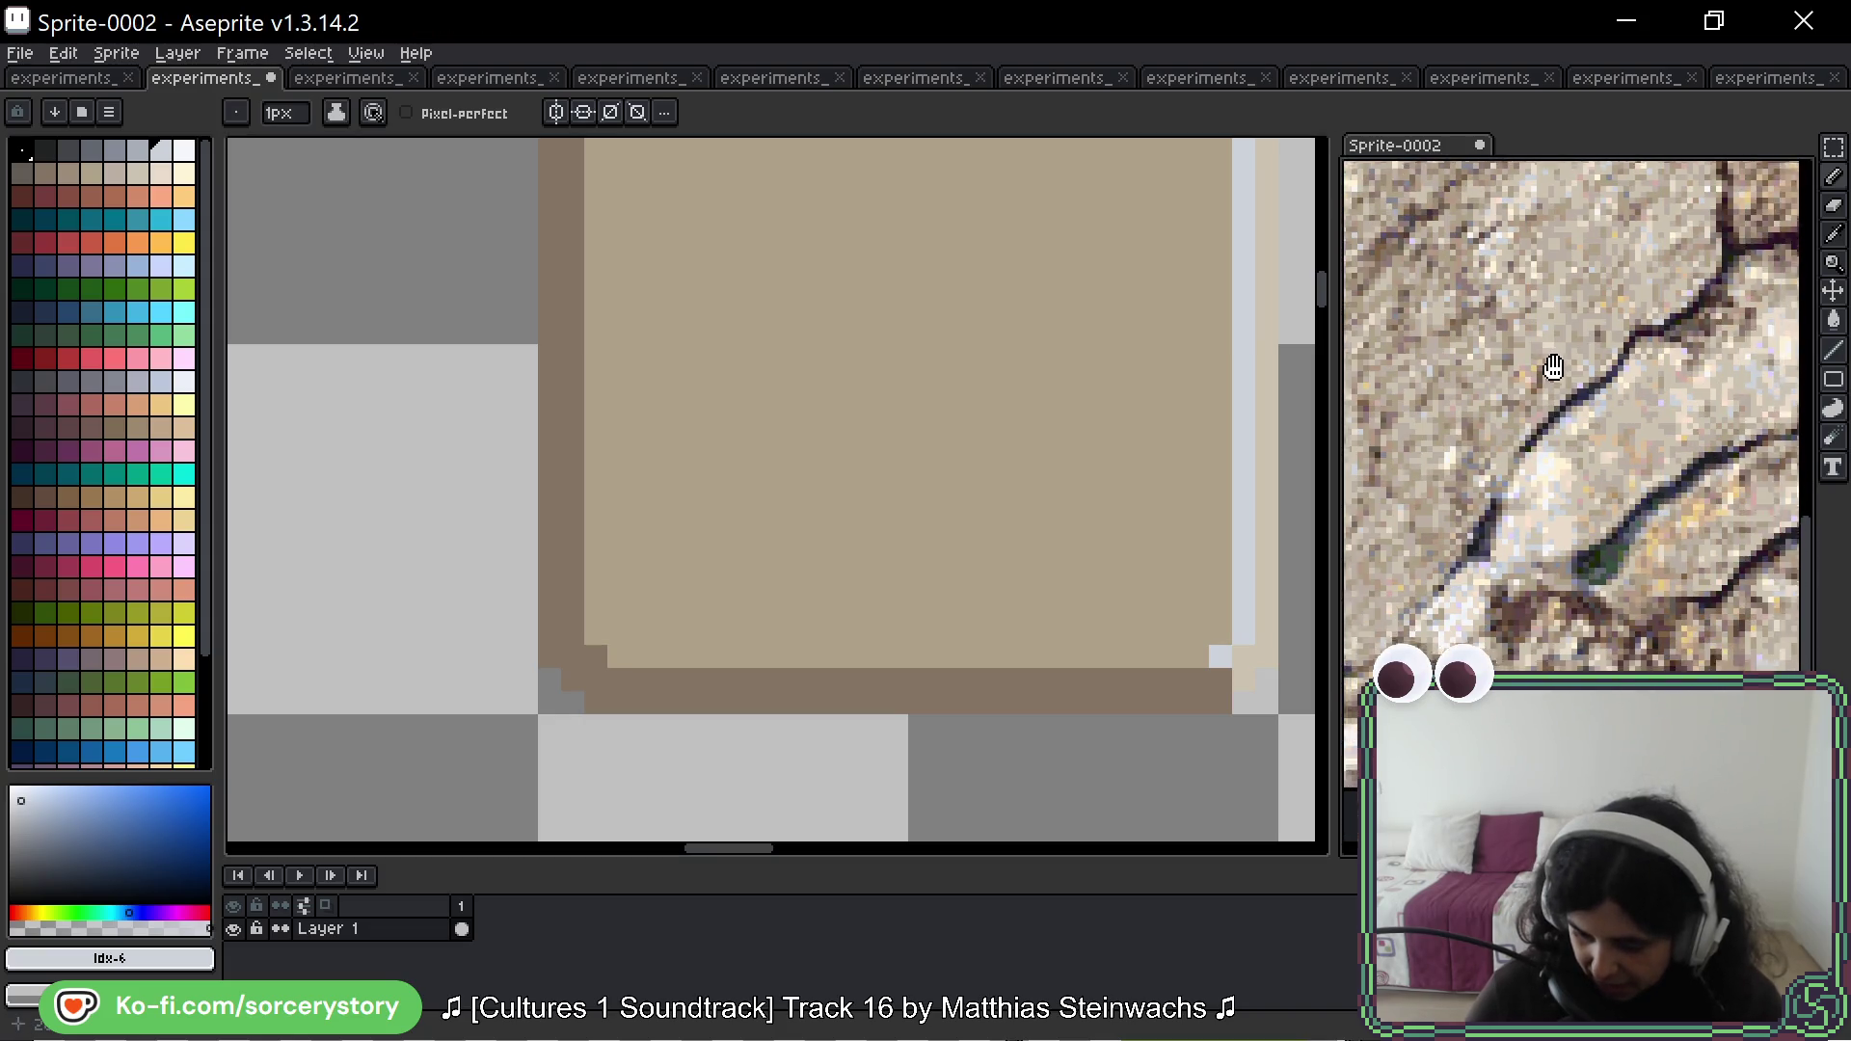
scroll(1636, 492, up, 2)
scroll(1636, 492, up, 3)
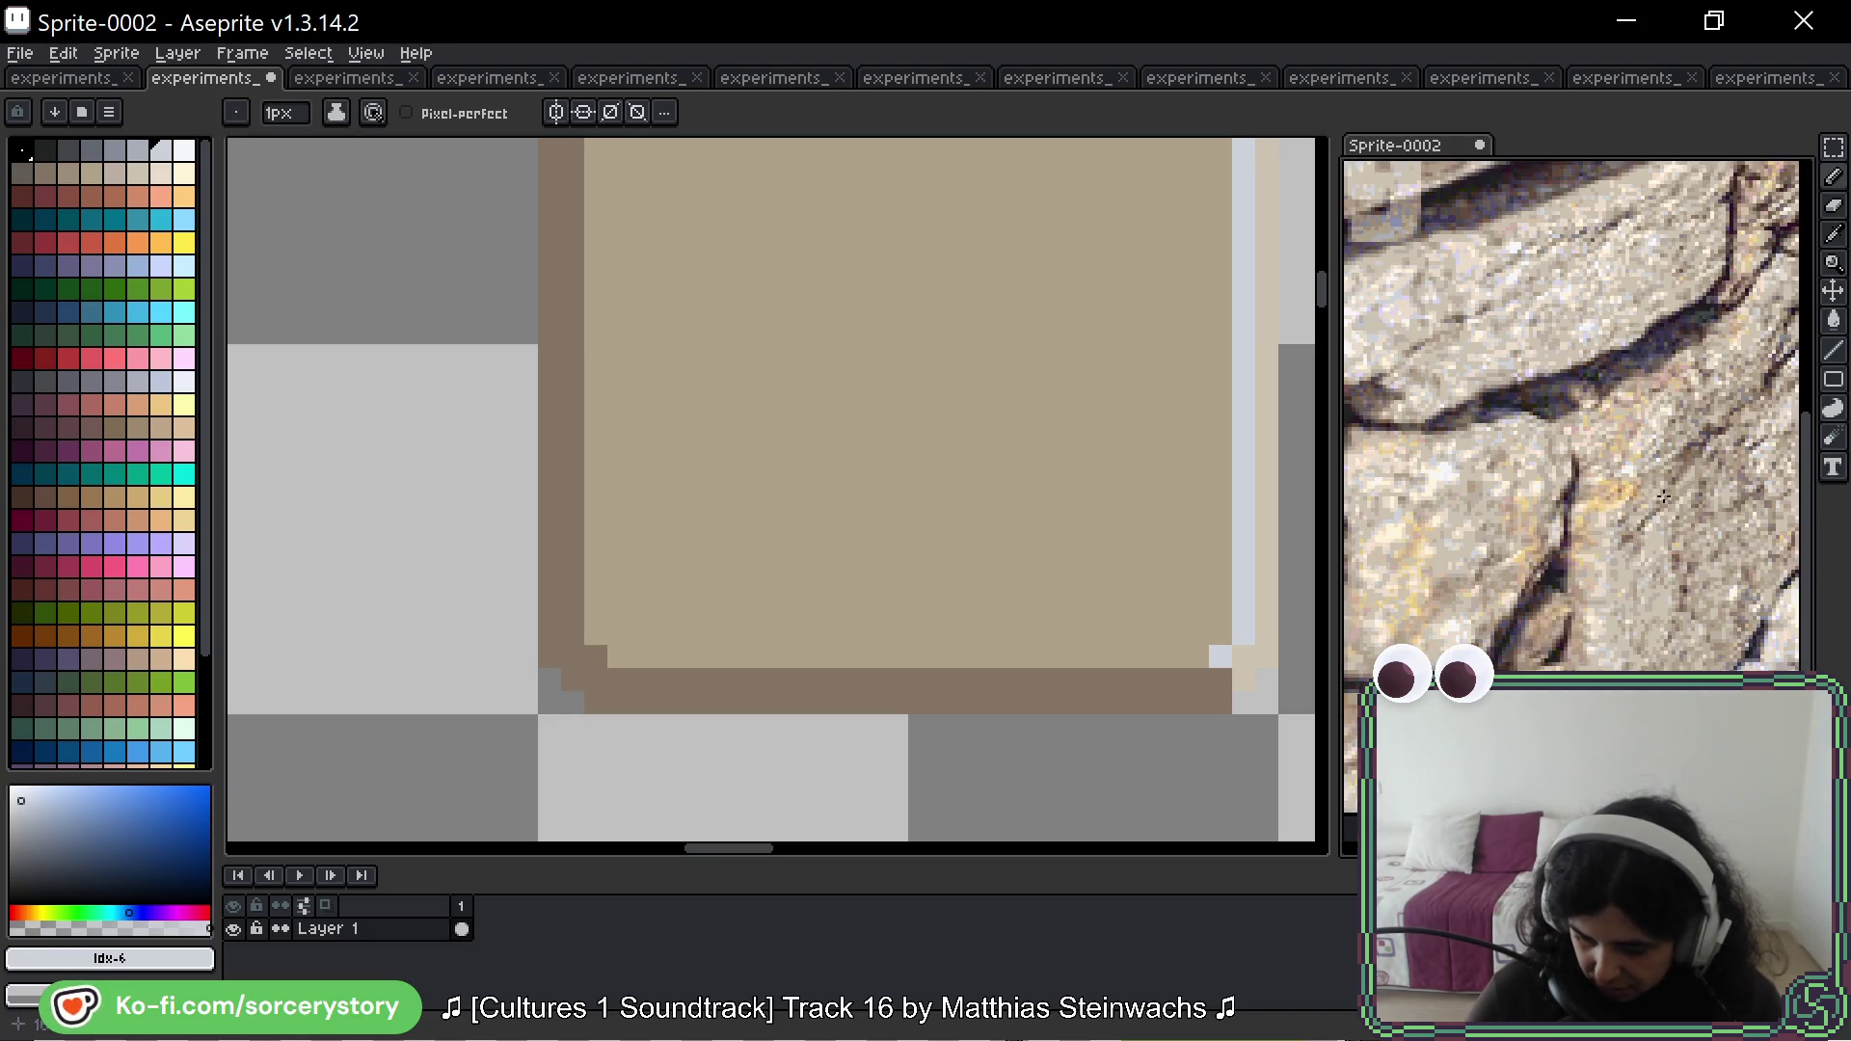
scroll(1642, 441, down, 1)
scroll(1642, 441, down, 1)
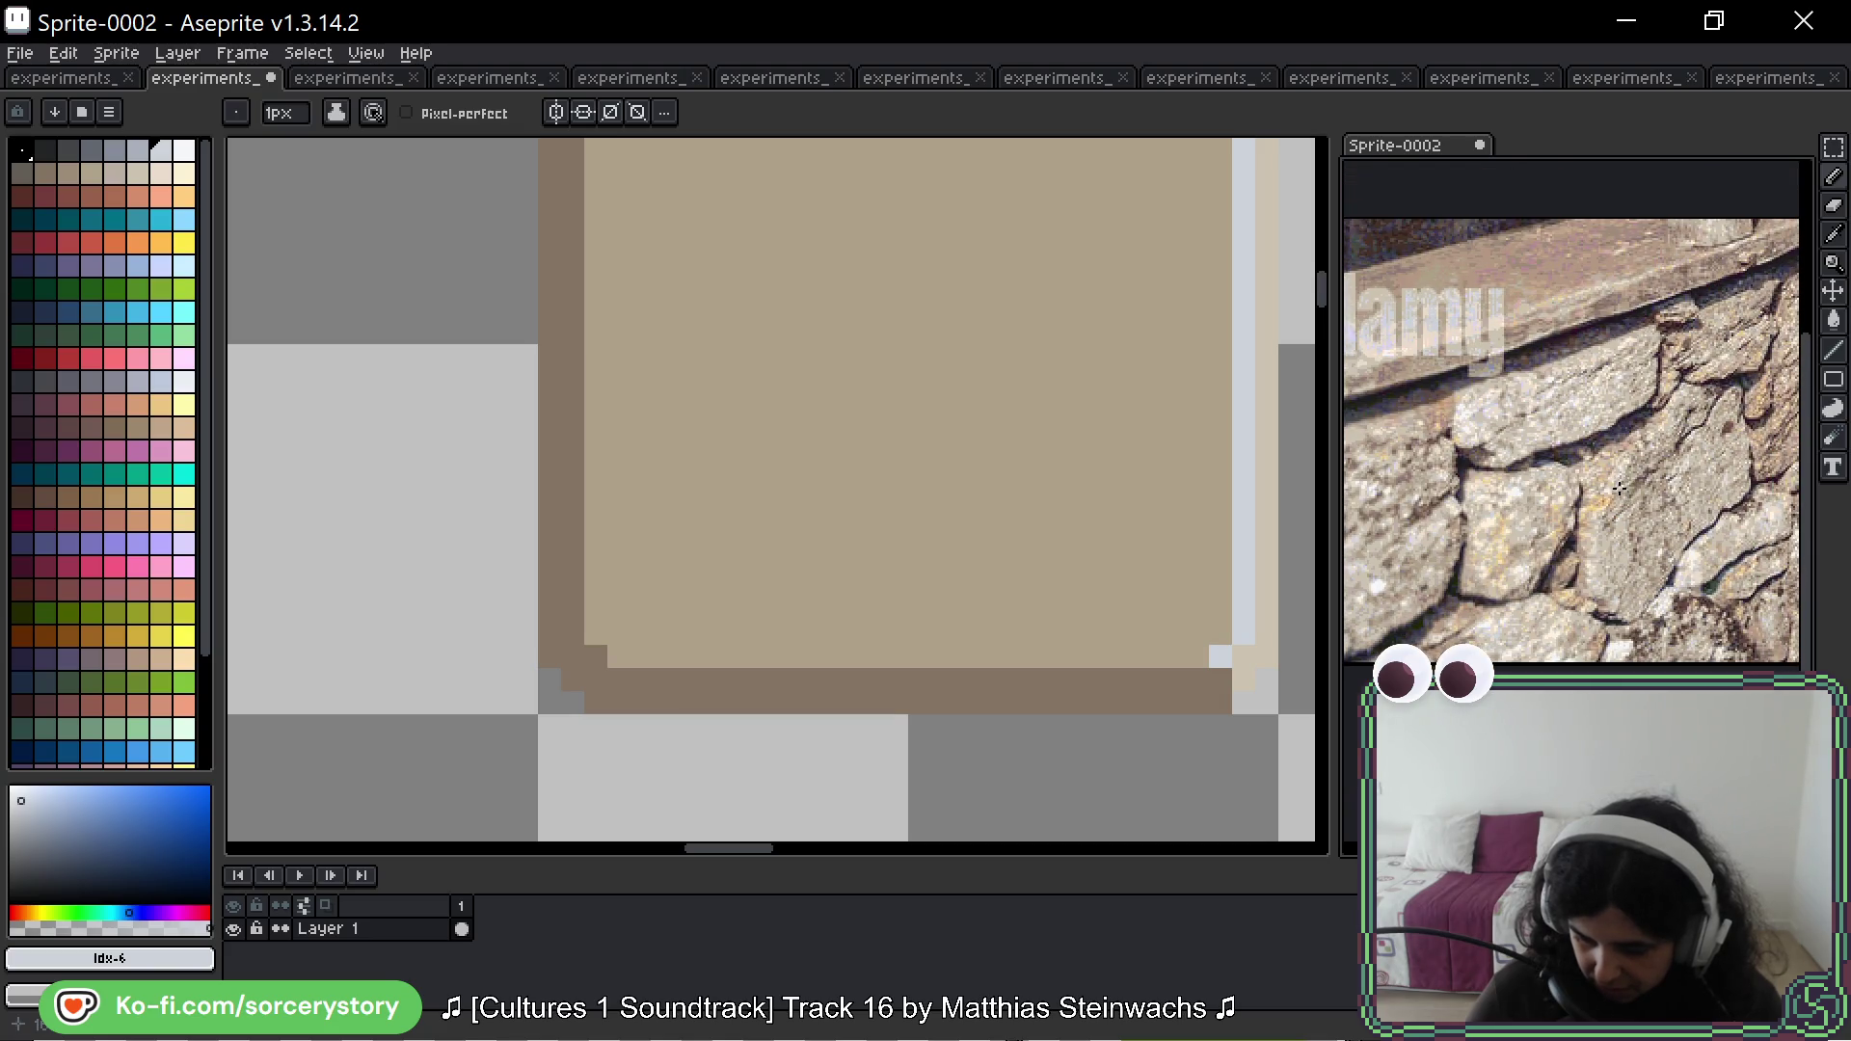
drag(870, 511, 785, 645)
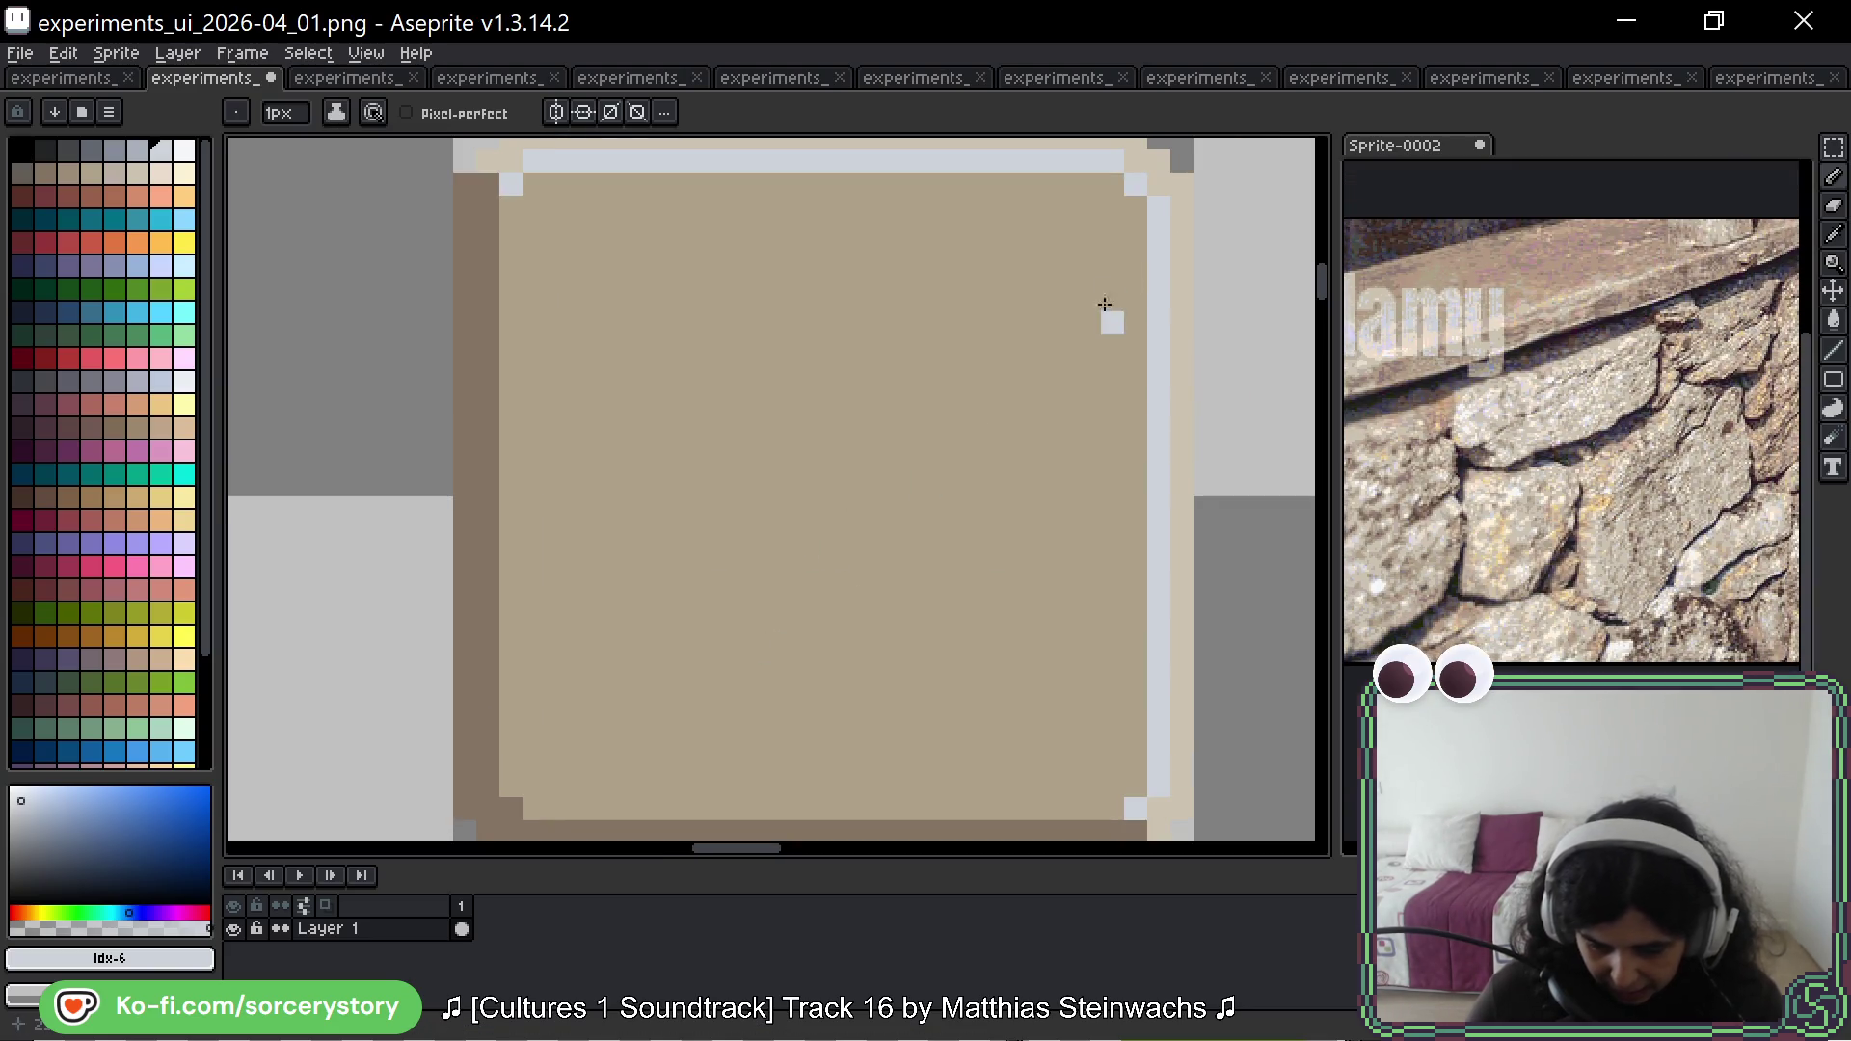
scroll(1105, 305, down, 2)
drag(1103, 351, 1015, 440)
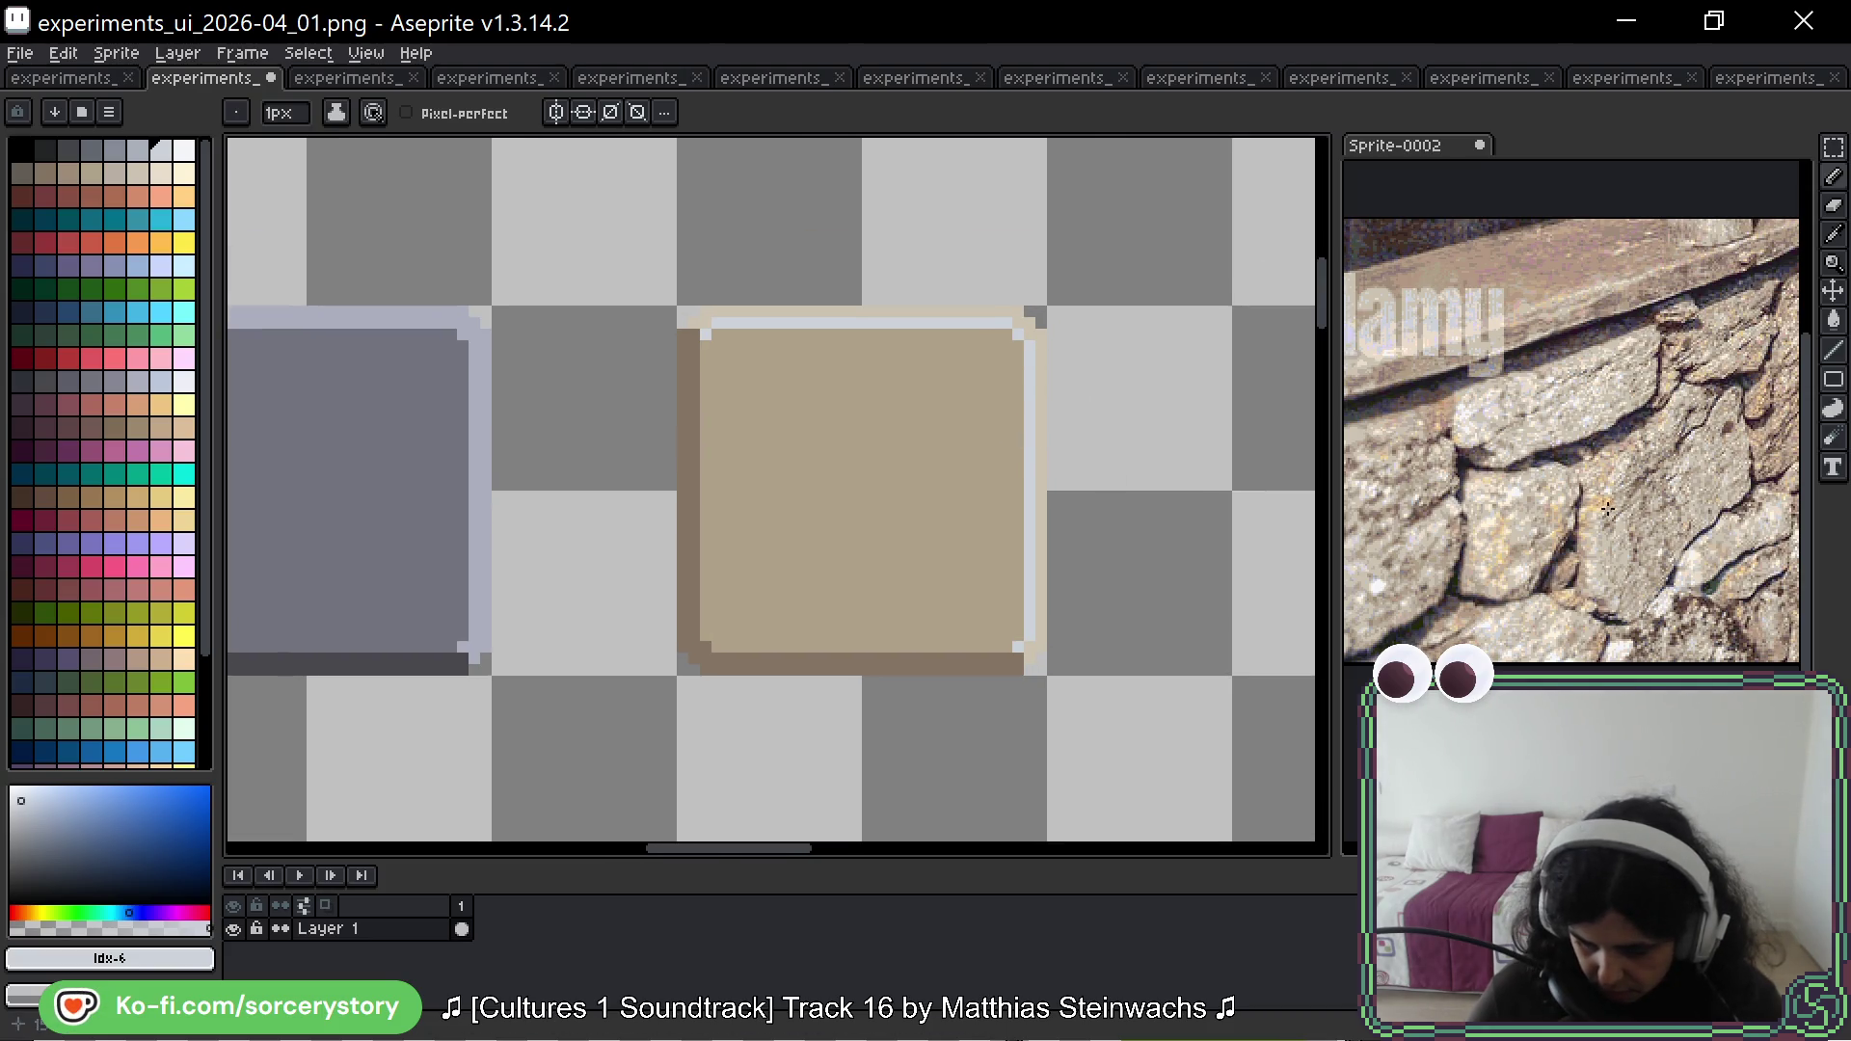
scroll(1605, 506, up, 3)
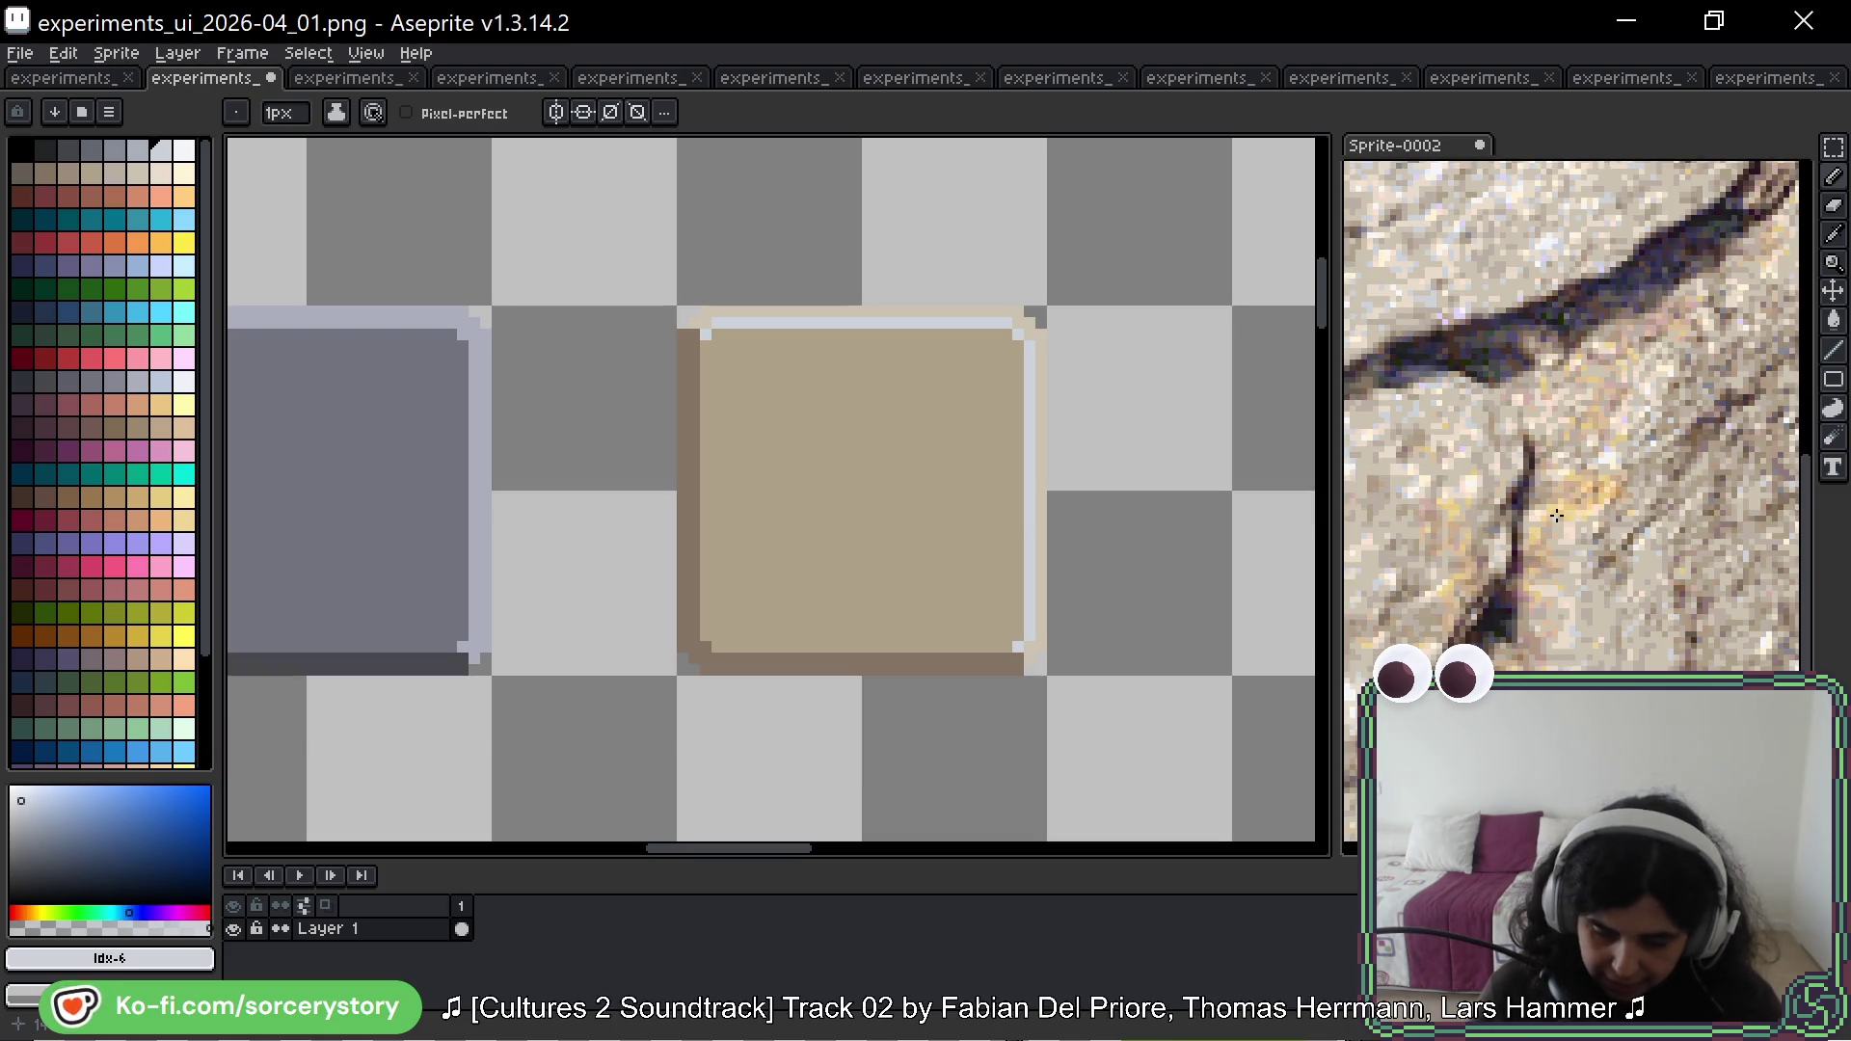
scroll(1557, 515, down, 4)
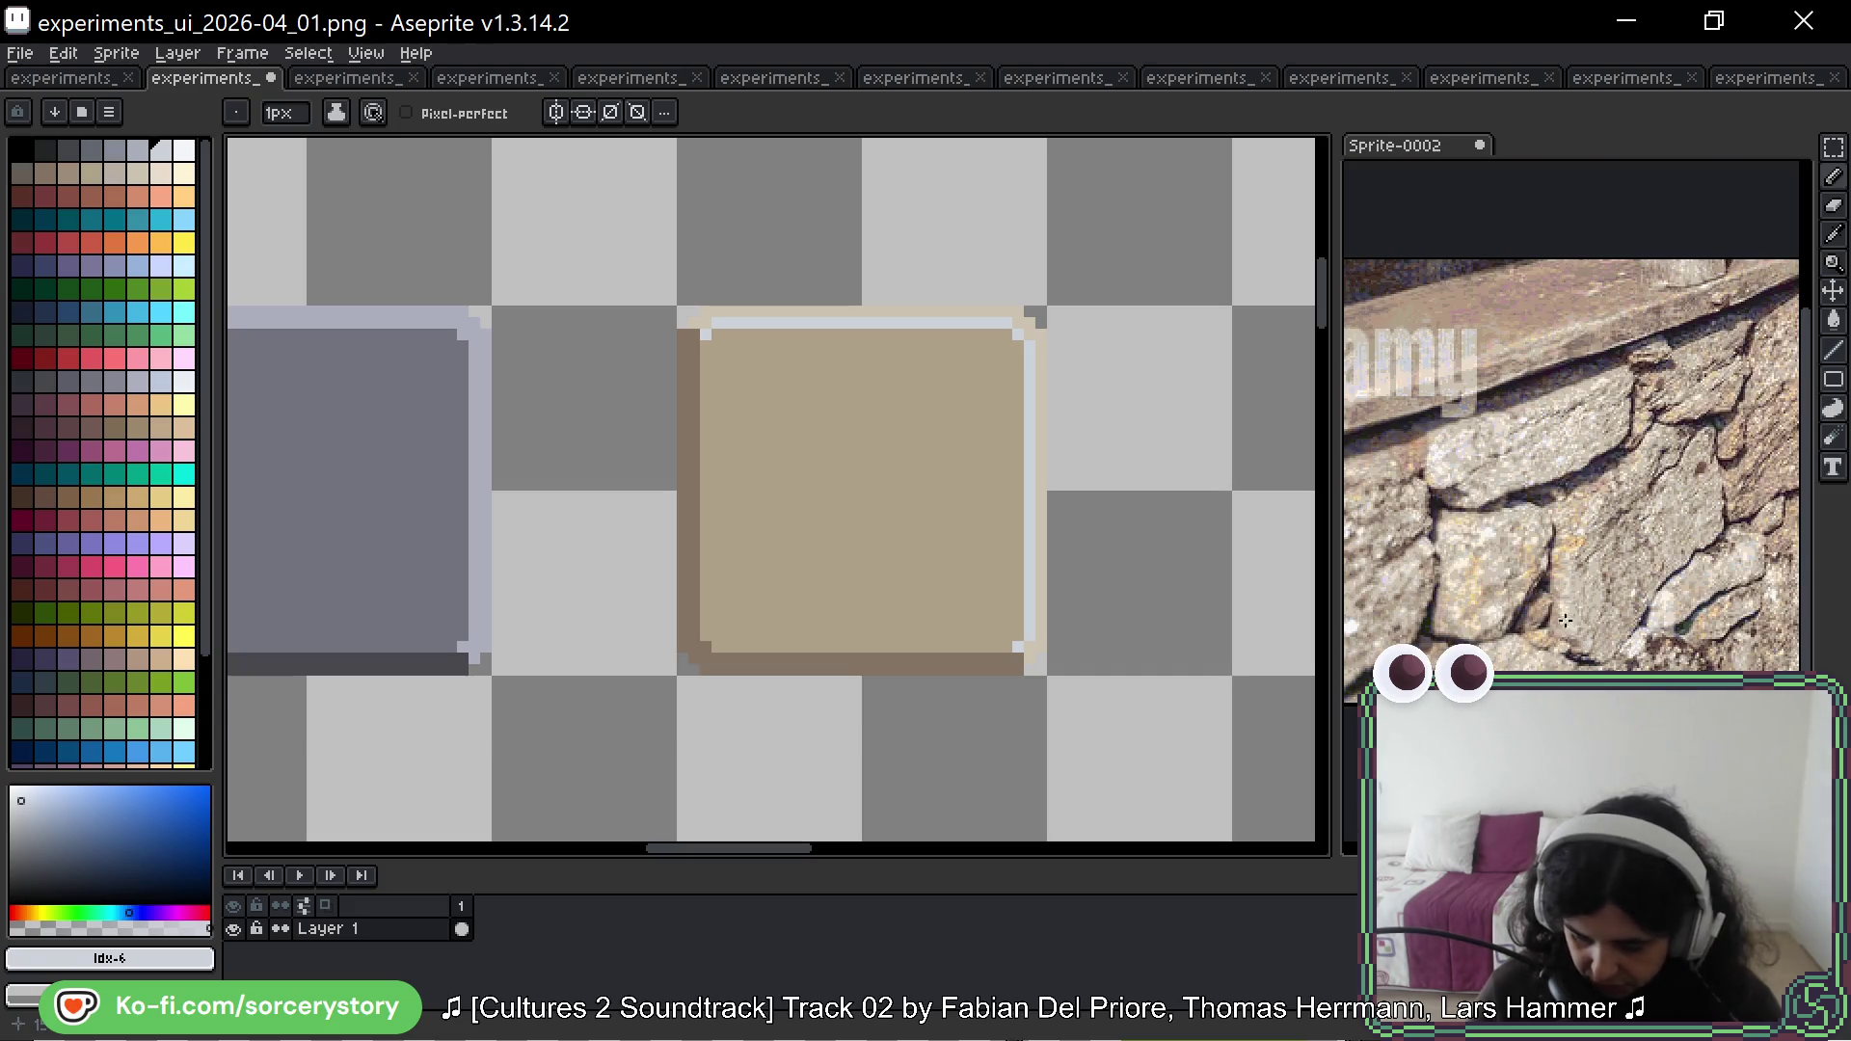
Step: Pan the zoomed stone photo and sample mauve and tan tones from it
drag(1665, 503, 1440, 540)
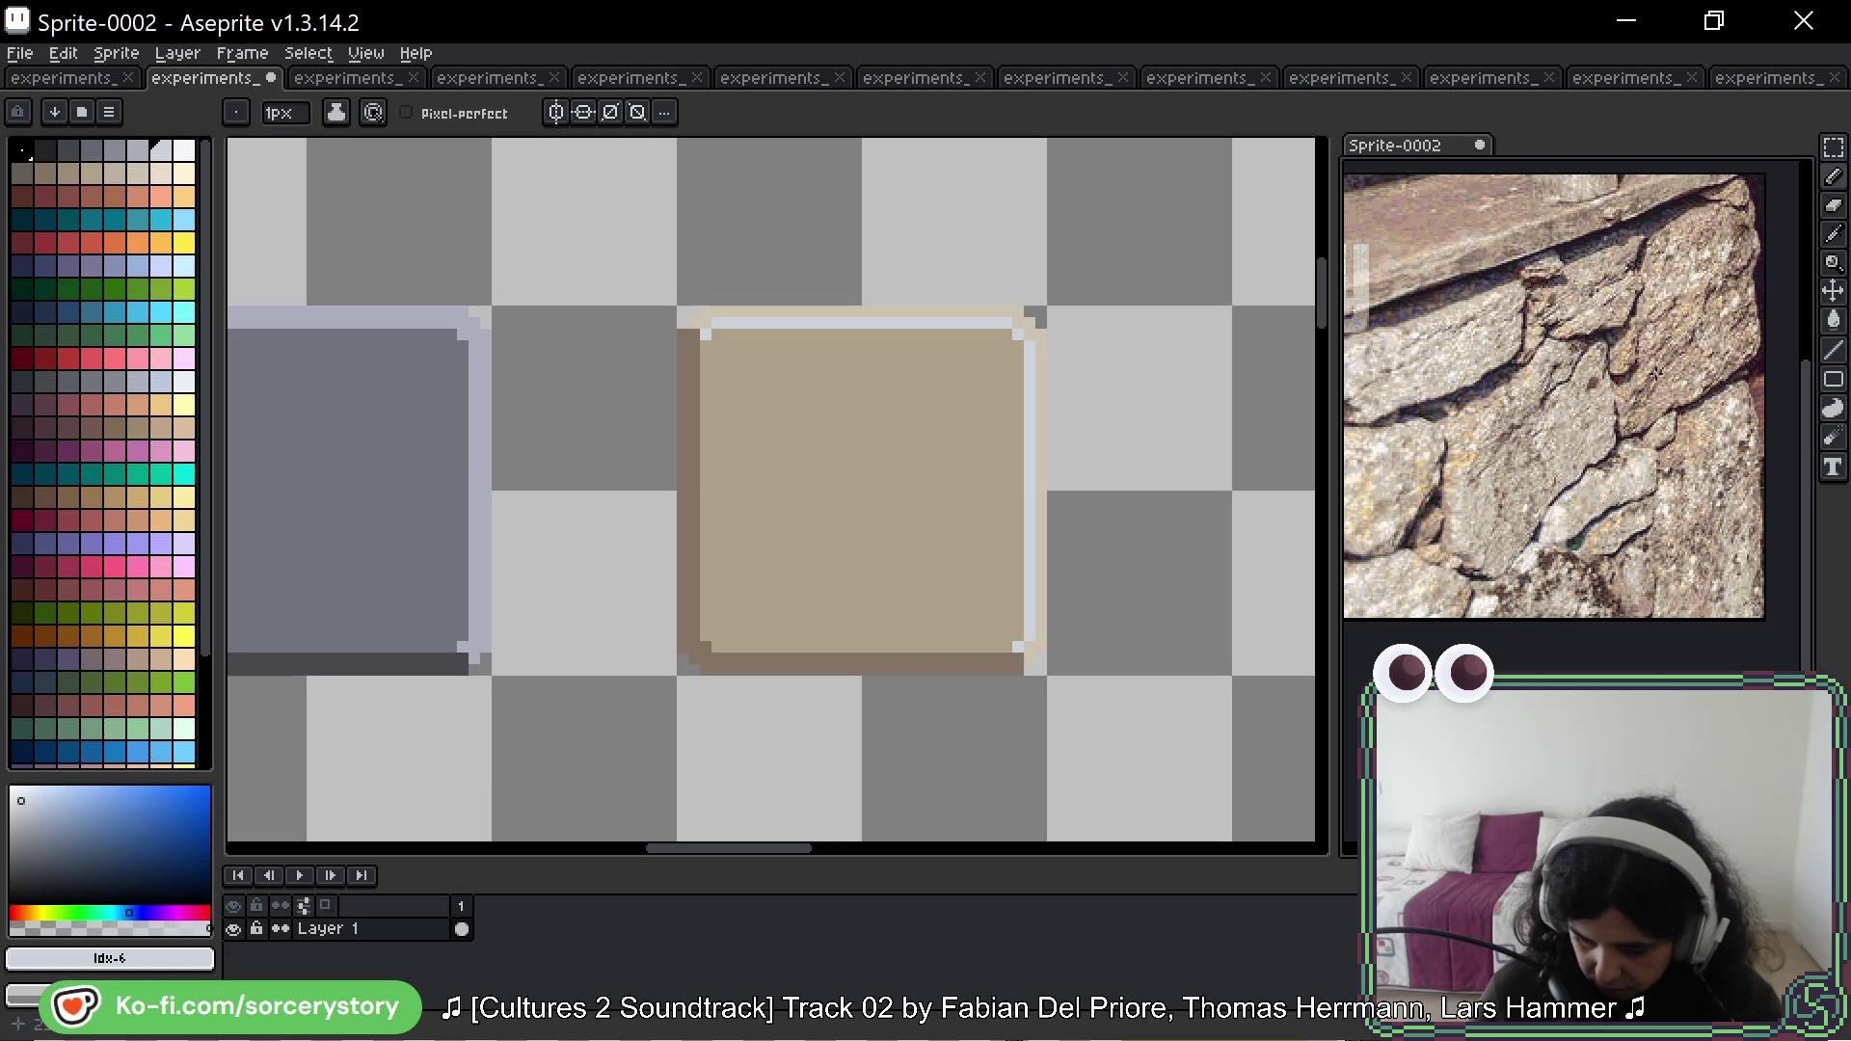
scroll(1585, 537, up, 3)
drag(1638, 397, 1537, 463)
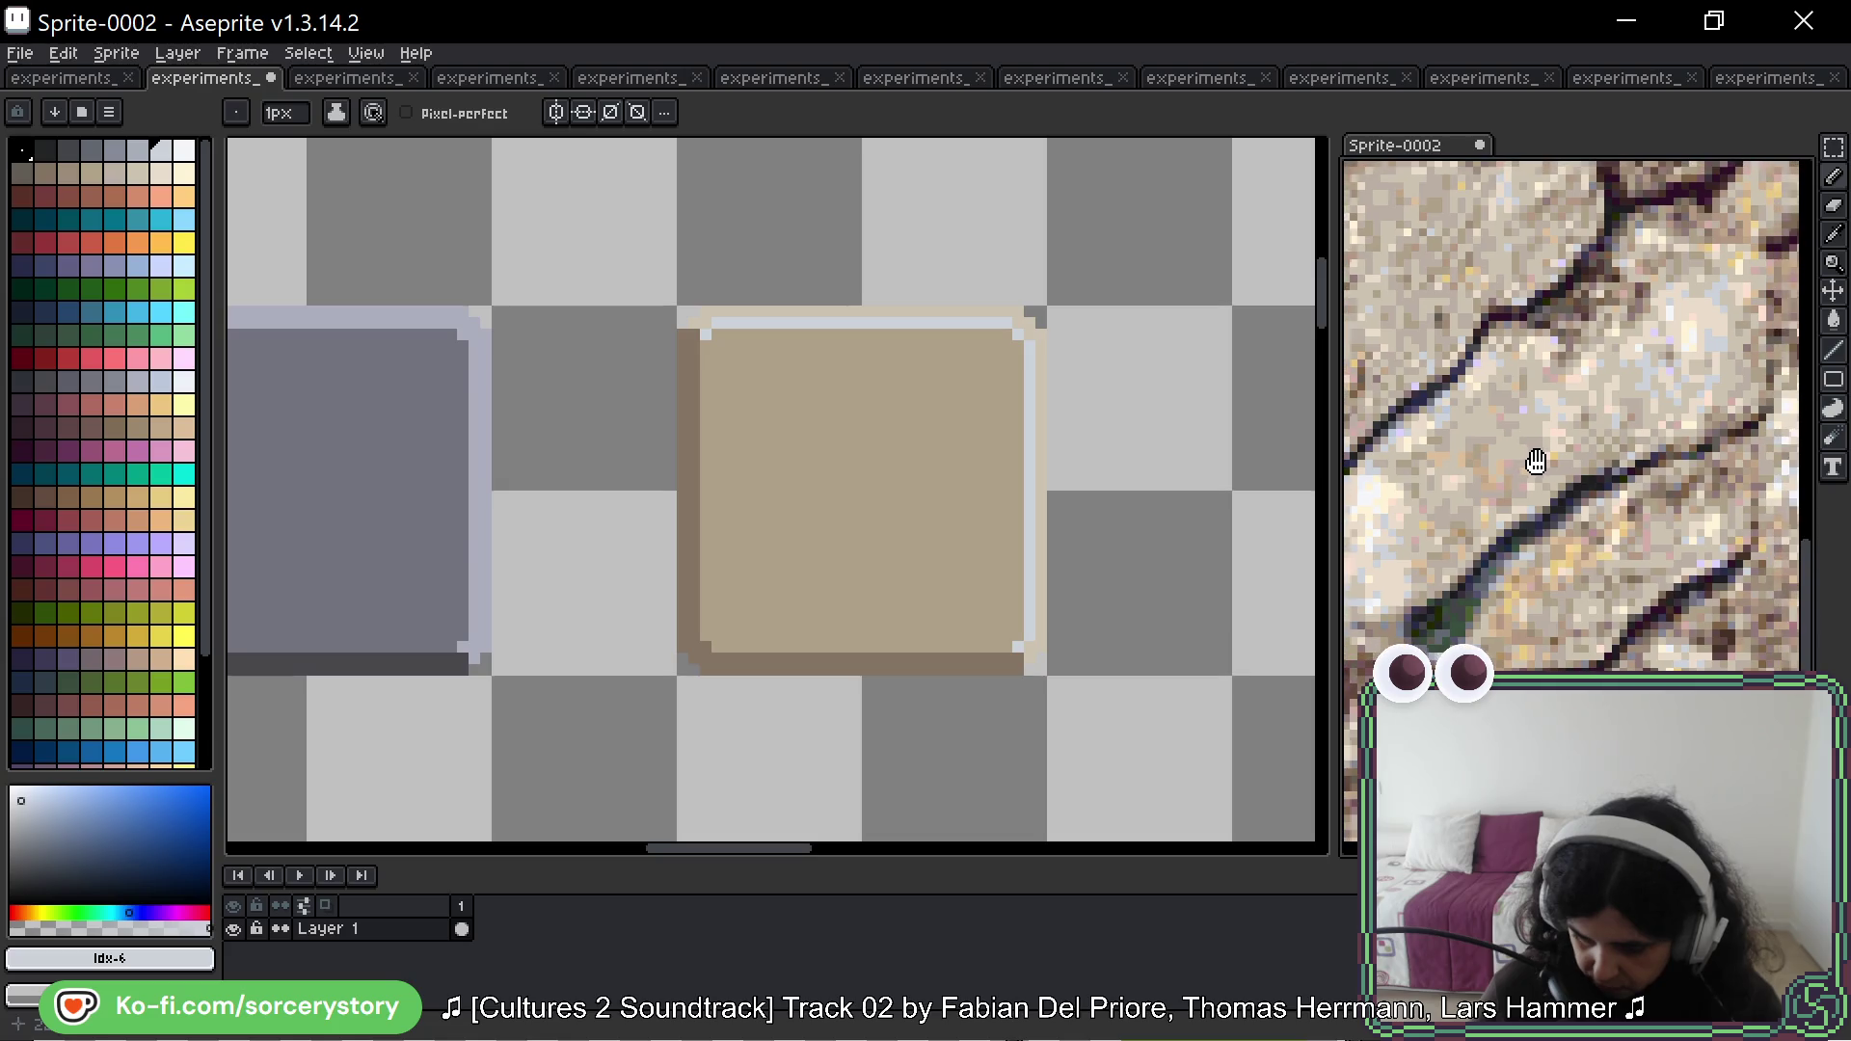
key(i)
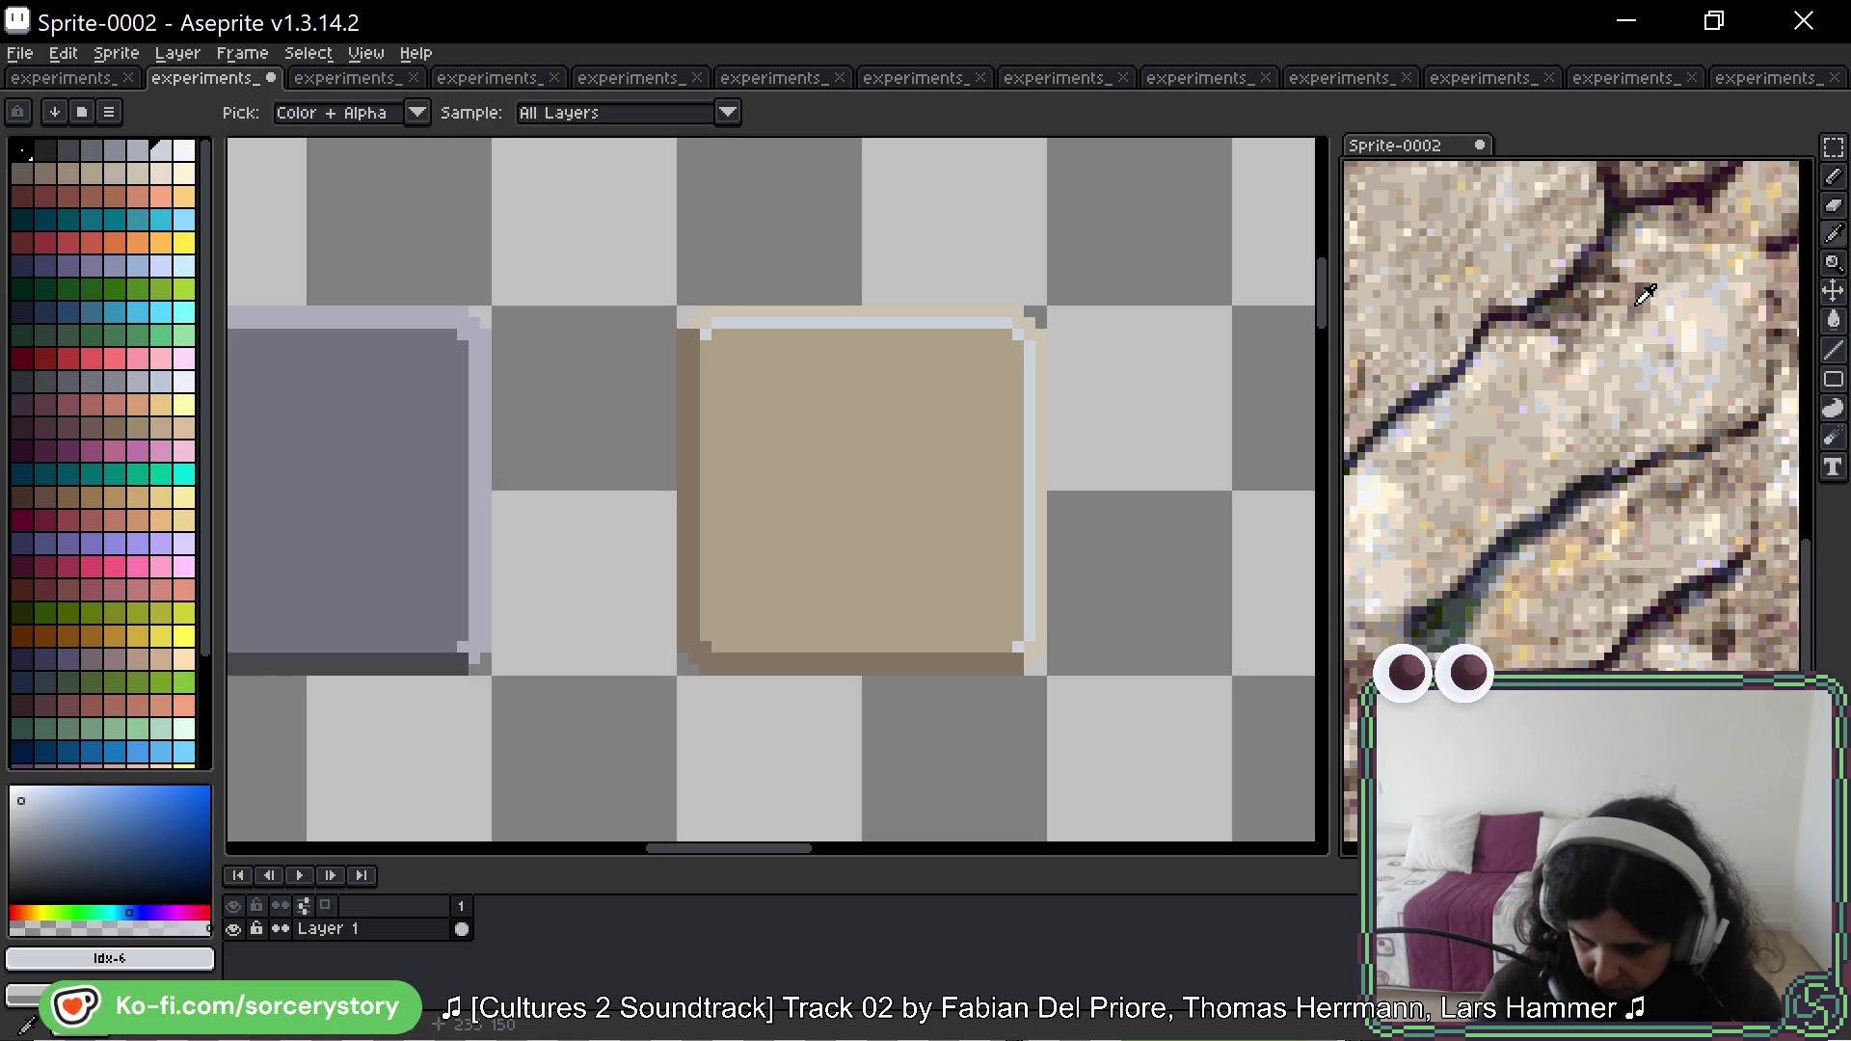
click(1641, 307)
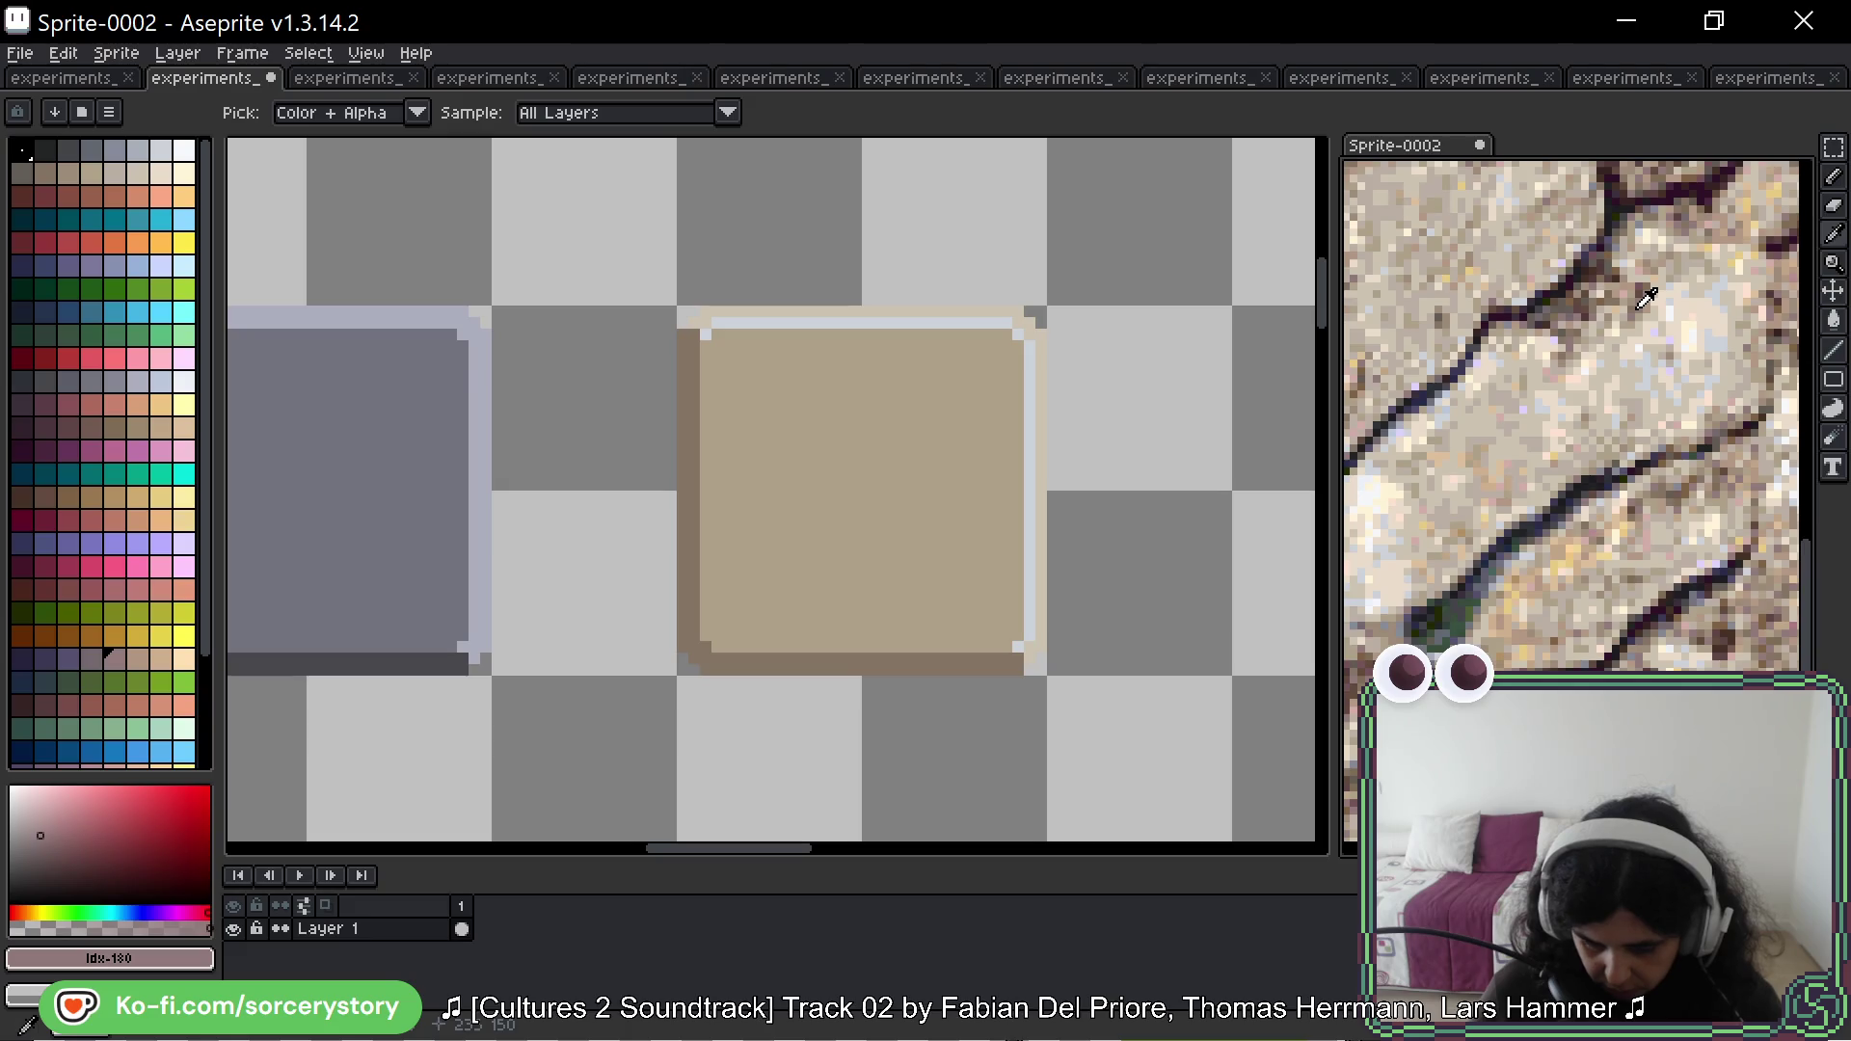
click(1639, 310)
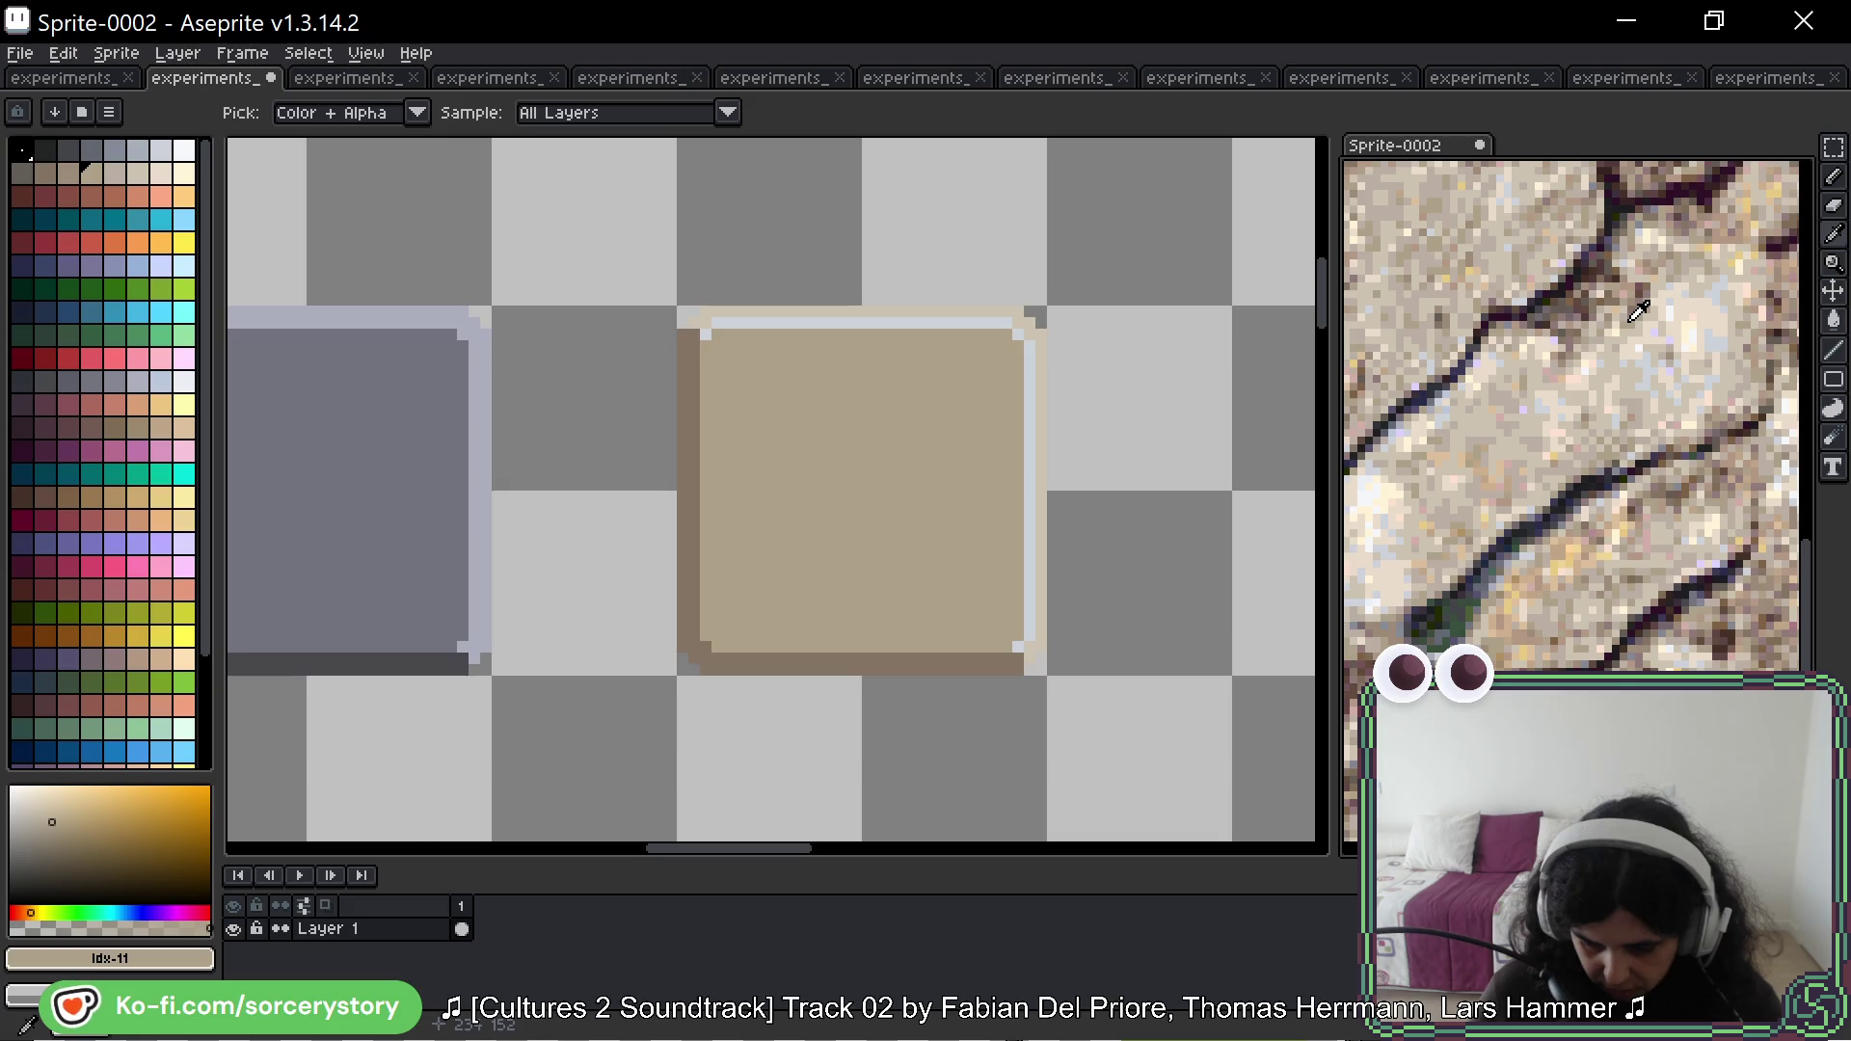
Step: Sample the tan square's colours, ending on its dark left border, and return to the Pencil
click(891, 391)
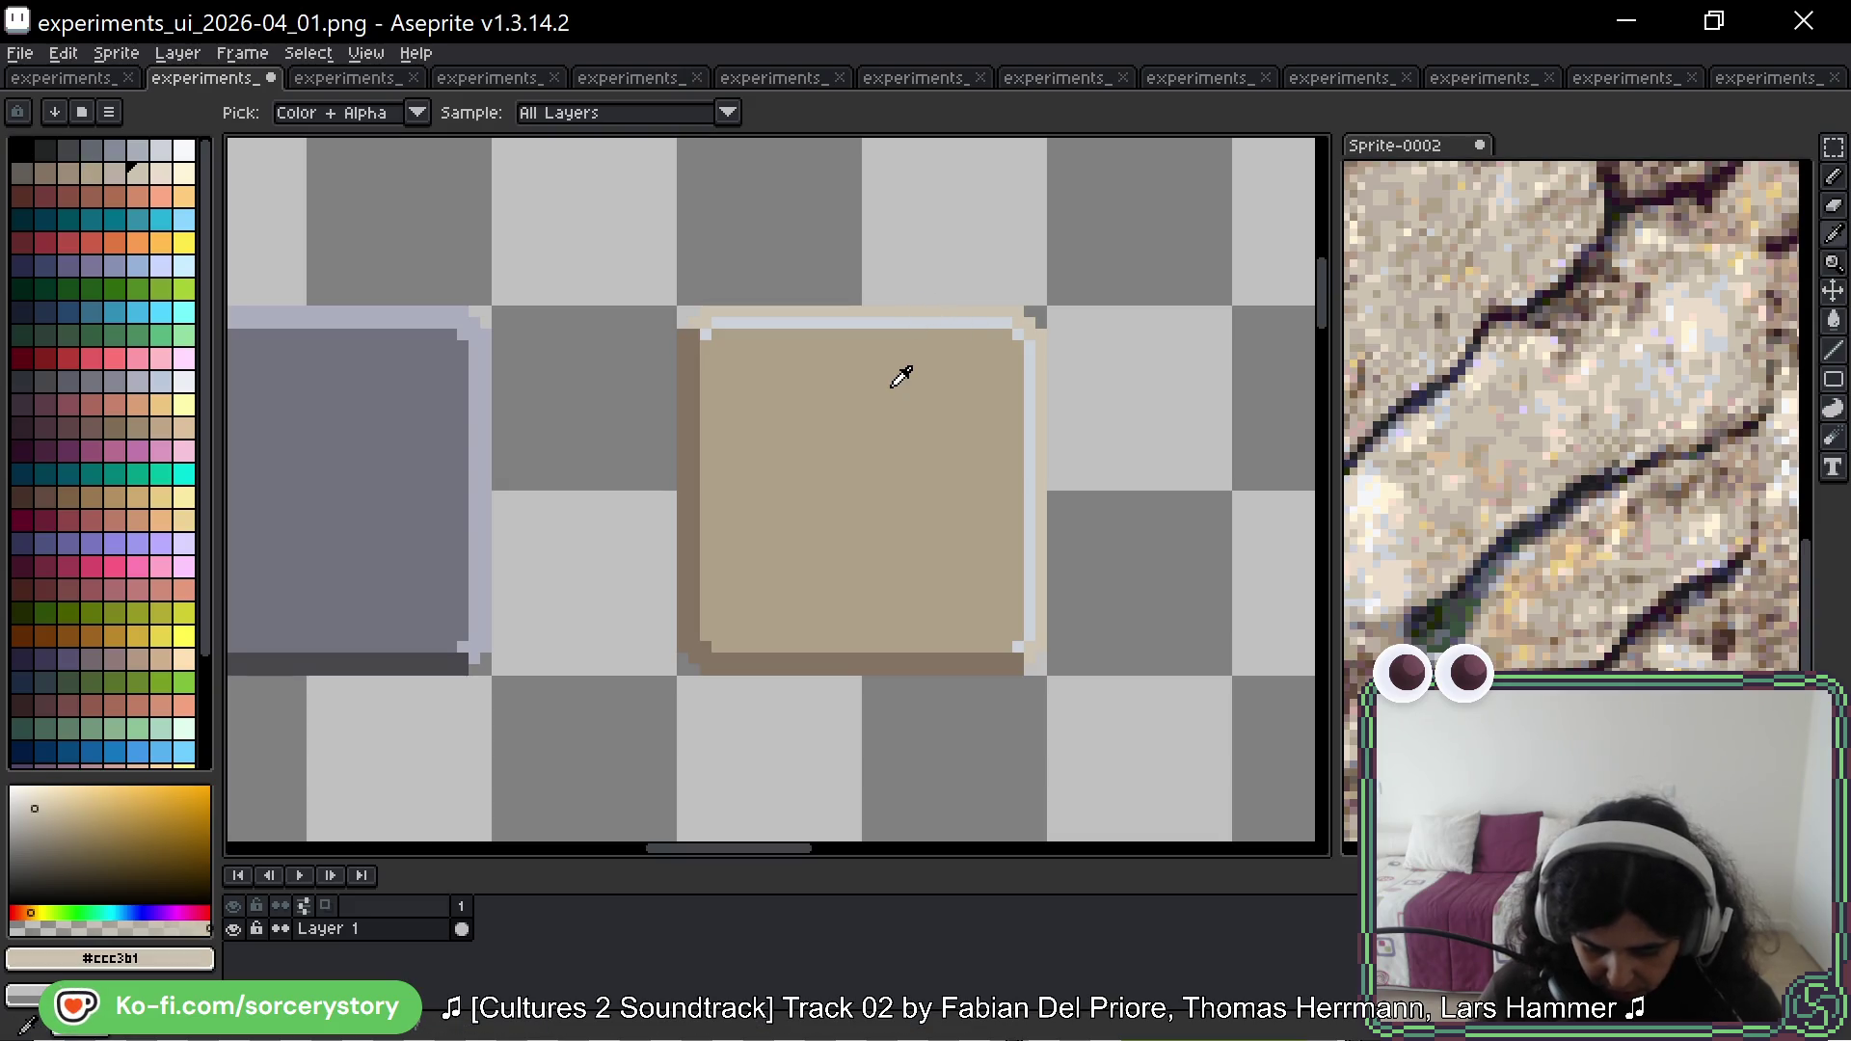
click(894, 314)
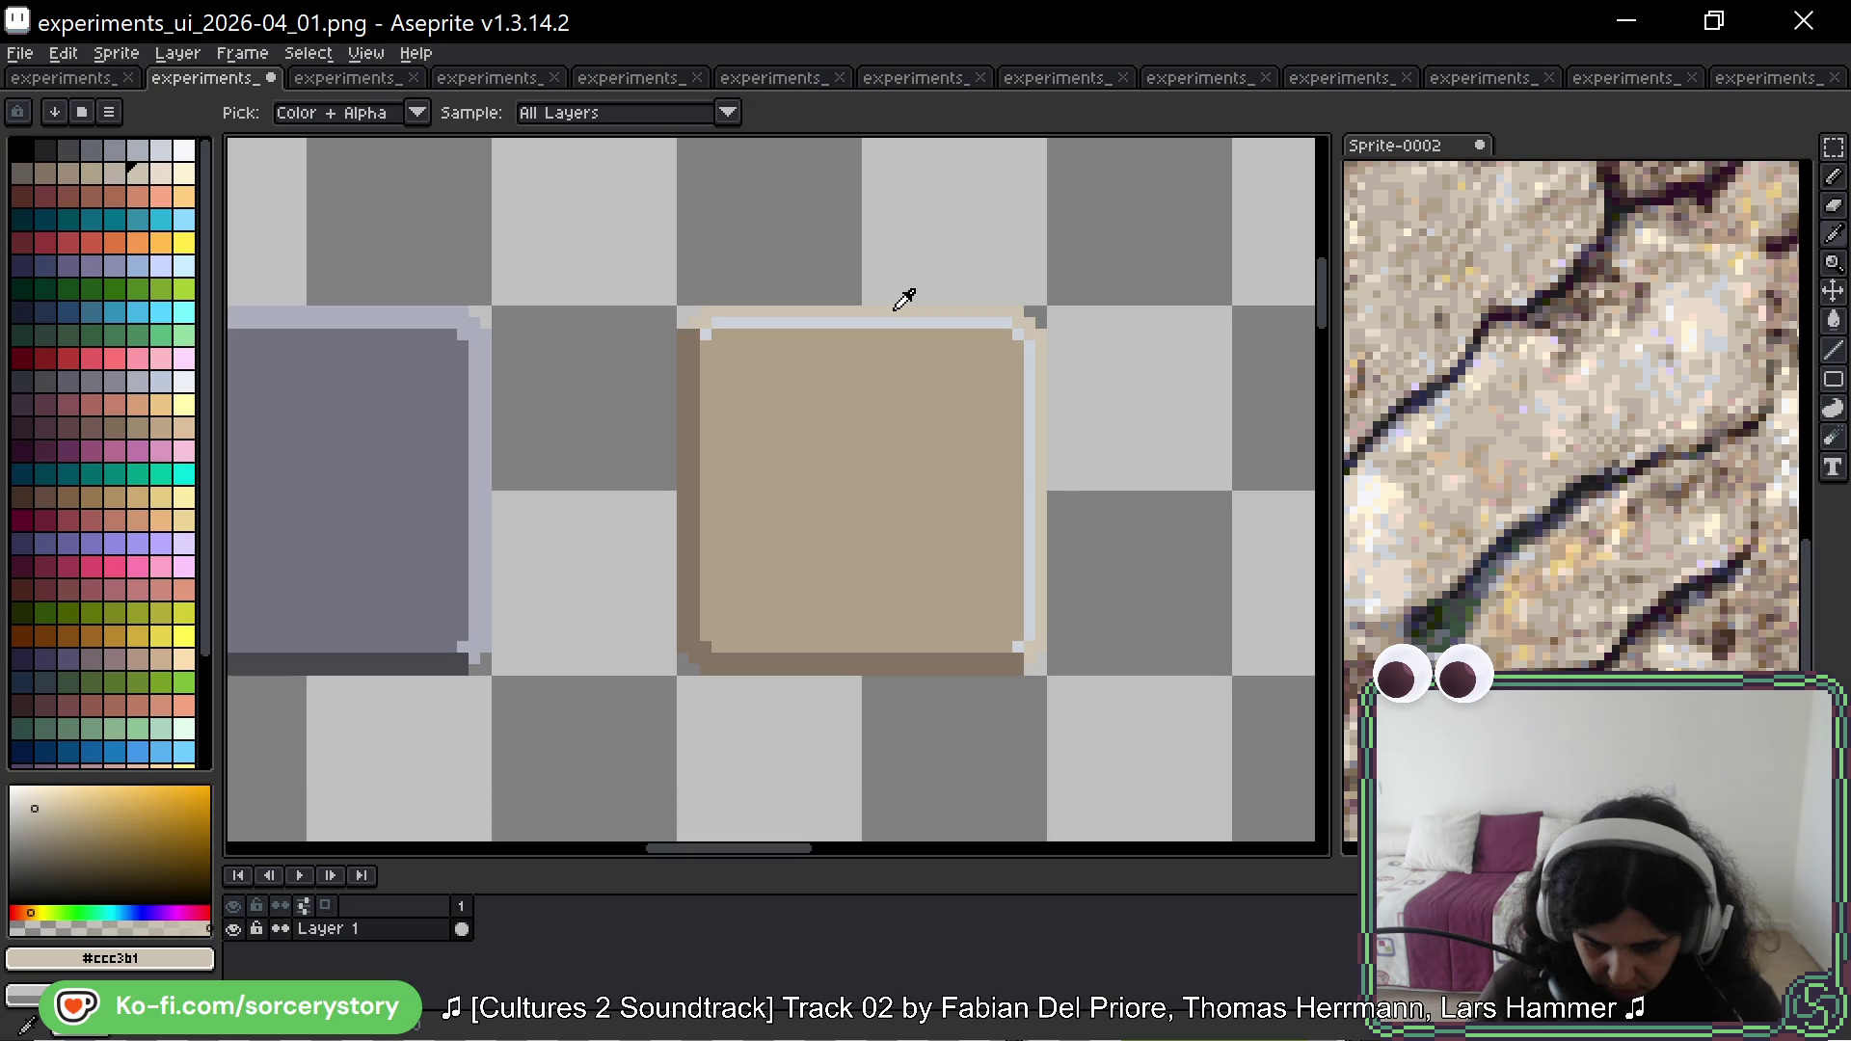
click(856, 396)
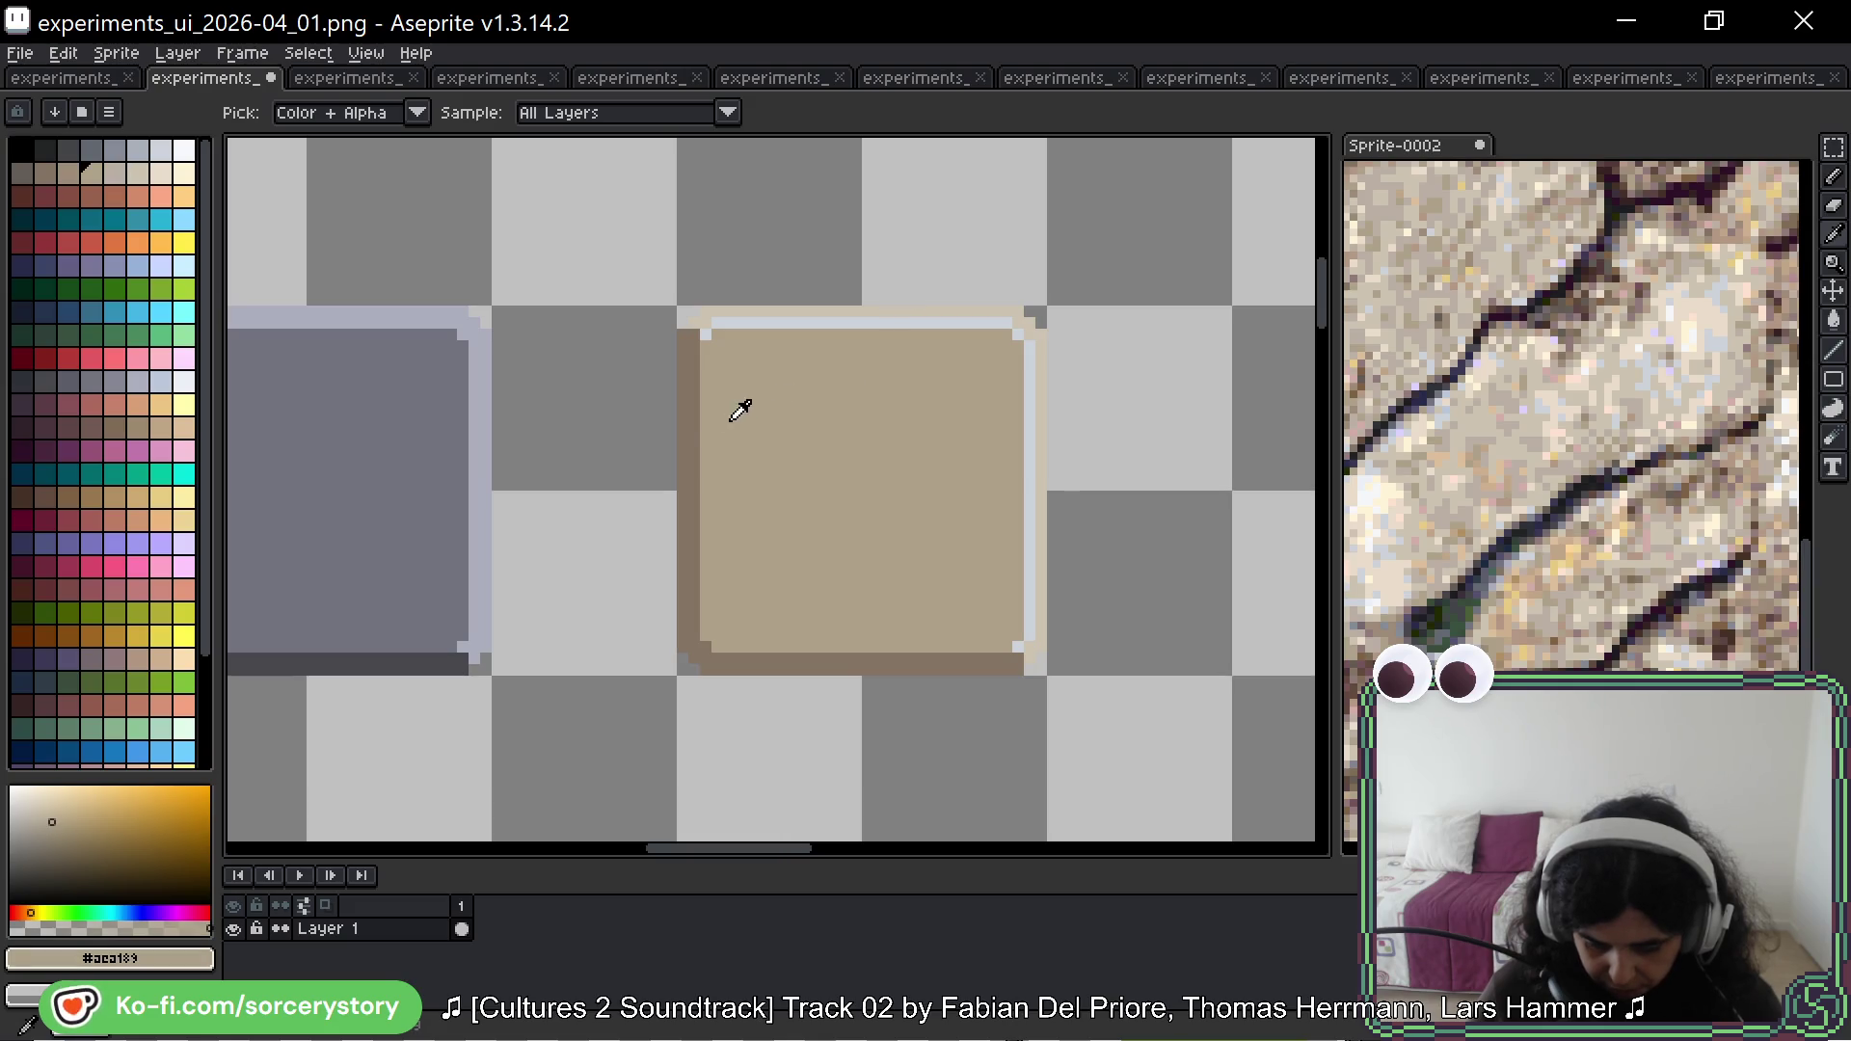
click(692, 431)
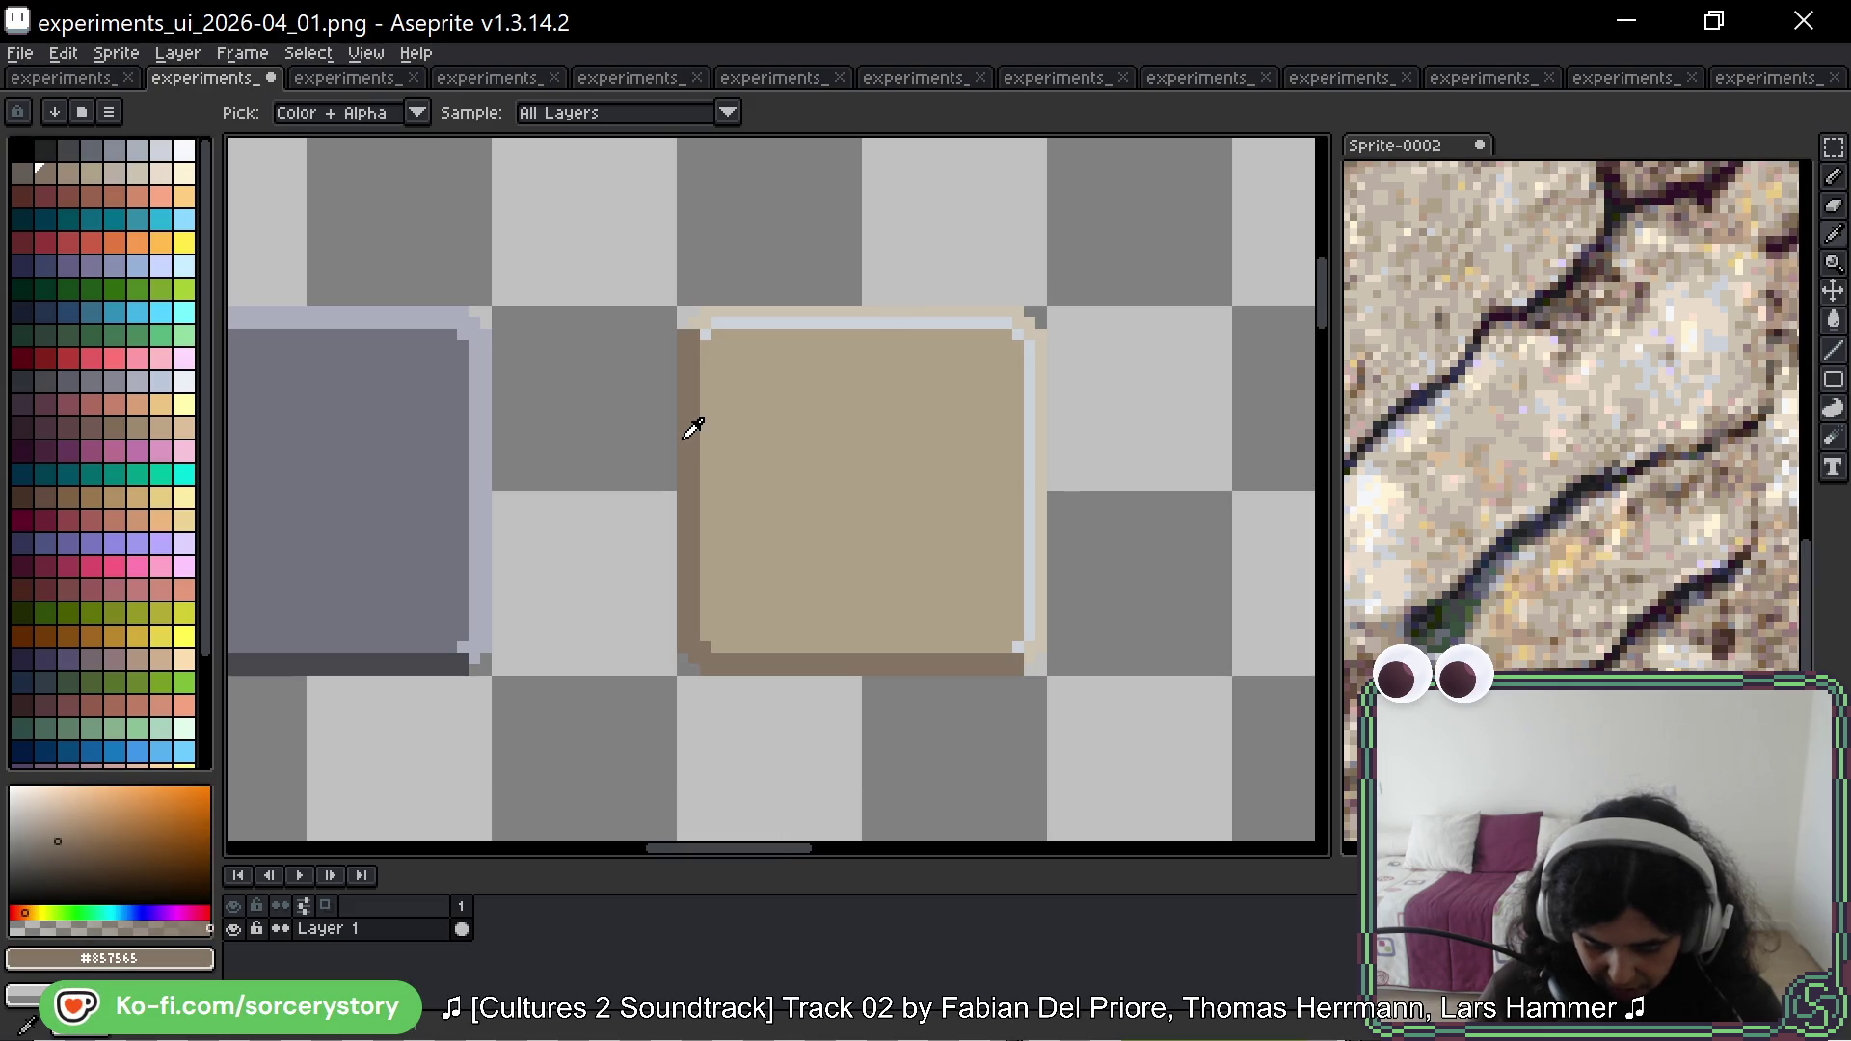
key(b)
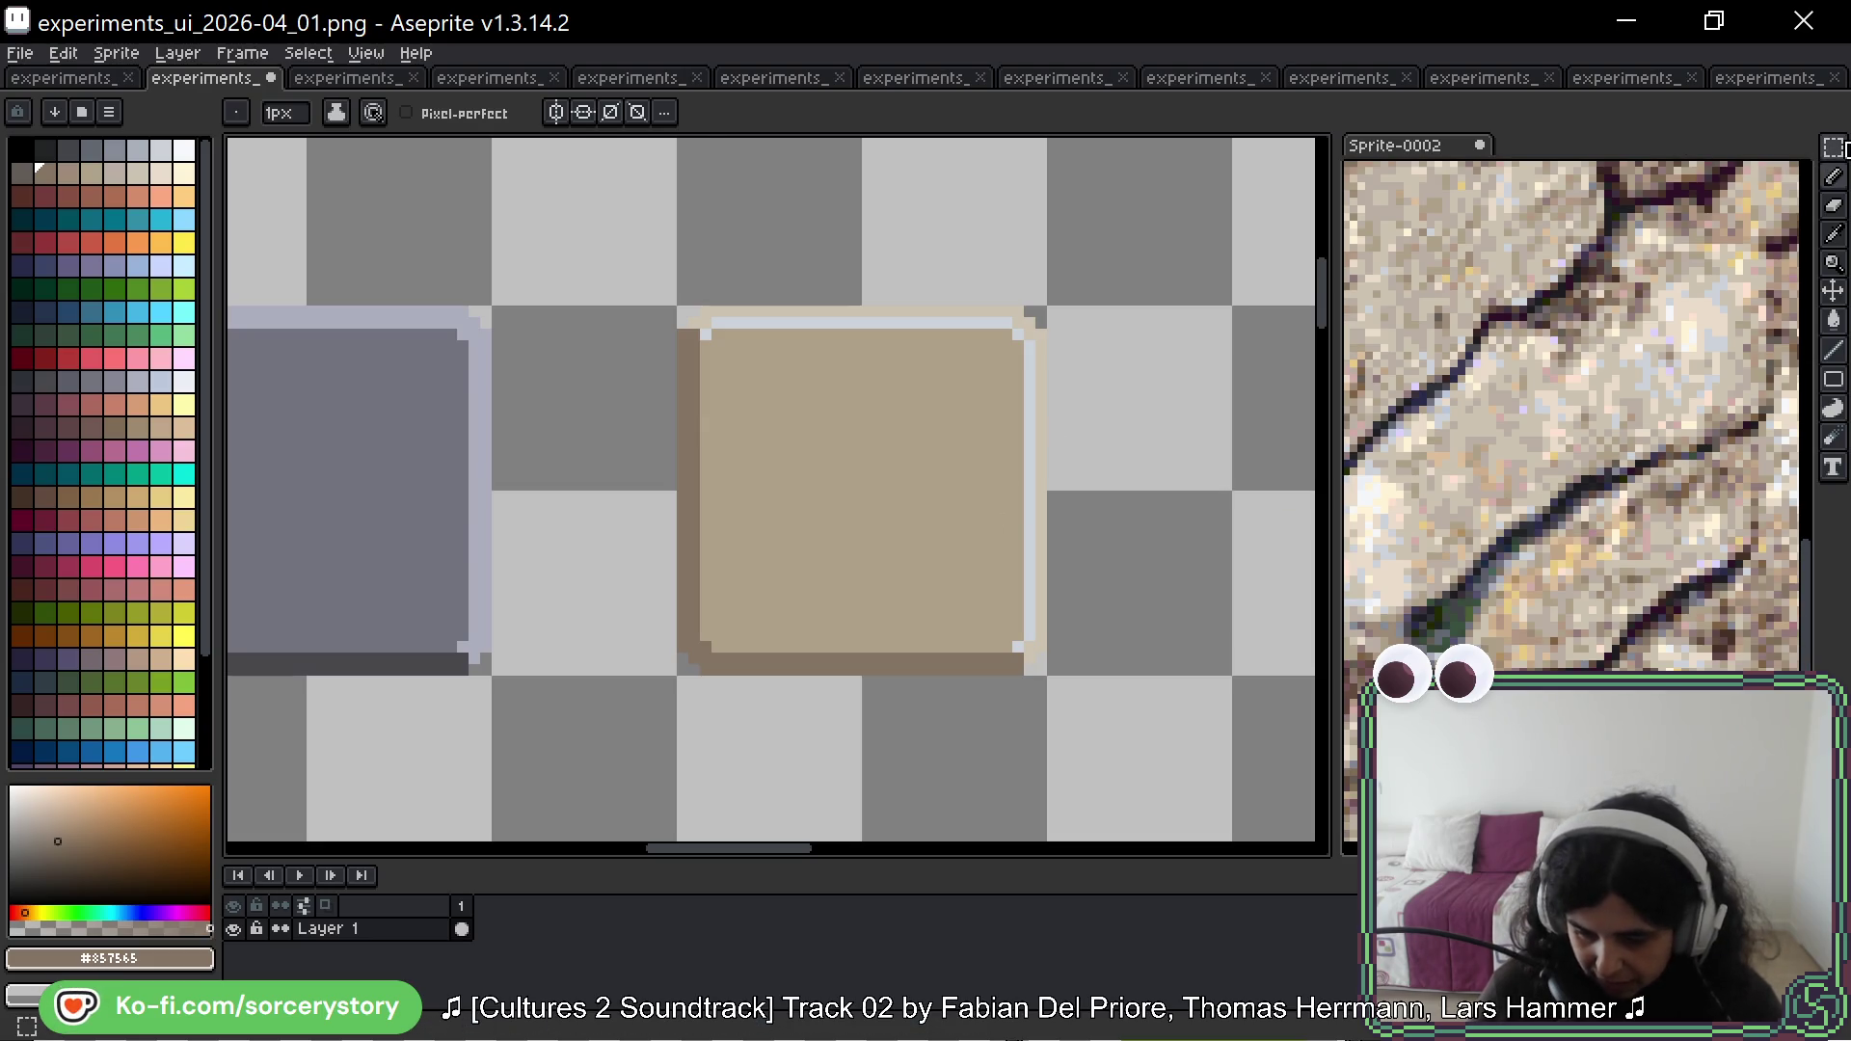
Step: Select the tan square and fill its top and right border pale beige
key(m)
drag(693, 321, 1040, 673)
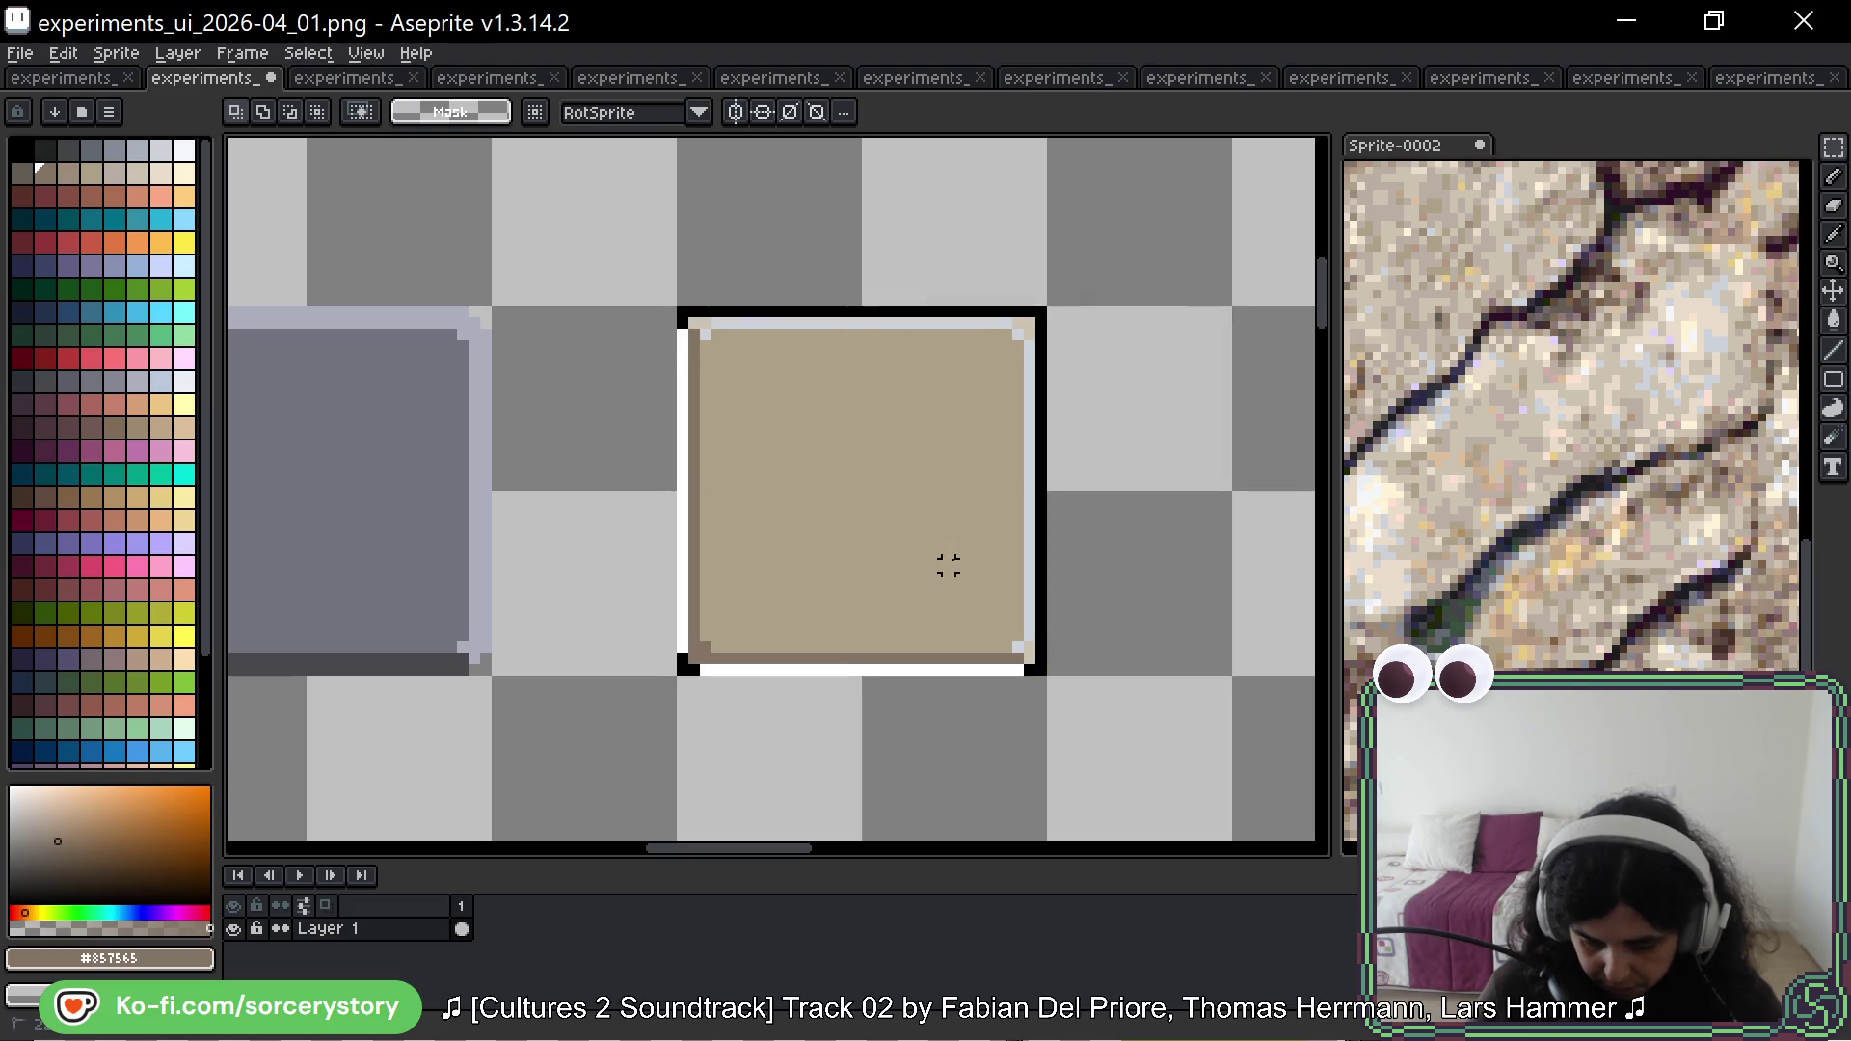
key(g)
scroll(992, 379, up, 1)
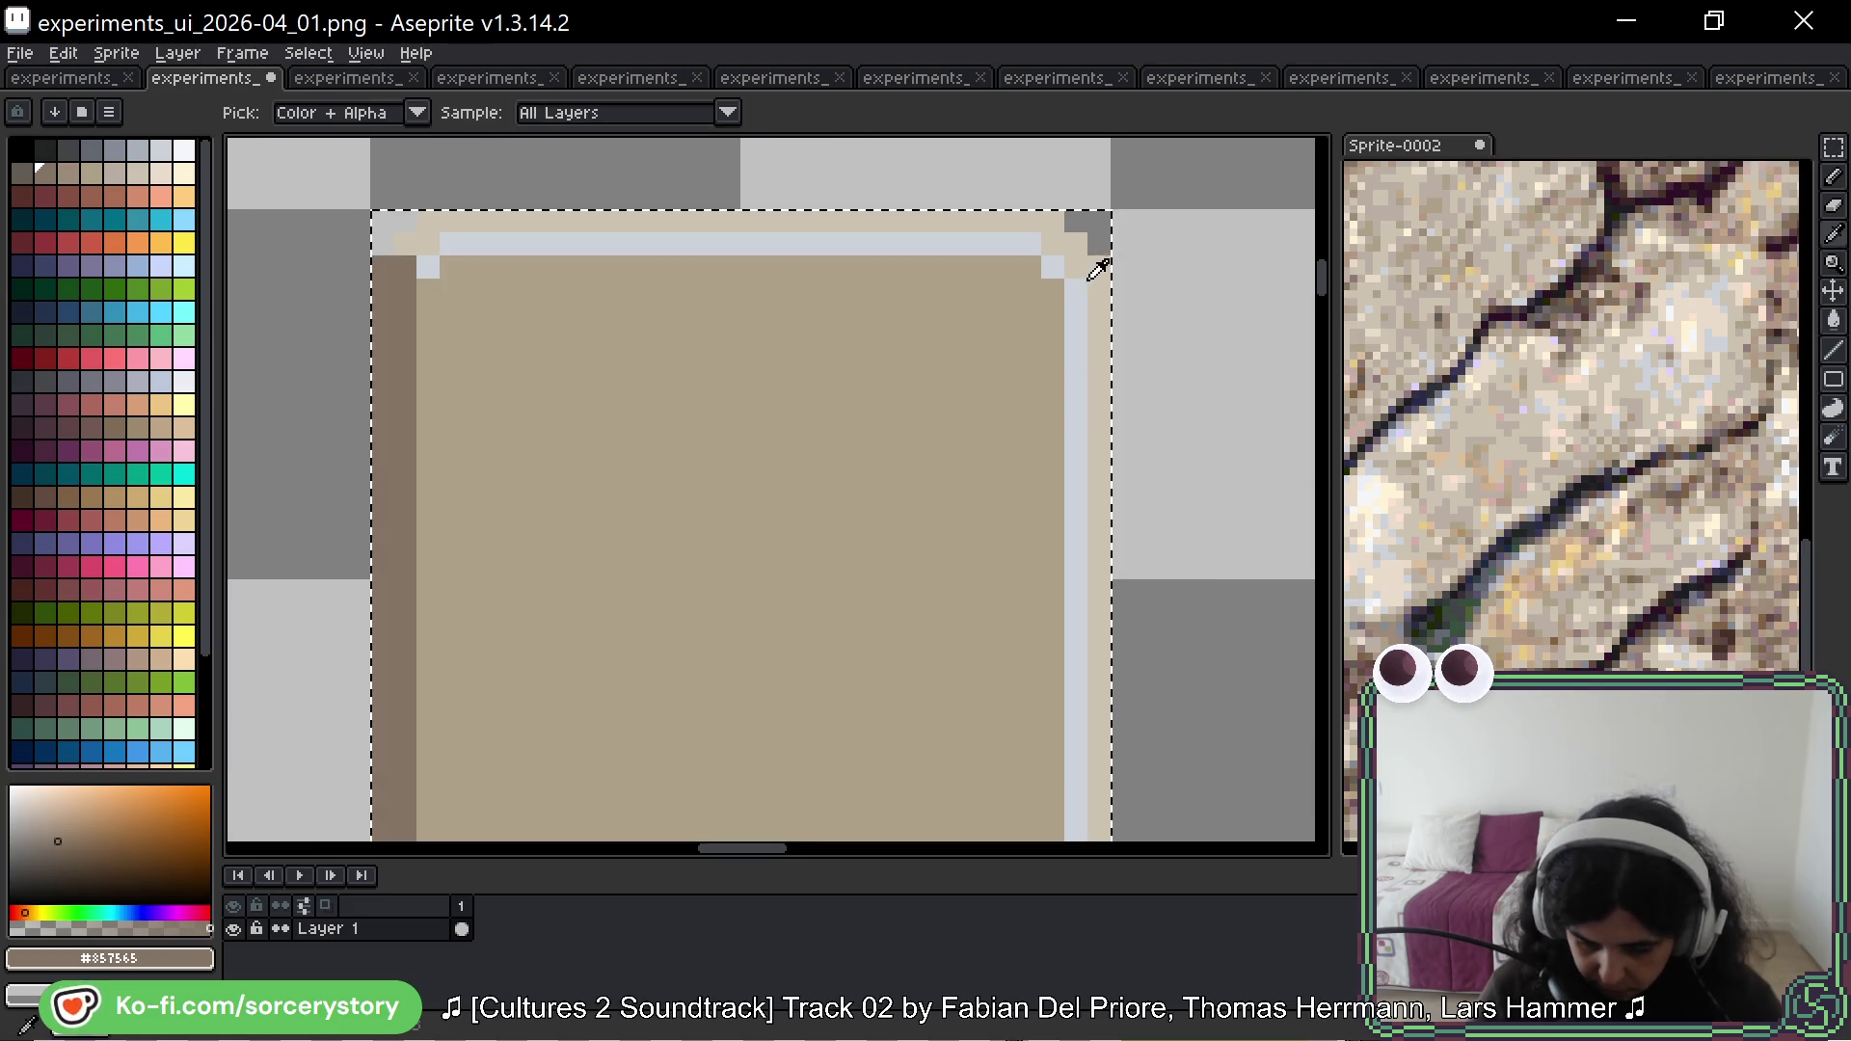
alt+click(1093, 258)
click(1072, 289)
scroll(1037, 325, down, 1)
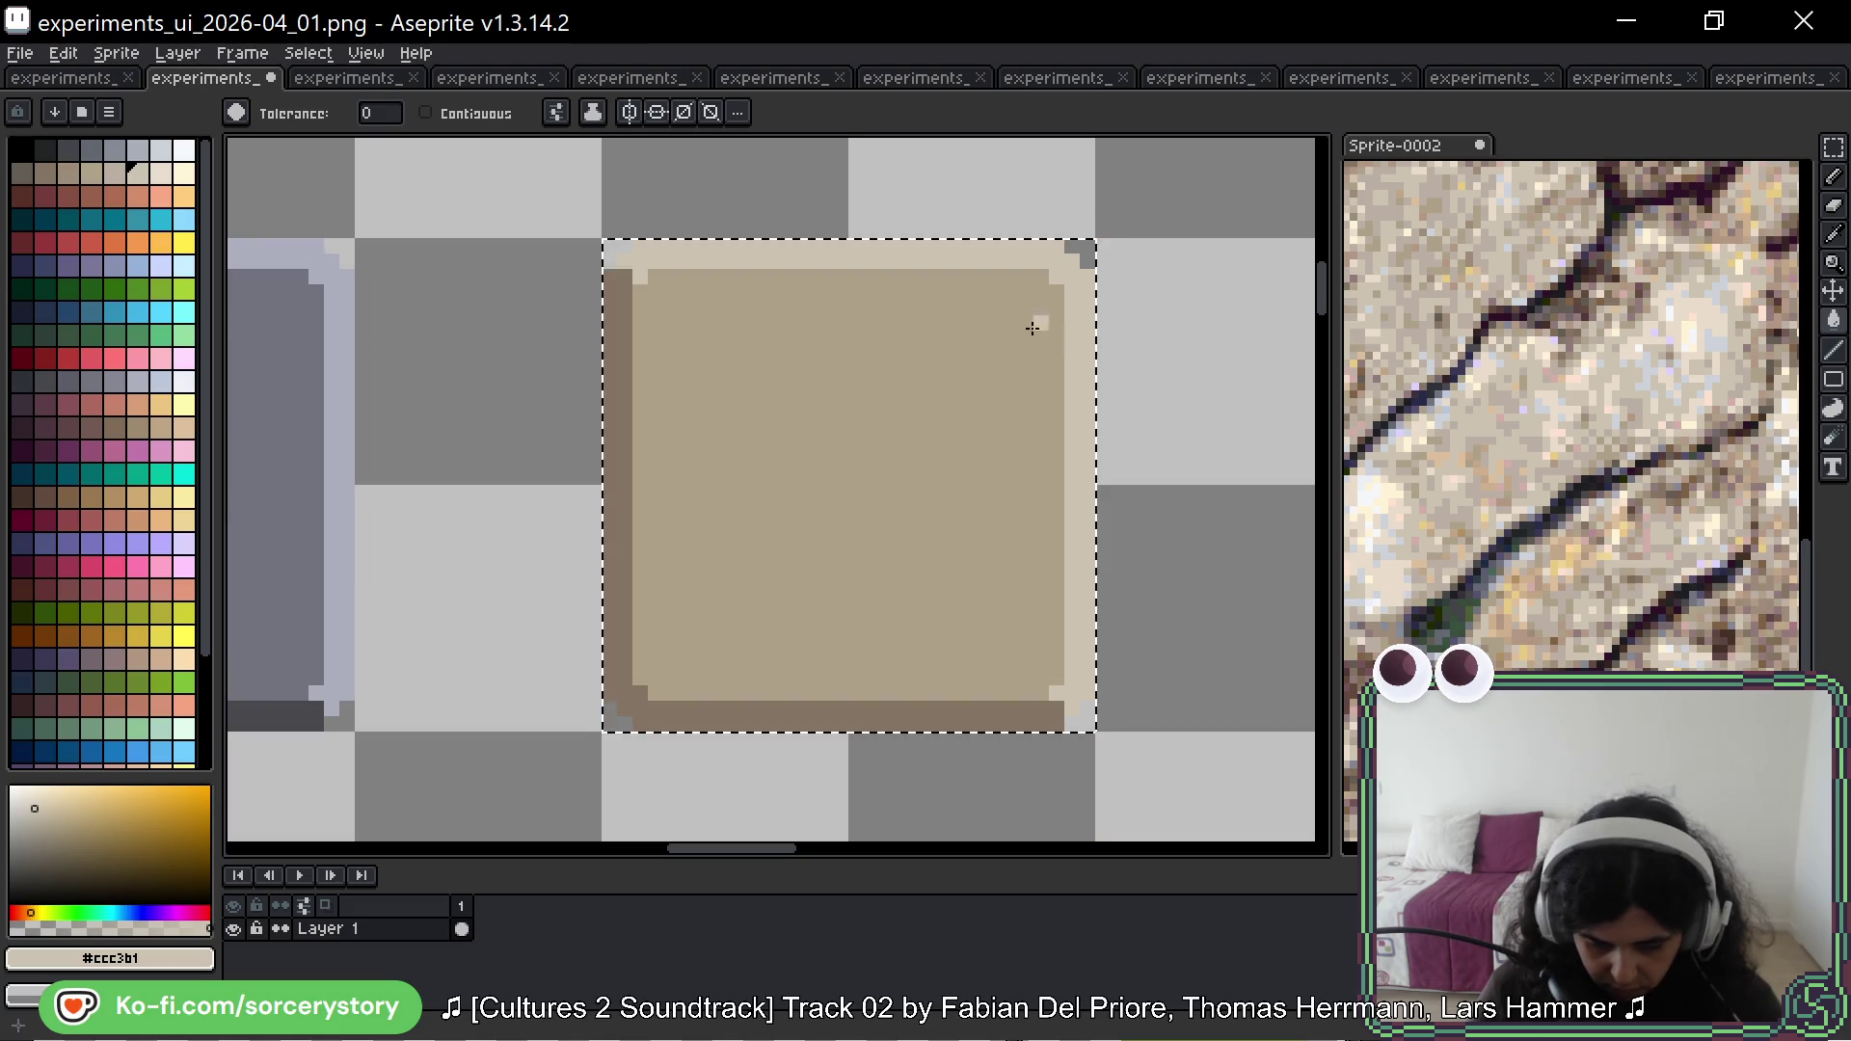
Step: Trial-recolour the square: tan top/right border, mauve interior, dark purple left/bottom border
click(161, 659)
click(773, 273)
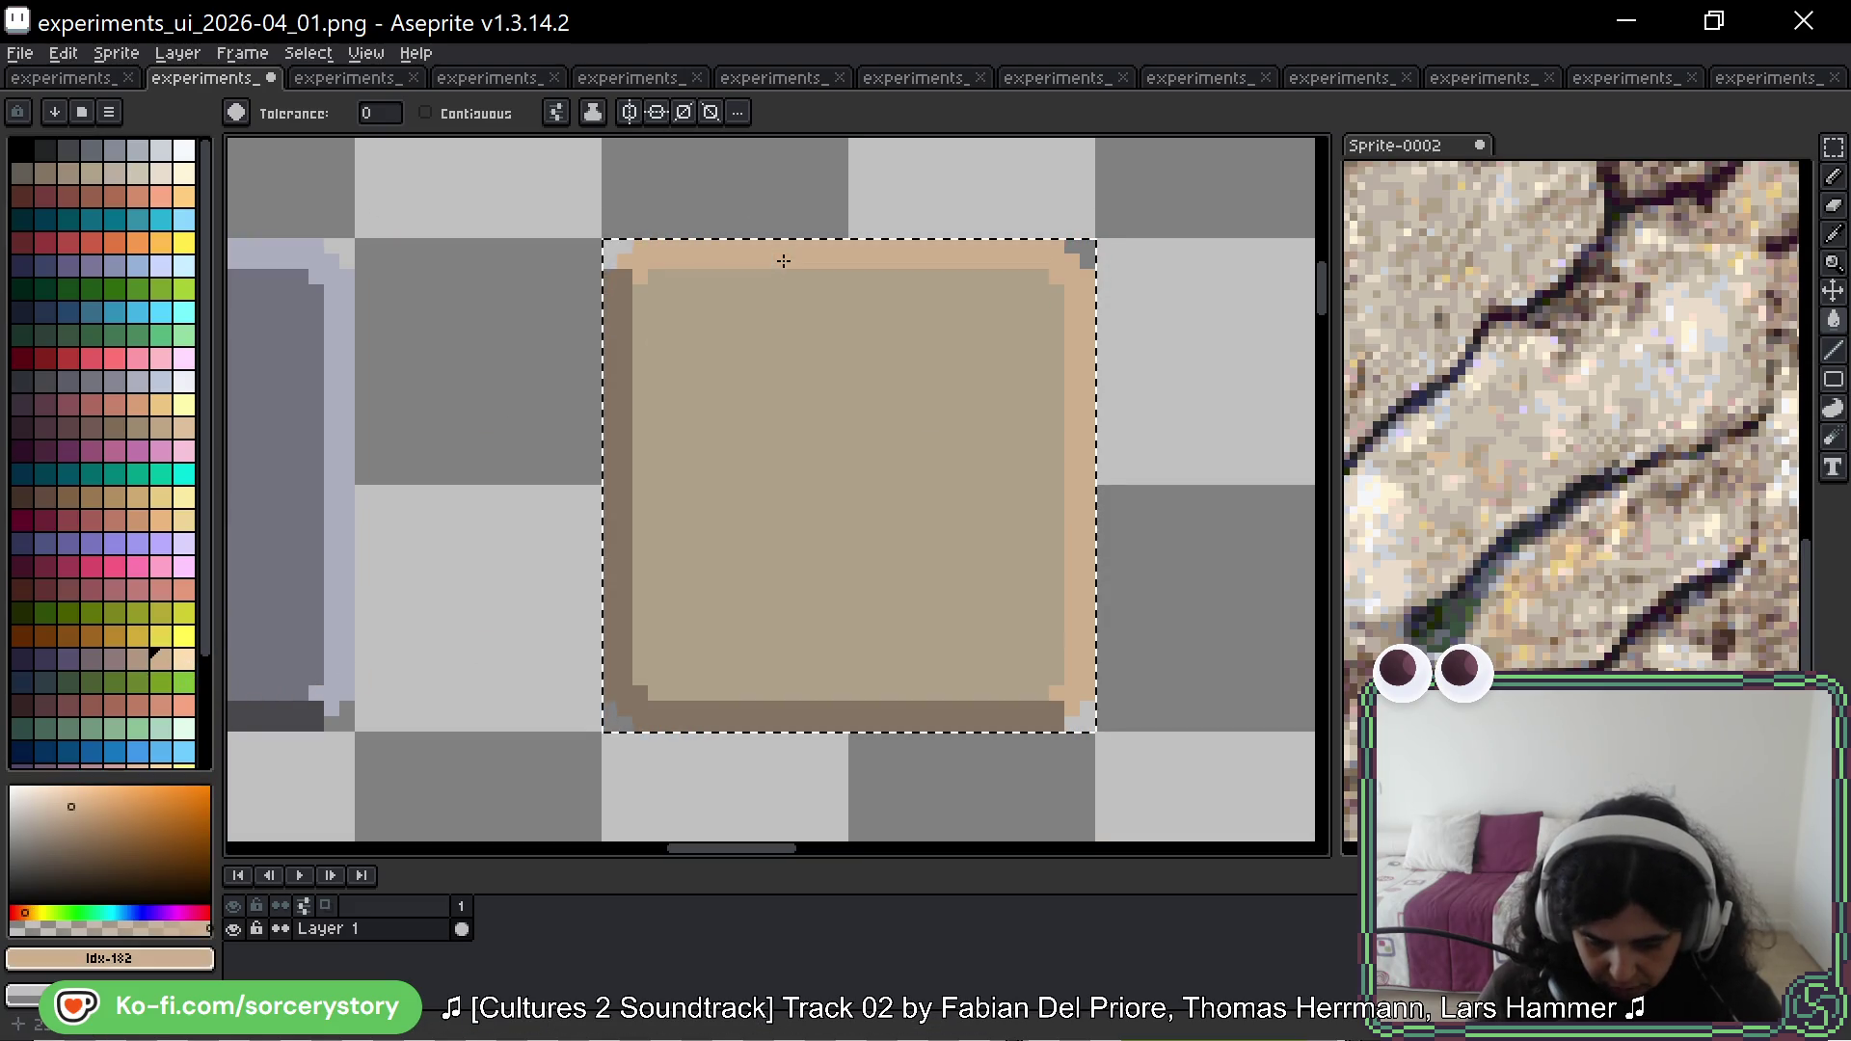
click(115, 659)
click(707, 467)
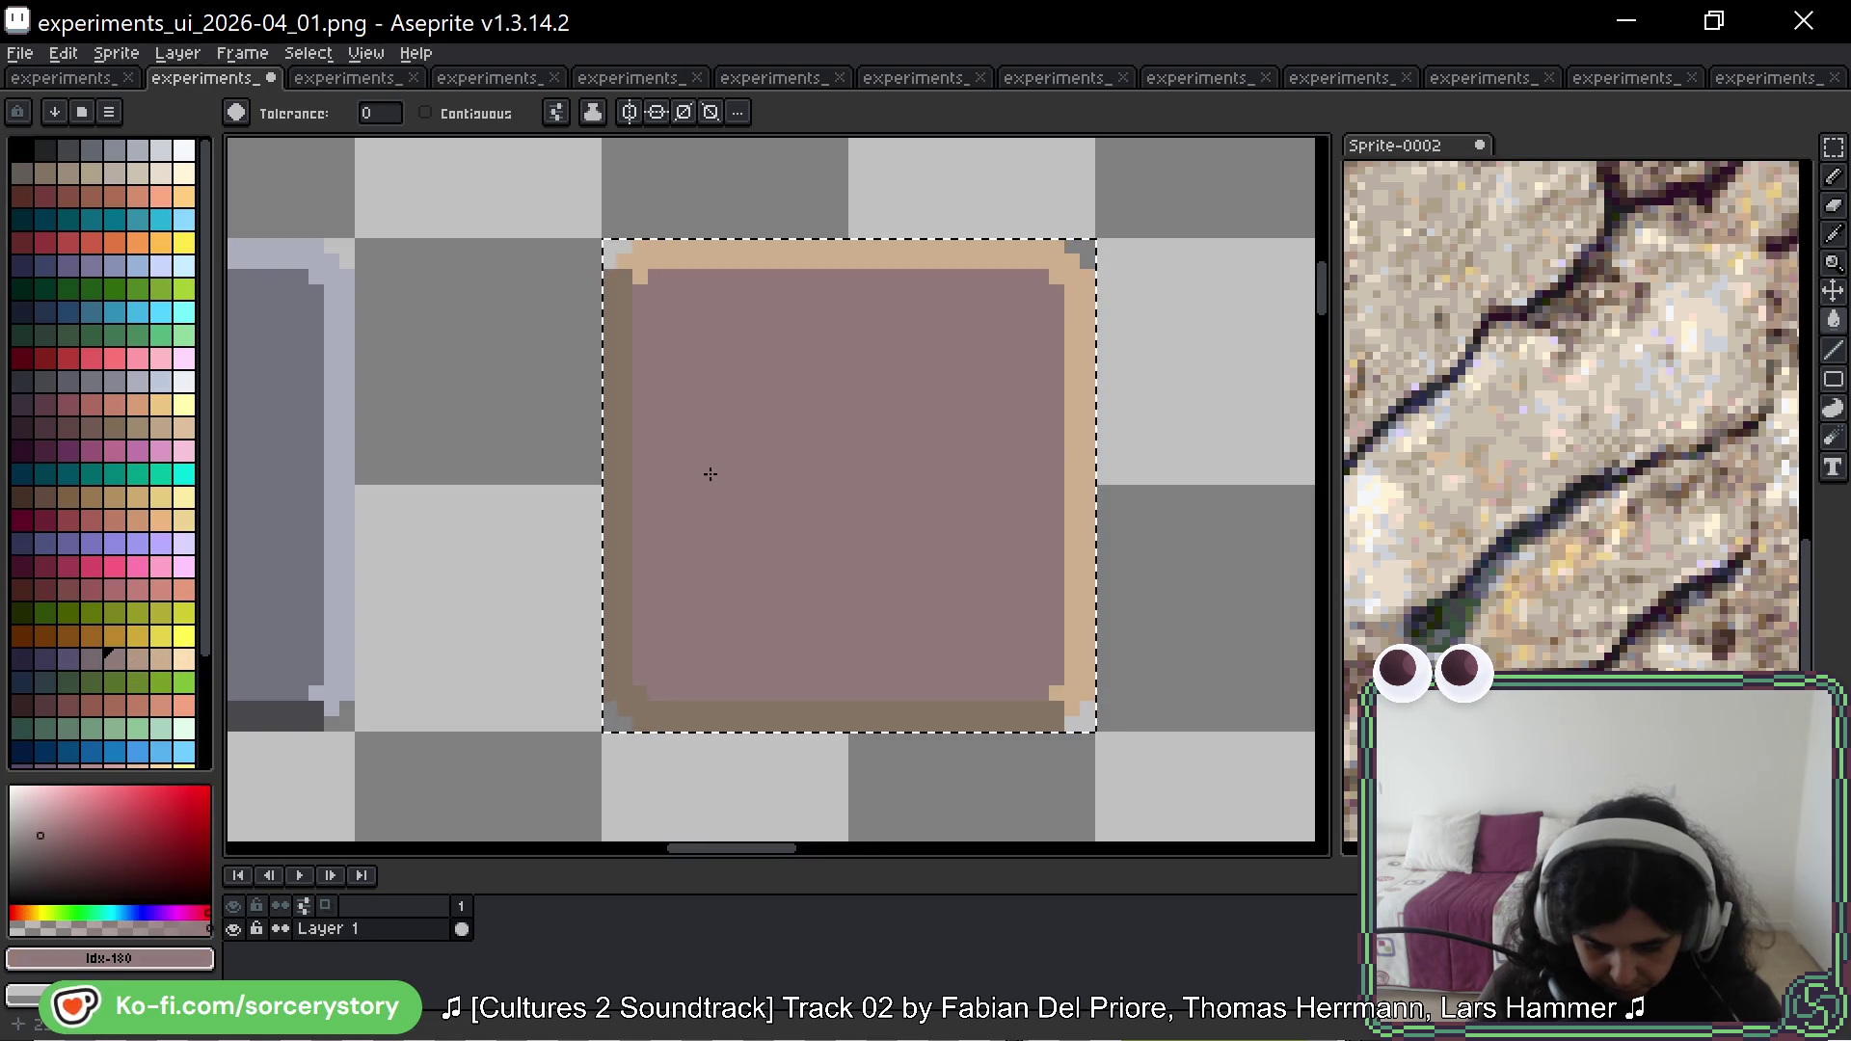
click(68, 659)
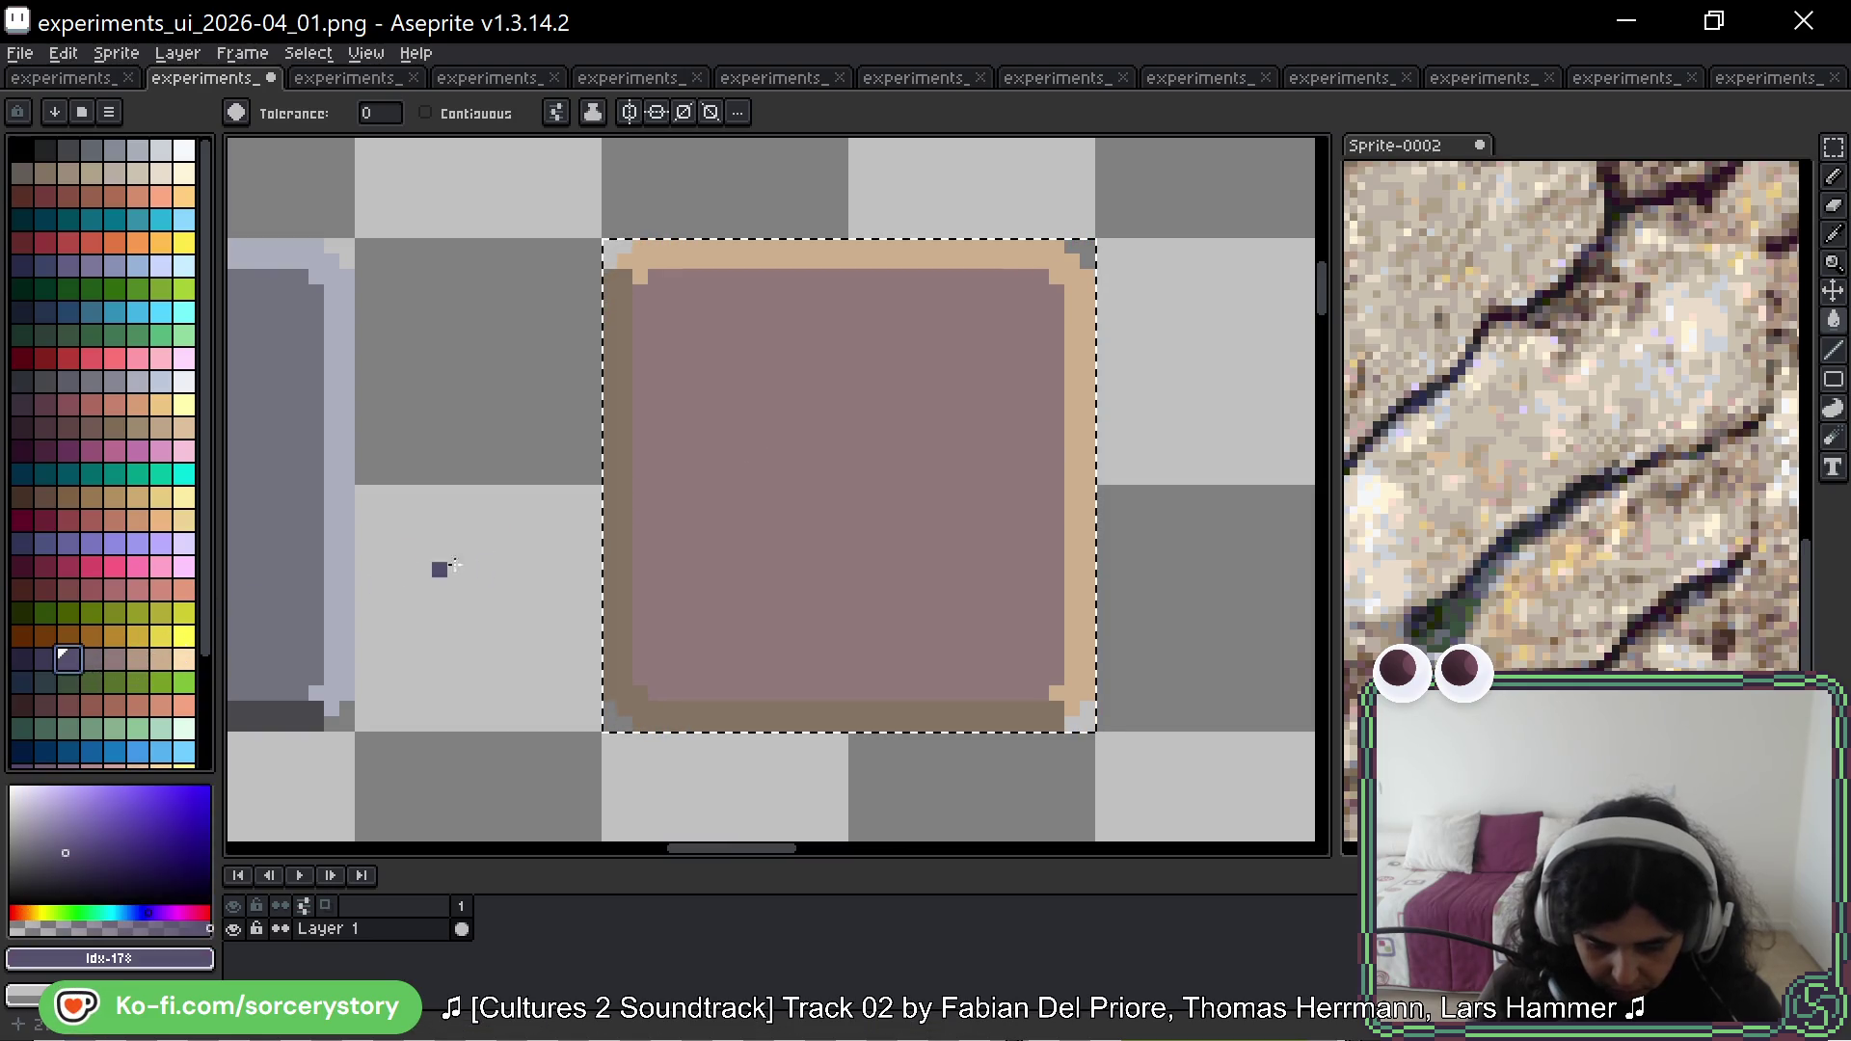
click(613, 515)
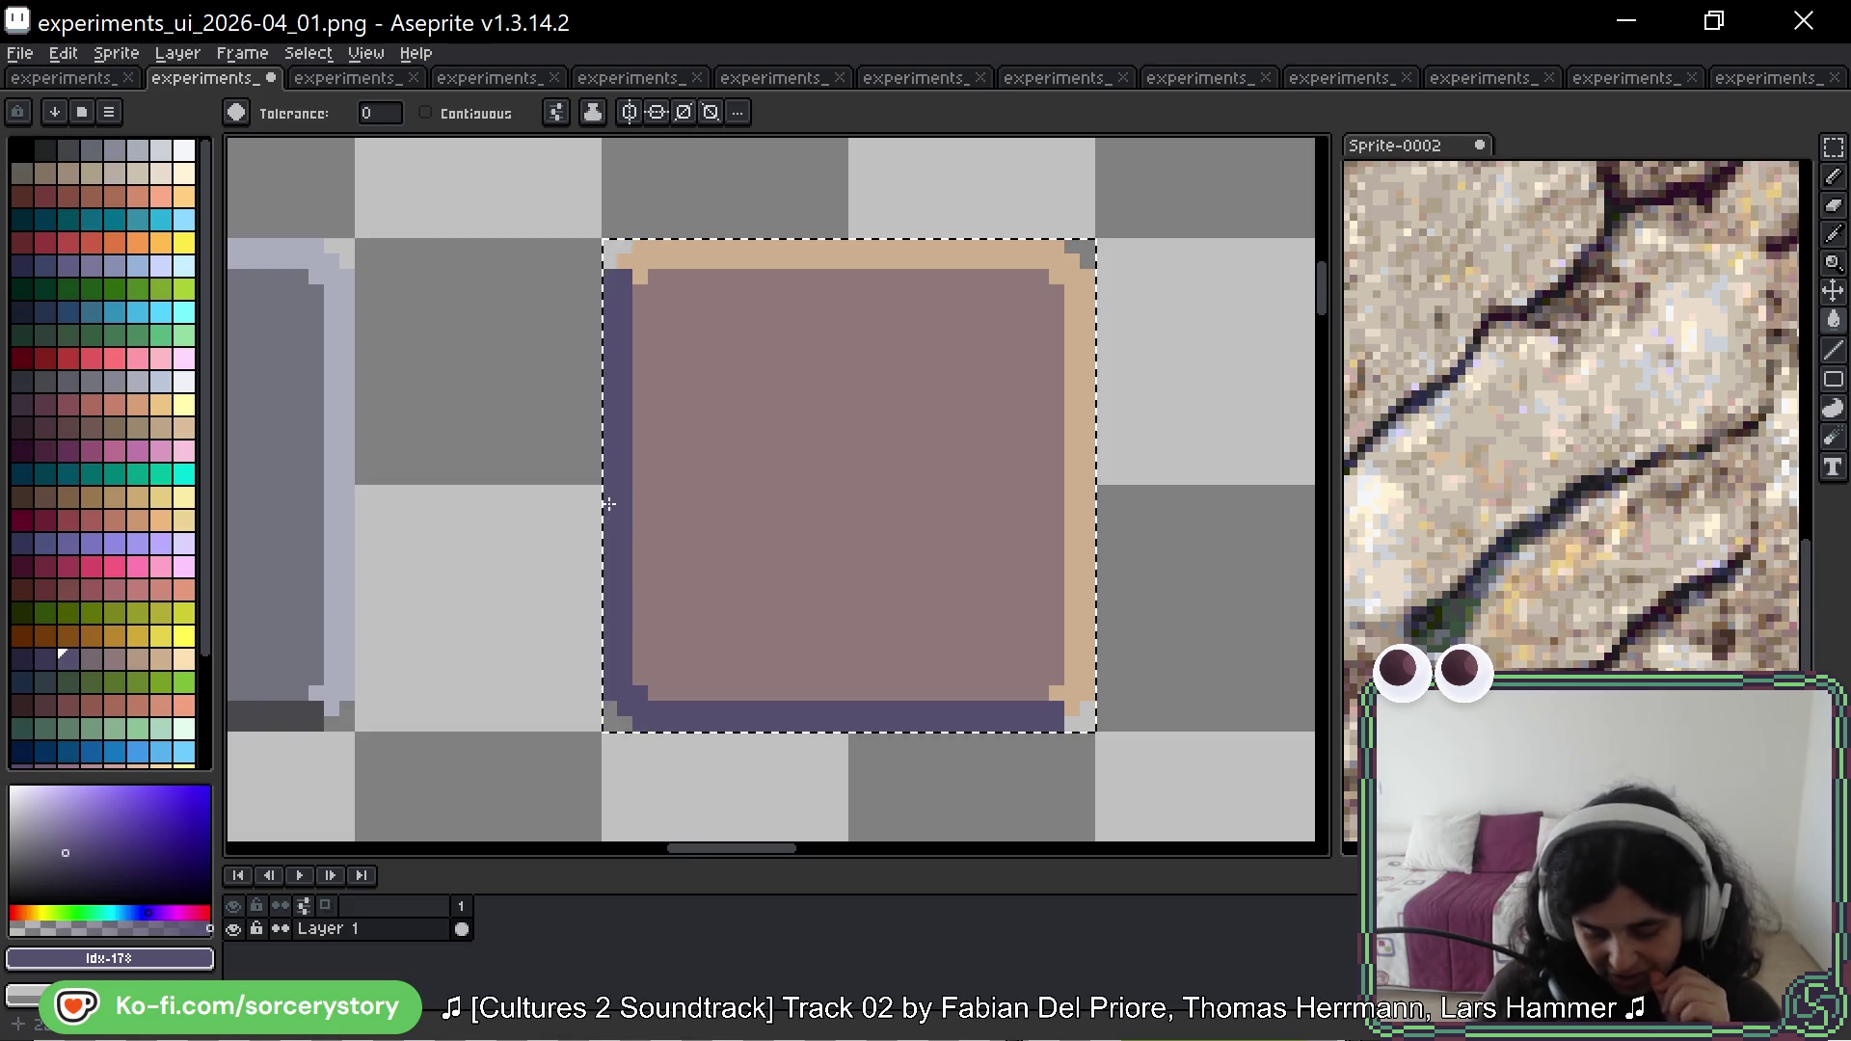
Step: Revert the trial border and interior recolours
scroll(862, 506, down, 3)
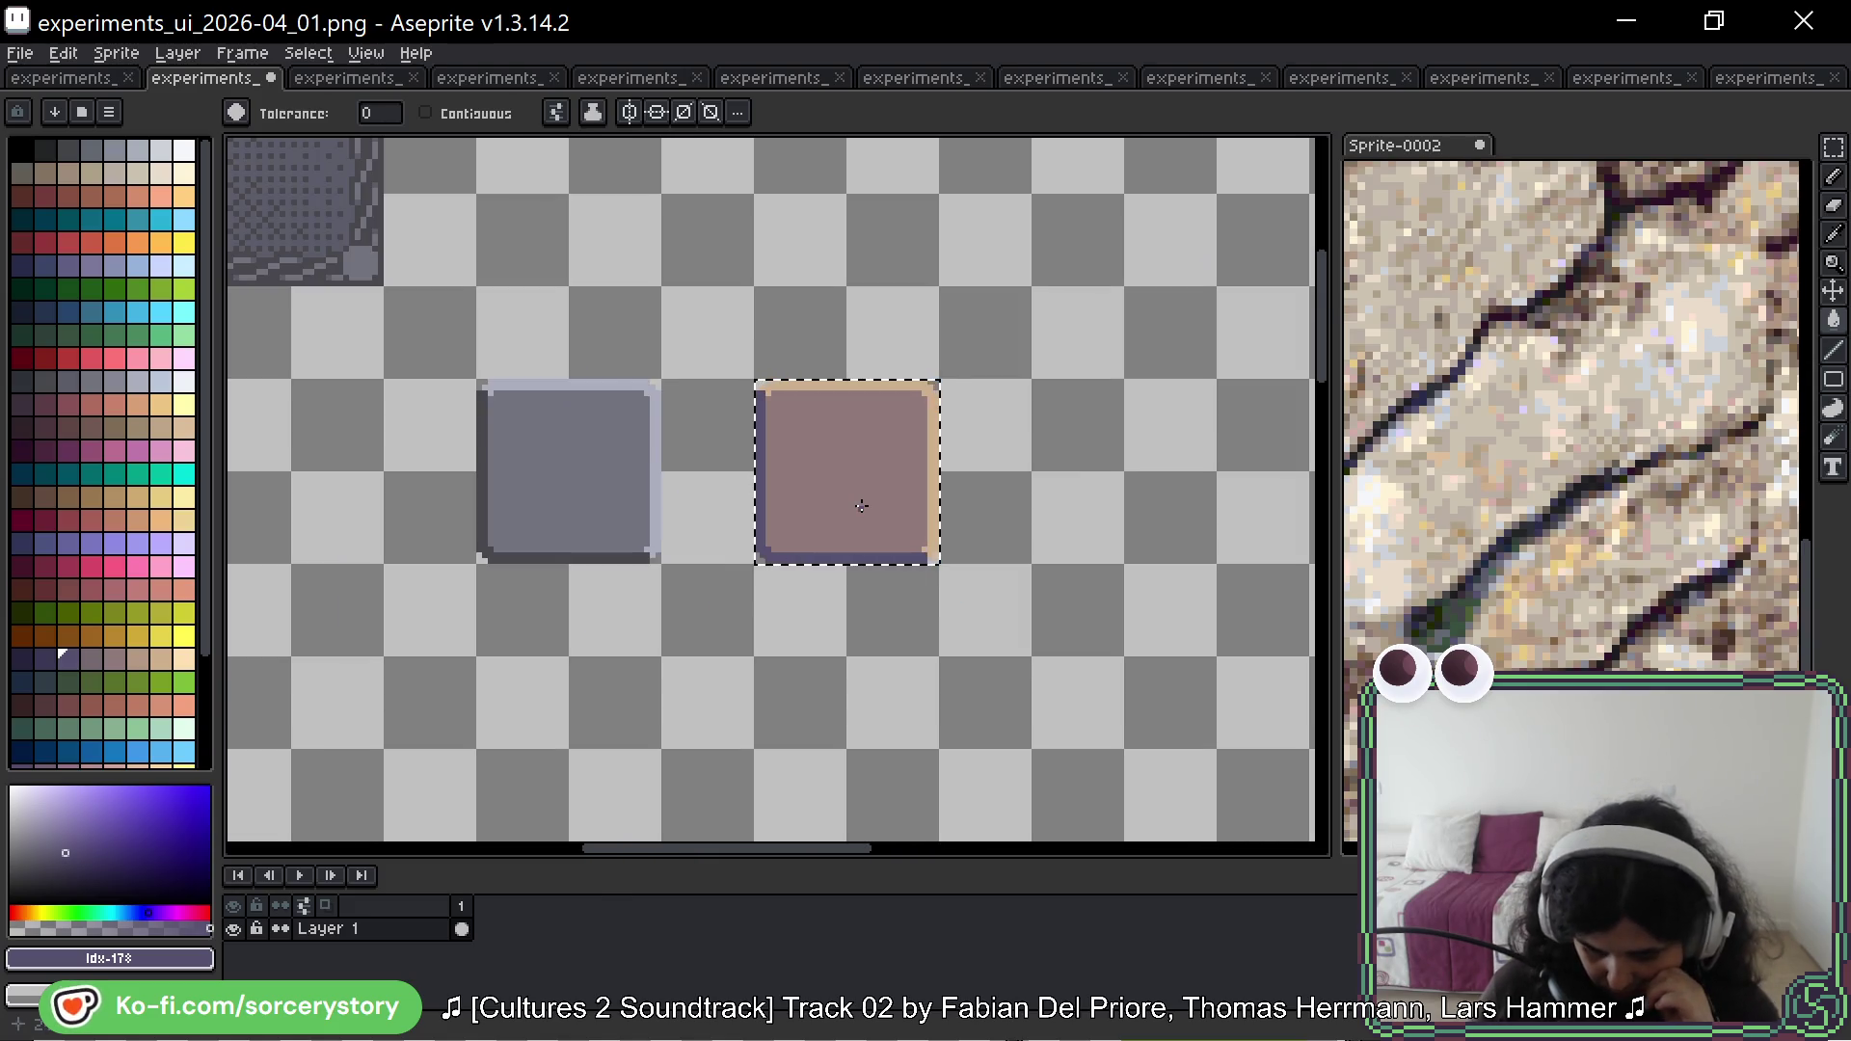
scroll(868, 505, down, 1)
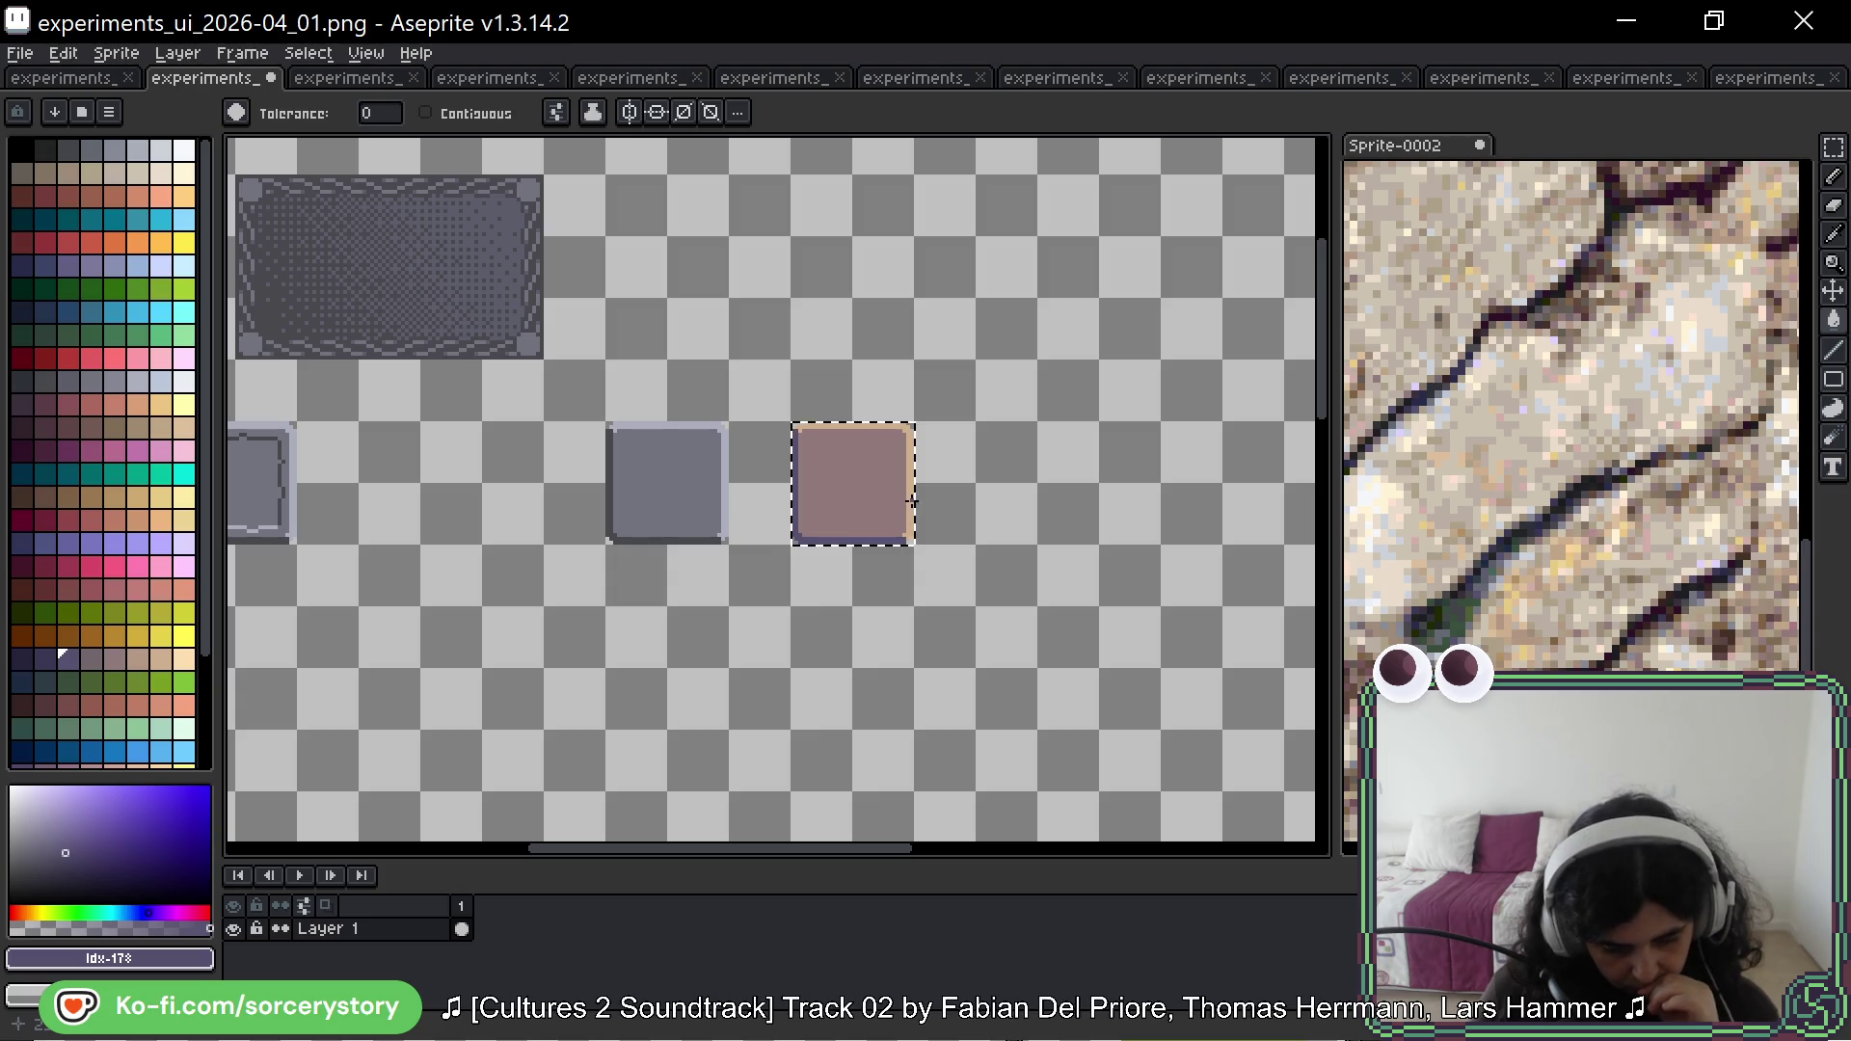
scroll(903, 442, up, 3)
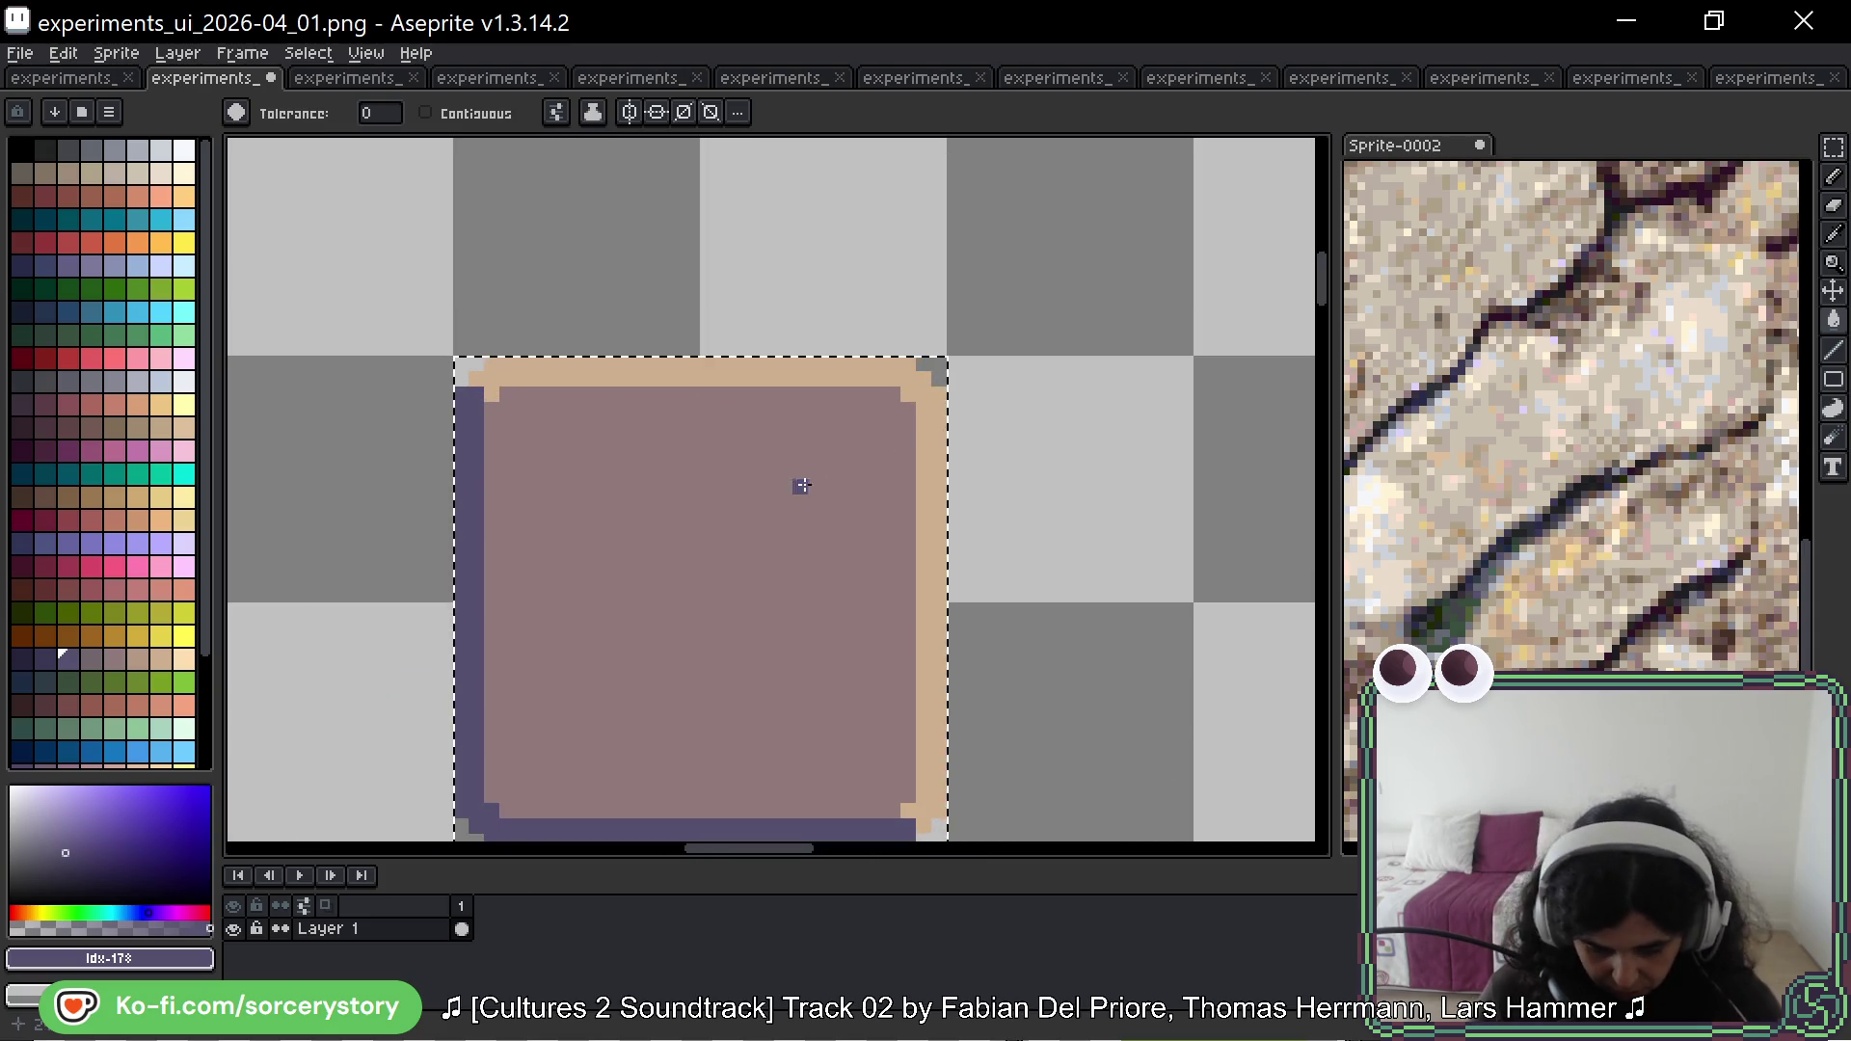
scroll(1641, 573, down, 2)
scroll(1629, 482, up, 3)
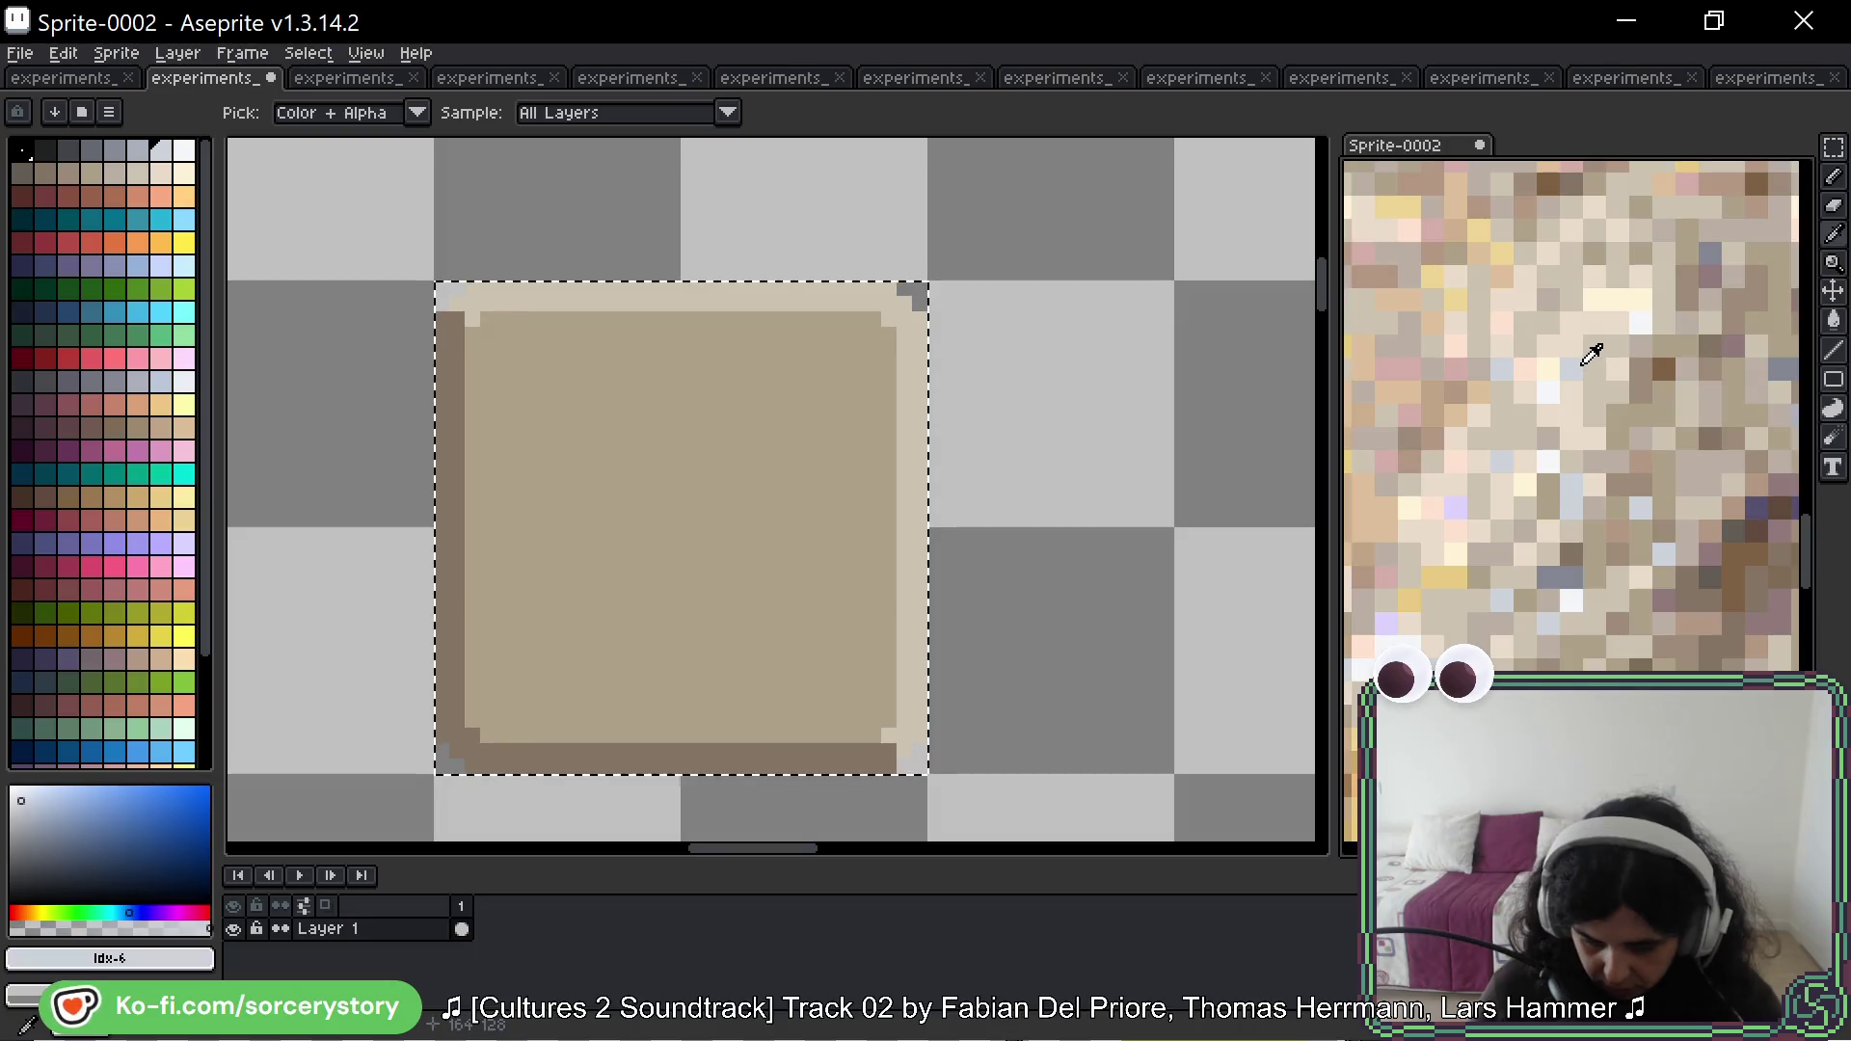
click(925, 290)
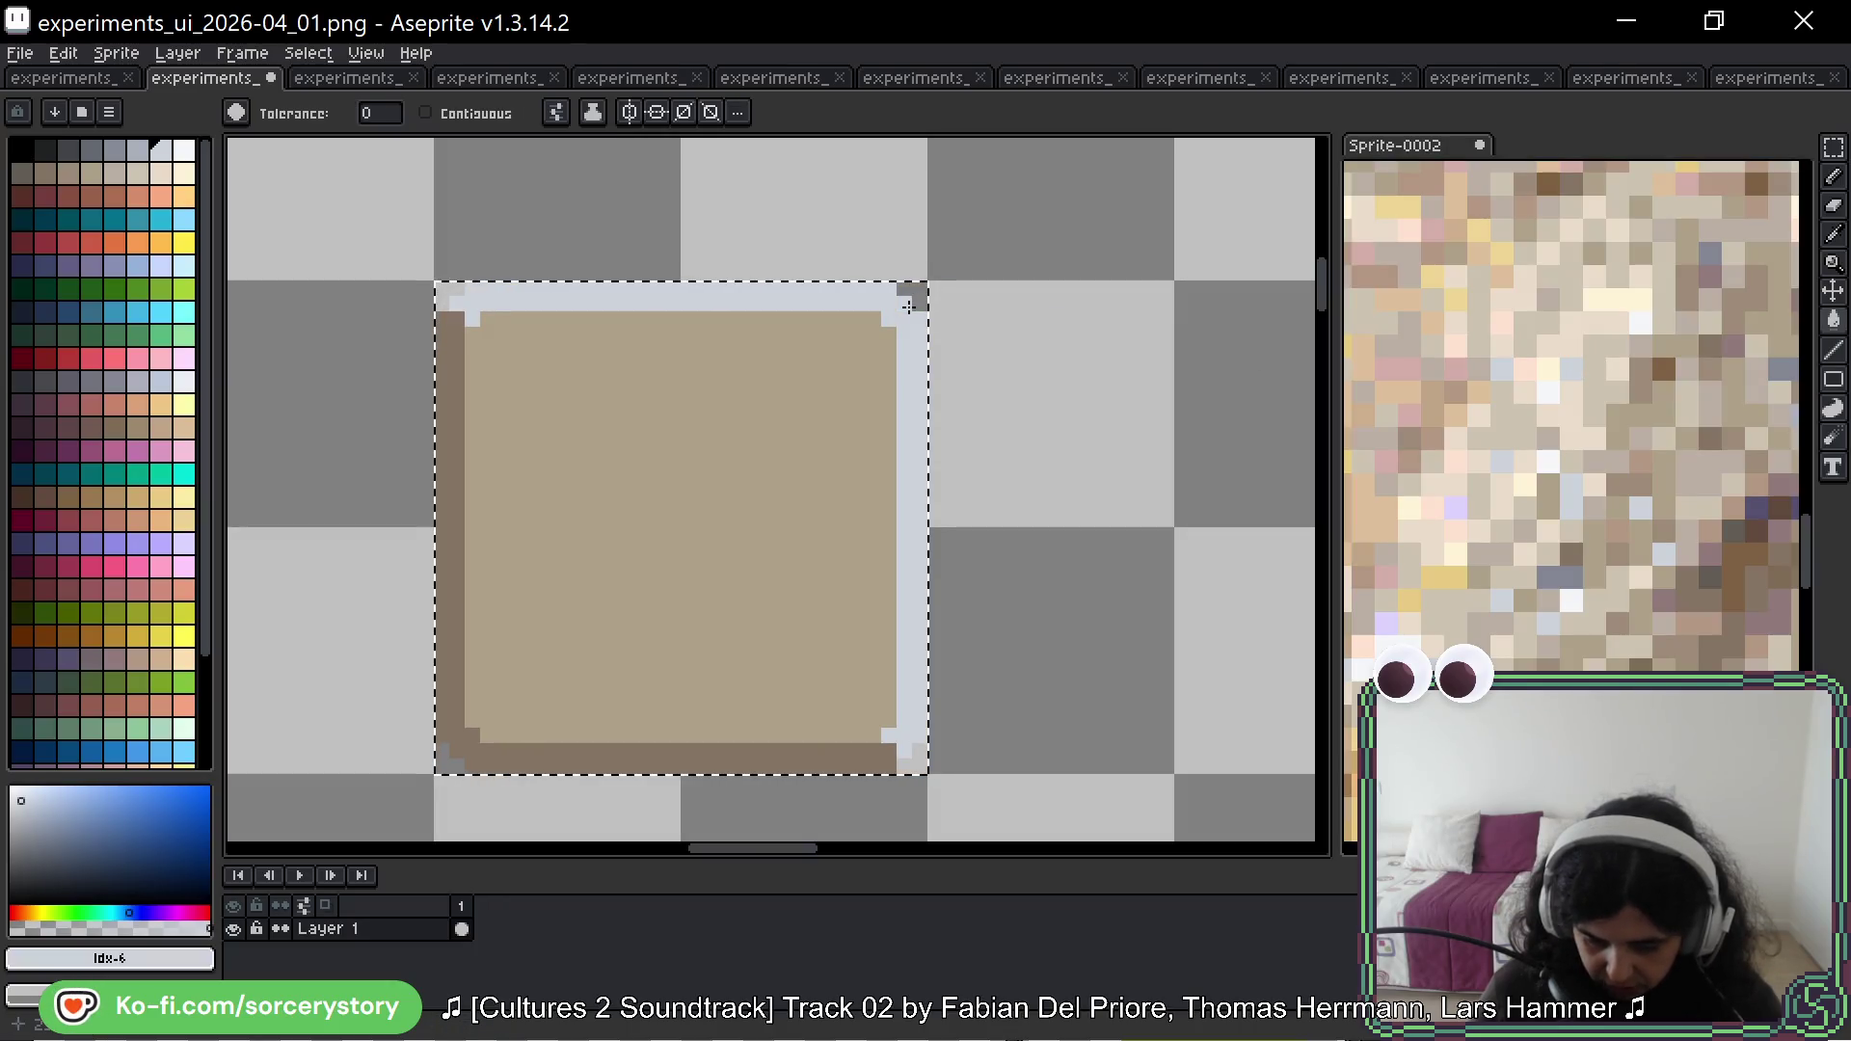
Step: Fill the left and bottom border with dark purple sampled from the Sprite-0002 stone reference, then deselect
scroll(1733, 570, down, 3)
scroll(1716, 564, down, 2)
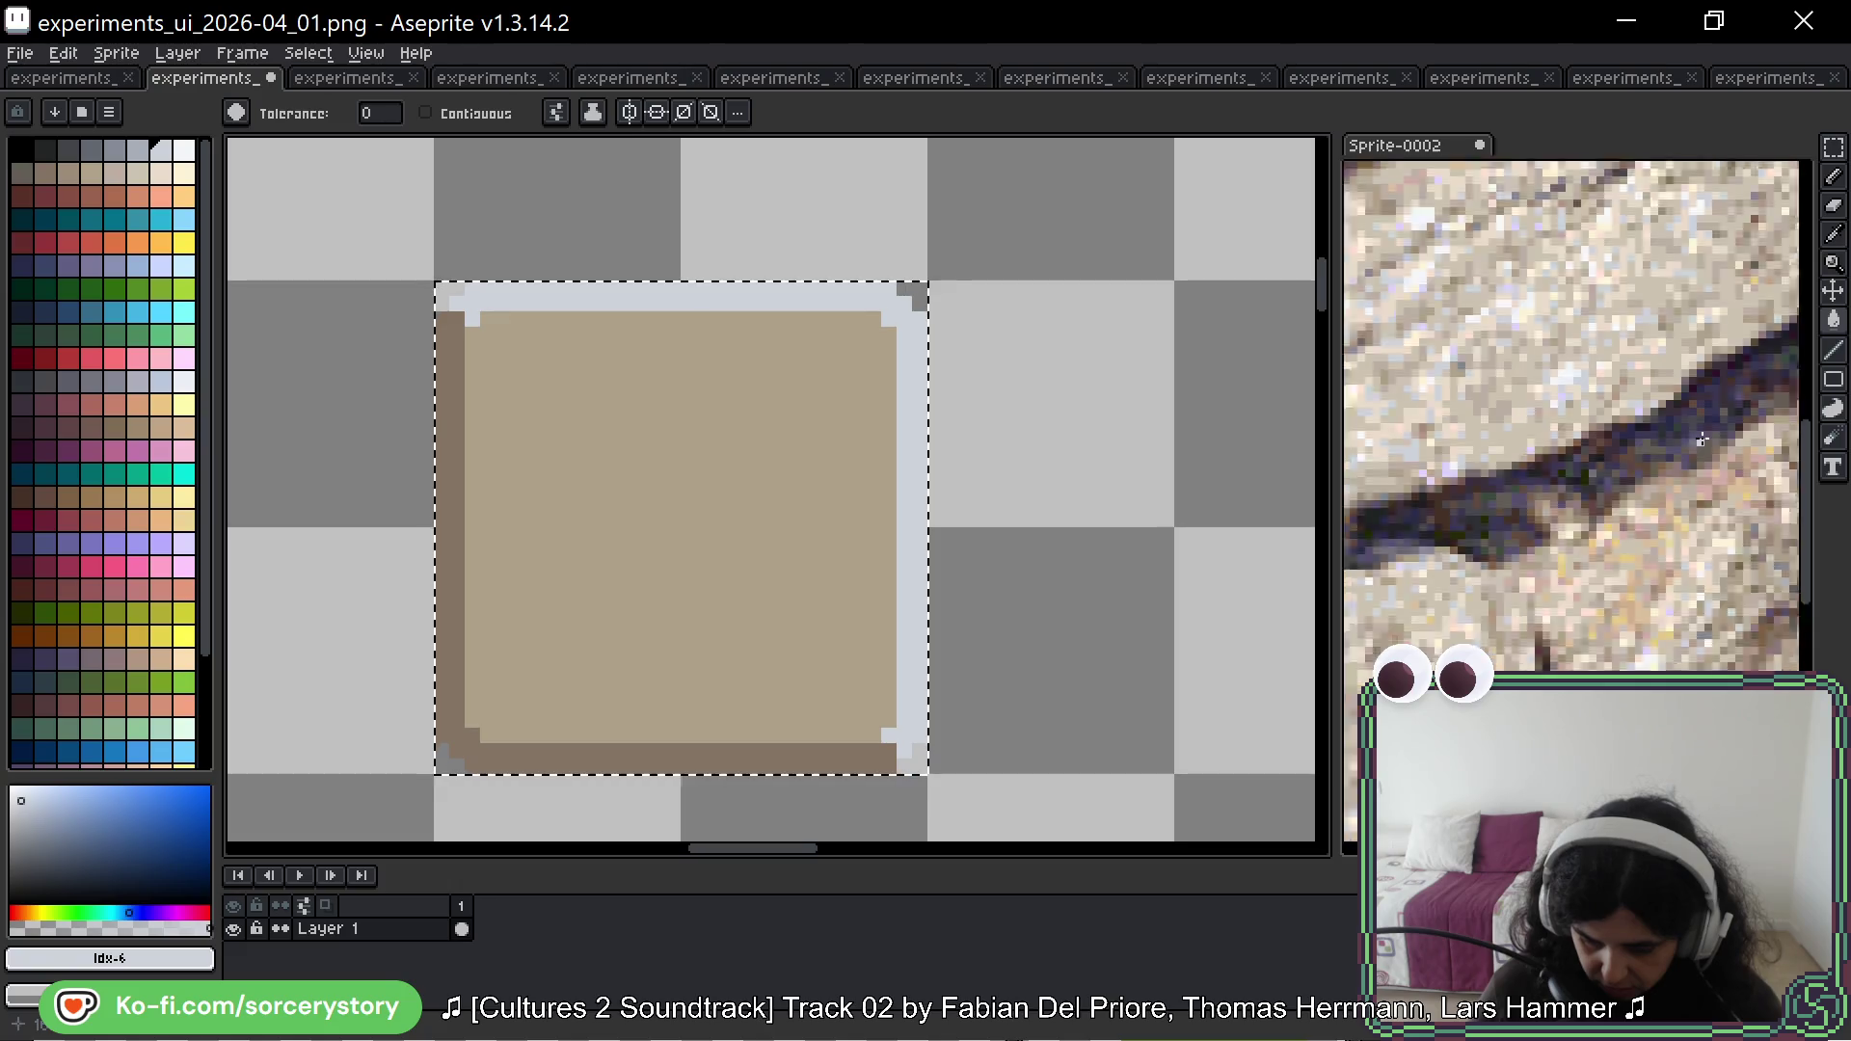
scroll(1677, 502, up, 4)
key(i)
click(1556, 466)
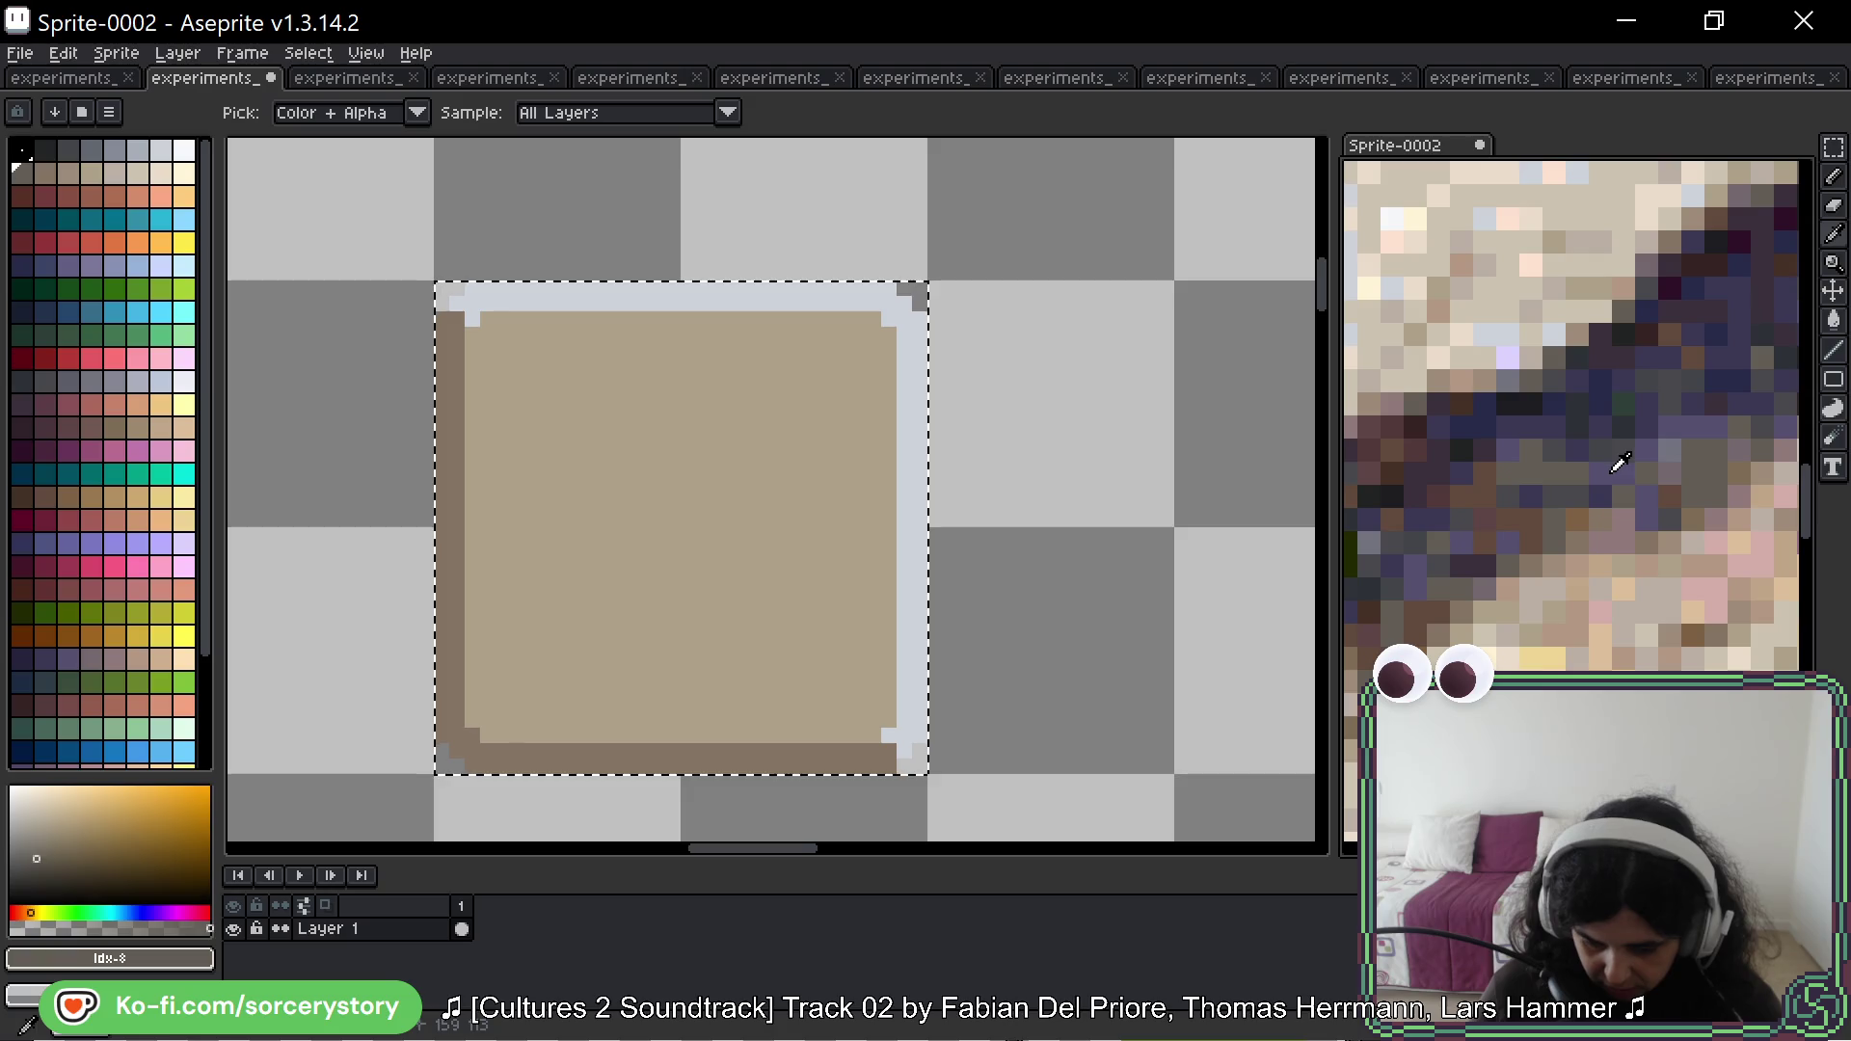
click(1621, 459)
key(g)
click(454, 596)
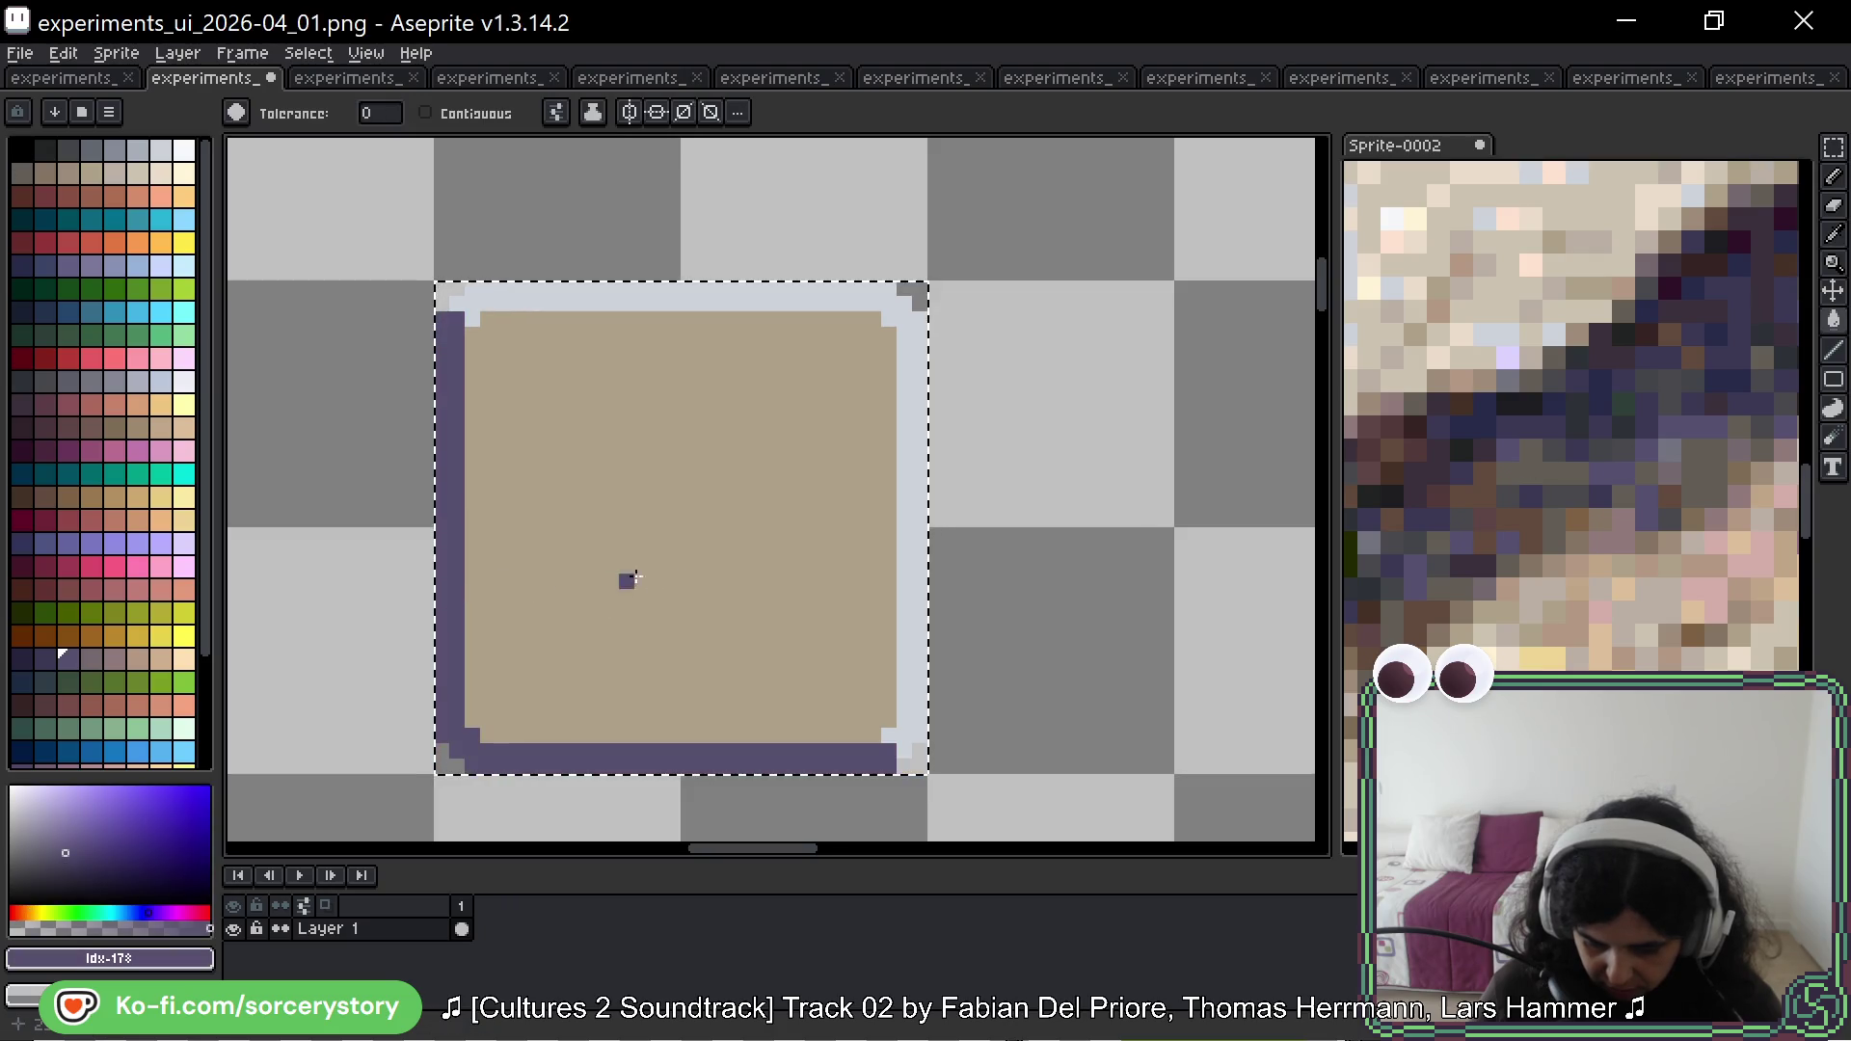
scroll(829, 549, down, 5)
key(ctrl+d)
Step: Select the whole beige panel with a rectangular marquee
drag(950, 549, 954, 459)
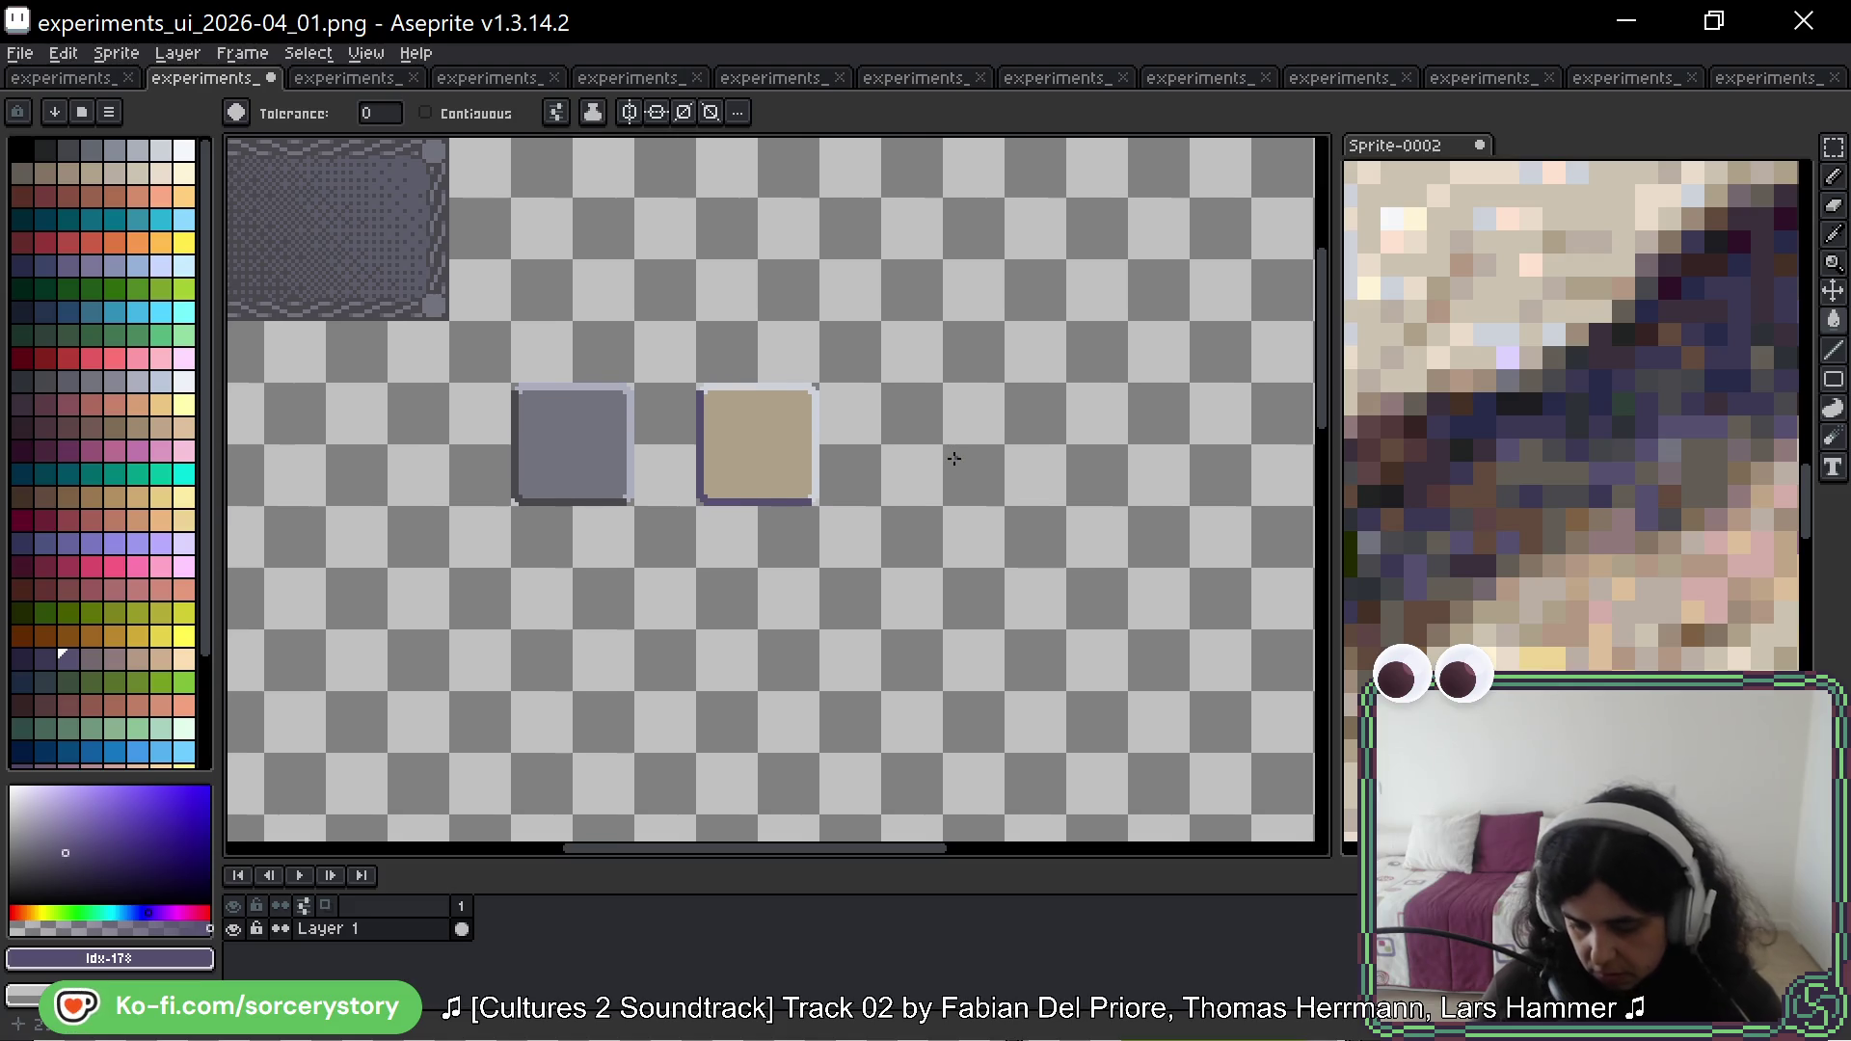
click(1834, 146)
scroll(847, 350, up, 2)
drag(855, 322, 615, 559)
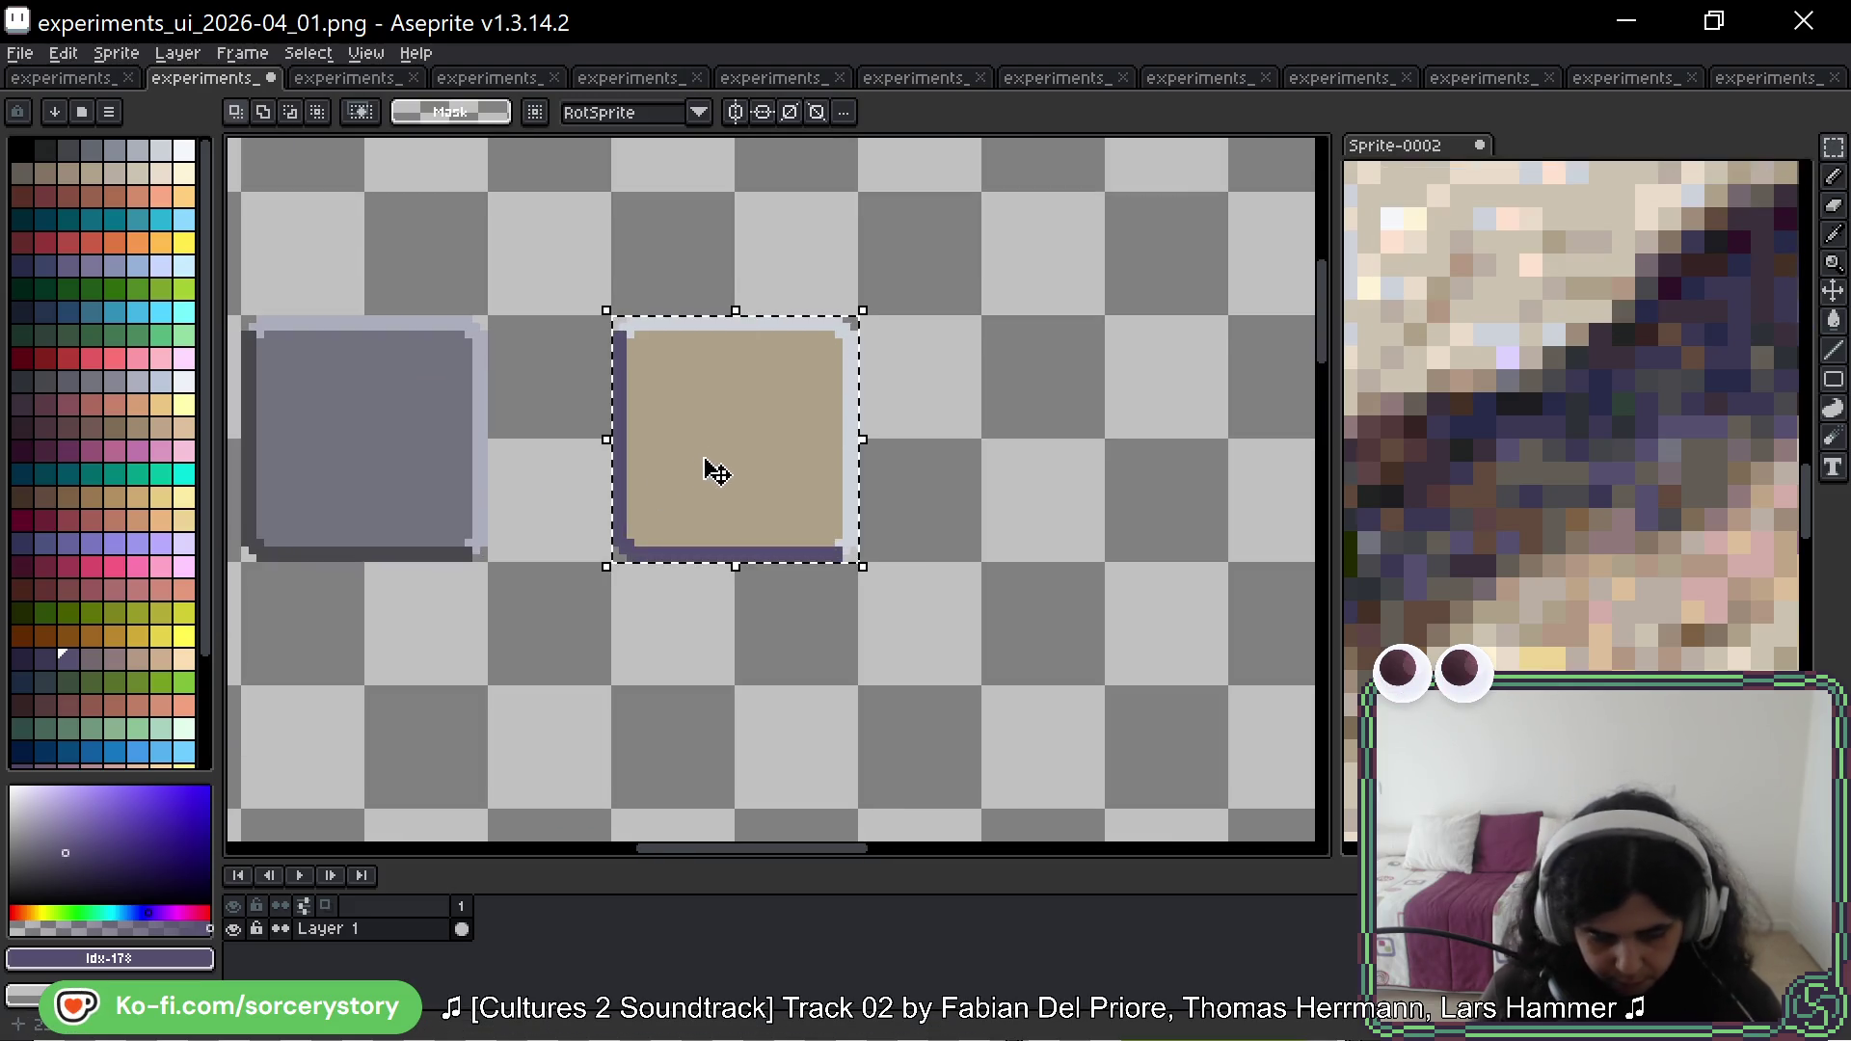
key(g)
drag(984, 464, 856, 451)
scroll(1578, 628, up, 3)
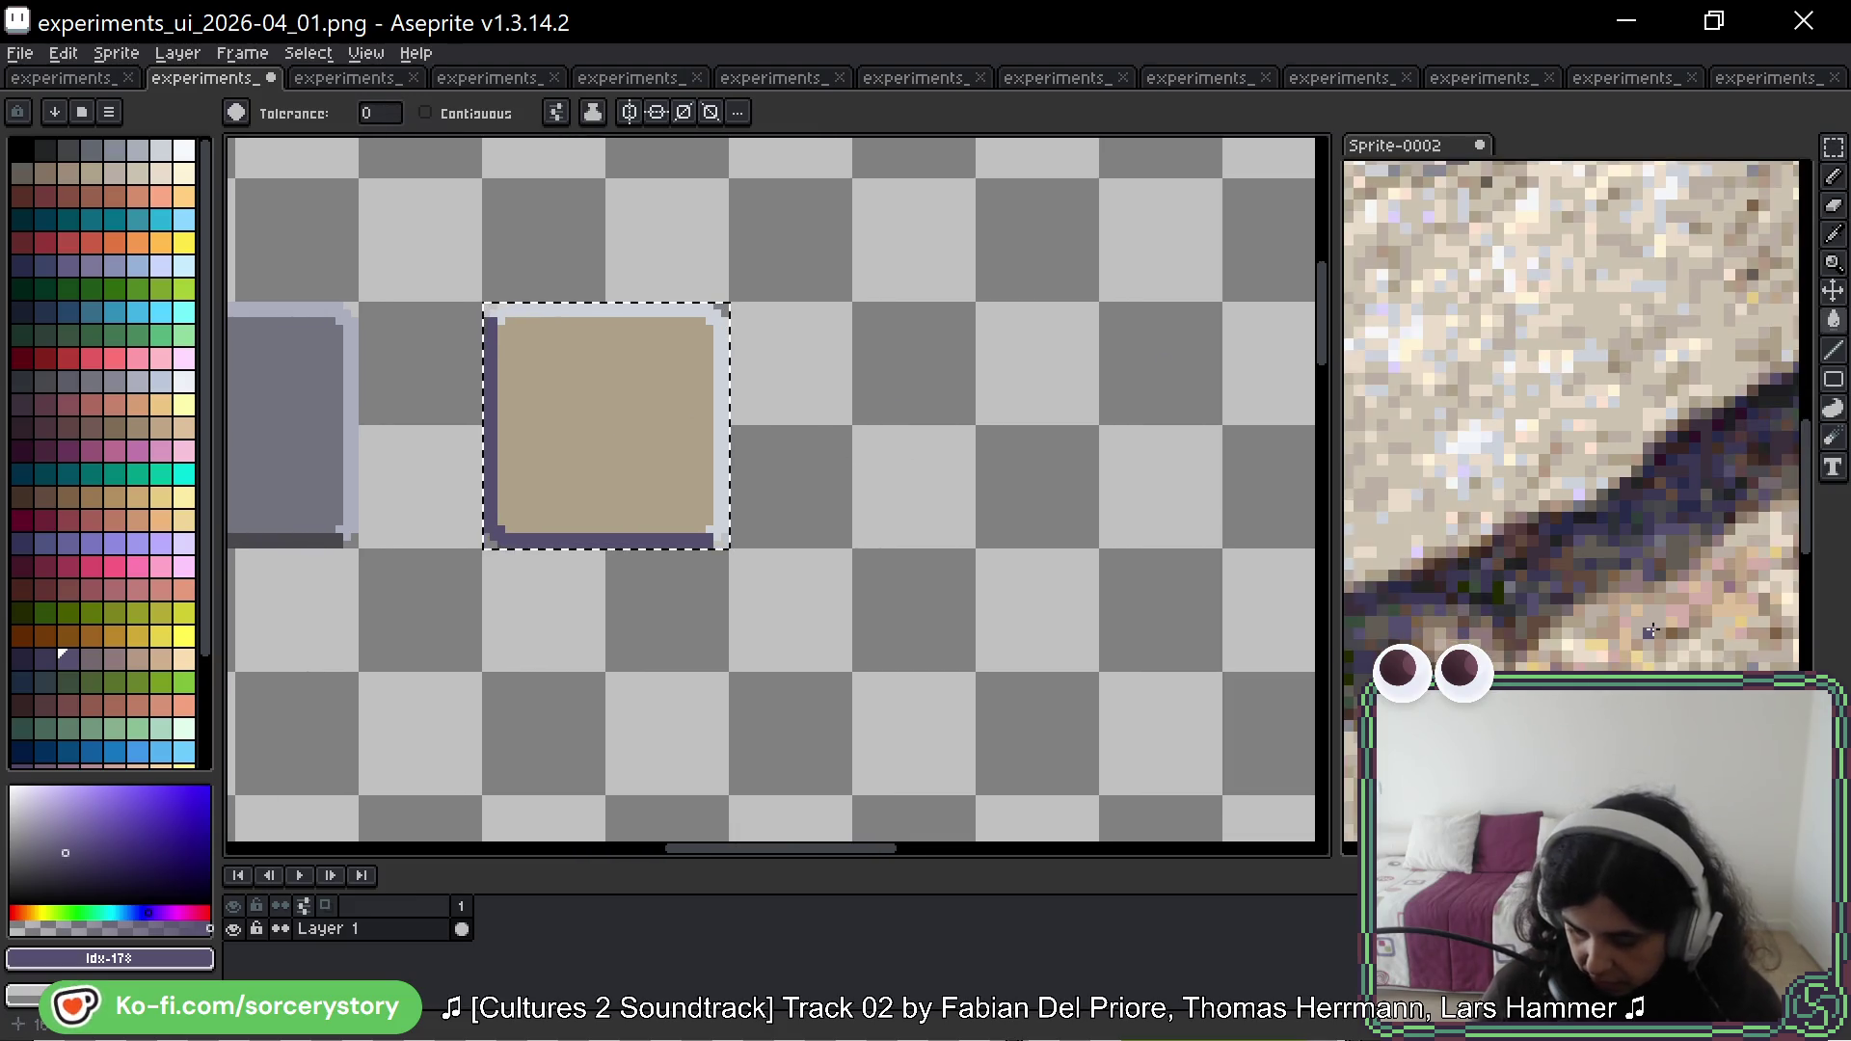
Step: Fill the panel's top and right border with a sampled pale yellow, then deselect
key(i)
click(1564, 644)
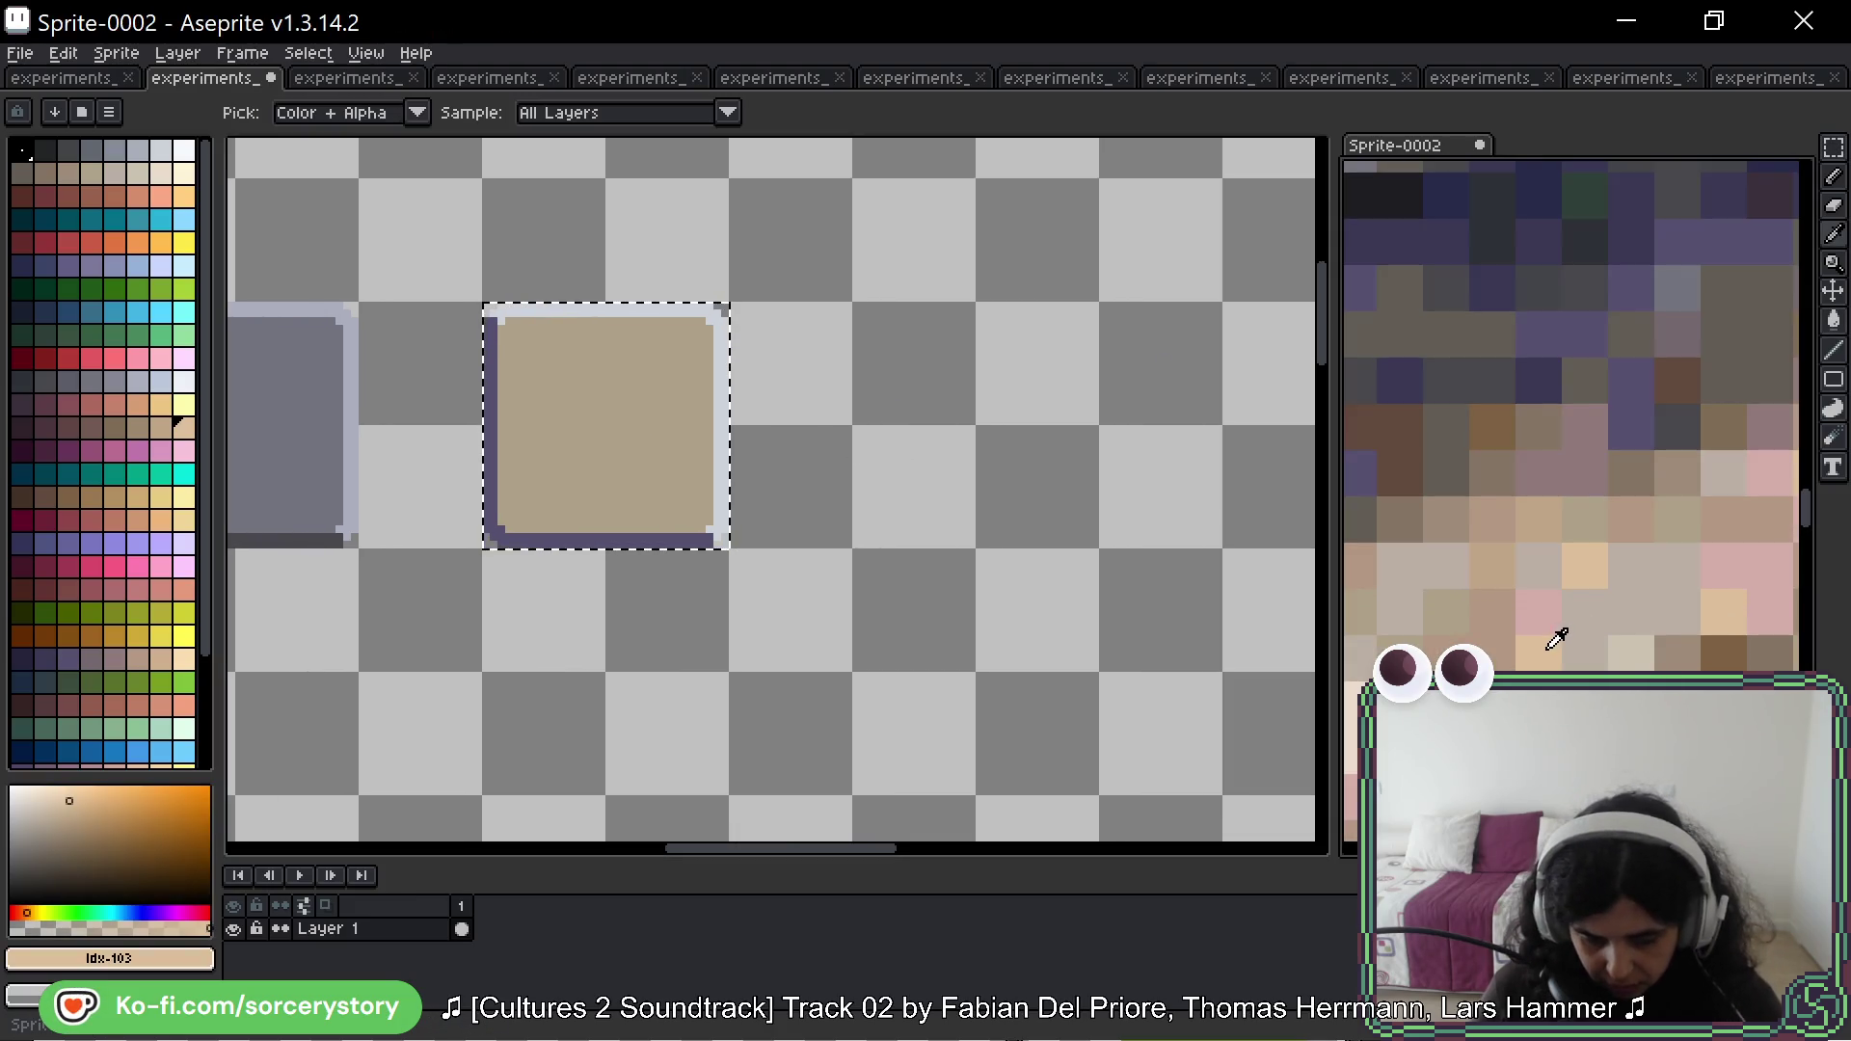
click(598, 453)
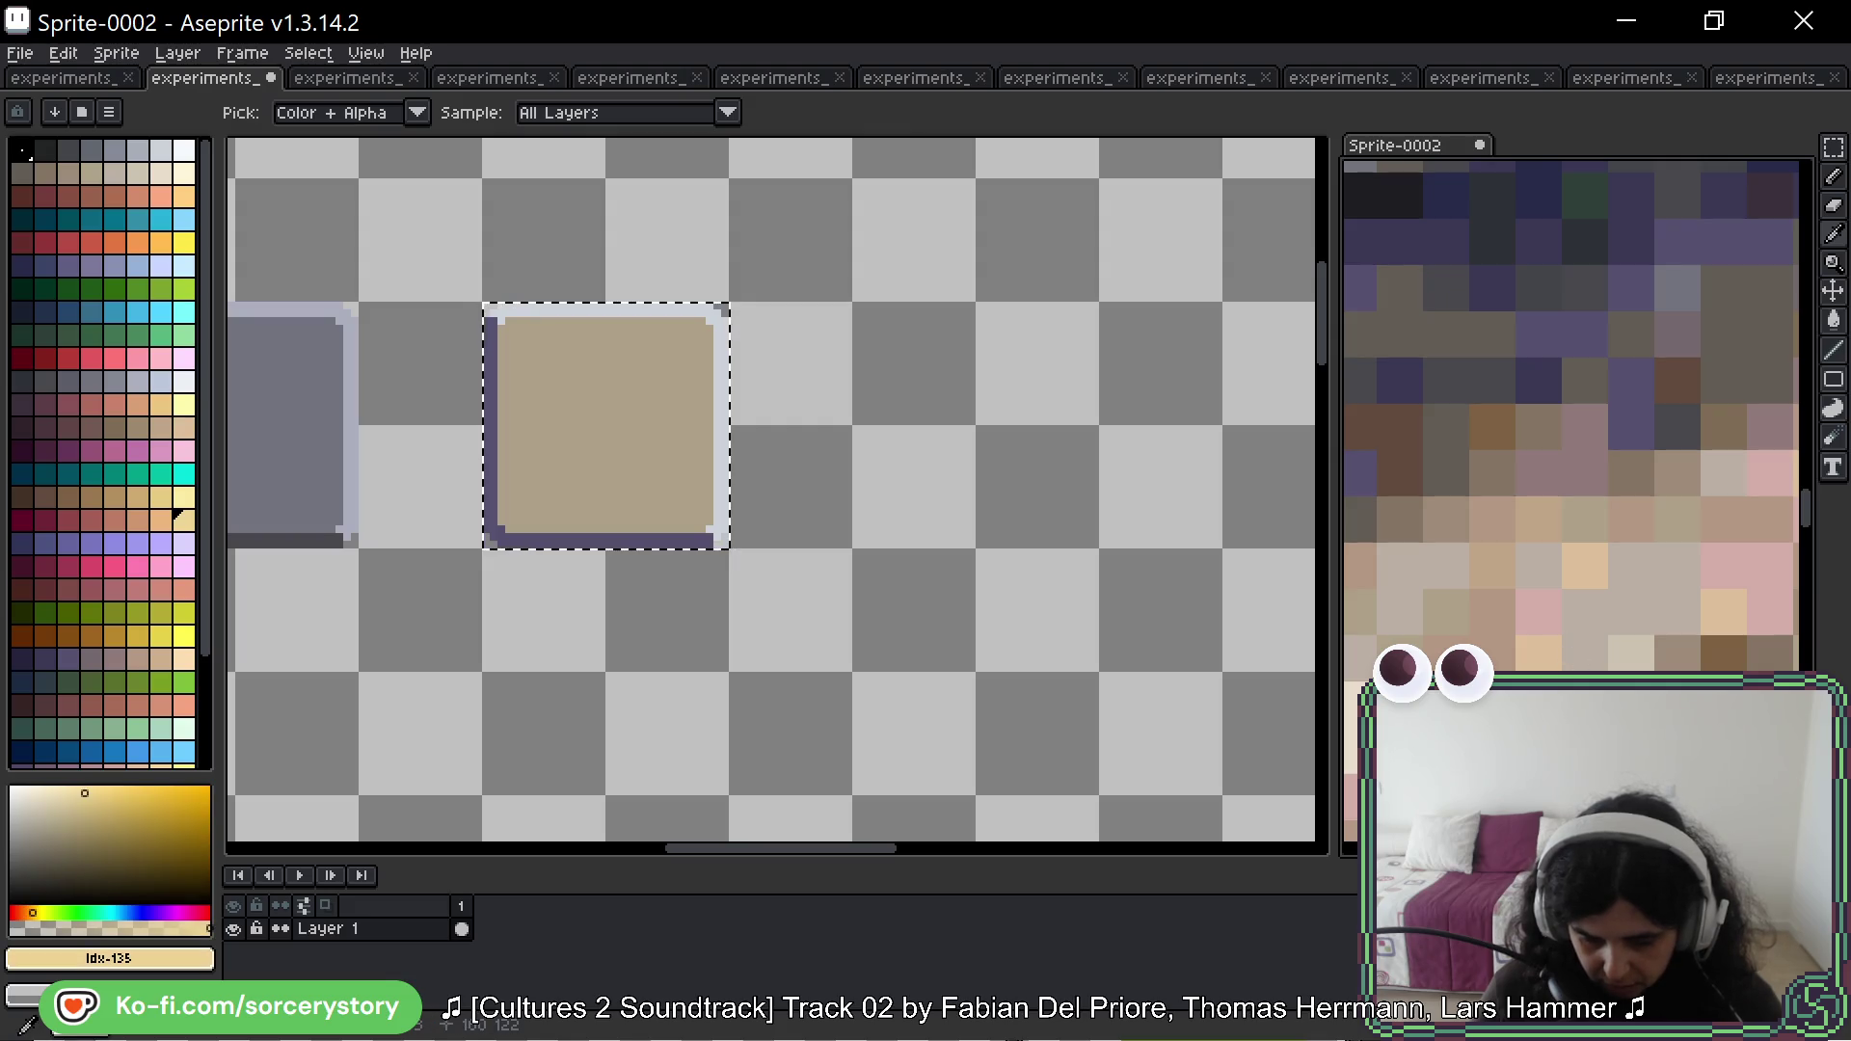
key(g)
click(722, 325)
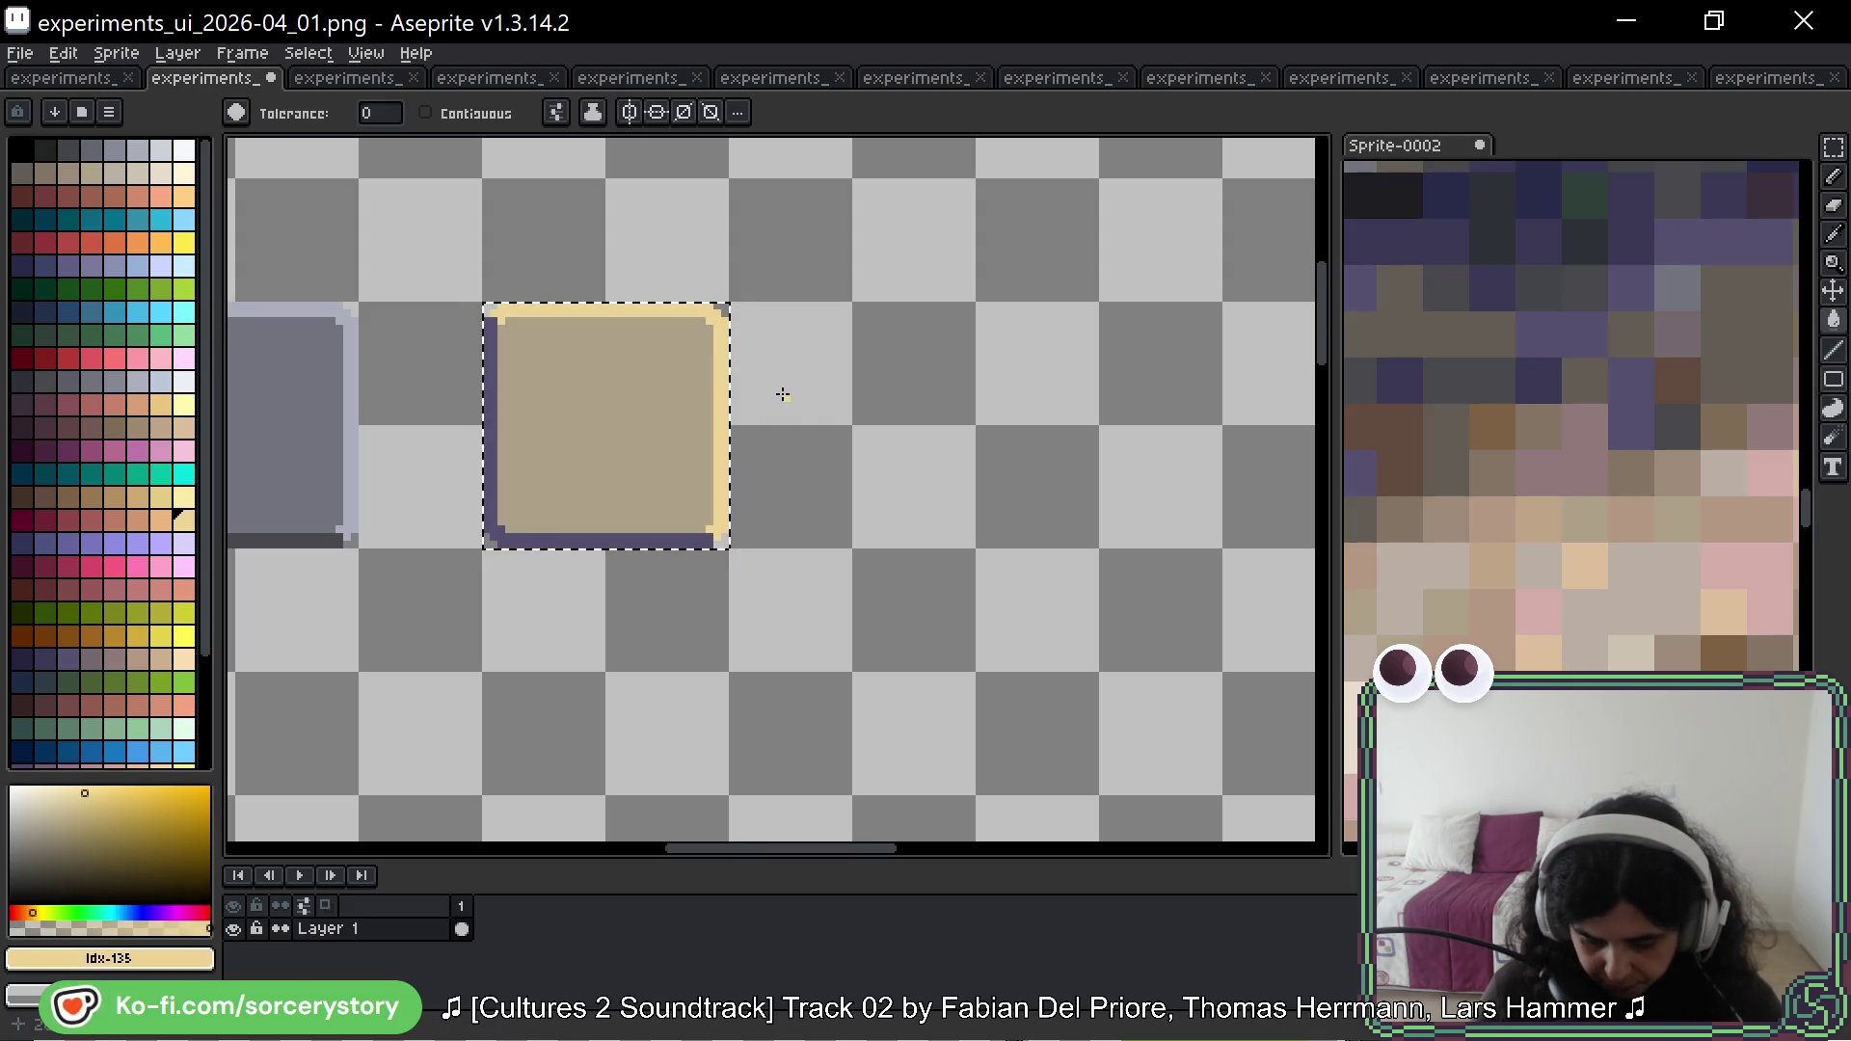
key(ctrl+d)
scroll(838, 453, down, 4)
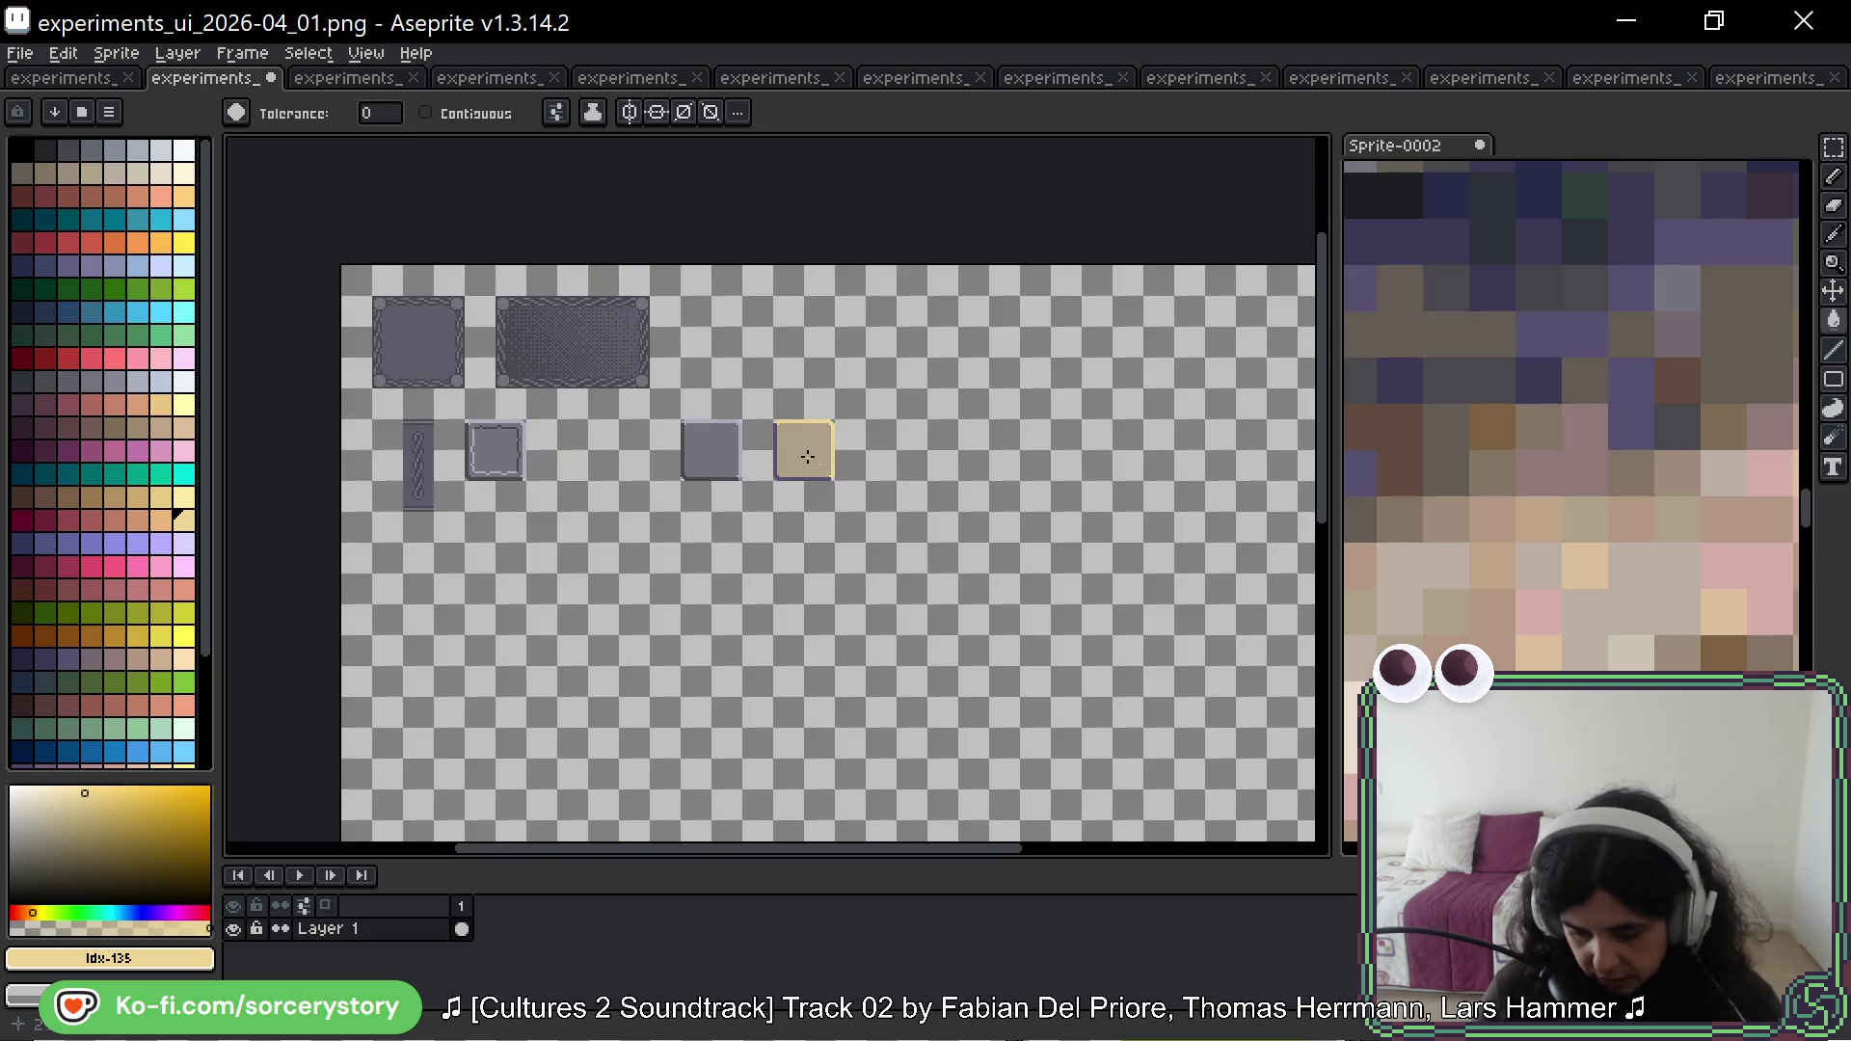
scroll(808, 456, up, 3)
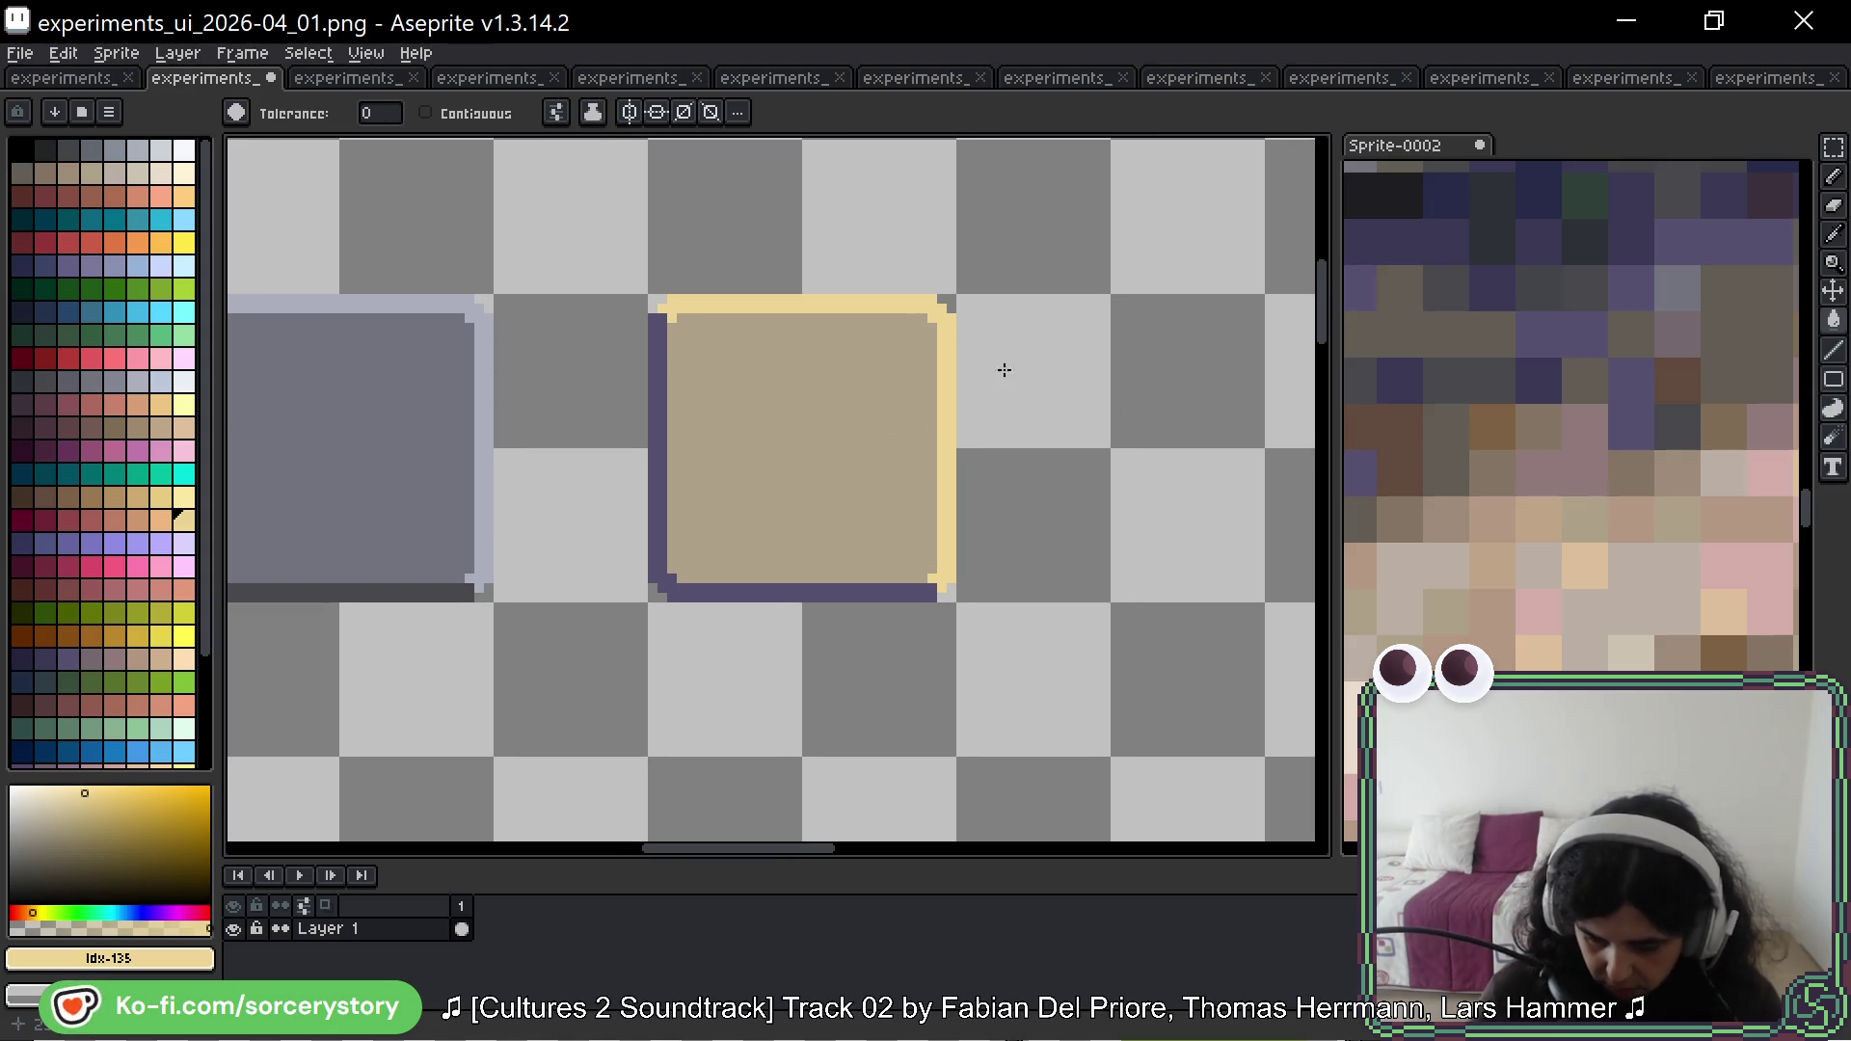
Step: Recolour the panel's top-right corner pixel, then zoom out to show the whole row of panels
key(m)
drag(950, 310, 835, 377)
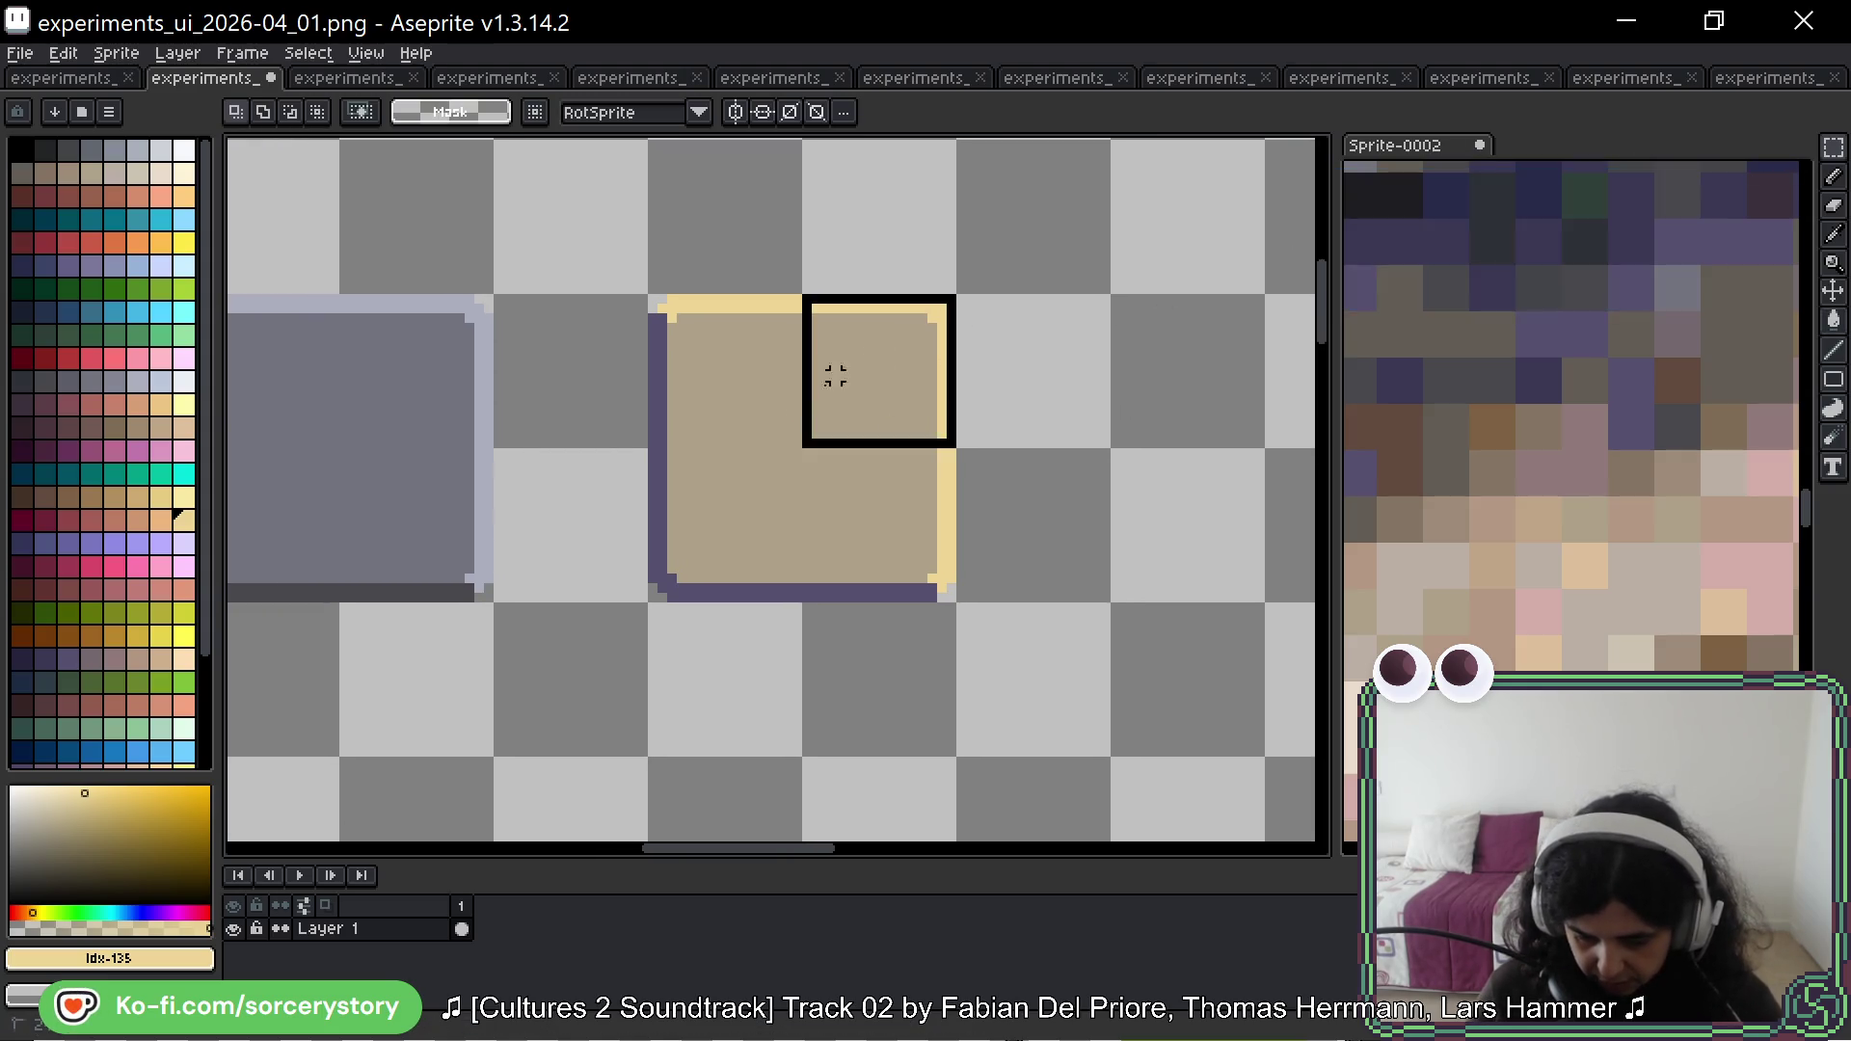
key(g)
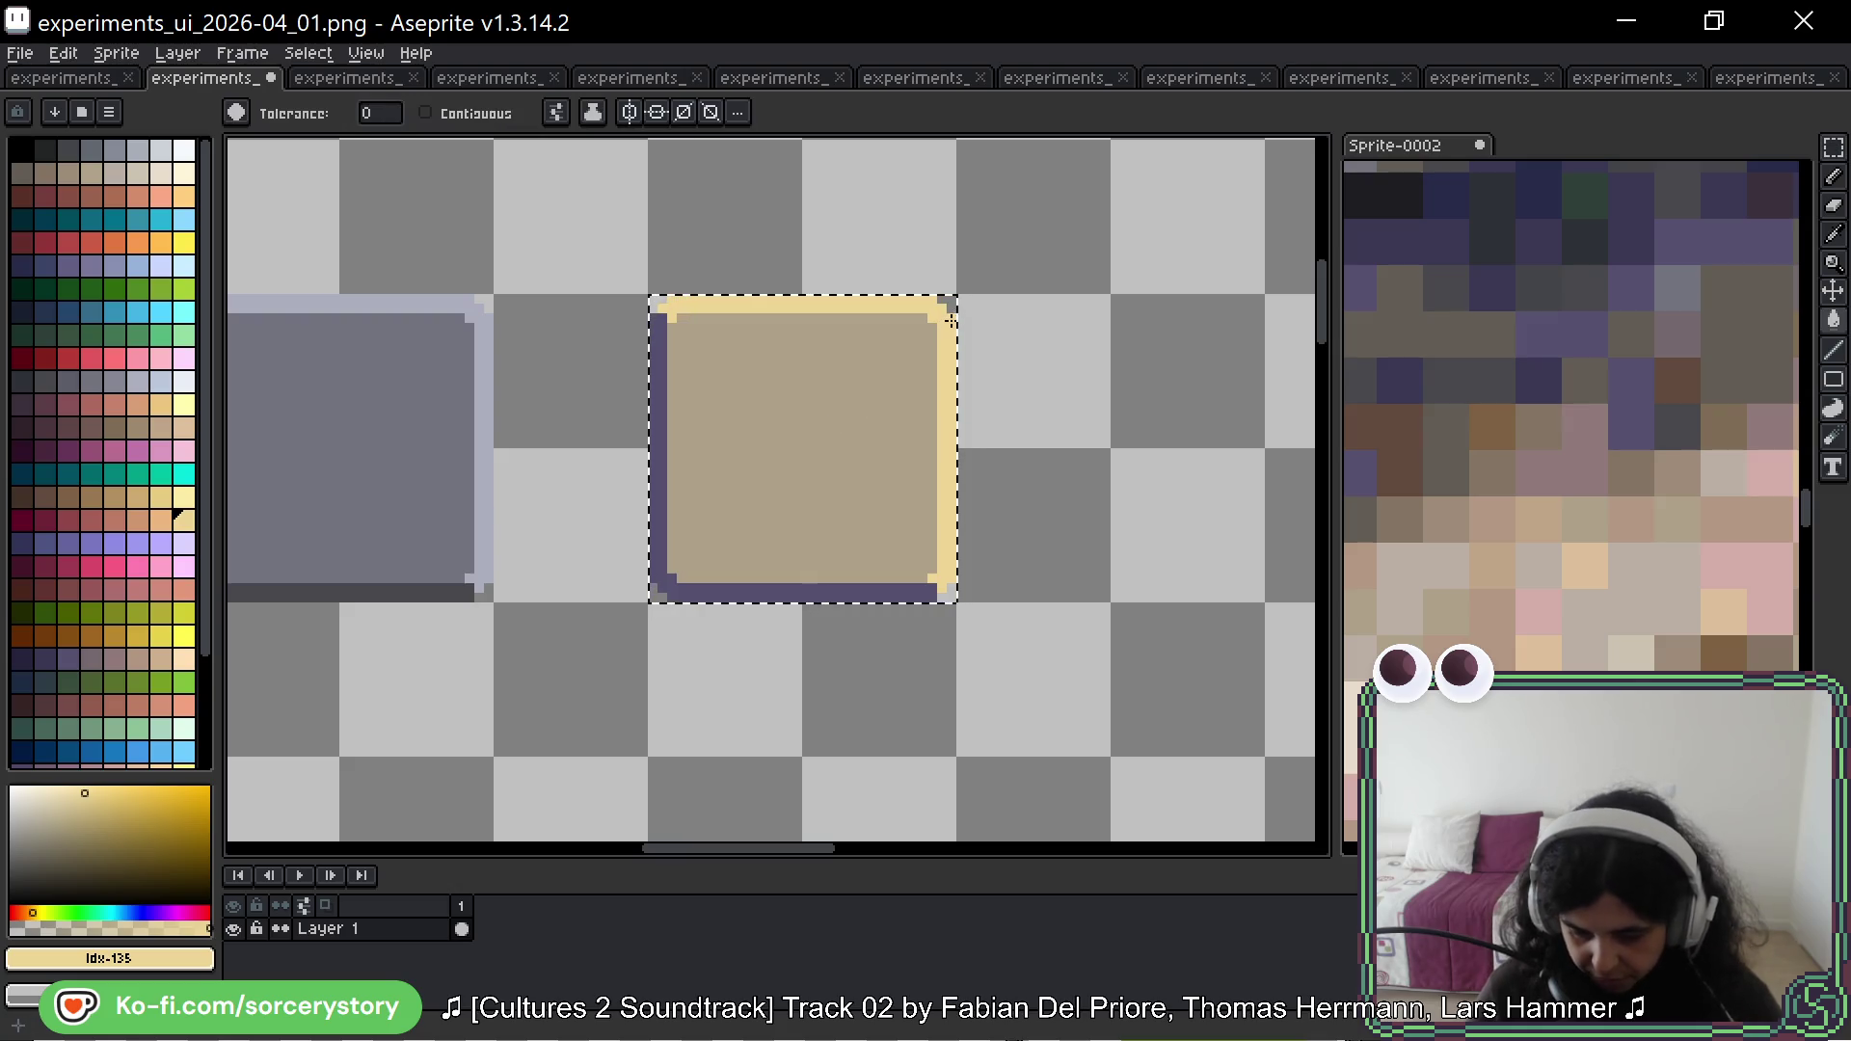
click(950, 306)
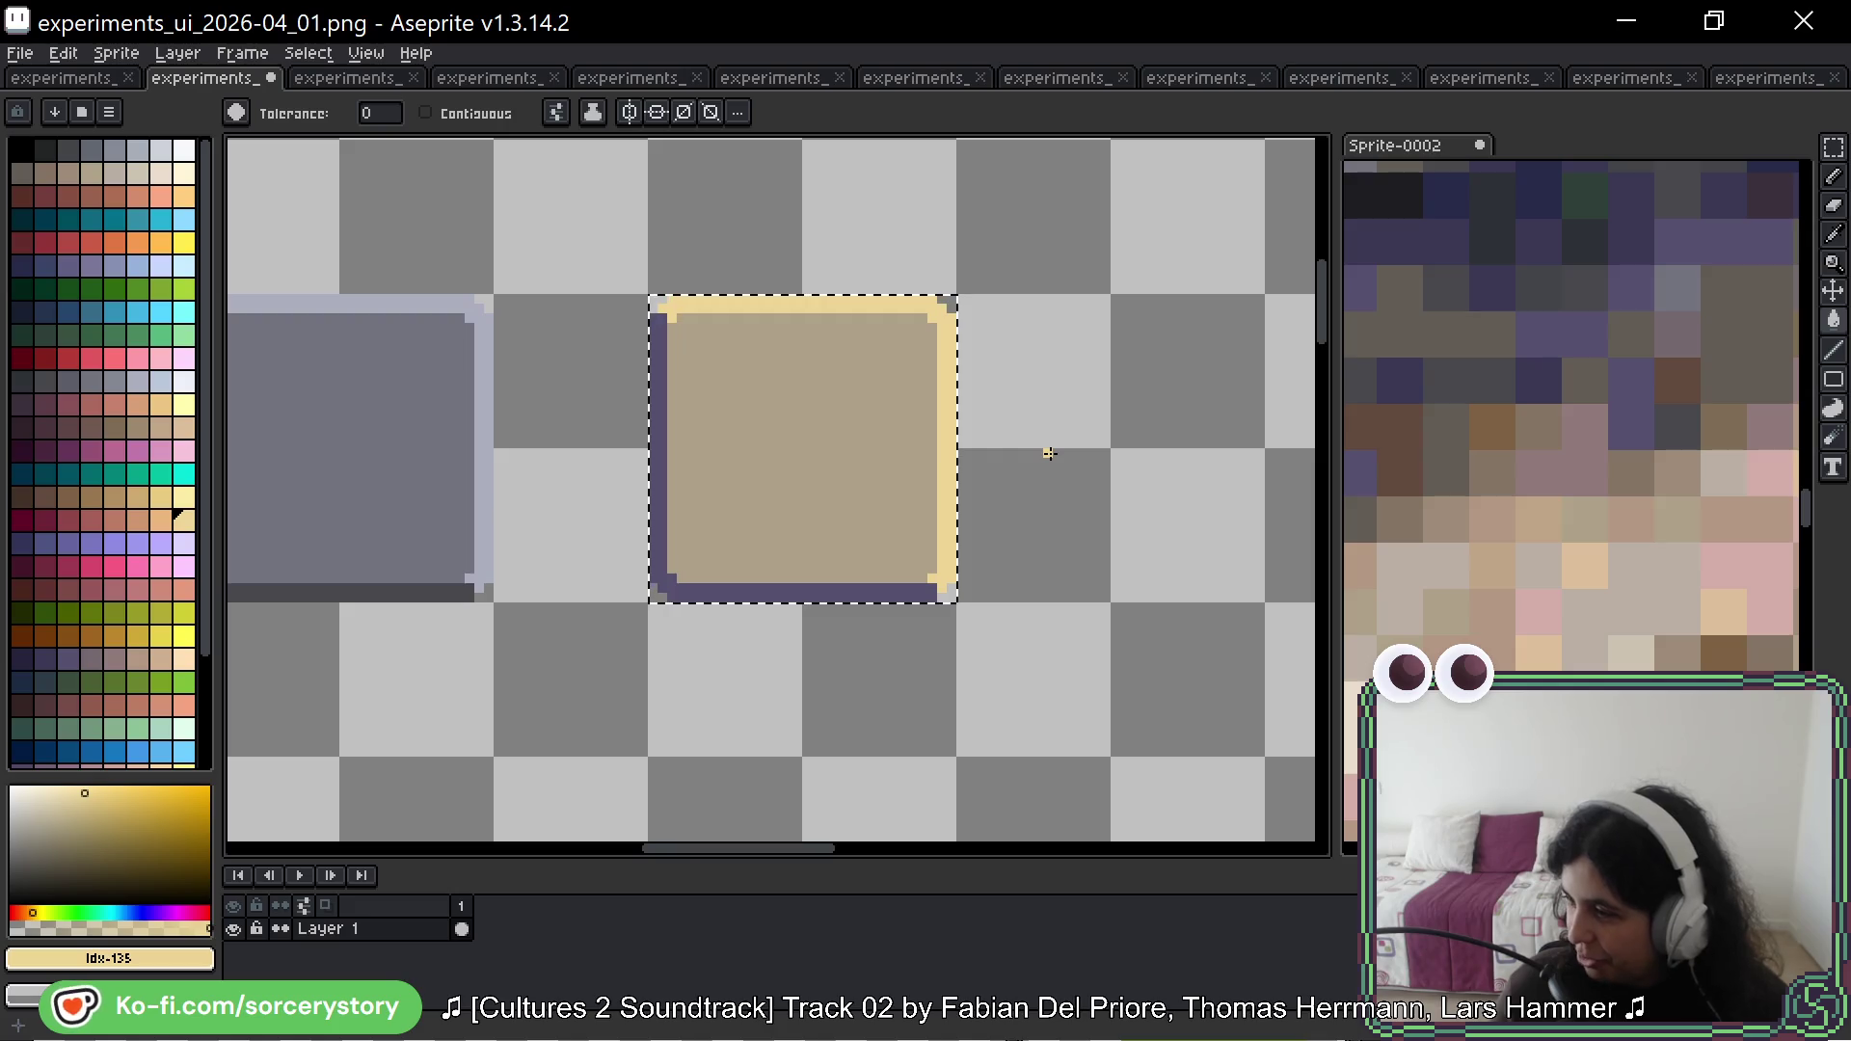
scroll(572, 459, down, 1)
scroll(572, 459, down, 2)
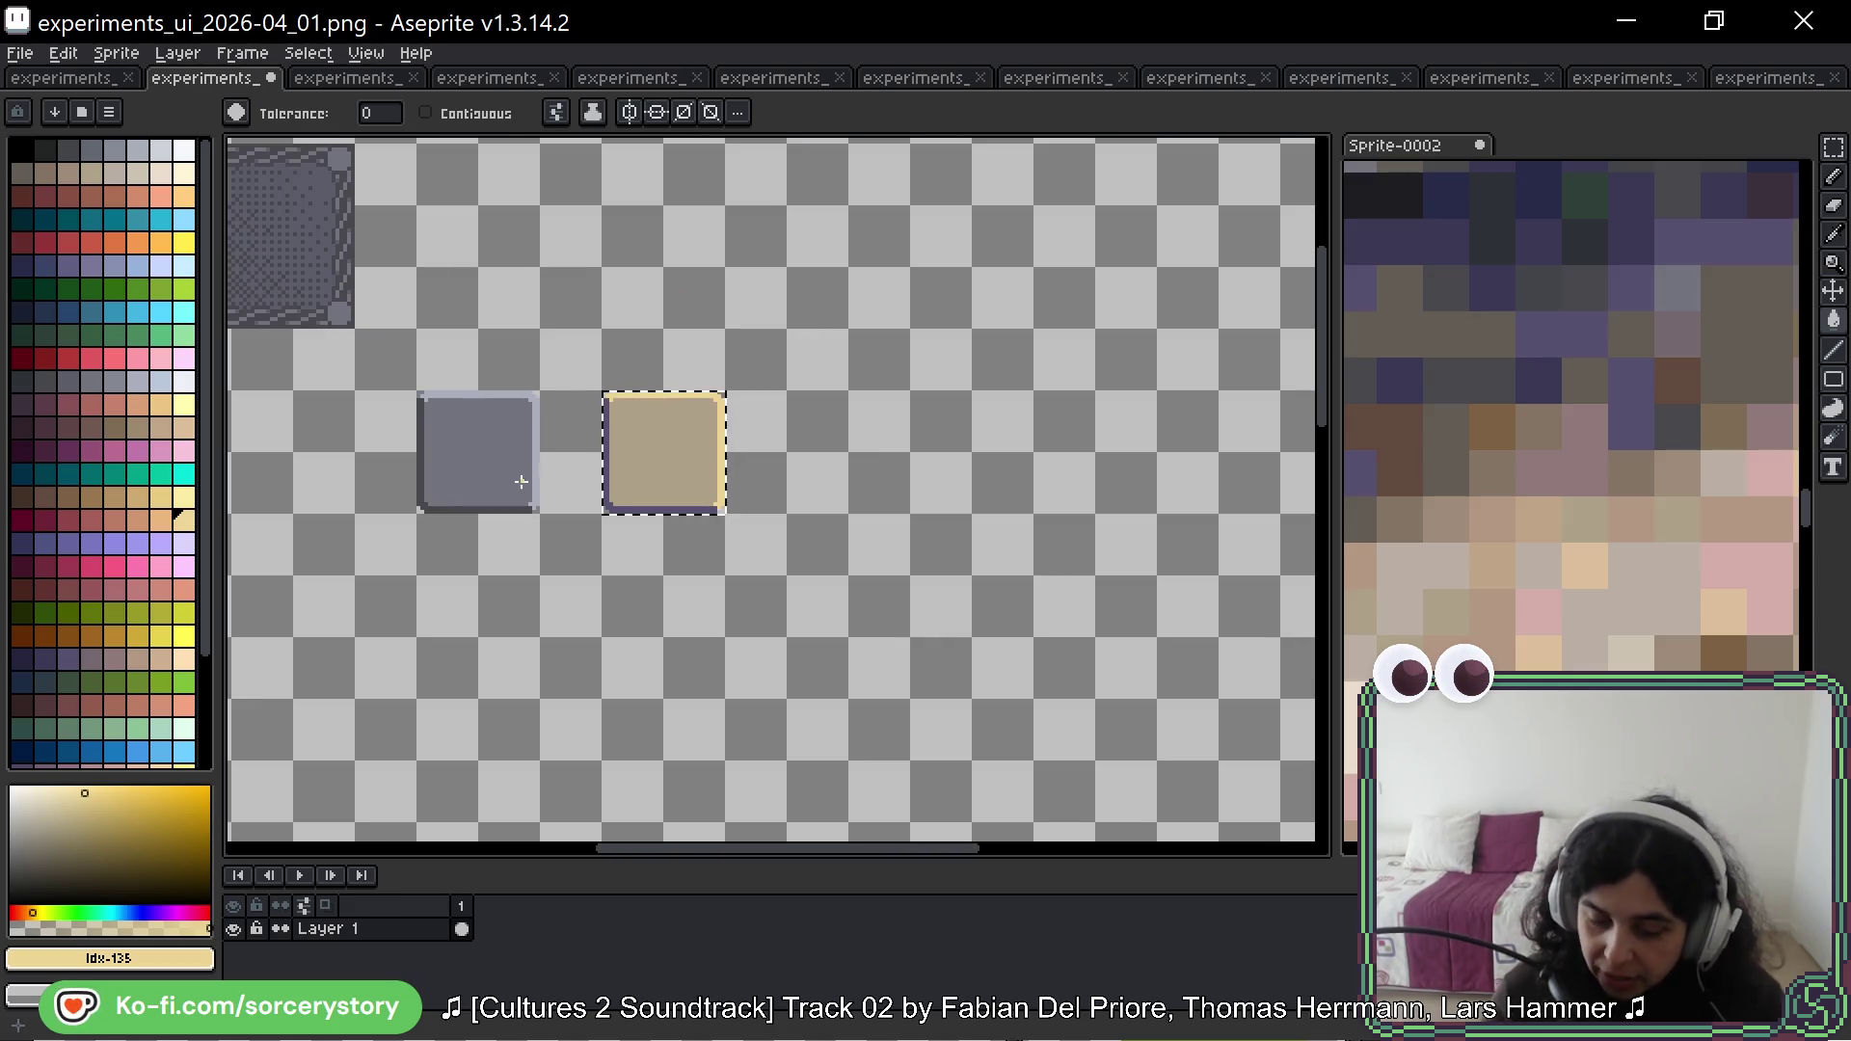
mouse_move(441, 463)
mouse_down()
mouse_move(560, 378)
mouse_move(613, 511)
mouse_up()
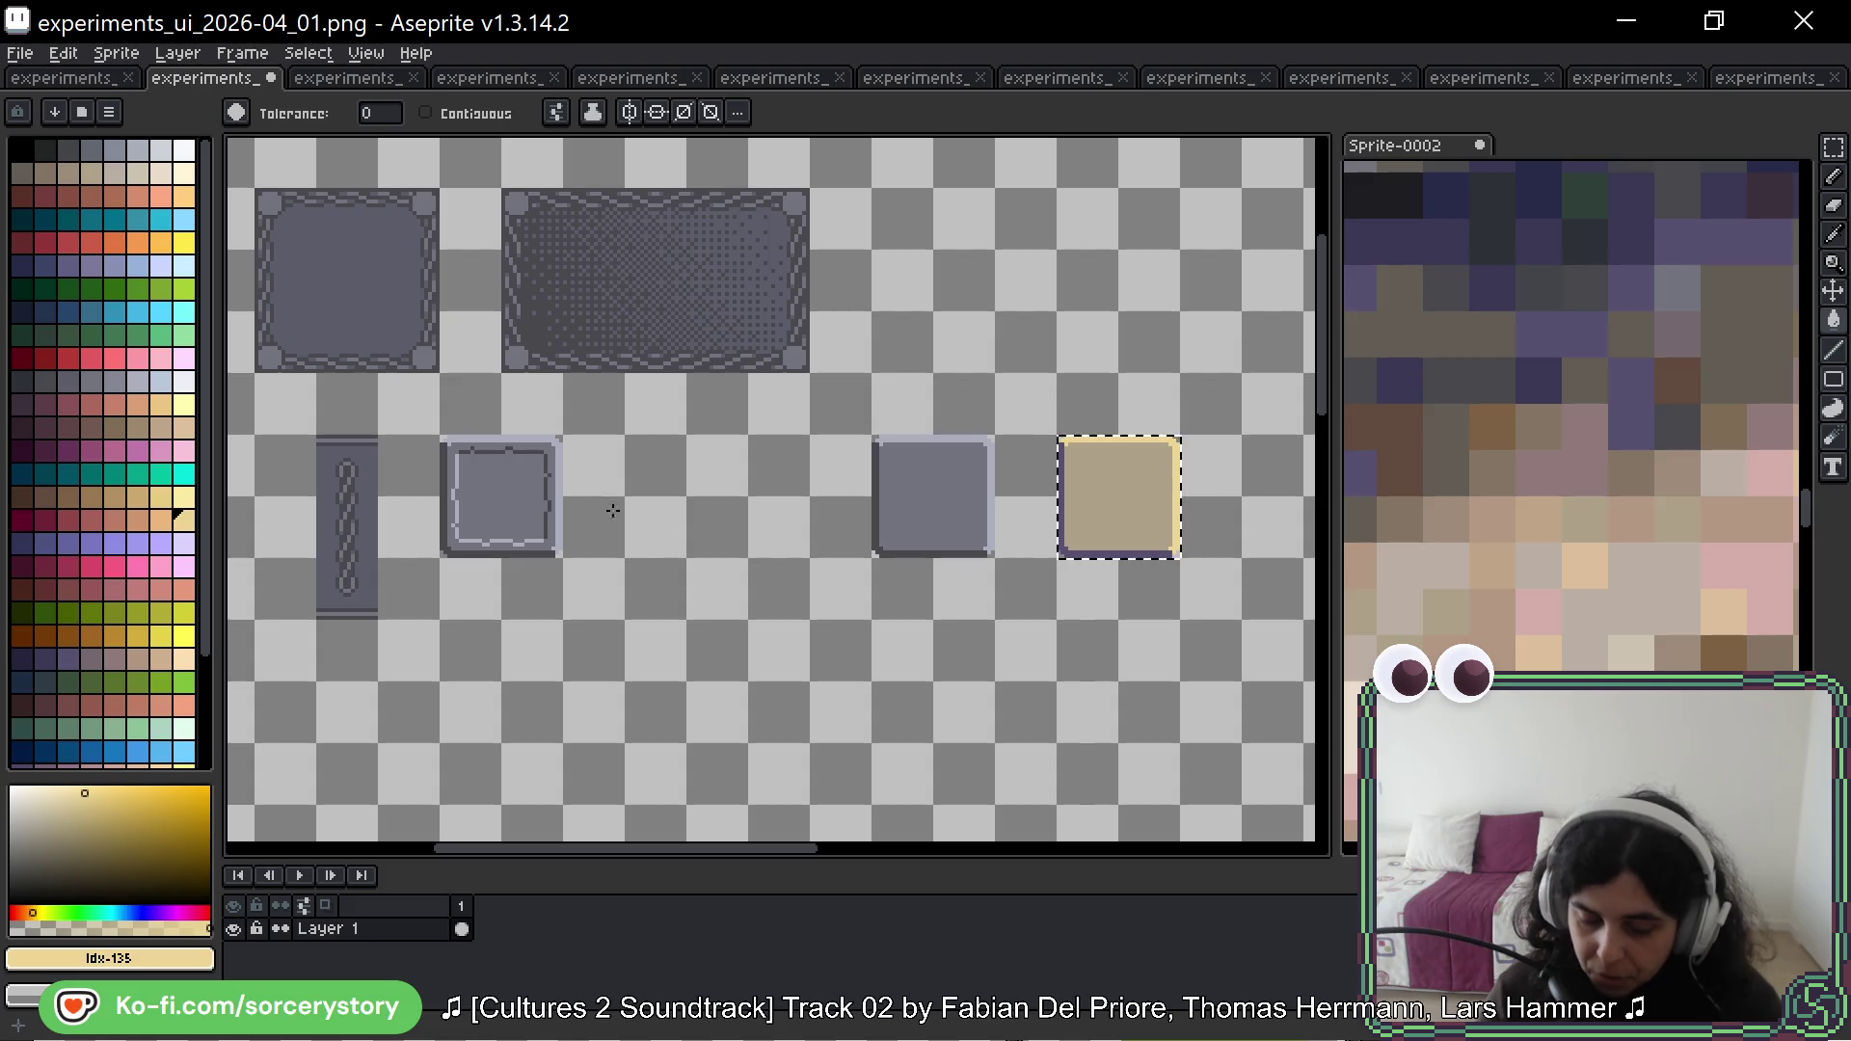
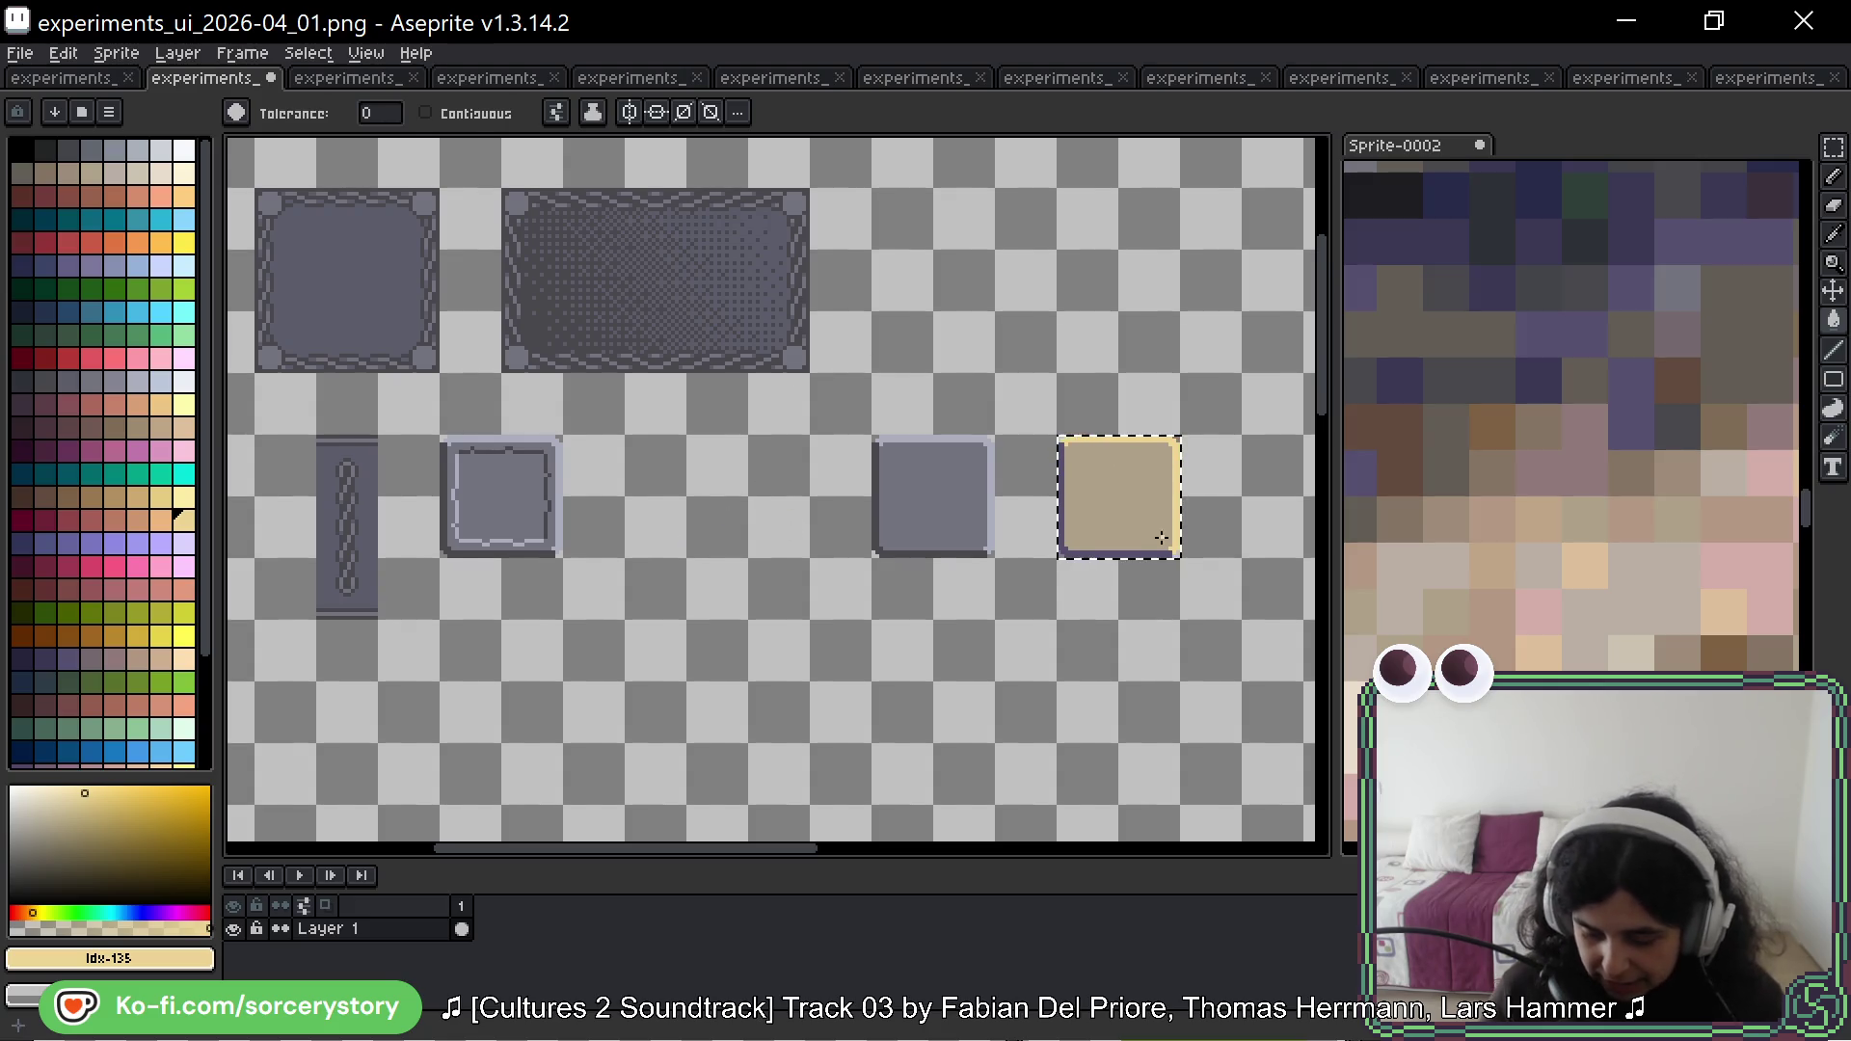
Step: Sample an orange tone from the stone photo and fill the square with it
scroll(1162, 538, up, 4)
scroll(1582, 661, up, 3)
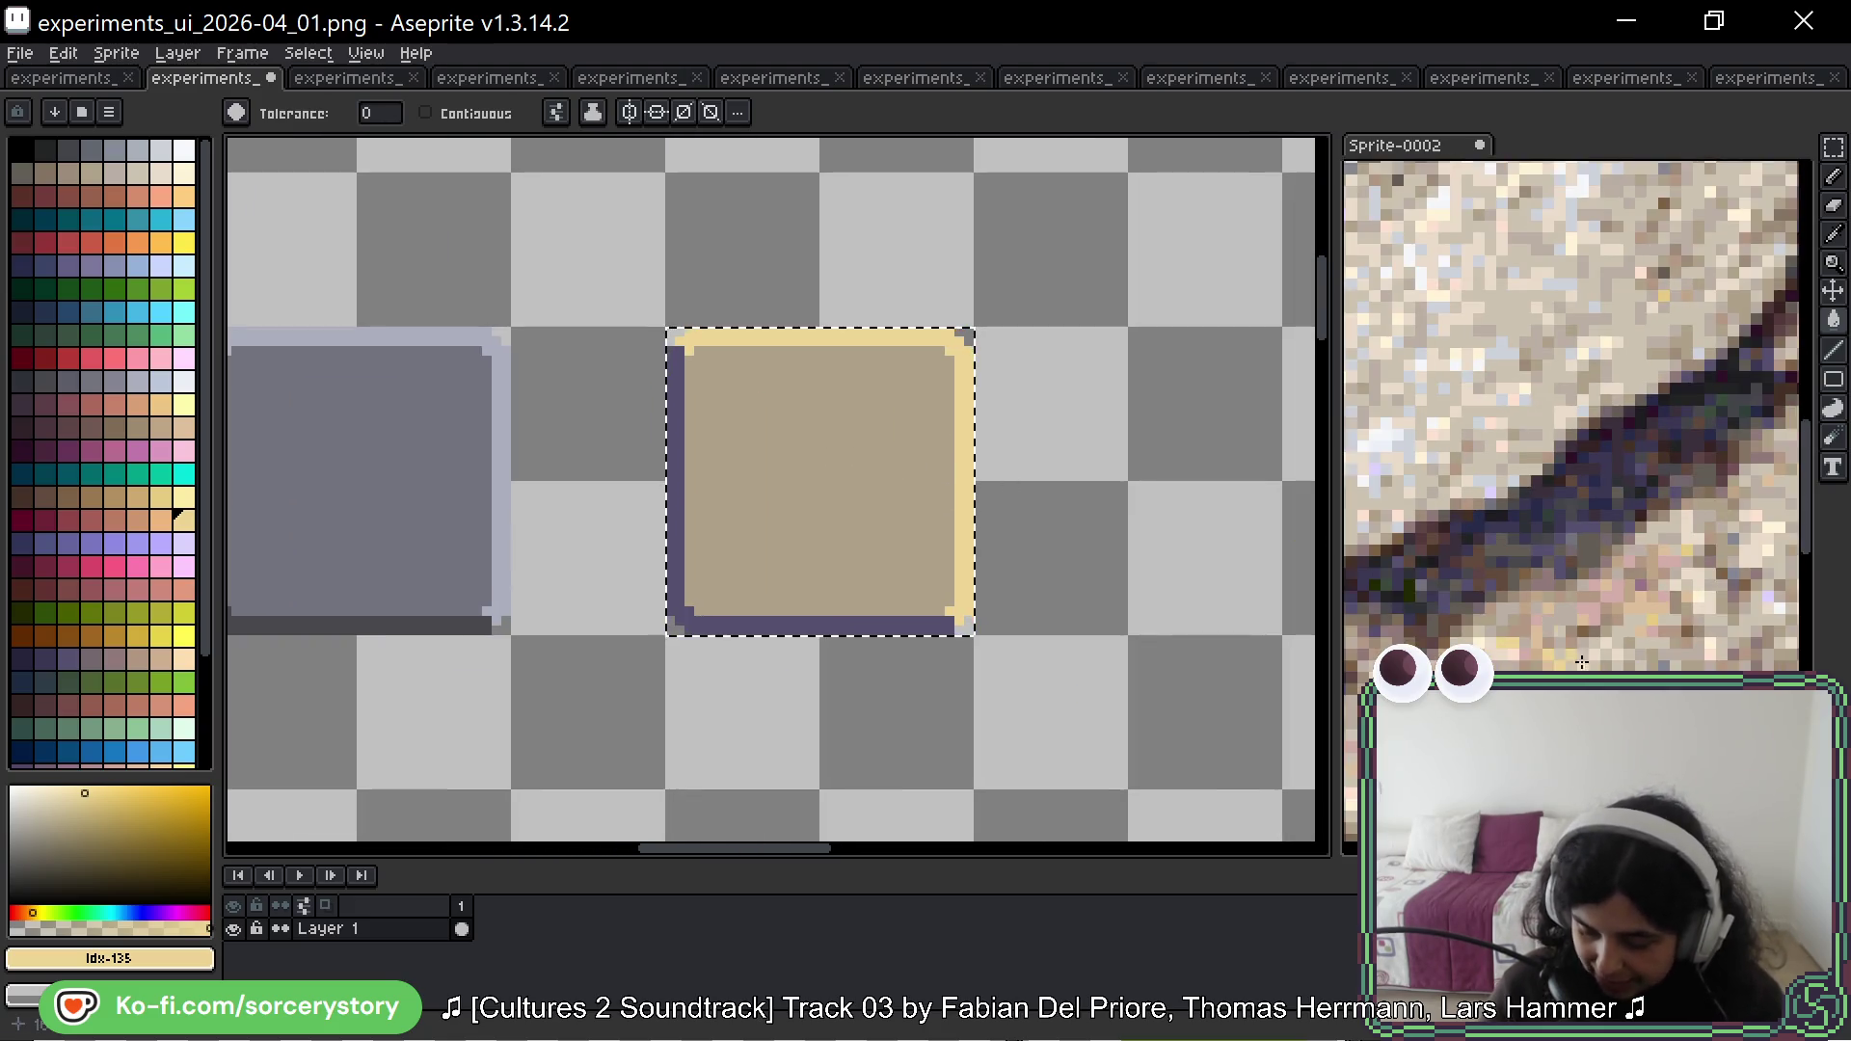
mouse_move(1583, 662)
mouse_down()
mouse_move(1512, 561)
mouse_move(1519, 461)
mouse_move(1539, 453)
mouse_up()
scroll(1539, 454, up, 5)
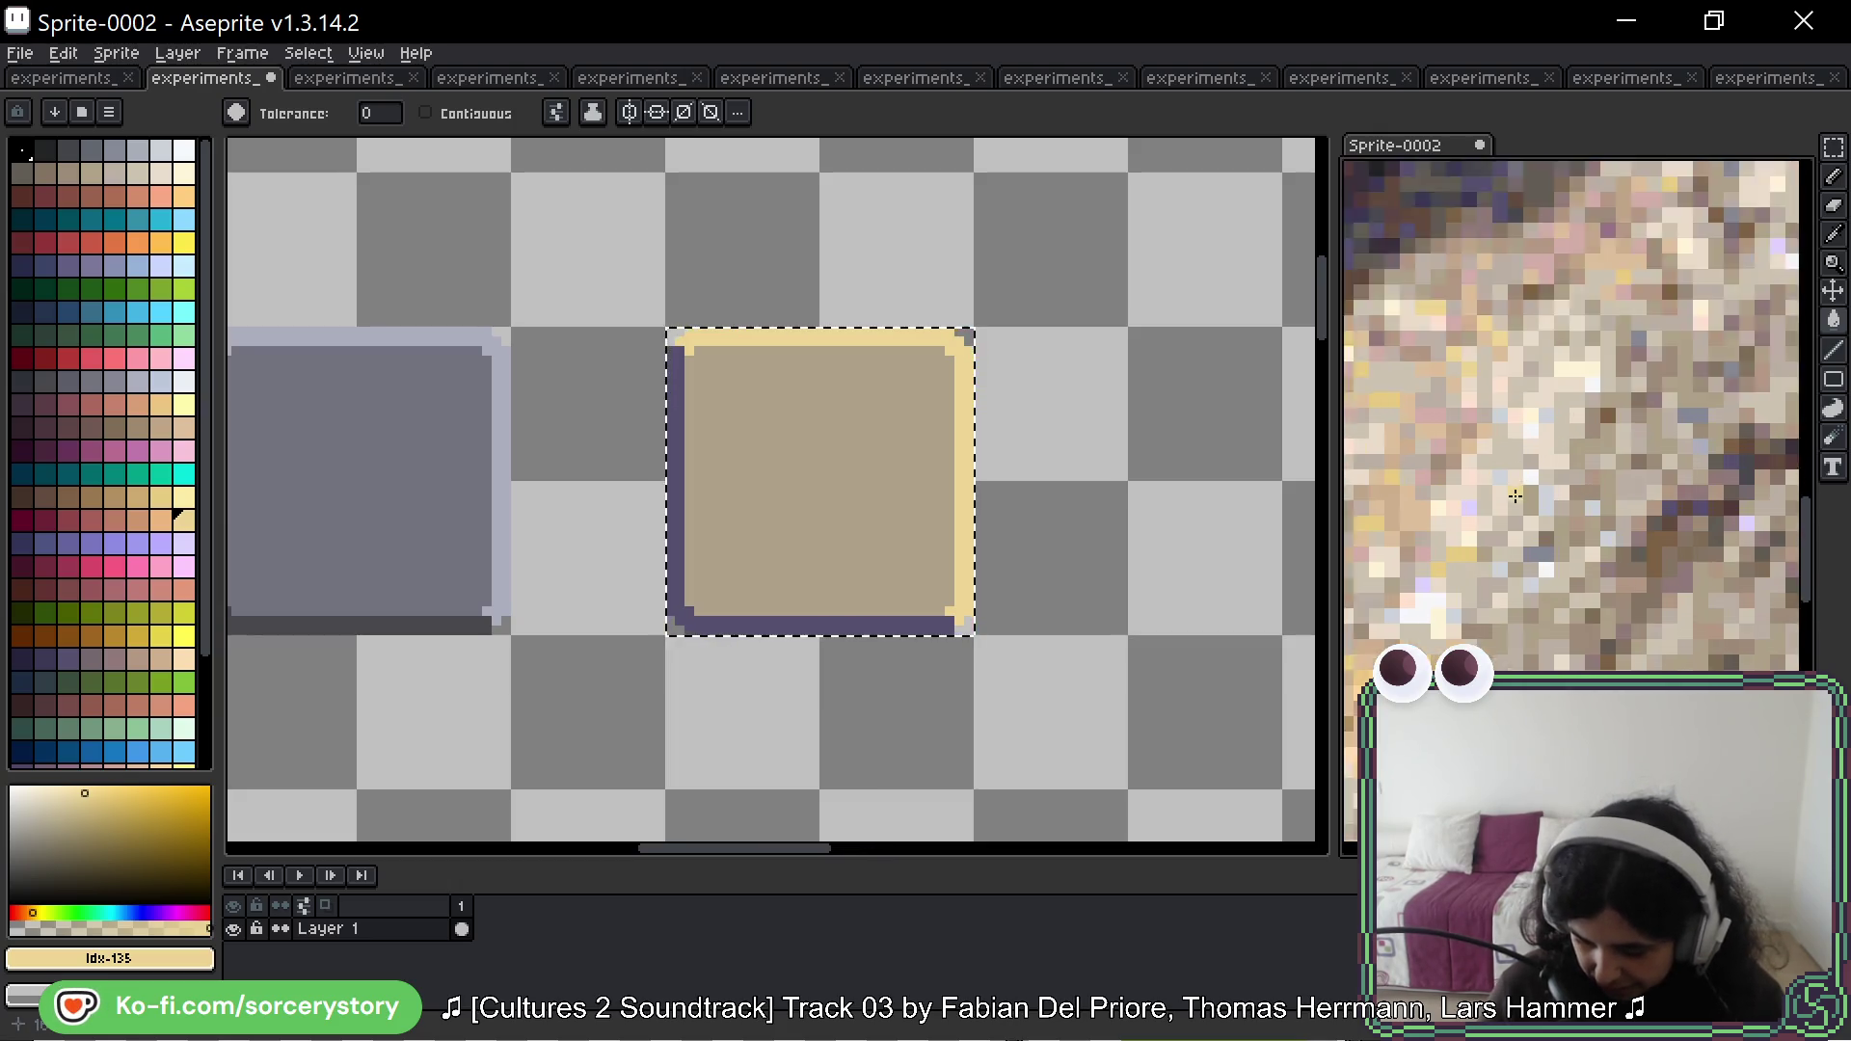
scroll(1604, 540, down, 3)
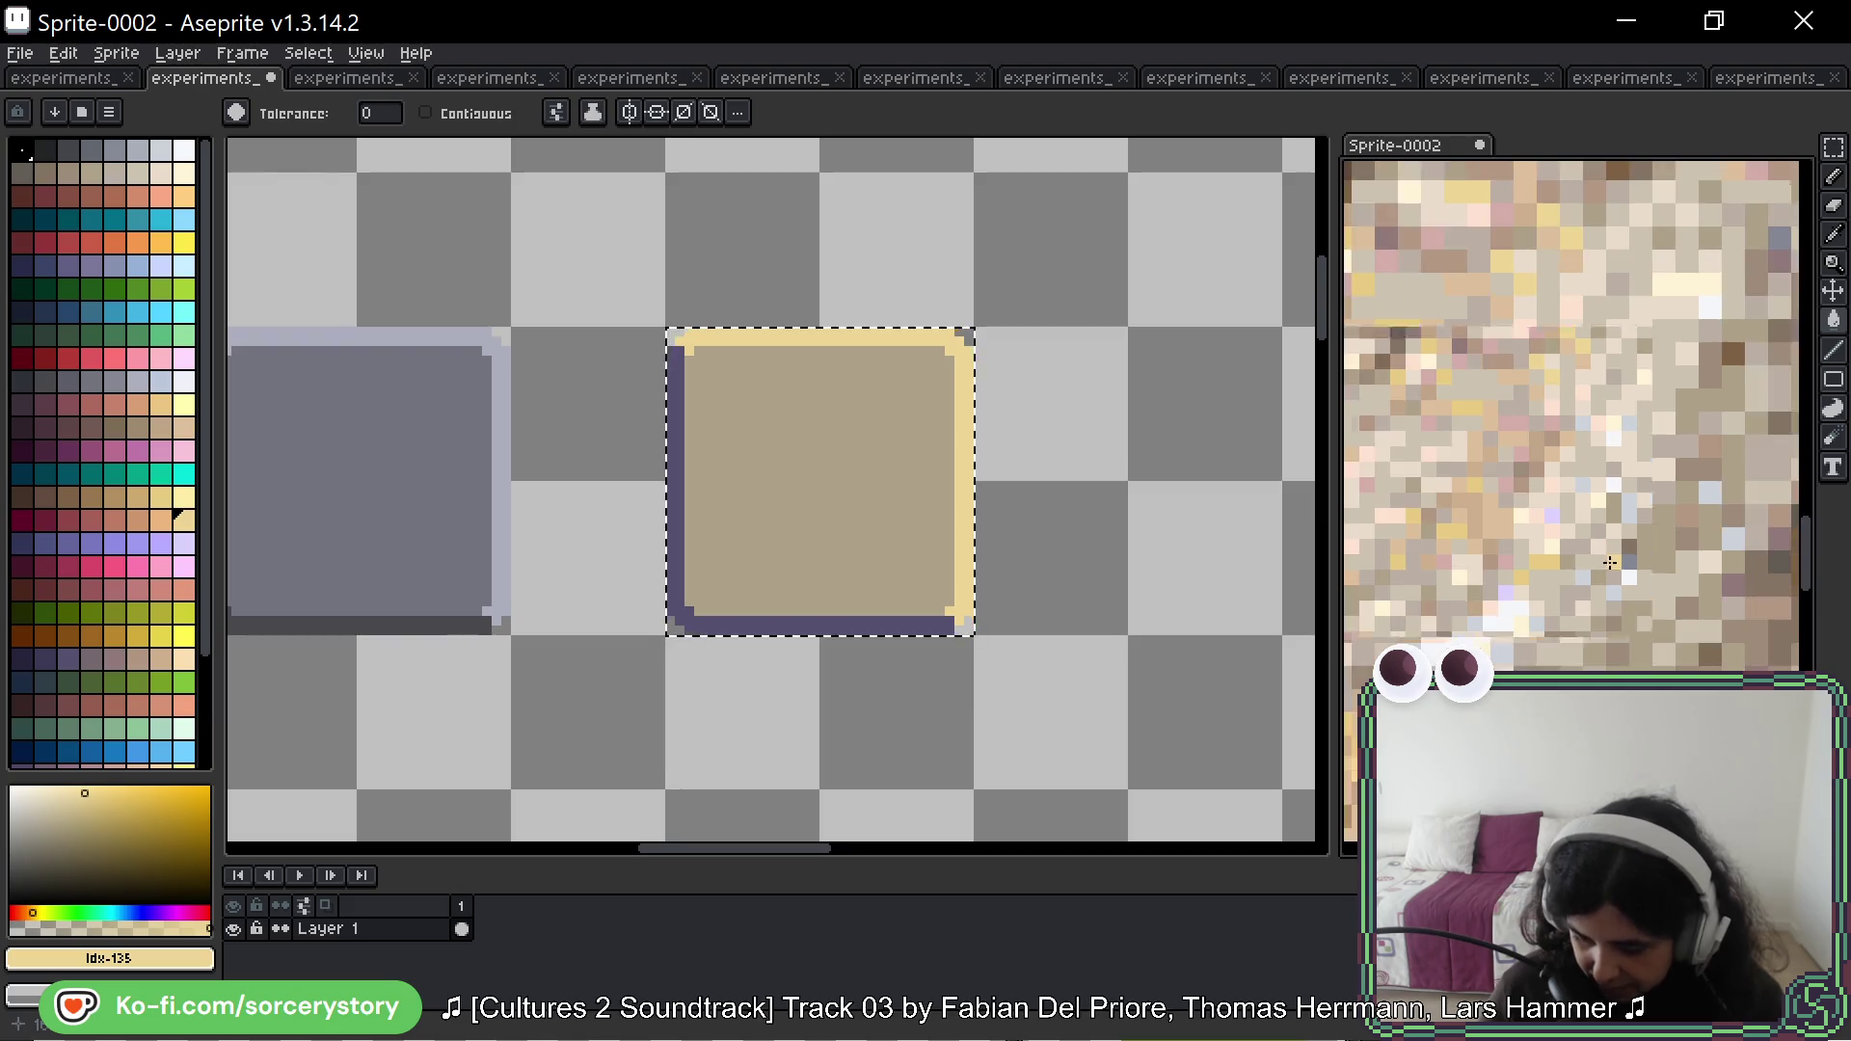
scroll(1562, 598, up, 5)
alt+click(1575, 488)
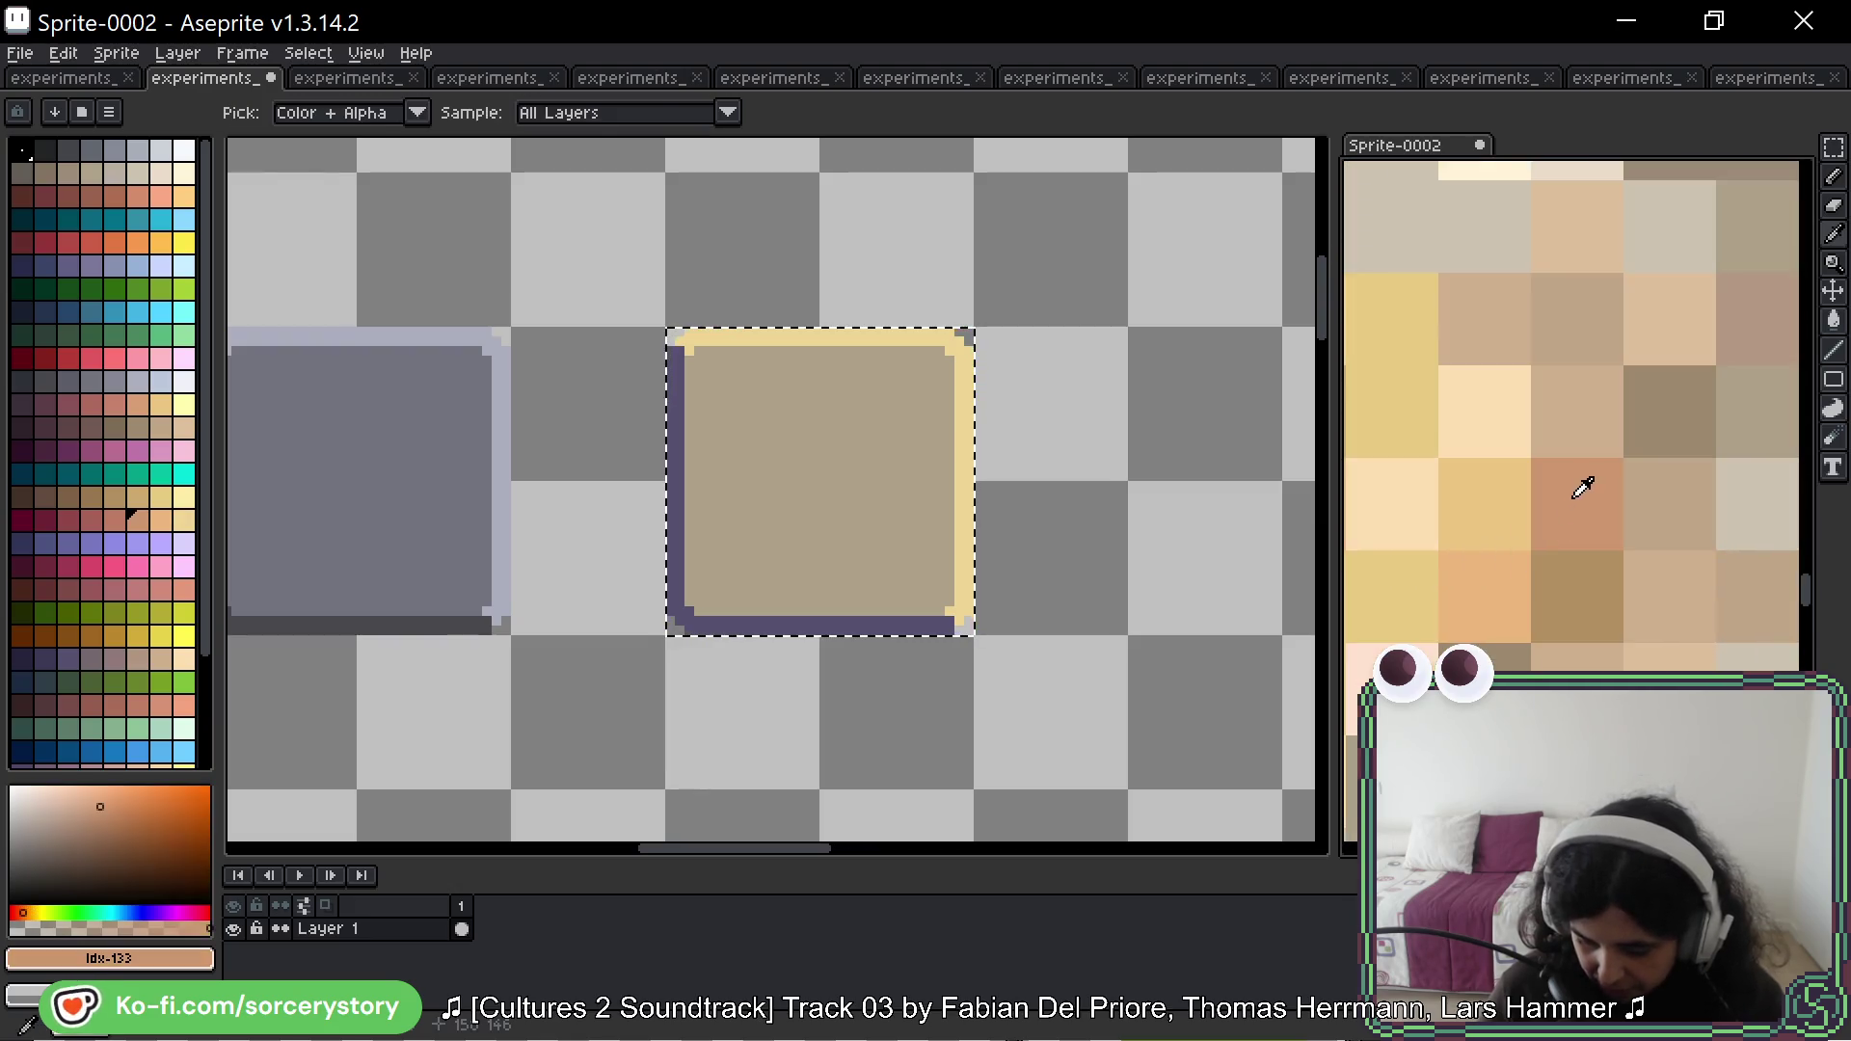
click(764, 517)
Step: Sample a pale beige from the stone photo and fill the yellow highlight edge with it
scroll(1061, 530, down, 4)
key(v)
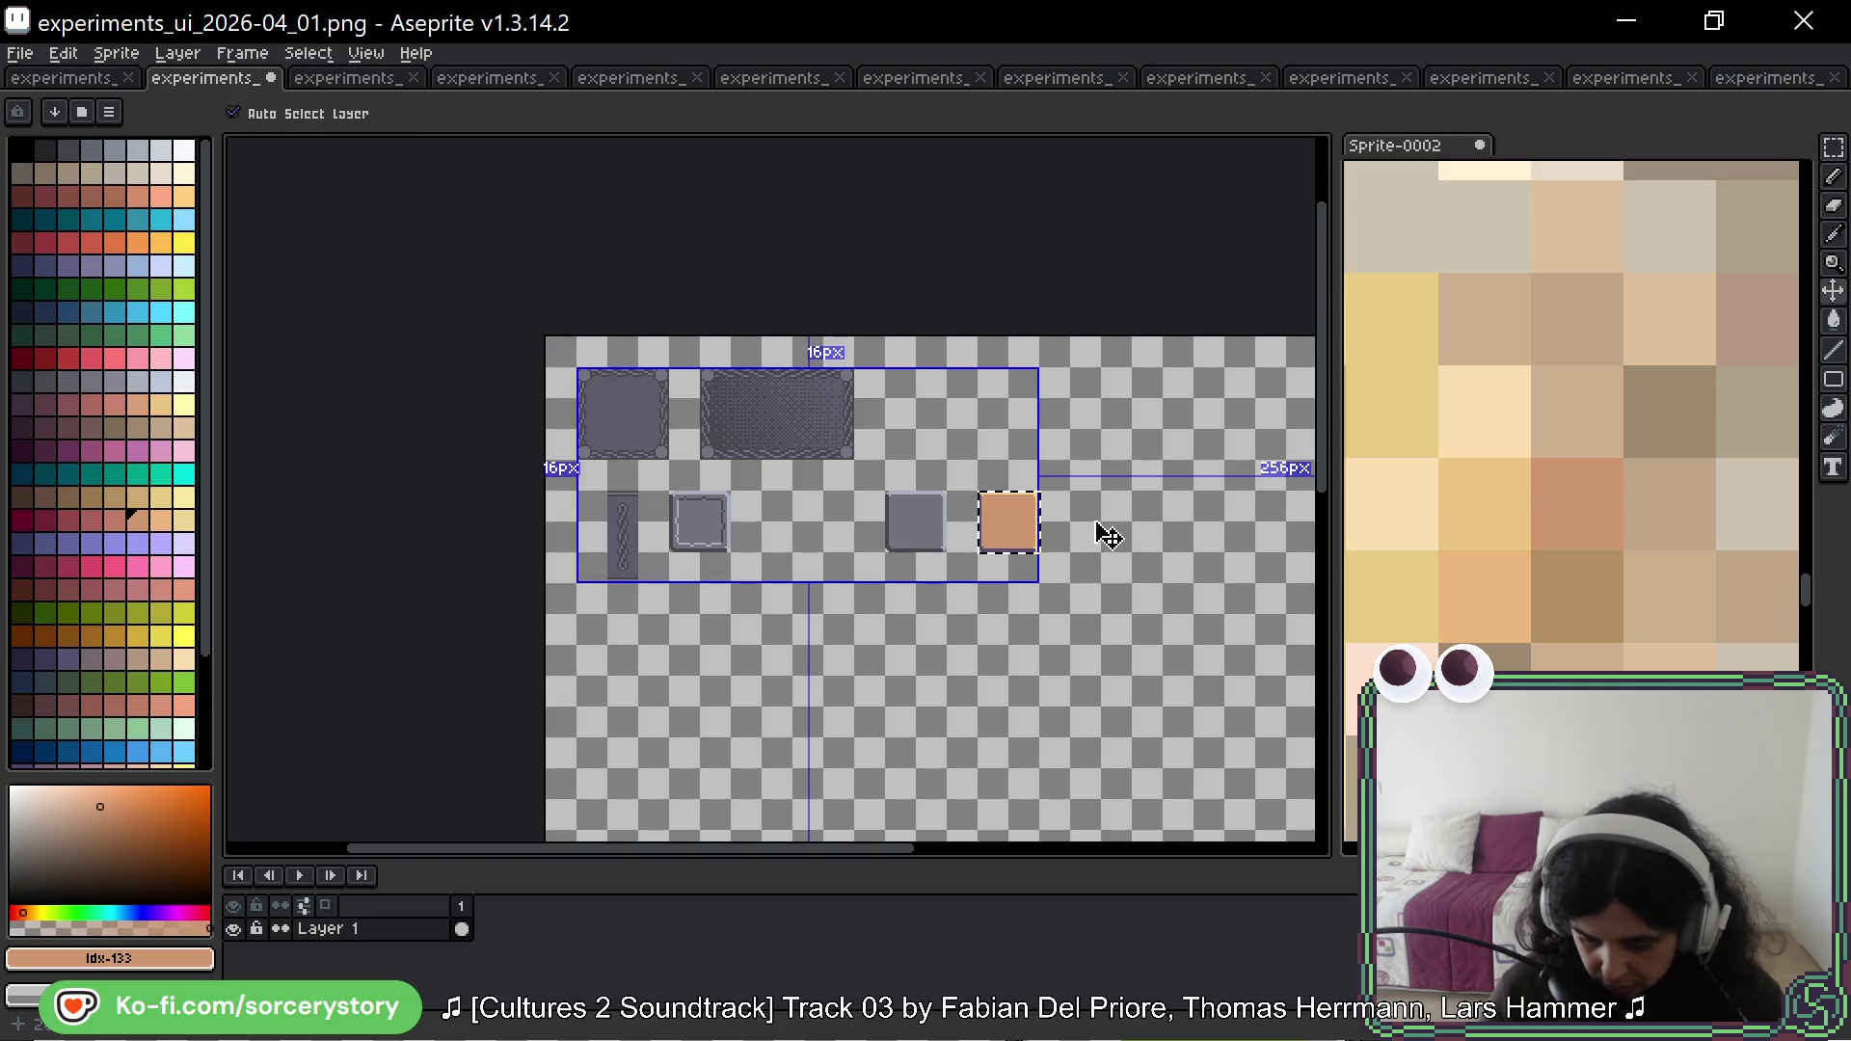
scroll(1065, 532, up, 4)
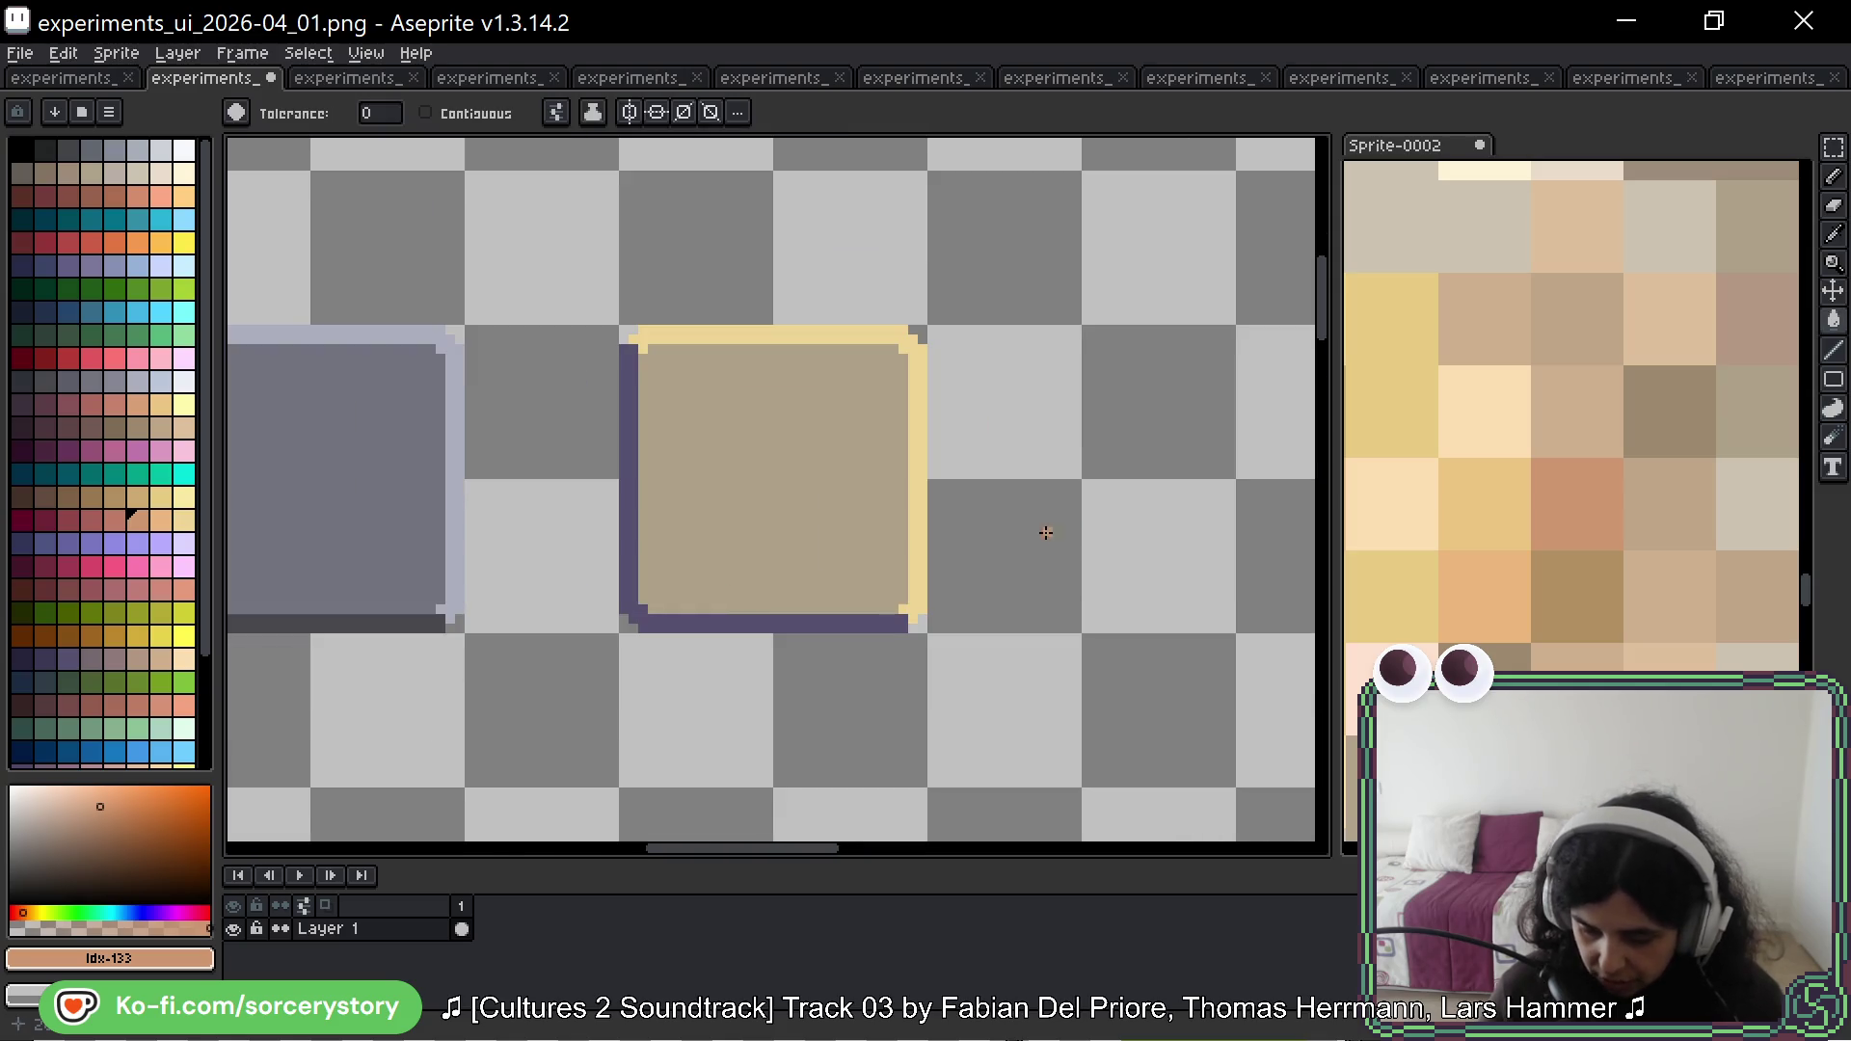
scroll(1620, 610, down, 4)
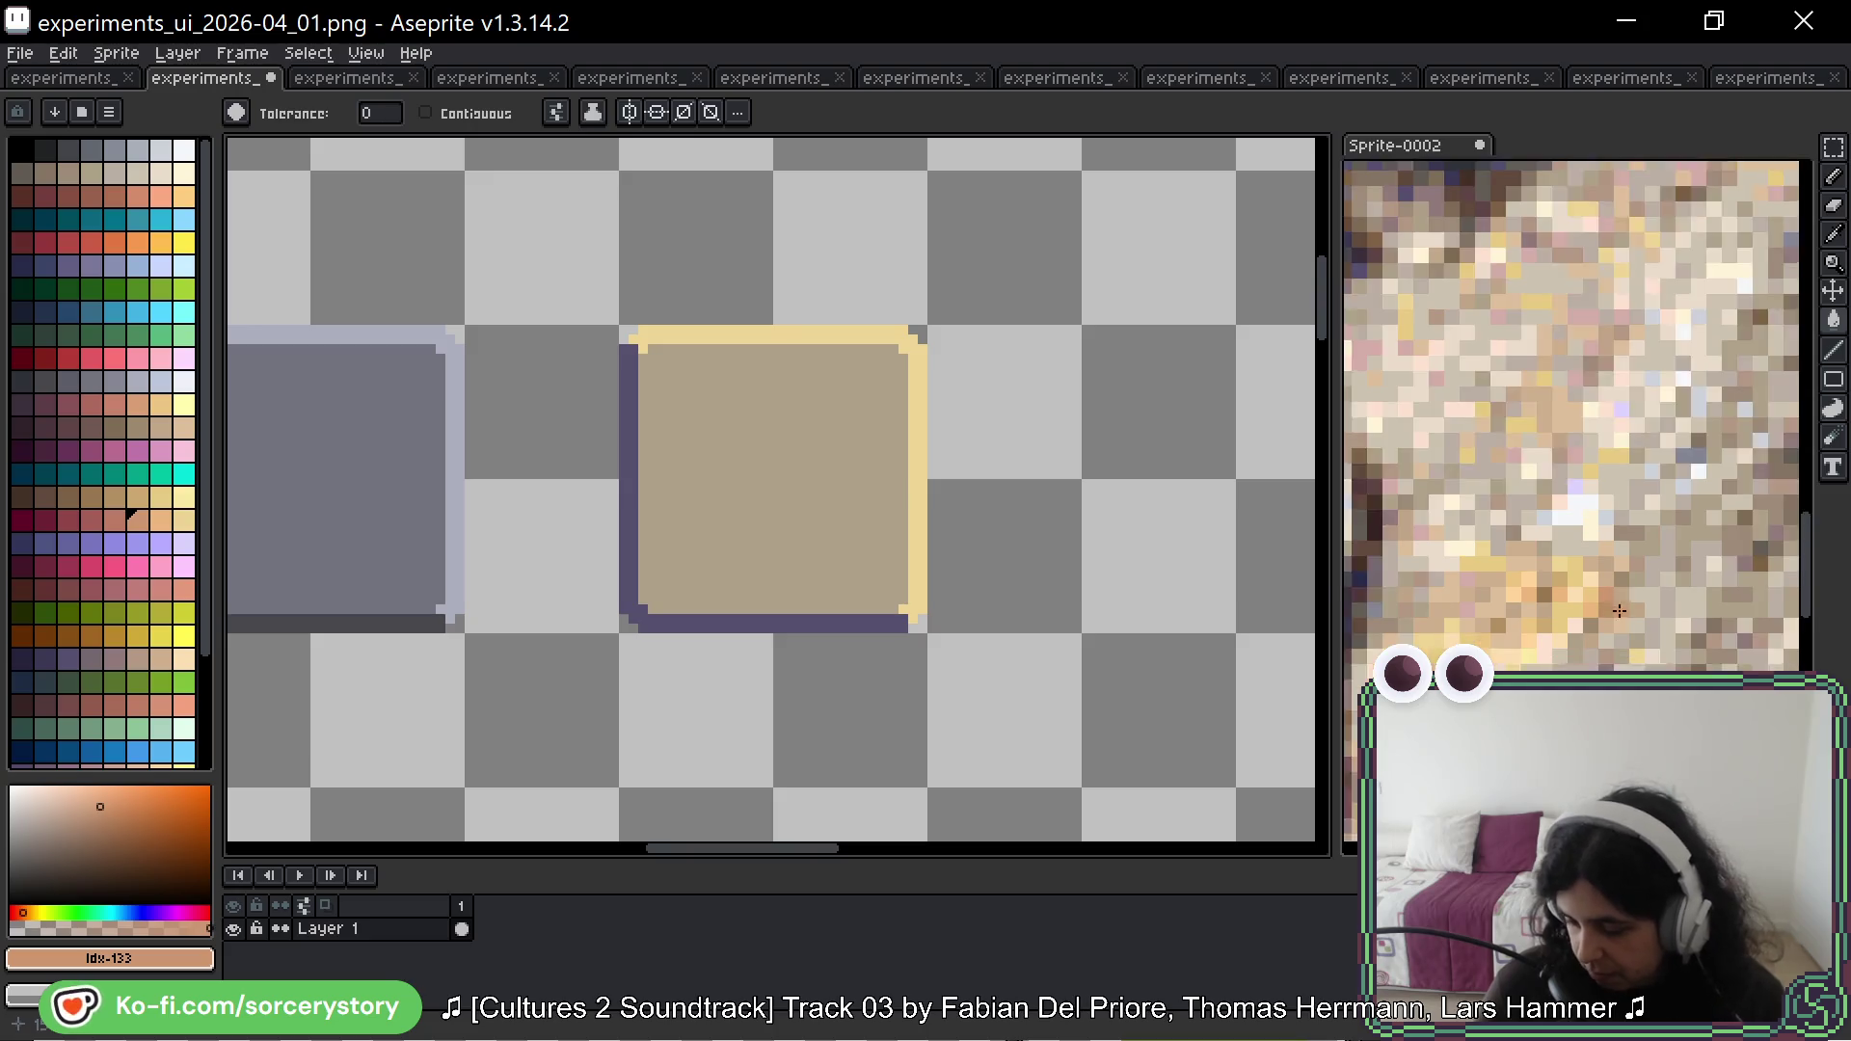
scroll(1620, 610, up, 3)
scroll(1571, 493, down, 3)
key(i)
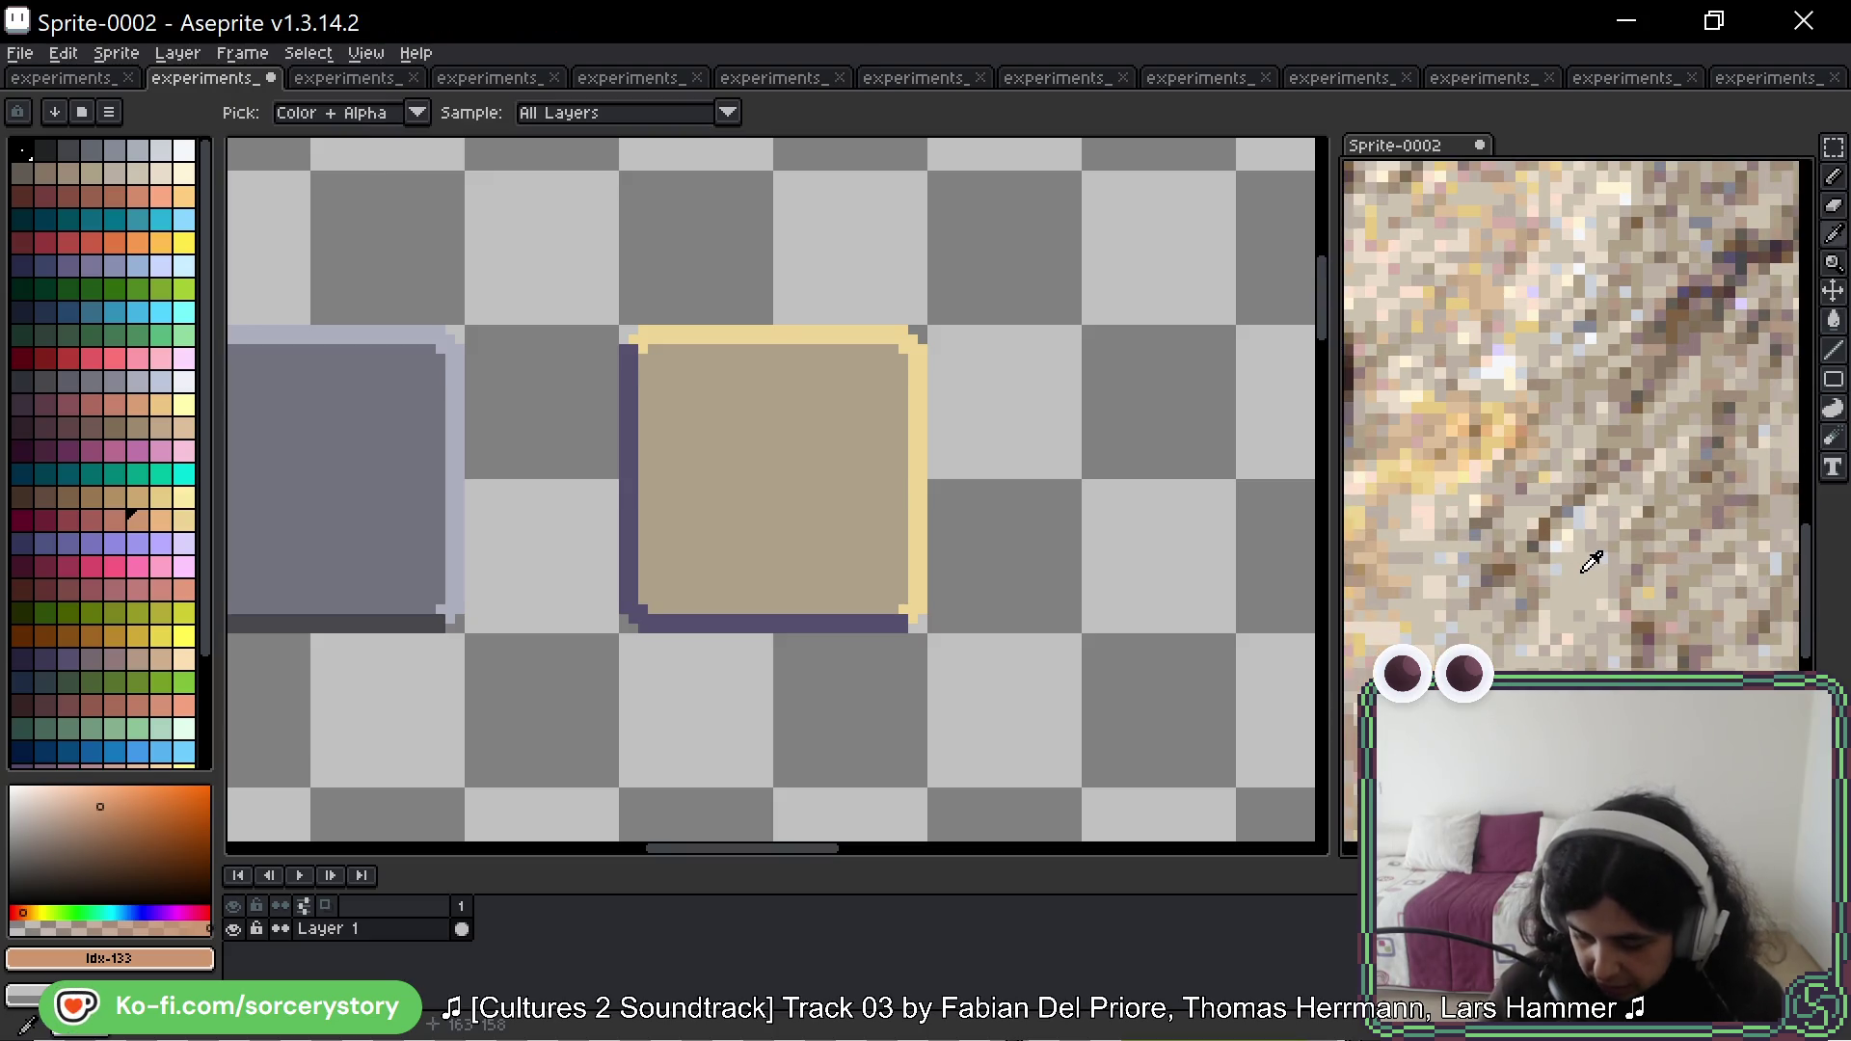
click(1630, 504)
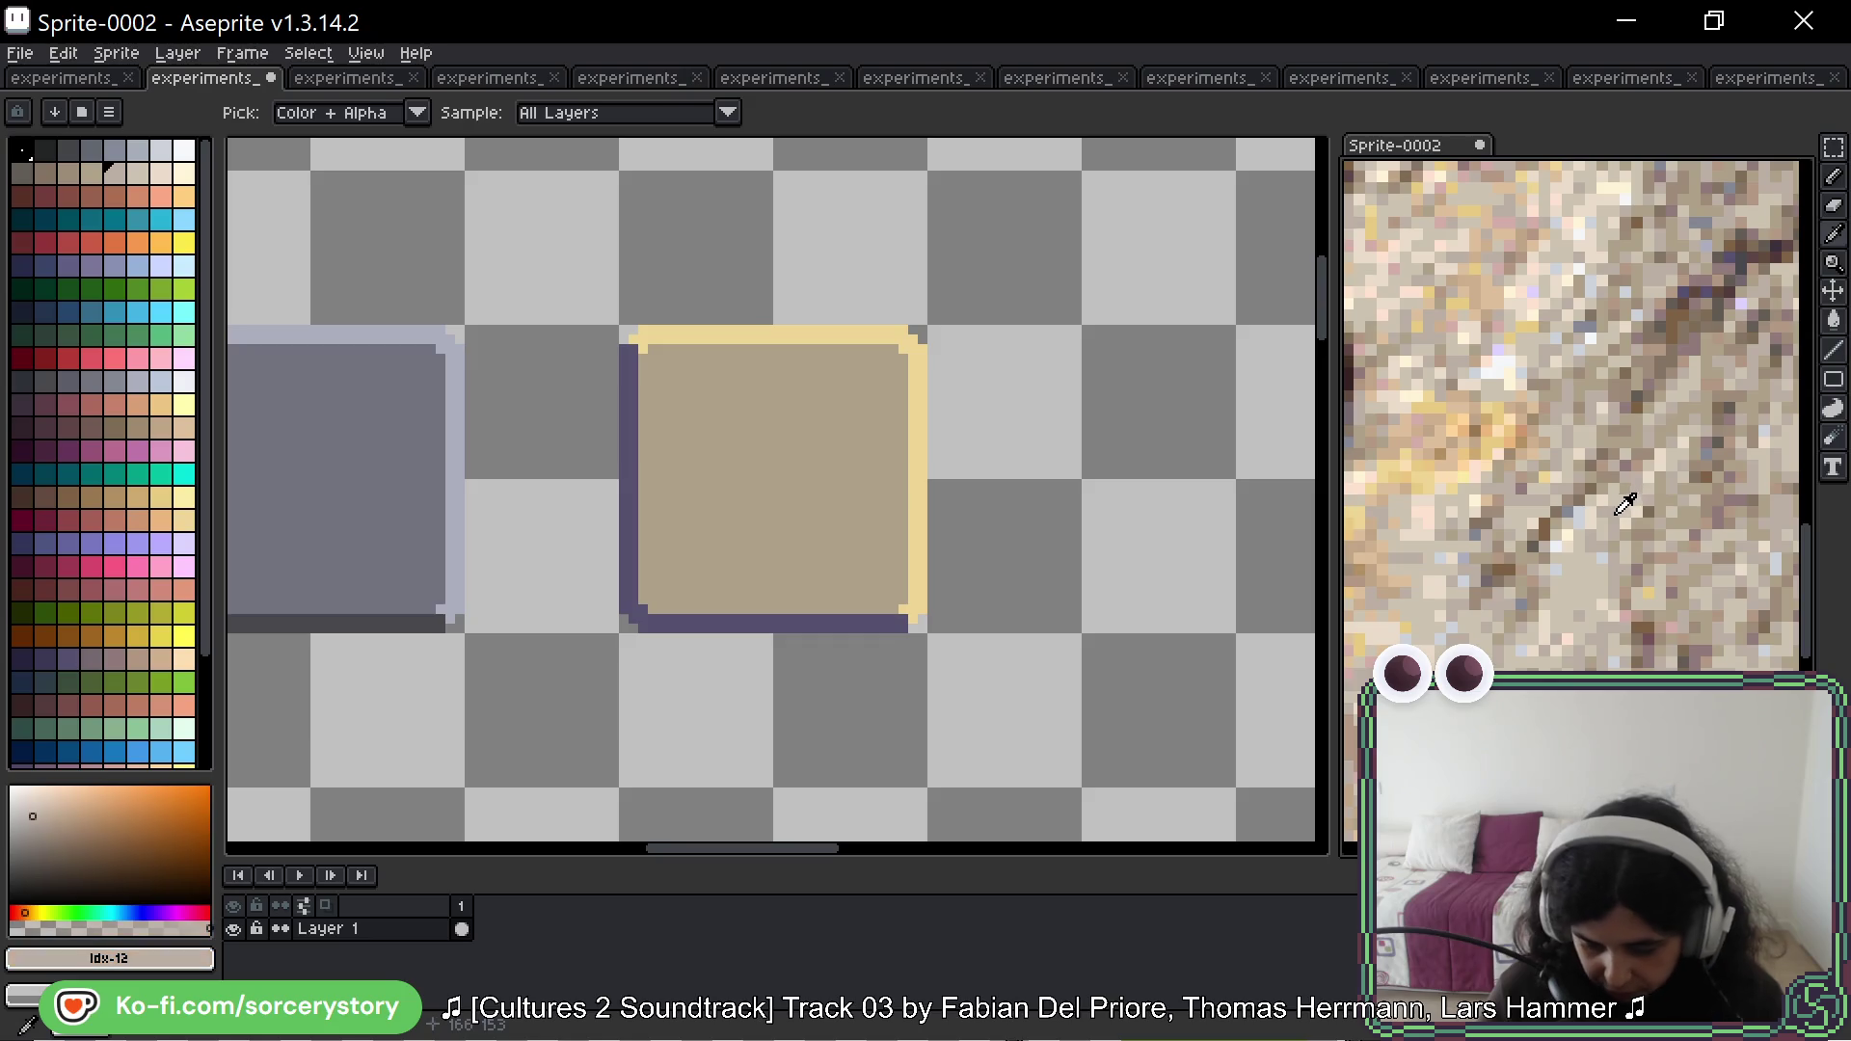
key(g)
click(863, 334)
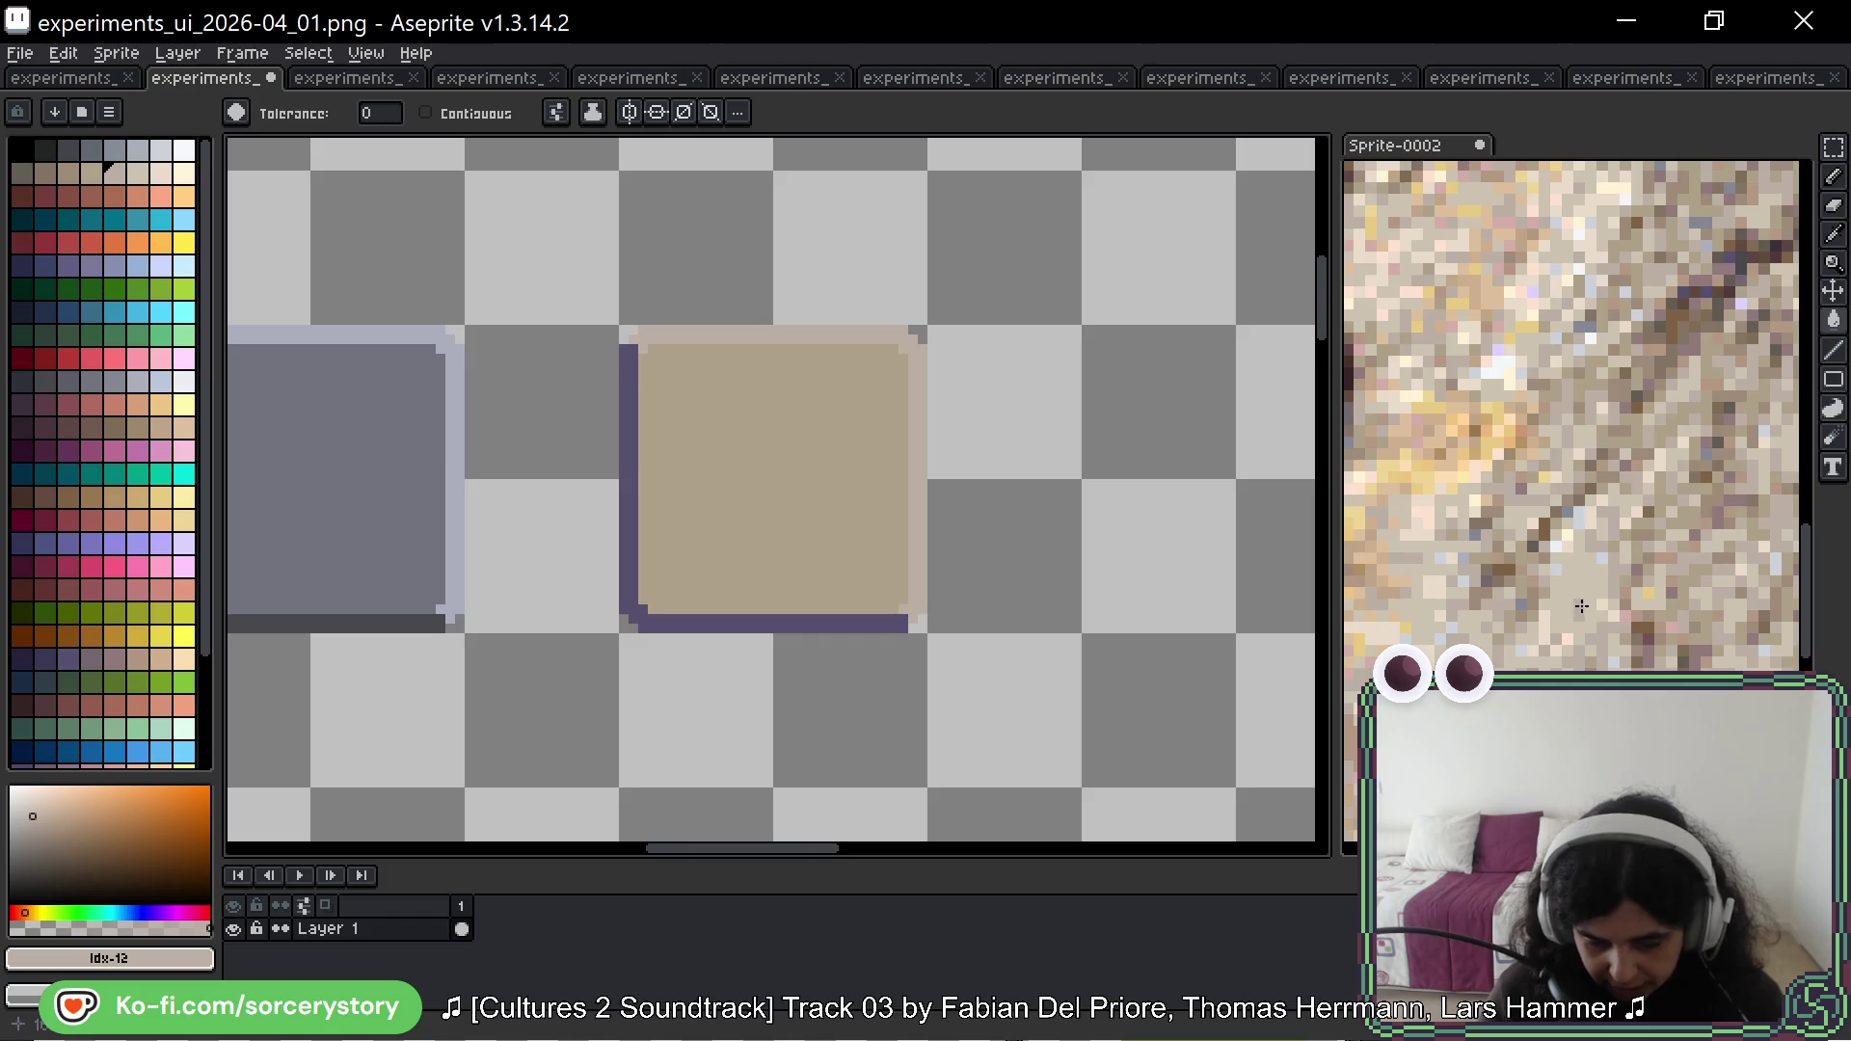
Step: Try a slightly lighter palette tan on the square's interior, then undo it
key(i)
click(714, 403)
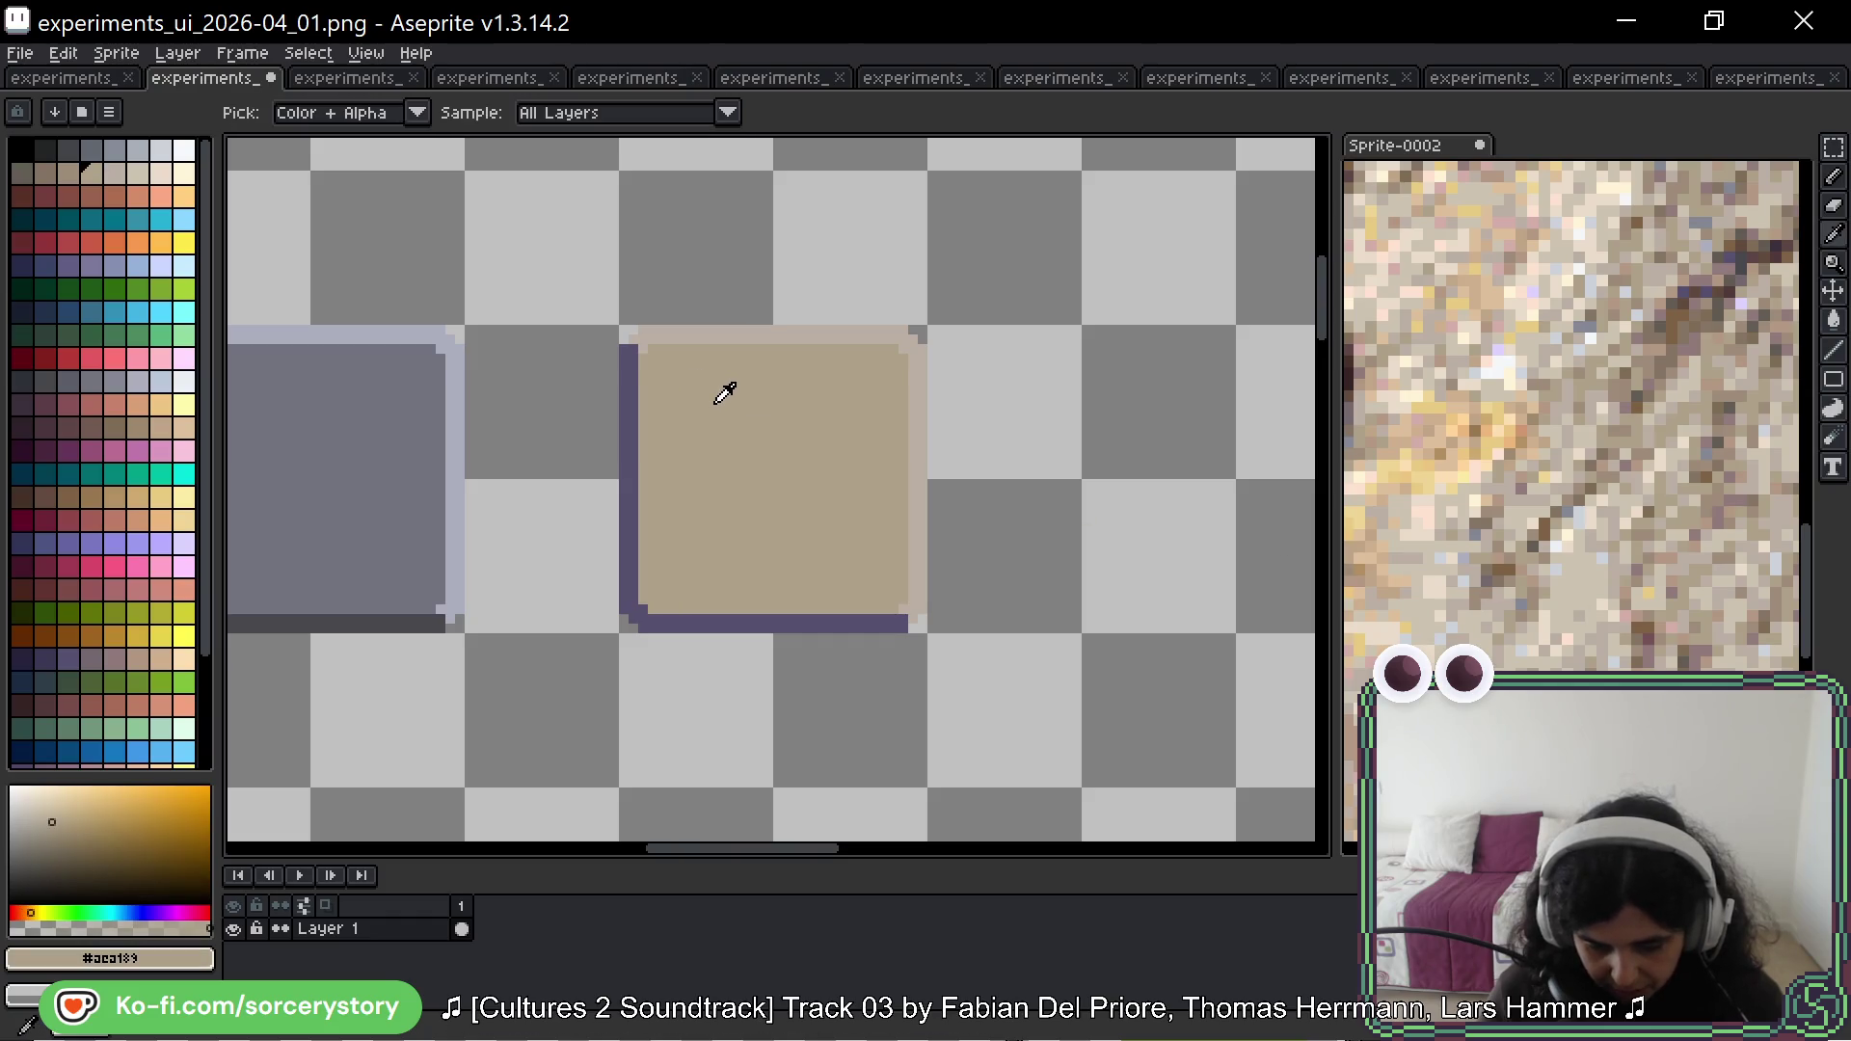
click(879, 328)
click(138, 172)
key(g)
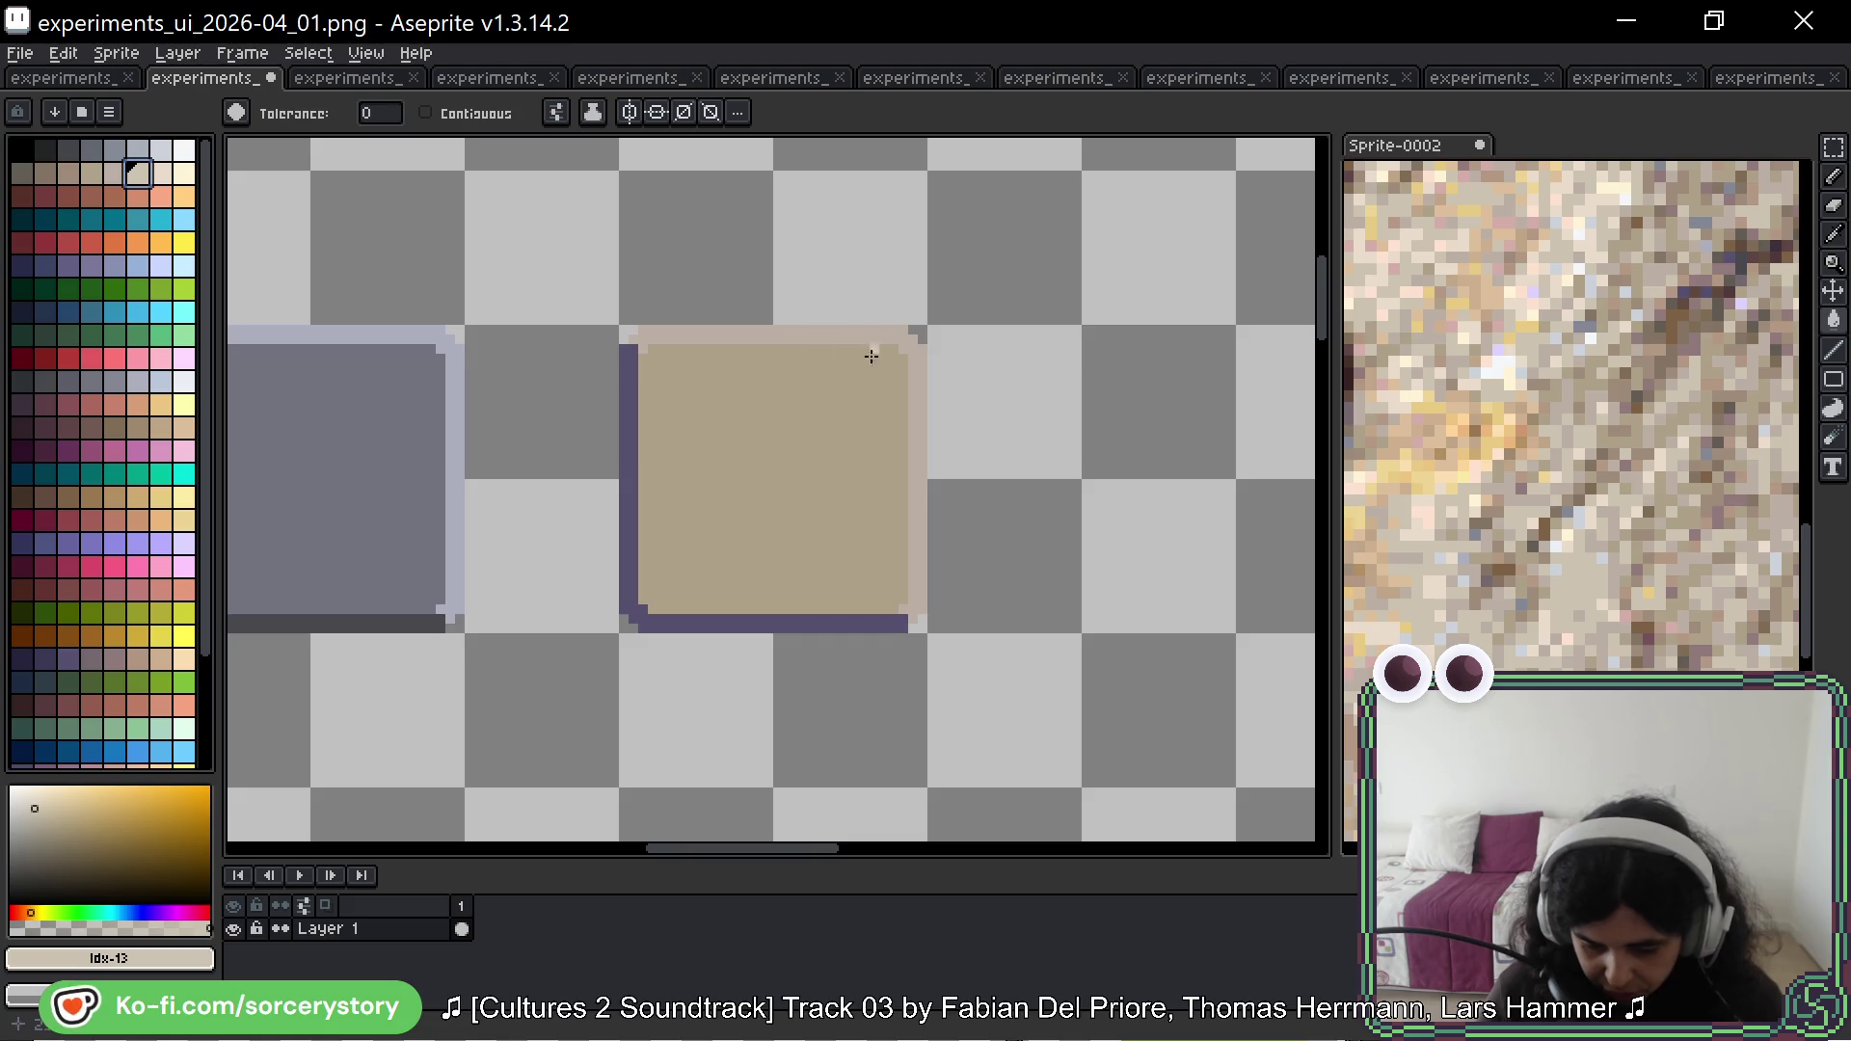
click(872, 357)
key(ctrl+z)
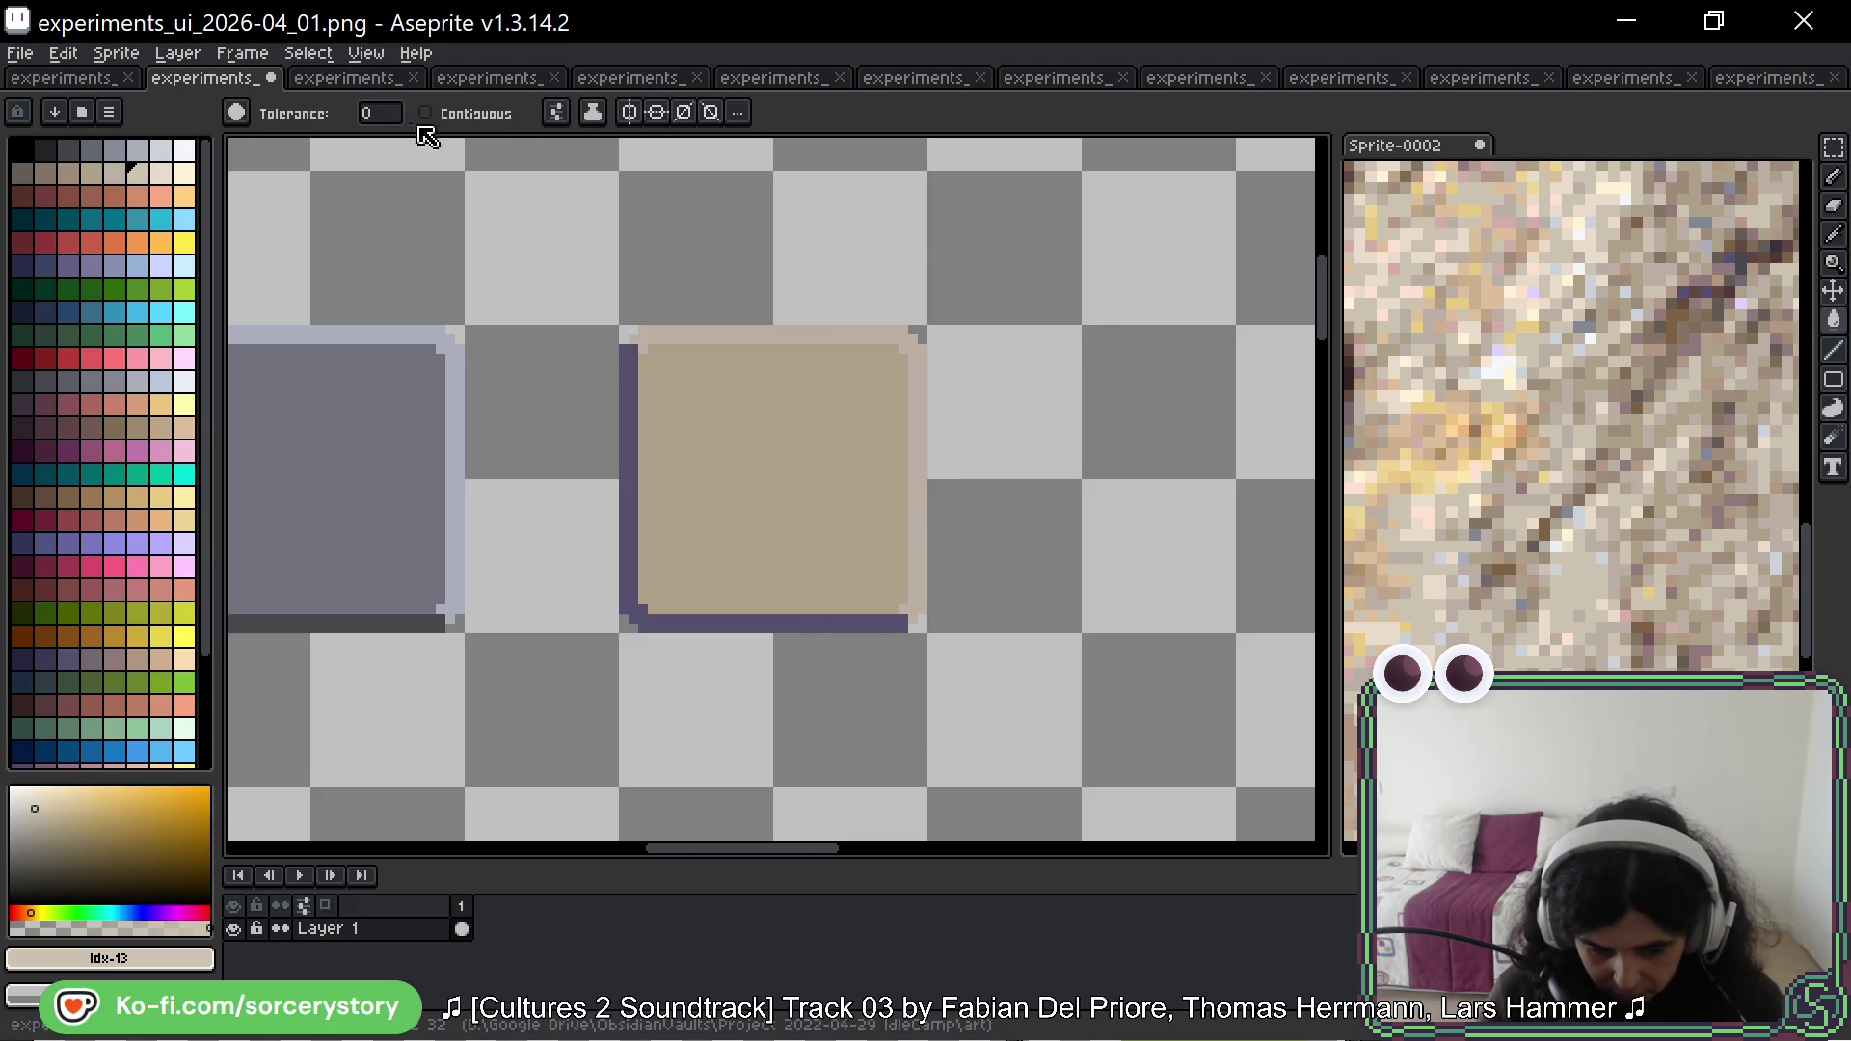
Step: Select the square and fill its dark purple outline with the neighbouring mauve swatch
click(1834, 147)
drag(914, 337, 627, 625)
key(w)
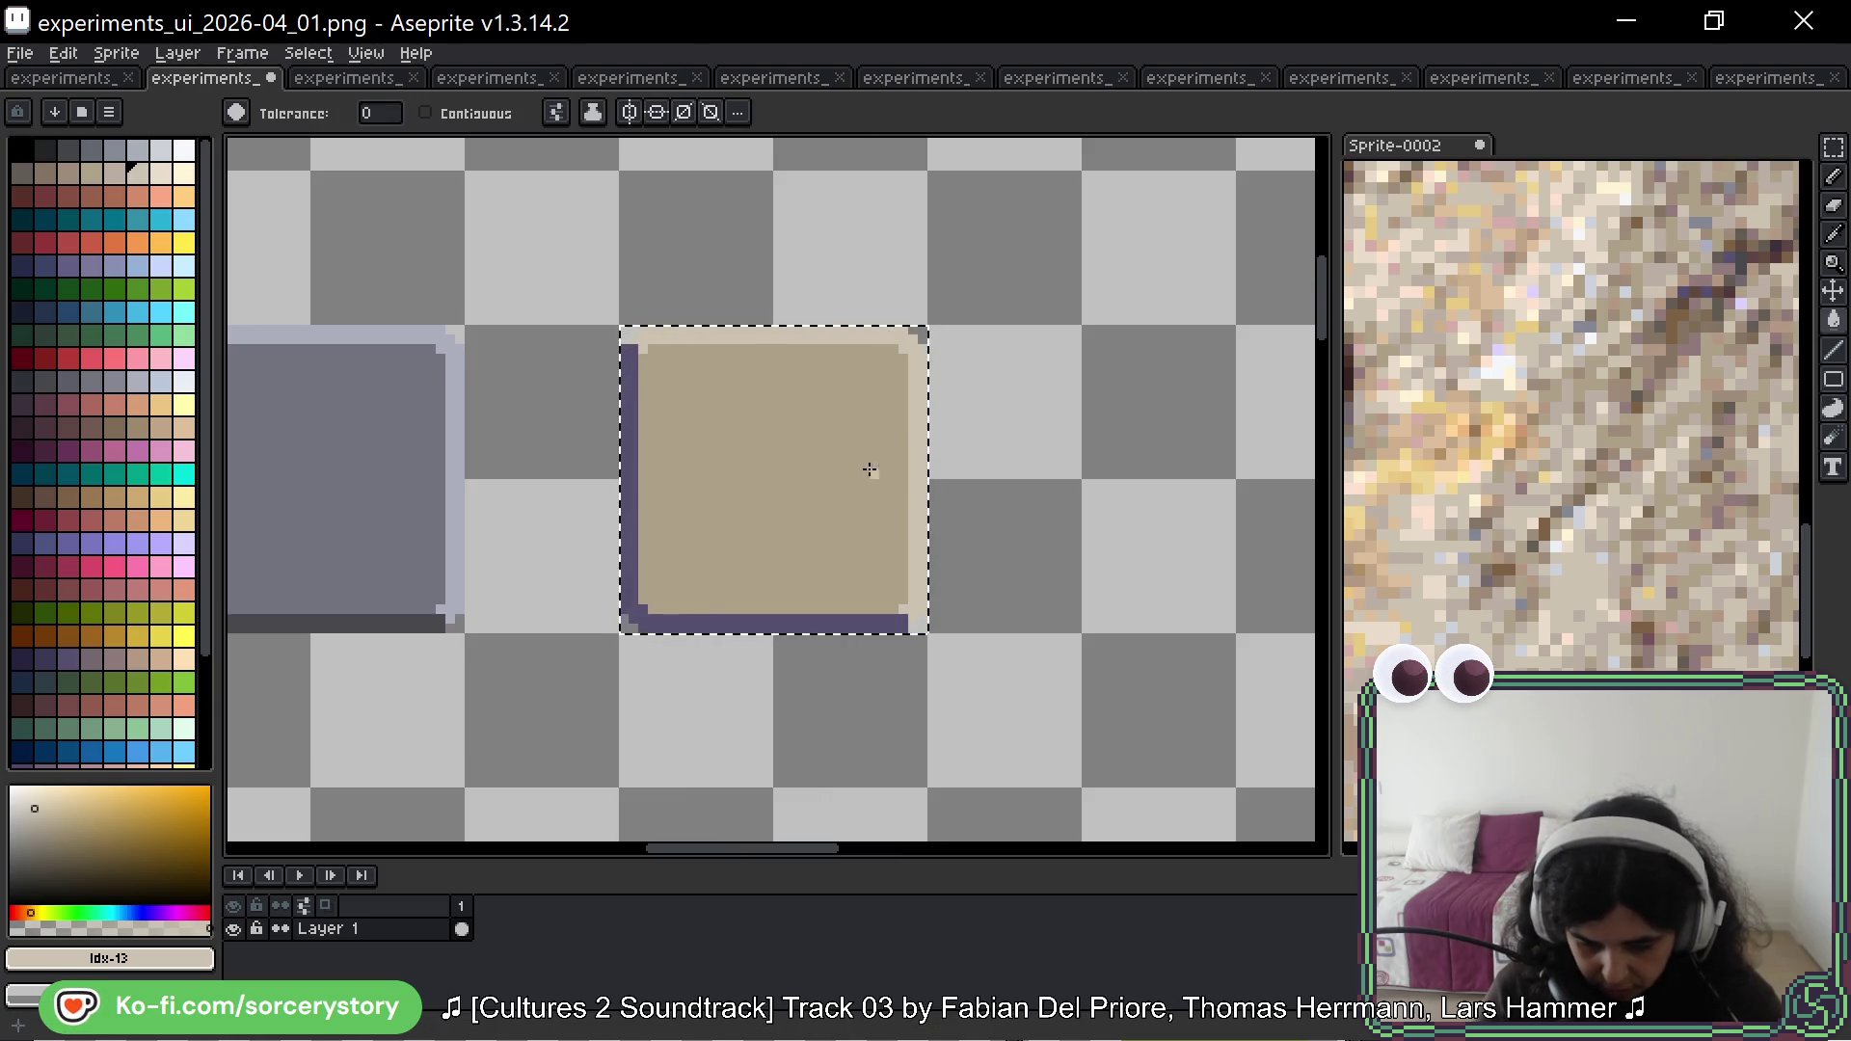
key(i)
click(829, 622)
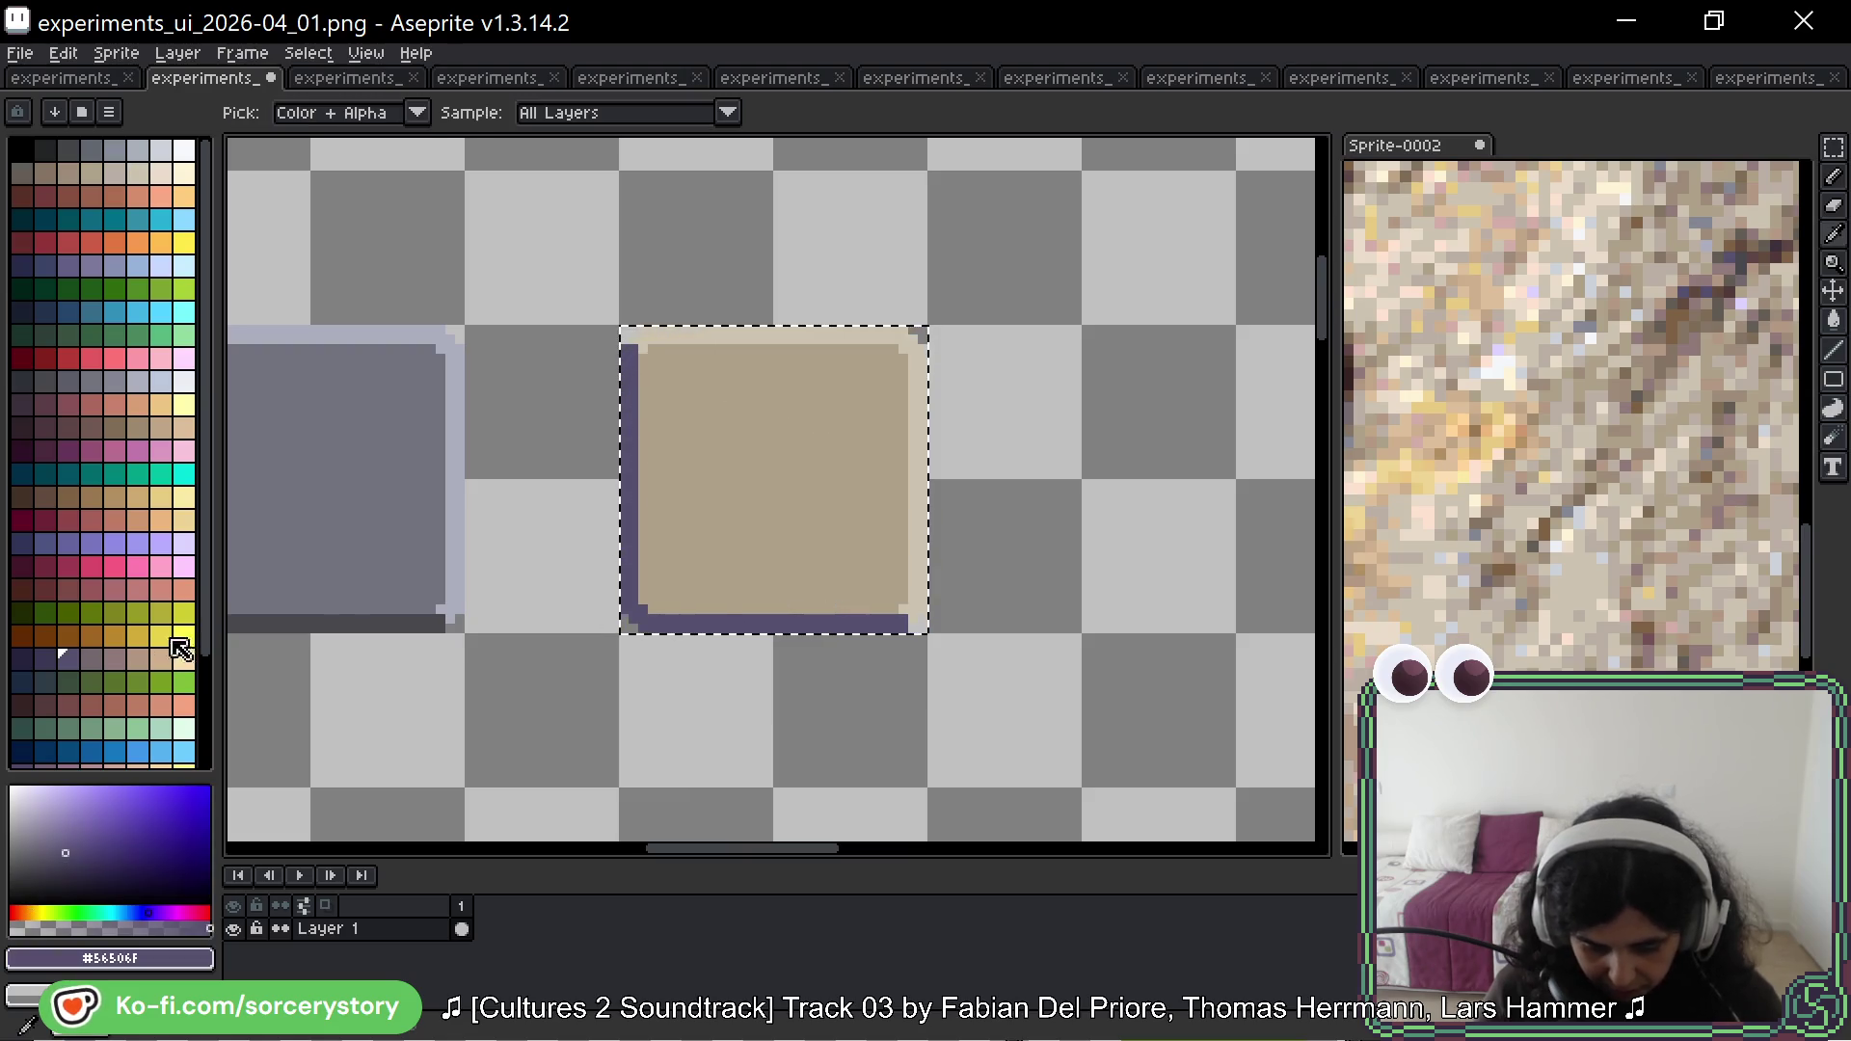
click(93, 654)
key(g)
click(636, 550)
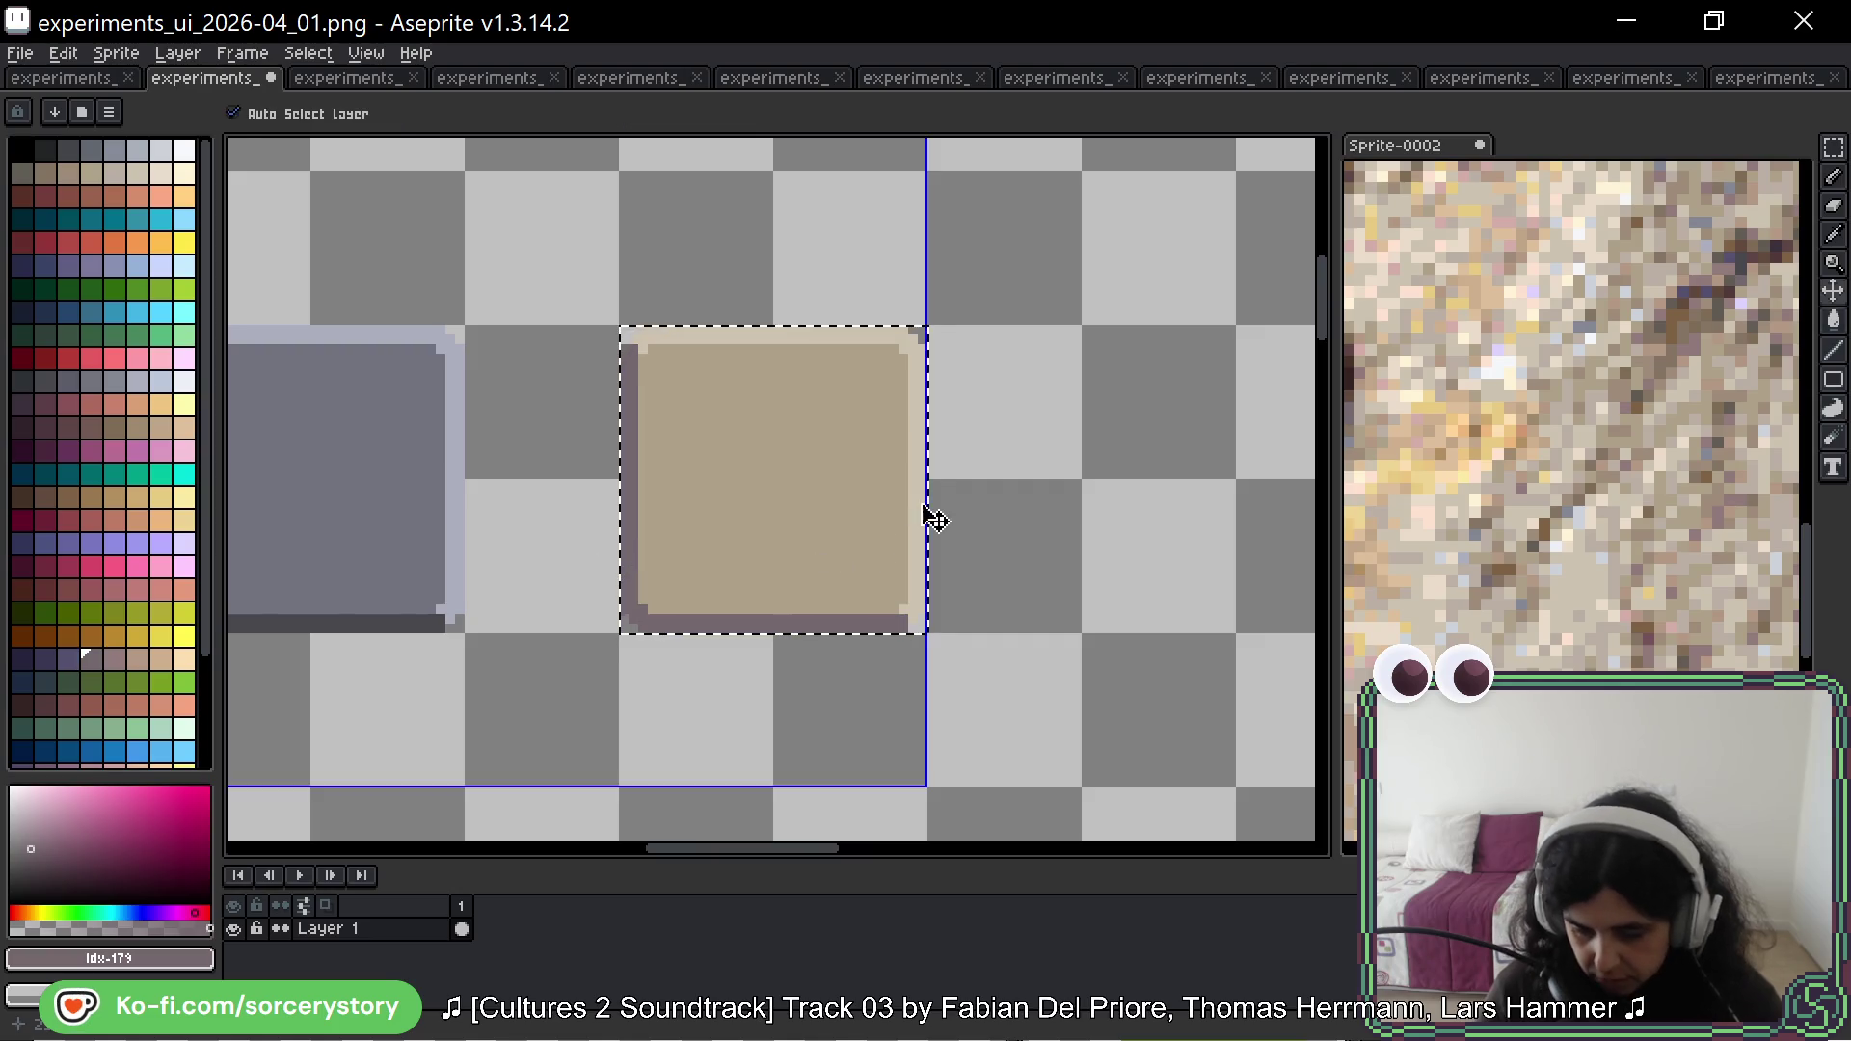
key(ctrl+d)
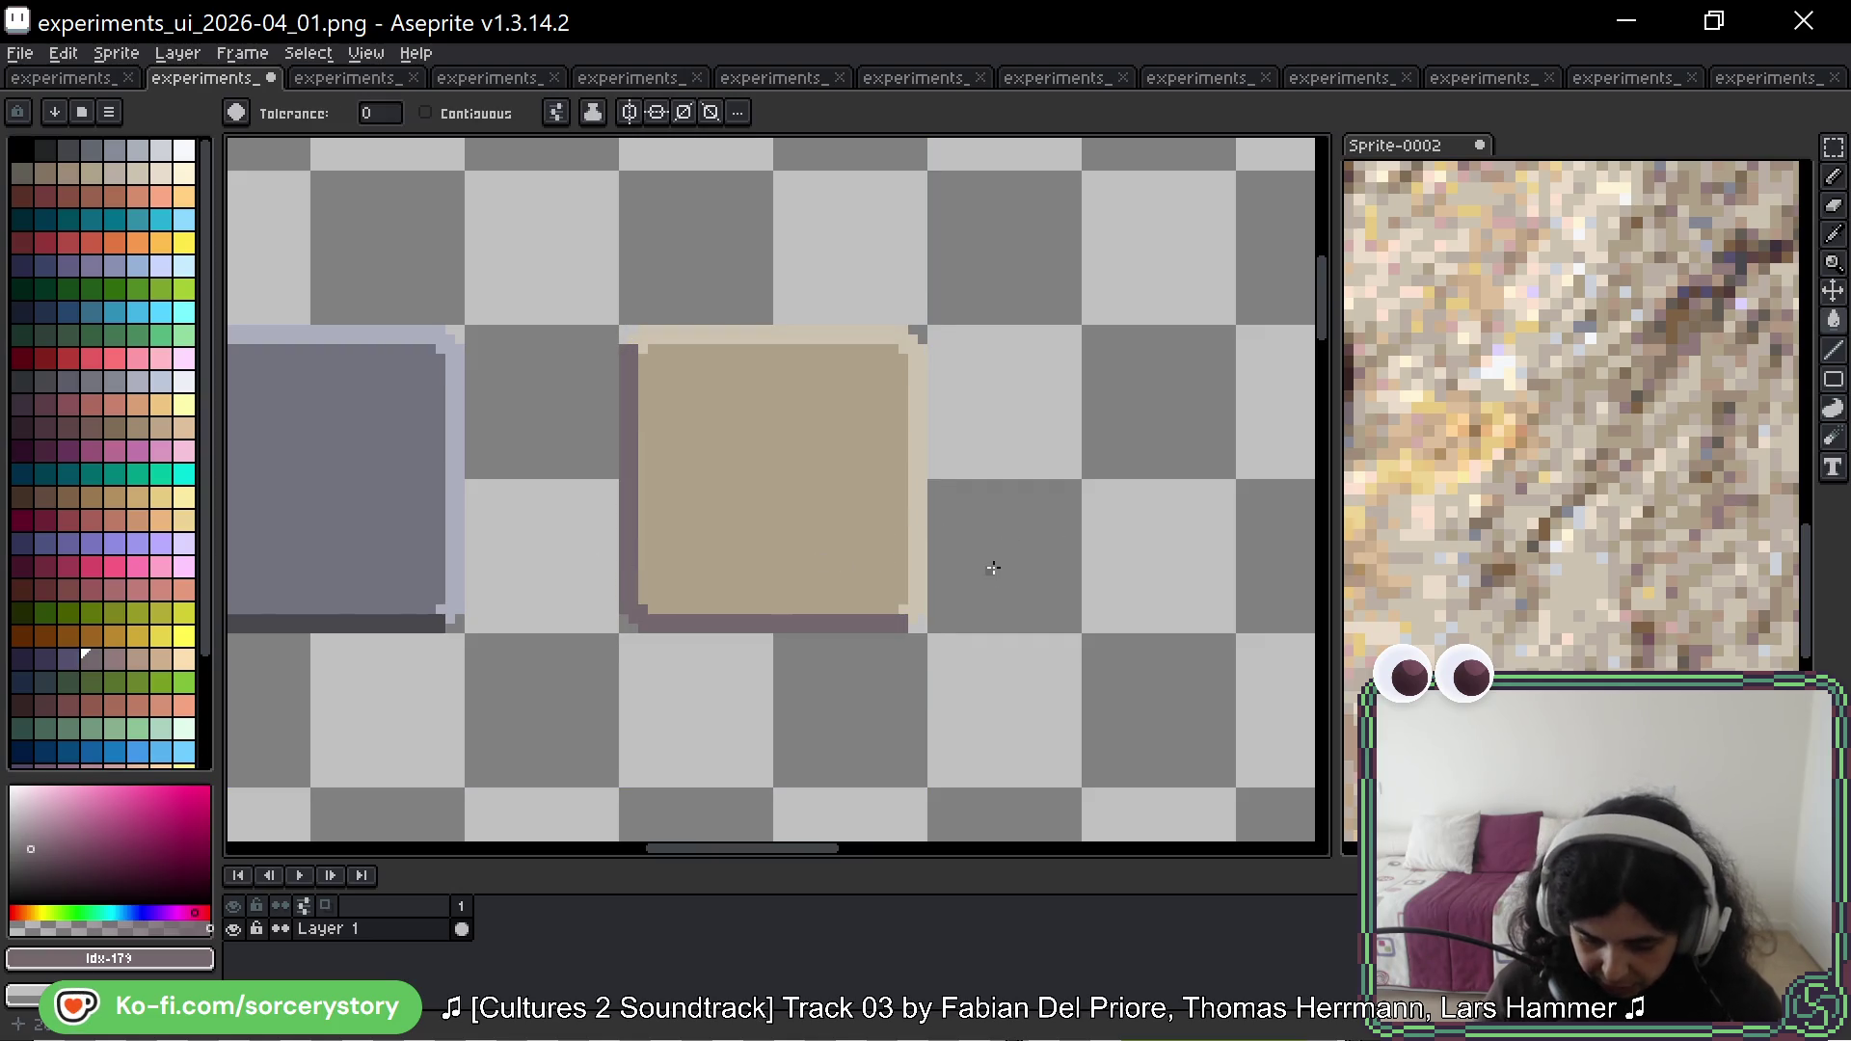
Step: Reselect the whole square and sample its tan fill colour
key(m)
drag(924, 330, 623, 629)
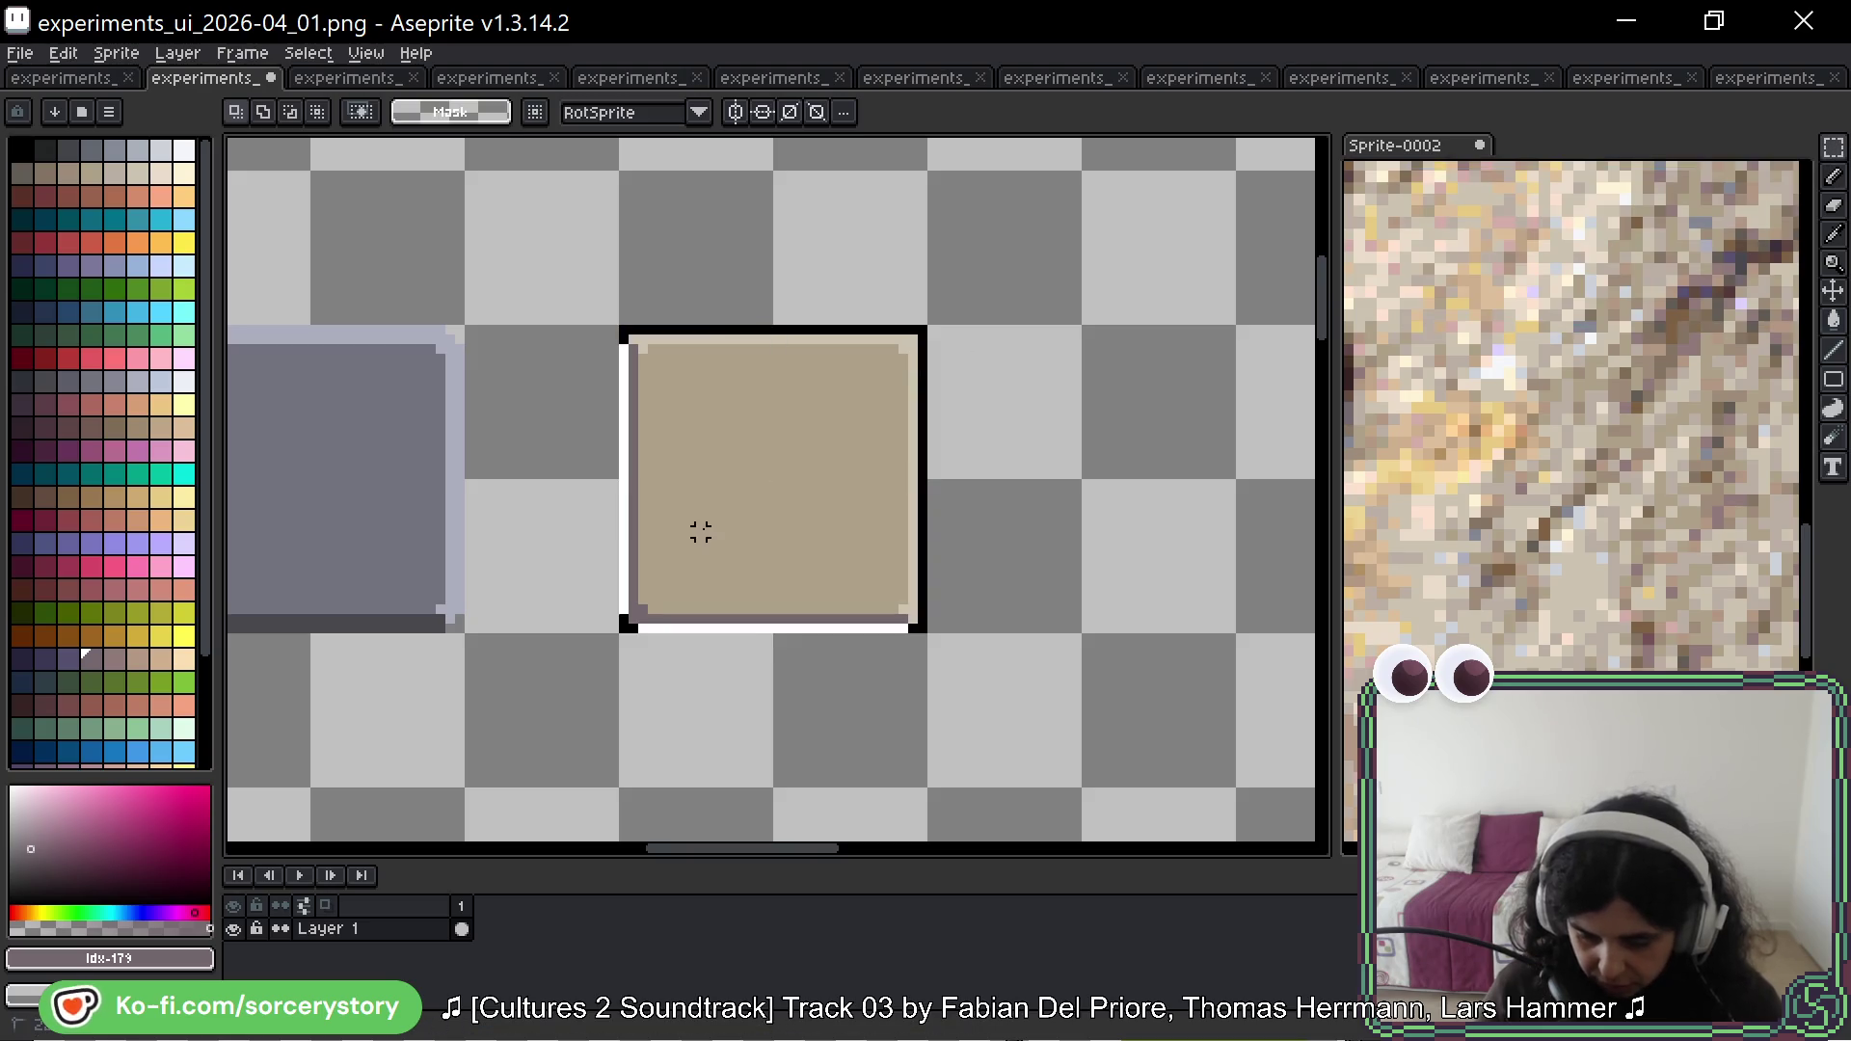
key(g)
key(i)
click(765, 429)
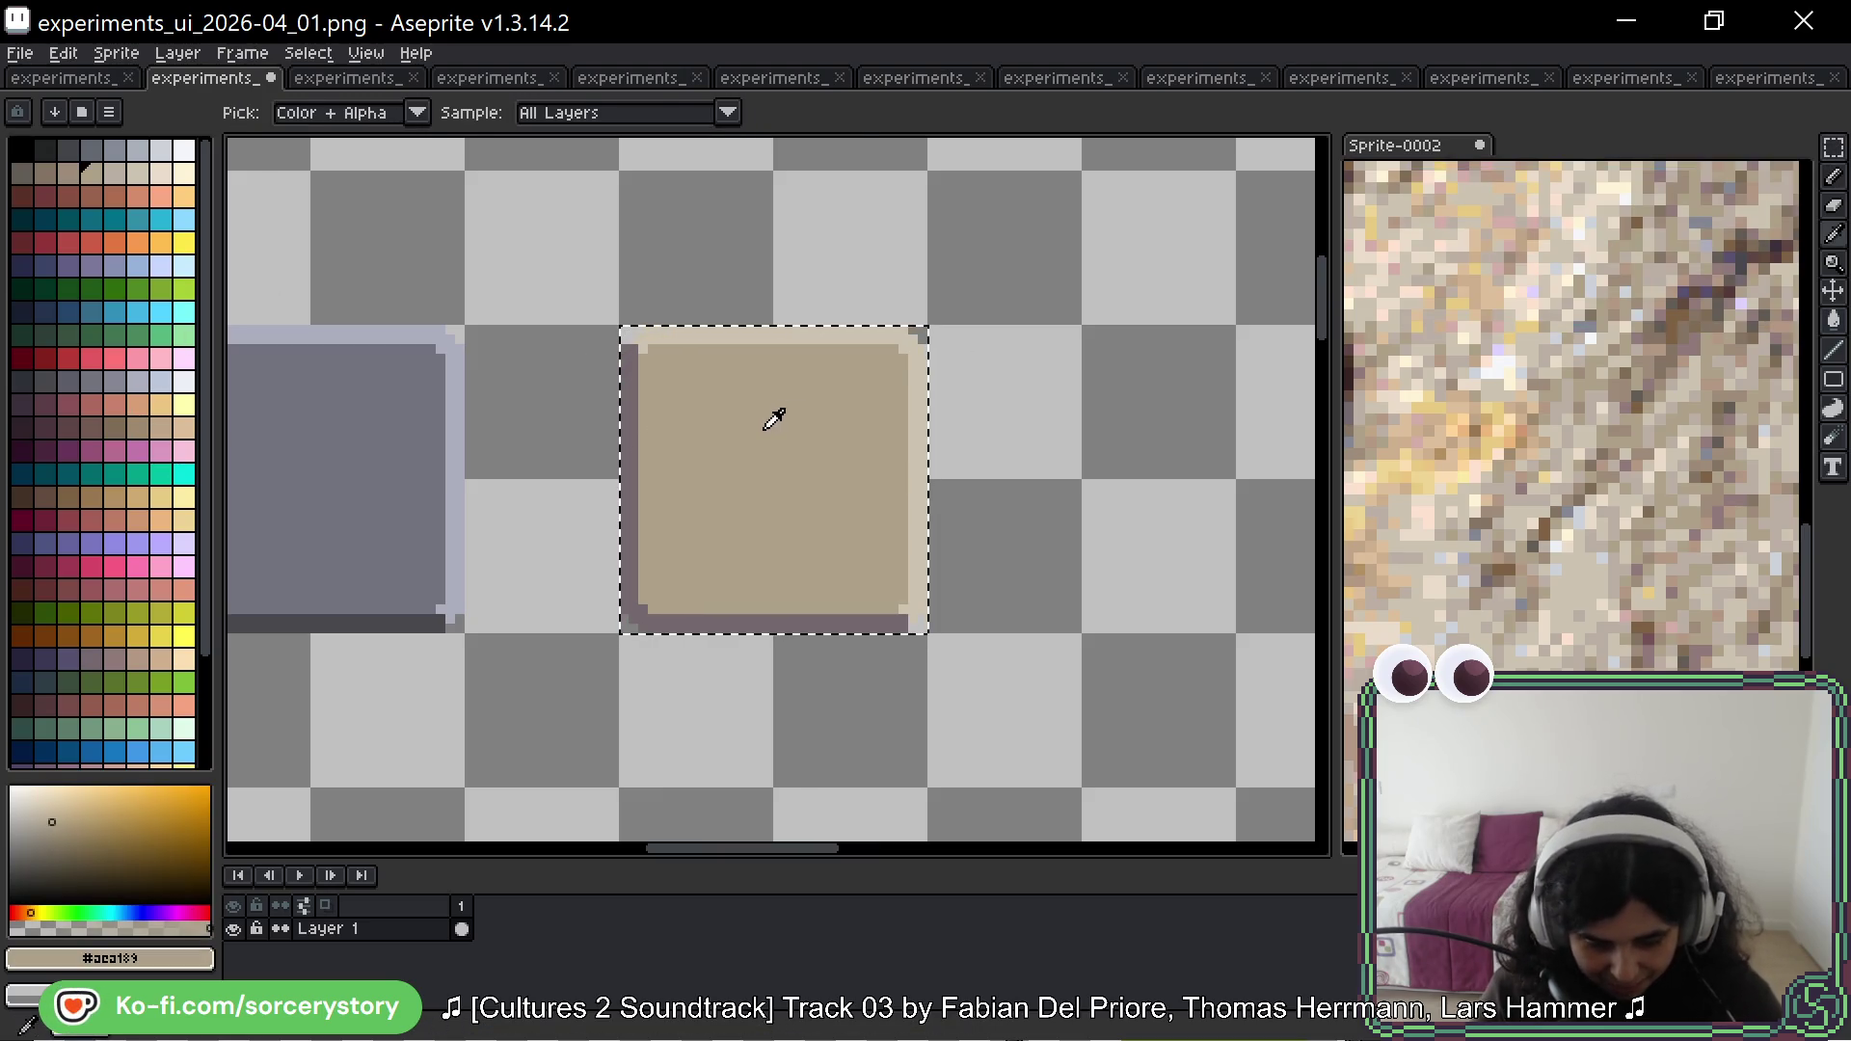
key(g)
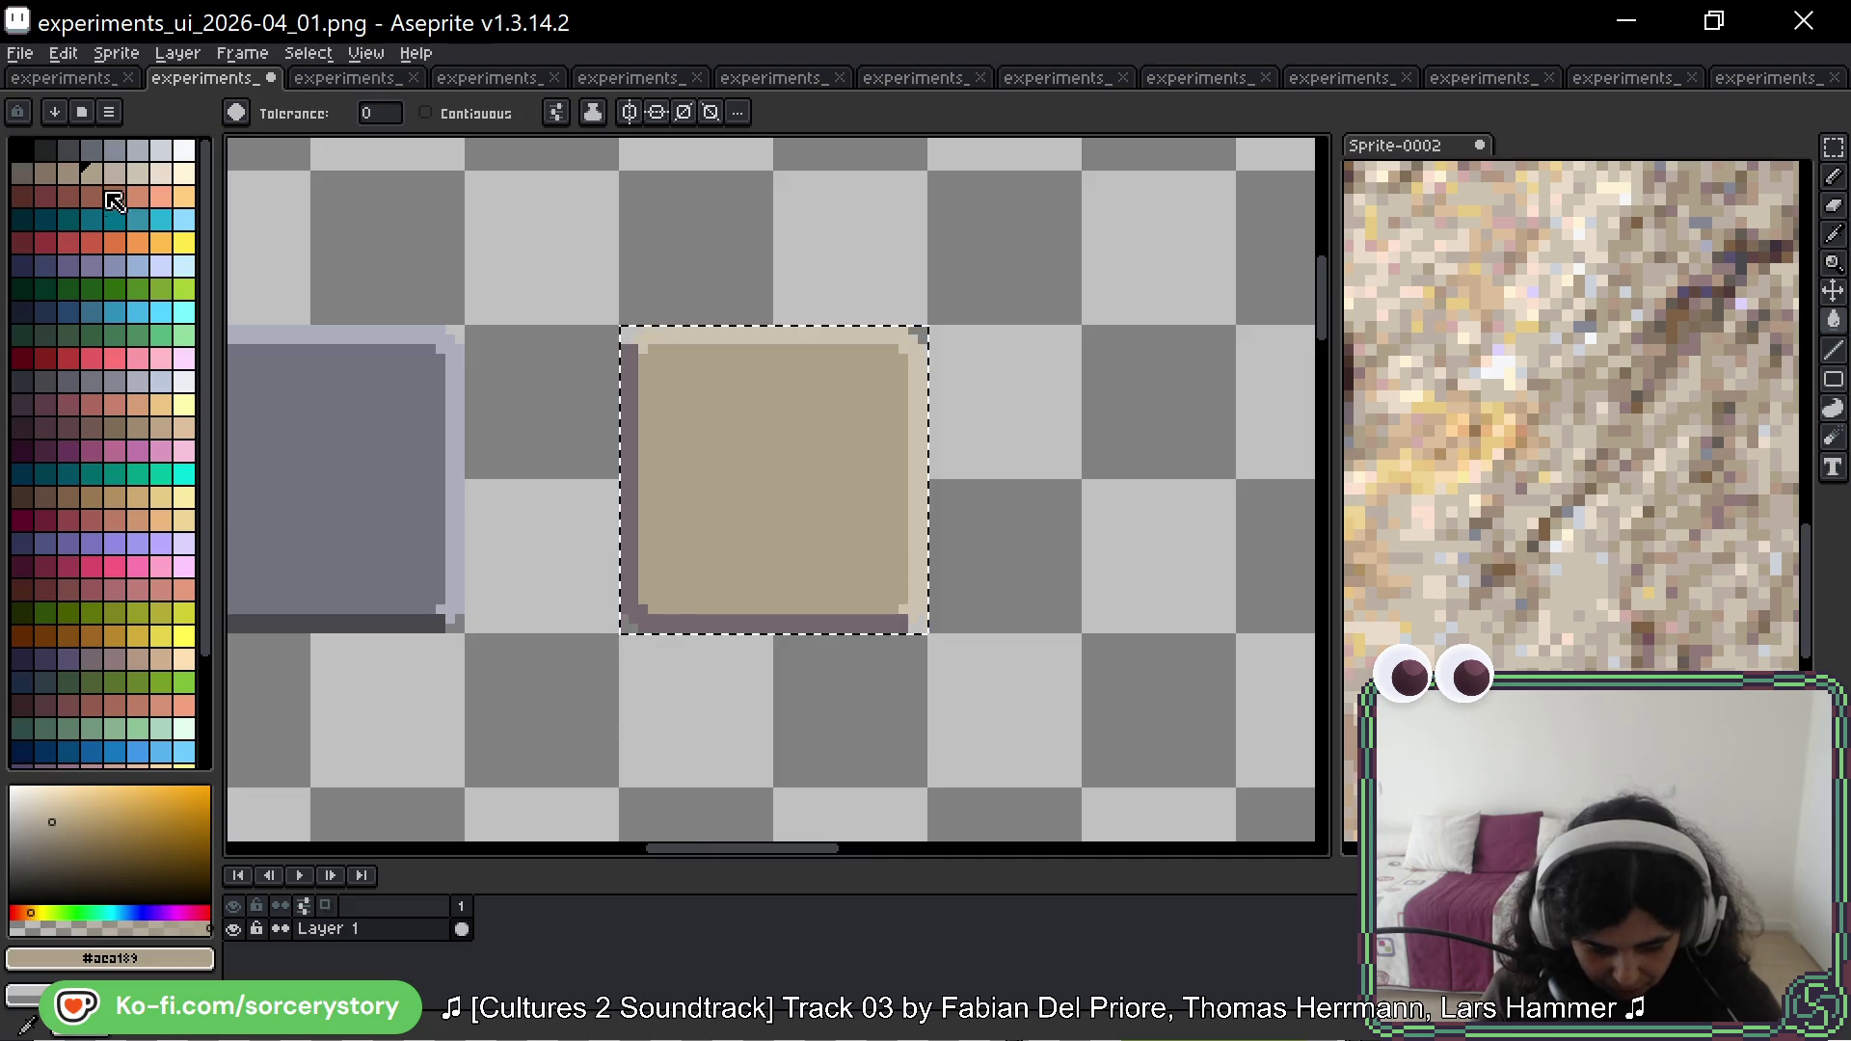
click(141, 430)
click(661, 441)
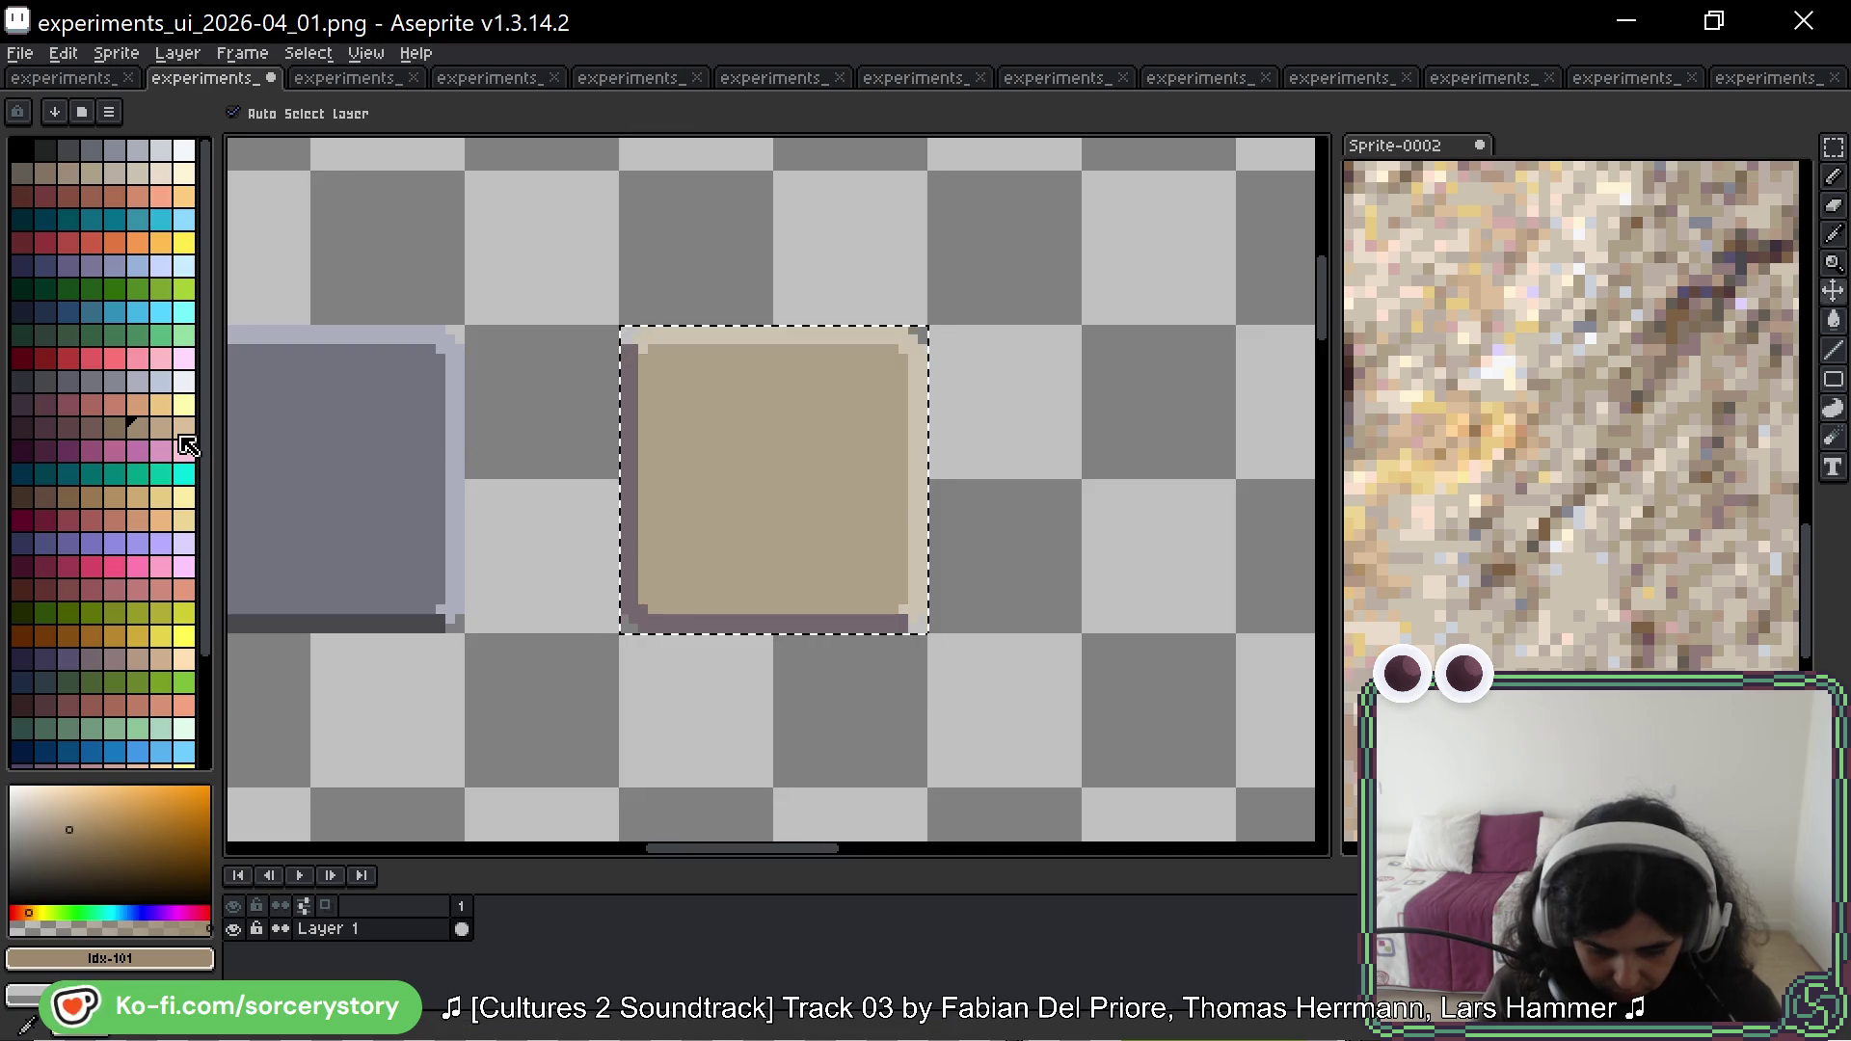
click(159, 428)
click(708, 445)
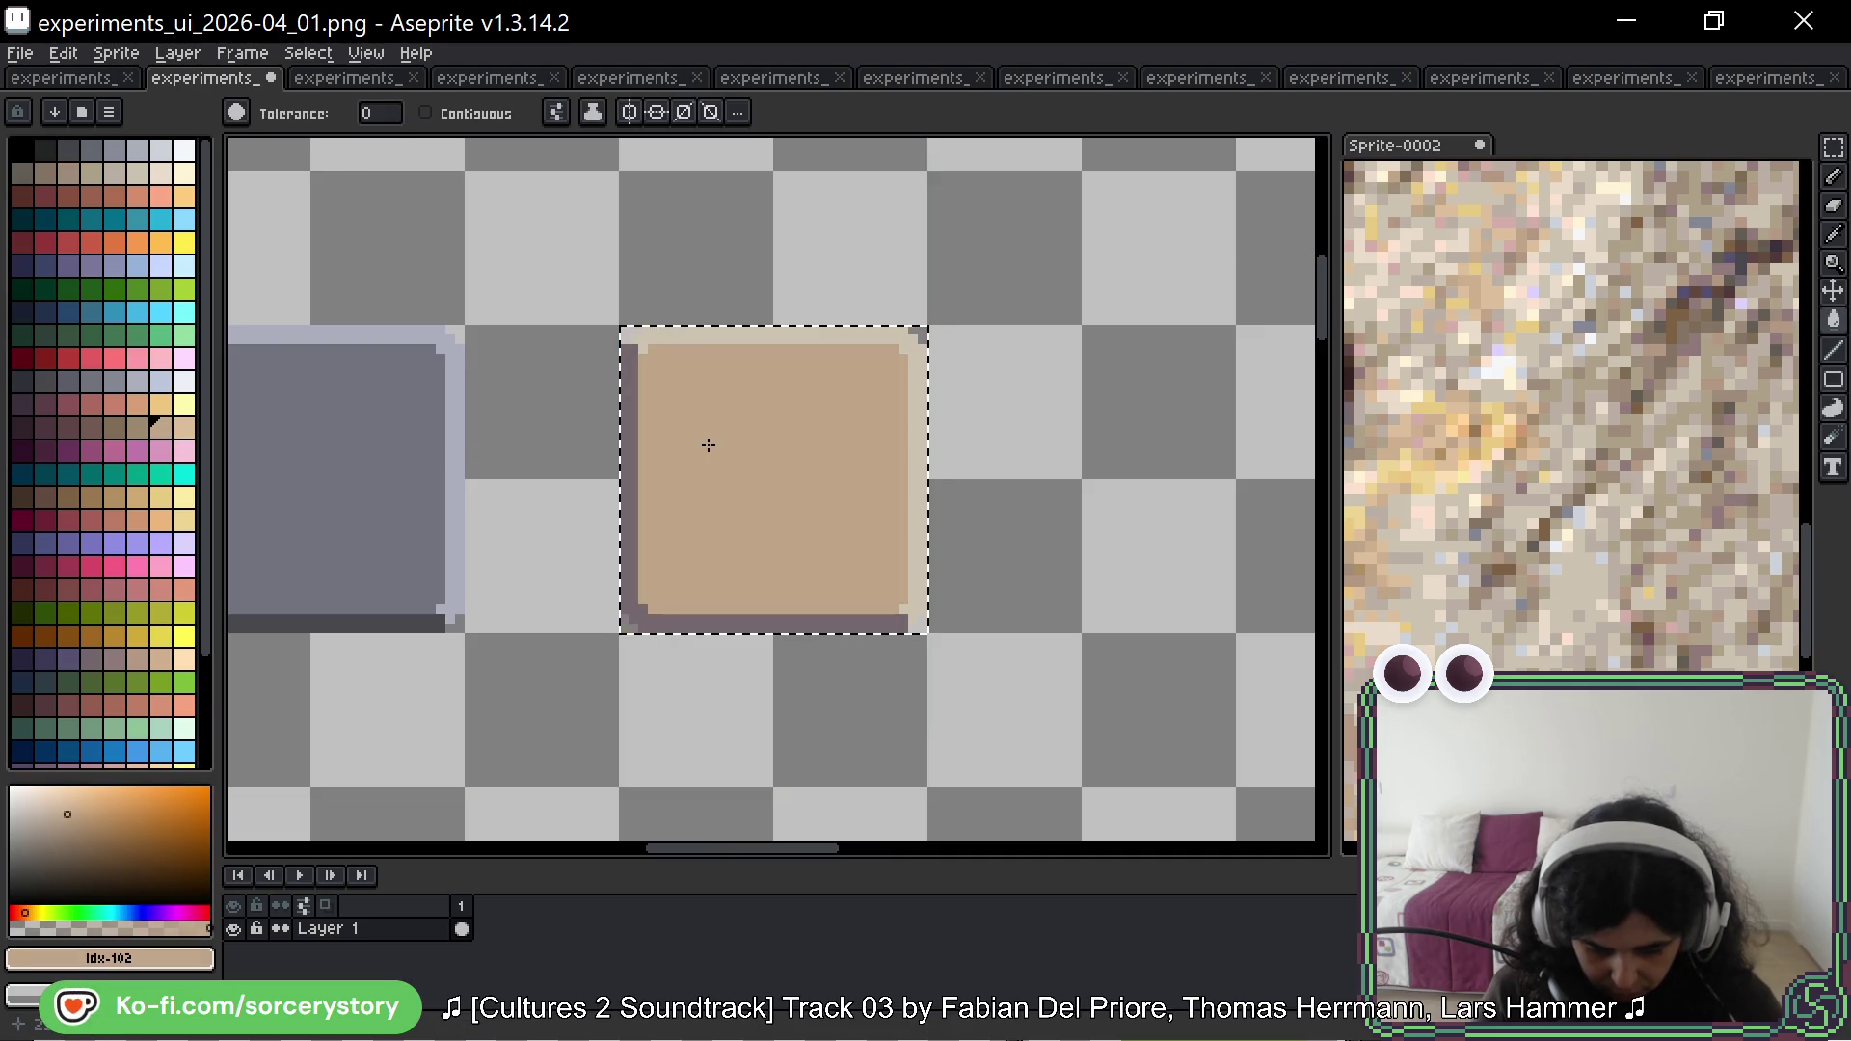
click(181, 427)
click(691, 441)
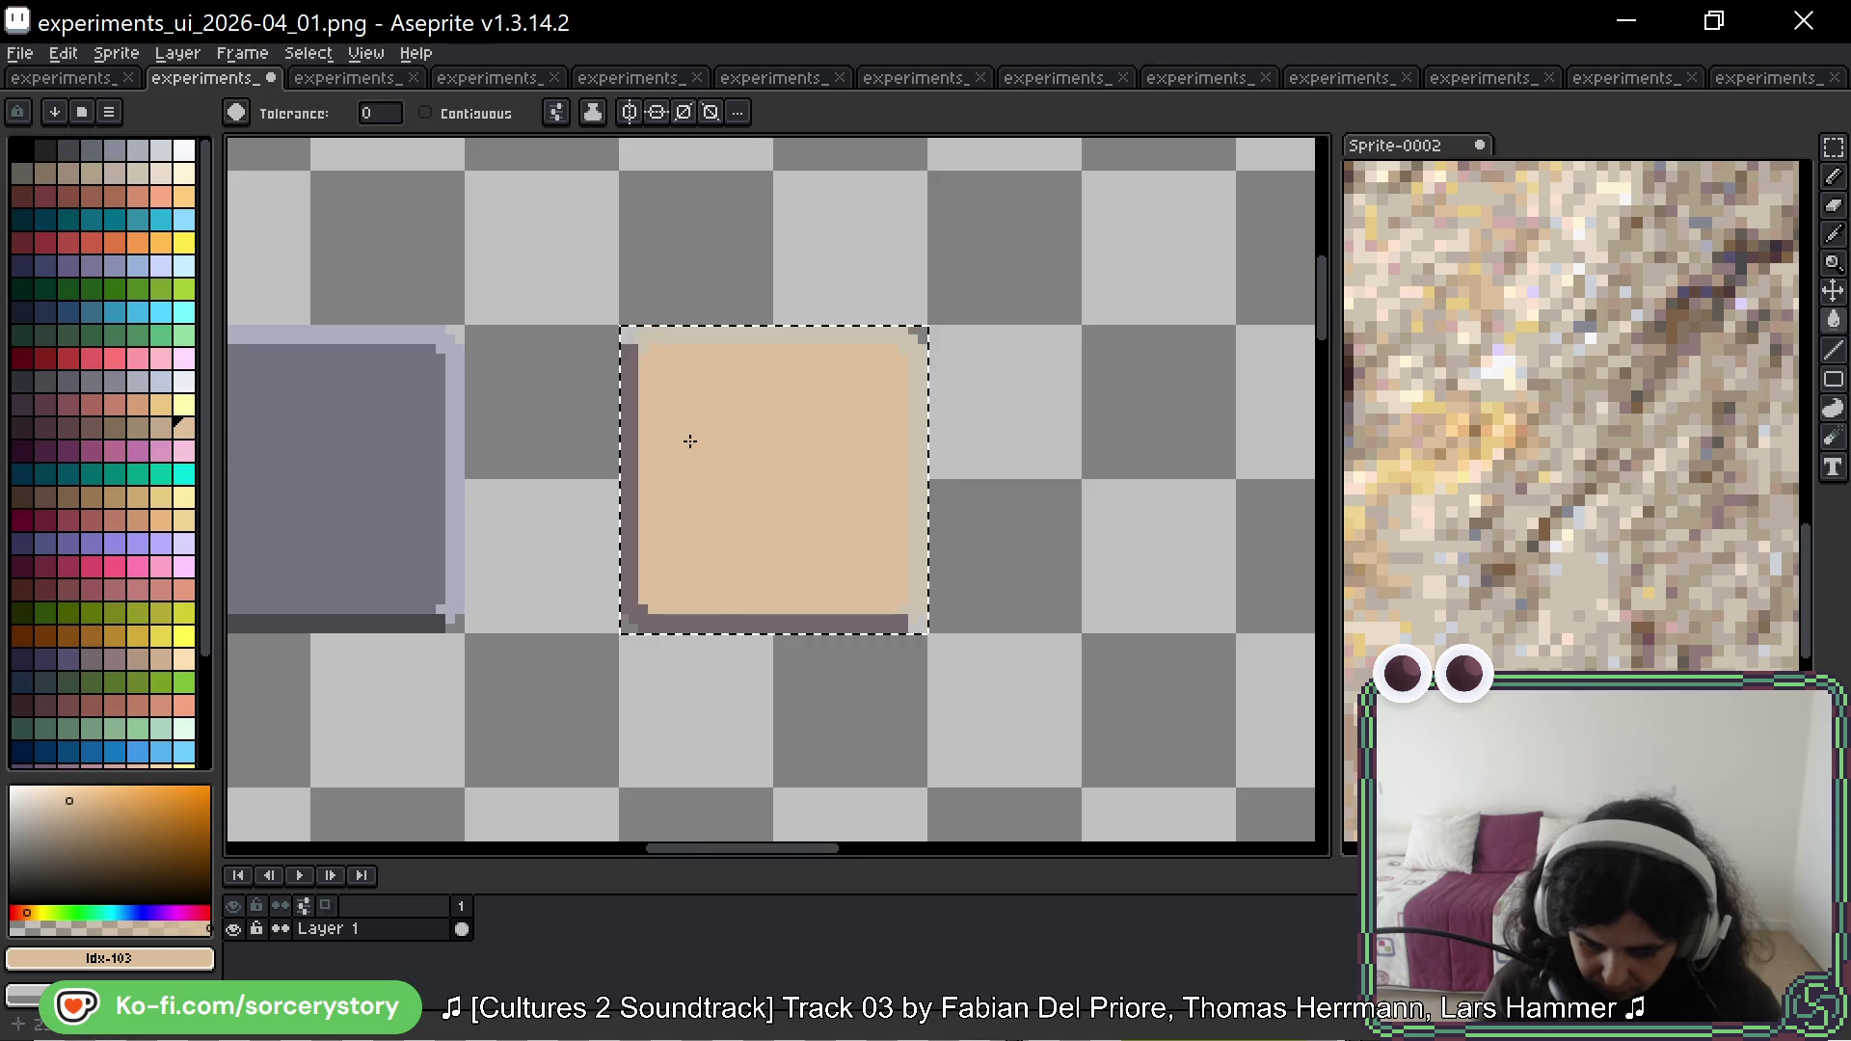
scroll(165, 603, down, 3)
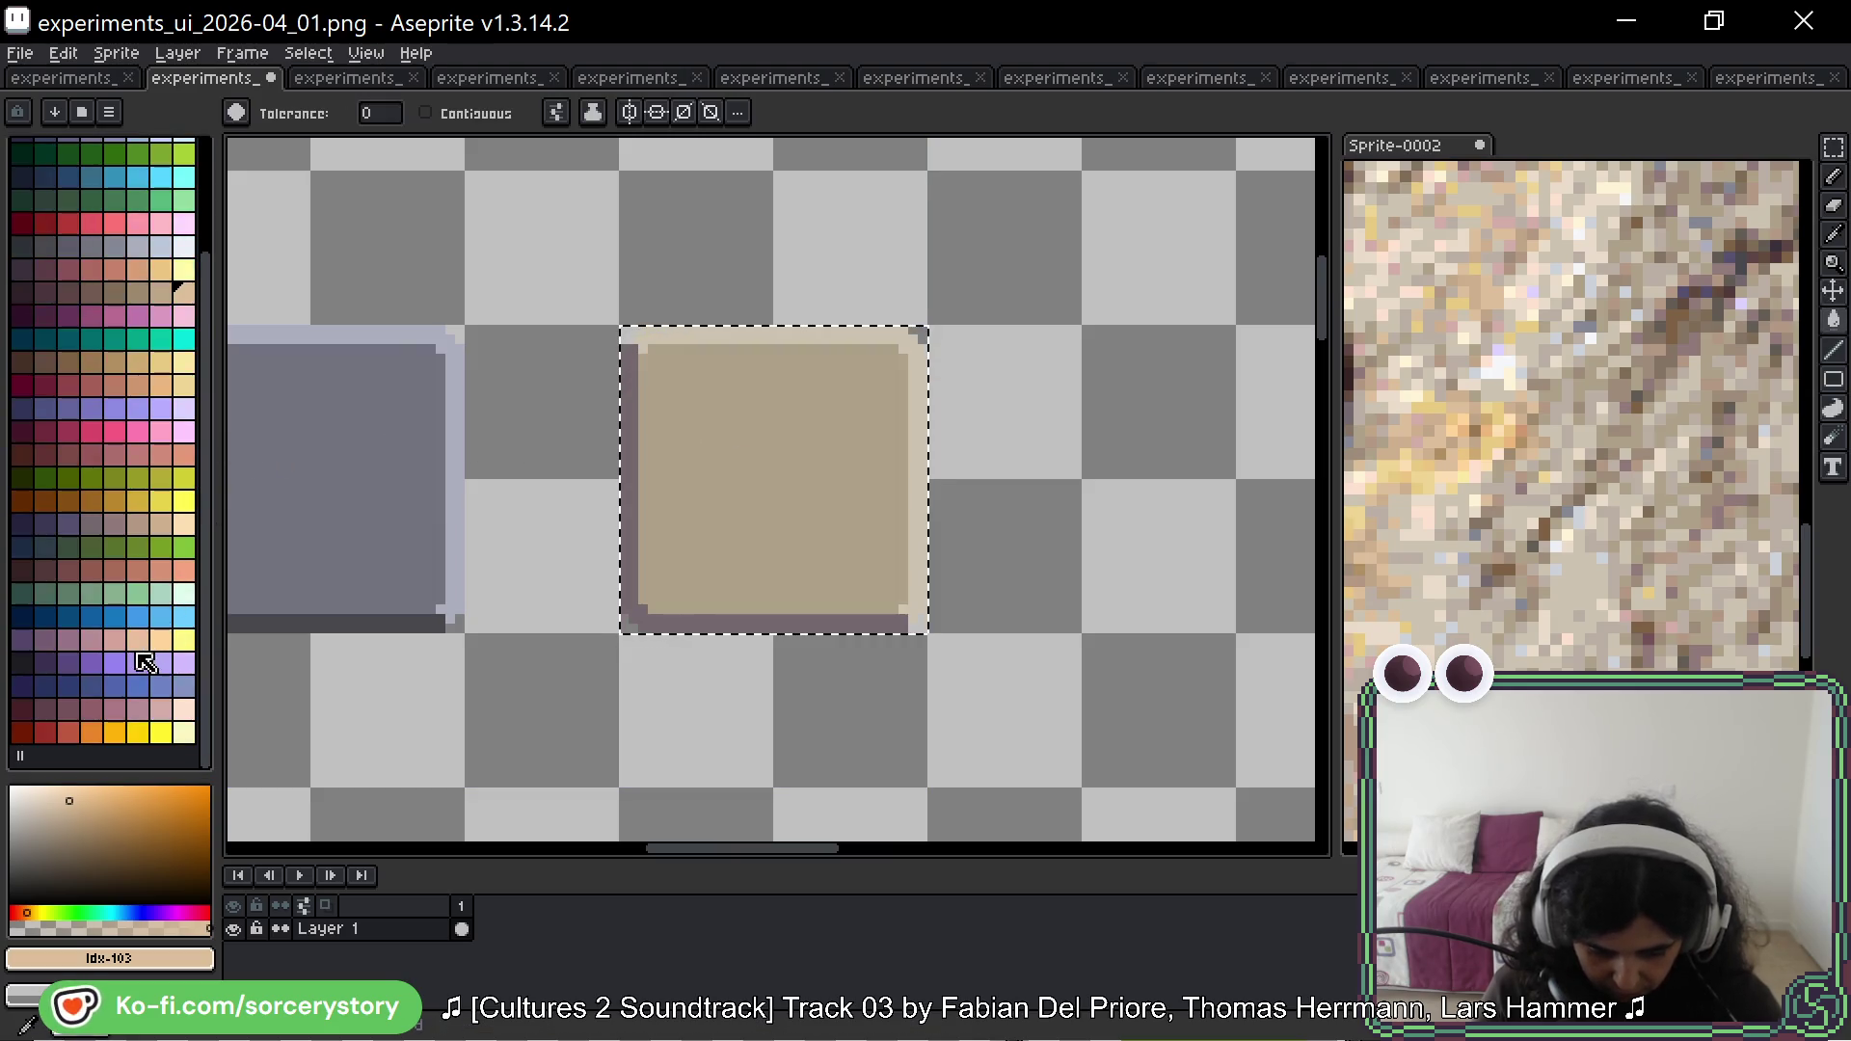
scroll(160, 623, up, 3)
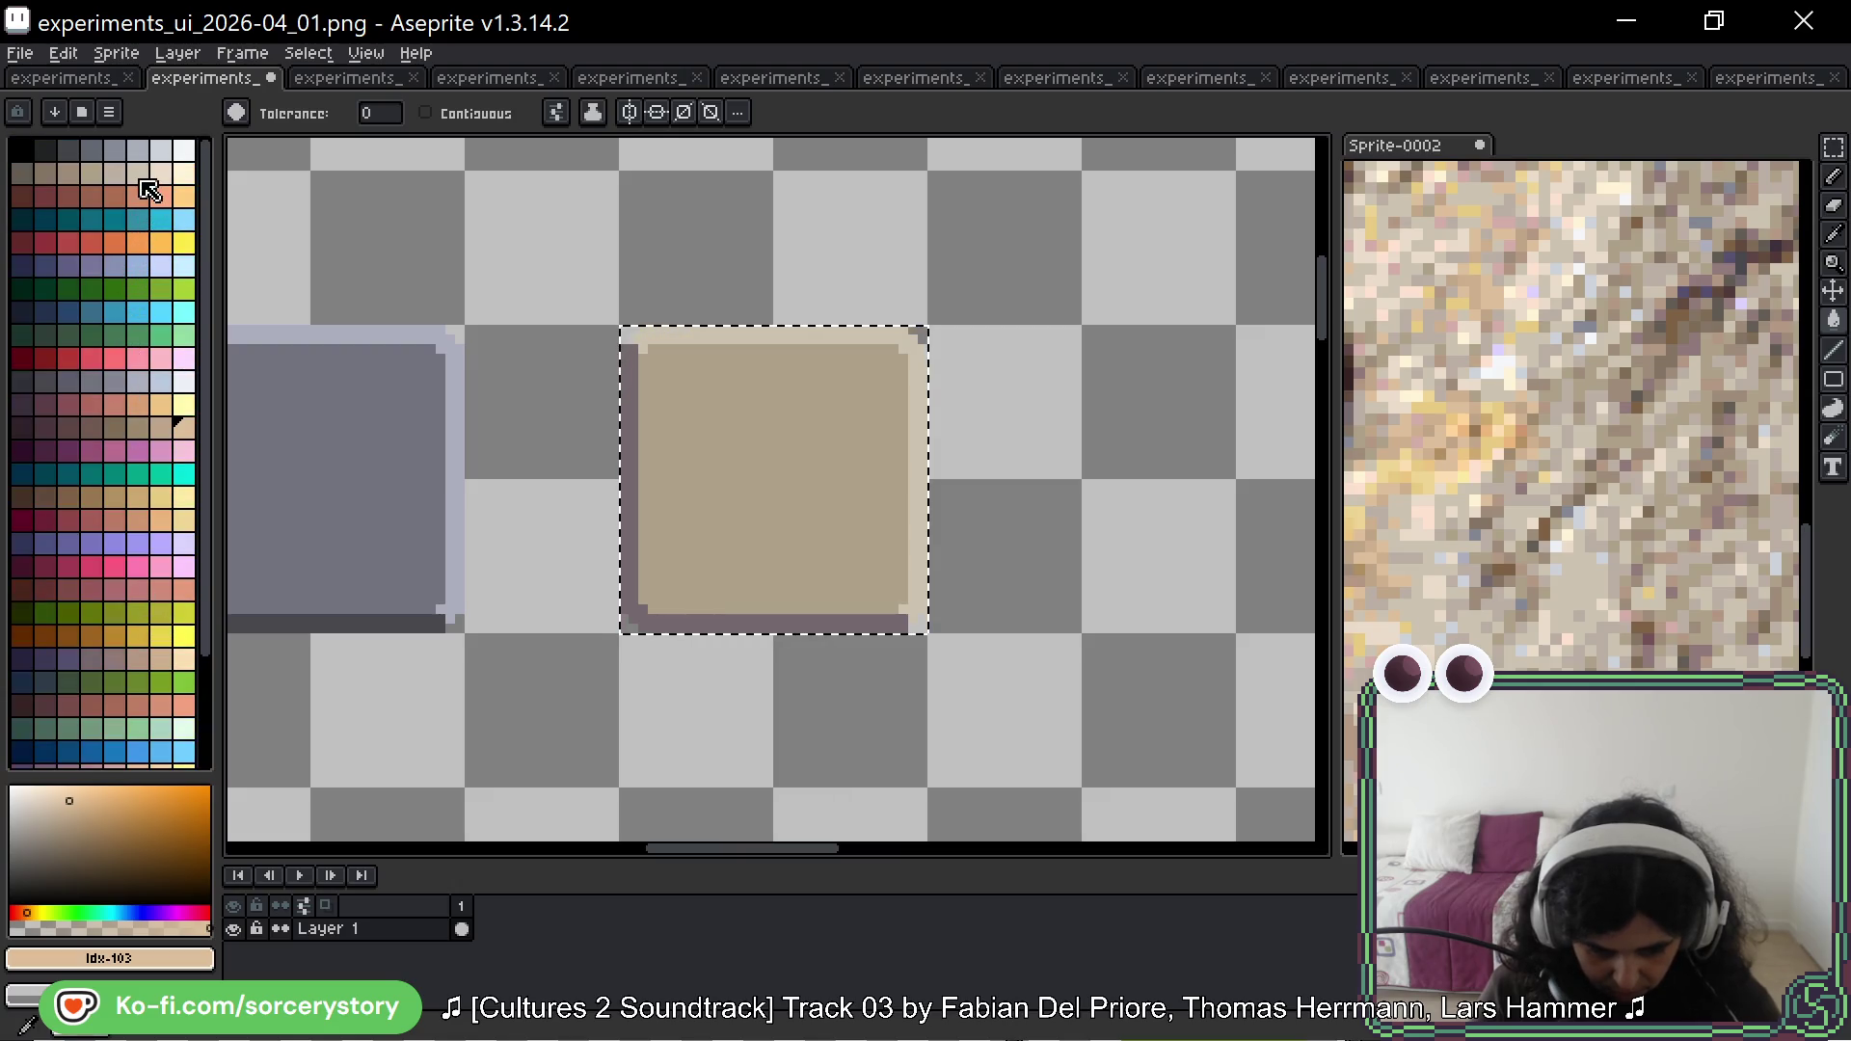
alt+click(785, 380)
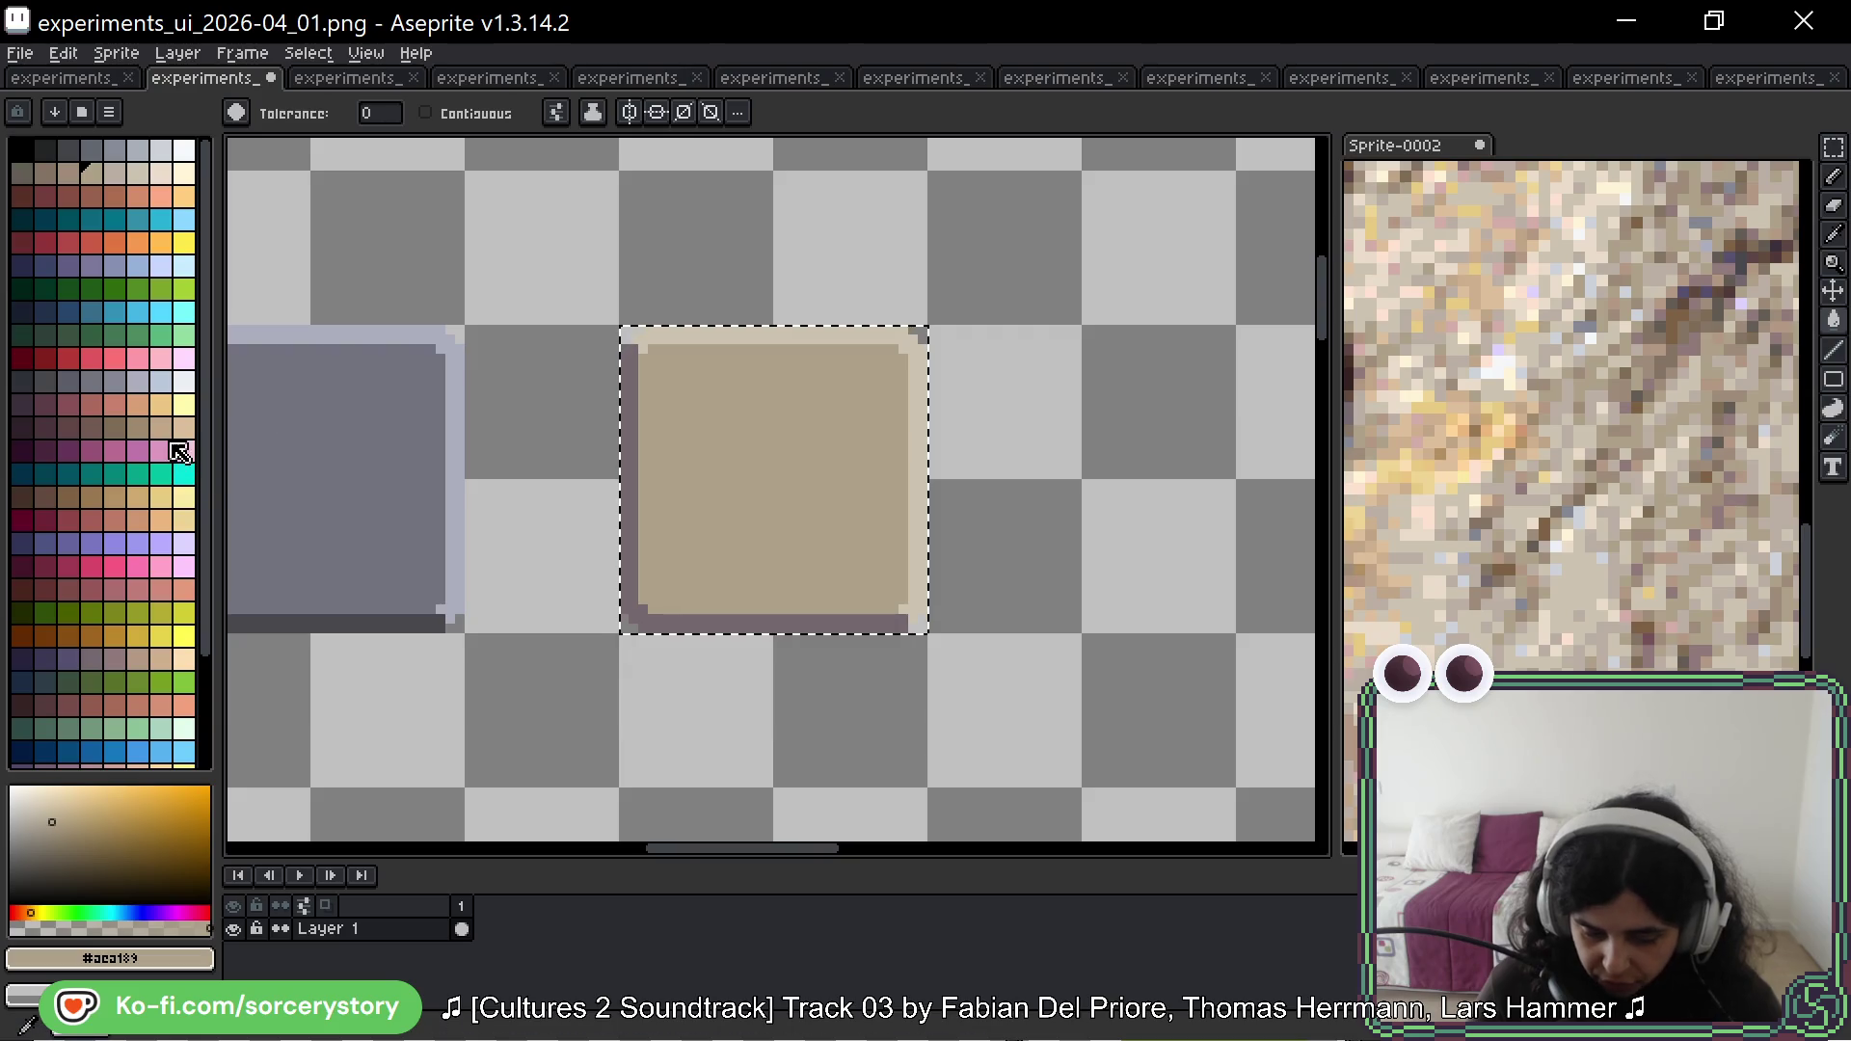
scroll(174, 447, down, 2)
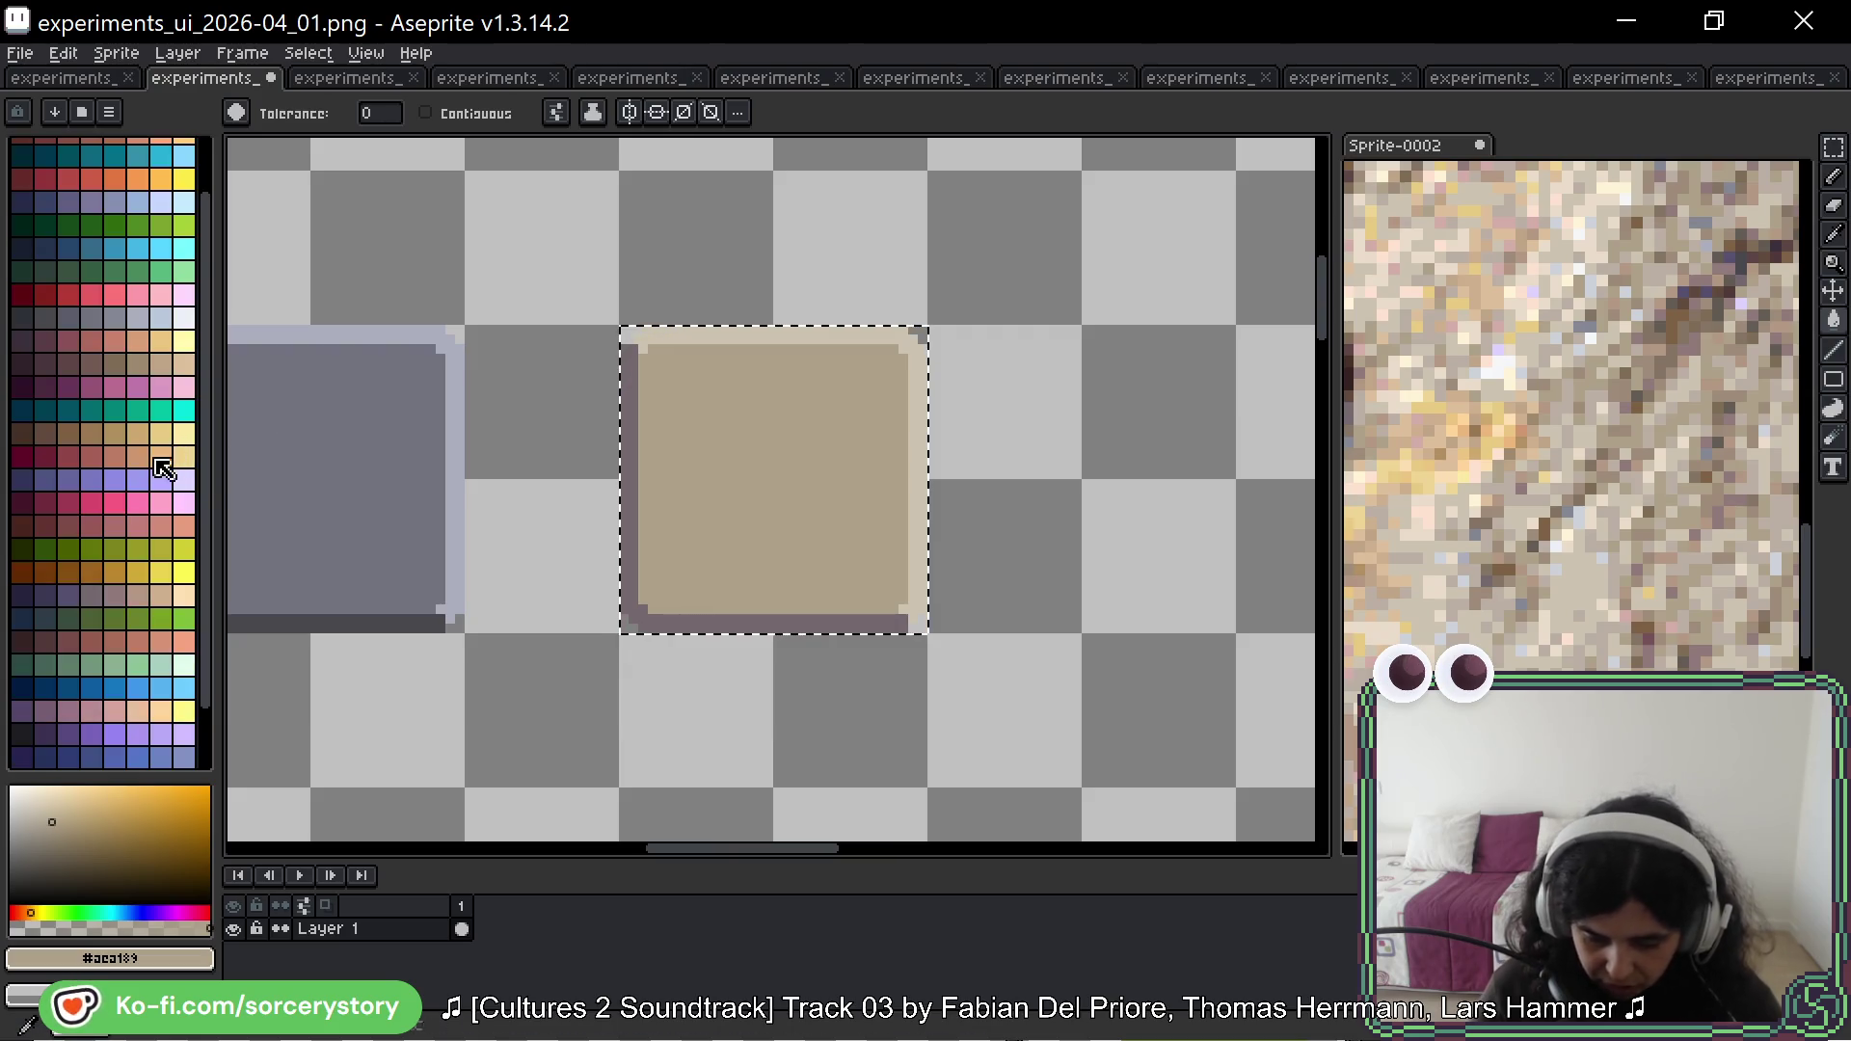
click(178, 459)
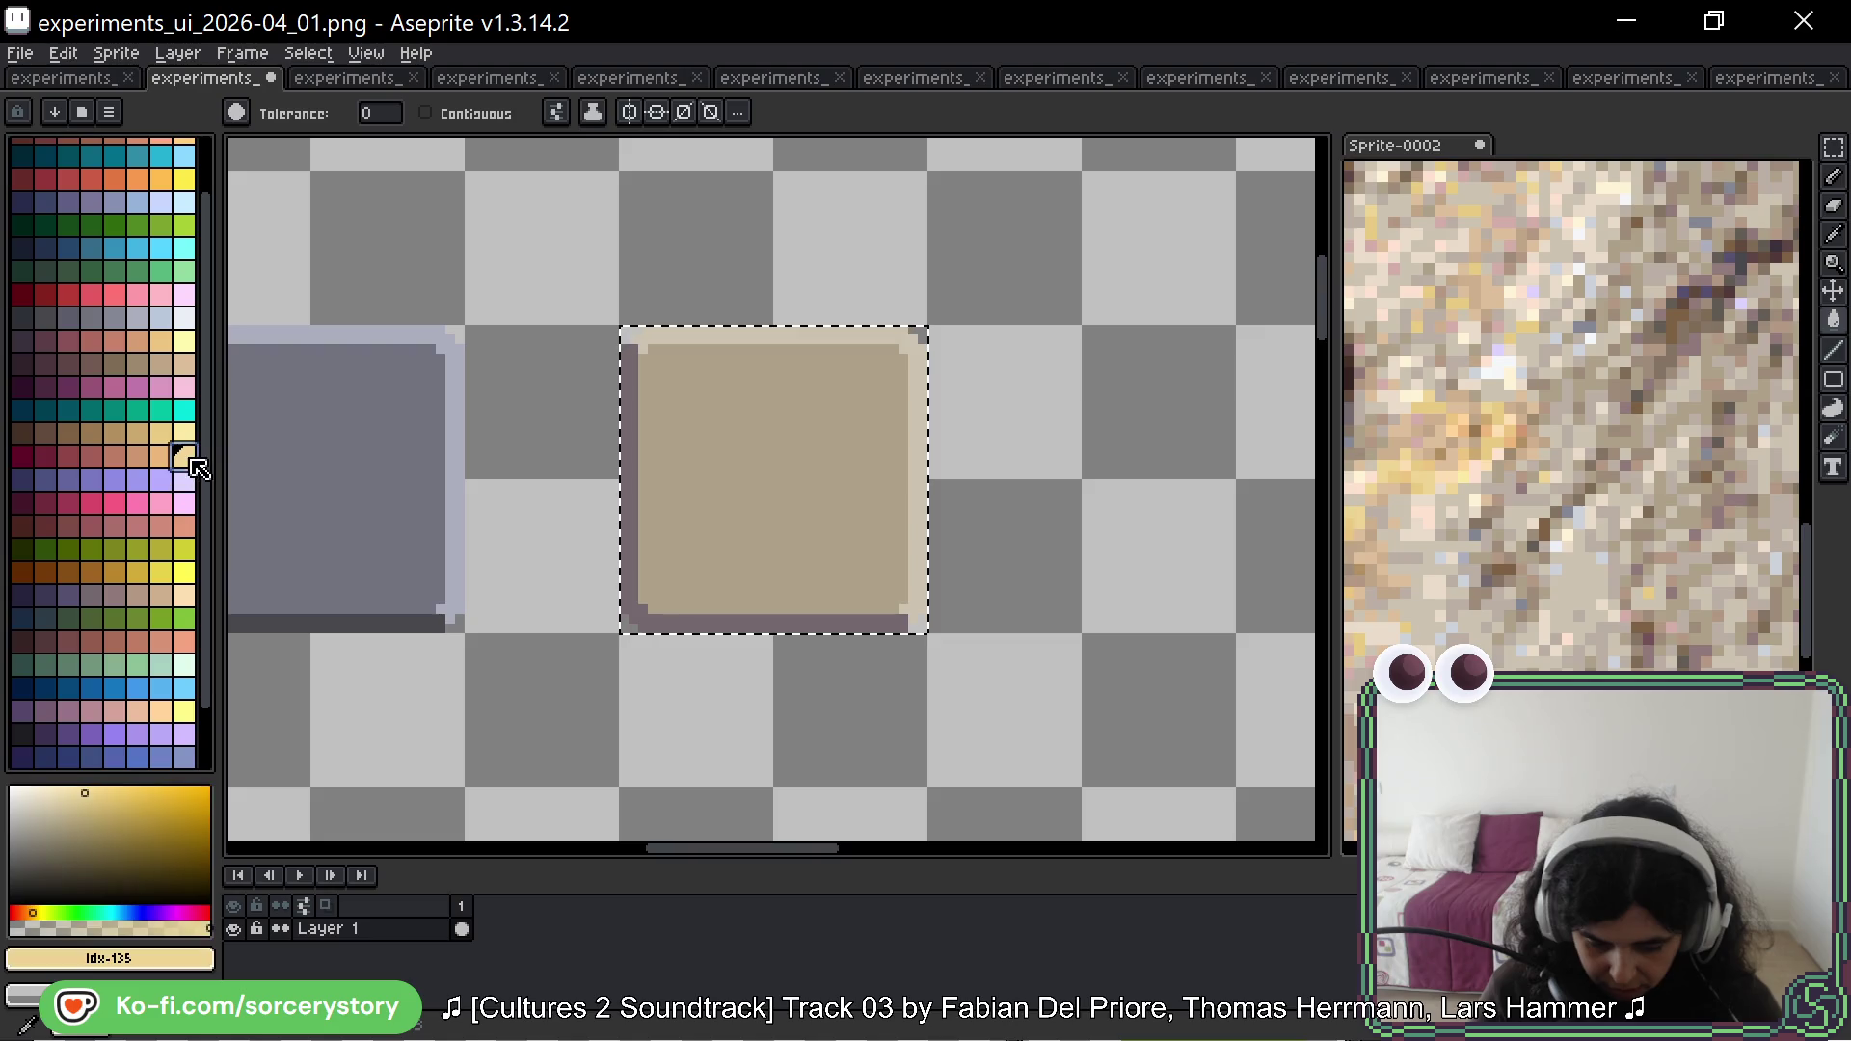
key(v)
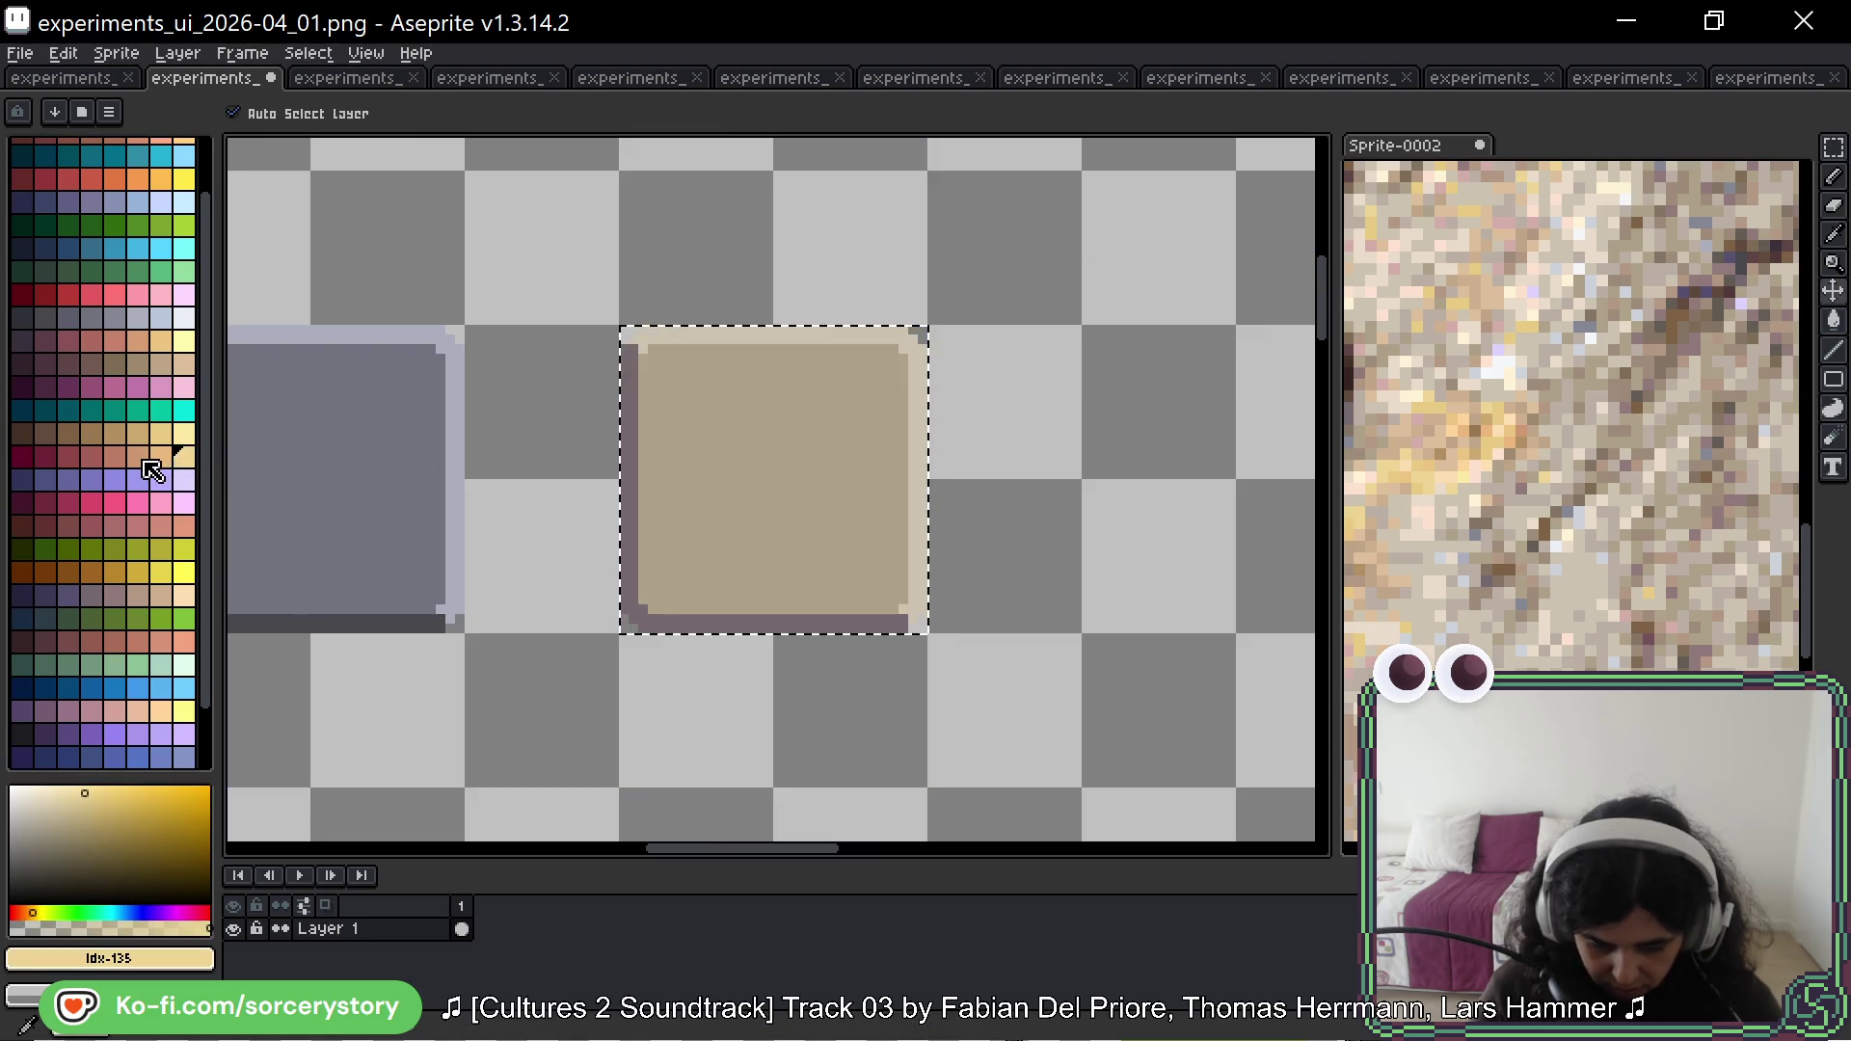
click(136, 457)
key(g)
click(713, 459)
key(ctrl+z)
click(159, 434)
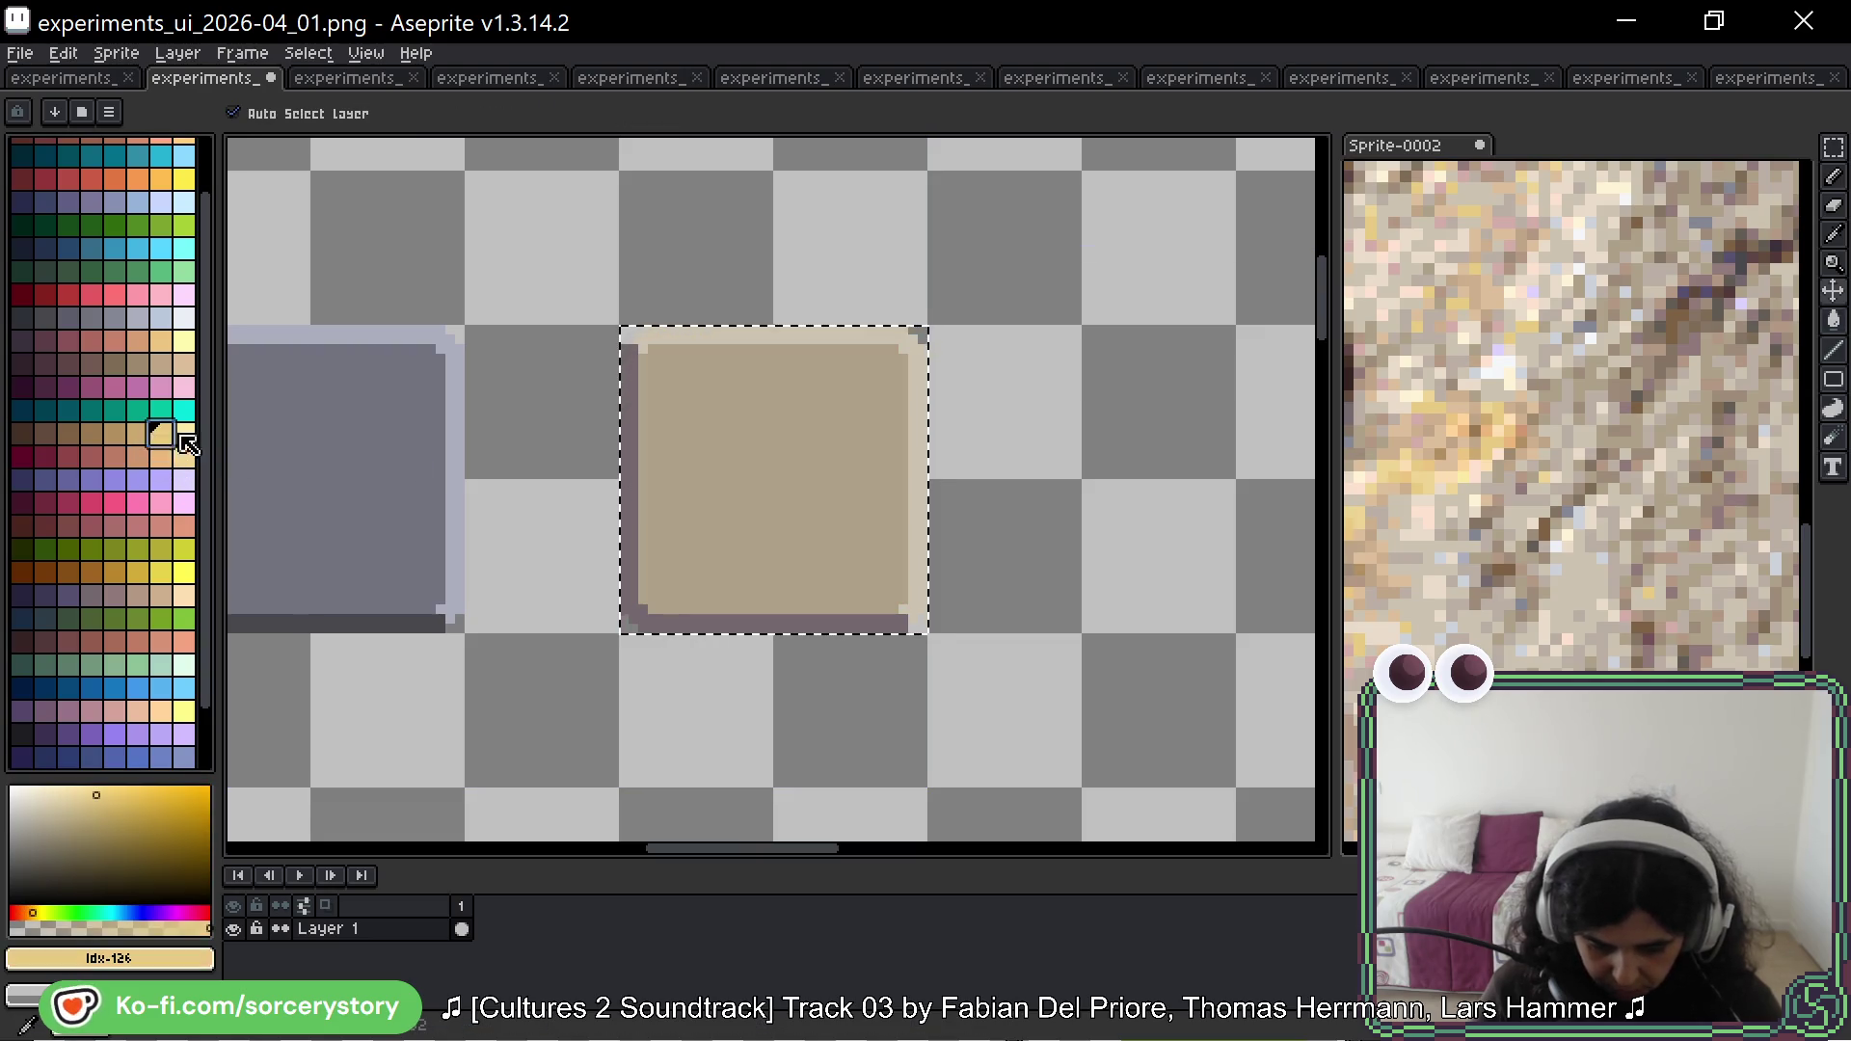
click(806, 461)
key(ctrl+z)
click(116, 434)
key(g)
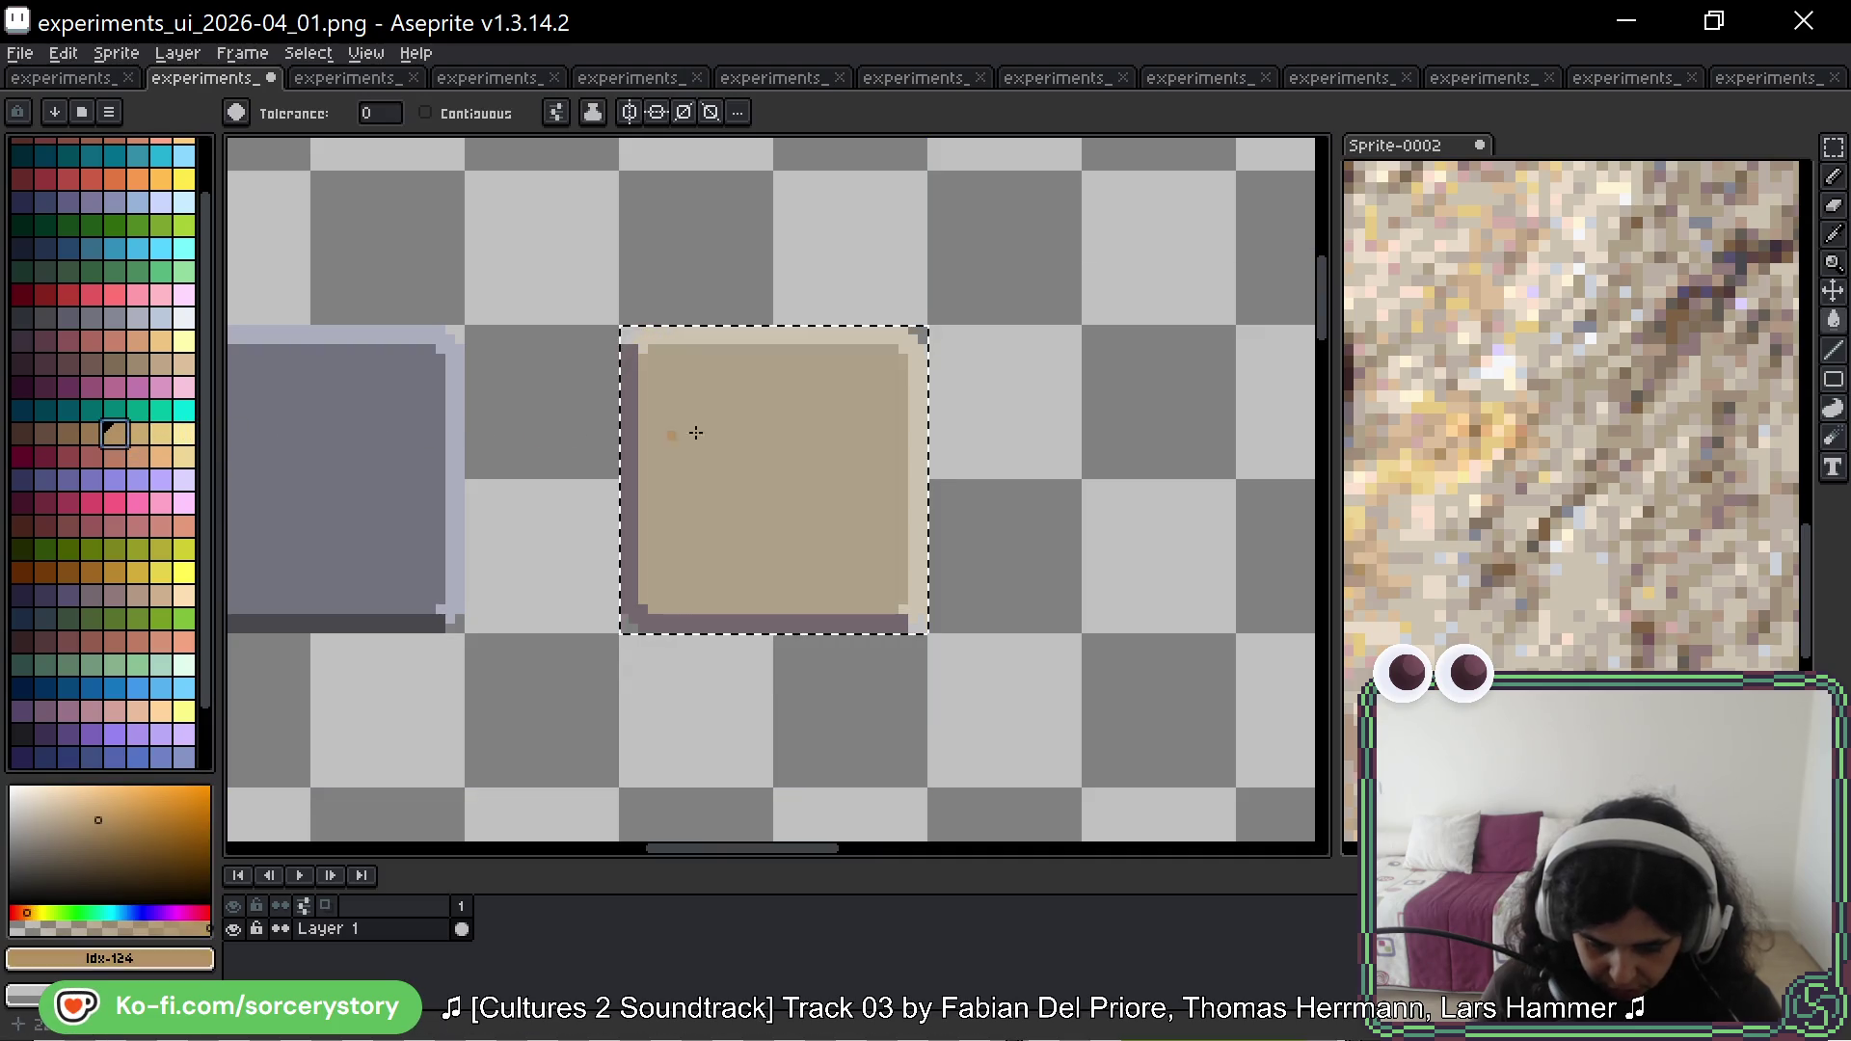
click(698, 434)
key(ctrl+z)
key(v)
click(94, 434)
key(g)
click(703, 434)
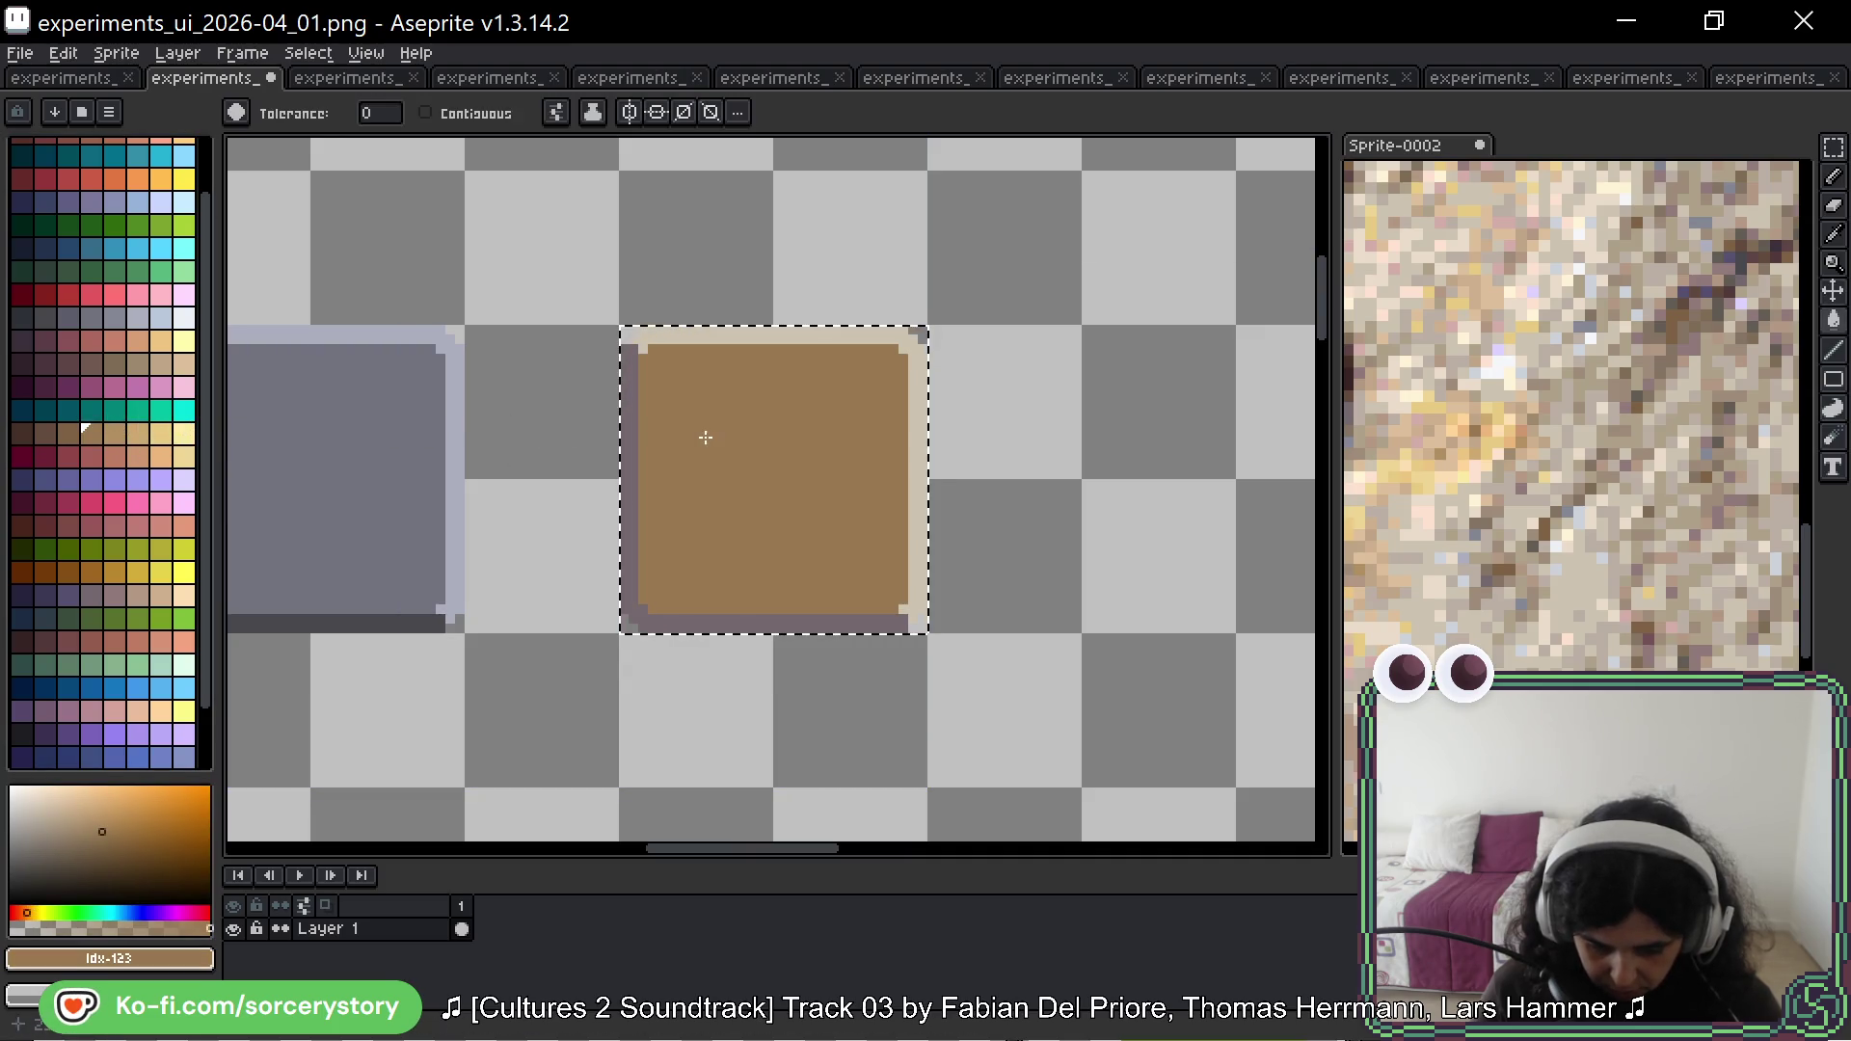
key(v)
key(ctrl+z)
key(g)
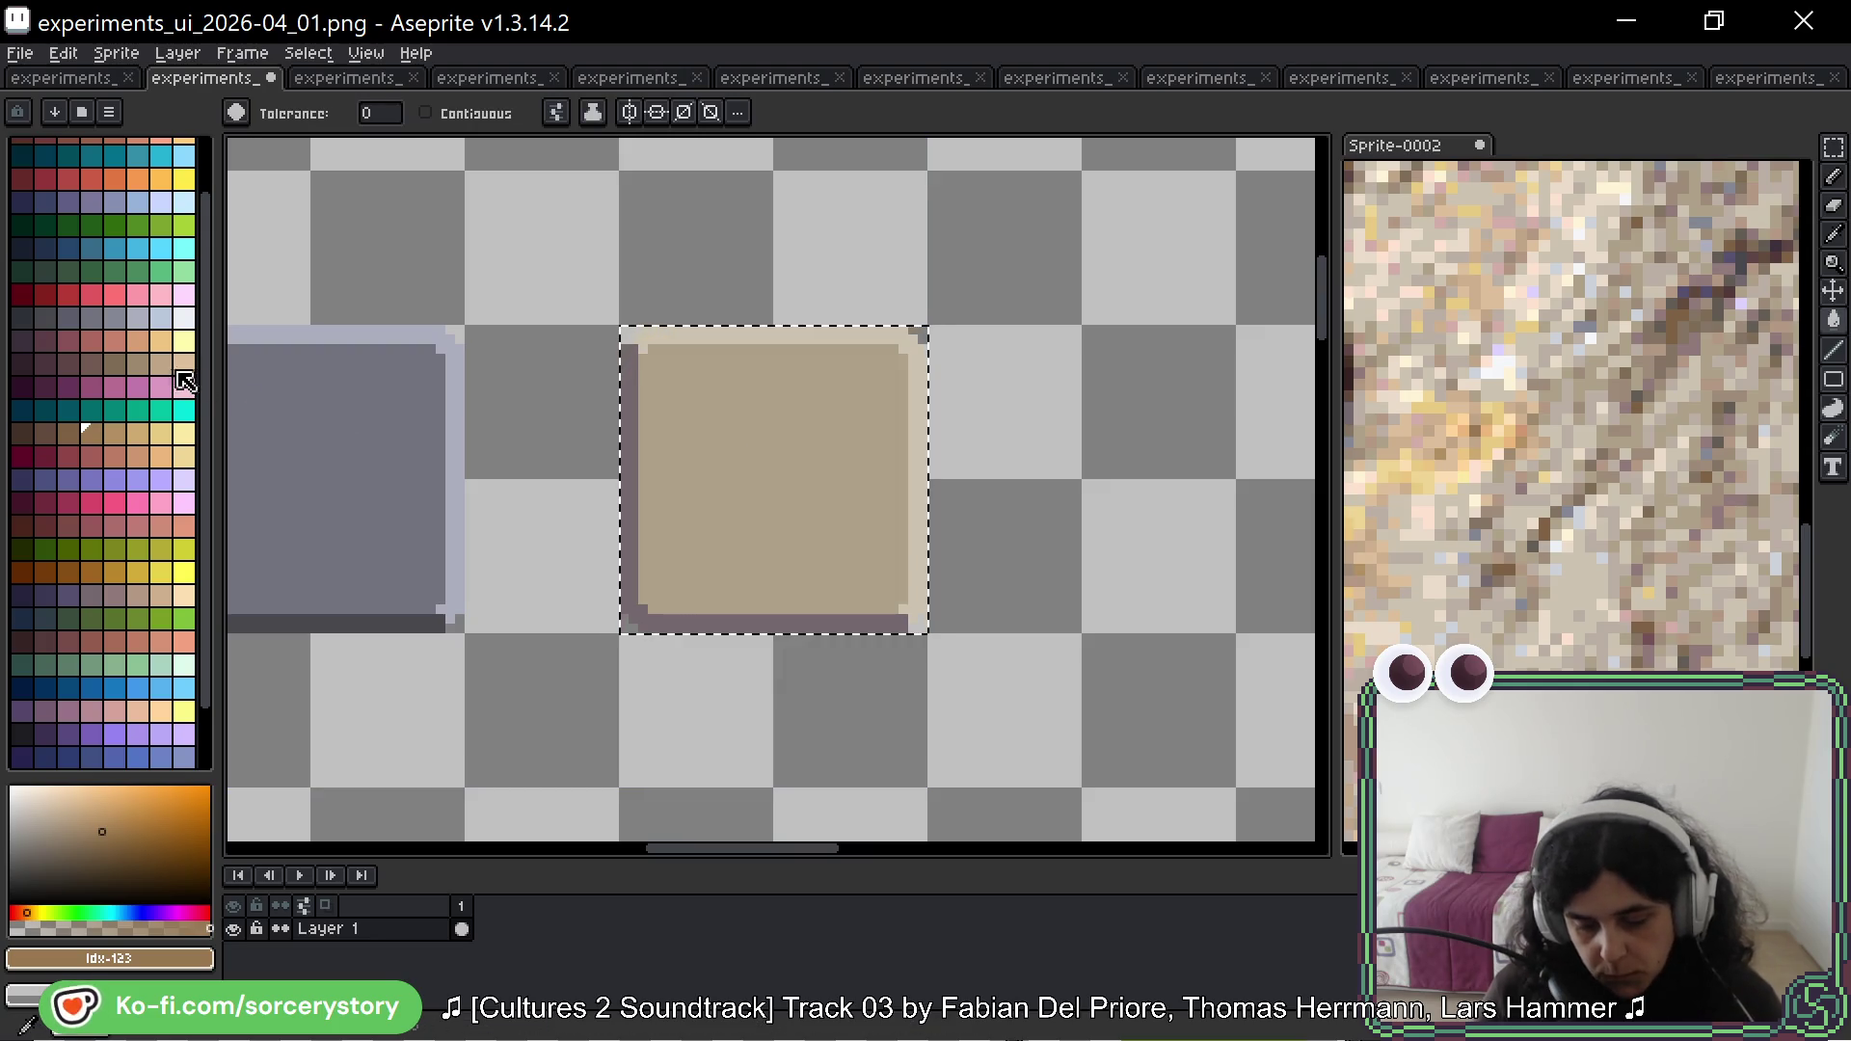
scroll(752, 393, down, 2)
scroll(935, 405, down, 3)
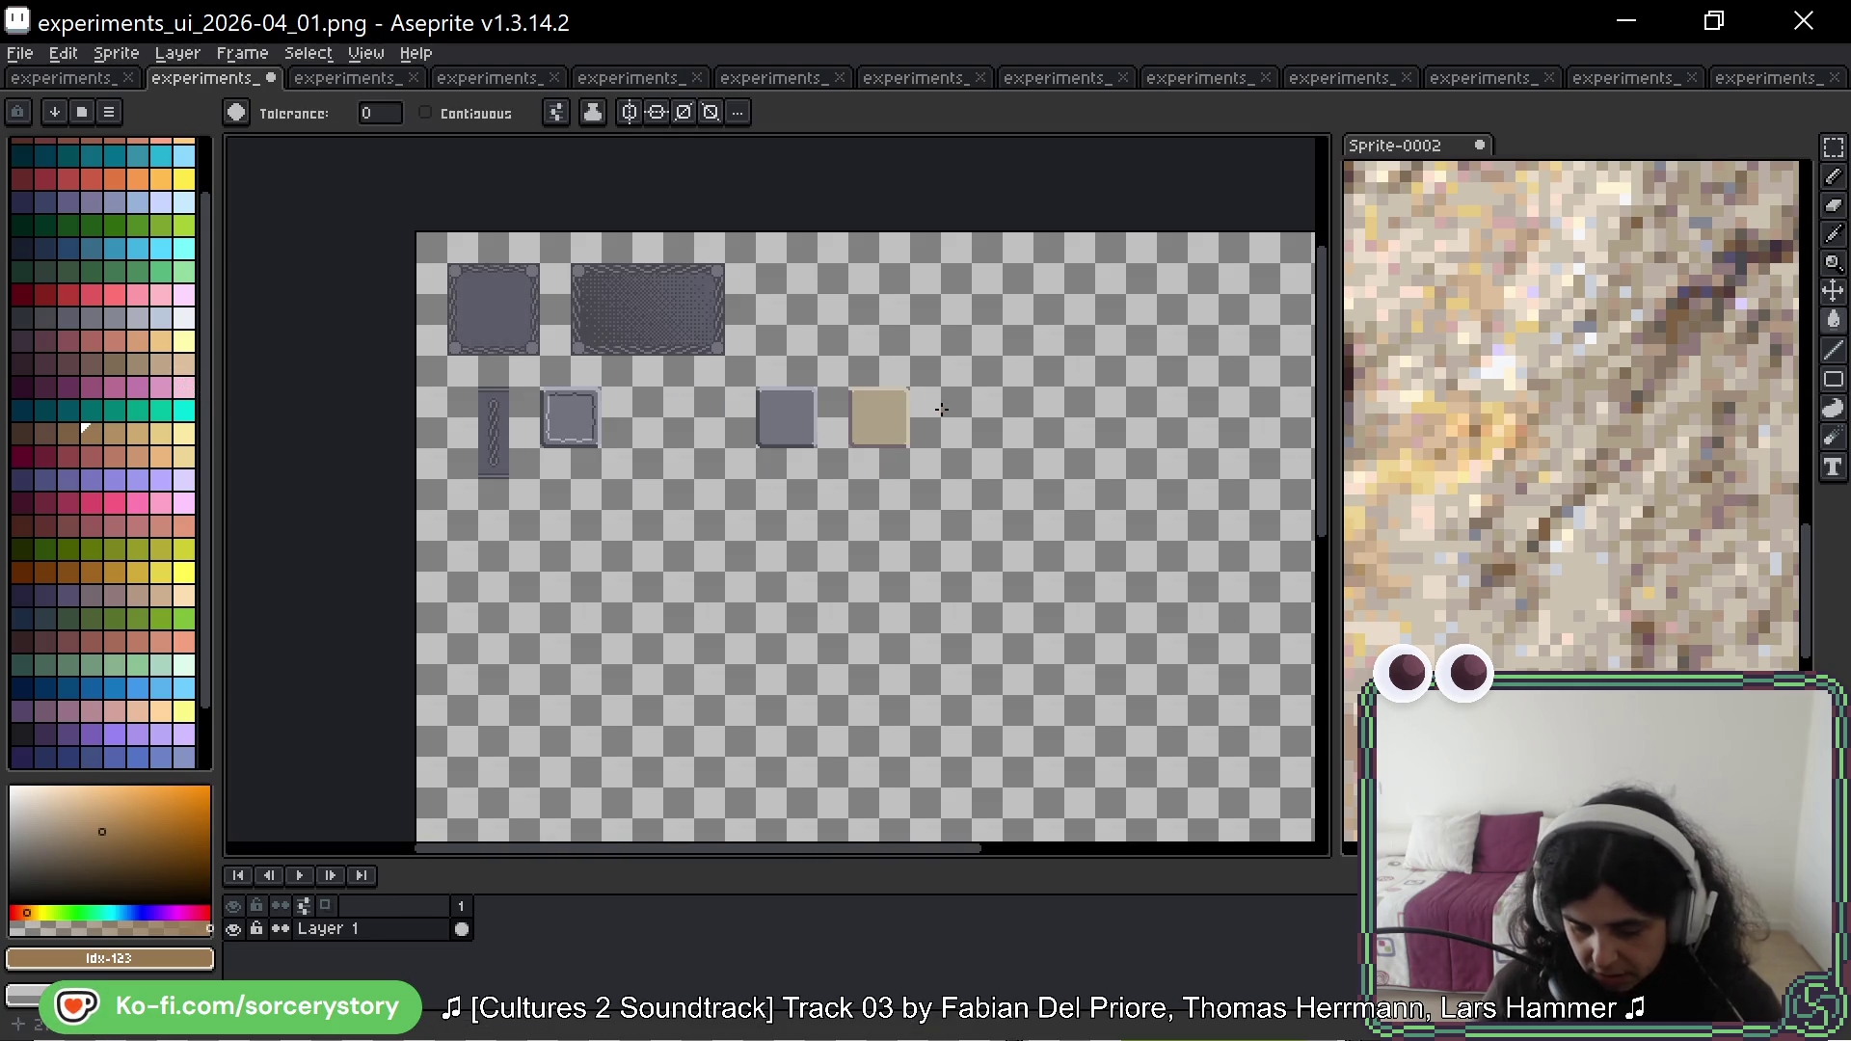
Step: Select the tan square, view the stone reference photo, then return to the sprite sheet
scroll(911, 412, up, 3)
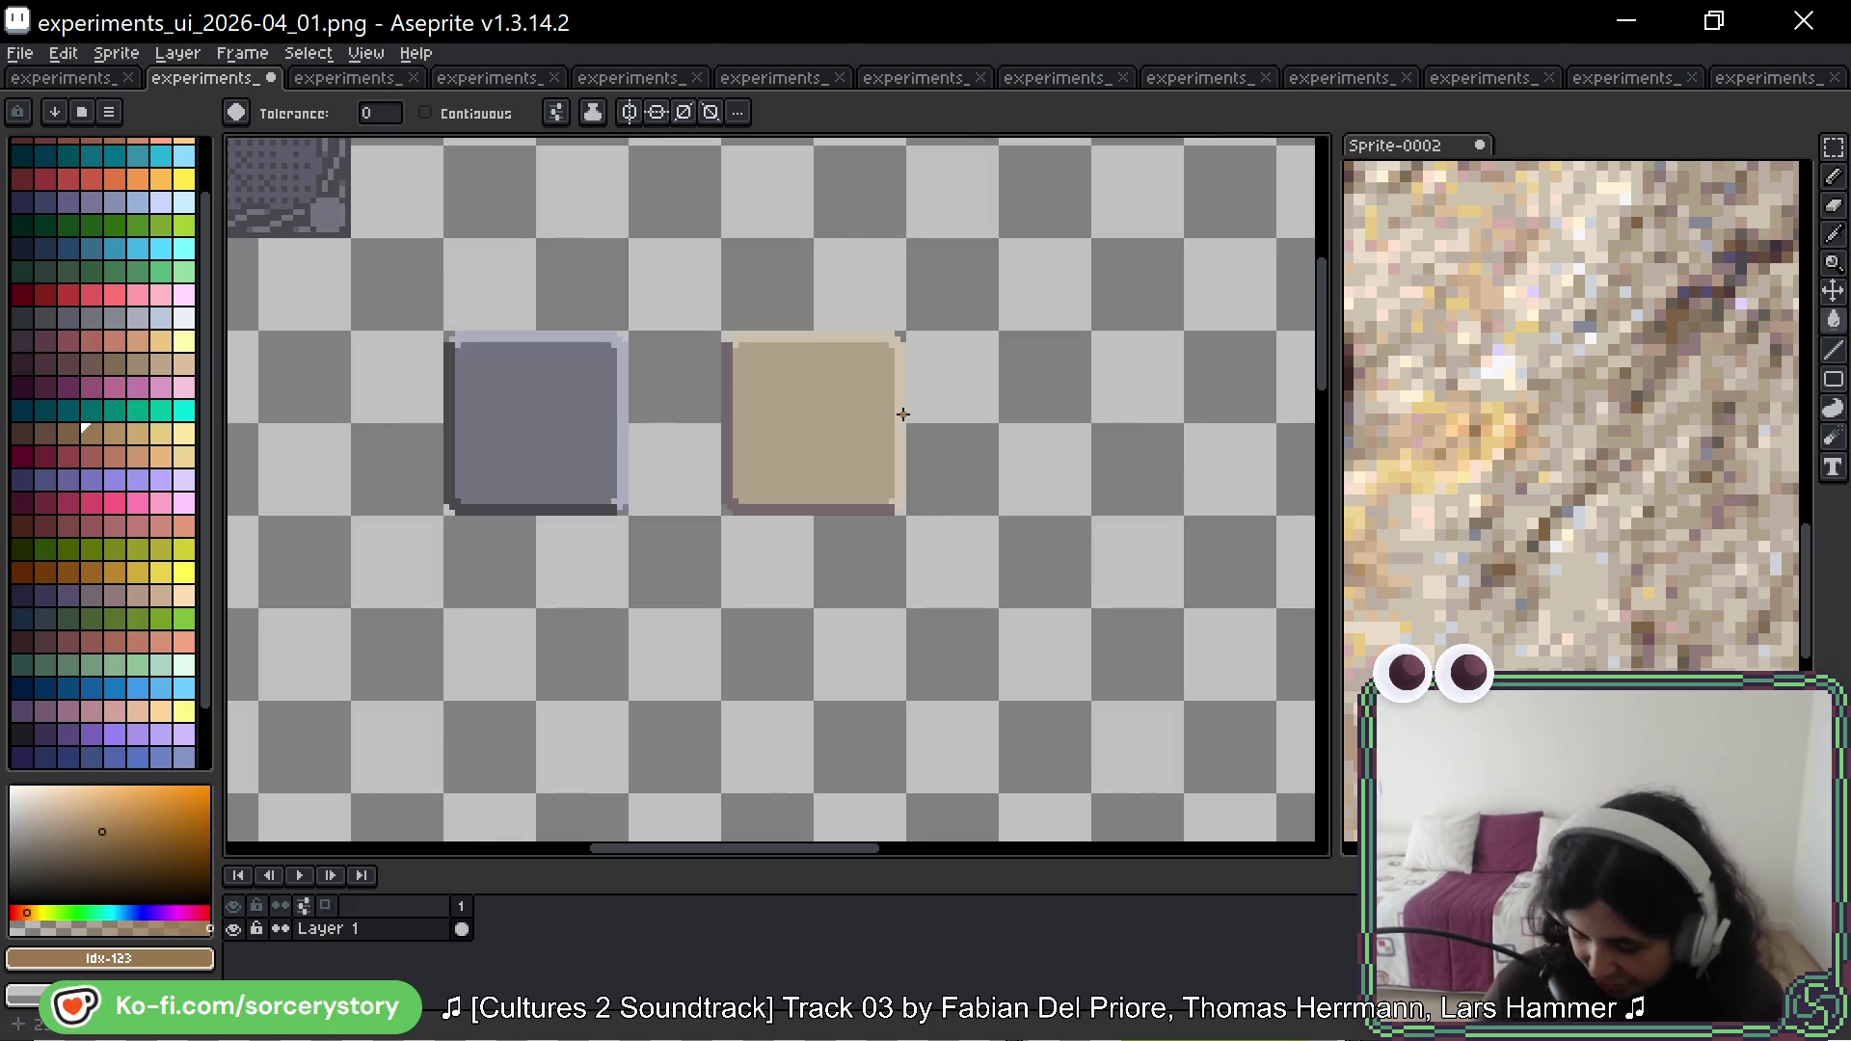
scroll(1005, 376, up, 1)
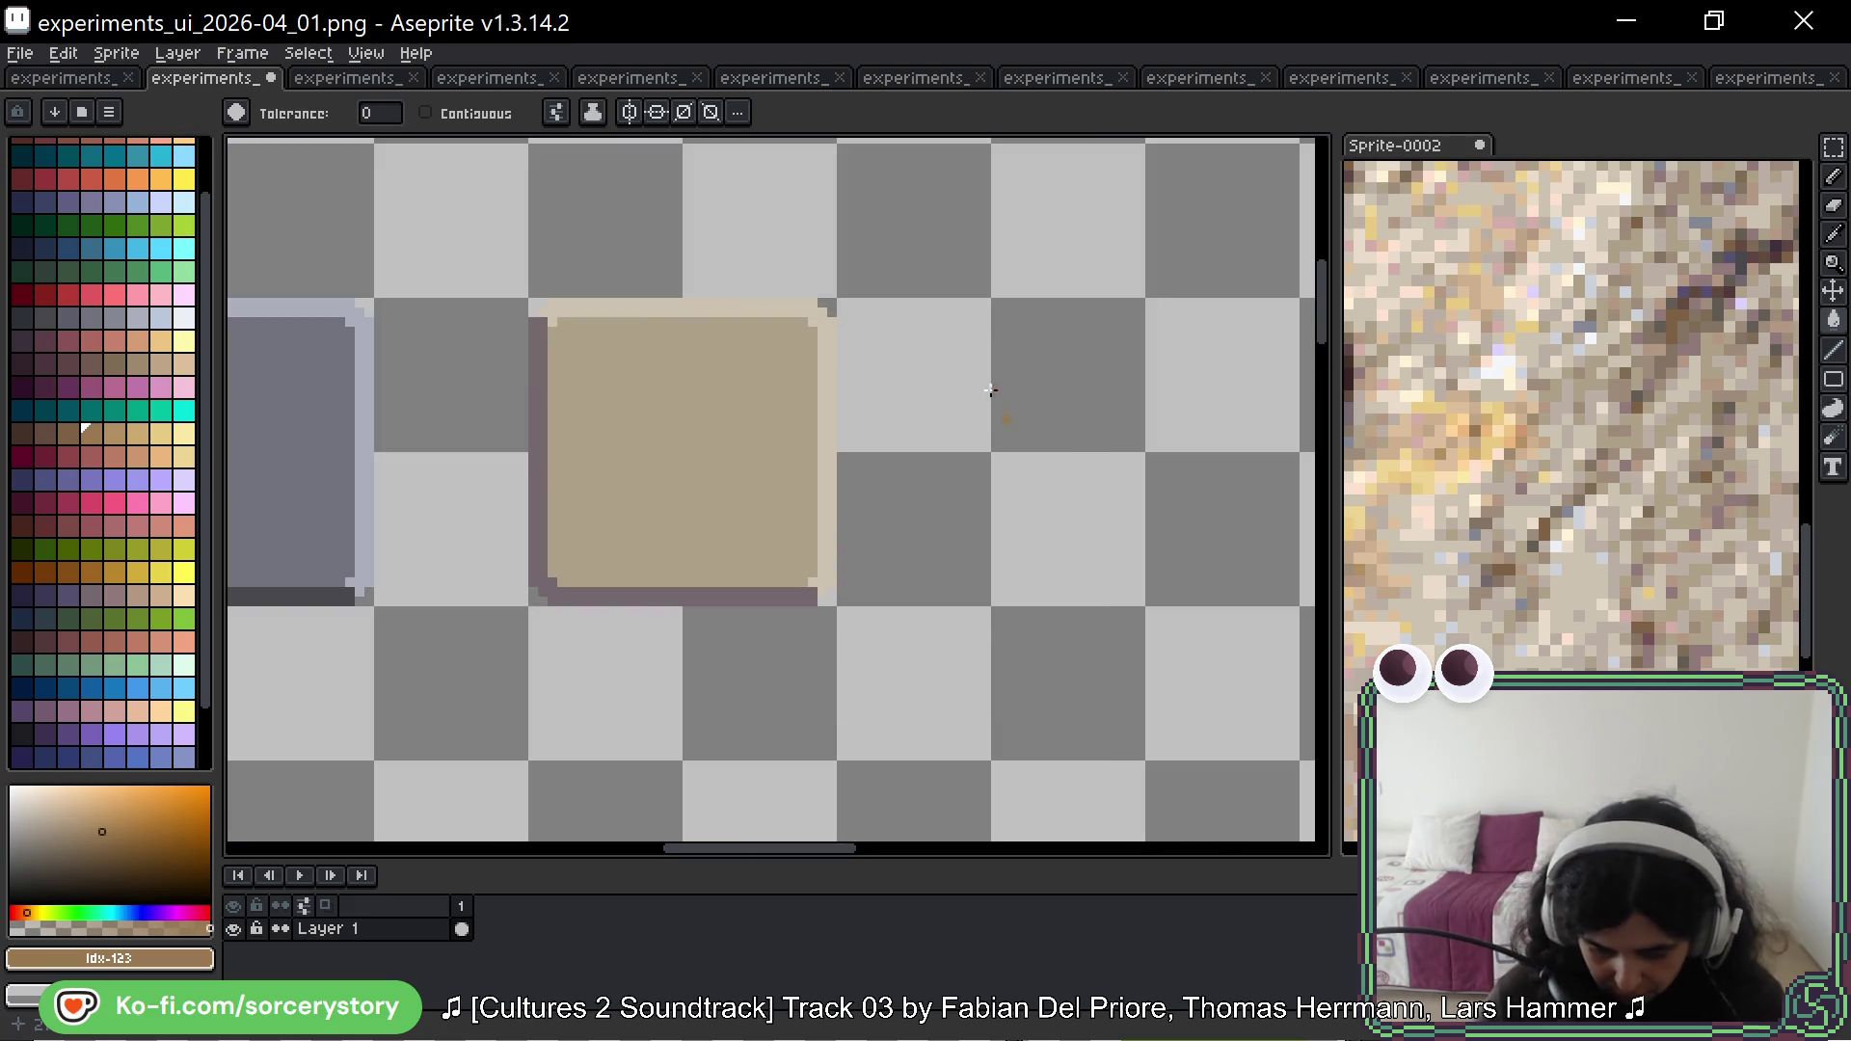
click(1835, 153)
drag(755, 342, 613, 526)
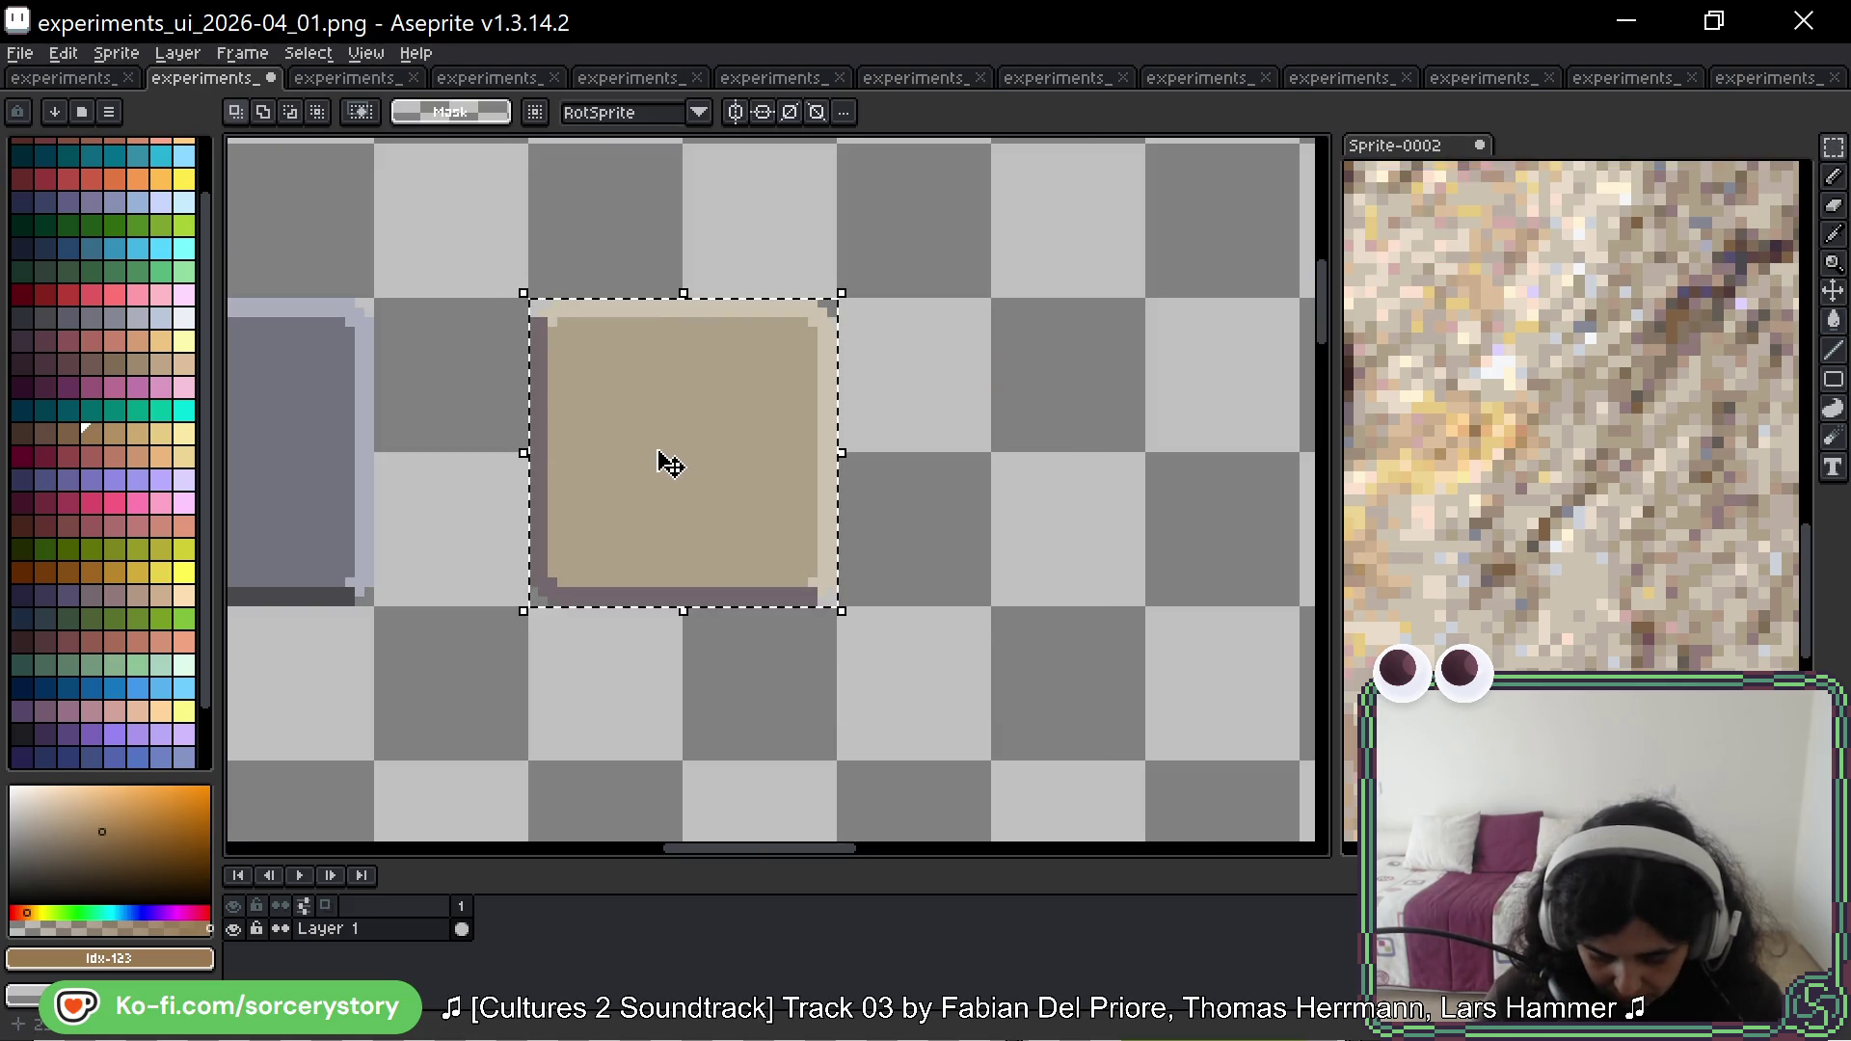
scroll(670, 465, down, 4)
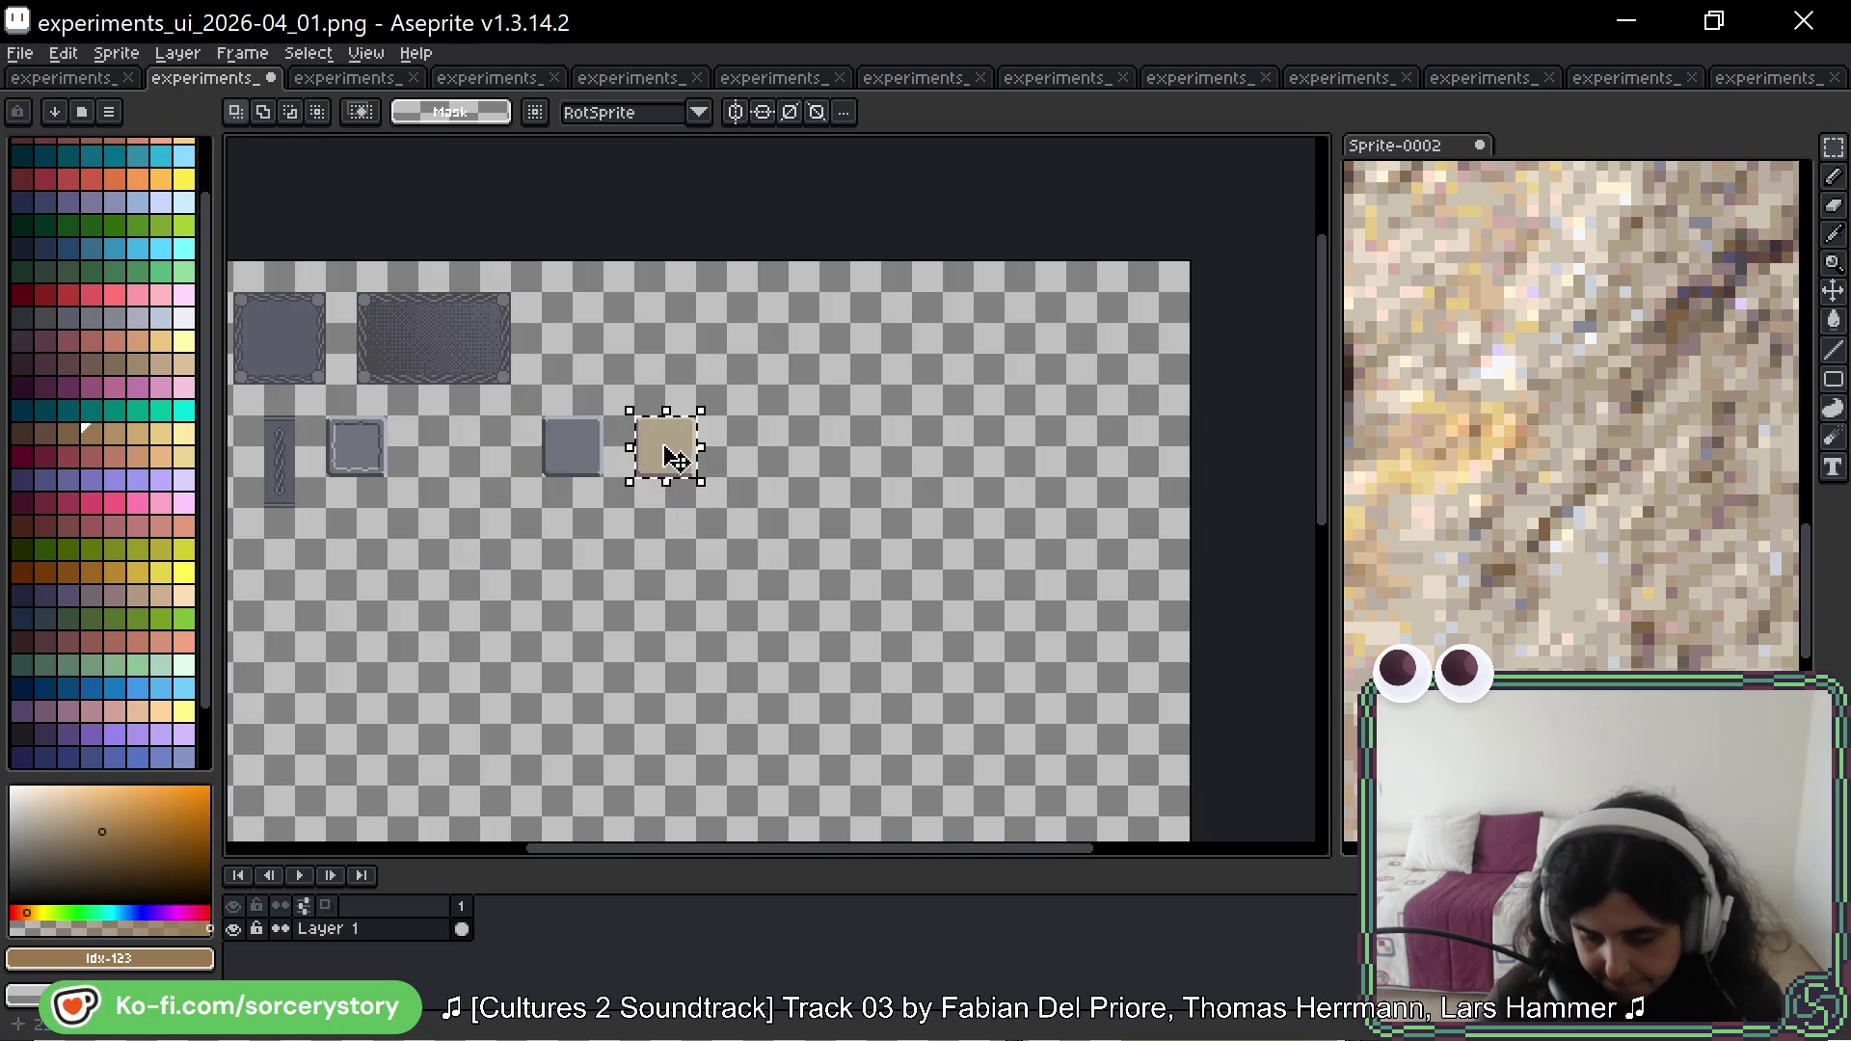
scroll(1505, 468, down, 4)
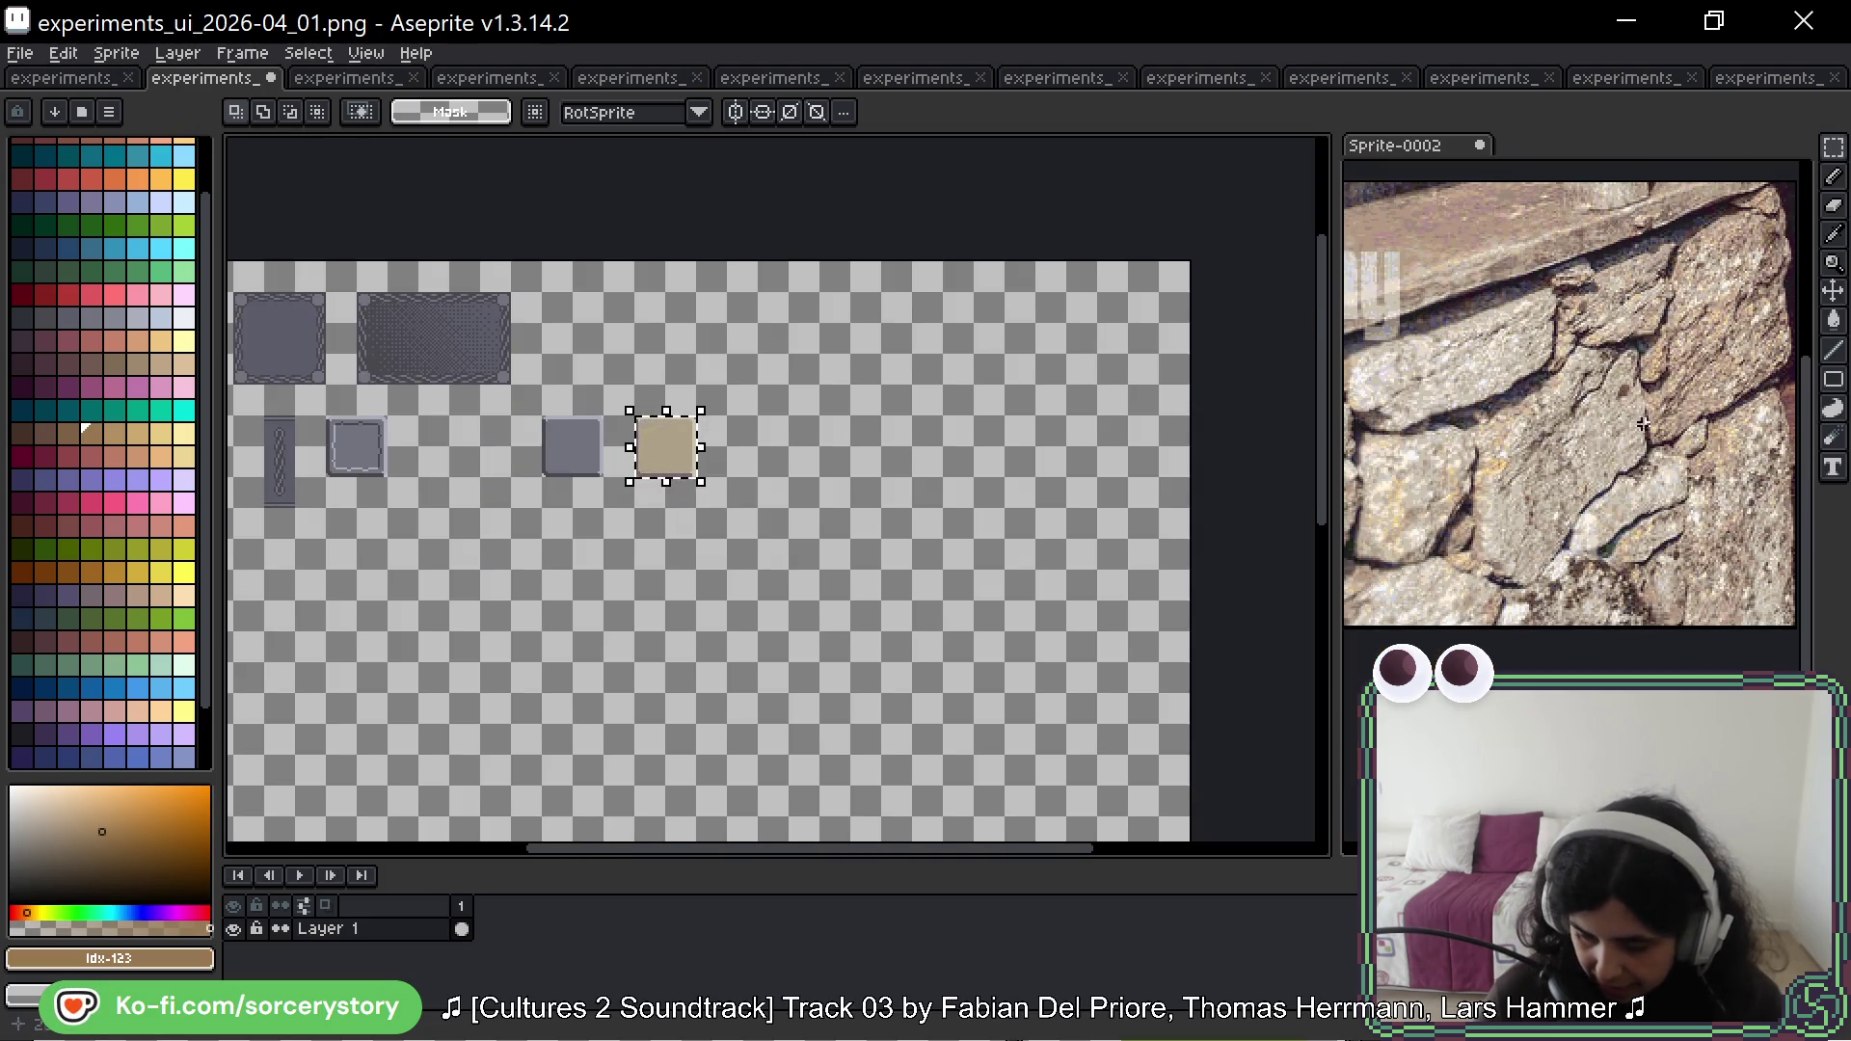
click(1643, 424)
scroll(1643, 425, down, 1)
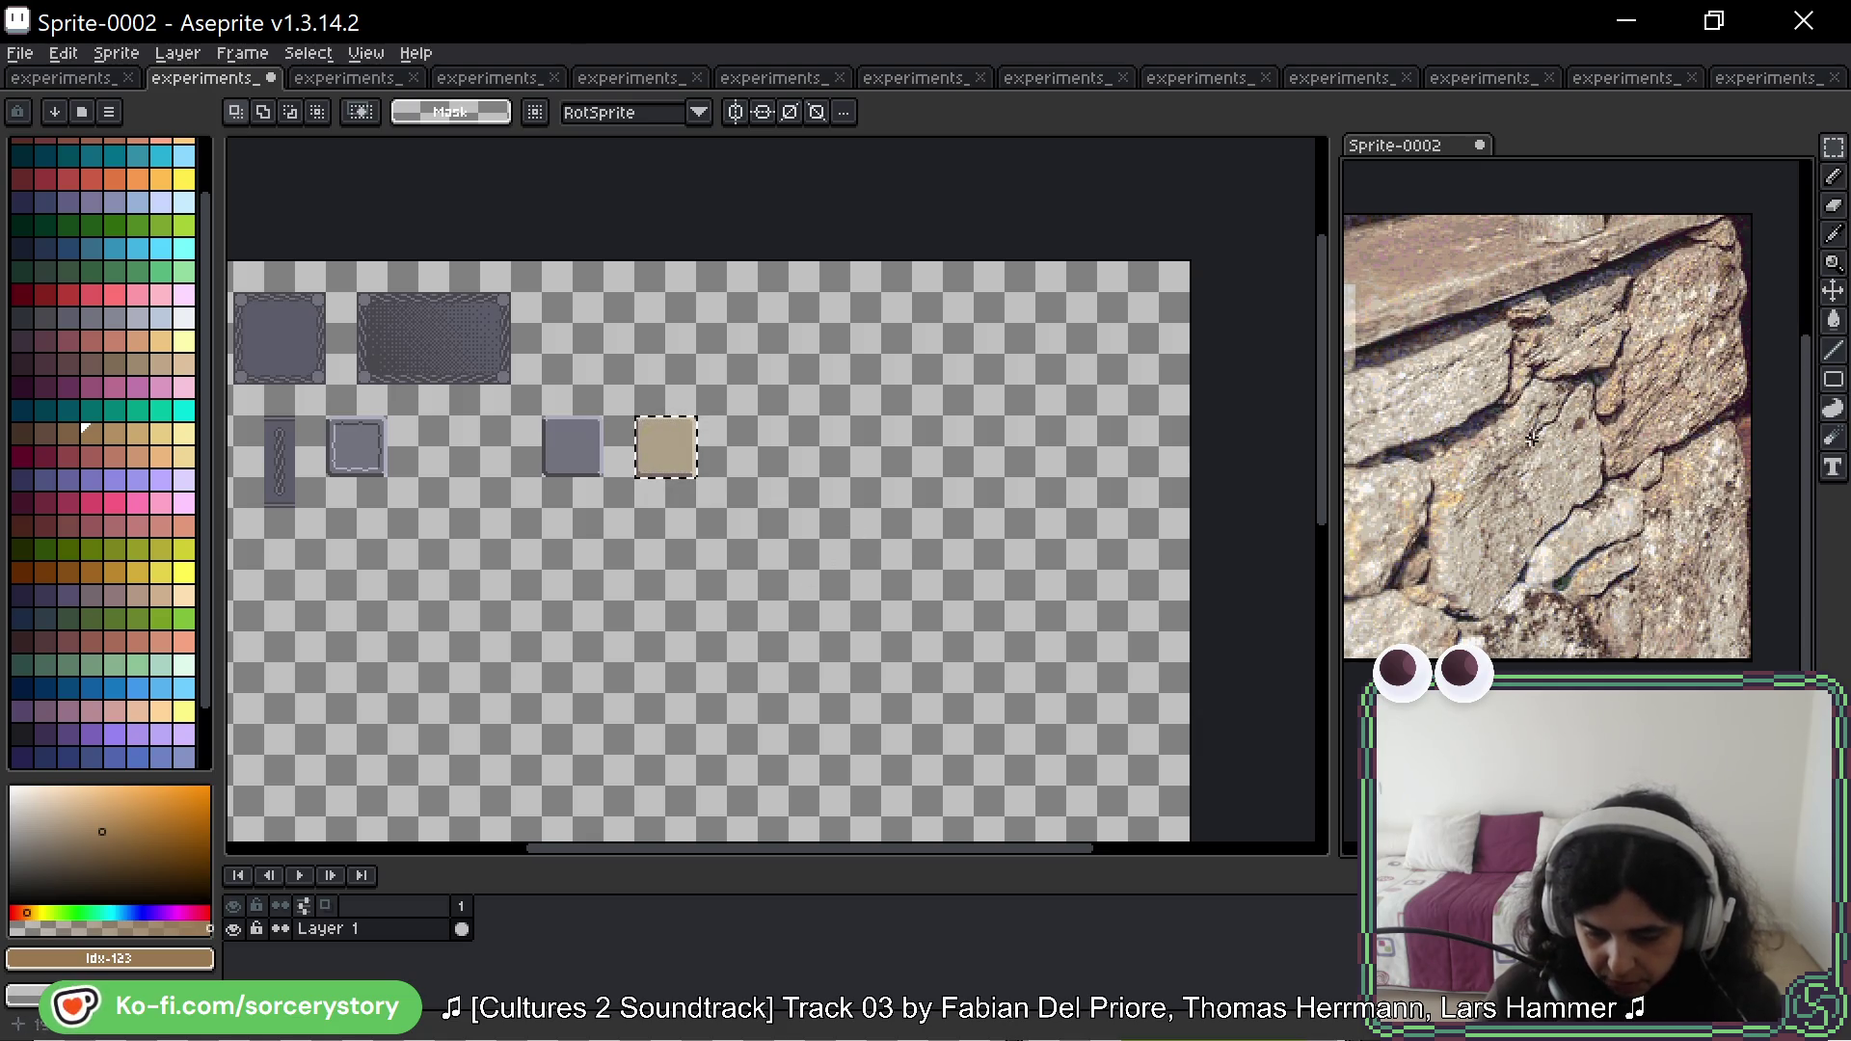
scroll(704, 441, left, 3)
click(373, 357)
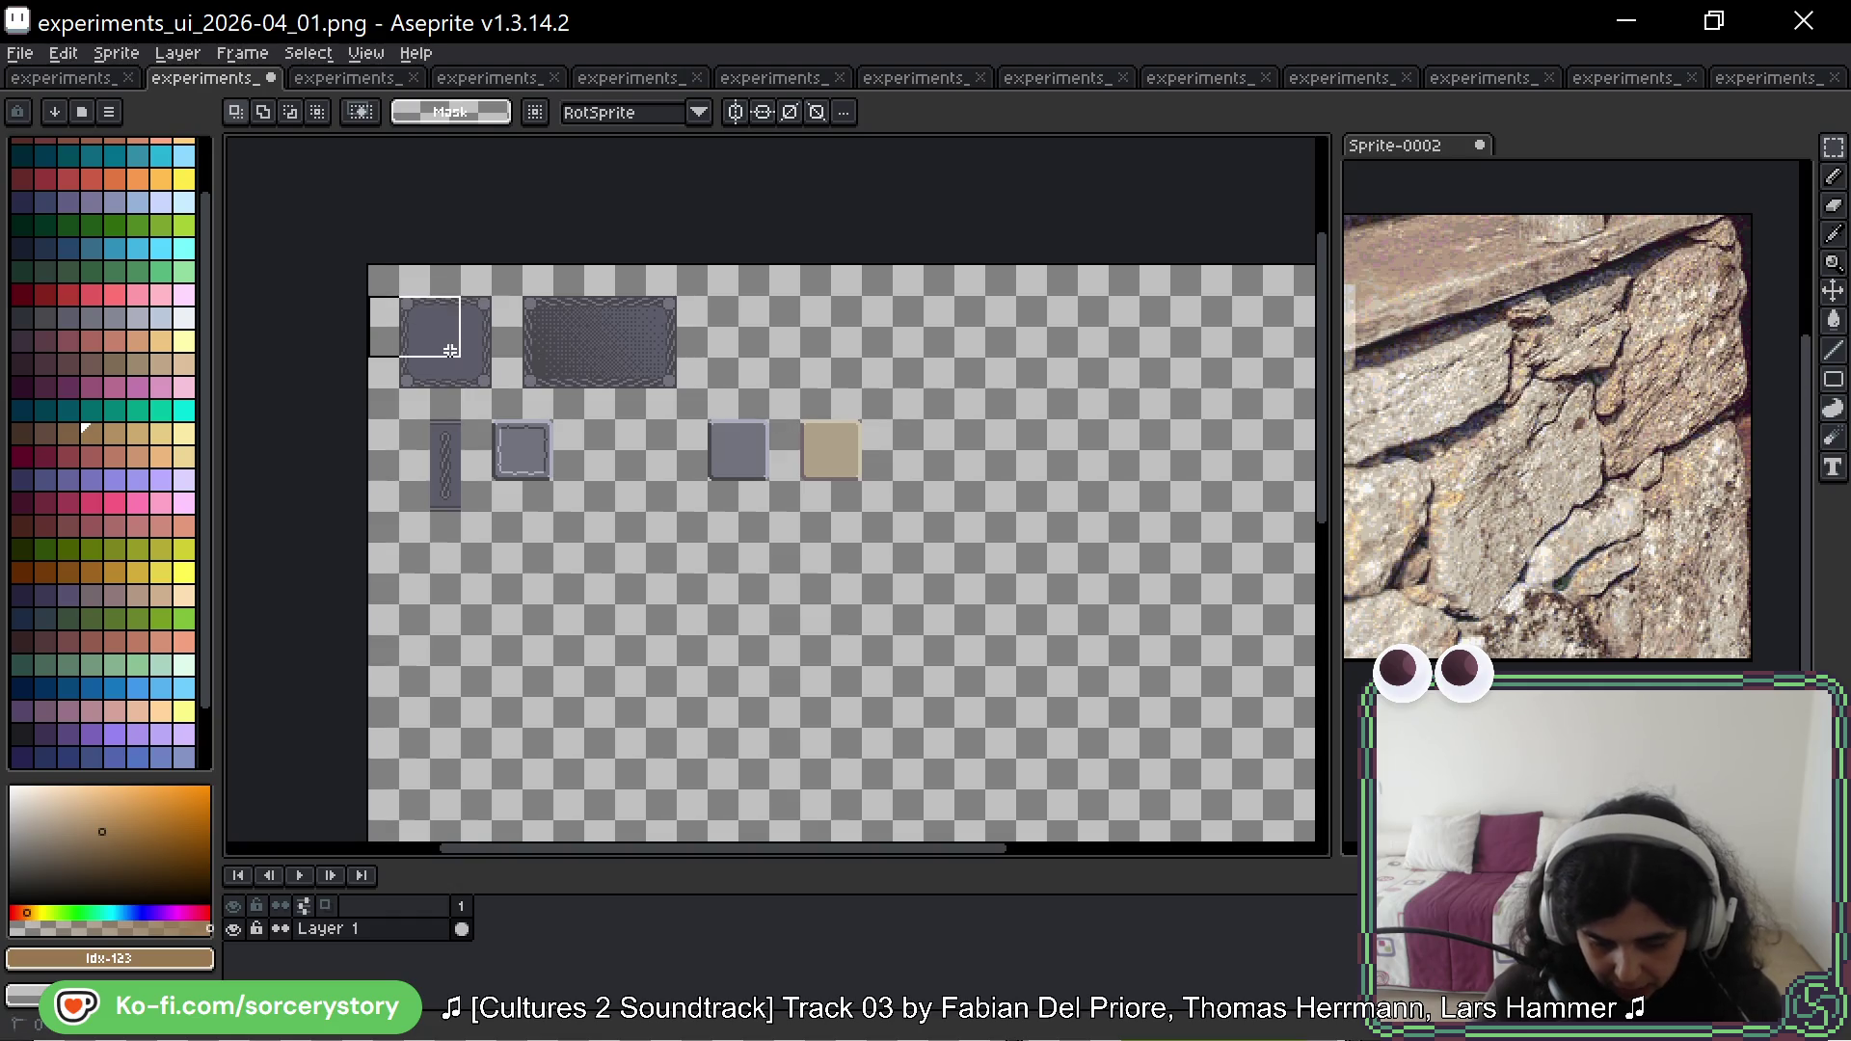
Step: Select the first stone panel, then clear that selection
drag(399, 297, 492, 387)
click(552, 302)
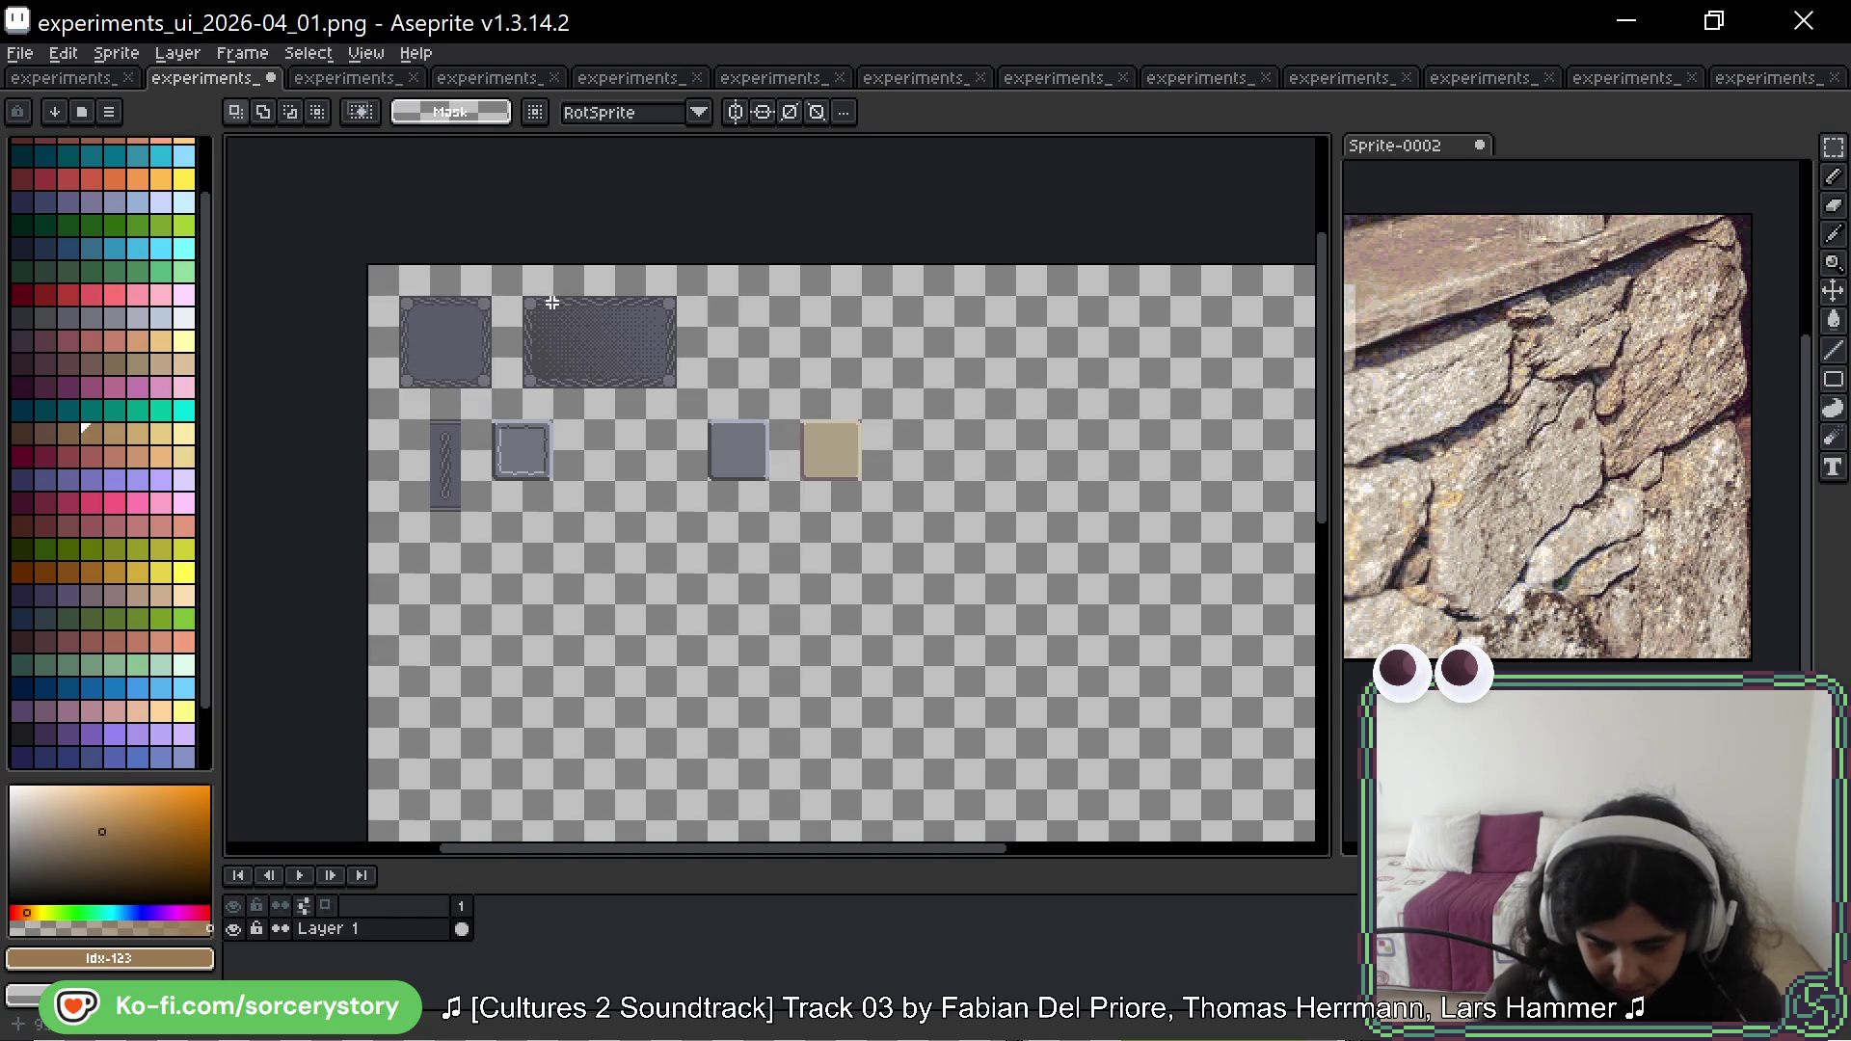
scroll(551, 302, up, 3)
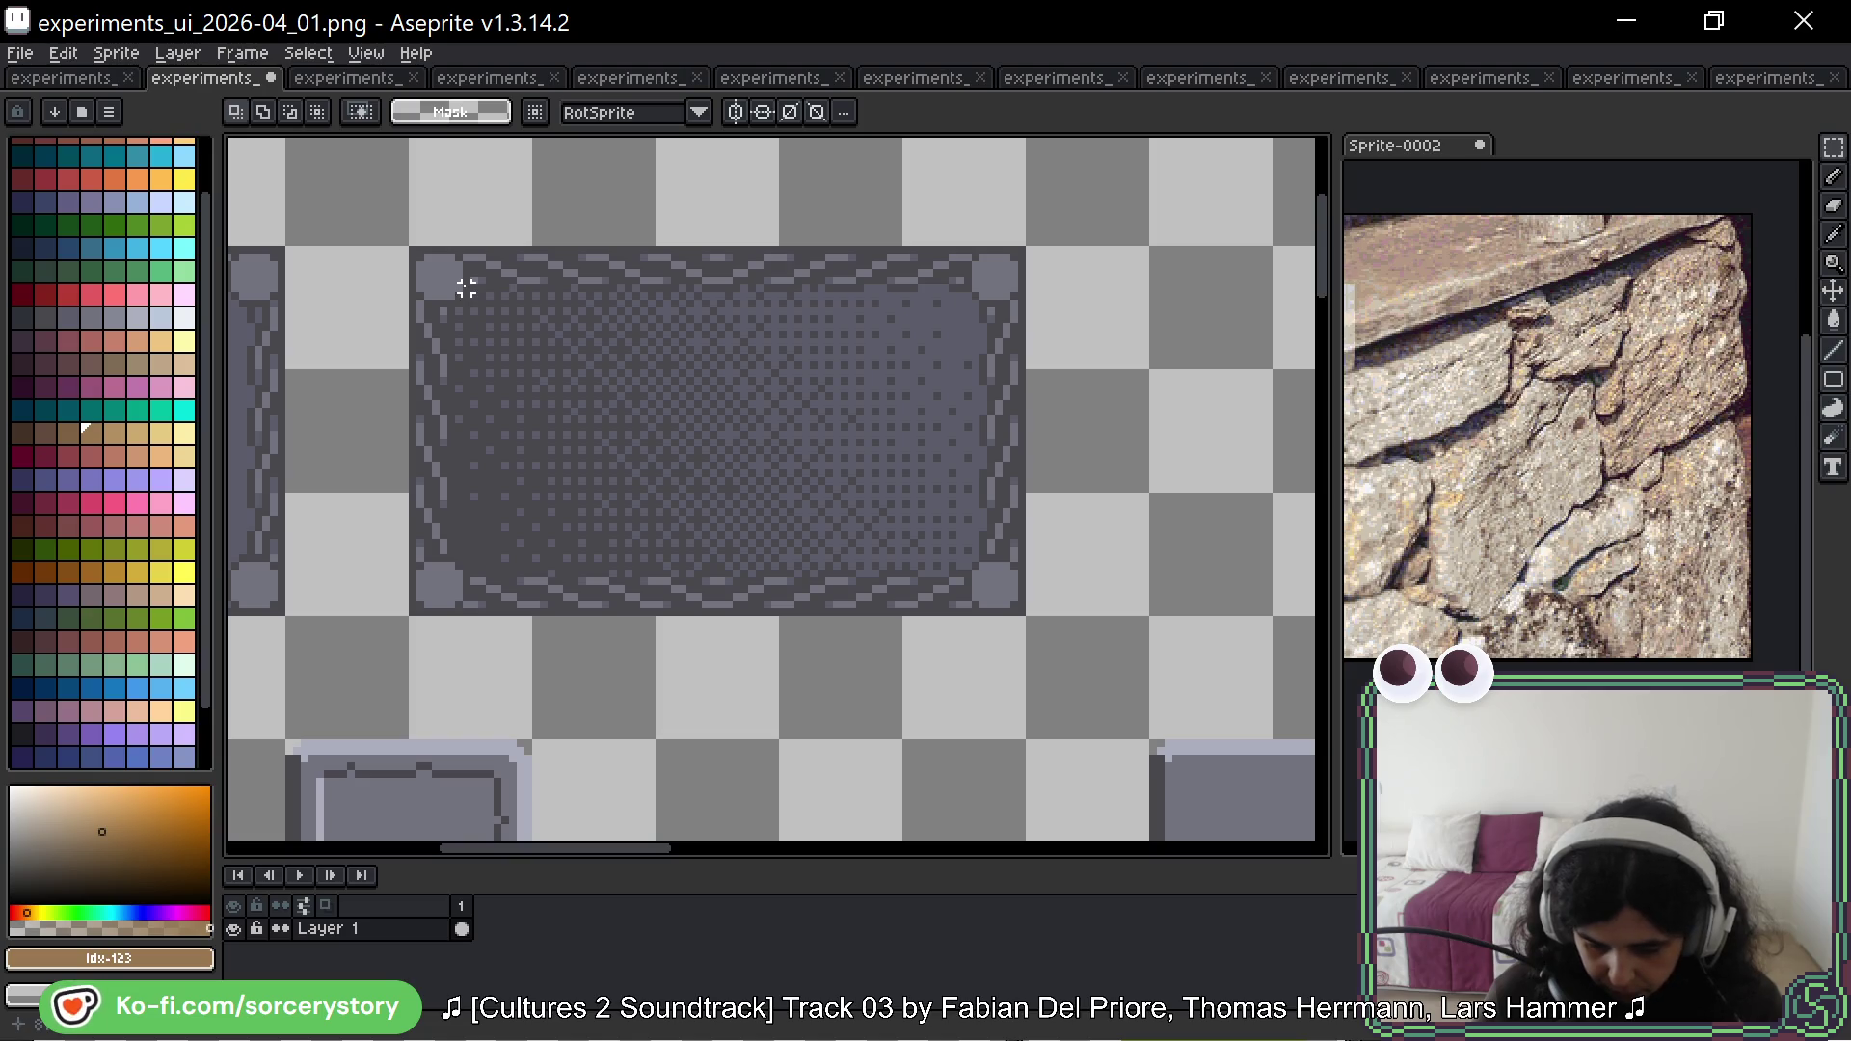
mouse_move(557, 331)
mouse_down()
mouse_move(881, 351)
mouse_move(846, 355)
mouse_up()
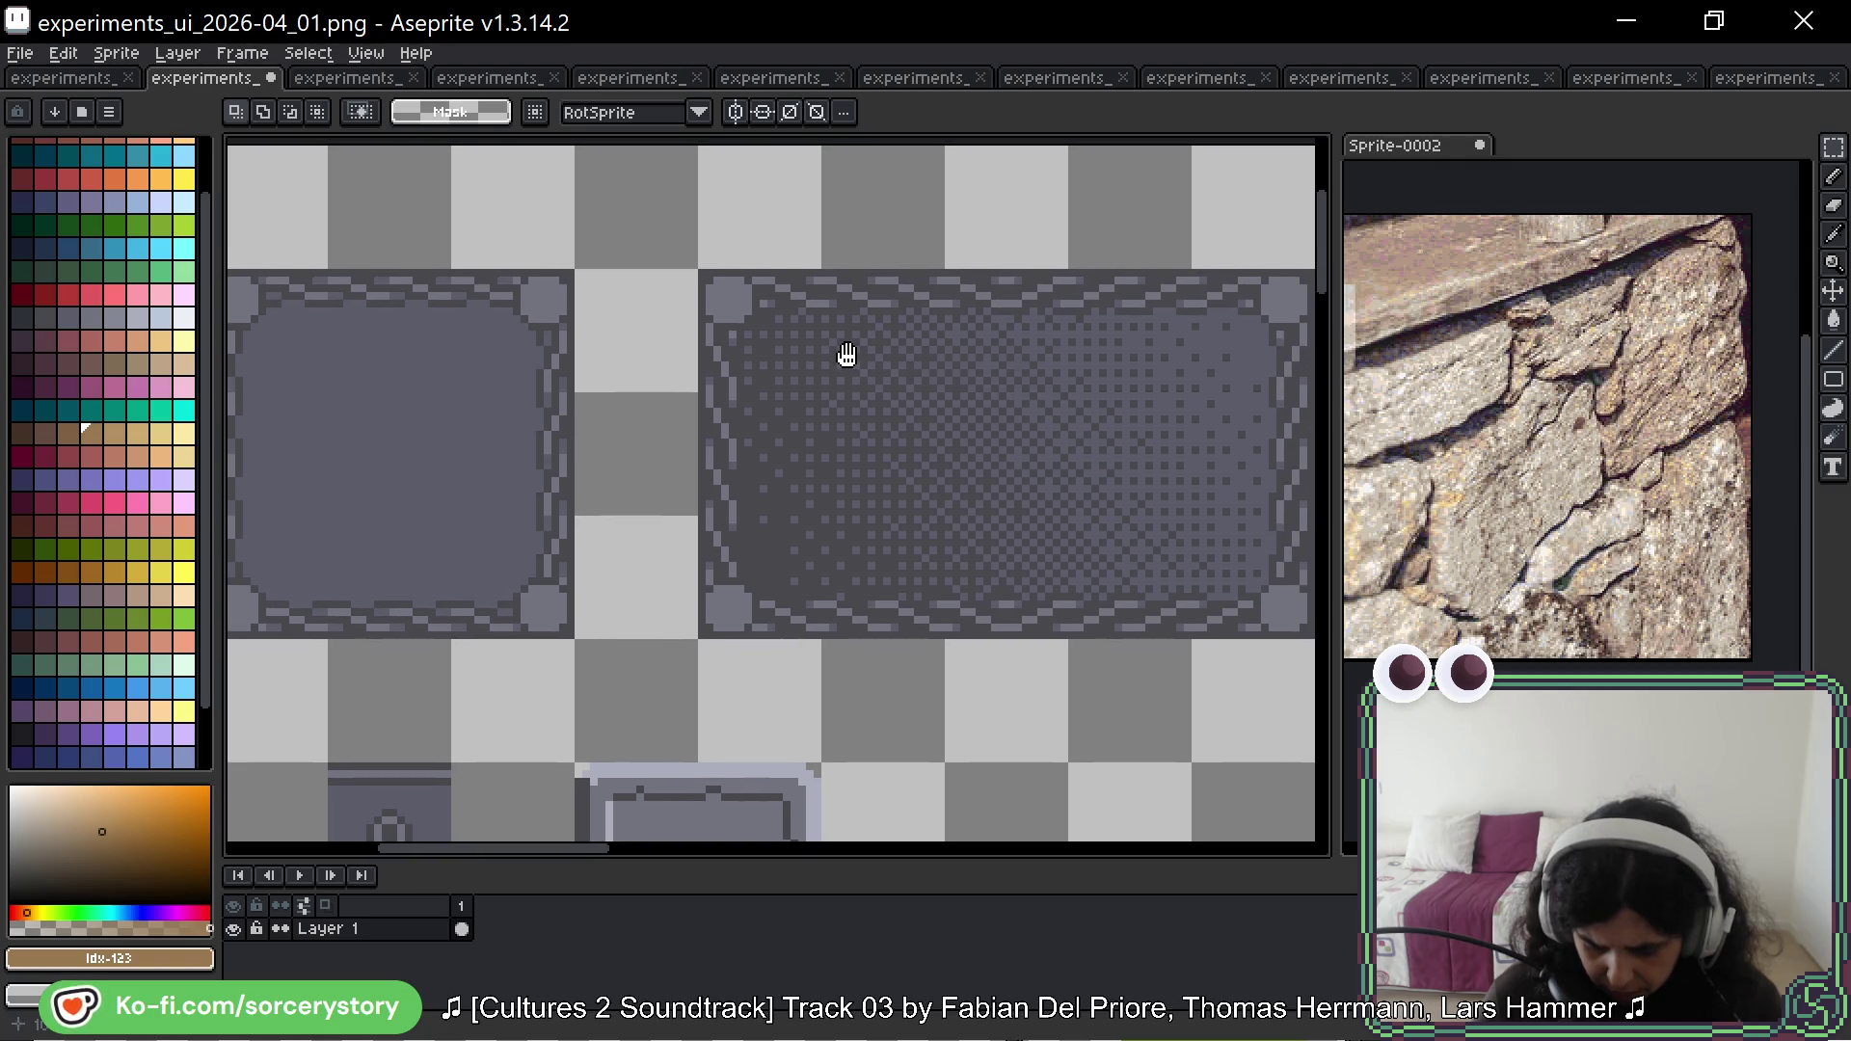
scroll(472, 400, down, 1)
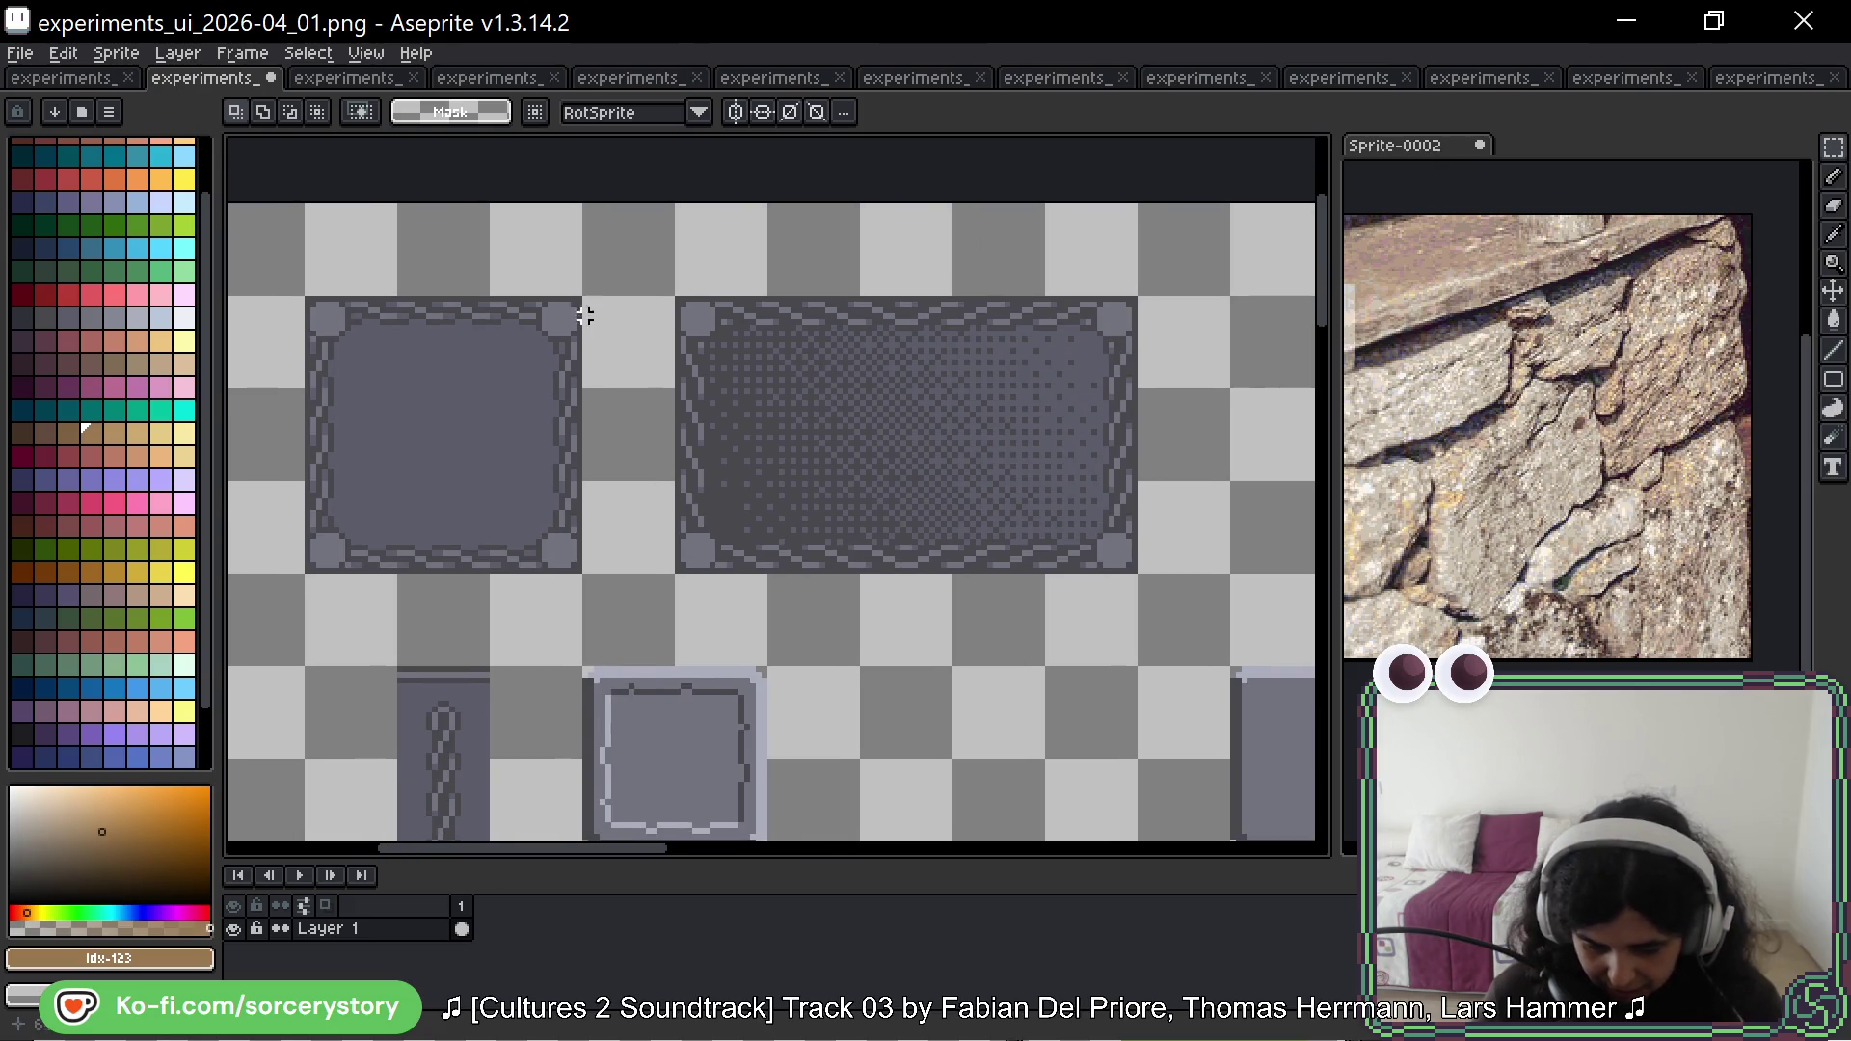
Step: Select the plain bordered stone panel, move it above the grey and tan squares, and commit
mouse_move(586, 316)
mouse_down()
mouse_move(409, 512)
mouse_move(301, 569)
mouse_up()
mouse_move(442, 500)
mouse_down()
mouse_move(1321, 447)
mouse_move(206, 612)
mouse_move(1273, 670)
mouse_move(768, 583)
mouse_move(441, 446)
mouse_move(974, 396)
mouse_move(984, 367)
mouse_move(917, 380)
mouse_move(1049, 487)
mouse_move(799, 422)
mouse_up()
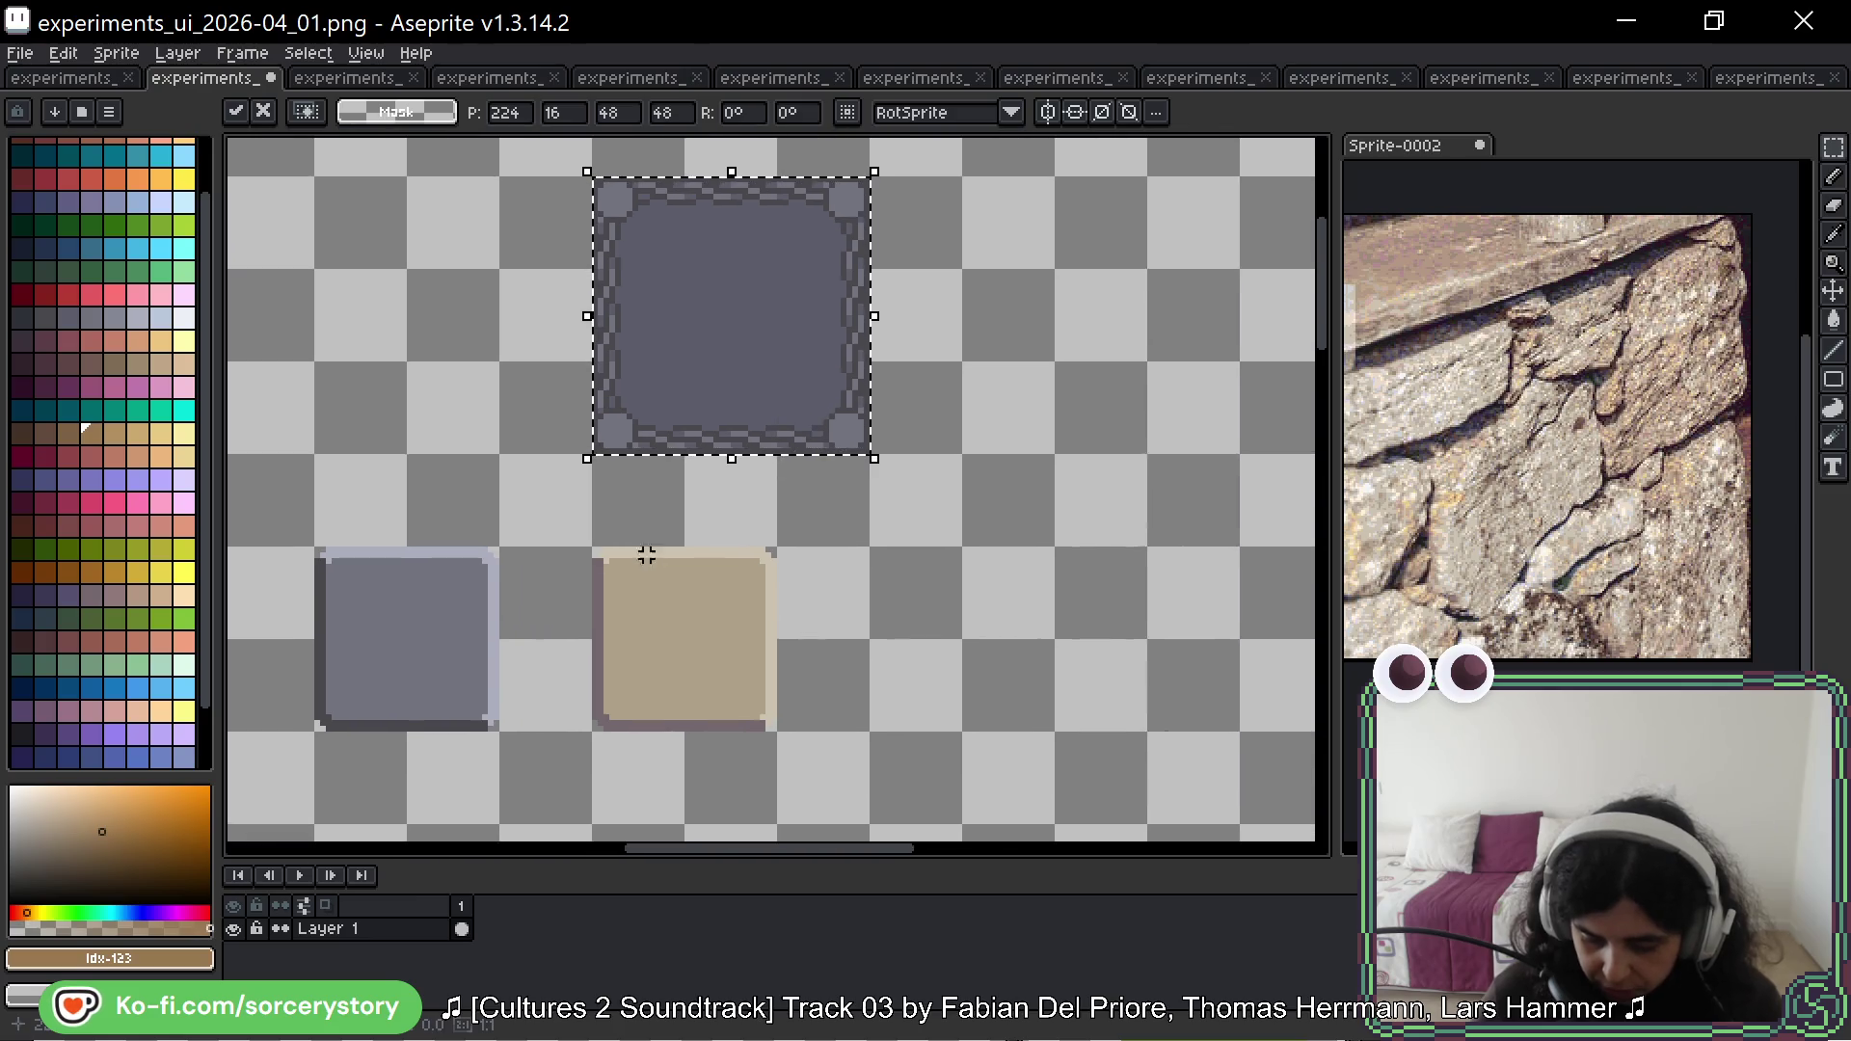
click(1531, 383)
scroll(1639, 434, up, 1)
scroll(1639, 424, down, 2)
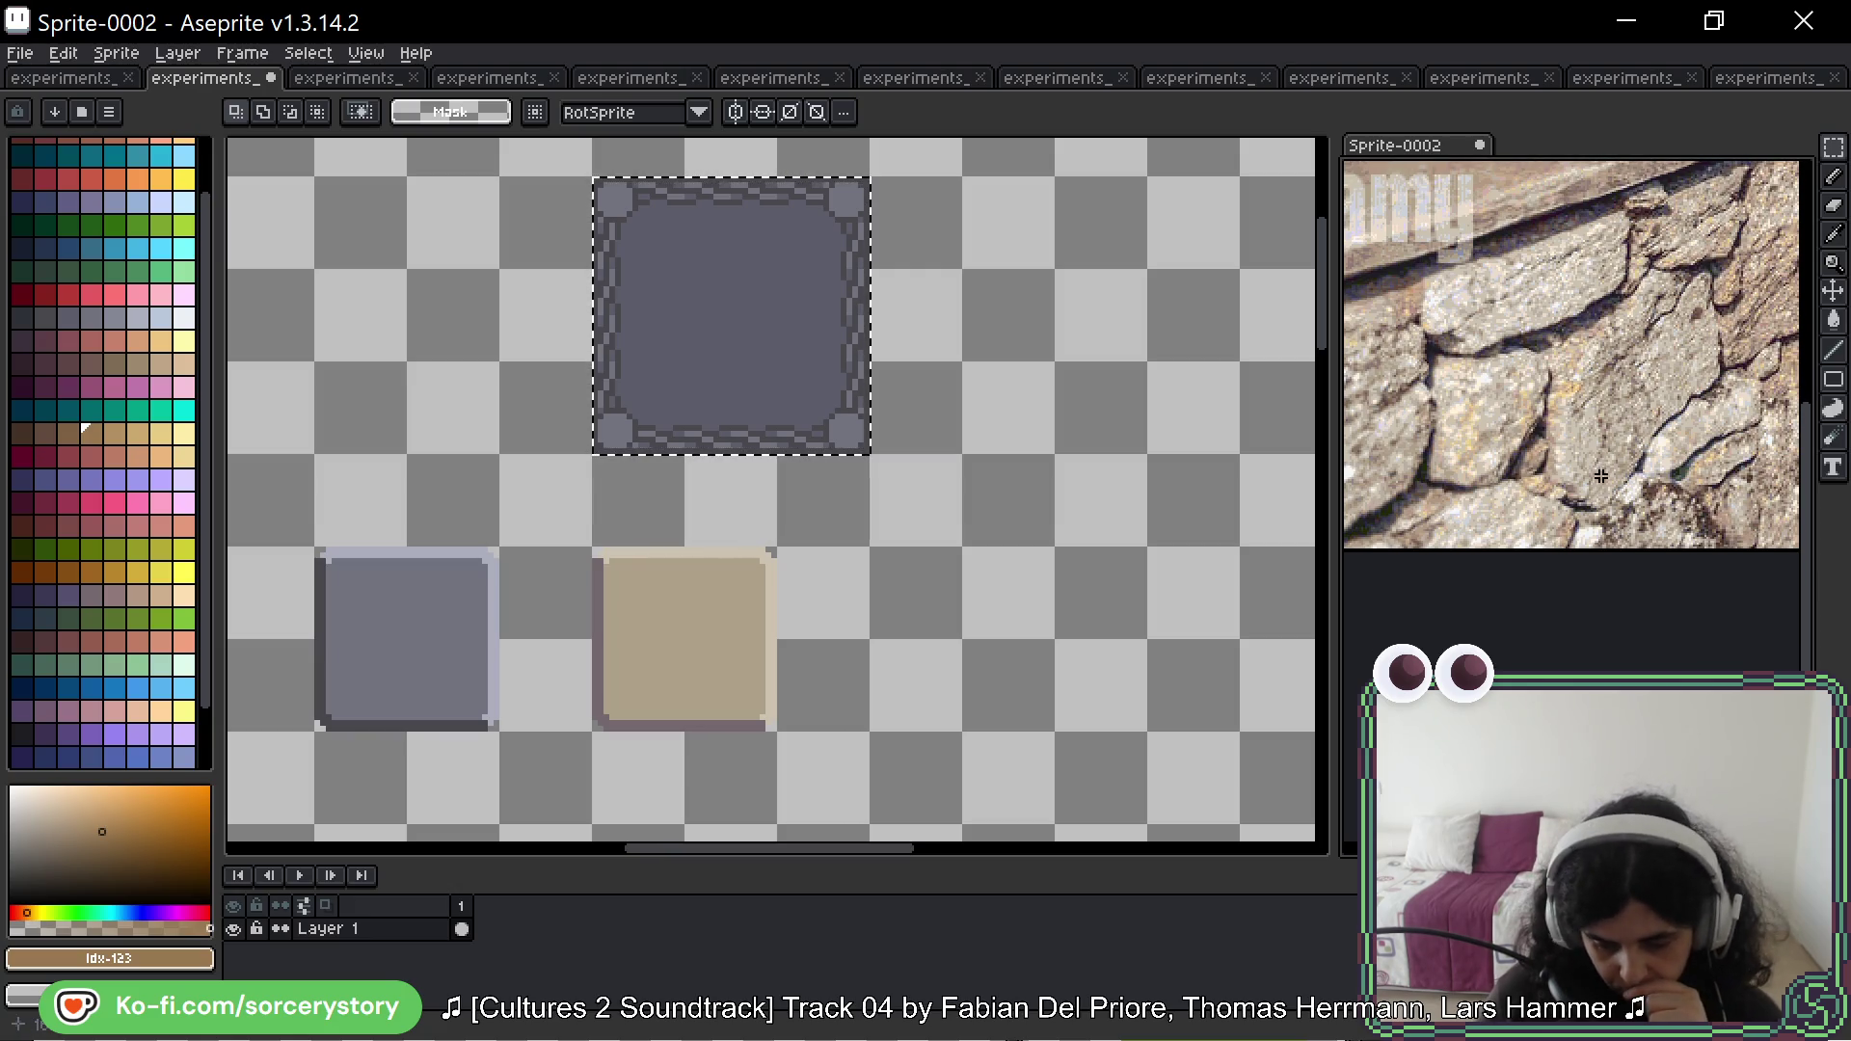
scroll(1640, 376, up, 3)
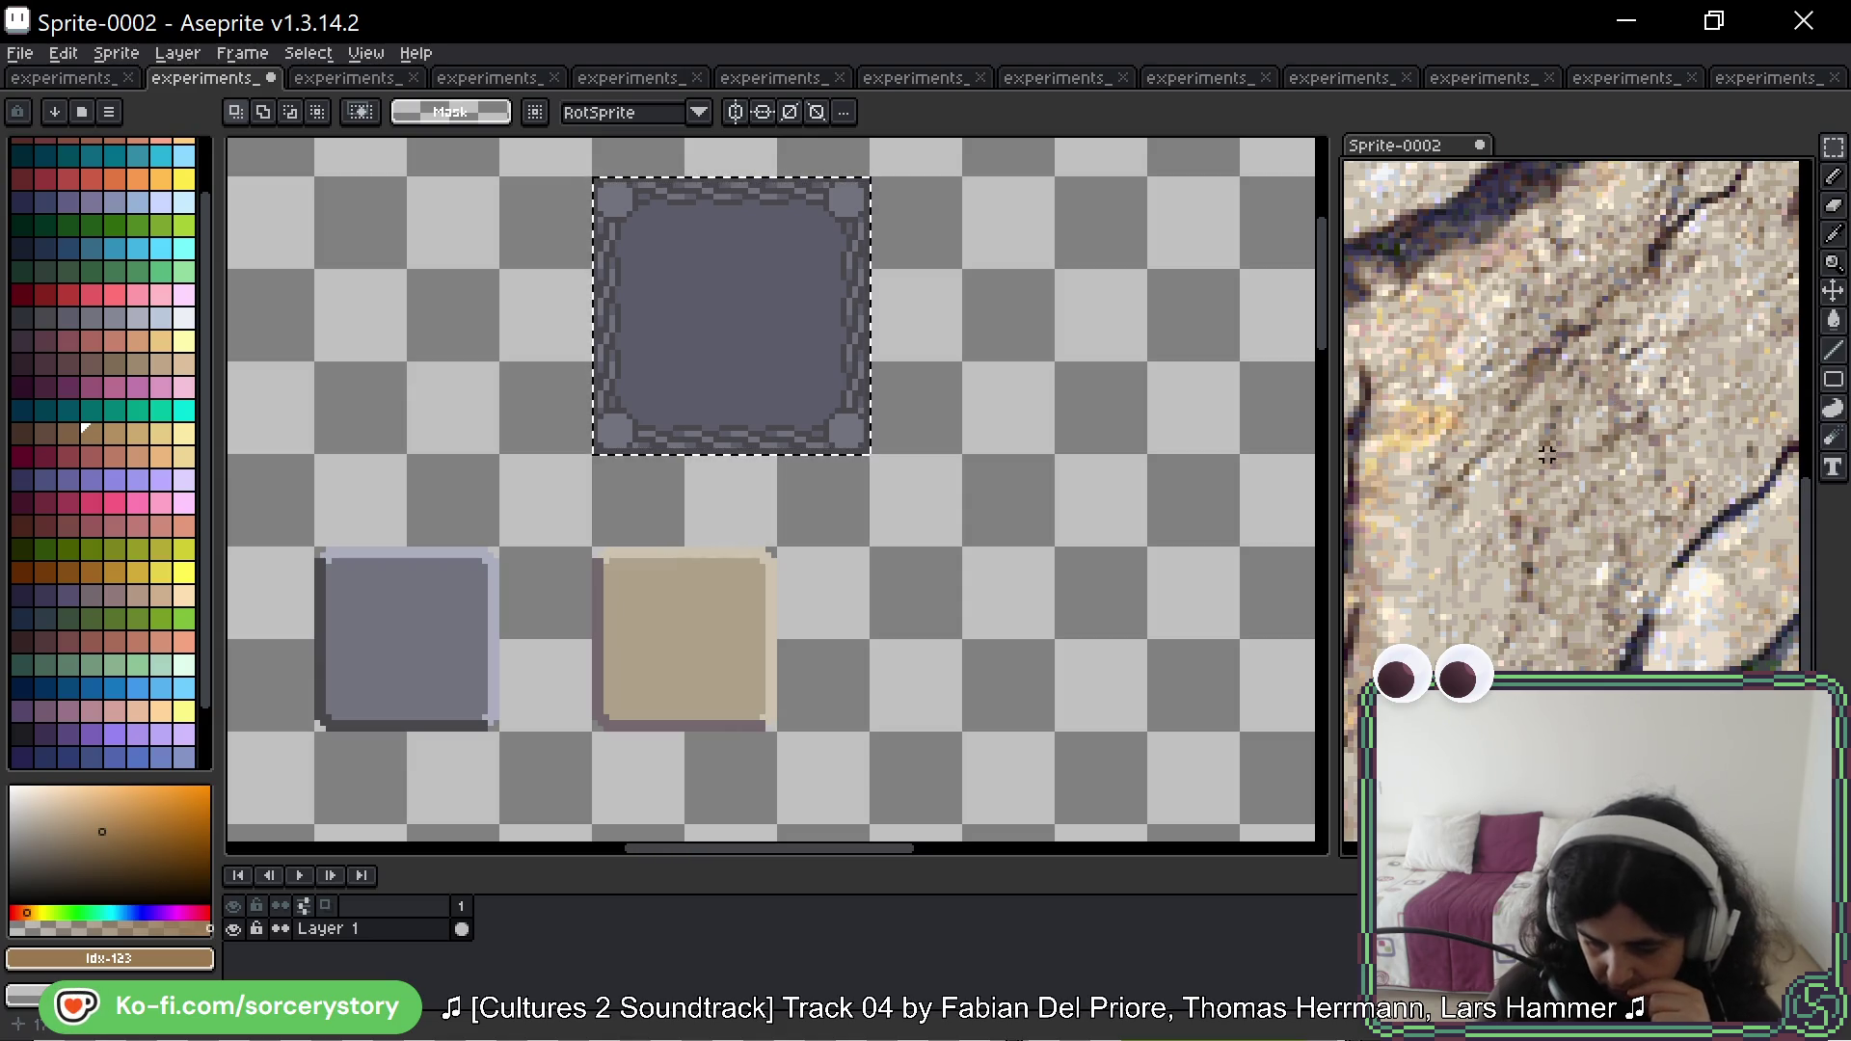
click(673, 632)
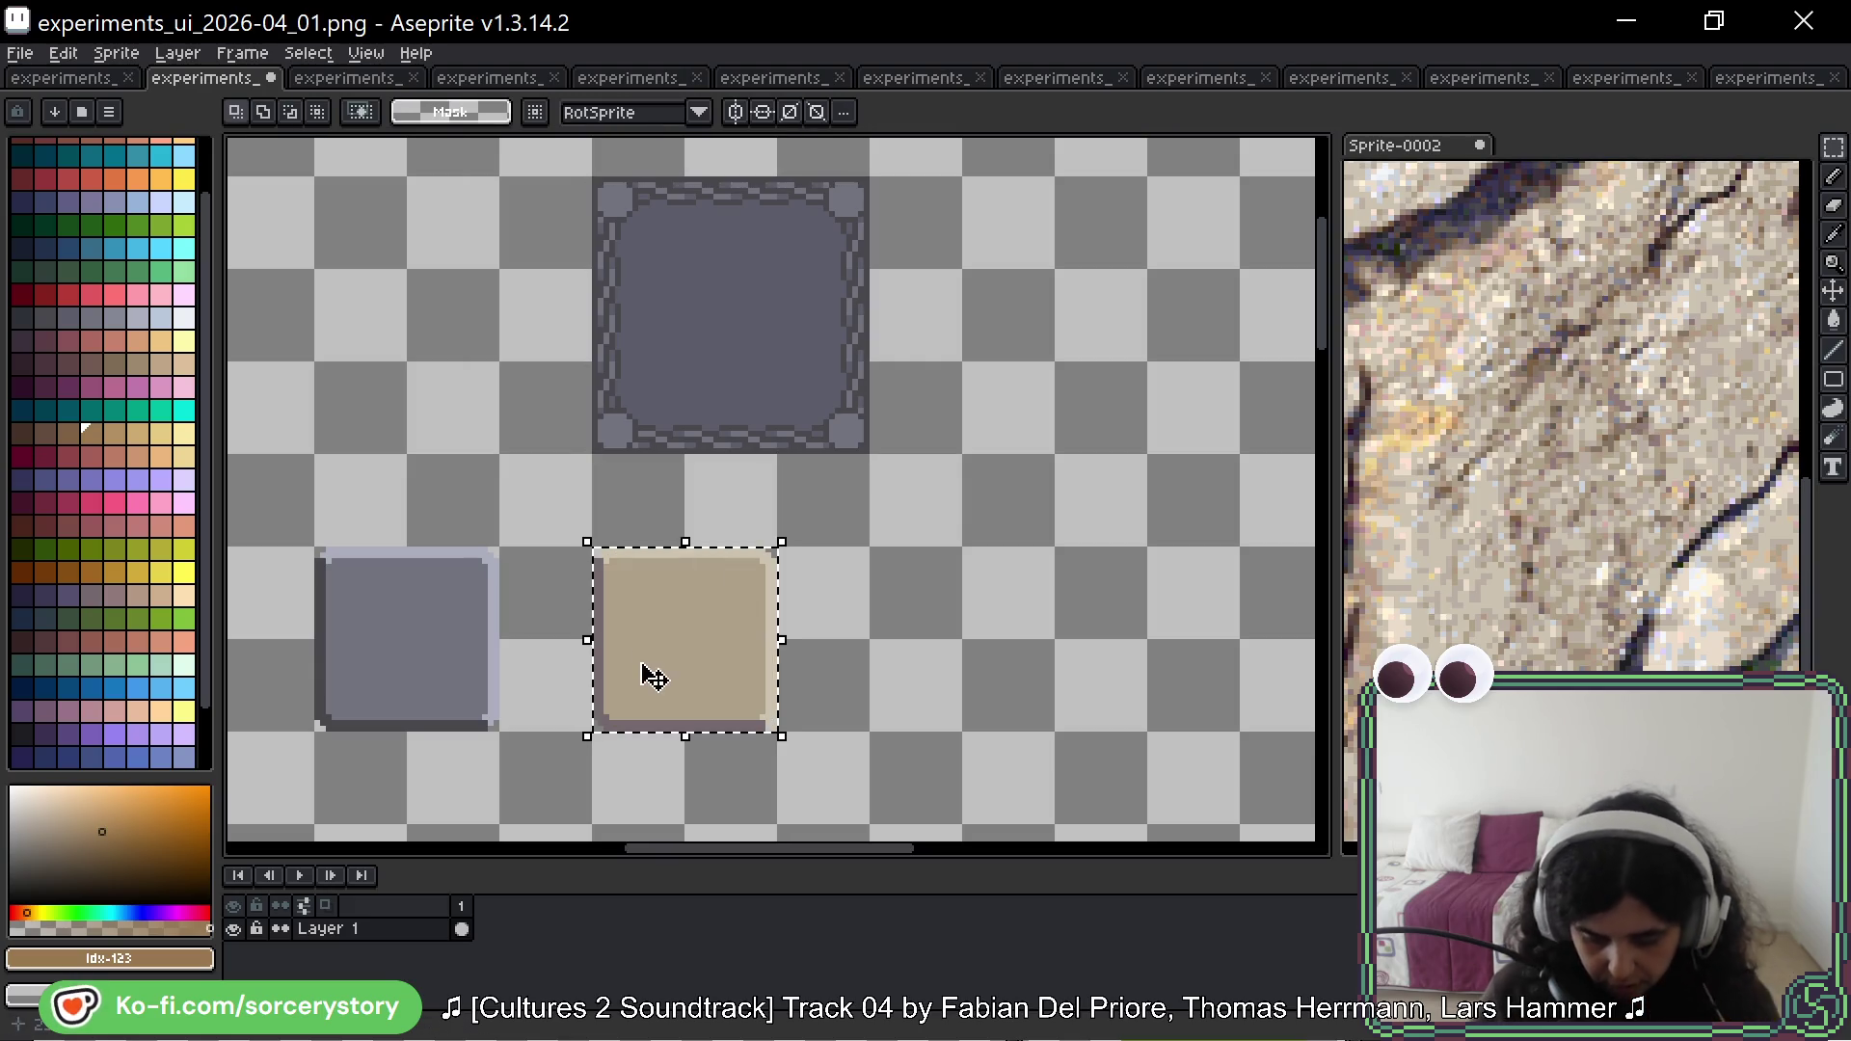
Step: Place a copy of the beige square to its right and fill it with a sampled stone colour
ctrl+drag(689, 637, 967, 636)
key(g)
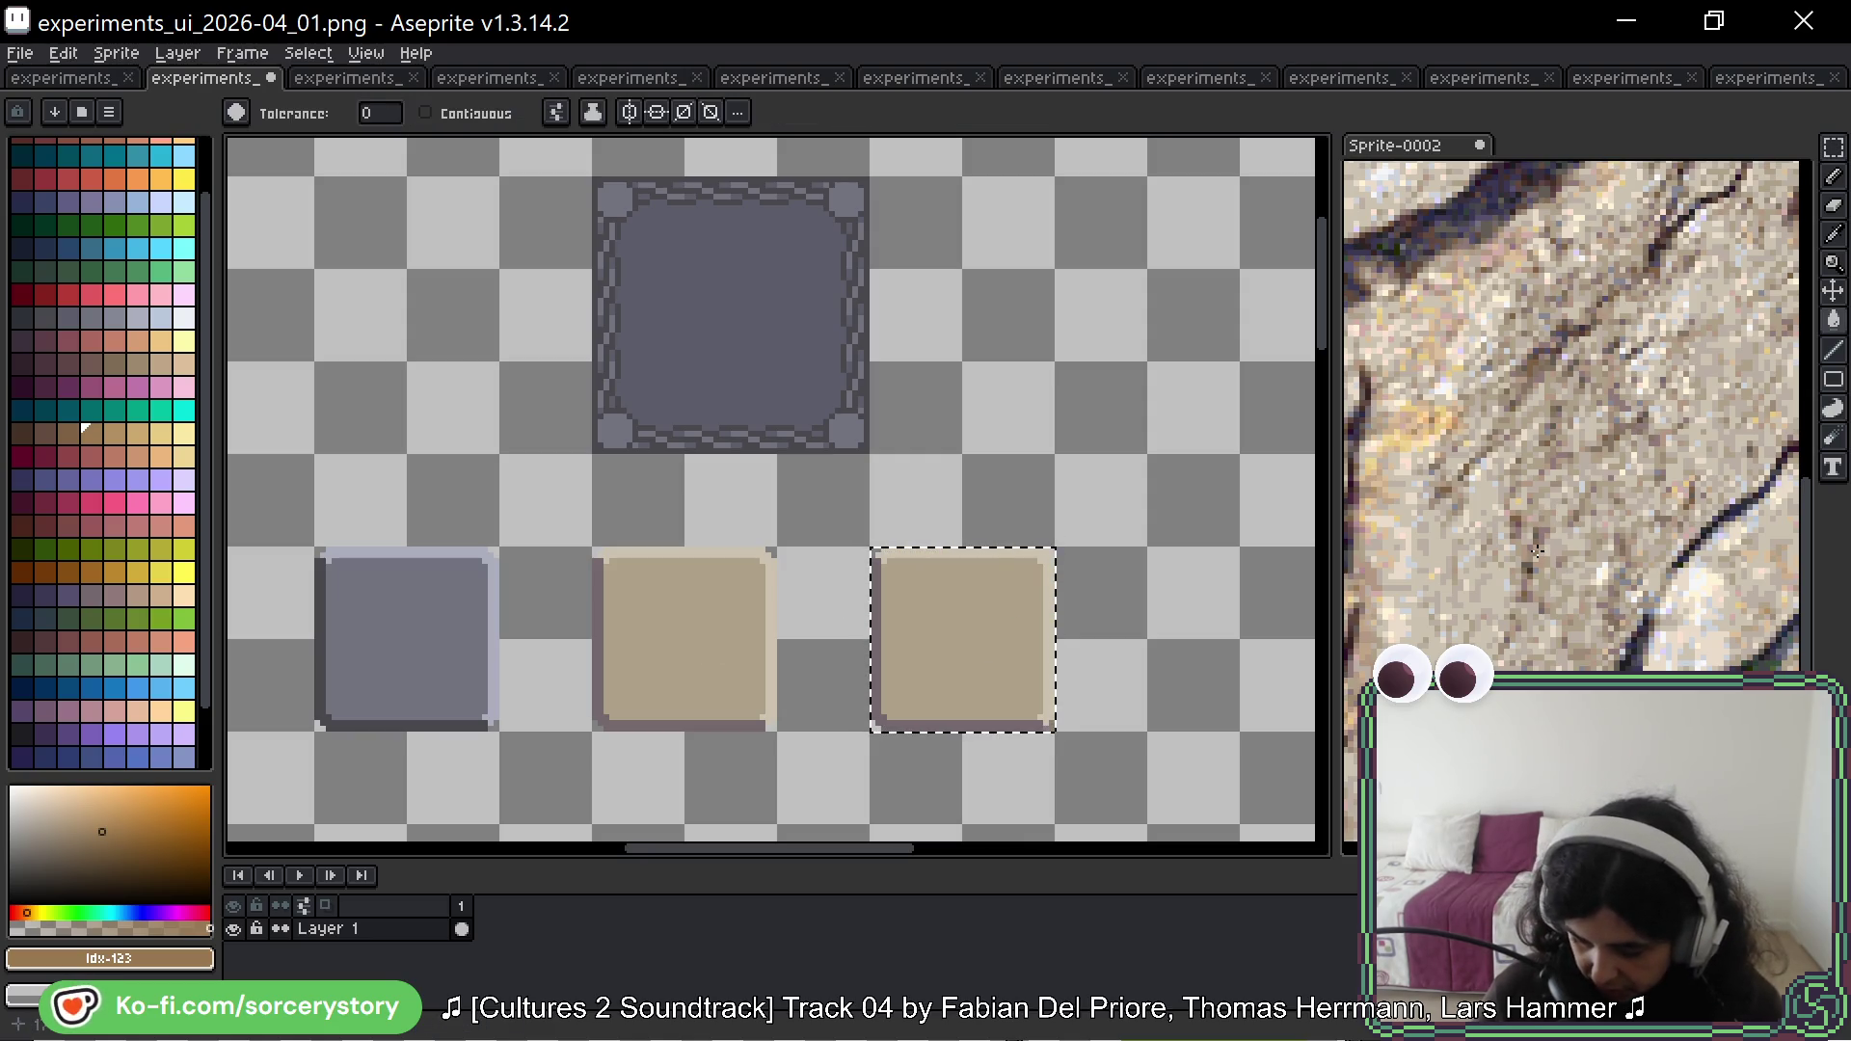
key(i)
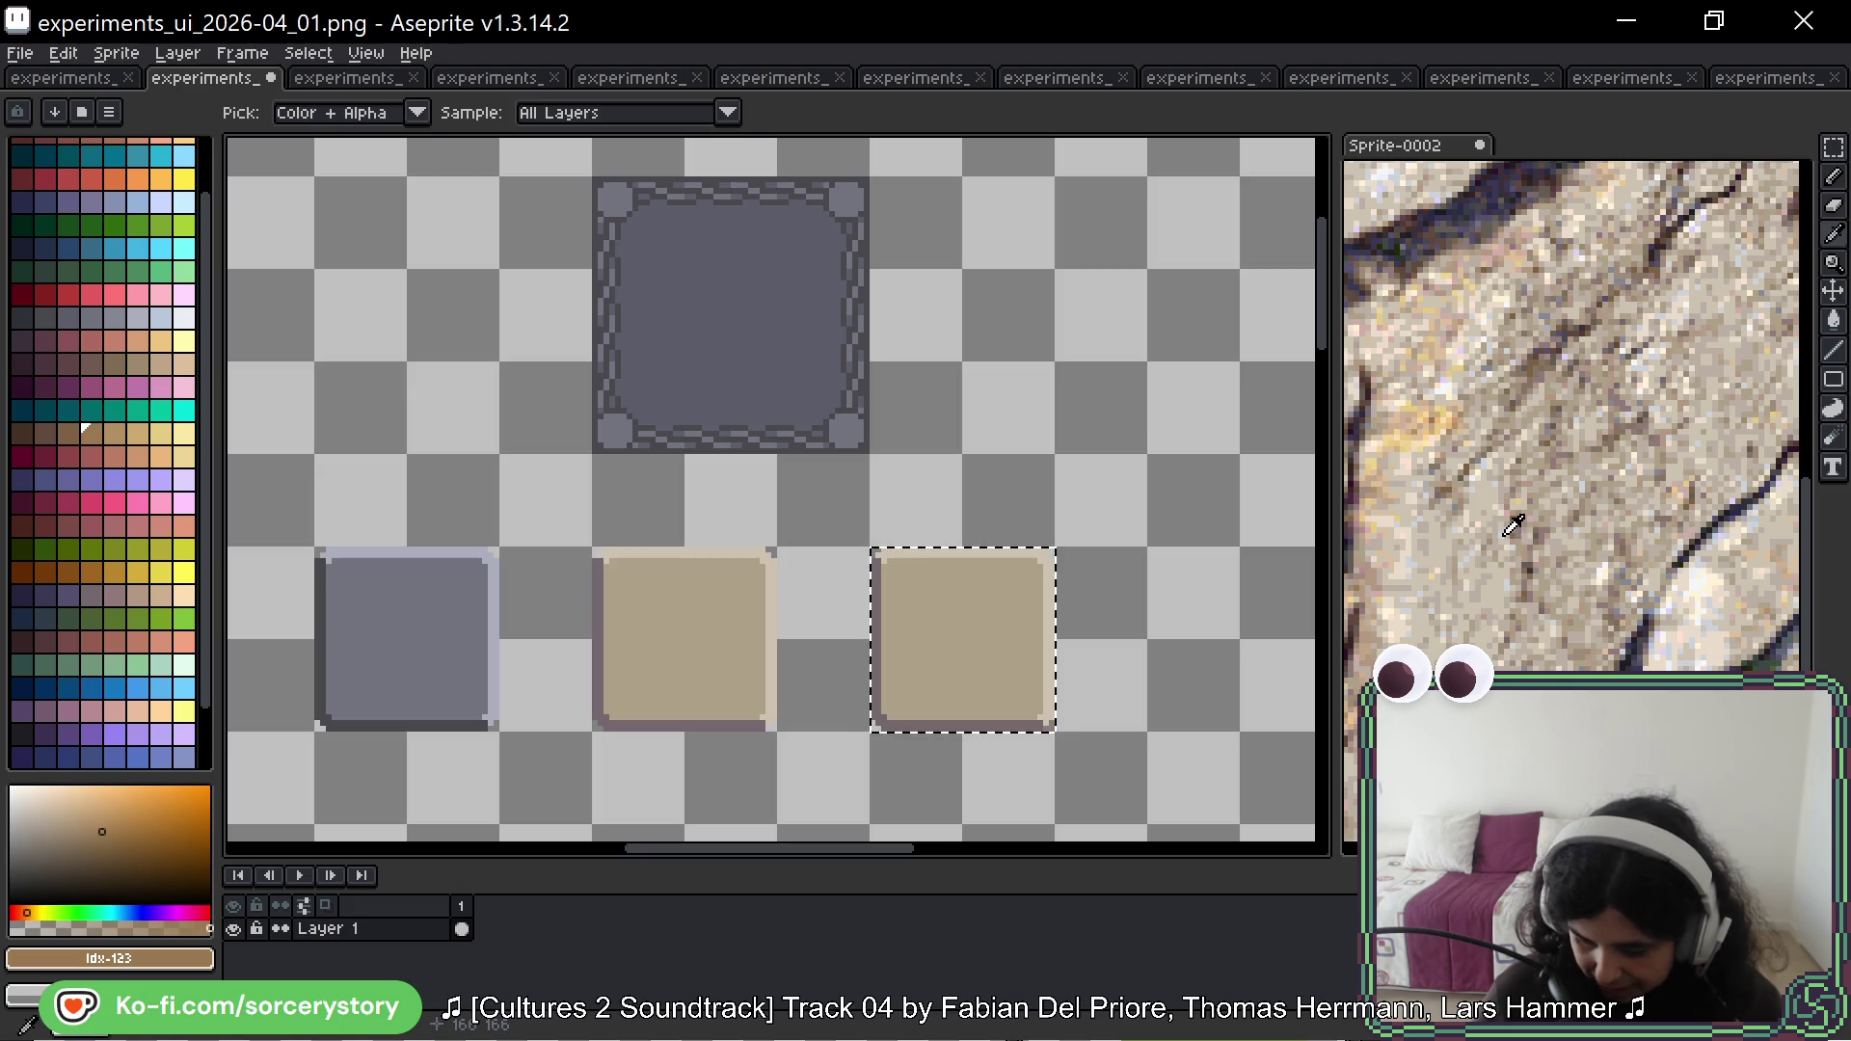
click(1510, 522)
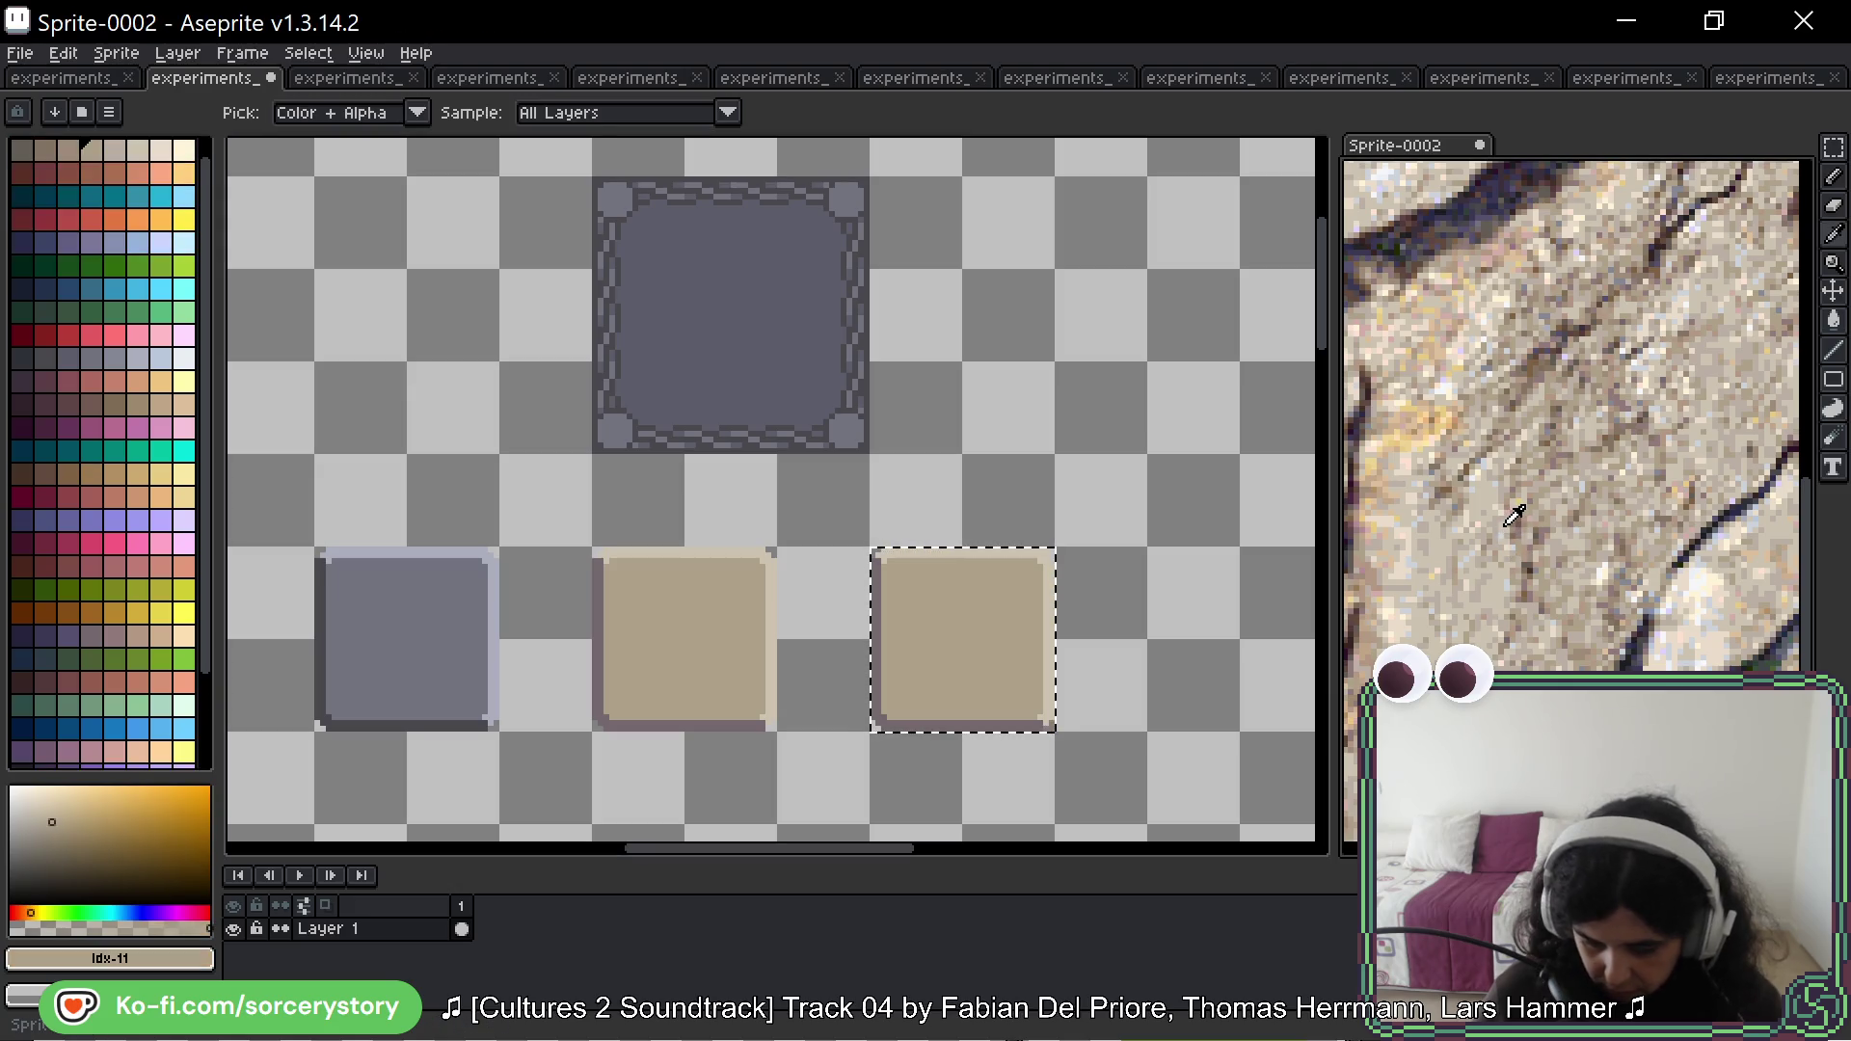
key(g)
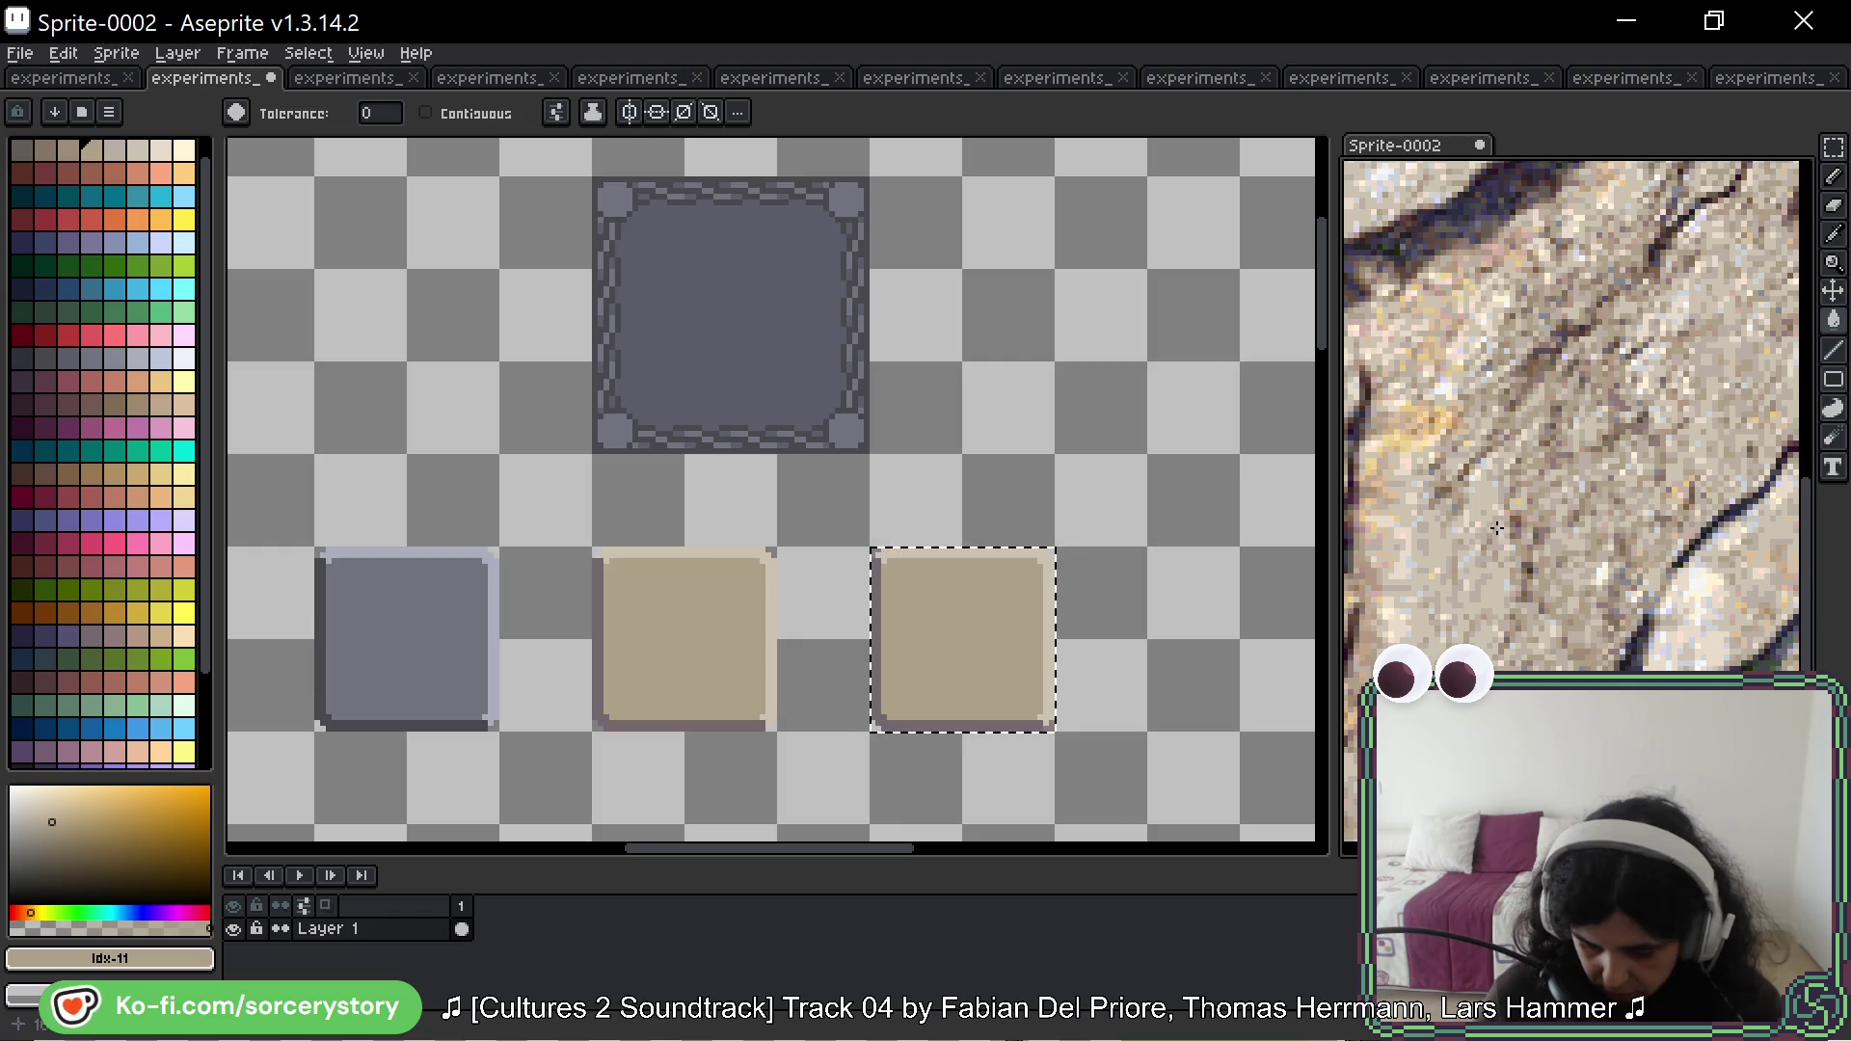
alt+click(1512, 513)
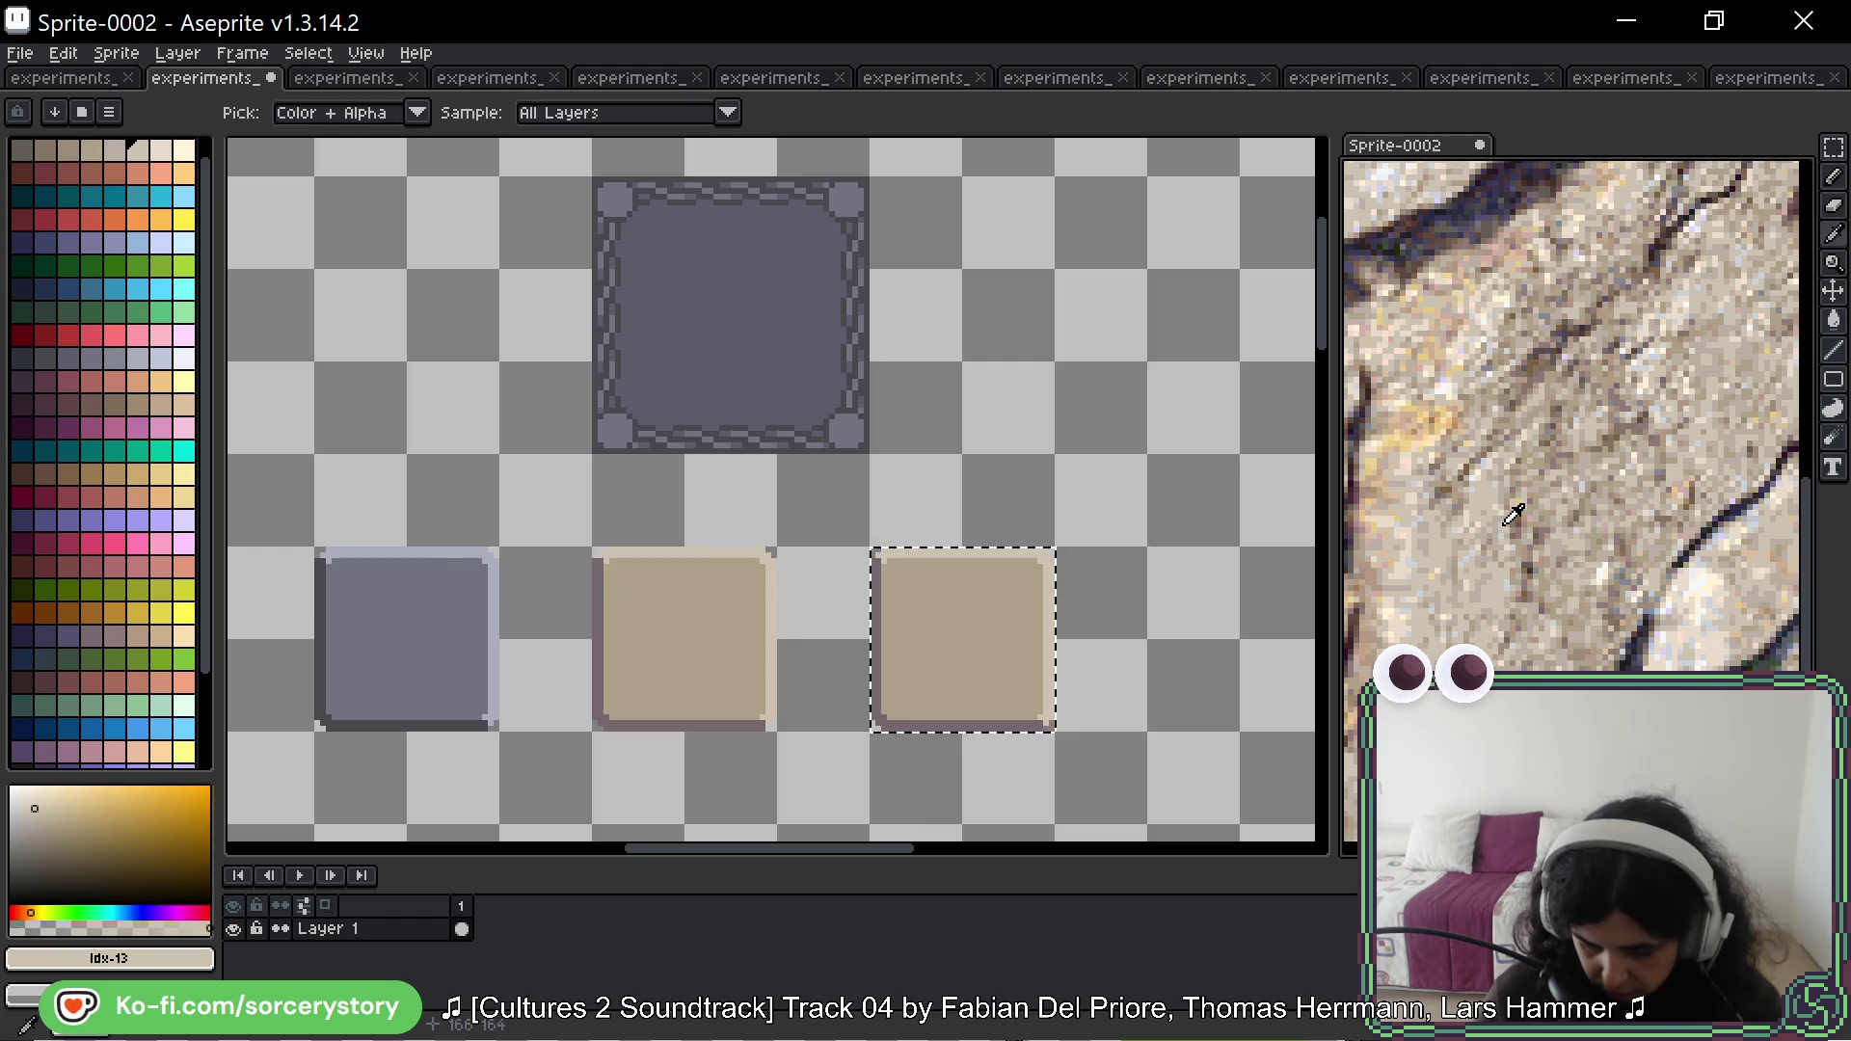
click(1020, 554)
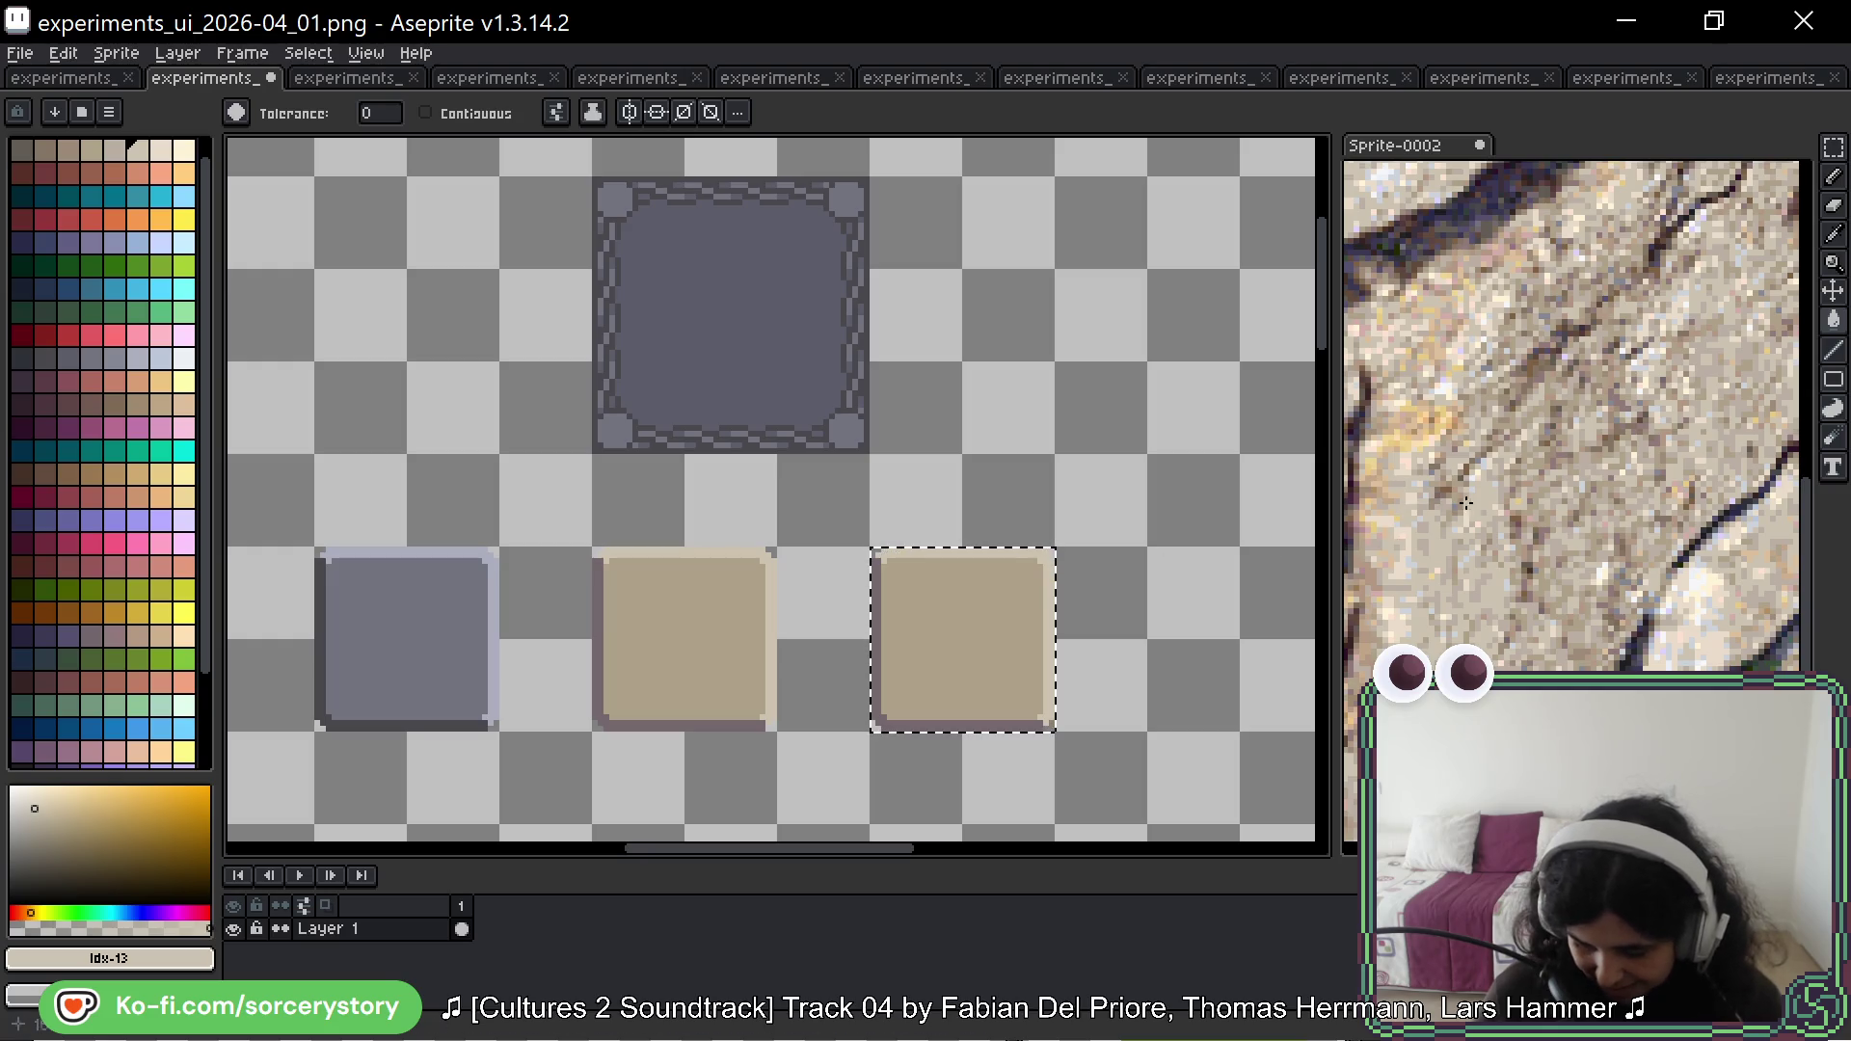
Step: Try filling the copy with a lighter stone beige, then undo it
key(i)
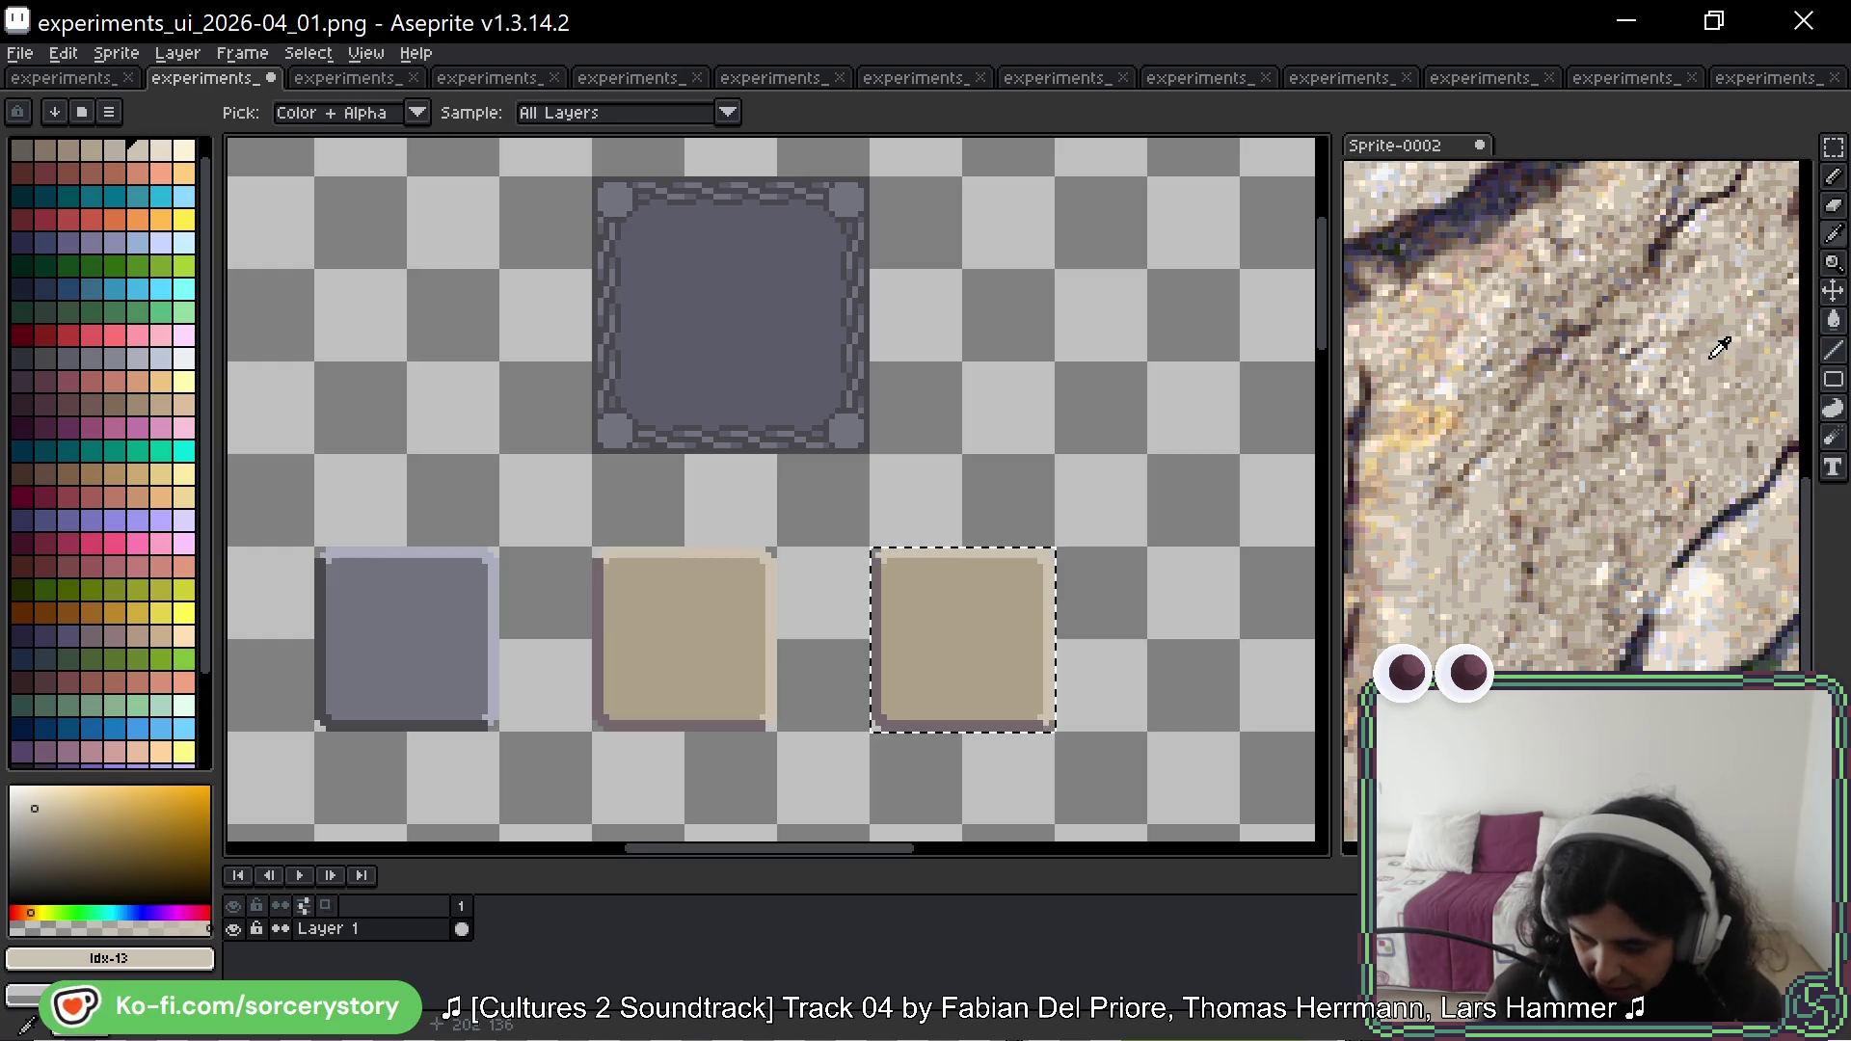
click(1423, 401)
key(g)
click(974, 608)
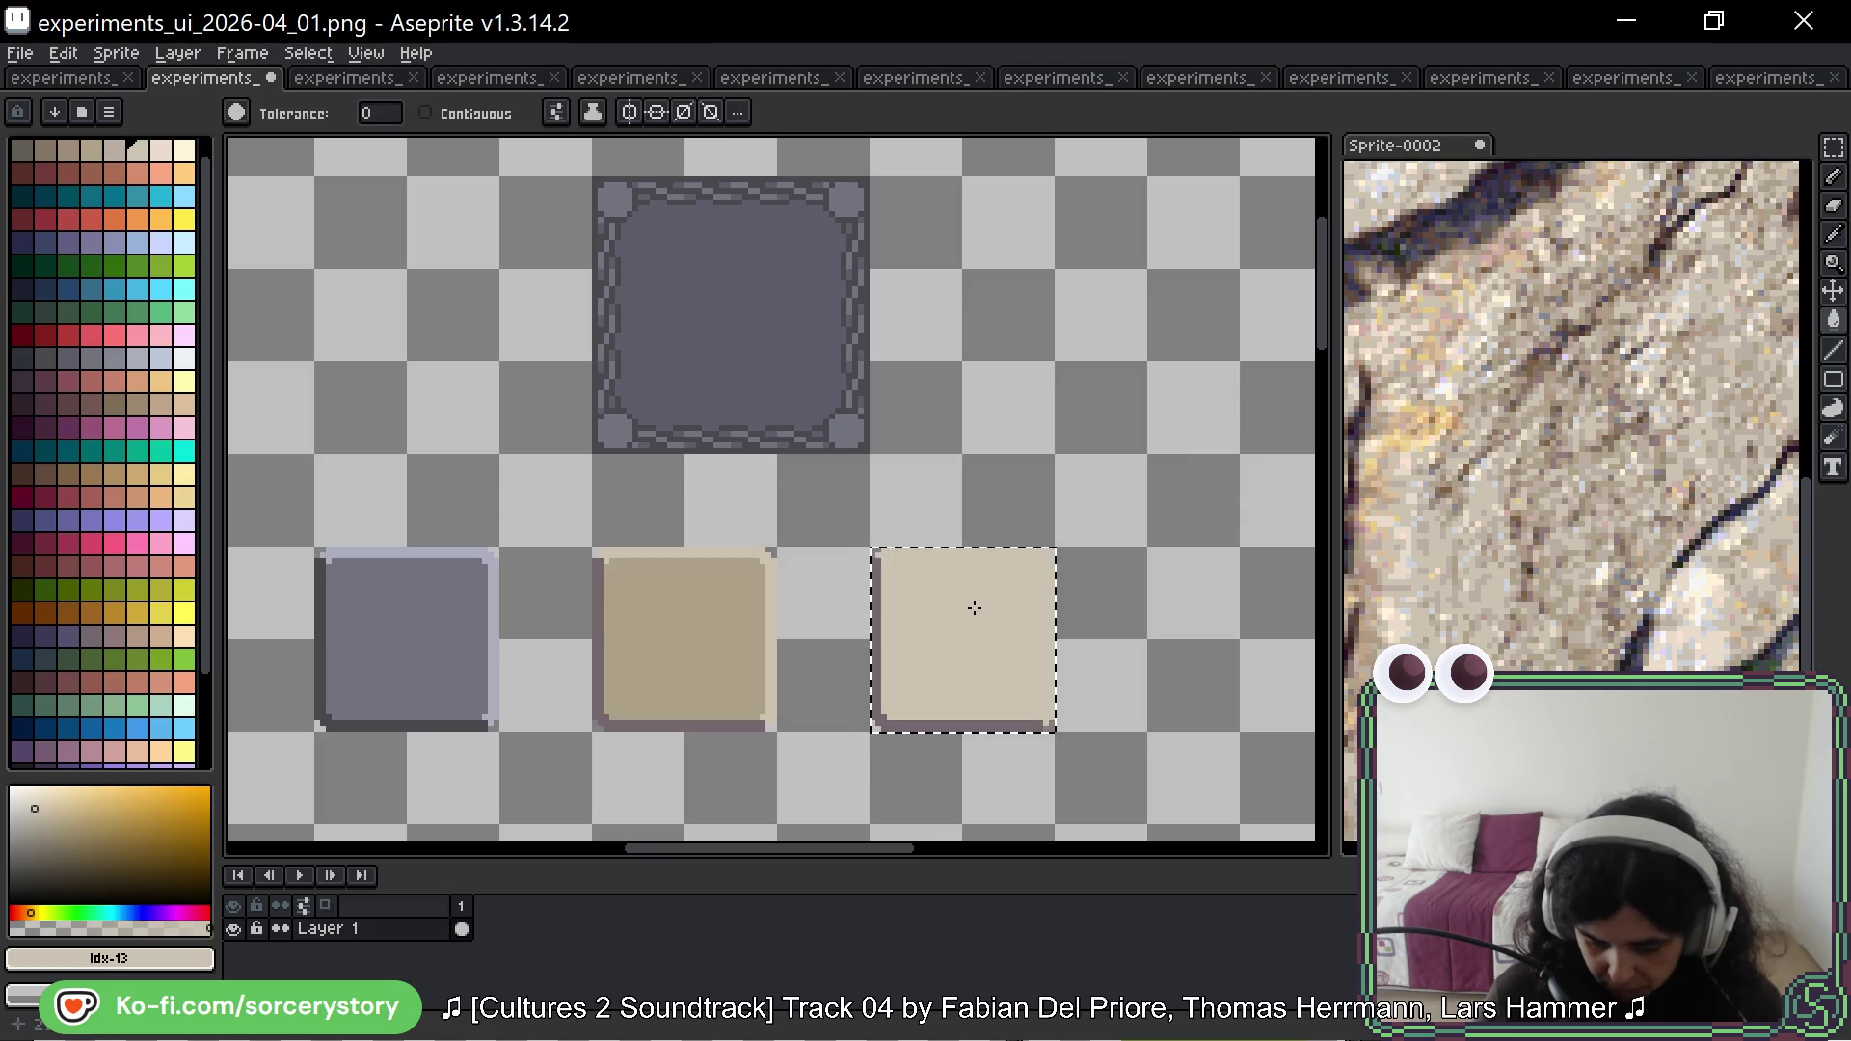
key(ctrl+z)
Step: Sample a couple of other stone colours from the reference photo
key(i)
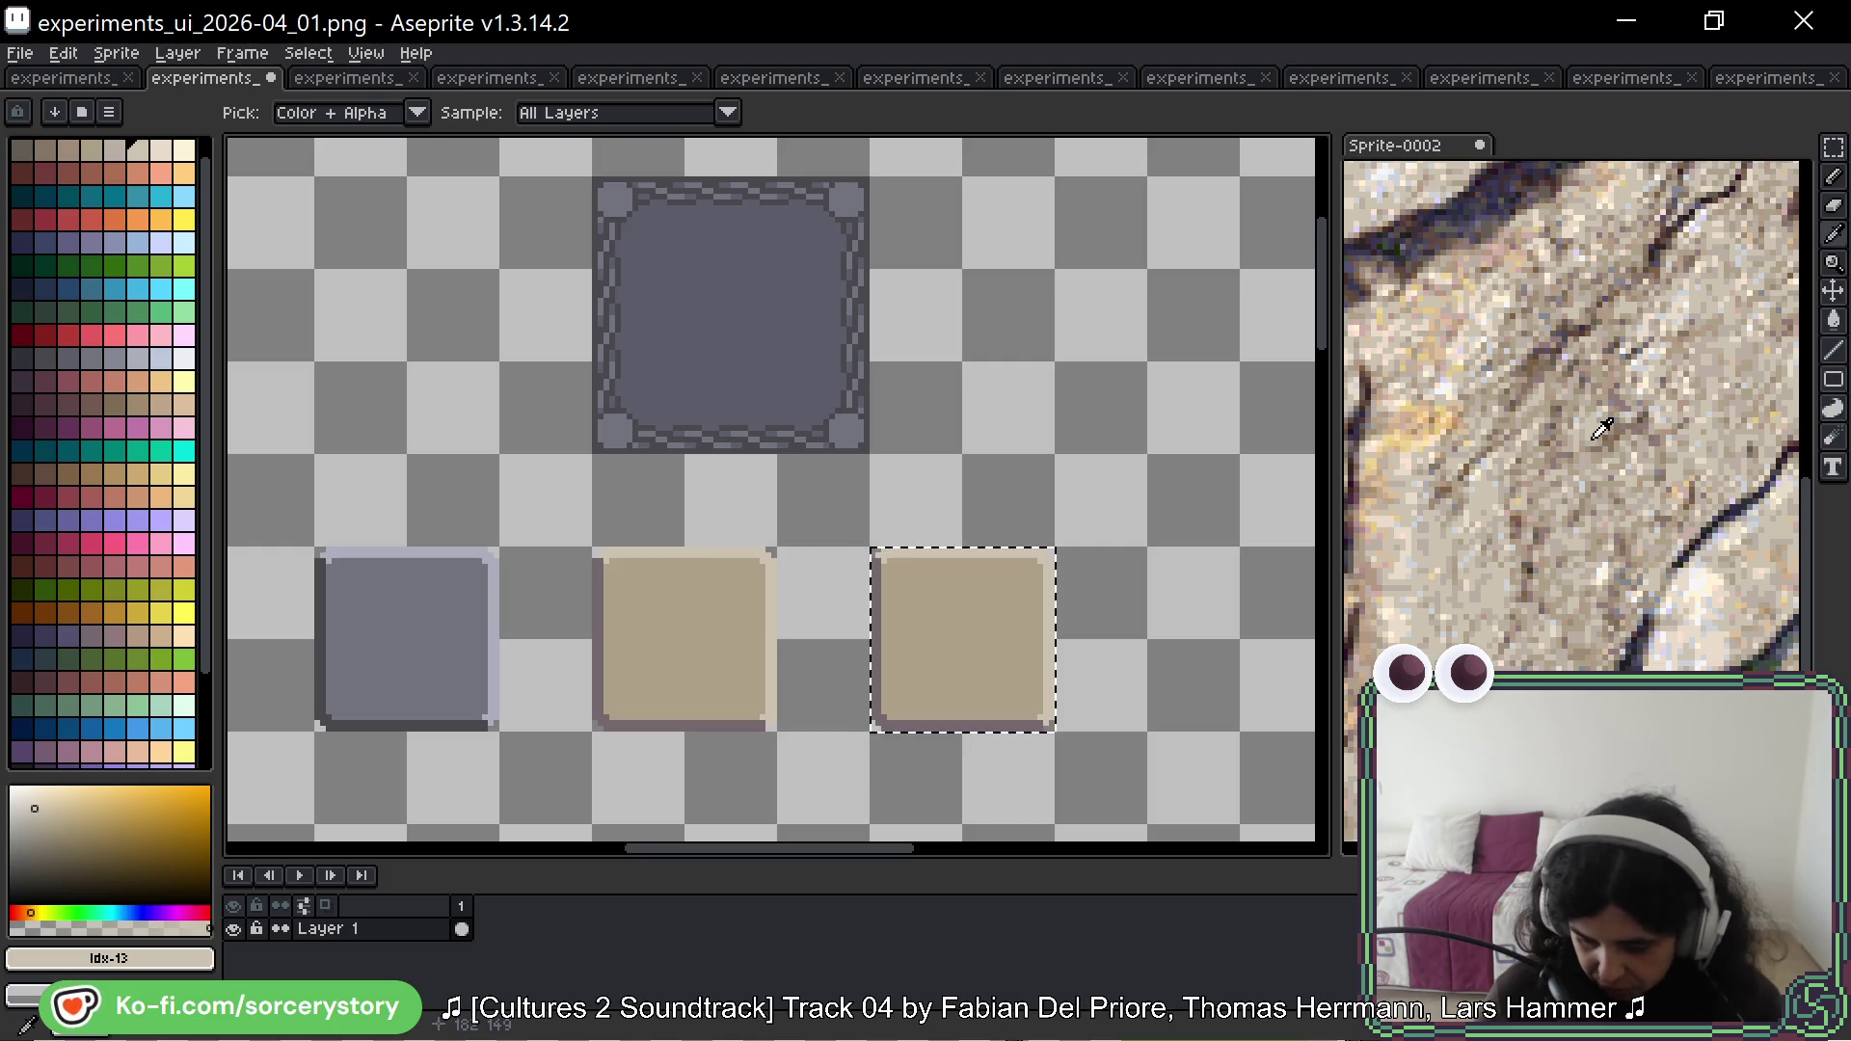
alt+click(1555, 436)
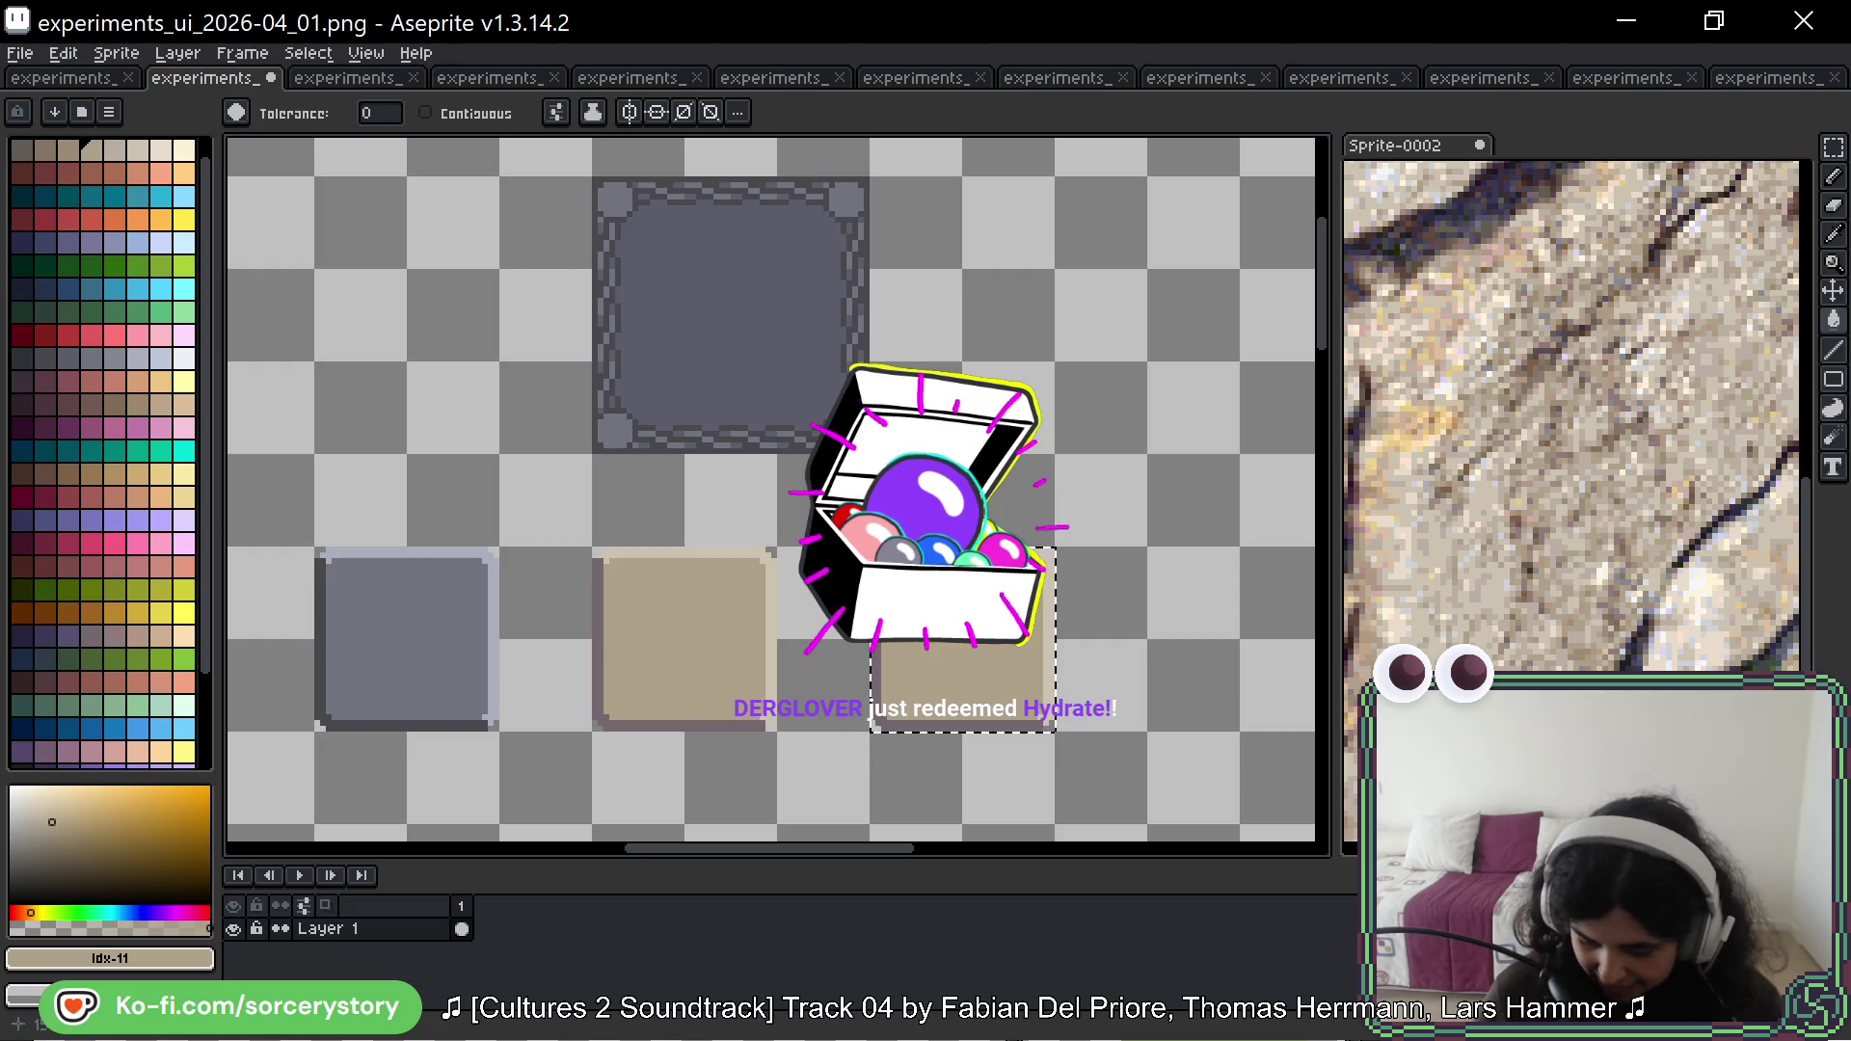
alt+click(1562, 434)
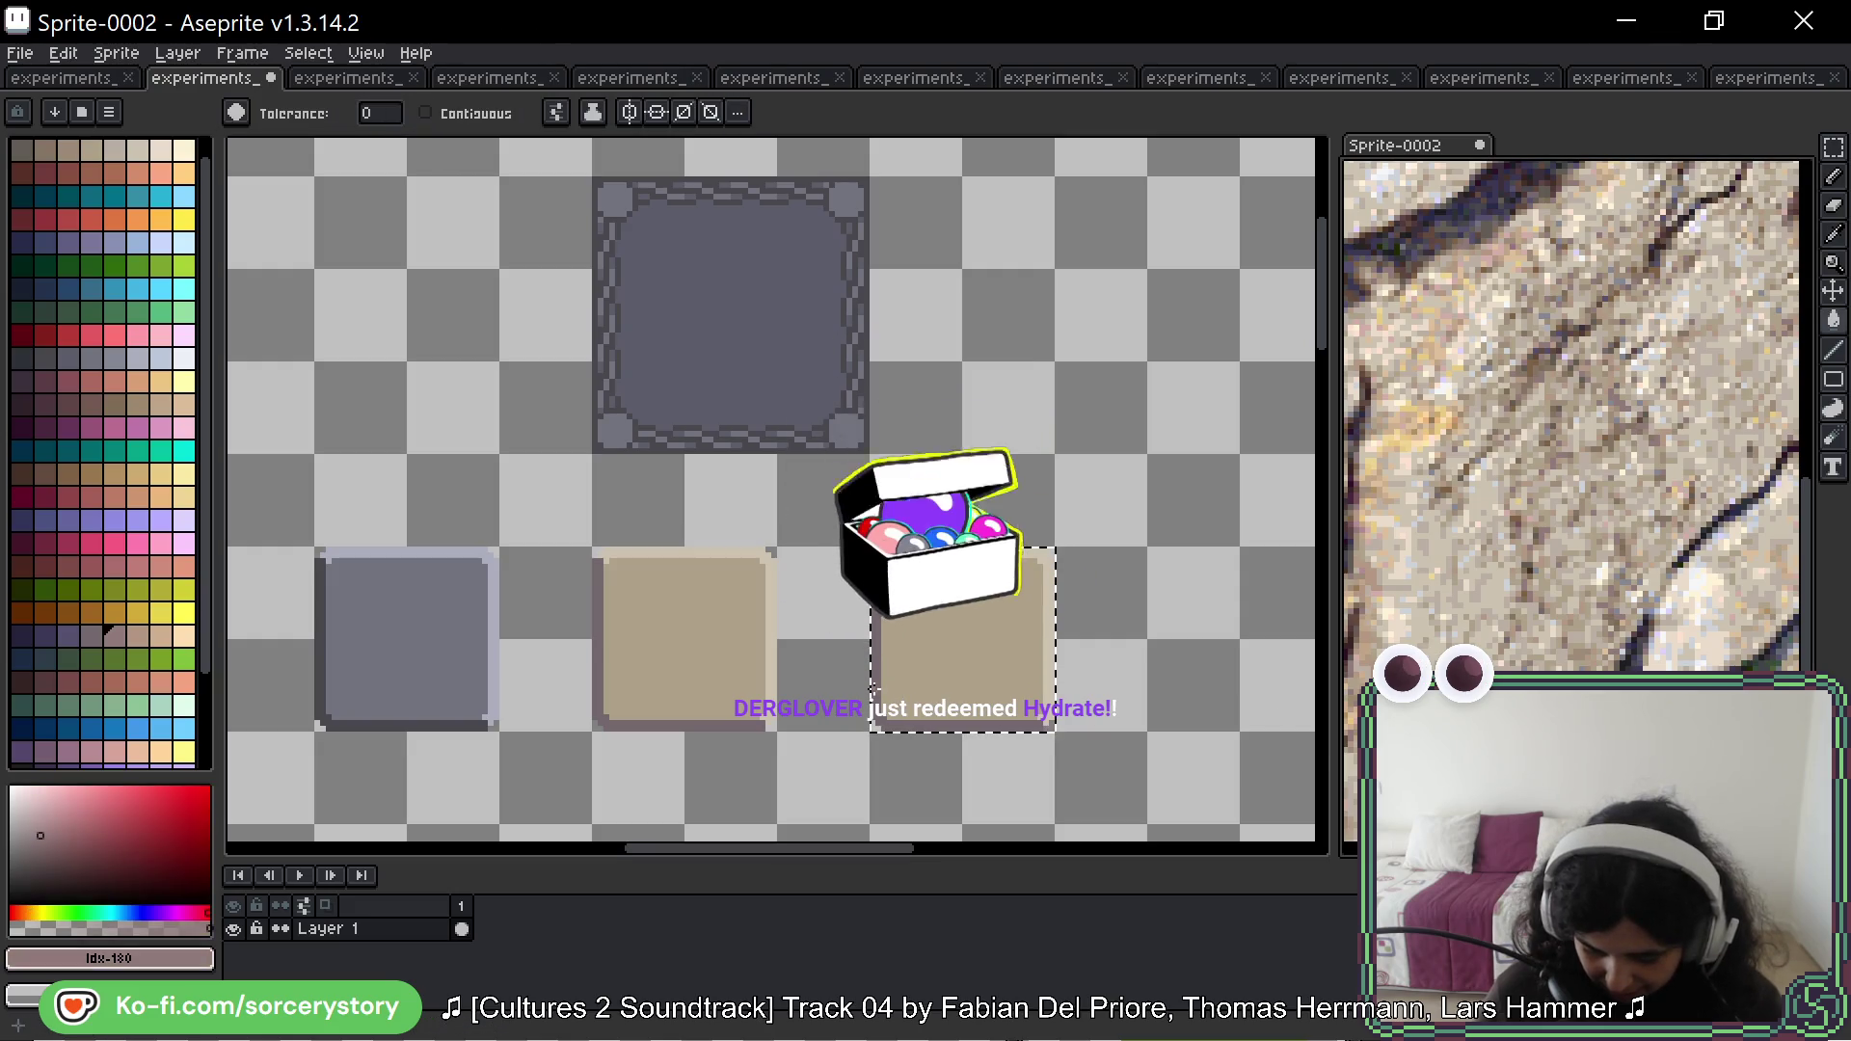
key(v)
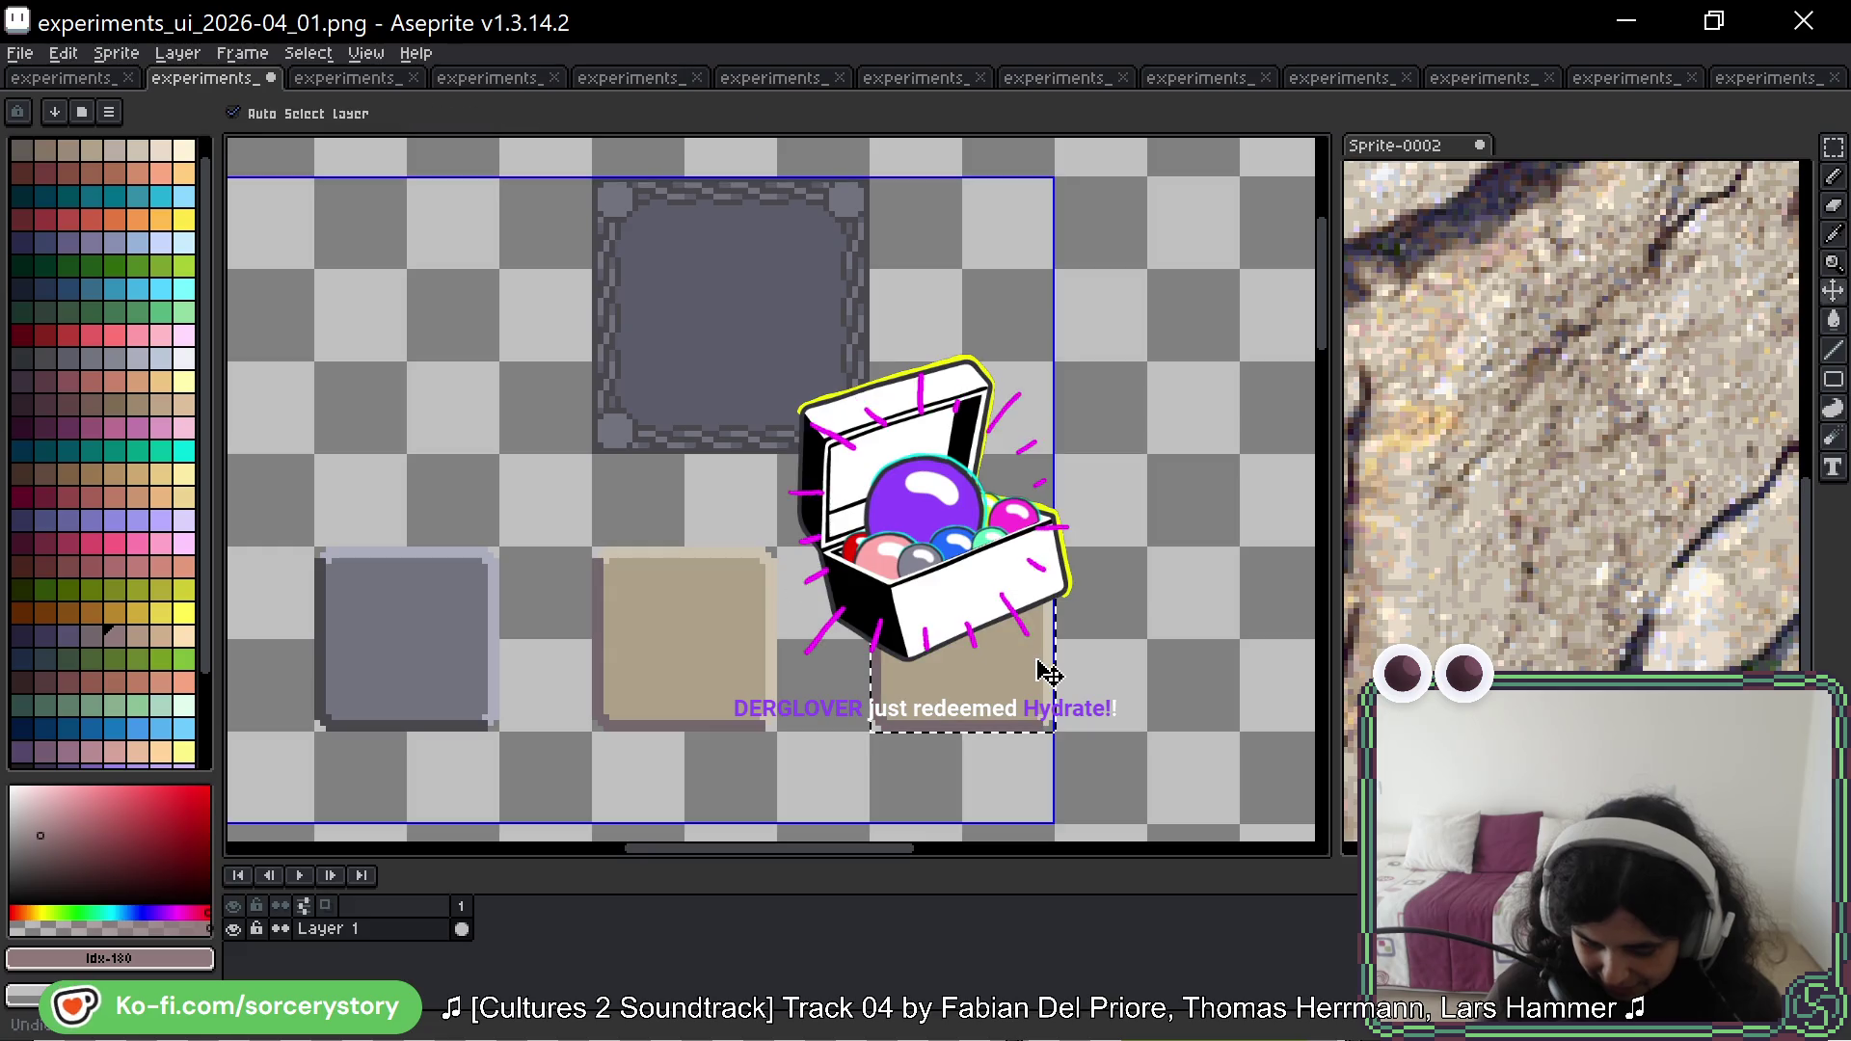
key(g)
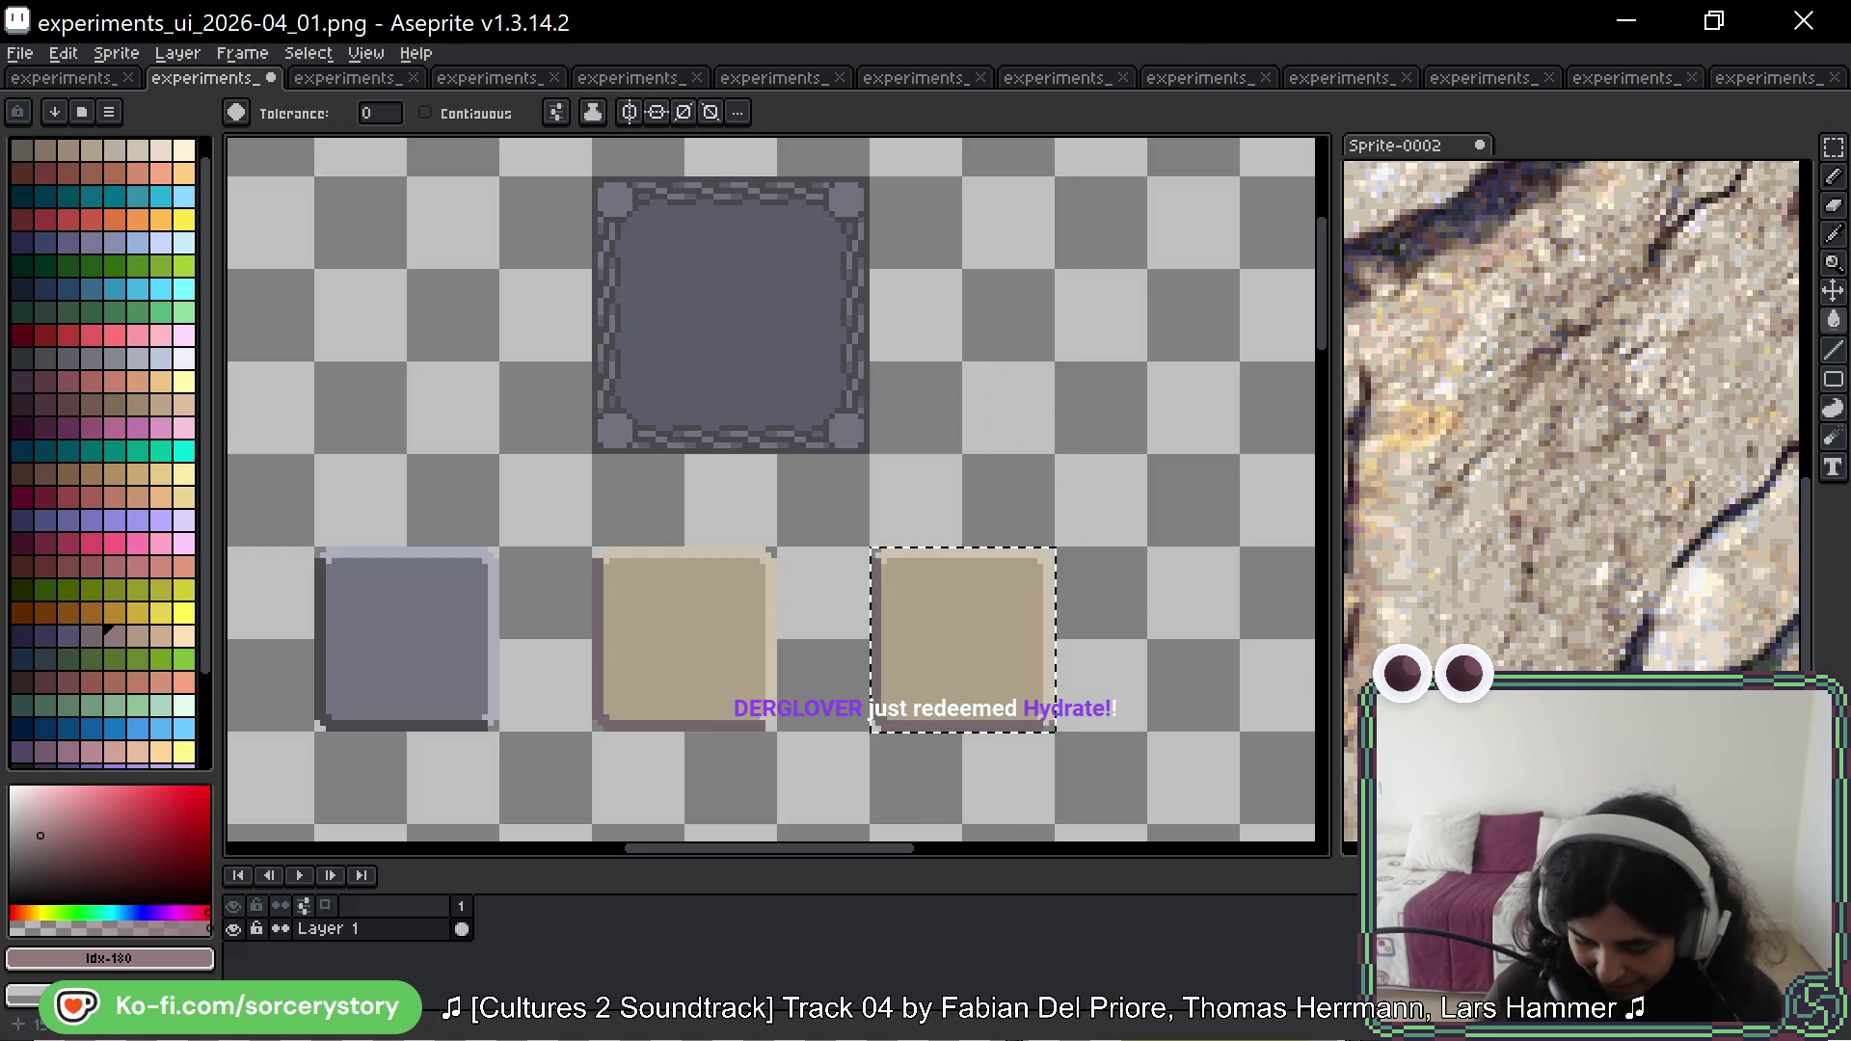
Step: Sample the tan button's edge and fill shades, ending on light tan #ccc3b1
scroll(1571, 415, up, 2)
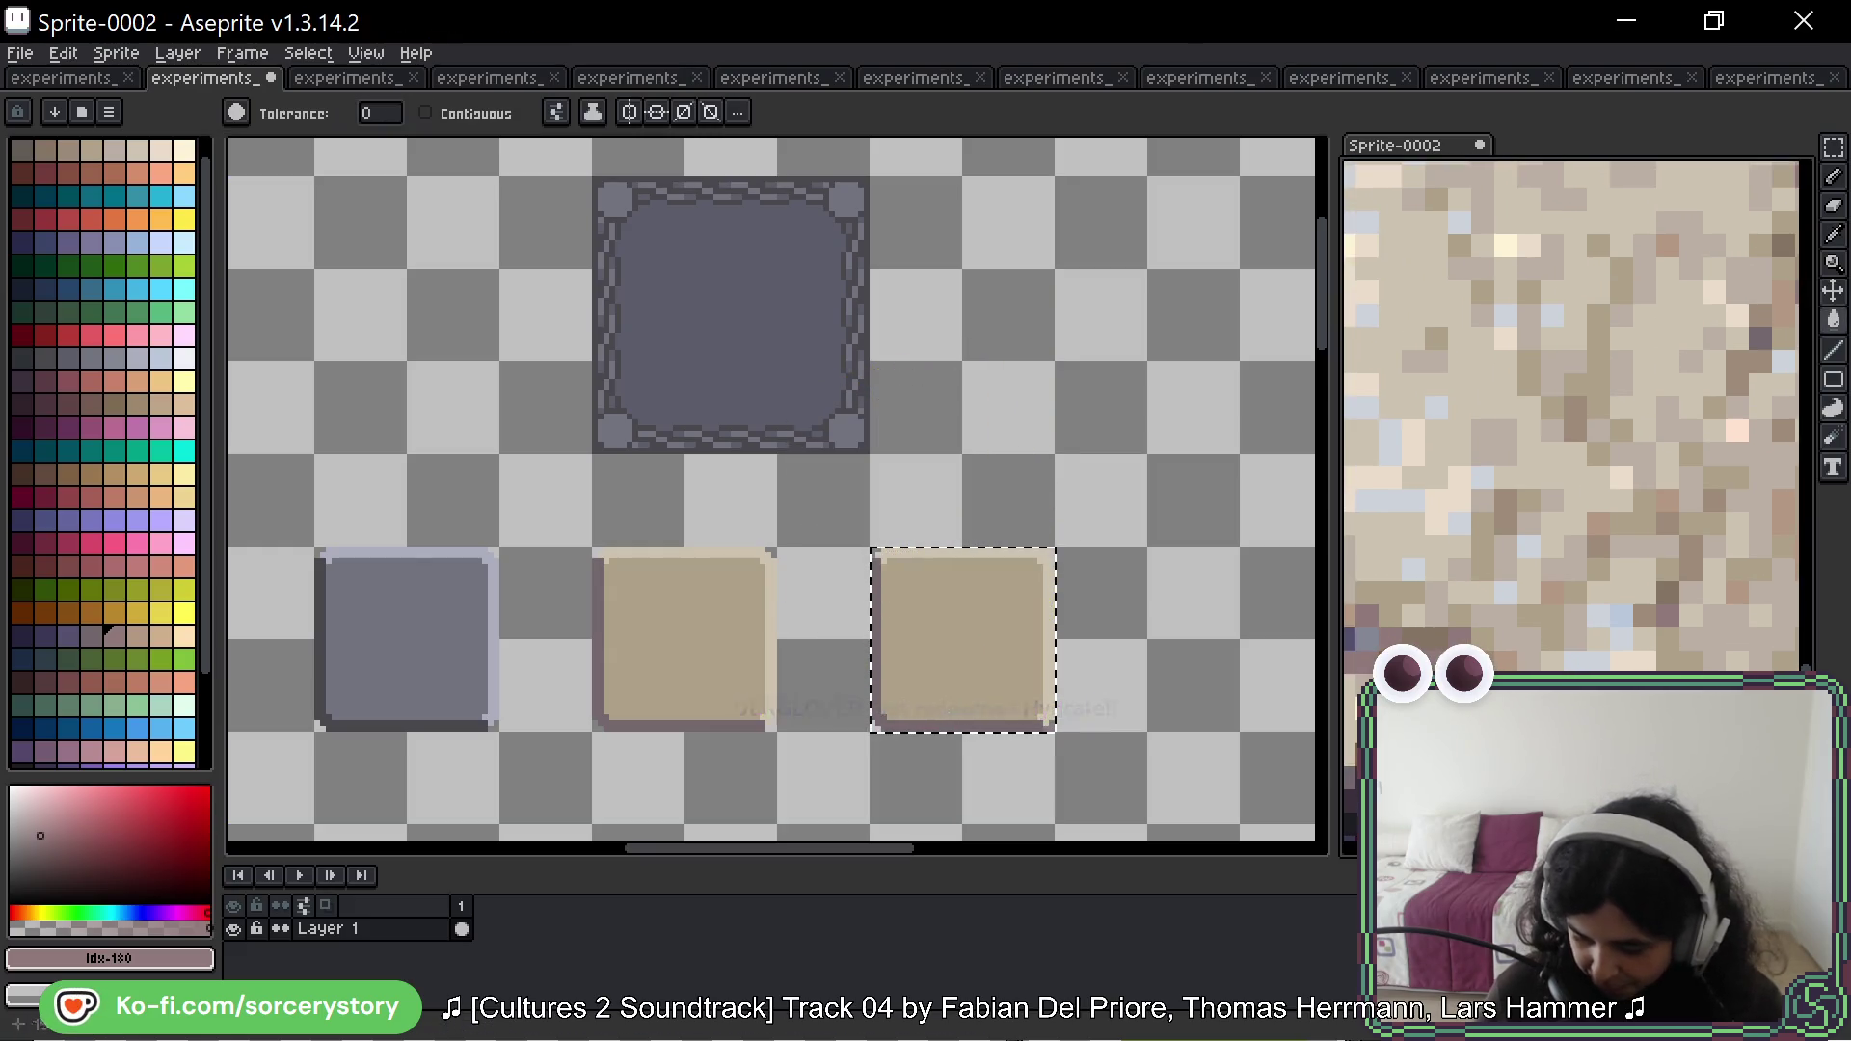
alt+click(1447, 640)
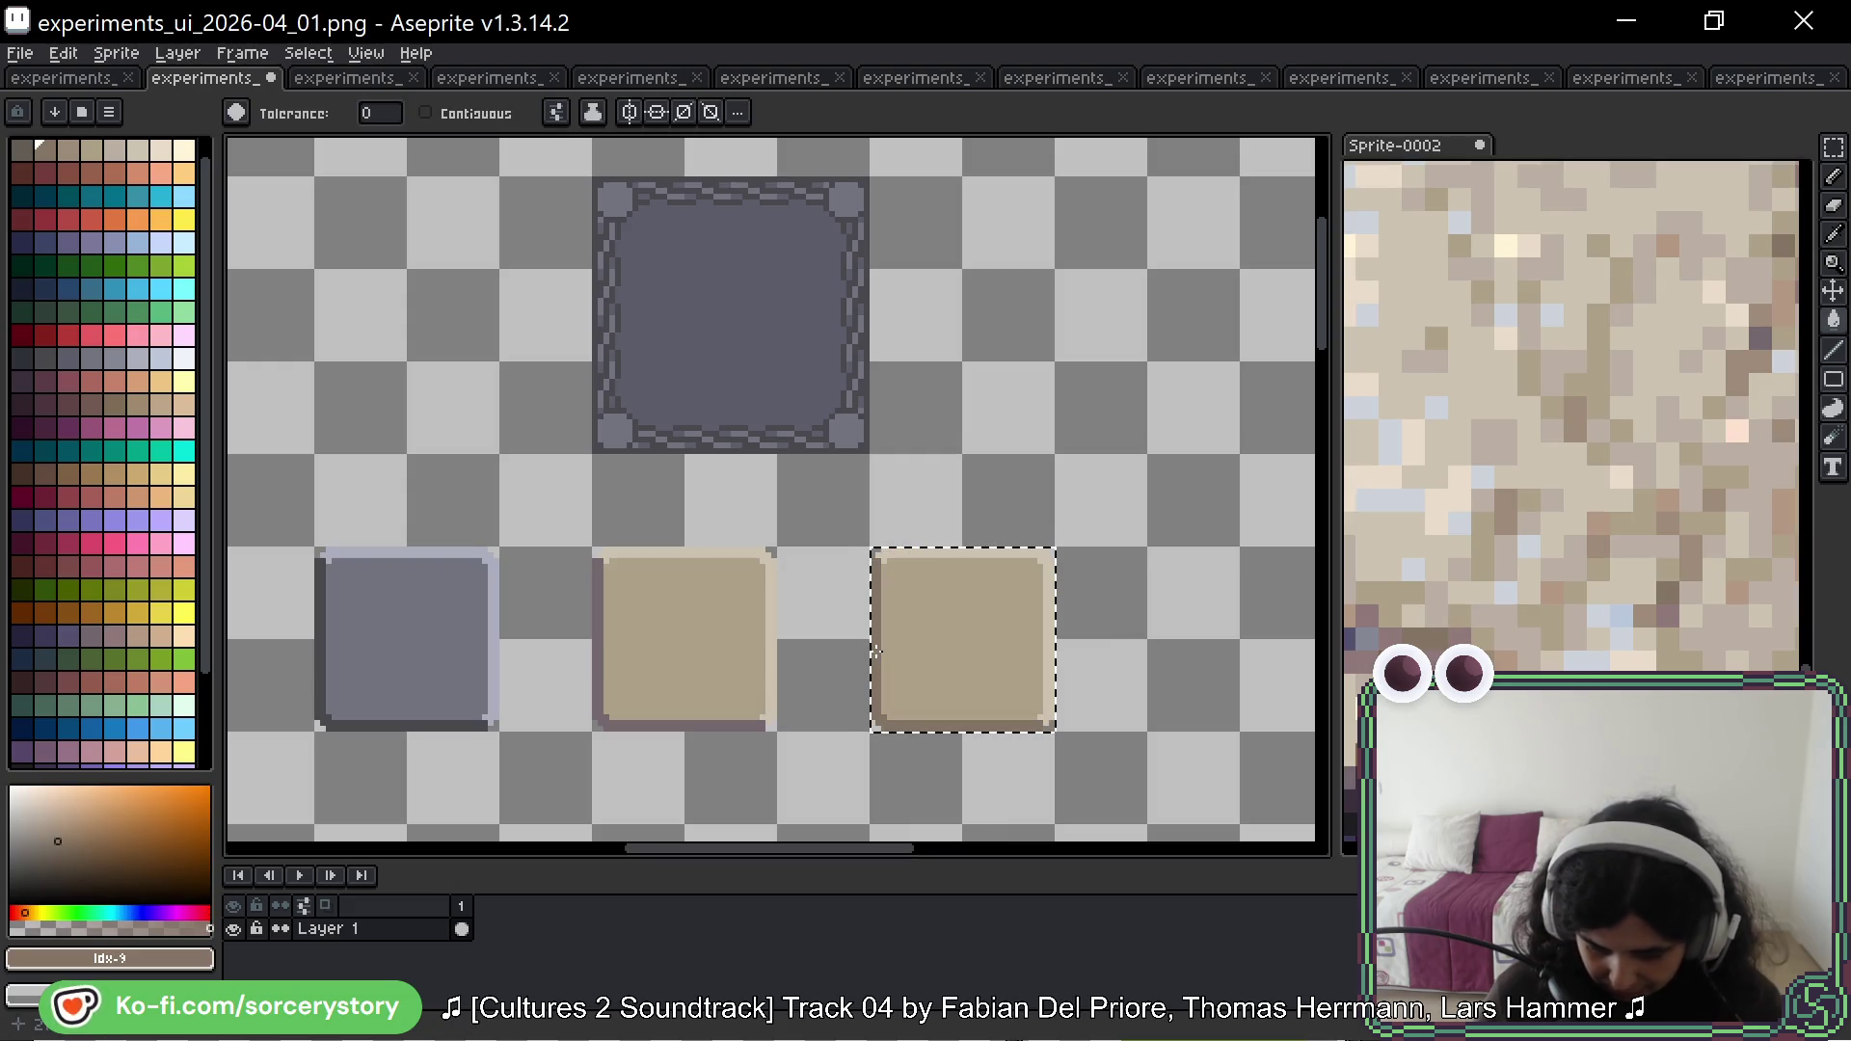
alt+click(1009, 549)
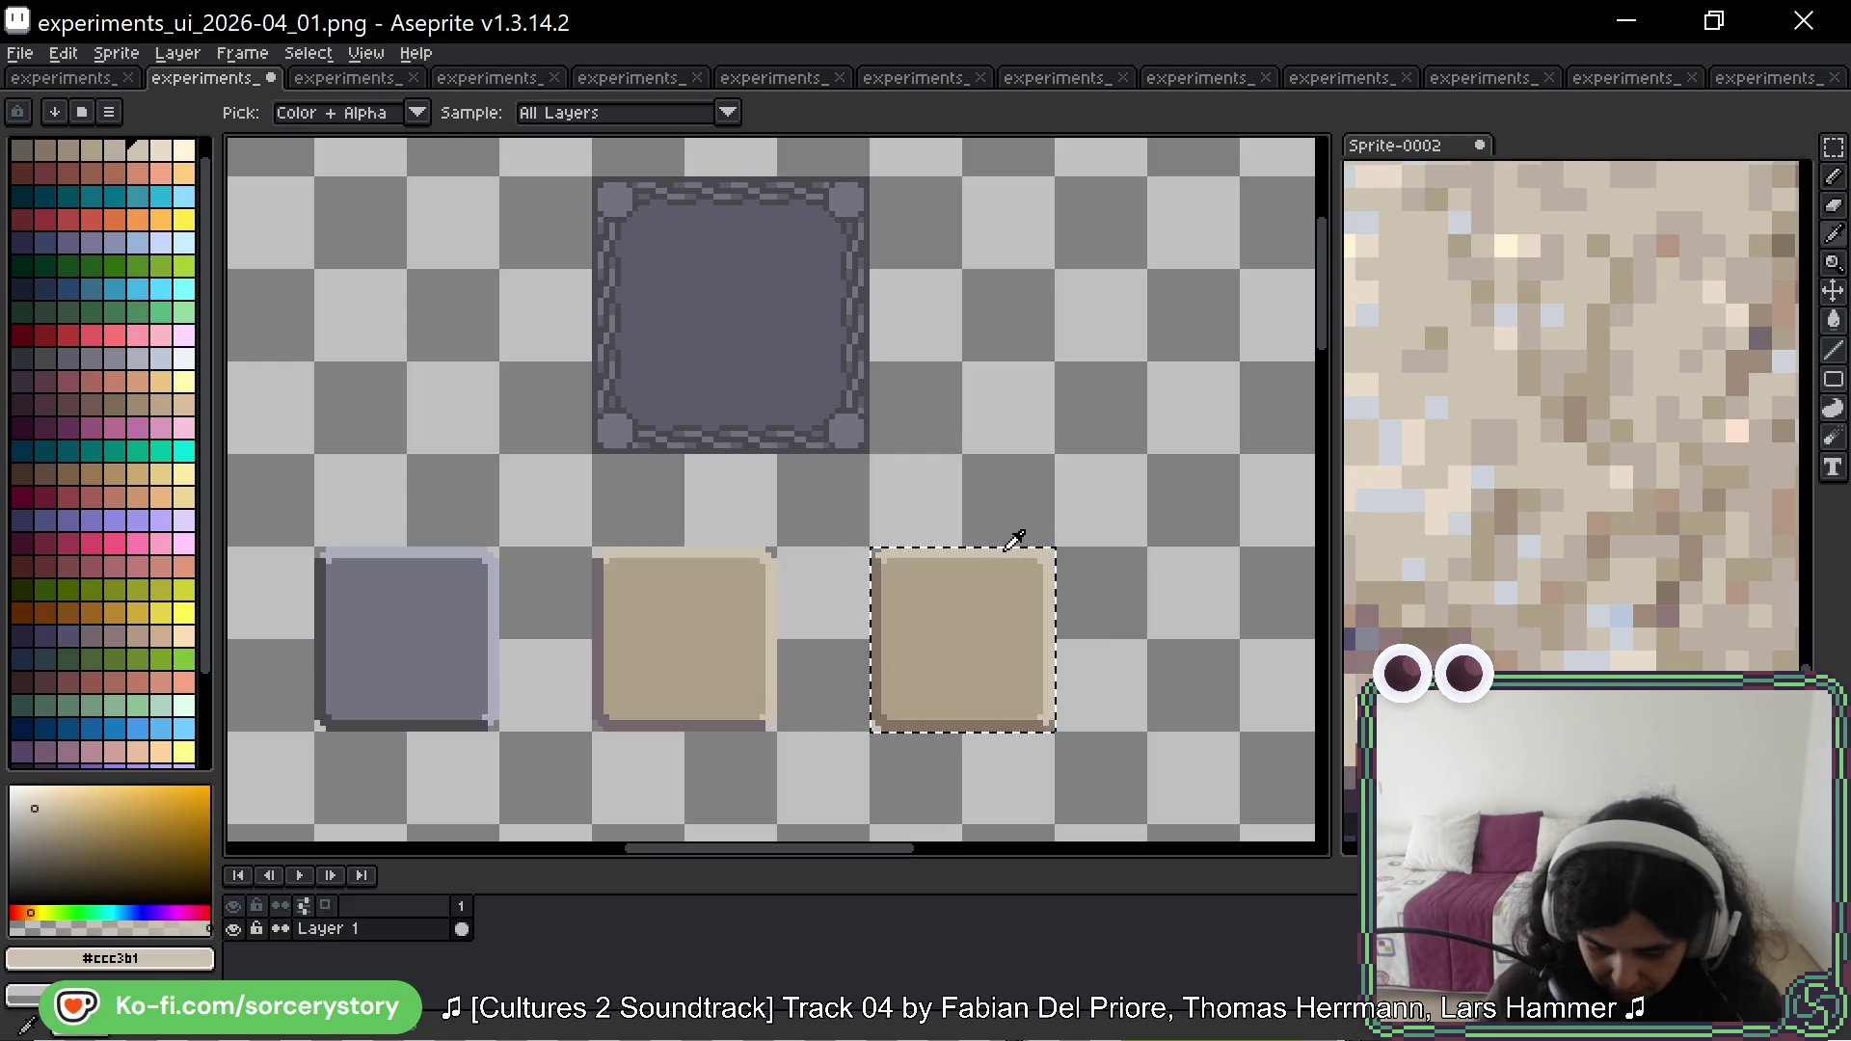
alt+click(938, 599)
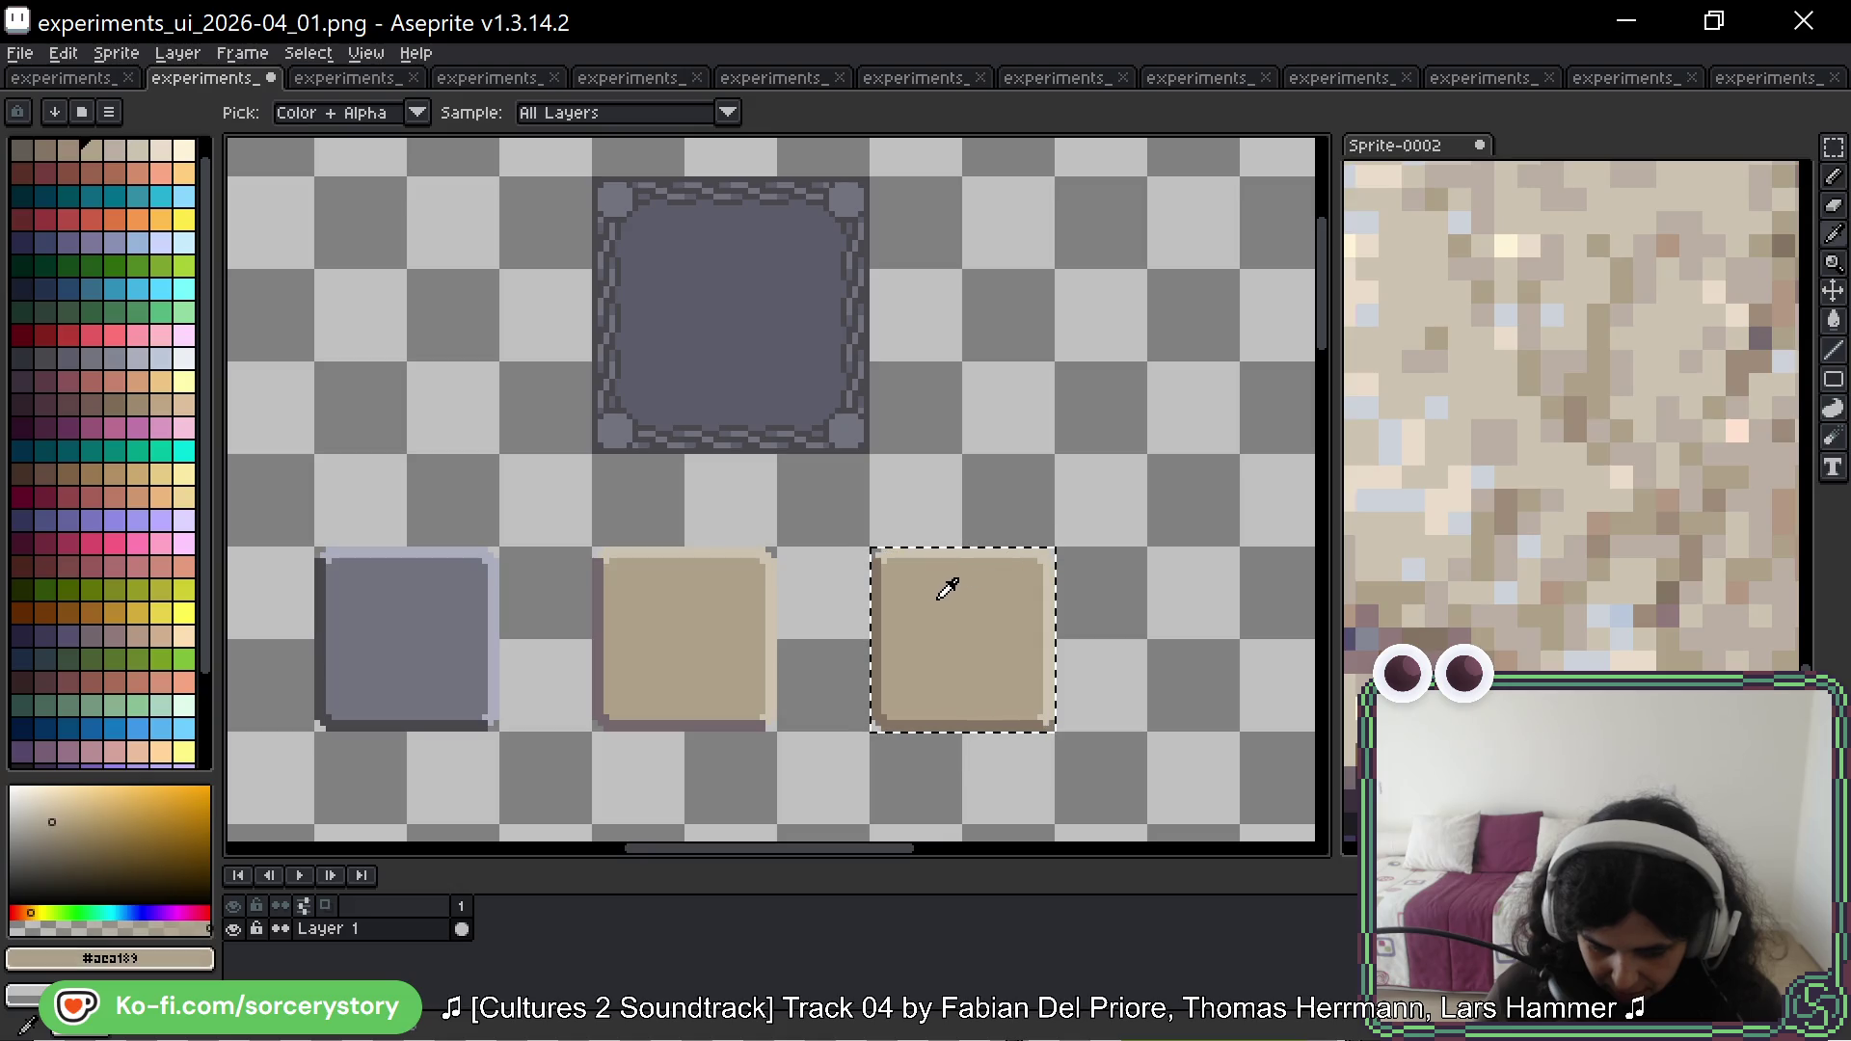
alt+click(877, 590)
alt+click(934, 577)
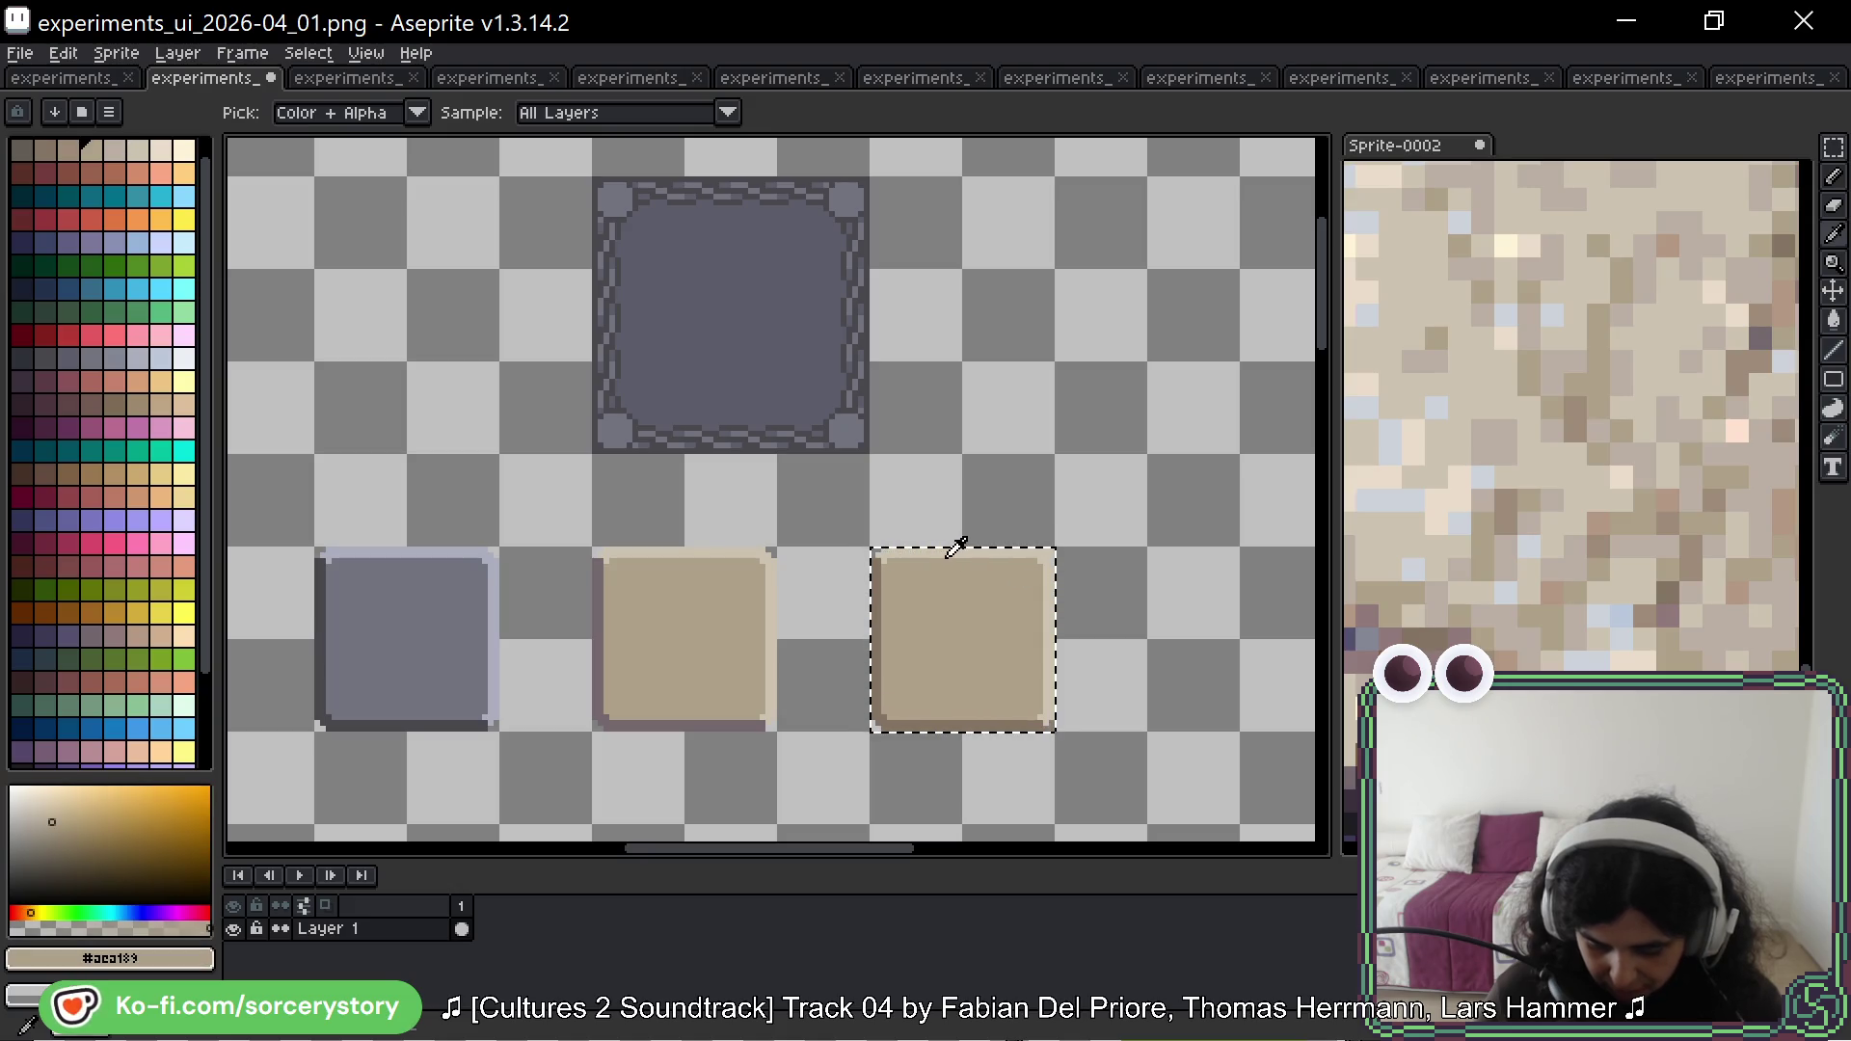
alt+click(950, 555)
key(w)
scroll(1152, 573, down, 5)
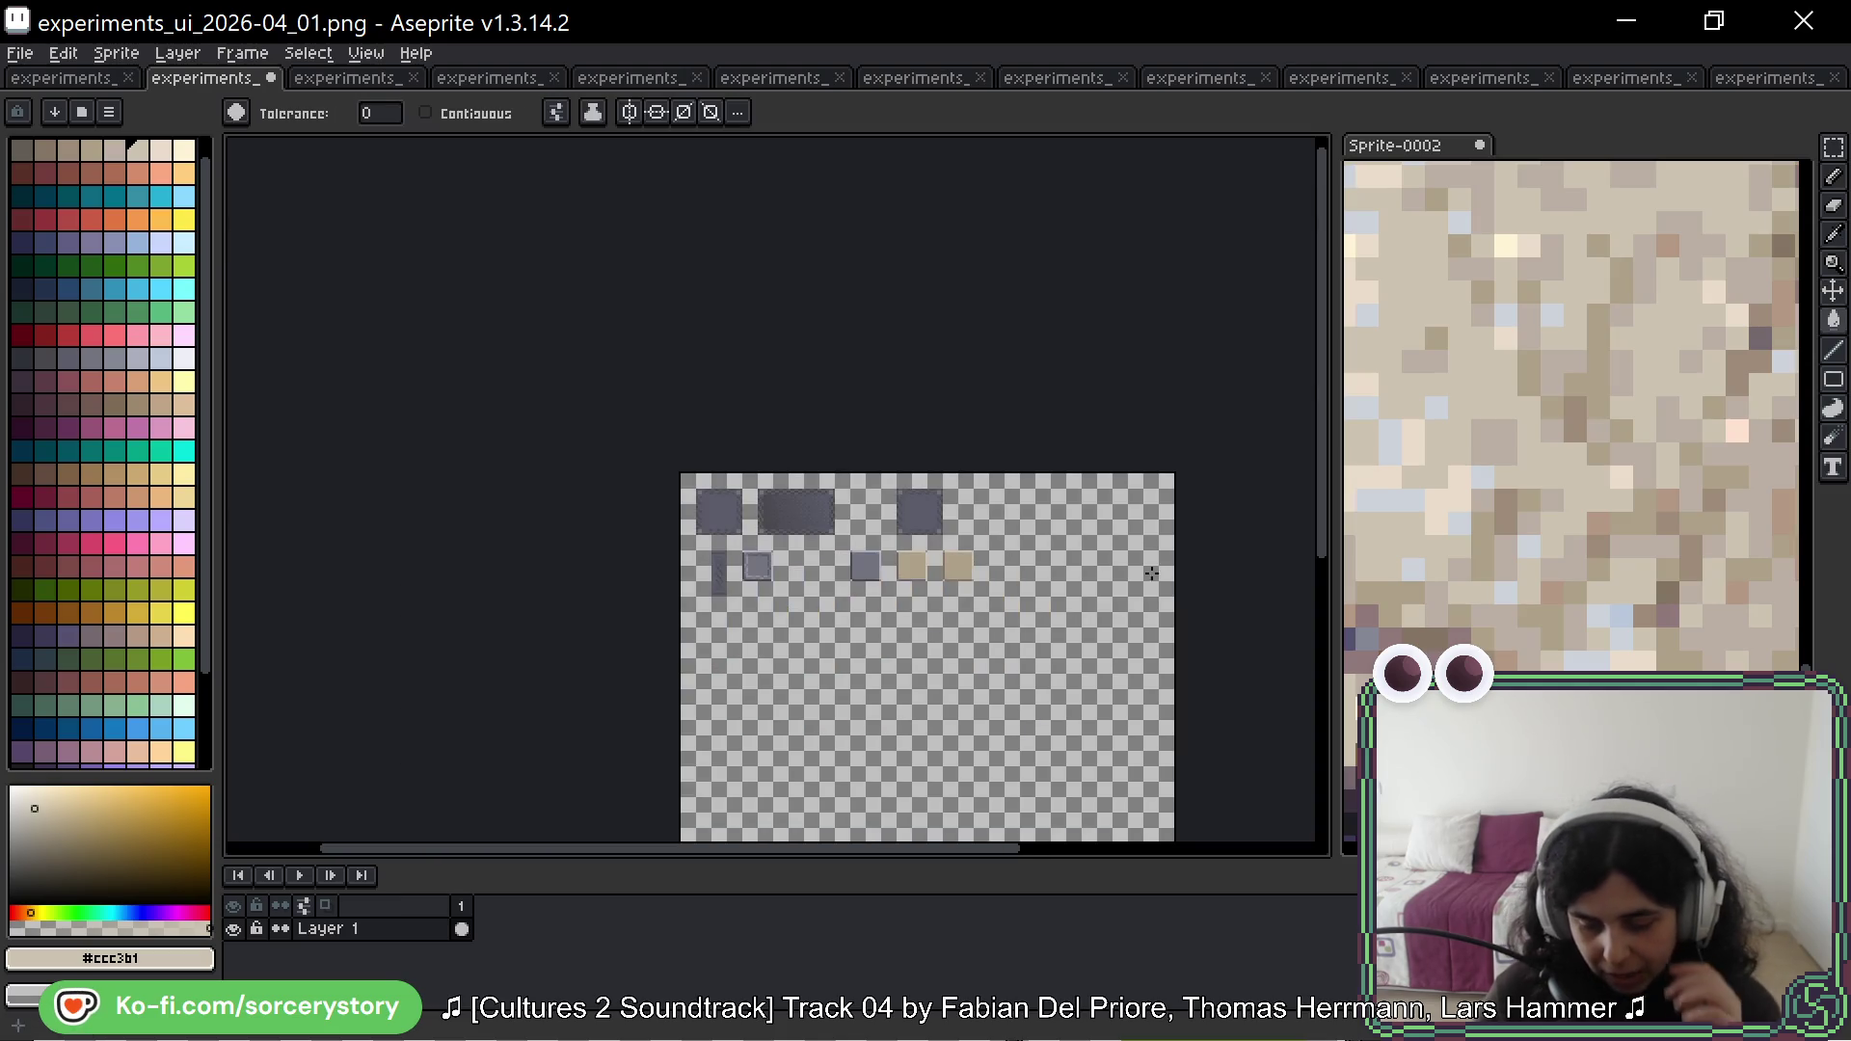
Step: Zoom in on the two tan buttons with the Rectangular Marquee tool active
scroll(1151, 573, up, 4)
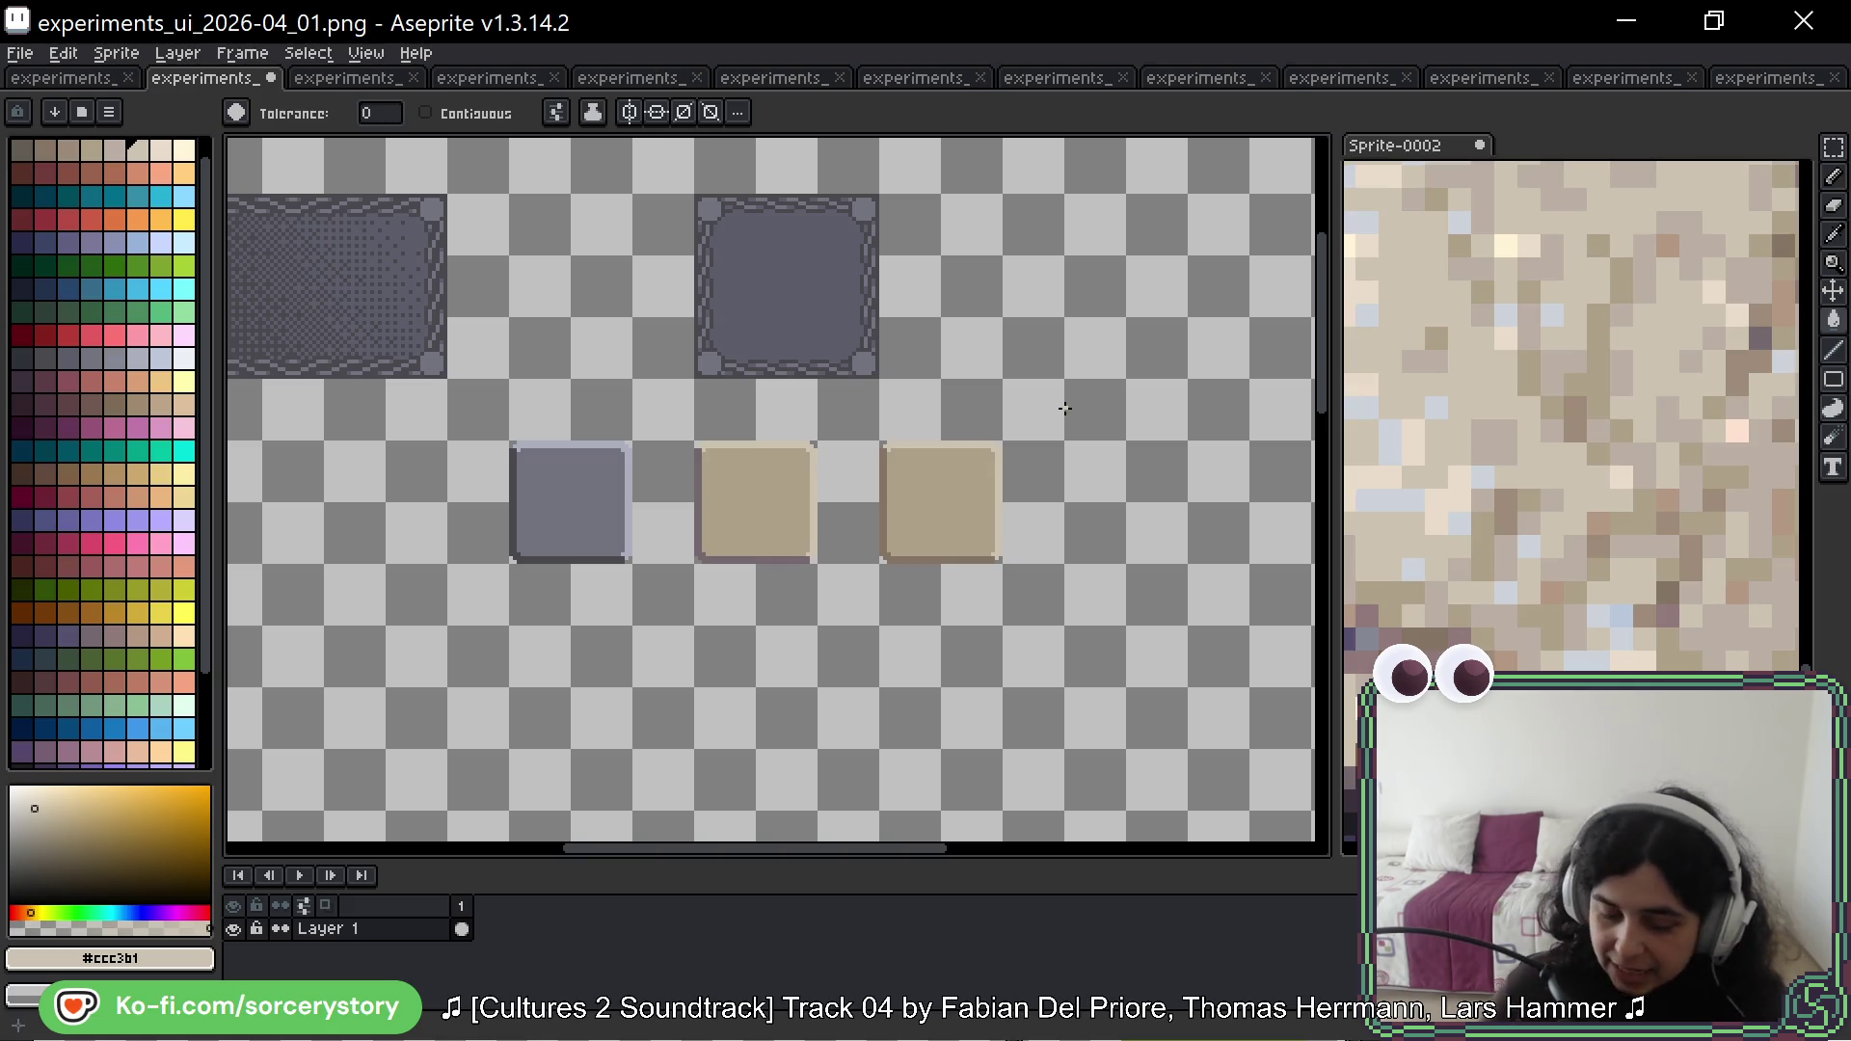
scroll(950, 430, up, 2)
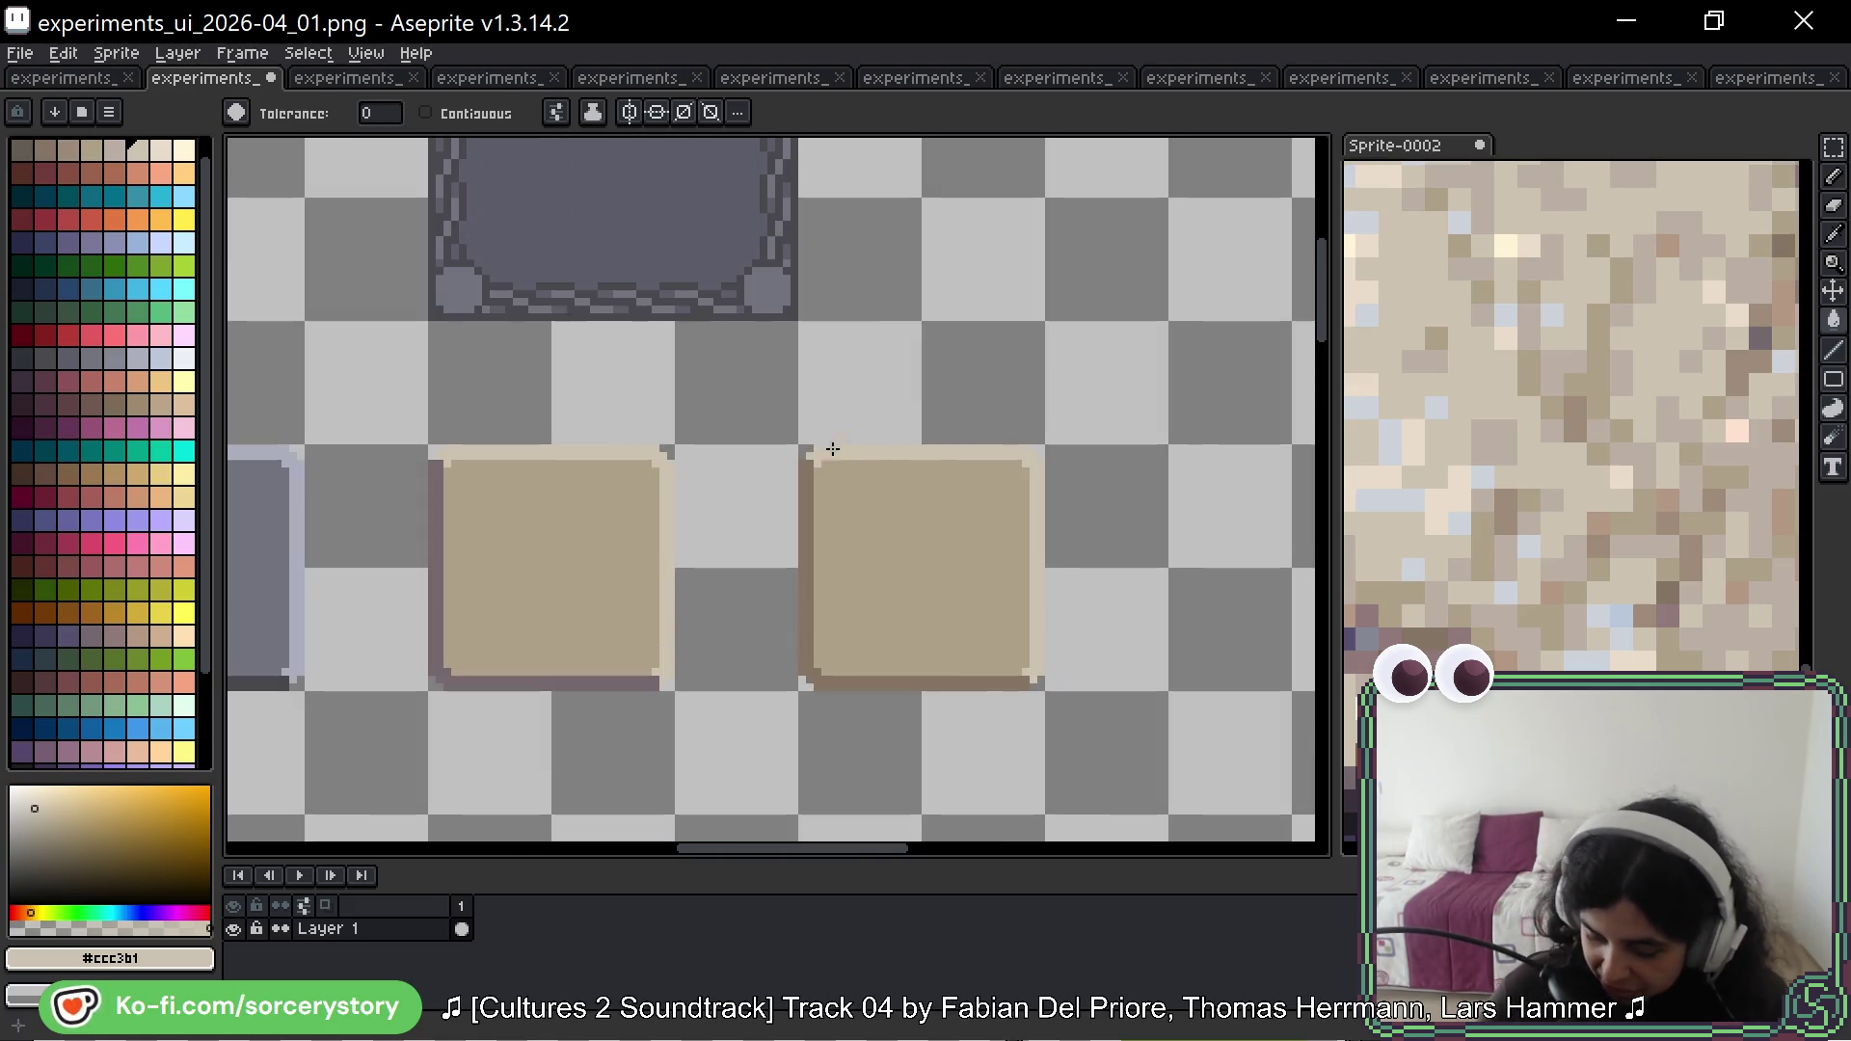
scroll(615, 280, up, 2)
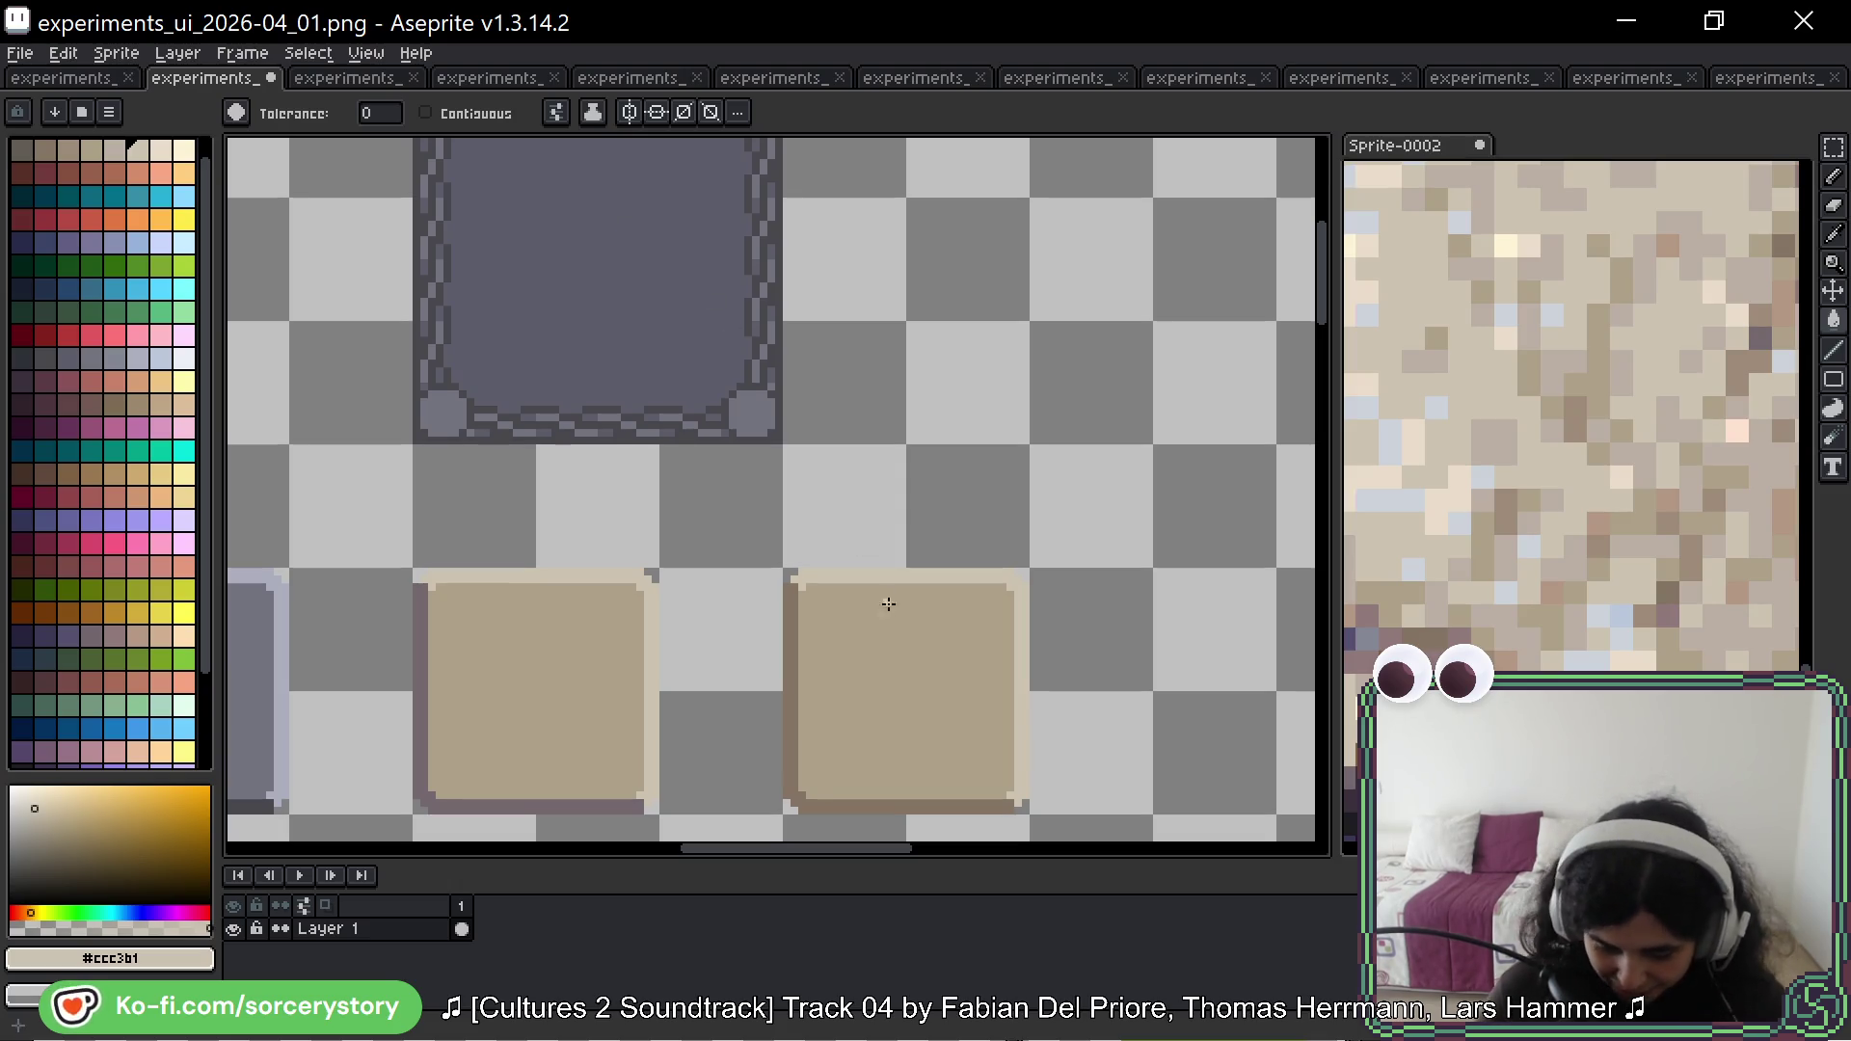
mouse_move(868, 547)
mouse_down()
mouse_move(844, 412)
mouse_move(807, 446)
mouse_move(798, 426)
mouse_move(877, 591)
mouse_up()
click(1834, 146)
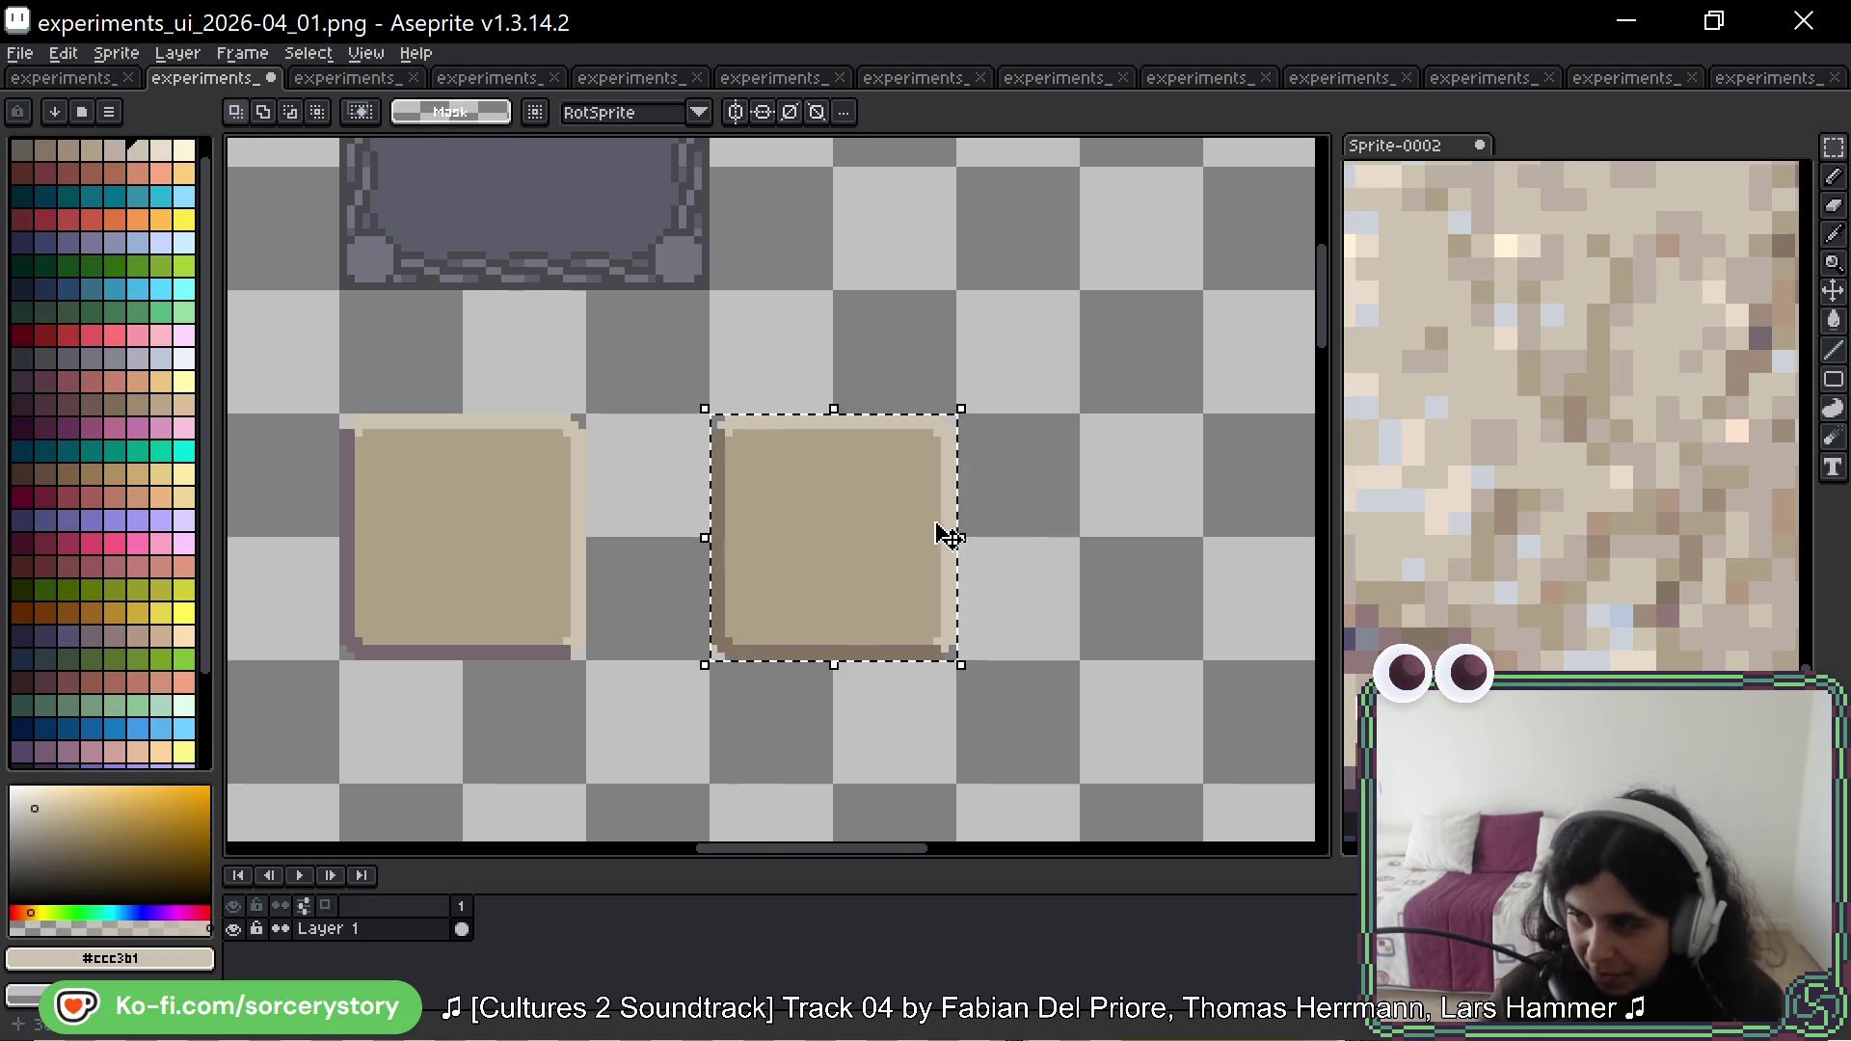
Step: Zoom close onto the right tan button with Paint Bucket active, and view the full stone photo
scroll(867, 520, up, 2)
drag(836, 555, 827, 506)
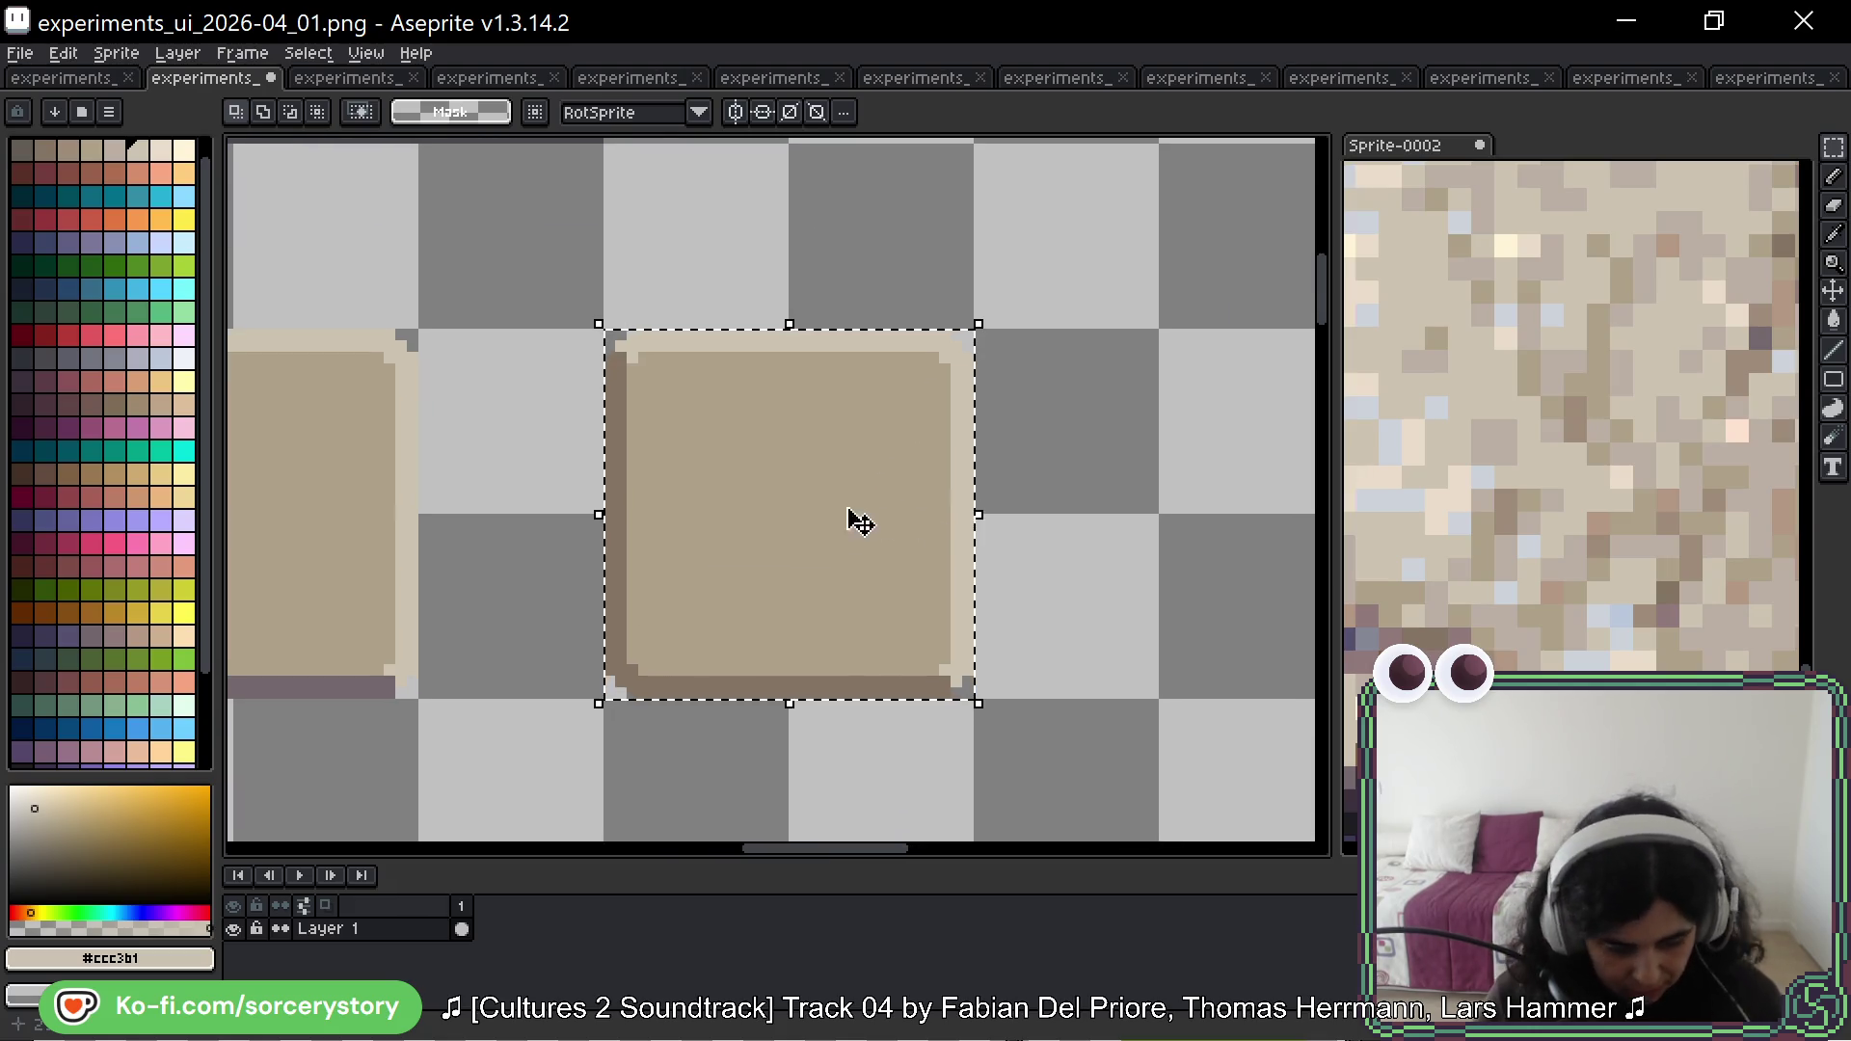
key(g)
scroll(1535, 461, up, 4)
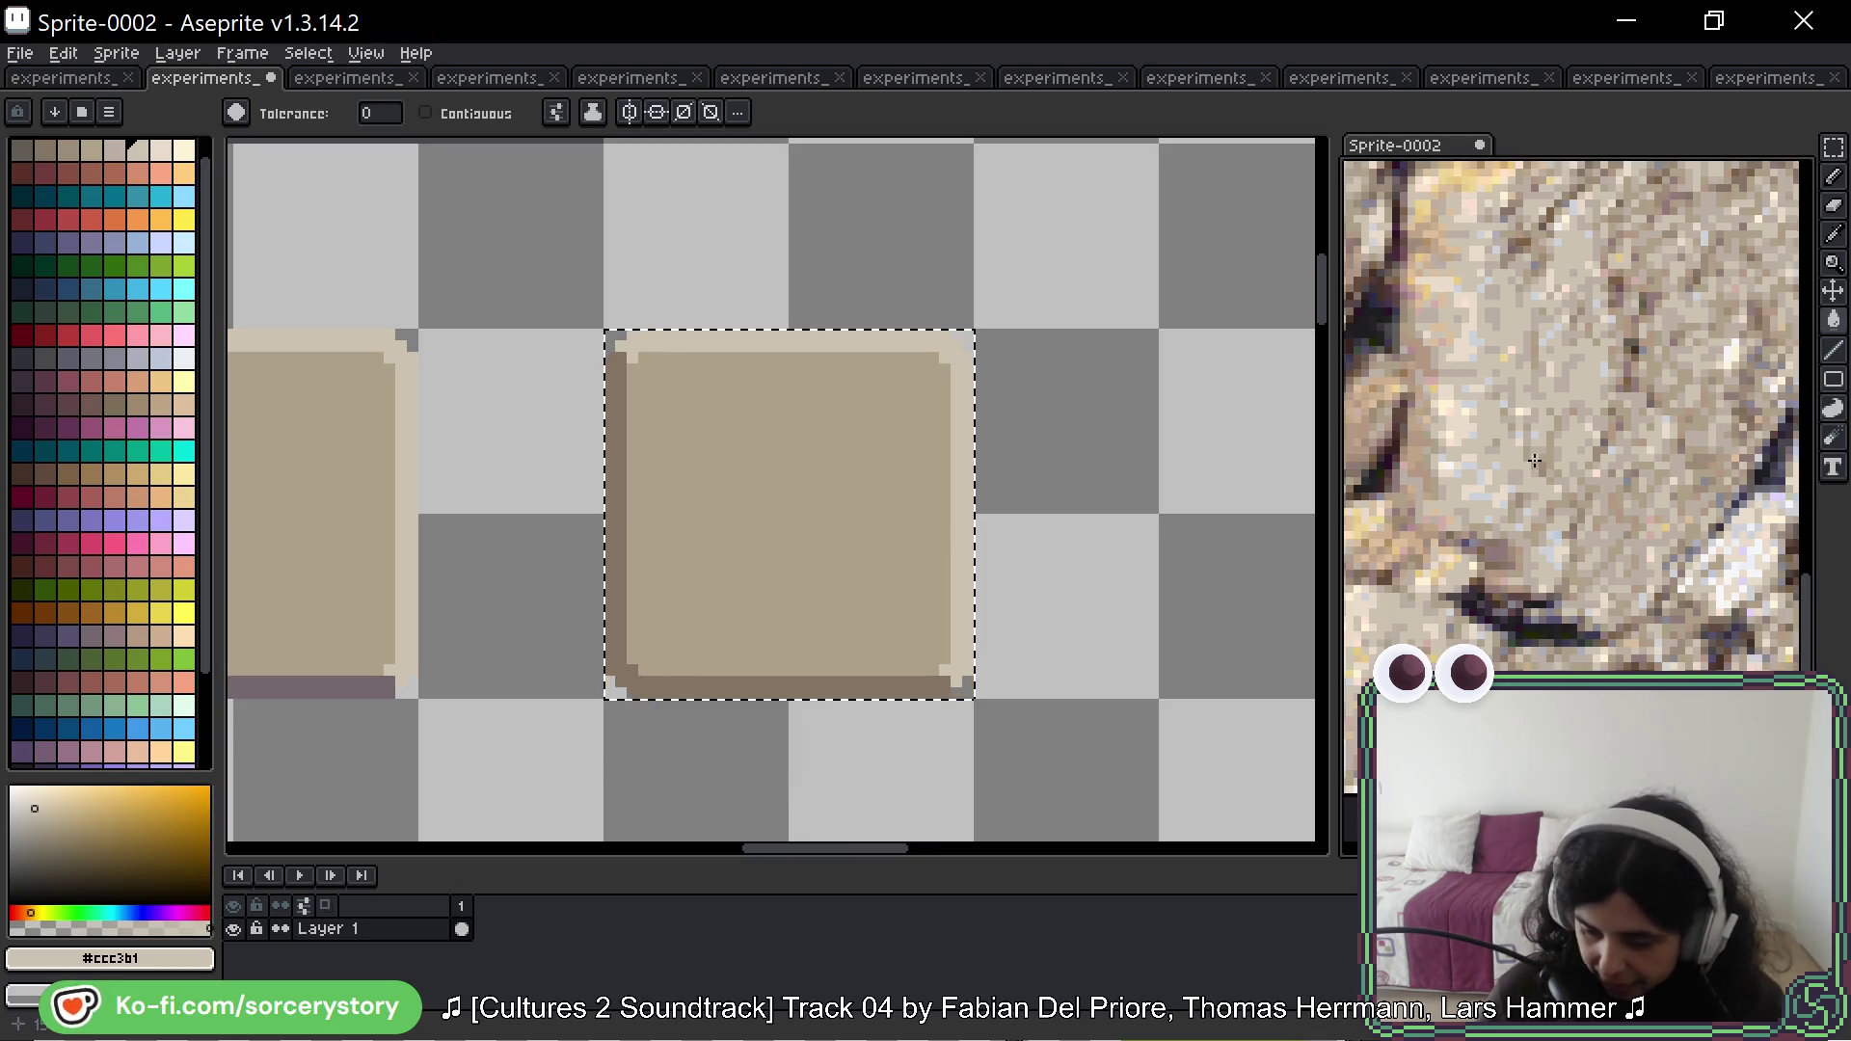
scroll(1535, 461, down, 4)
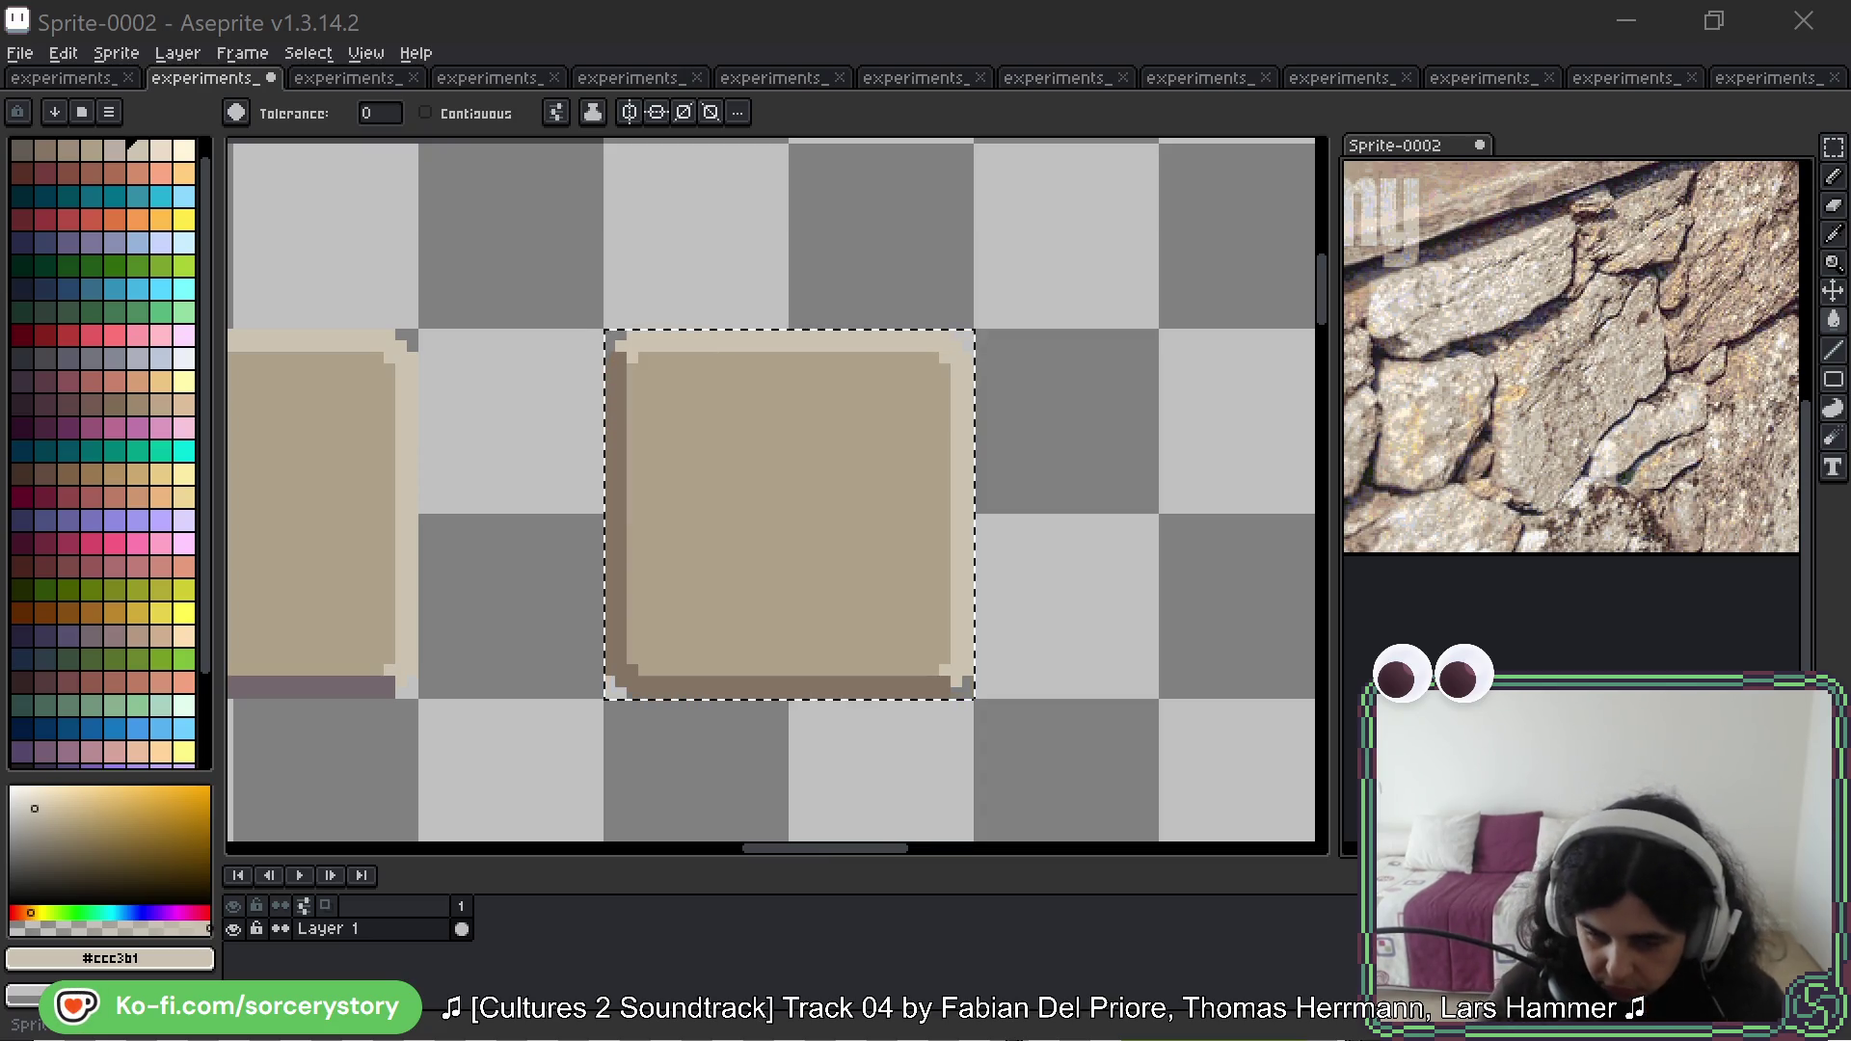
Step: Create a 1600×1157 sprite, paste the stone-wall ruins photo, and show the palette presets
click(1610, 159)
key(ctrl+n)
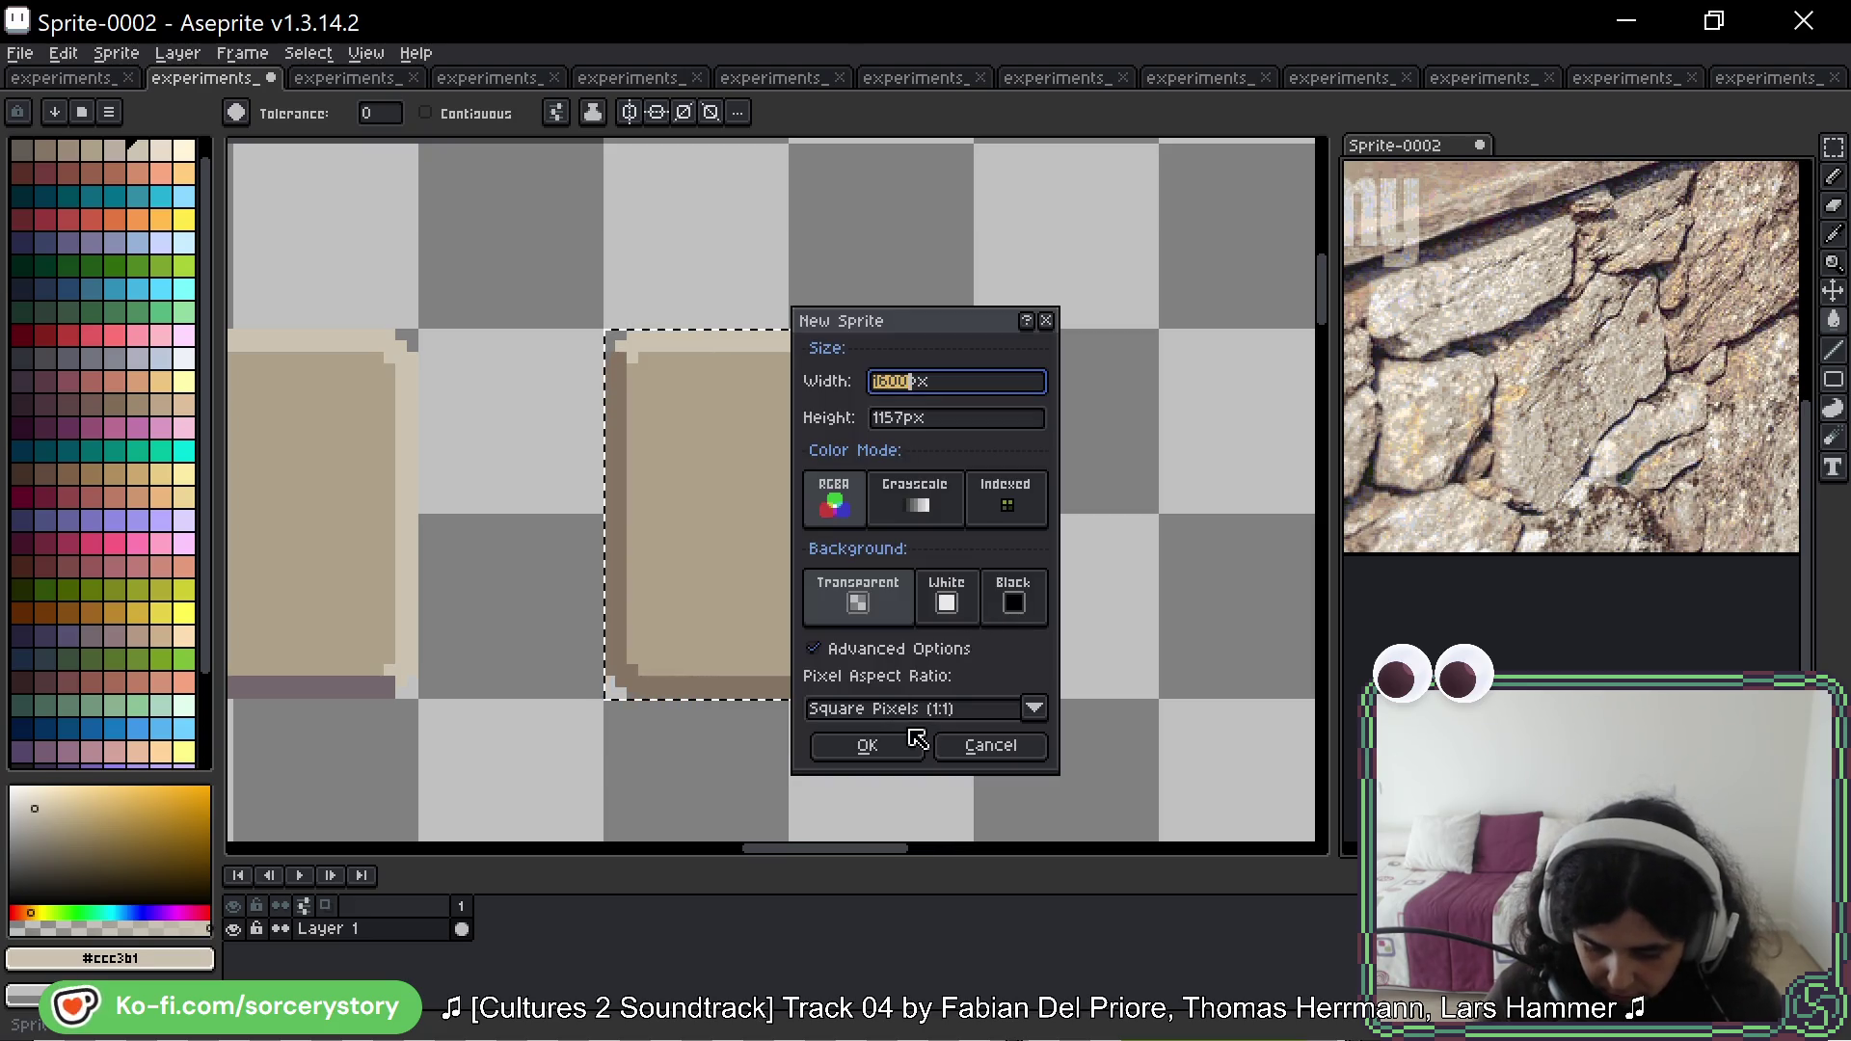
key(Return)
key(ctrl+v)
scroll(1509, 492, down, 4)
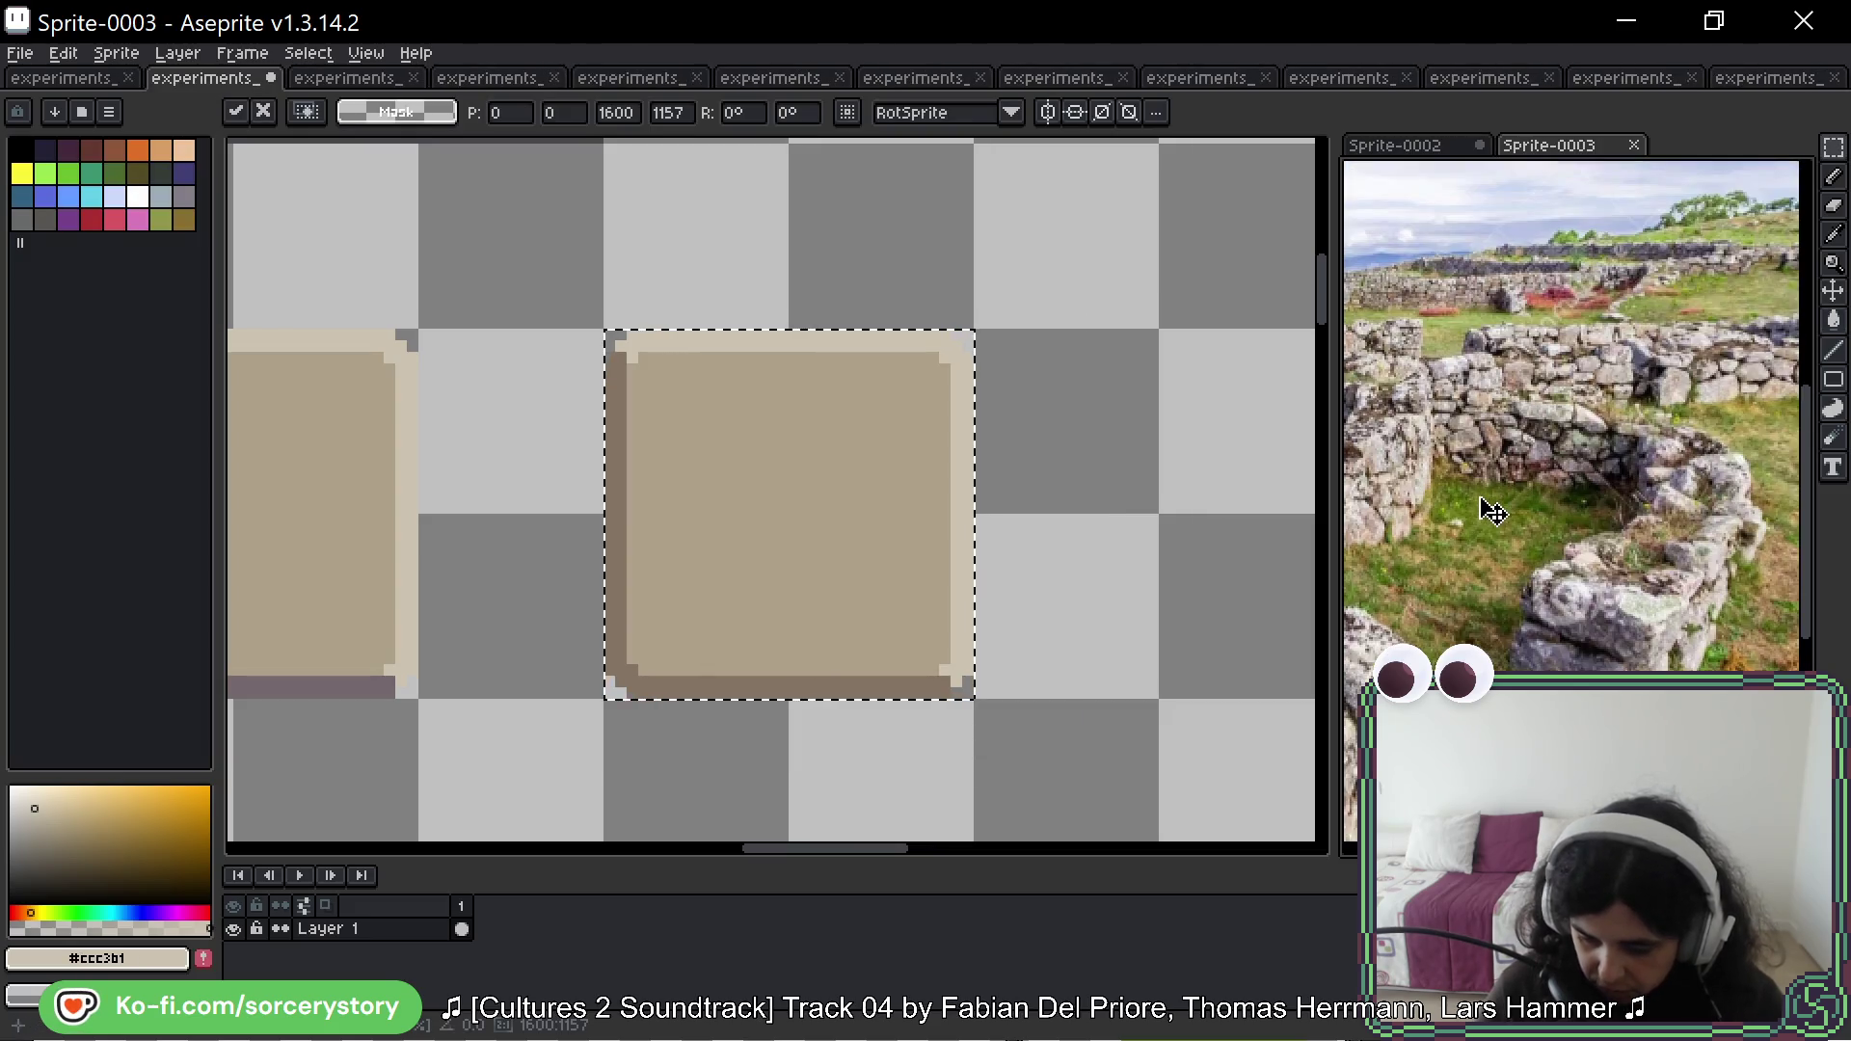
scroll(1755, 455, up, 4)
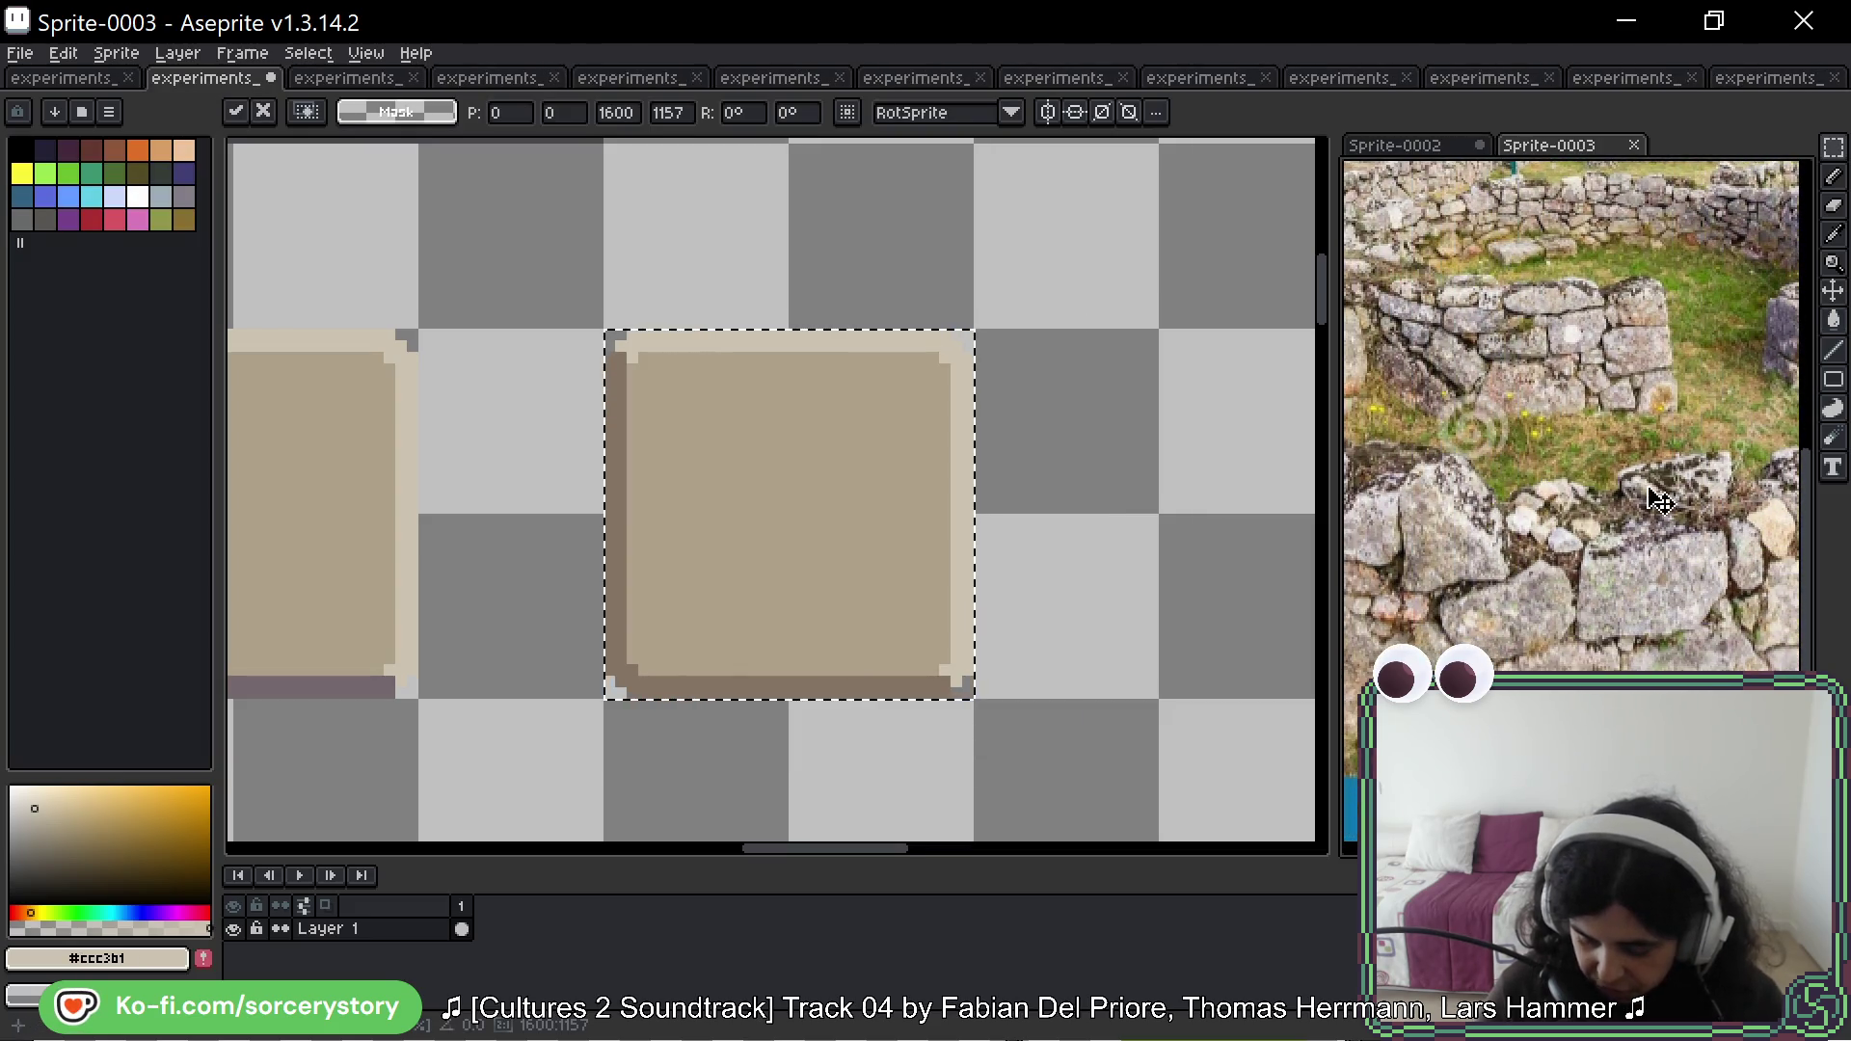
scroll(1550, 612, up, 3)
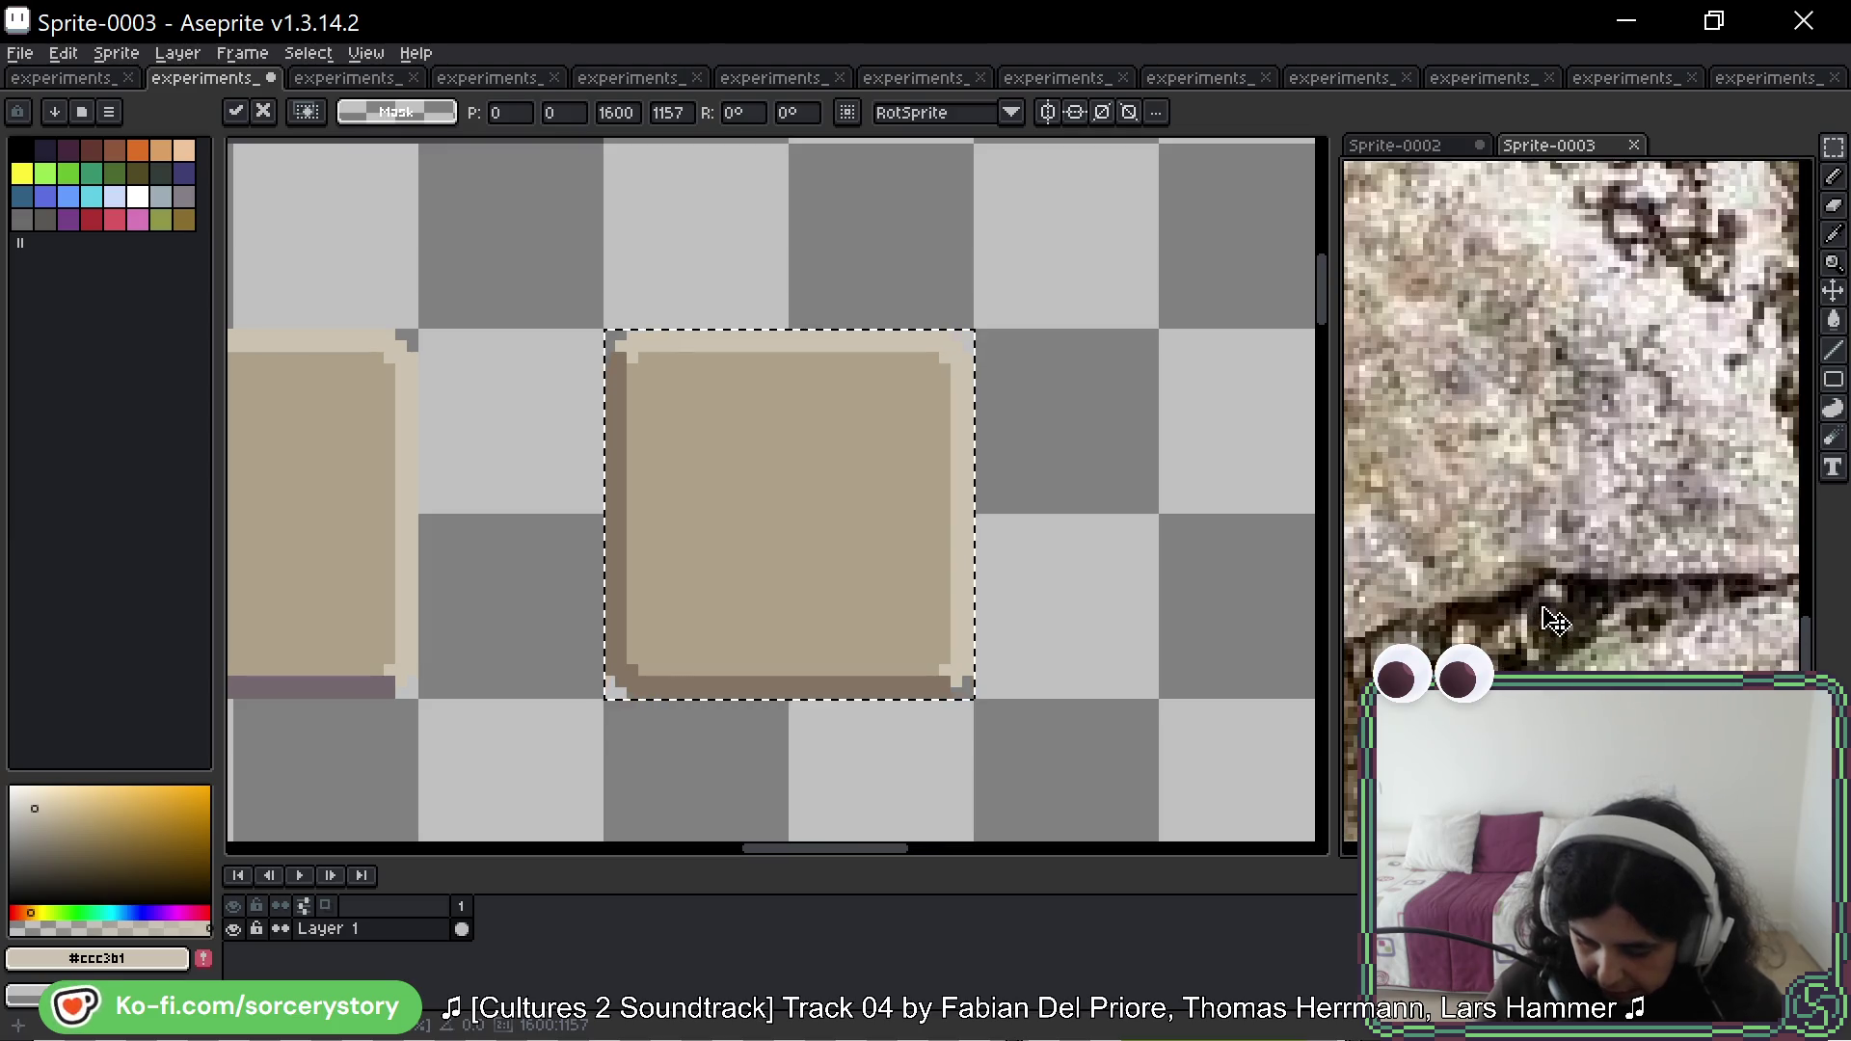
scroll(1504, 454, down, 3)
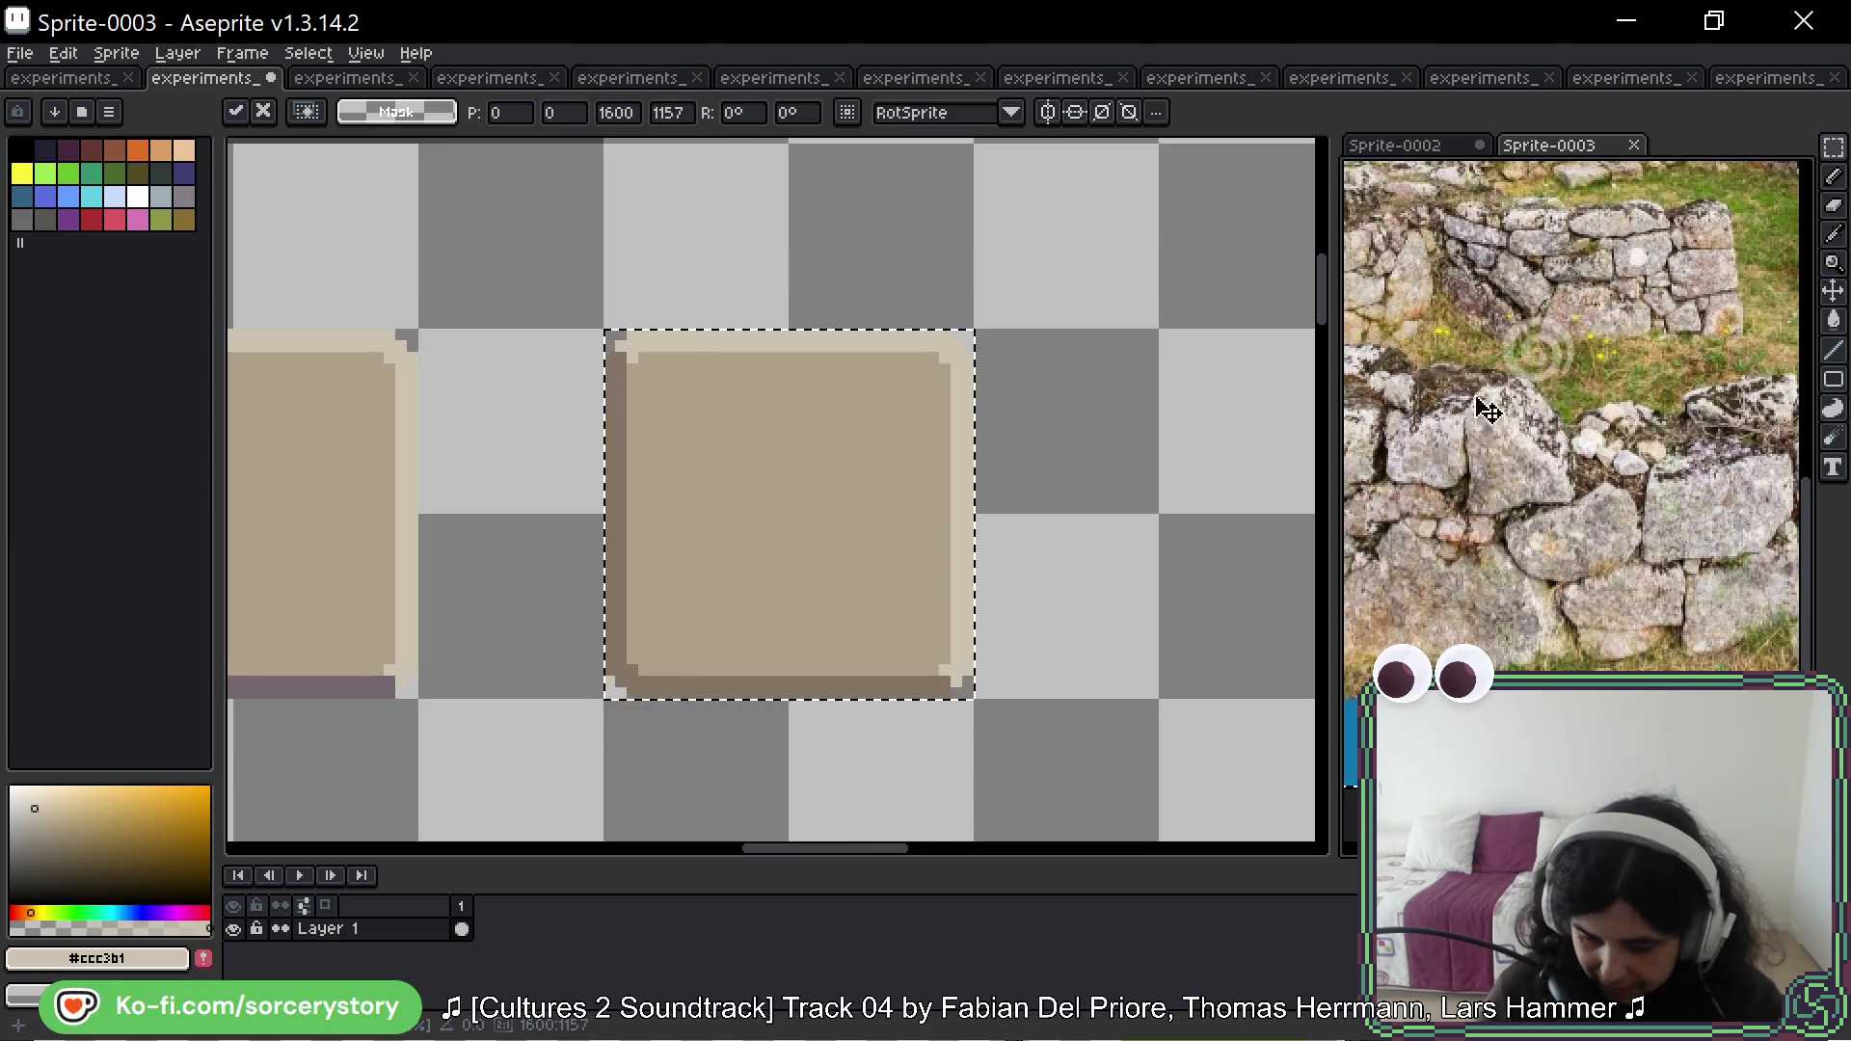
click(82, 111)
Step: Load the duel palette and convert the stone photo to Indexed colour mode
click(173, 214)
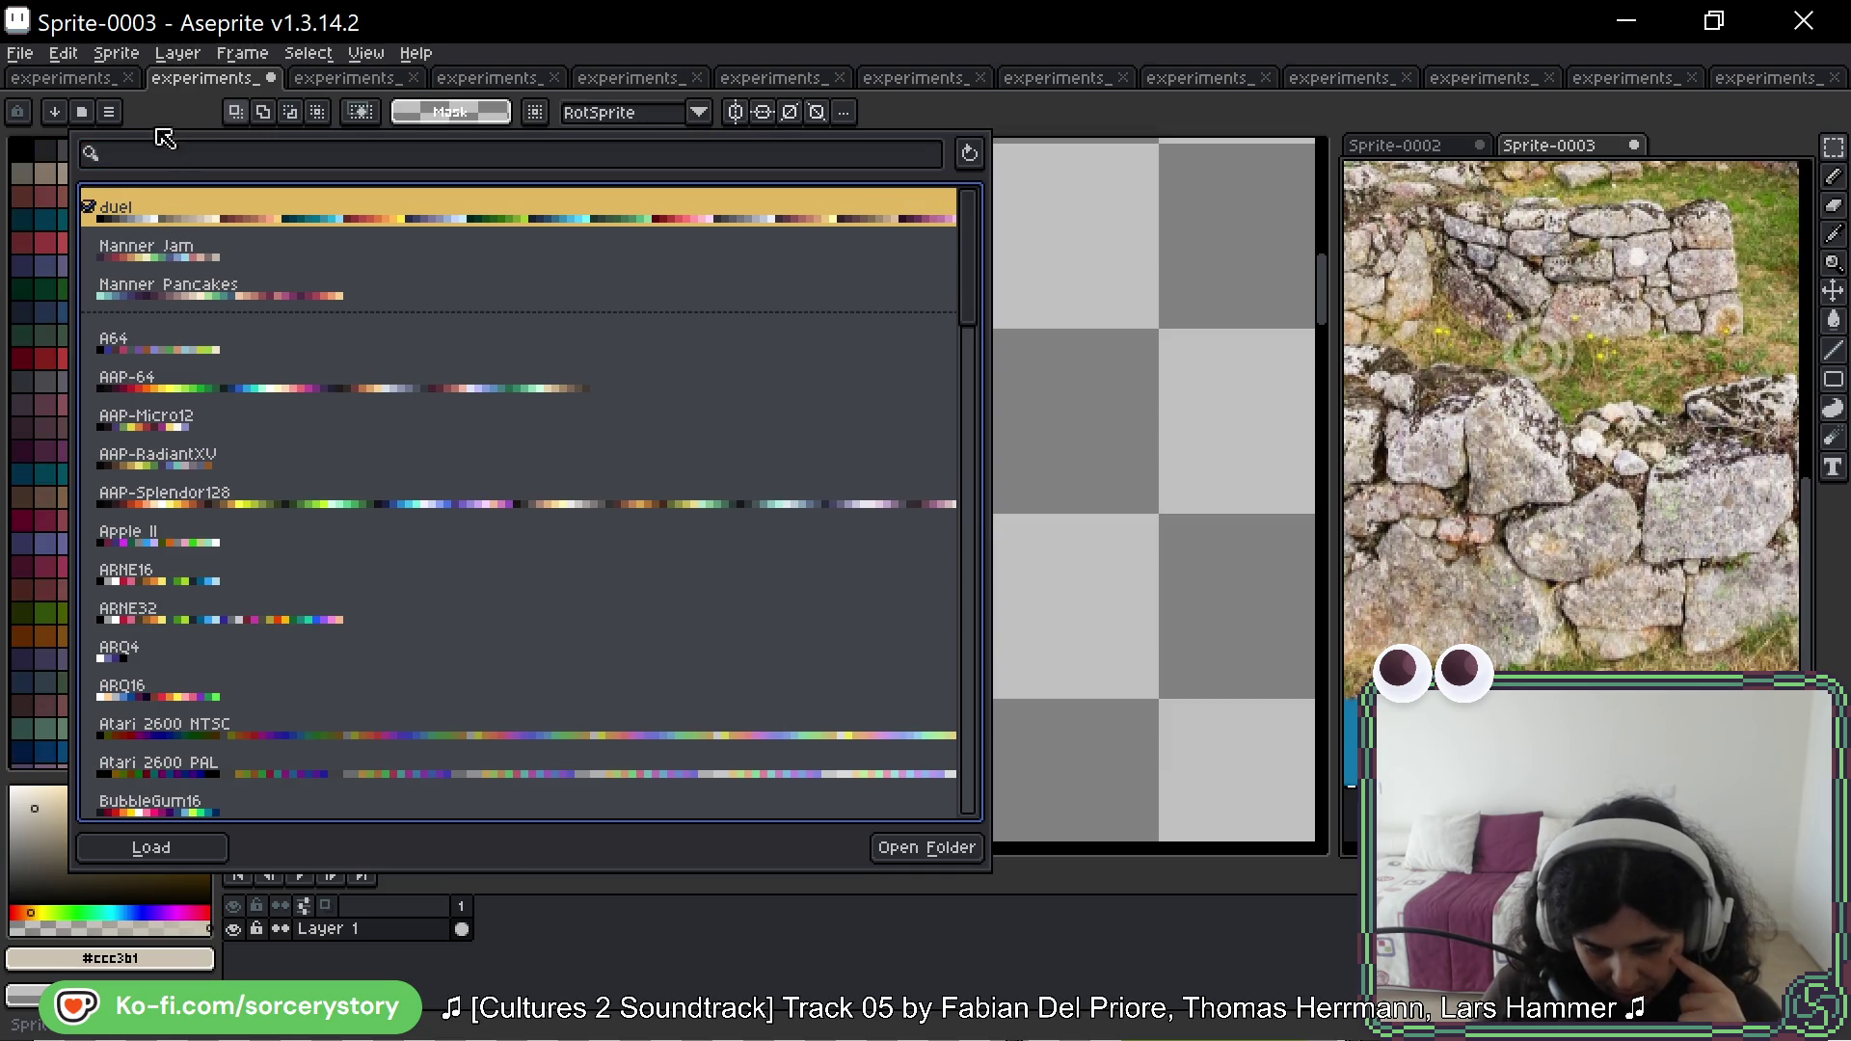
click(177, 53)
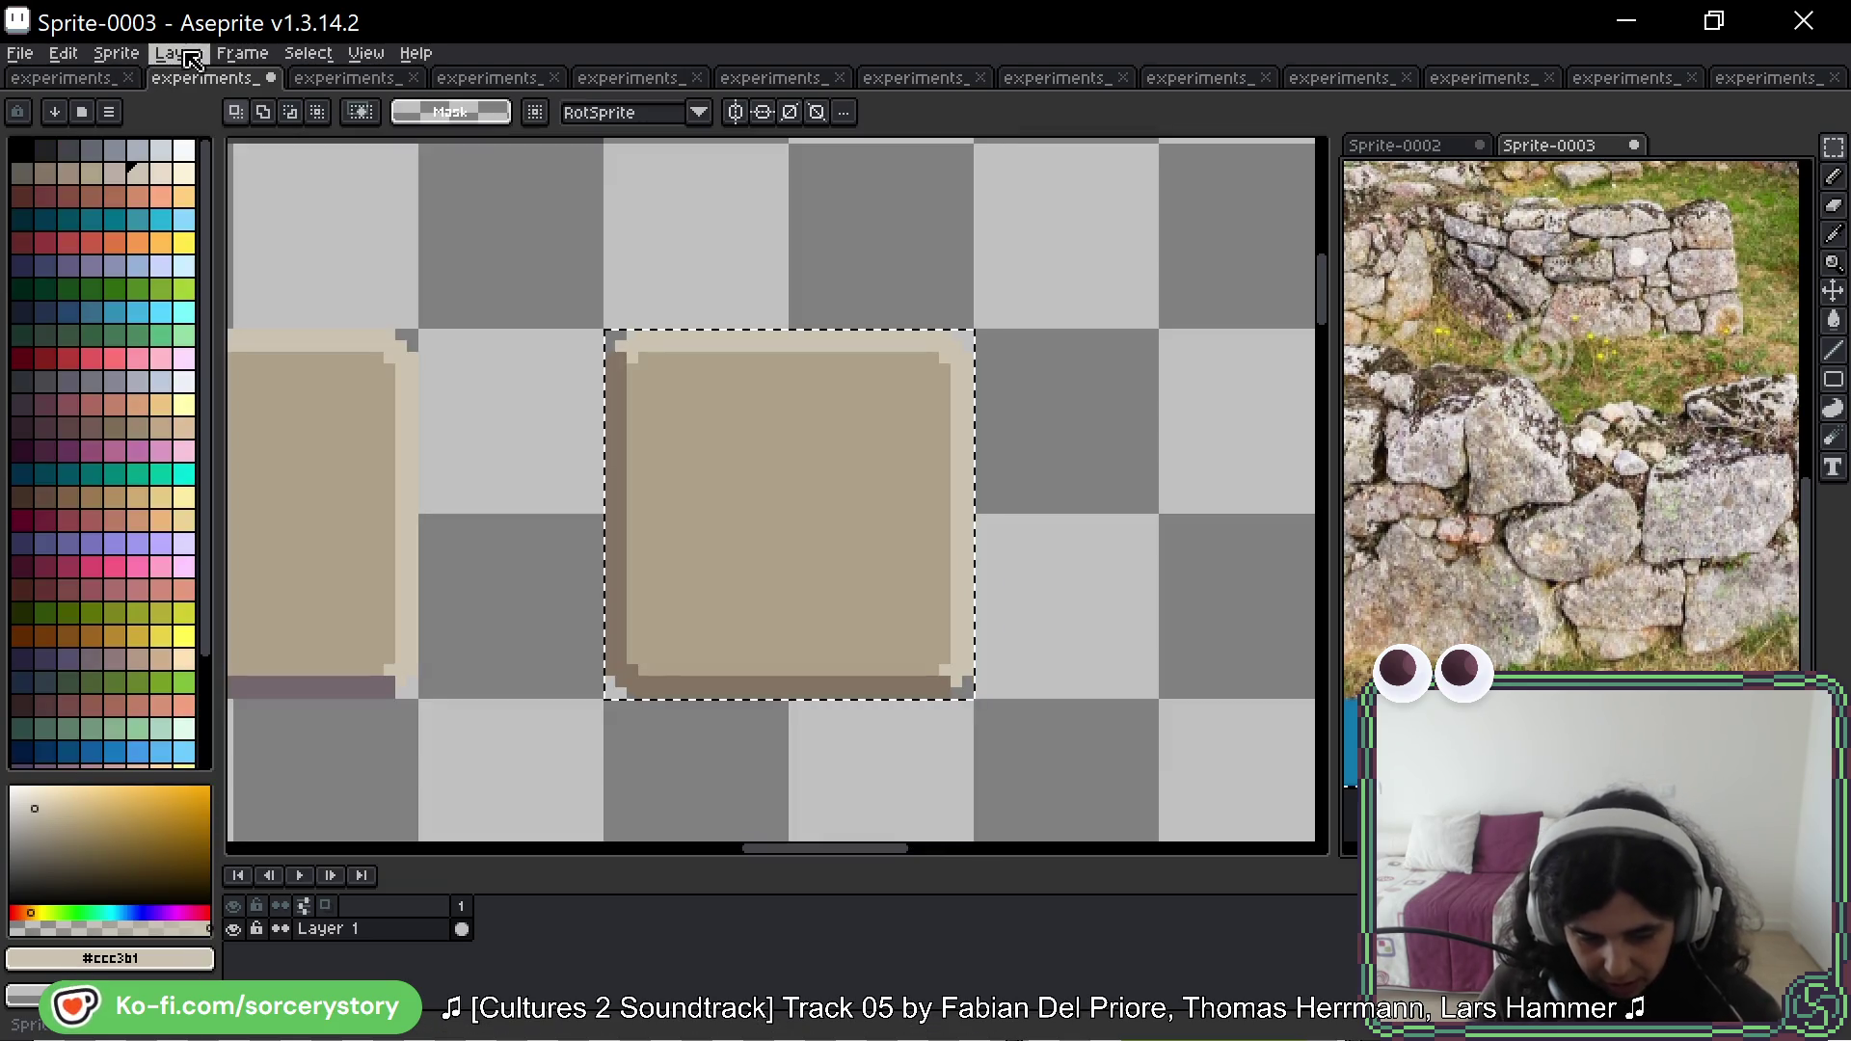
click(177, 53)
mouse_move(173, 106)
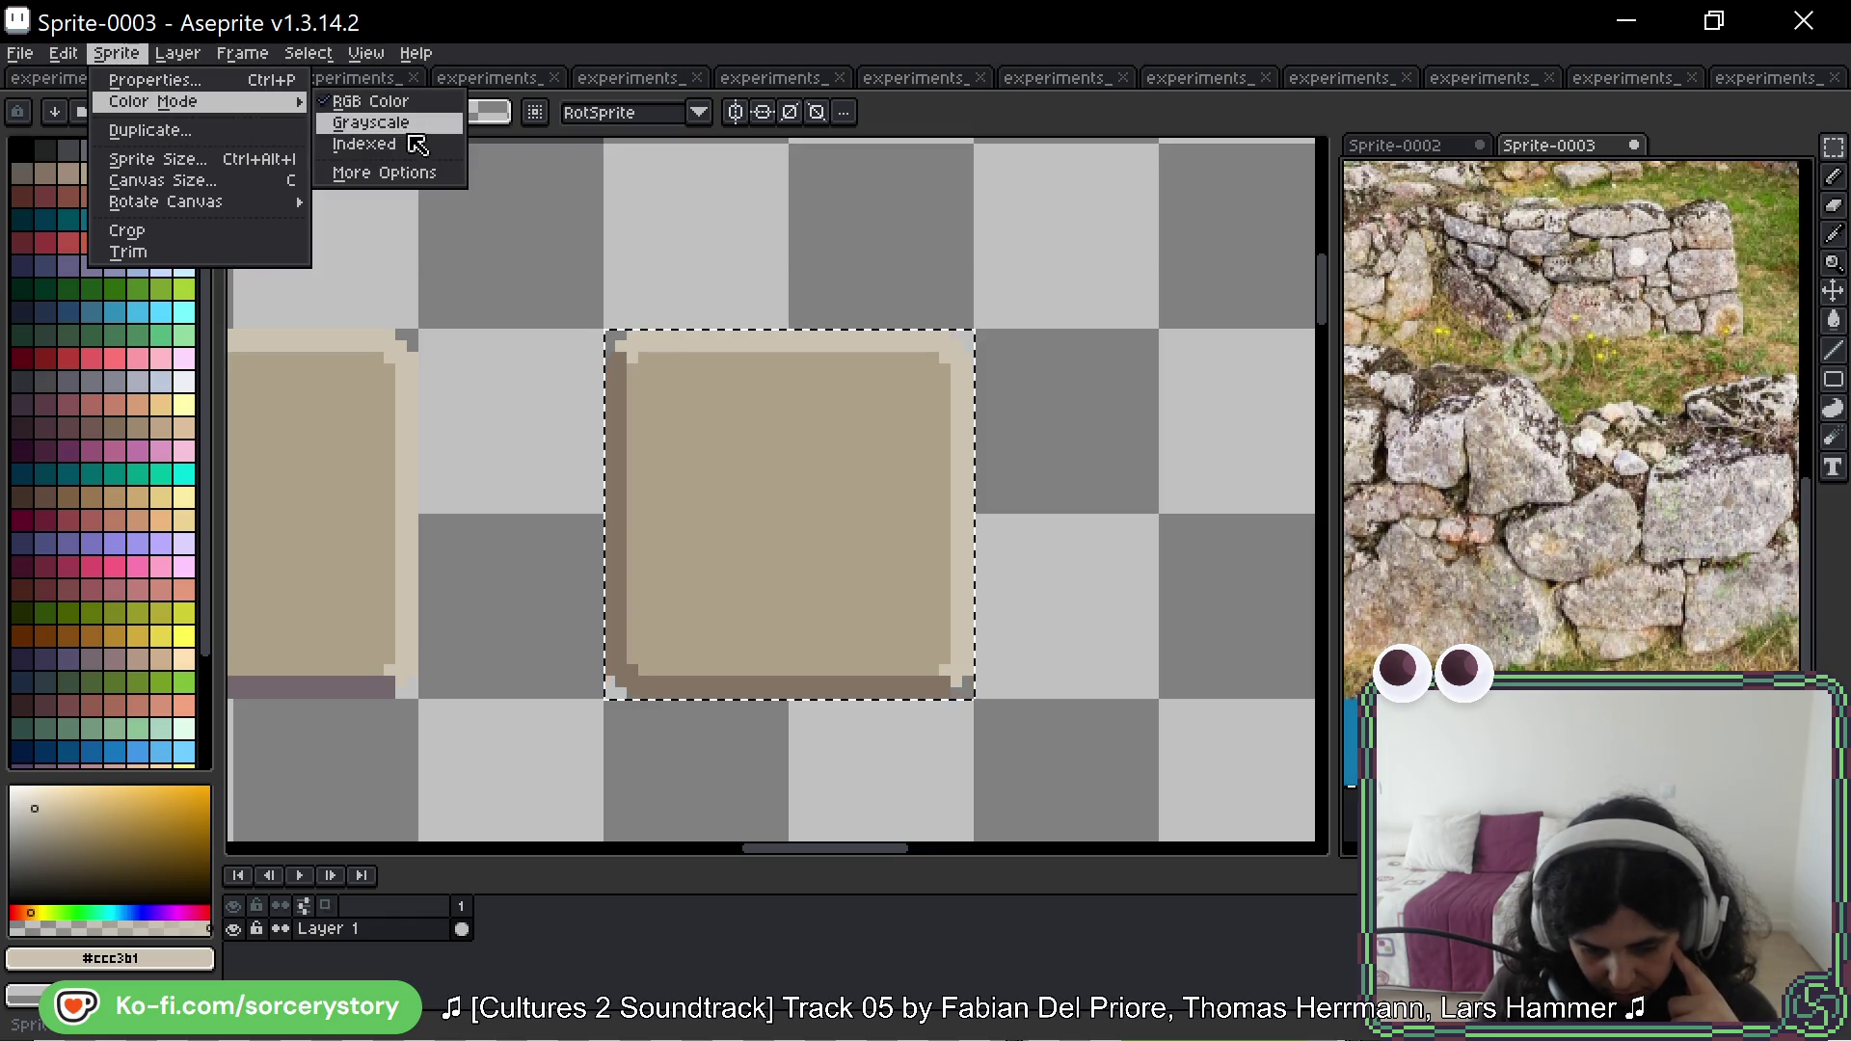
click(415, 152)
Step: Zoom into the ruins photo and sample a pale stone colour (palette index 14)
scroll(1543, 482, up, 4)
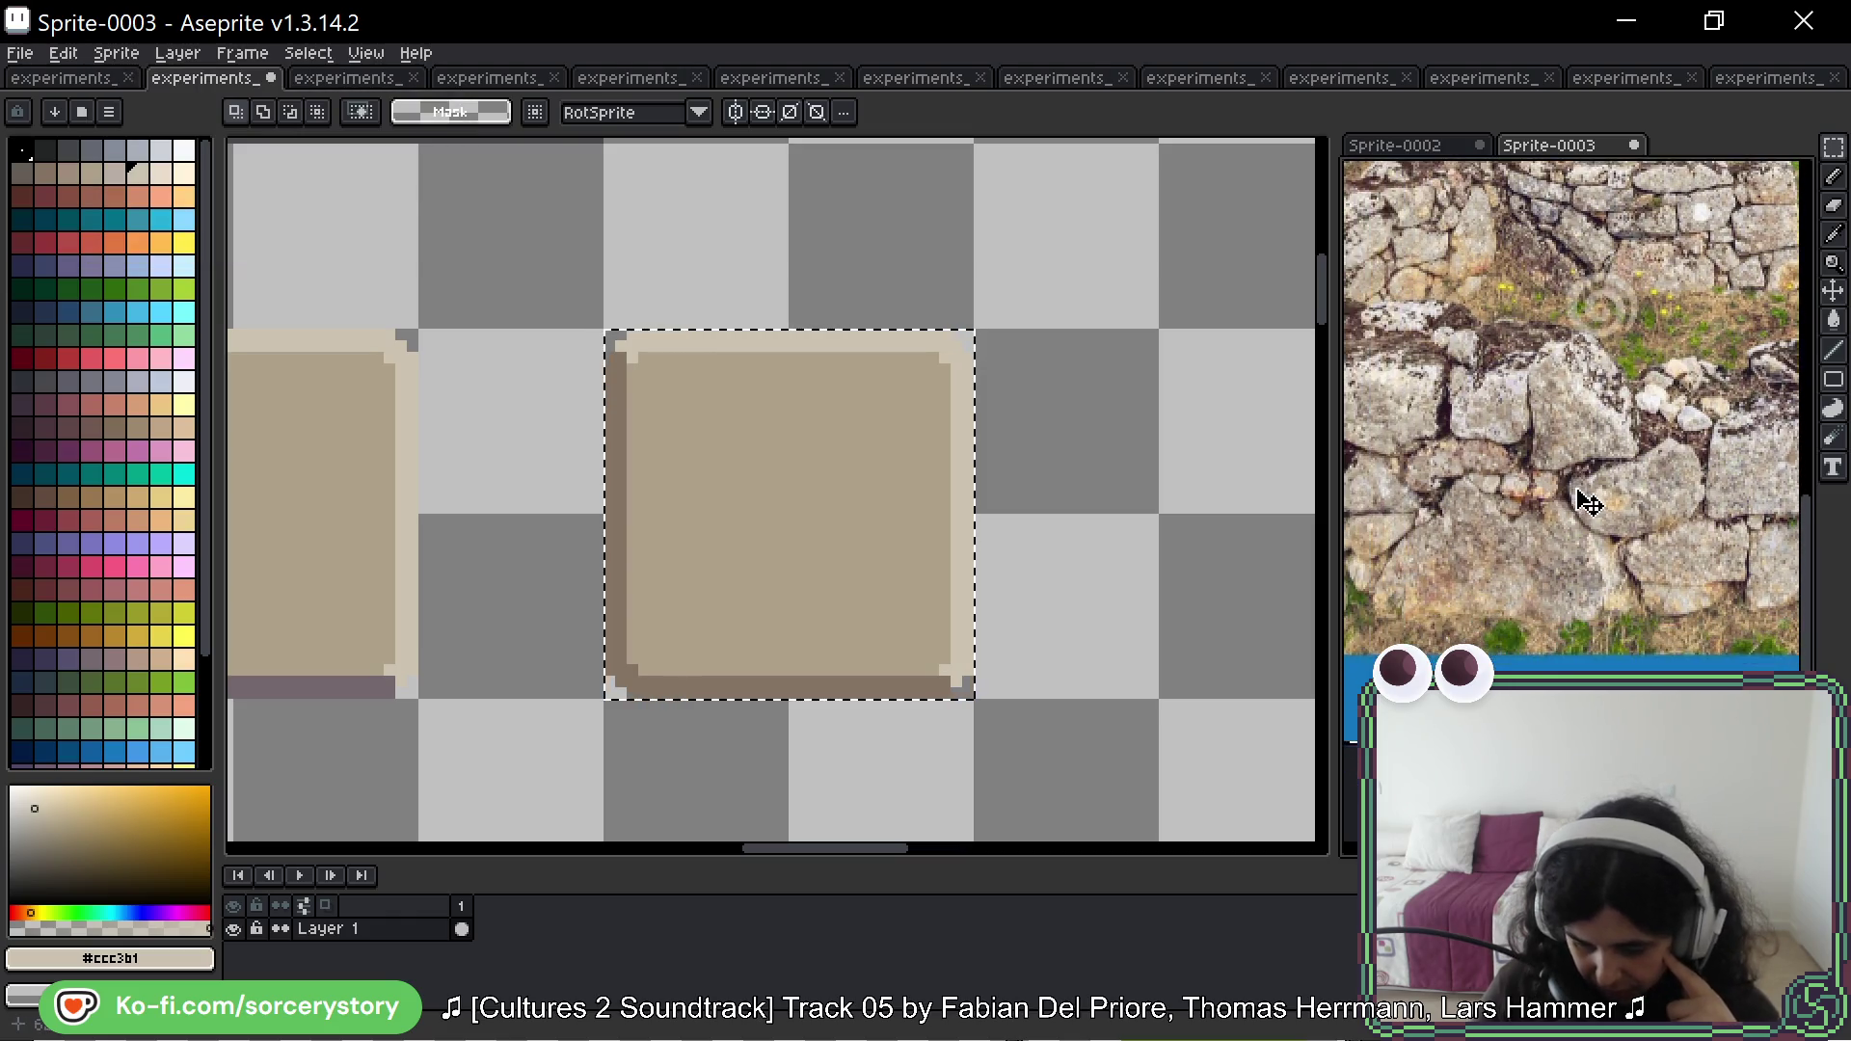
scroll(1695, 413, down, 5)
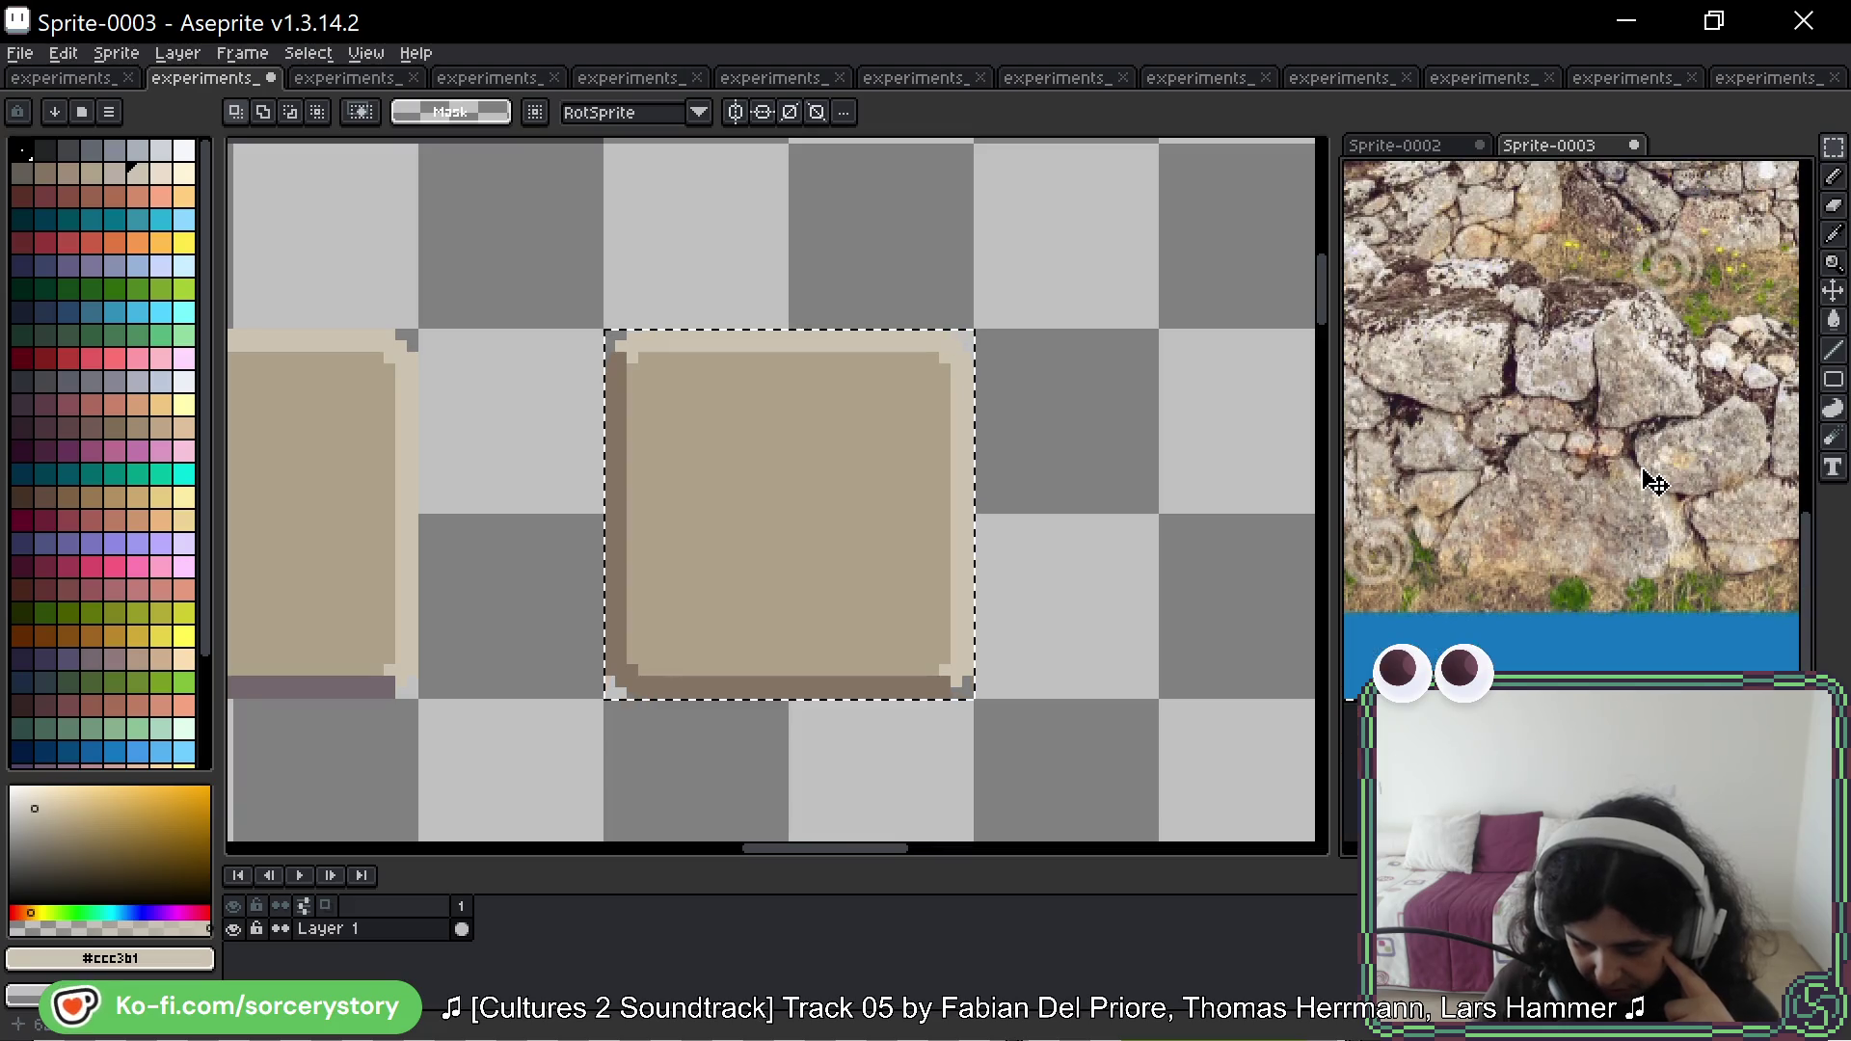
scroll(1661, 422, up, 5)
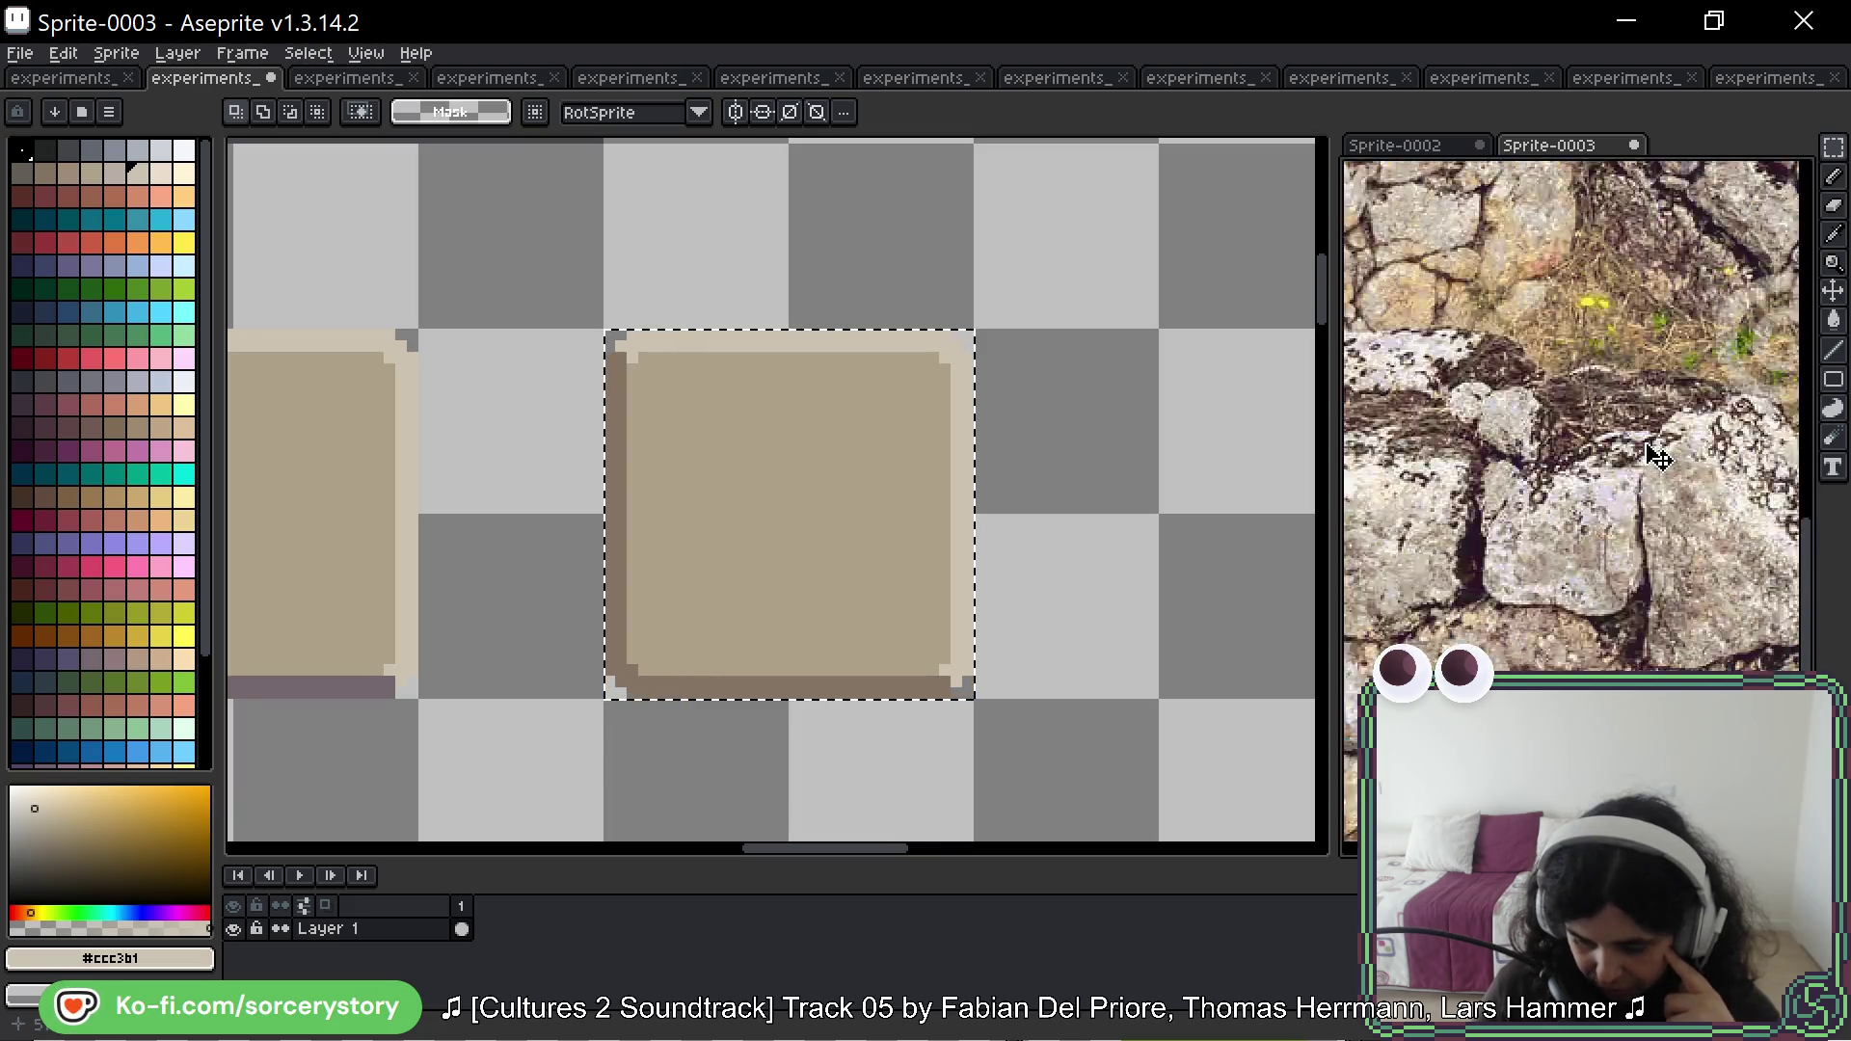
scroll(1734, 361, down, 3)
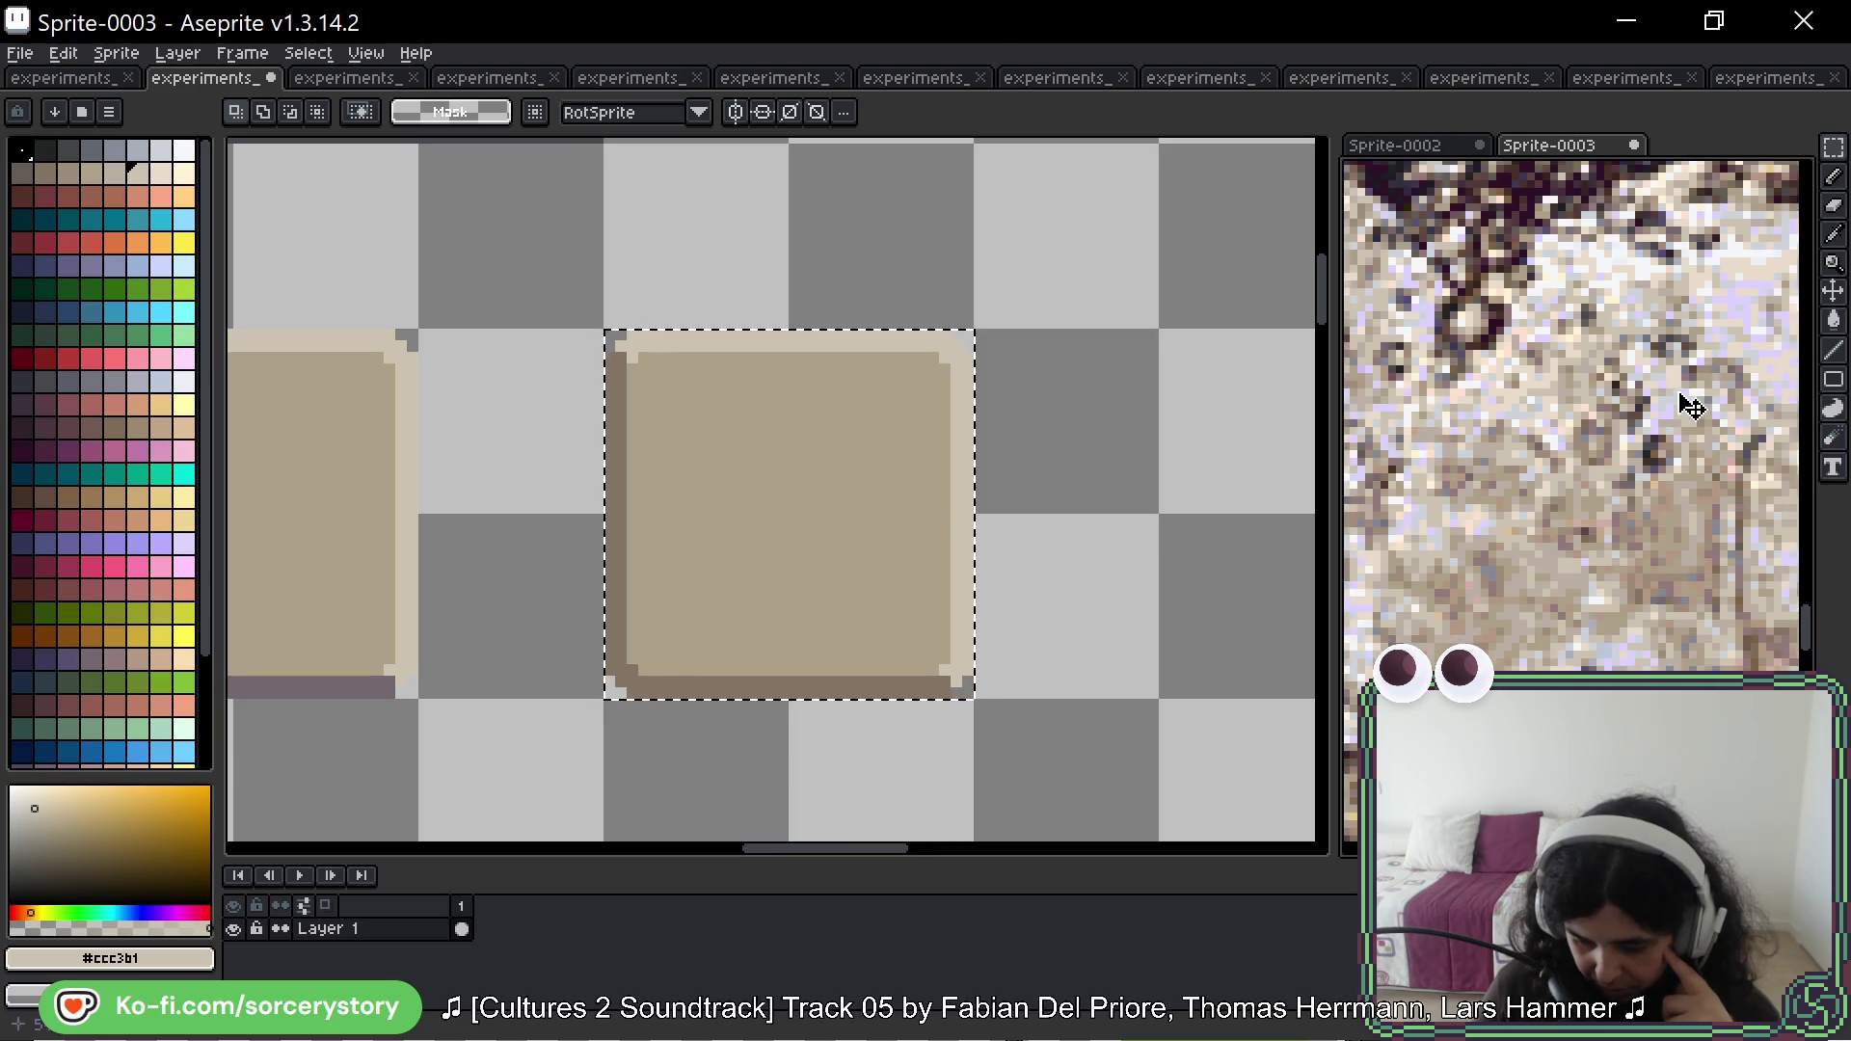
scroll(1676, 349, down, 1)
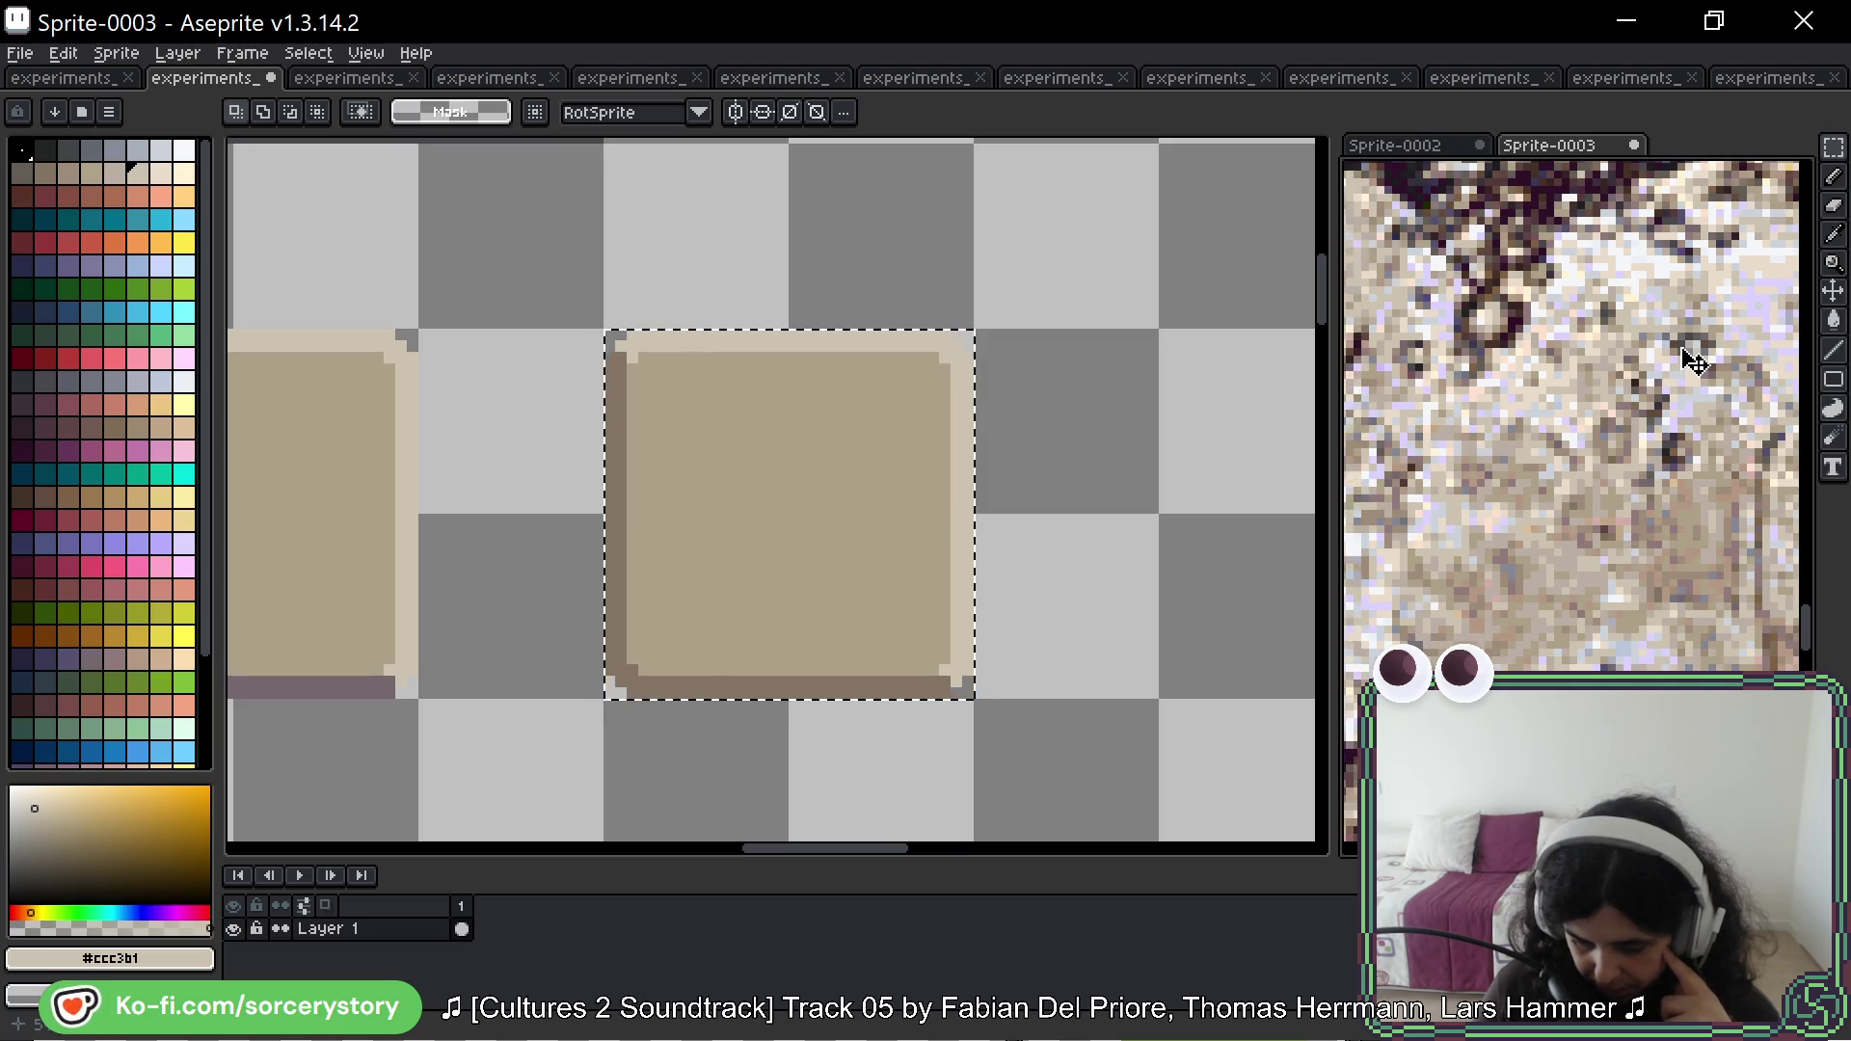
scroll(1665, 456, down, 5)
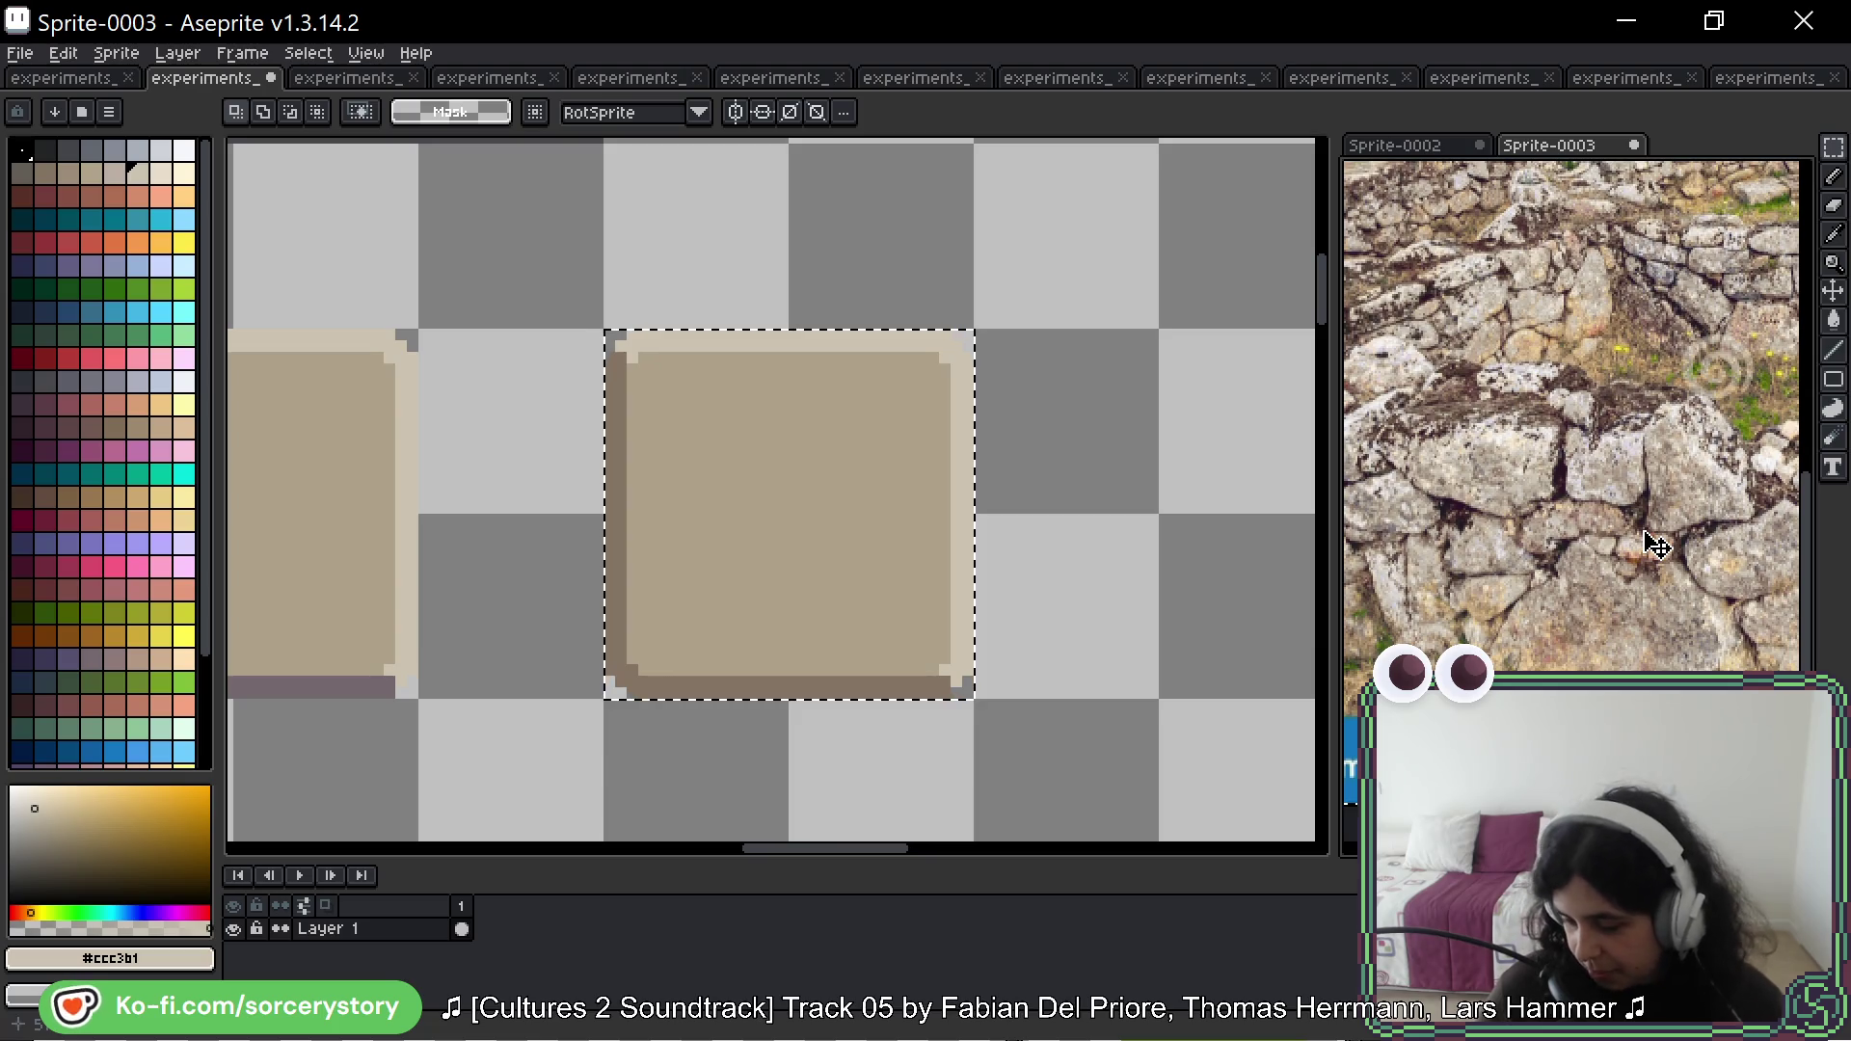
scroll(1543, 434, up, 5)
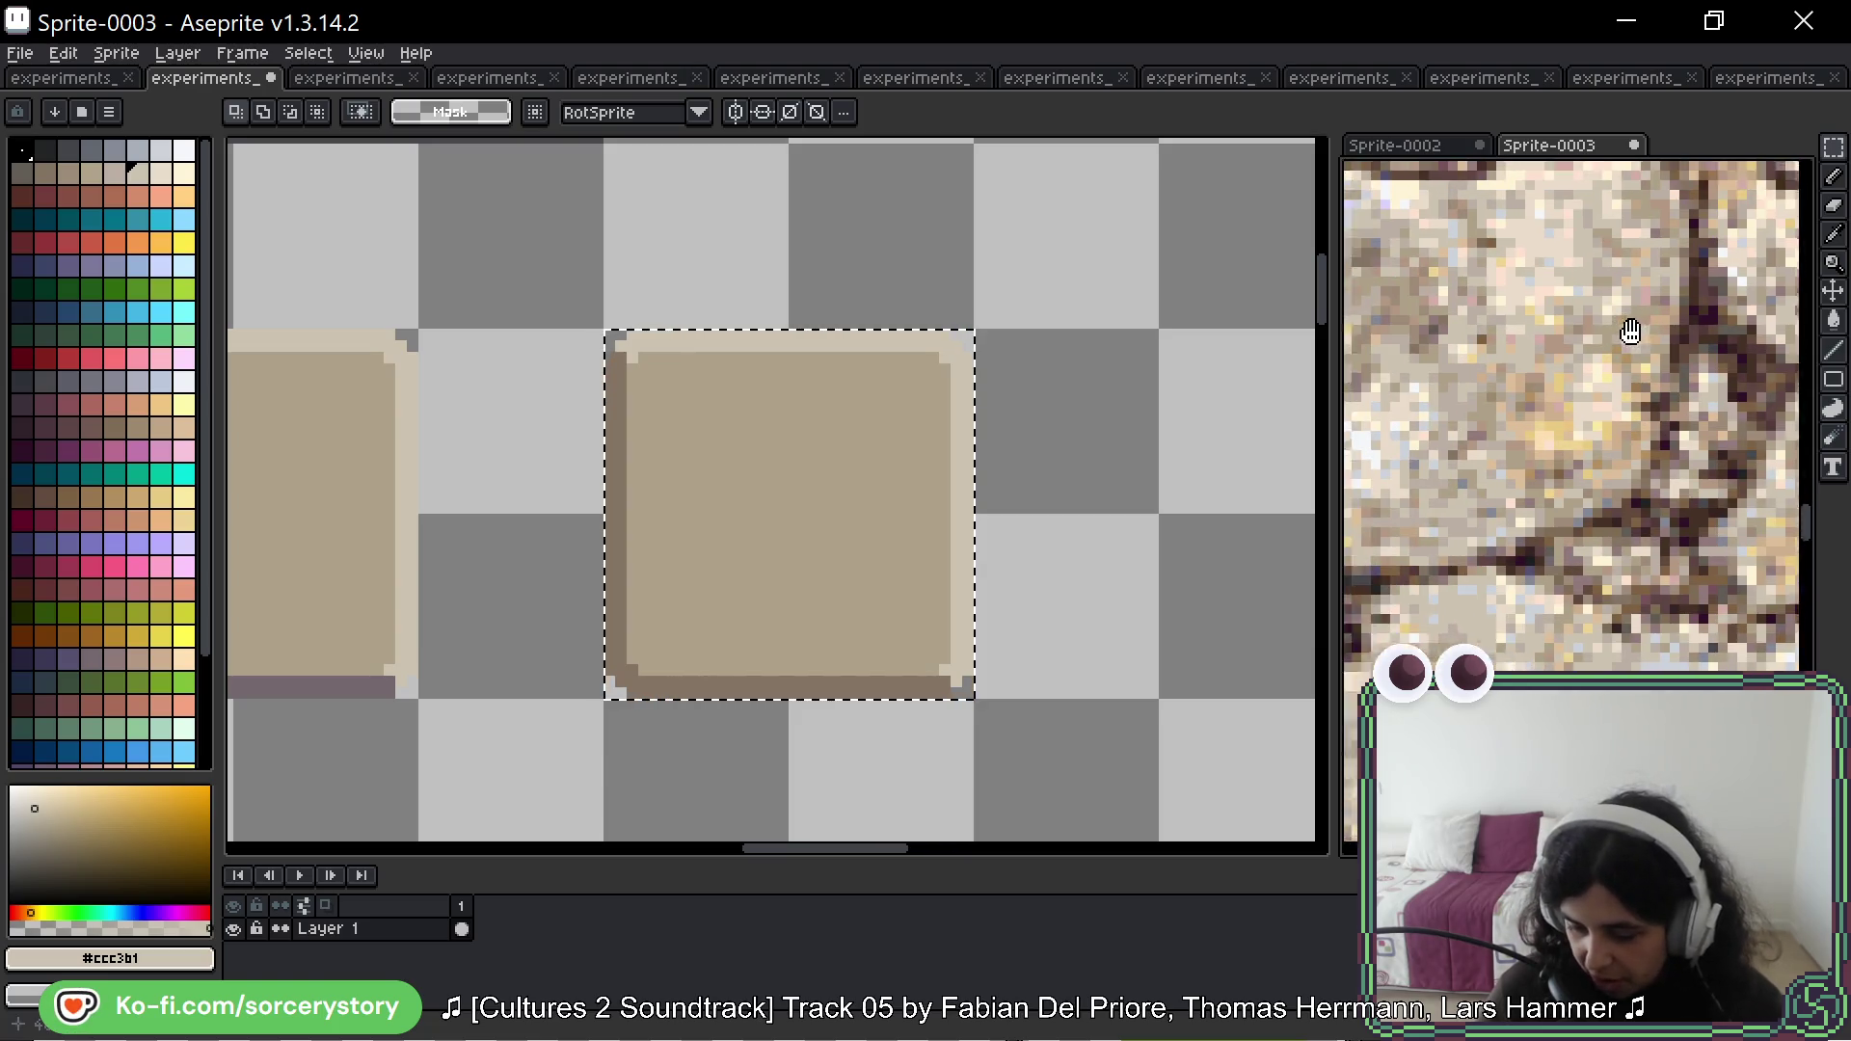
mouse_move(1631, 331)
mouse_down()
mouse_move(1716, 401)
mouse_move(1662, 347)
mouse_up()
key(i)
click(1633, 323)
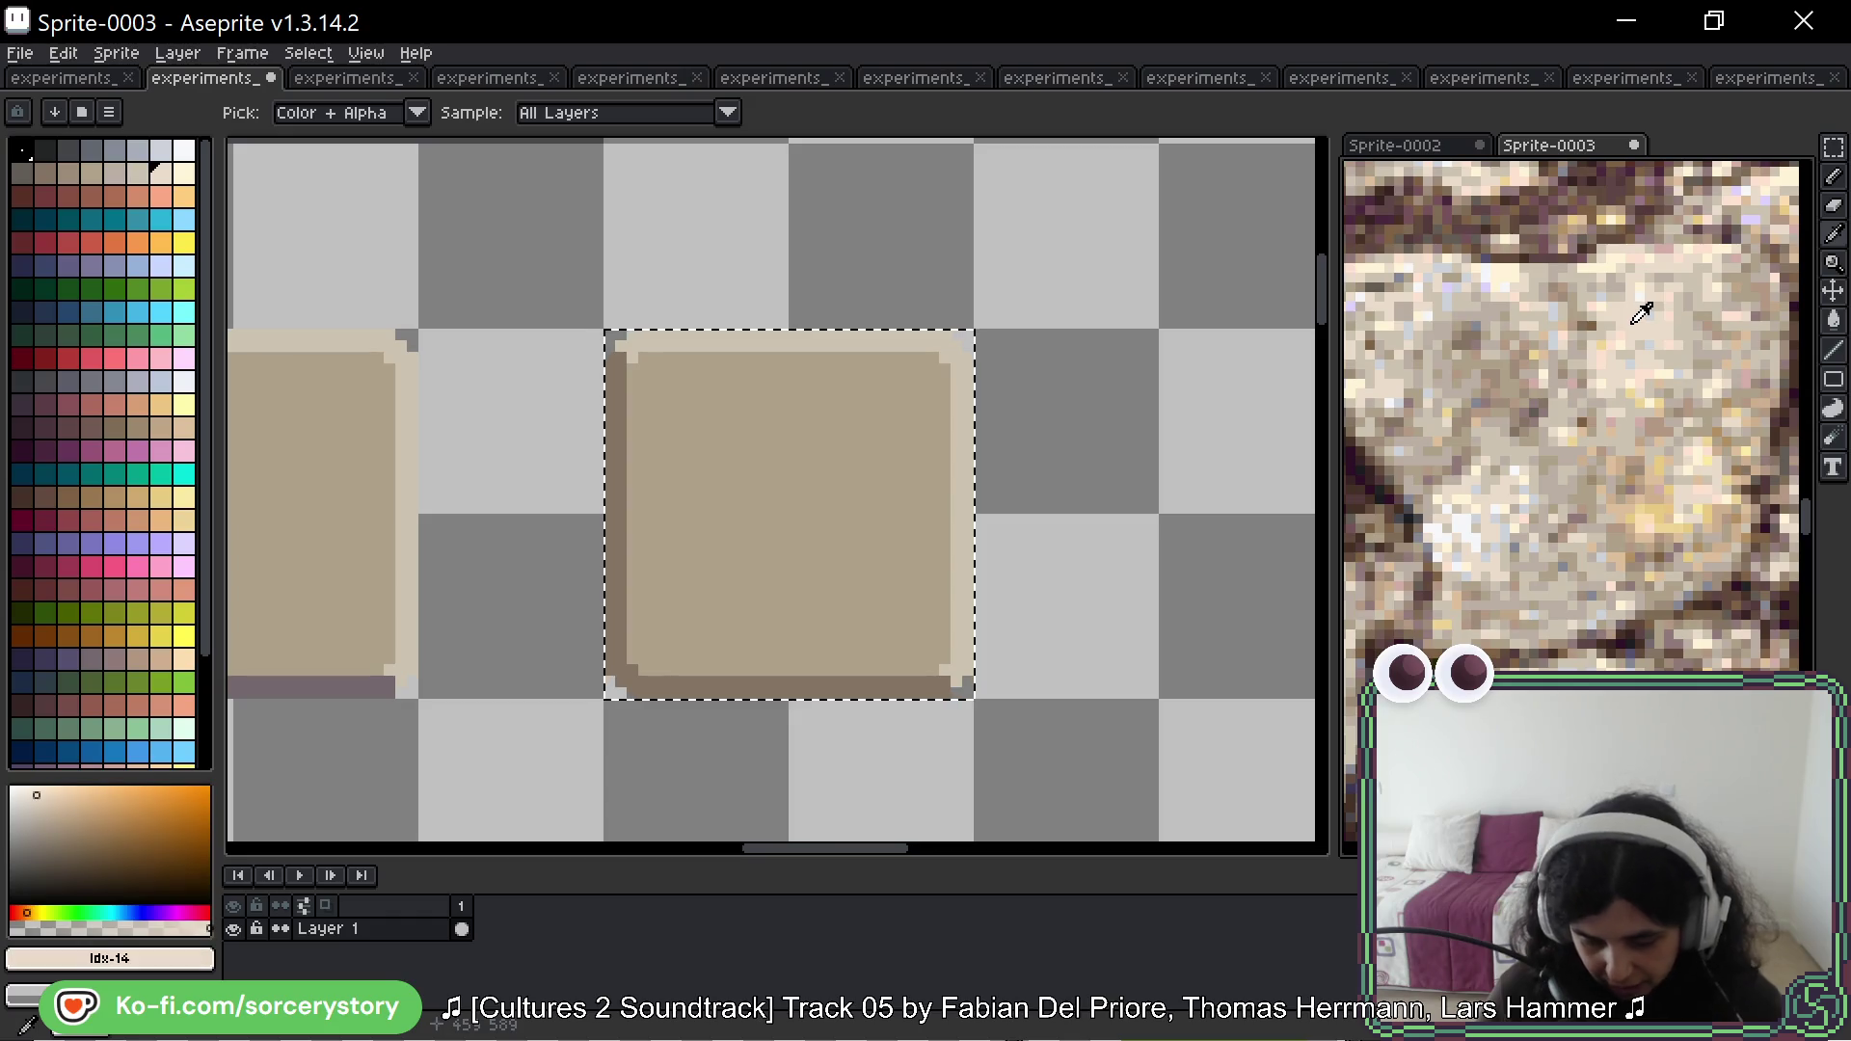
Step: Return to the marquee on the tan button, then switch to Magic Wand selection
key(m)
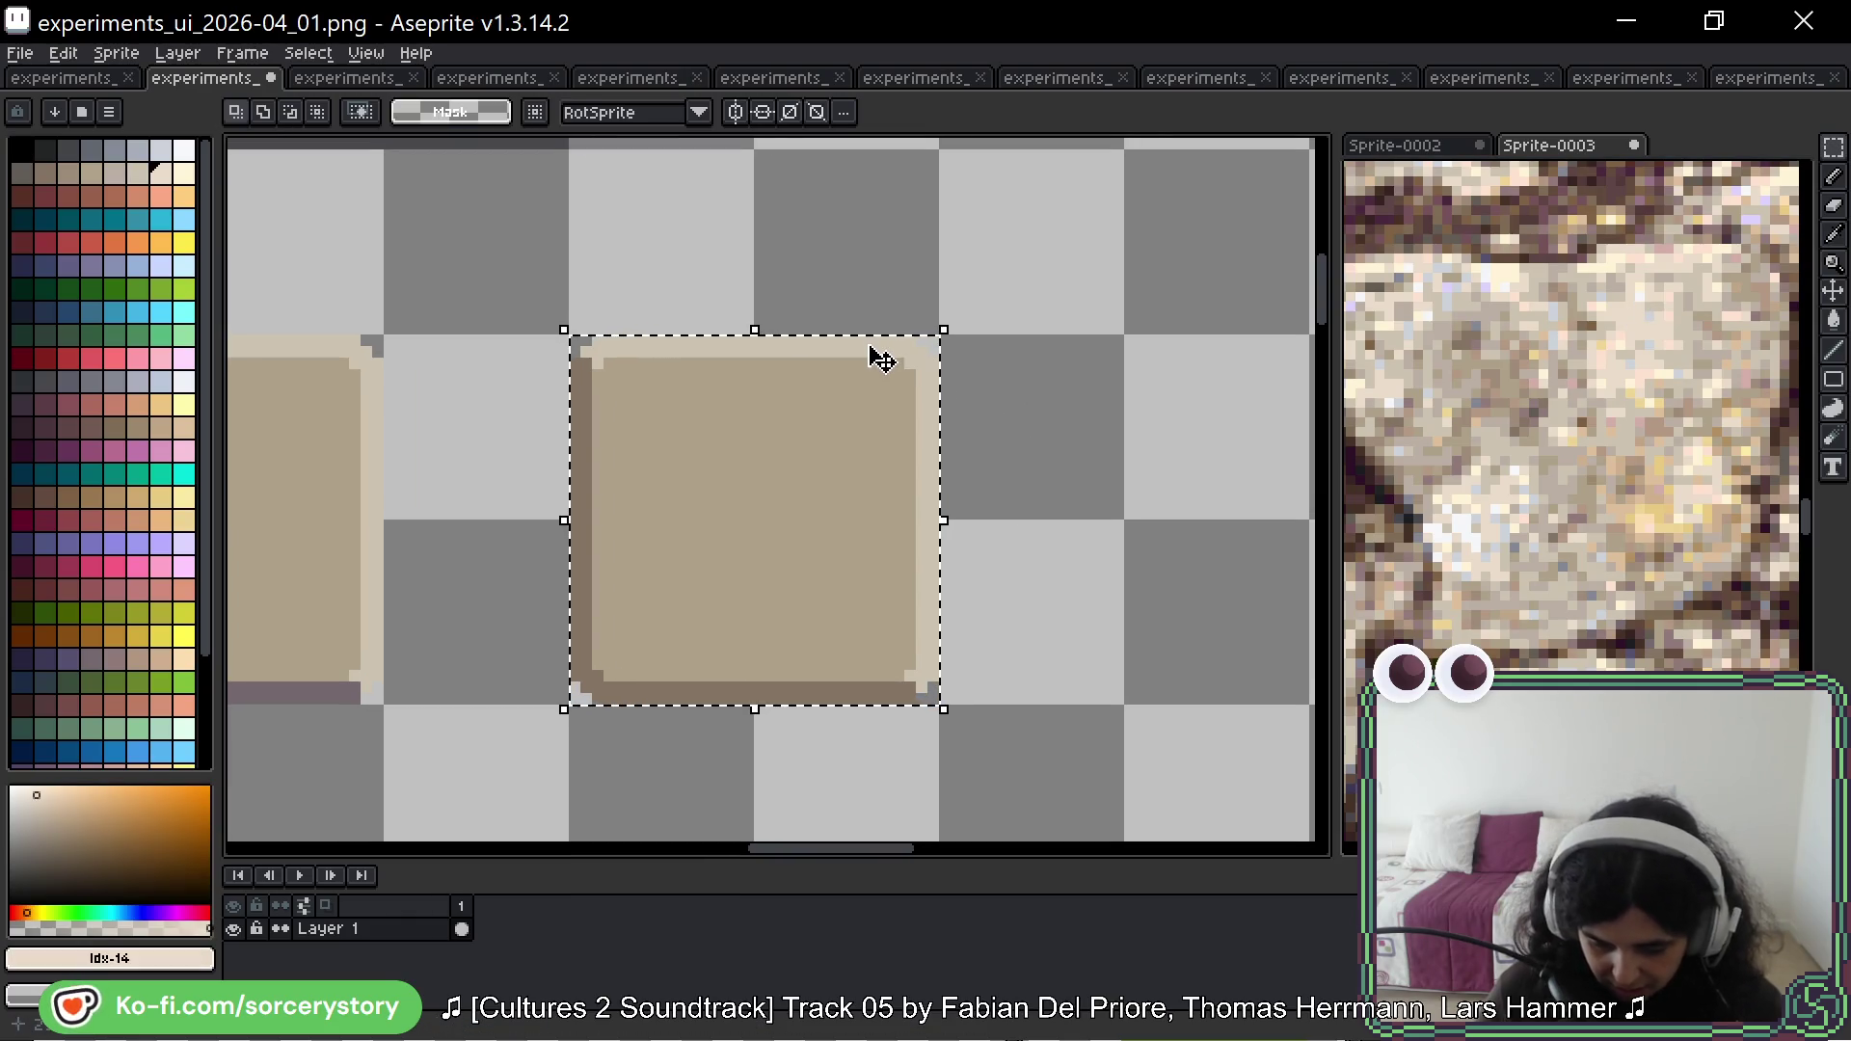
key(w)
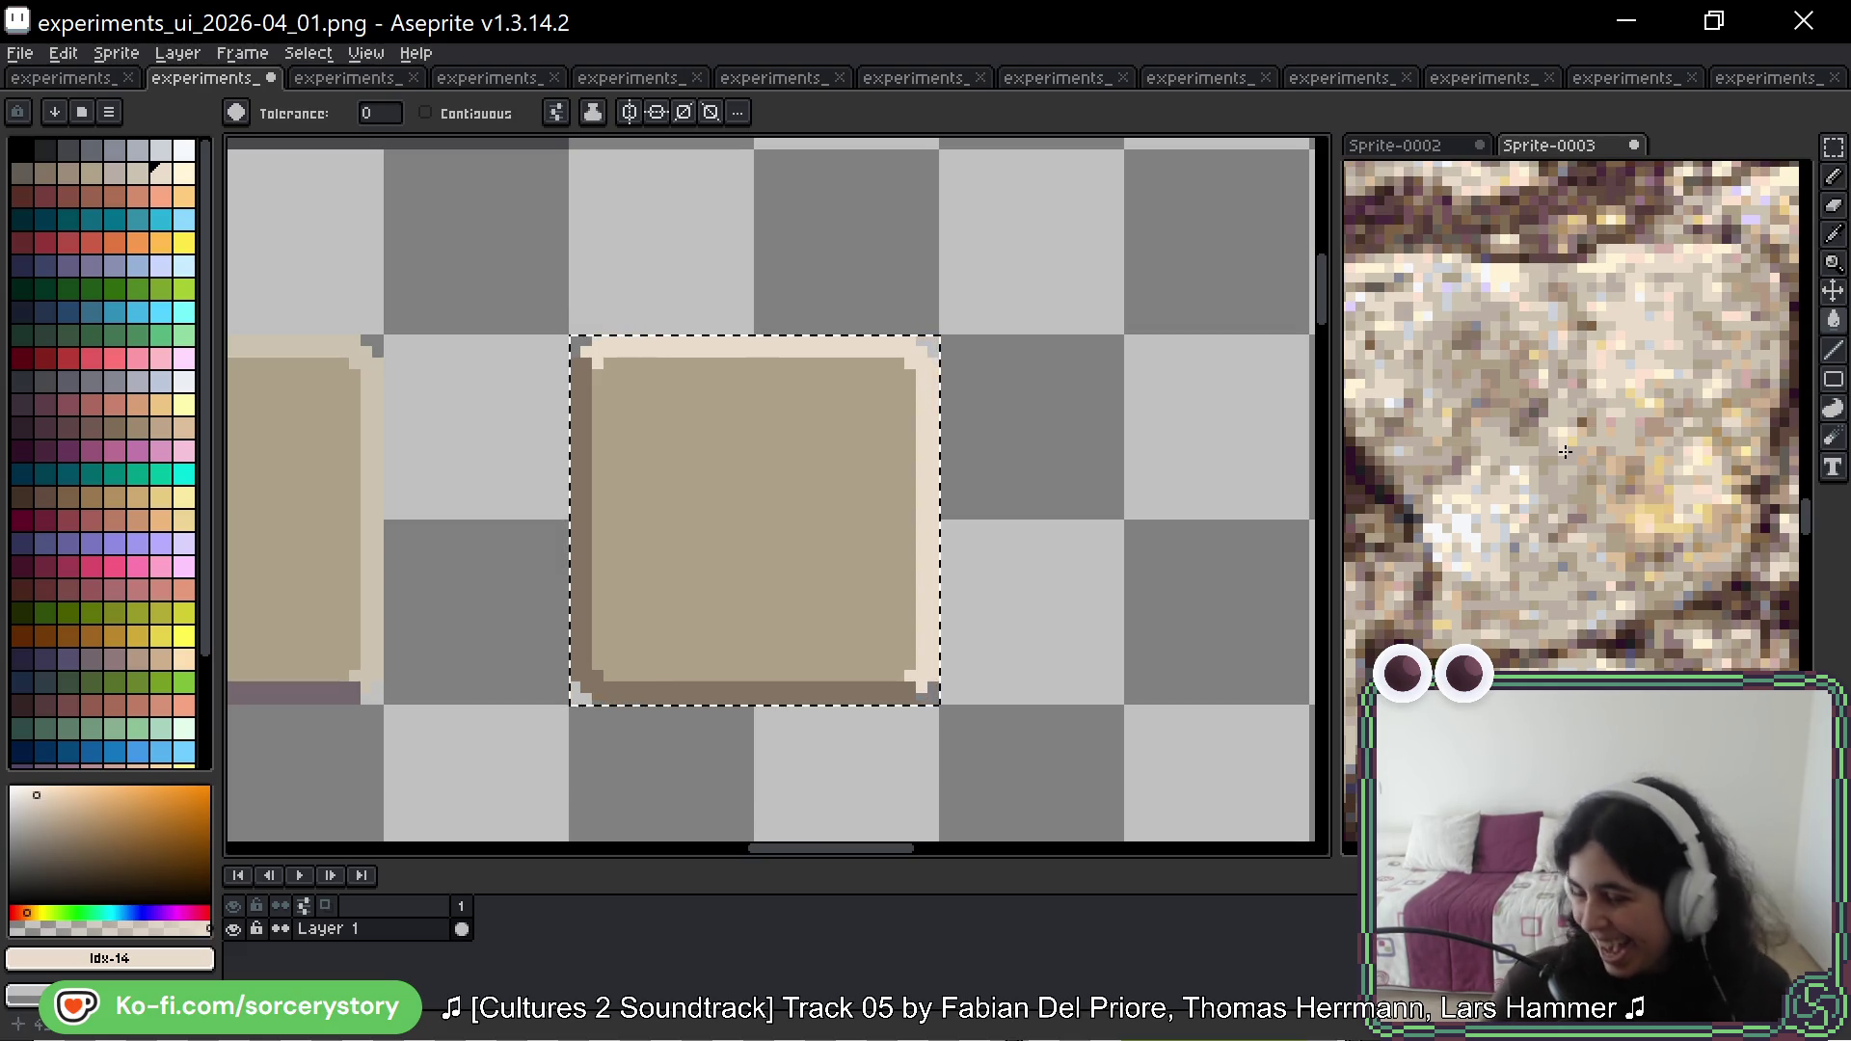
Step: Fill the square button's interior with stone colours sampled from the reference photo
scroll(1505, 492, down, 2)
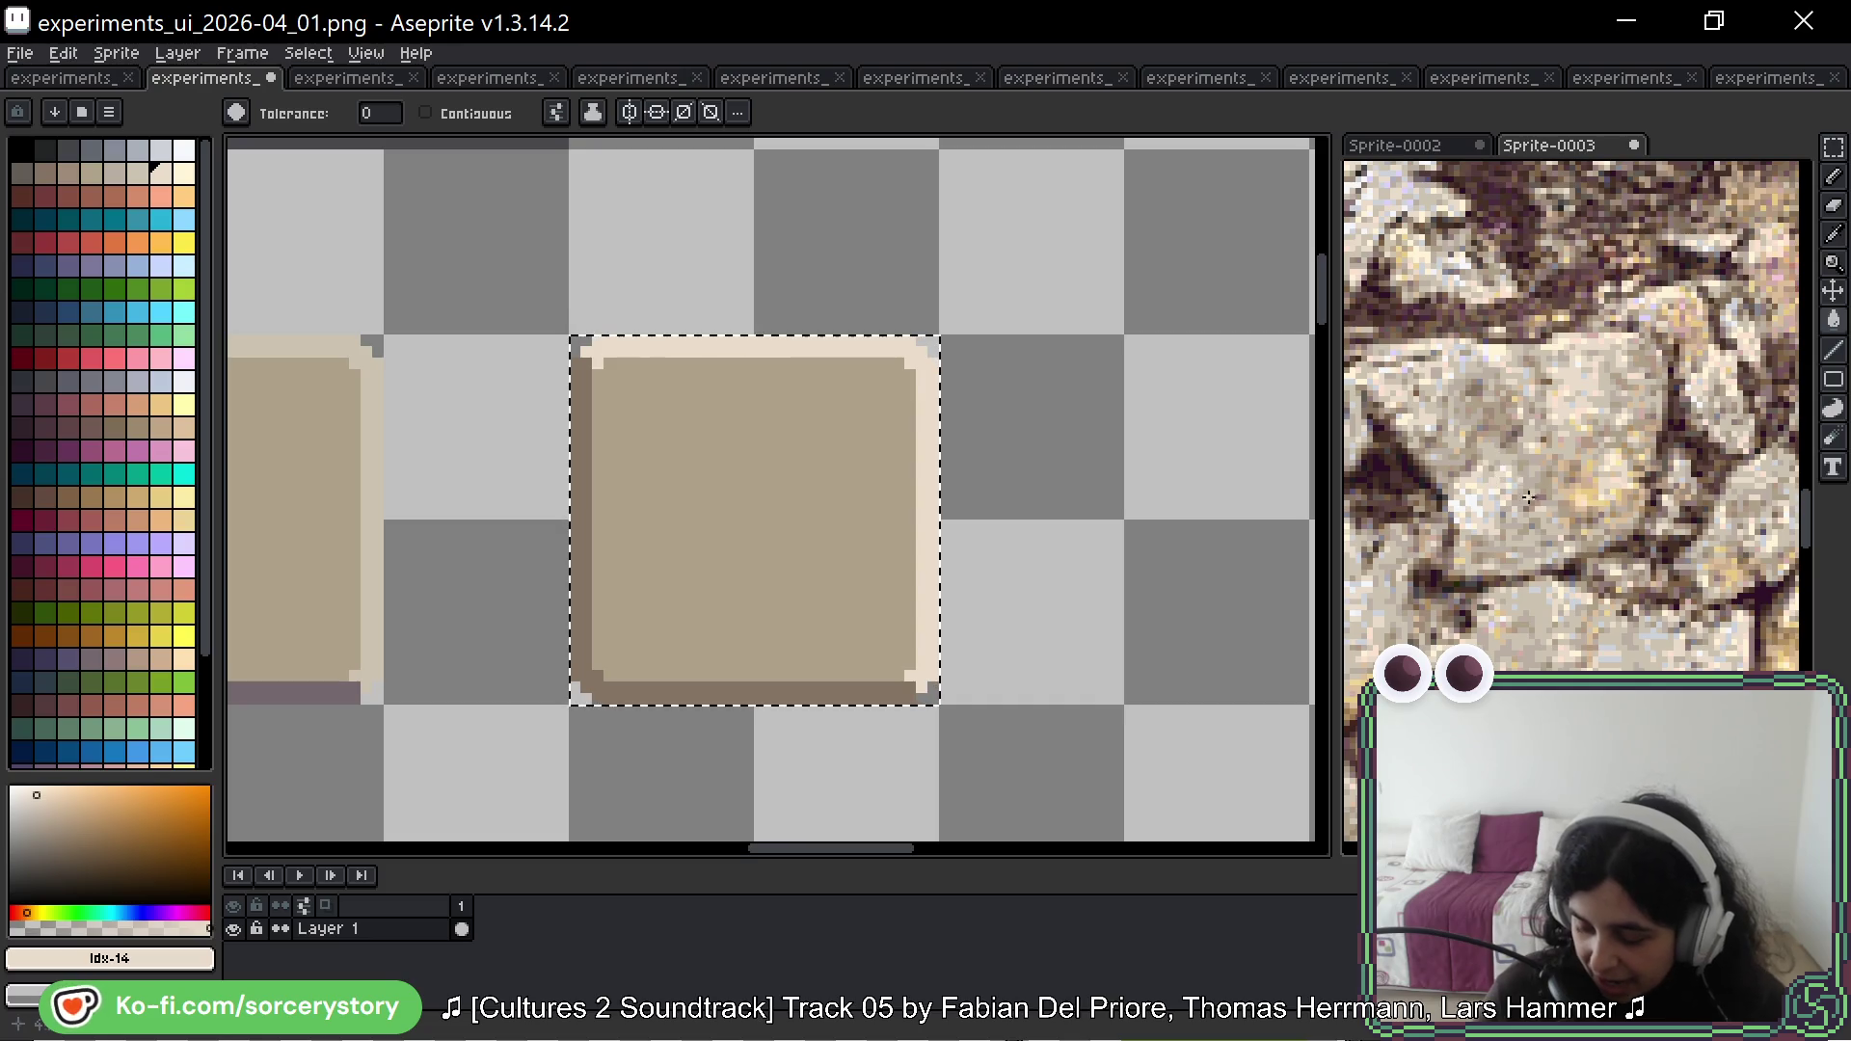
scroll(1528, 498, up, 5)
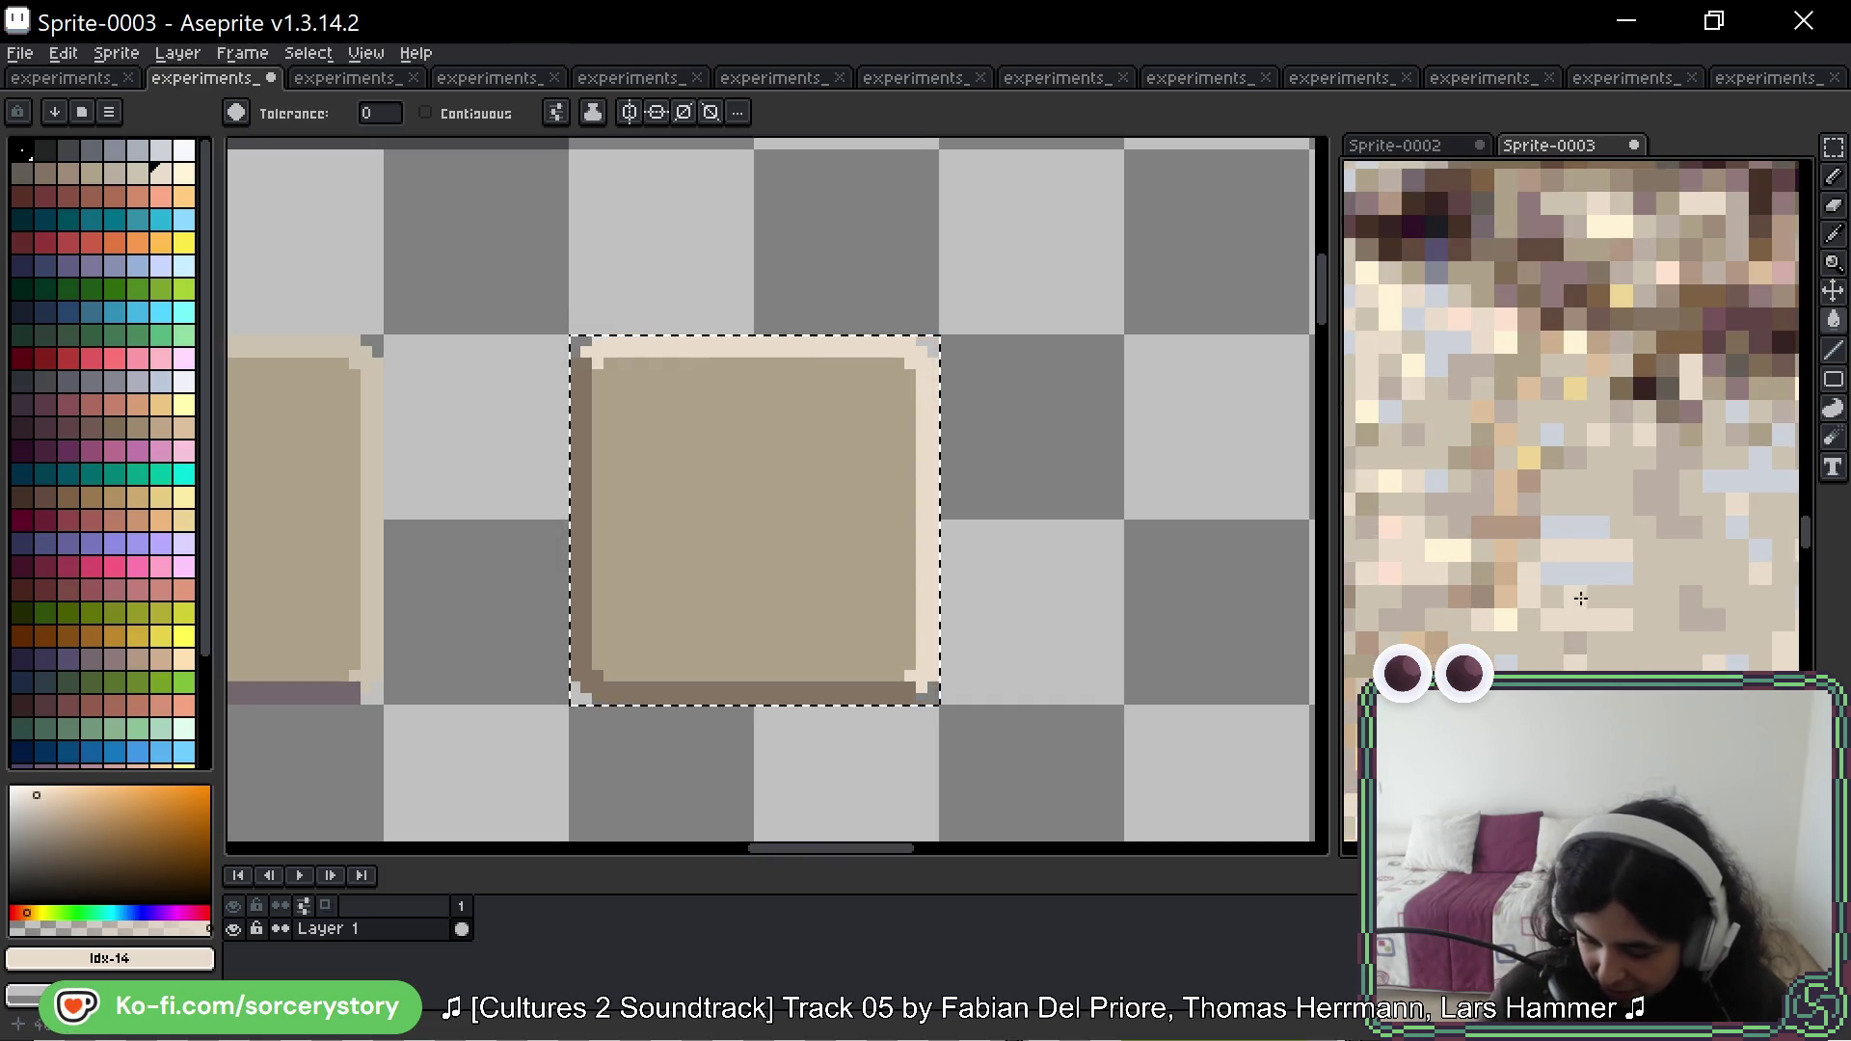
scroll(1572, 502, down, 2)
key(i)
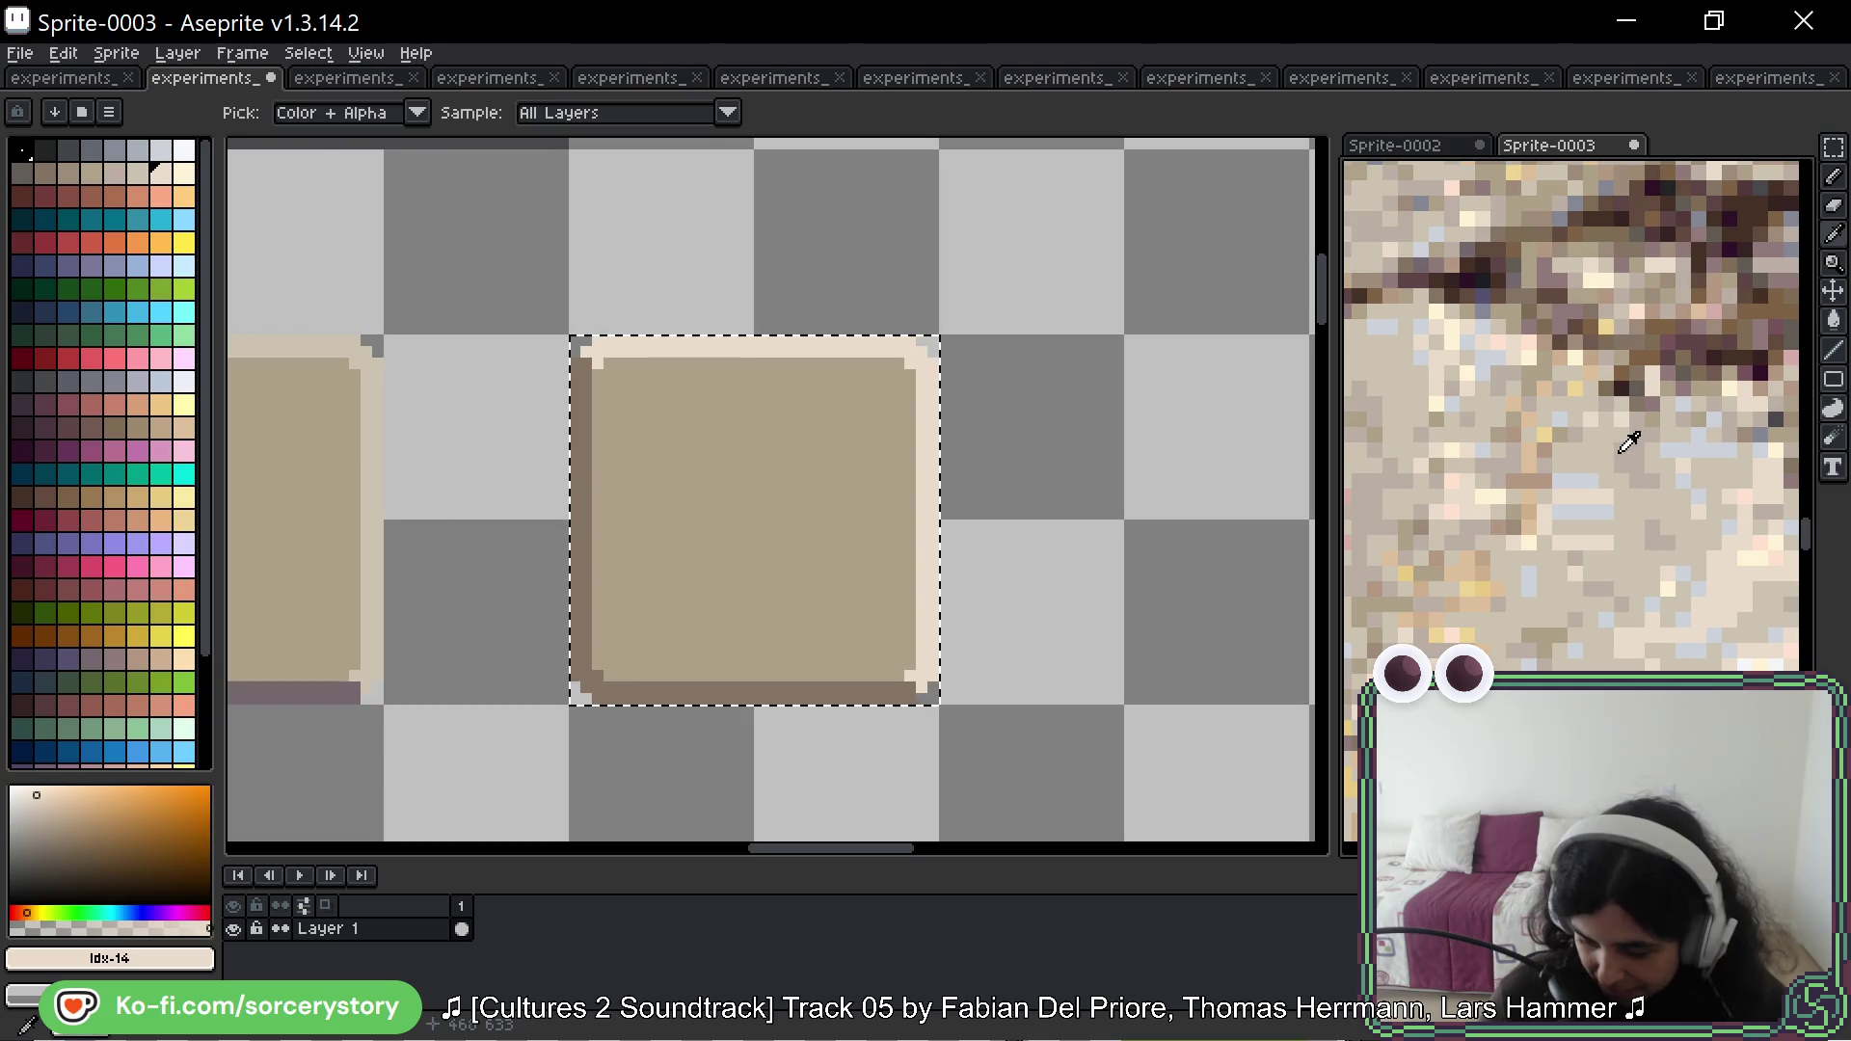
click(1639, 450)
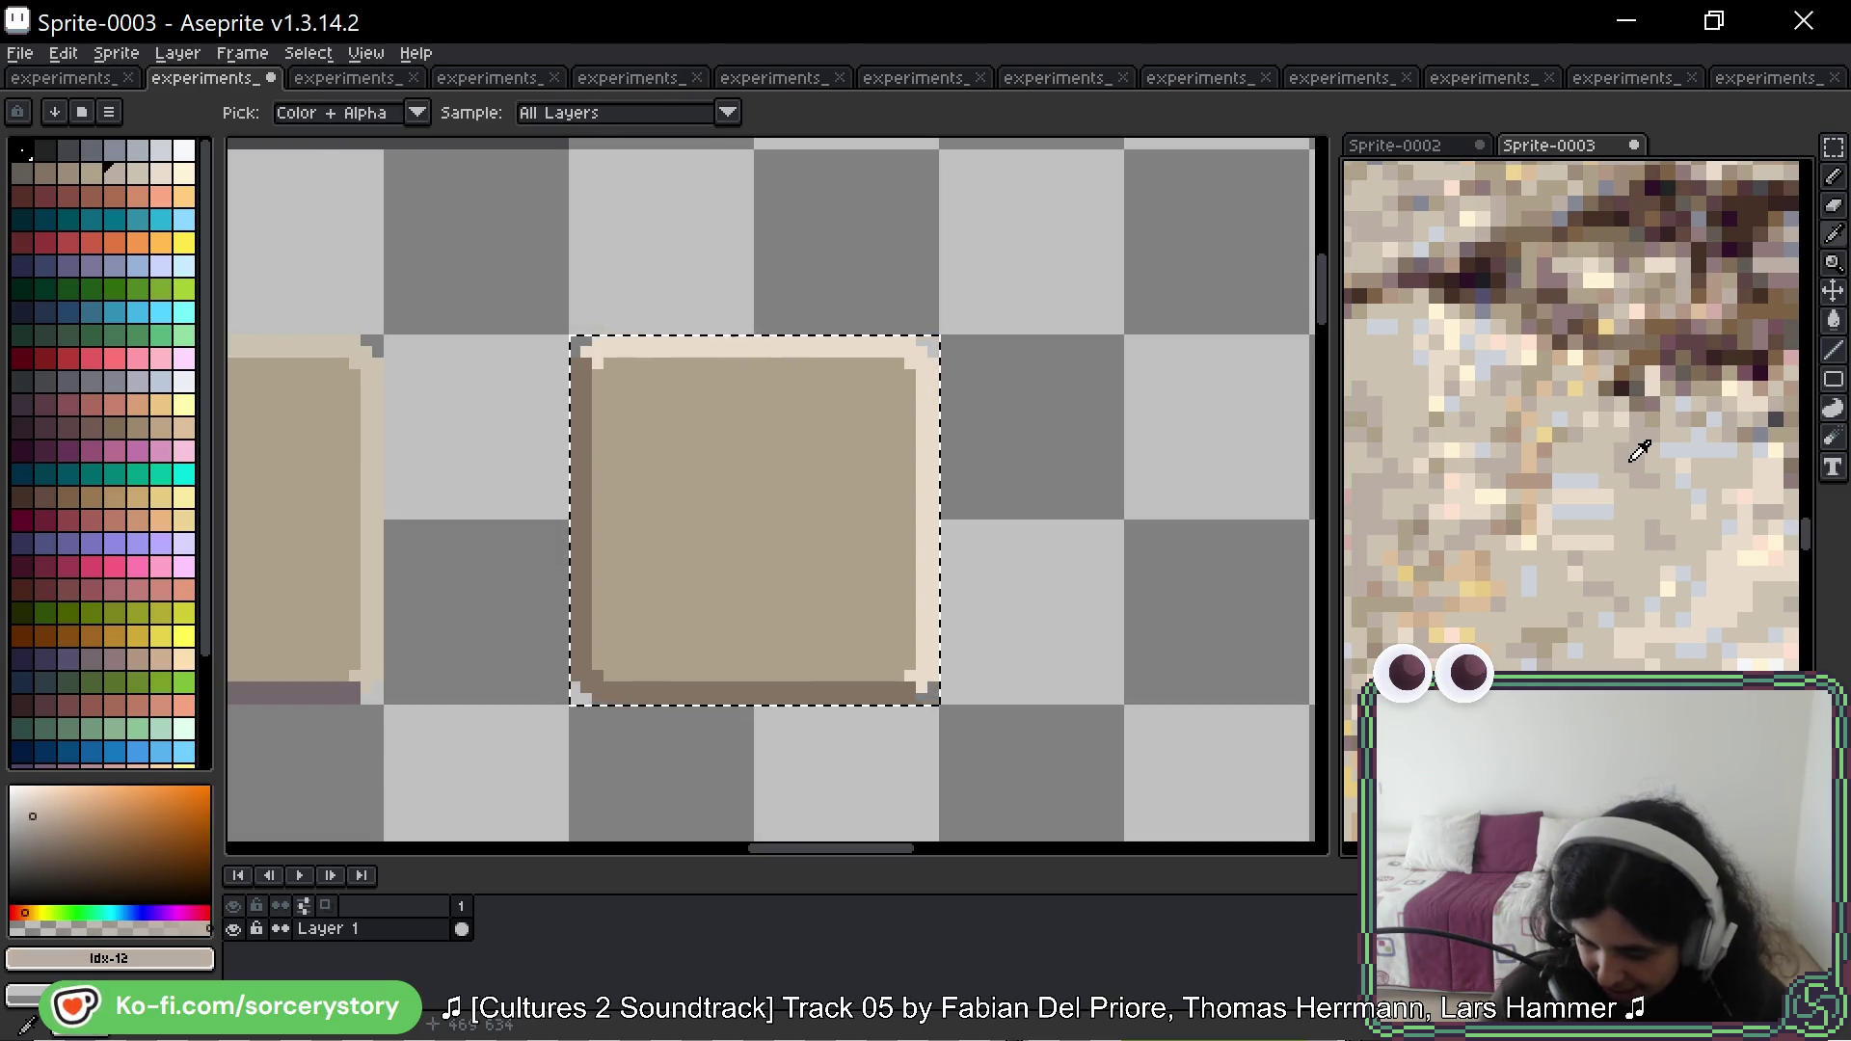
key(g)
click(693, 545)
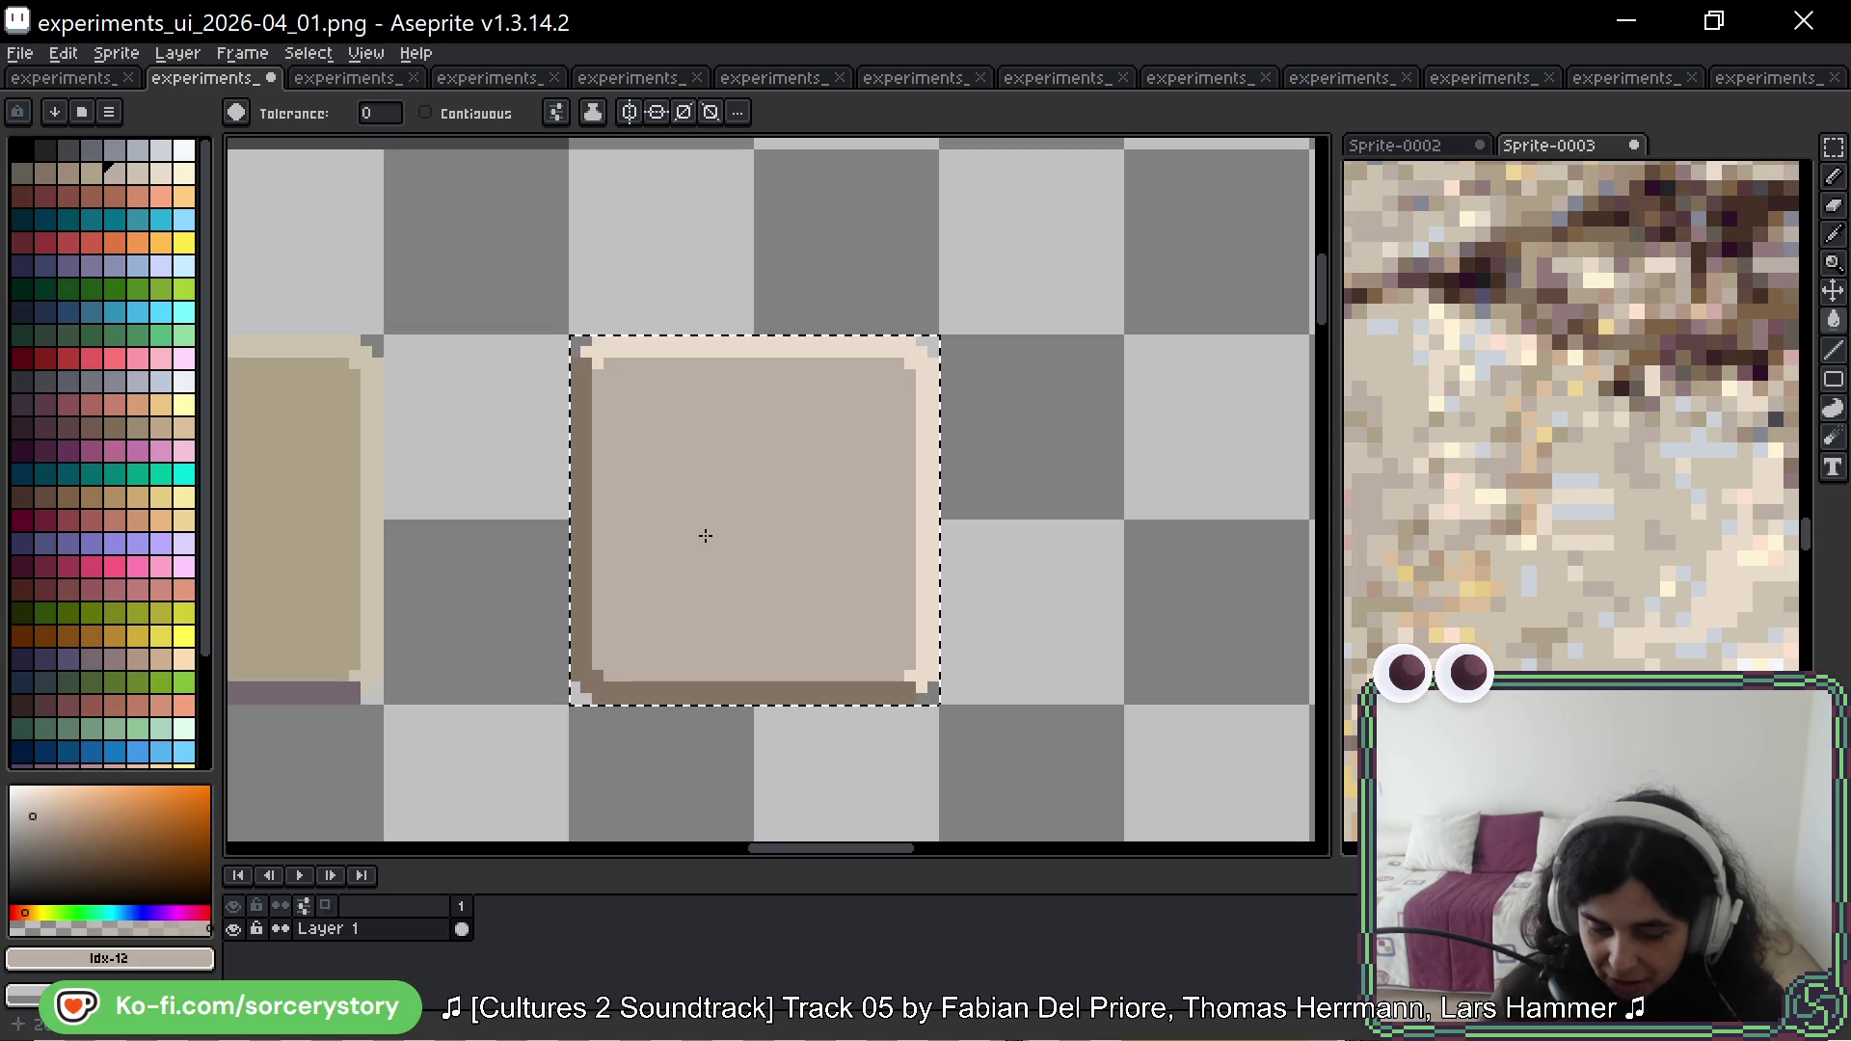
key(i)
click(839, 344)
click(829, 453)
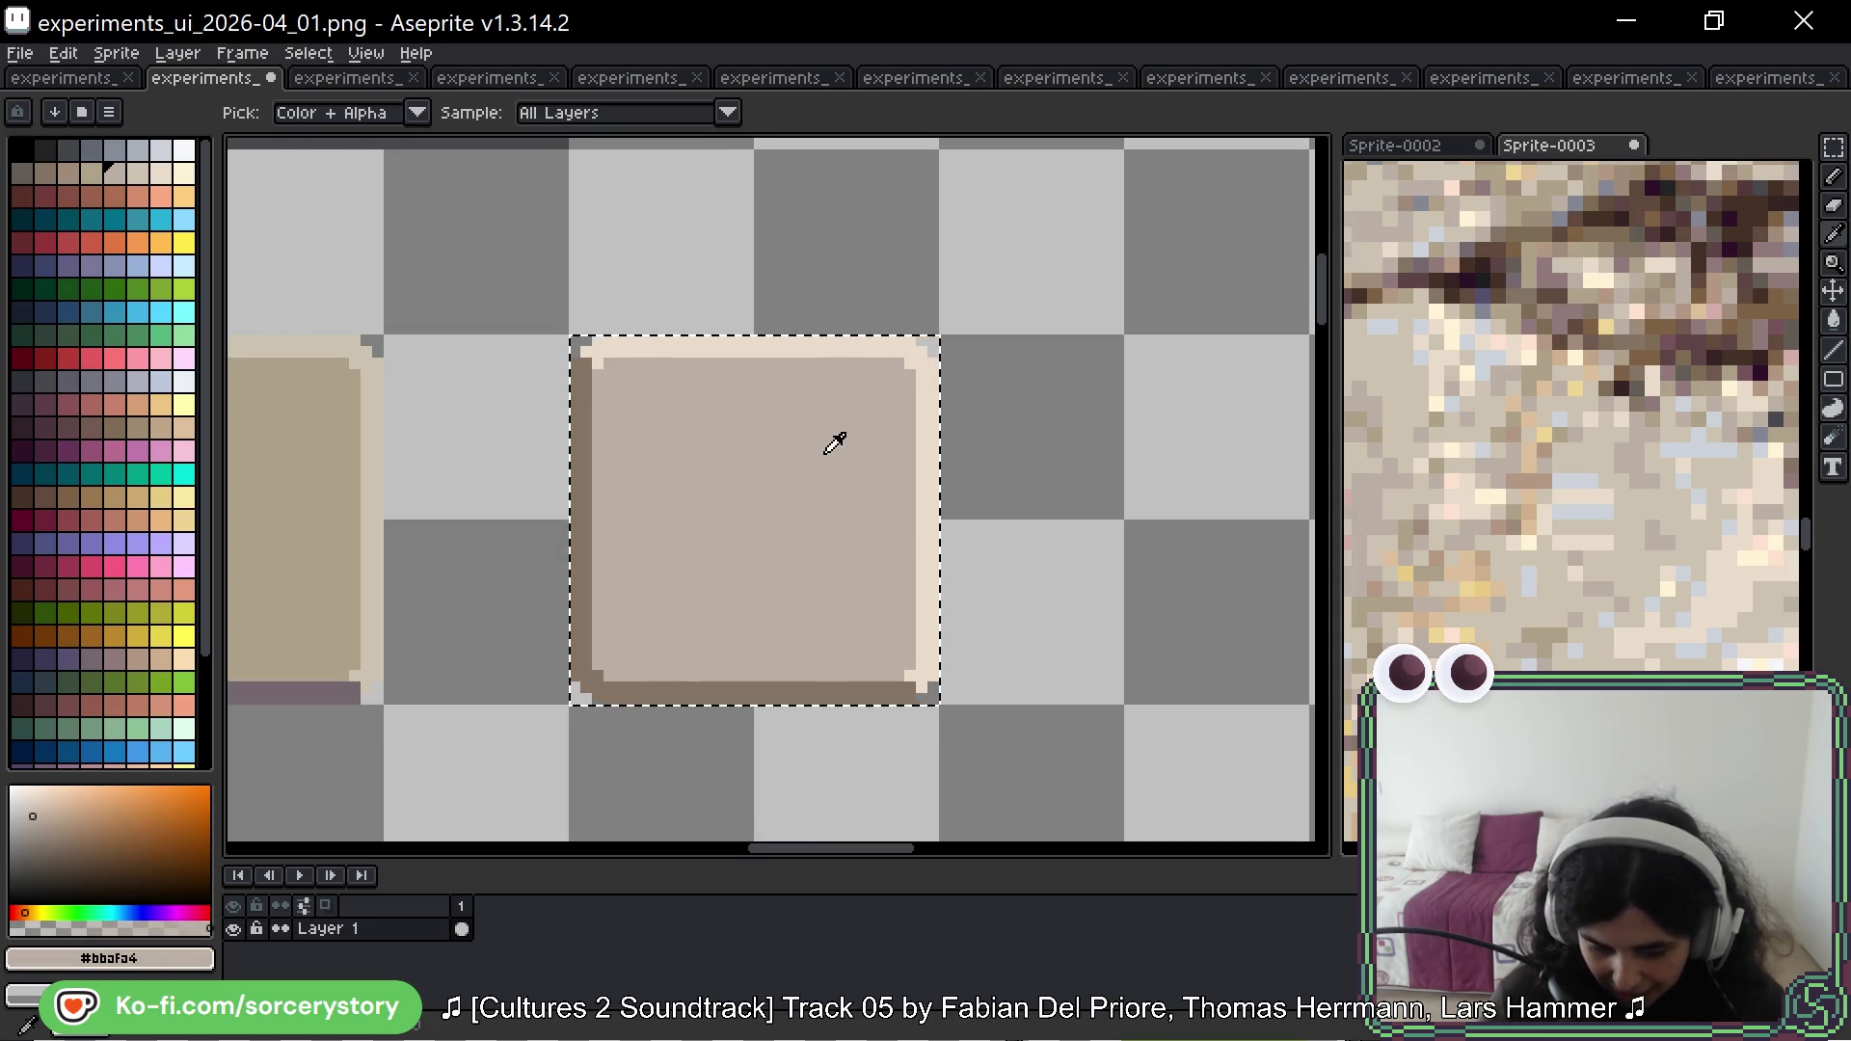
scroll(1611, 482, up, 2)
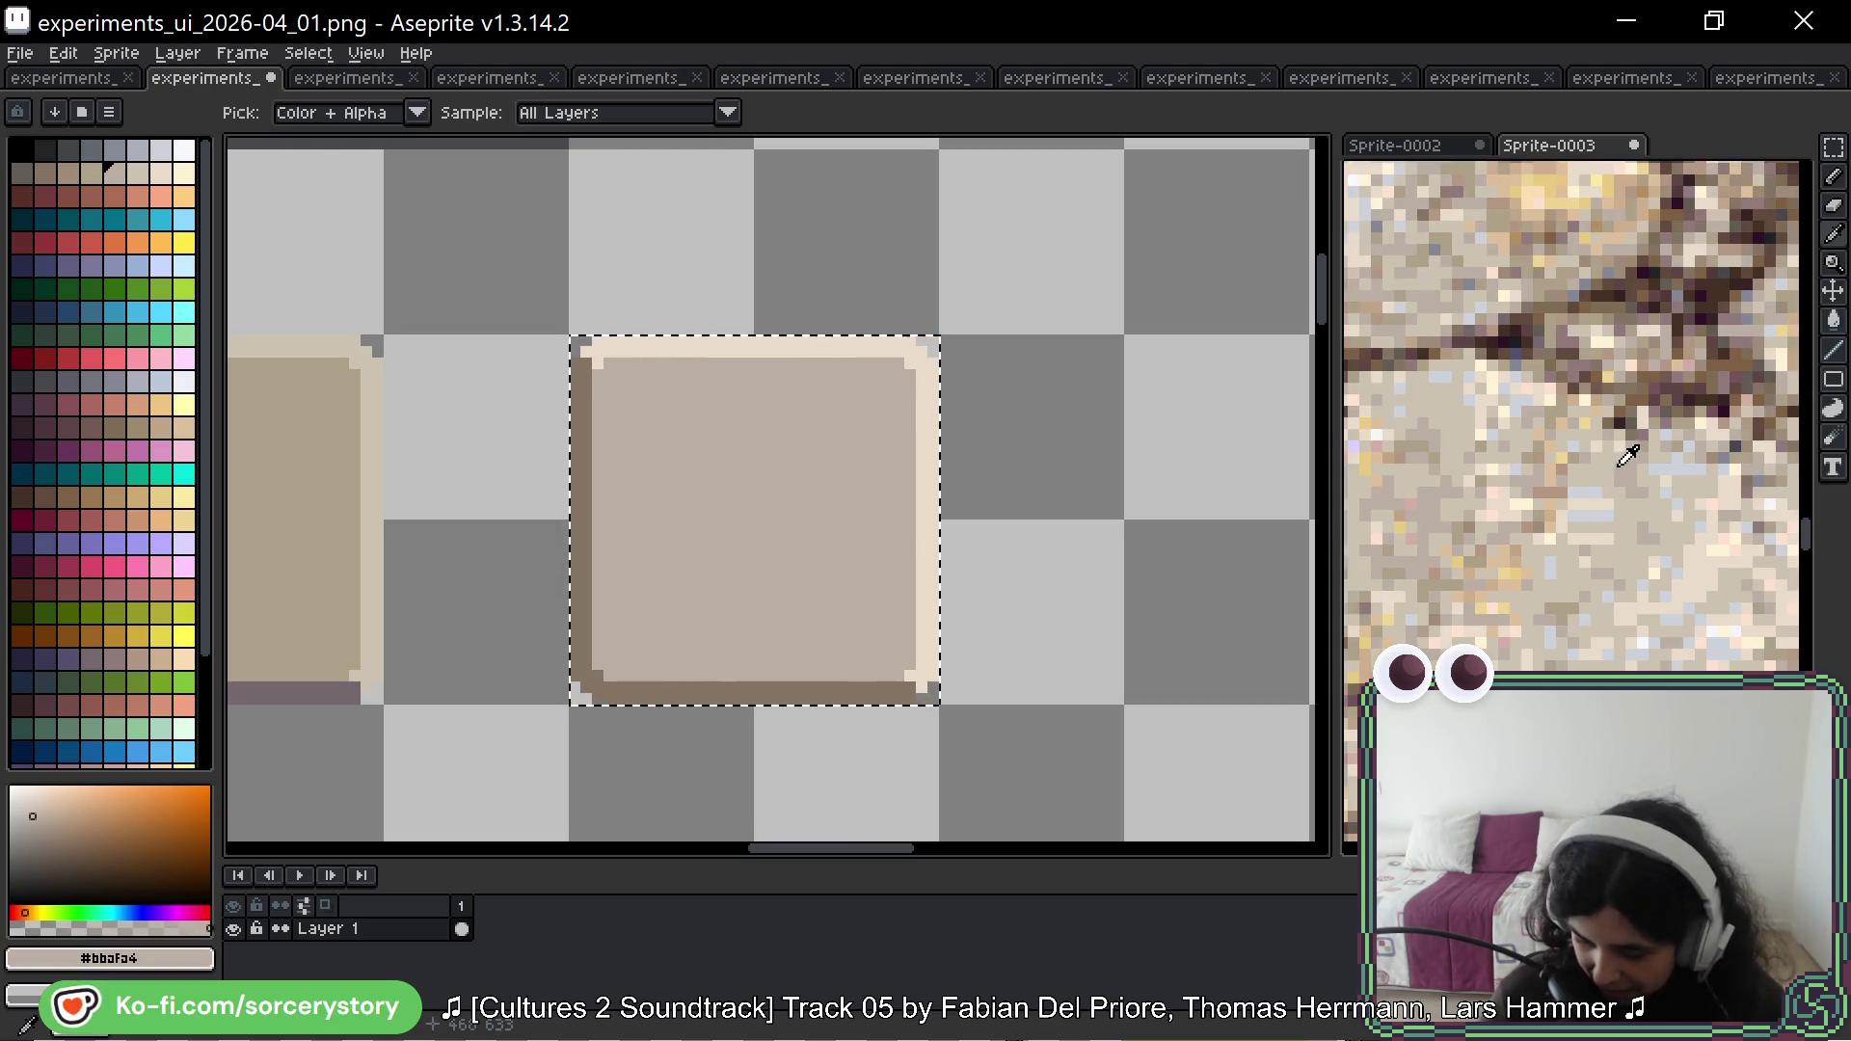
click(1635, 459)
key(g)
click(582, 503)
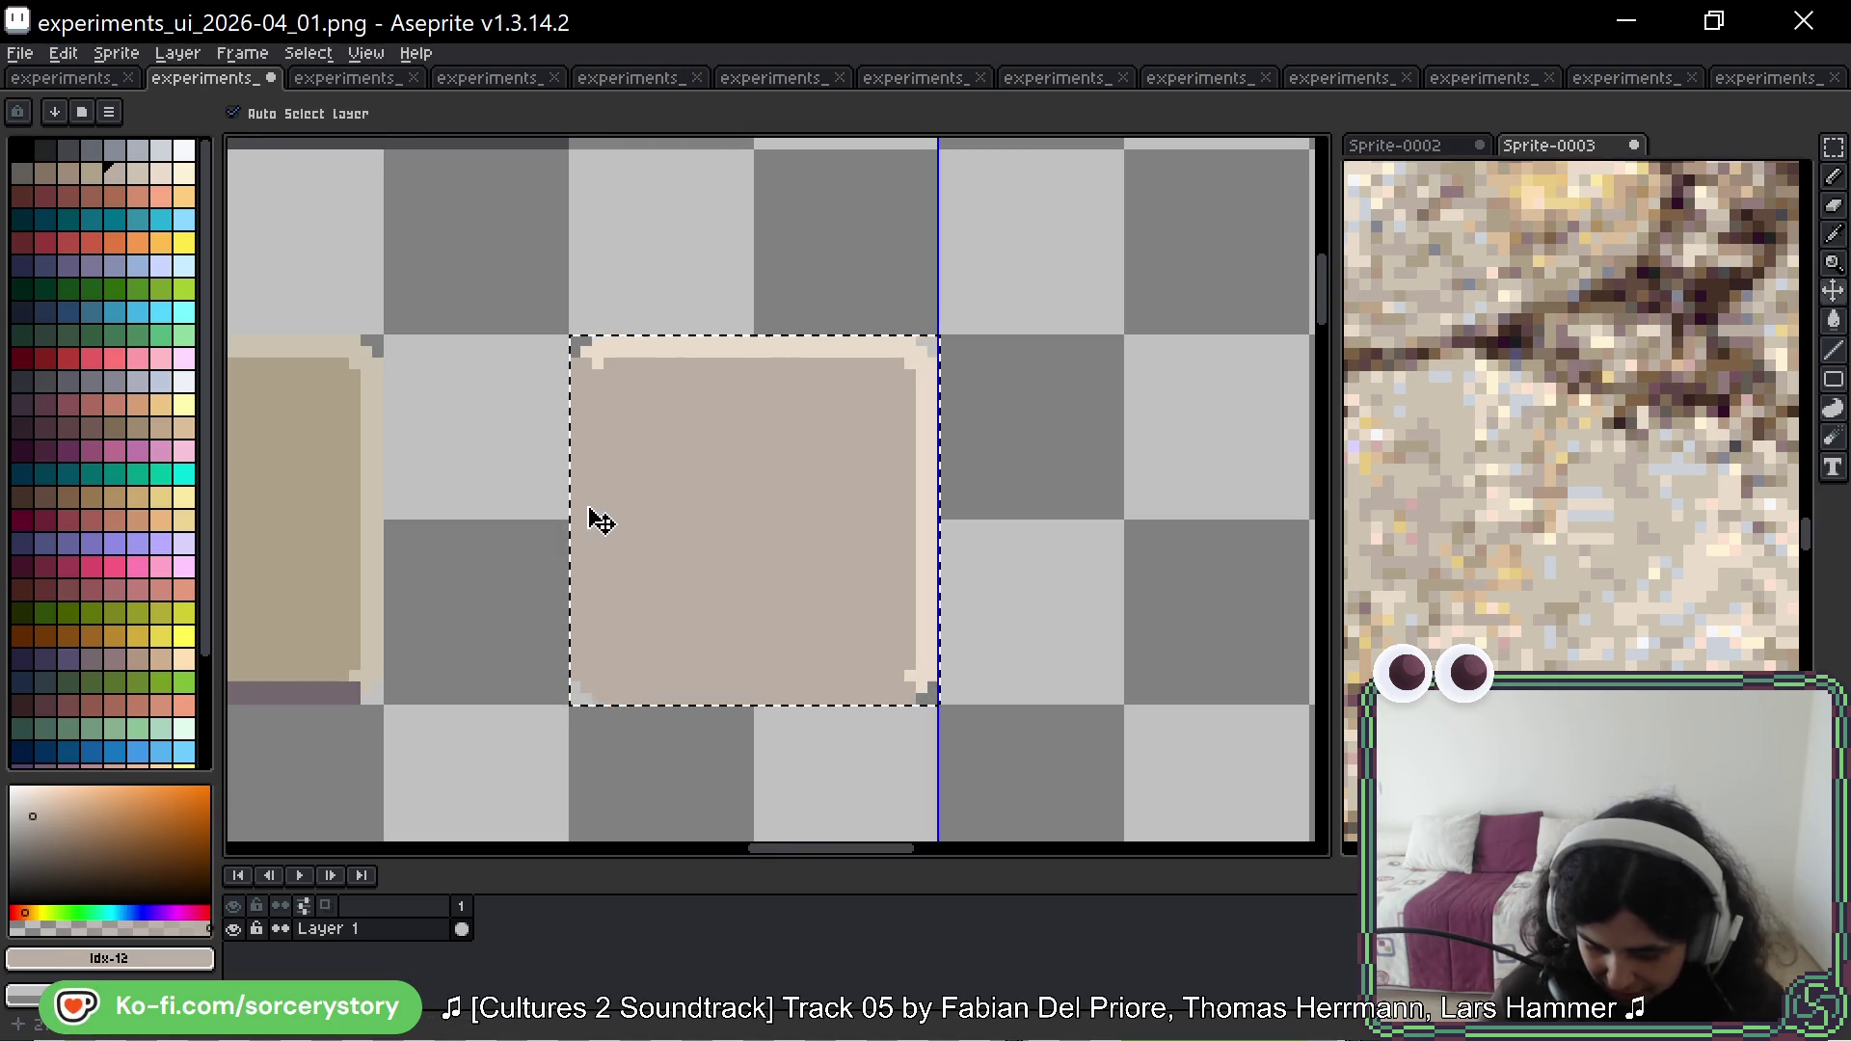
Step: Refill the square's interior with a lighter beige sampled from the stone photo
key(i)
click(1627, 460)
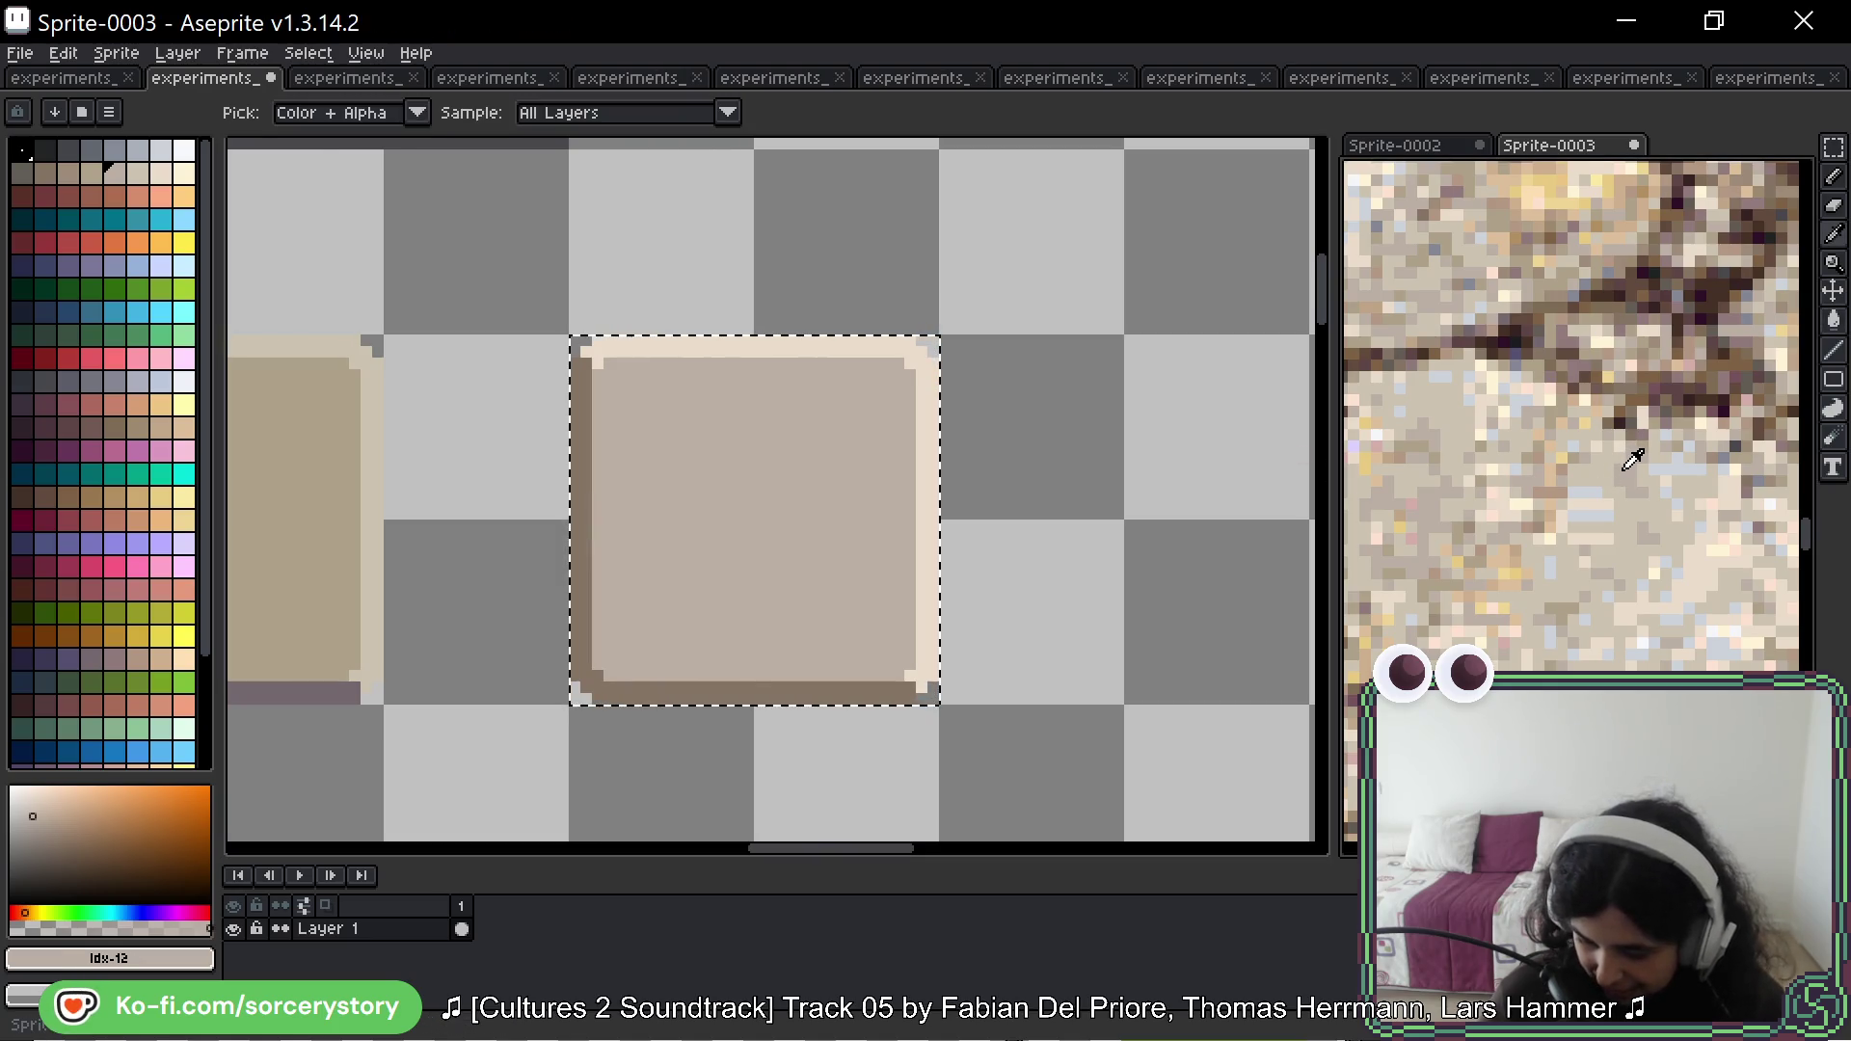
key(g)
drag(894, 517, 918, 500)
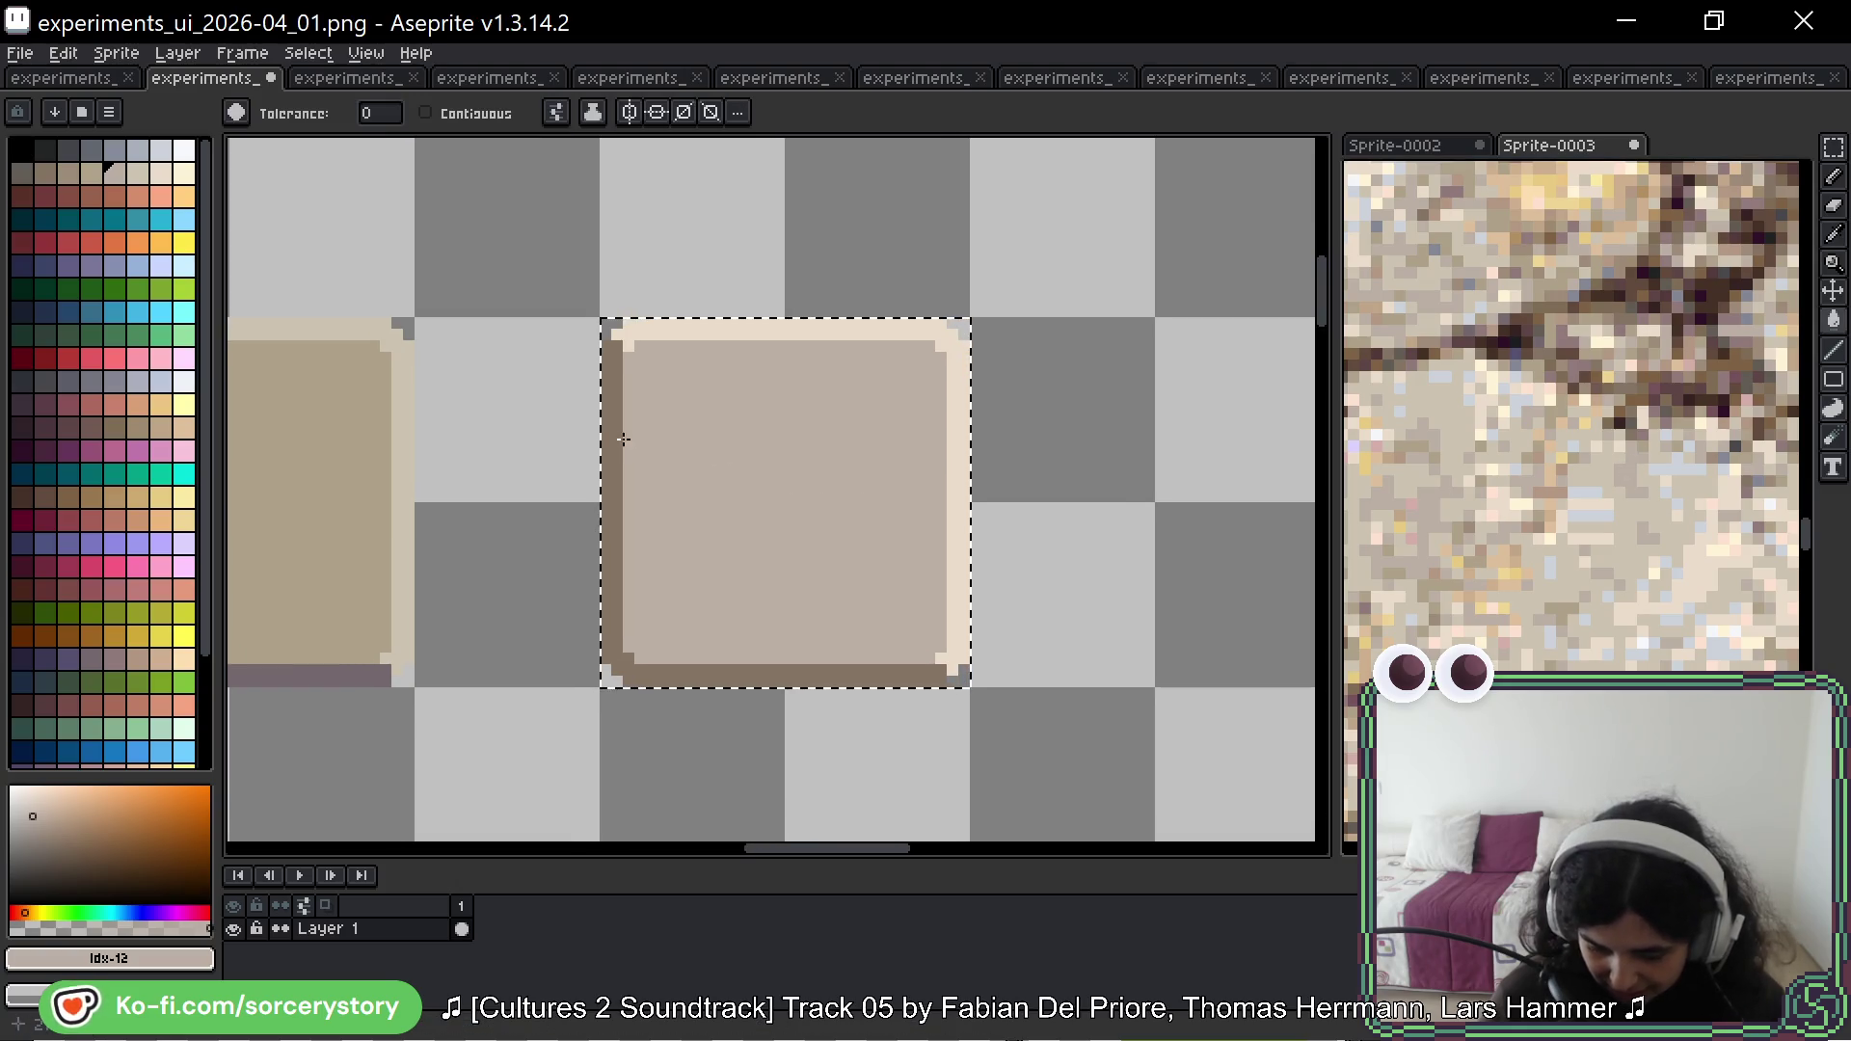
key(i)
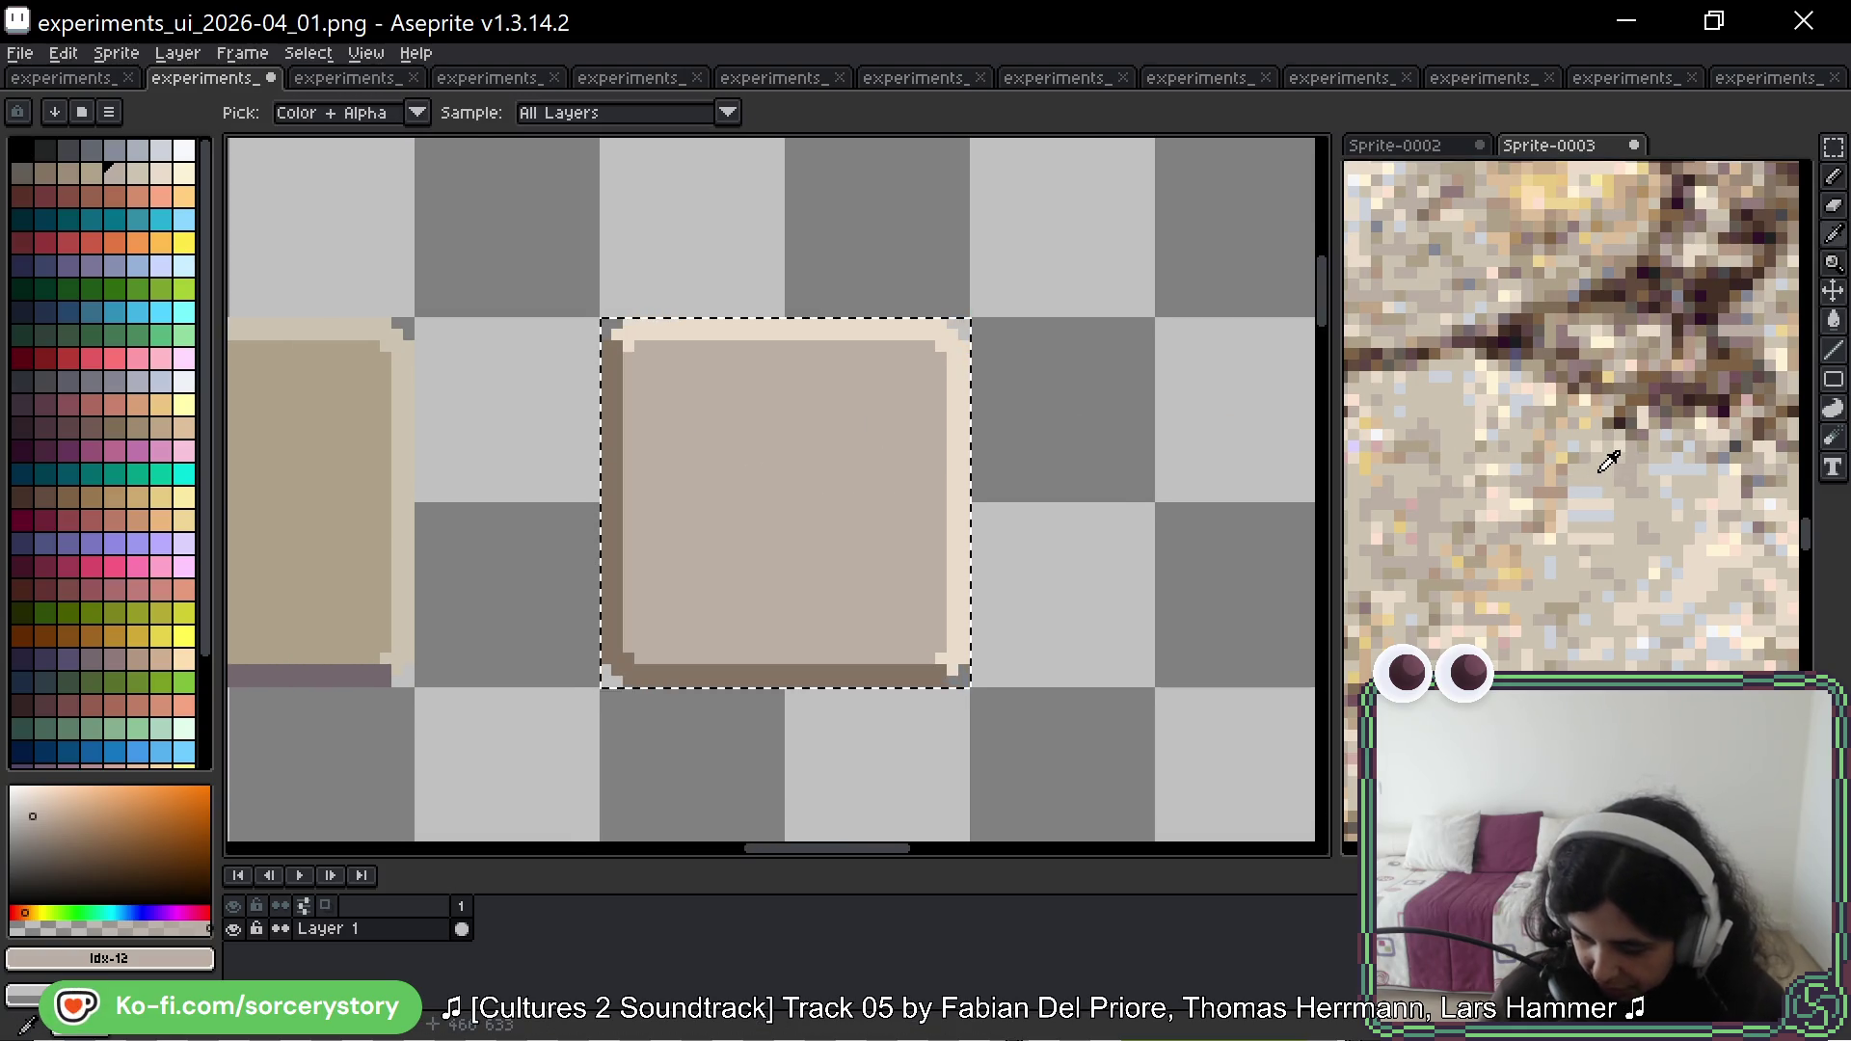
click(1608, 455)
key(g)
click(795, 542)
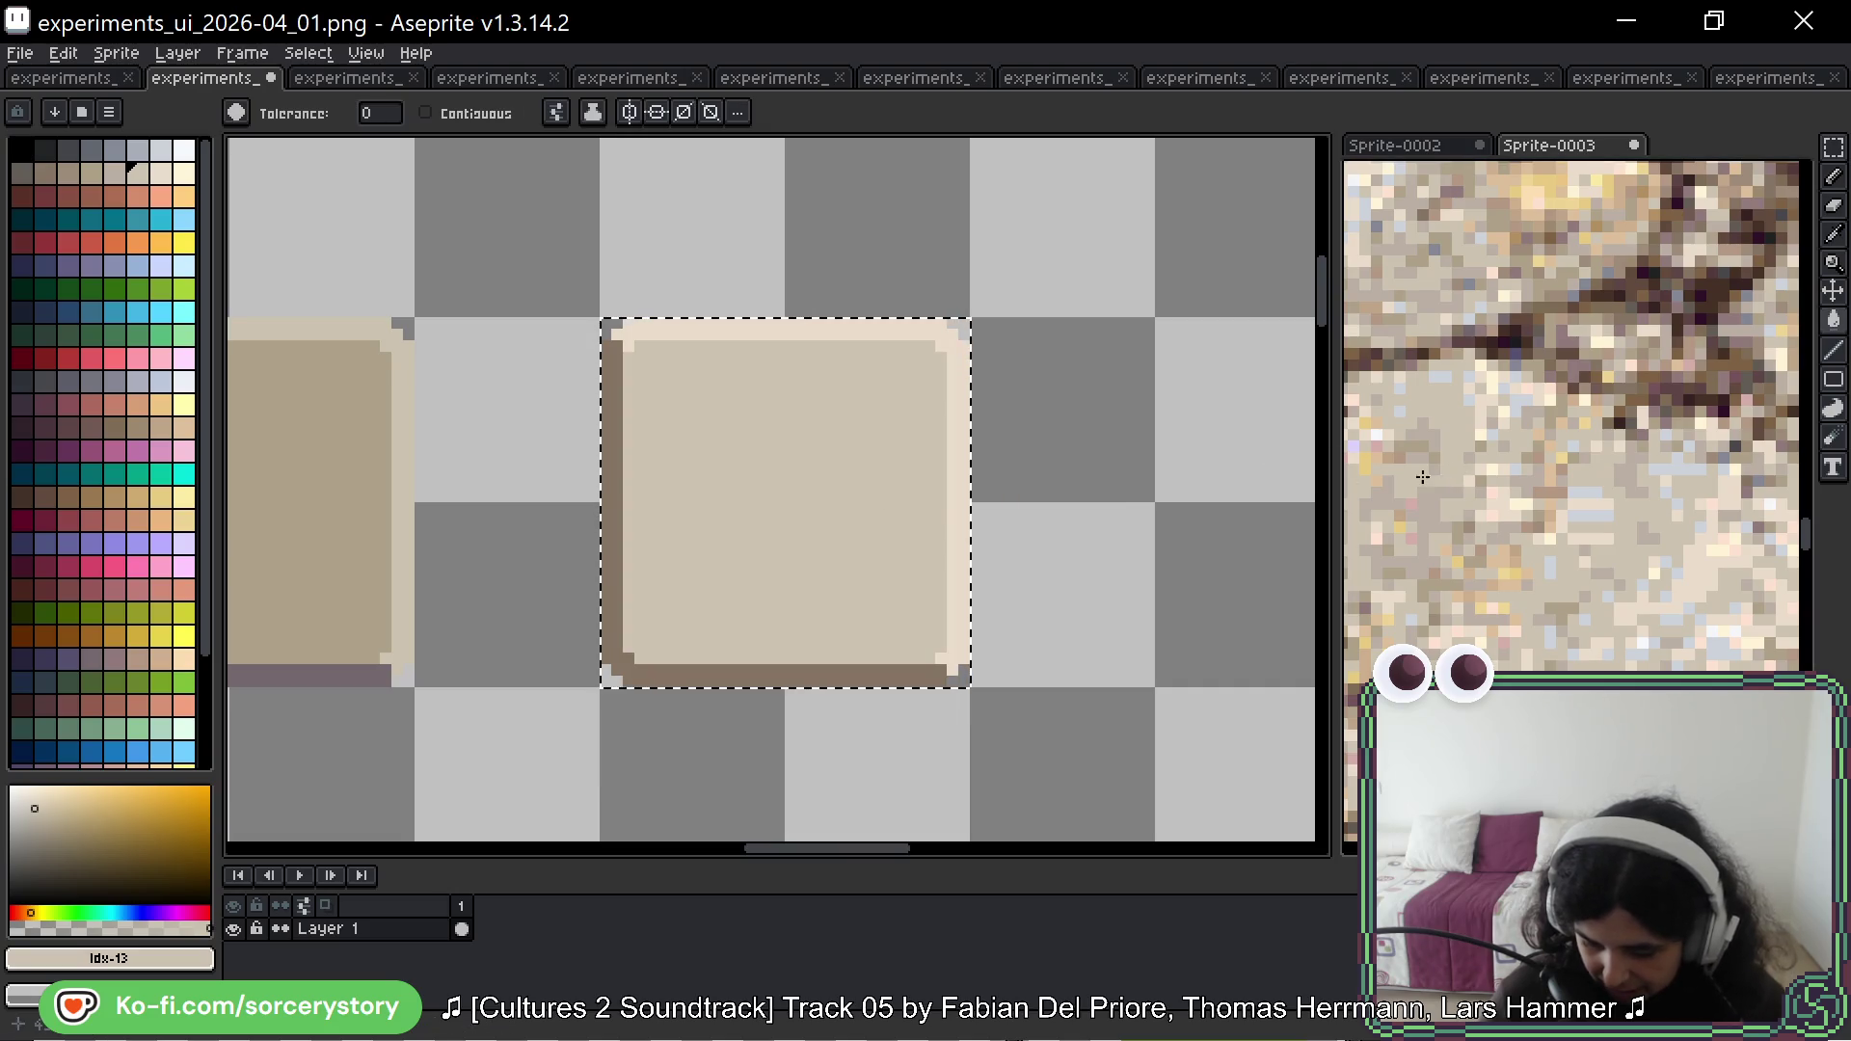
scroll(1629, 608, down, 1)
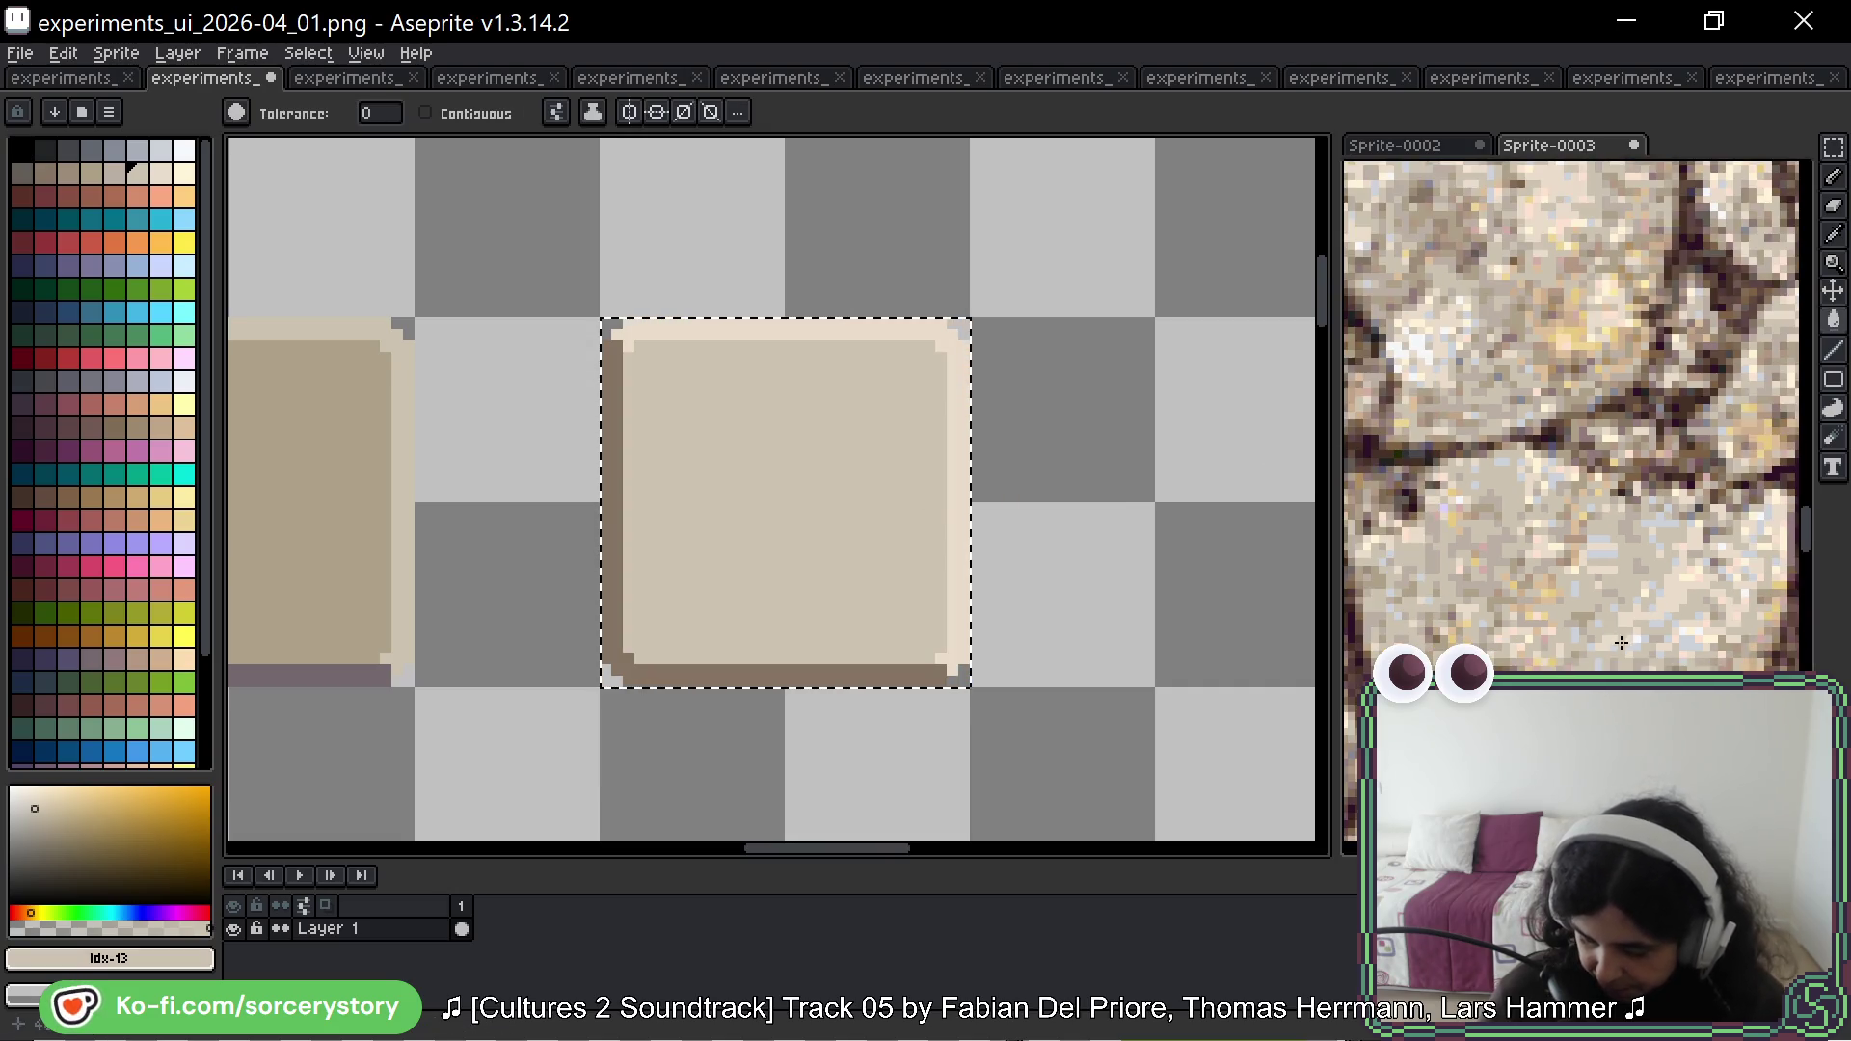
scroll(1494, 617, up, 2)
Step: Fill the square's dark left and bottom edge with tan from the stone photo
key(i)
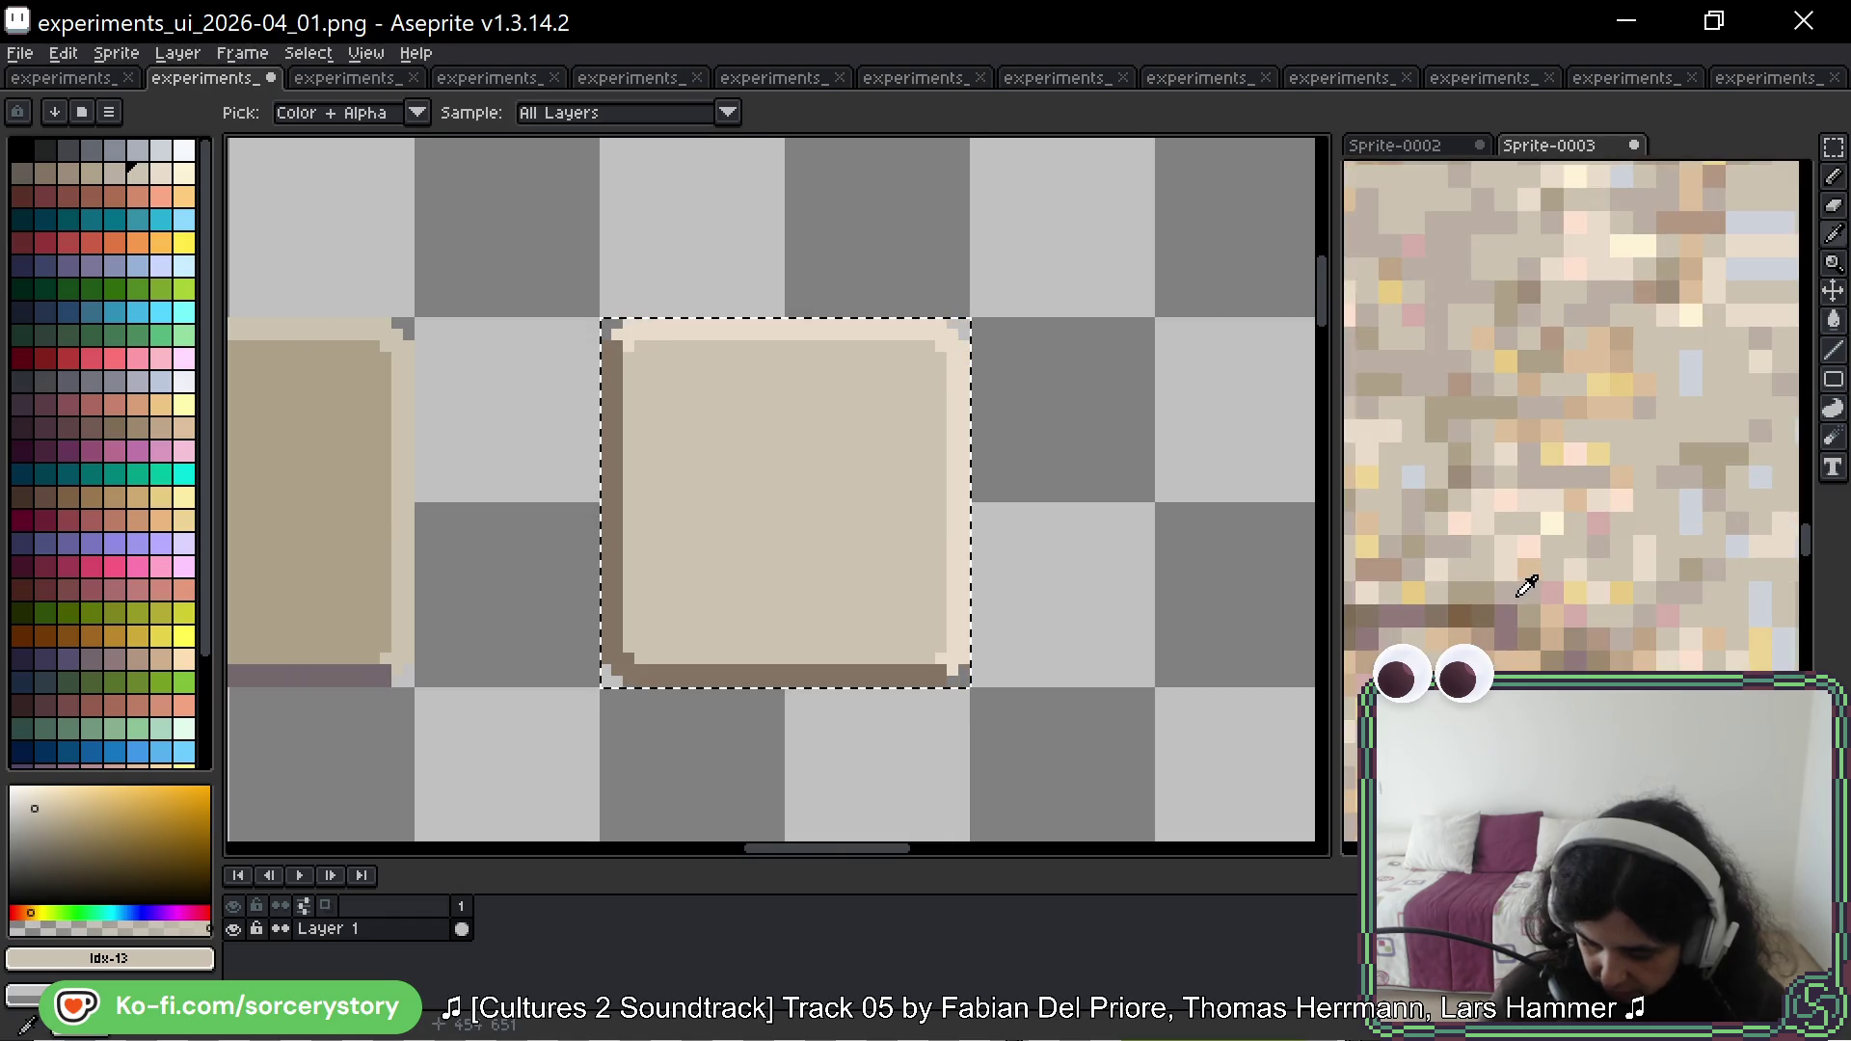
click(1527, 586)
key(g)
click(615, 560)
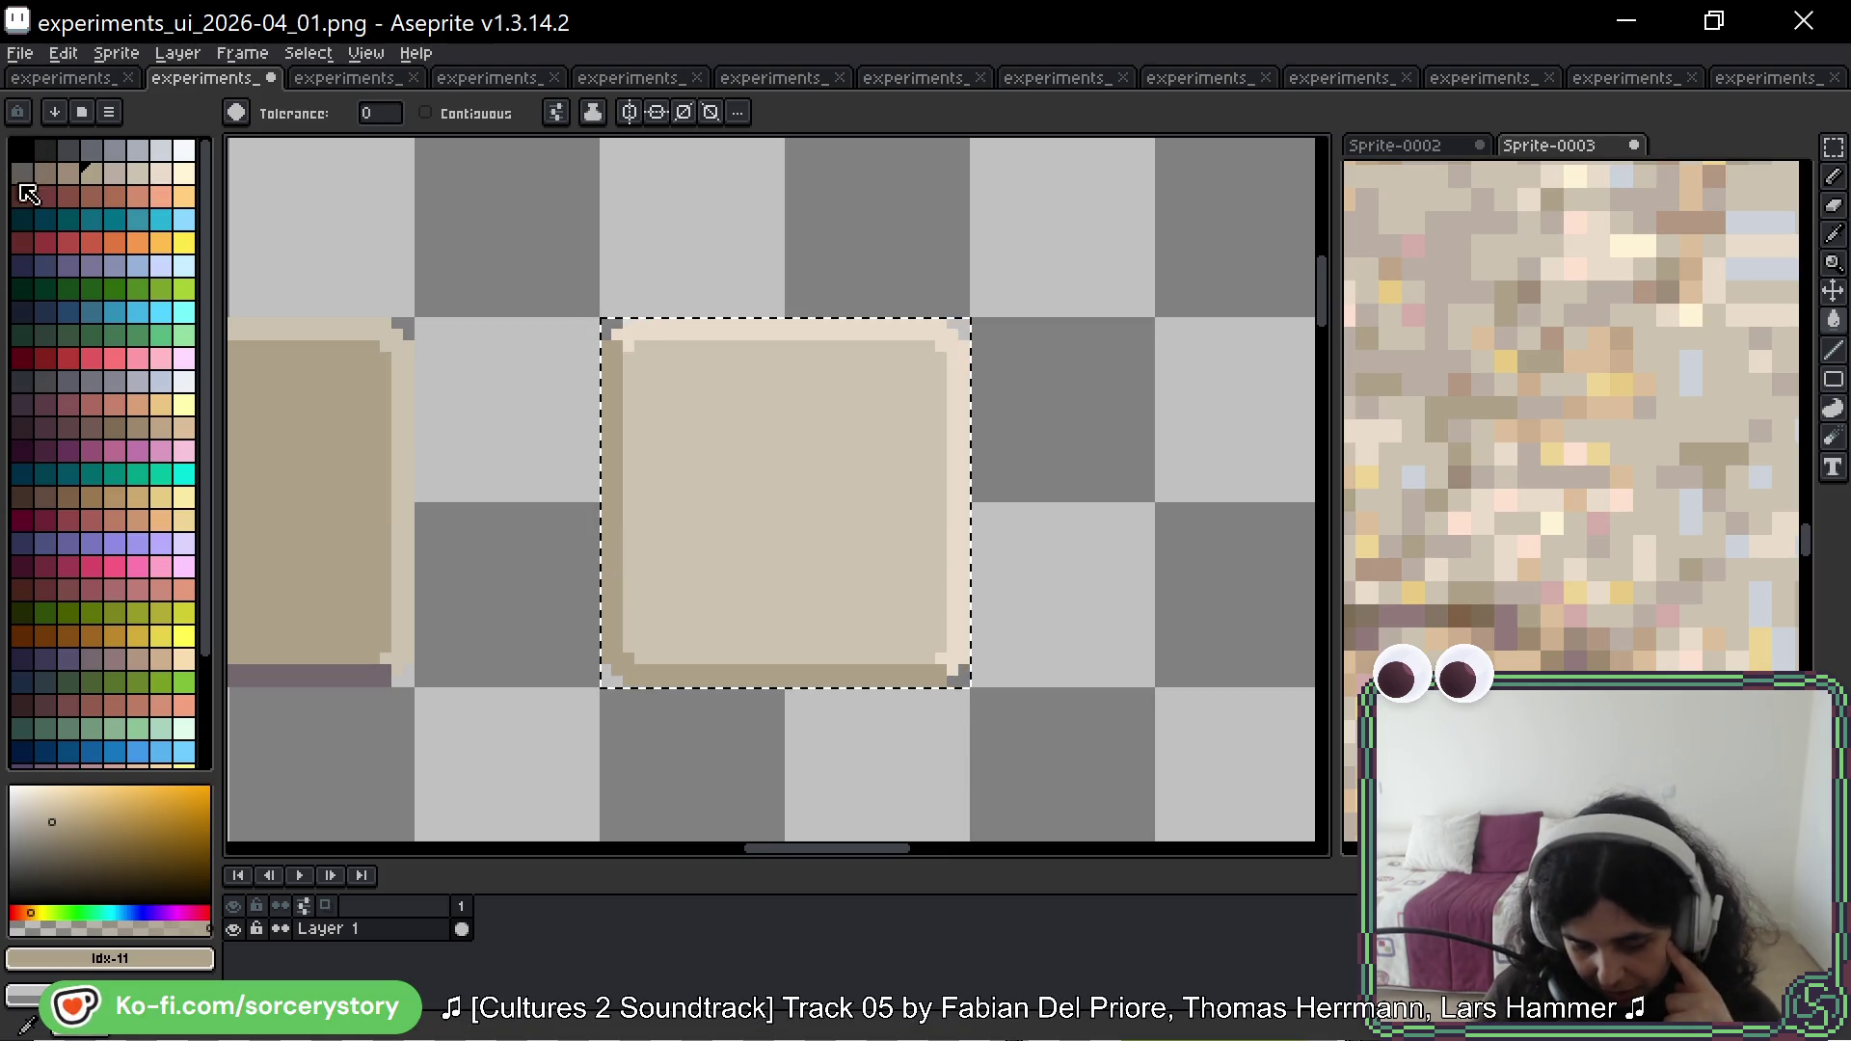
scroll(1606, 441, down, 4)
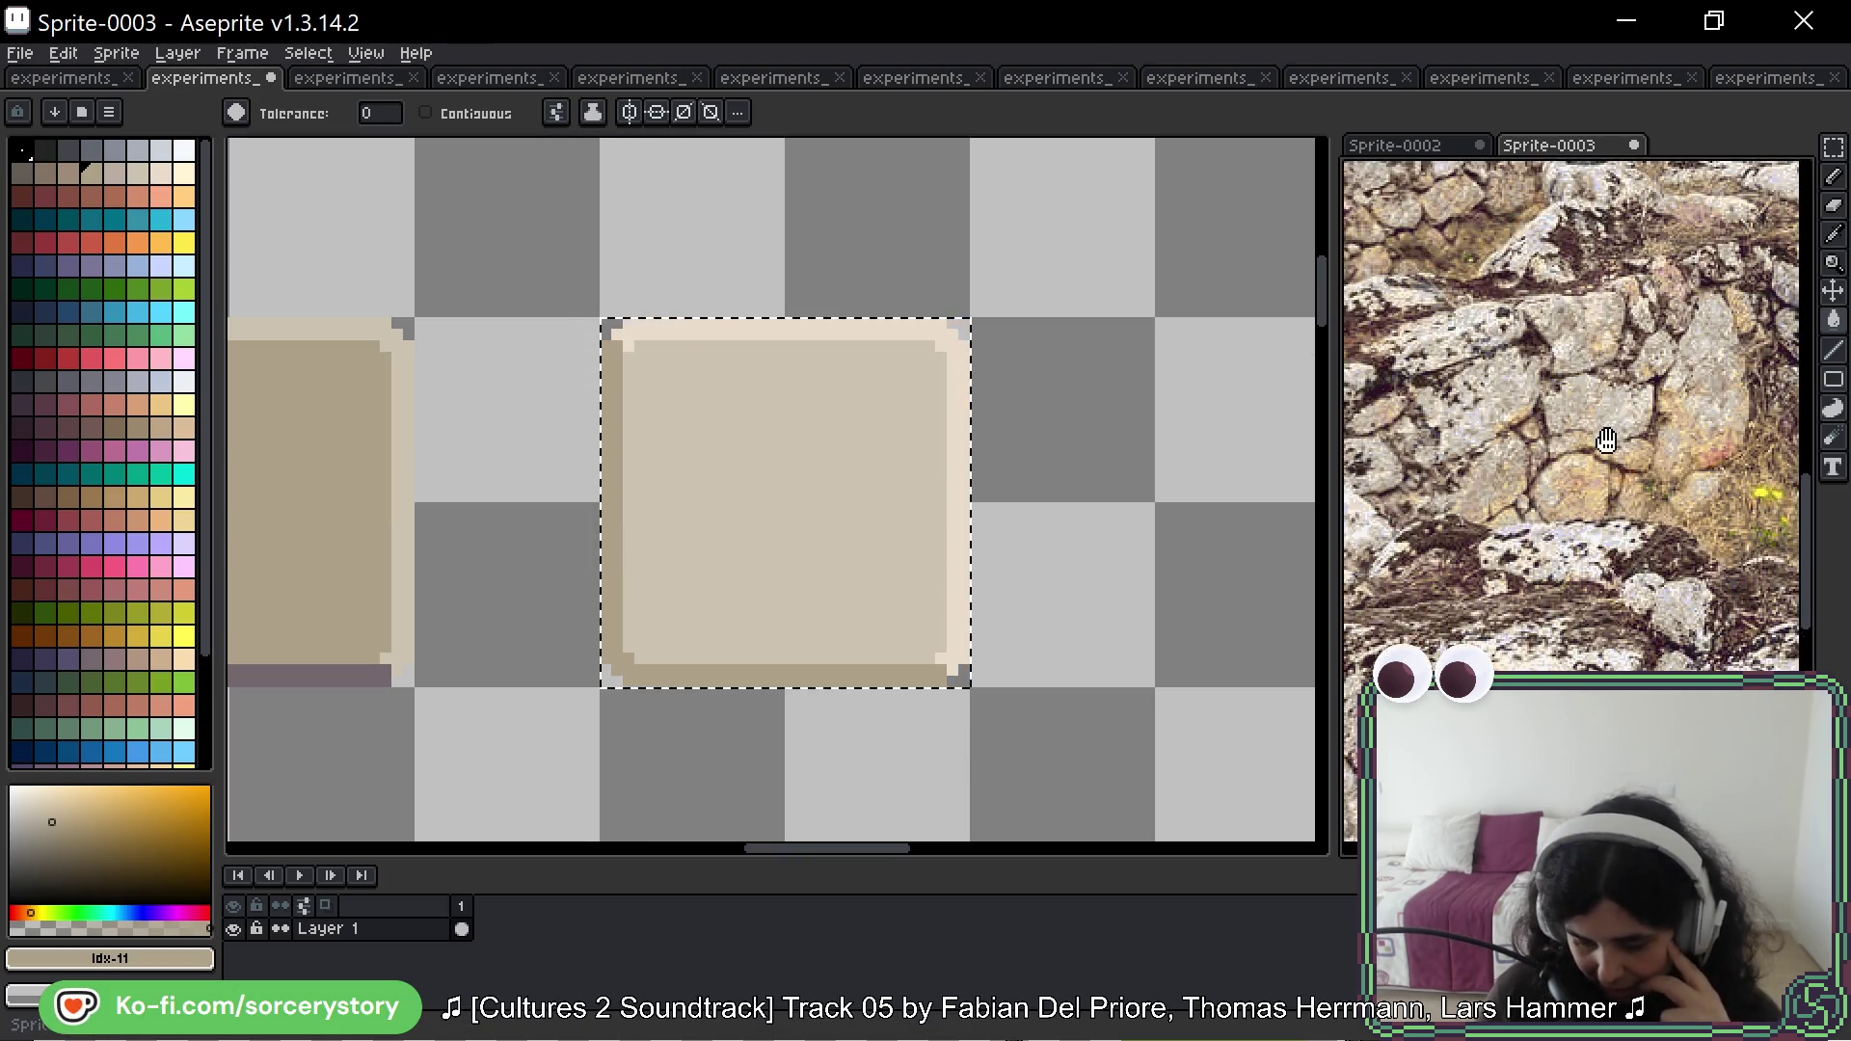
scroll(711, 495, down, 3)
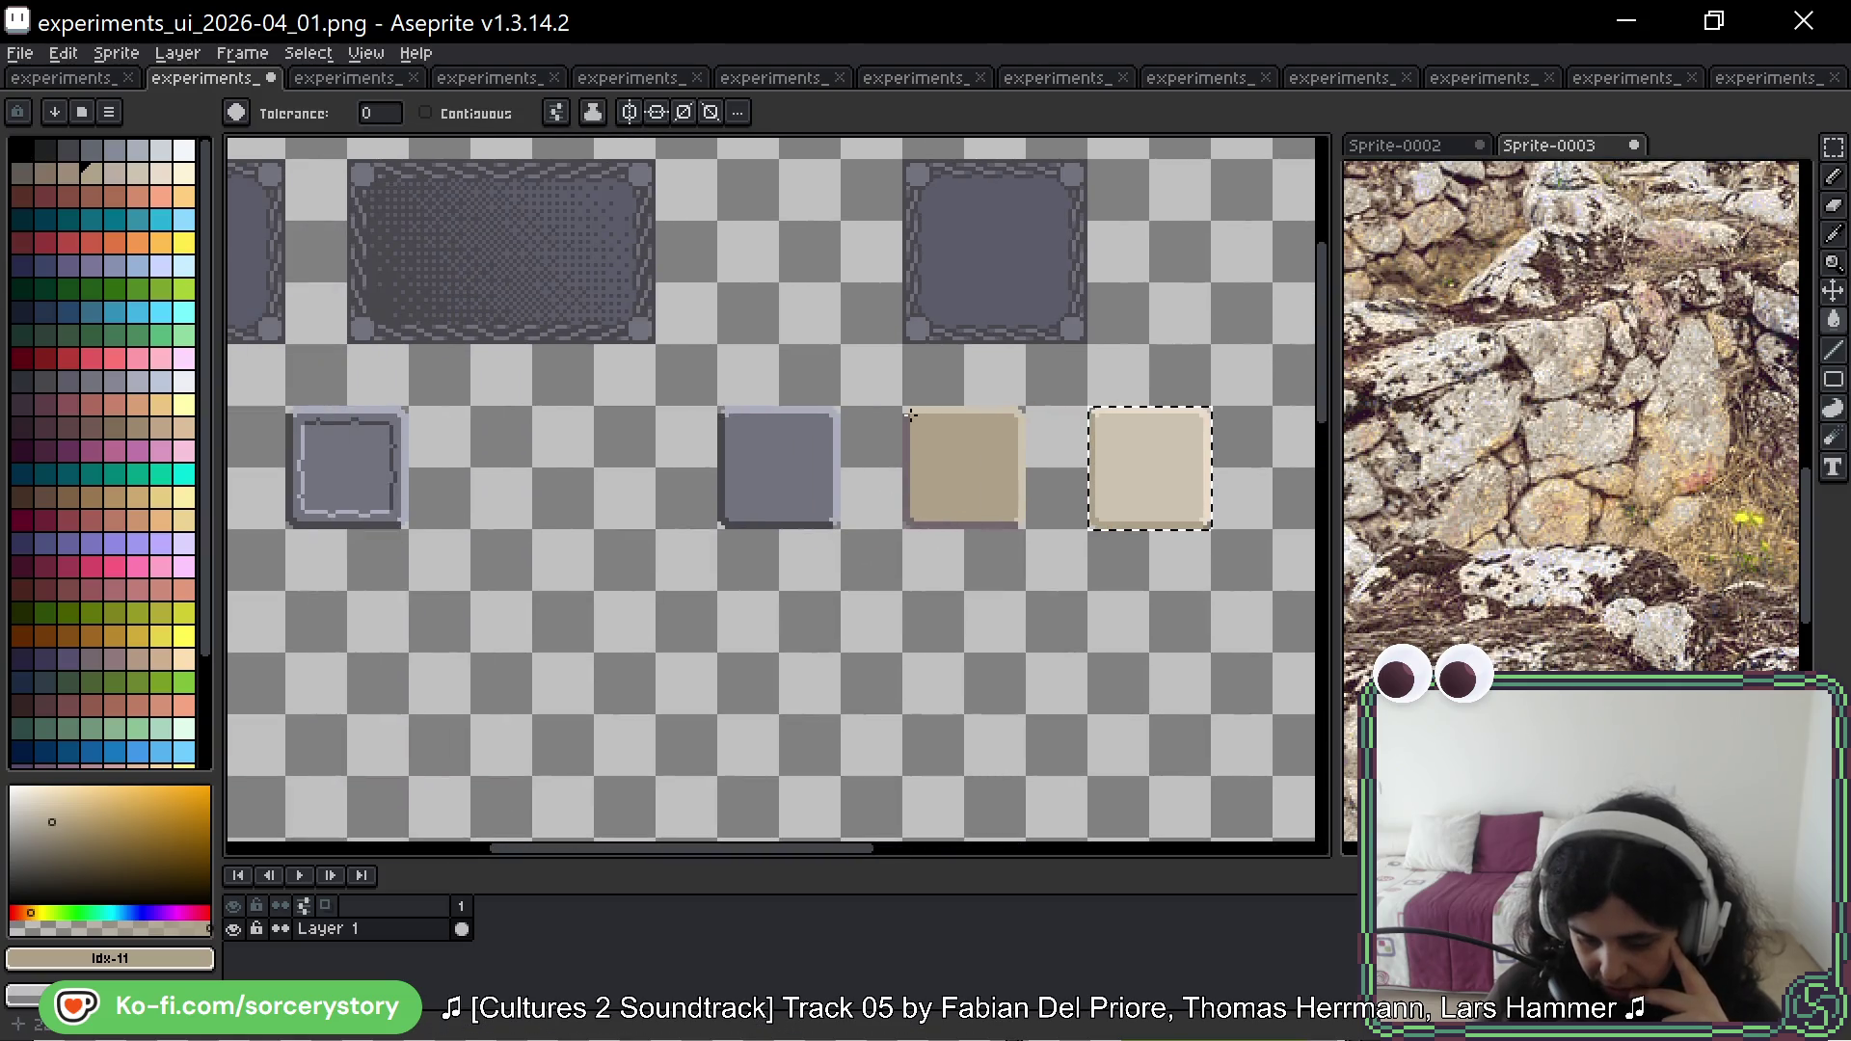
scroll(911, 414, up, 3)
drag(1169, 748, 538, 667)
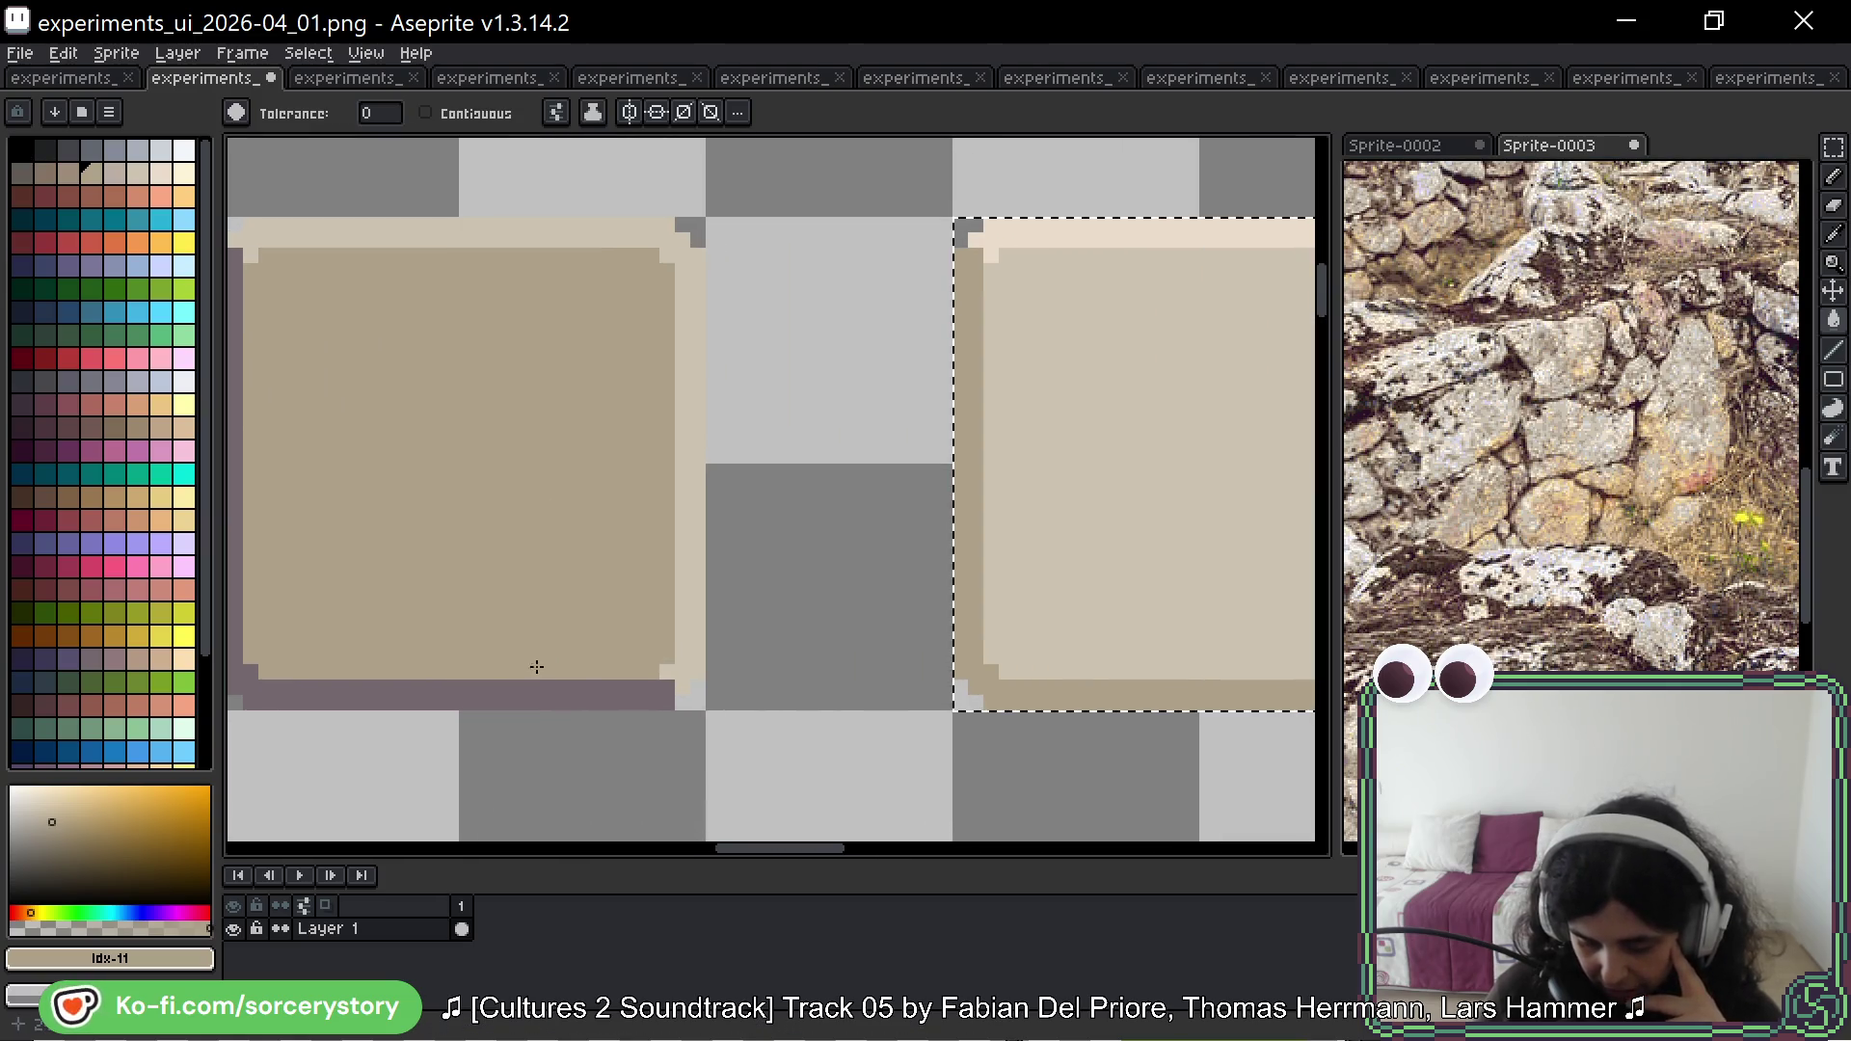
scroll(1244, 686, right, 2)
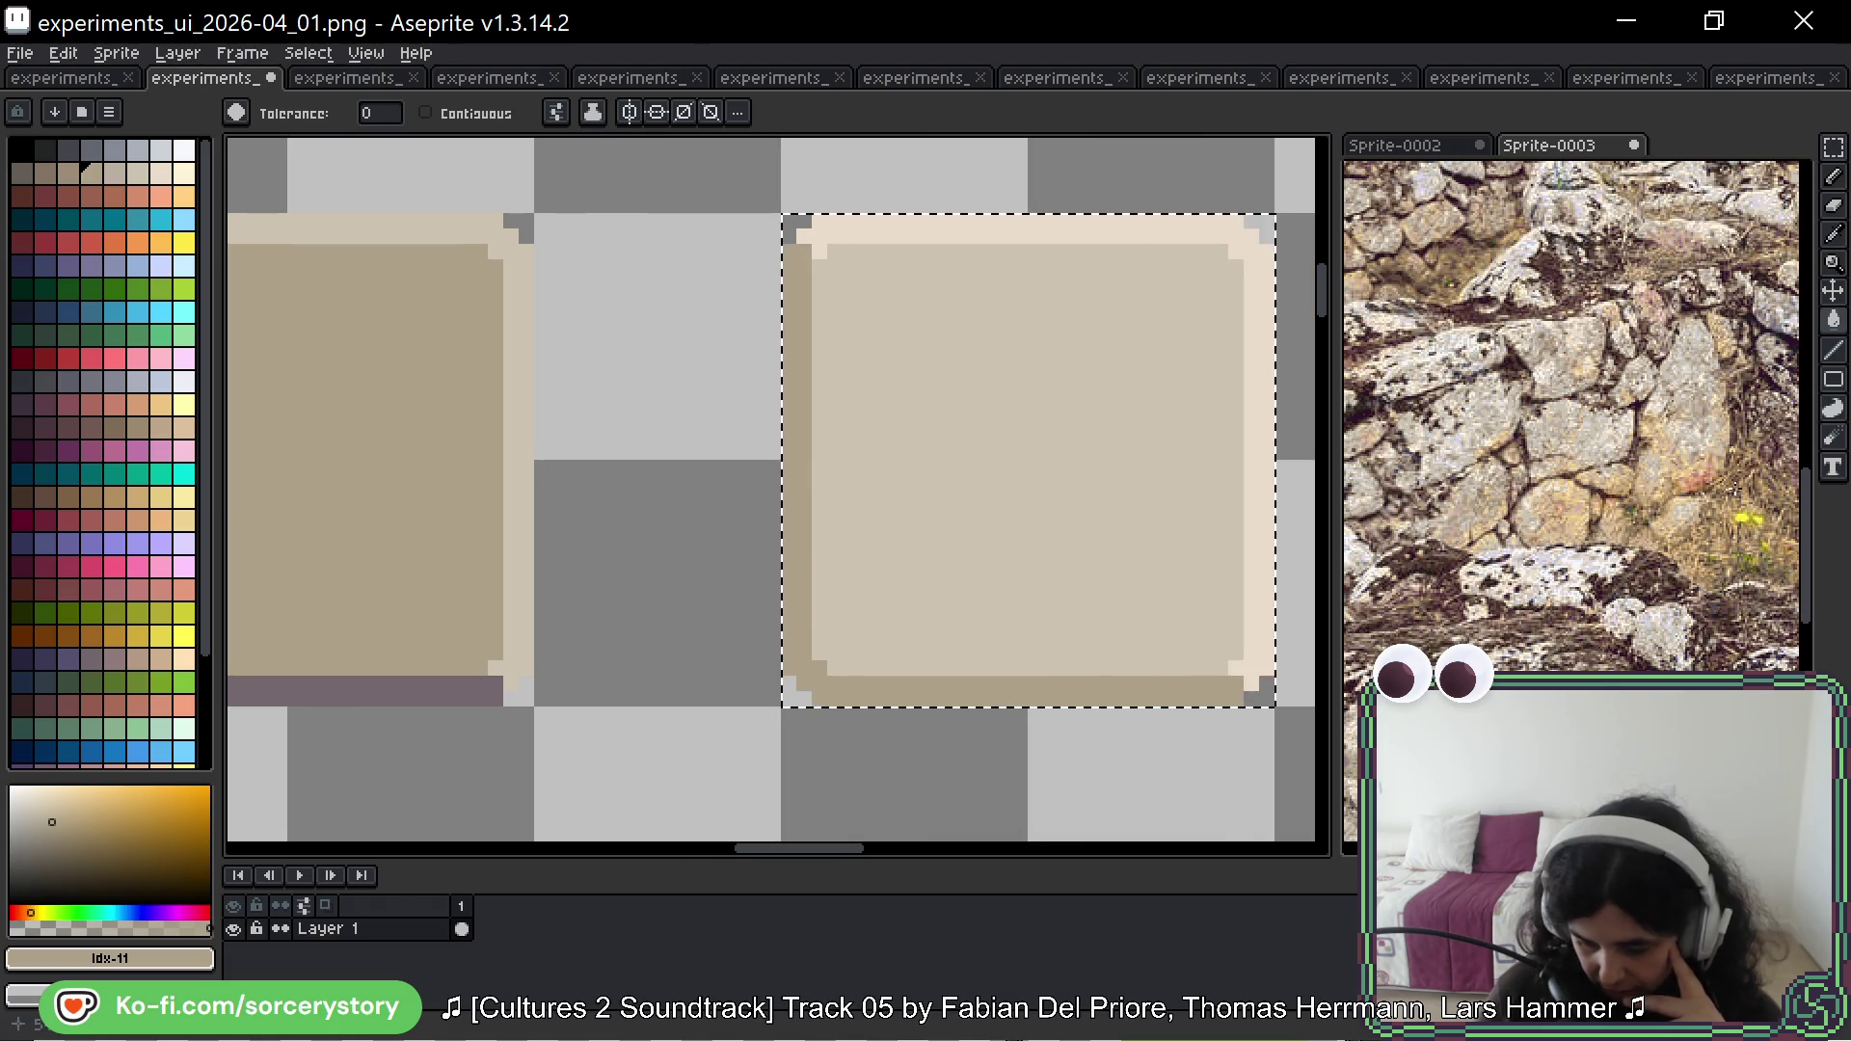
scroll(1628, 590, down, 3)
scroll(1629, 590, up, 5)
drag(1629, 590, 1591, 405)
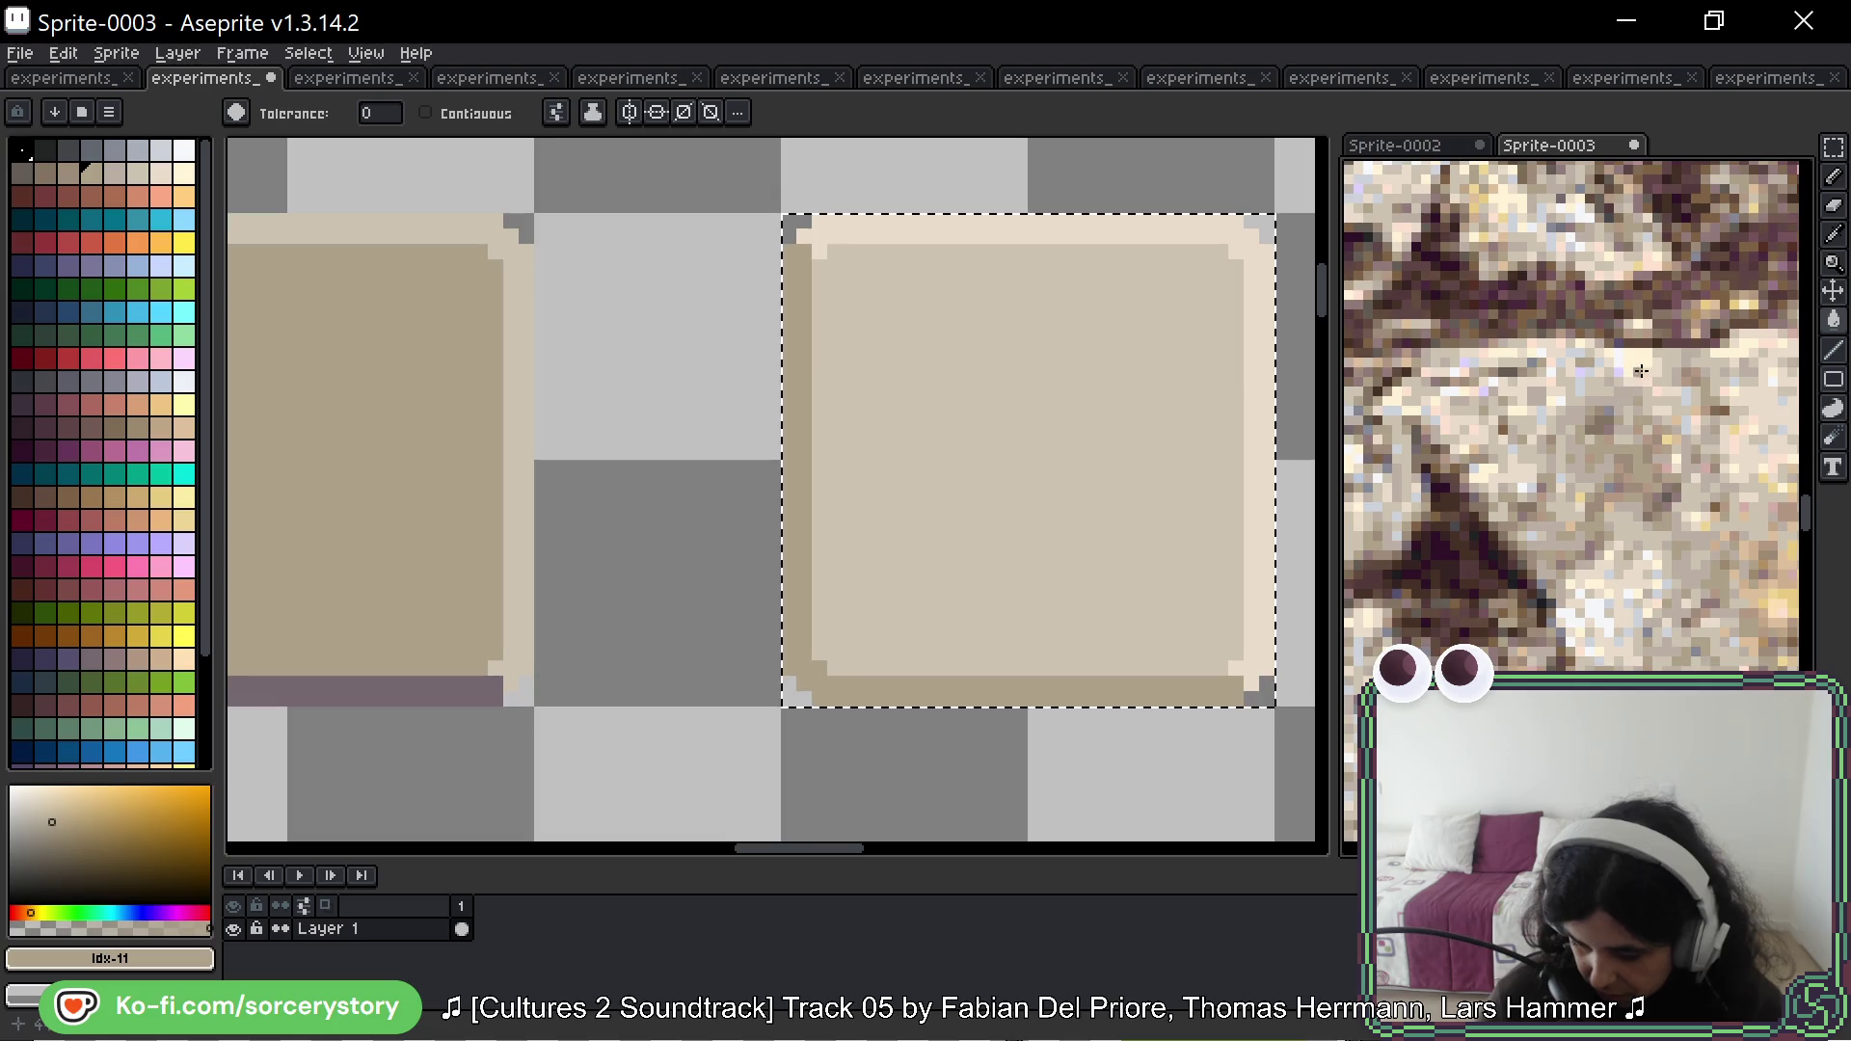
scroll(1641, 370, up, 5)
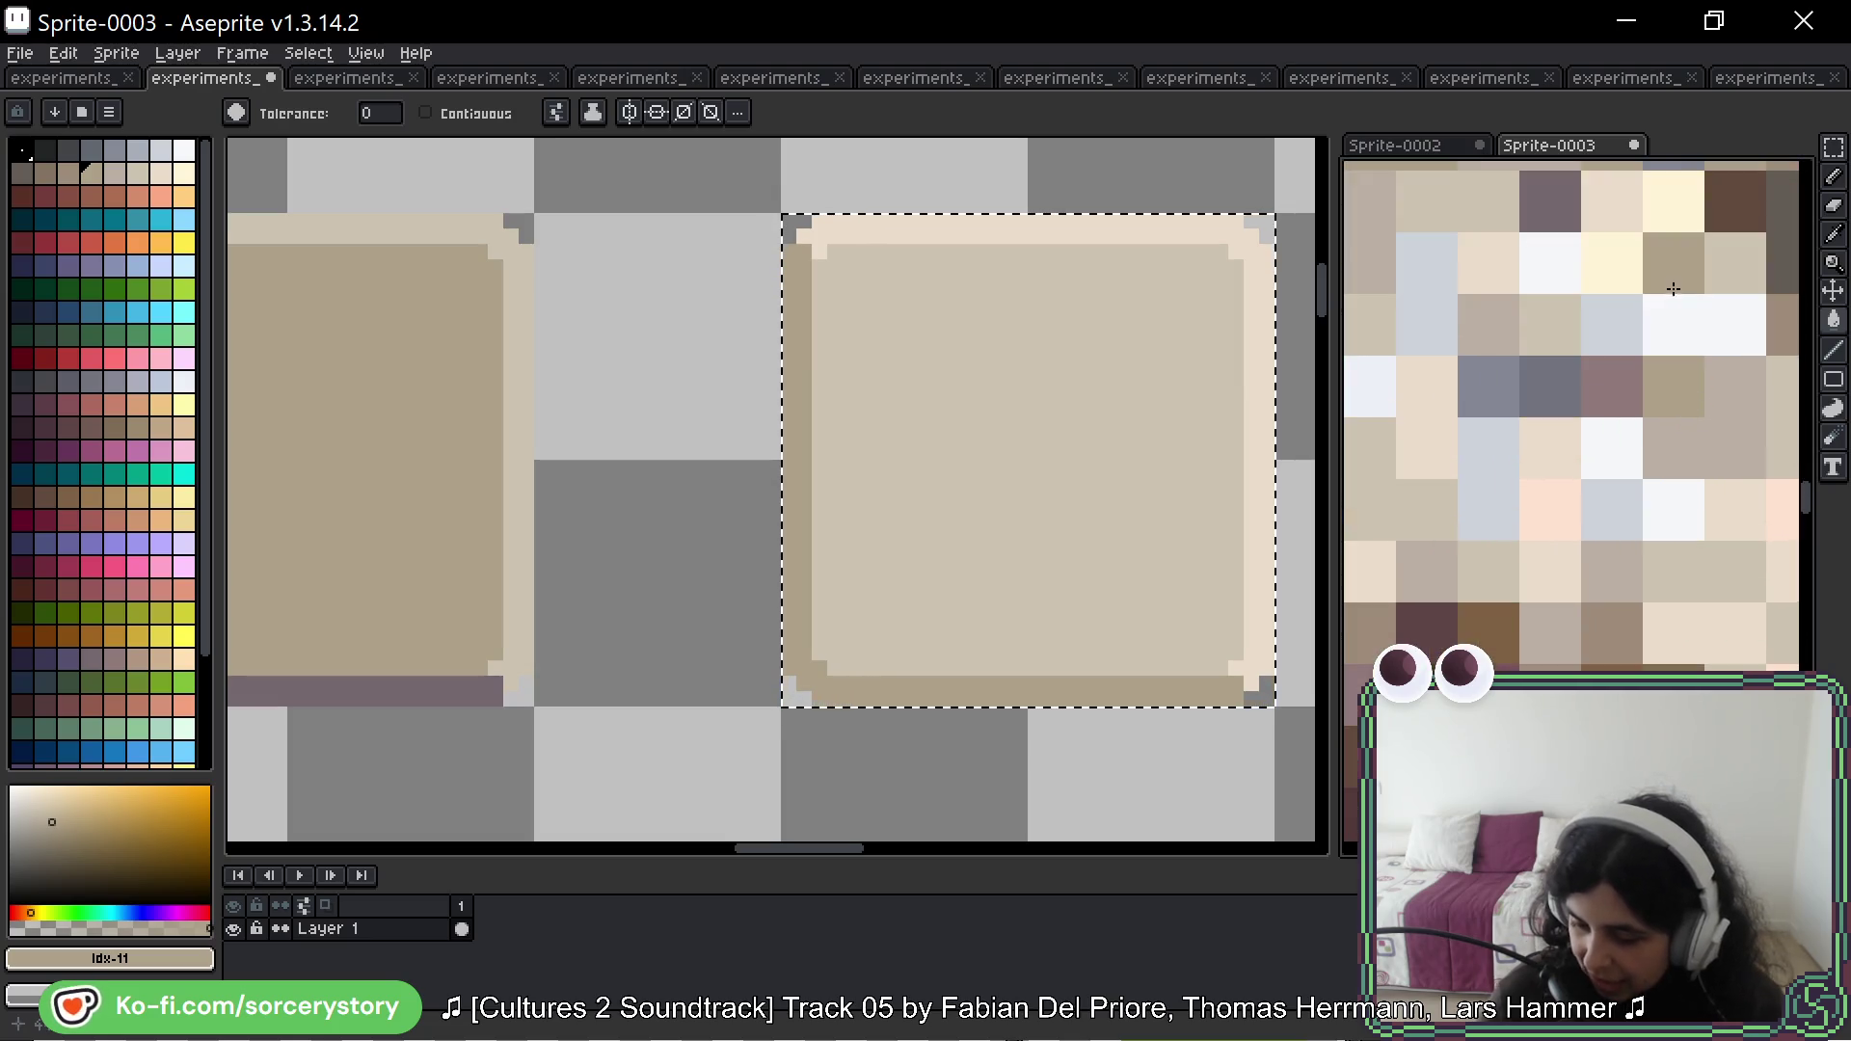
scroll(1678, 299, down, 4)
scroll(1695, 233, down, 5)
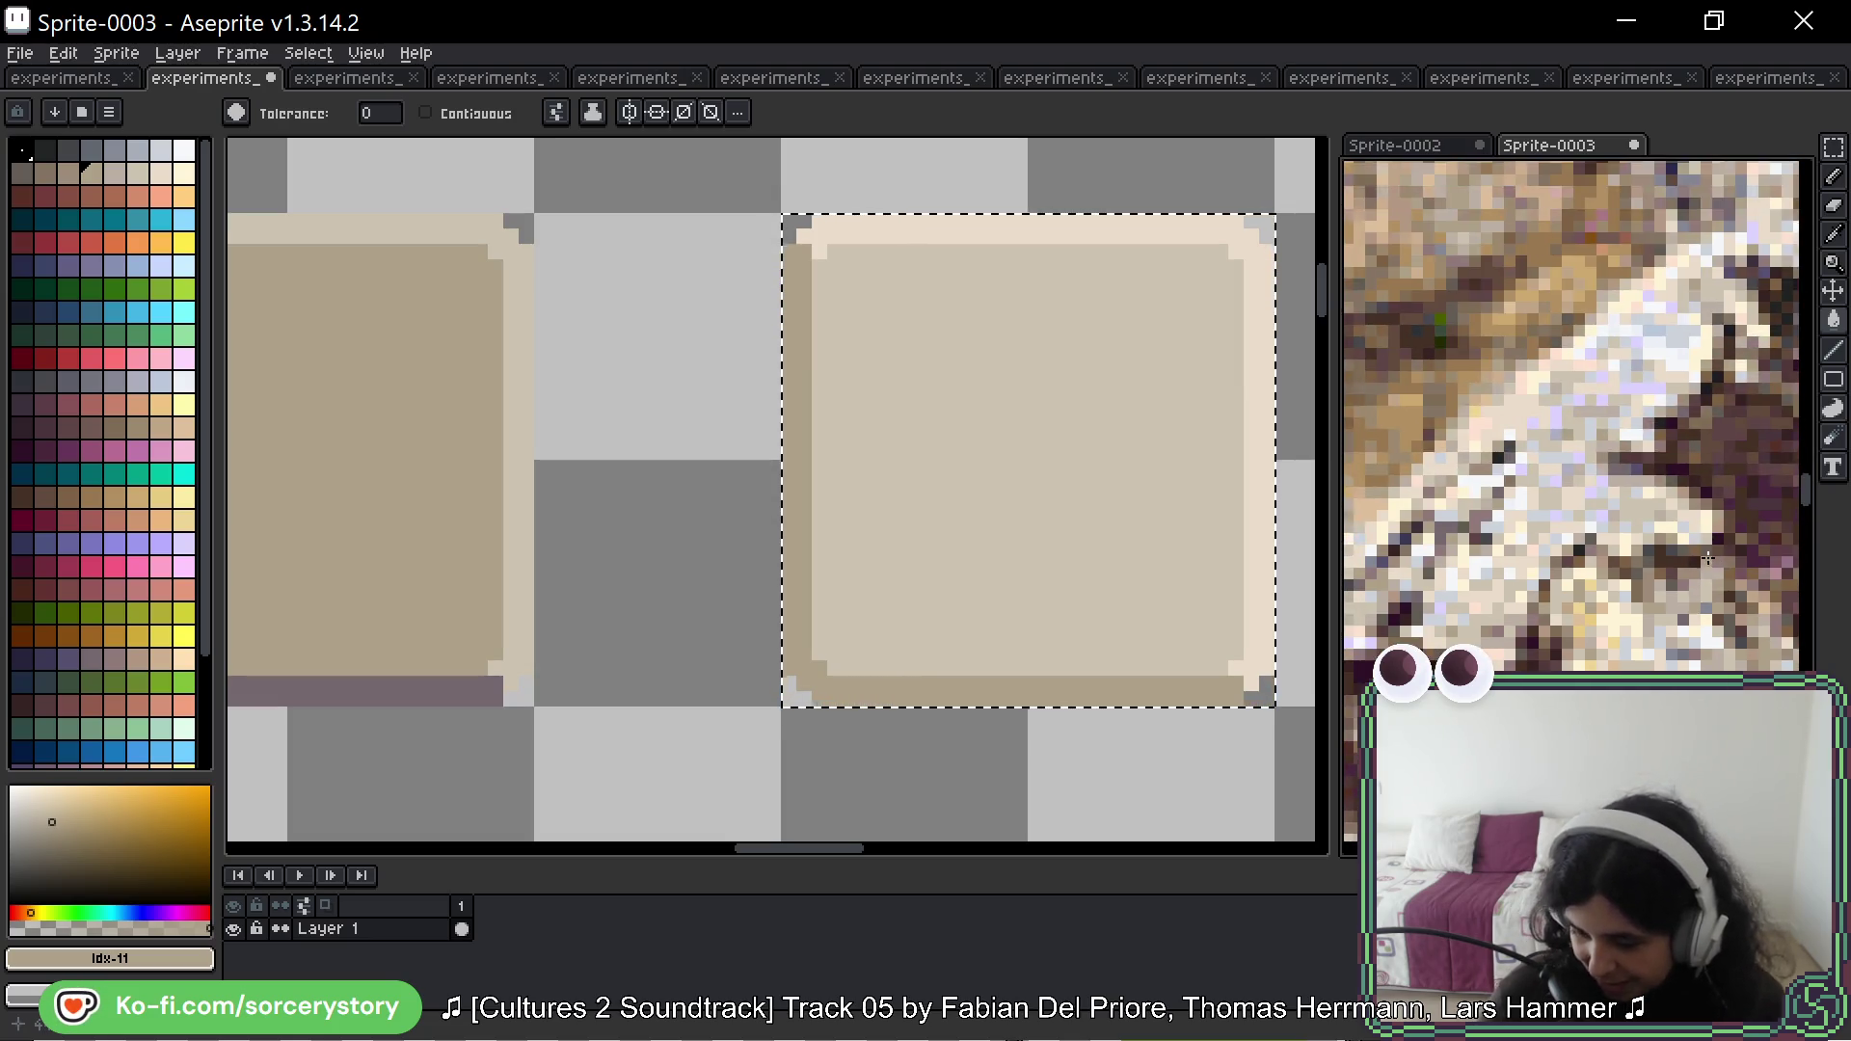
mouse_move(1679, 382)
mouse_down()
mouse_move(1601, 473)
mouse_move(1522, 476)
mouse_move(1485, 449)
mouse_move(1587, 492)
mouse_up()
scroll(1587, 492, up, 3)
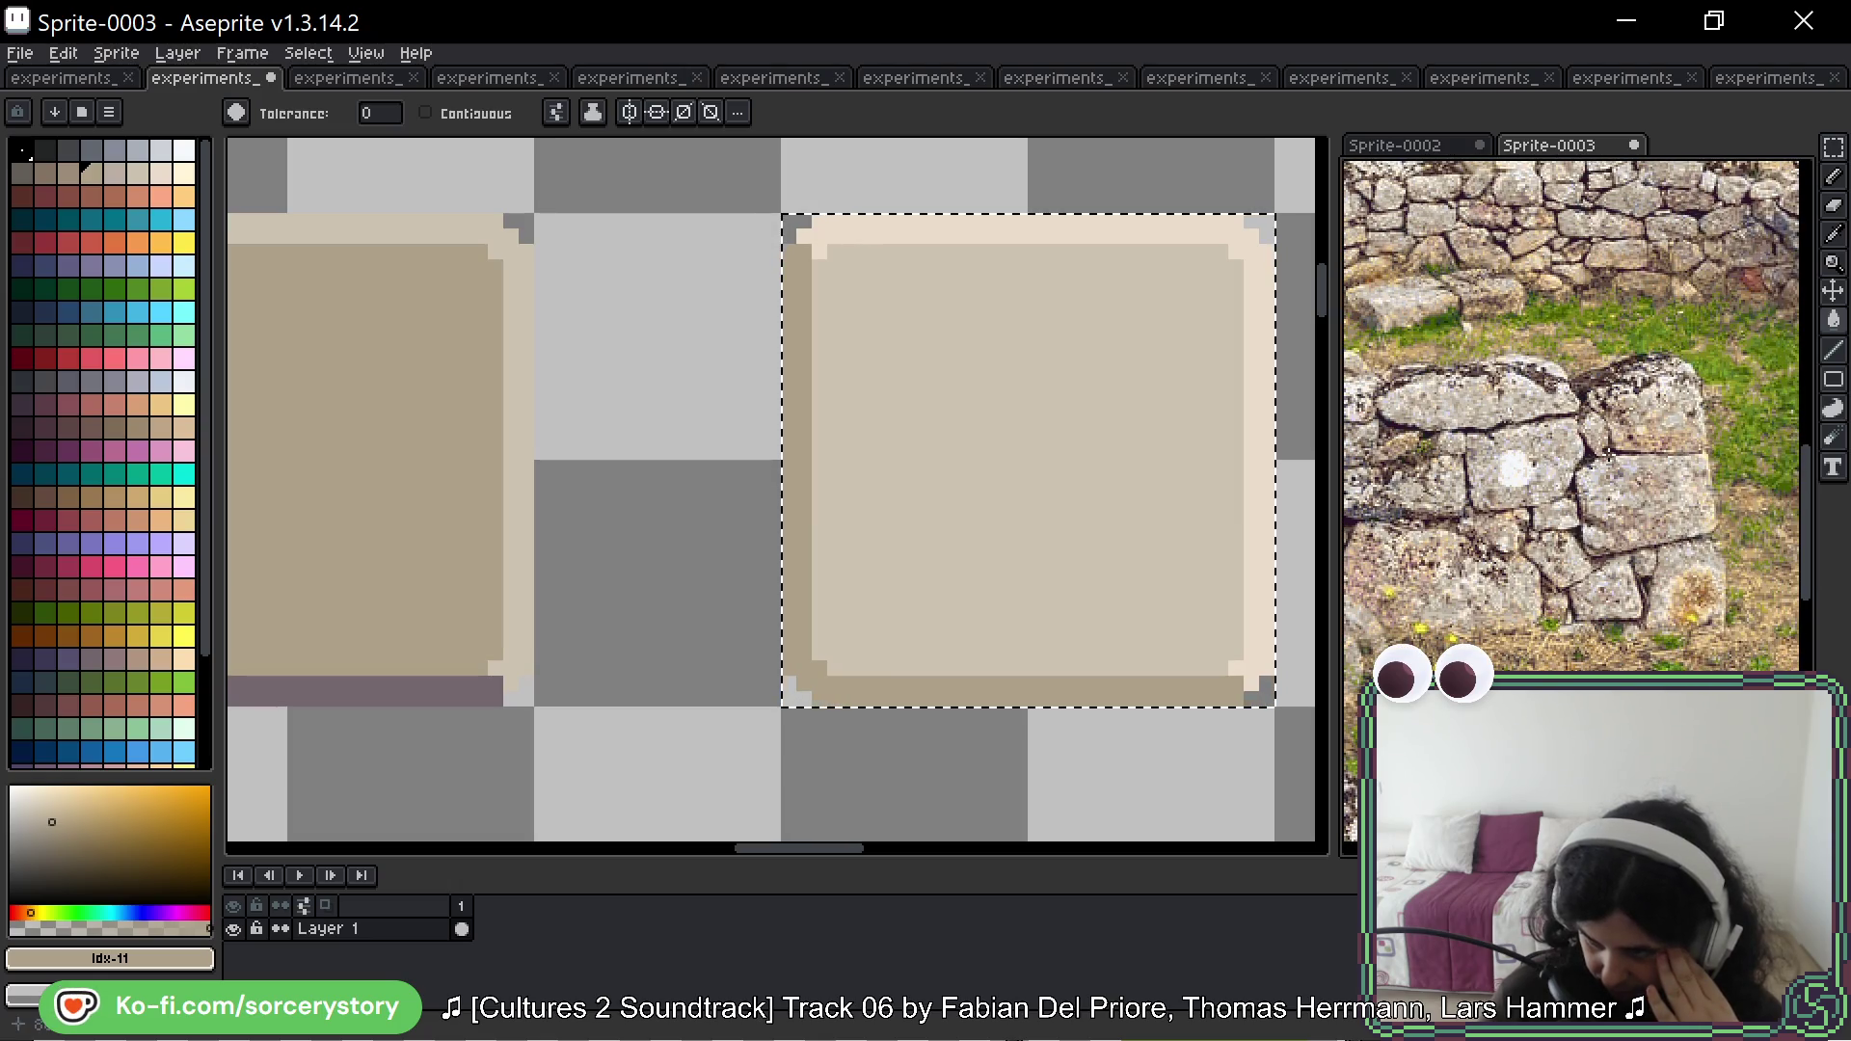
scroll(1620, 474, up, 3)
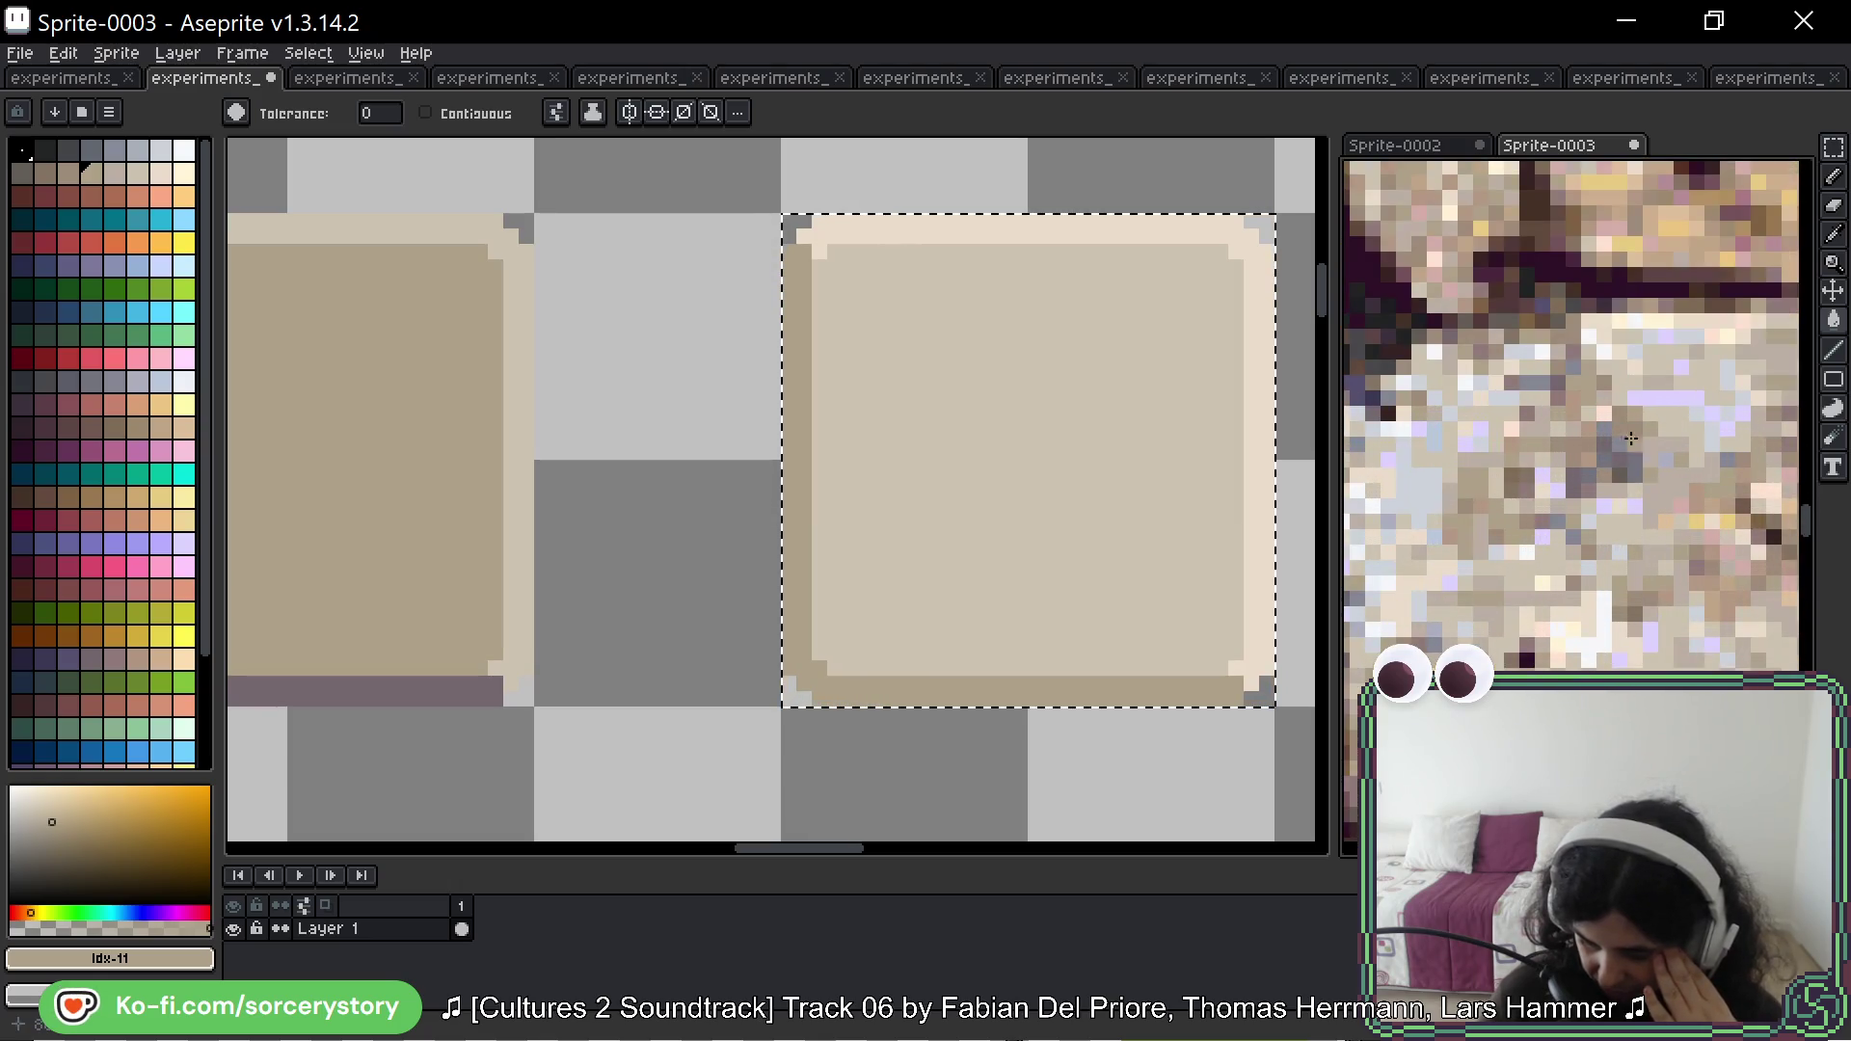
scroll(1688, 390, up, 2)
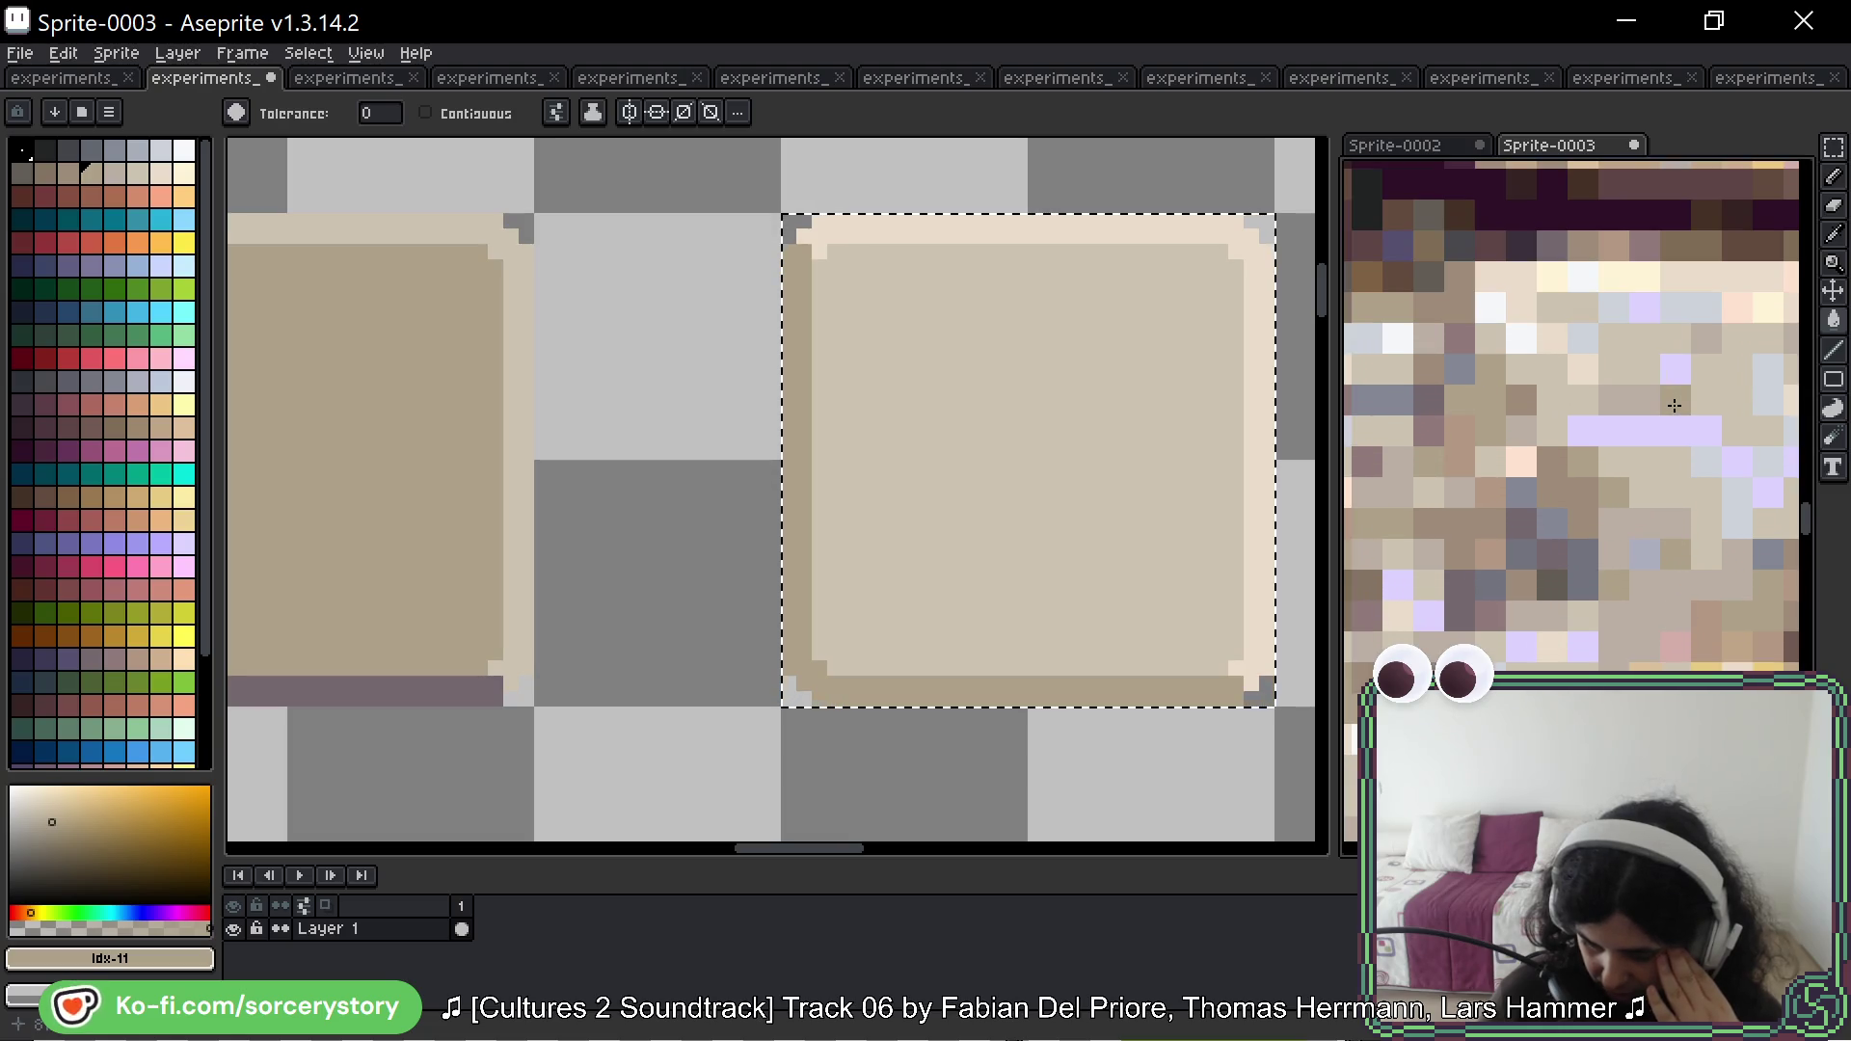
scroll(1624, 352, up, 1)
Step: Sample pale lavender and beige tones from the stone reference photo
key(i)
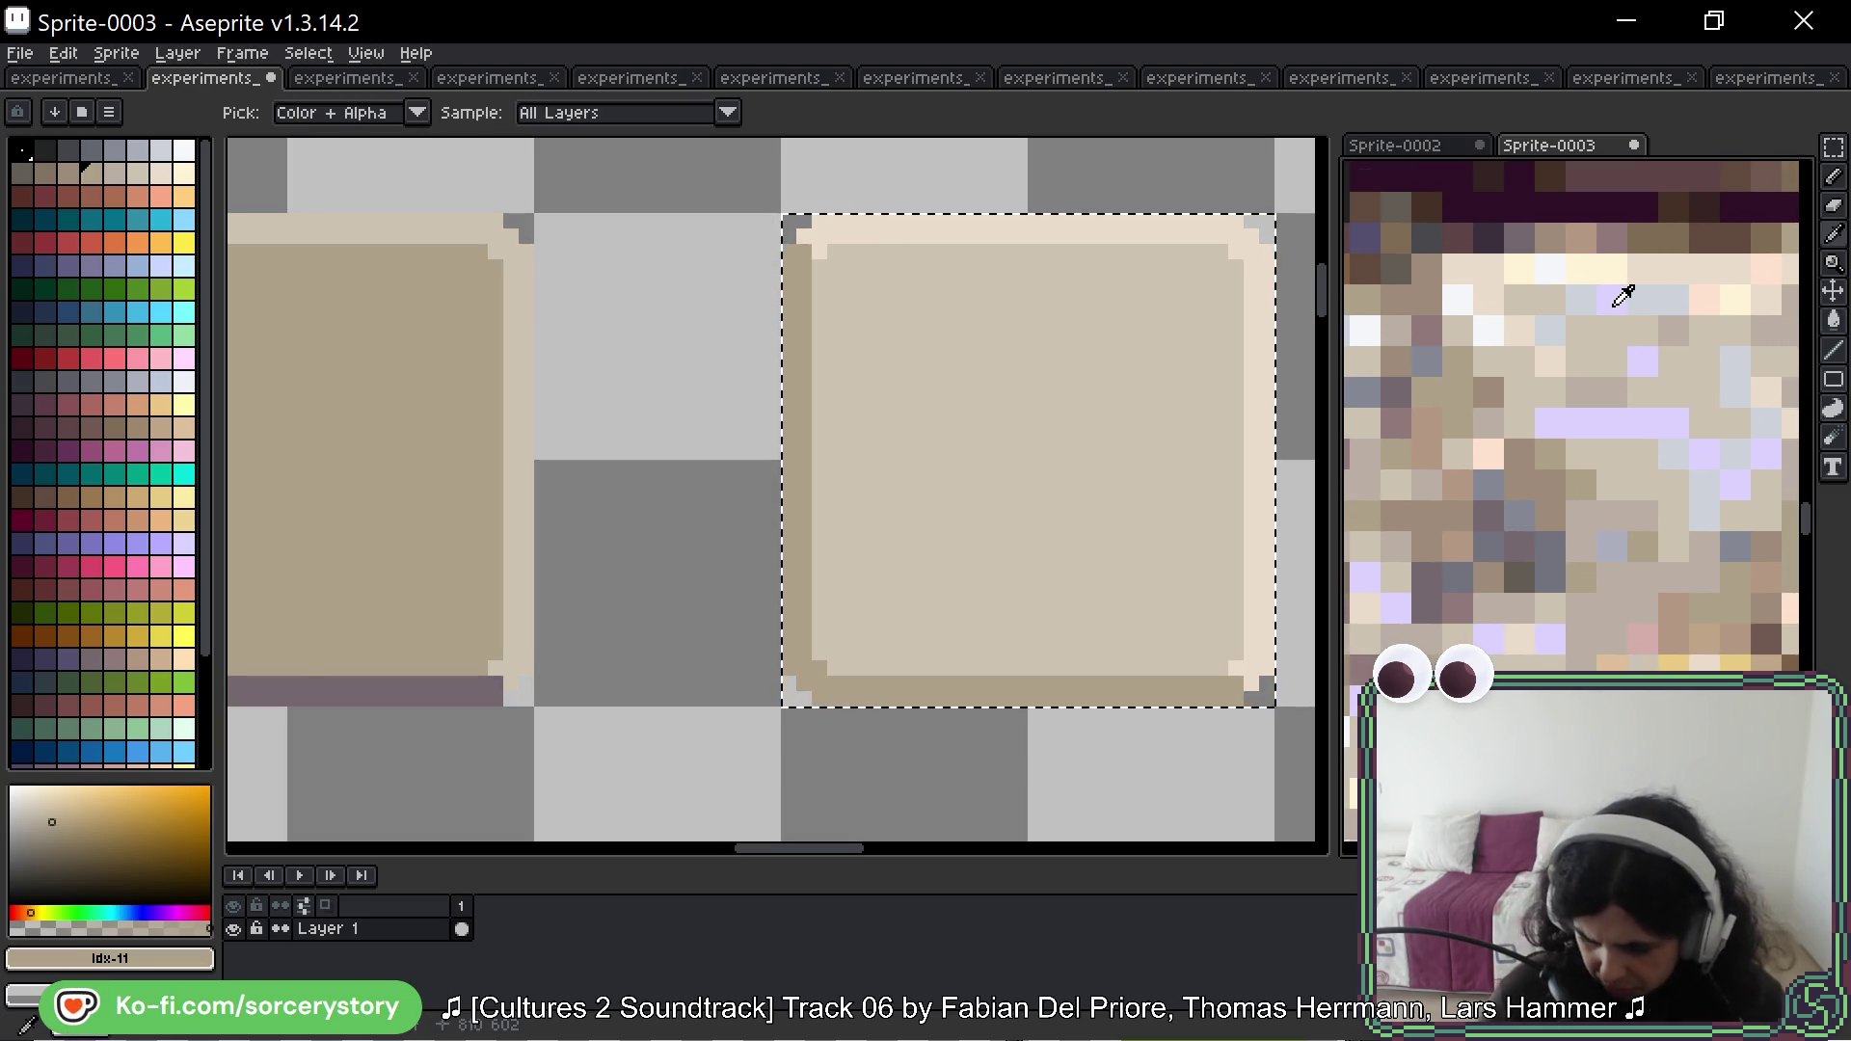
click(1624, 296)
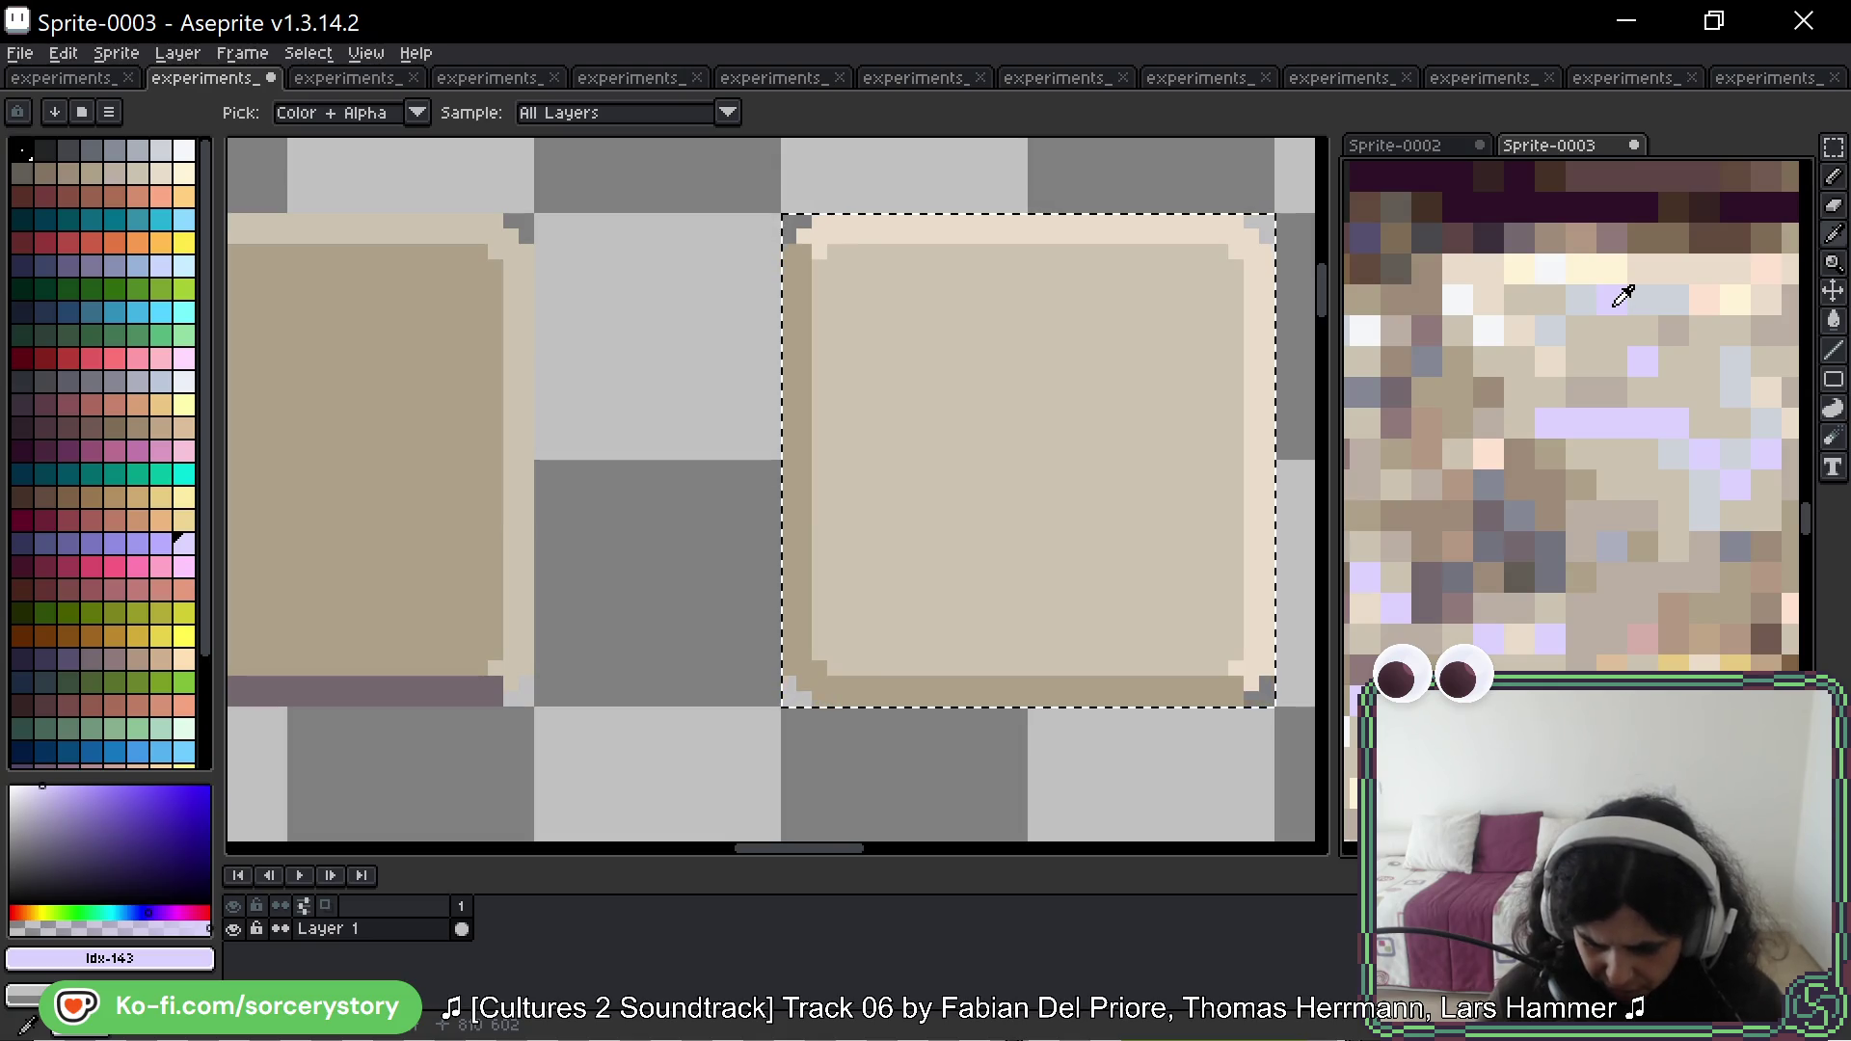
key(g)
scroll(1061, 303, right, 3)
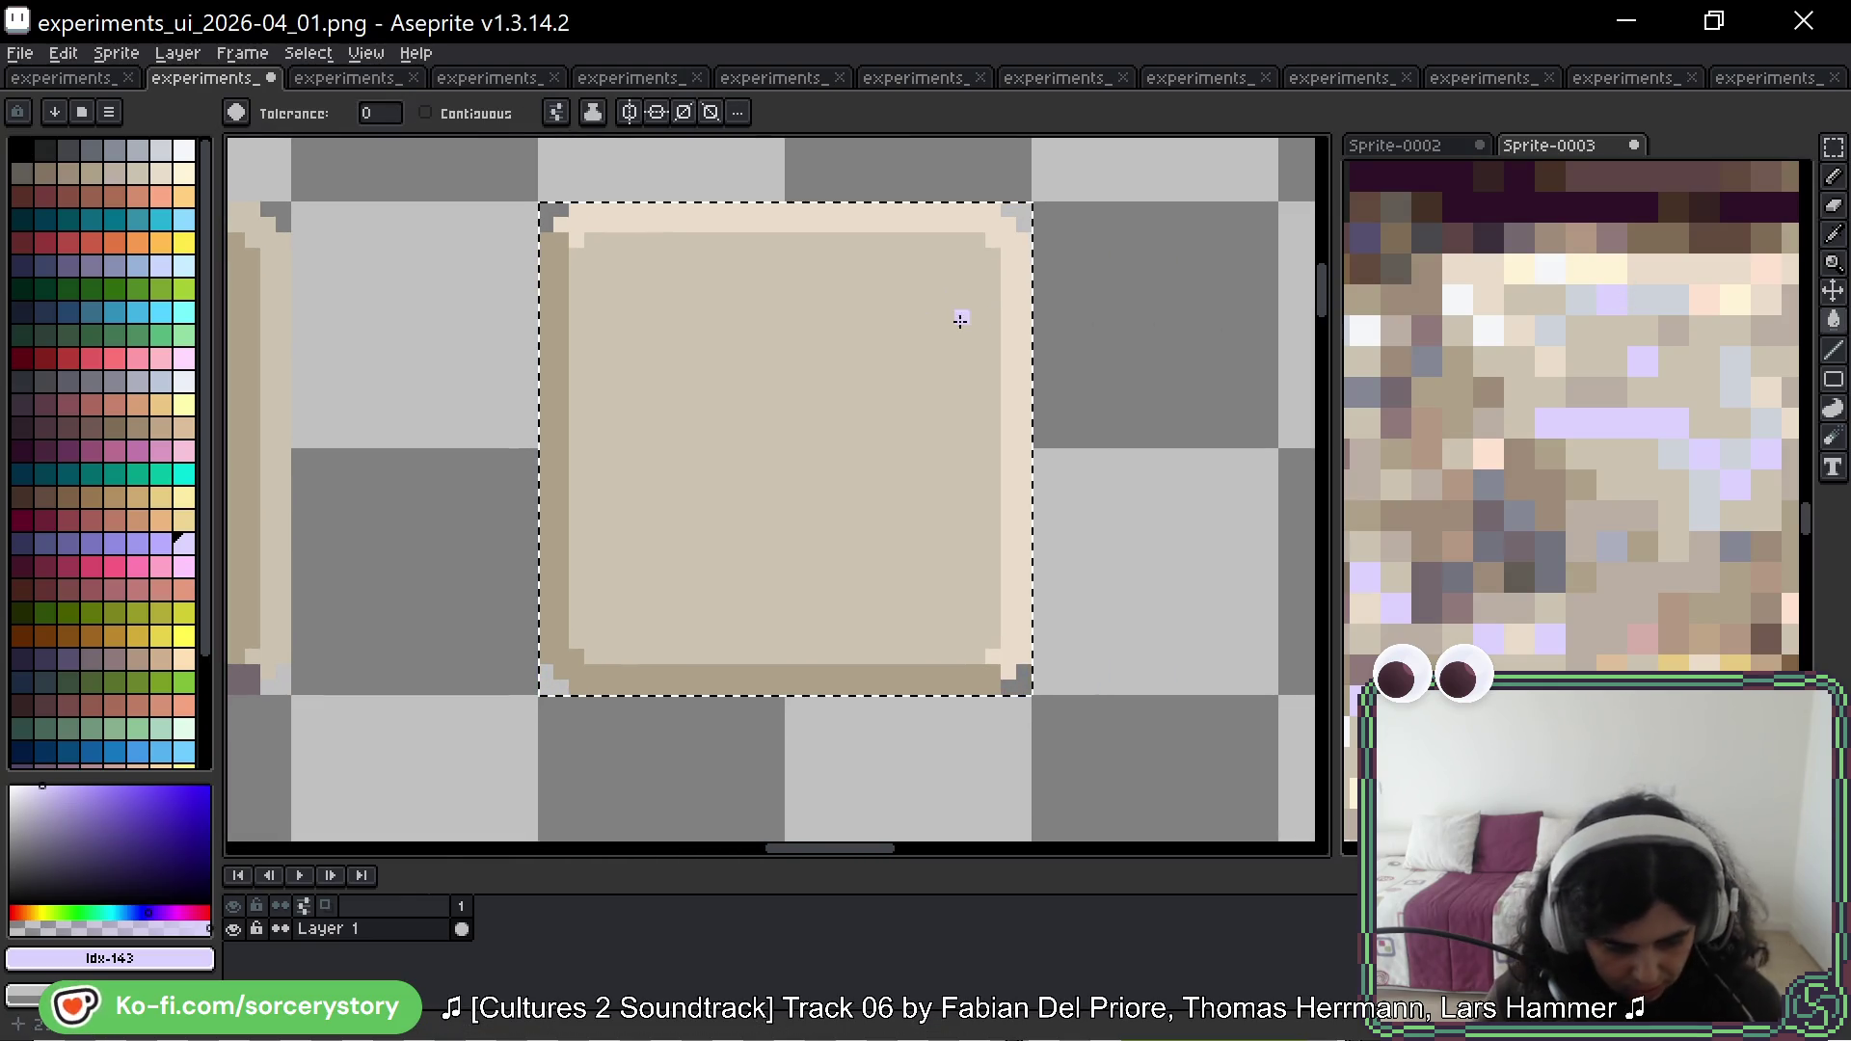
scroll(1571, 551, down, 5)
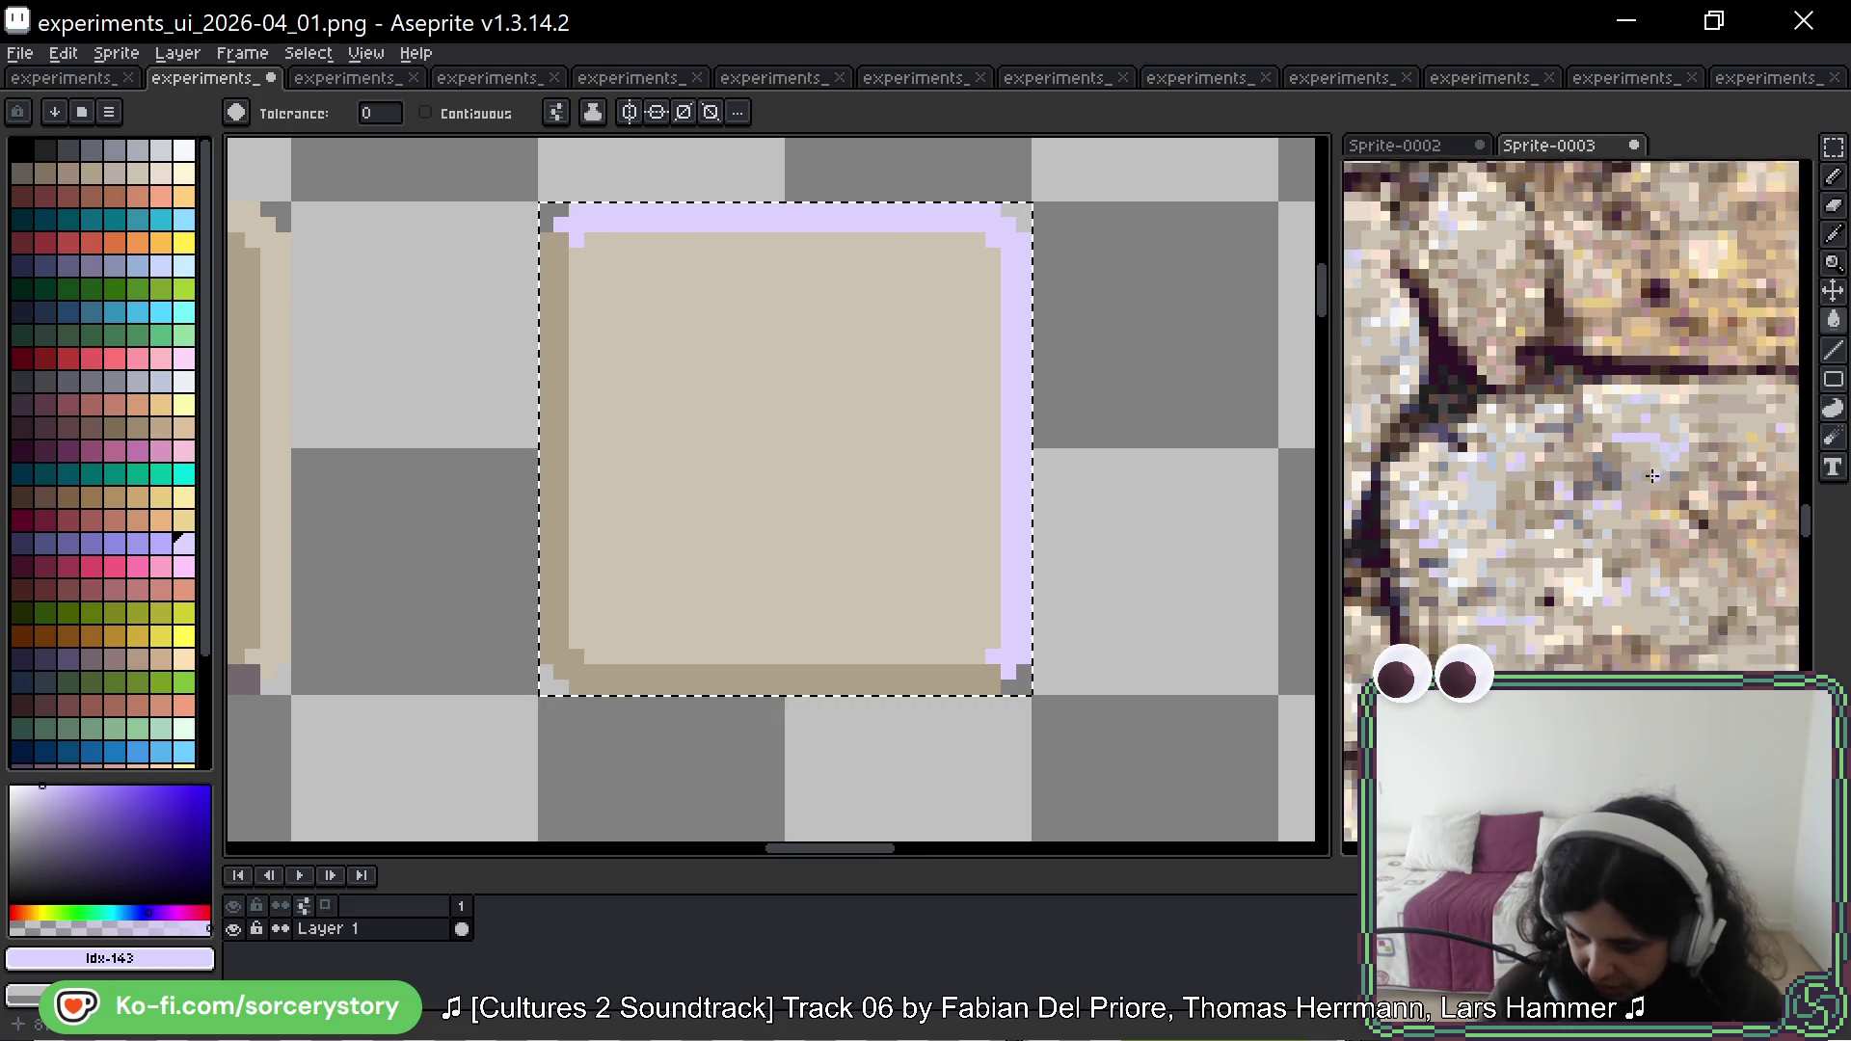
scroll(1570, 550, up, 5)
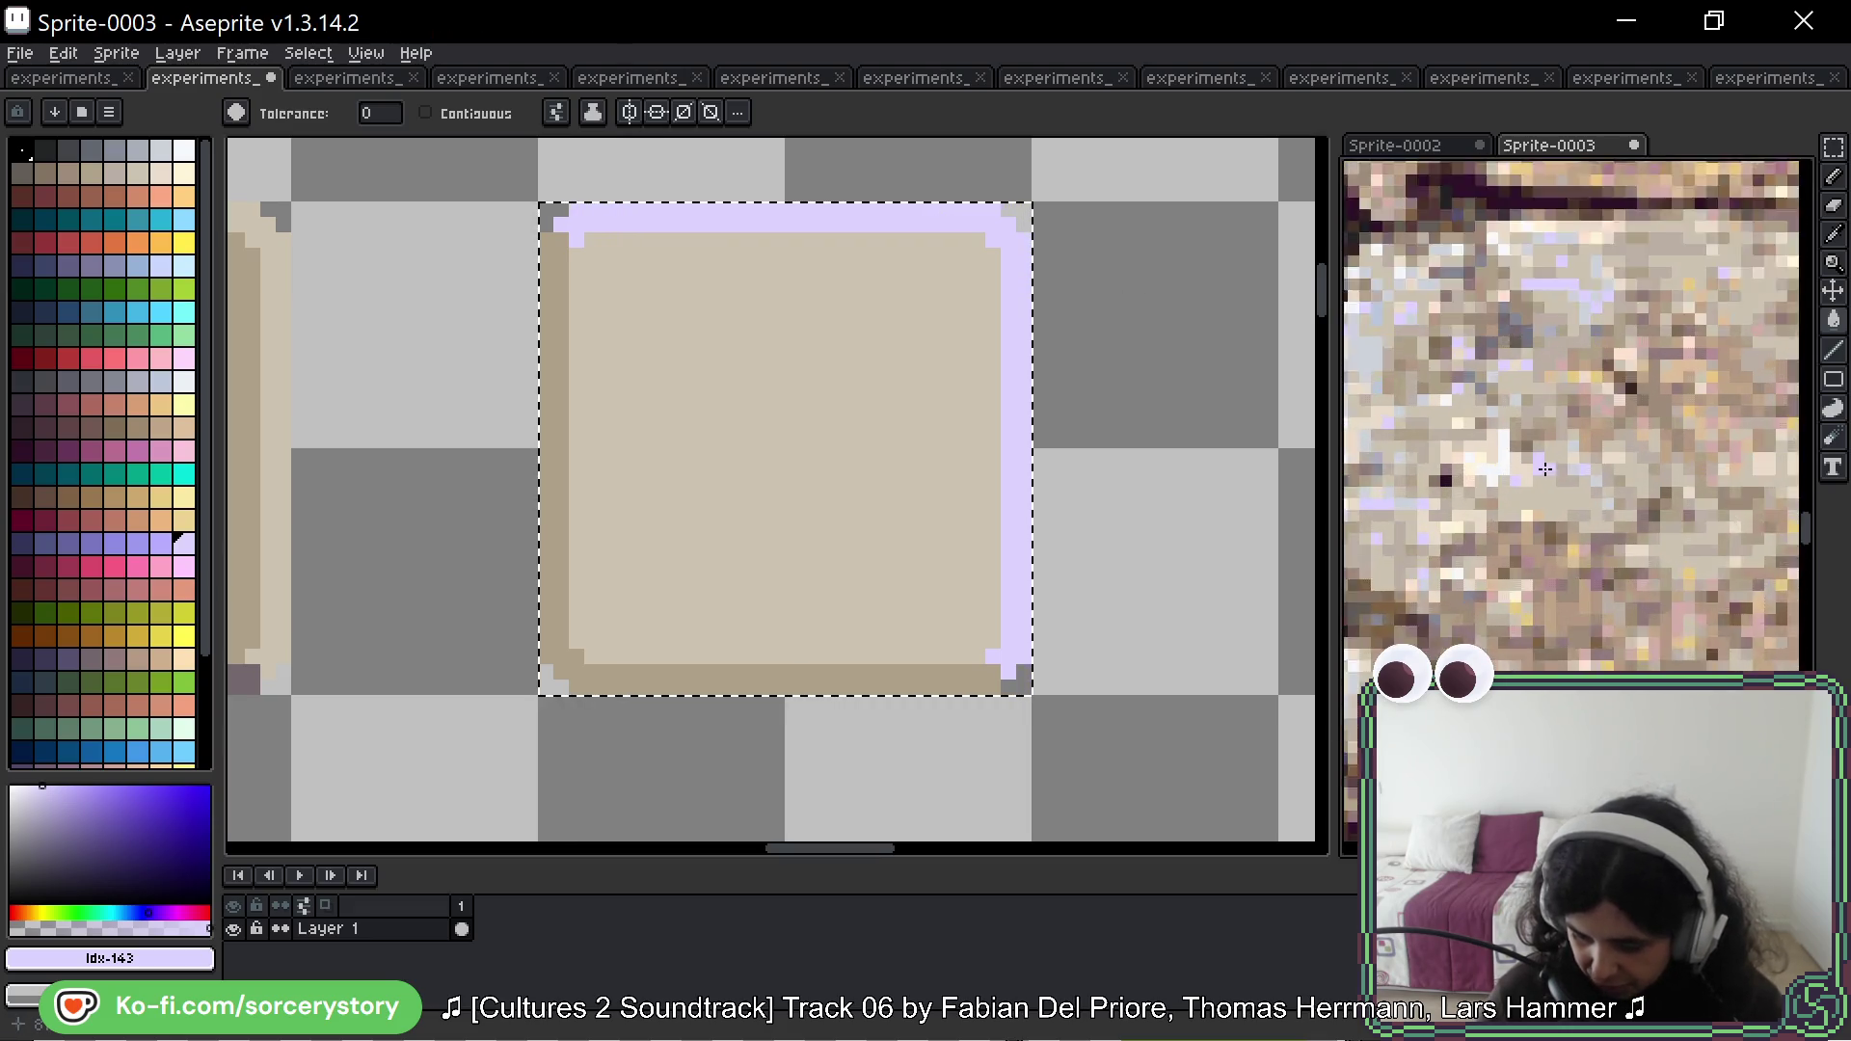
scroll(1615, 236, down, 3)
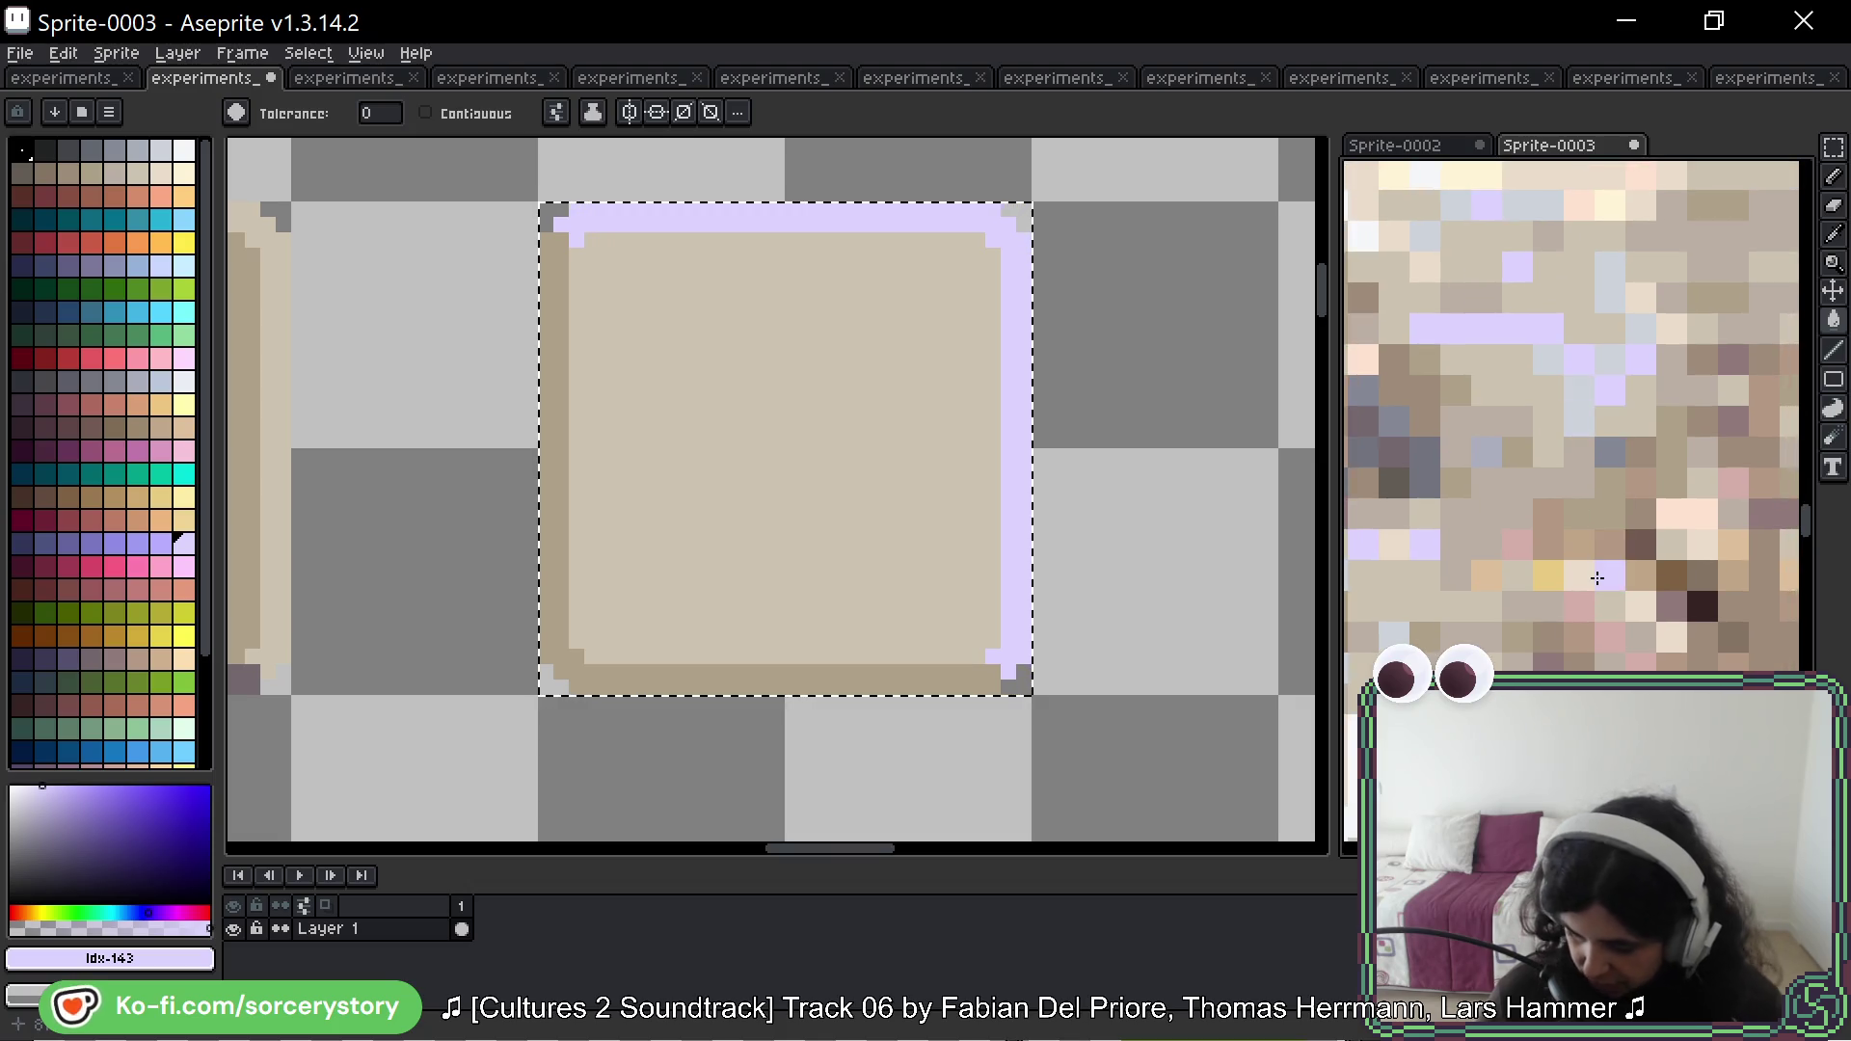
scroll(1611, 578, up, 3)
scroll(1686, 602, down, 3)
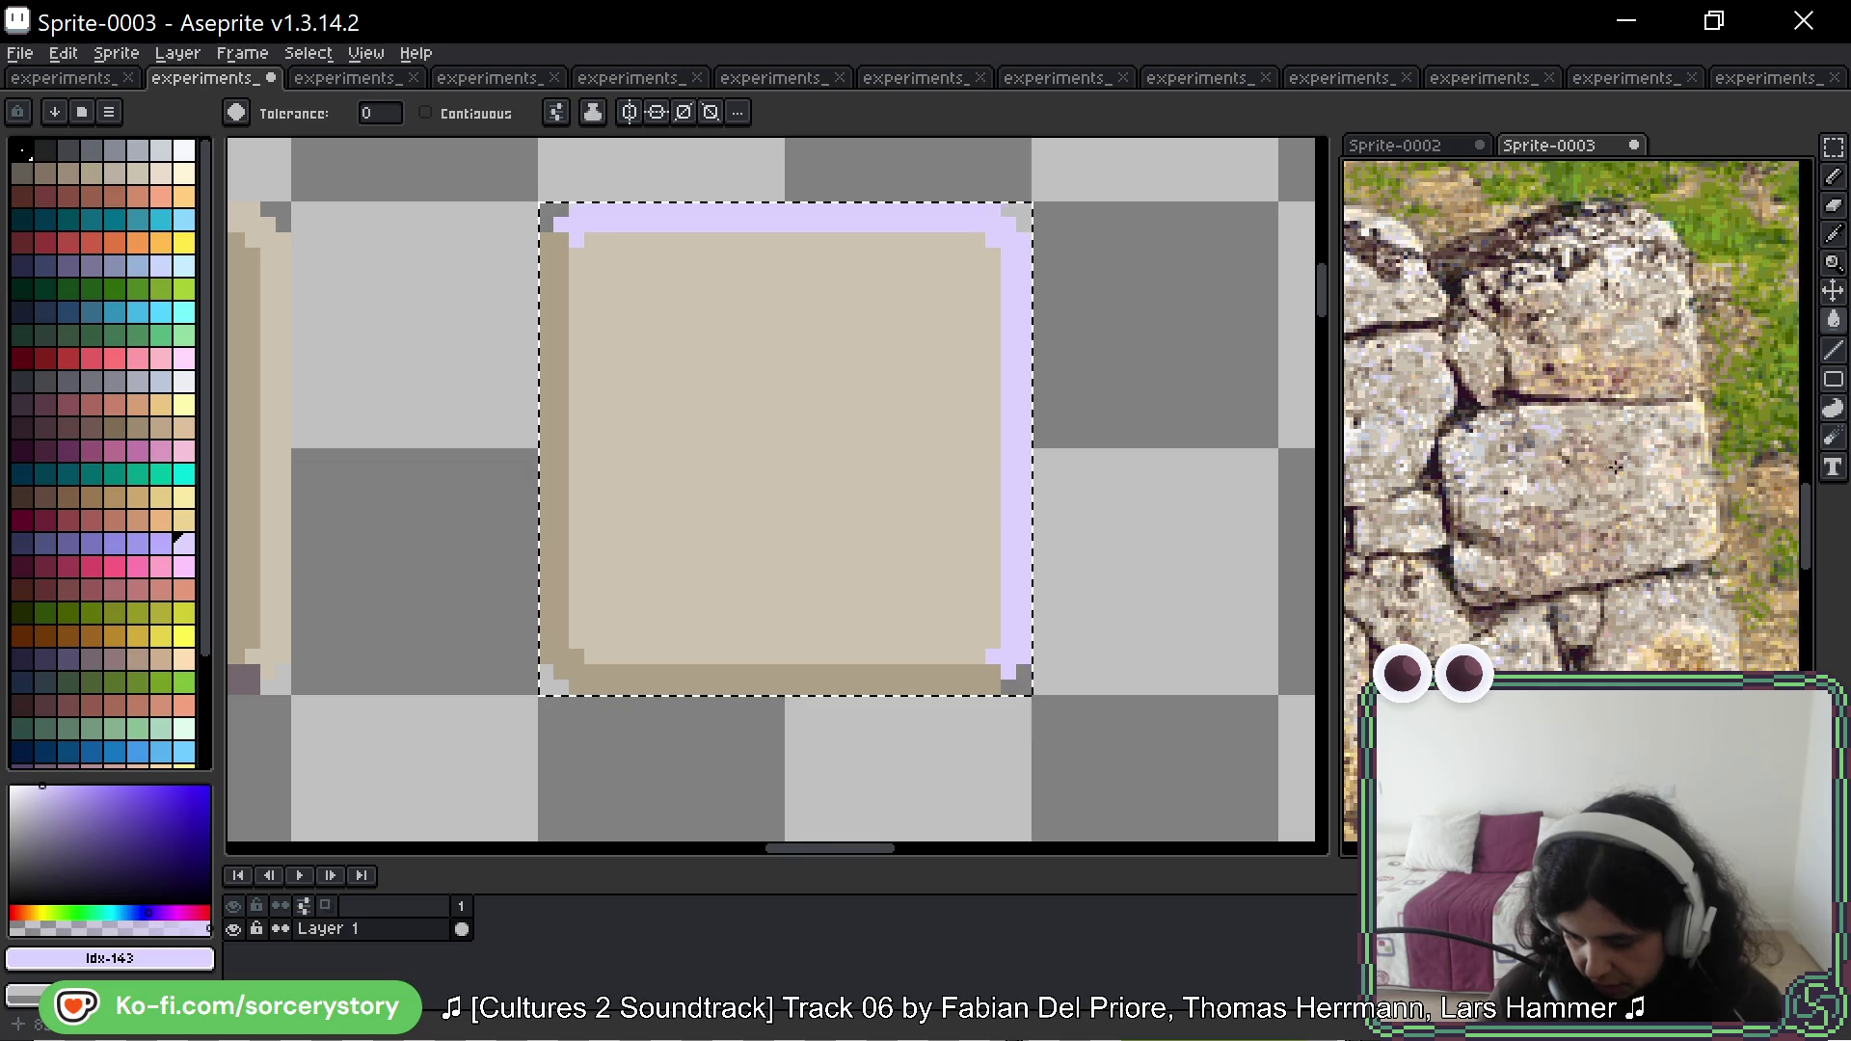
scroll(1617, 466, up, 3)
alt+click(783, 504)
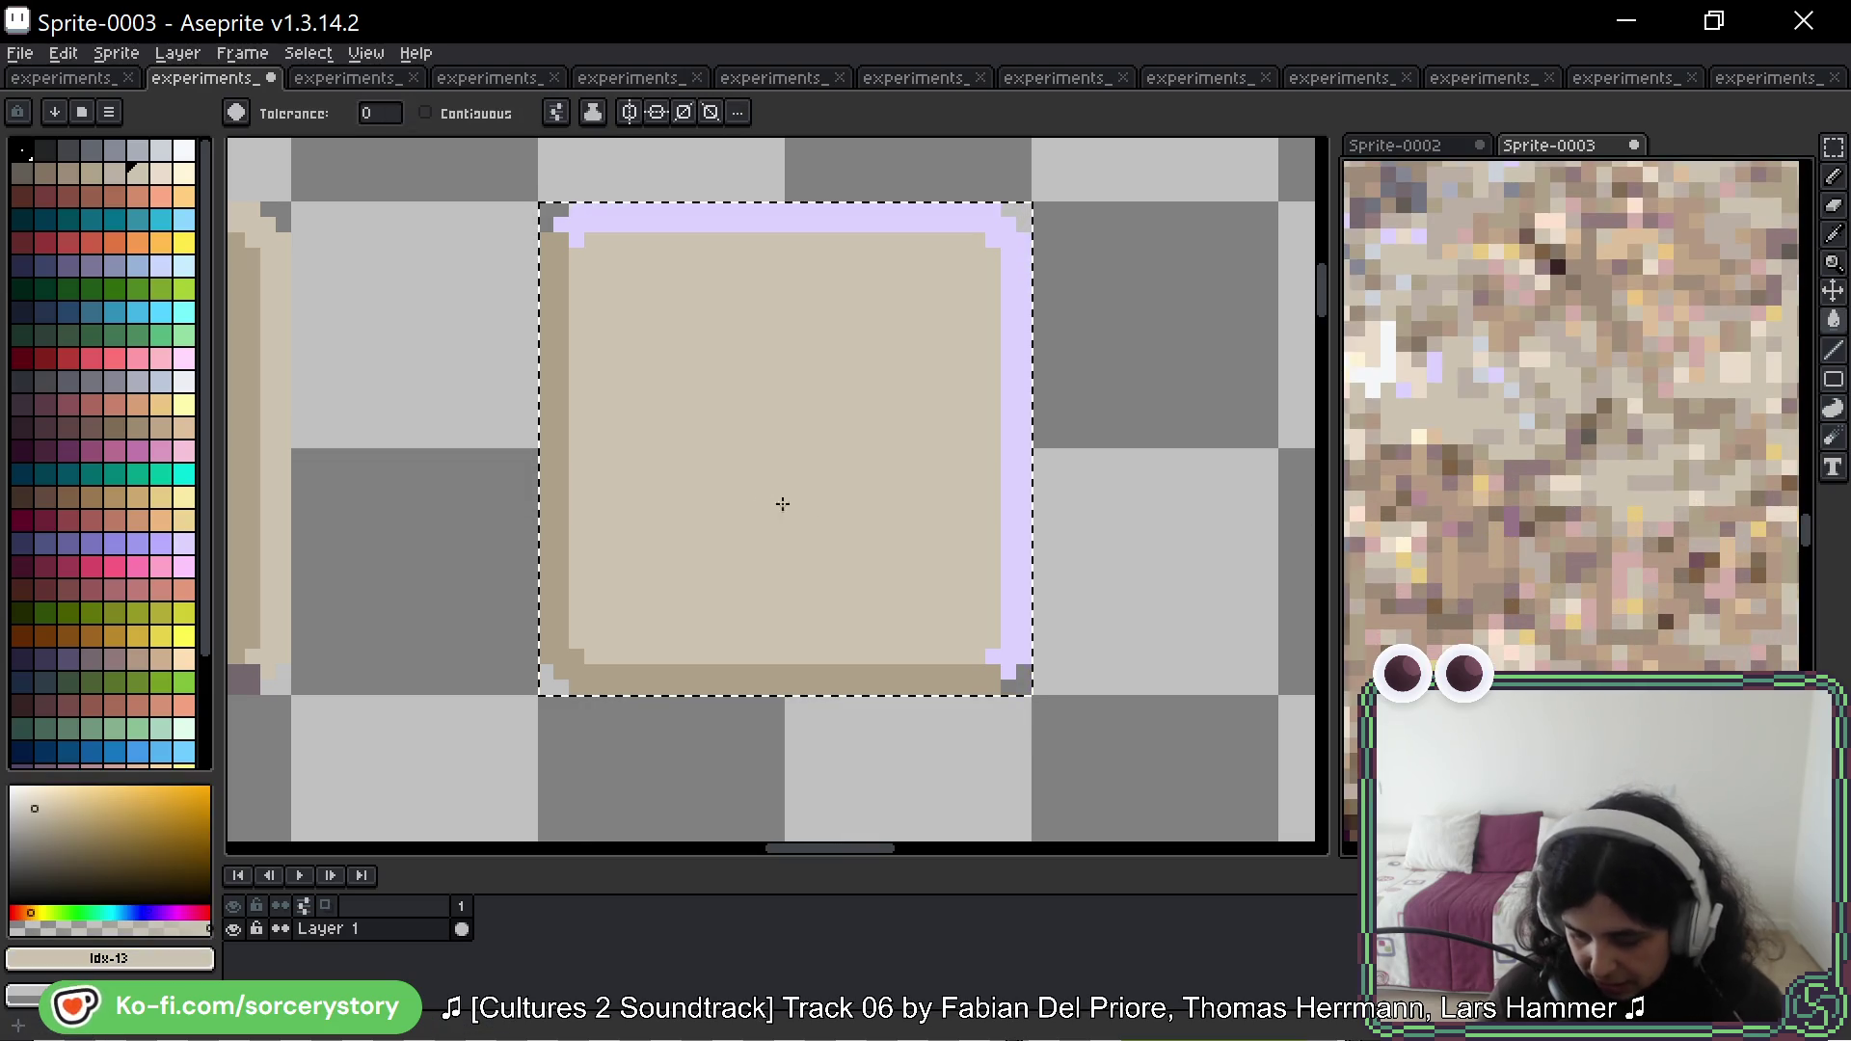
click(753, 488)
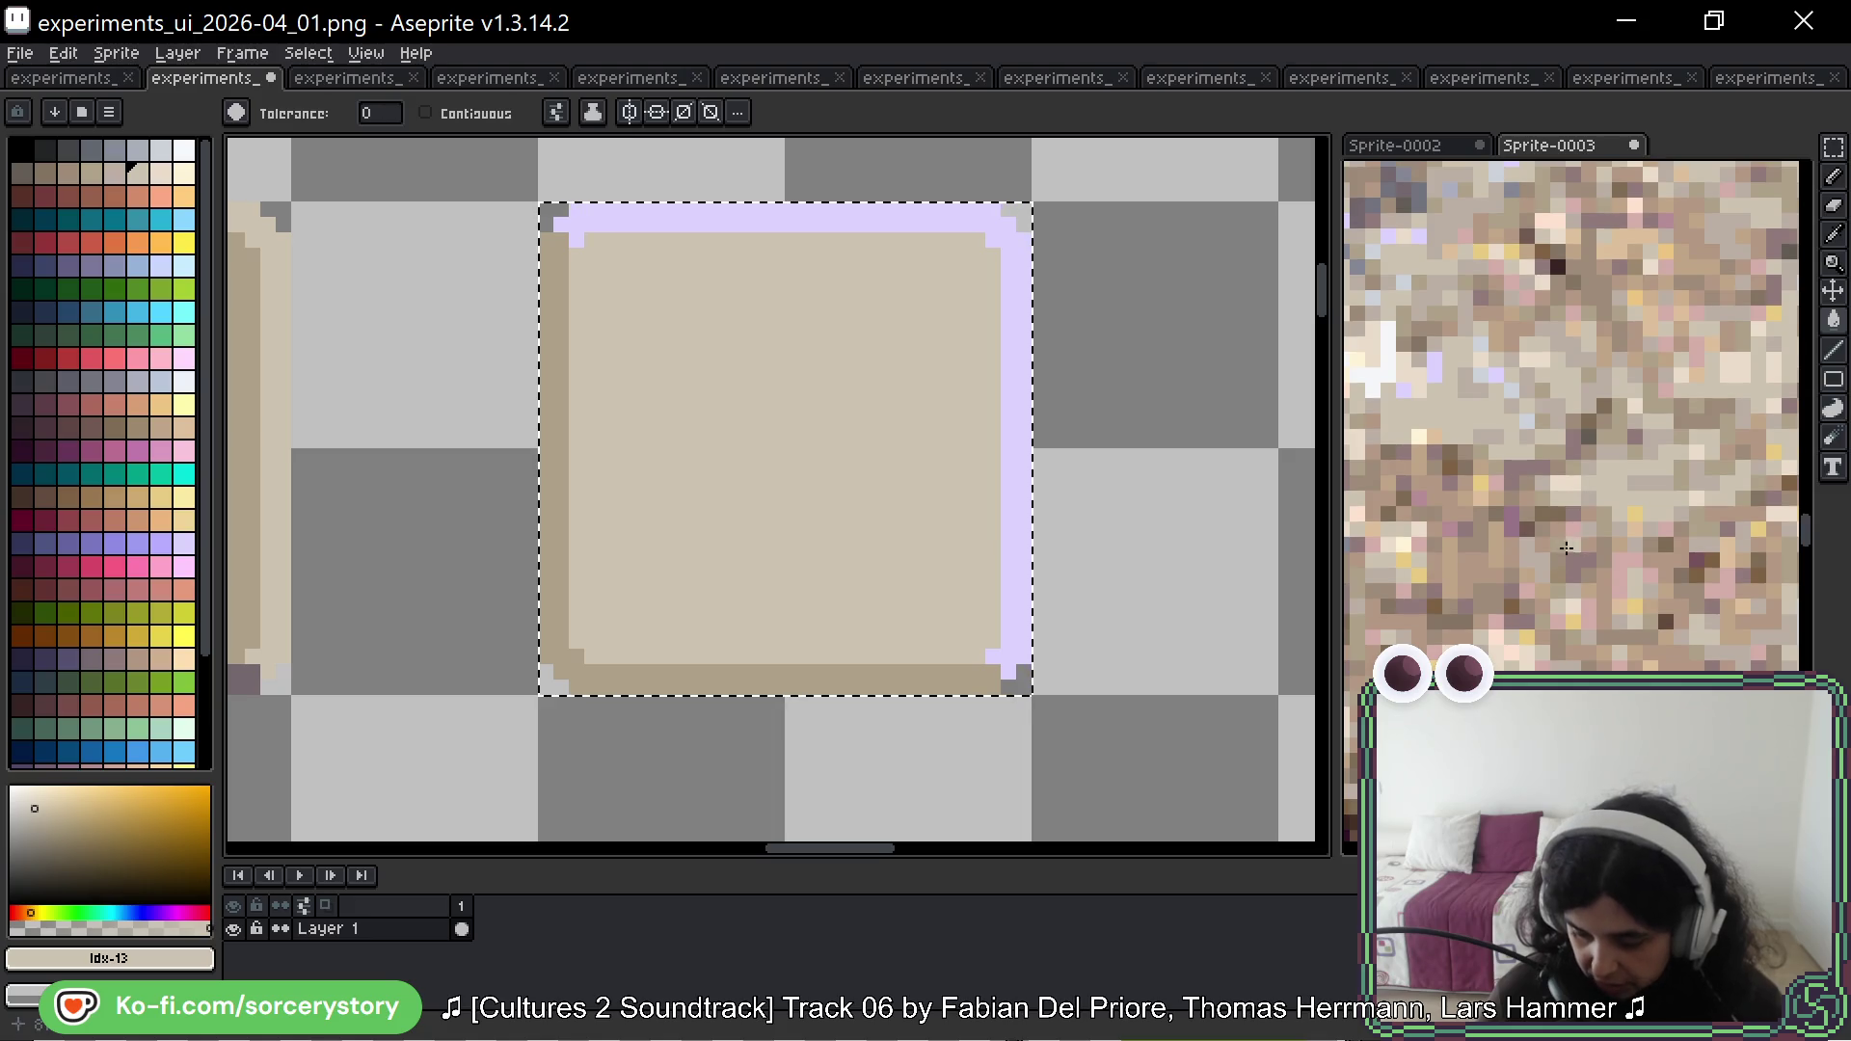
Step: Fill the frame's left and bottom border with mauve sampled from the stone photo
alt+click(1522, 450)
click(551, 590)
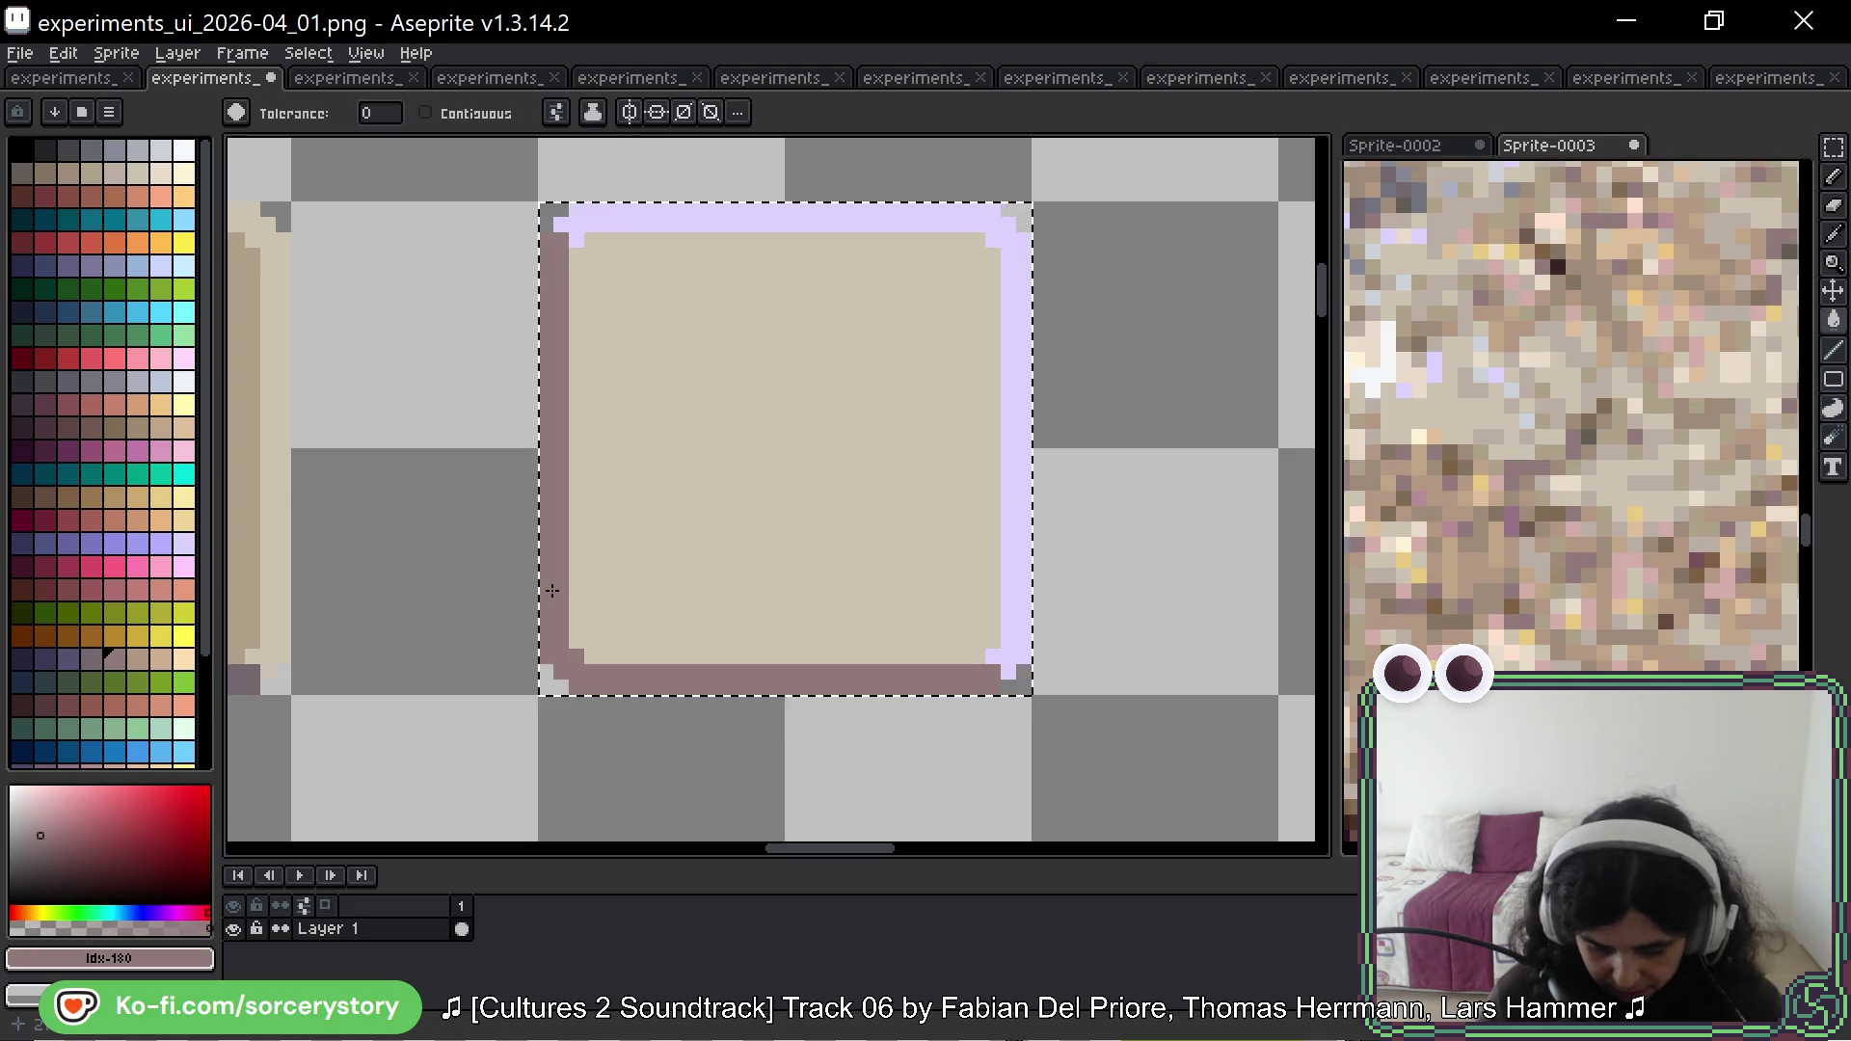
click(718, 591)
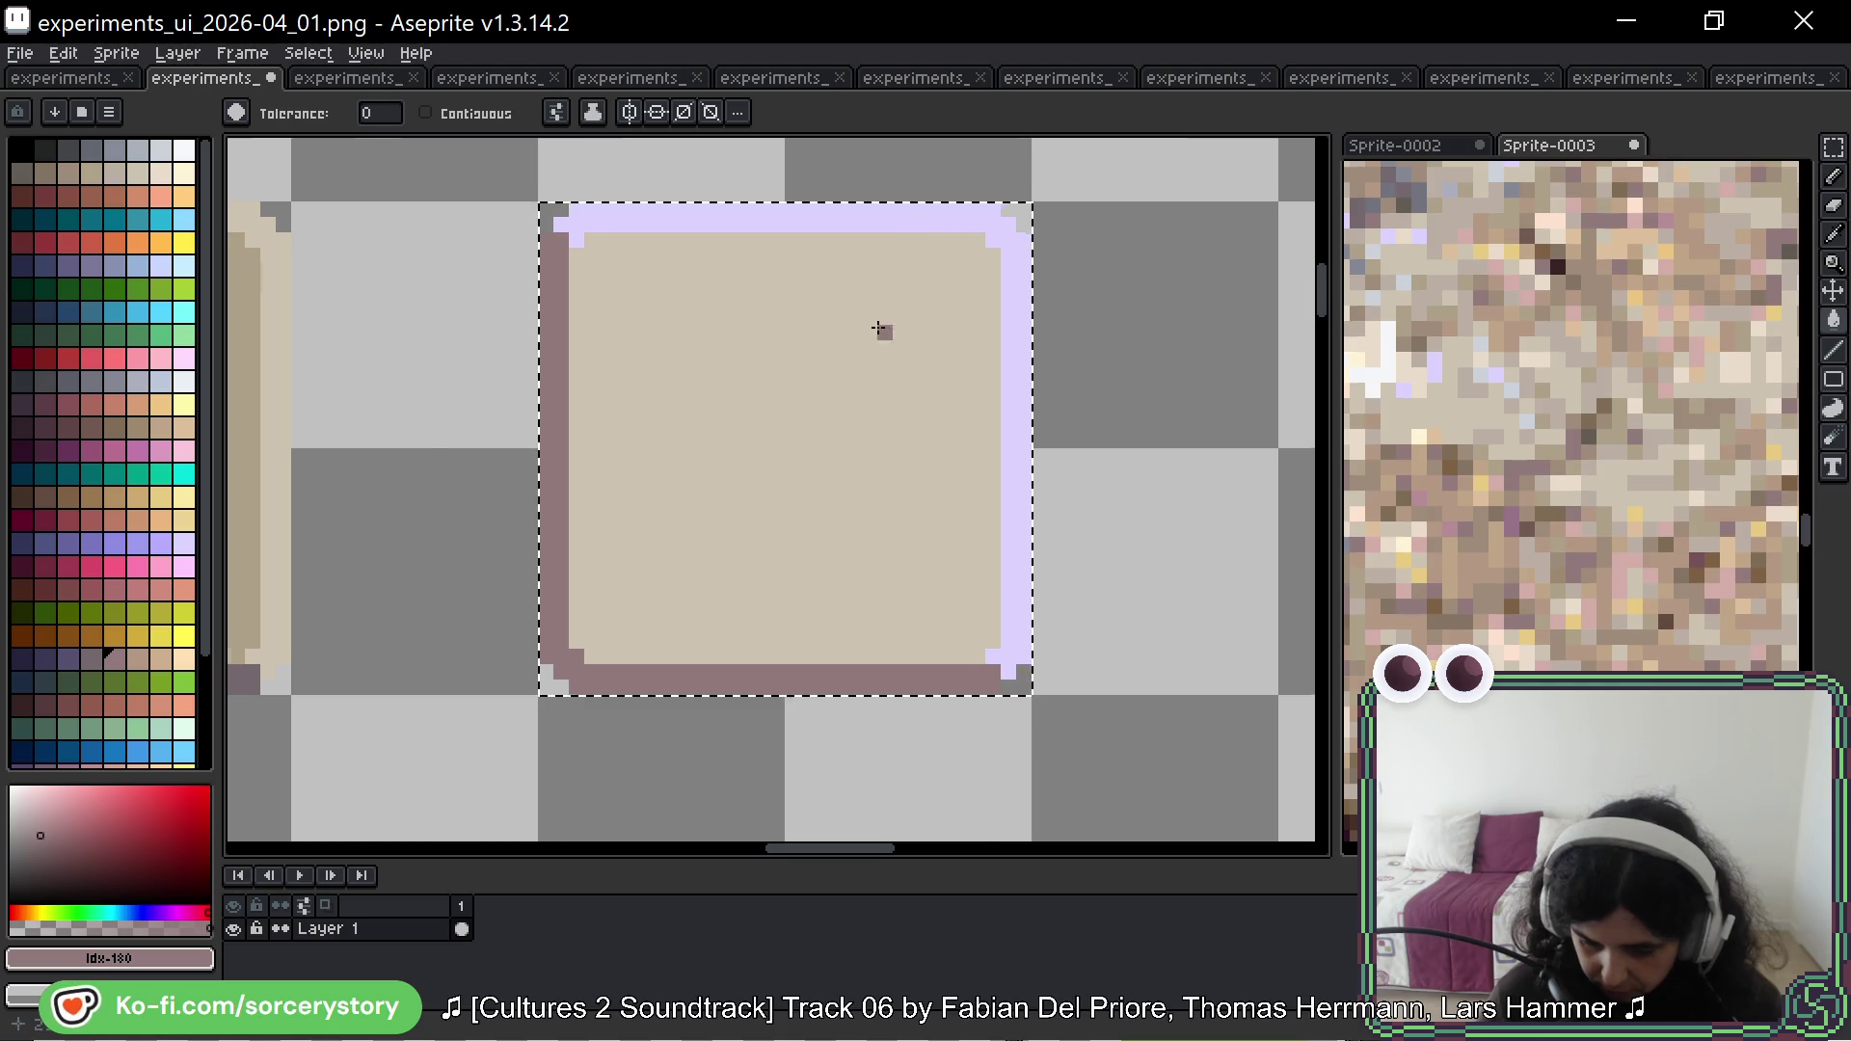
scroll(1054, 351, down, 4)
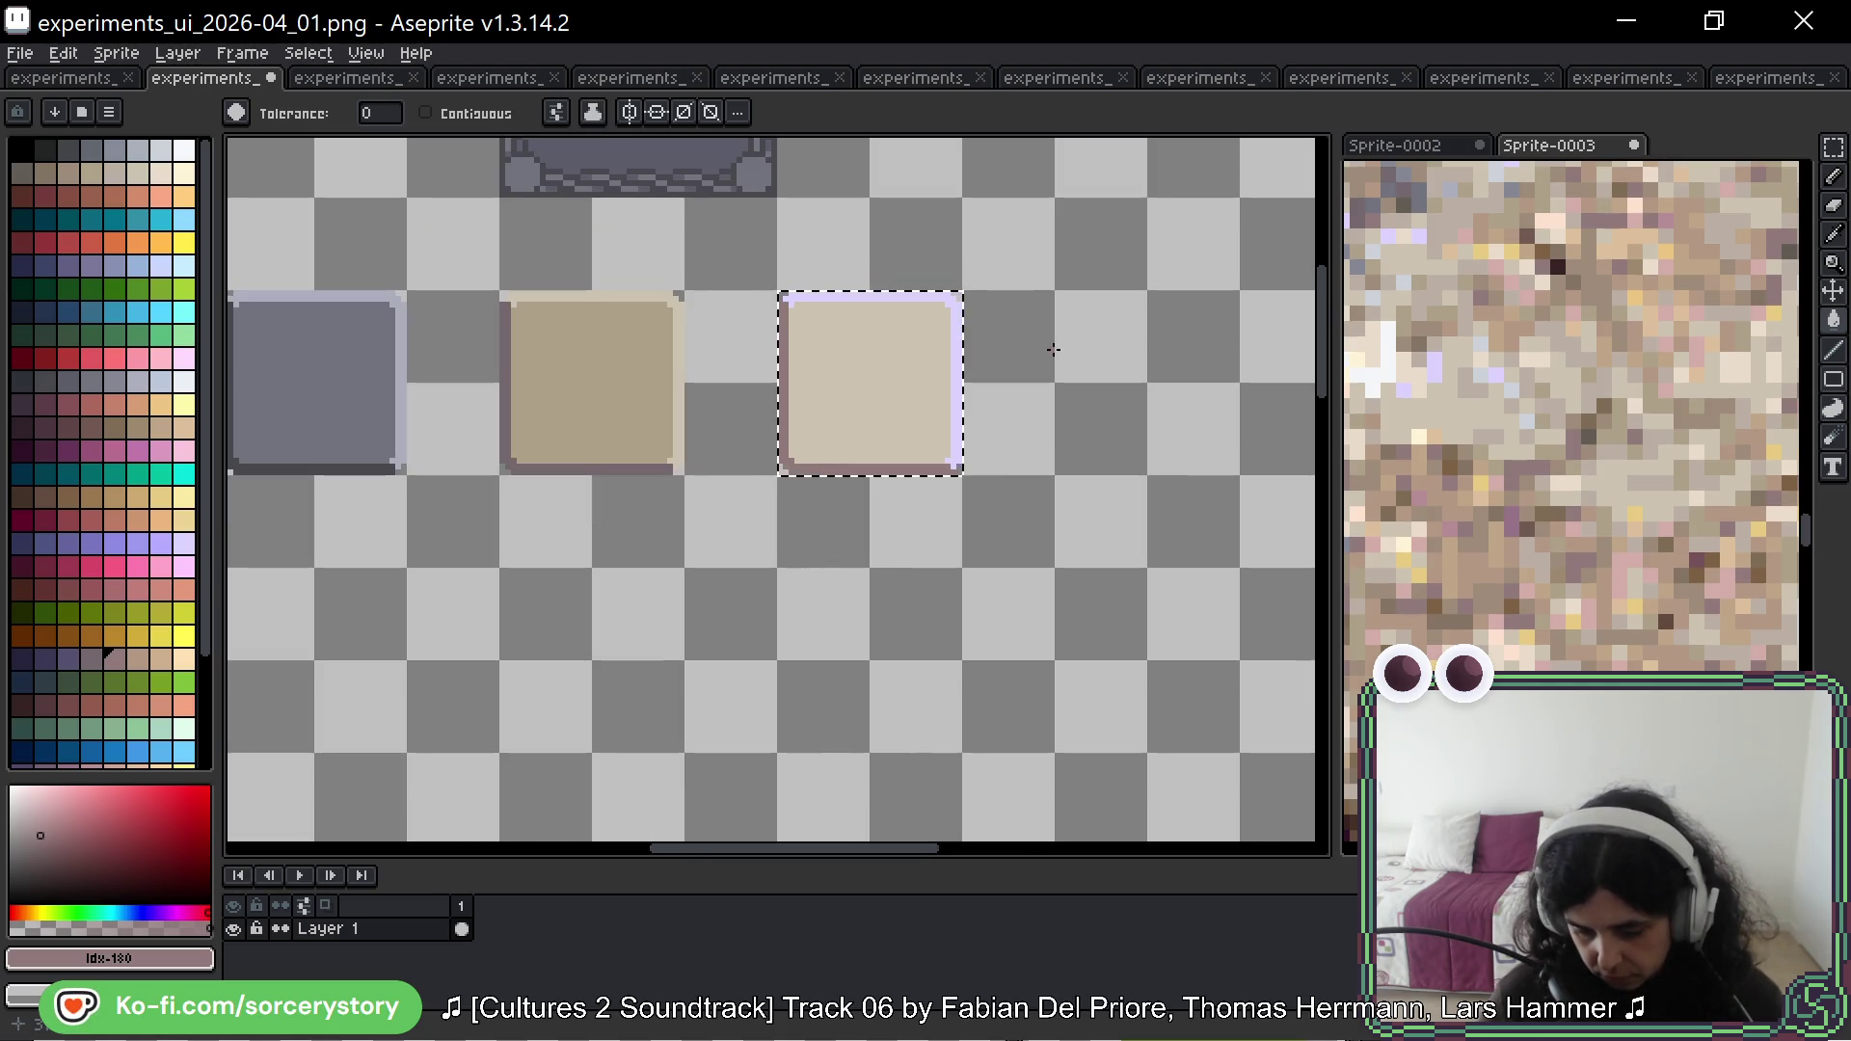
Step: Undo the stray mauve pixel, fill the top and right edges light blue-grey, then deselect
scroll(1514, 332, up, 5)
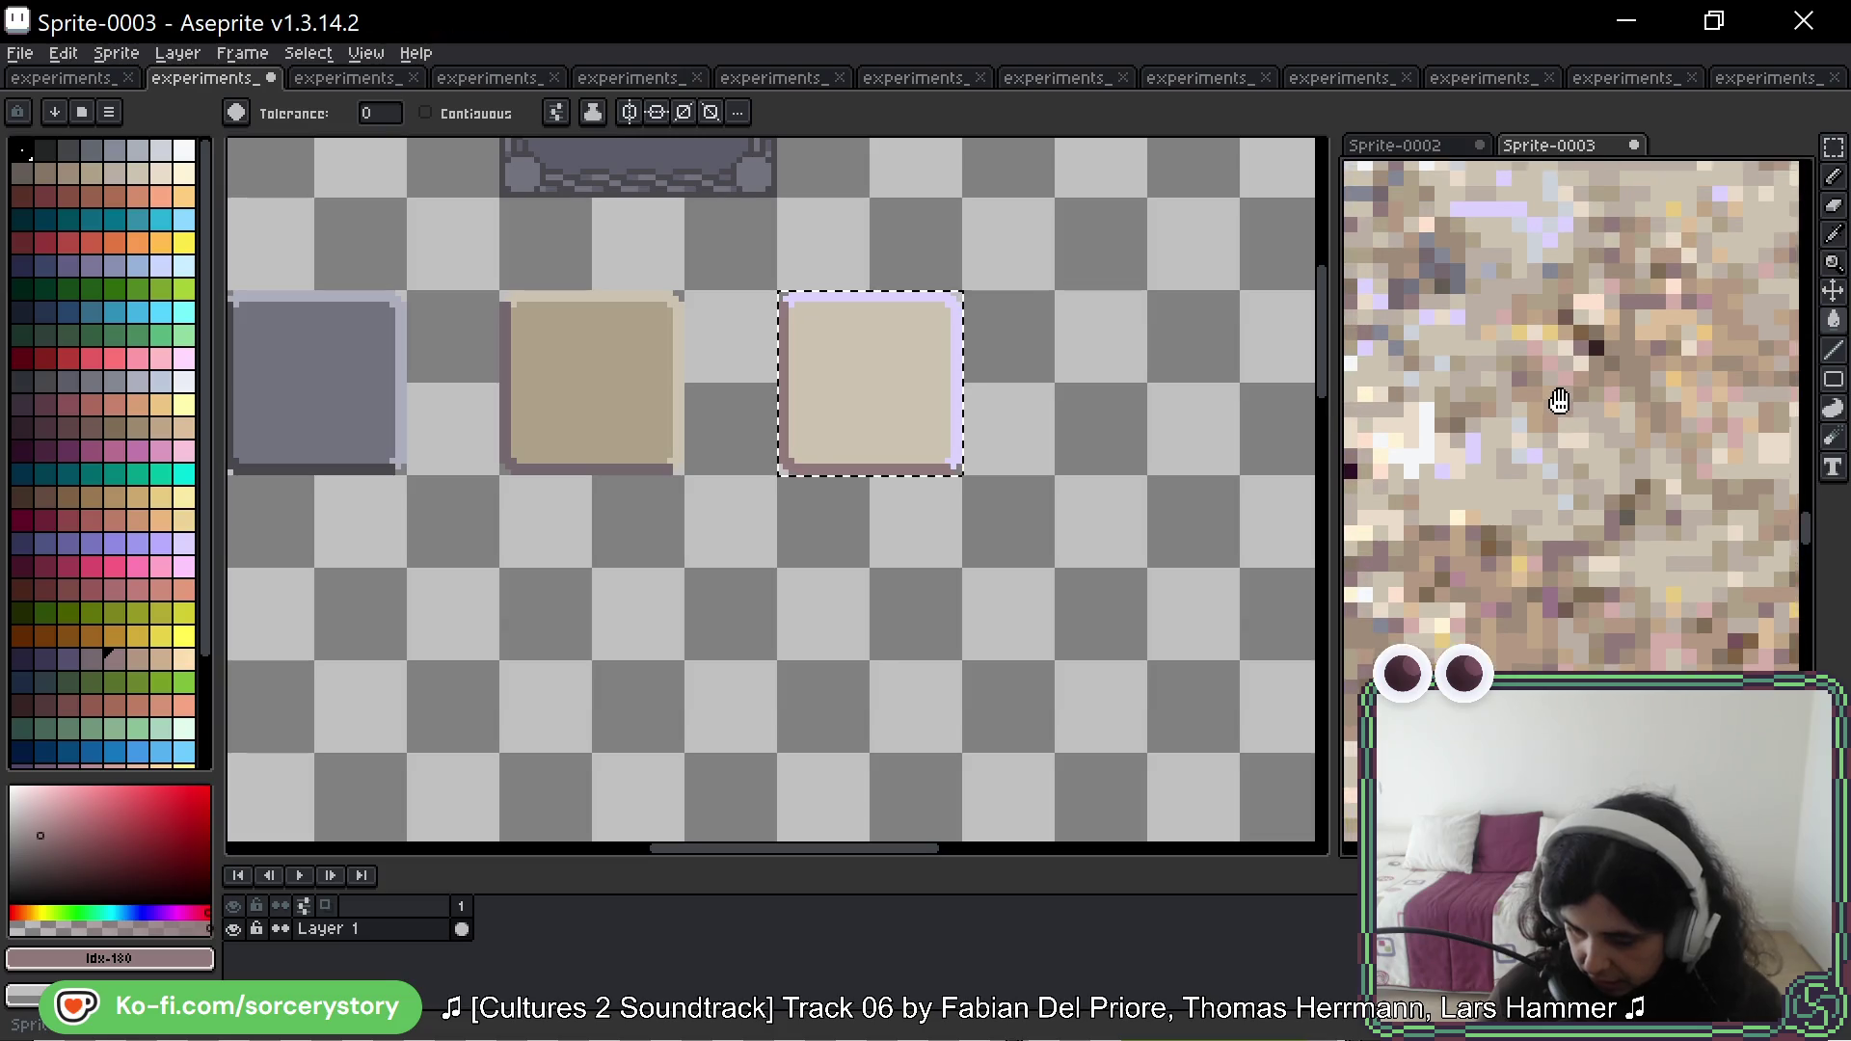
key(ctrl+z)
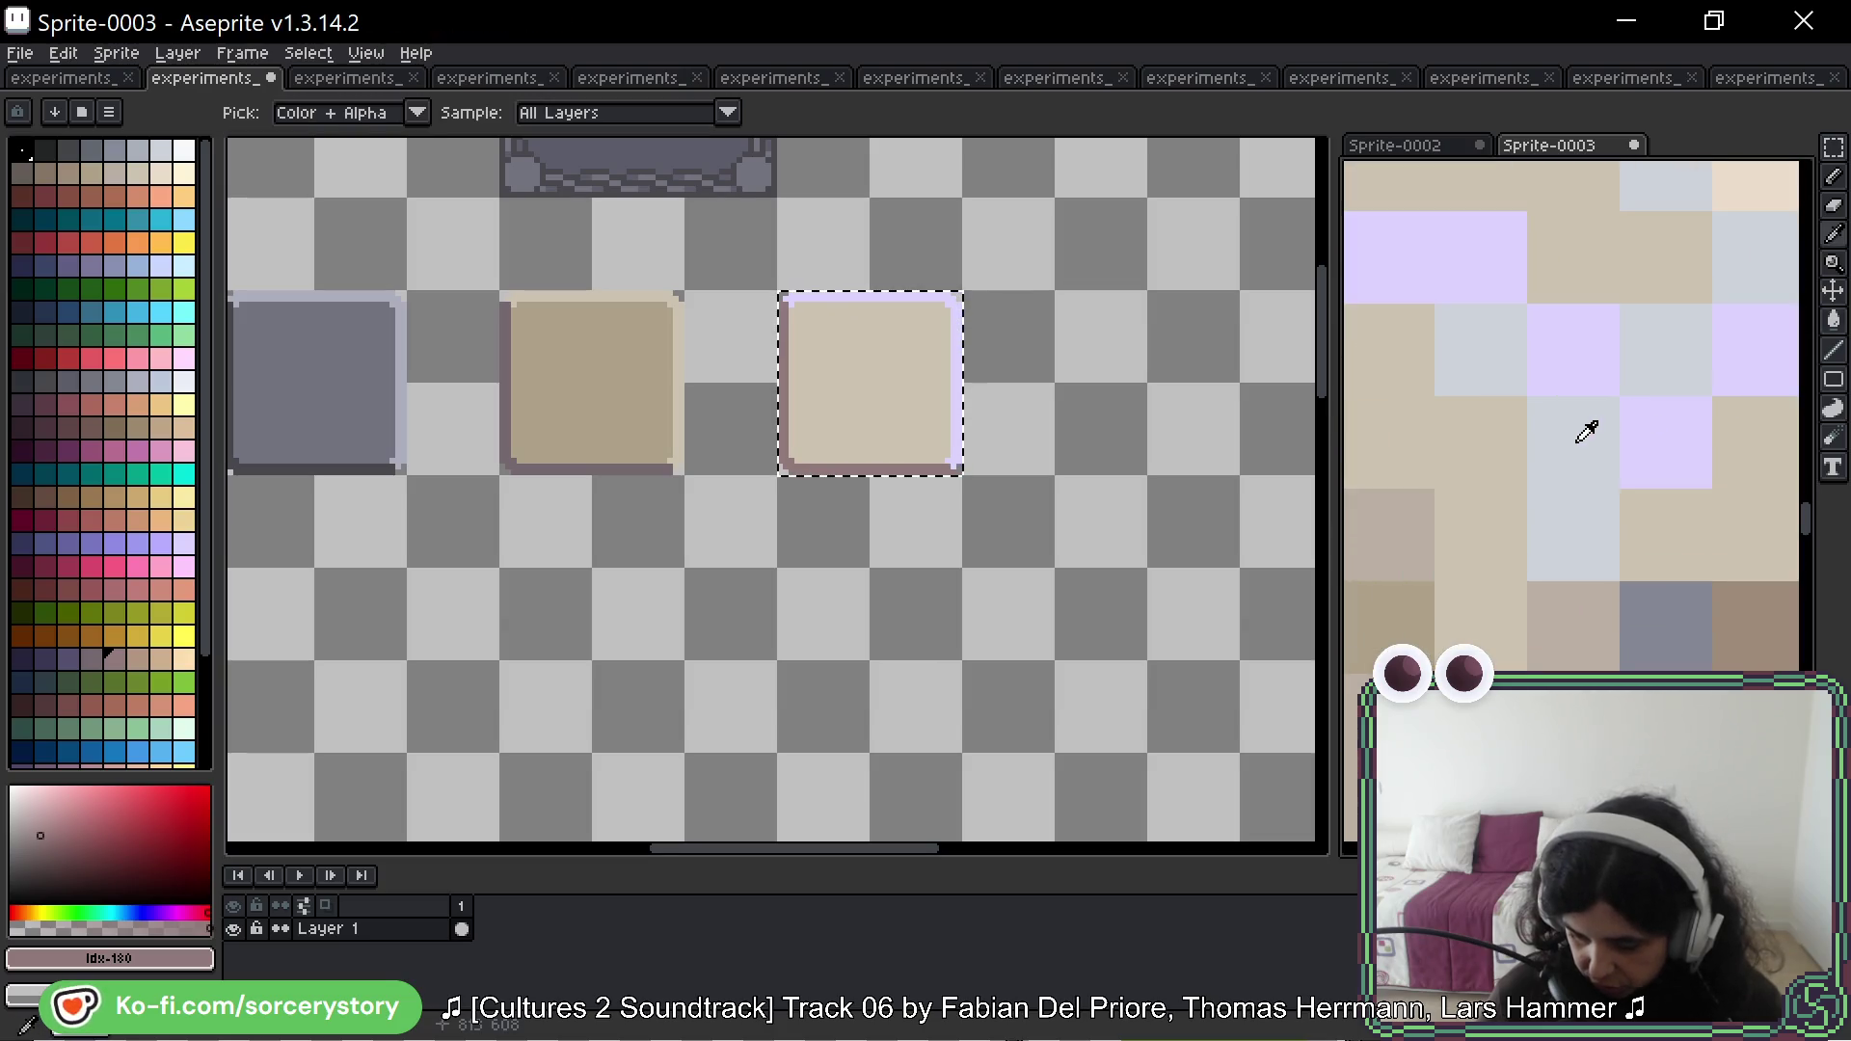
alt+click(1574, 435)
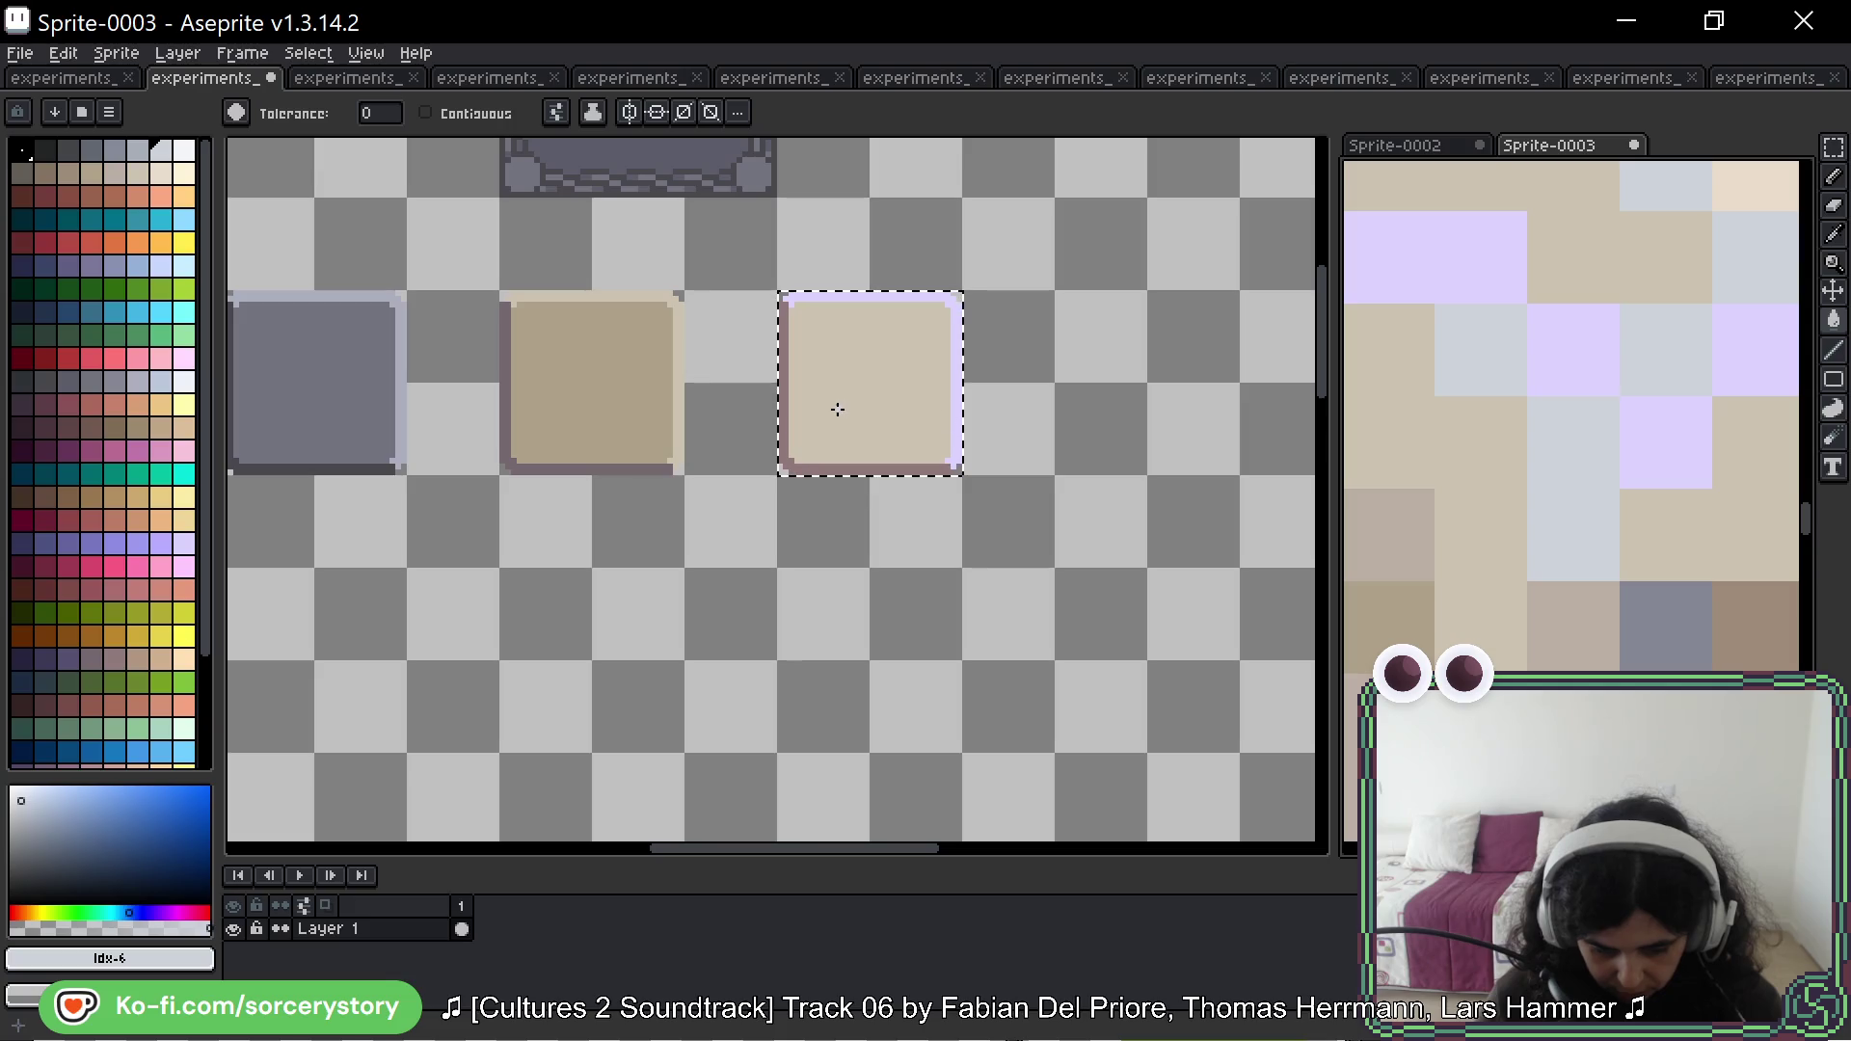
click(878, 299)
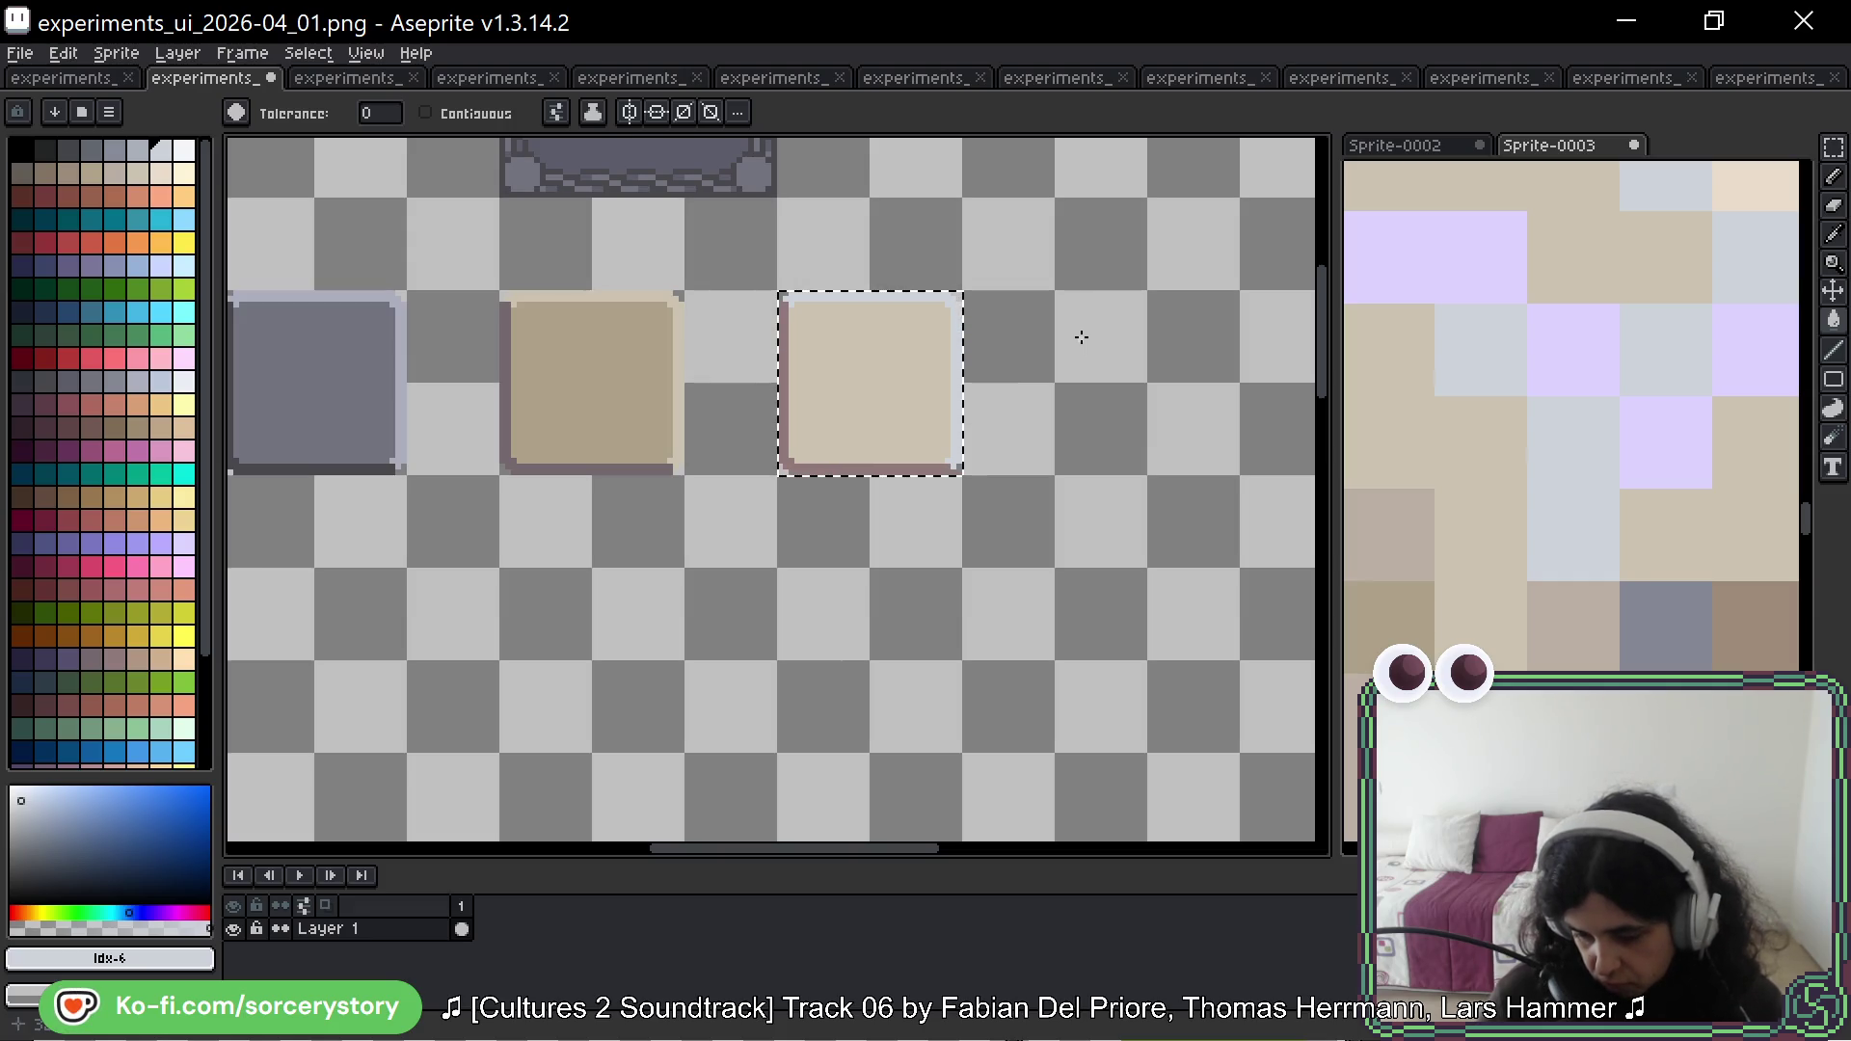
scroll(1583, 392, down, 3)
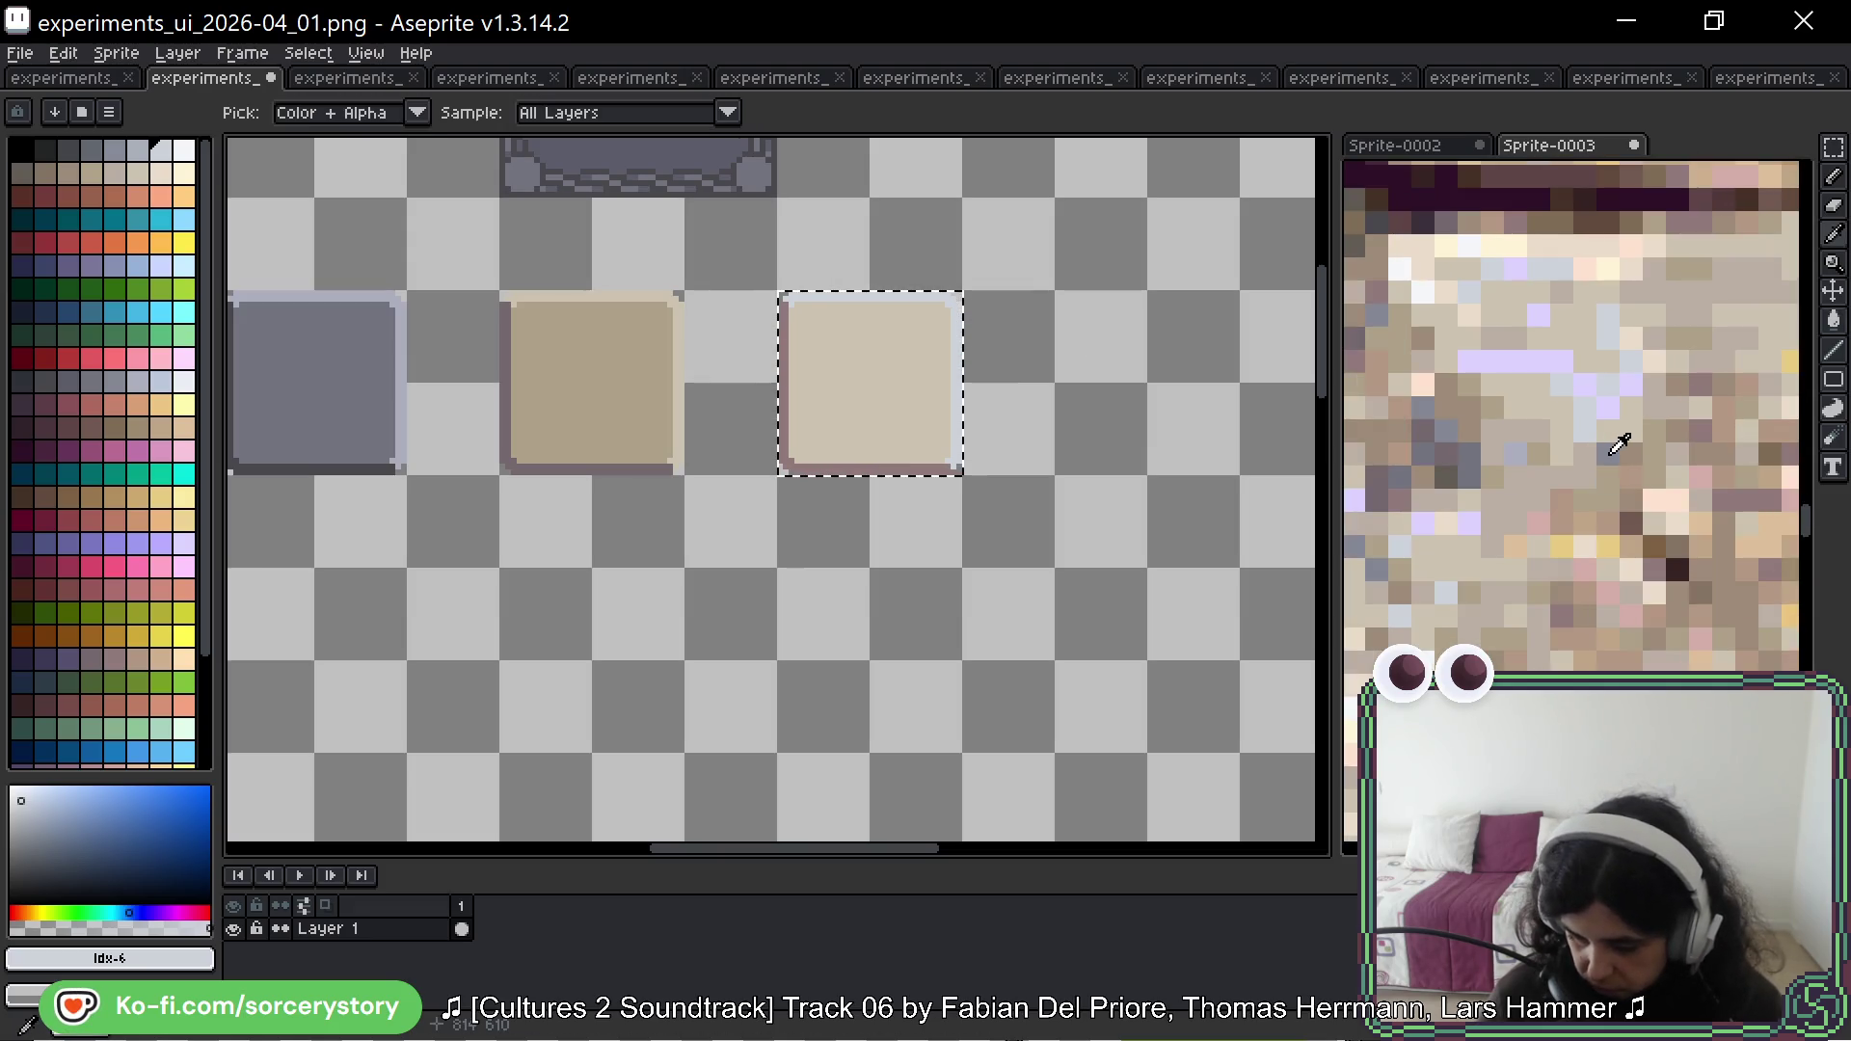
scroll(787, 409, up, 2)
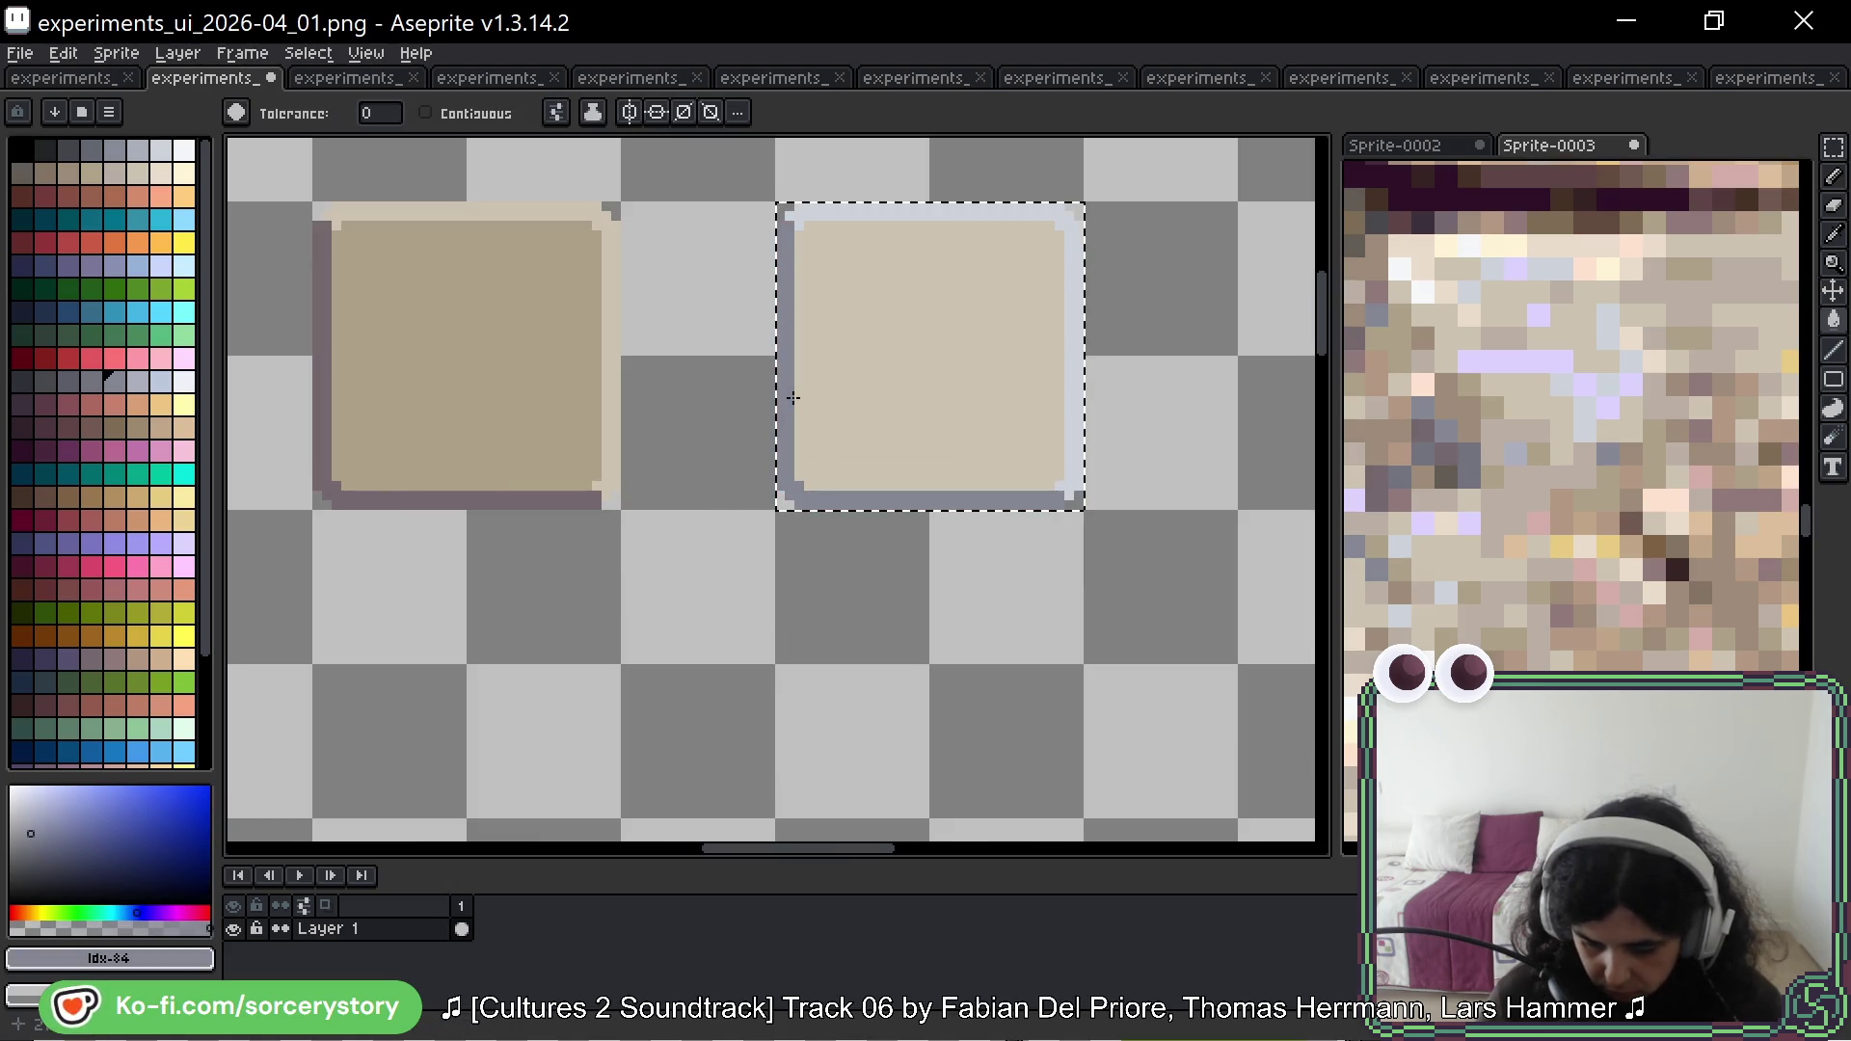
scroll(822, 401, down, 3)
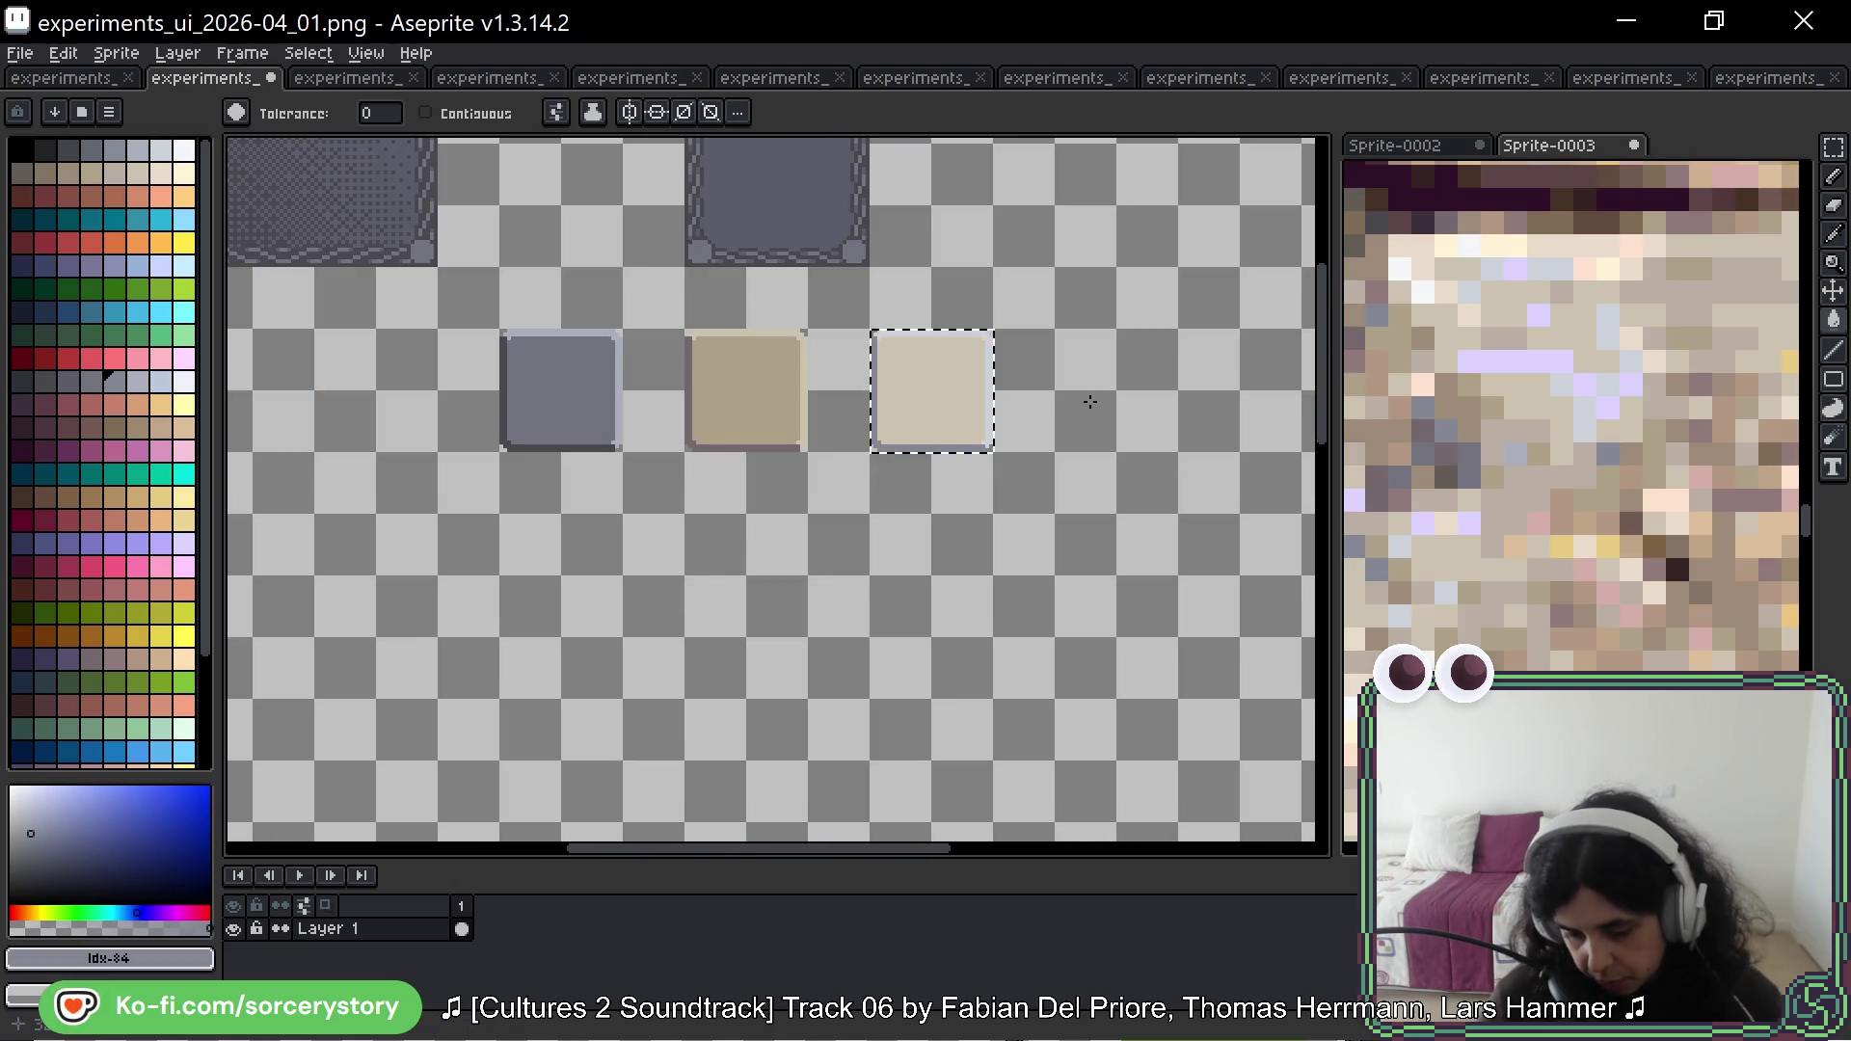
key(ctrl+d)
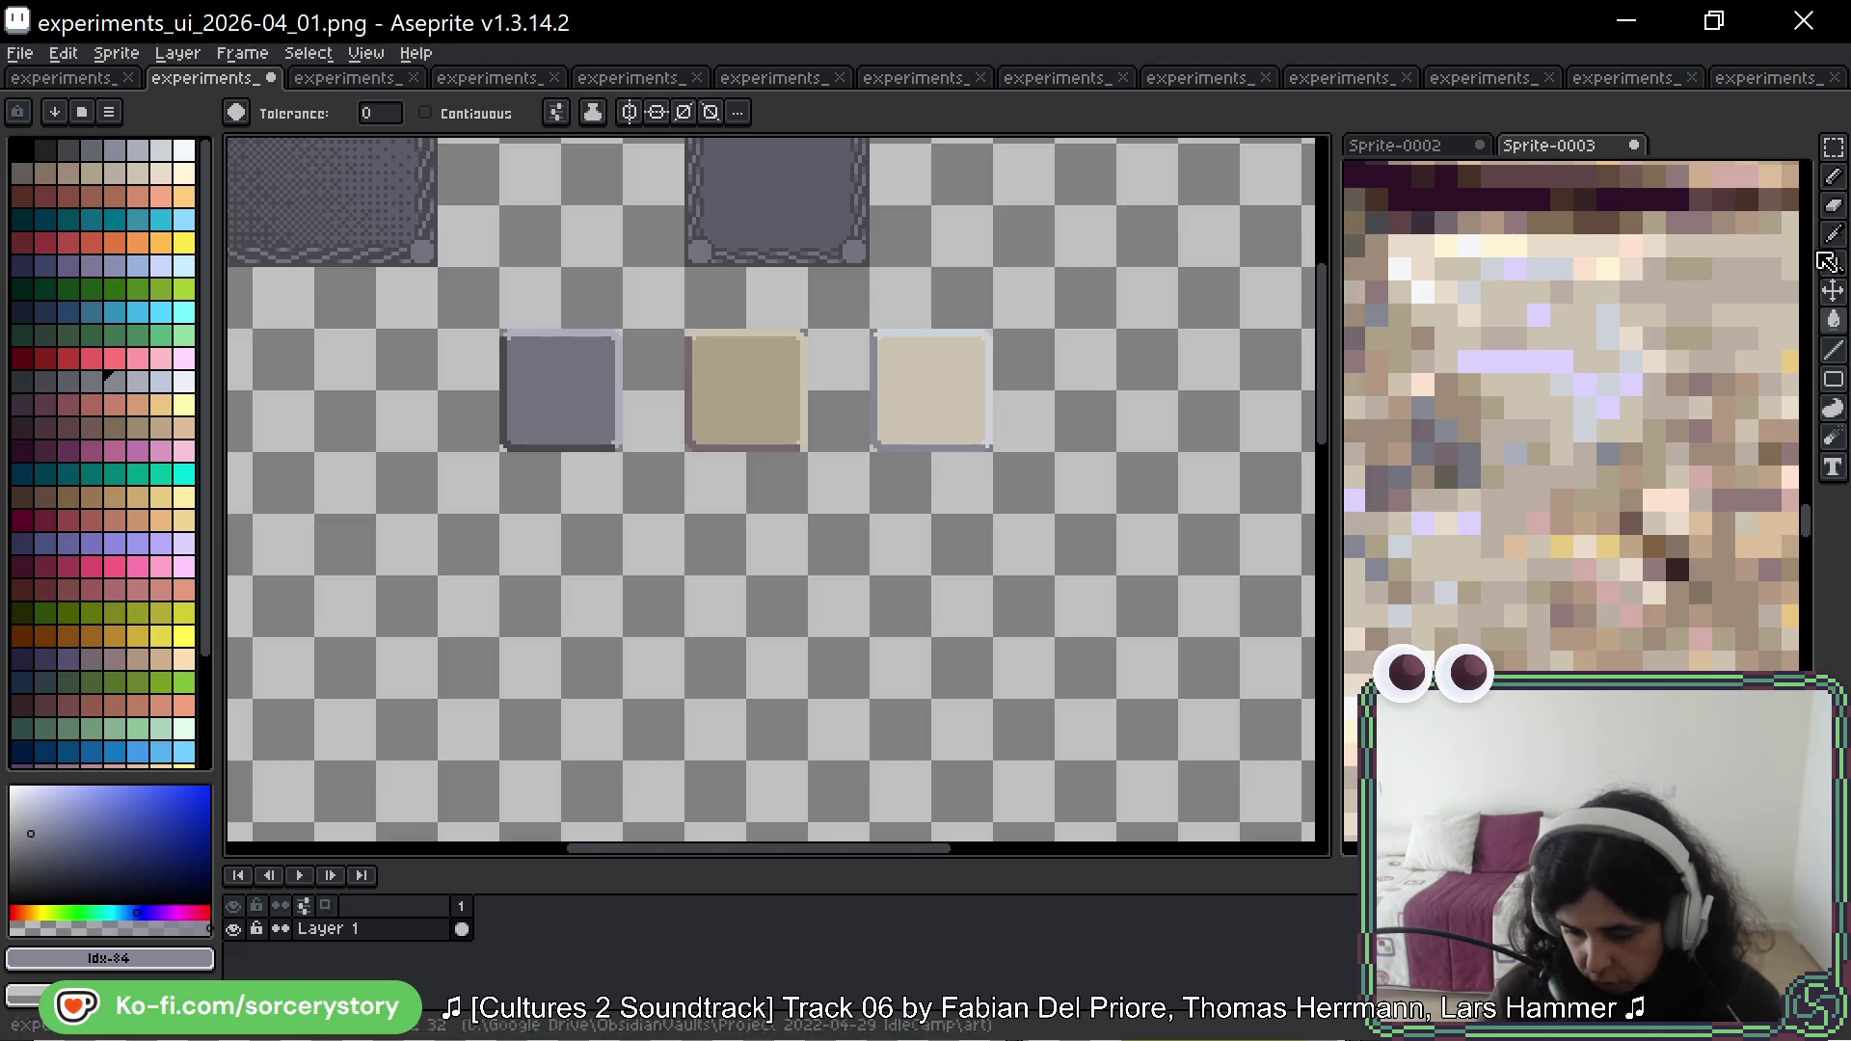
Step: Reselect the cream square and fill its interior with greyish beige from the stone photo
key(m)
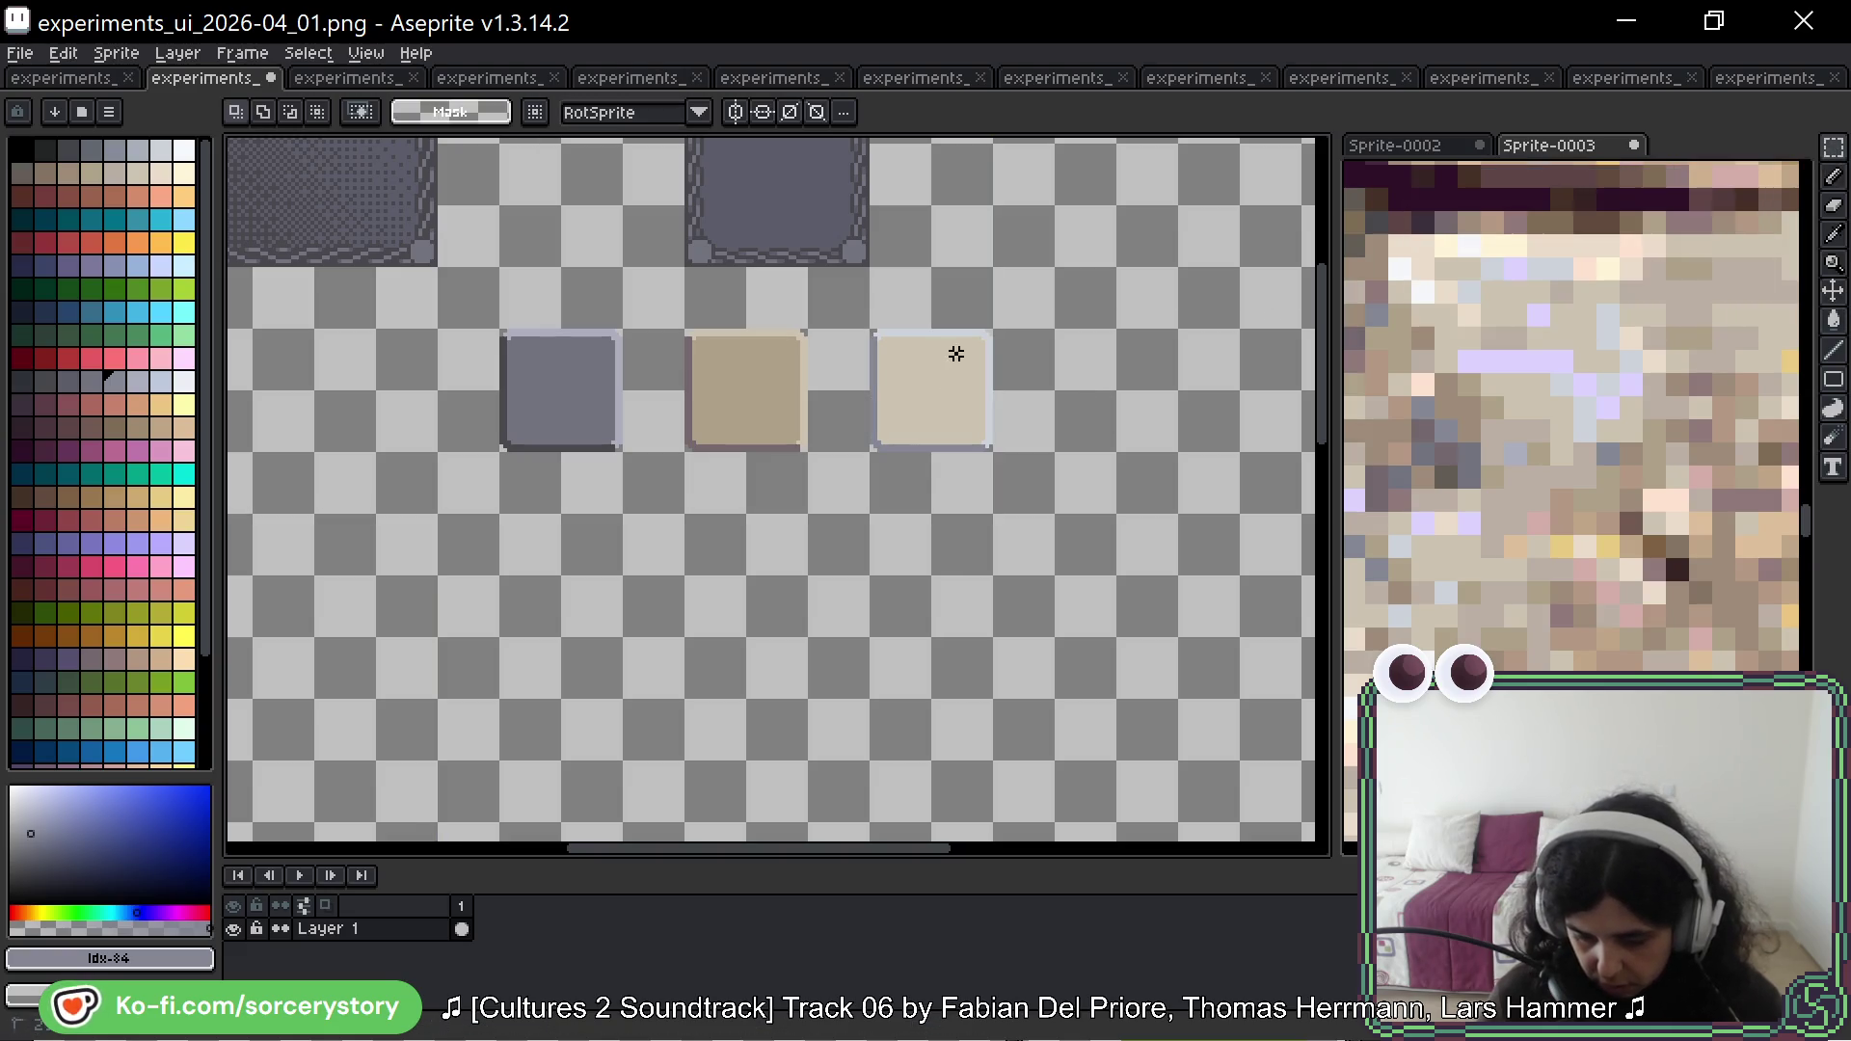
key(ctrl+shift+d)
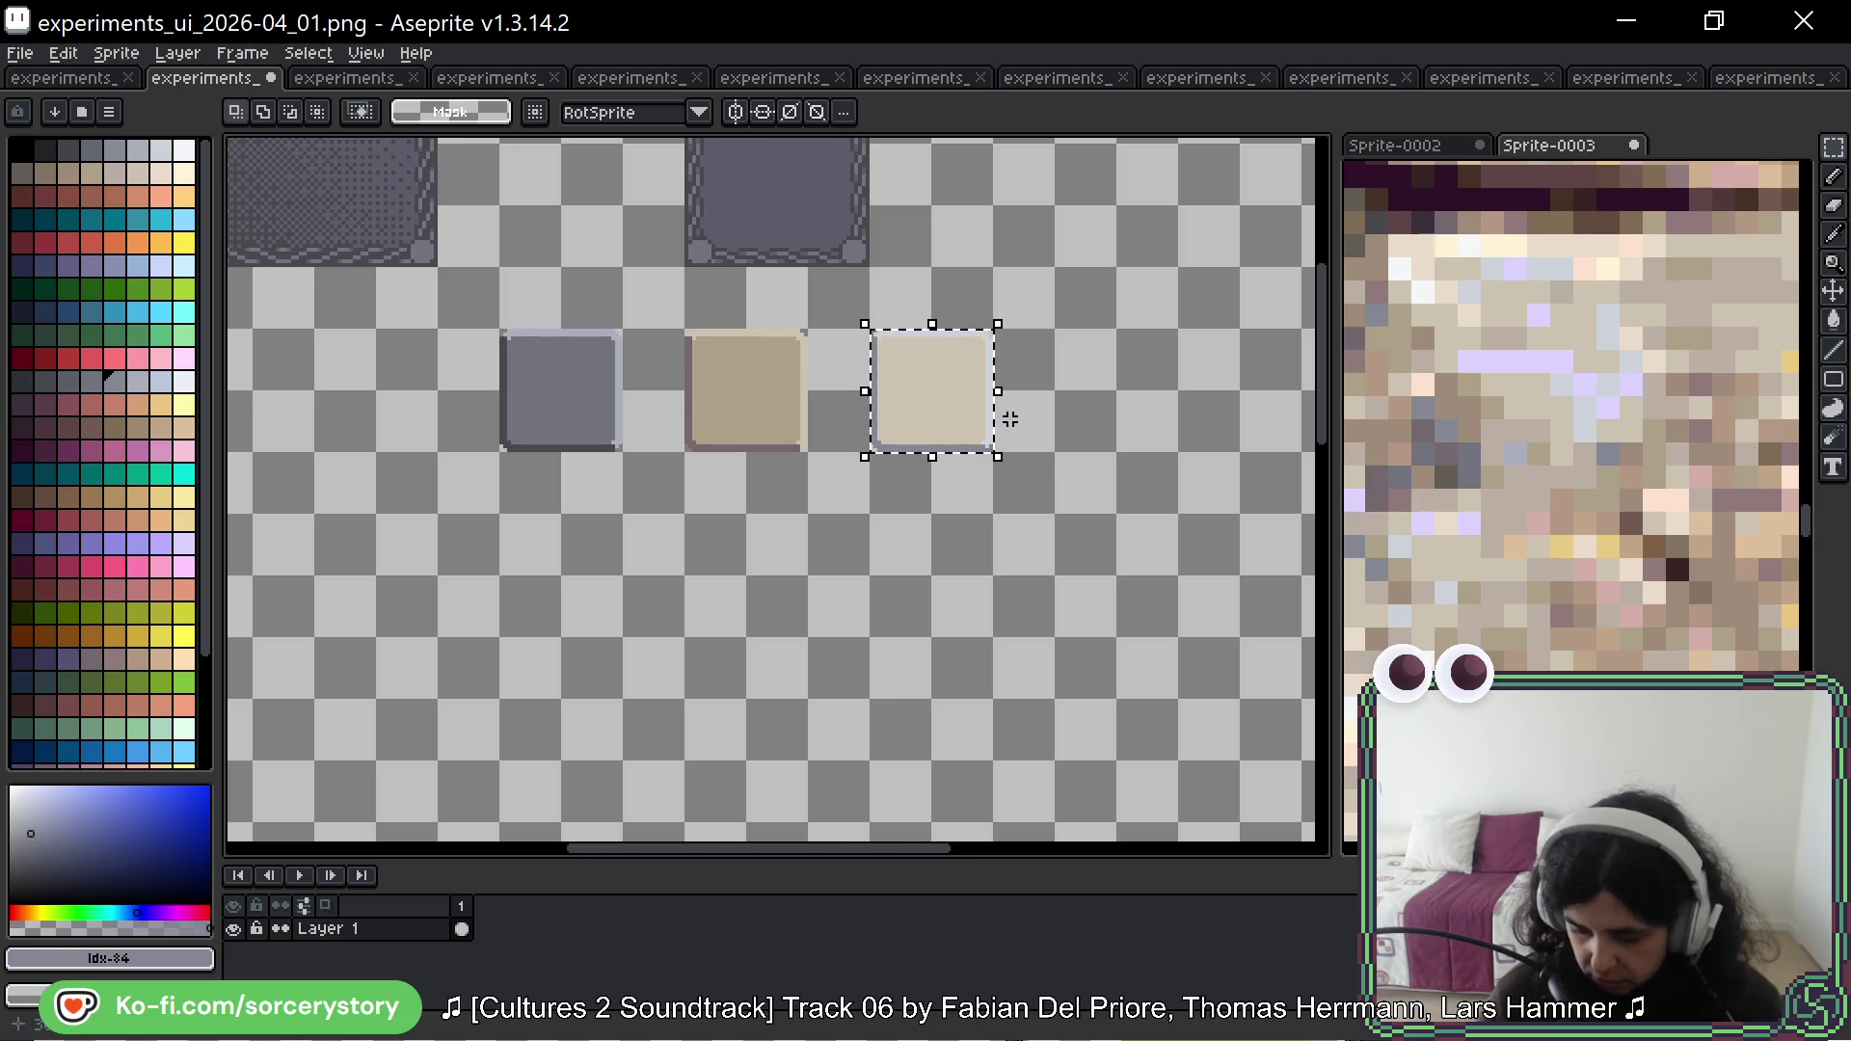
scroll(1601, 444, down, 4)
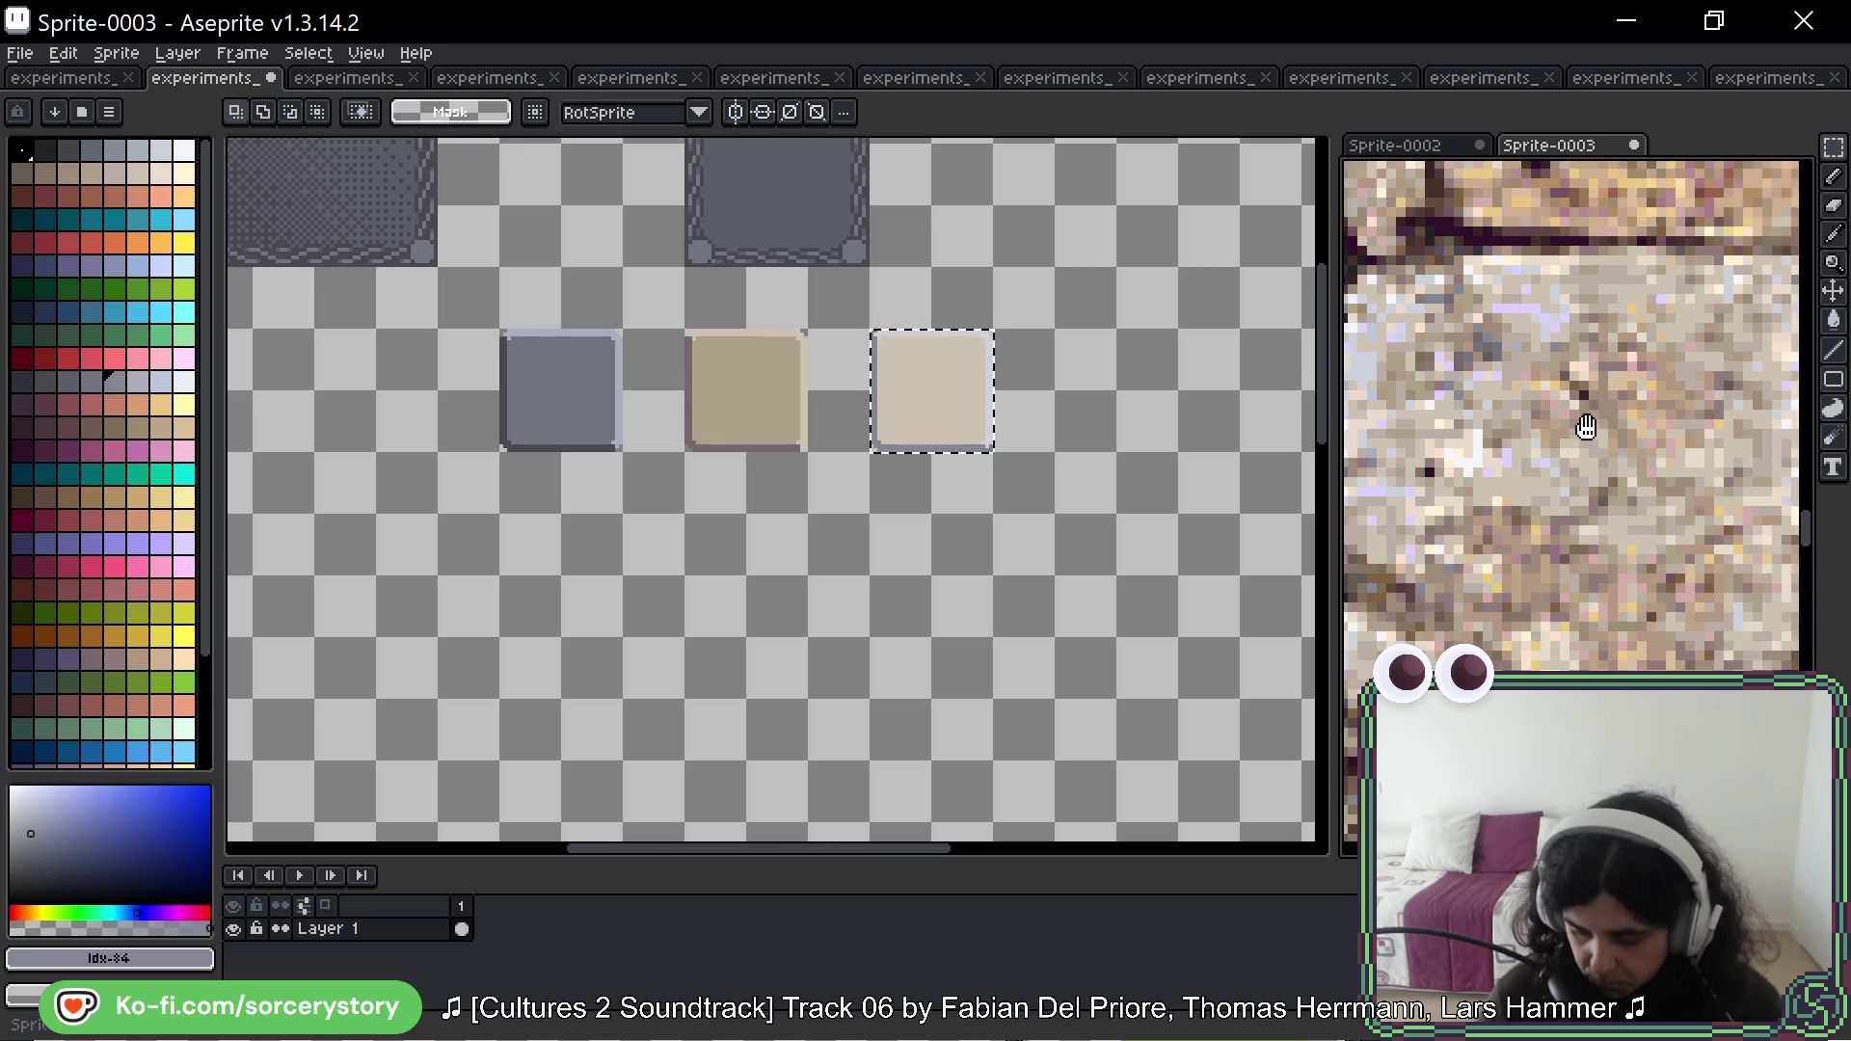
key(w)
scroll(1624, 517, down, 2)
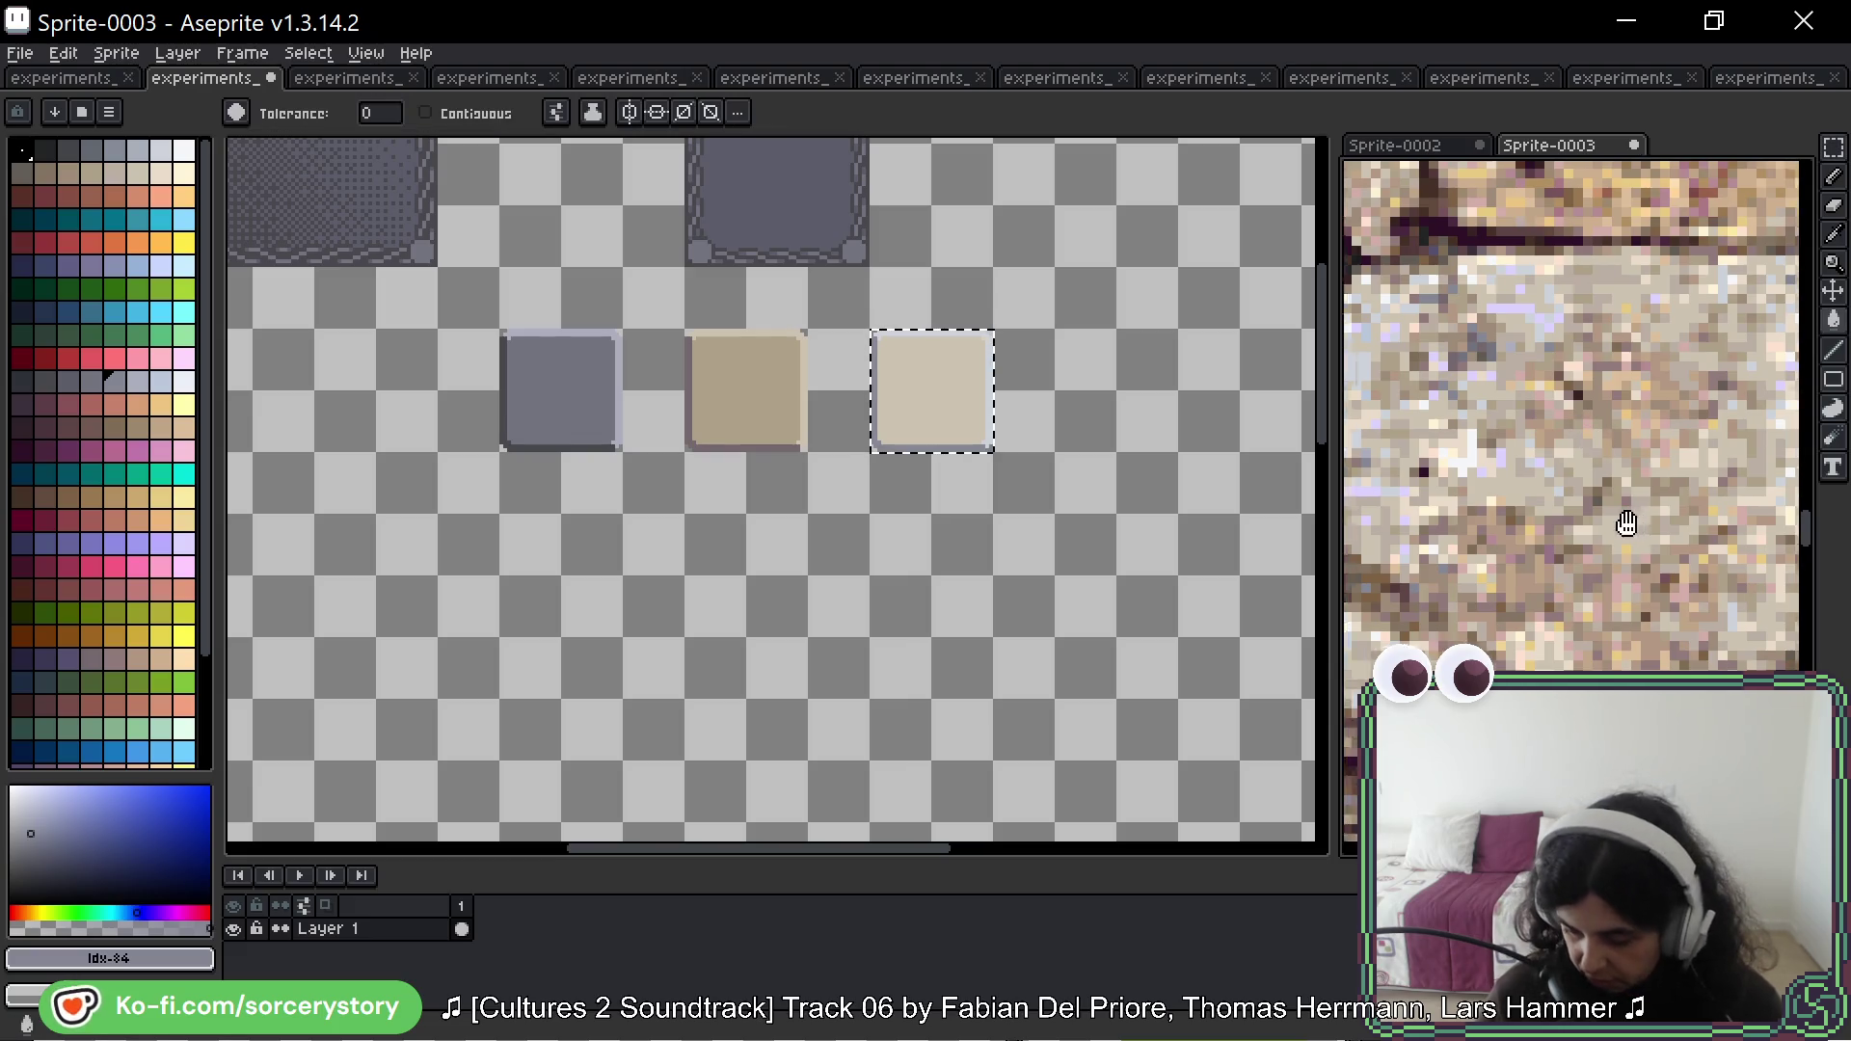
scroll(1446, 497, down, 2)
scroll(1640, 540, up, 4)
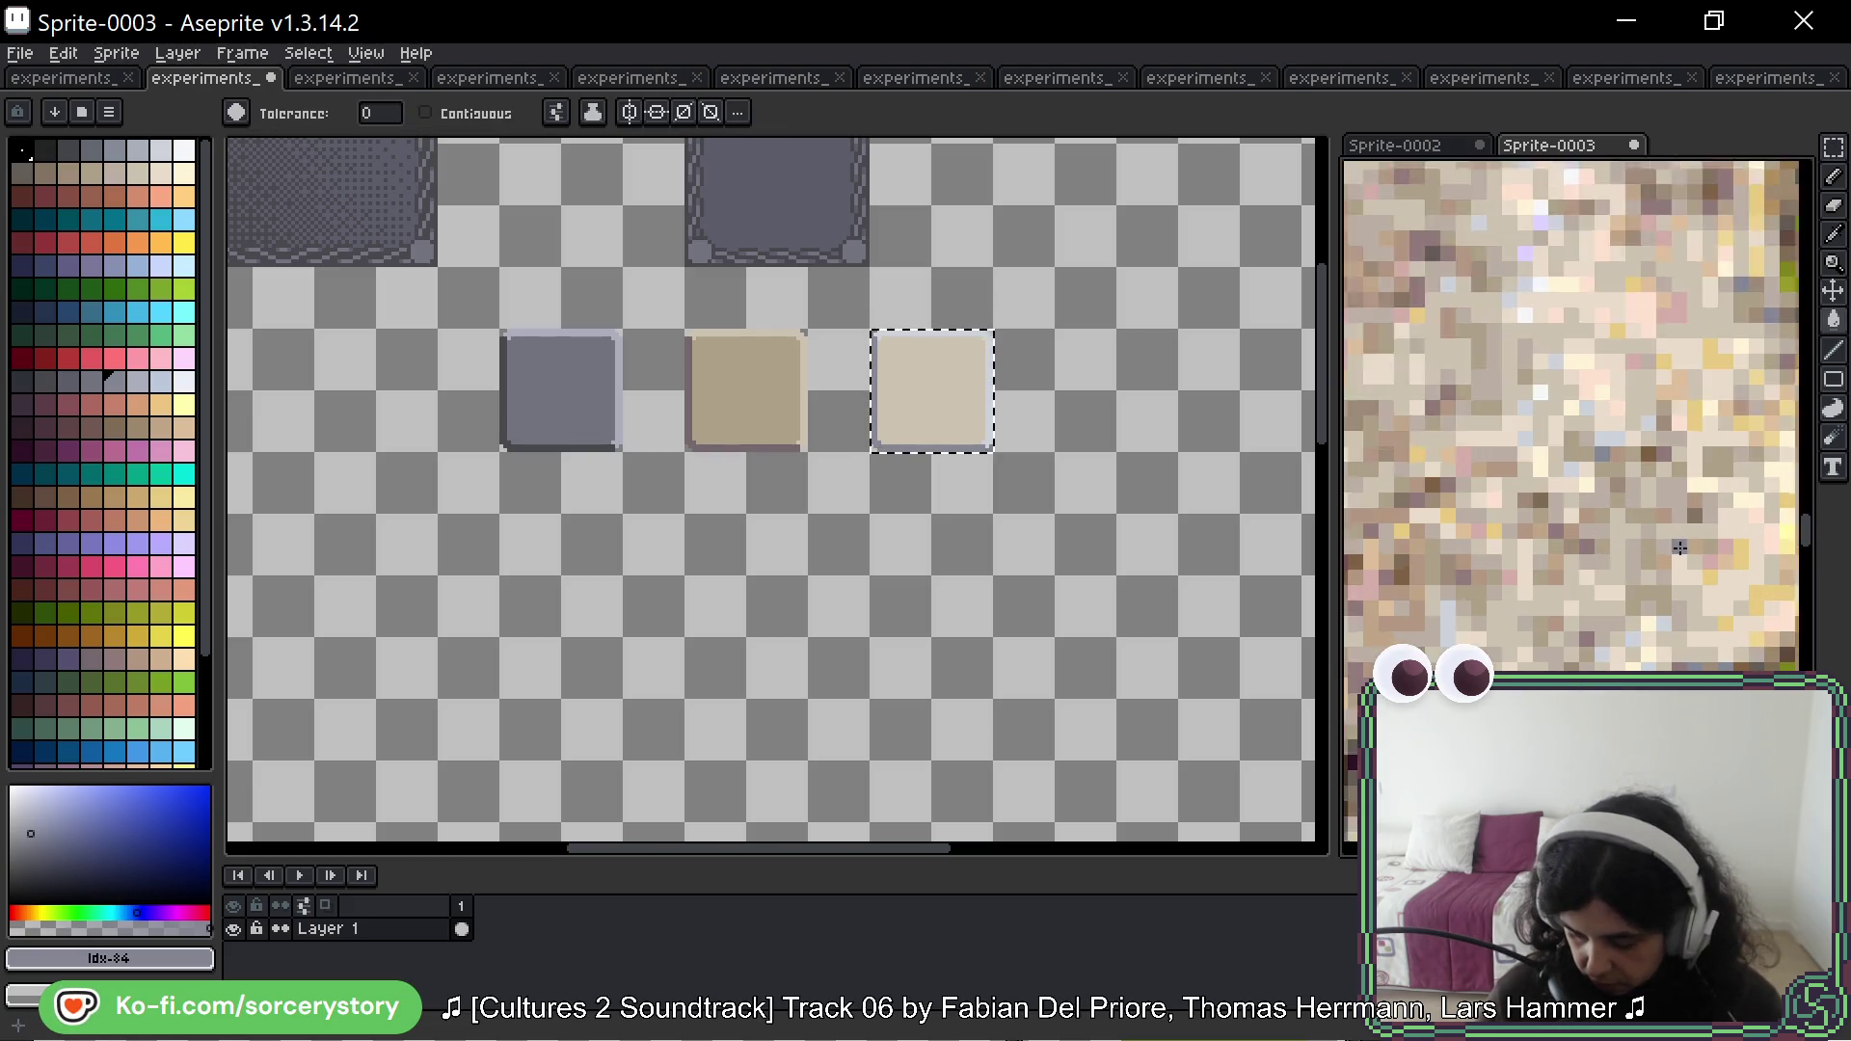
alt+click(1678, 425)
click(938, 409)
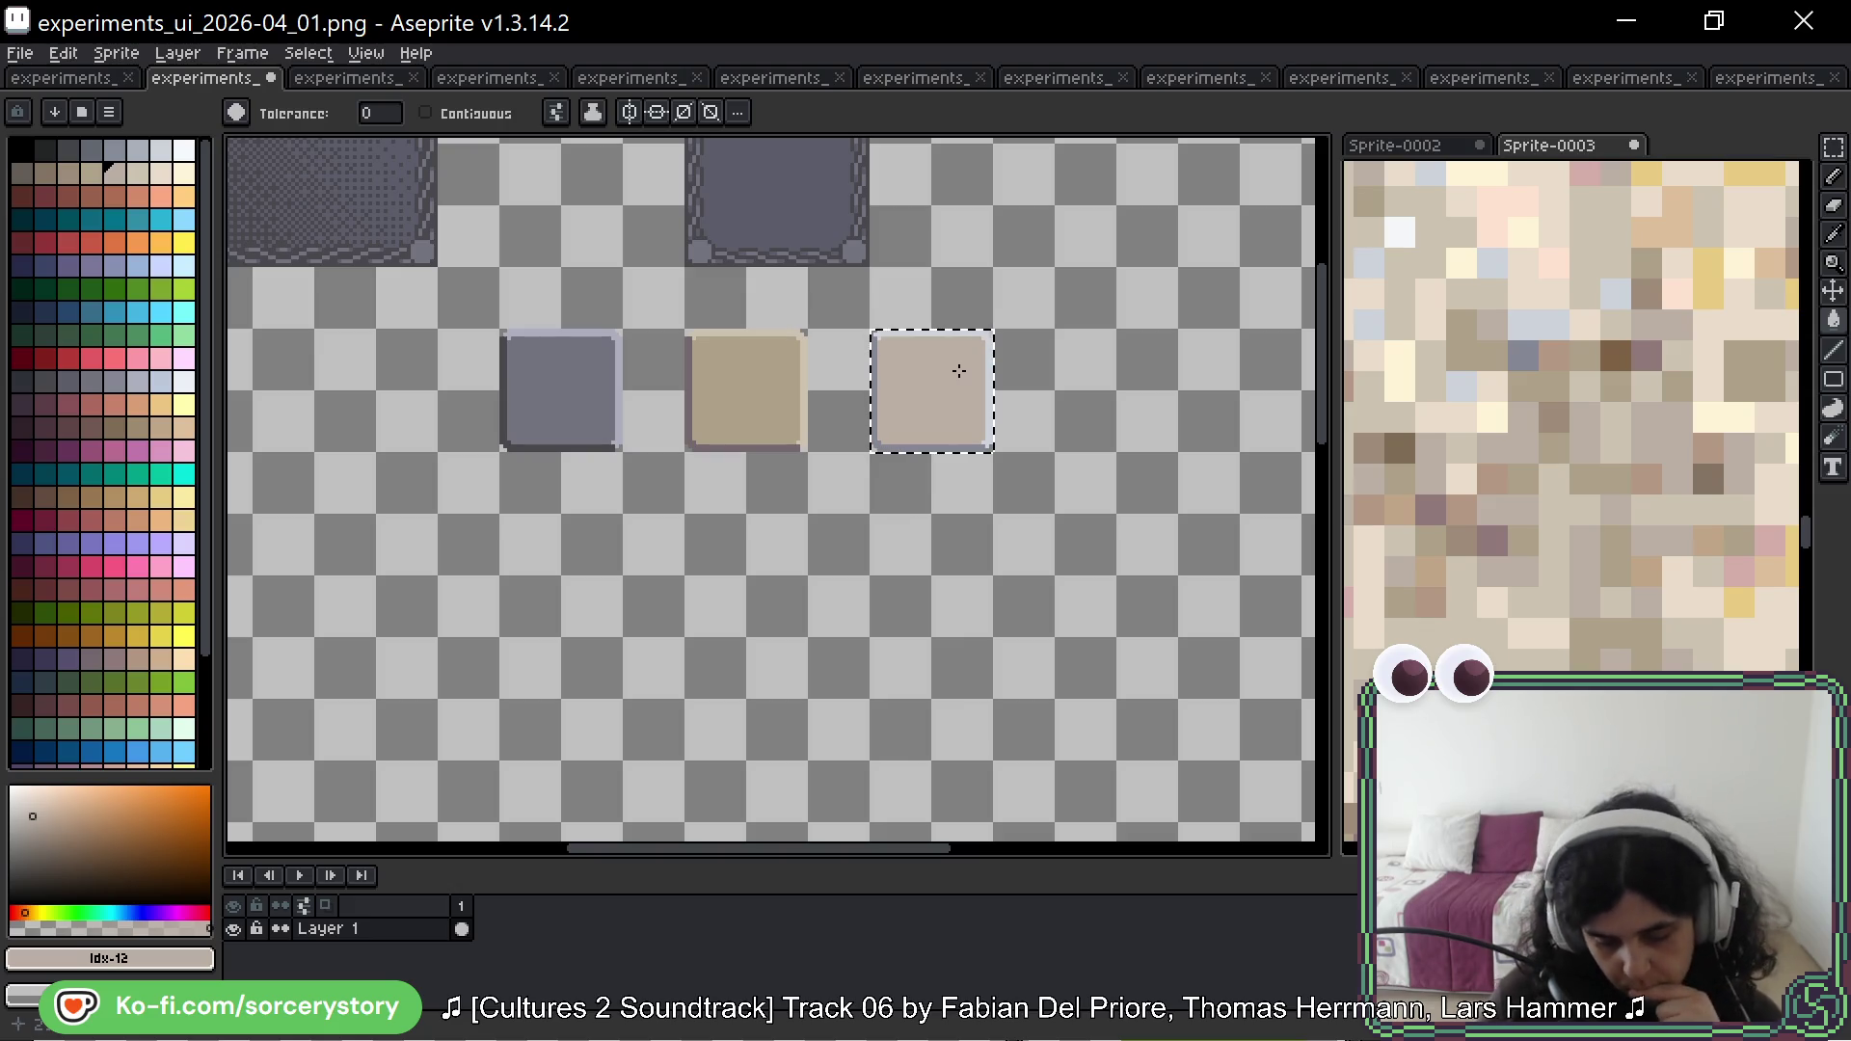
scroll(959, 371, up, 2)
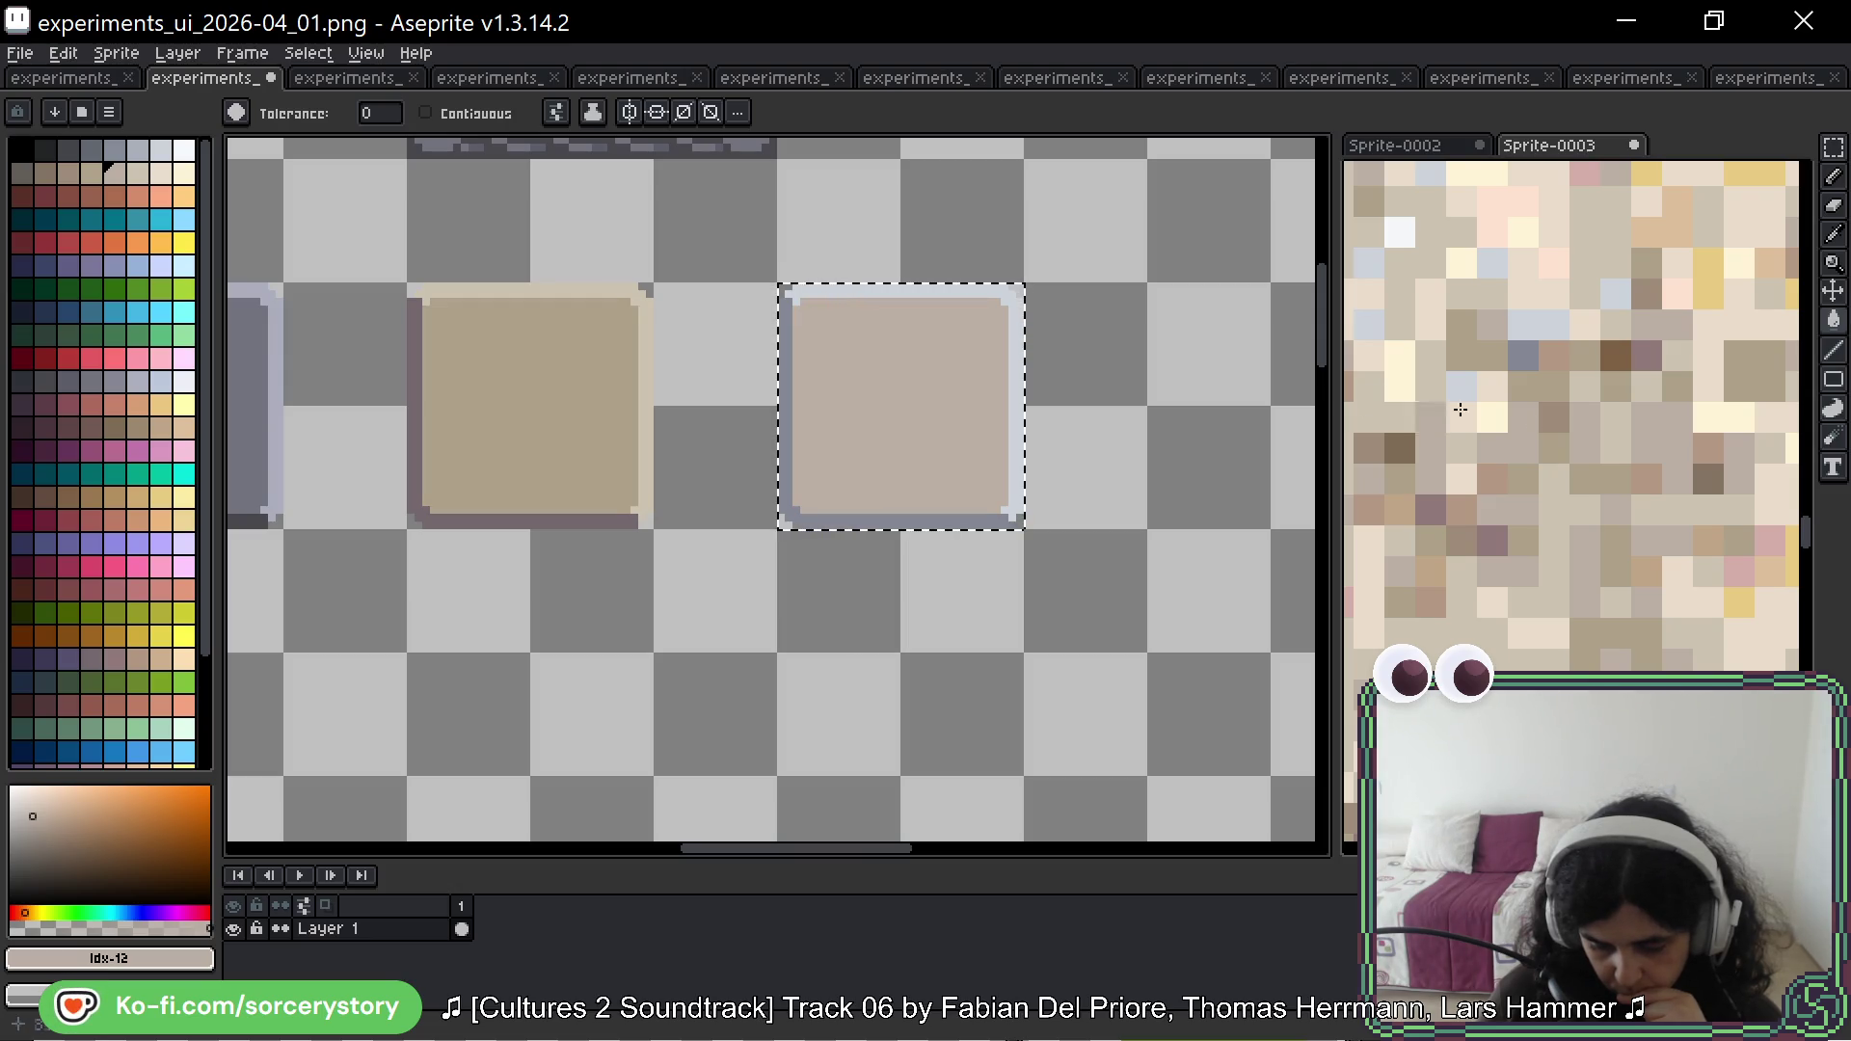
scroll(1461, 410, down, 5)
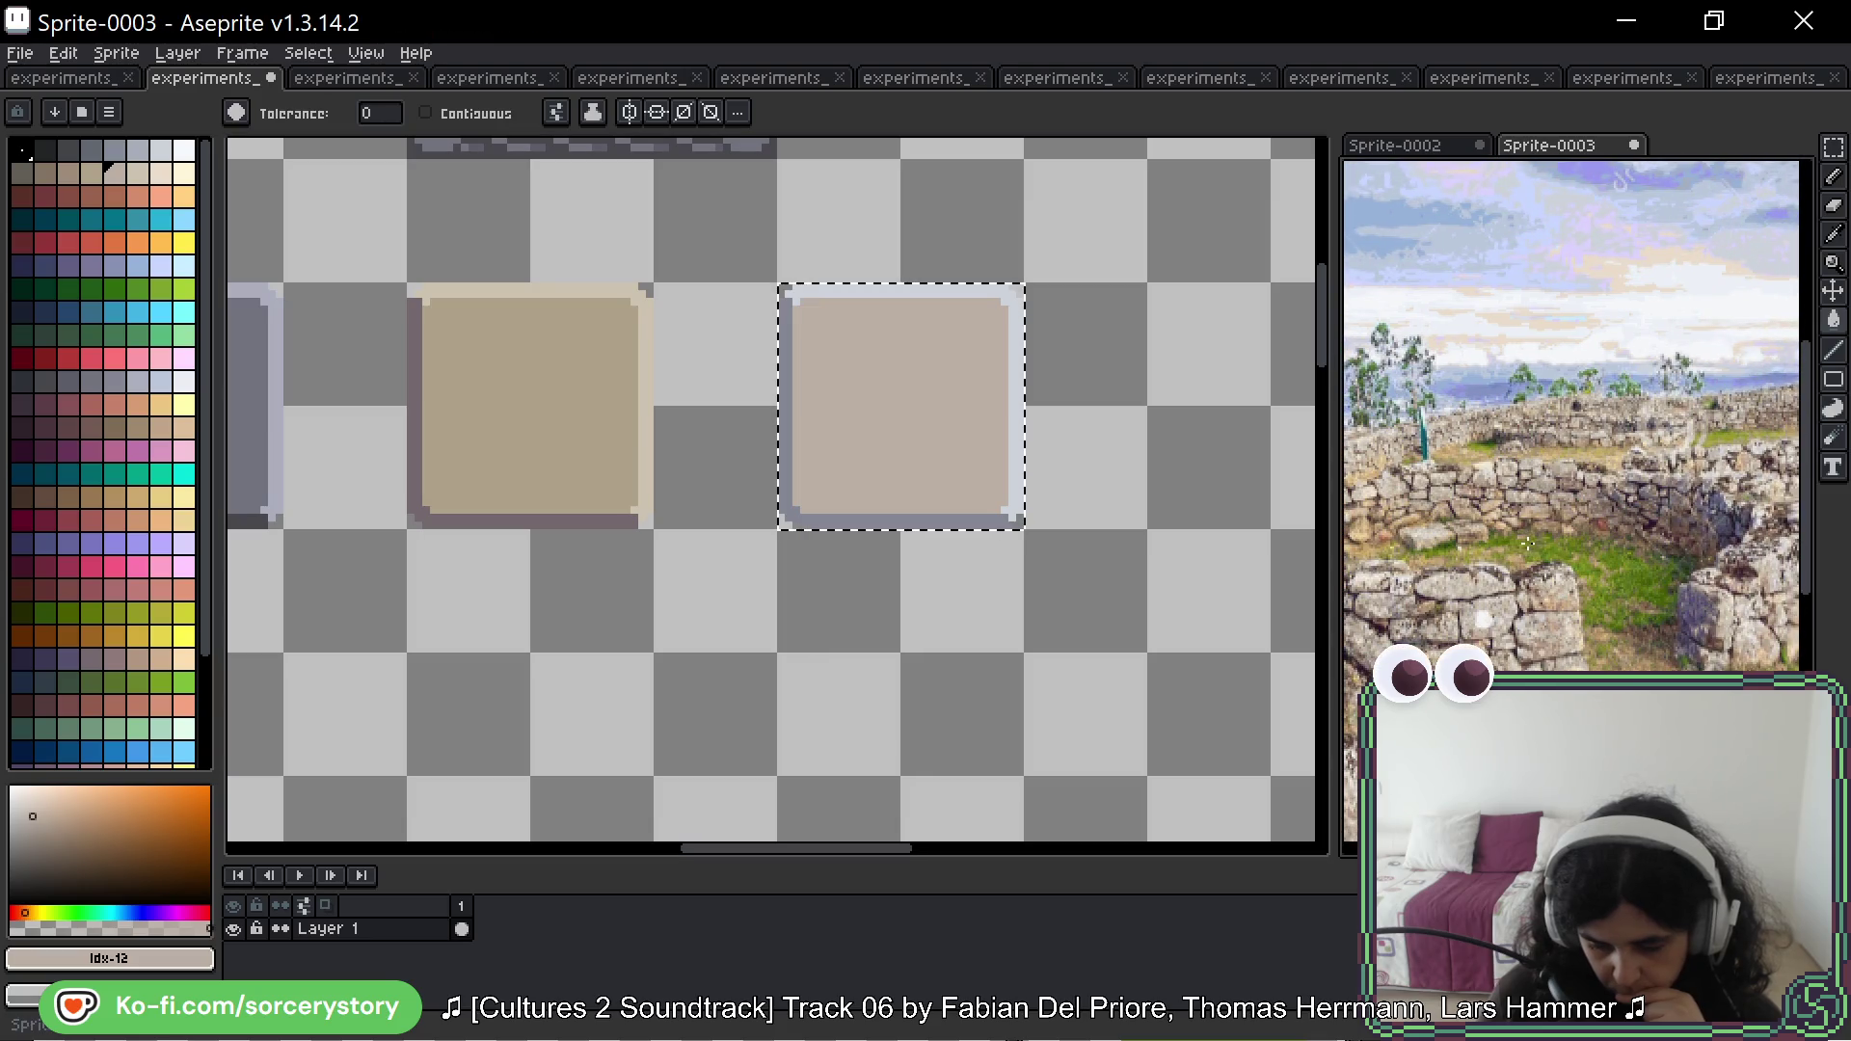
scroll(1533, 516, up, 5)
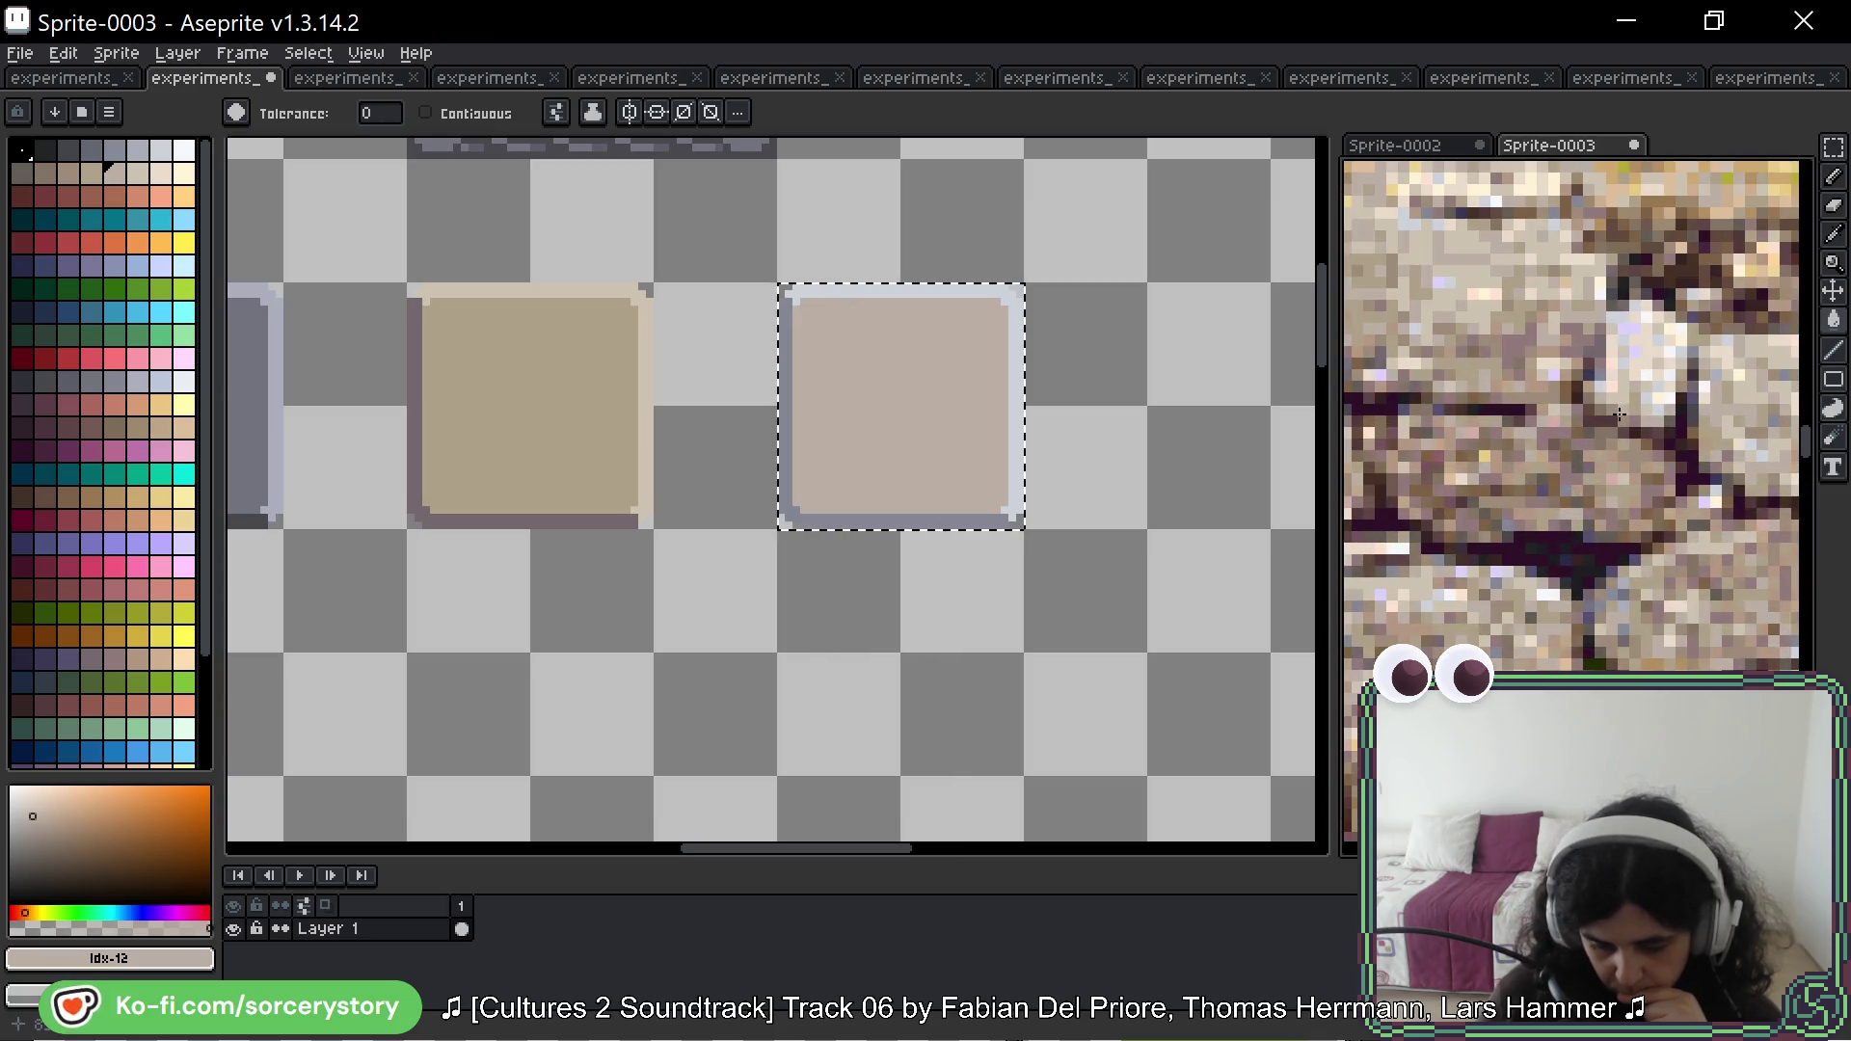
drag(1619, 415, 1633, 627)
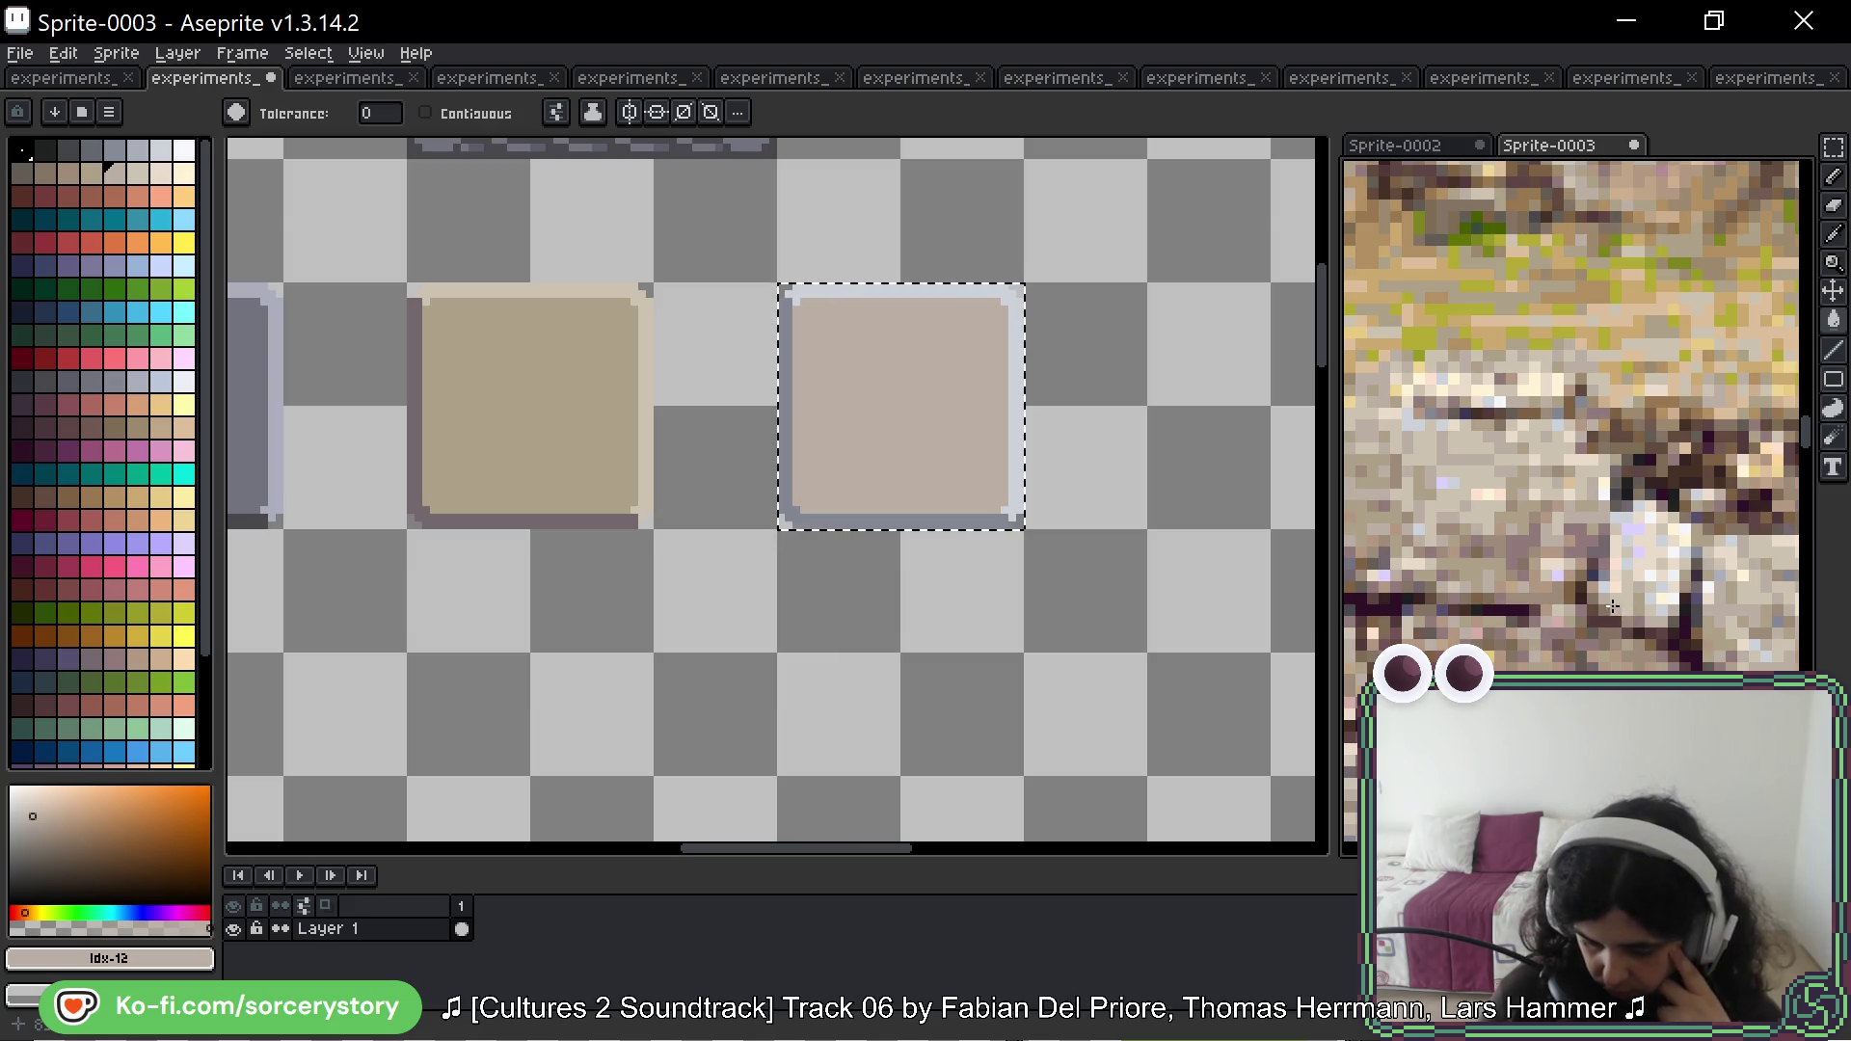
scroll(1613, 606, down, 3)
mouse_move(1613, 605)
mouse_down()
mouse_move(1616, 401)
mouse_move(1516, 581)
mouse_up()
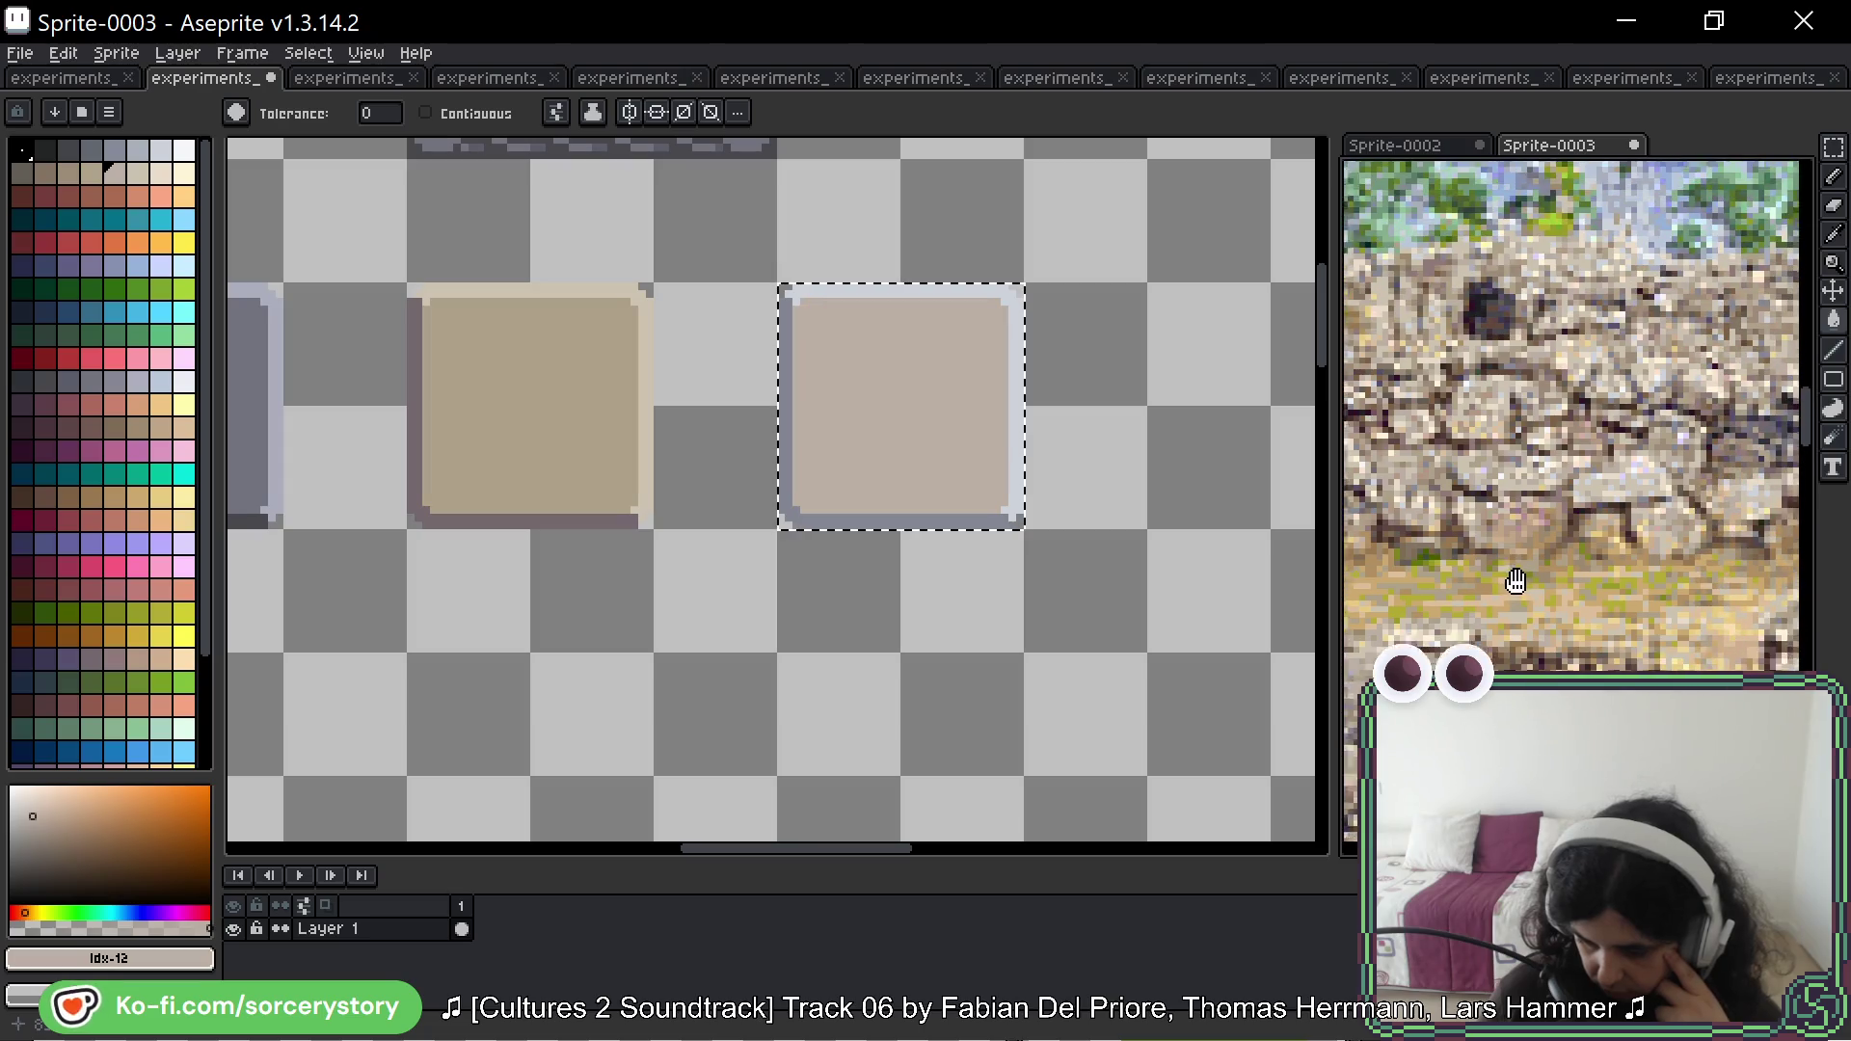
scroll(1516, 581, down, 4)
scroll(1470, 326, up, 2)
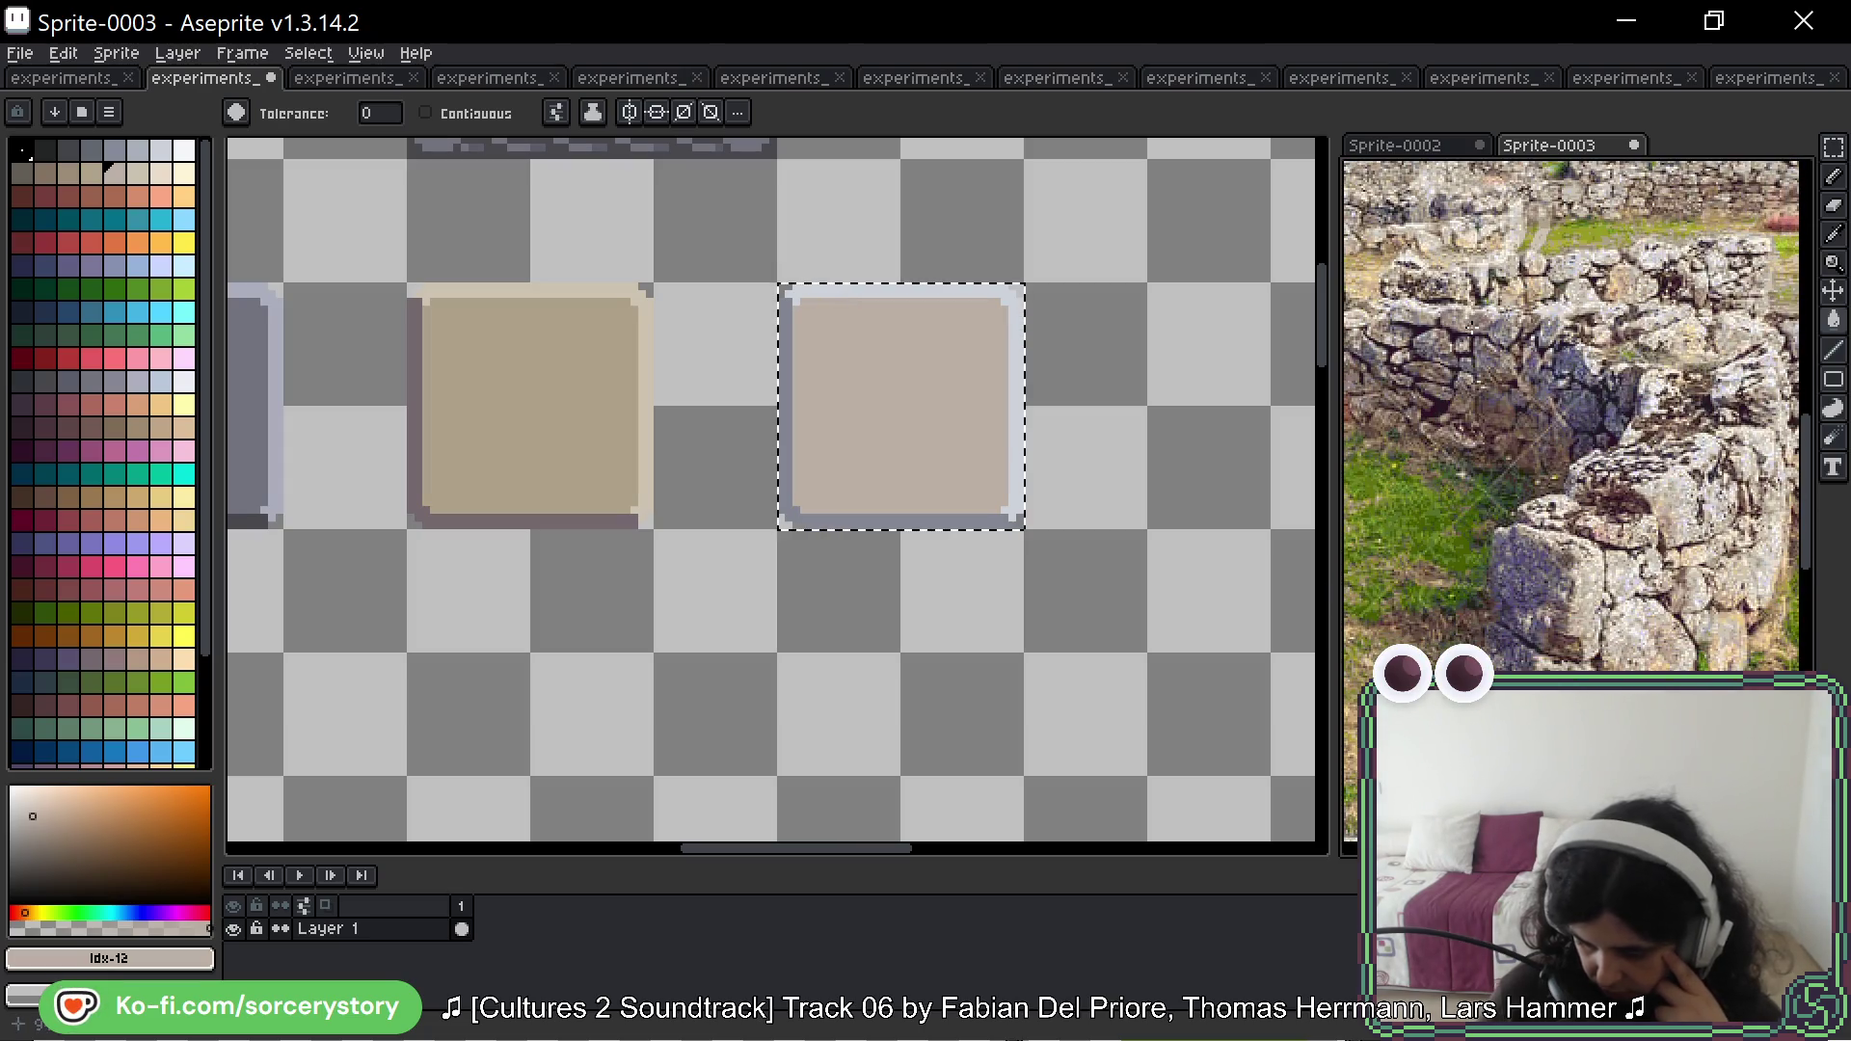
scroll(1682, 544, up, 3)
scroll(1639, 622, up, 2)
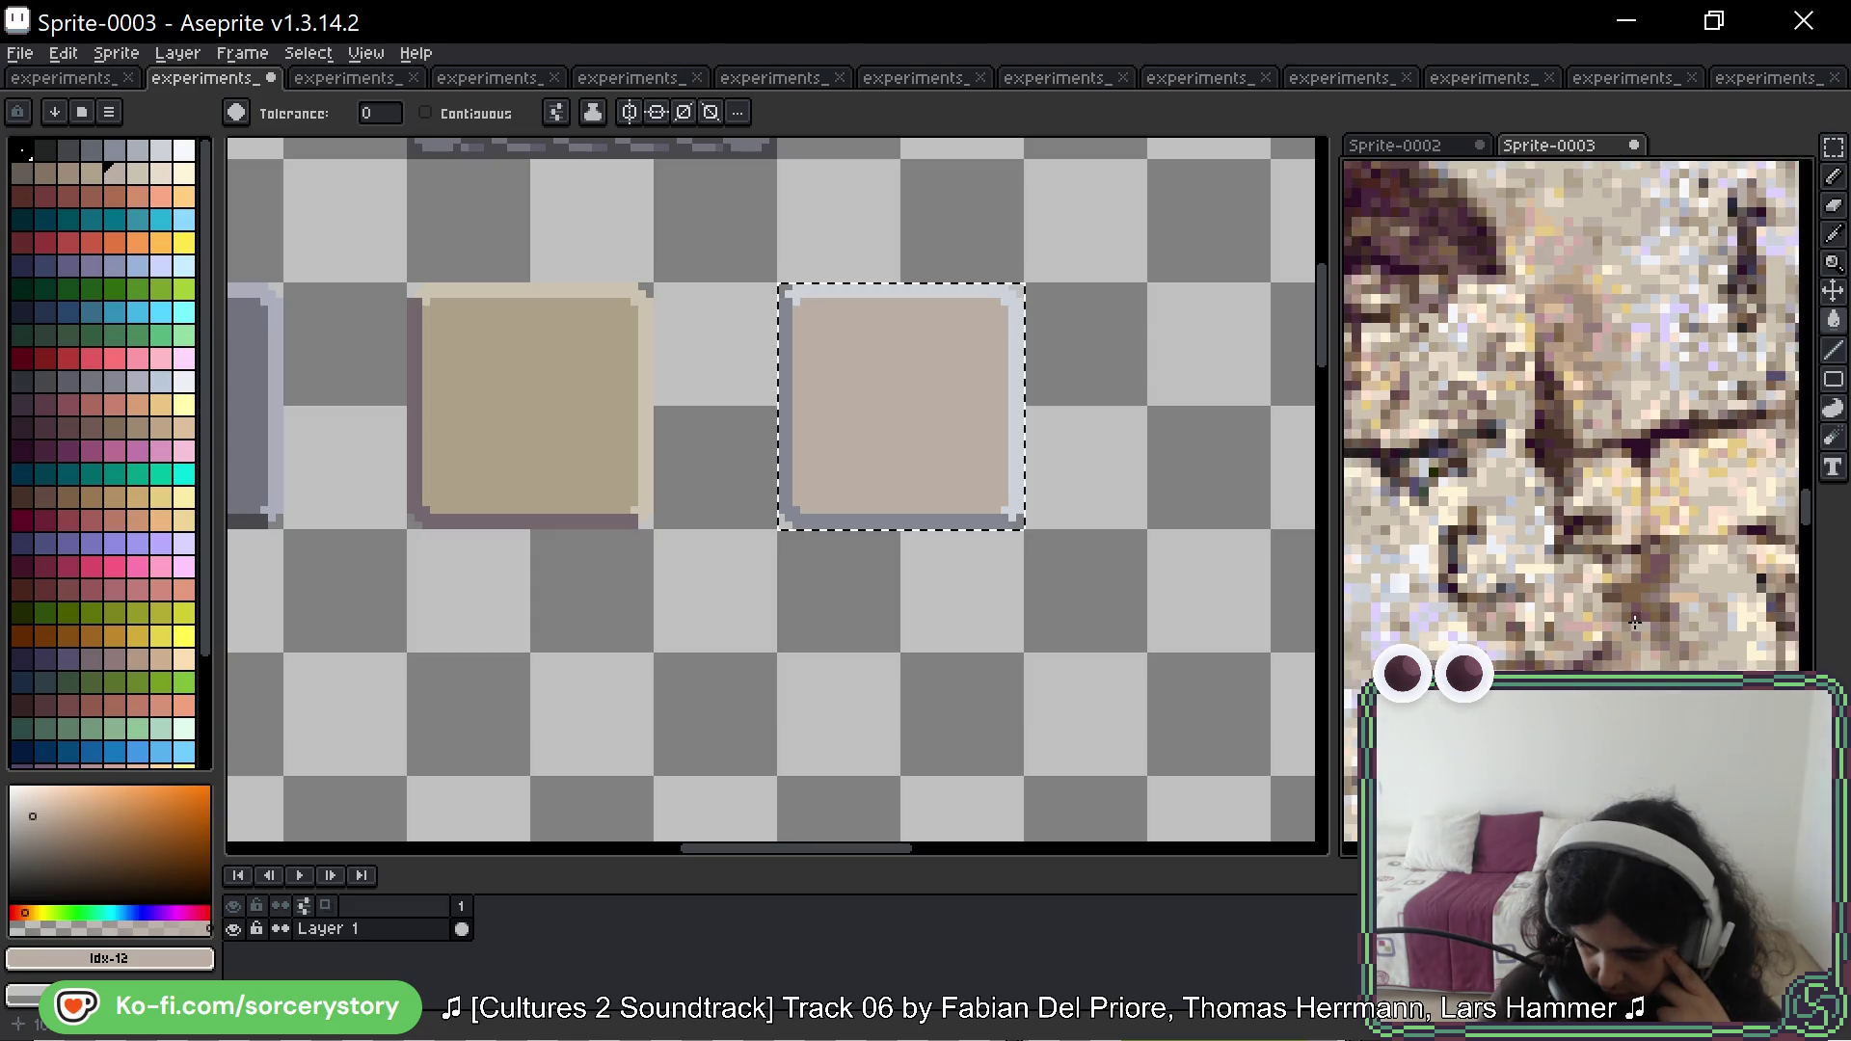
mouse_move(1695, 661)
mouse_down()
mouse_move(1342, 562)
mouse_move(1514, 554)
mouse_up()
scroll(1514, 554, down, 1)
scroll(1640, 566, down, 3)
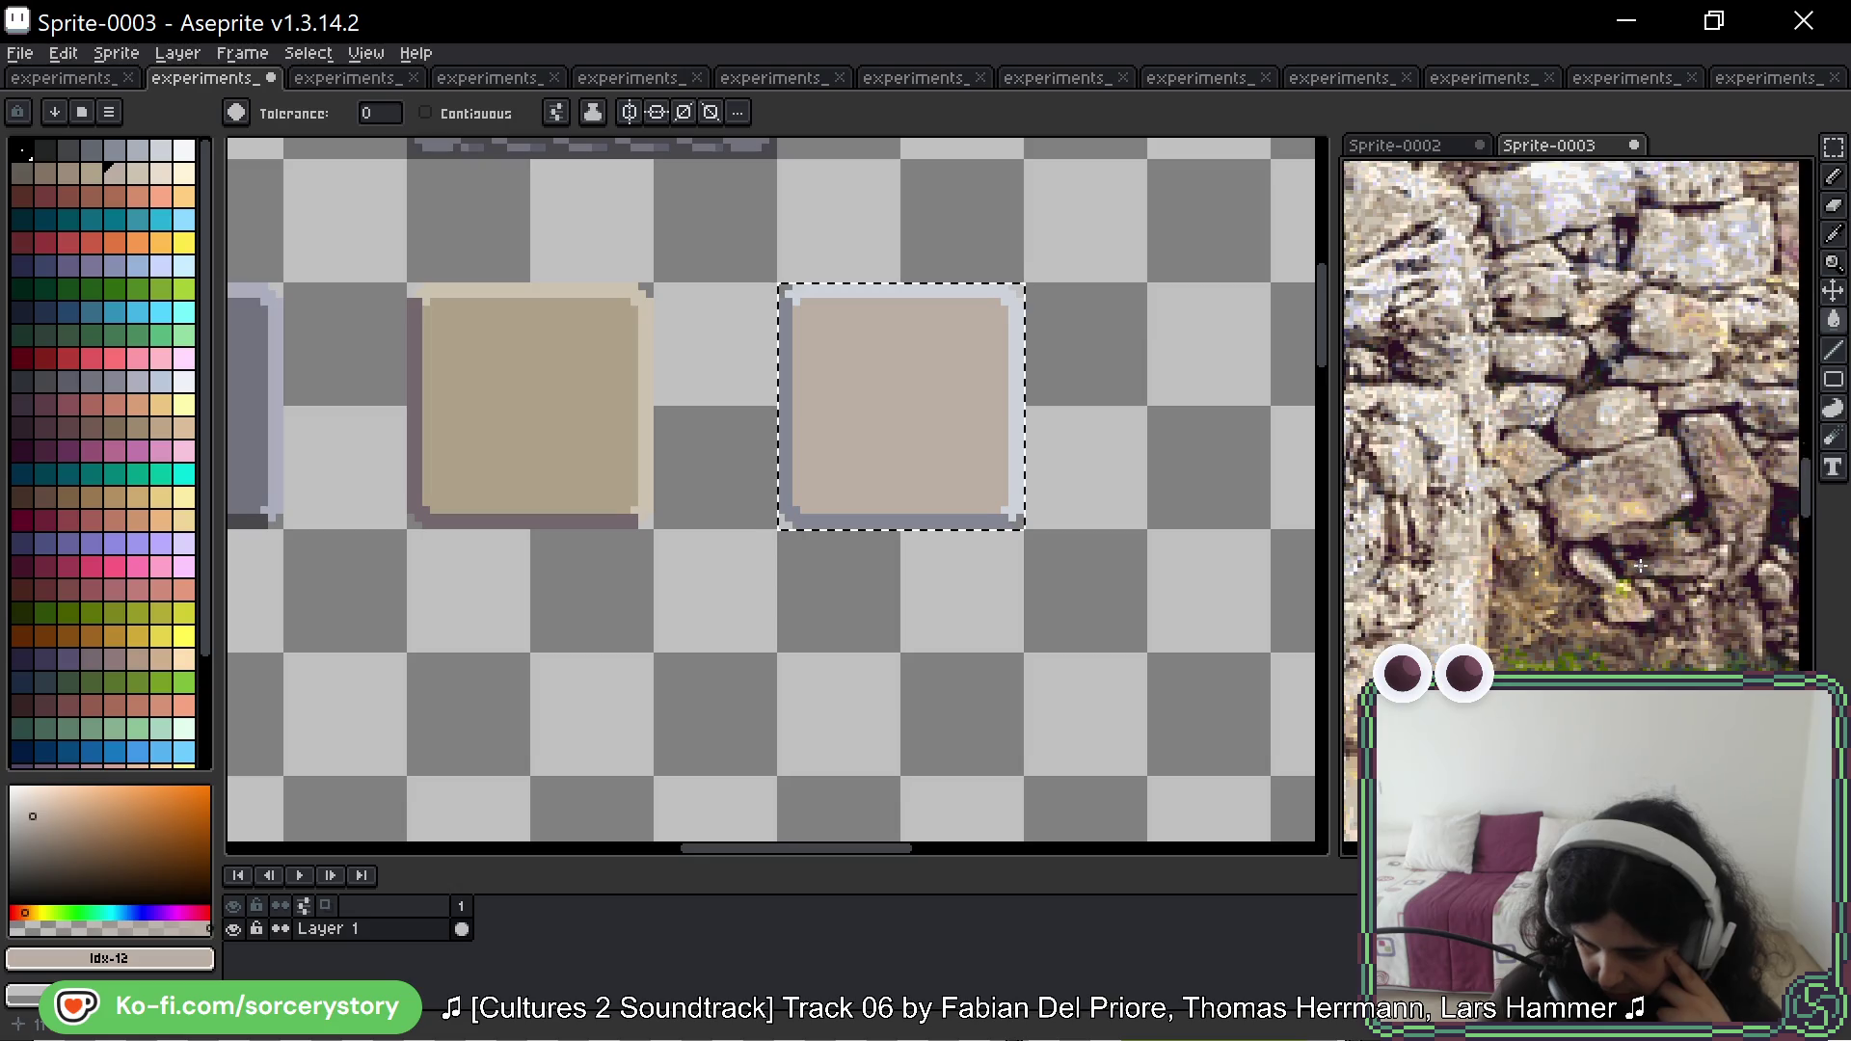
drag(1670, 405, 1496, 459)
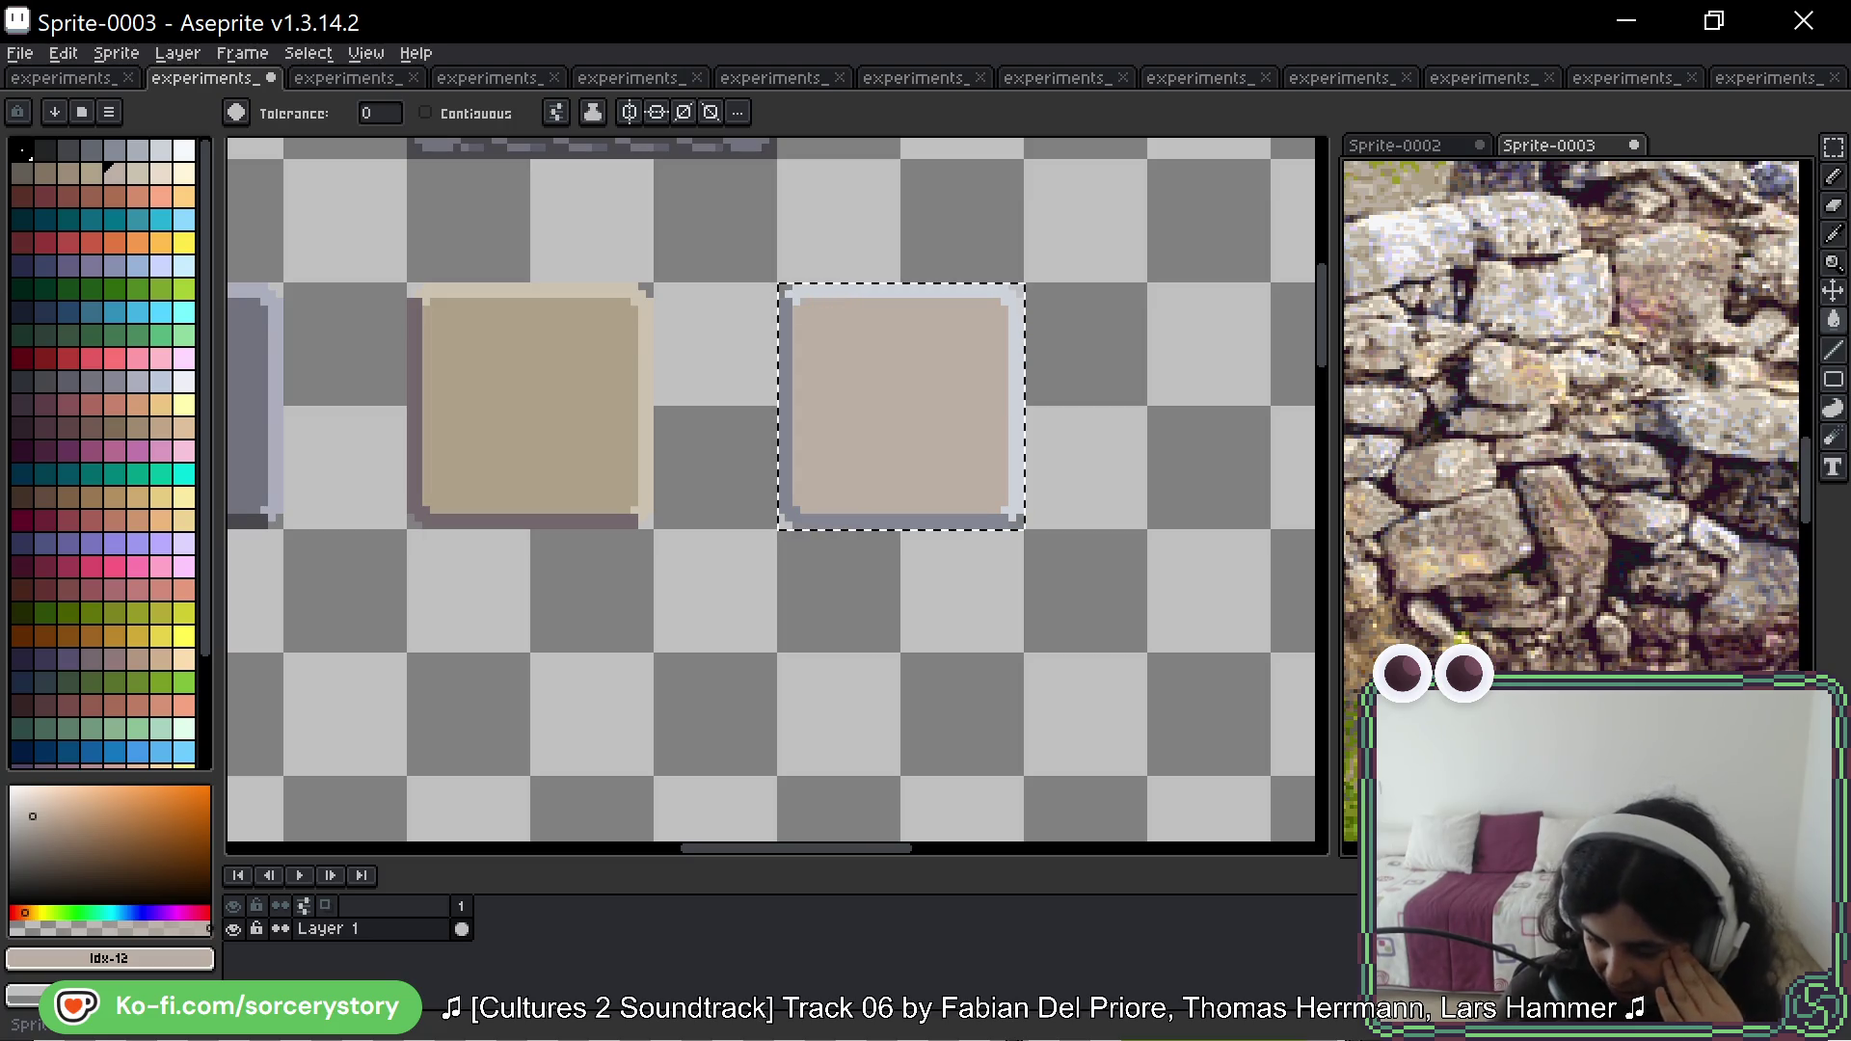
scroll(1578, 423, down, 3)
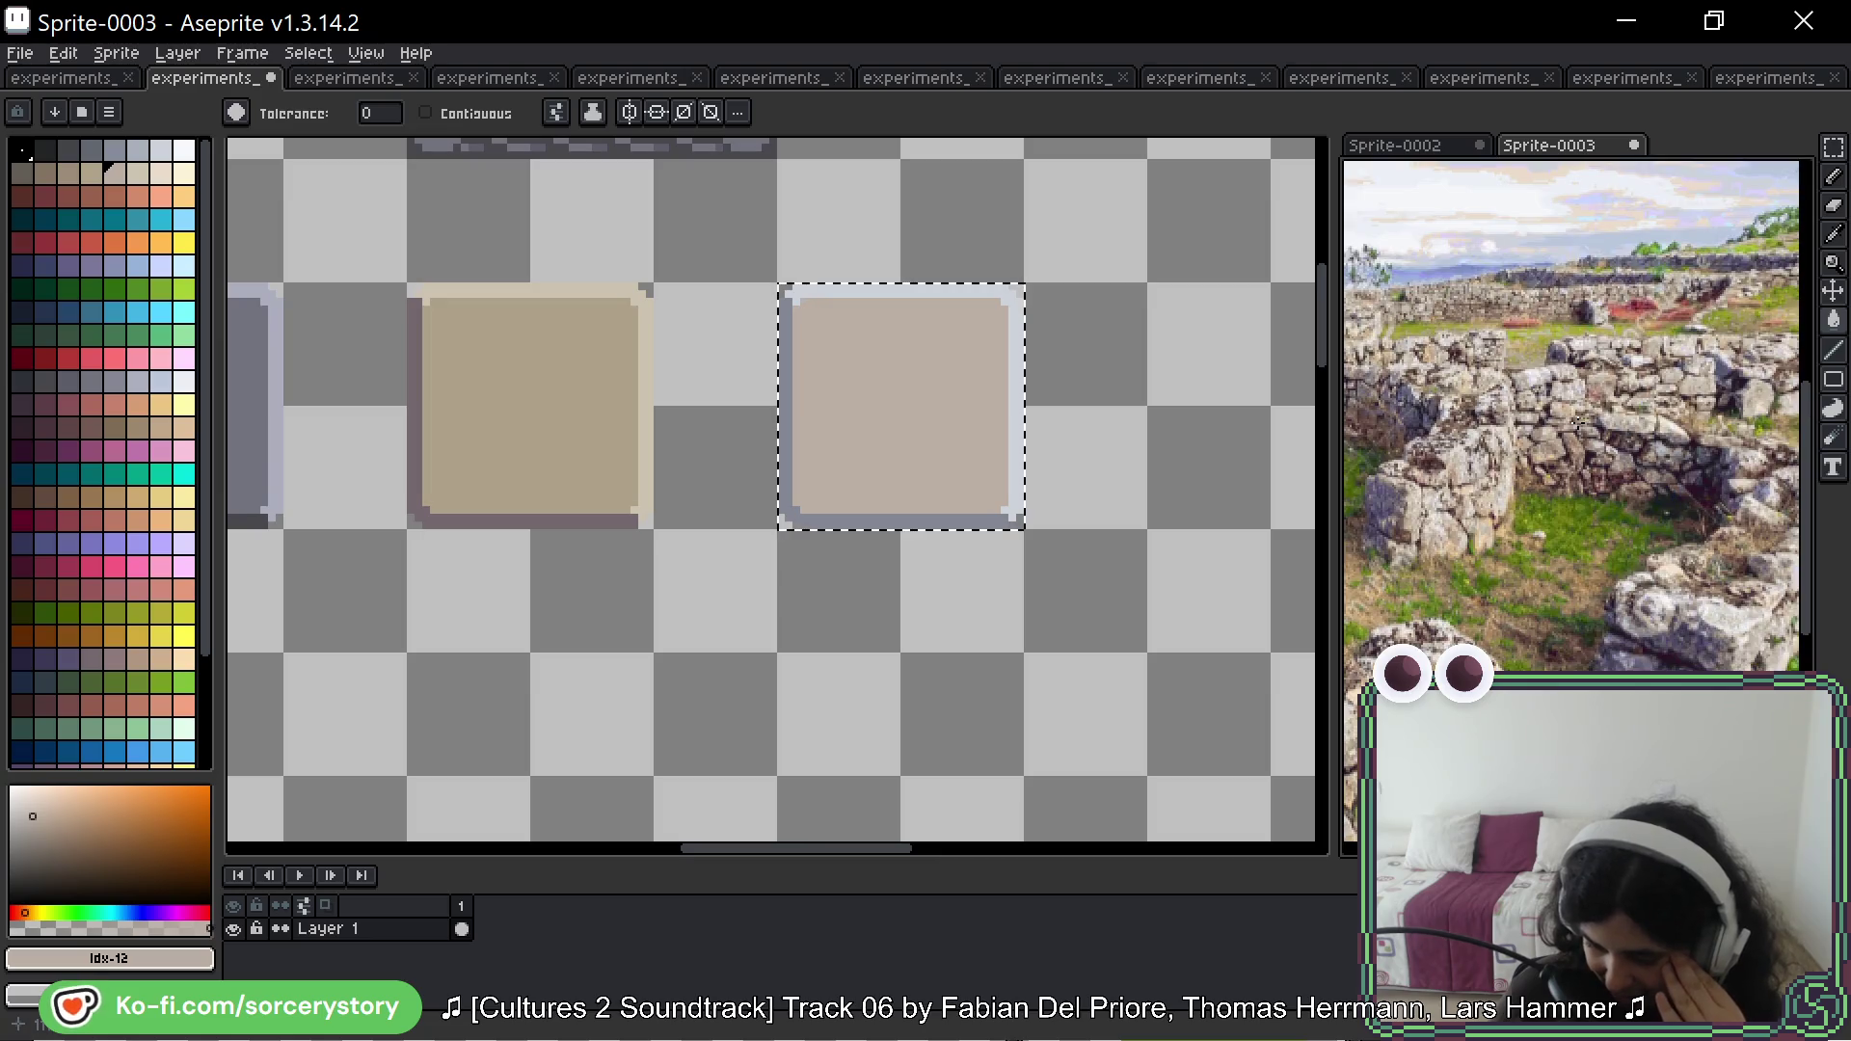
scroll(1578, 422, up, 5)
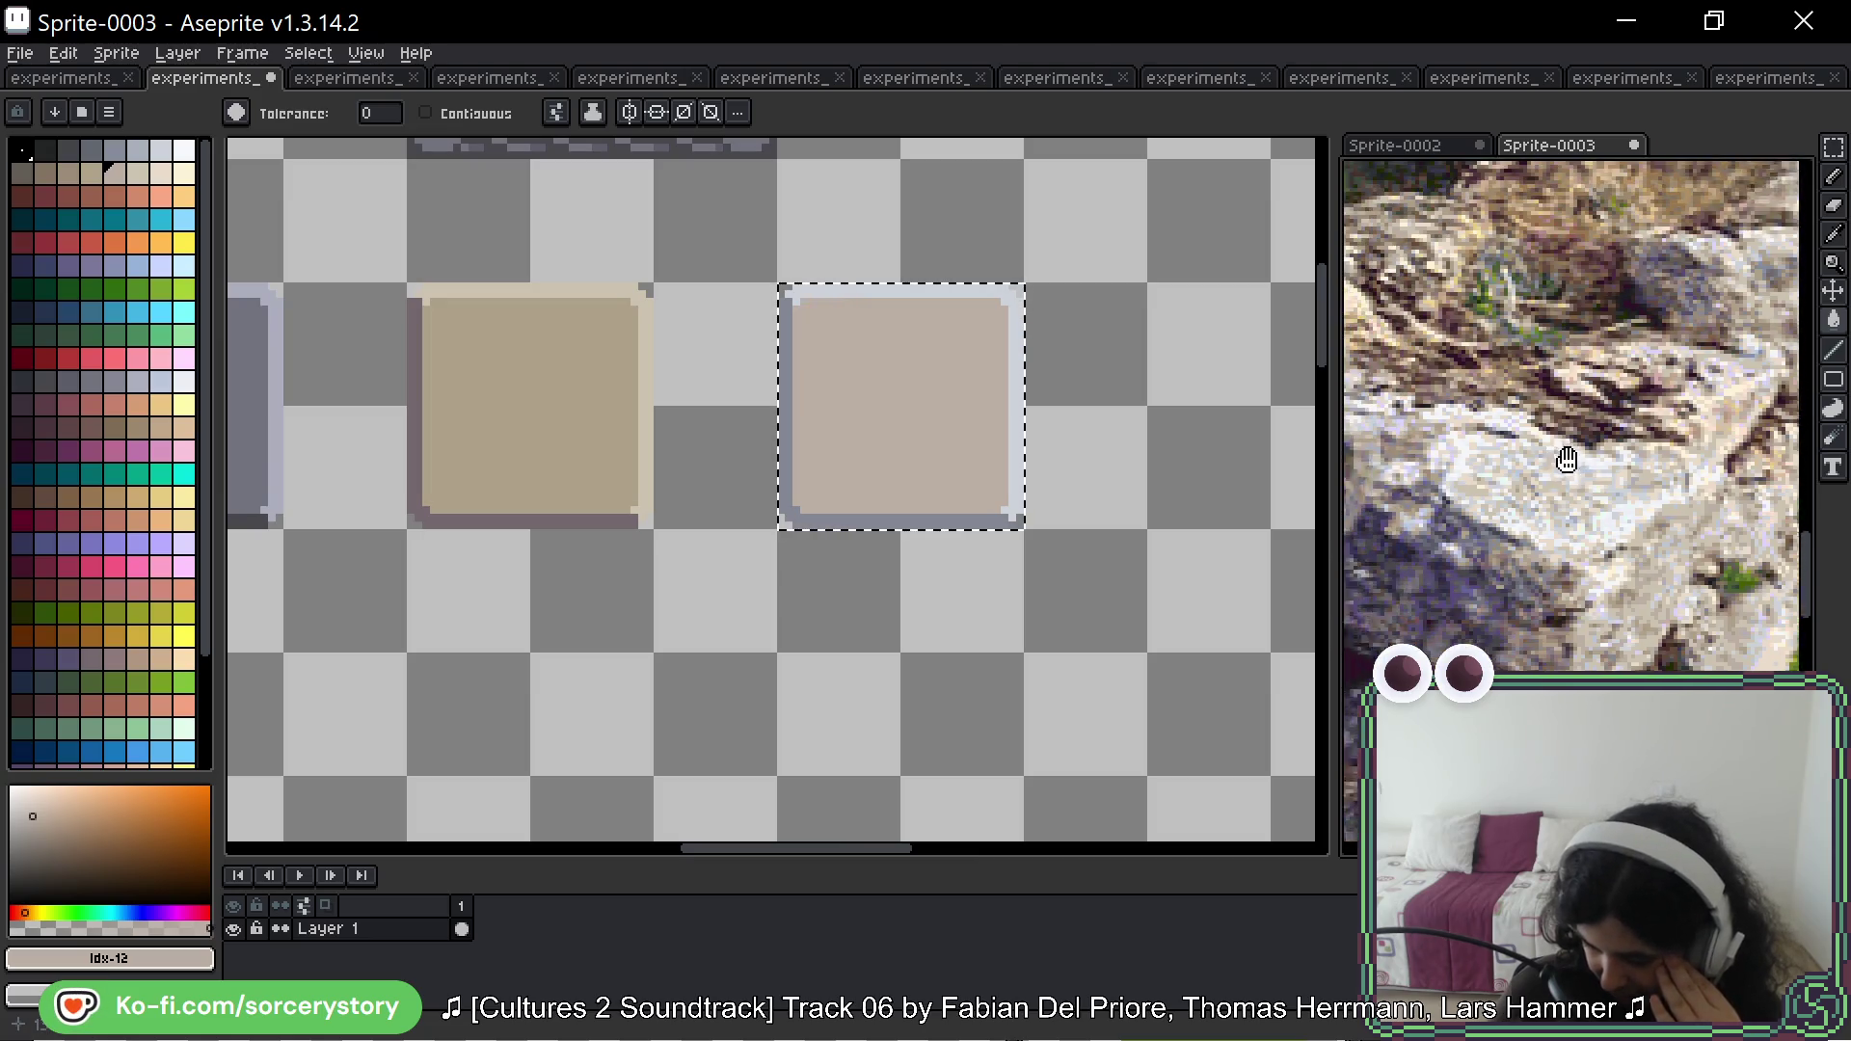
scroll(1567, 460, down, 2)
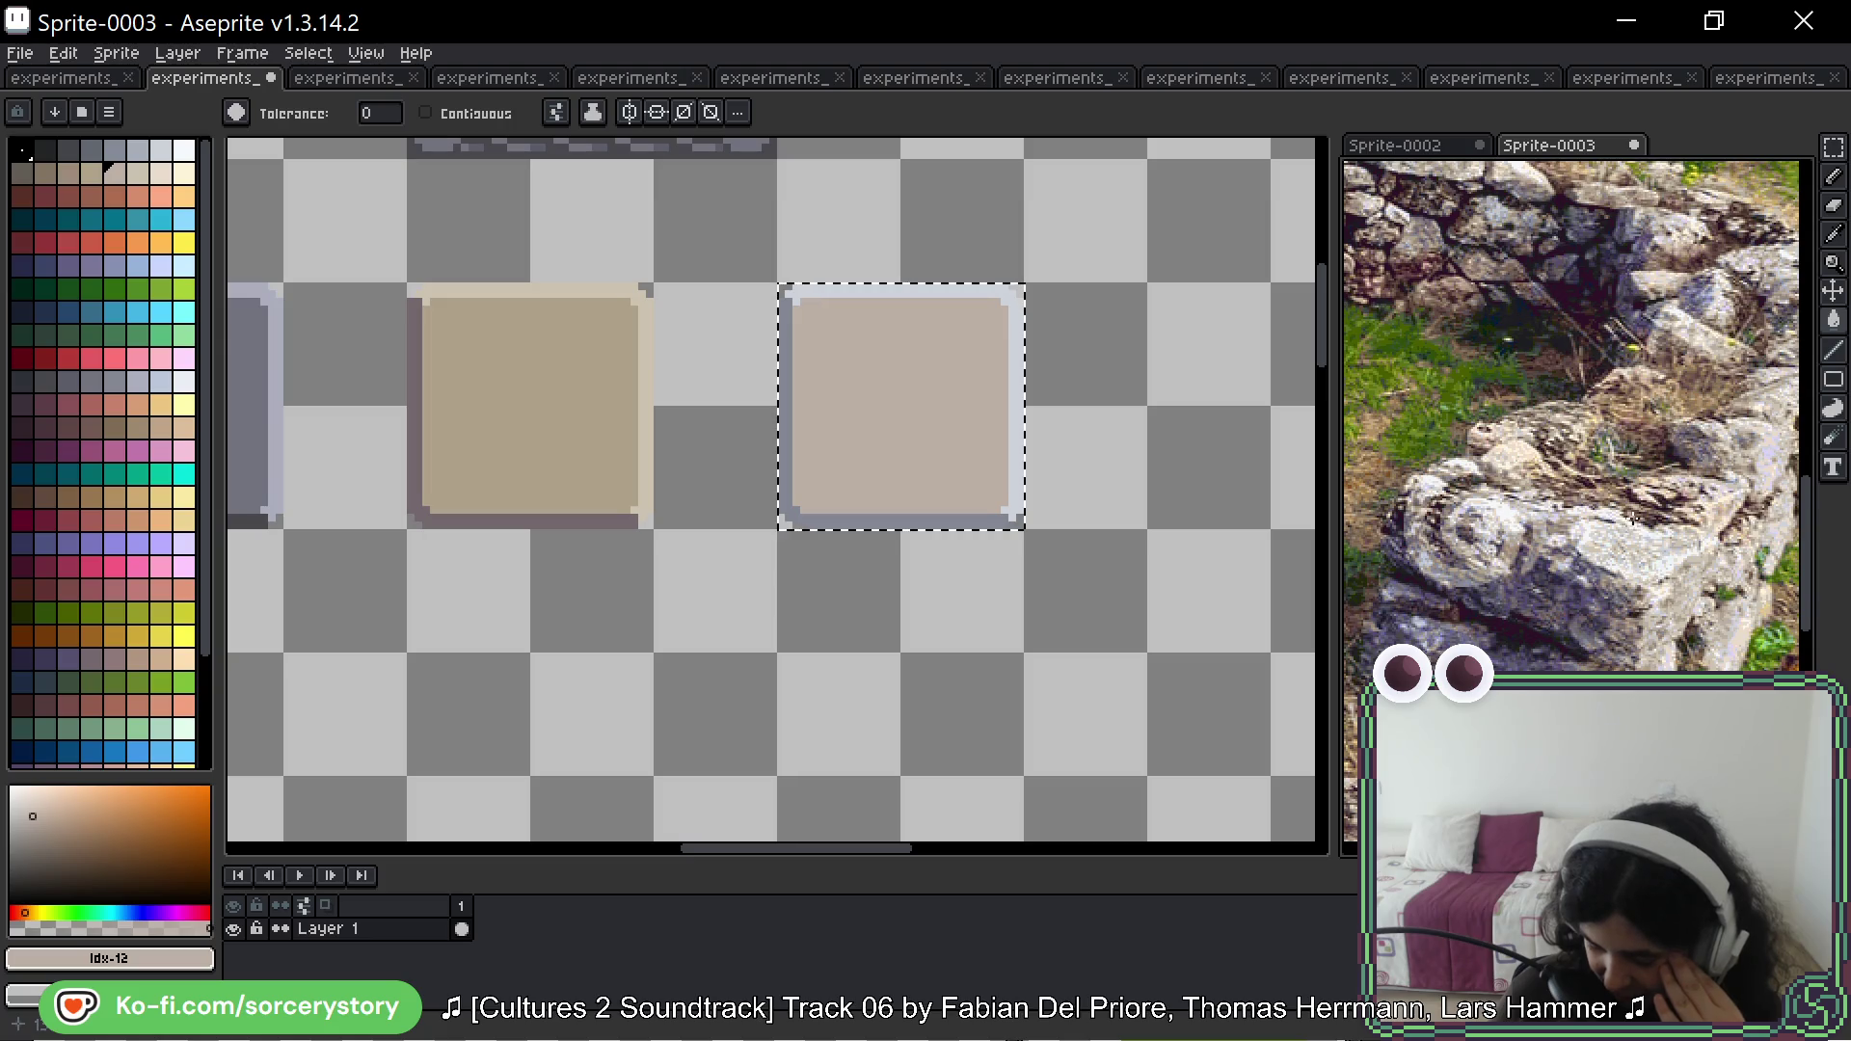
scroll(1591, 382, up, 5)
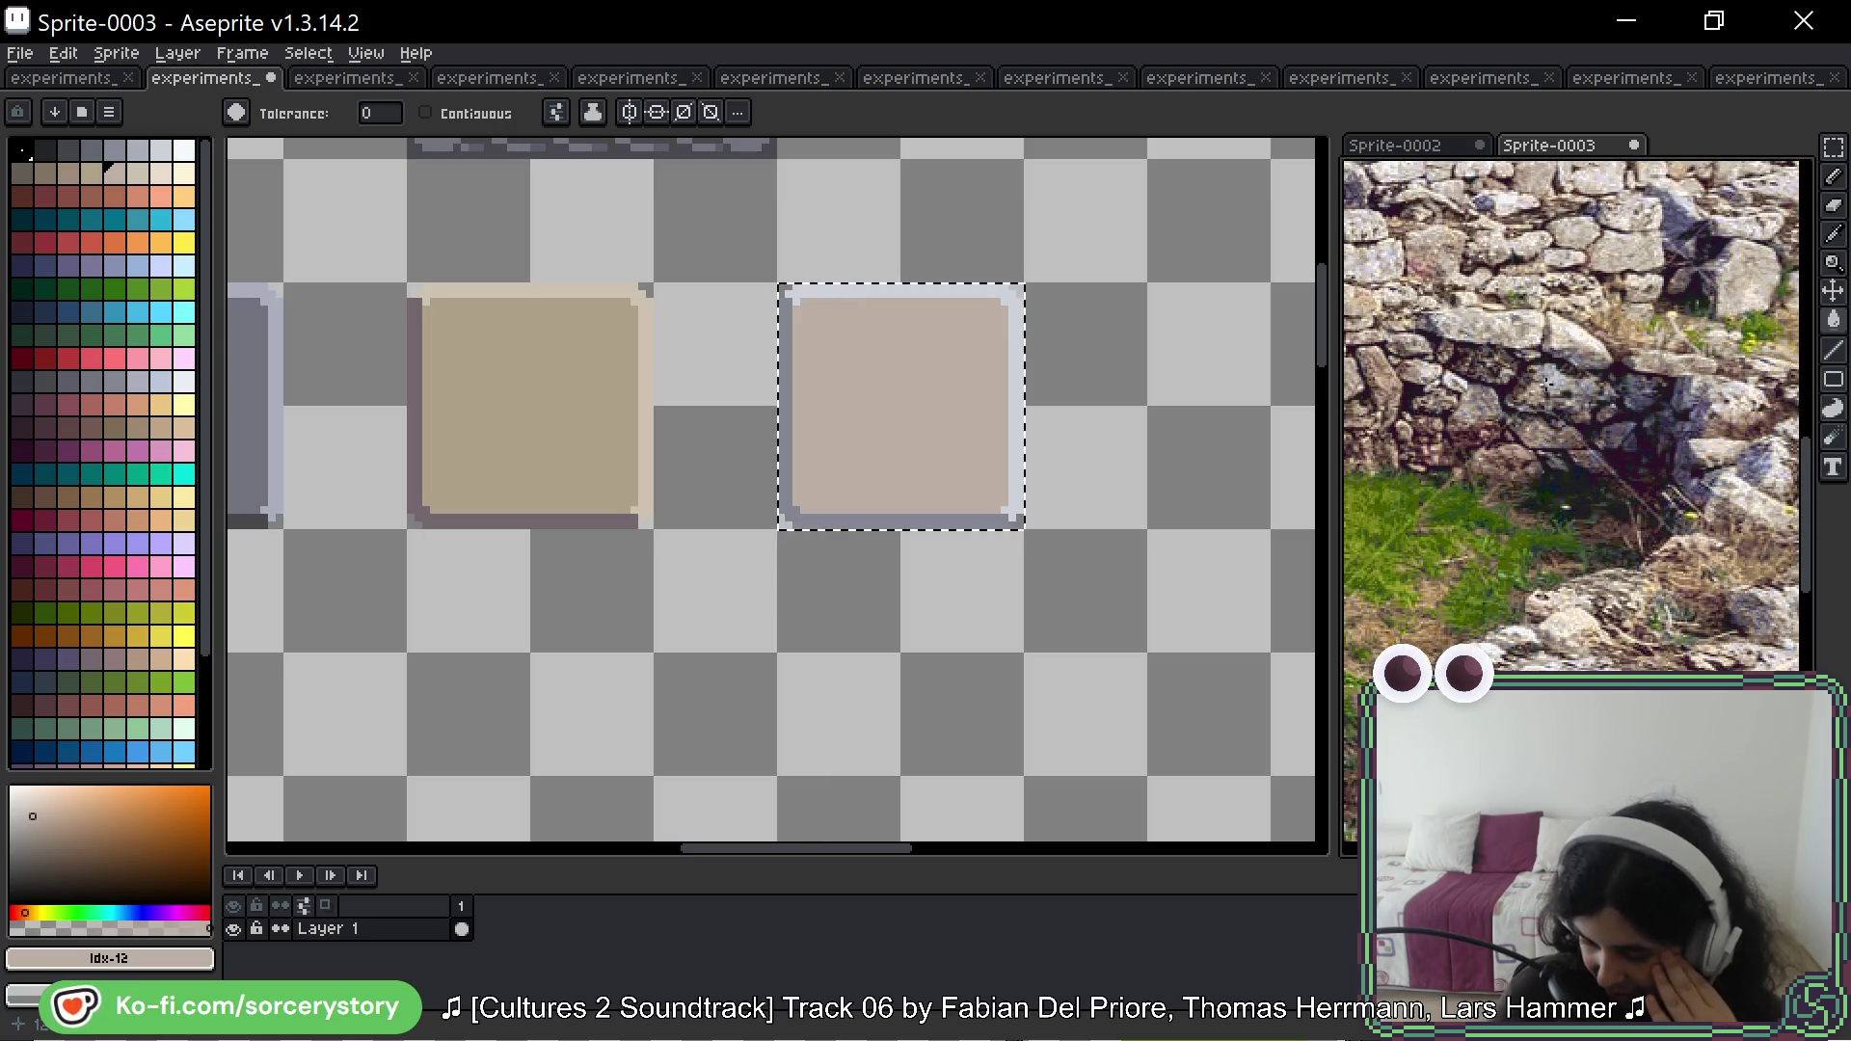
scroll(1549, 382, up, 3)
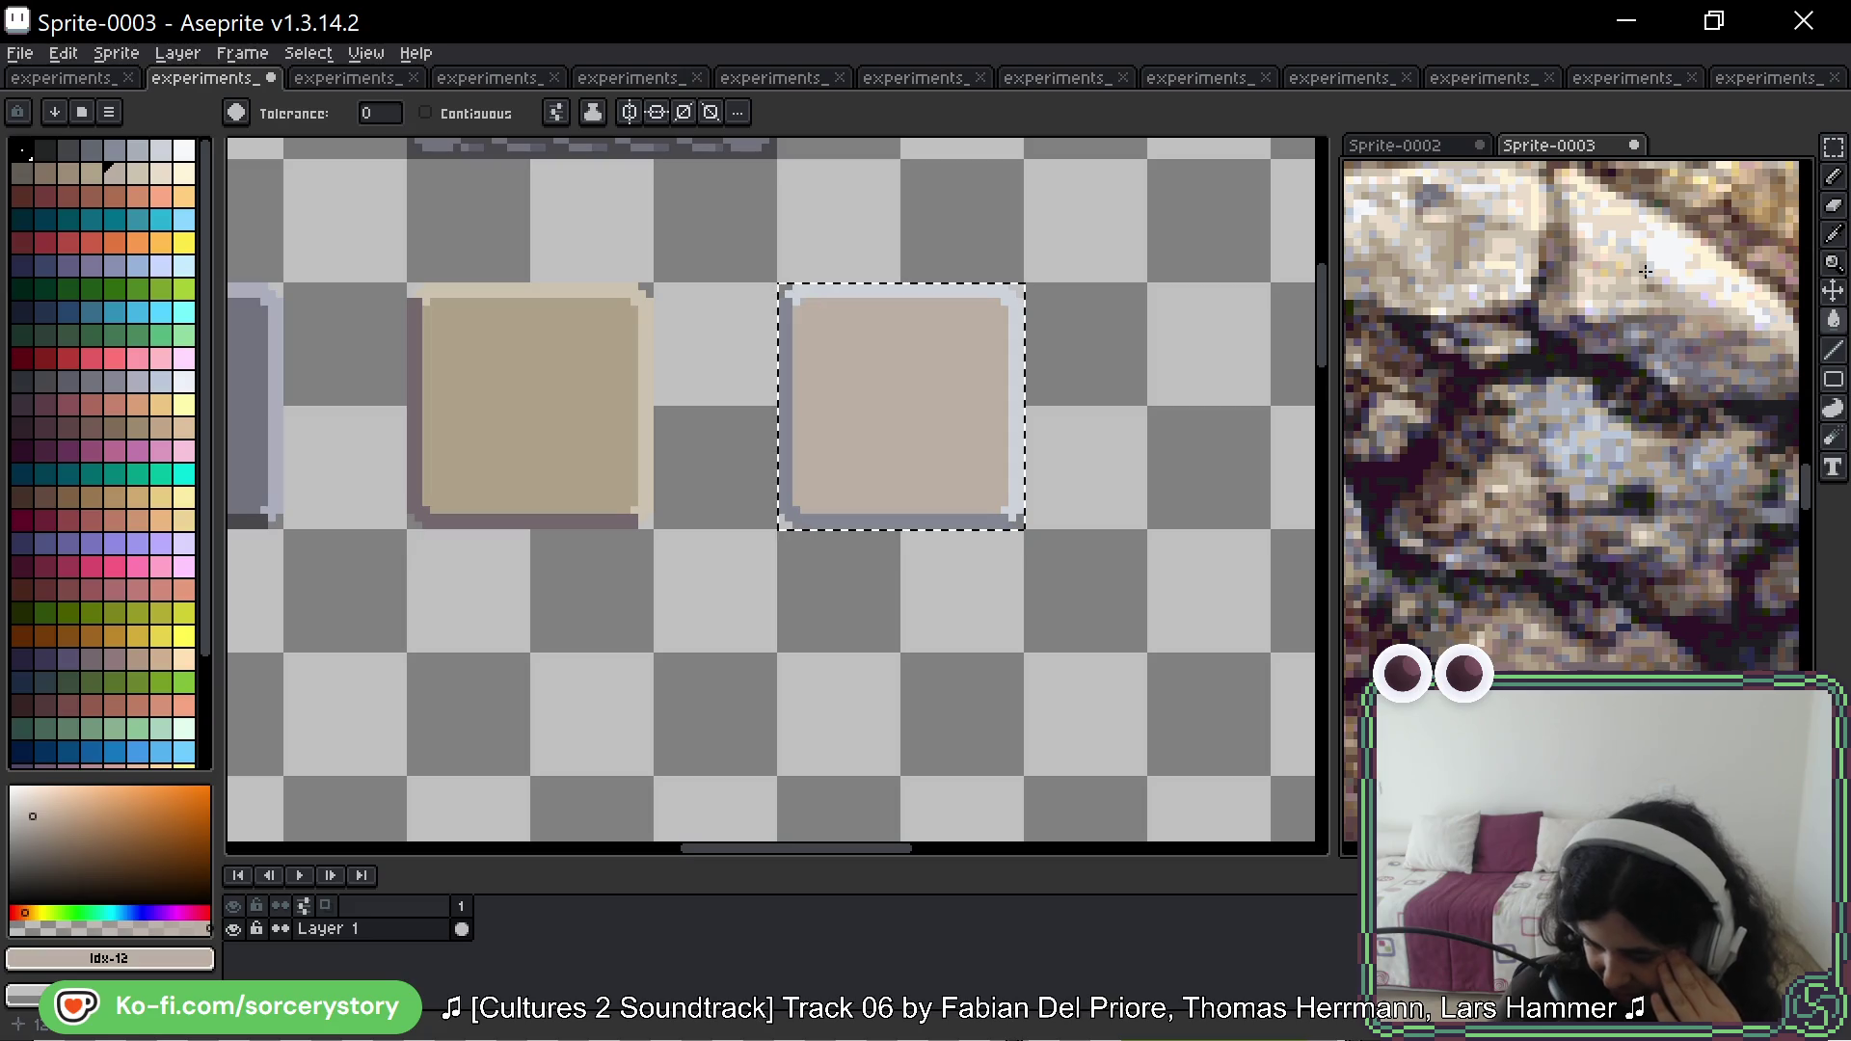
mouse_move(1660, 258)
mouse_down()
mouse_move(1620, 414)
mouse_move(1521, 435)
mouse_move(1538, 298)
mouse_move(1591, 395)
mouse_move(1721, 448)
mouse_move(1670, 393)
mouse_move(1684, 400)
mouse_up()
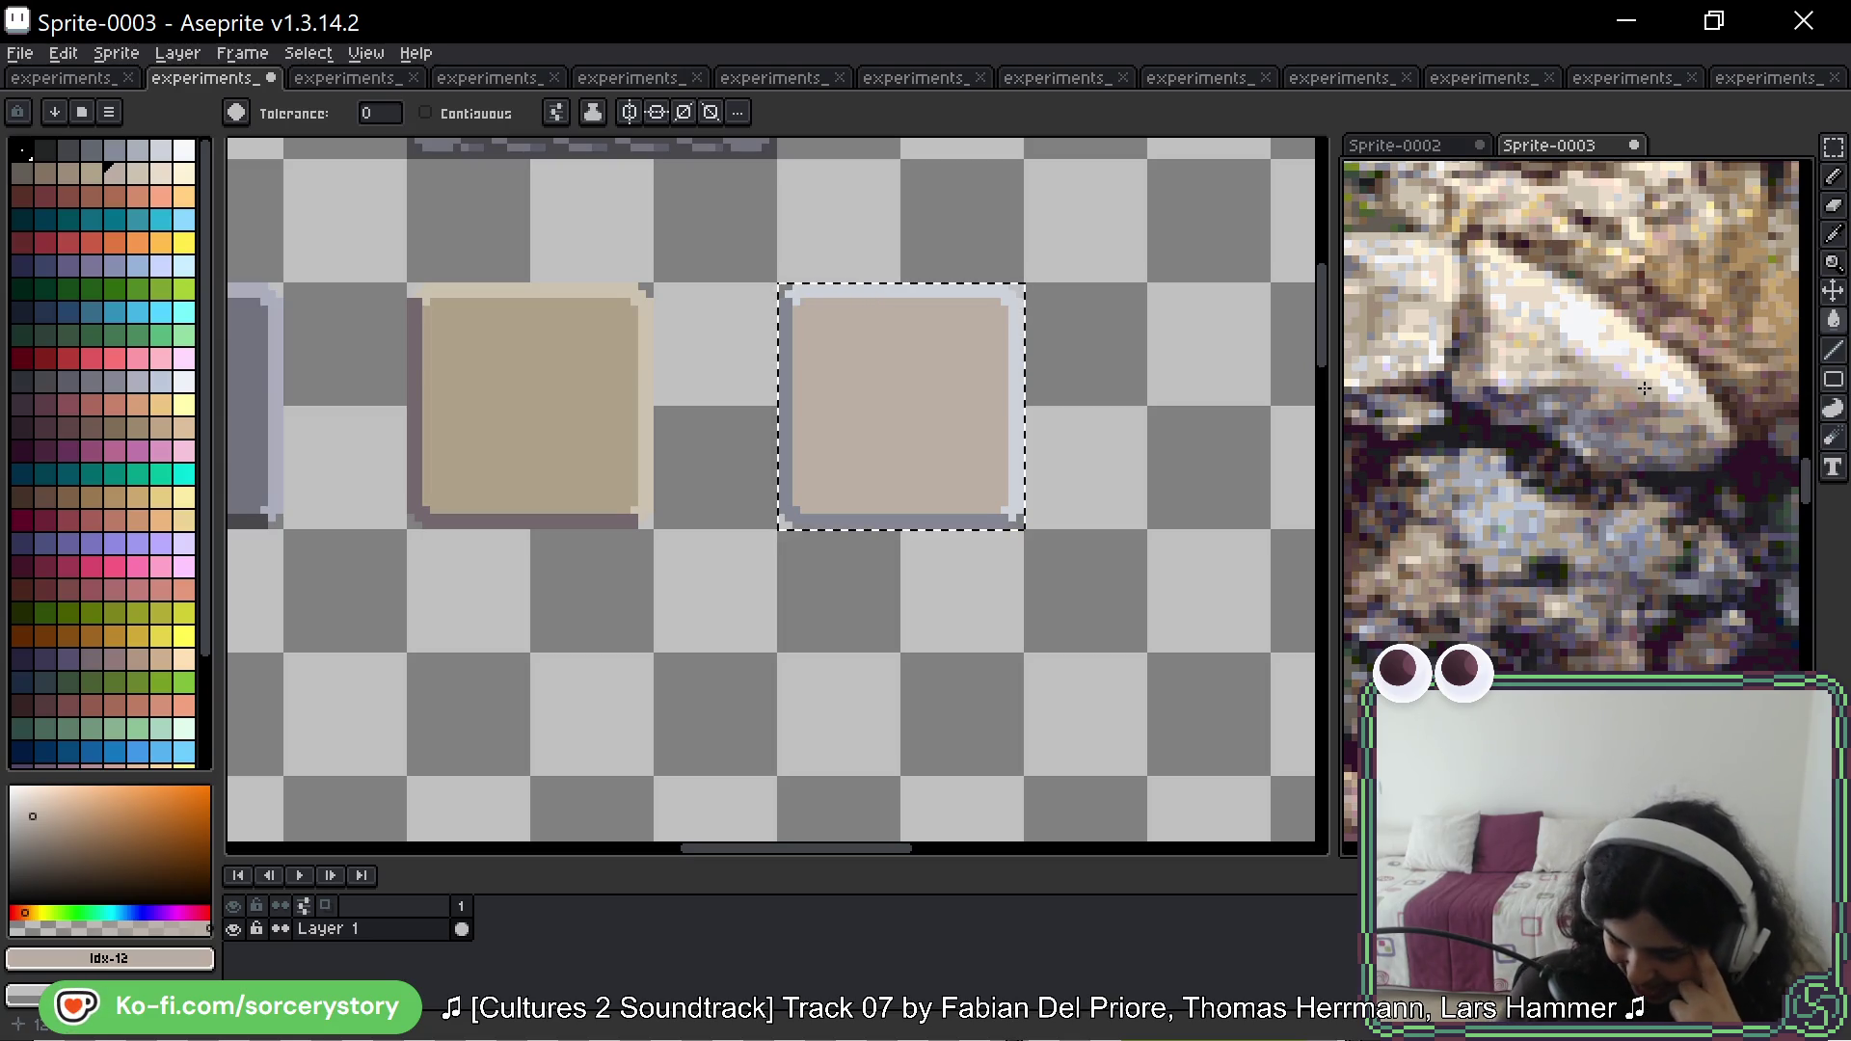
scroll(1594, 342, up, 1)
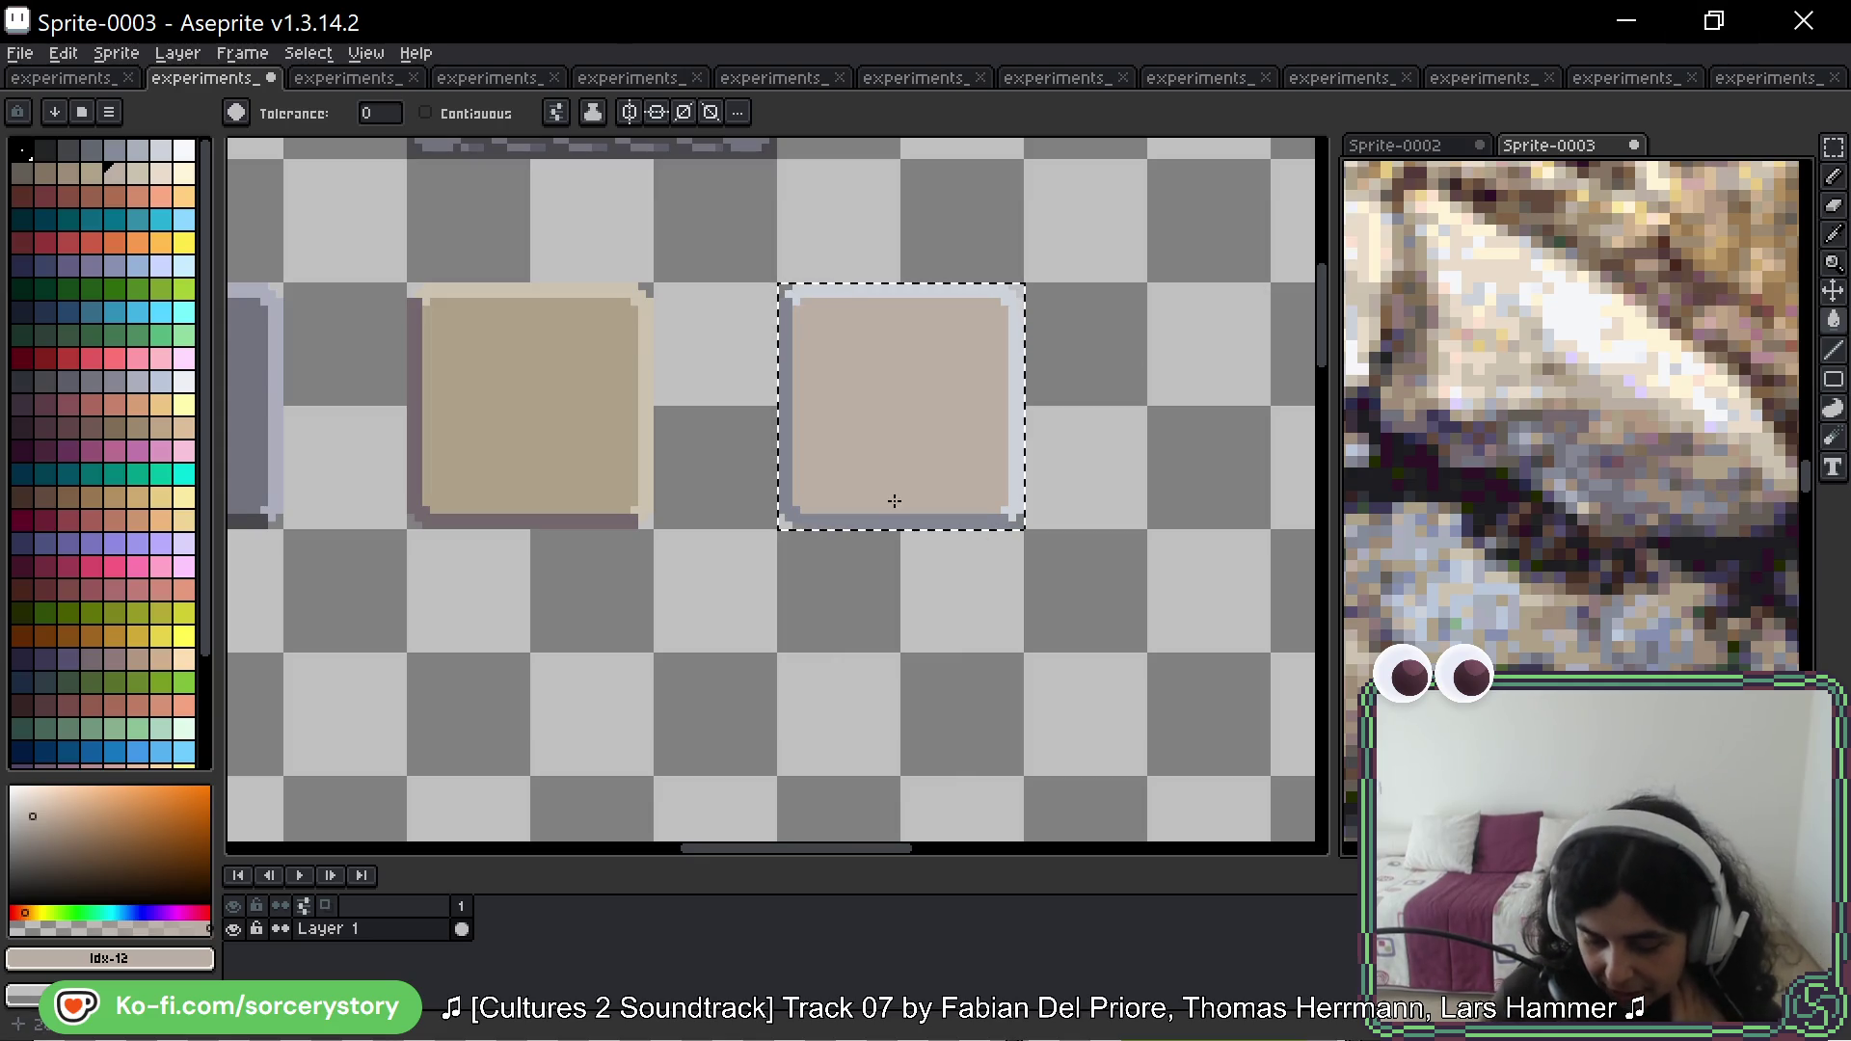
drag(673, 386, 749, 409)
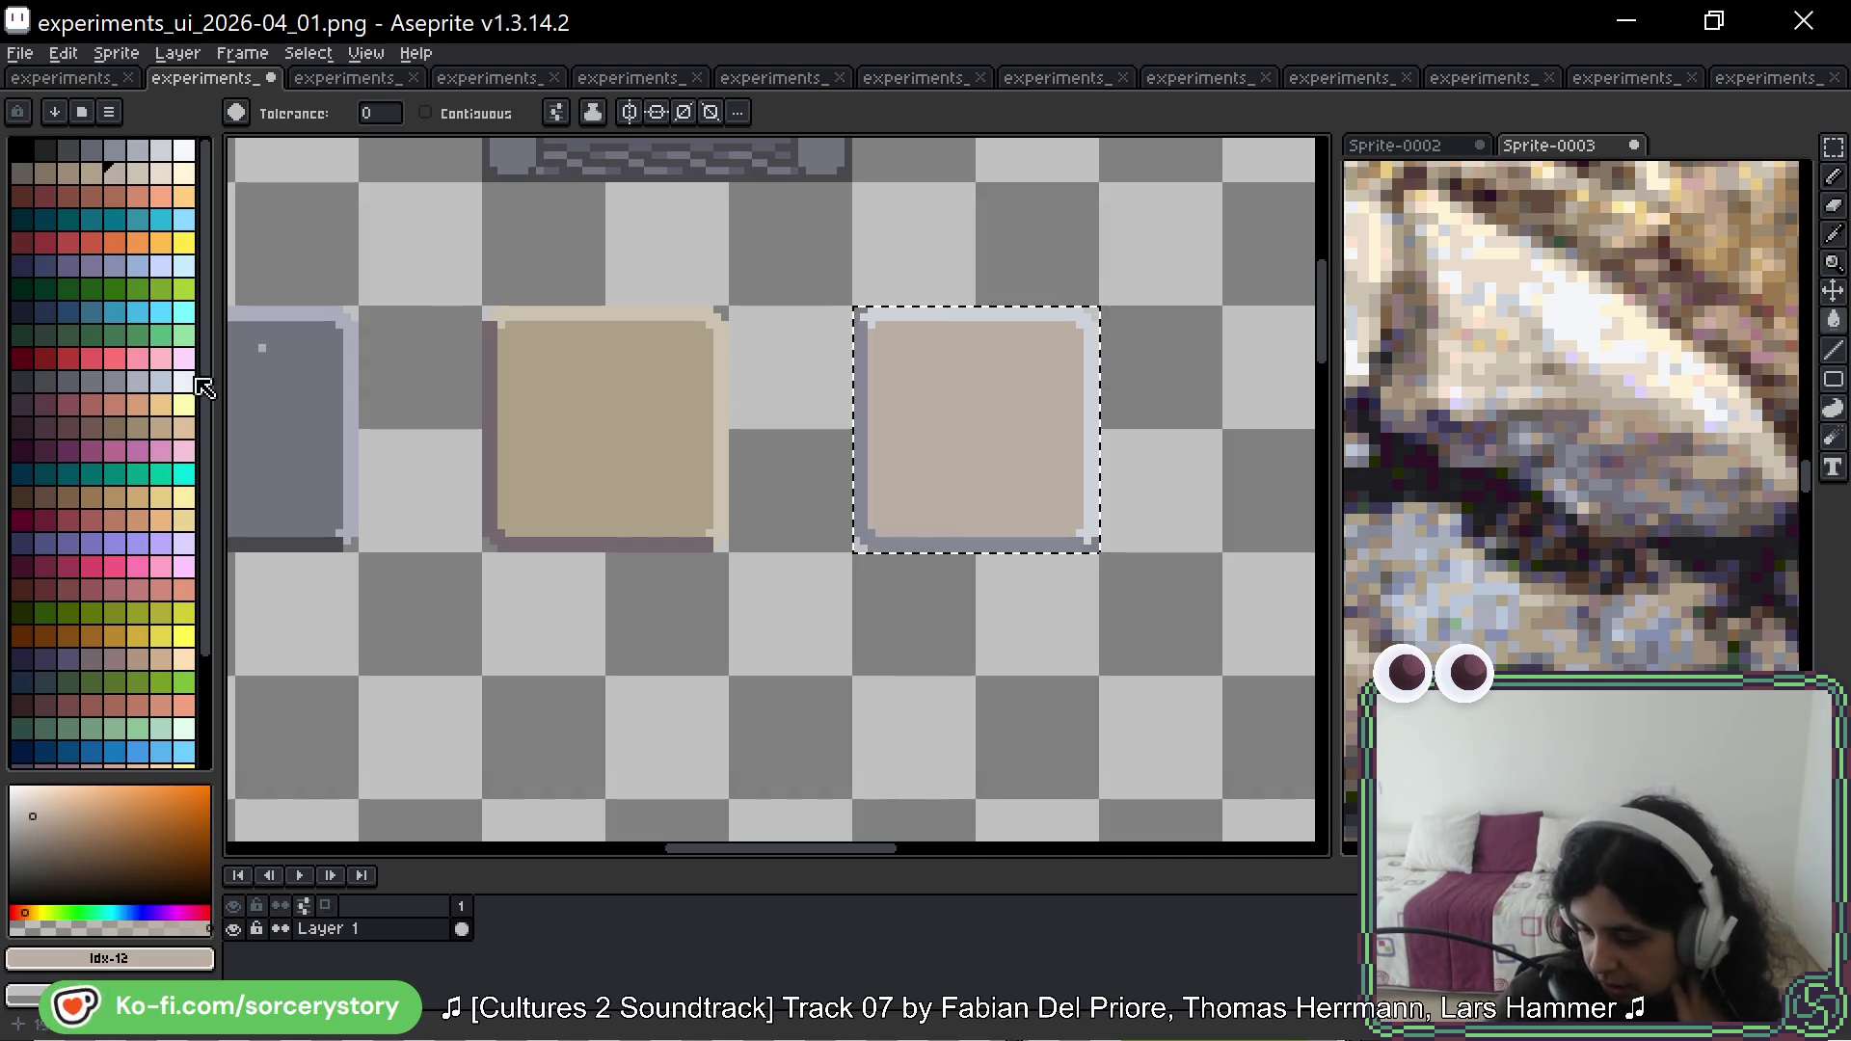
scroll(1547, 431, down, 1)
scroll(1600, 247, down, 2)
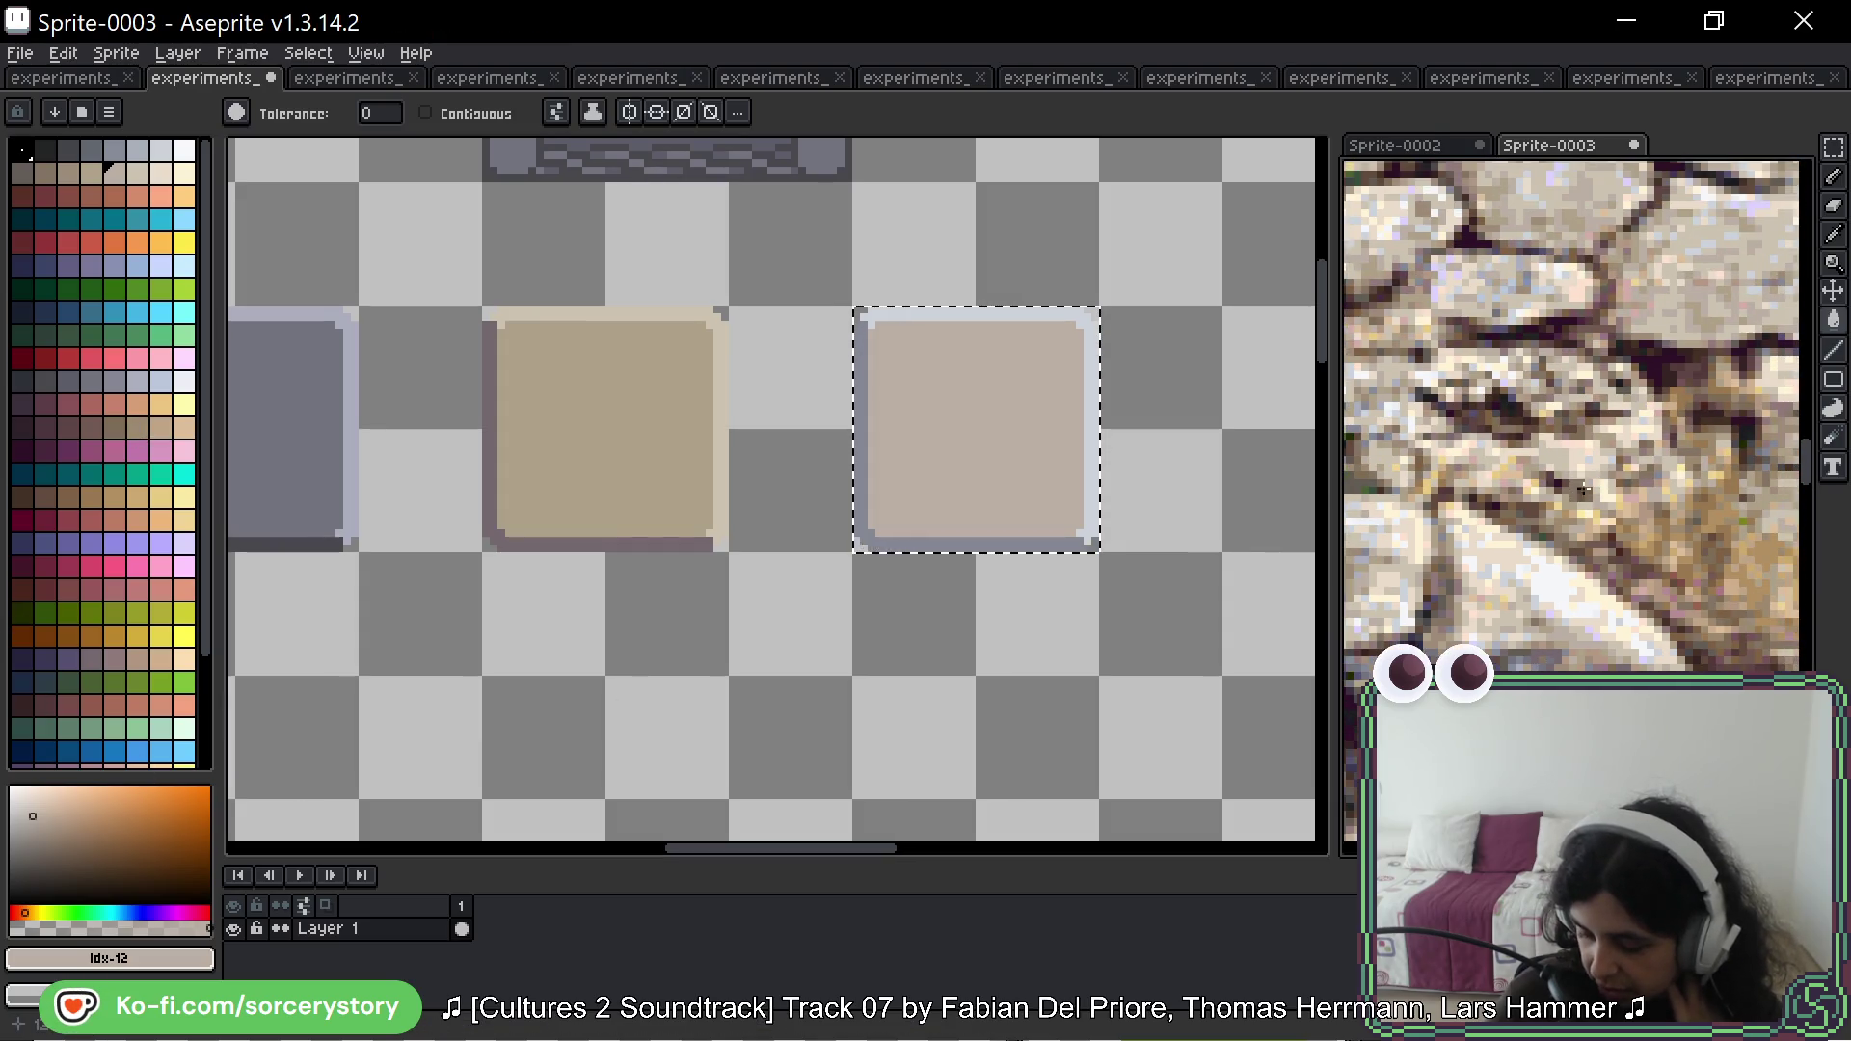
scroll(1611, 372, up, 2)
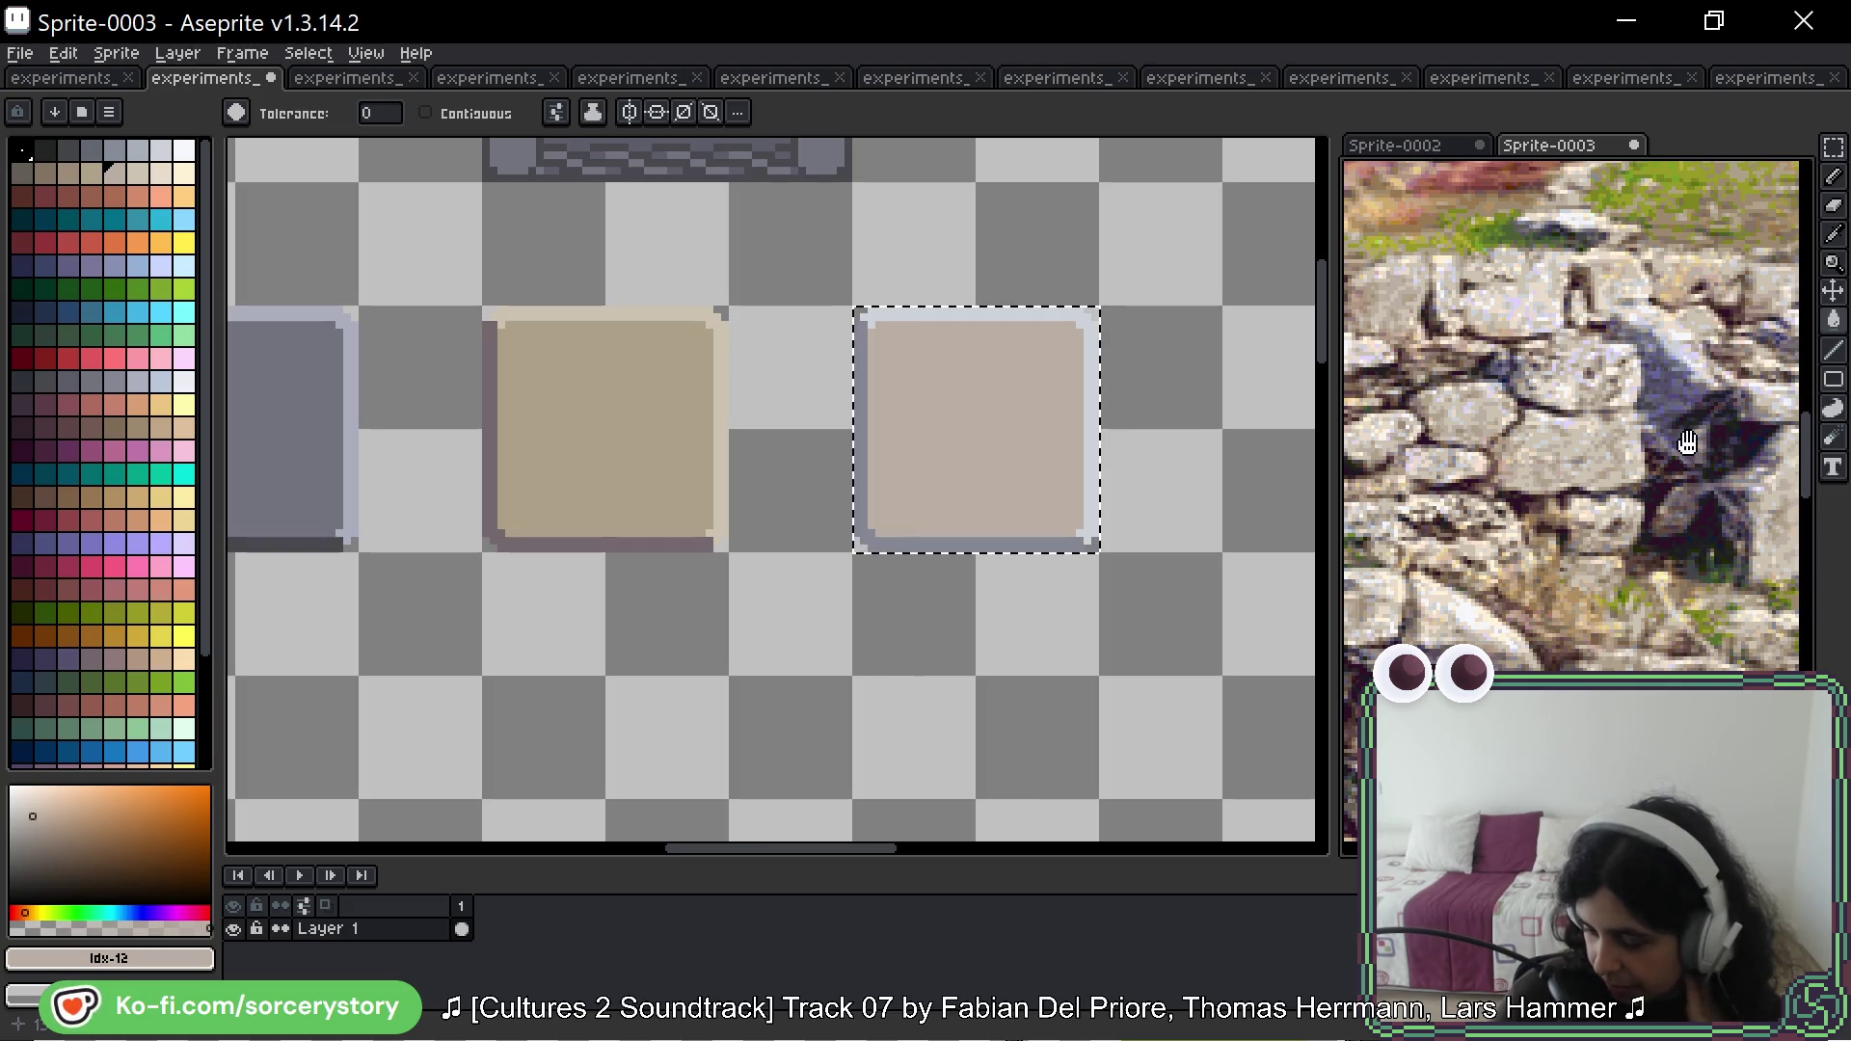
drag(1683, 439, 1398, 362)
scroll(1467, 431, down, 2)
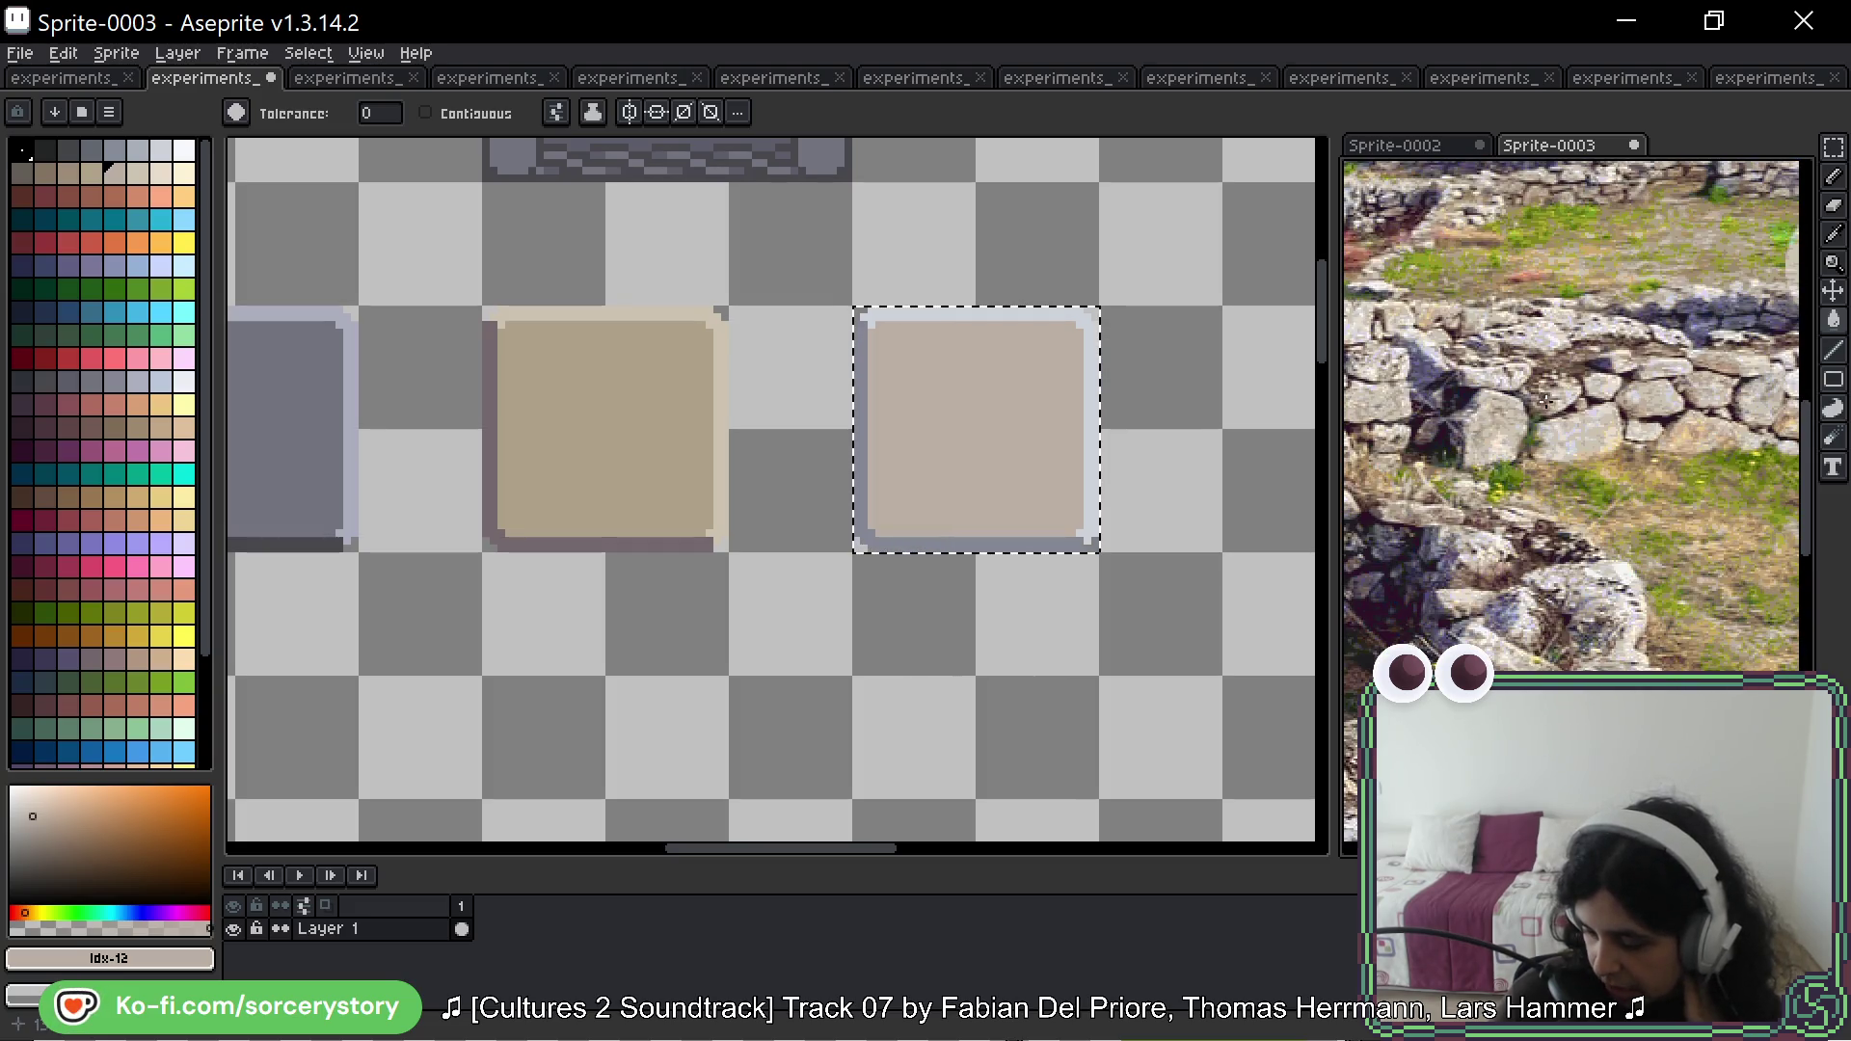
scroll(1519, 439, up, 4)
scroll(1473, 262, down, 2)
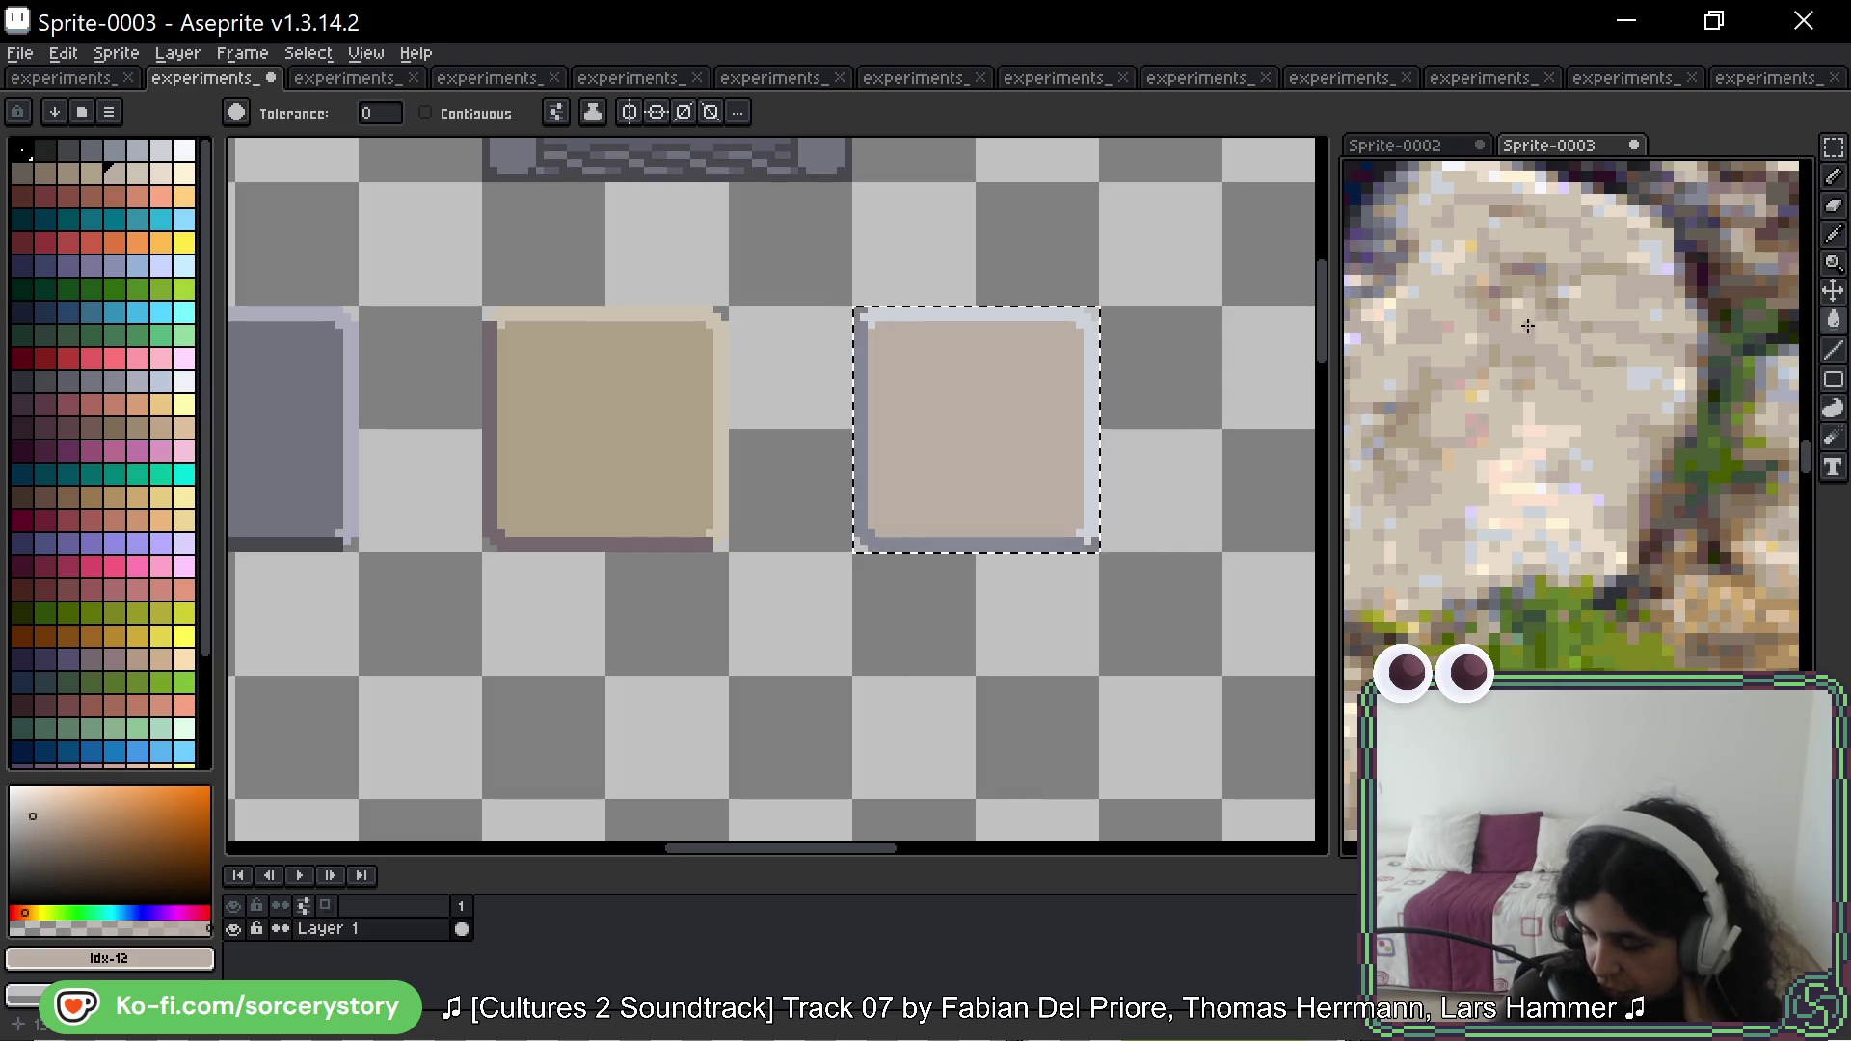
scroll(1591, 405, up, 4)
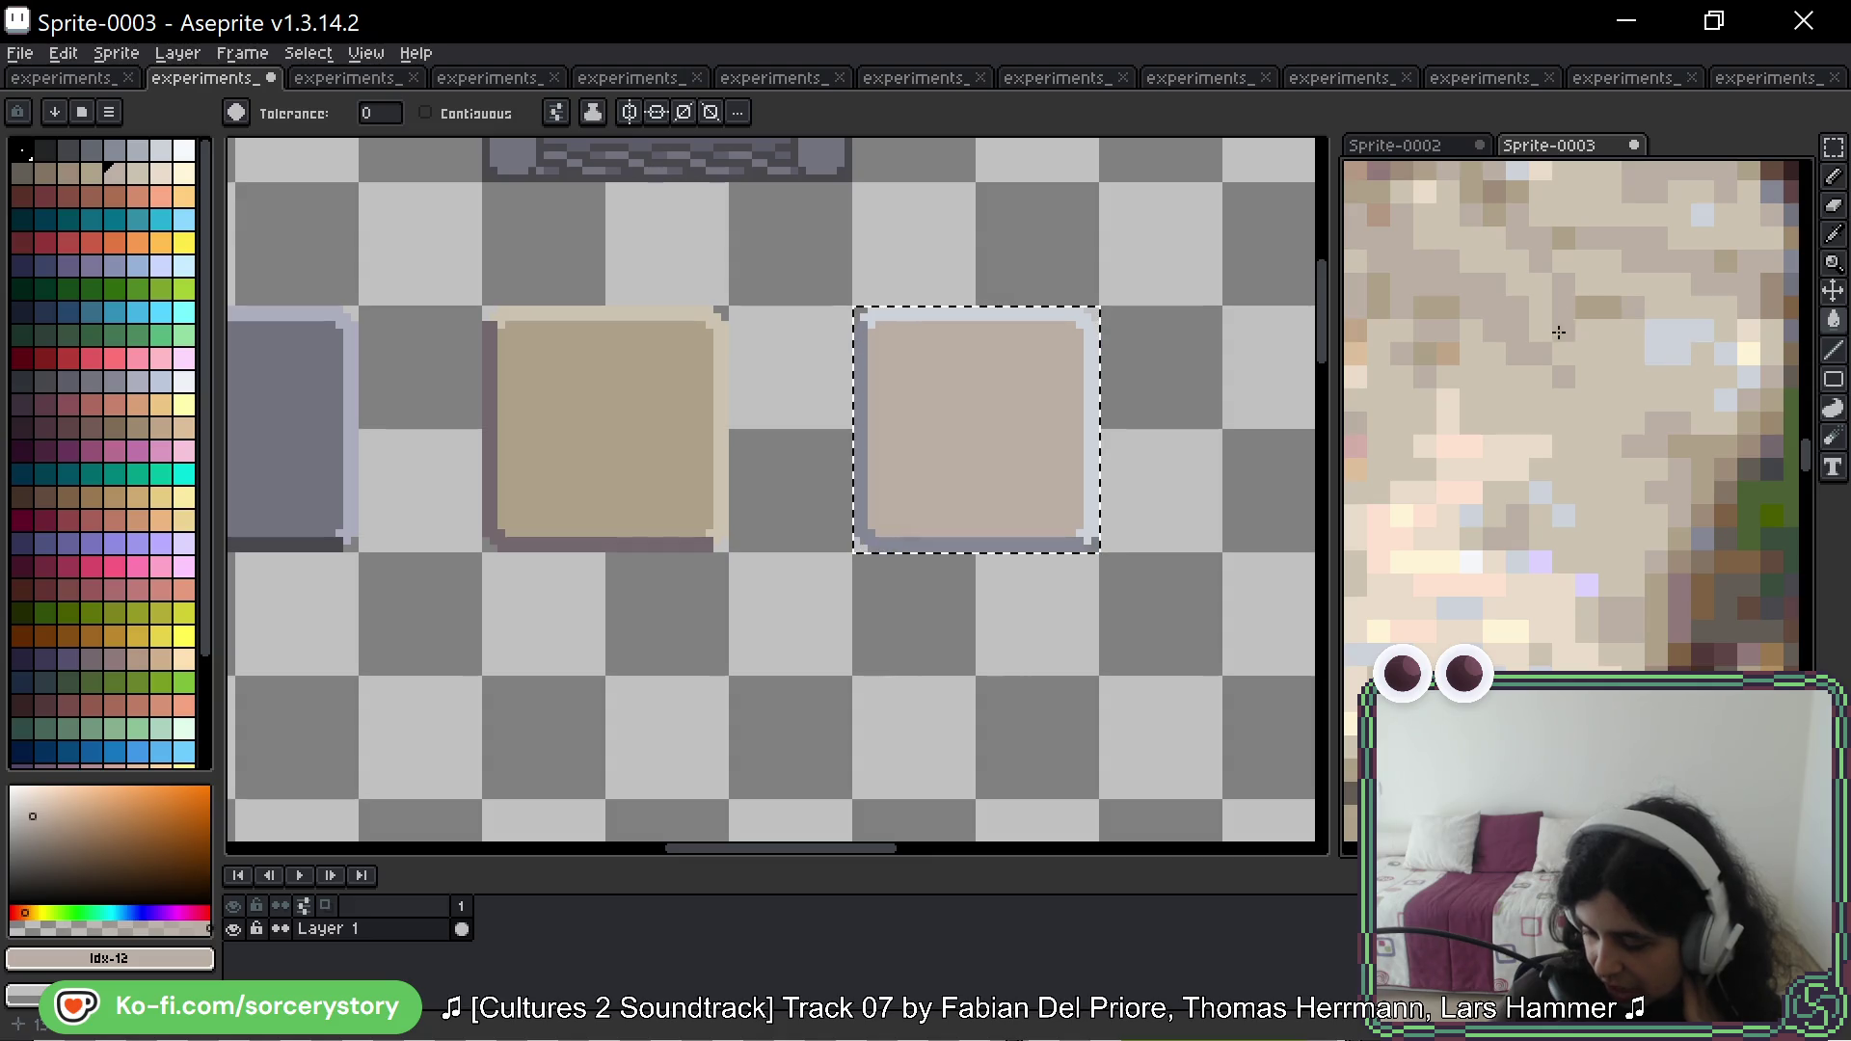
scroll(1549, 347, down, 2)
scroll(1588, 375, up, 1)
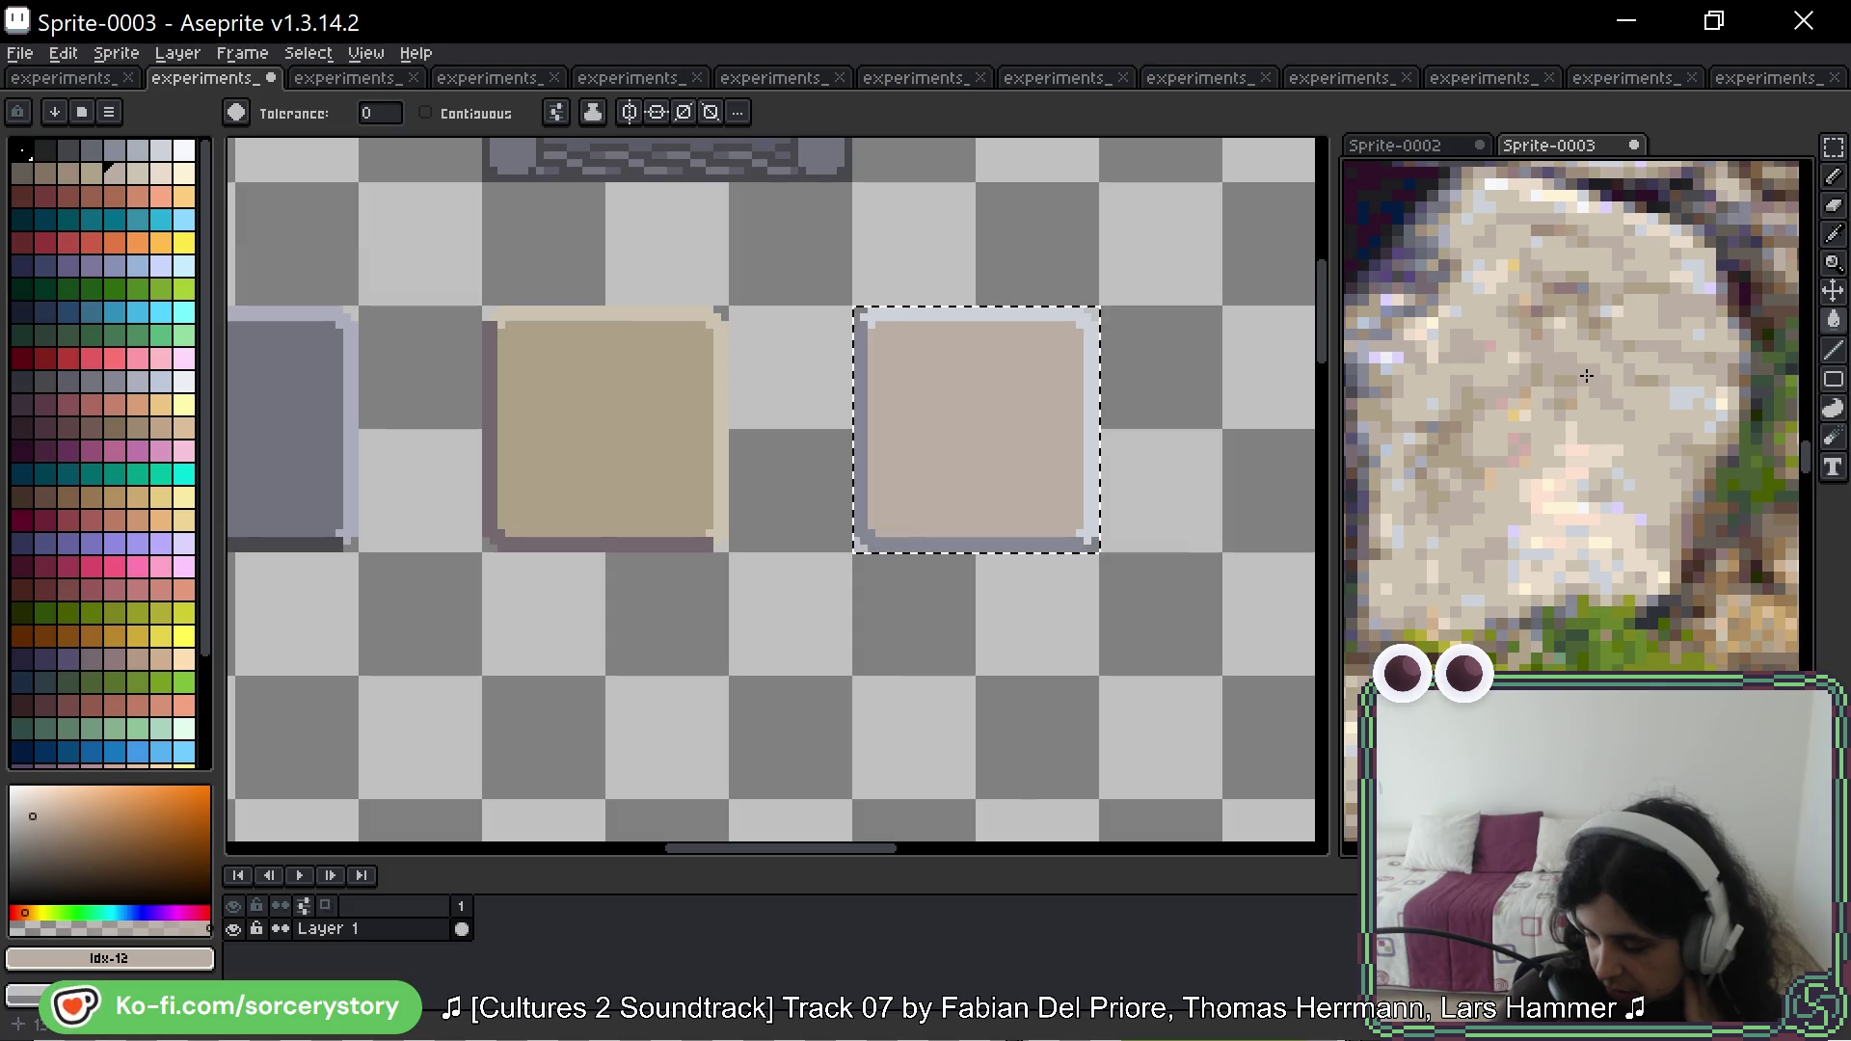
scroll(1589, 377, down, 2)
scroll(1616, 396, down, 1)
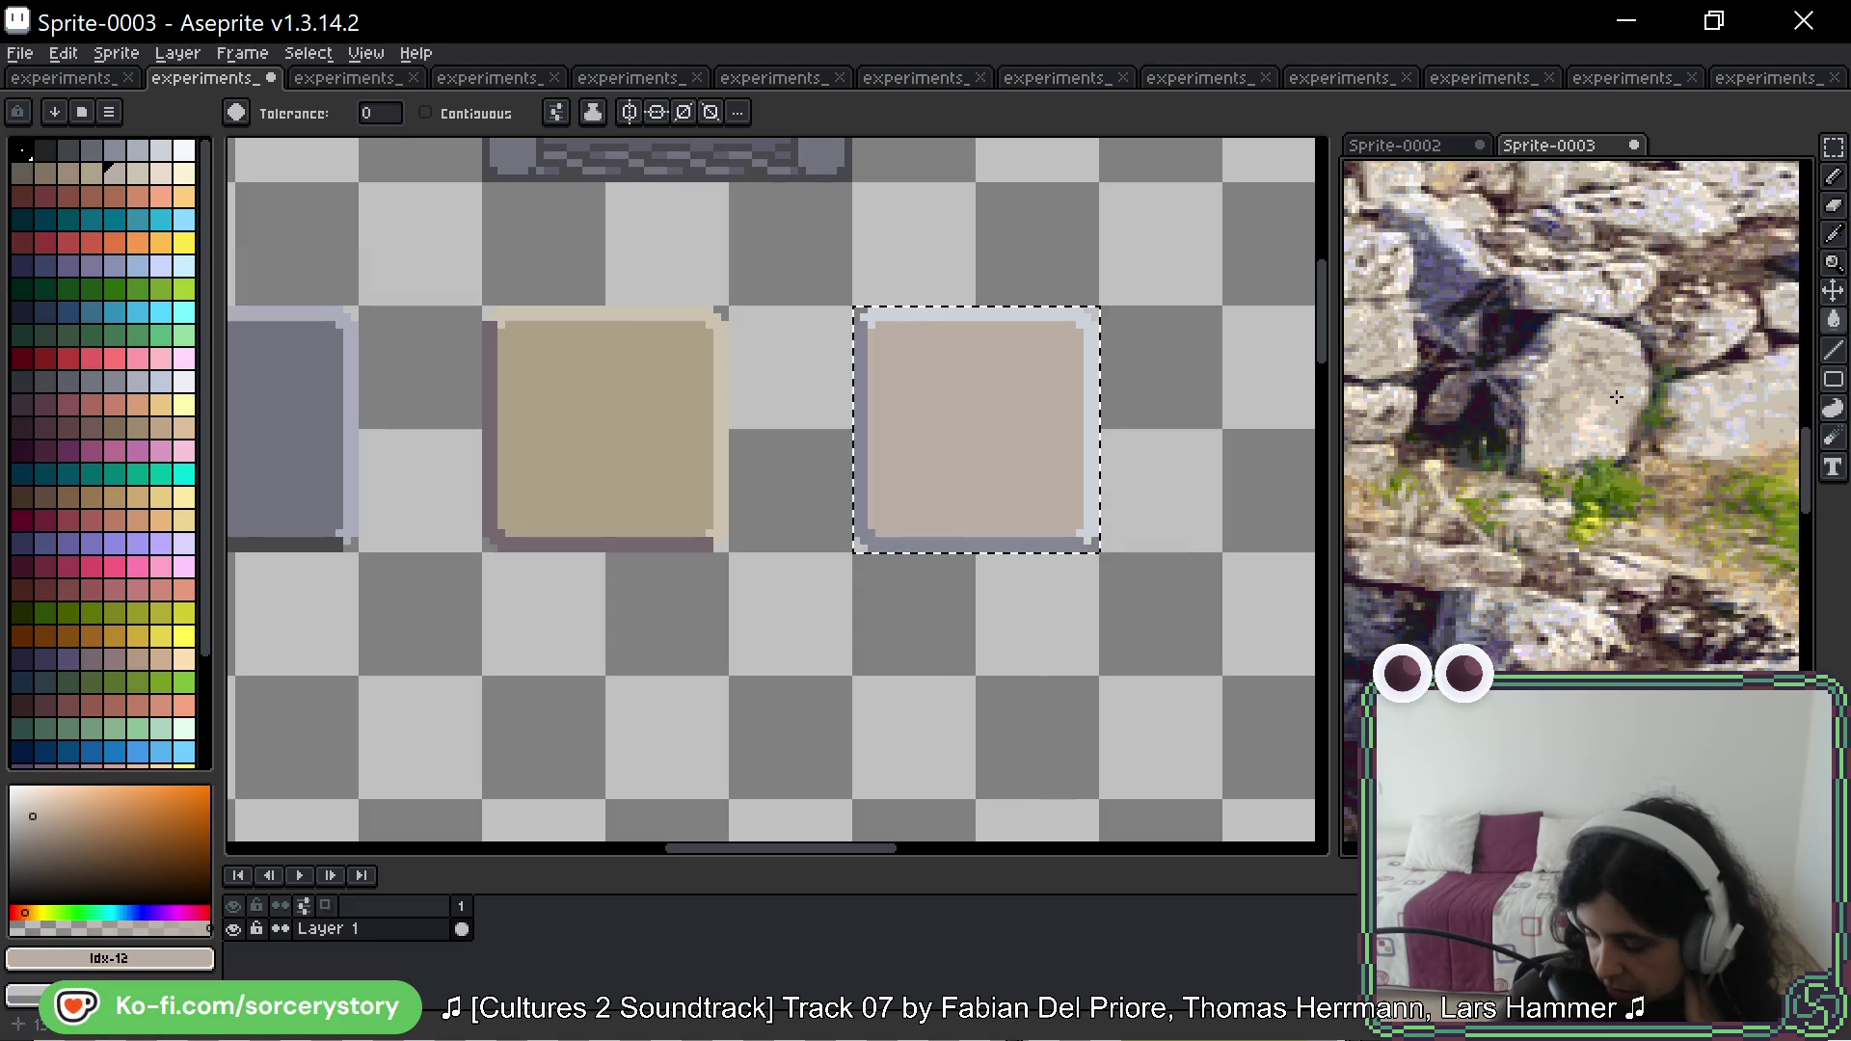
scroll(1617, 396, up, 3)
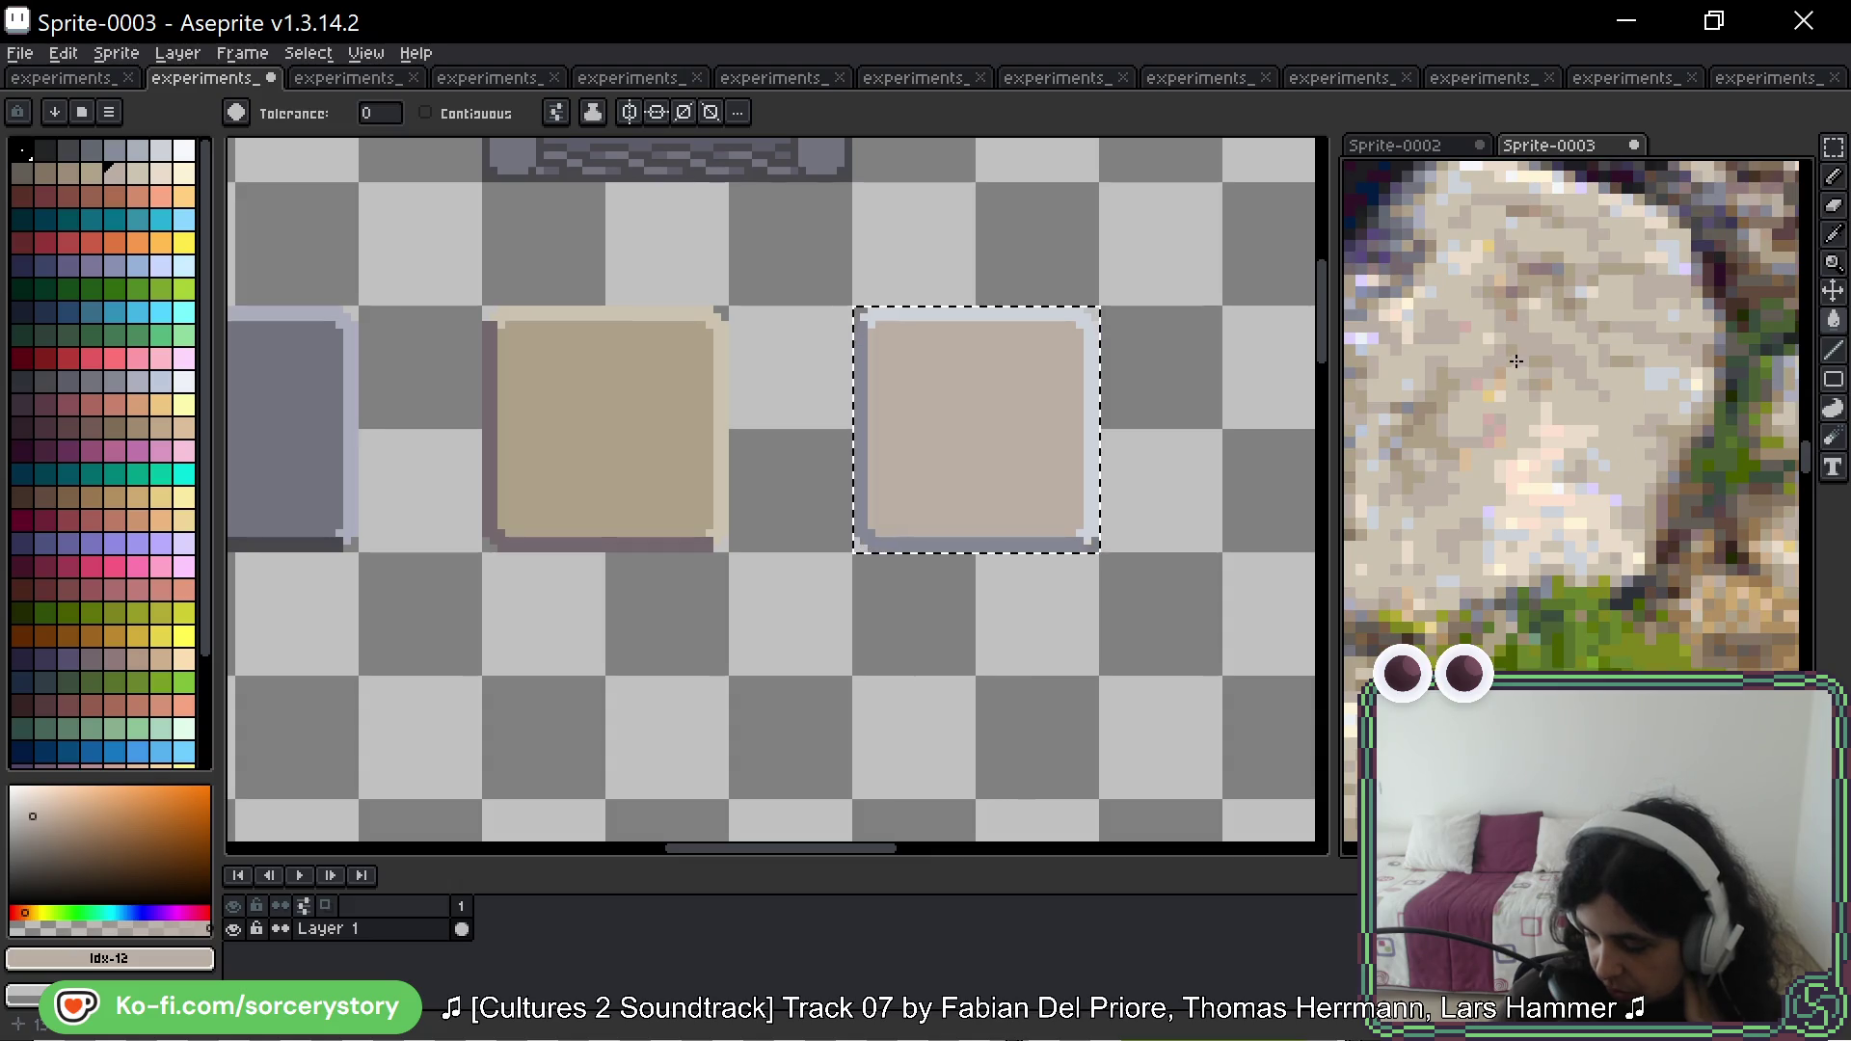
drag(1554, 314, 1575, 356)
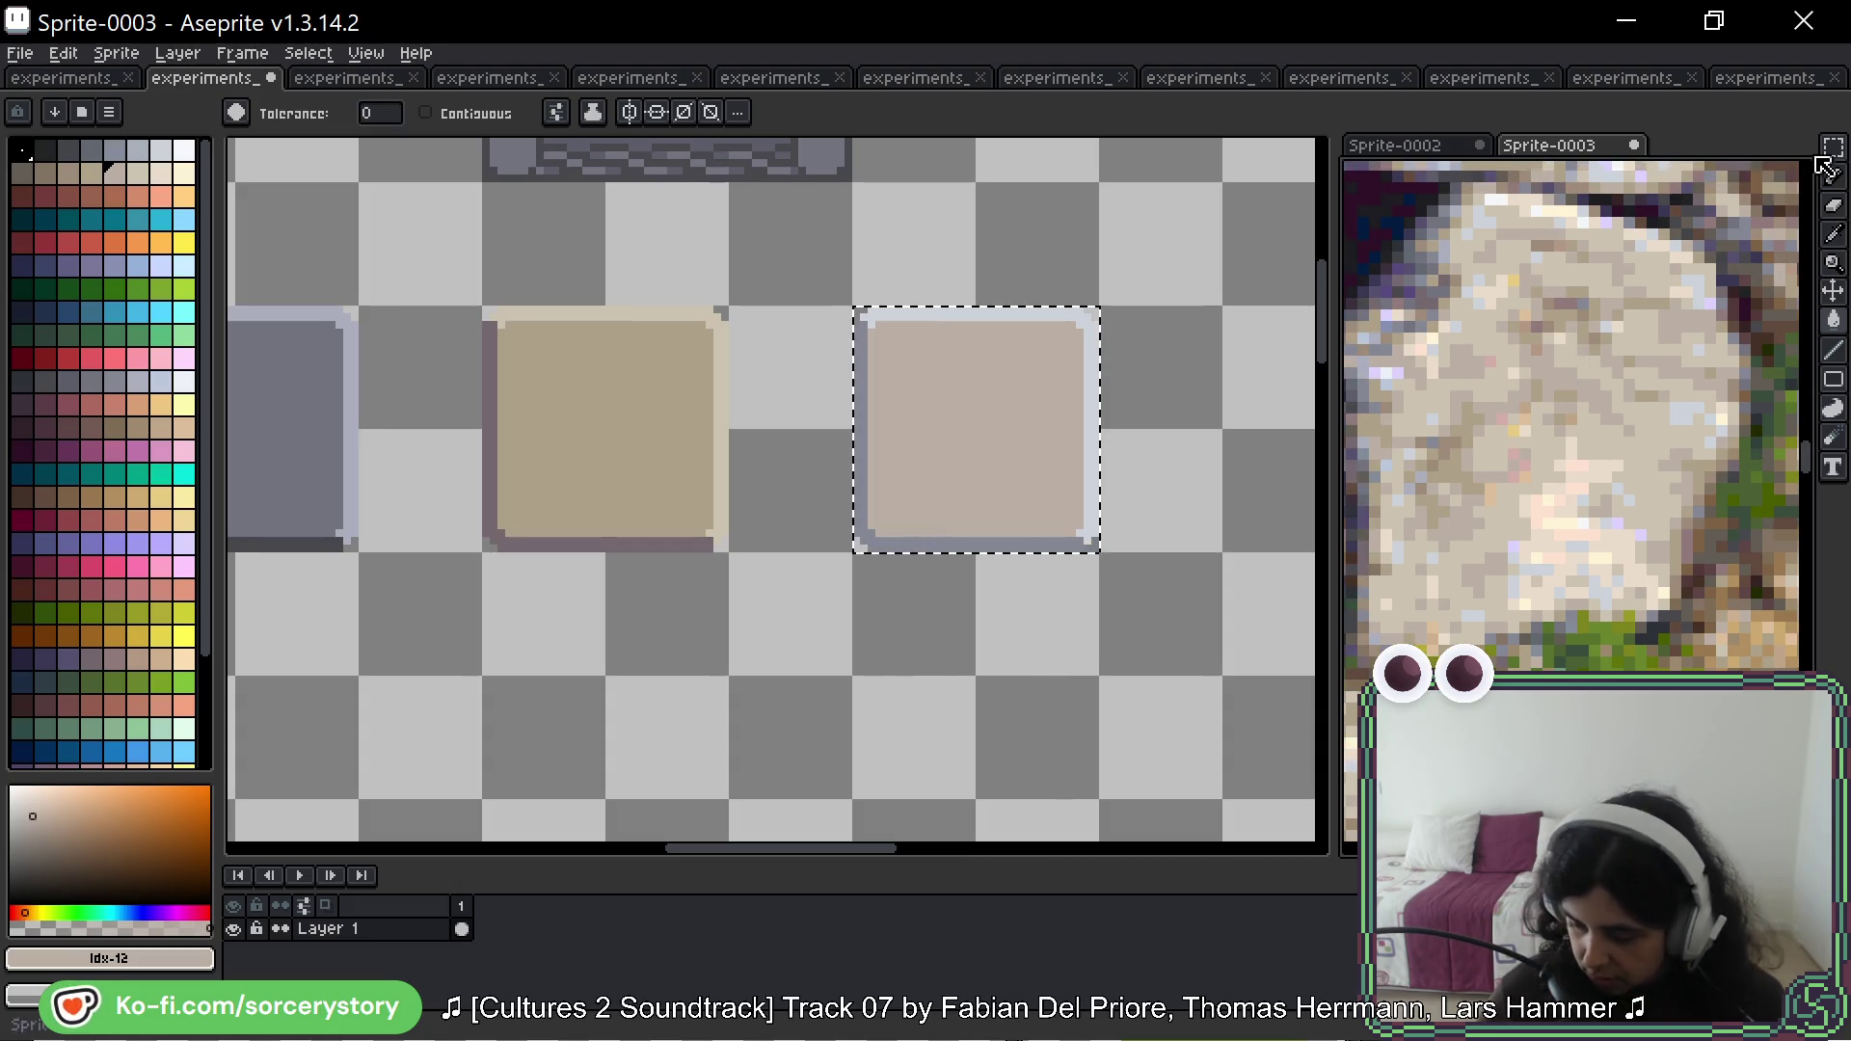
Step: Paste a copy of the button below and fill its top-right edge cream and interior light beige
scroll(930, 343, down, 2)
key(ctrl+v)
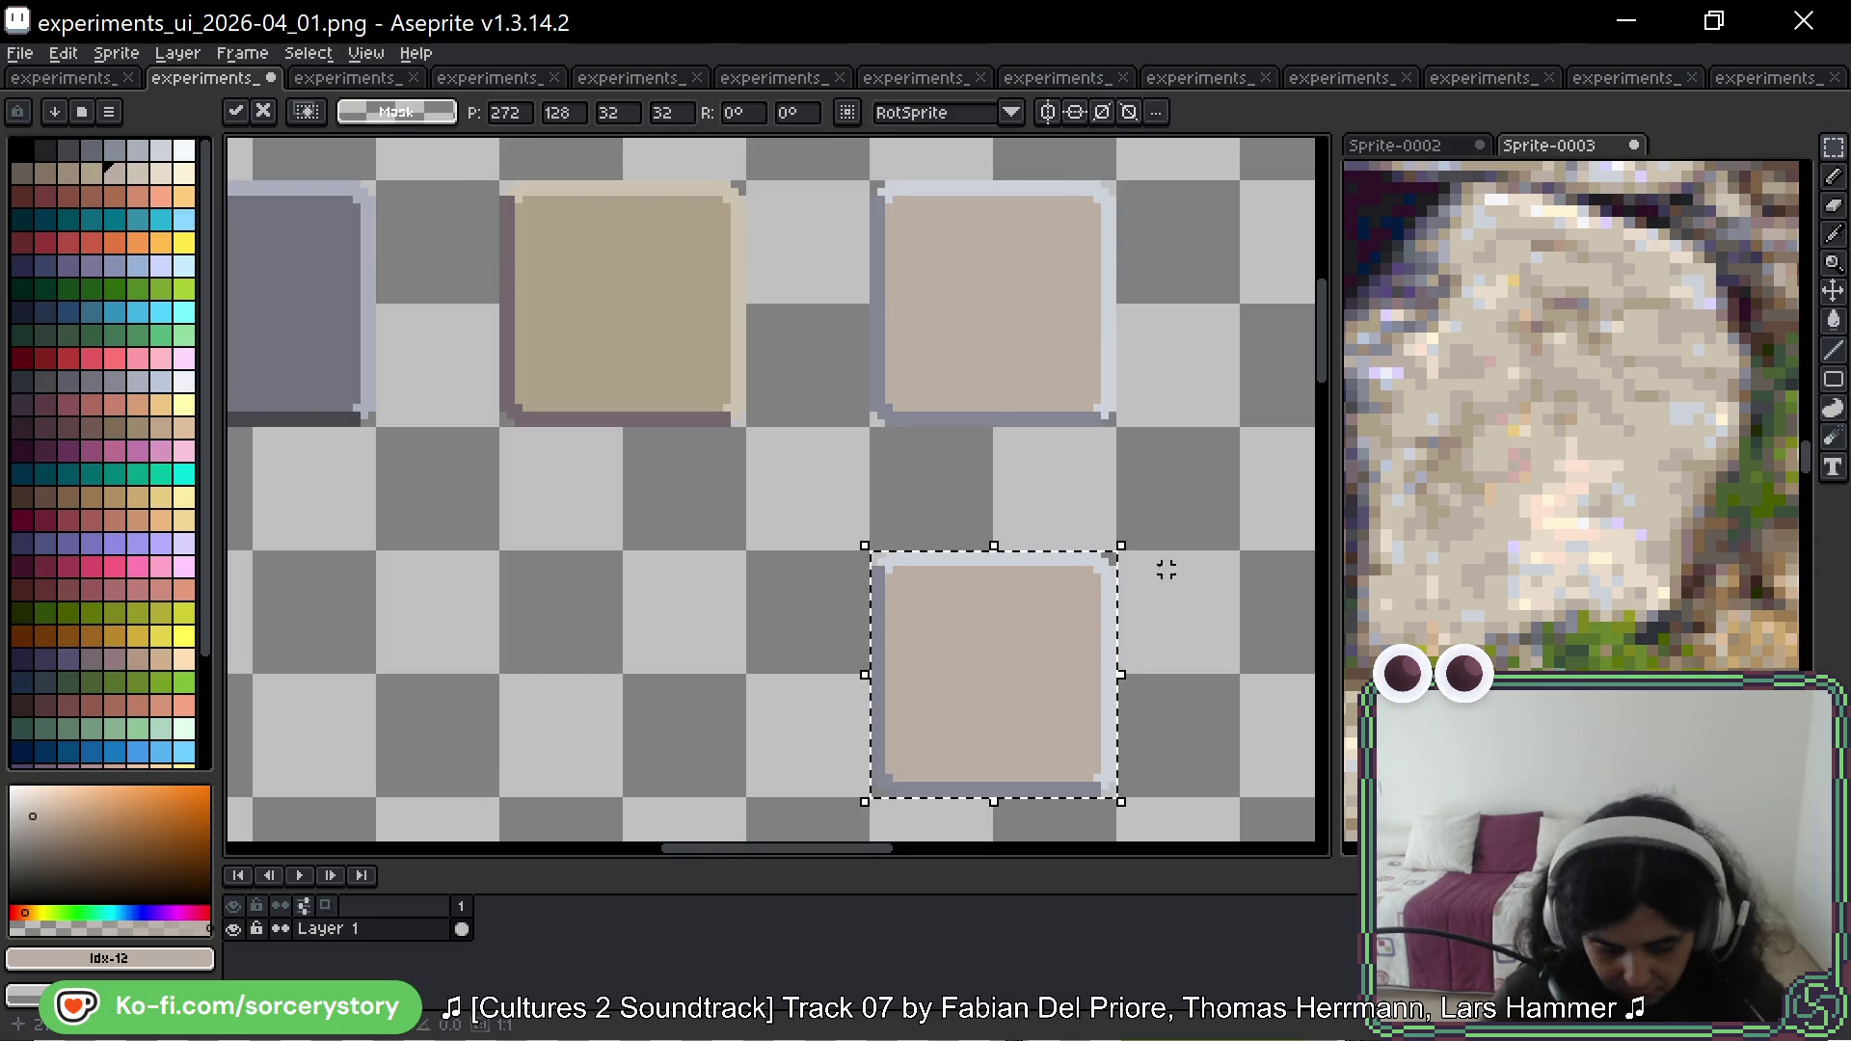
key(i)
click(1410, 291)
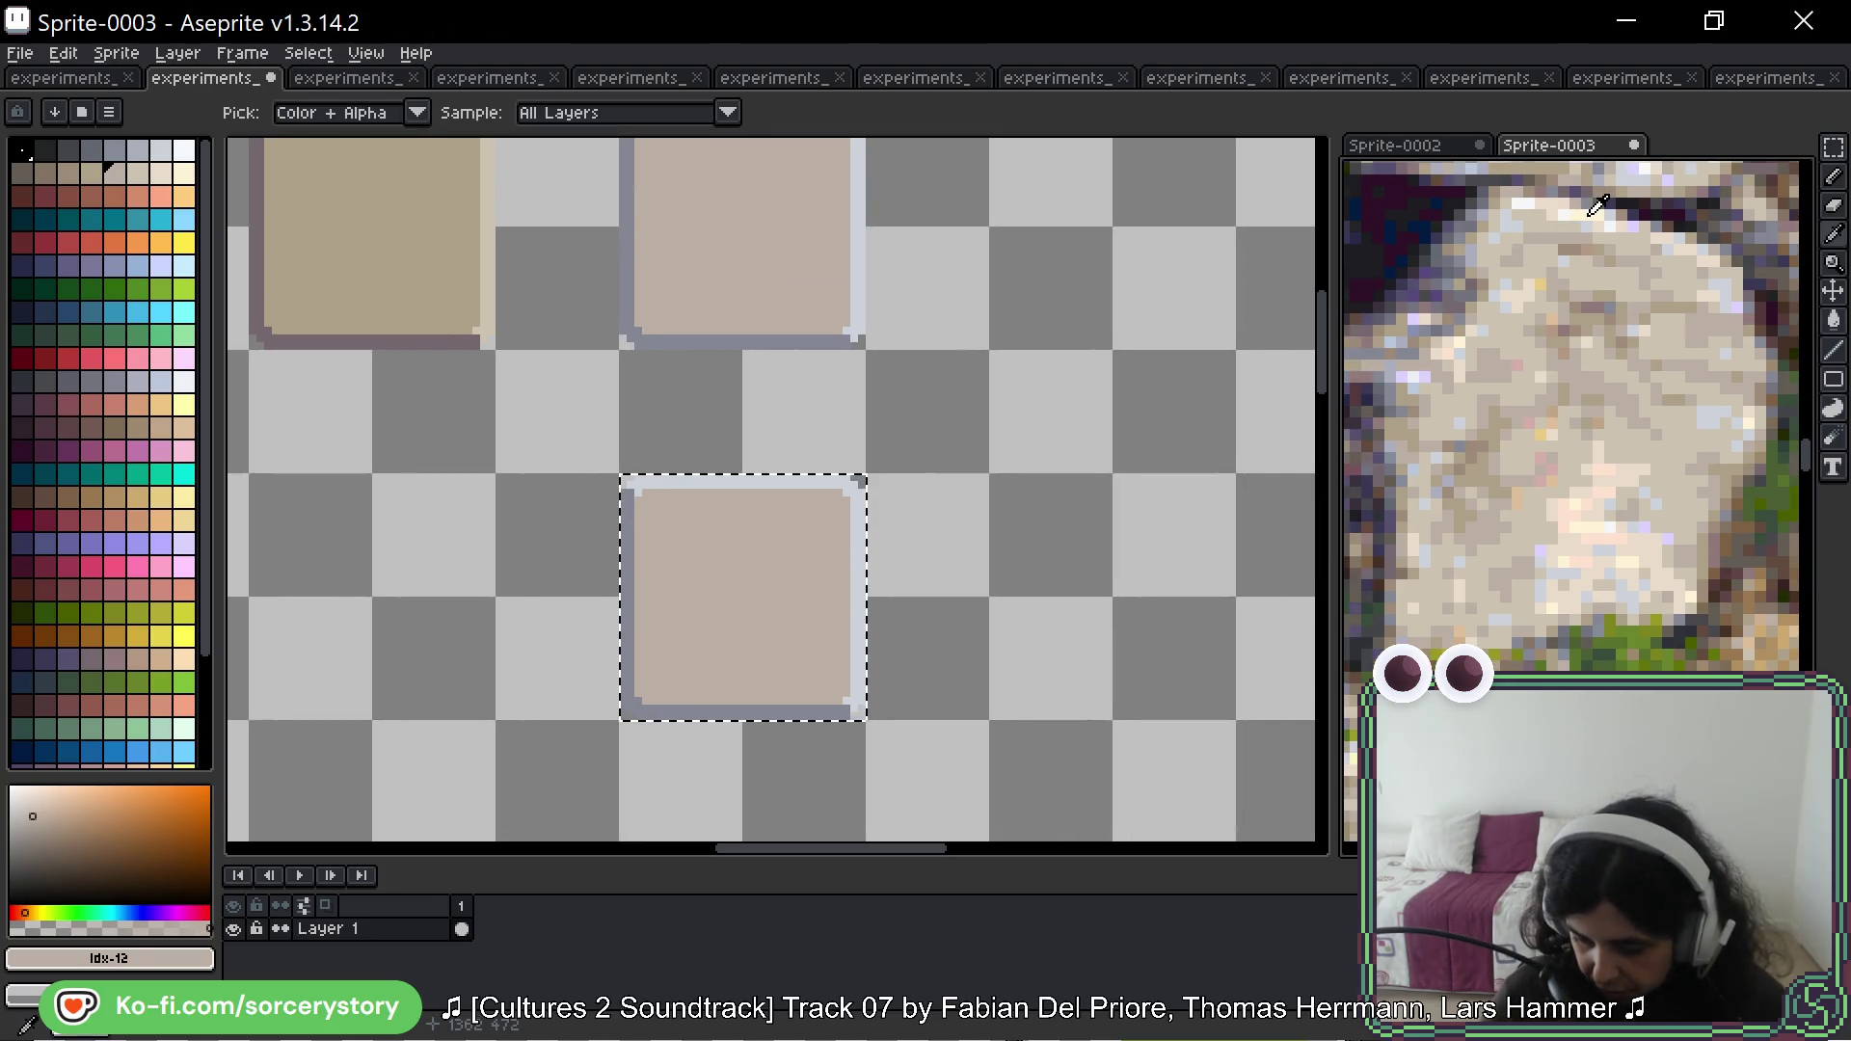
click(1598, 205)
key(g)
click(859, 523)
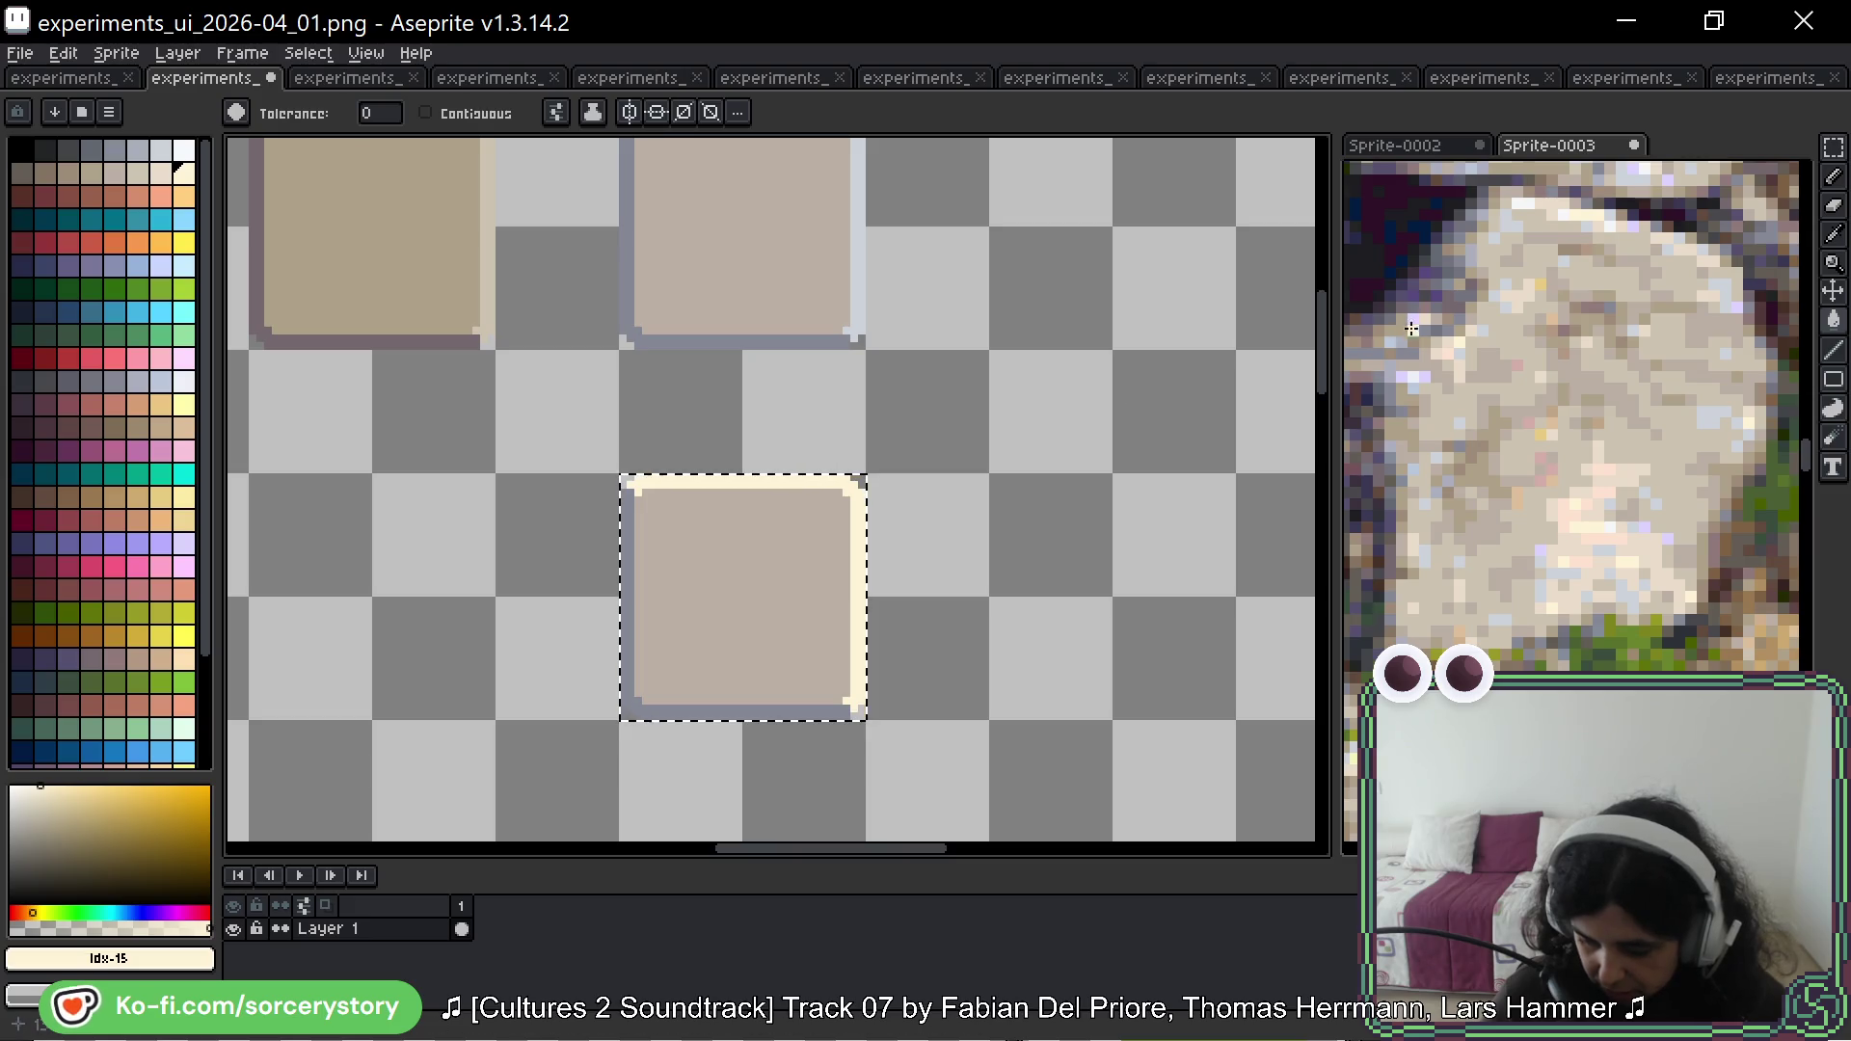
key(i)
click(1539, 241)
key(g)
click(804, 576)
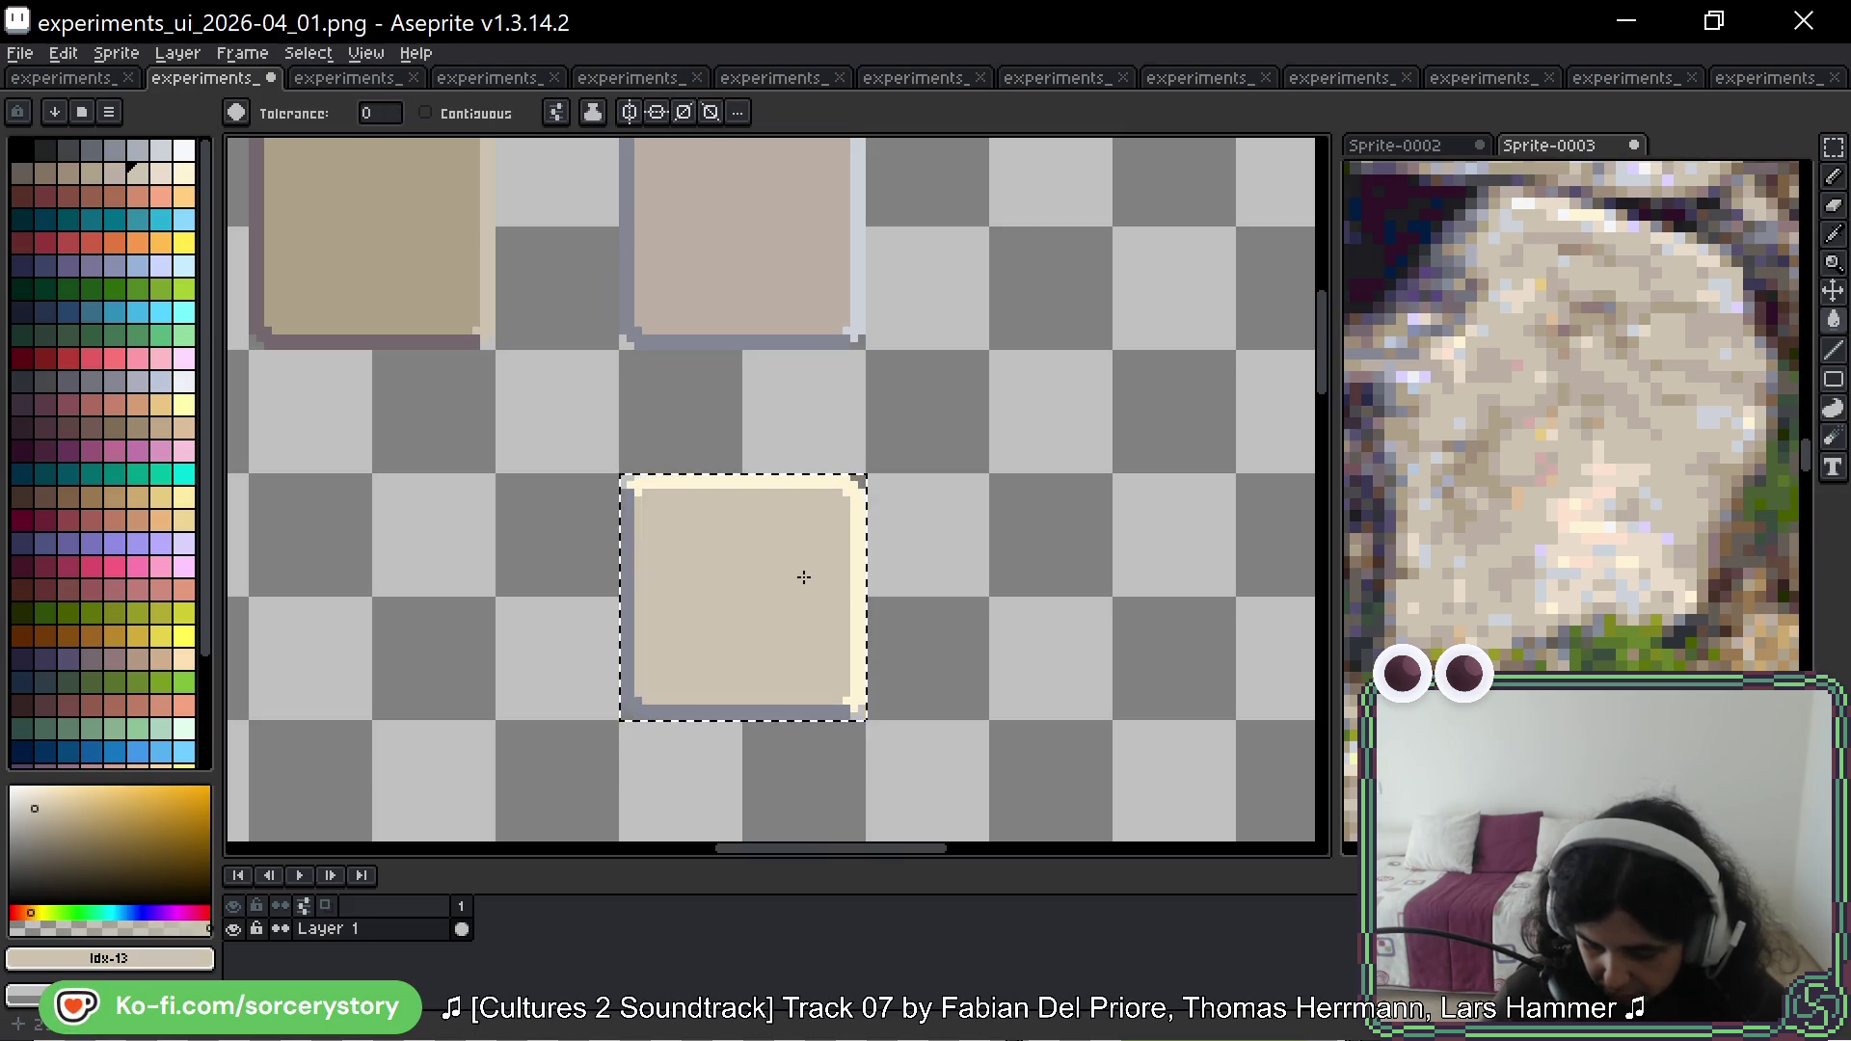
Step: Colour the copy's left and bottom edges tan, touching up leftover pixels darker tan
key(i)
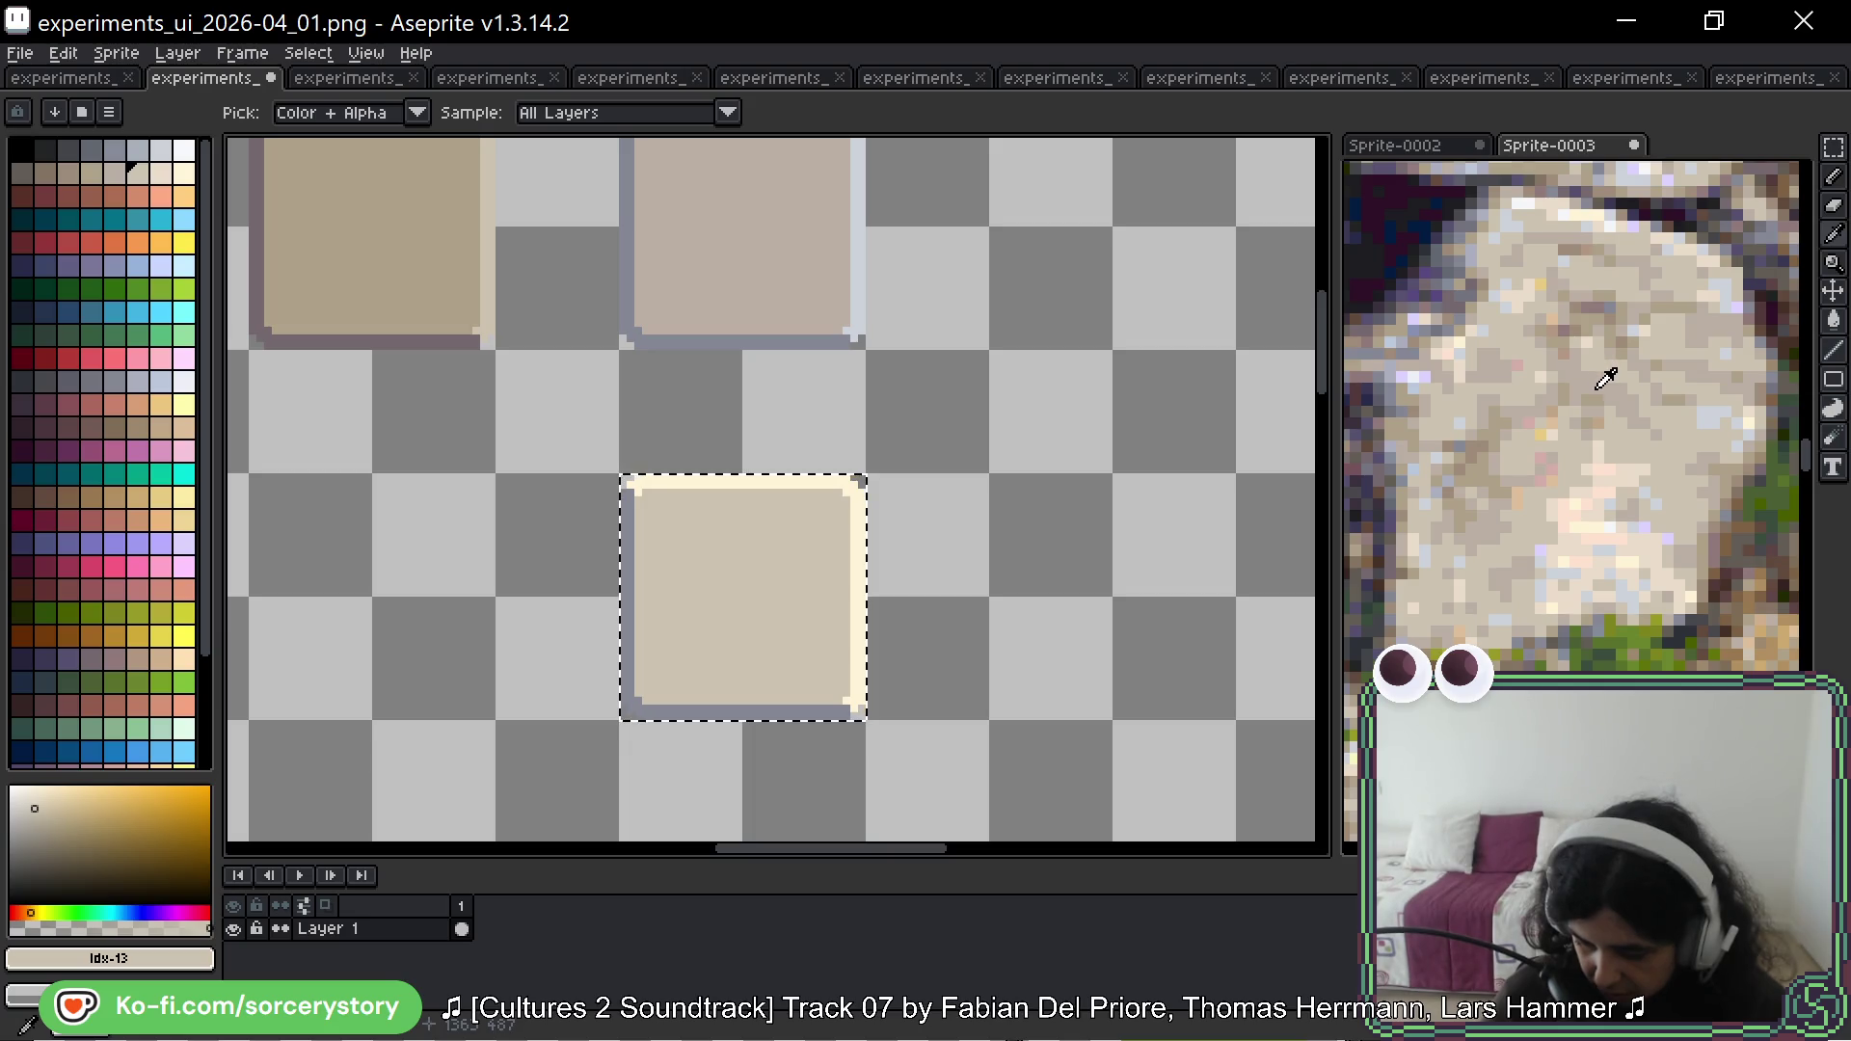
click(1486, 433)
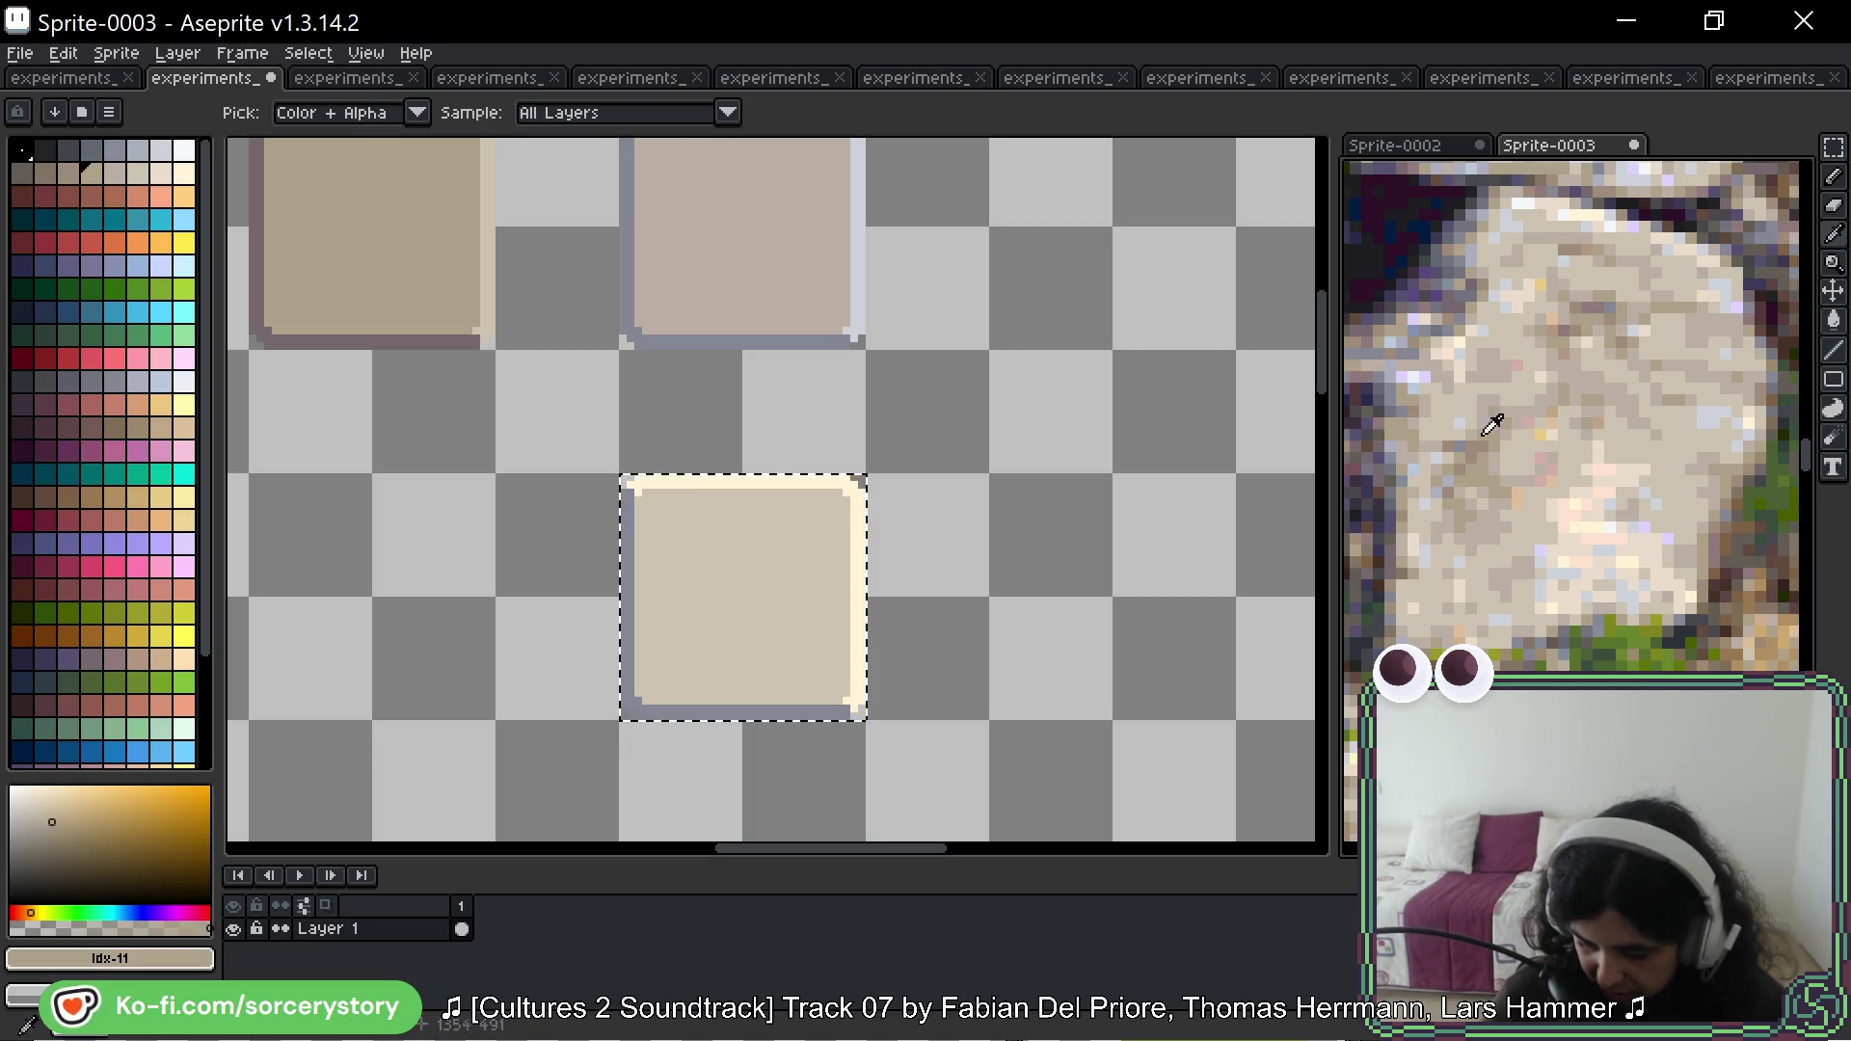
key(g)
click(629, 582)
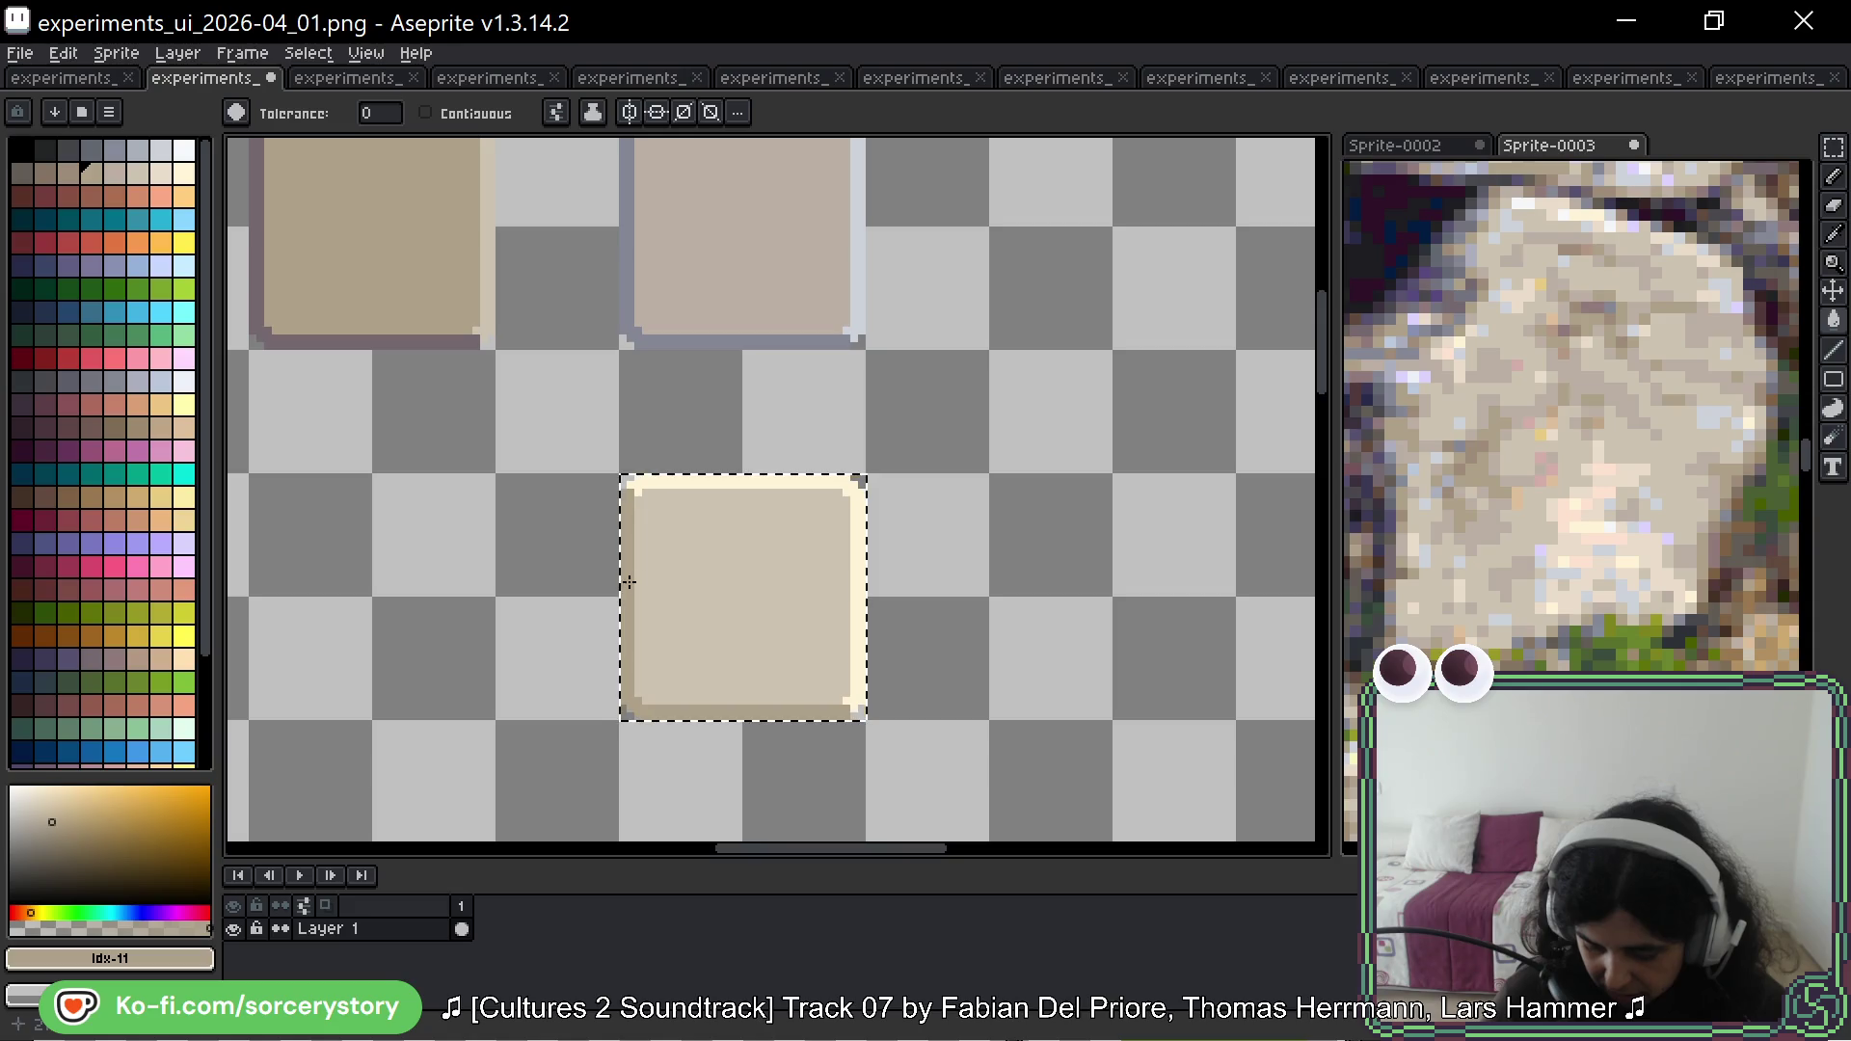
scroll(1500, 410, up, 3)
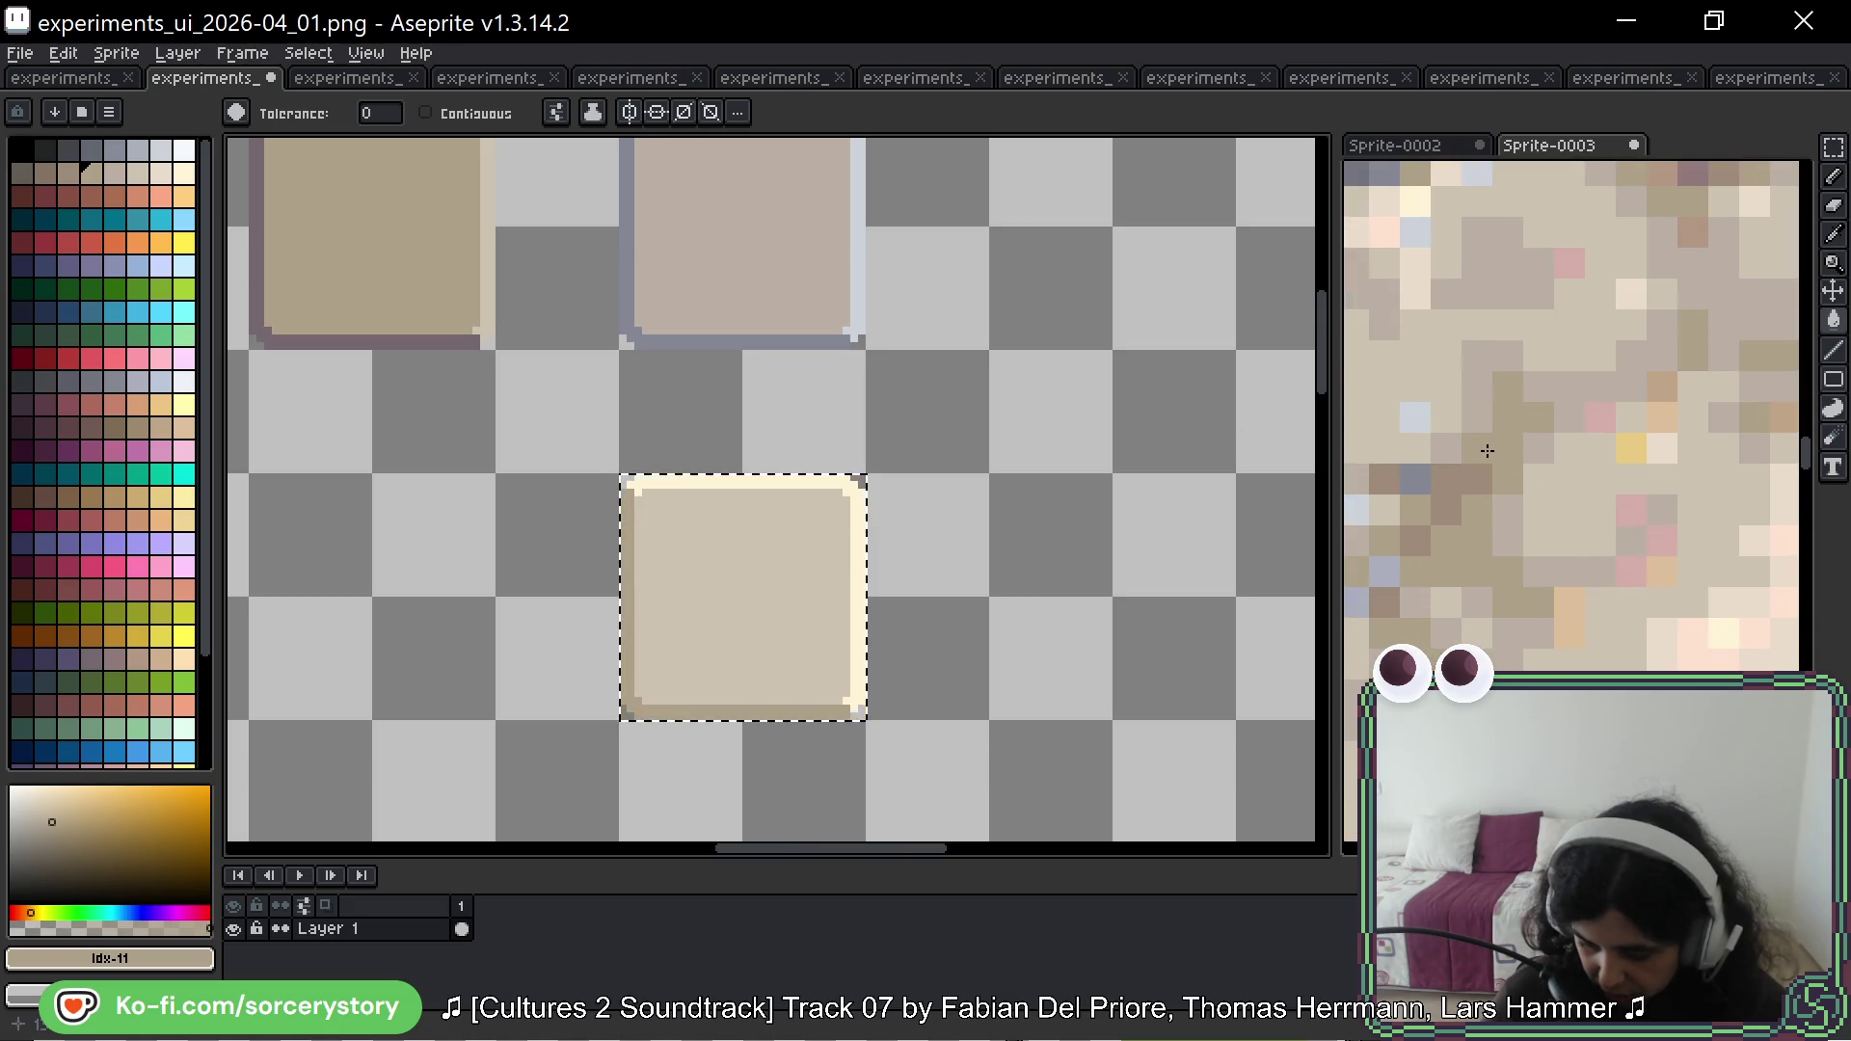
key(i)
click(1432, 480)
key(g)
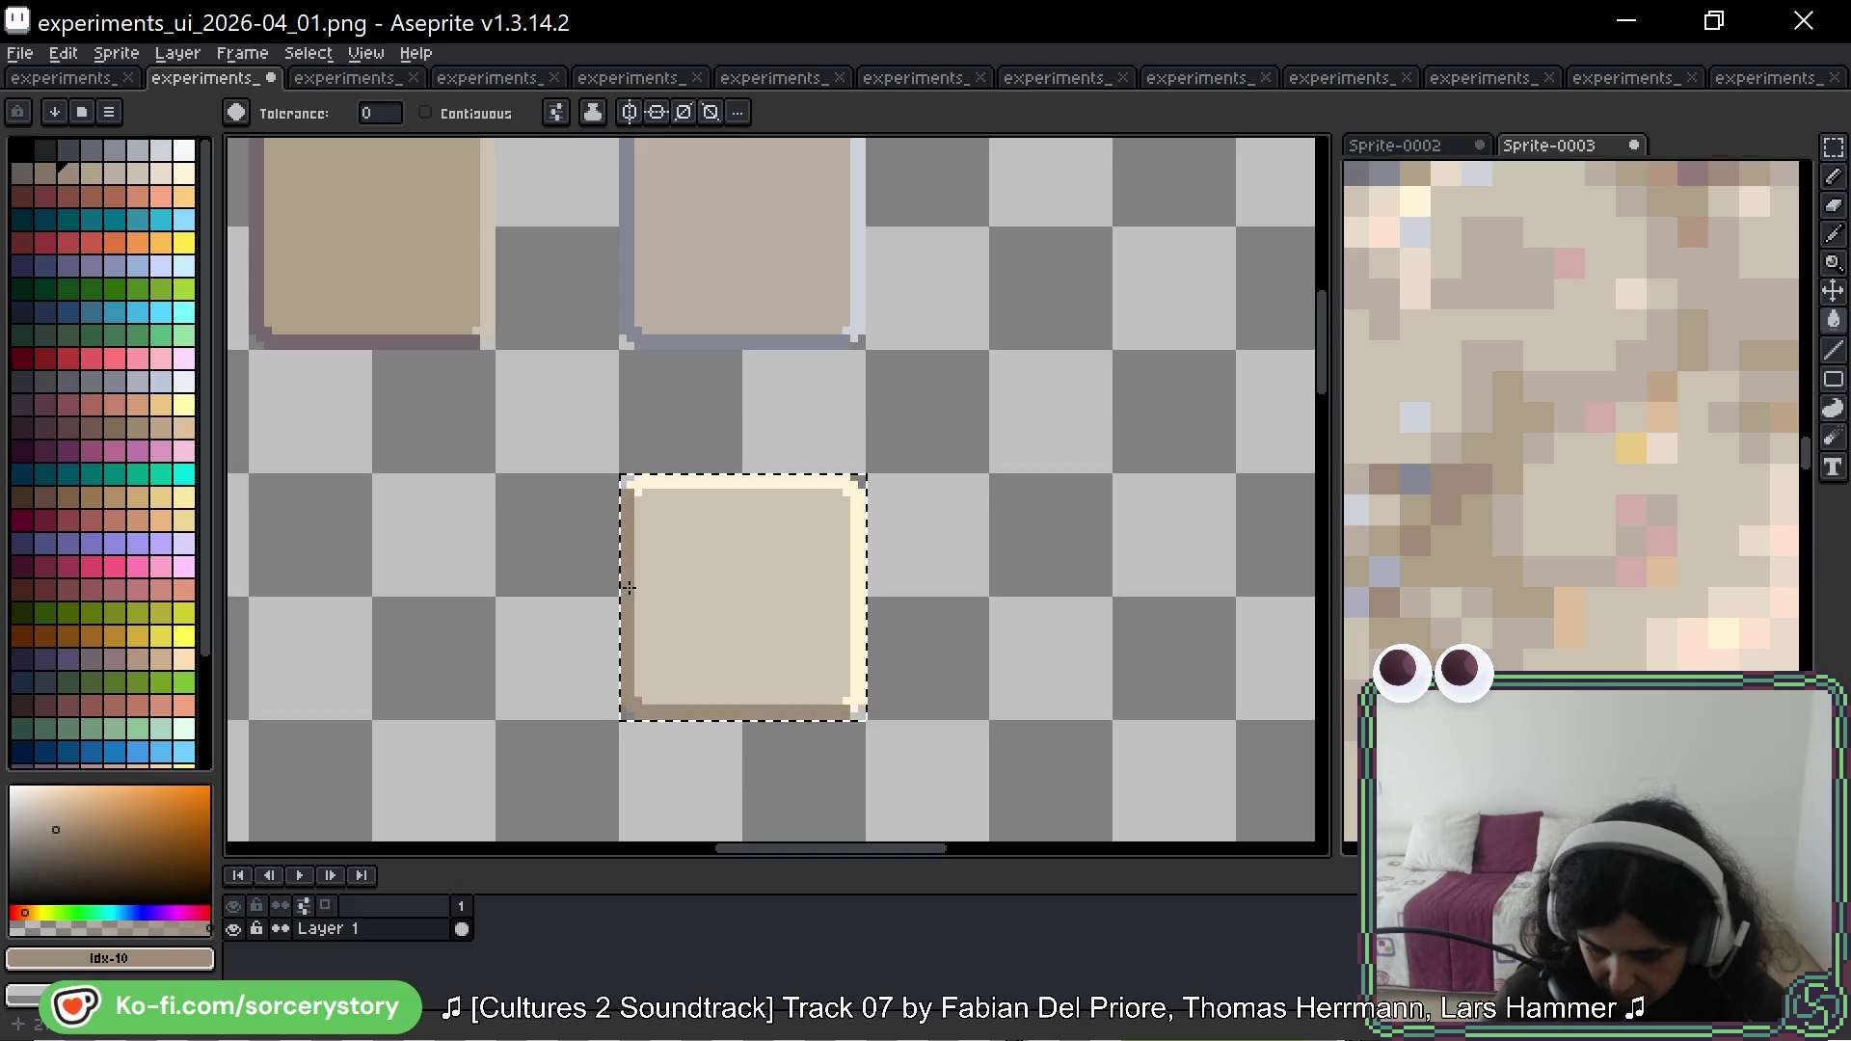
click(628, 589)
Step: Recolour the copy's left and bottom edges grey-blue, undoing a misfill, then deselect
key(i)
click(1414, 472)
key(g)
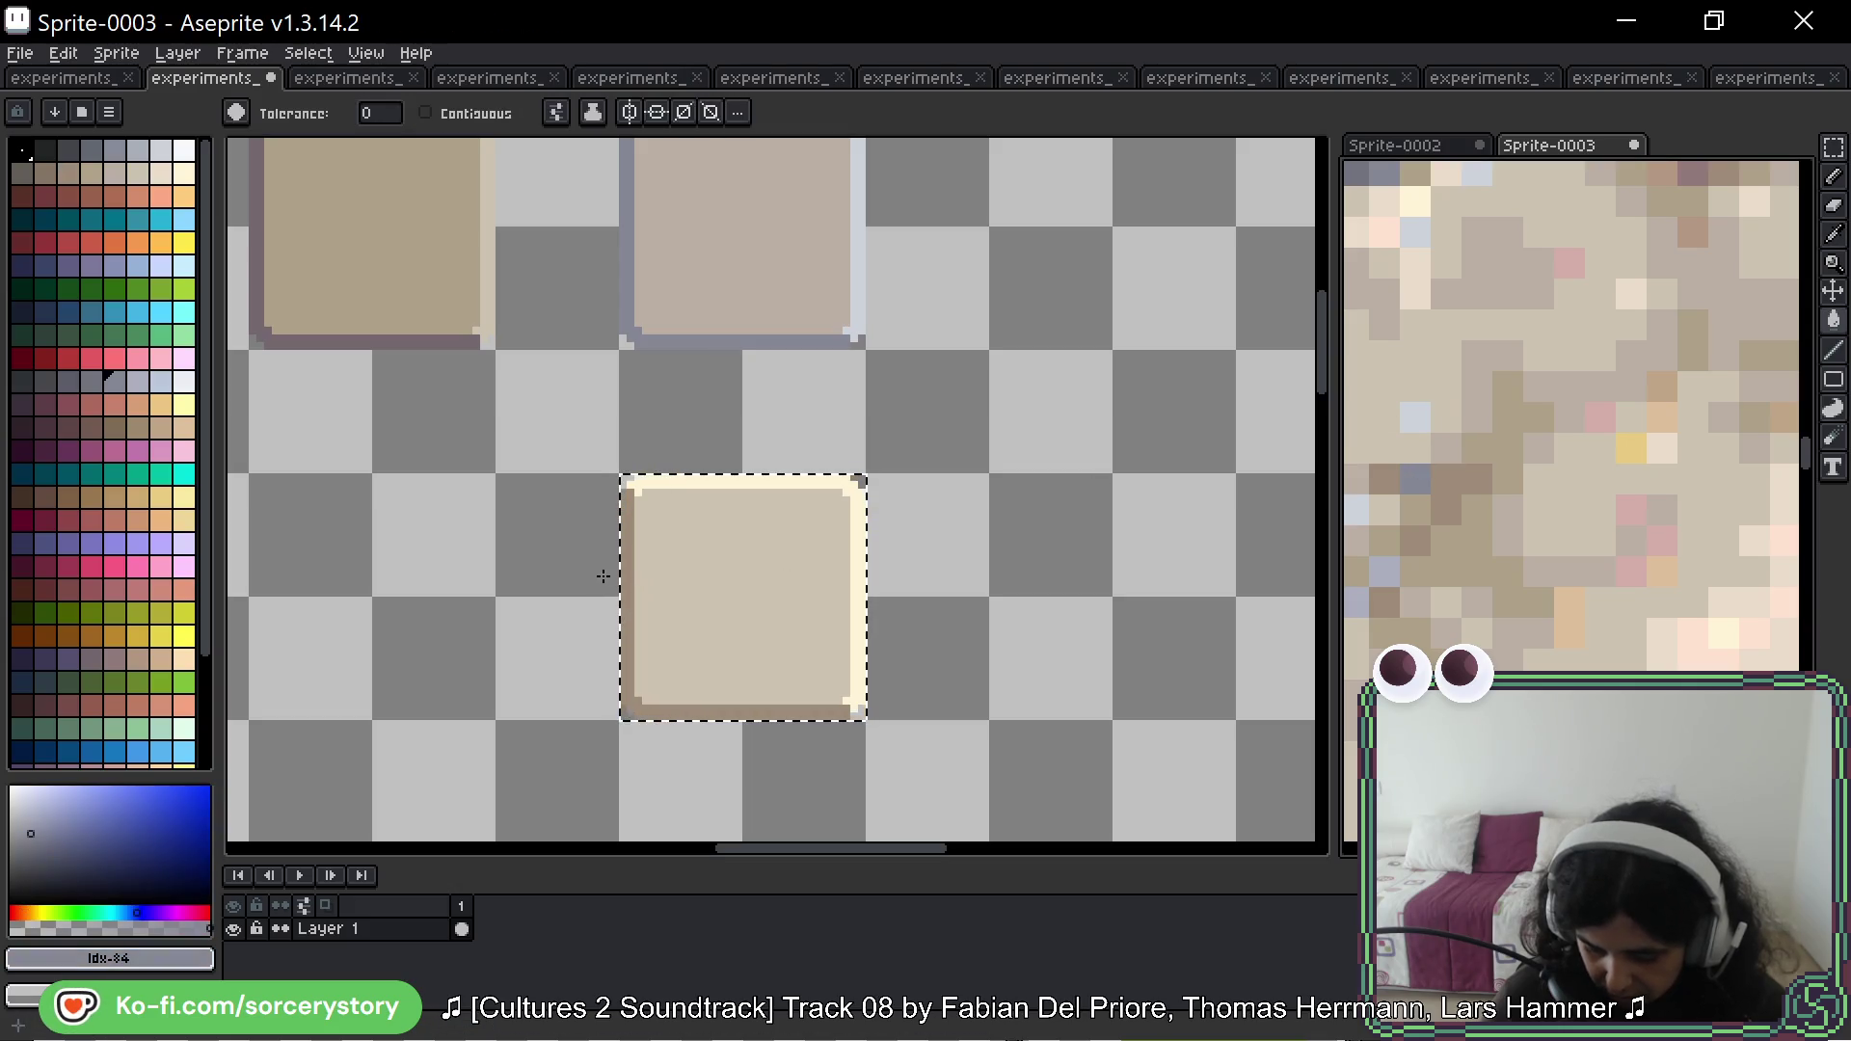
click(637, 578)
key(ctrl+z)
click(630, 564)
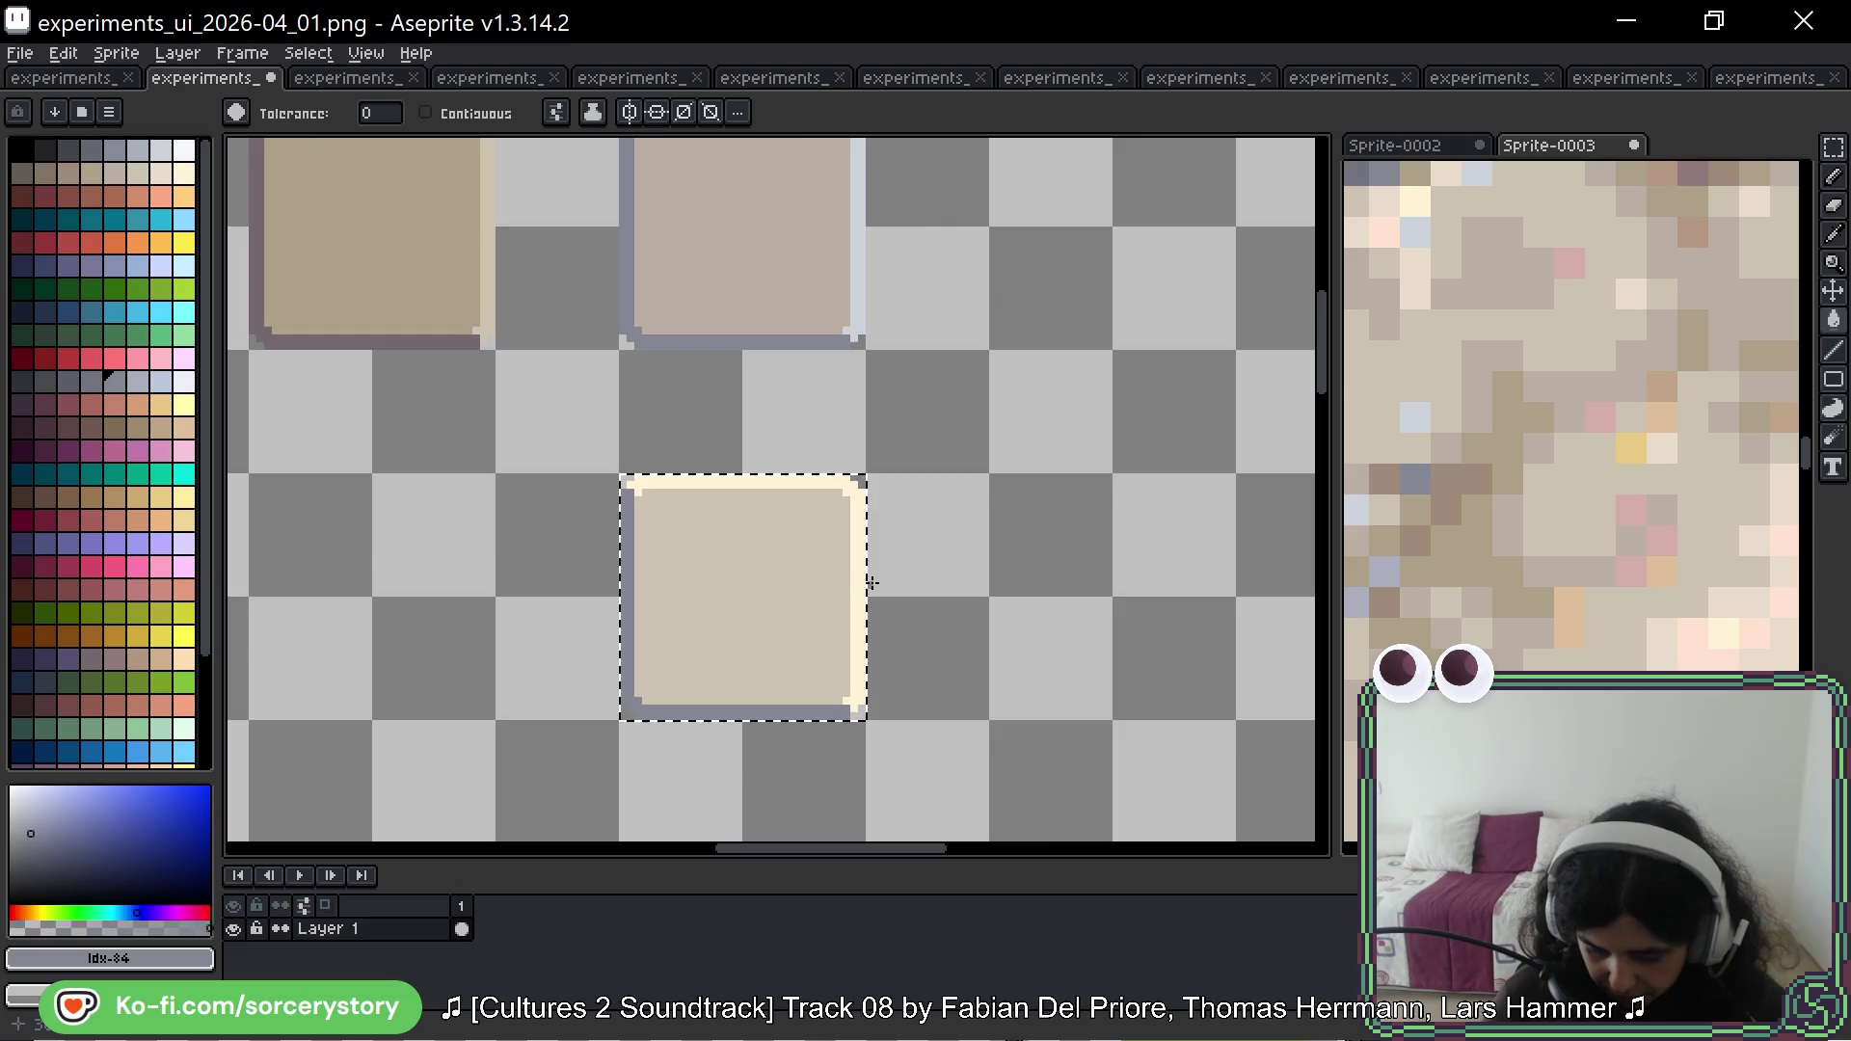
scroll(871, 582, down, 2)
key(ctrl+d)
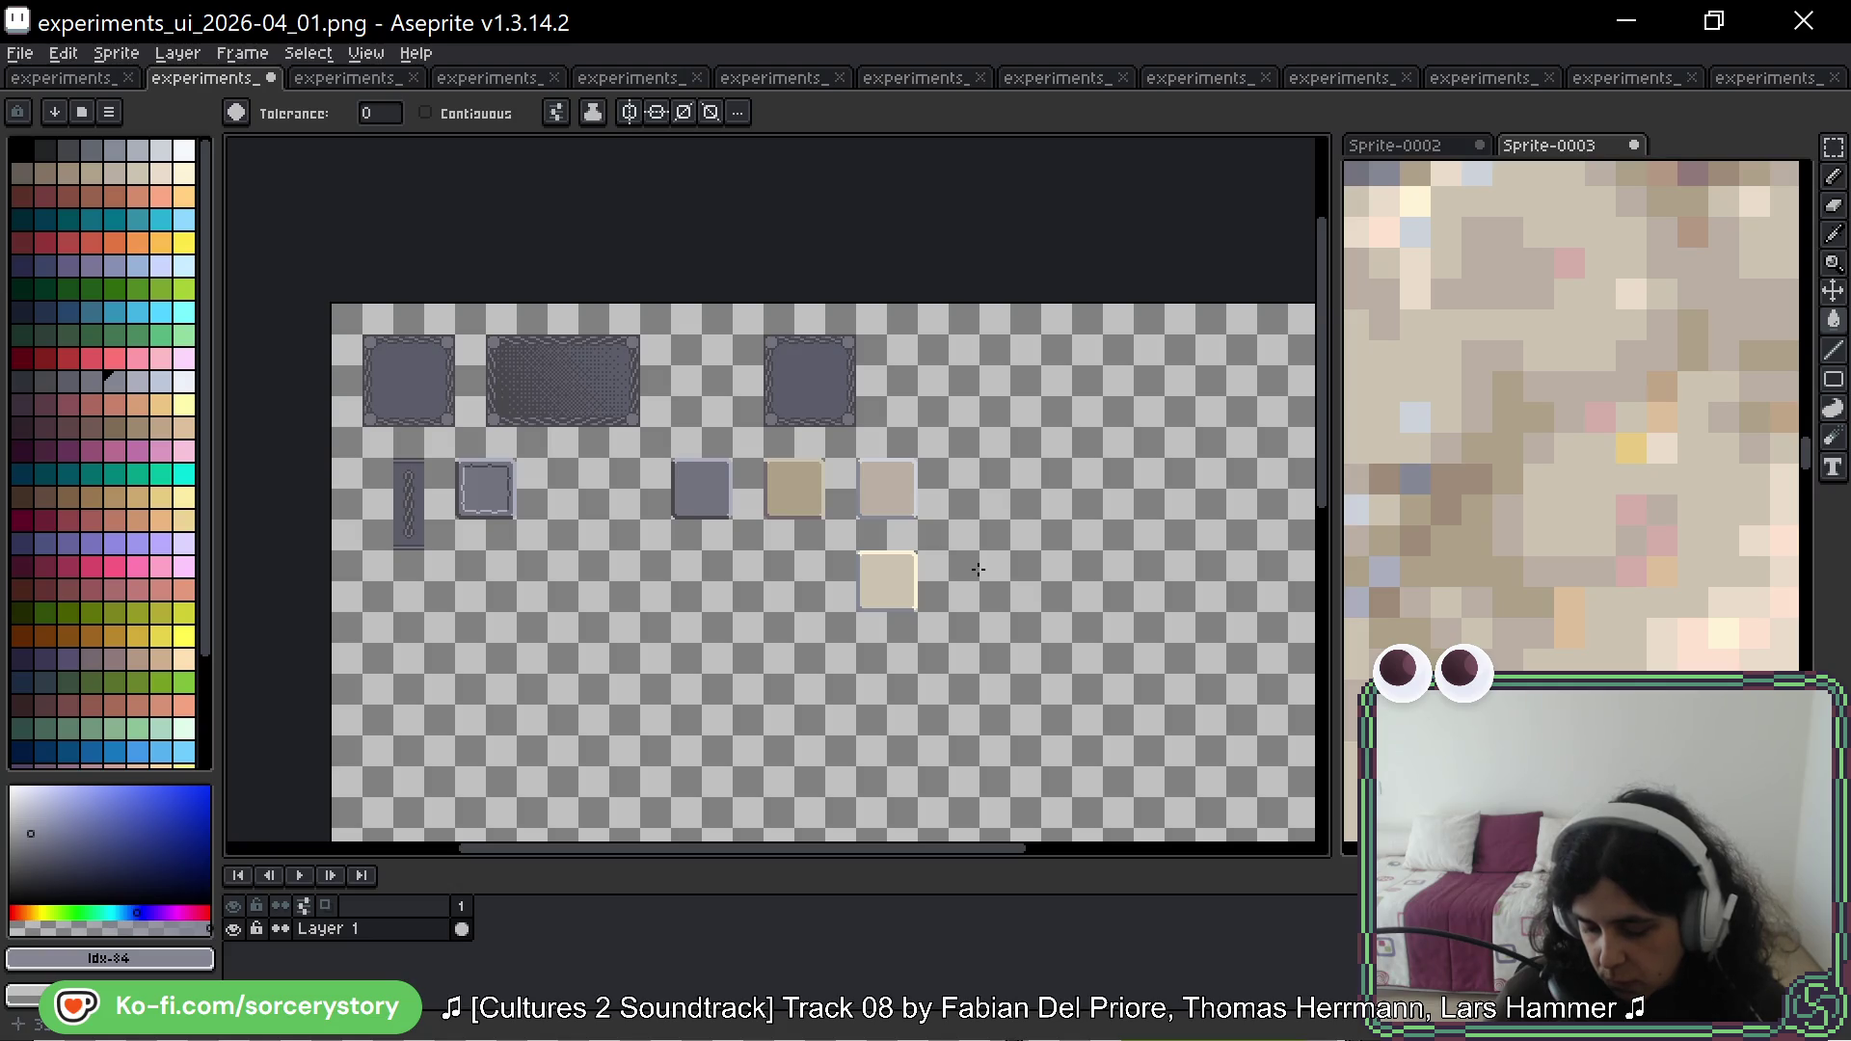
Step: Zoom the view to check the sheet's three beige tiles
scroll(923, 602, up, 2)
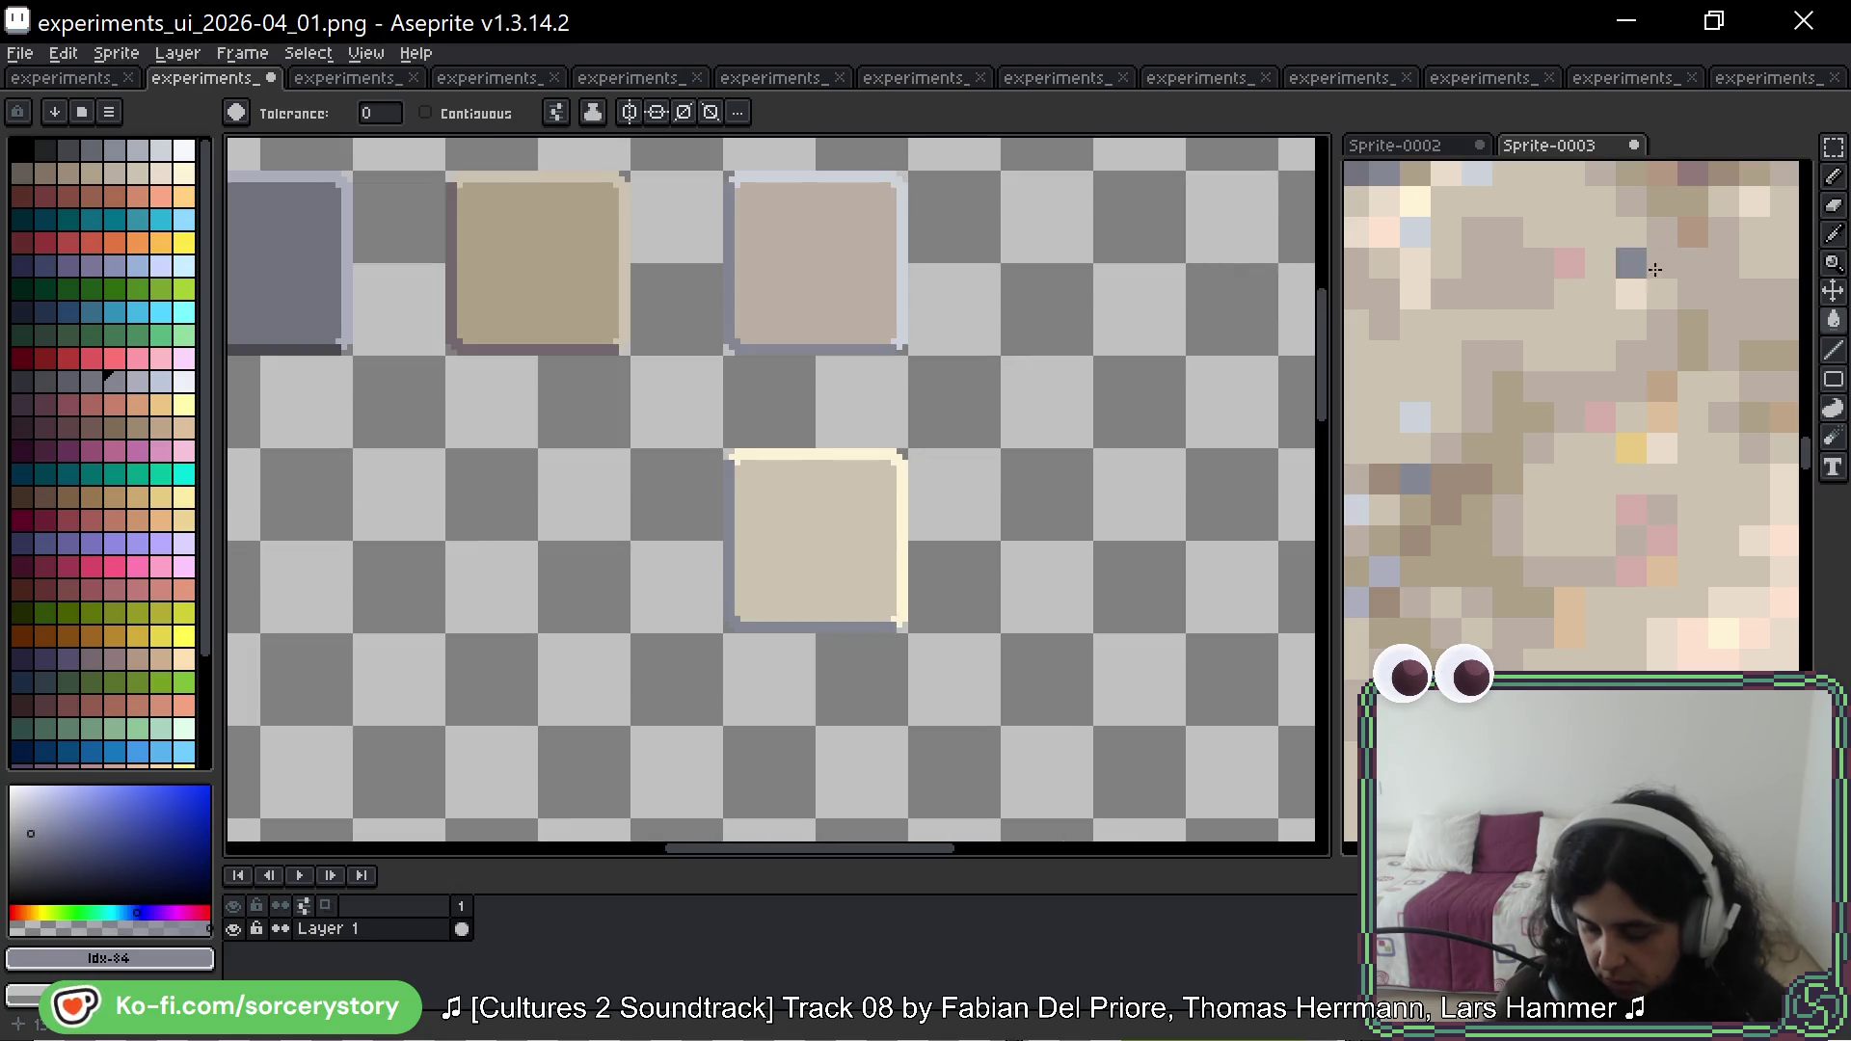
Step: Select the new cream-edged button with the Magic Wand
key(w)
click(836, 467)
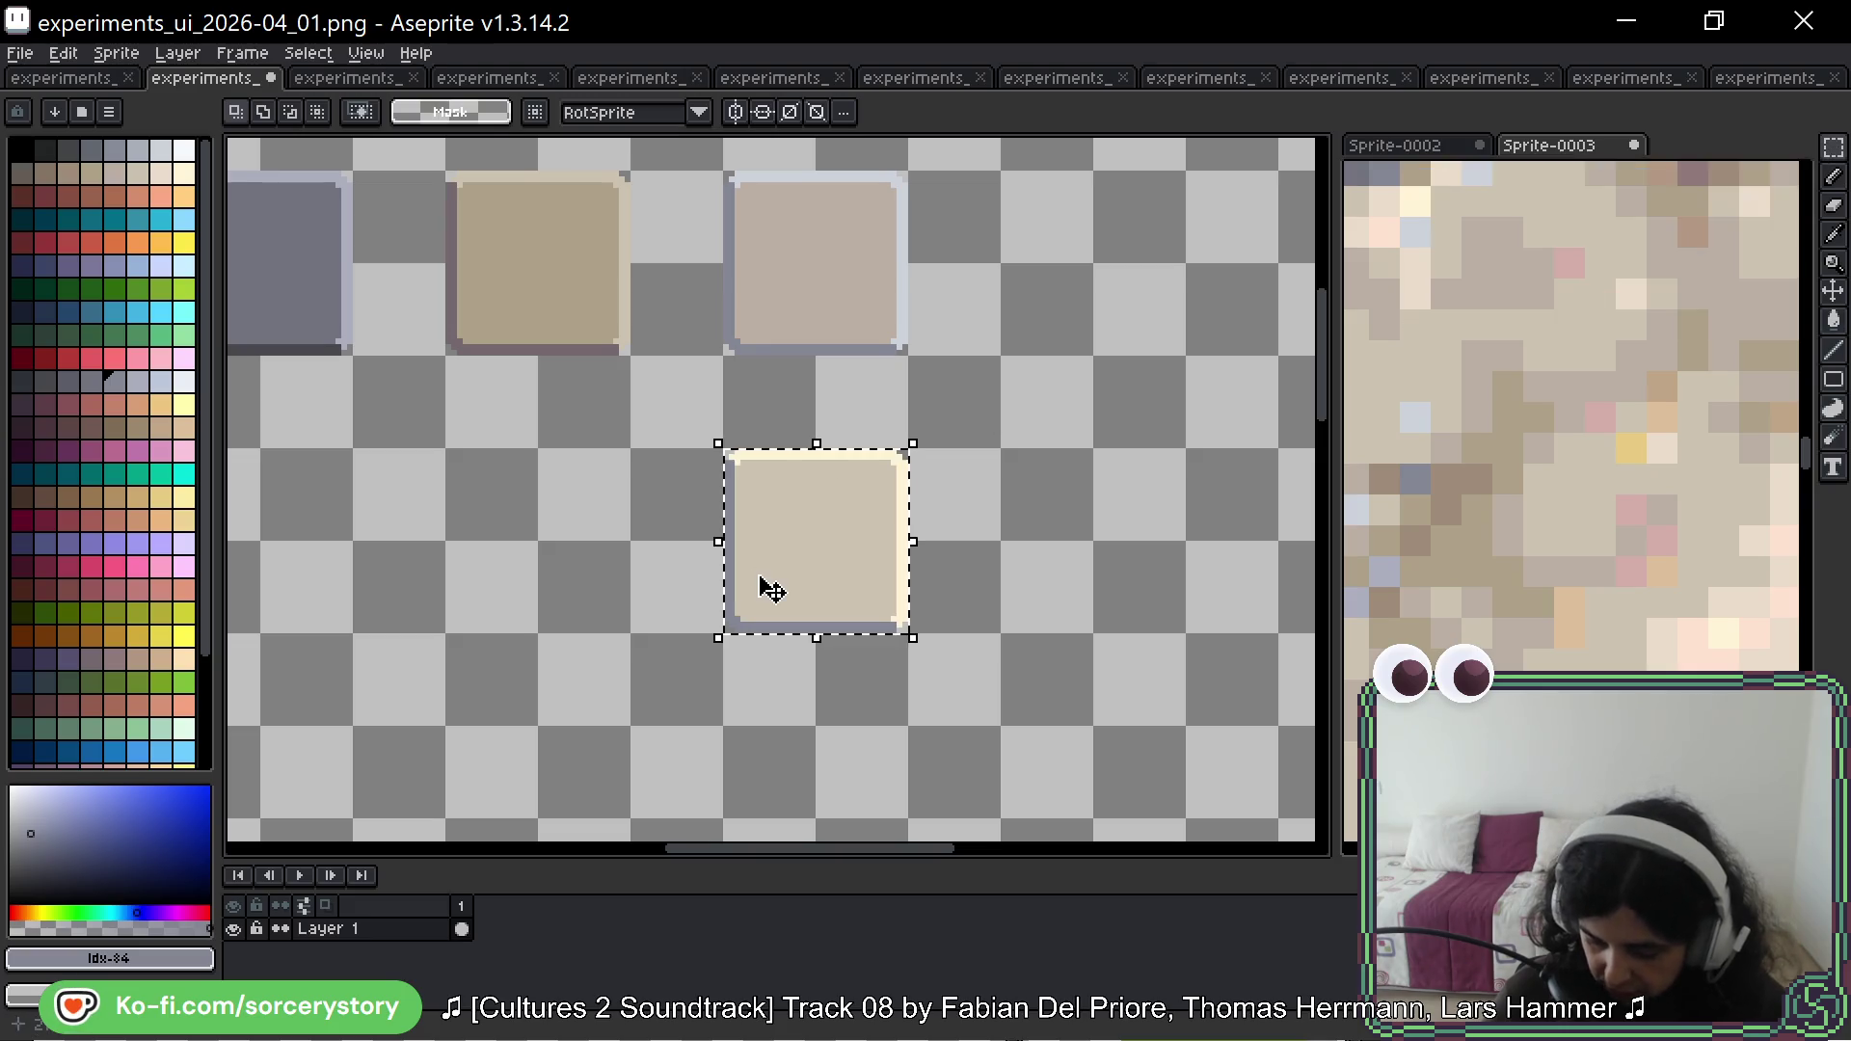
key(g)
scroll(1570, 495, down, 3)
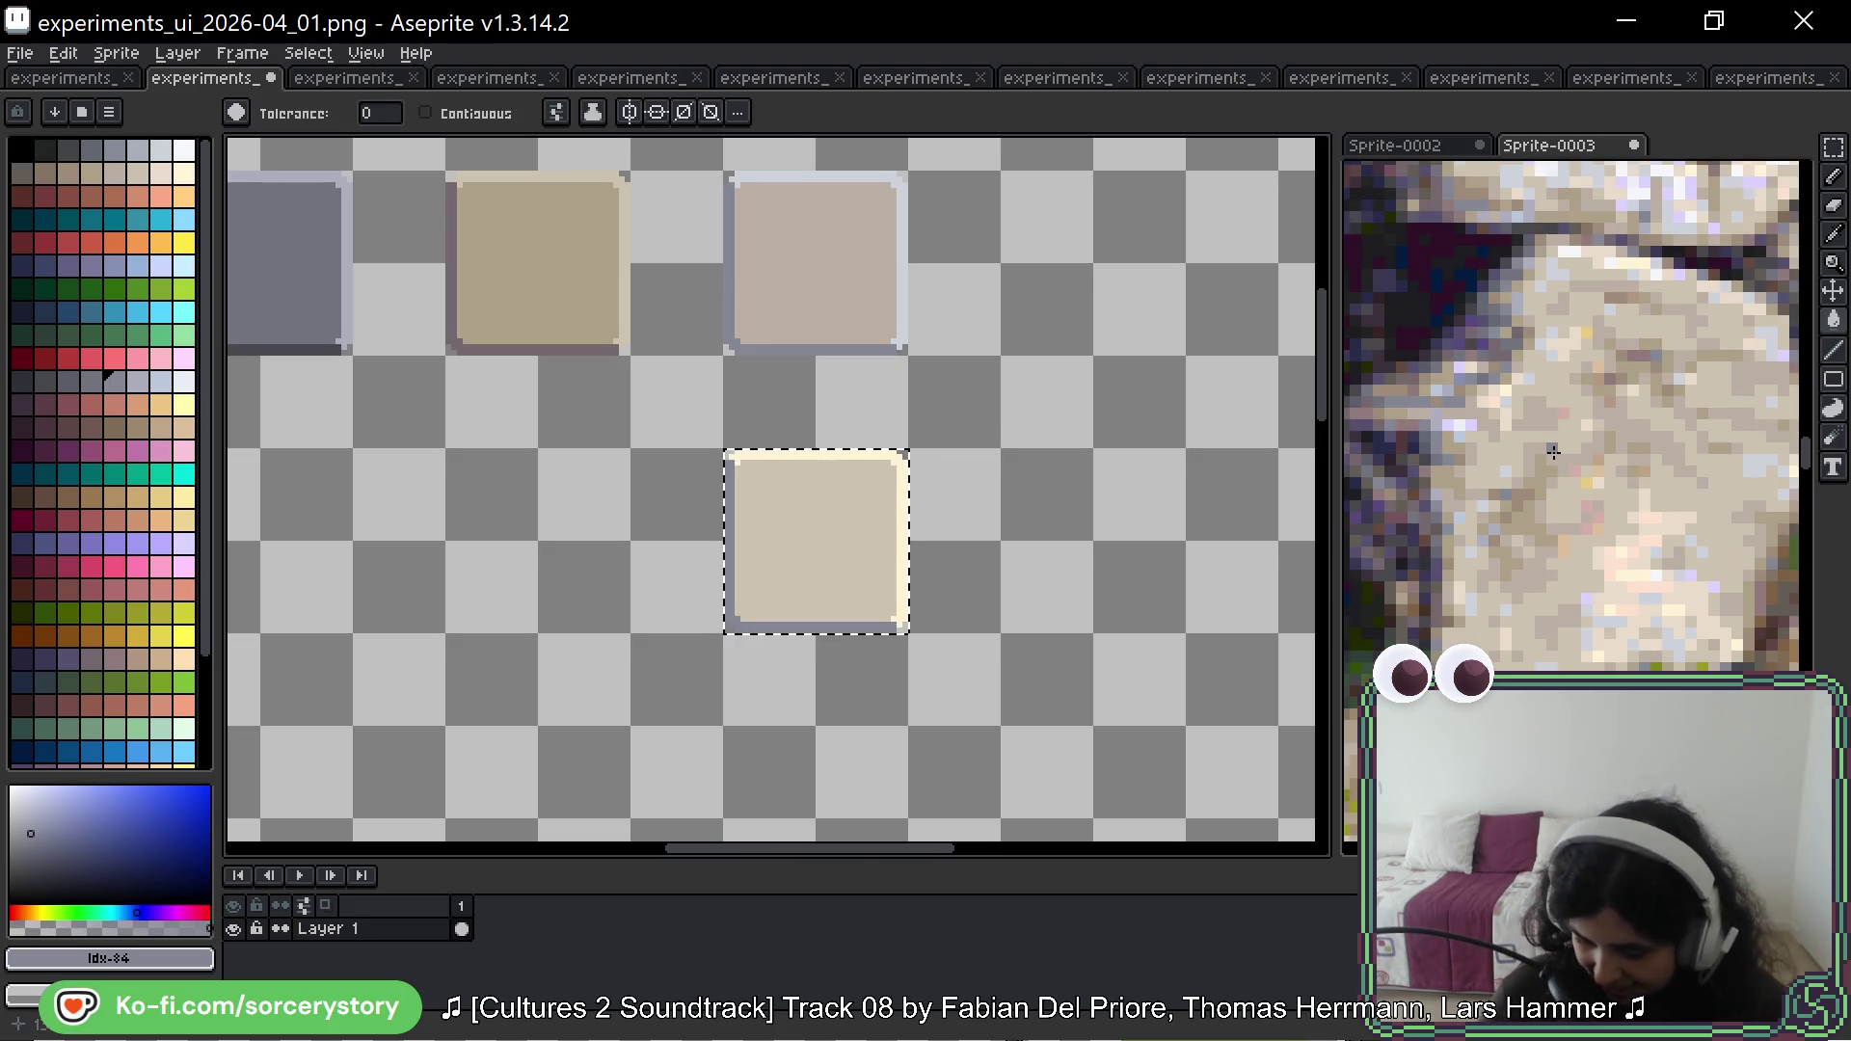
scroll(1562, 502, down, 4)
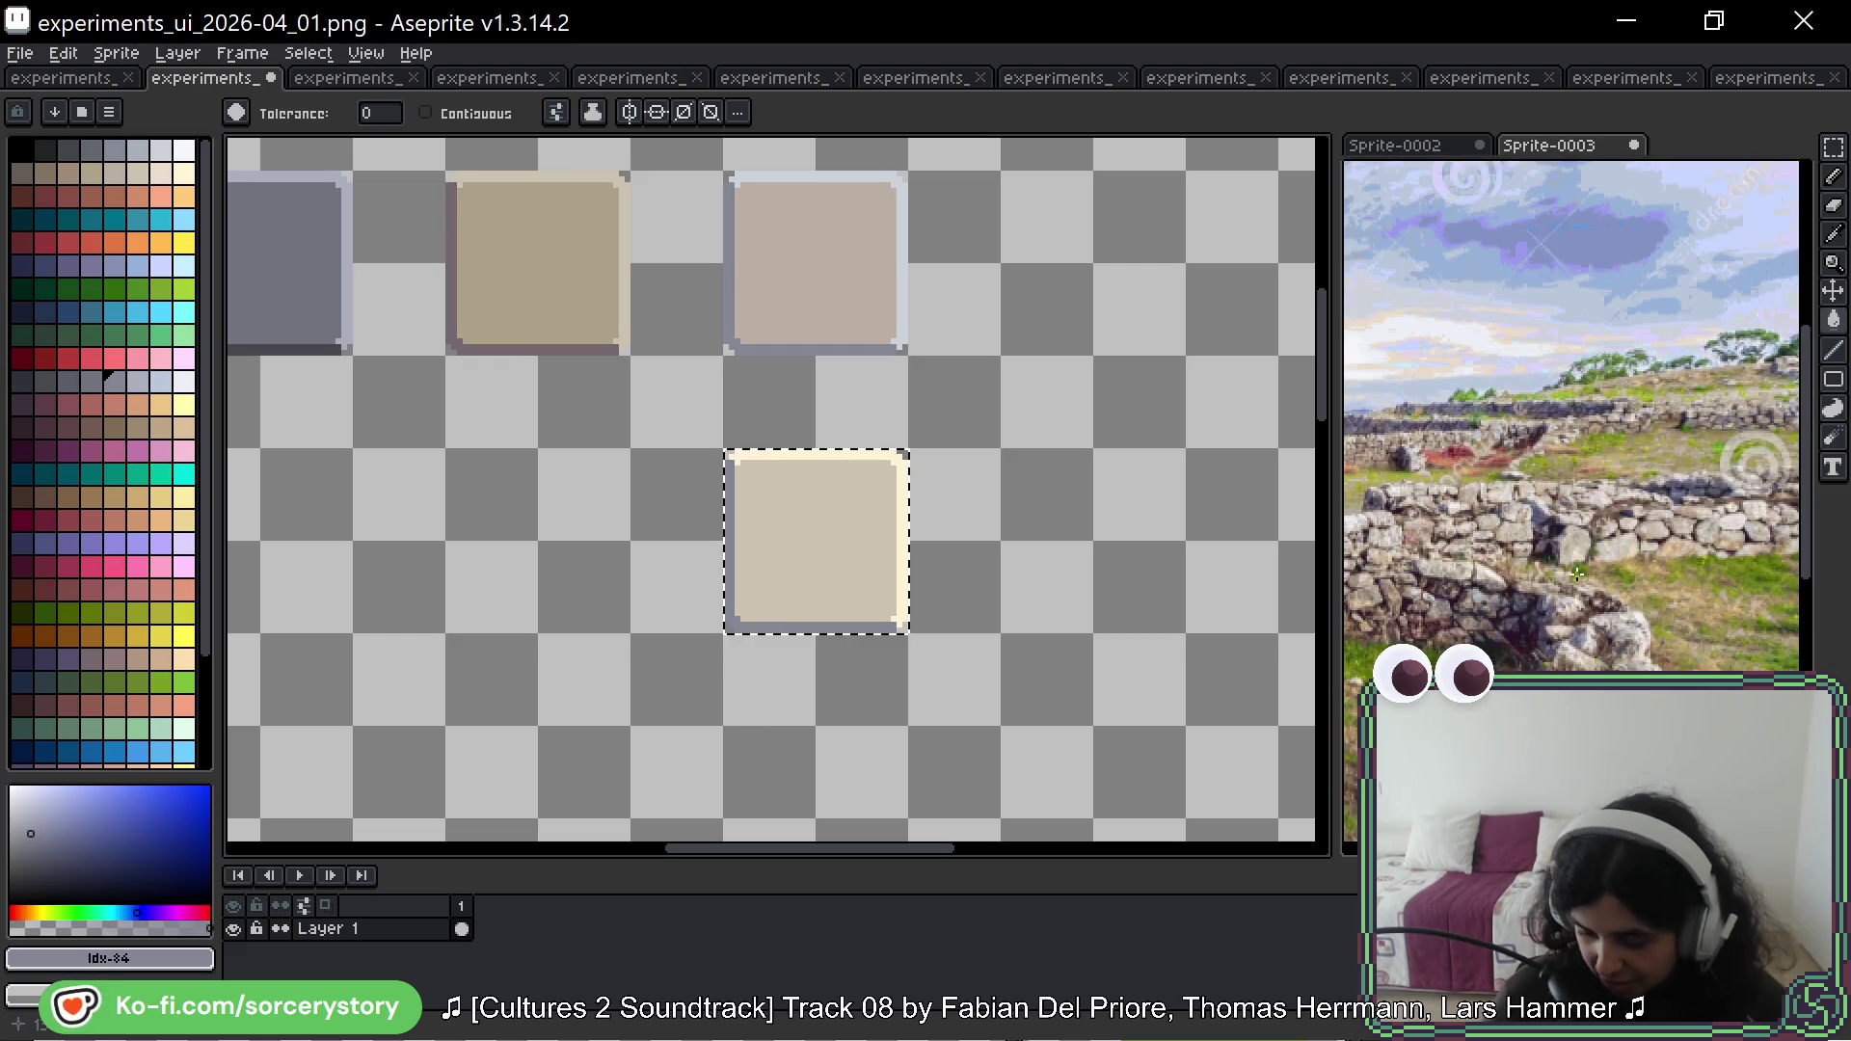
scroll(1578, 574, up, 5)
Step: Pick a pale beige stone colour from the wall photo, panning across other stones
key(i)
click(1496, 423)
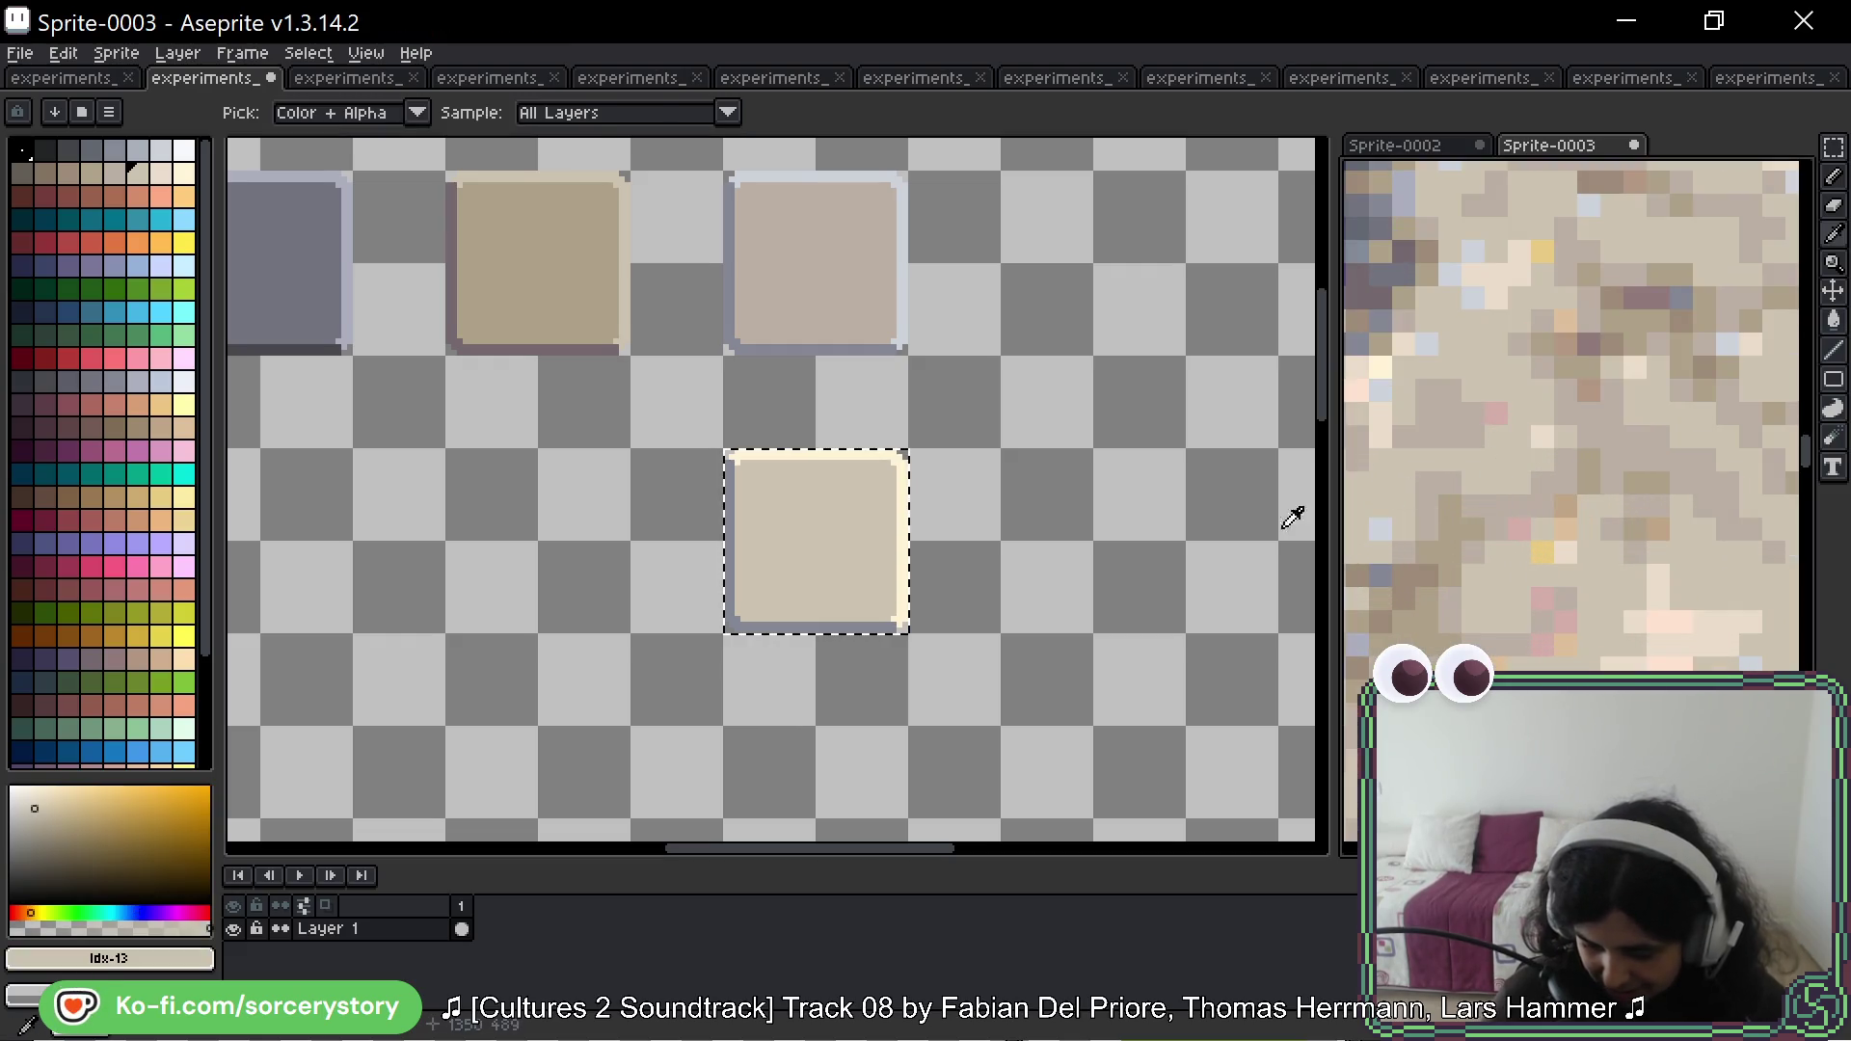
key(g)
scroll(859, 528, up, 2)
click(801, 542)
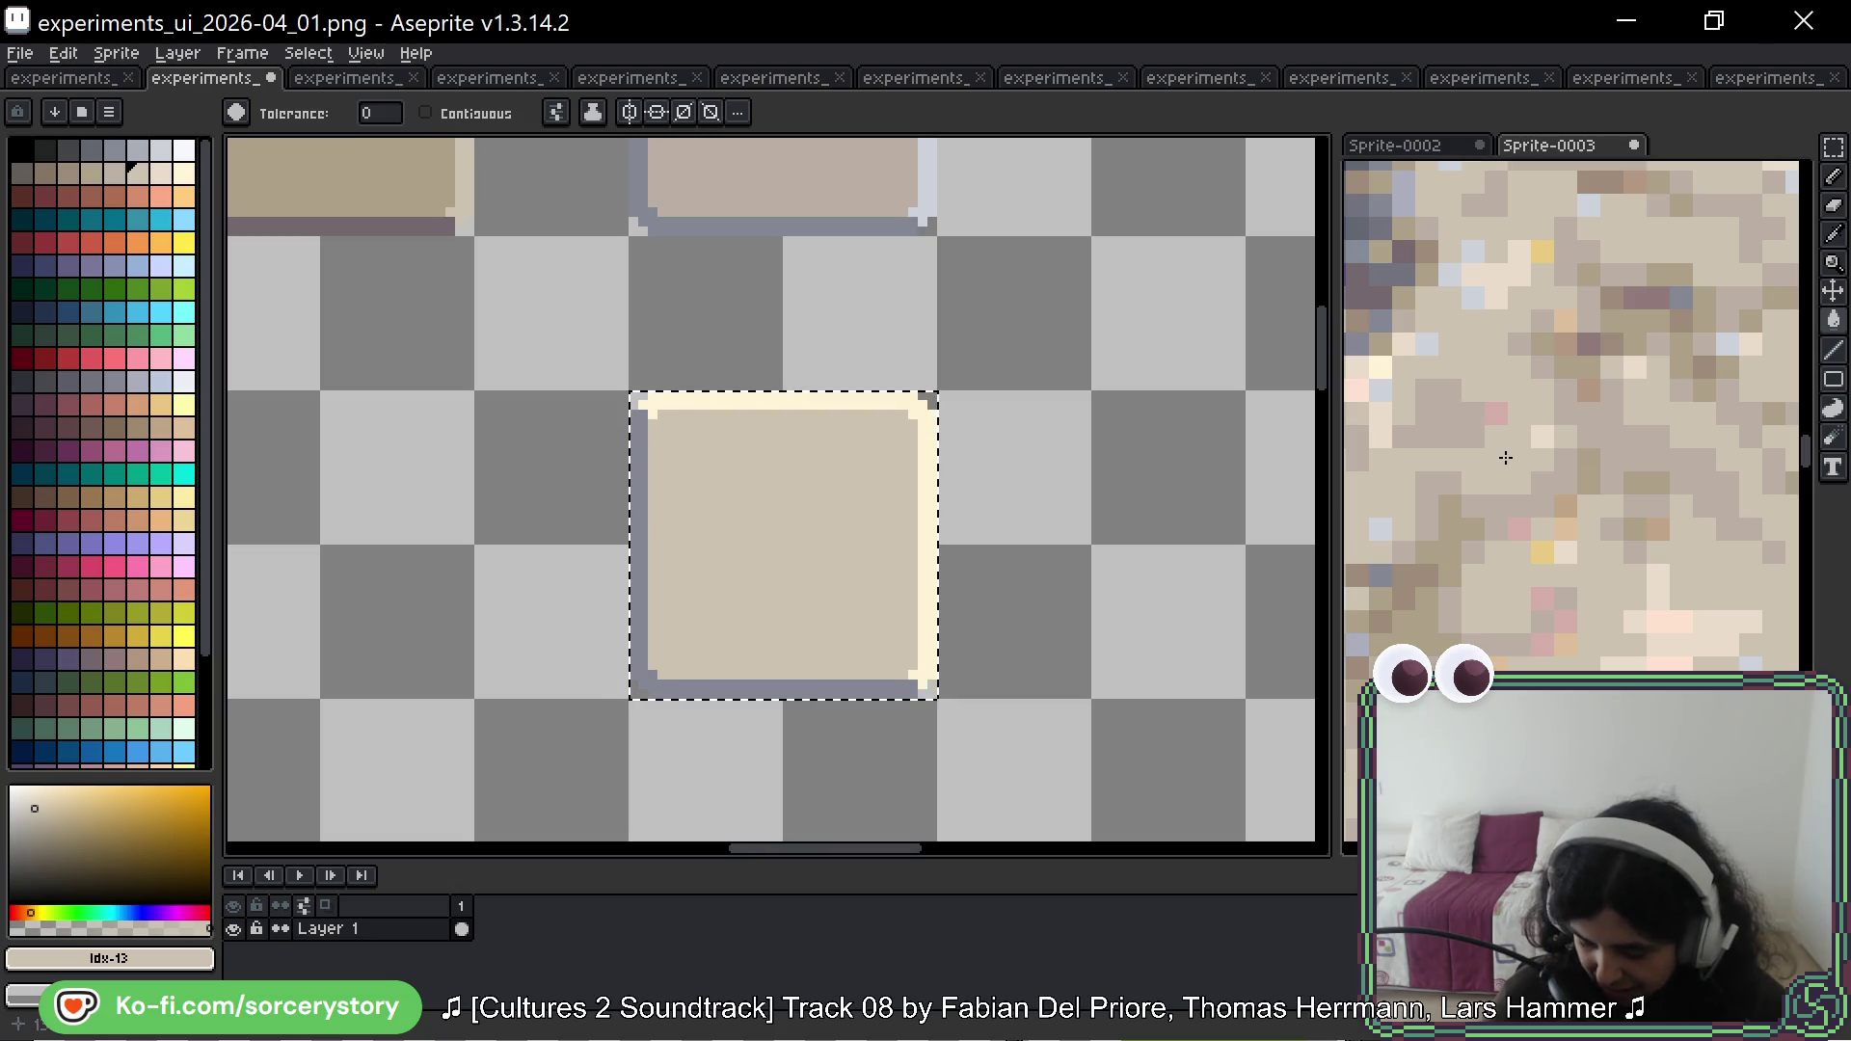
alt+click(1463, 418)
scroll(1522, 617, down, 2)
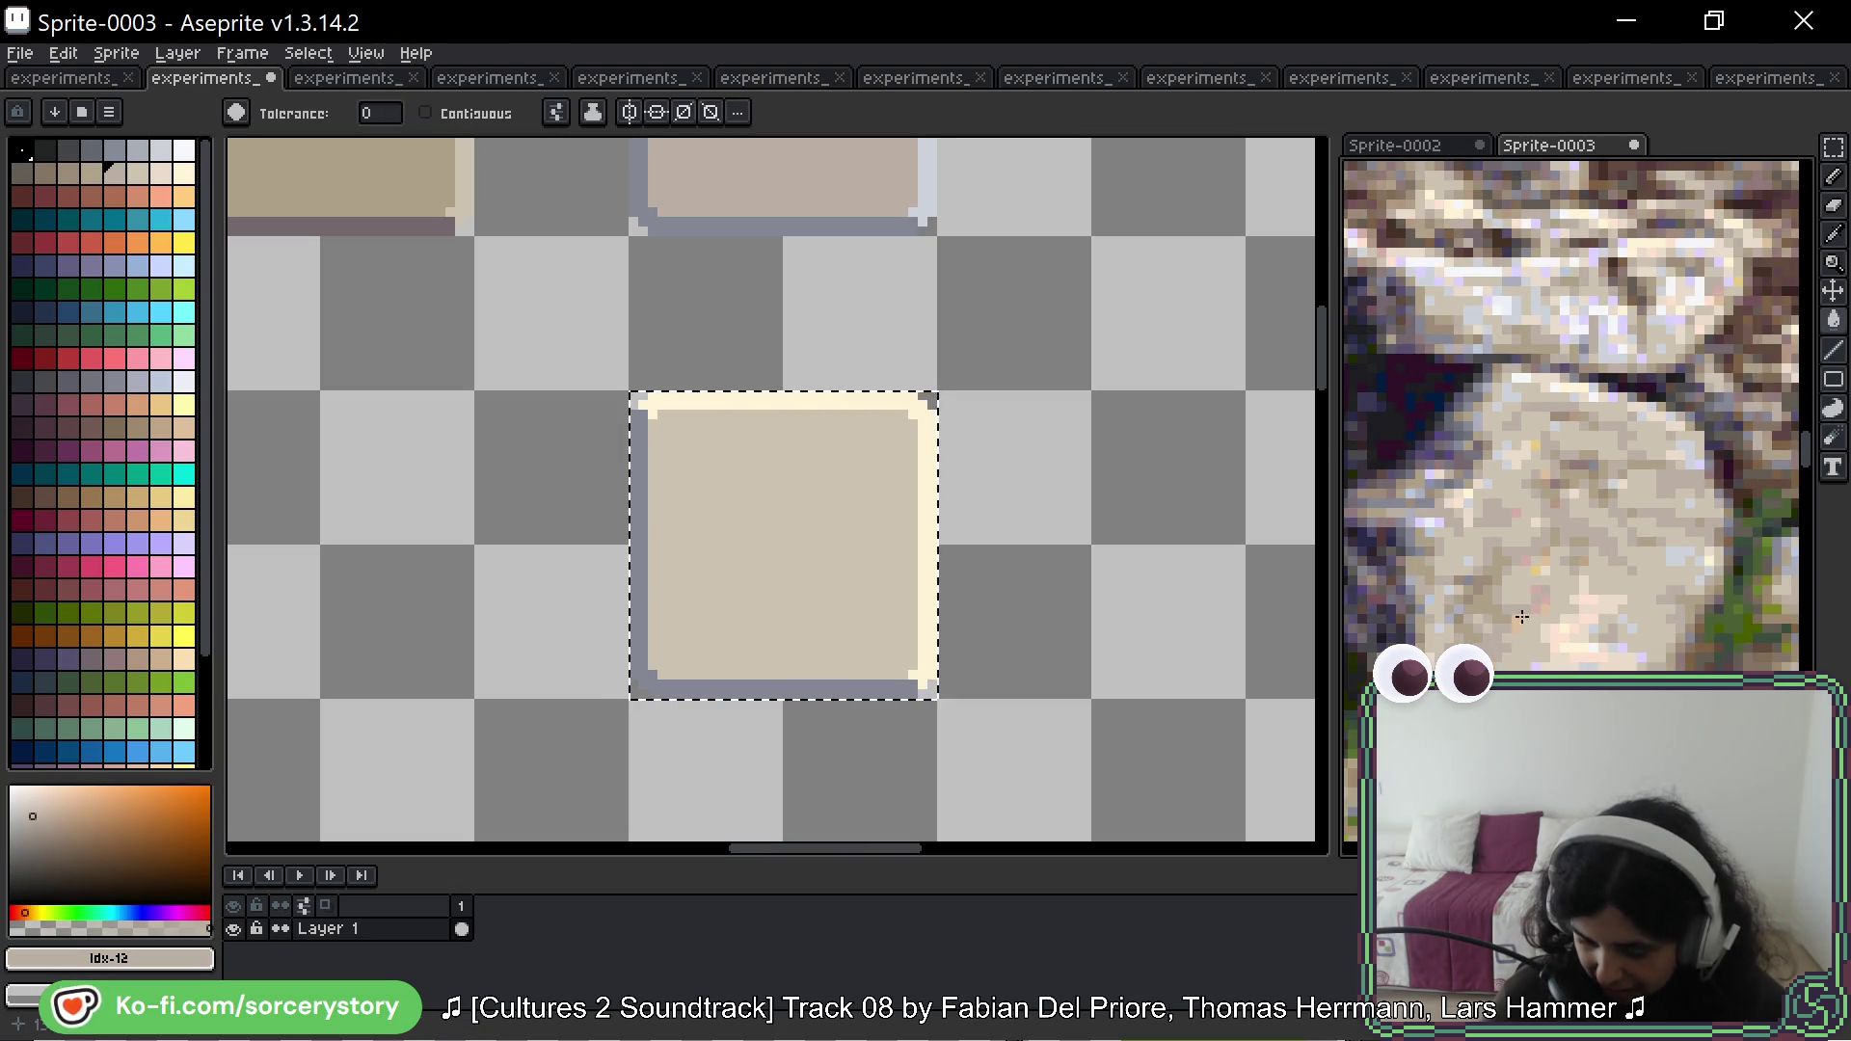
drag(1522, 617, 1564, 510)
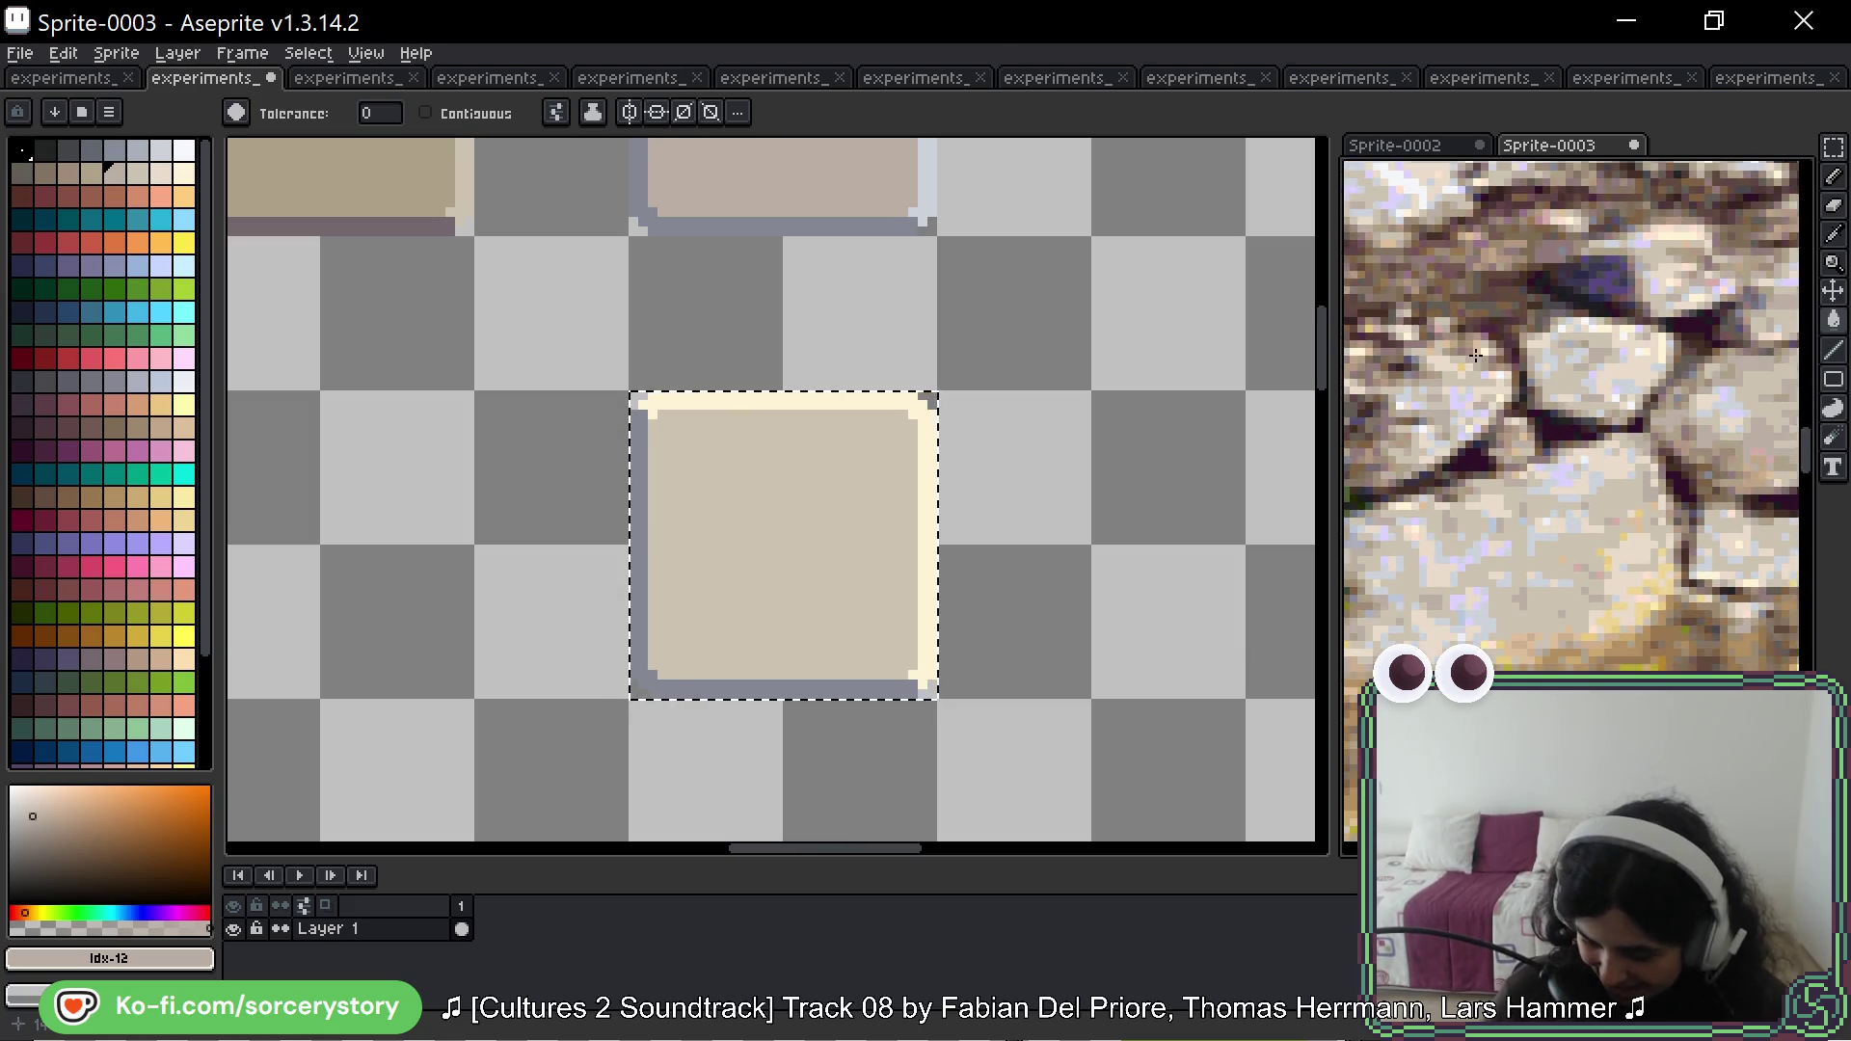
scroll(1657, 524, up, 4)
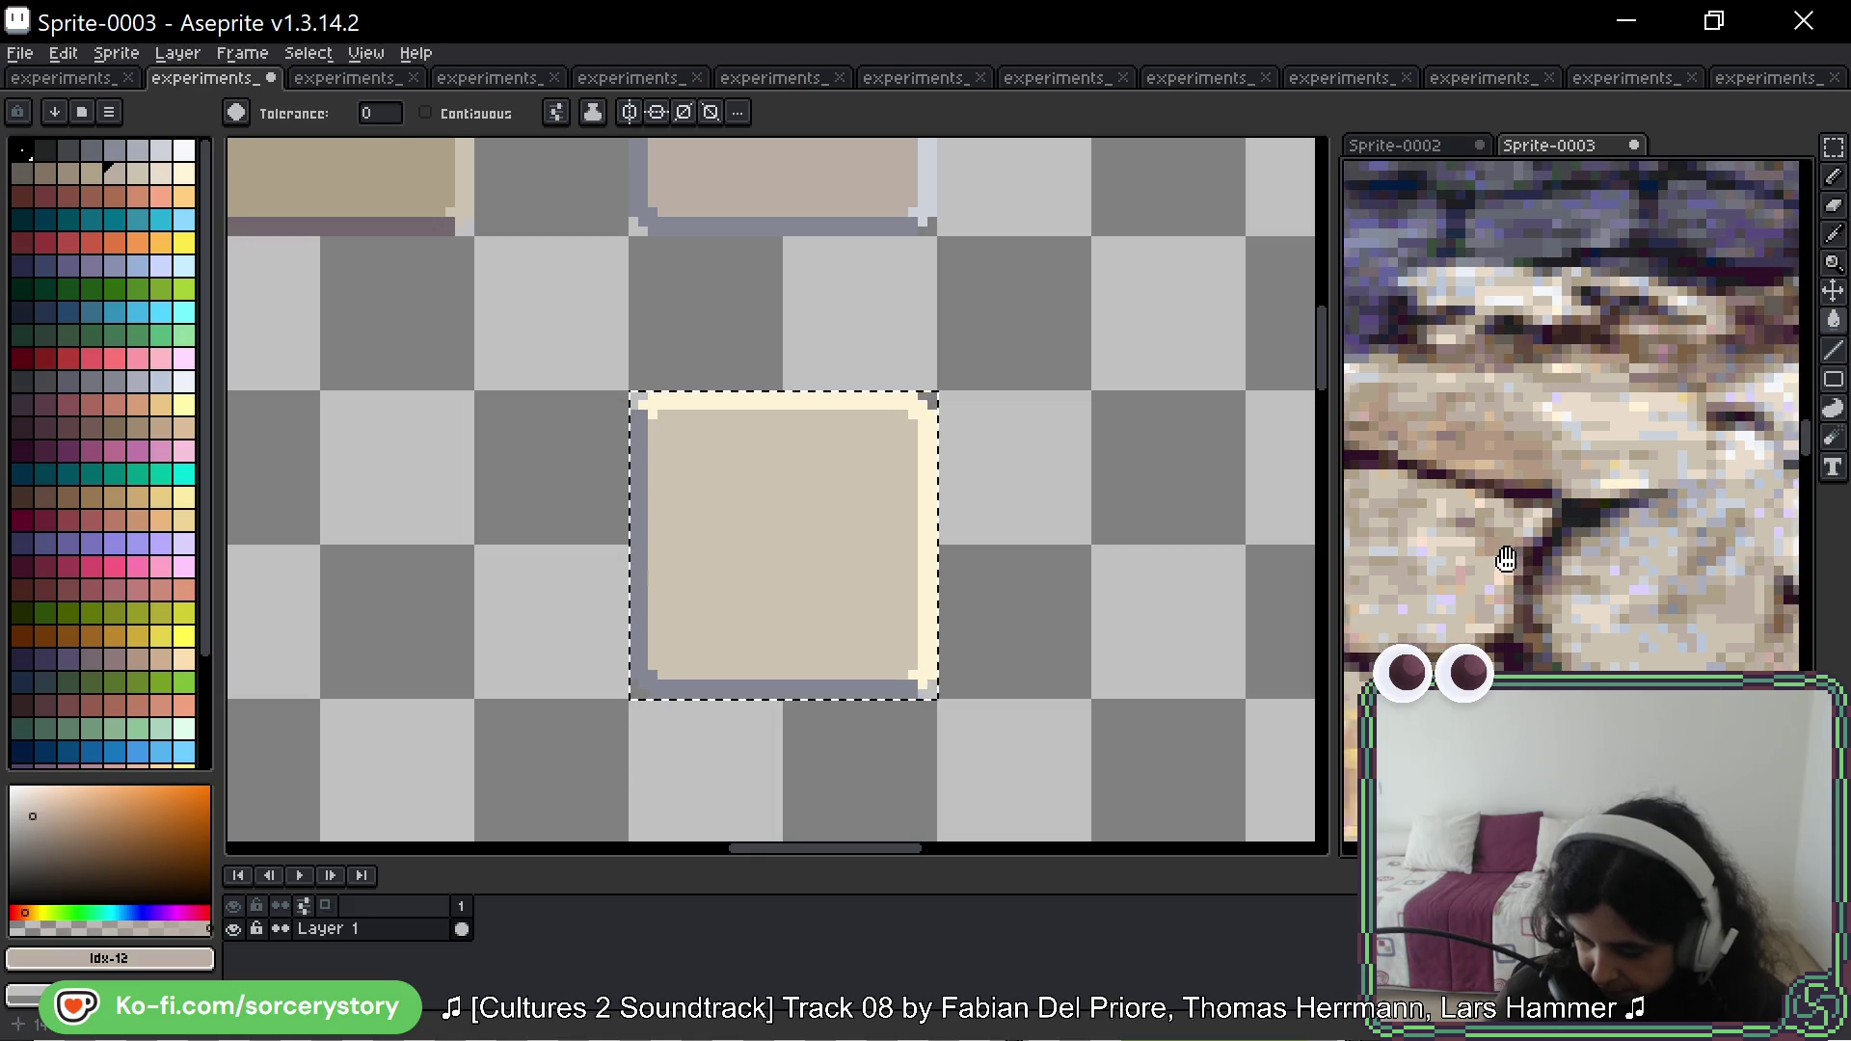
mouse_move(1654, 351)
mouse_down()
mouse_move(1445, 466)
mouse_move(1649, 570)
mouse_move(1629, 579)
mouse_move(1534, 428)
mouse_move(1473, 514)
mouse_up()
mouse_move(1710, 531)
mouse_down()
mouse_move(1442, 505)
mouse_move(1492, 492)
mouse_move(1594, 664)
mouse_up()
scroll(1594, 664, down, 5)
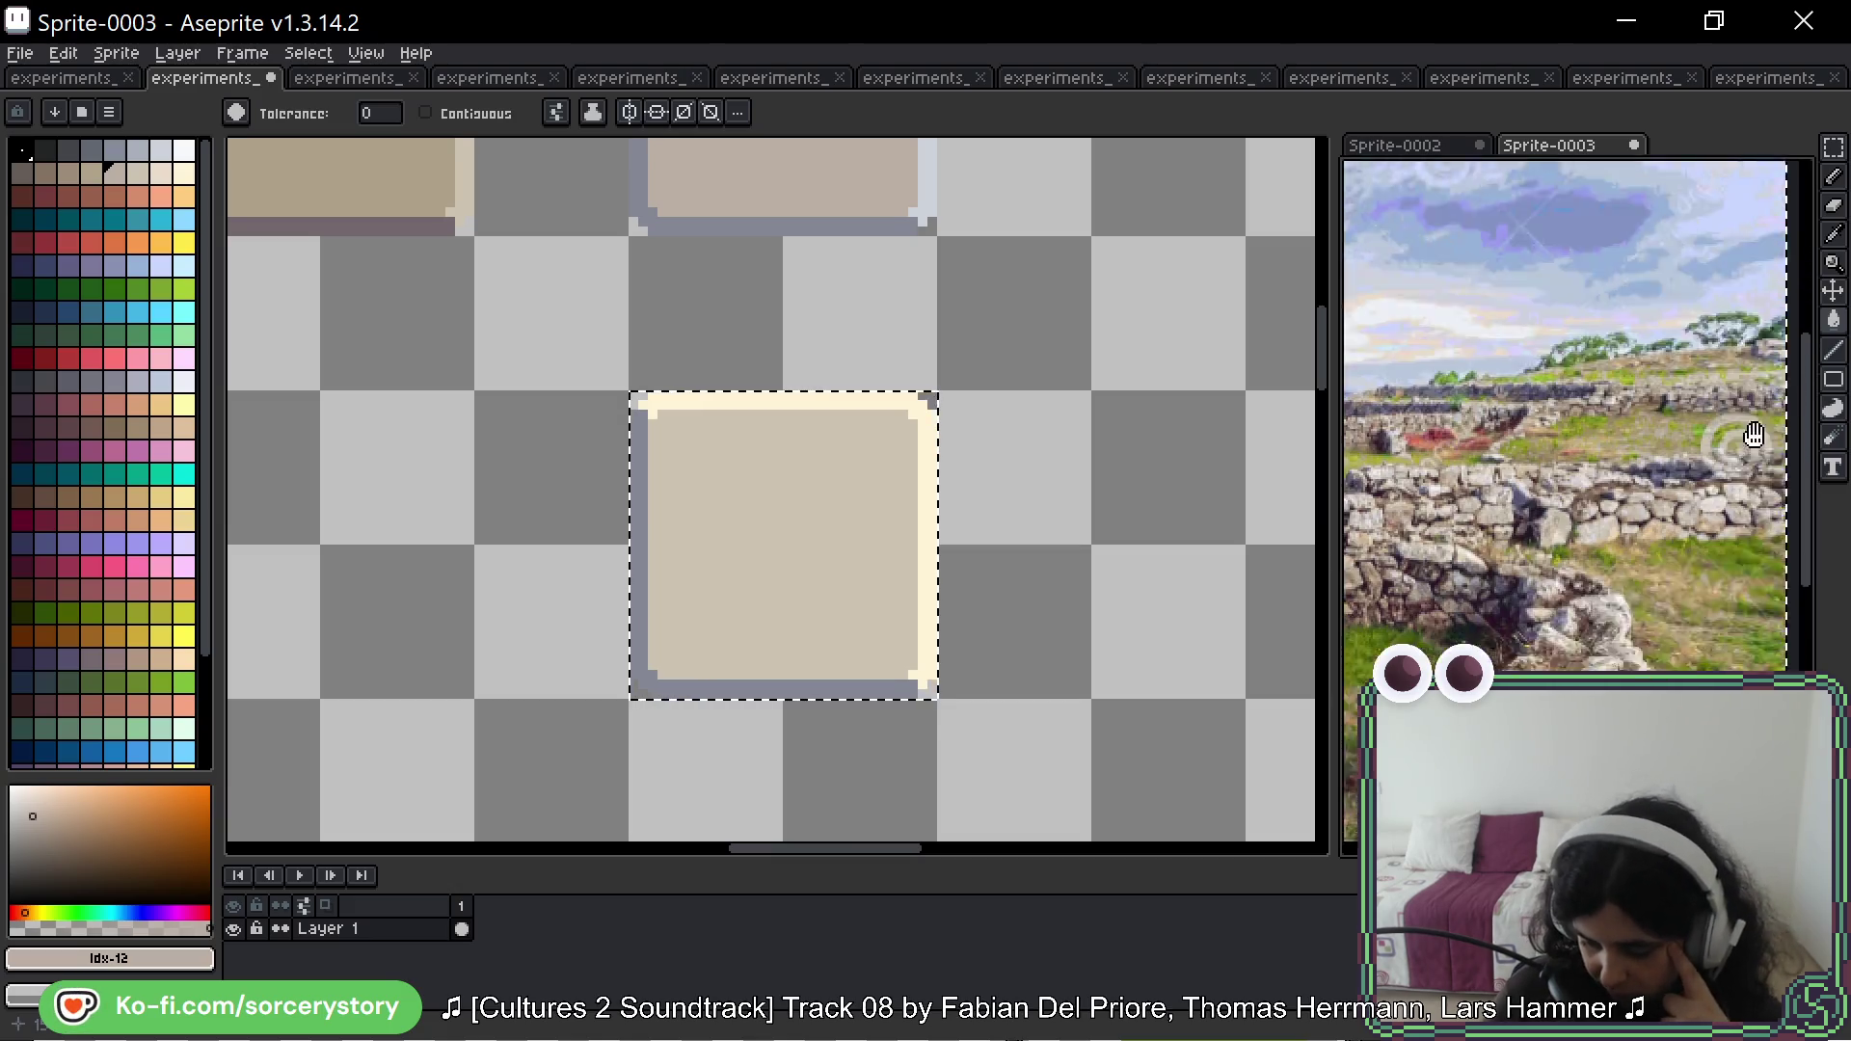
scroll(1572, 502, up, 5)
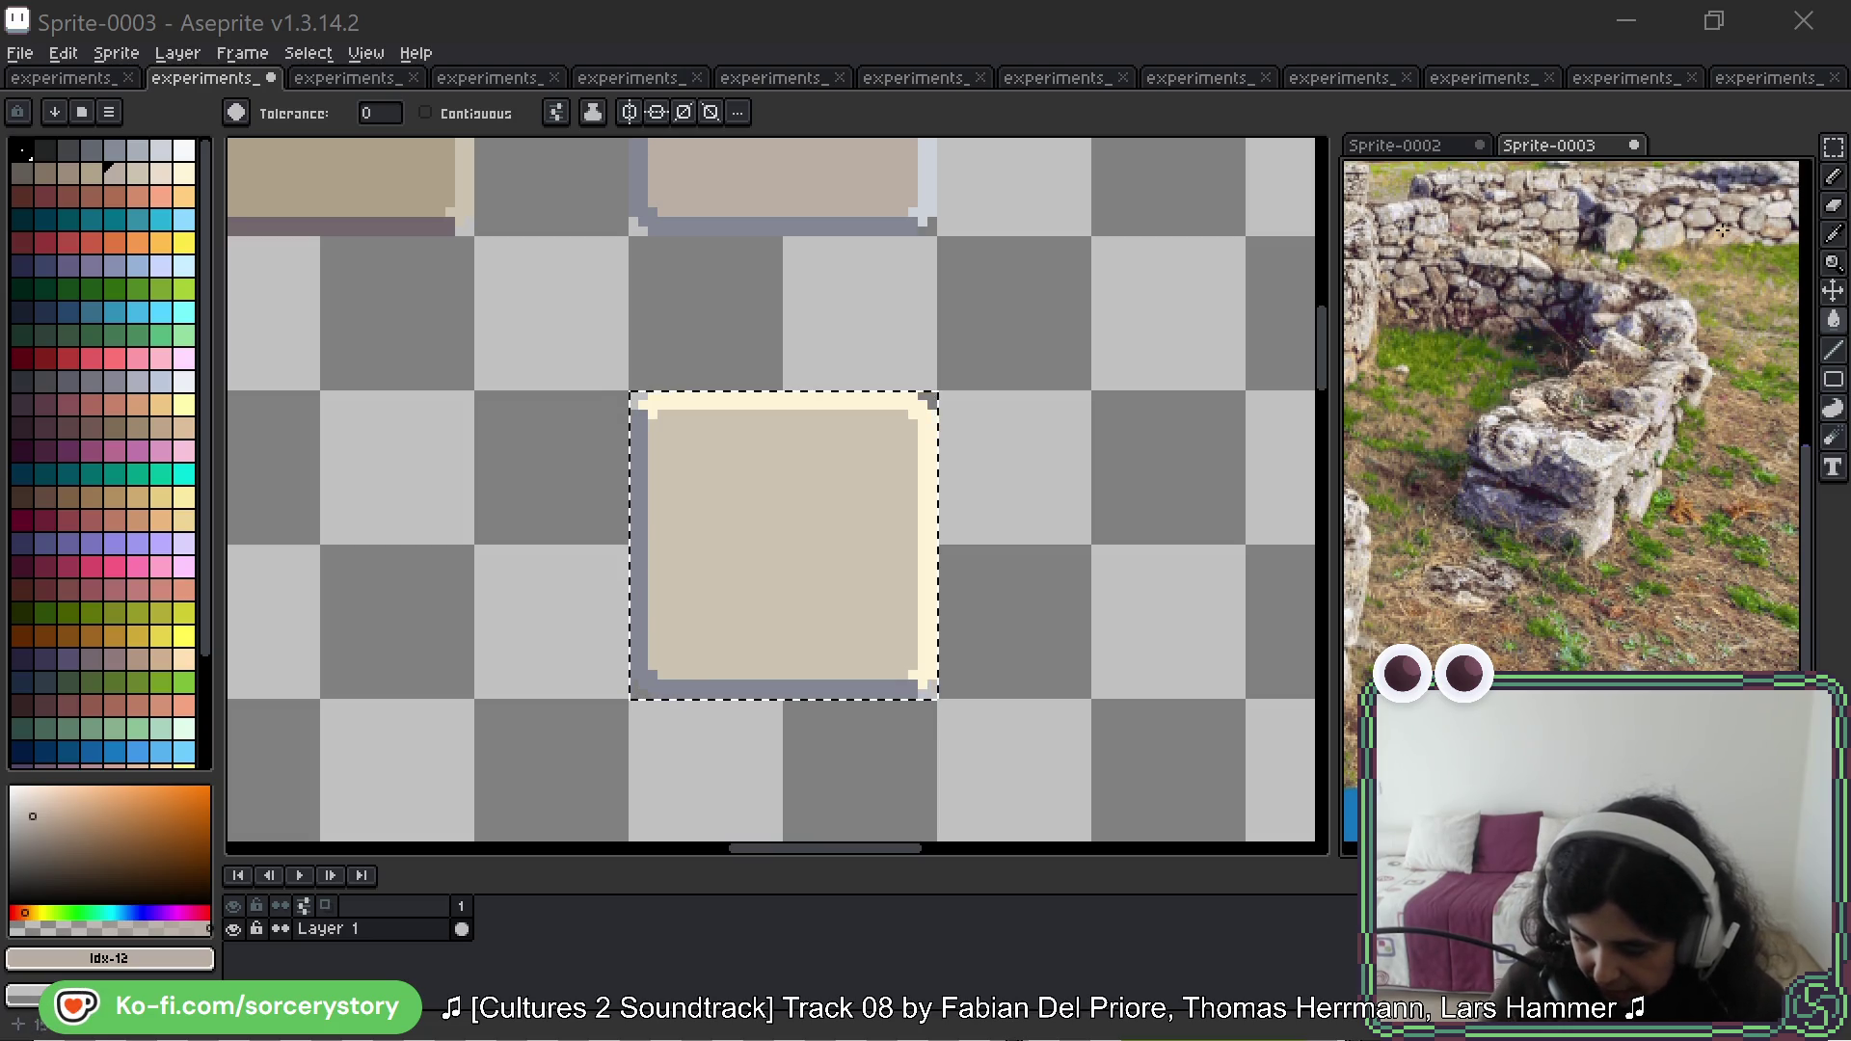
Step: Create a new 550×367 sprite and paste the thatched stone hut photo into it
key(ctrl+n)
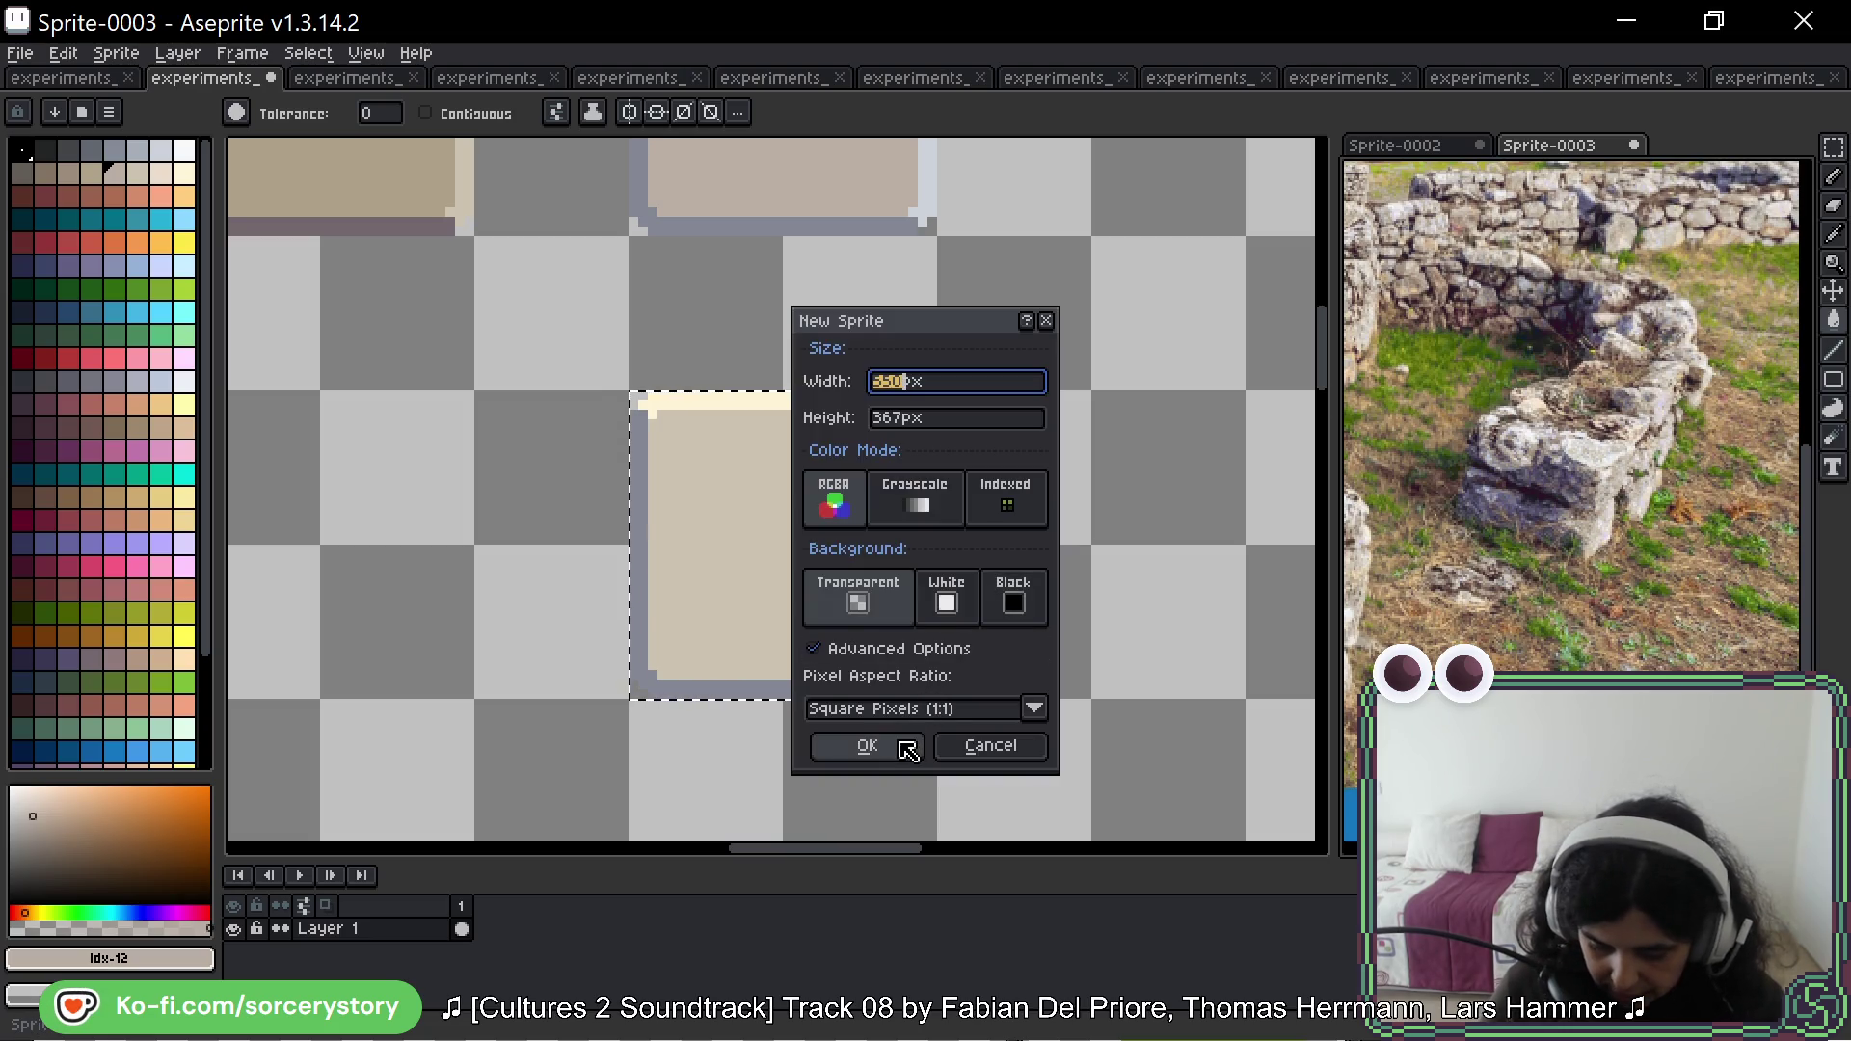
click(908, 750)
key(ctrl+v)
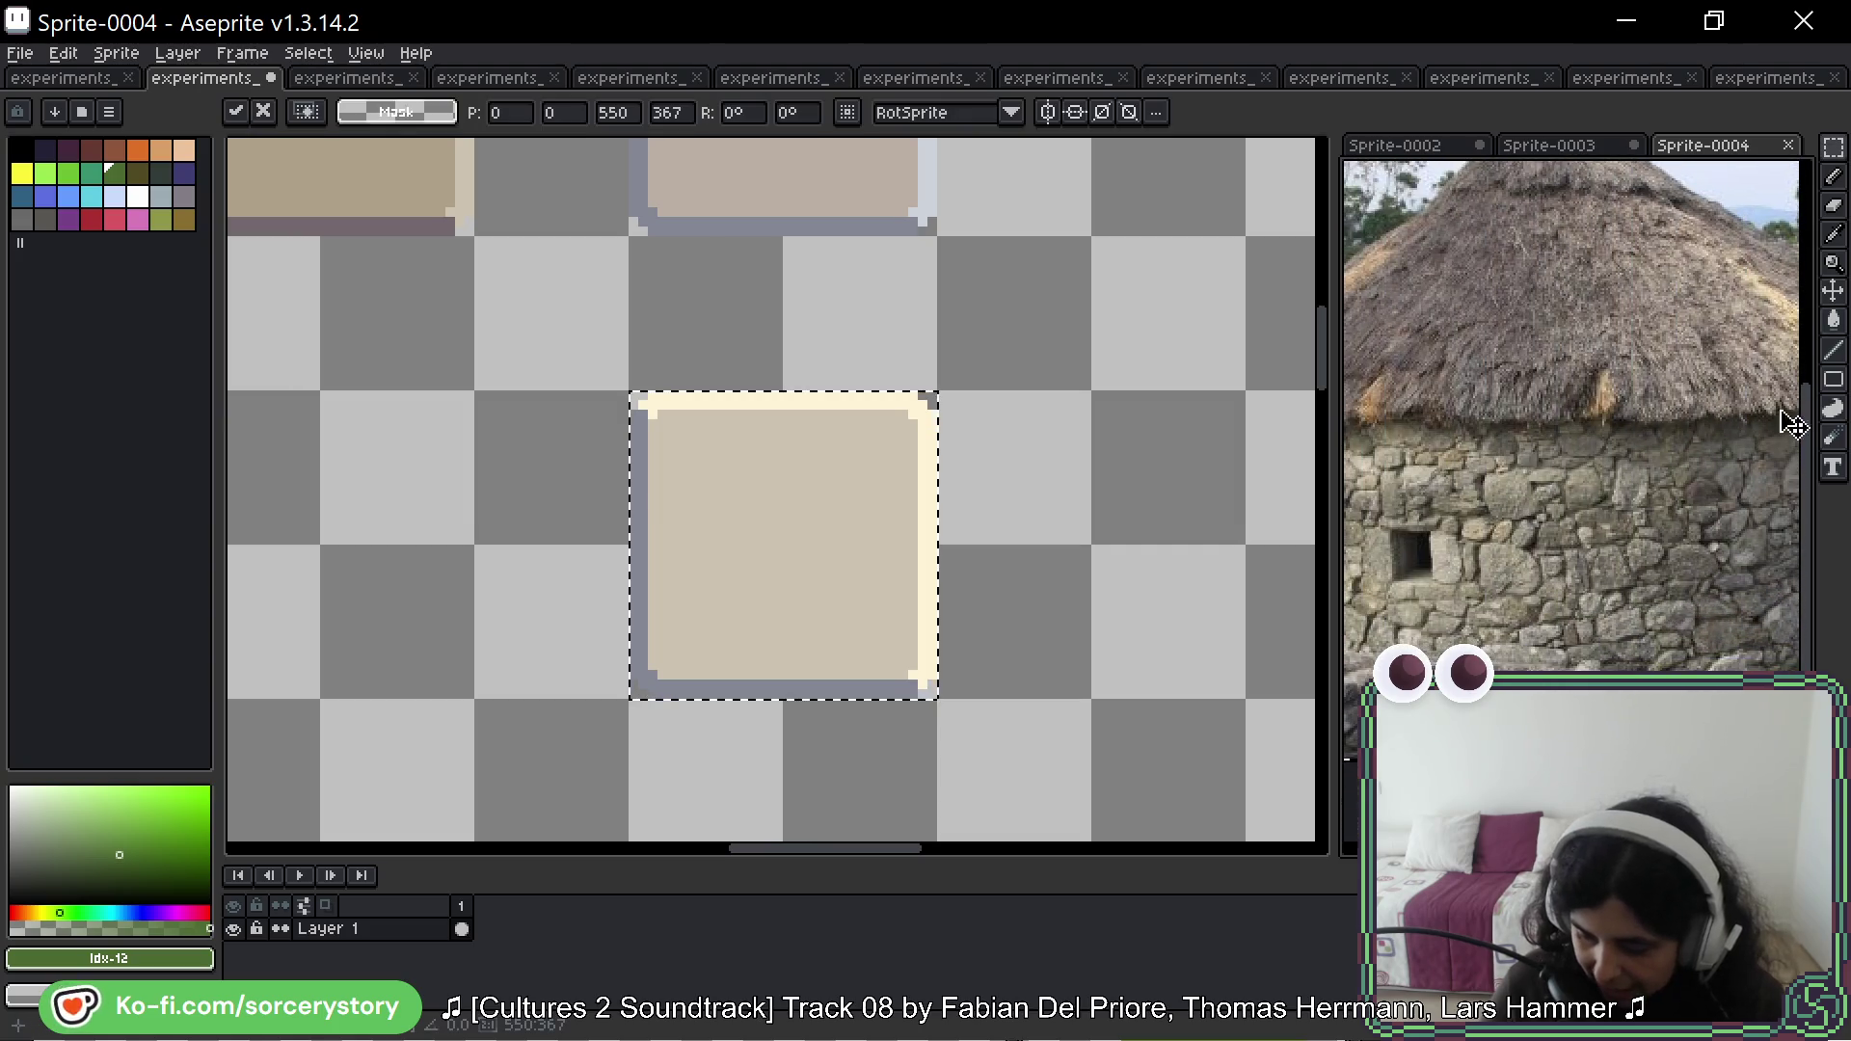
drag(1455, 536, 1556, 495)
key(Return)
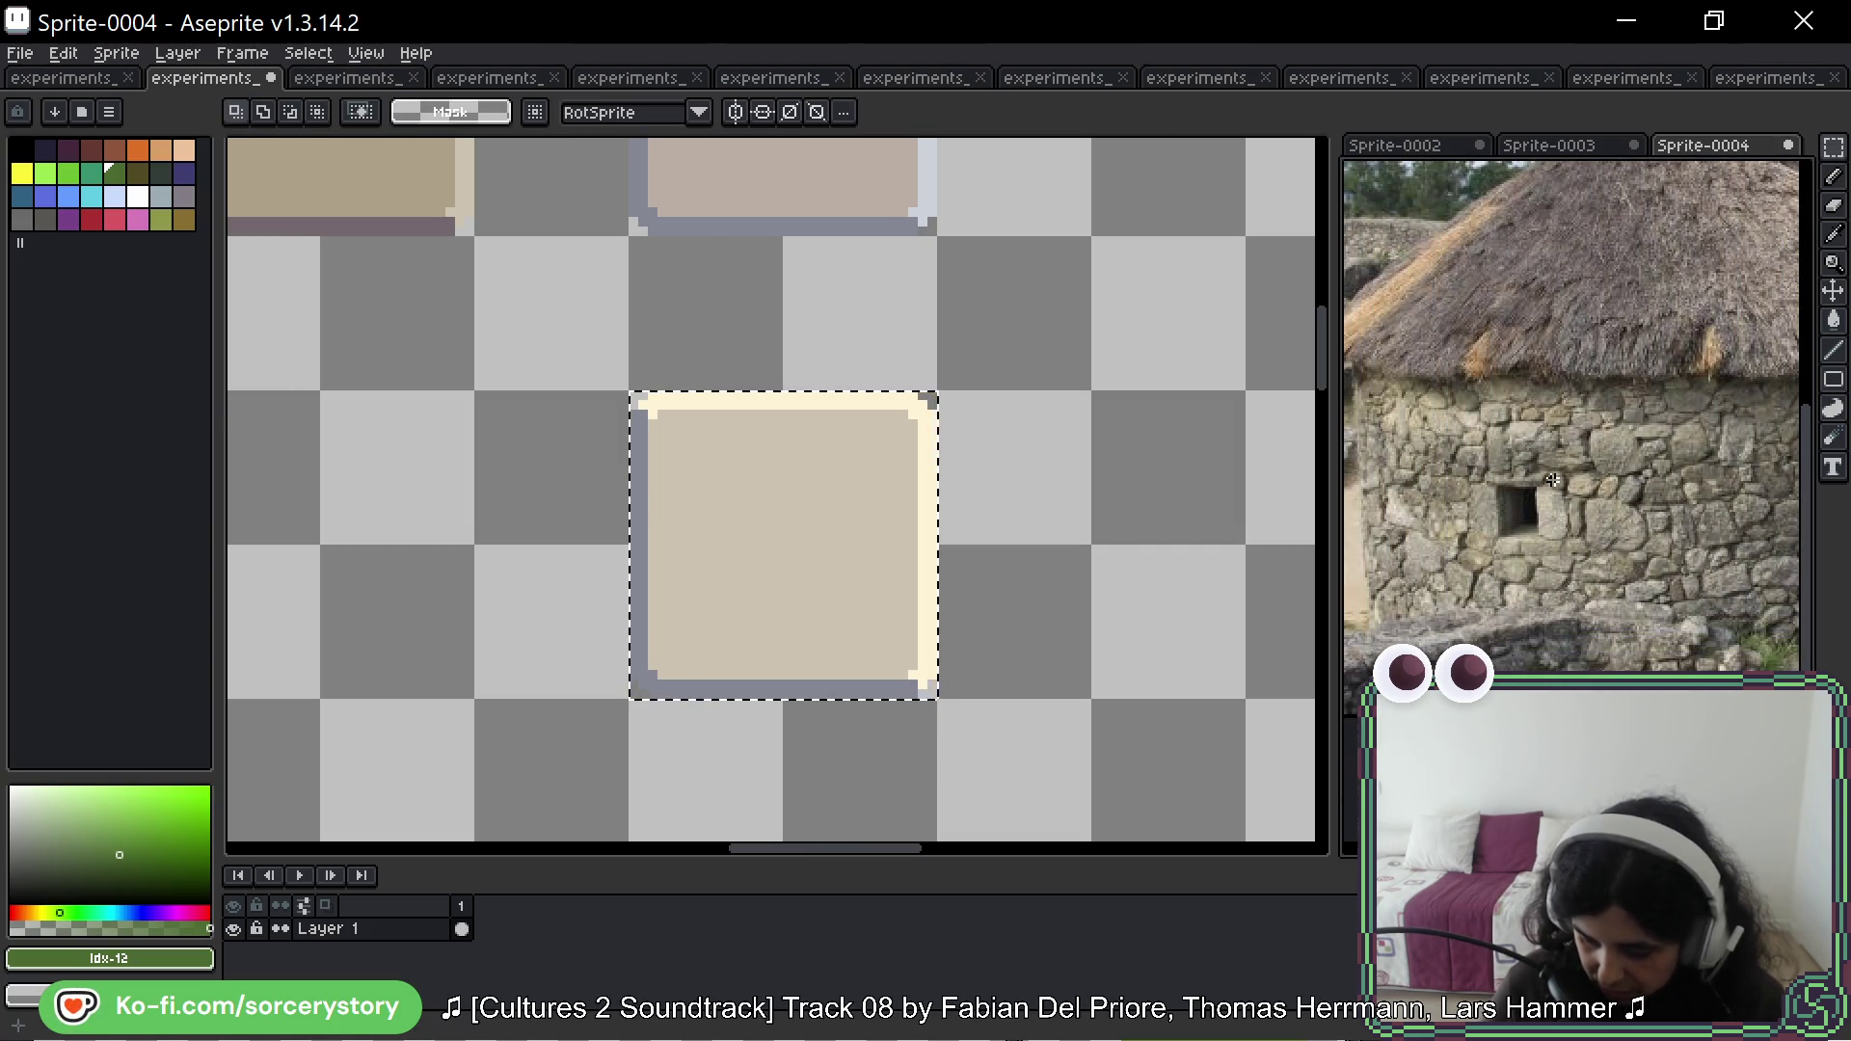
Step: Convert the hut sprite to indexed colour and pan to its stone wall
click(82, 112)
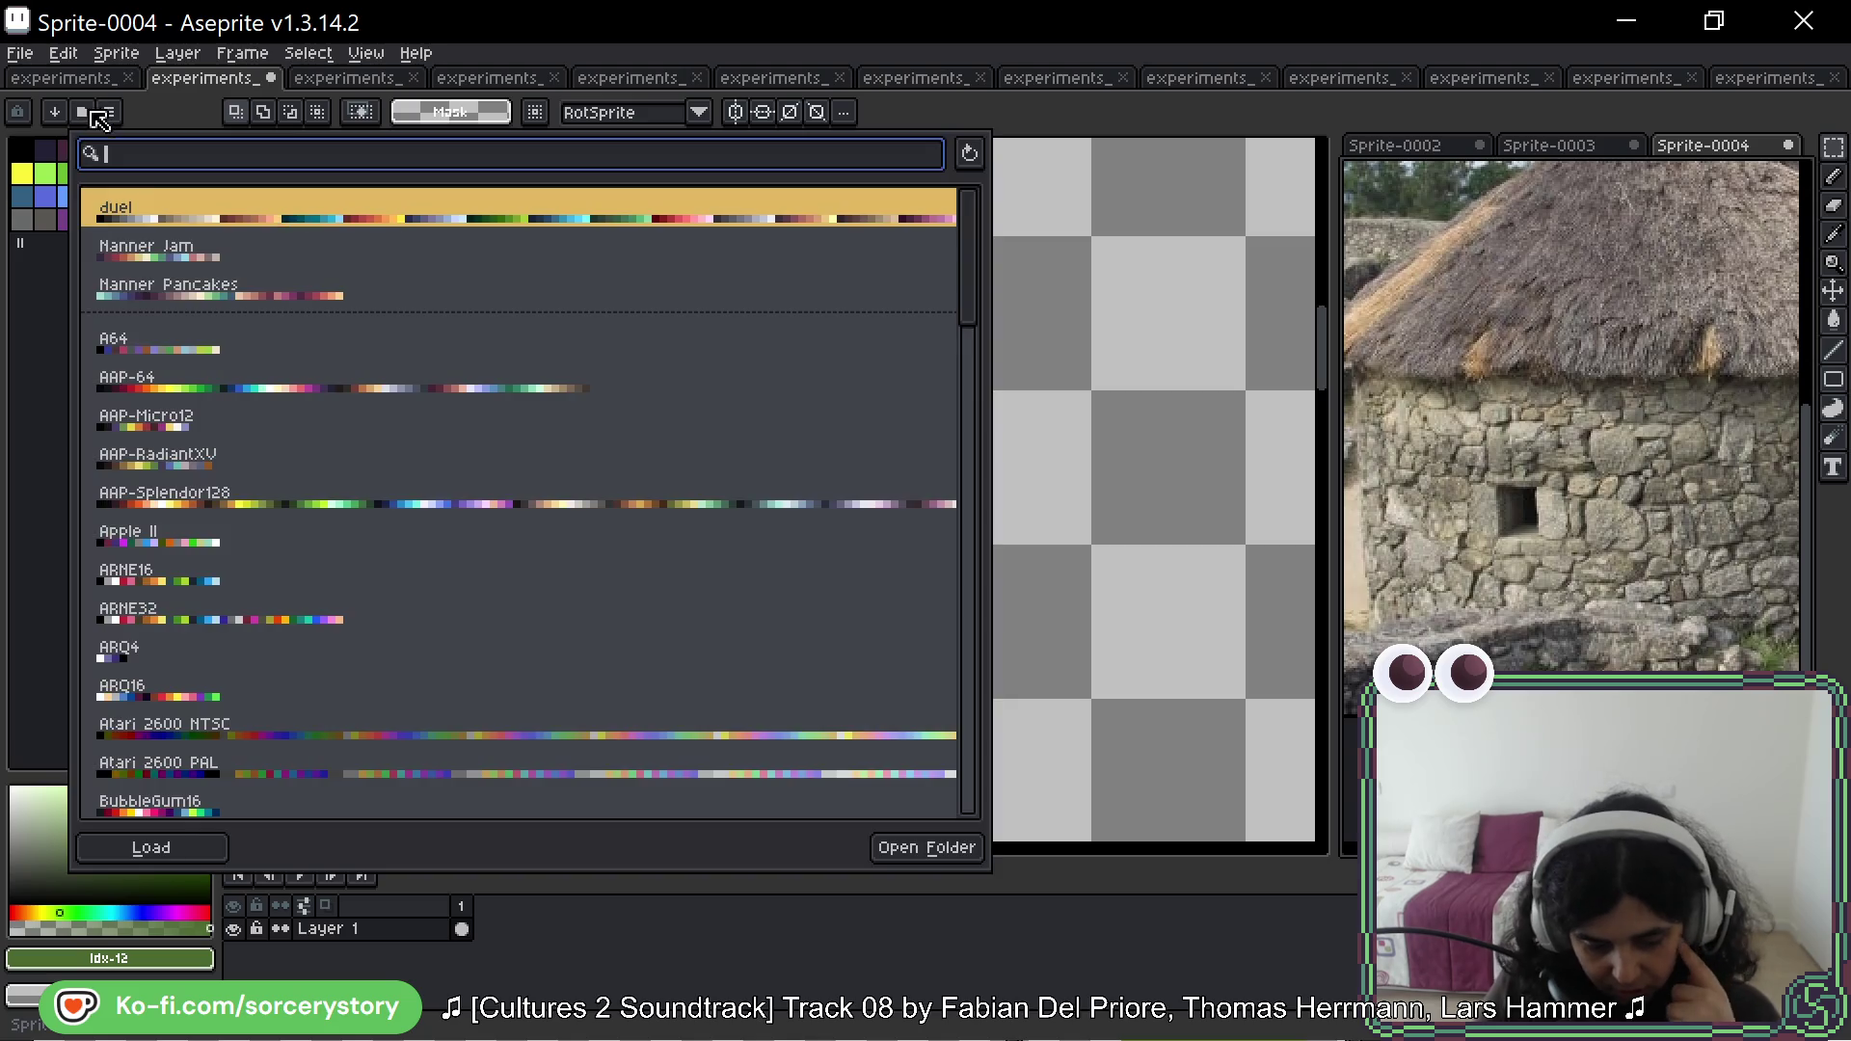
click(1327, 331)
click(241, 53)
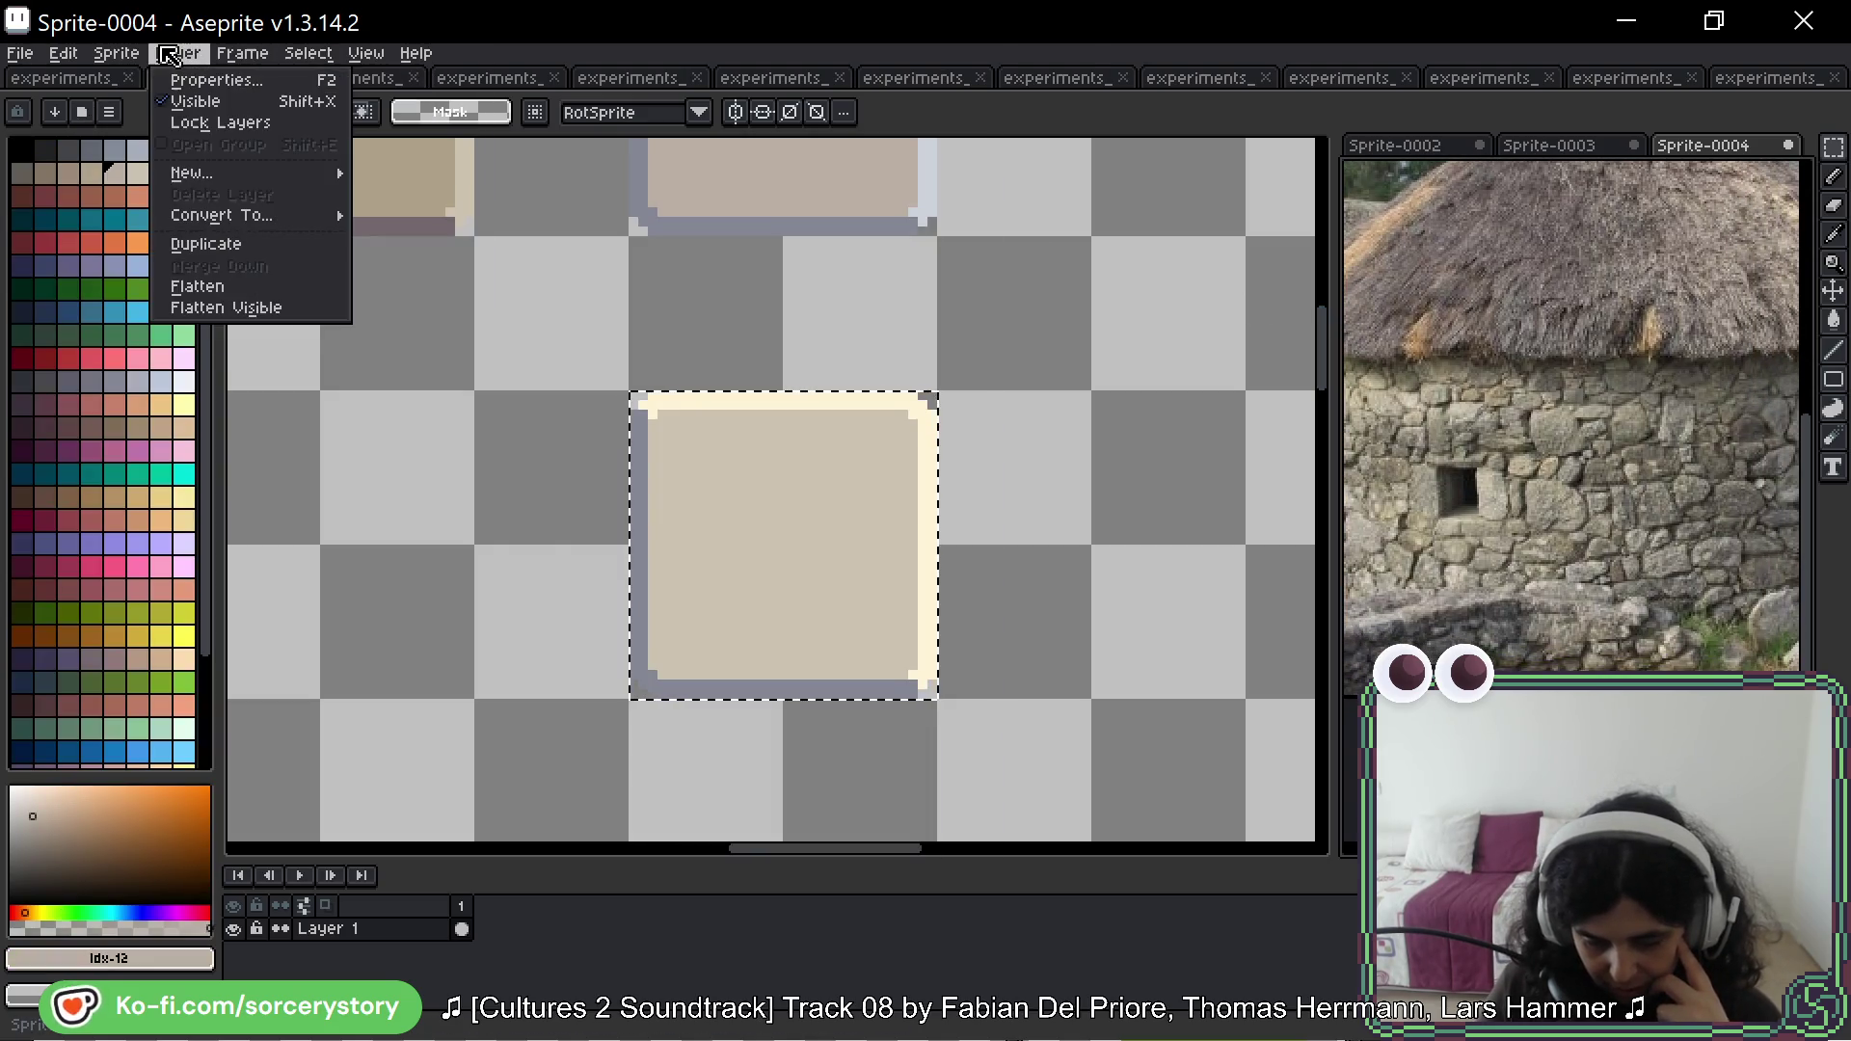
mouse_move(134, 61)
mouse_move(154, 101)
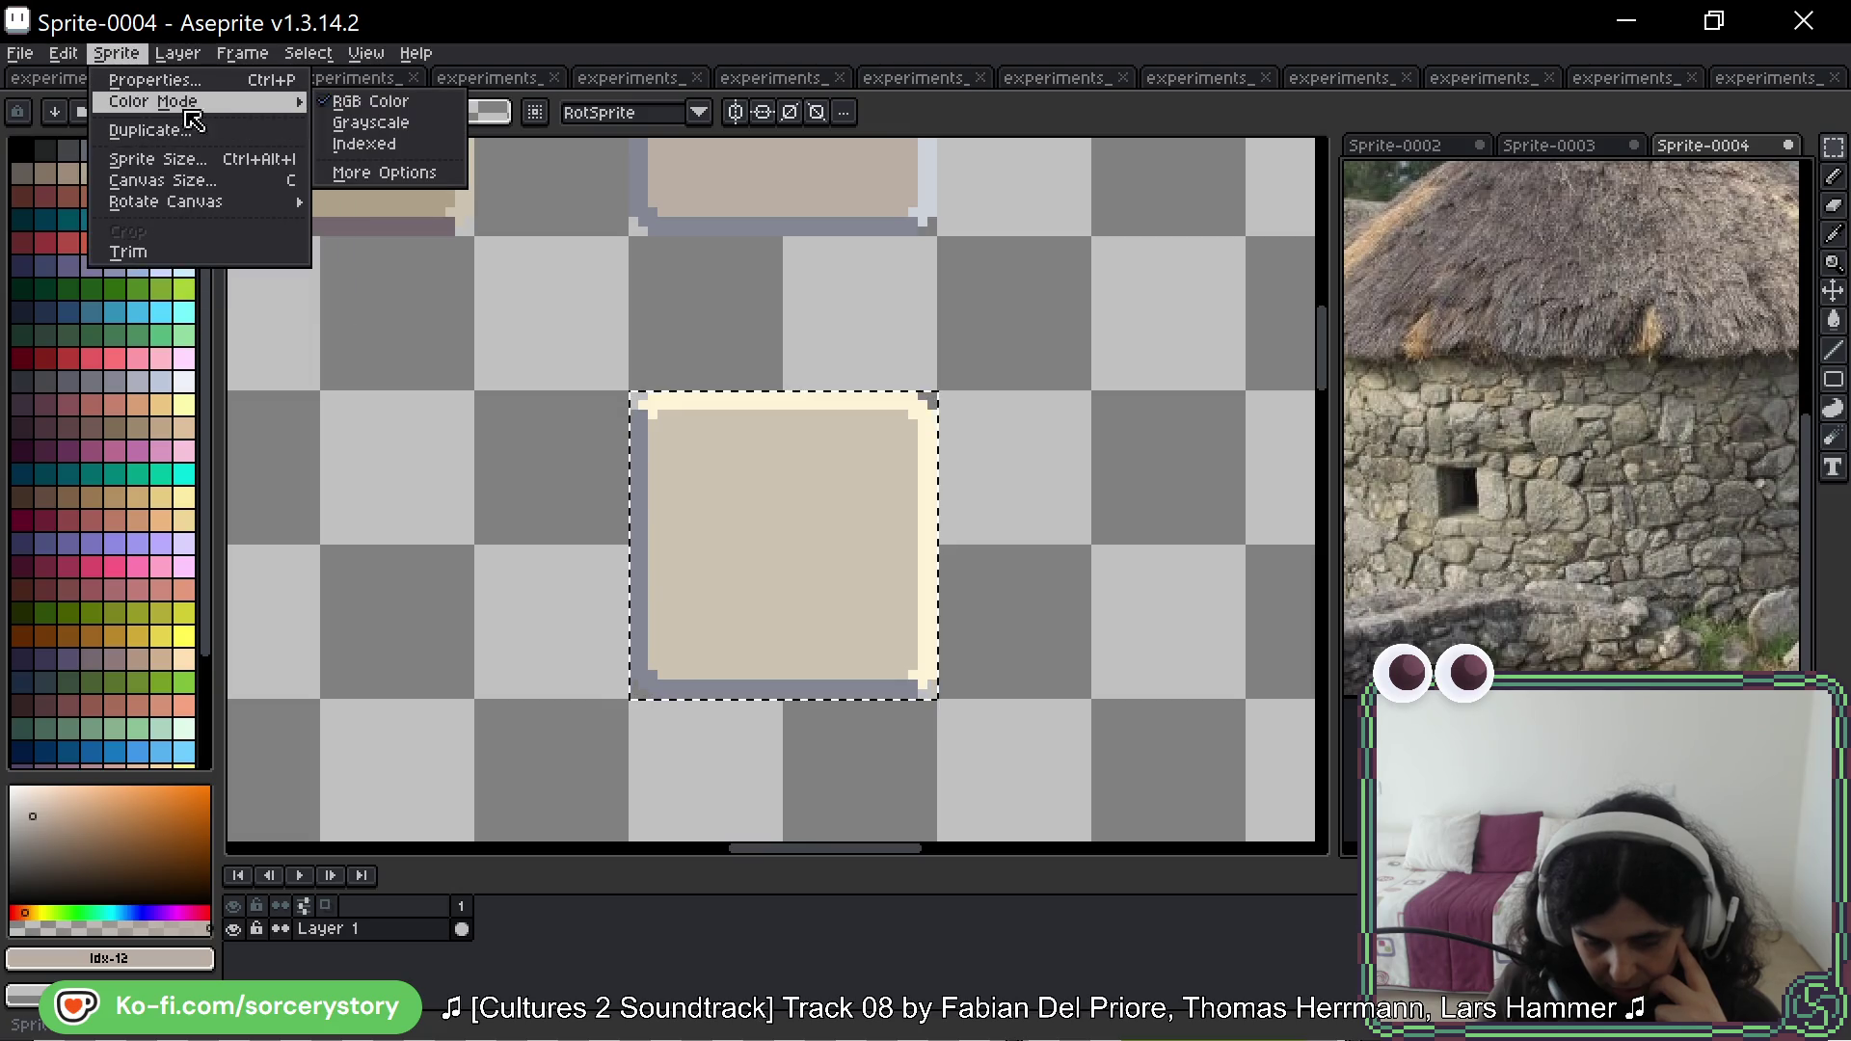
click(380, 144)
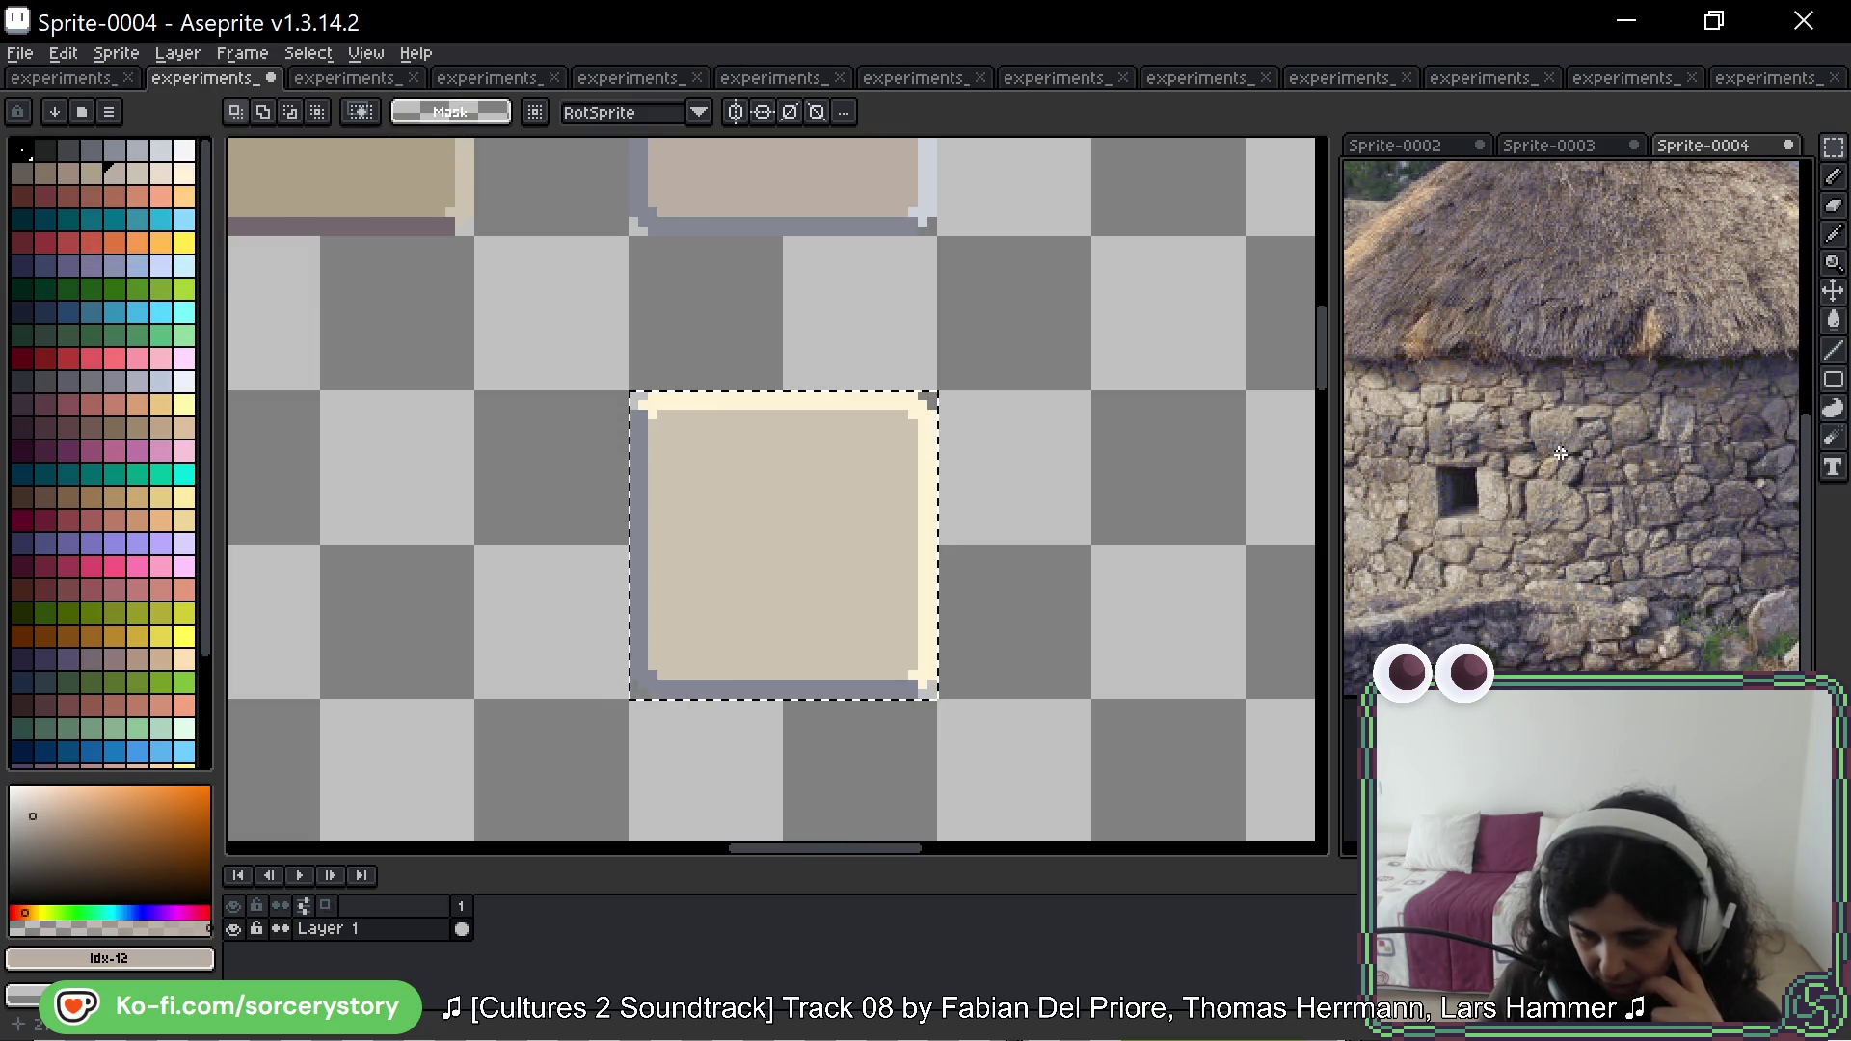
key(ctrl+y)
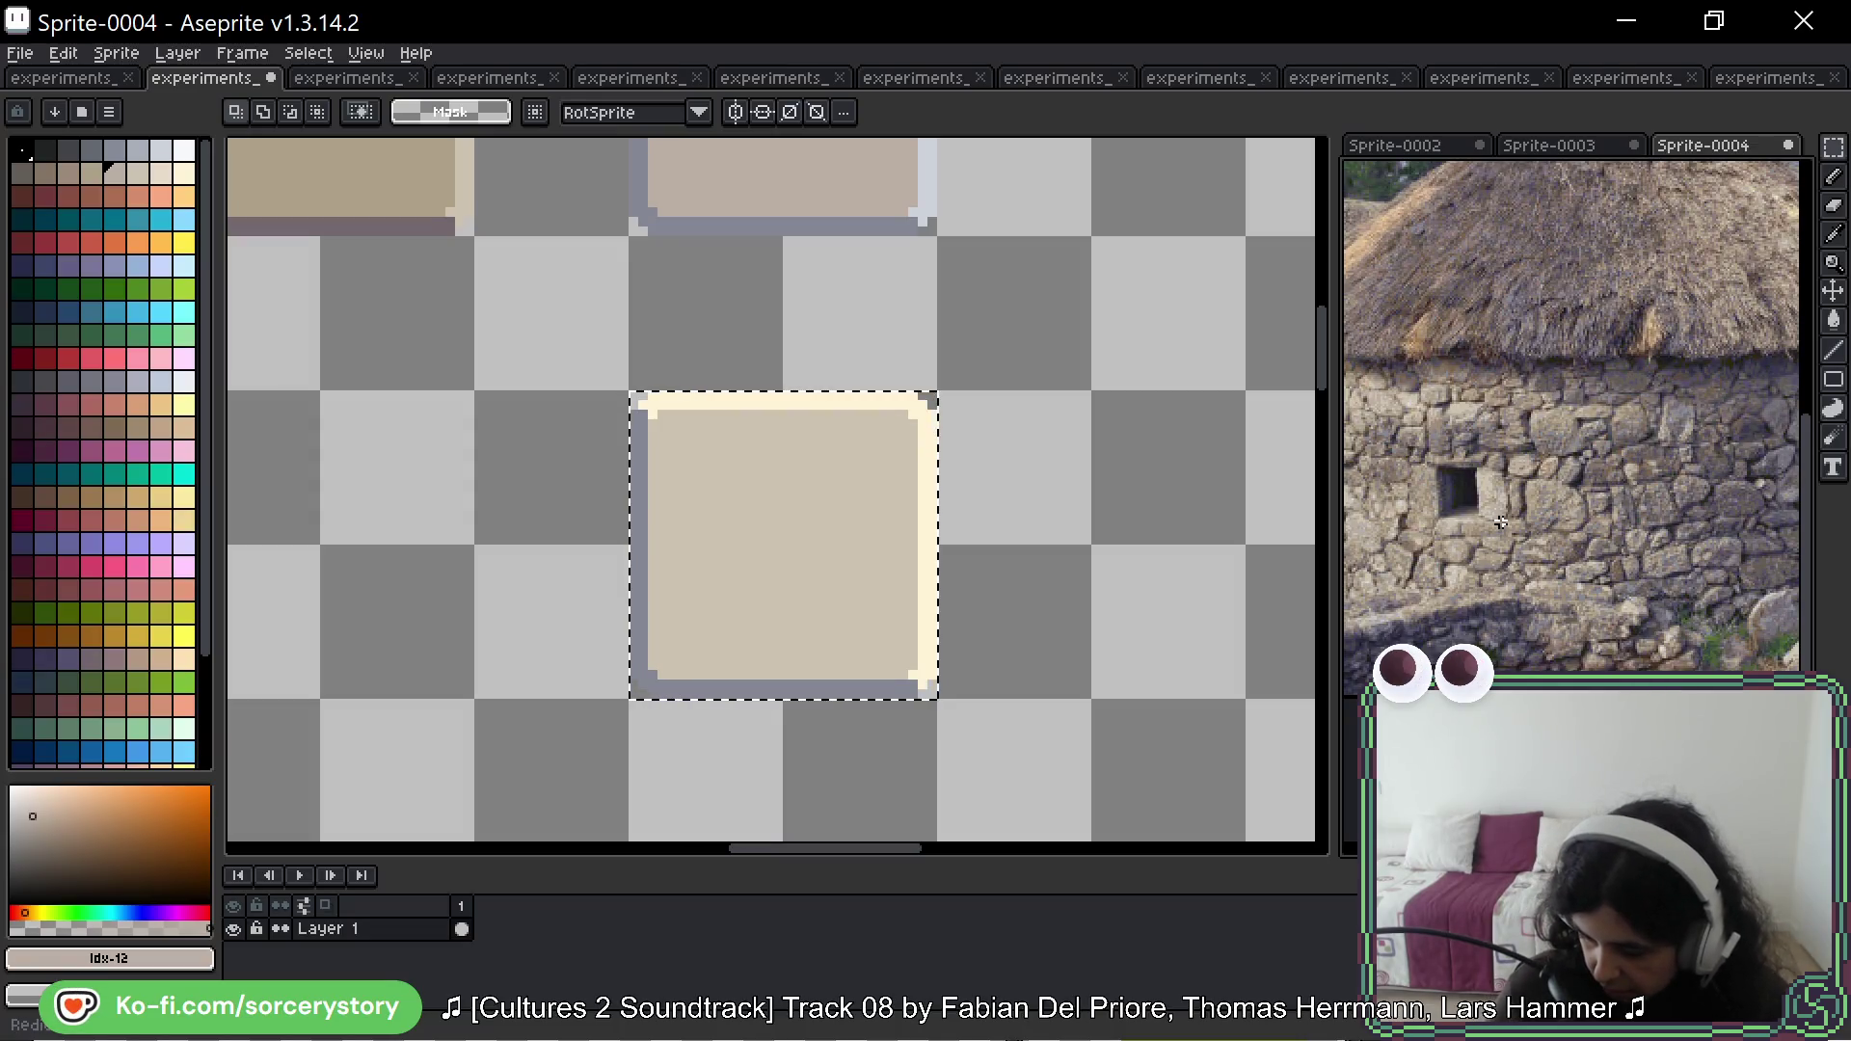
scroll(1535, 414, up, 3)
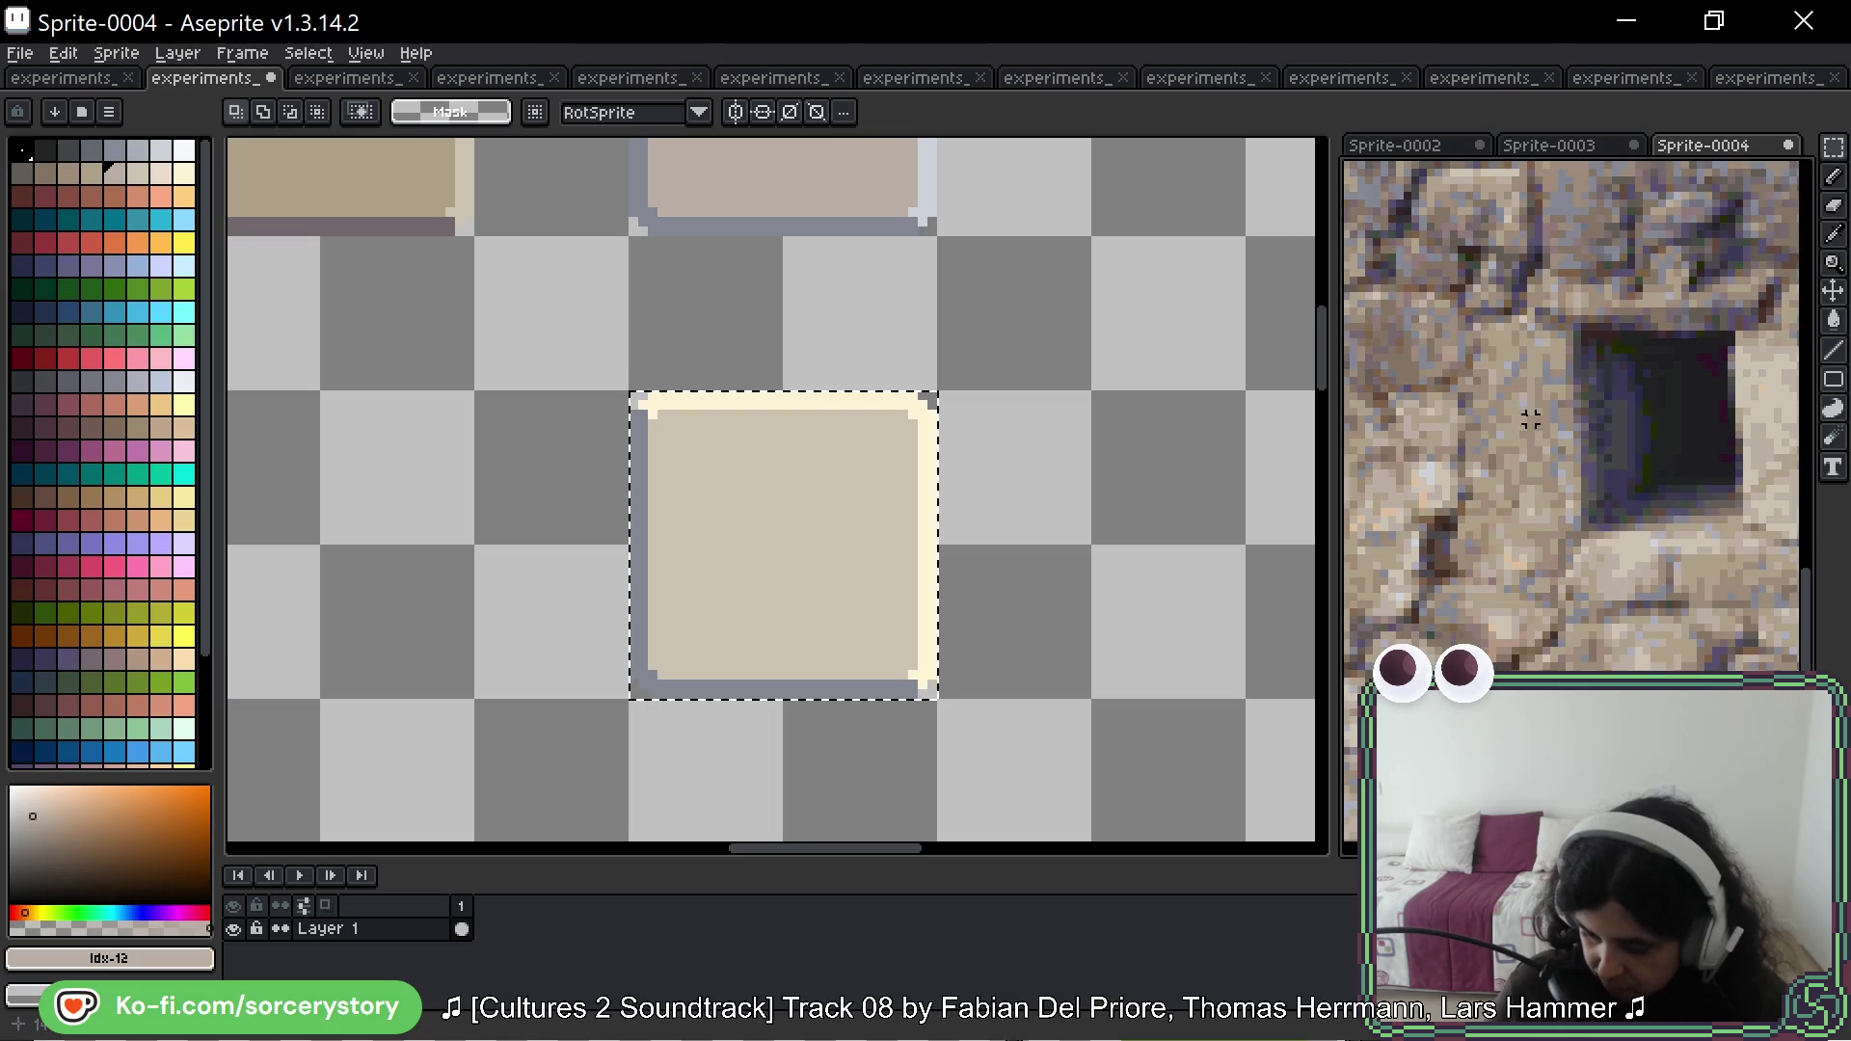
mouse_move(1763, 337)
mouse_down()
mouse_move(1500, 364)
mouse_move(1587, 393)
mouse_move(1608, 358)
mouse_up()
scroll(1607, 358, up, 3)
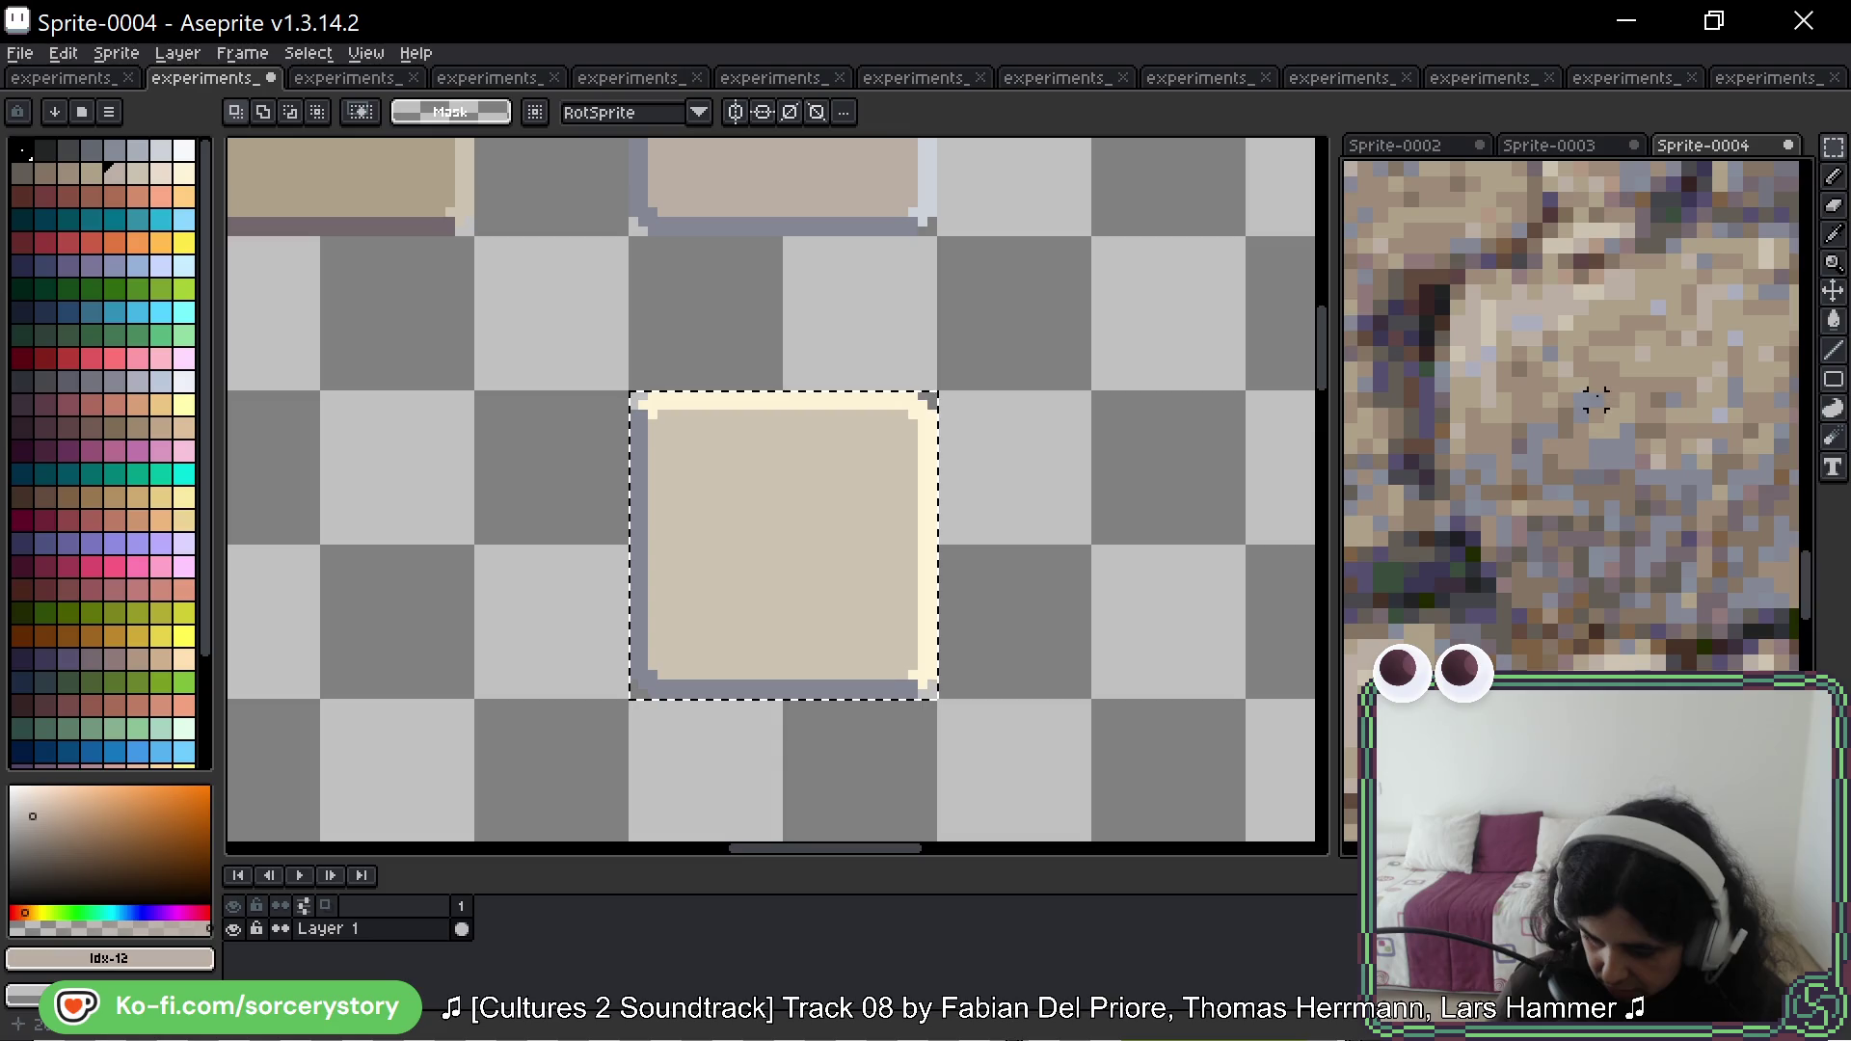
scroll(1694, 447, down, 6)
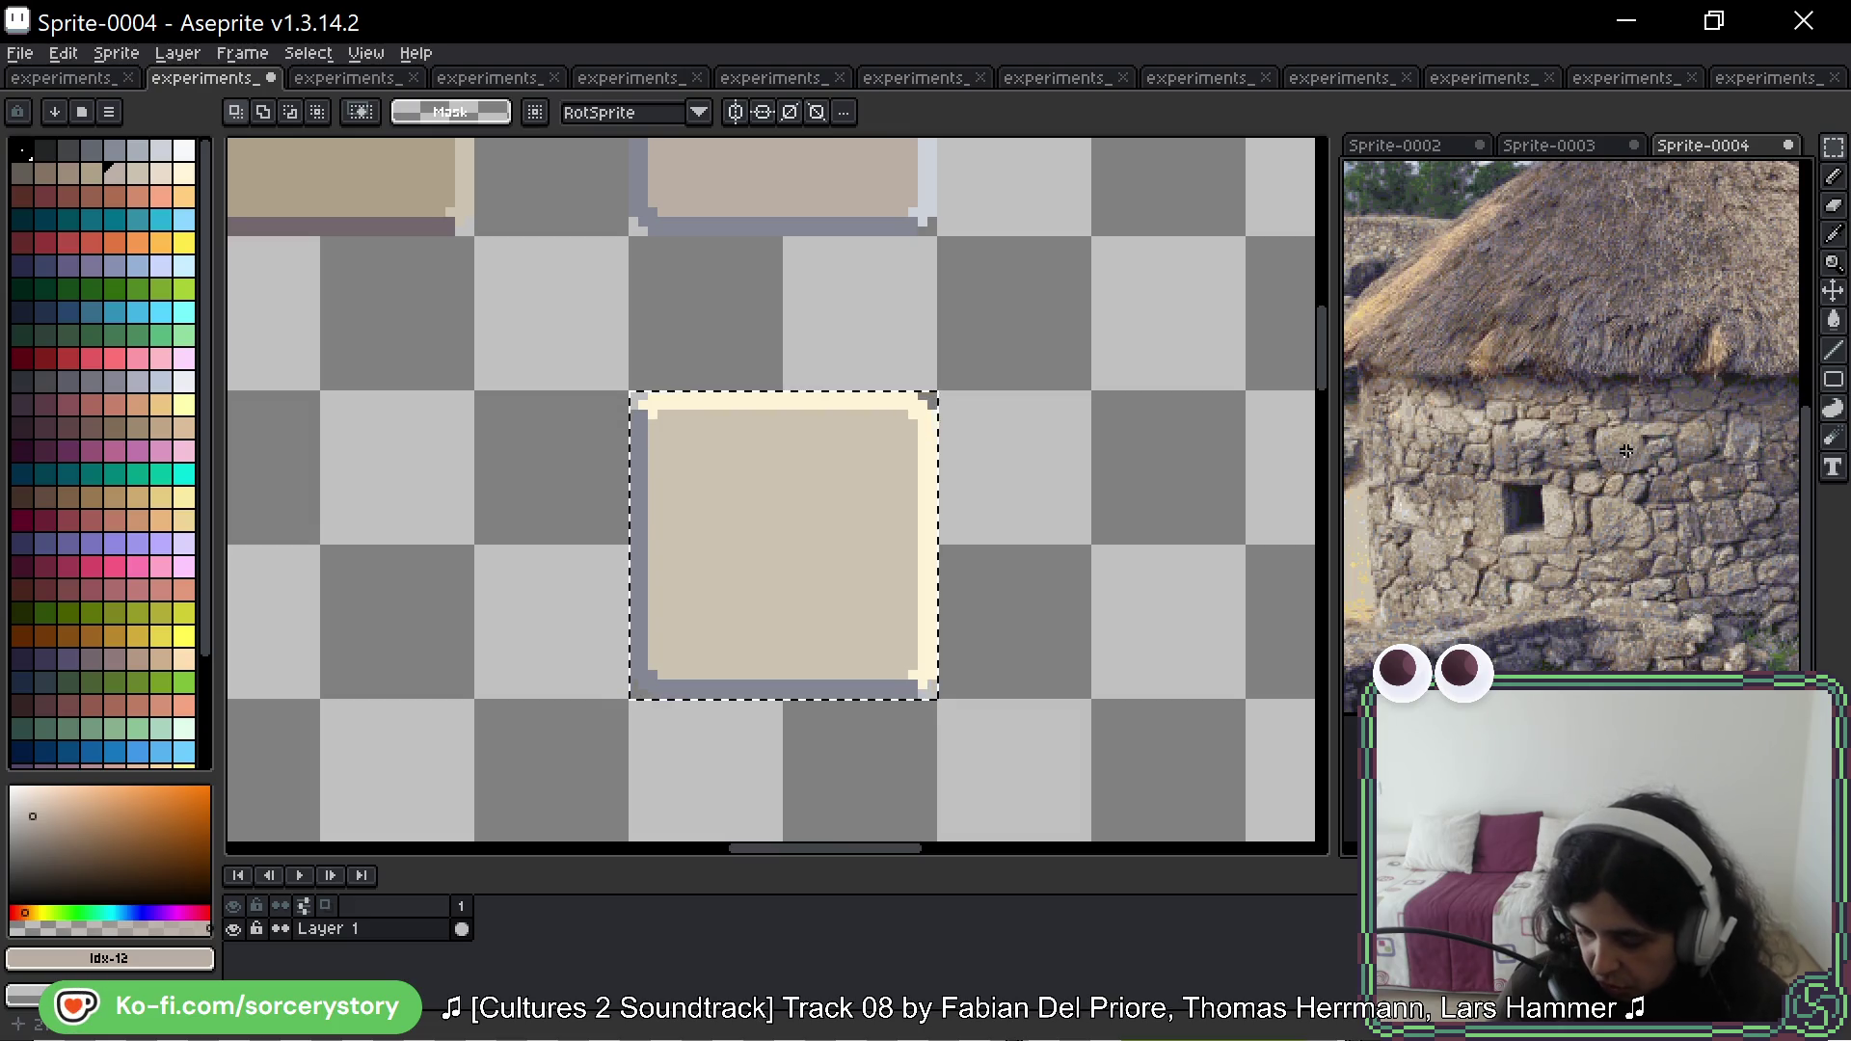
scroll(1620, 440, up, 5)
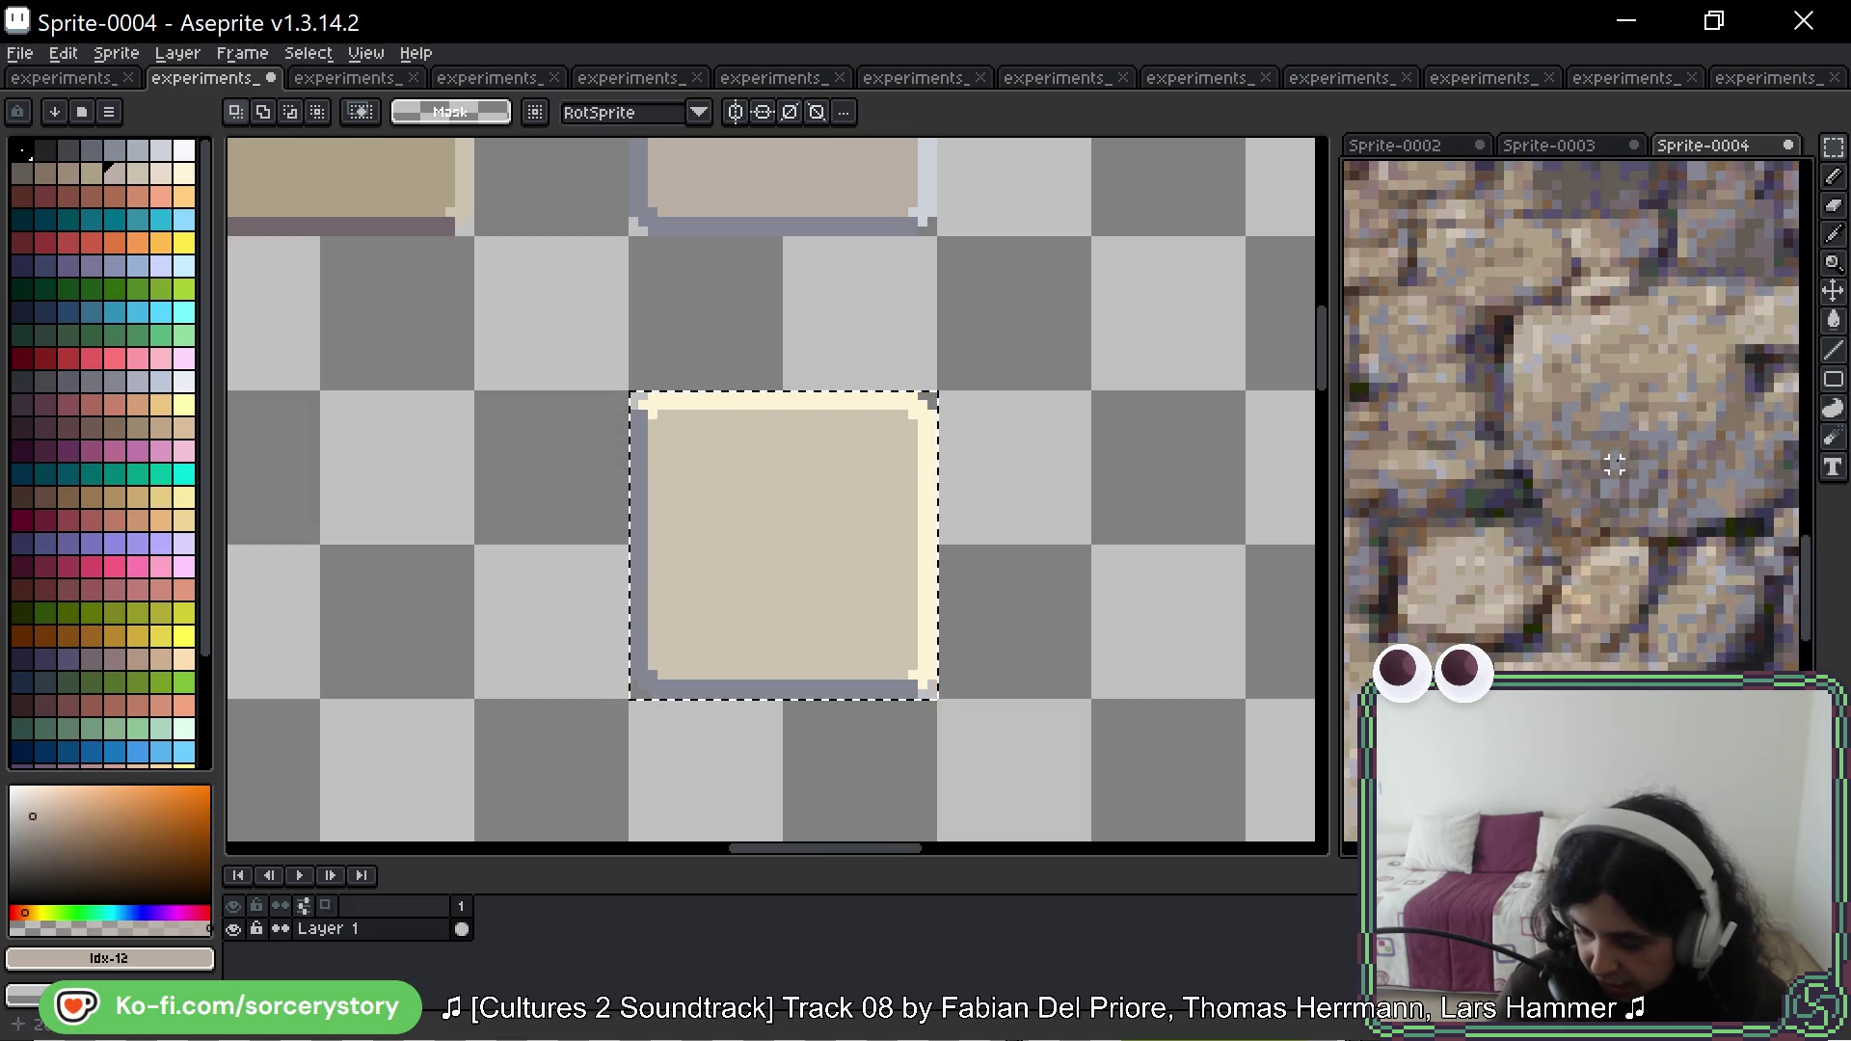
scroll(1010, 559, right, 3)
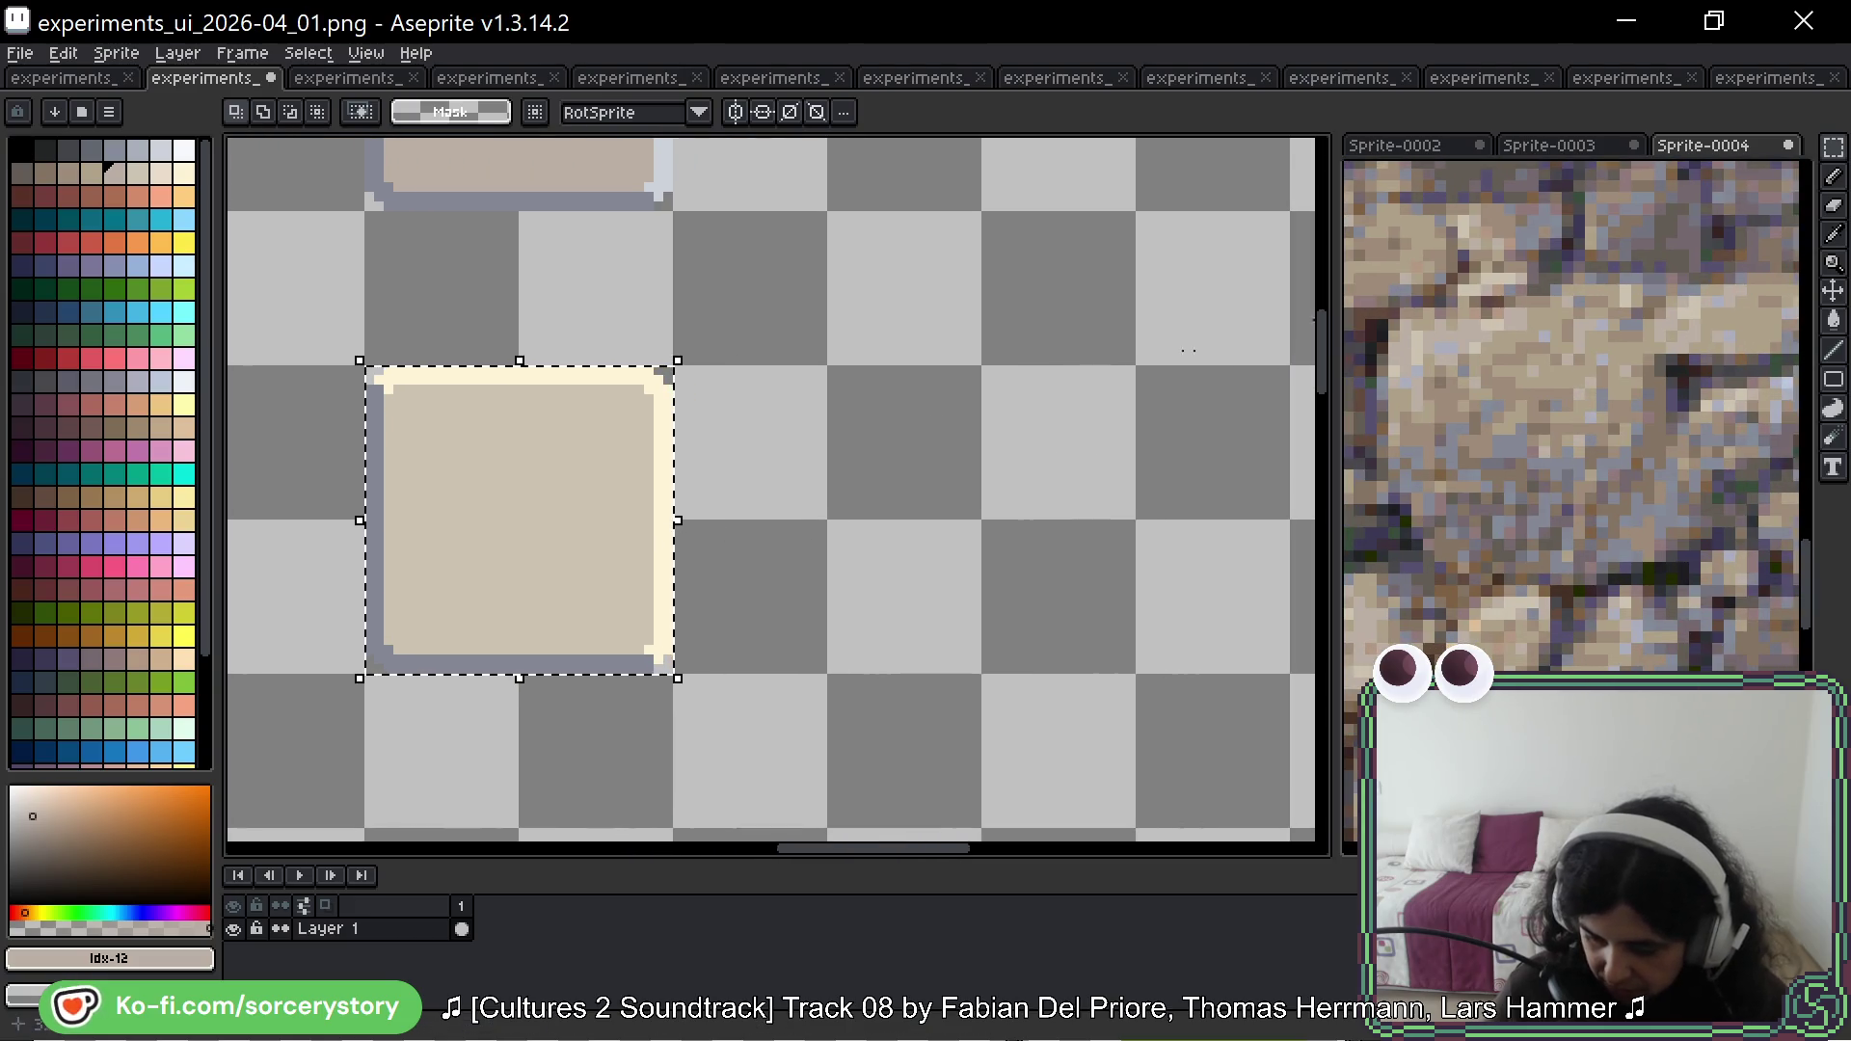
Step: Copy the selected square to its right and fill its cream edges with taupe
key(shift+q)
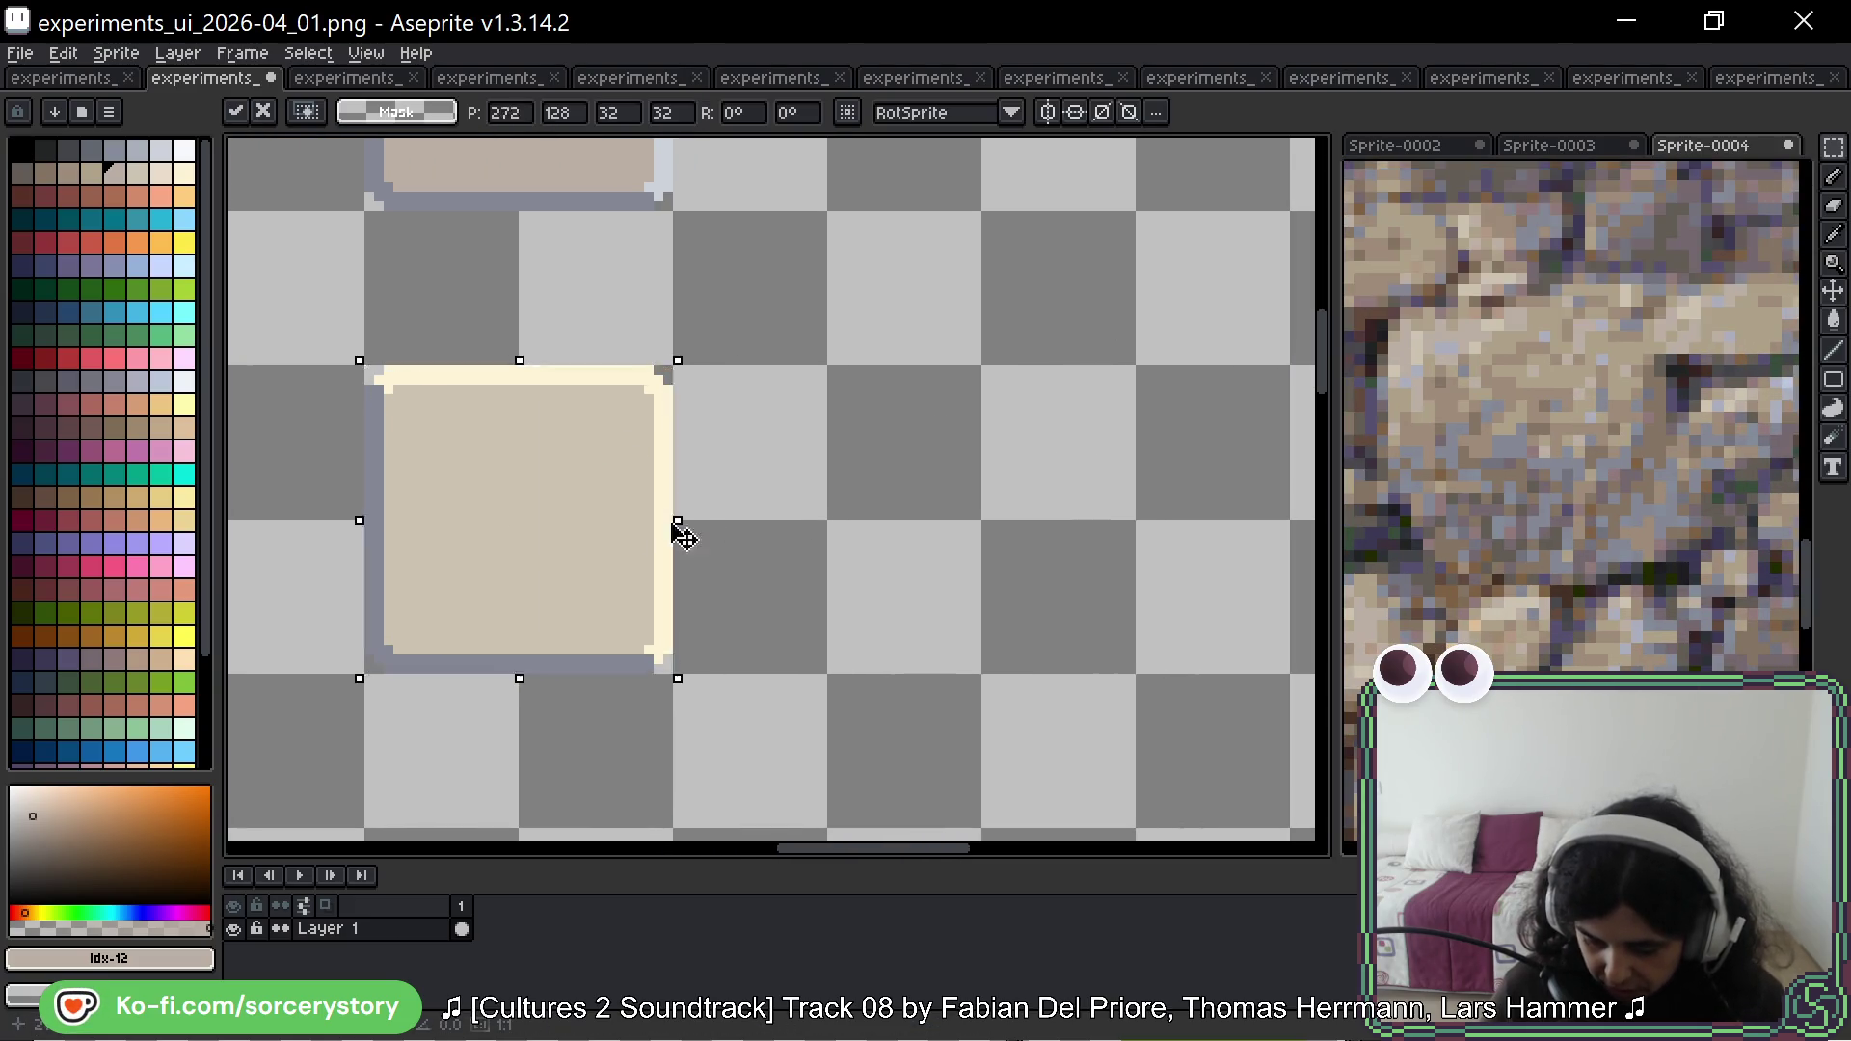
drag(628, 529, 1004, 528)
scroll(1095, 289, right, 3)
key(g)
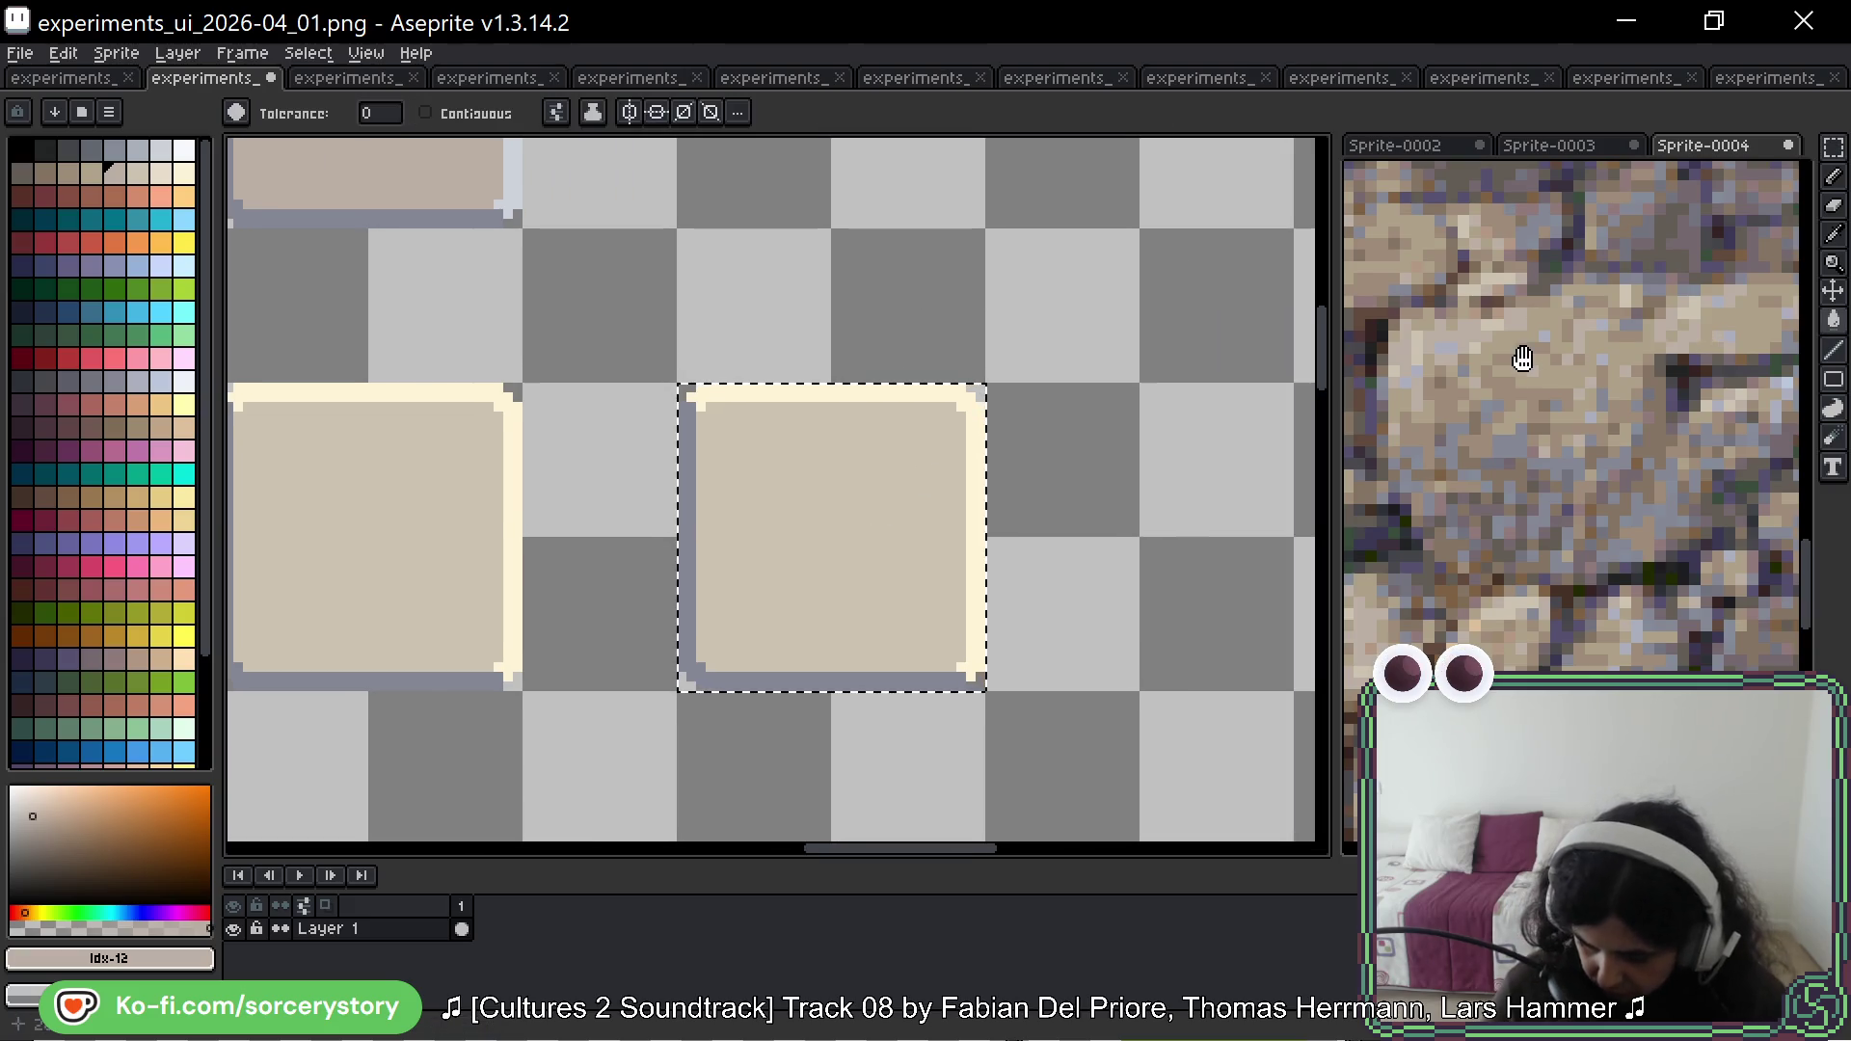
click(1524, 359)
key(i)
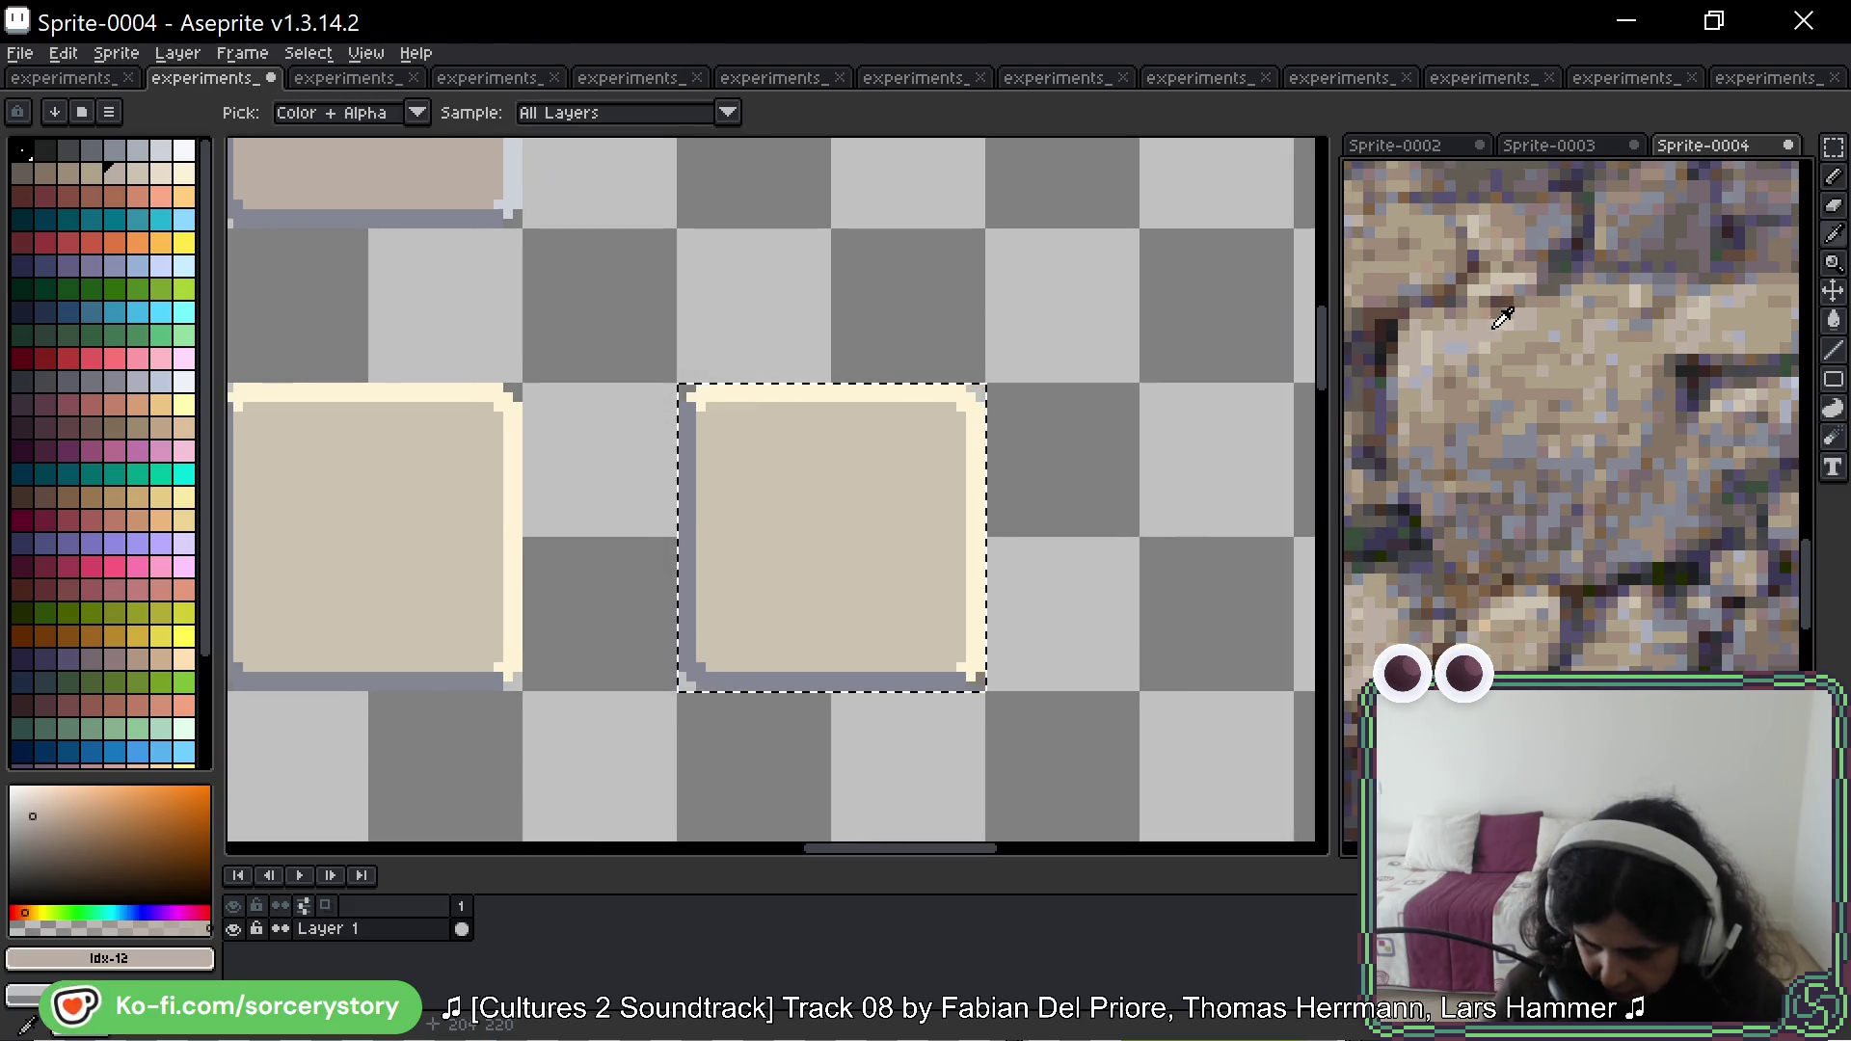
key(g)
click(882, 395)
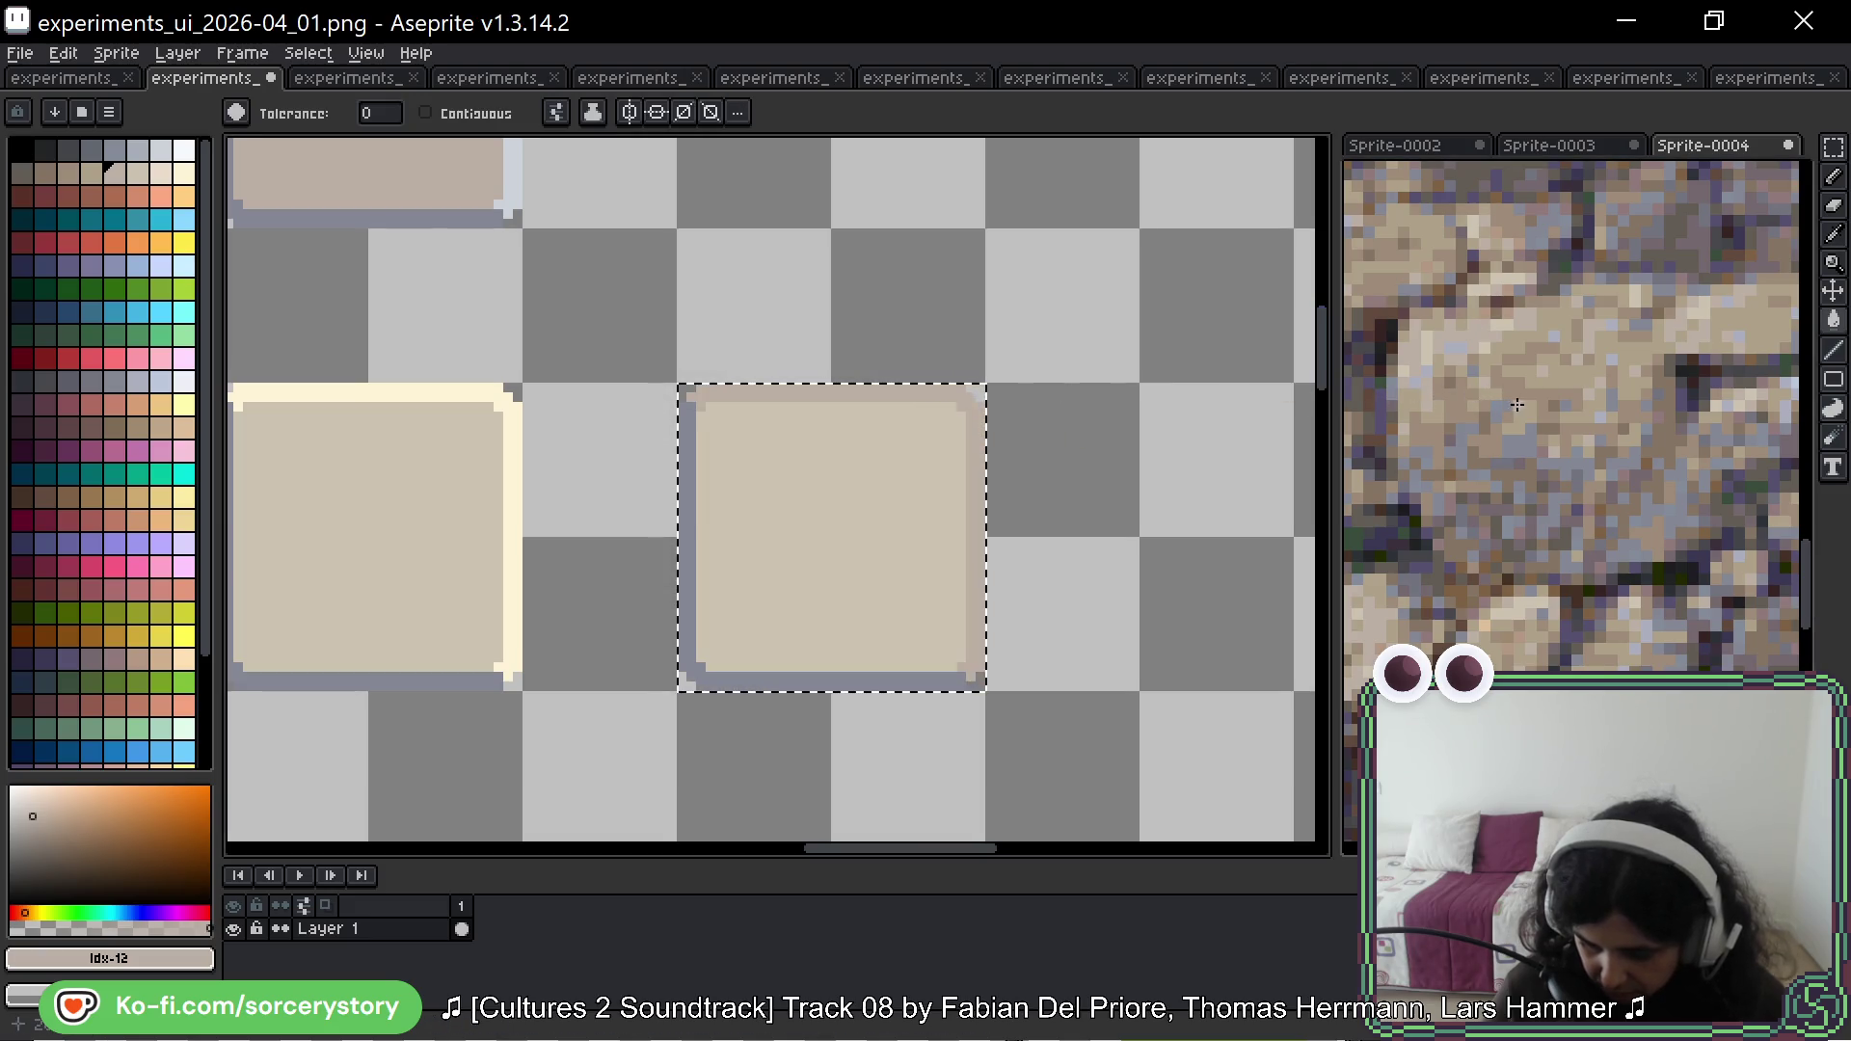
Step: Fill the copied square with a darker taupe sampled from the hut wall photo
key(i)
click(1552, 381)
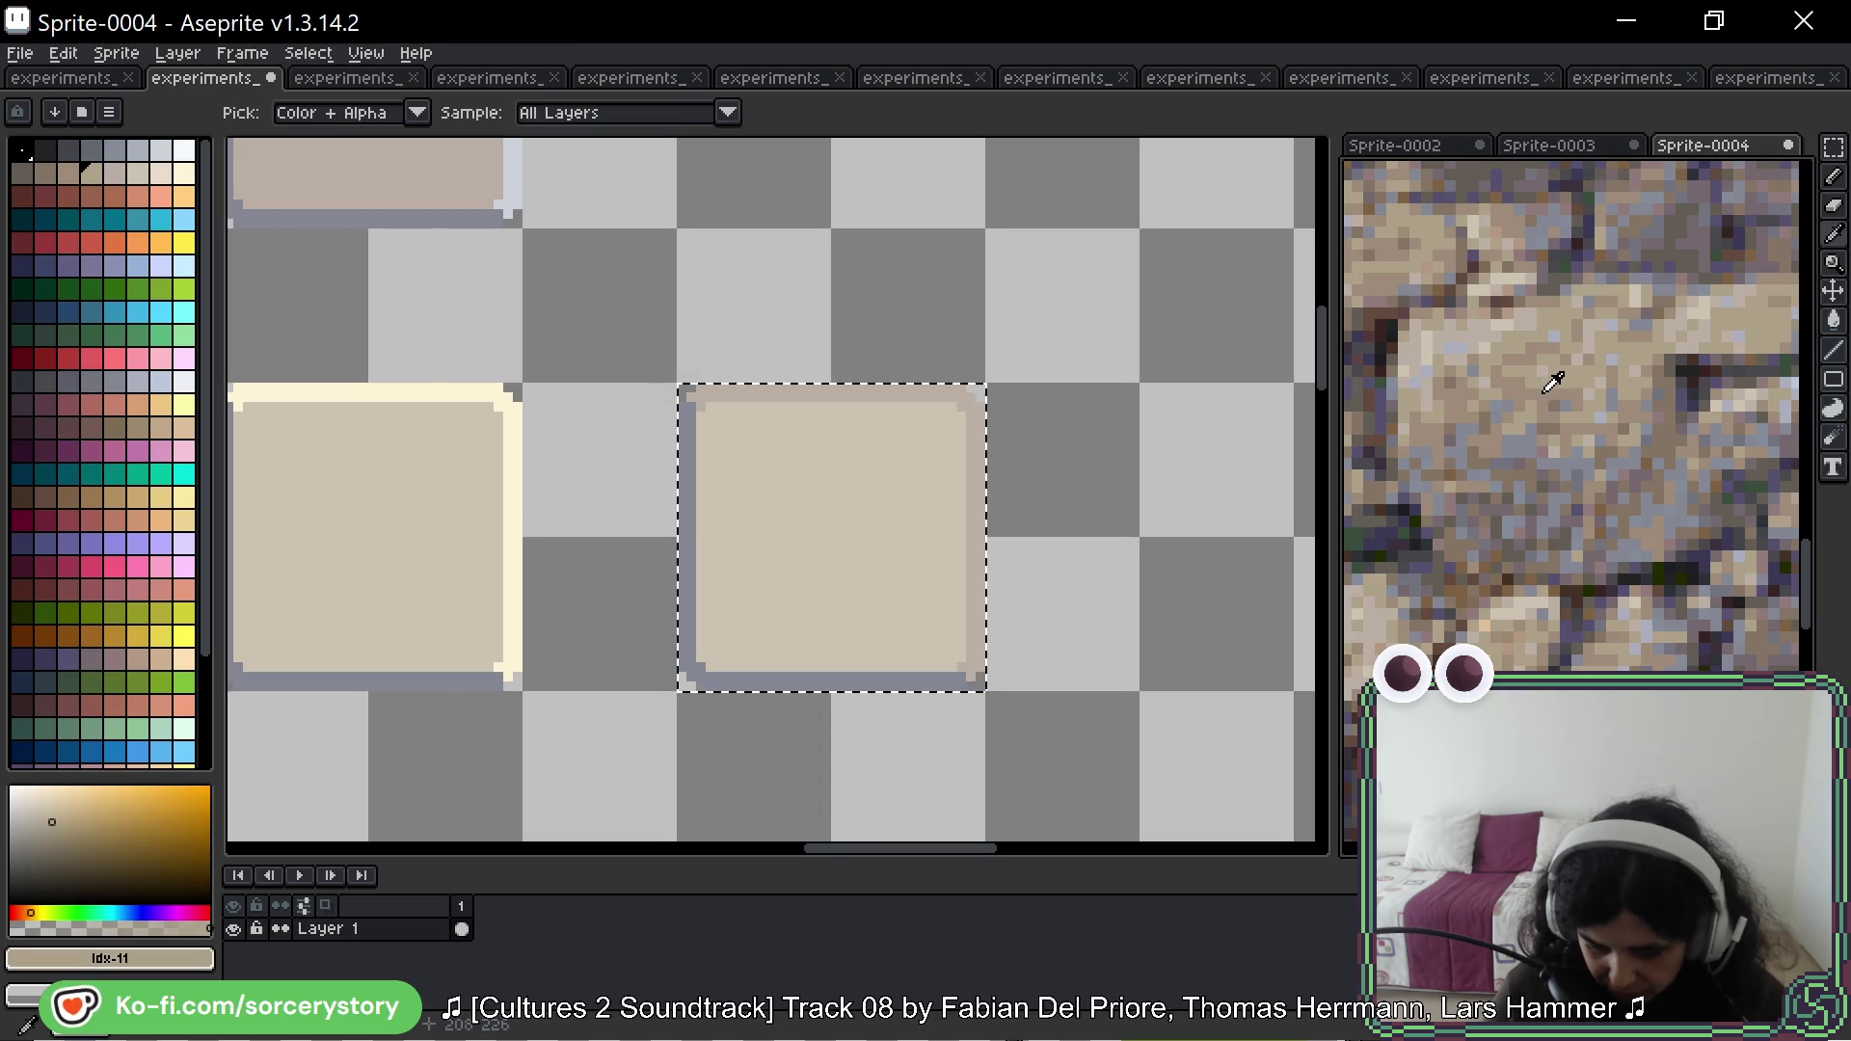
click(1554, 383)
key(g)
click(880, 463)
key(ctrl+z)
key(i)
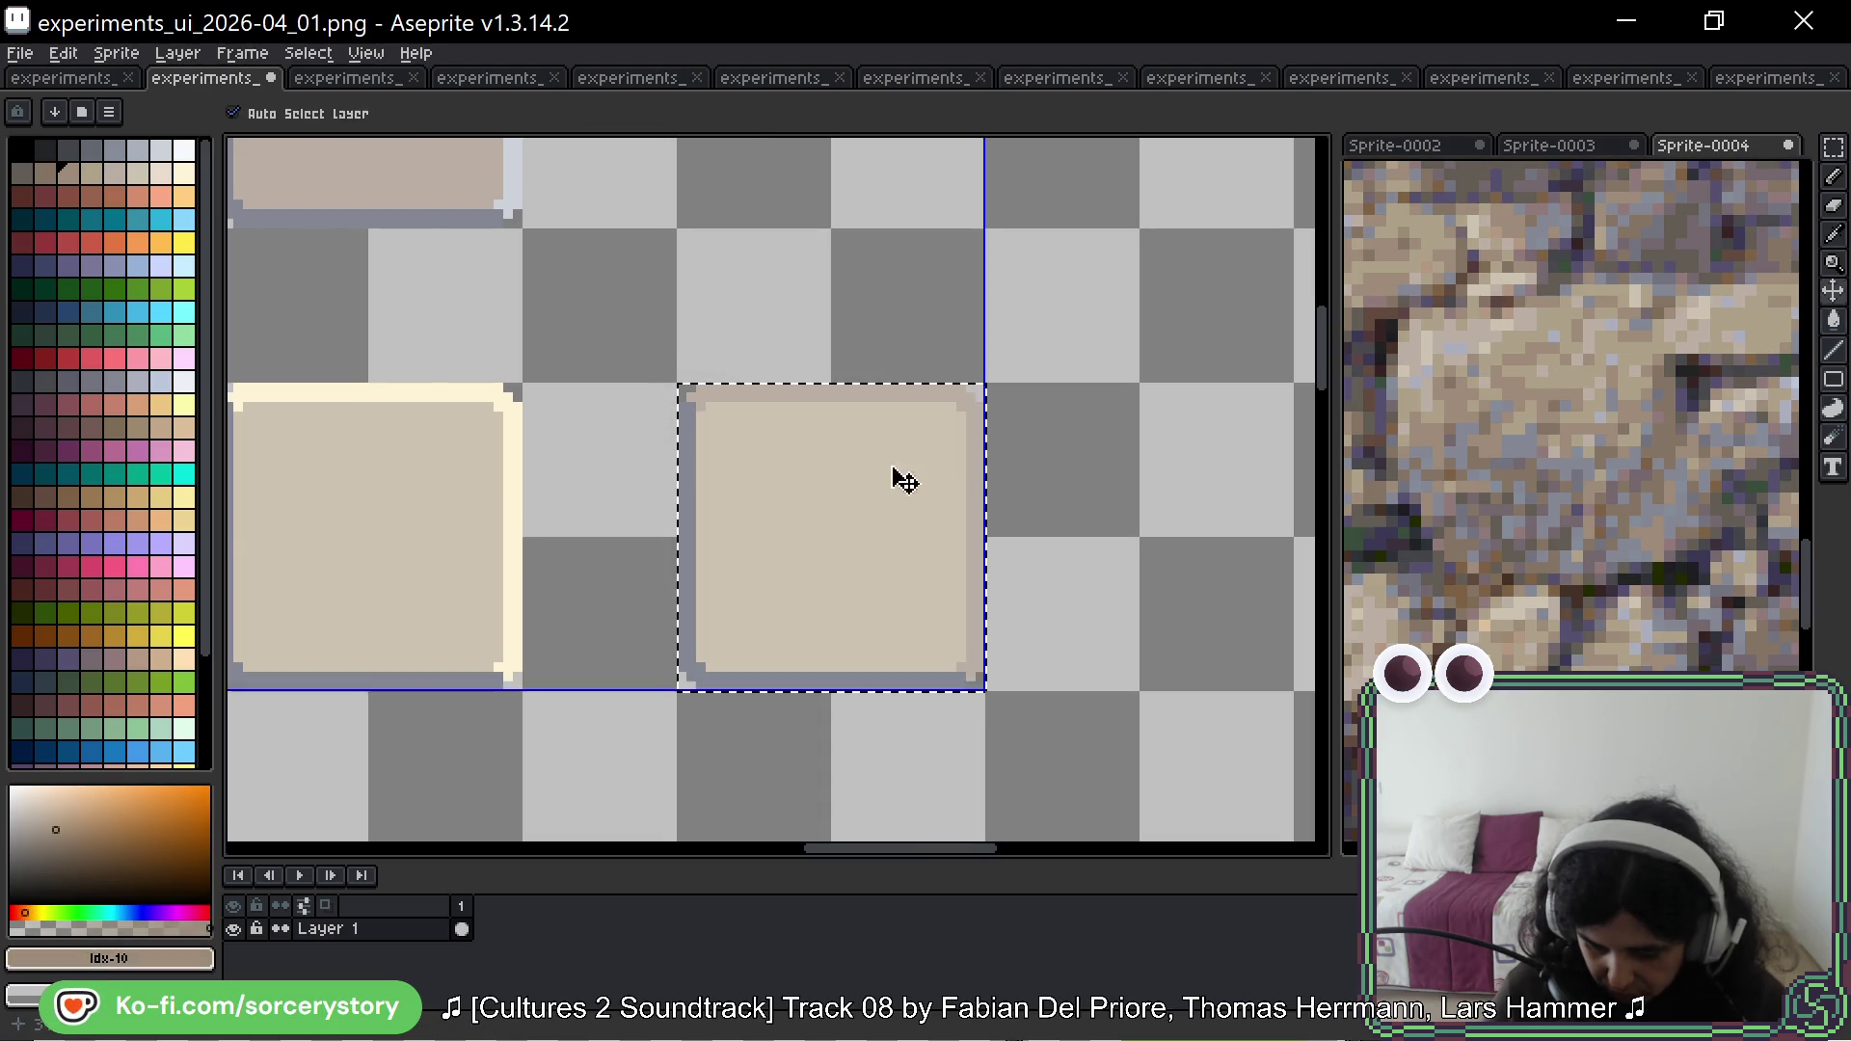
click(1530, 385)
key(g)
click(867, 481)
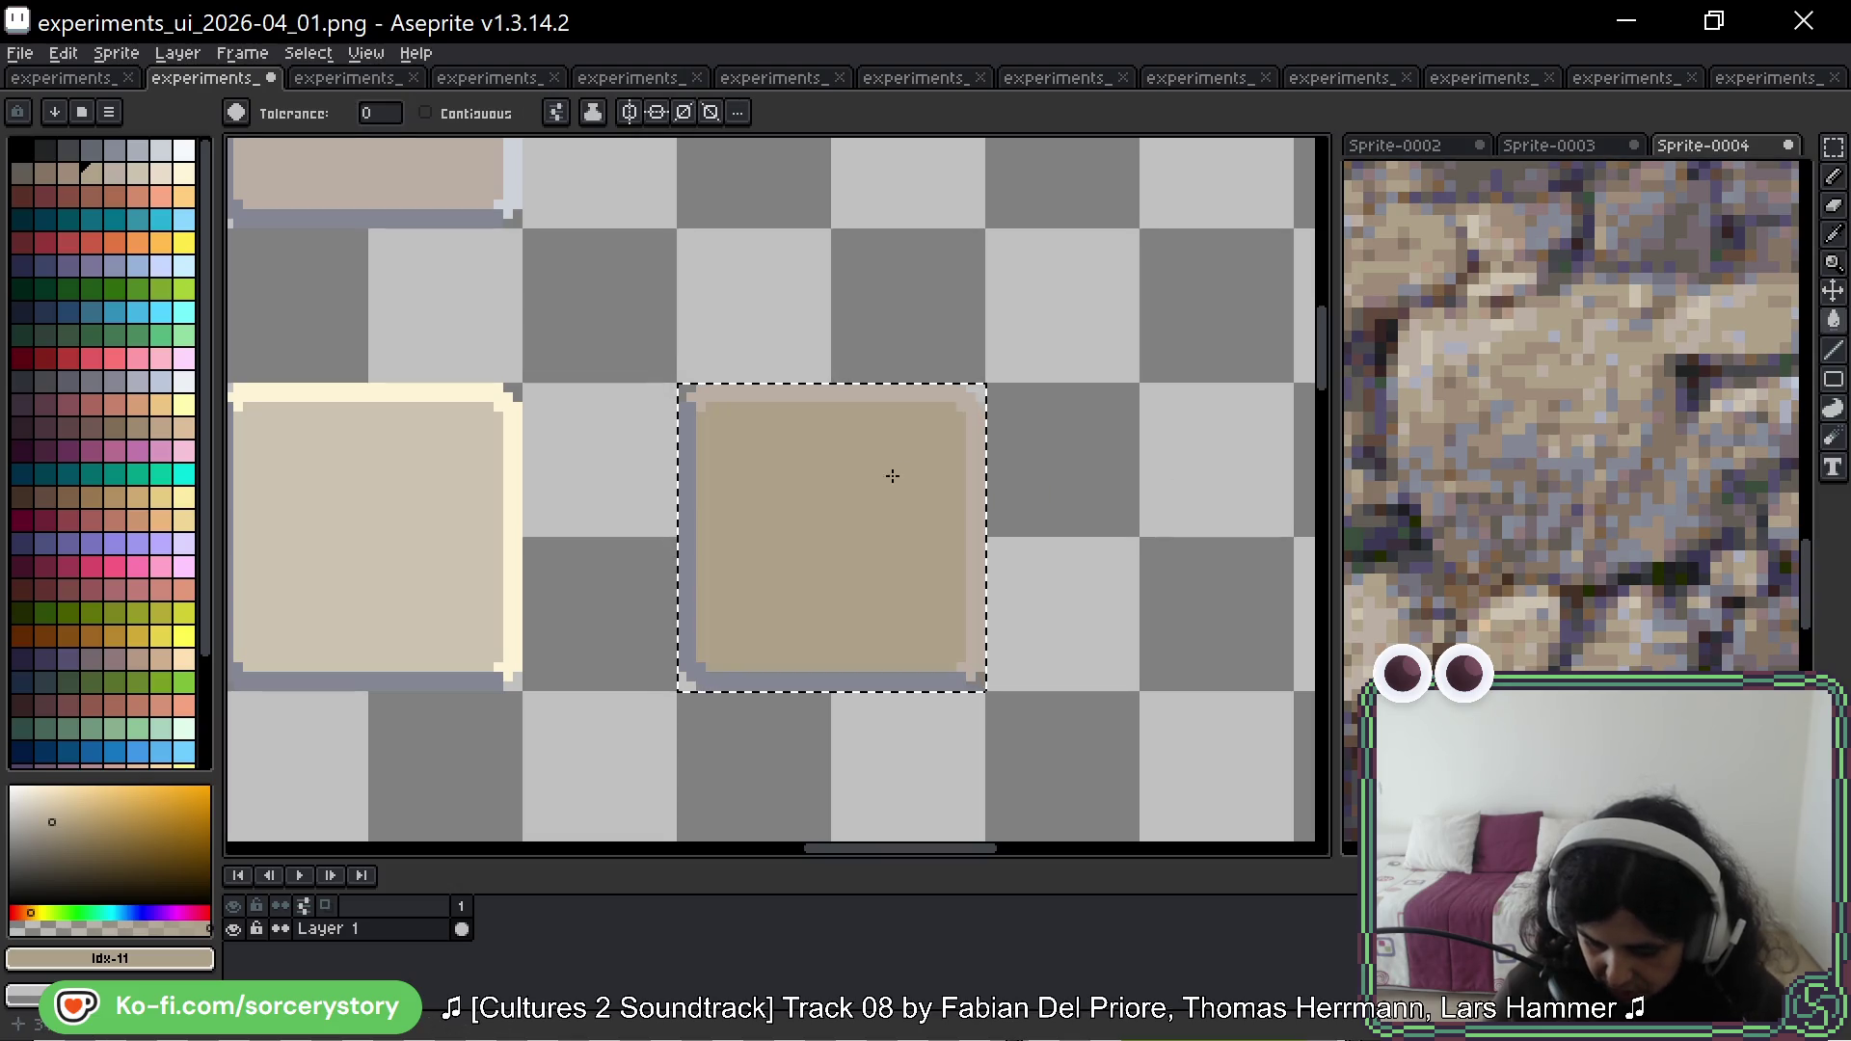
Step: Recolour the square's blue-grey border with a purplish grey from the stone wall
scroll(1139, 446, down, 2)
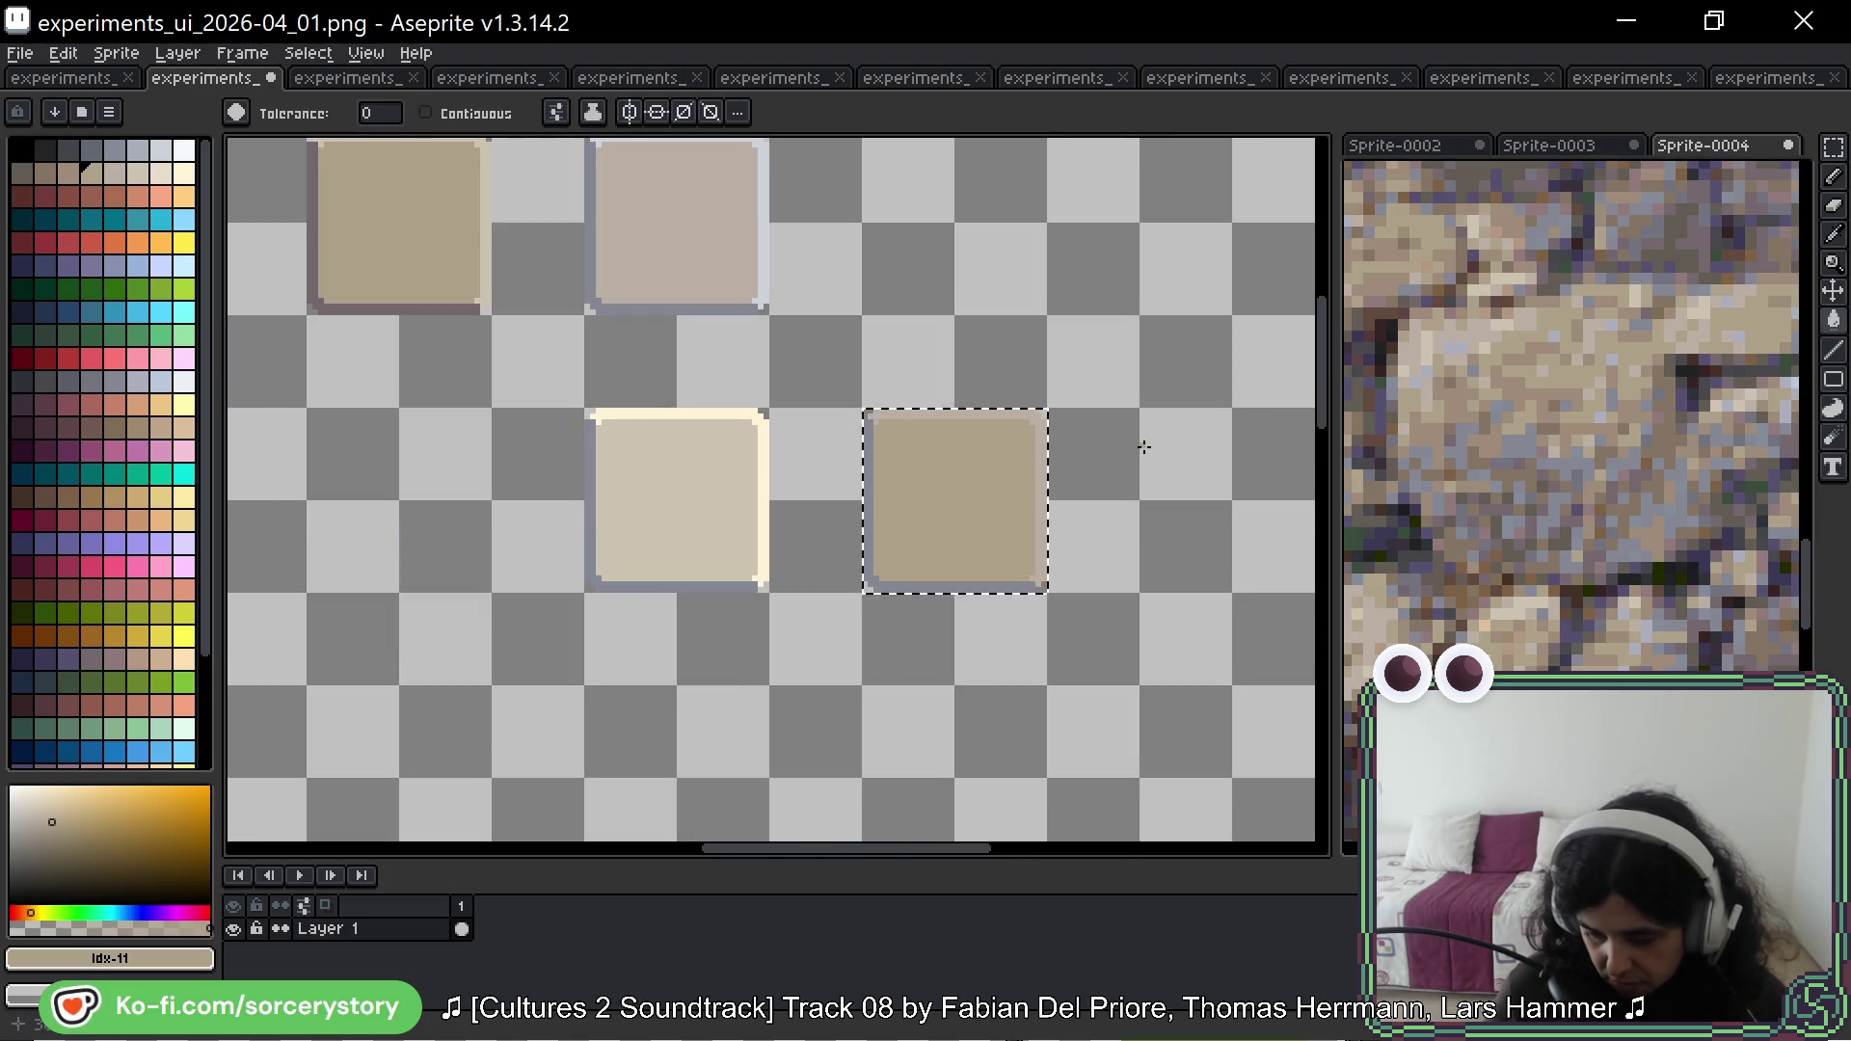
scroll(1590, 548, down, 2)
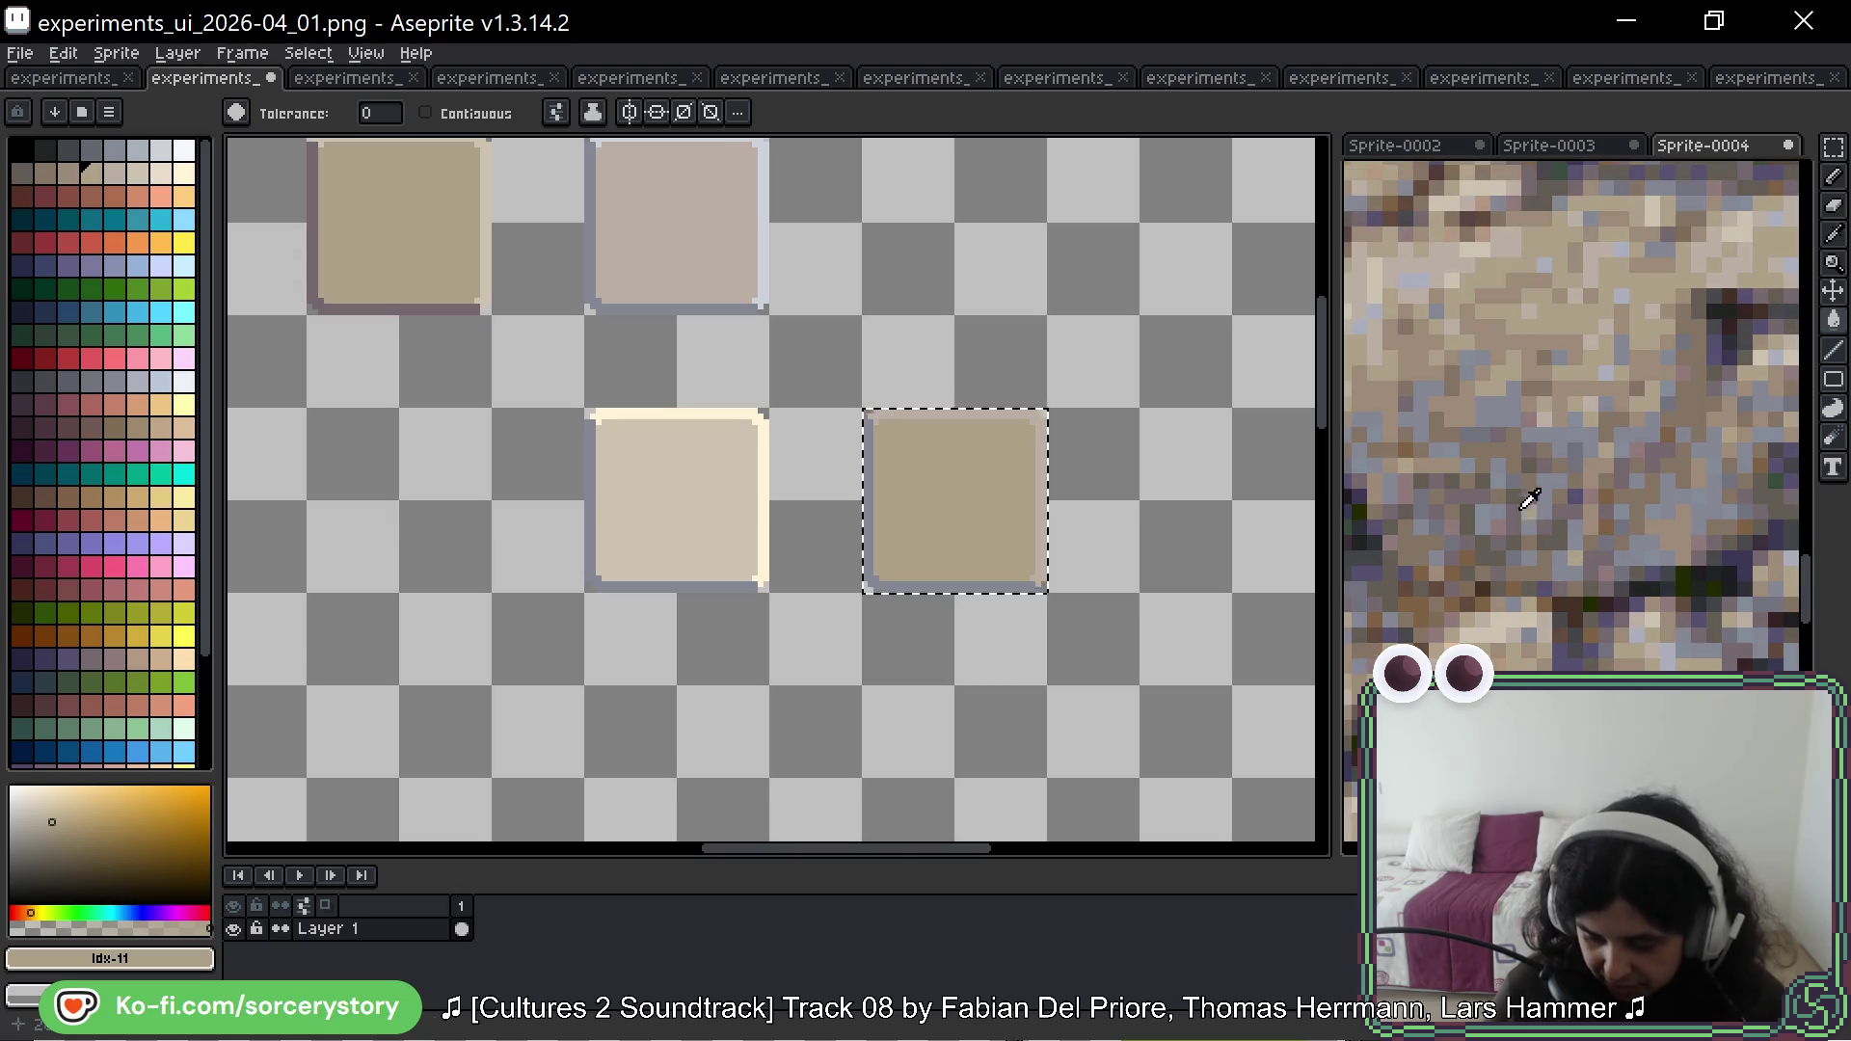
alt+click(1523, 500)
click(869, 508)
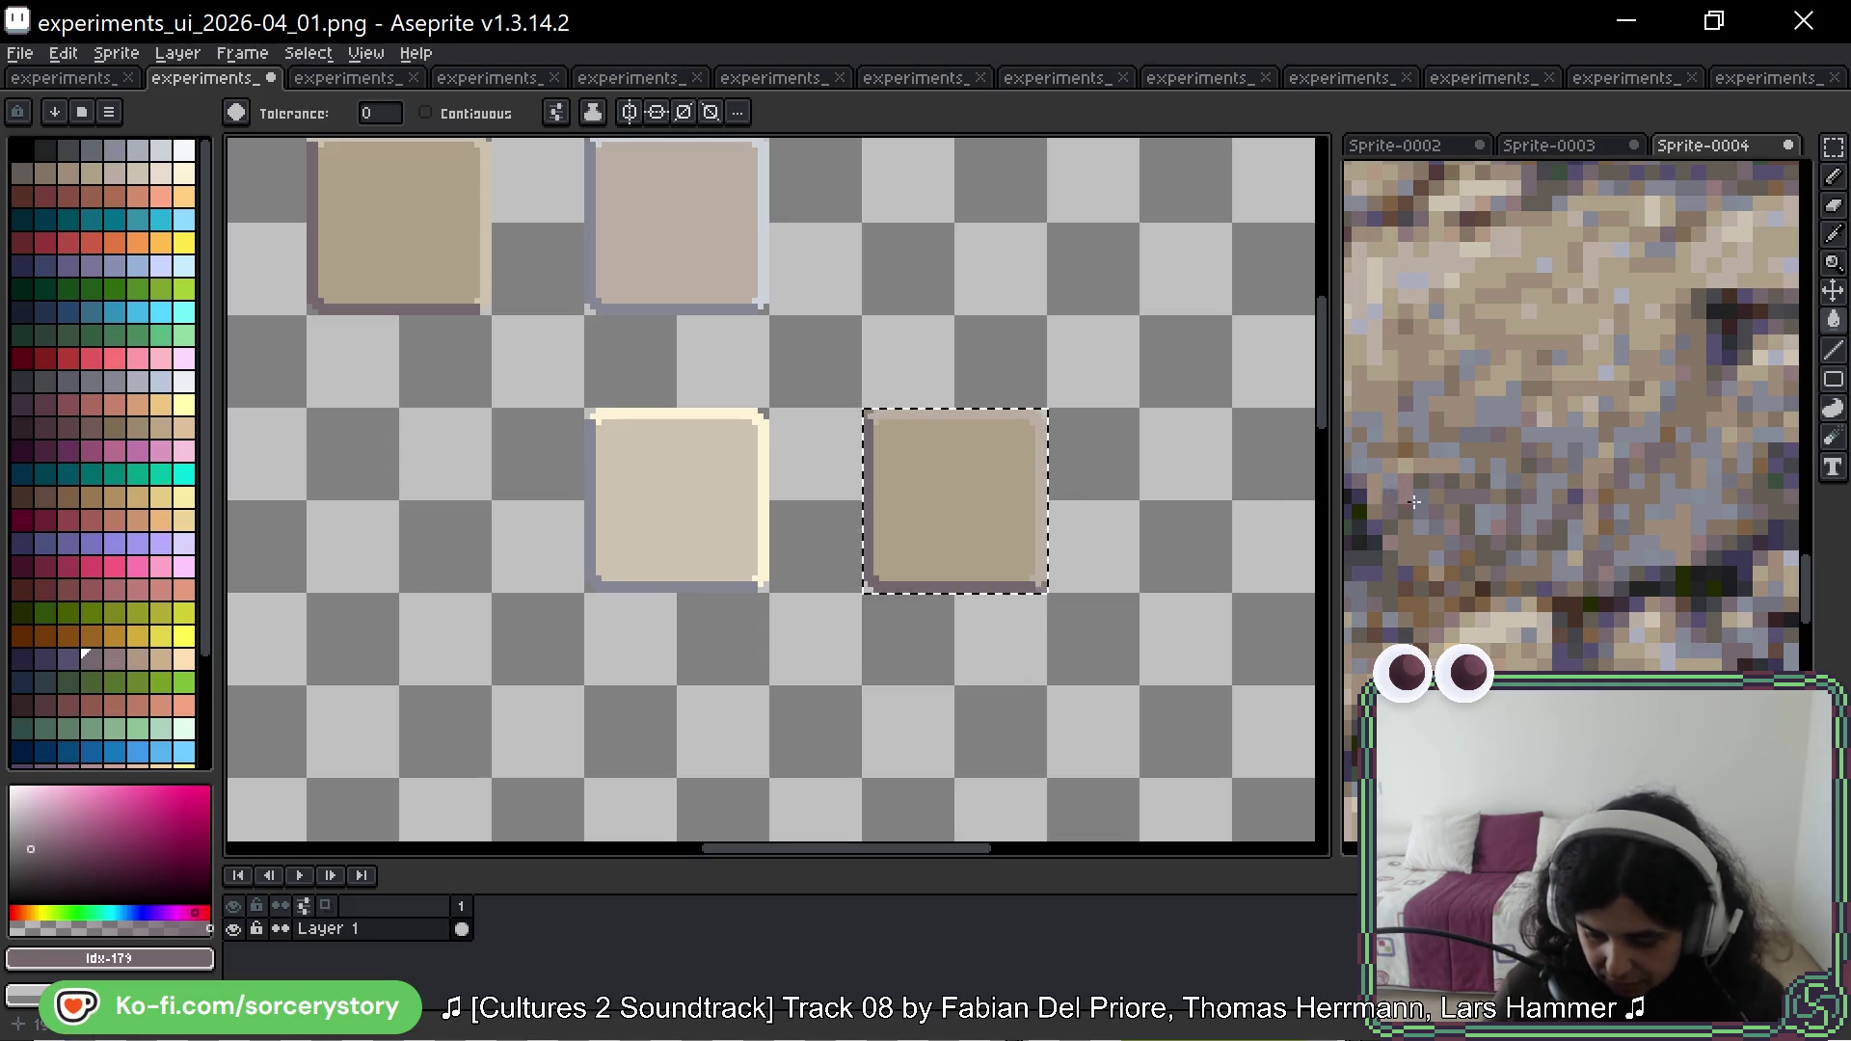
Step: Fill the square's top border with a blue-grey sampled from the stone photo
scroll(1494, 496, up, 2)
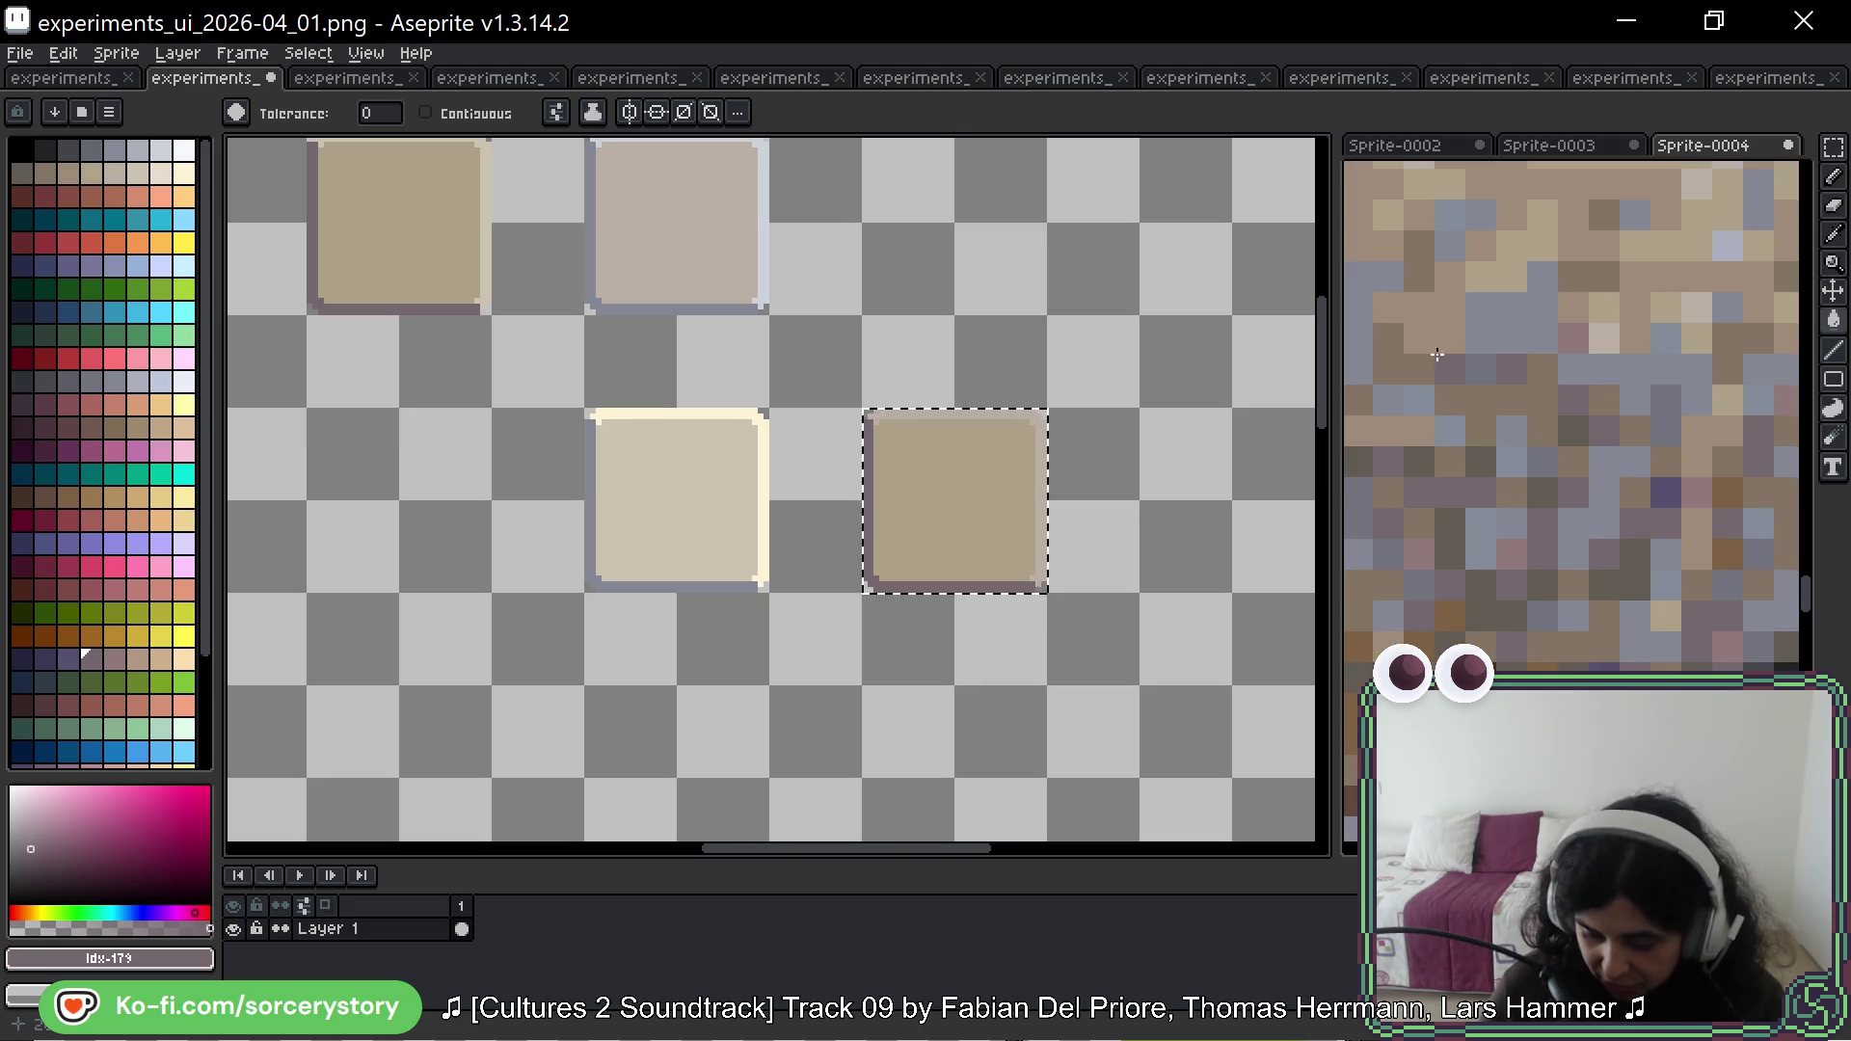
drag(1604, 387, 1604, 414)
alt+click(1550, 384)
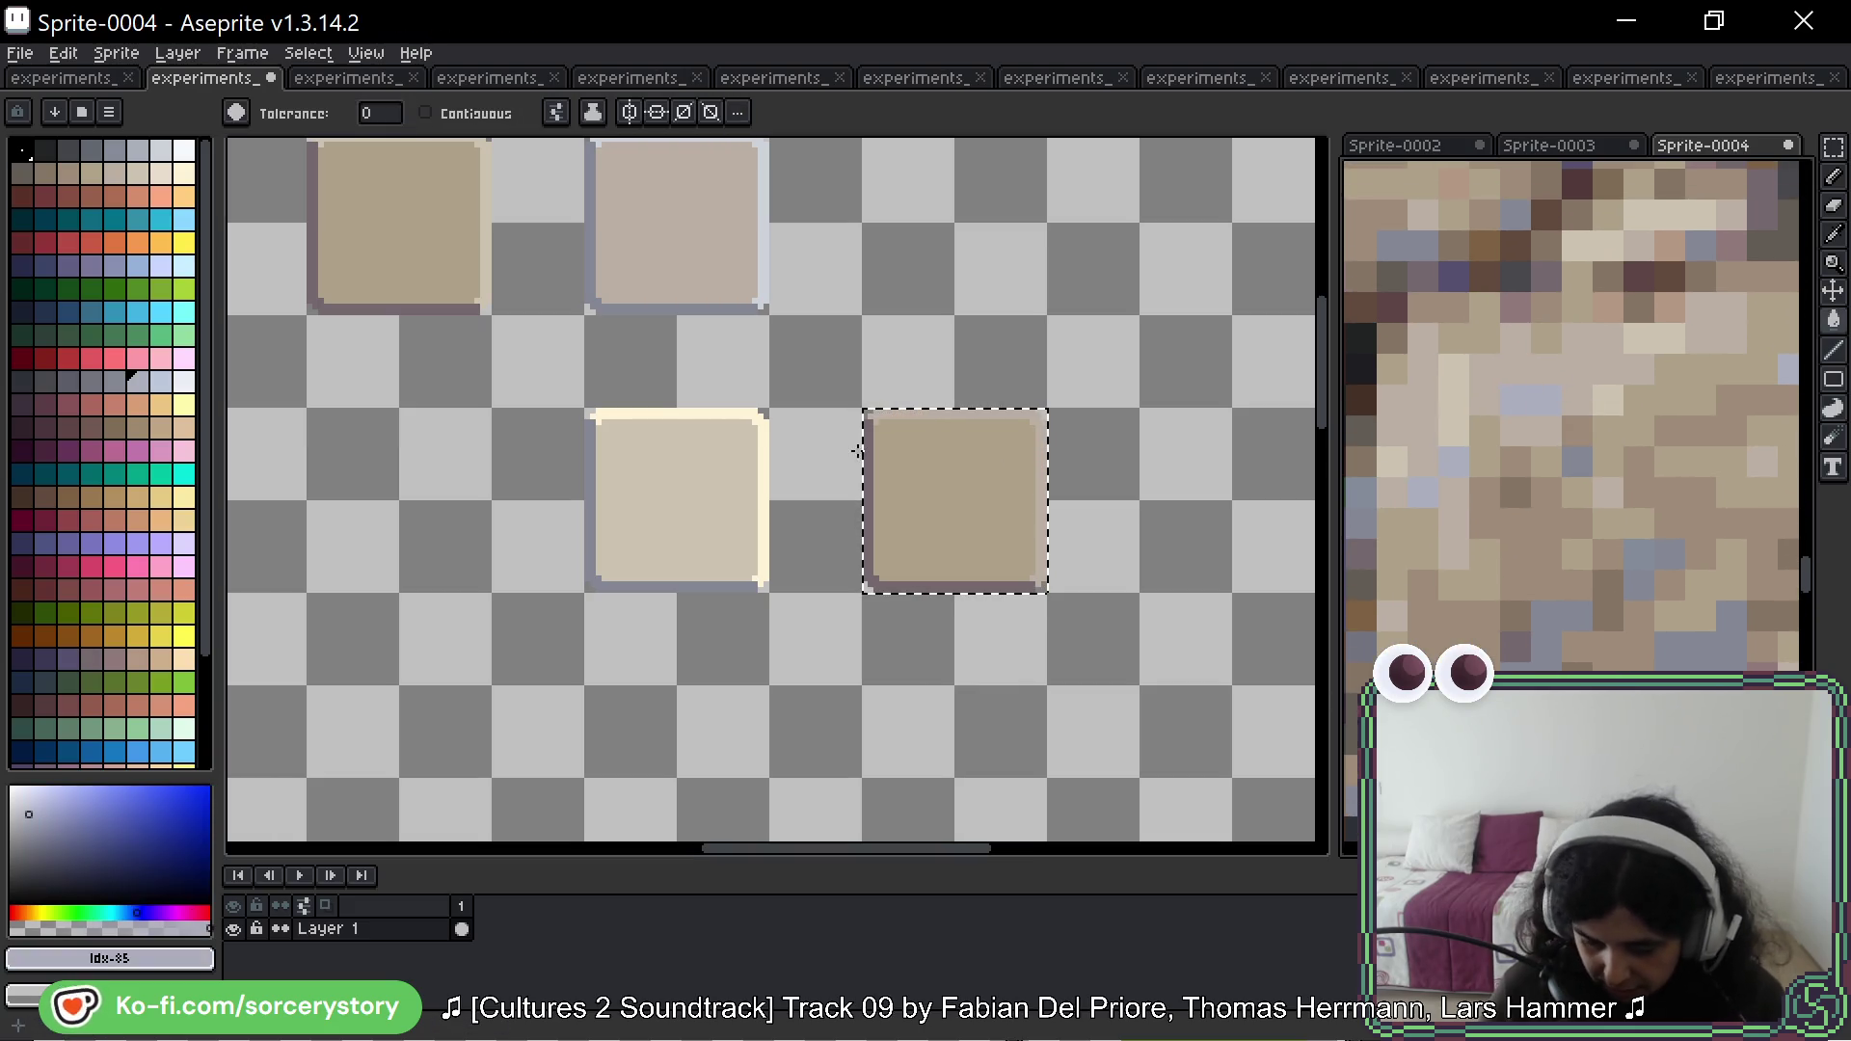
click(943, 417)
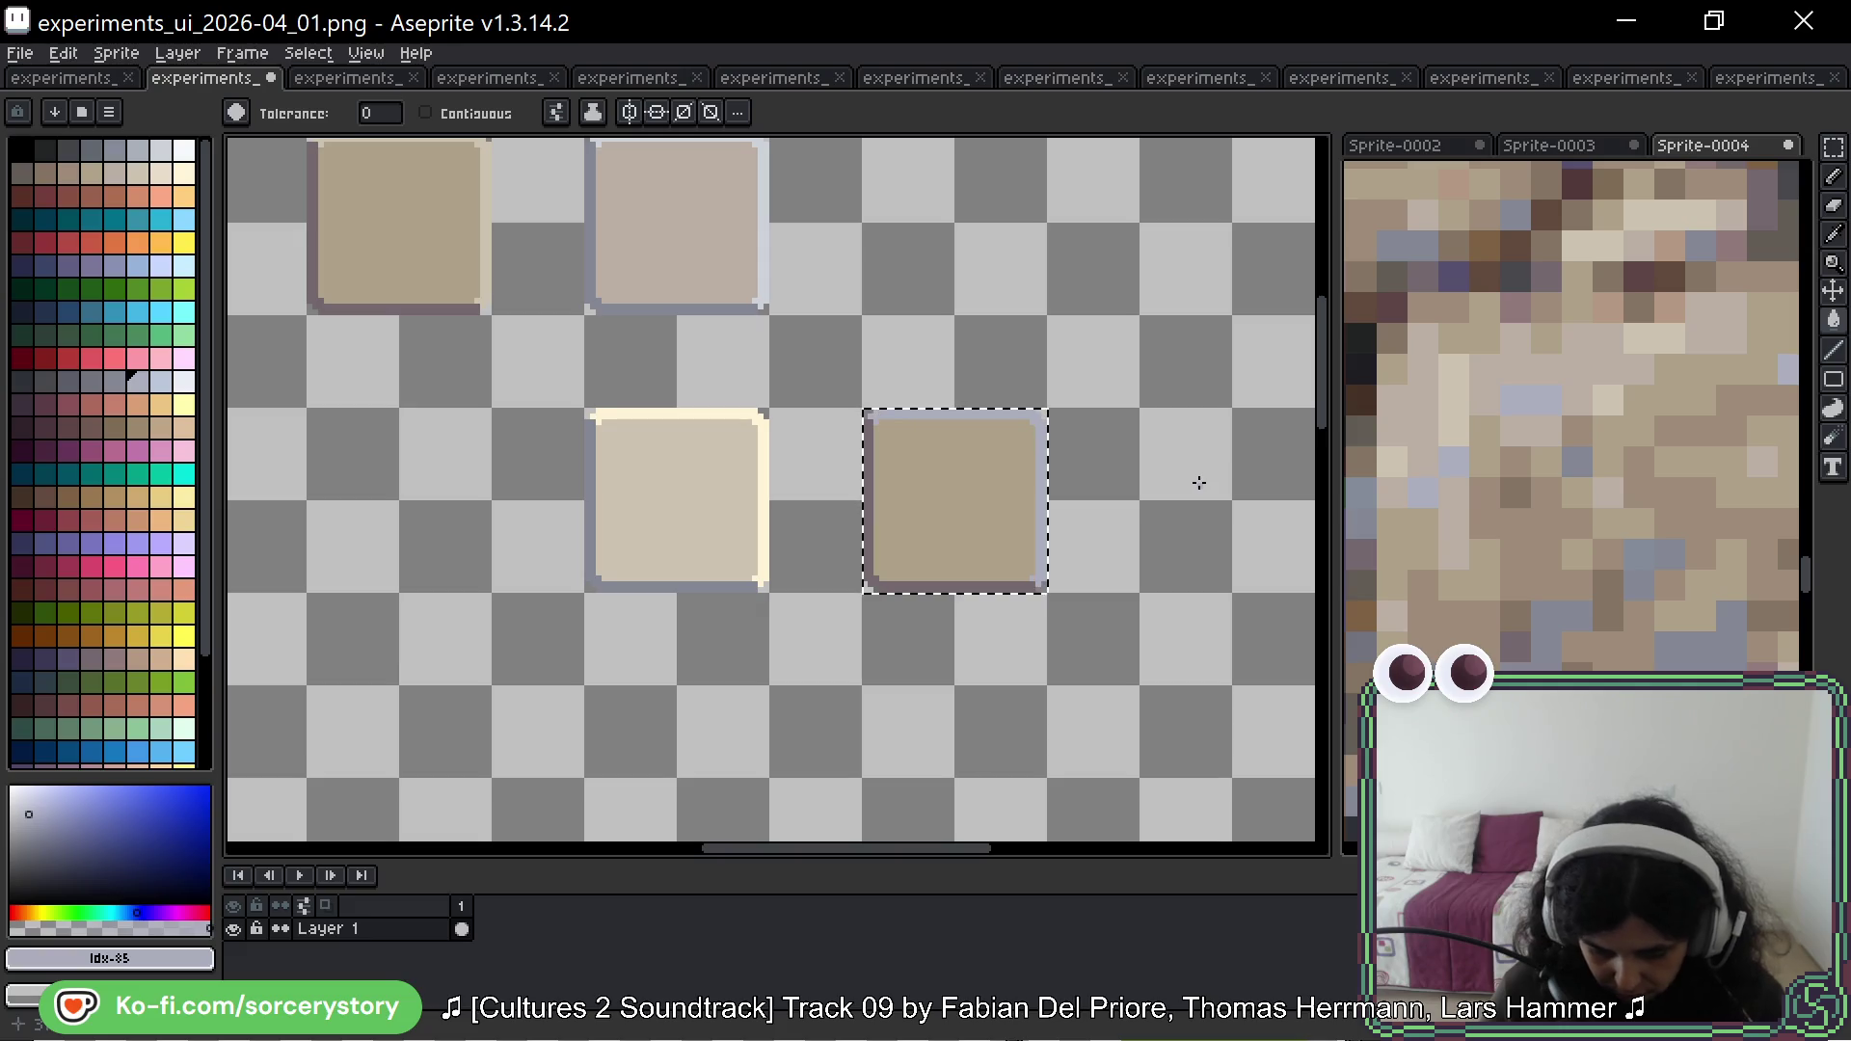
scroll(1198, 482, down, 3)
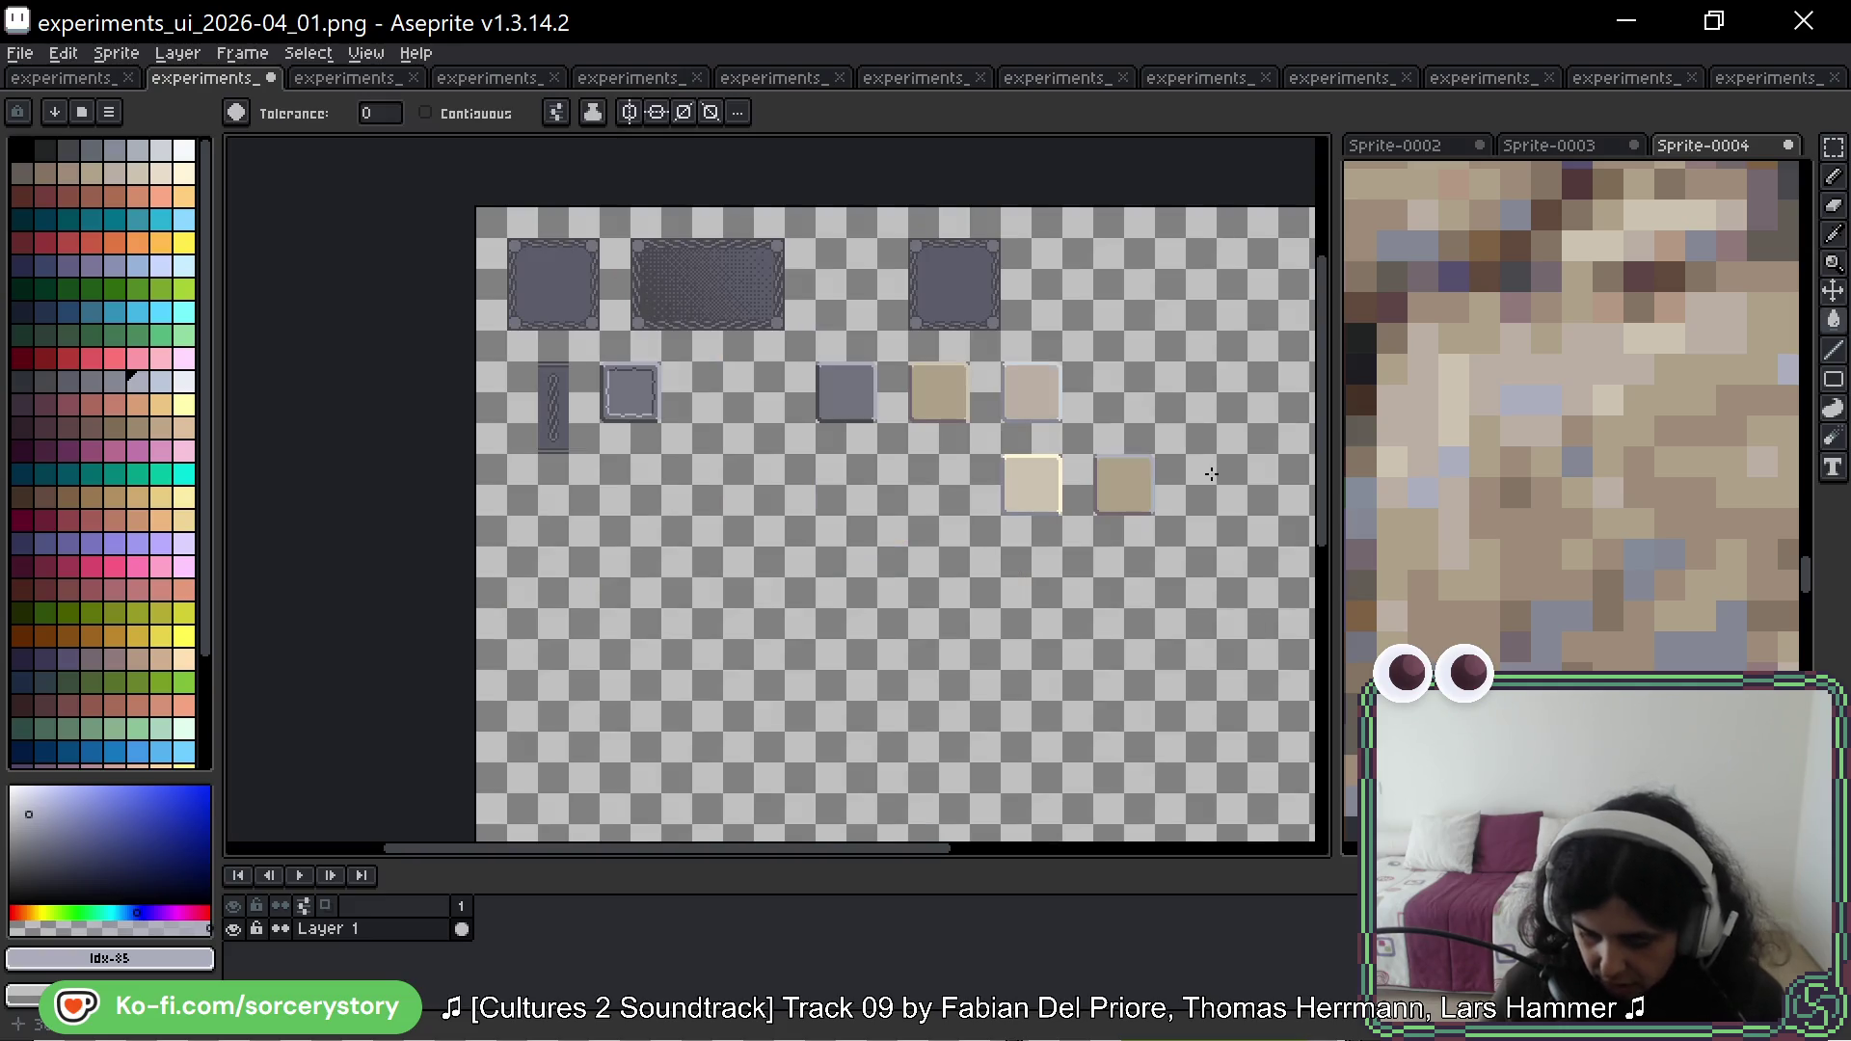
Step: Magic-wand the lower-right square and fill its lavender edges with beige from the stone photo
scroll(1173, 471, up, 3)
scroll(1211, 466, right, 1)
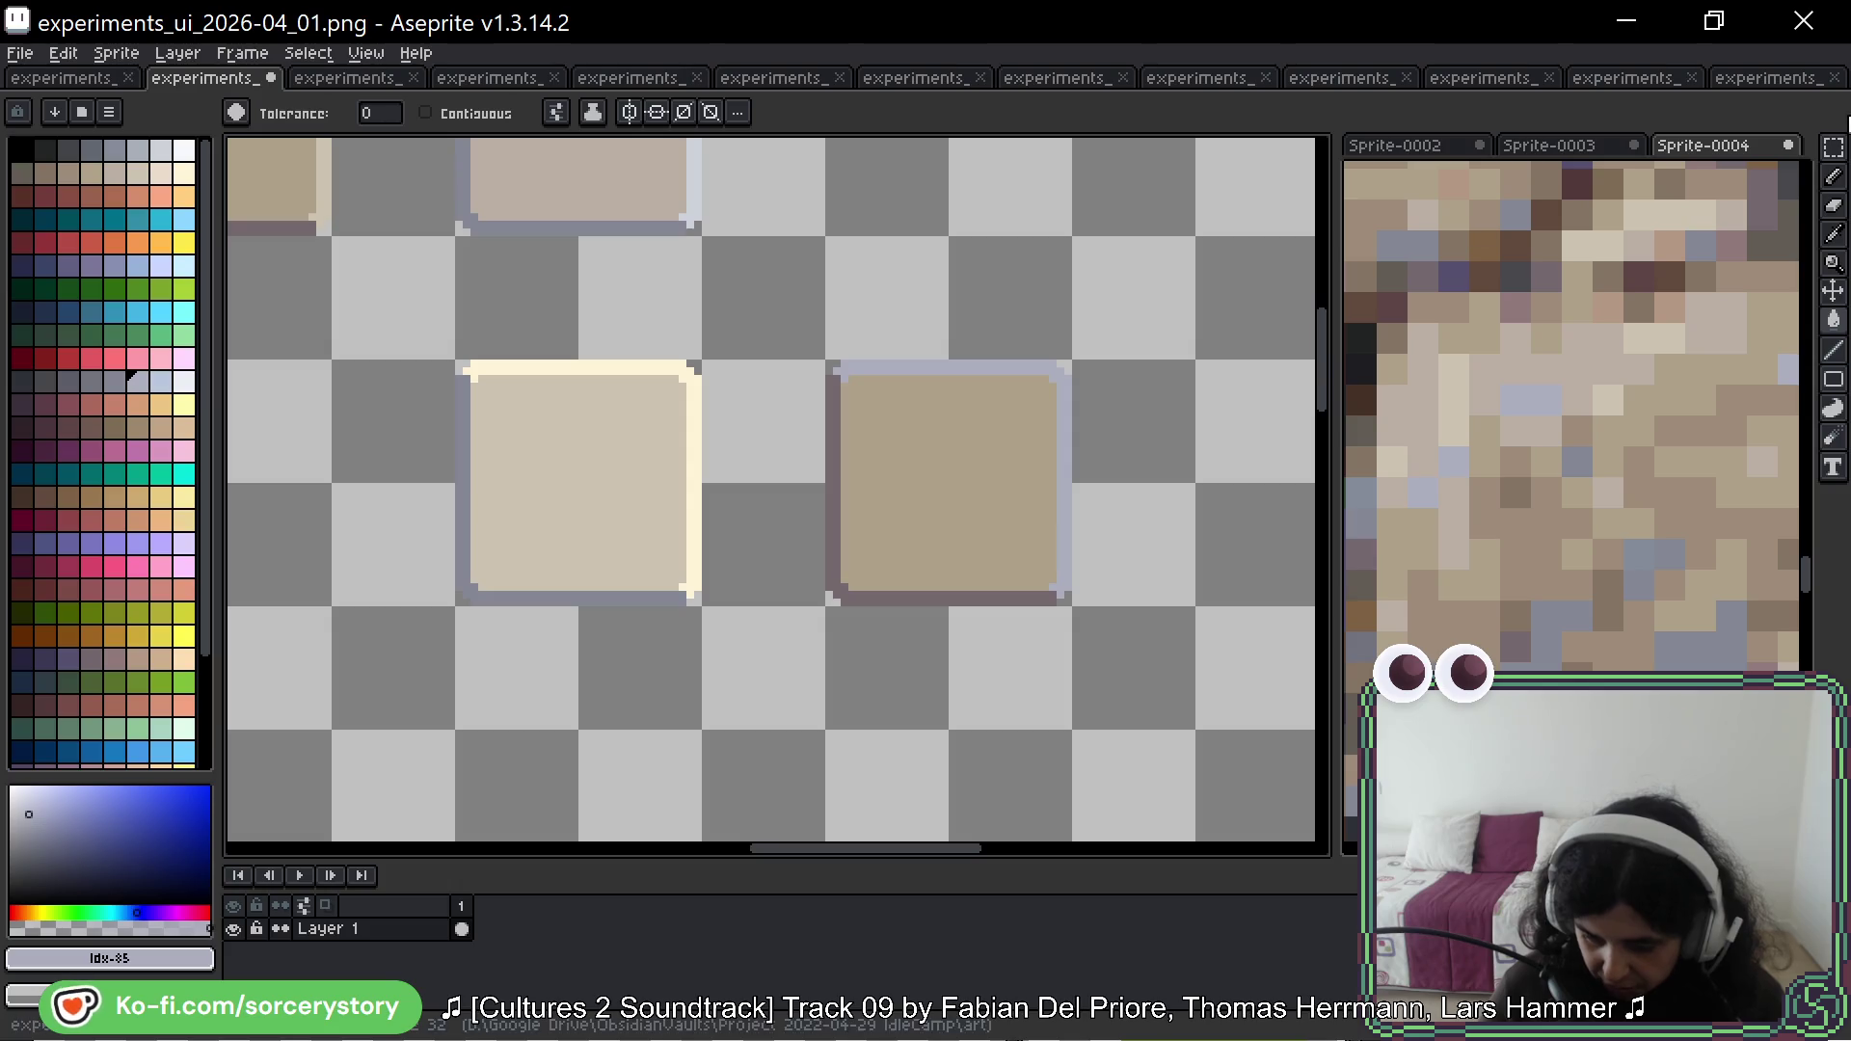
click(1832, 149)
click(1803, 146)
click(955, 472)
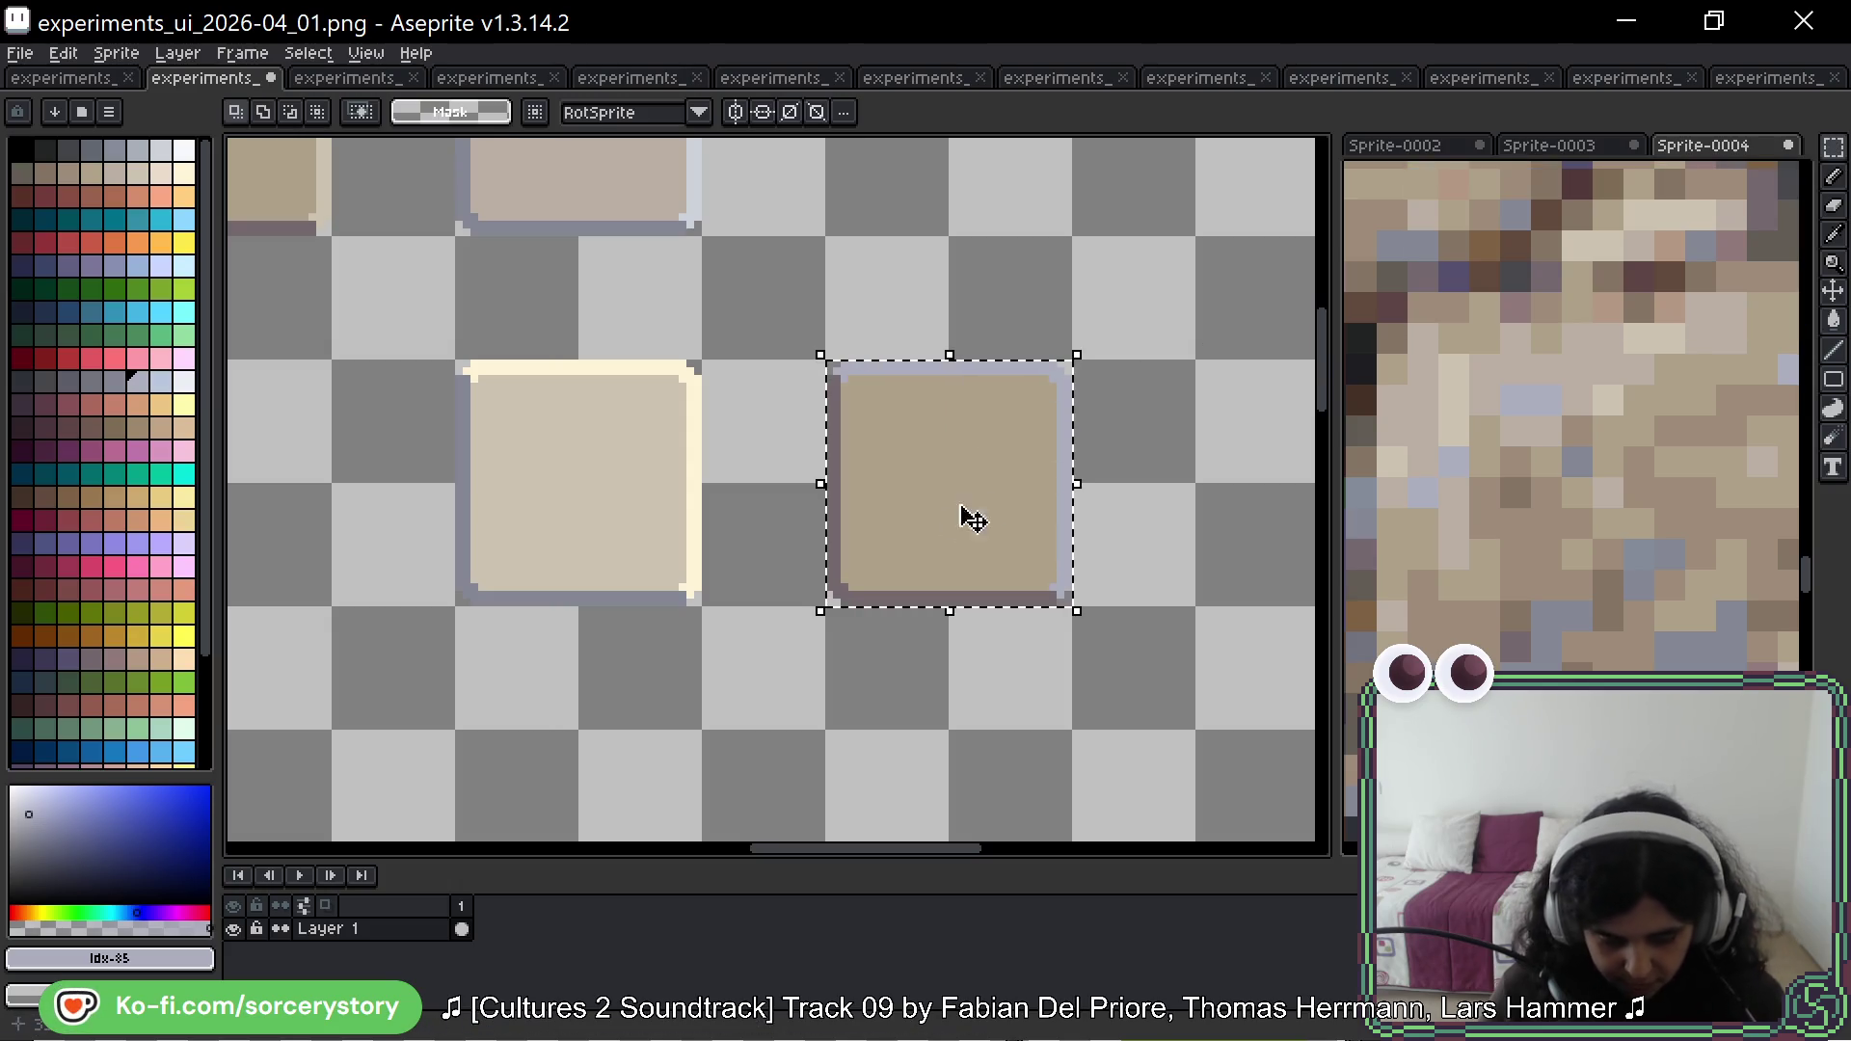
scroll(1534, 444, down, 1)
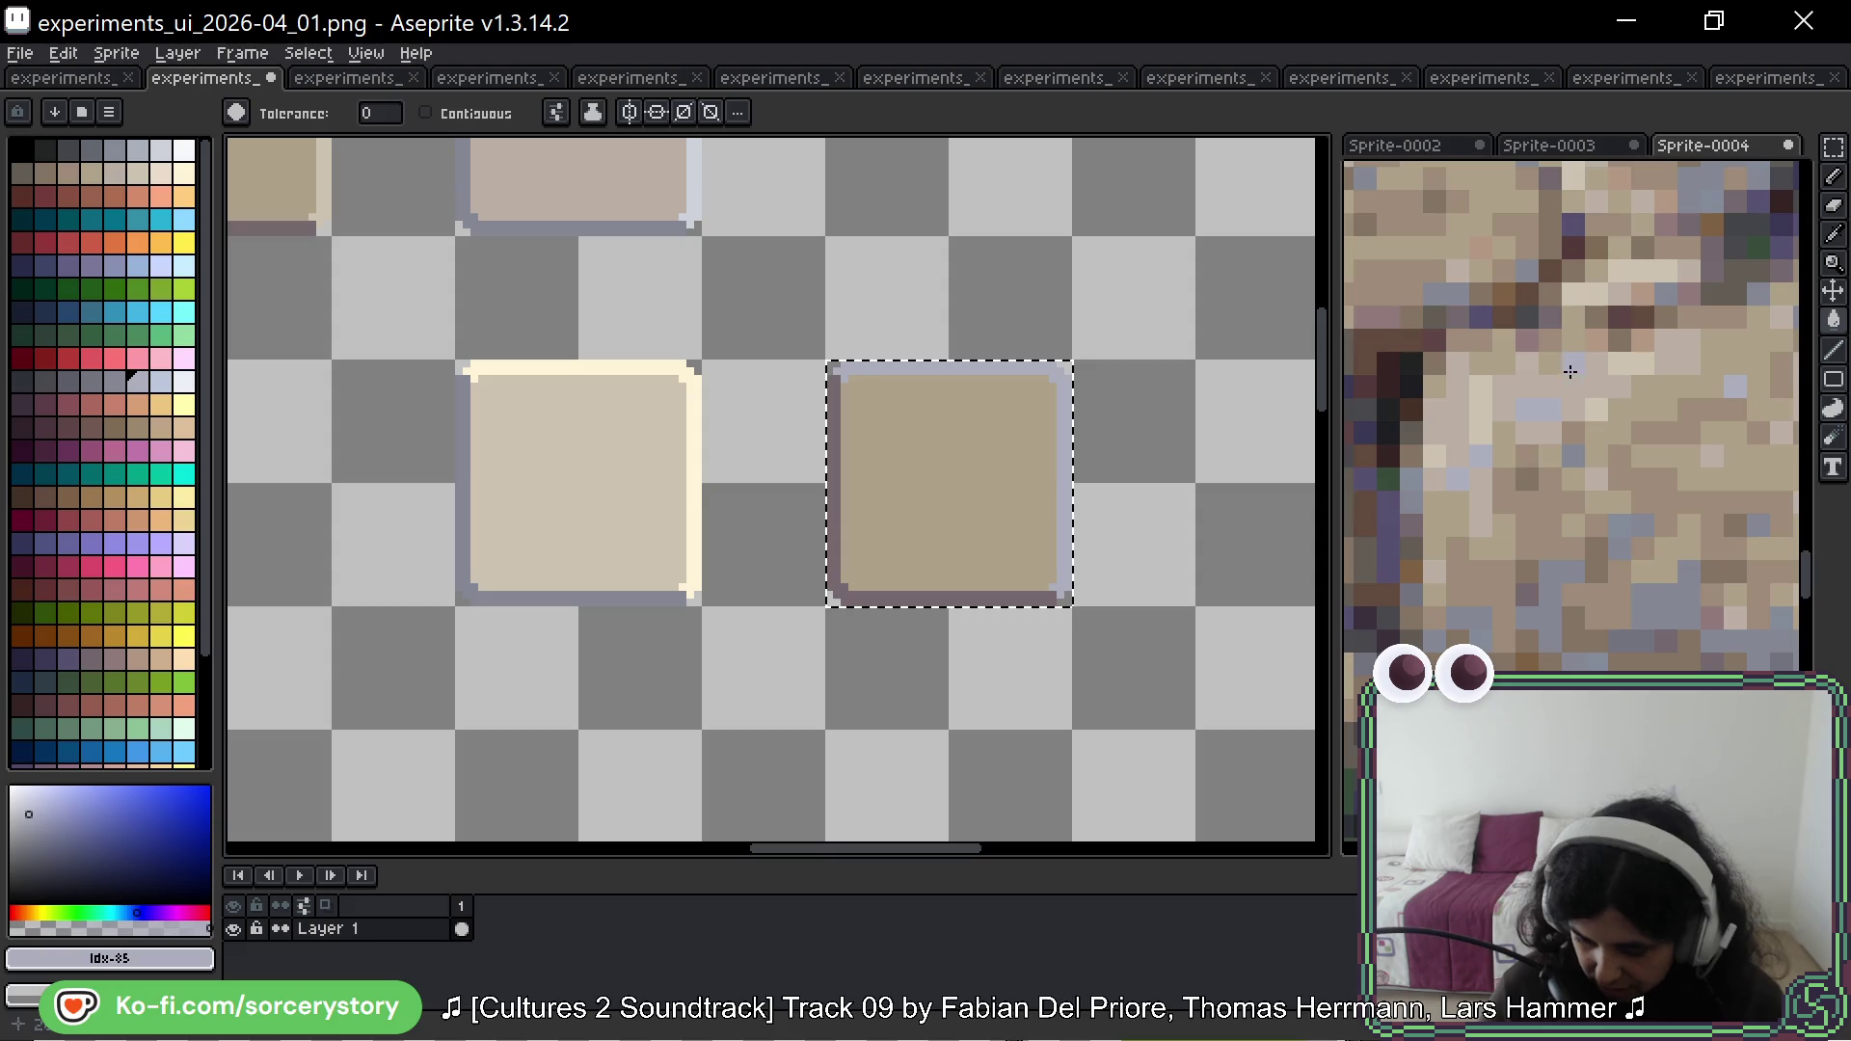
alt+click(1645, 347)
click(947, 373)
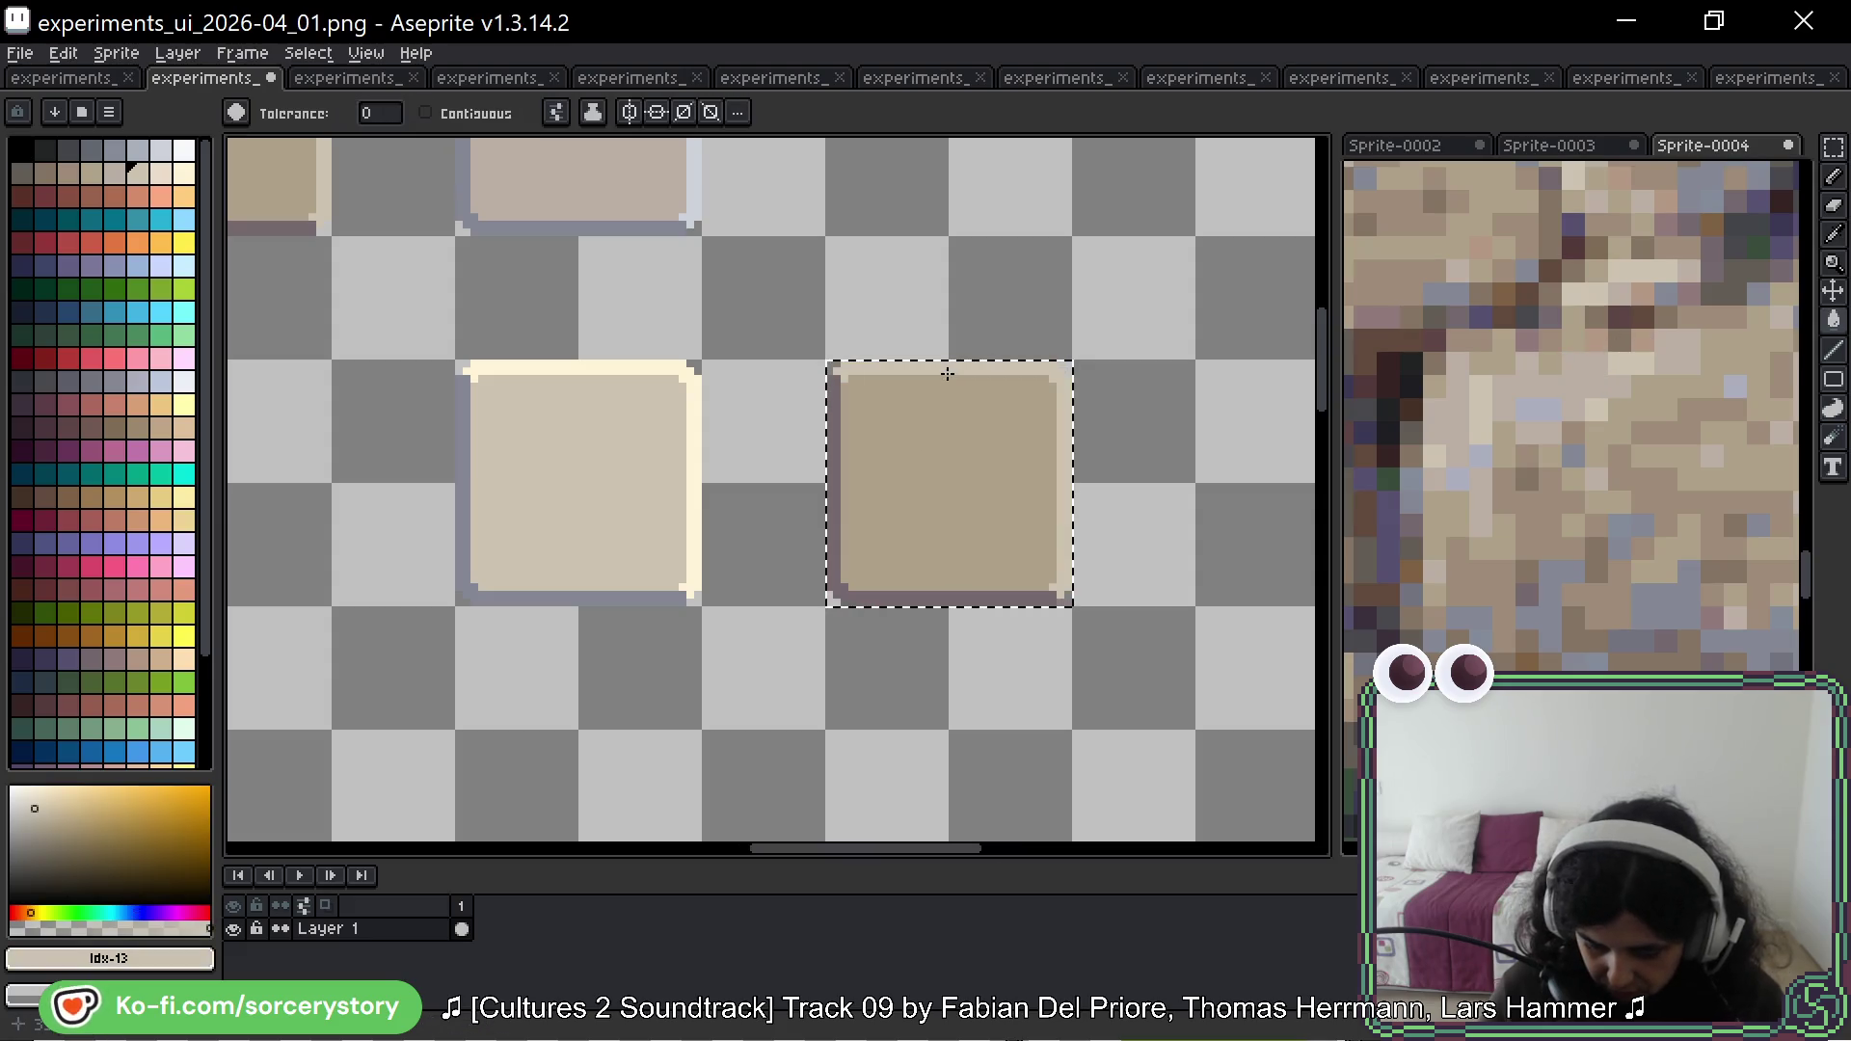
scroll(1080, 429, down, 3)
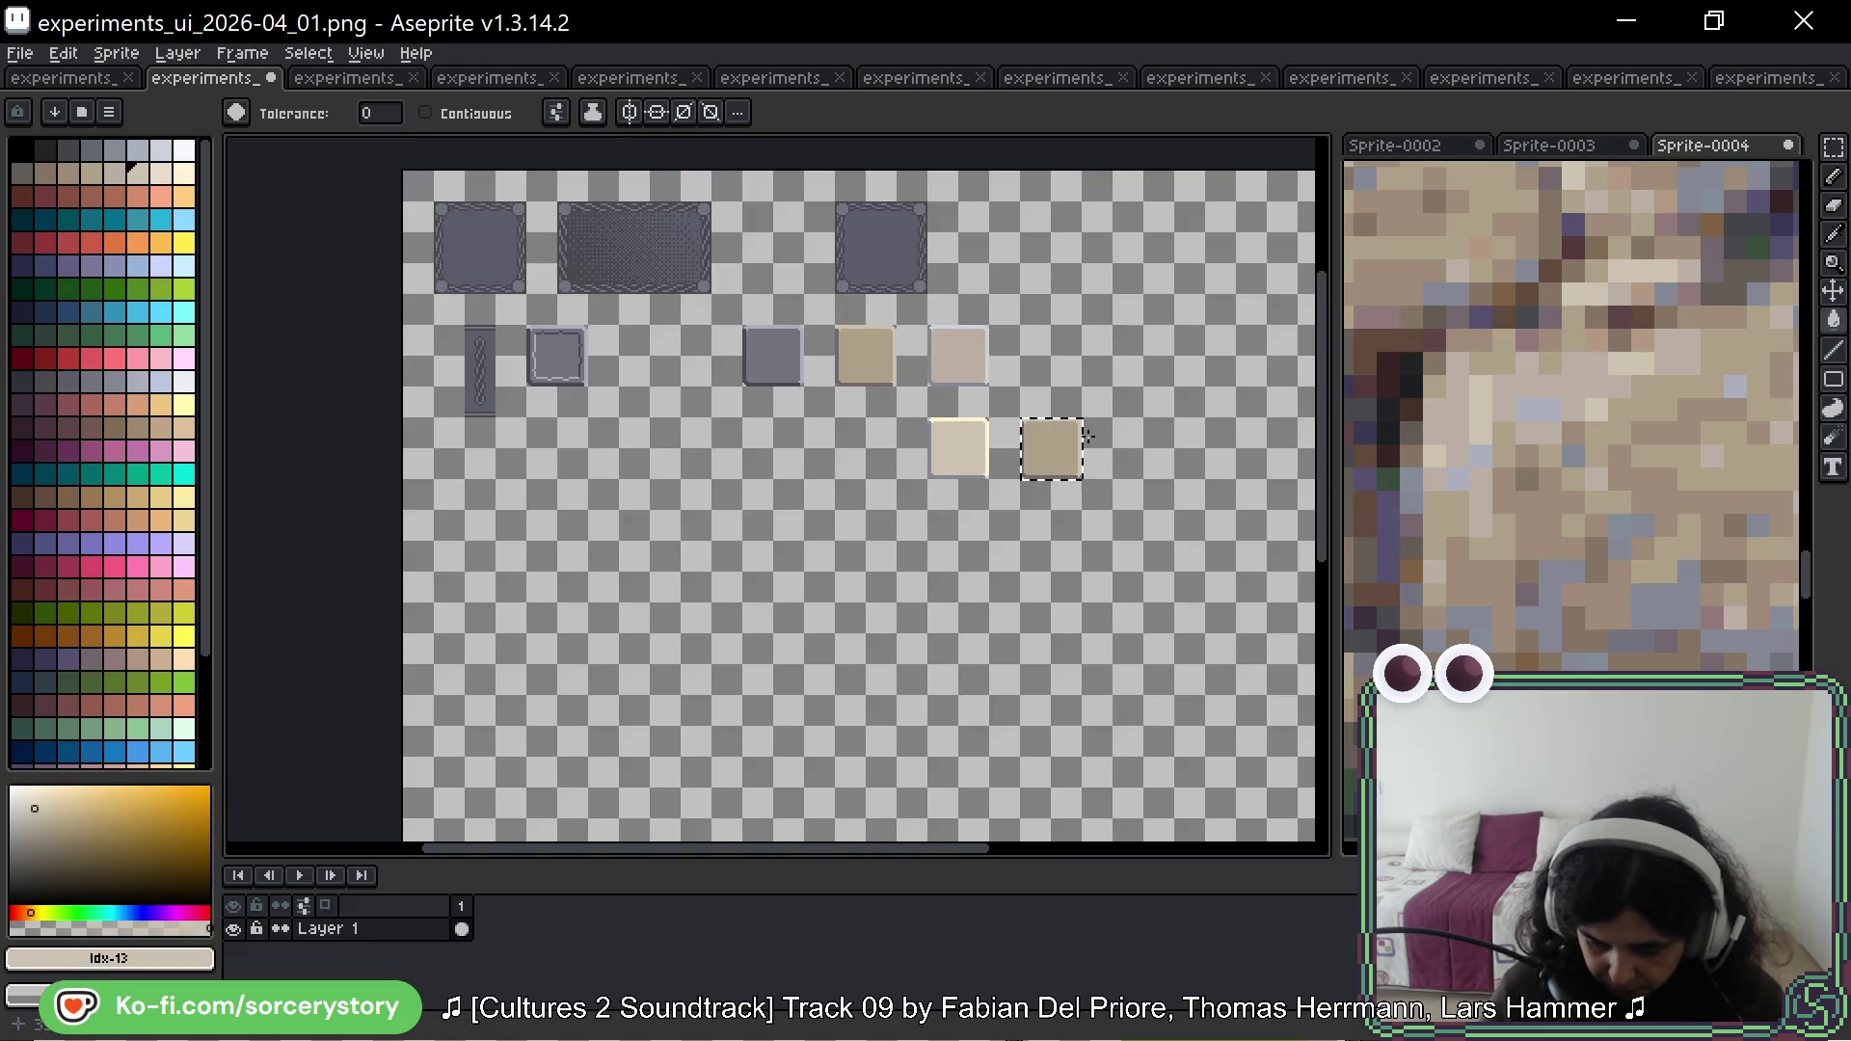
key(ctrl+d)
Step: Copy the upper beige square's top half onto the lower-right square
scroll(1070, 482, up, 5)
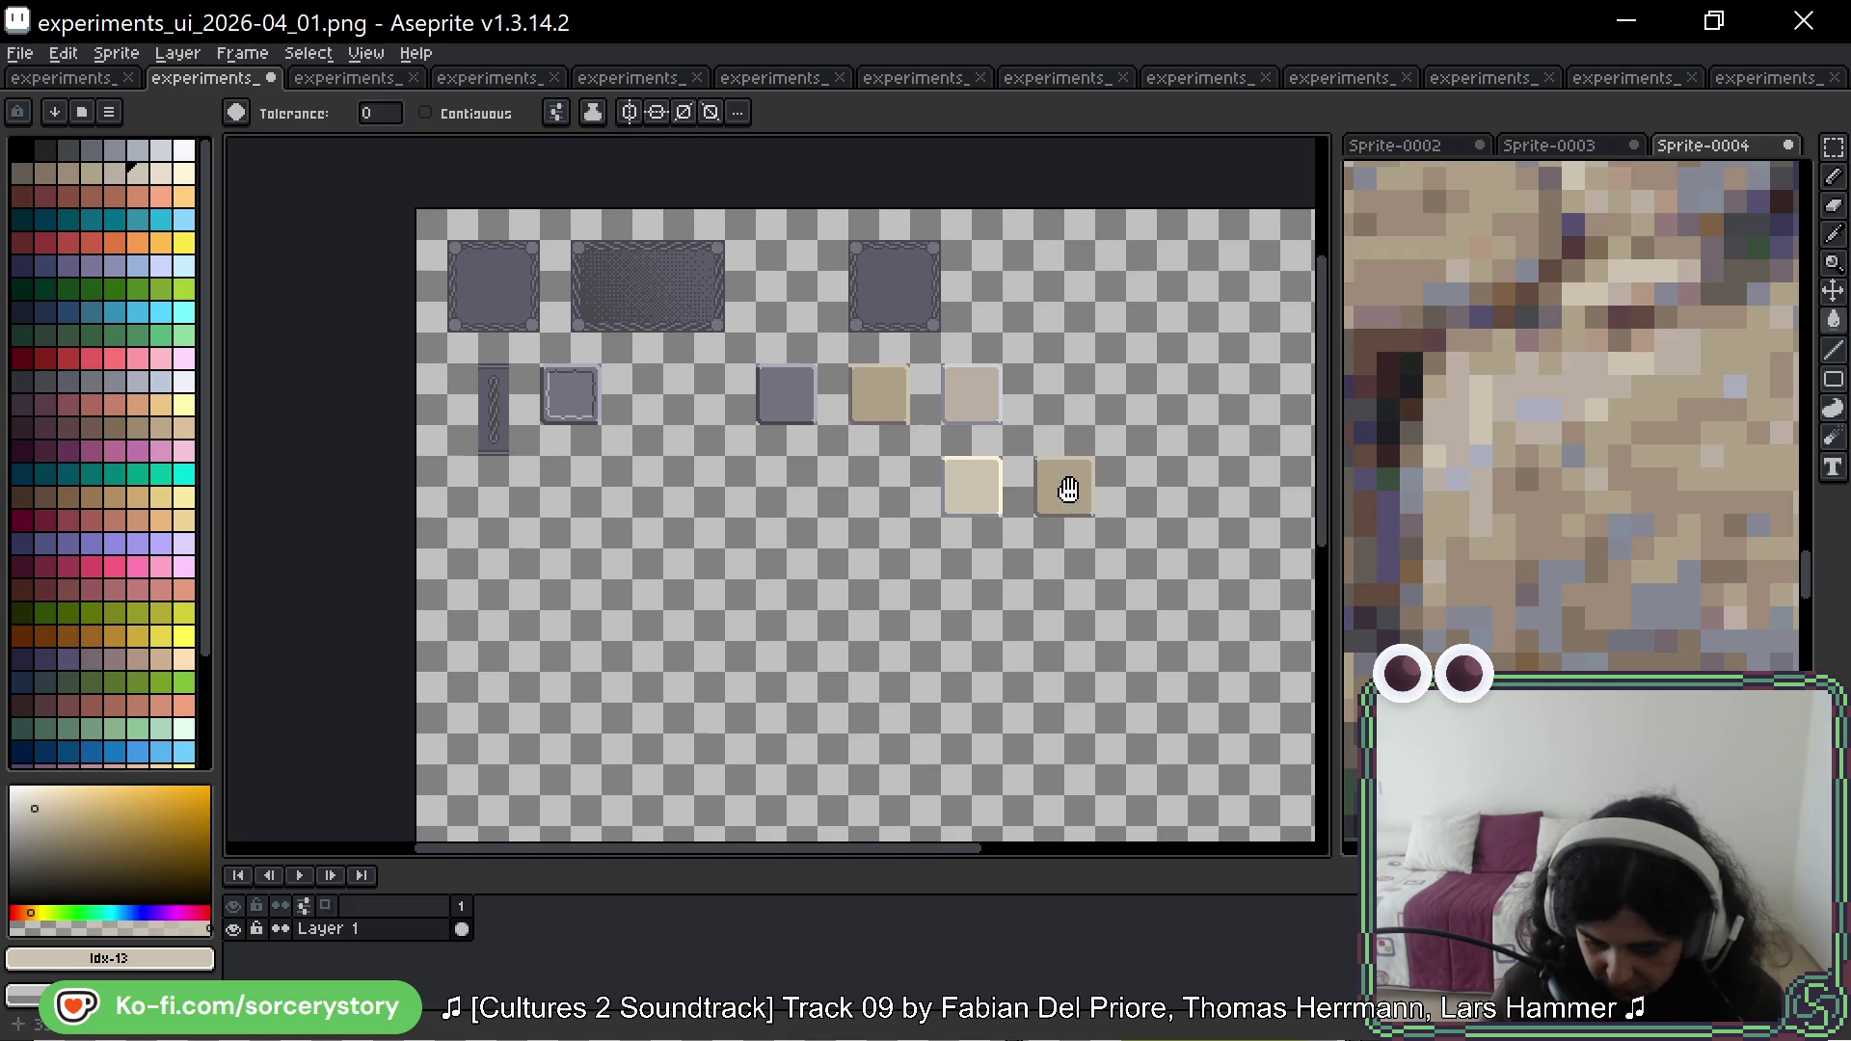
drag(1077, 513, 1053, 448)
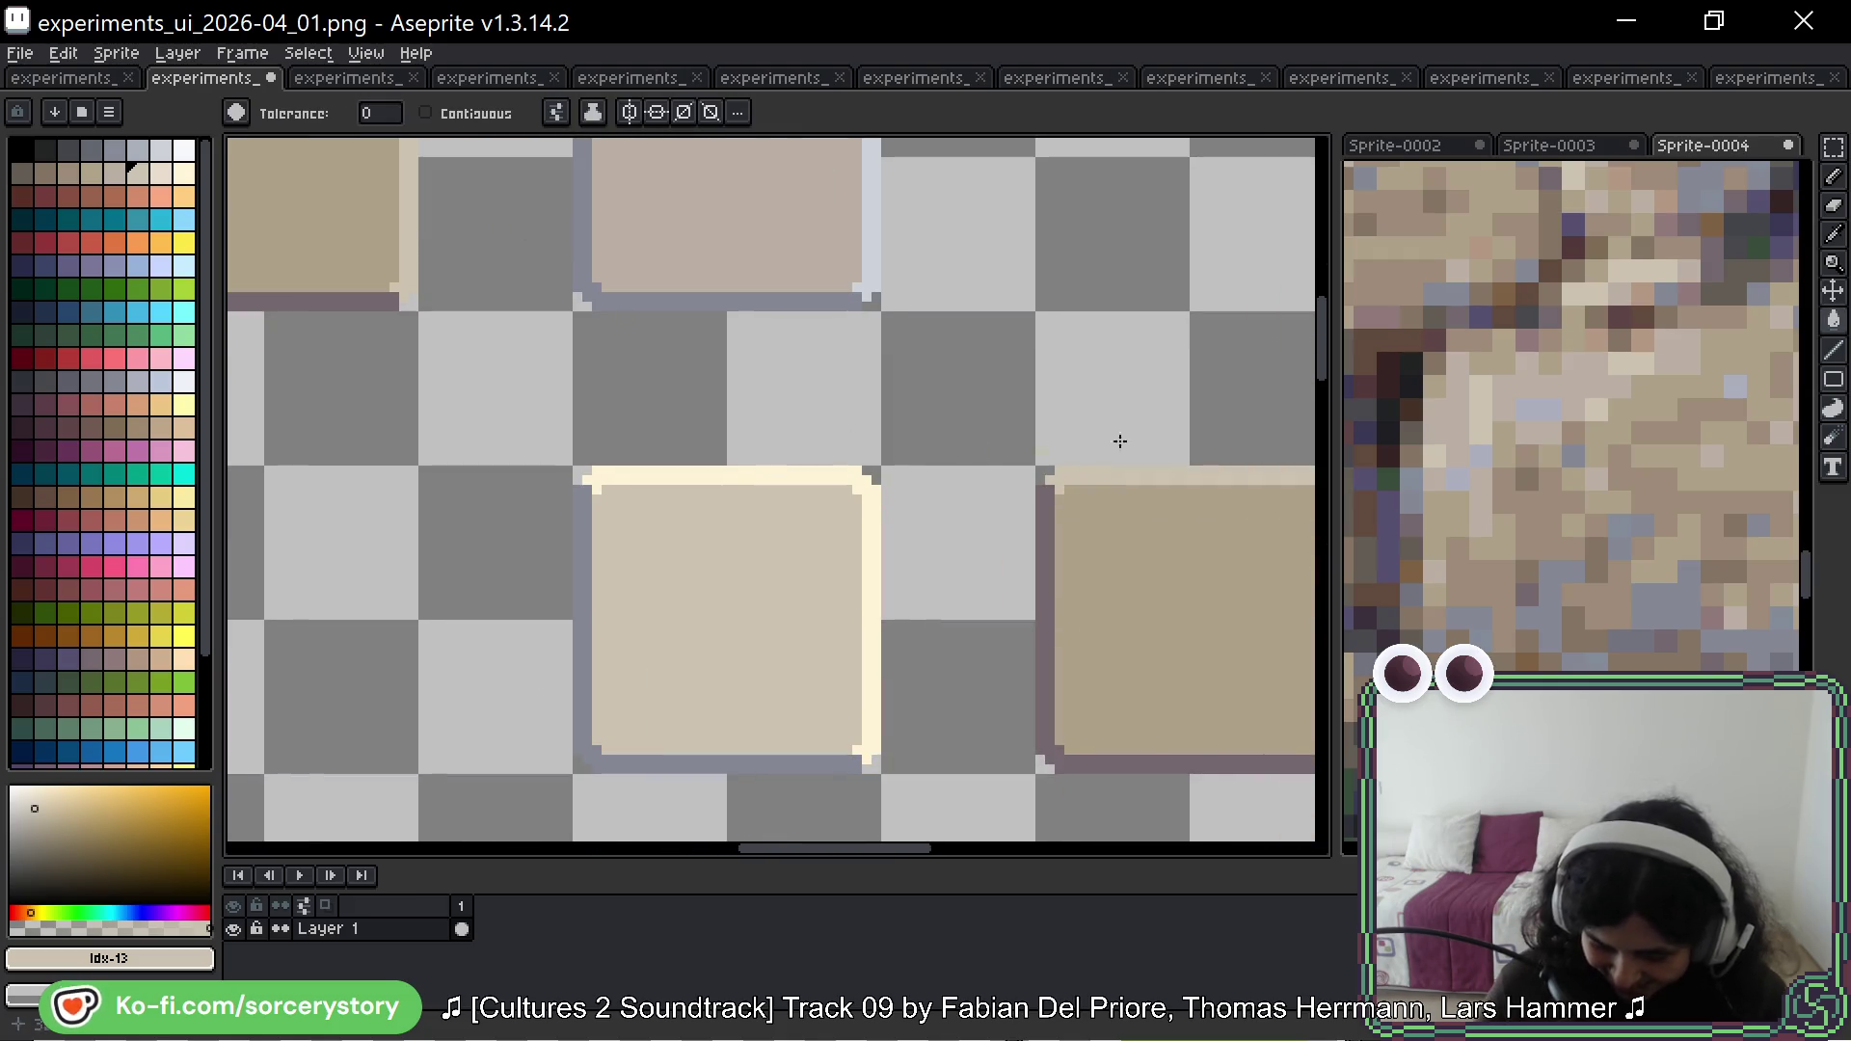
key(m)
scroll(1075, 344, down, 2)
mouse_move(608, 211)
mouse_down()
mouse_move(641, 206)
mouse_move(607, 194)
mouse_move(1186, 512)
mouse_up()
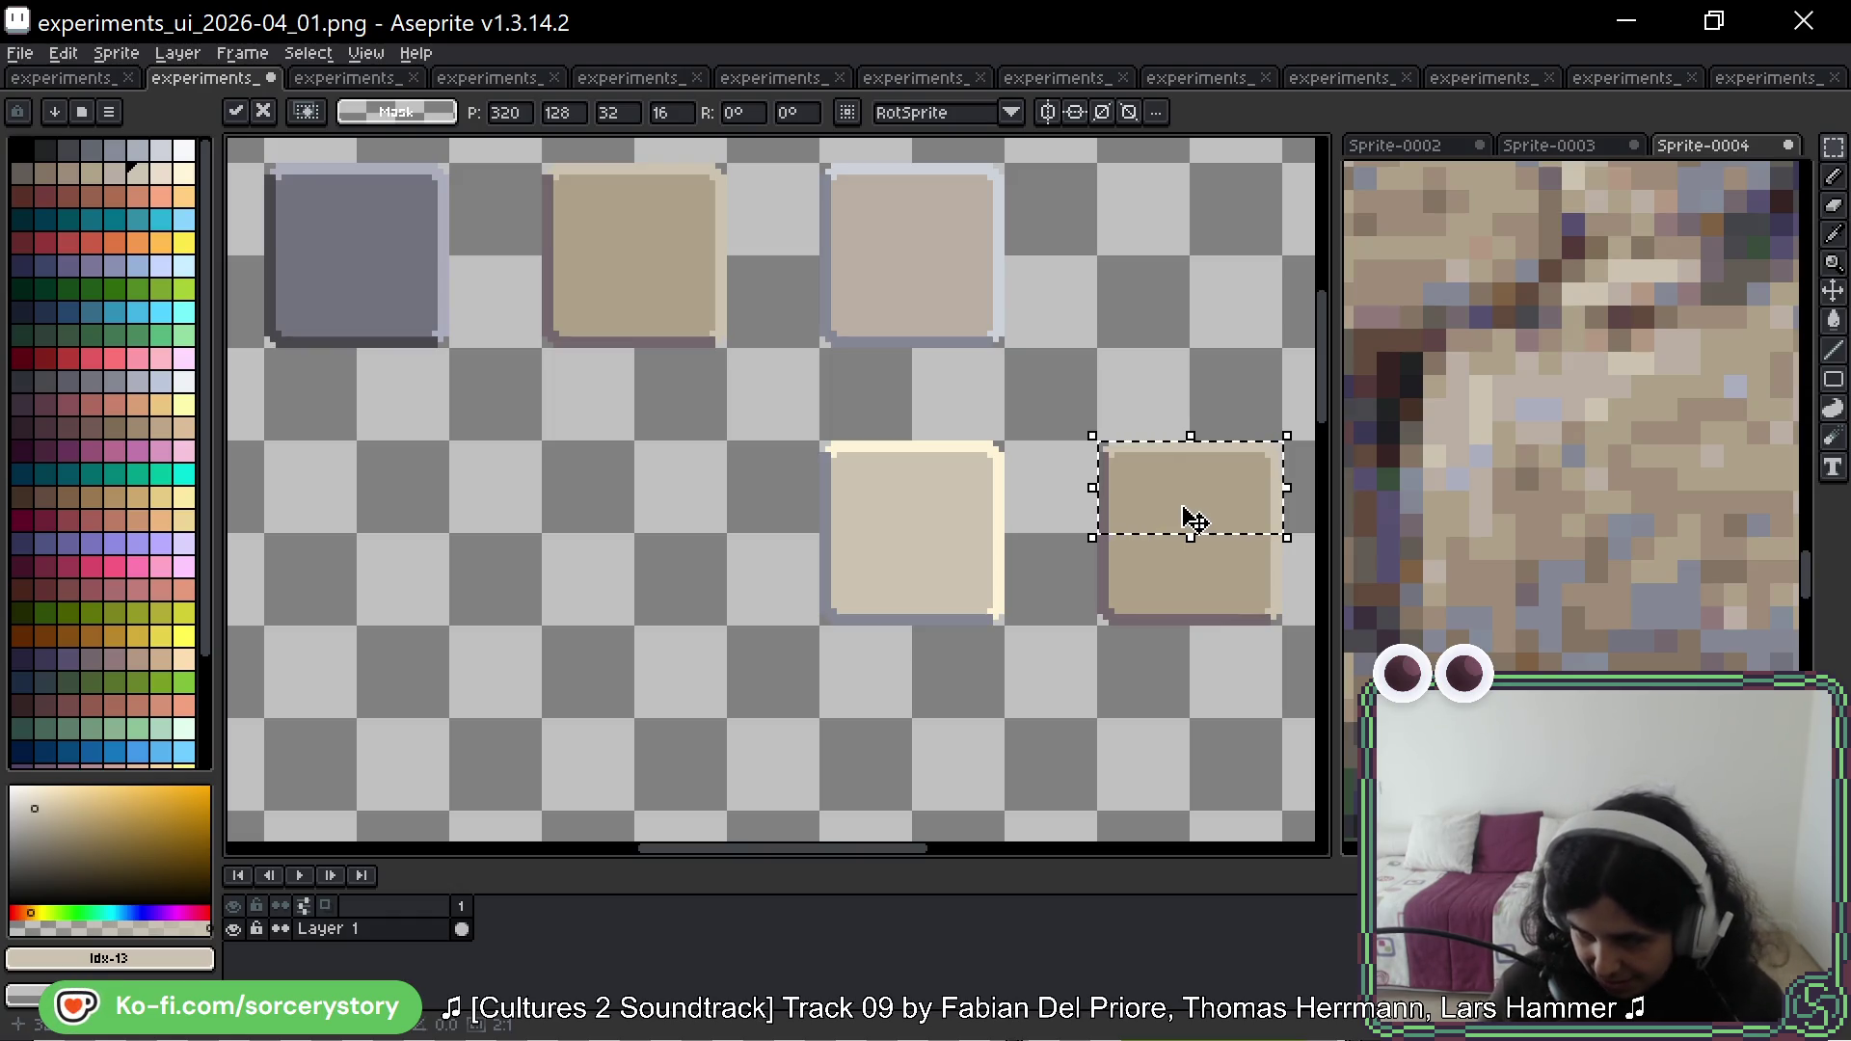
drag(1177, 528, 904, 453)
key(ctrl+d)
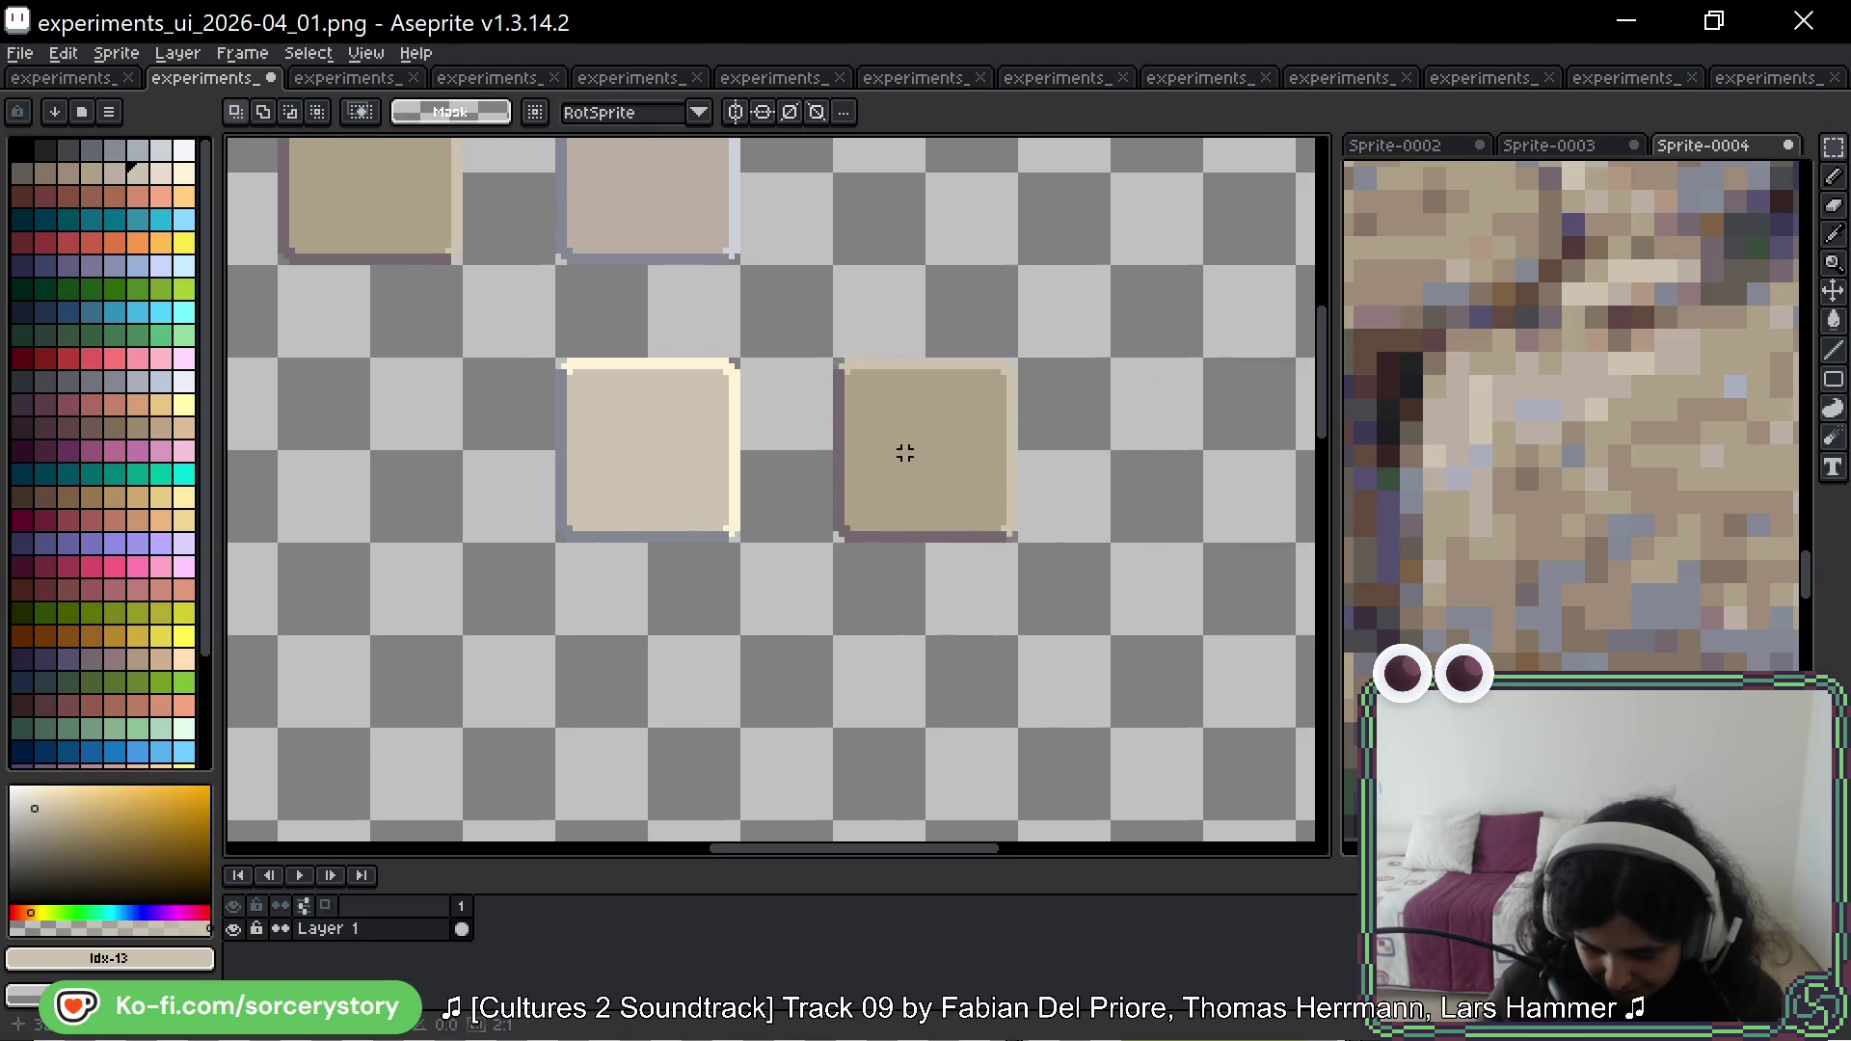
Step: Select the patched lower-right beige square and zoom around to inspect it
drag(822, 347, 1024, 548)
scroll(951, 517, down, 3)
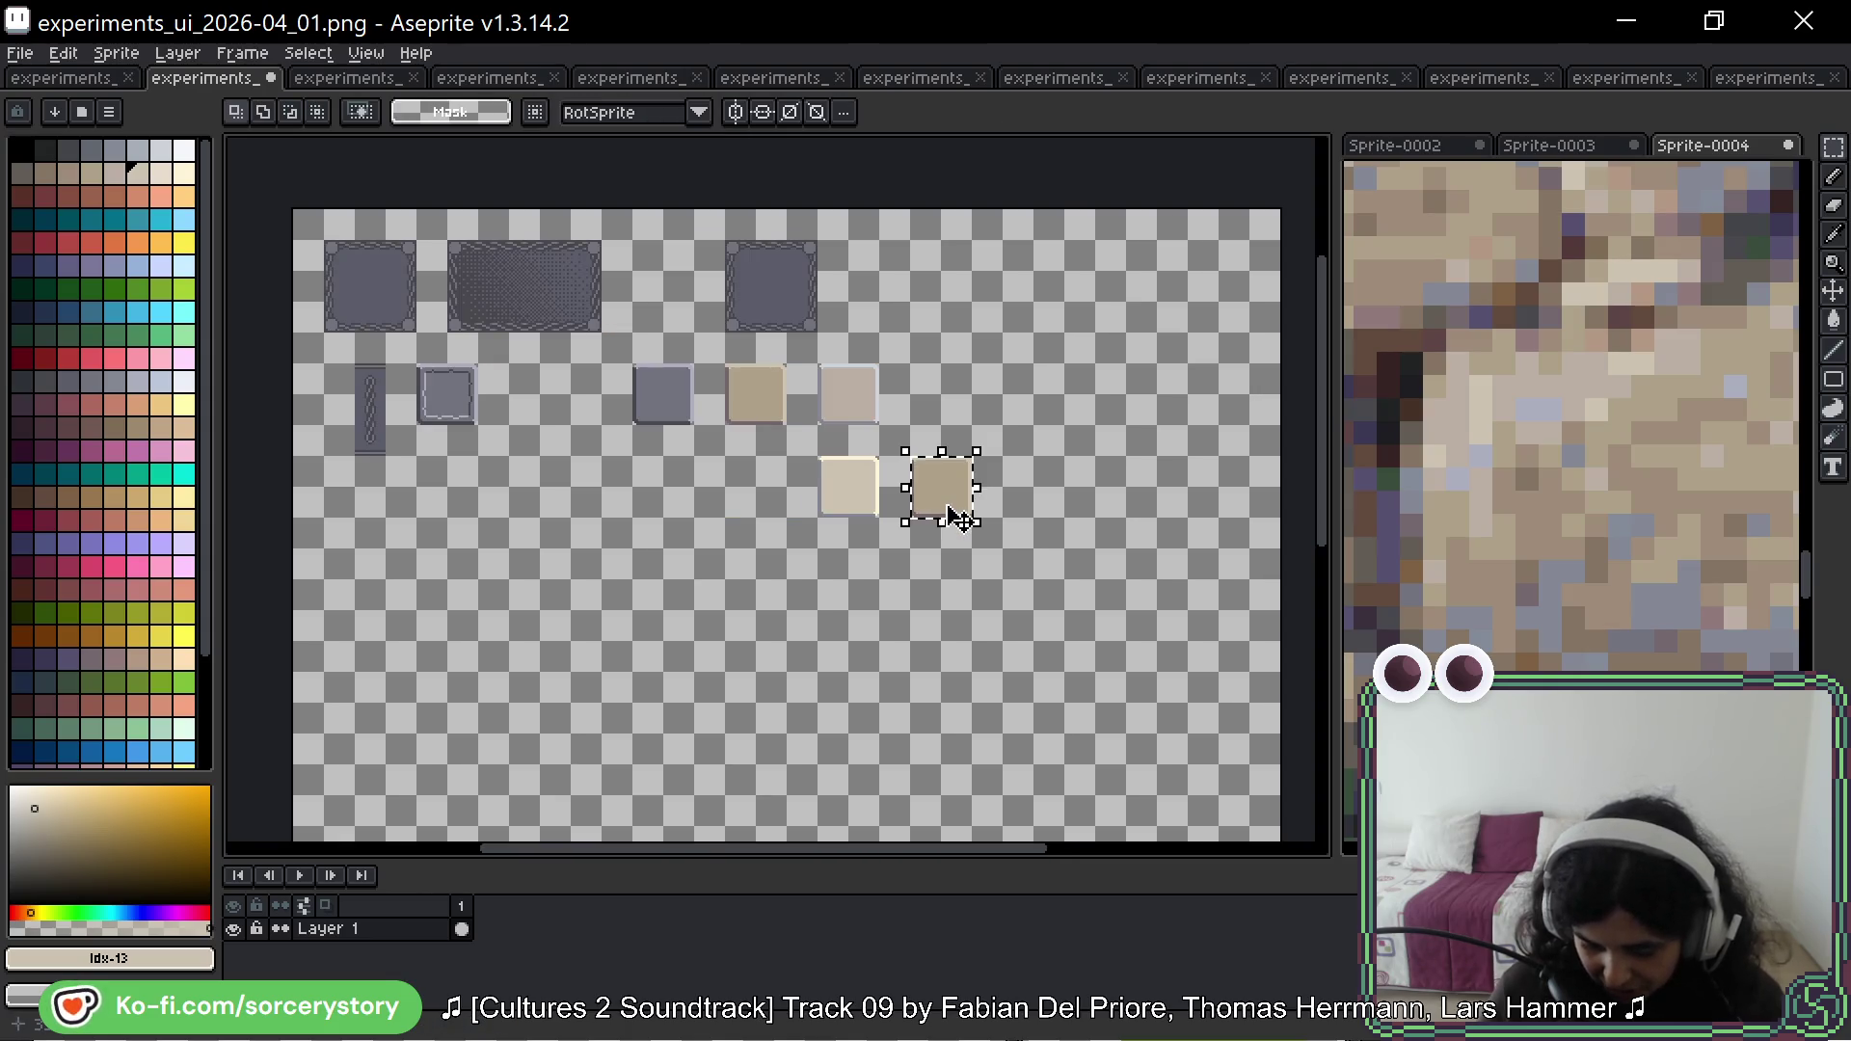
scroll(916, 488, up, 3)
mouse_move(1131, 369)
mouse_down()
mouse_move(1130, 576)
mouse_move(1050, 591)
mouse_move(949, 547)
mouse_up()
scroll(1652, 480, down, 5)
scroll(1652, 480, down, 4)
scroll(1537, 440, up, 3)
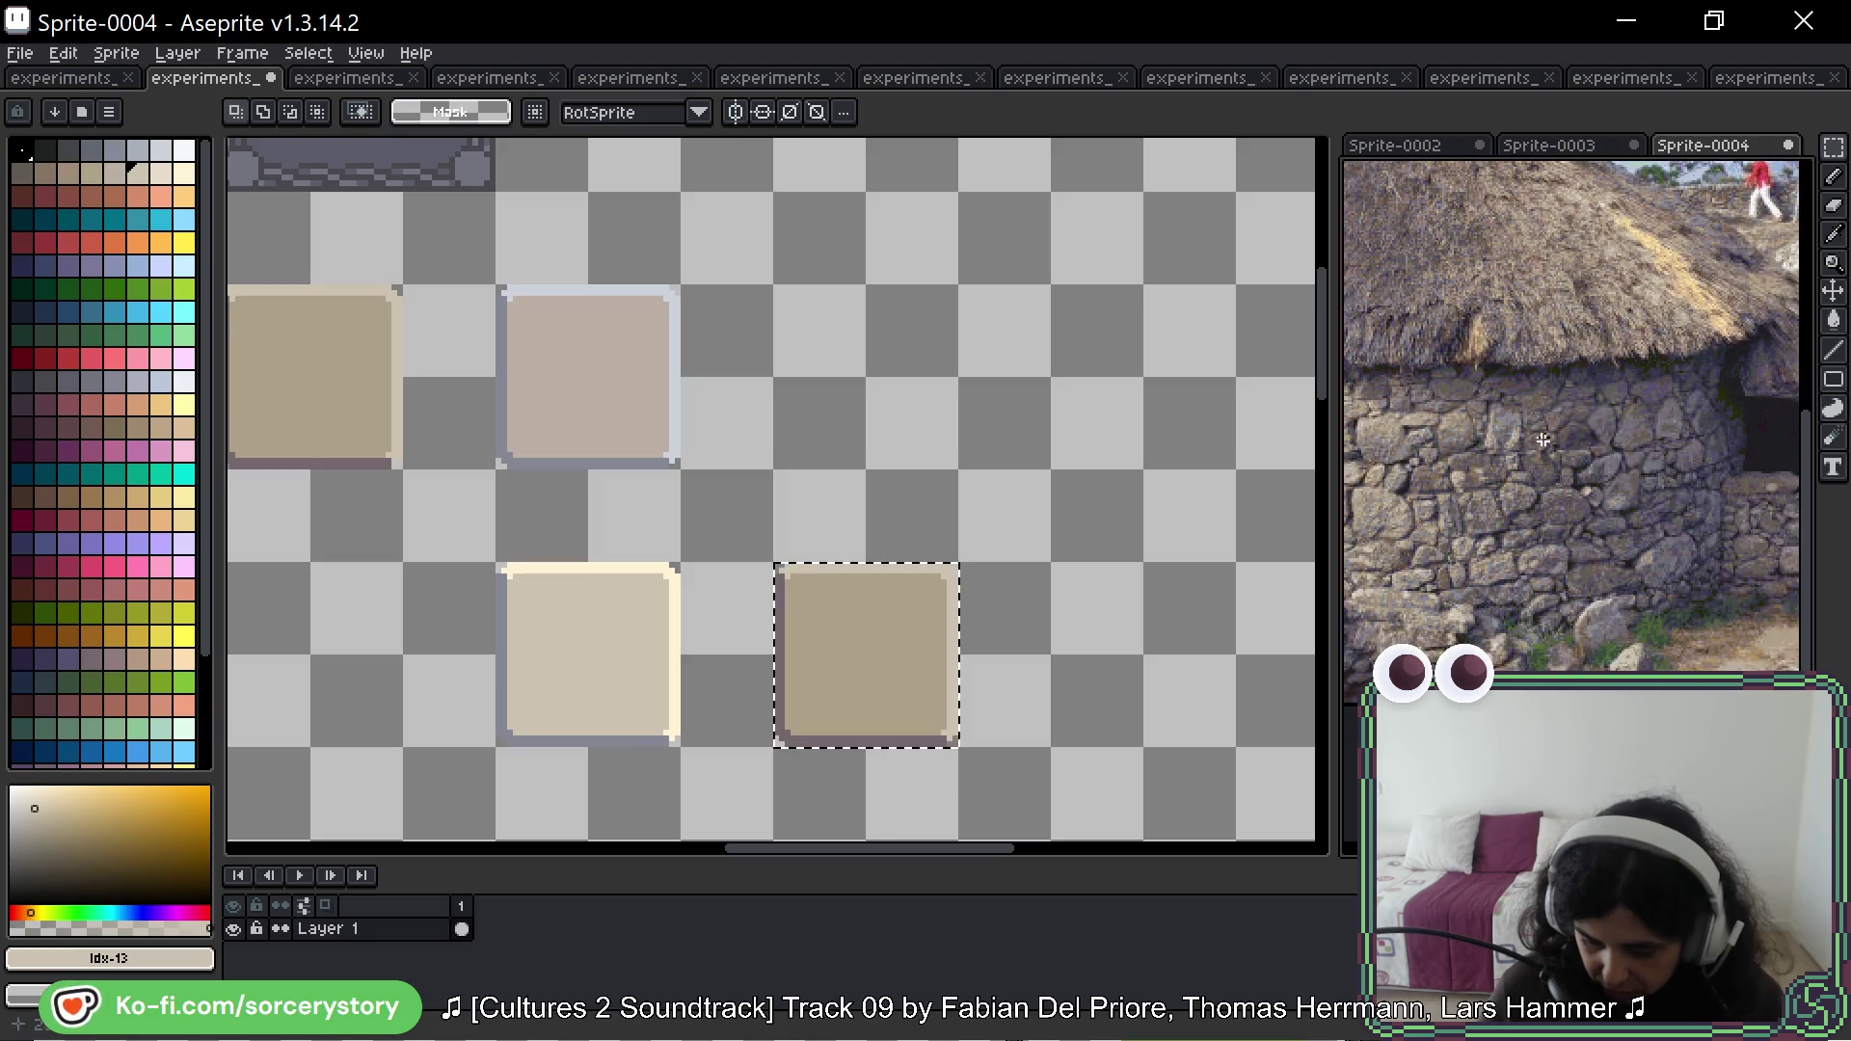
scroll(1536, 440, up, 3)
scroll(1642, 432, up, 1)
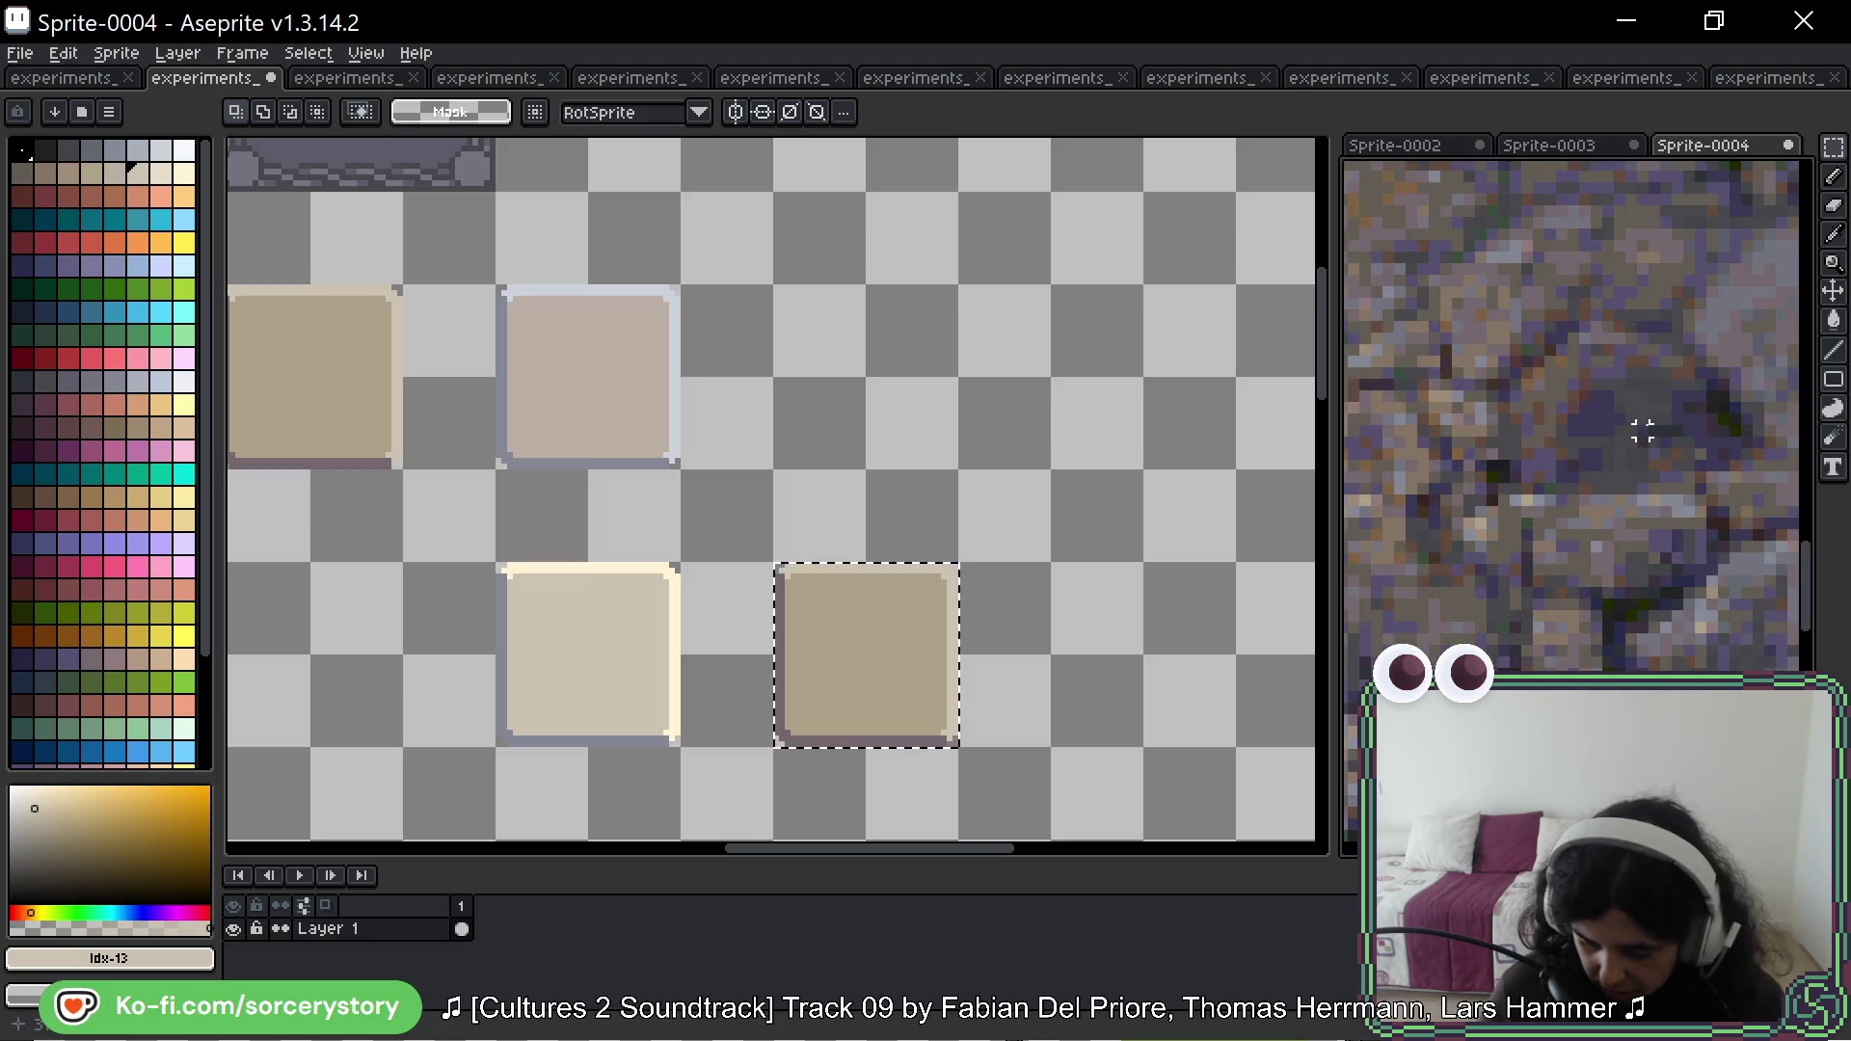
scroll(1552, 321, up, 1)
Step: Move the dark bordered panel beside the beige buttons
drag(823, 339, 1194, 571)
click(656, 197)
mouse_move(819, 331)
mouse_down()
mouse_move(992, 351)
mouse_move(1108, 836)
mouse_move(842, 153)
mouse_move(785, 173)
mouse_move(806, 392)
mouse_up()
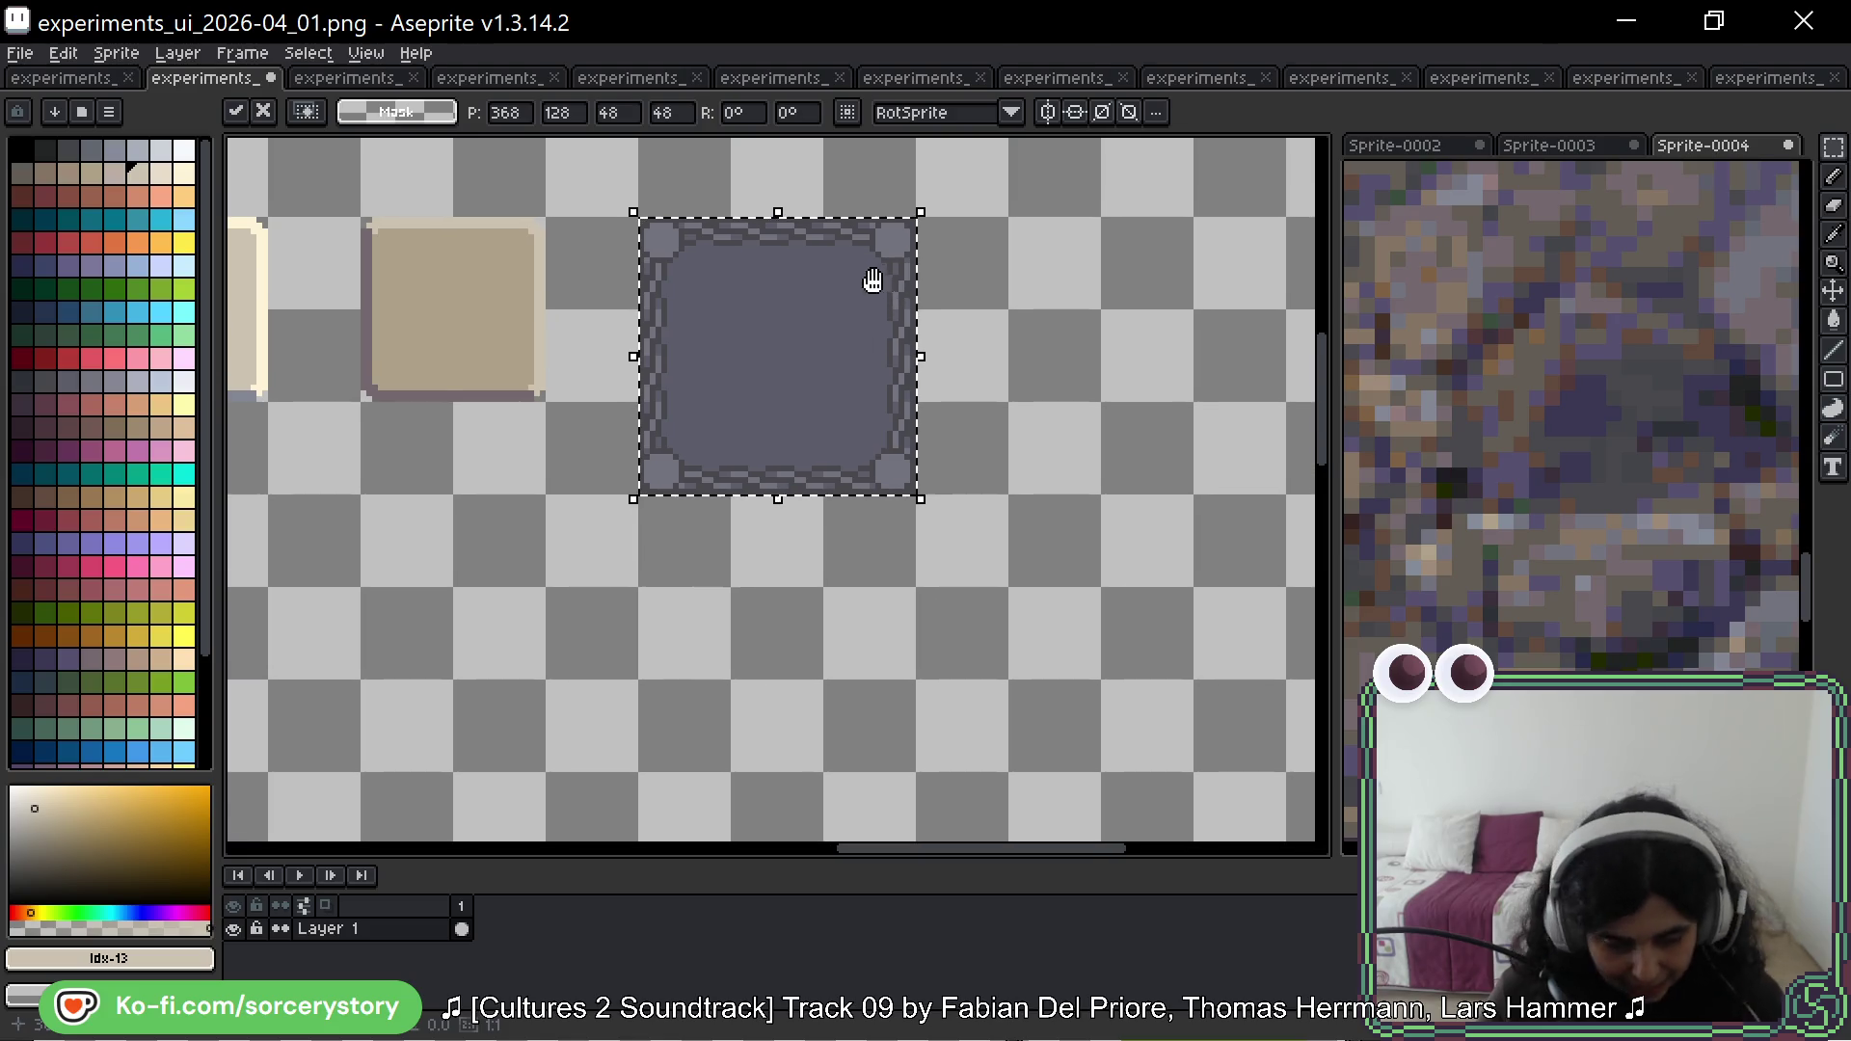
Step: Fill the panel's light-grey frame with a brown sampled from the rock photo
key(w)
scroll(742, 295, up, 3)
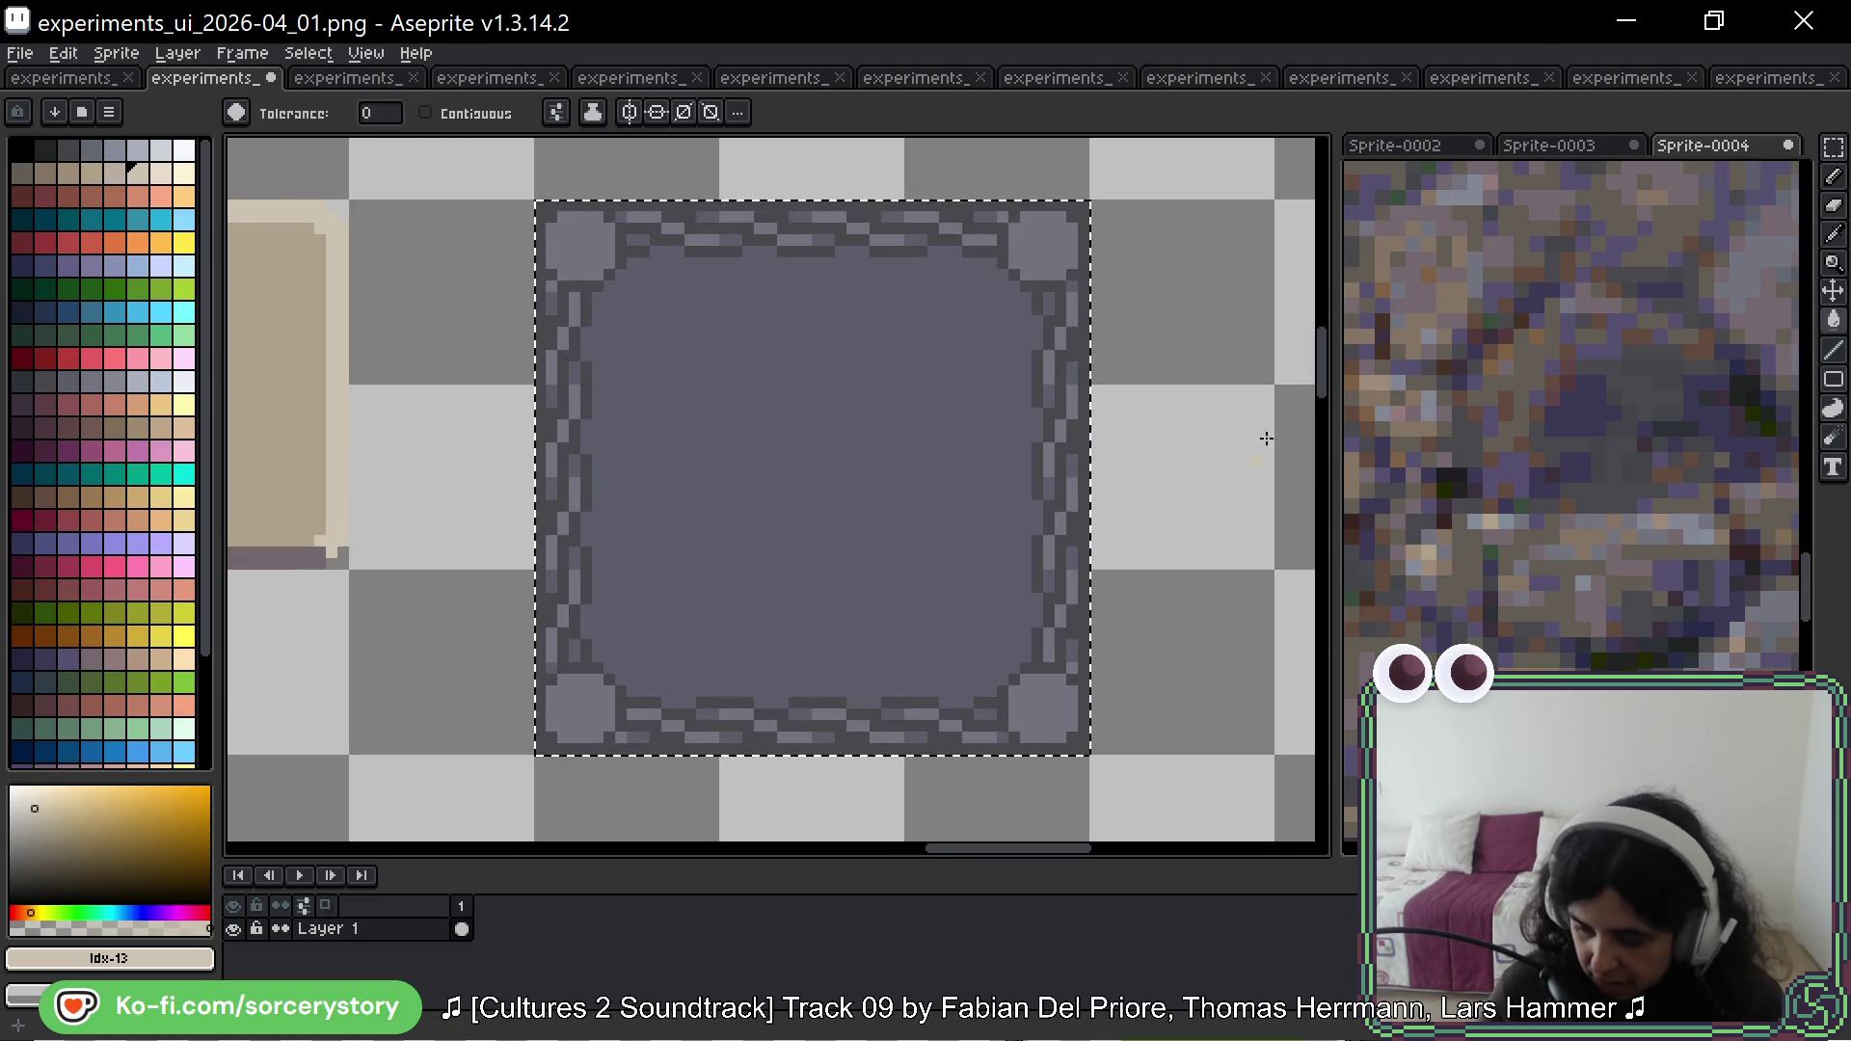
click(1604, 396)
scroll(1596, 390, down, 4)
mouse_move(1590, 389)
mouse_down()
mouse_move(1678, 413)
mouse_move(1487, 385)
mouse_up()
scroll(1530, 392, up, 5)
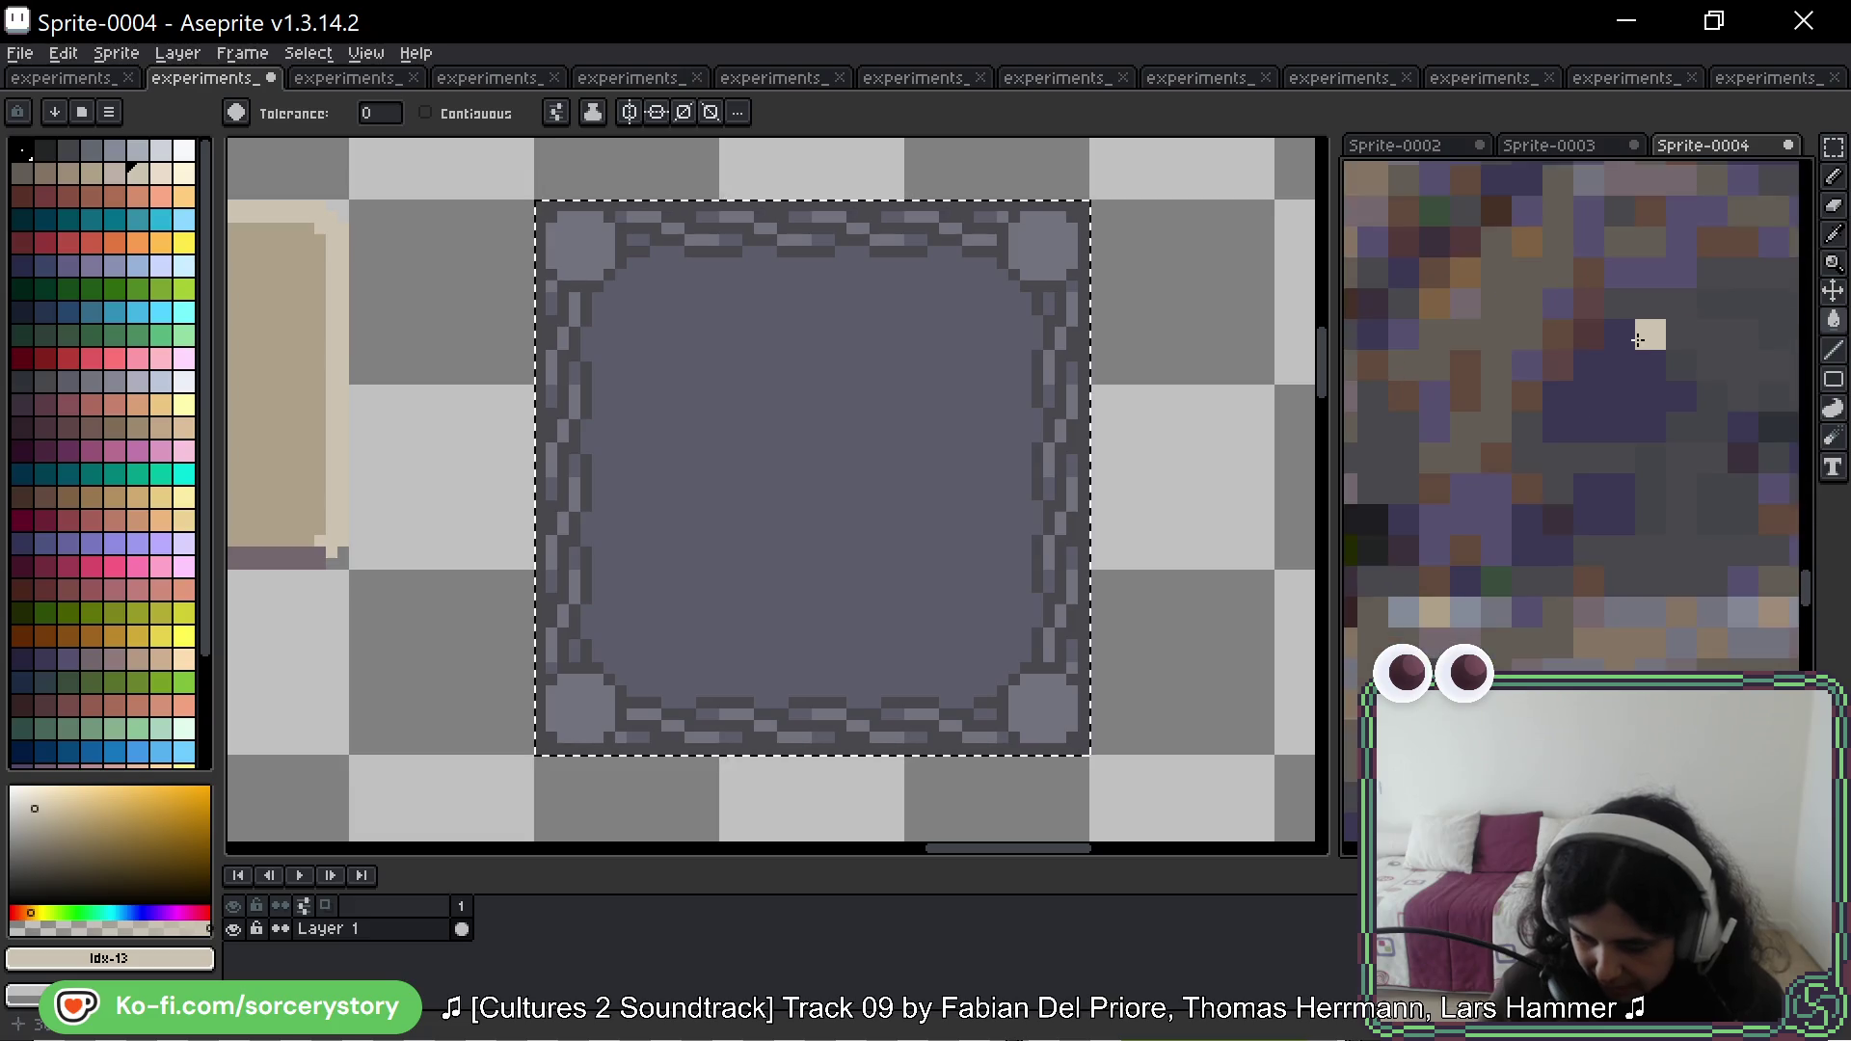
scroll(1640, 340, down, 2)
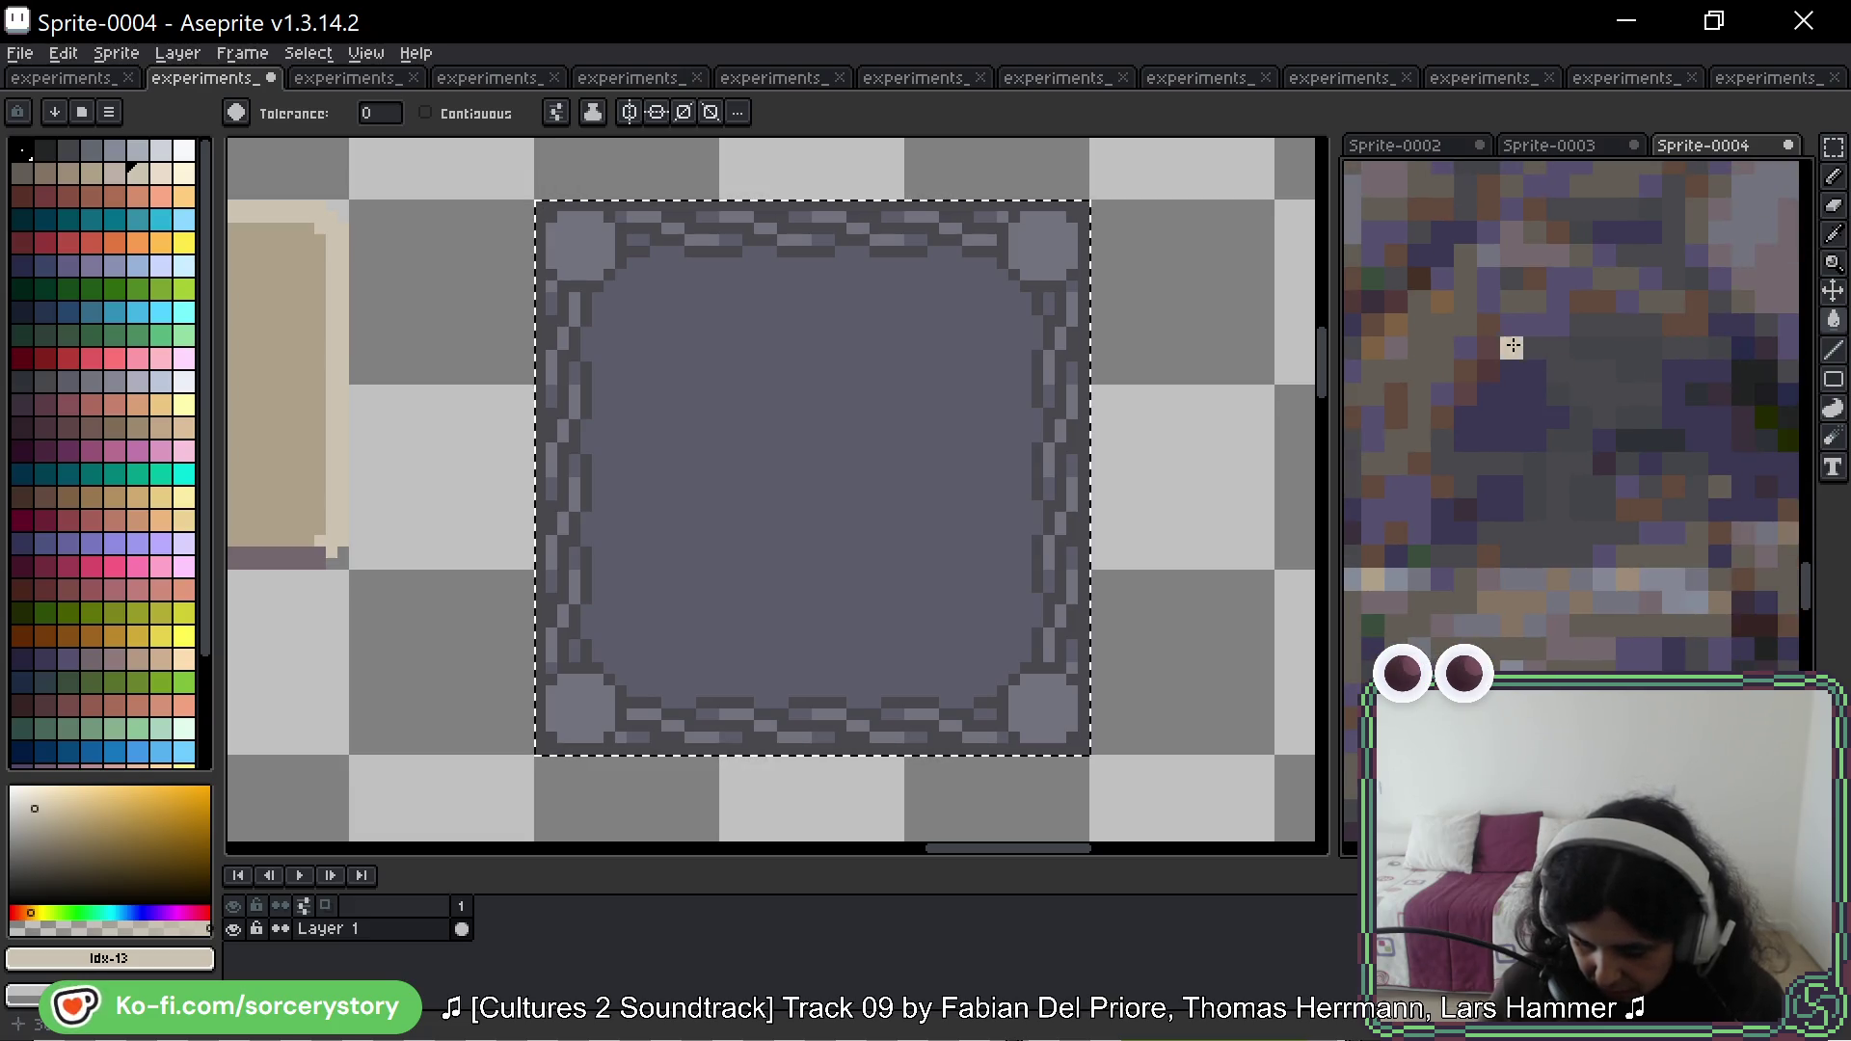
key(i)
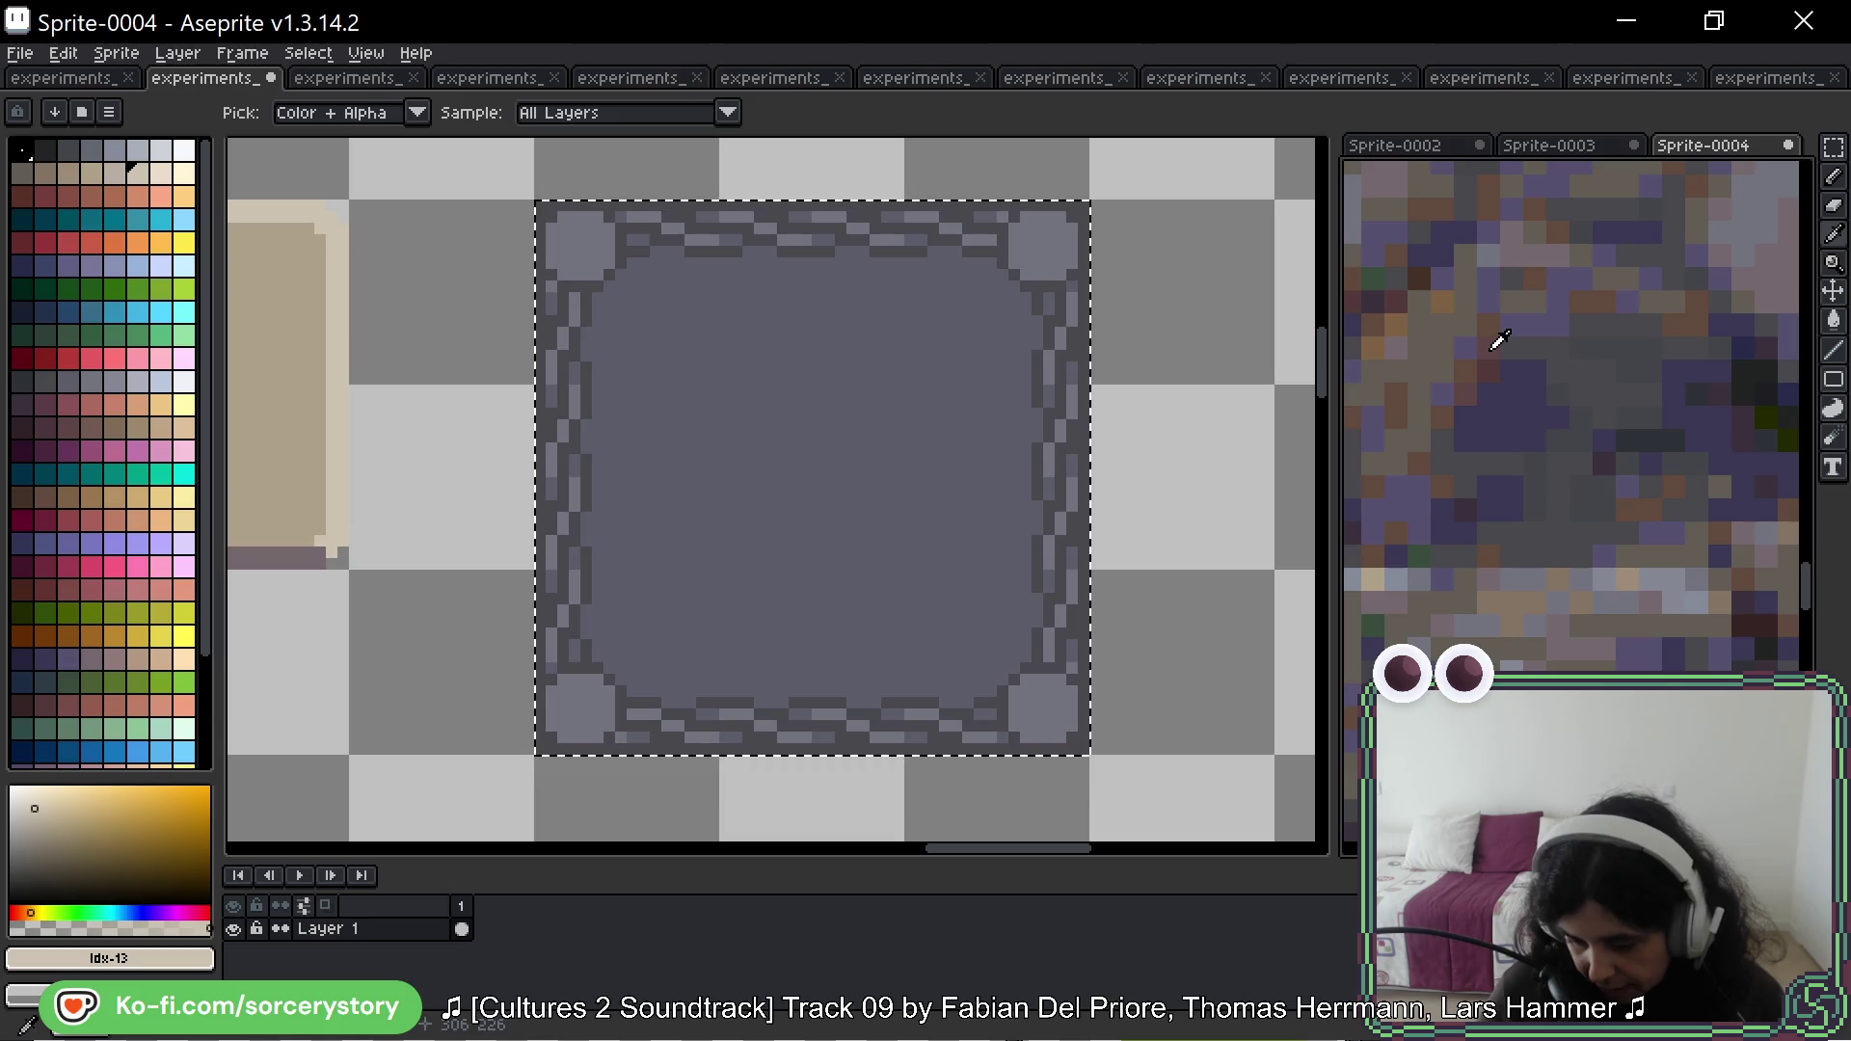
click(1435, 332)
key(g)
click(1055, 254)
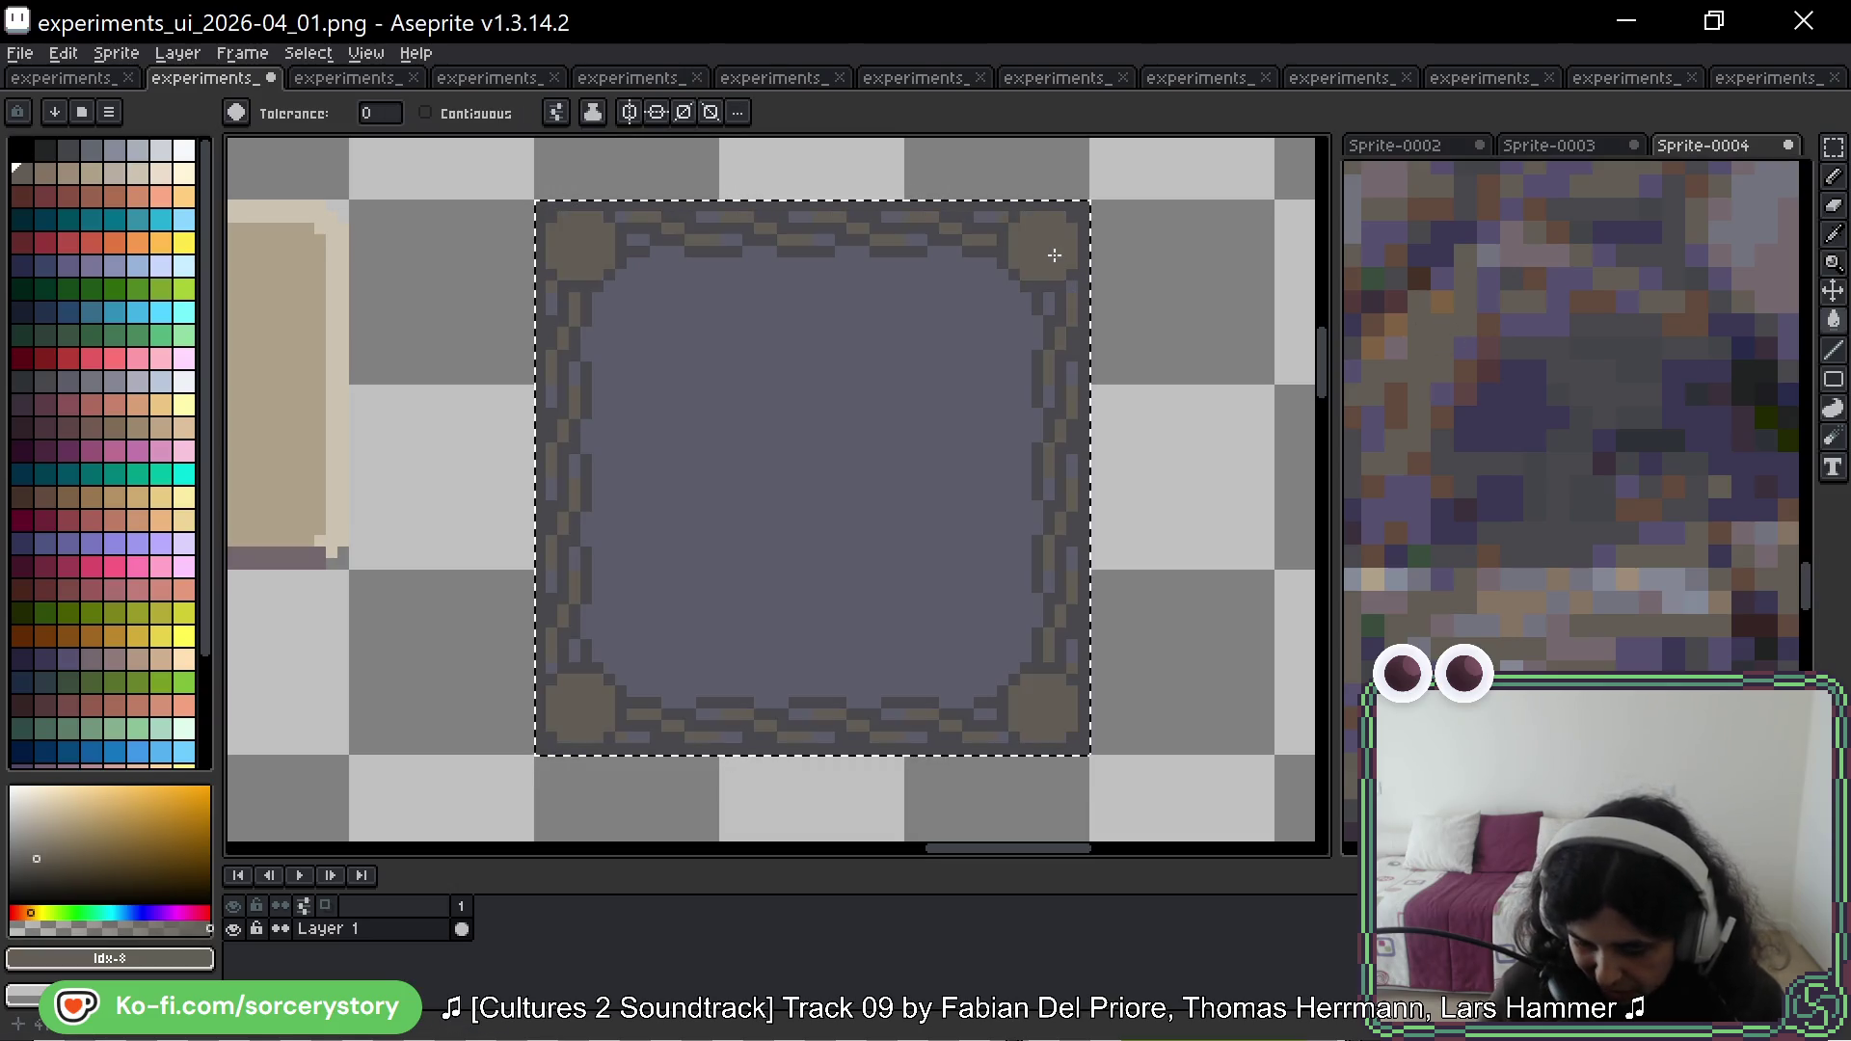
Step: Try a dark-grey interior fill and a dark test blob, undoing both
key(i)
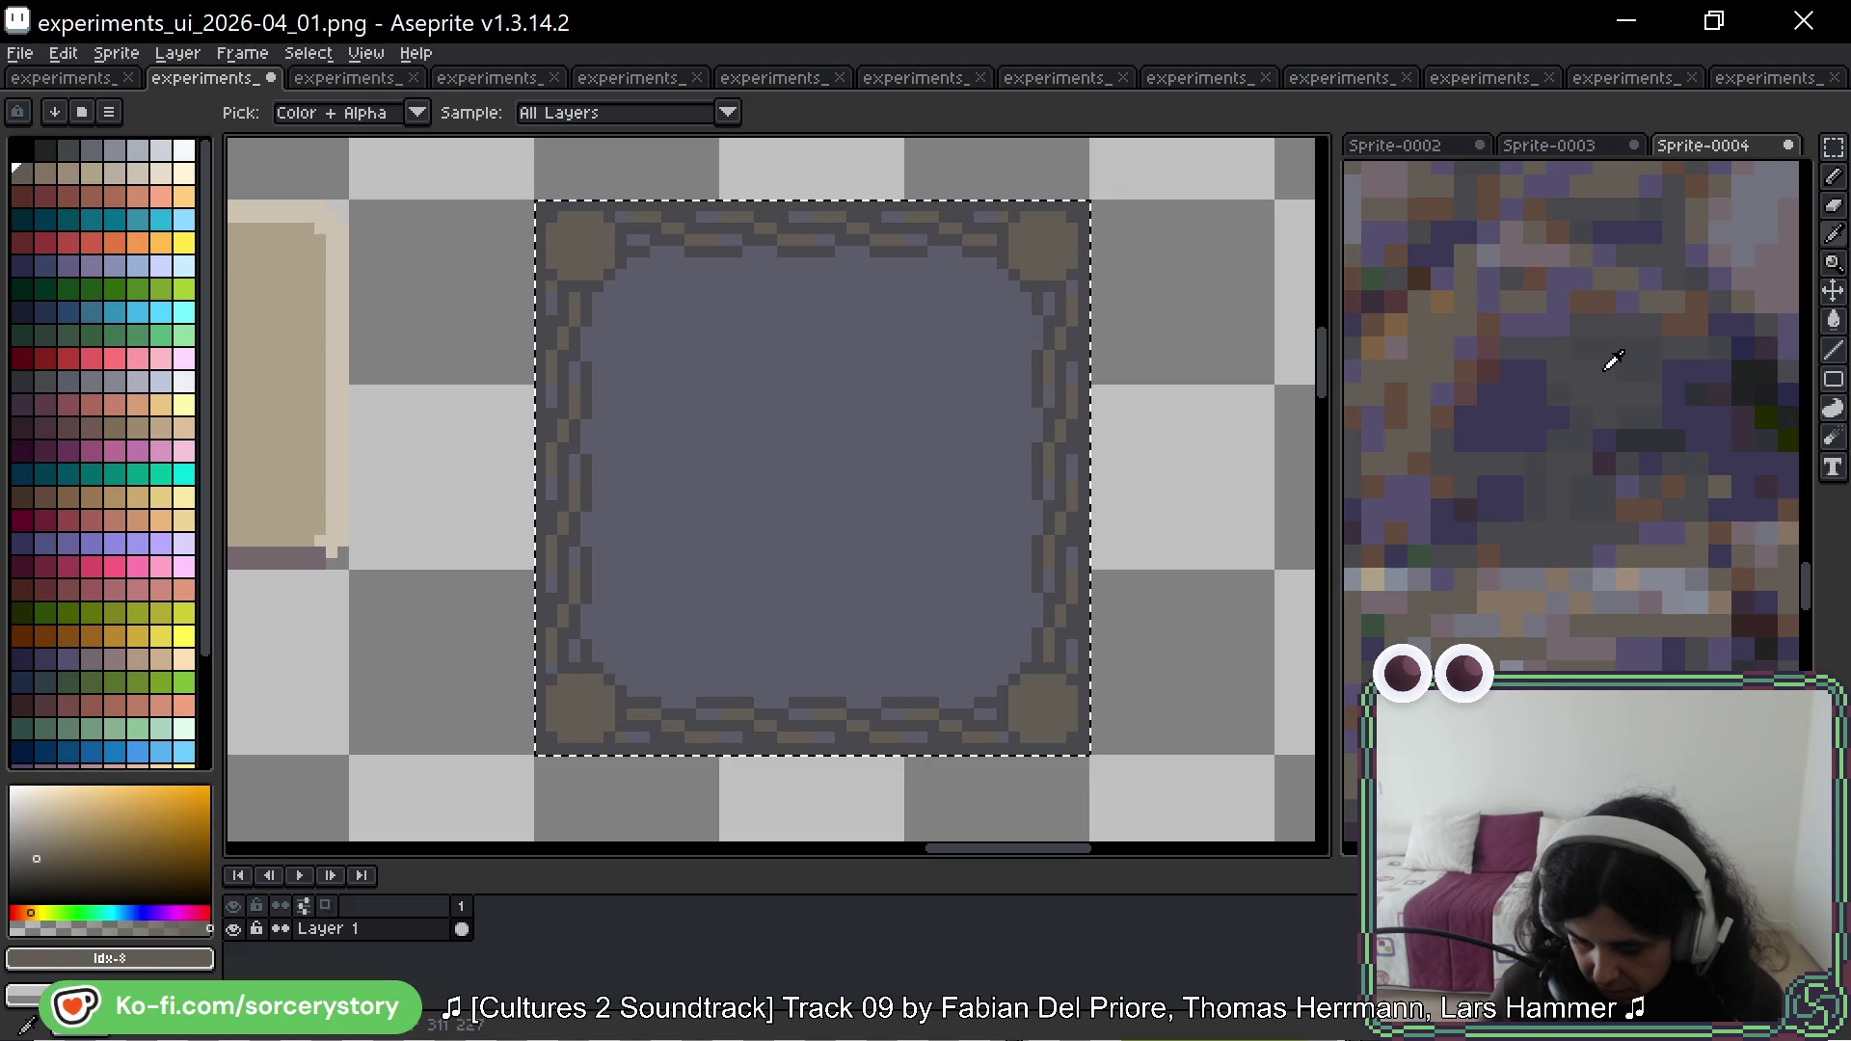
click(1616, 360)
key(g)
click(874, 415)
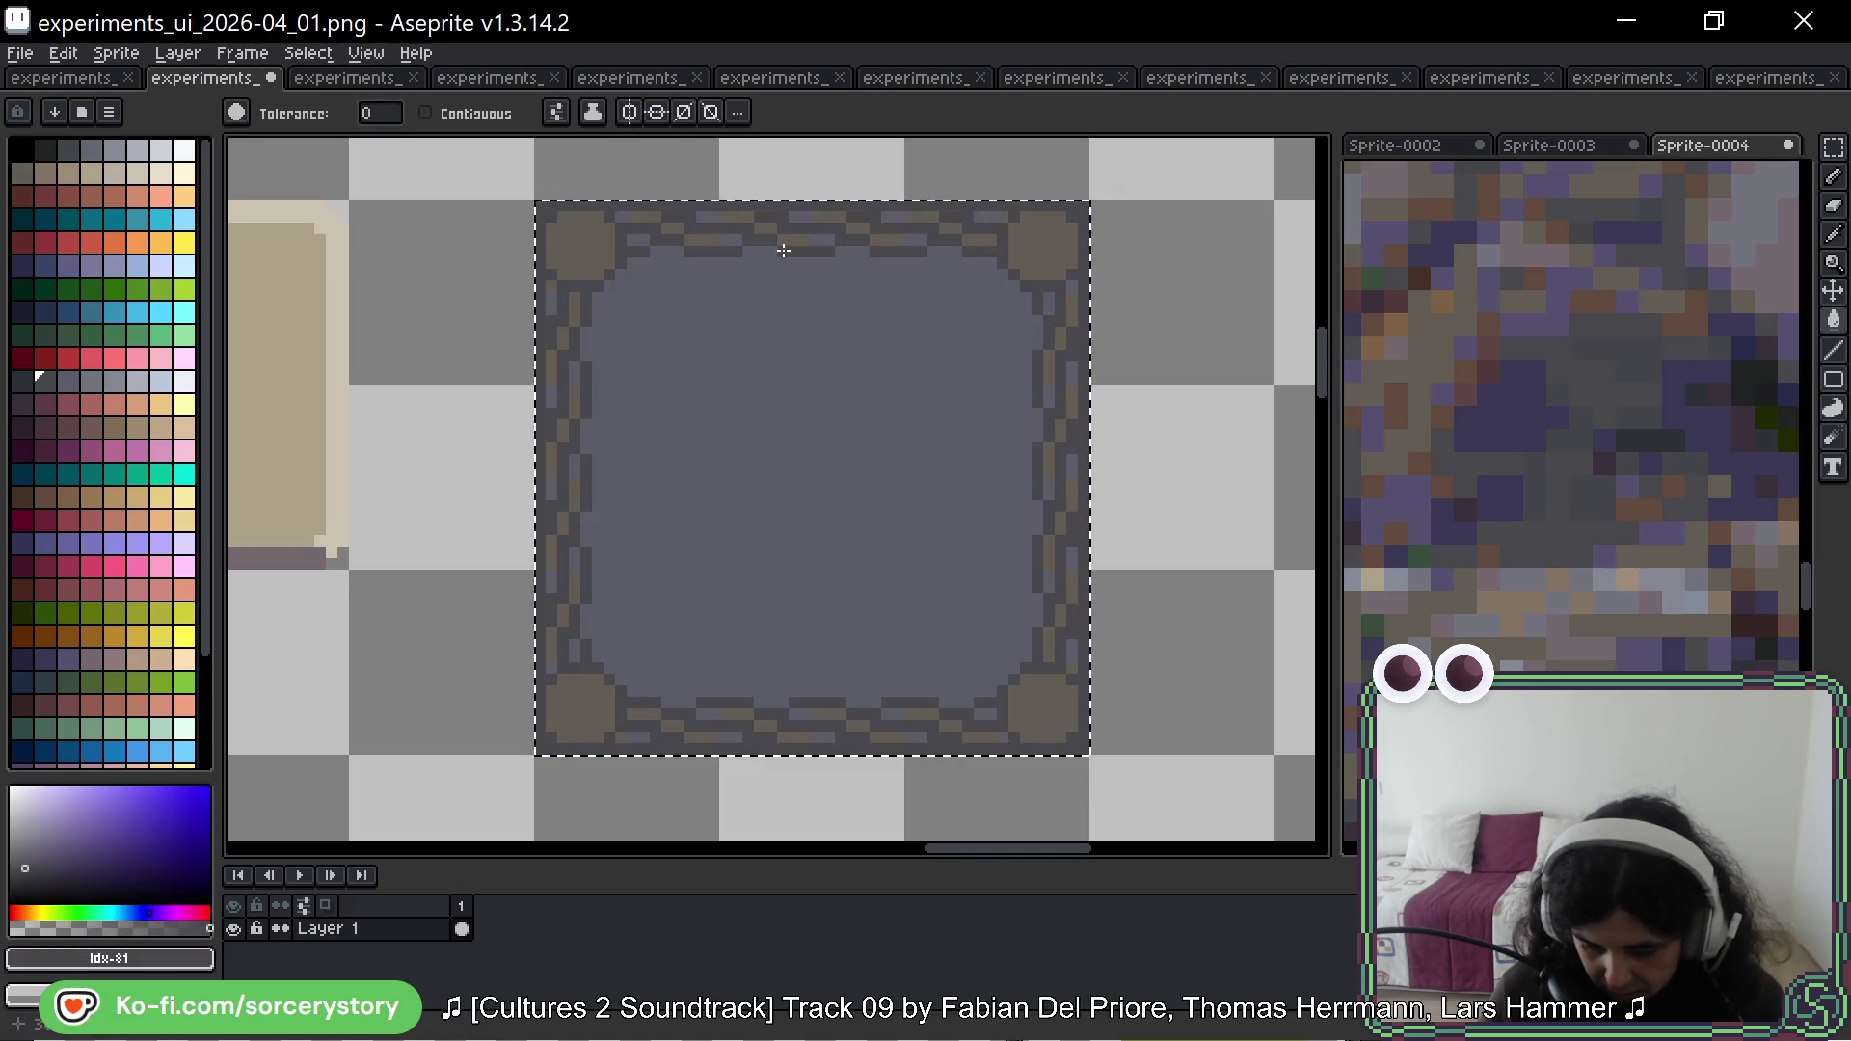
key(ctrl+z)
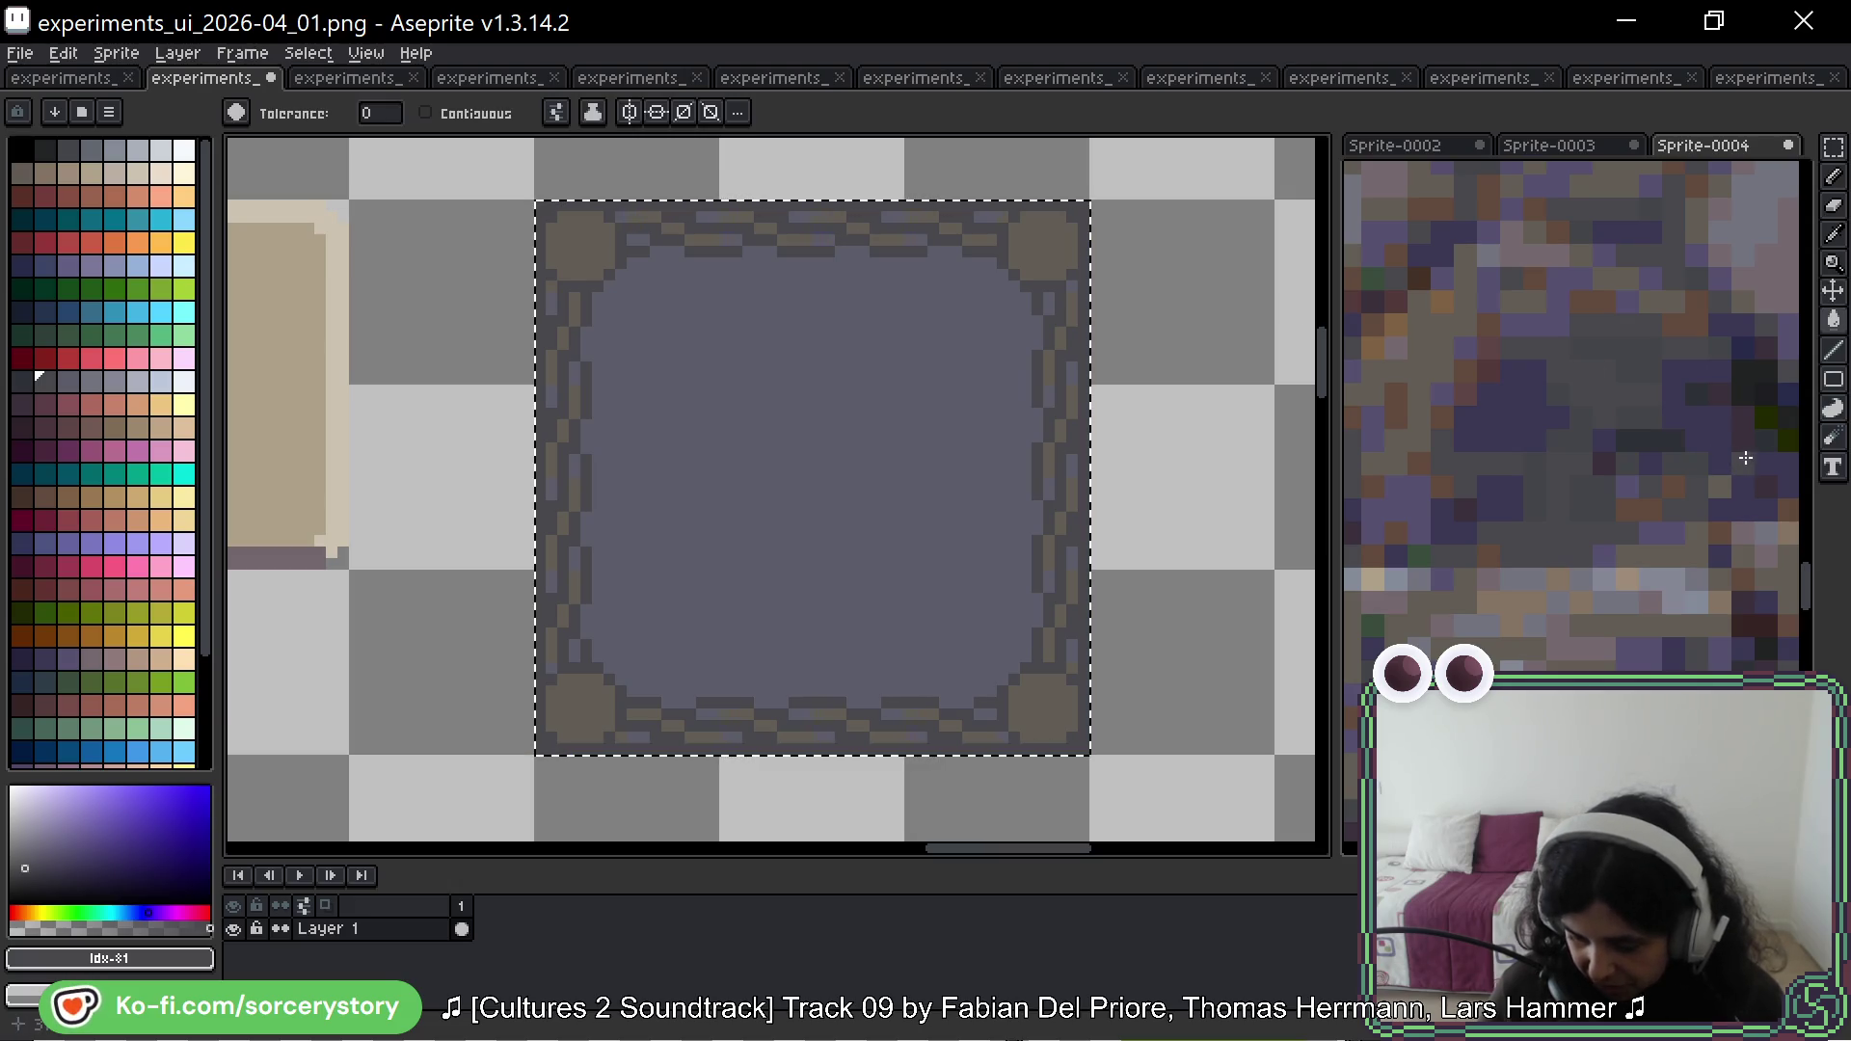
drag(1533, 418, 1452, 407)
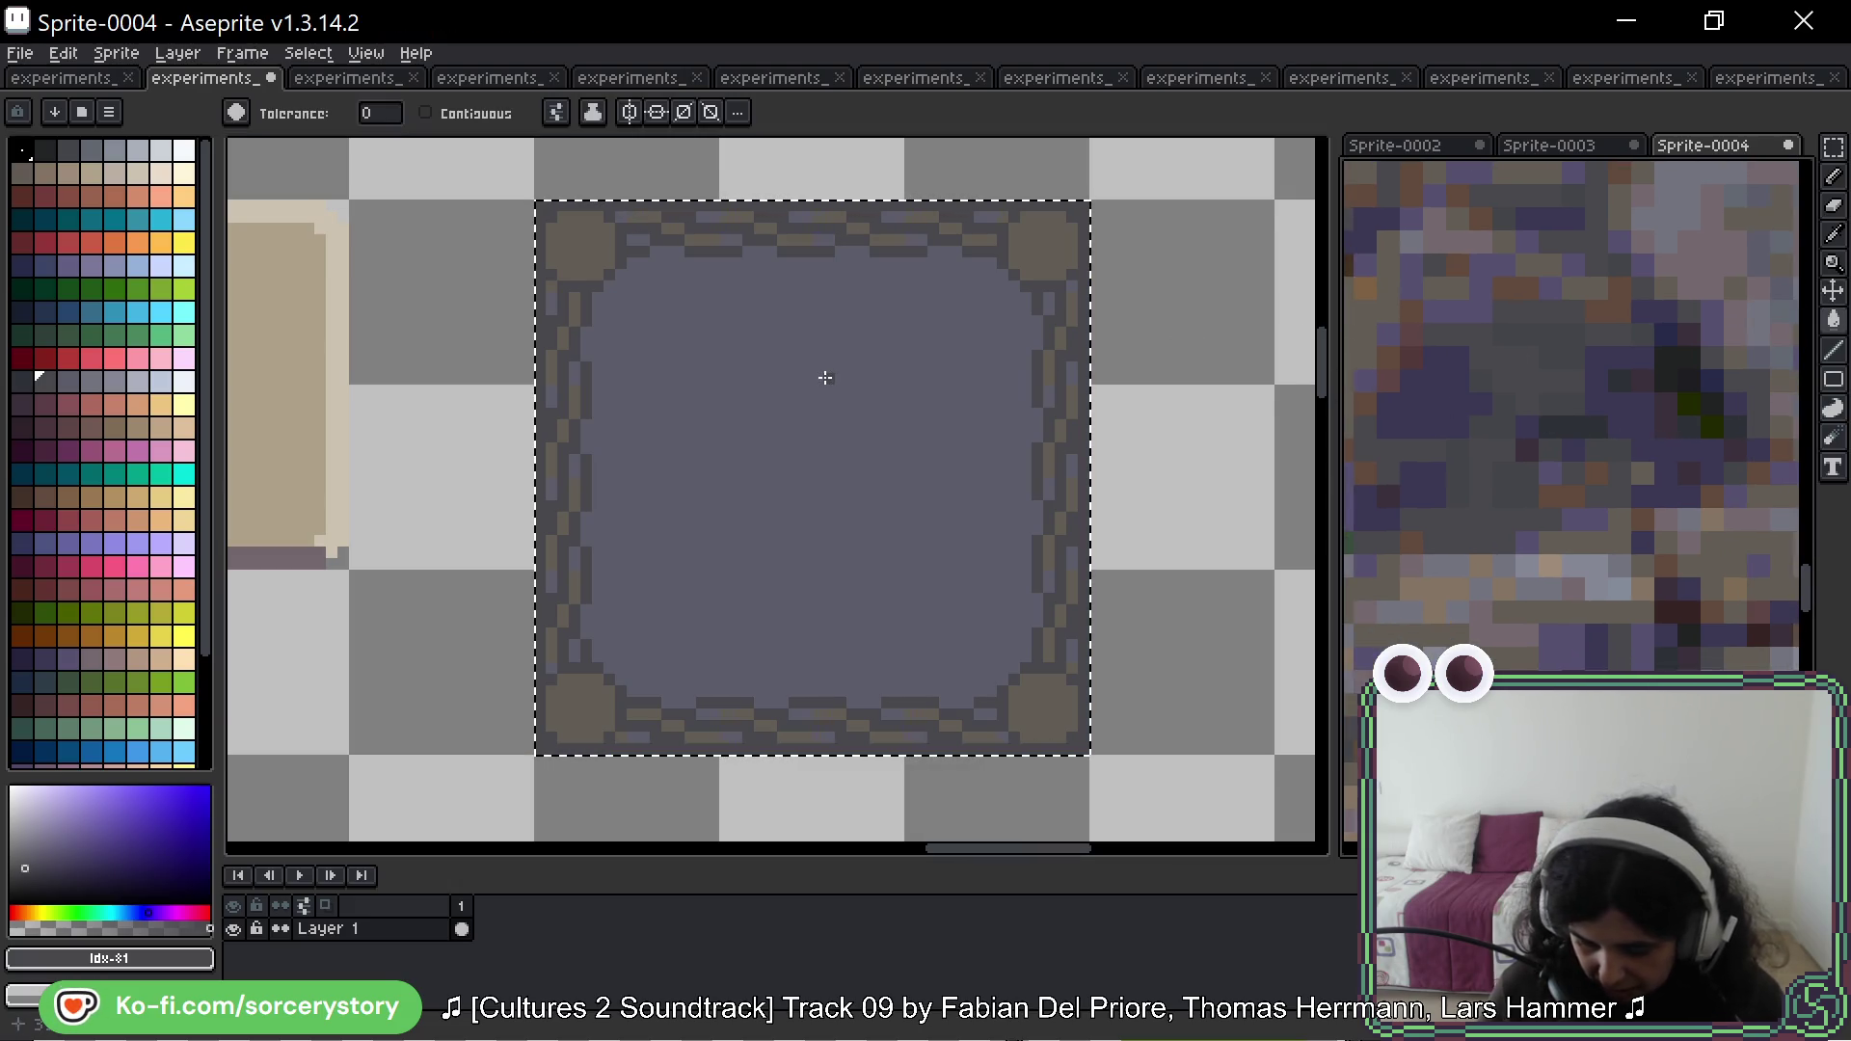
key(b)
drag(835, 434, 845, 442)
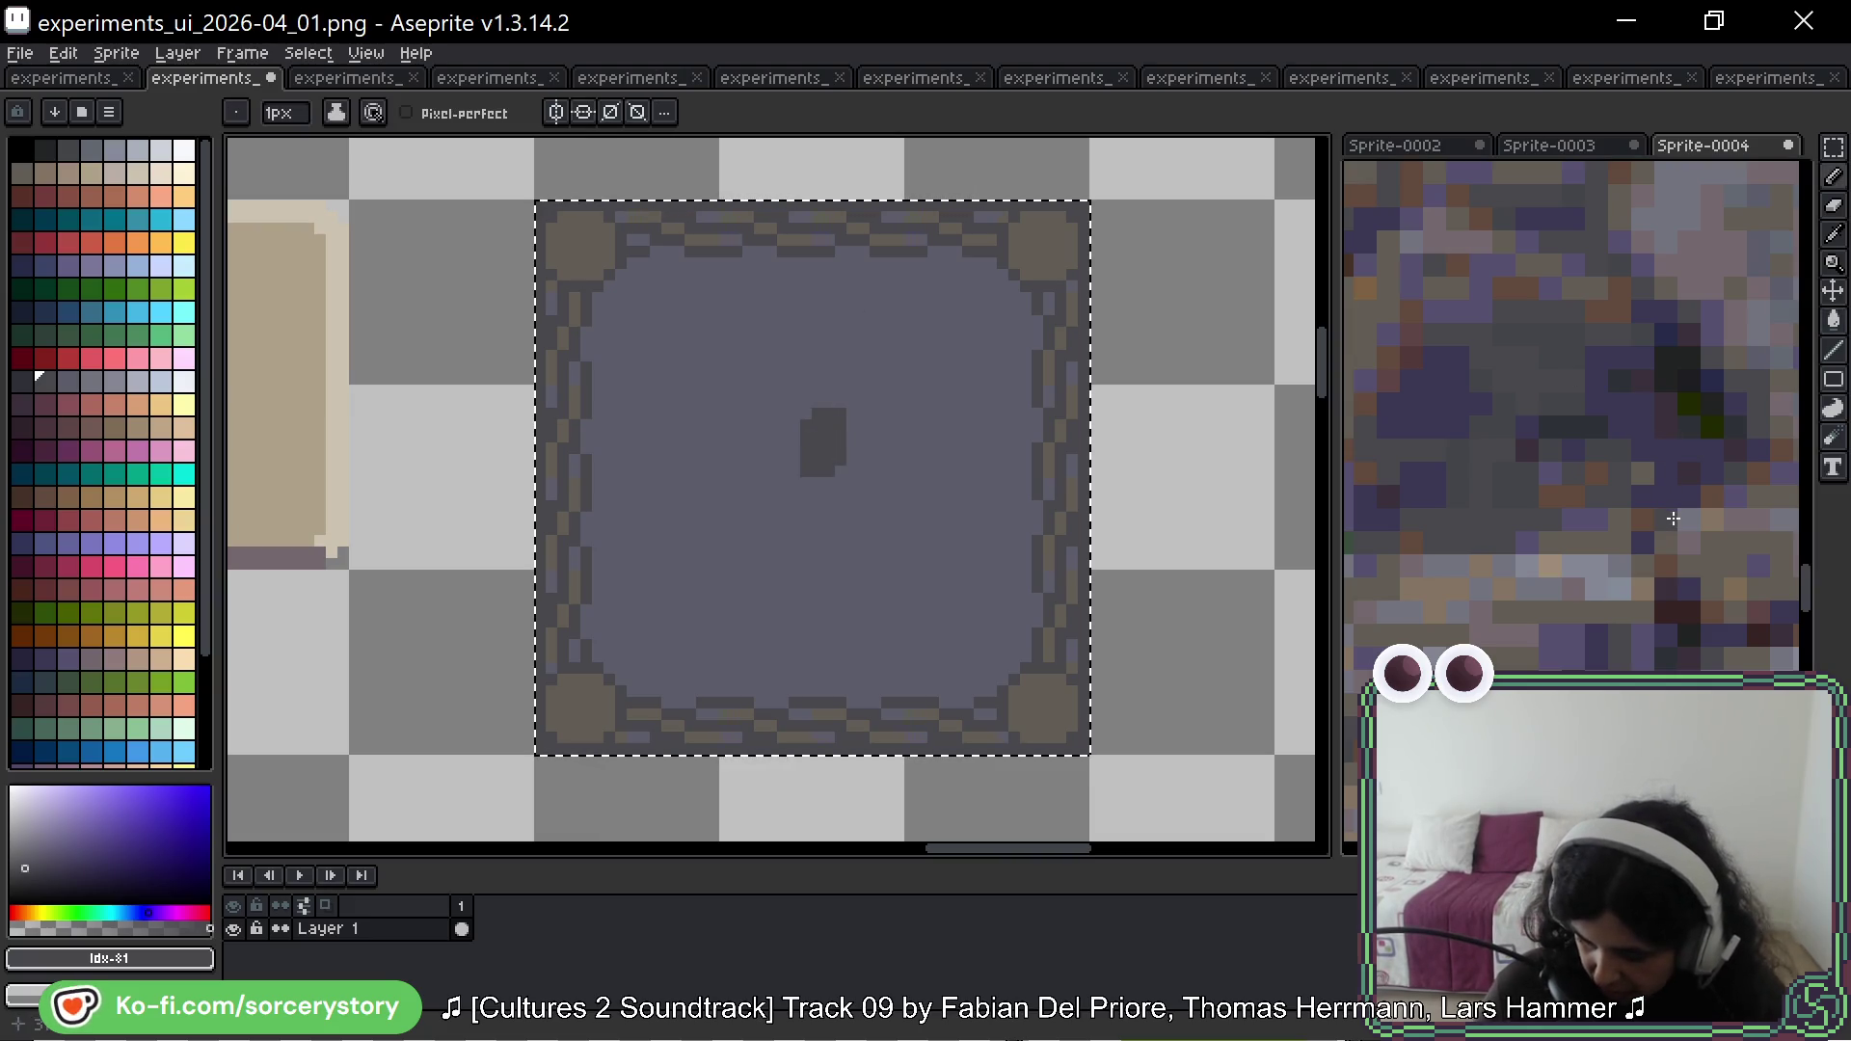
key(ctrl+z)
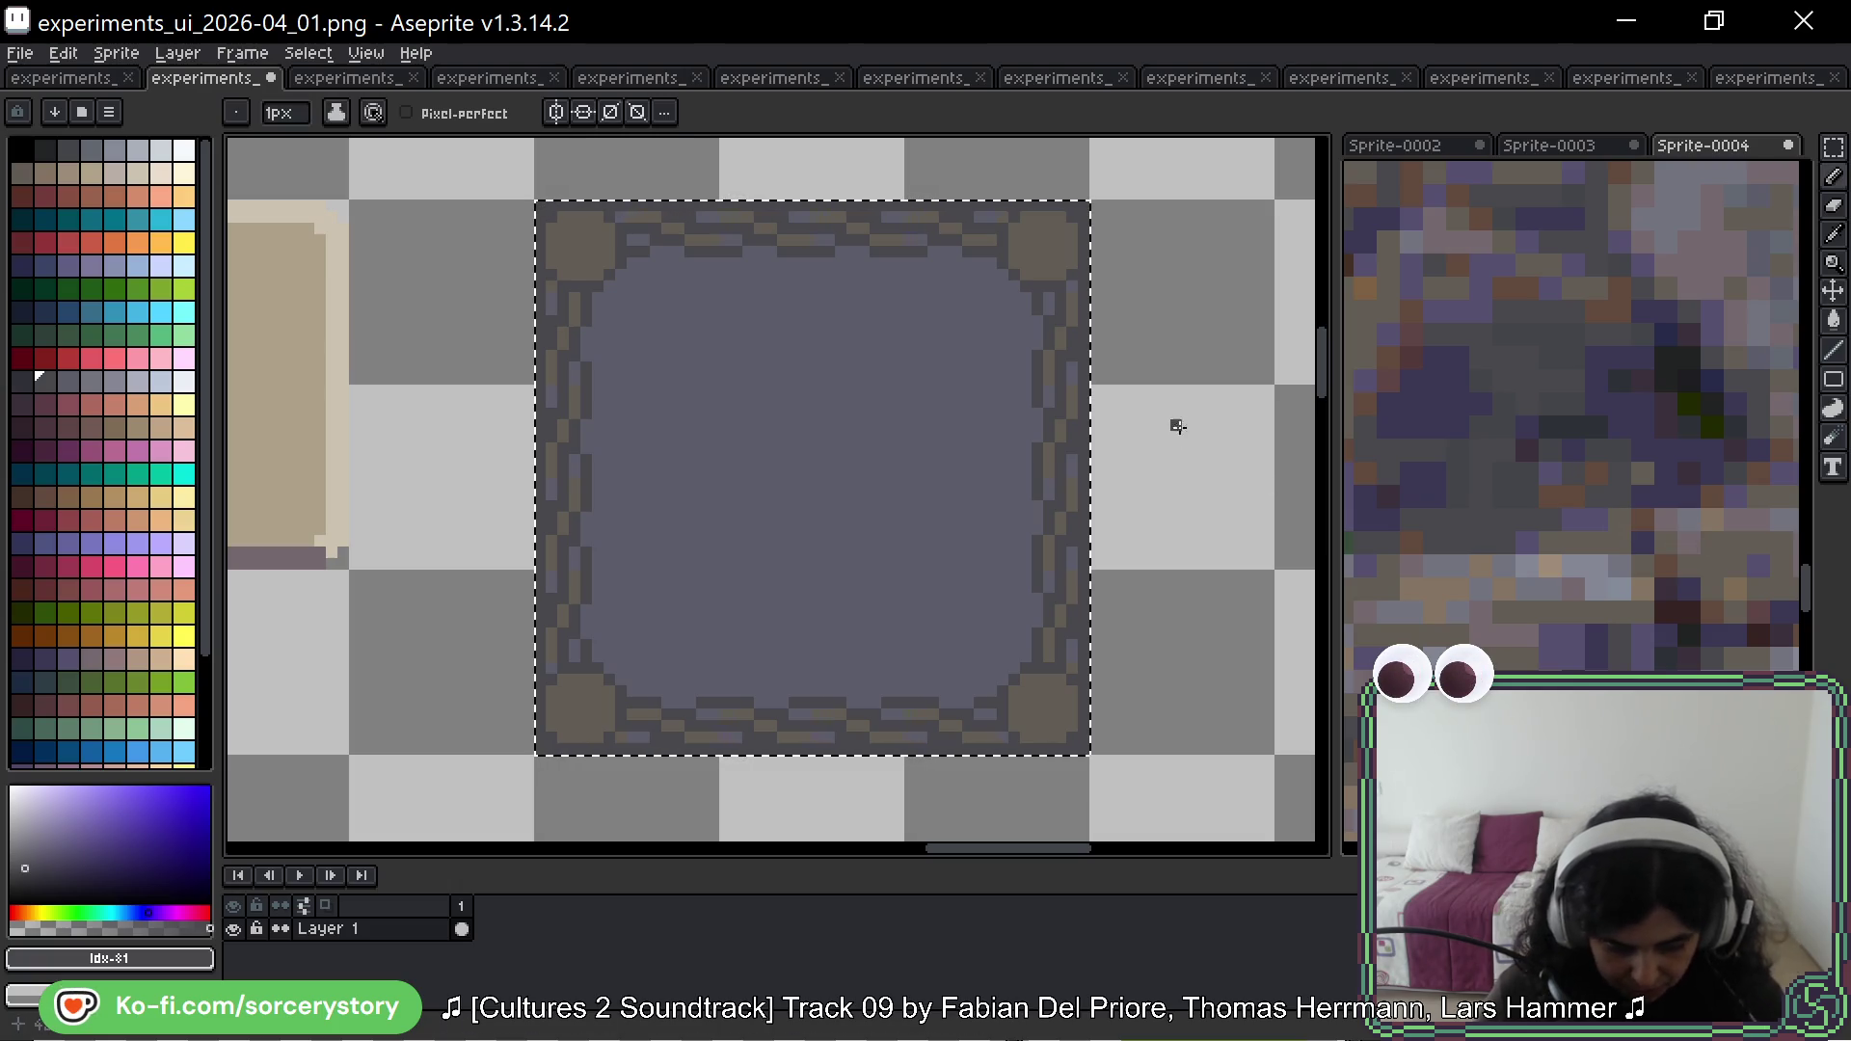
key(g)
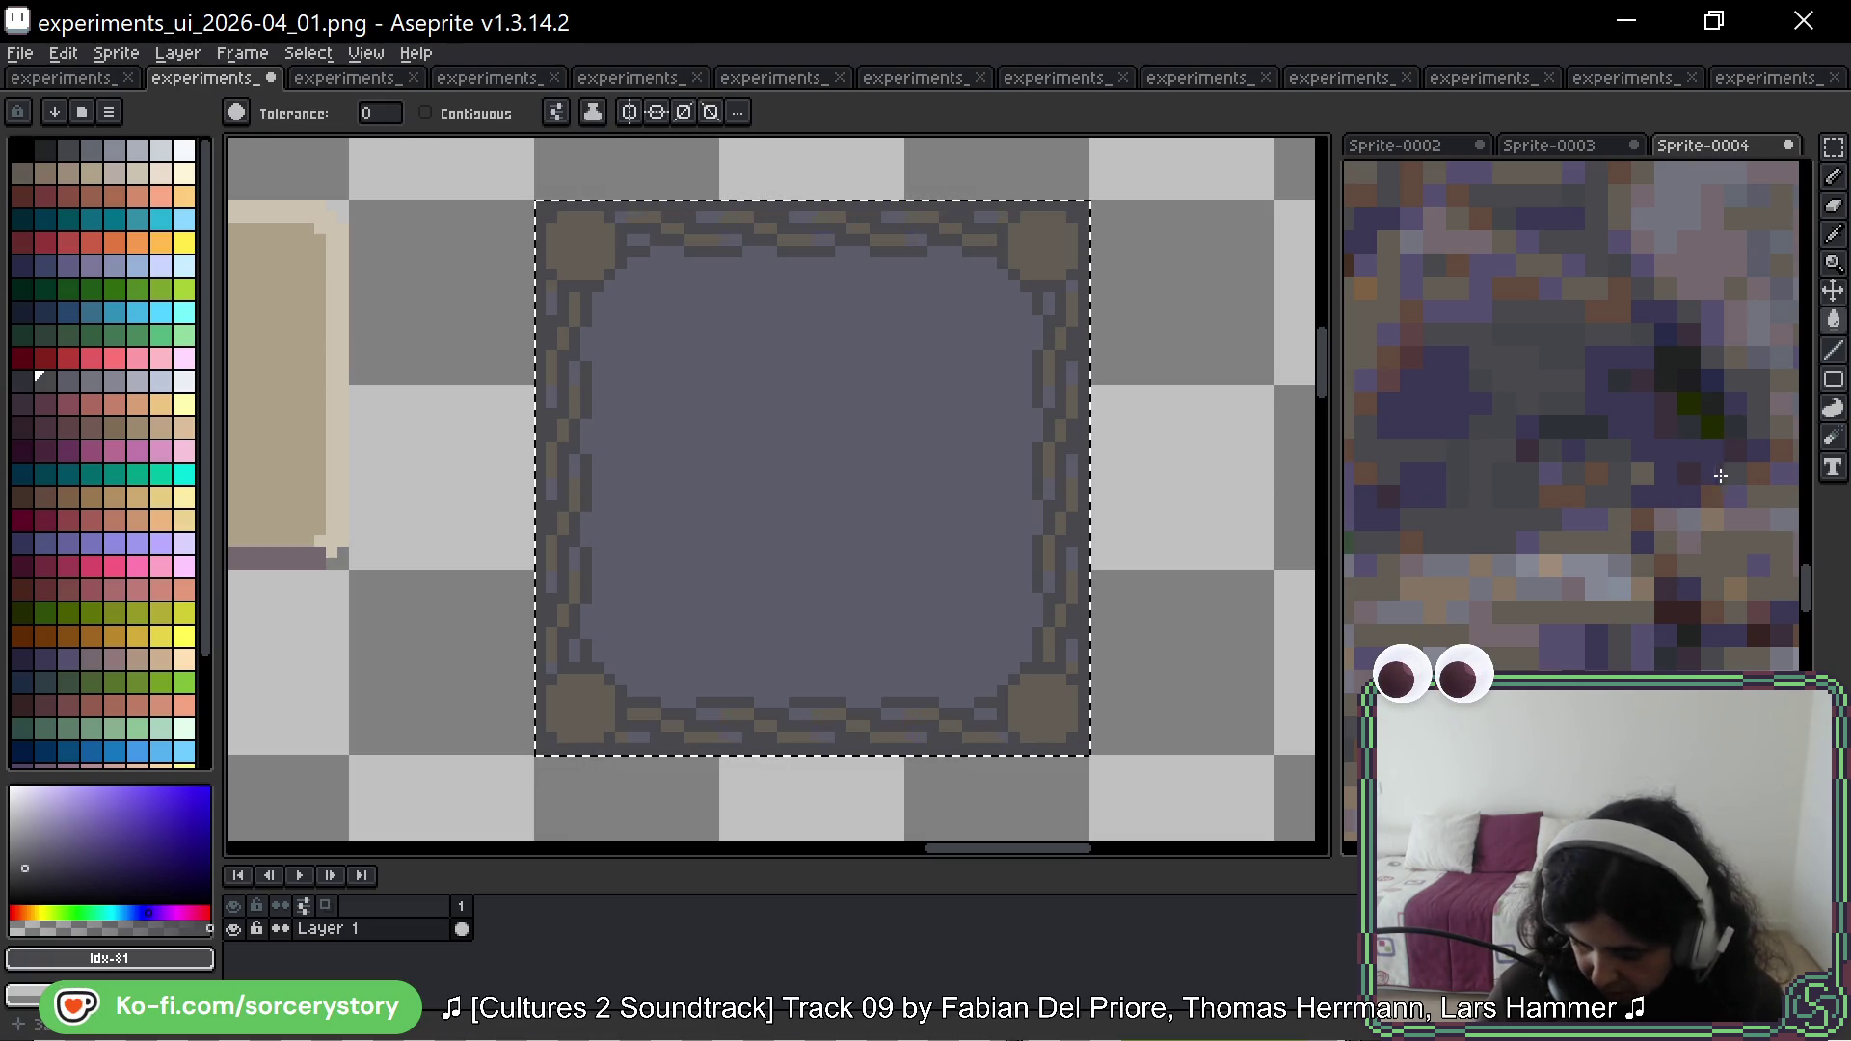
Step: Fill the panel's dark-grey pixels with a purple tone from the stone photo
drag(1726, 475, 1683, 481)
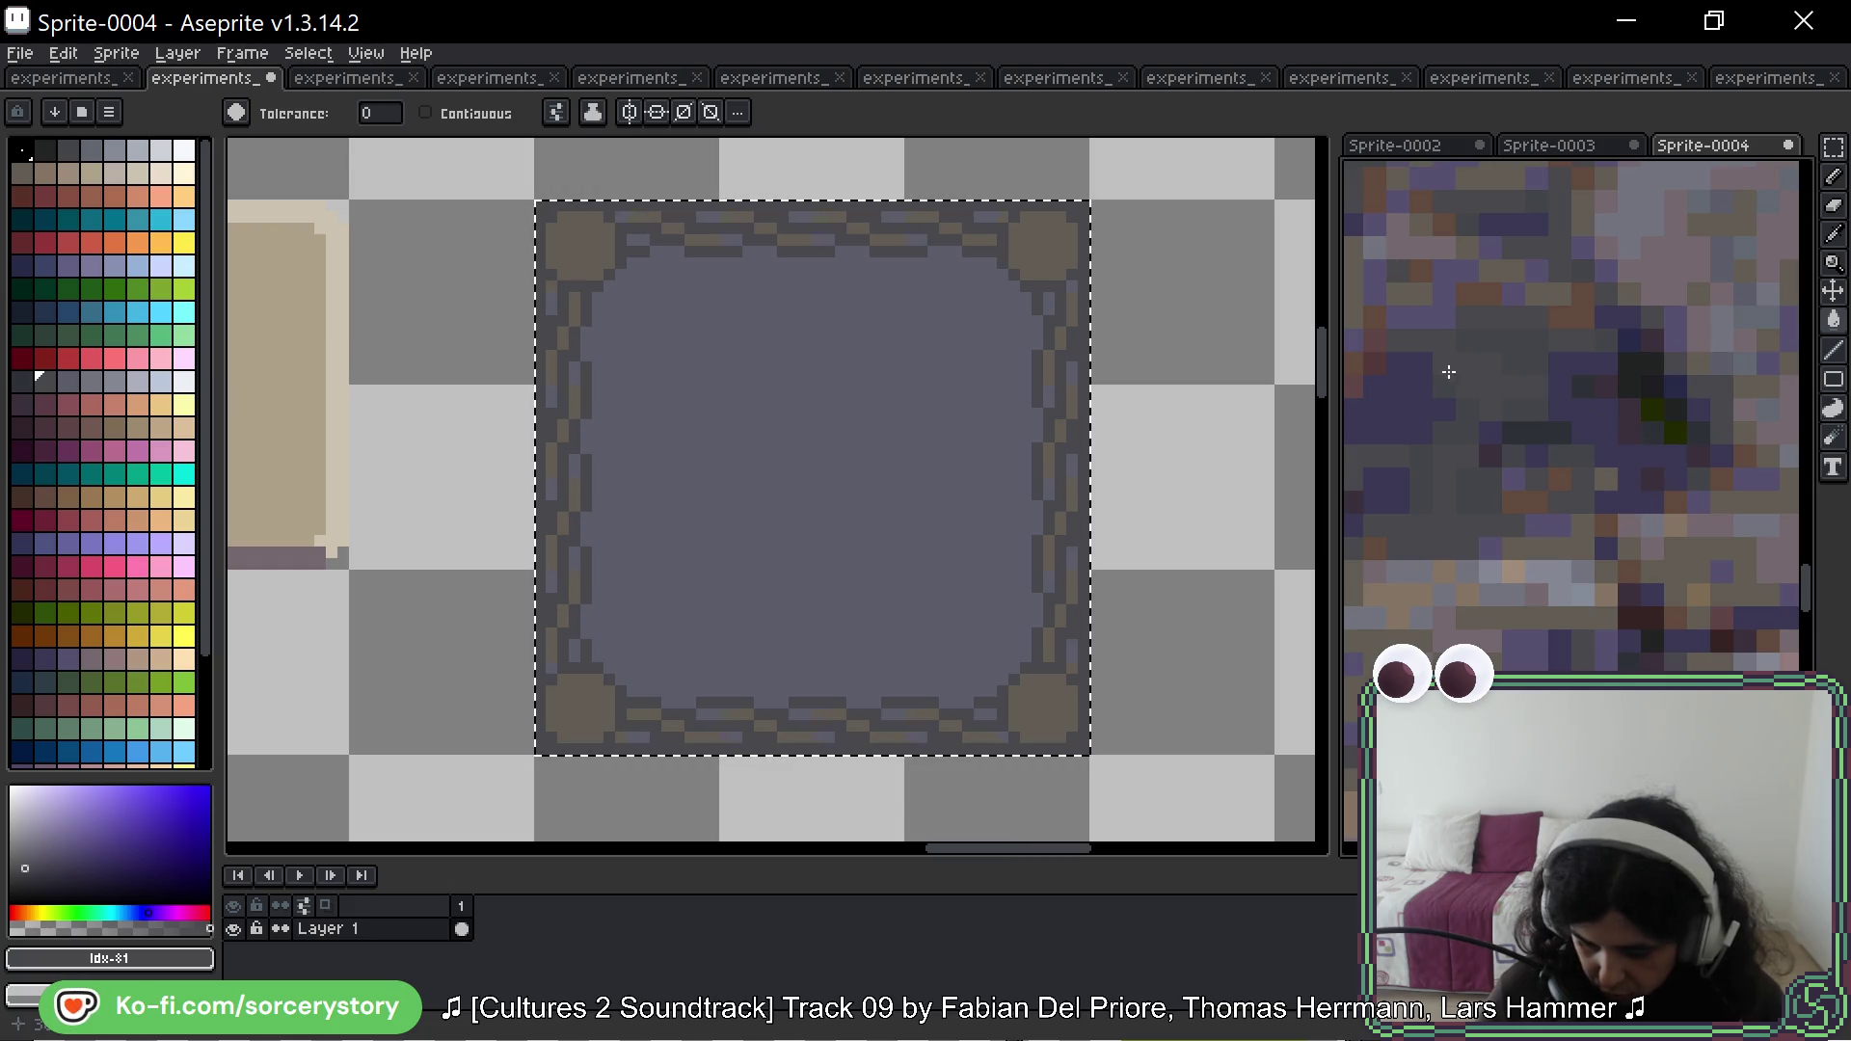
scroll(934, 273, up, 3)
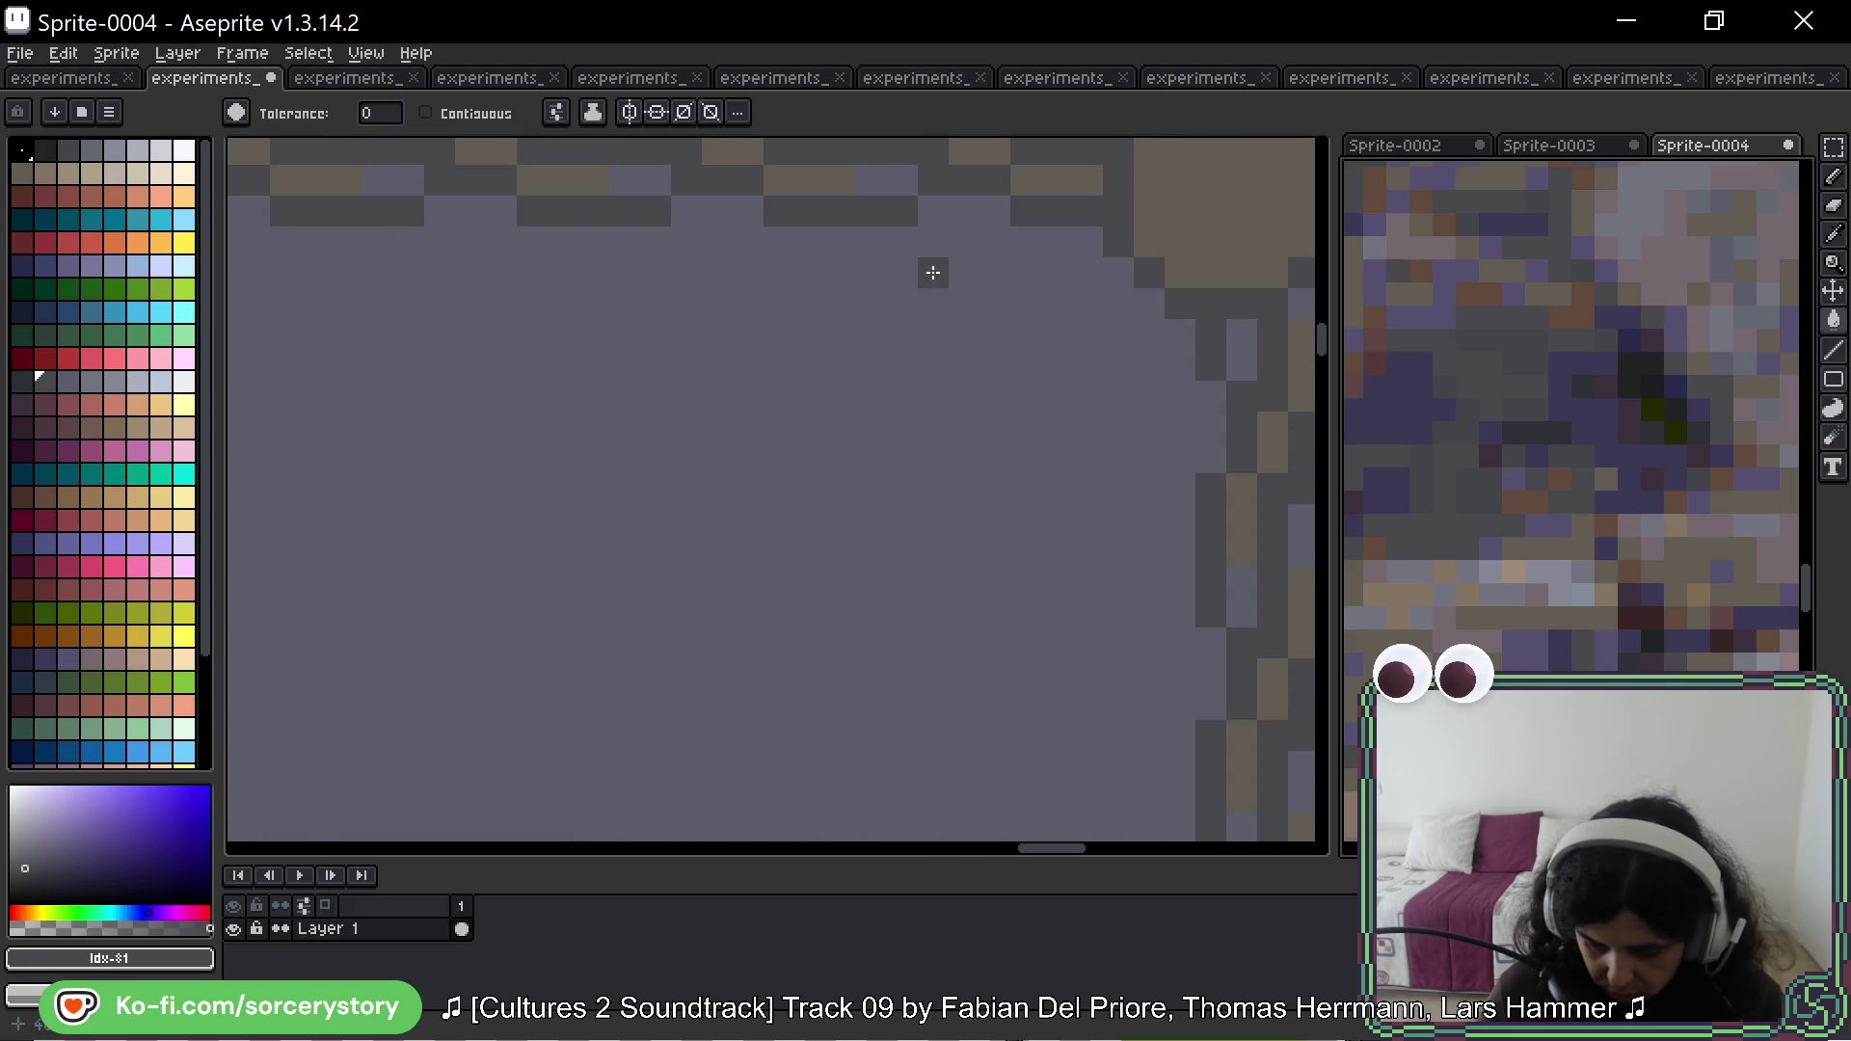
mouse_move(1643, 388)
mouse_down()
mouse_move(1647, 410)
mouse_move(1633, 392)
mouse_up()
key(i)
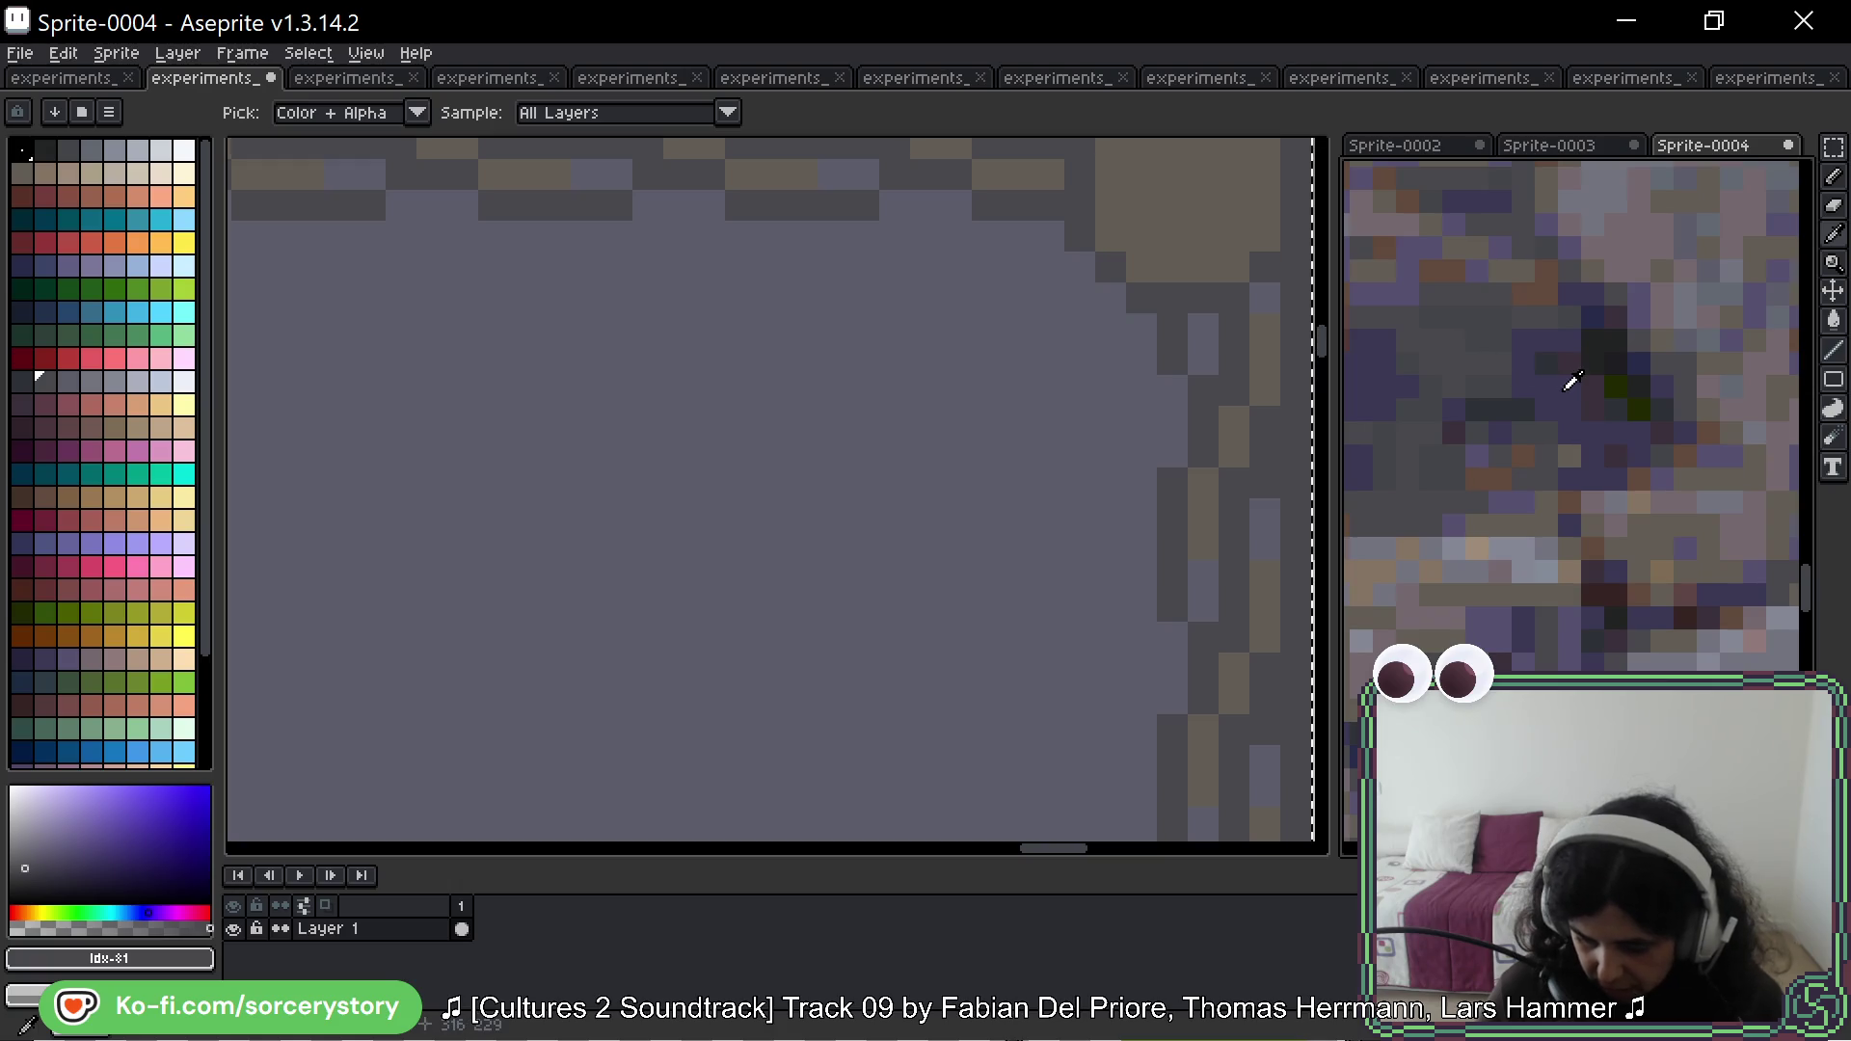
click(1572, 394)
key(g)
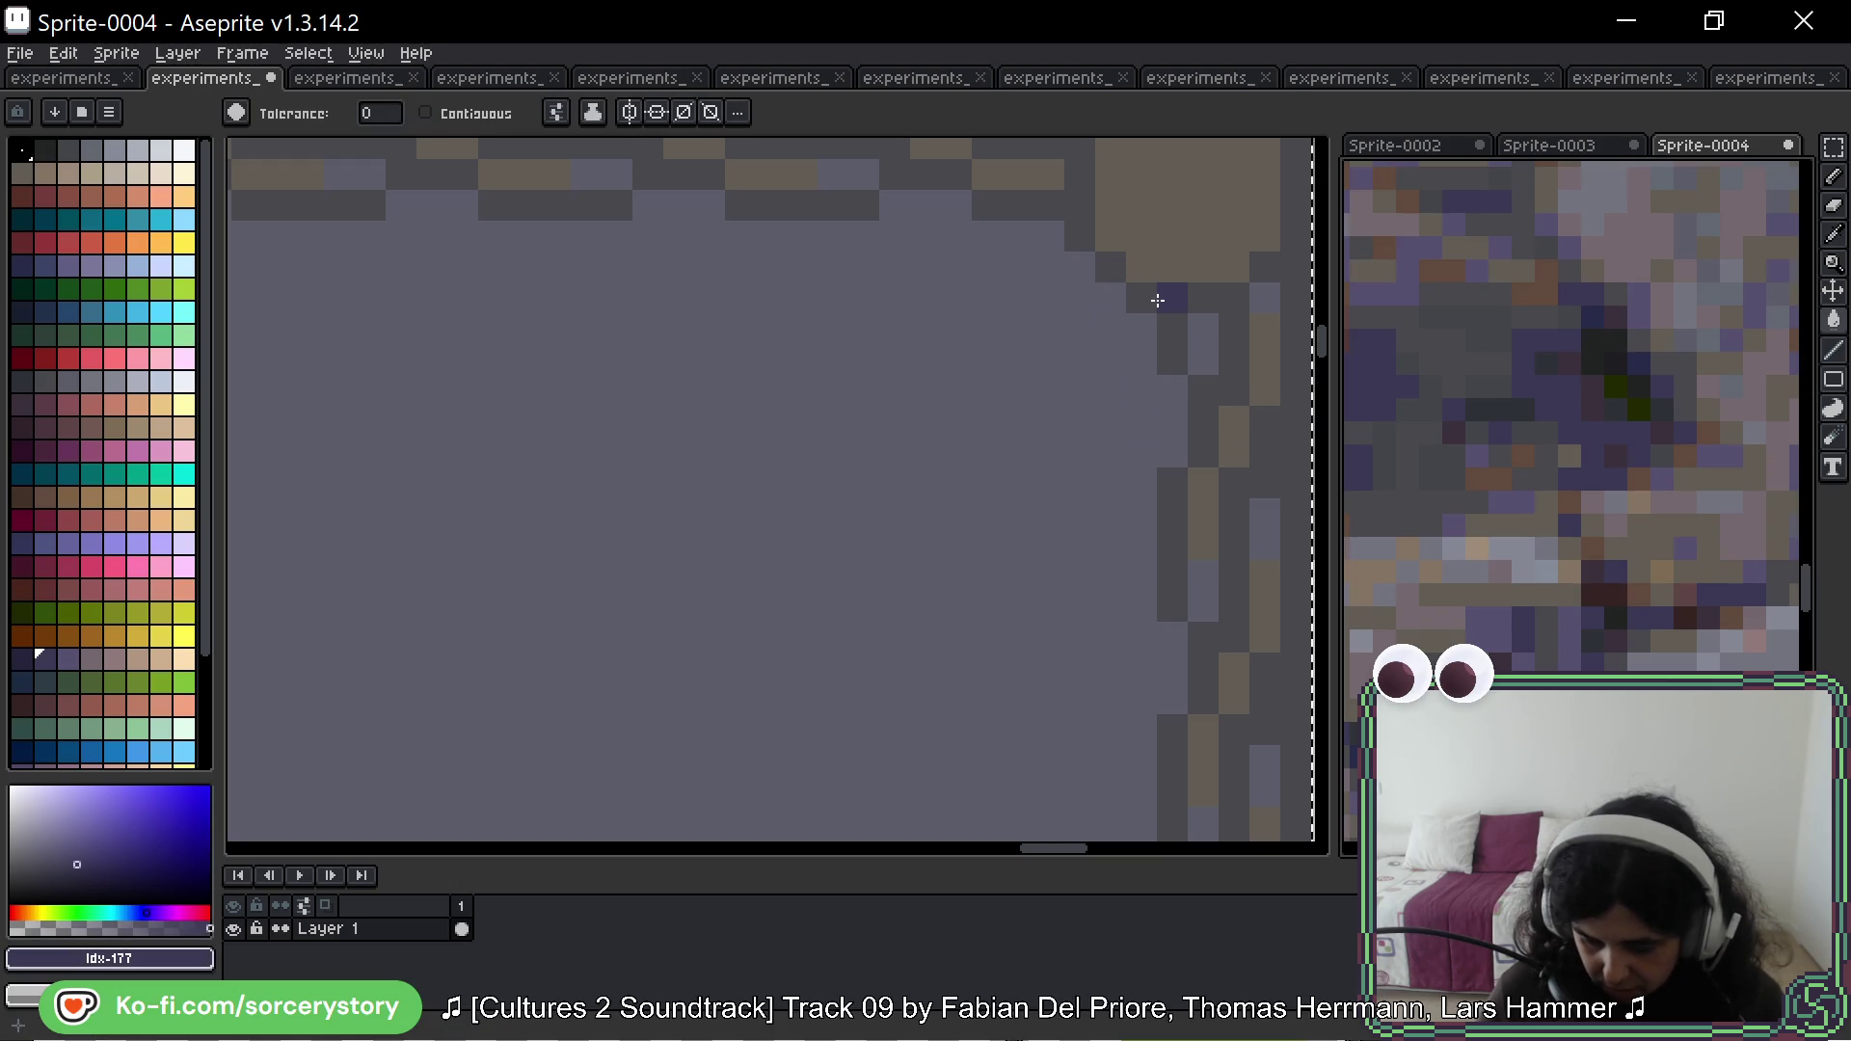
click(1159, 299)
scroll(1145, 367, down, 1)
scroll(1146, 372, down, 1)
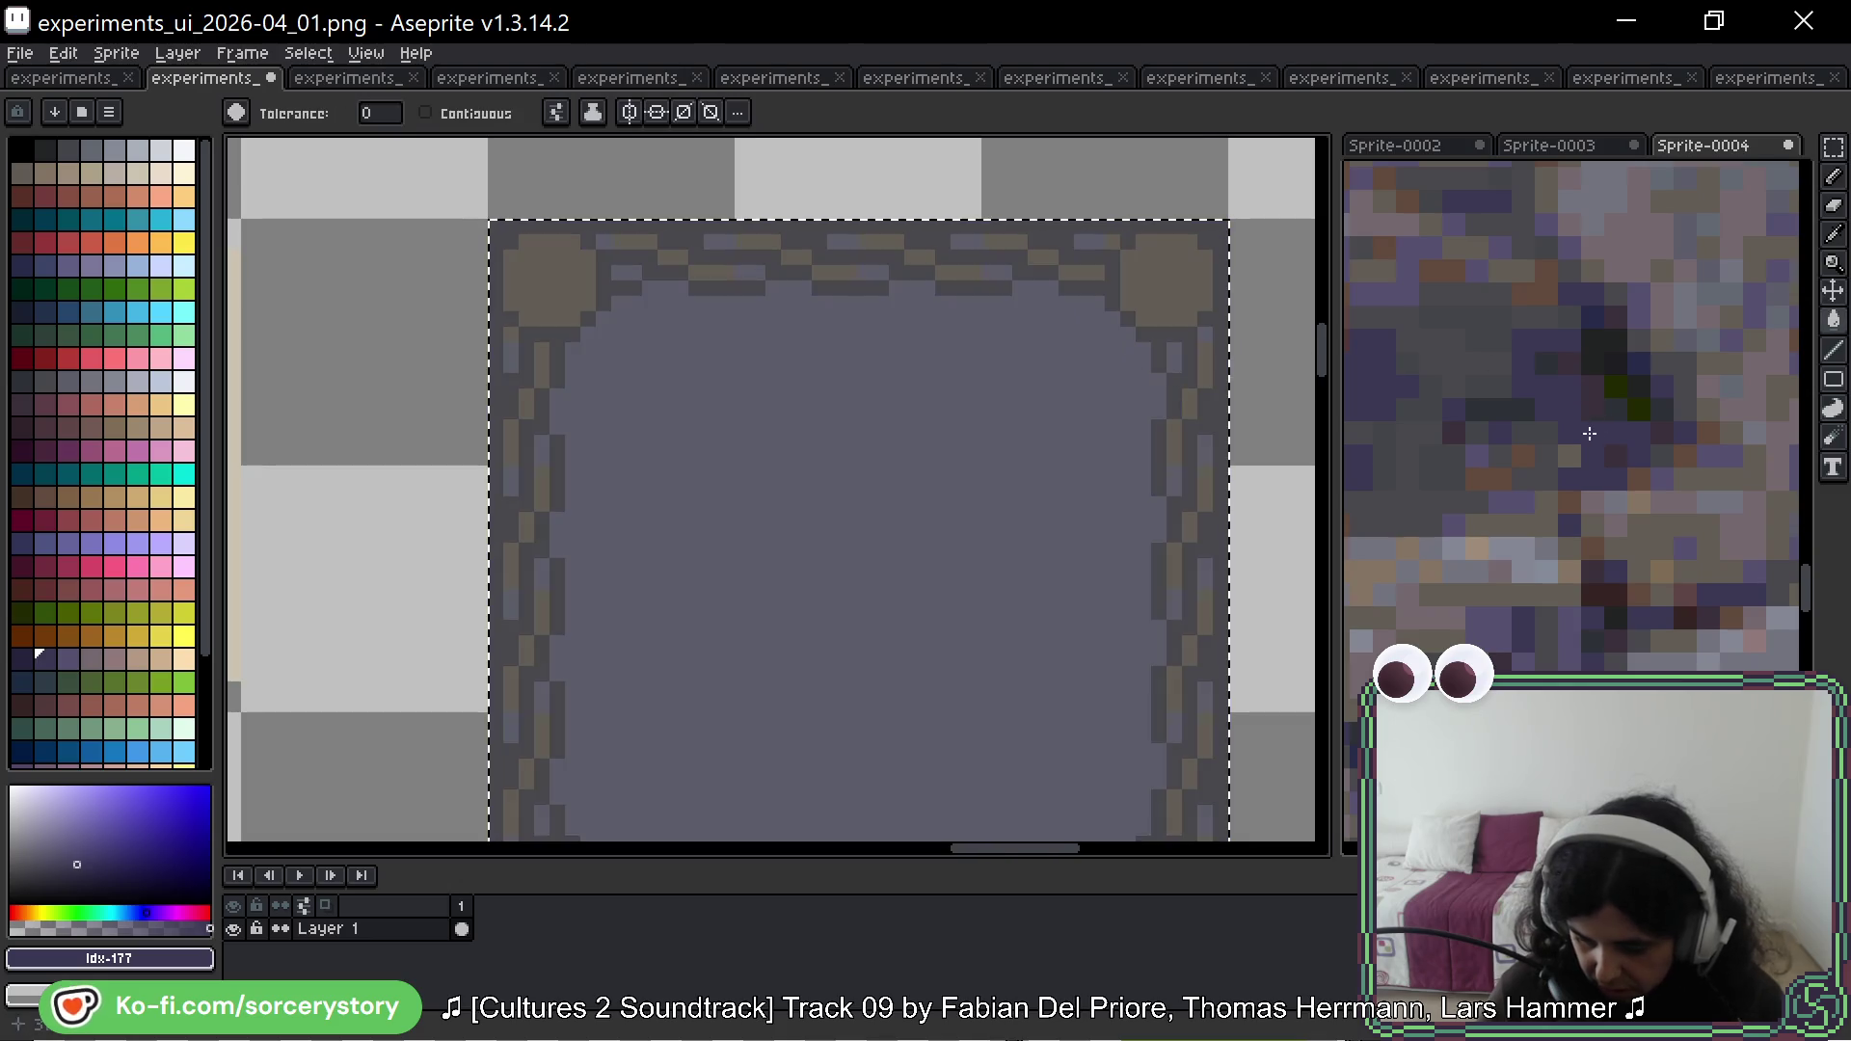
scroll(1595, 378, up, 3)
Step: Recolour the panel's dark outline with a dark magenta sampled from the stone photo
click(1604, 392)
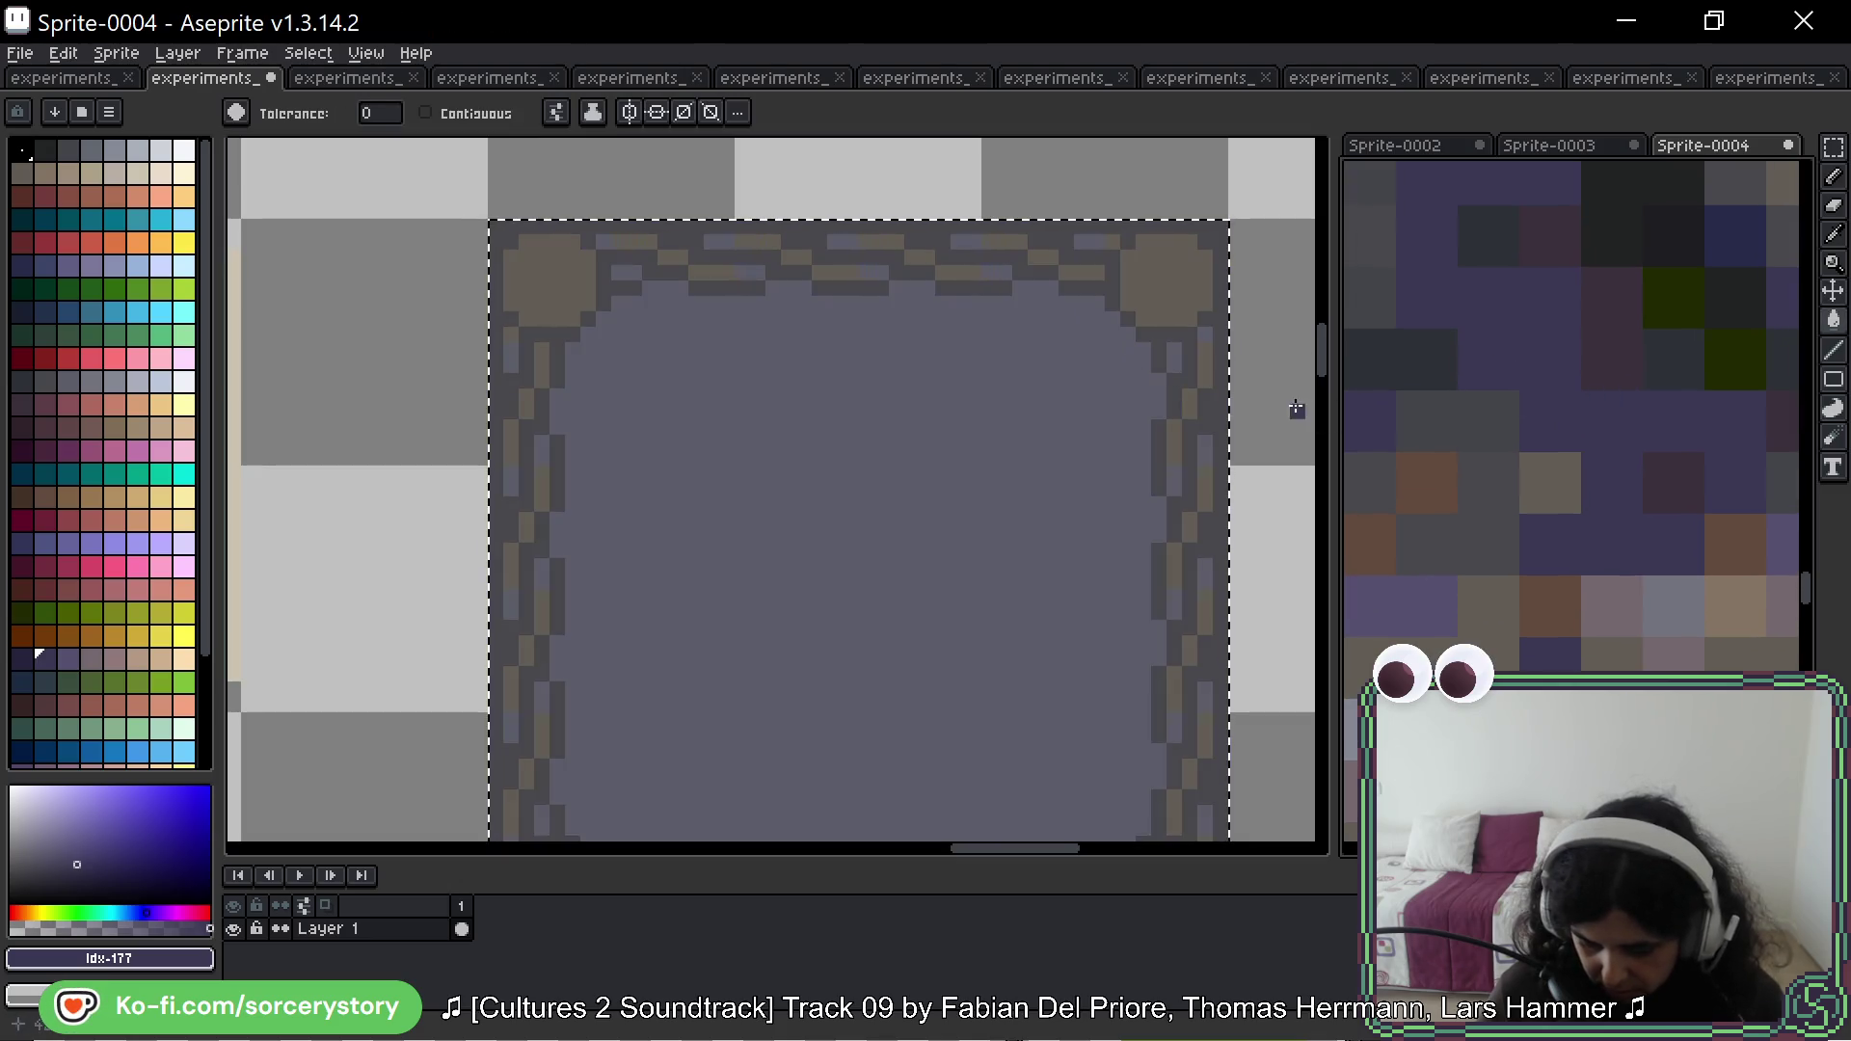
key(i)
key(g)
click(1054, 430)
drag(1054, 430, 1033, 414)
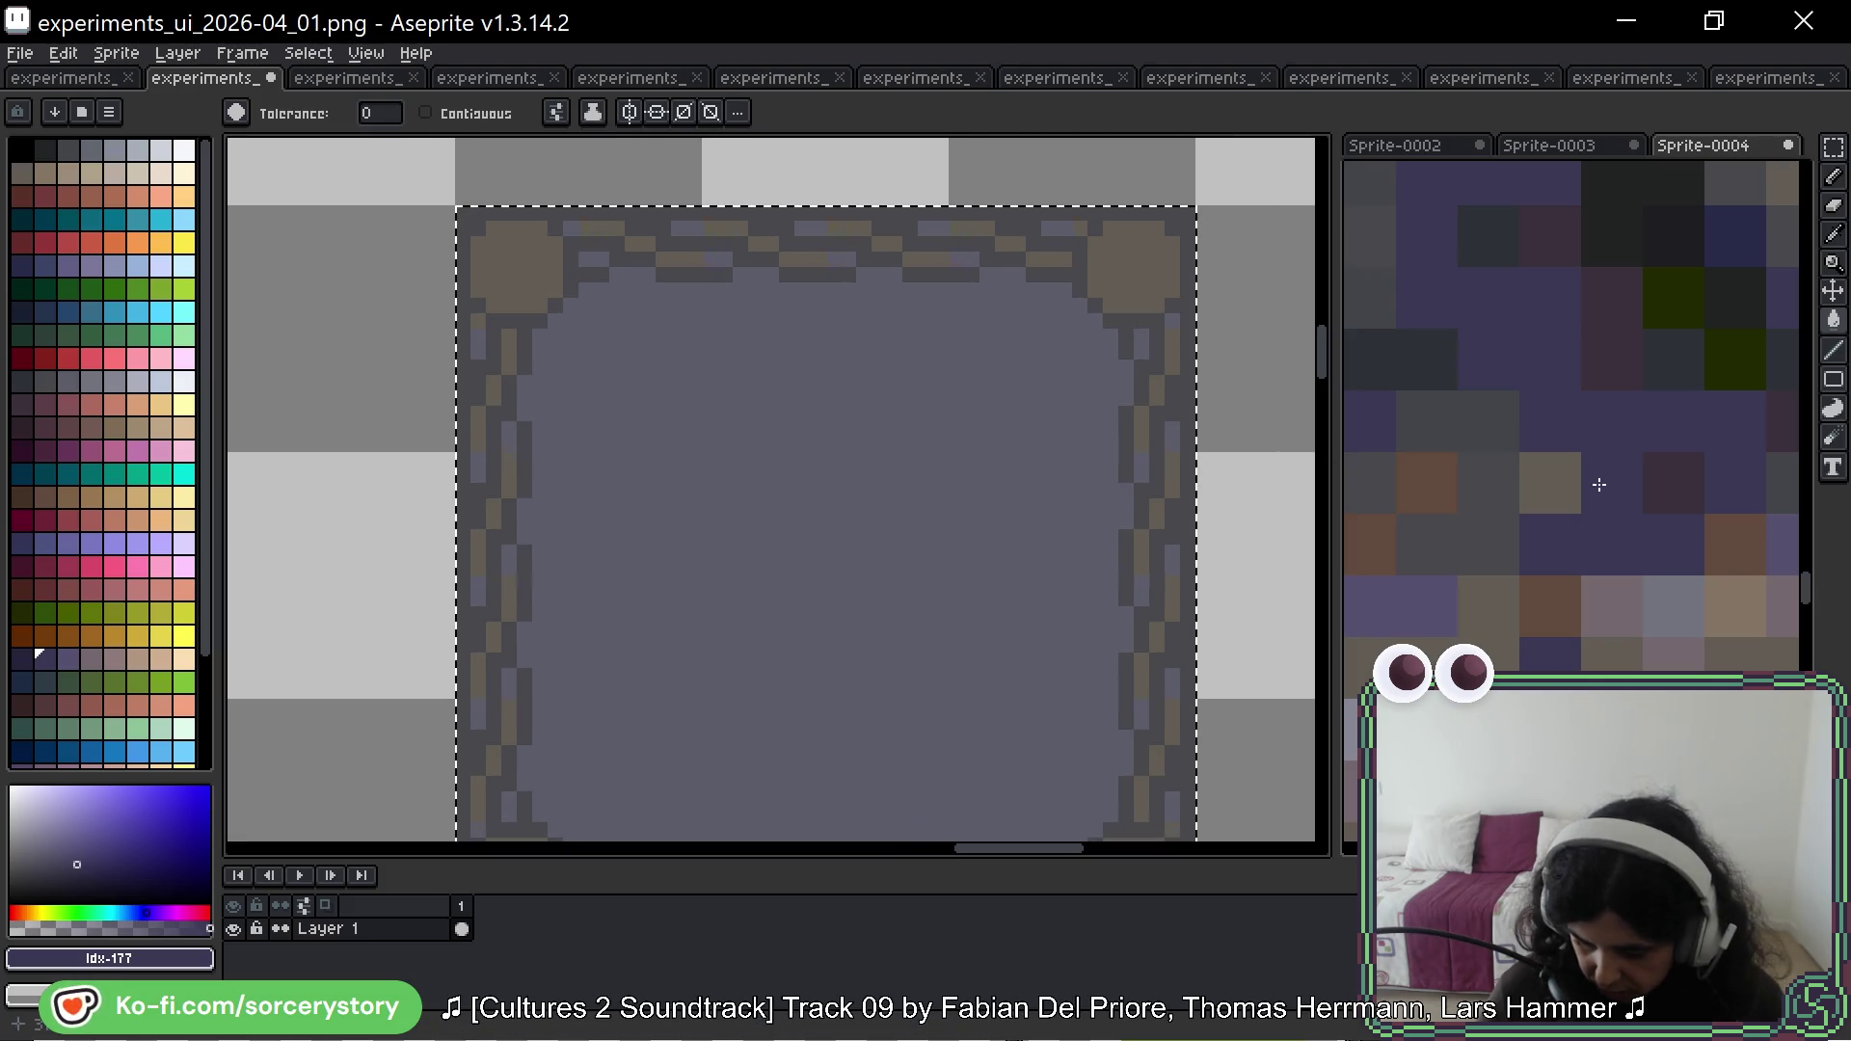
key(i)
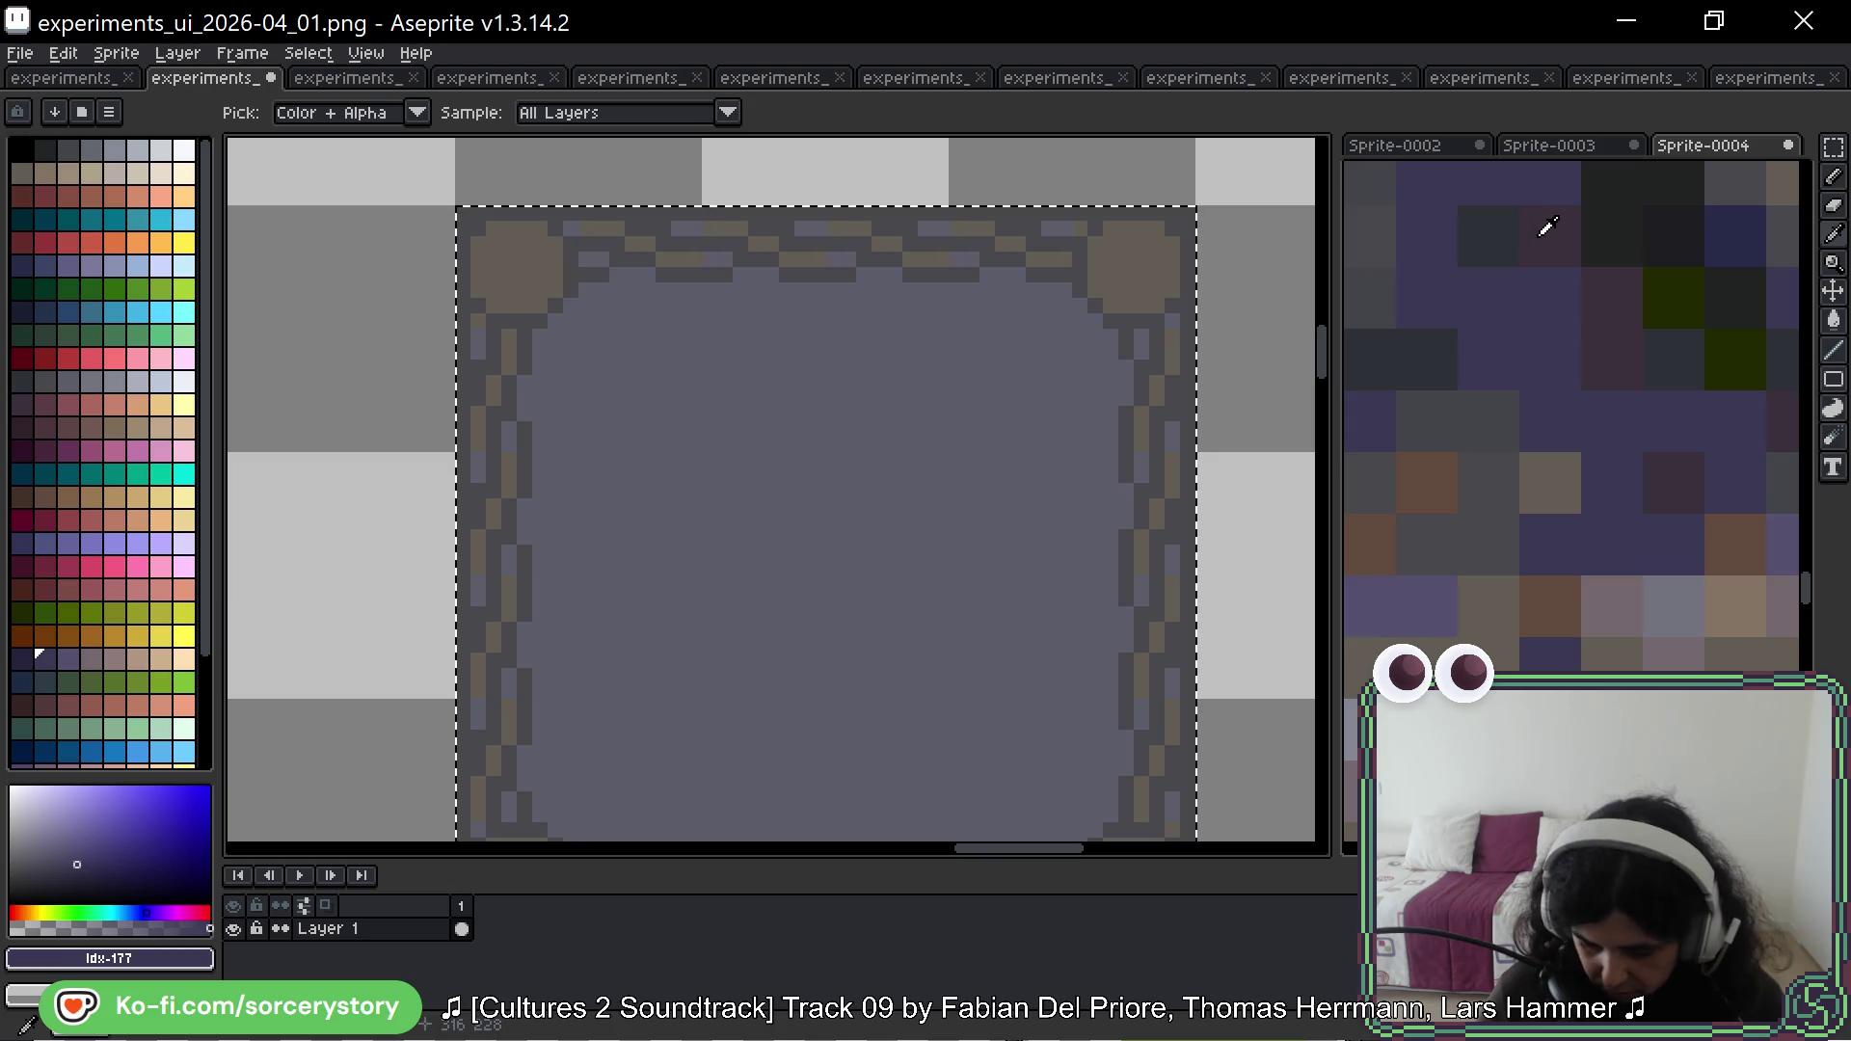
click(1548, 227)
key(g)
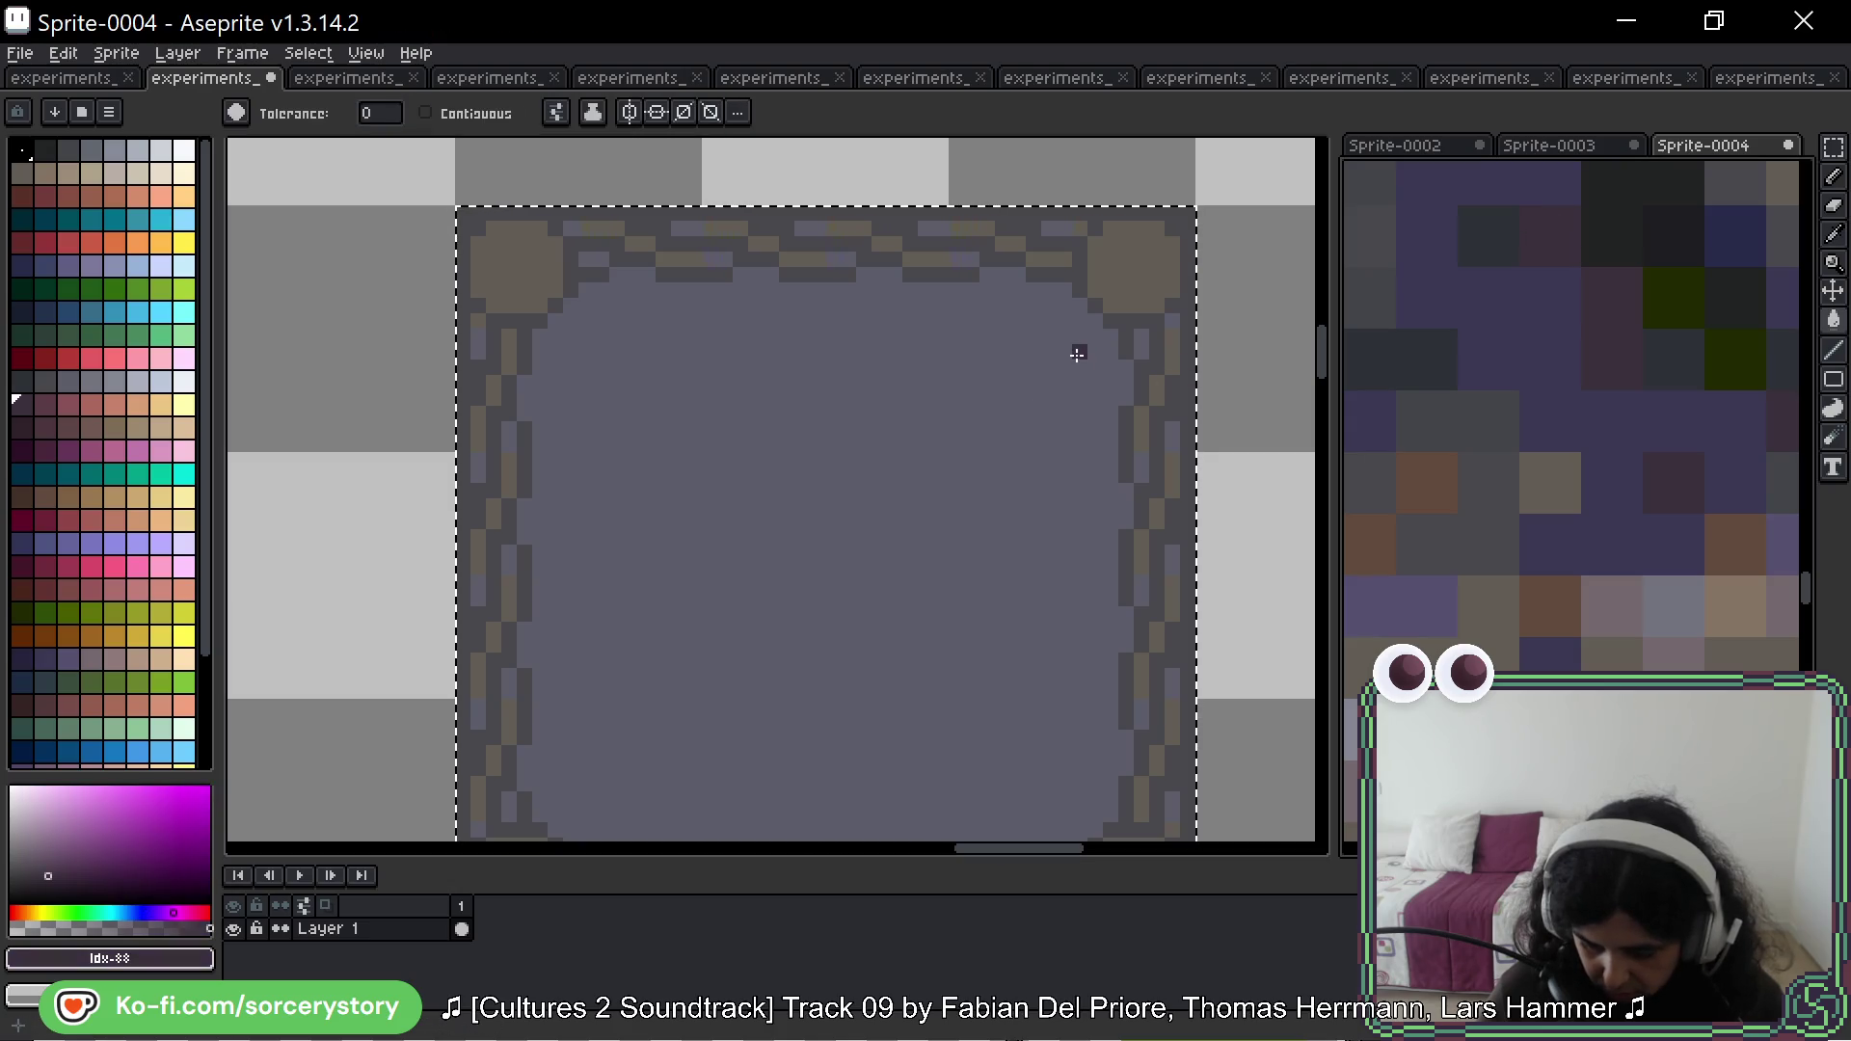
click(1079, 291)
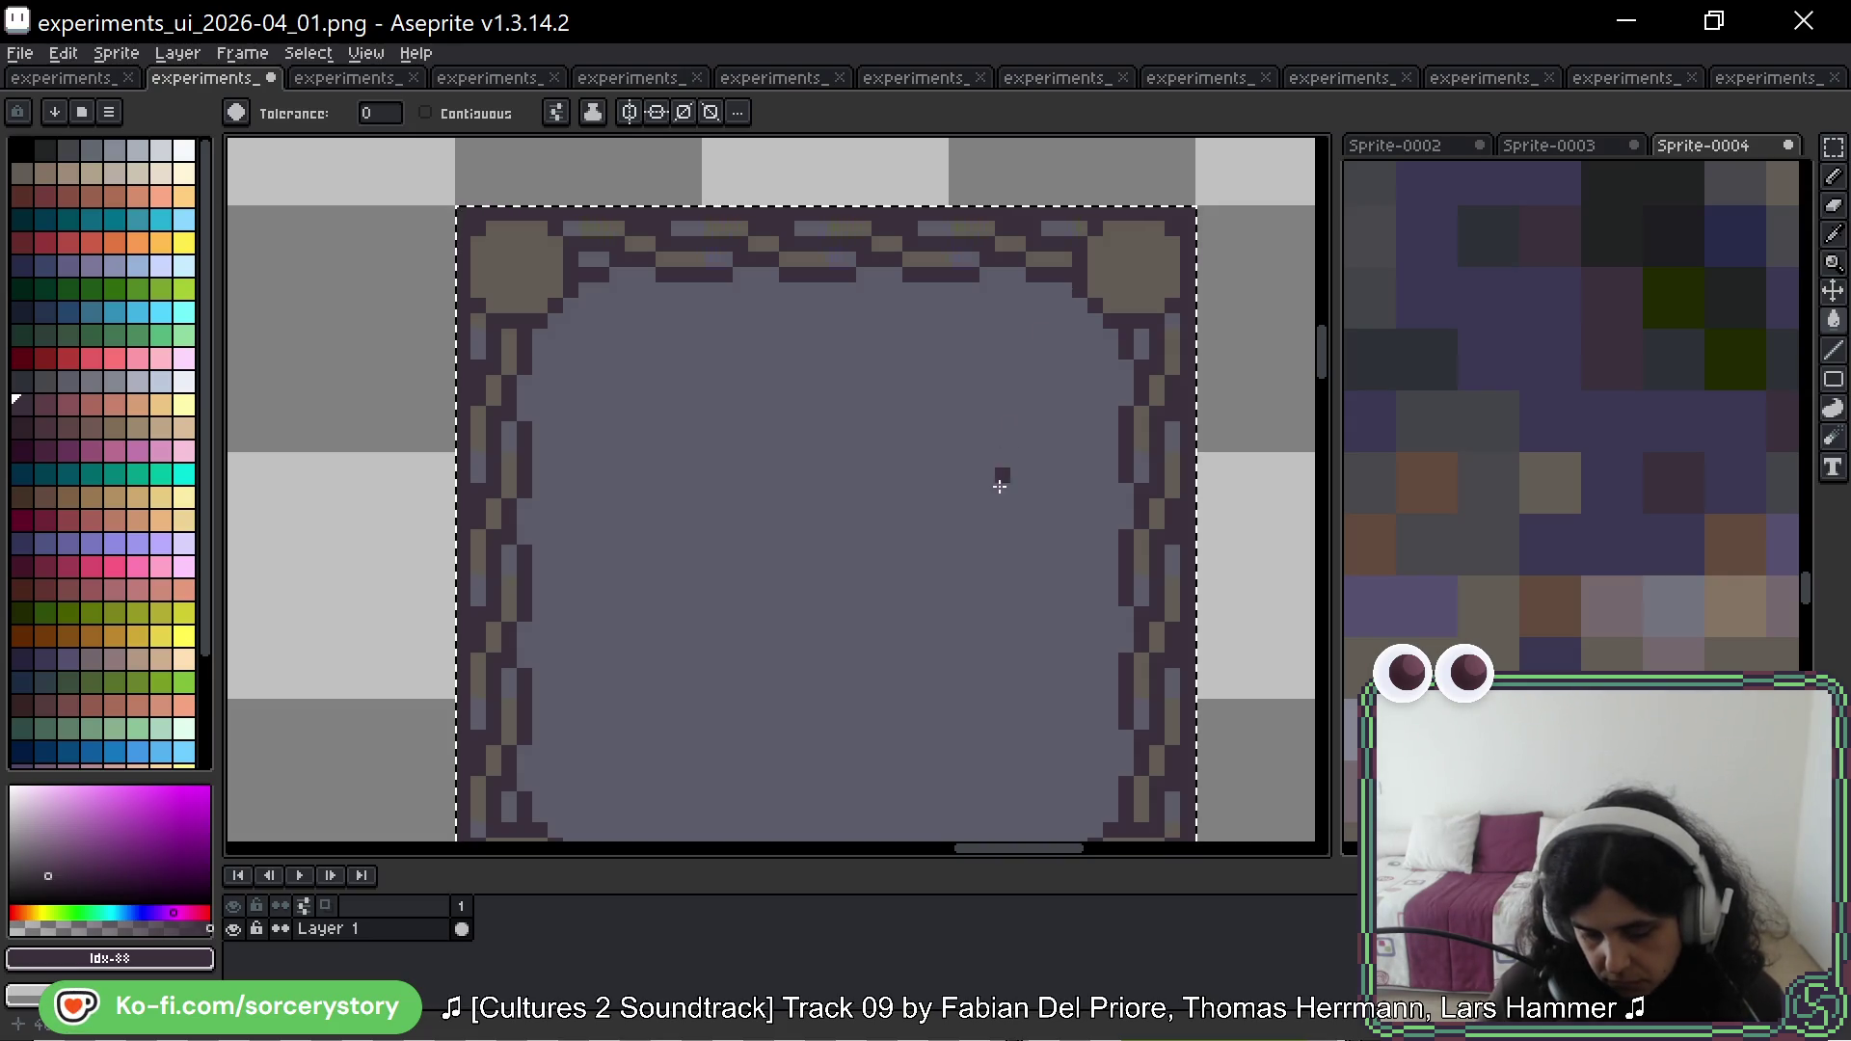
scroll(997, 493, down, 2)
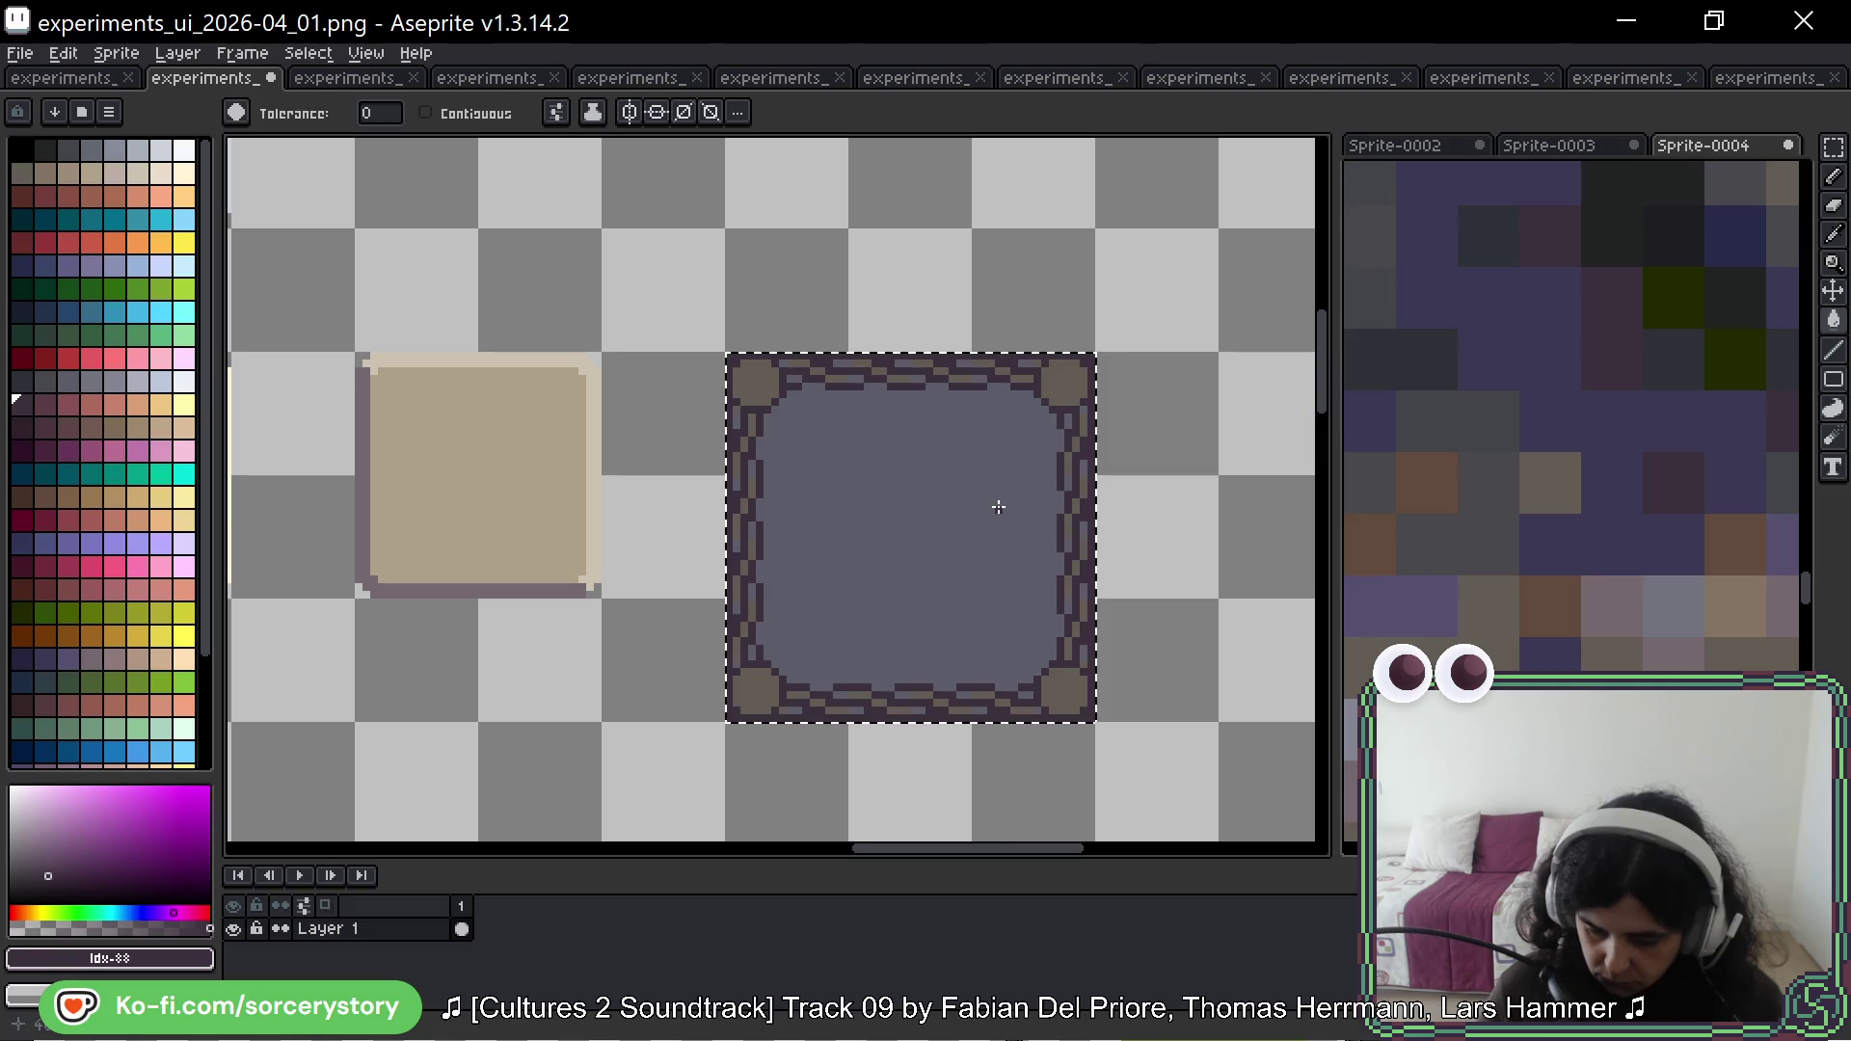
Step: Fill the panel interior with a dark grey from the stone photo and deselect
scroll(1504, 441, down, 2)
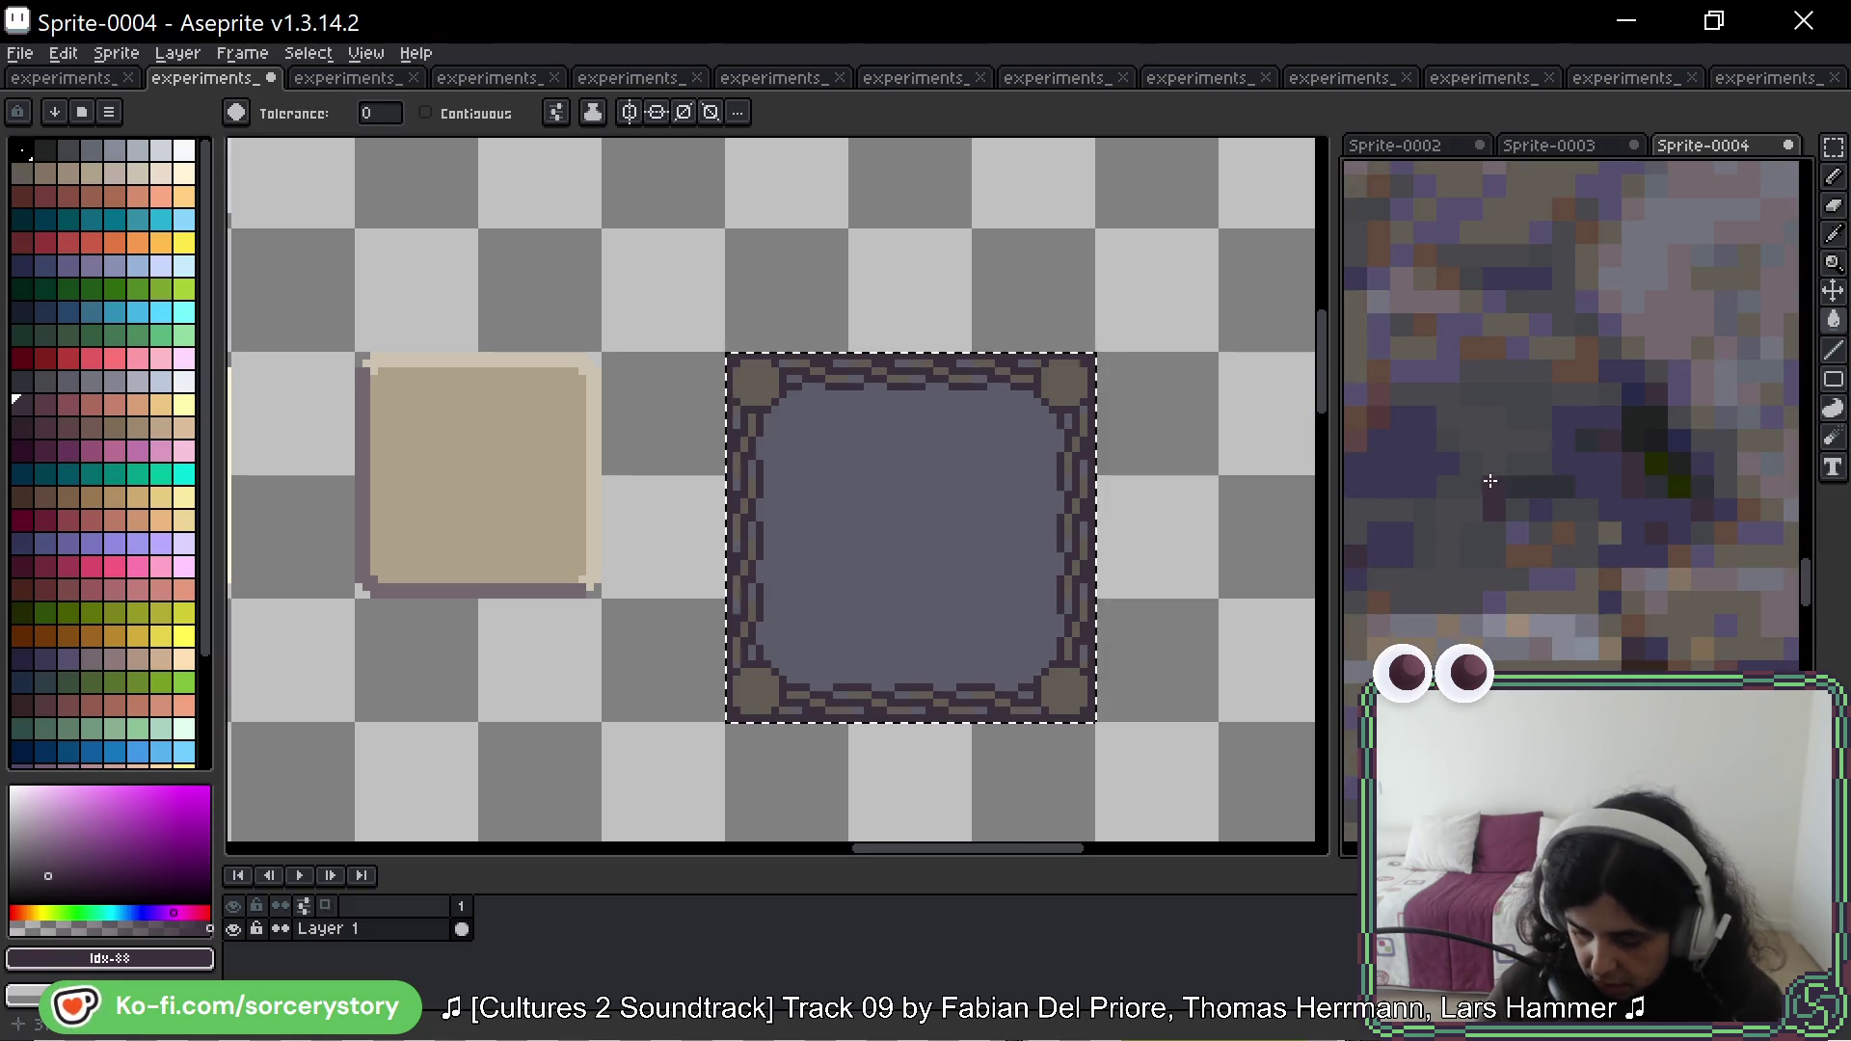
alt+click(1493, 421)
drag(1002, 543, 1035, 483)
key(ctrl+d)
Step: Marquee-select the whole dark bordered panel
scroll(1022, 476, right, 2)
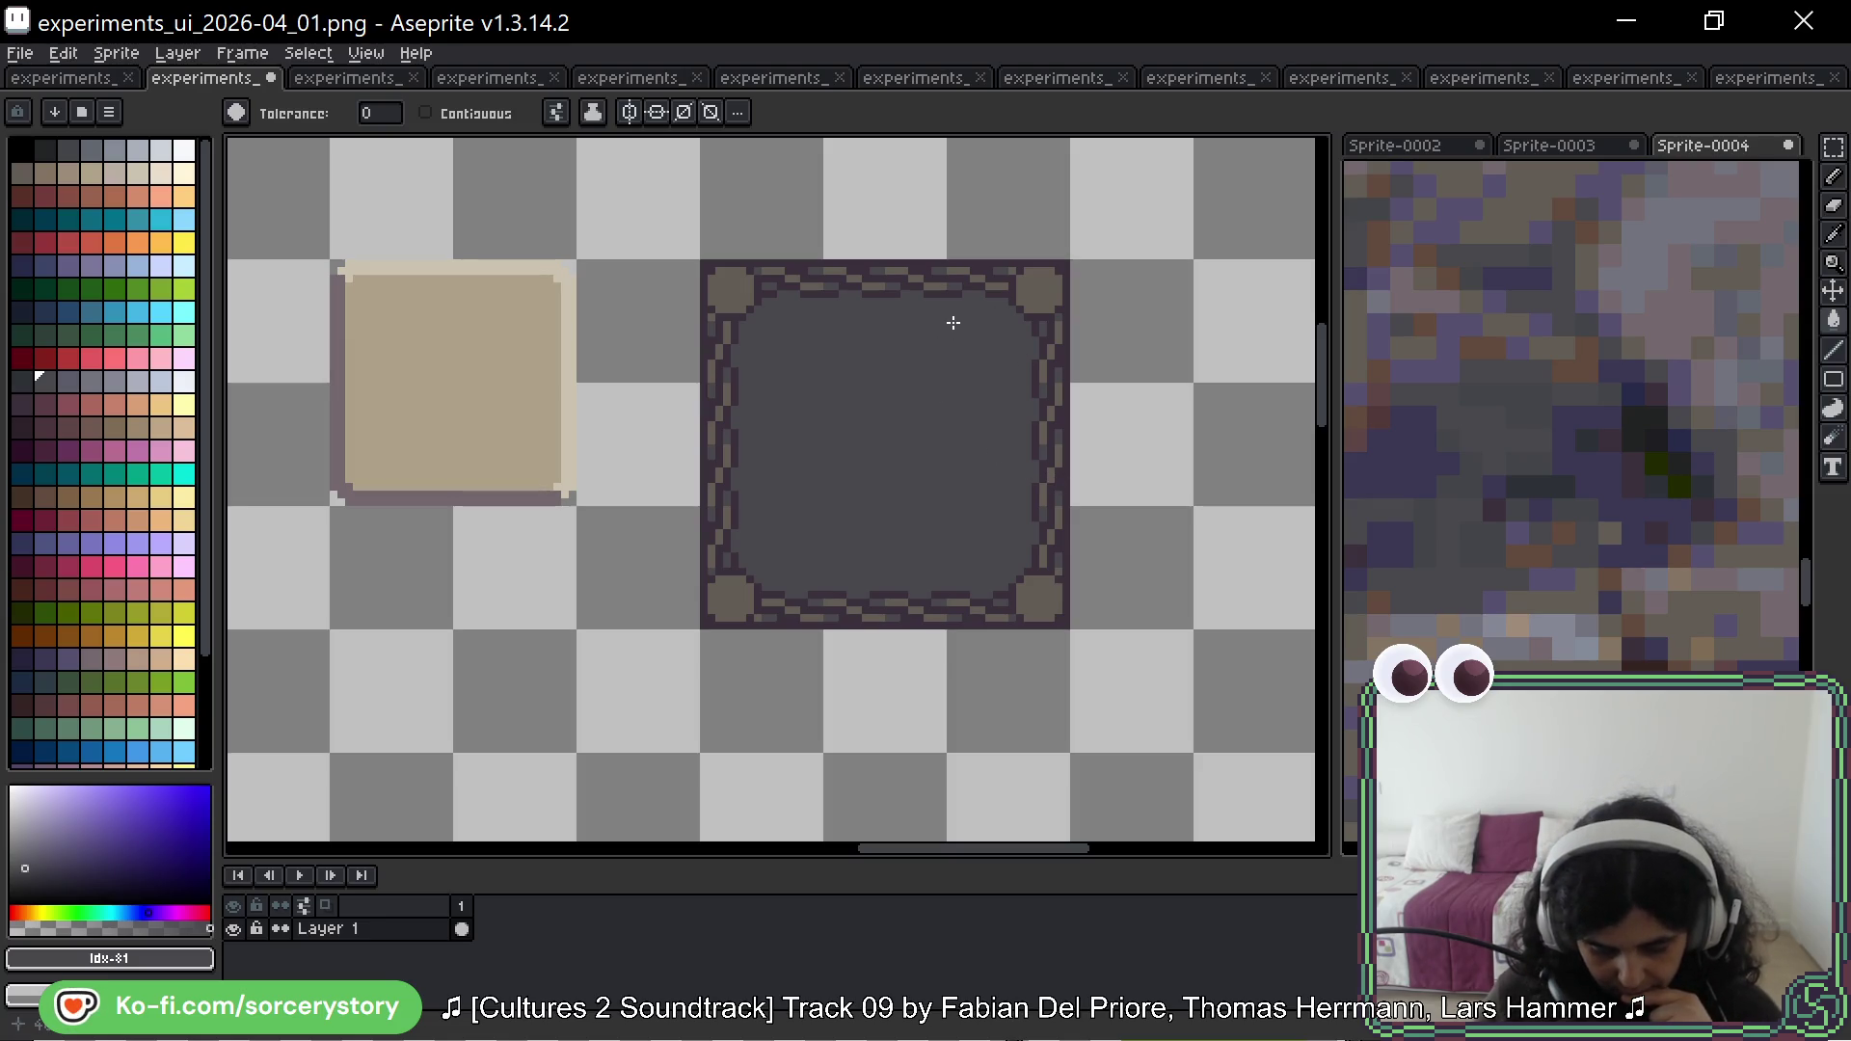
scroll(1572, 405, down, 2)
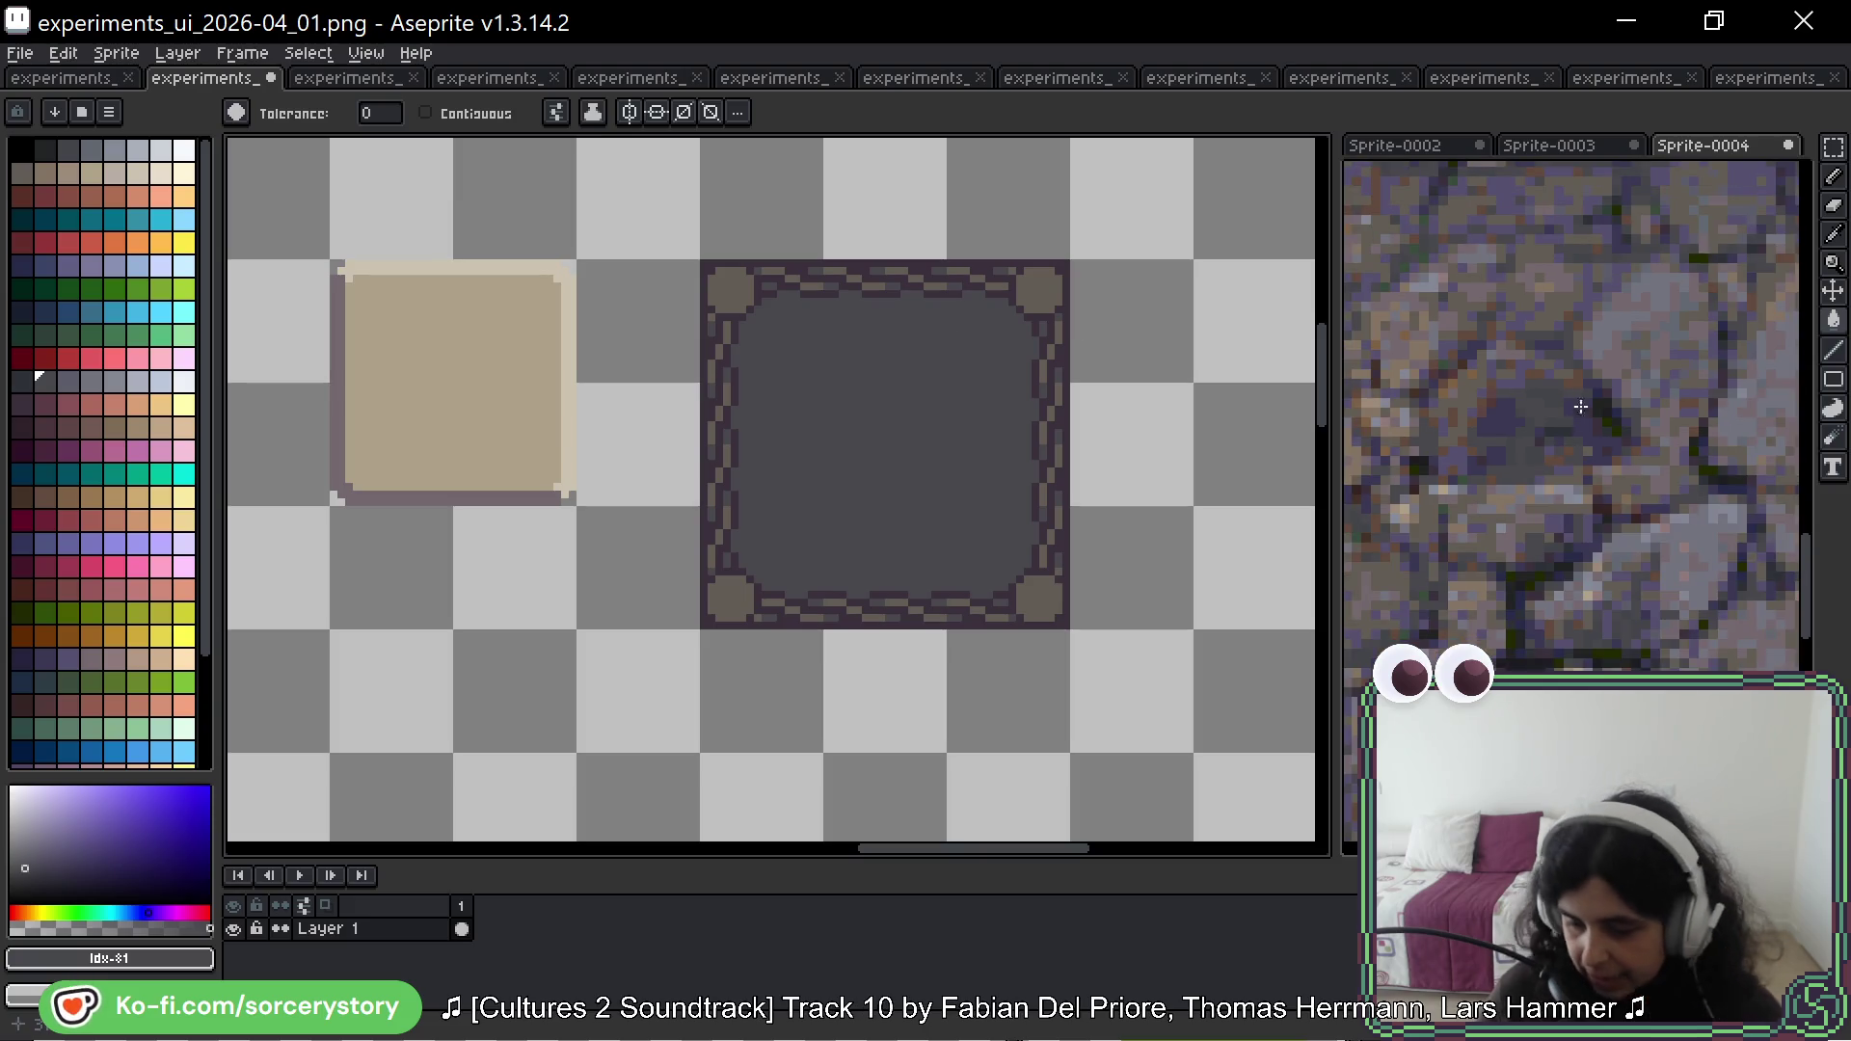
scroll(1574, 416, down, 2)
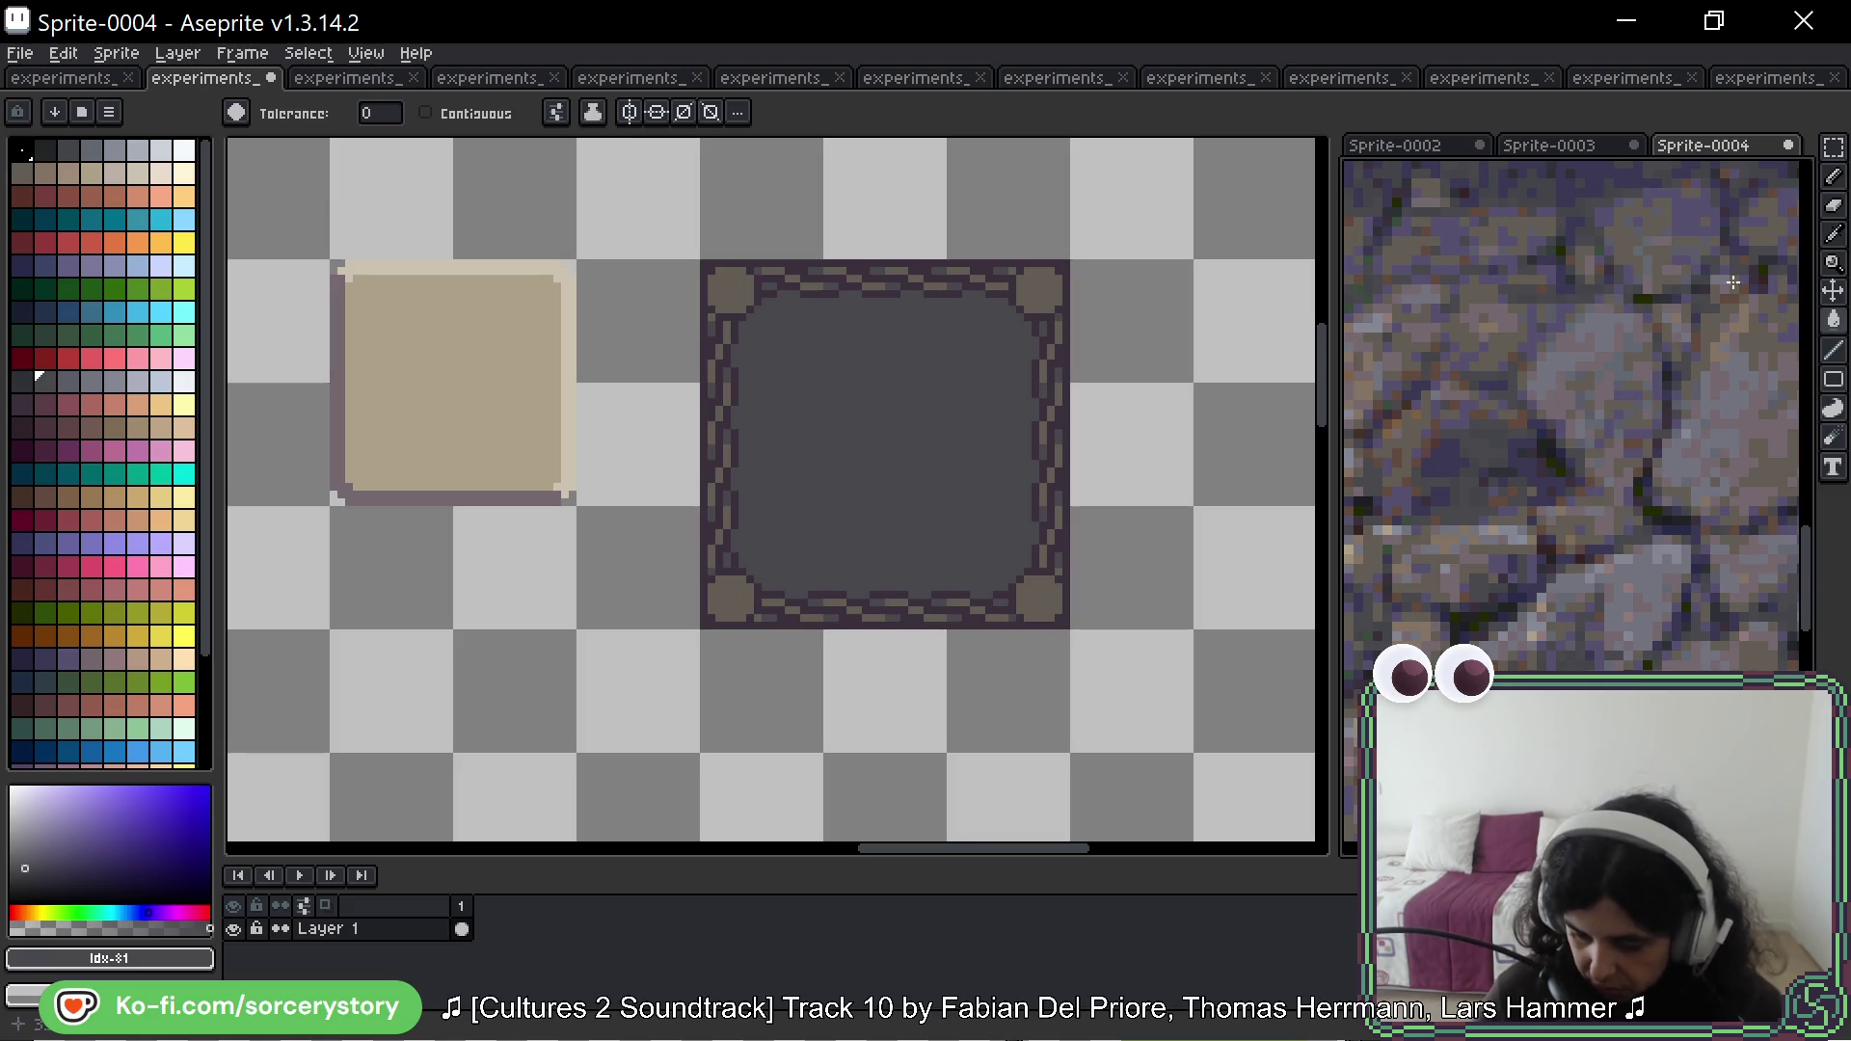
click(1833, 146)
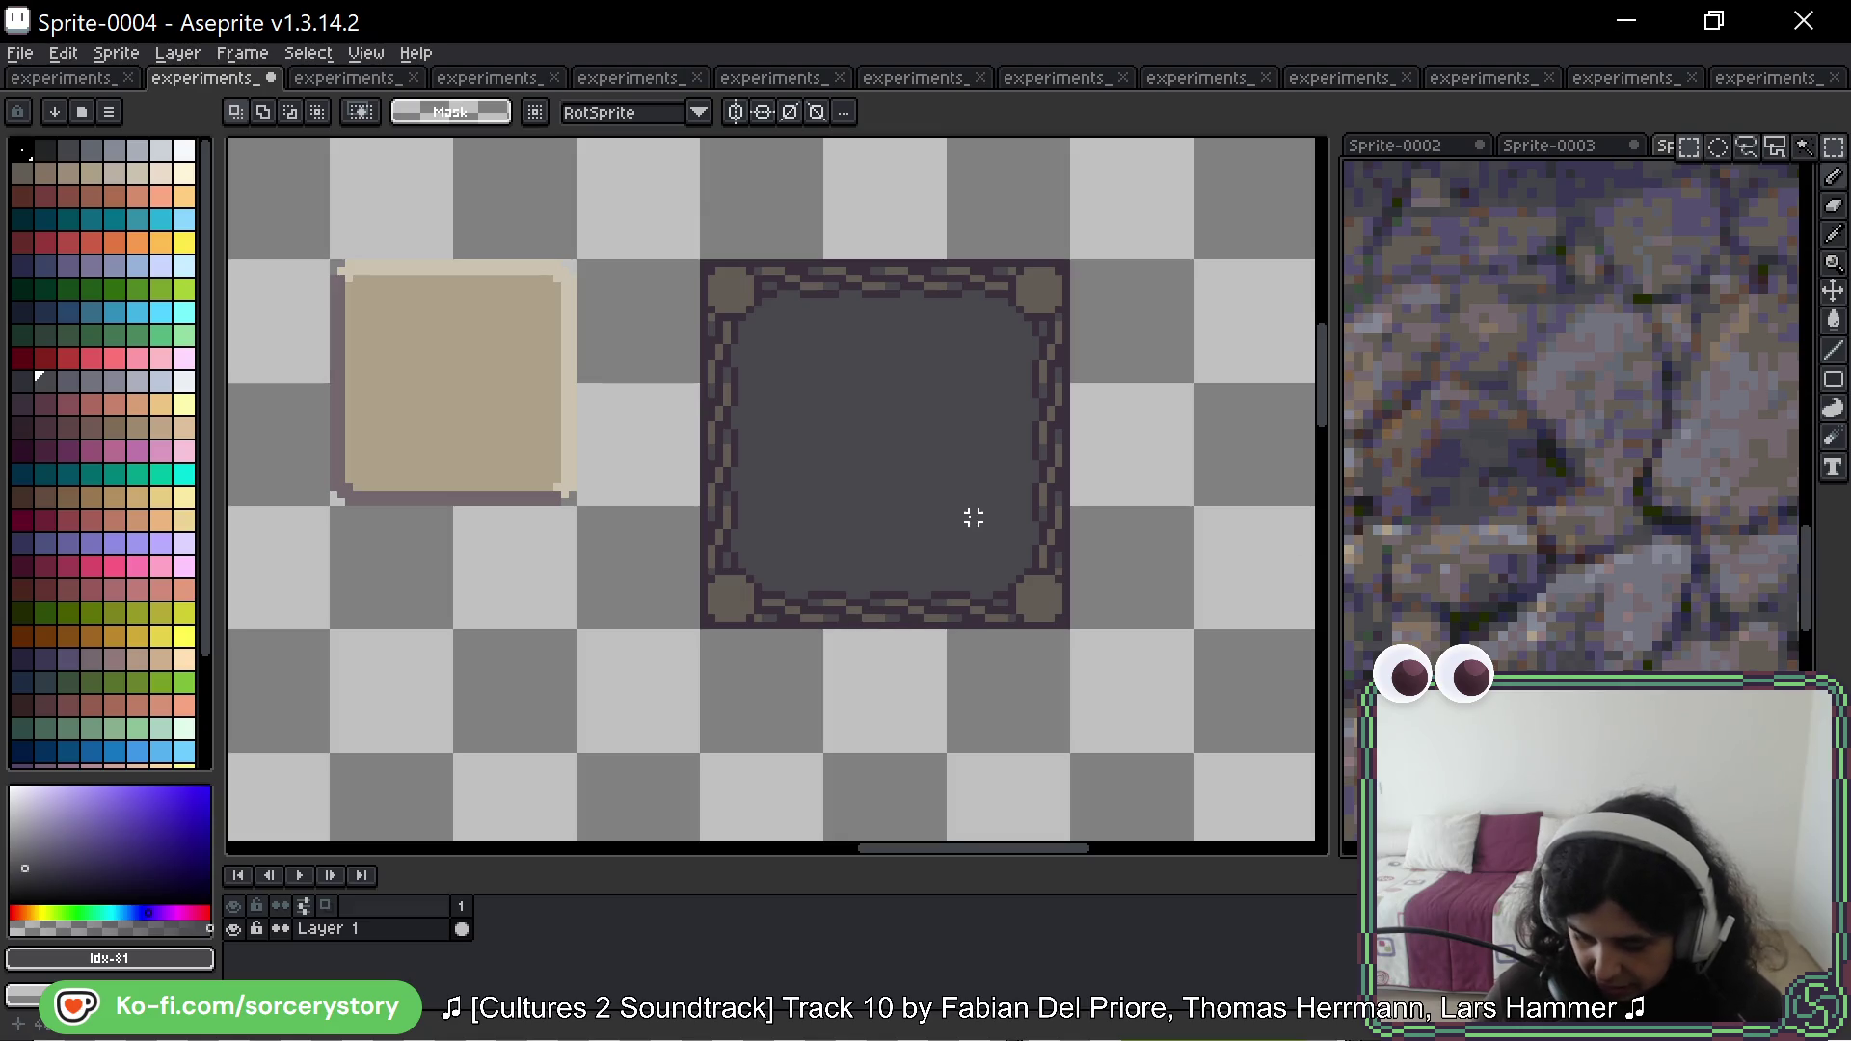
mouse_move(877, 462)
mouse_down()
mouse_move(603, 256)
mouse_move(781, 428)
mouse_up()
Step: Place a copy of the panel to its right and fill its brown corners light grey
drag(675, 359, 1190, 380)
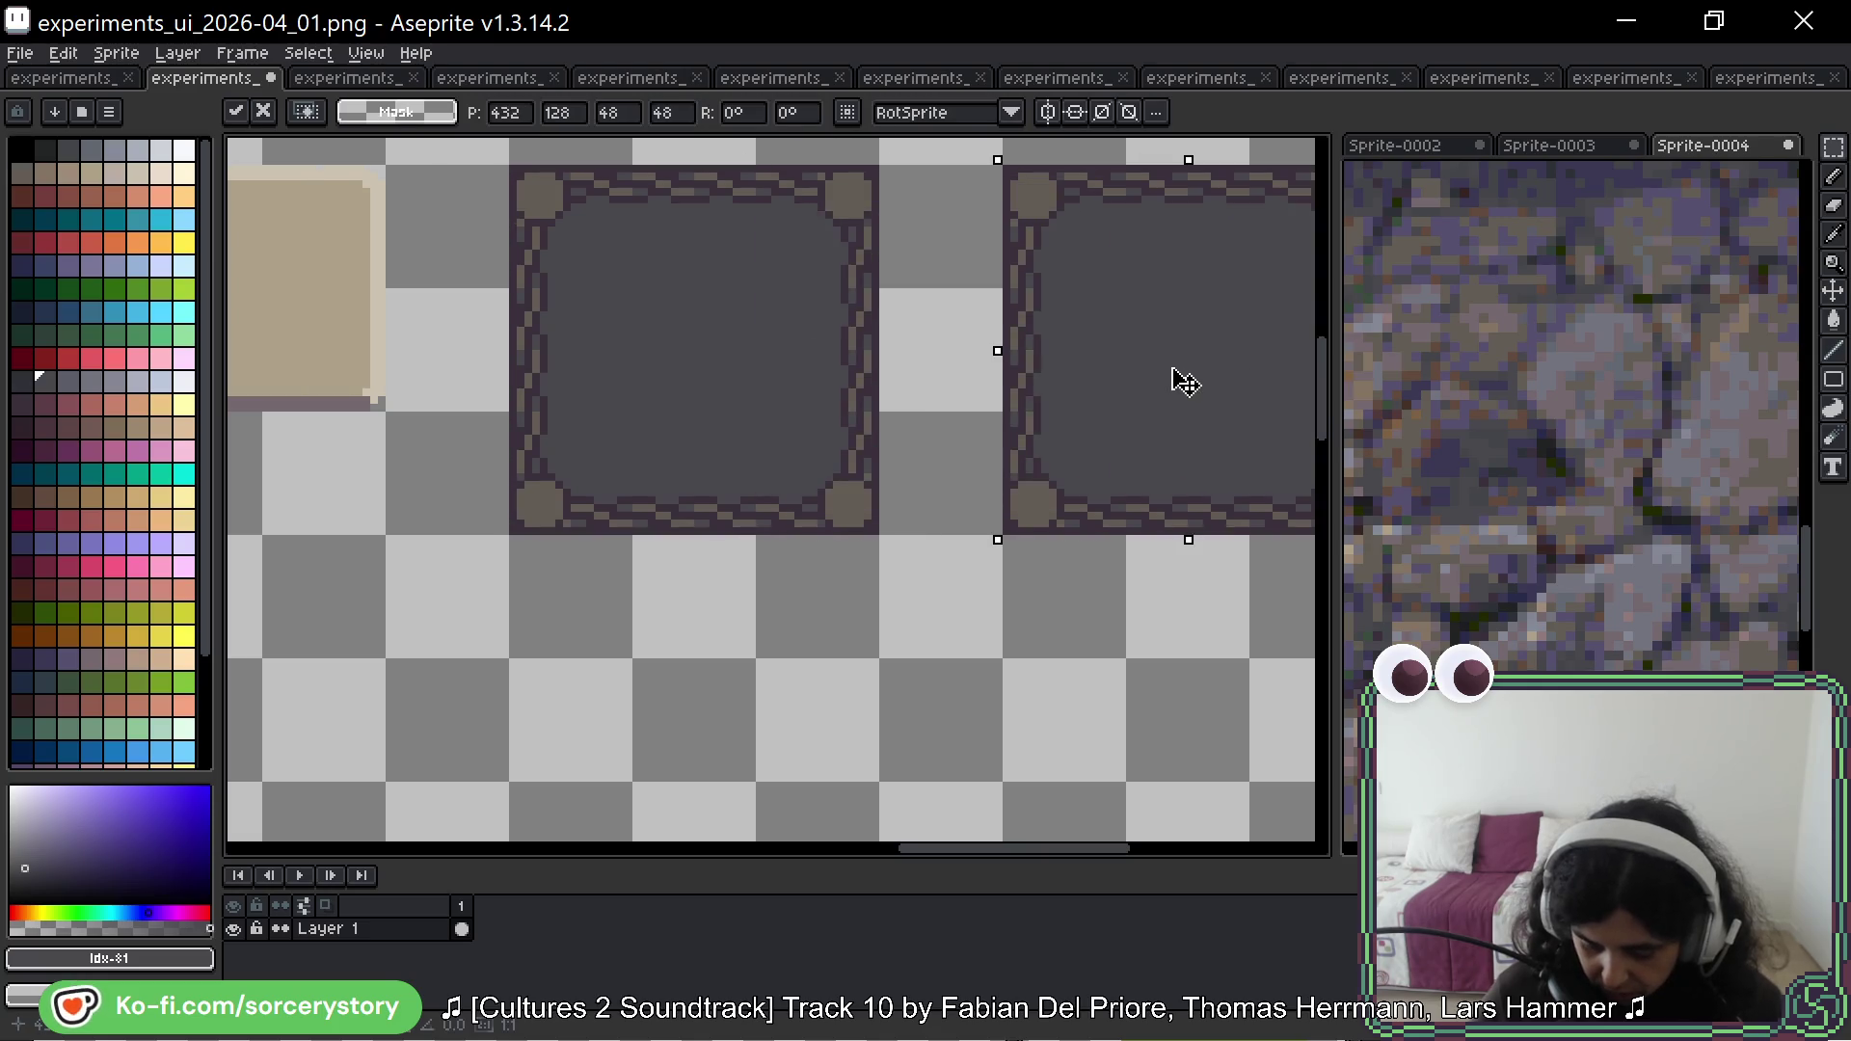
scroll(1170, 380, up, 1)
scroll(1033, 322, up, 2)
drag(1032, 322, 819, 384)
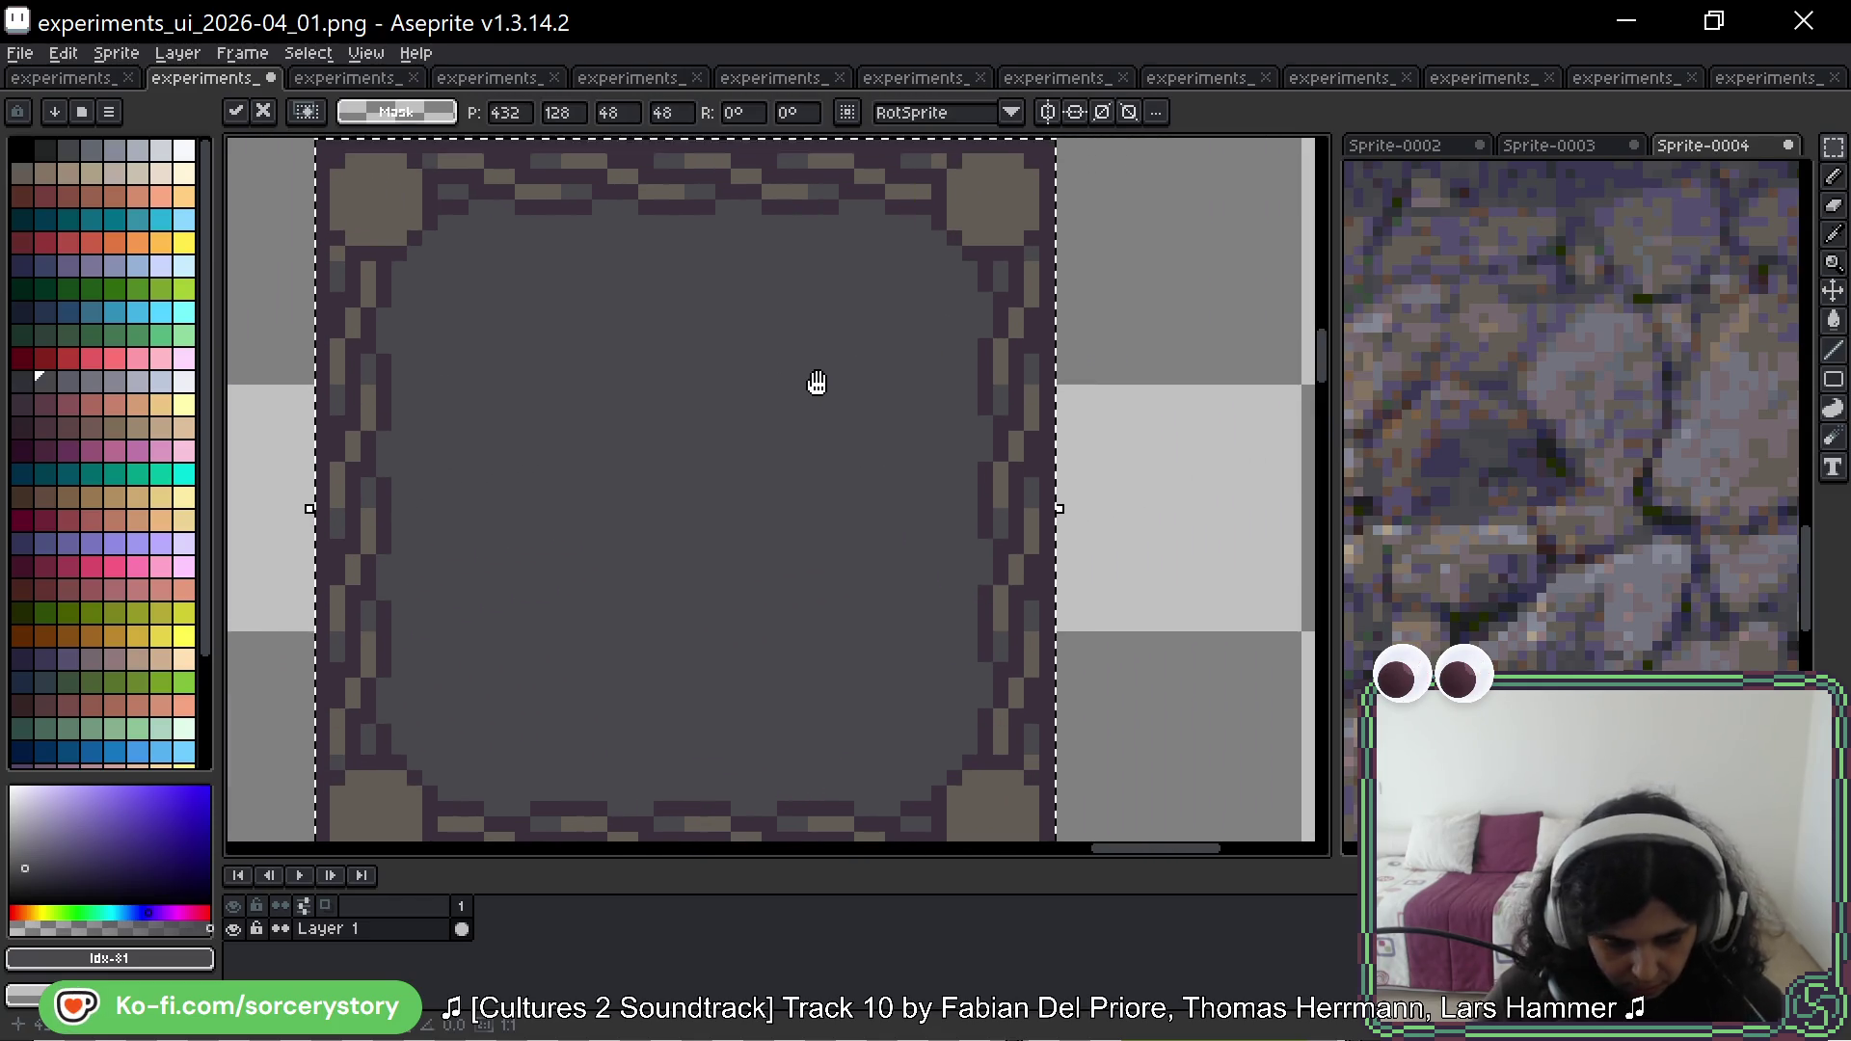
key(g)
scroll(1756, 390, up, 3)
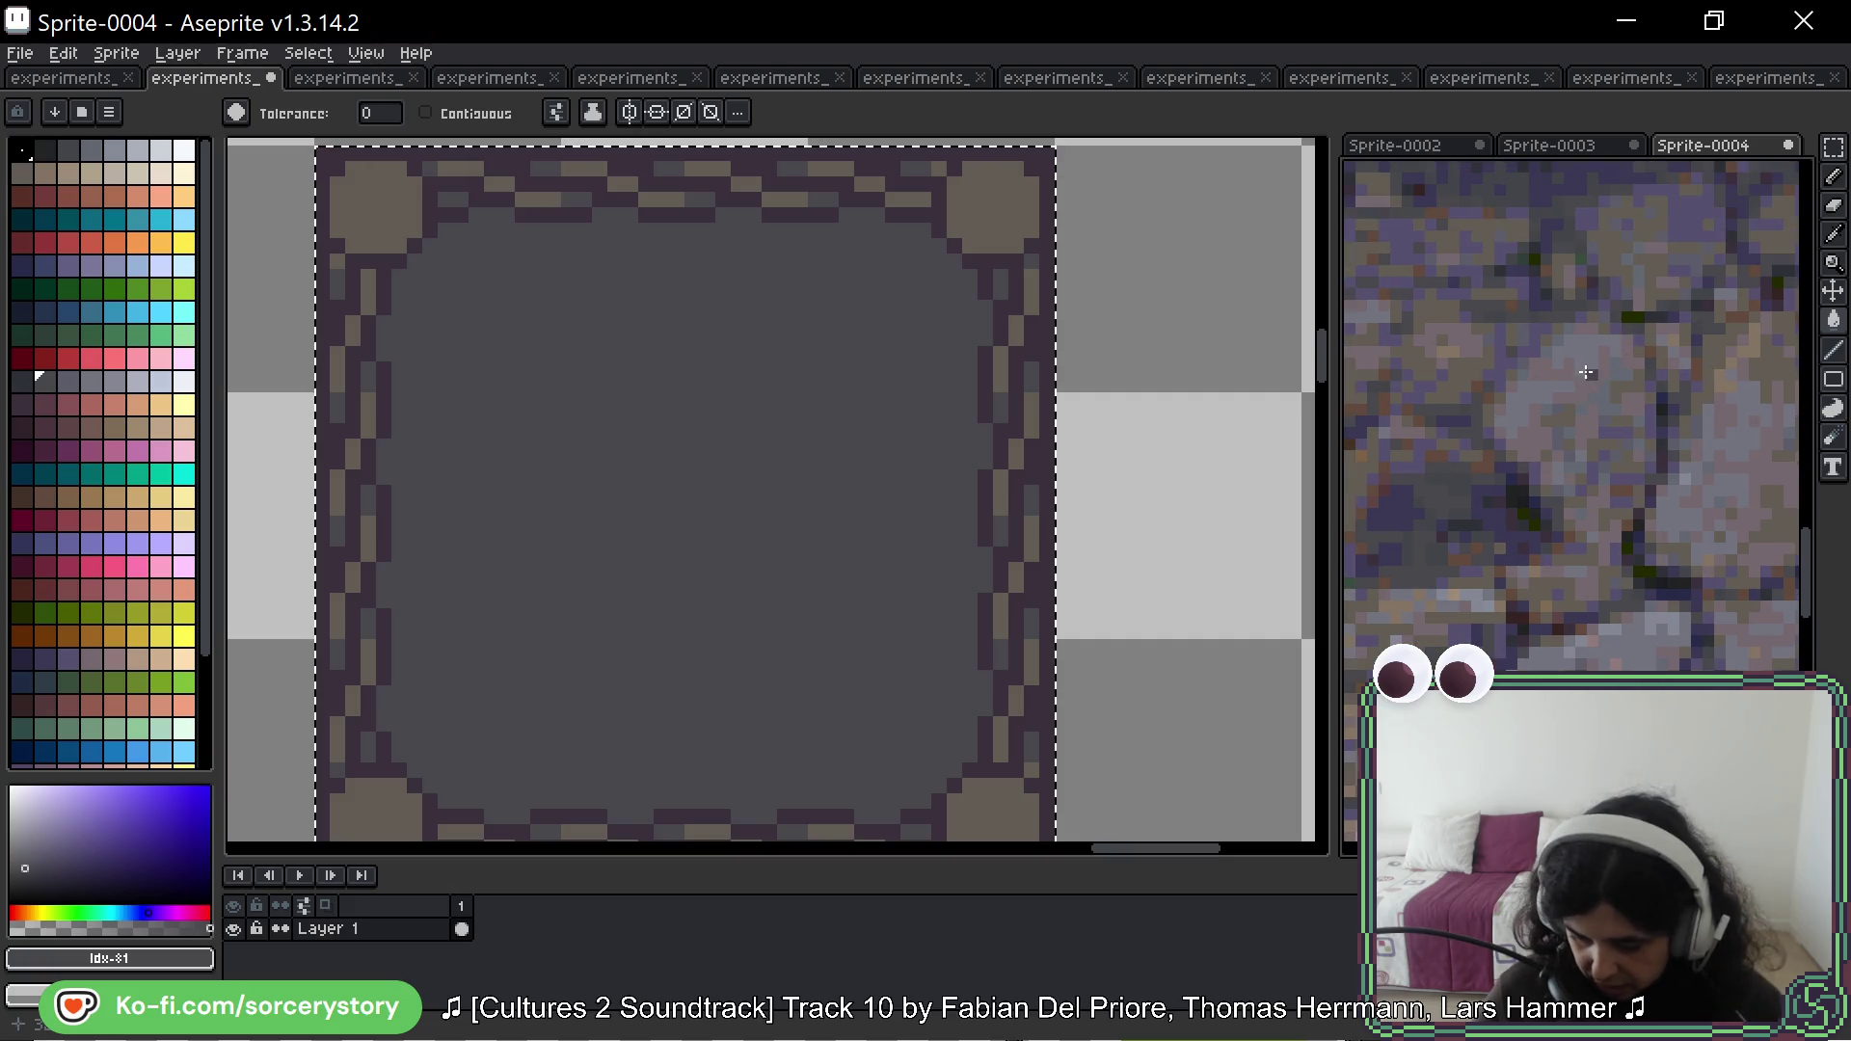
key(i)
click(1595, 337)
key(g)
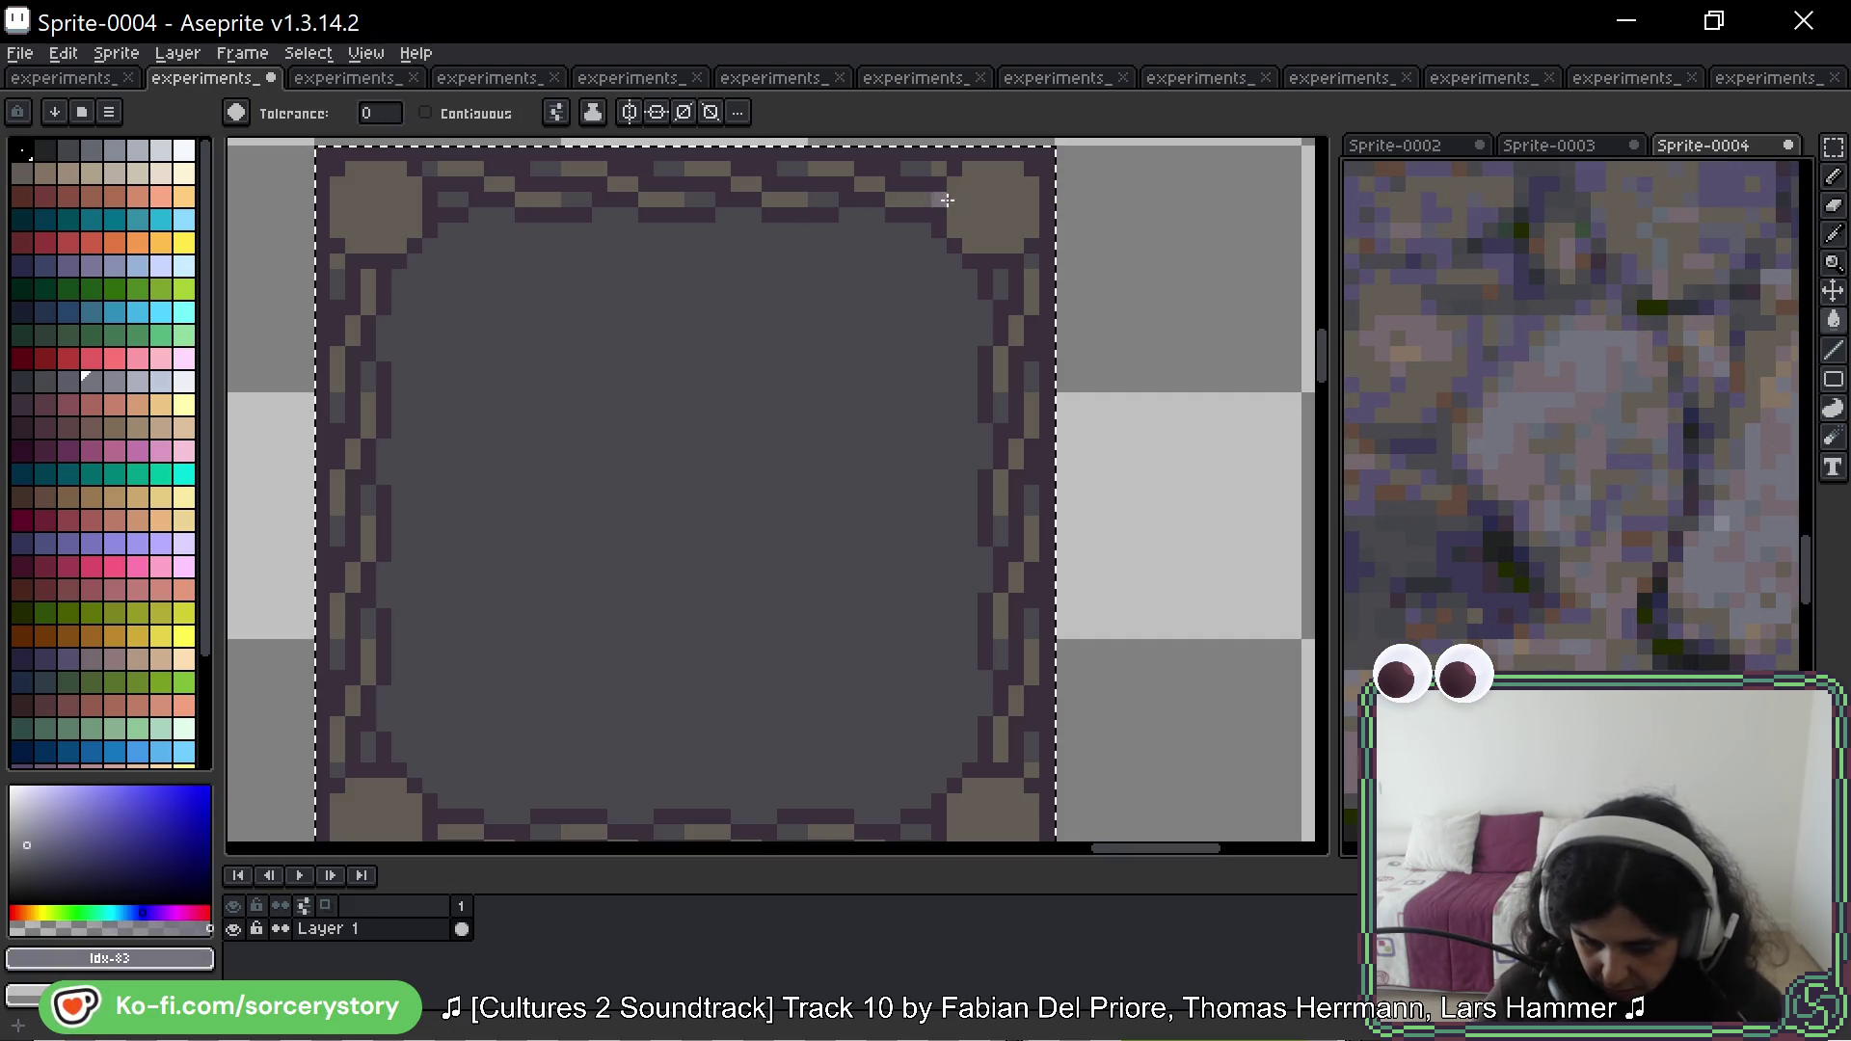
click(974, 198)
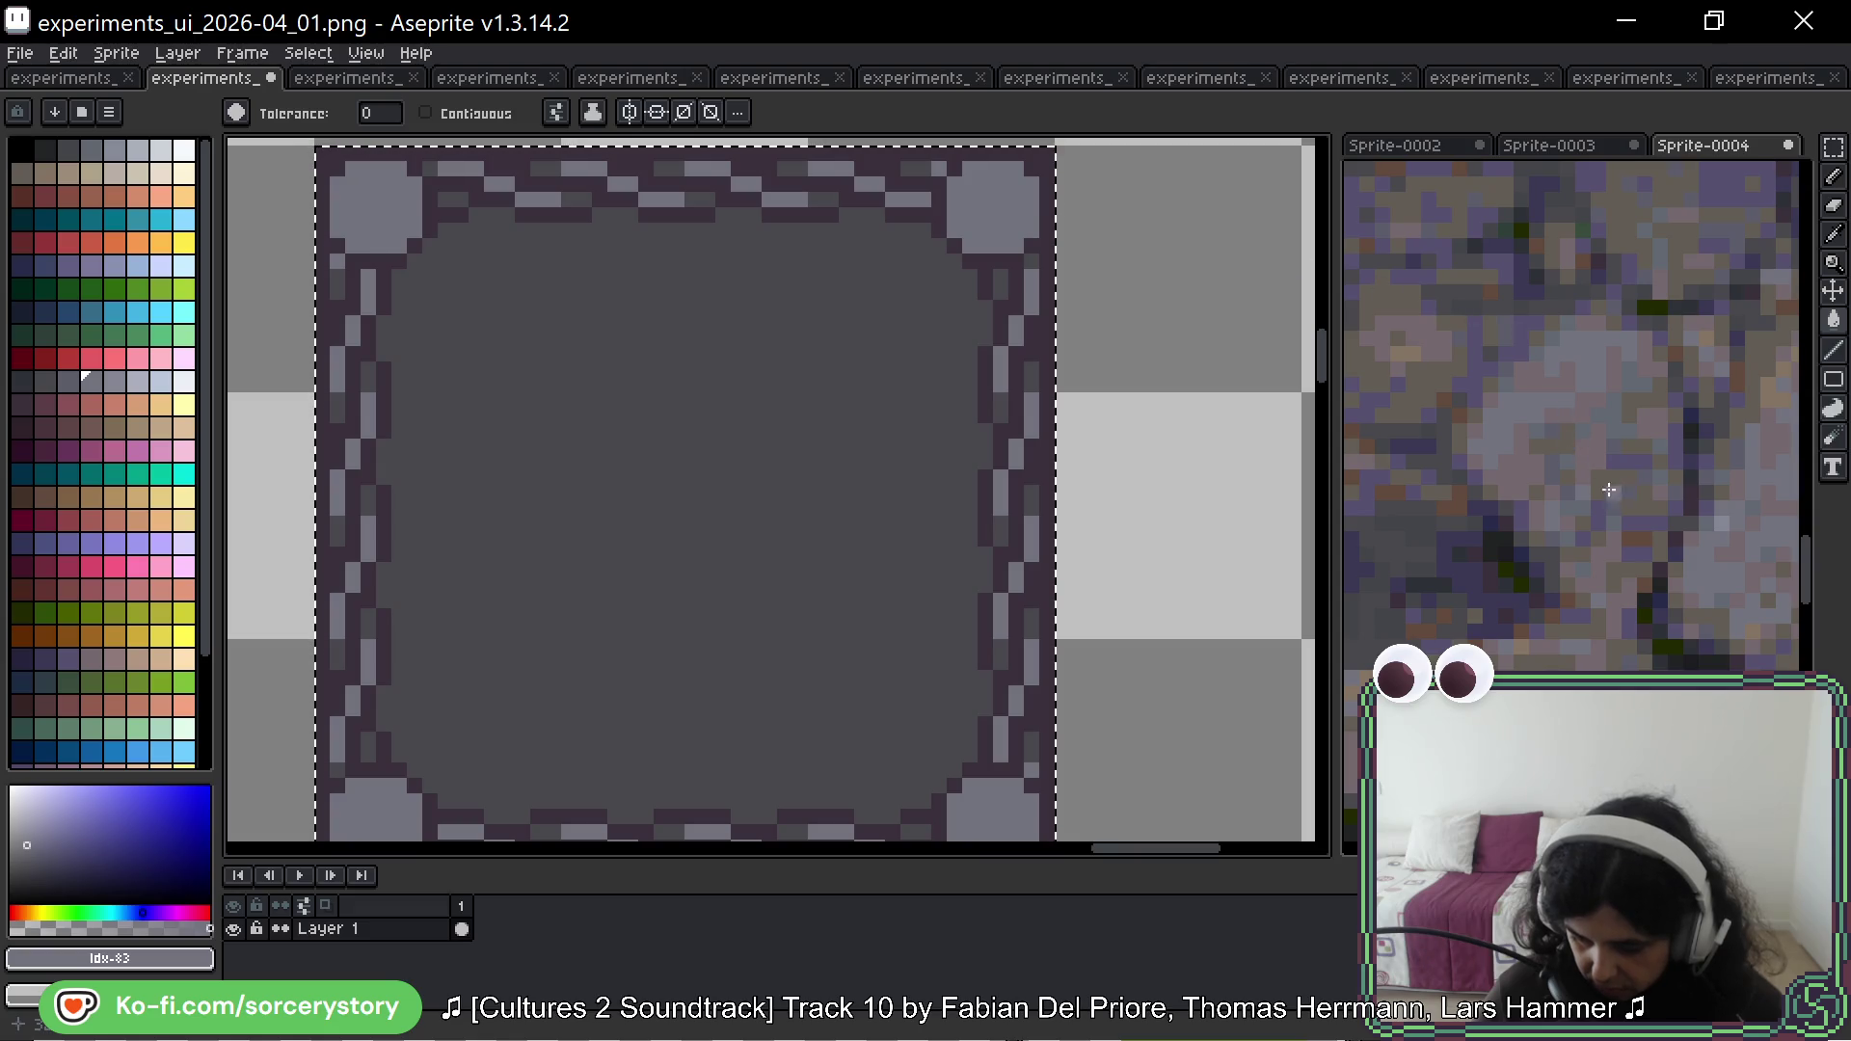
Step: Fill the copy's interior with a pinkish grey from the stone photo
scroll(1657, 526, down, 3)
drag(1620, 521, 1539, 435)
scroll(1672, 419, up, 4)
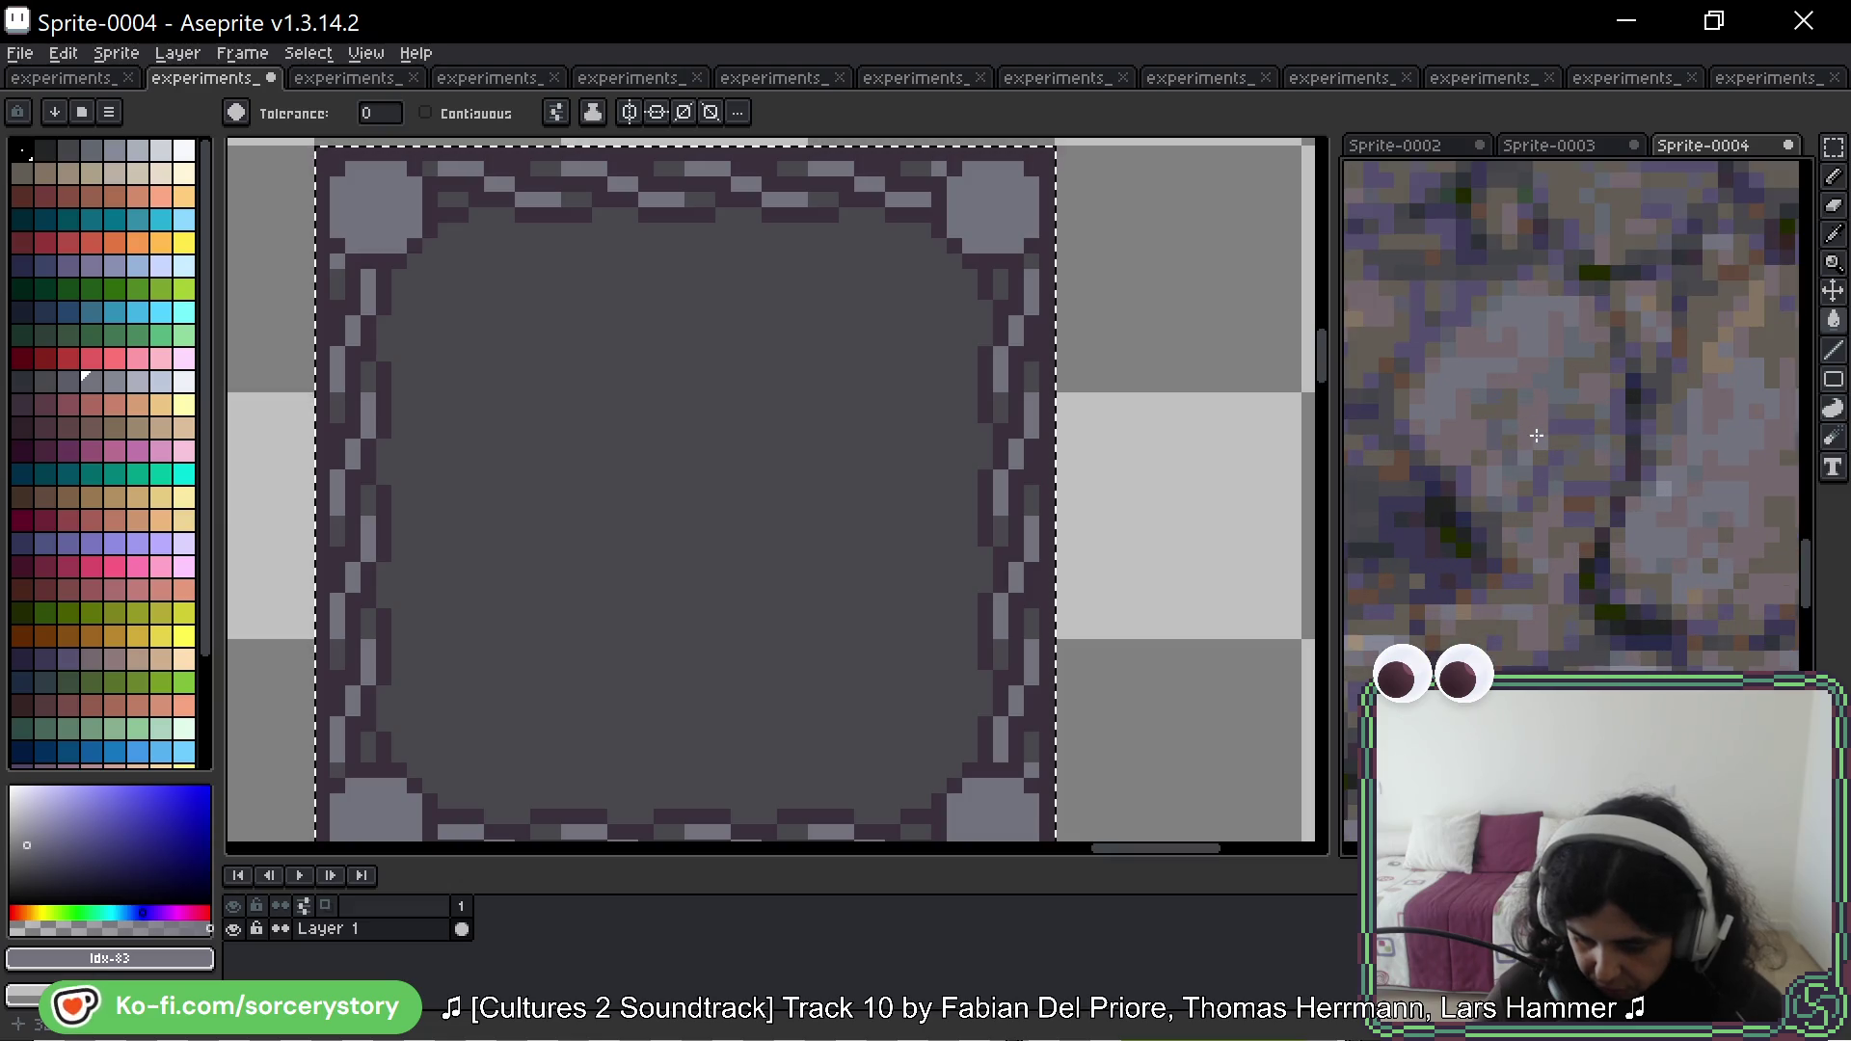
scroll(1671, 419, right, 2)
alt+click(1479, 414)
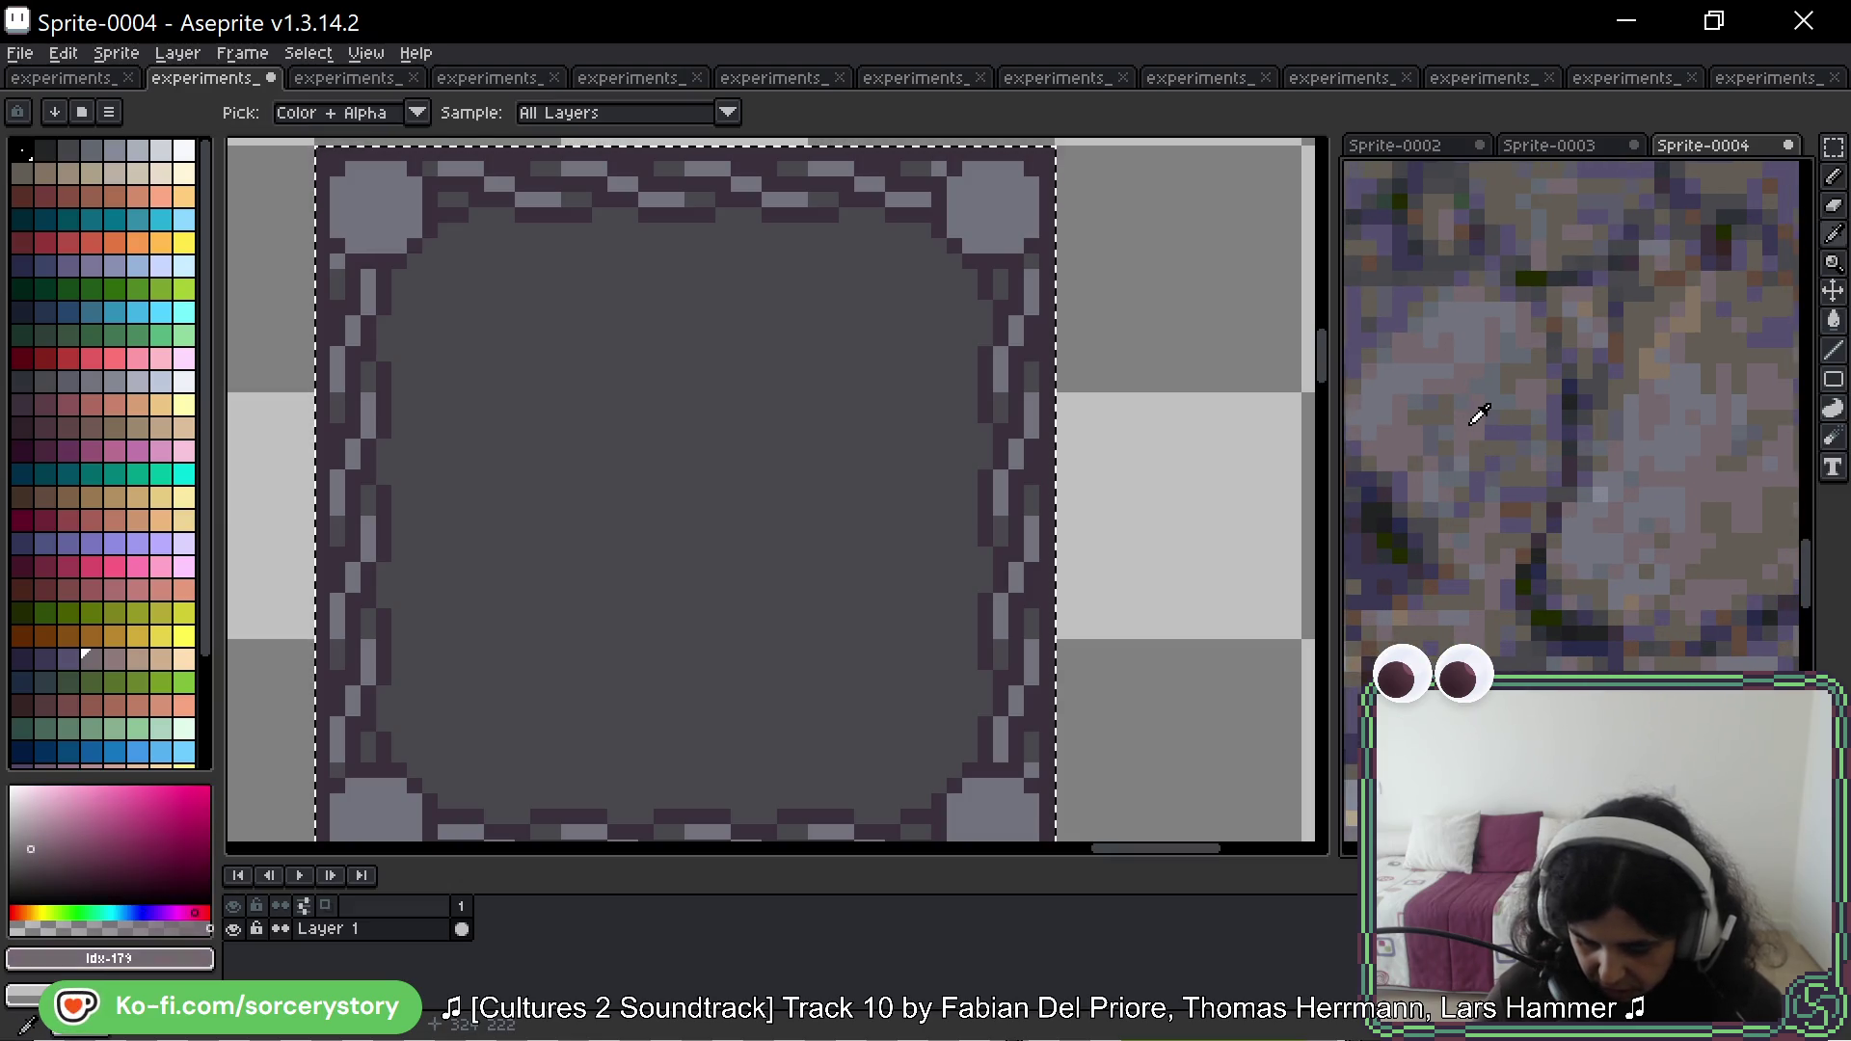
click(850, 344)
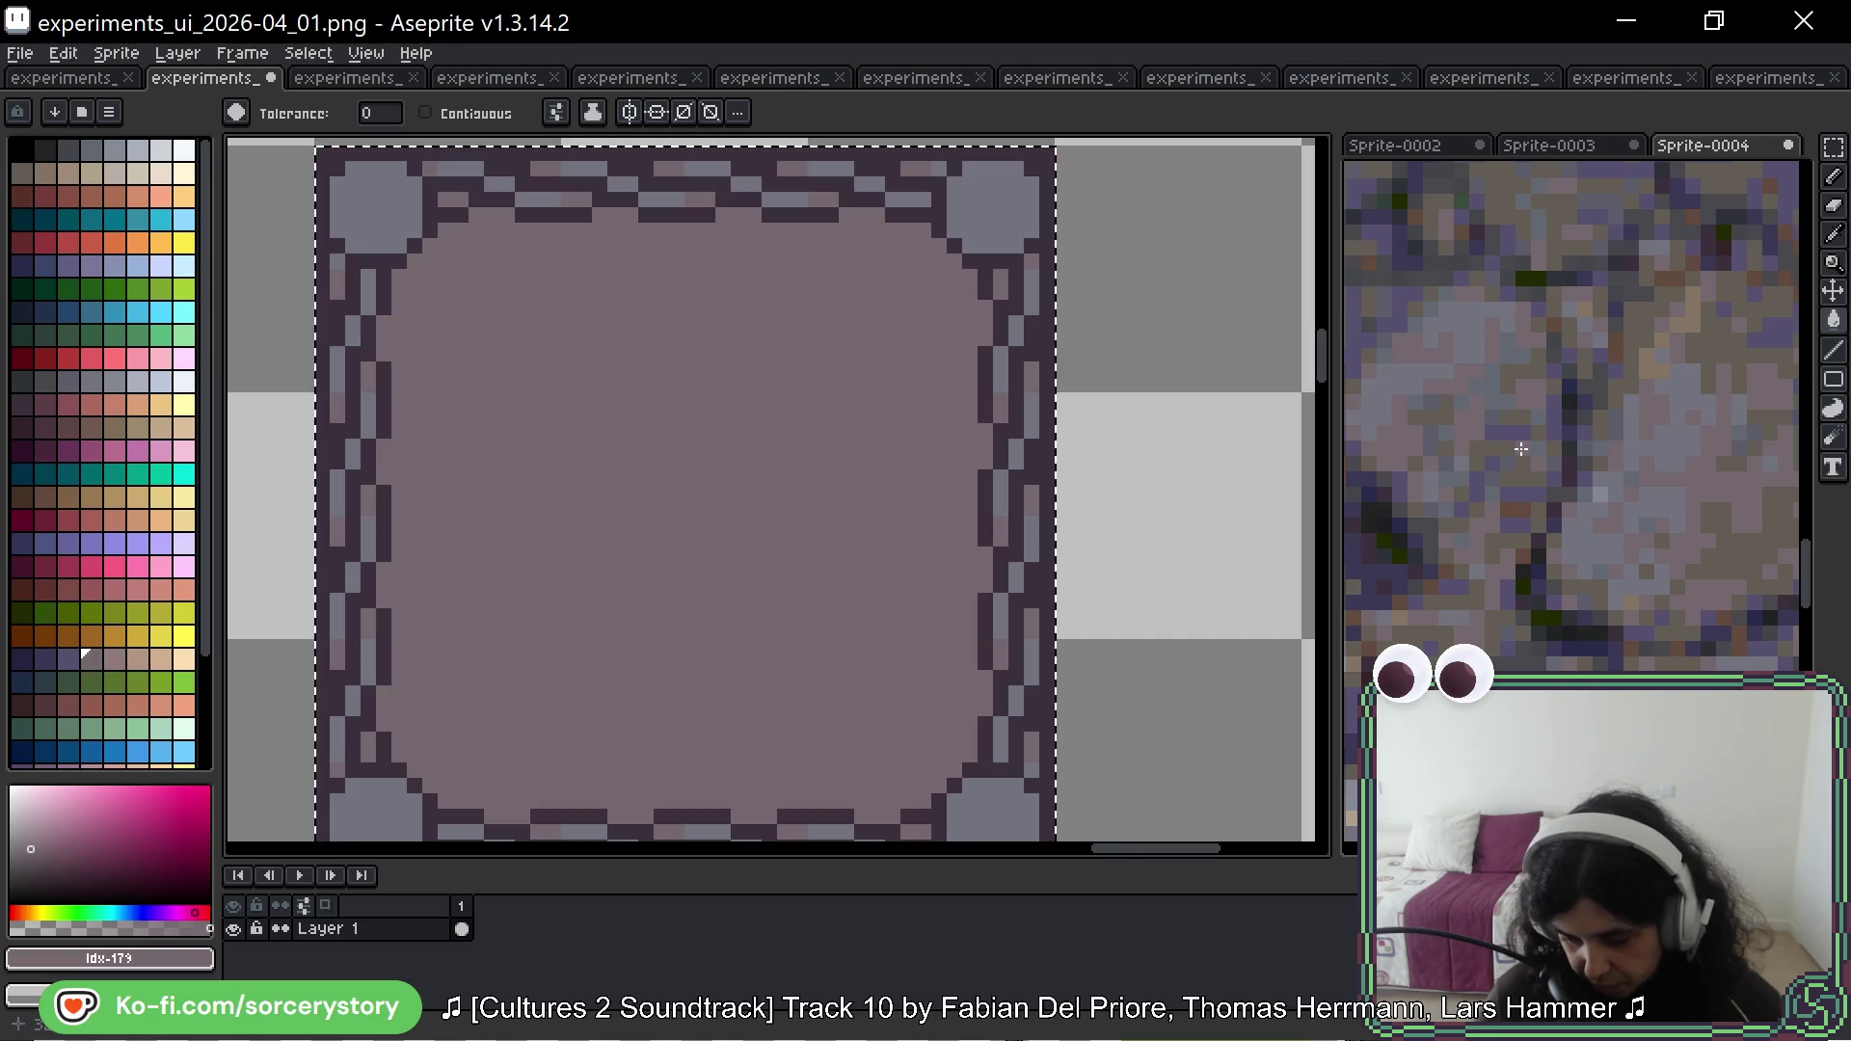
Step: Give the copy's outline a mid grey instead of brownish-grey, then deselect
alt+click(1543, 512)
click(994, 396)
key(ctrl+z)
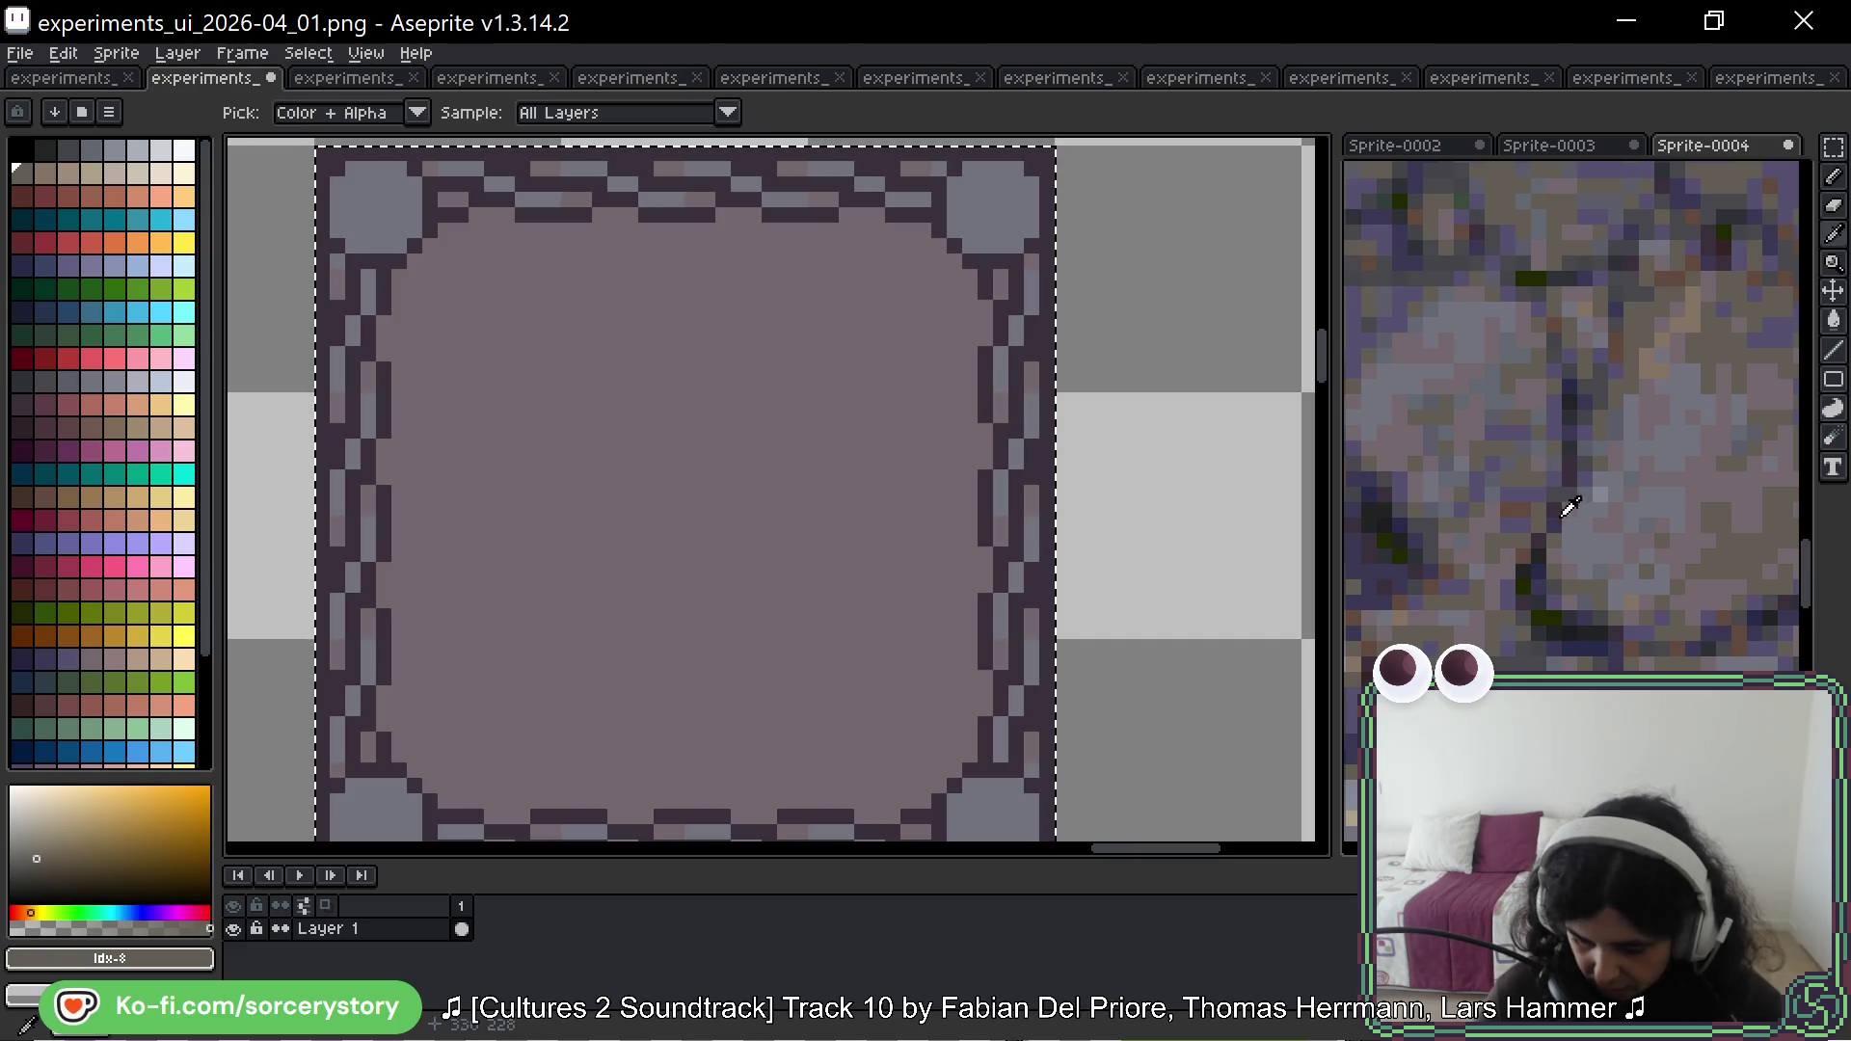
alt+click(1562, 497)
click(1006, 310)
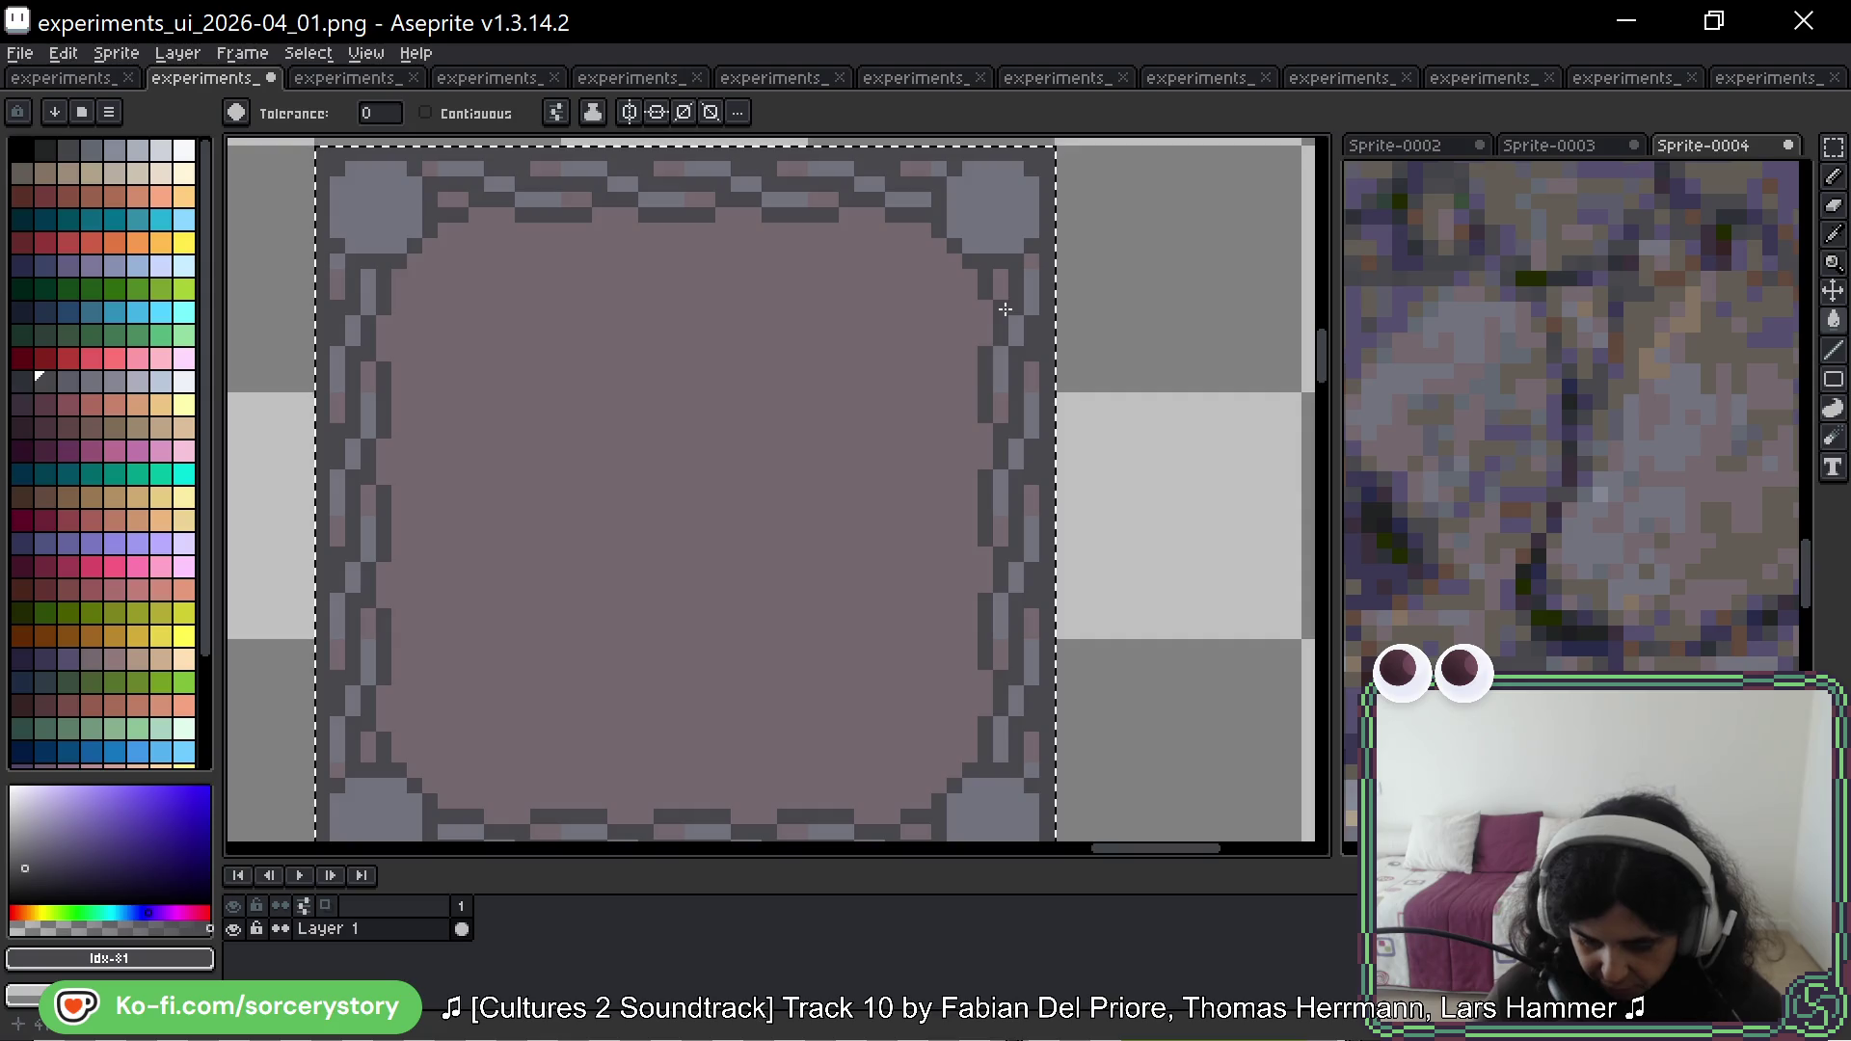
scroll(1006, 309, down, 2)
key(ctrl+d)
scroll(884, 492, down, 1)
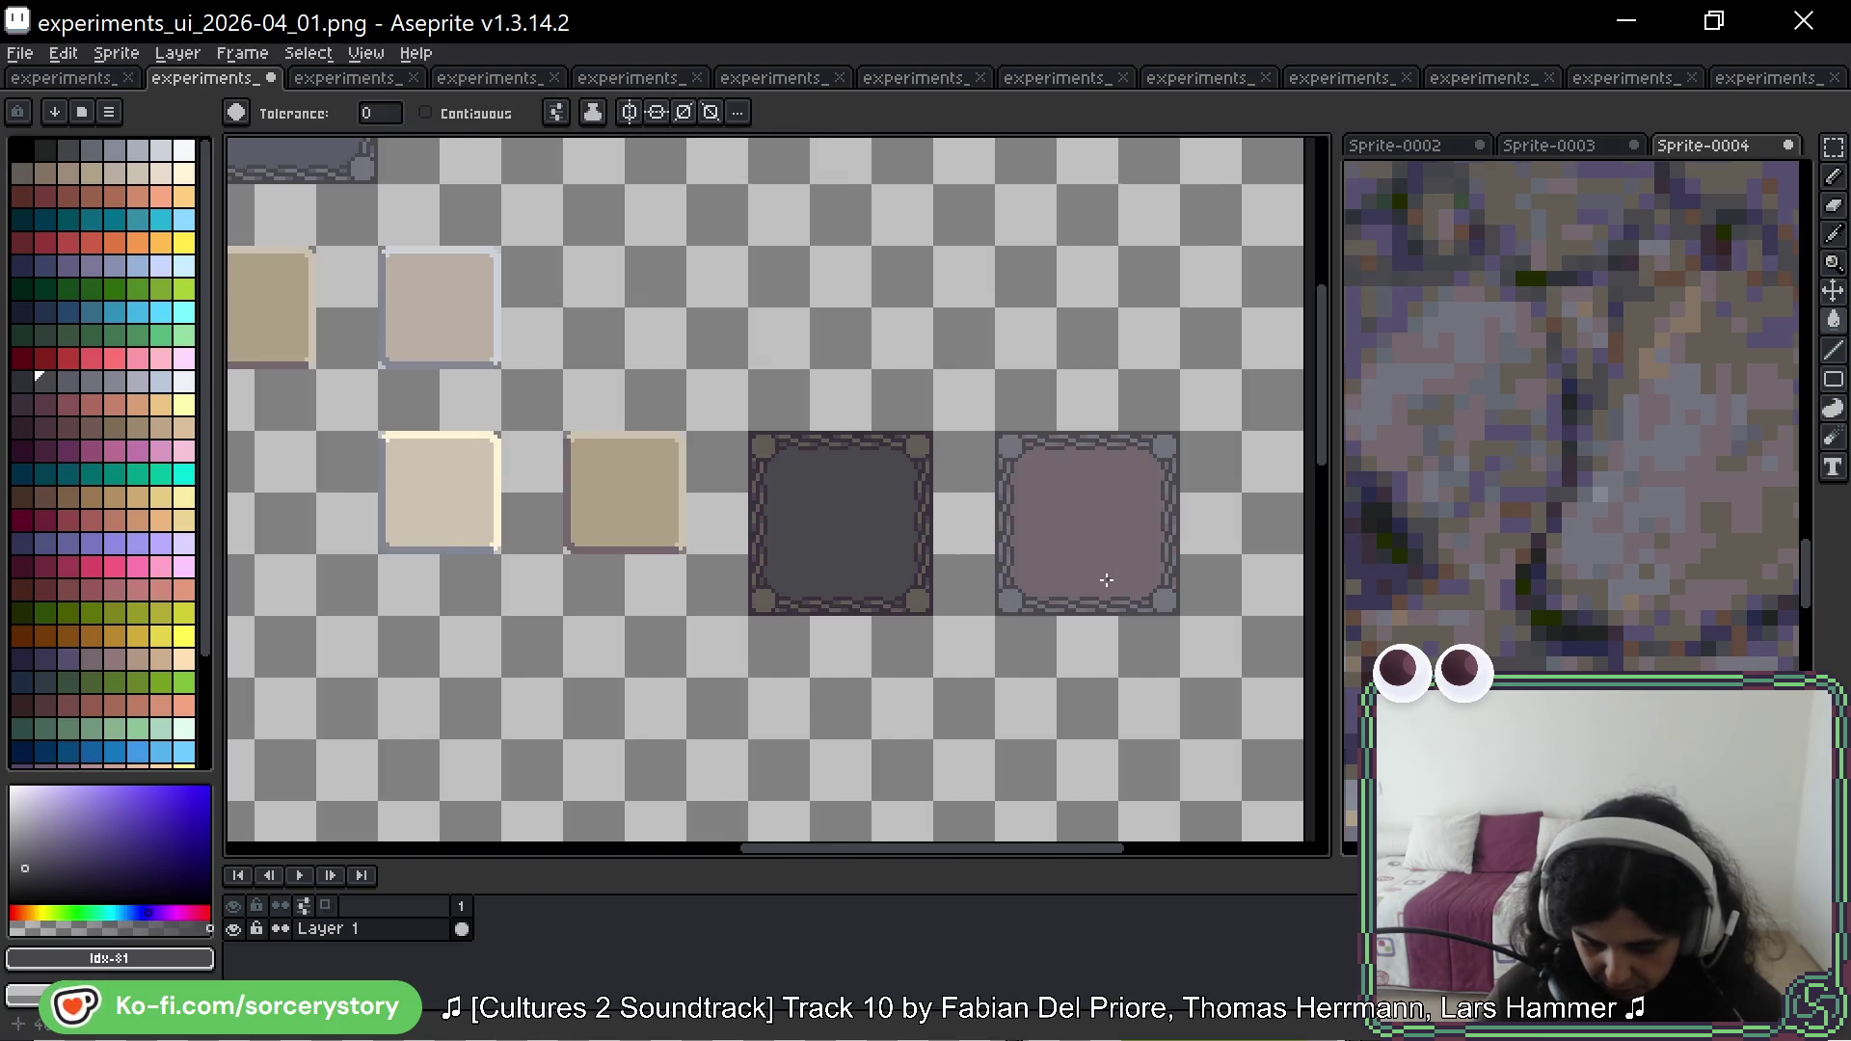
scroll(1107, 581, down, 1)
scroll(1165, 602, up, 1)
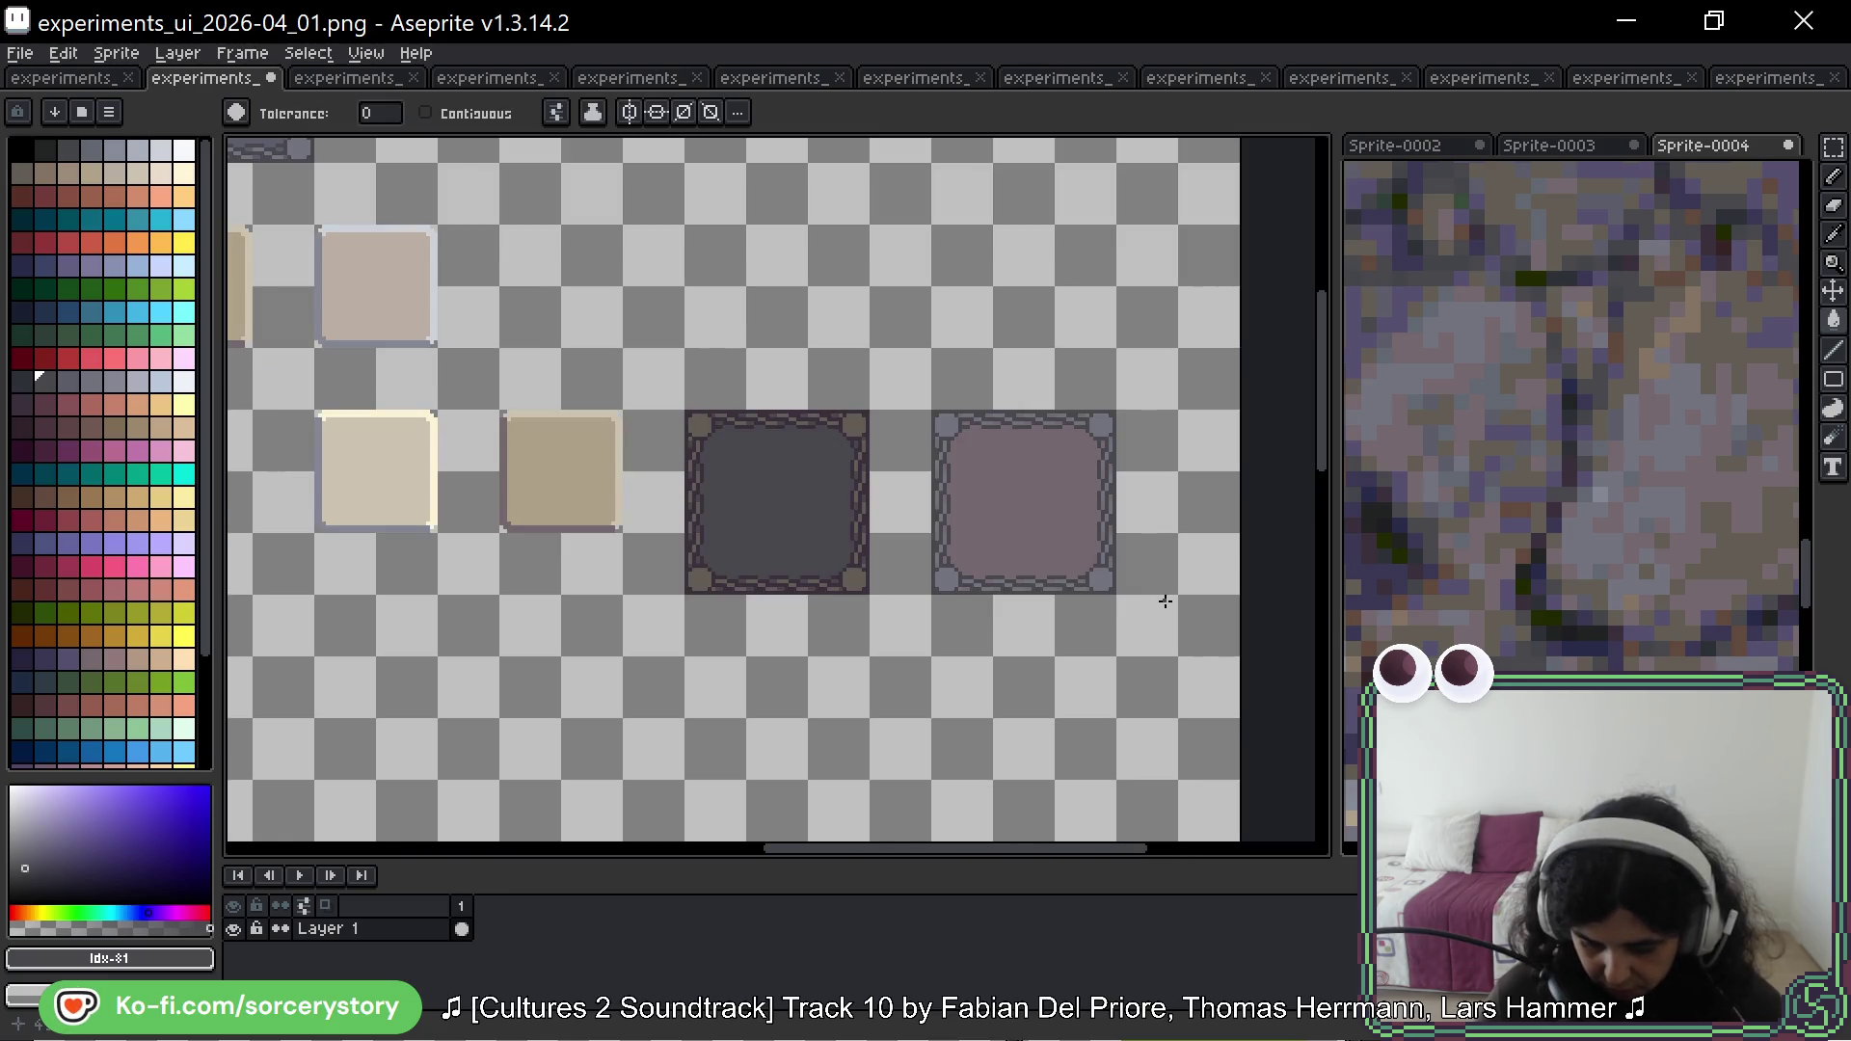
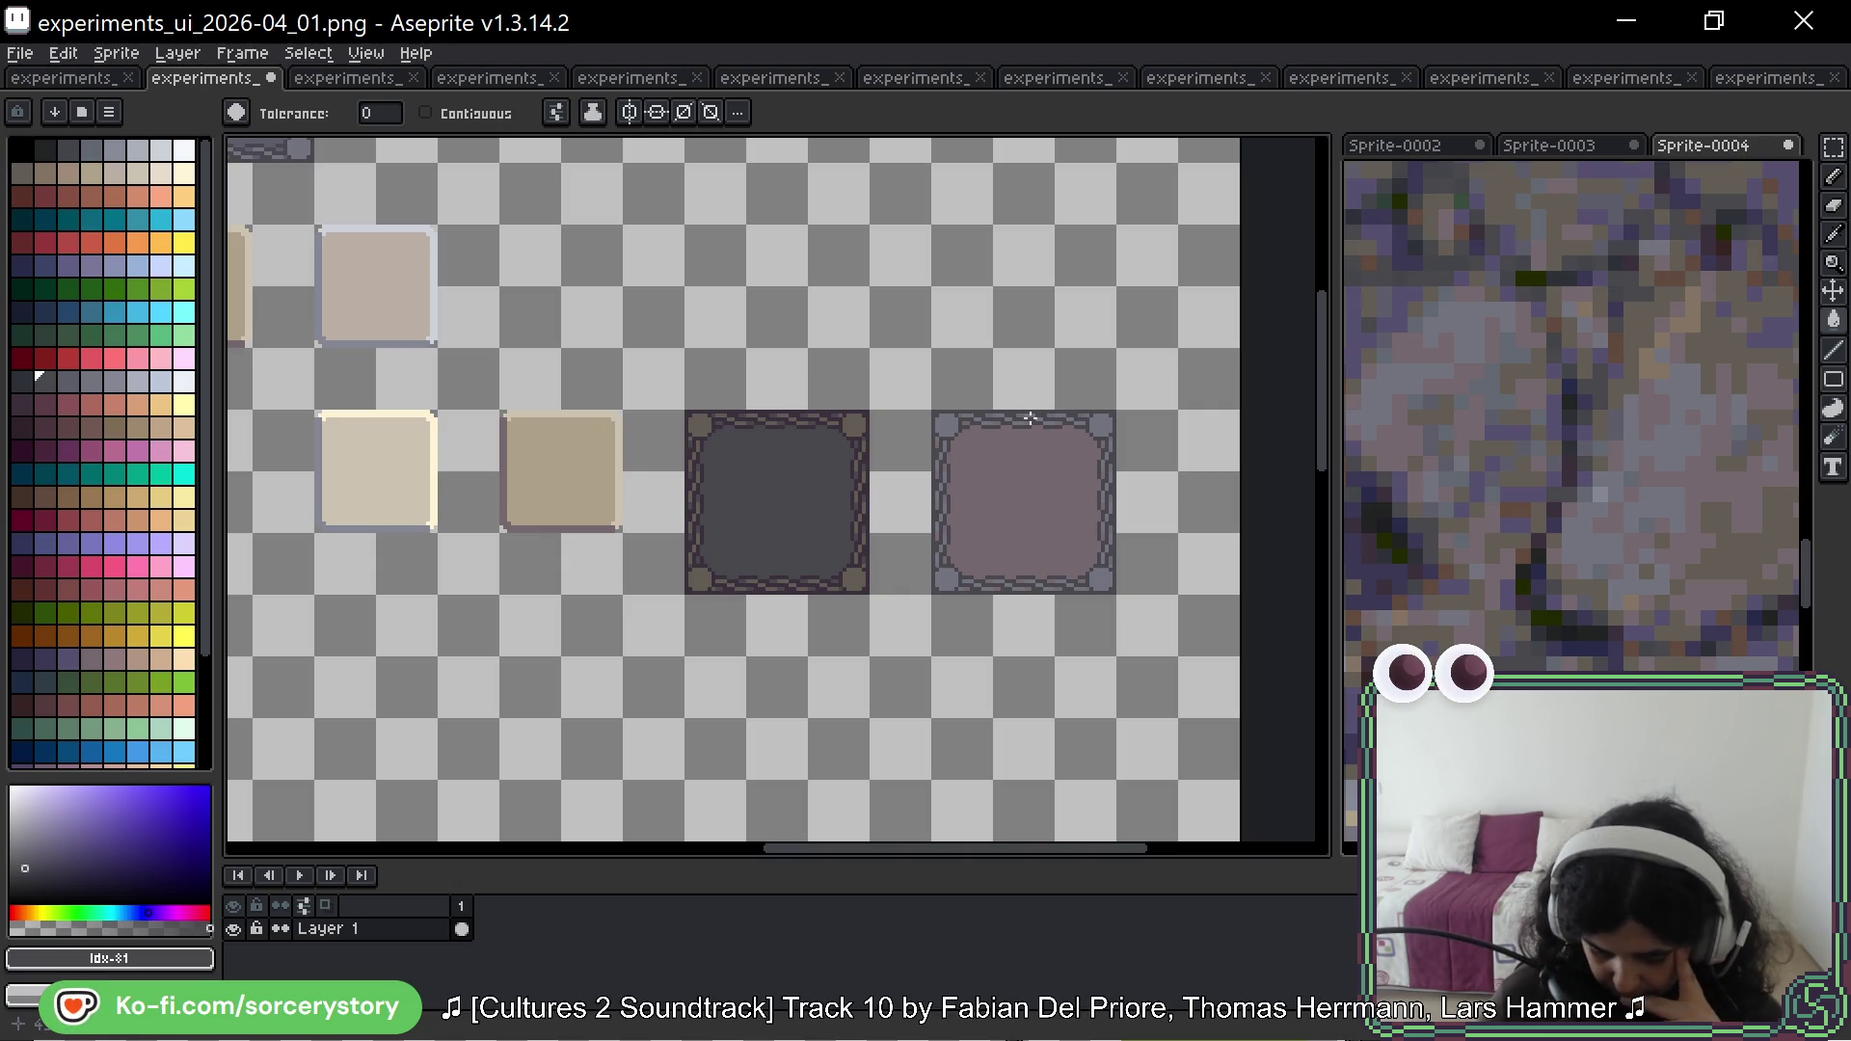
Step: Fill an empty square area below the tiles with dark grey as a test patch
click(1833, 146)
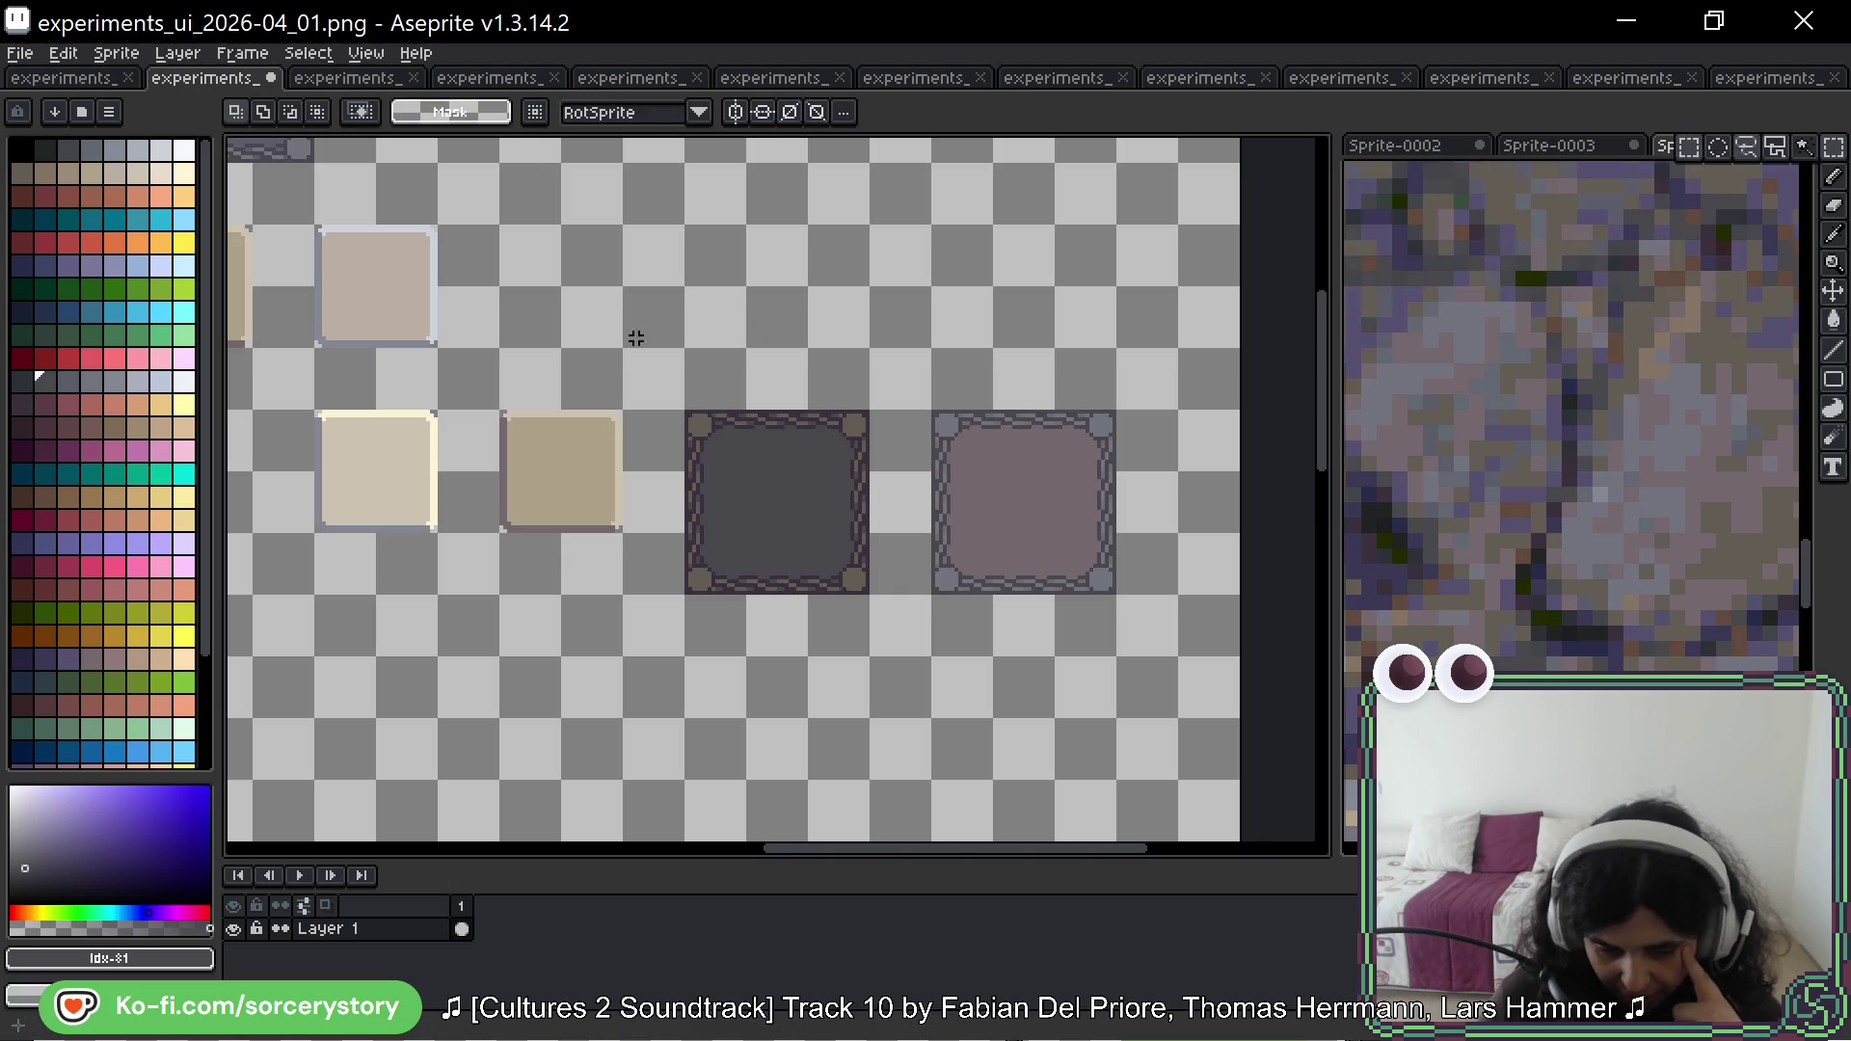
click(91, 150)
scroll(785, 434, down, 5)
scroll(785, 434, left, 5)
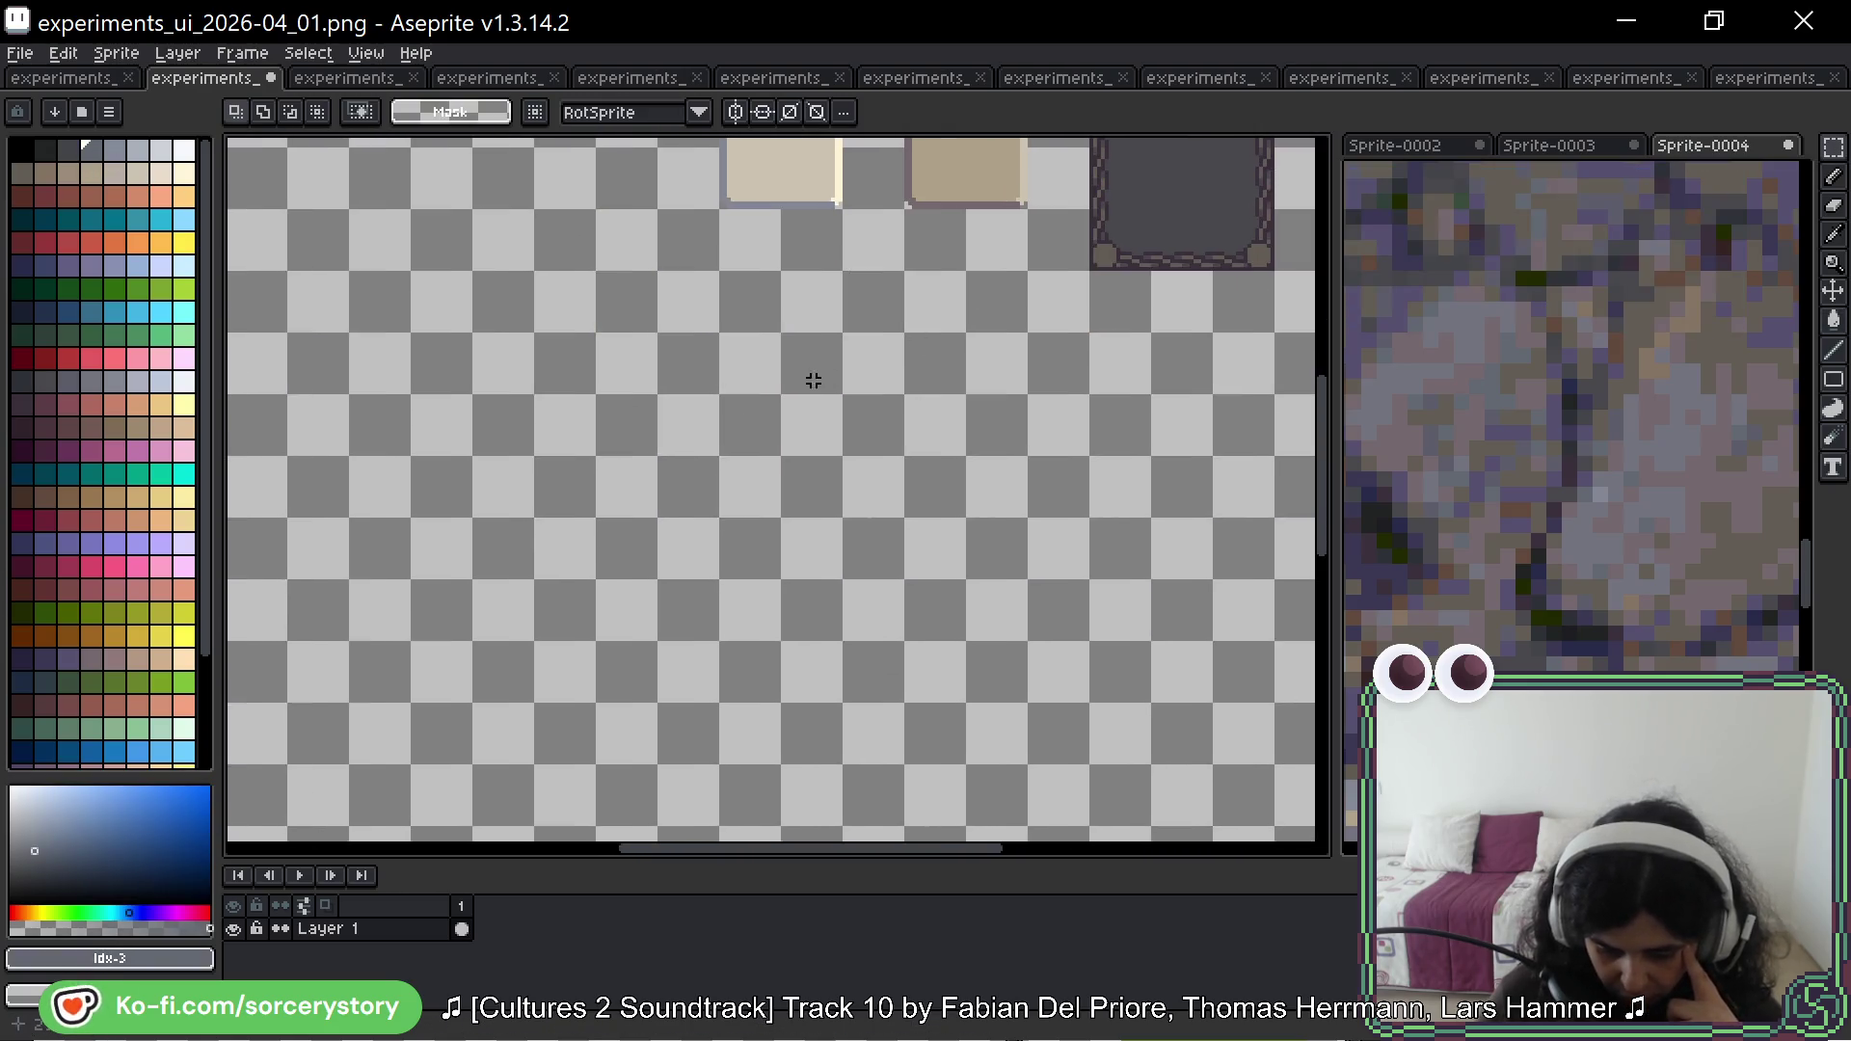
drag(783, 339, 979, 559)
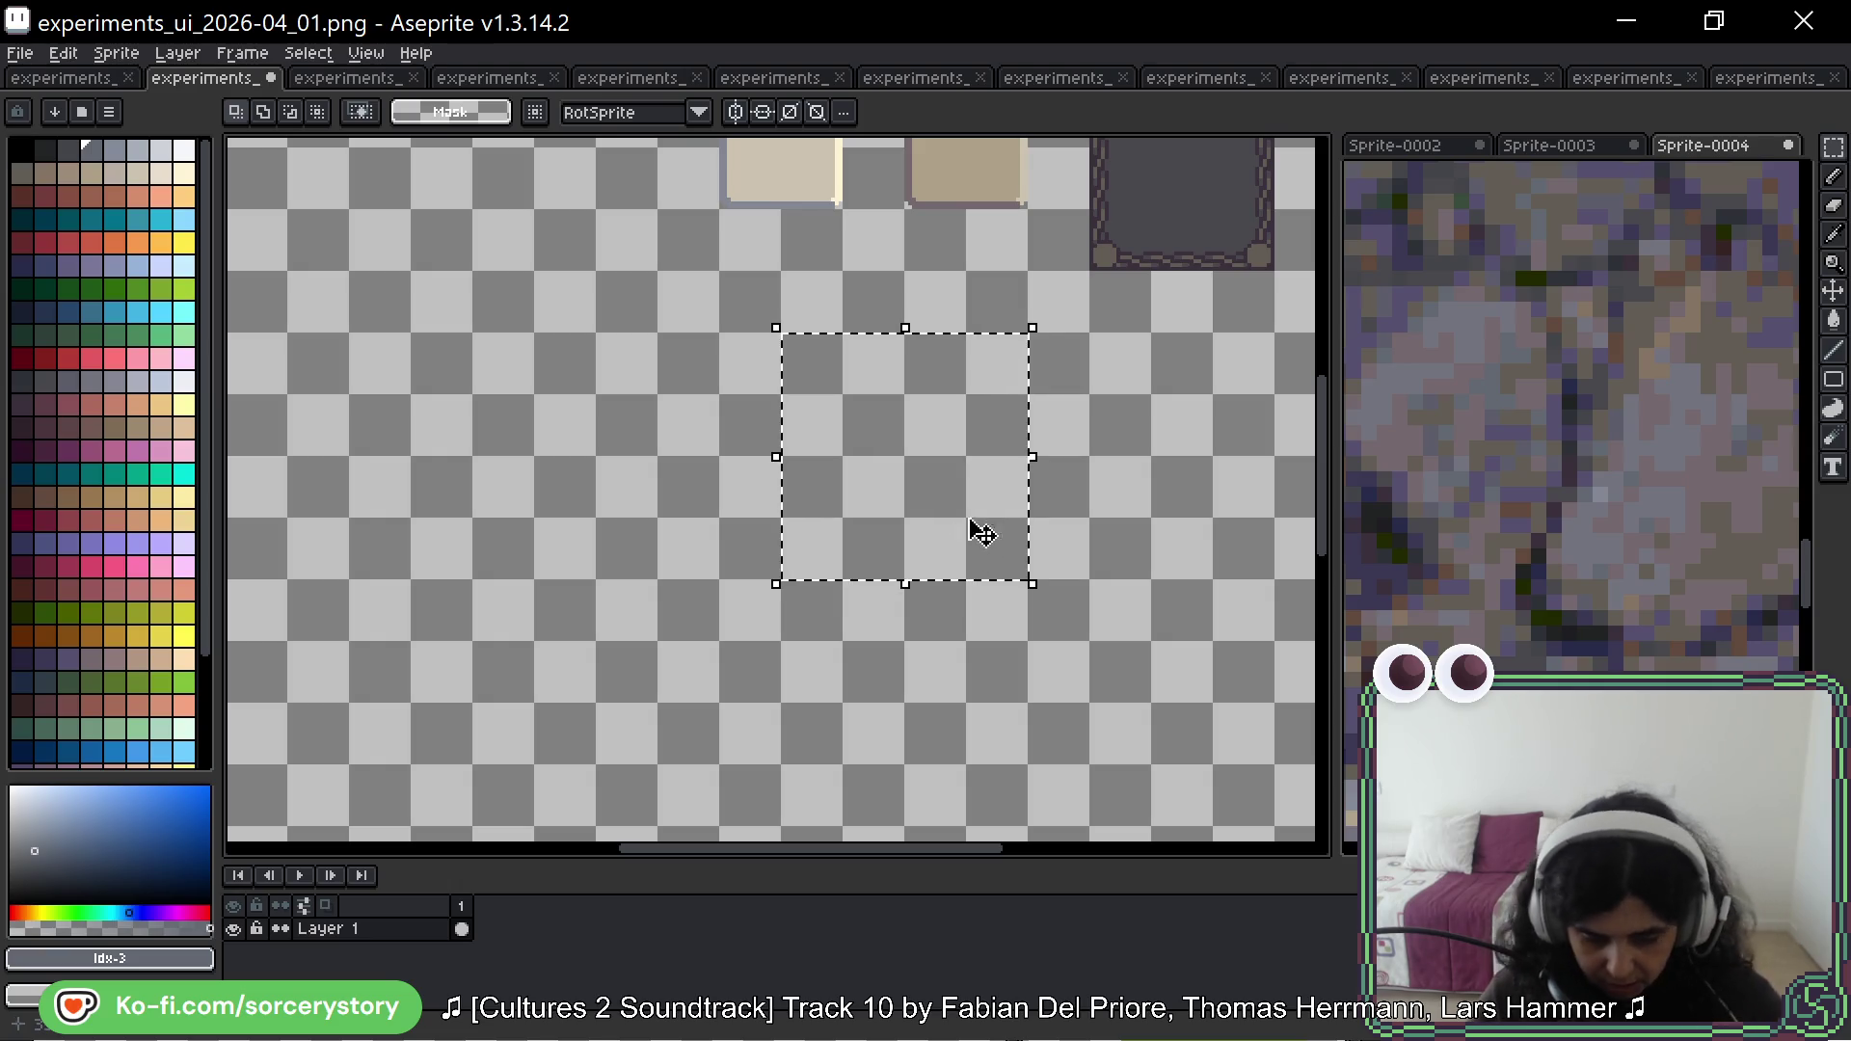
key(g)
click(972, 525)
Step: Copy part of the tan tile onto the dark grey test square
click(1833, 146)
scroll(872, 235, up, 3)
scroll(872, 236, right, 1)
mouse_move(896, 228)
mouse_down()
mouse_move(990, 332)
mouse_move(872, 582)
mouse_up()
click(1059, 647)
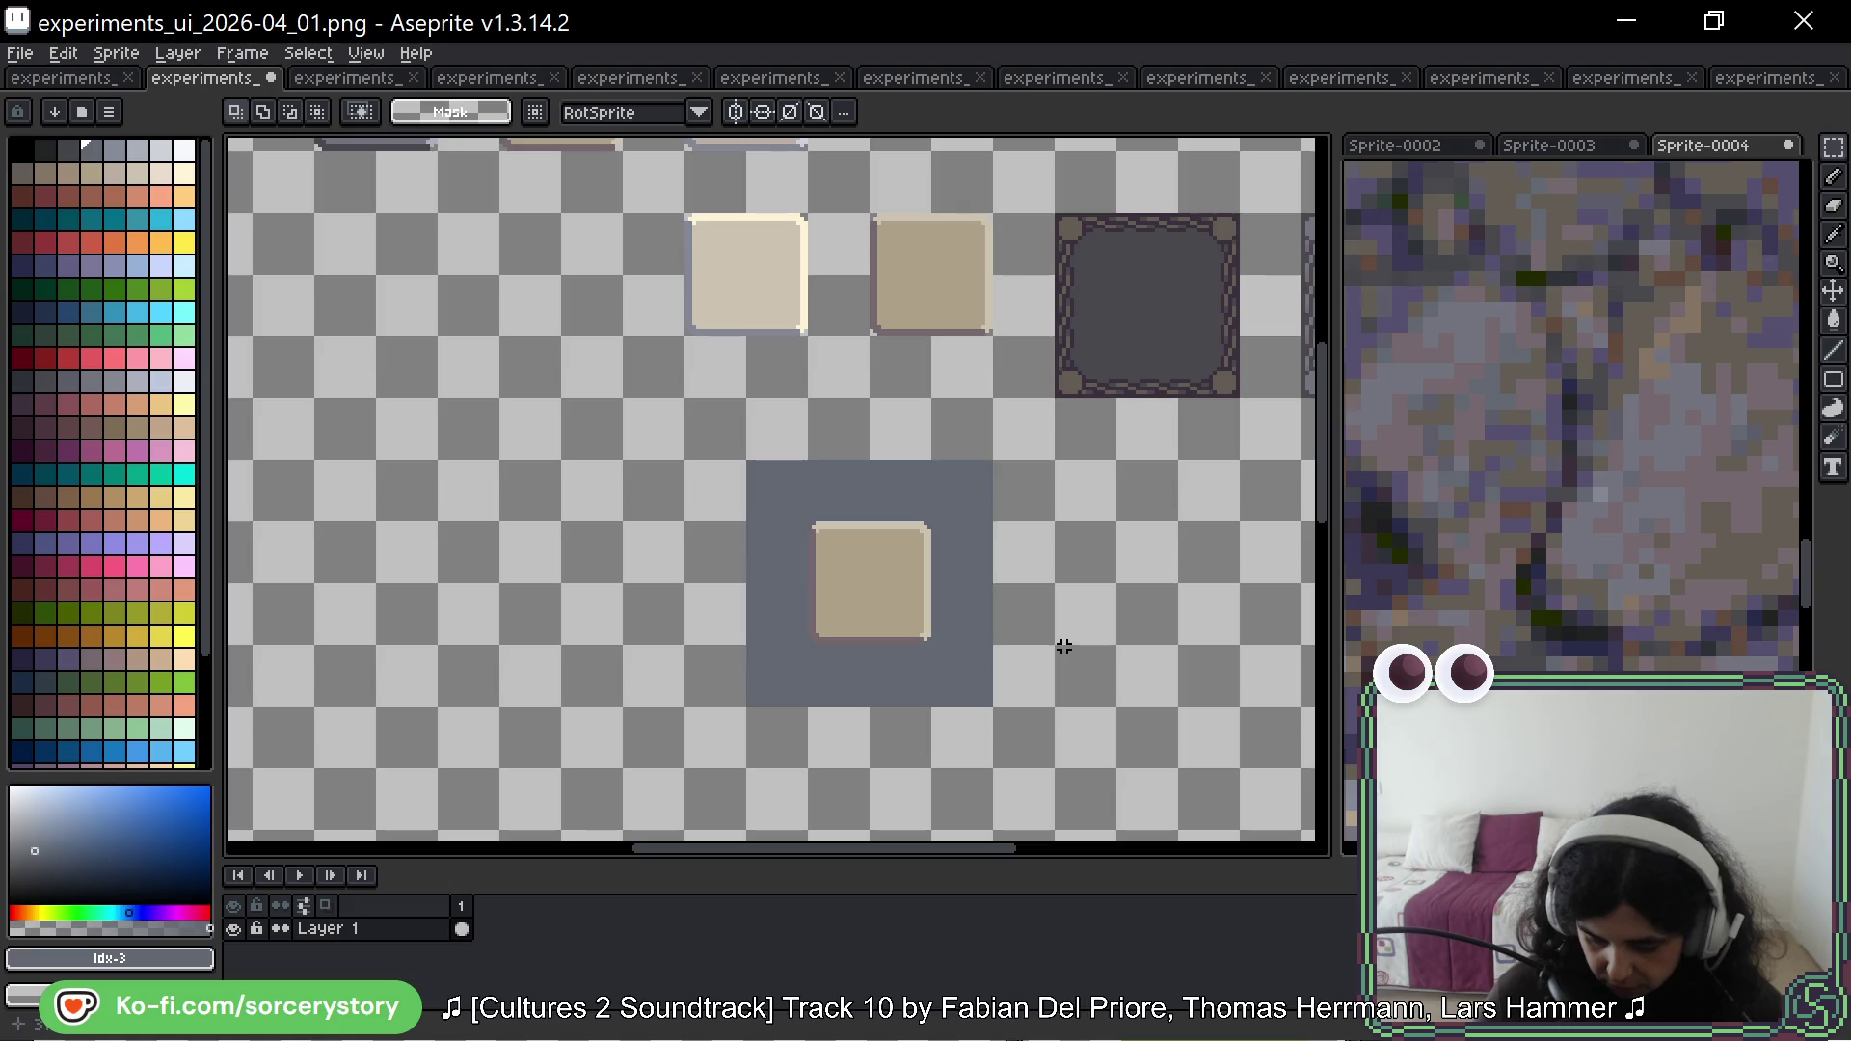
Step: Delete the dark grey test square, leaving the tan tiles unselected
drag(873, 217, 956, 307)
click(753, 543)
drag(750, 463, 993, 708)
key(Delete)
scroll(913, 479, up, 3)
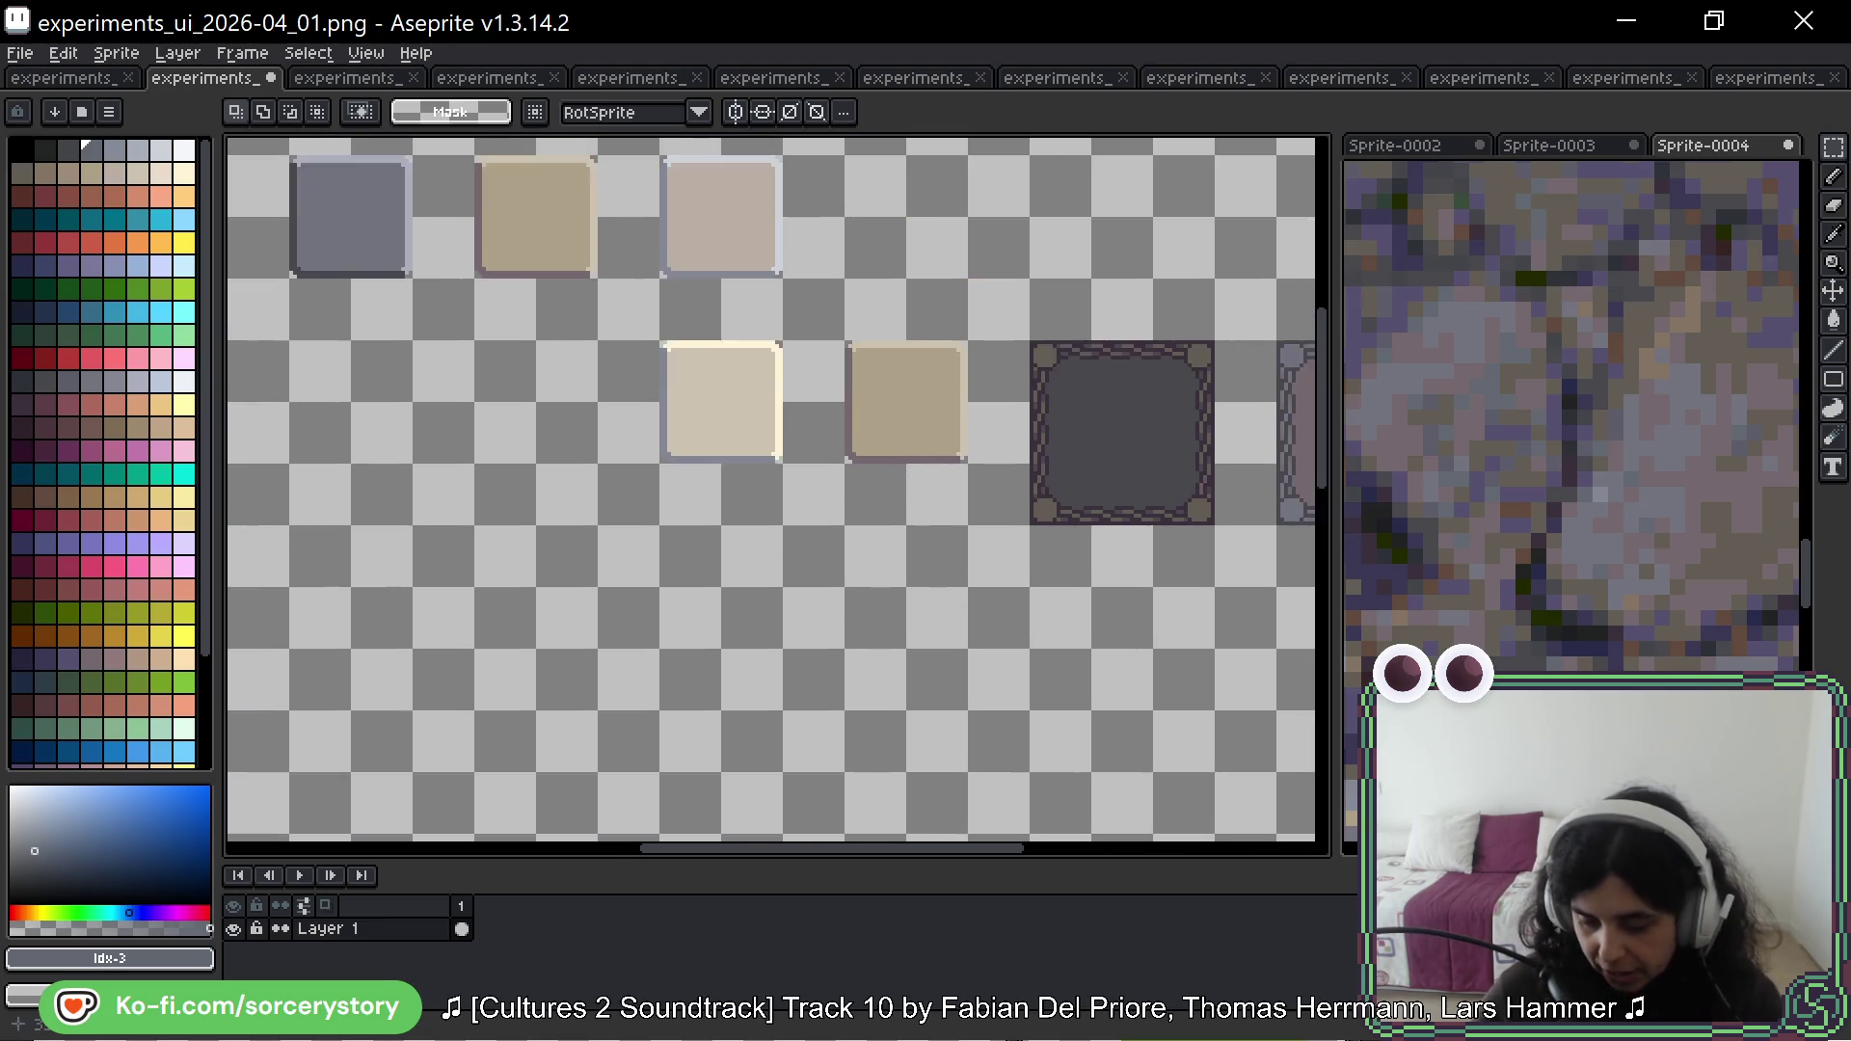
scroll(913, 355, up, 3)
drag(725, 340, 1080, 672)
click(946, 597)
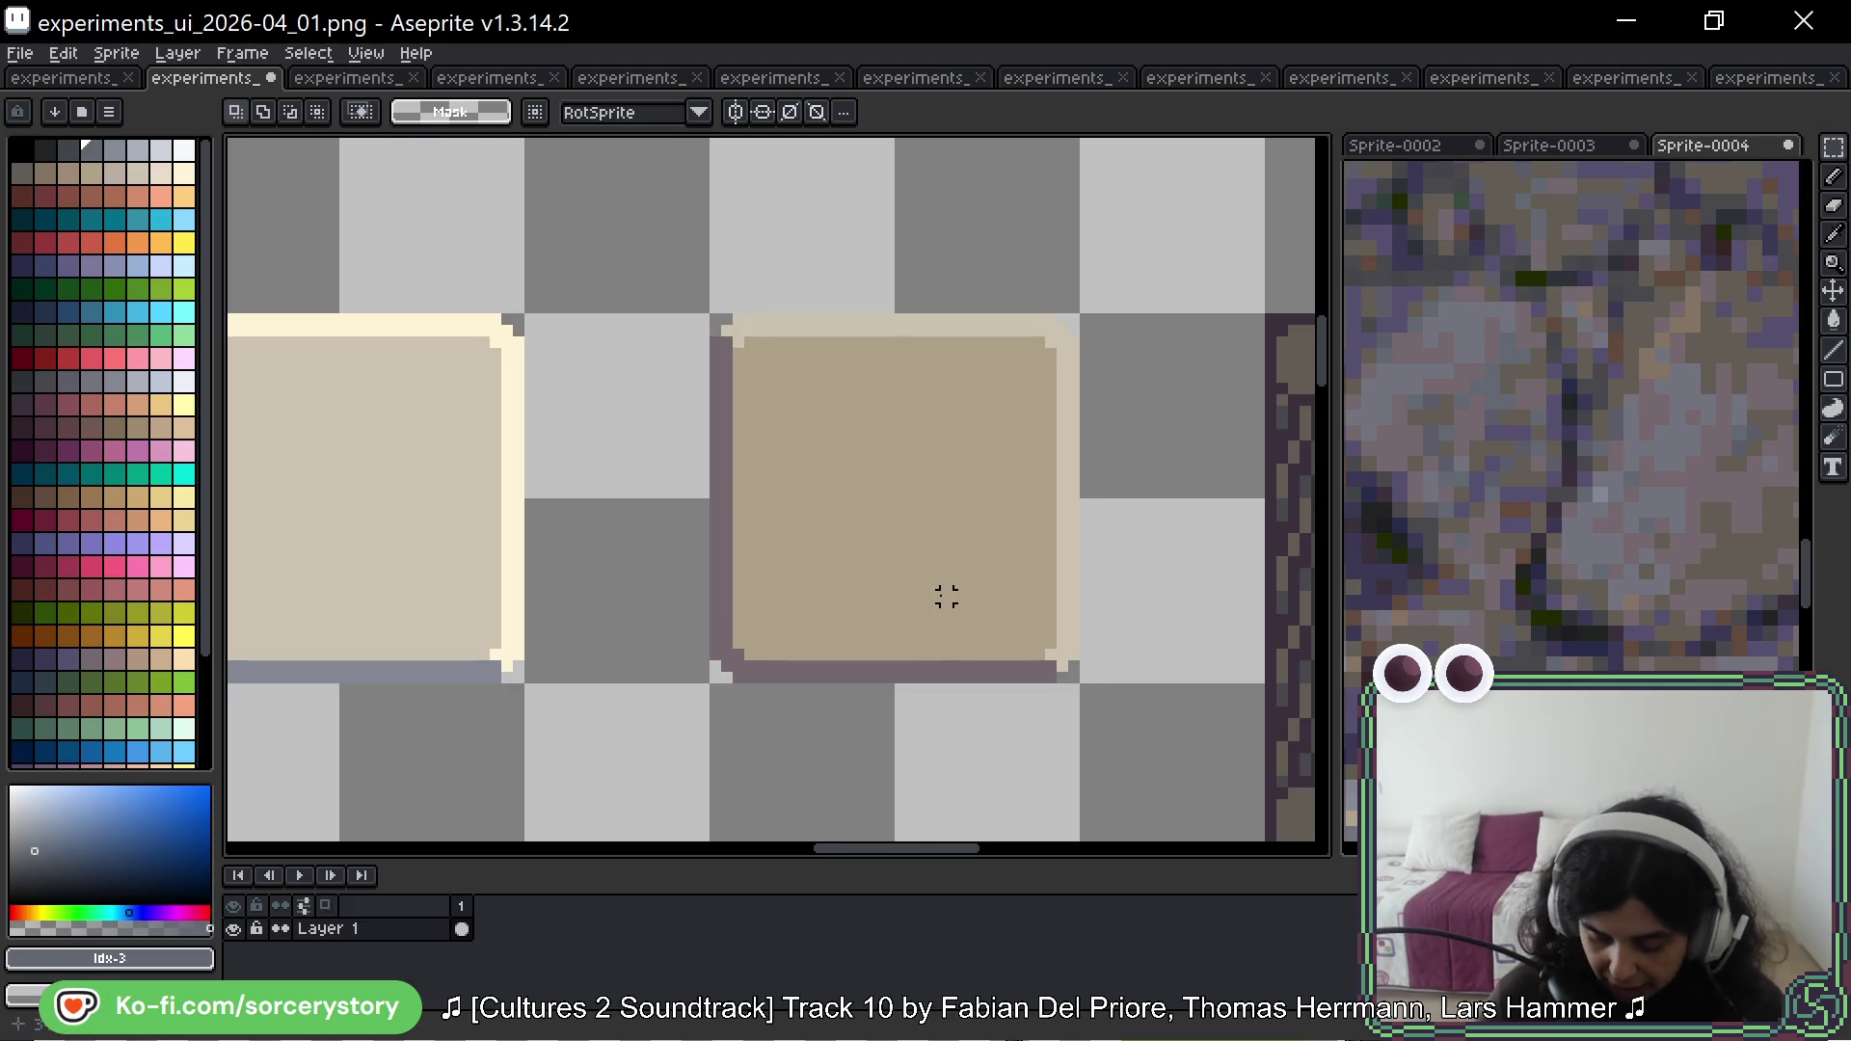
Step: Pan the Sprite-0004 photo to bring the hut's stone wall into view
scroll(991, 575, down, 2)
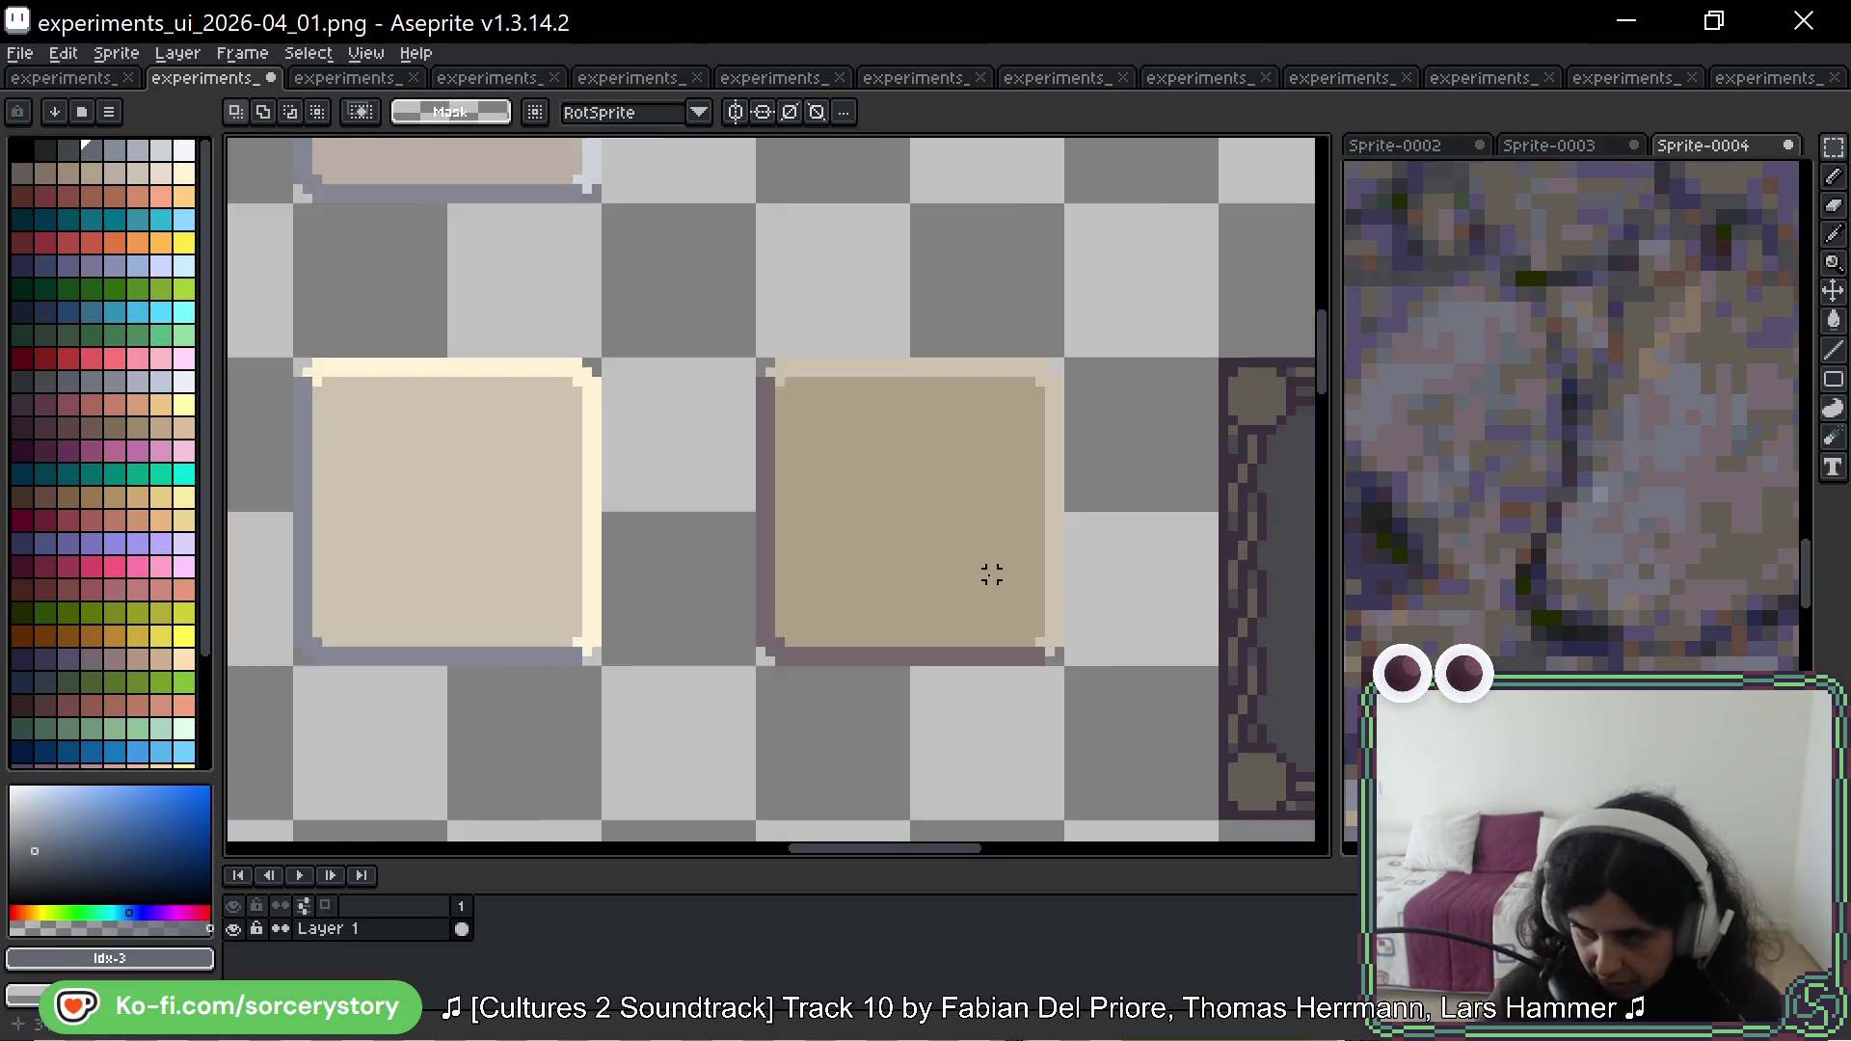
scroll(877, 368, up, 2)
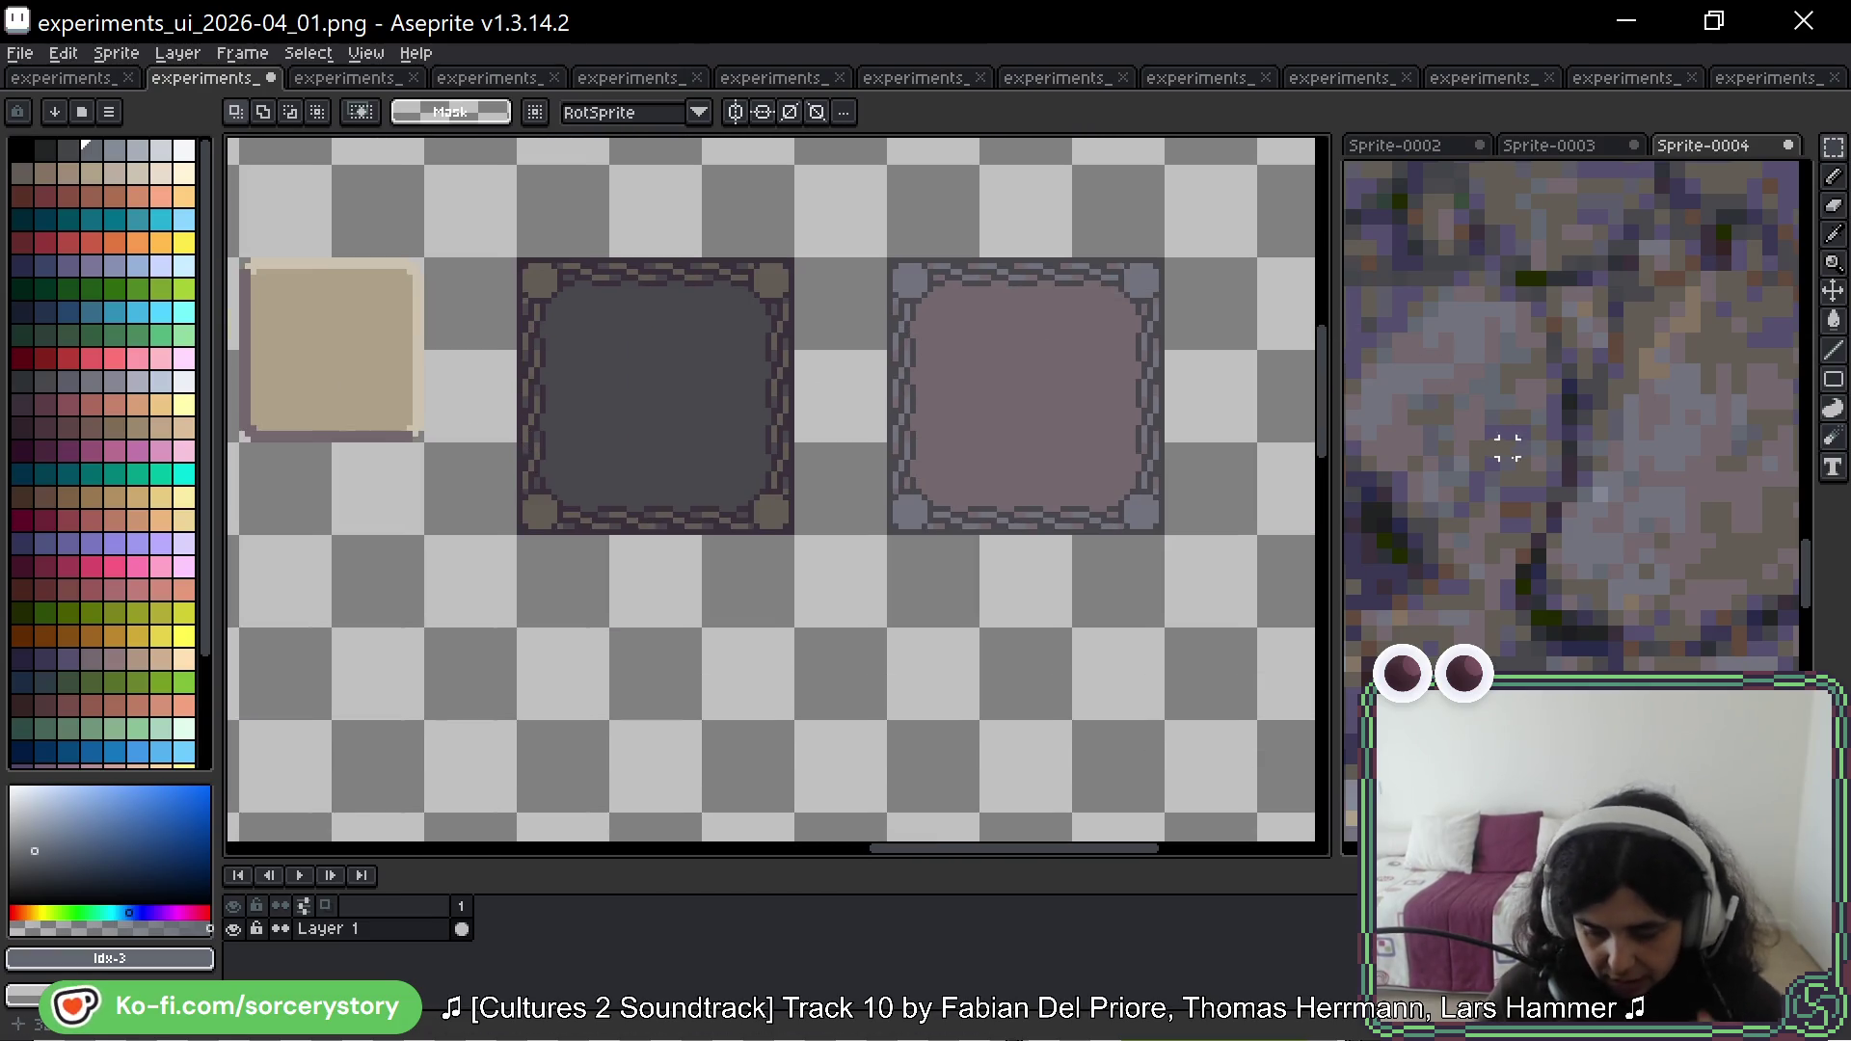
scroll(1508, 442, down, 3)
mouse_move(1508, 442)
mouse_down()
mouse_move(1541, 540)
mouse_move(1560, 273)
mouse_up()
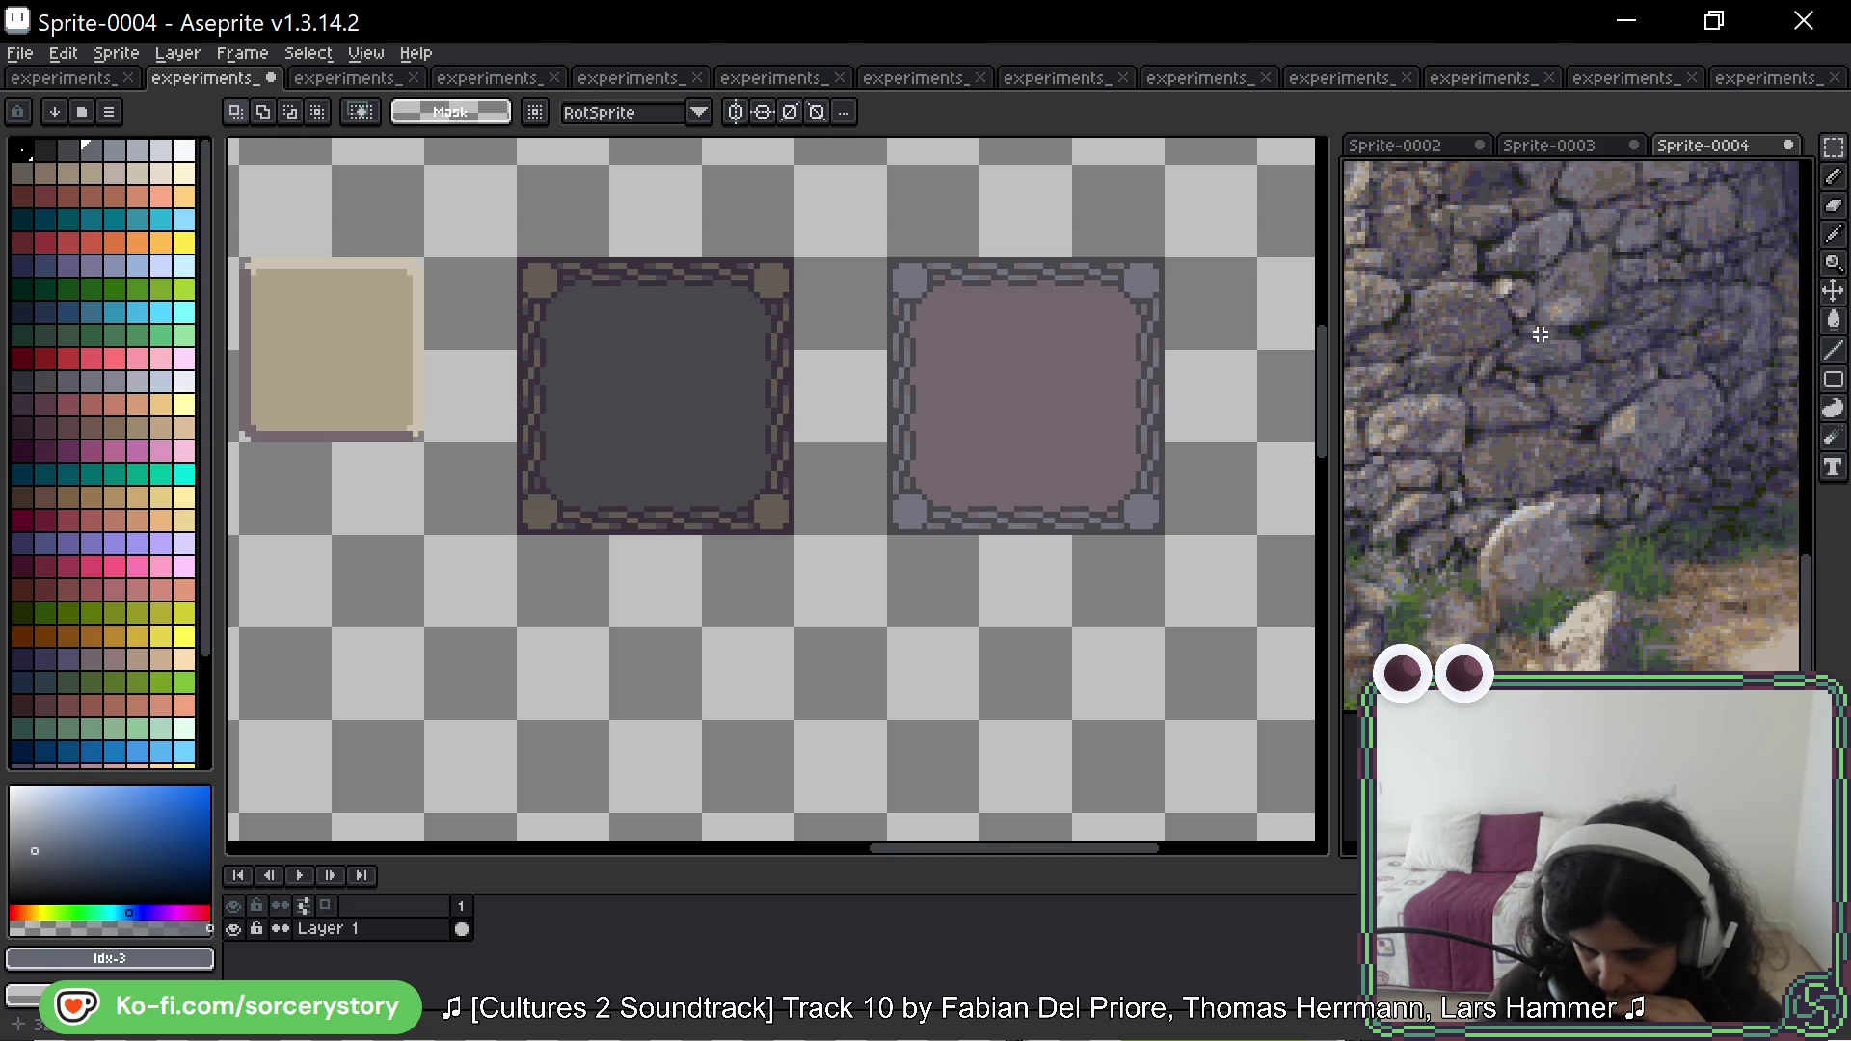
drag(1529, 379, 1542, 459)
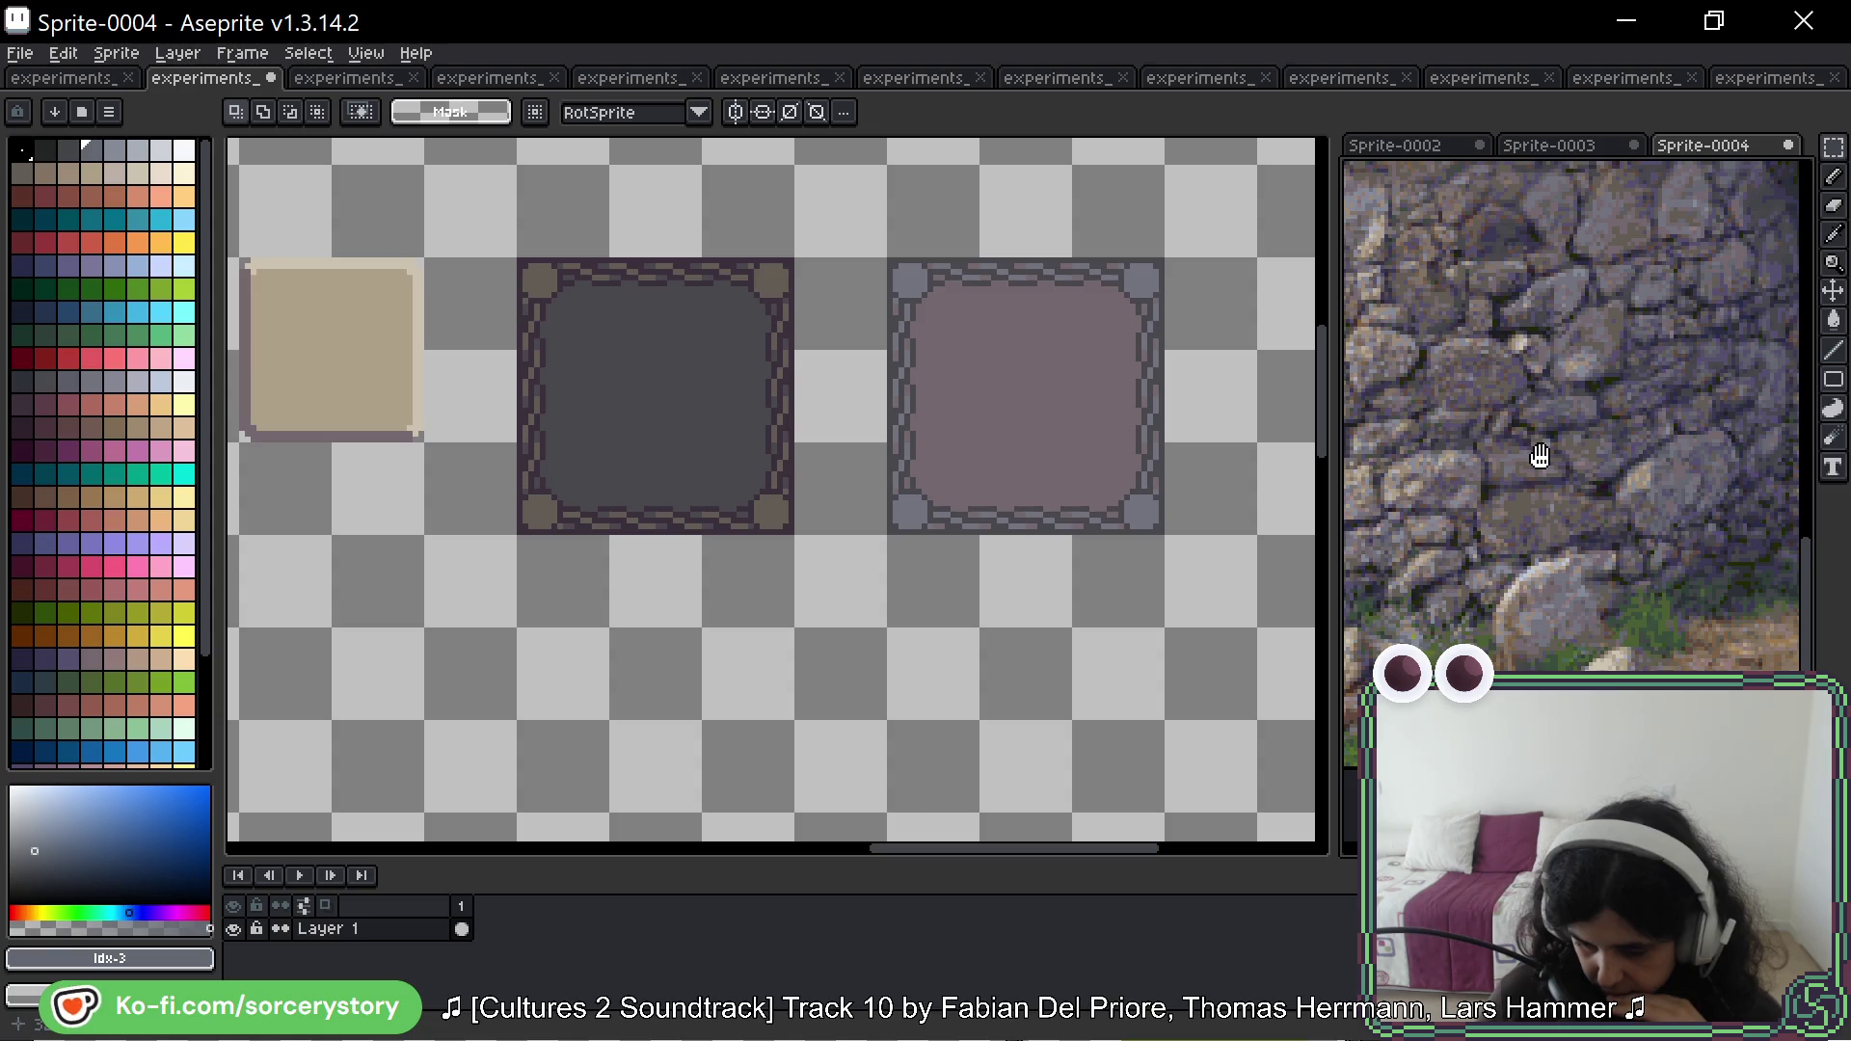
scroll(1539, 455, up, 3)
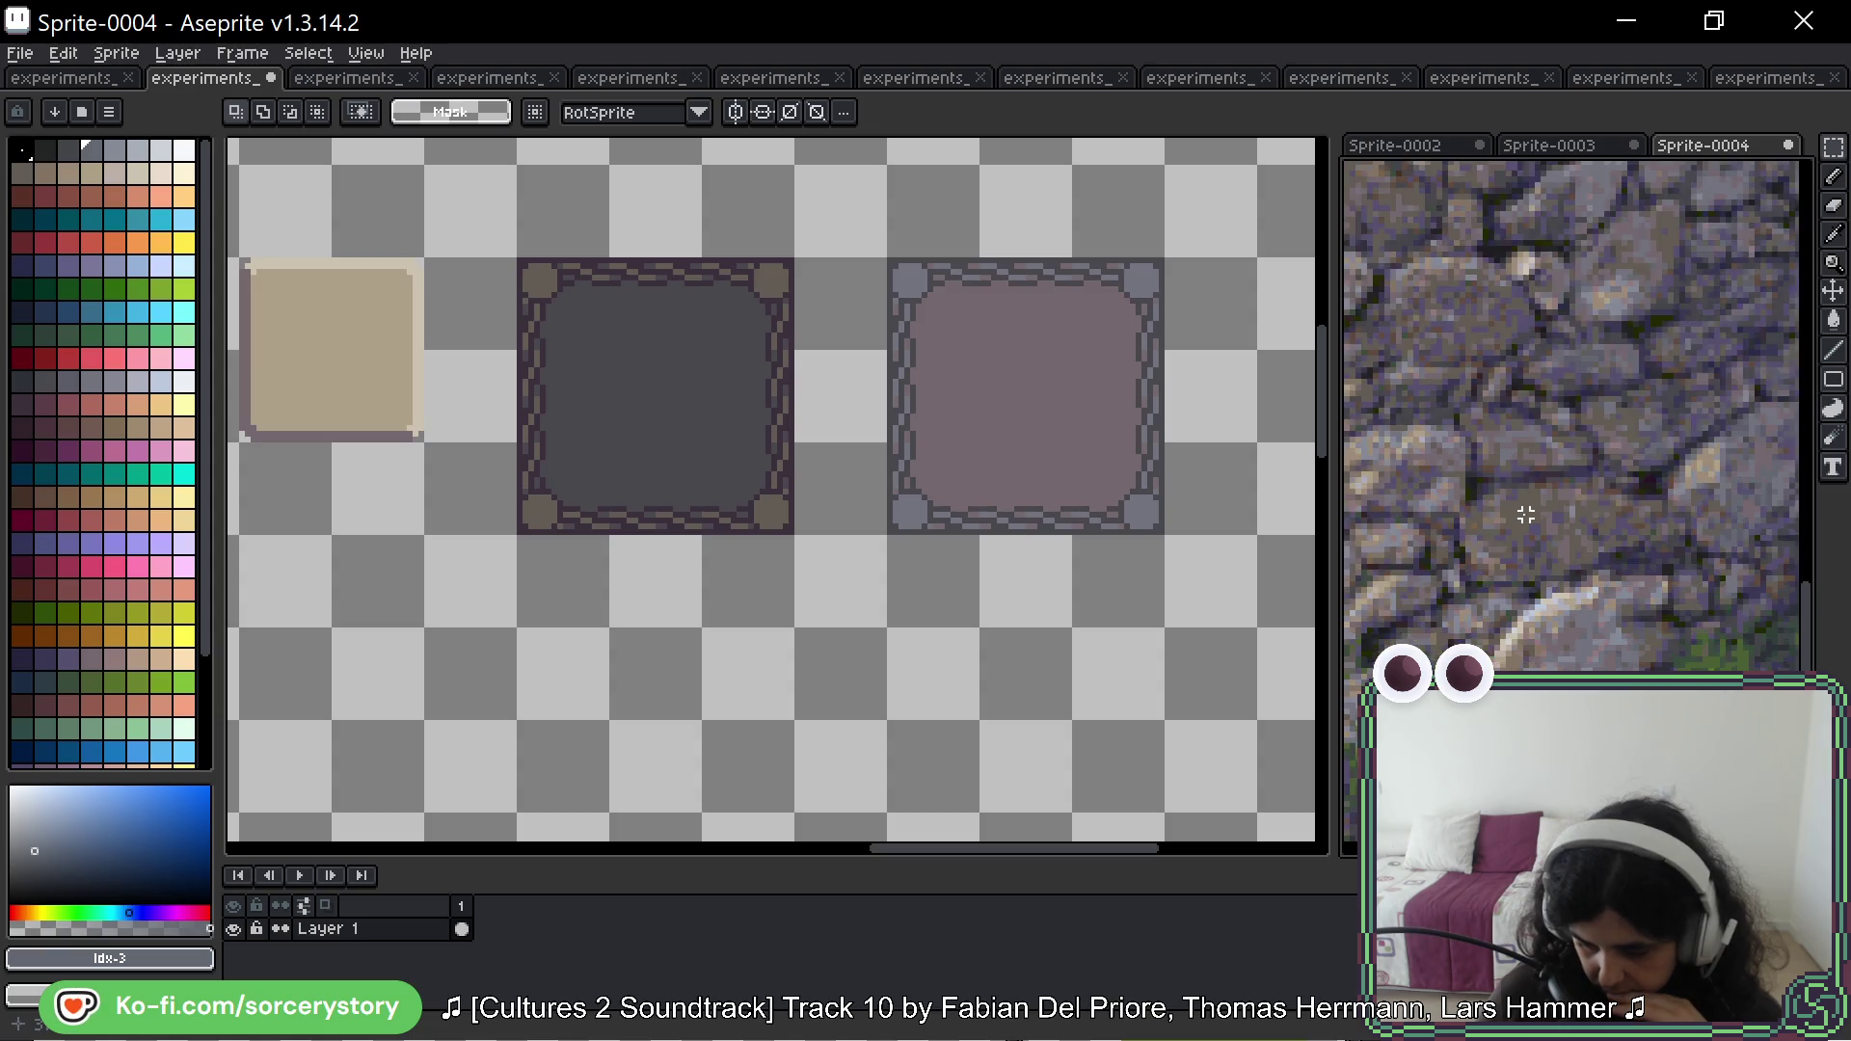
scroll(1641, 463, down, 5)
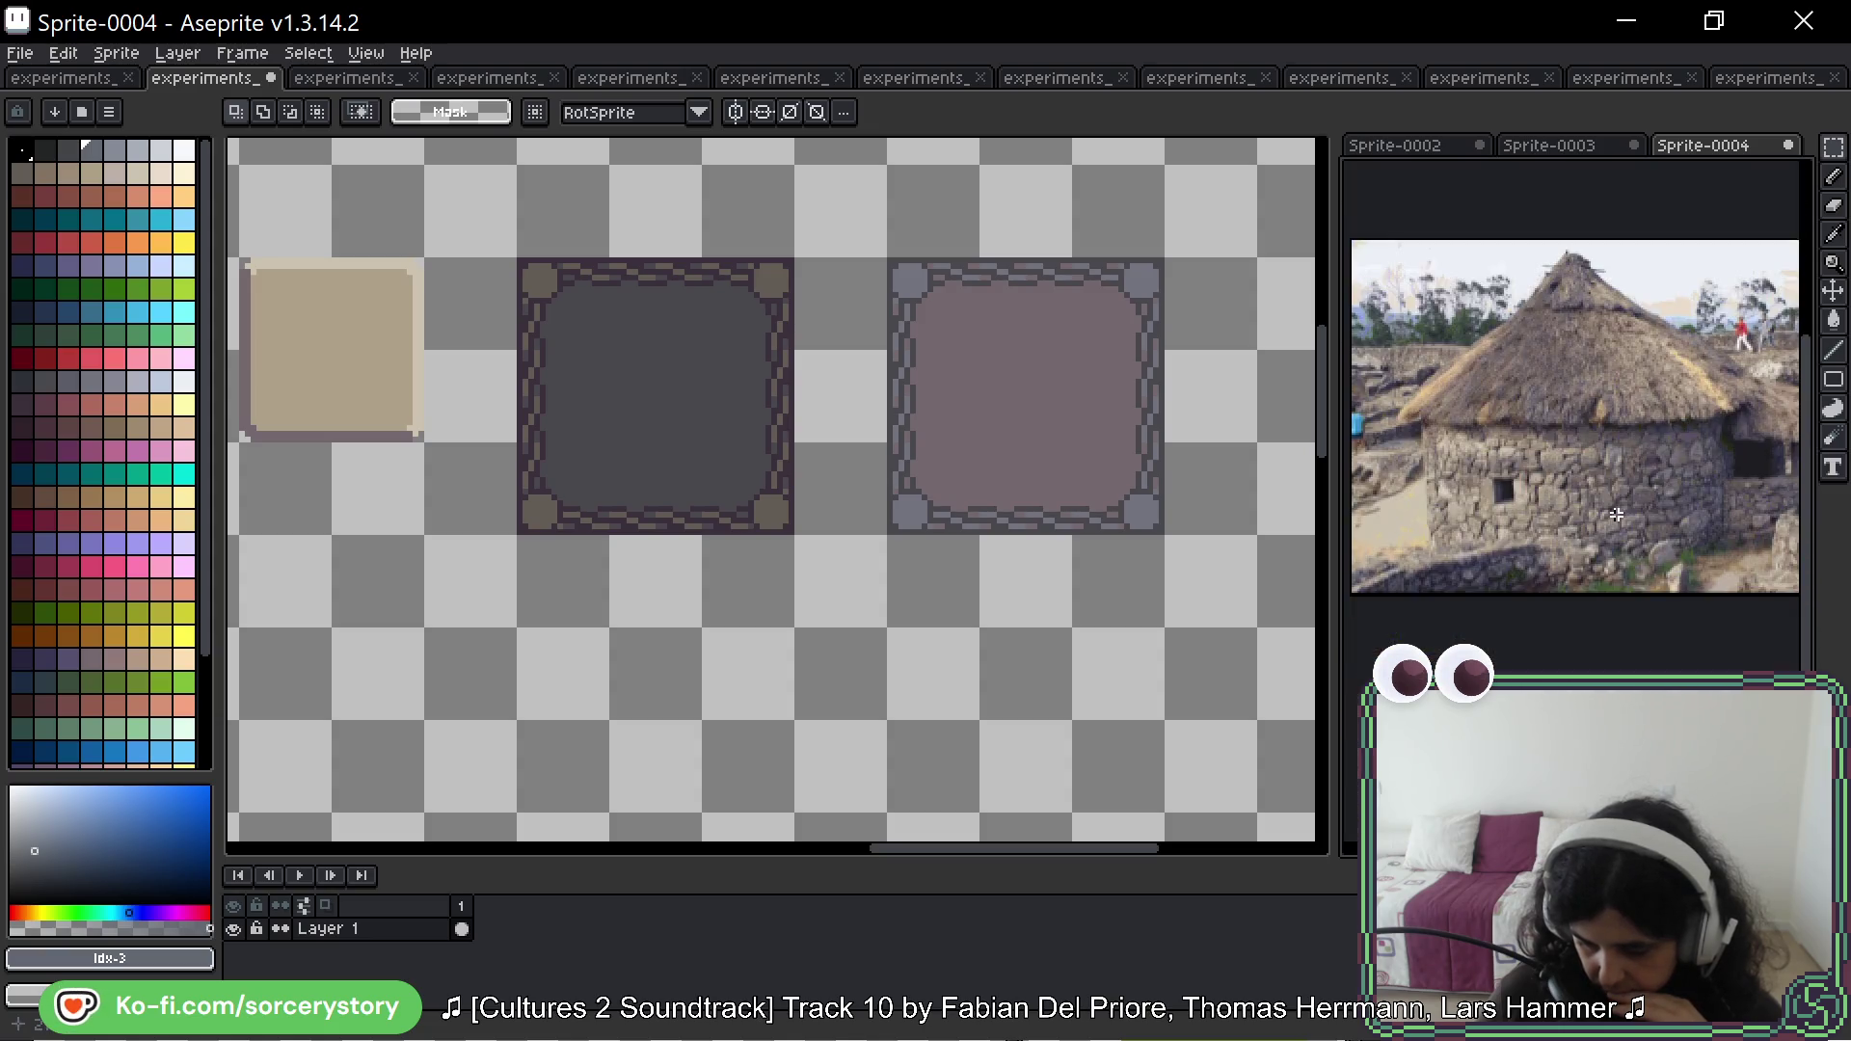
scroll(1543, 521, up, 3)
scroll(1543, 447, up, 4)
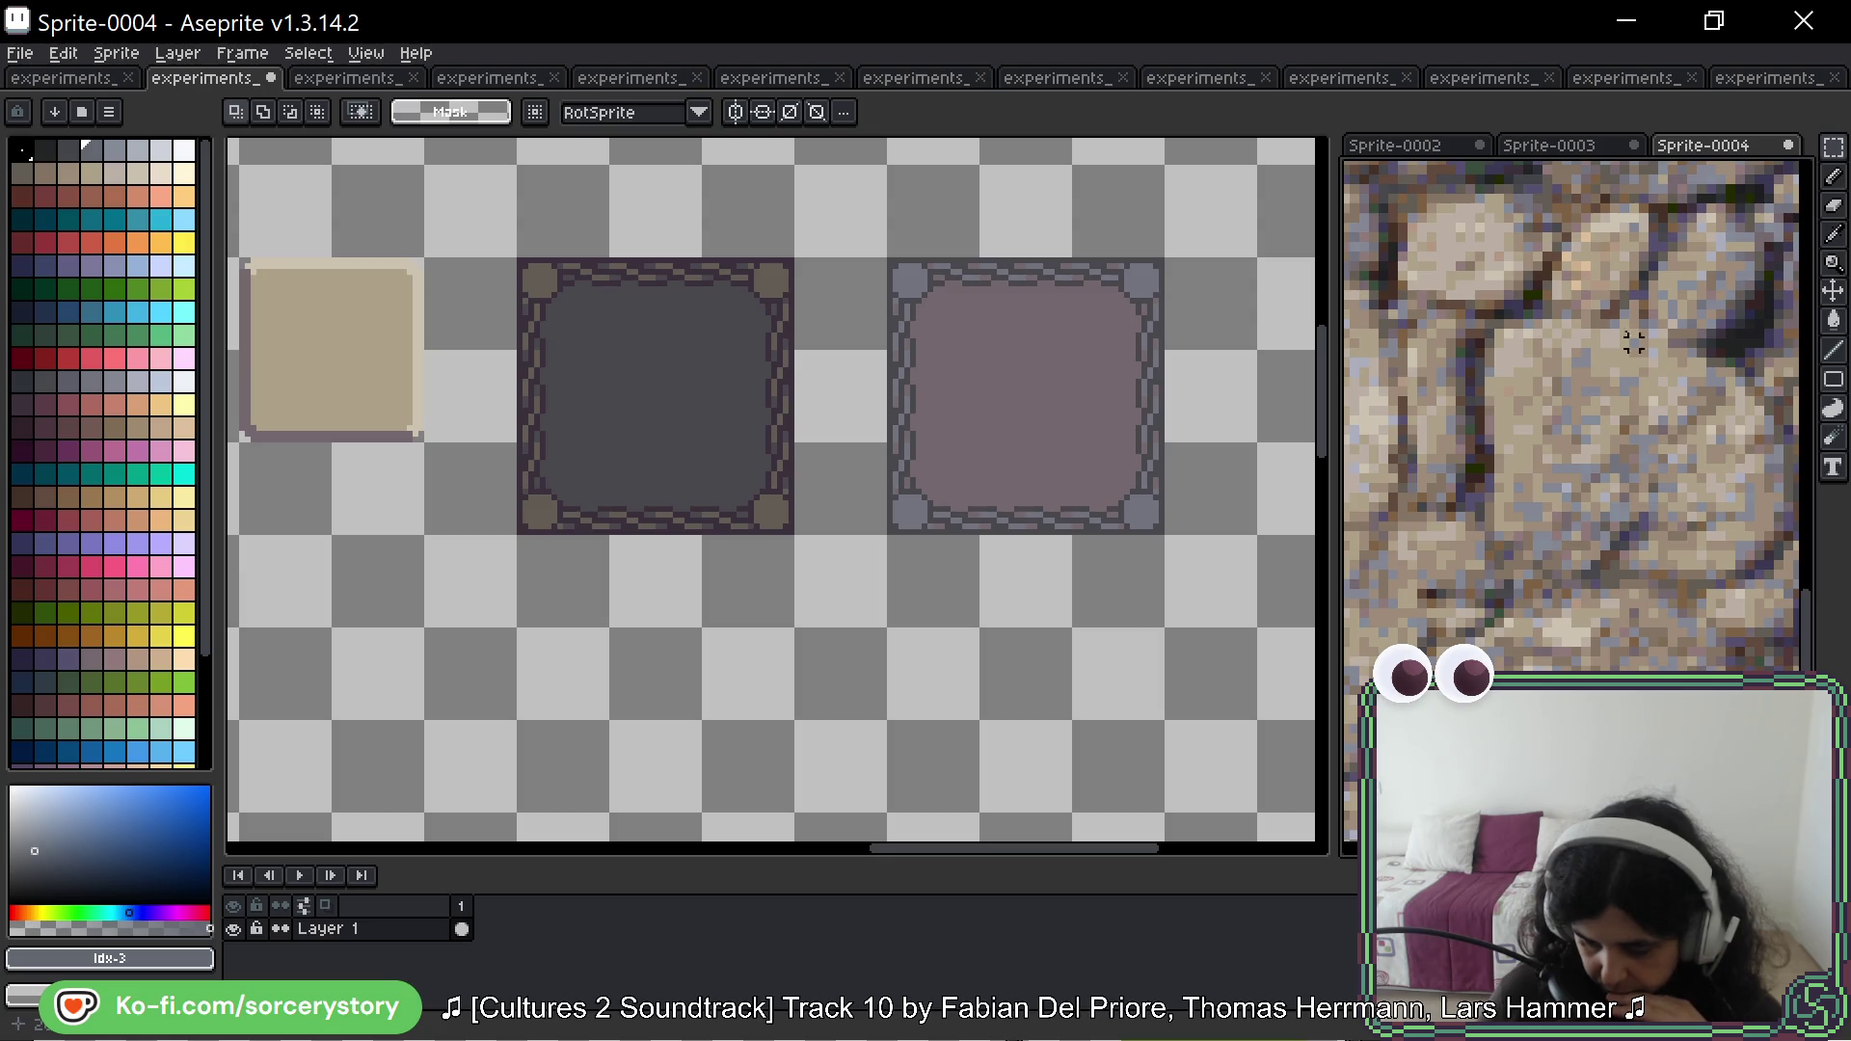
Step: Place a copy of the tan tile just below the original
click(537, 405)
scroll(579, 357, left, 5)
mouse_move(709, 231)
mouse_down()
mouse_move(839, 343)
mouse_move(777, 610)
mouse_up()
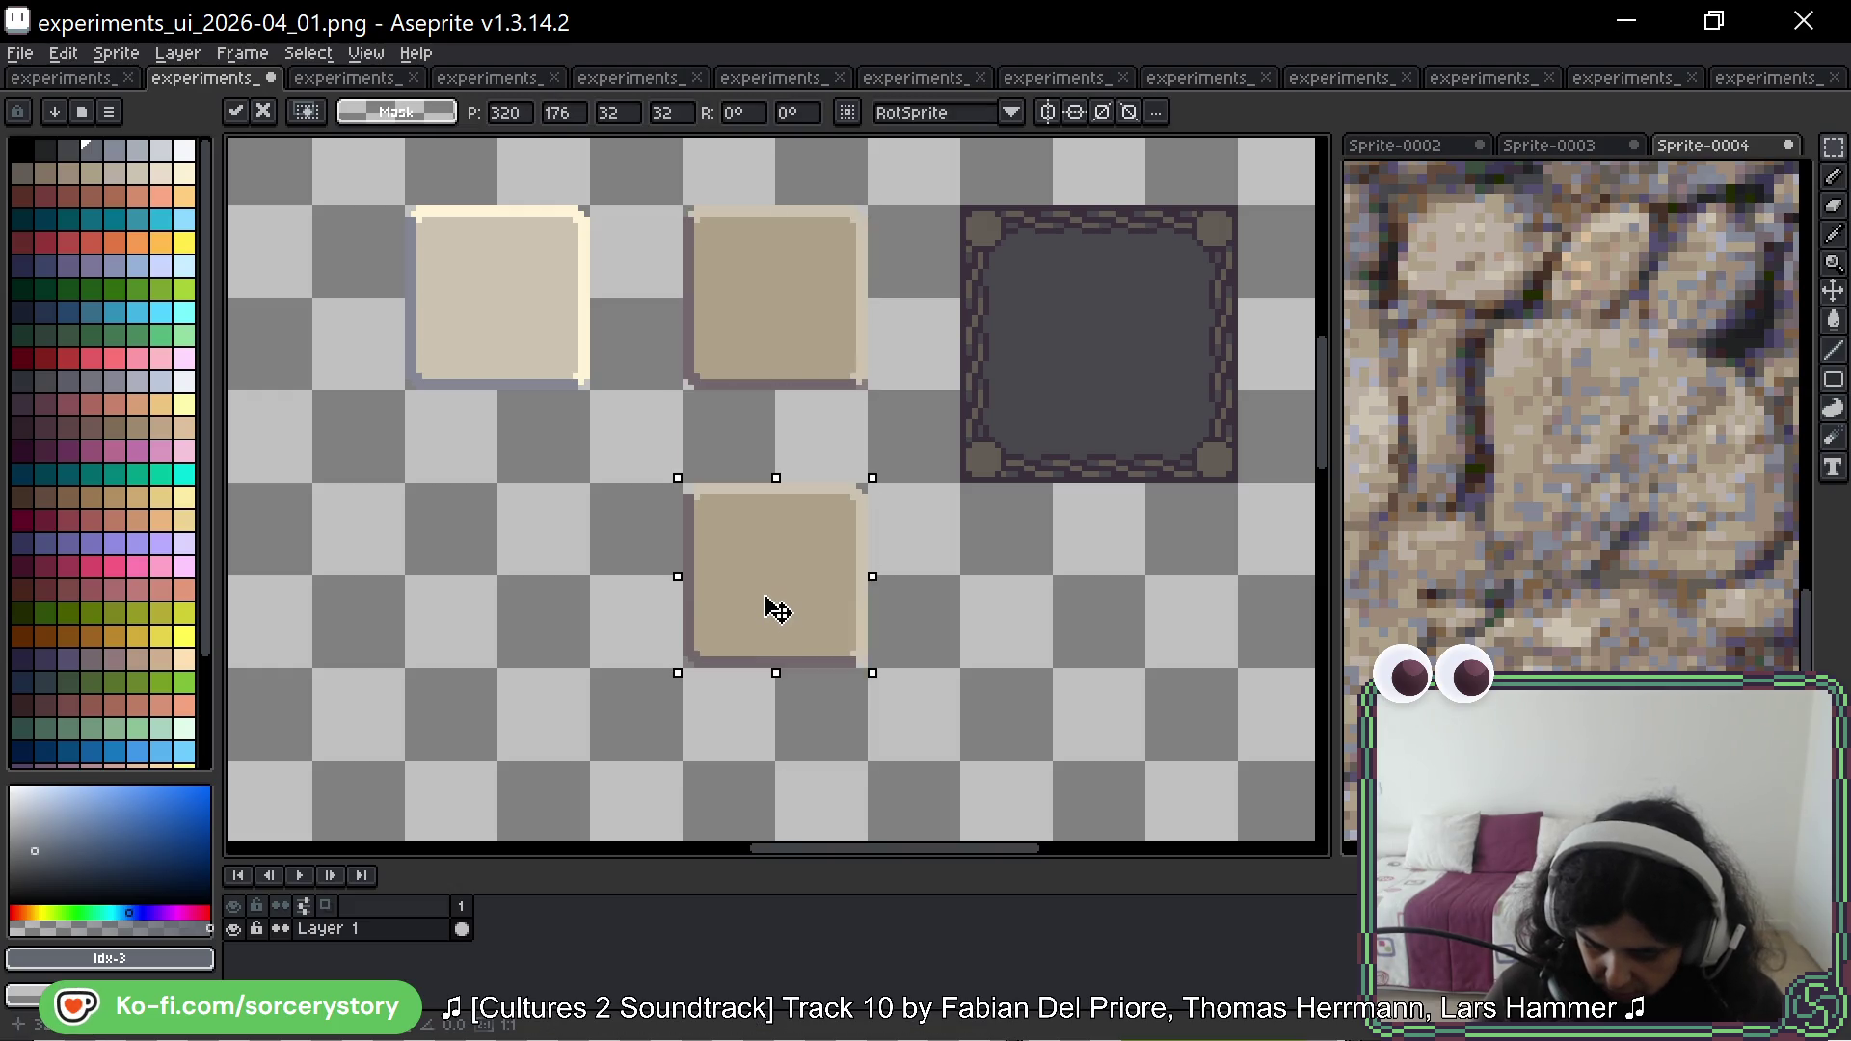
key(Return)
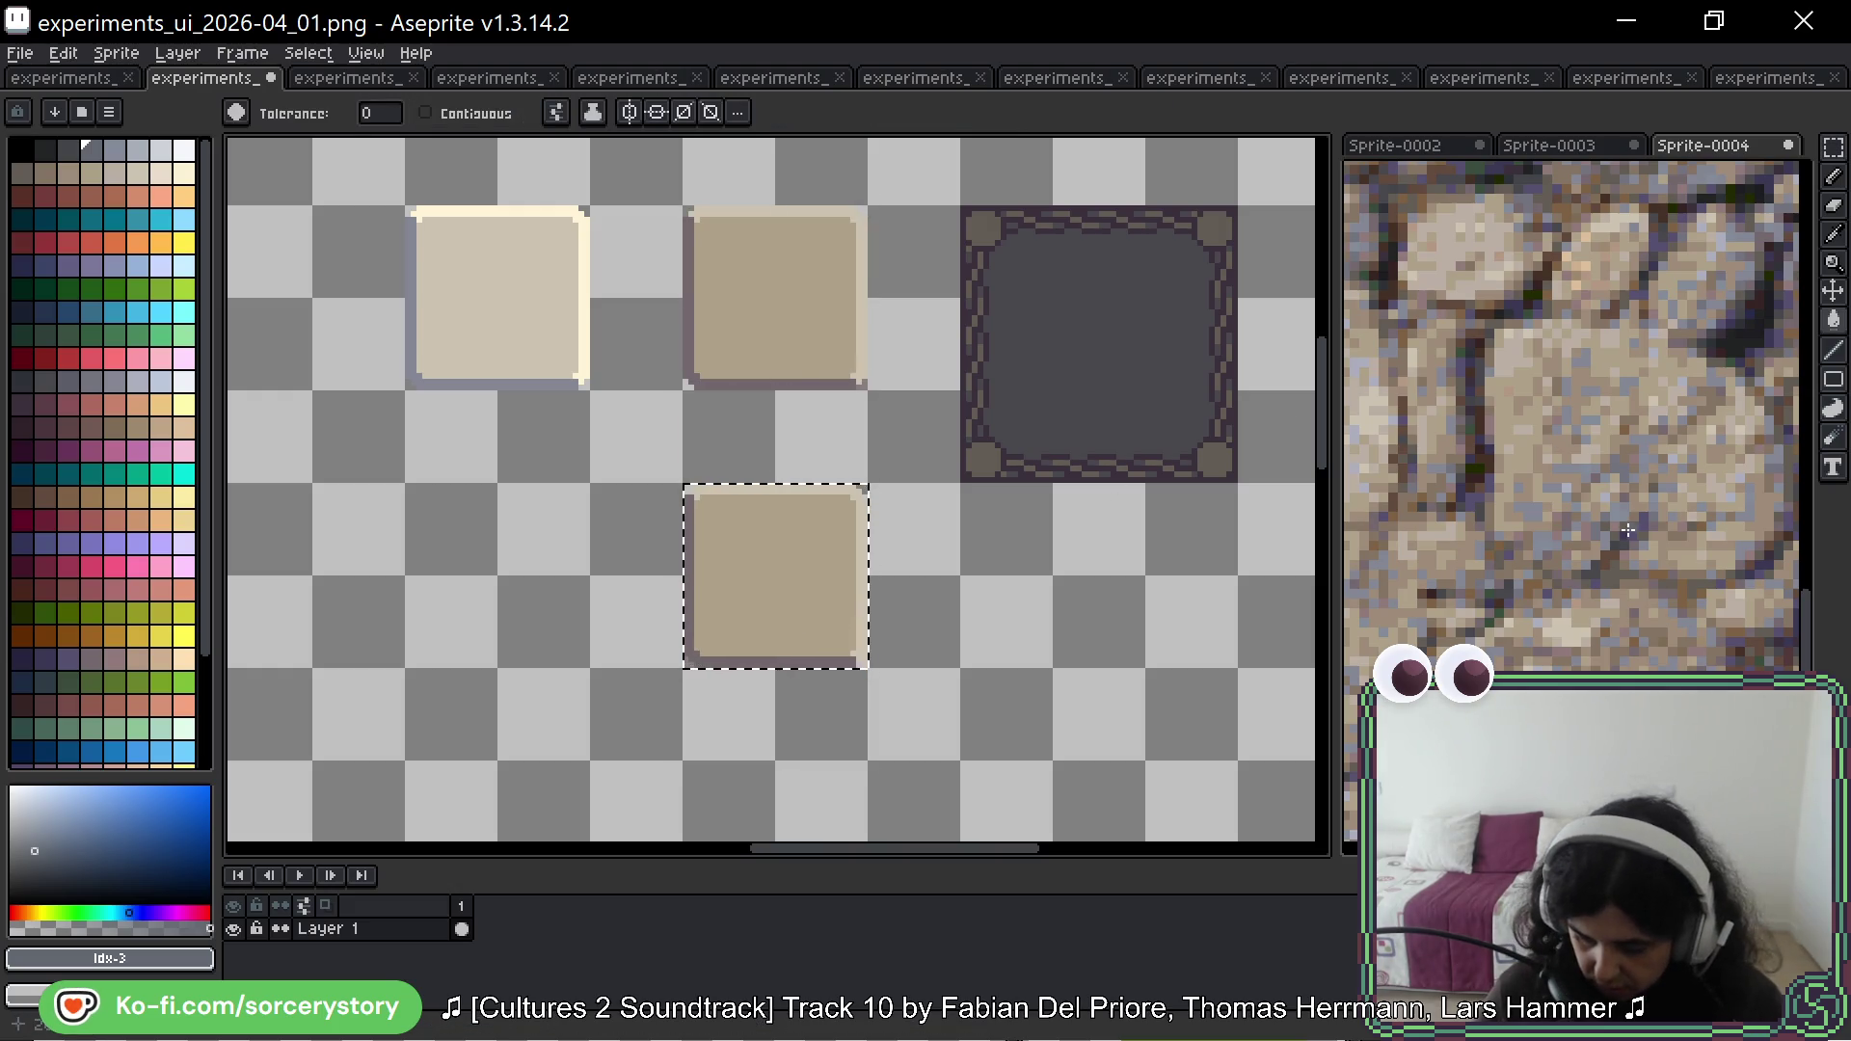
scroll(1528, 316, up, 3)
Step: Sample two stone colours from the wall photo with the eyedropper
key(i)
click(1528, 316)
key(g)
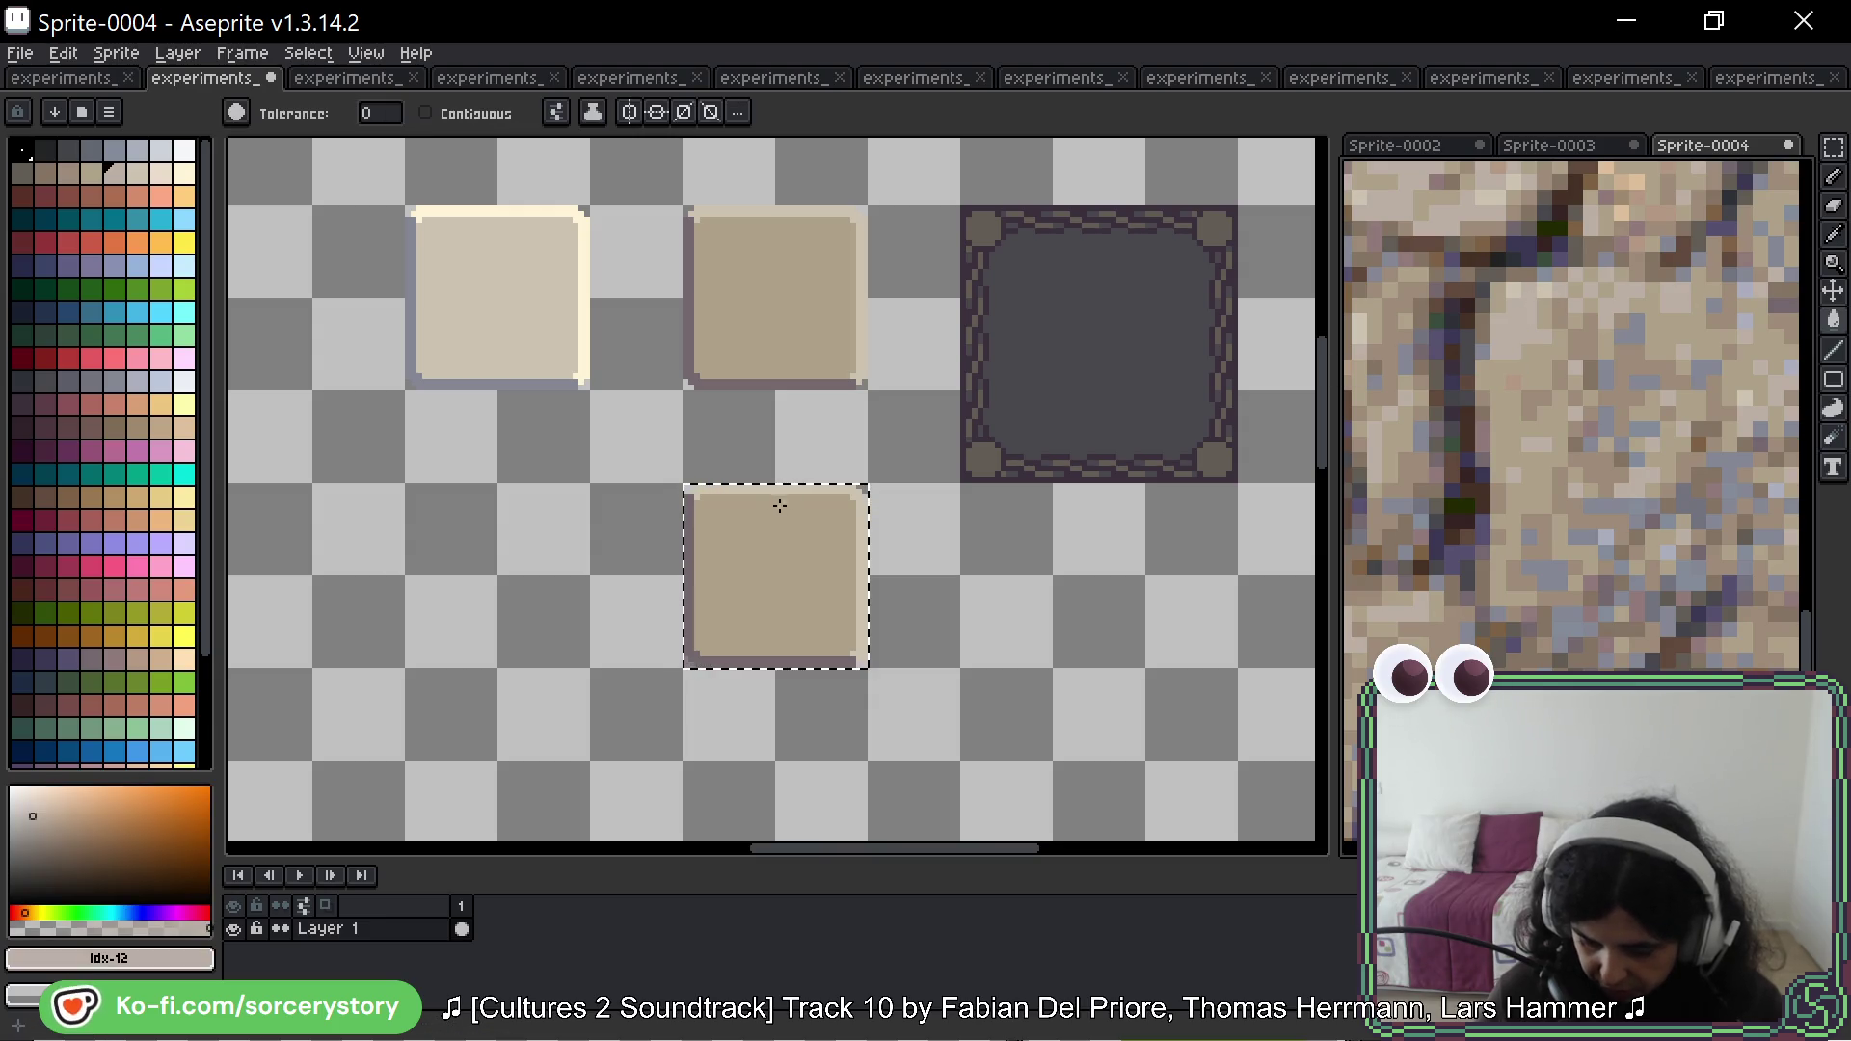
click(774, 490)
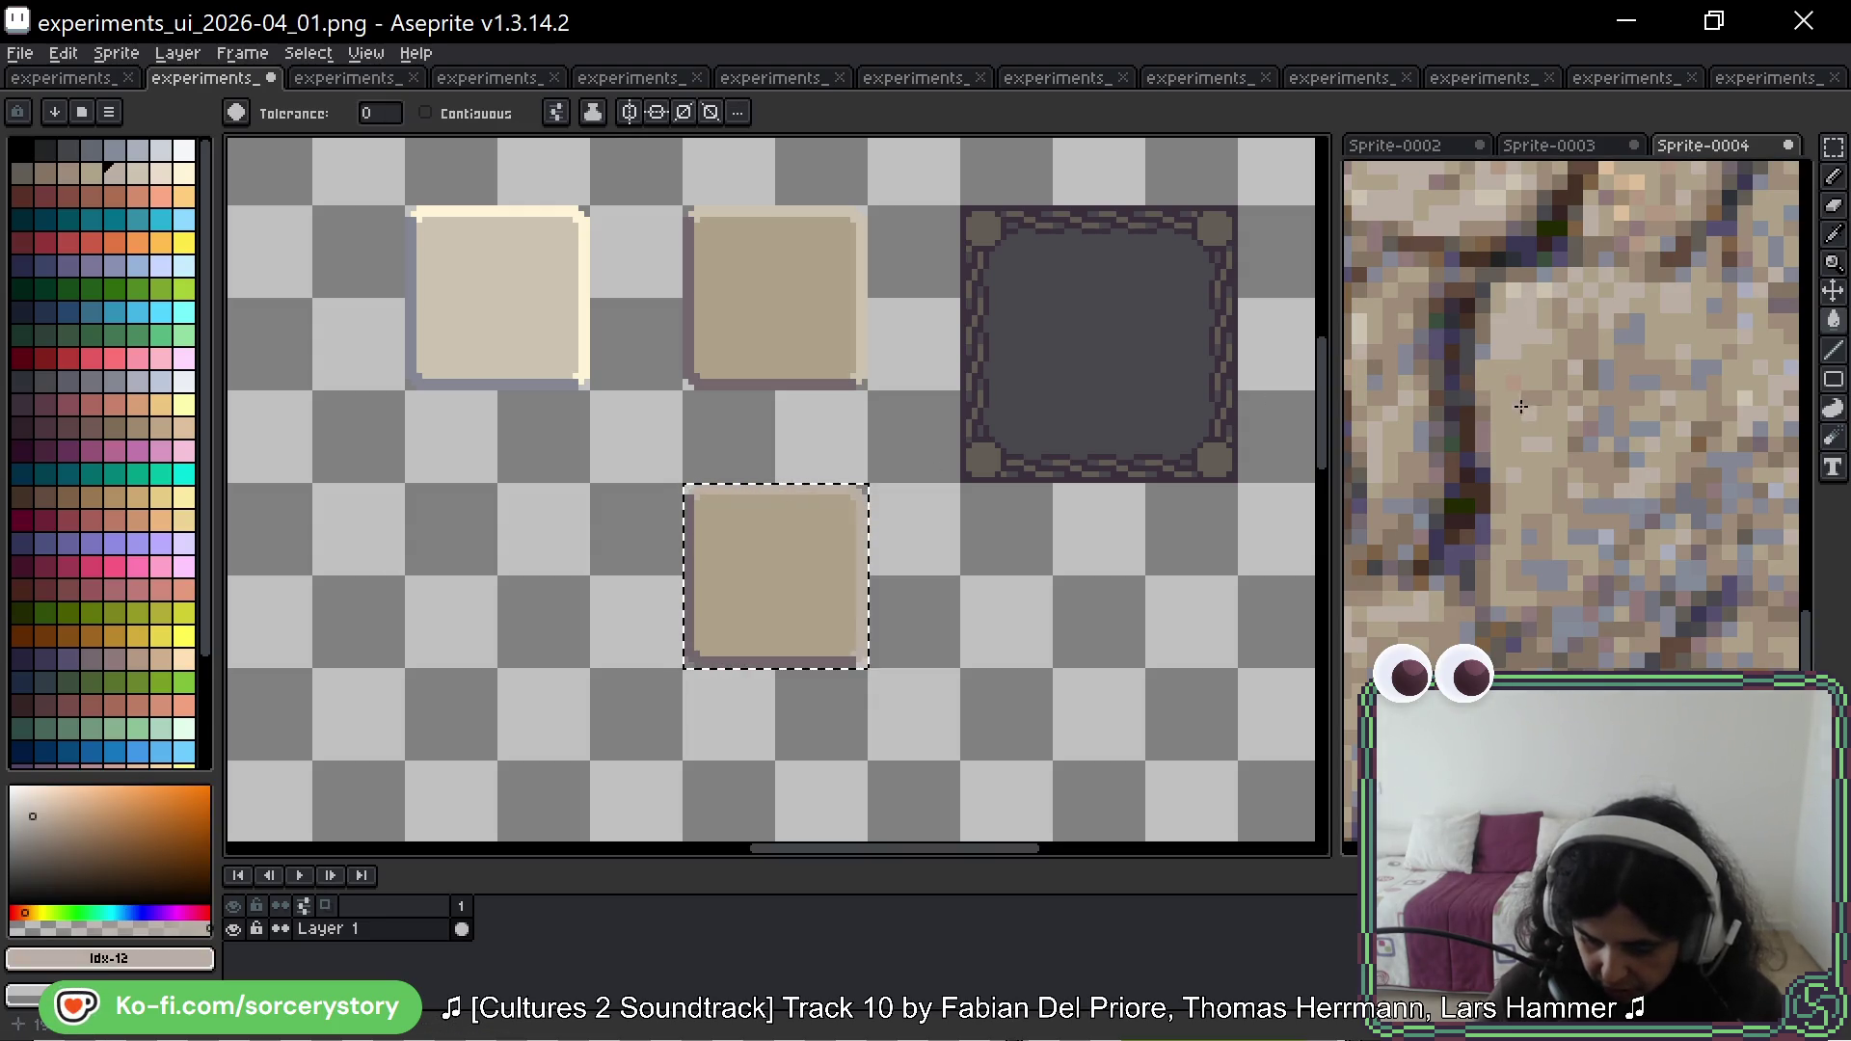
key(i)
click(1549, 477)
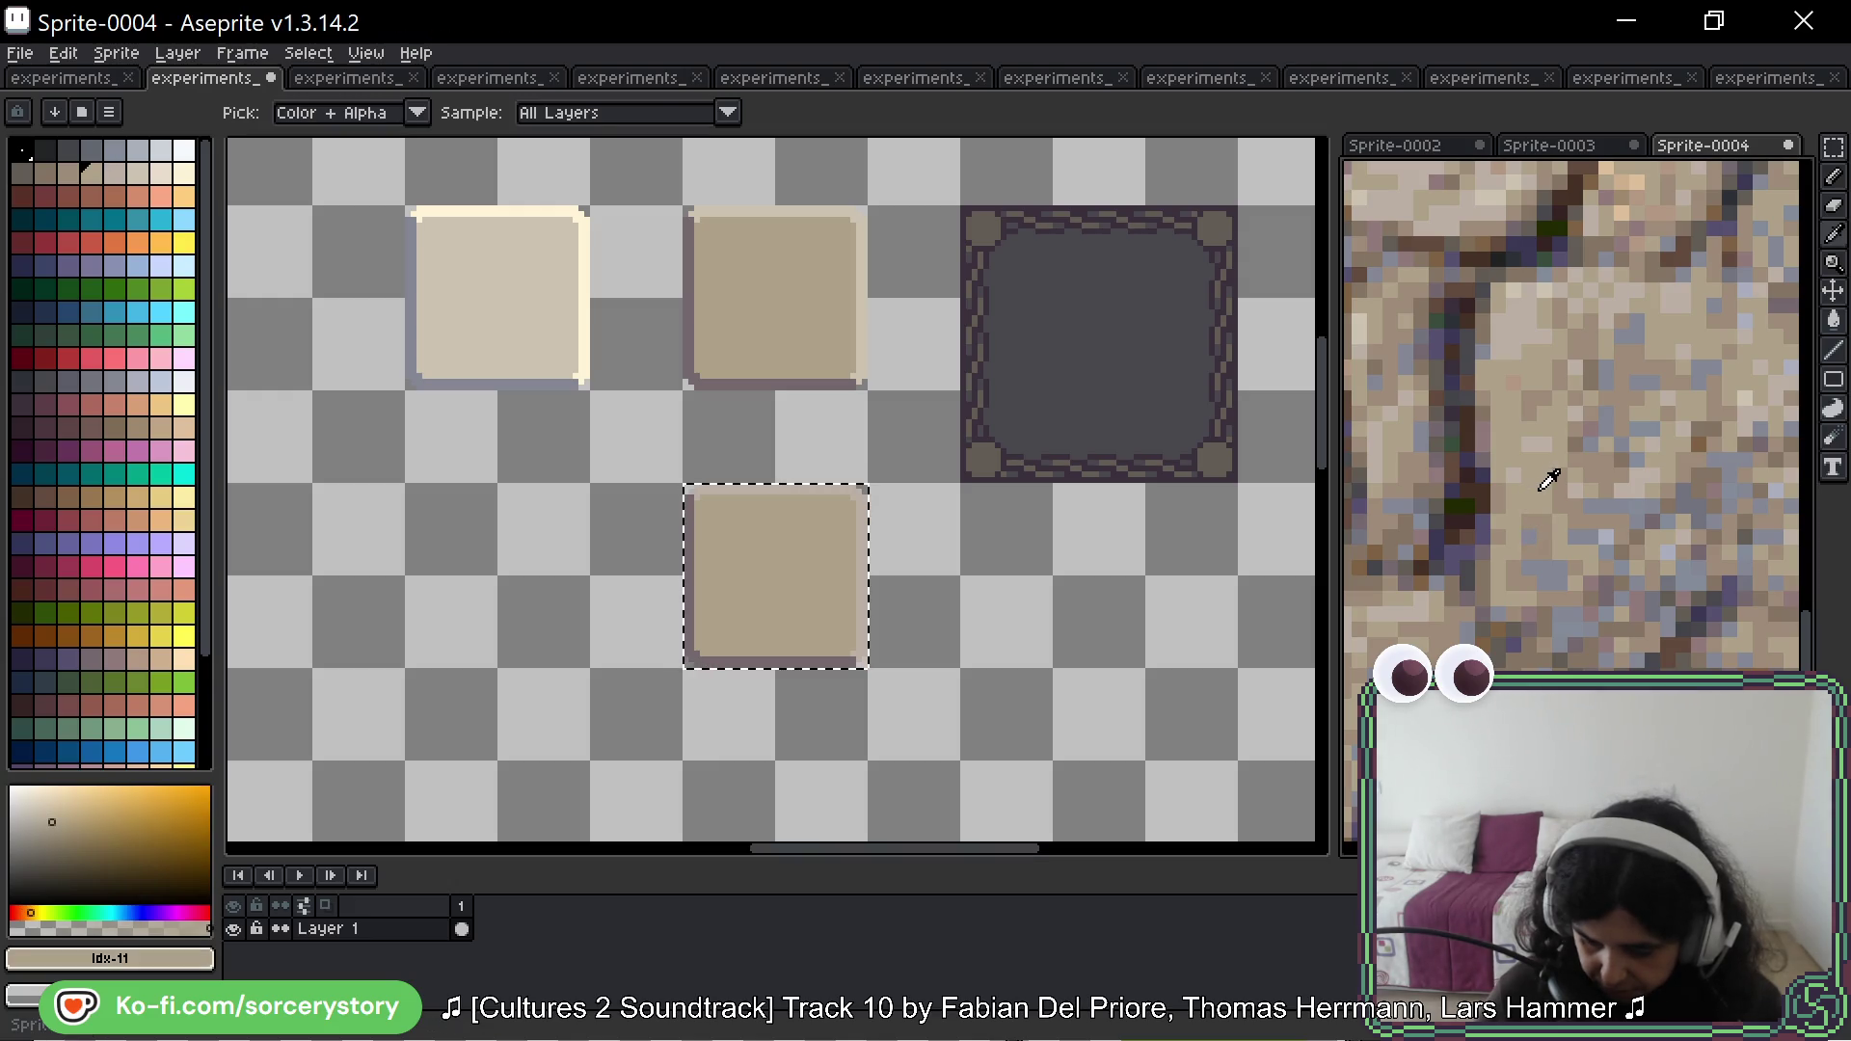
key(g)
click(833, 579)
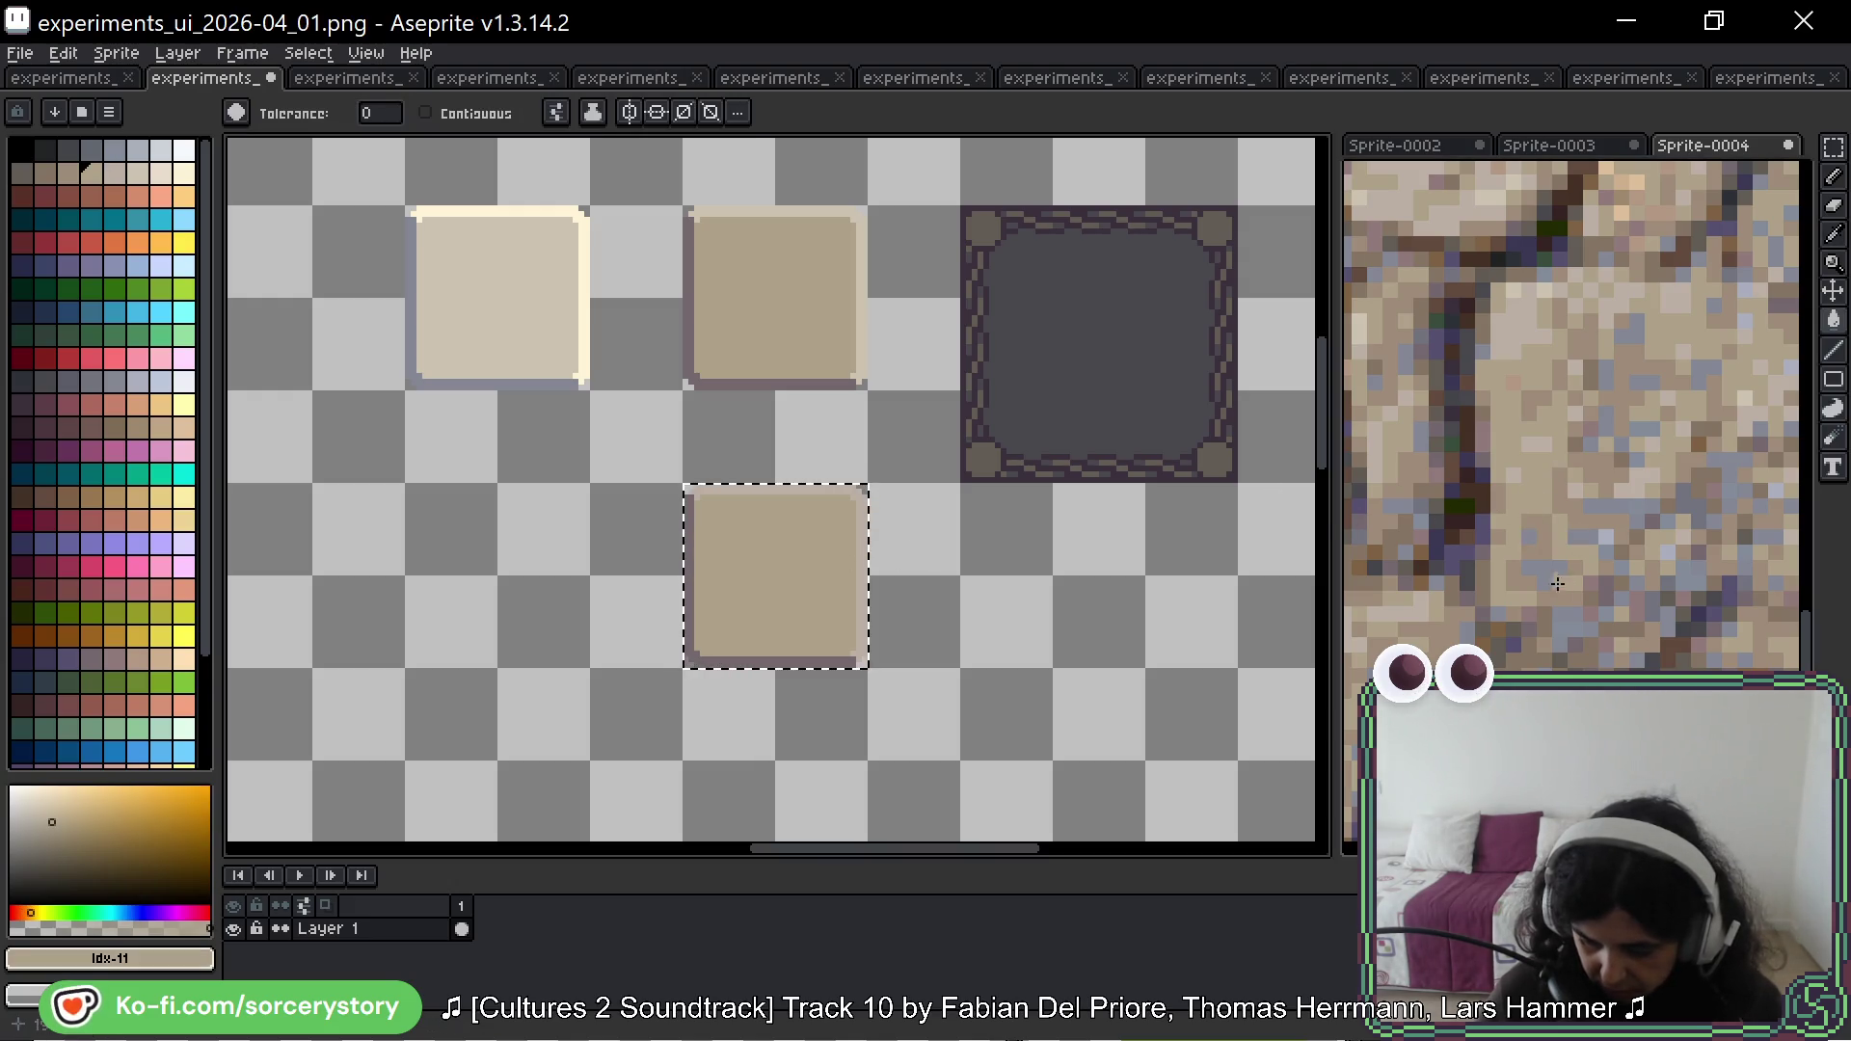
Step: Sample a third stone colour, a dark grey, and clear the selection around the copied tile
key(i)
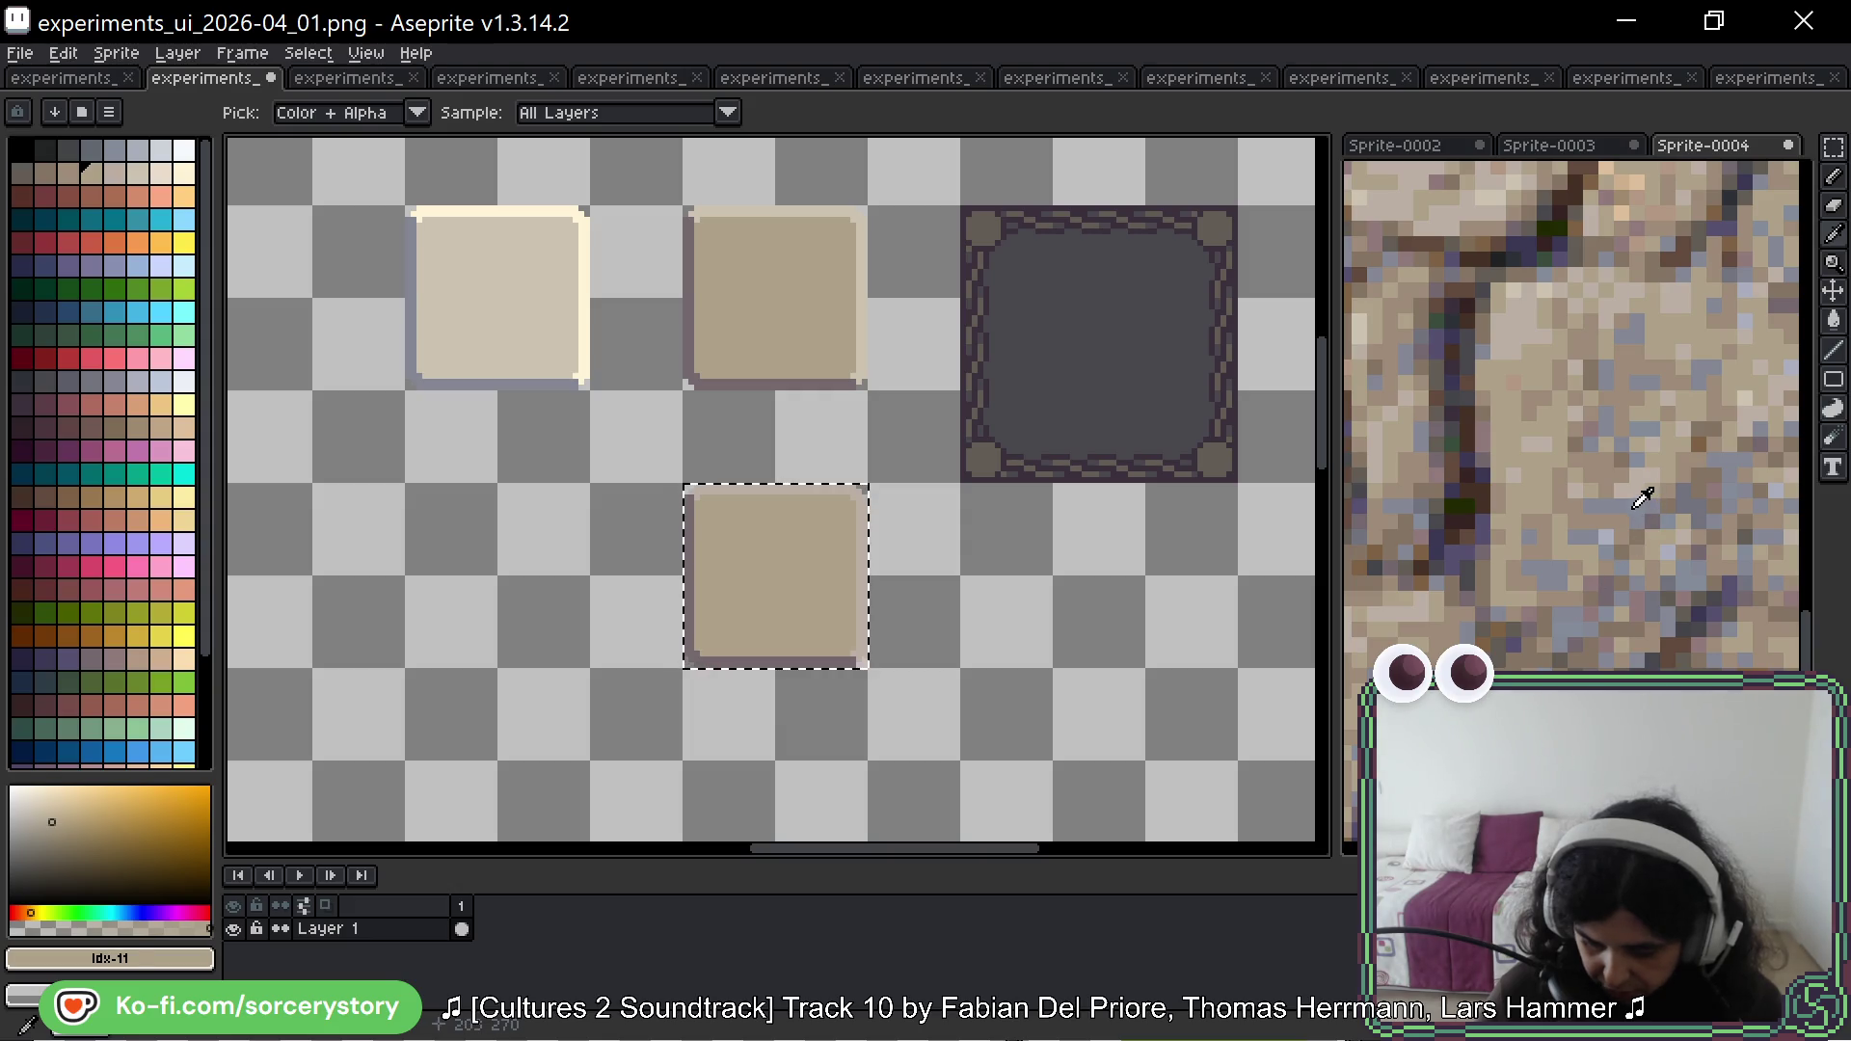
click(1643, 497)
key(g)
drag(1634, 549, 1458, 495)
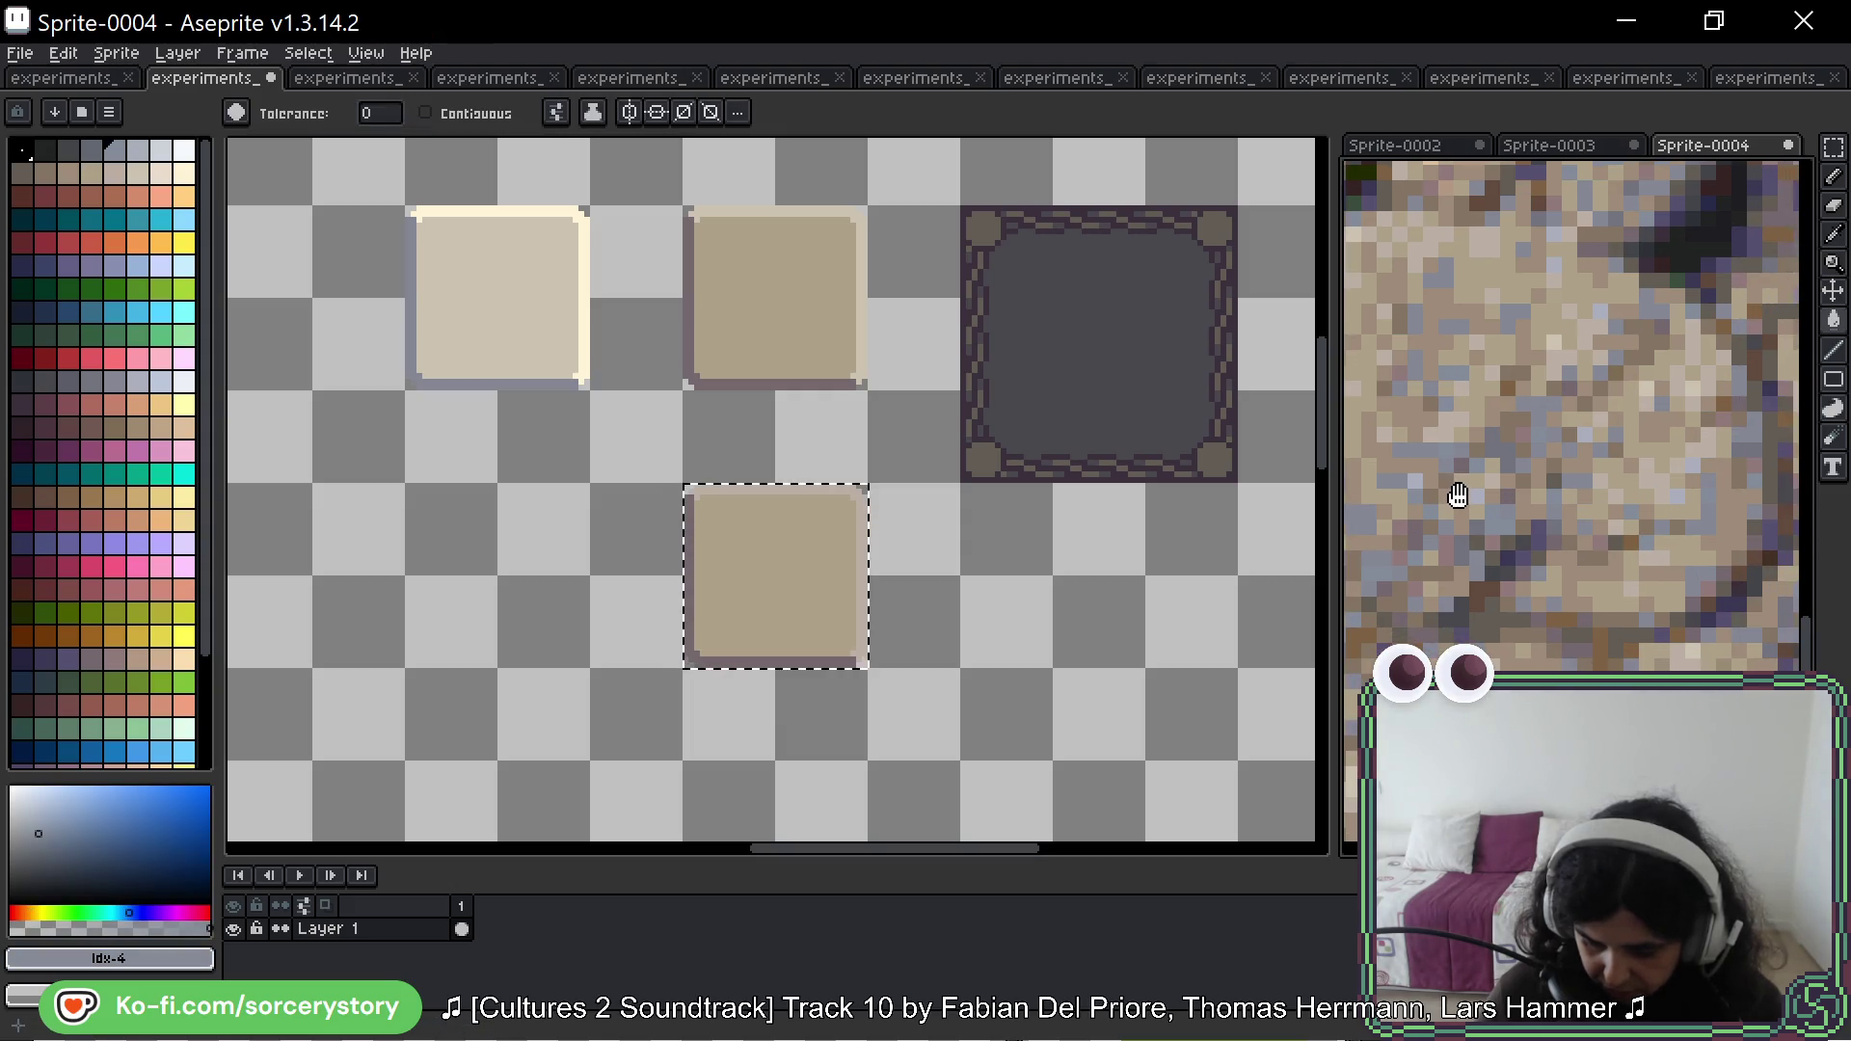
click(681, 615)
key(ctrl+d)
scroll(926, 642, down, 3)
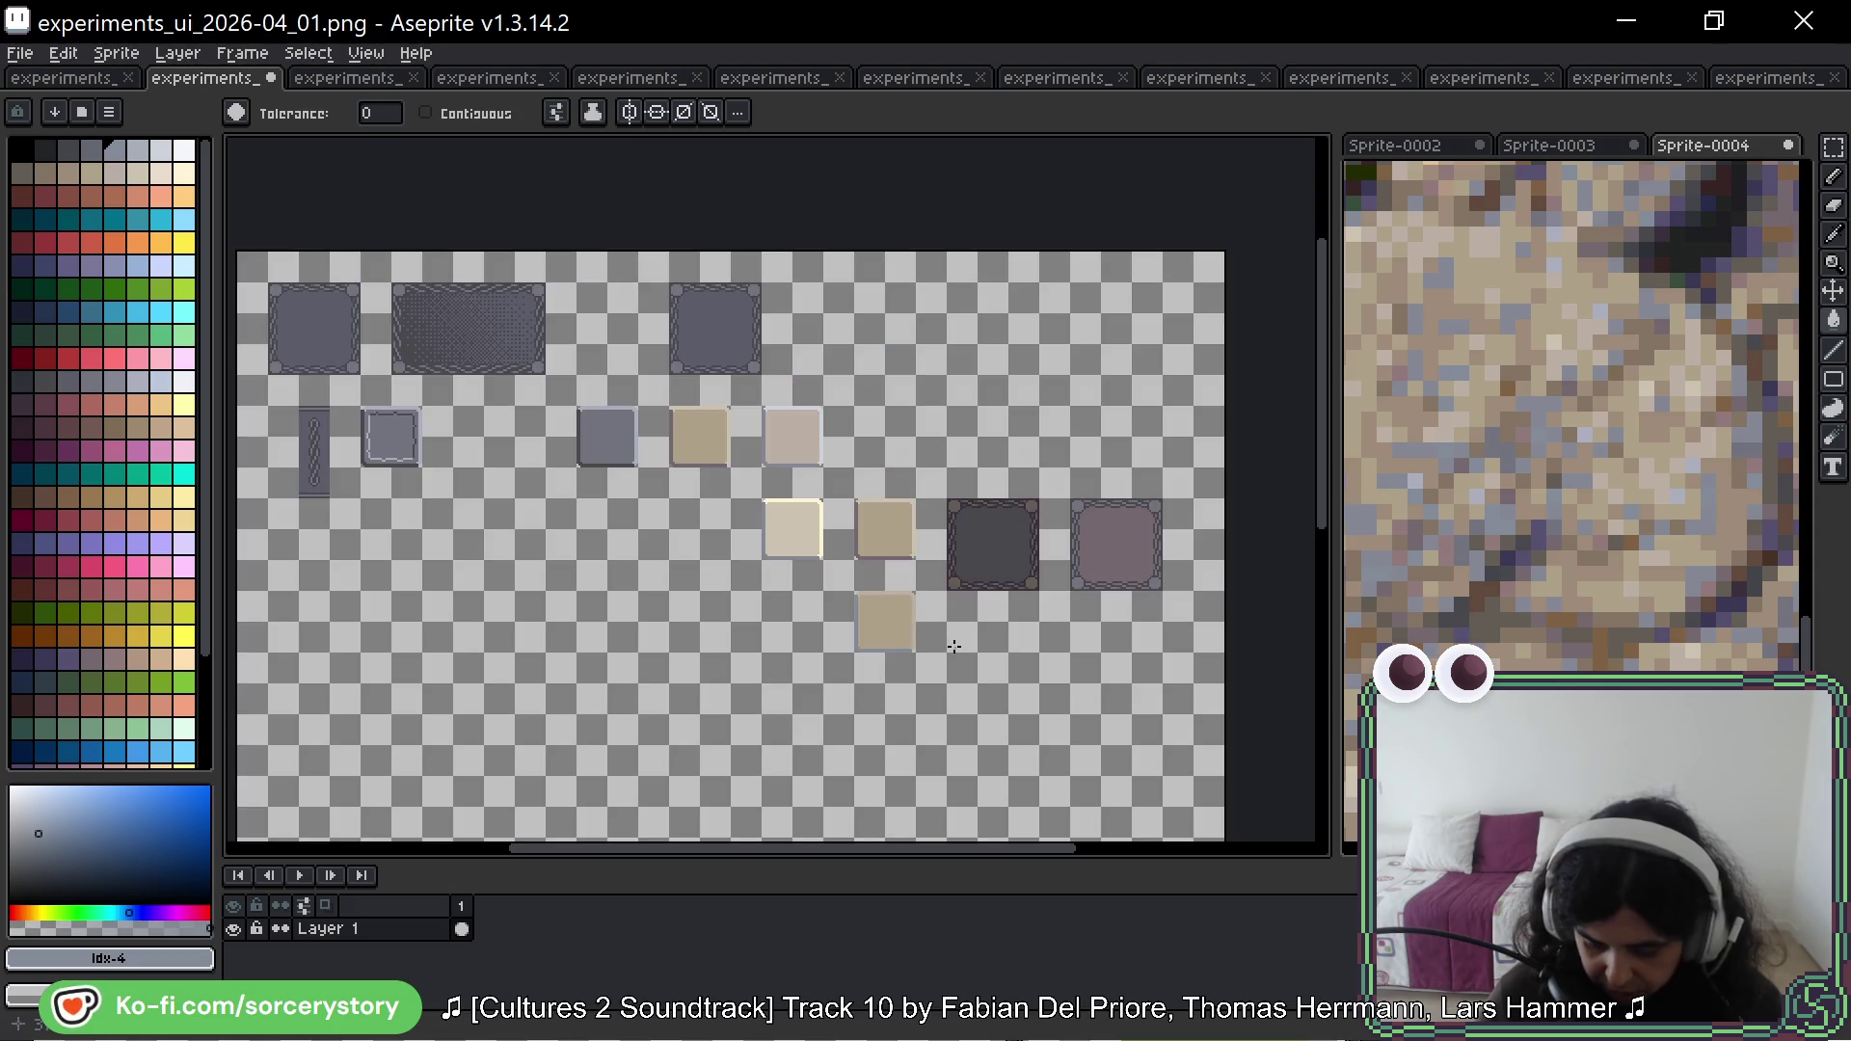
scroll(1696, 530, down, 1)
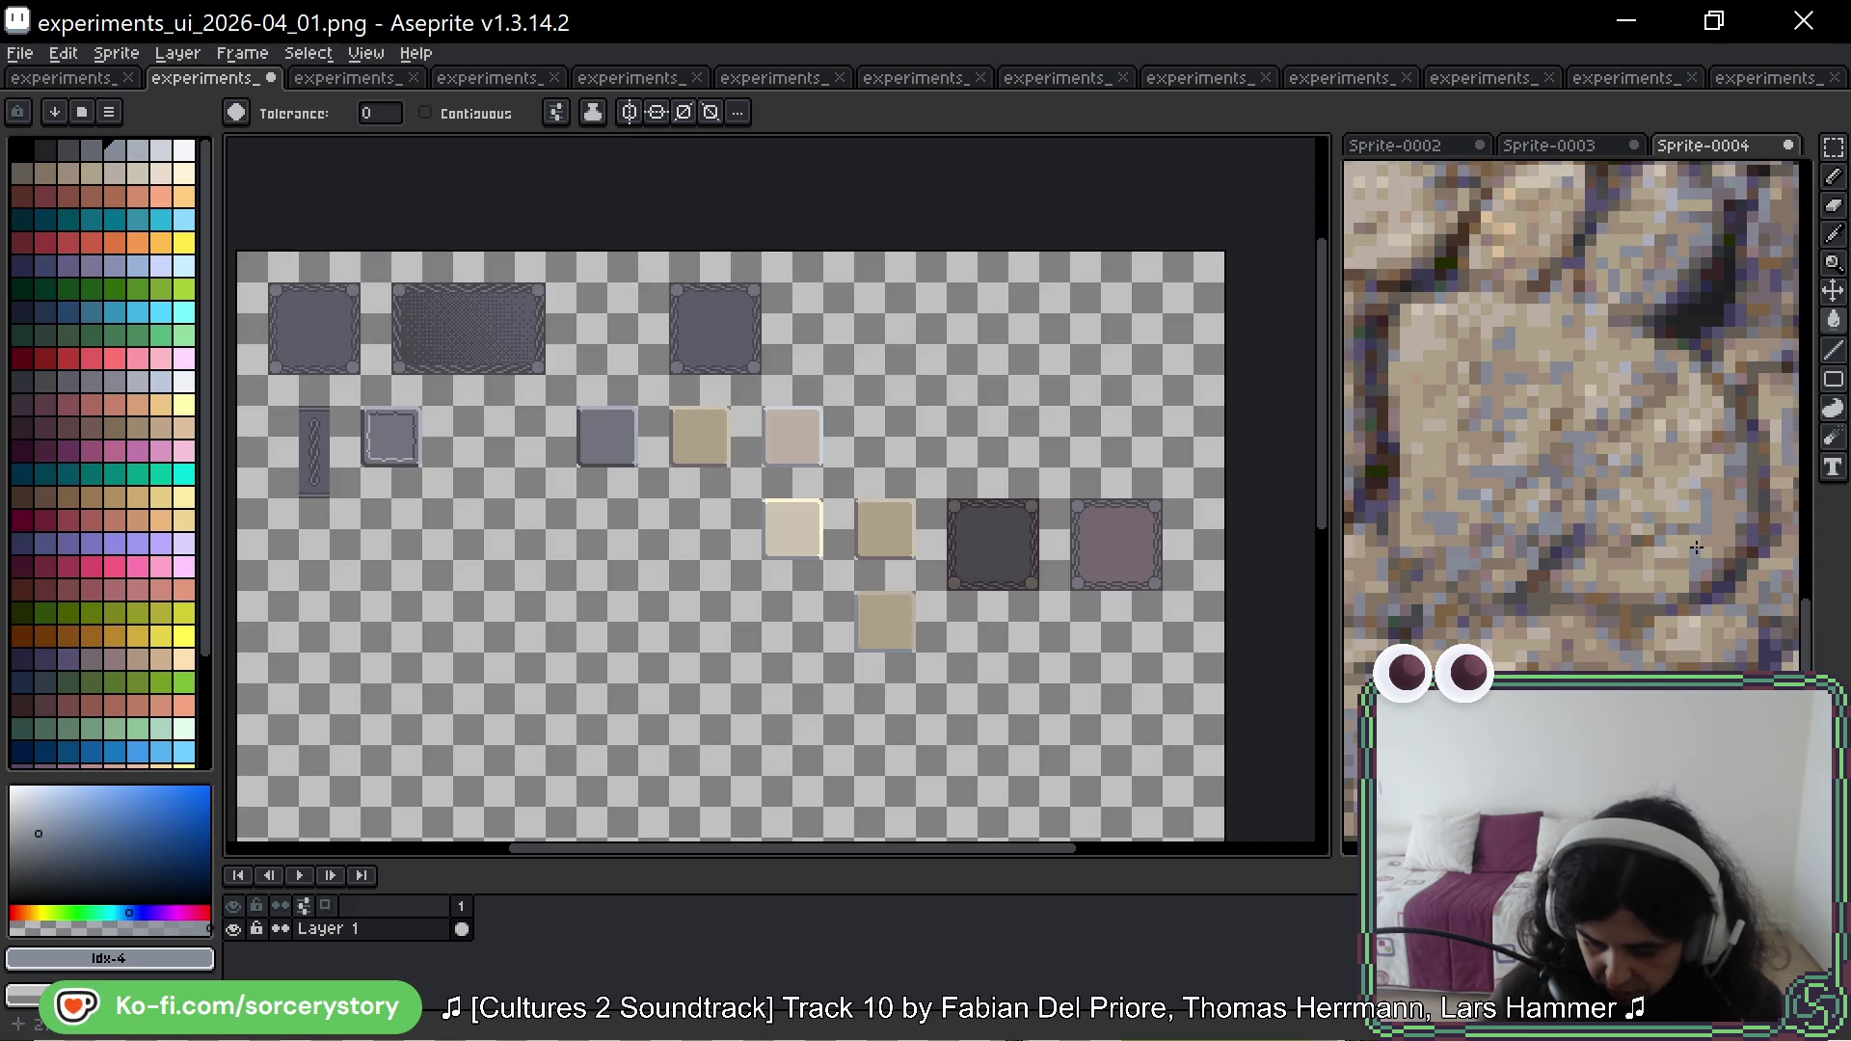
scroll(1696, 549, down, 1)
scroll(1696, 549, down, 3)
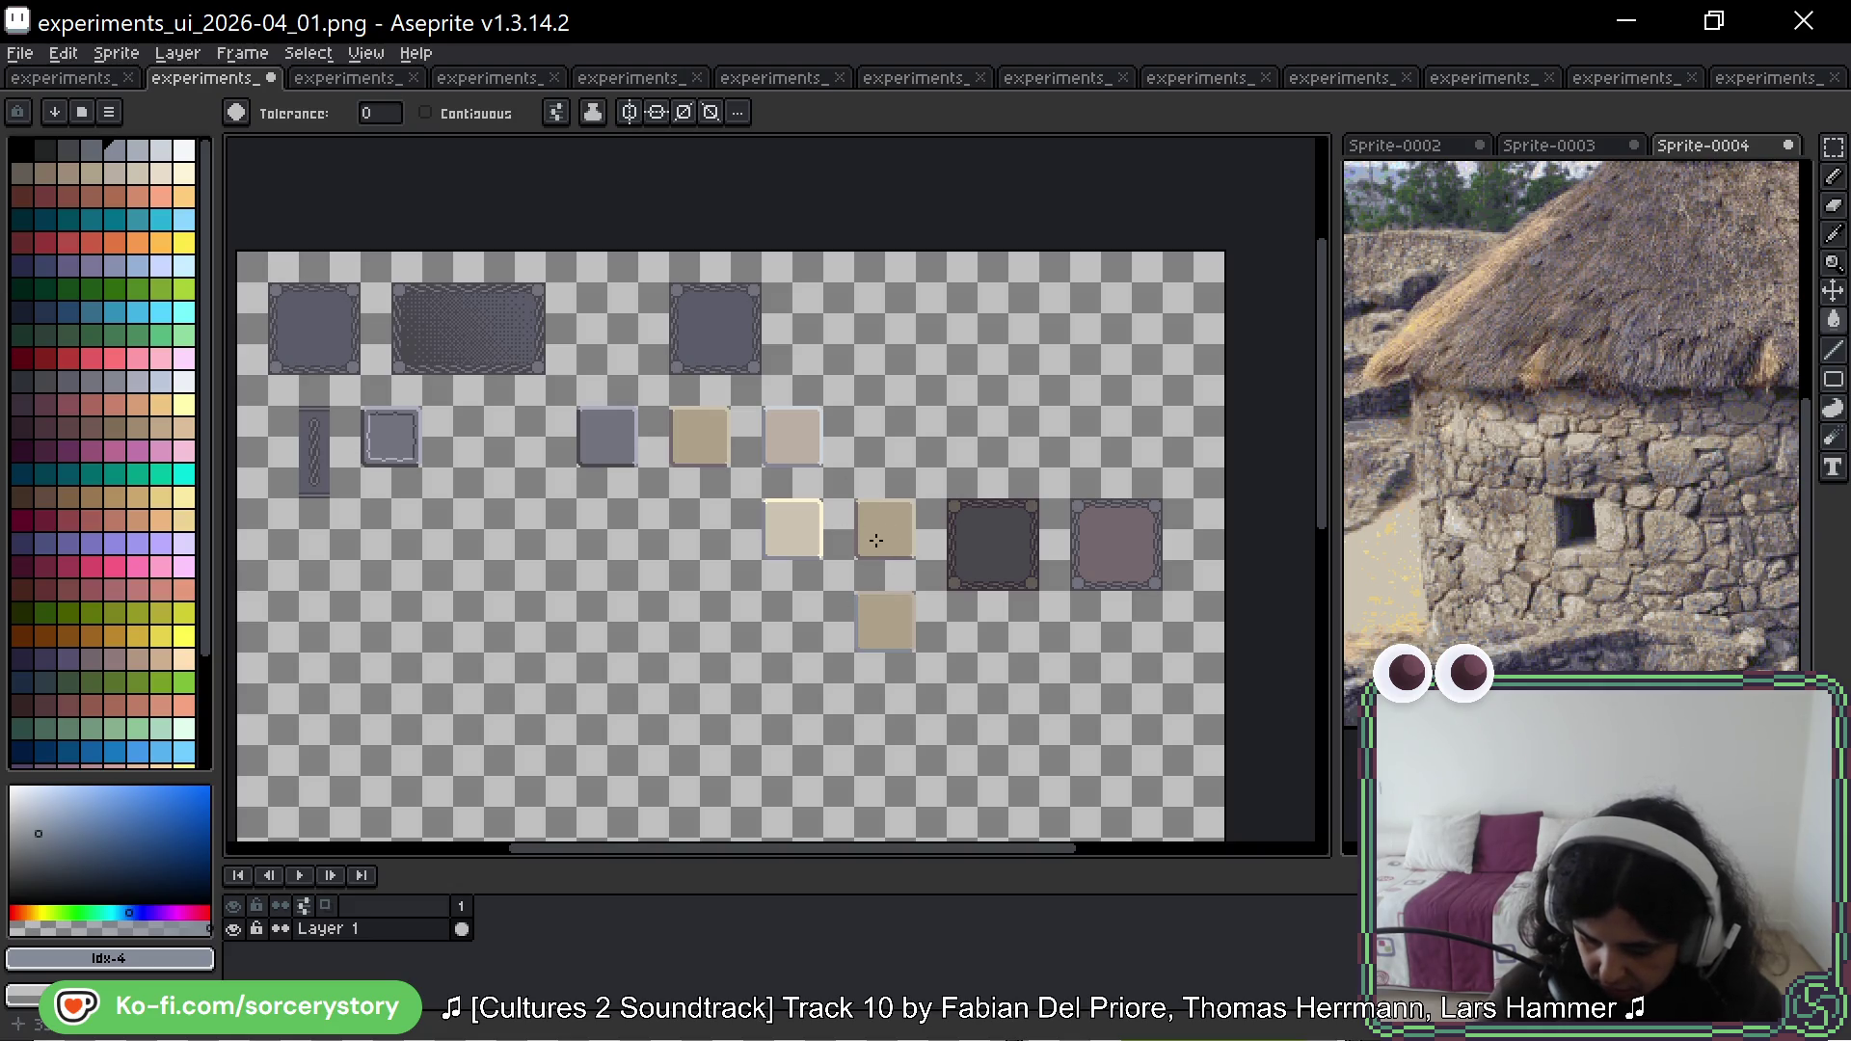
scroll(964, 540, down, 1)
key(m)
drag(844, 521, 938, 428)
key(ctrl+d)
mouse_move(863, 601)
mouse_down()
mouse_move(998, 439)
mouse_move(1048, 416)
mouse_up()
key(ctrl+d)
scroll(1033, 426, up, 3)
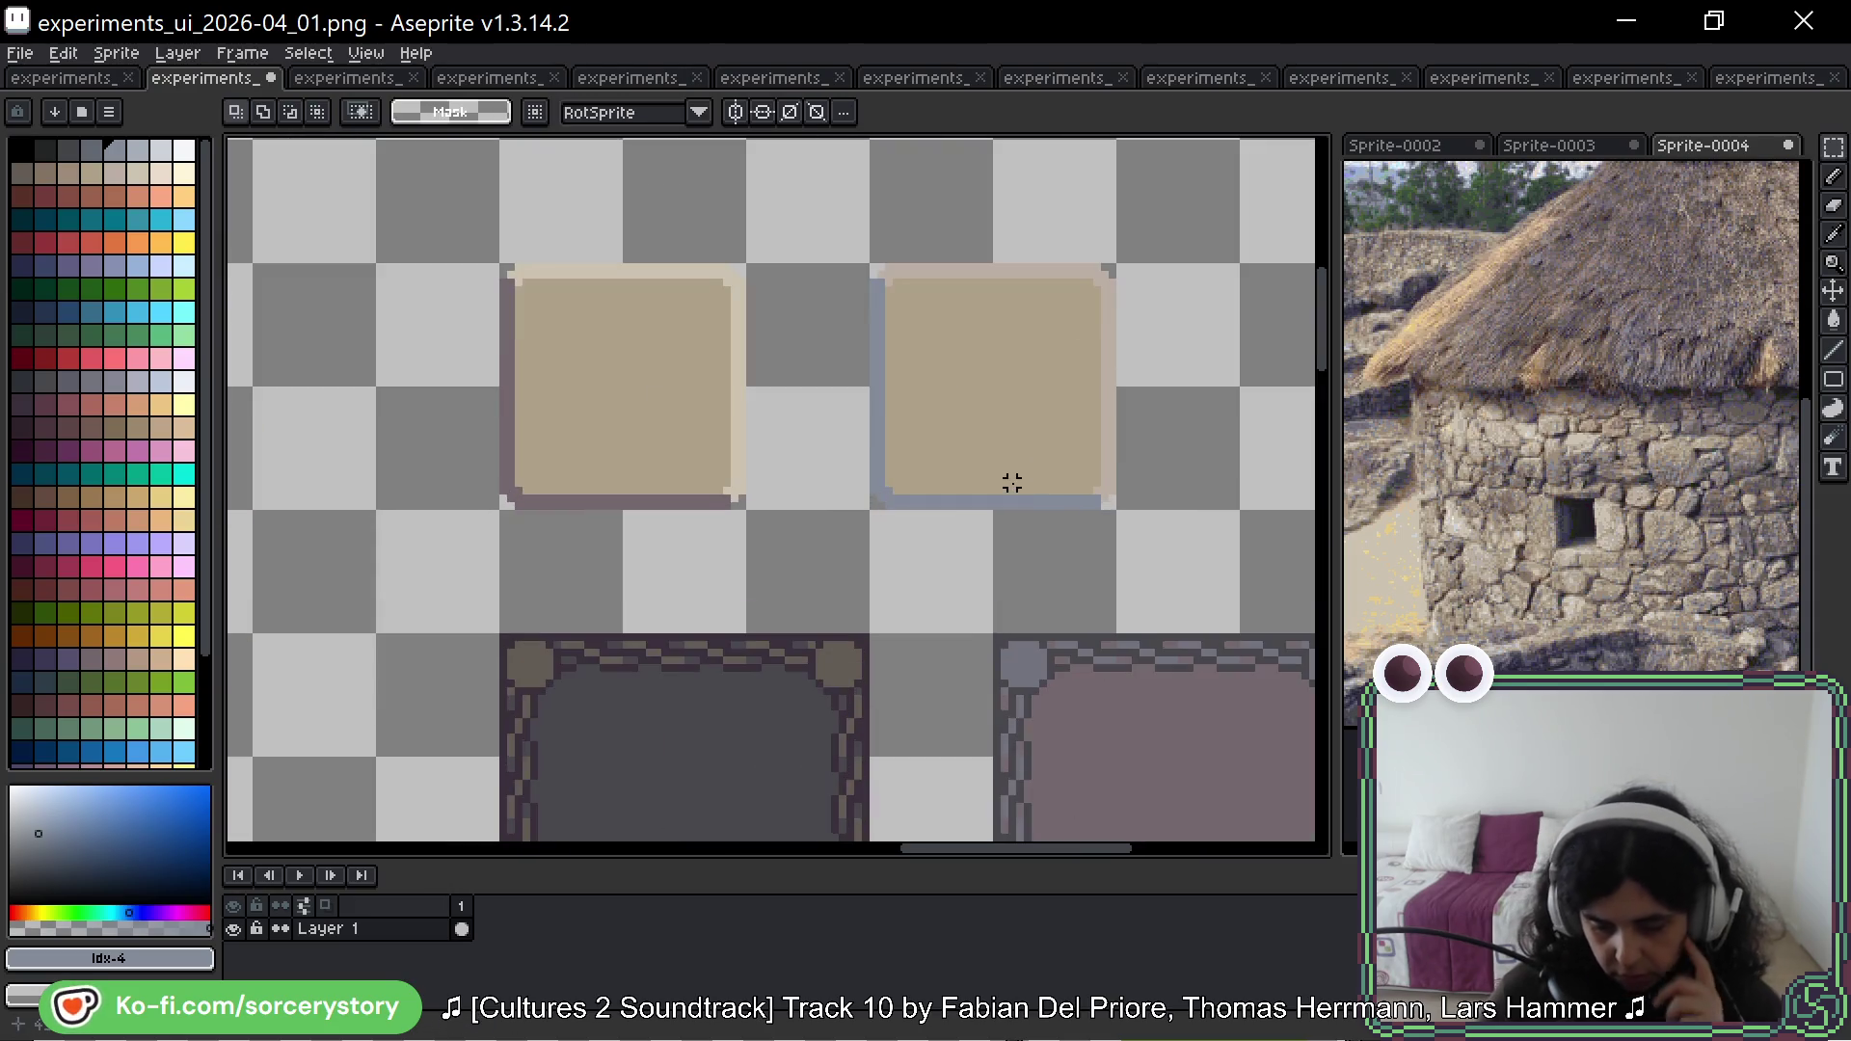
scroll(1640, 511, up, 3)
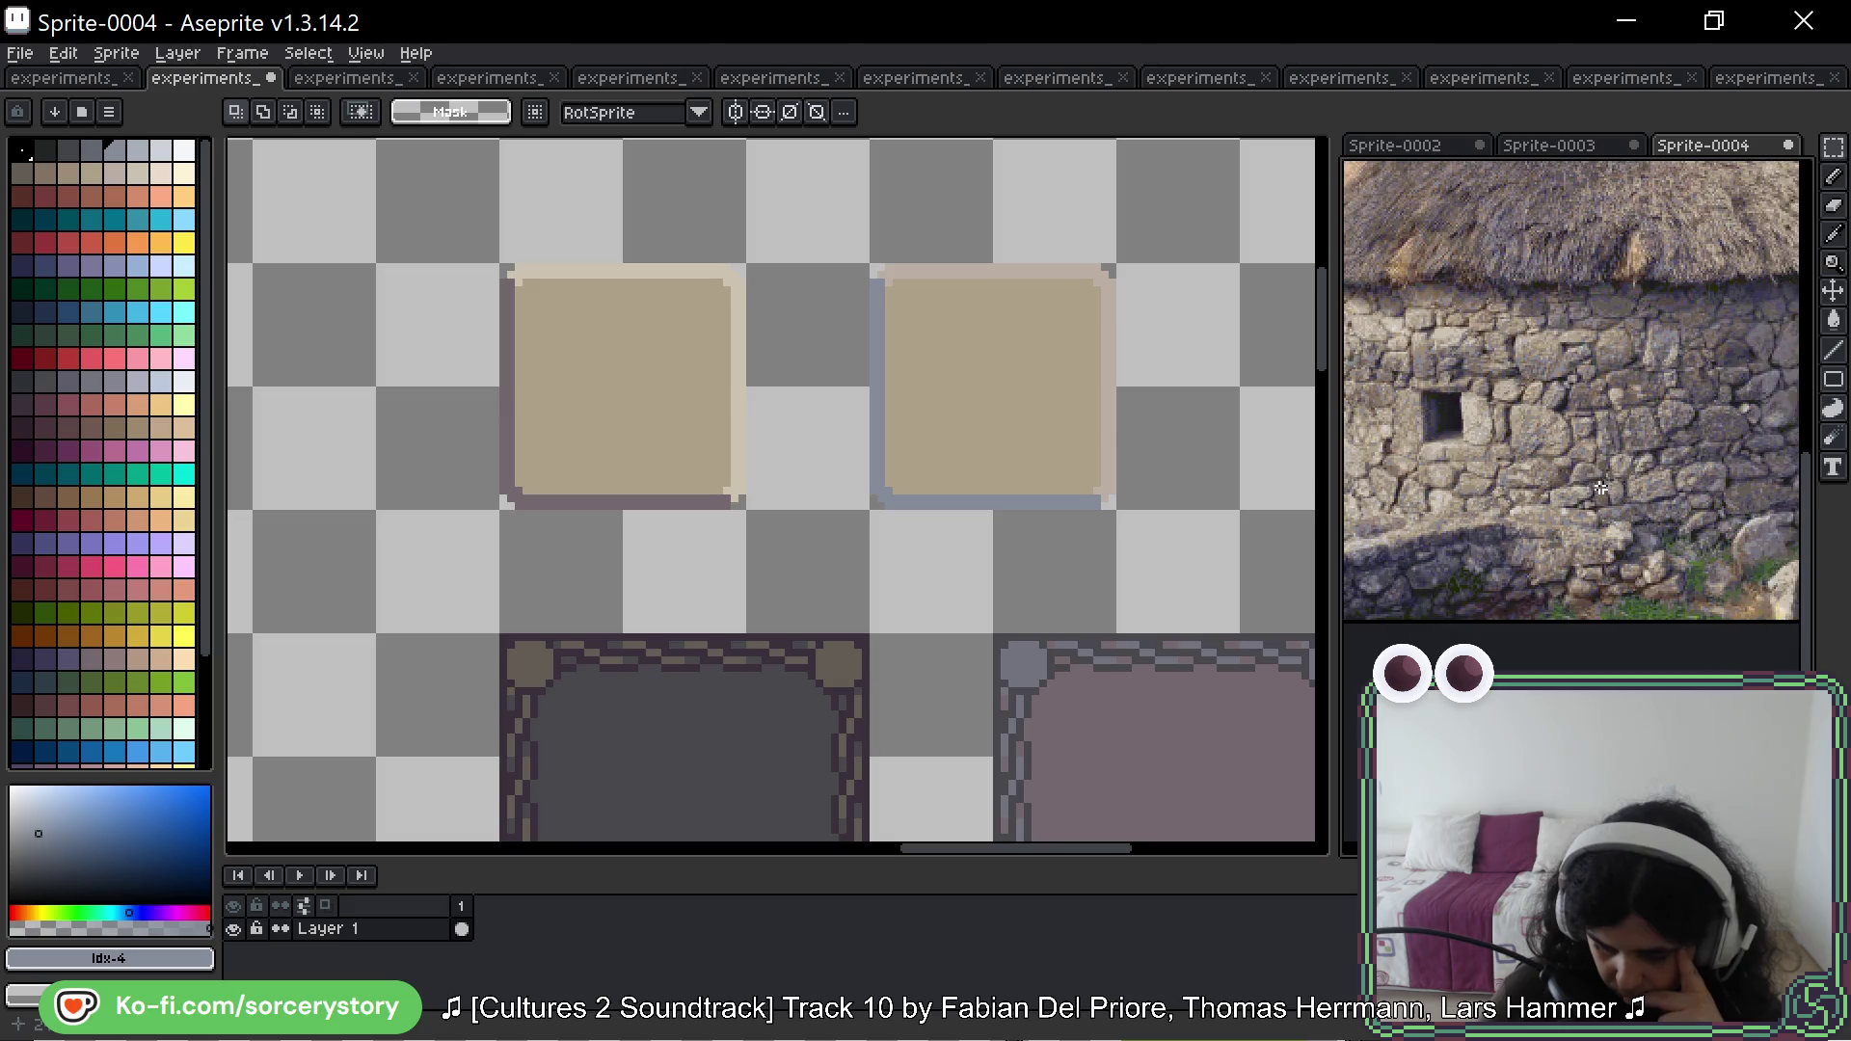
scroll(1601, 489, up, 3)
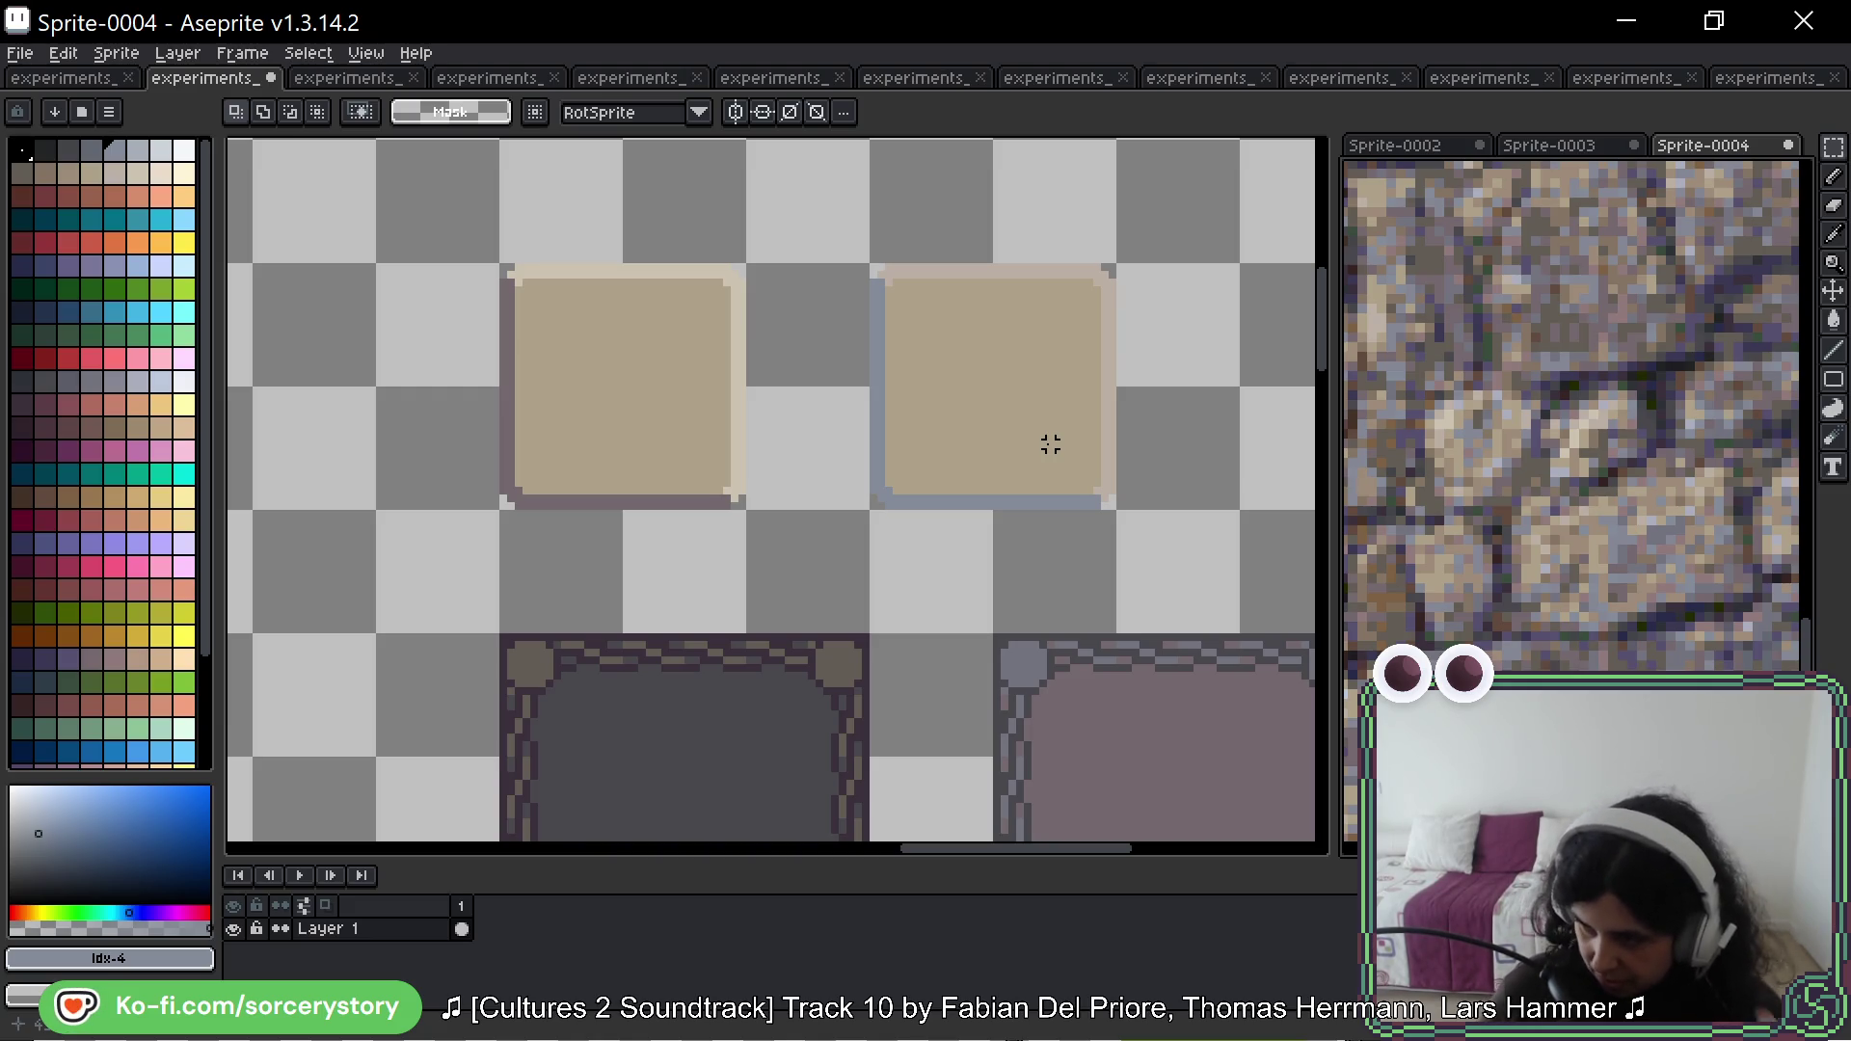
scroll(1640, 363, down, 3)
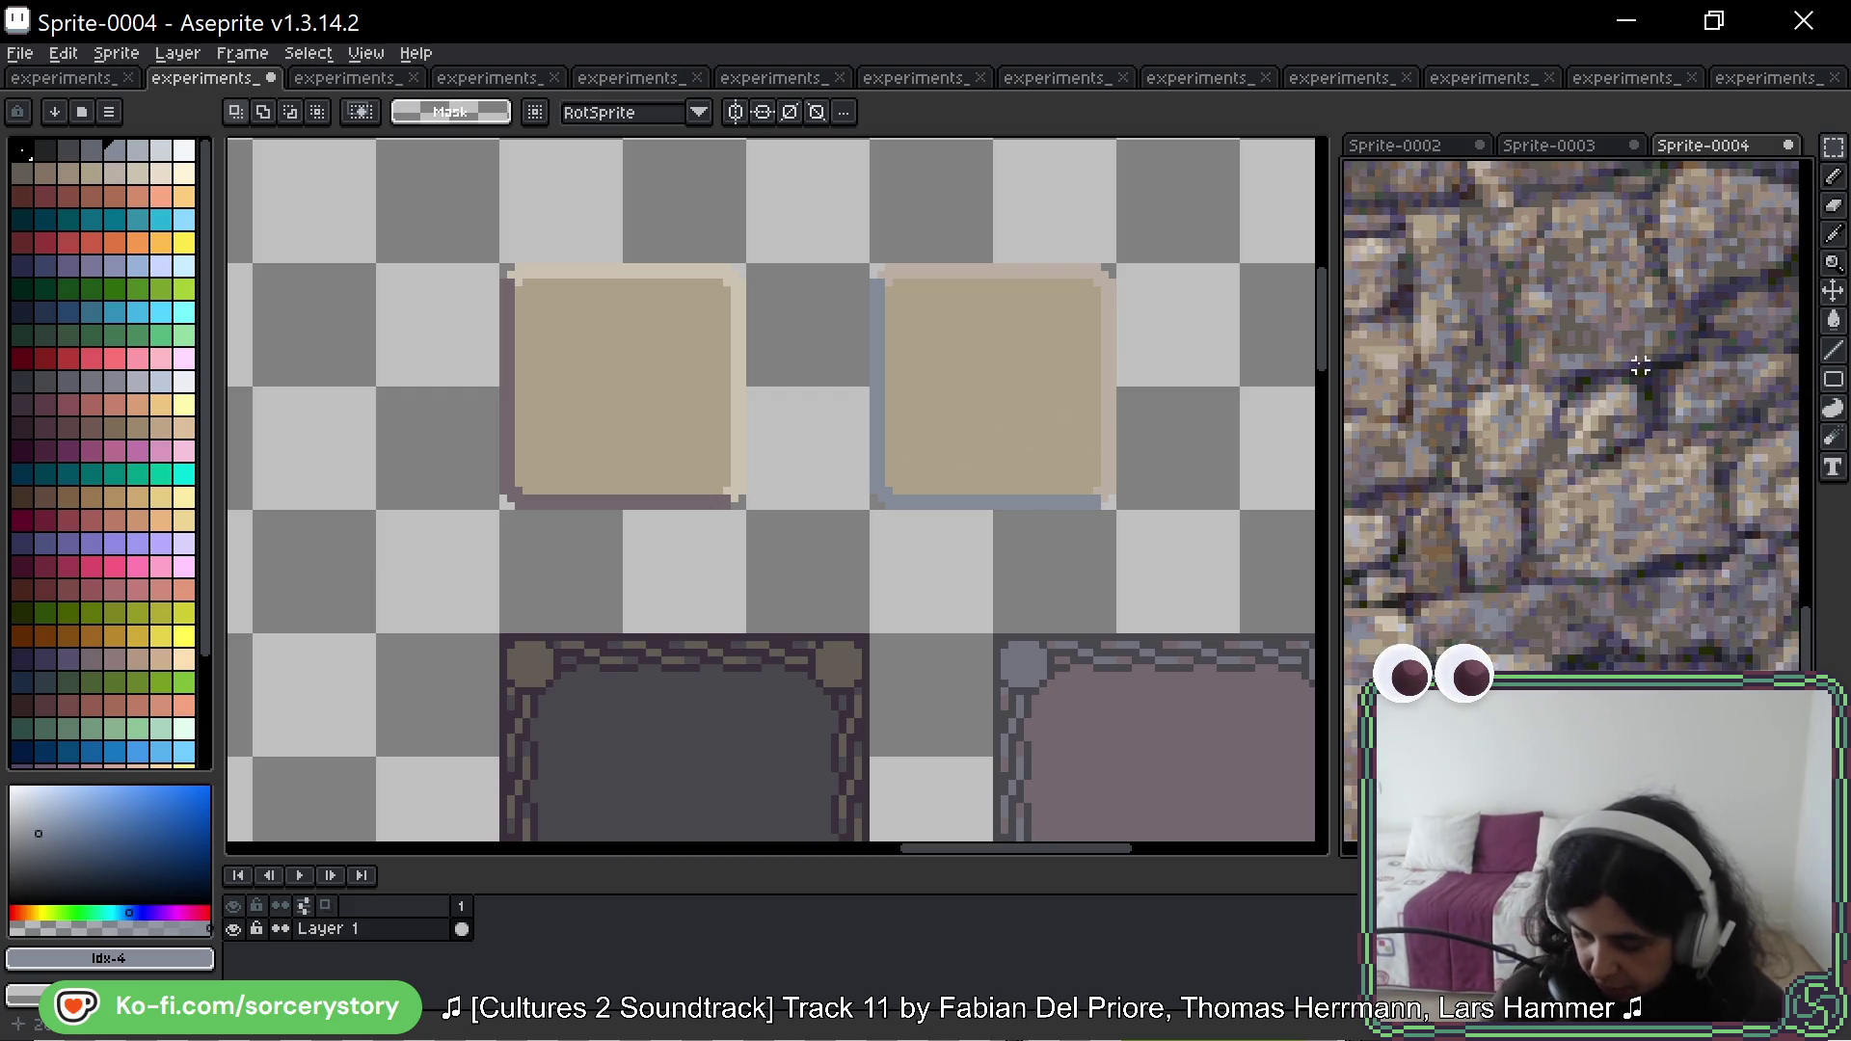
scroll(1586, 539, down, 2)
scroll(1537, 512, down, 2)
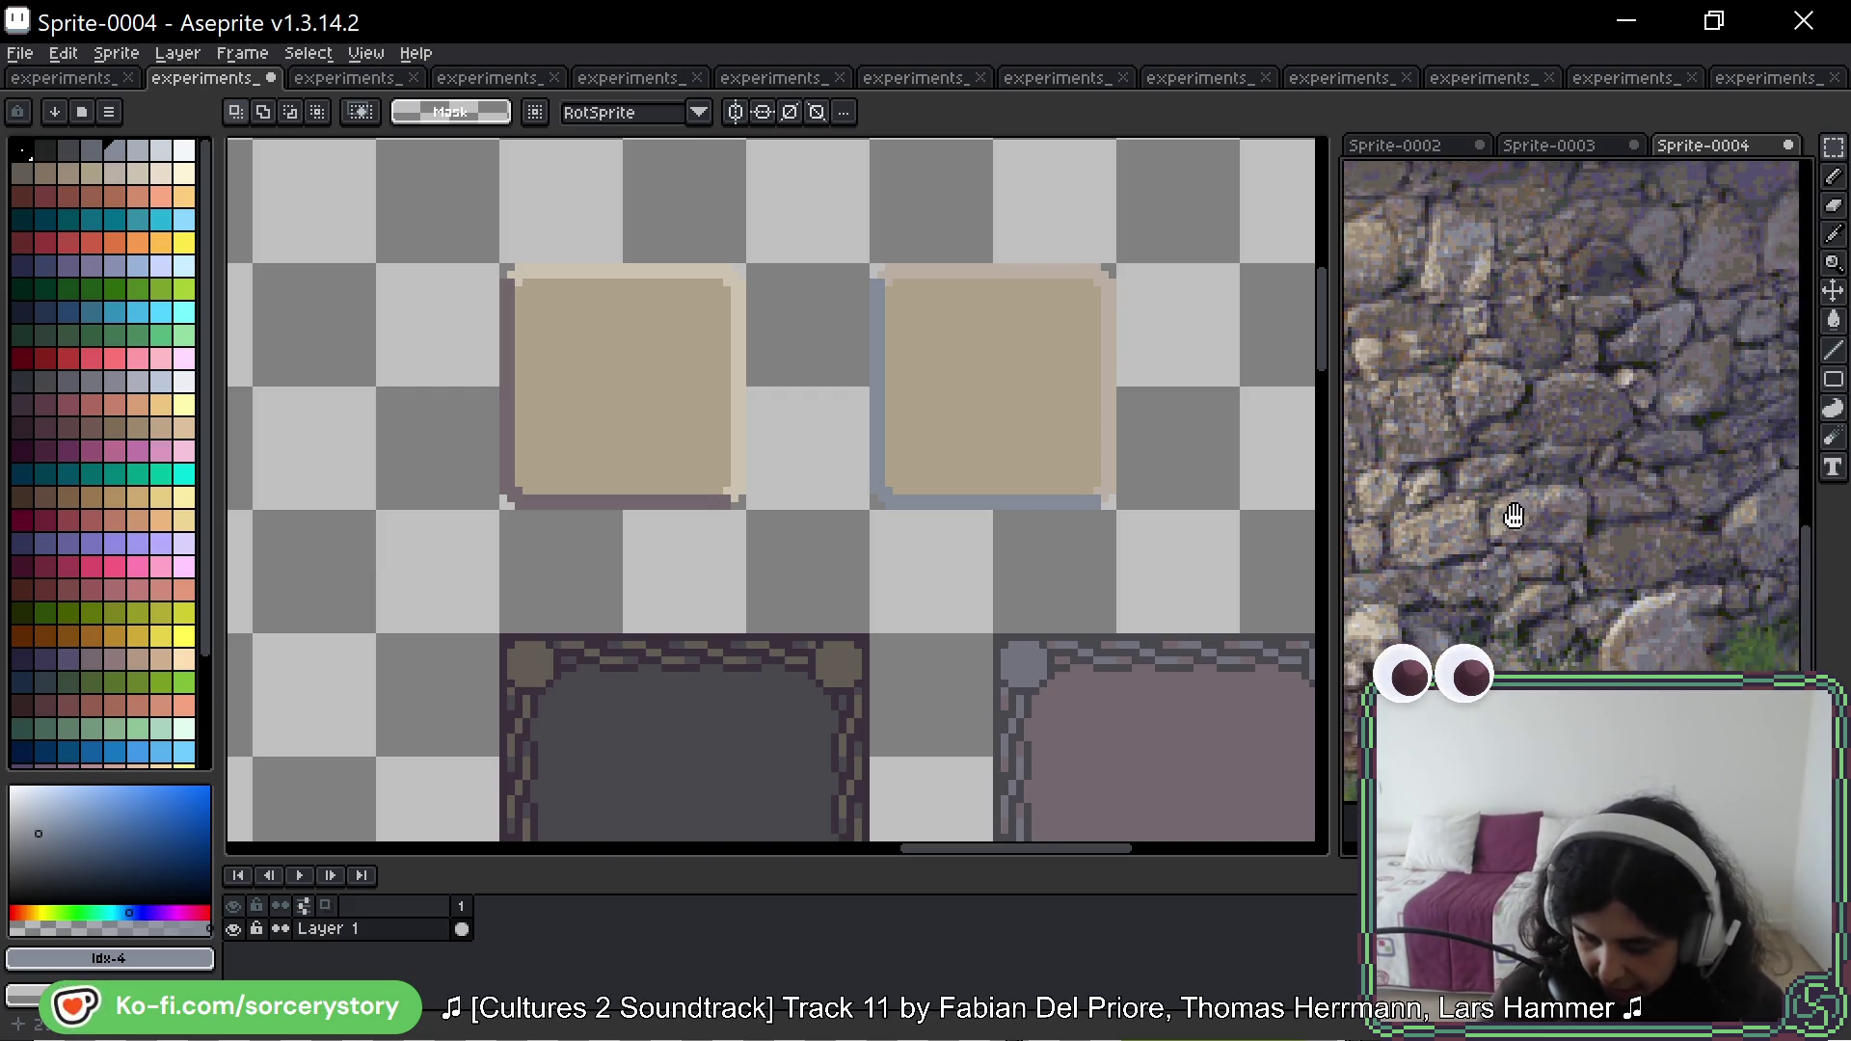
mouse_move(1666, 433)
mouse_down()
mouse_move(1563, 463)
mouse_move(1513, 504)
mouse_move(1392, 520)
mouse_move(1616, 541)
mouse_move(1425, 430)
mouse_move(1364, 347)
mouse_move(1613, 498)
mouse_up()
scroll(1592, 446, up, 3)
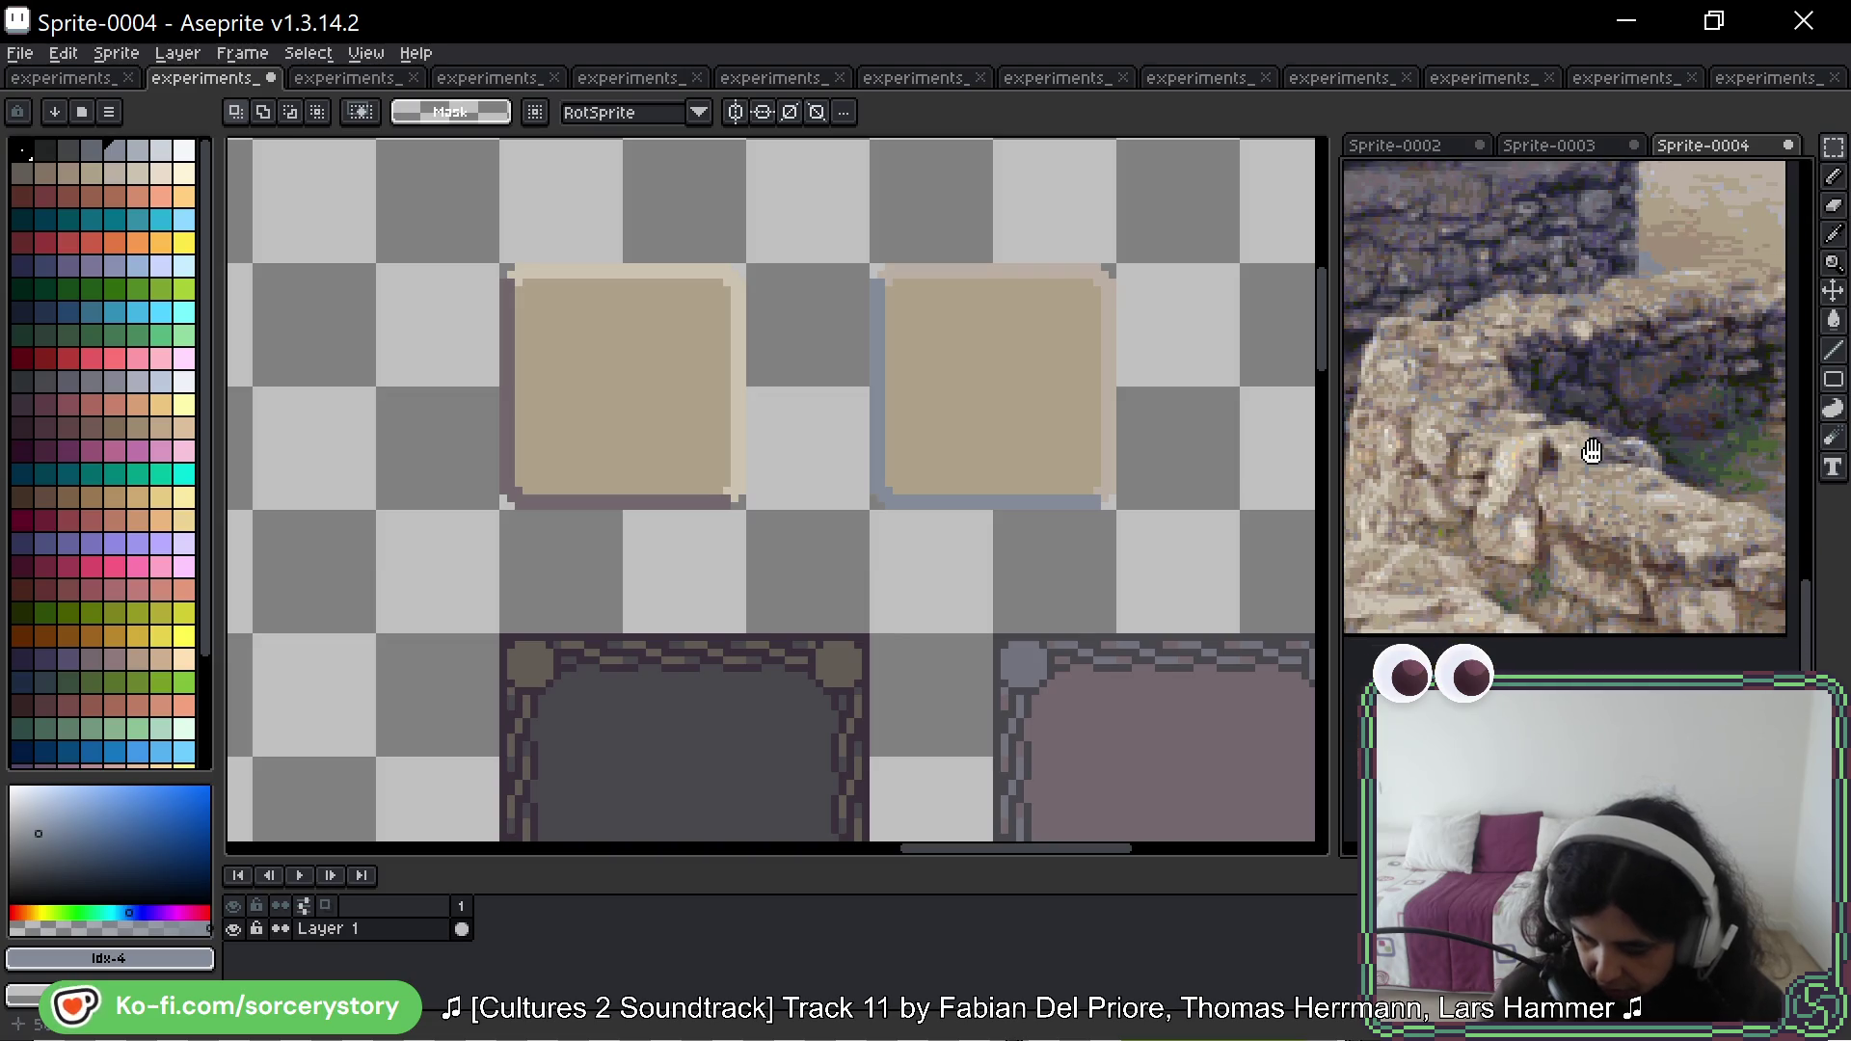
scroll(1536, 476, down, 5)
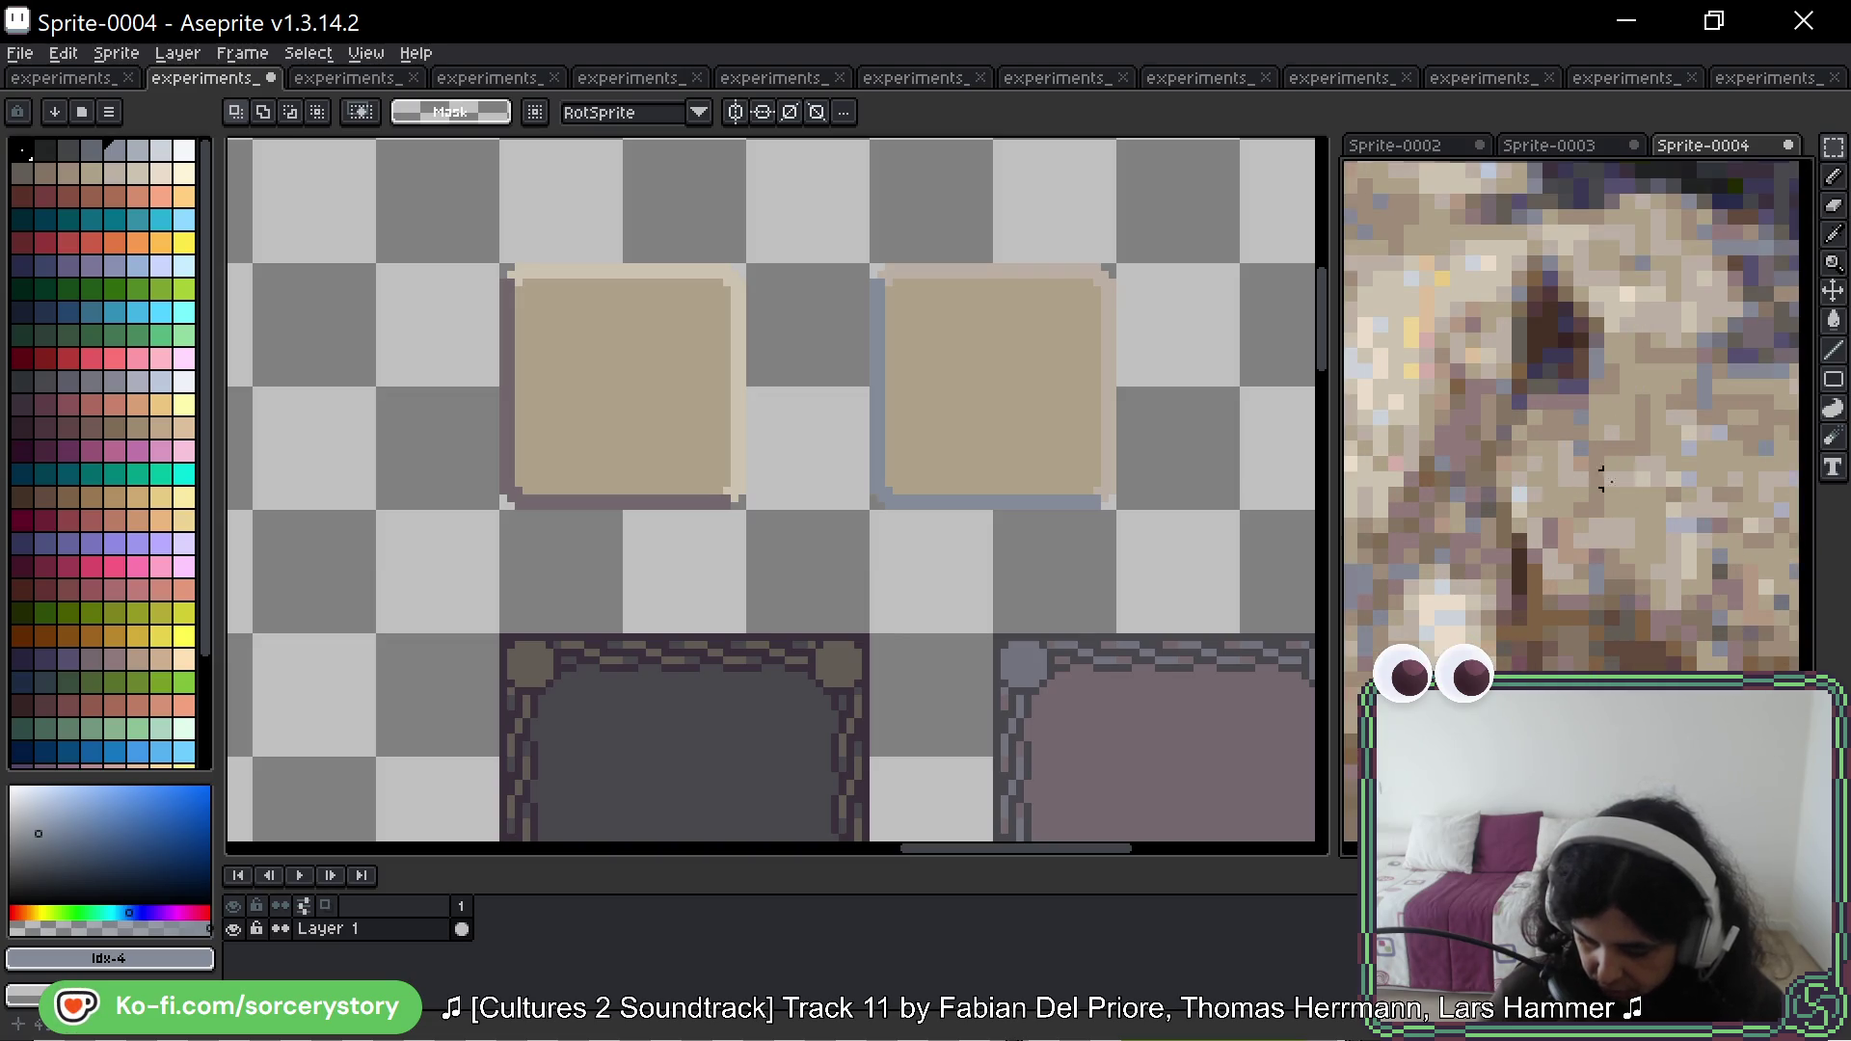
scroll(1468, 446, up, 5)
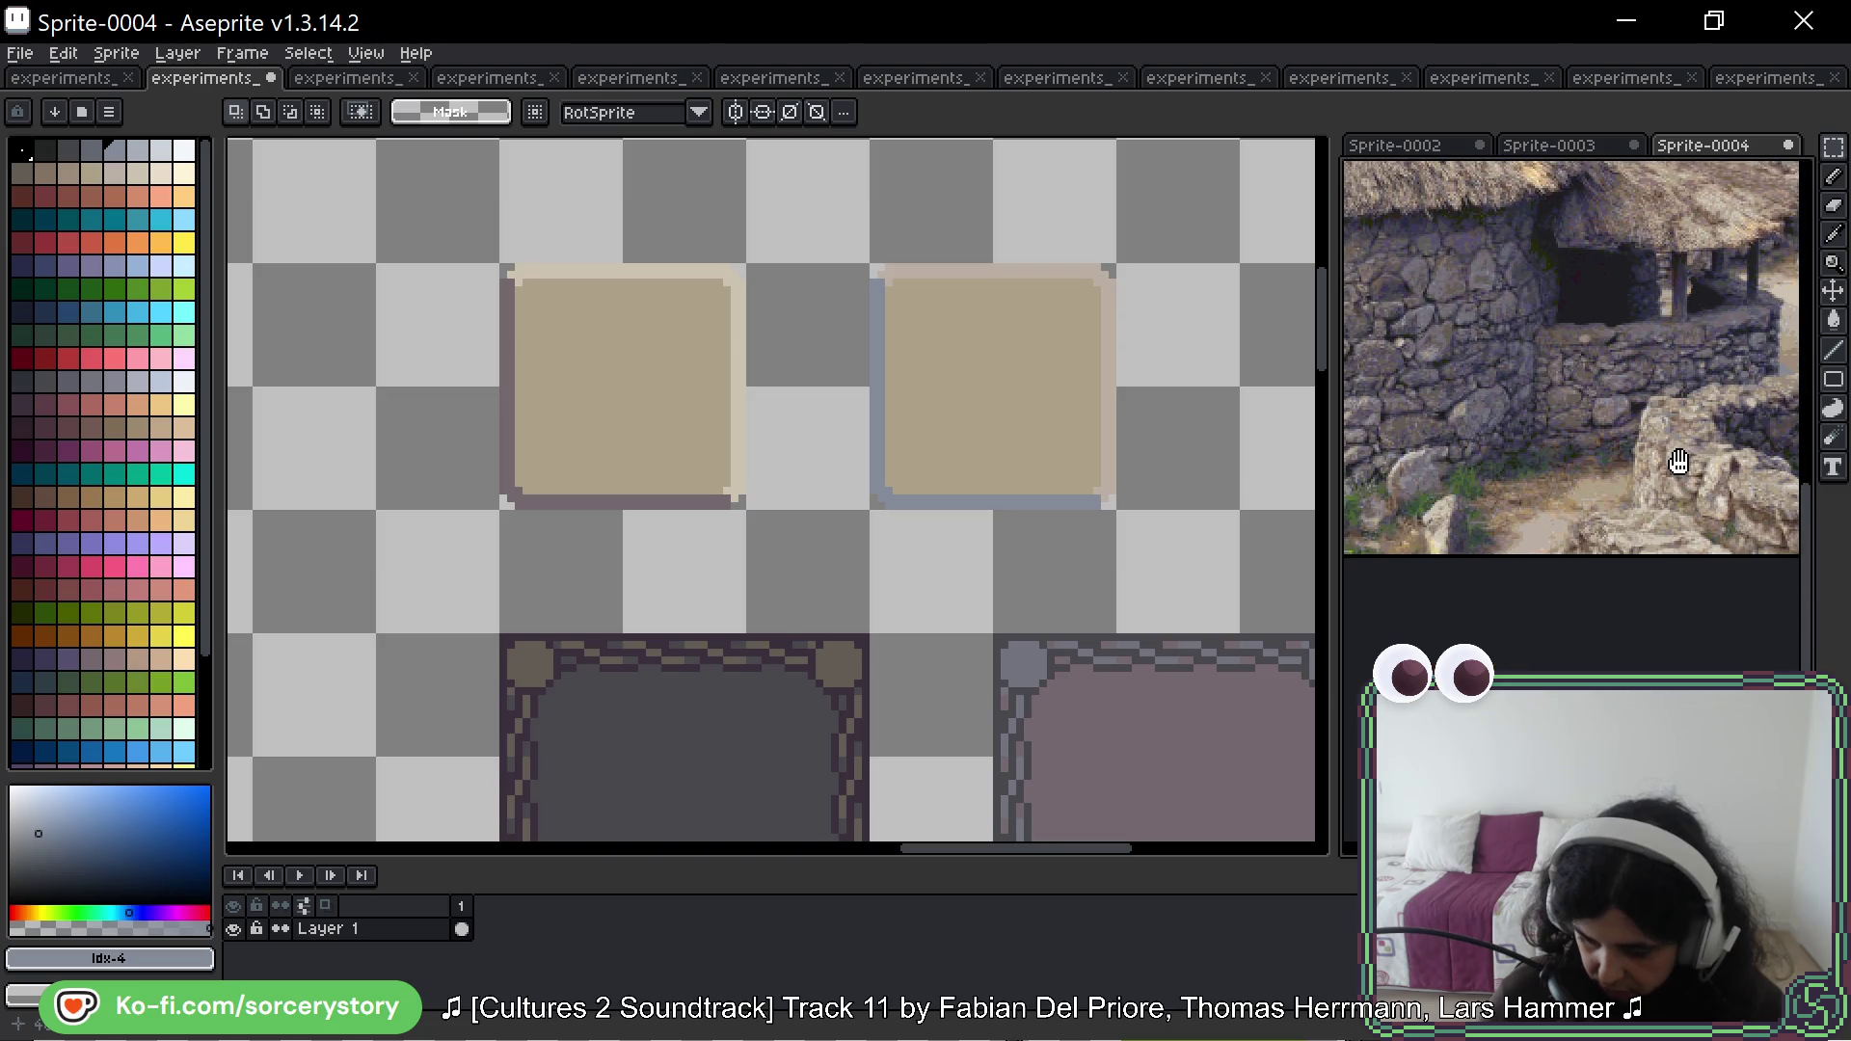
scroll(1687, 492, up, 5)
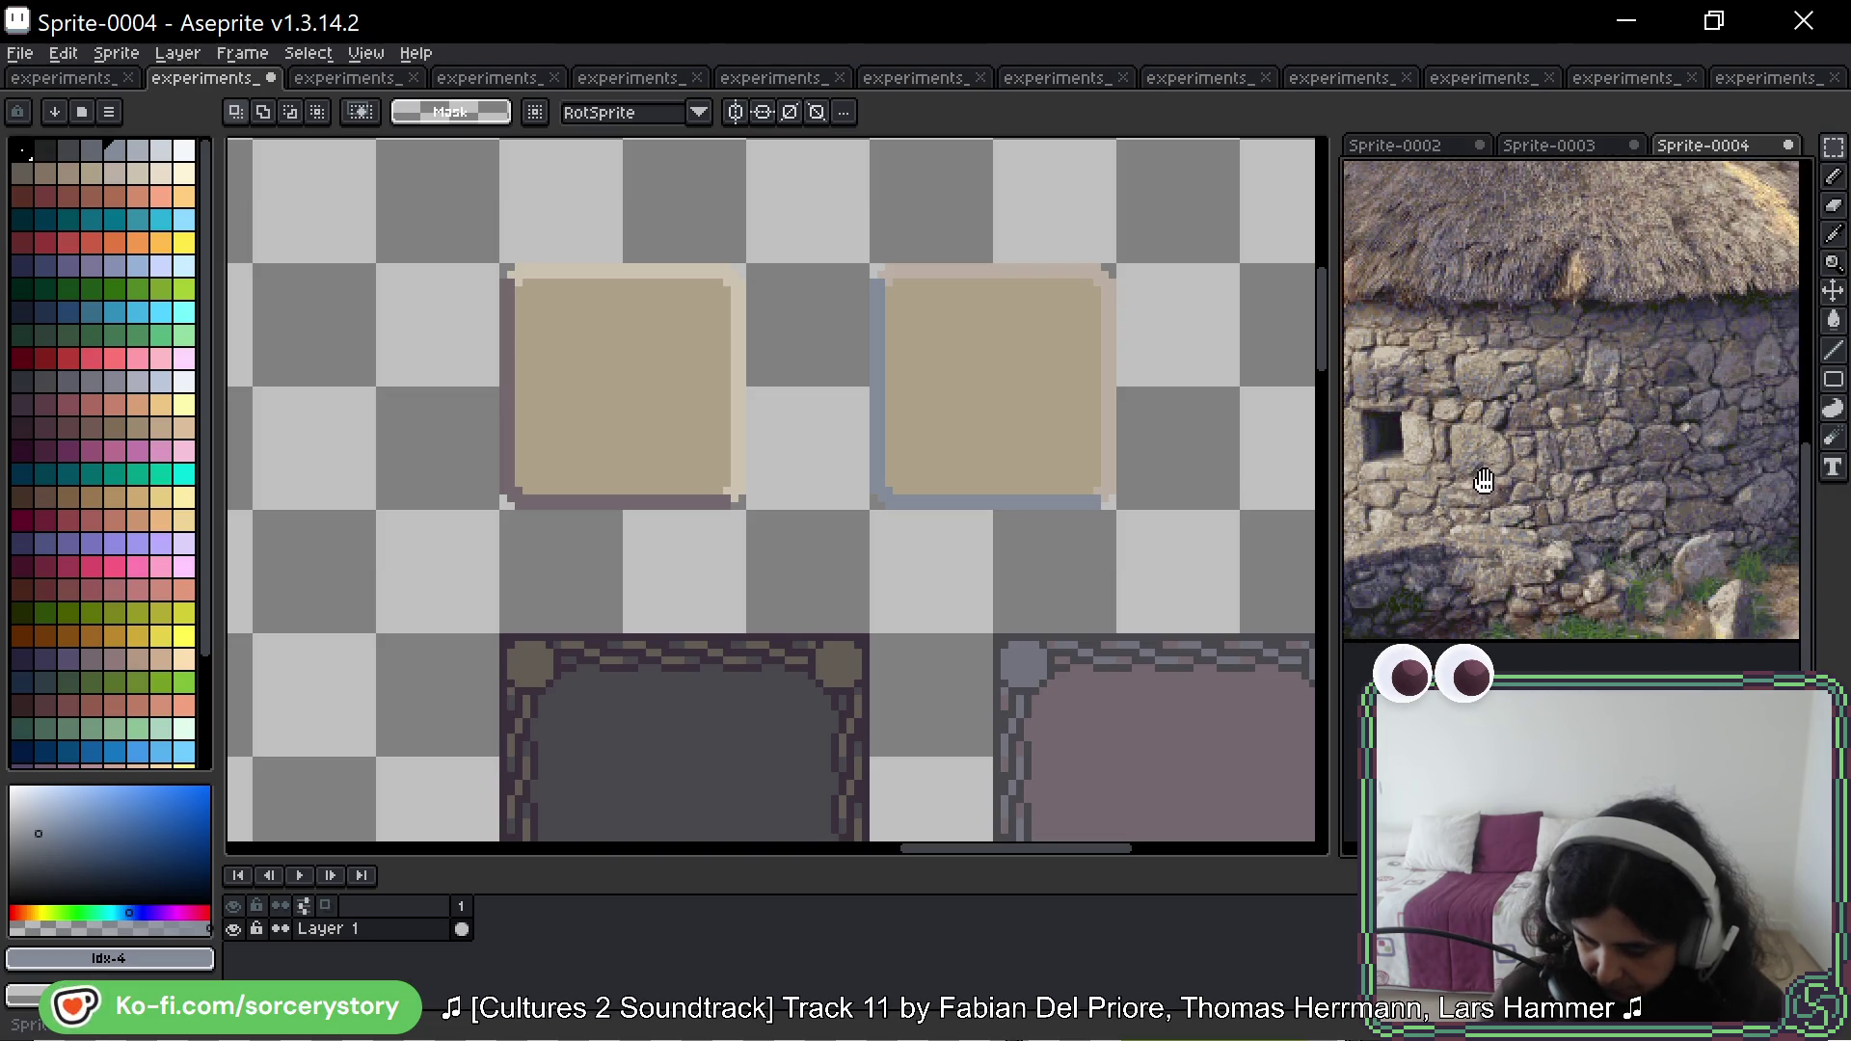
scroll(1616, 502, up, 2)
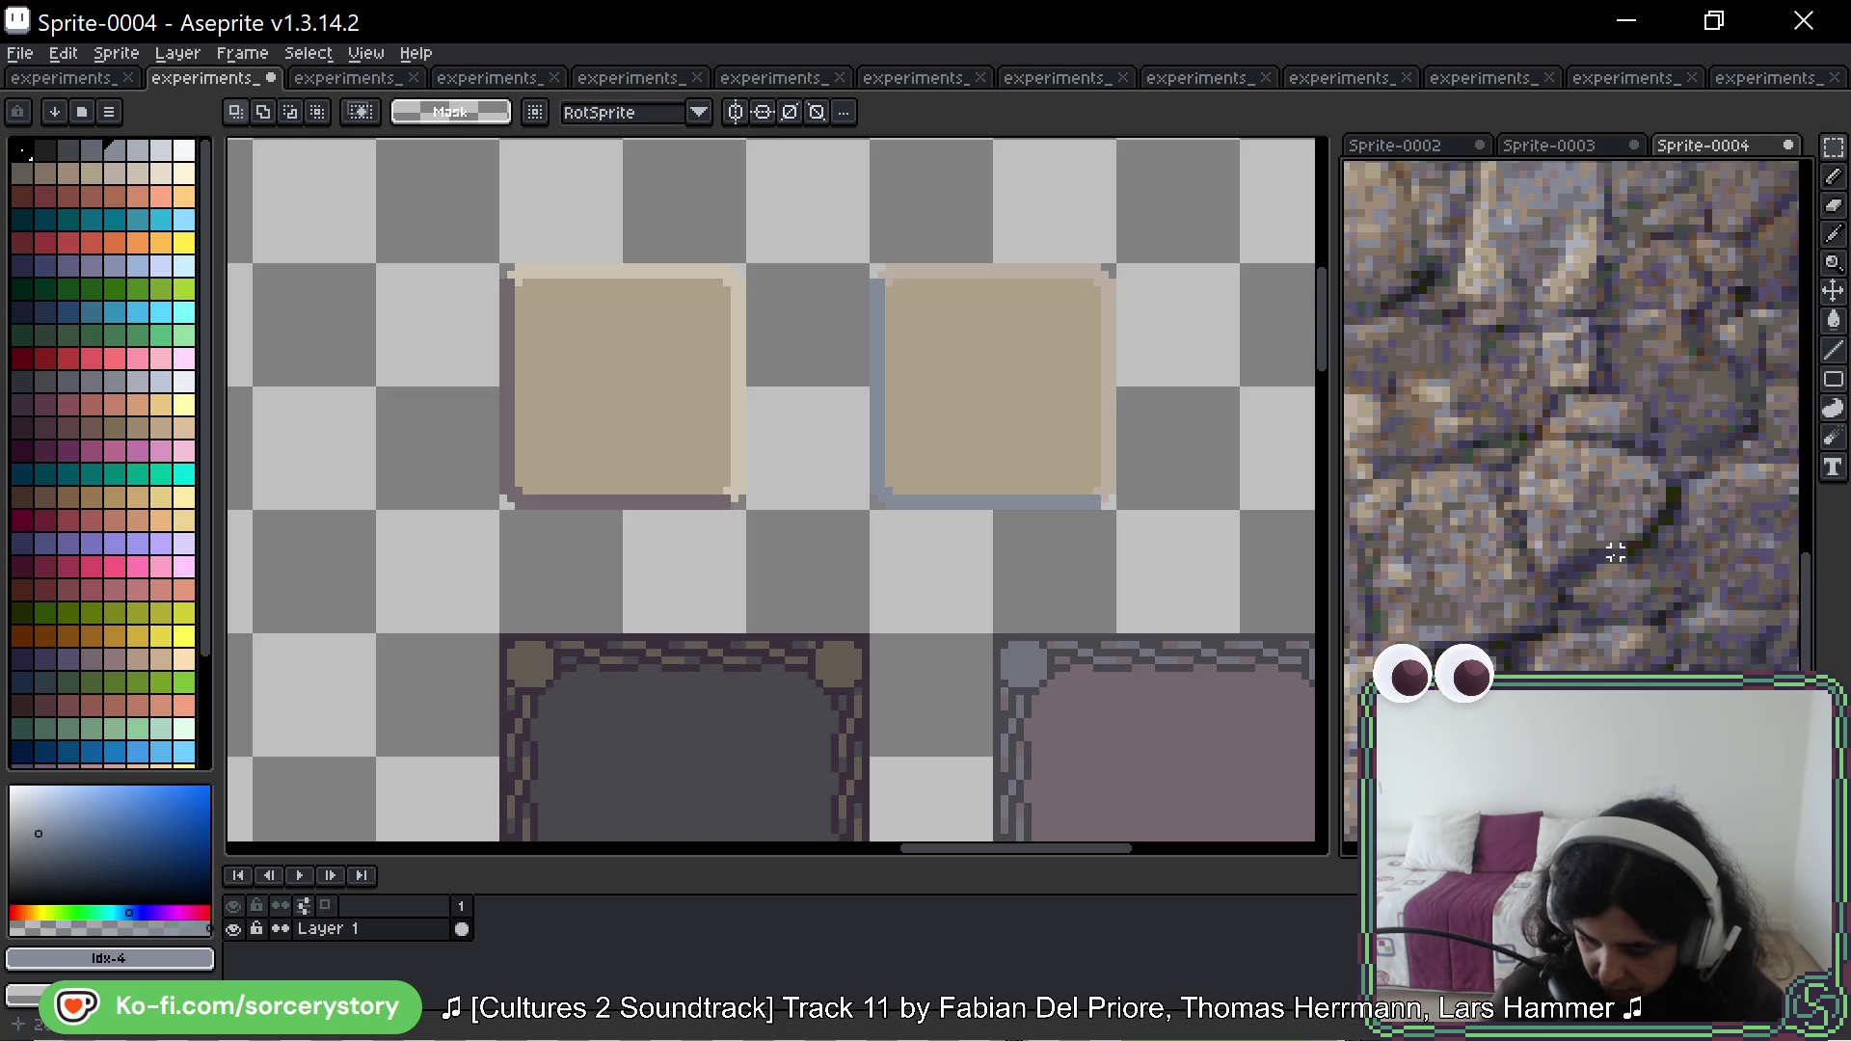
scroll(1090, 552, down, 2)
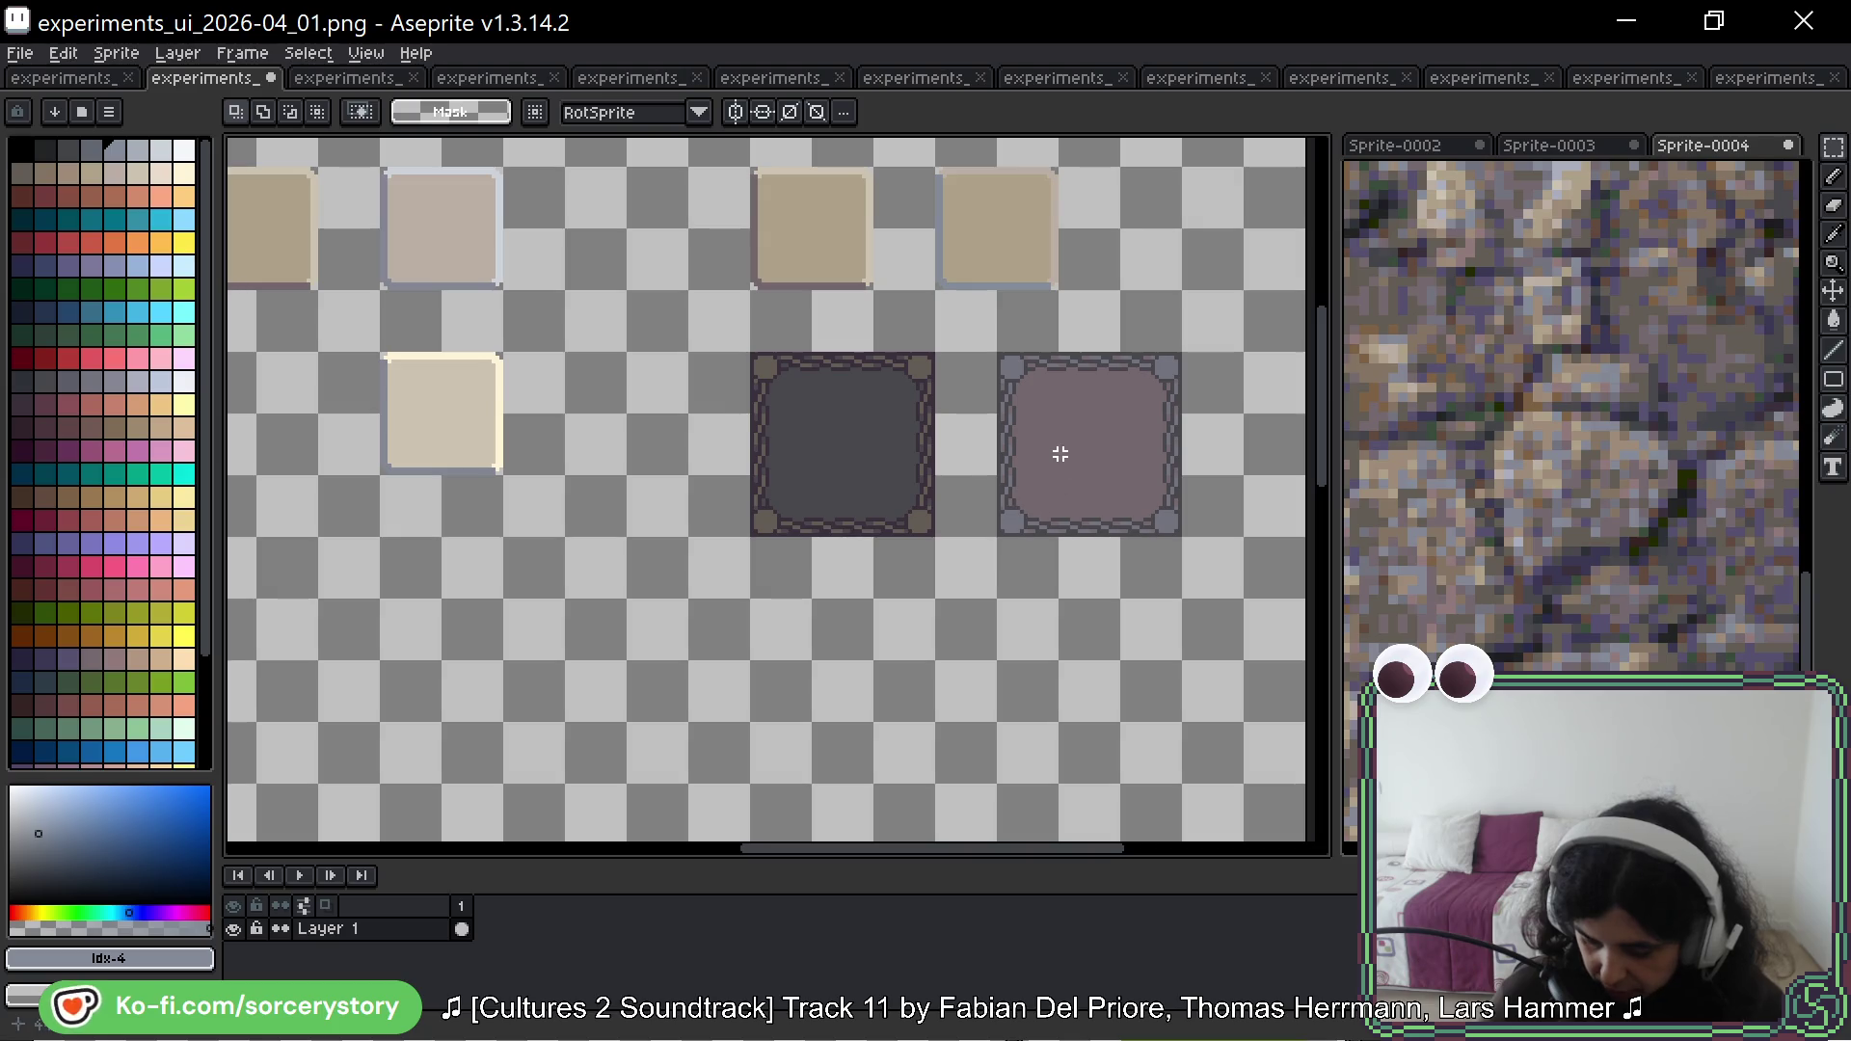
drag(748, 365, 936, 537)
Step: Place a copy of the dark framed tile below the original
mouse_move(779, 381)
mouse_down()
mouse_move(843, 475)
mouse_move(901, 517)
mouse_up()
drag(858, 443, 865, 686)
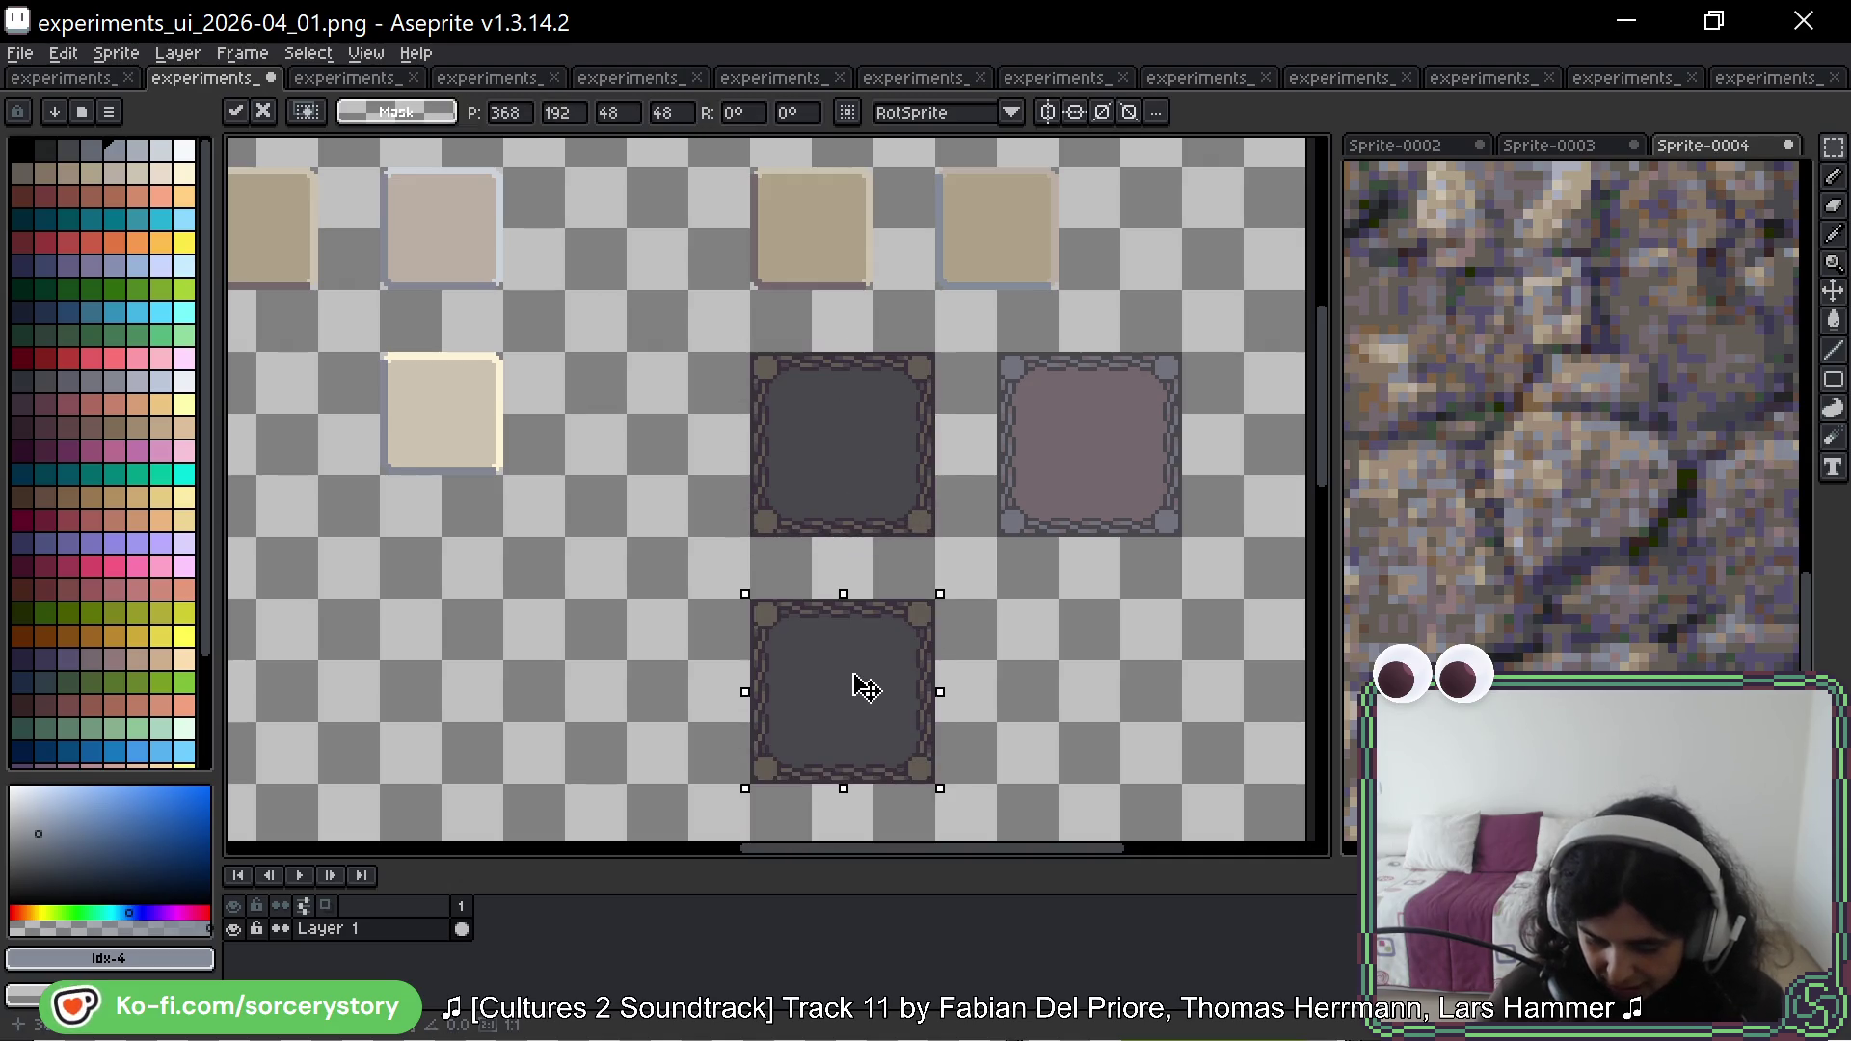
key(ctrl+d)
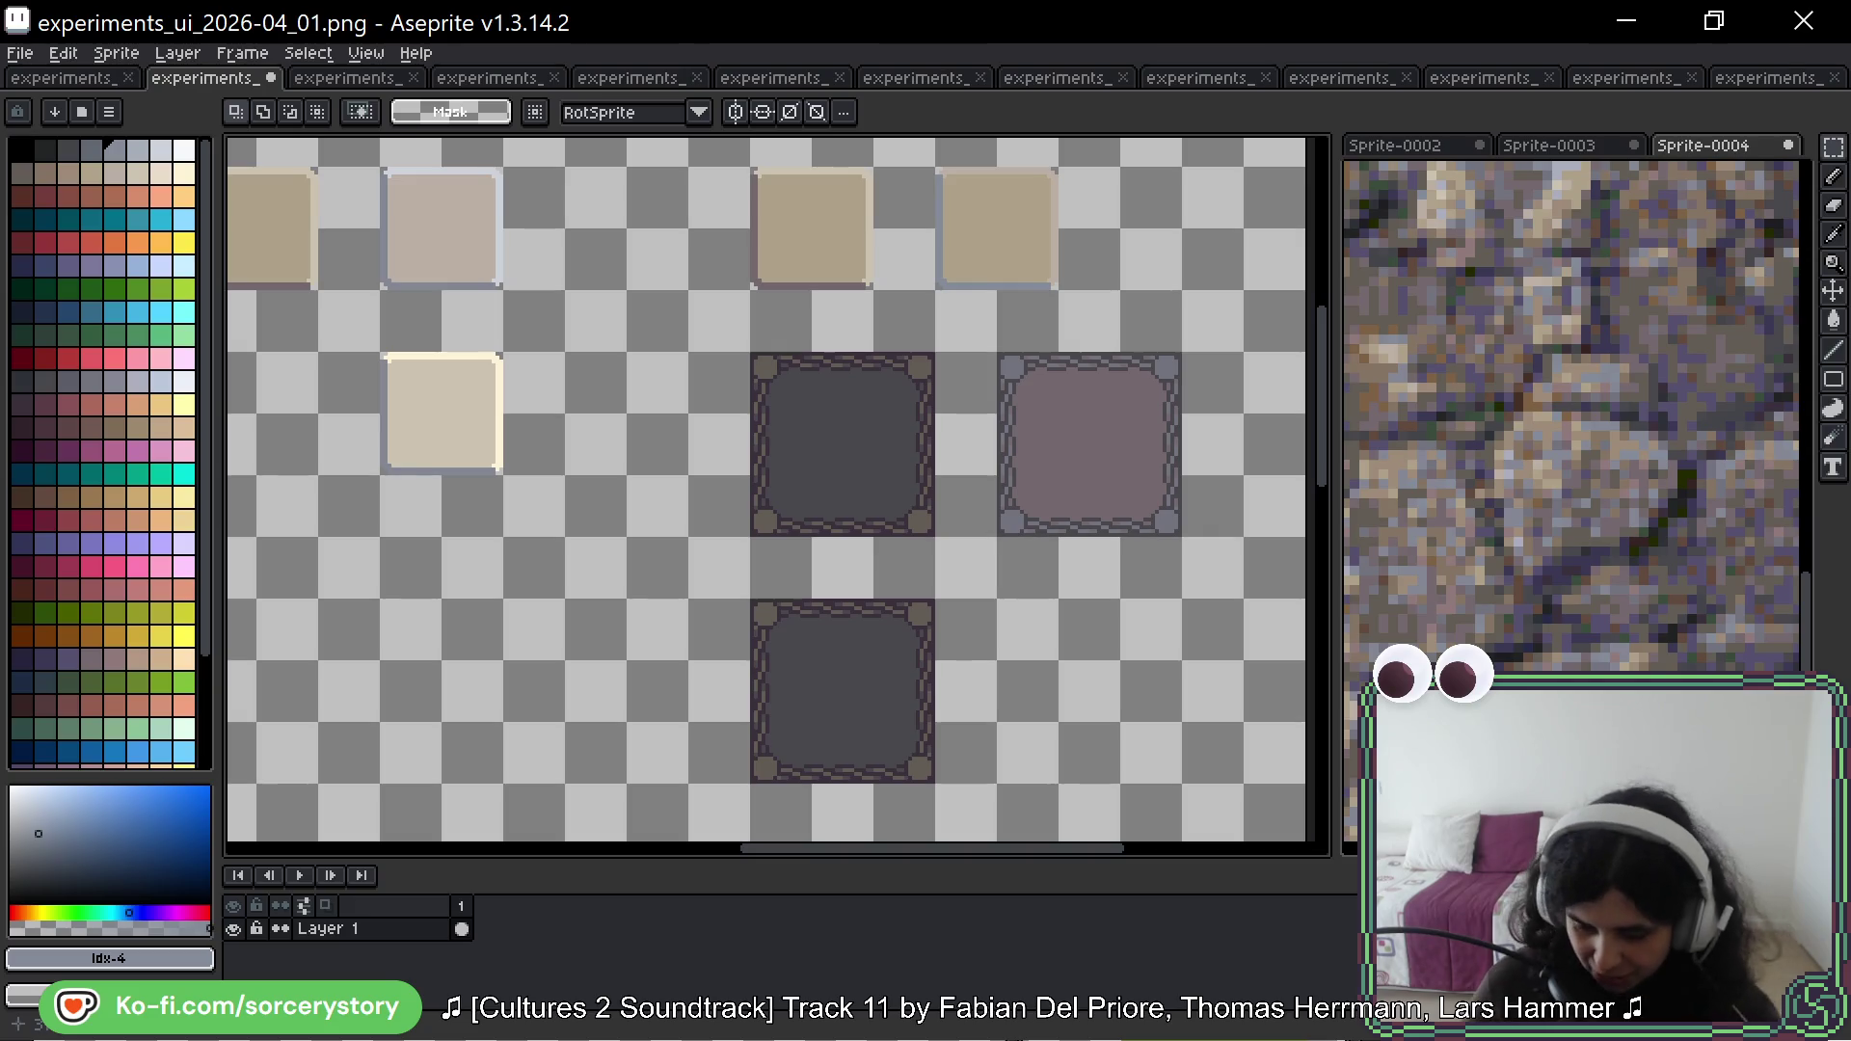
mouse_move(791, 362)
mouse_down()
mouse_move(888, 495)
mouse_move(876, 475)
mouse_up()
click(831, 453)
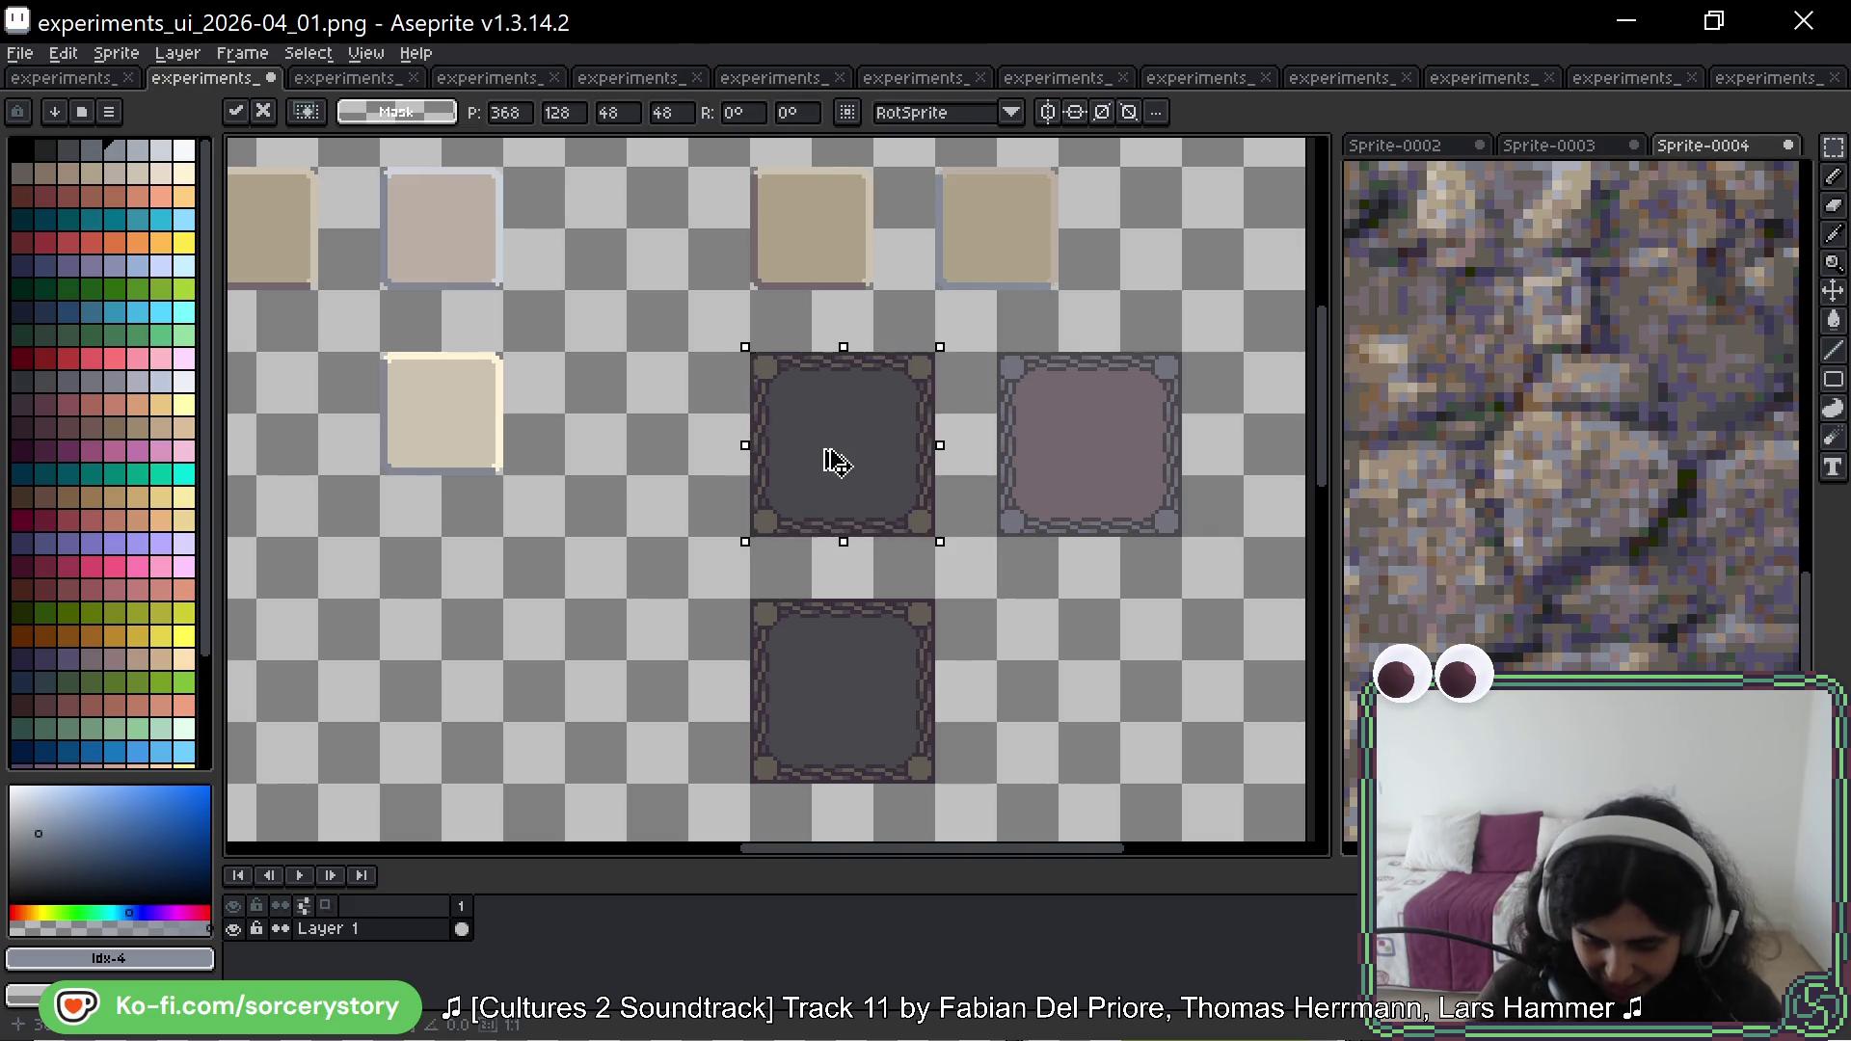
mouse_move(769, 186)
mouse_down()
mouse_move(848, 298)
mouse_move(893, 483)
mouse_move(868, 814)
mouse_move(845, 498)
mouse_move(839, 537)
mouse_up()
Step: Split the lower frame, shifting its right side outward and its bottom half downward
mouse_move(812, 493)
mouse_down()
mouse_move(893, 653)
mouse_move(936, 683)
mouse_up()
drag(880, 587, 997, 591)
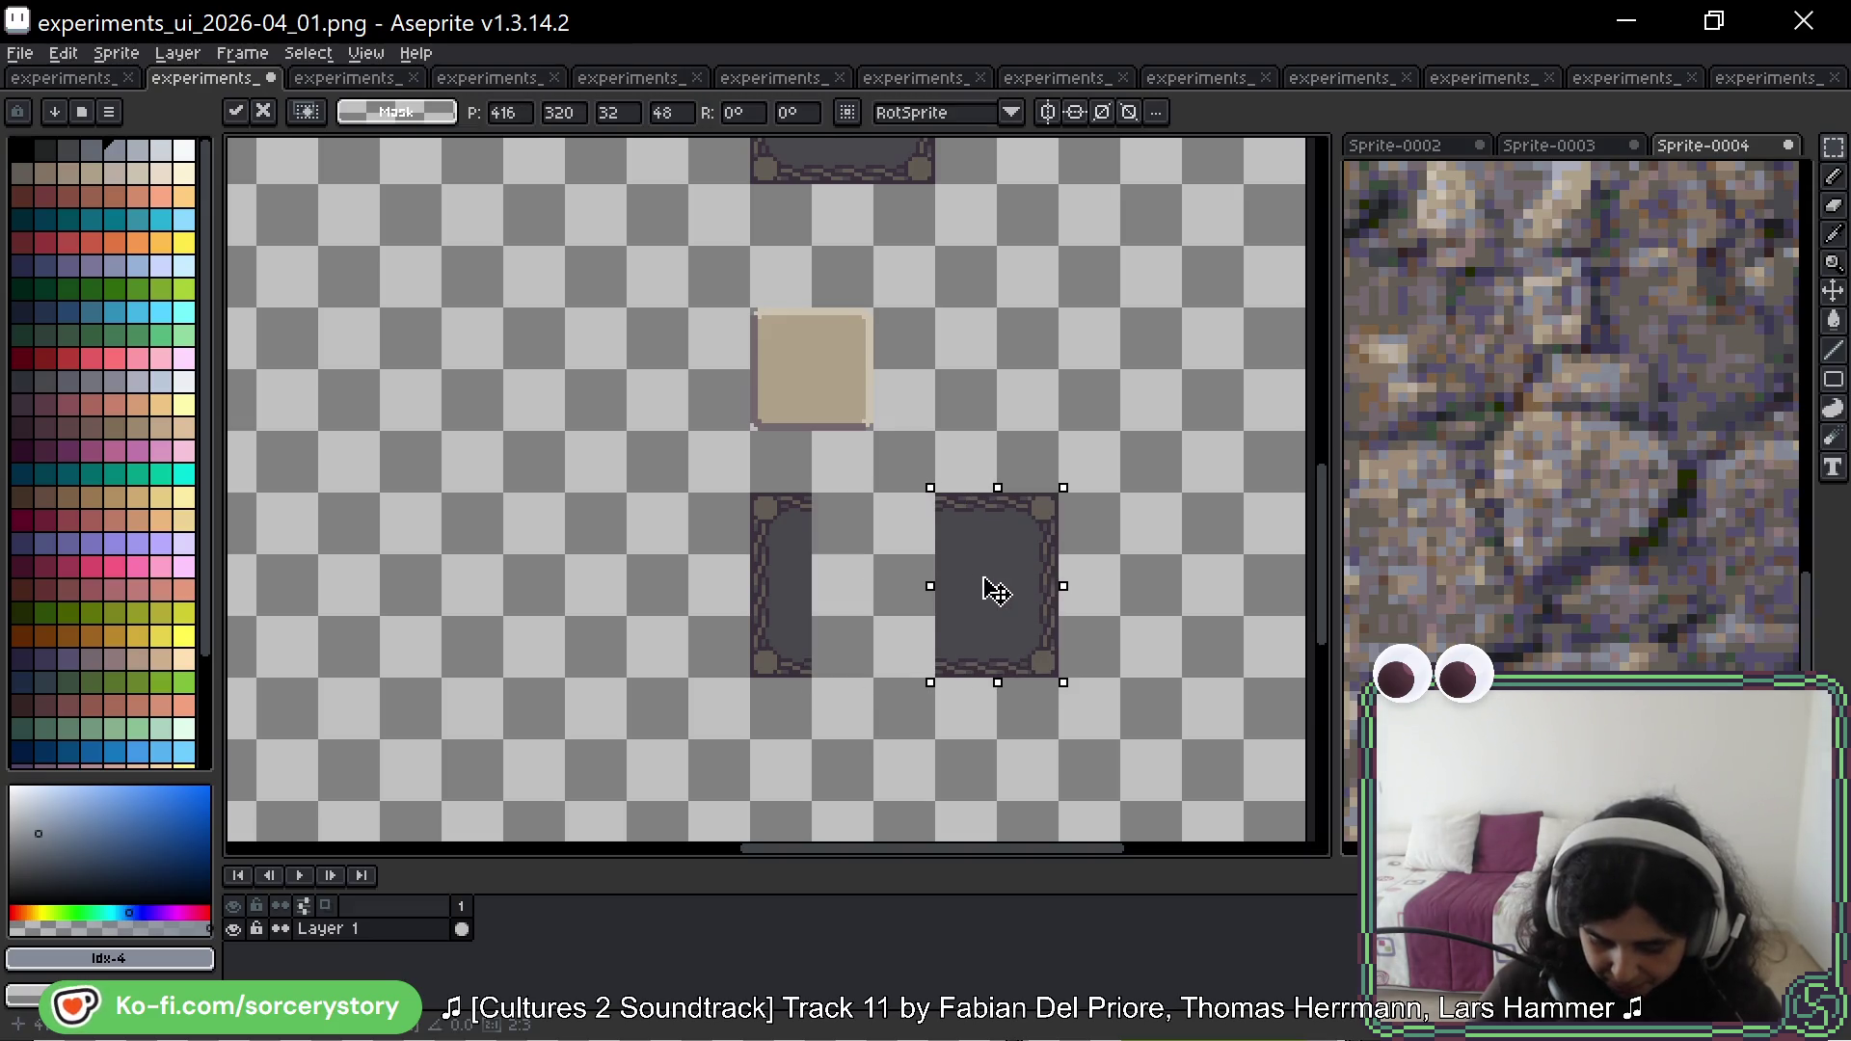
mouse_move(934, 493)
mouse_down()
mouse_move(993, 620)
mouse_move(998, 680)
mouse_up()
drag(958, 578, 914, 589)
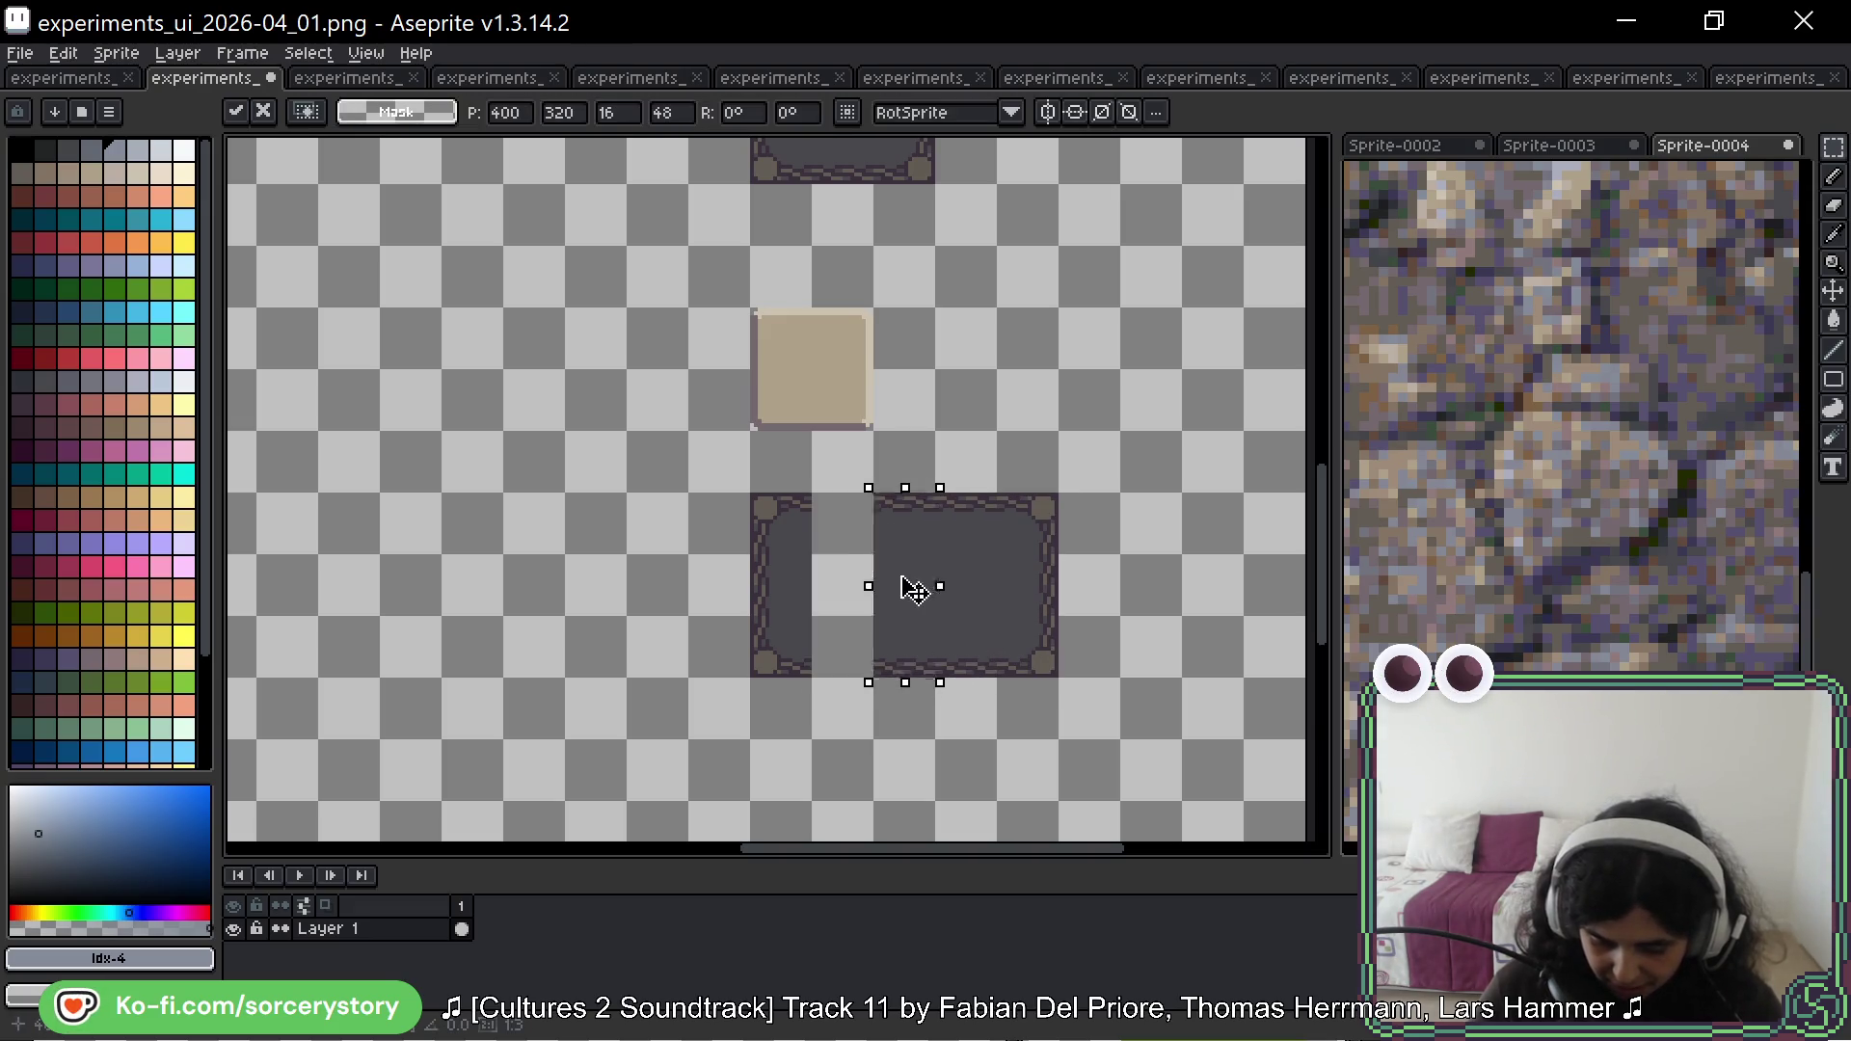
click(794, 578)
mouse_move(756, 553)
mouse_down()
mouse_move(980, 628)
mouse_move(1058, 682)
mouse_move(1051, 805)
mouse_move(1033, 756)
mouse_up()
click(906, 530)
Step: Shift the frame's right parts about 64px right and close the gaps with copied slices
drag(870, 491, 1062, 804)
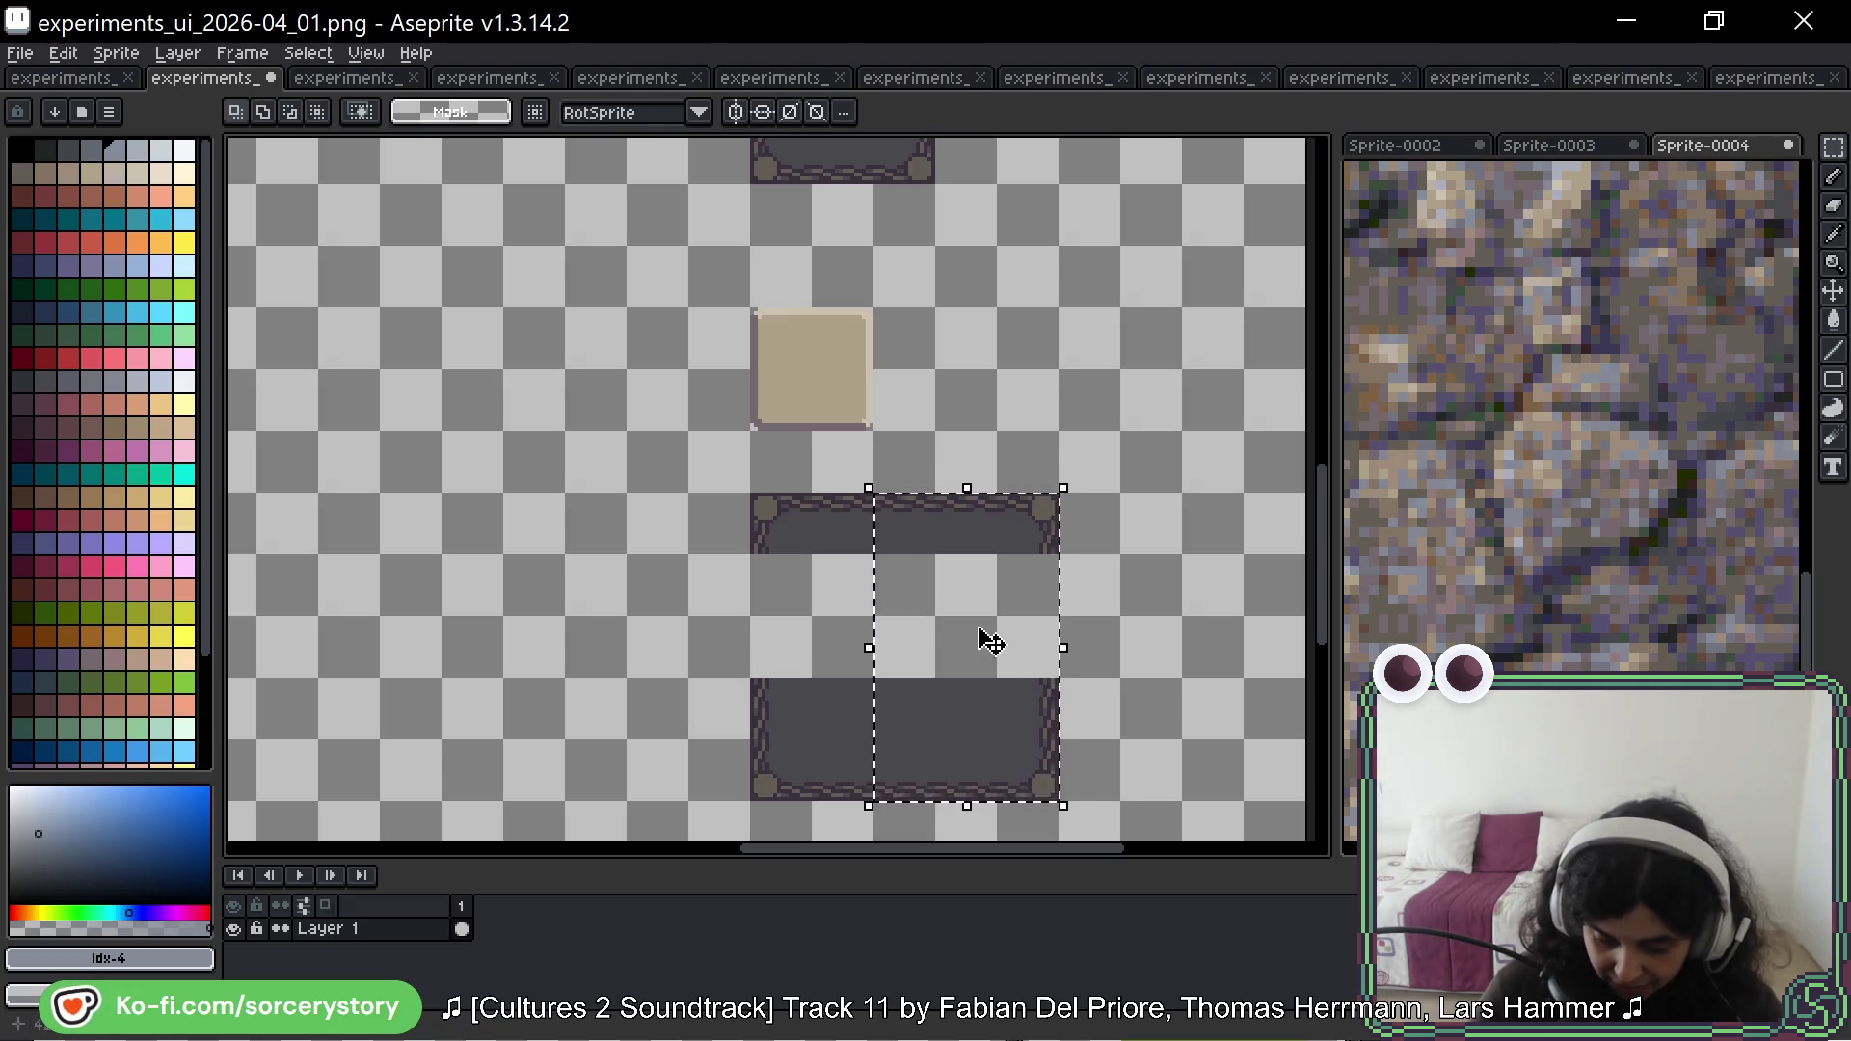
drag(991, 643, 1029, 645)
click(971, 504)
drag(971, 504, 971, 766)
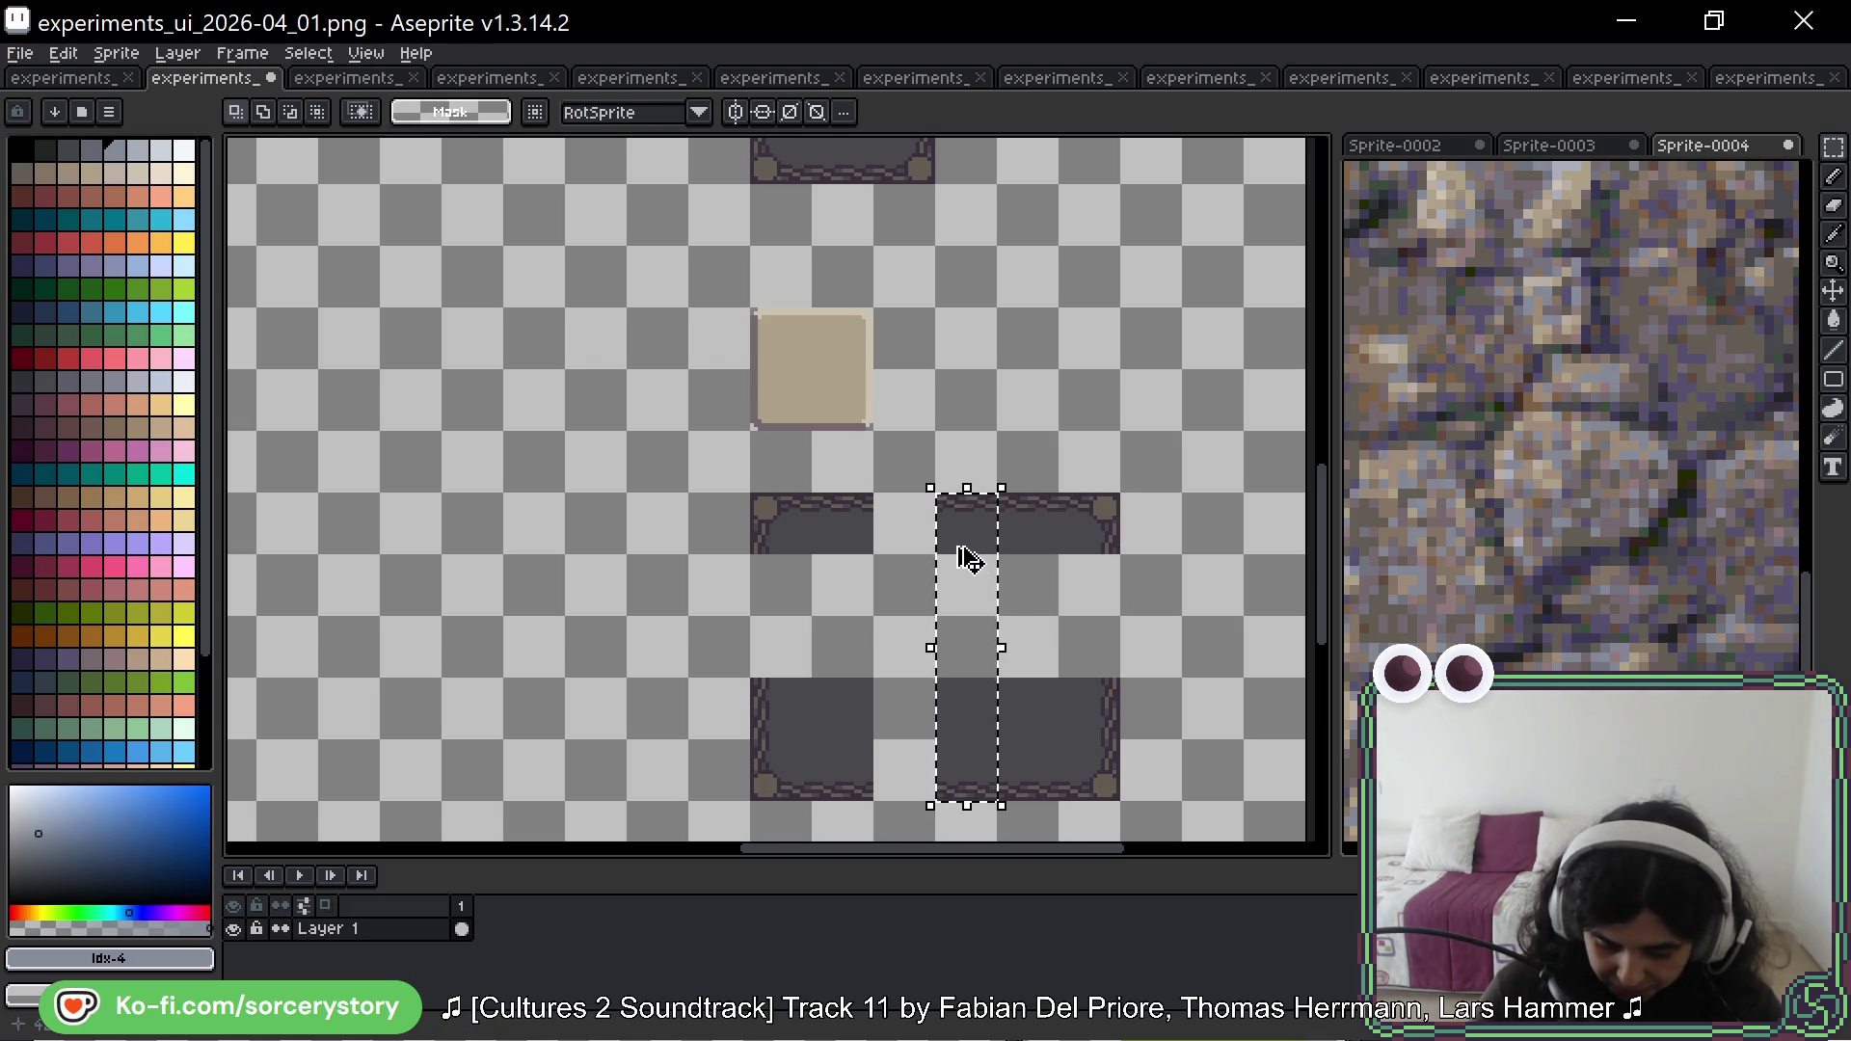
drag(967, 559, 930, 549)
click(756, 579)
mouse_move(763, 719)
mouse_down()
mouse_move(1109, 733)
mouse_move(1064, 620)
mouse_up()
key(Return)
Step: Copy the beige square into the frame's interior and move the right edge slice left
click(814, 378)
mouse_move(818, 372)
mouse_down()
mouse_move(885, 649)
mouse_move(885, 589)
mouse_up()
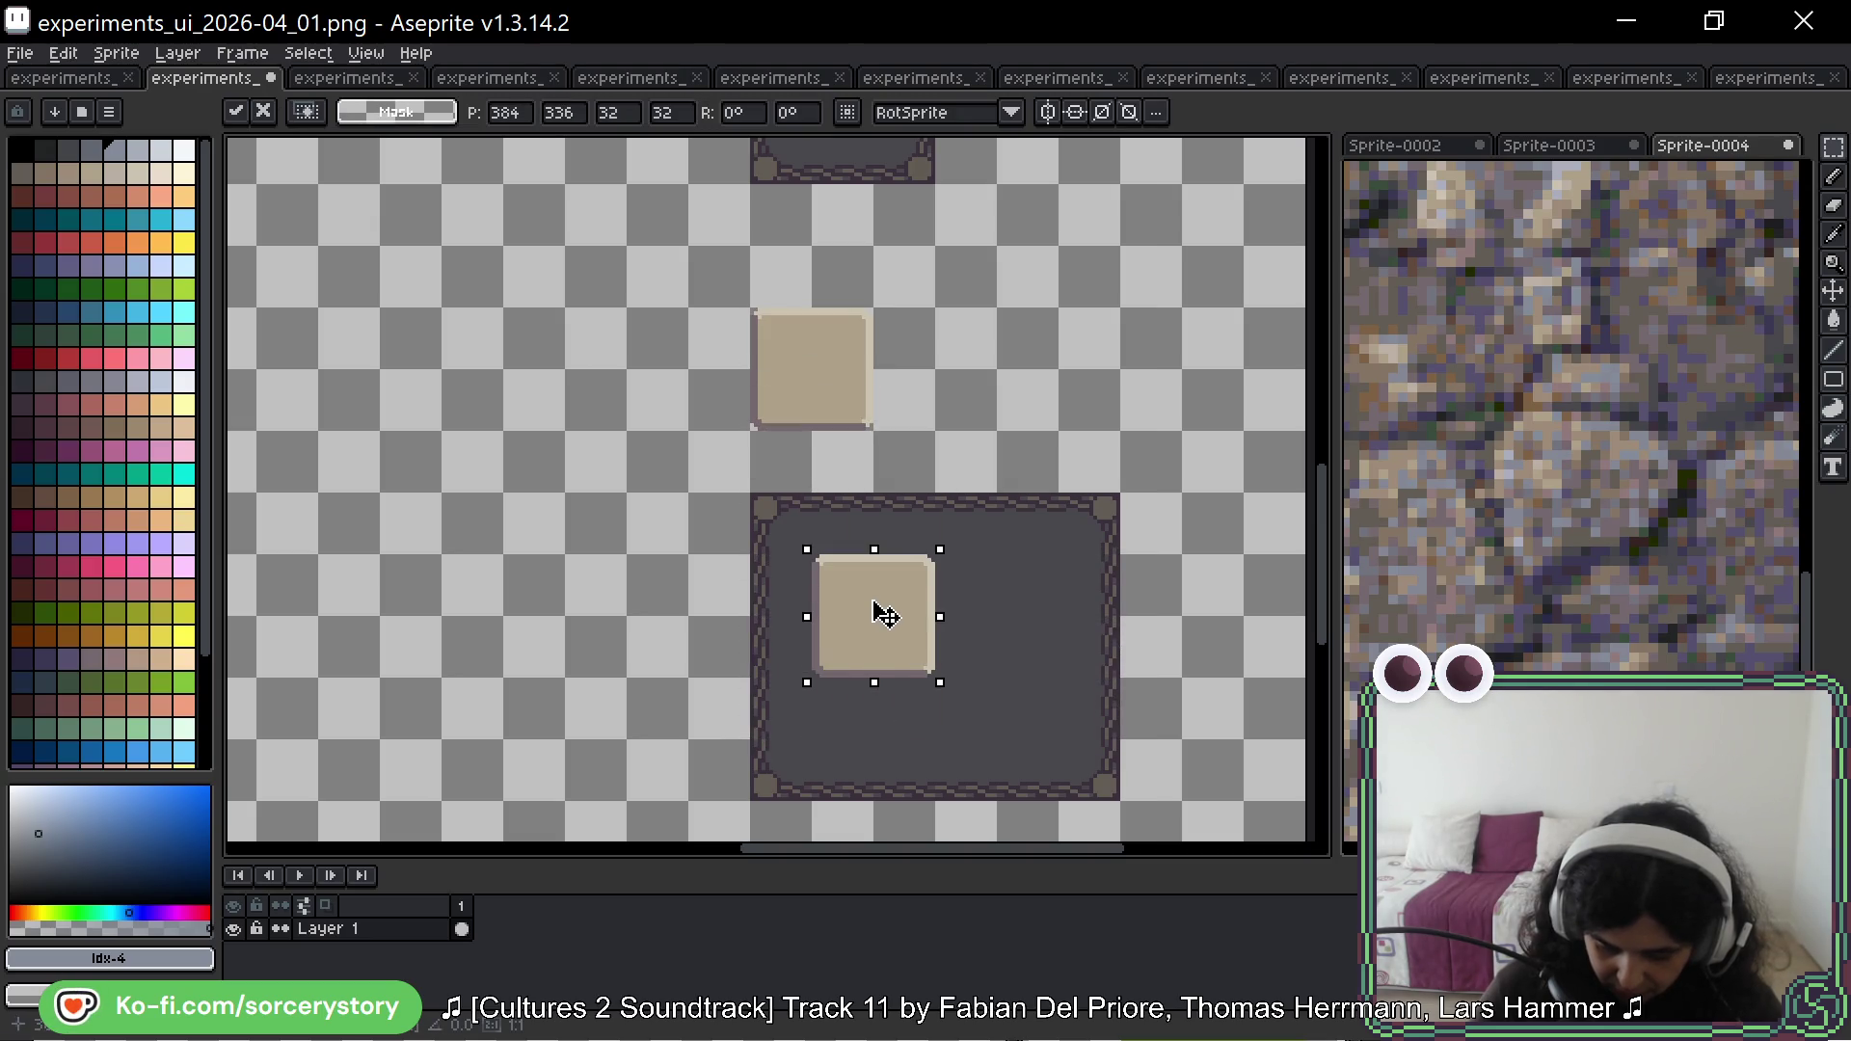
key(Return)
drag(1085, 517, 1127, 772)
drag(1119, 691, 992, 690)
Step: Delete the leftover right strip and move the bottom strip up about 60px
key(Return)
drag(997, 494, 1059, 801)
key(Delete)
mouse_move(745, 743)
mouse_down()
mouse_move(810, 793)
mouse_move(1002, 800)
mouse_move(965, 747)
mouse_up()
key(Return)
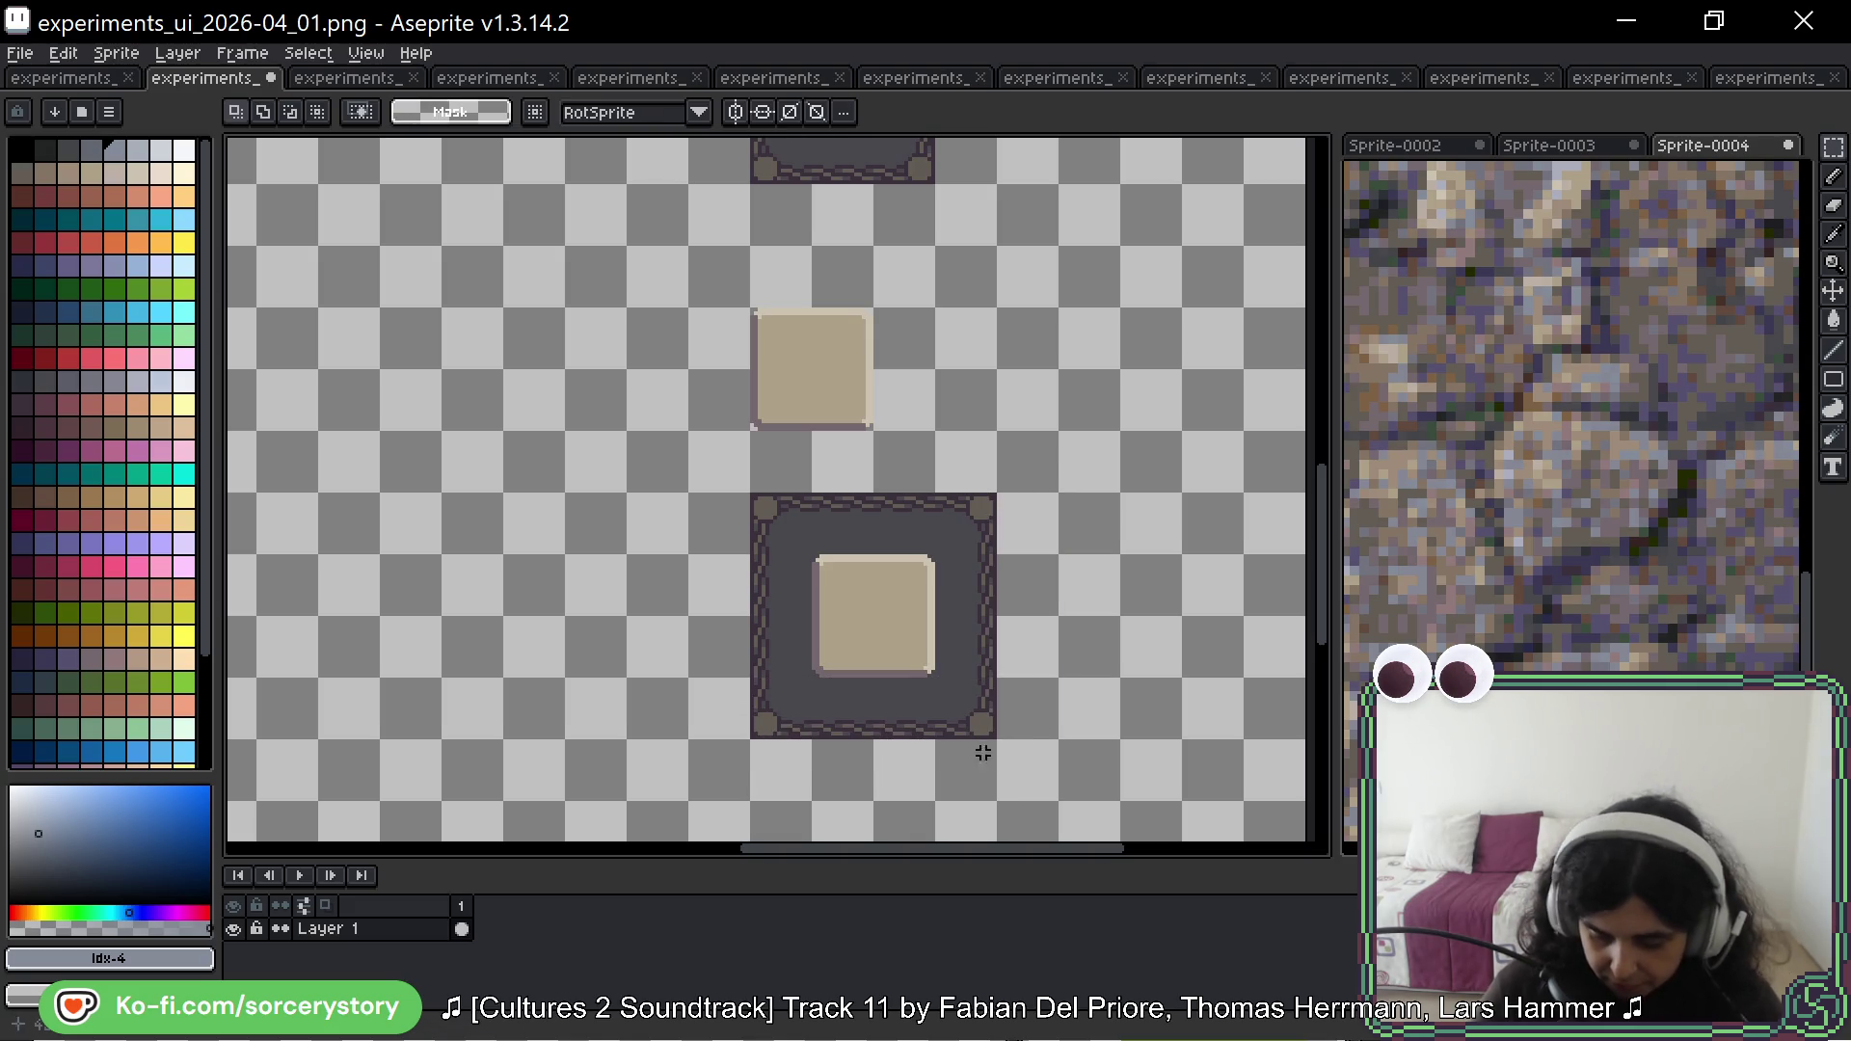
Step: Select the centred inner beige square
scroll(1025, 670, down, 2)
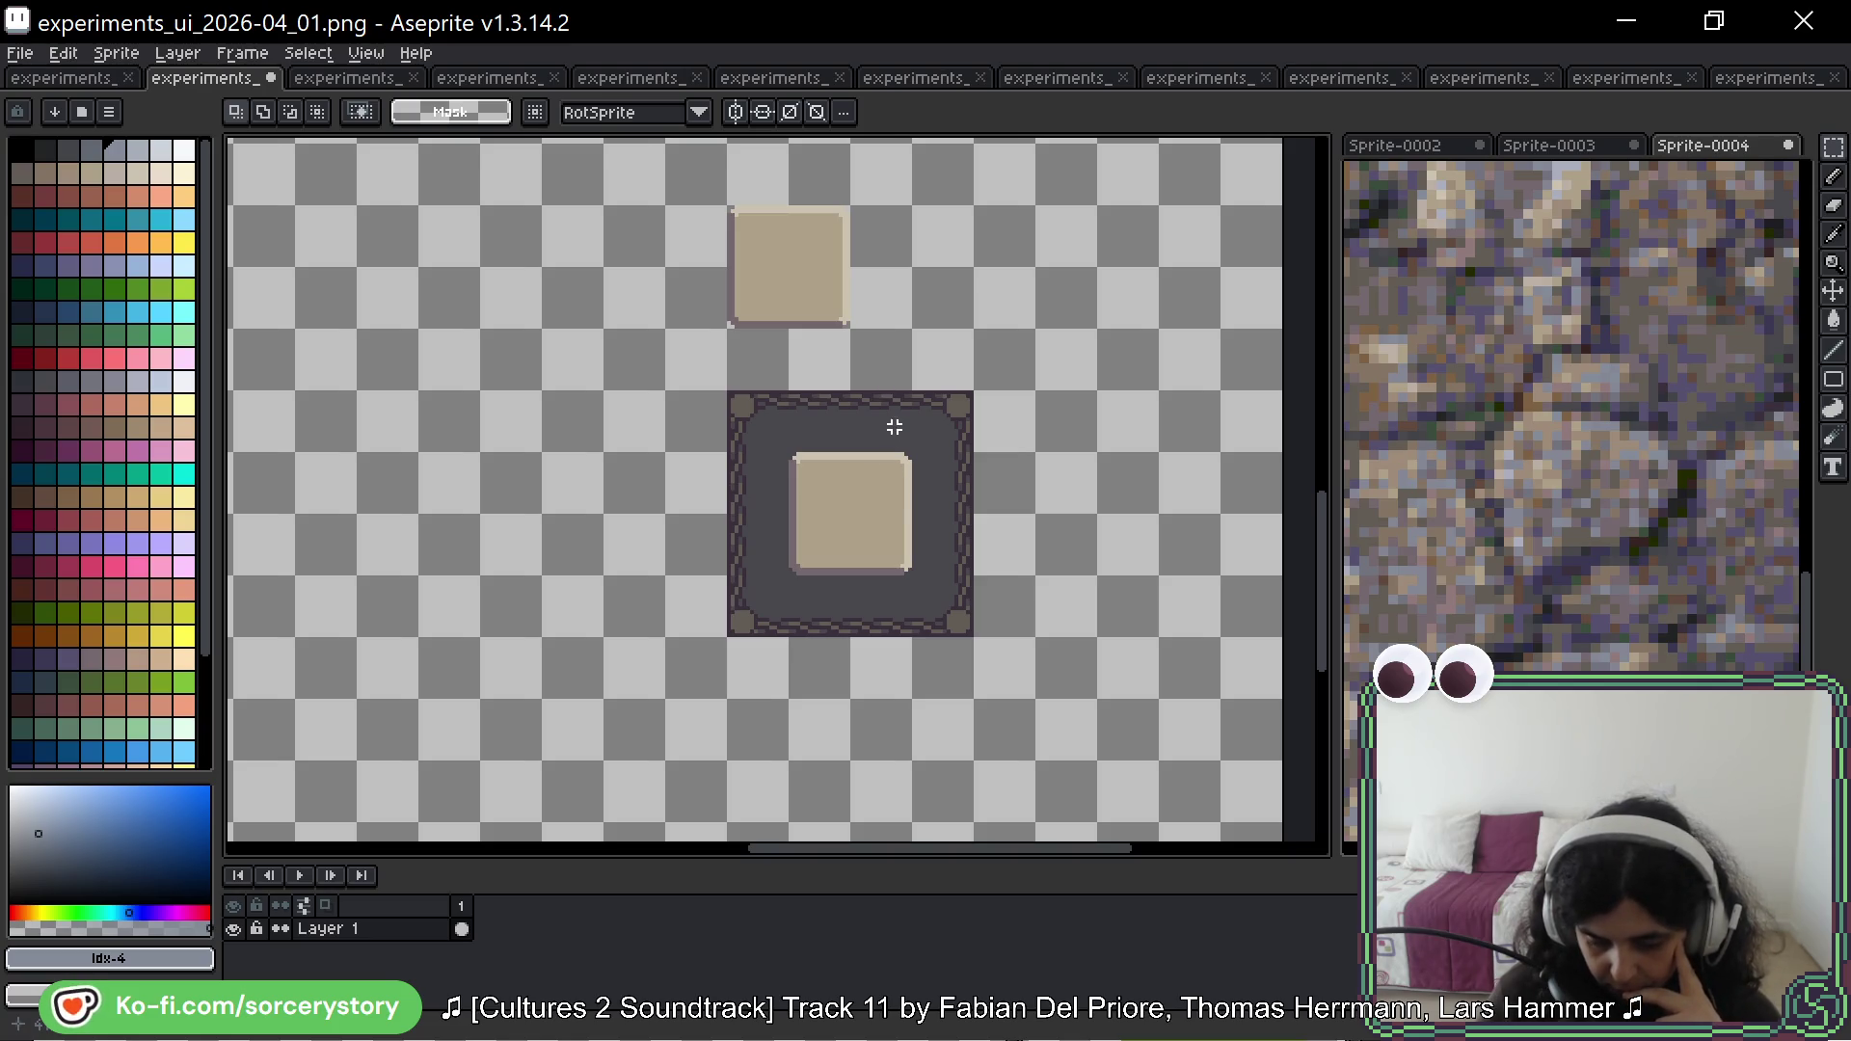
scroll(894, 427, down, 3)
scroll(907, 444, up, 3)
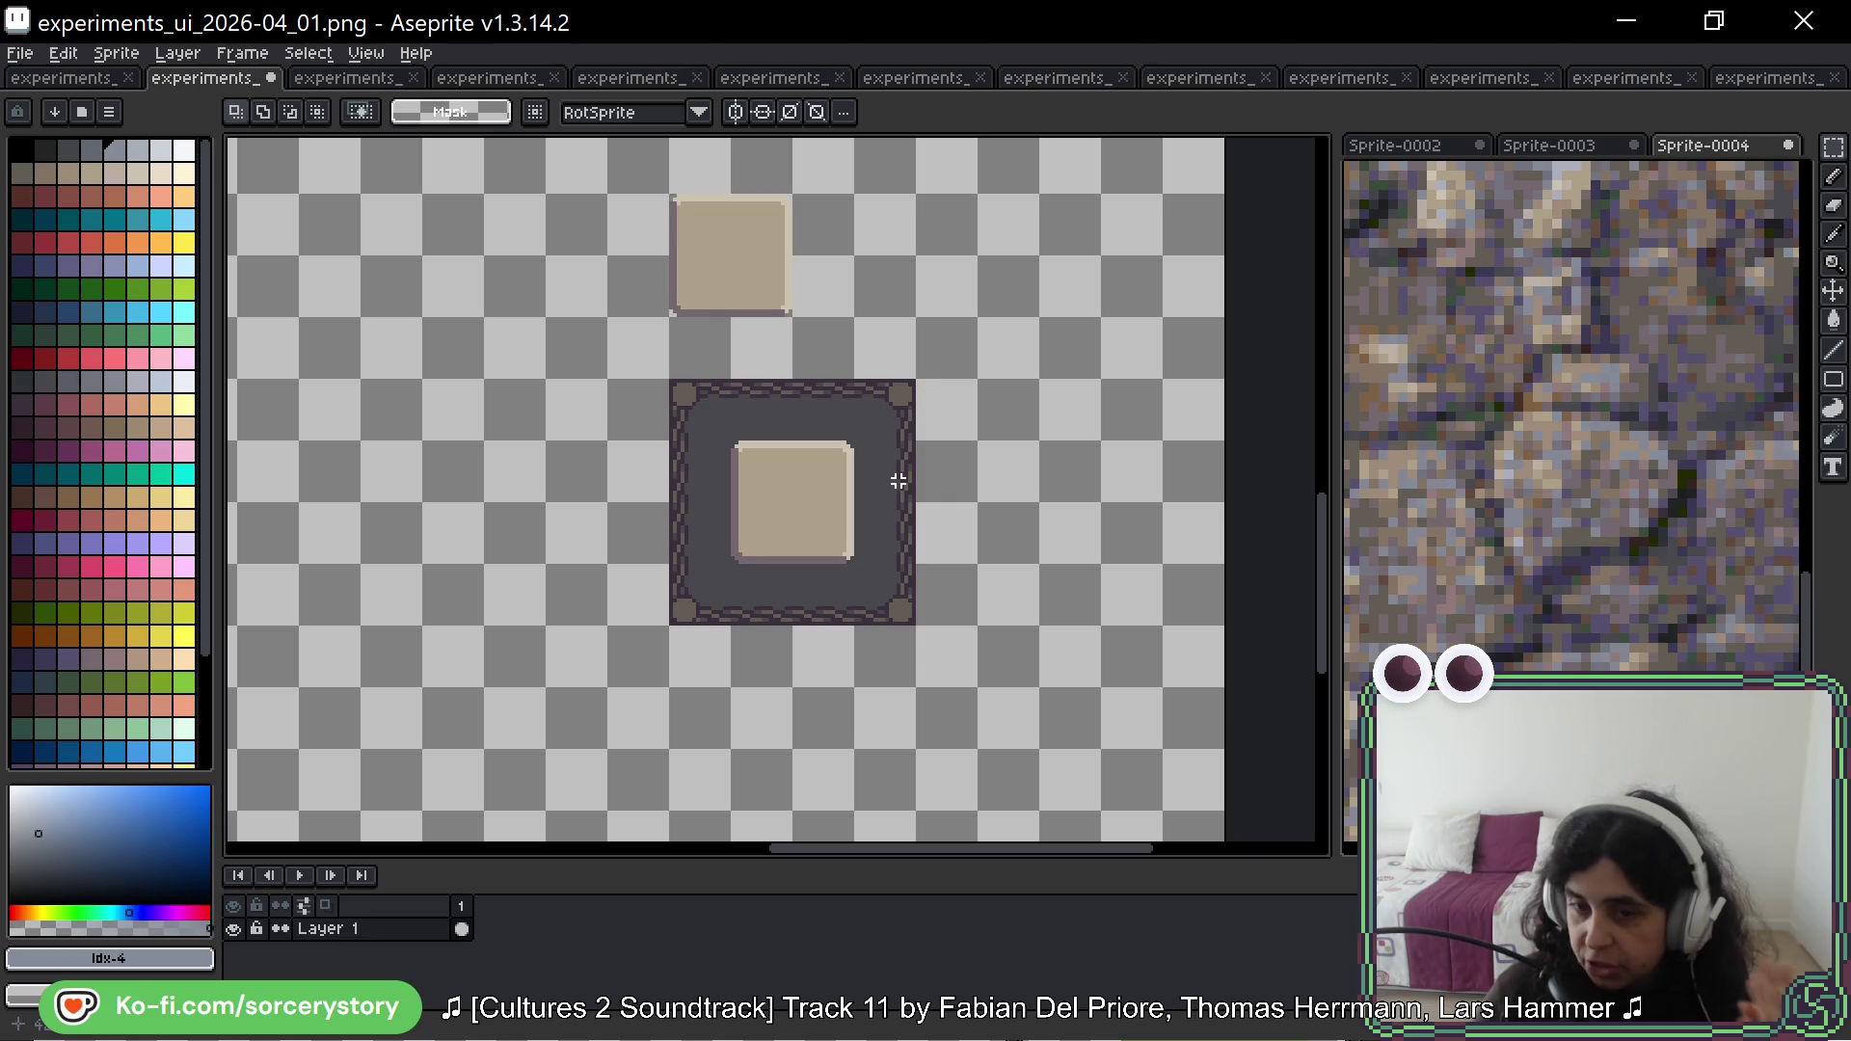
scroll(721, 331, down, 3)
scroll(761, 301, up, 3)
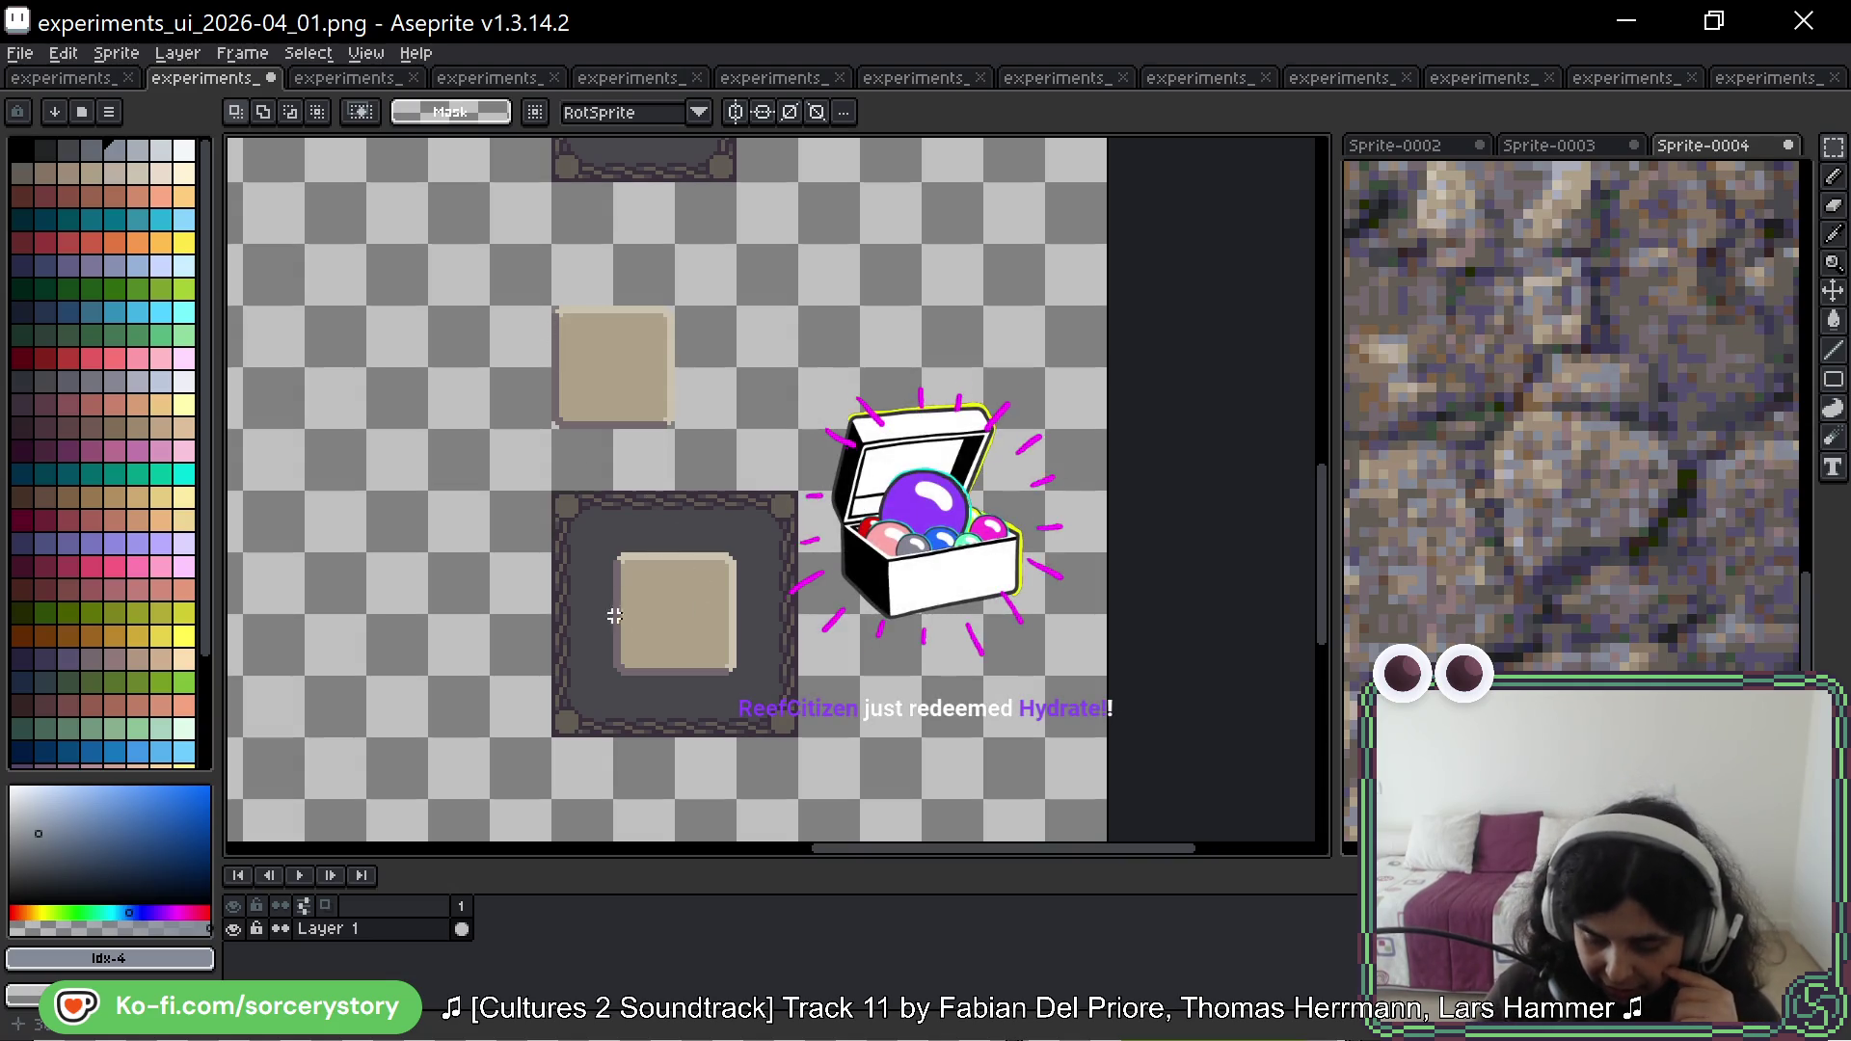
drag(607, 548, 742, 681)
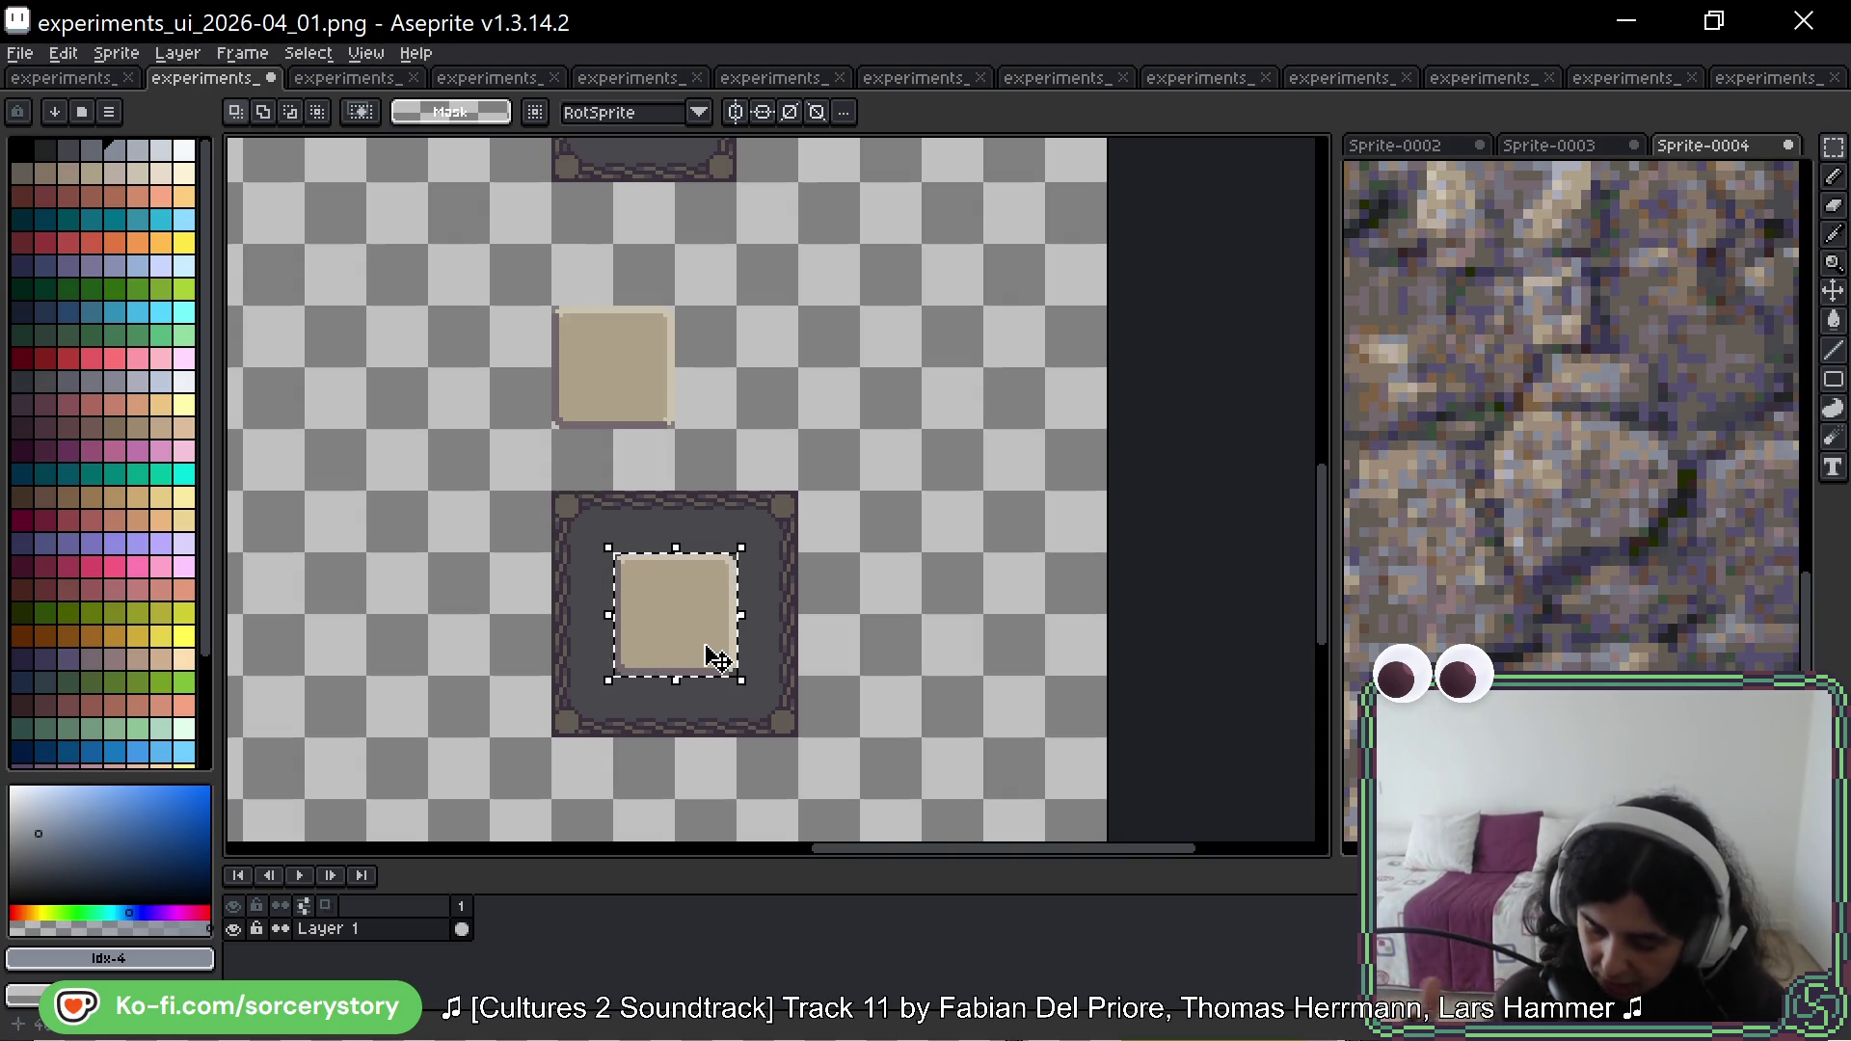
Step: Deselect the beige square and zoom to review the finished square panel
key(ctrl+d)
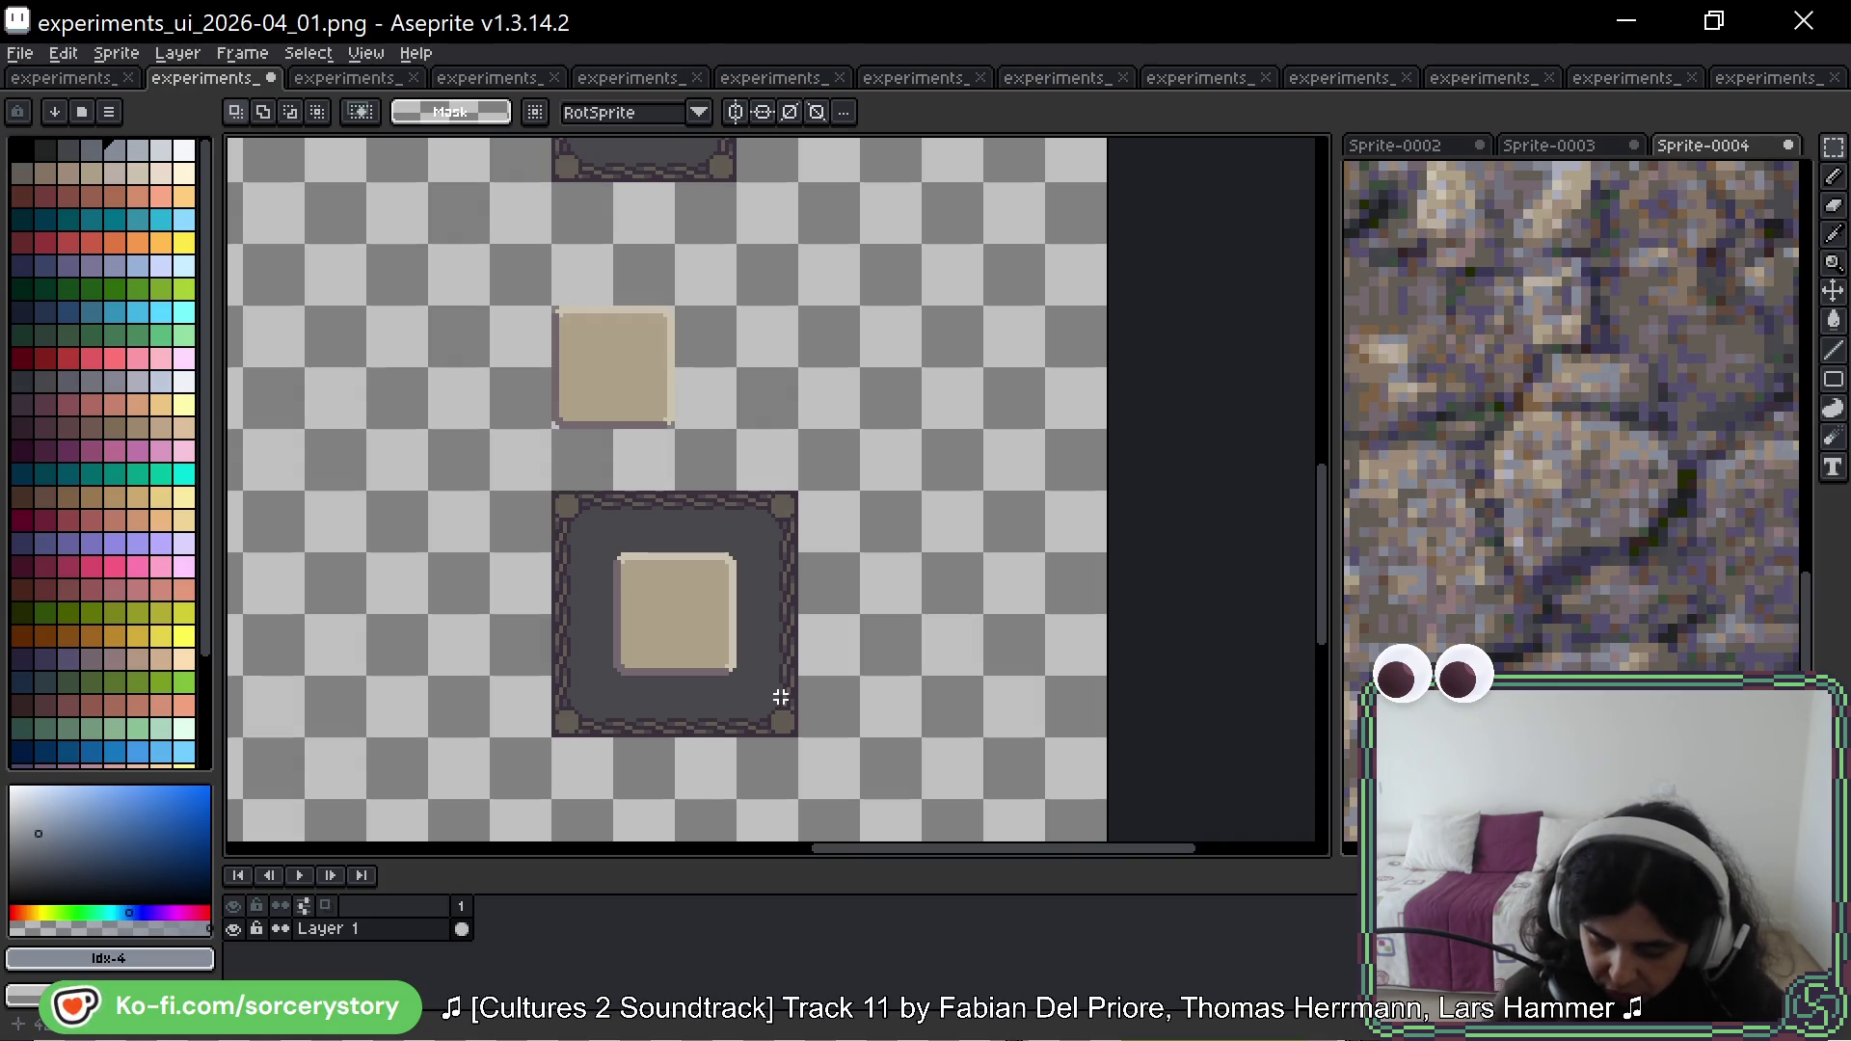
scroll(593, 728, up, 2)
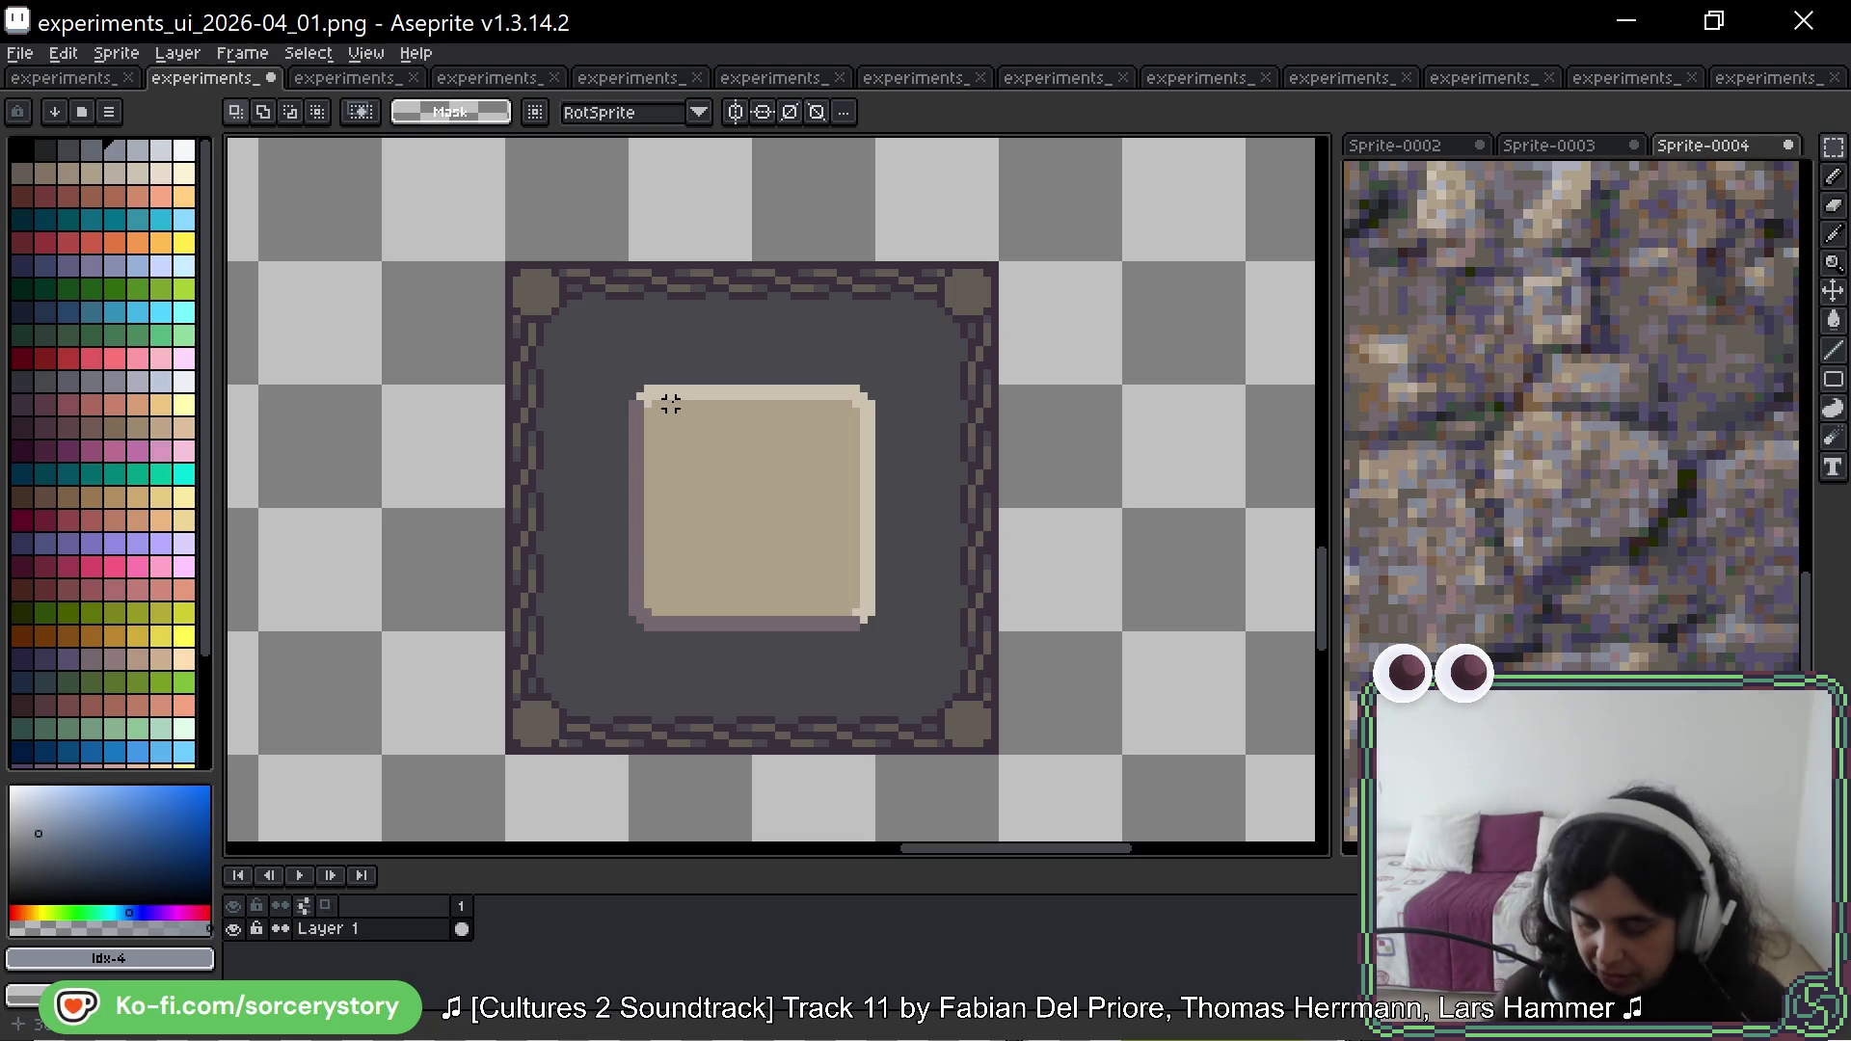
scroll(725, 419, down, 3)
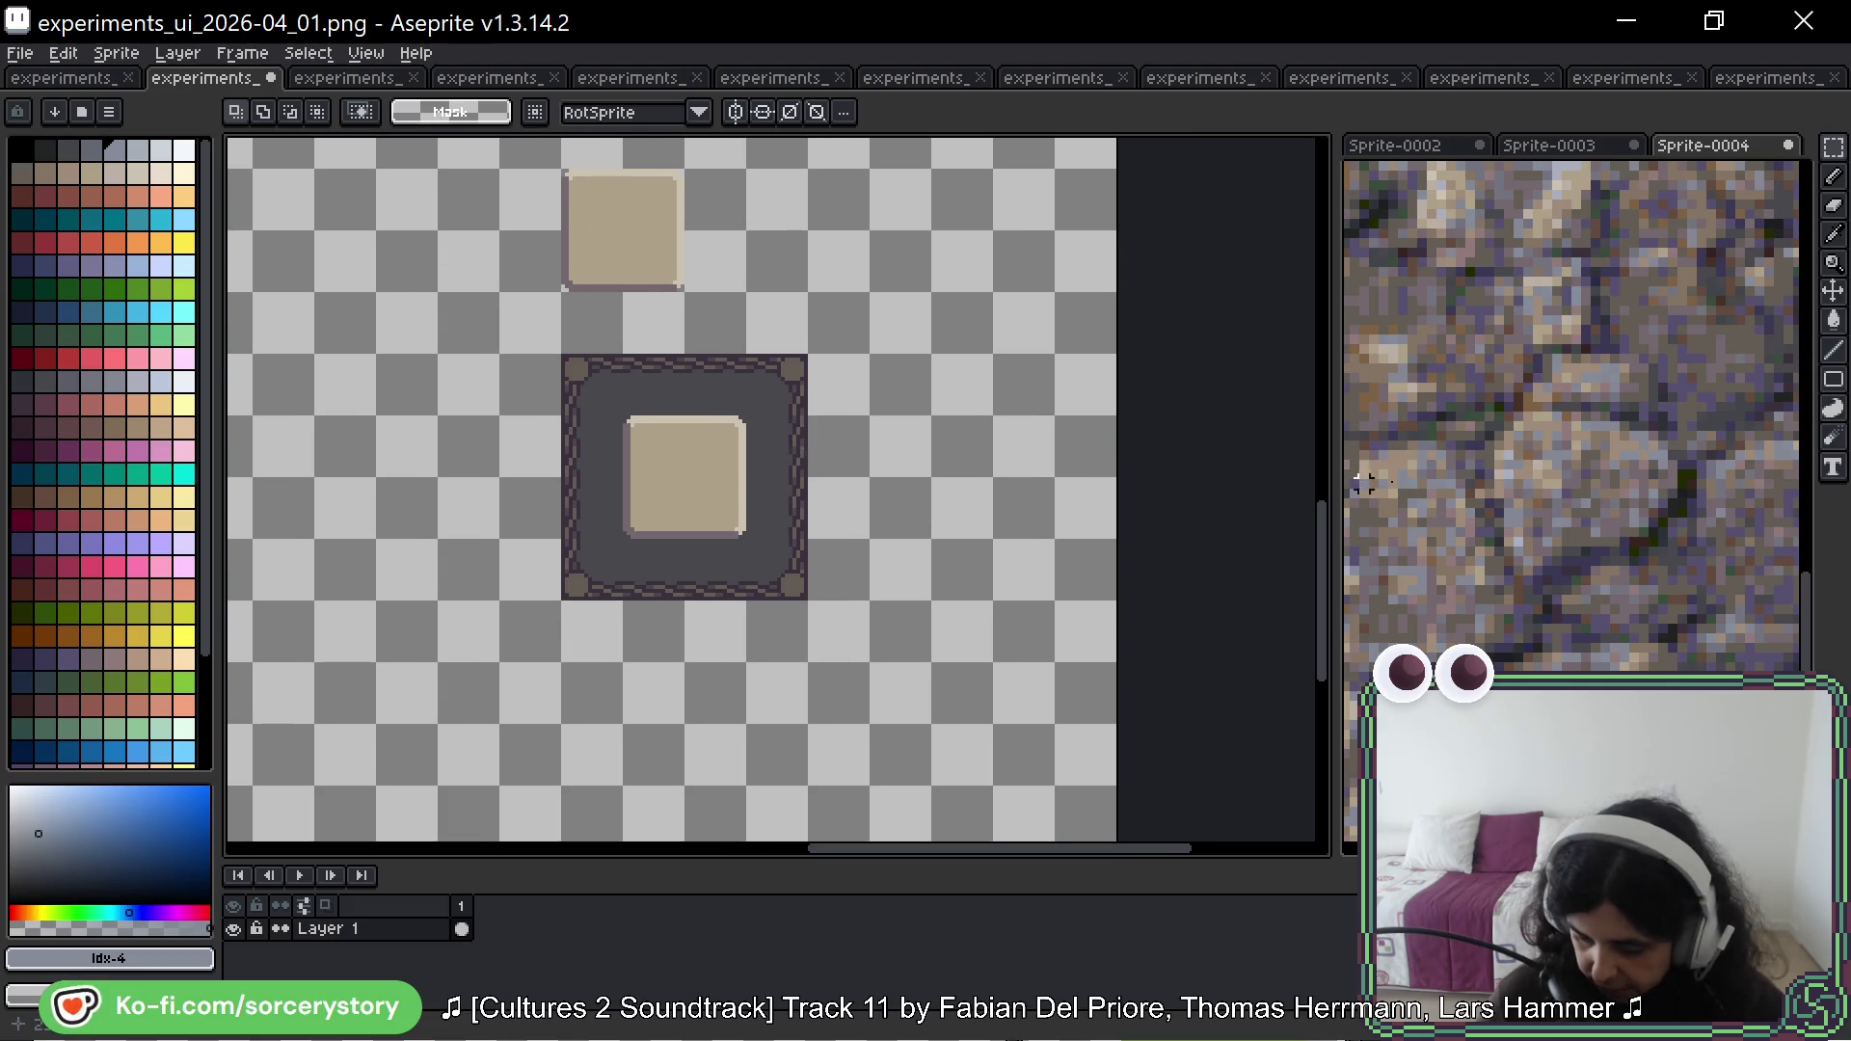
scroll(1490, 561, up, 2)
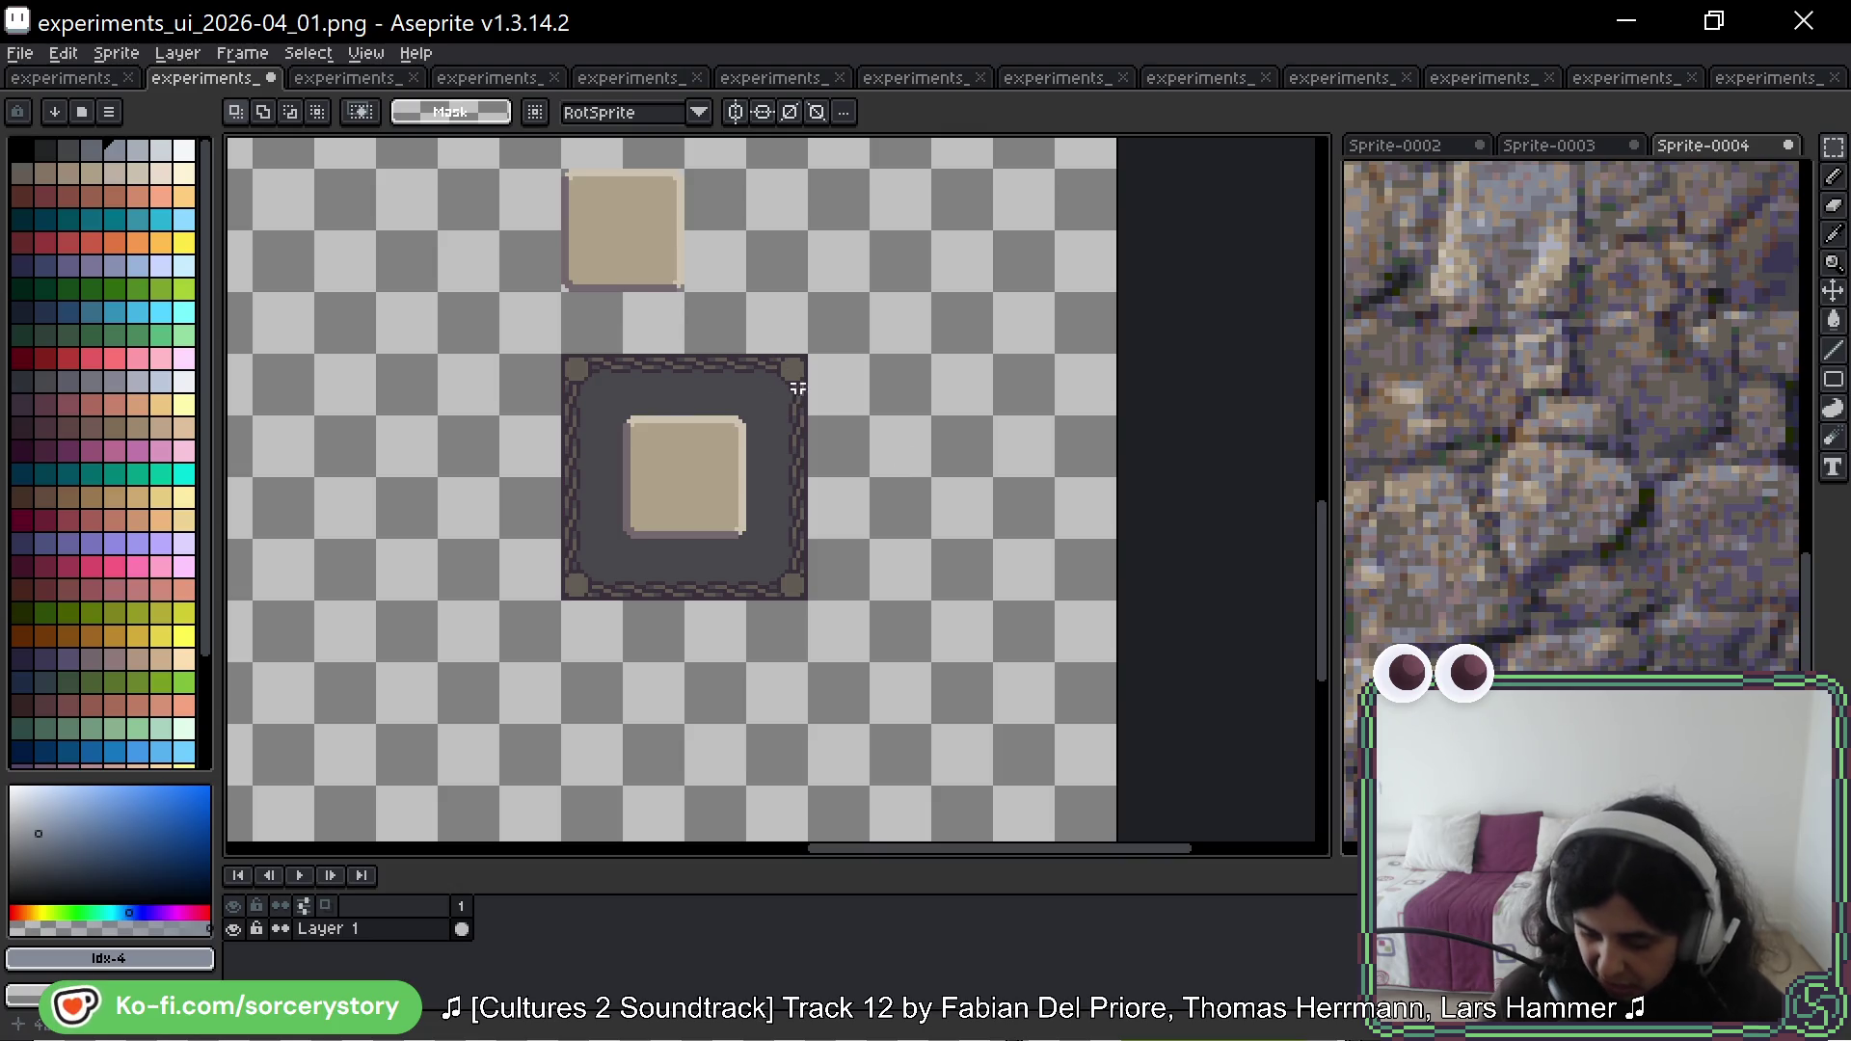
Step: Activate the Sprite-0004 photo and bring another part of the stone wall into view
click(1620, 415)
mouse_move(1625, 415)
mouse_down()
mouse_move(1545, 417)
mouse_move(1637, 492)
mouse_move(1612, 504)
mouse_move(1703, 409)
mouse_move(1577, 427)
mouse_move(1504, 400)
mouse_move(1597, 410)
mouse_move(1554, 388)
mouse_move(1537, 401)
mouse_move(1707, 492)
mouse_move(1647, 449)
mouse_up()
scroll(1647, 449, down, 1)
scroll(1493, 439, up, 2)
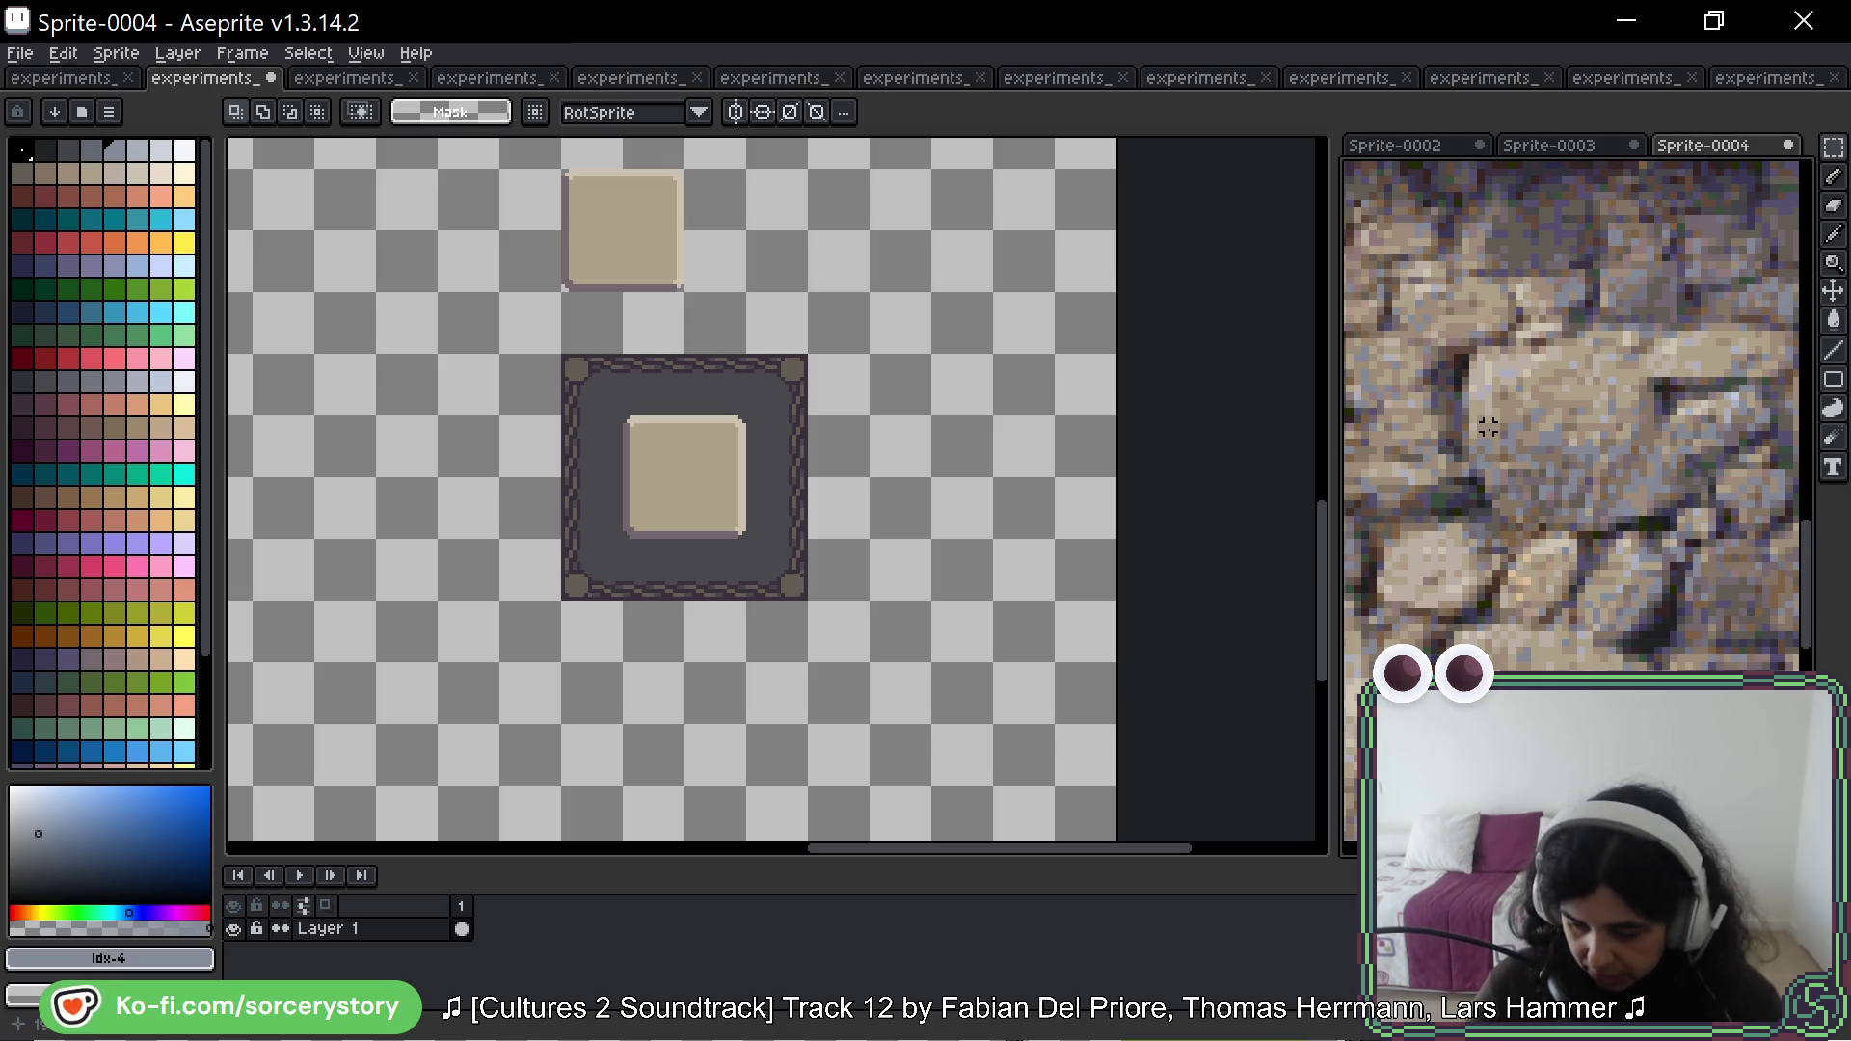
Step: Draw red pencil loops around two adjacent stones on the Sprite-0004 photo
key(b)
click(48, 243)
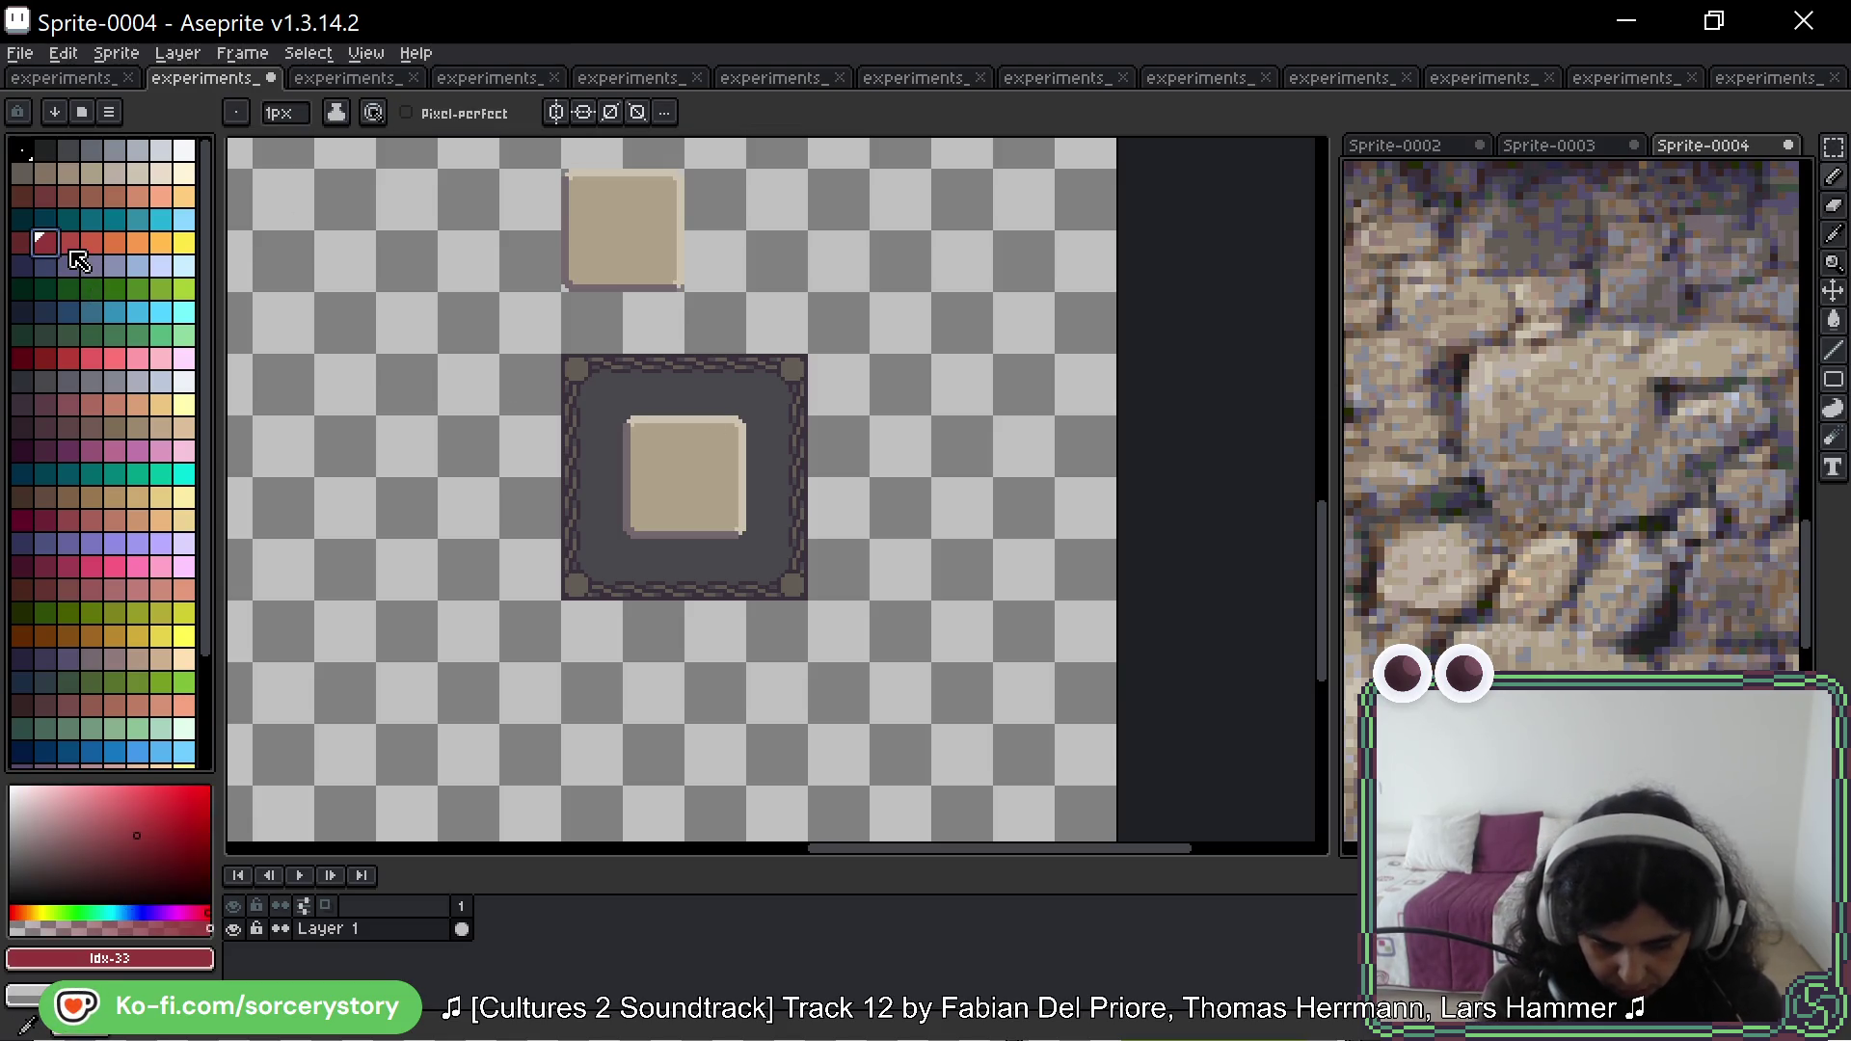
mouse_move(1589, 295)
mouse_down()
mouse_move(1418, 390)
mouse_move(1581, 560)
mouse_move(1639, 309)
mouse_move(1543, 309)
mouse_move(1504, 357)
mouse_move(1586, 420)
mouse_move(1466, 414)
mouse_up()
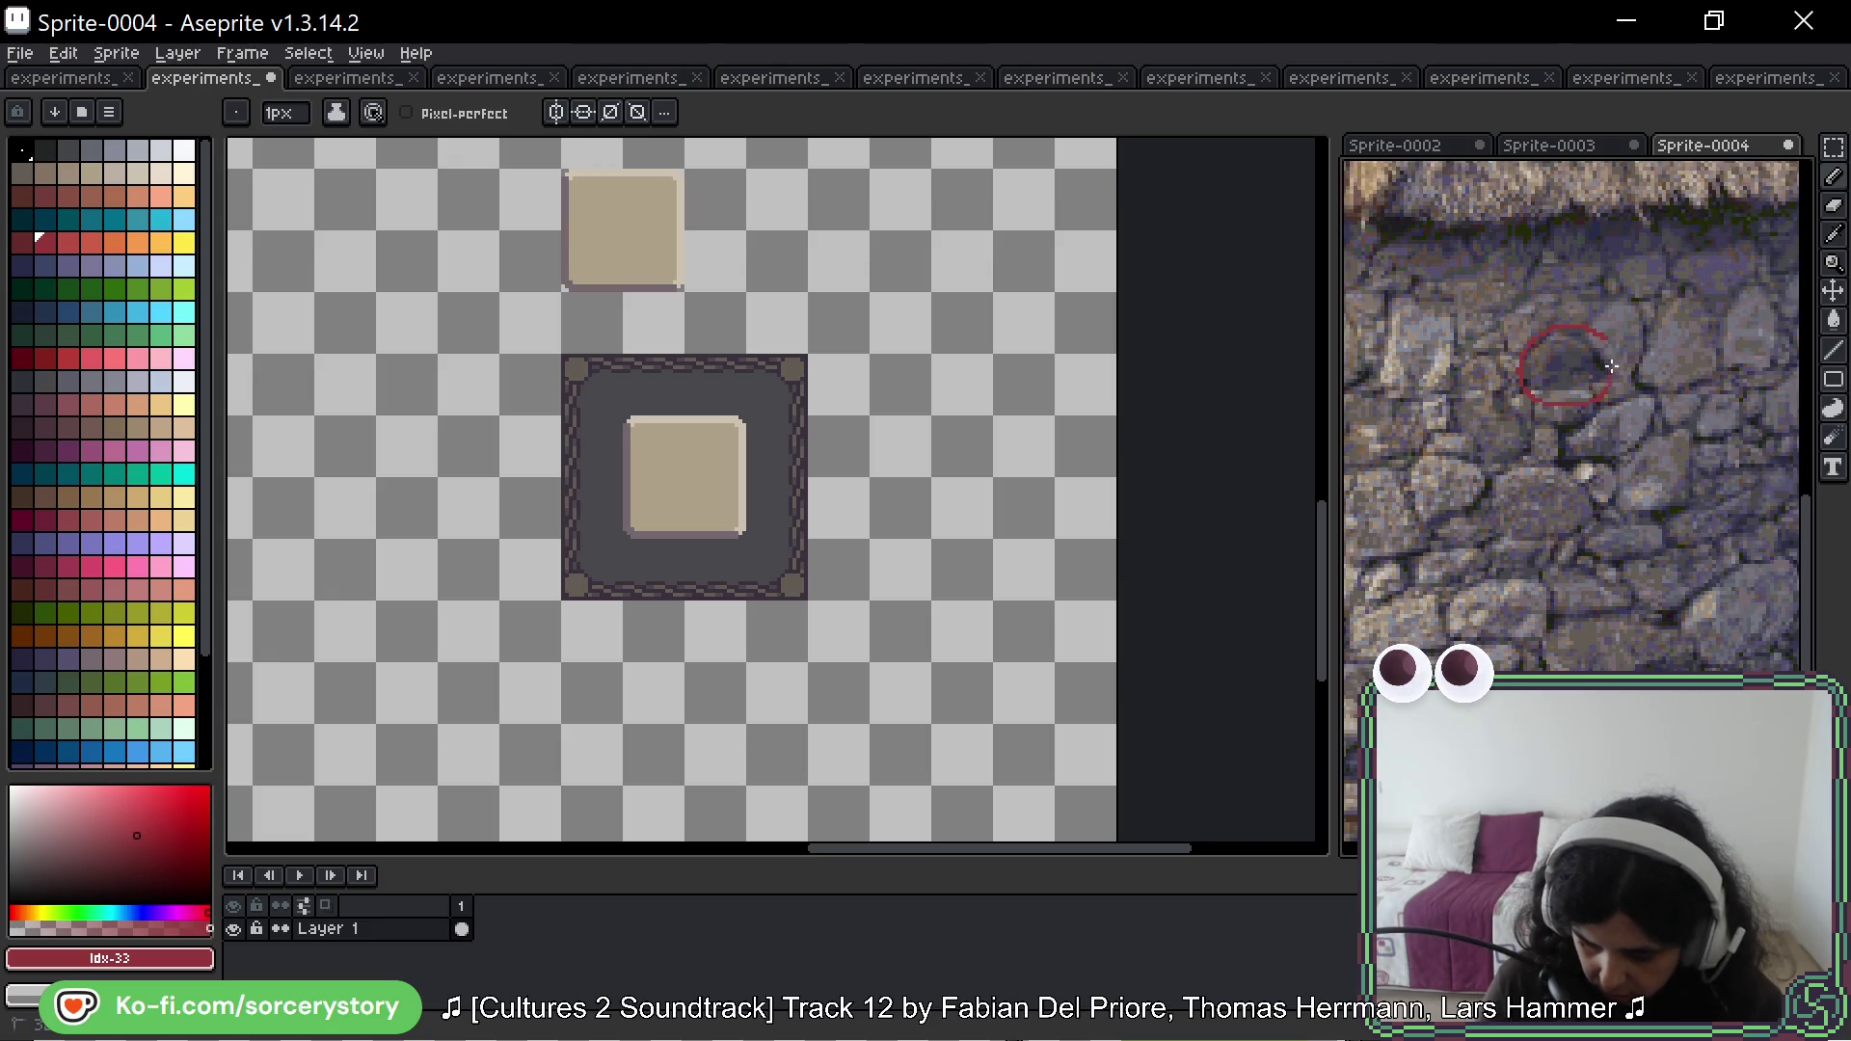
key(space)
mouse_move(1711, 488)
mouse_down()
mouse_move(1636, 496)
mouse_move(1616, 524)
mouse_up()
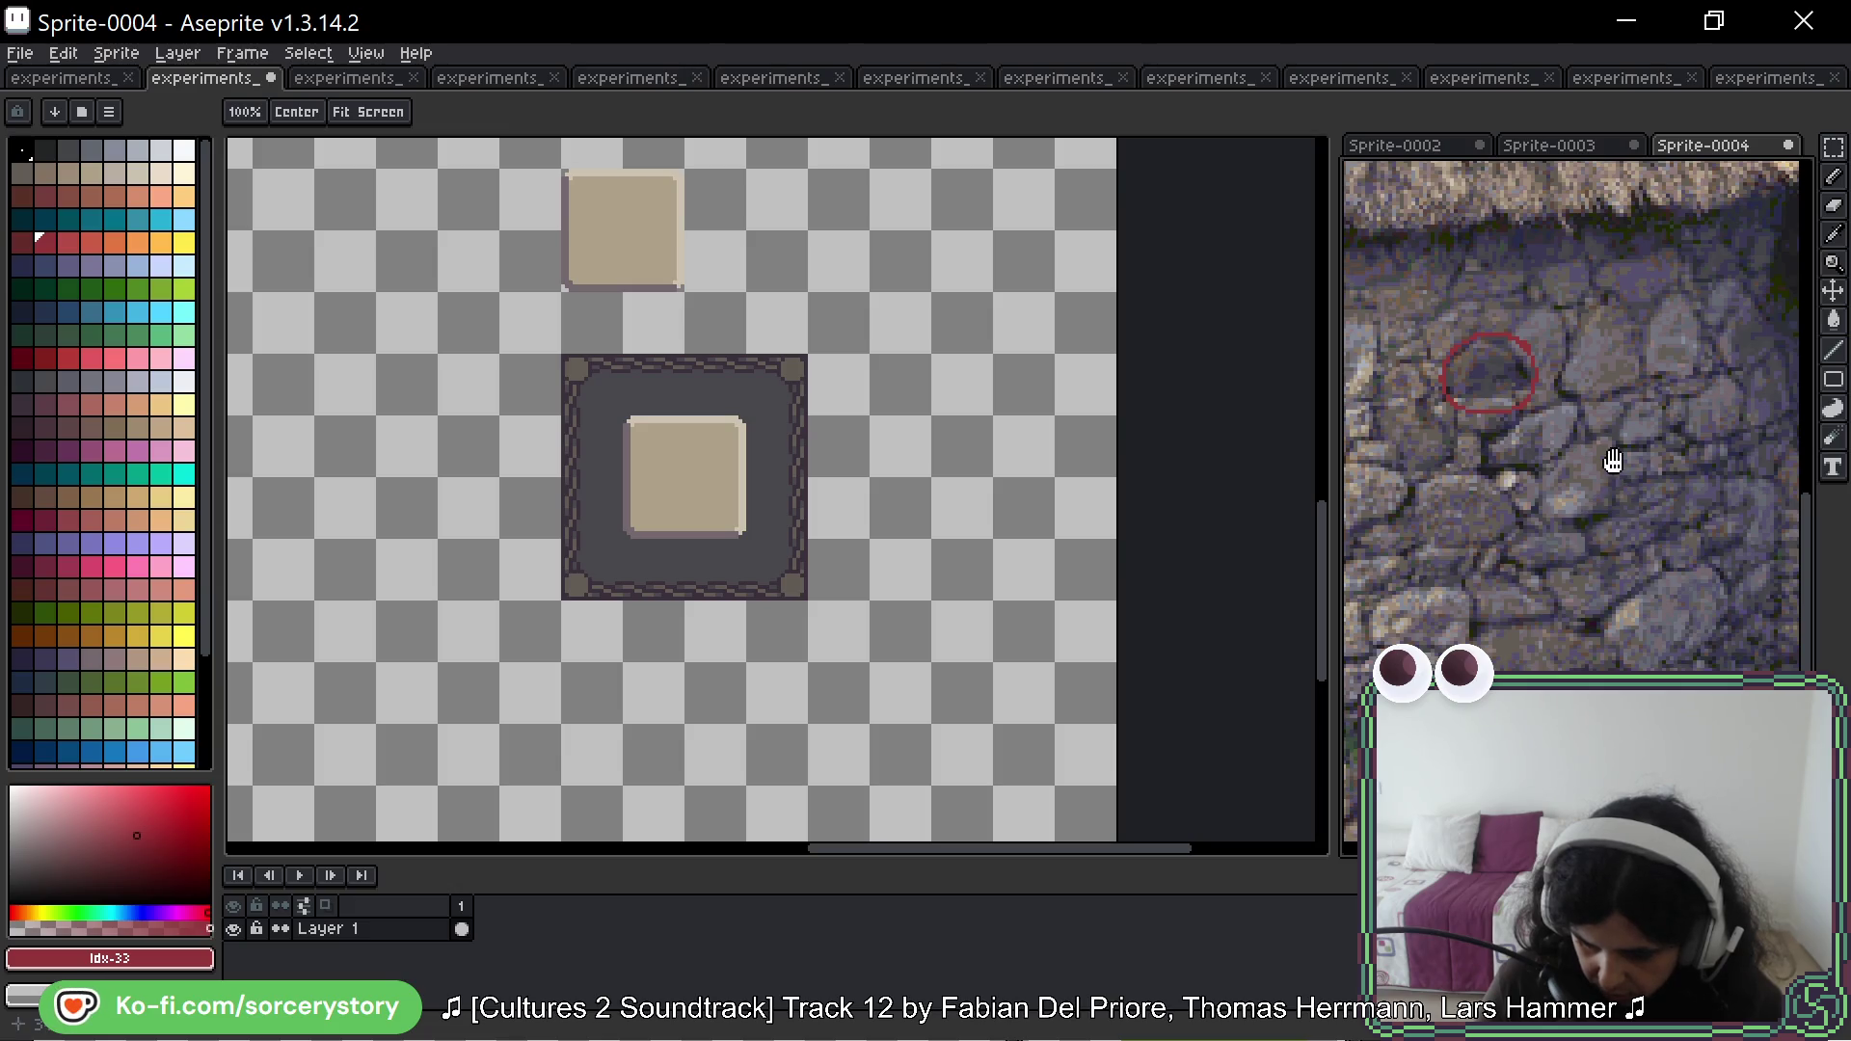
scroll(1551, 369, up, 3)
key(space)
mouse_move(1447, 413)
mouse_down()
mouse_move(1602, 314)
mouse_move(1552, 445)
mouse_up()
drag(1480, 387, 1480, 535)
scroll(1550, 401, down, 1)
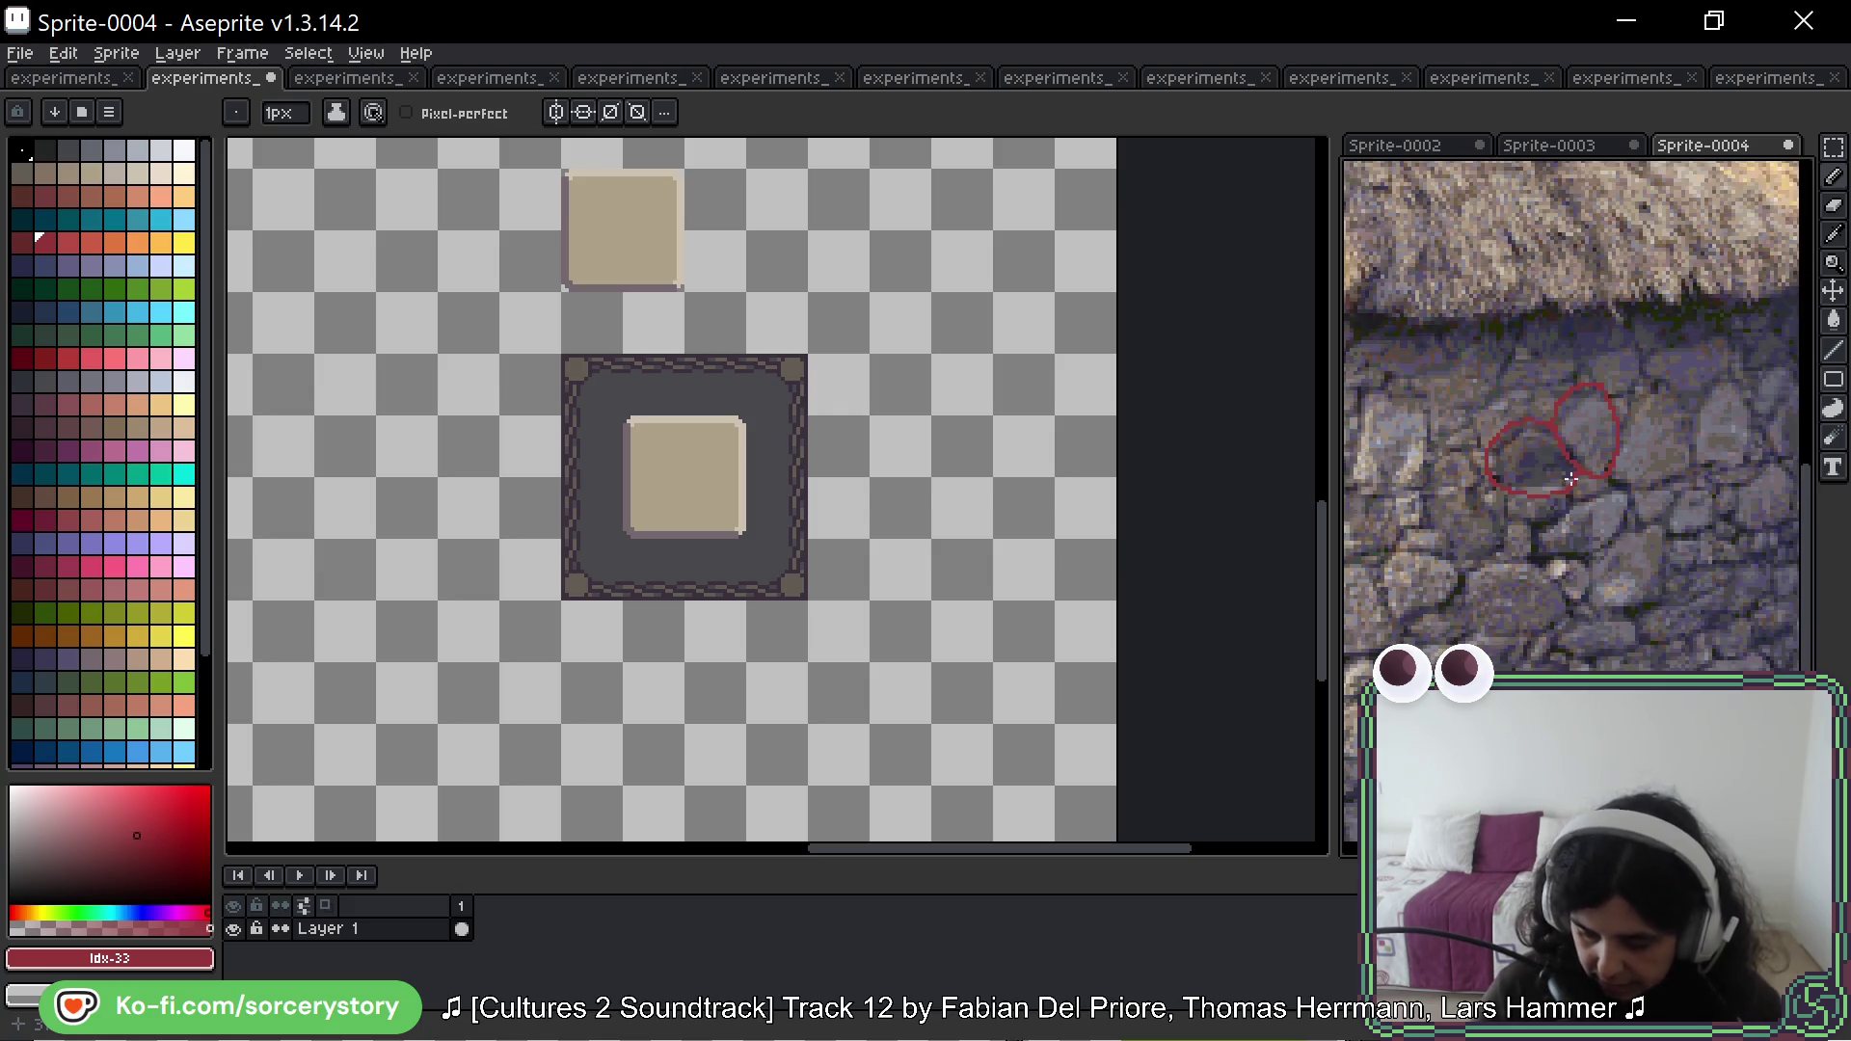
scroll(1498, 390, down, 1)
mouse_move(1498, 389)
mouse_down()
mouse_move(1627, 432)
mouse_move(1466, 405)
mouse_move(1539, 372)
mouse_move(1510, 366)
mouse_up()
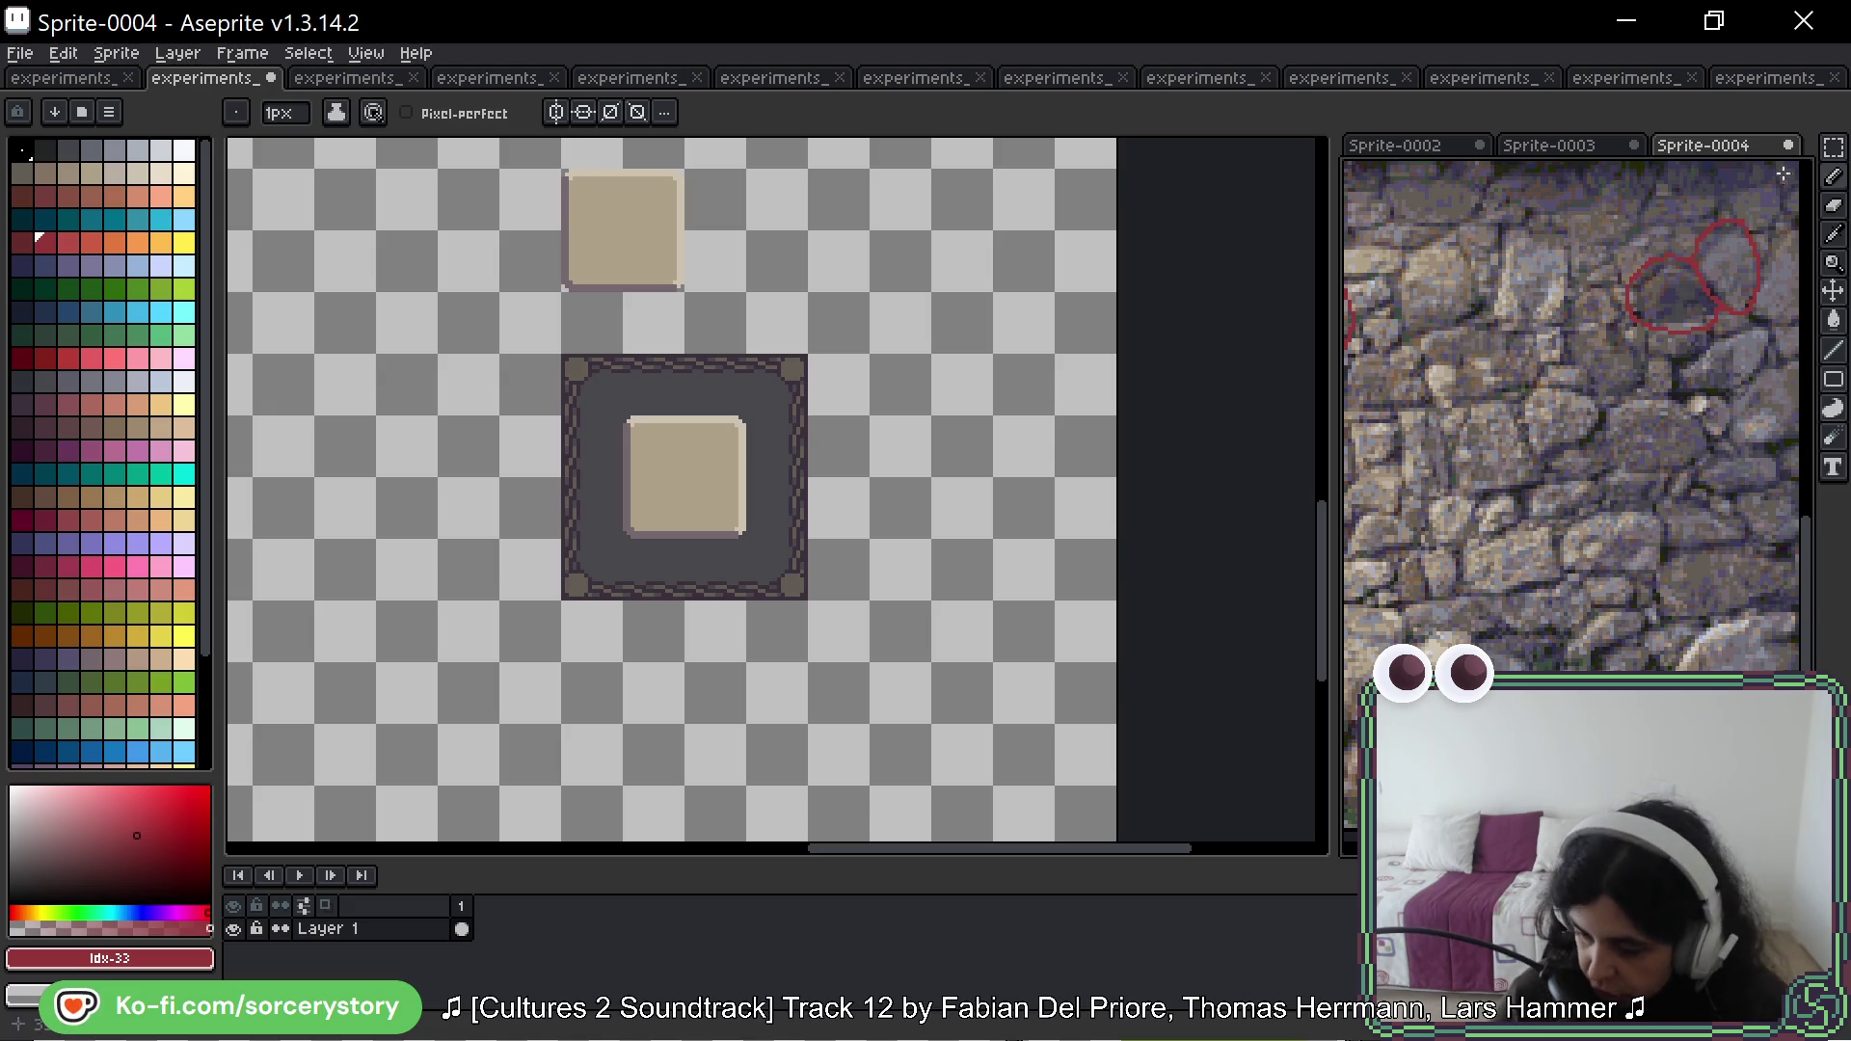
Step: Marquee the dark frame tile and drag a 48×48 copy to 368,400
click(1835, 147)
mouse_move(641, 416)
mouse_down()
mouse_move(741, 544)
mouse_move(690, 345)
mouse_move(790, 480)
mouse_up()
scroll(764, 454, up, 5)
drag(663, 282, 764, 417)
scroll(839, 682, down, 6)
mouse_move(735, 356)
mouse_down()
mouse_move(839, 682)
mouse_move(786, 347)
mouse_move(743, 604)
mouse_move(732, 558)
mouse_up()
scroll(729, 564, up, 4)
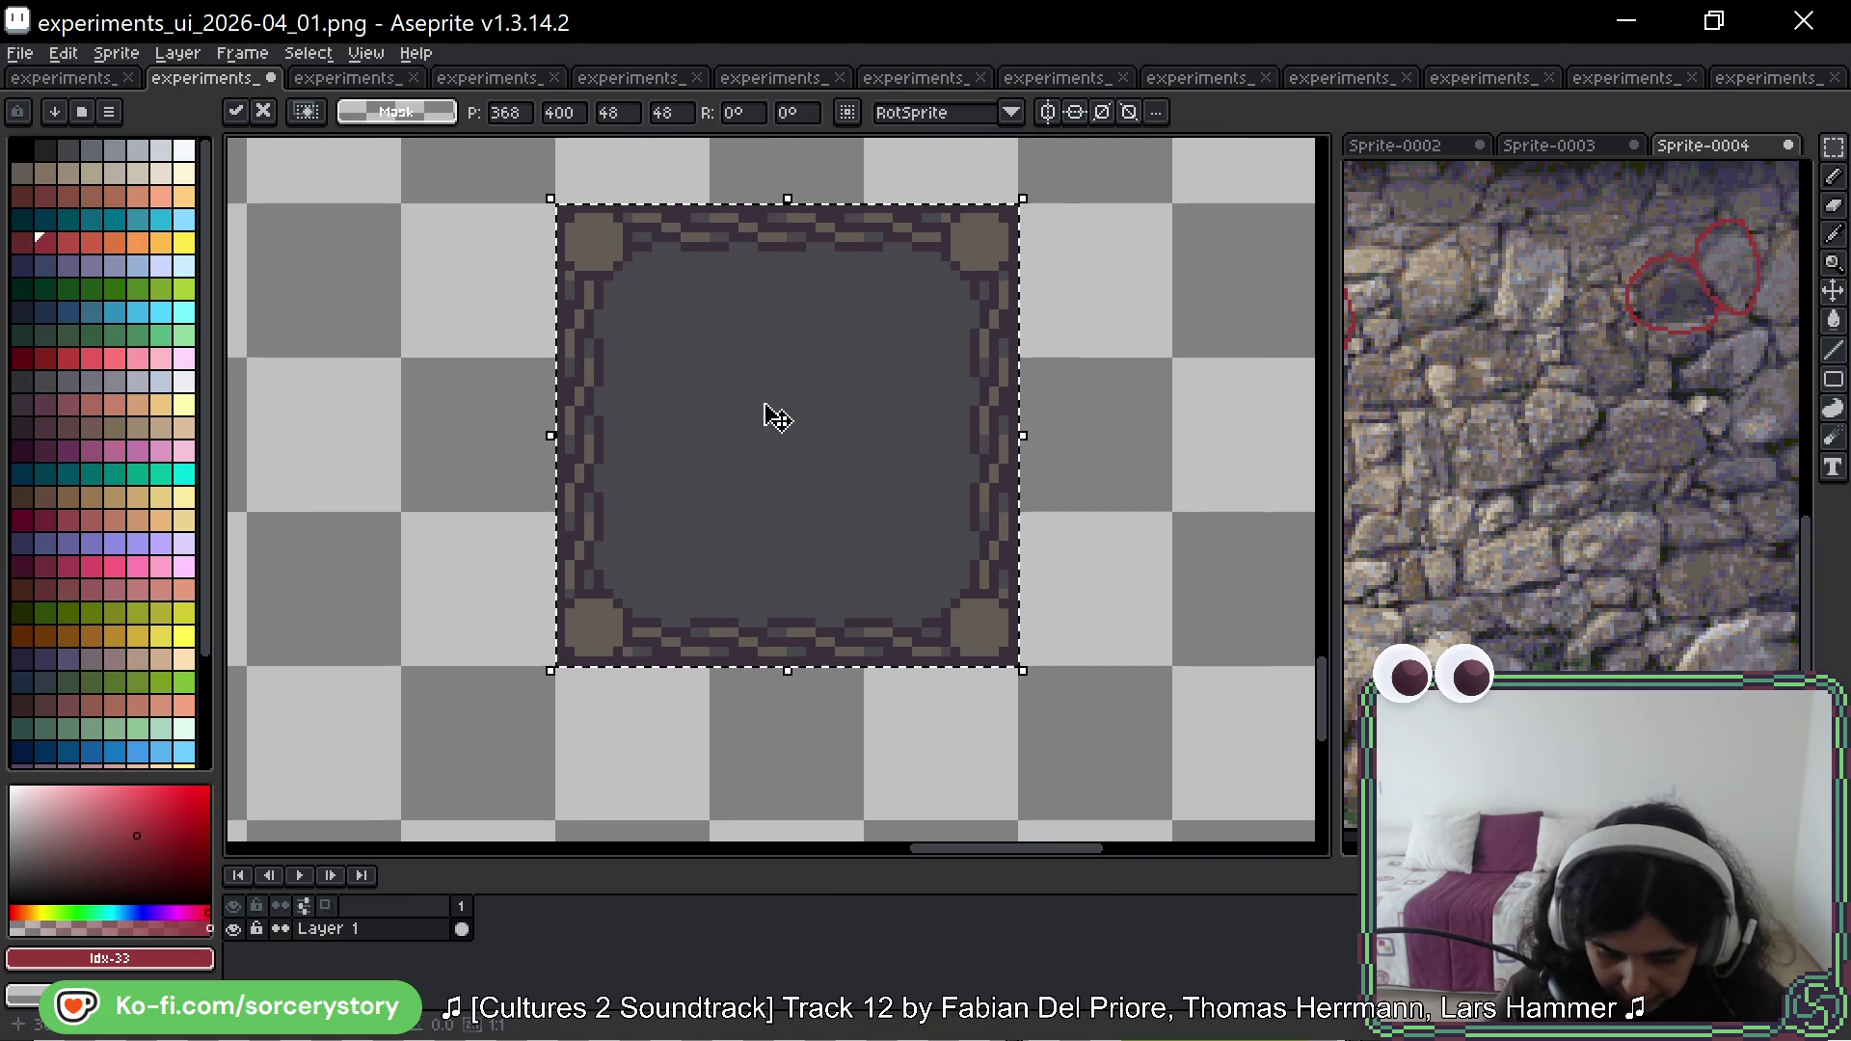
Step: Sample the frame colours and fill the panel interior with a lighter grey-blue
scroll(767, 417, up, 1)
scroll(704, 338, up, 1)
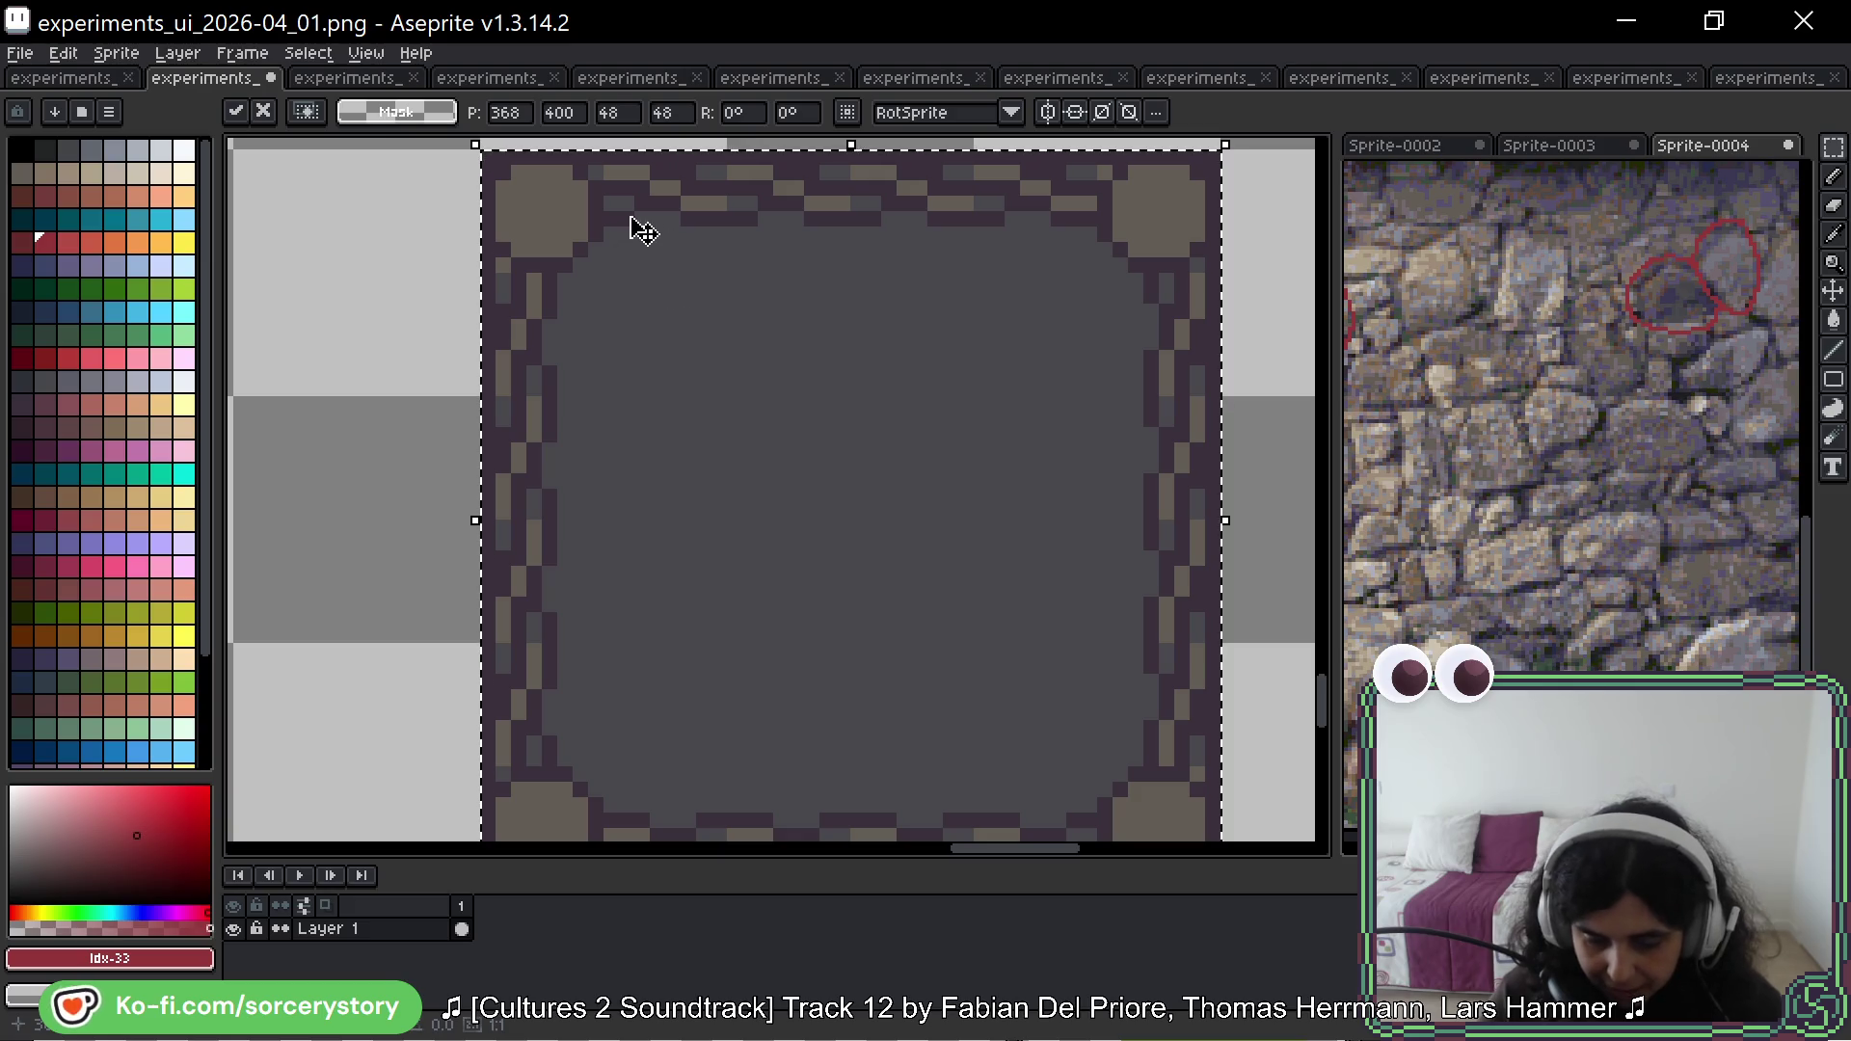
alt+click(658, 196)
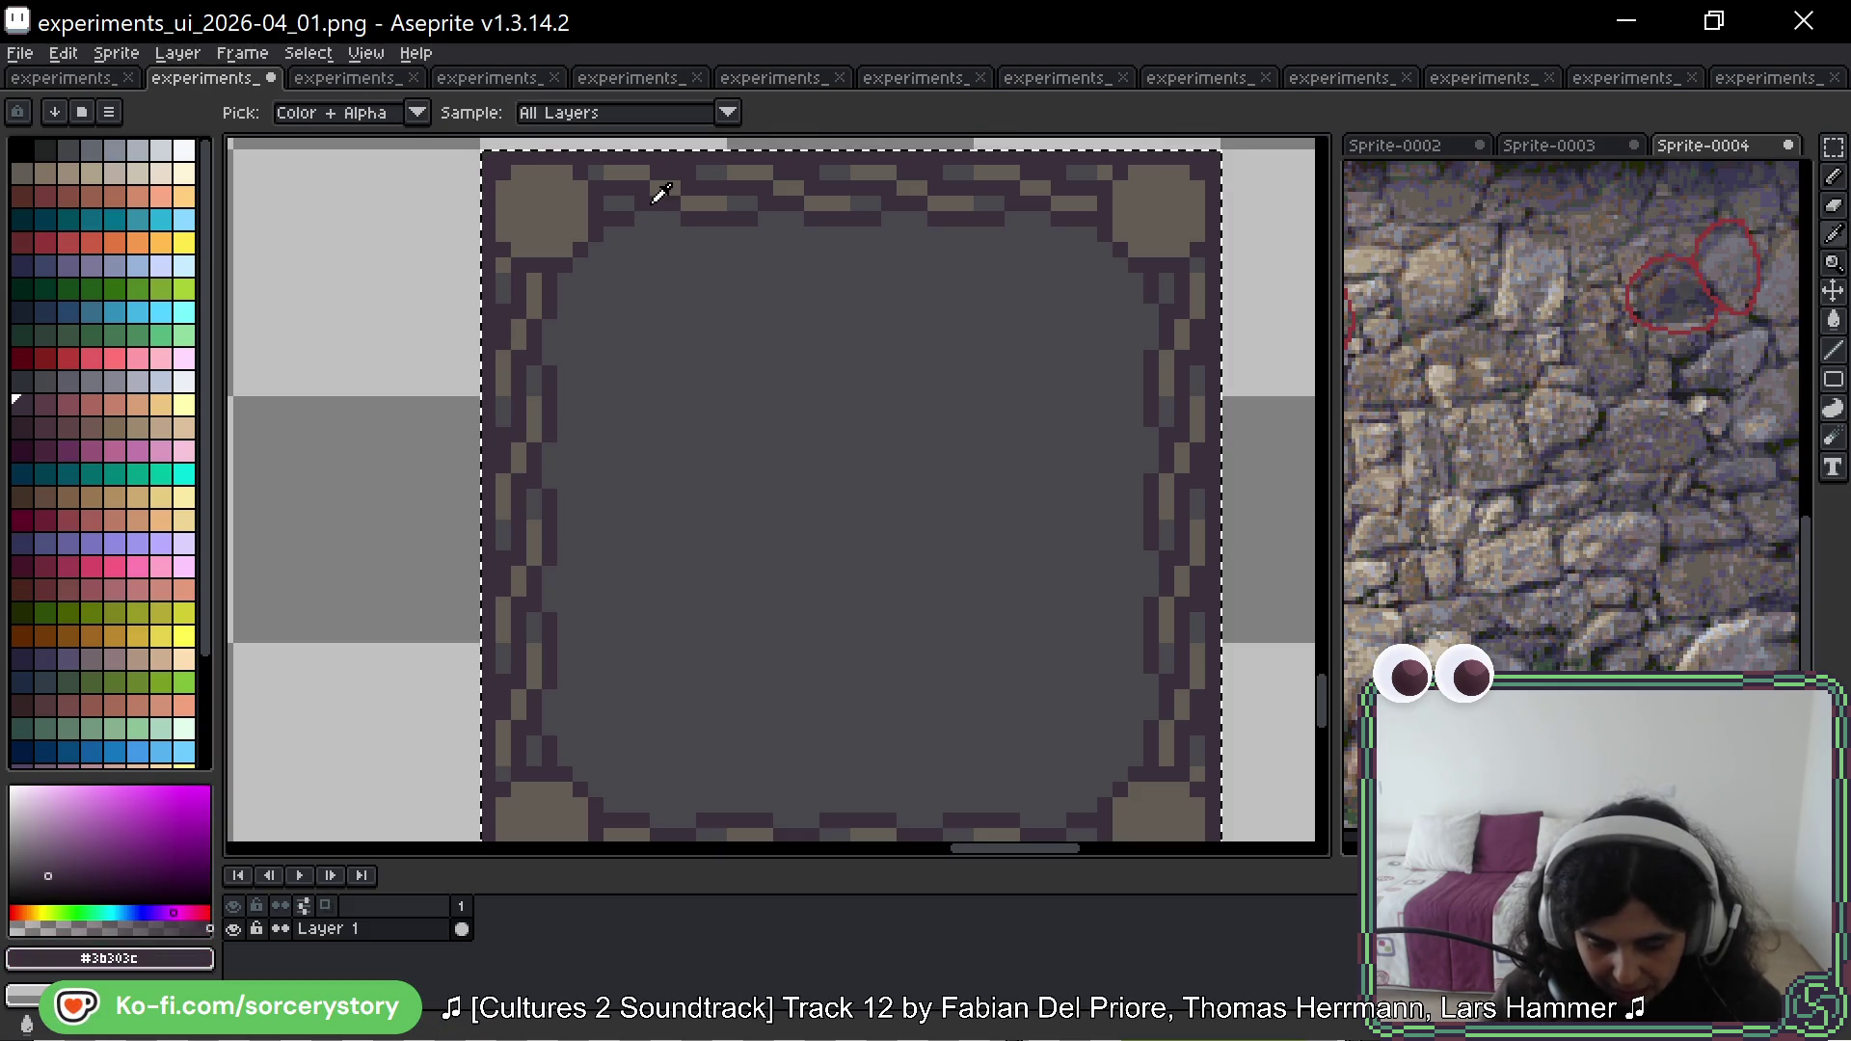
alt+click(566, 198)
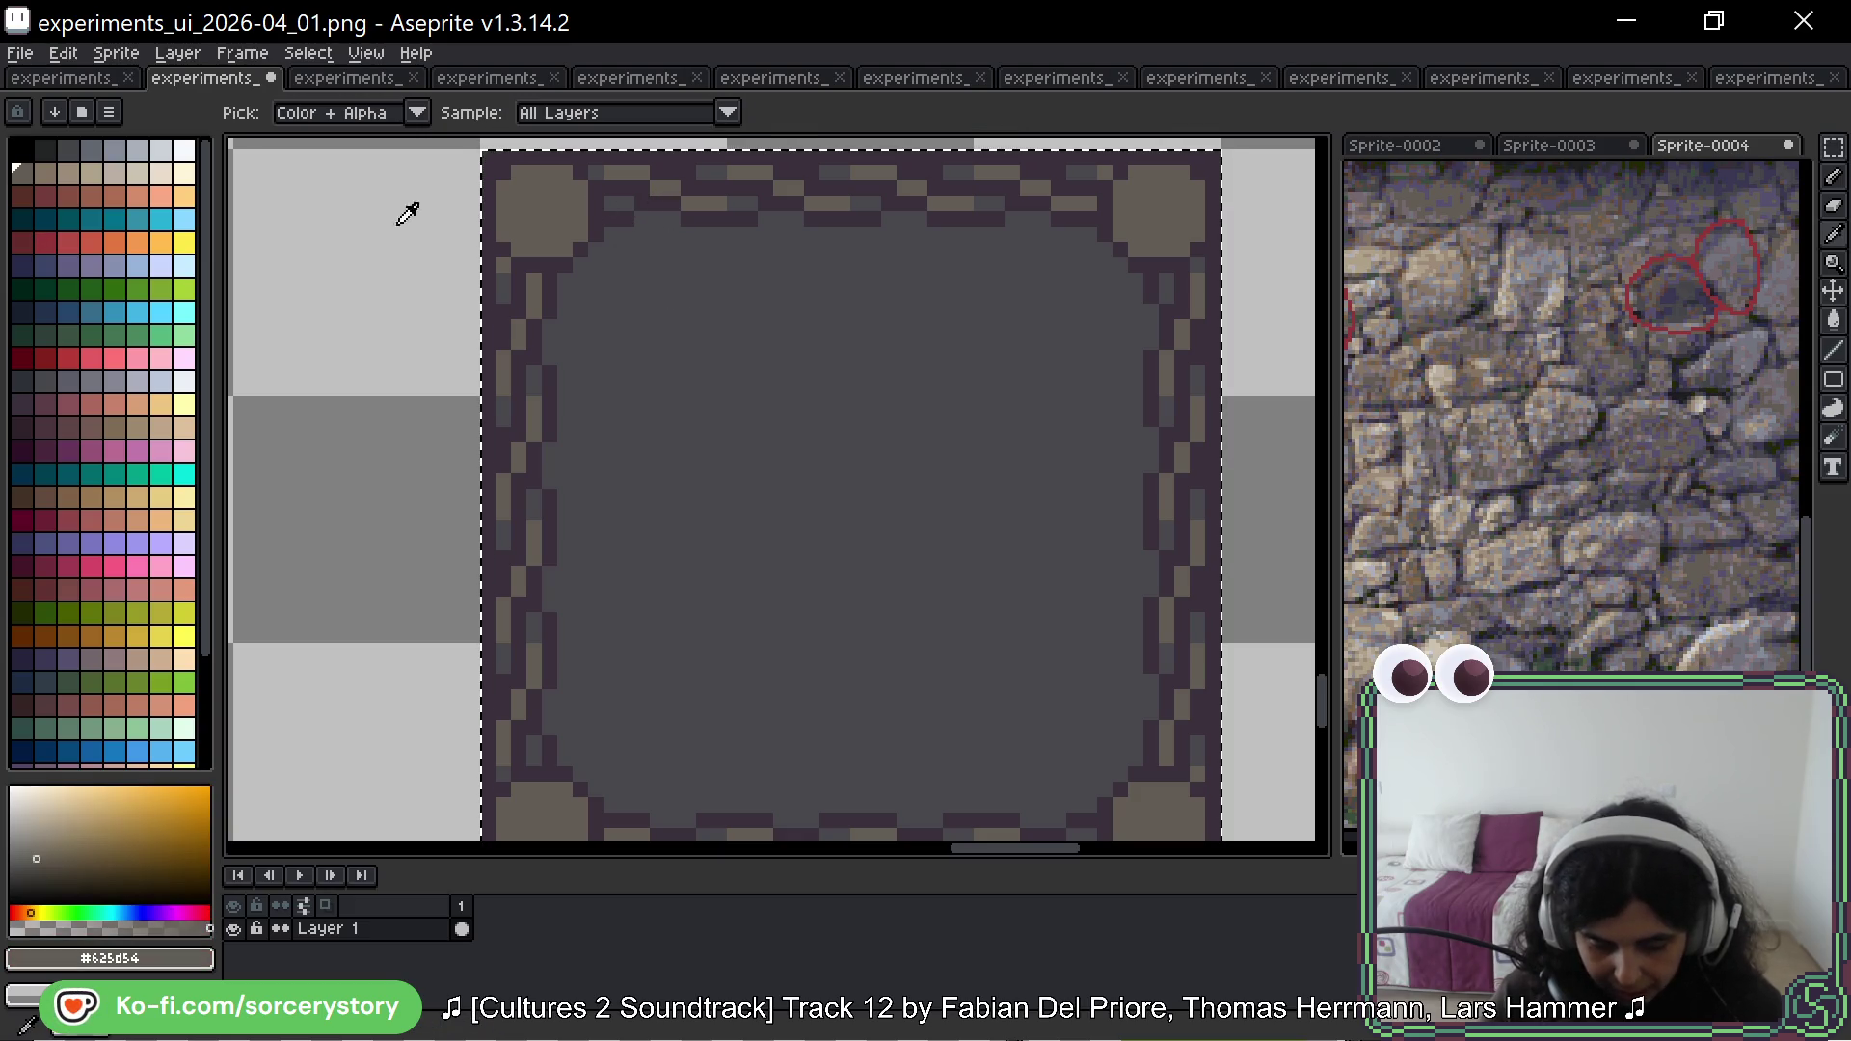
click(45, 172)
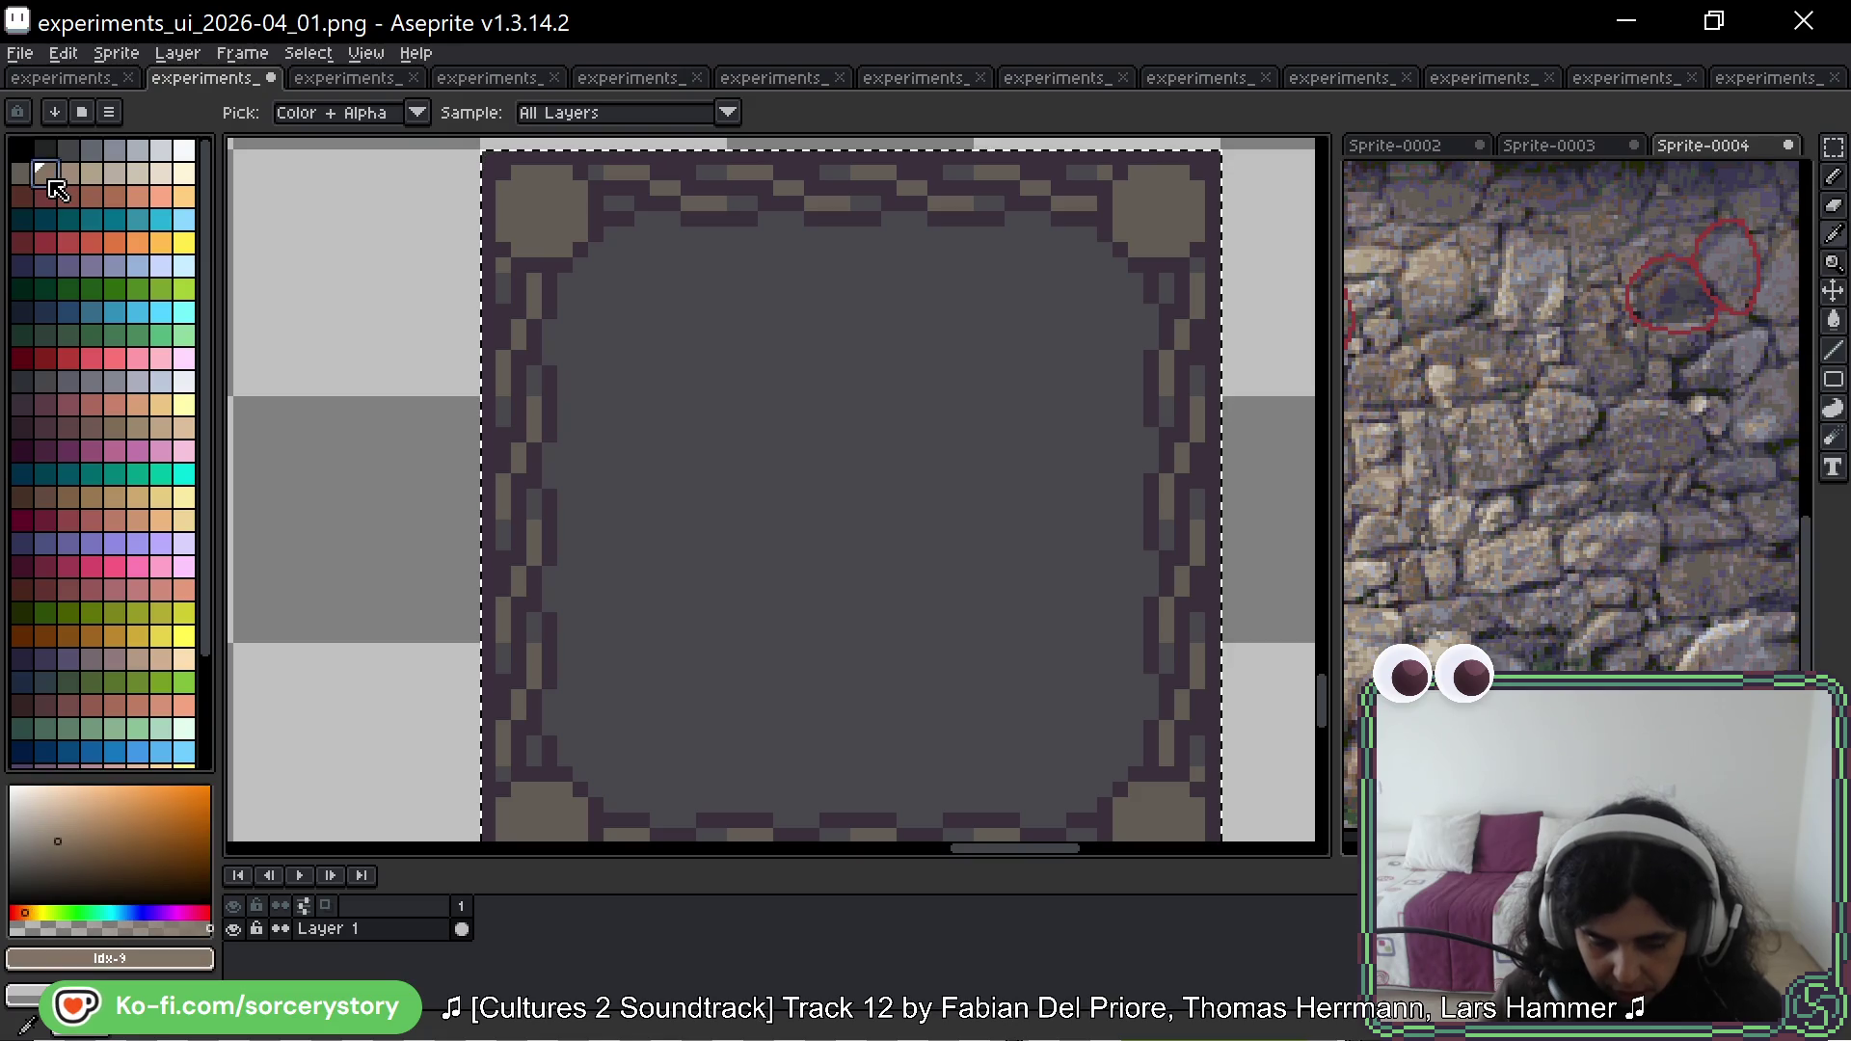
alt+click(664, 298)
click(707, 392)
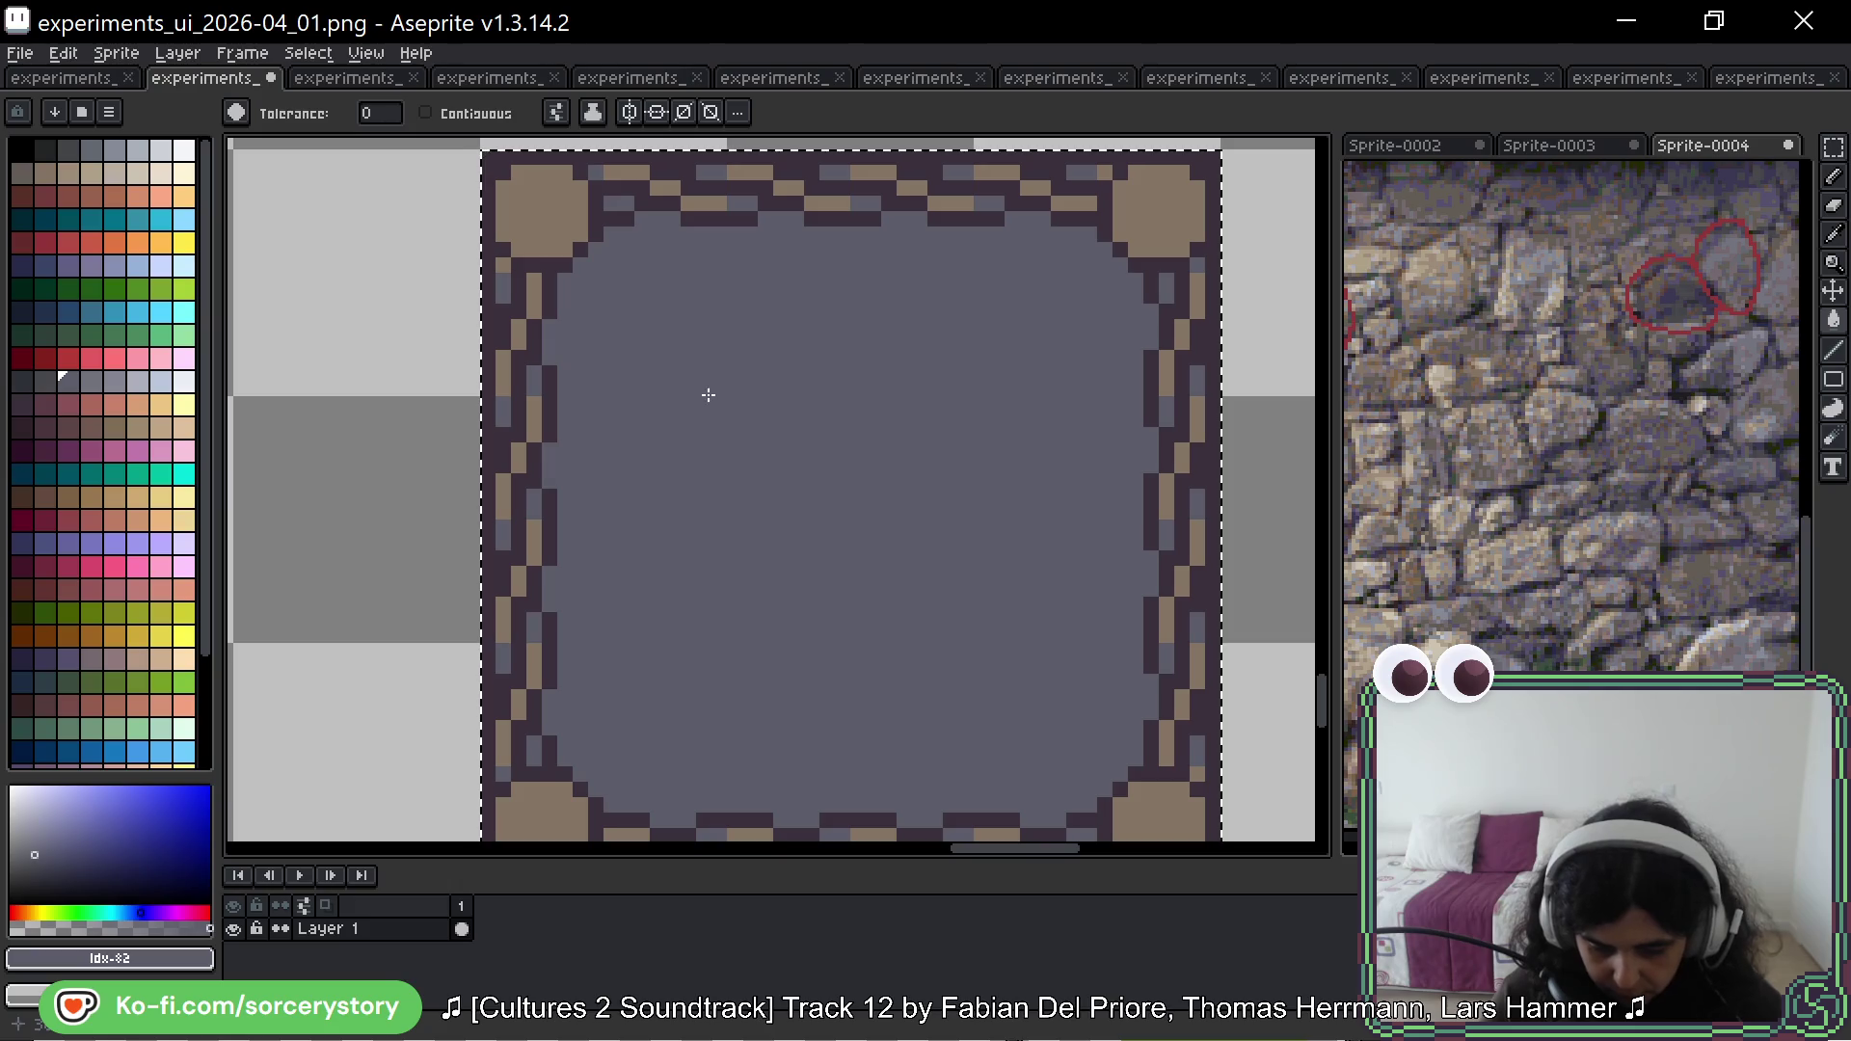
scroll(715, 397, down, 3)
scroll(824, 420, down, 2)
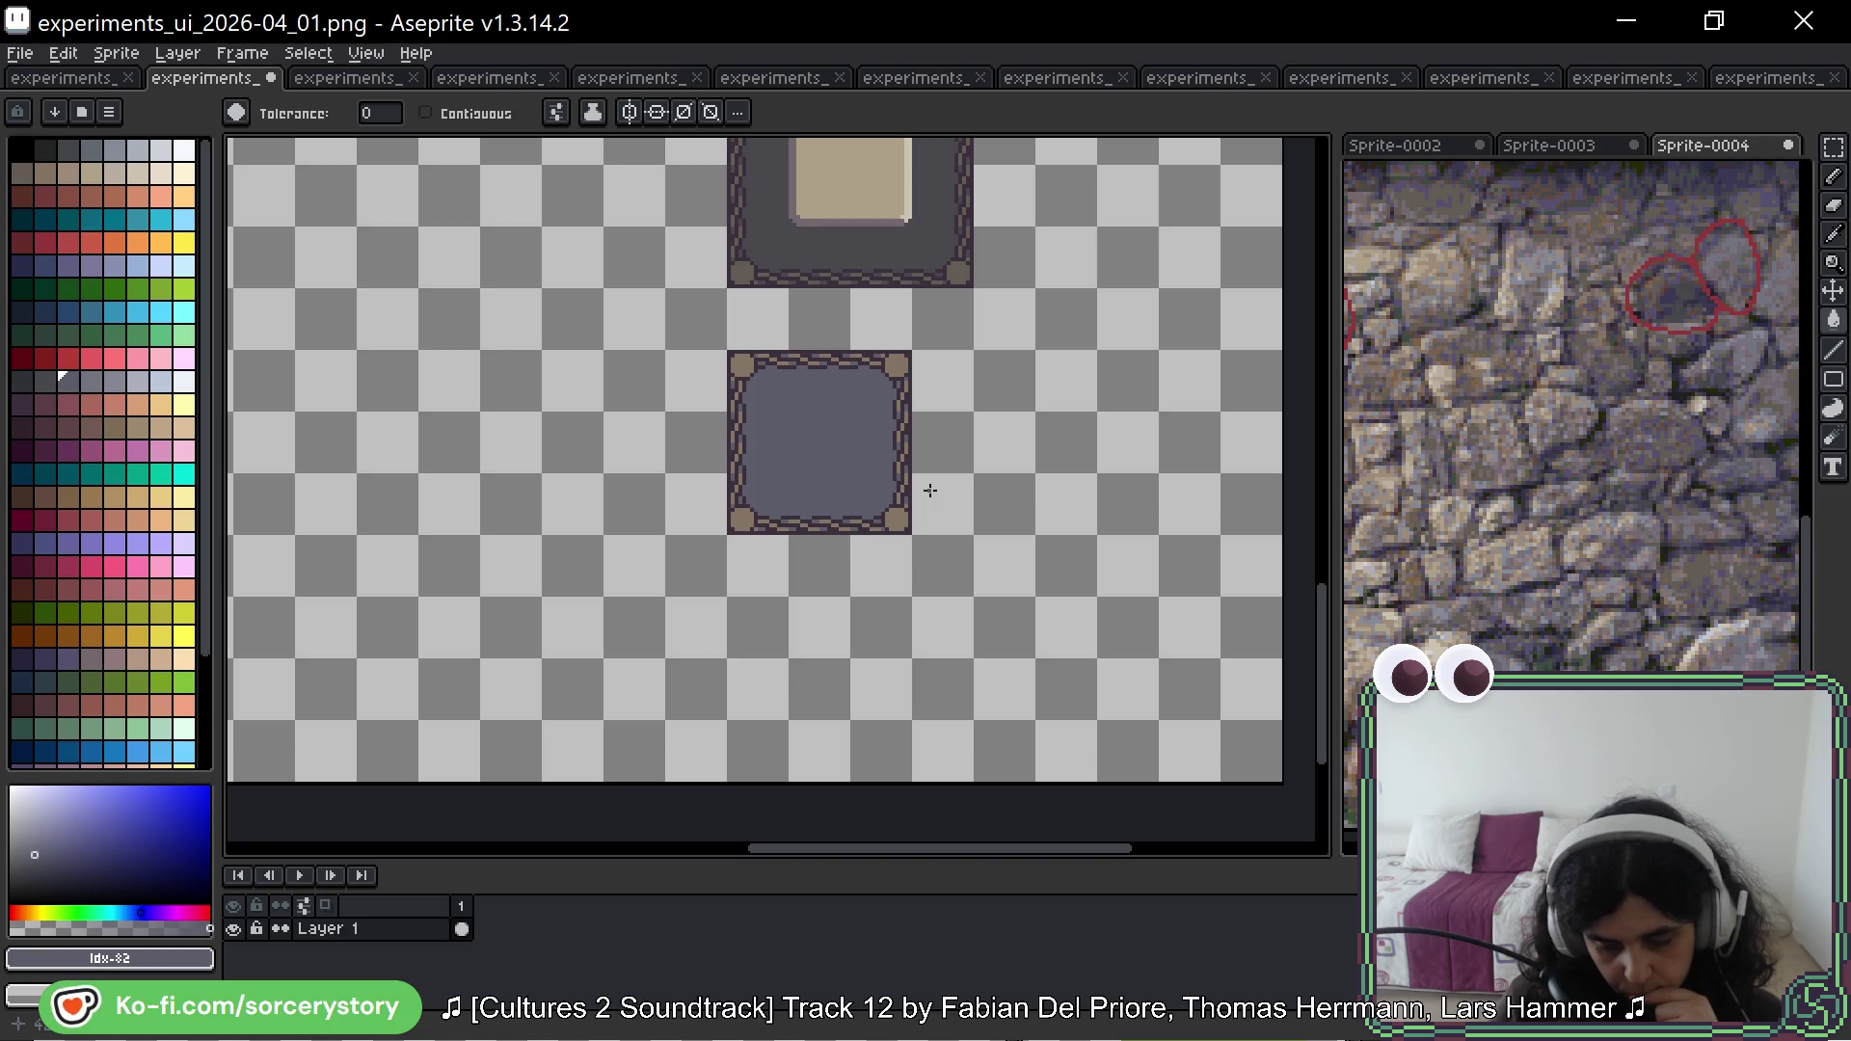
scroll(876, 381, up, 3)
Step: Select the framed tile and refill its interior with purple, then a mauve swatch
click(1834, 146)
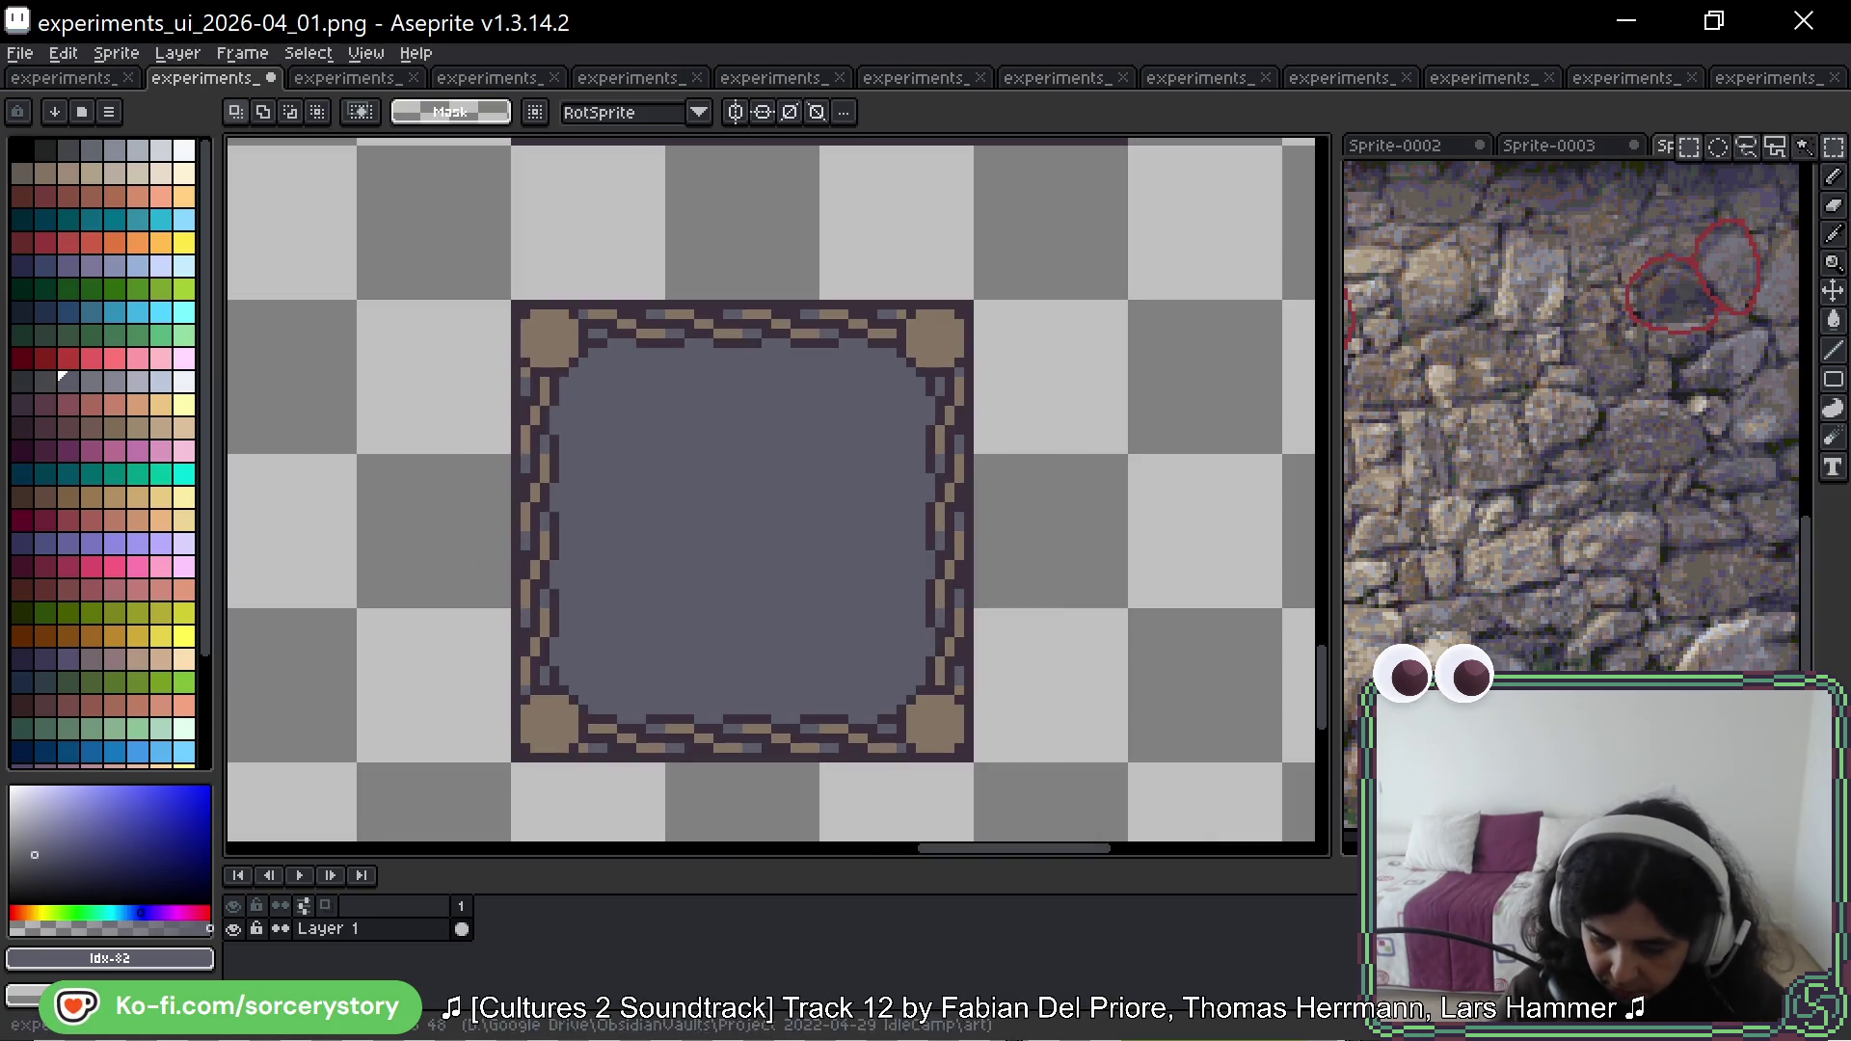
drag(827, 445, 958, 323)
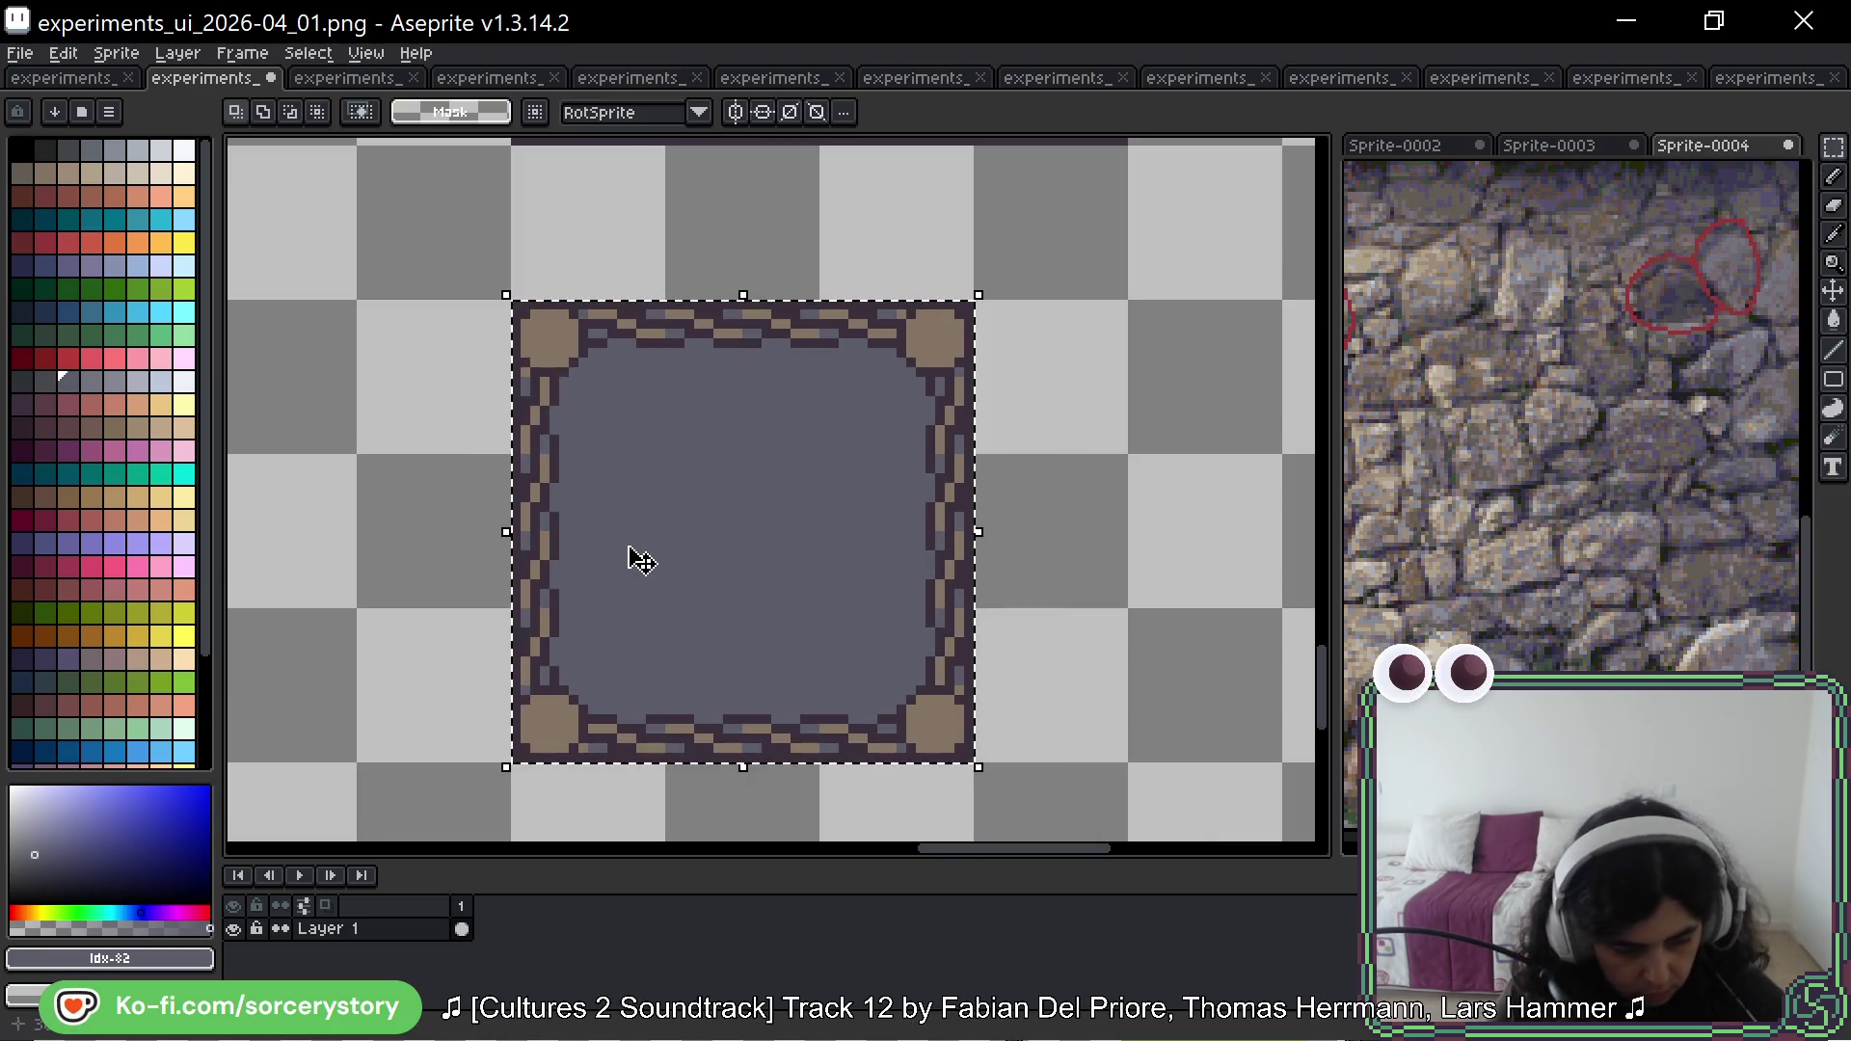
key(g)
alt+click(674, 413)
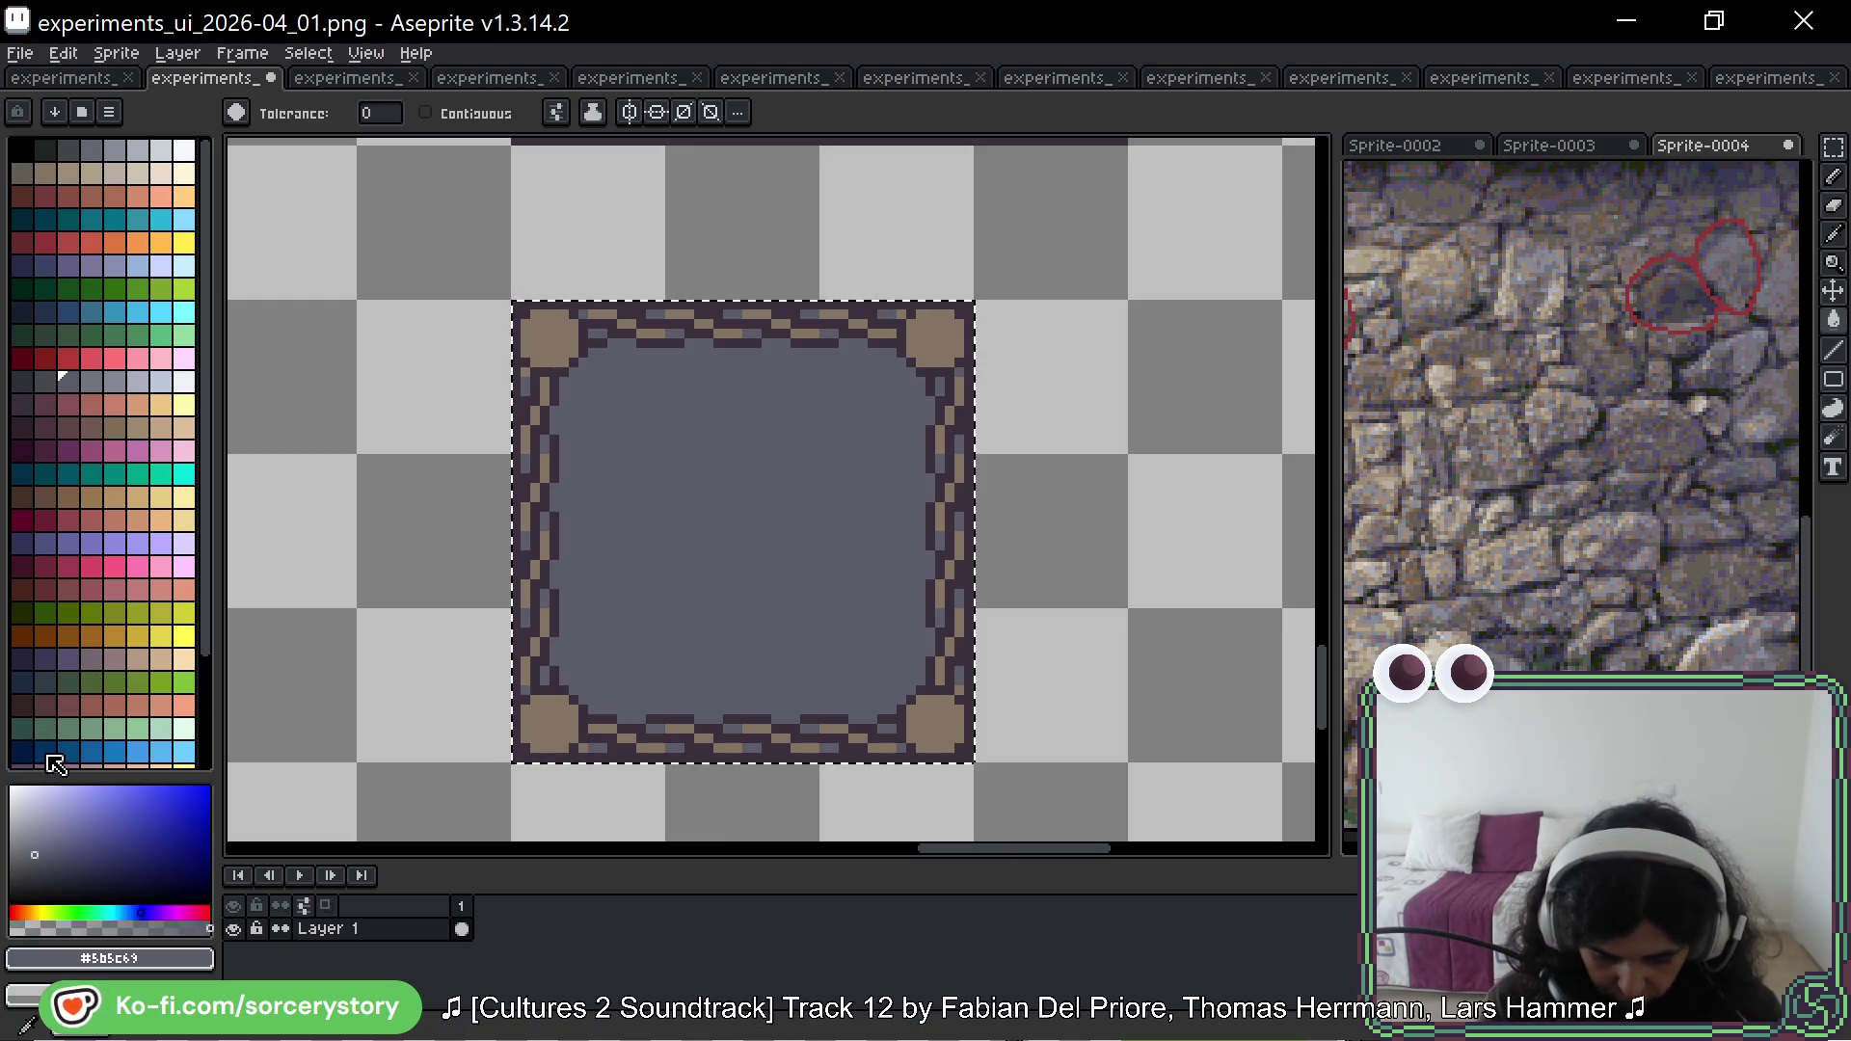
click(74, 659)
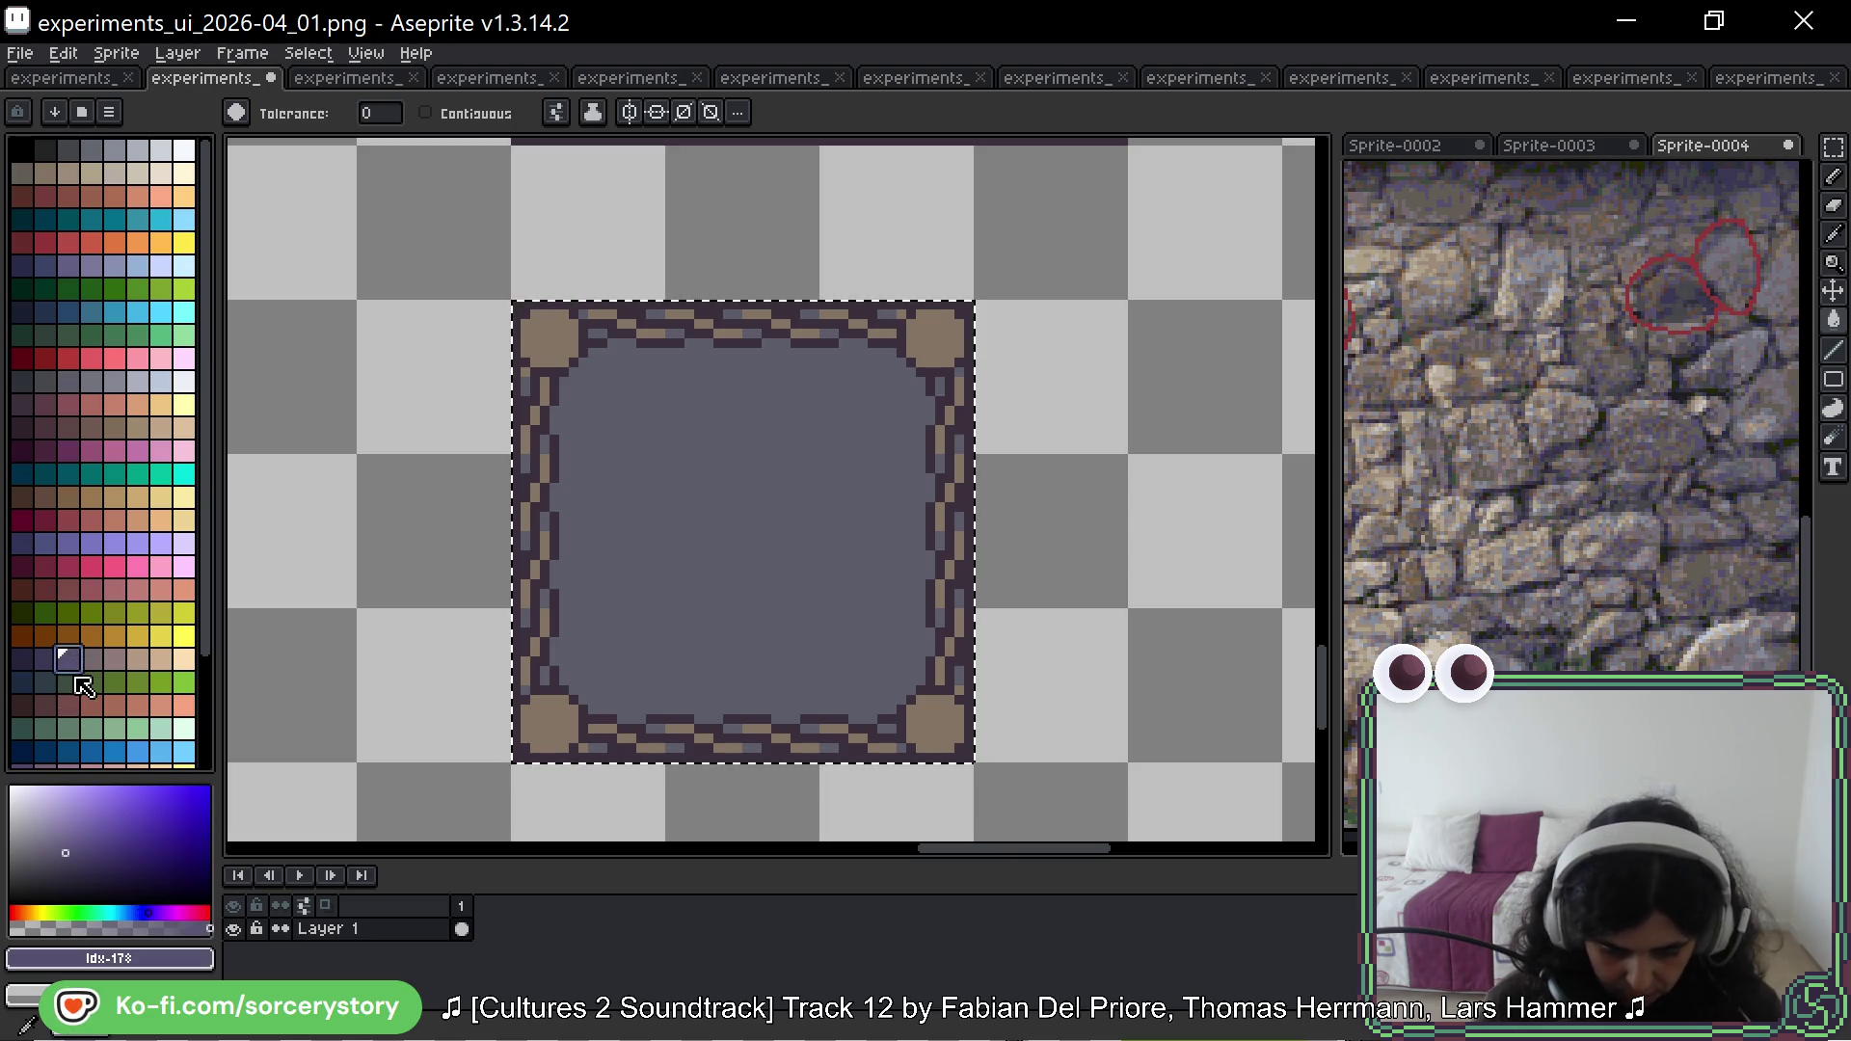
click(798, 525)
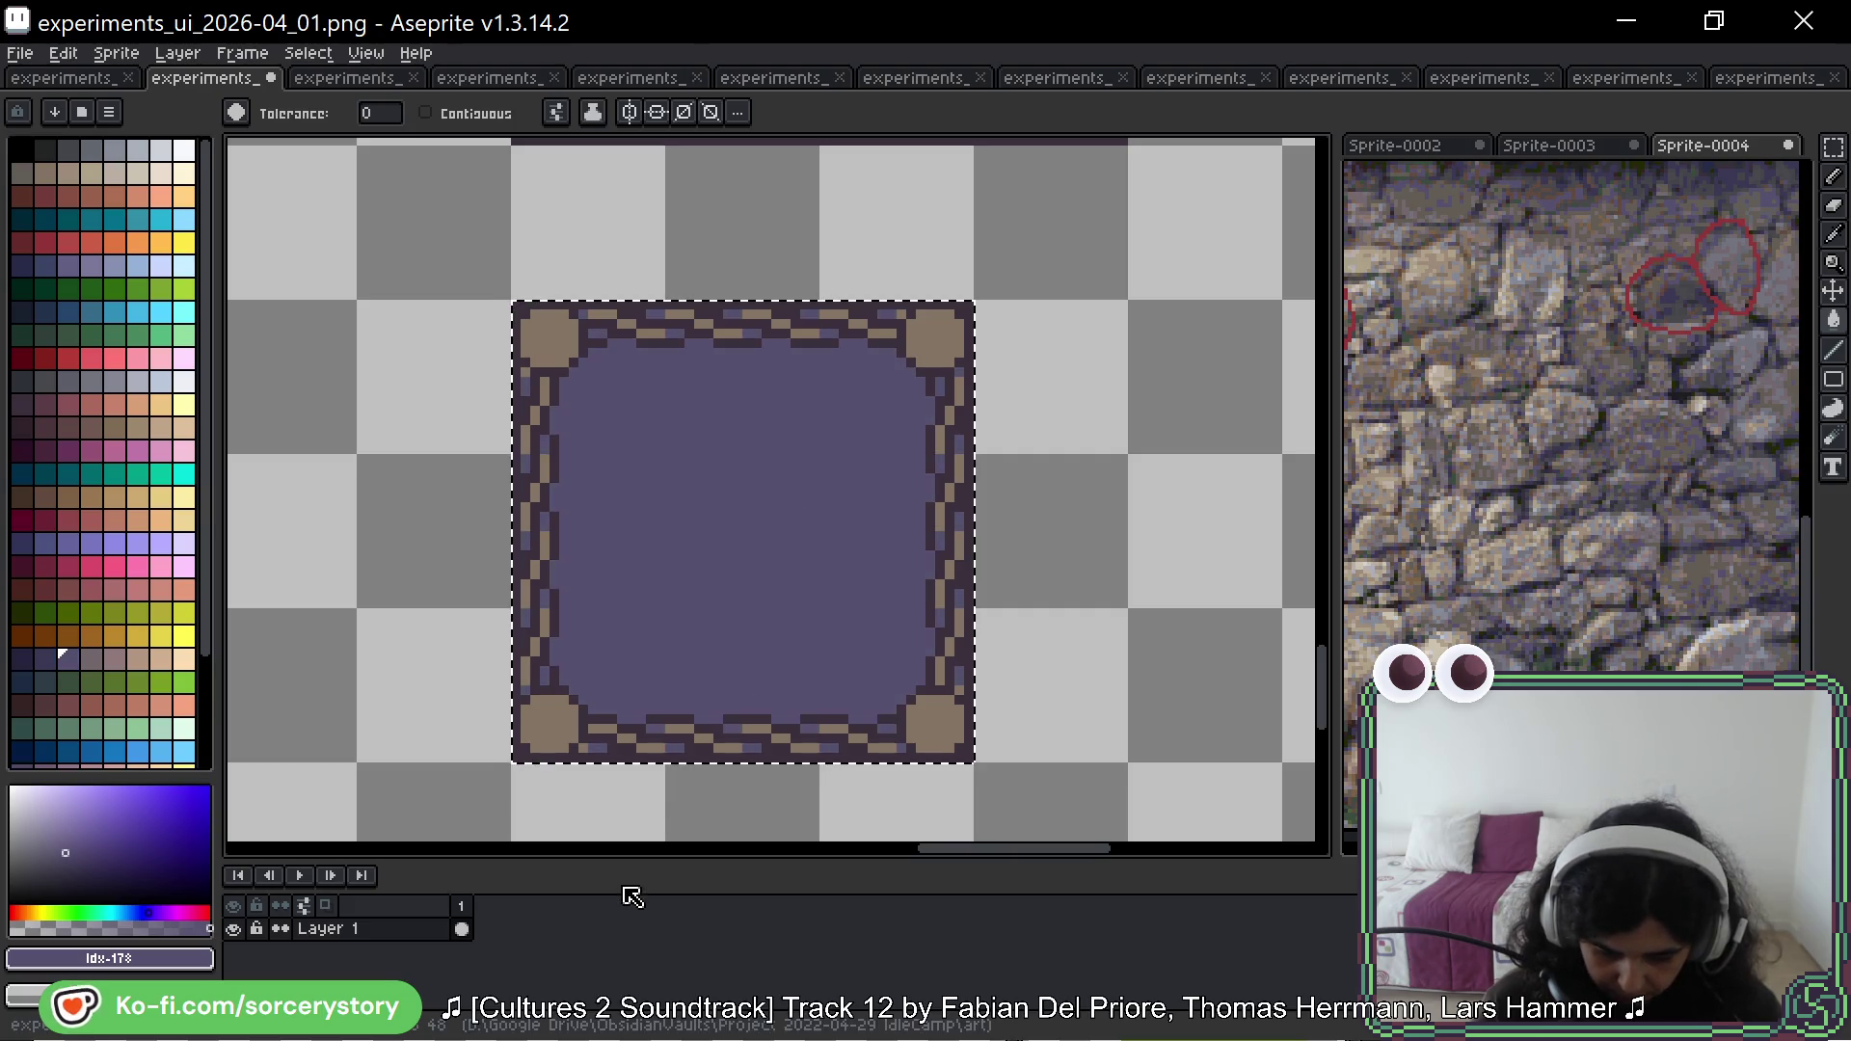
click(92, 662)
click(756, 562)
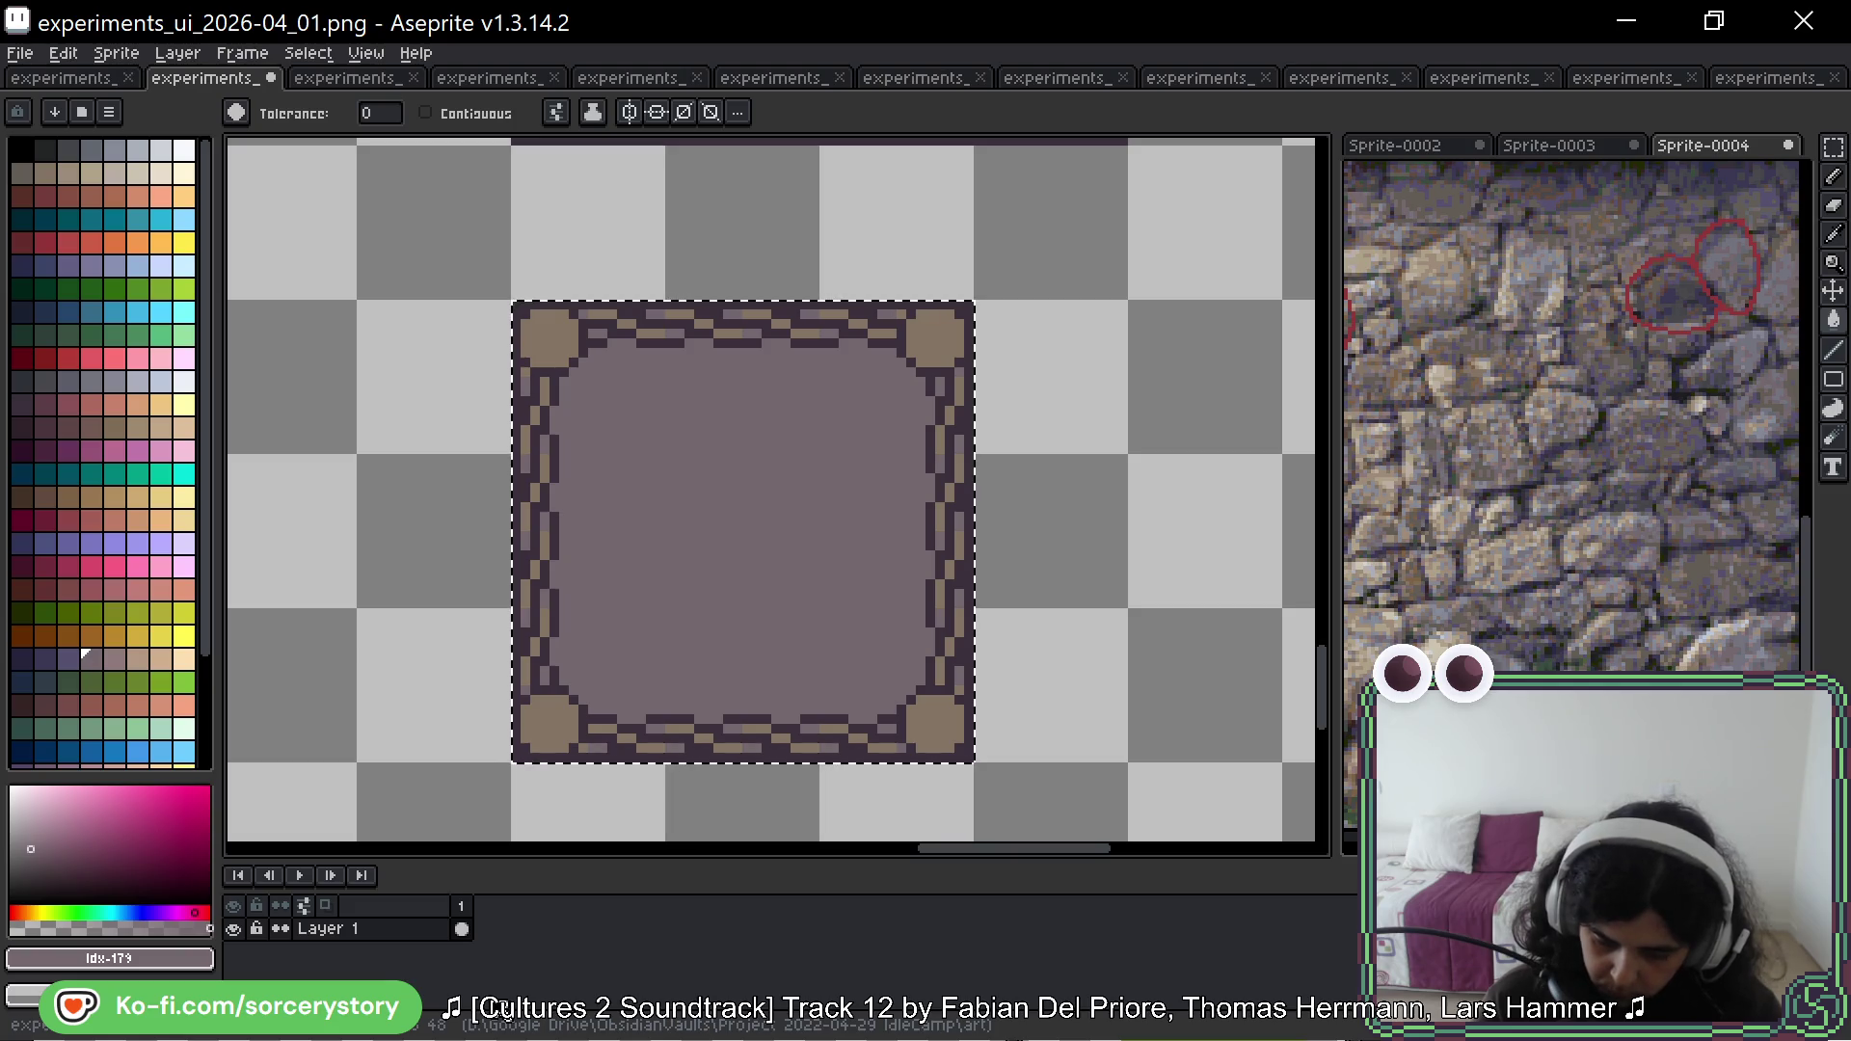
alt+click(926, 331)
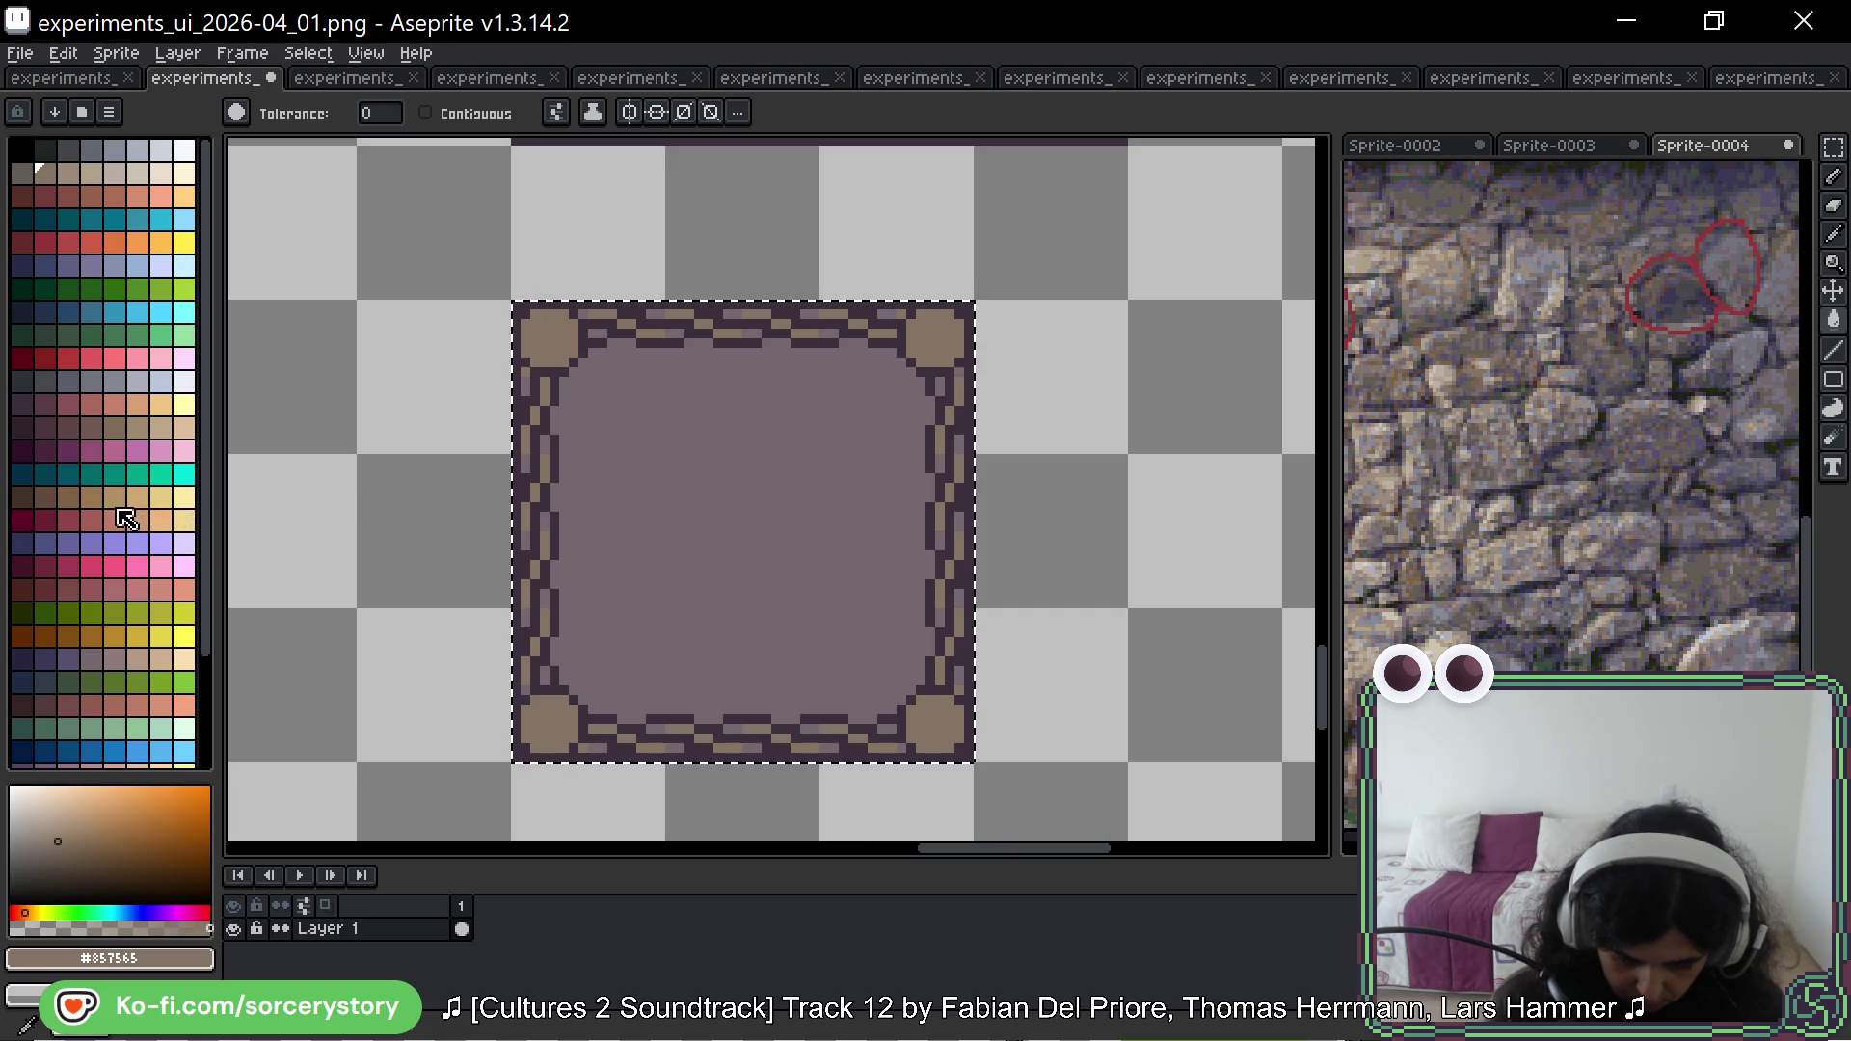
Step: Try dark brown on the tan frame pixels, undo it, and repaint them brighter tan
click(48, 503)
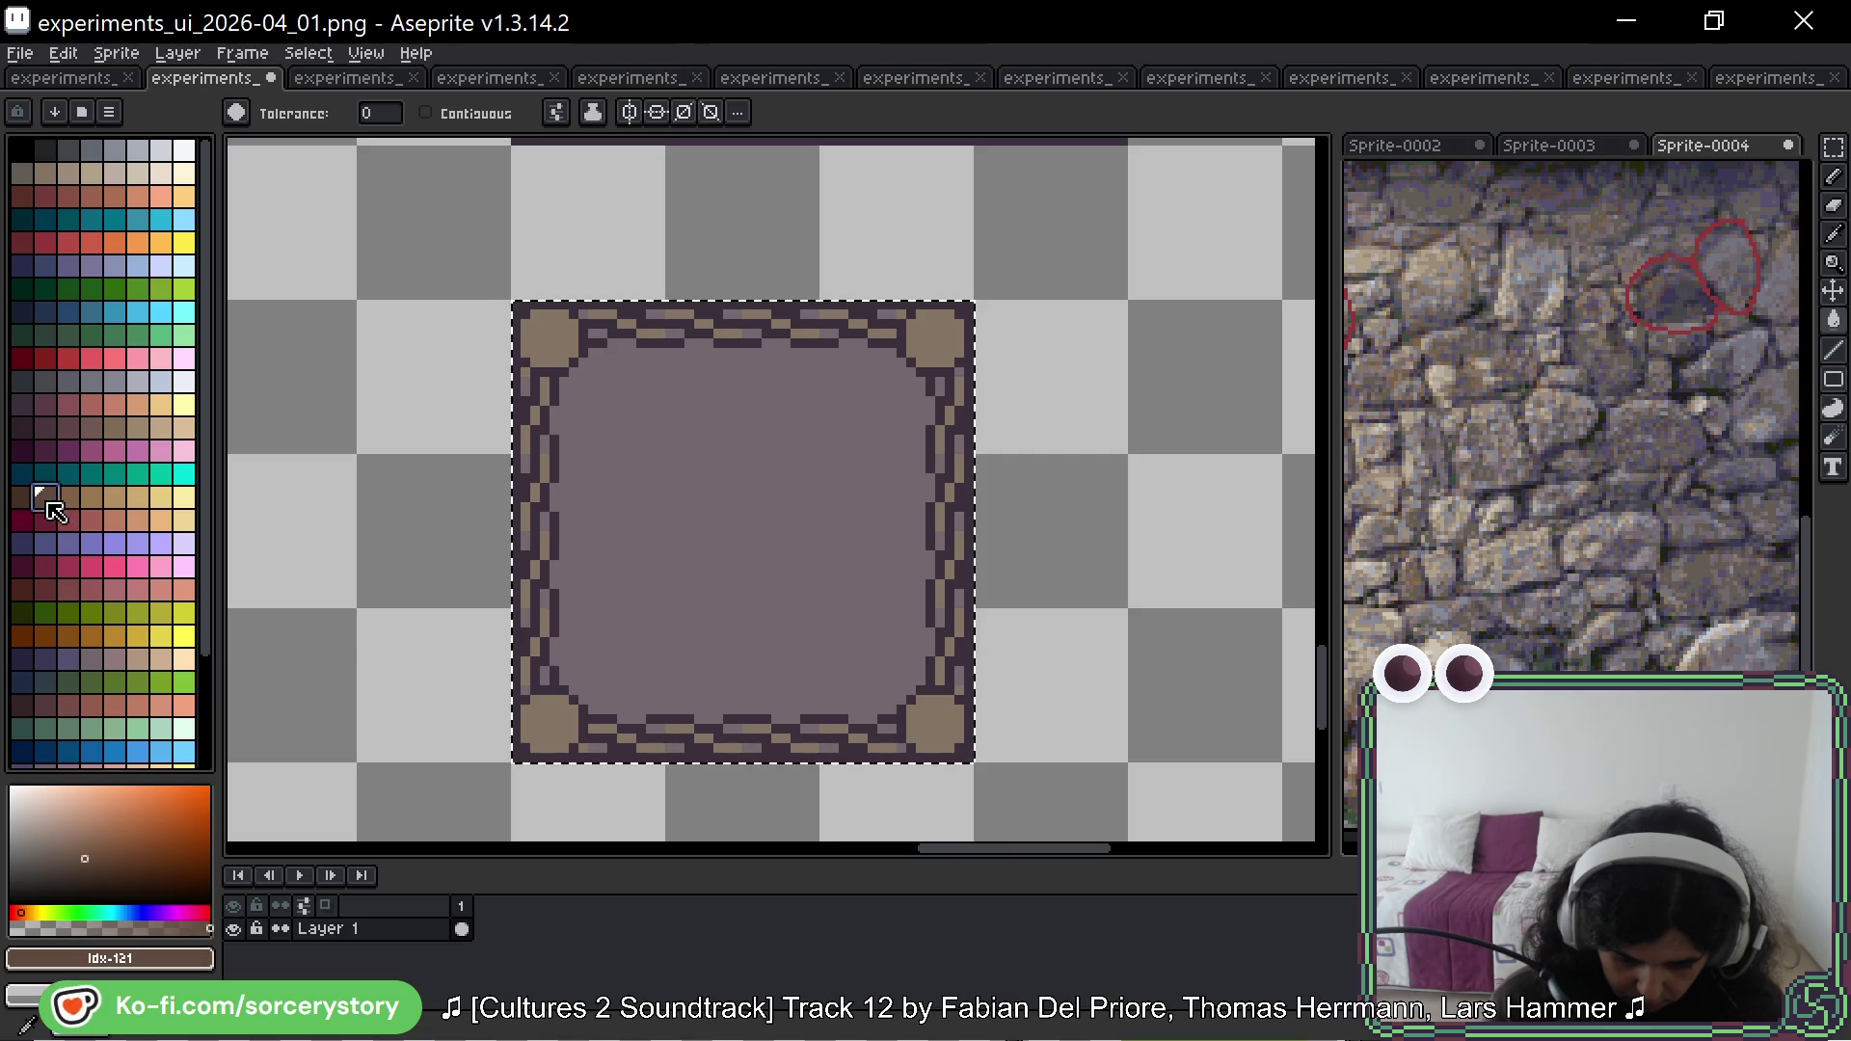
click(958, 351)
key(ctrl+z)
click(115, 498)
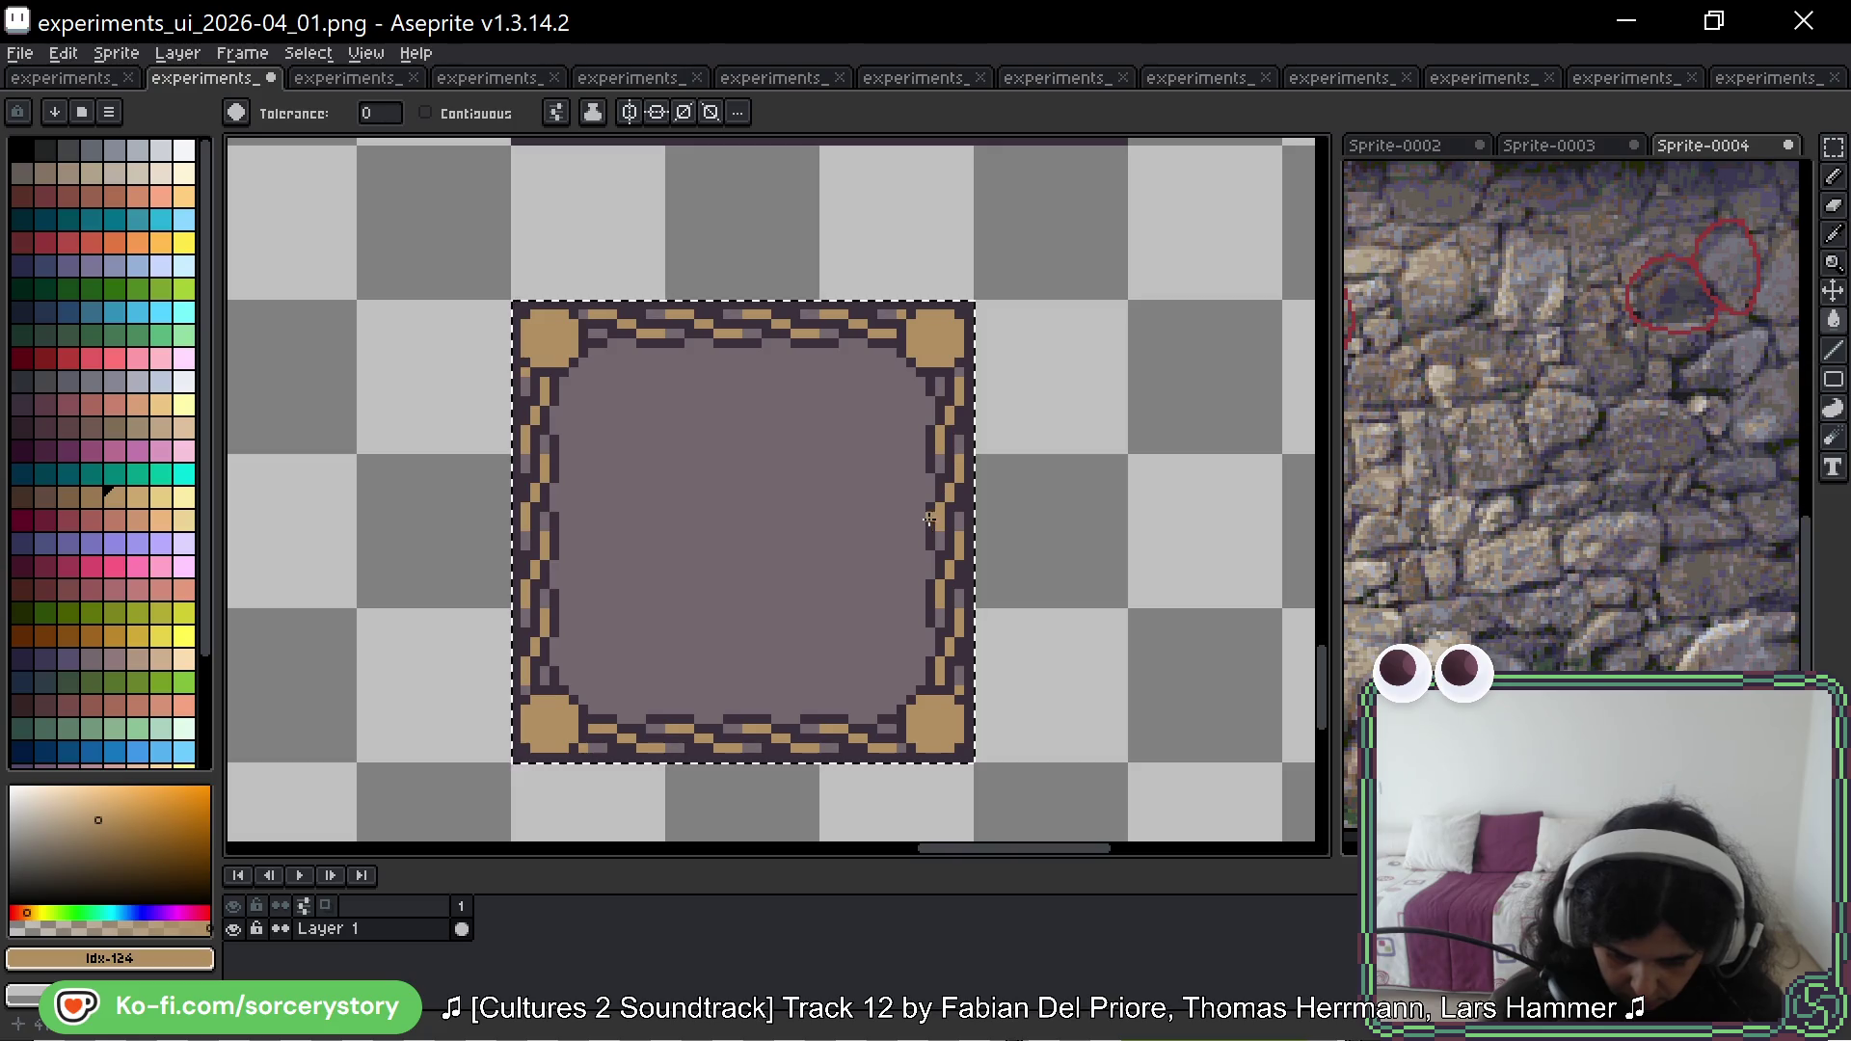
click(91, 497)
click(533, 322)
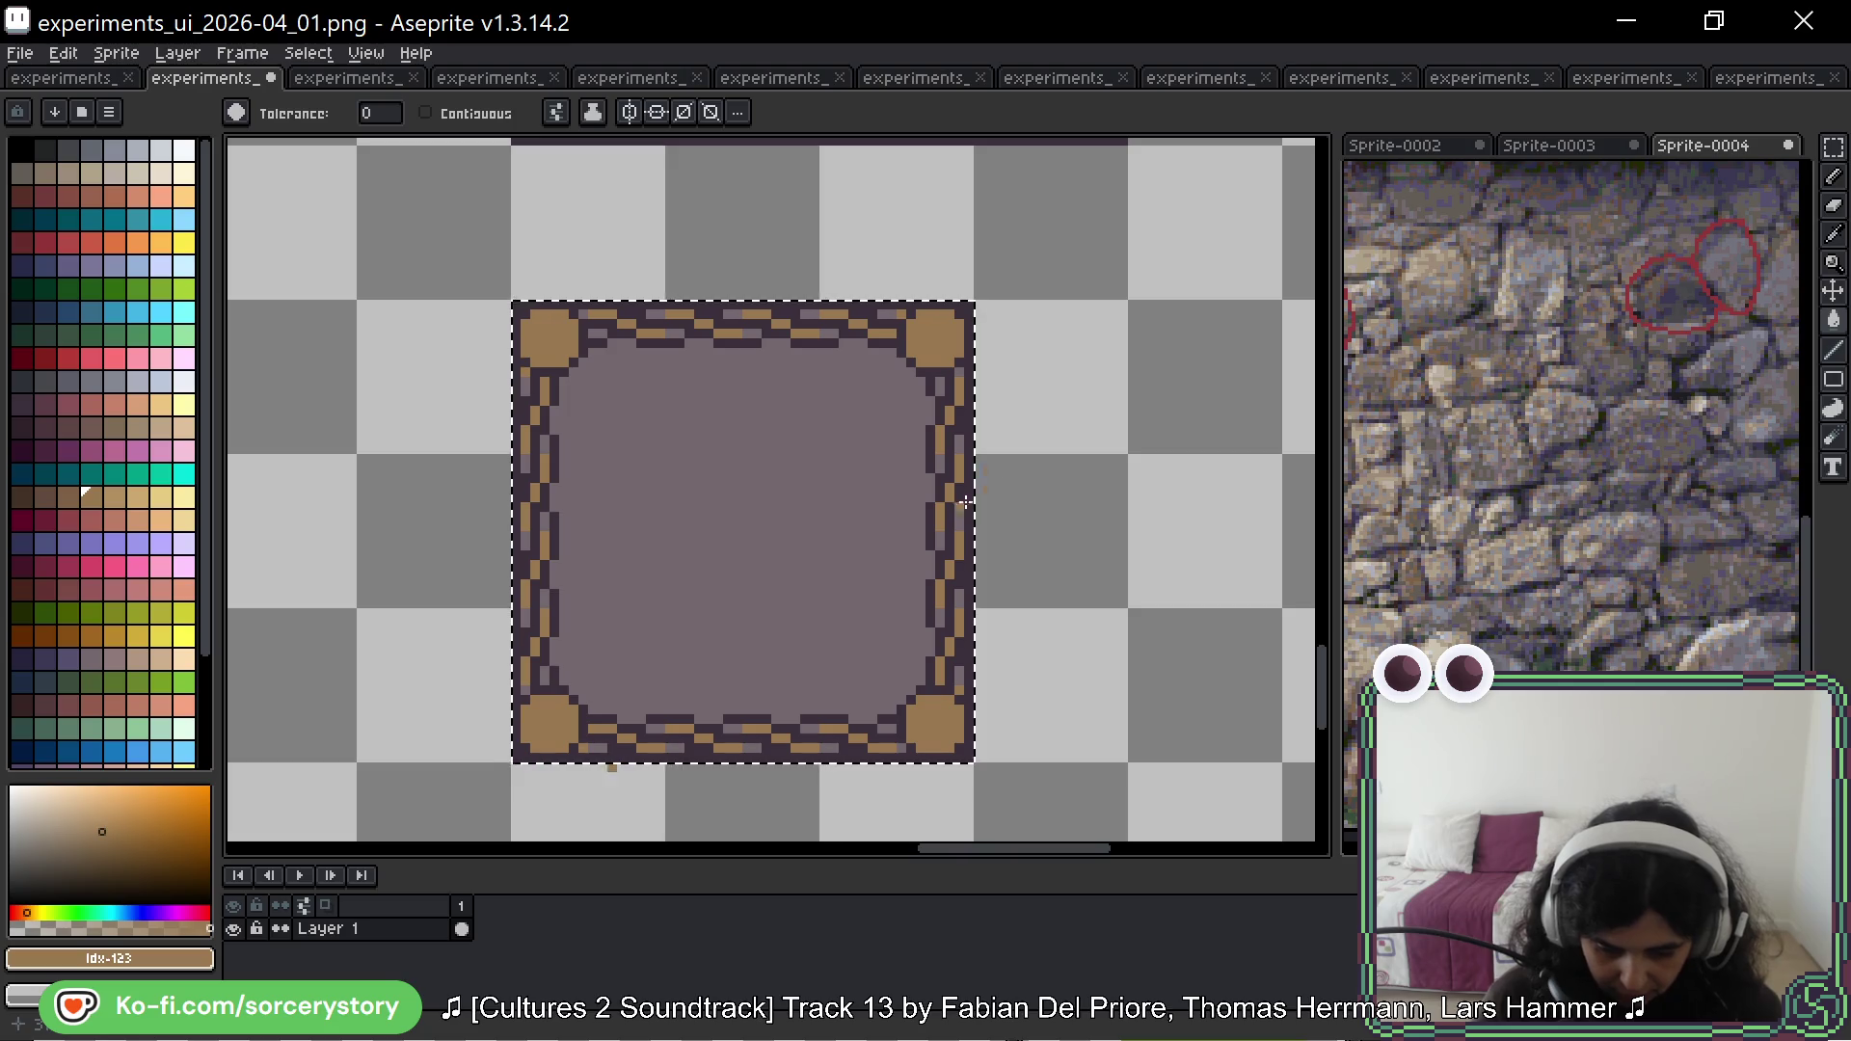
key(space)
drag(1067, 434, 1041, 447)
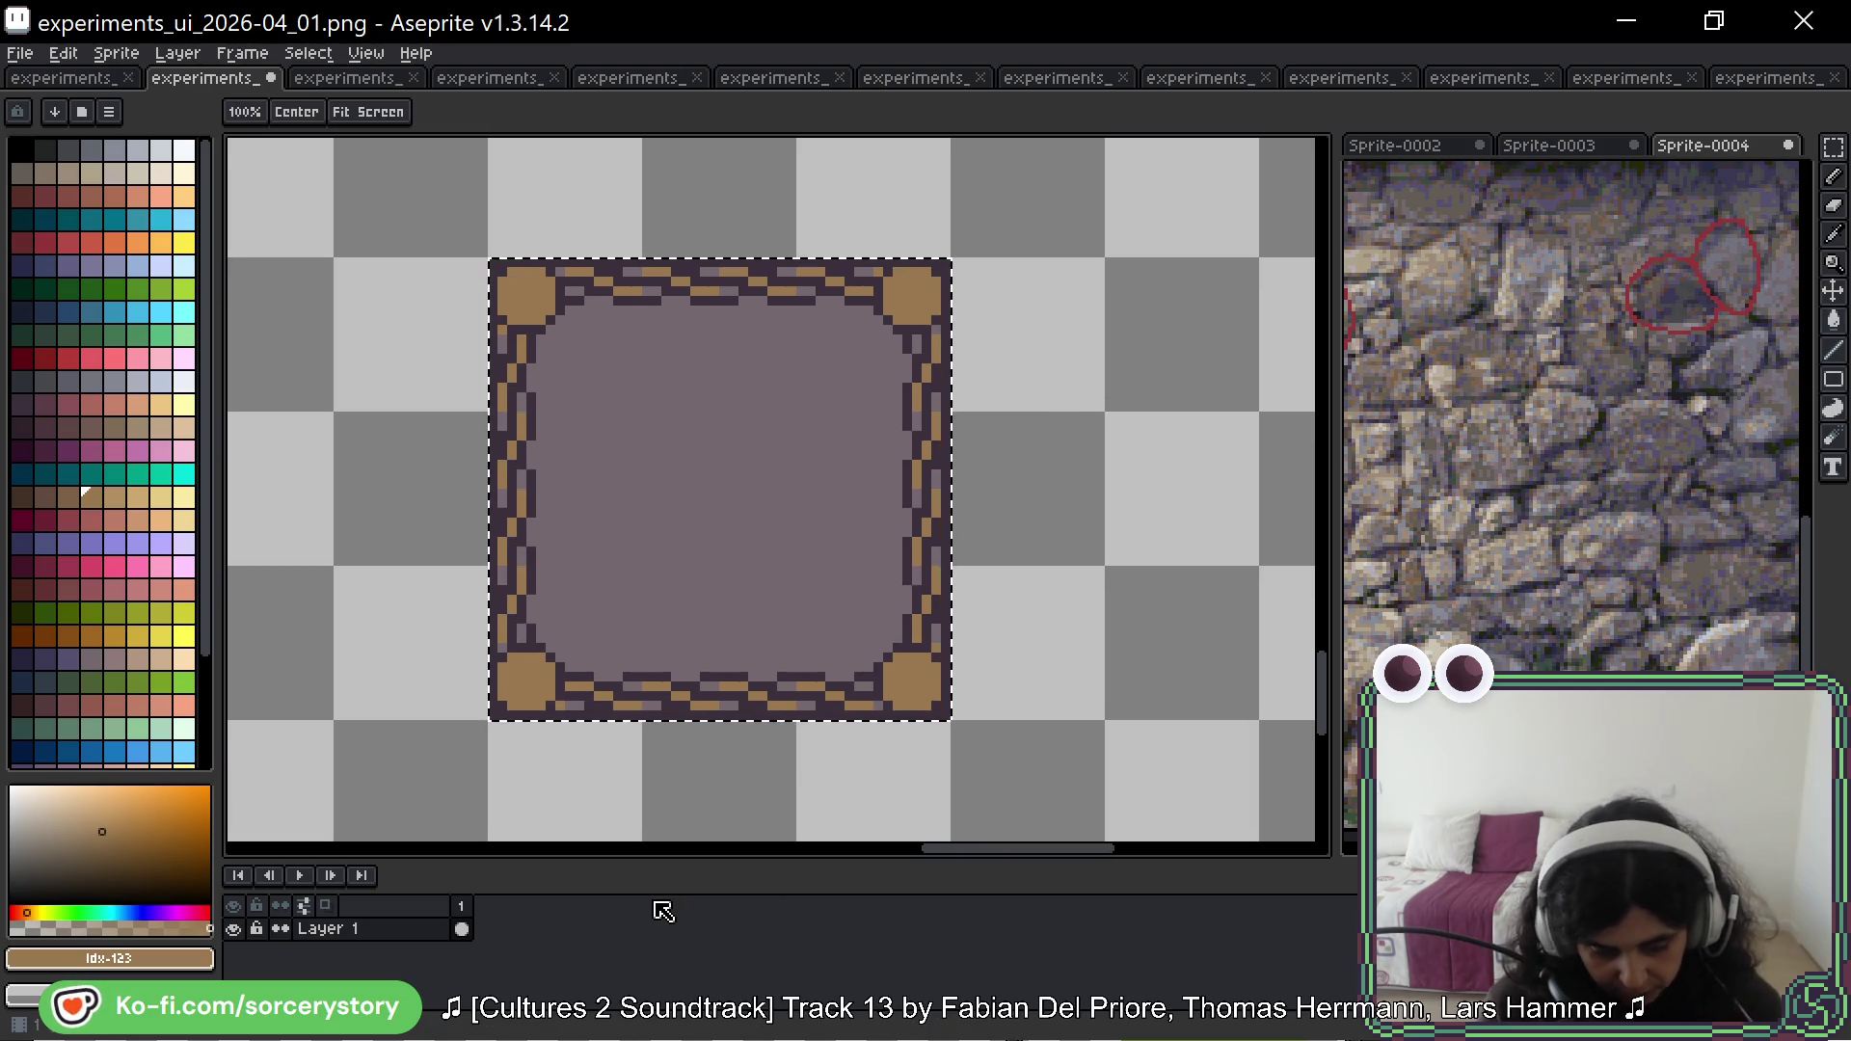
Step: Flood-fill the panel's tan pixels white, its outline black and its interior dark grey
click(183, 149)
key(g)
click(914, 293)
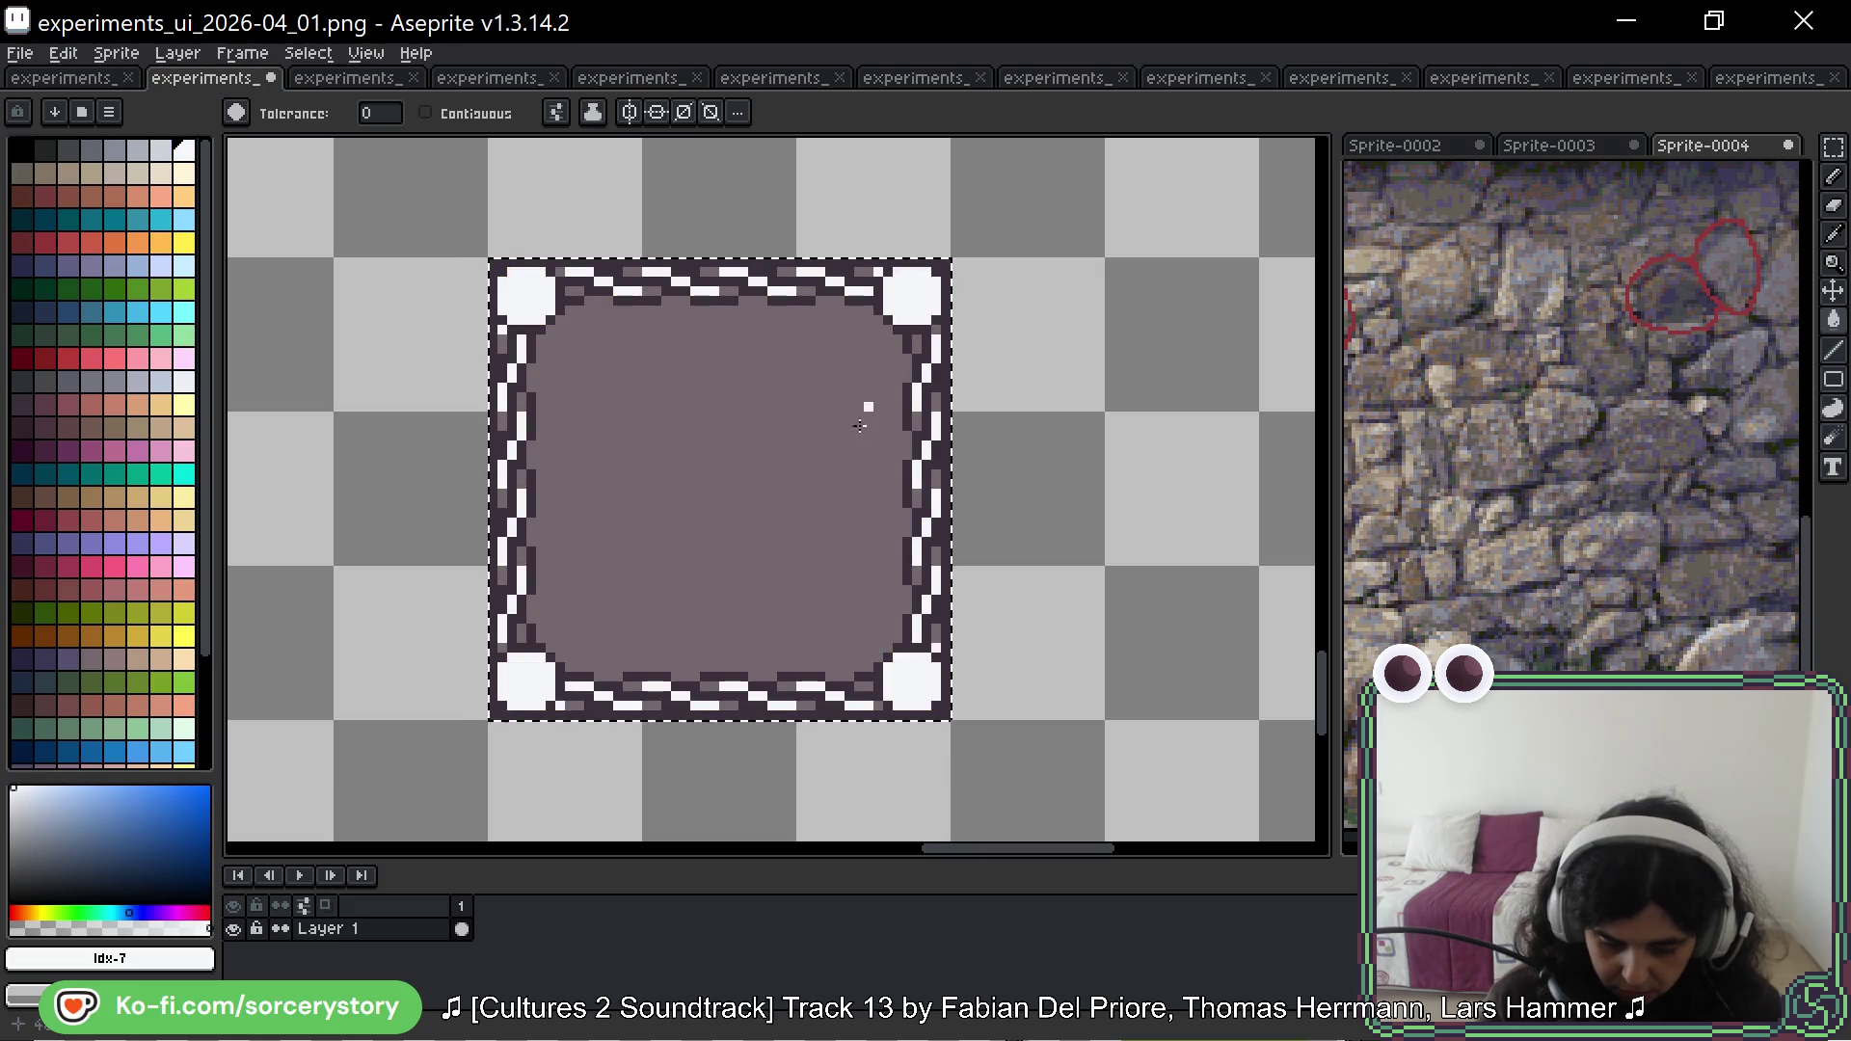
click(21, 151)
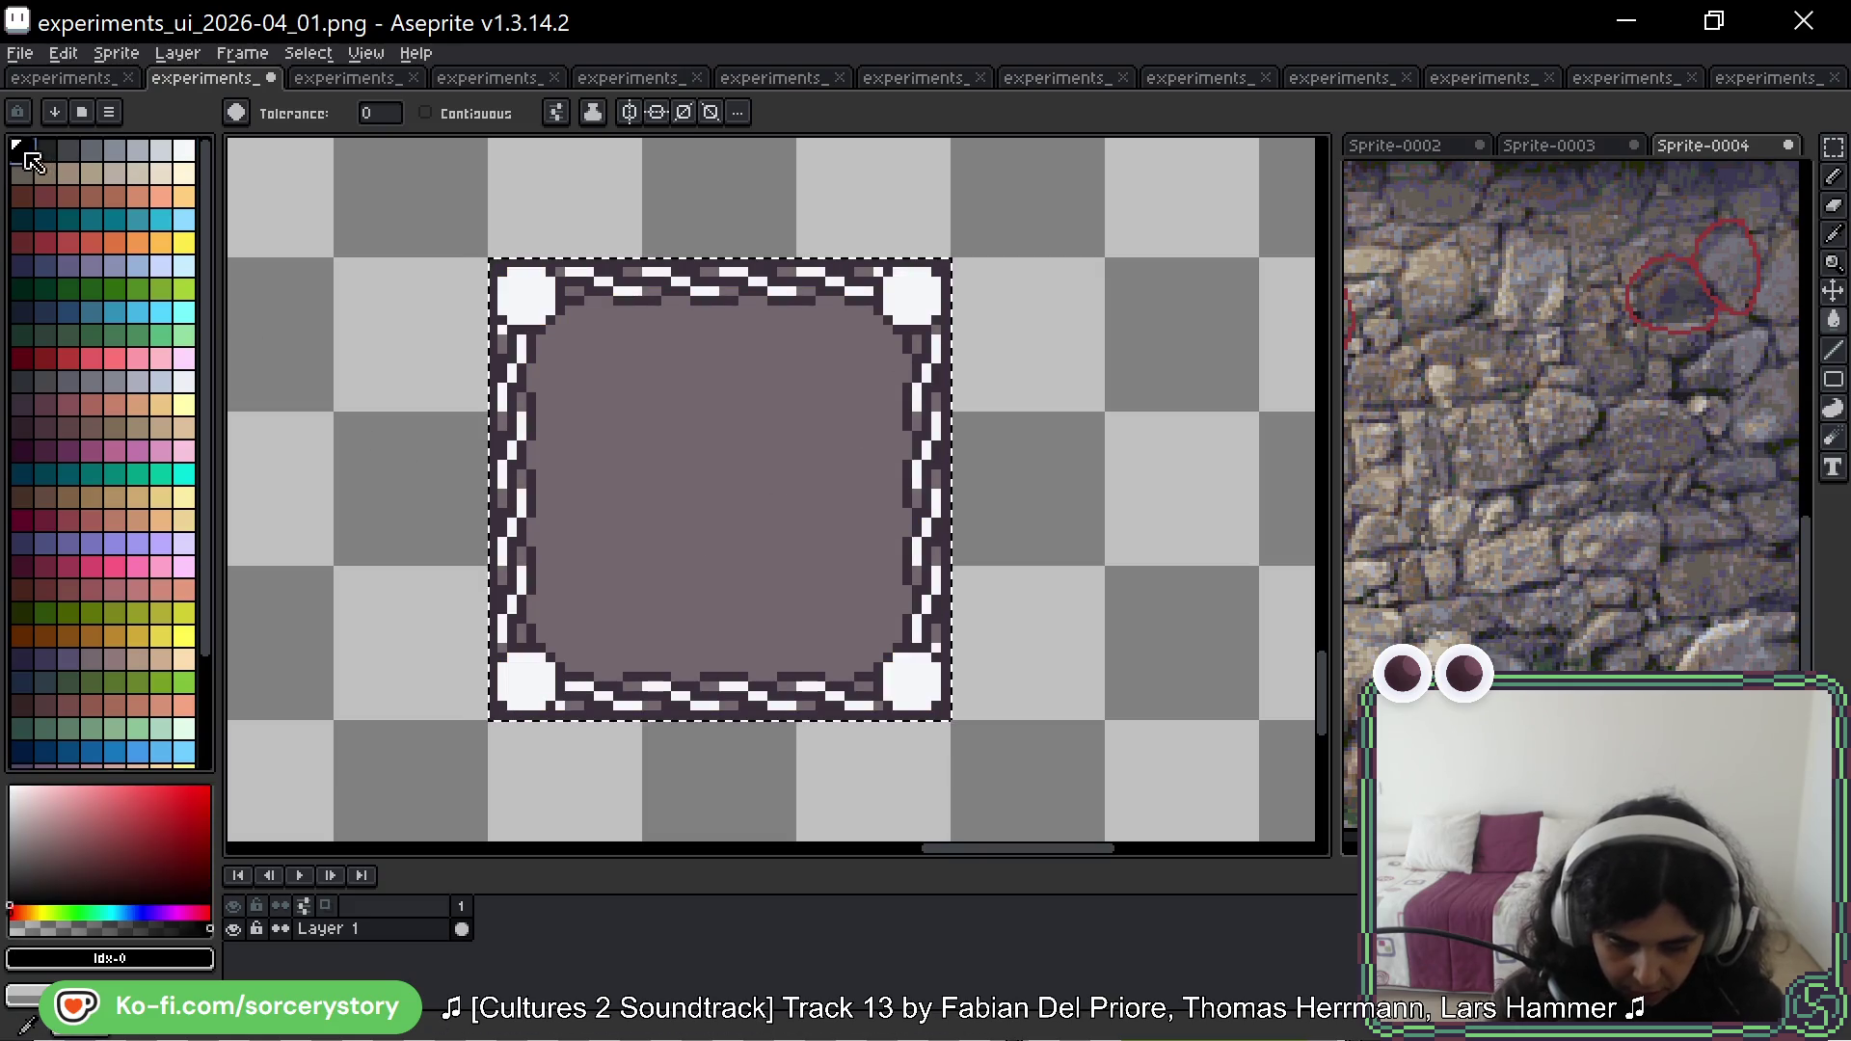
click(767, 271)
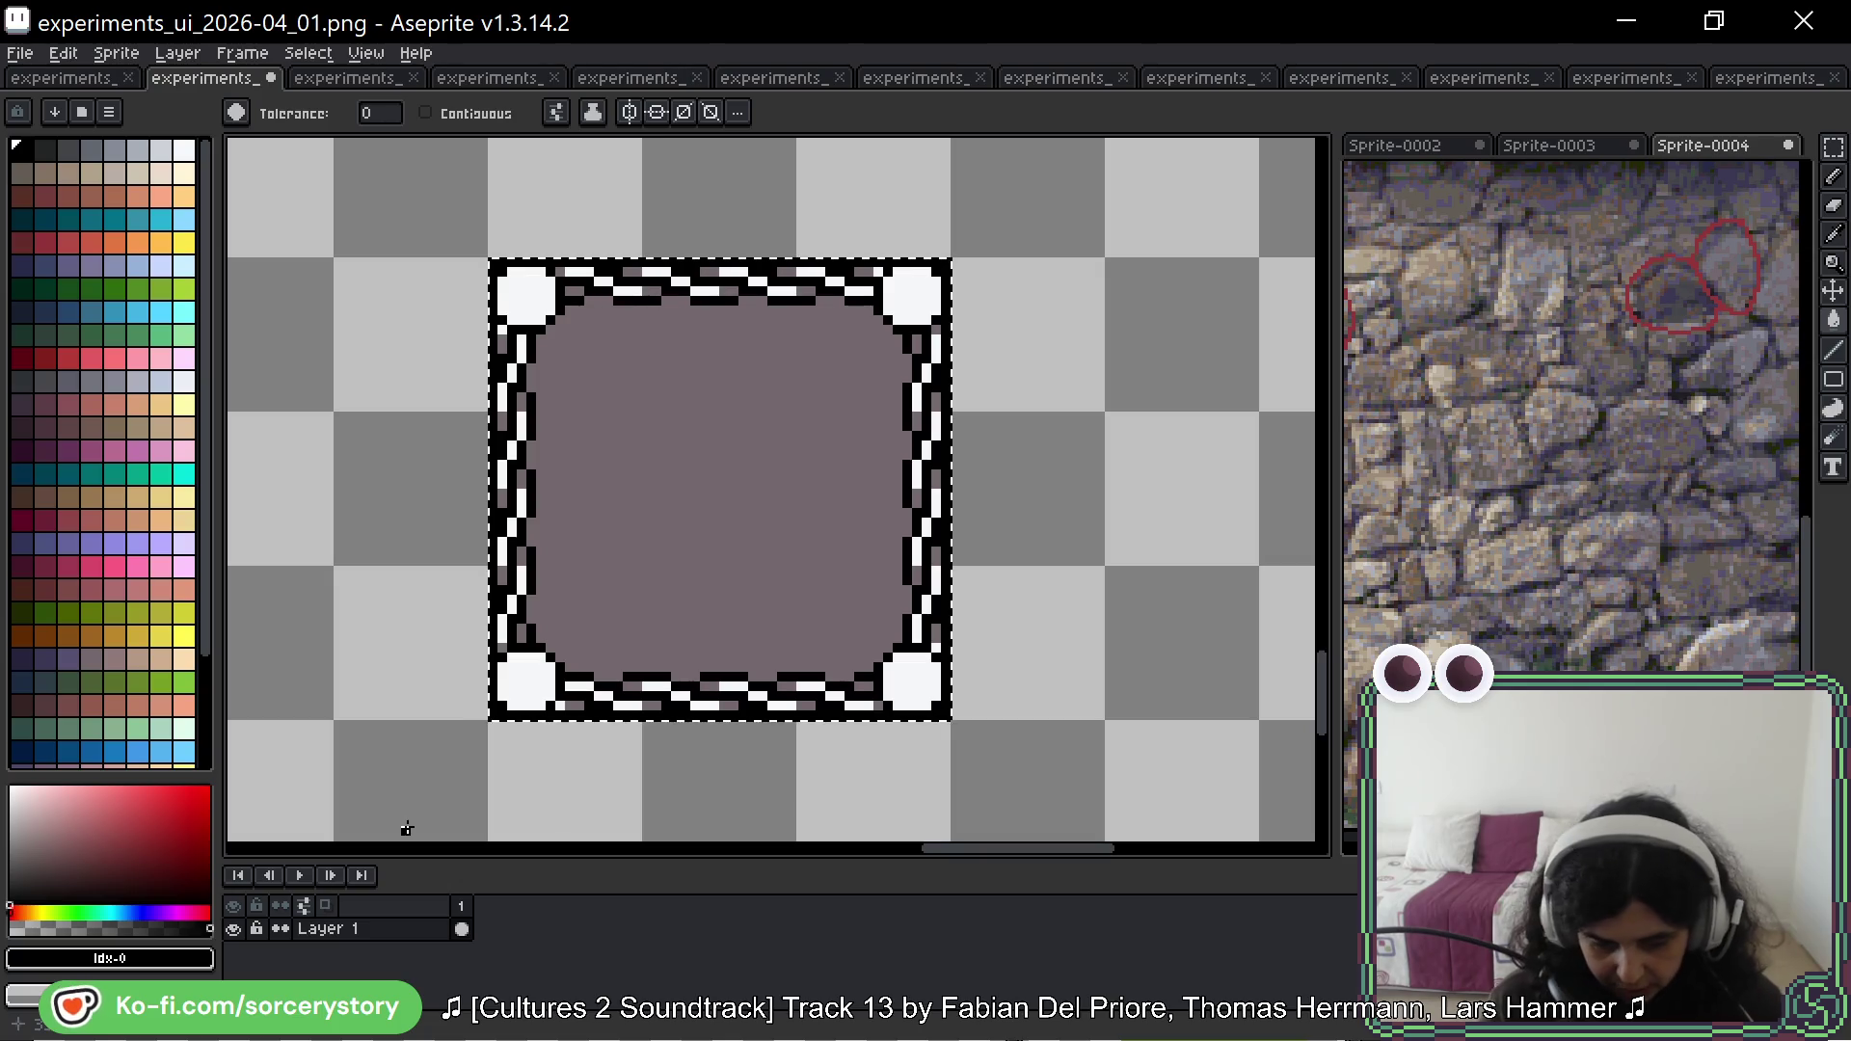
click(67, 150)
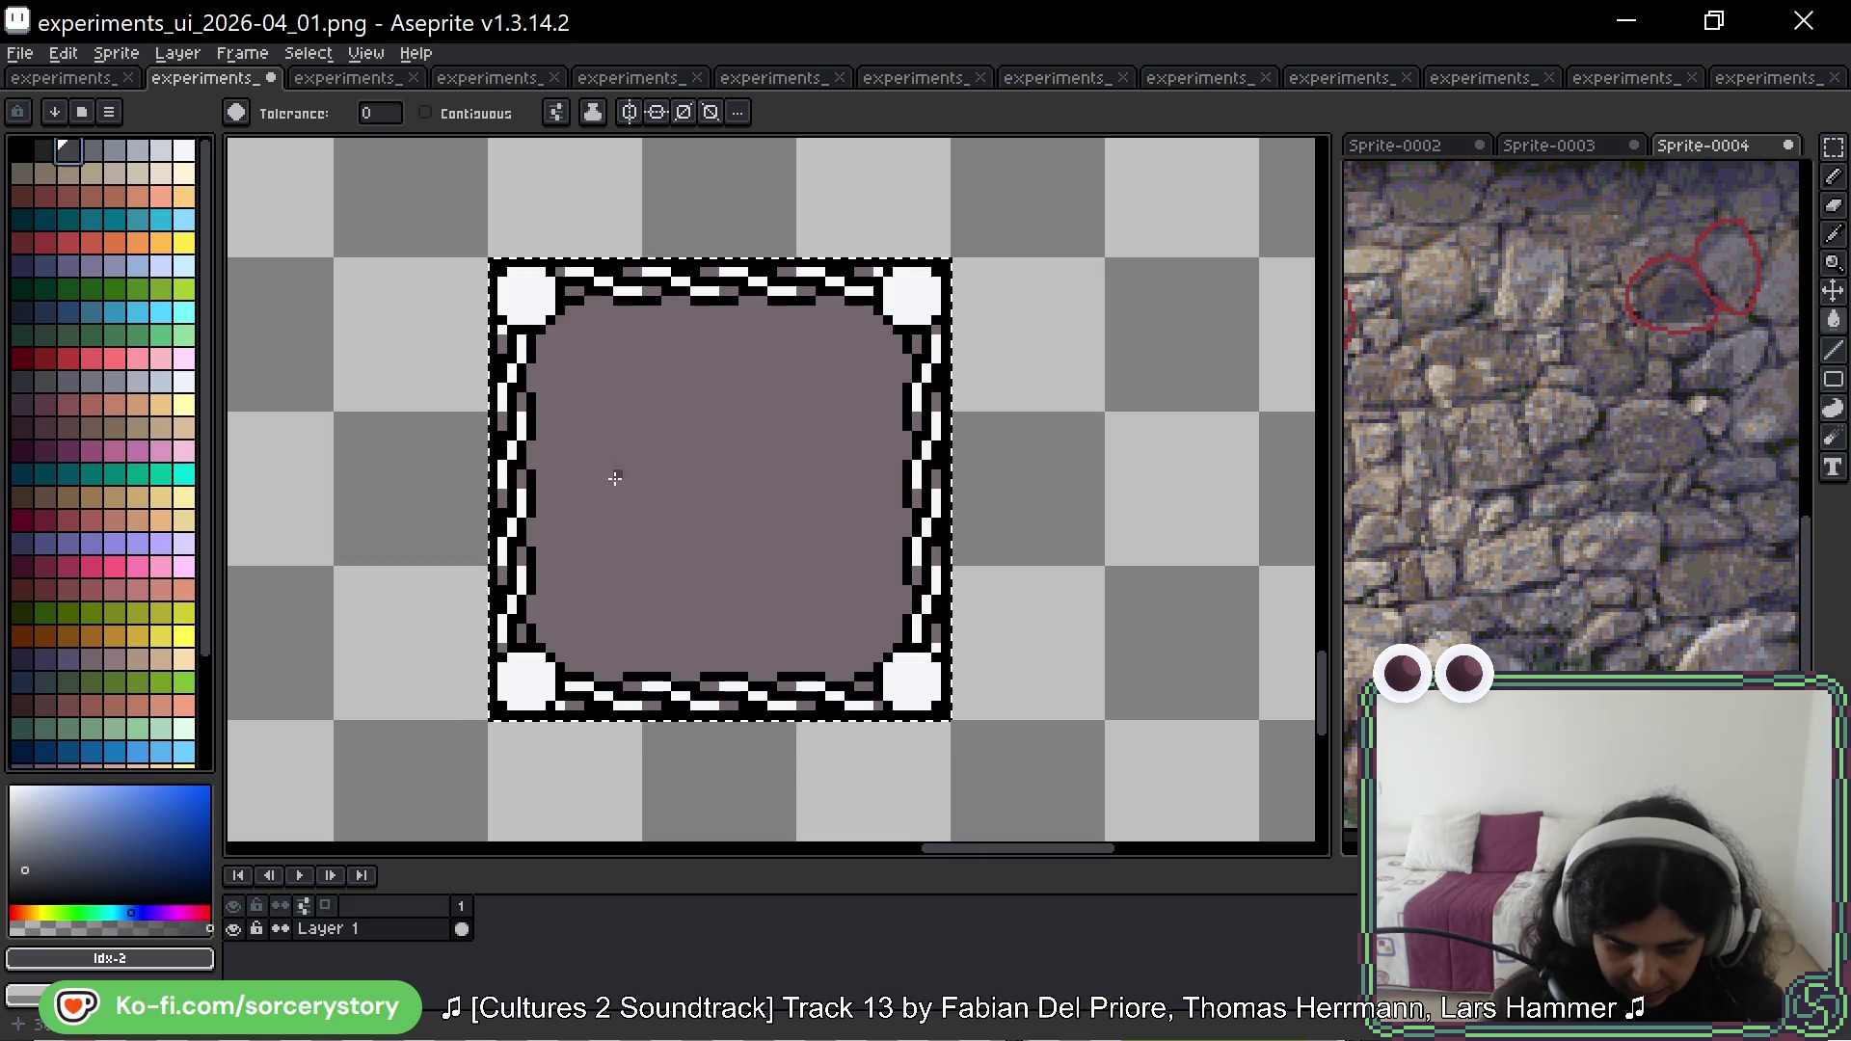
click(617, 483)
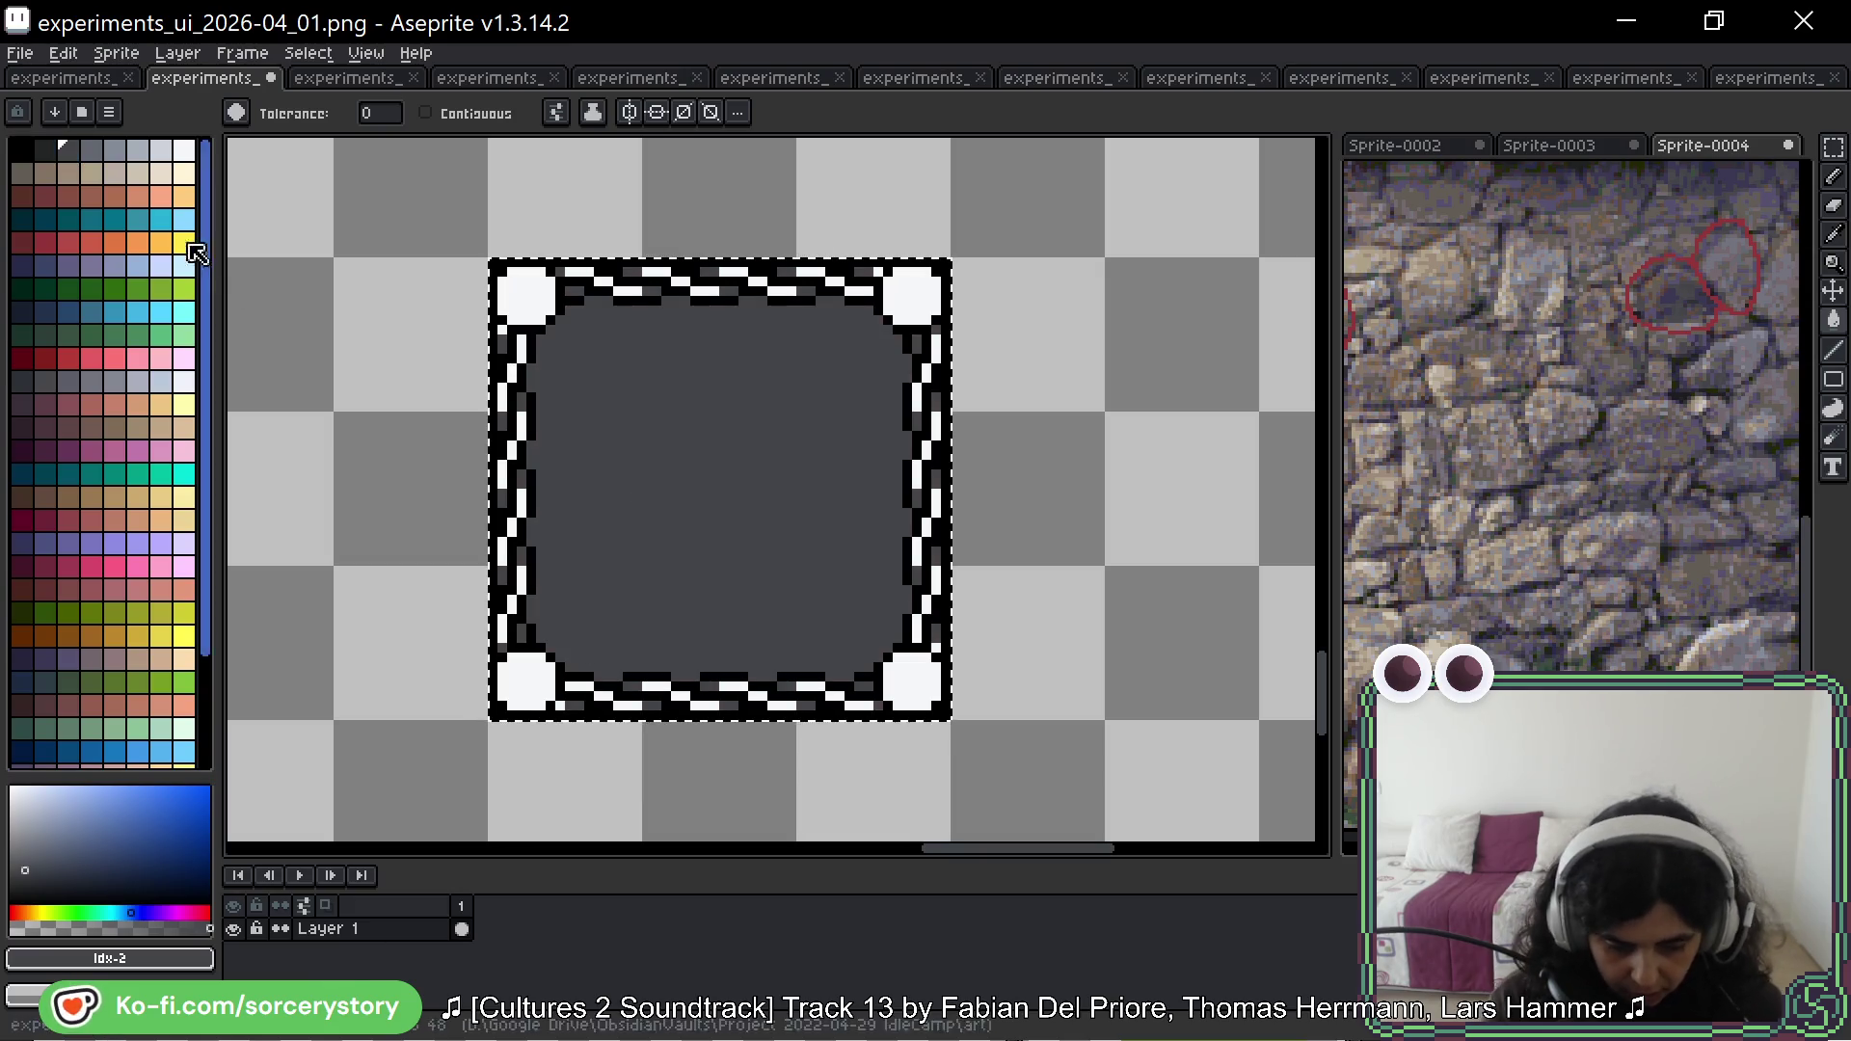
click(139, 152)
Step: With the Pencil, paint light grey accent pixels down the frame's right border
key(b)
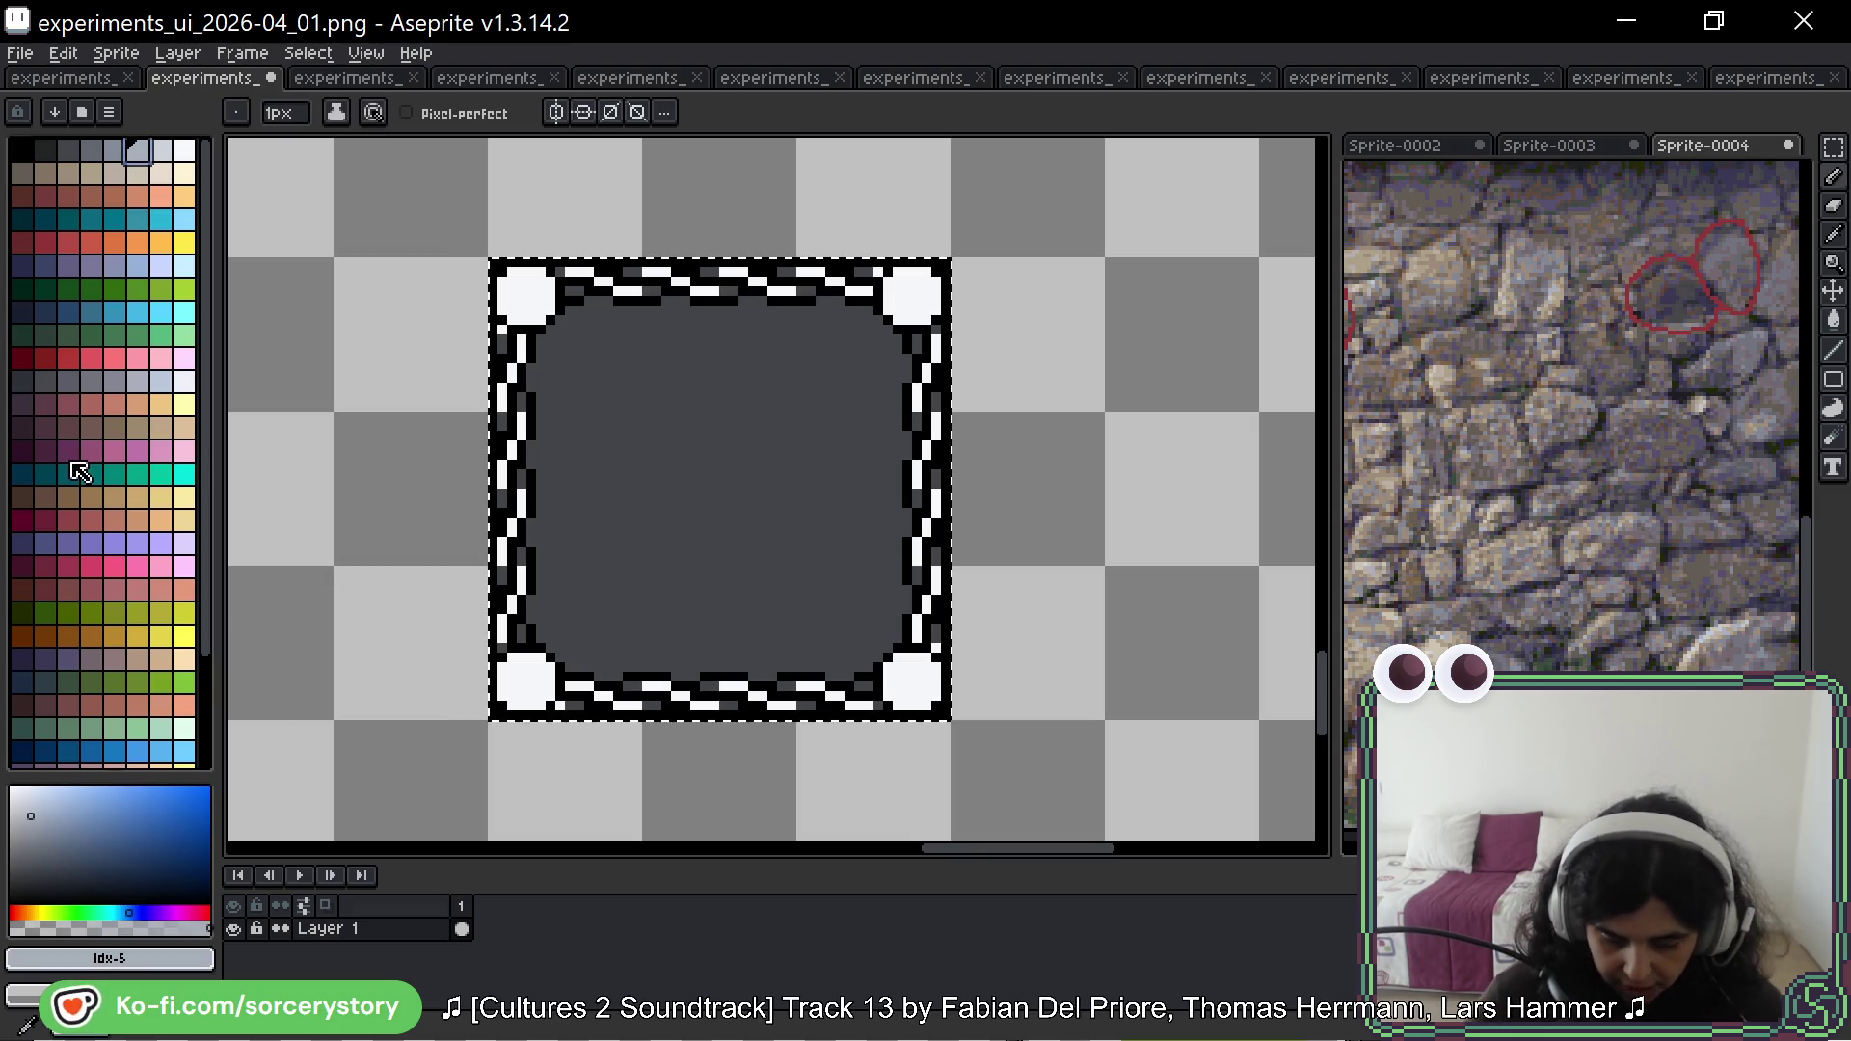
scroll(954, 385, up, 3)
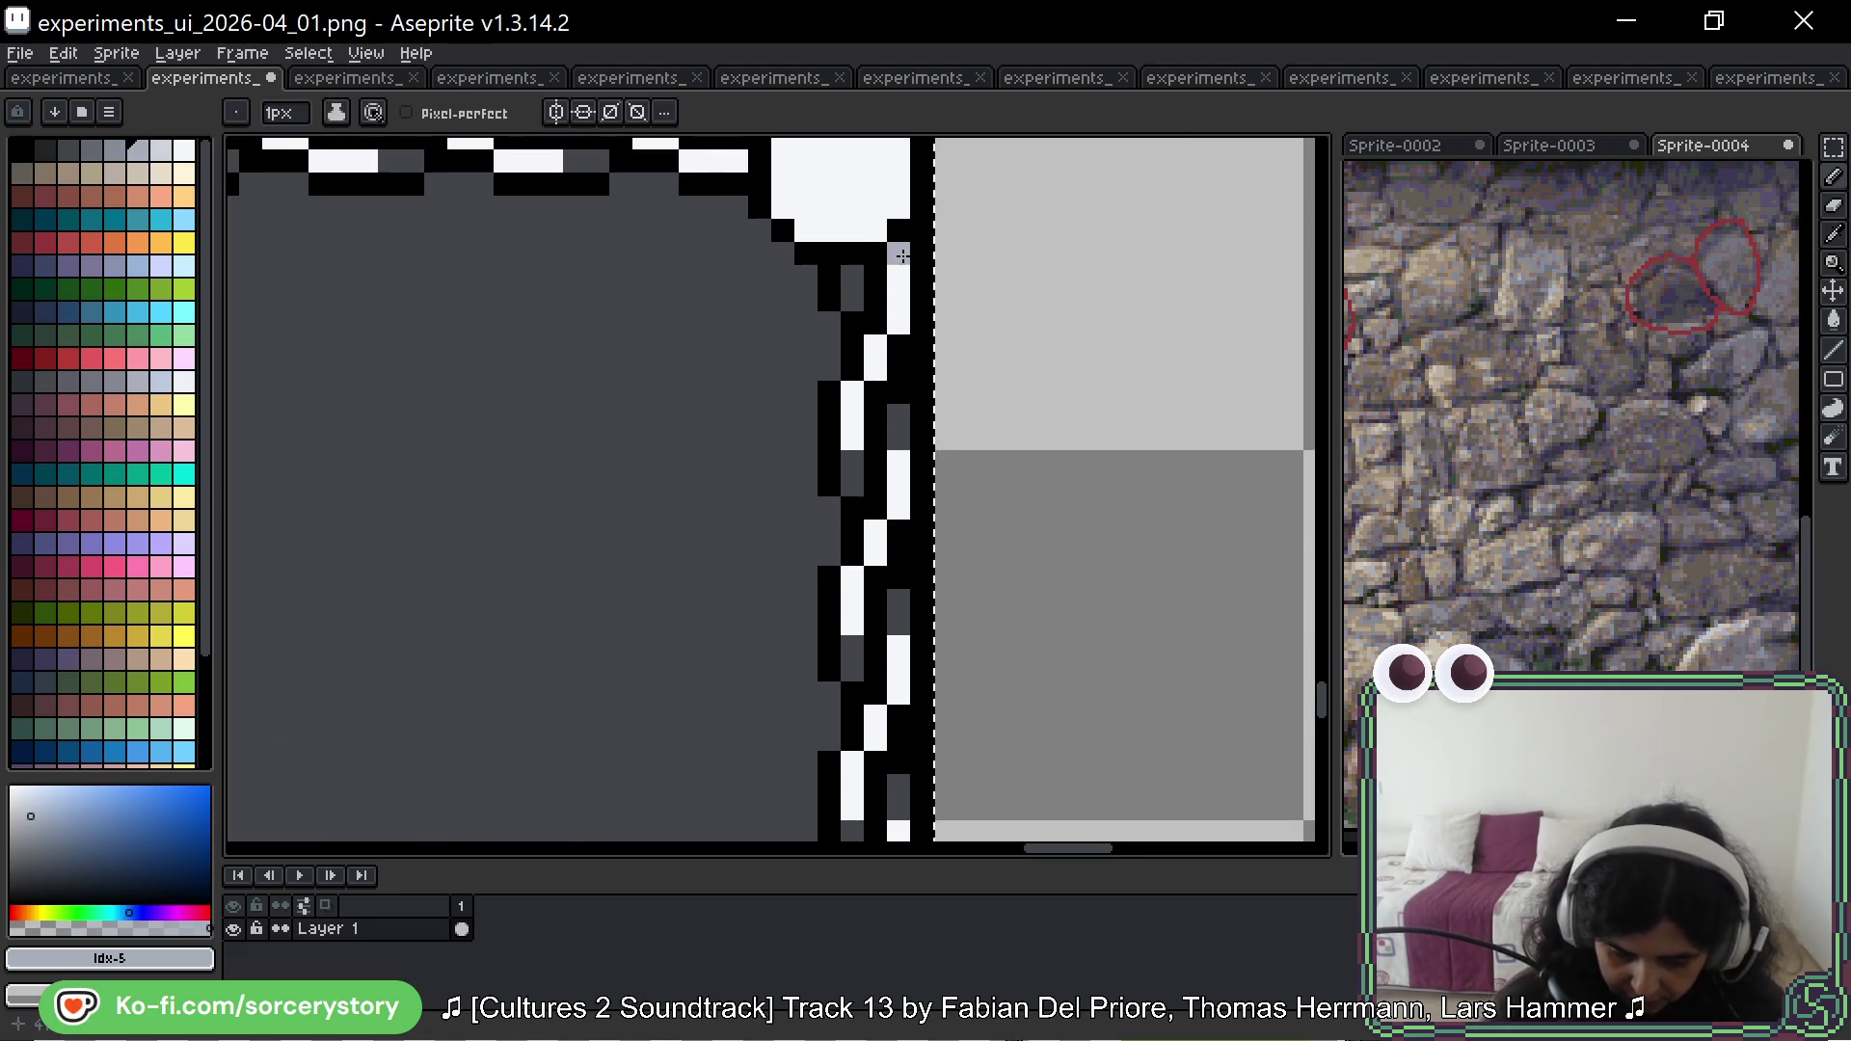
drag(859, 280, 859, 327)
click(899, 439)
click(853, 472)
click(898, 601)
click(852, 659)
Step: Turn the dark grey accent pixels along the bottom border light grey
drag(906, 788, 919, 595)
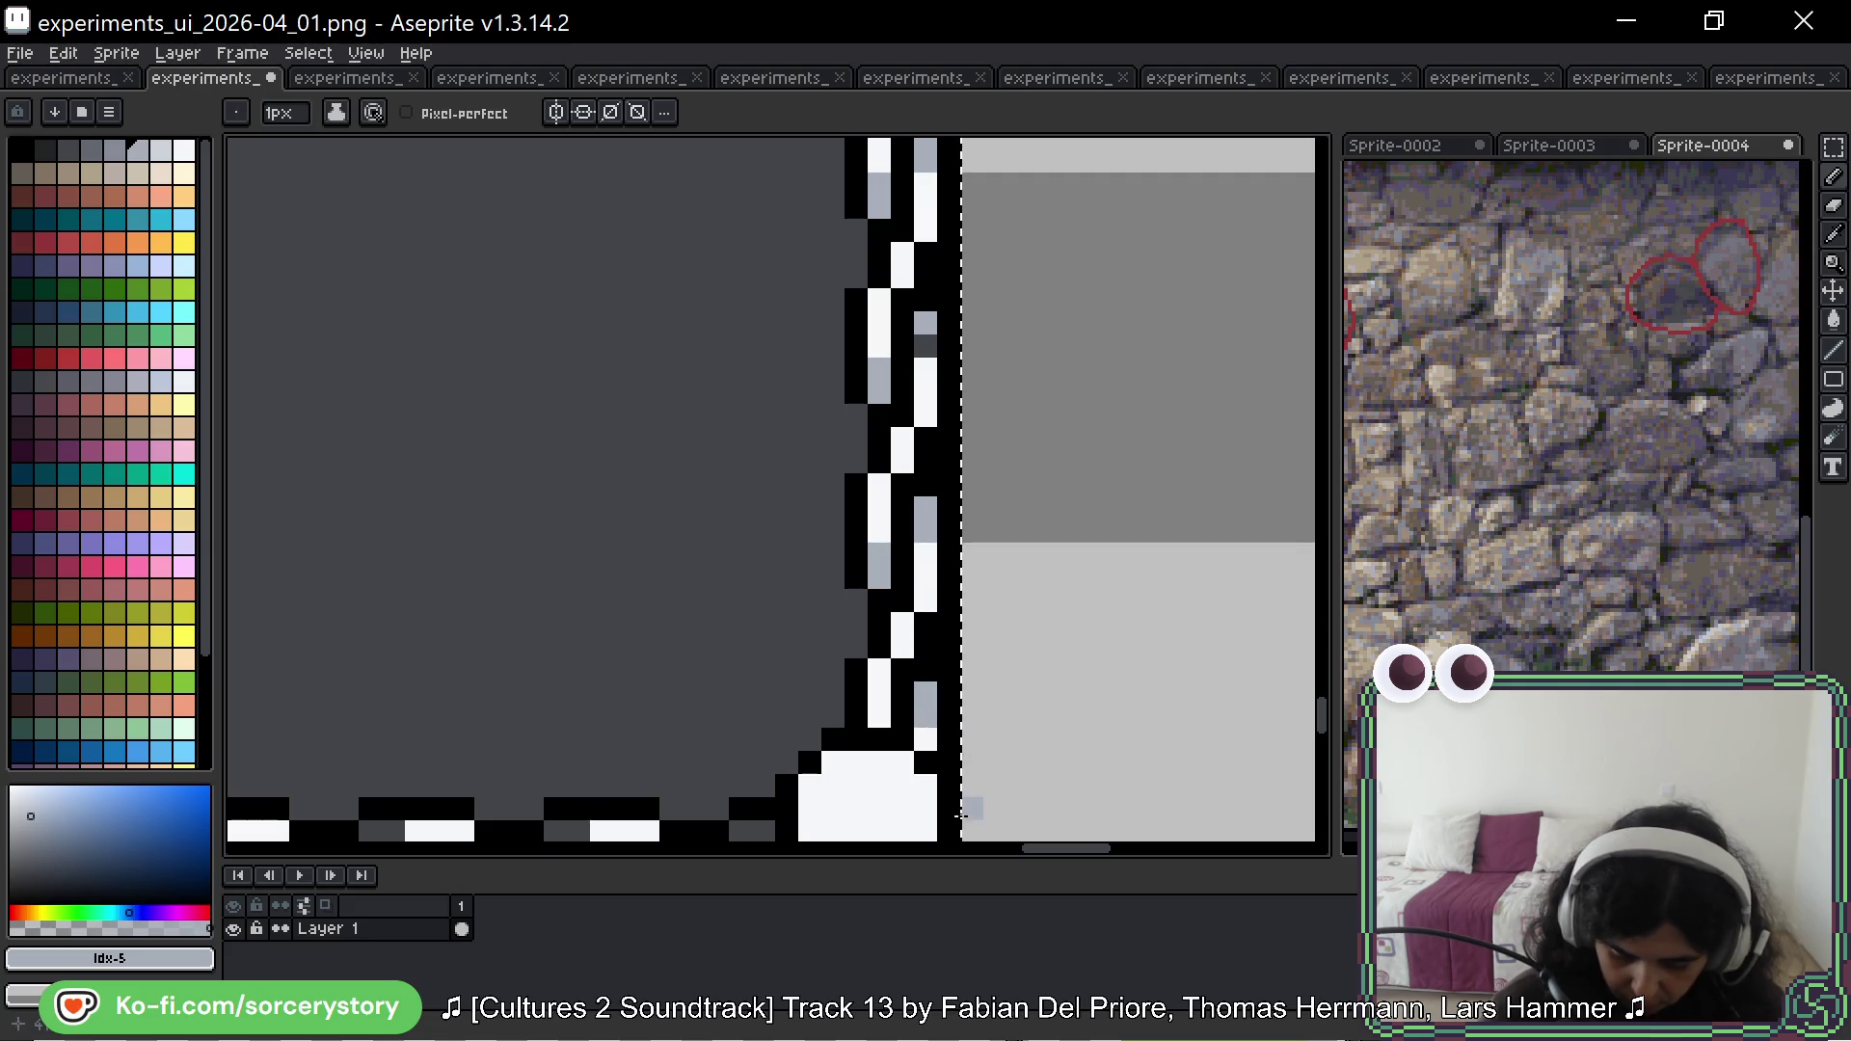
drag(787, 716, 1046, 403)
click(1045, 567)
click(871, 567)
click(826, 521)
click(687, 567)
click(640, 521)
click(513, 567)
click(467, 521)
click(443, 521)
Step: Turn the dark grey accent pixels along the left border light grey
drag(696, 528, 1208, 497)
click(838, 535)
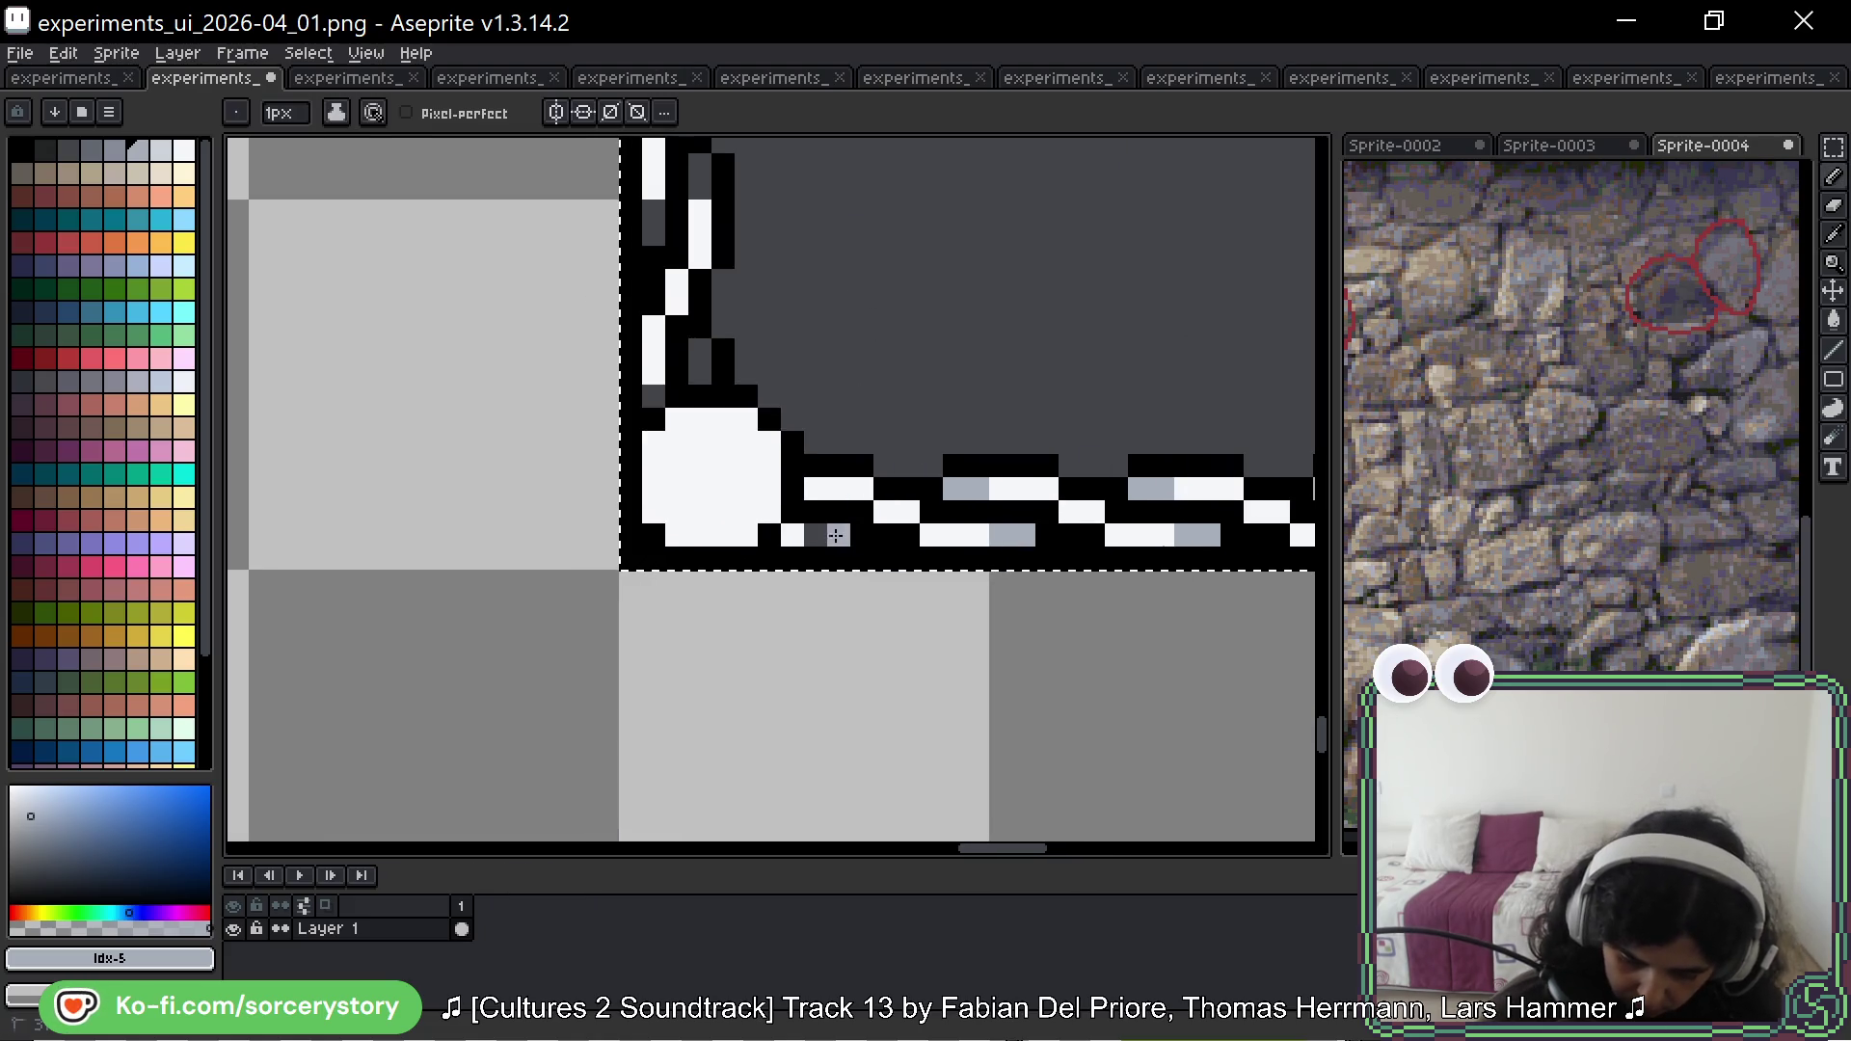
drag(814, 414, 827, 574)
click(713, 521)
click(667, 557)
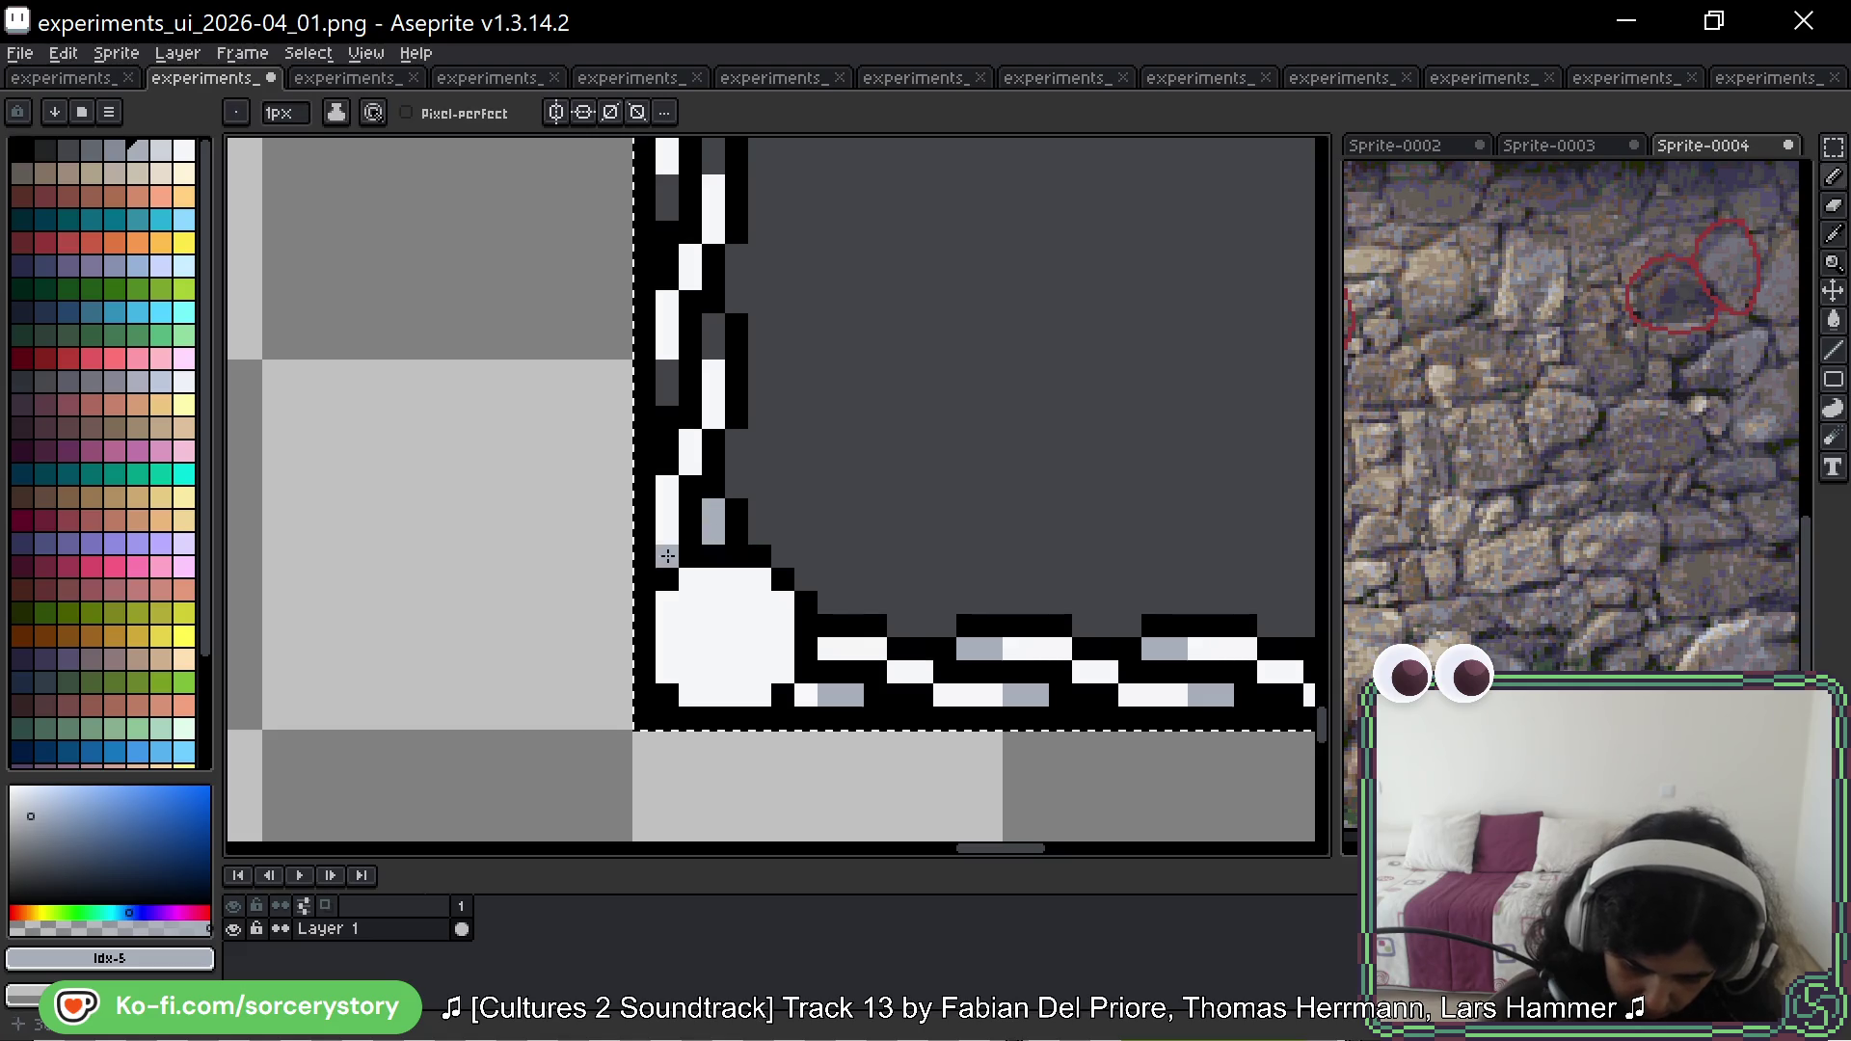
click(667, 383)
click(714, 336)
drag(792, 280, 790, 474)
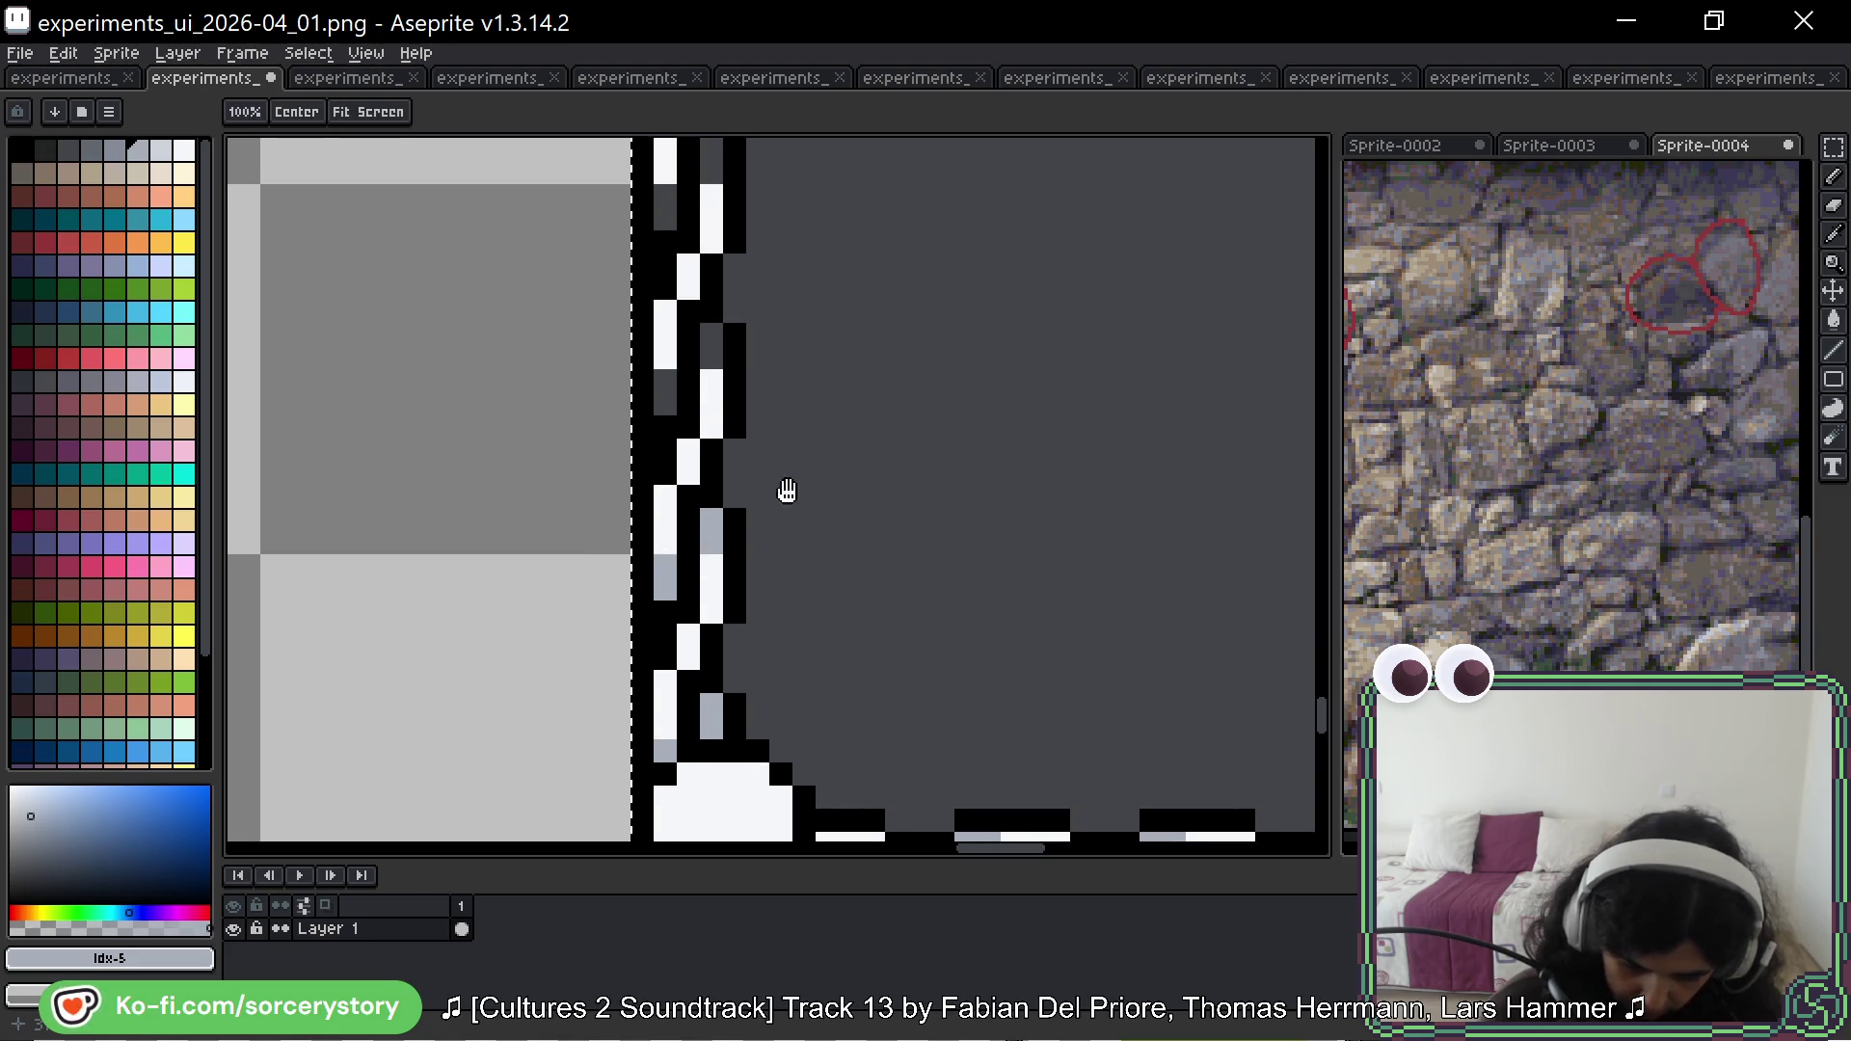
click(665, 405)
drag(711, 289, 763, 516)
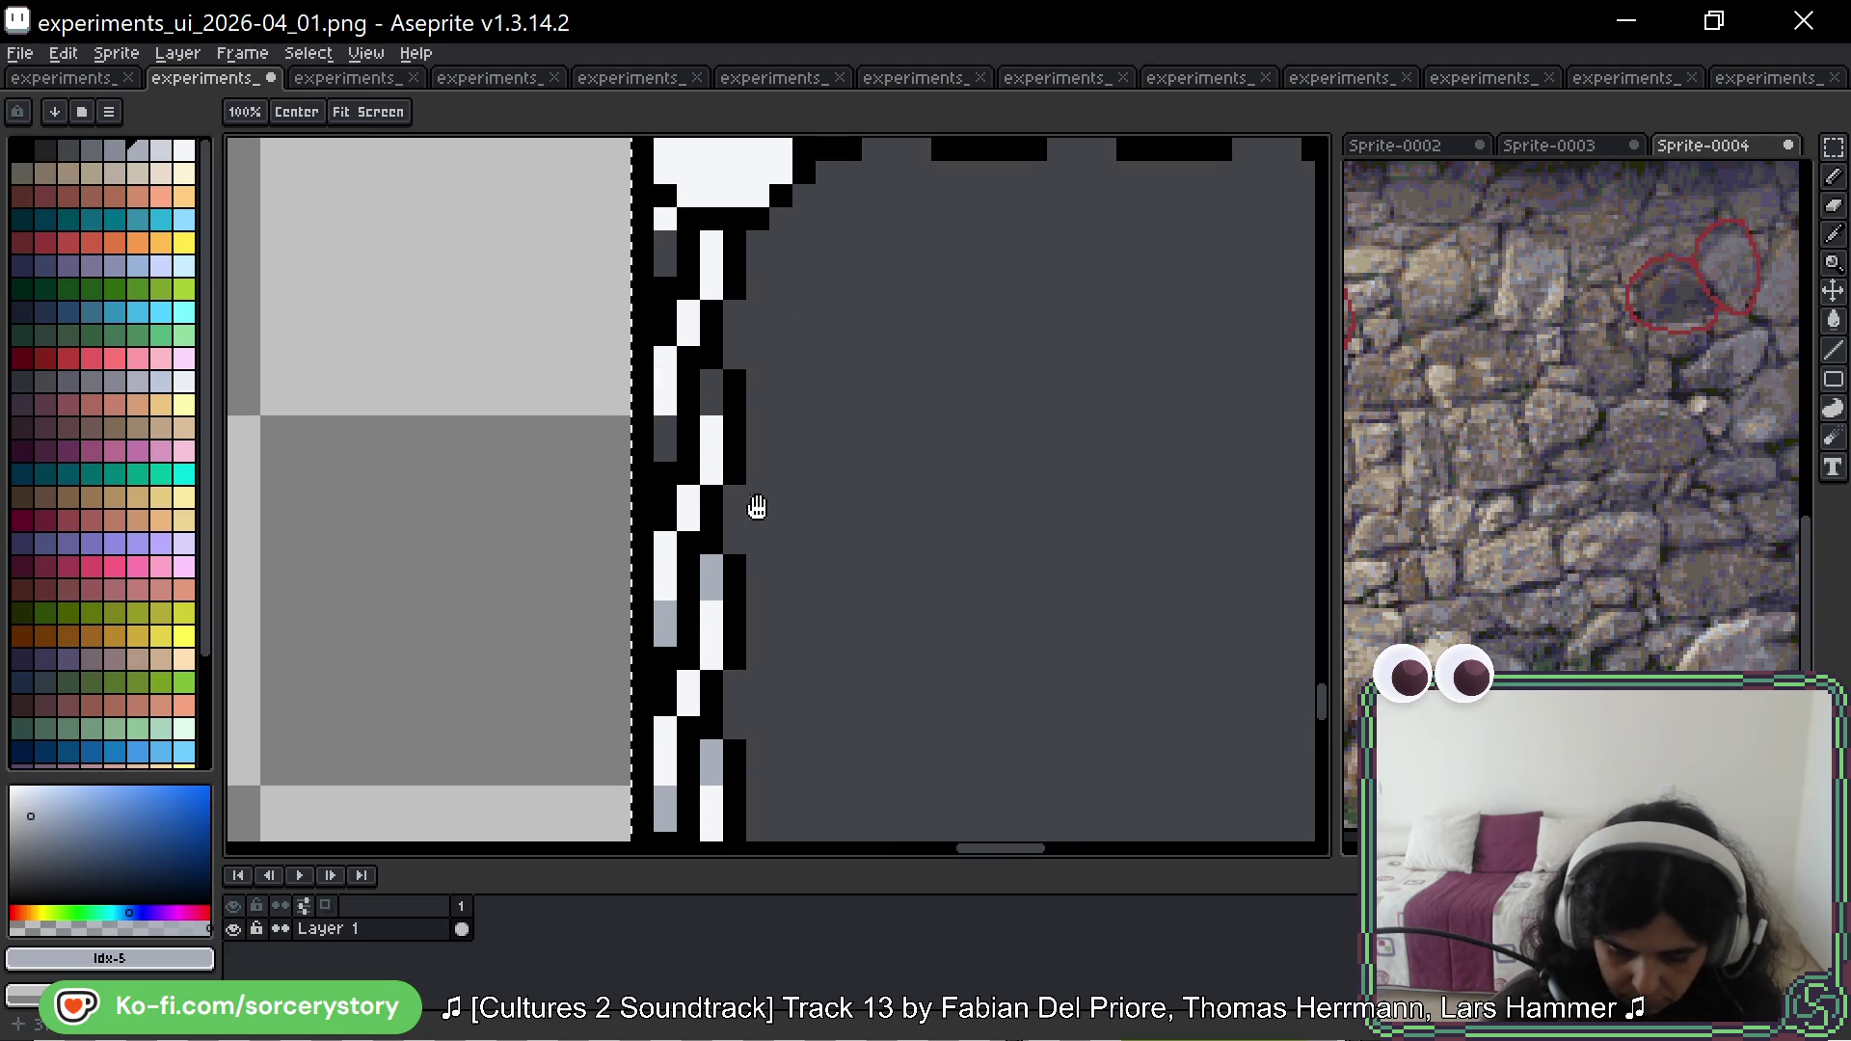
drag(712, 382, 665, 452)
click(666, 266)
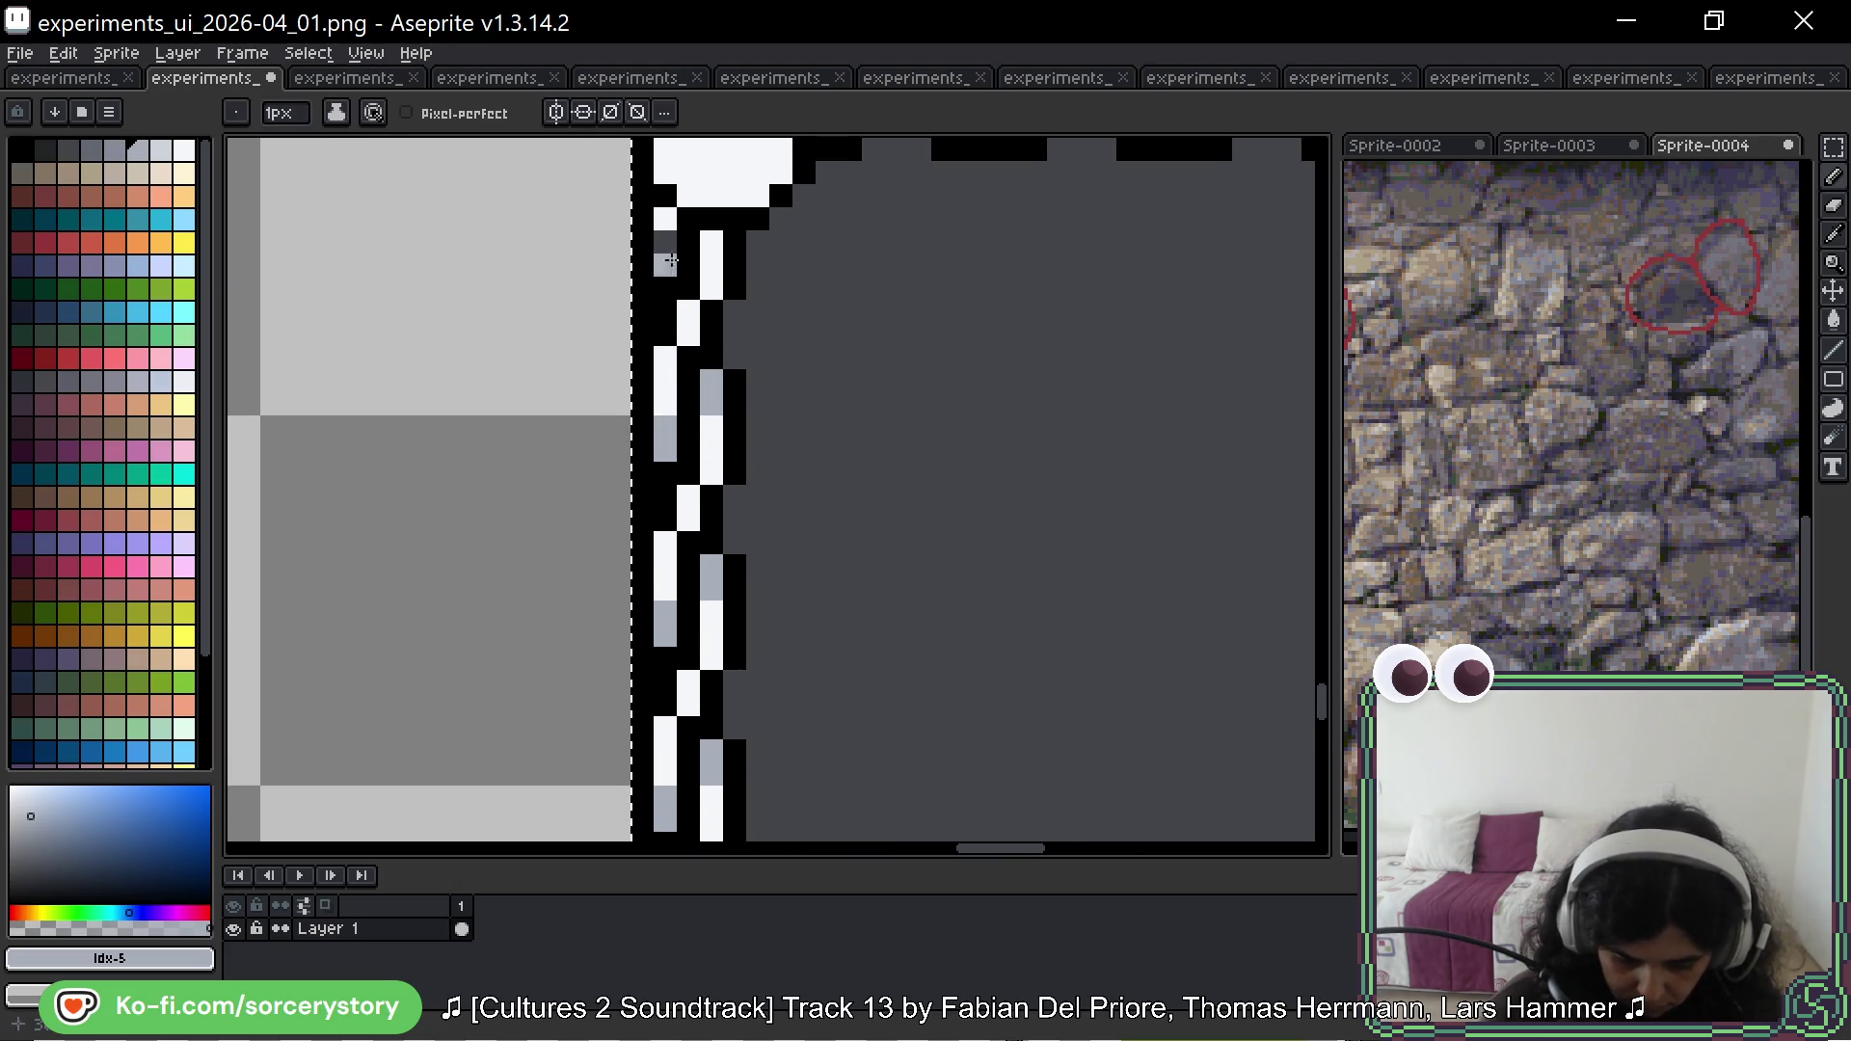
Step: Paint light grey over the dark grey pixels and runs in the top border
mouse_move(673, 263)
mouse_down()
mouse_move(881, 363)
mouse_move(620, 611)
mouse_up()
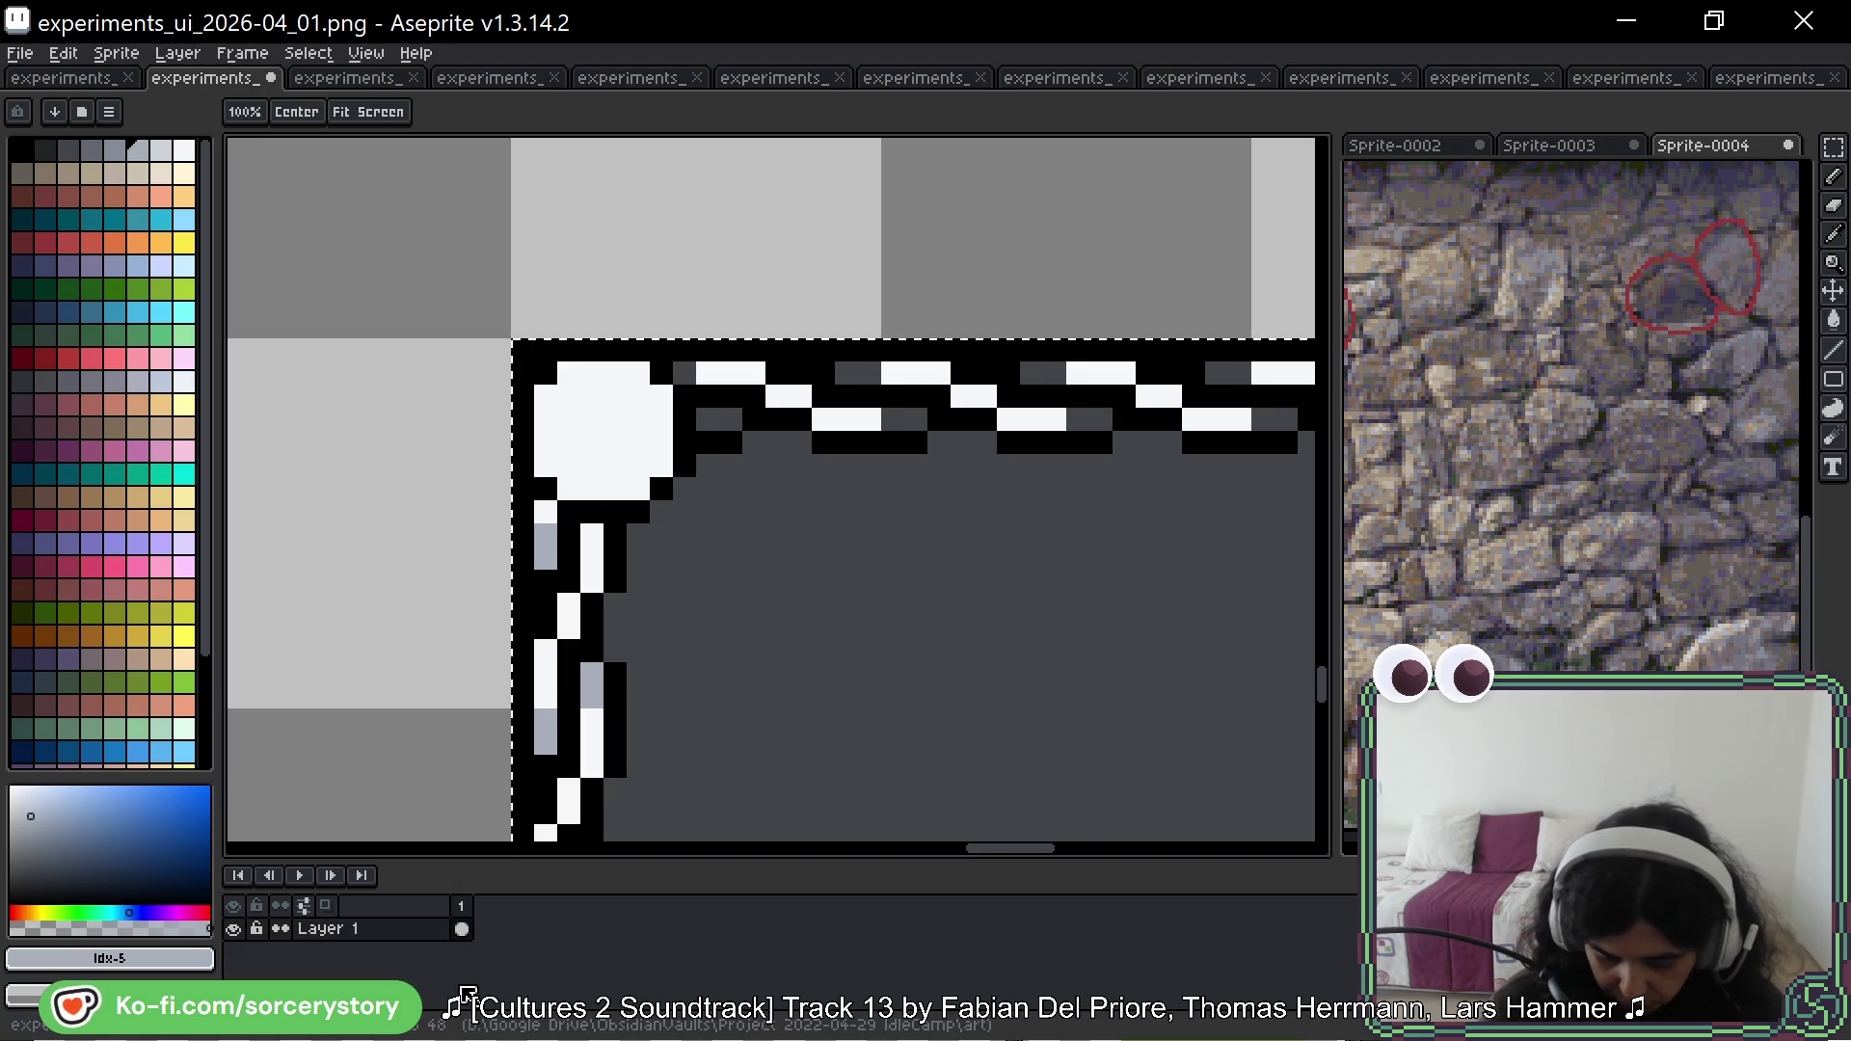
click(716, 417)
click(731, 419)
click(684, 374)
drag(847, 373, 870, 373)
click(916, 420)
click(893, 420)
drag(1032, 373, 1055, 374)
click(1100, 420)
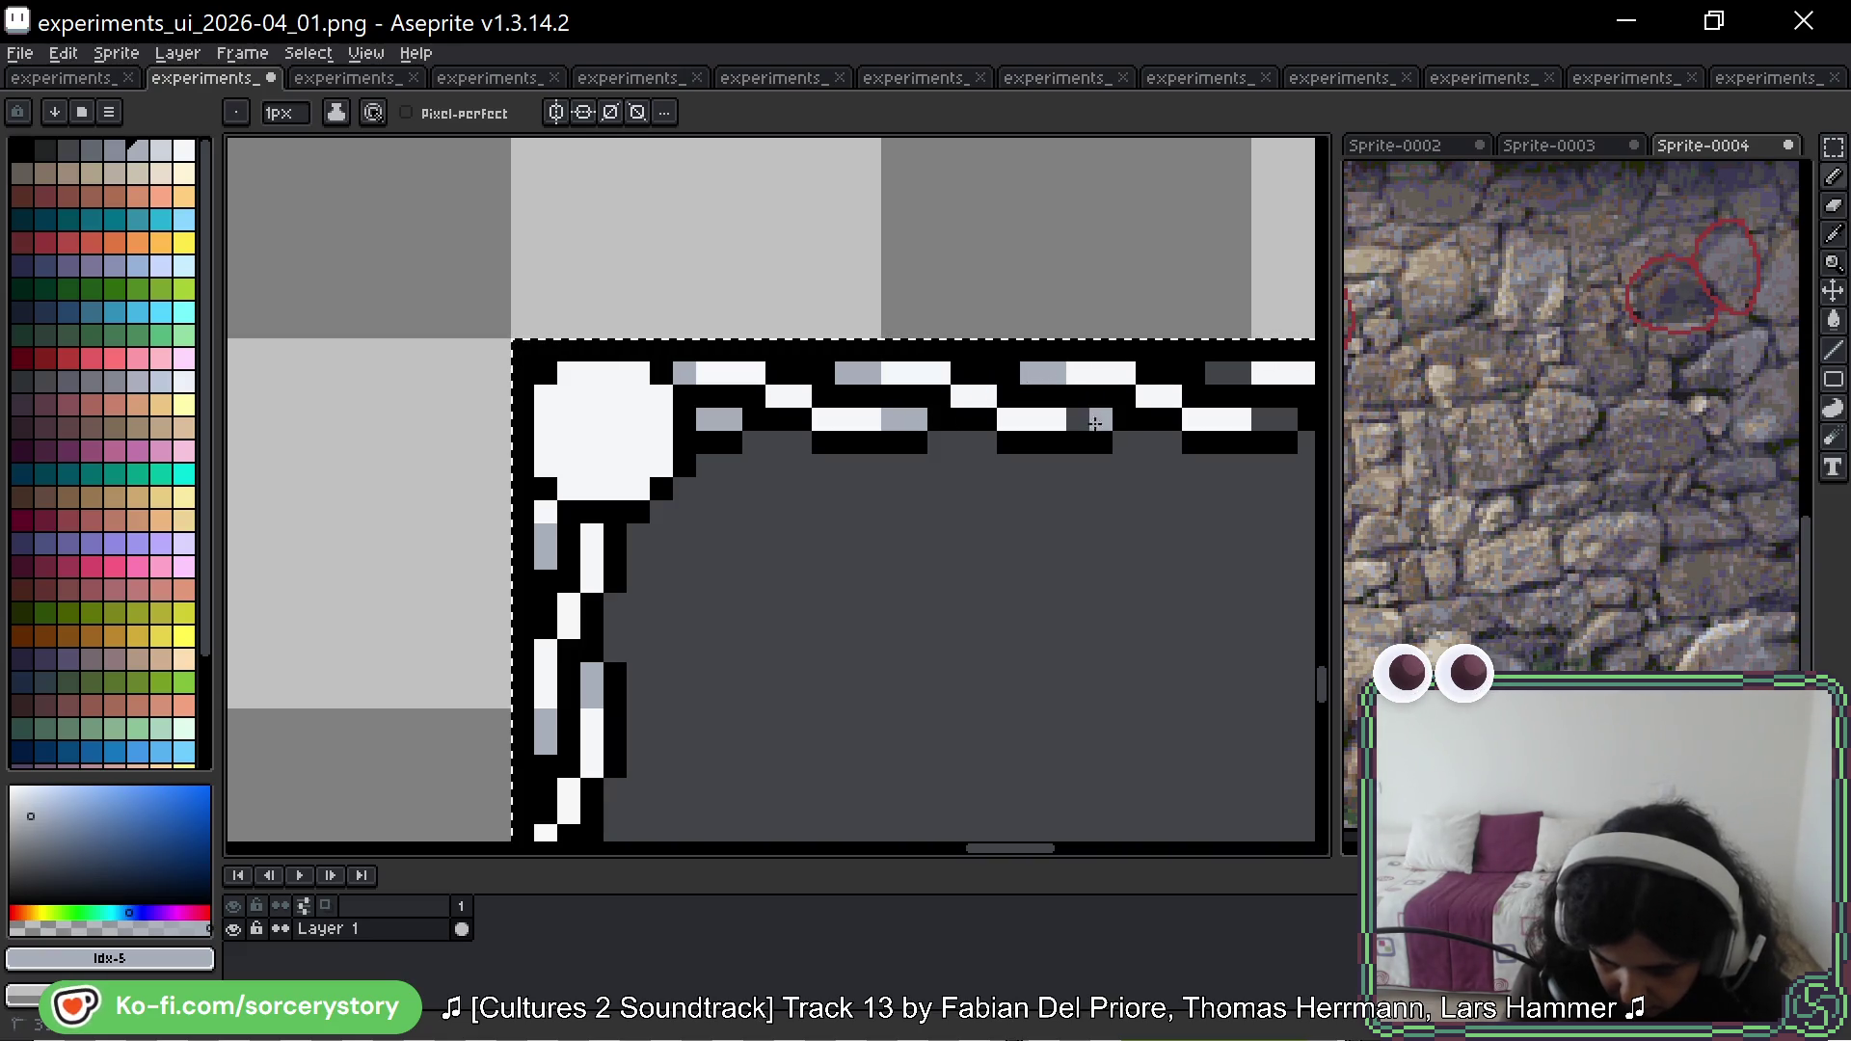
mouse_move(1219, 422)
mouse_down()
mouse_move(868, 426)
mouse_move(866, 379)
mouse_up()
drag(1051, 379, 1075, 379)
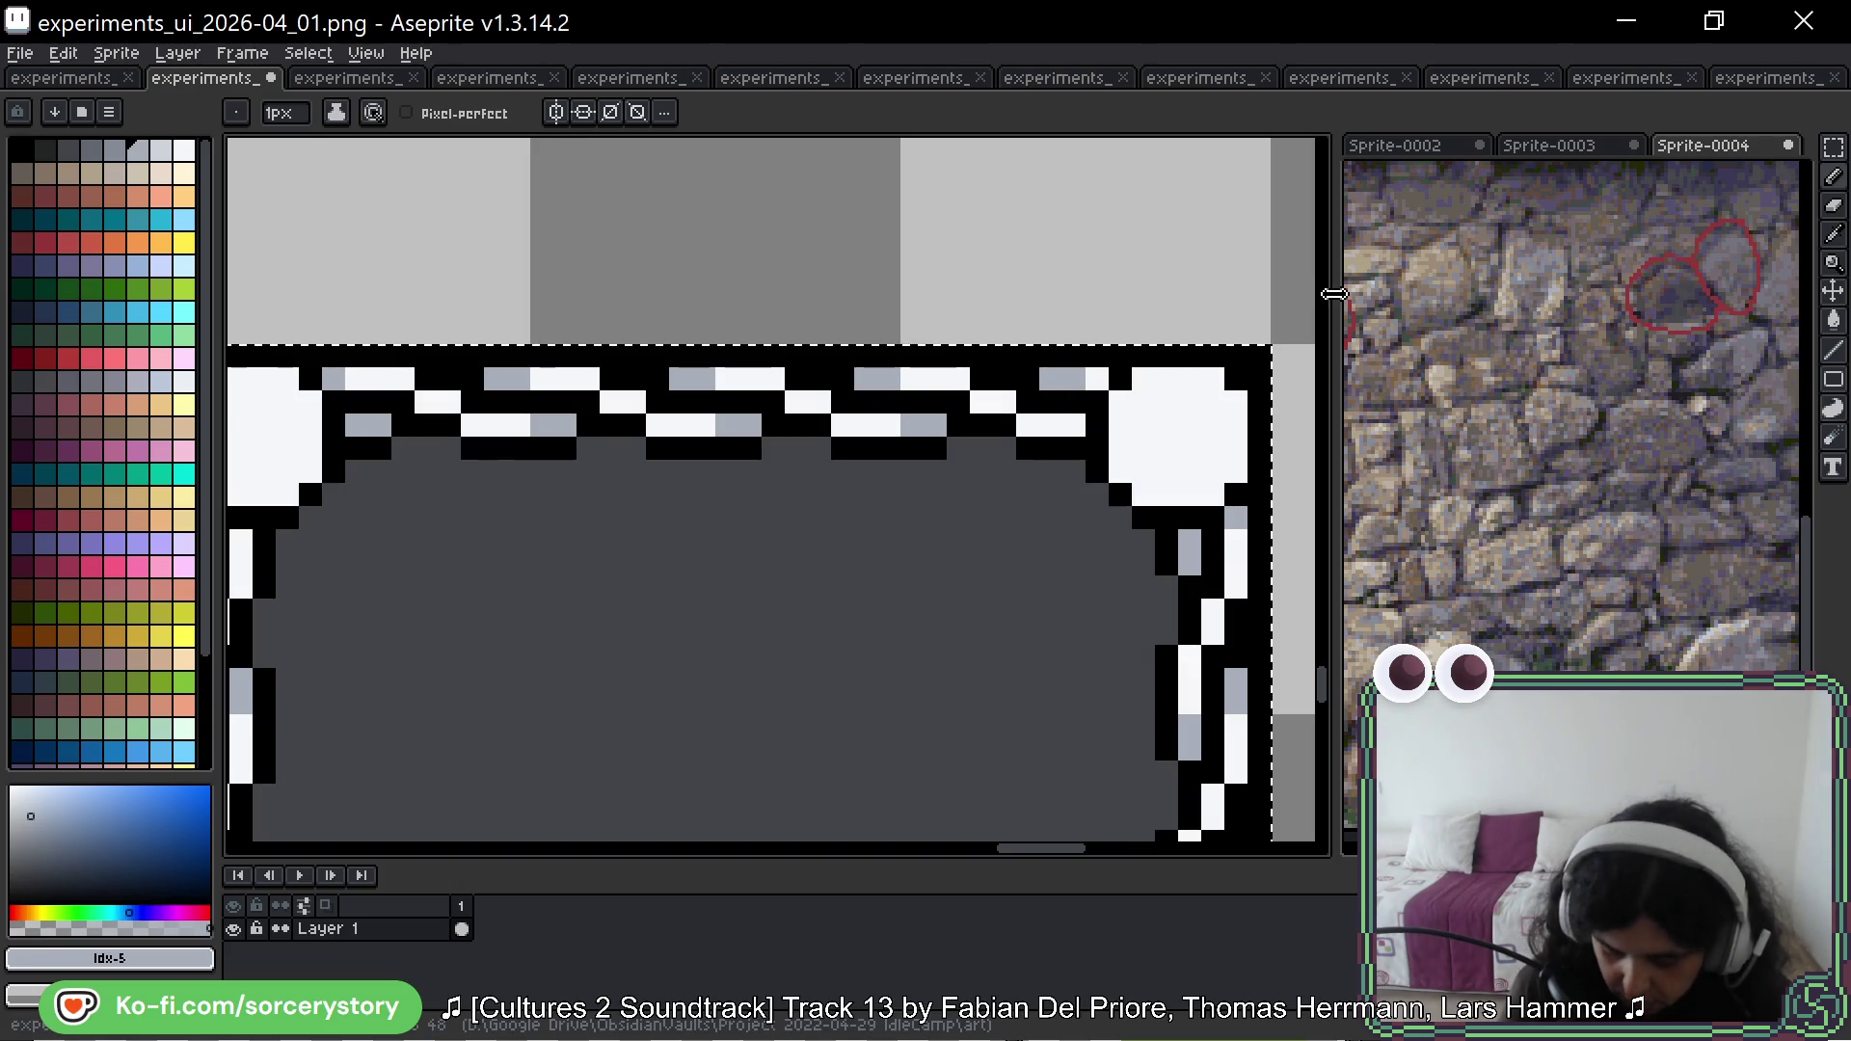
scroll(1088, 440, down, 4)
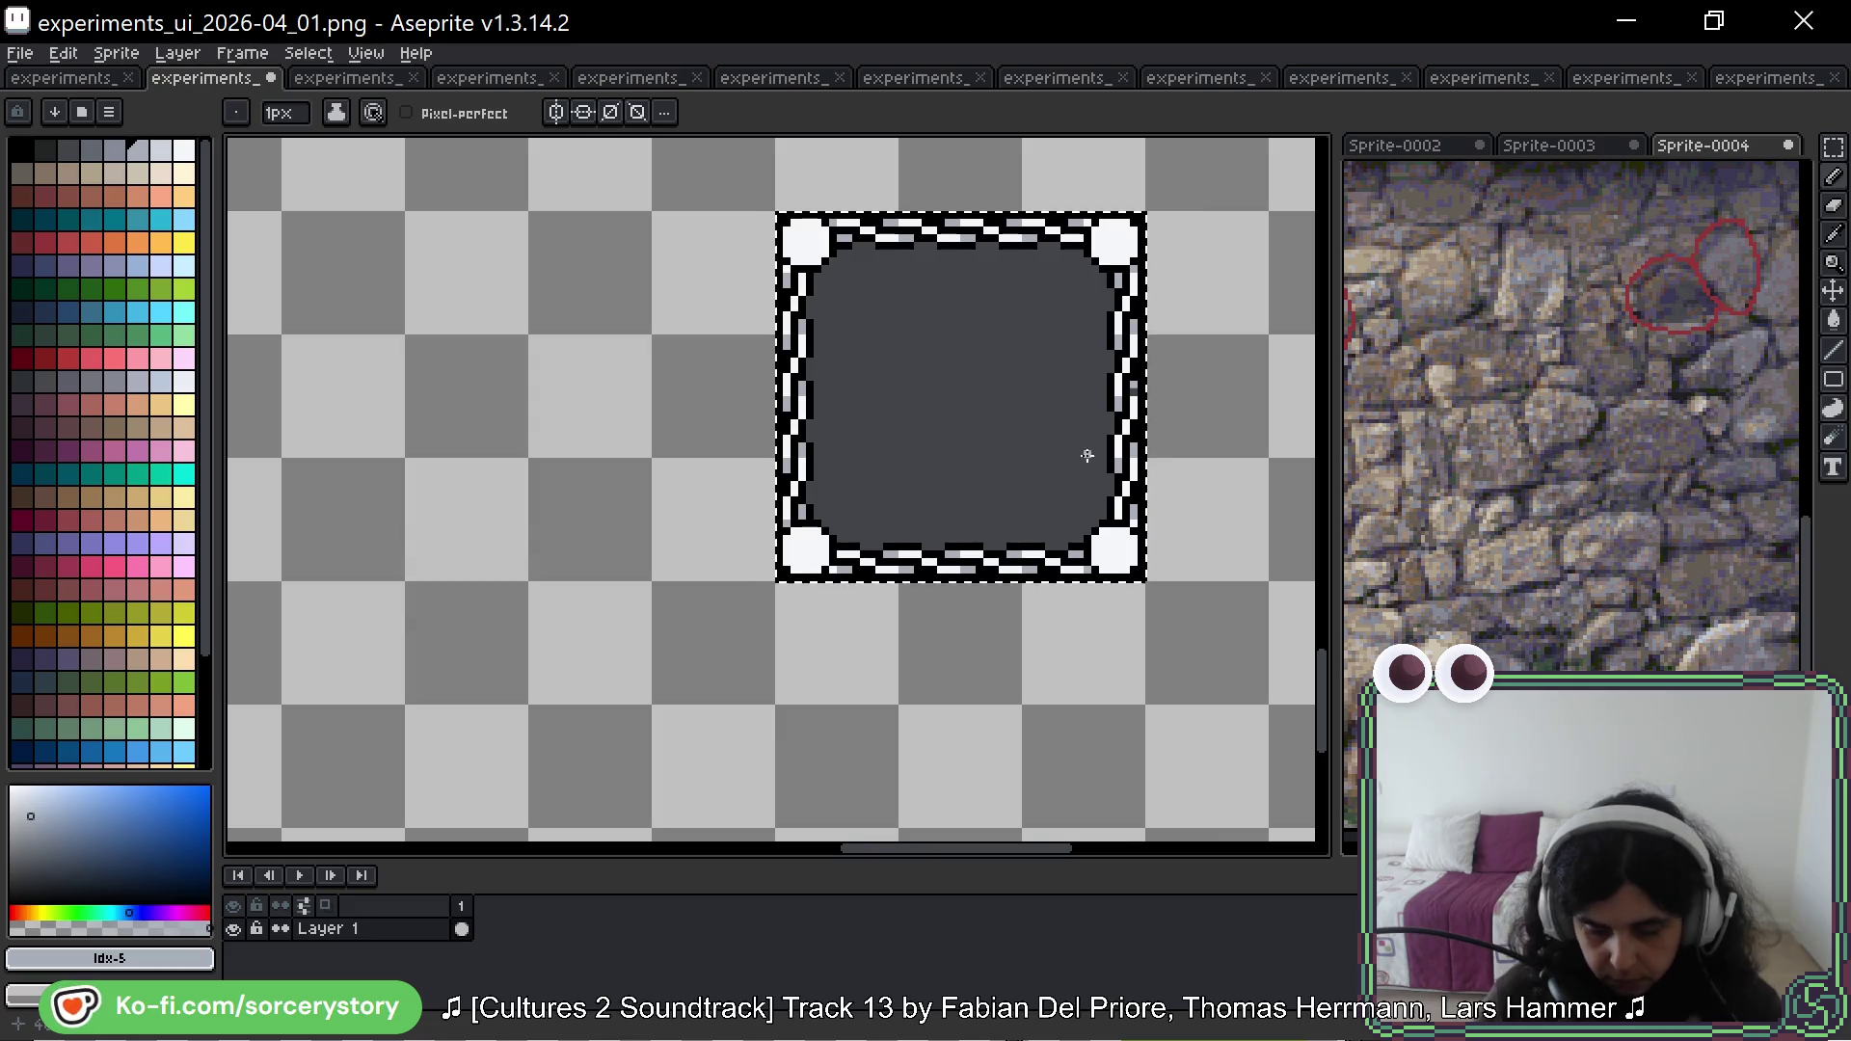
Step: Set the working colour to bright green 69e33d in HSV: H 104, S 73, V 89
scroll(1086, 503, down, 1)
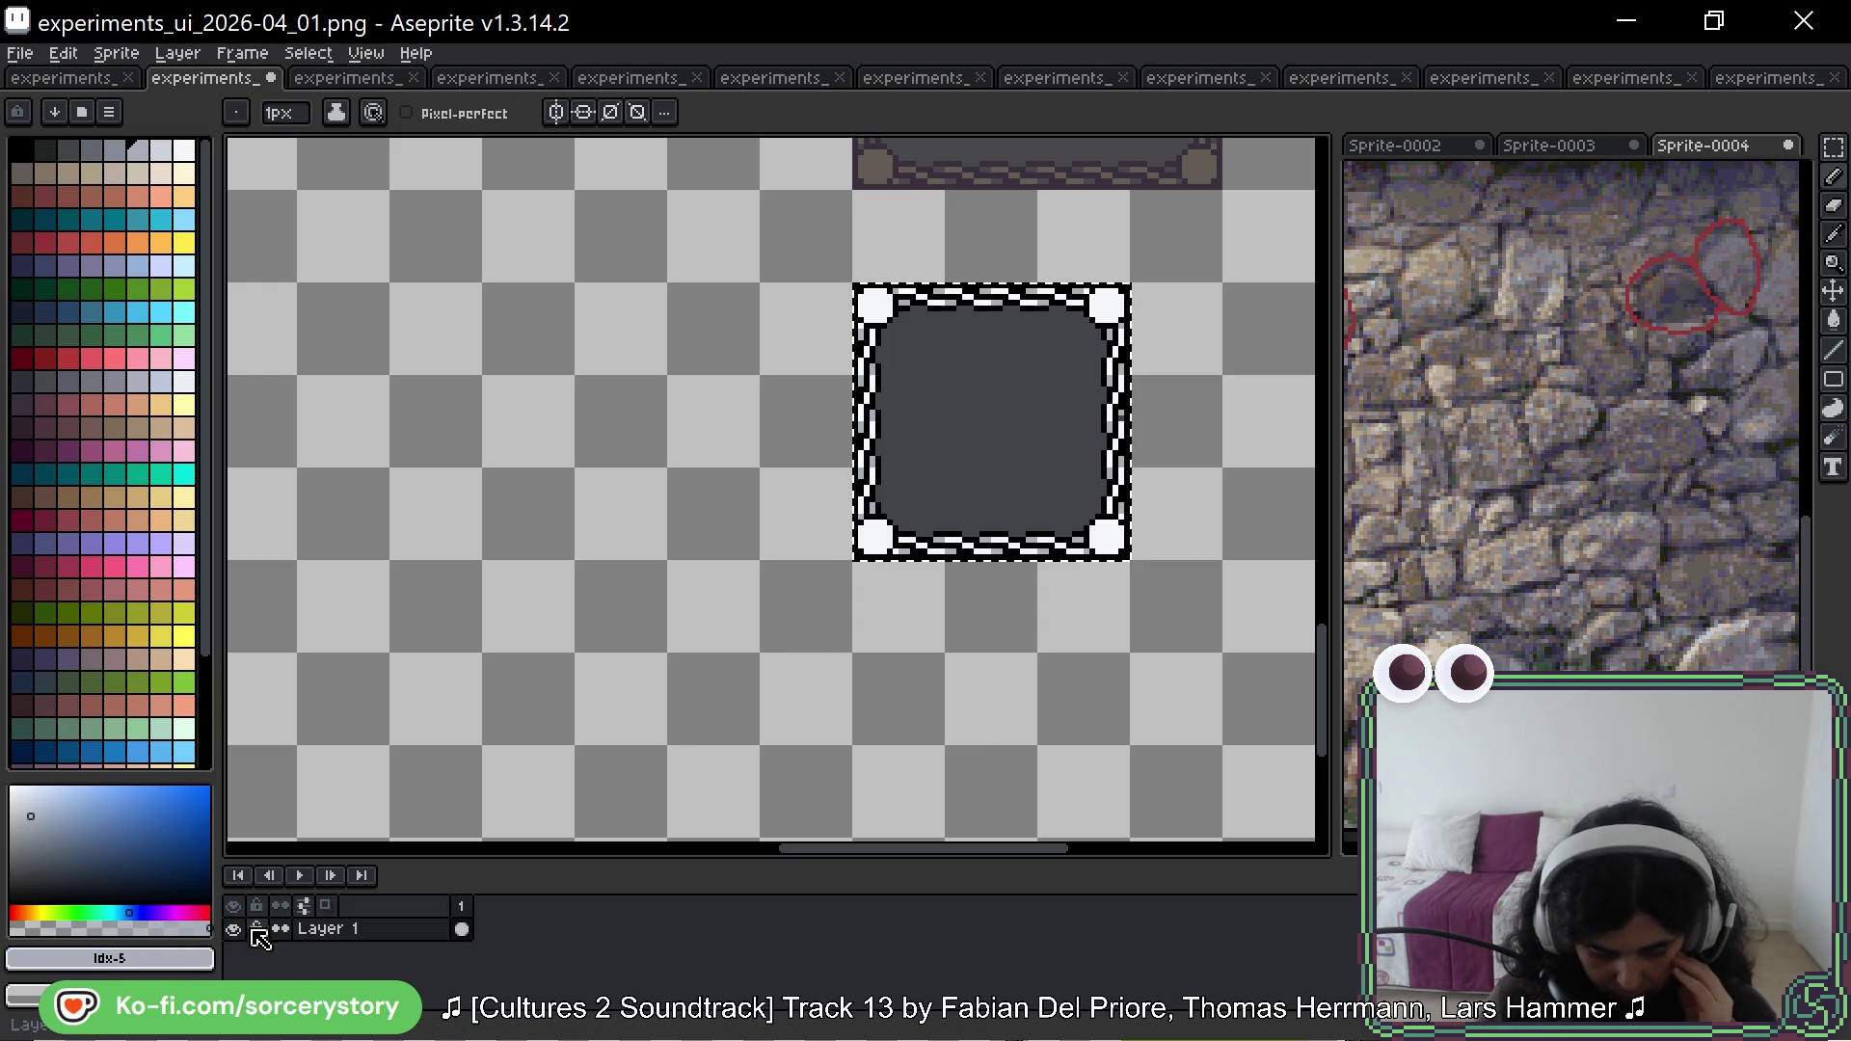
click(140, 911)
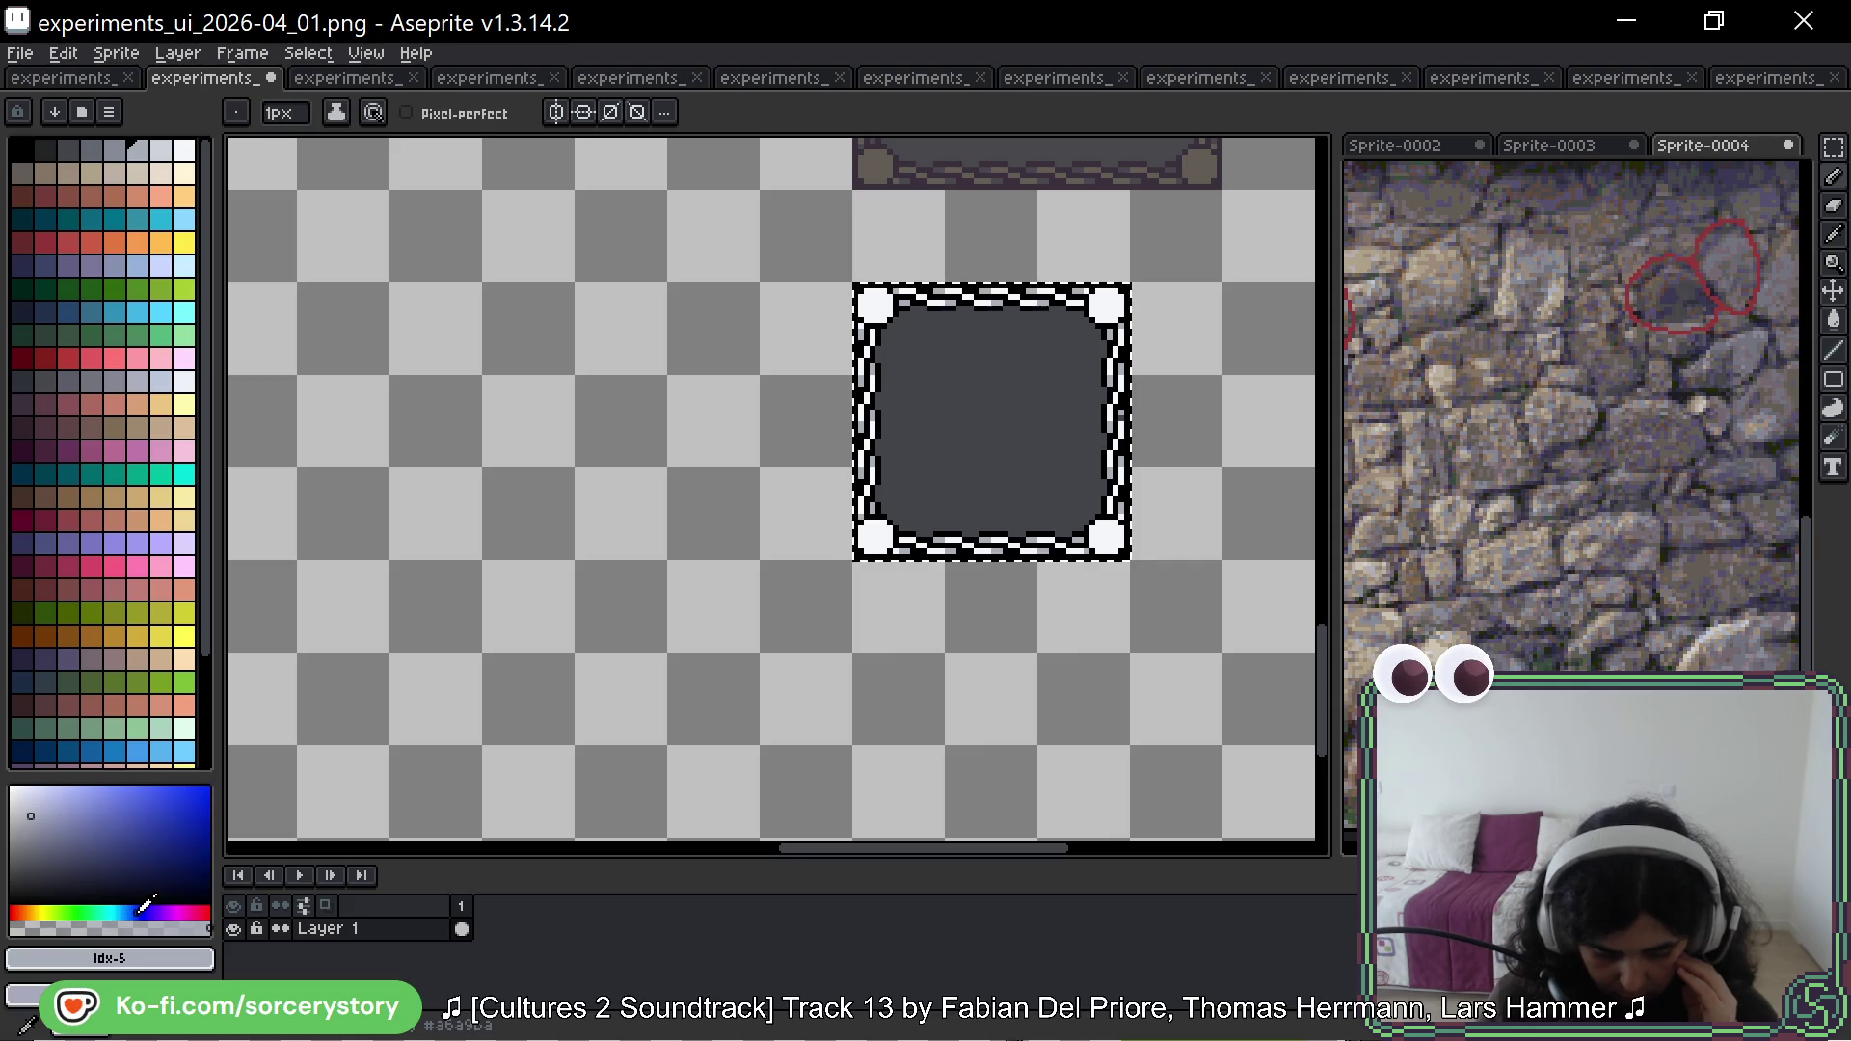
click(133, 910)
click(27, 995)
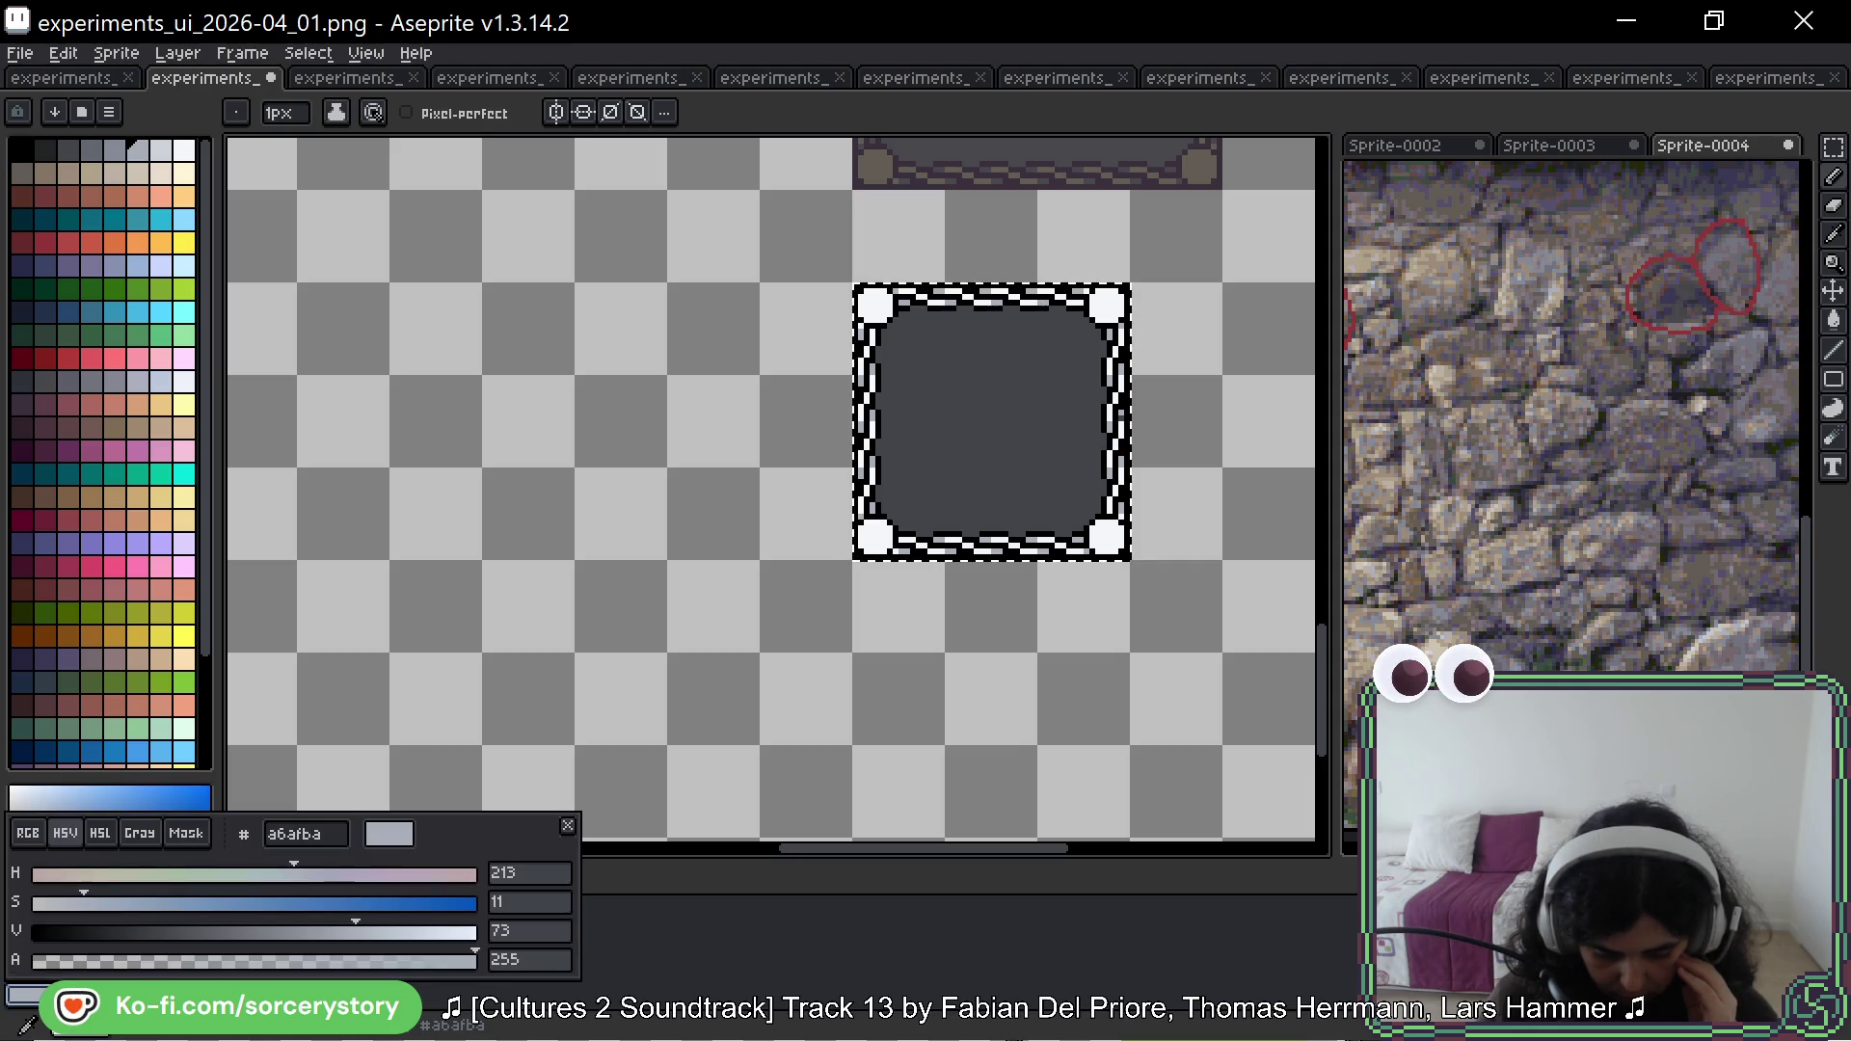
click(161, 876)
drag(241, 903, 356, 904)
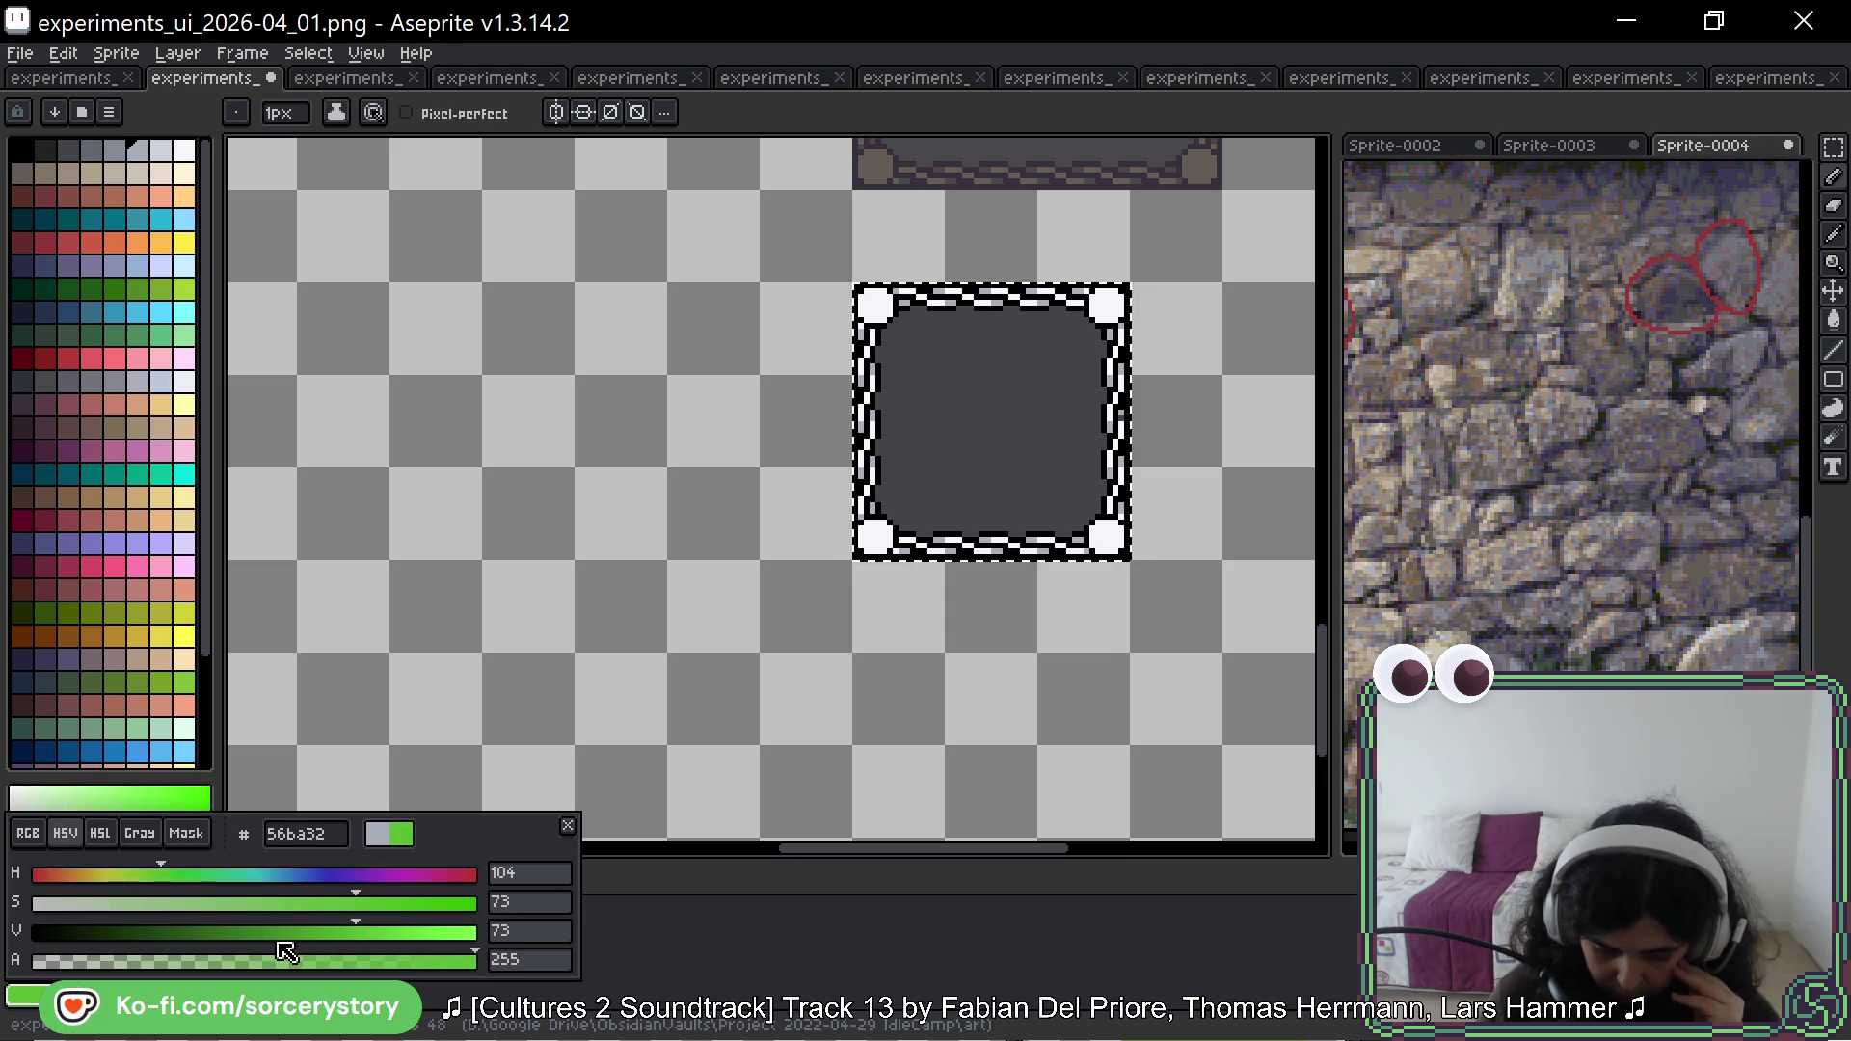
click(425, 932)
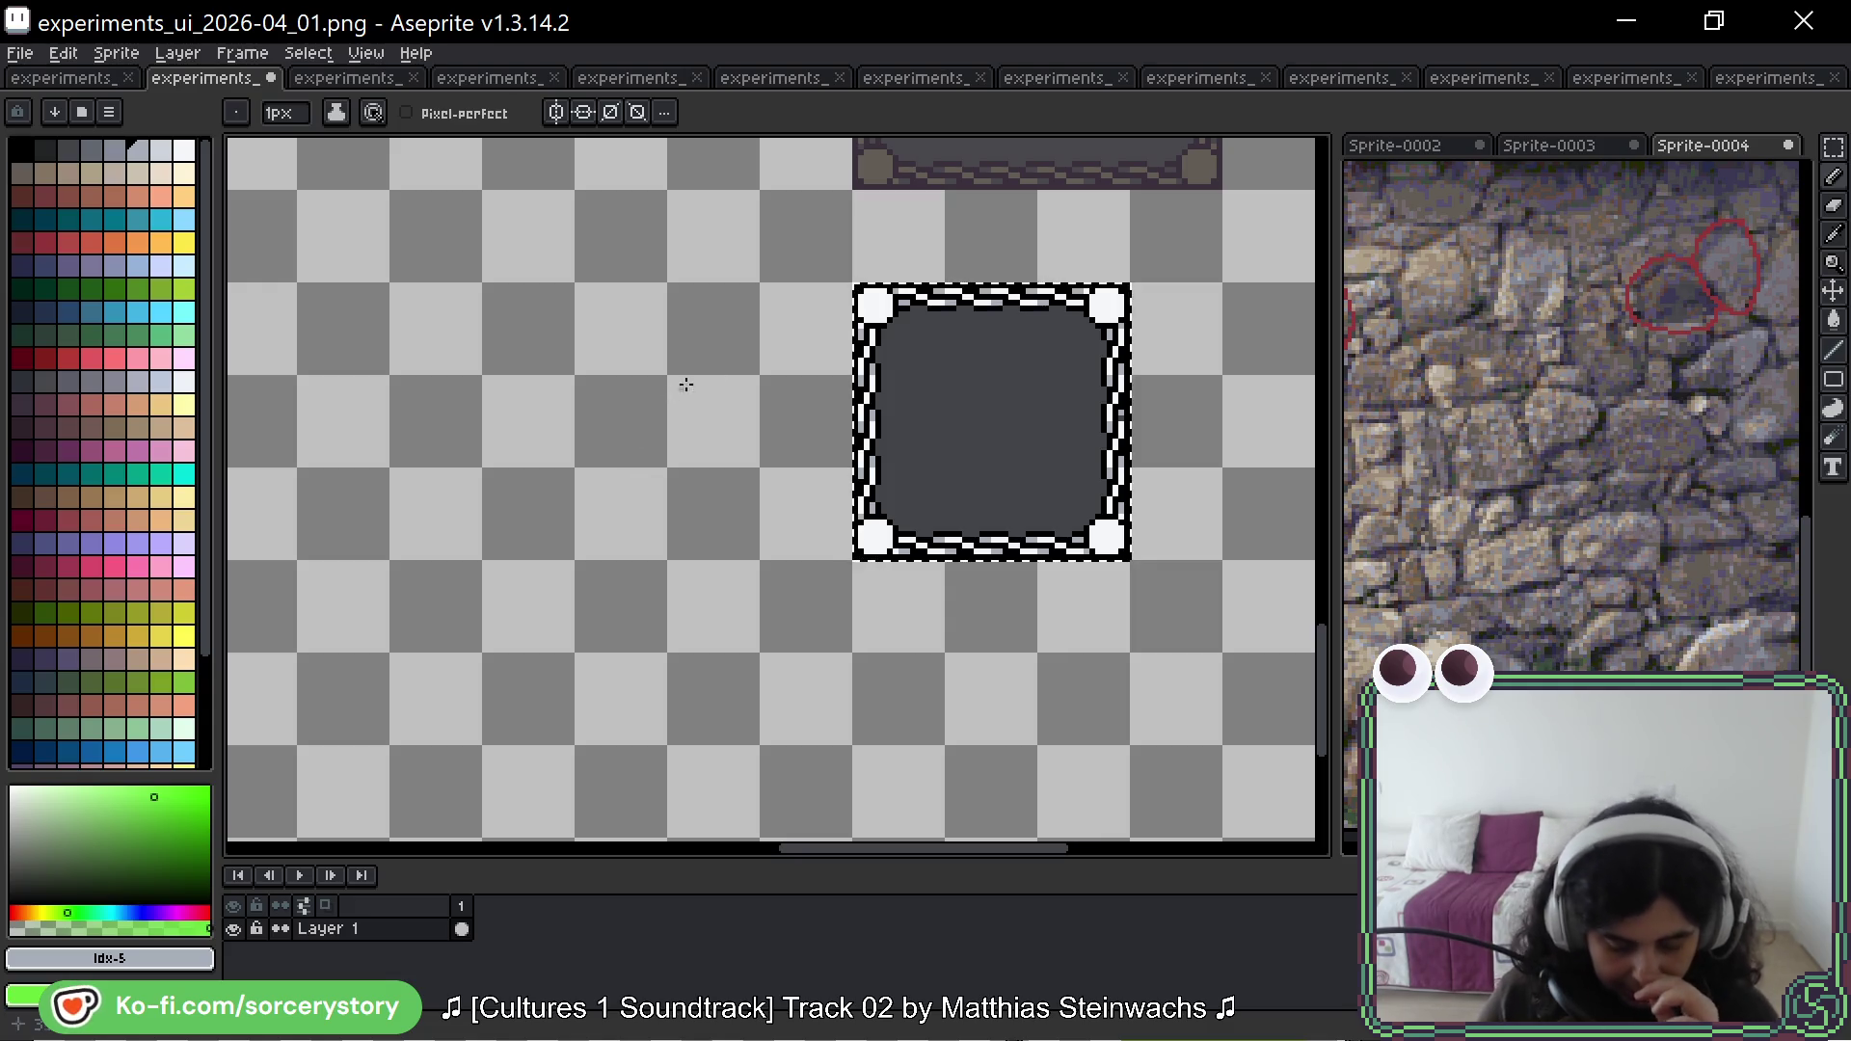
drag(1013, 363, 960, 533)
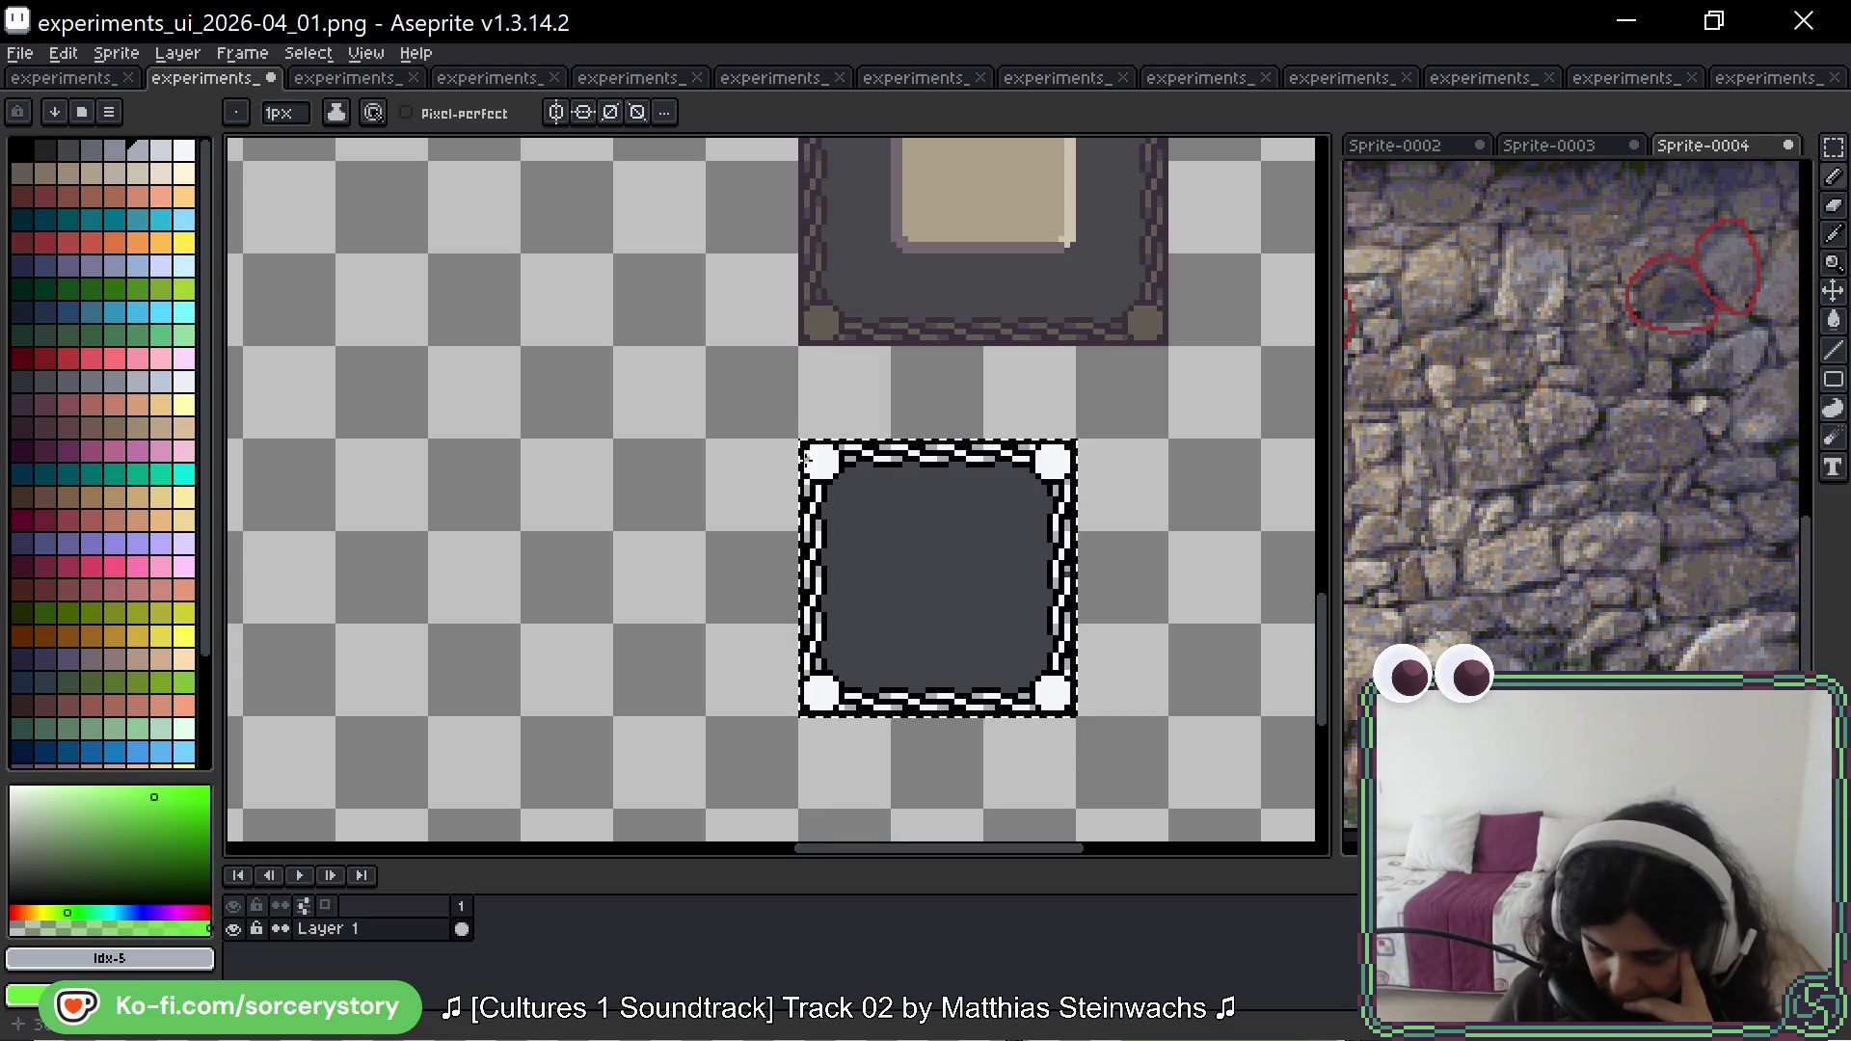
scroll(806, 465, down, 1)
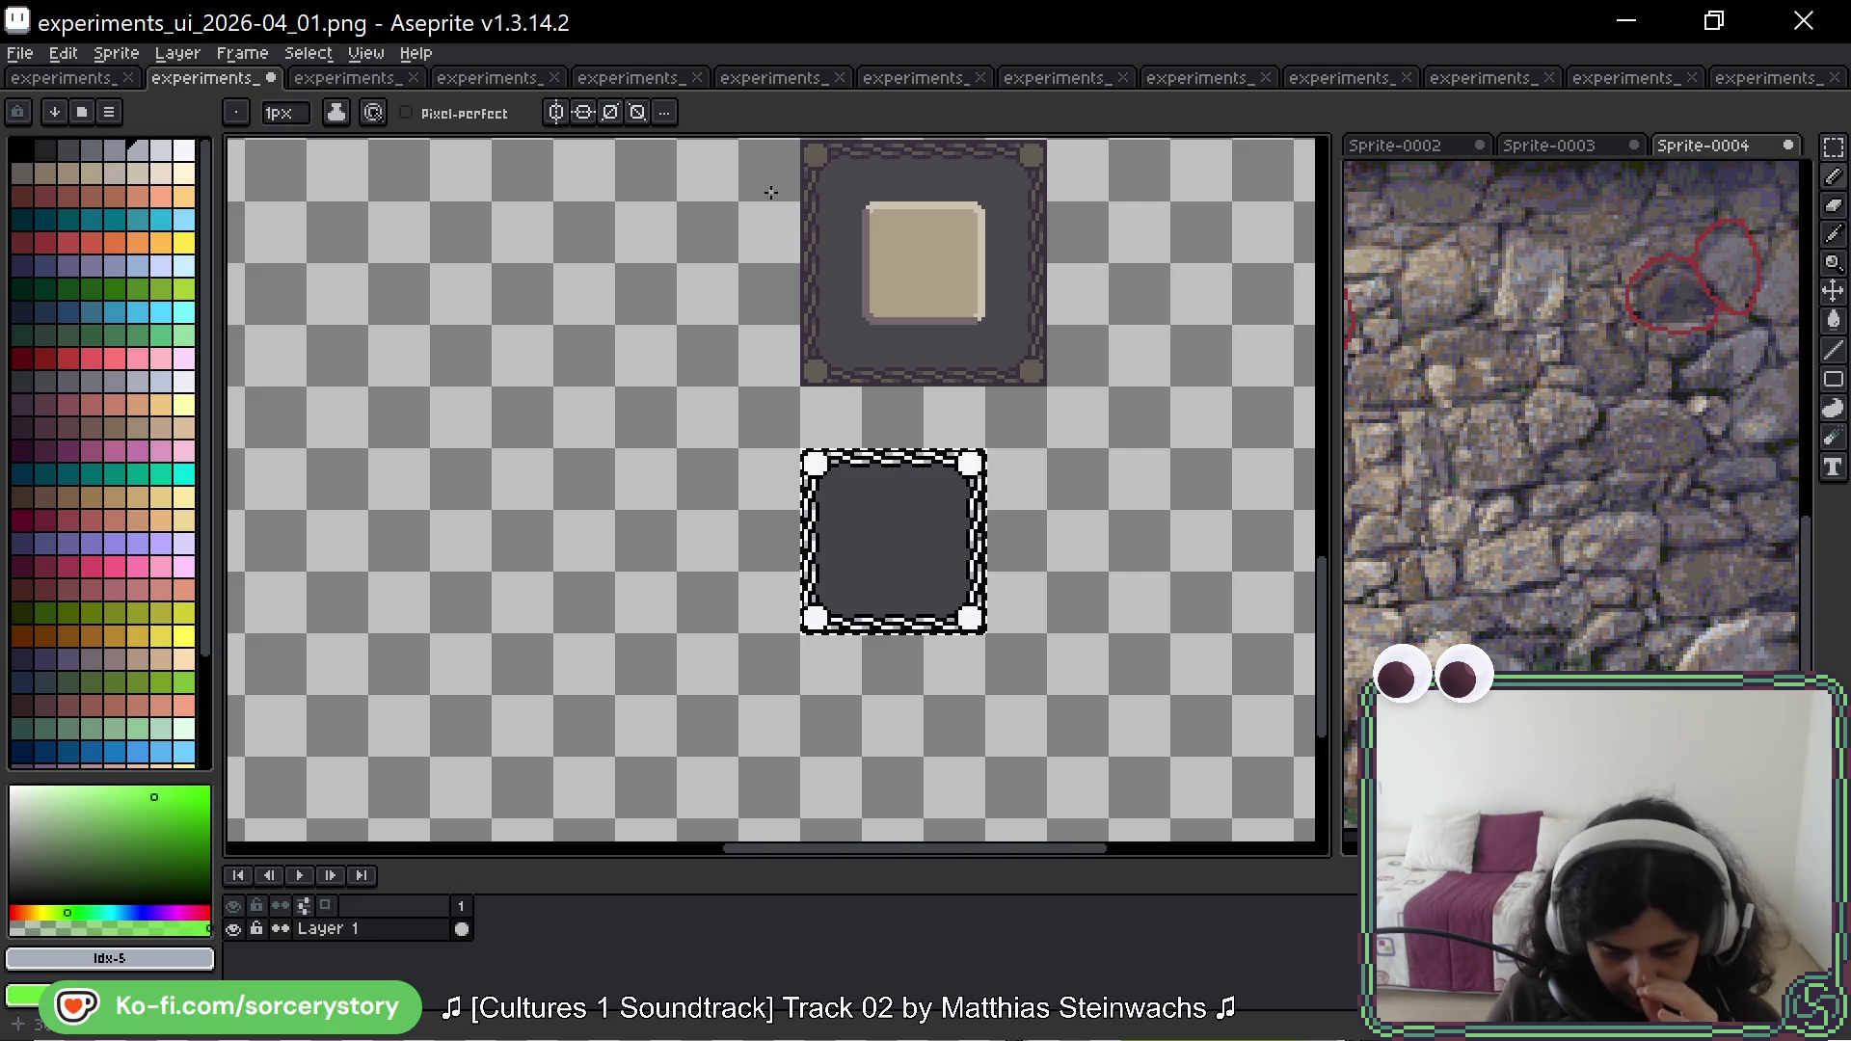
drag(1082, 287, 1054, 303)
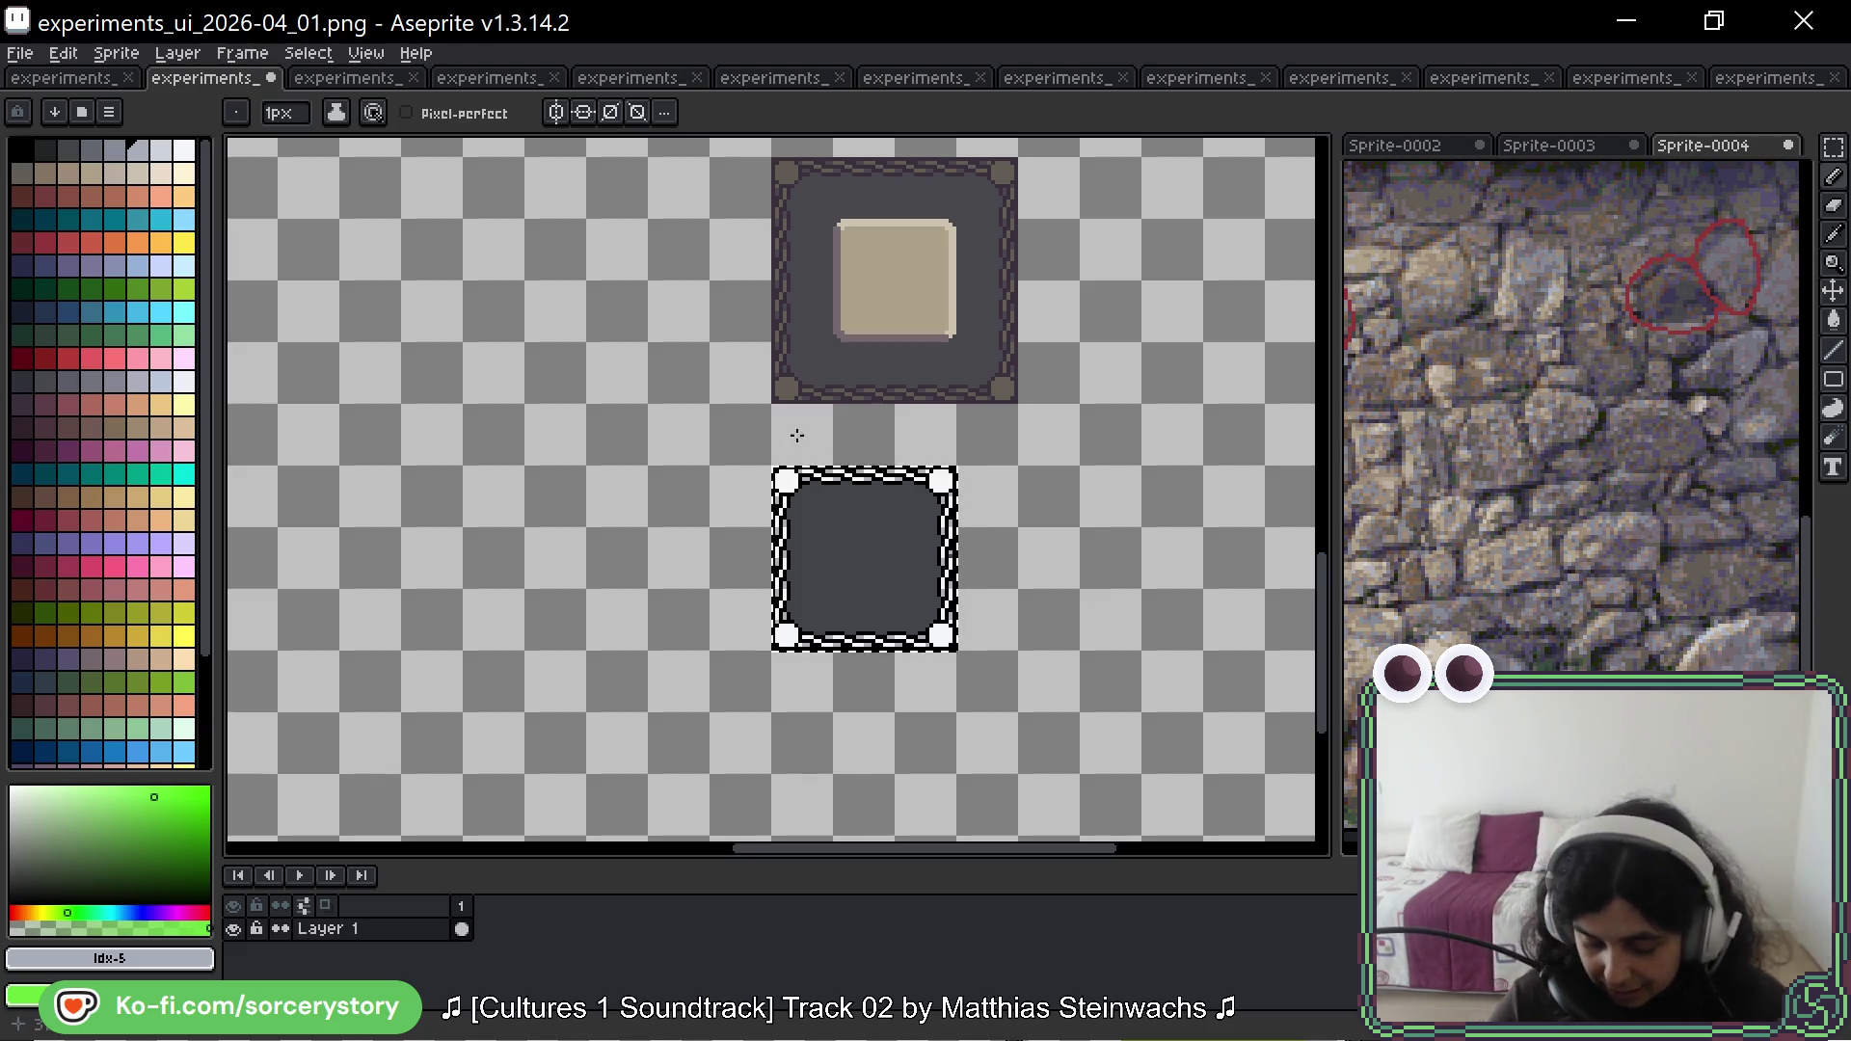
scroll(805, 436, up, 4)
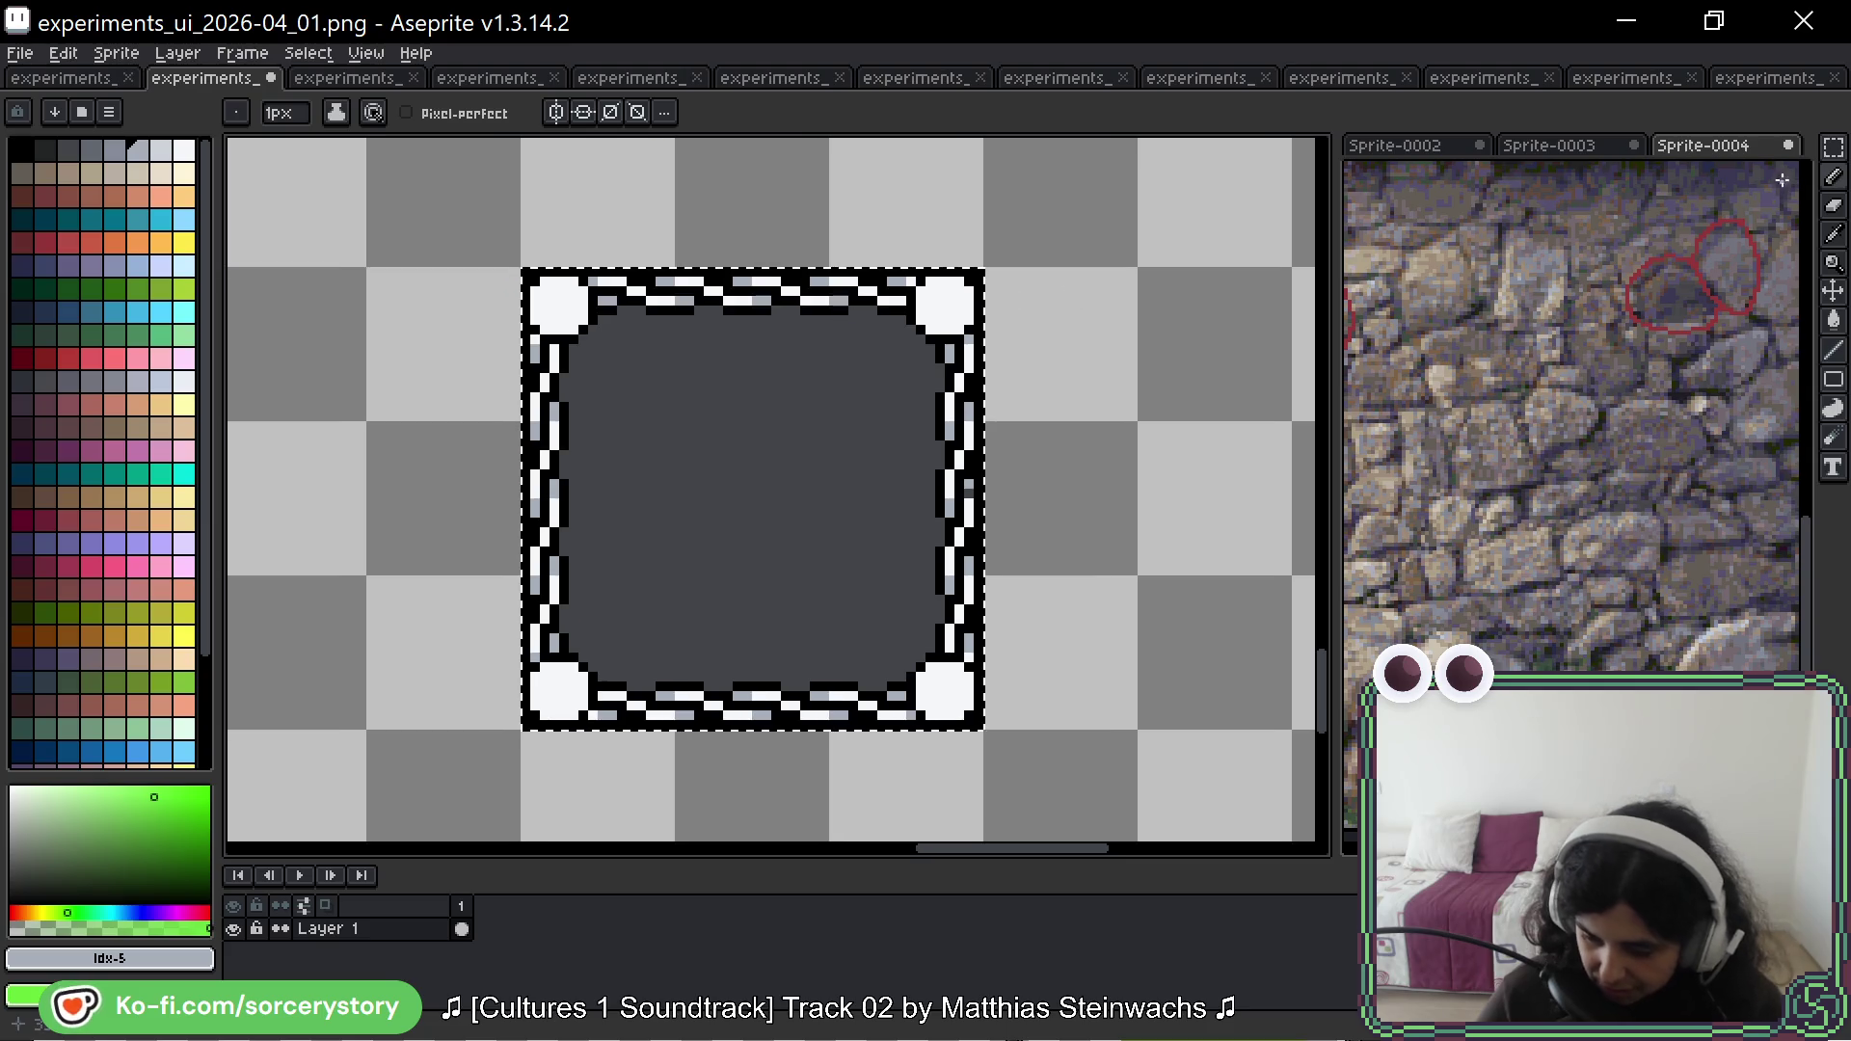
Step: Copy the selected frame to the right of the original and confirm its placement
key(m)
mouse_move(865, 385)
mouse_down()
mouse_move(463, 392)
mouse_move(1083, 408)
mouse_up()
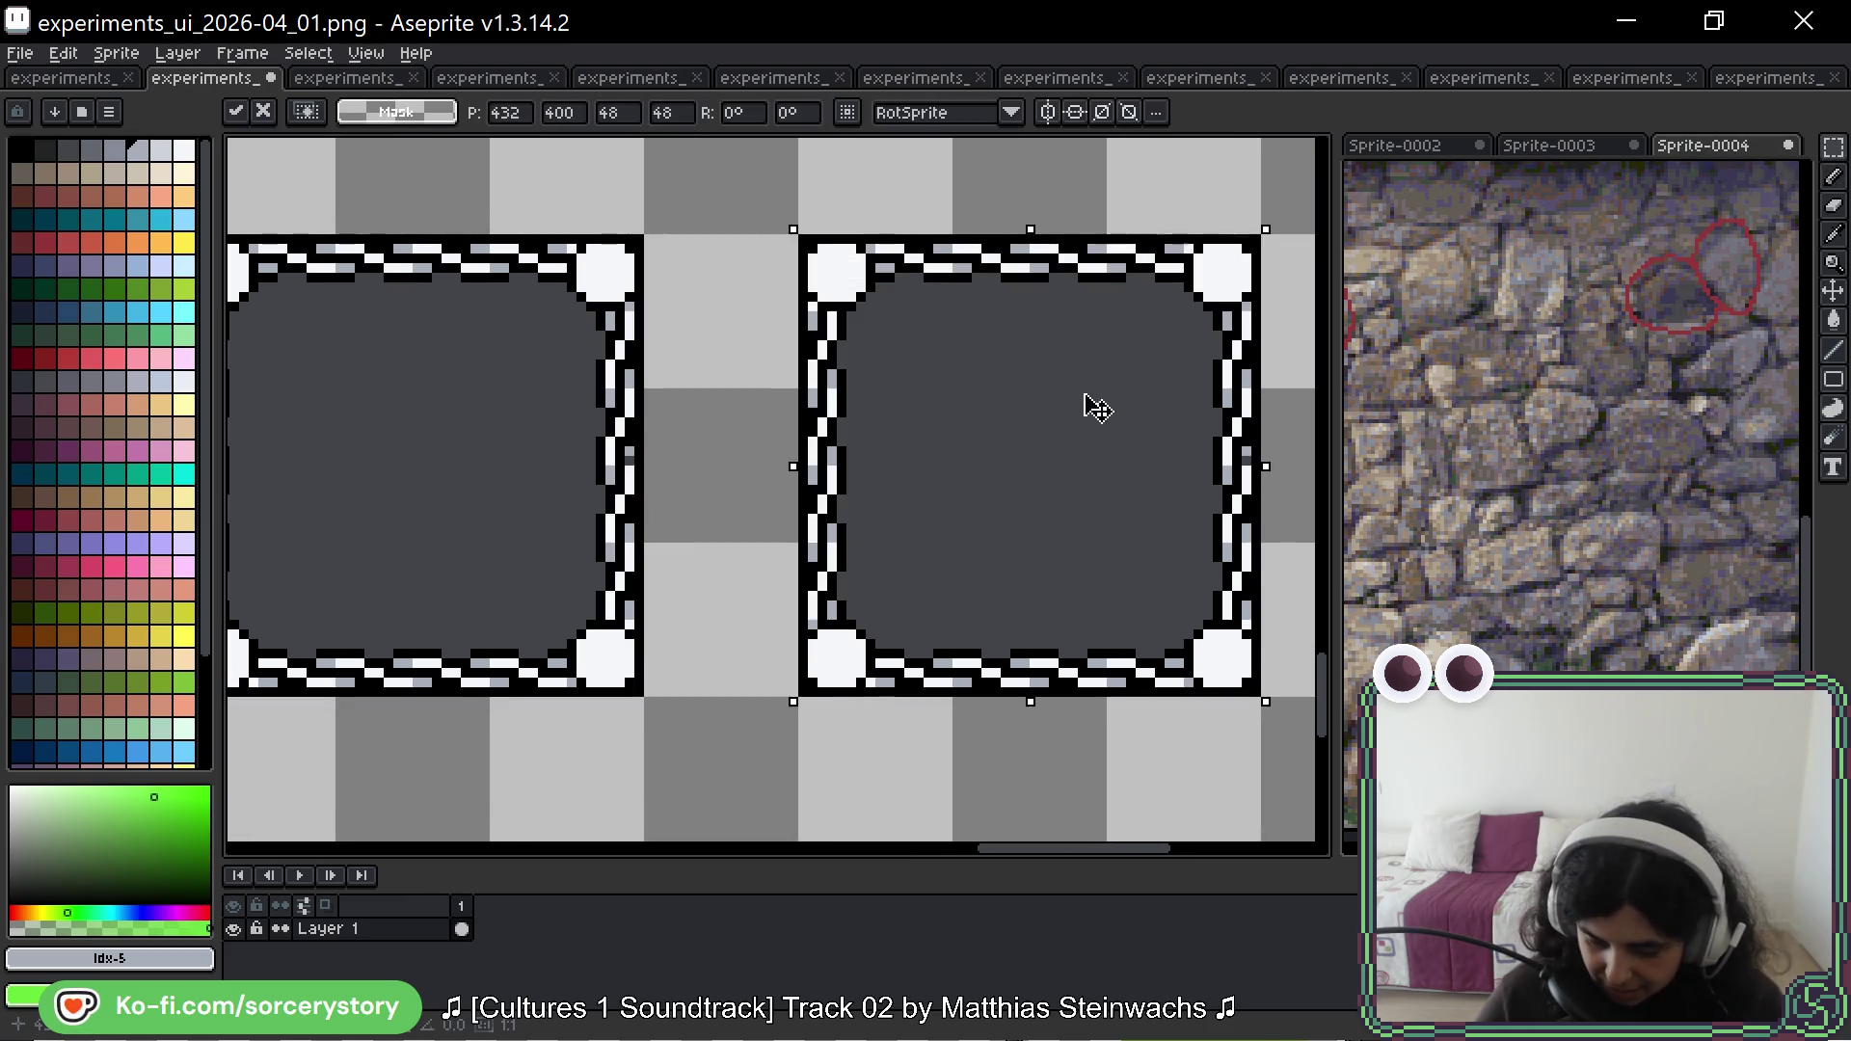
drag(1107, 331, 884, 330)
key(Return)
key(w)
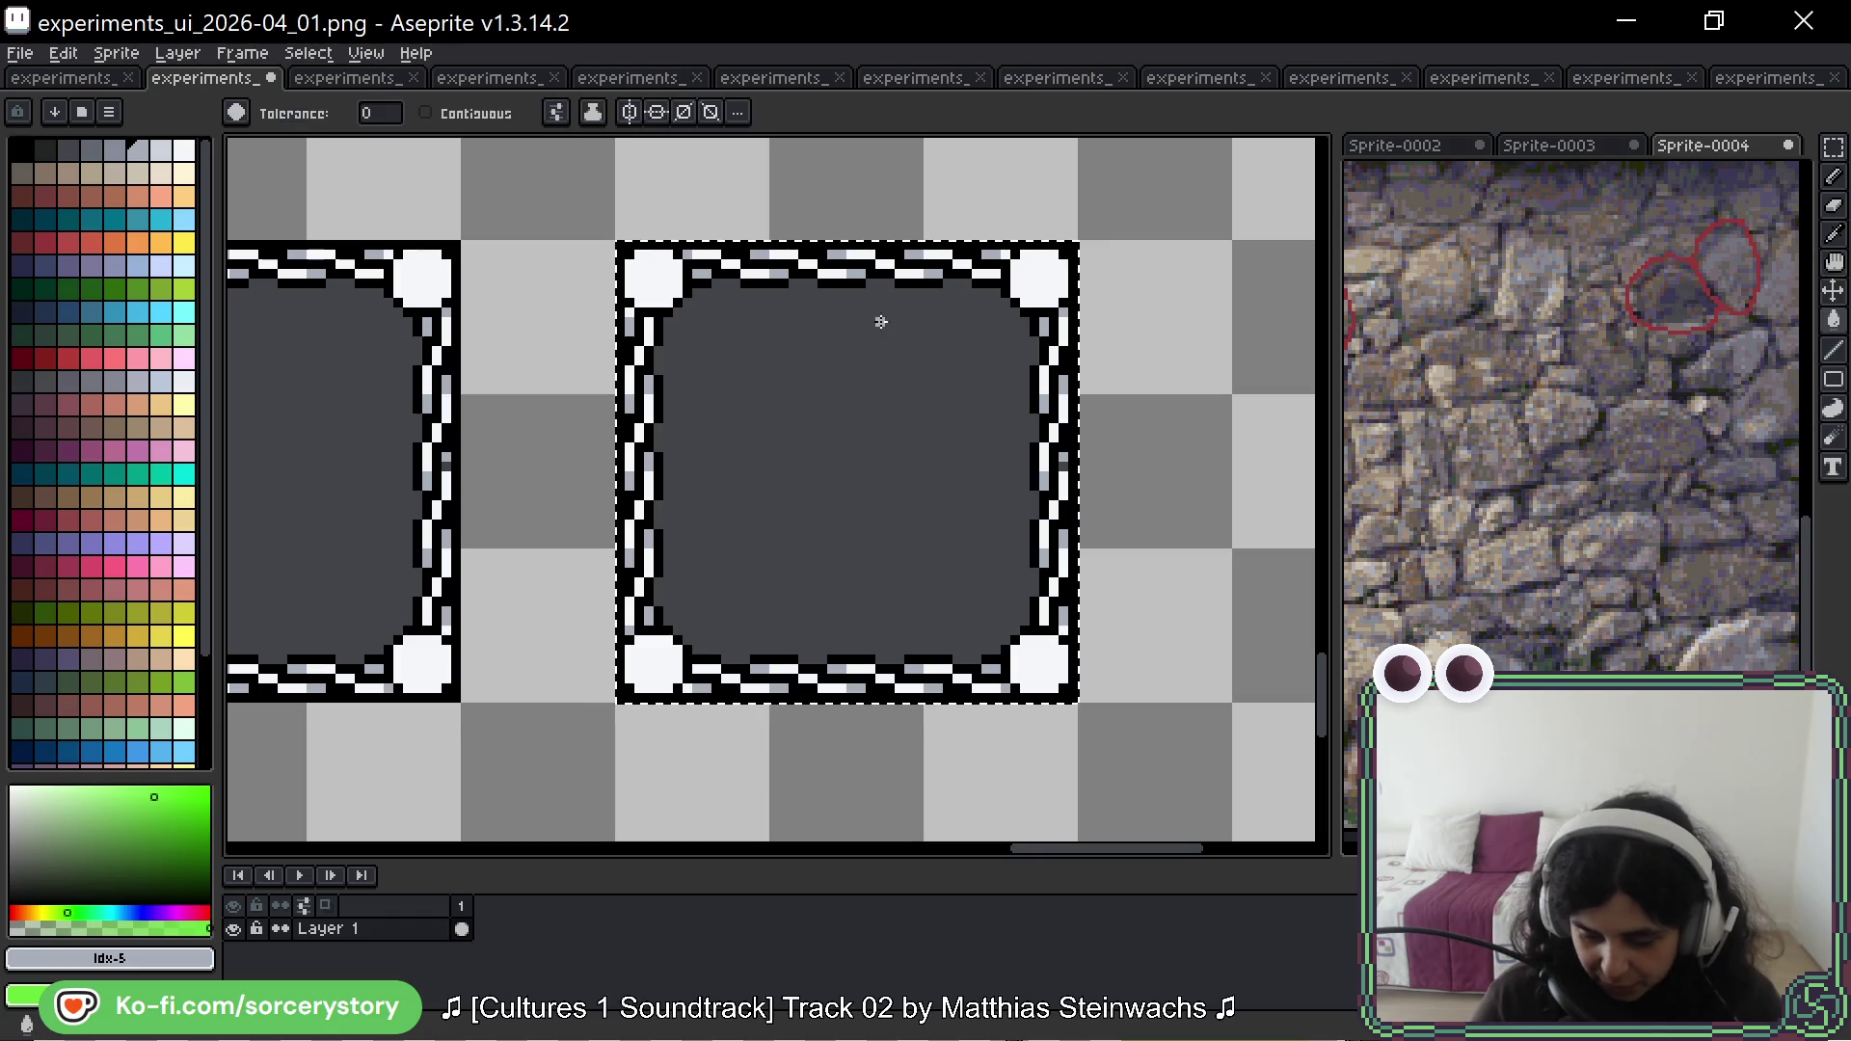
scroll(1156, 385, up, 2)
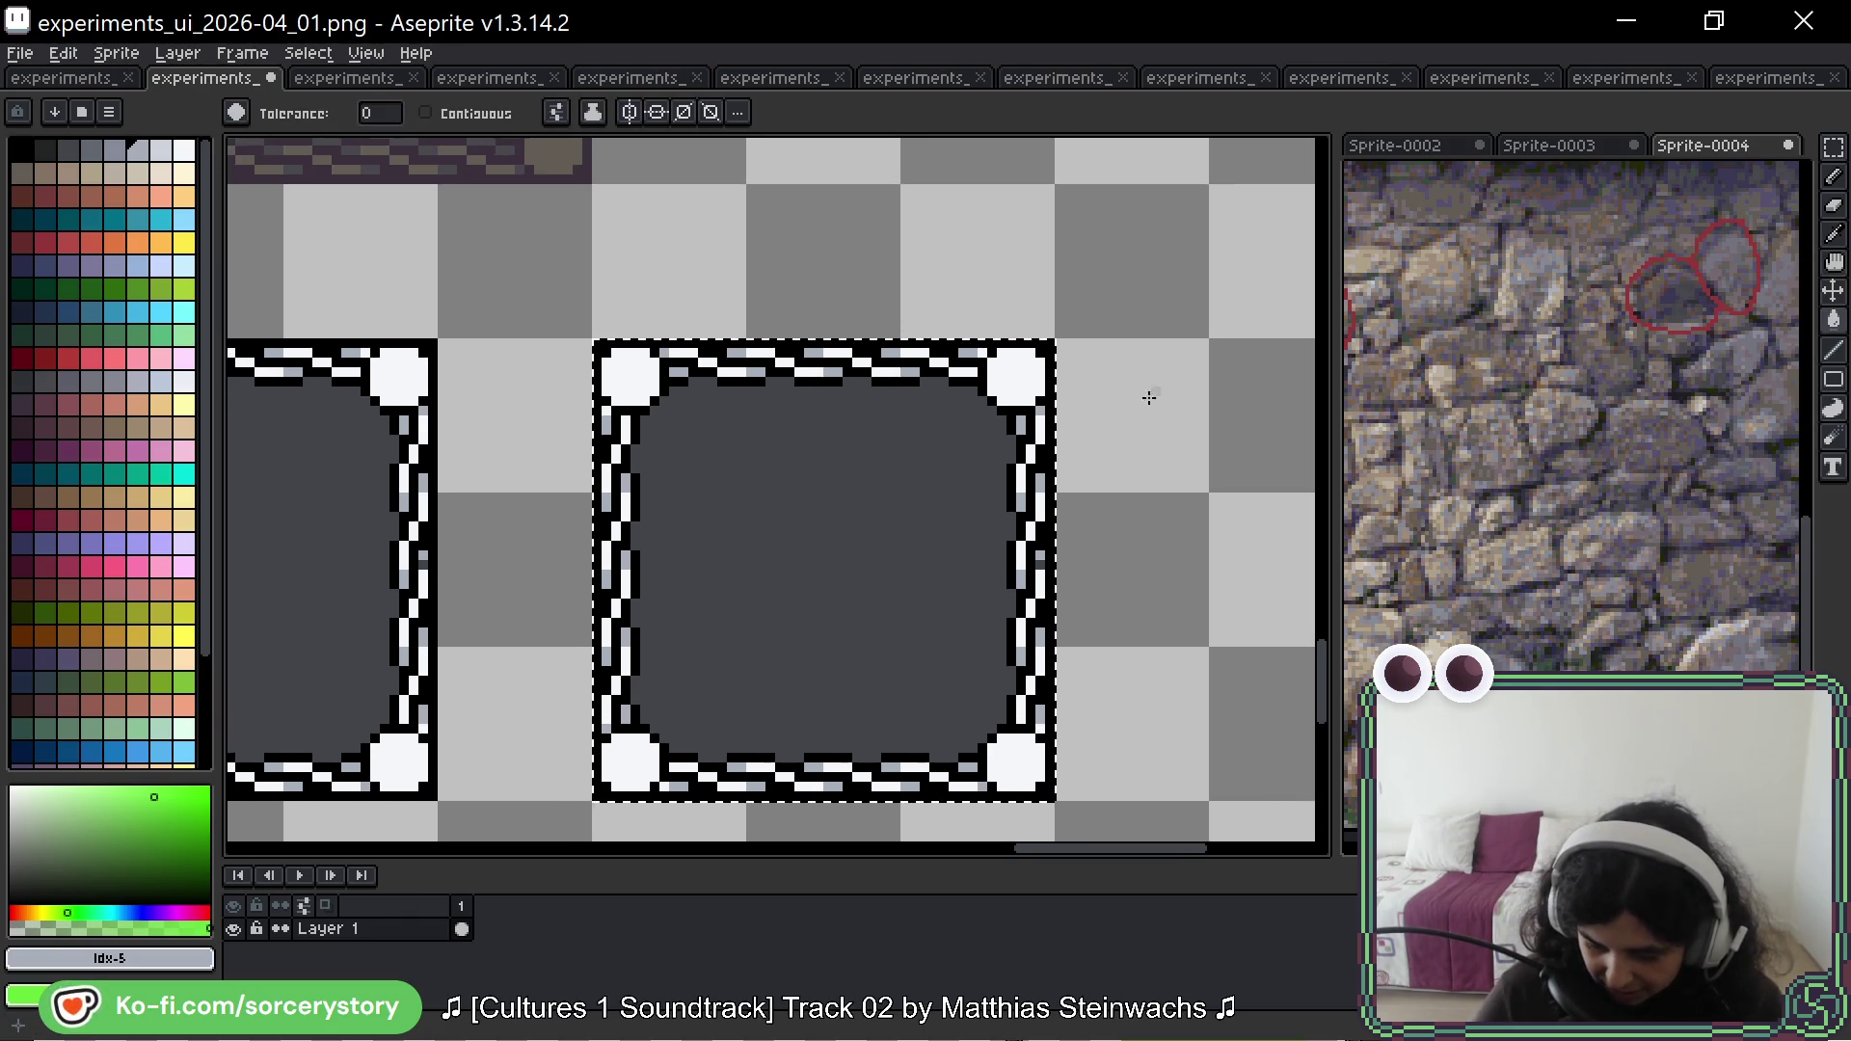
scroll(1155, 386, down, 1)
scroll(1193, 496, up, 1)
key(ctrl+z)
key(ctrl+shift+z)
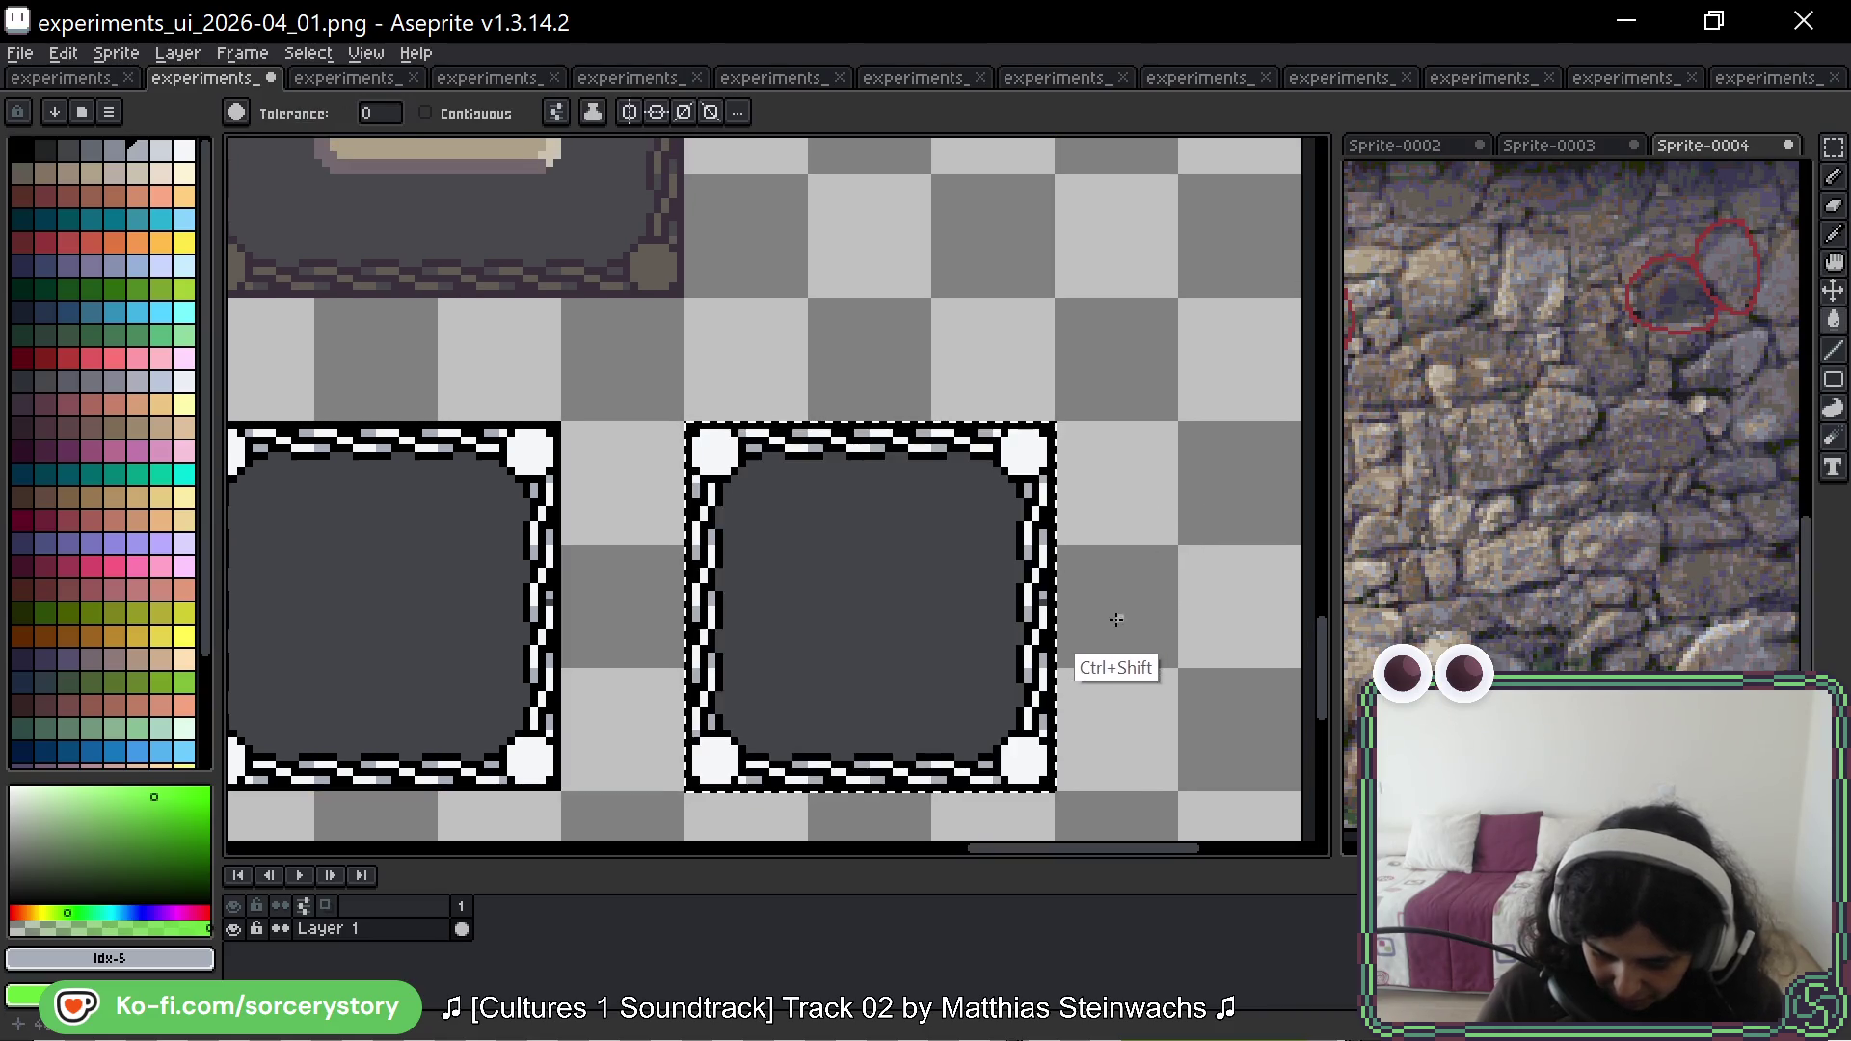
scroll(1070, 564, up, 3)
Step: Sample light grey #a4acba from the border and test-fill the right frame's interior with it
key(i)
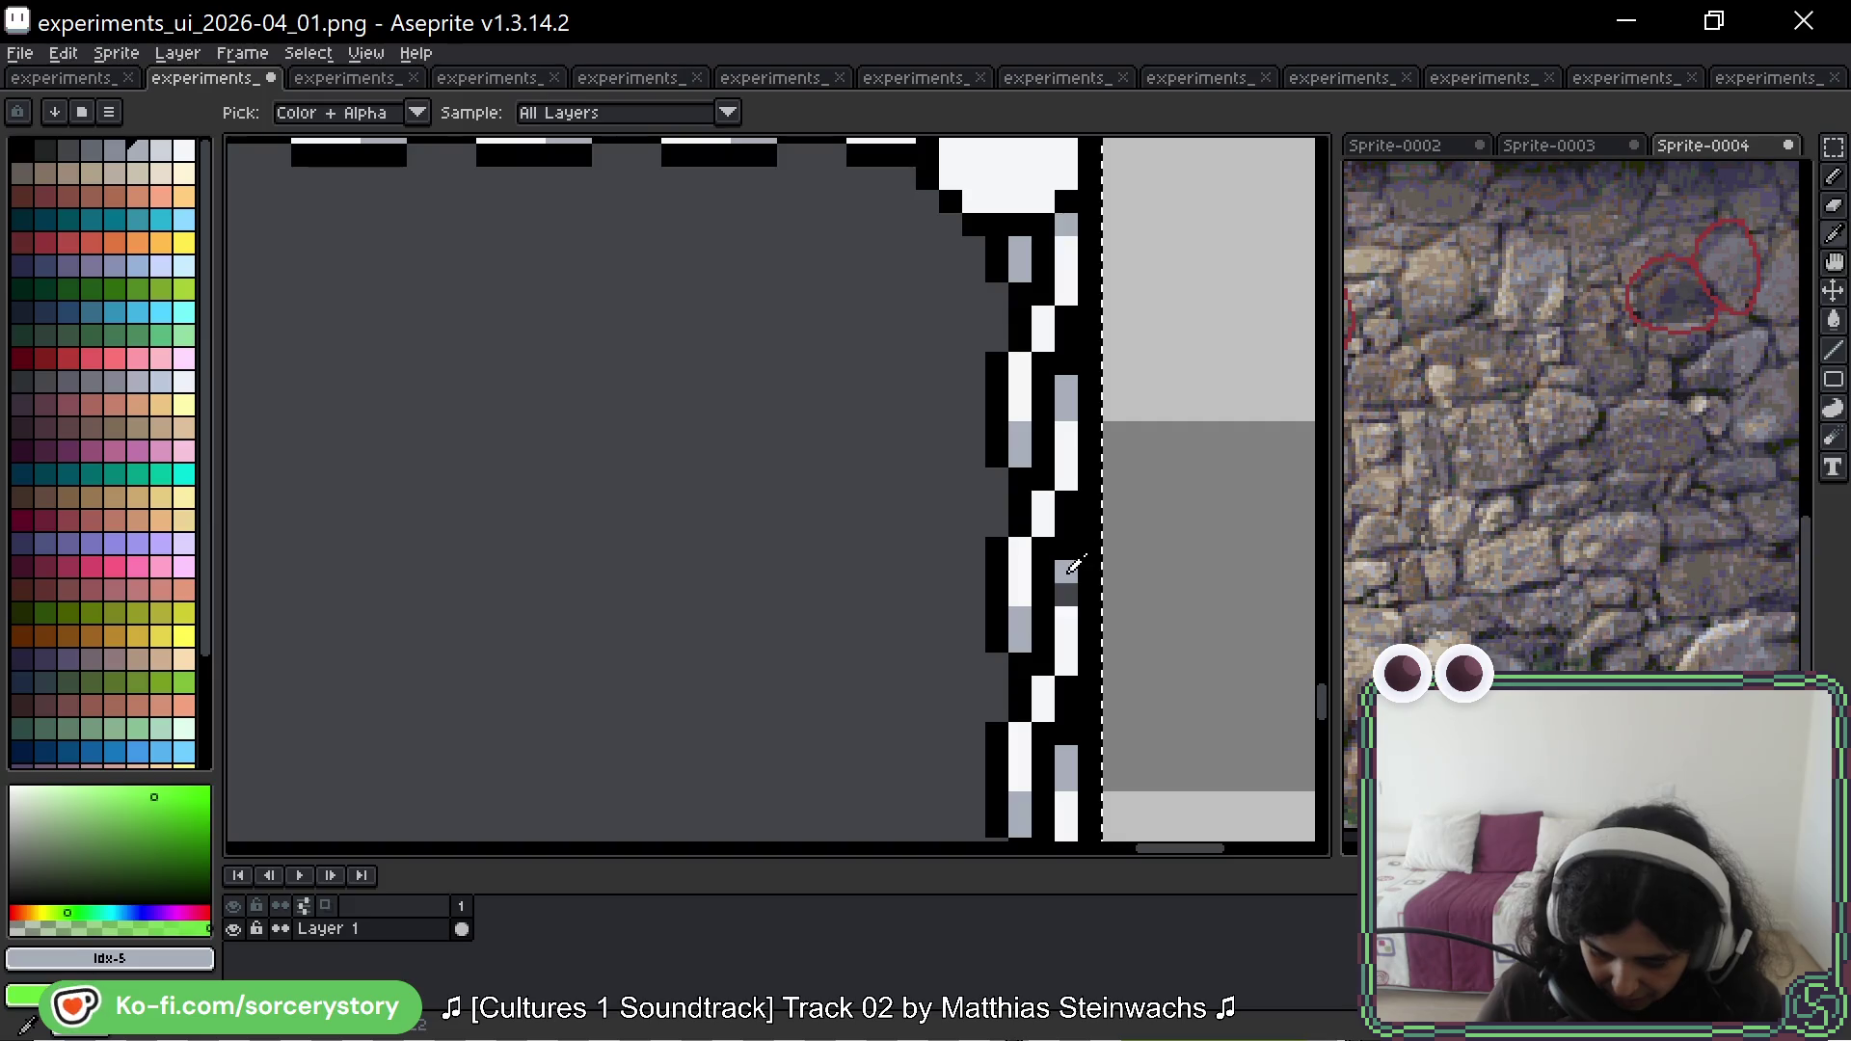
click(1073, 566)
key(f)
scroll(1003, 578, down, 2)
key(ctrl+z)
click(924, 585)
key(ctrl+z)
click(924, 584)
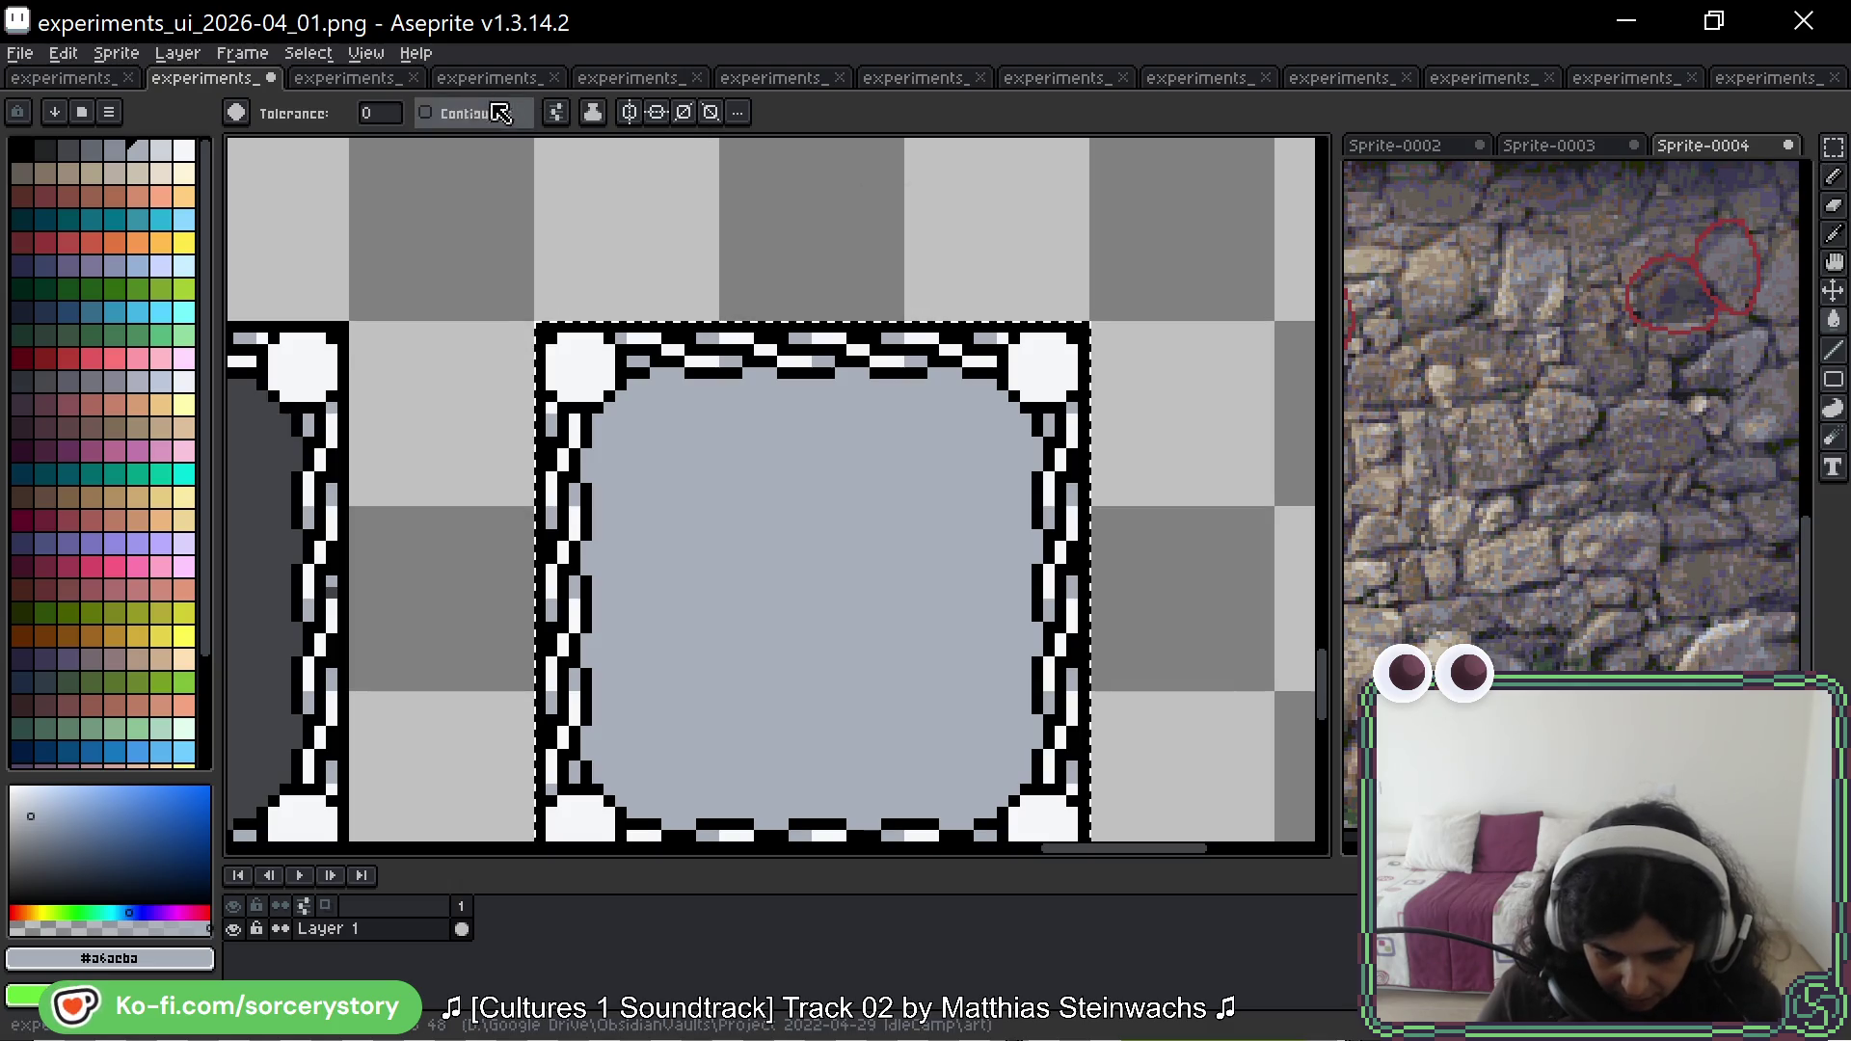
Step: Refill the right frame's interior with the dark grey #434549 from the left frame
drag(268, 522, 640, 412)
alt+click(639, 413)
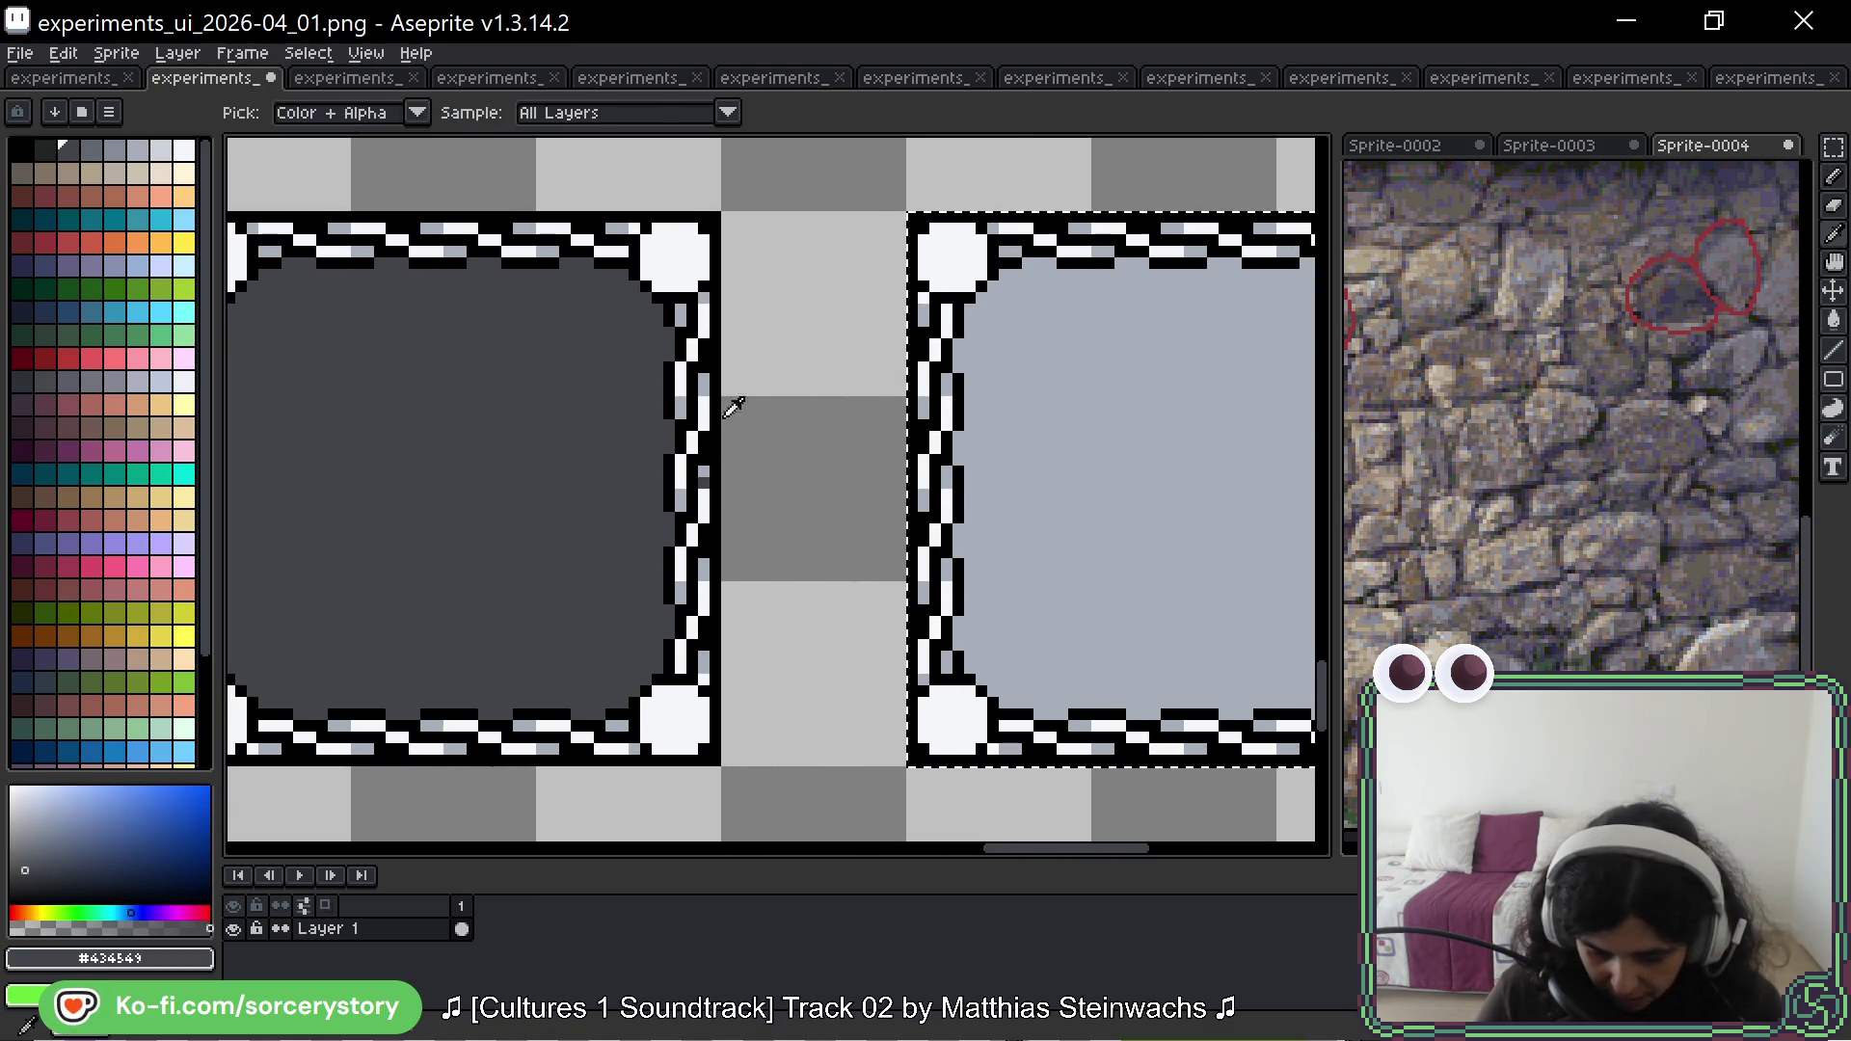
click(1161, 409)
drag(1161, 409, 715, 318)
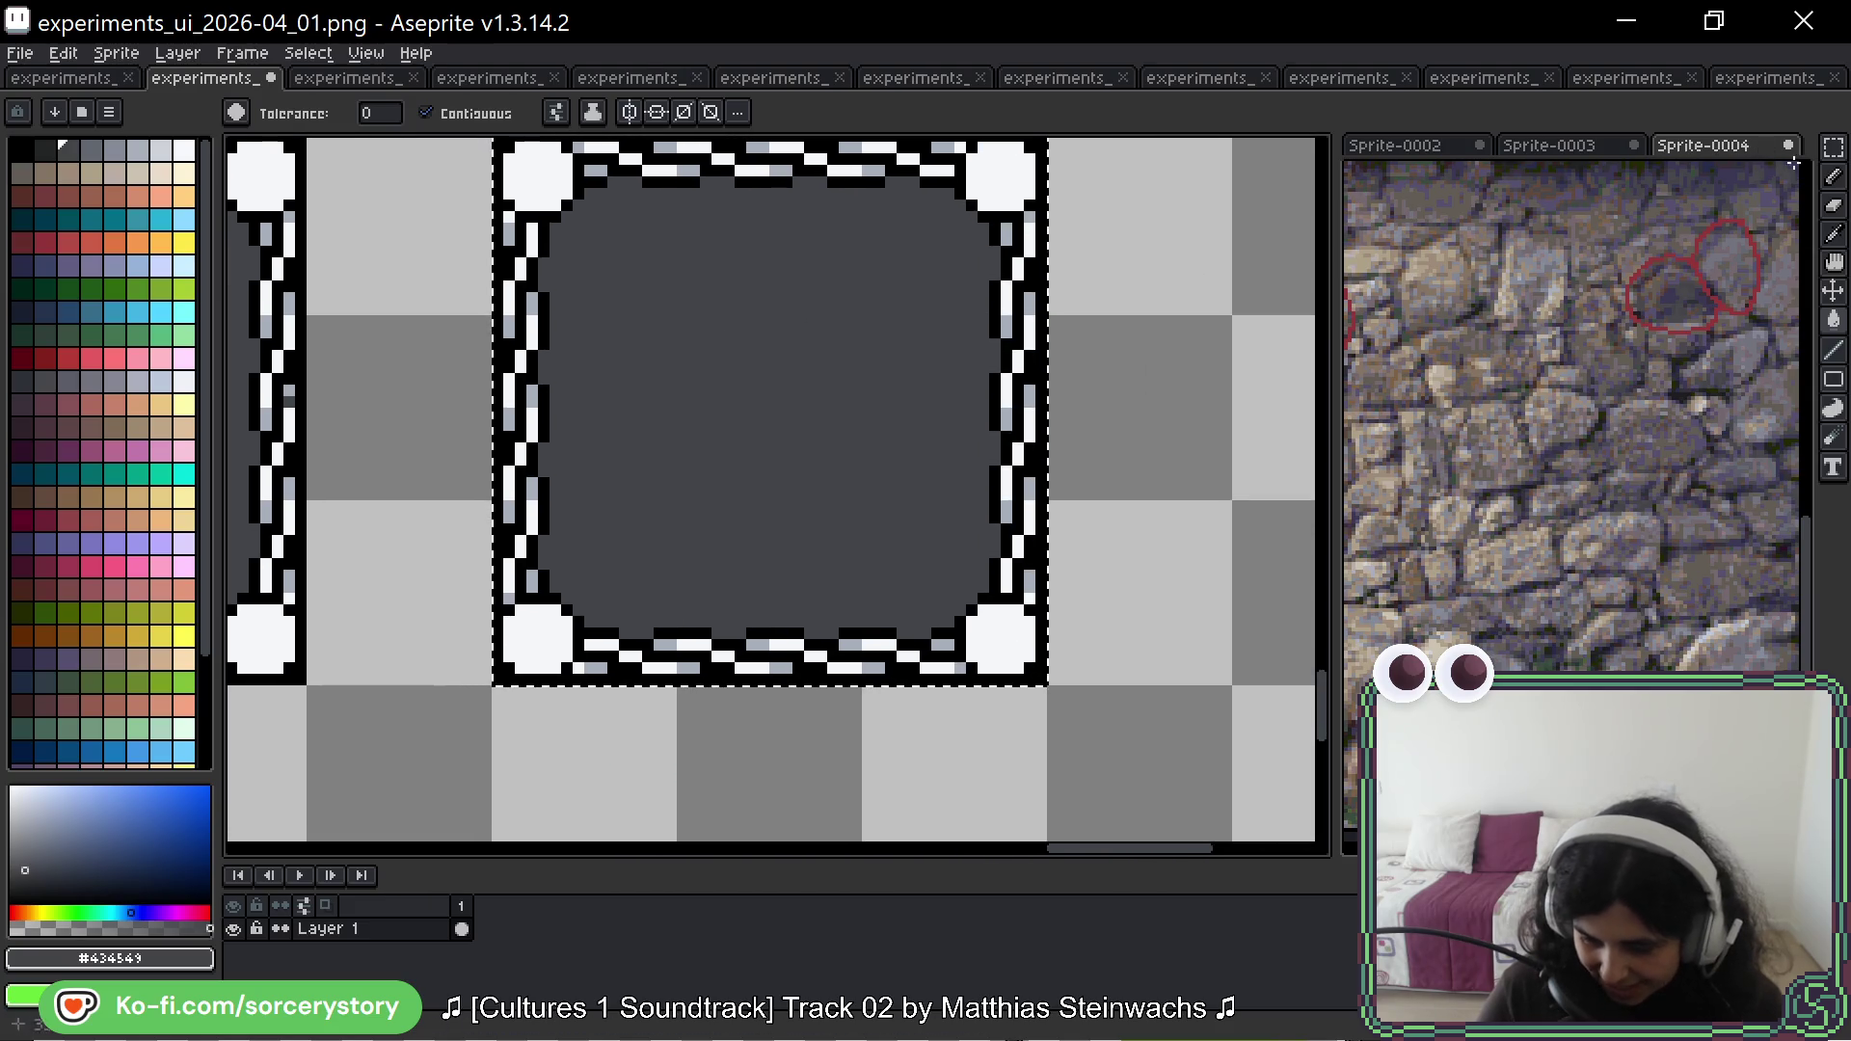
Step: Move a copy of the selected frame pixels, then select a rectangle over the right frame
click(1835, 147)
scroll(1067, 376, down, 2)
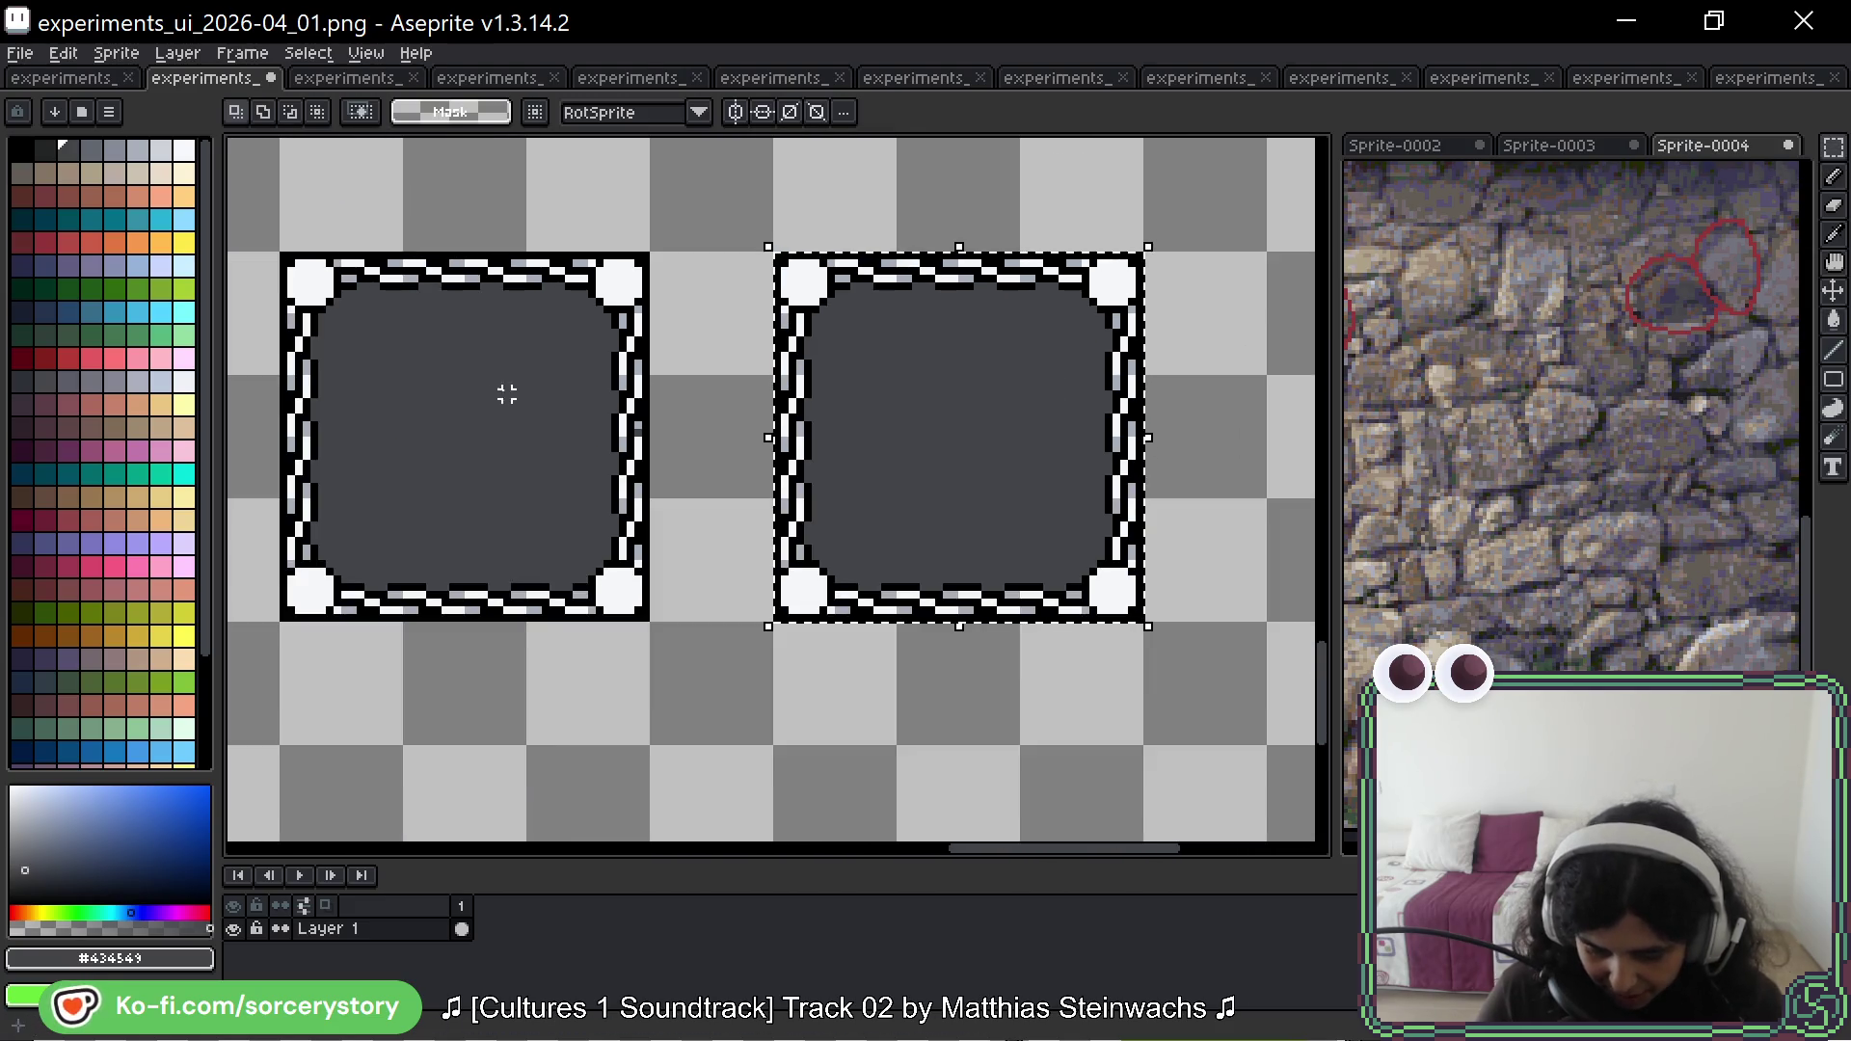
mouse_move(911, 340)
mouse_down()
mouse_move(357, 354)
mouse_move(443, 343)
mouse_up()
key(Return)
drag(777, 255, 1019, 496)
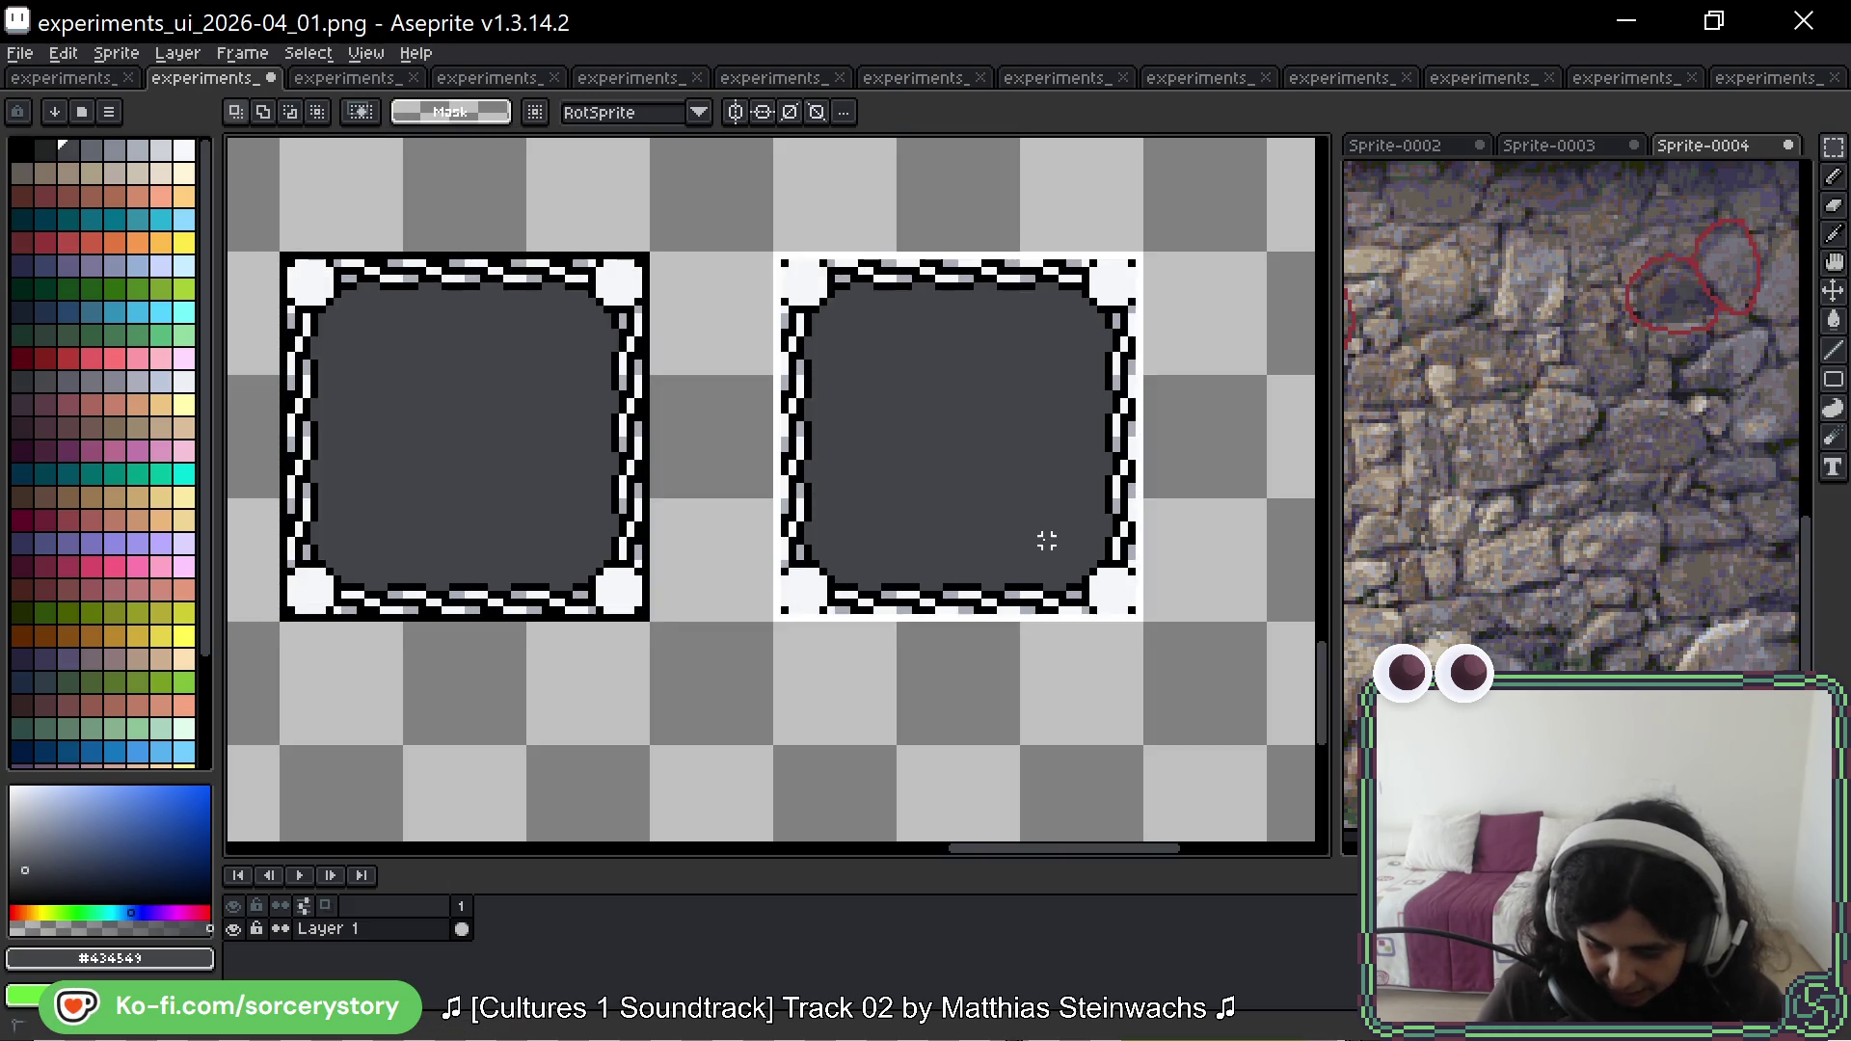
key(w)
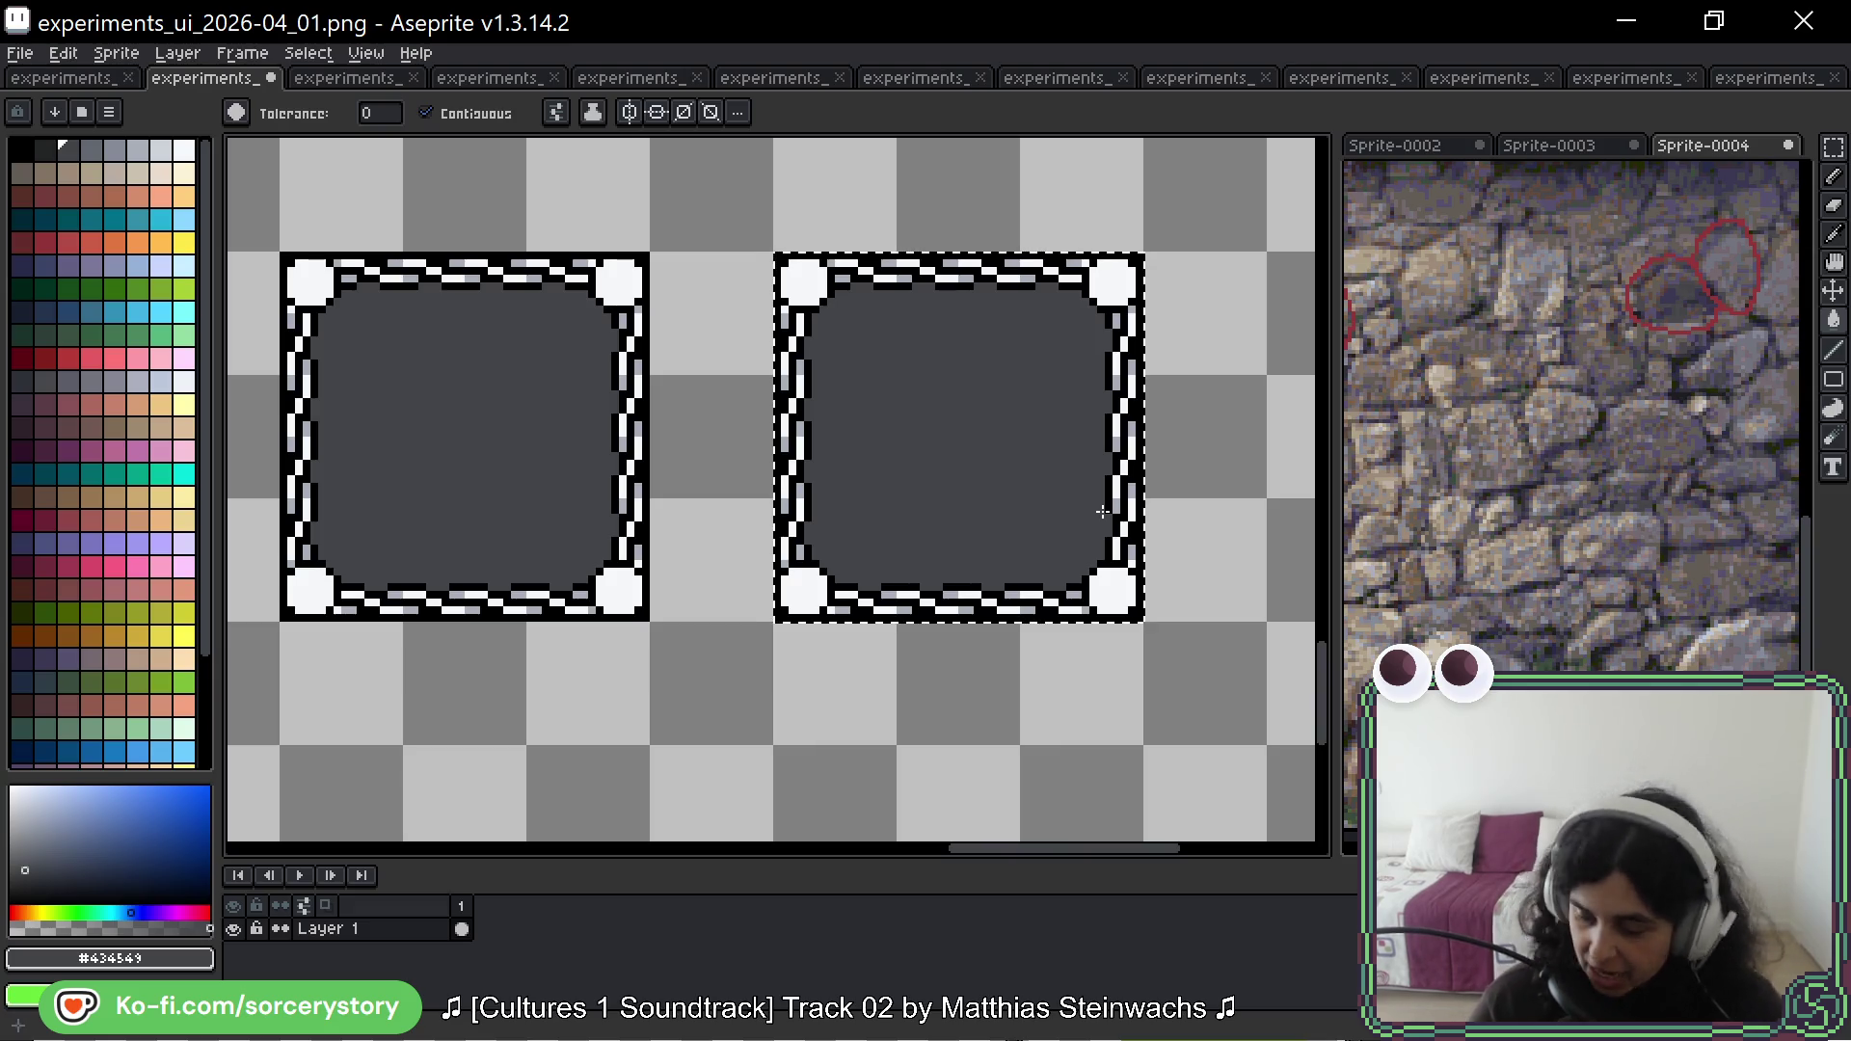
drag(1235, 260, 1207, 318)
Step: With the Paint Bucket ready, choose a darker blue as the working colour
mouse_move(942, 250)
mouse_down()
mouse_move(1075, 363)
mouse_move(1131, 547)
mouse_up()
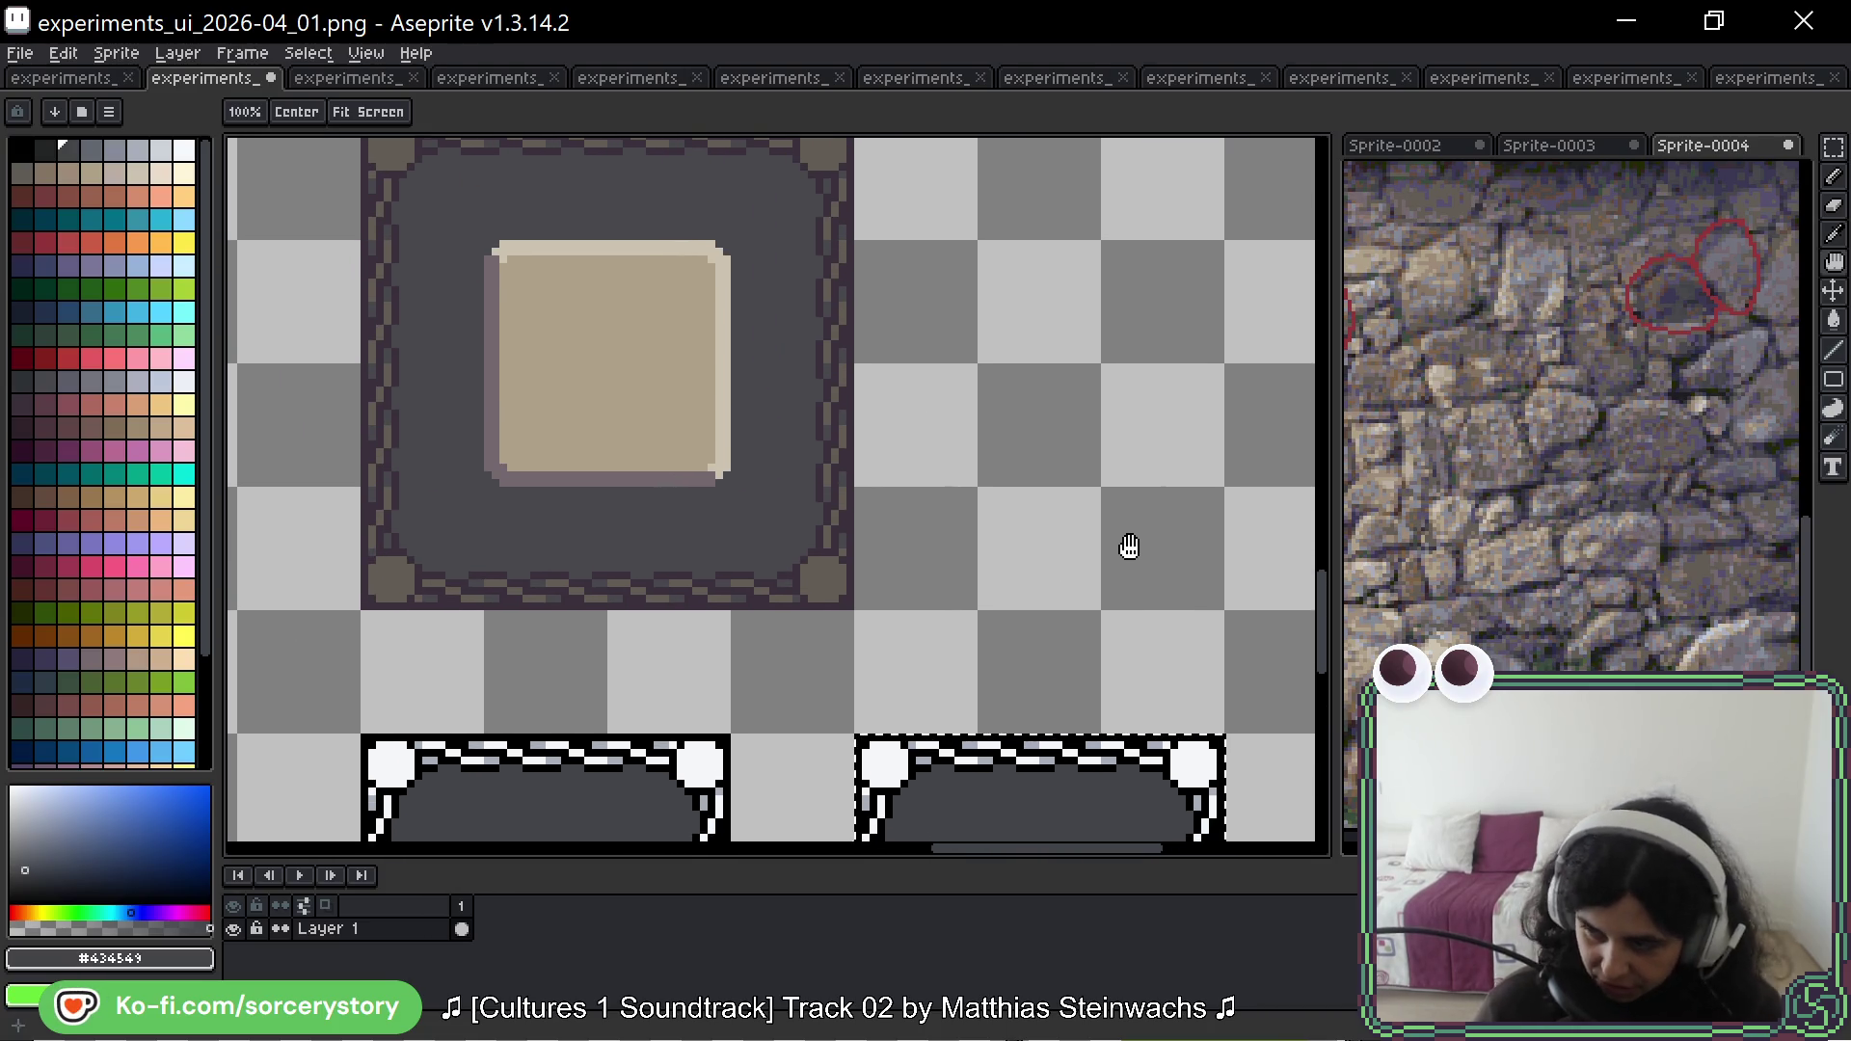
scroll(1178, 425, down, 5)
scroll(1177, 425, right, 3)
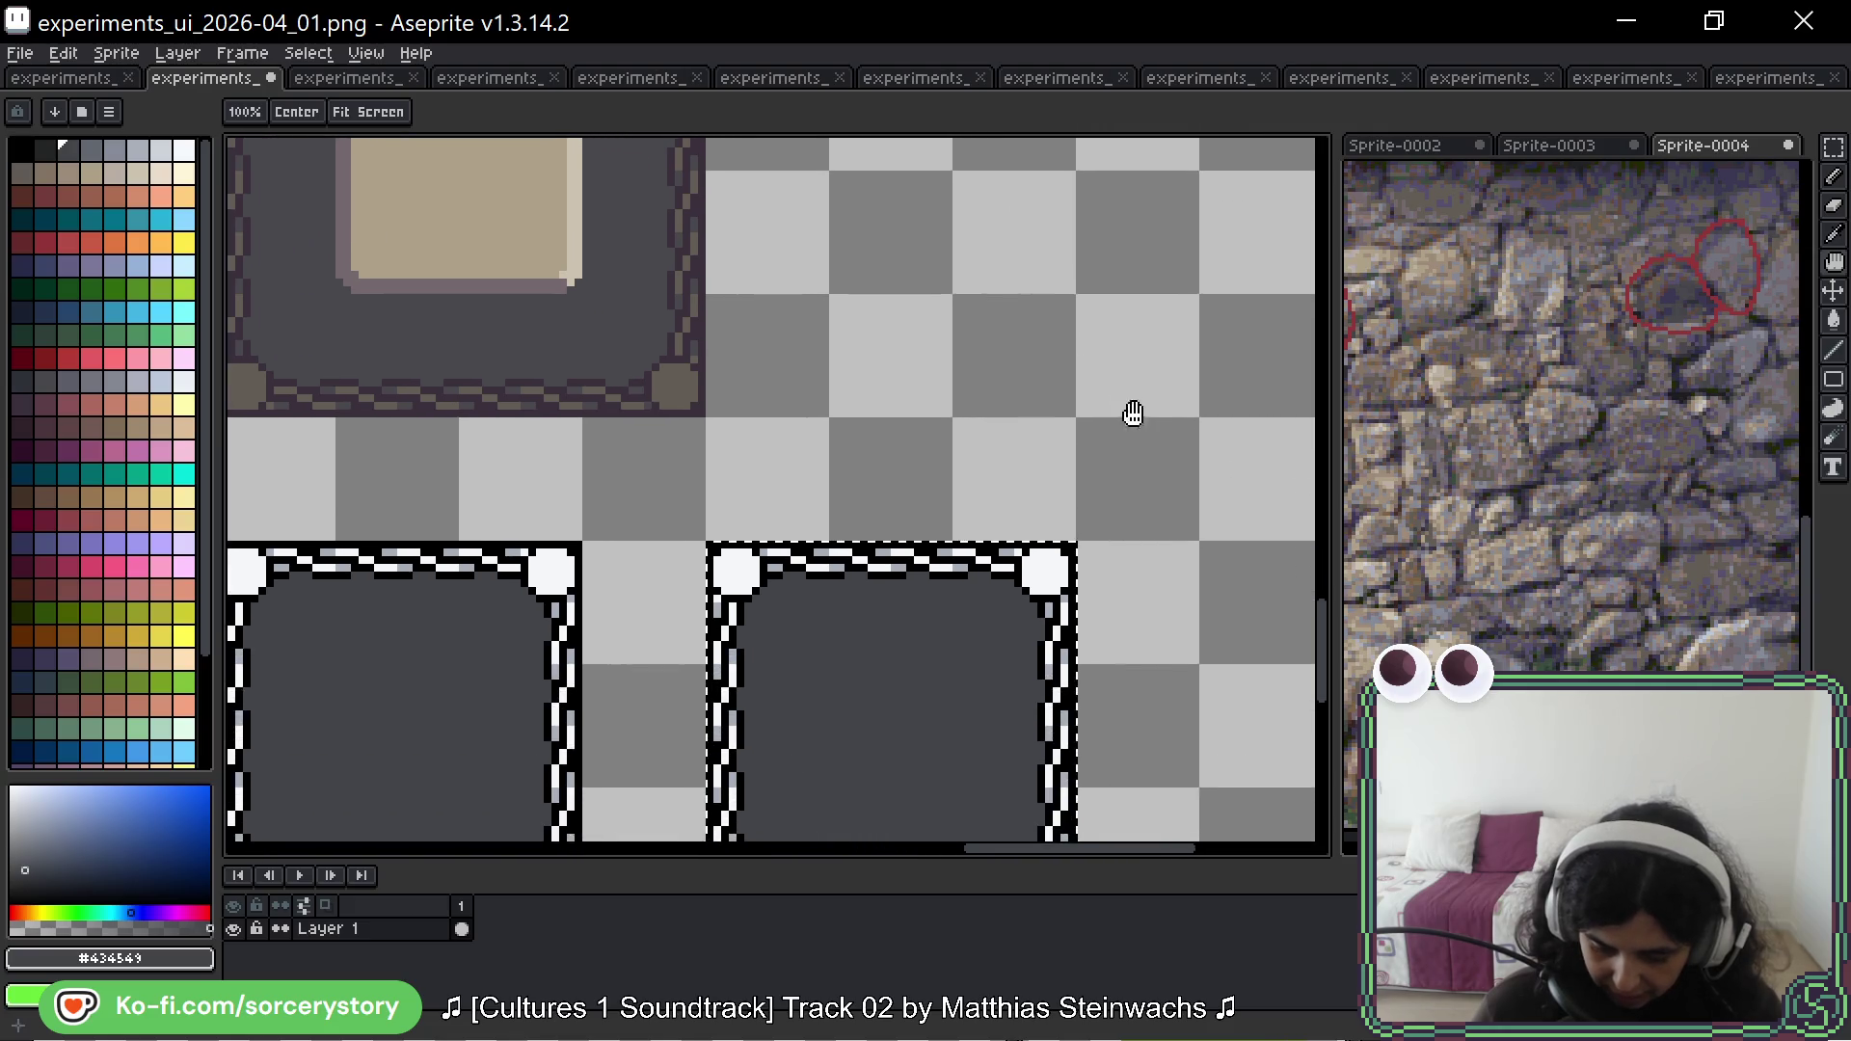
key(g)
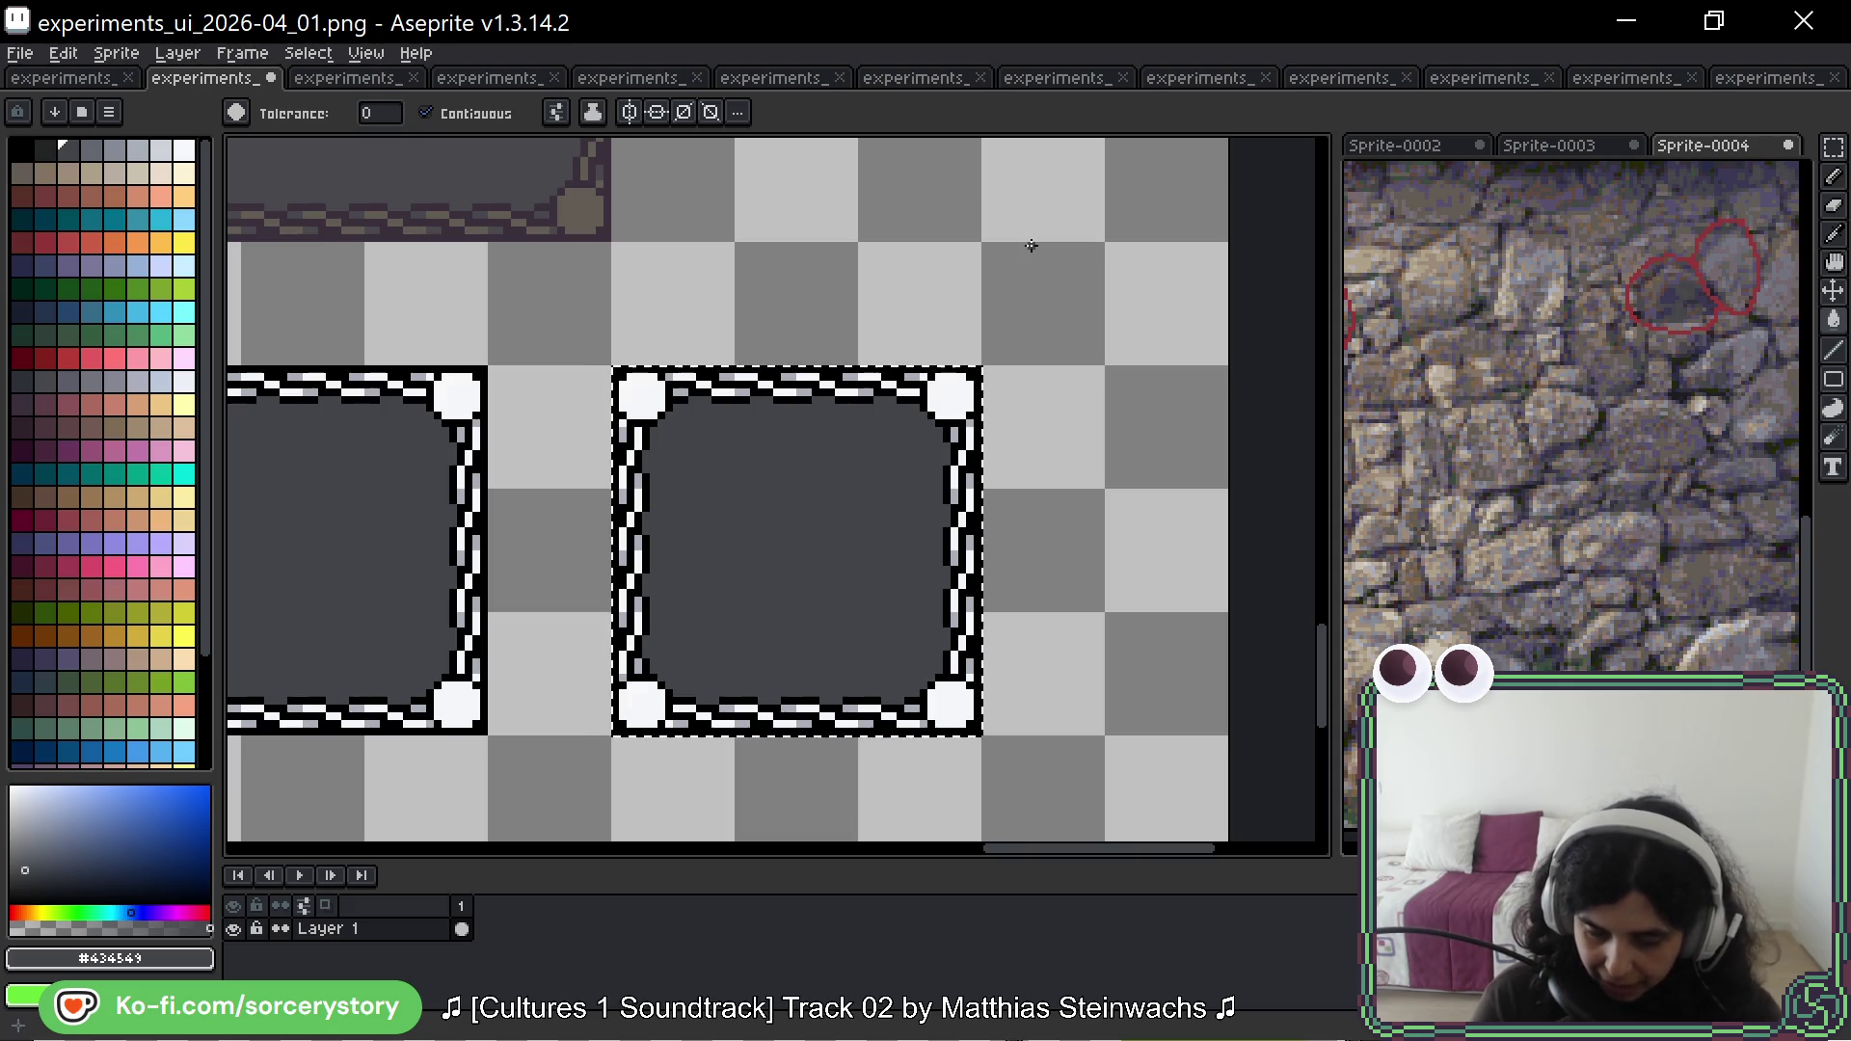
click(169, 833)
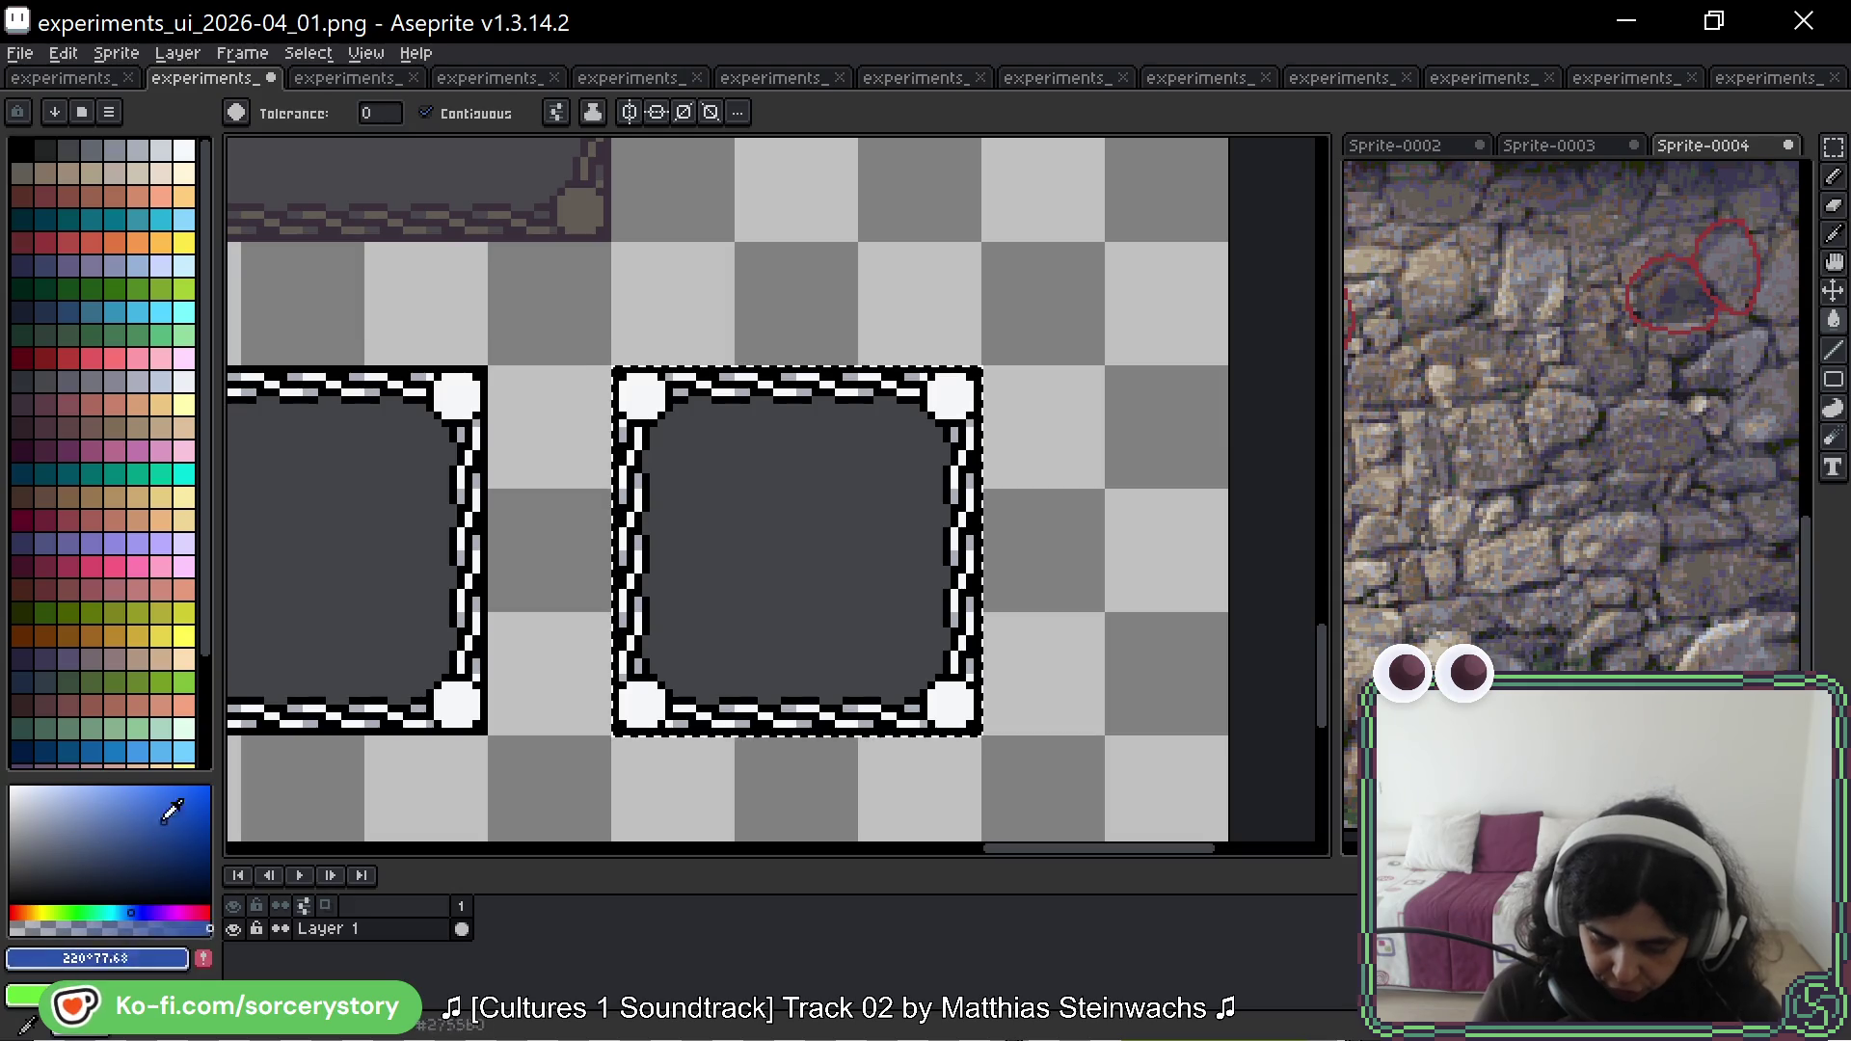
click(168, 861)
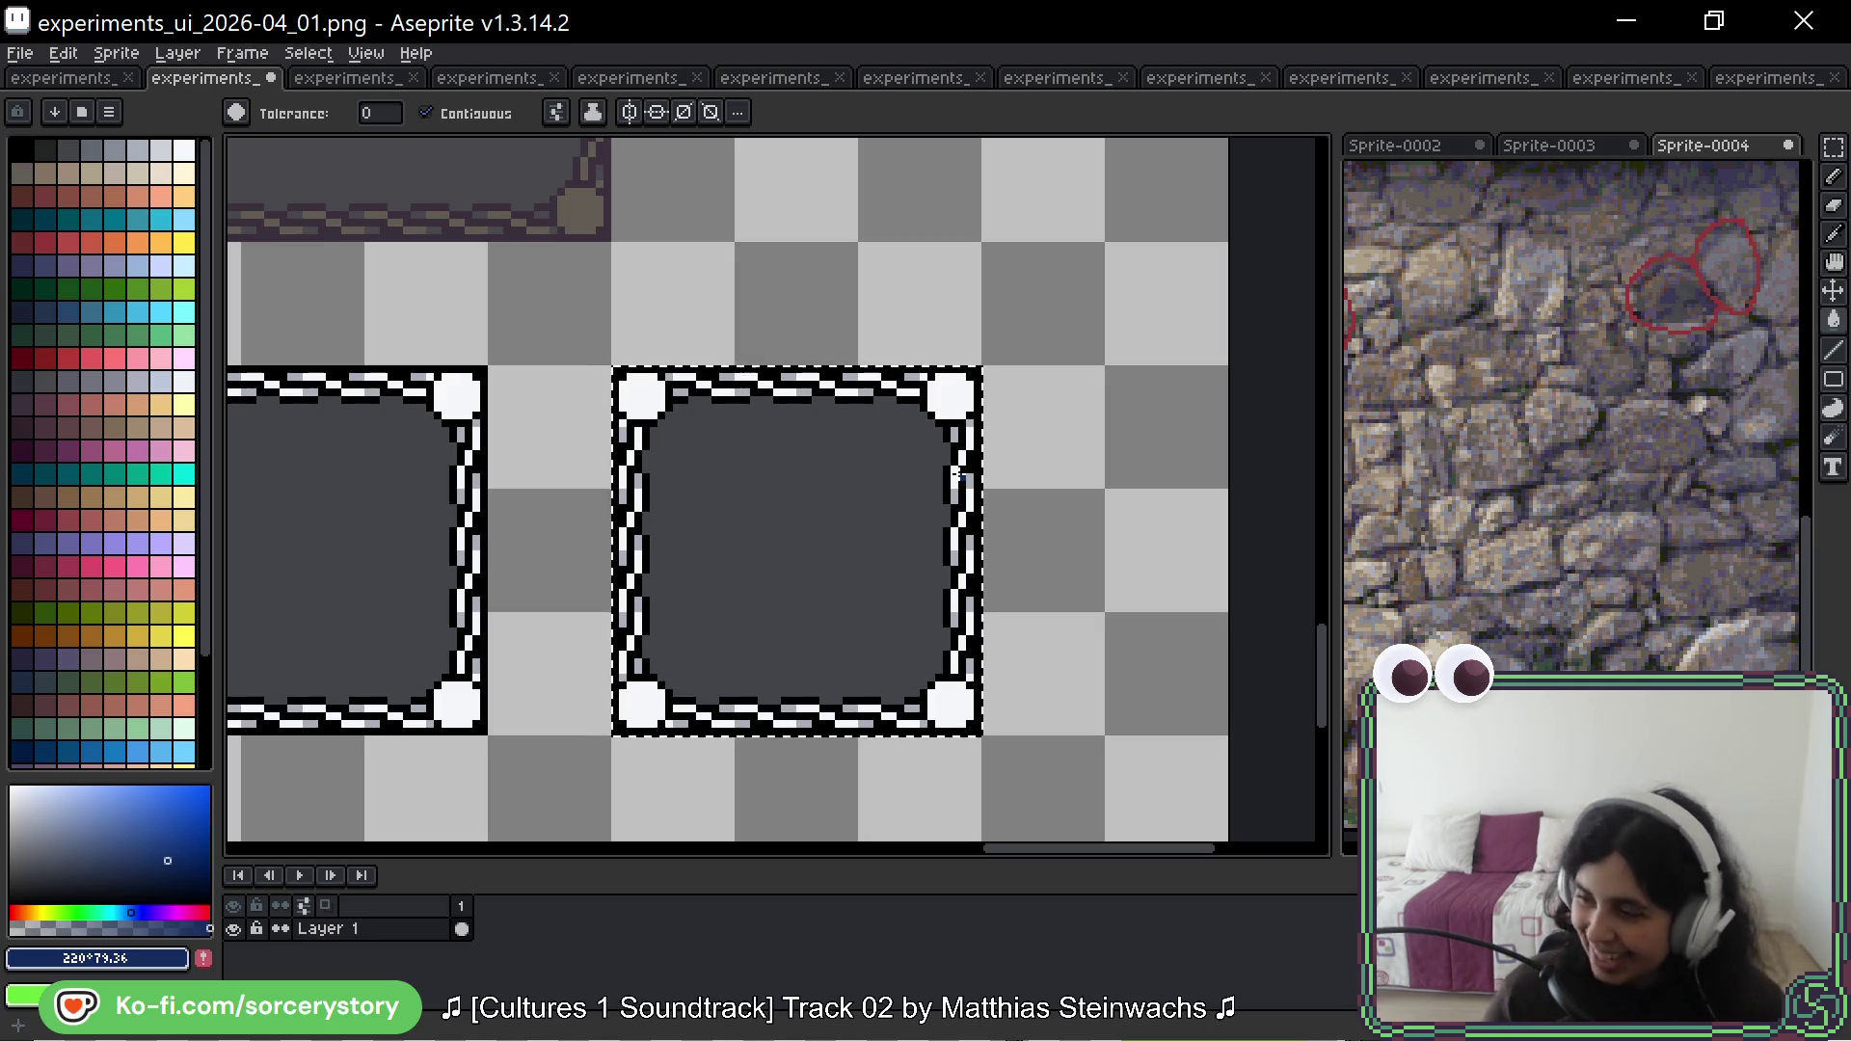
drag(1062, 504, 1141, 356)
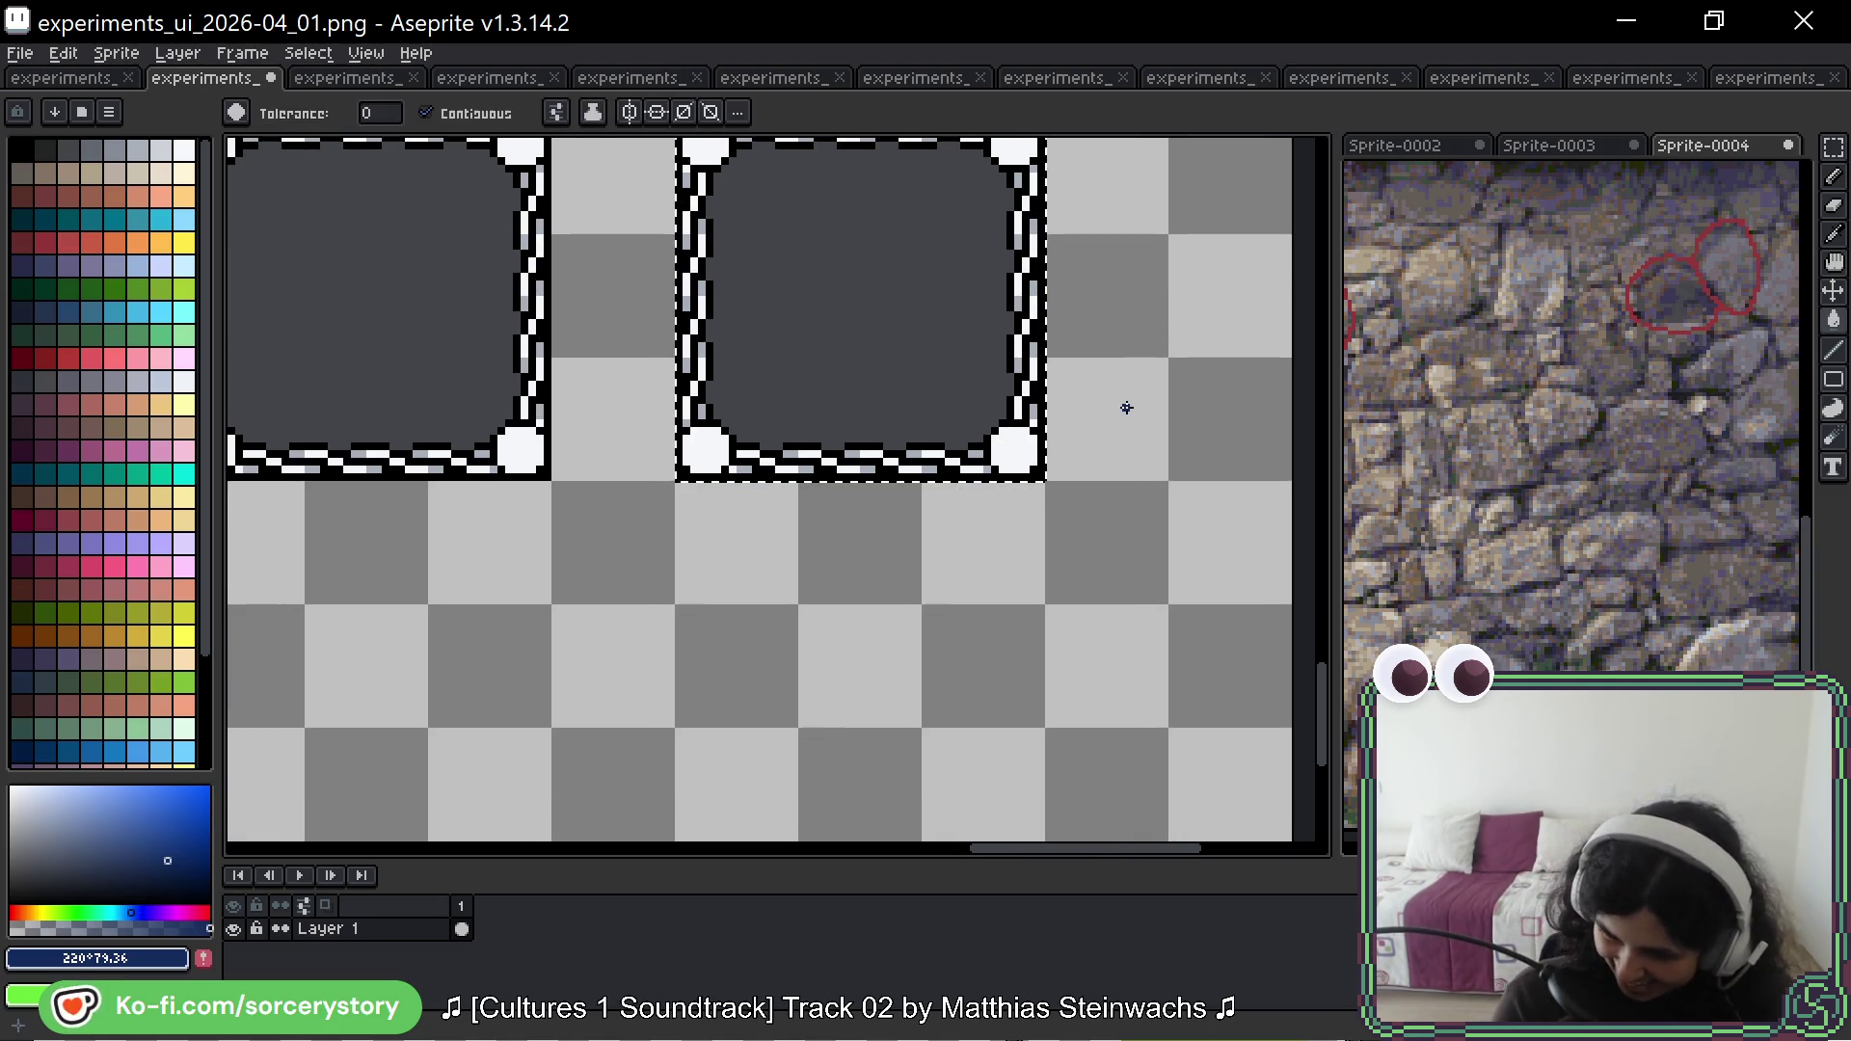
mouse_move(1264, 165)
mouse_down()
mouse_move(1177, 269)
mouse_move(1028, 304)
mouse_move(1171, 342)
mouse_up()
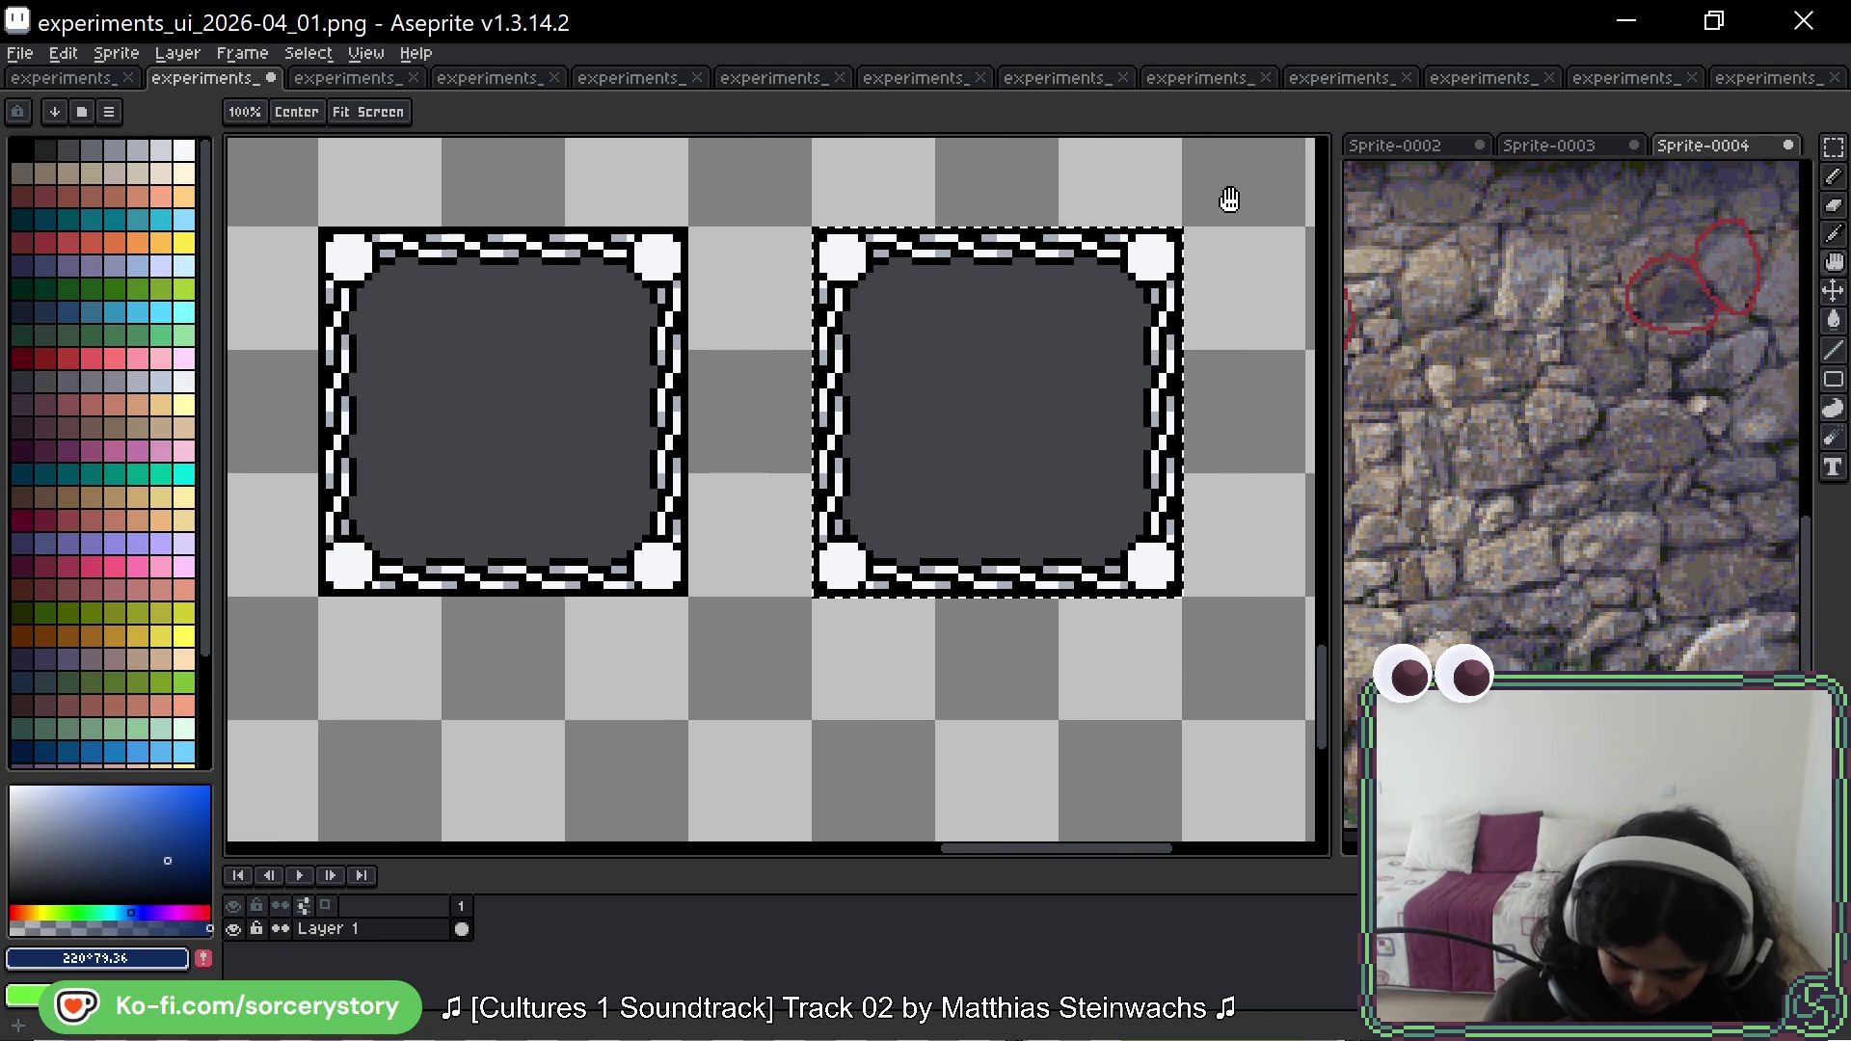
Step: Move the selected tan square down and to the right
key(w)
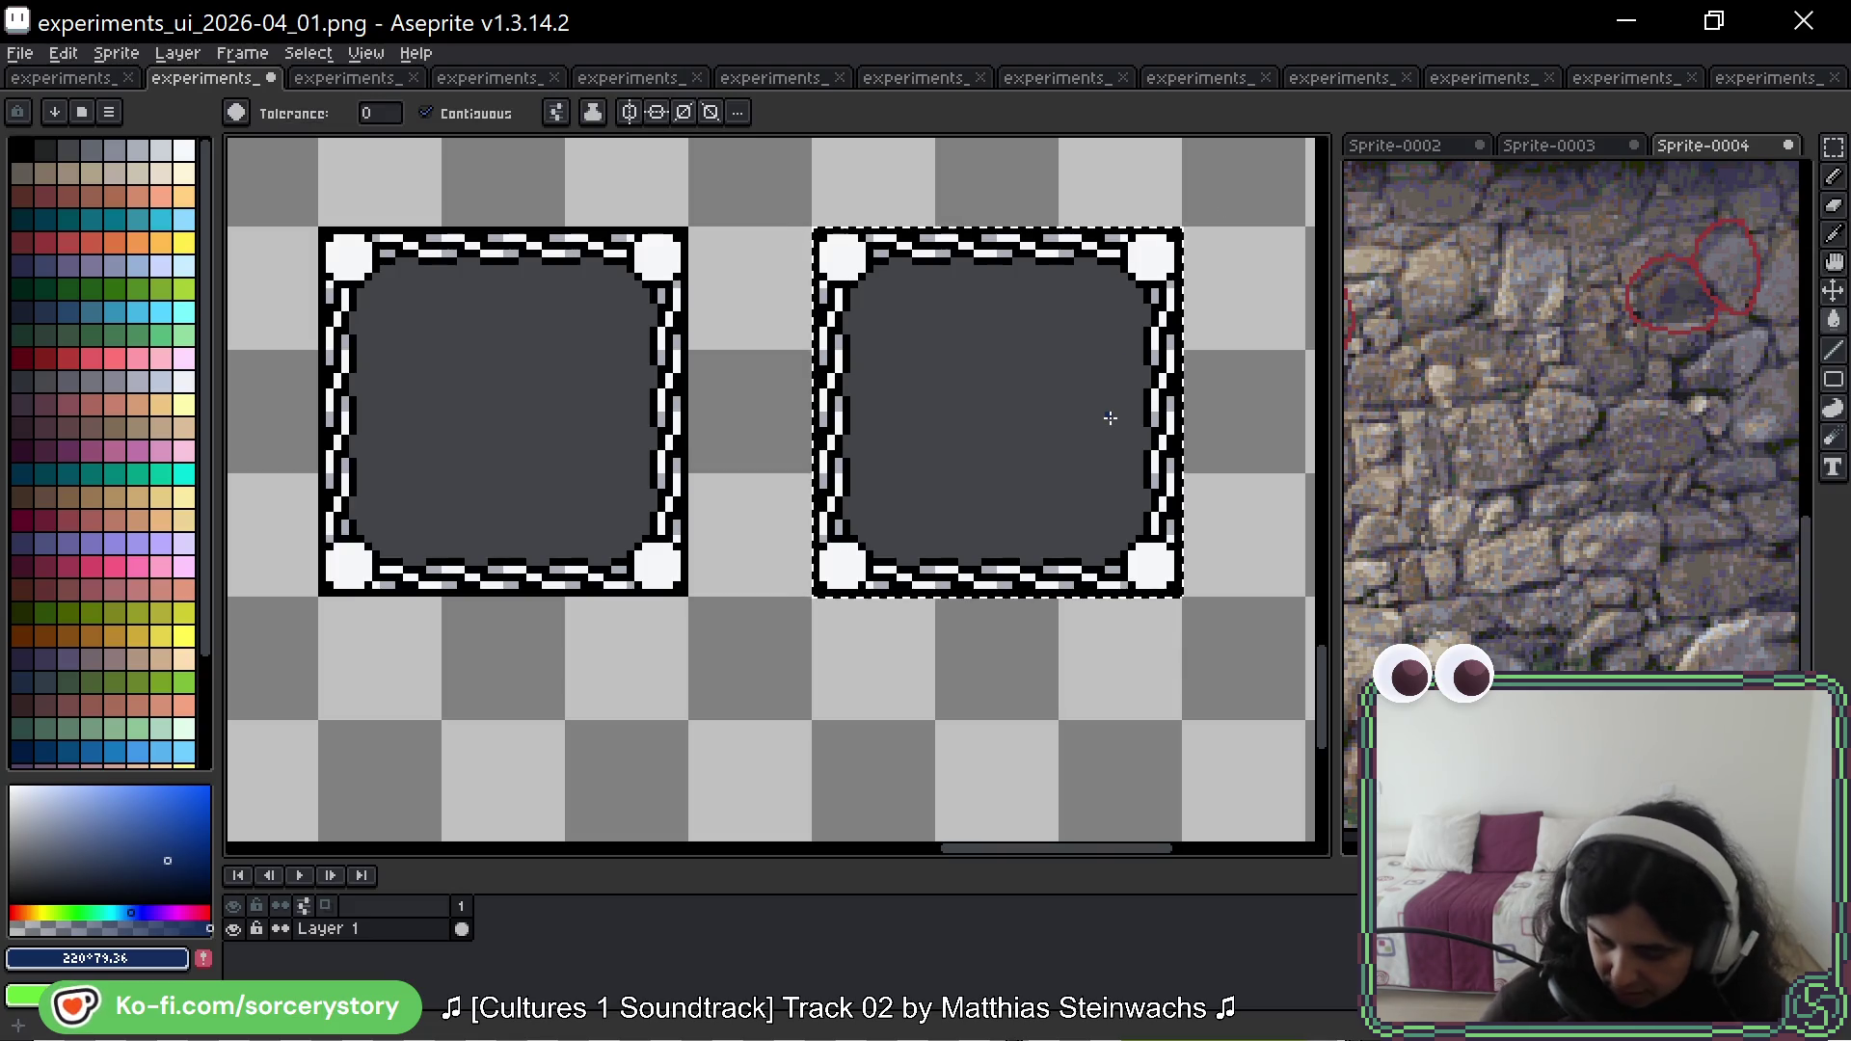
scroll(1006, 323, down, 2)
drag(991, 236, 1037, 383)
click(1836, 149)
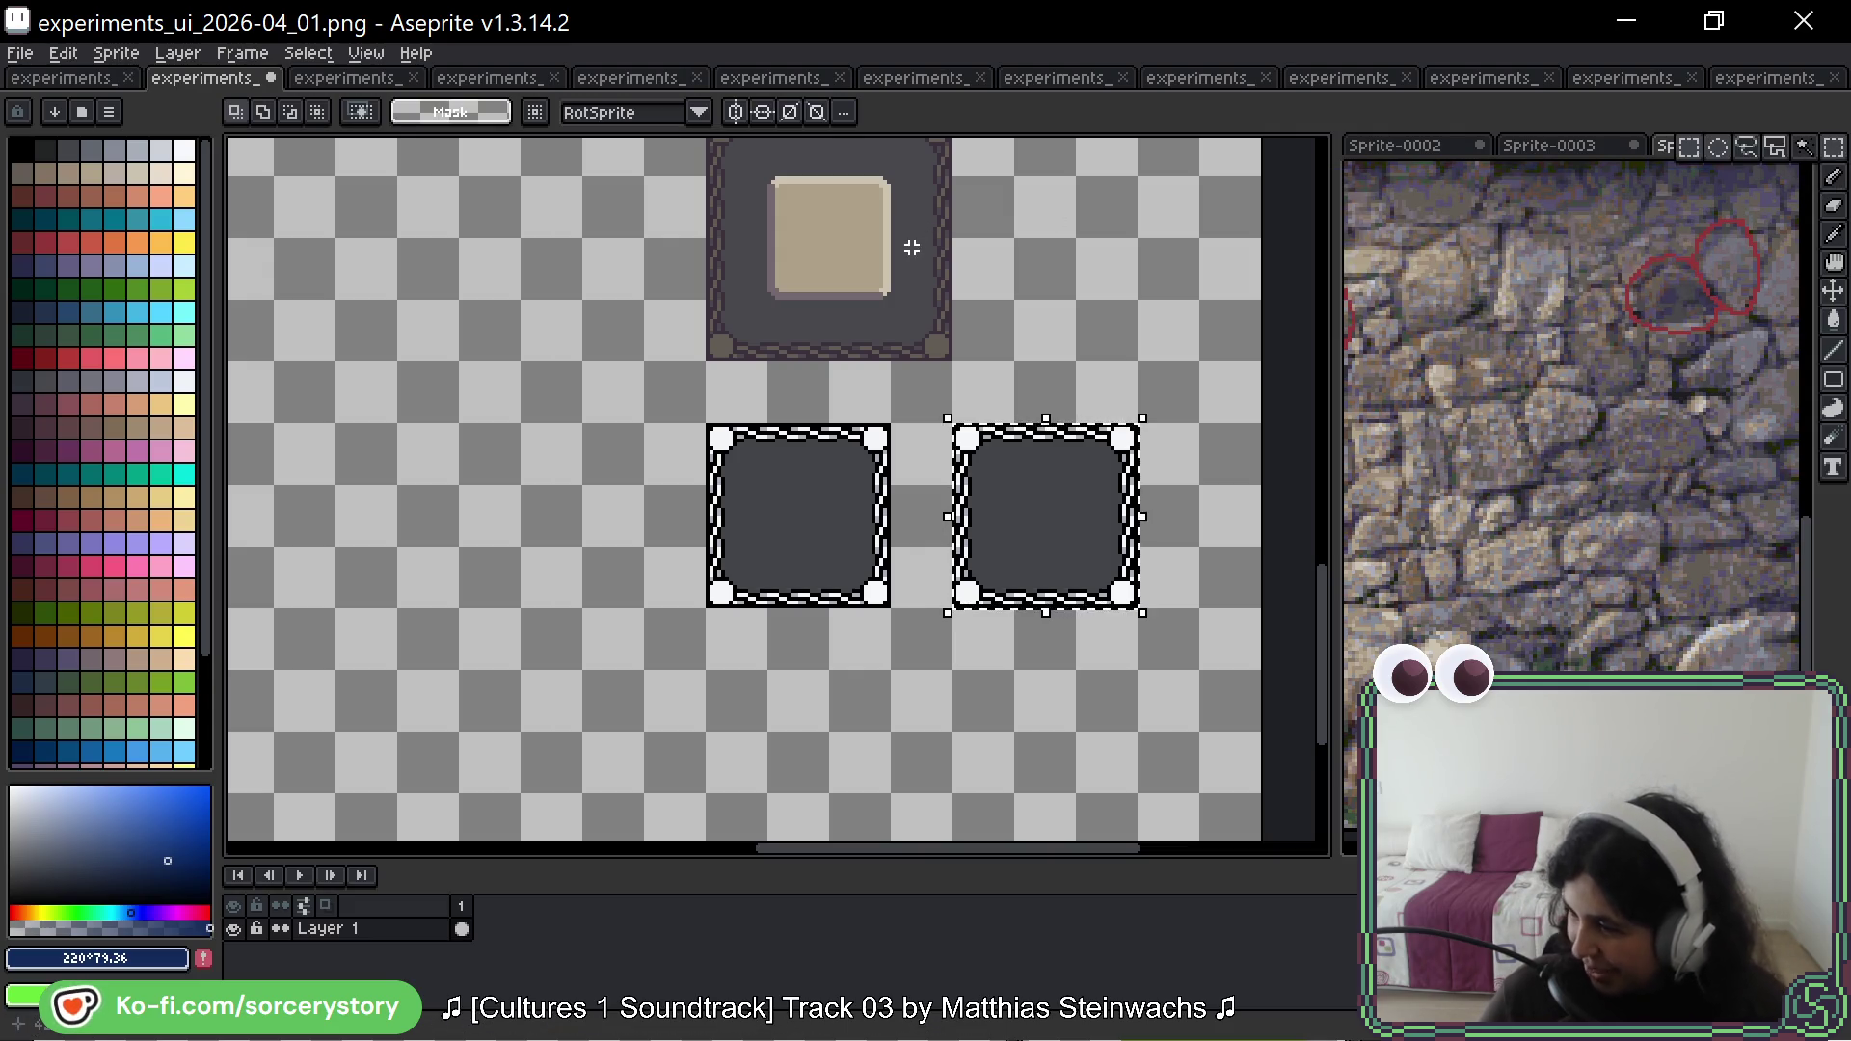
drag(823, 305, 850, 538)
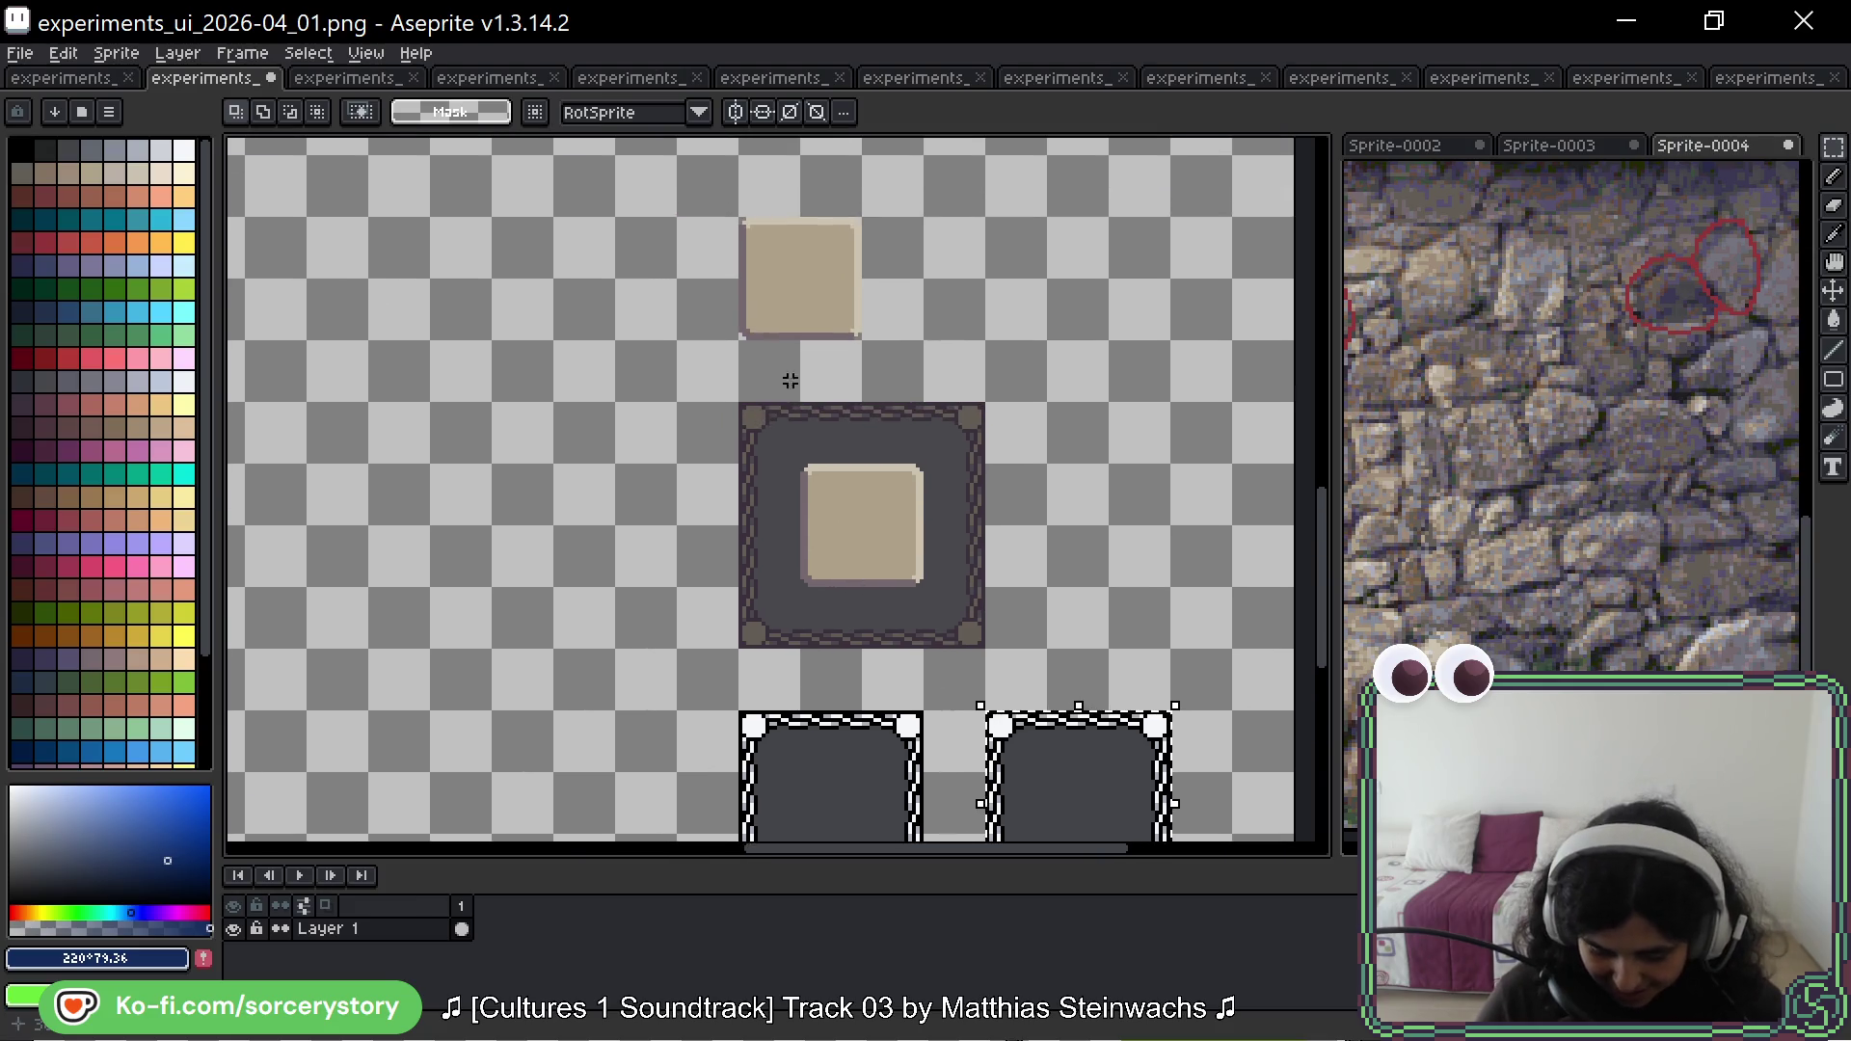
mouse_move(806, 299)
mouse_down()
mouse_move(1004, 826)
mouse_move(1078, 465)
mouse_move(1066, 599)
mouse_up()
Step: Sample white (#F5F7FA) from the canvas and fill the square's top and right edges
scroll(1060, 559, up, 3)
key(i)
click(1206, 258)
key(g)
click(1011, 495)
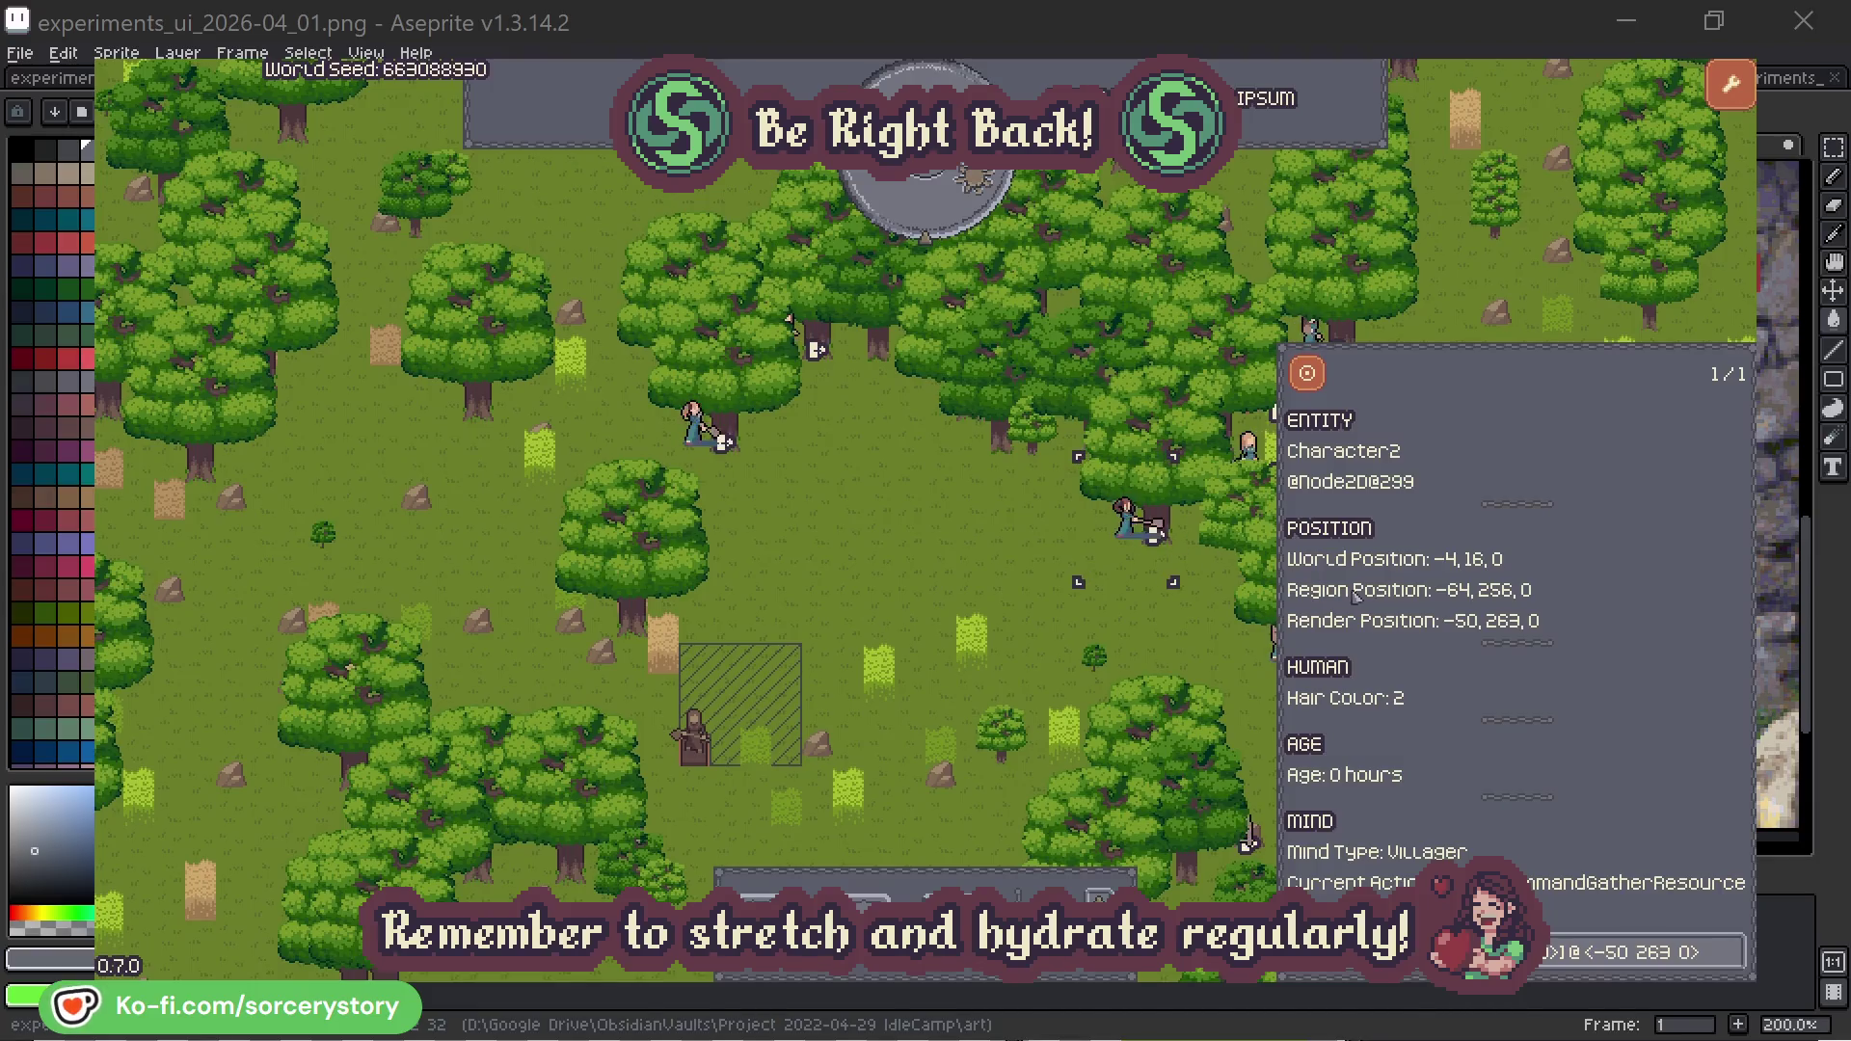
click(1734, 966)
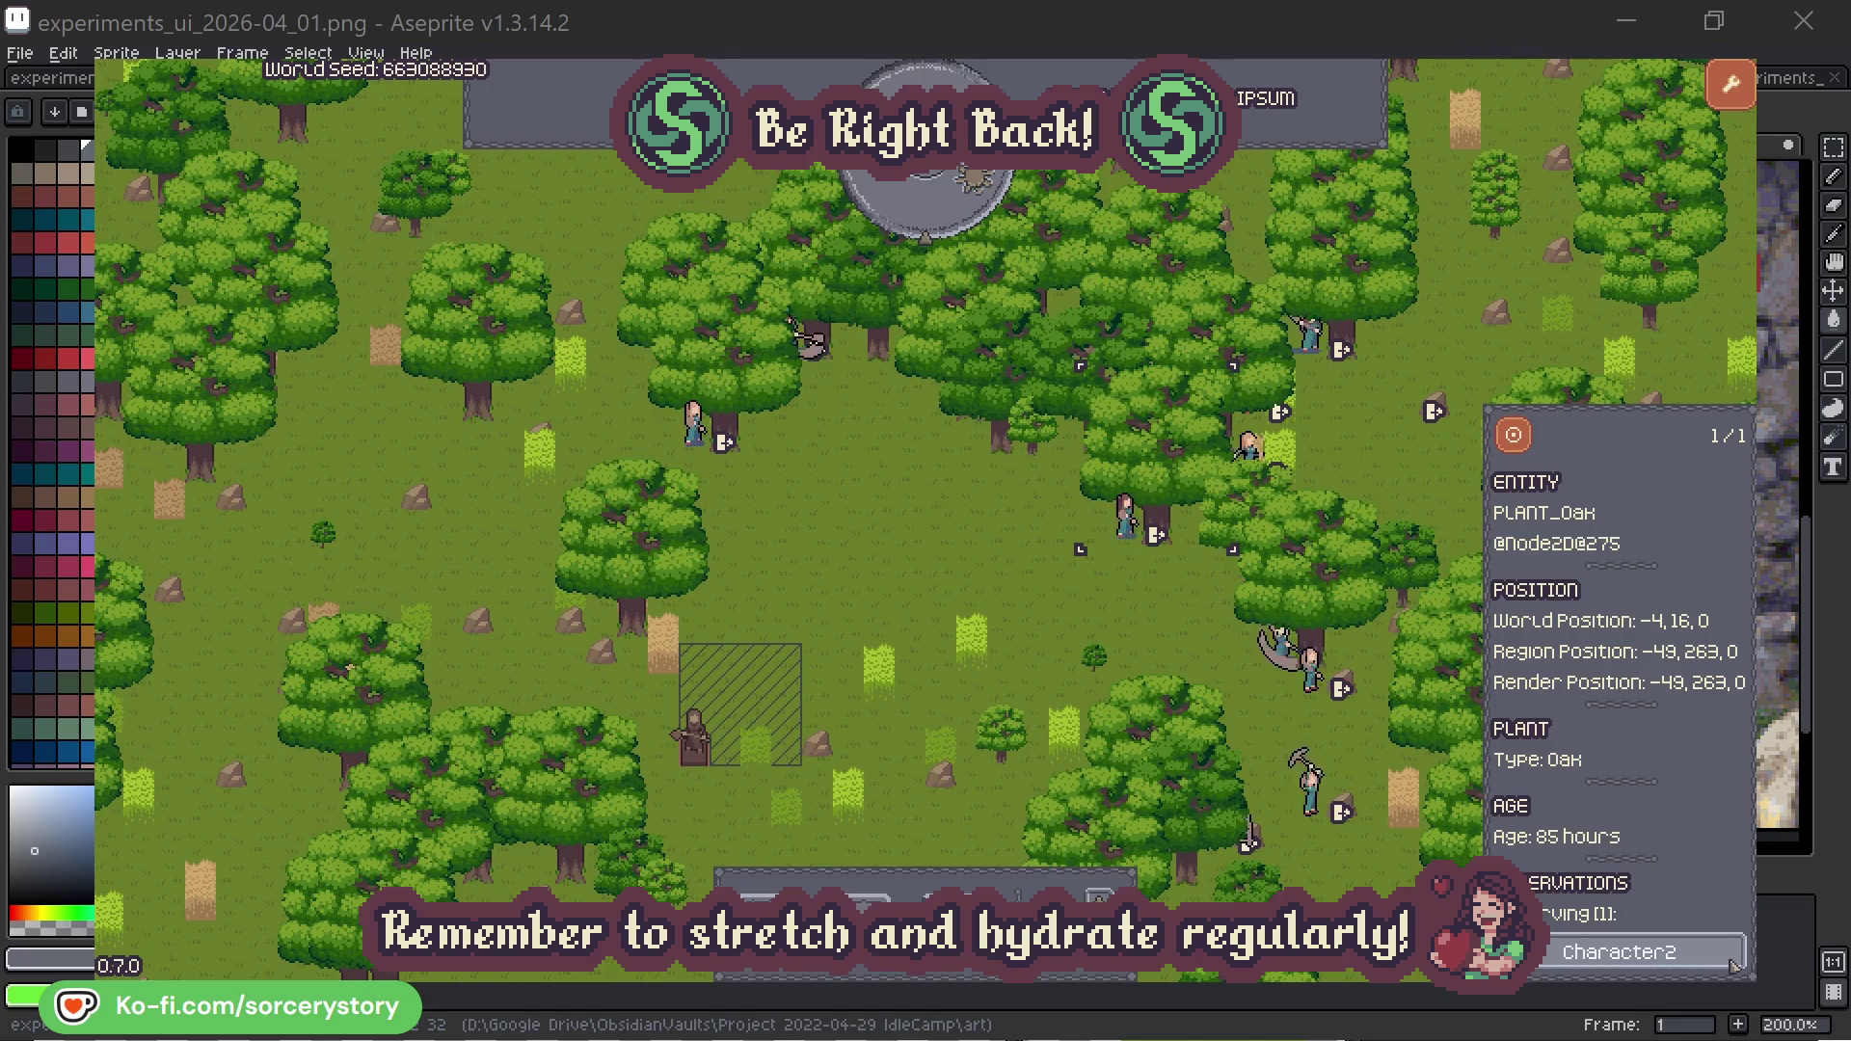
click(1732, 964)
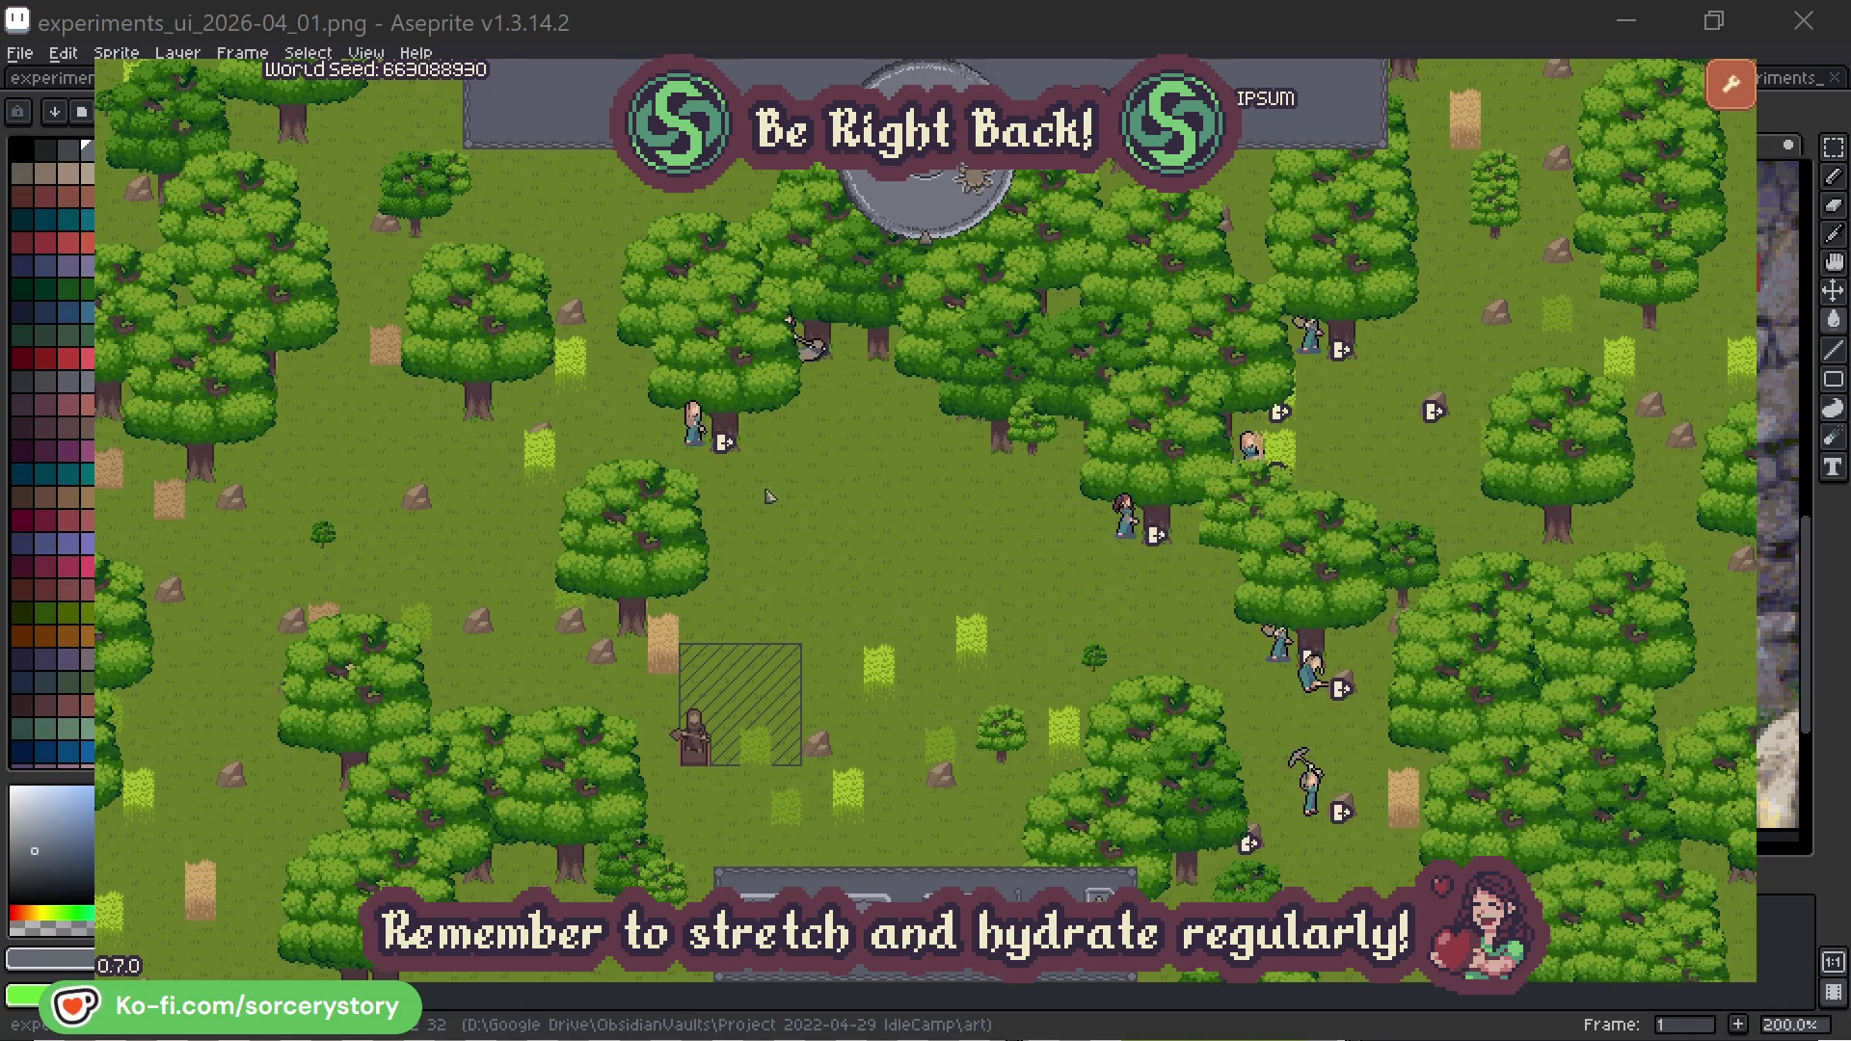
click(693, 425)
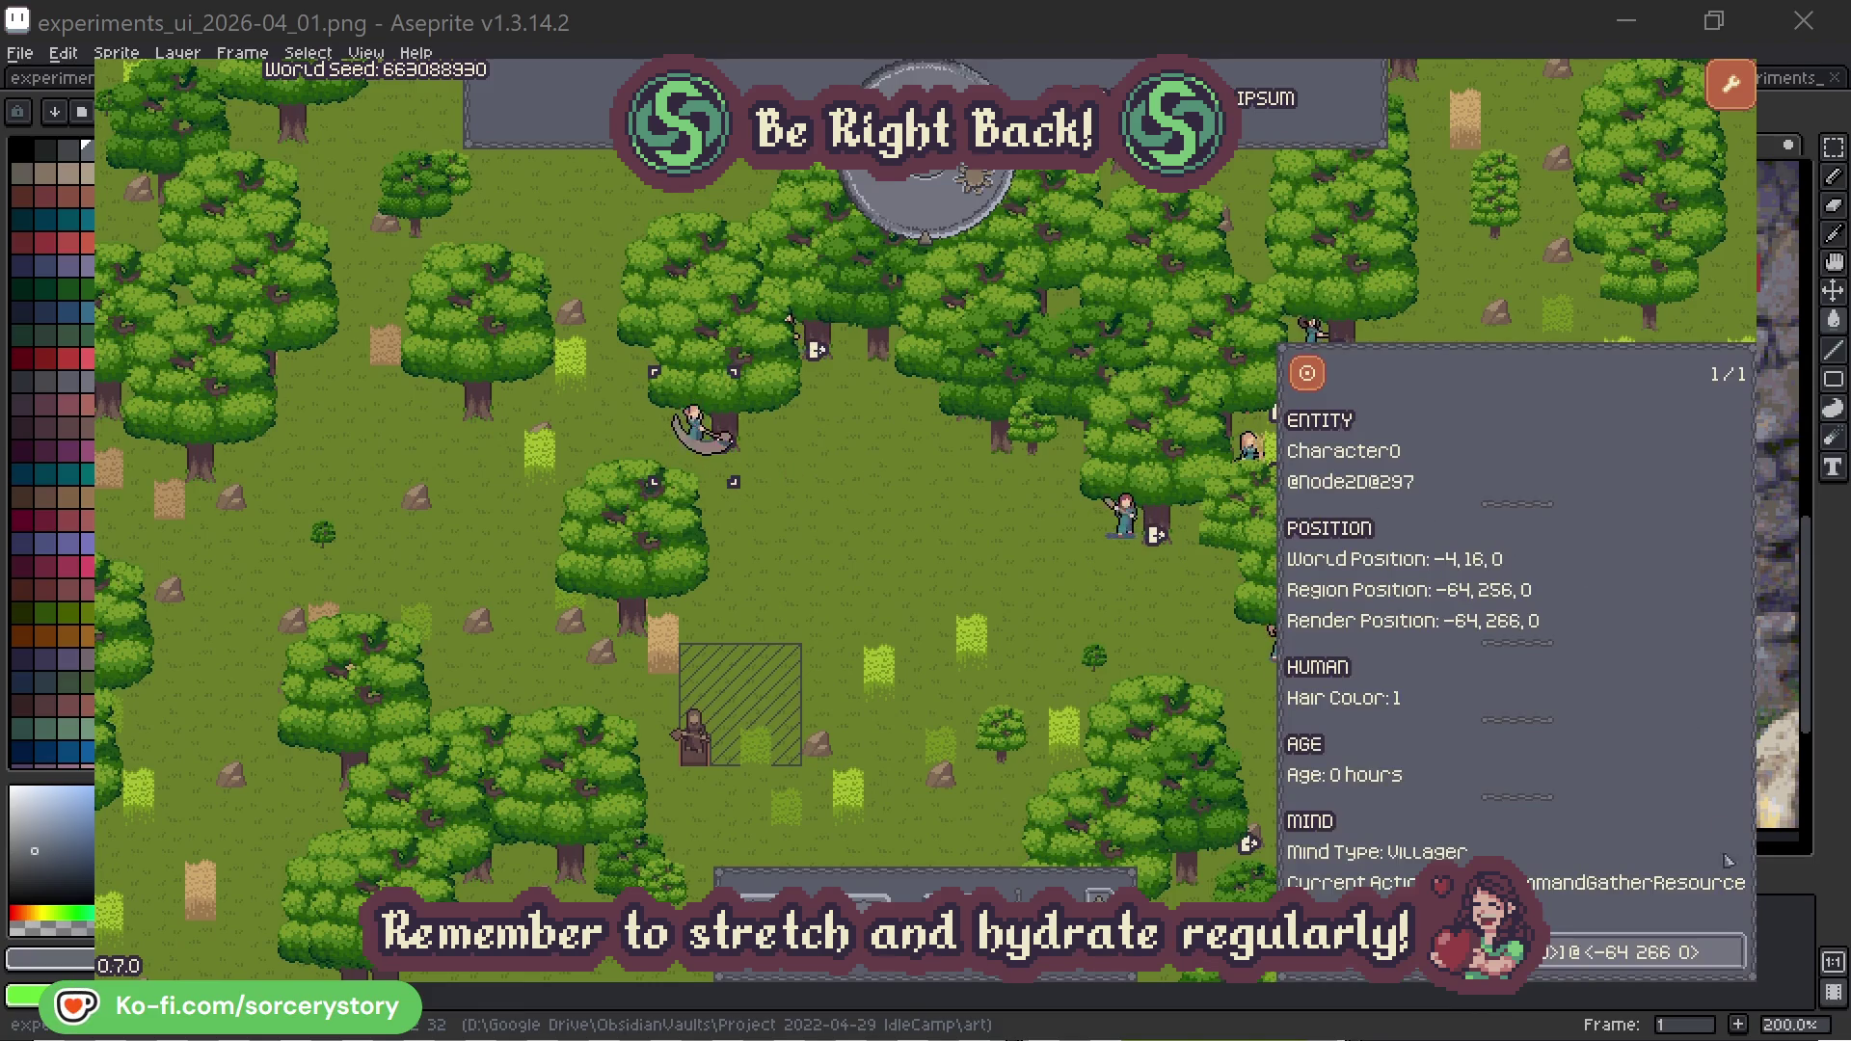
click(1733, 952)
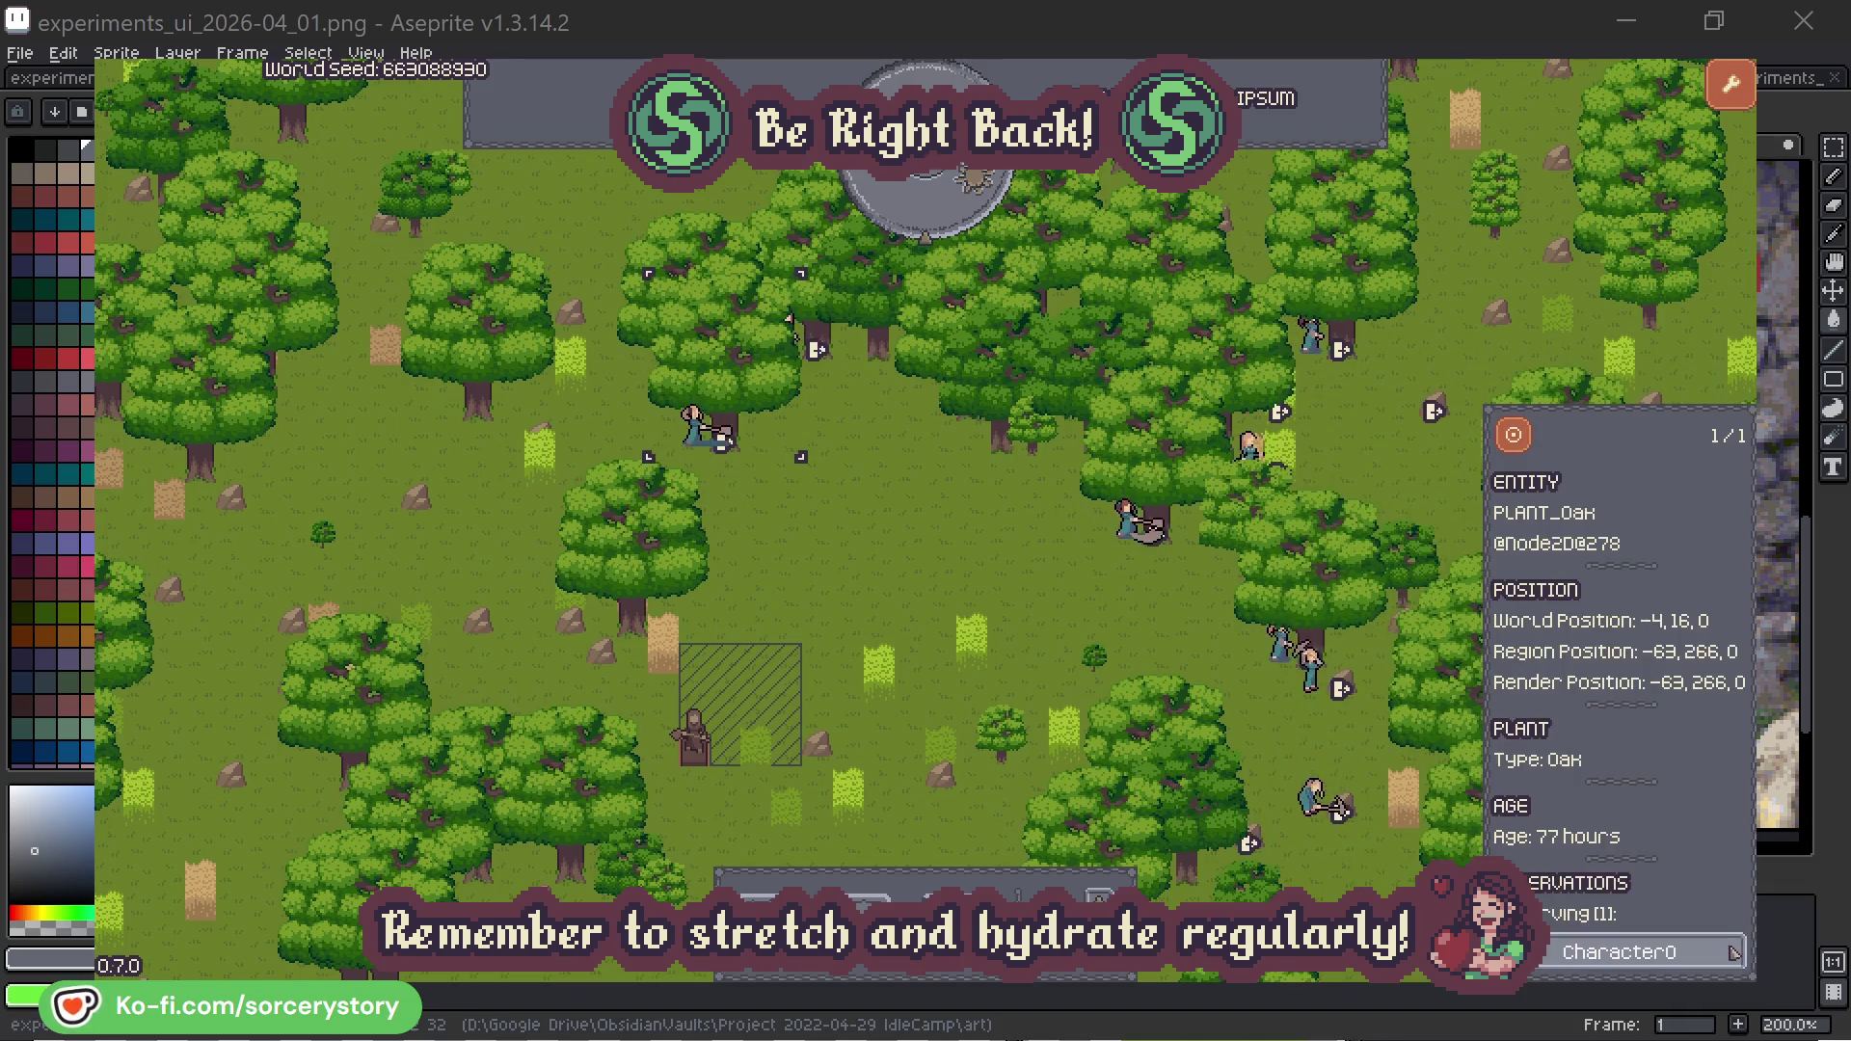
click(1733, 952)
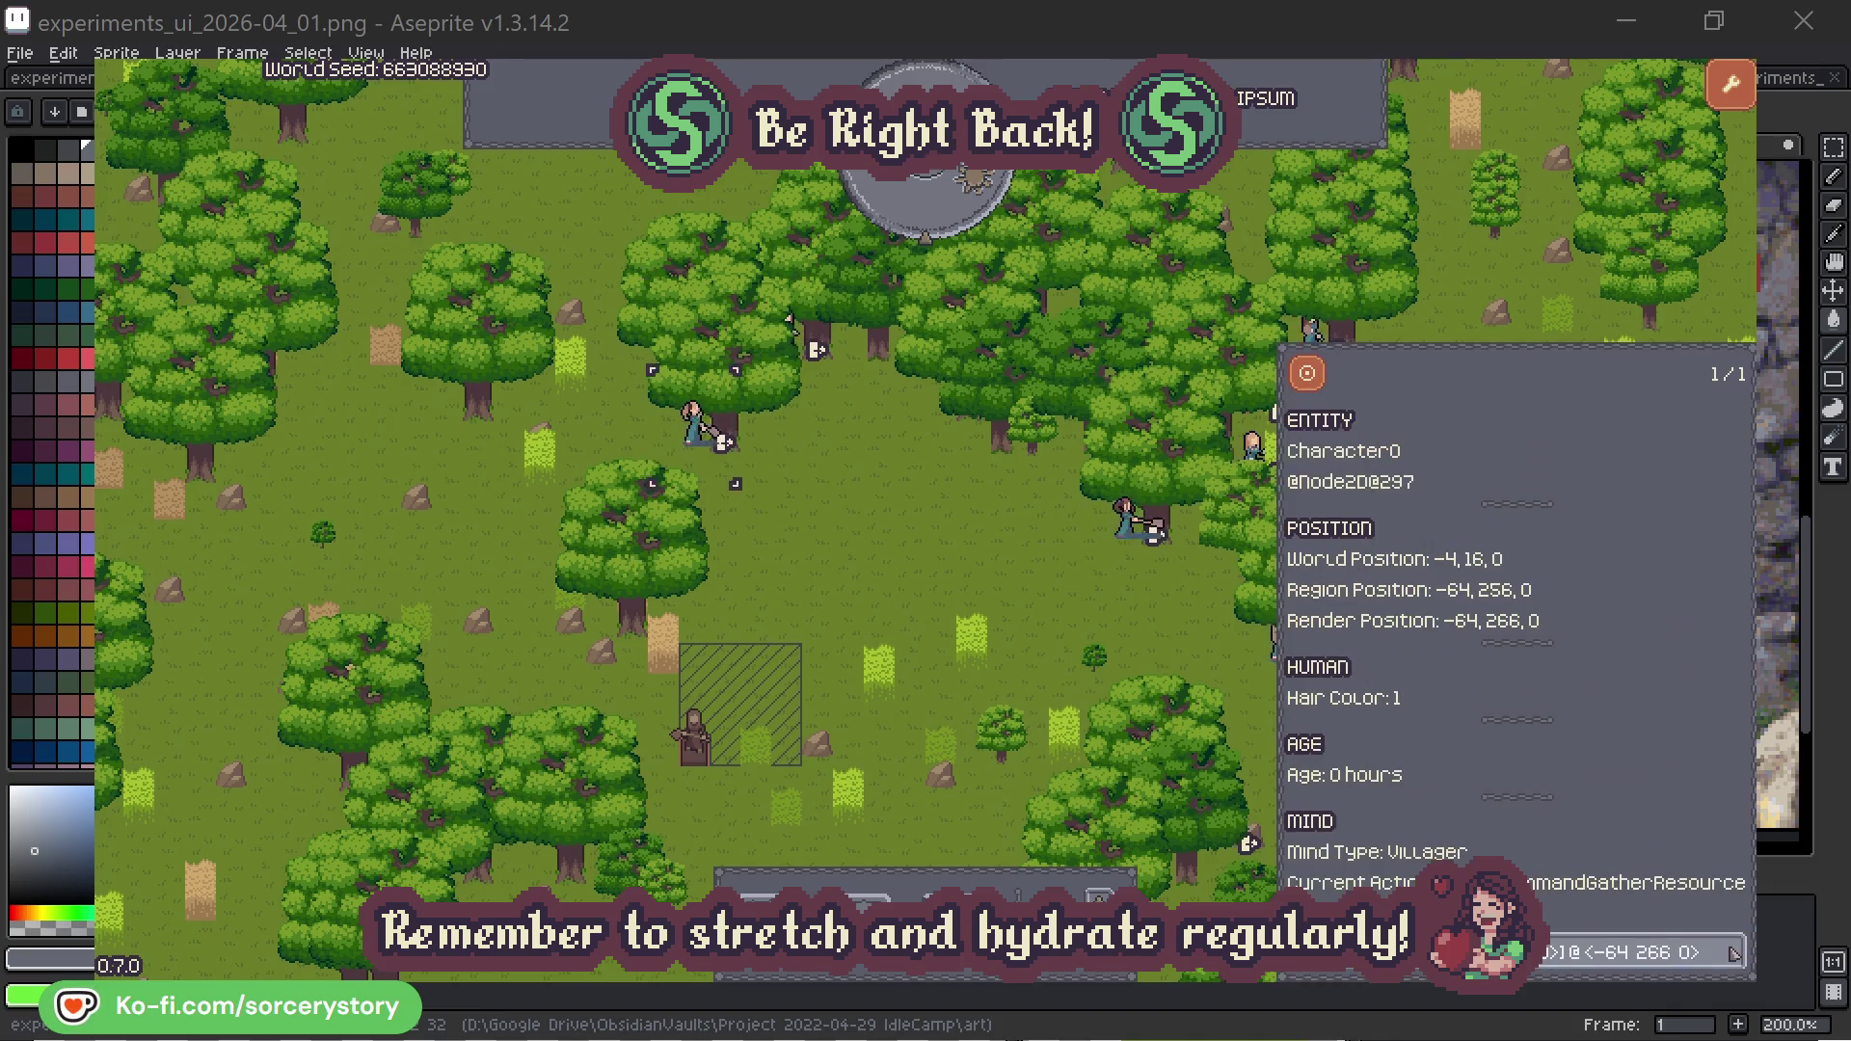
click(968, 581)
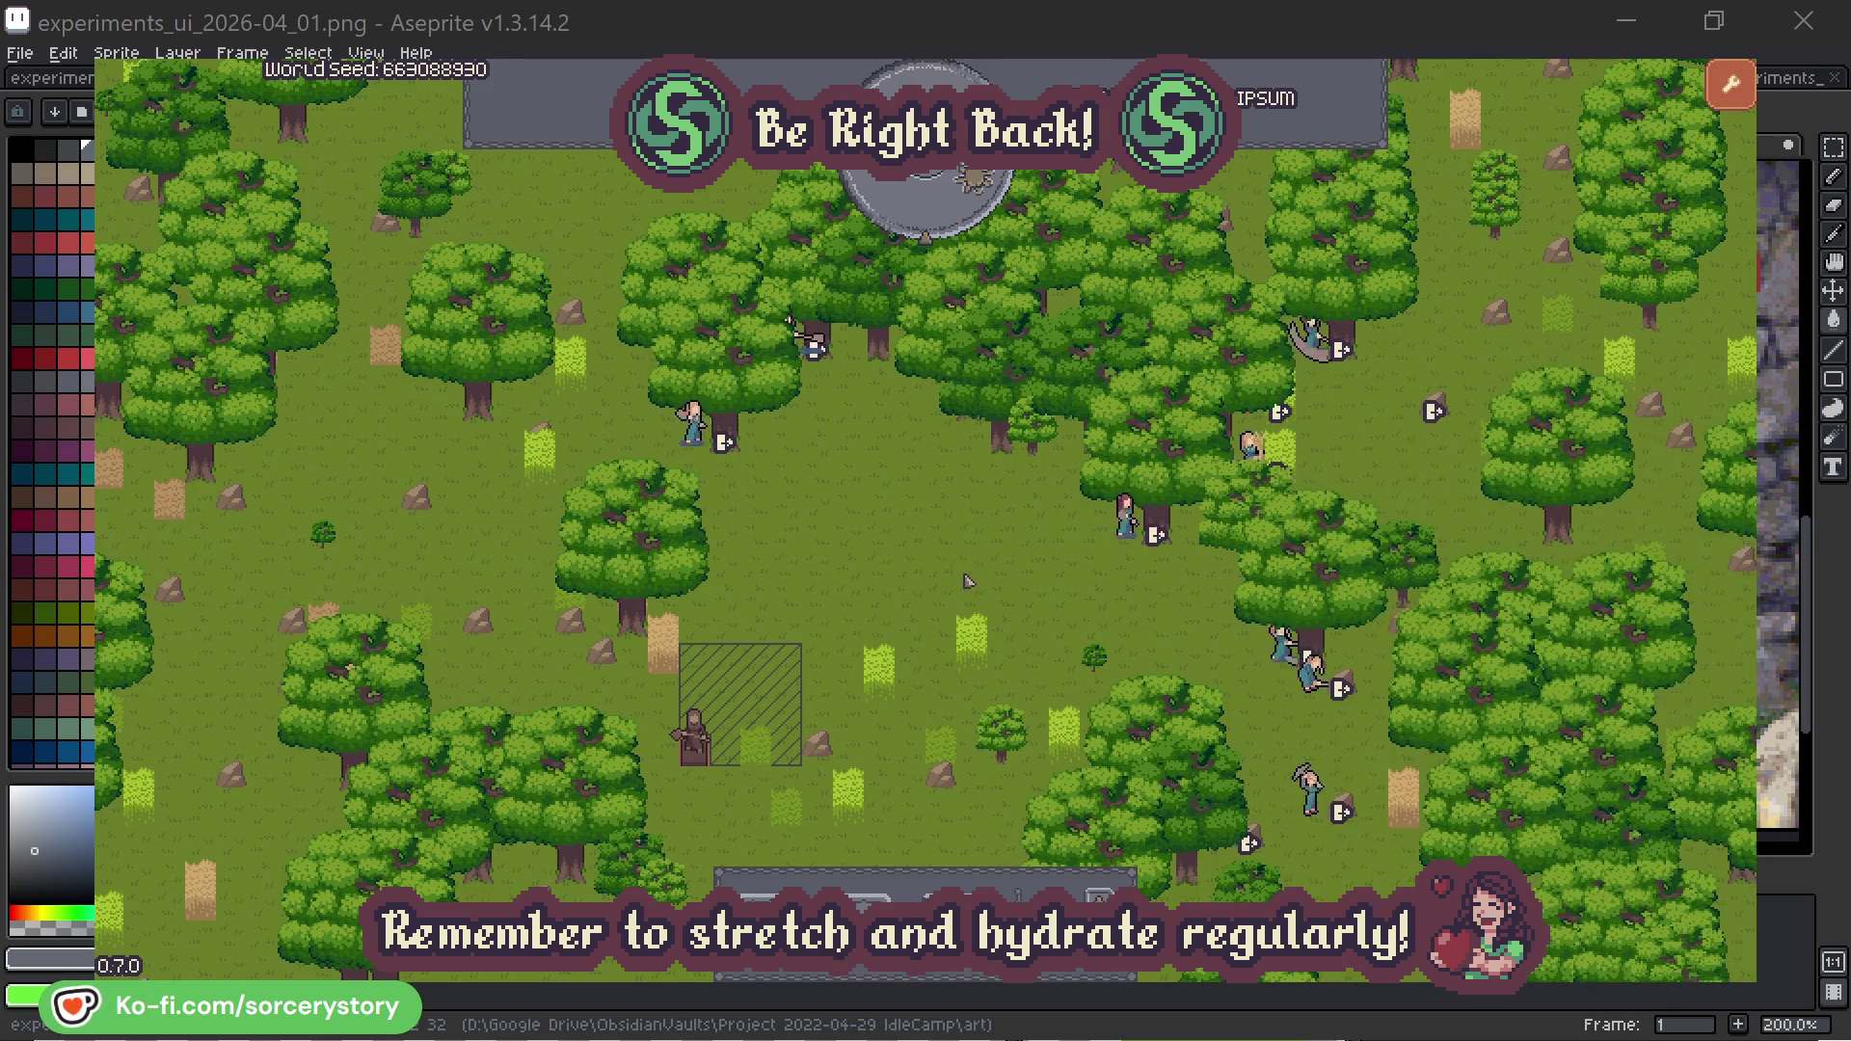
click(940, 215)
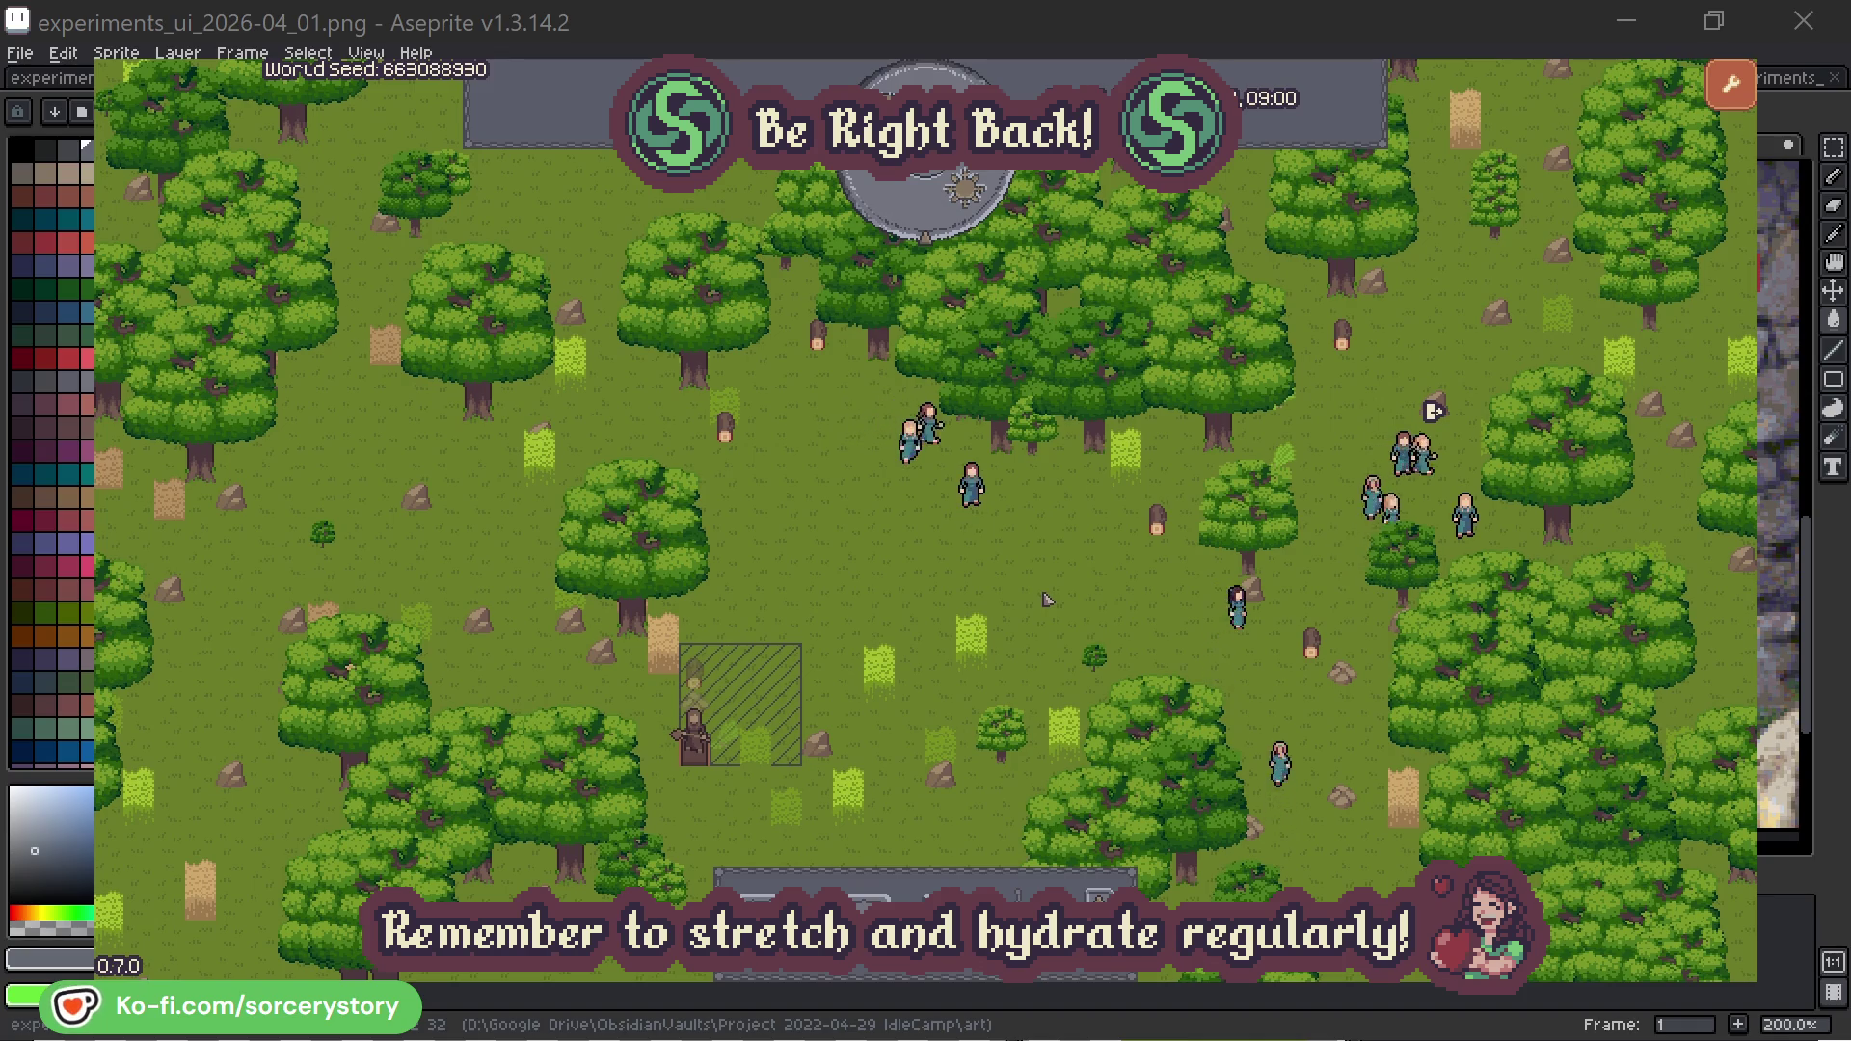
click(705, 678)
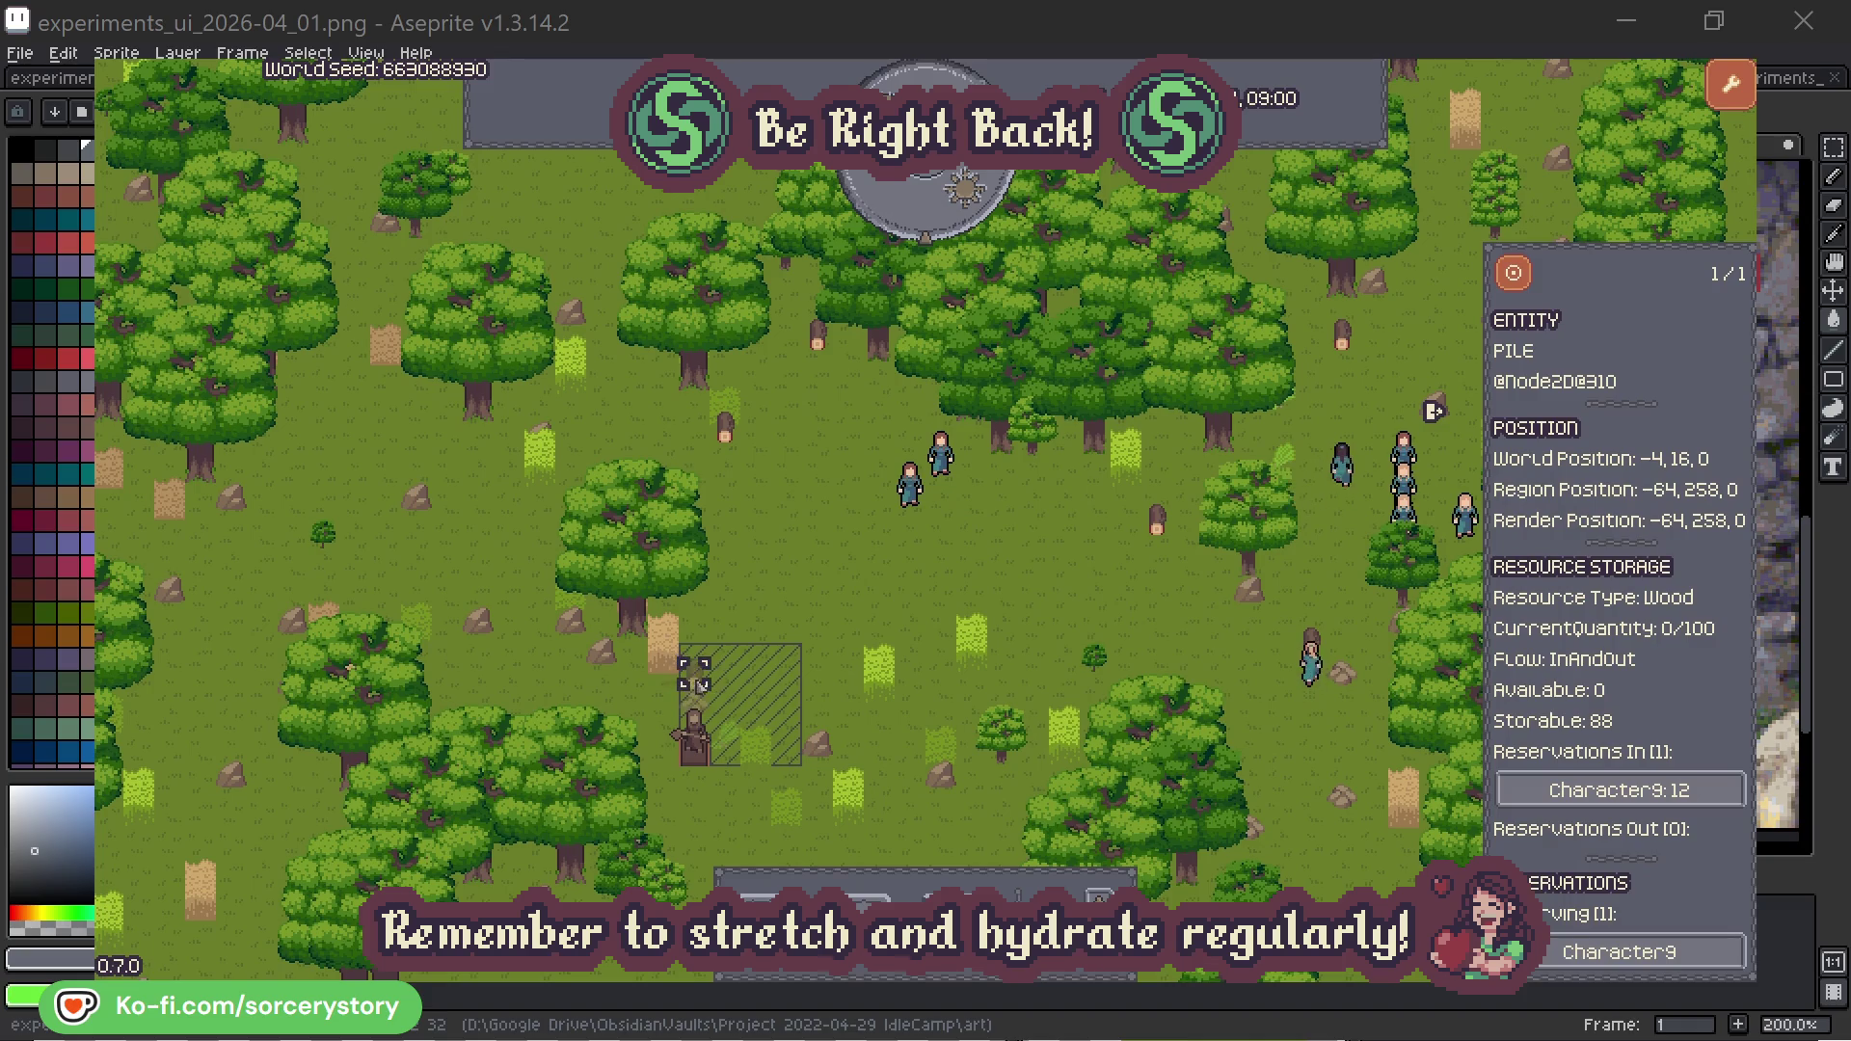
click(1703, 792)
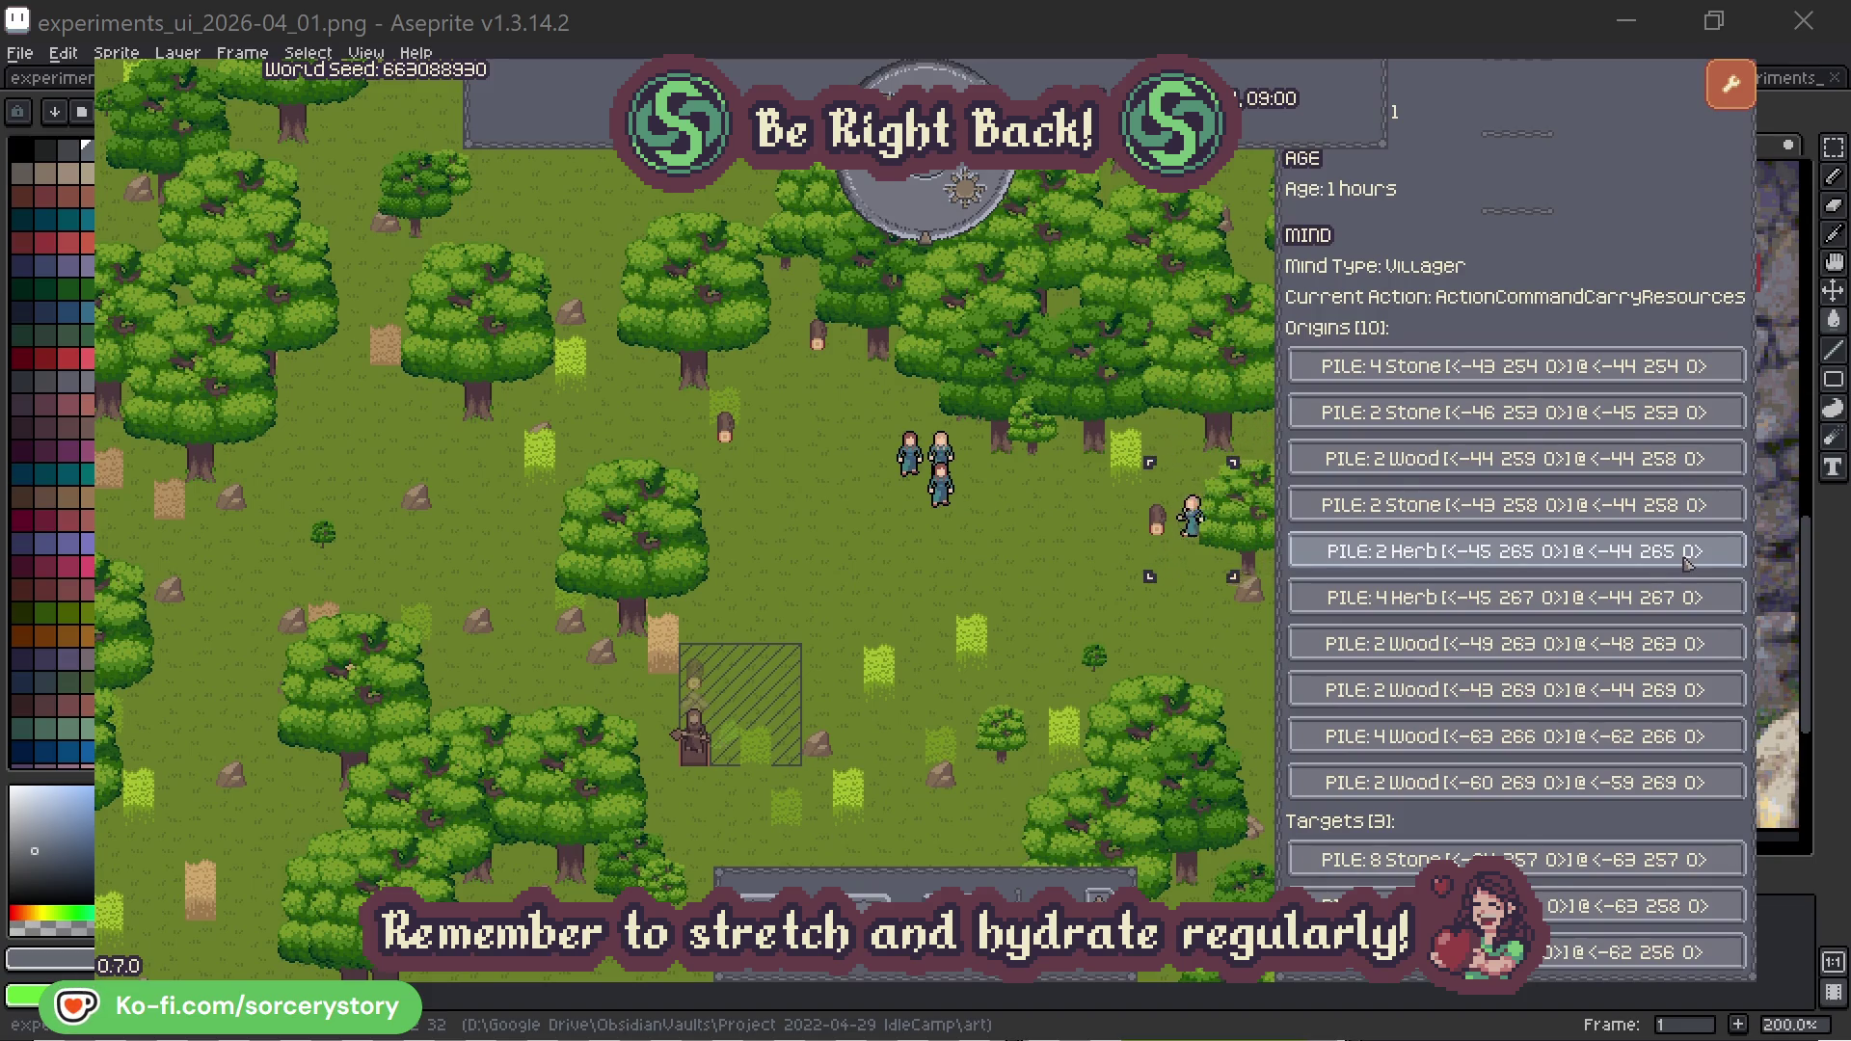
click(1688, 563)
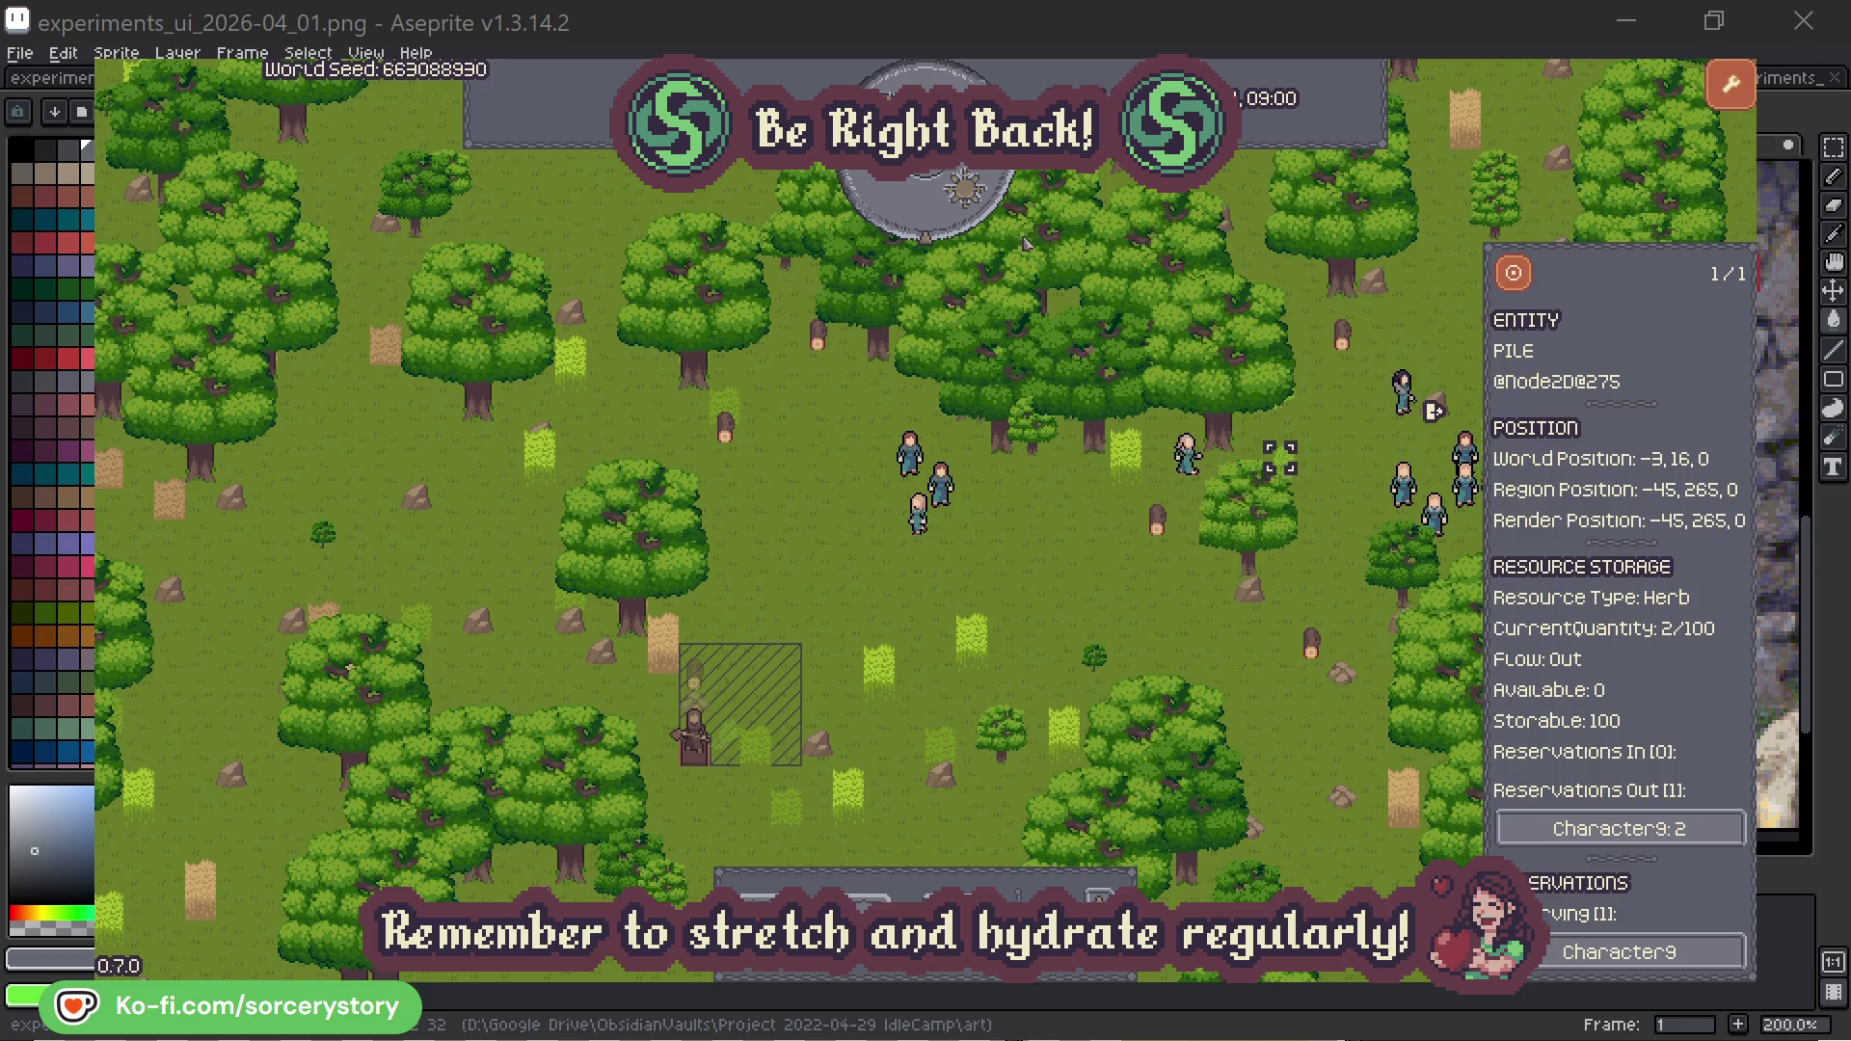
click(1528, 283)
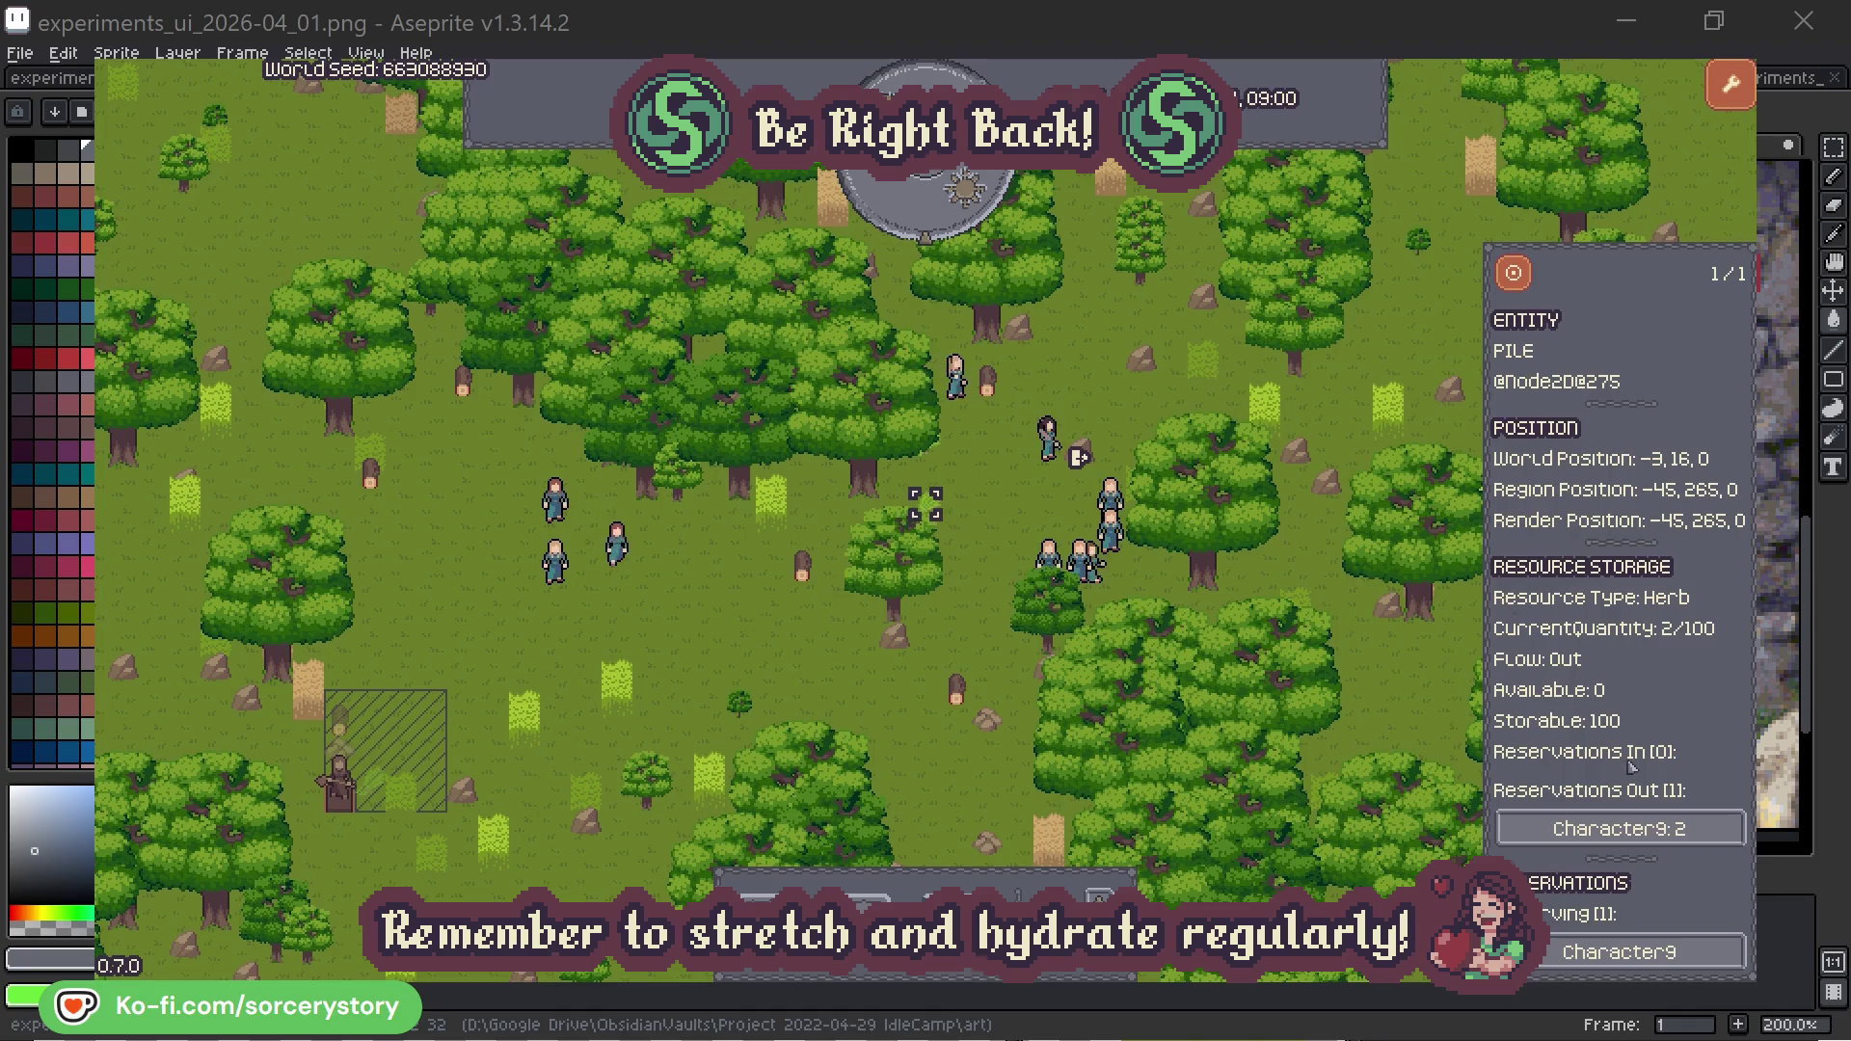
click(1620, 828)
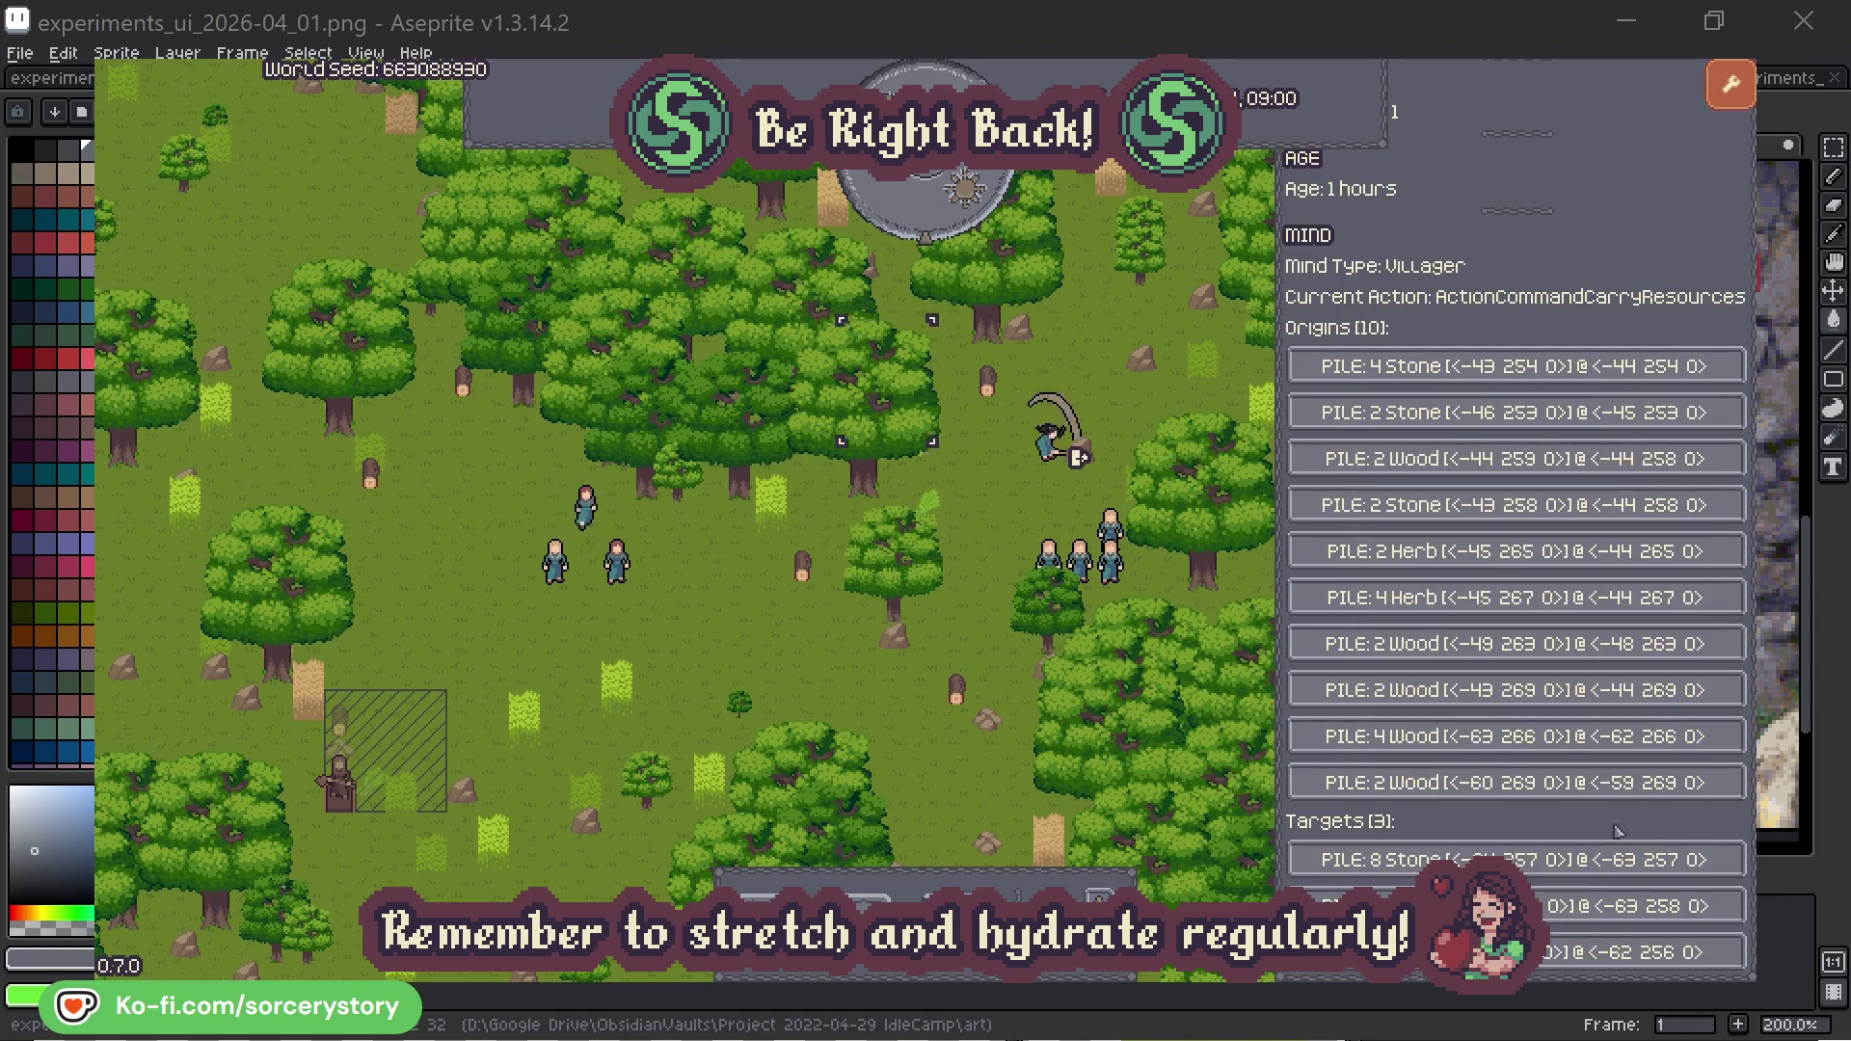
click(1620, 906)
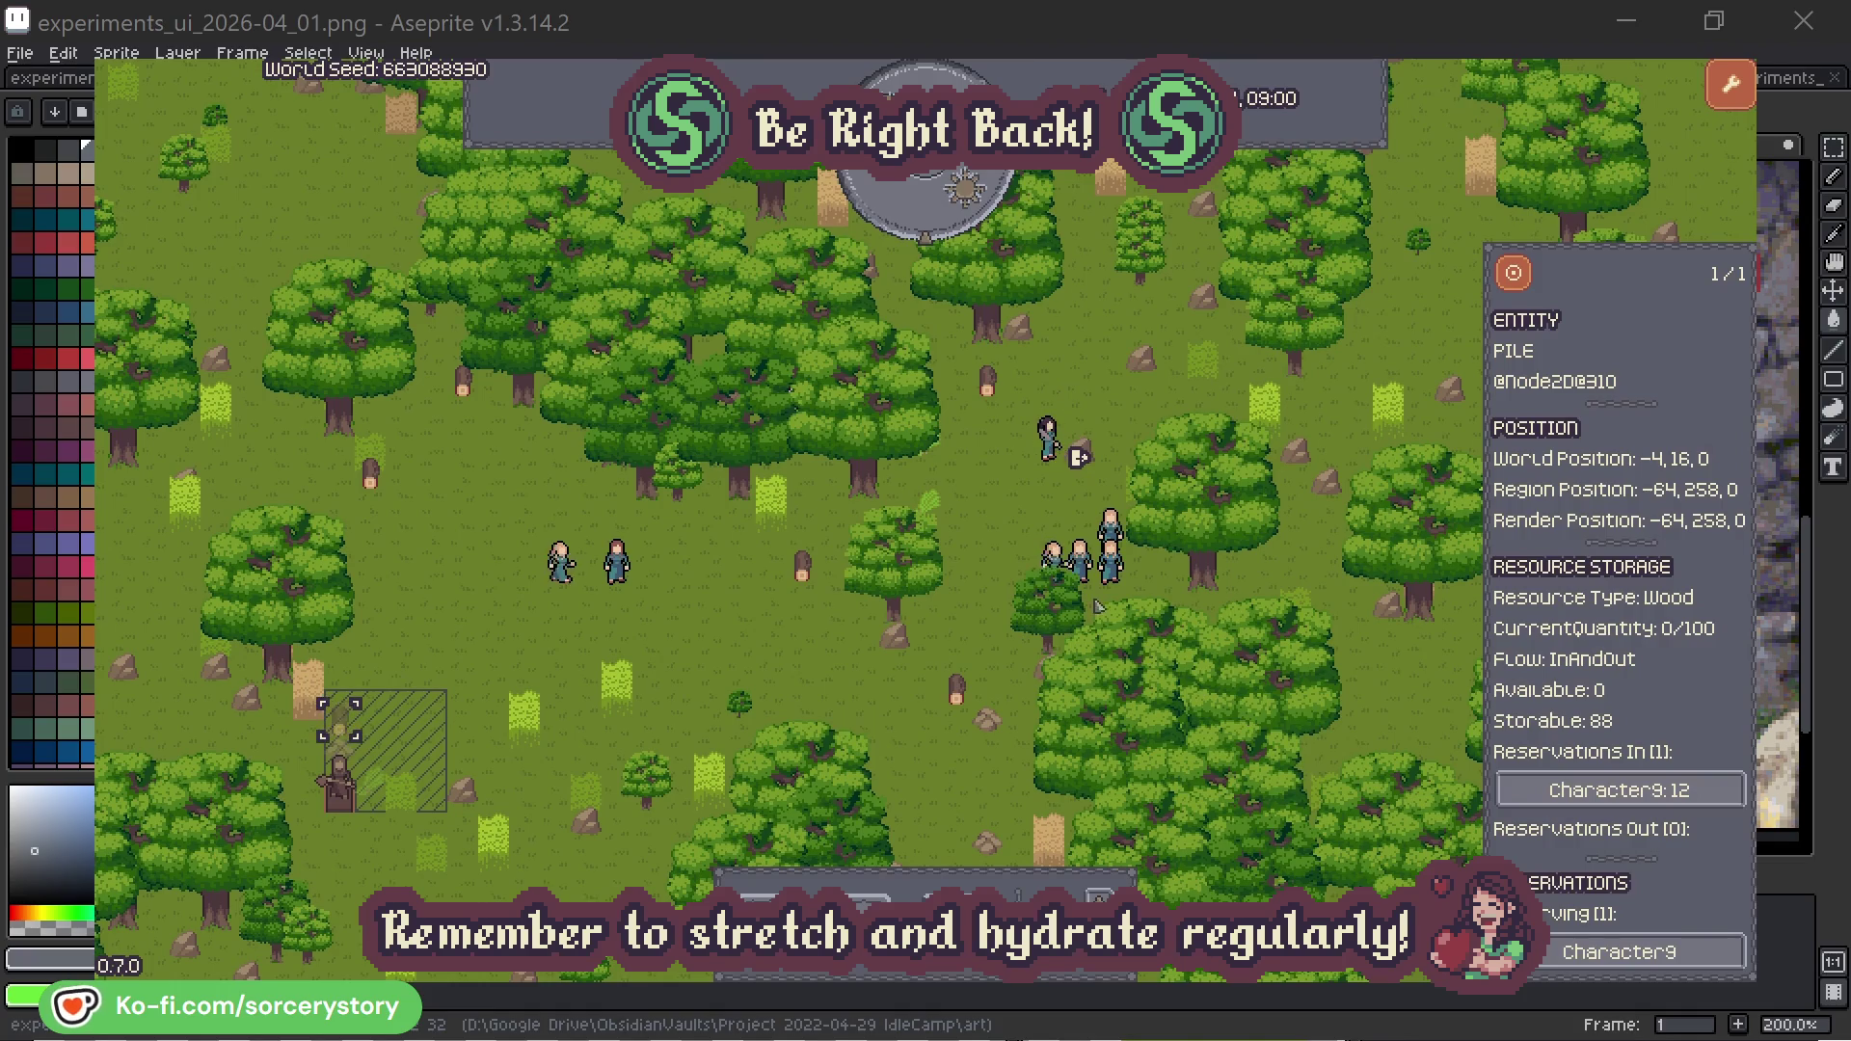
click(1514, 274)
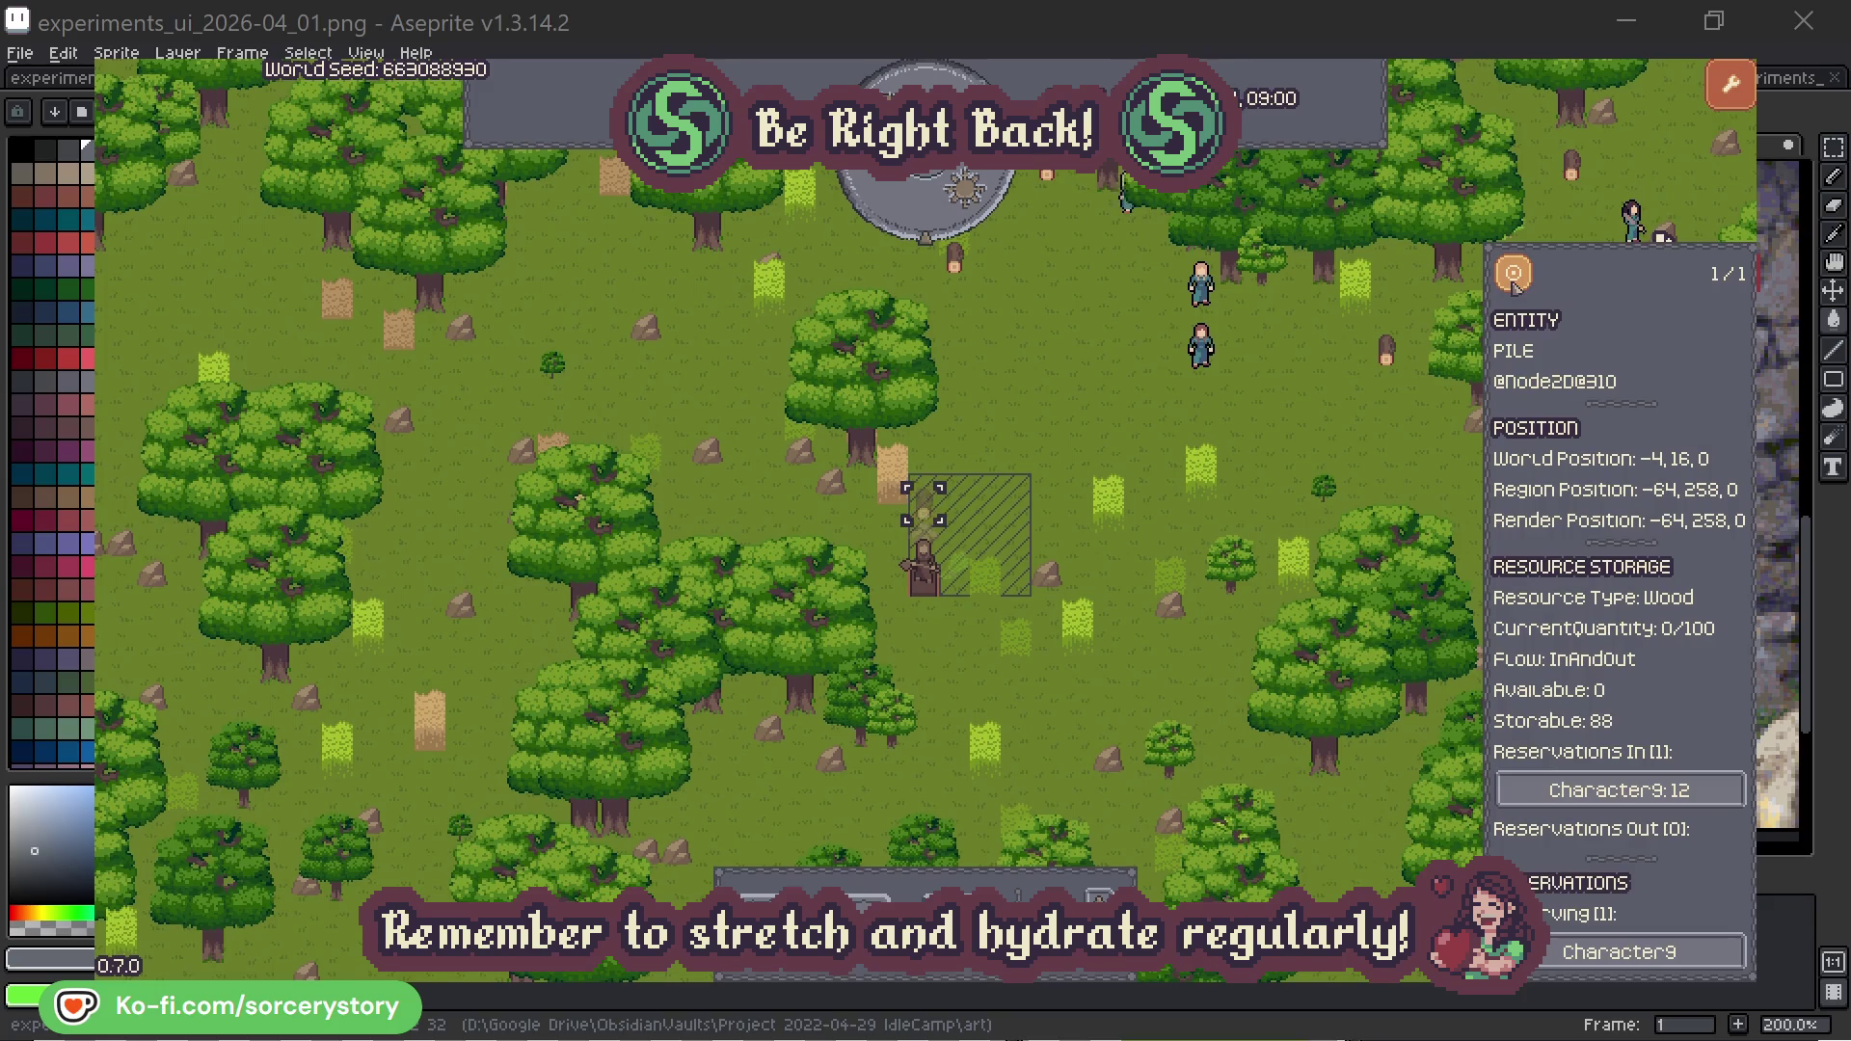
click(1340, 429)
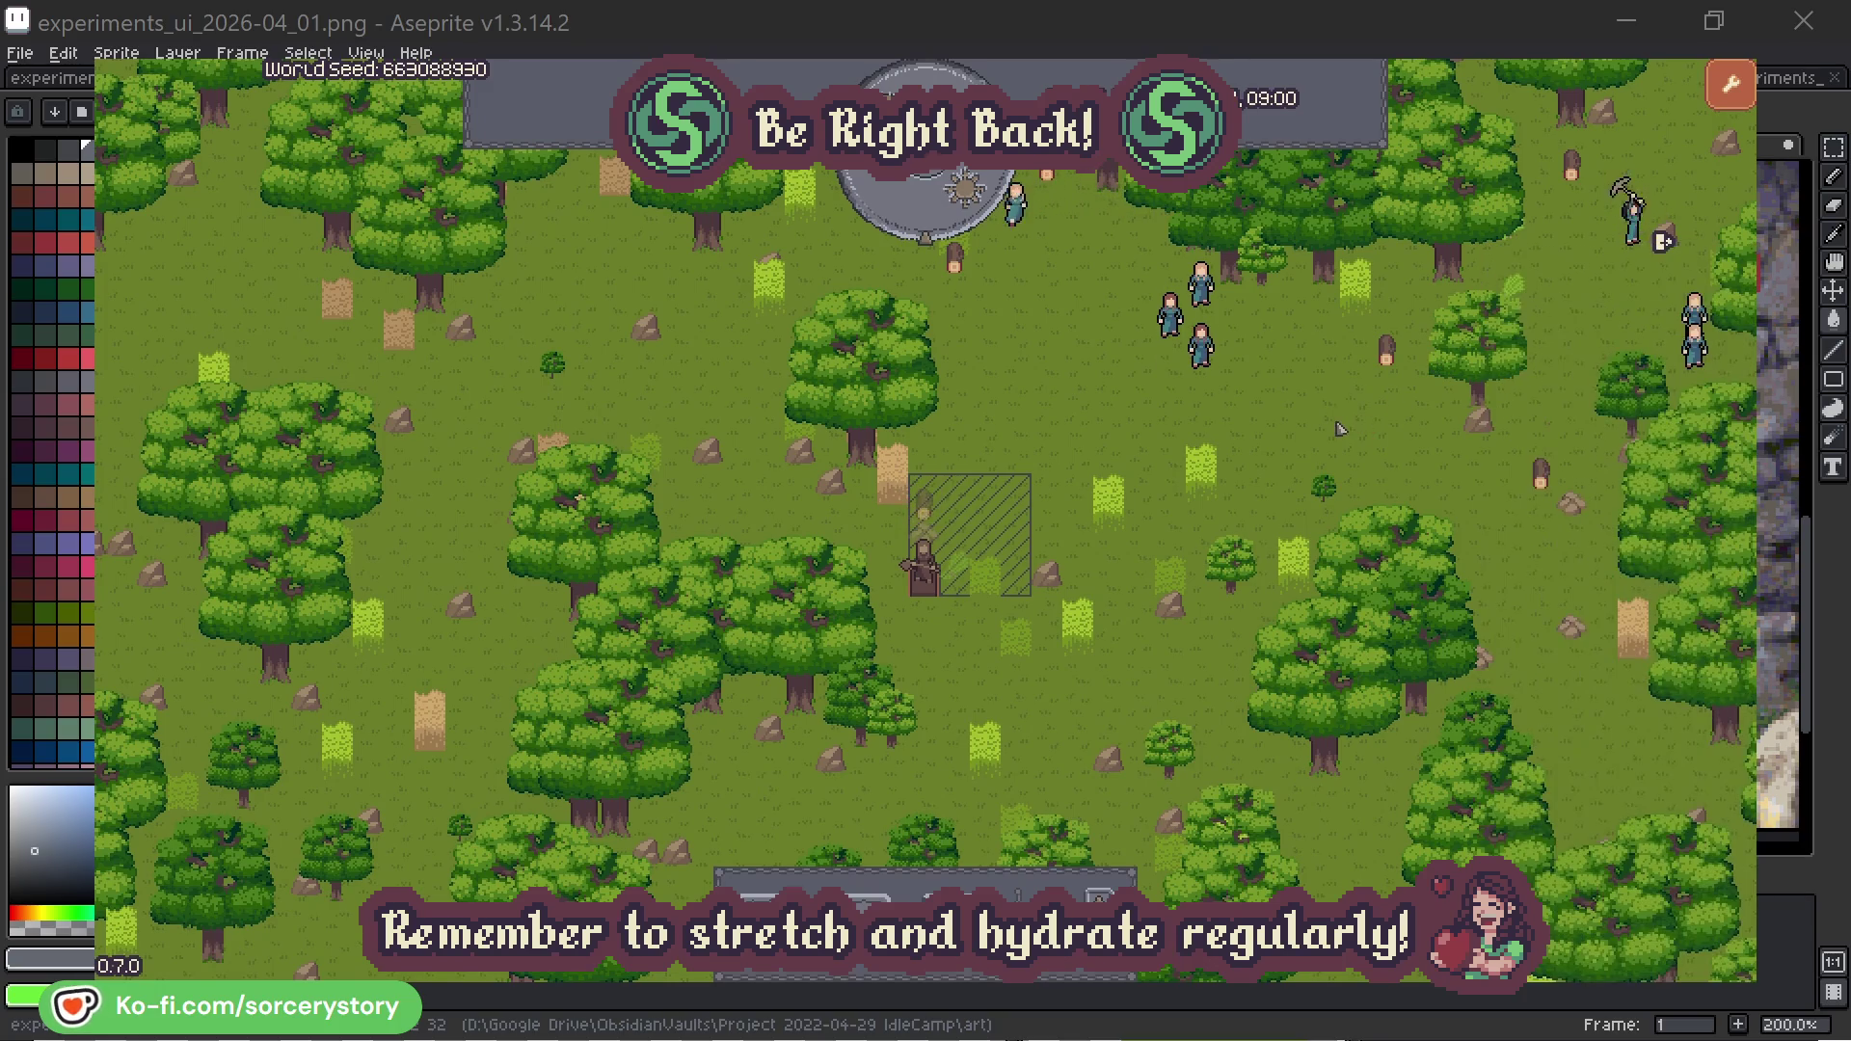
click(1208, 356)
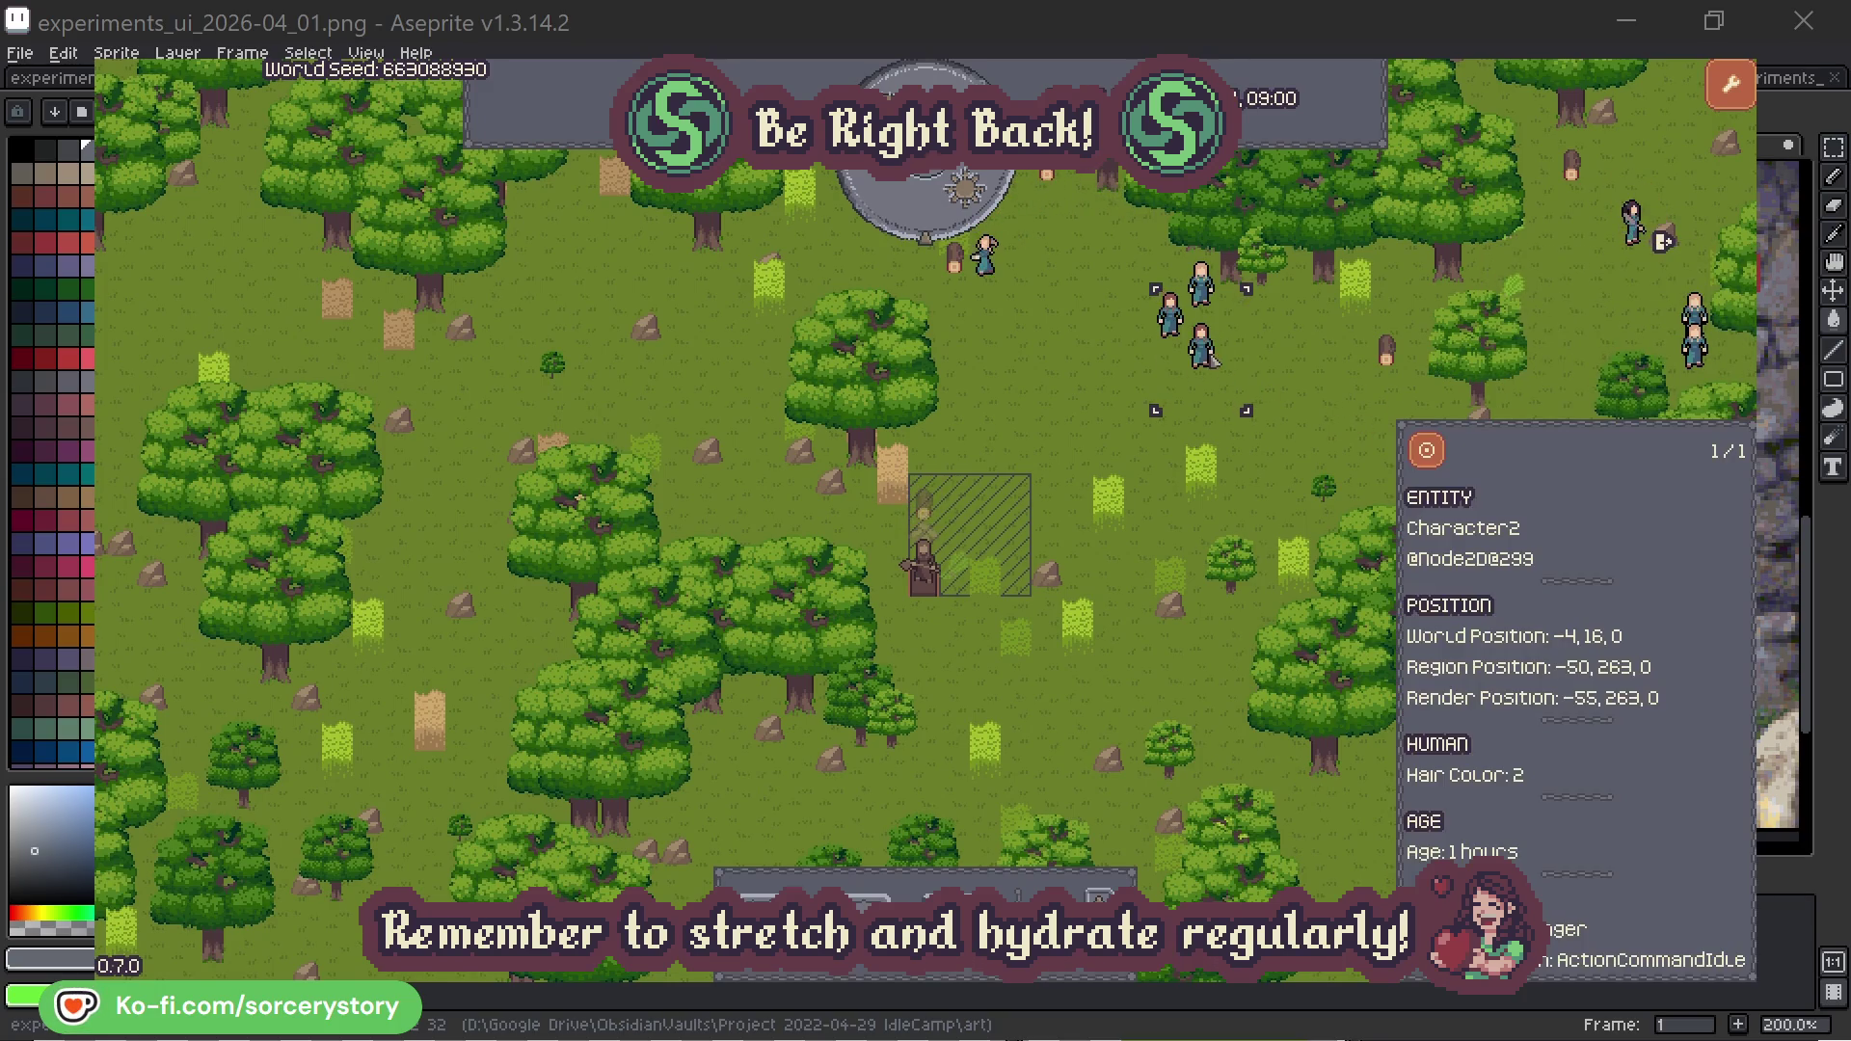
double_click(1208, 356)
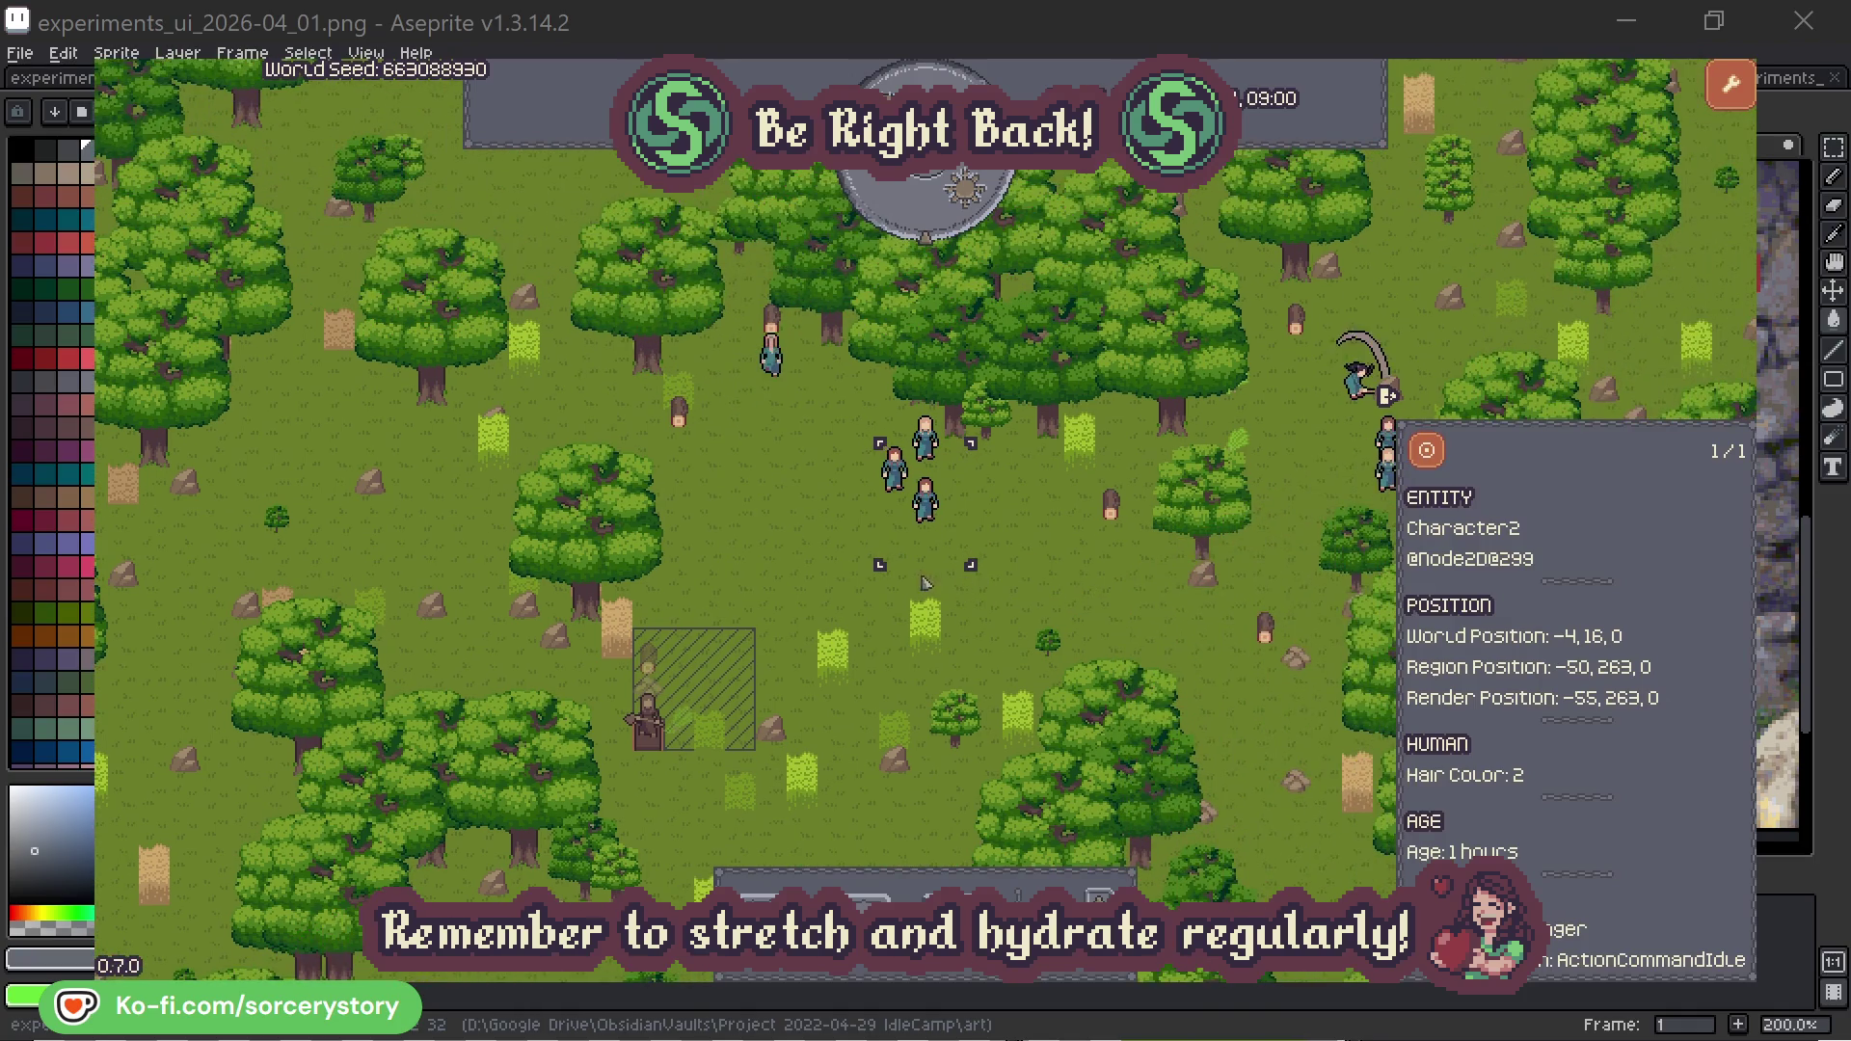
click(1059, 557)
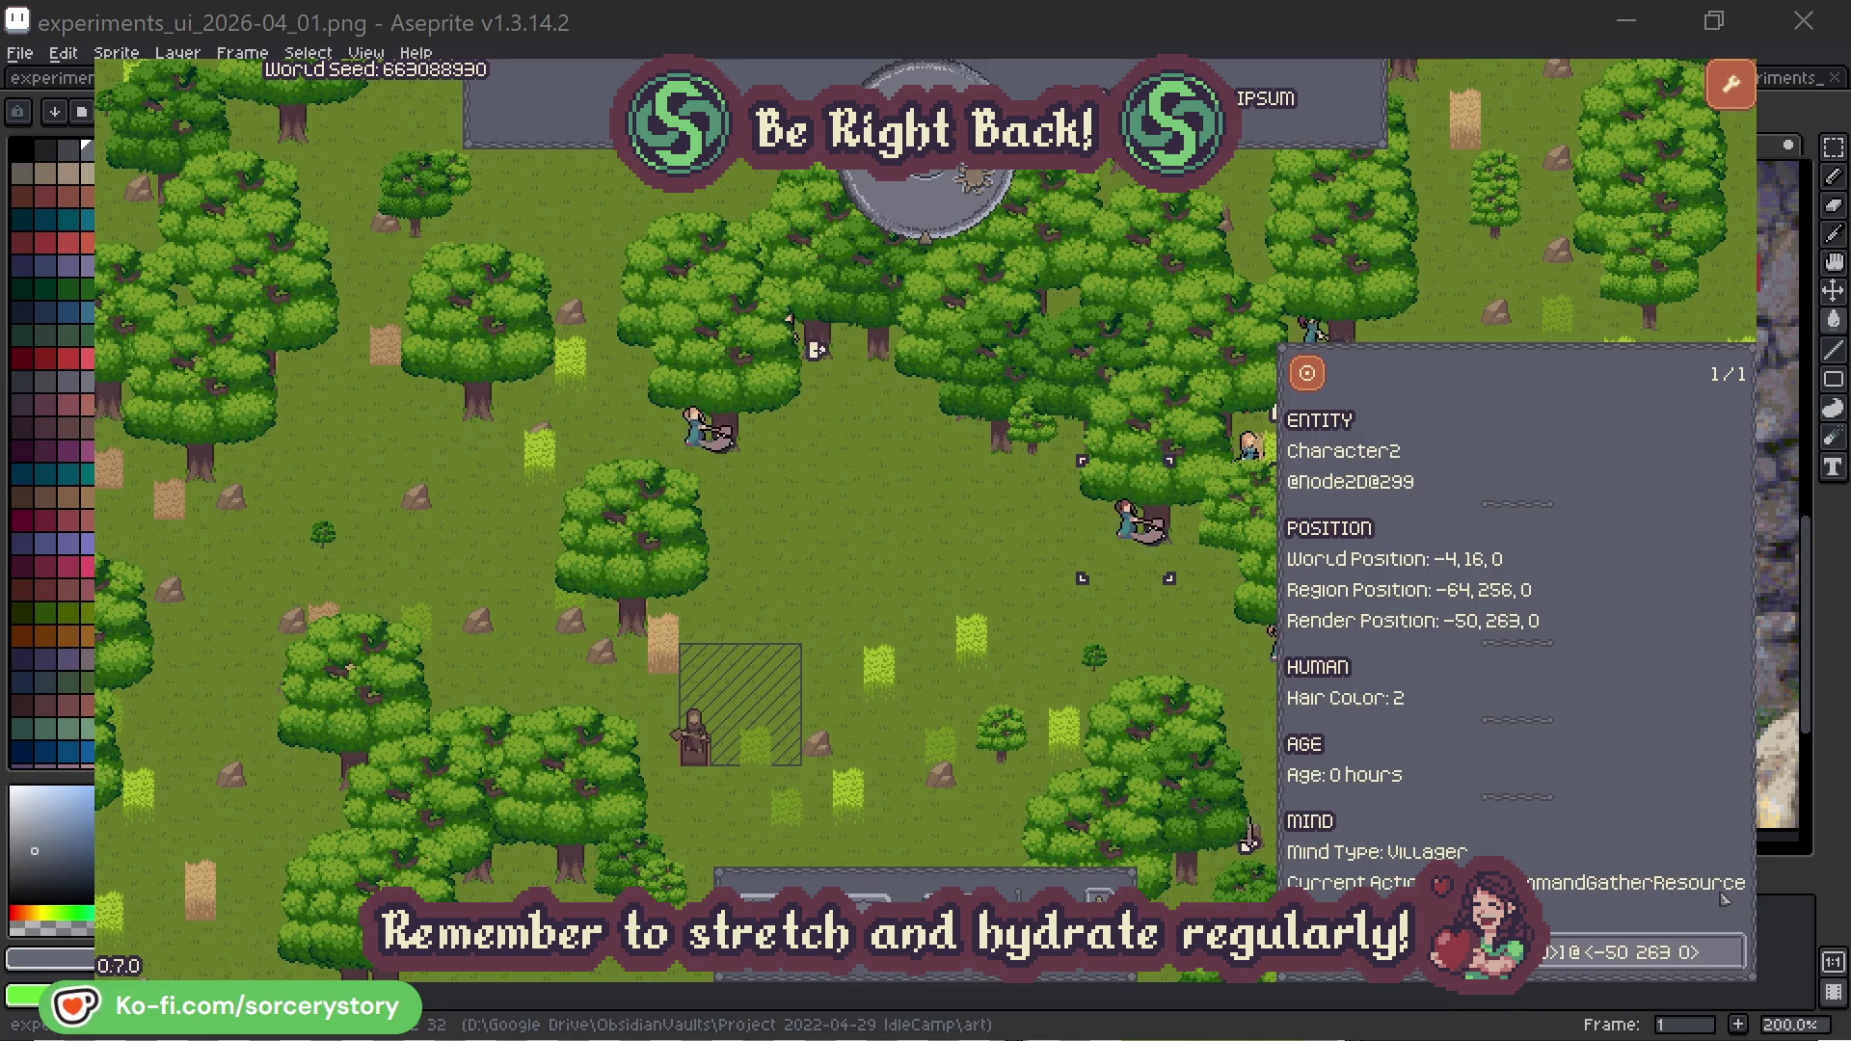
click(1733, 965)
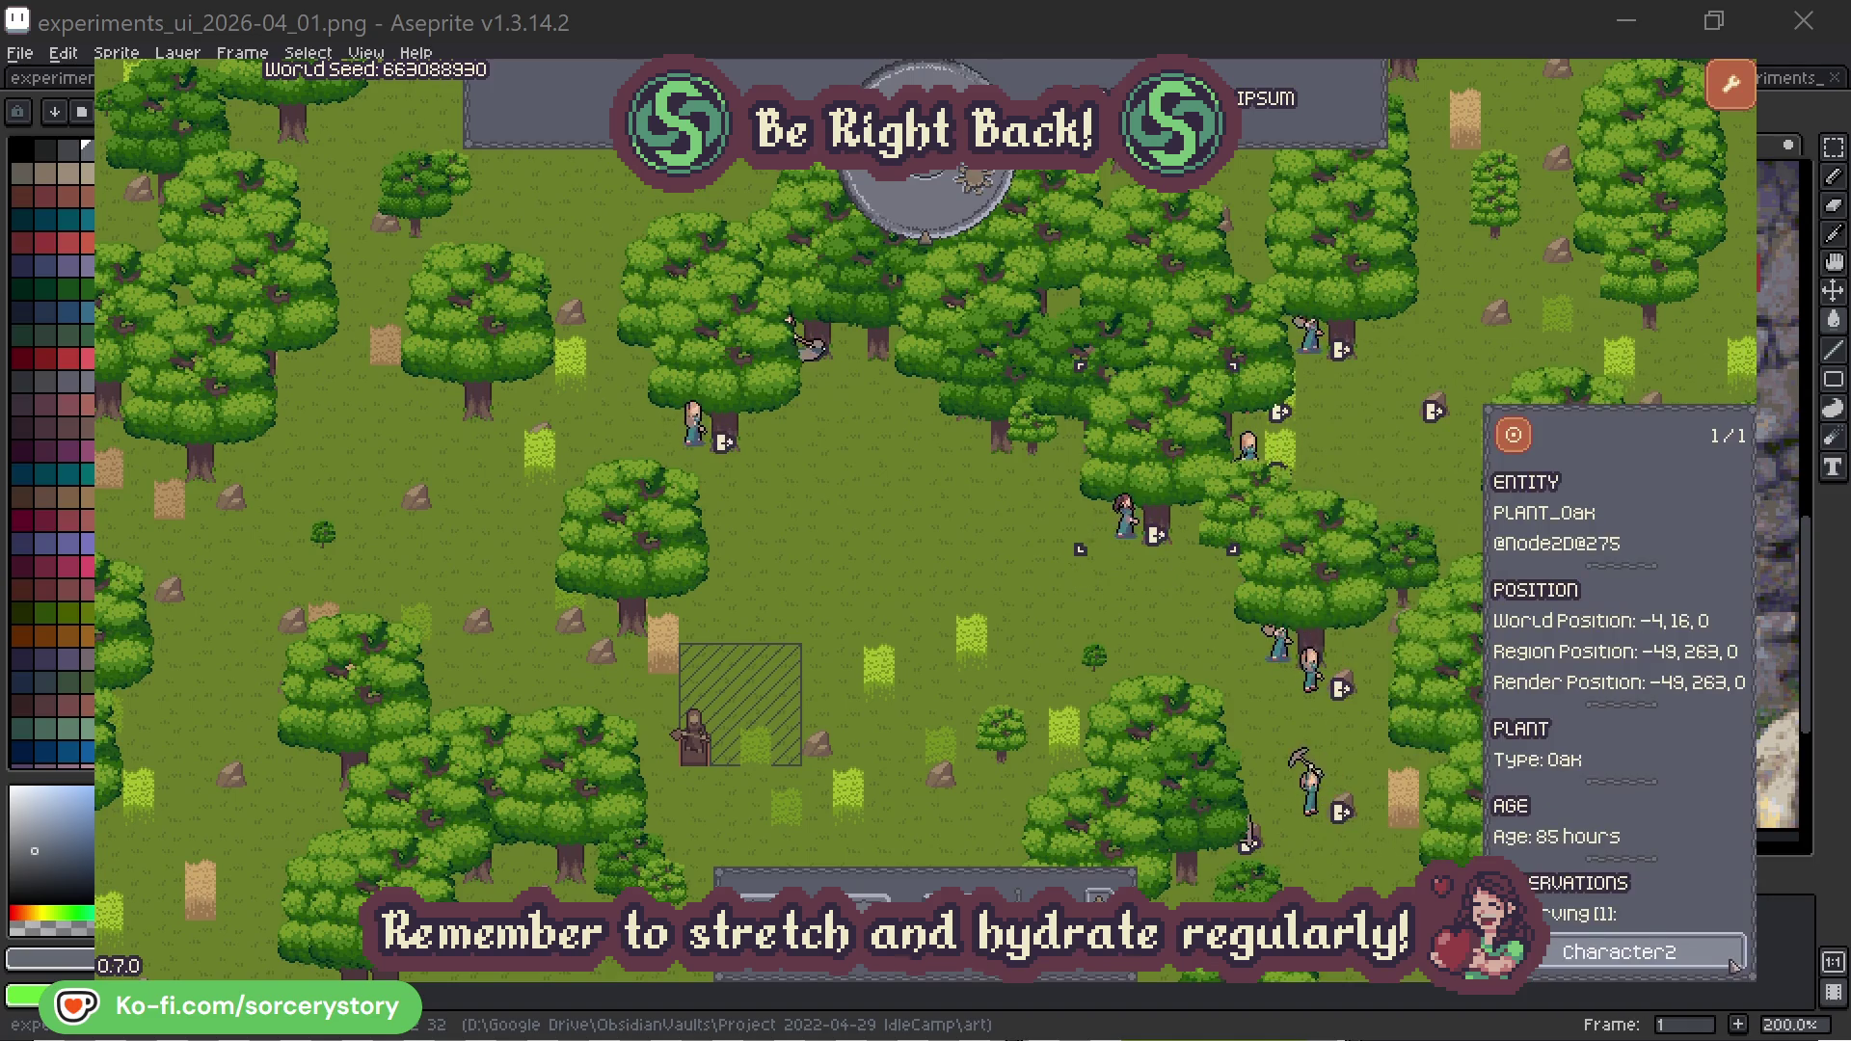
click(1733, 965)
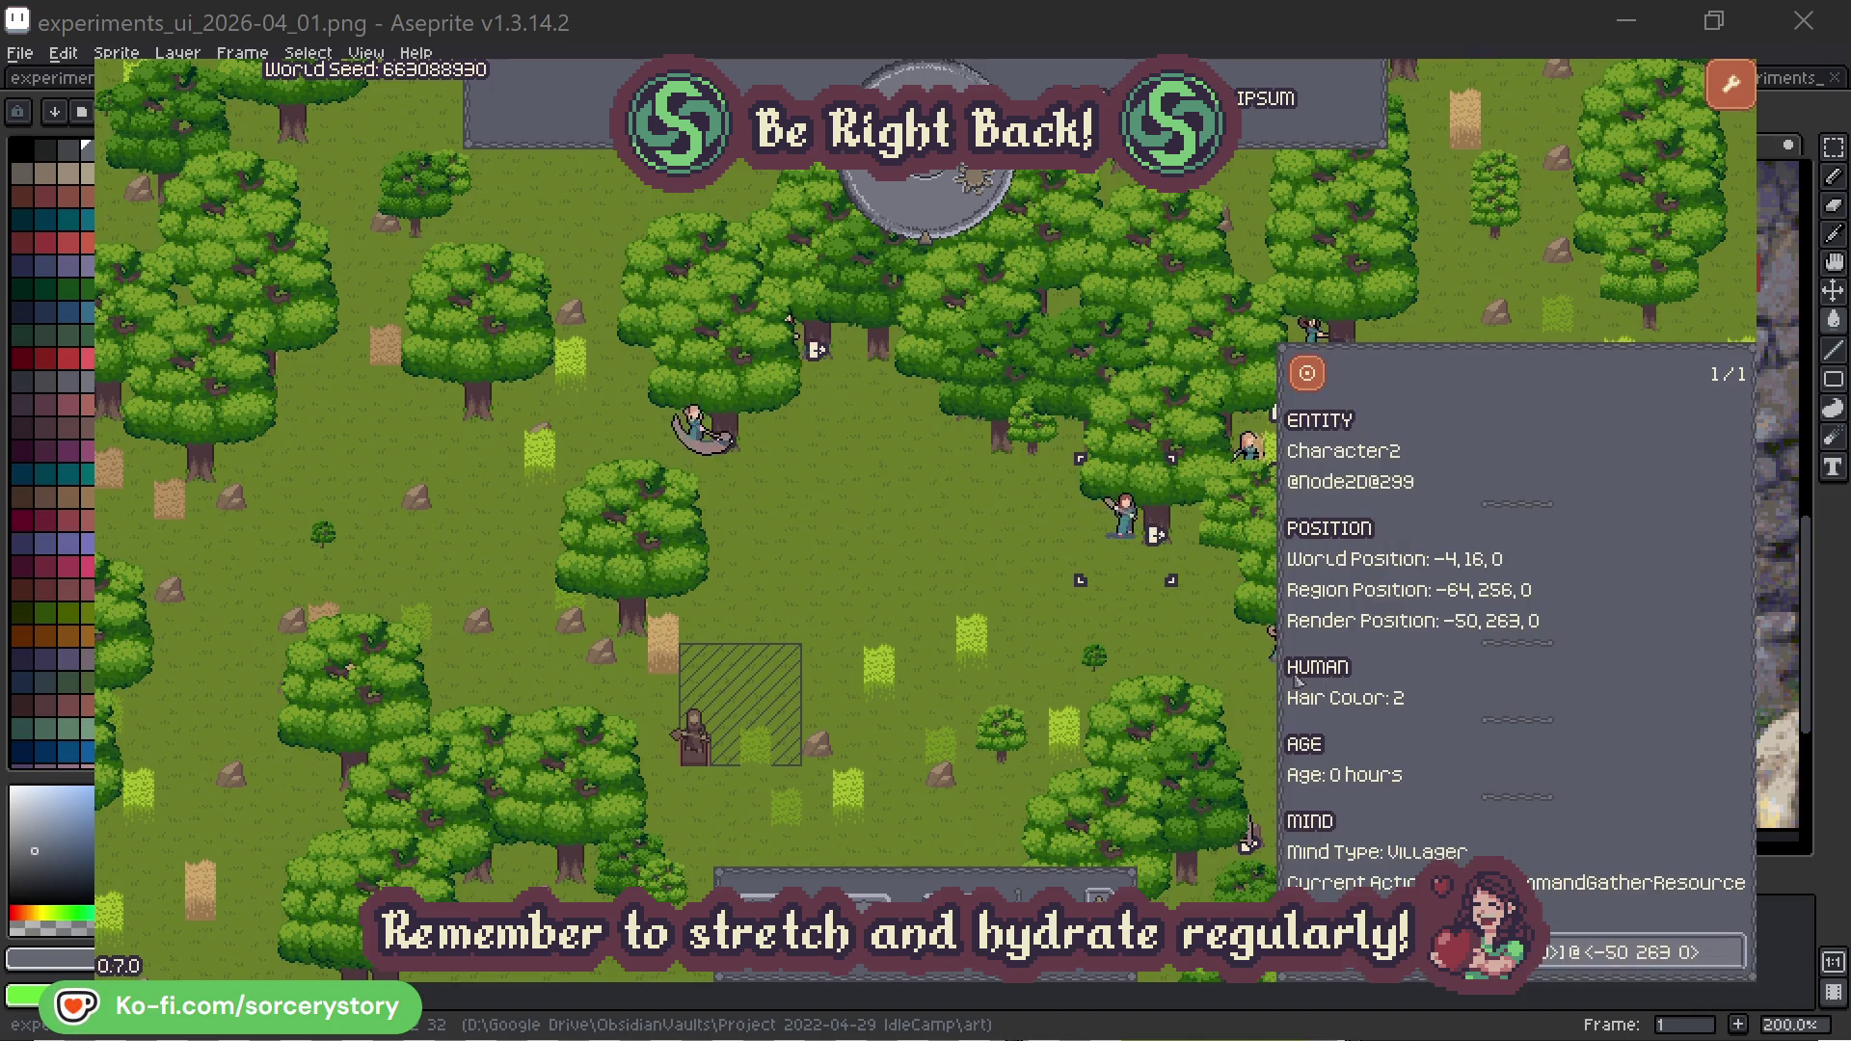
click(1155, 639)
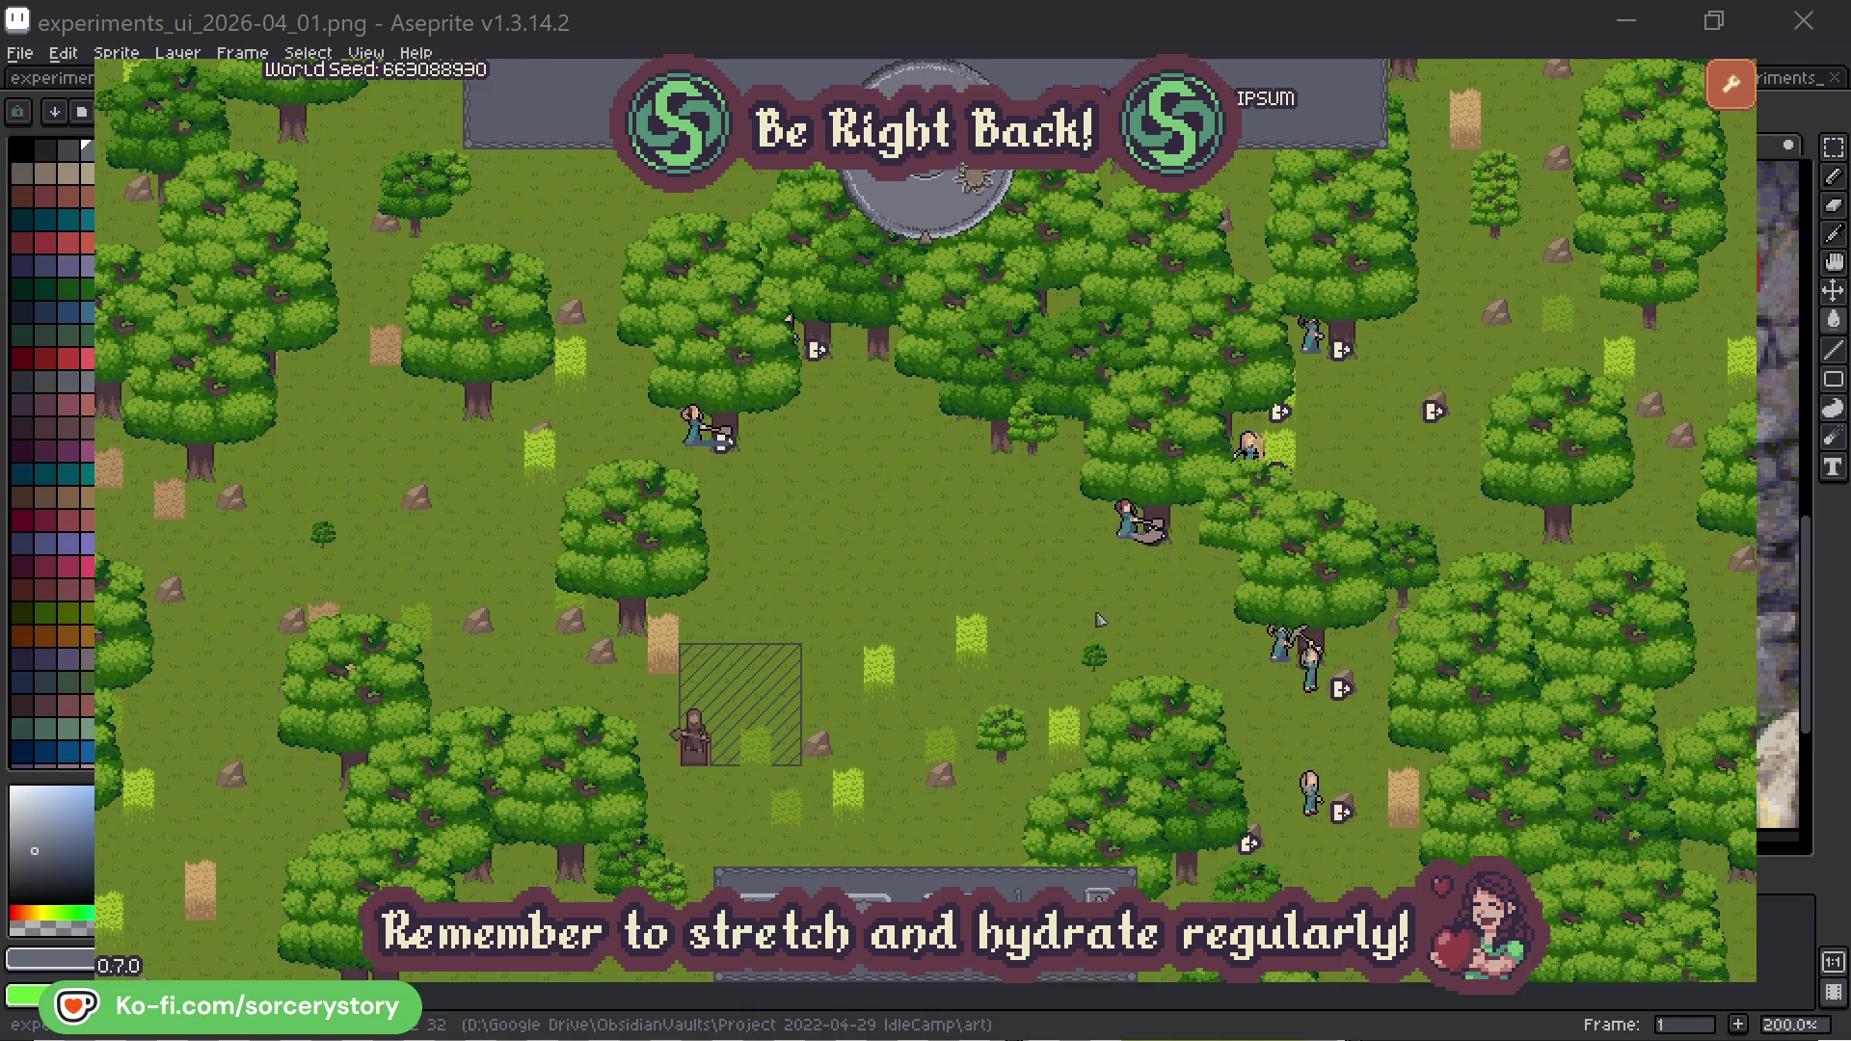
click(694, 424)
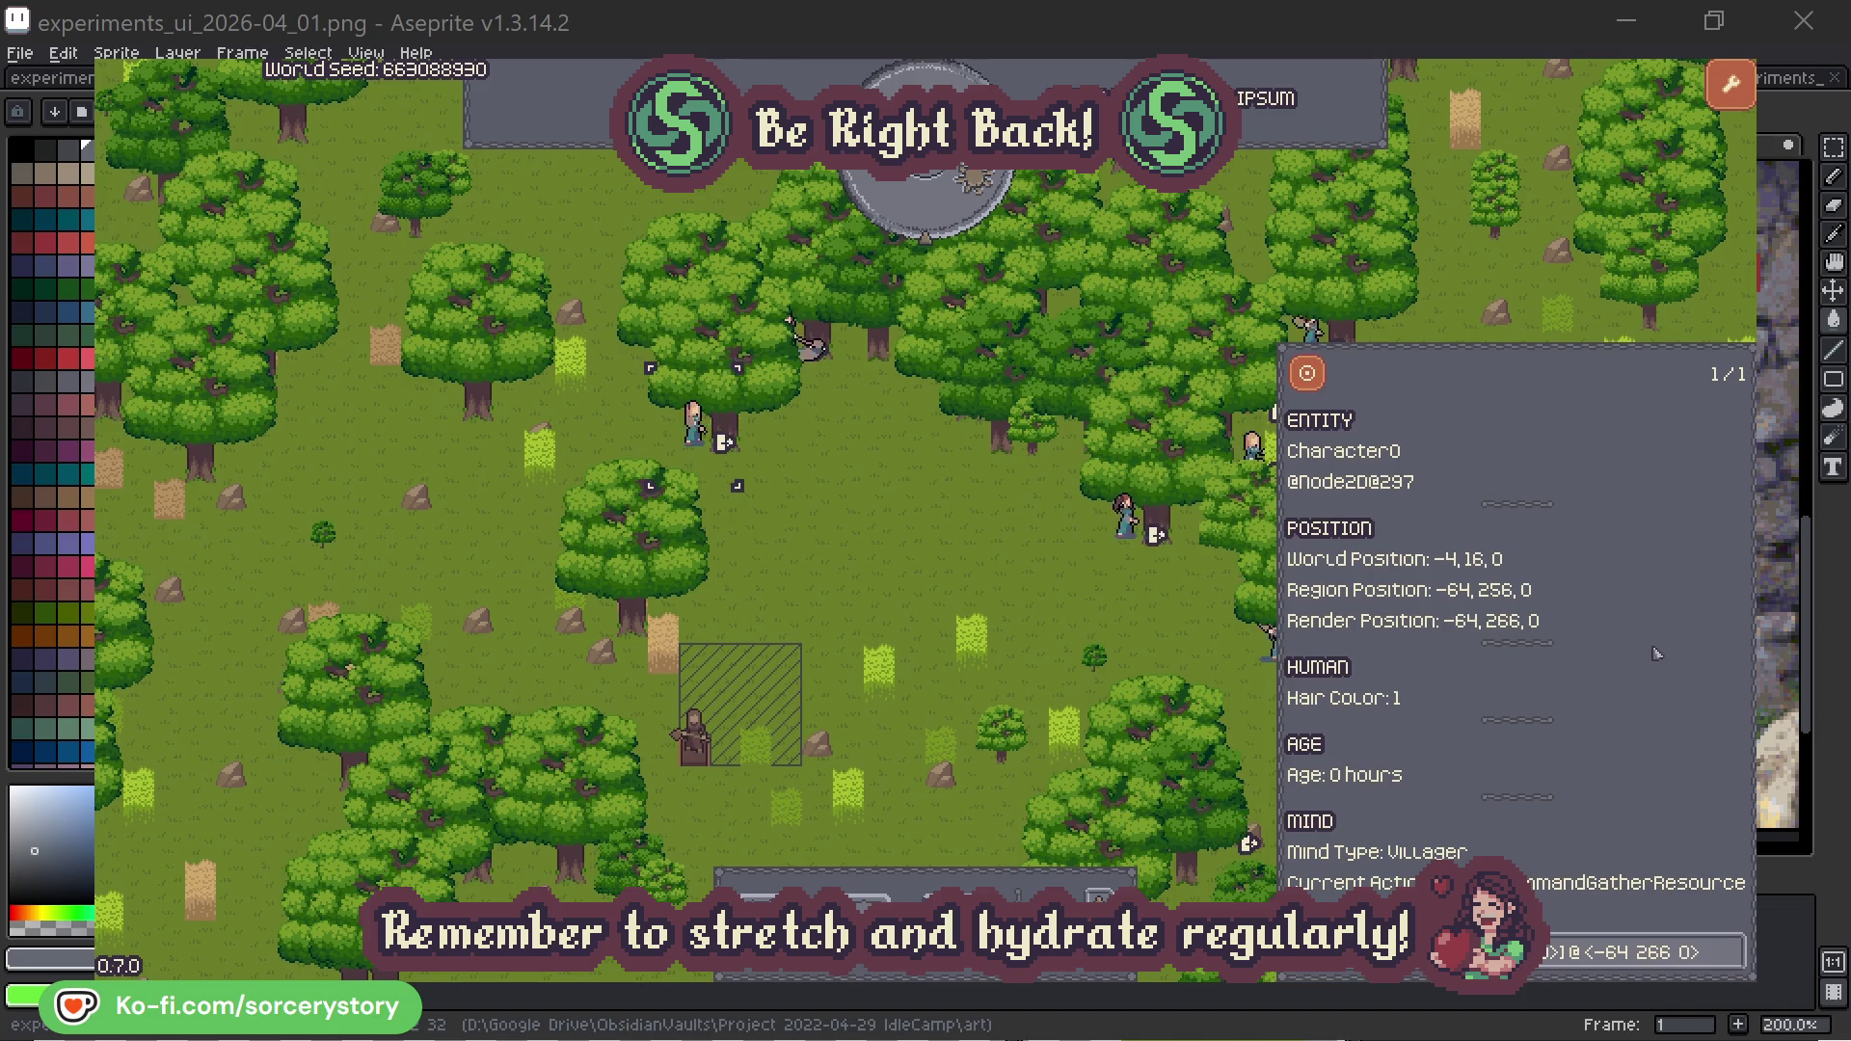
click(1732, 950)
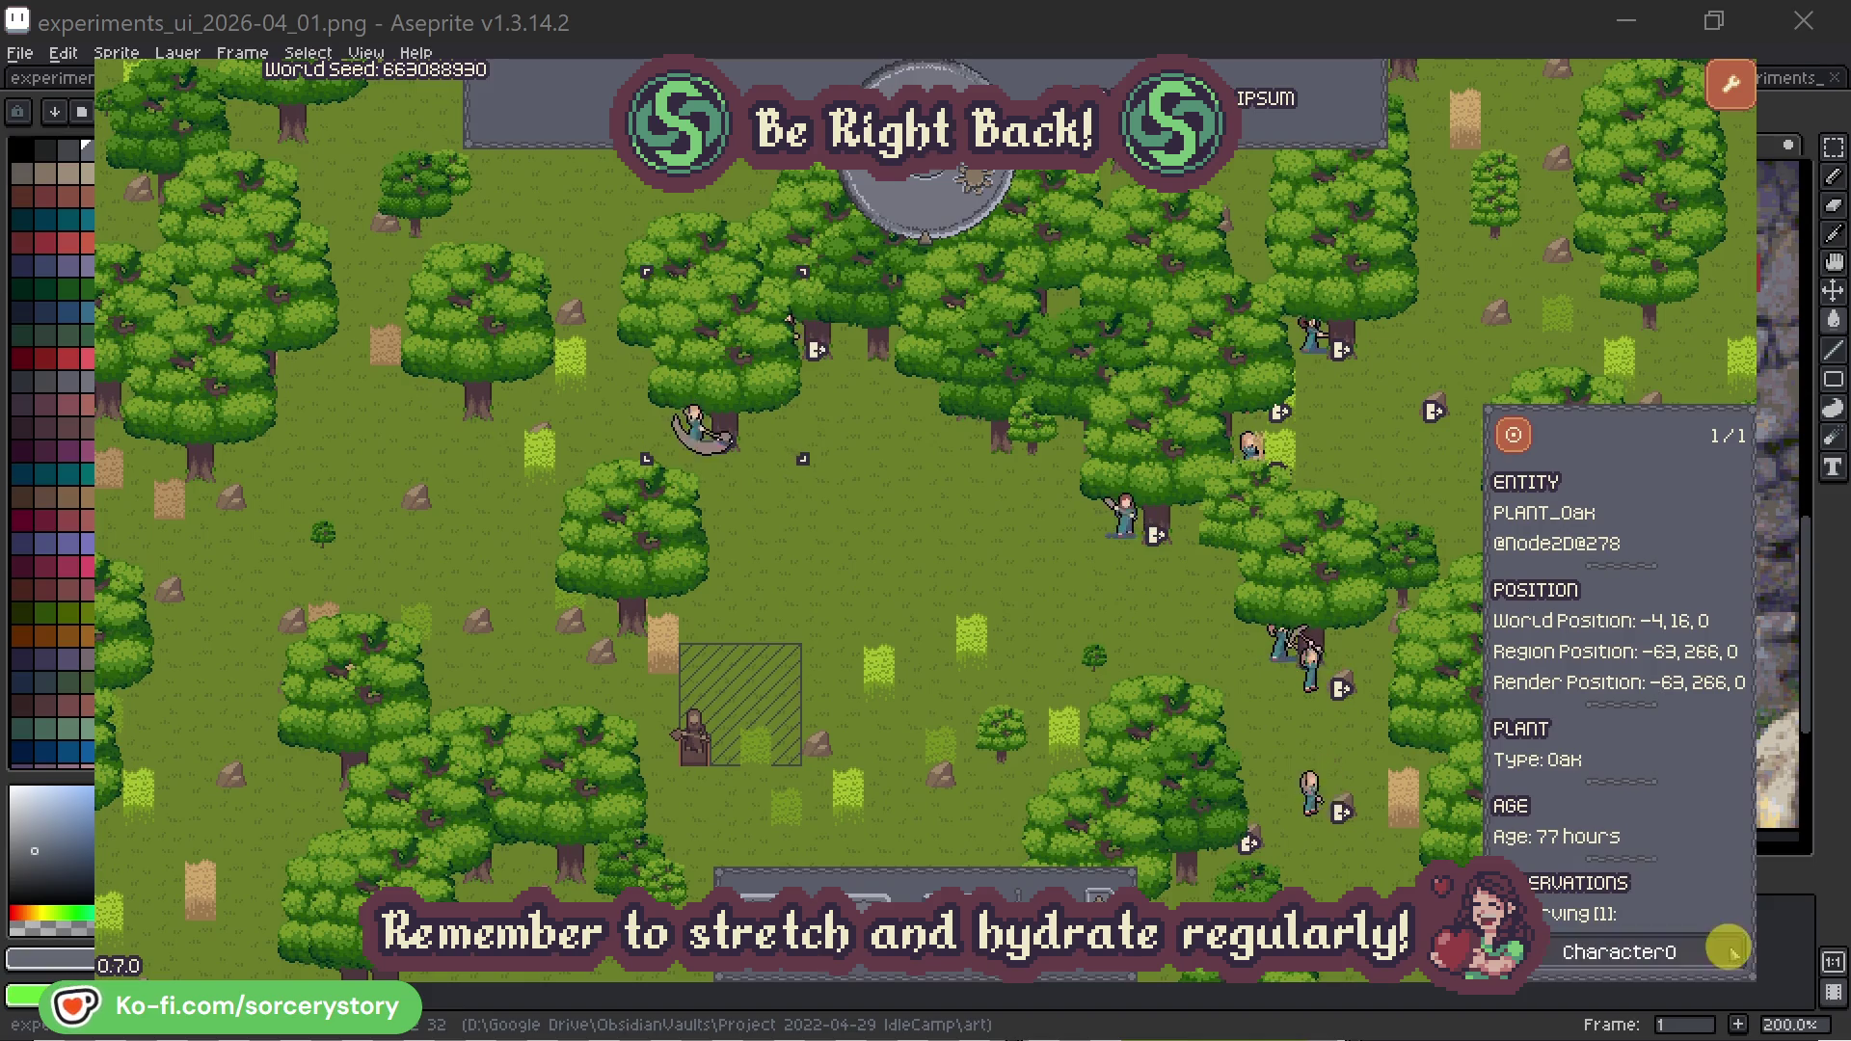
click(1733, 953)
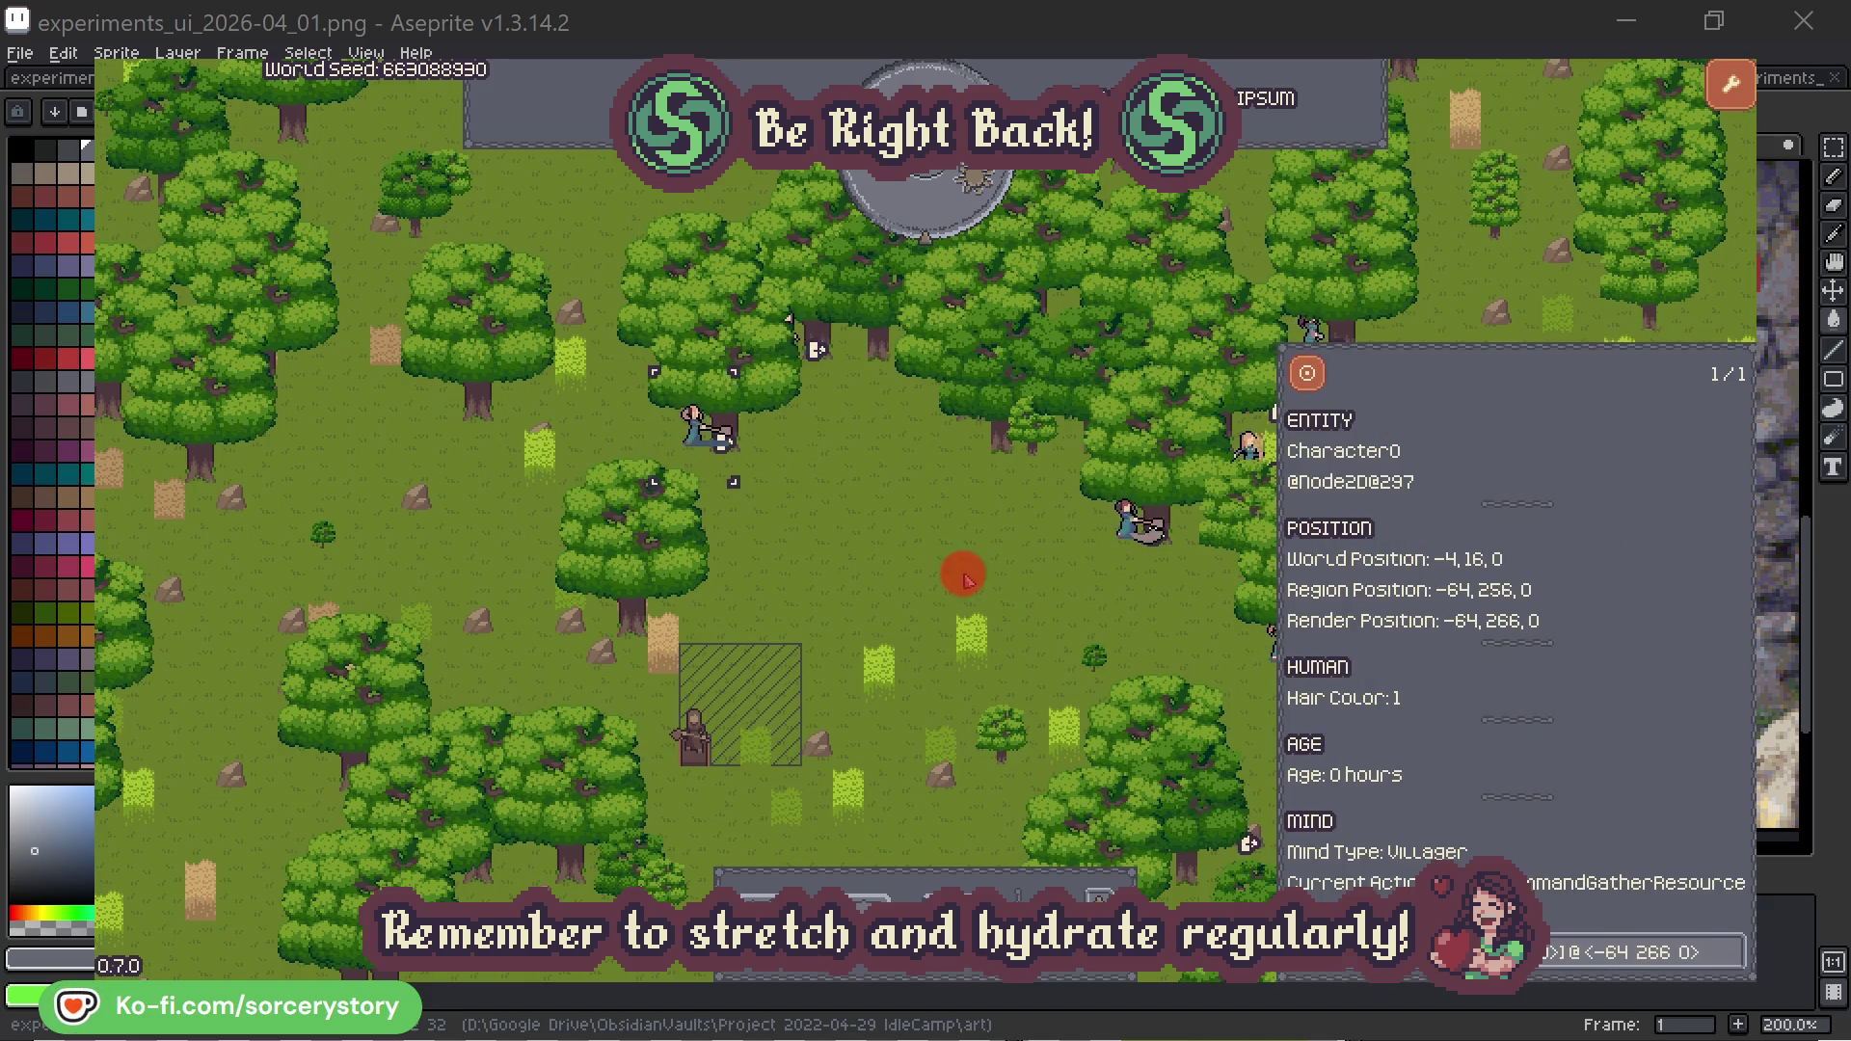
click(965, 576)
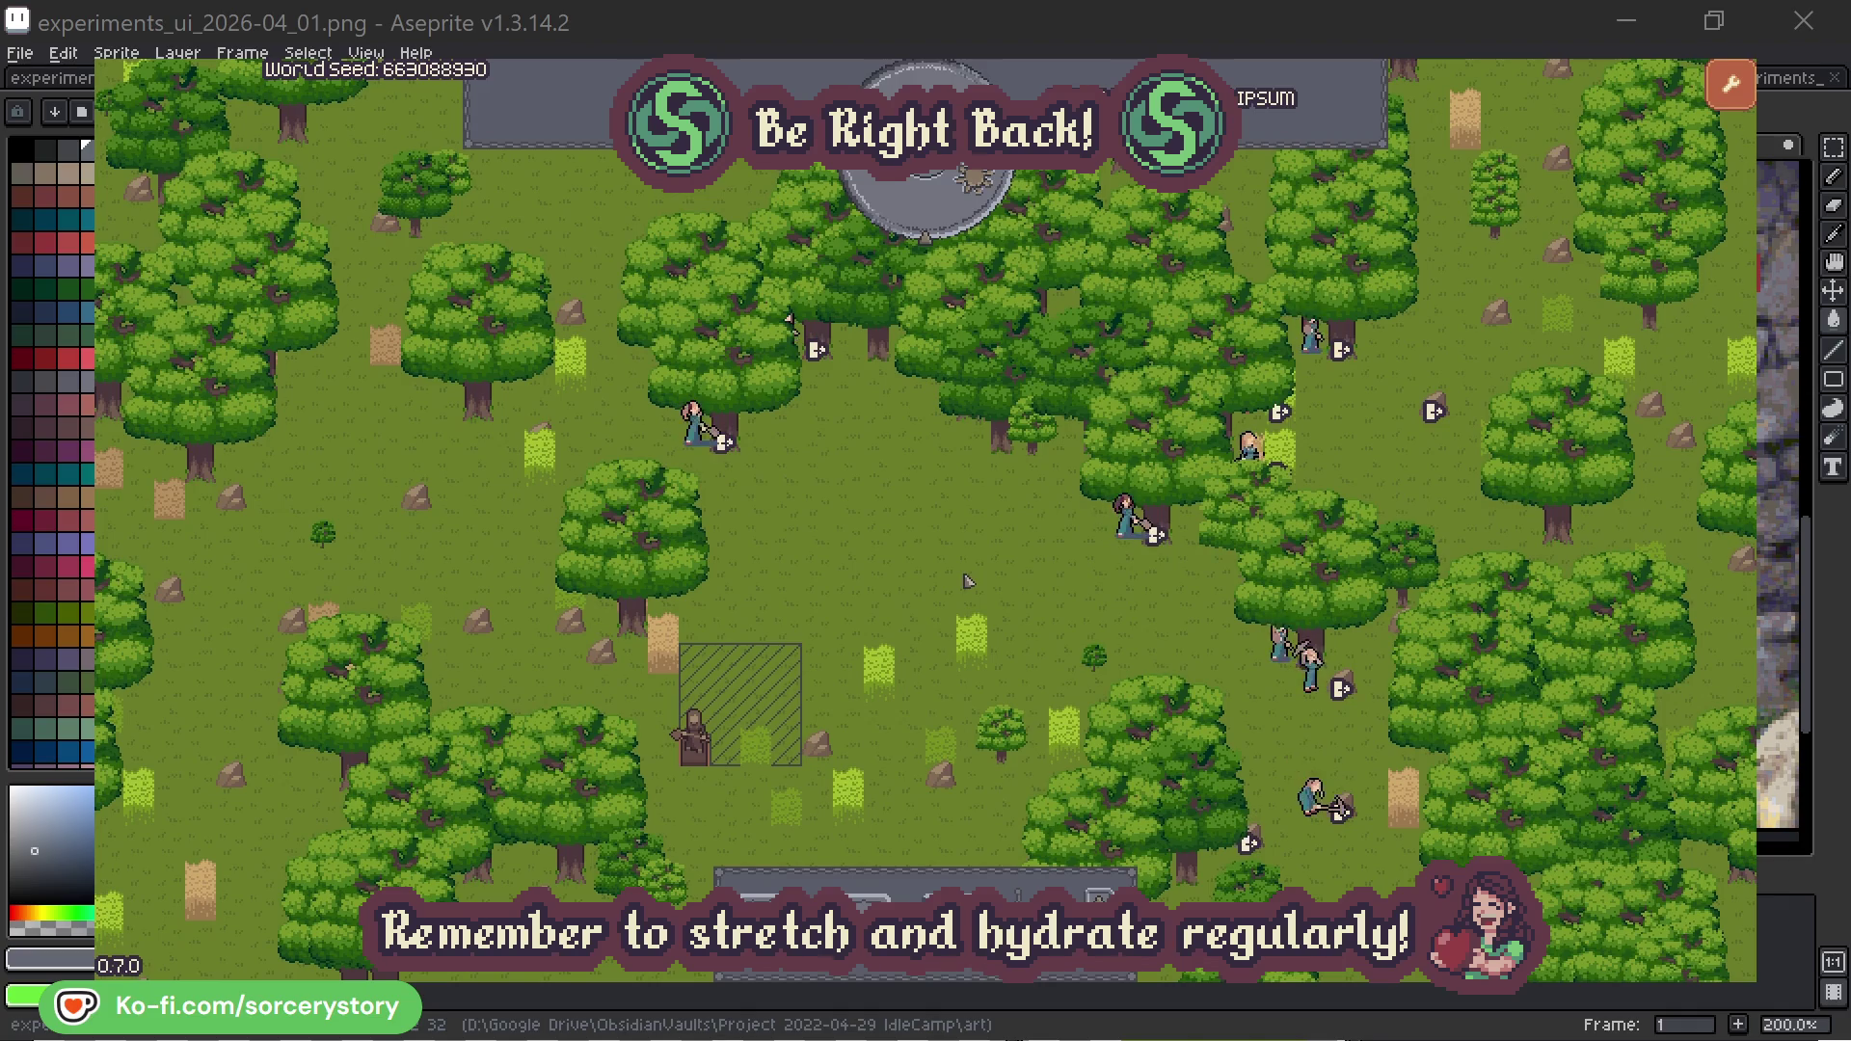
click(943, 221)
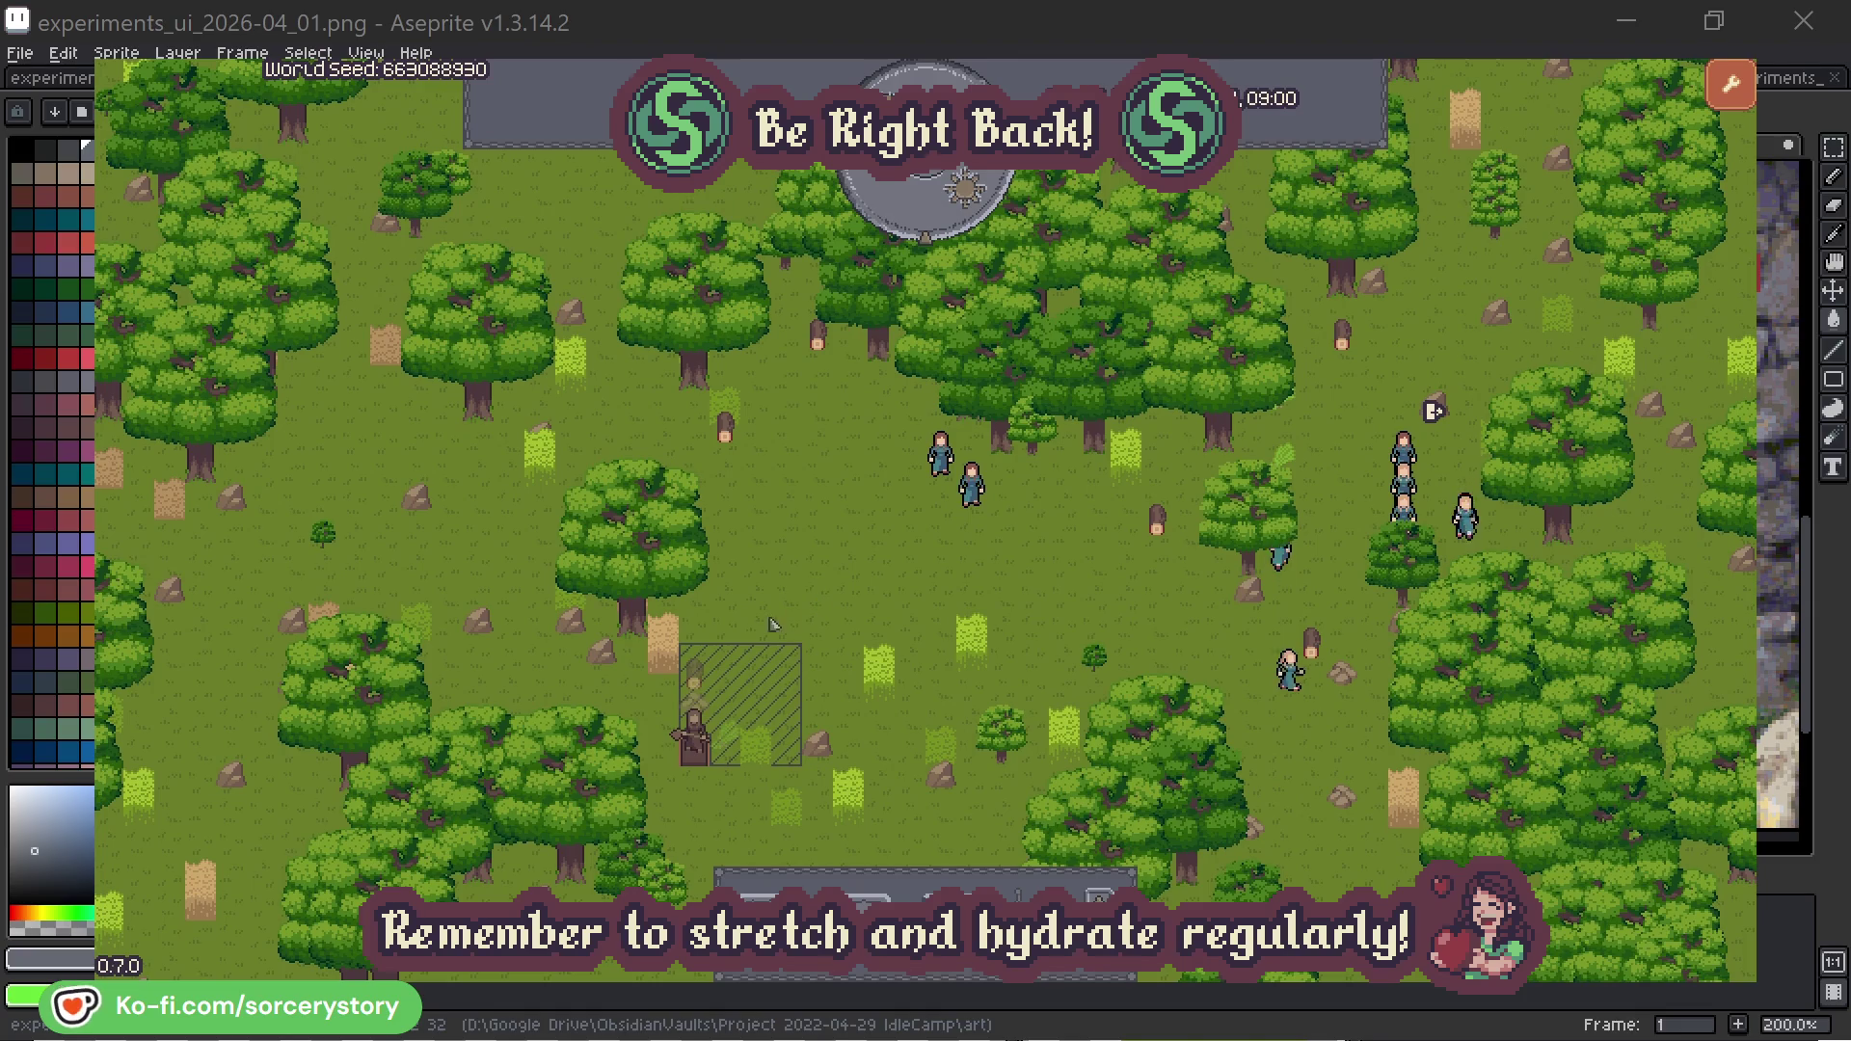
click(695, 675)
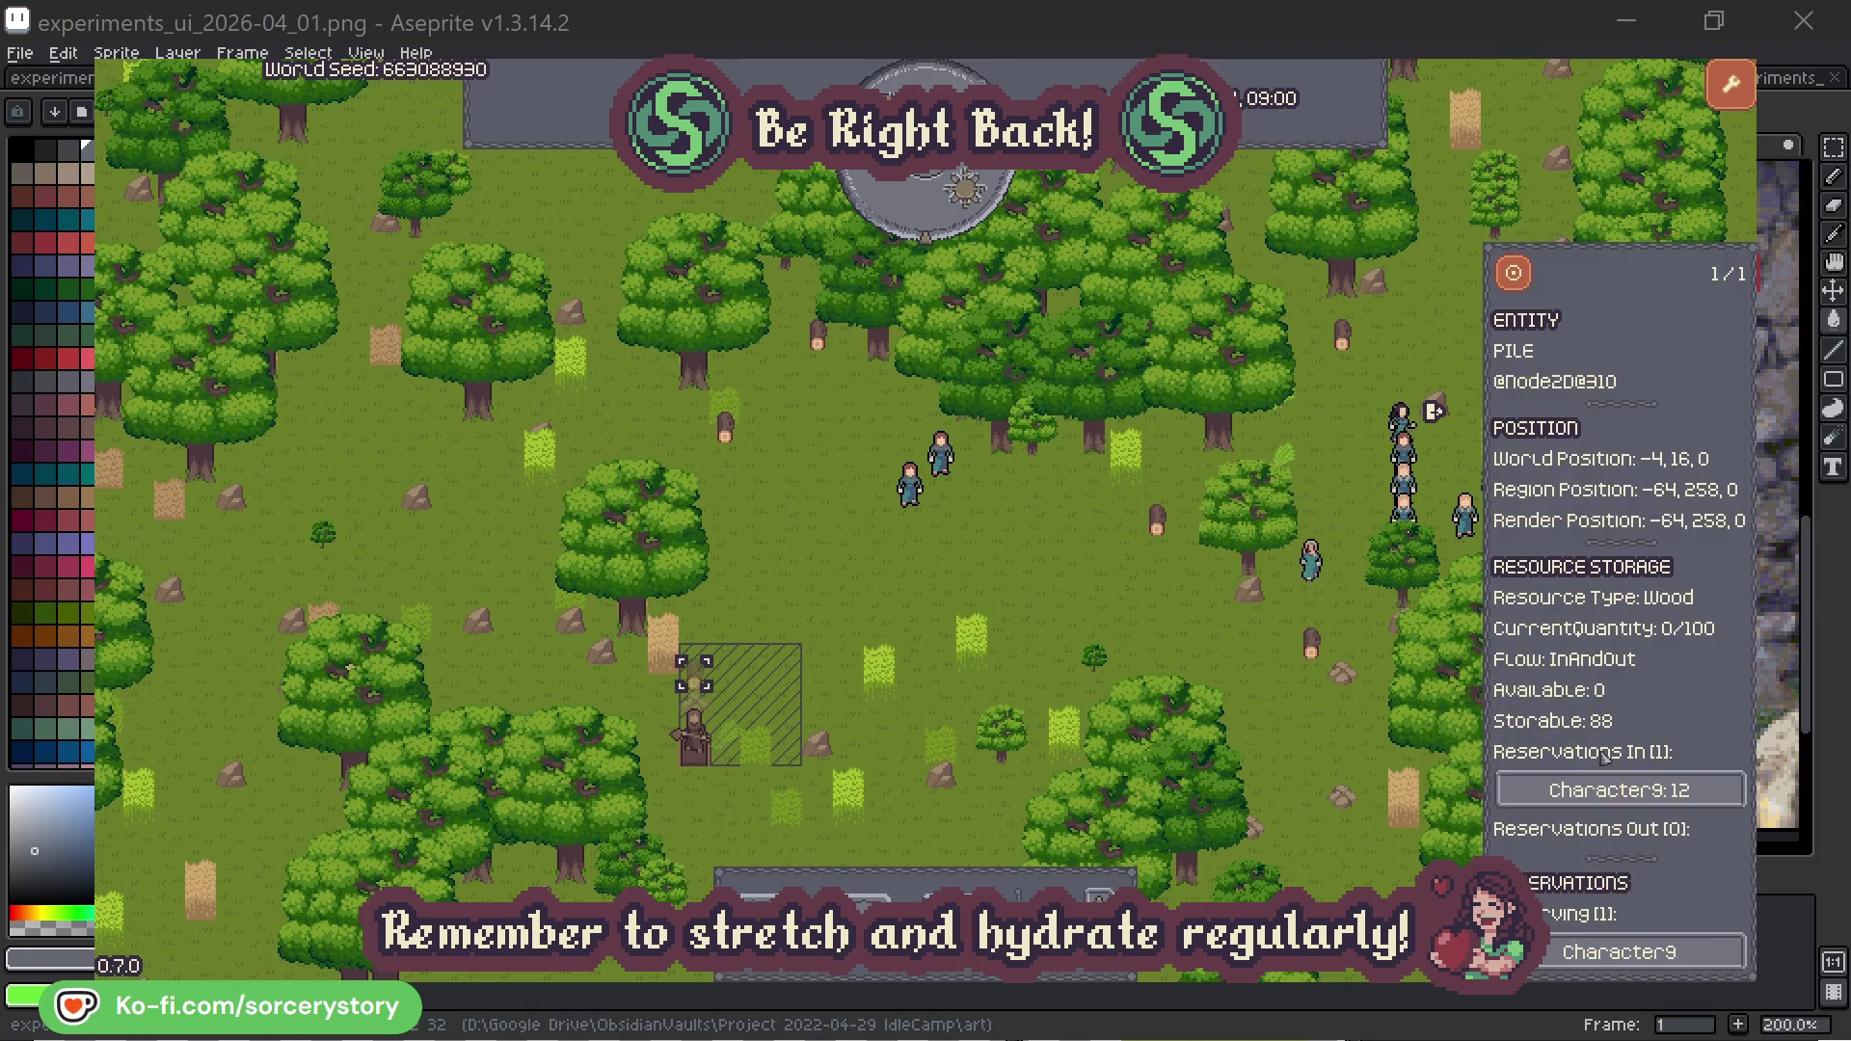
Step: Trace the wood pile's Character9 reservation to the 2 Herb pile and back, then deselect
click(1703, 793)
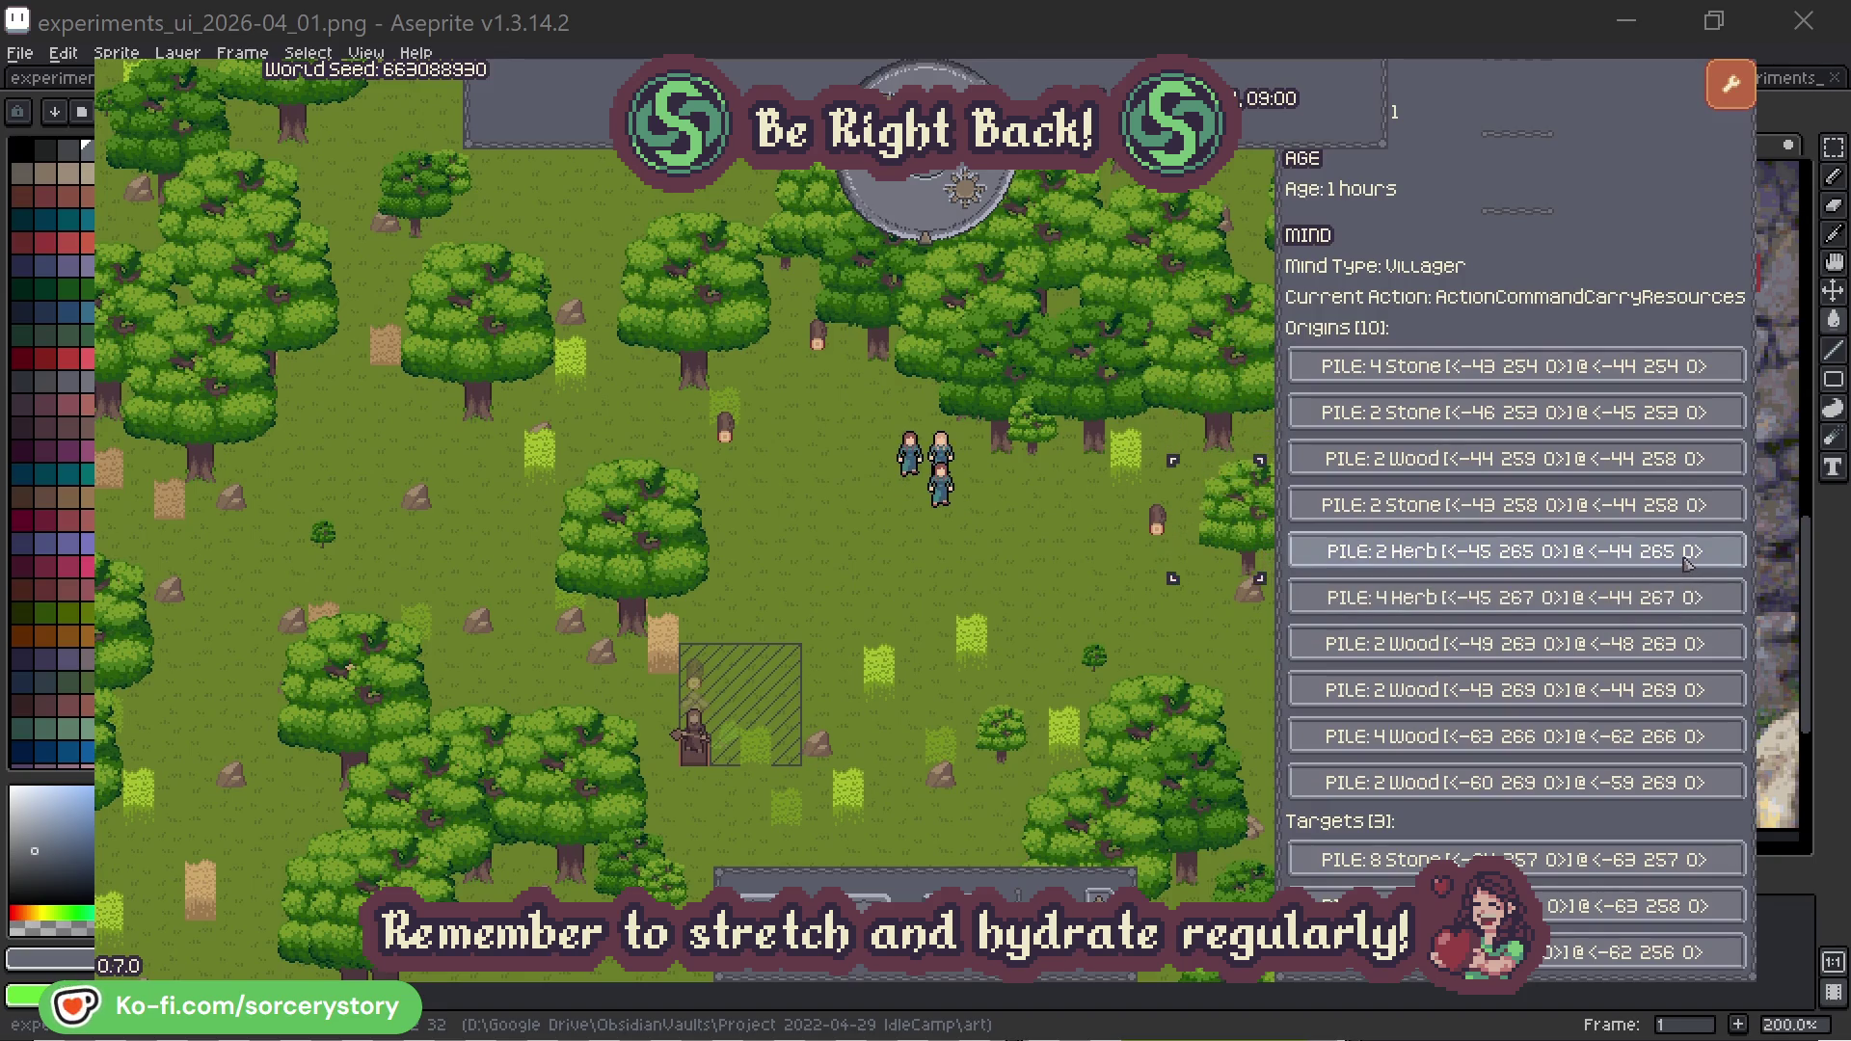
click(1687, 559)
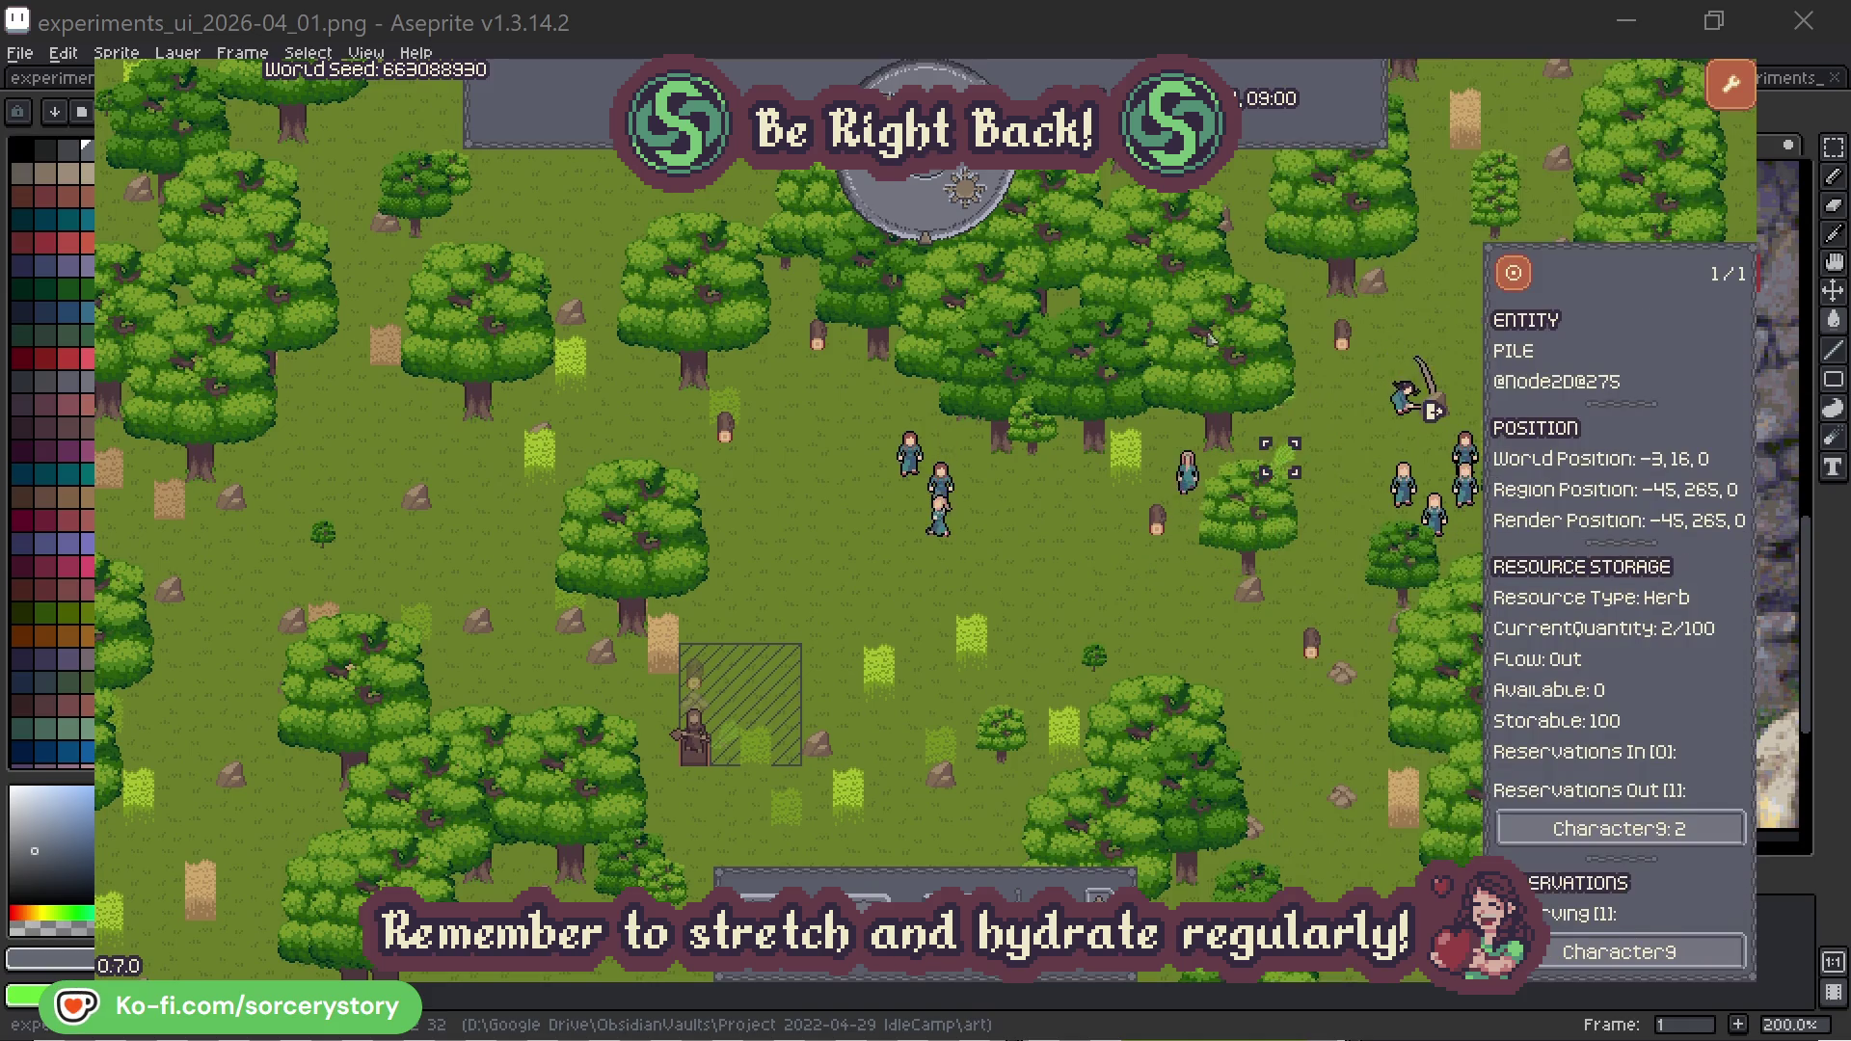
click(1514, 273)
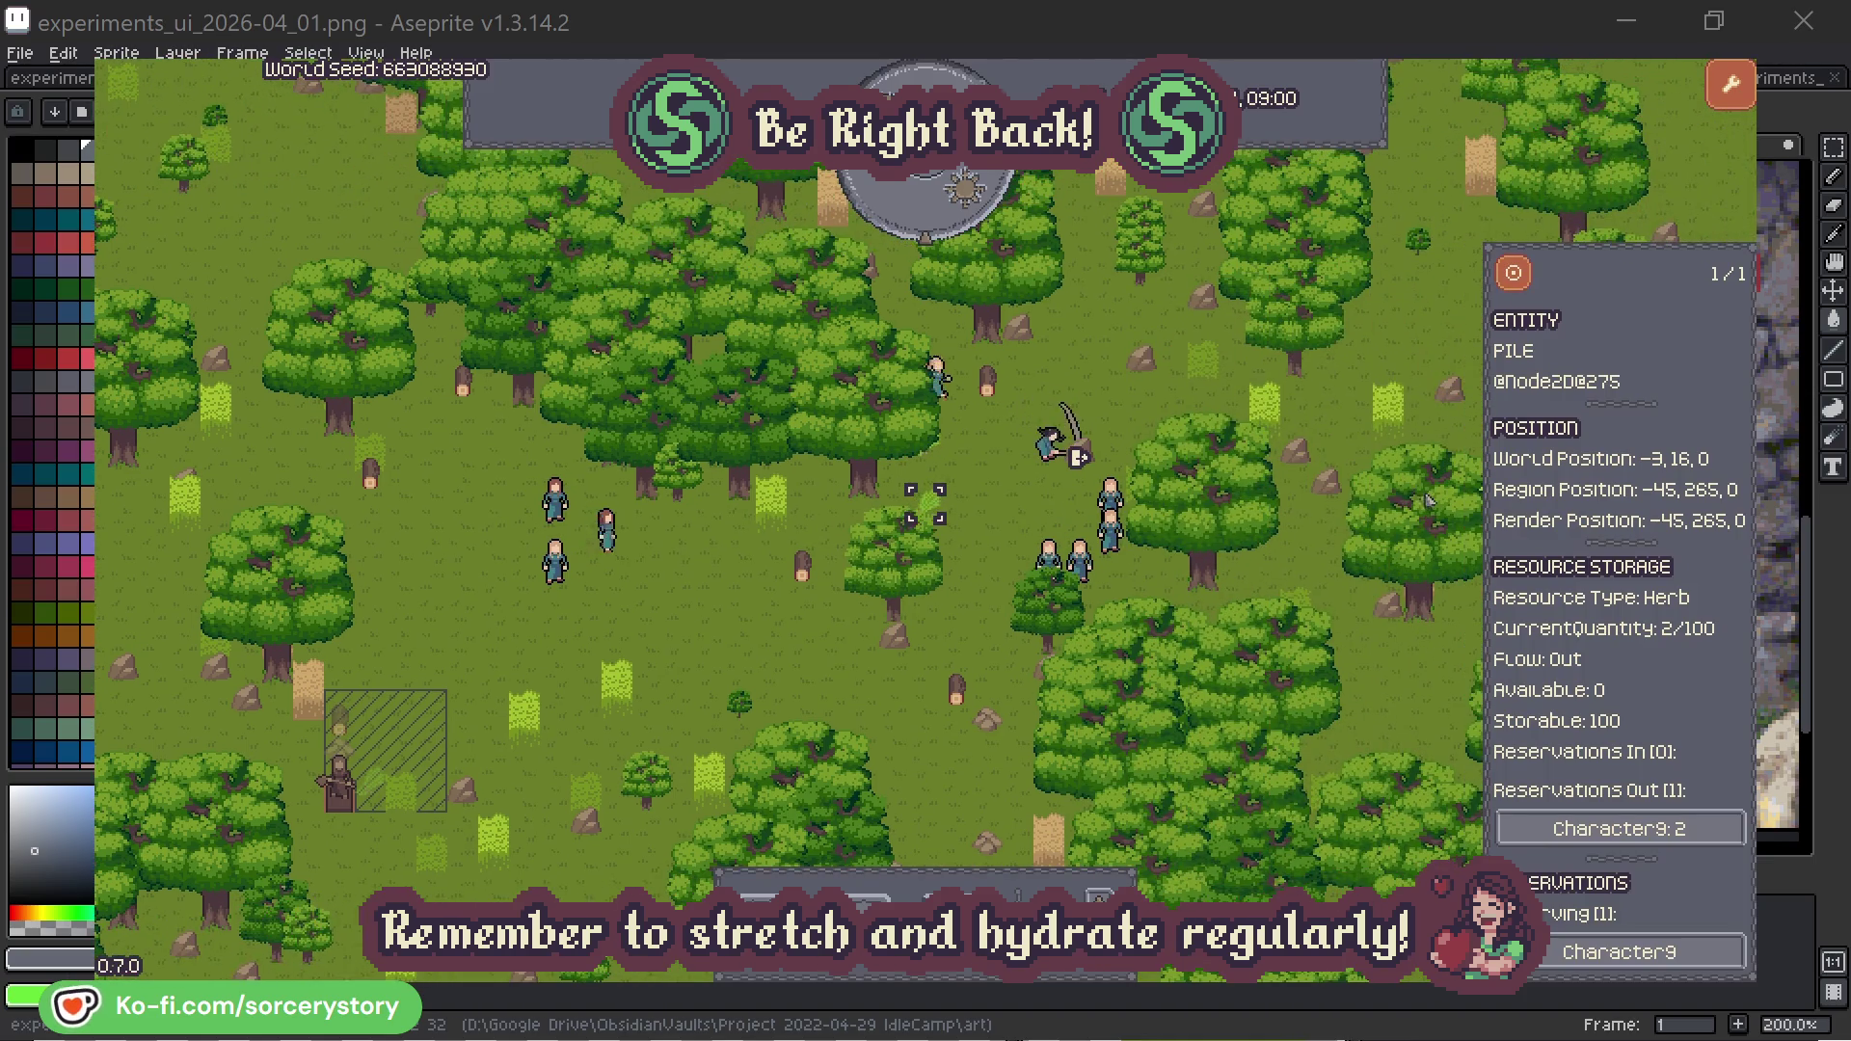
click(1686, 830)
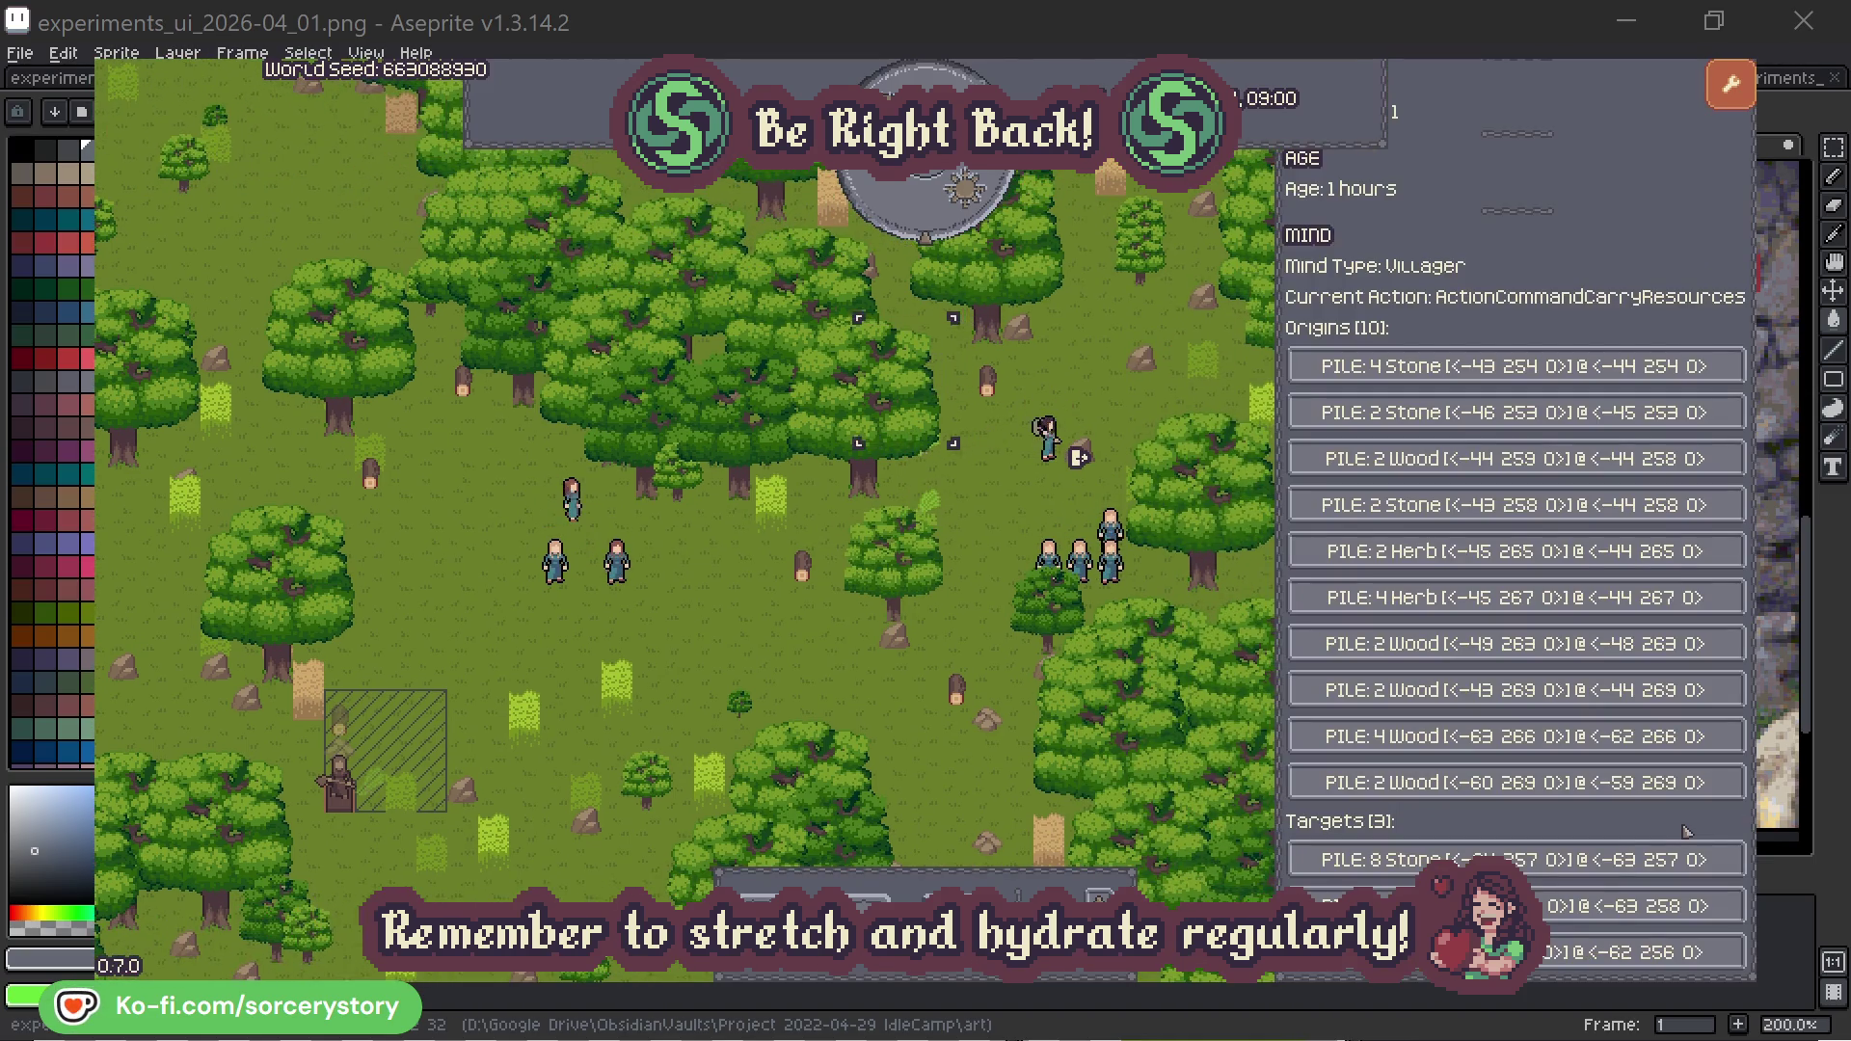
click(1688, 906)
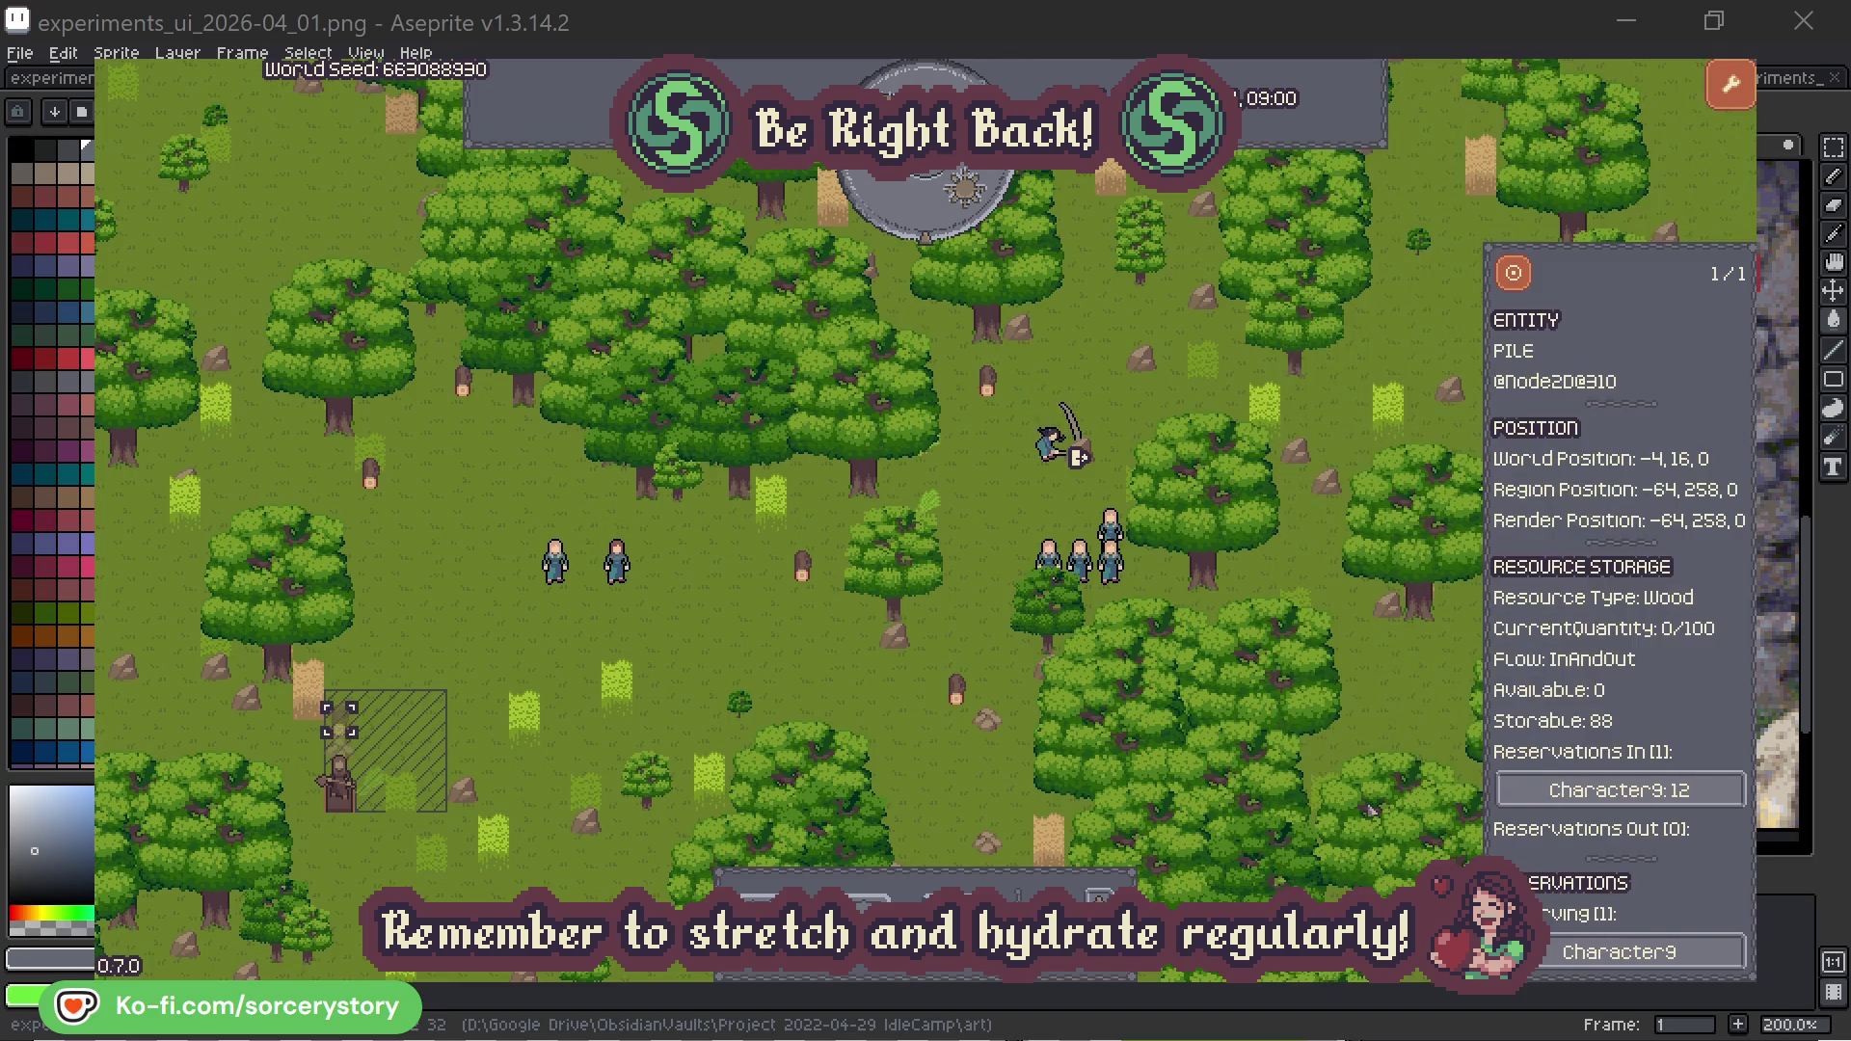
click(1513, 275)
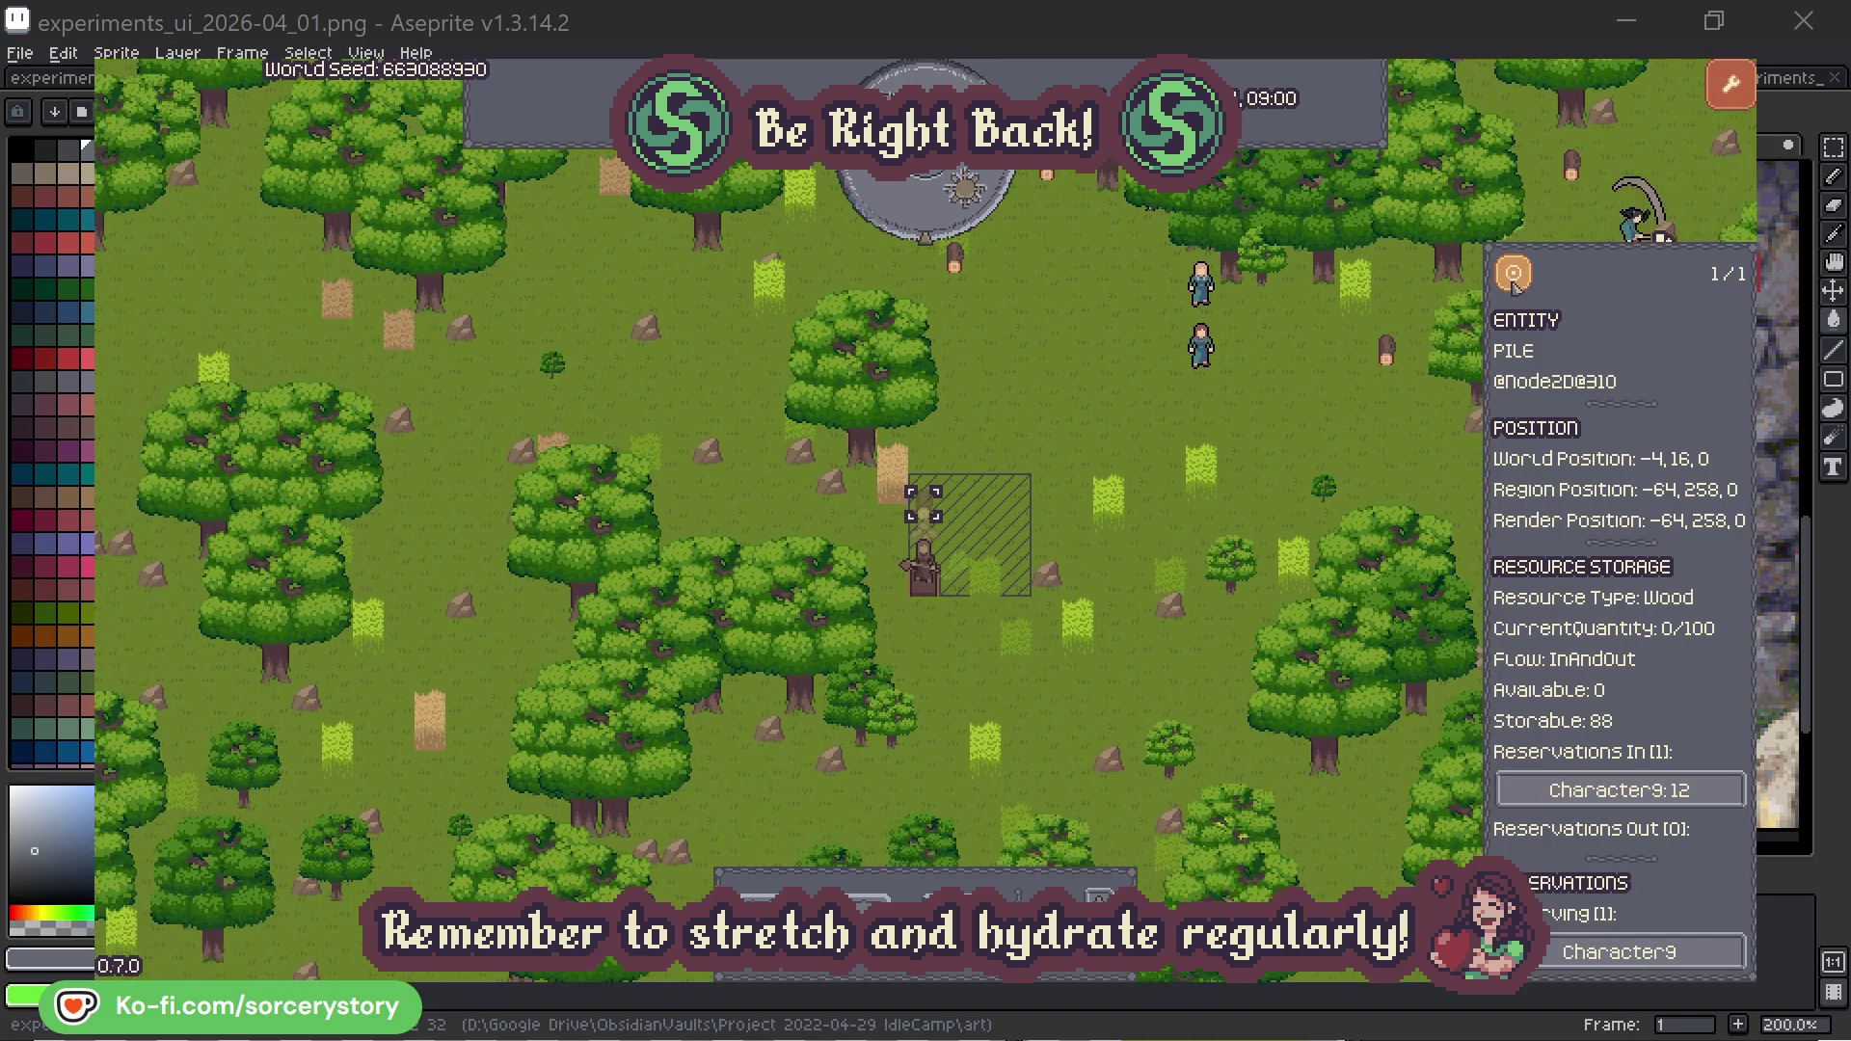
click(1340, 429)
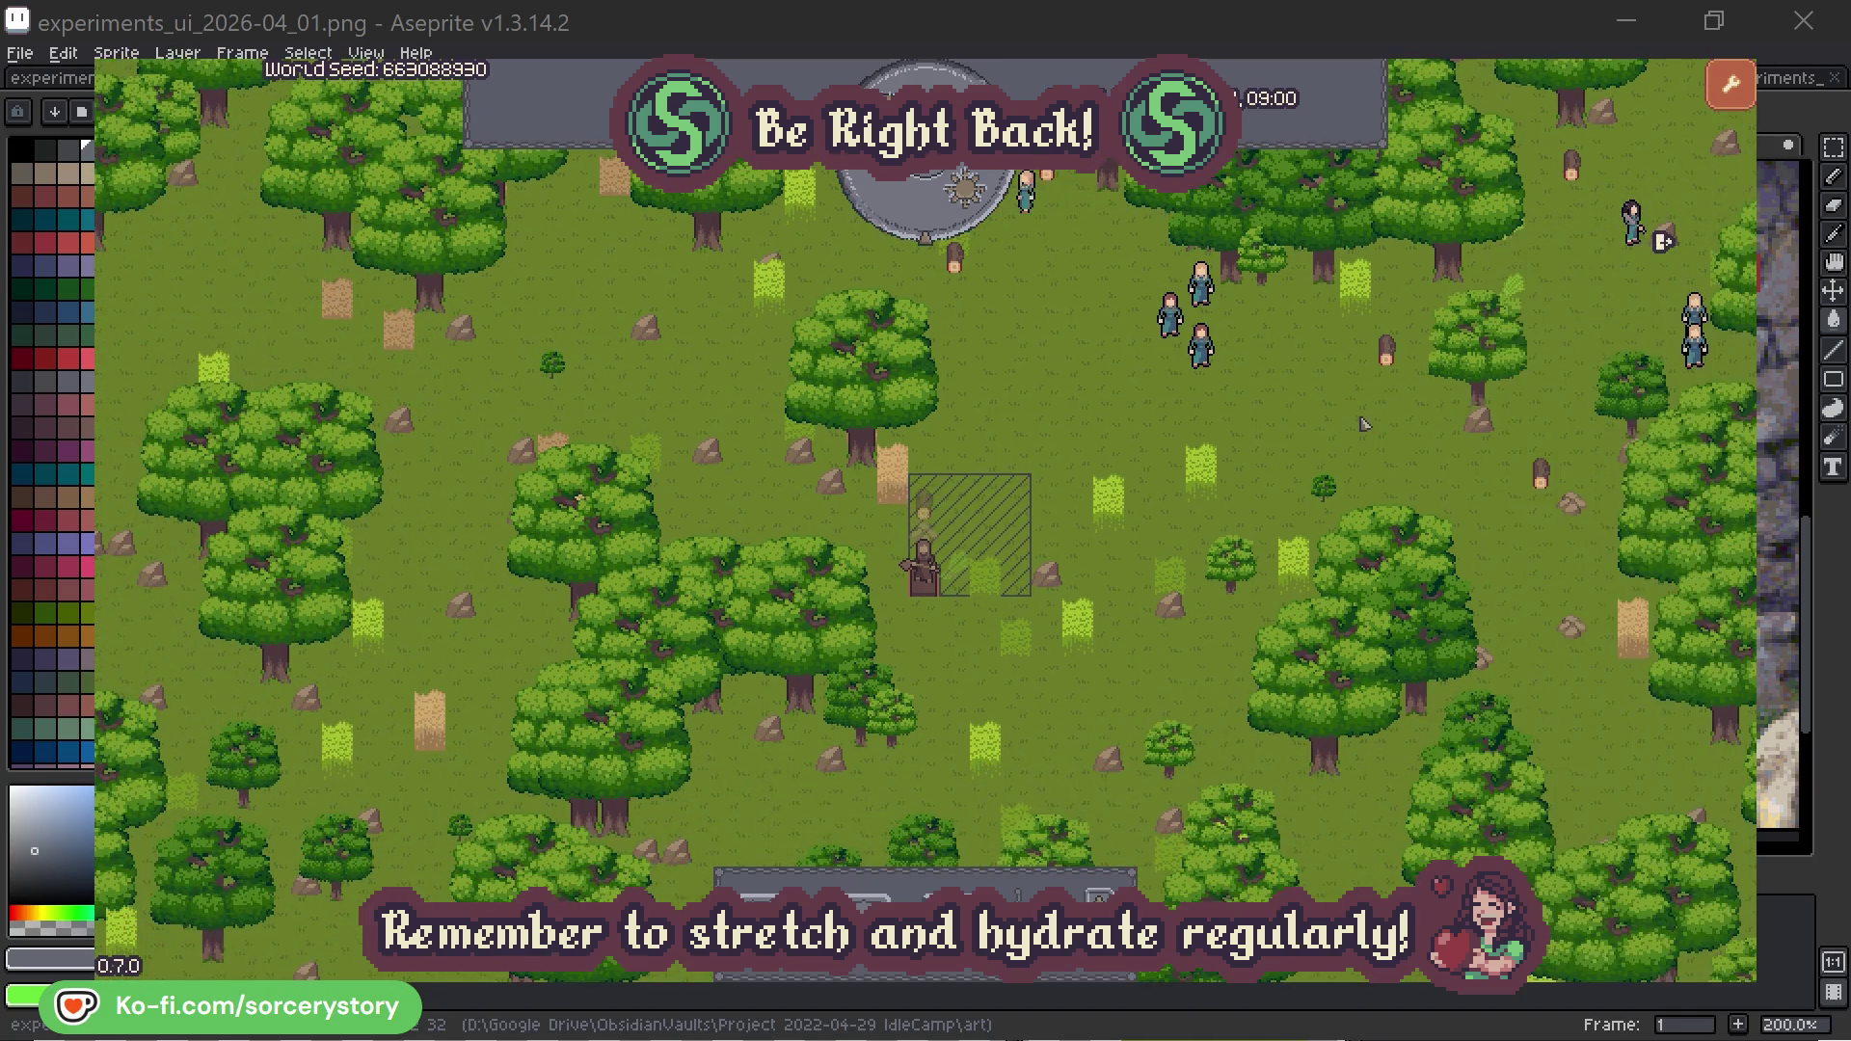
Step: Check villagers Character2 and Character0, pass one hour, and select the hatched-zone wood pile
click(1217, 364)
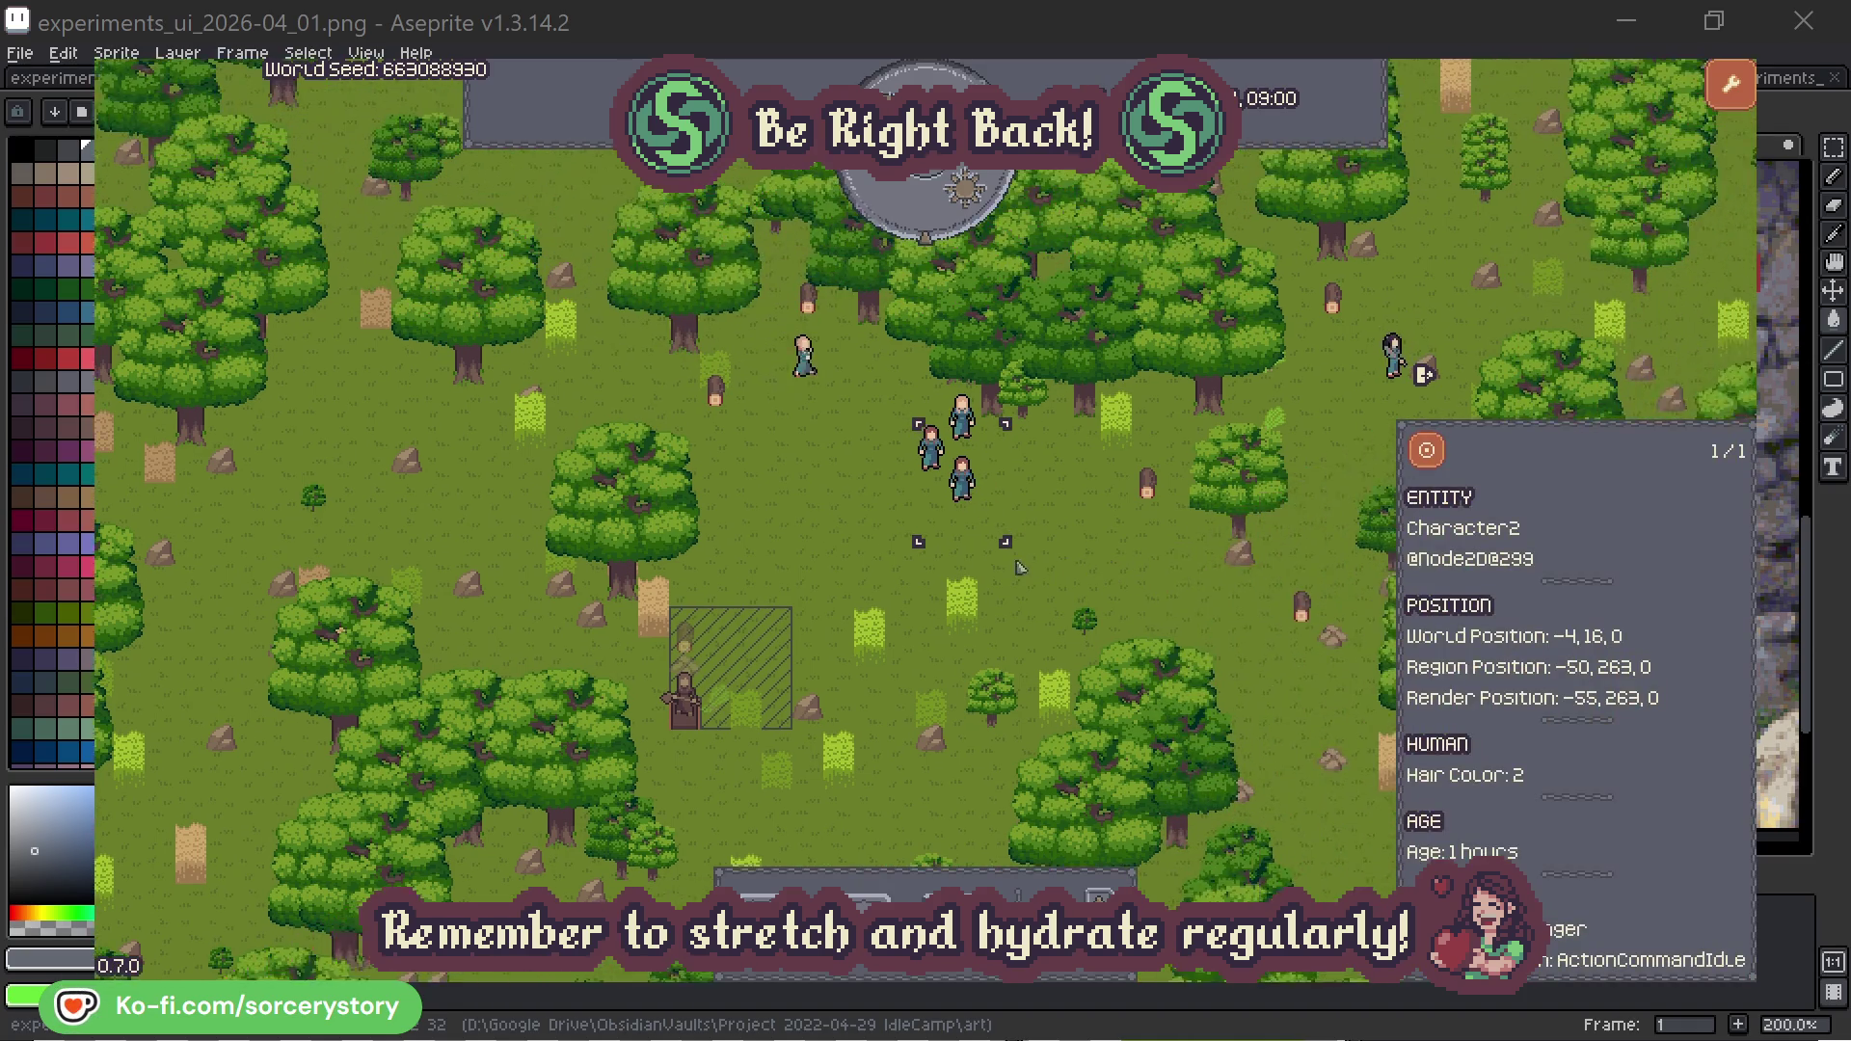
click(1059, 559)
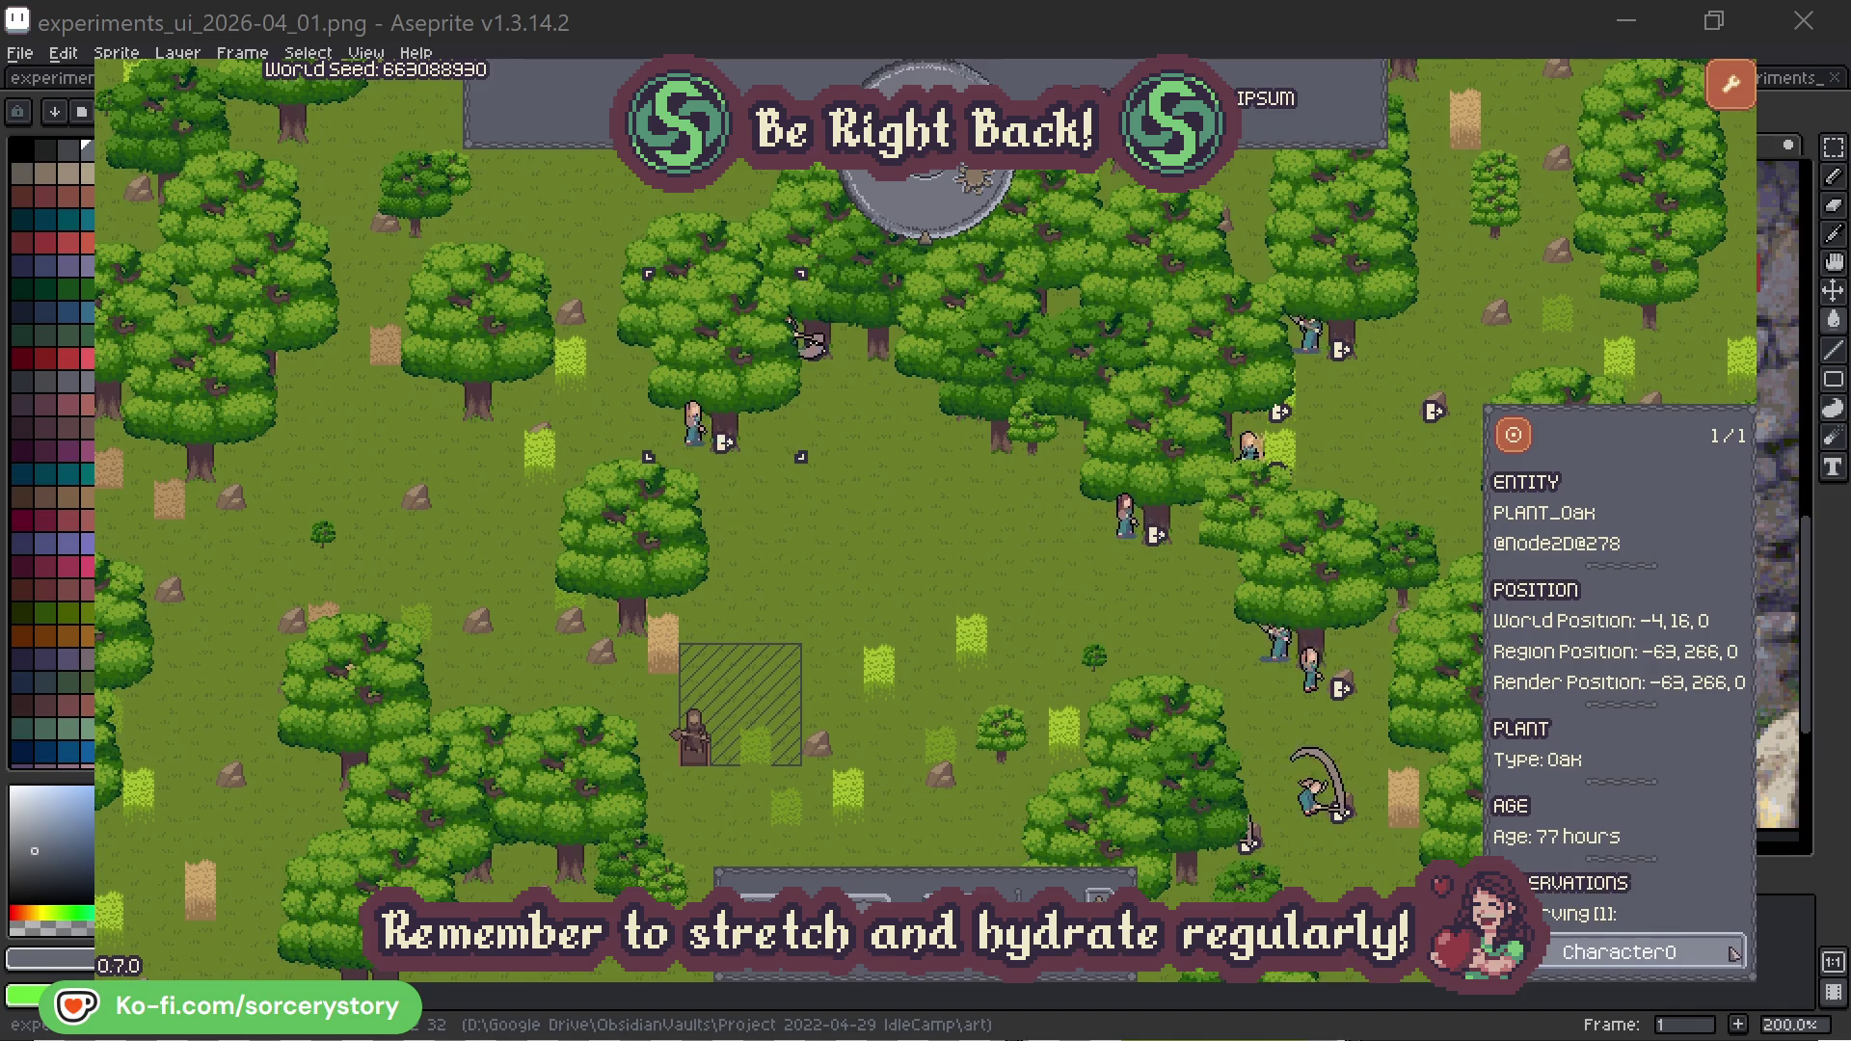
click(1733, 954)
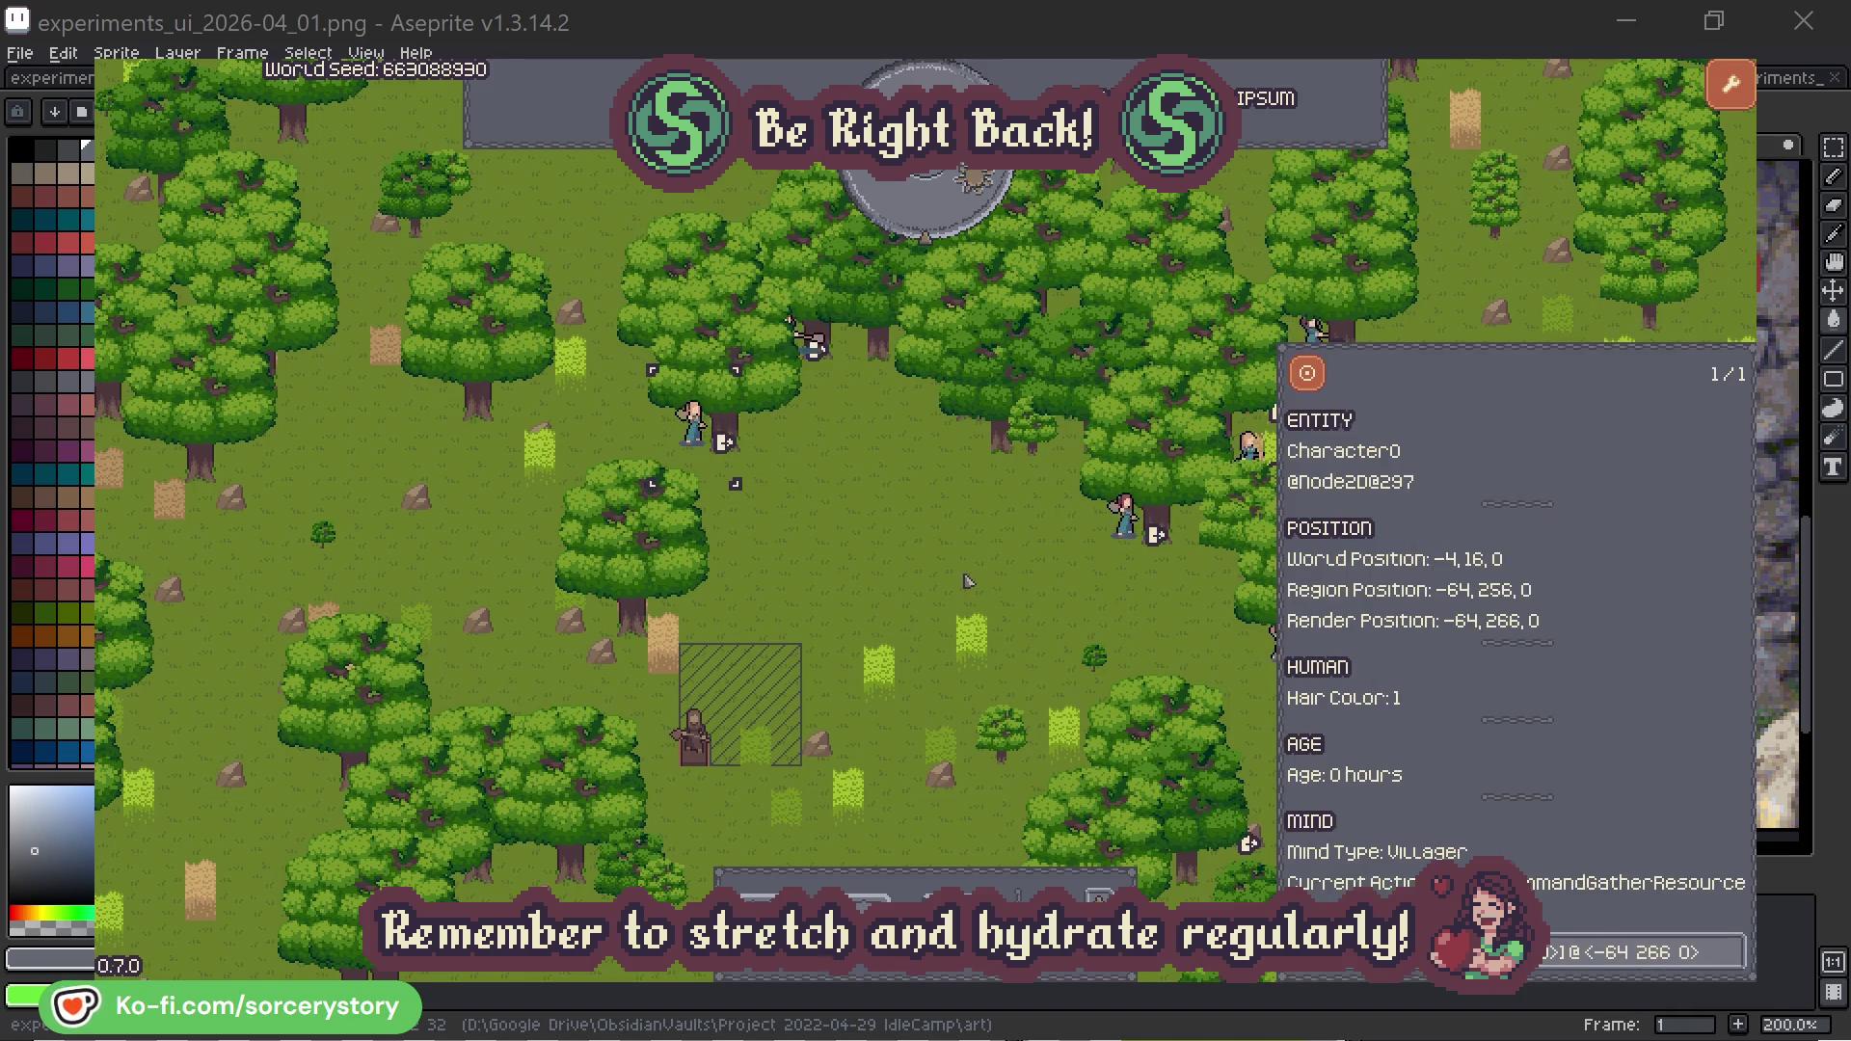
key(Escape)
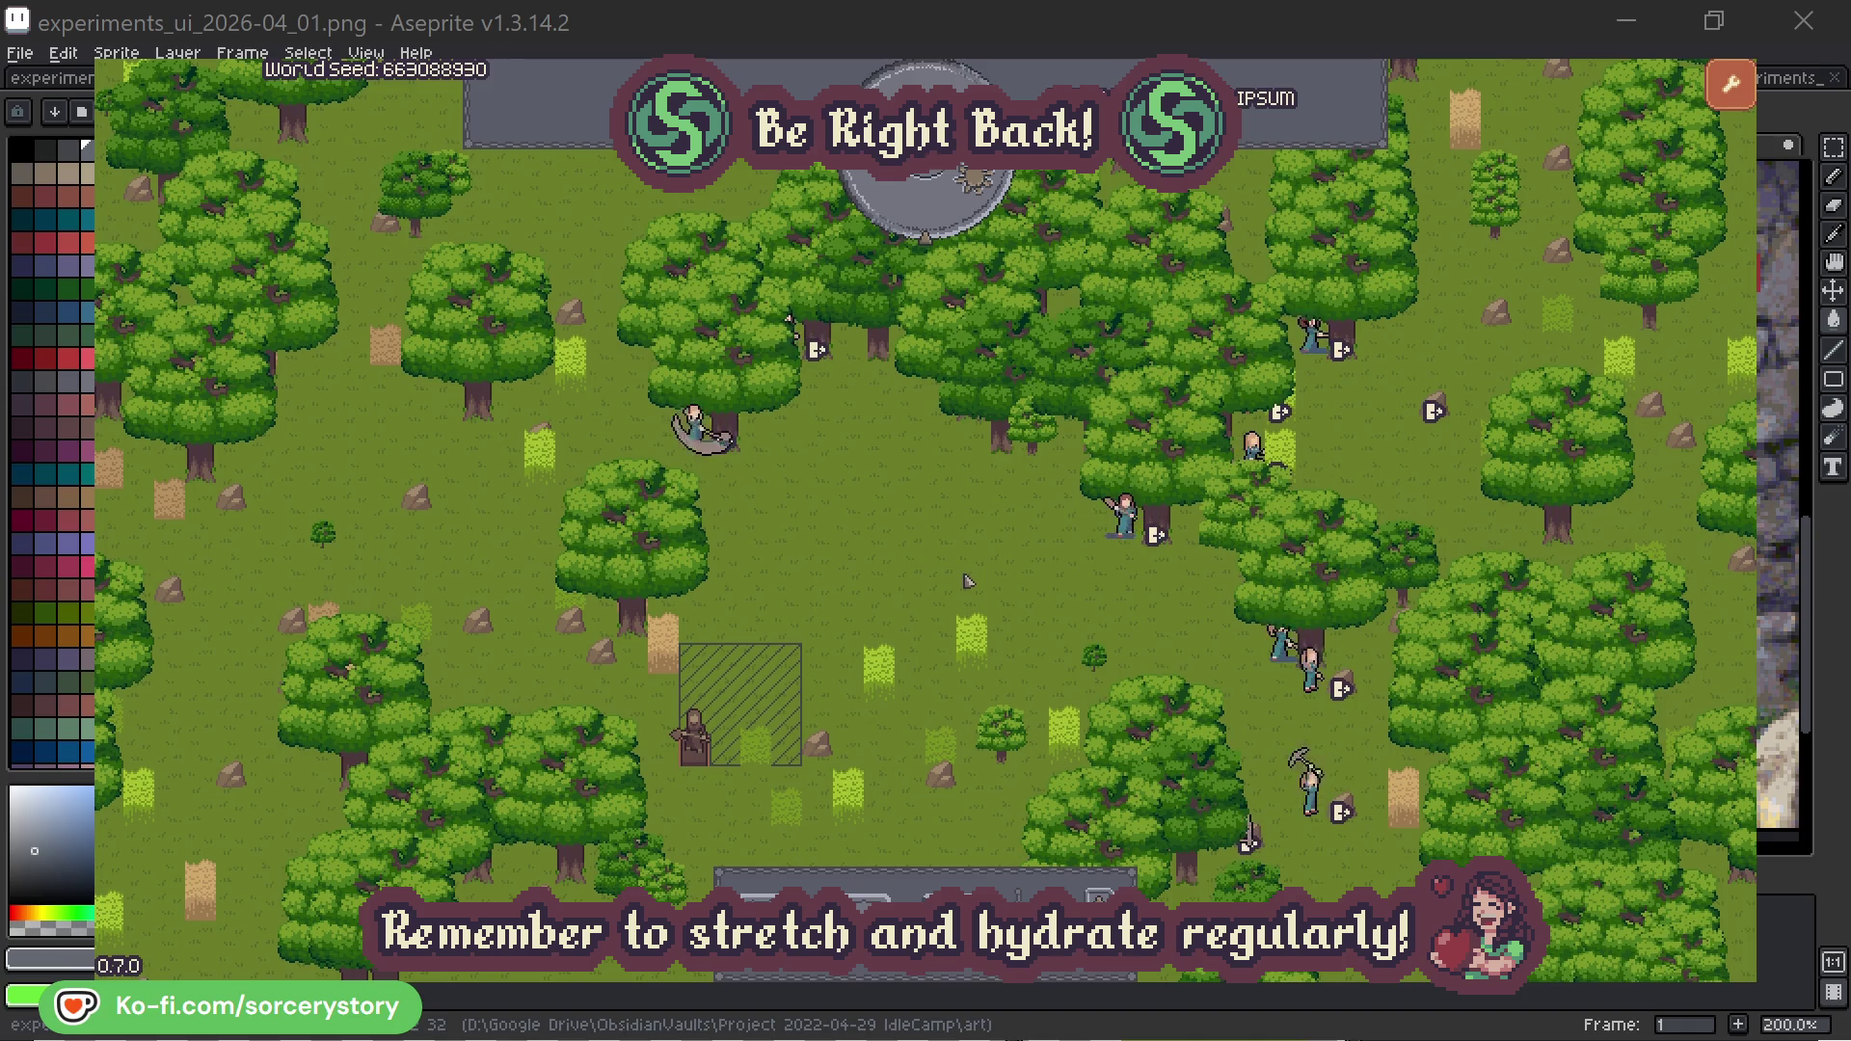
click(940, 217)
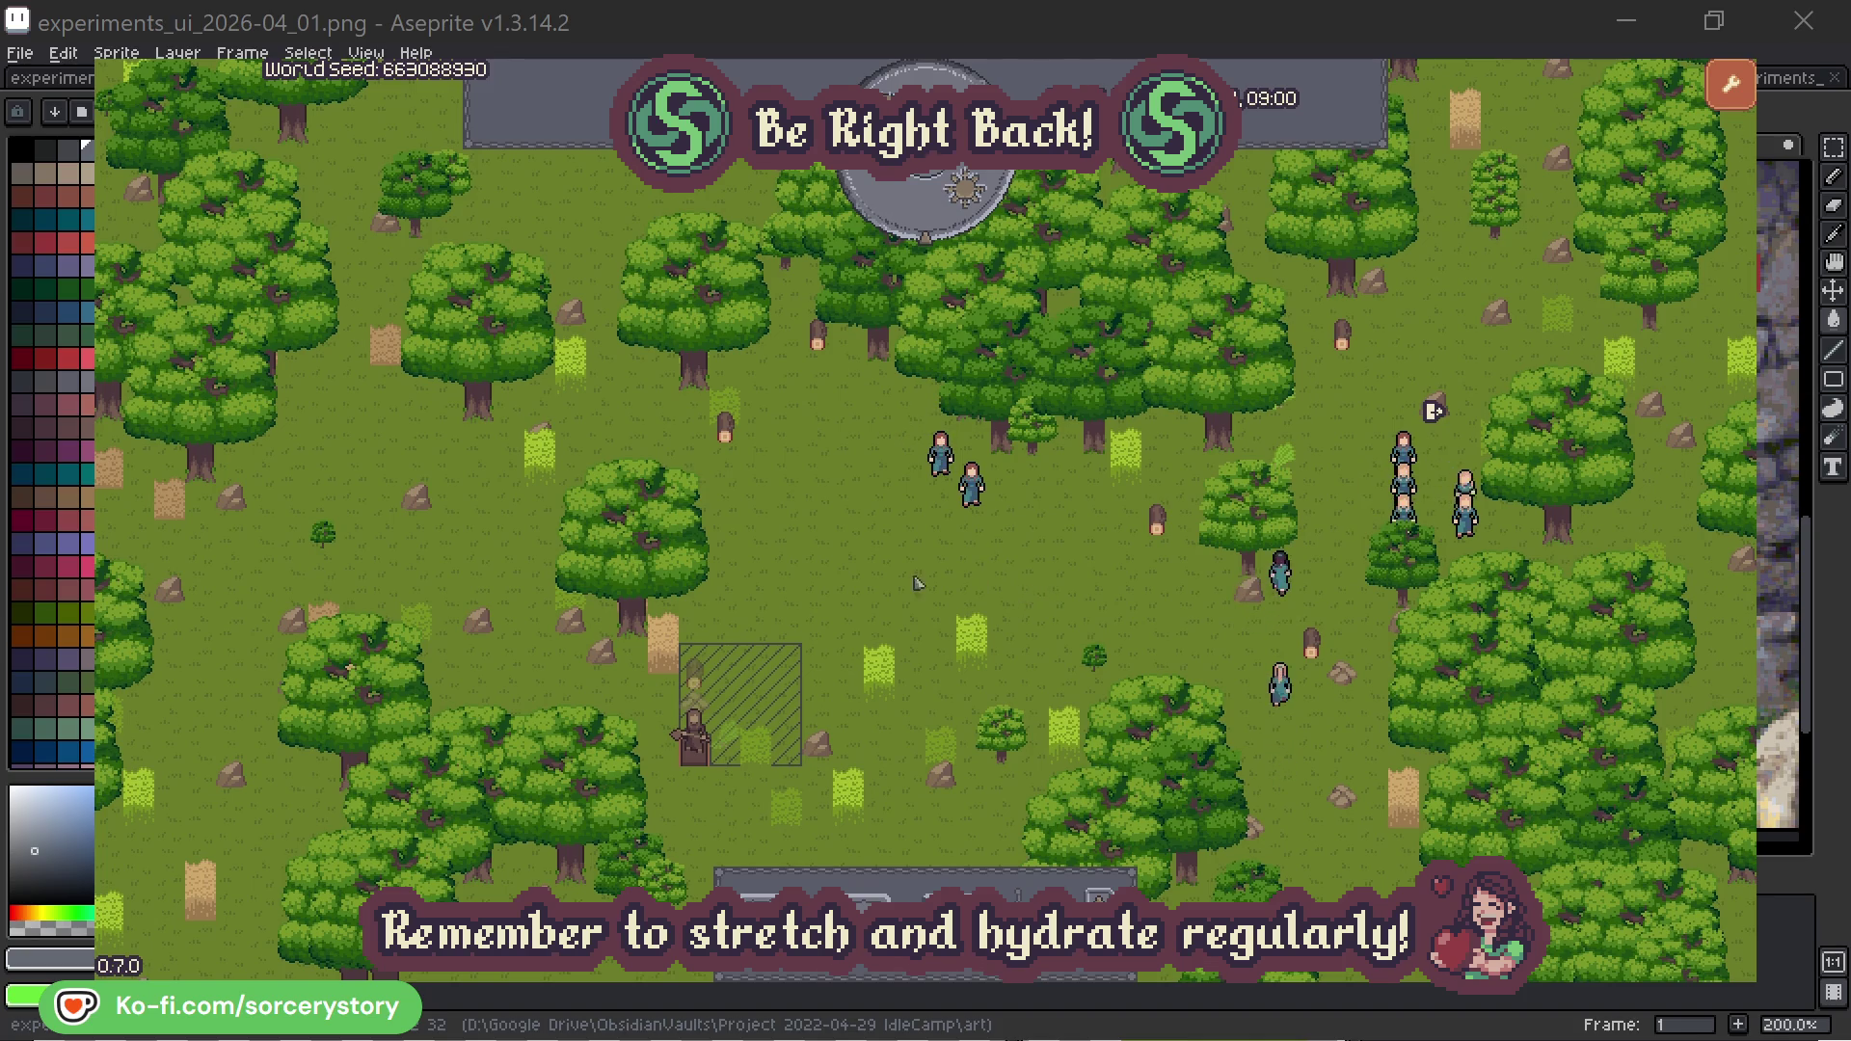
click(702, 683)
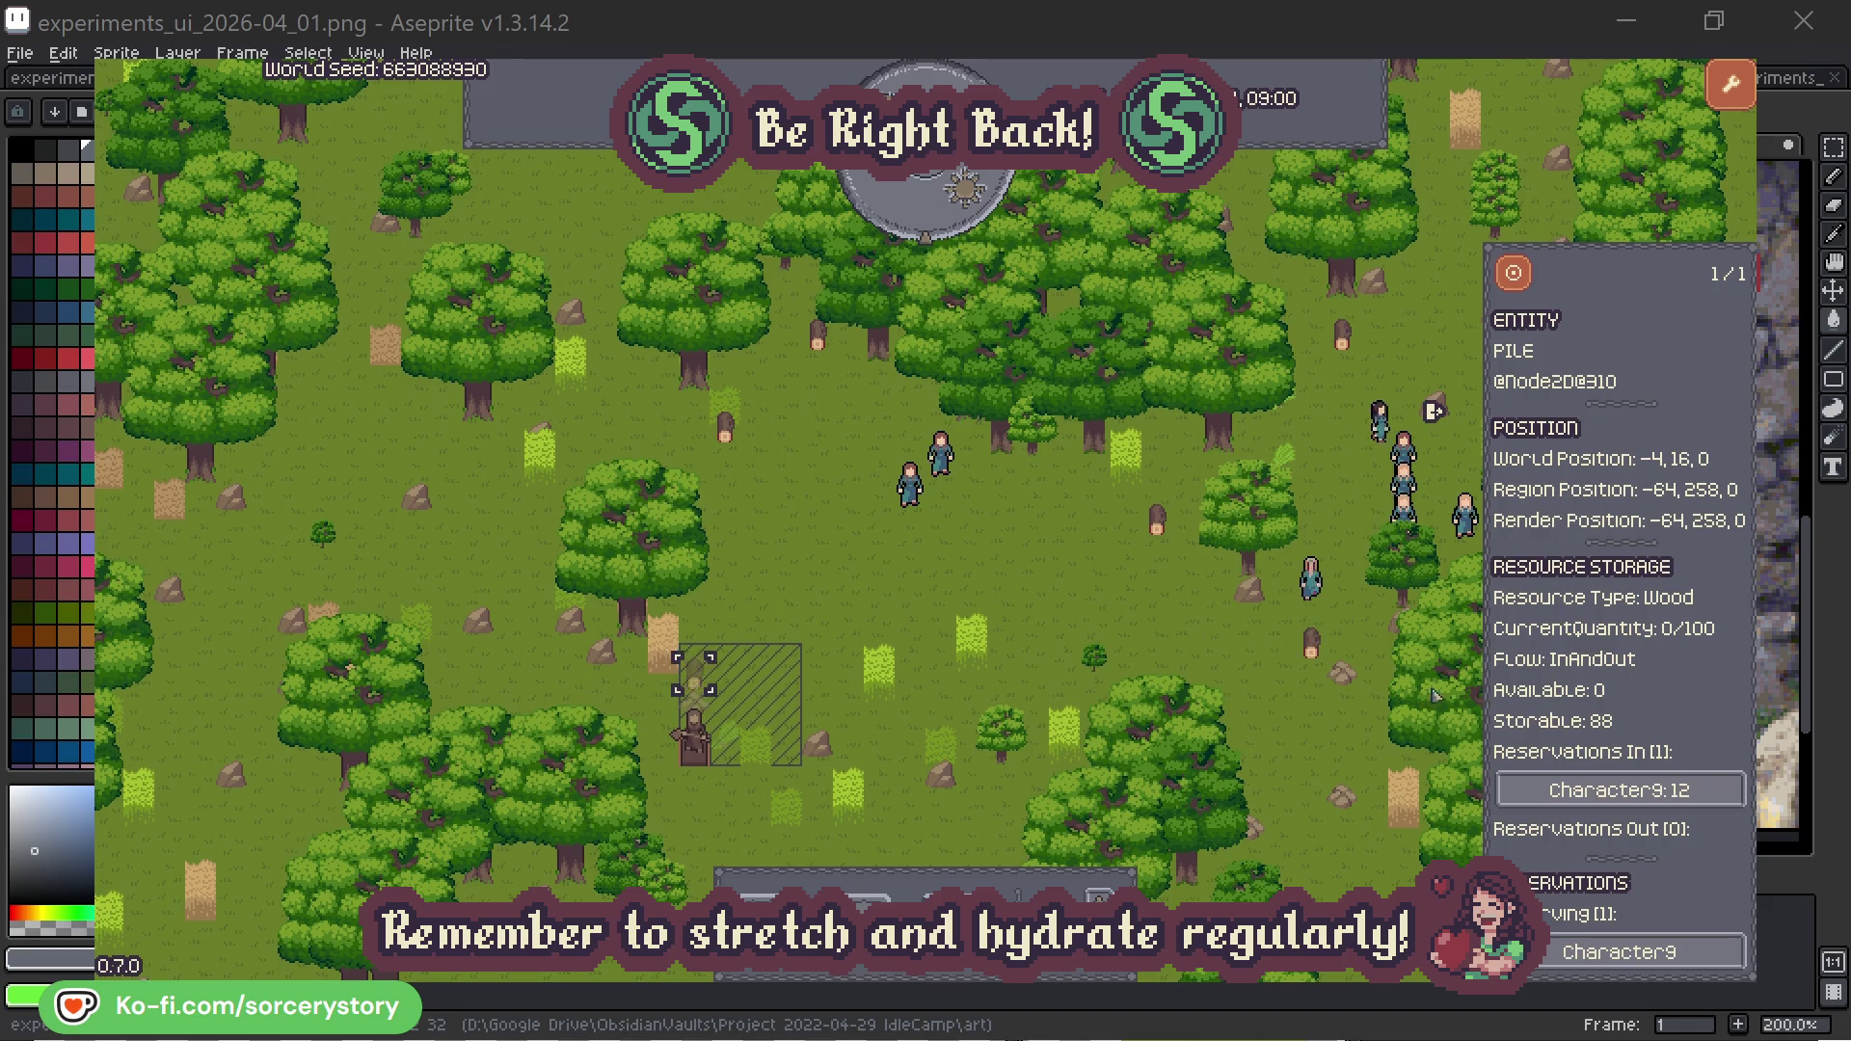
Step: Follow the wood pile's Character9 reservation to the 2 Herb pile and back, then deselect
click(1705, 793)
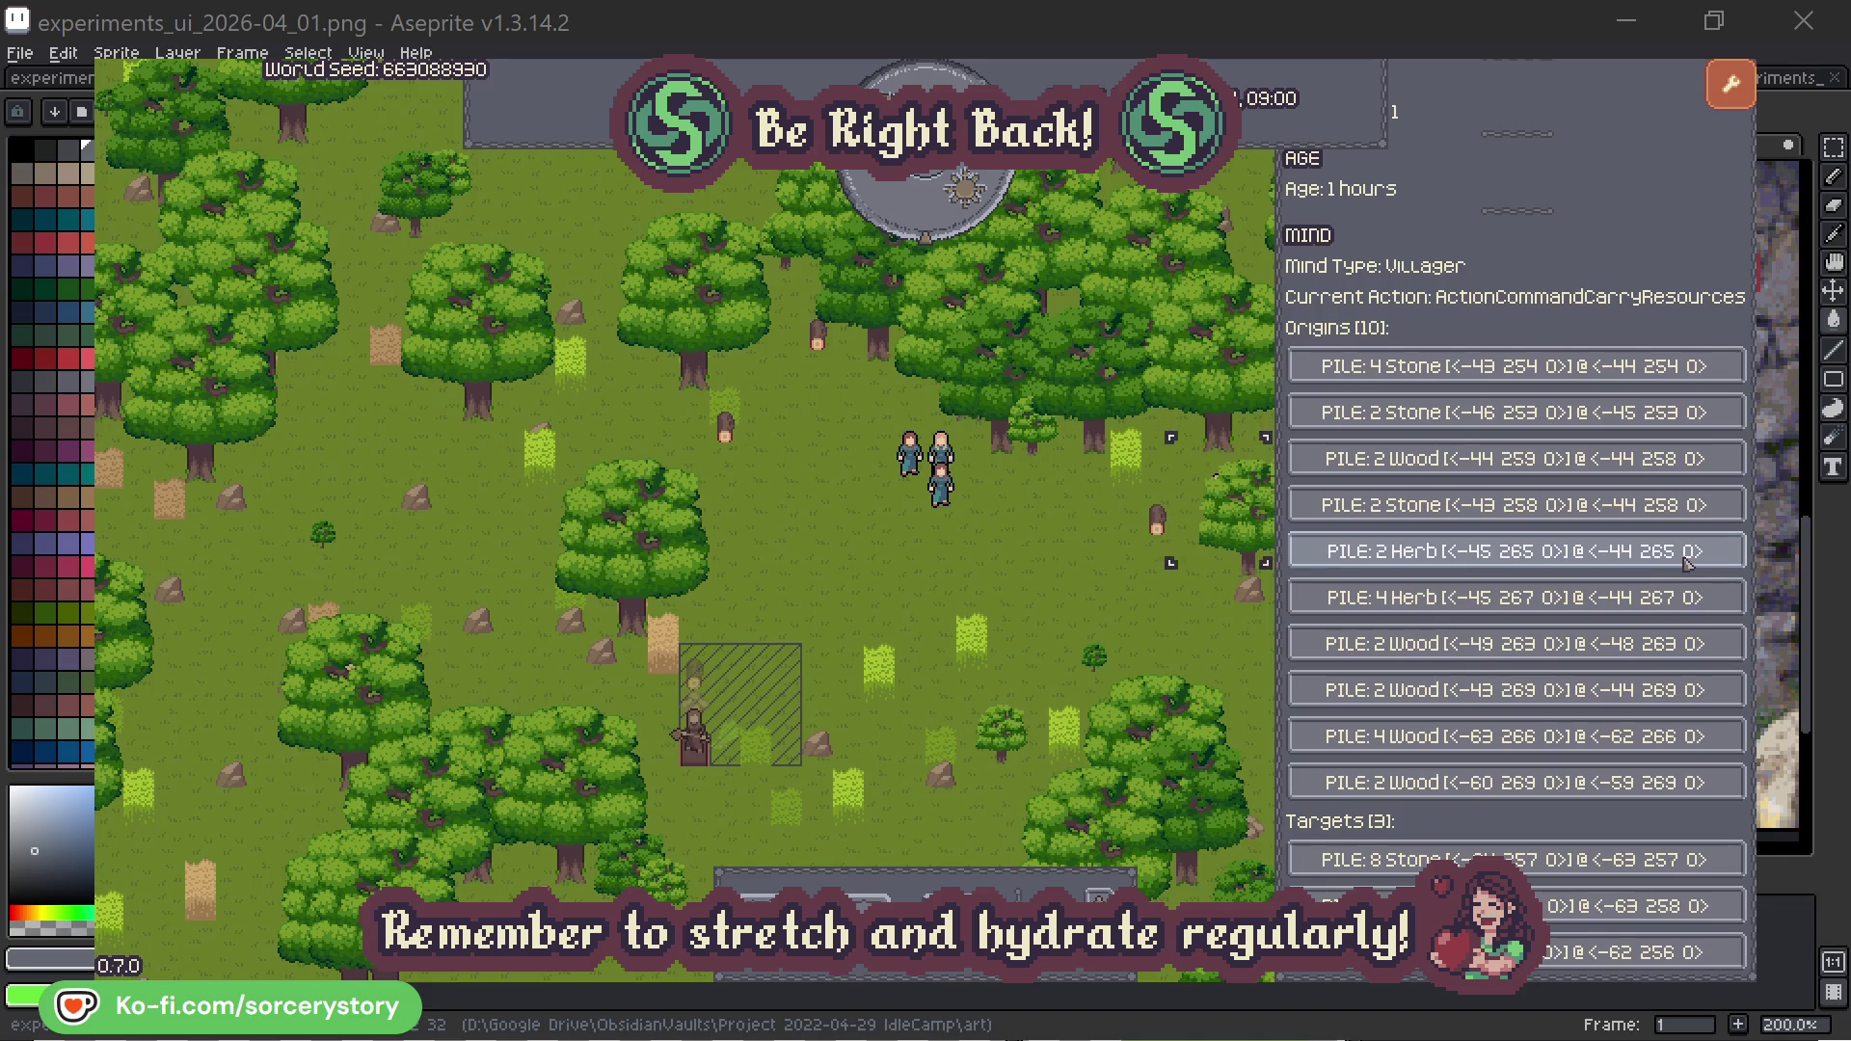
click(1688, 562)
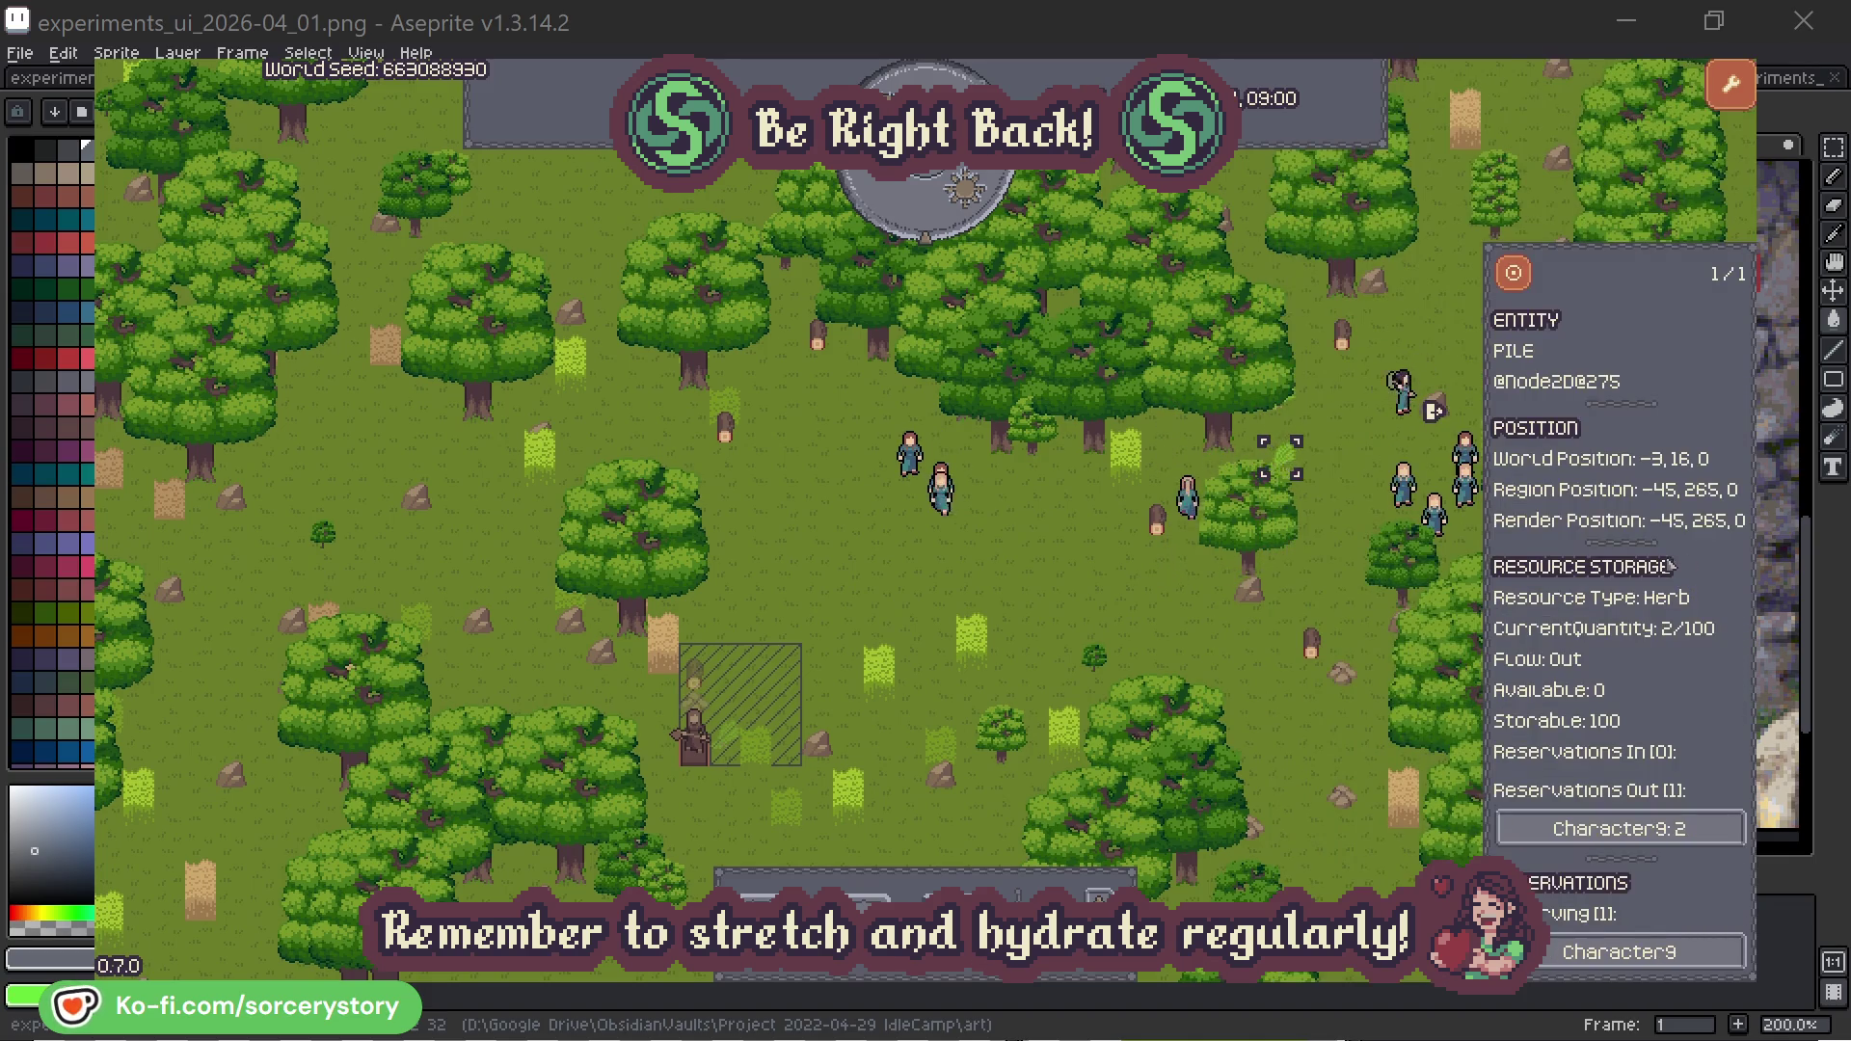
click(1527, 282)
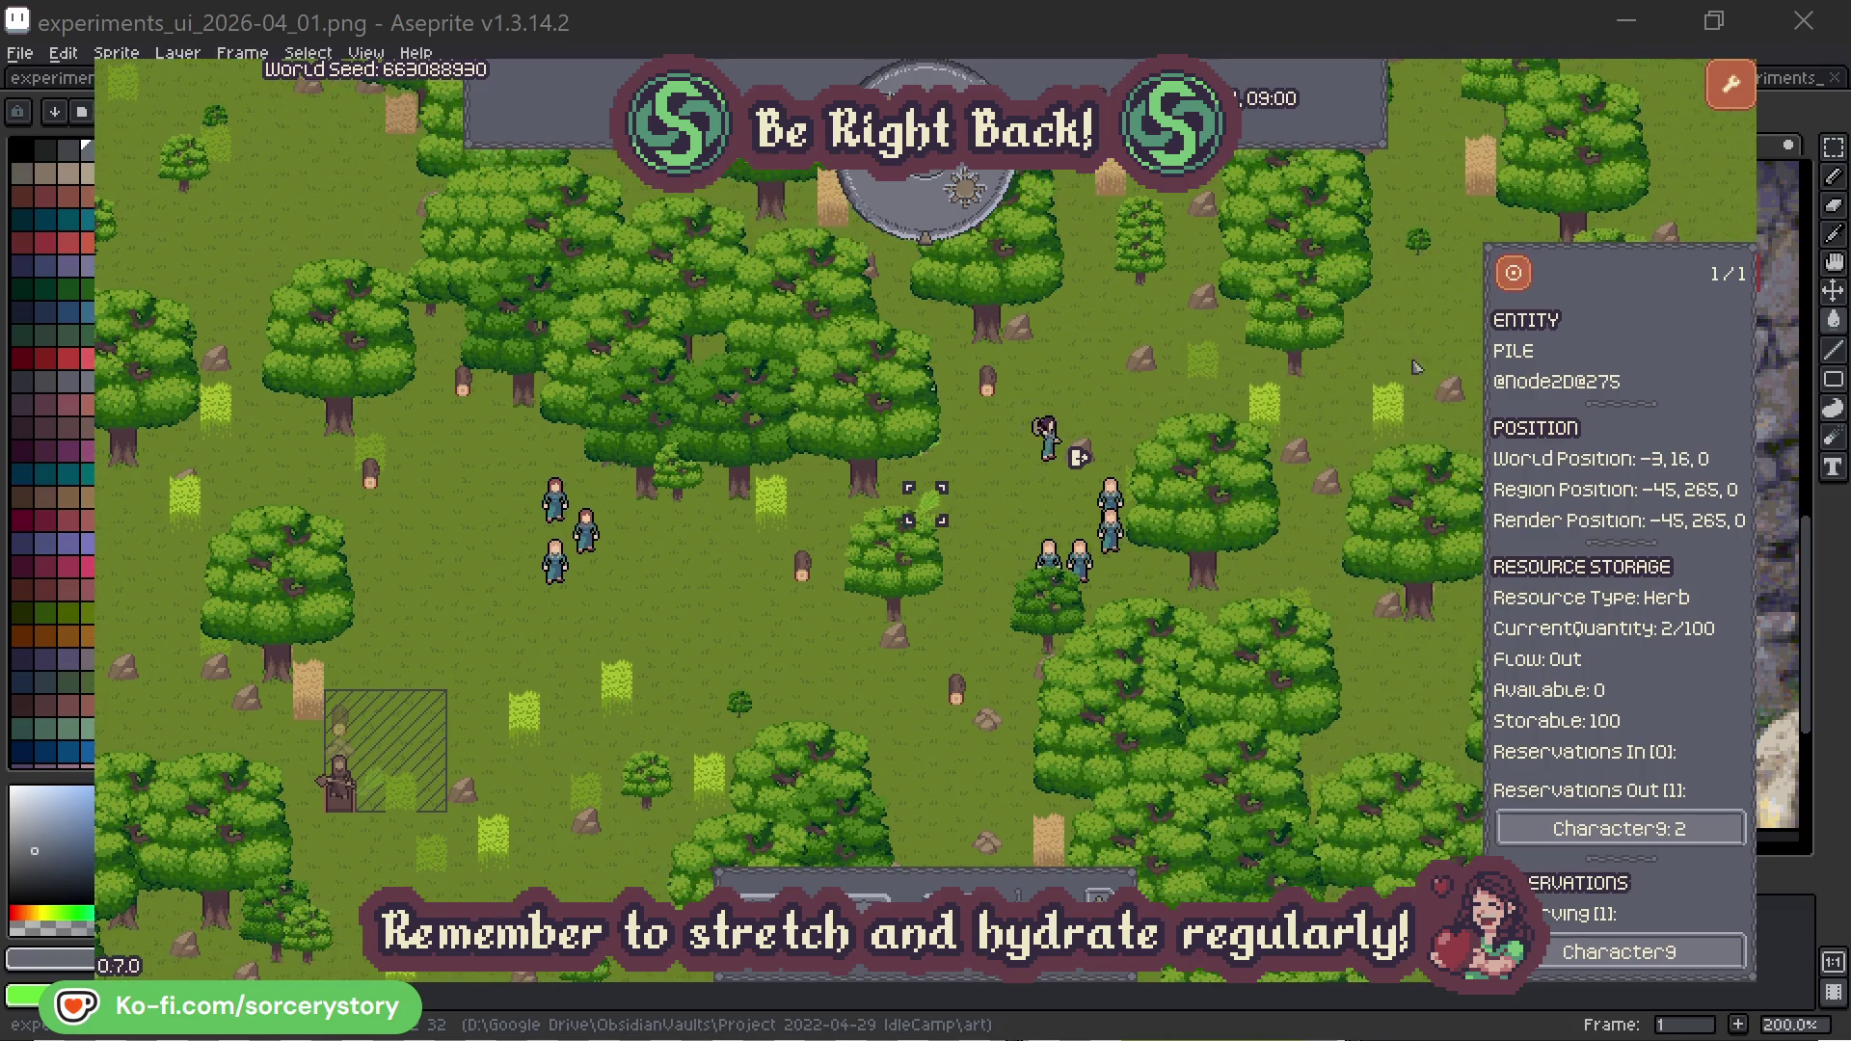
click(1682, 826)
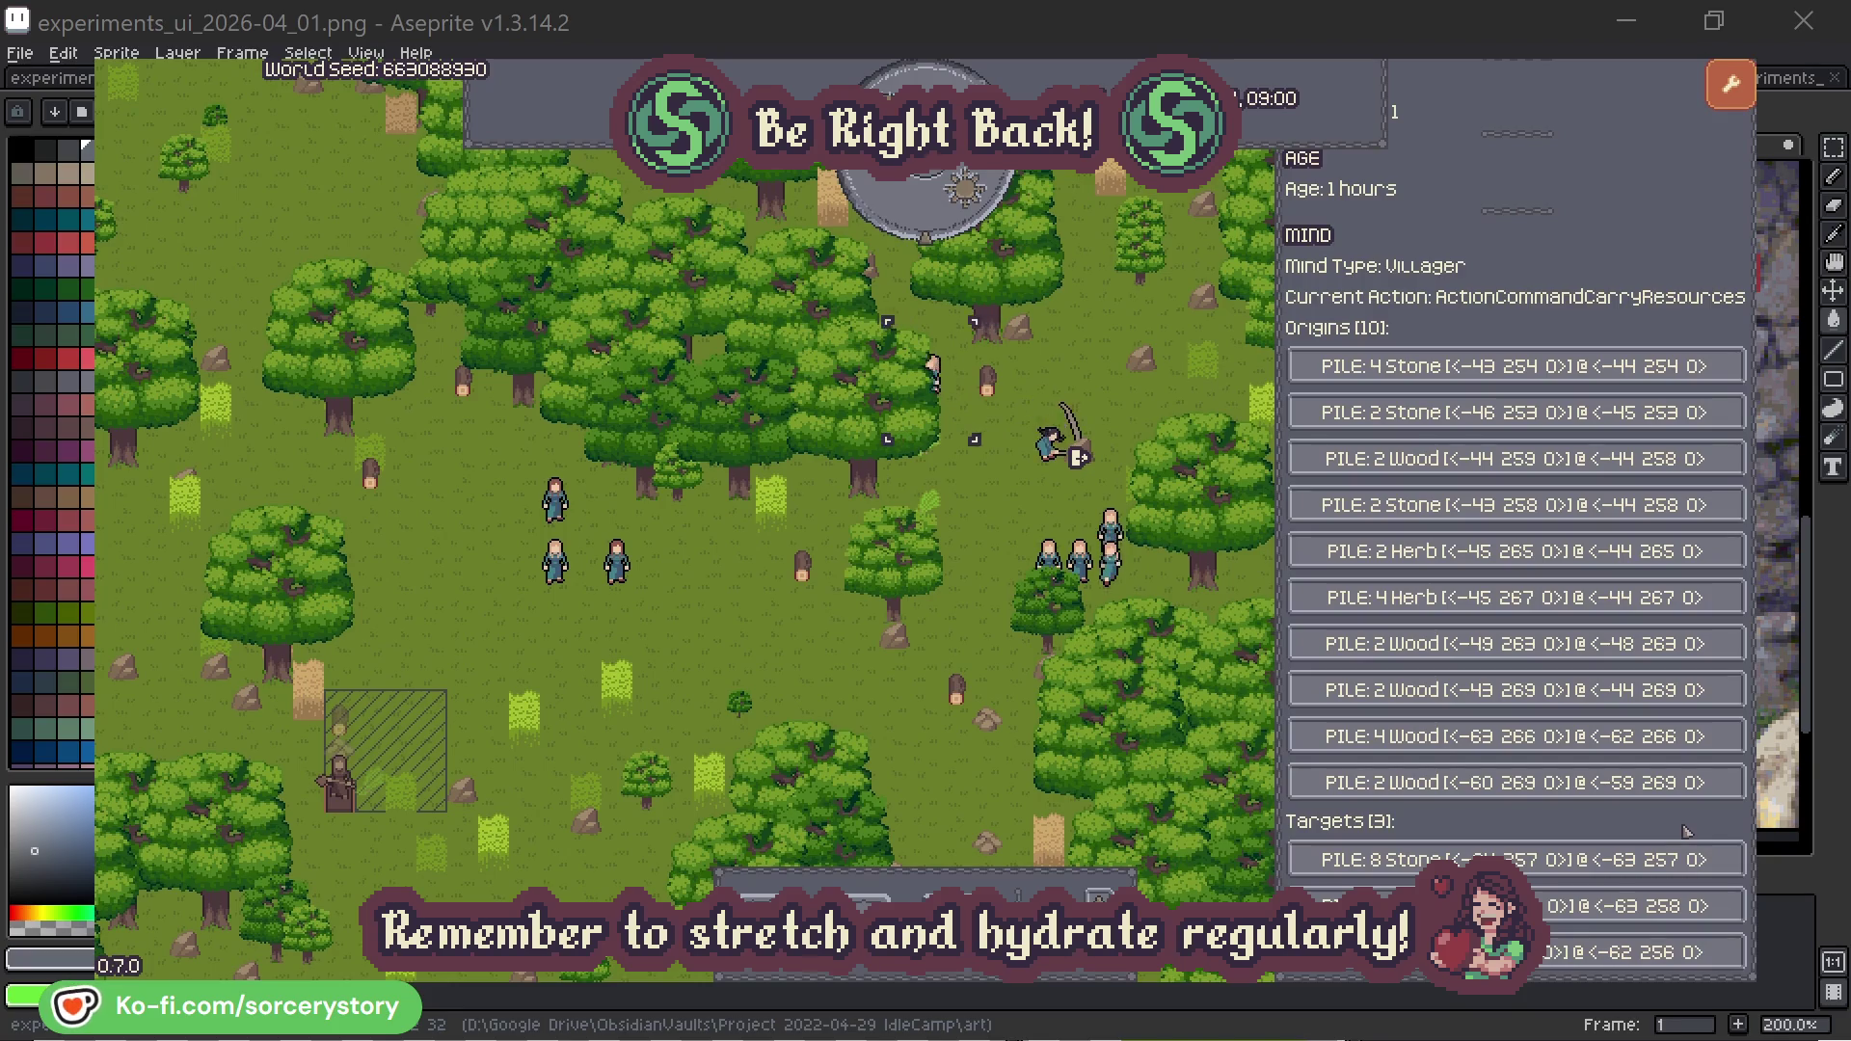
click(1639, 906)
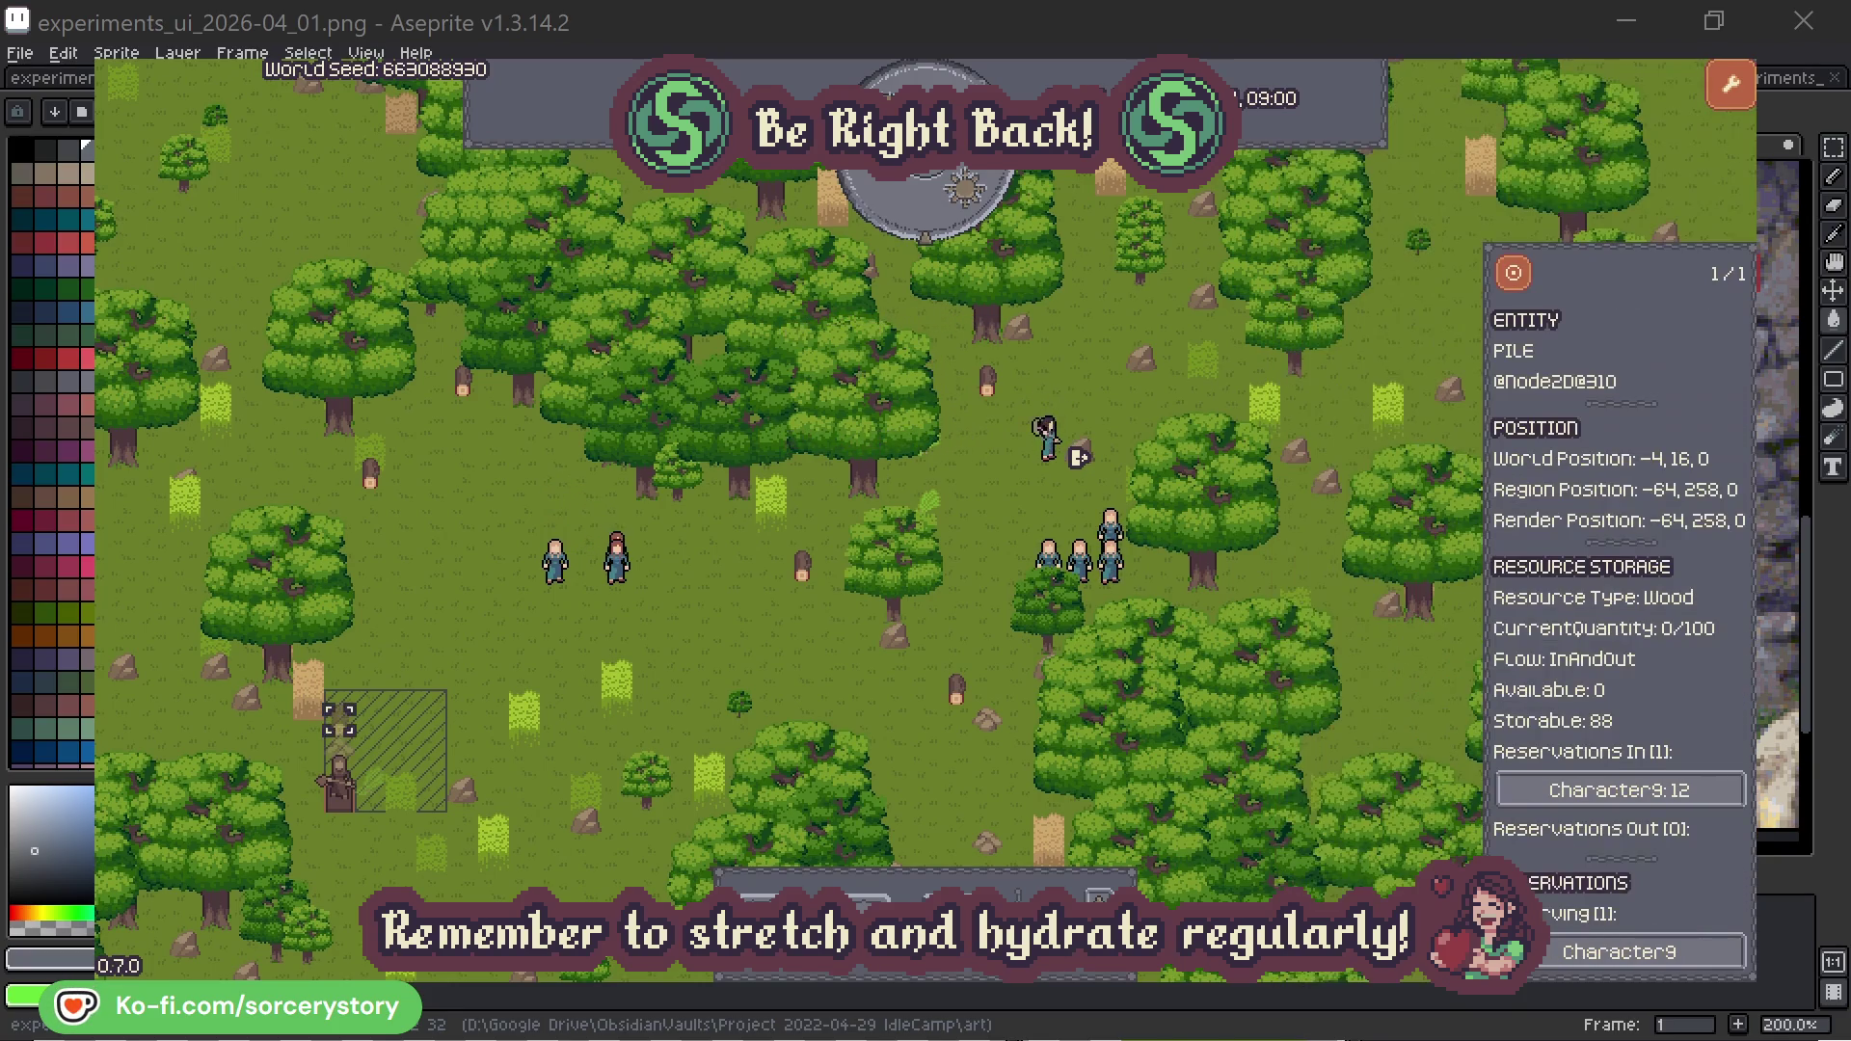
click(1514, 279)
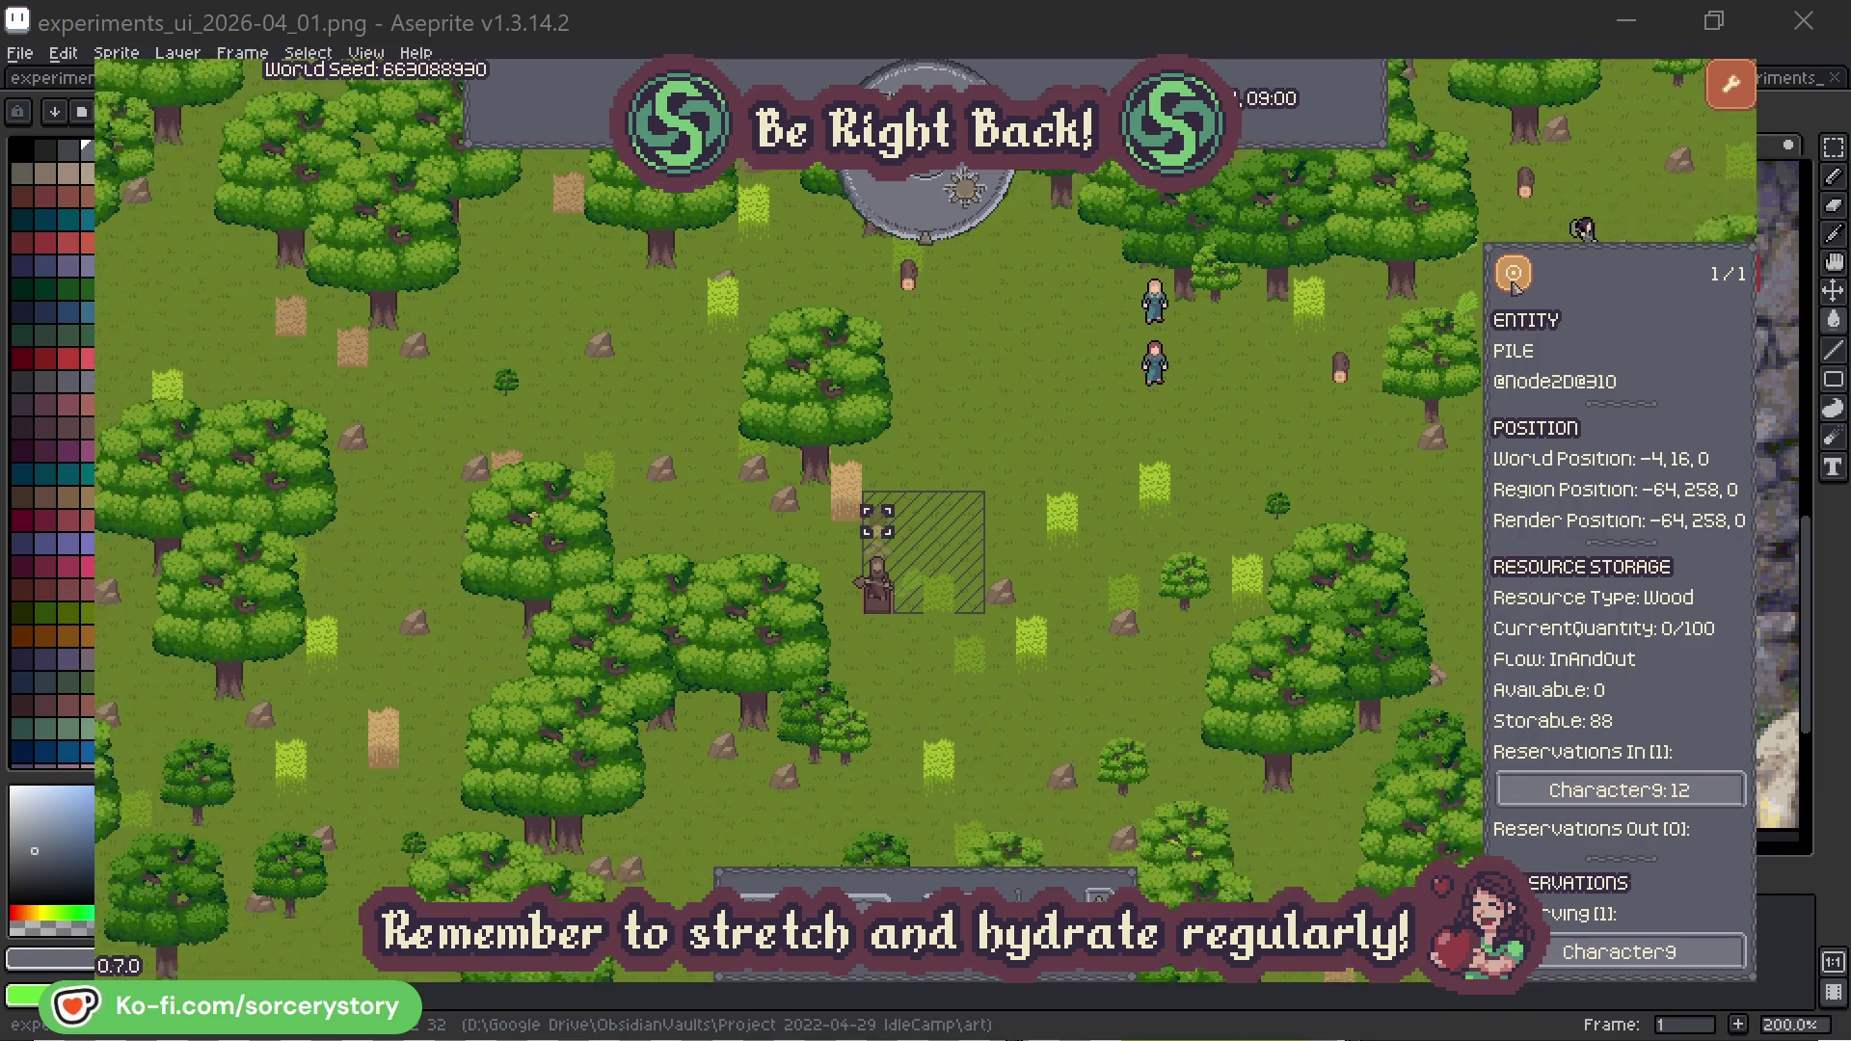
click(1364, 424)
Step: Inspect Character2, view its PLANT_Oak target, and return to Character2's details
click(1201, 347)
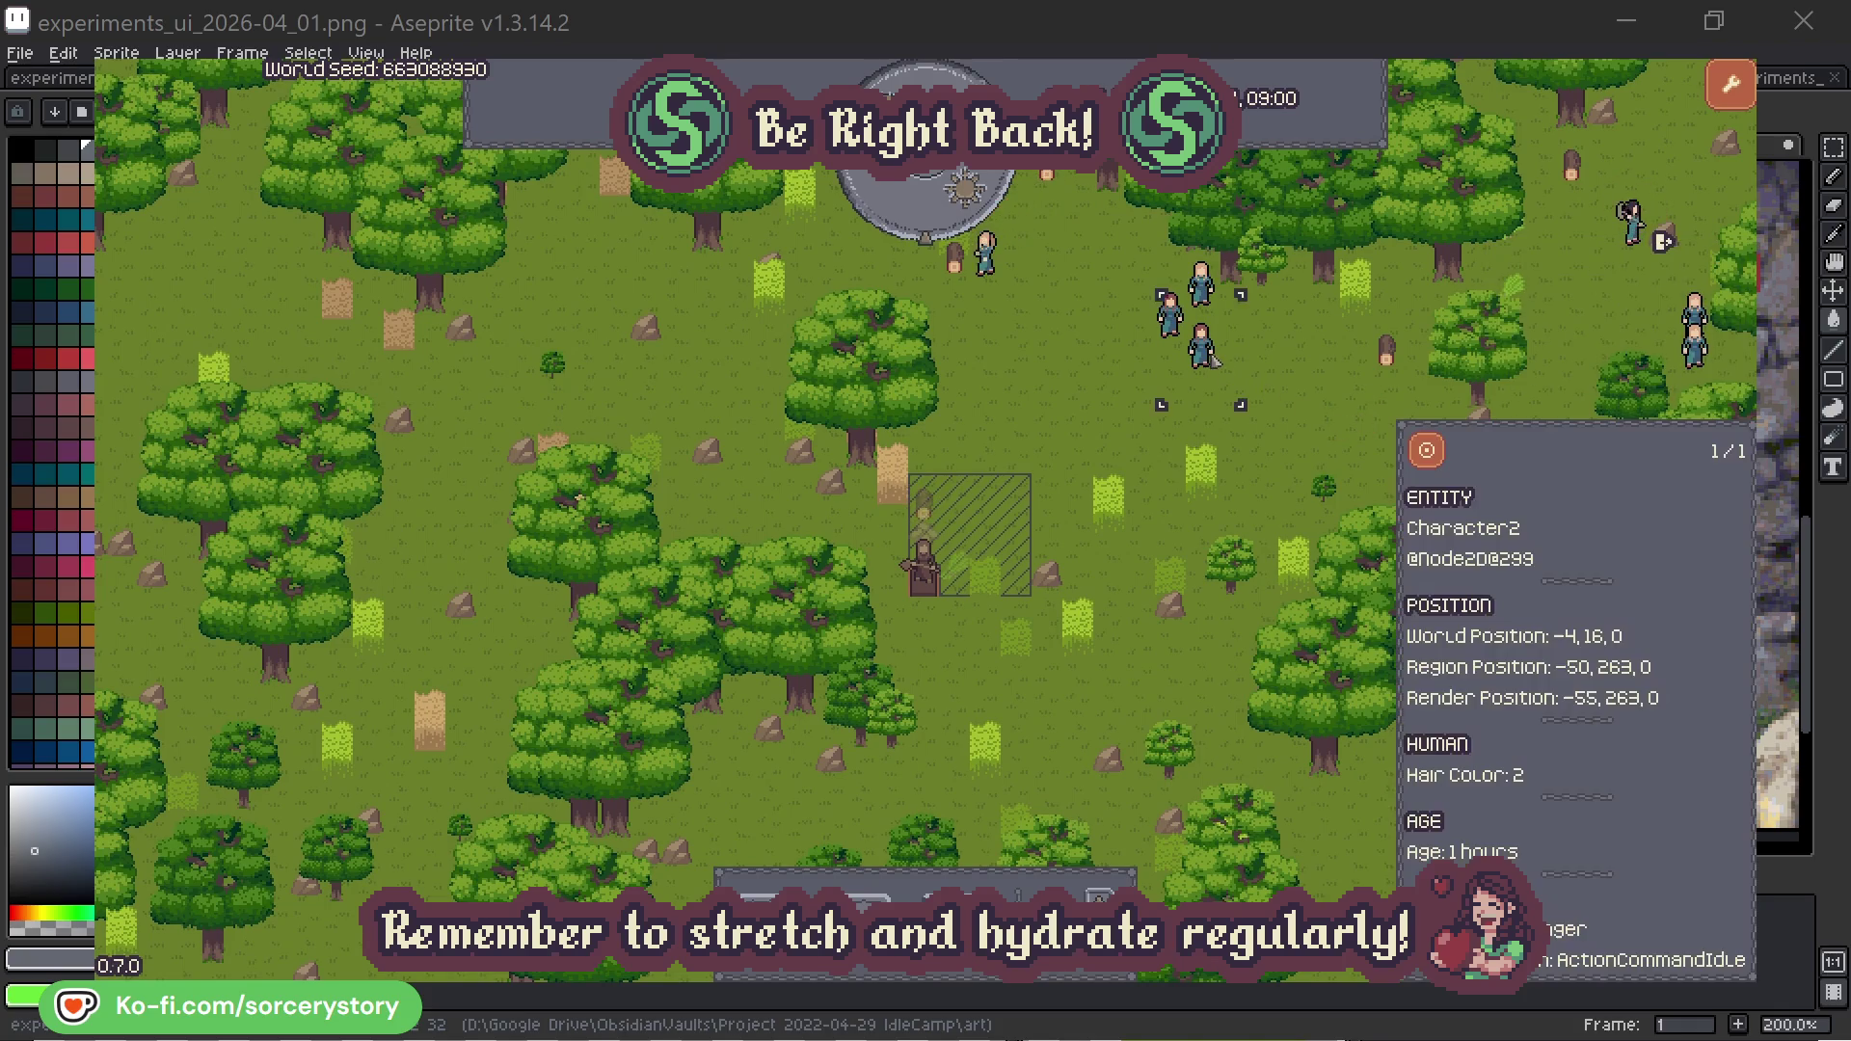
click(1436, 448)
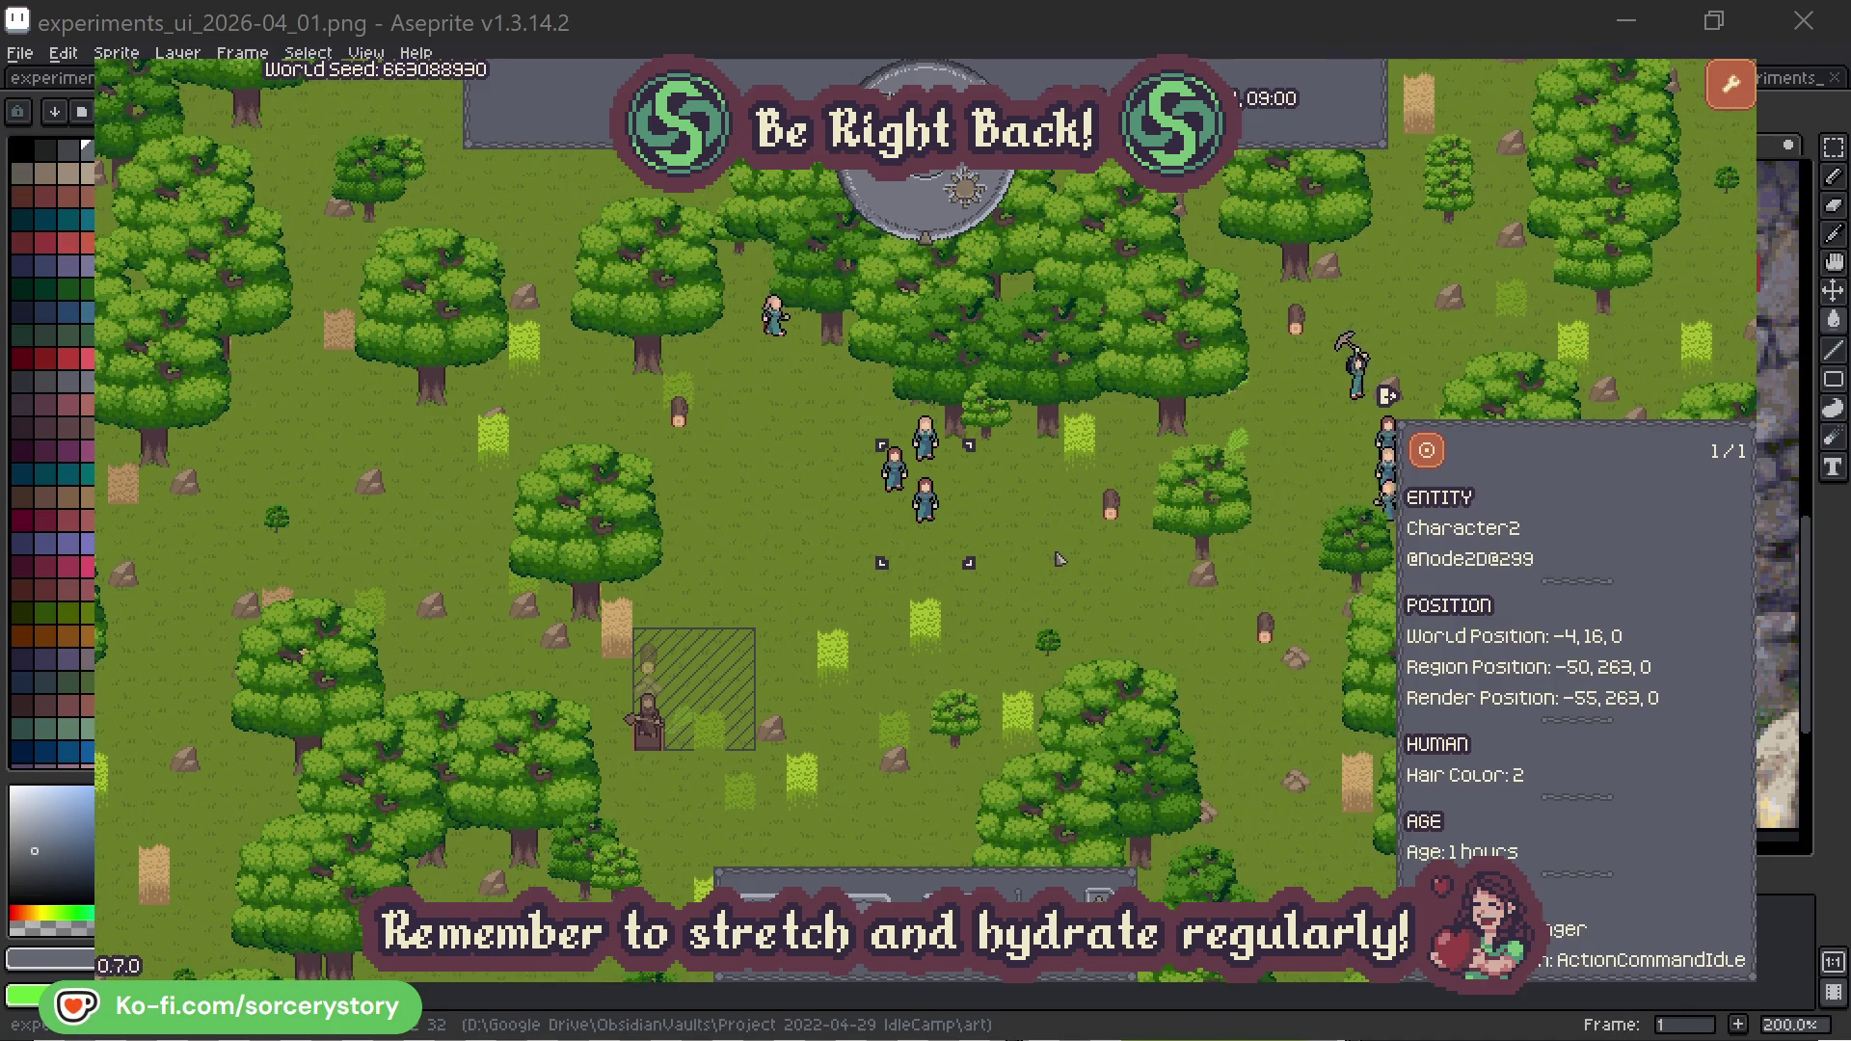
click(1059, 557)
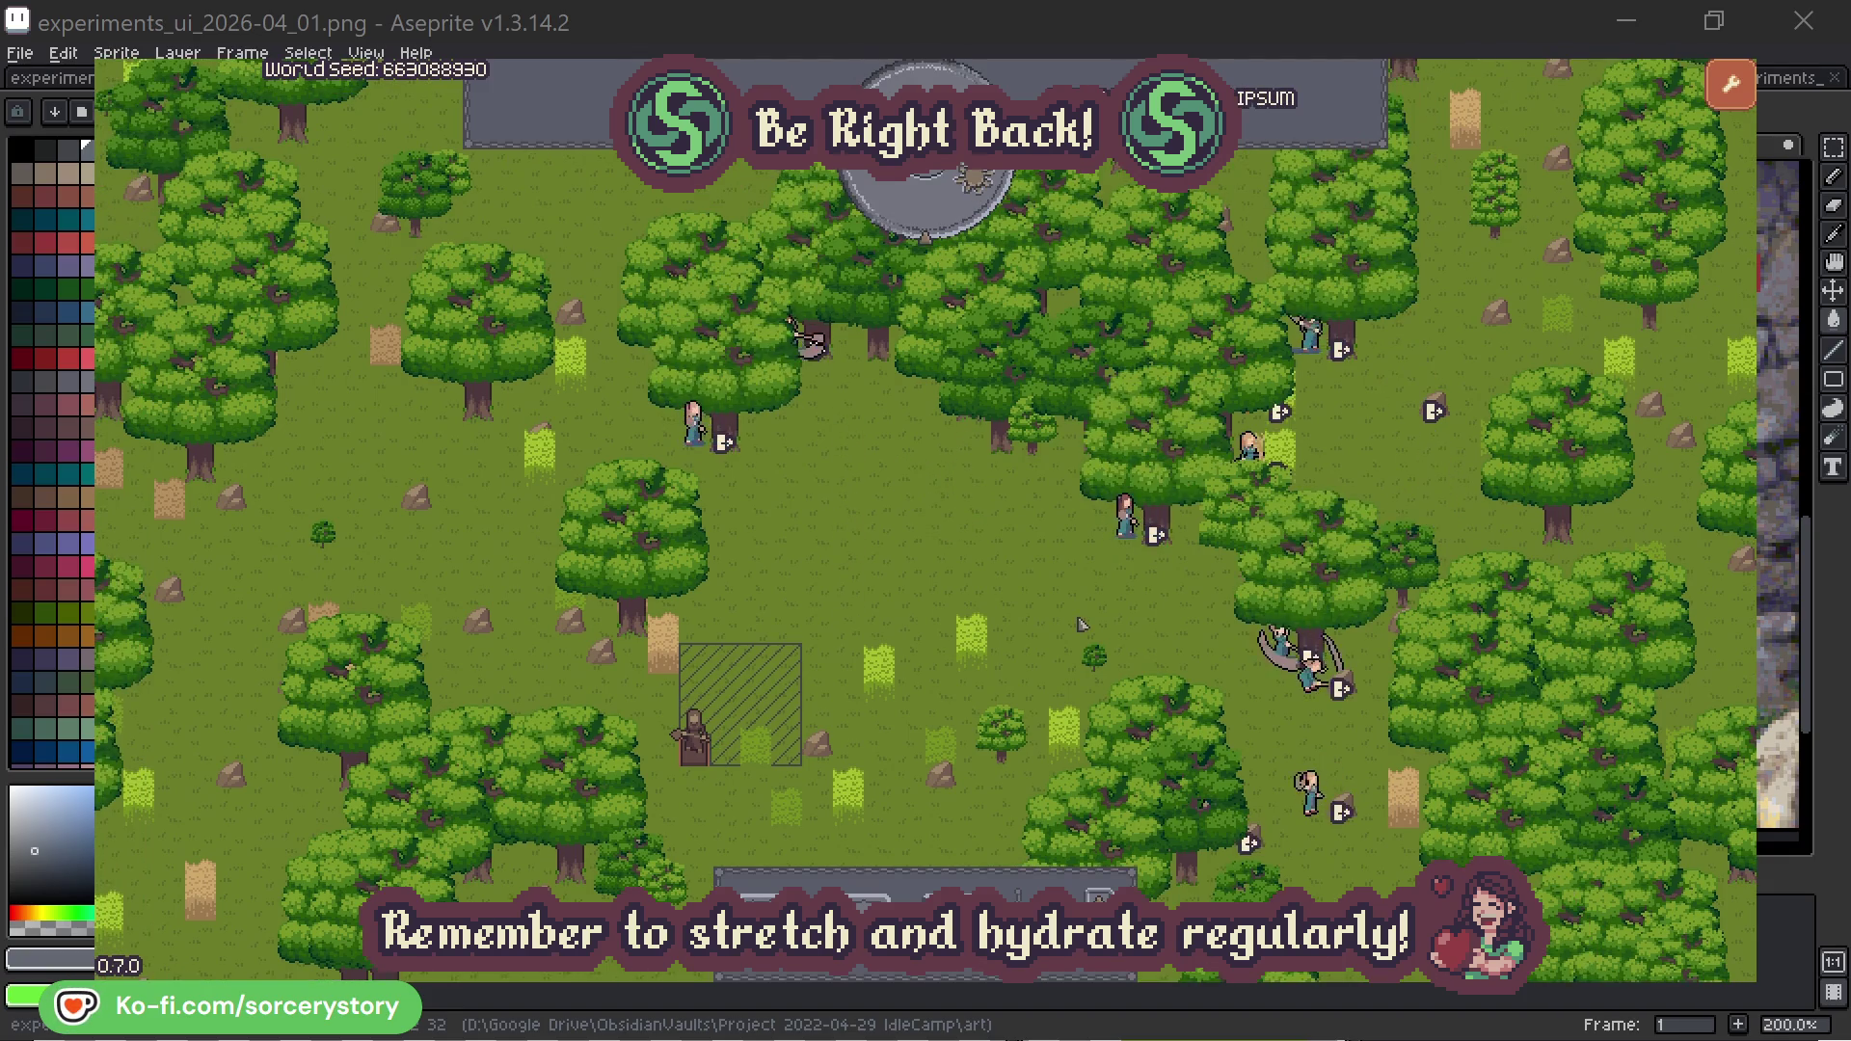
click(1097, 564)
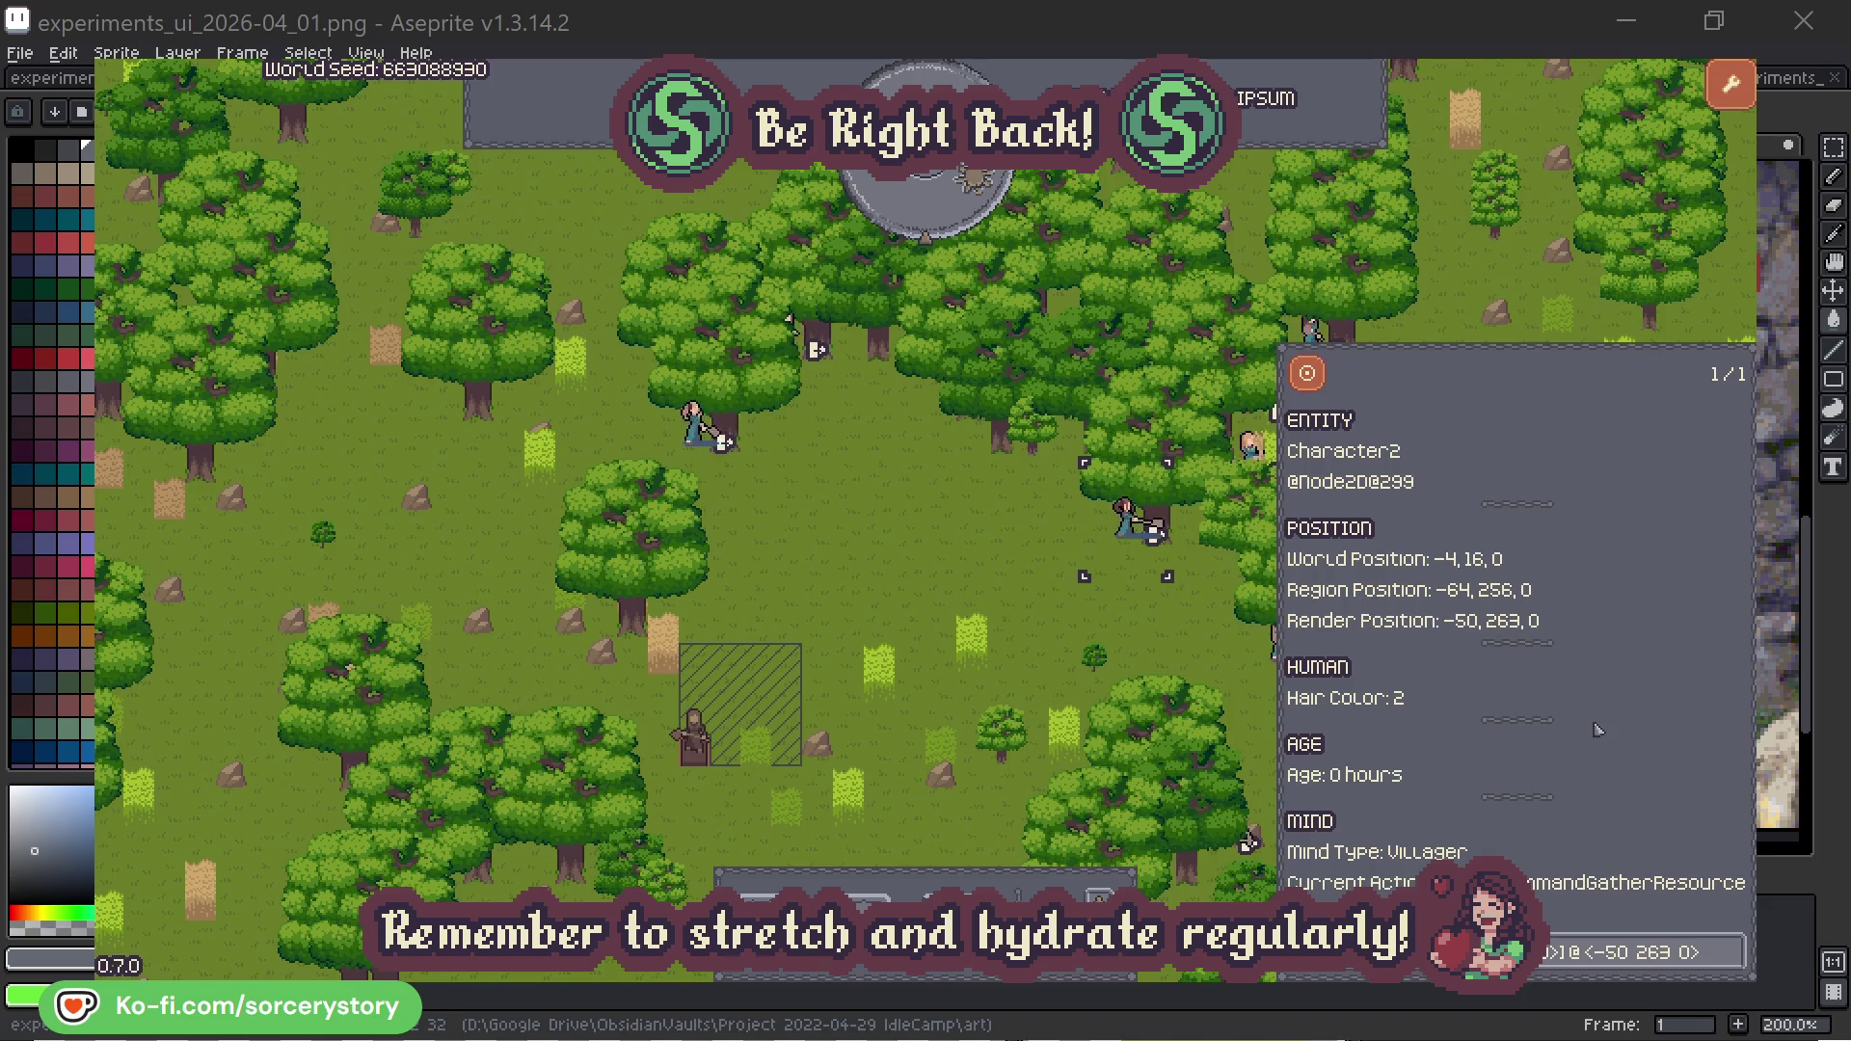
click(1734, 966)
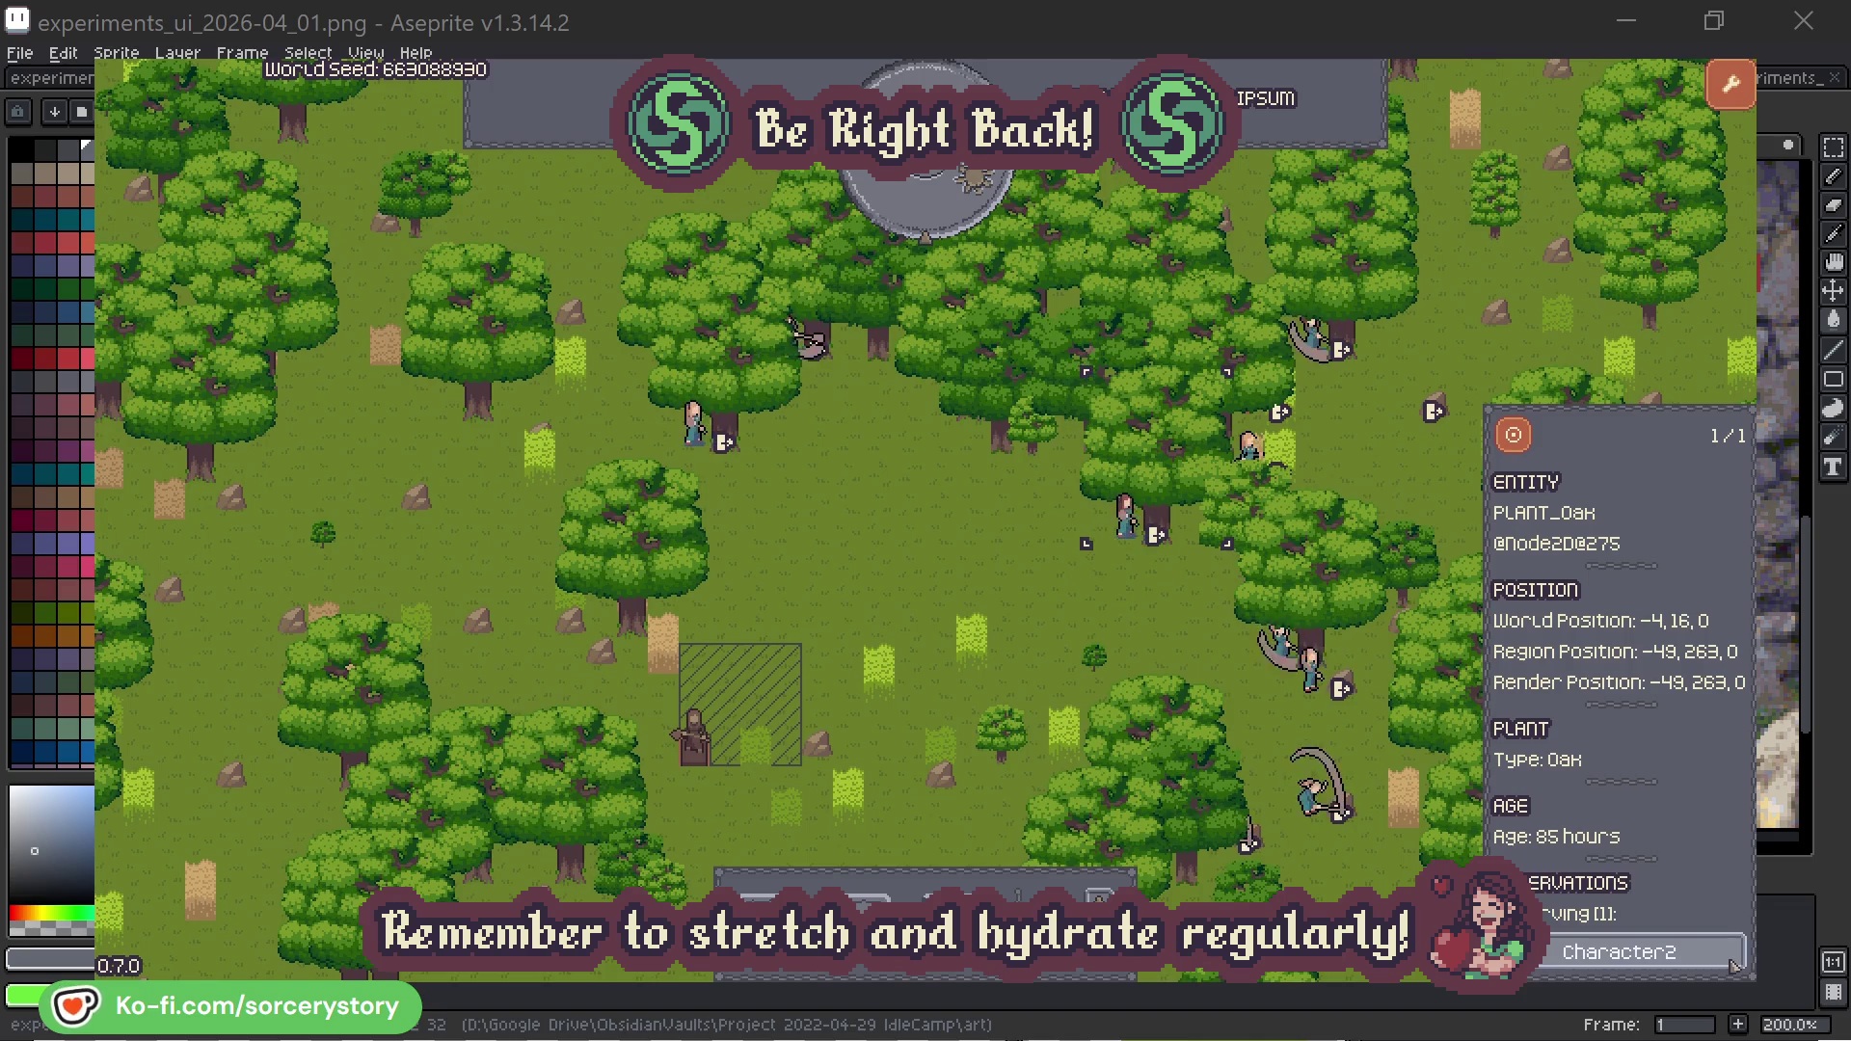
click(1733, 965)
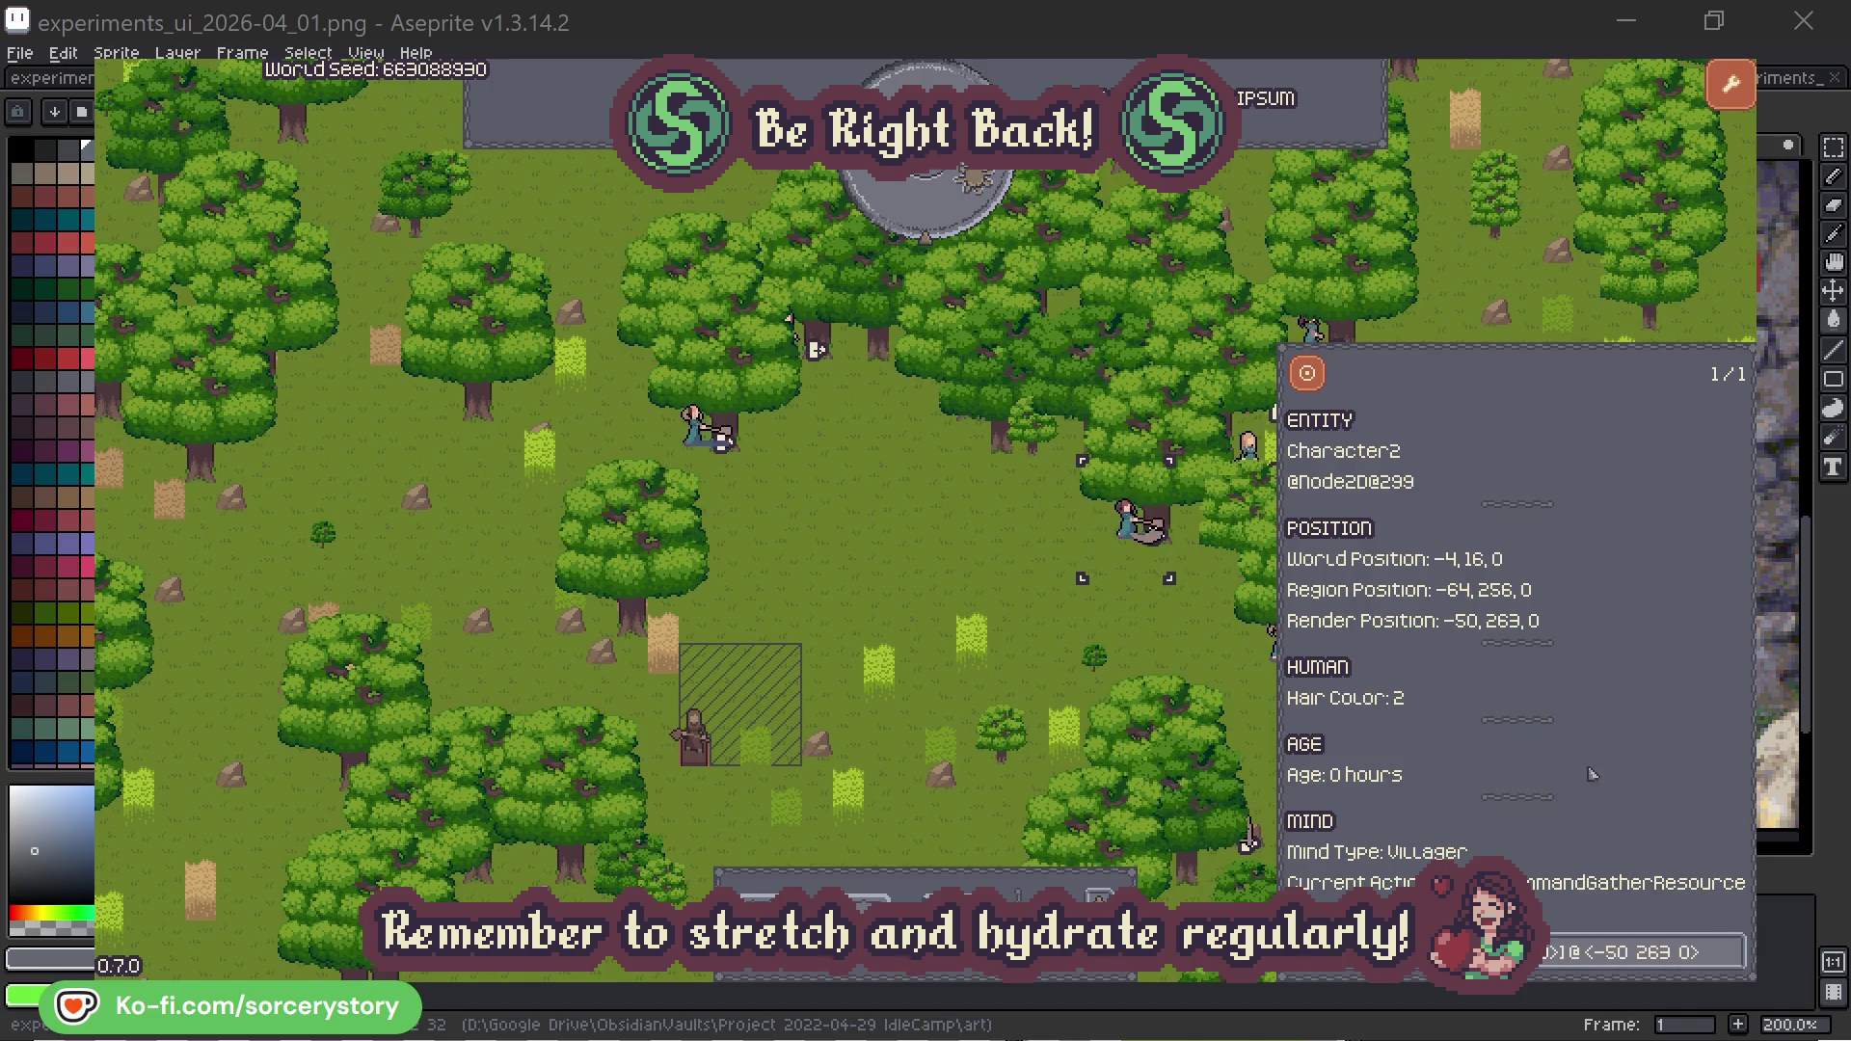
Step: Inspect villager Character0 and the oak tree it targets, then deselect it
click(1155, 637)
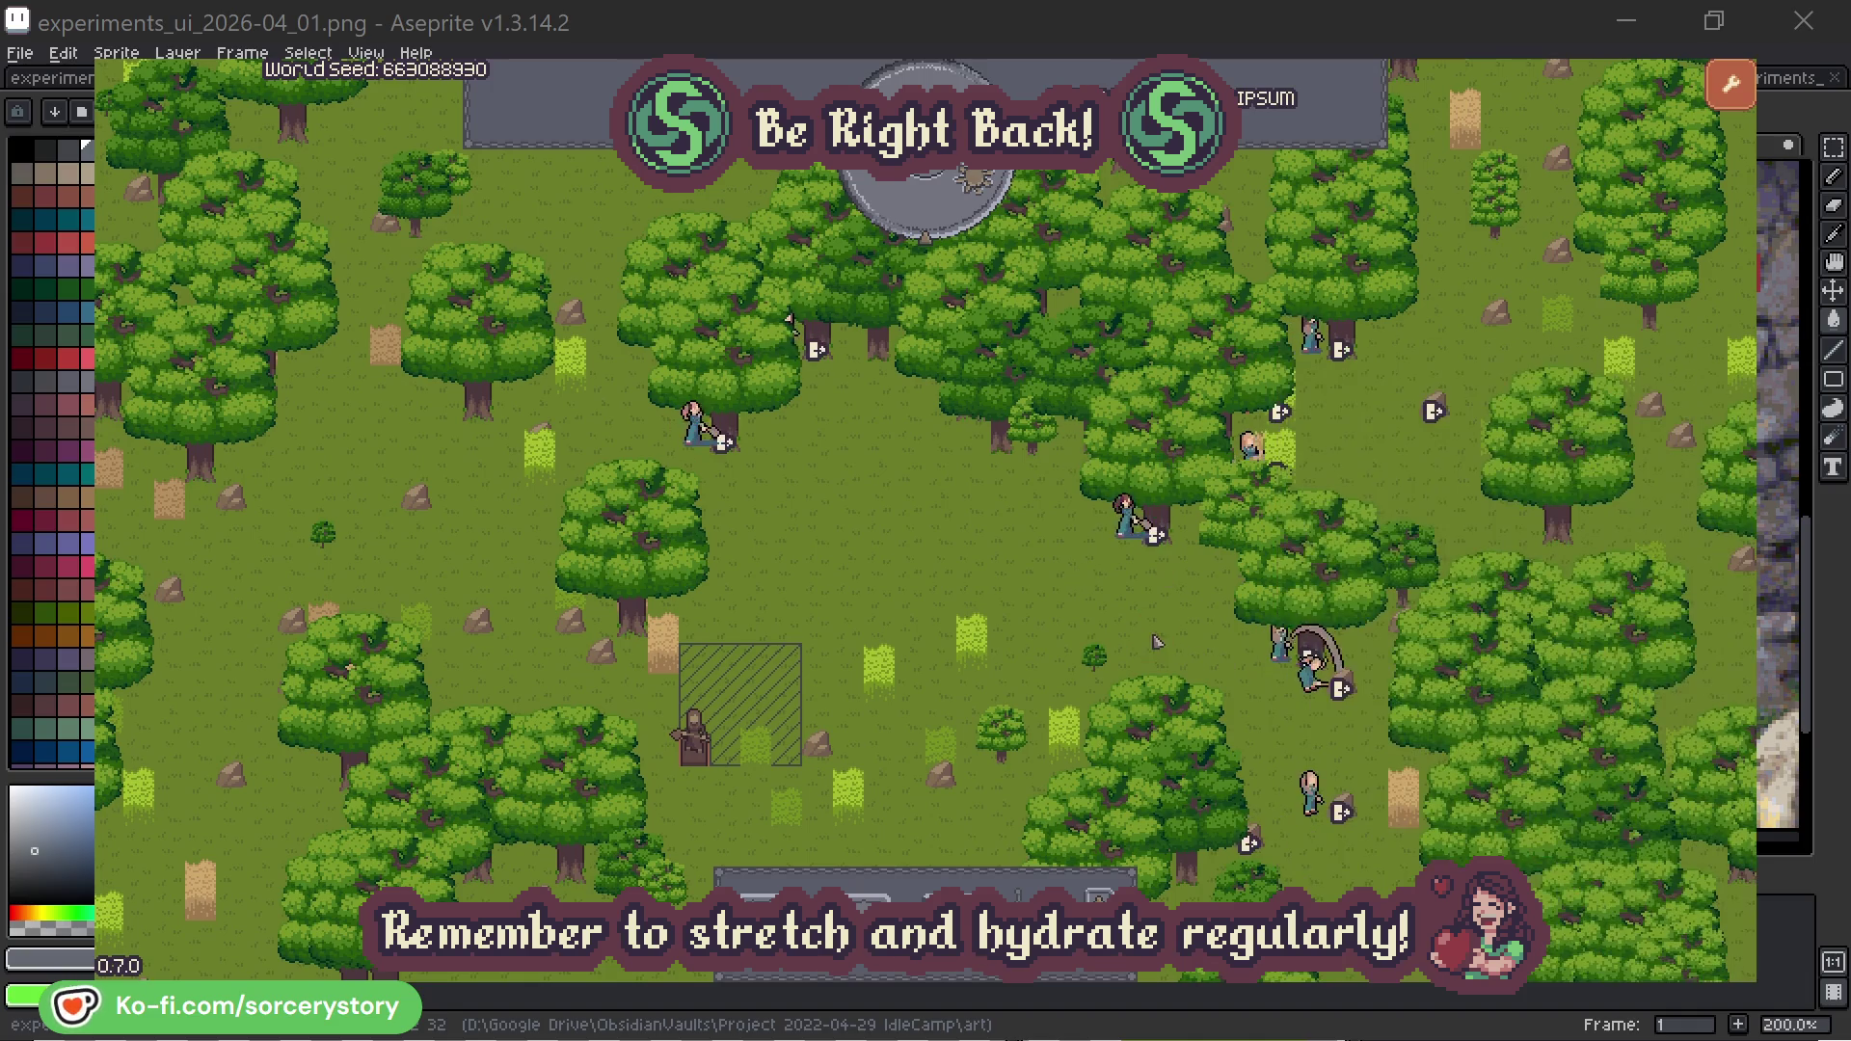
click(694, 427)
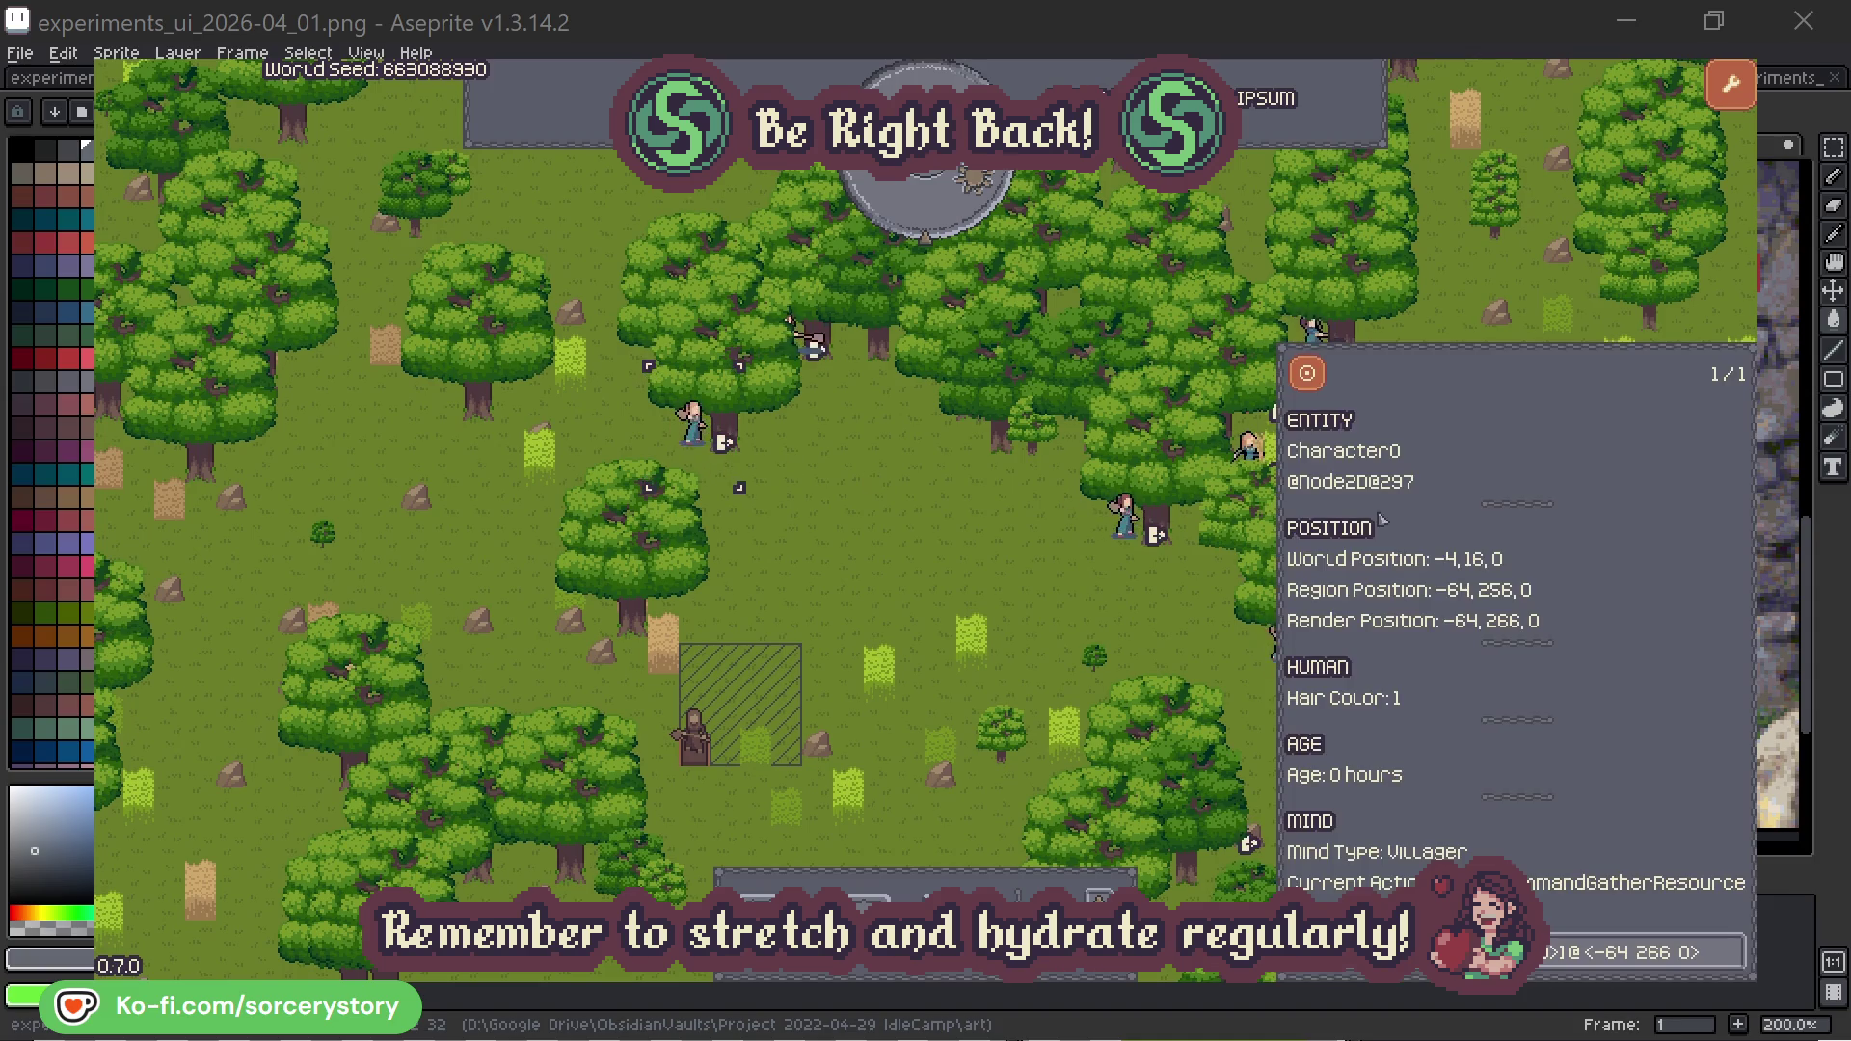
click(1734, 951)
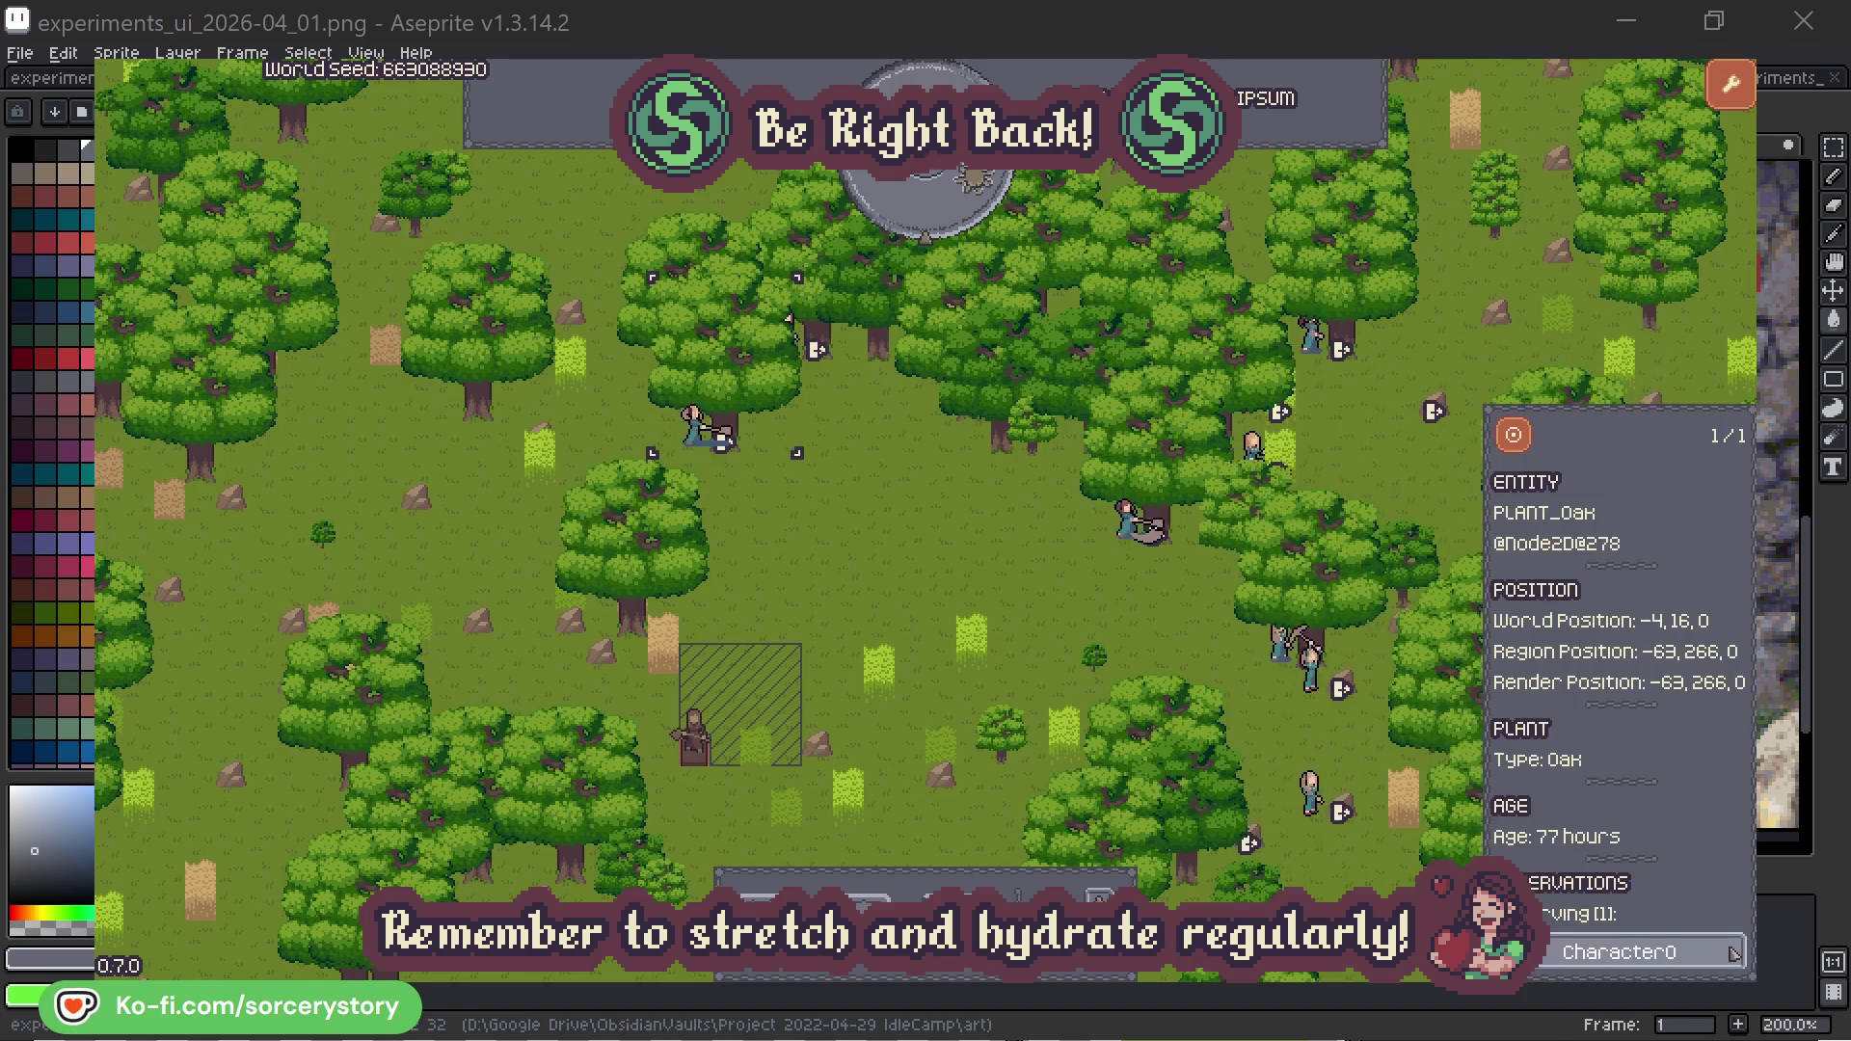
click(1733, 952)
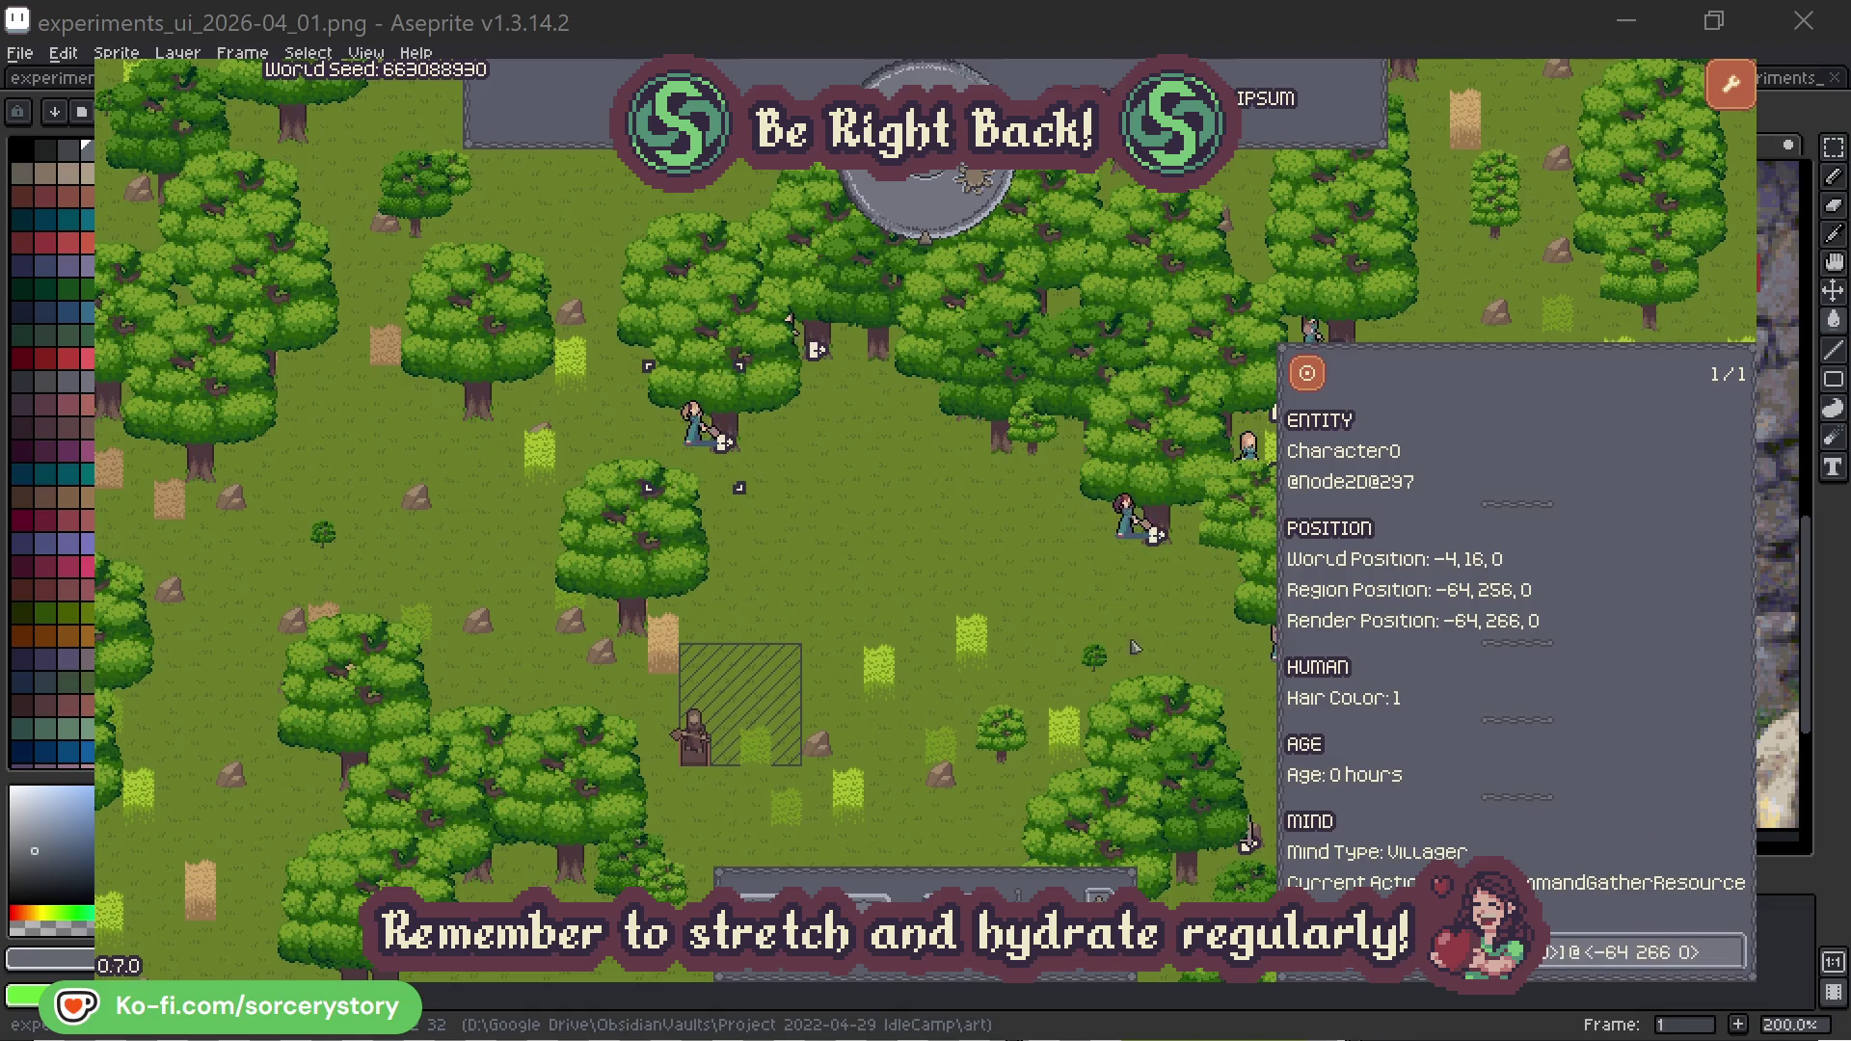
click(967, 580)
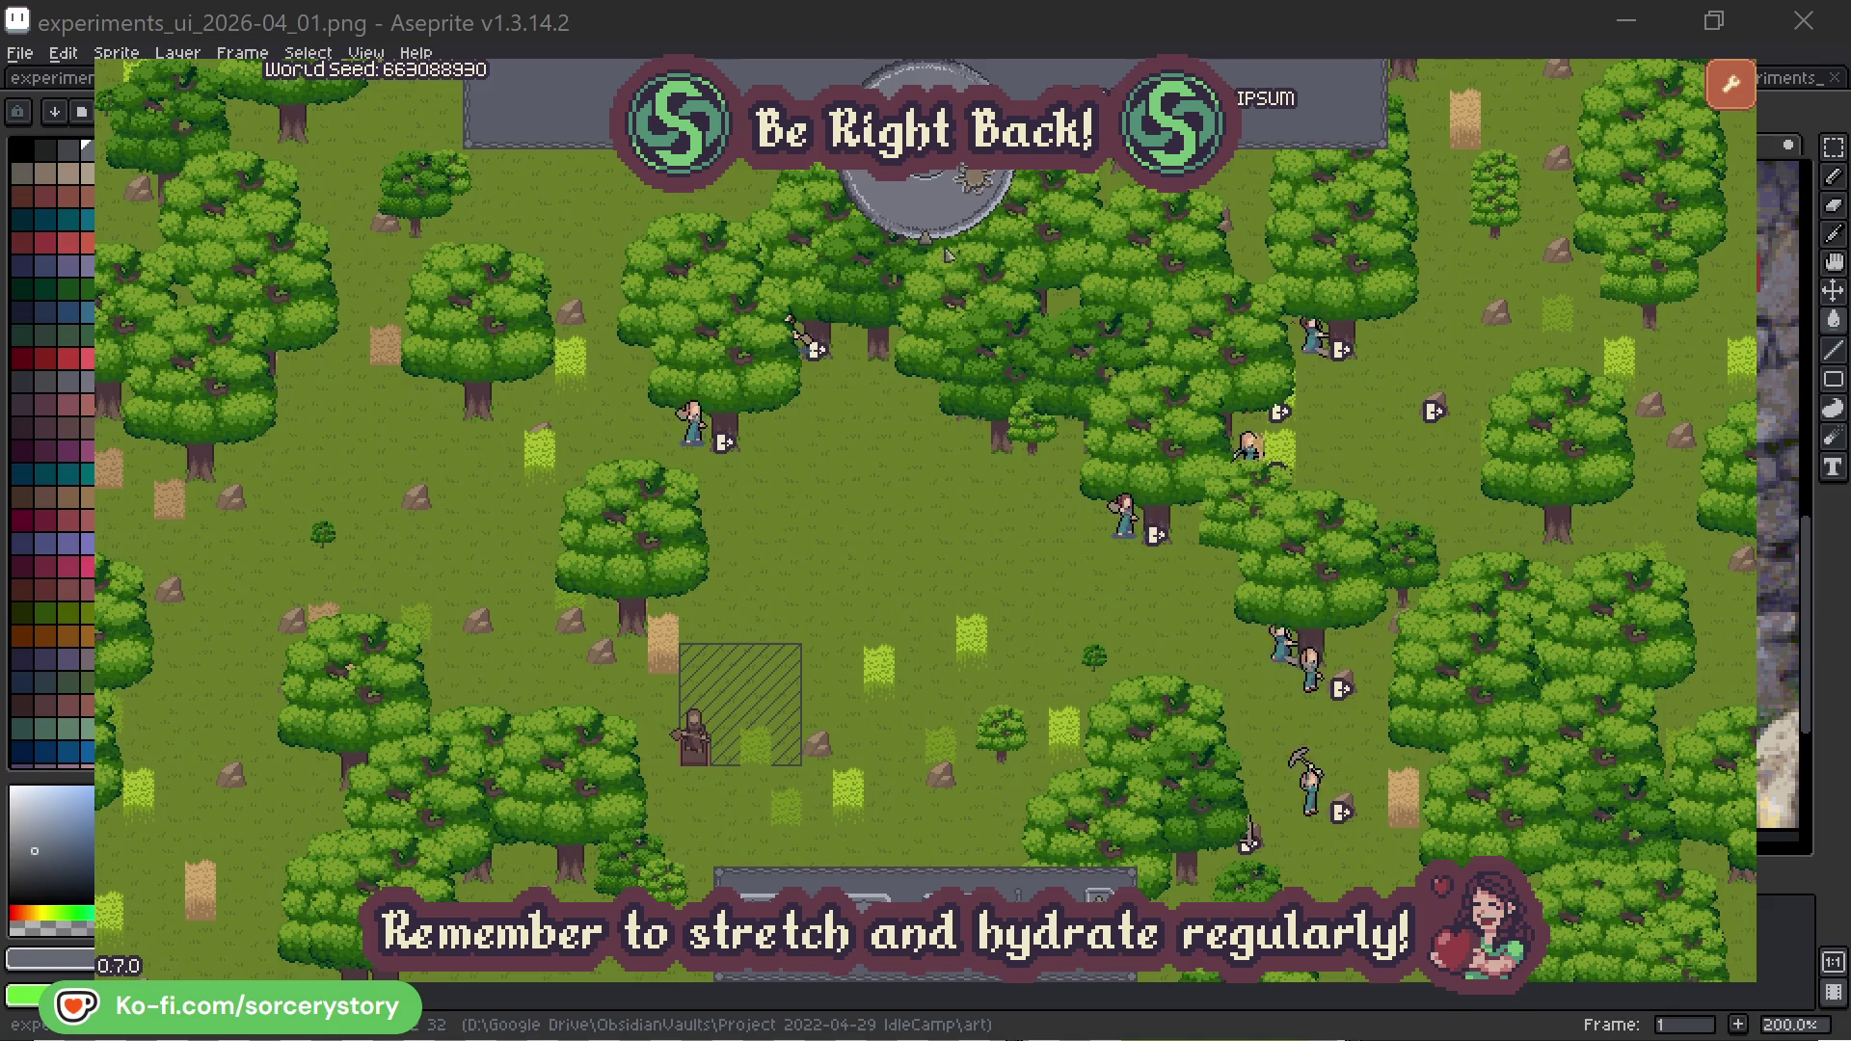
Step: Pass one hour, then trace the pile's reserver Character9 to its 2 Herb origin and Wood target piles
click(941, 216)
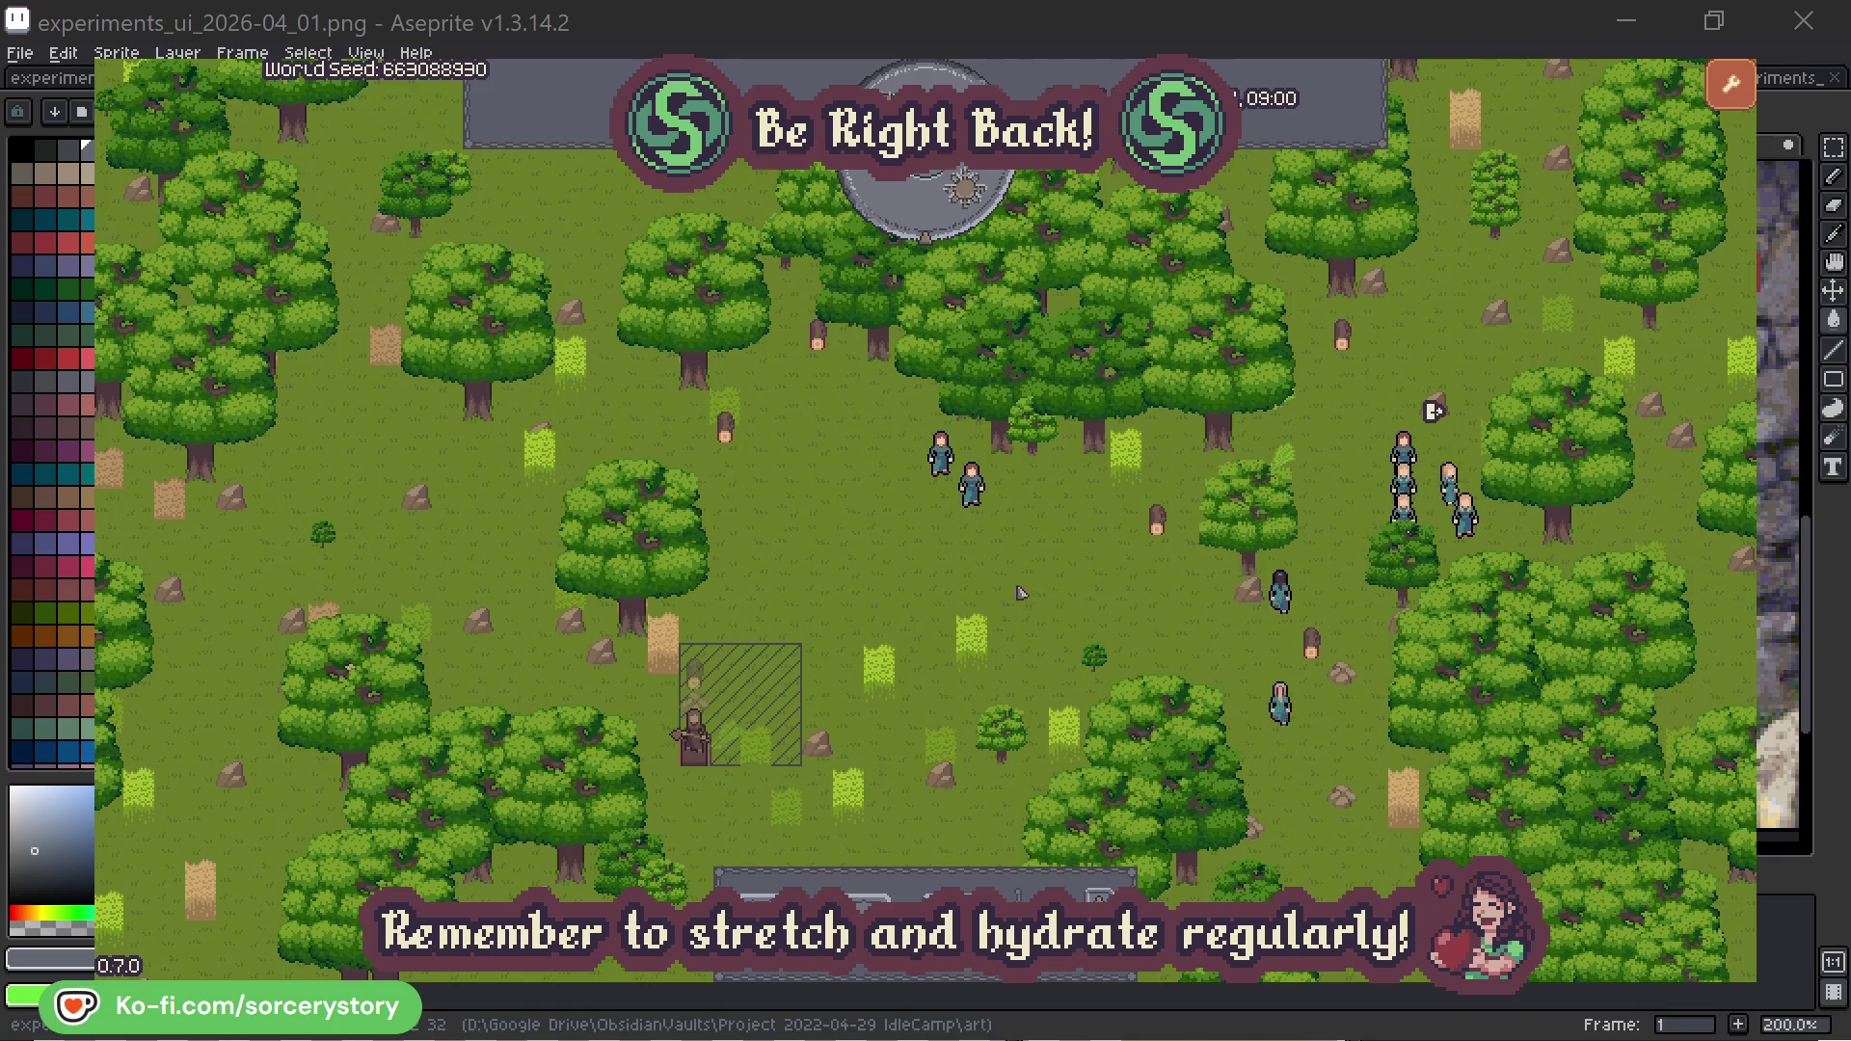
click(725, 662)
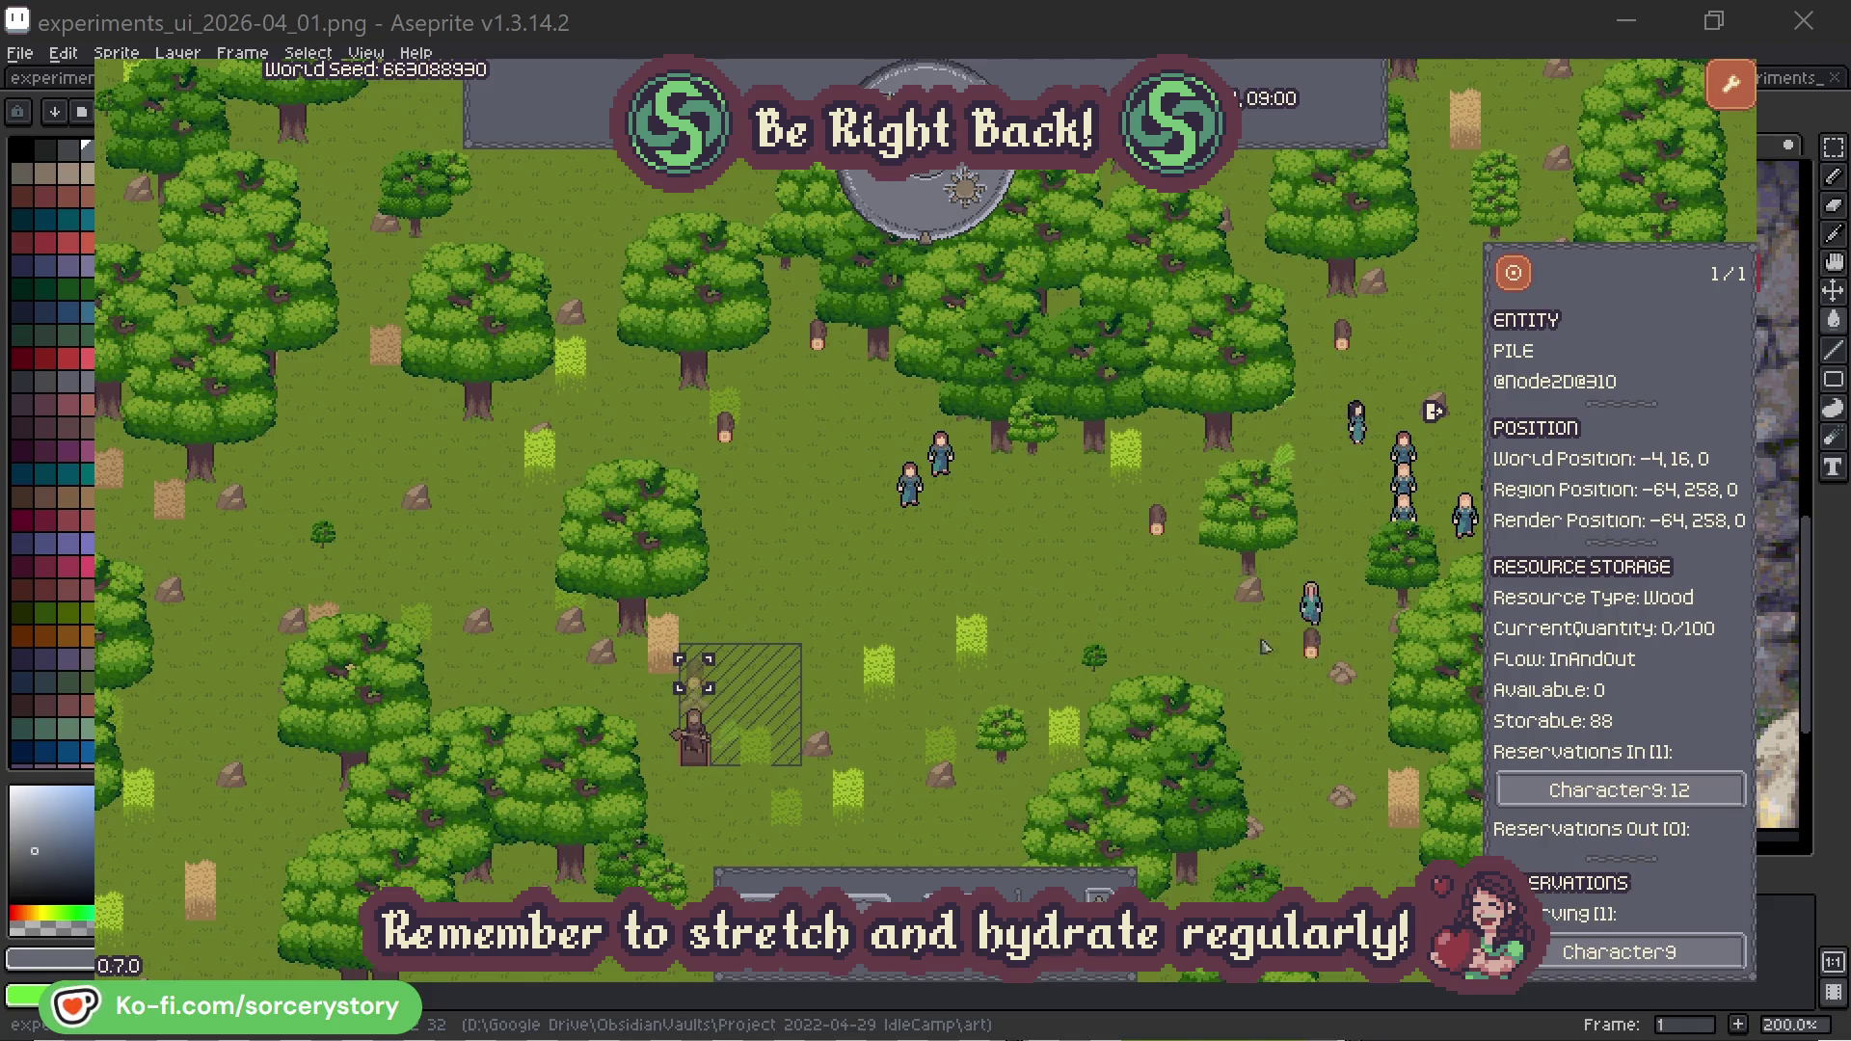
click(1702, 792)
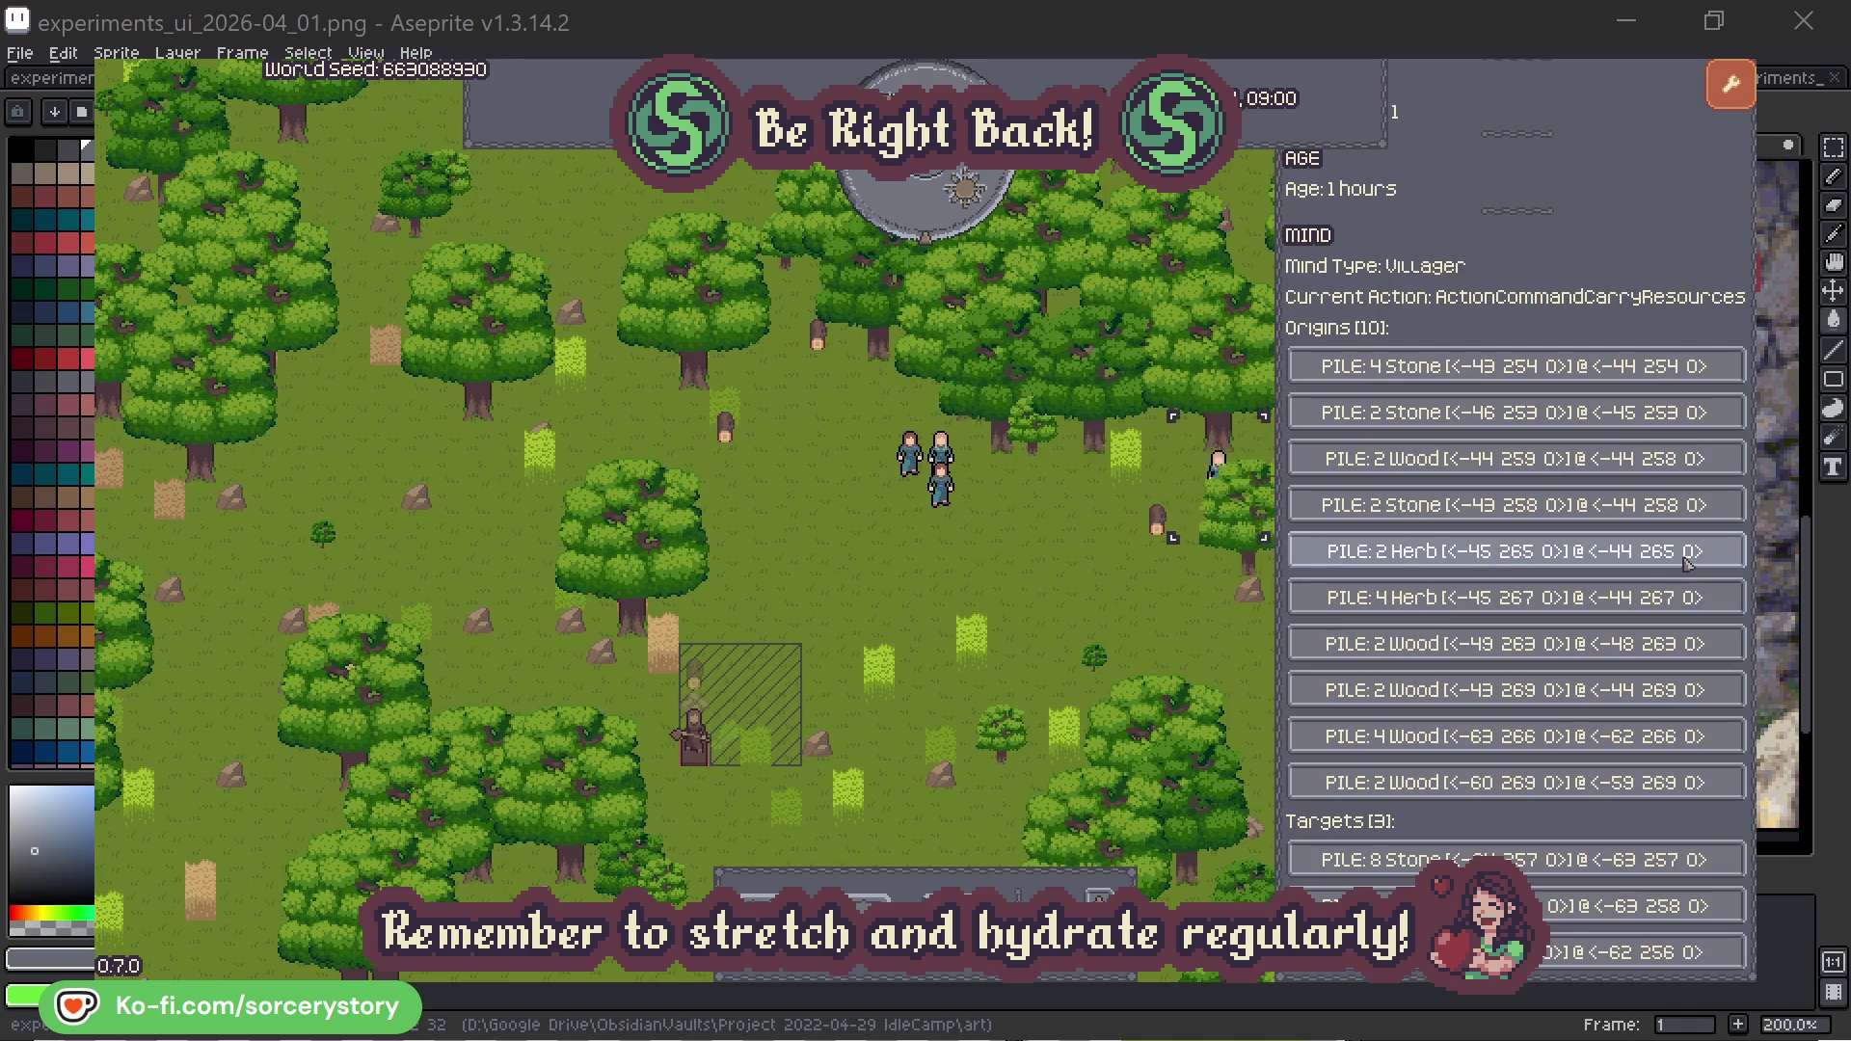
click(1688, 555)
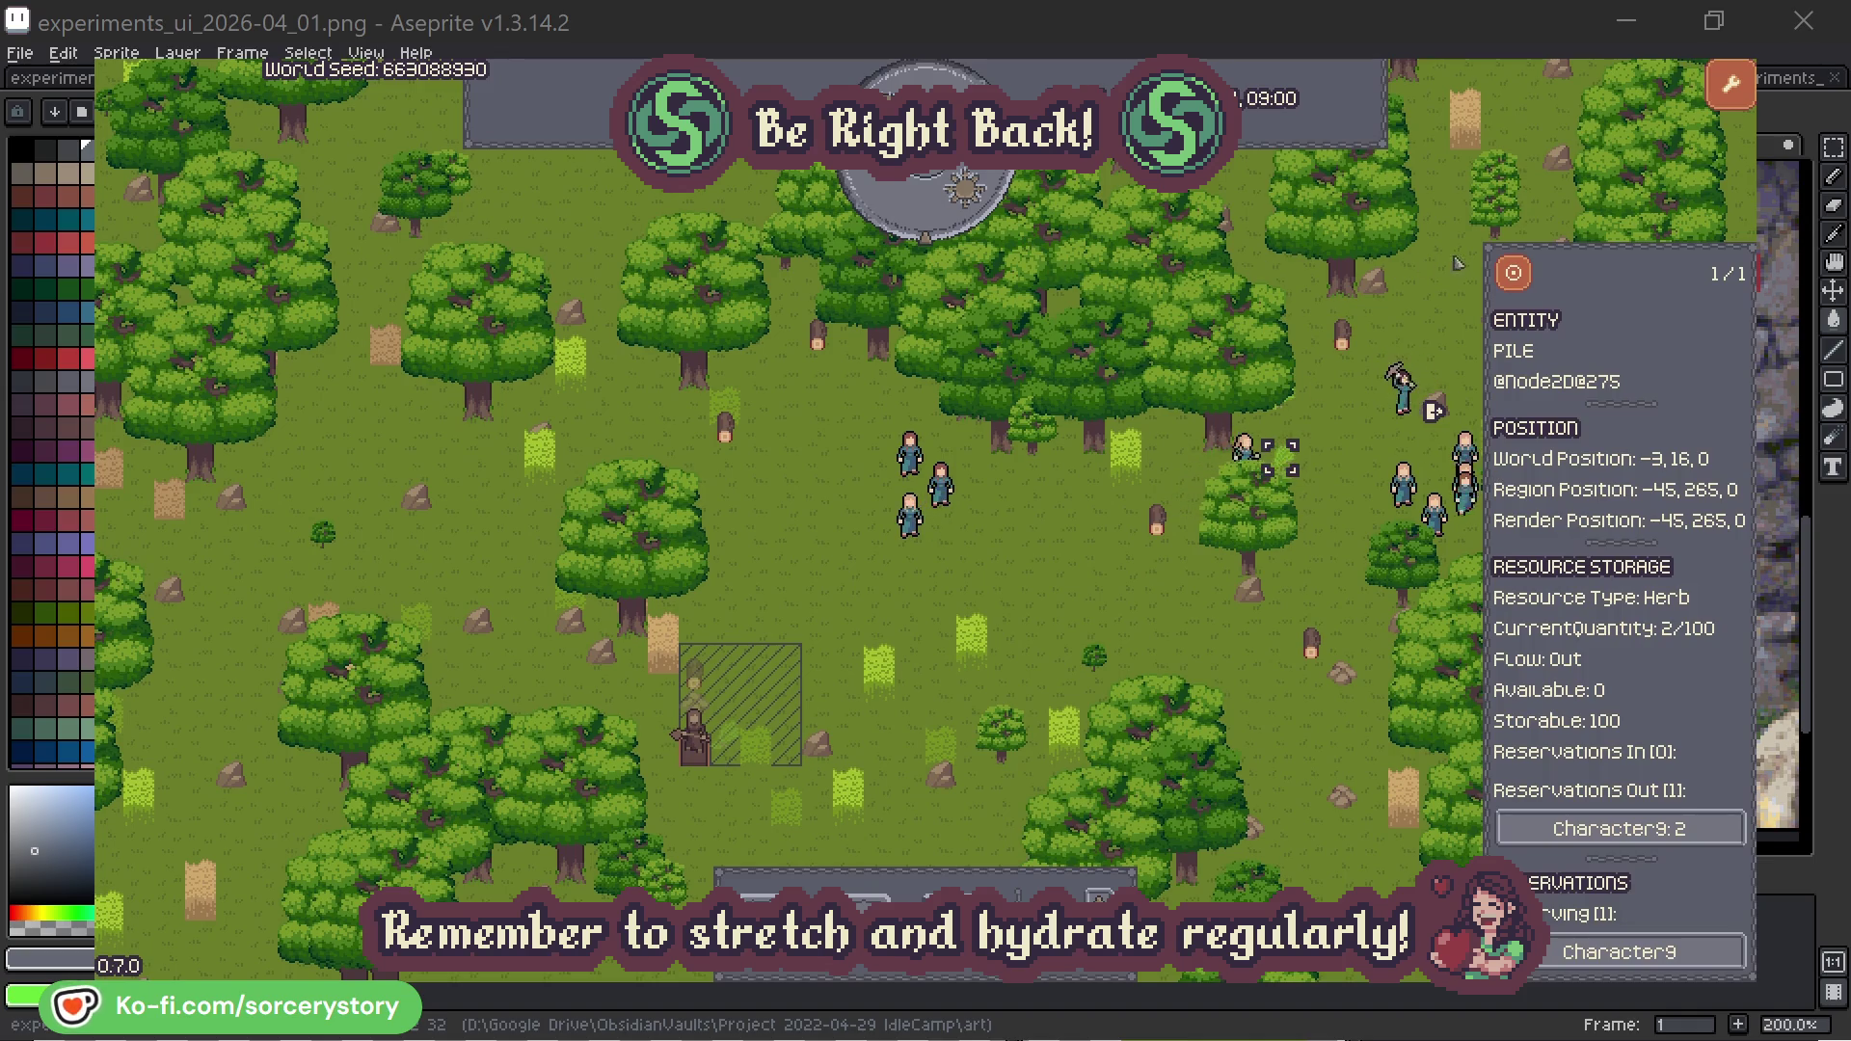
click(1527, 282)
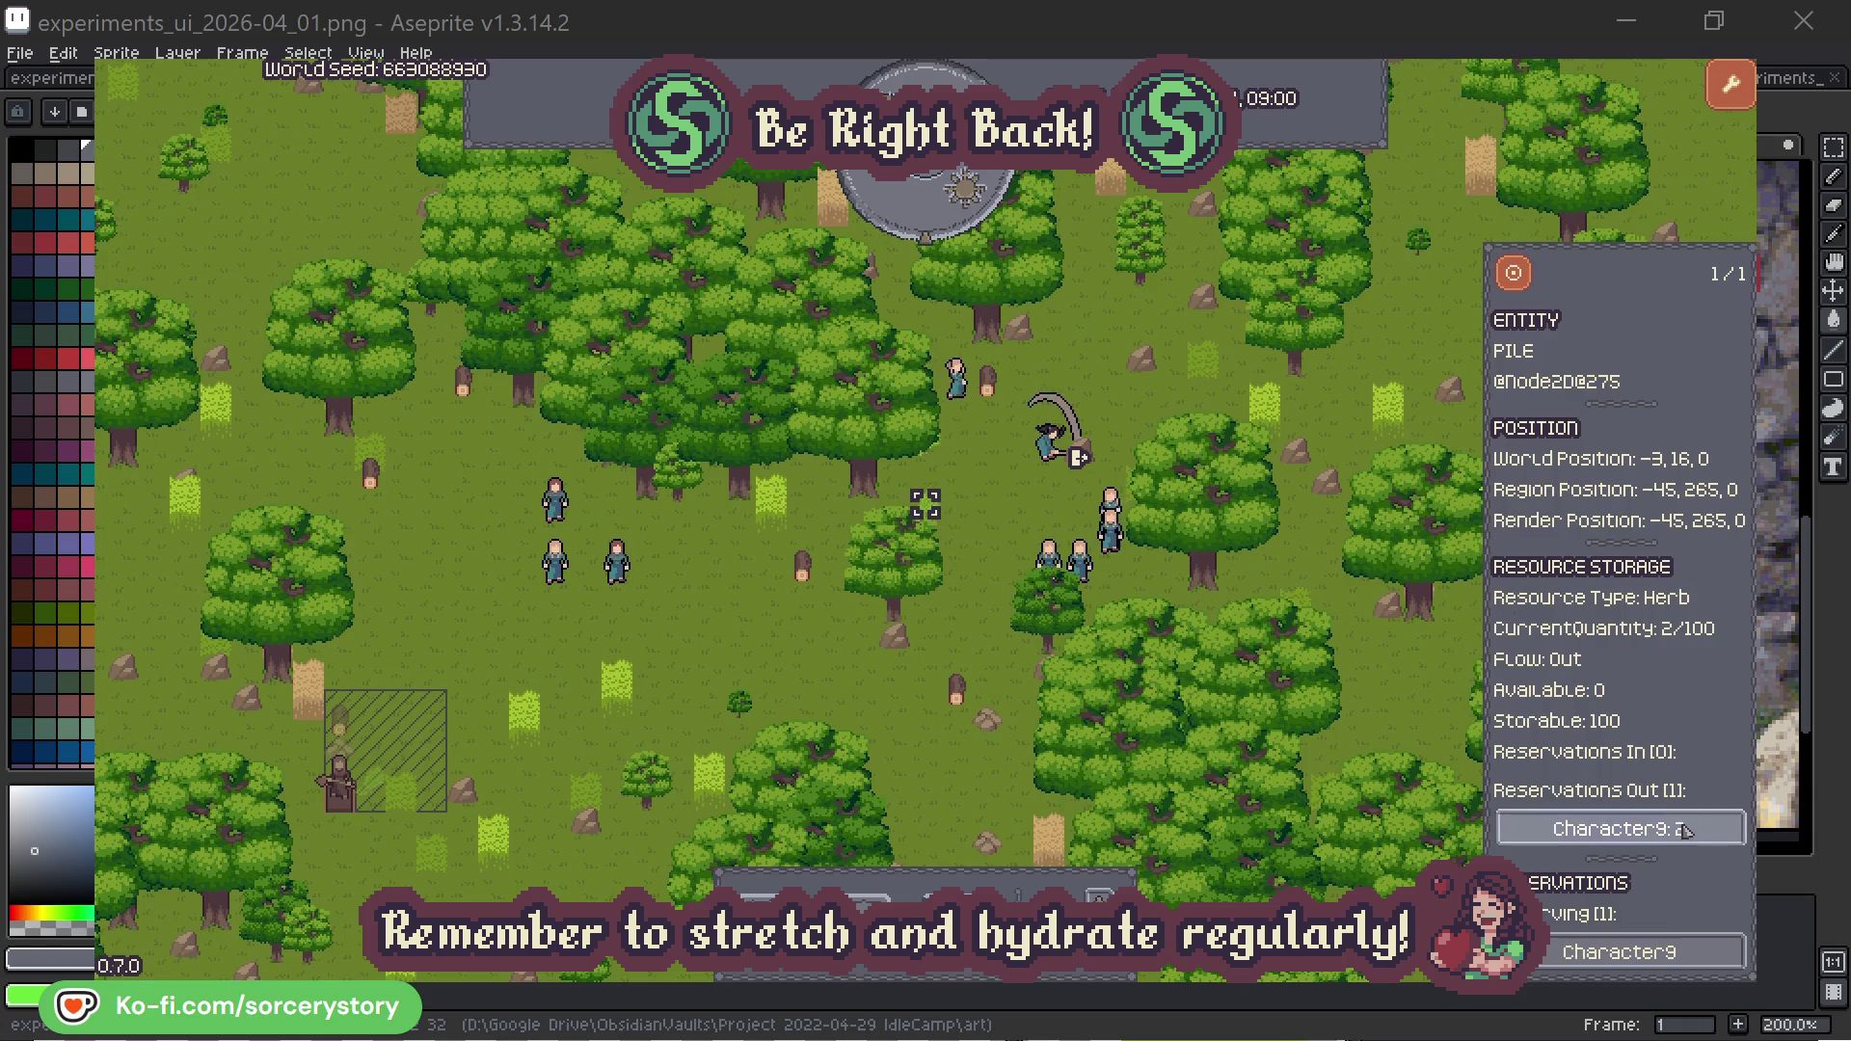
click(1661, 828)
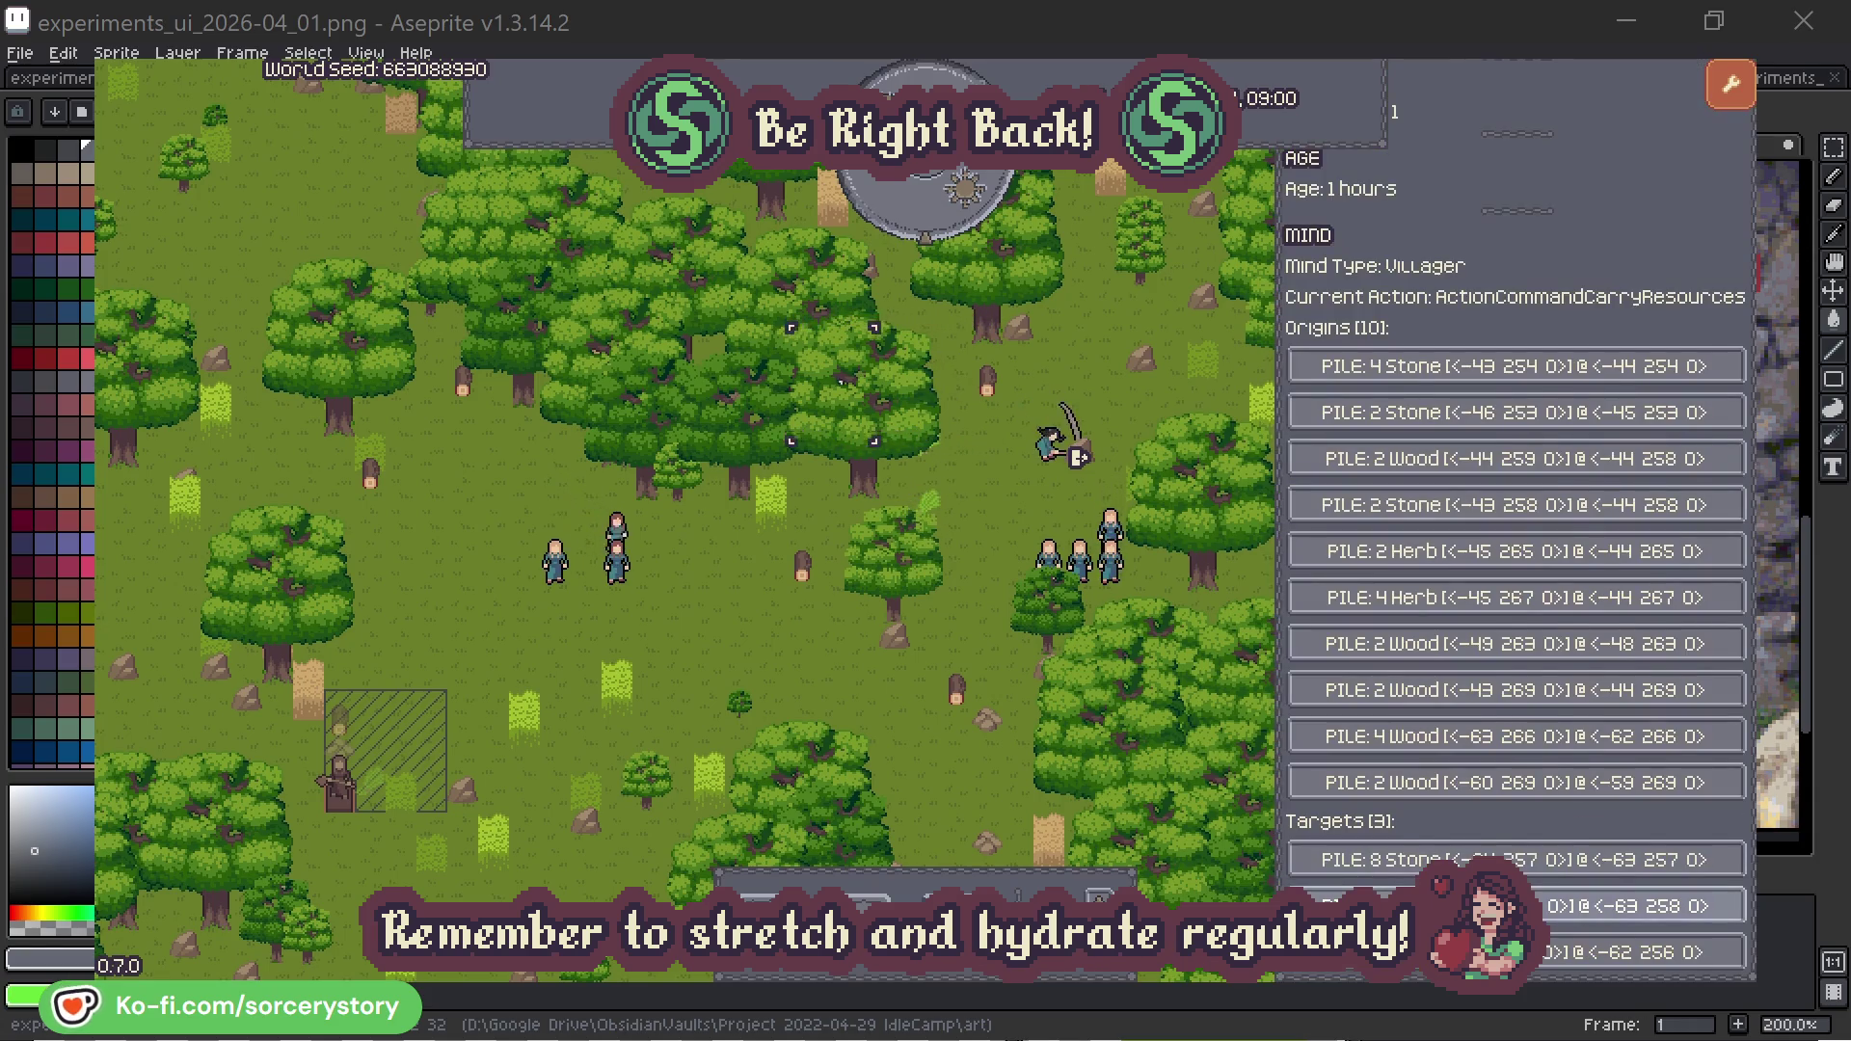
click(1629, 906)
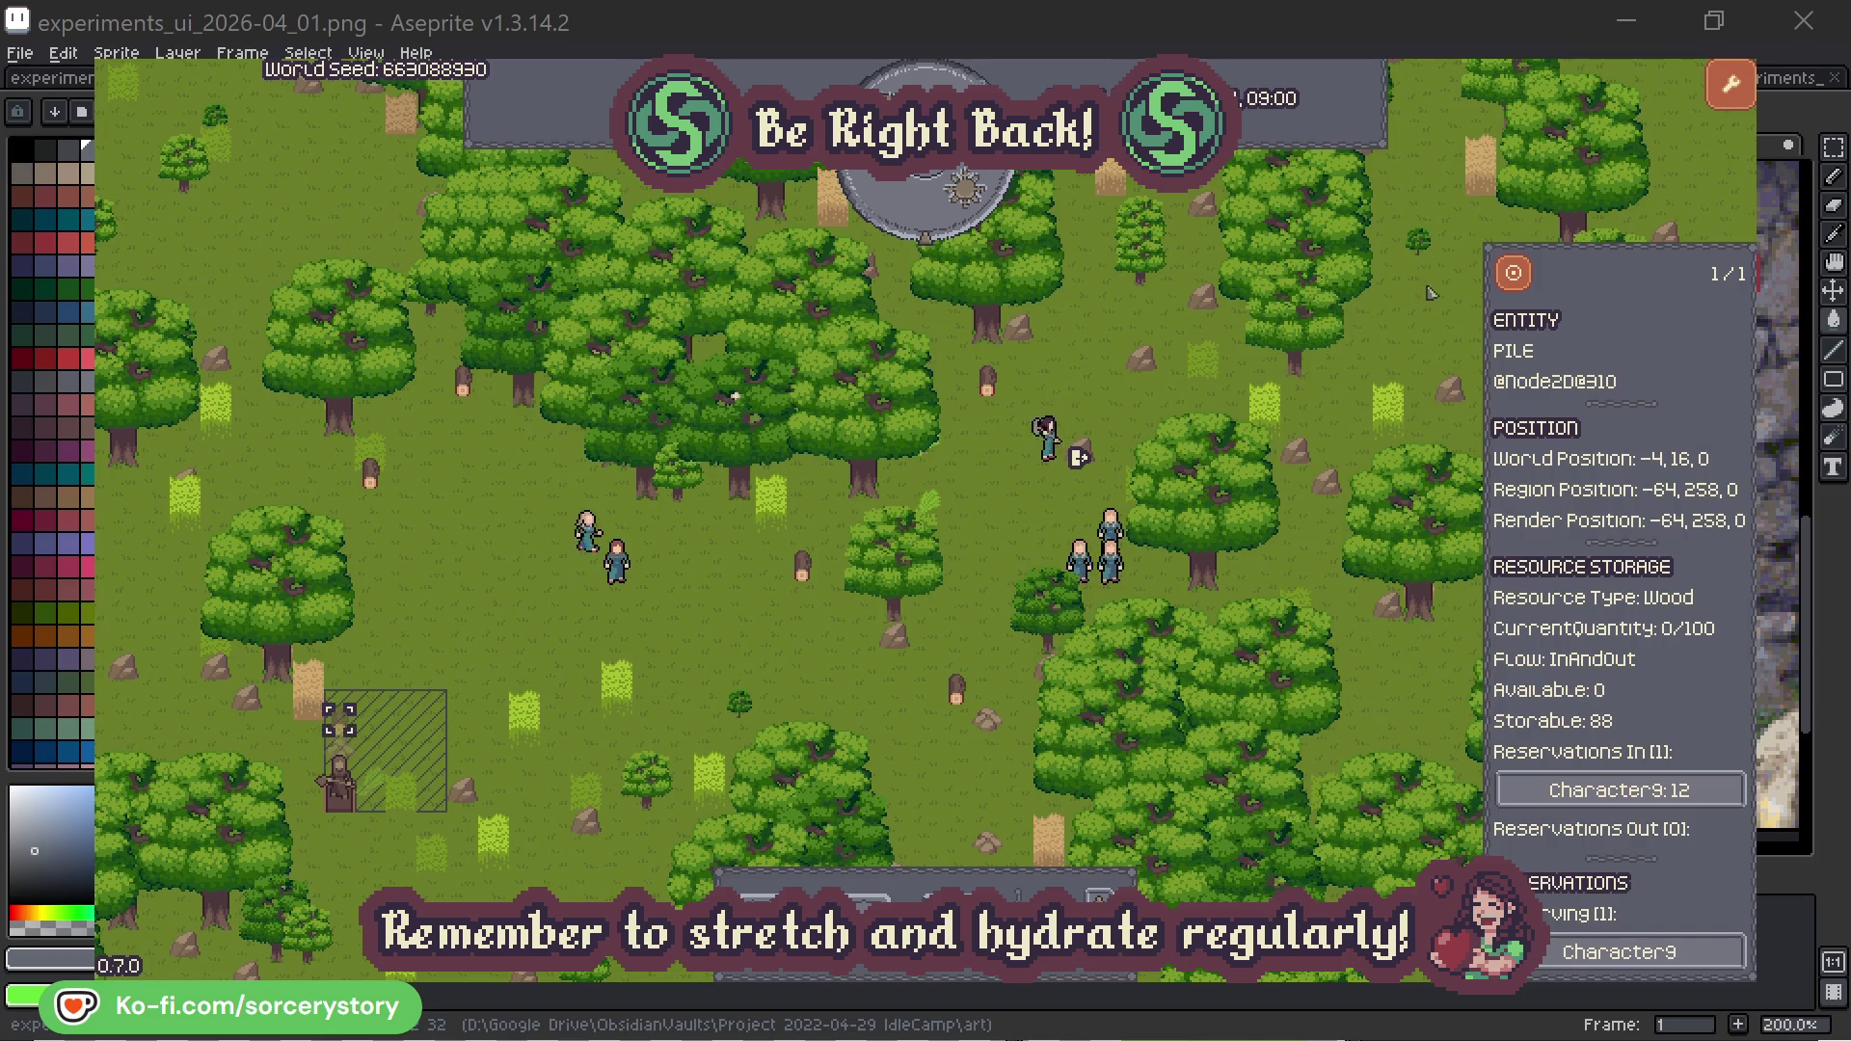
click(1513, 280)
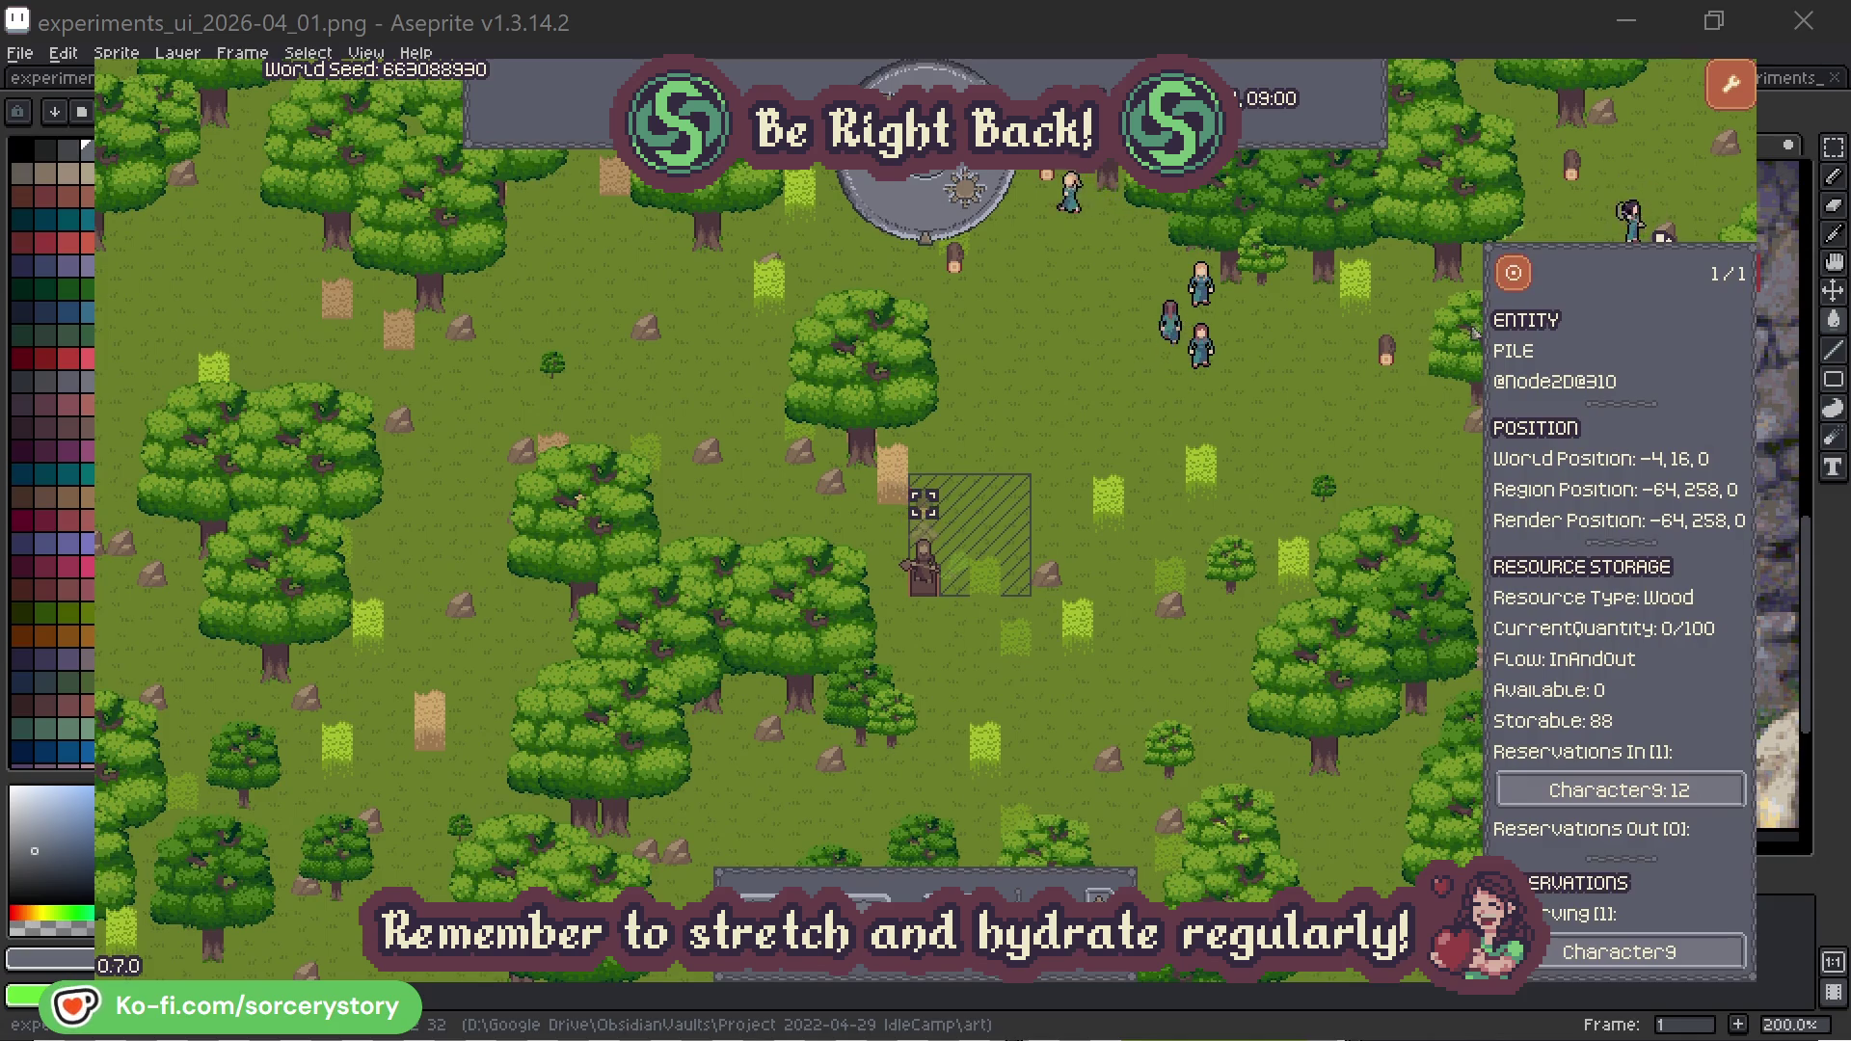
Step: Deselect the Wood pile, centre on villager Character2, deselect it, then reinspect Character2
click(1351, 429)
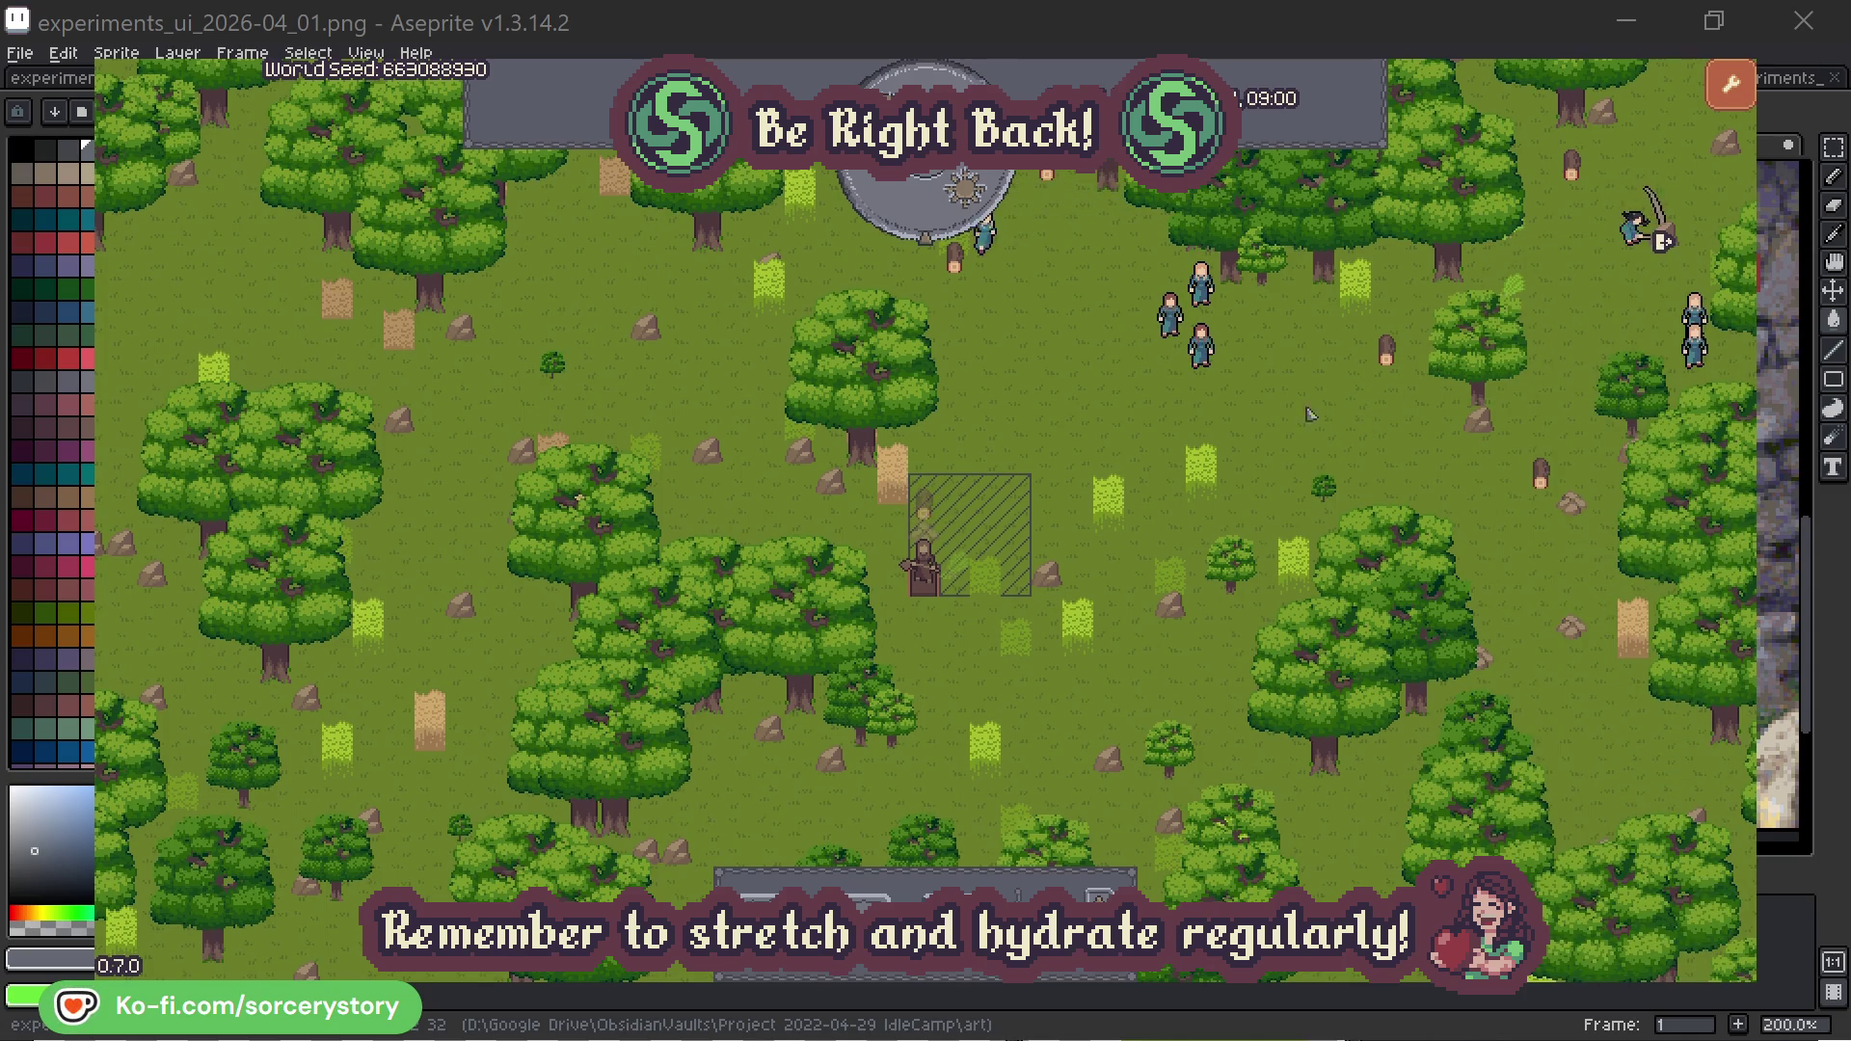
click(1205, 350)
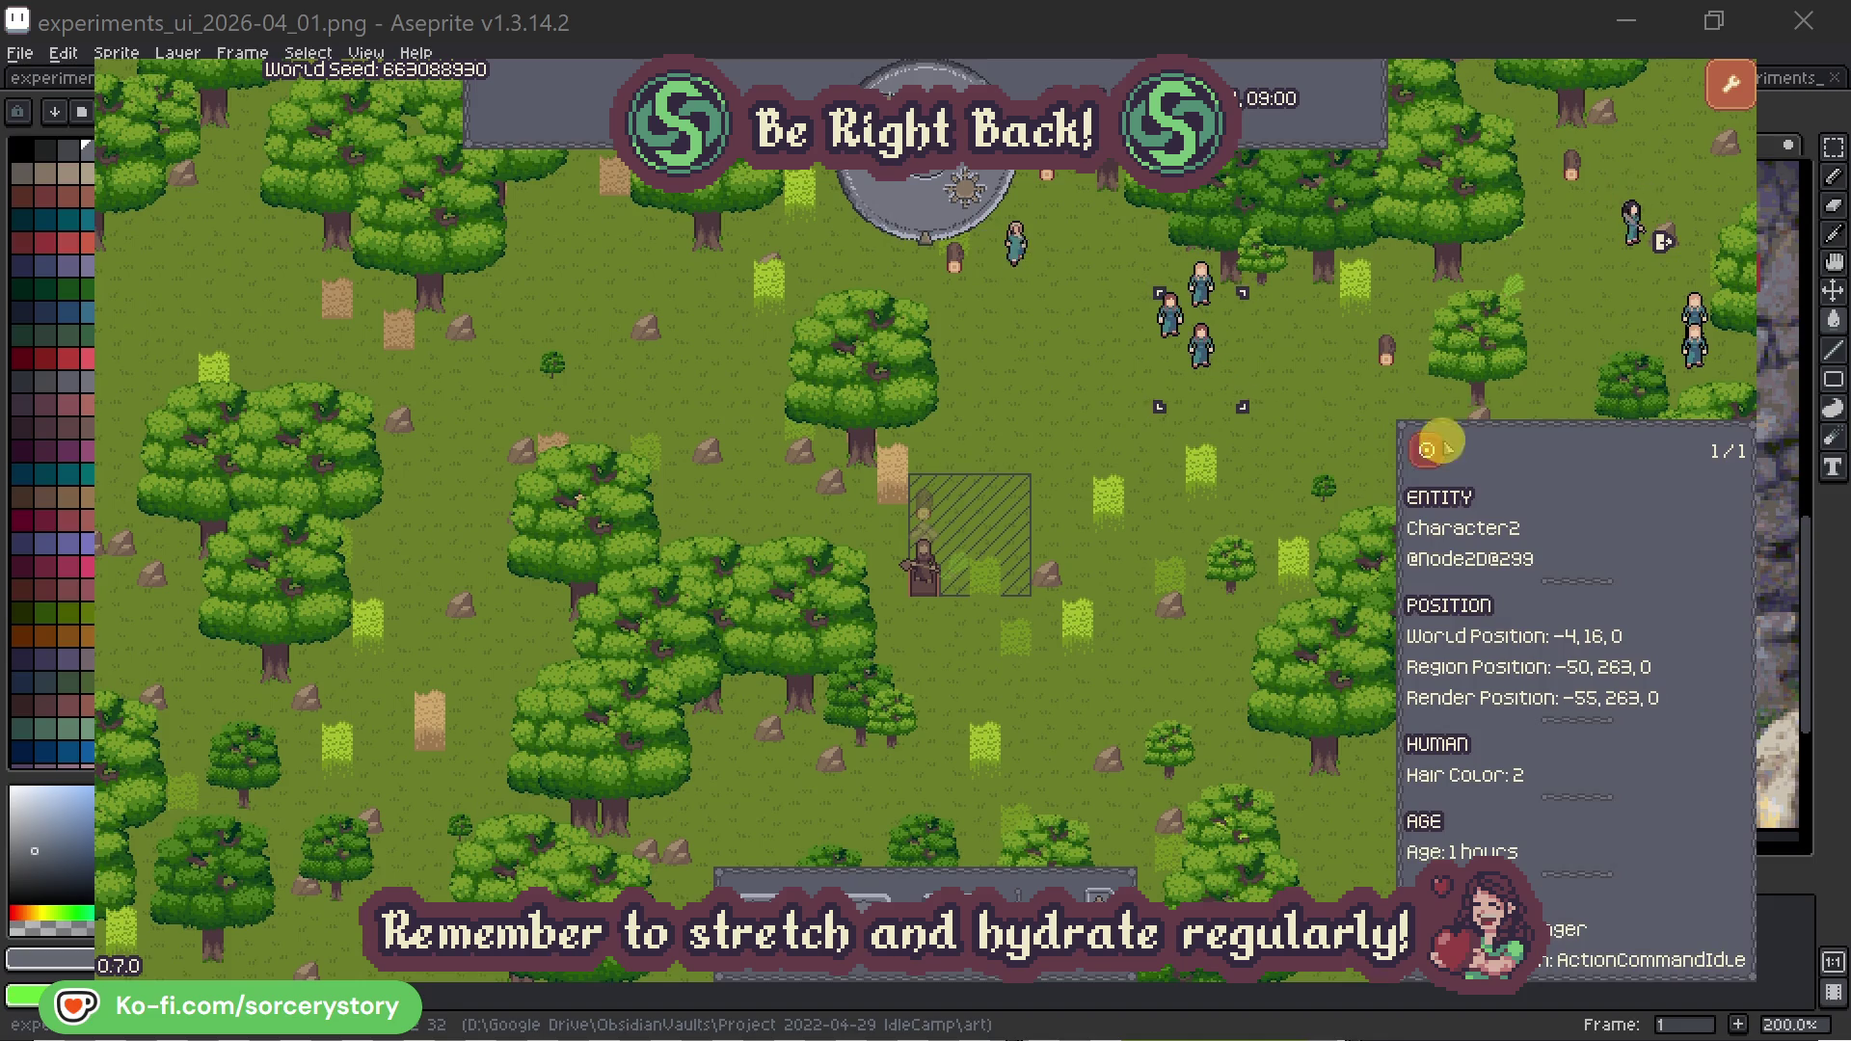
click(1427, 451)
click(1055, 560)
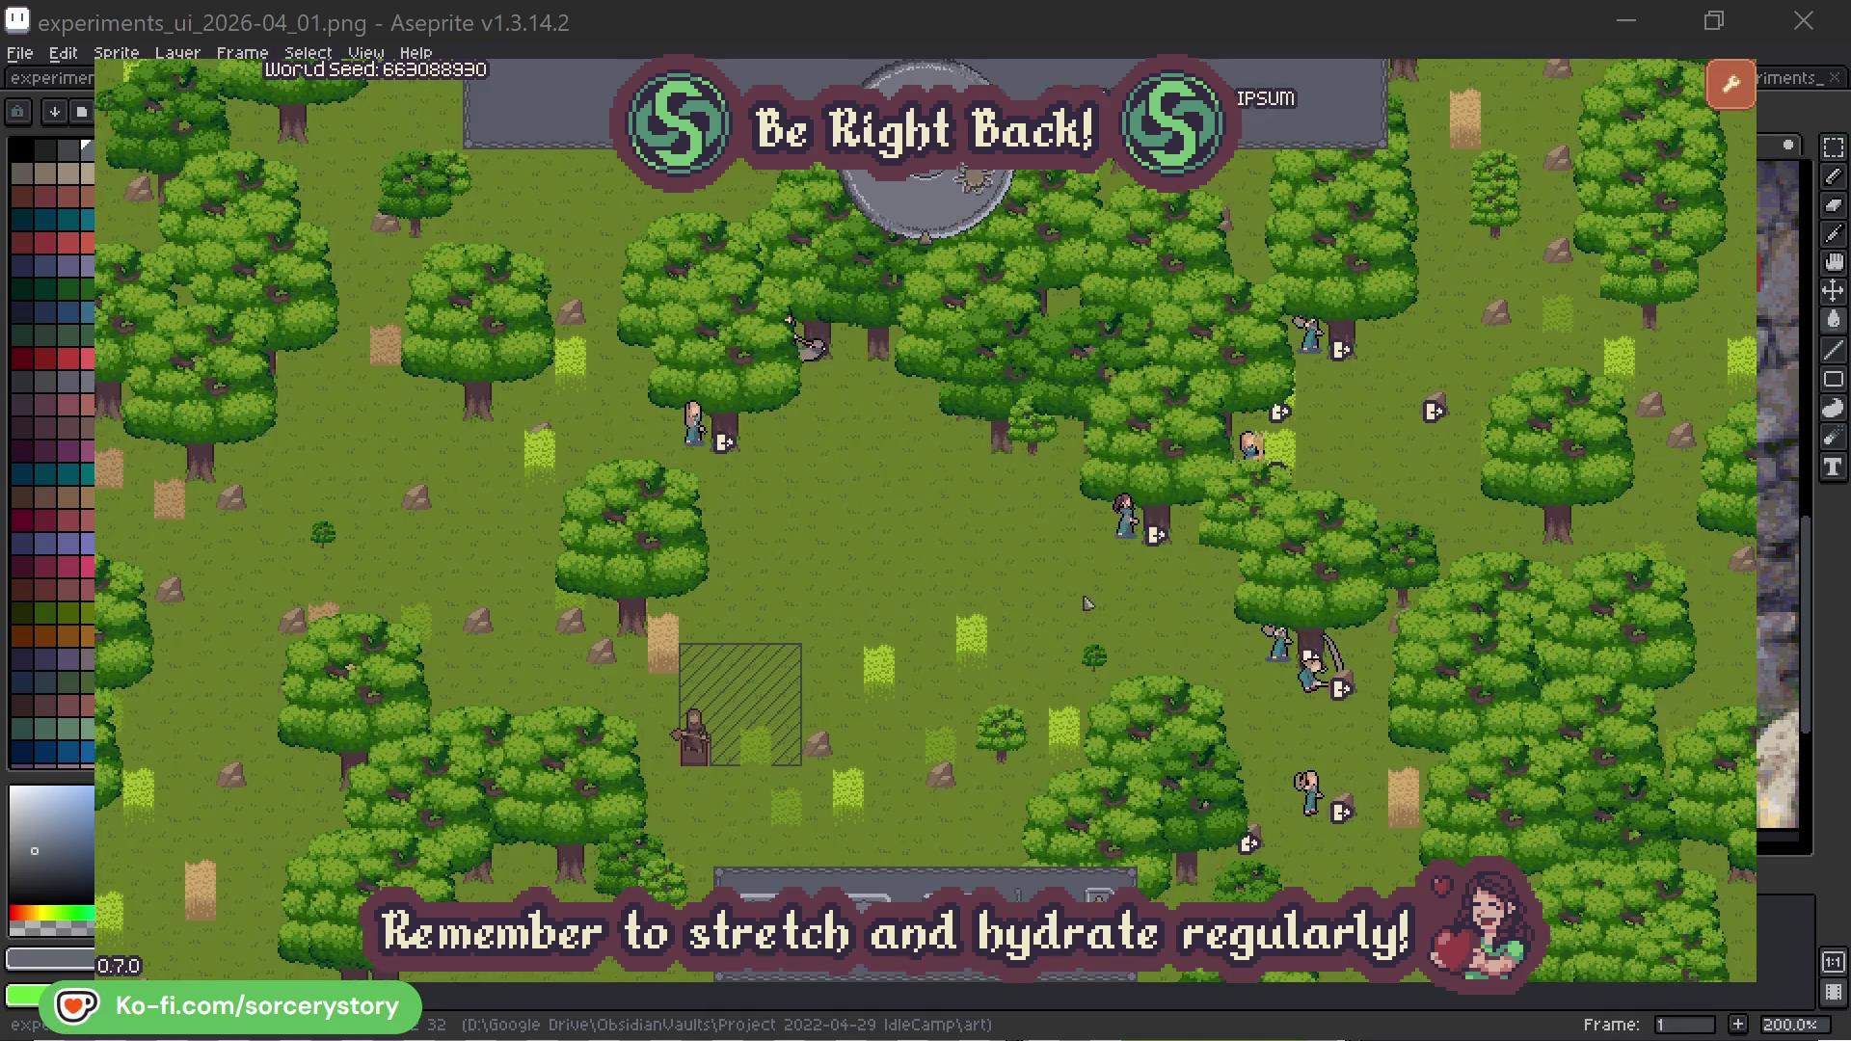
click(1106, 548)
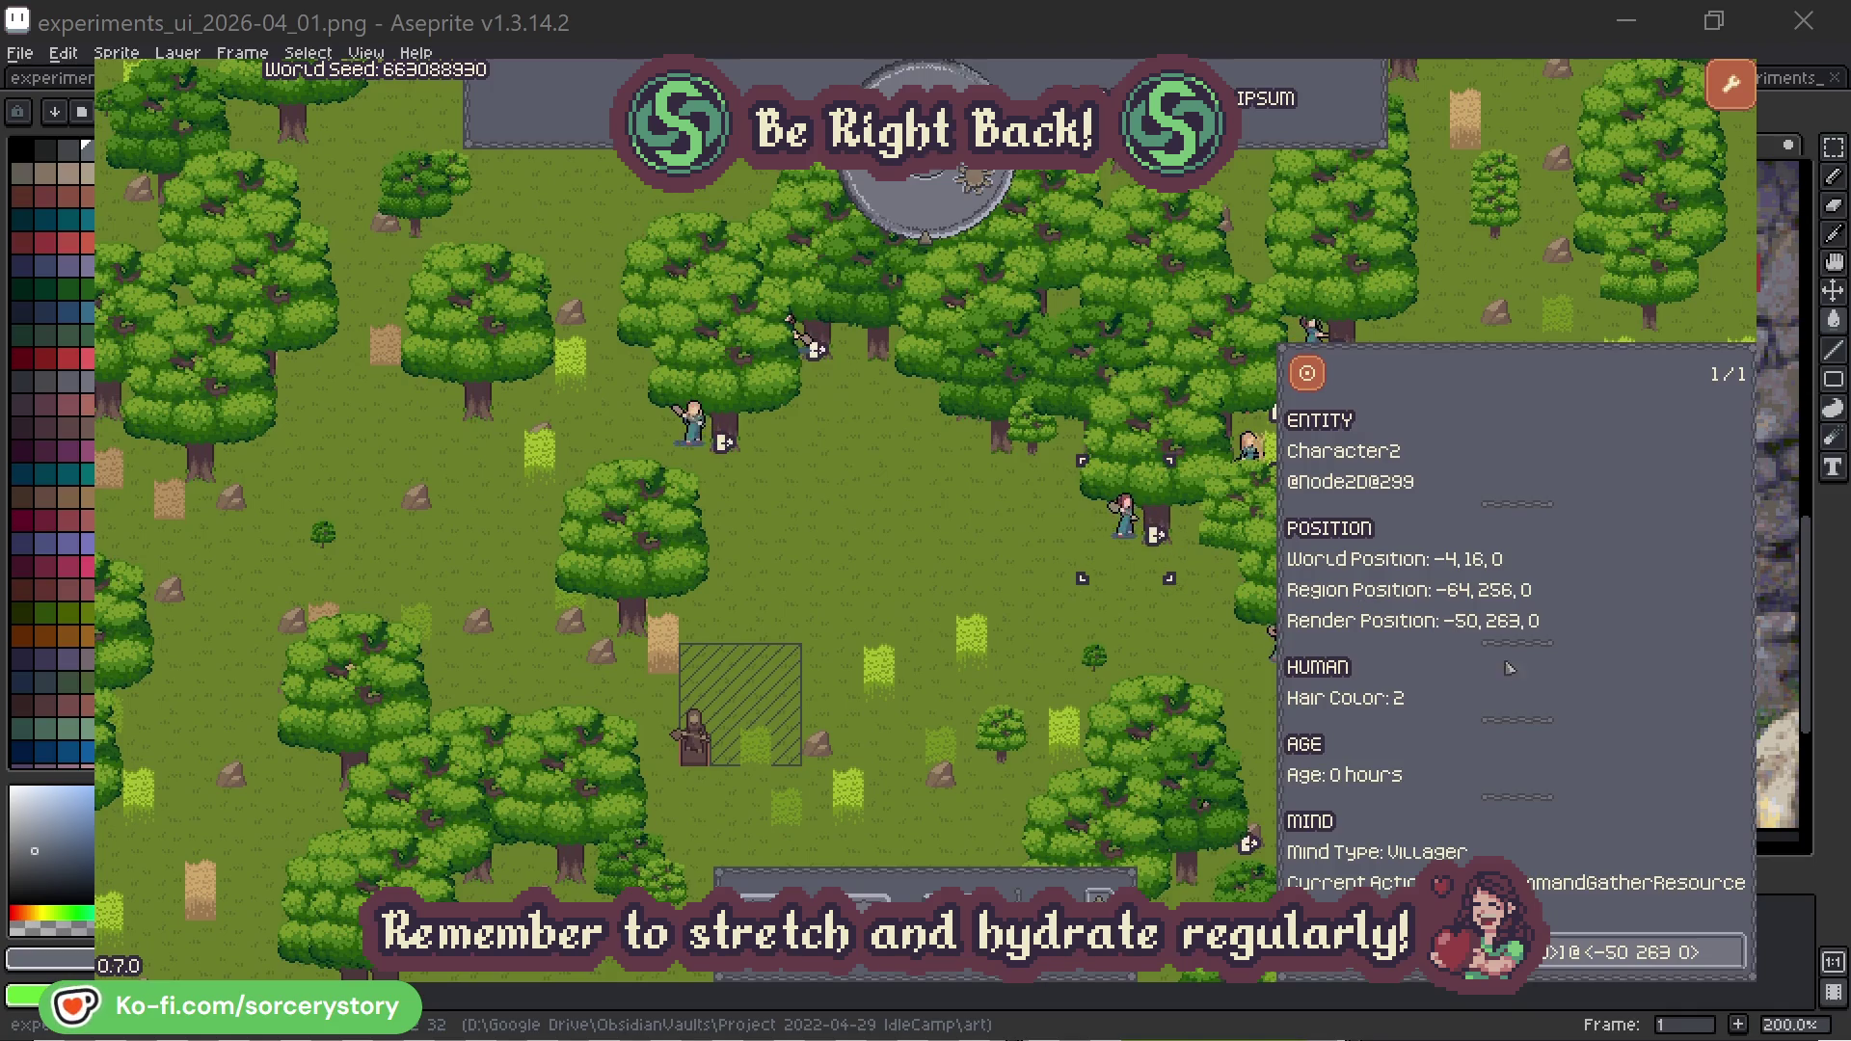
Step: Check the oak trees reserved by Character2 and Character0, then deselect both
click(1732, 963)
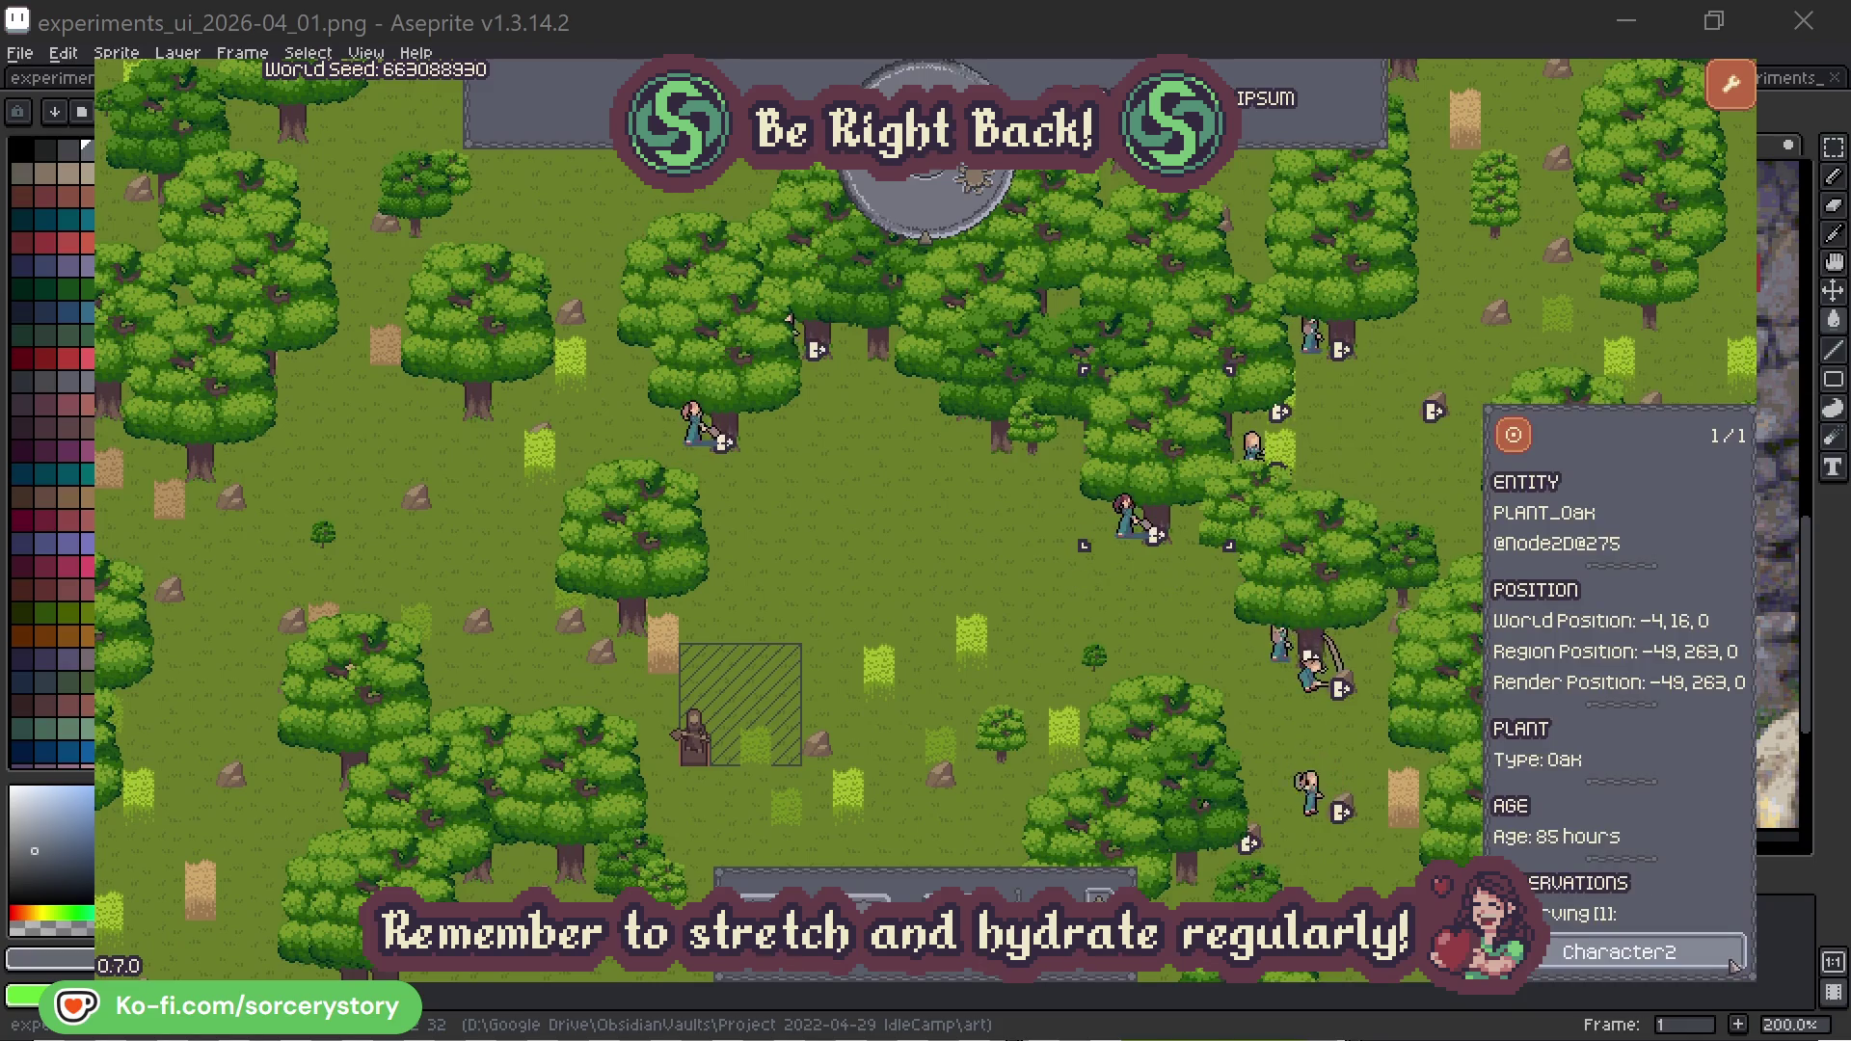
click(1730, 962)
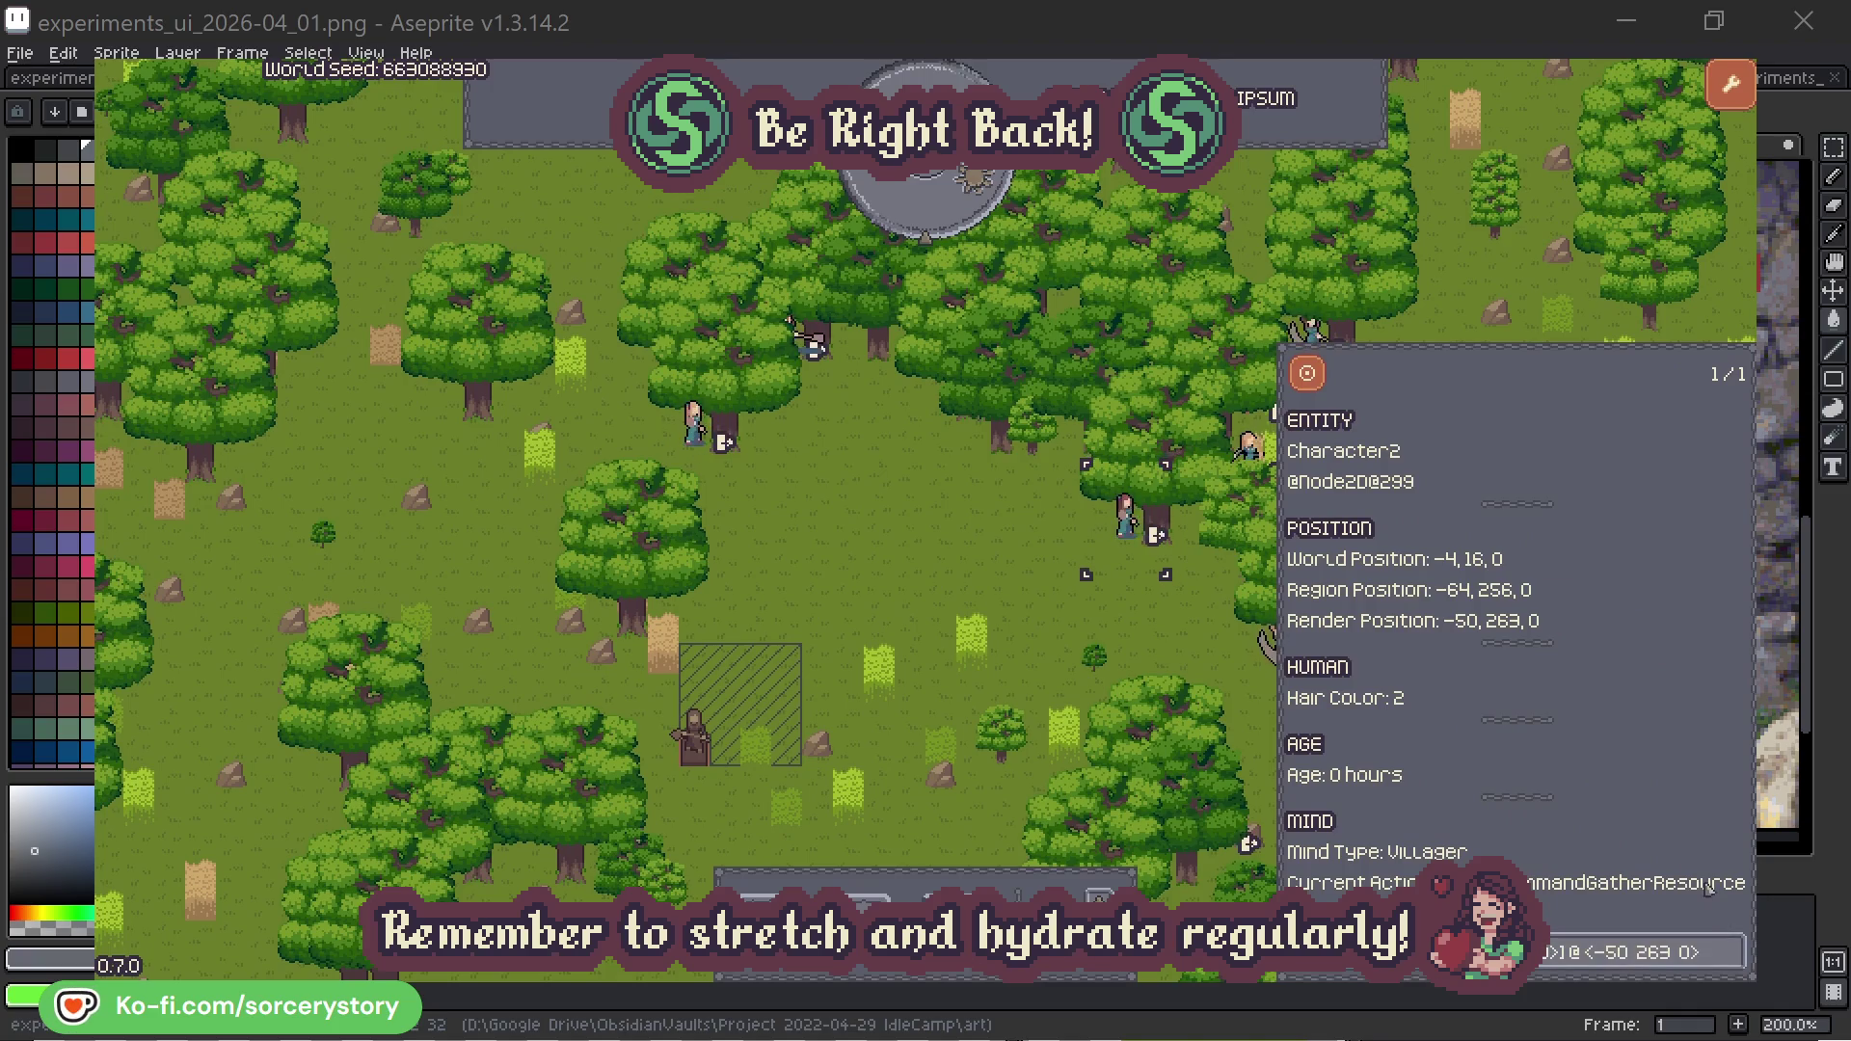
click(1155, 639)
click(731, 474)
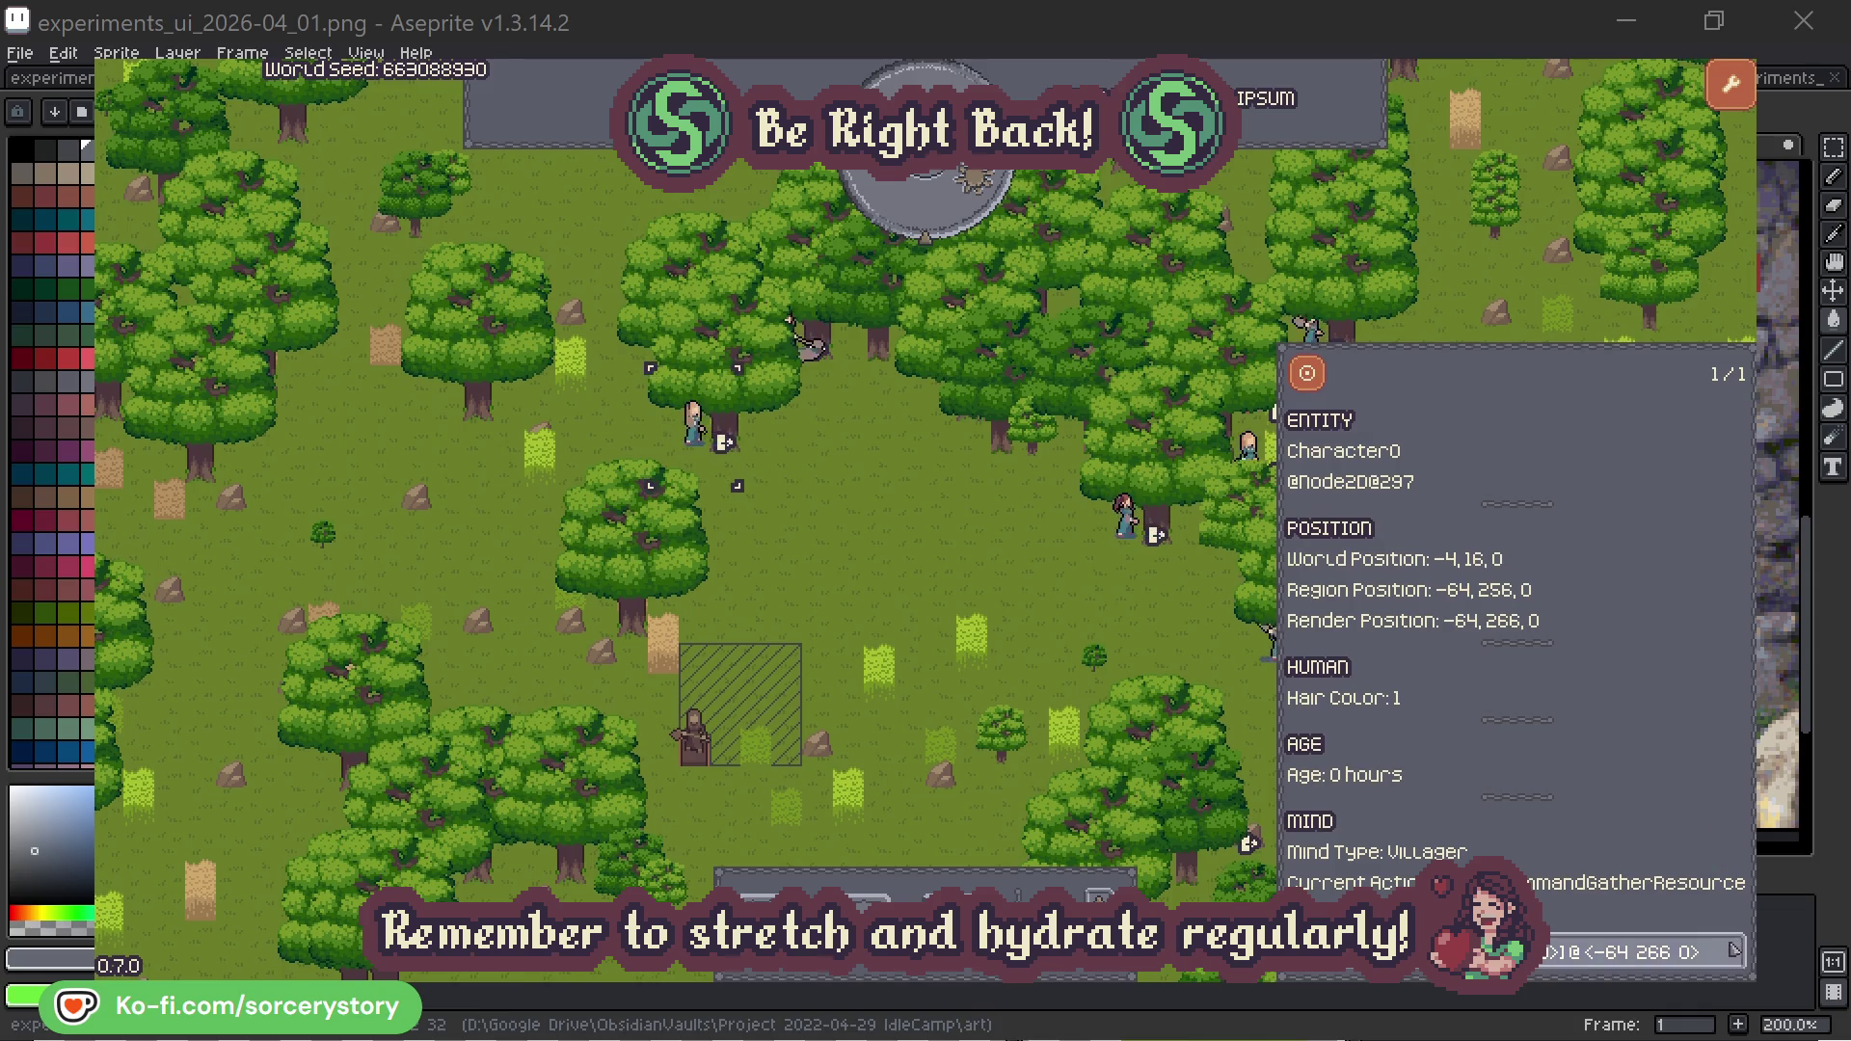
click(1733, 953)
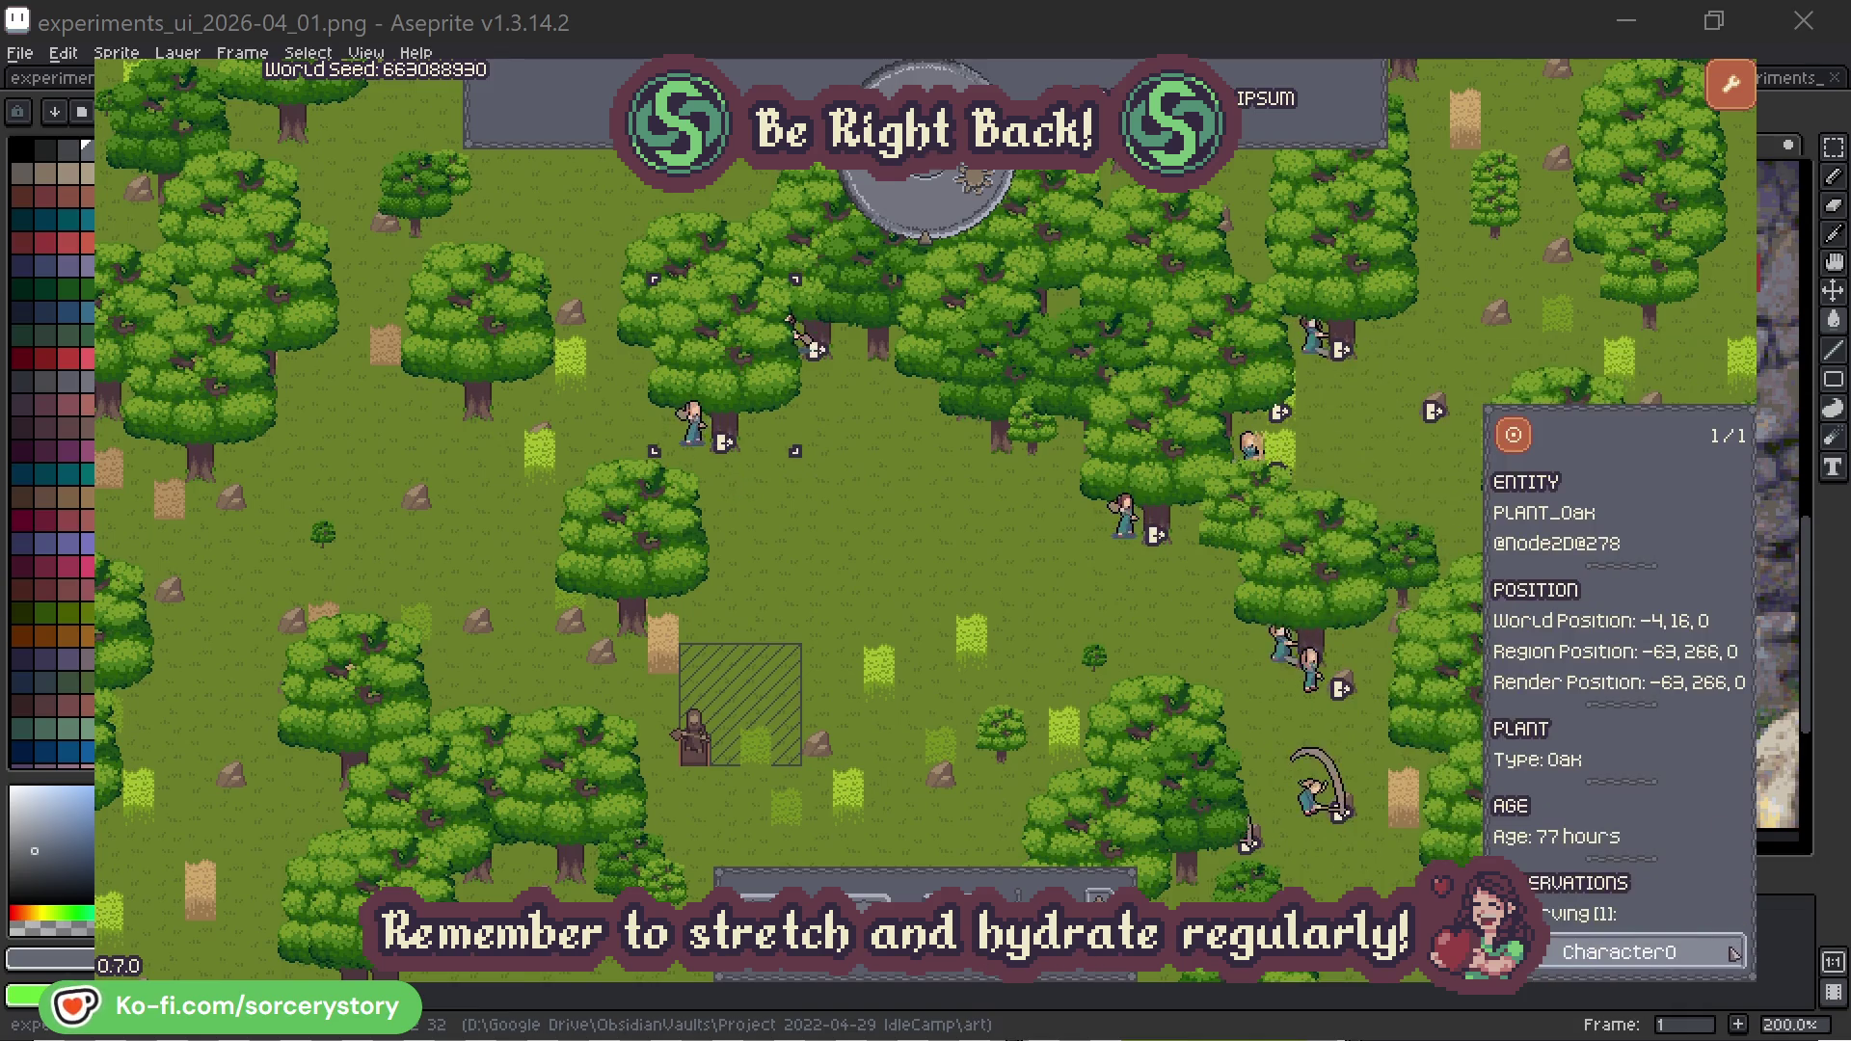
click(1733, 953)
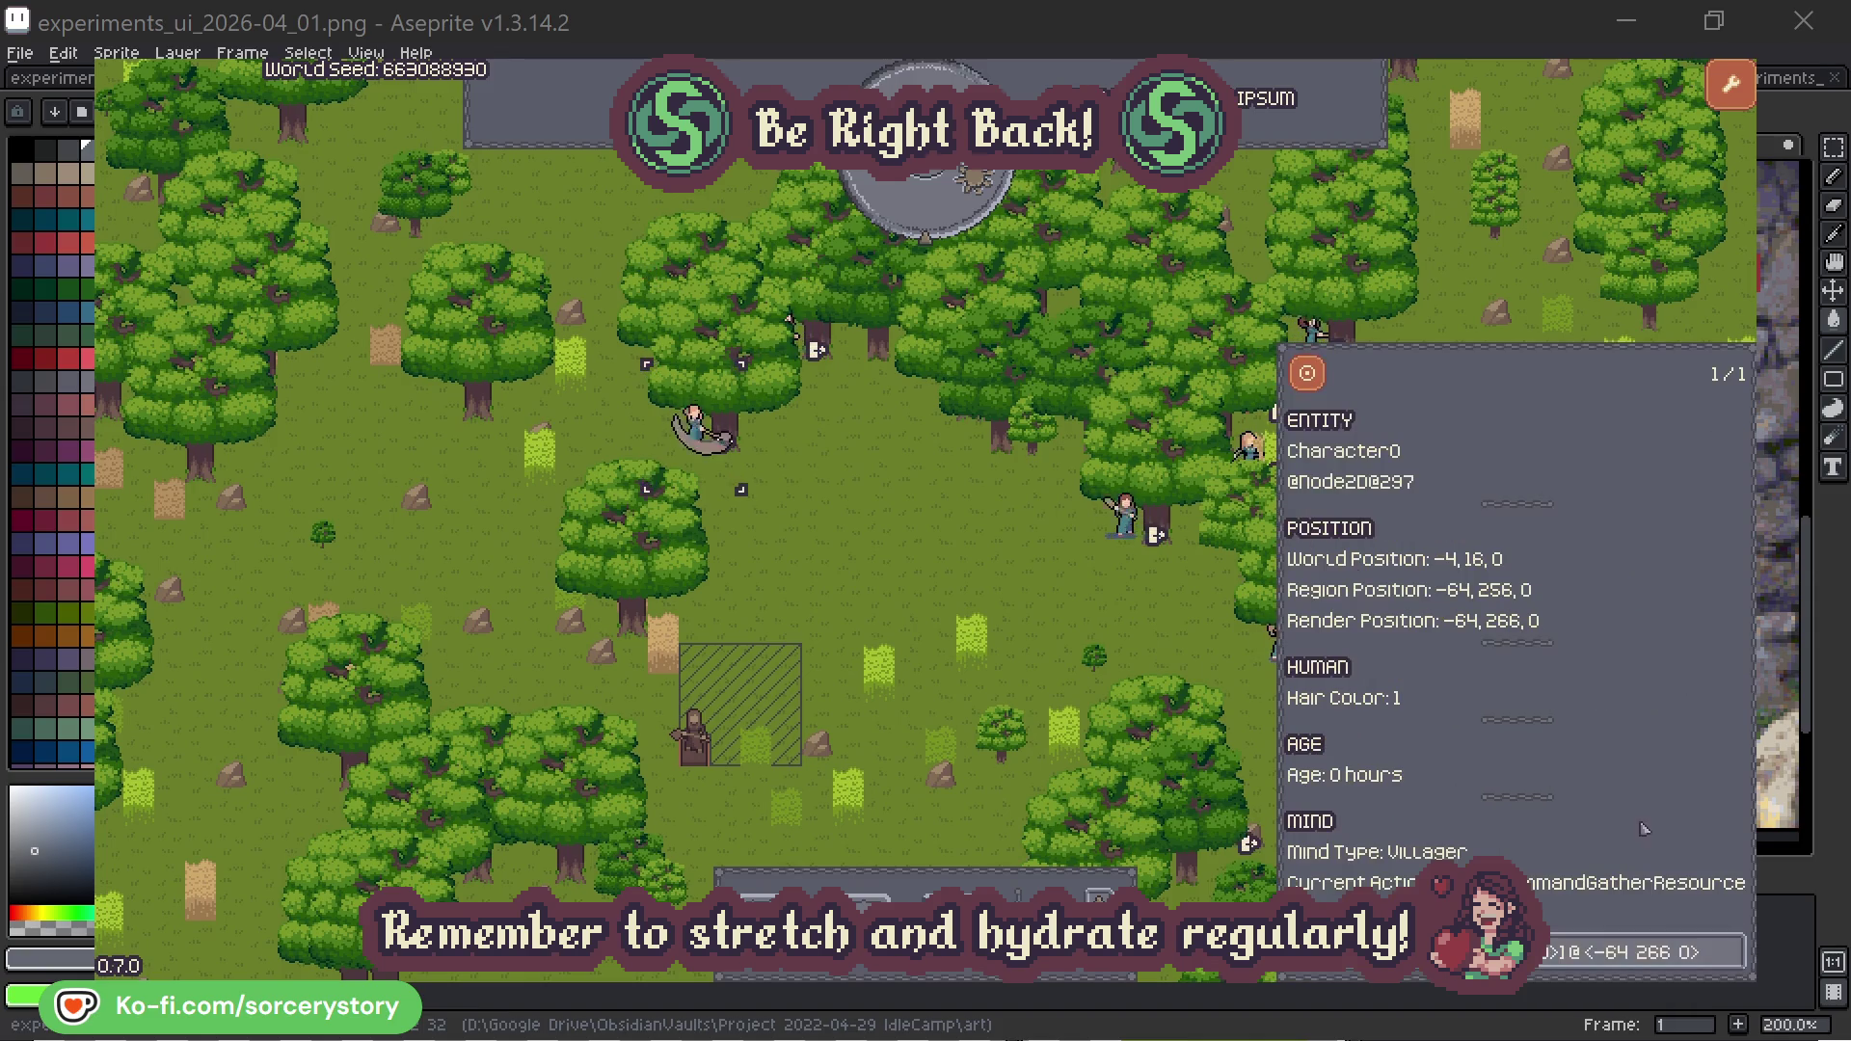
click(968, 581)
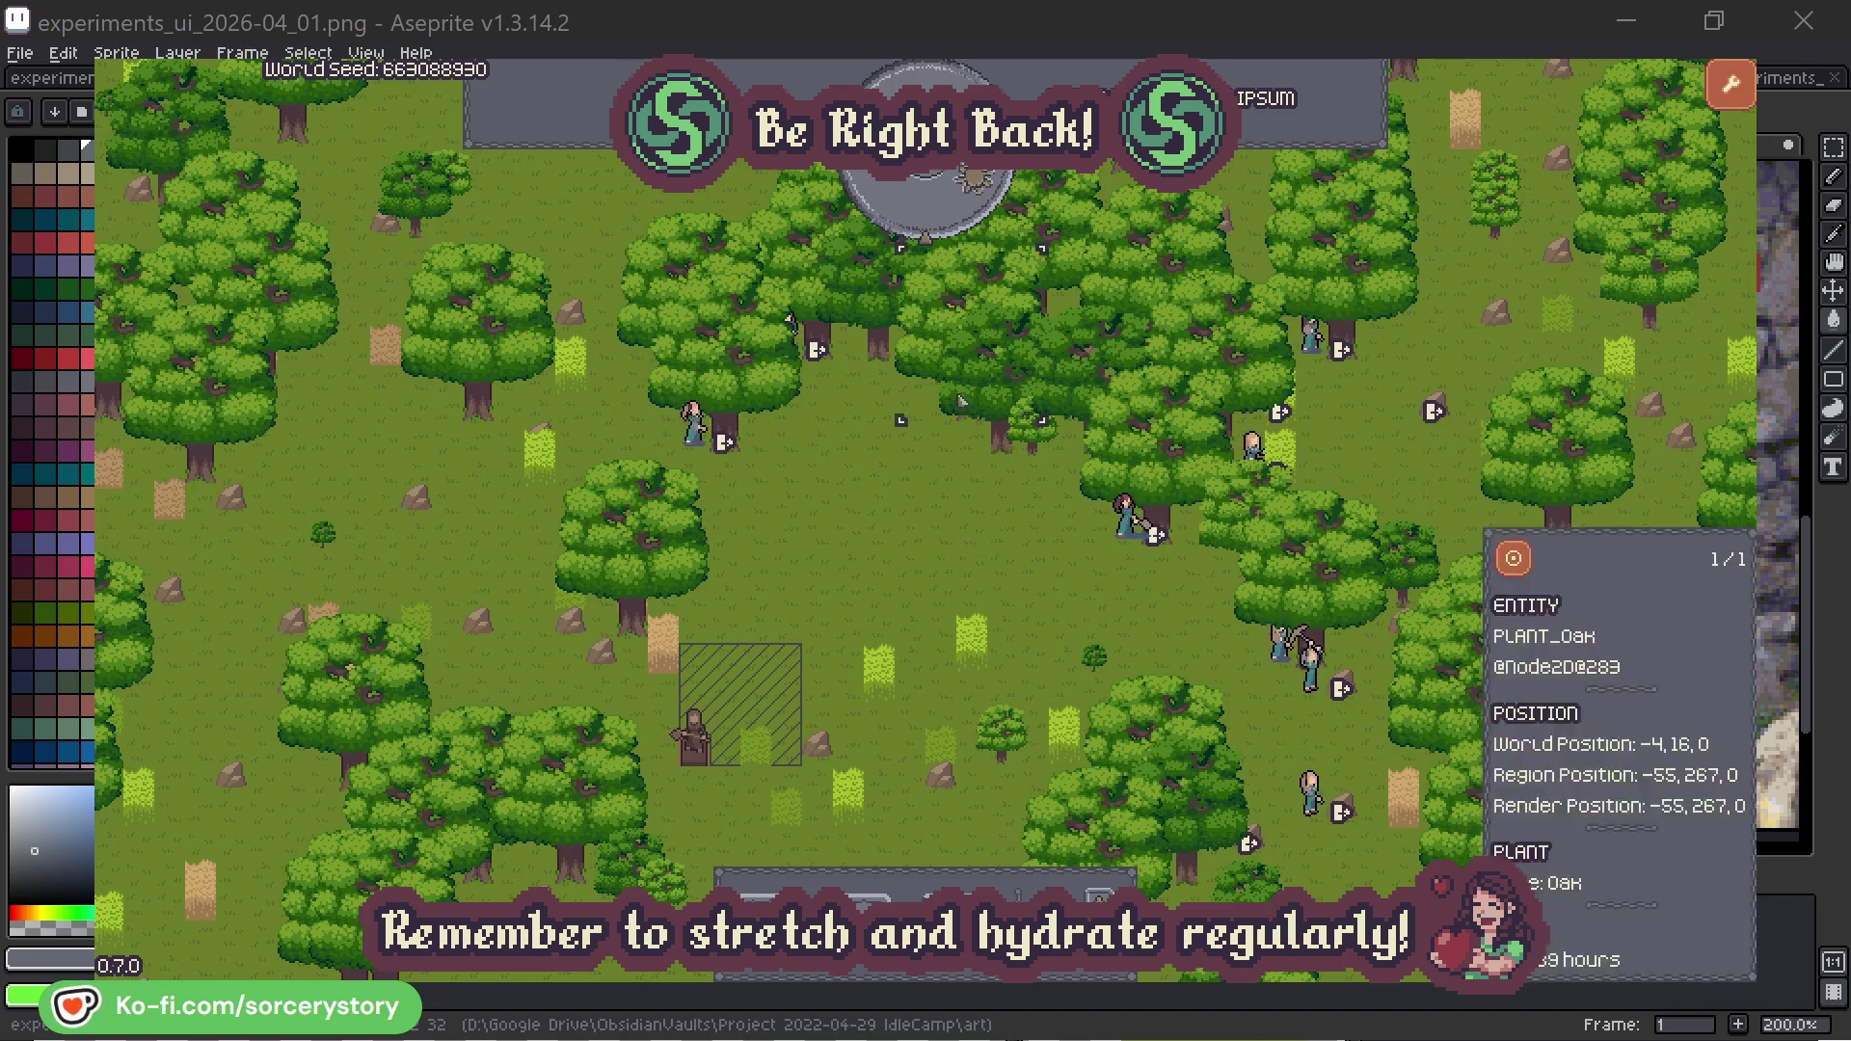
Step: Pass one hour and follow Character9 from the pile to the 2 Herb and Wood piles
click(941, 217)
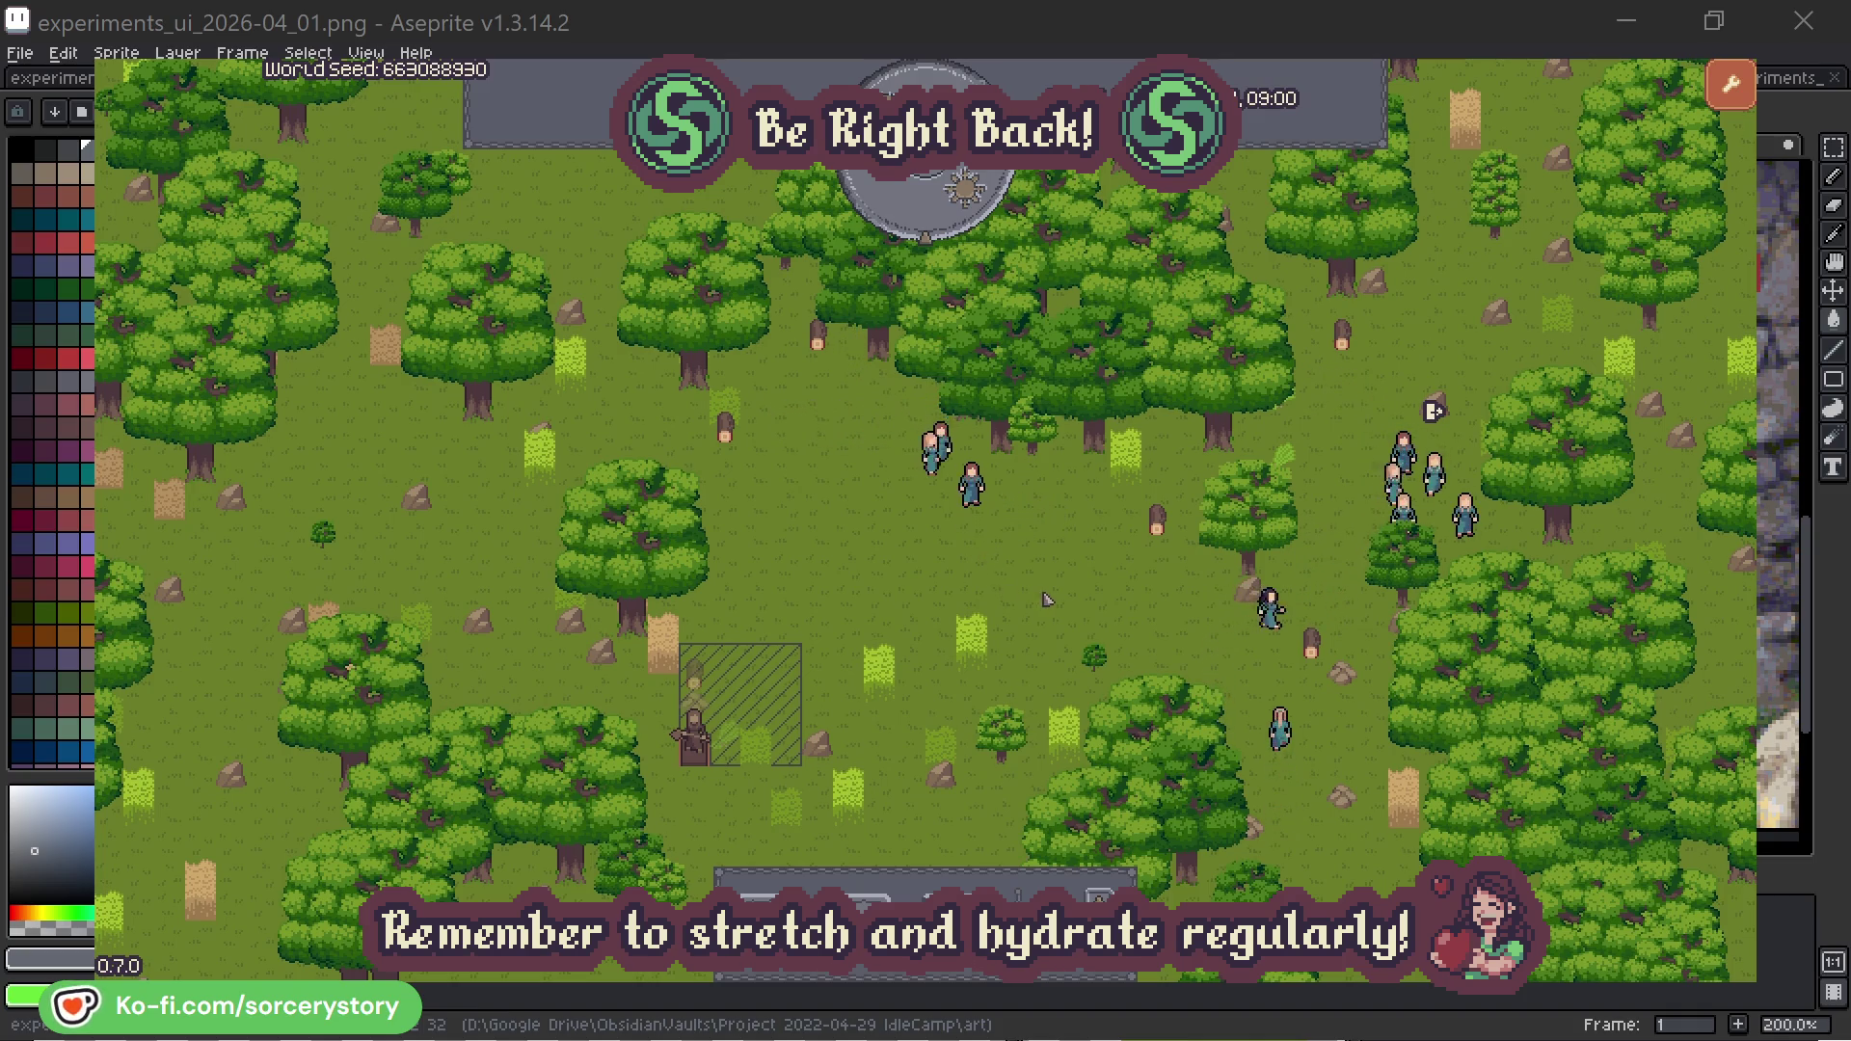
click(704, 679)
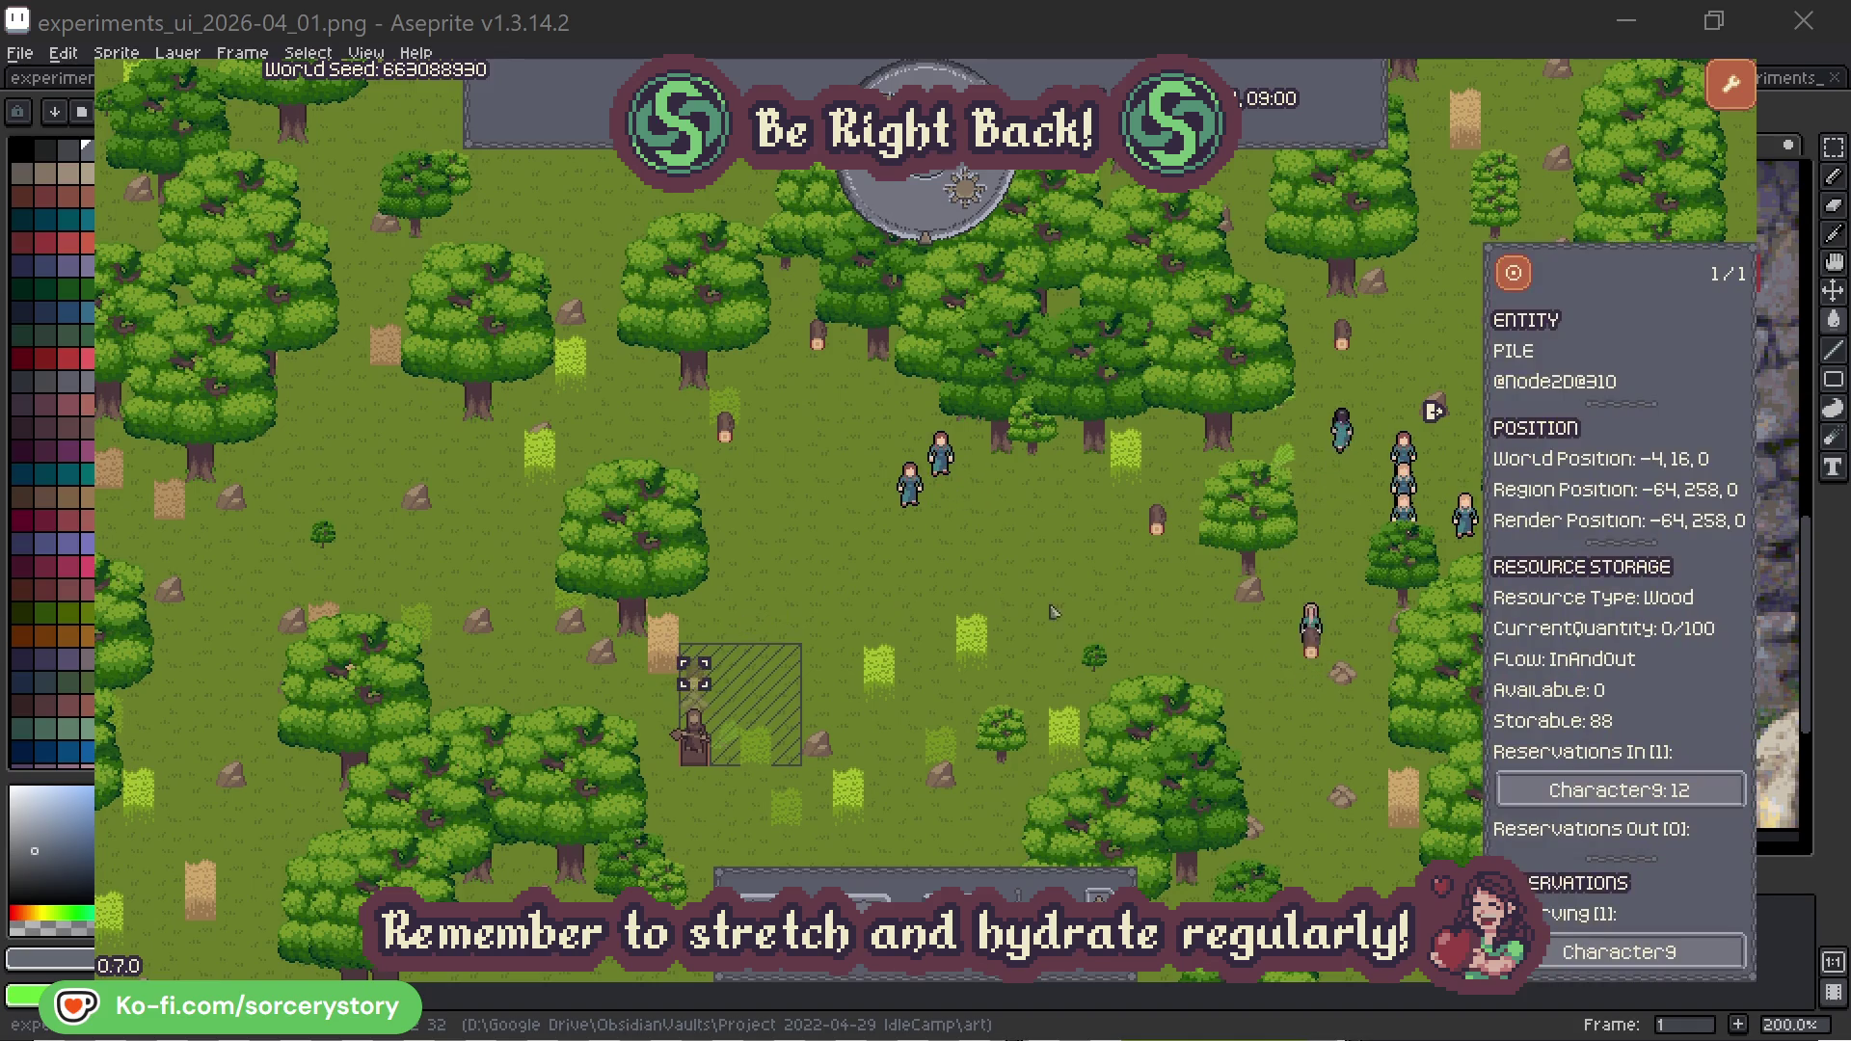
click(1703, 796)
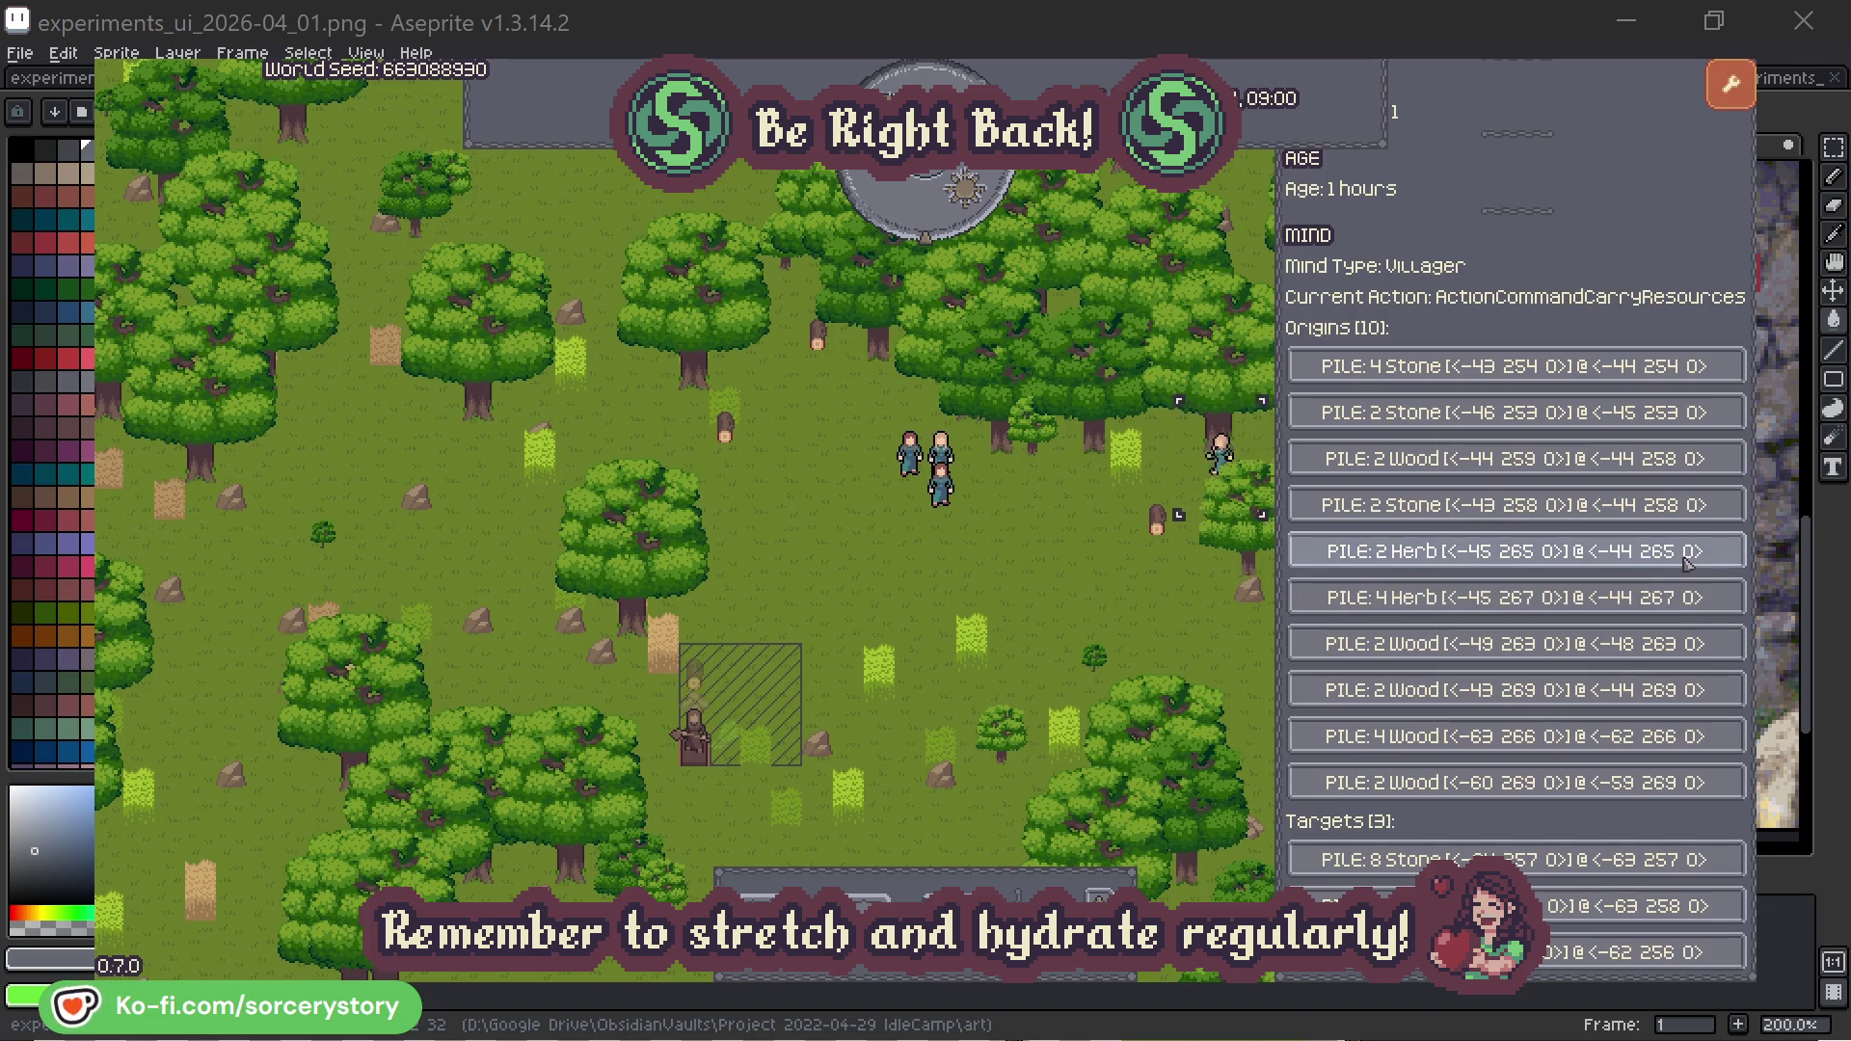
click(1687, 559)
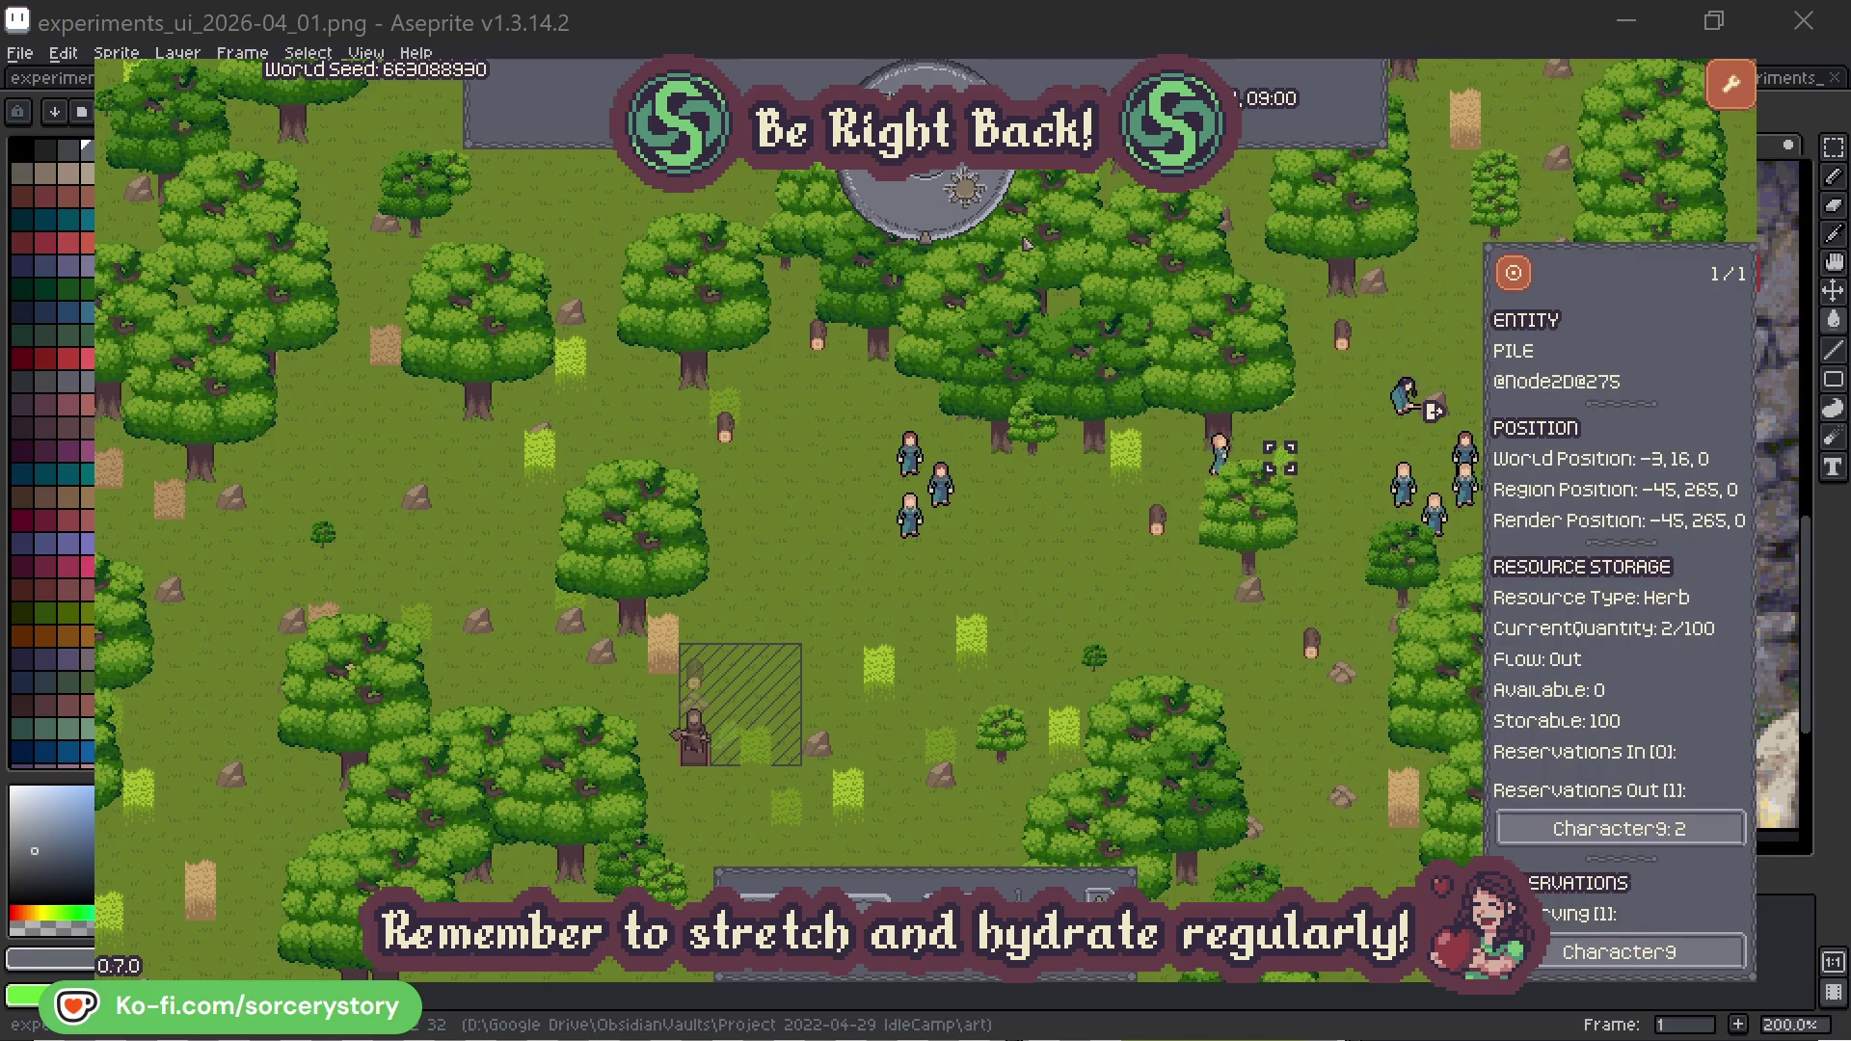
click(1527, 283)
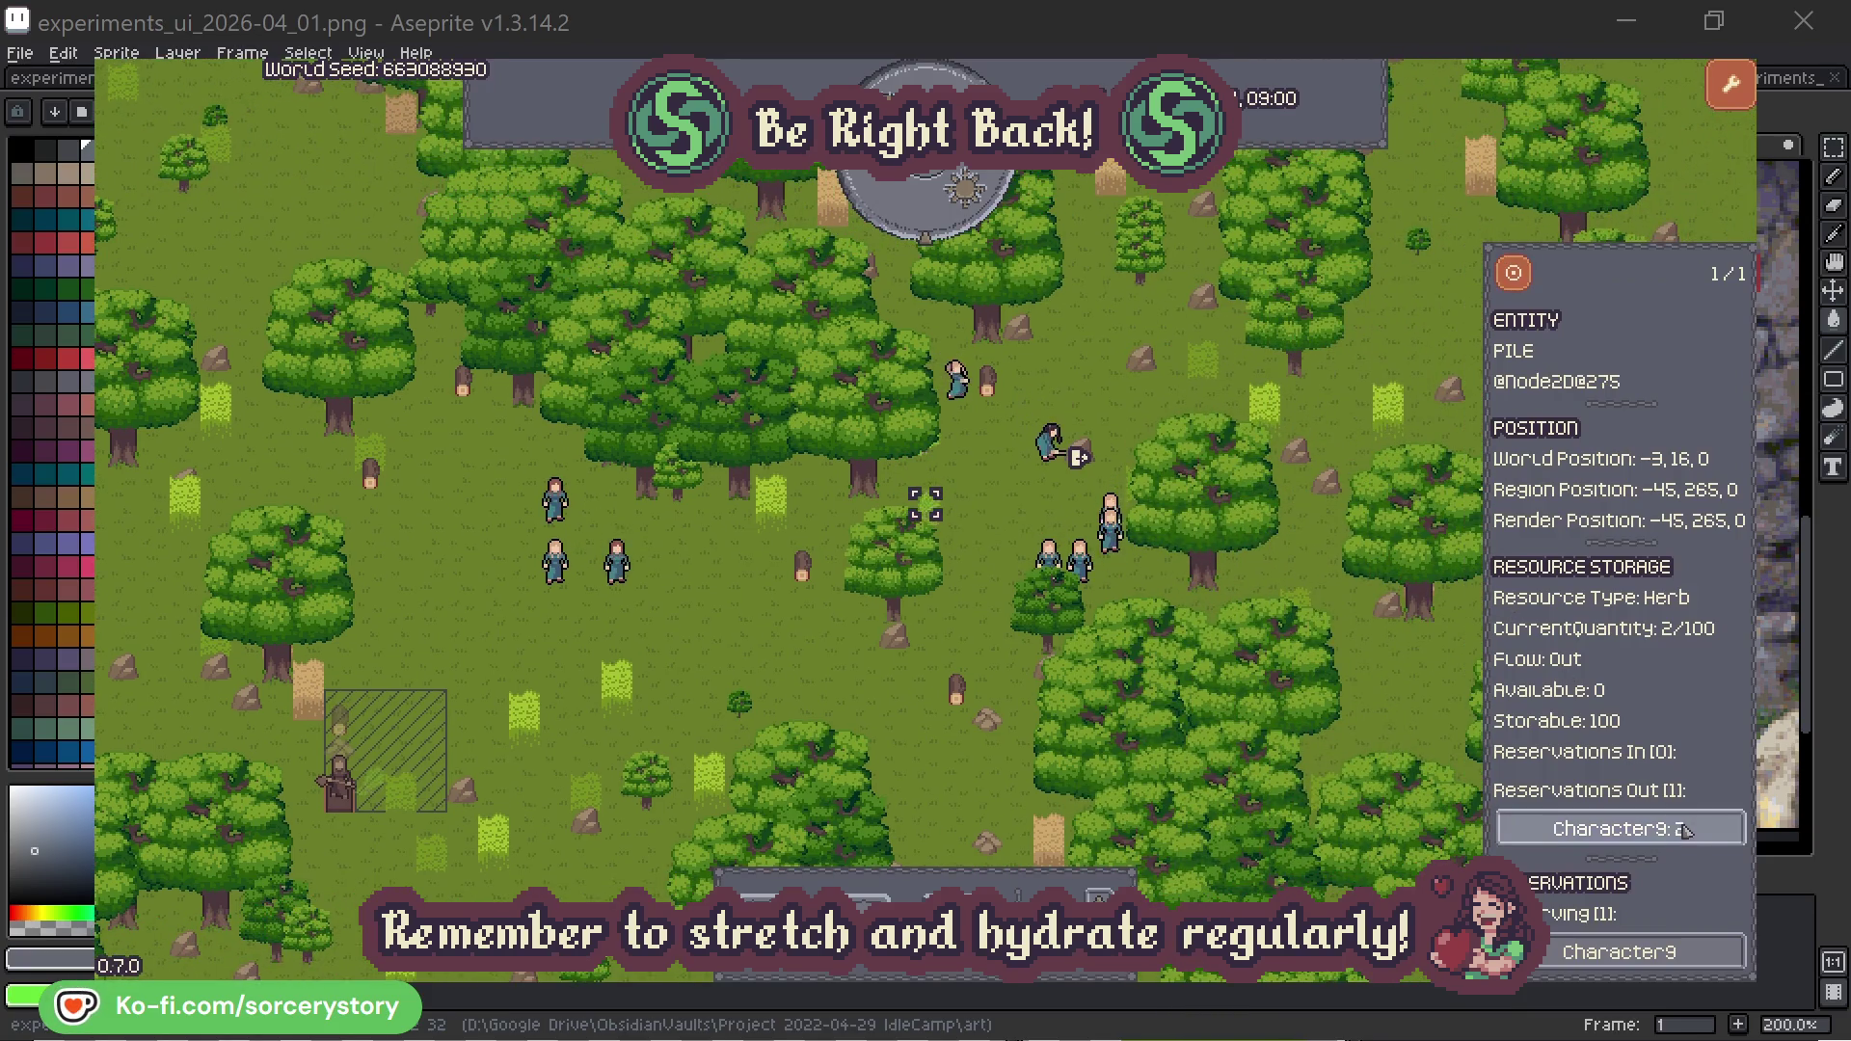
click(1593, 827)
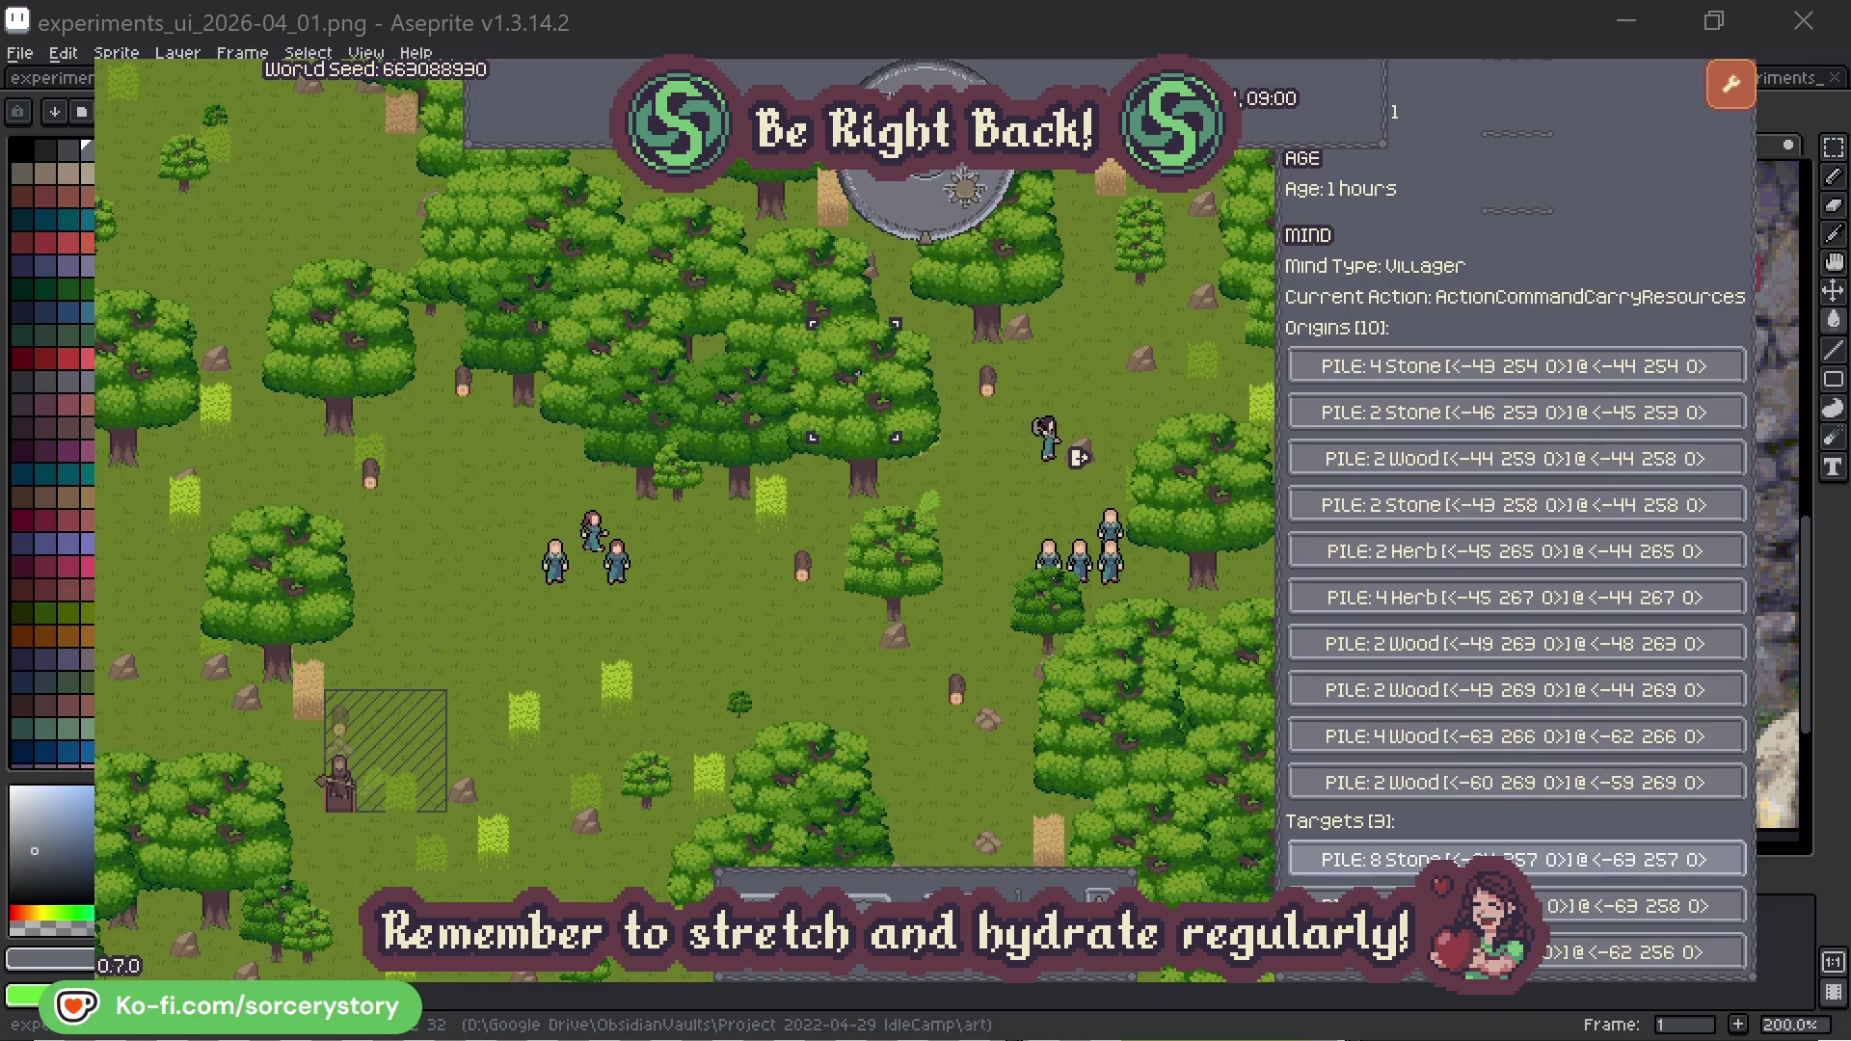
click(1630, 907)
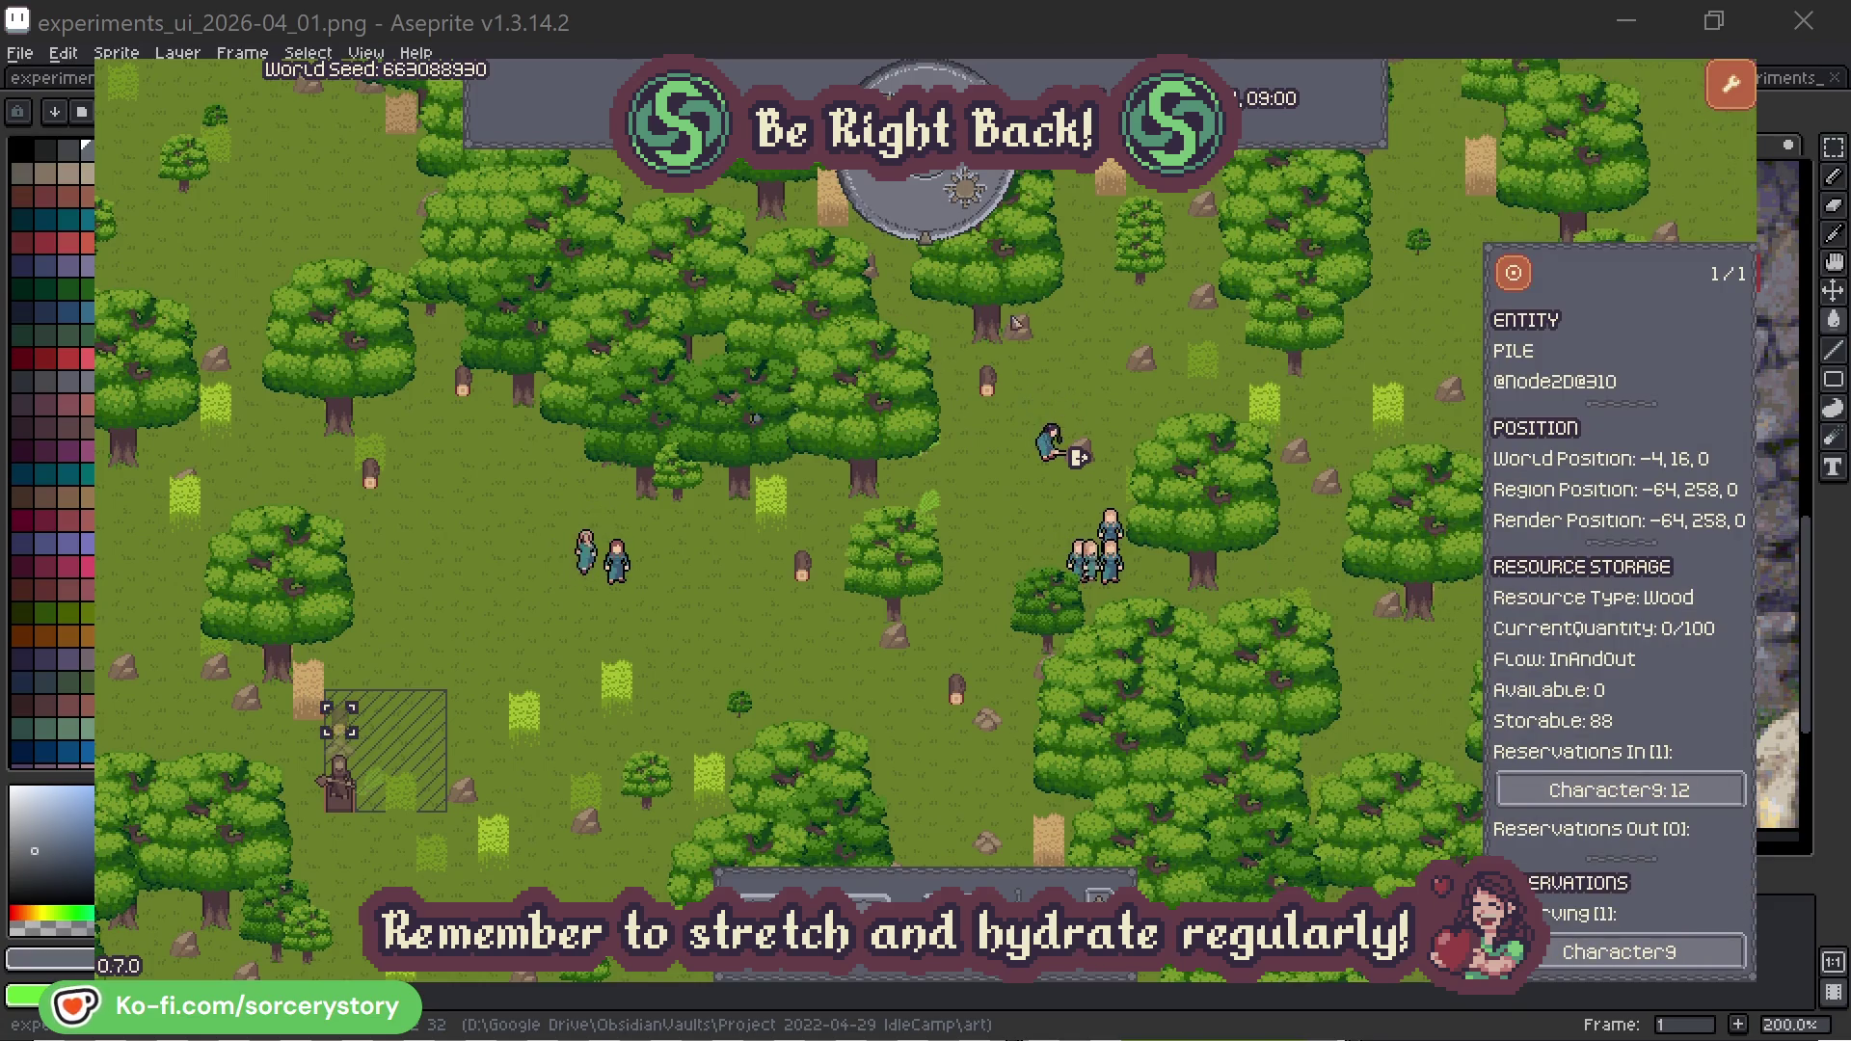
click(1514, 273)
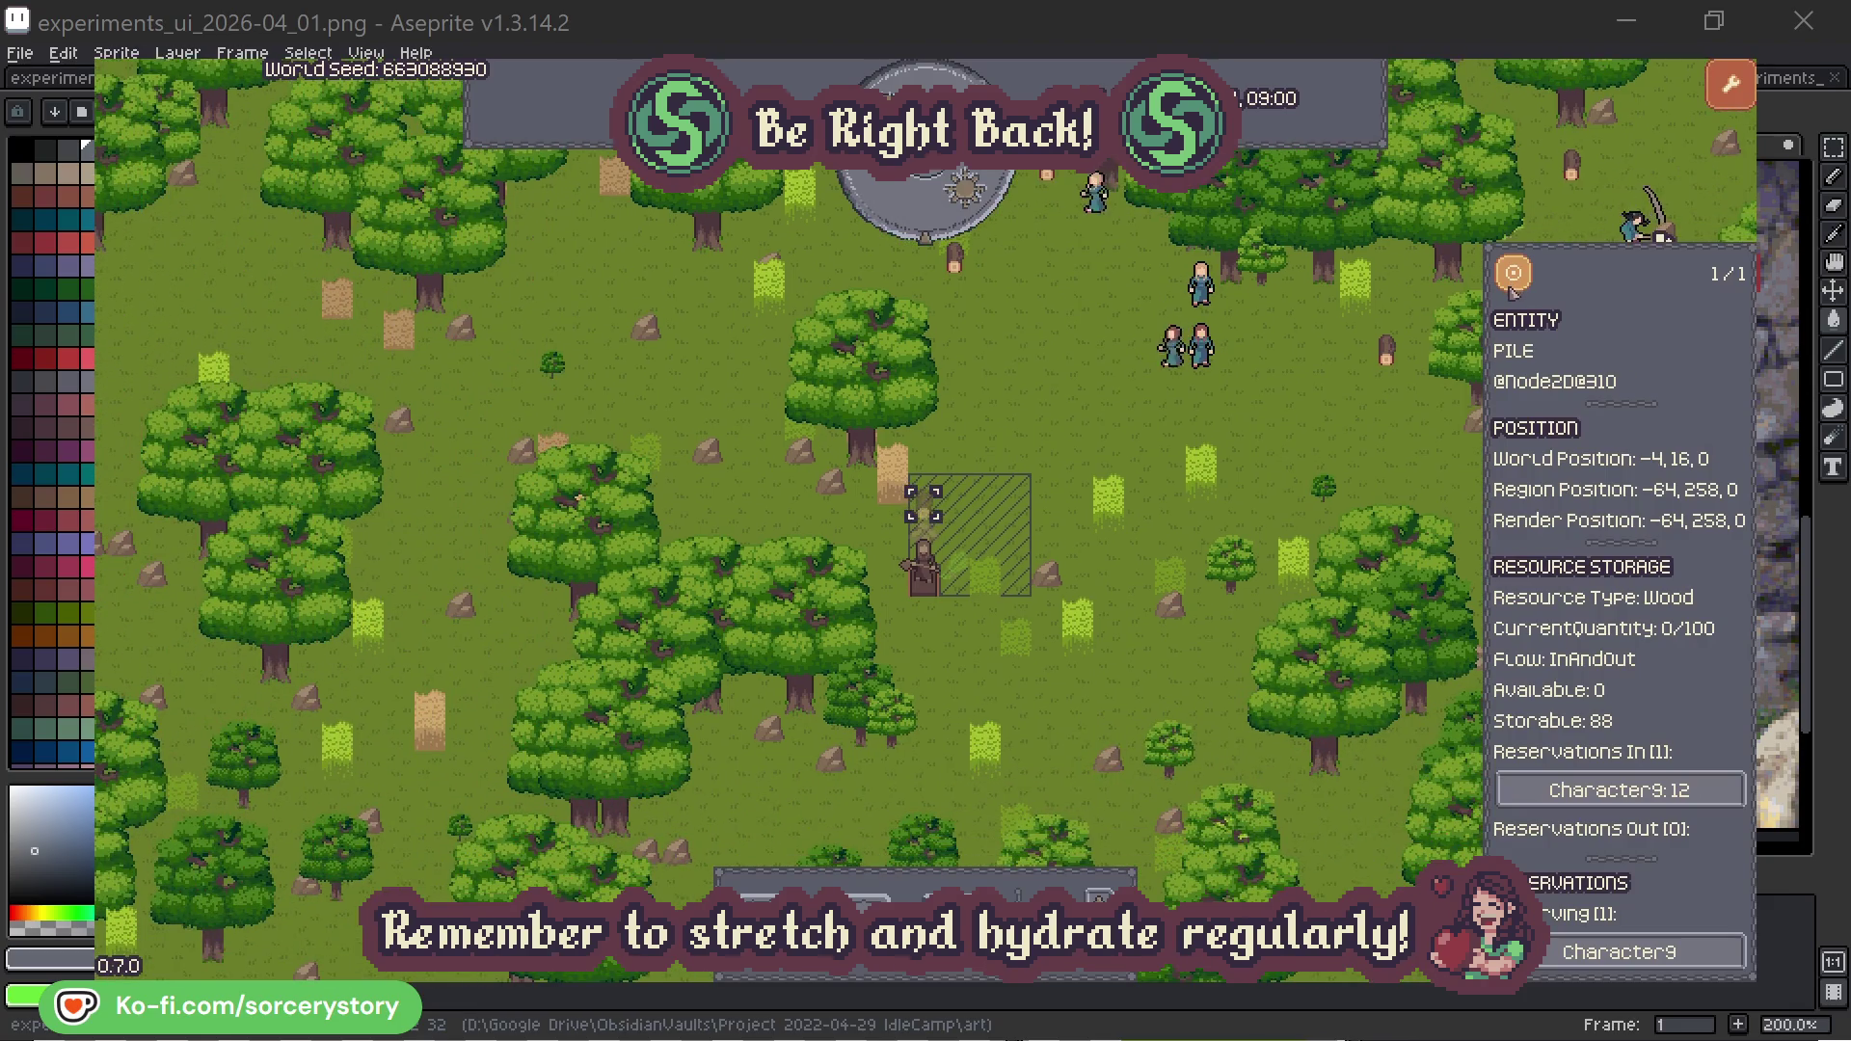
Step: Deselect the Wood pile and reinspect villager Character2's details
click(1340, 429)
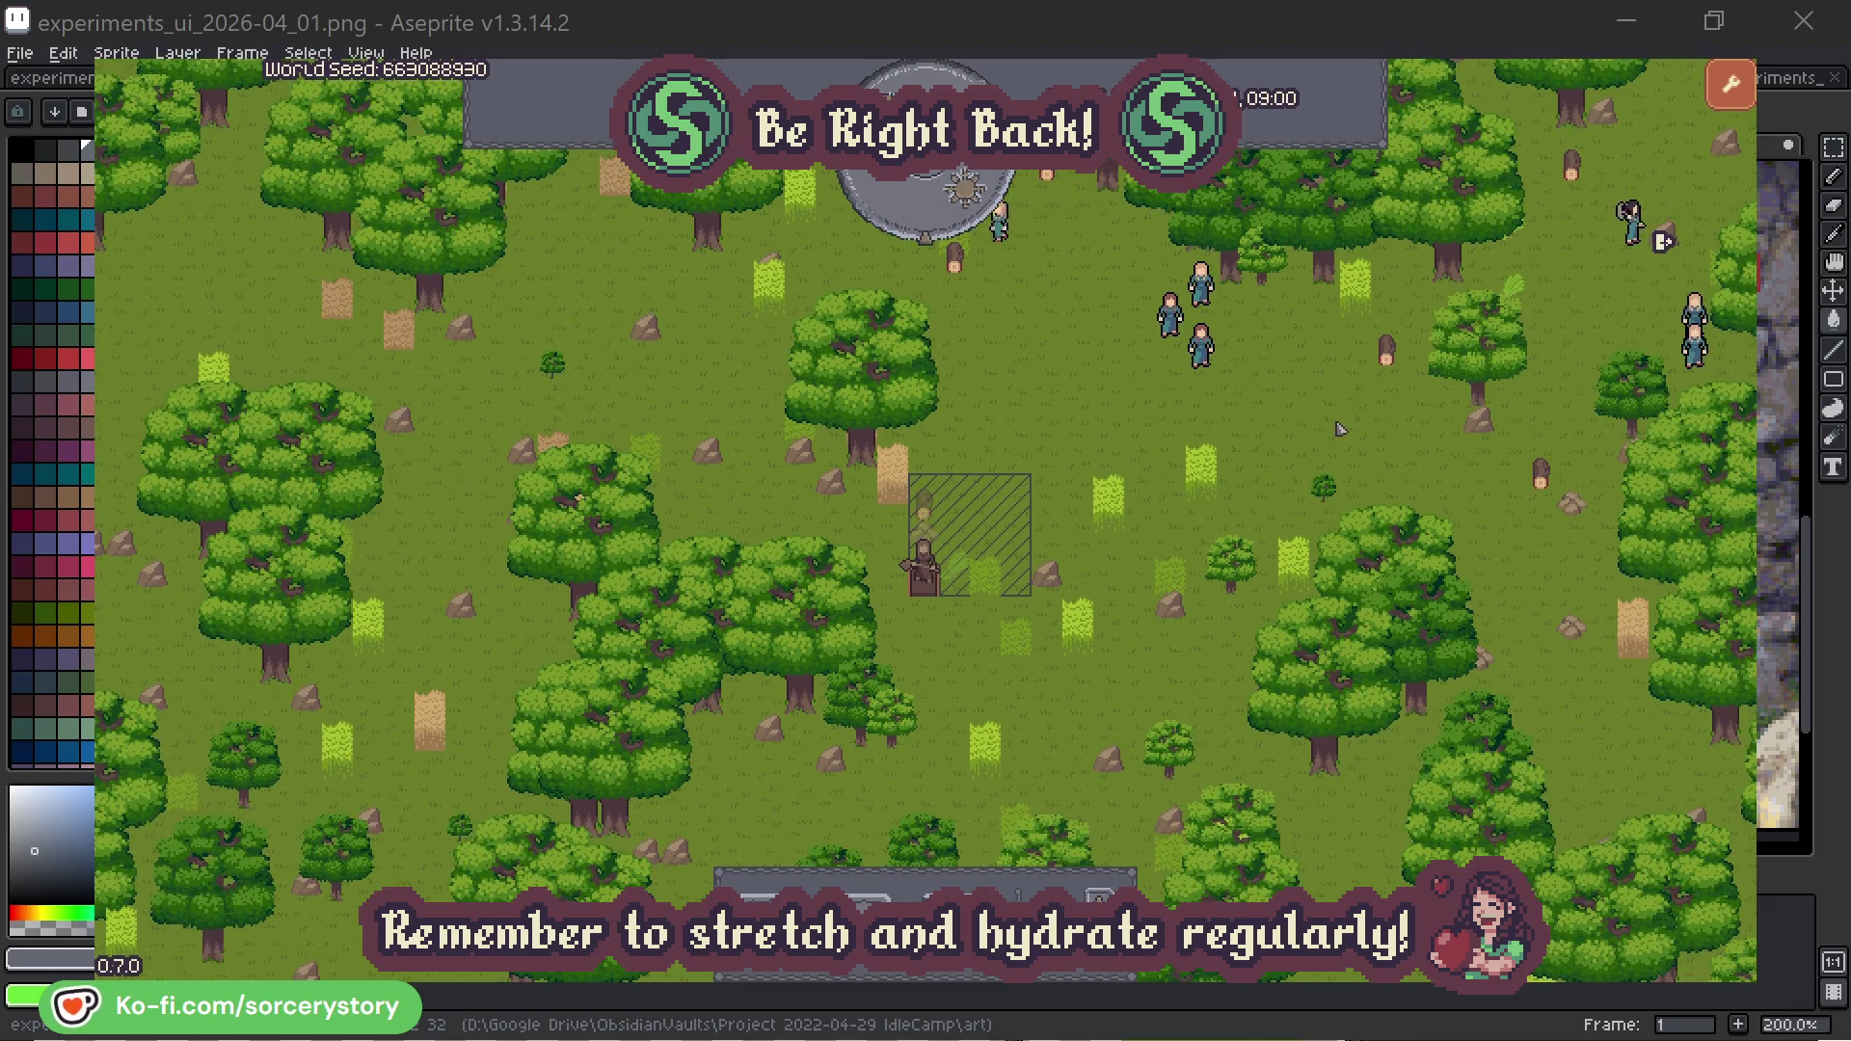
click(1211, 357)
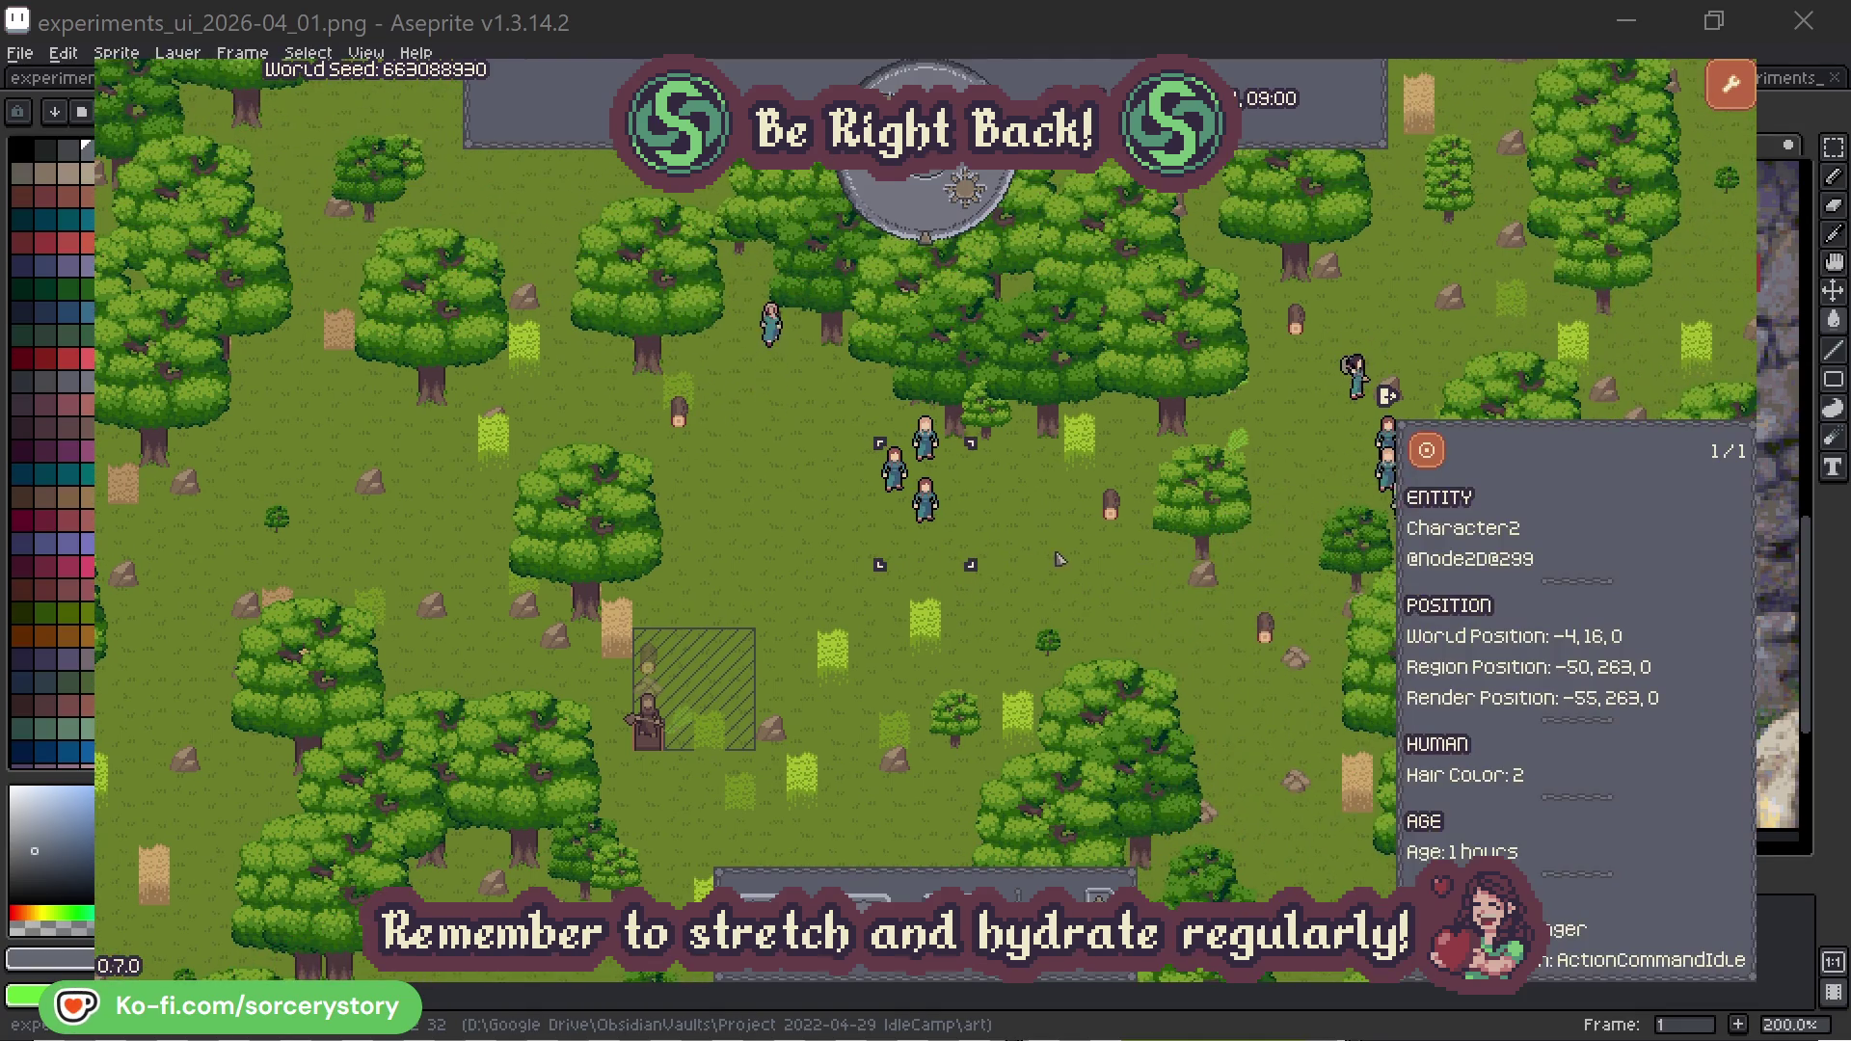
click(1061, 559)
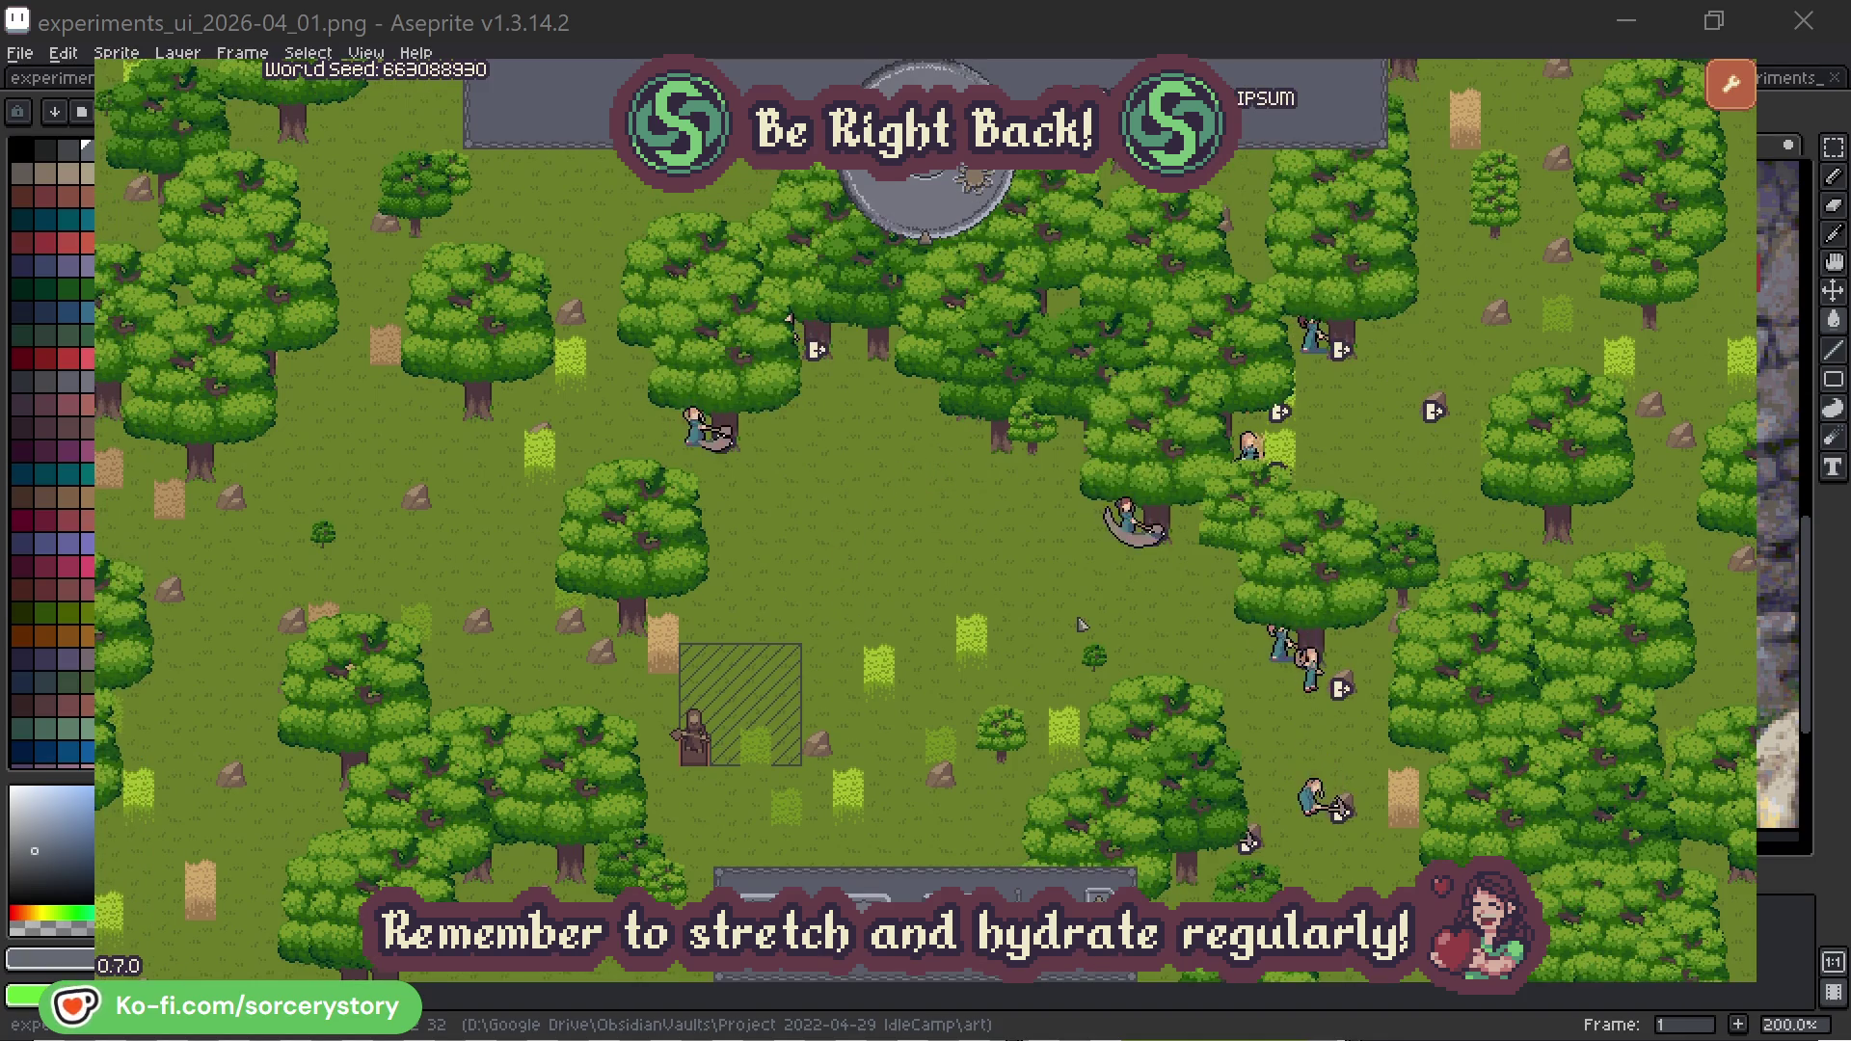
click(1126, 521)
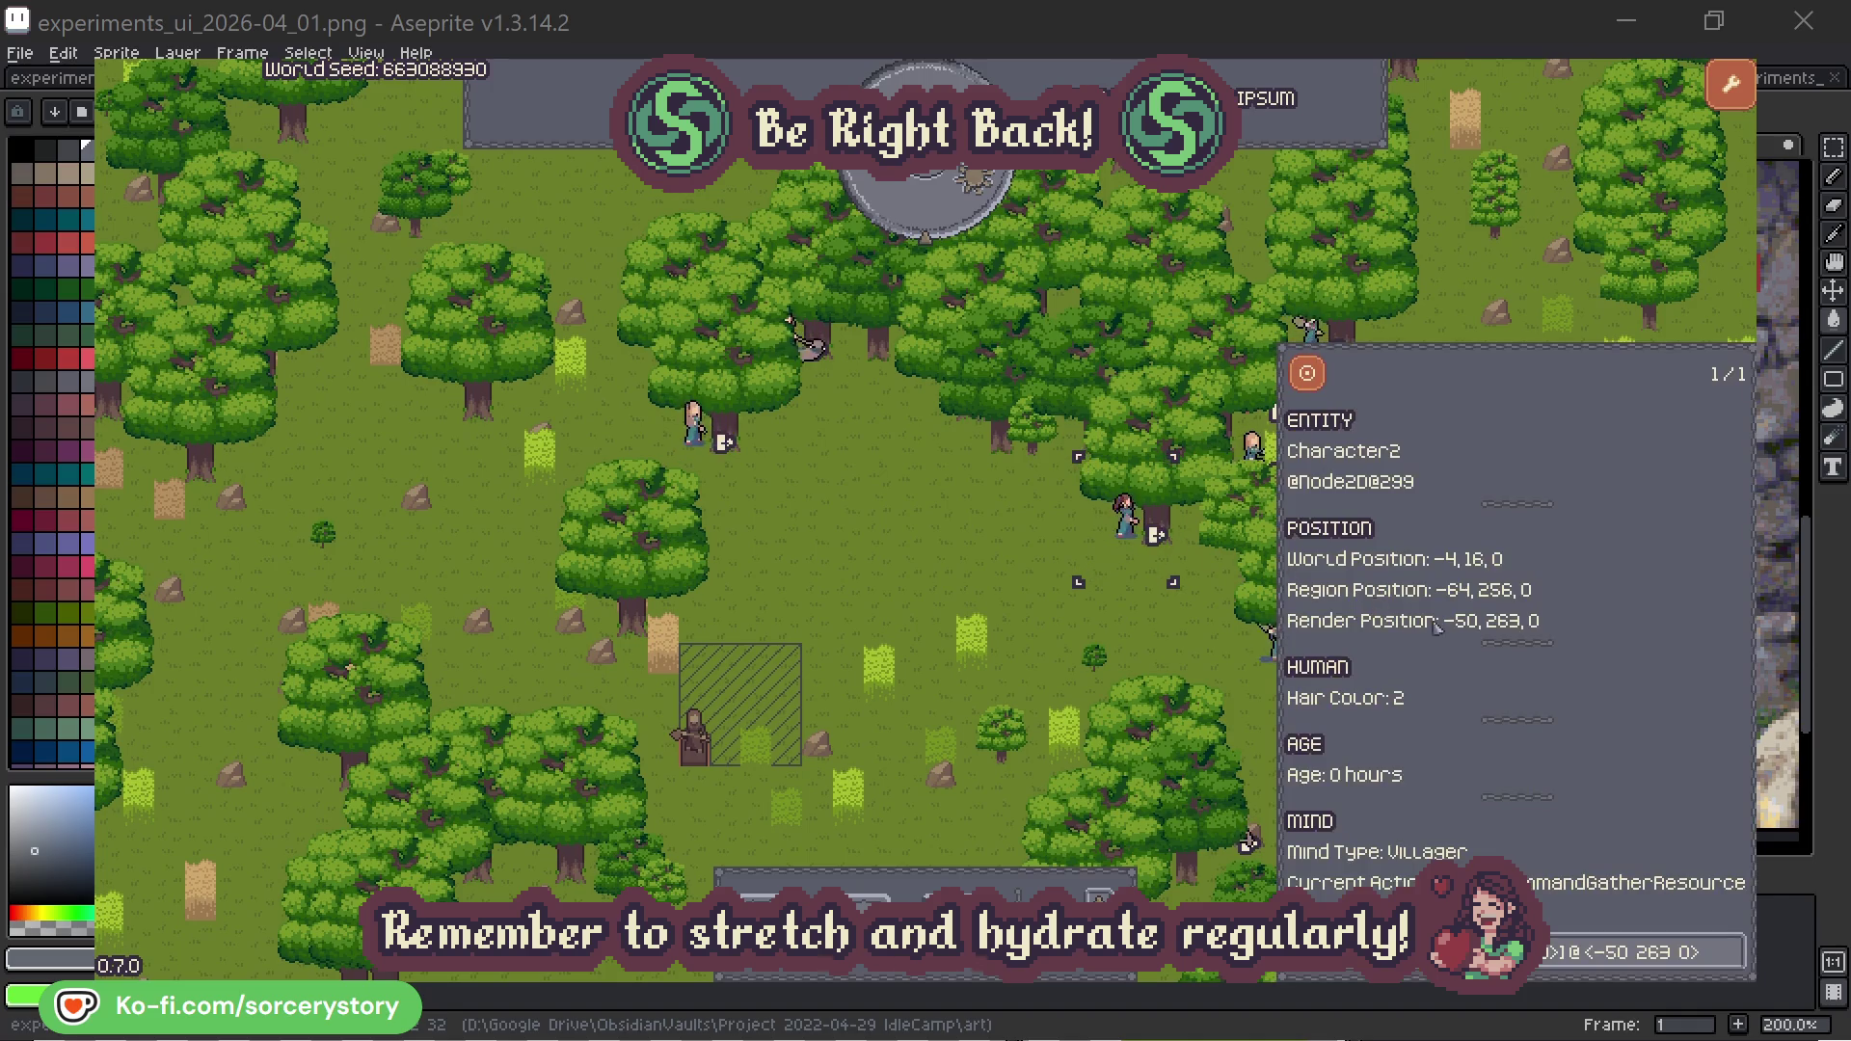
Step: View the oak trees targeted by Character2 and Character0, then deselect the villager
click(1733, 961)
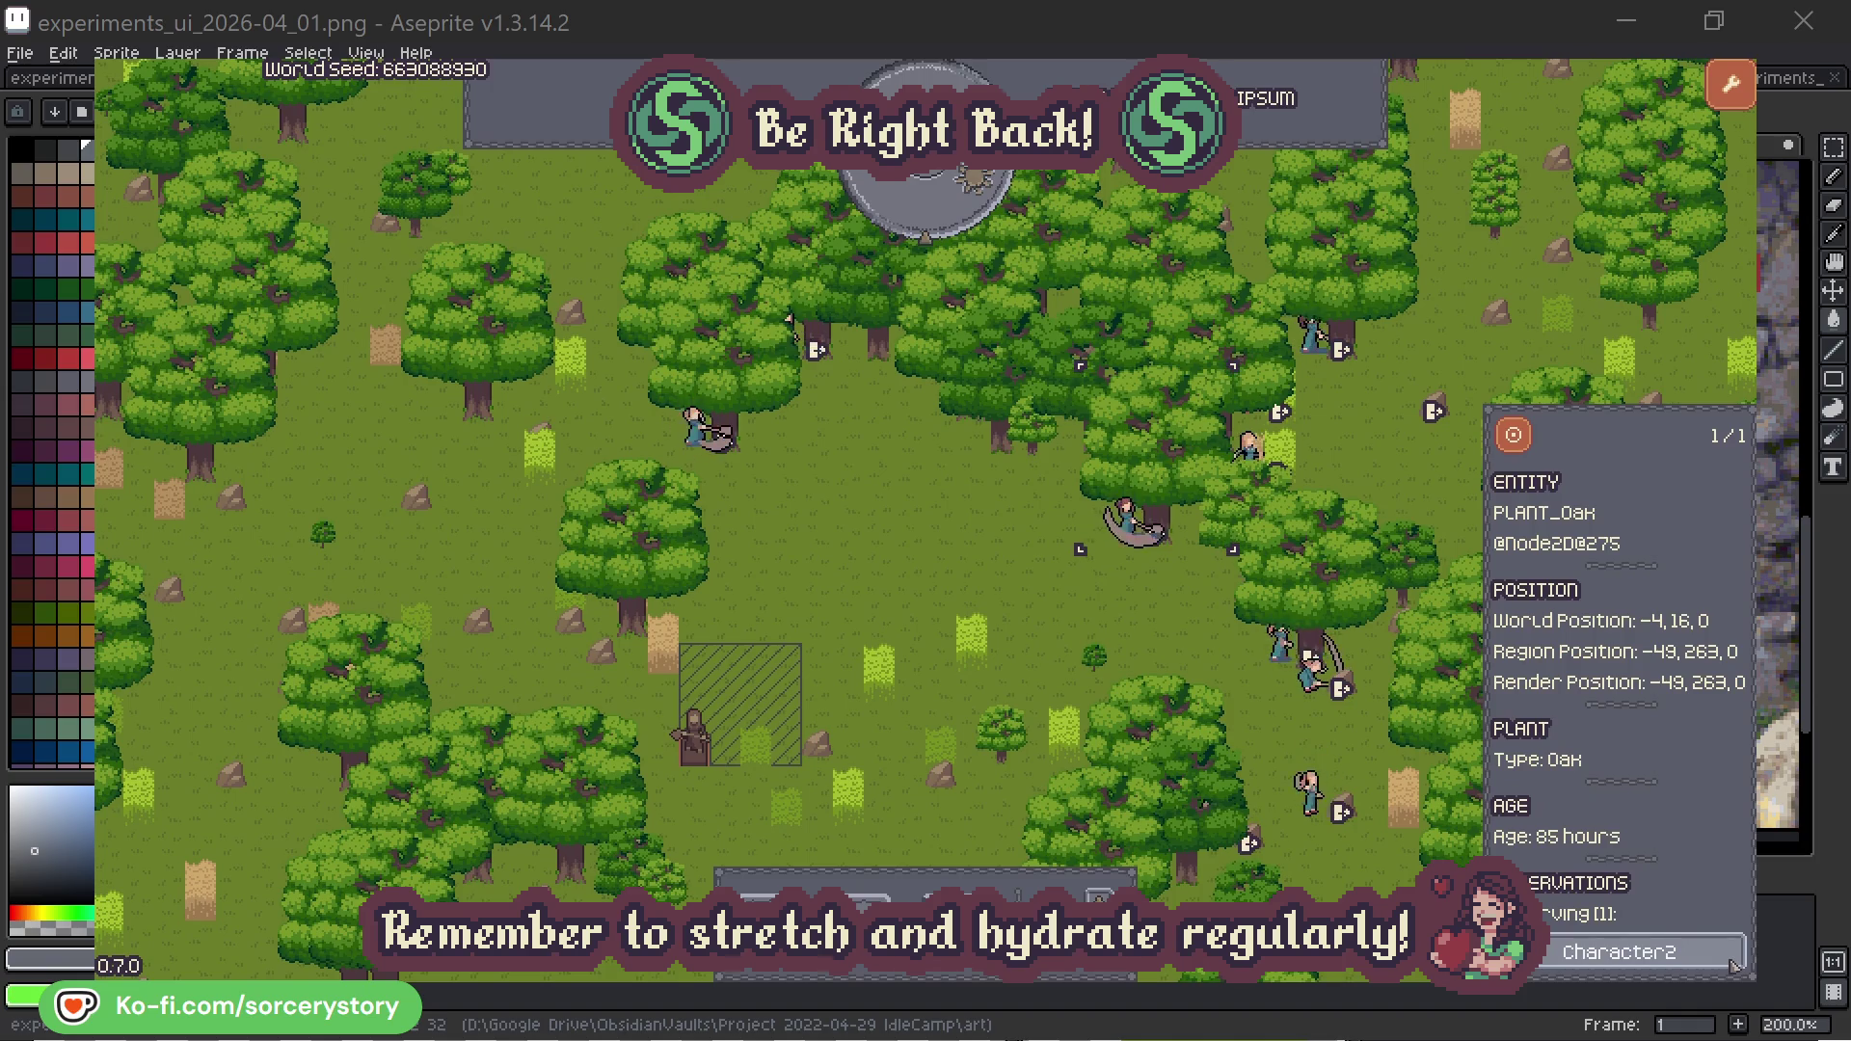
click(1733, 960)
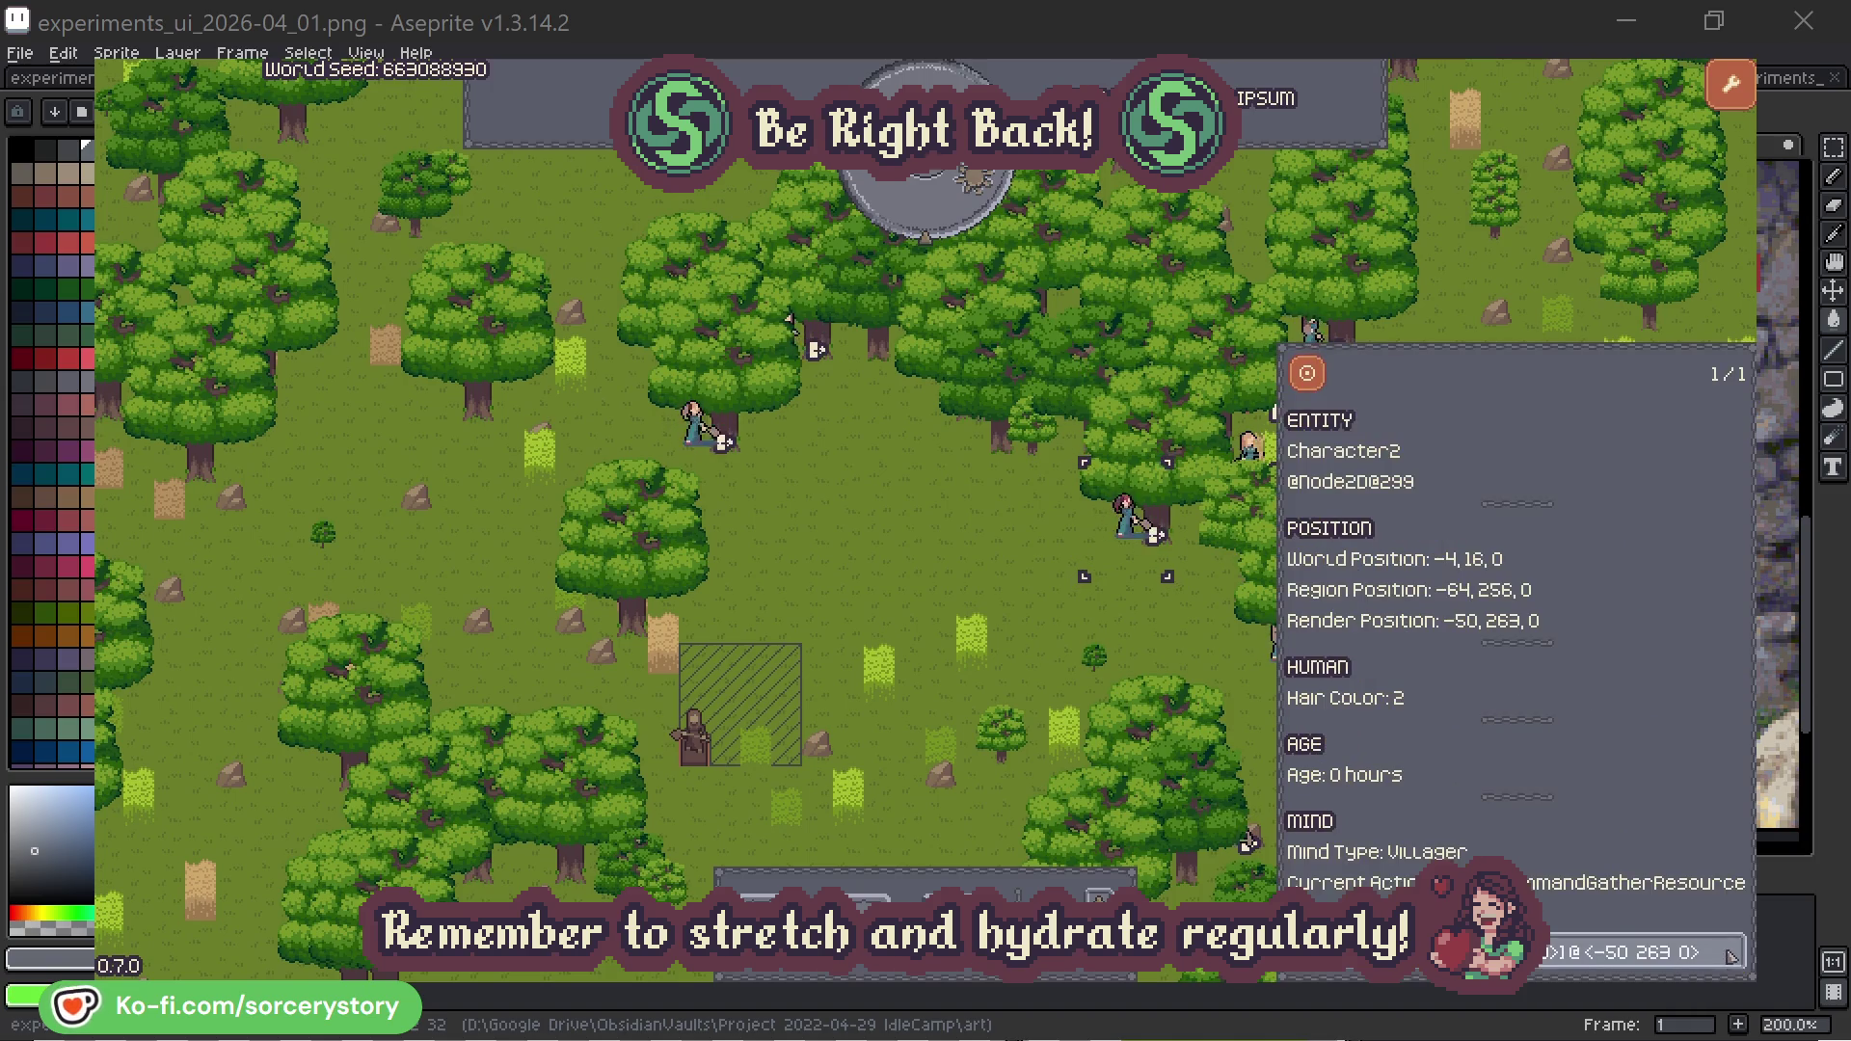
click(1154, 636)
click(705, 453)
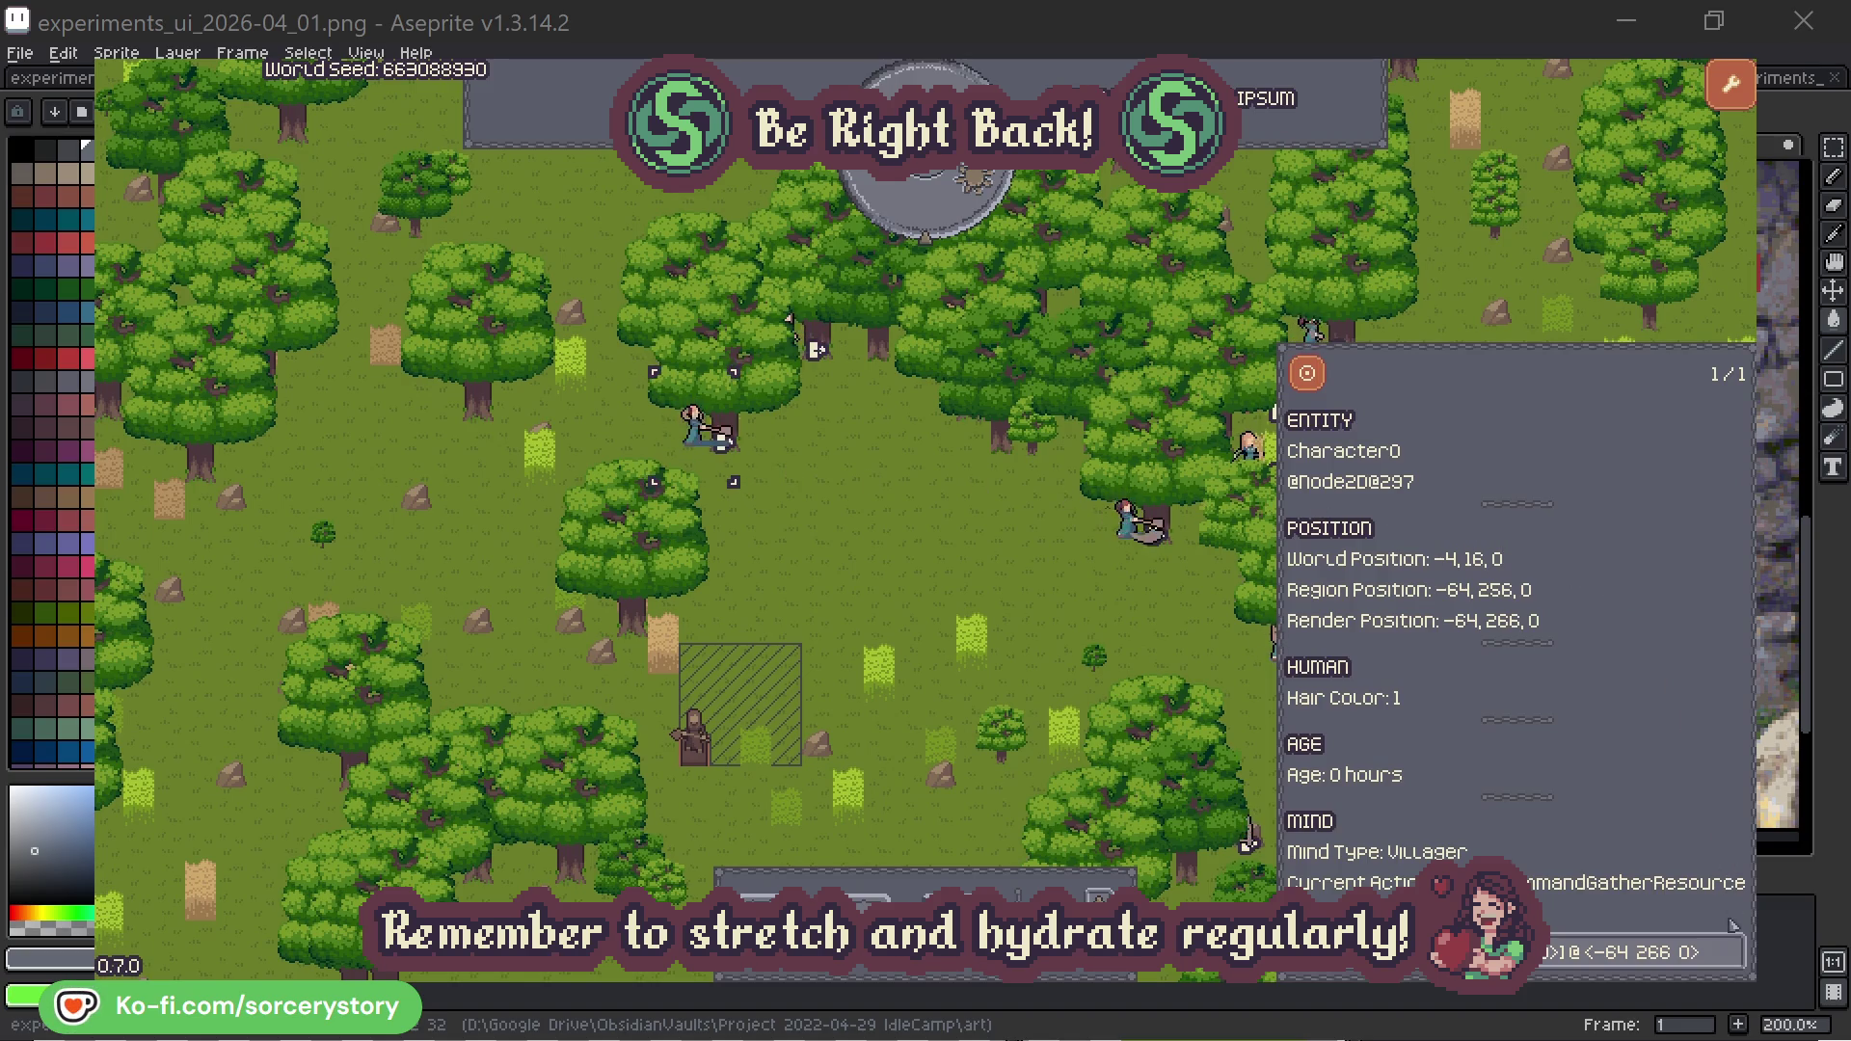
click(1733, 952)
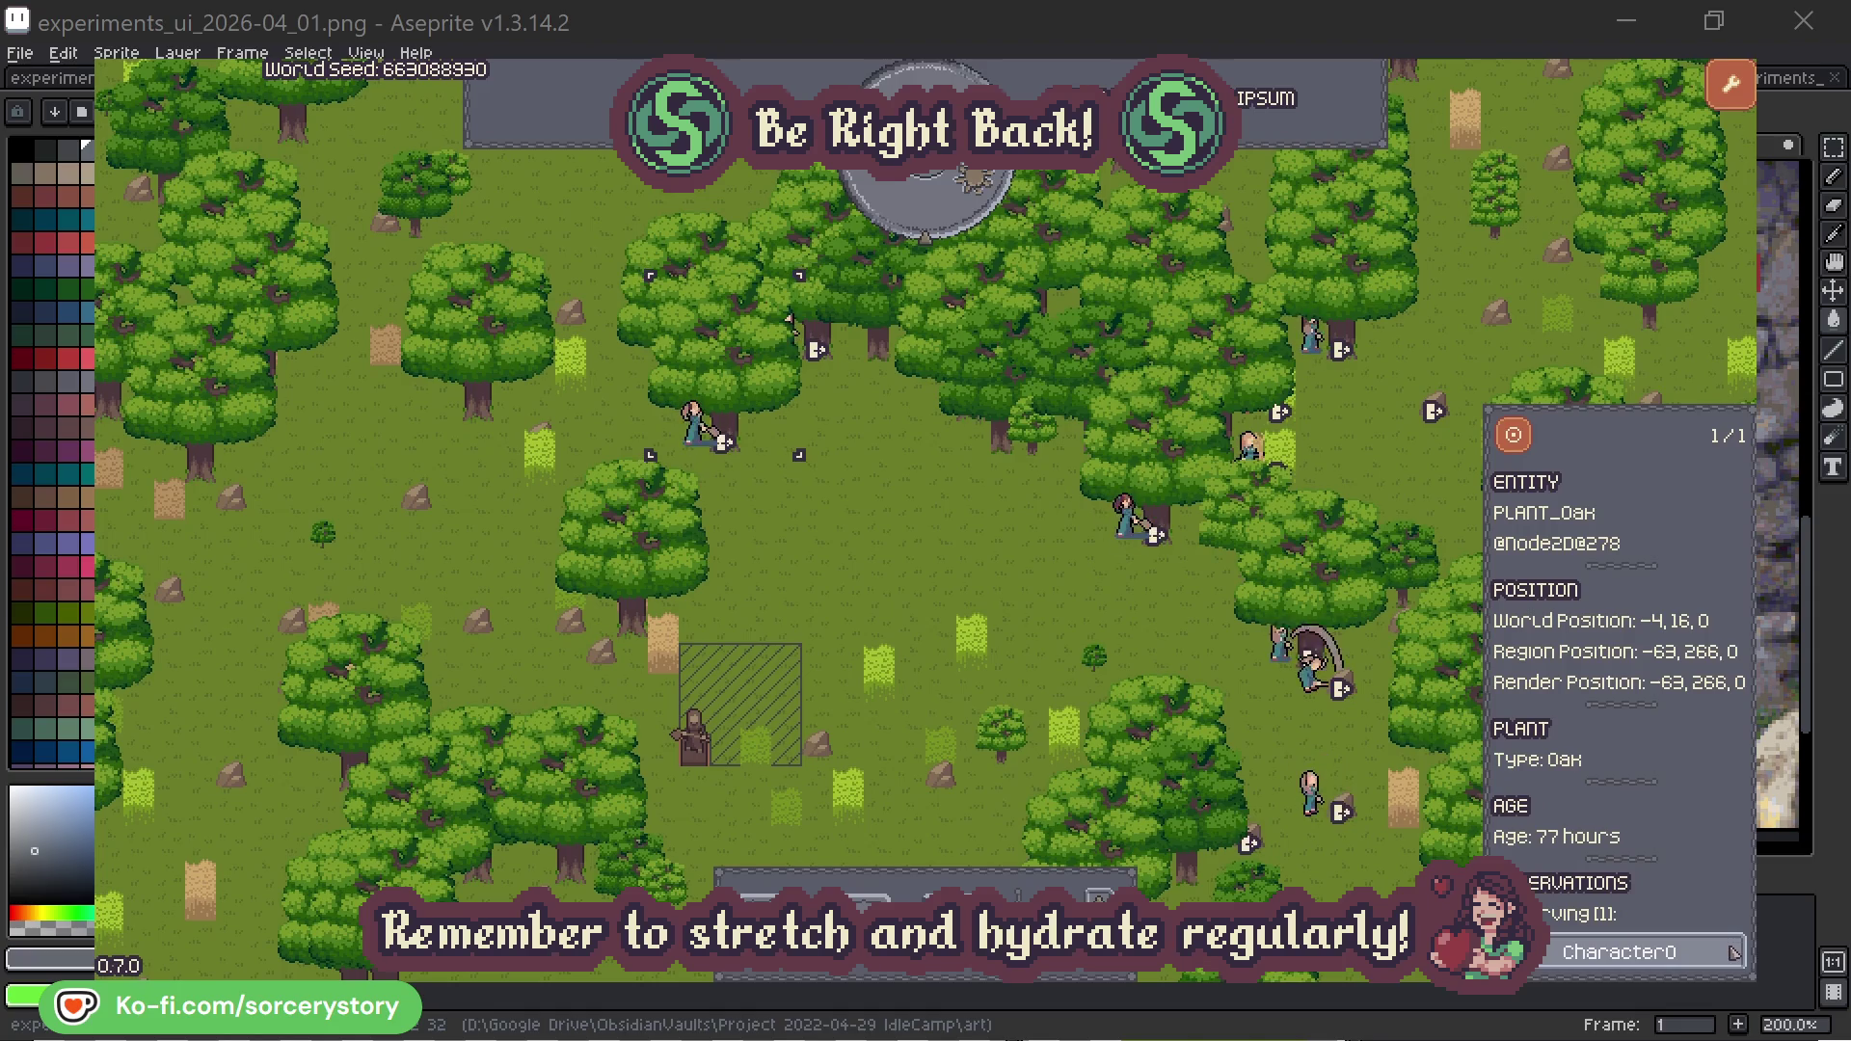
click(1733, 952)
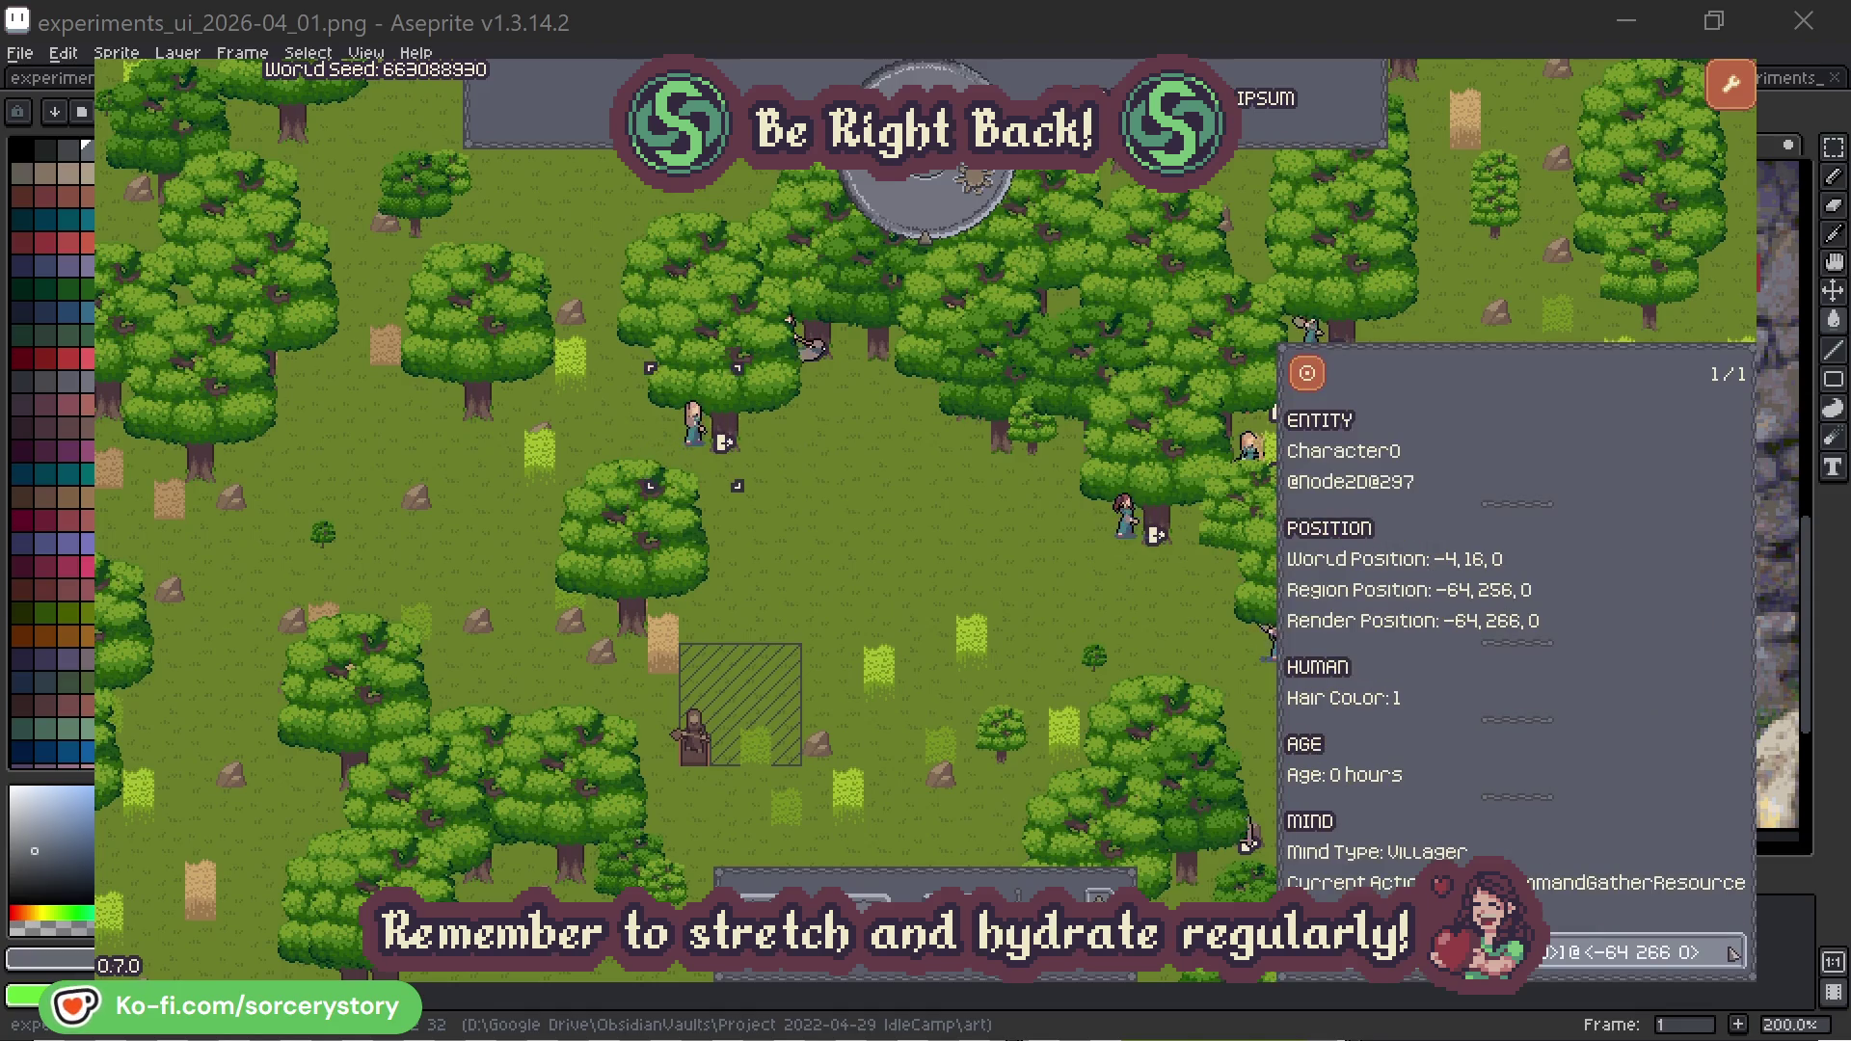
click(967, 580)
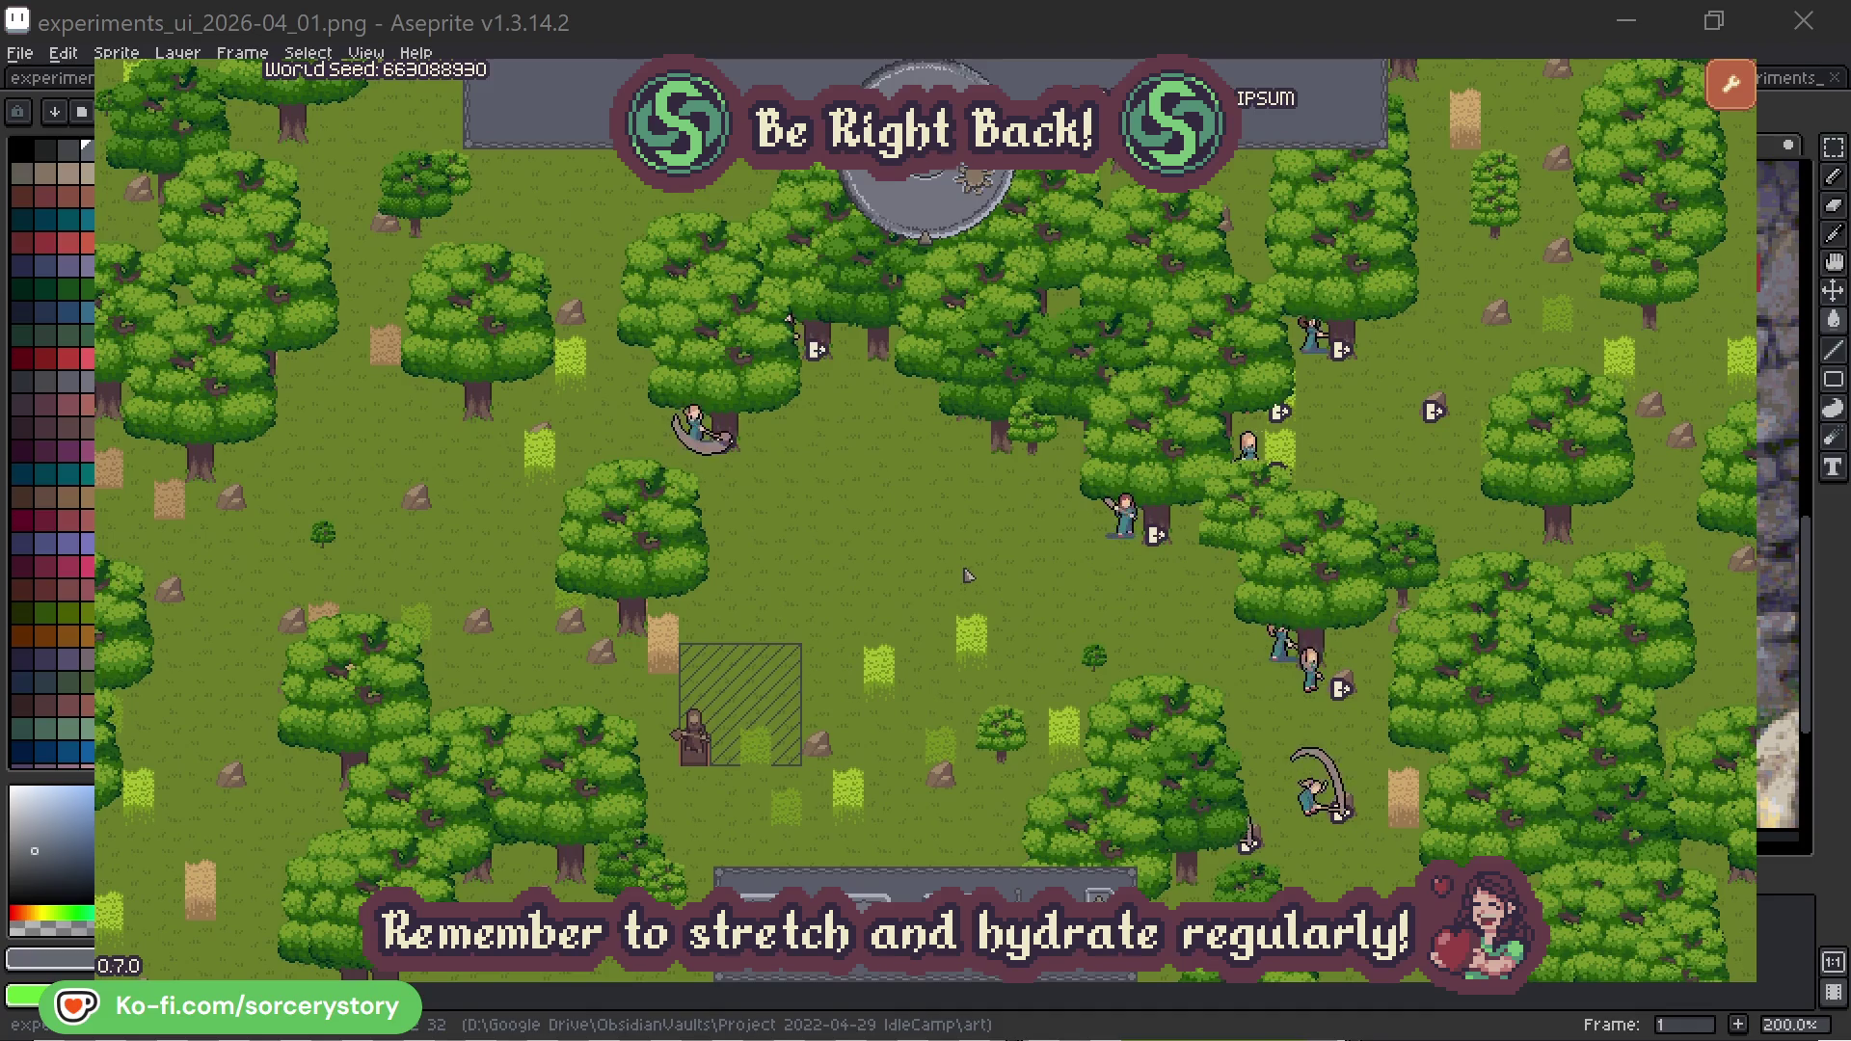
Step: Advance the clock one hour and trace the wood pile's reserver Character9 to the 2 Herb and Wood piles
click(940, 214)
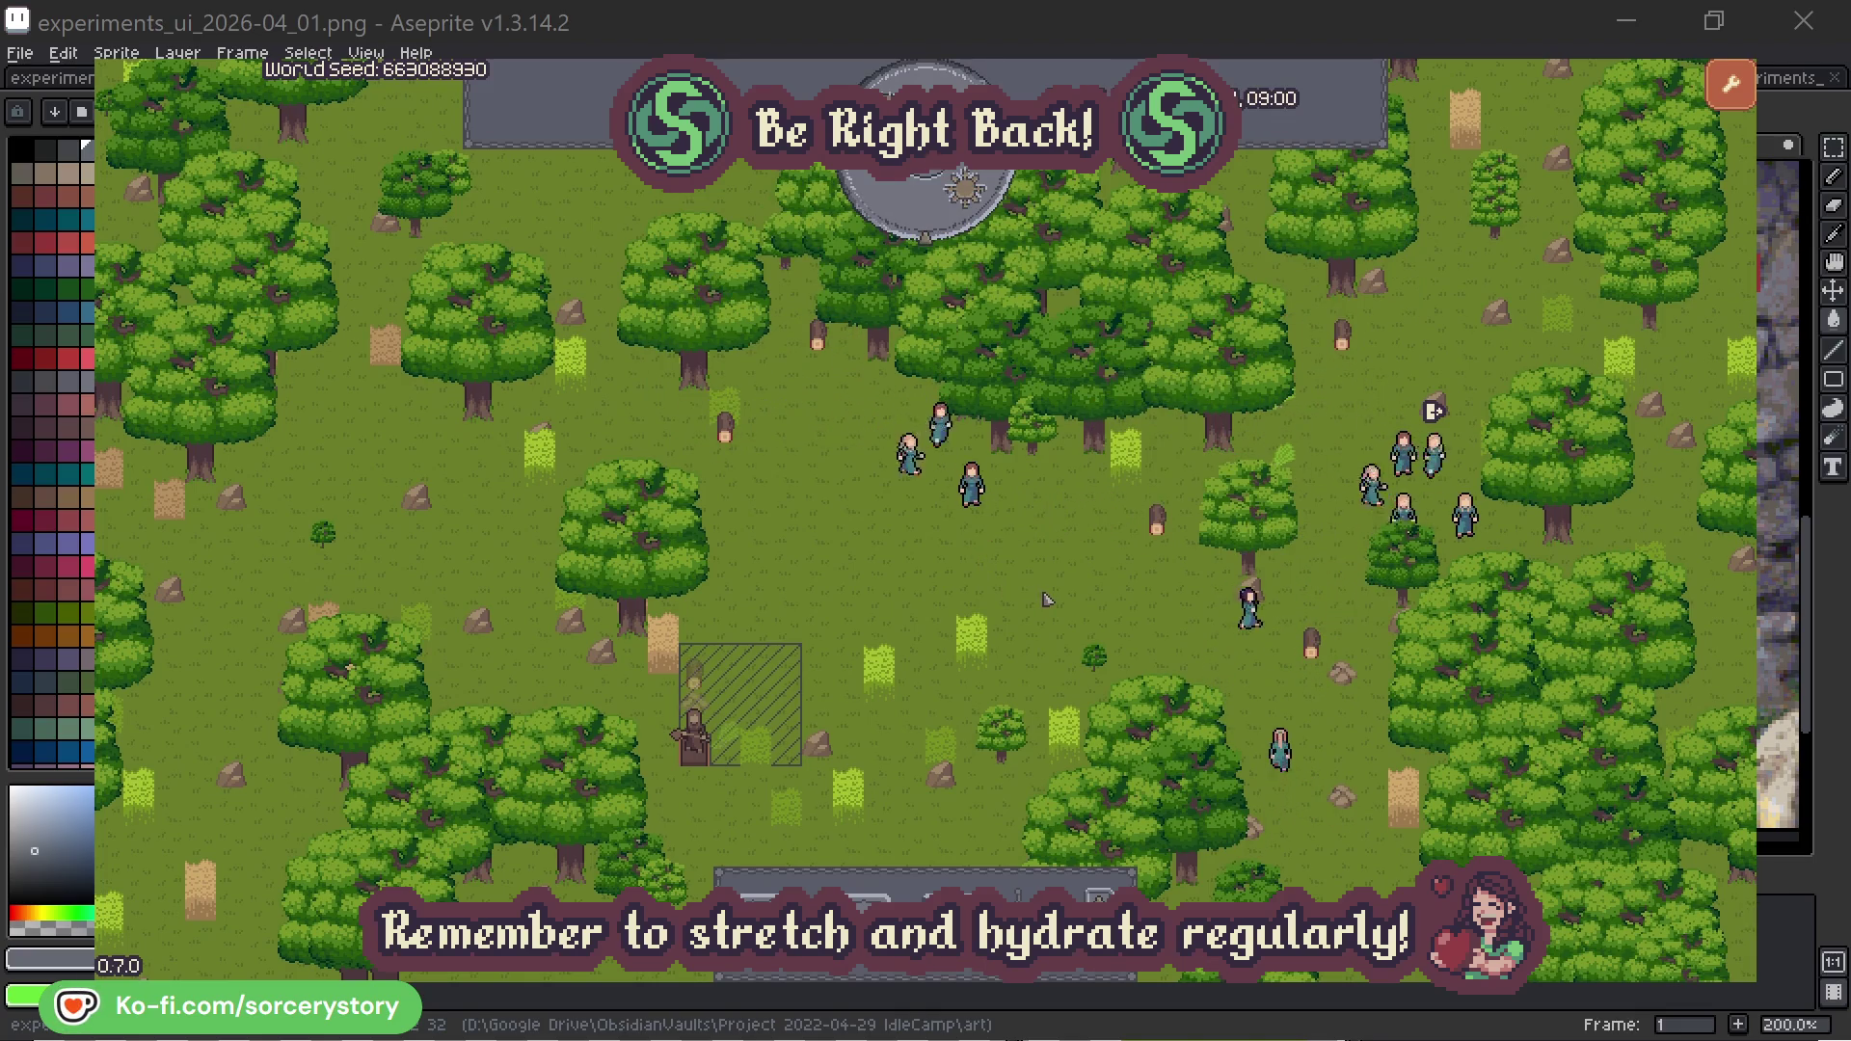
click(704, 678)
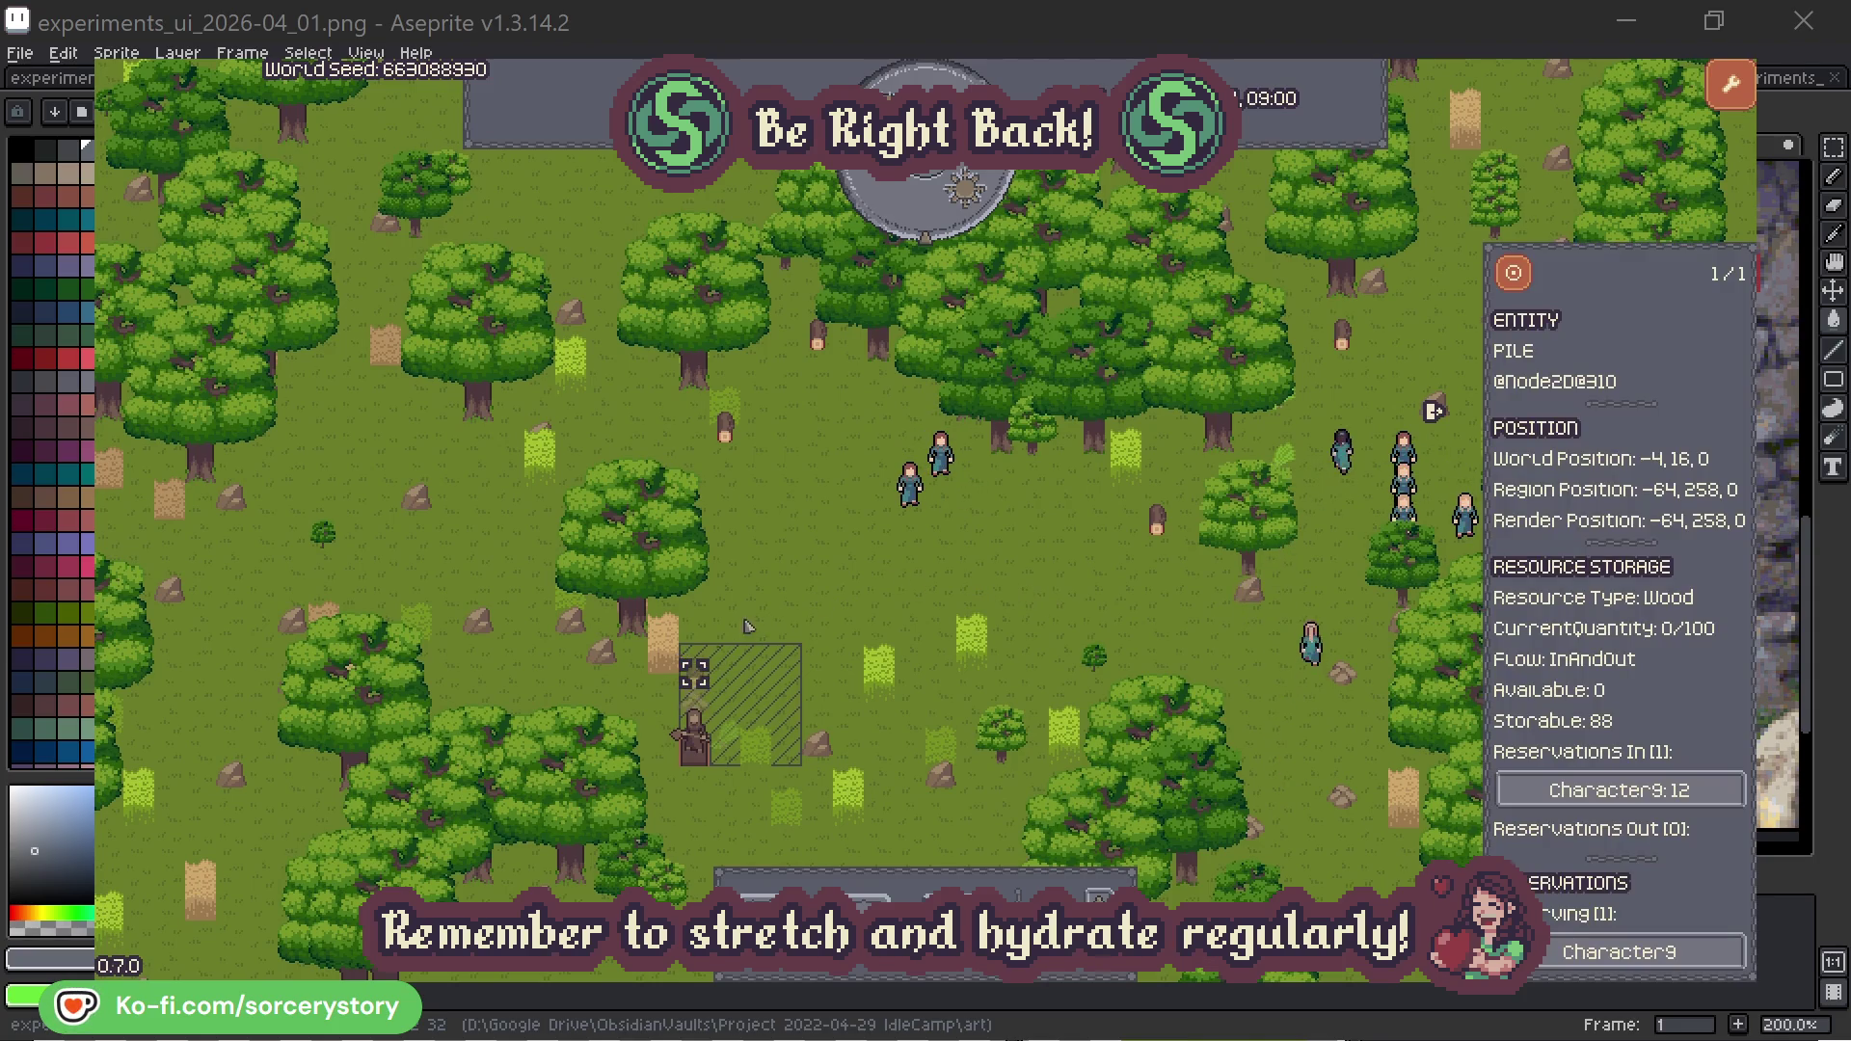
click(1703, 792)
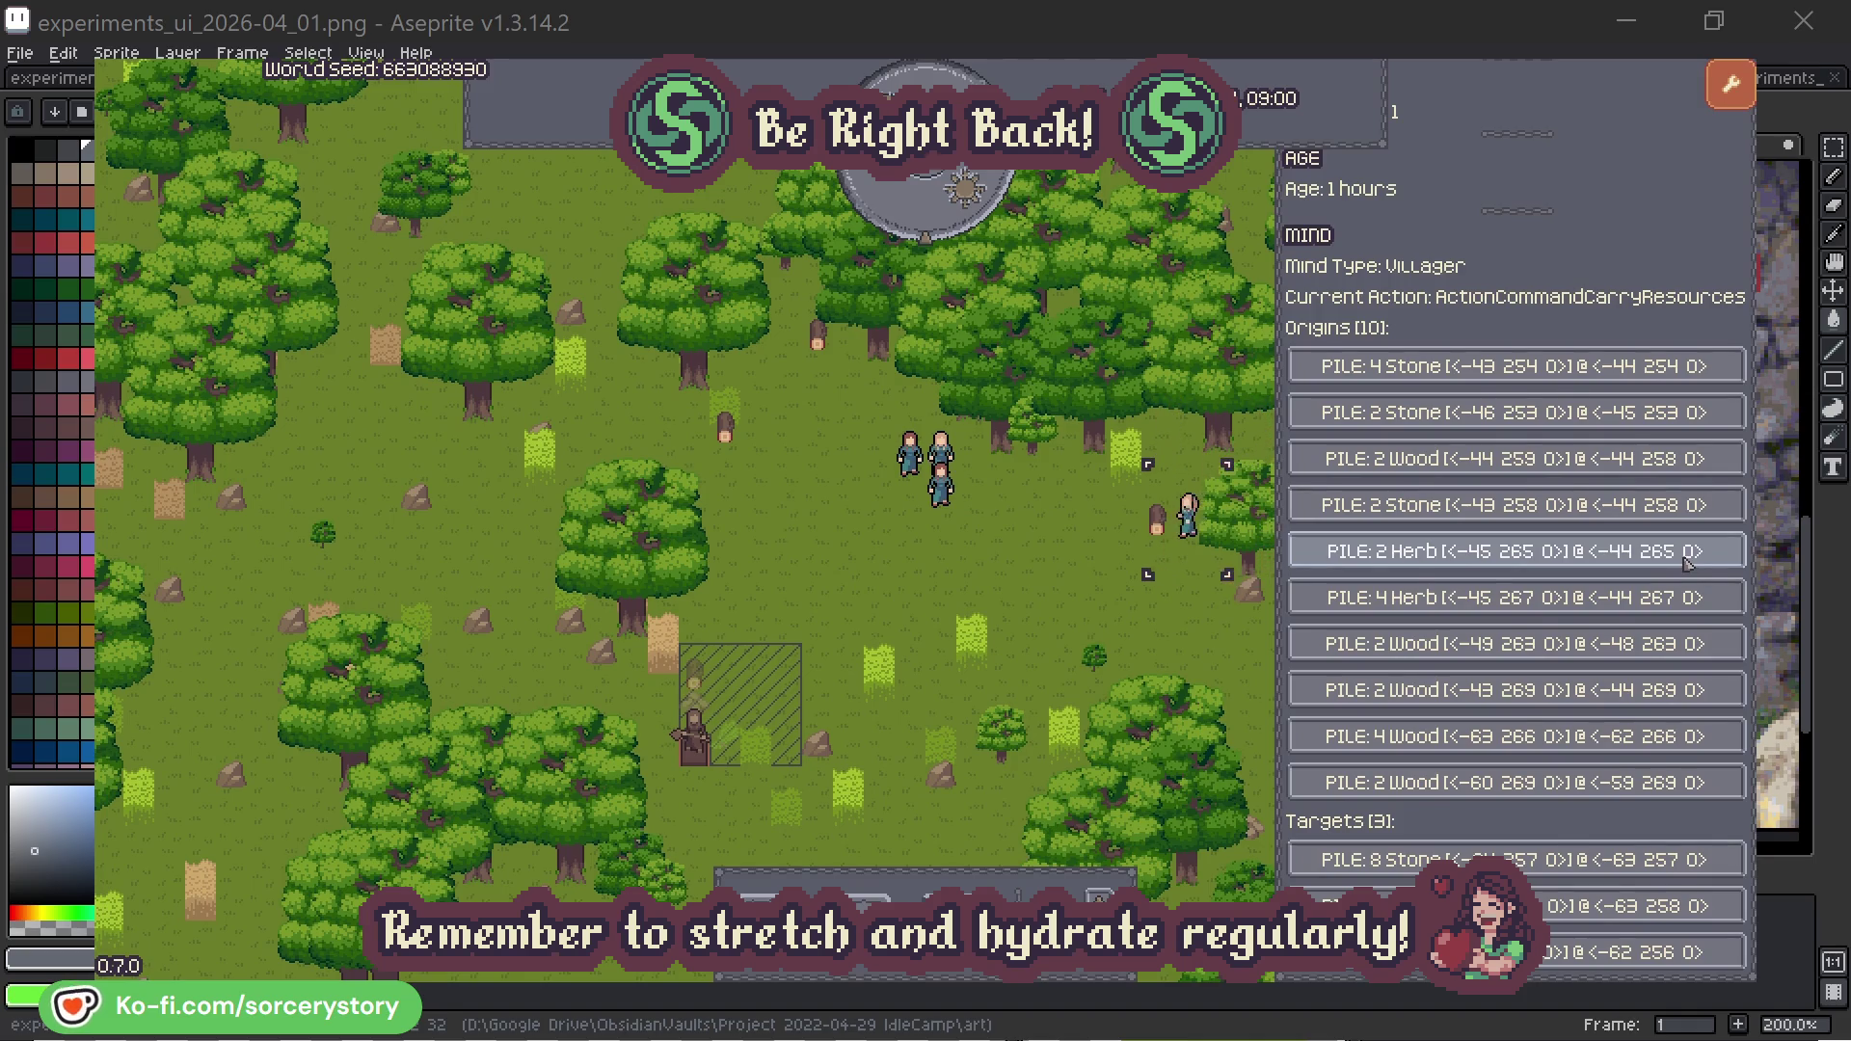
click(1688, 563)
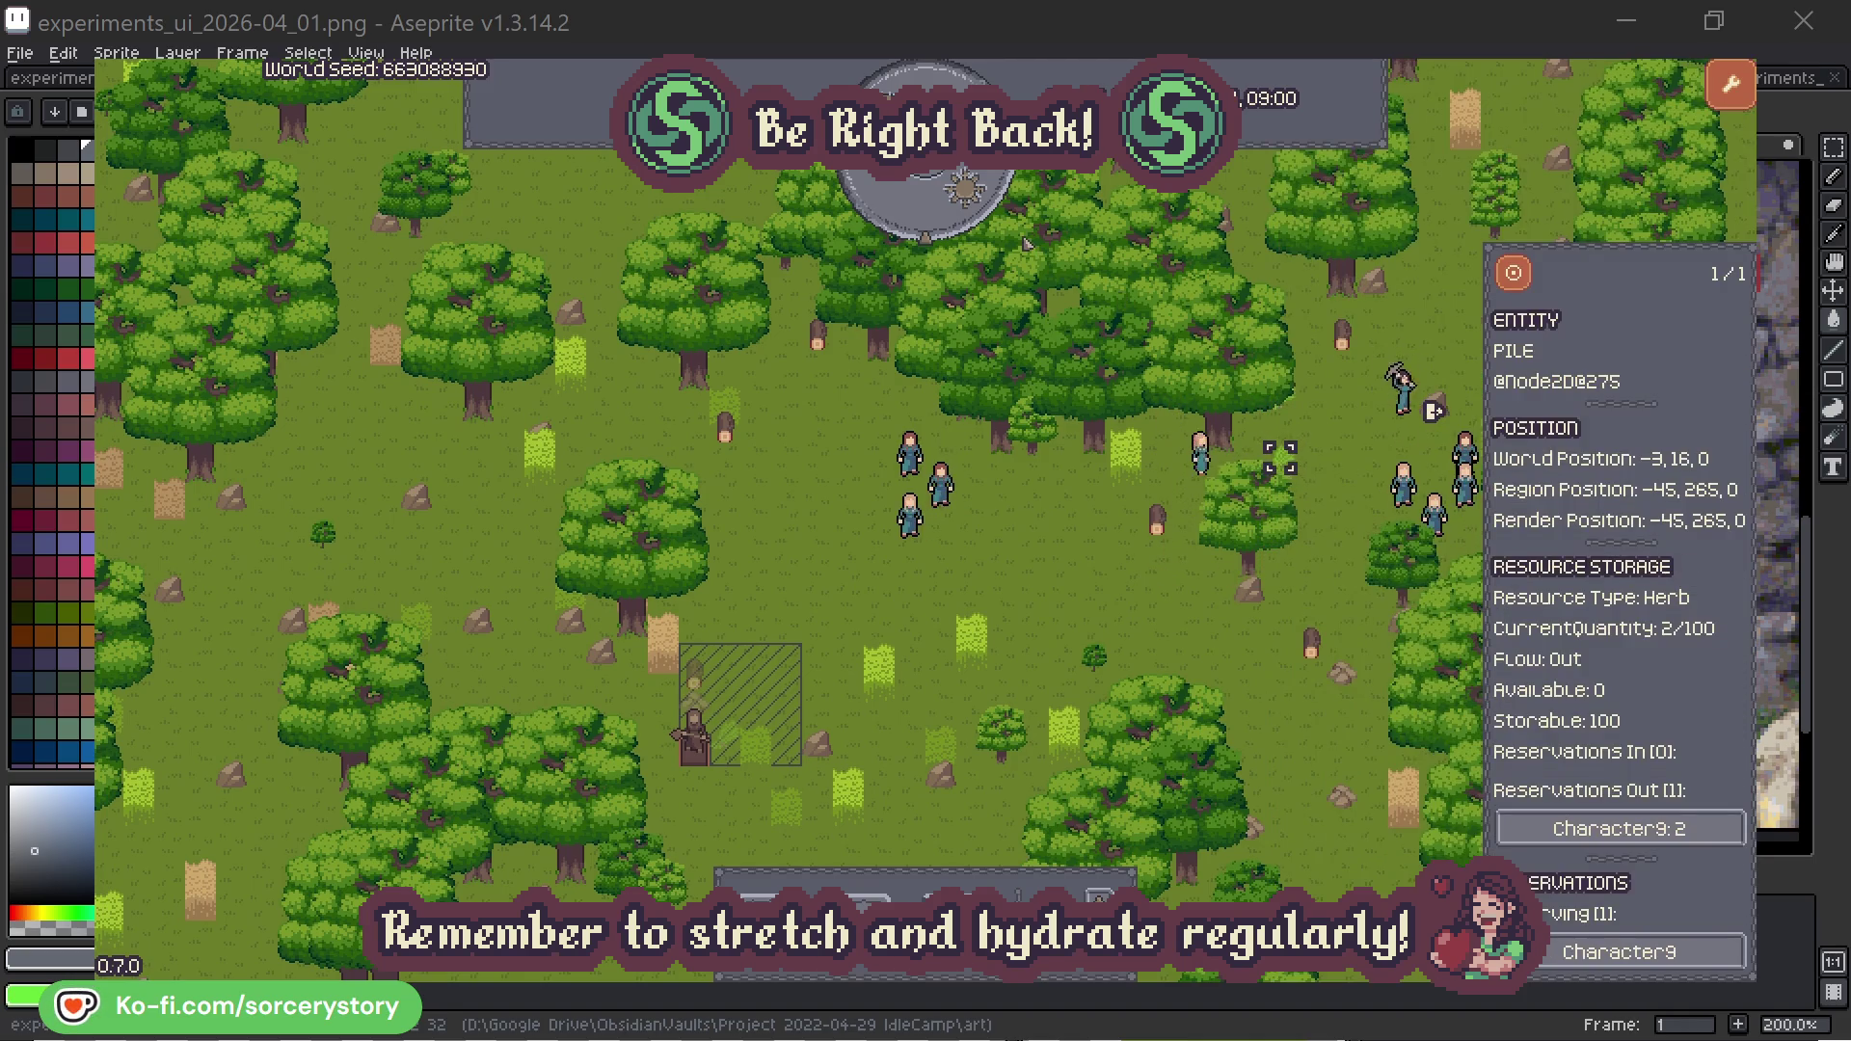
click(1527, 281)
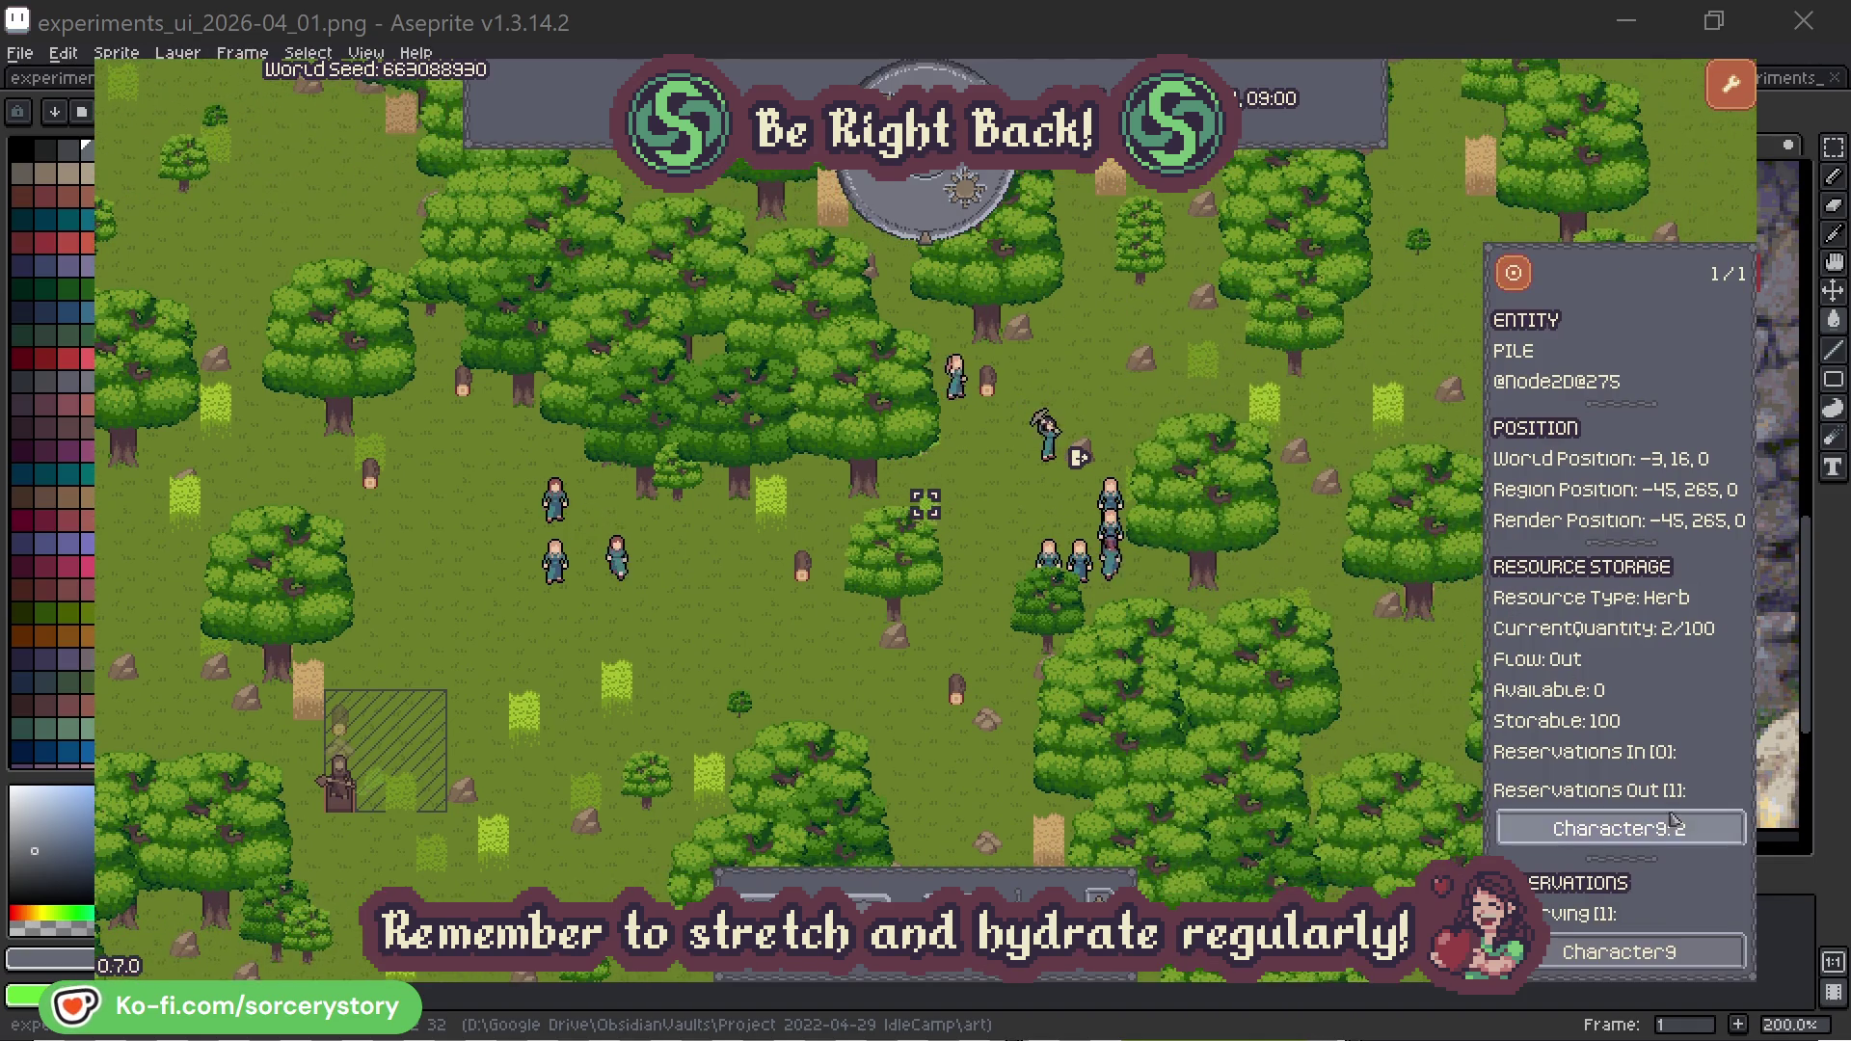
click(1671, 827)
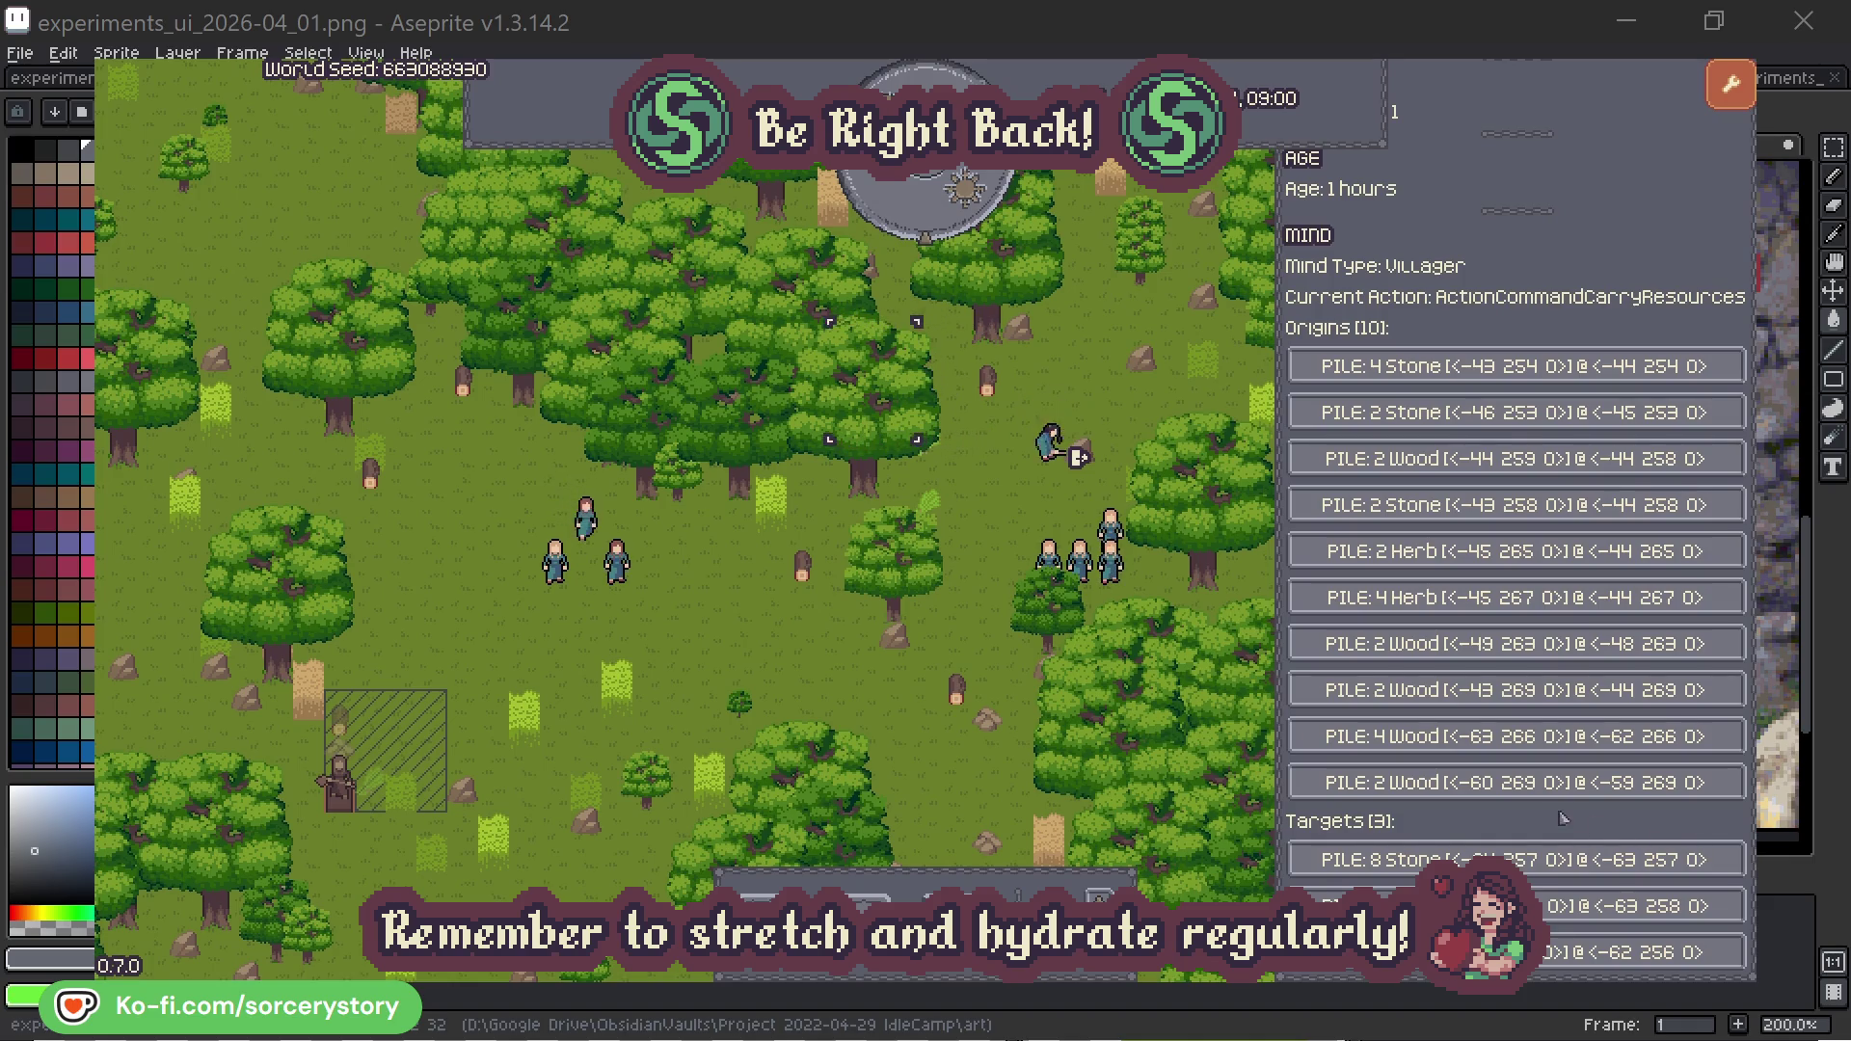
click(1581, 905)
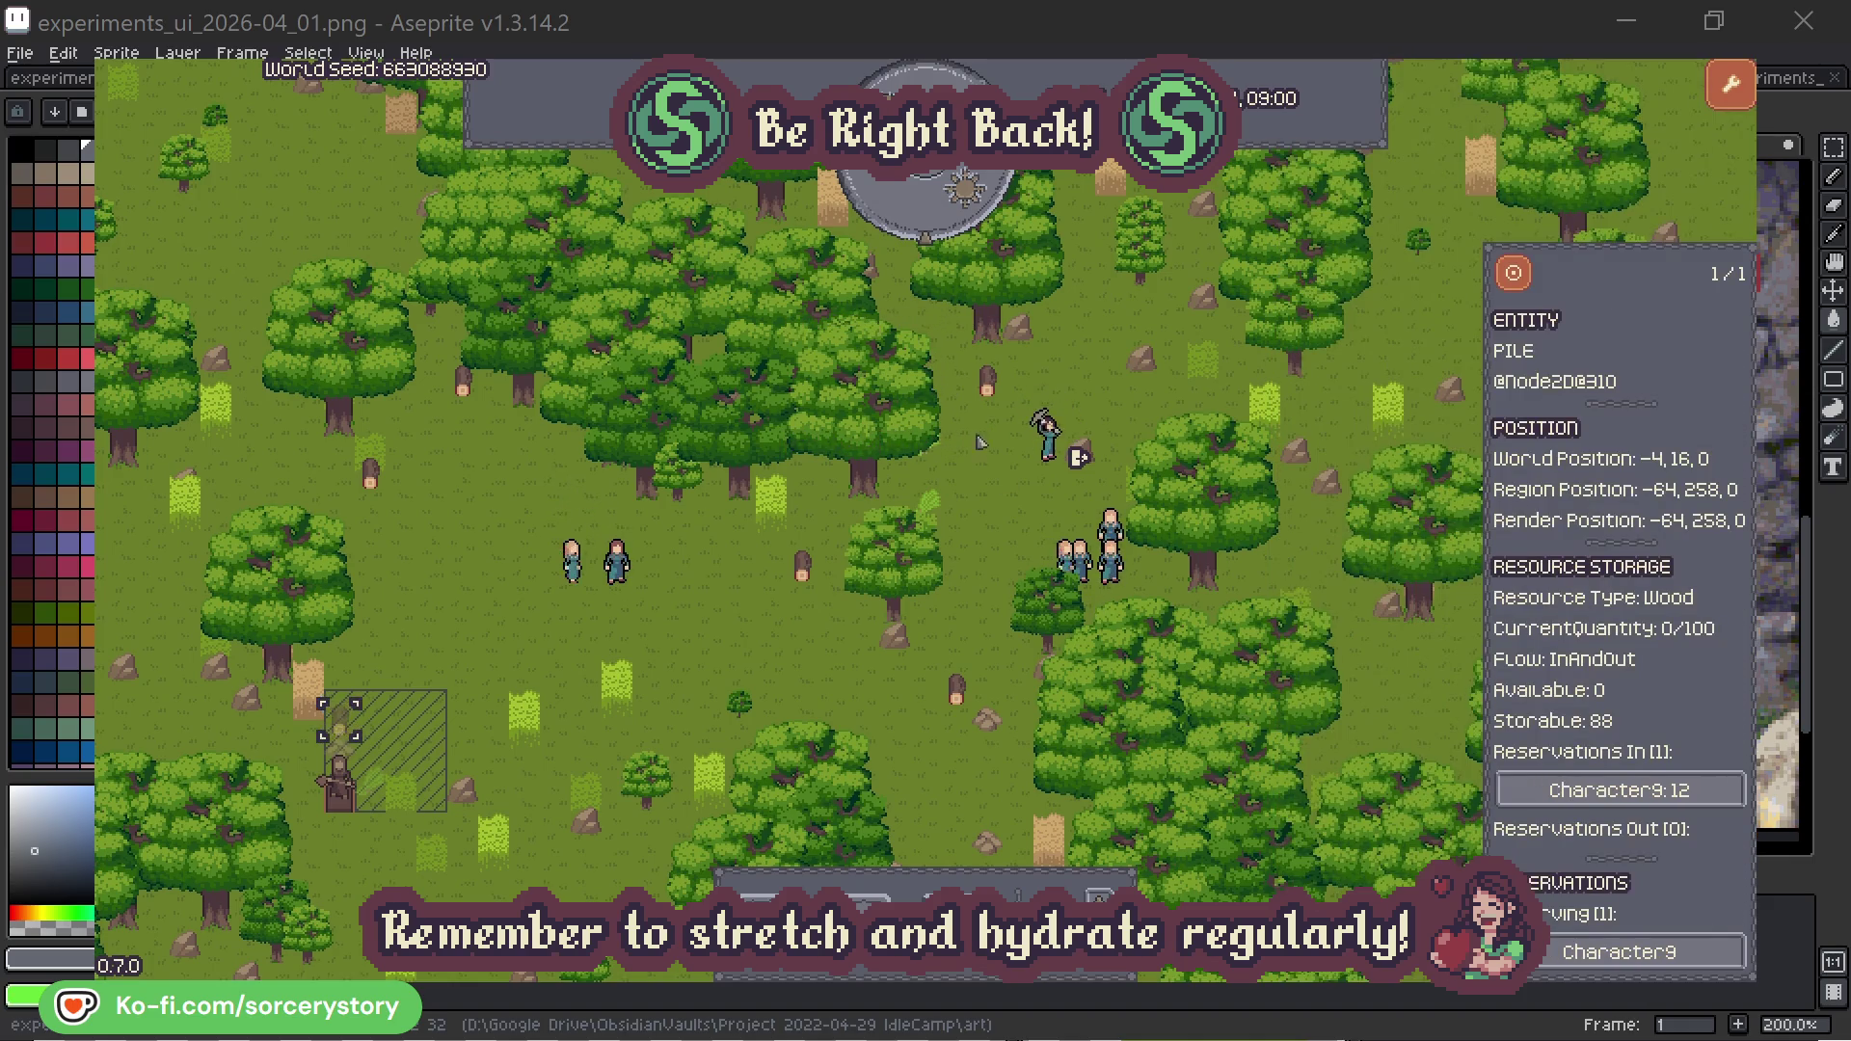
click(1514, 273)
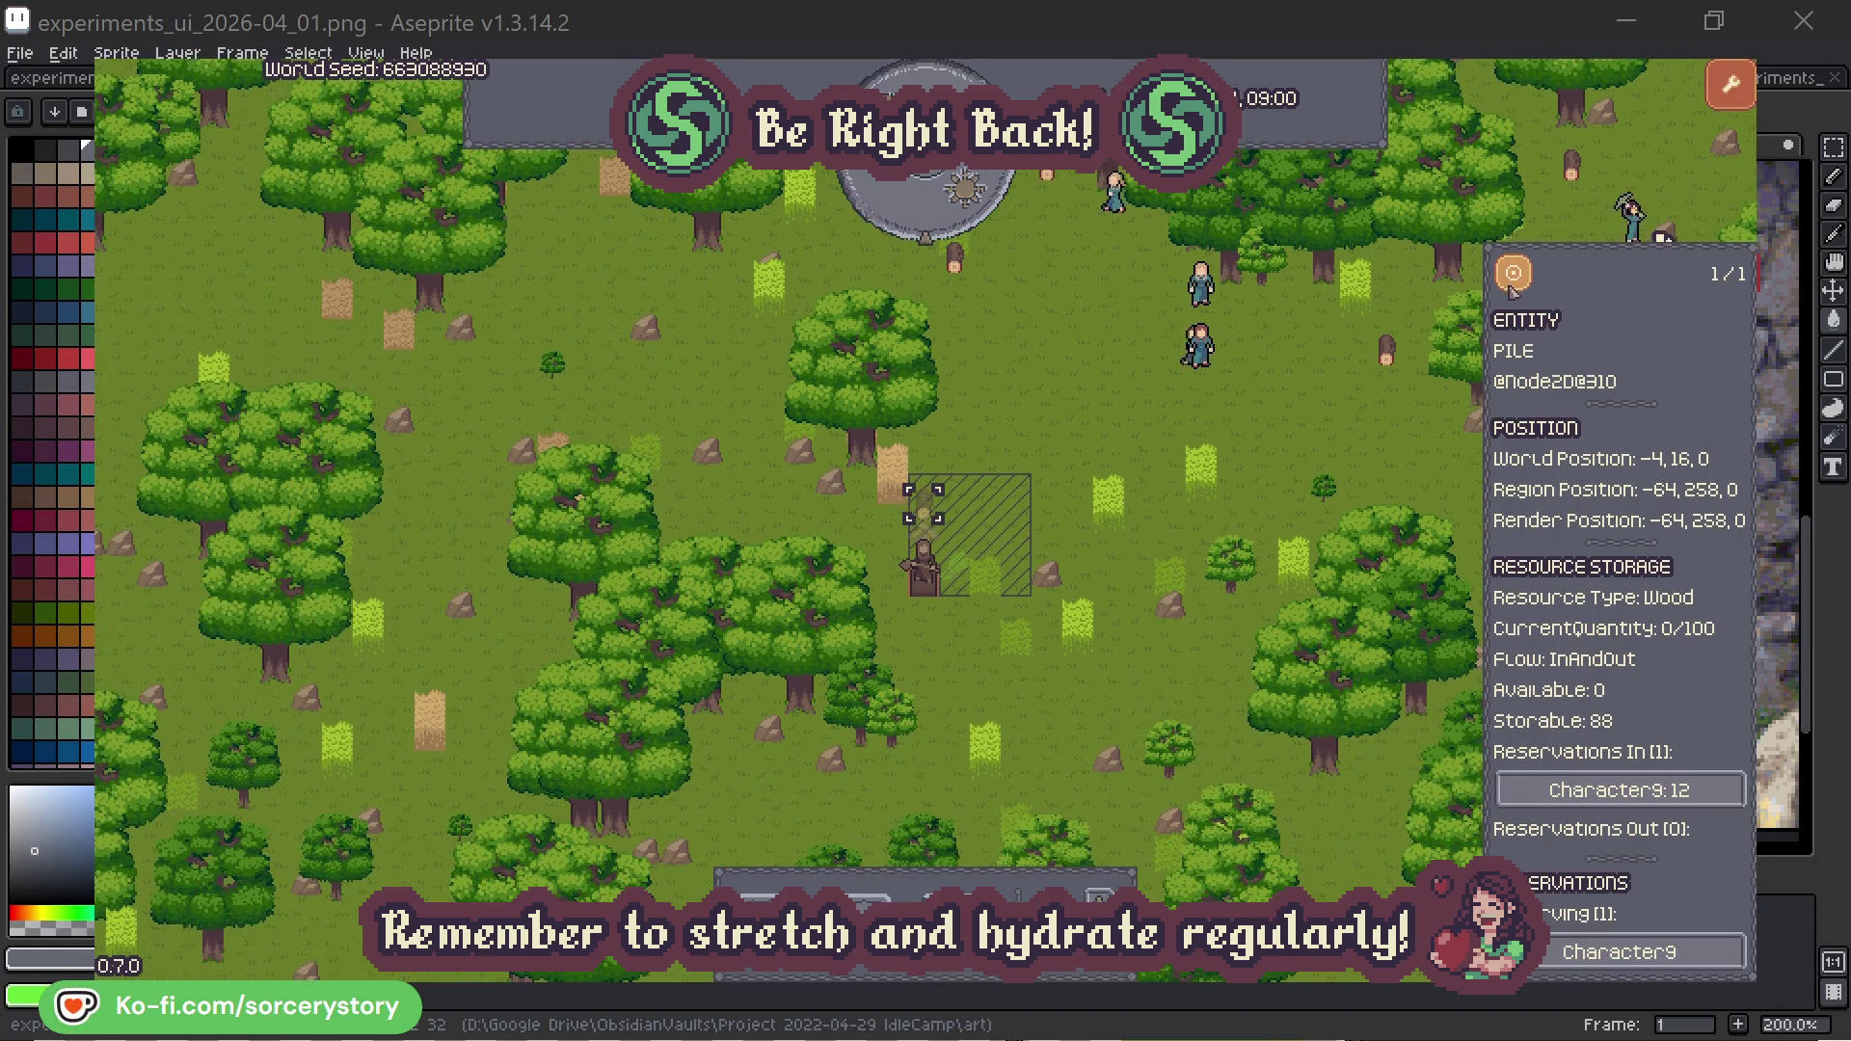
Step: Inspect Character2 and its target oak tree, then bring the DeuS beer browser window into view
click(1341, 429)
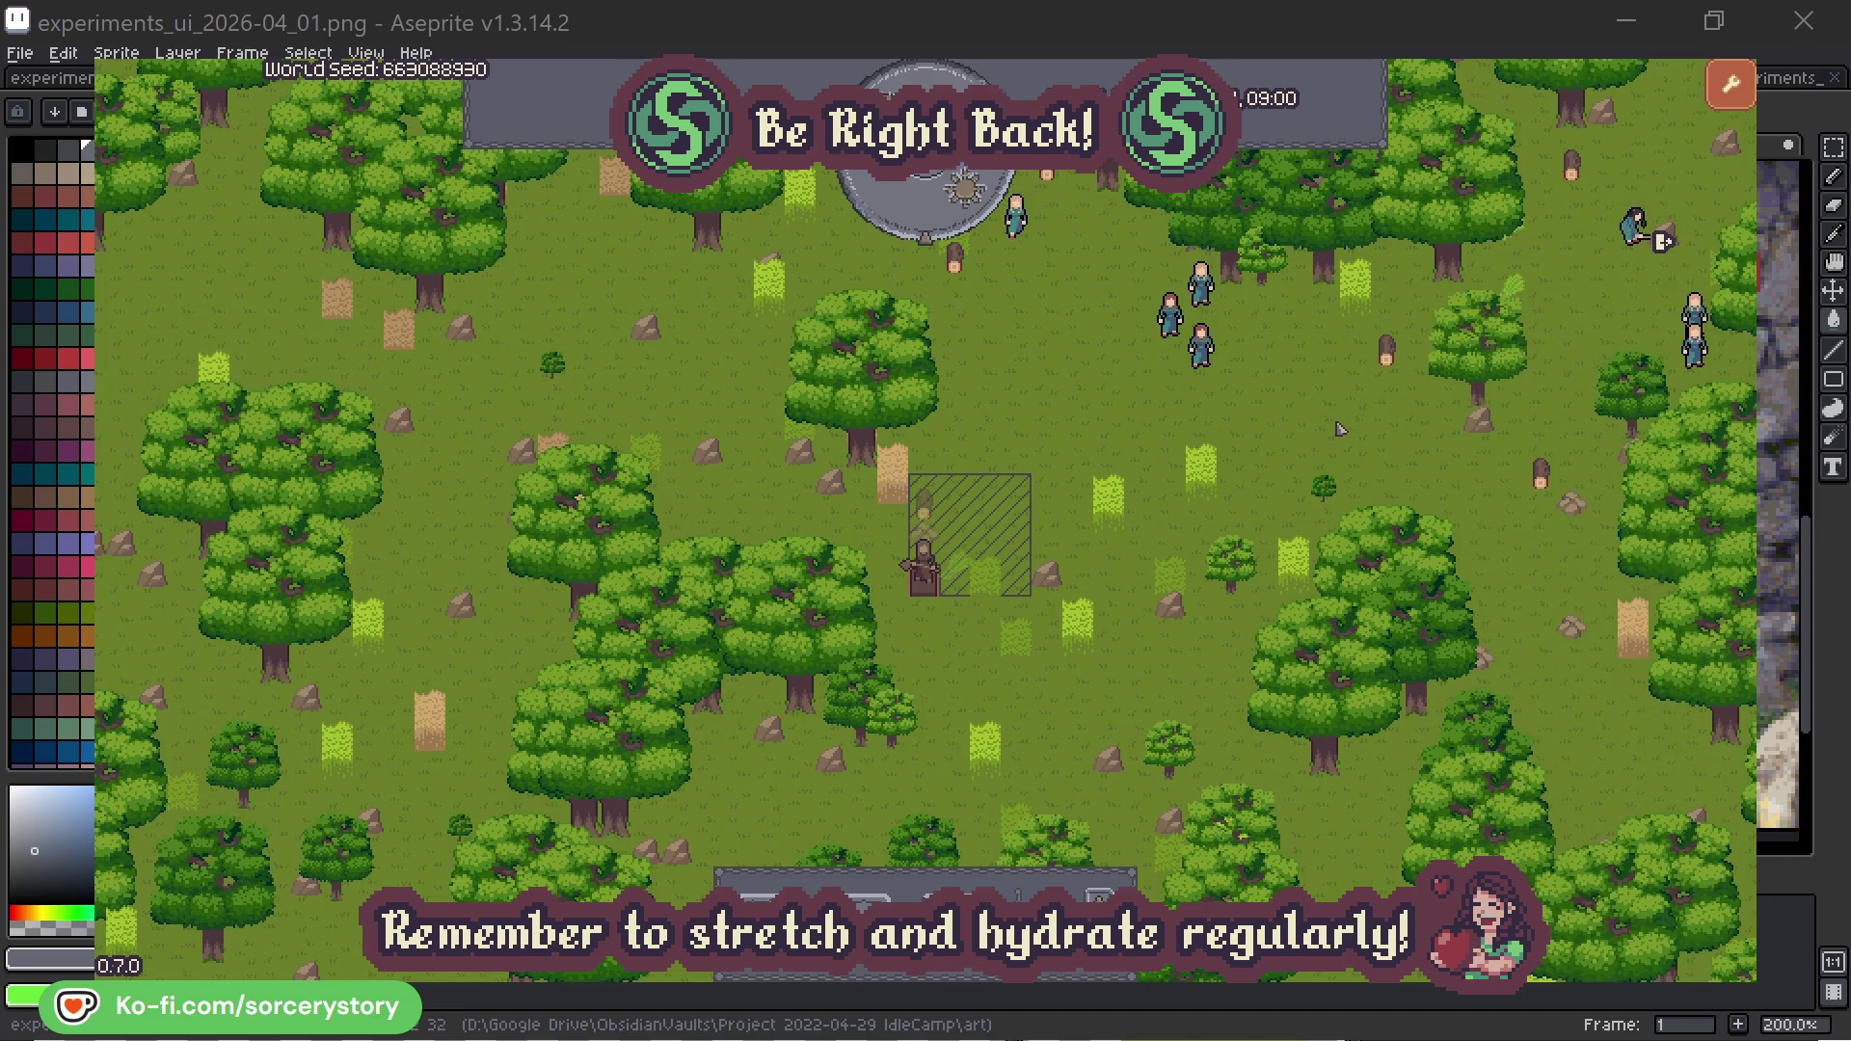
click(1254, 393)
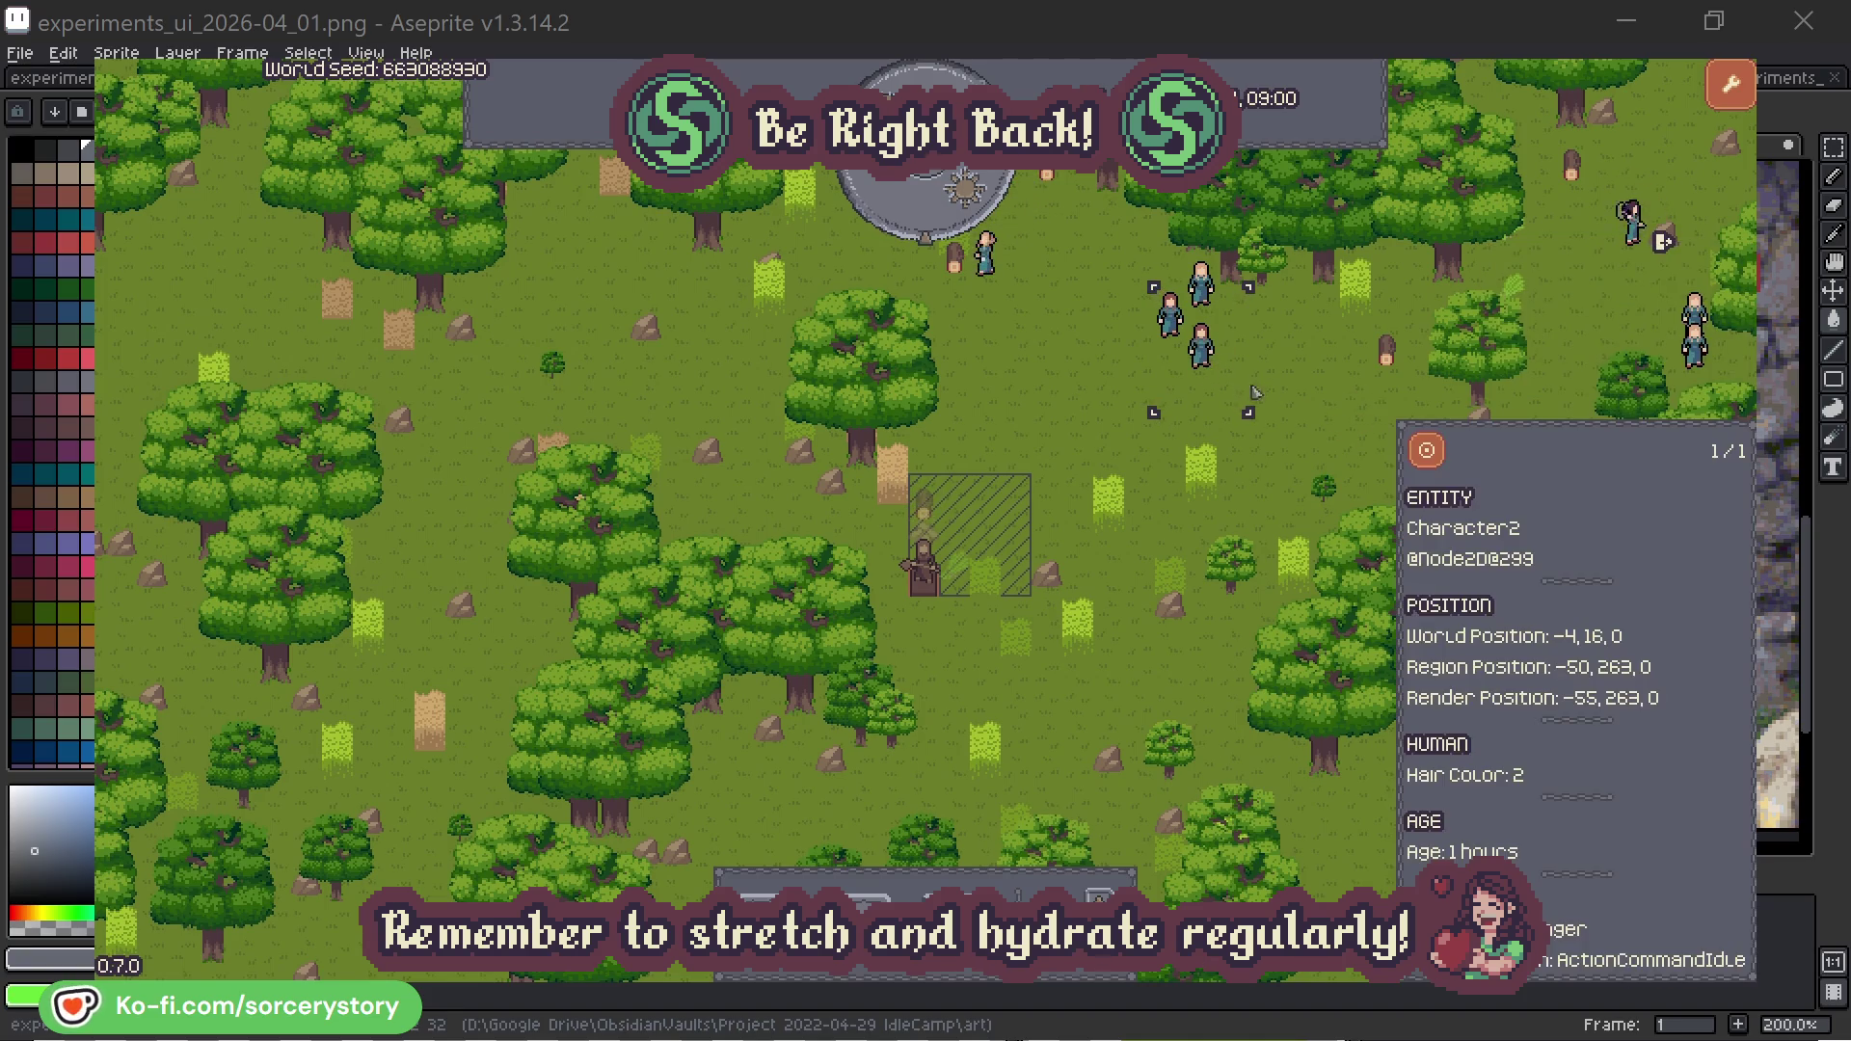
click(1427, 450)
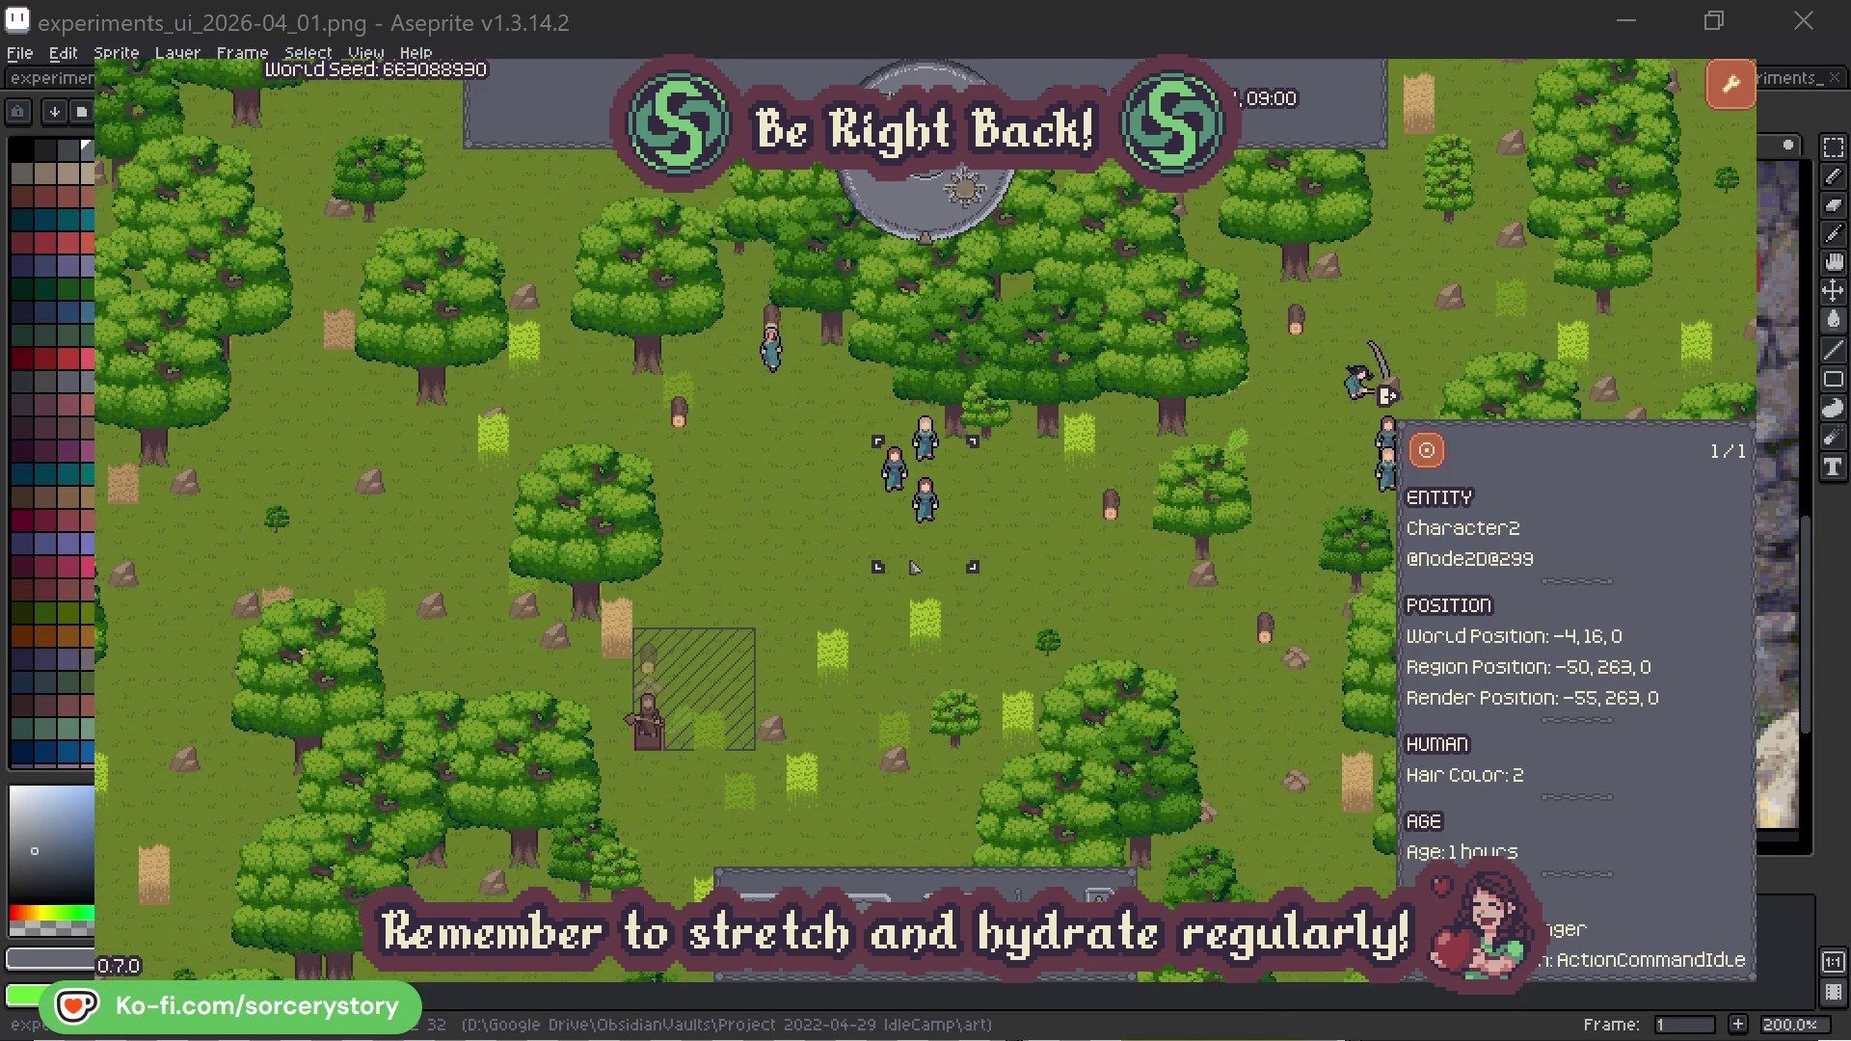
click(1056, 554)
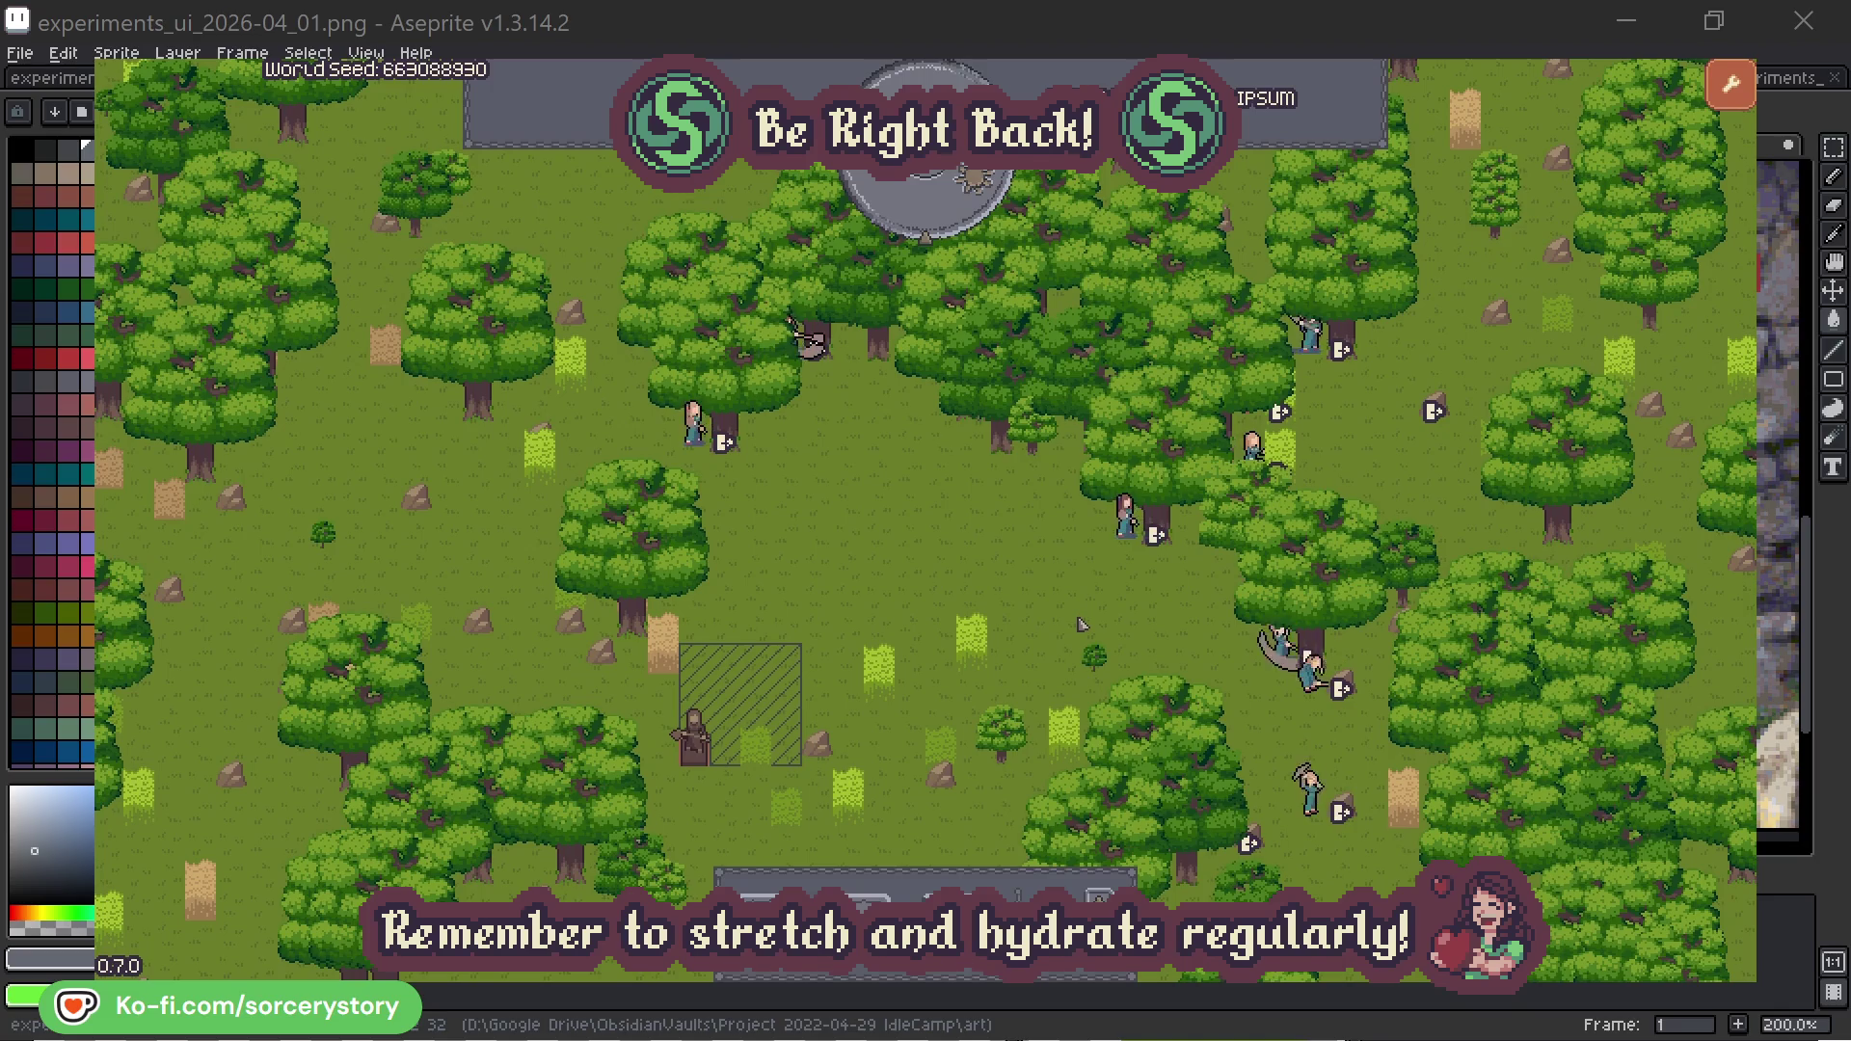
click(1125, 516)
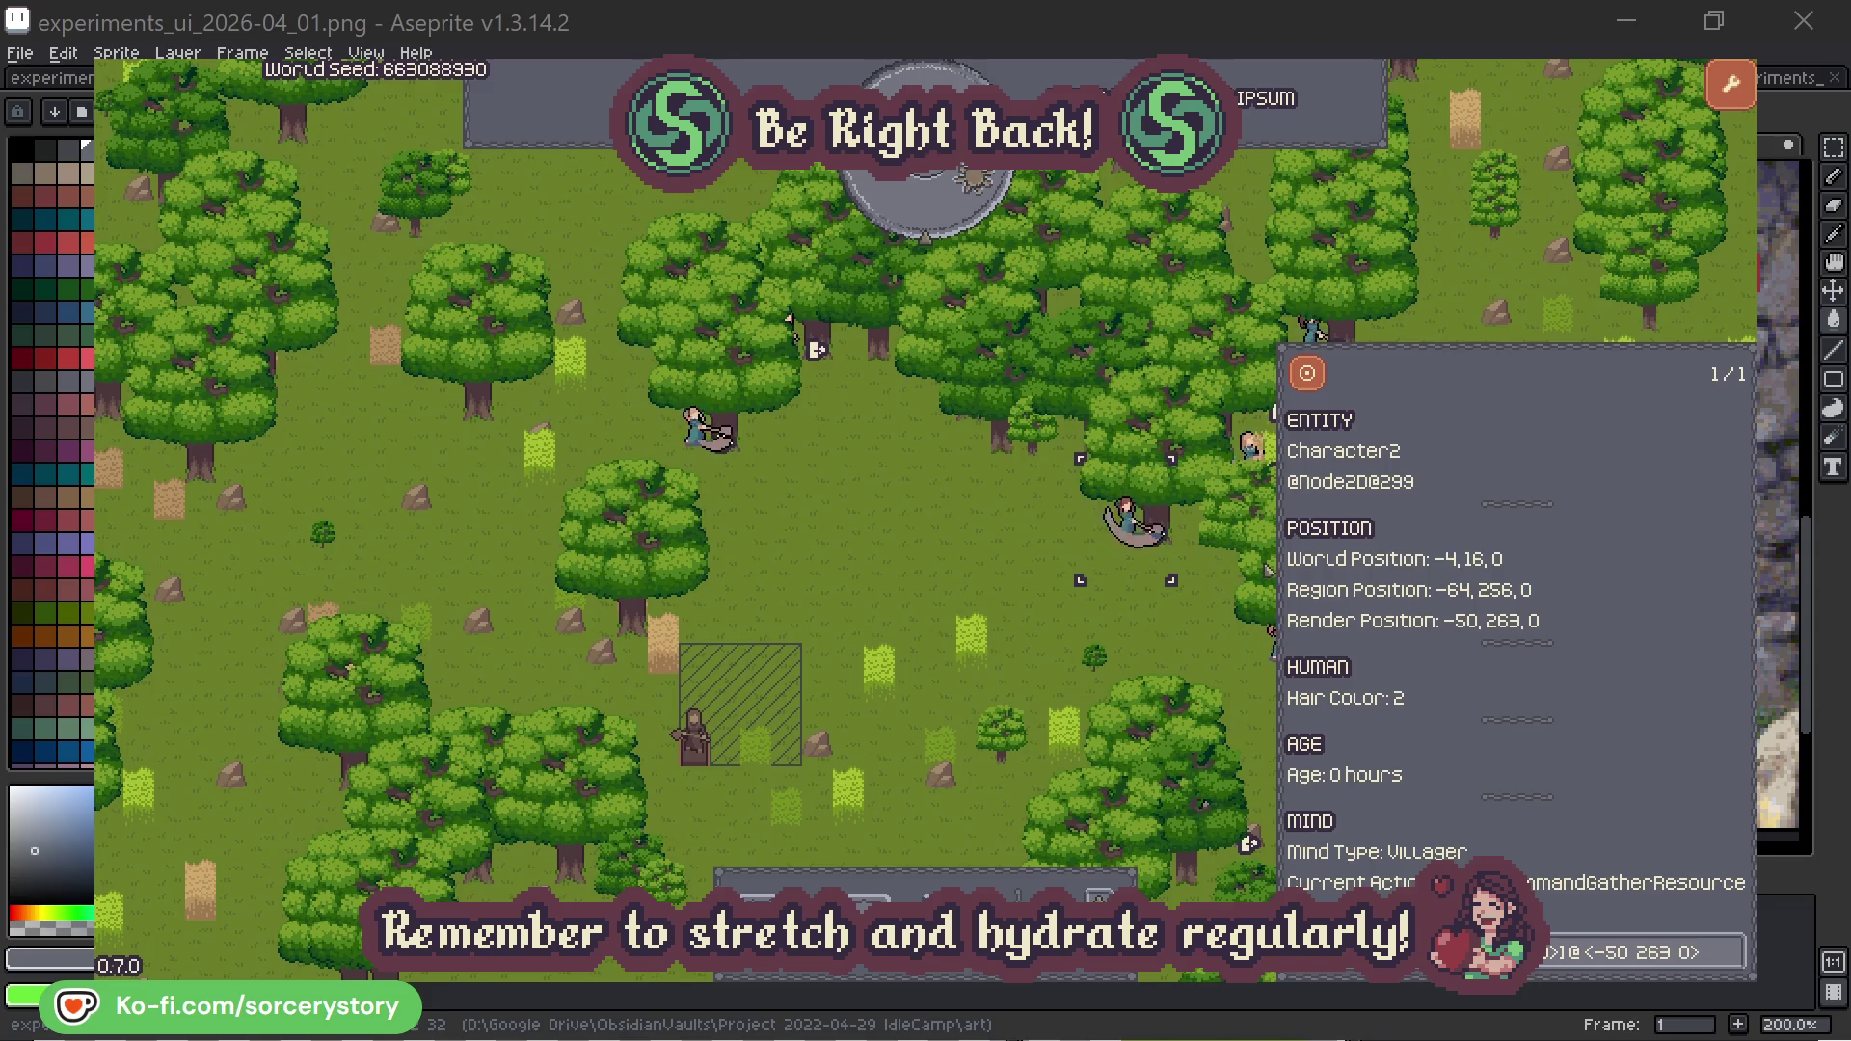
click(1729, 947)
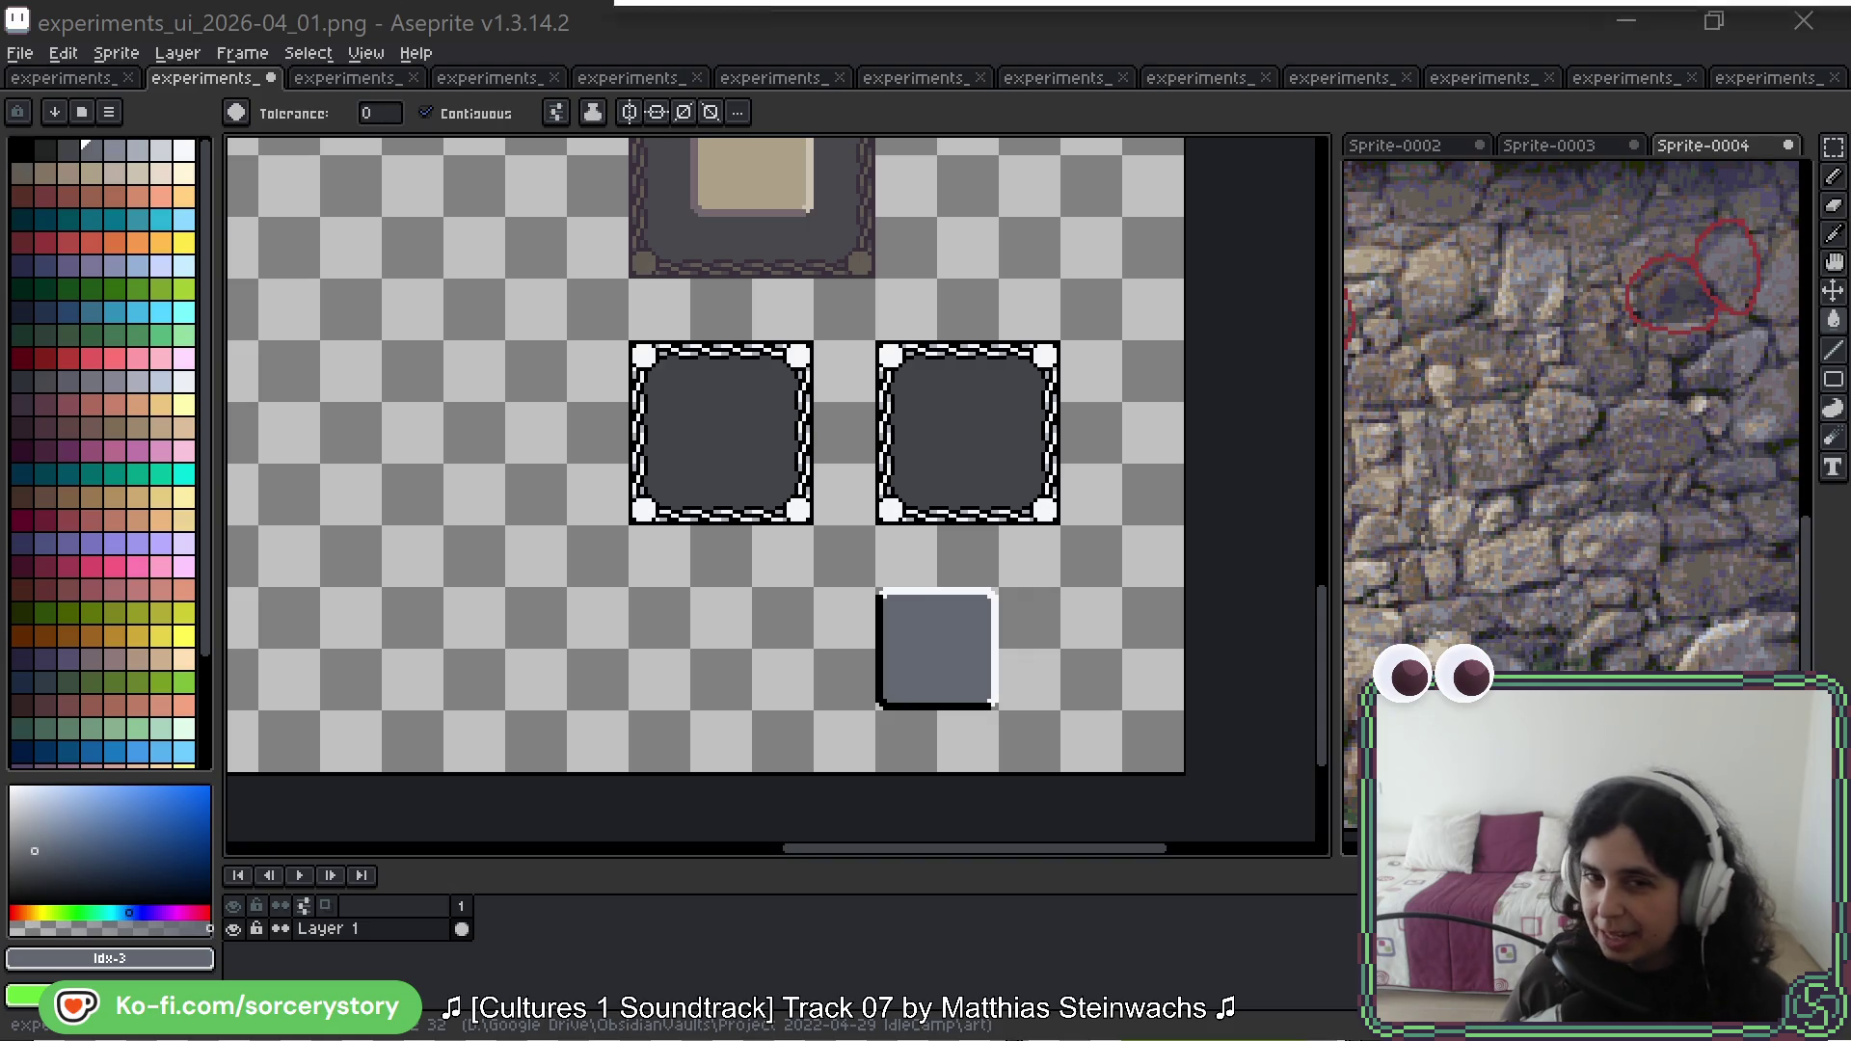
mouse_move(979, 28)
mouse_down()
mouse_move(980, 407)
mouse_move(965, 8)
mouse_up()
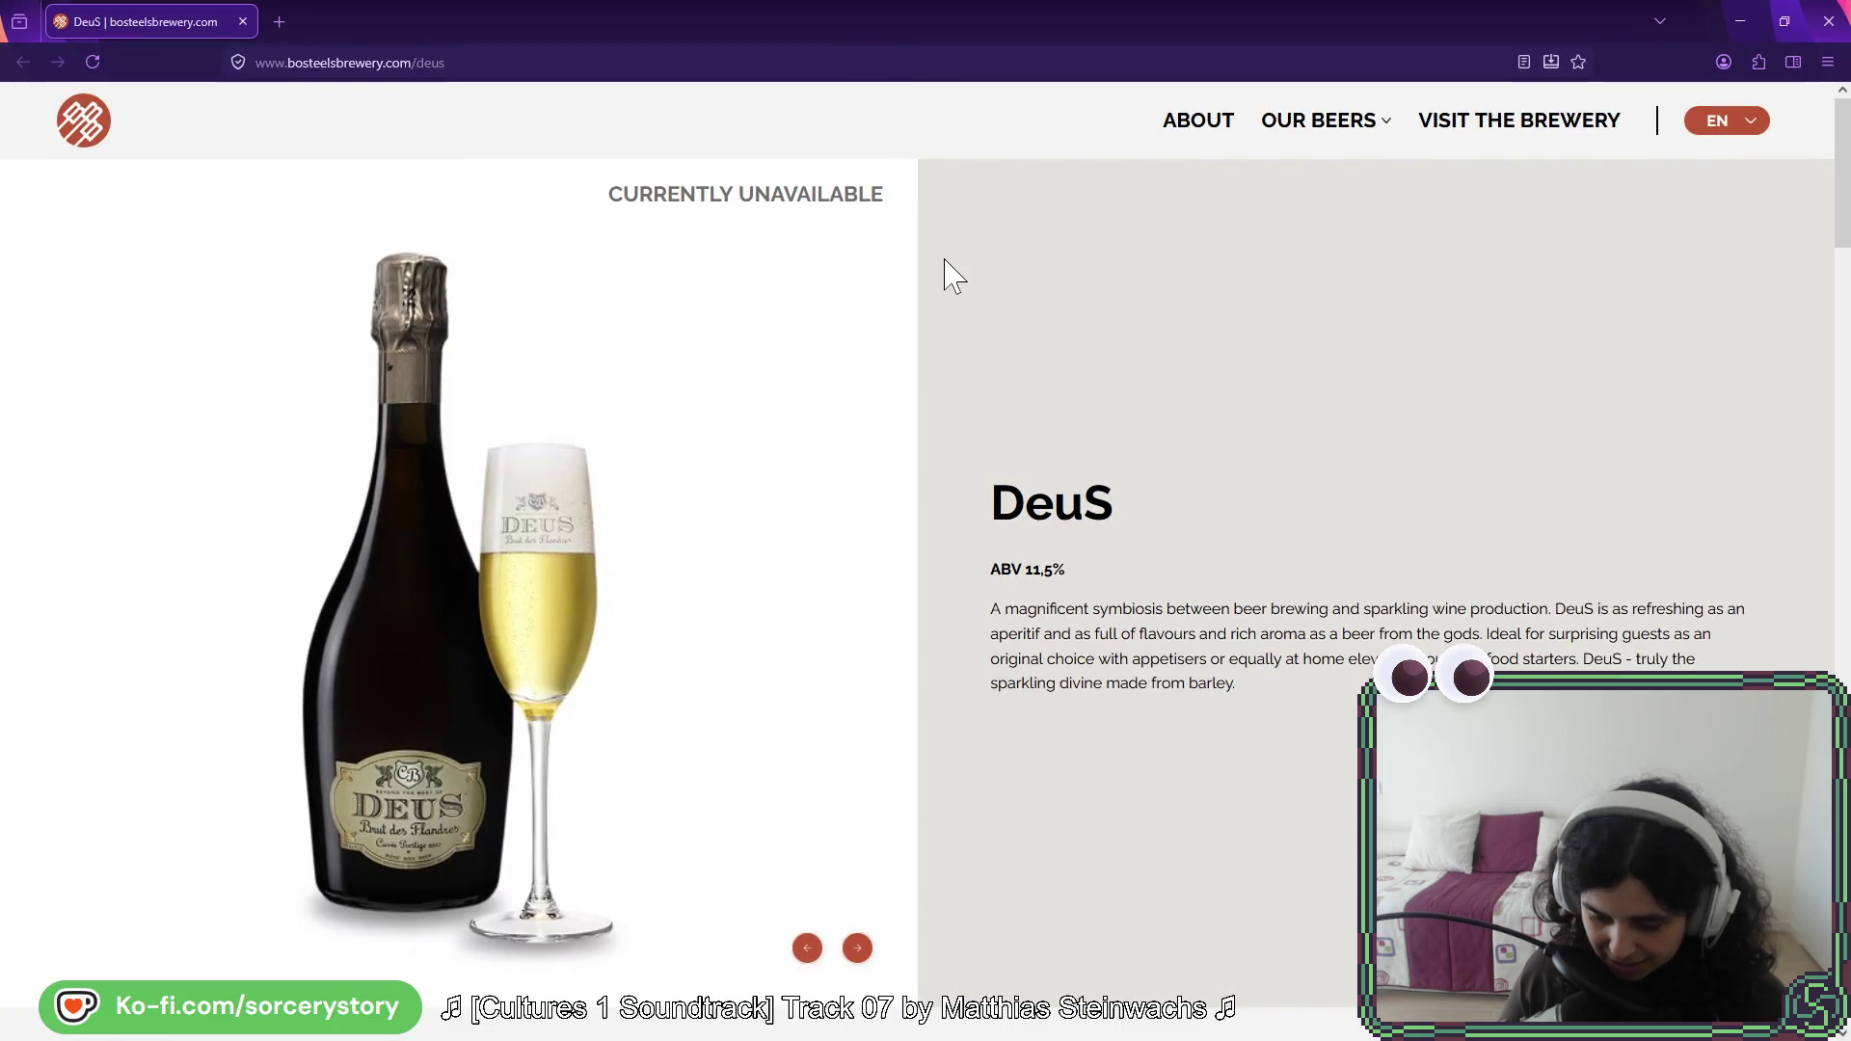
Step: Scroll the DeuS page down to the brut style, pale golden appearance and pear-and-flower aroma notes
scroll(1119, 550, down, 1)
scroll(1119, 550, down, 1)
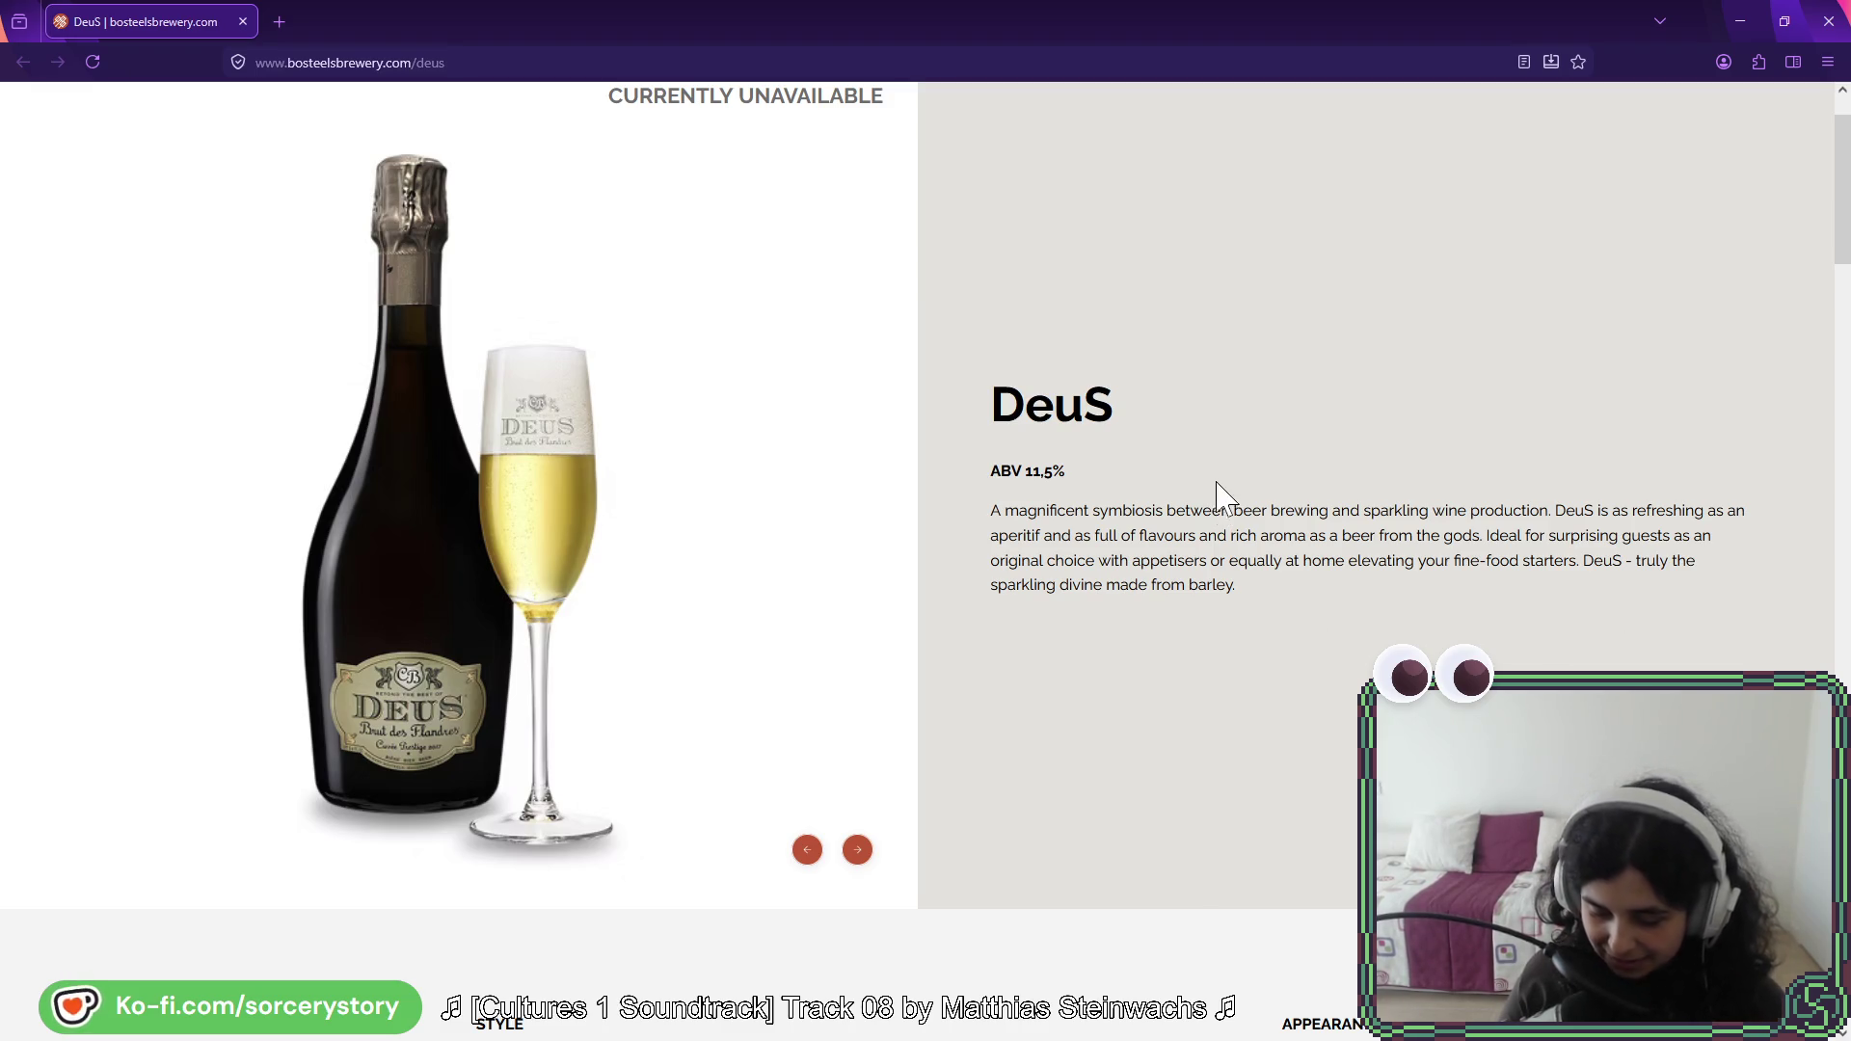
scroll(1231, 467, down, 1)
scroll(1231, 453, down, 3)
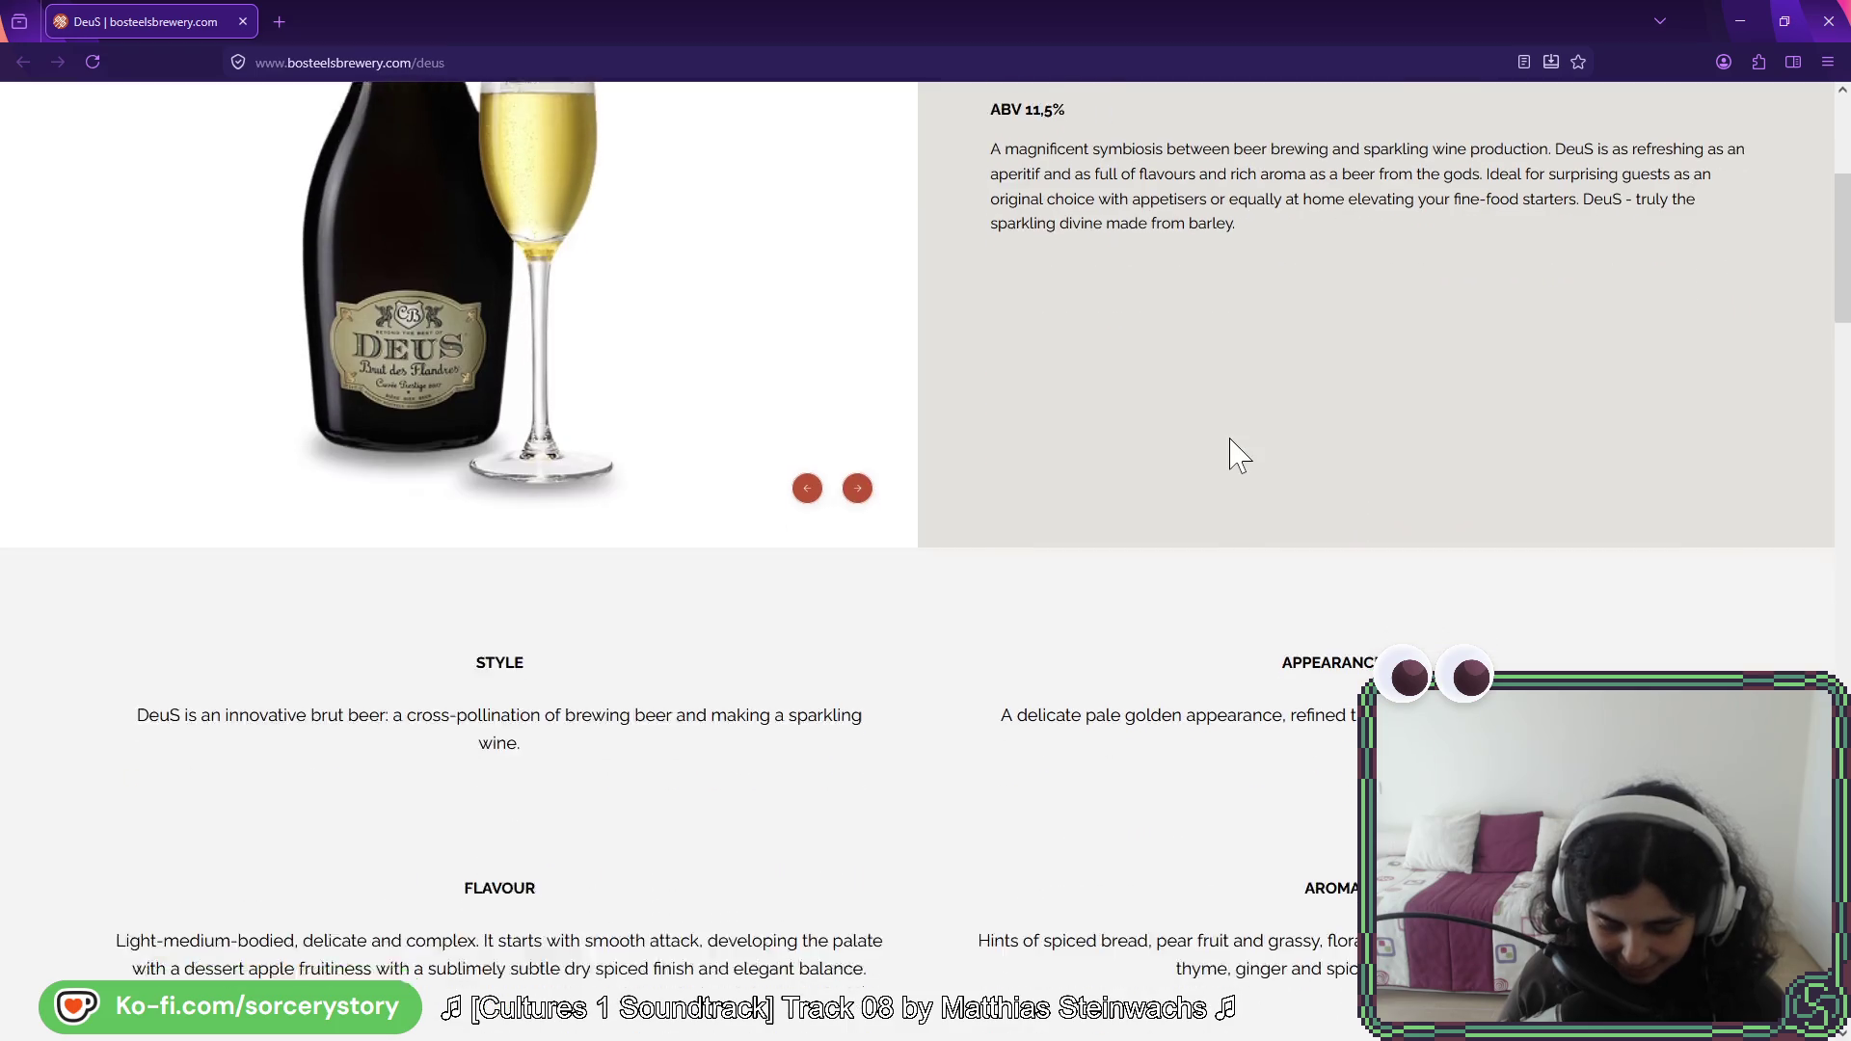
scroll(1231, 449, down, 3)
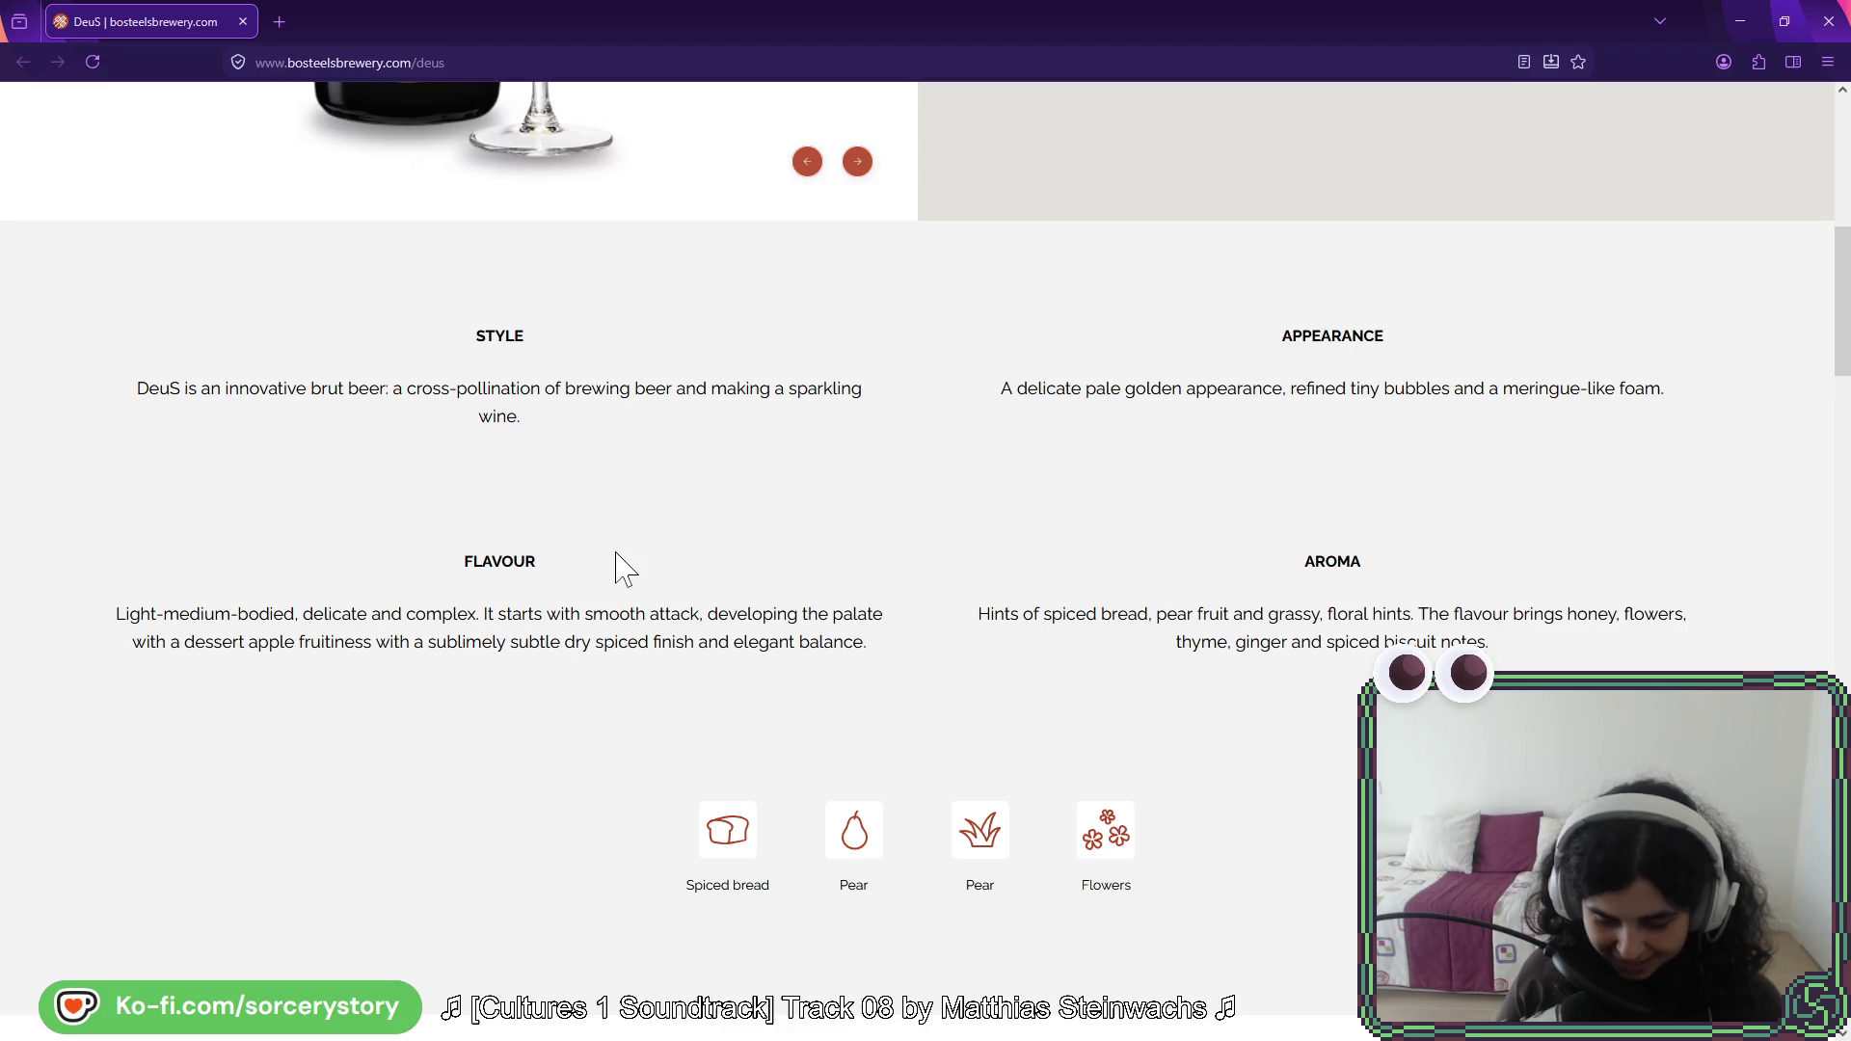
Step: Scroll the DeuS page down to the Perfect Serve advice, then nudge back up
scroll(625, 569, down, 7)
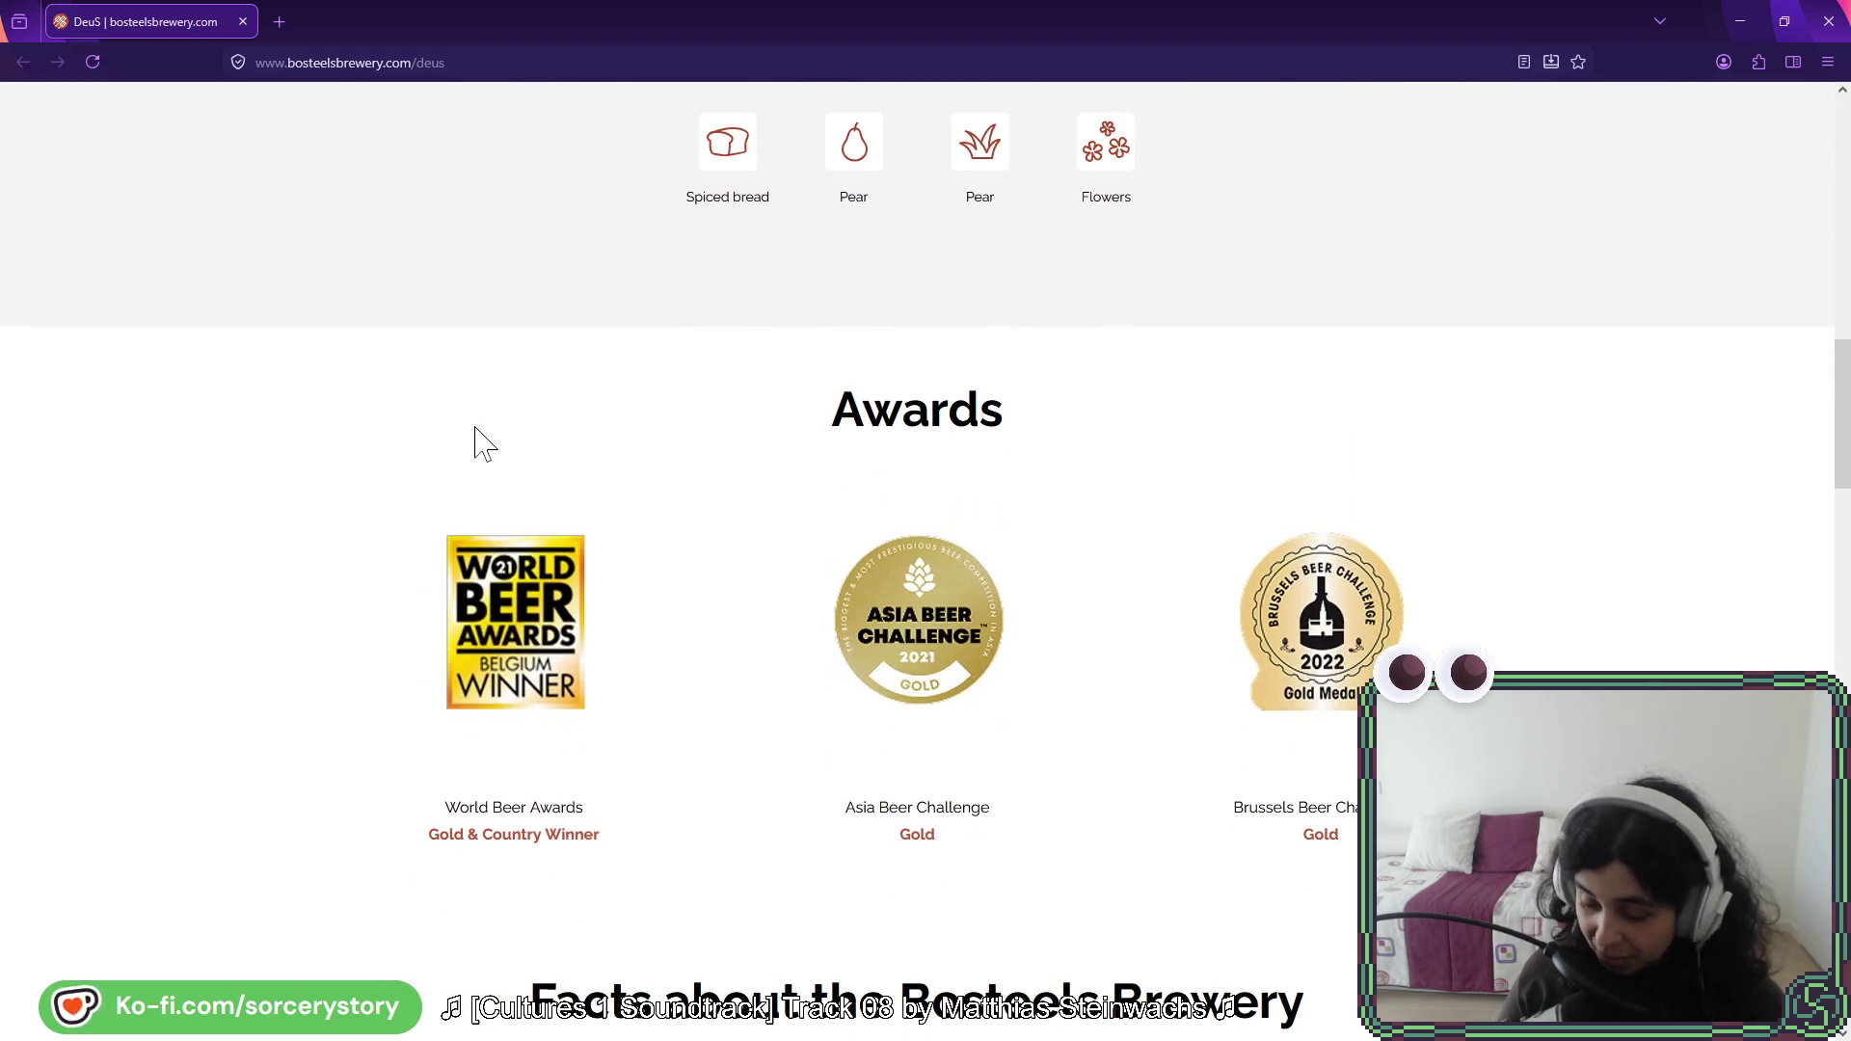
scroll(482, 444, down, 2)
scroll(359, 425, down, 4)
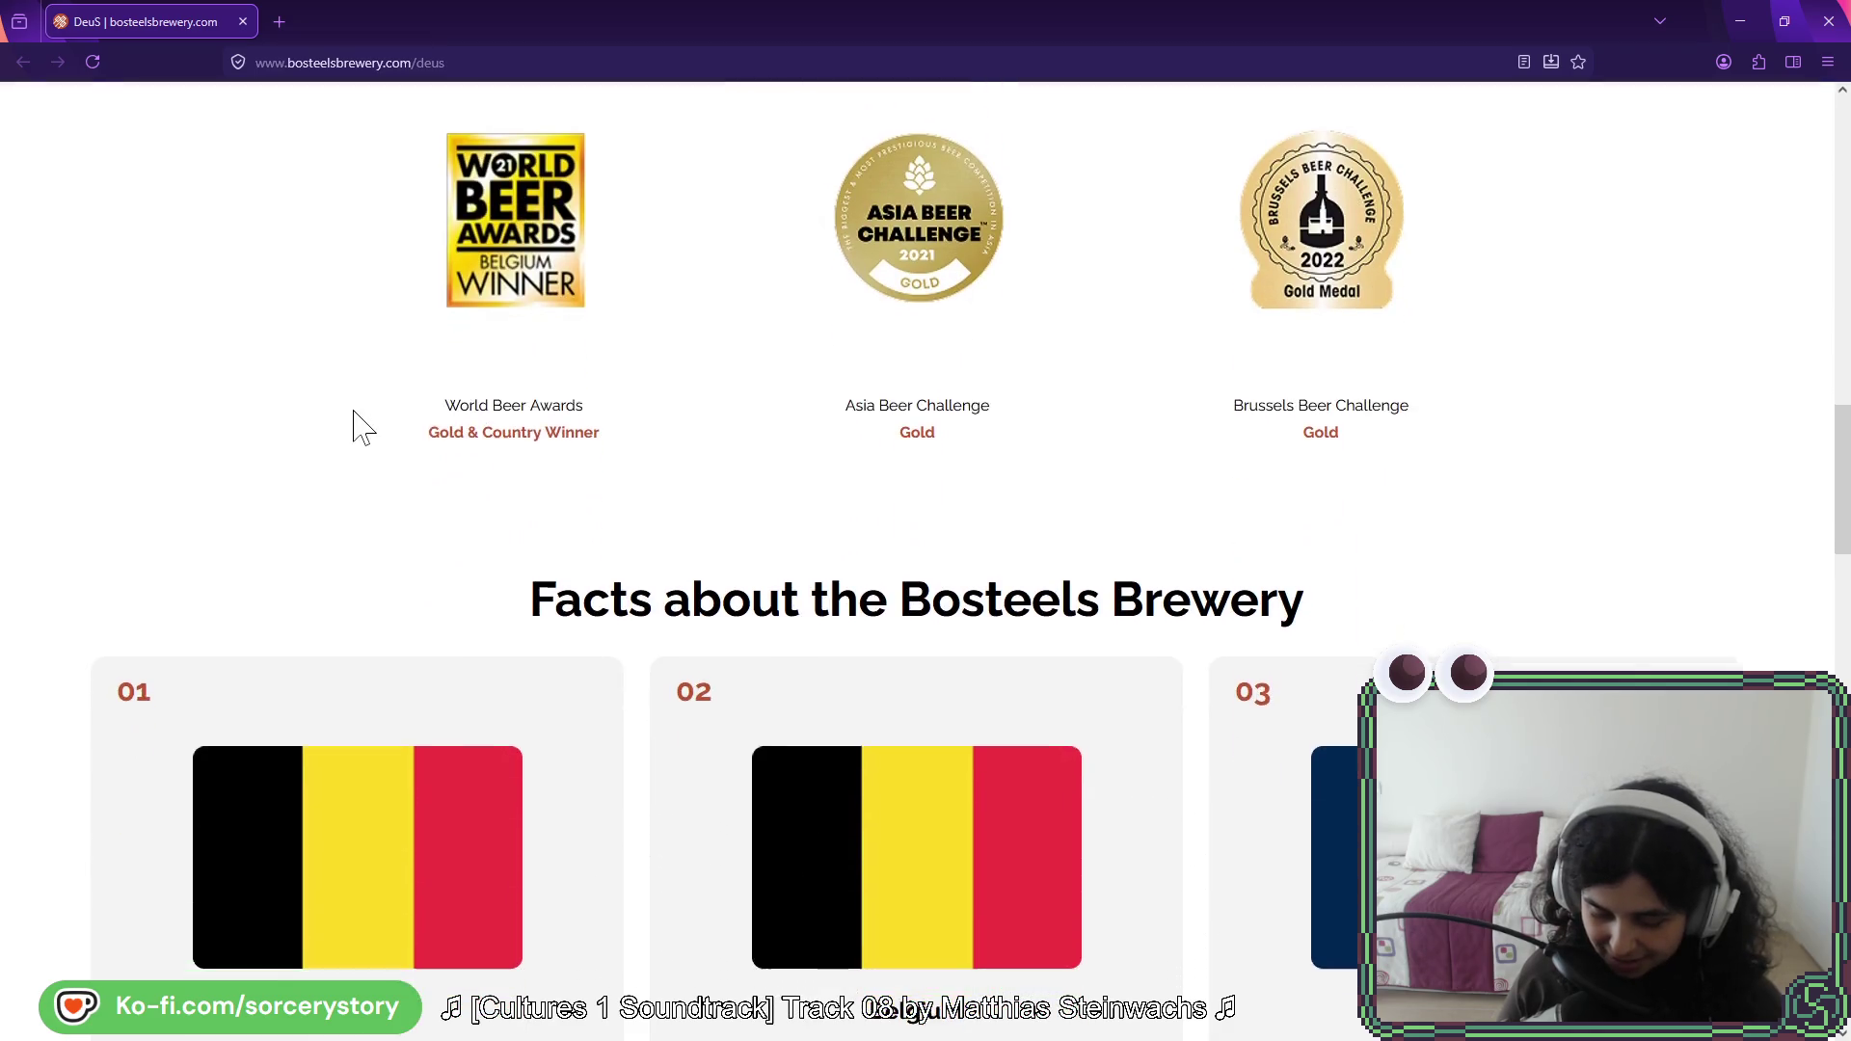
scroll(325, 371, down, 2)
scroll(325, 371, down, 1)
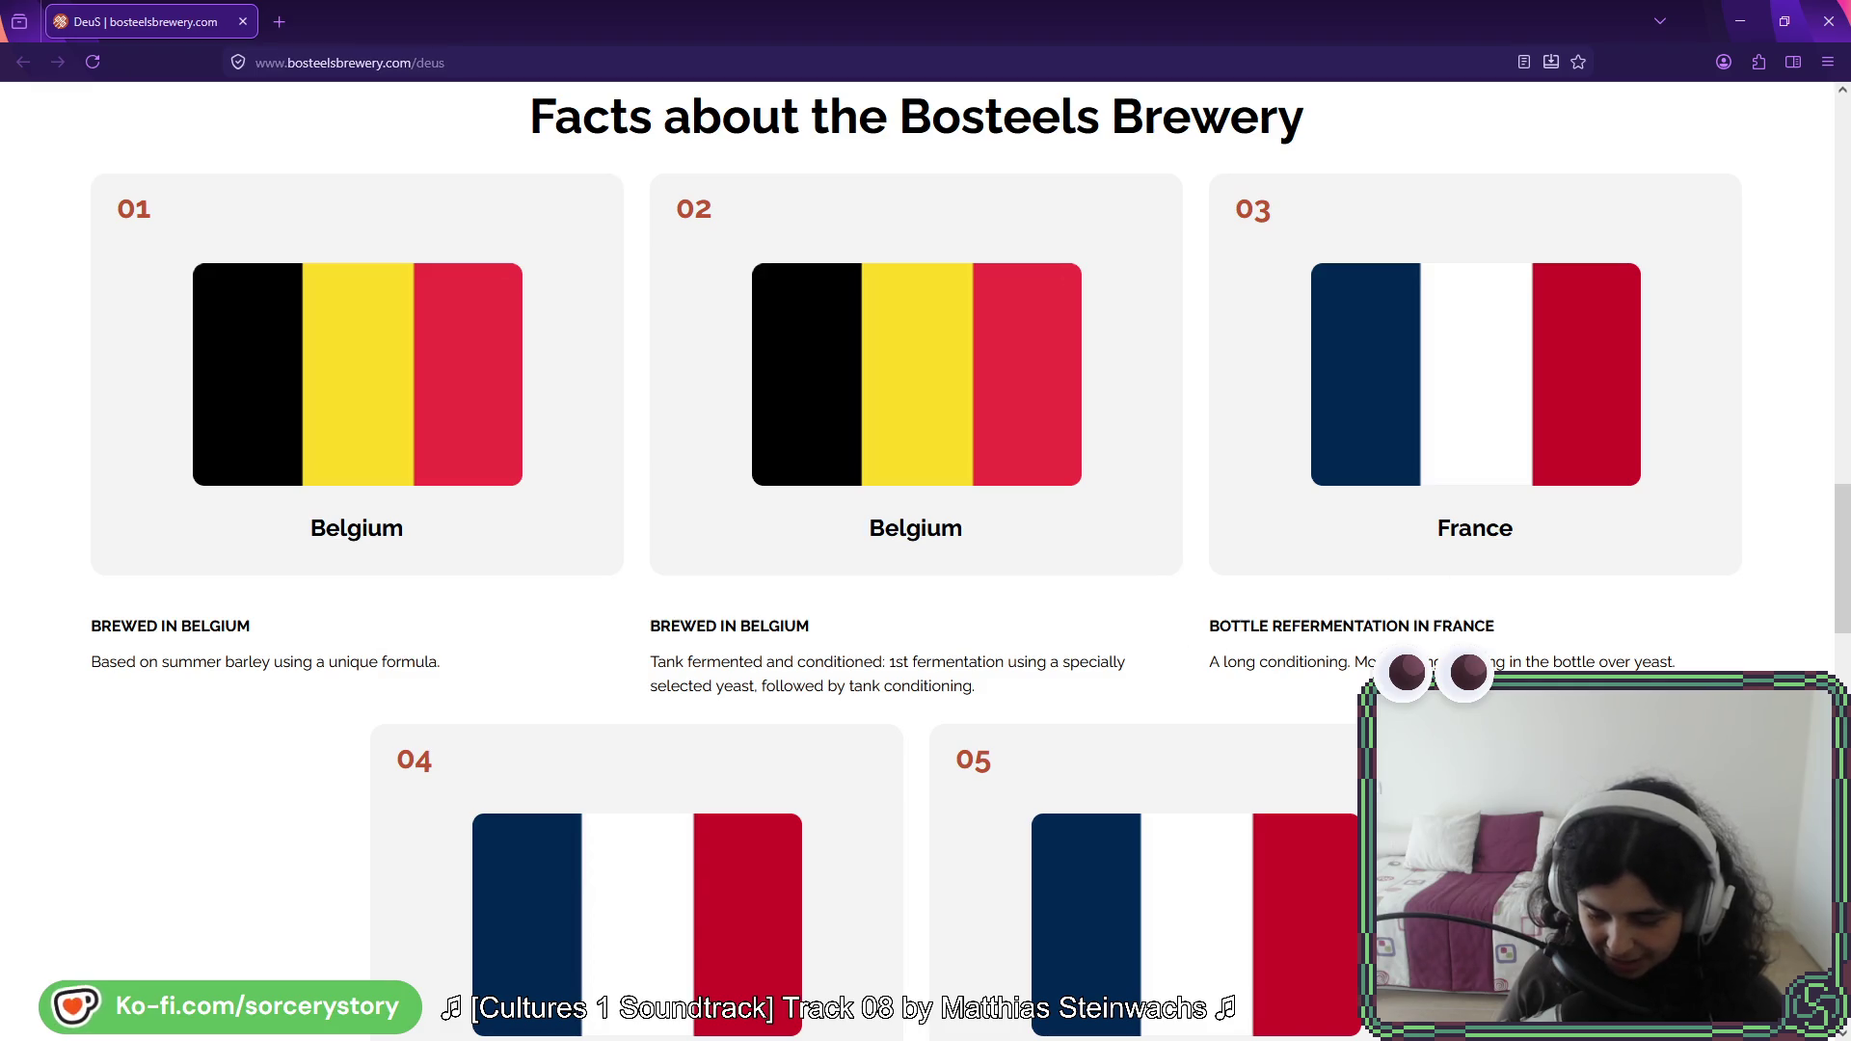
scroll(1466, 608, down, 1)
scroll(1455, 550, down, 3)
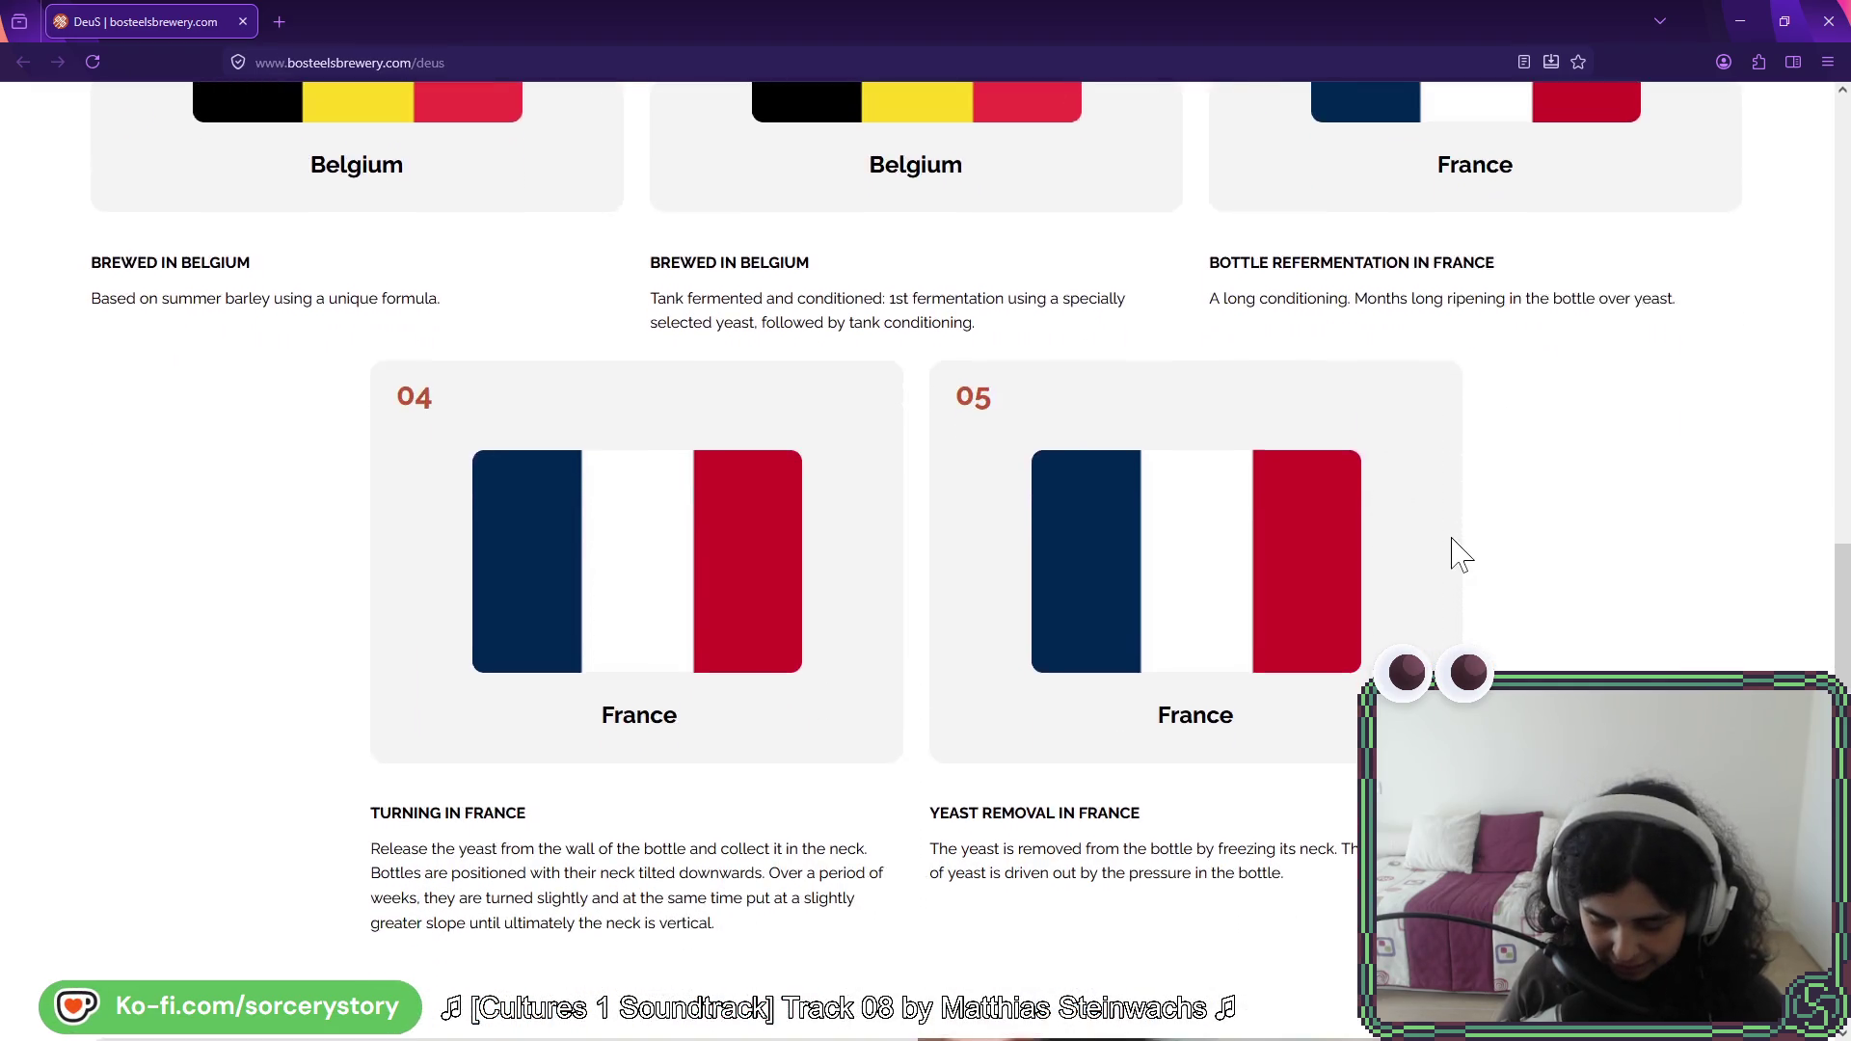
scroll(1369, 556, down, 2)
scroll(964, 579, down, 3)
scroll(691, 584, down, 4)
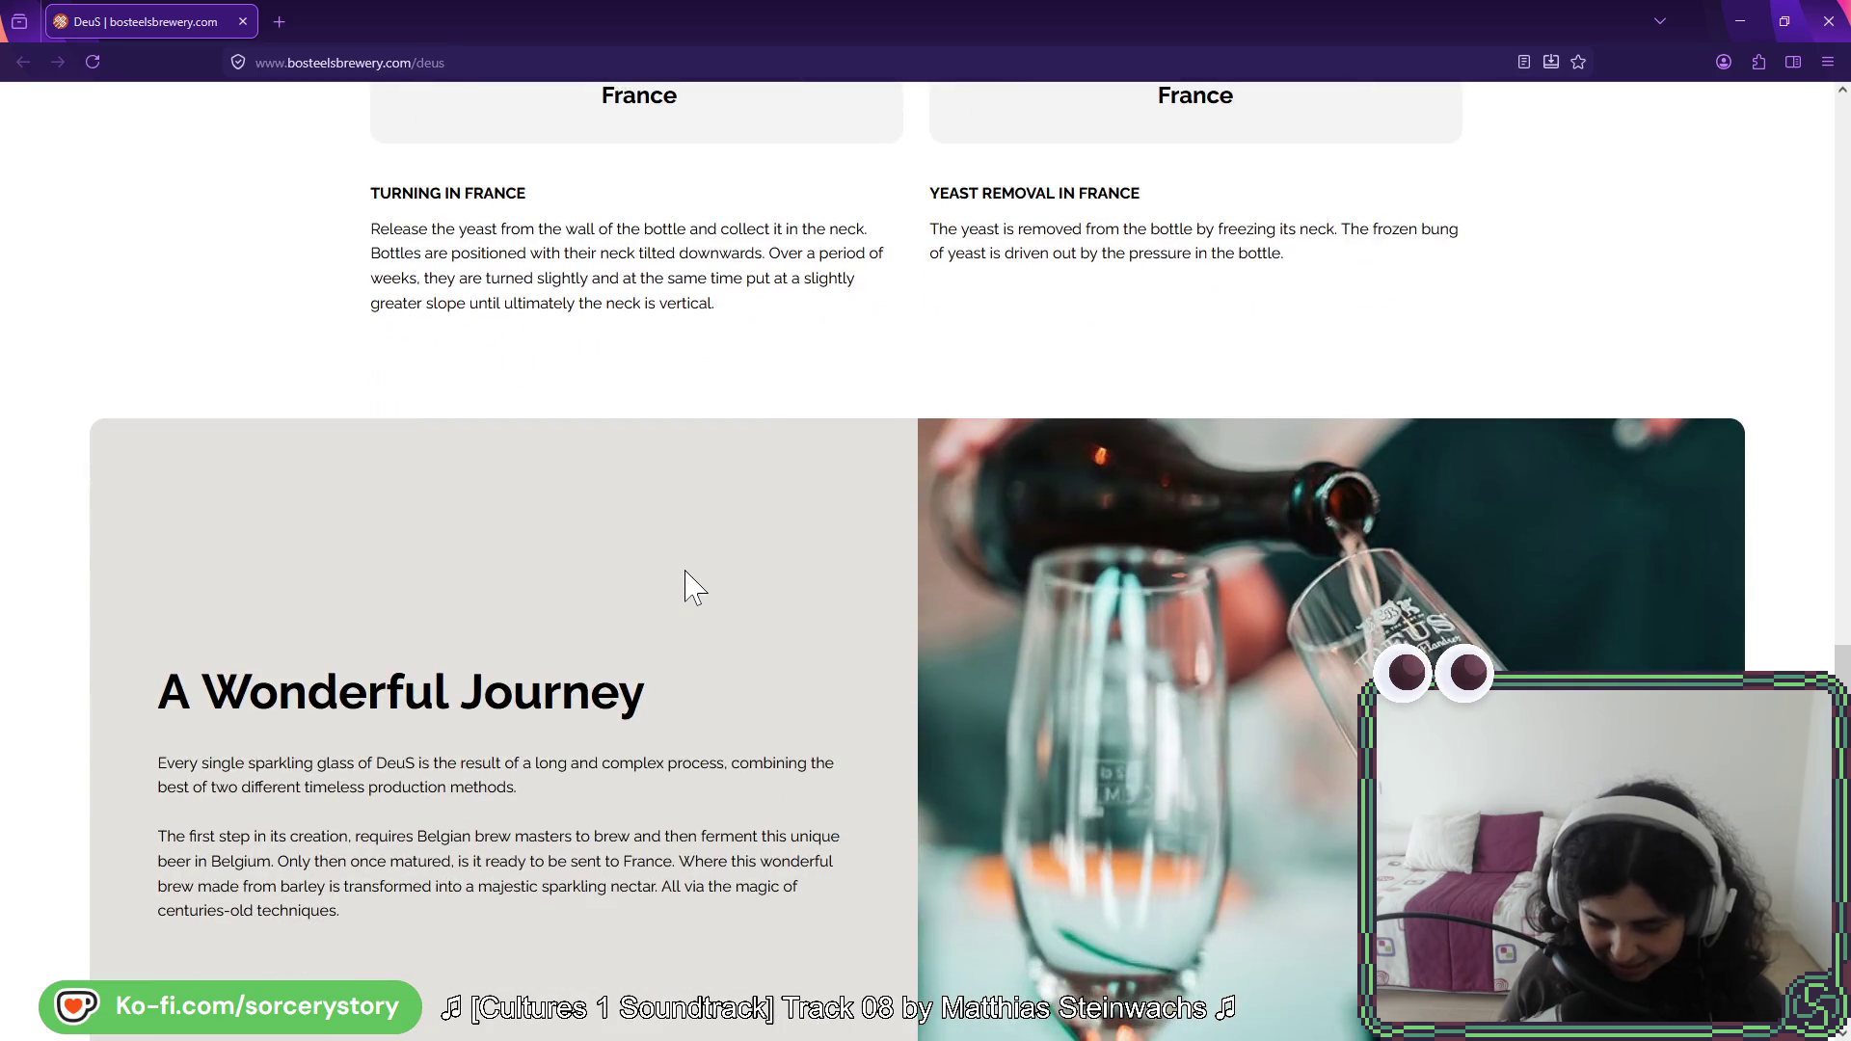
scroll(499, 521, down, 10)
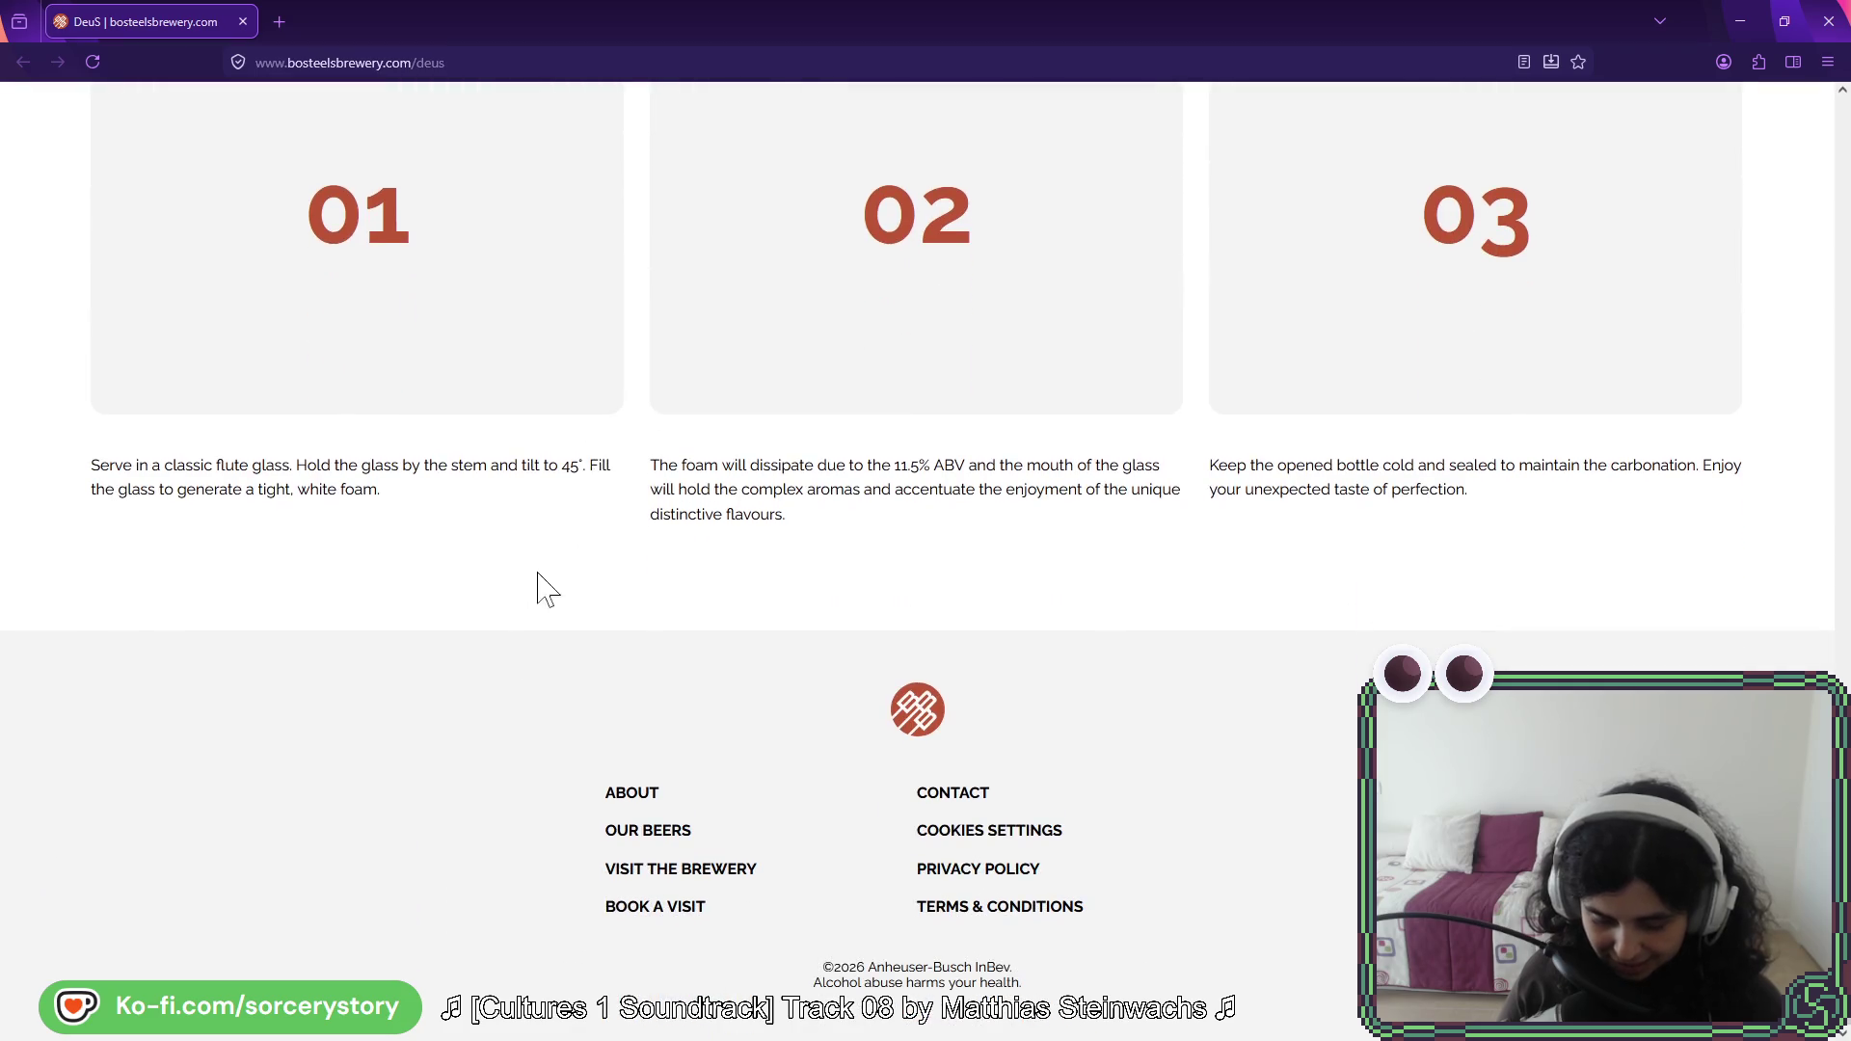
scroll(550, 566, up, 20)
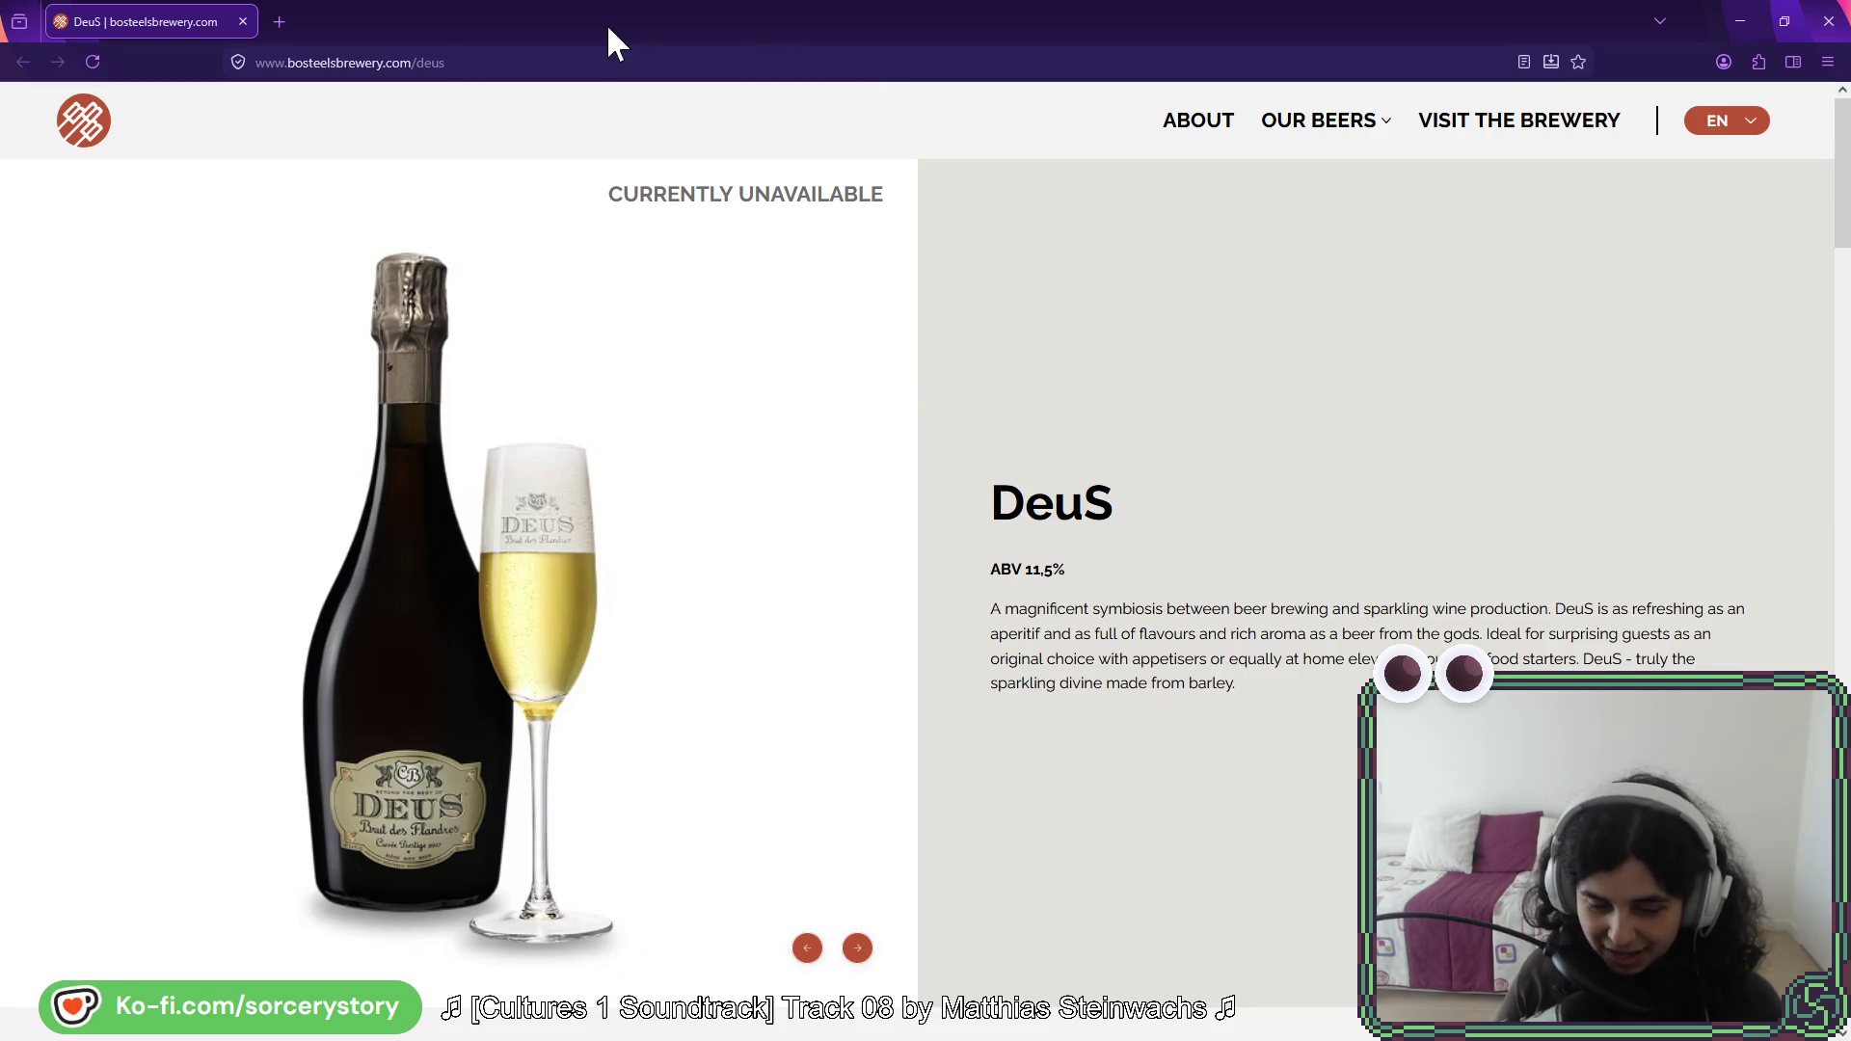
Step: Switch from the browser back to Aseprite with Alt+Tab
key(alt+Tab)
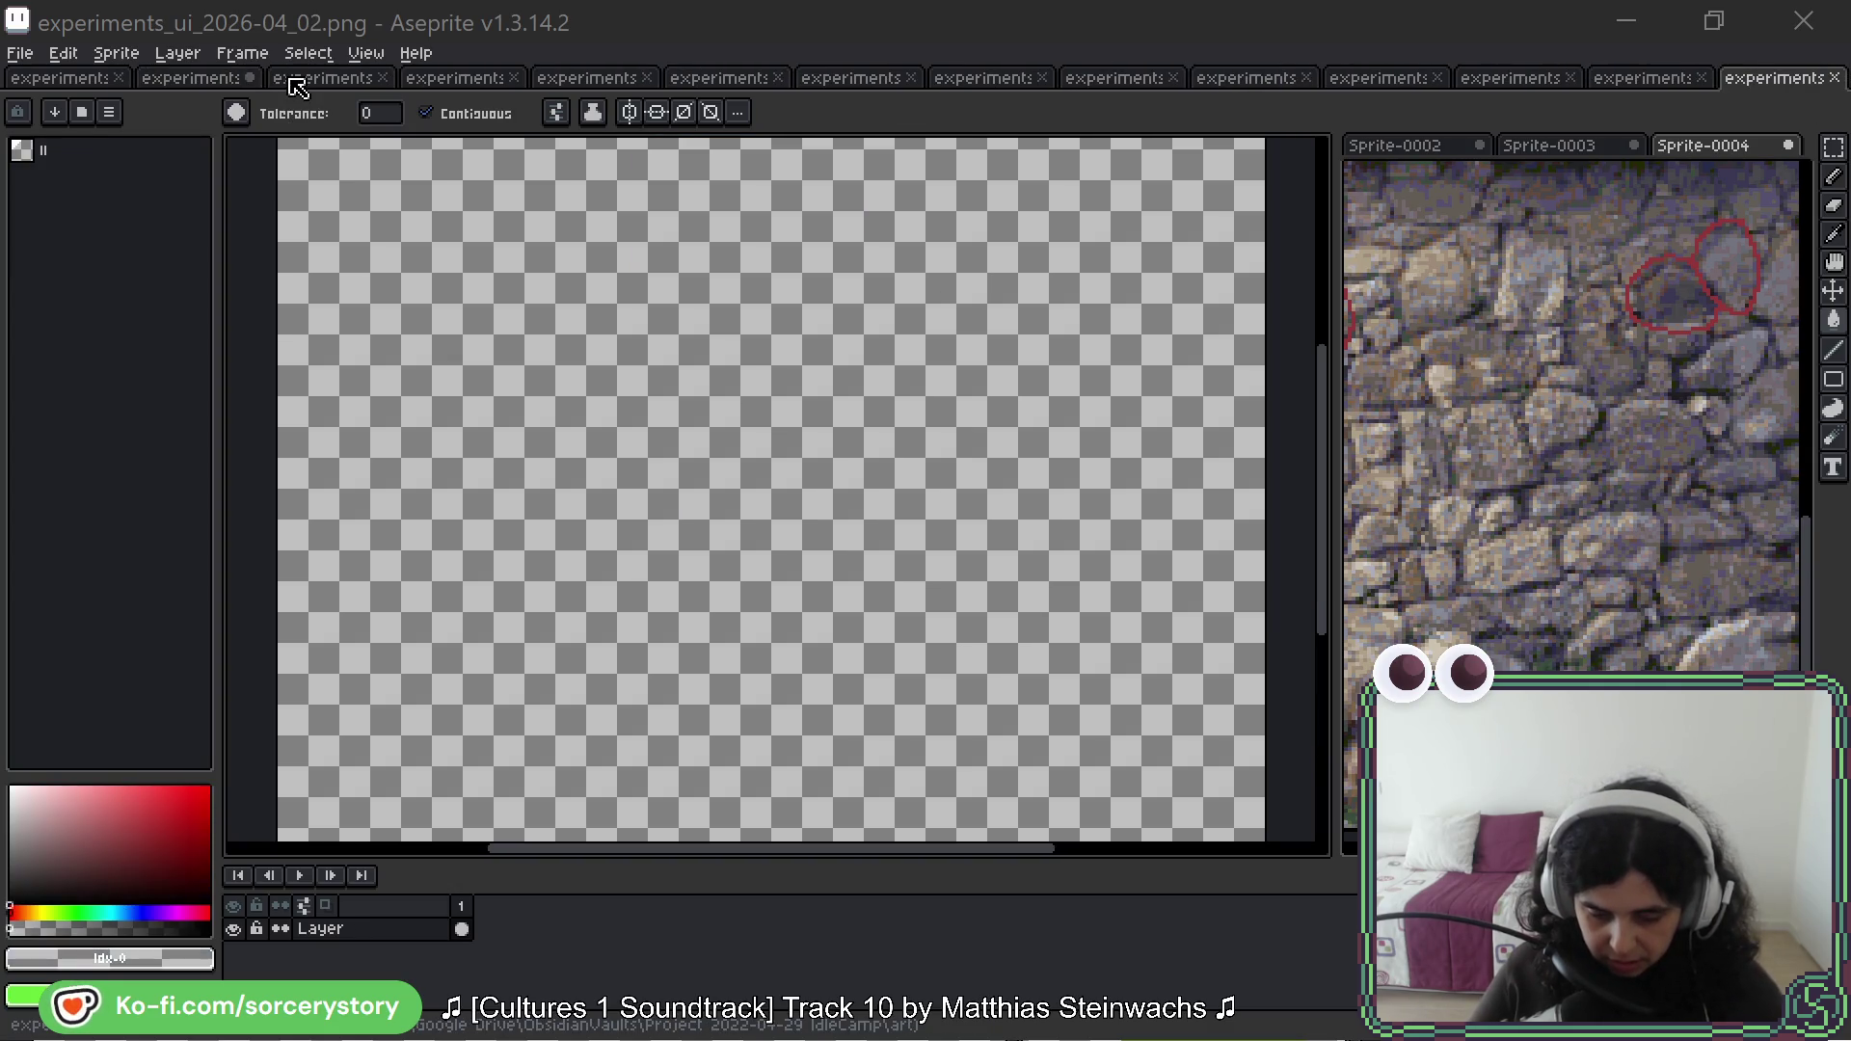
Step: Bring Aseprite forward and return to the blank experiments_ui_2026-04_02 sprite tab
click(1727, 81)
click(305, 84)
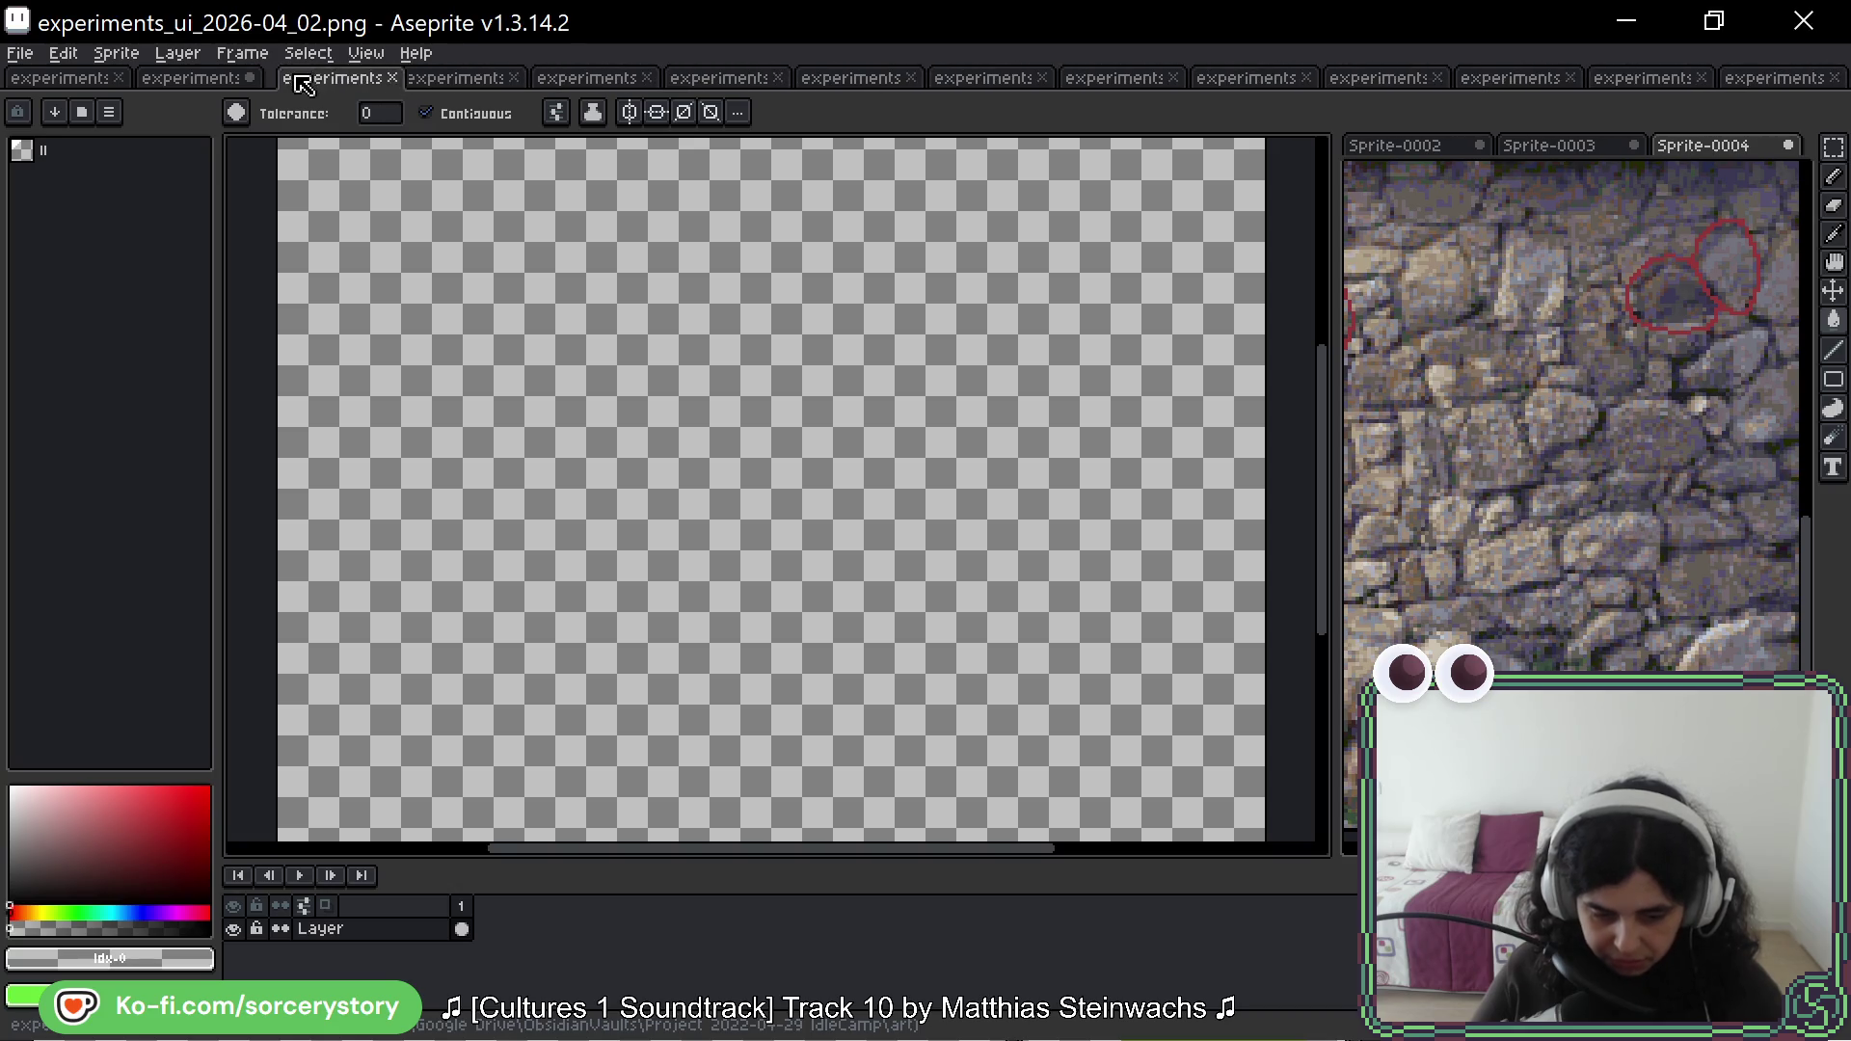
click(191, 78)
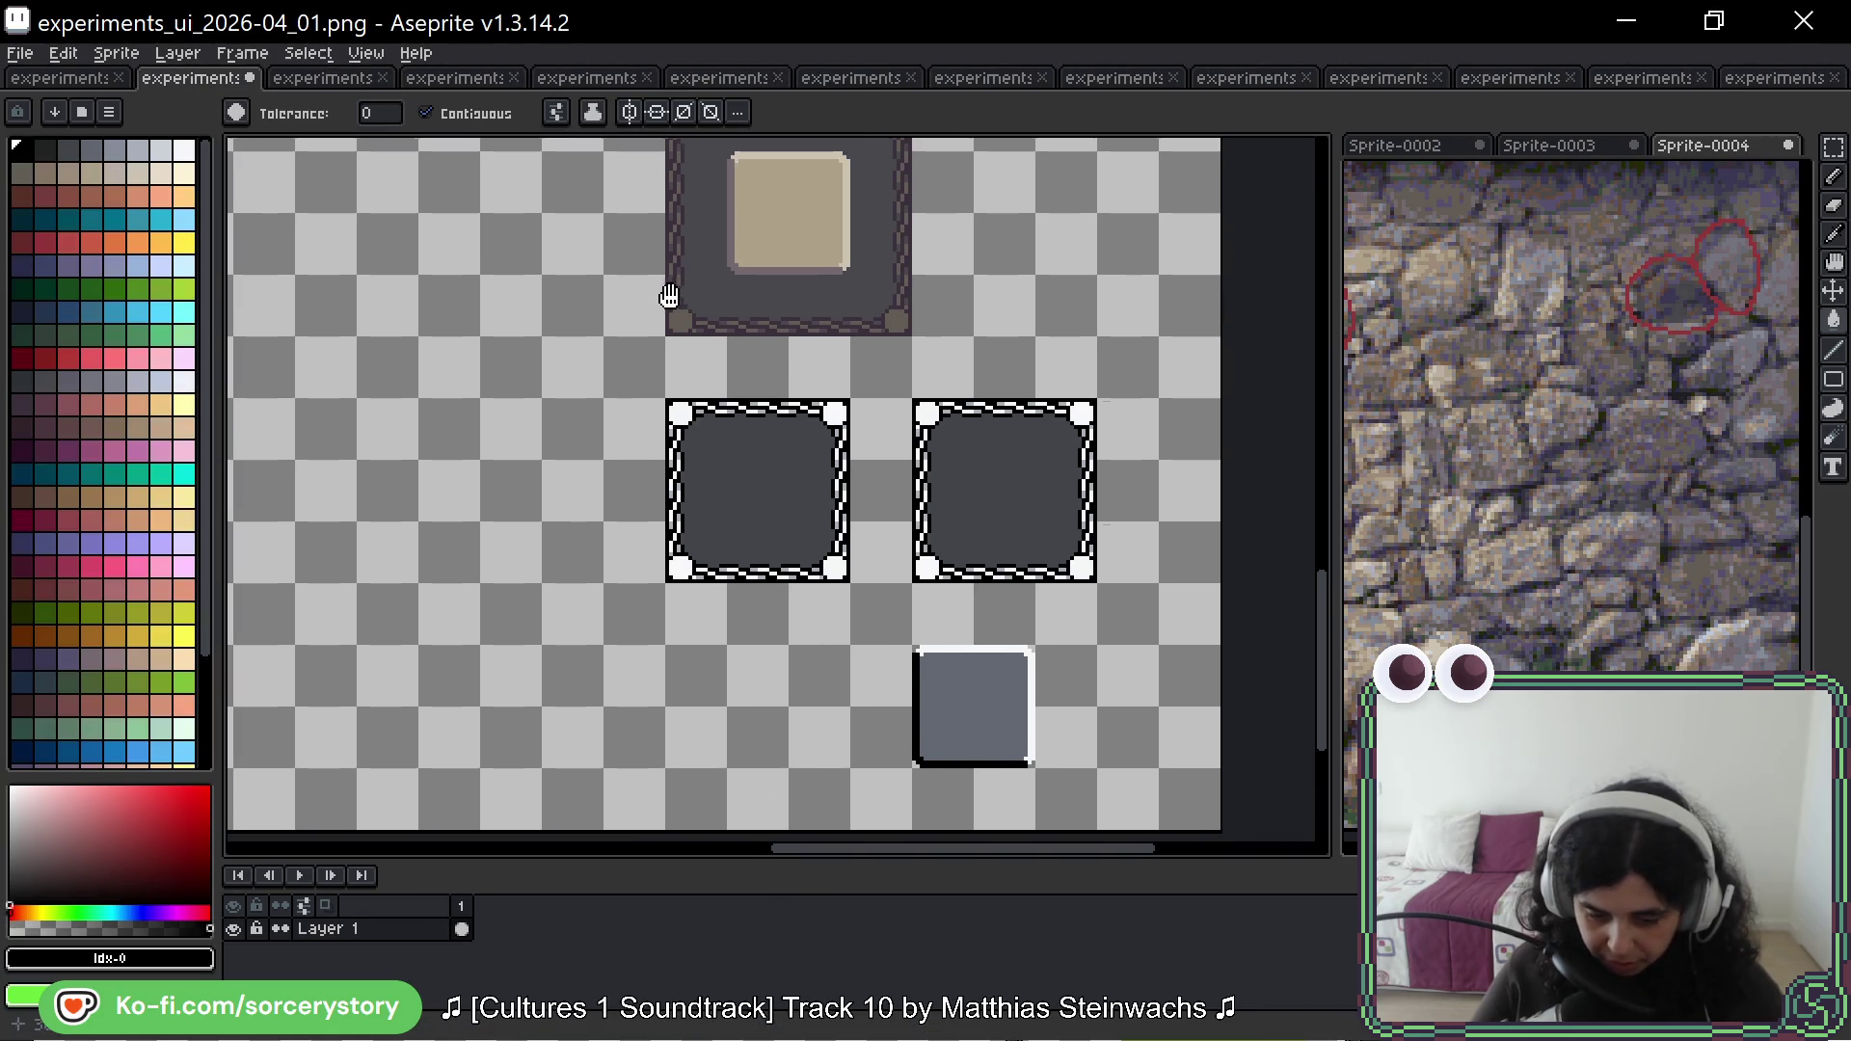
key(ctrl+Tab)
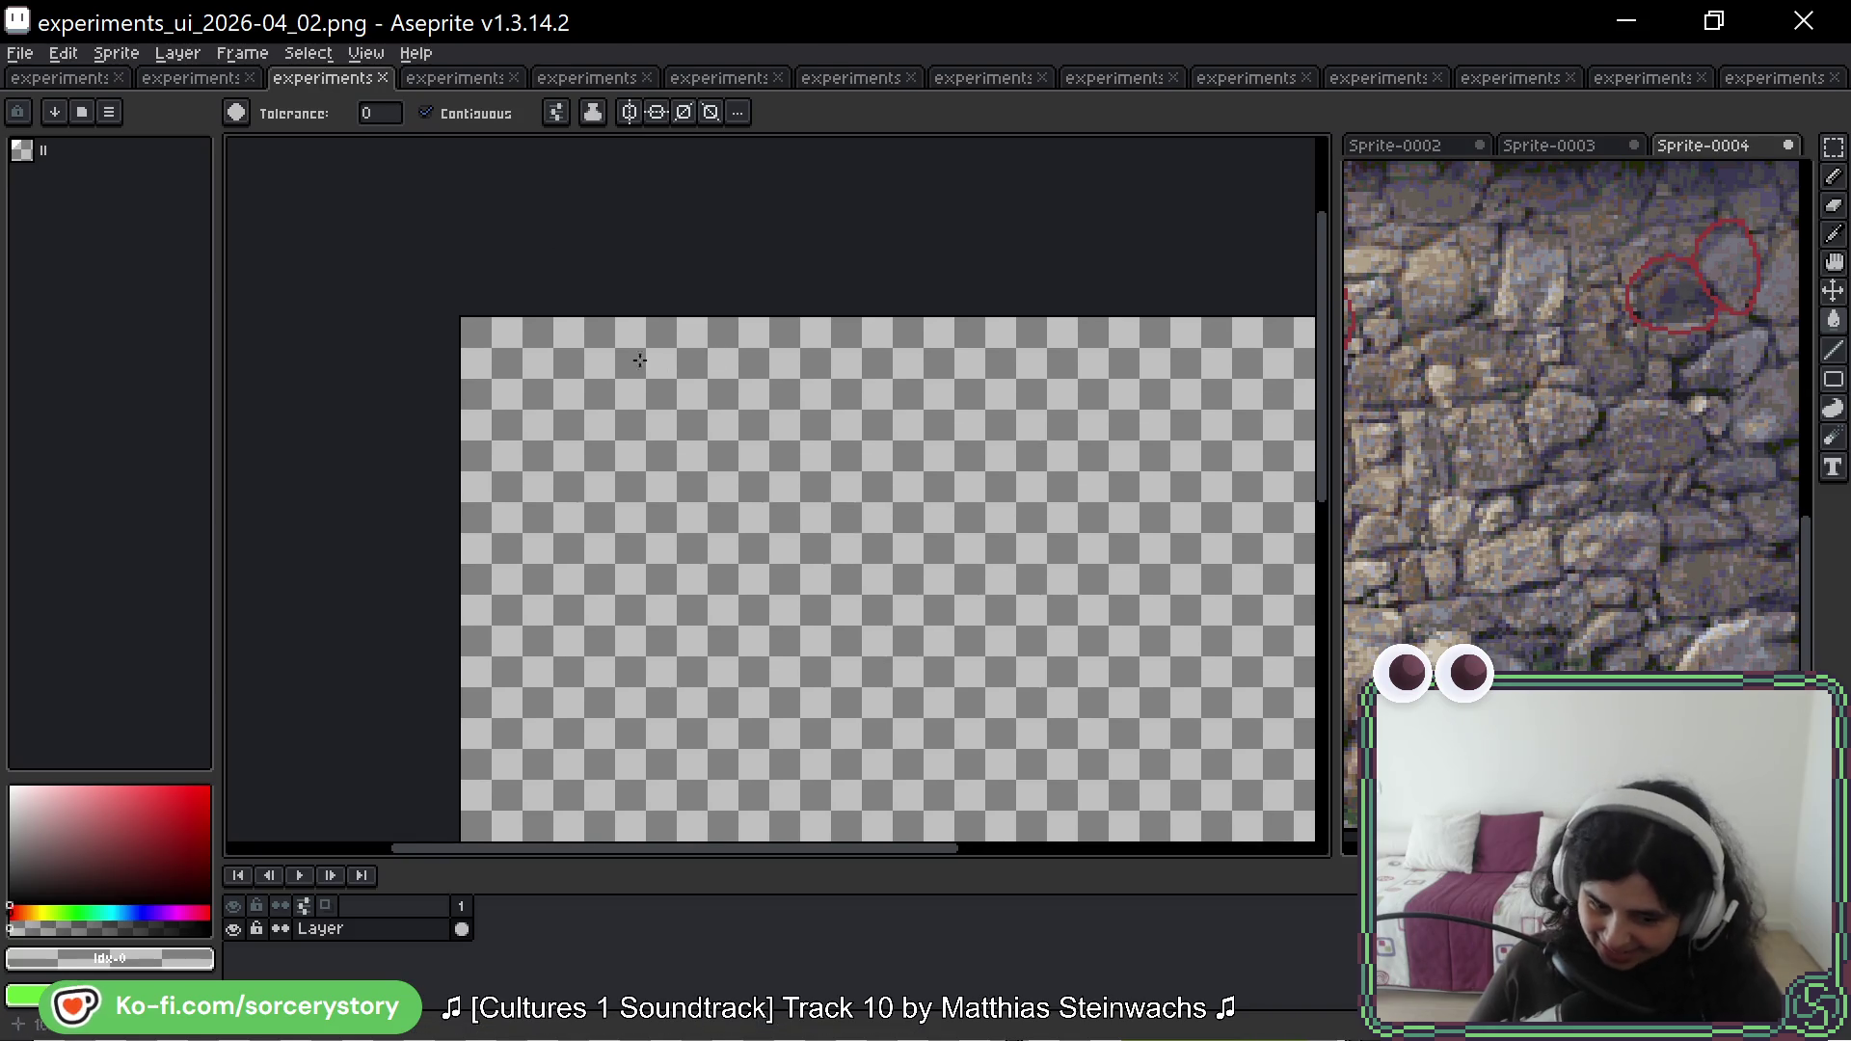
scroll(670, 359, up, 4)
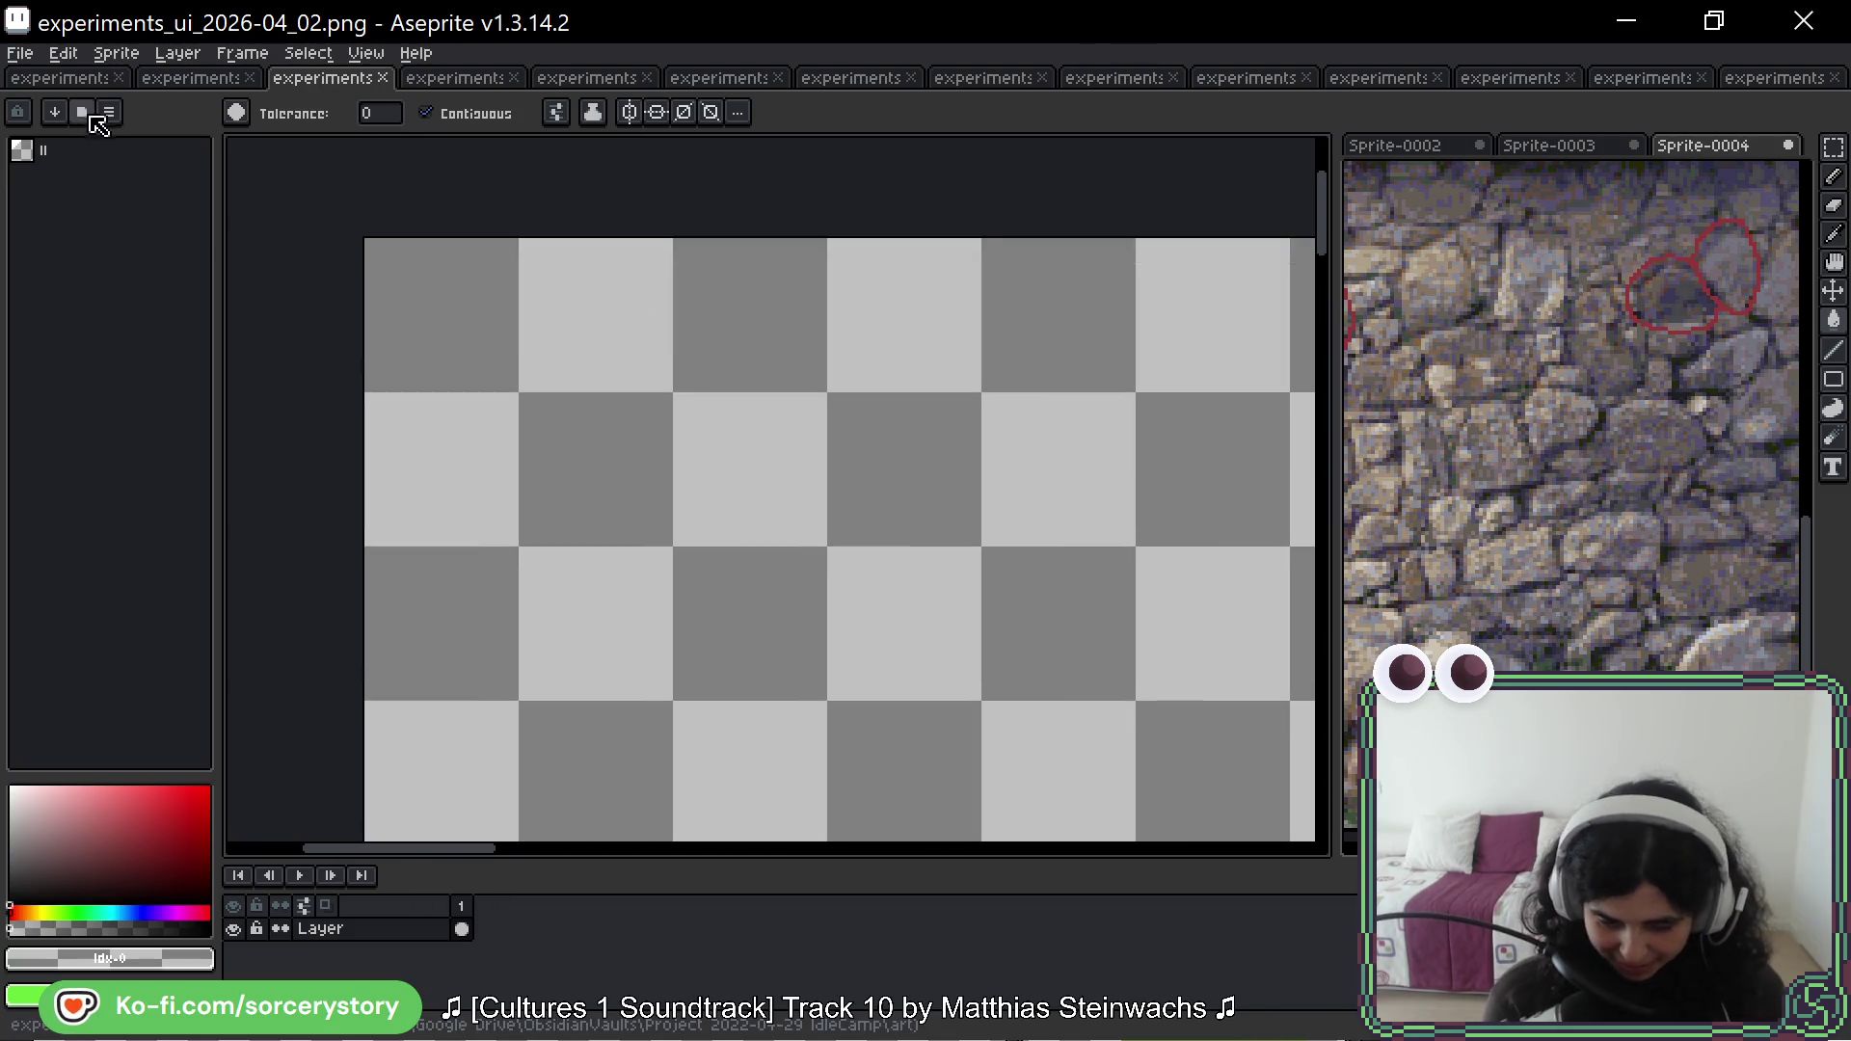
Step: Load the duel palette preset
click(82, 112)
click(309, 214)
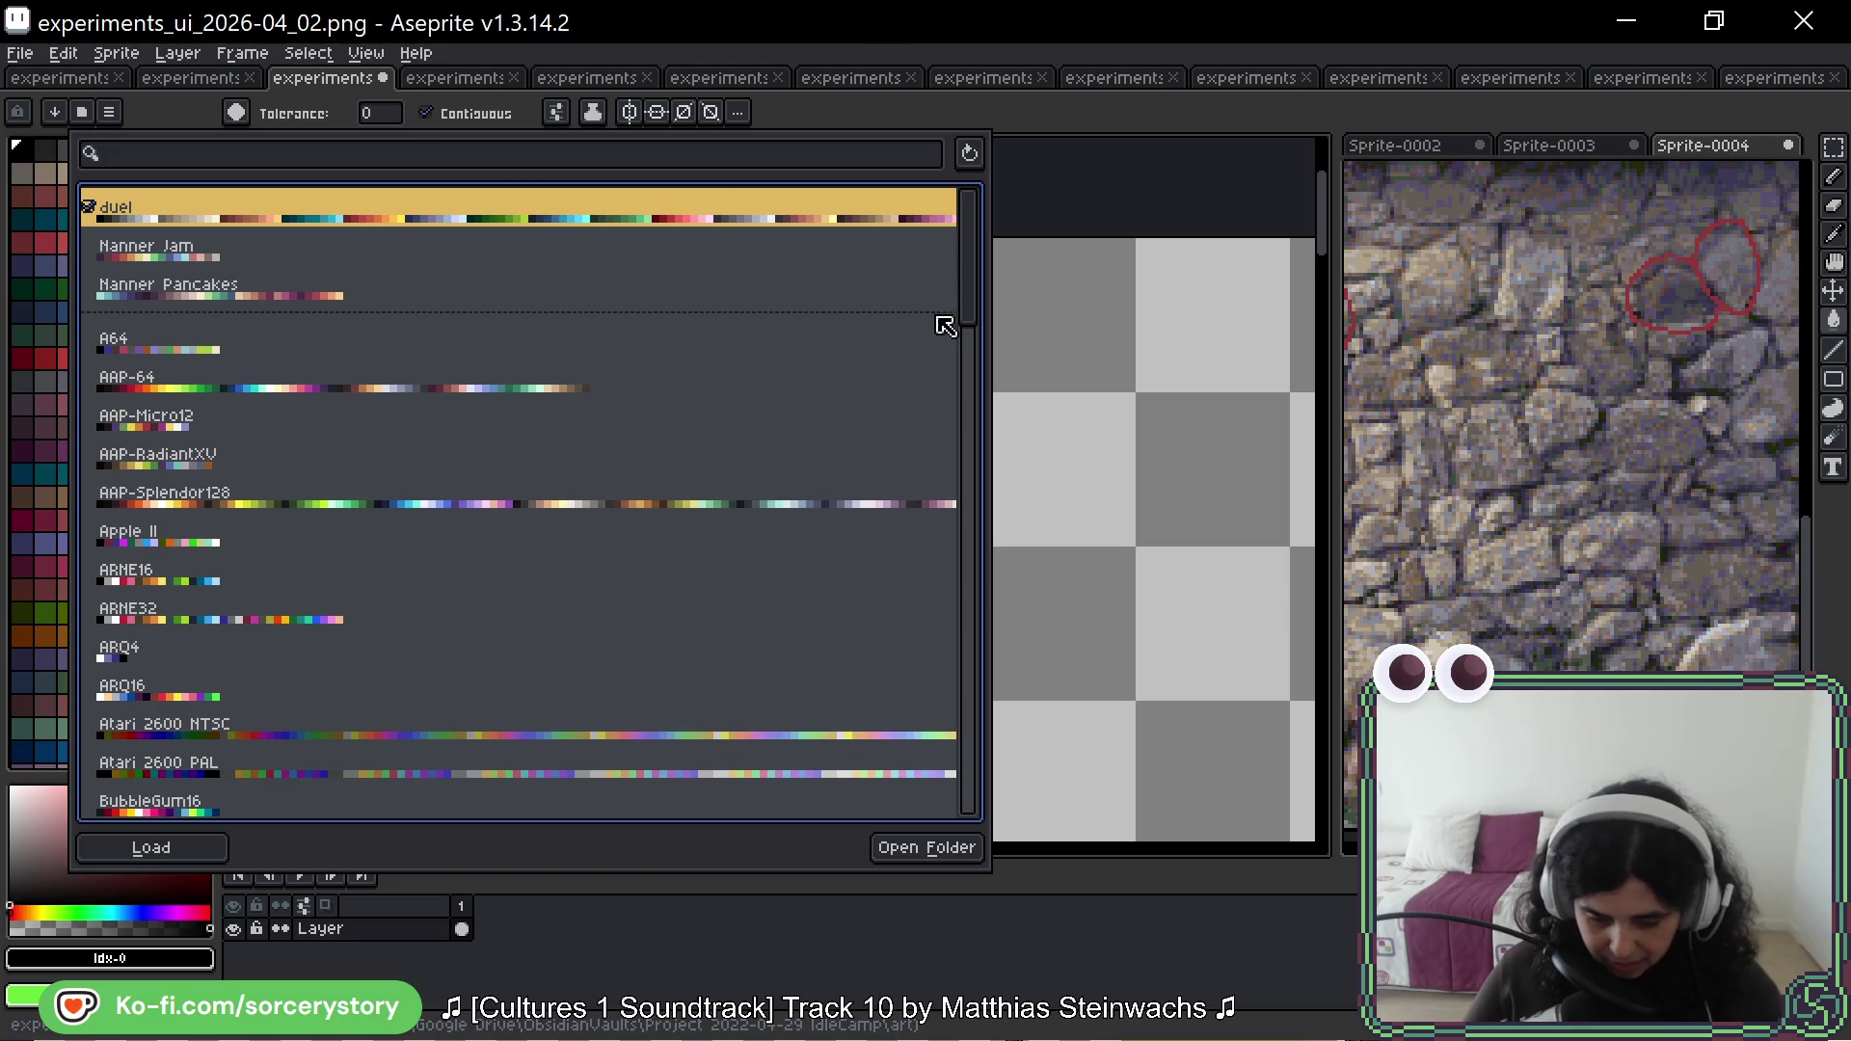
click(1041, 302)
Step: Convert the sprite to Indexed colour mode and pick a dark red colour
click(145, 65)
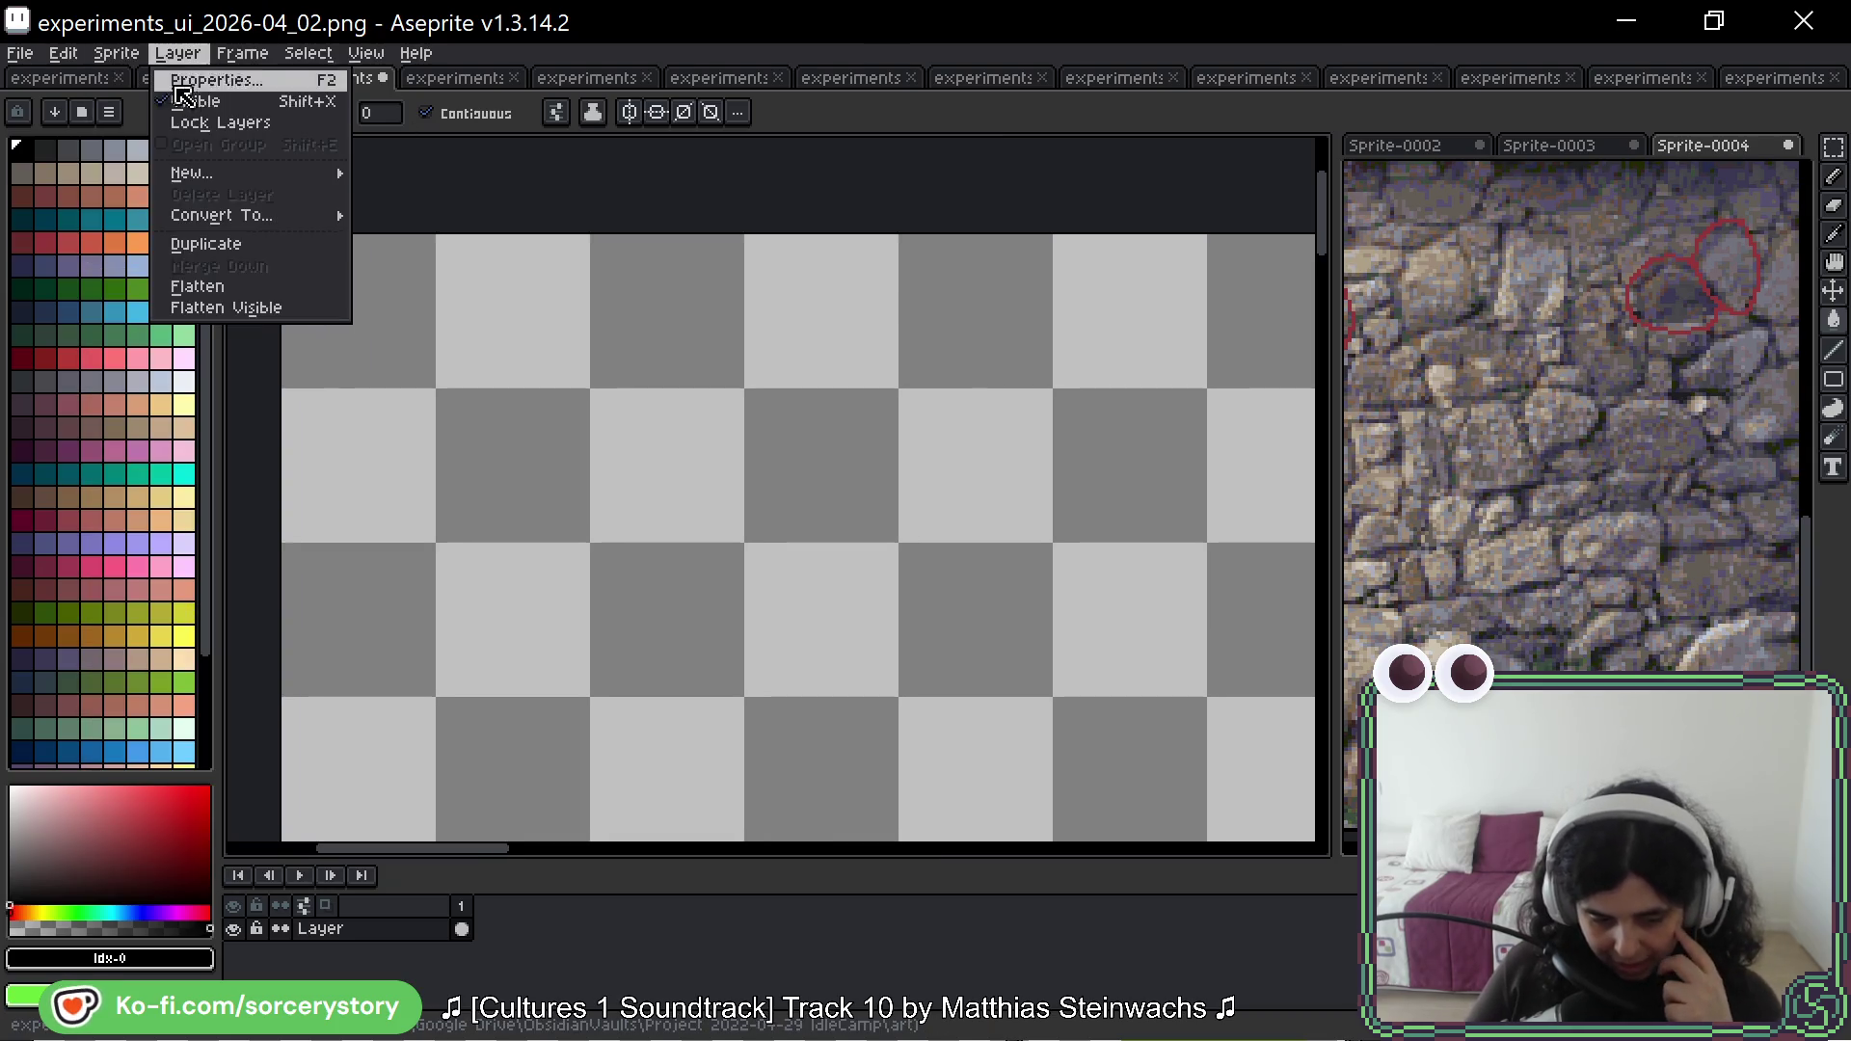
mouse_move(193, 101)
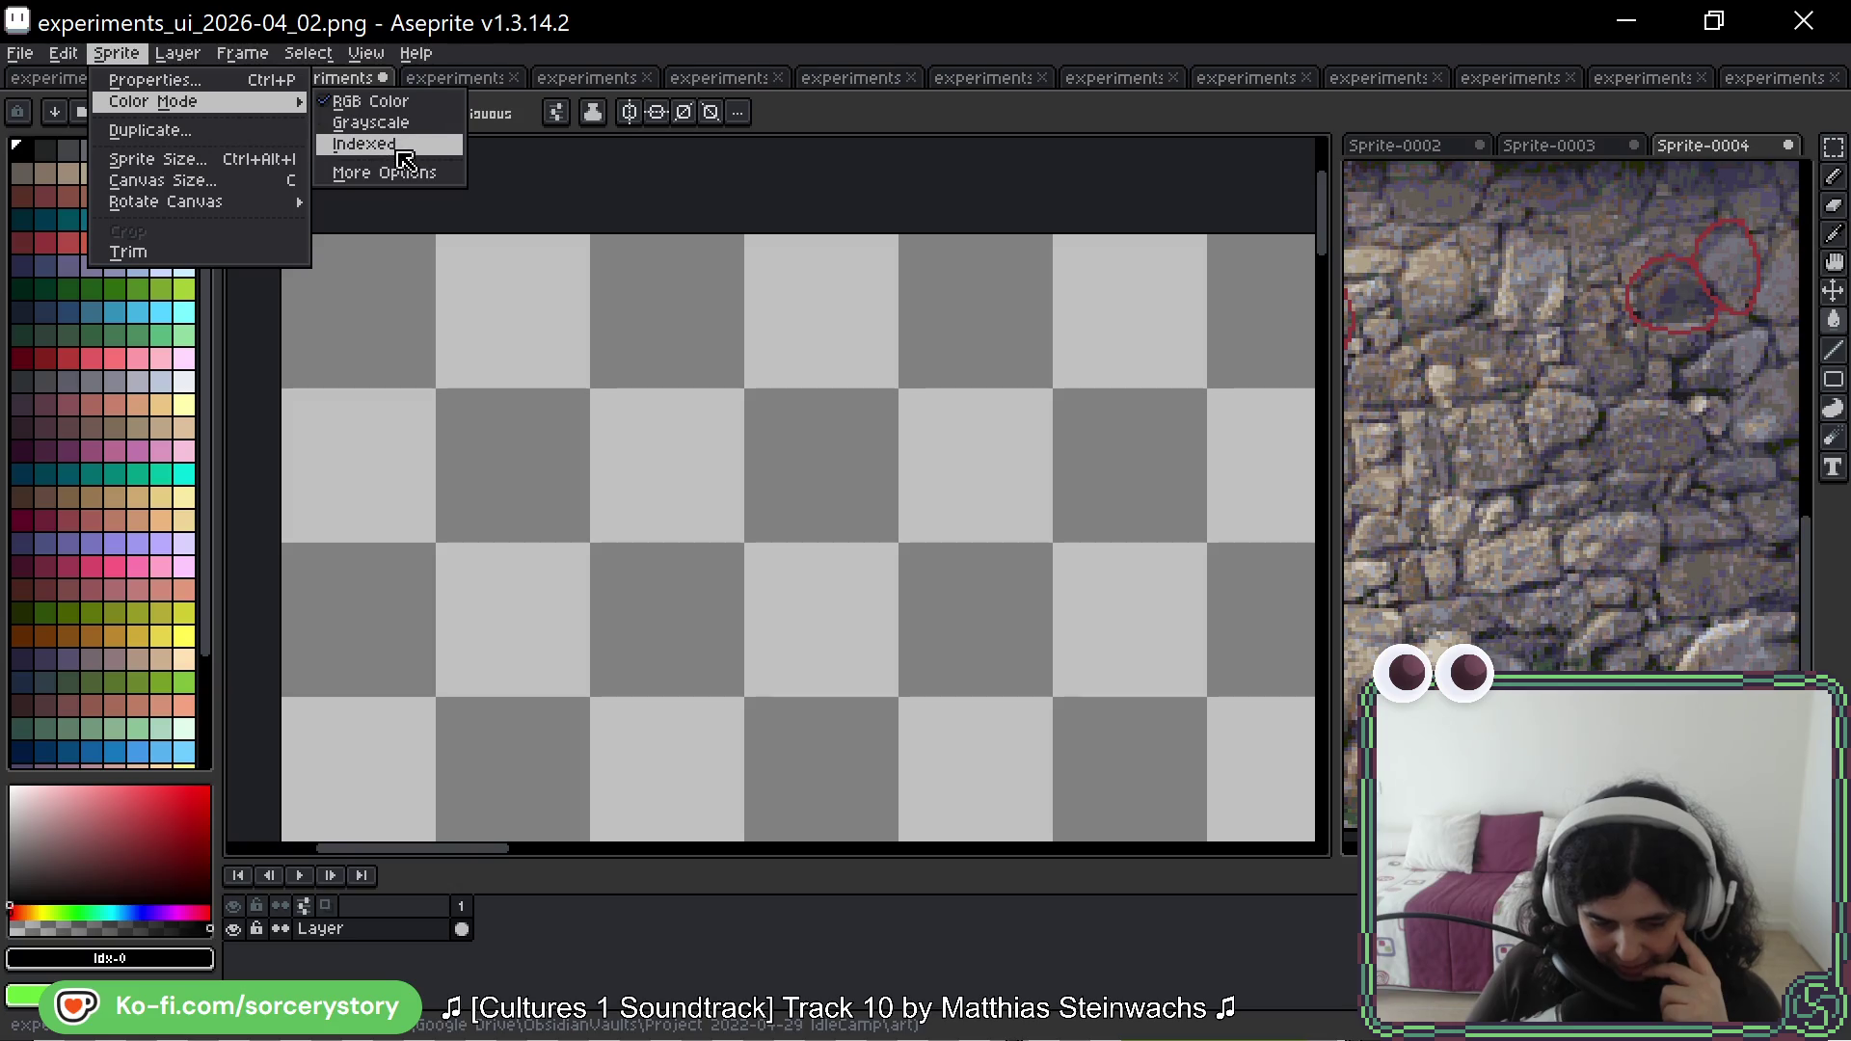
click(386, 145)
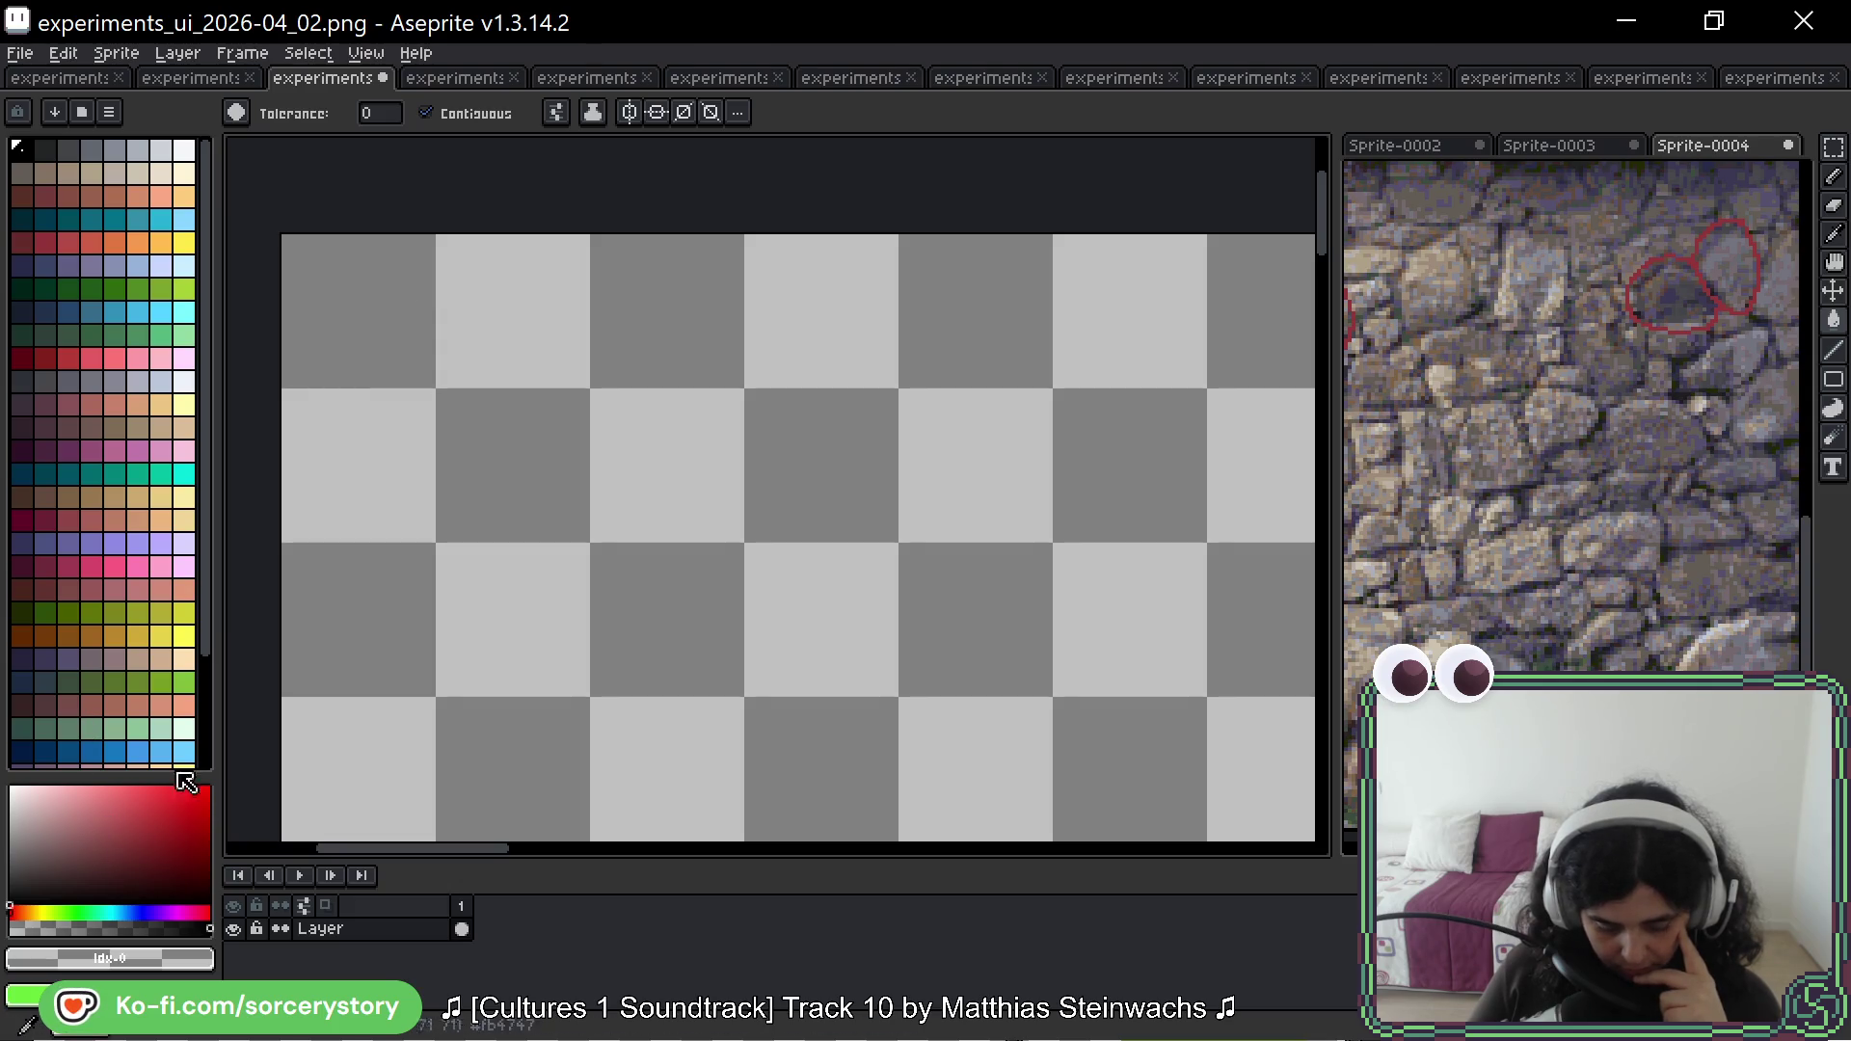
drag(154, 847, 164, 861)
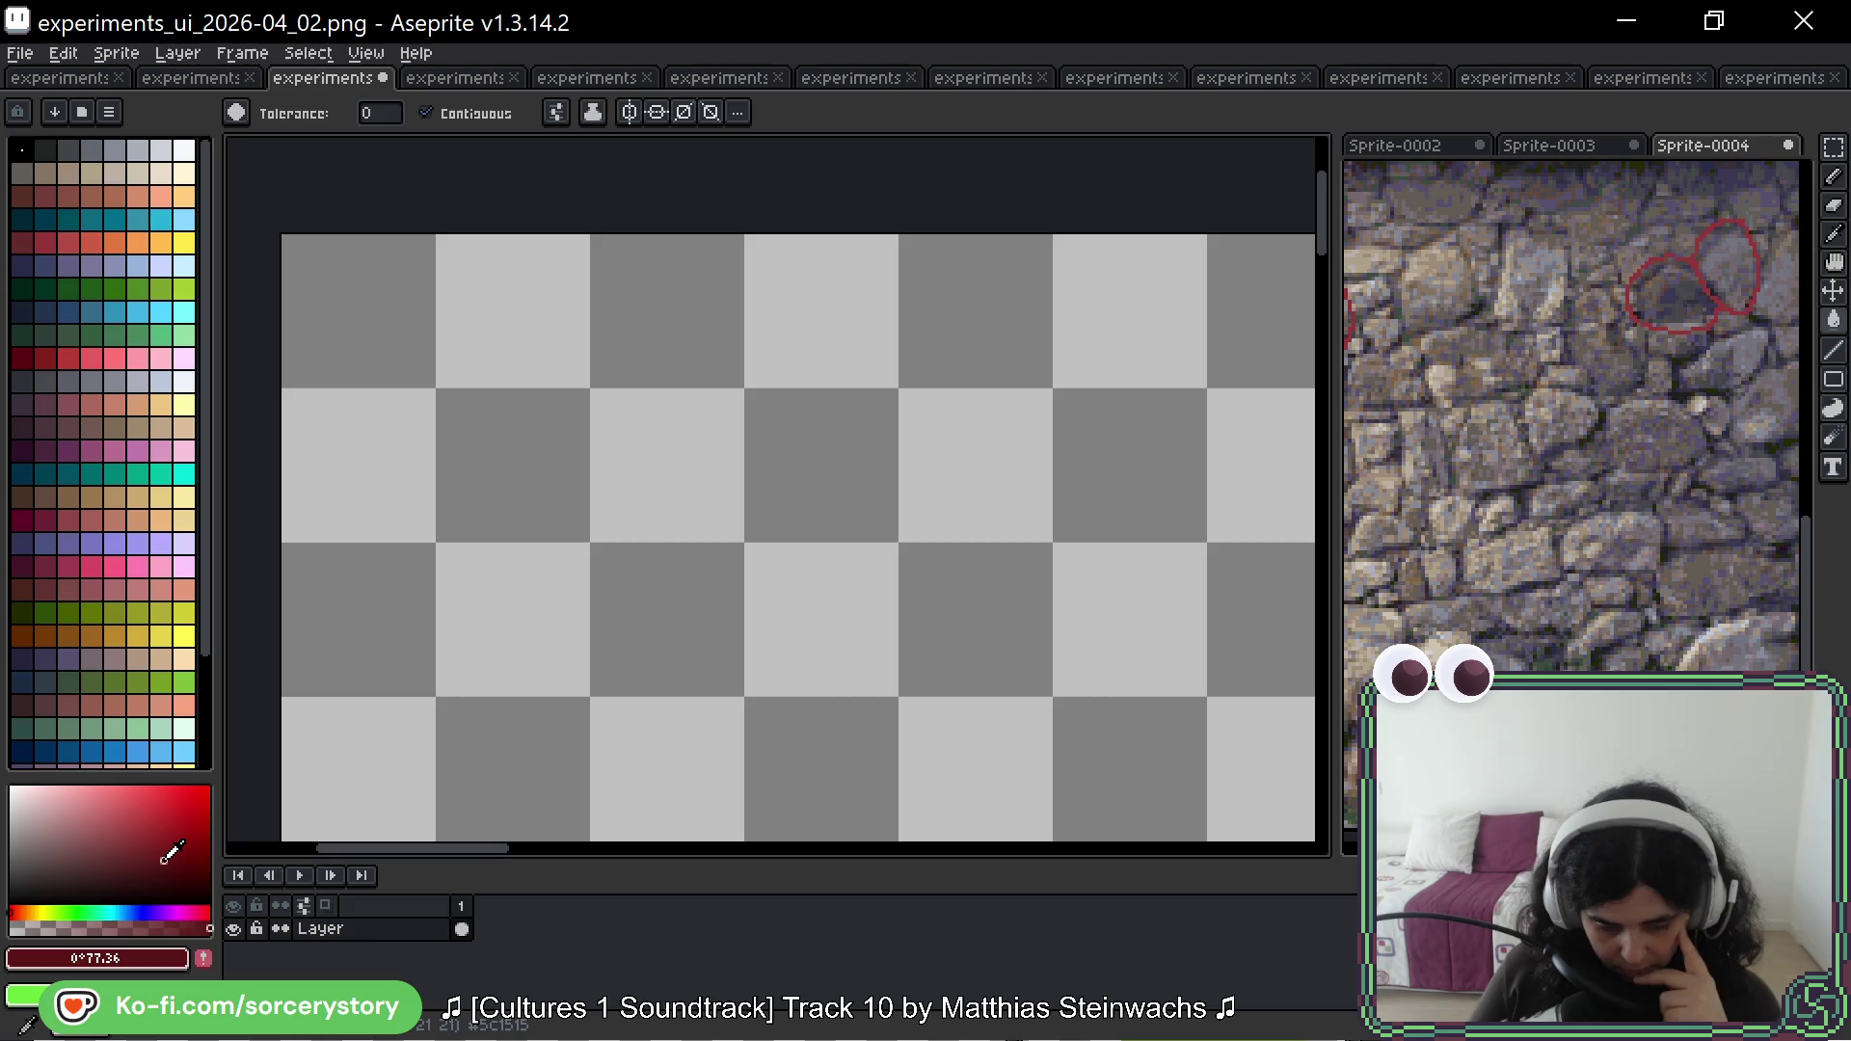
Step: Switch to the Pencil with a 19px brush and paint a dark red circle
key(b)
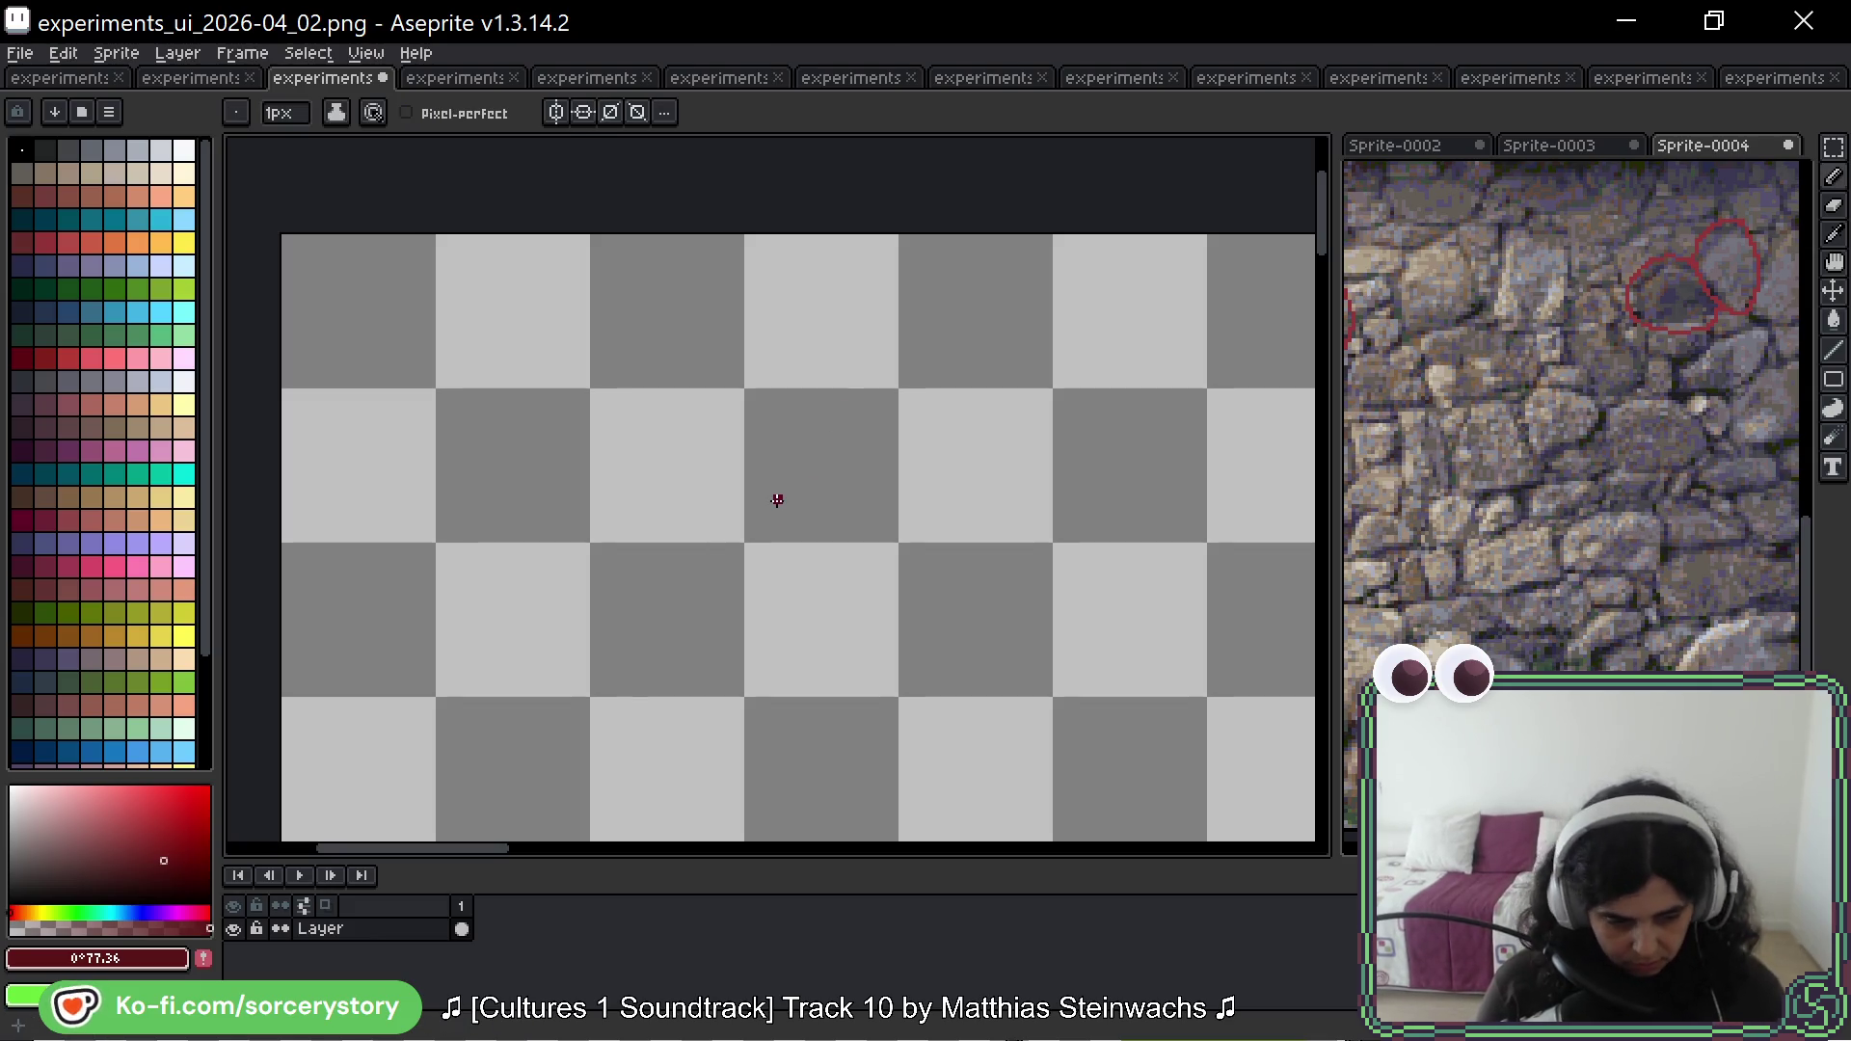
key(plus)
key(plus)
key(plus)
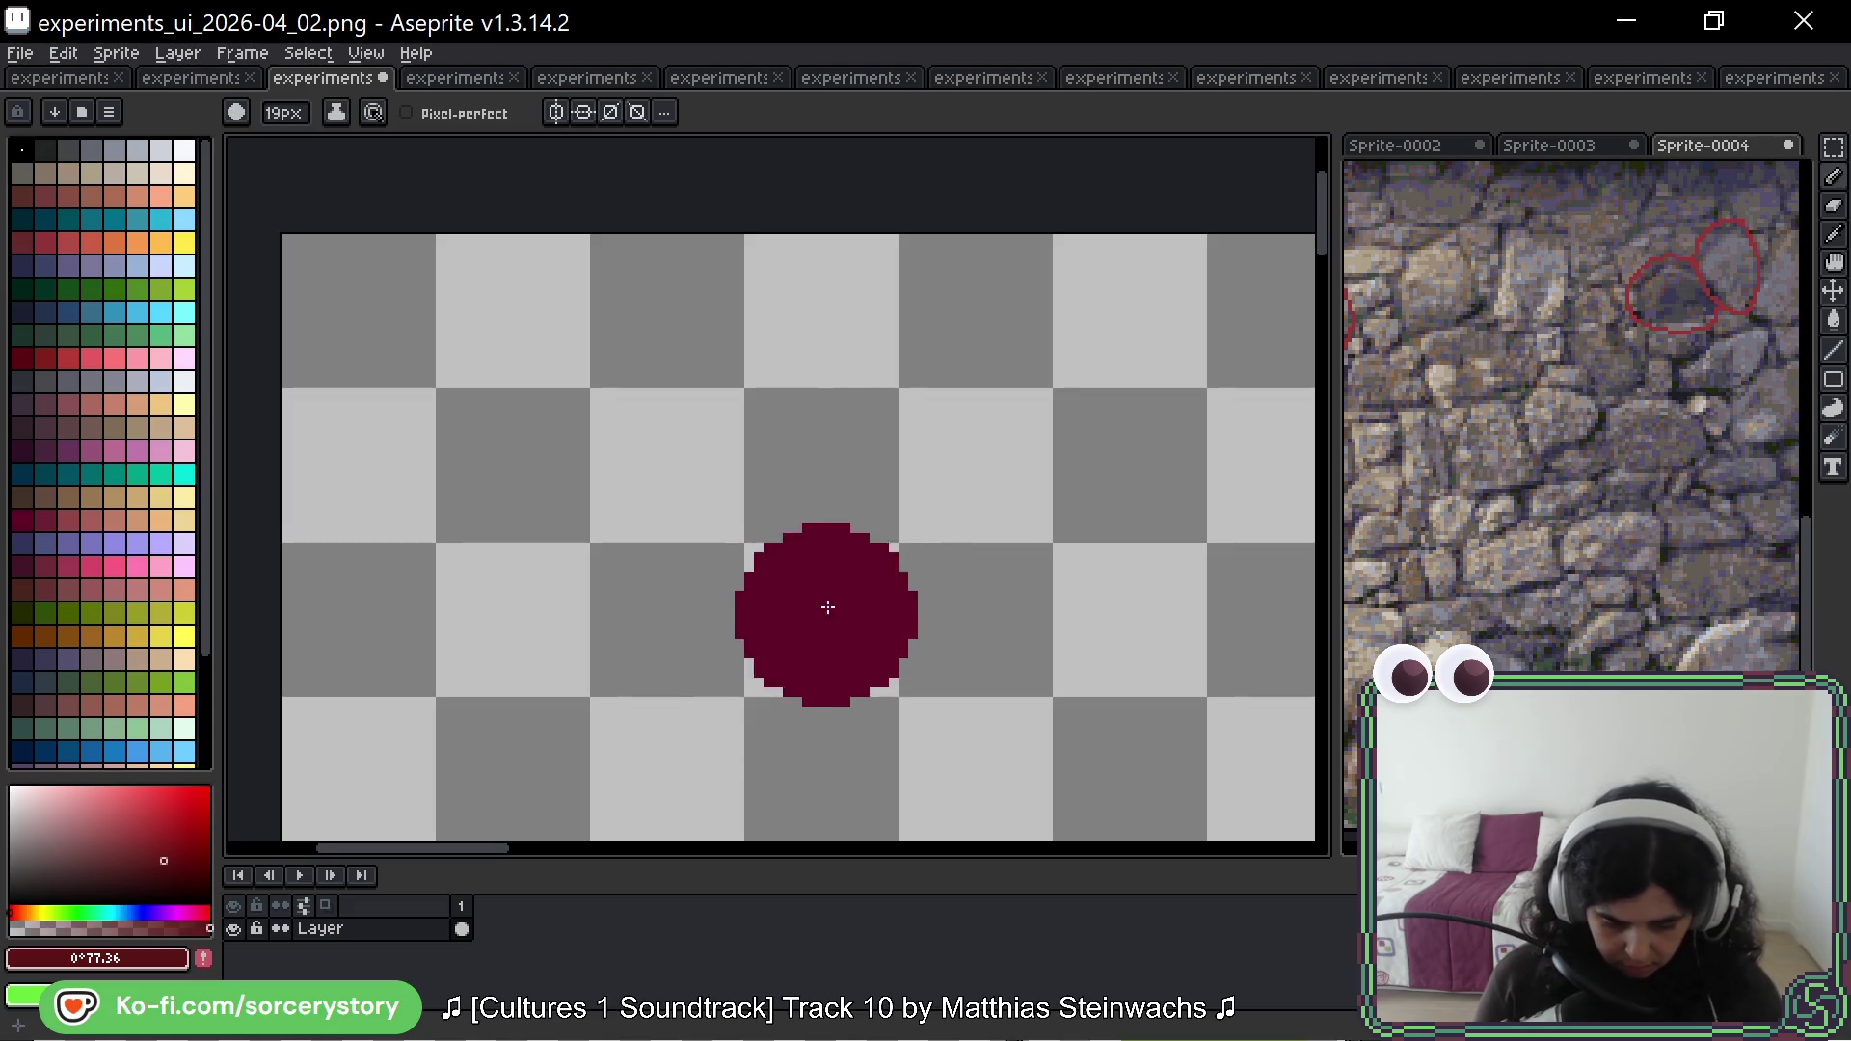
key(plus)
drag(813, 520, 775, 520)
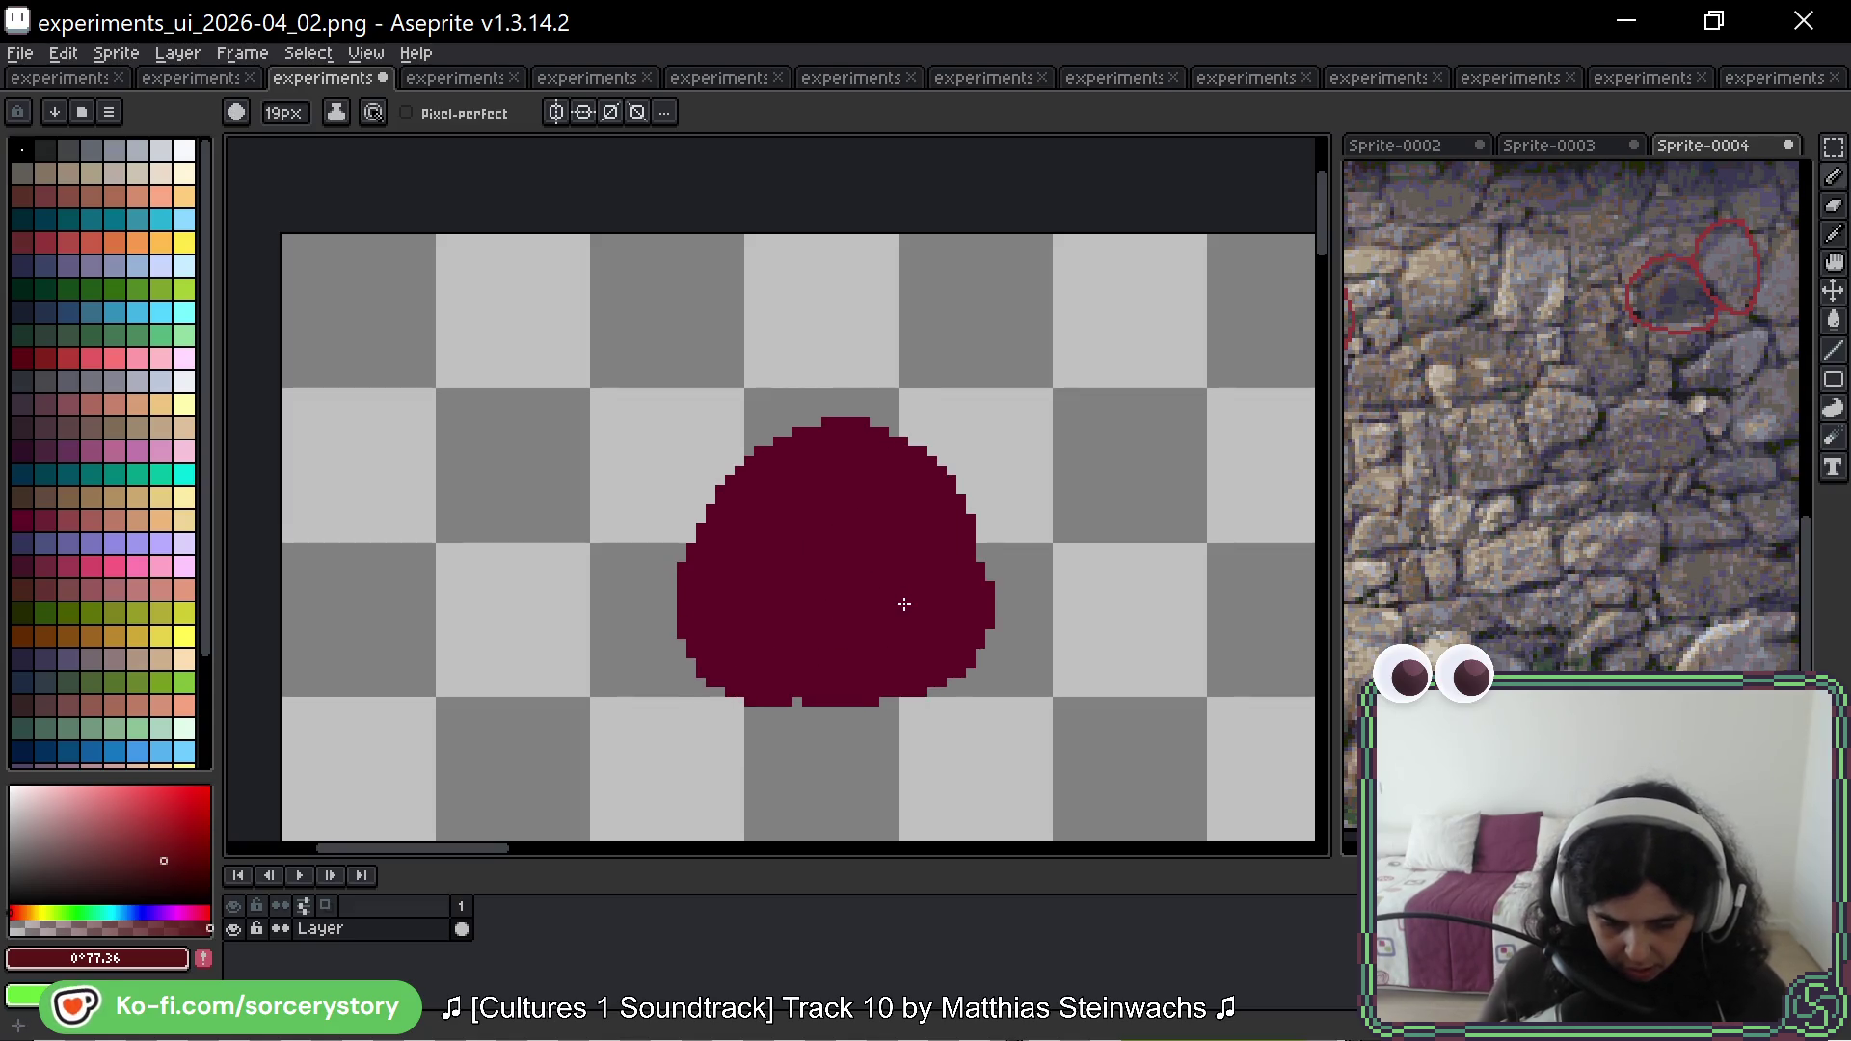
scroll(87, 487, down, 3)
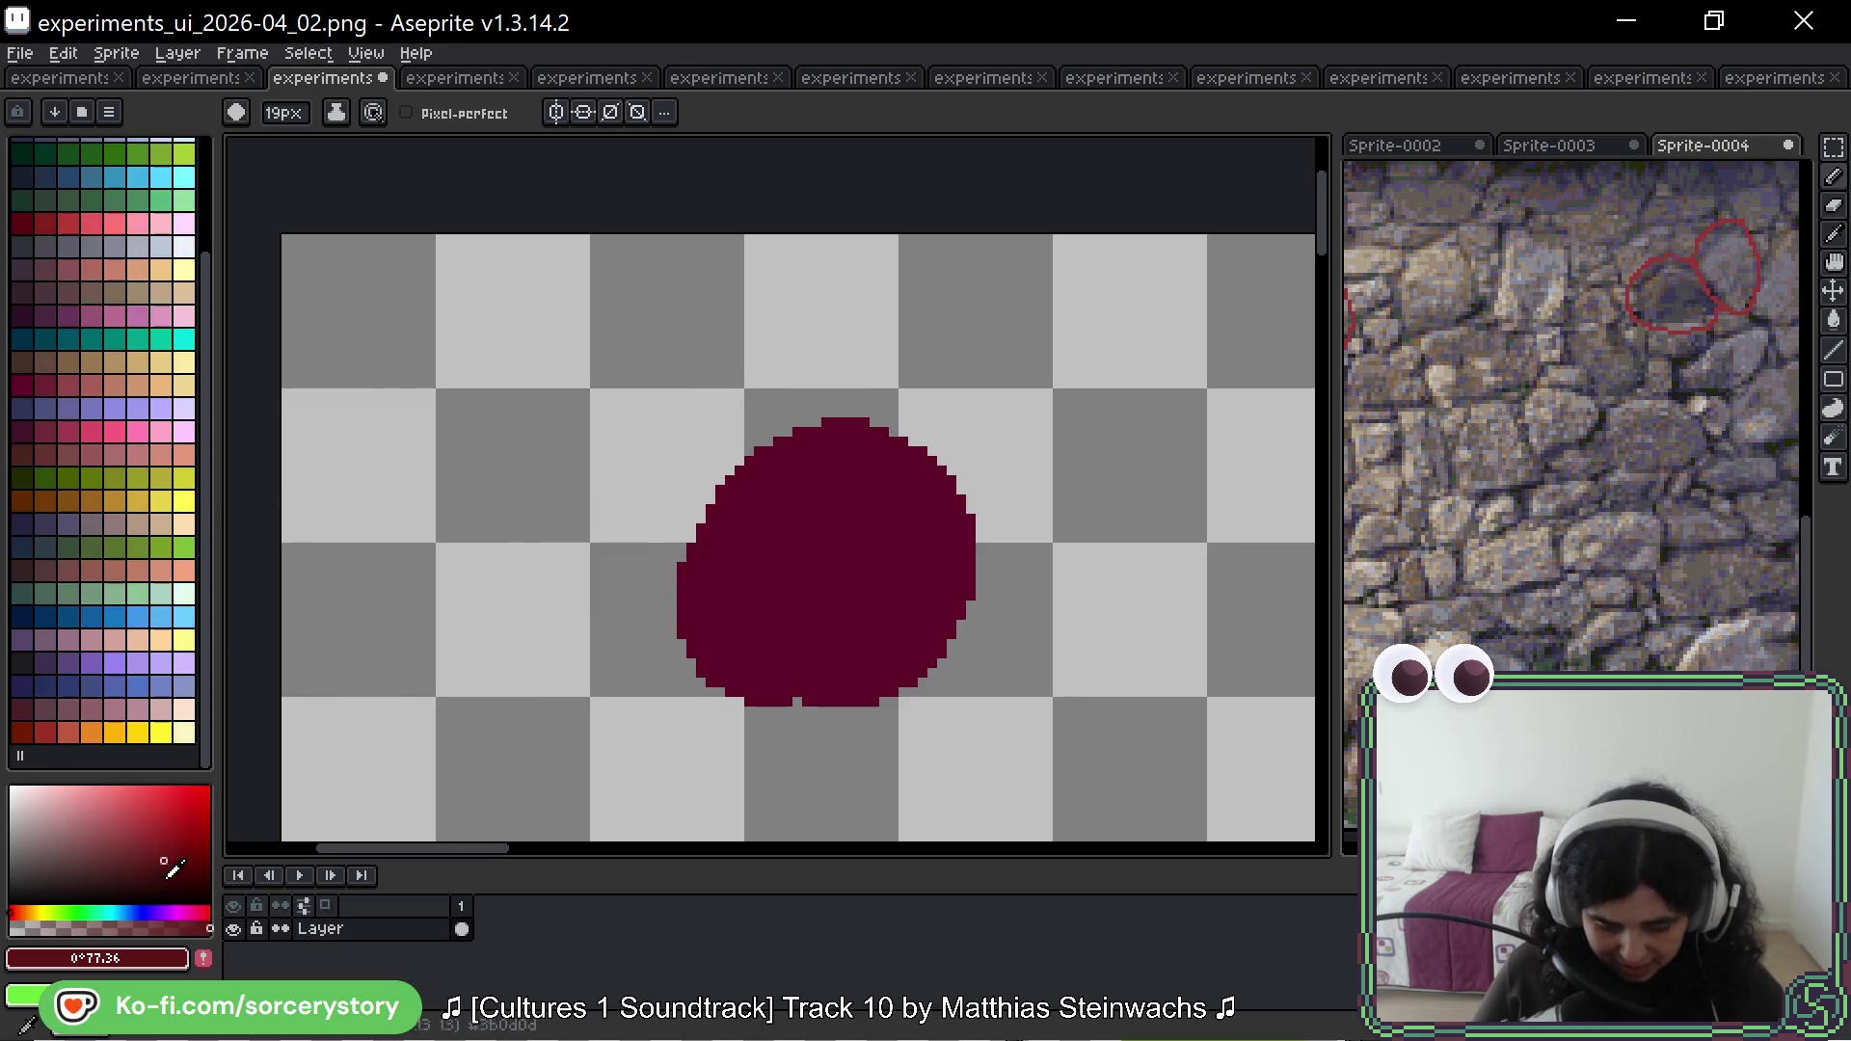
Step: Pick a dark blue-purple and paint a larger purple circle above the red one
click(143, 913)
click(114, 835)
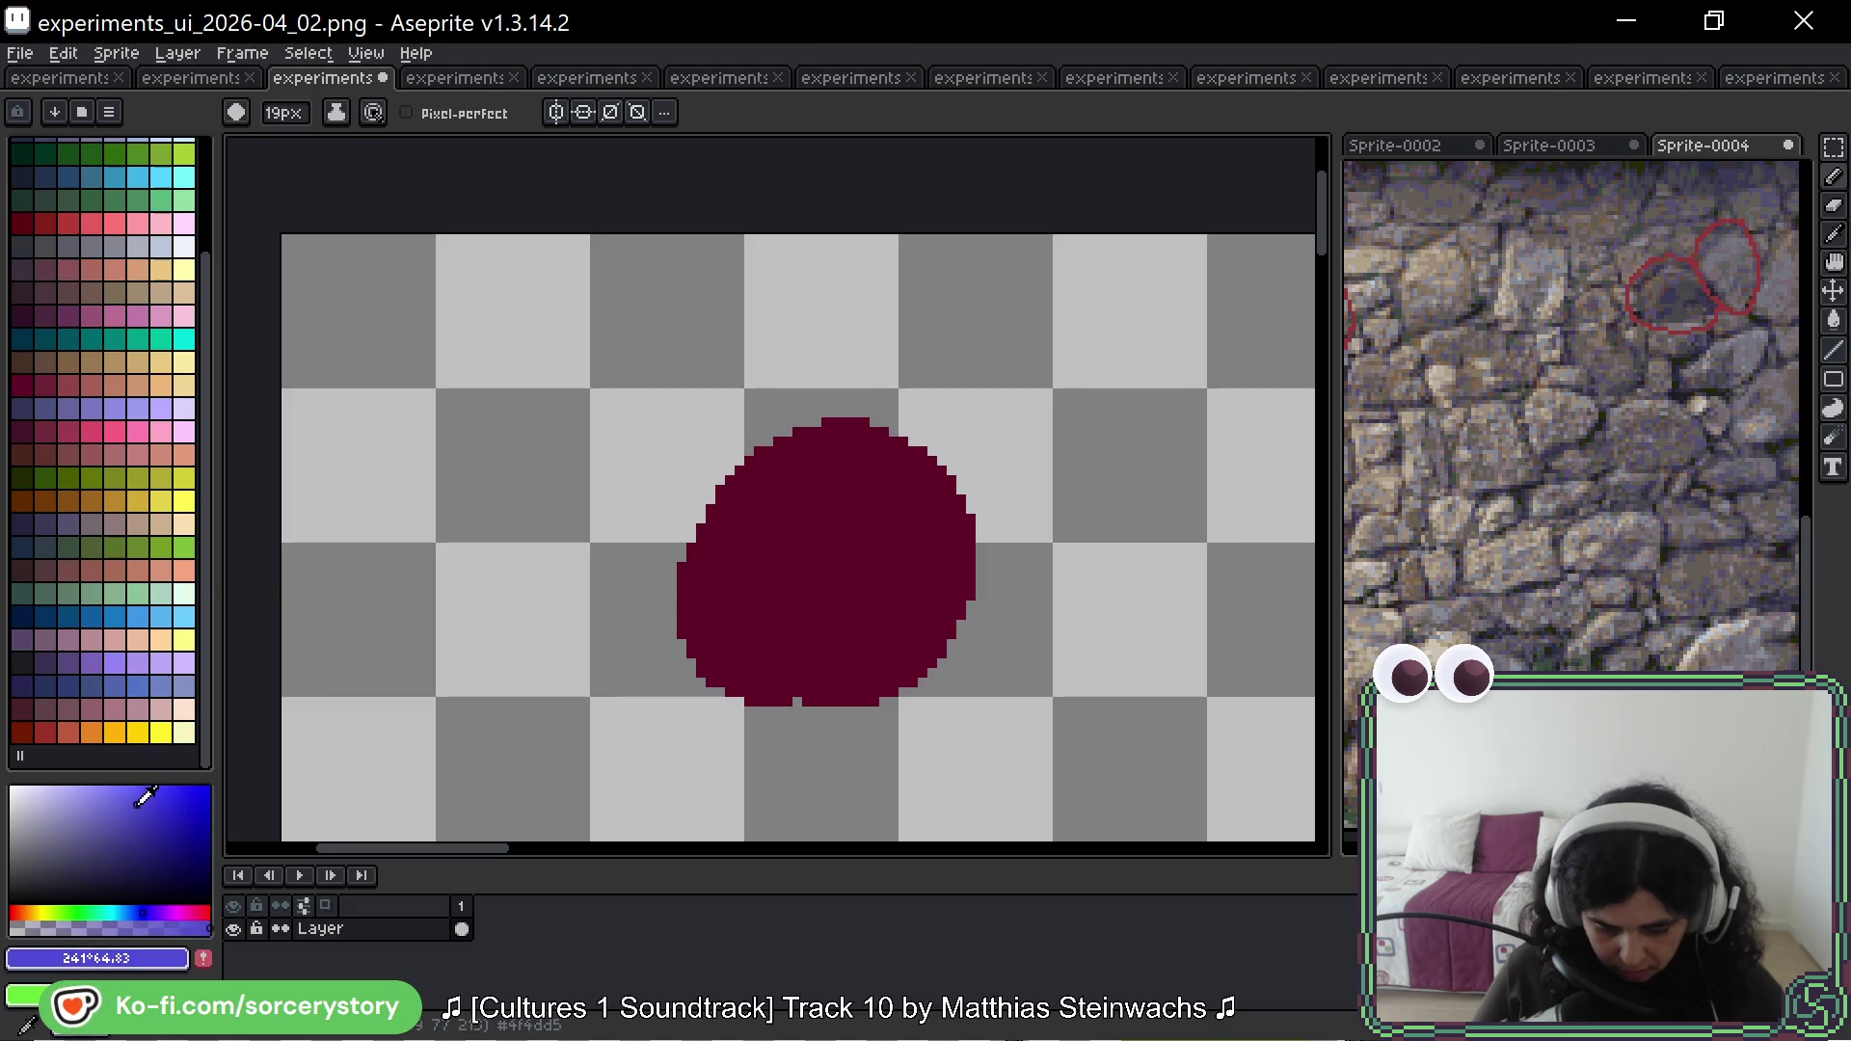
click(97, 855)
click(763, 420)
drag(762, 420, 777, 429)
Step: Paint overlapping navy, dark blue-grey and light blue circles around the cluster
click(195, 815)
click(908, 458)
click(143, 842)
click(845, 556)
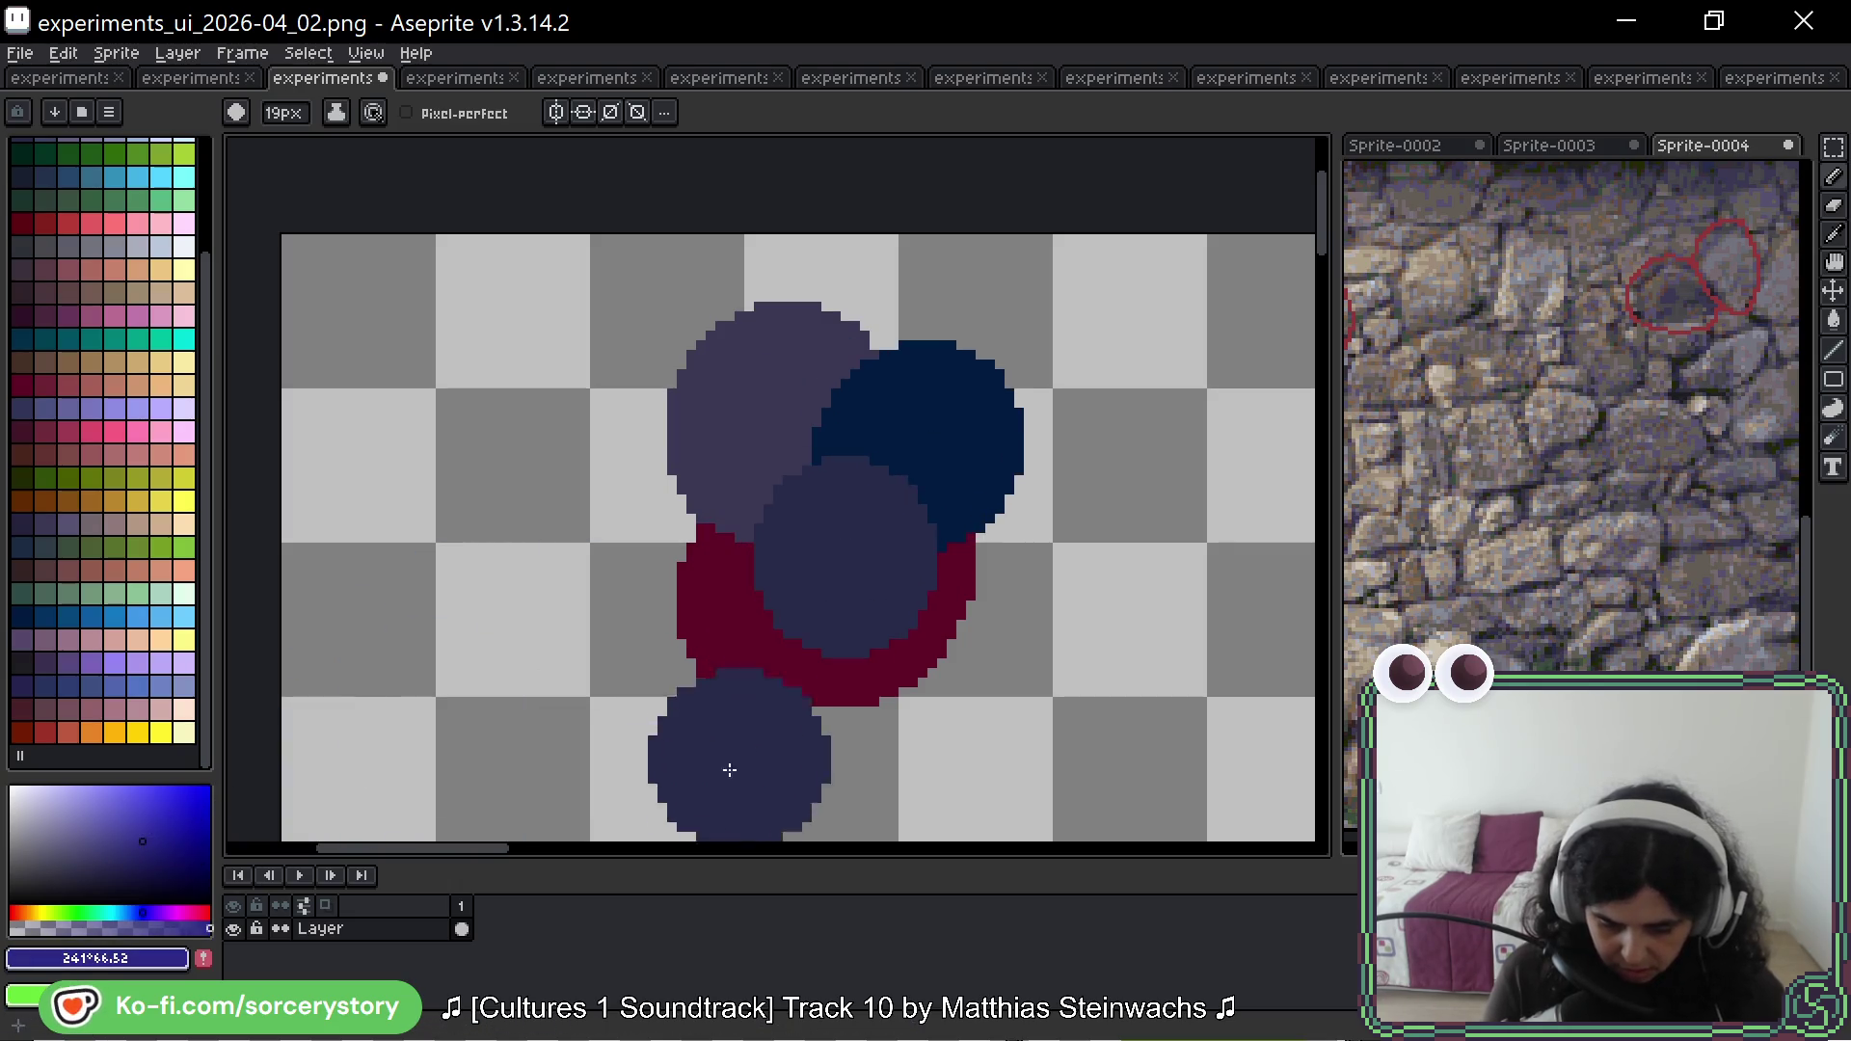
click(133, 797)
click(865, 388)
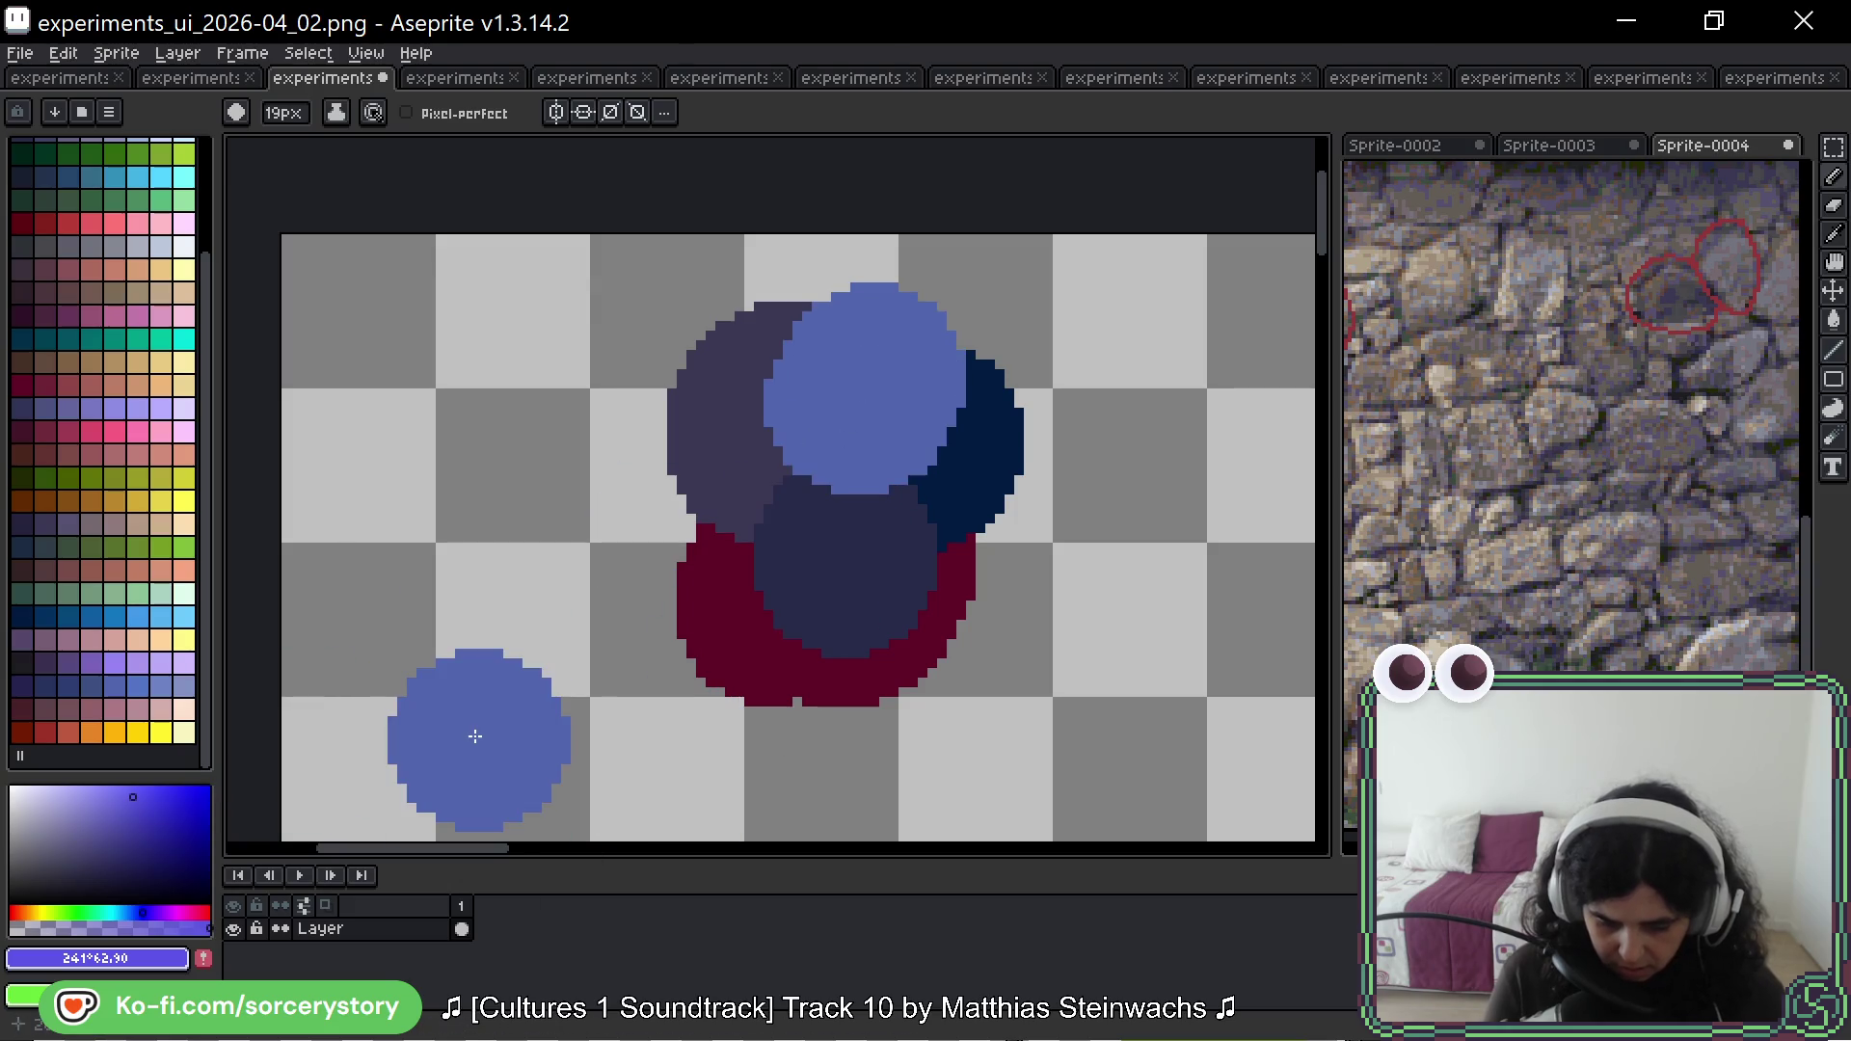
Step: Start converting the sprite's colour mode back to RGB, then cancel
click(116, 53)
mouse_move(193, 102)
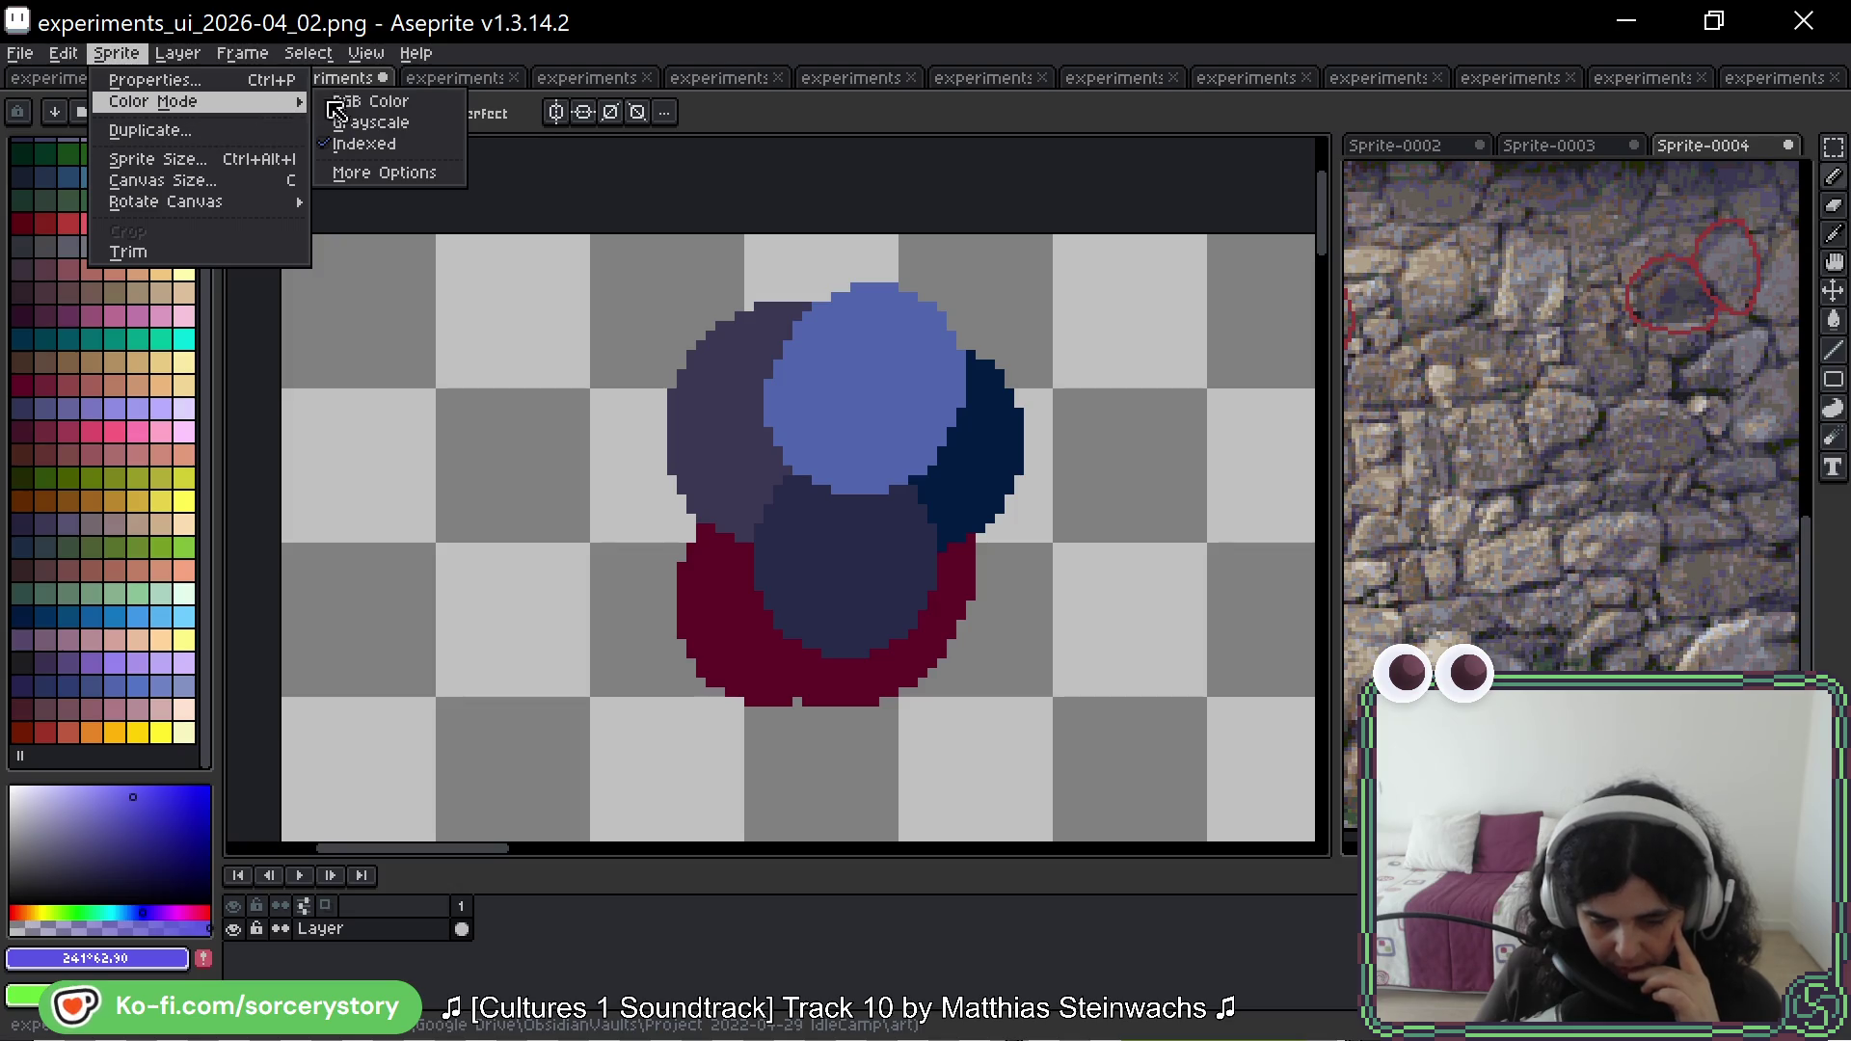
click(397, 176)
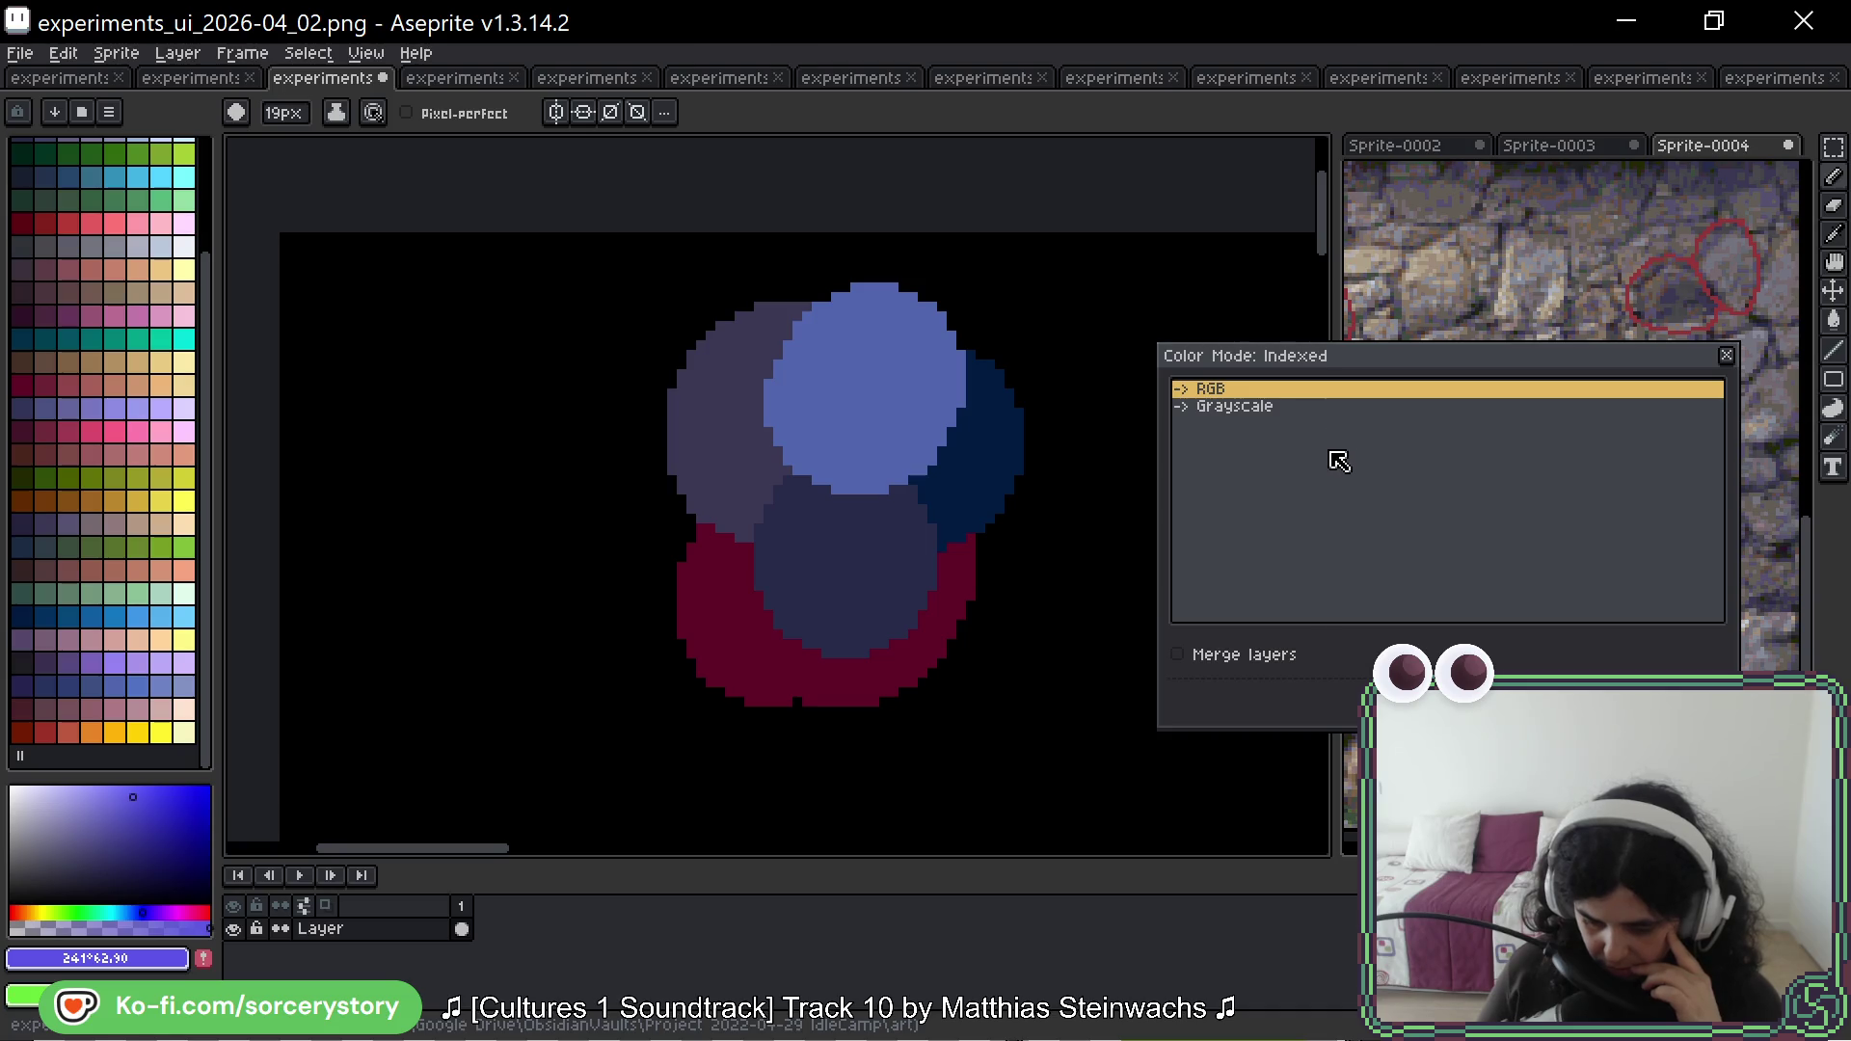
key(Escape)
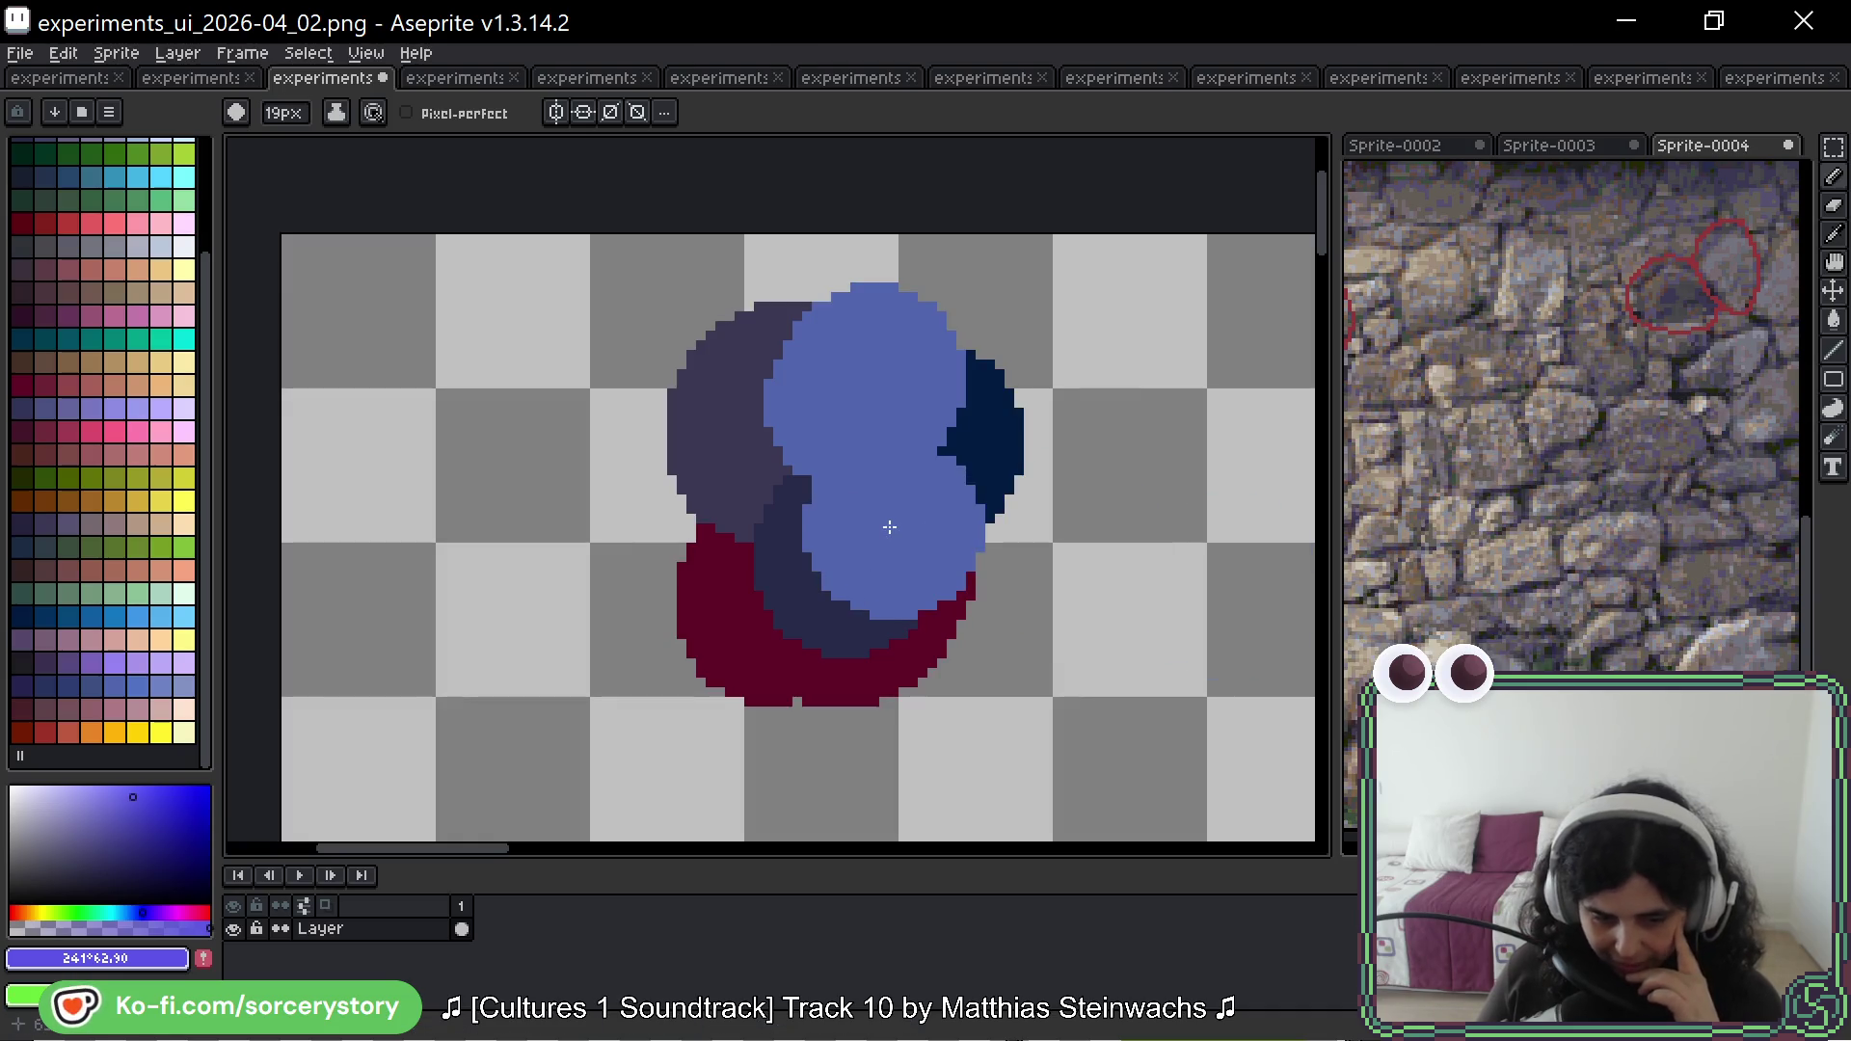